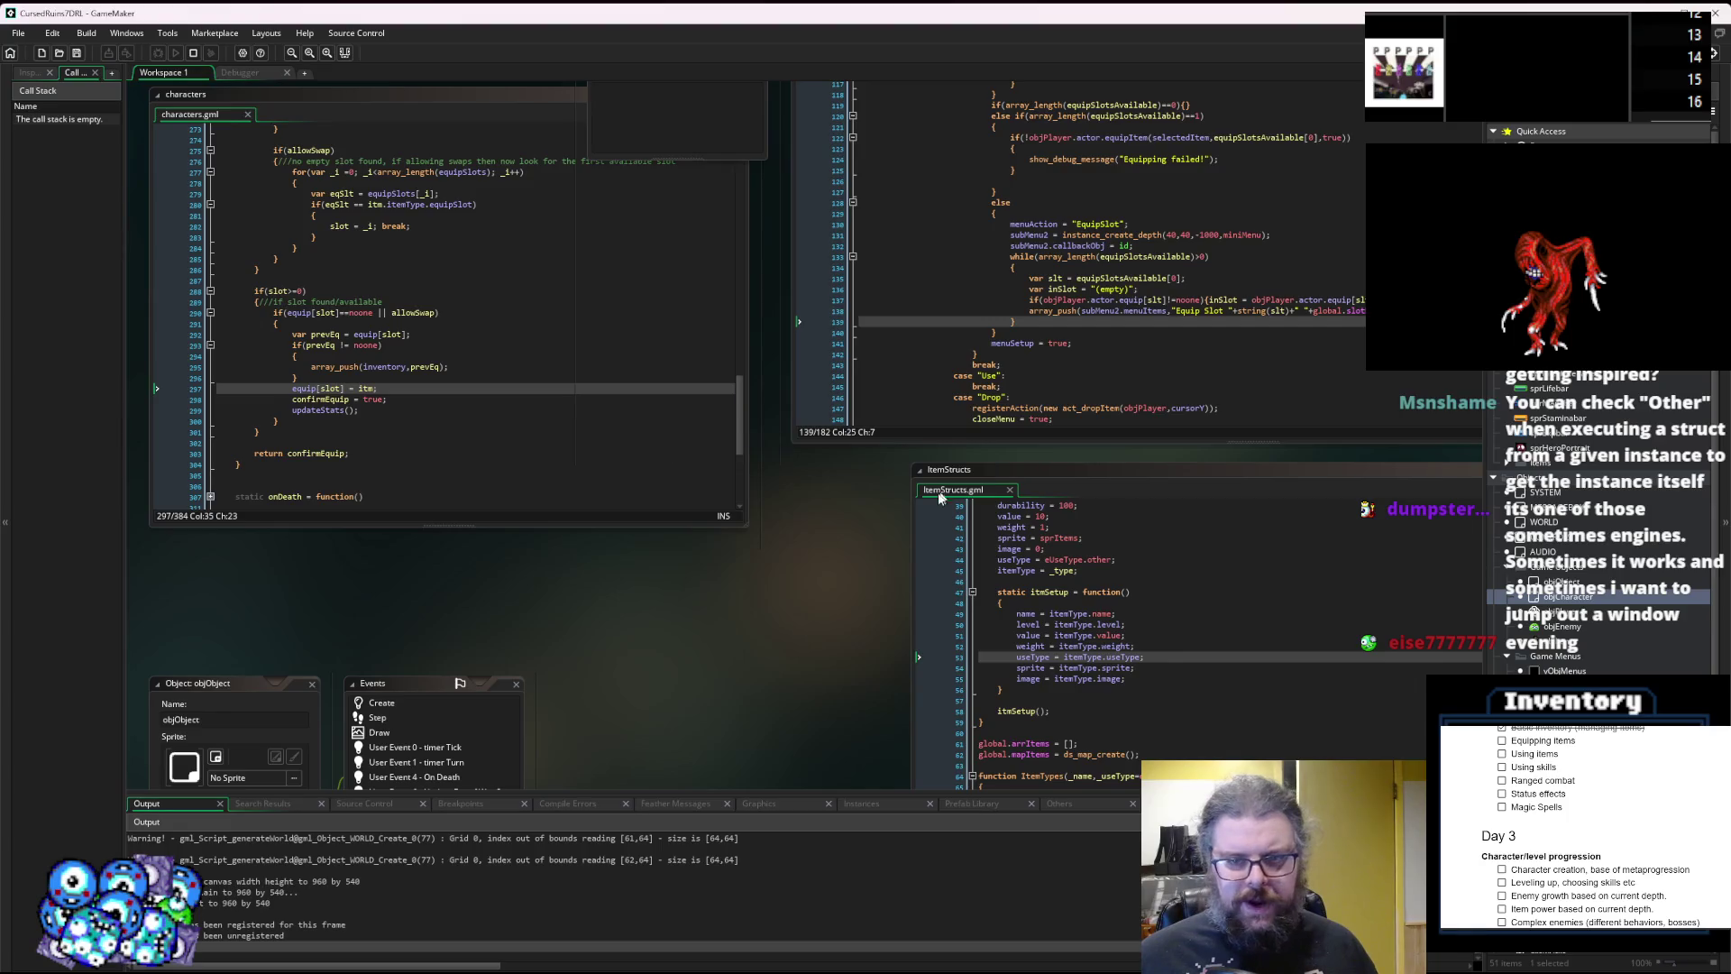
Set a breakpoint at line 110 of User Event 0, where the equip menu collects slots.
left_click(954, 360)
left_click(843, 433)
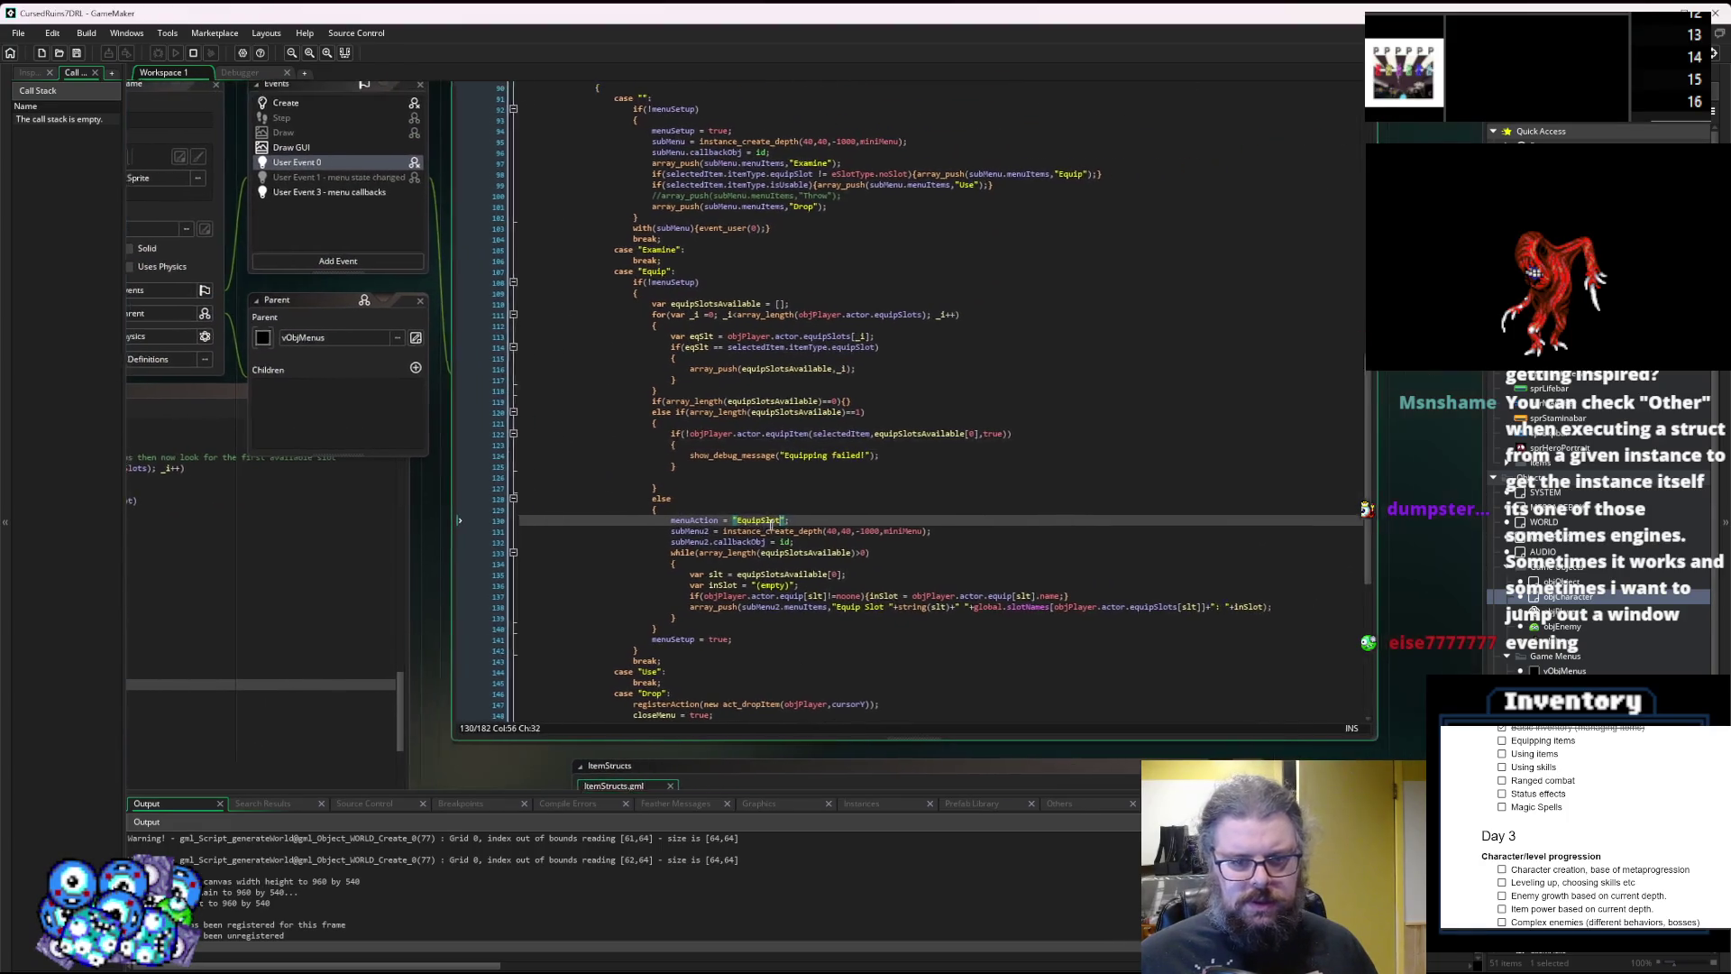
double_click(754, 493)
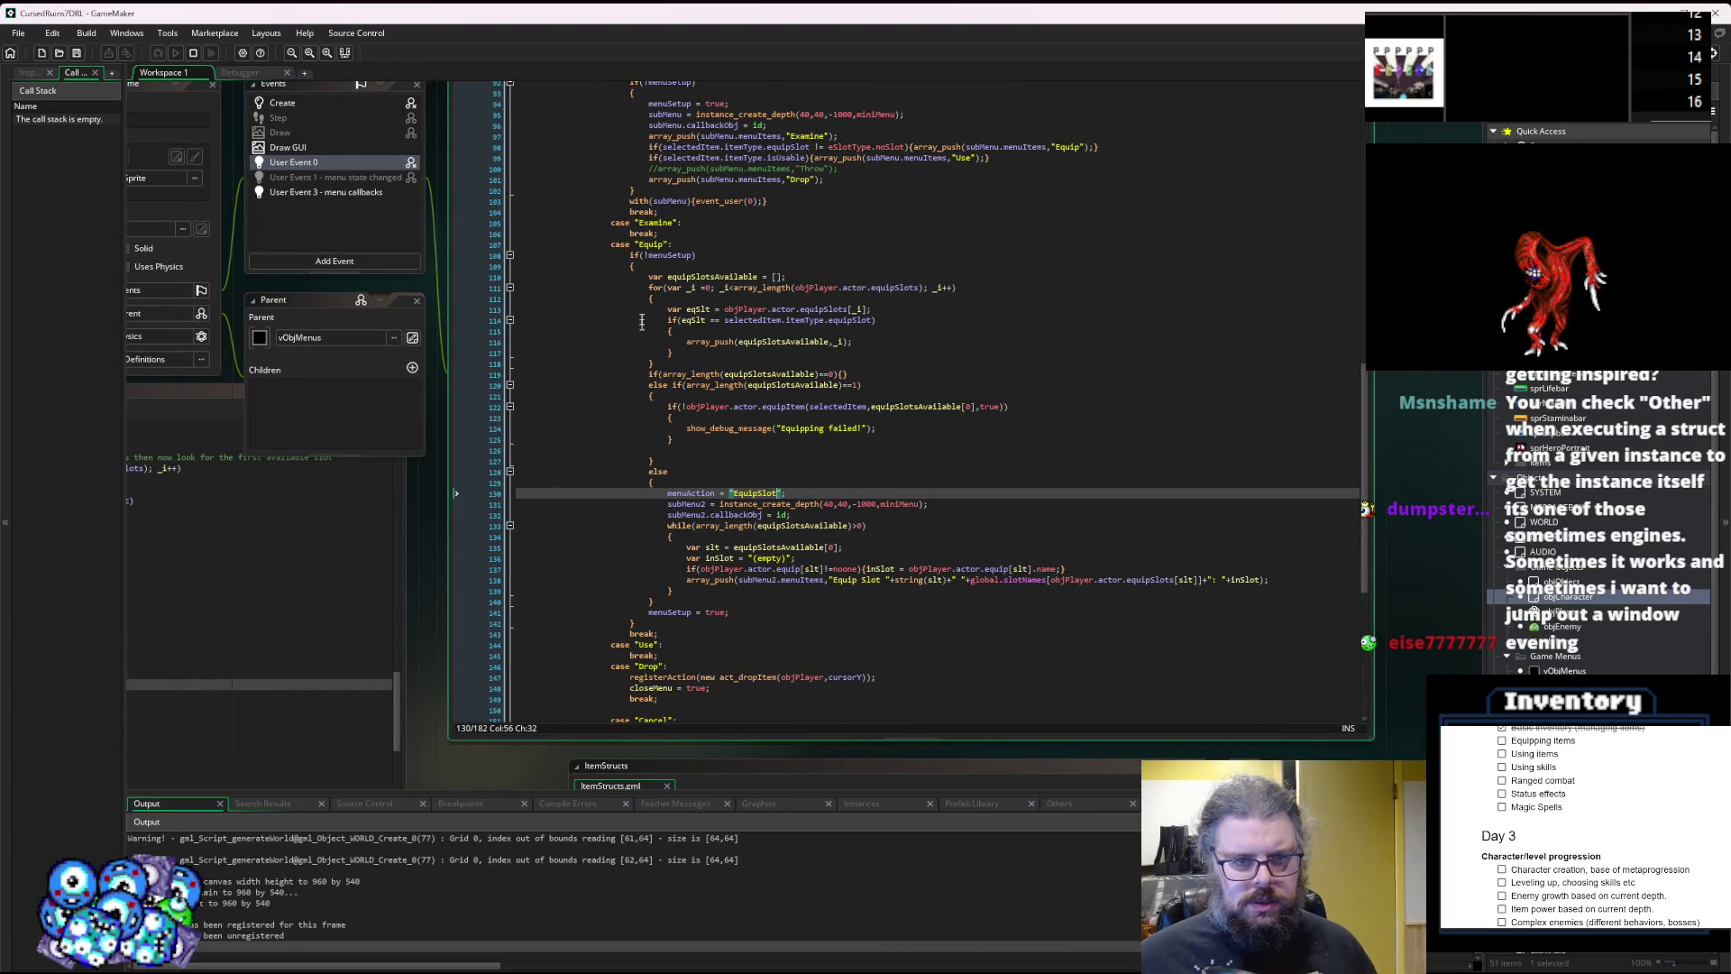
left_click(492, 278)
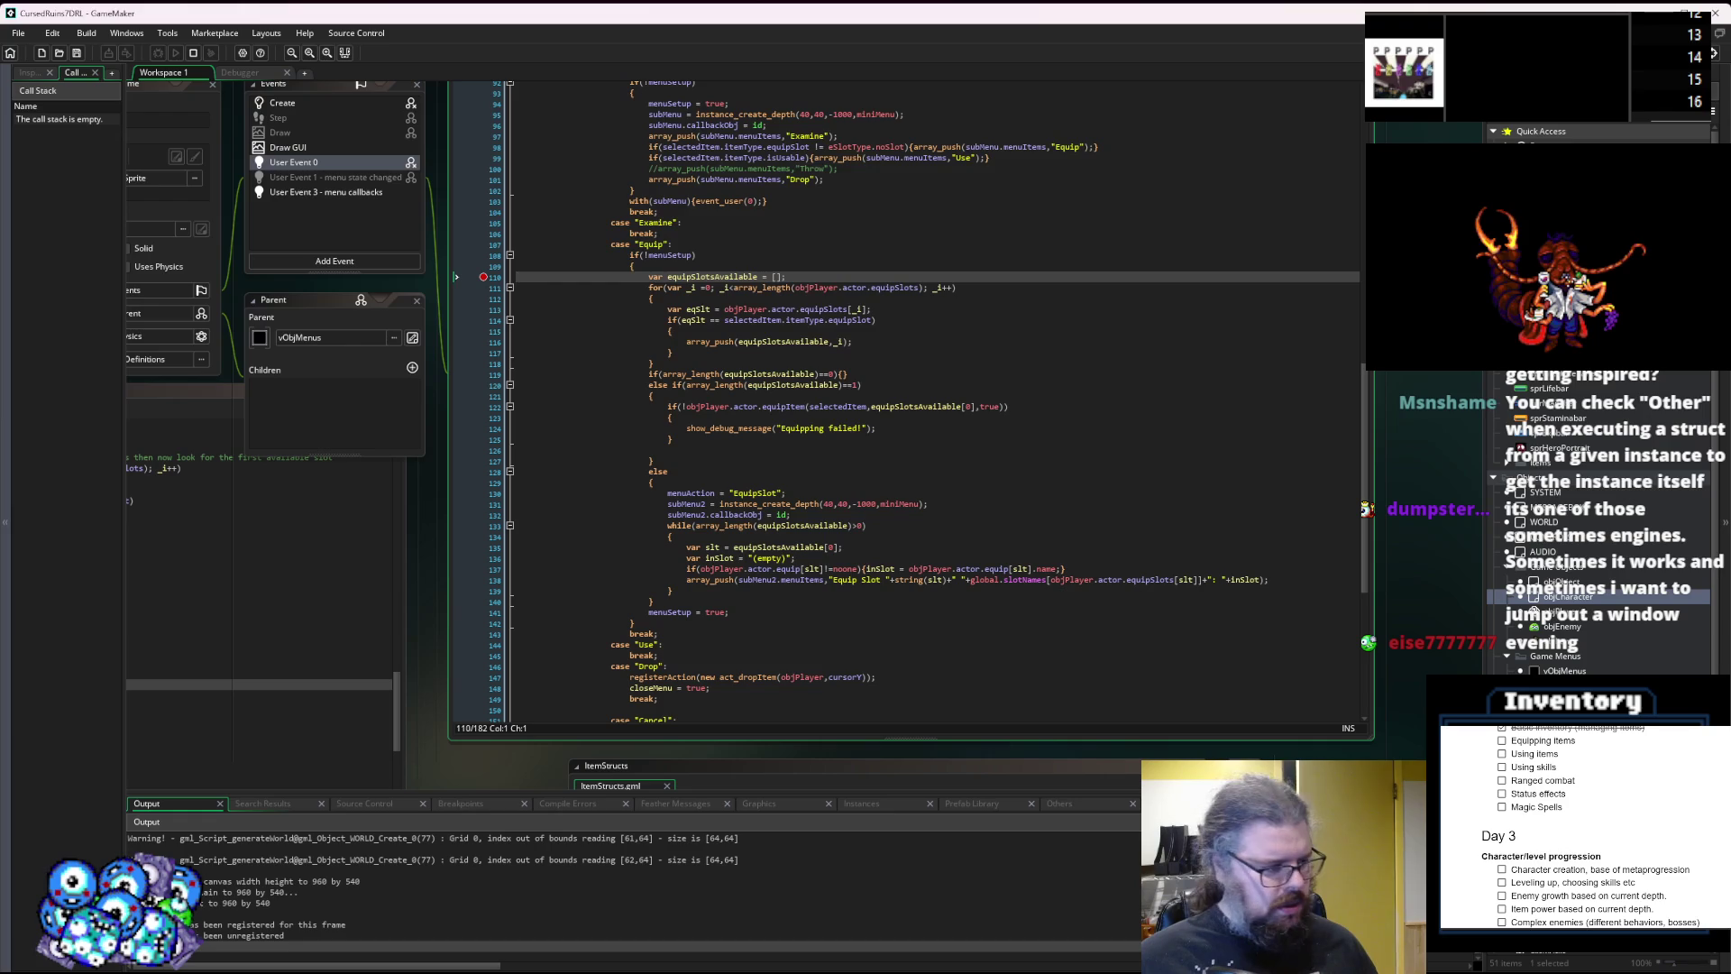
Test-run the game, close it, and relaunch it in debug mode.
key("alt+Tab")
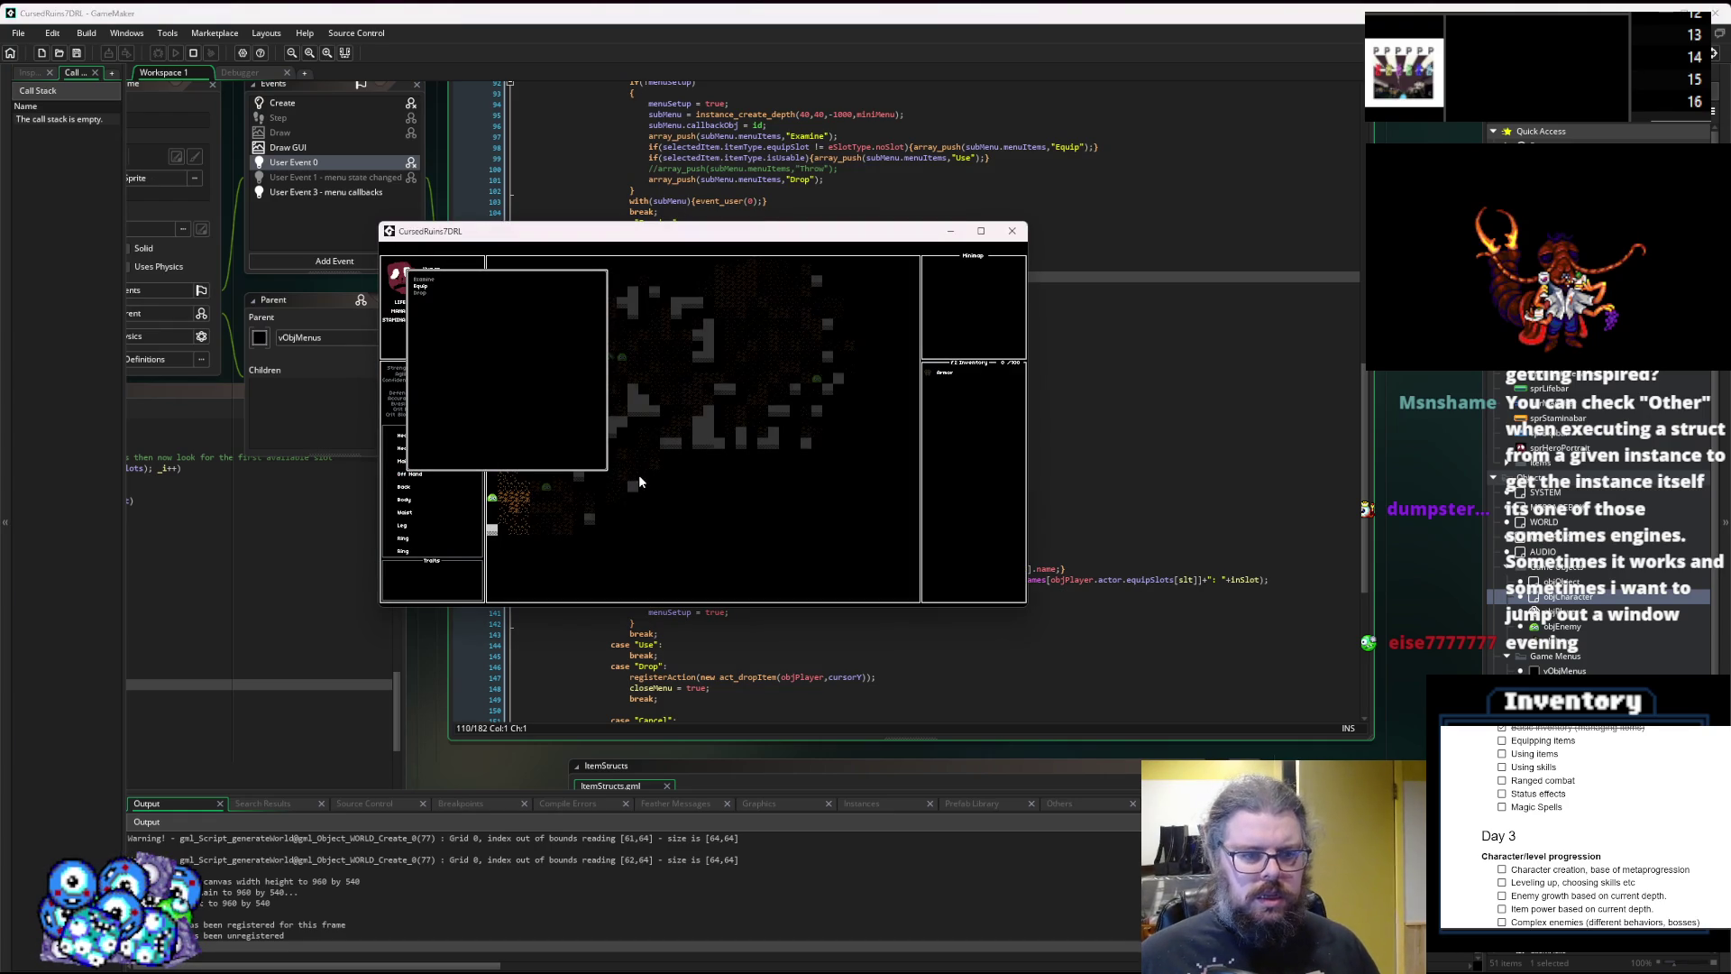
left_click(1012, 231)
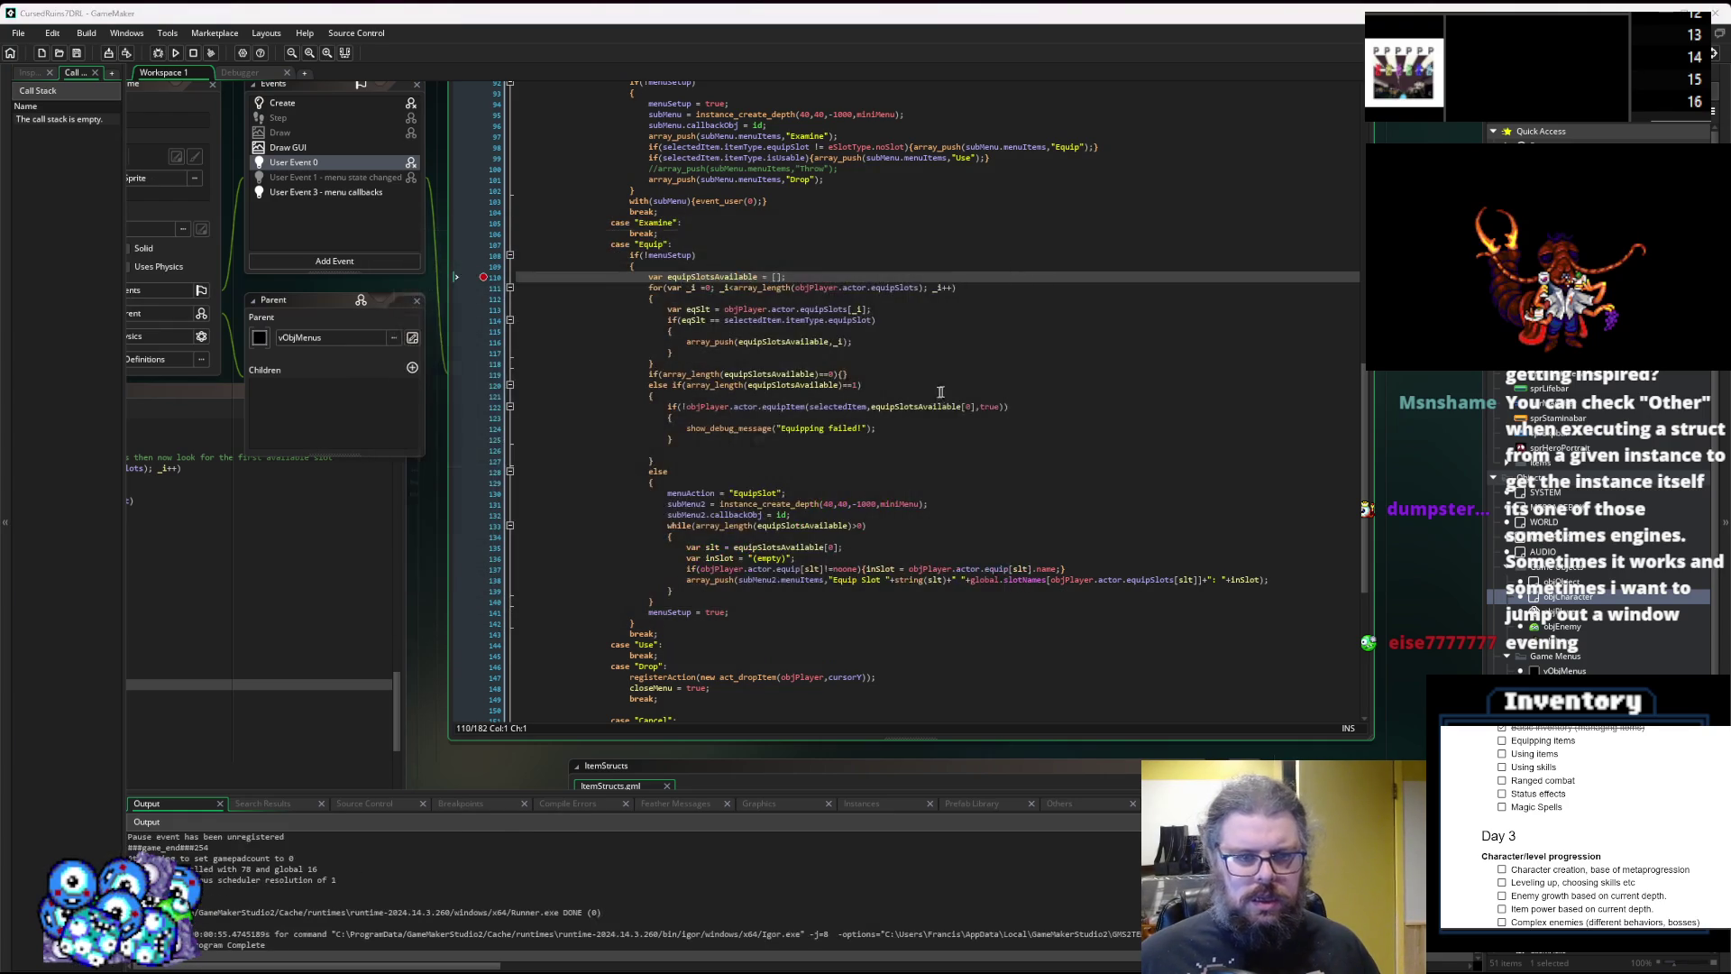
scroll(728, 351, "down", 3)
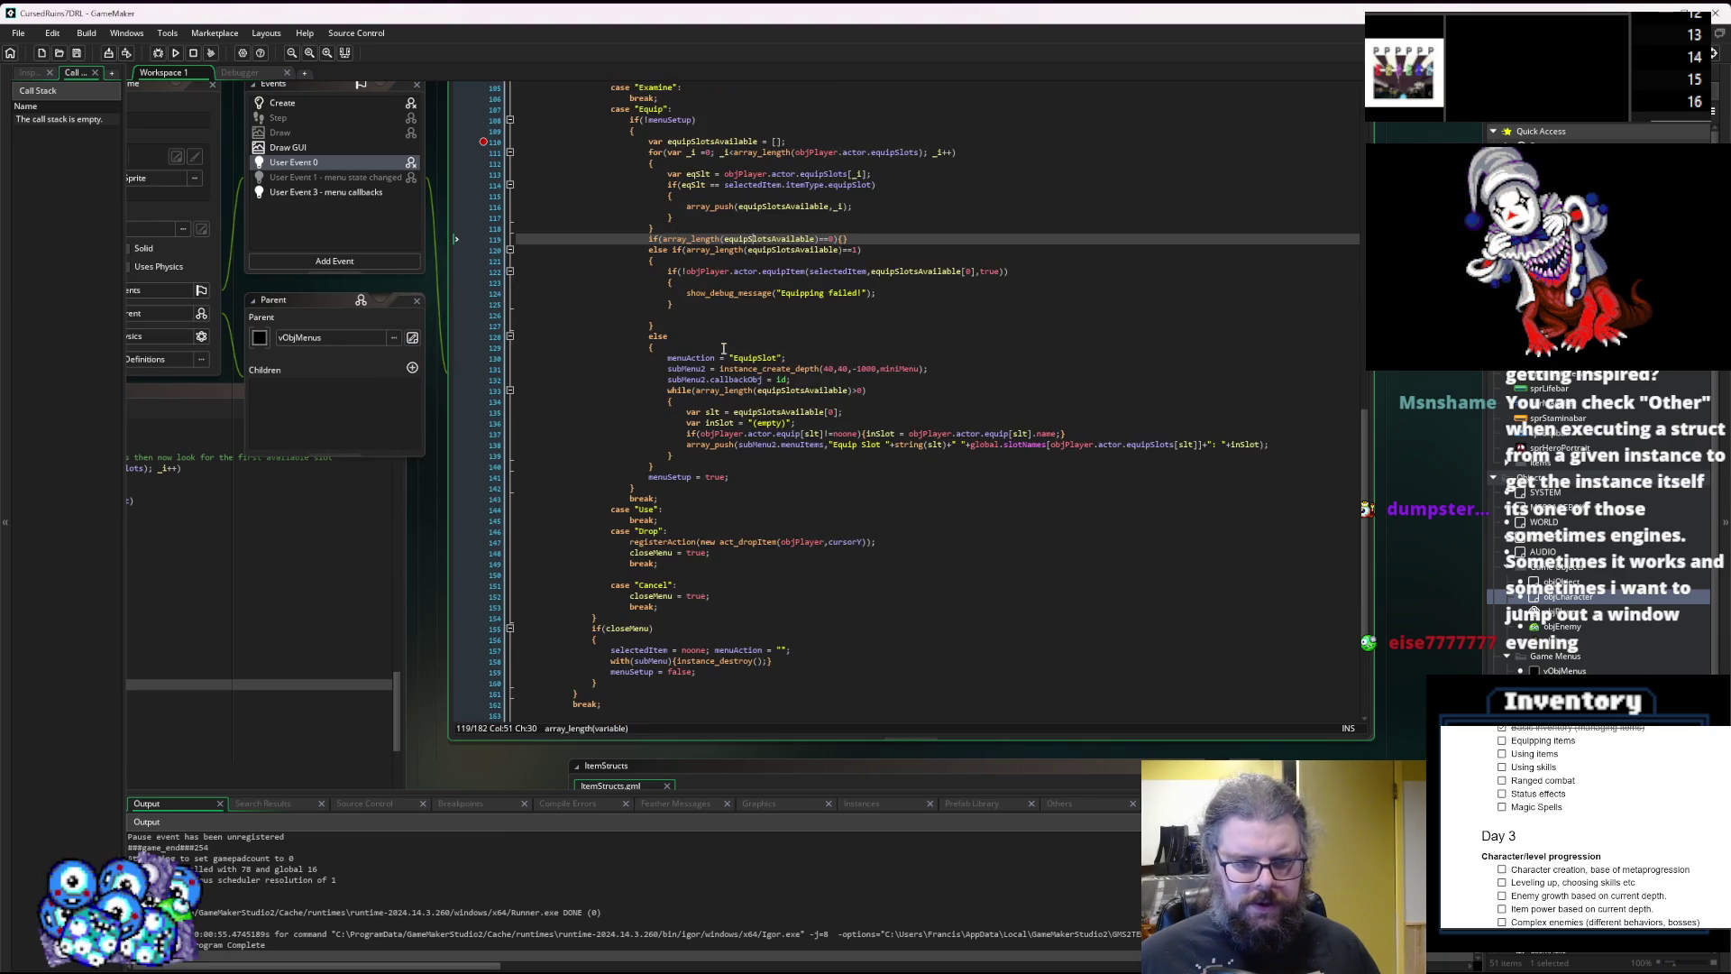
scroll(723, 351, "up", 5)
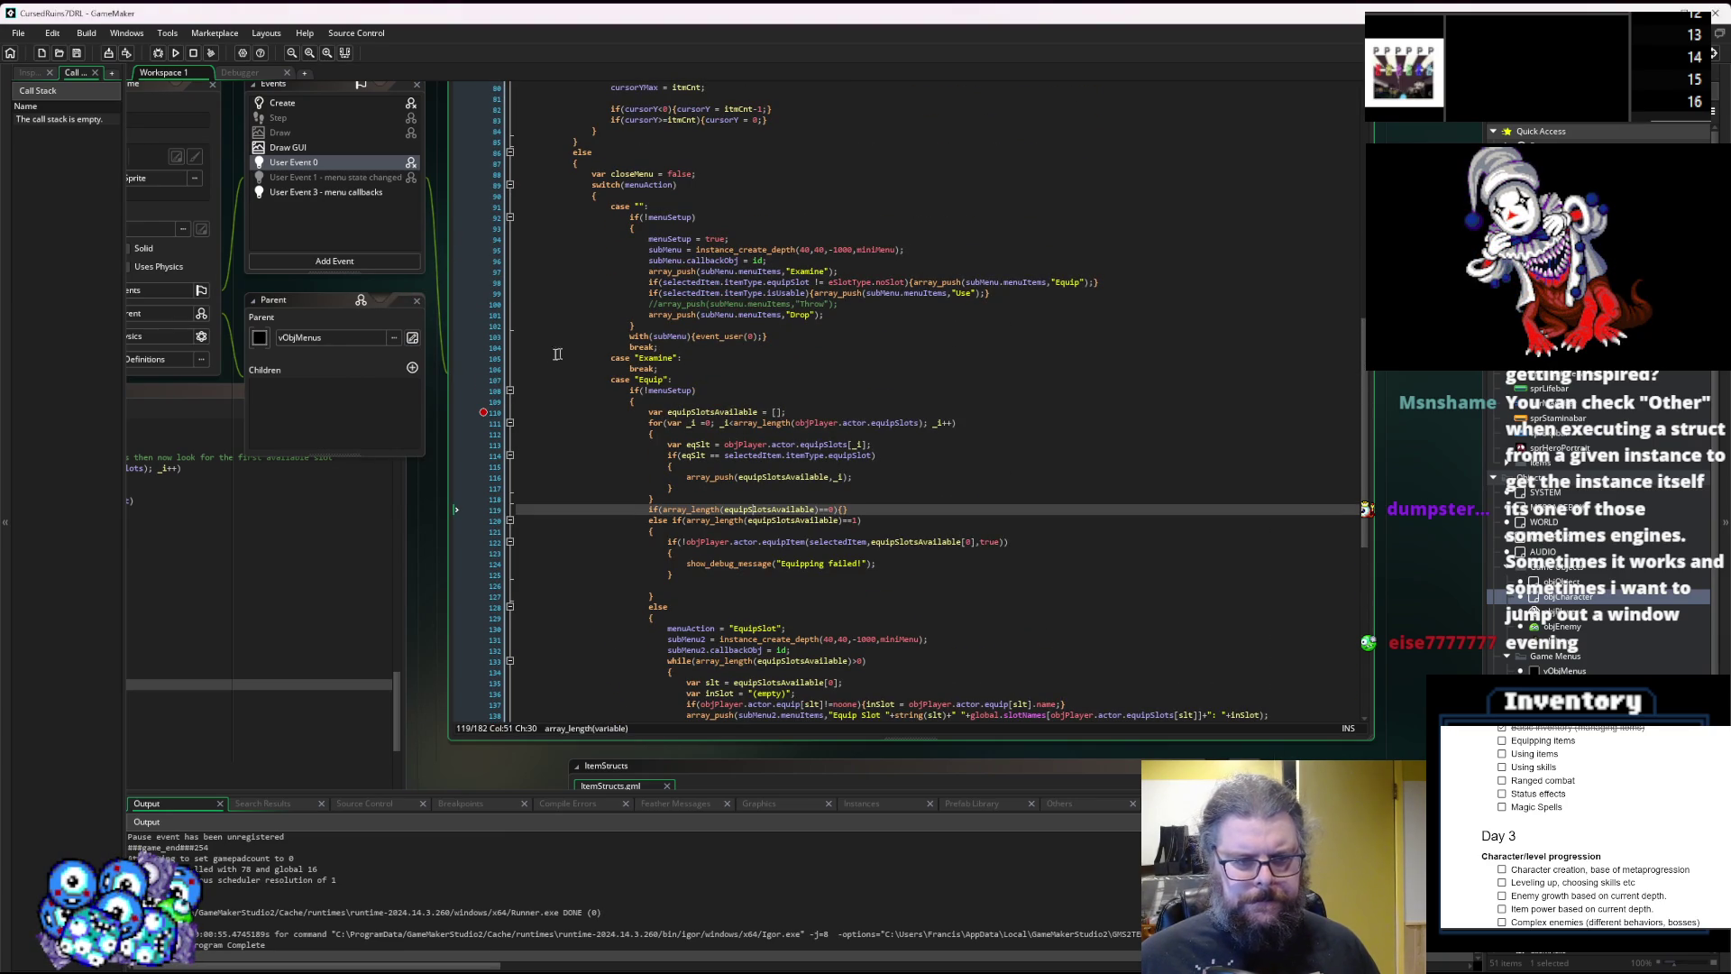
left_click(157, 52)
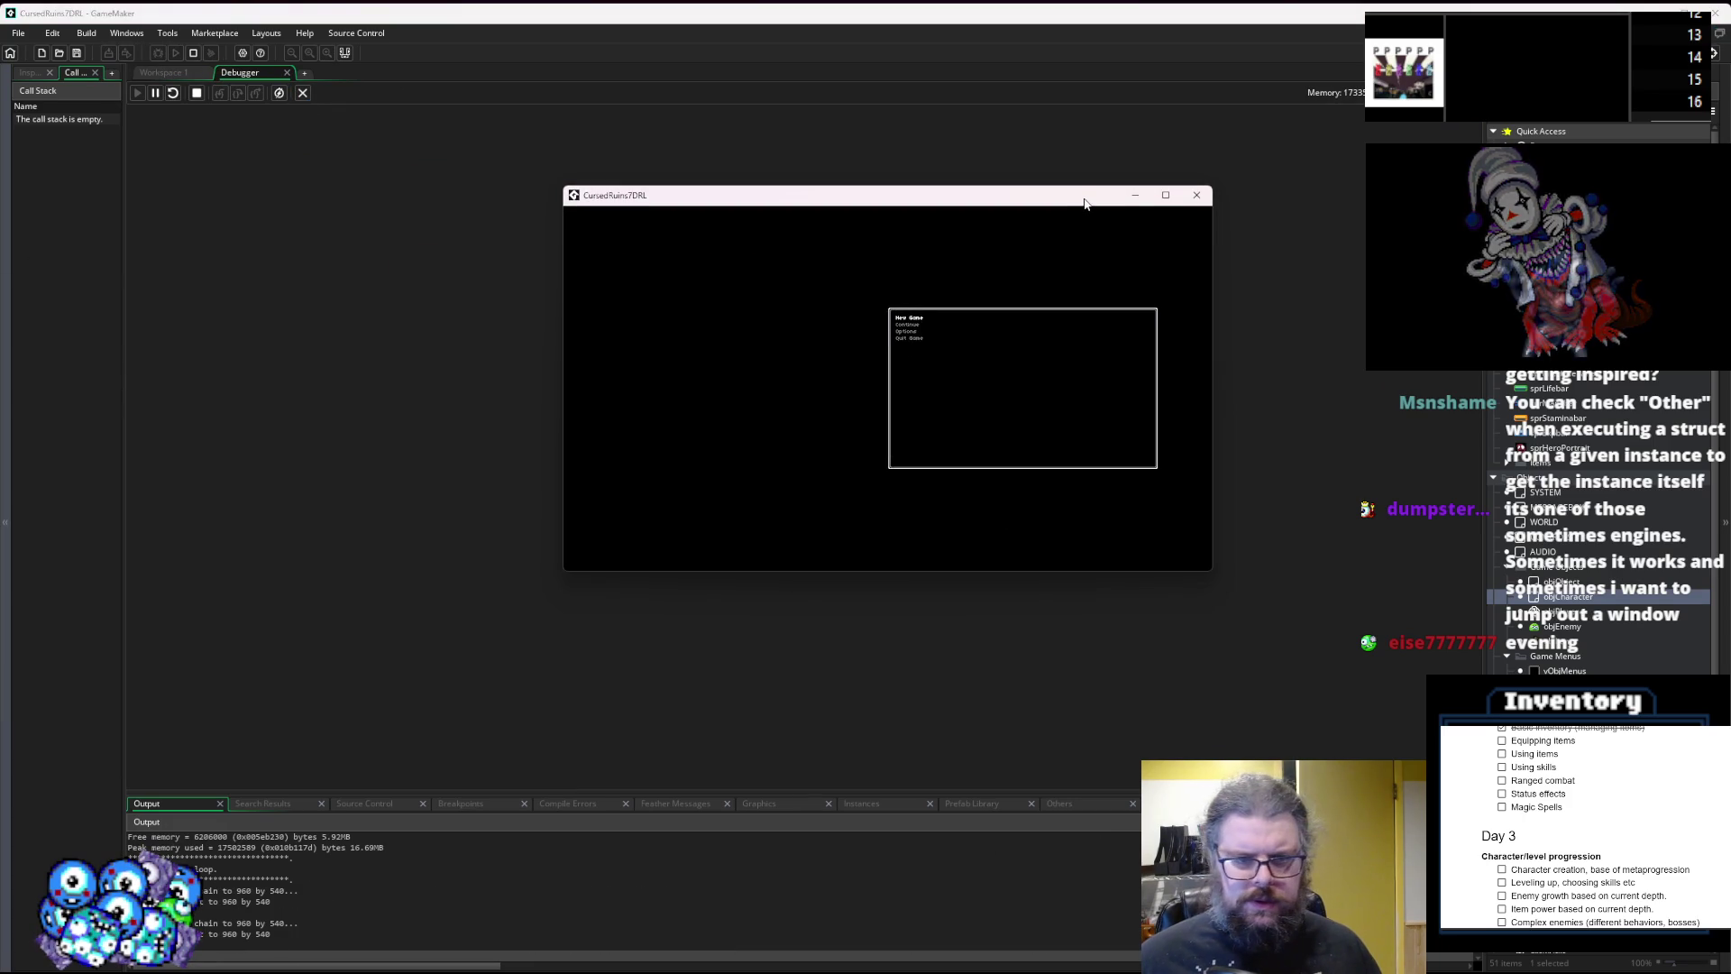
Start a new game, step onto the Sword with numpad 3, and choose Equip from its item menu.
key("Return")
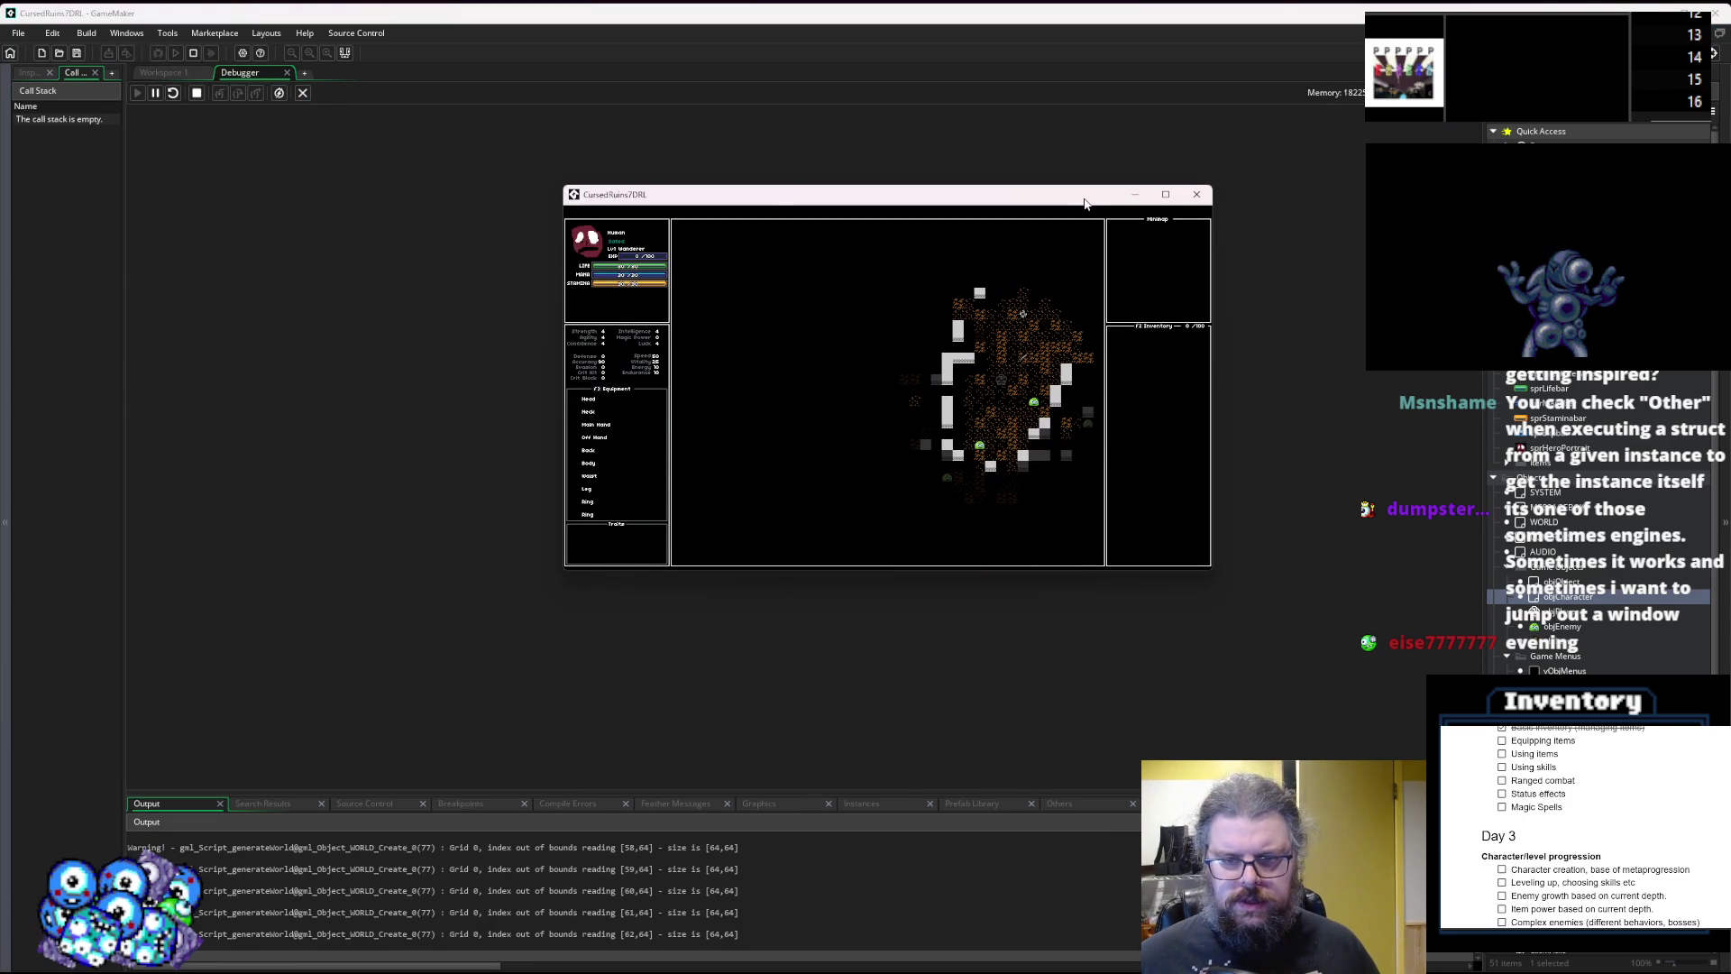
key("KP_3")
key("a")
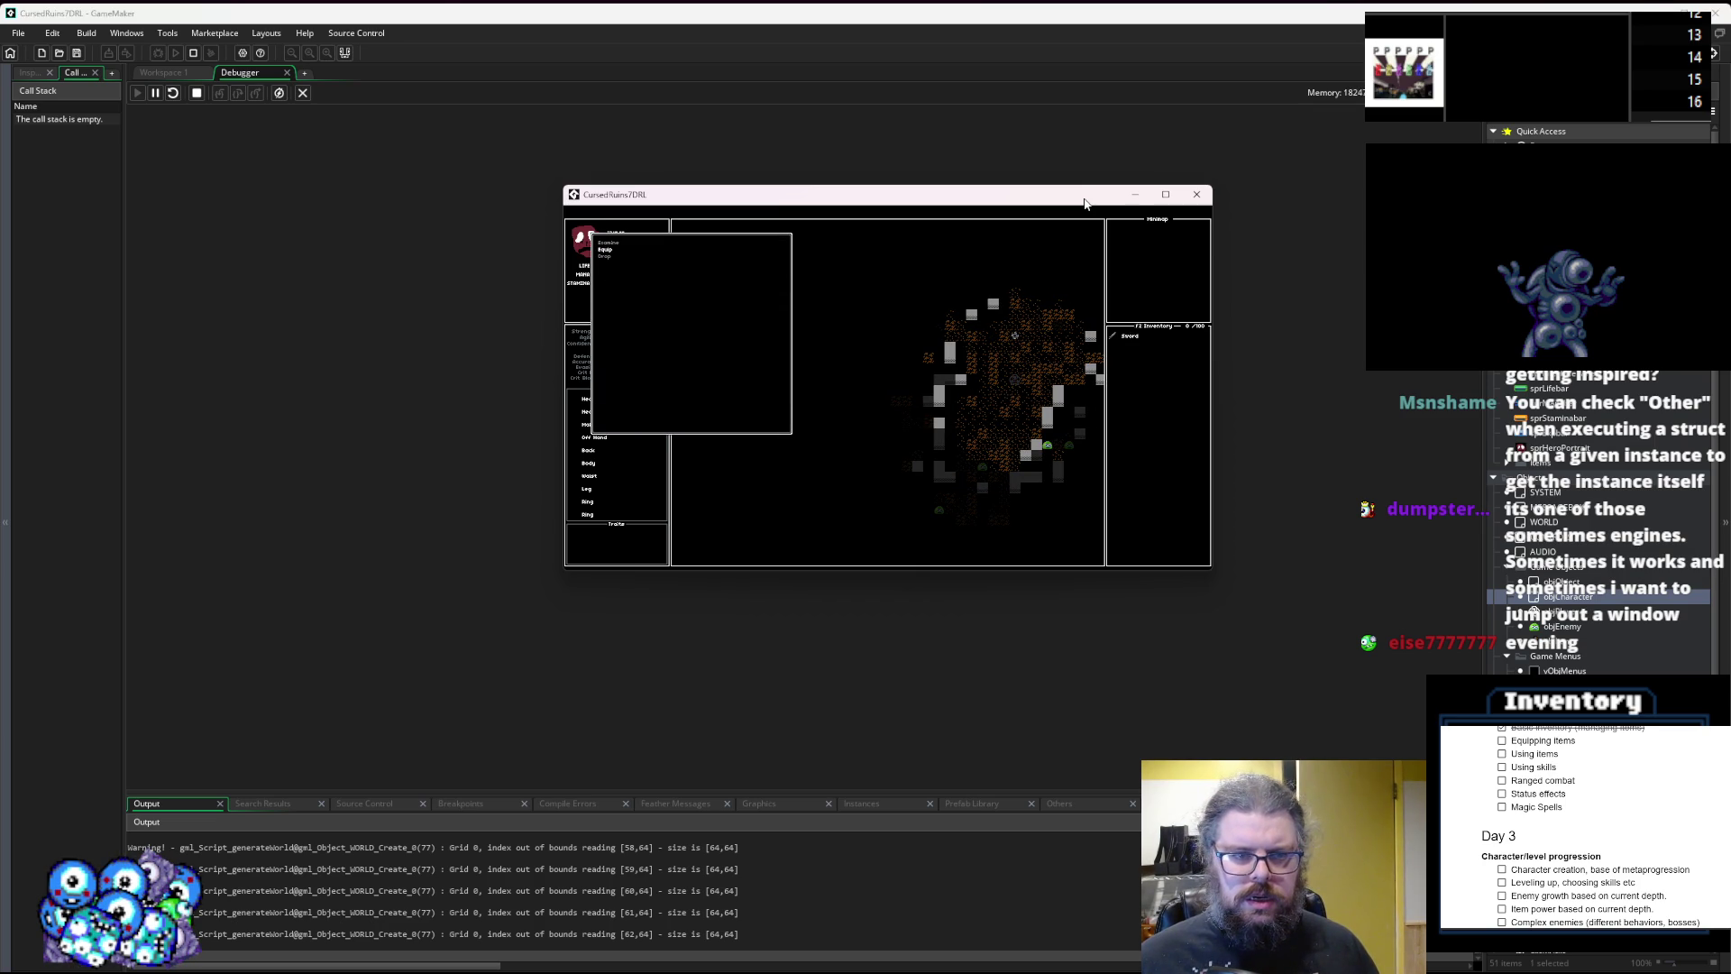
key("Escape")
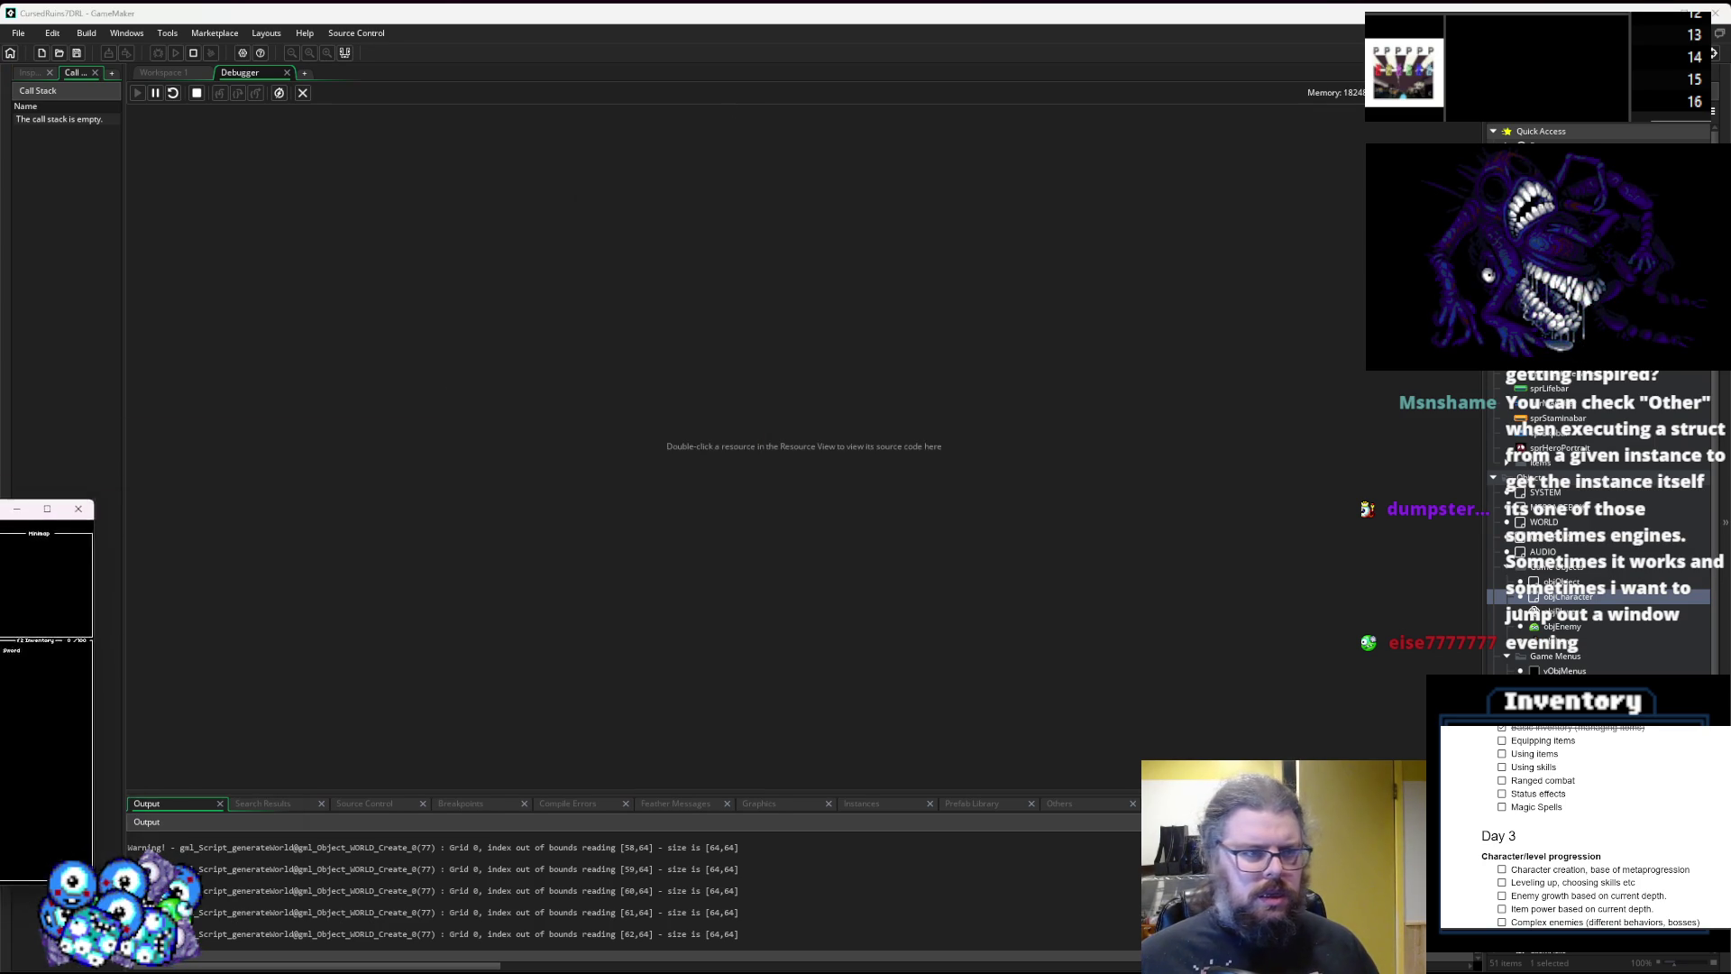
In Workspace 1, open menuGame's User Event 3 and set a breakpoint at line 15.
left_click(165, 74)
left_click(939, 482)
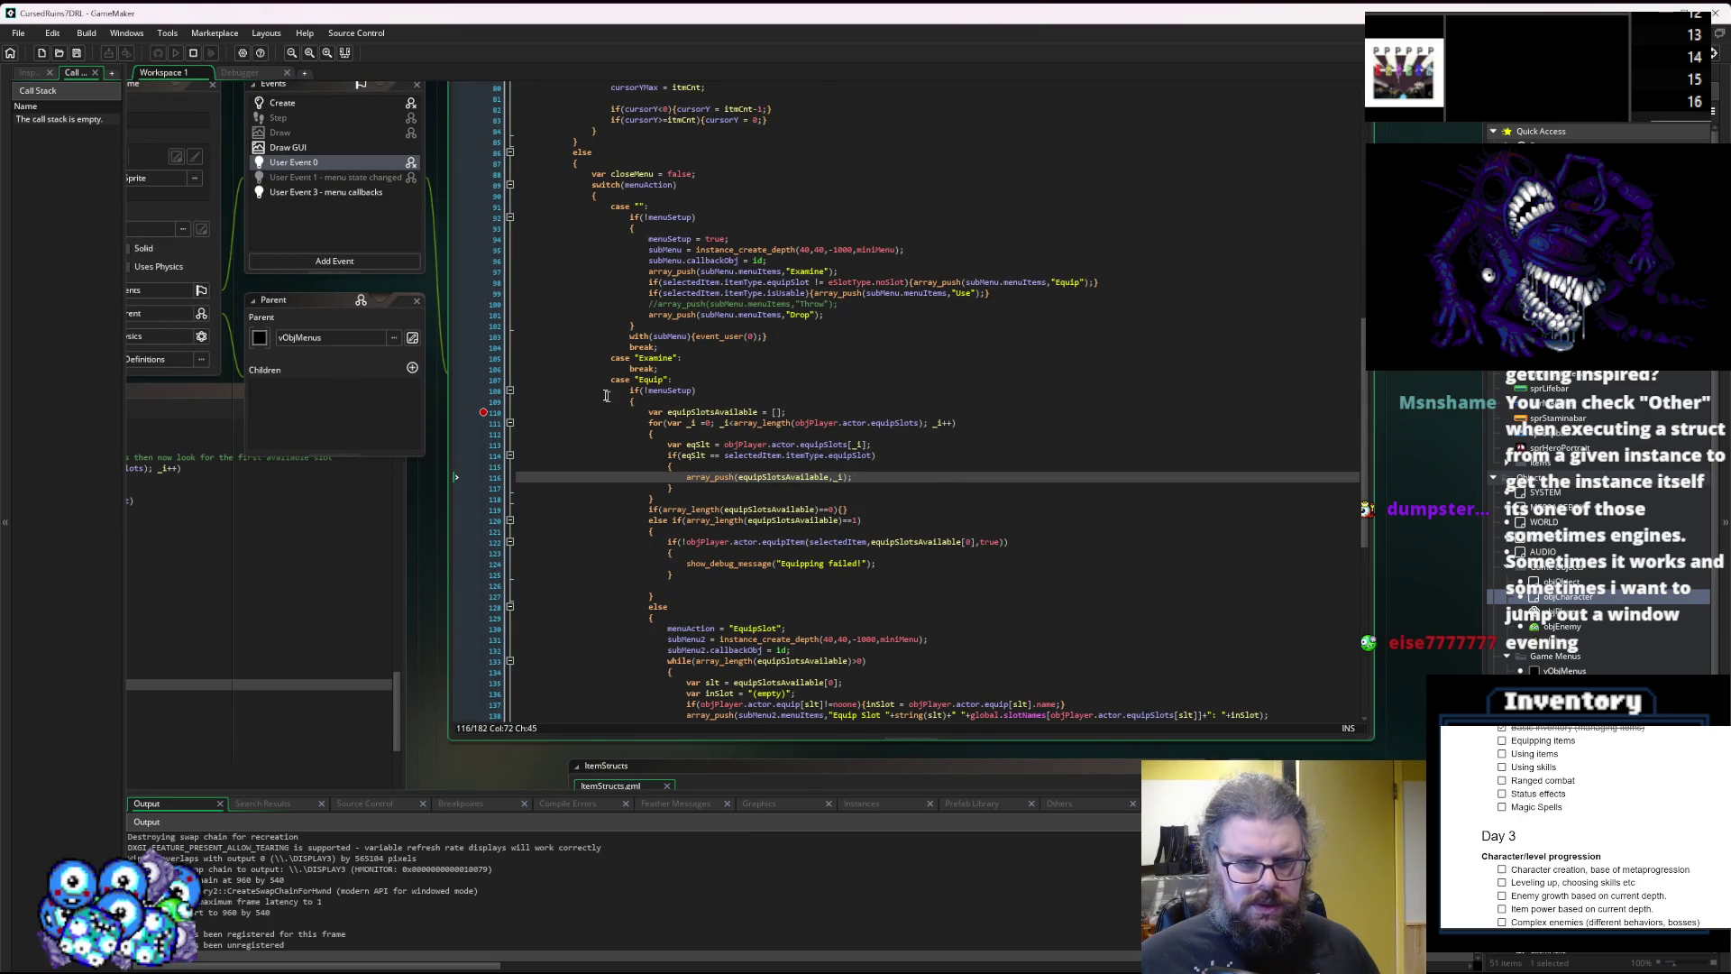
scroll(607, 396, "up", 3)
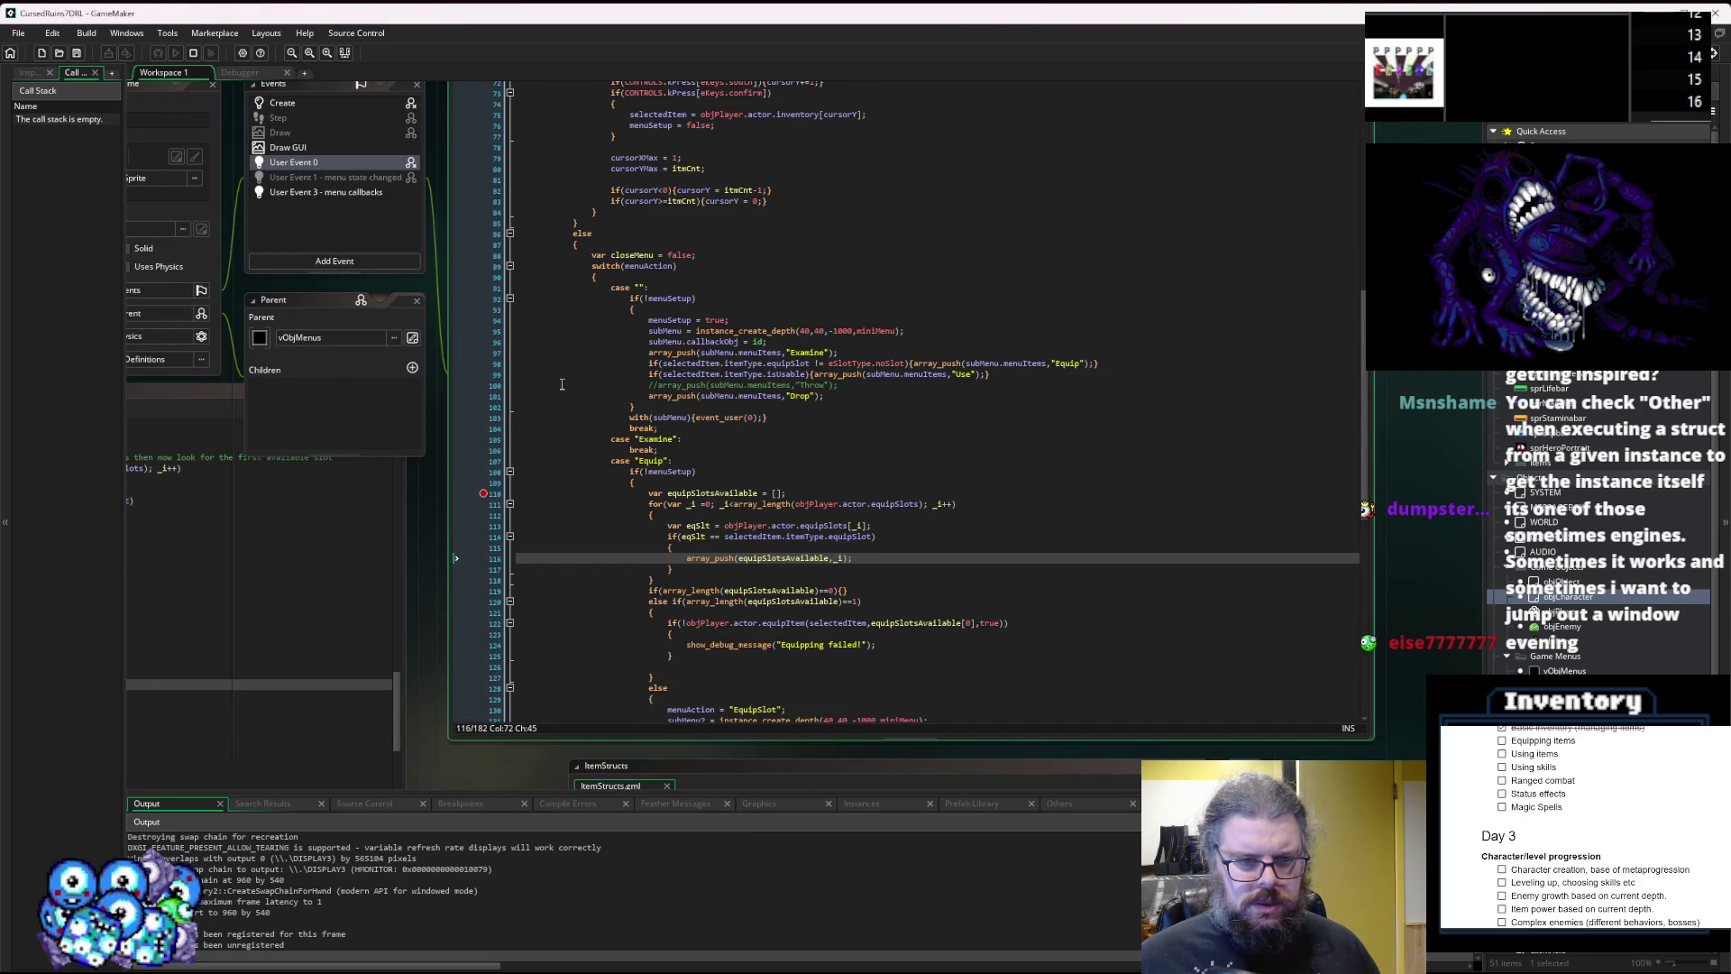
left_click(611, 417)
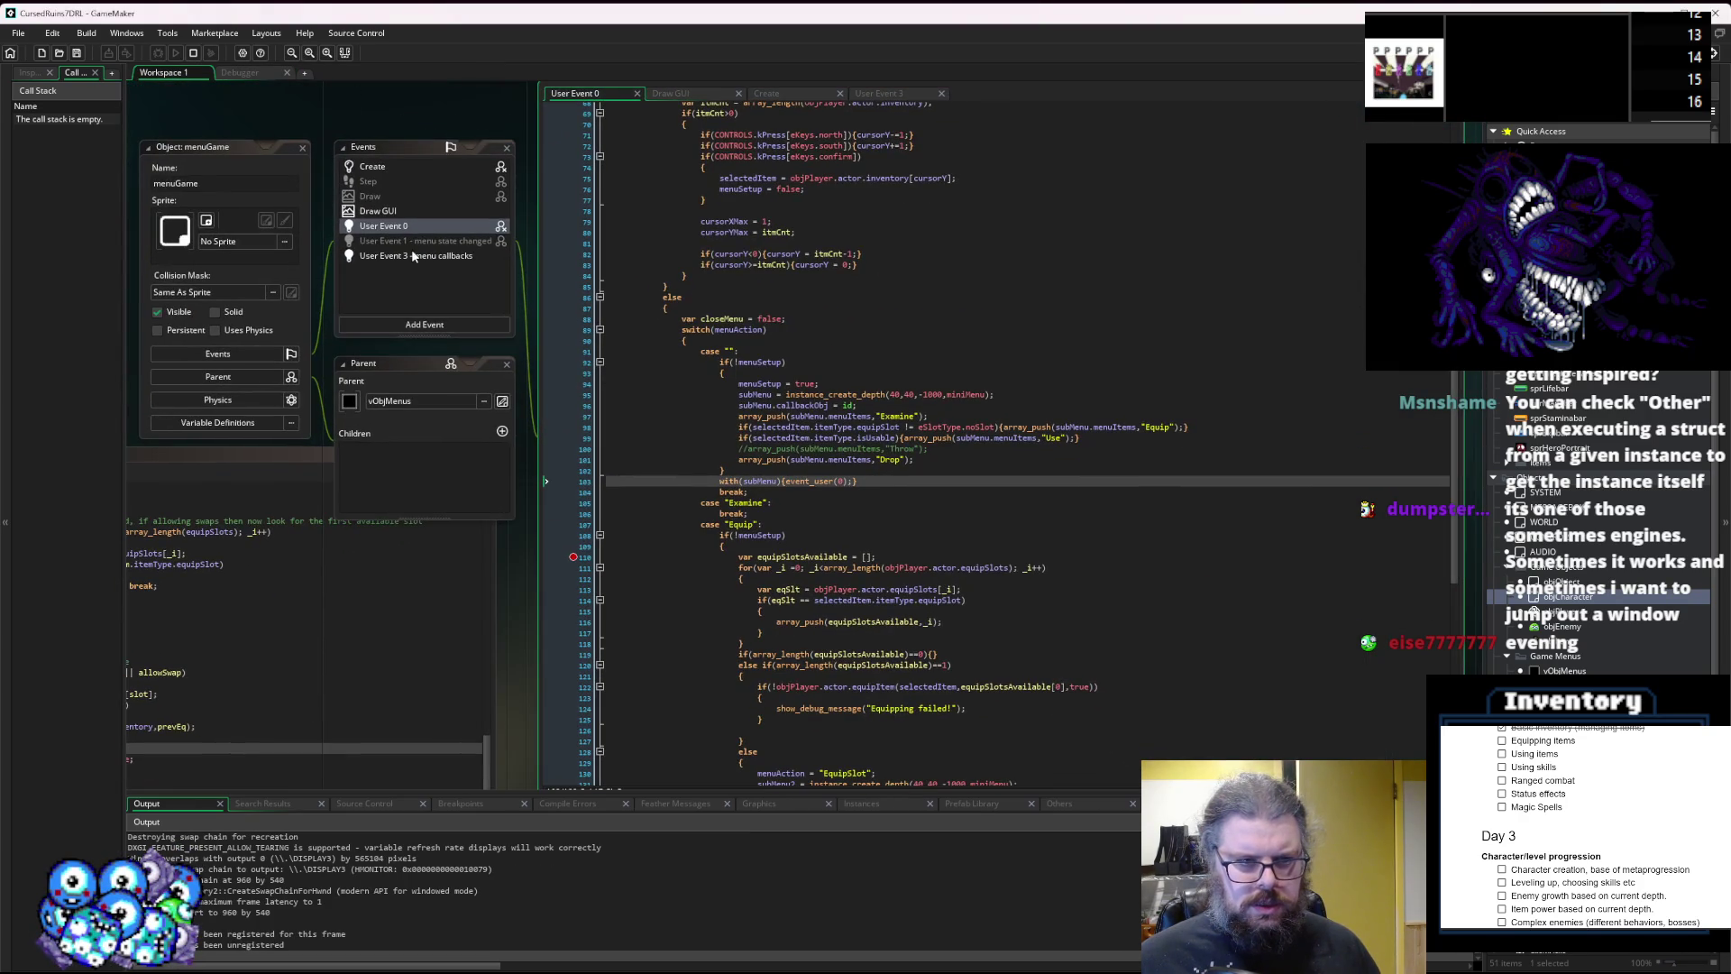
left_click(412, 255)
left_click(574, 260)
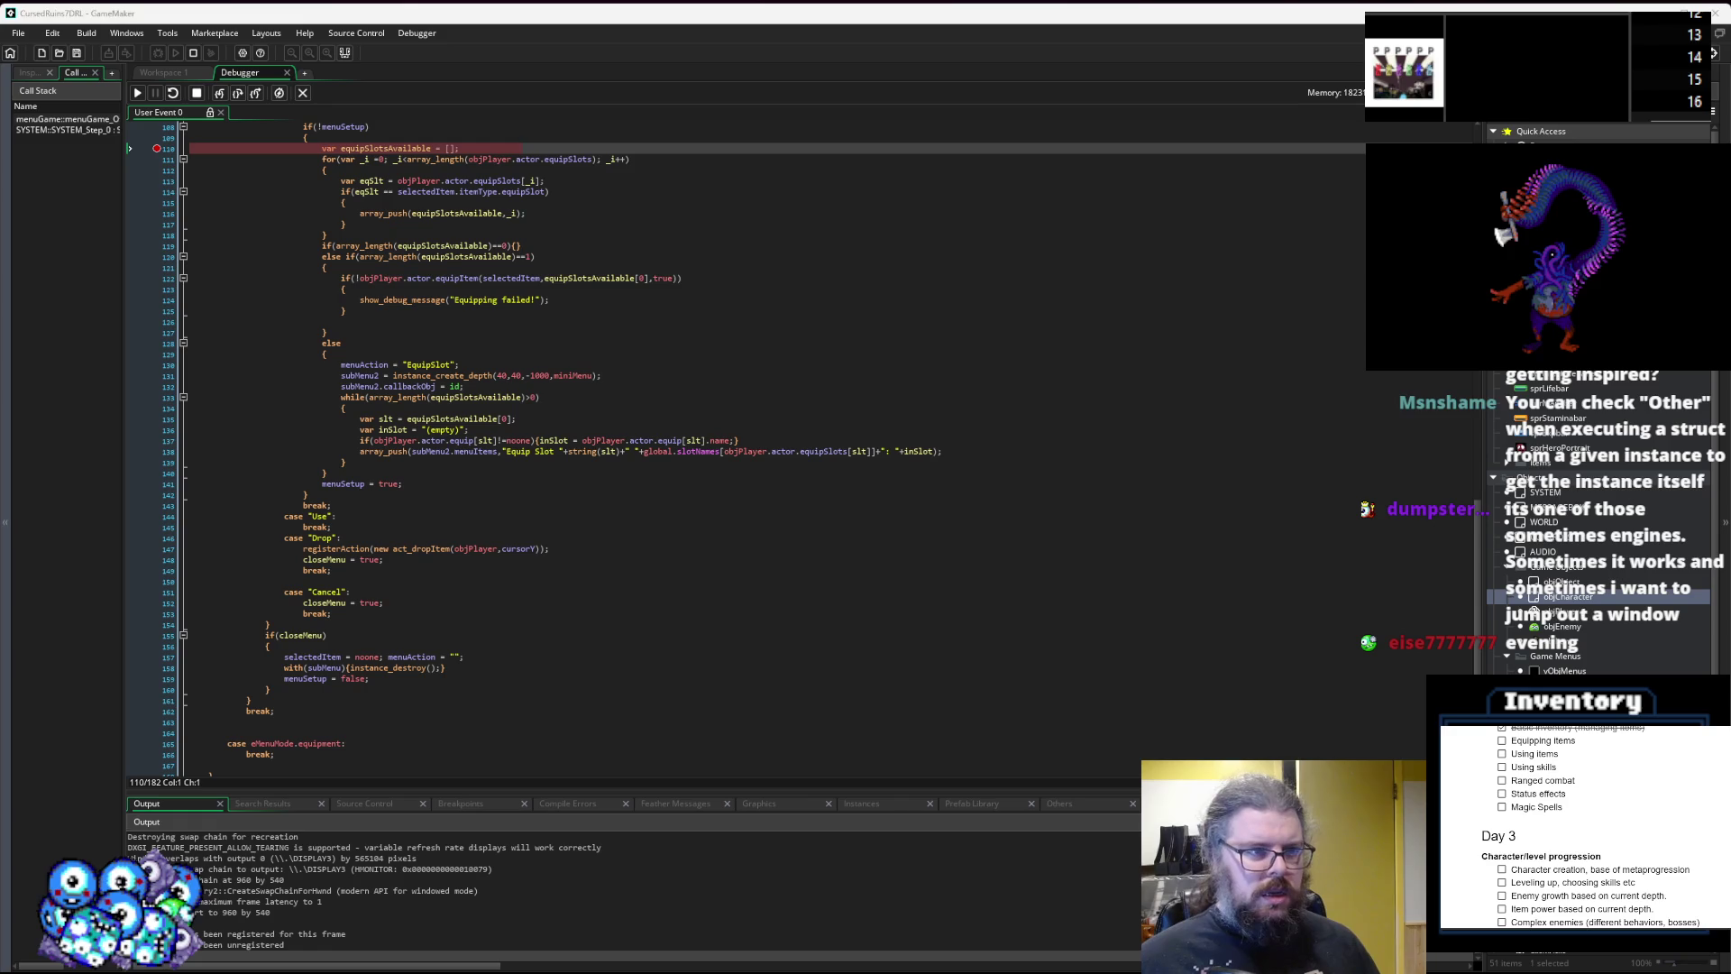
Step over to line 128, continue into the eq.update error at characters.gml line 205, then end the run.
scroll(431, 430, "up", 3)
key("F10")
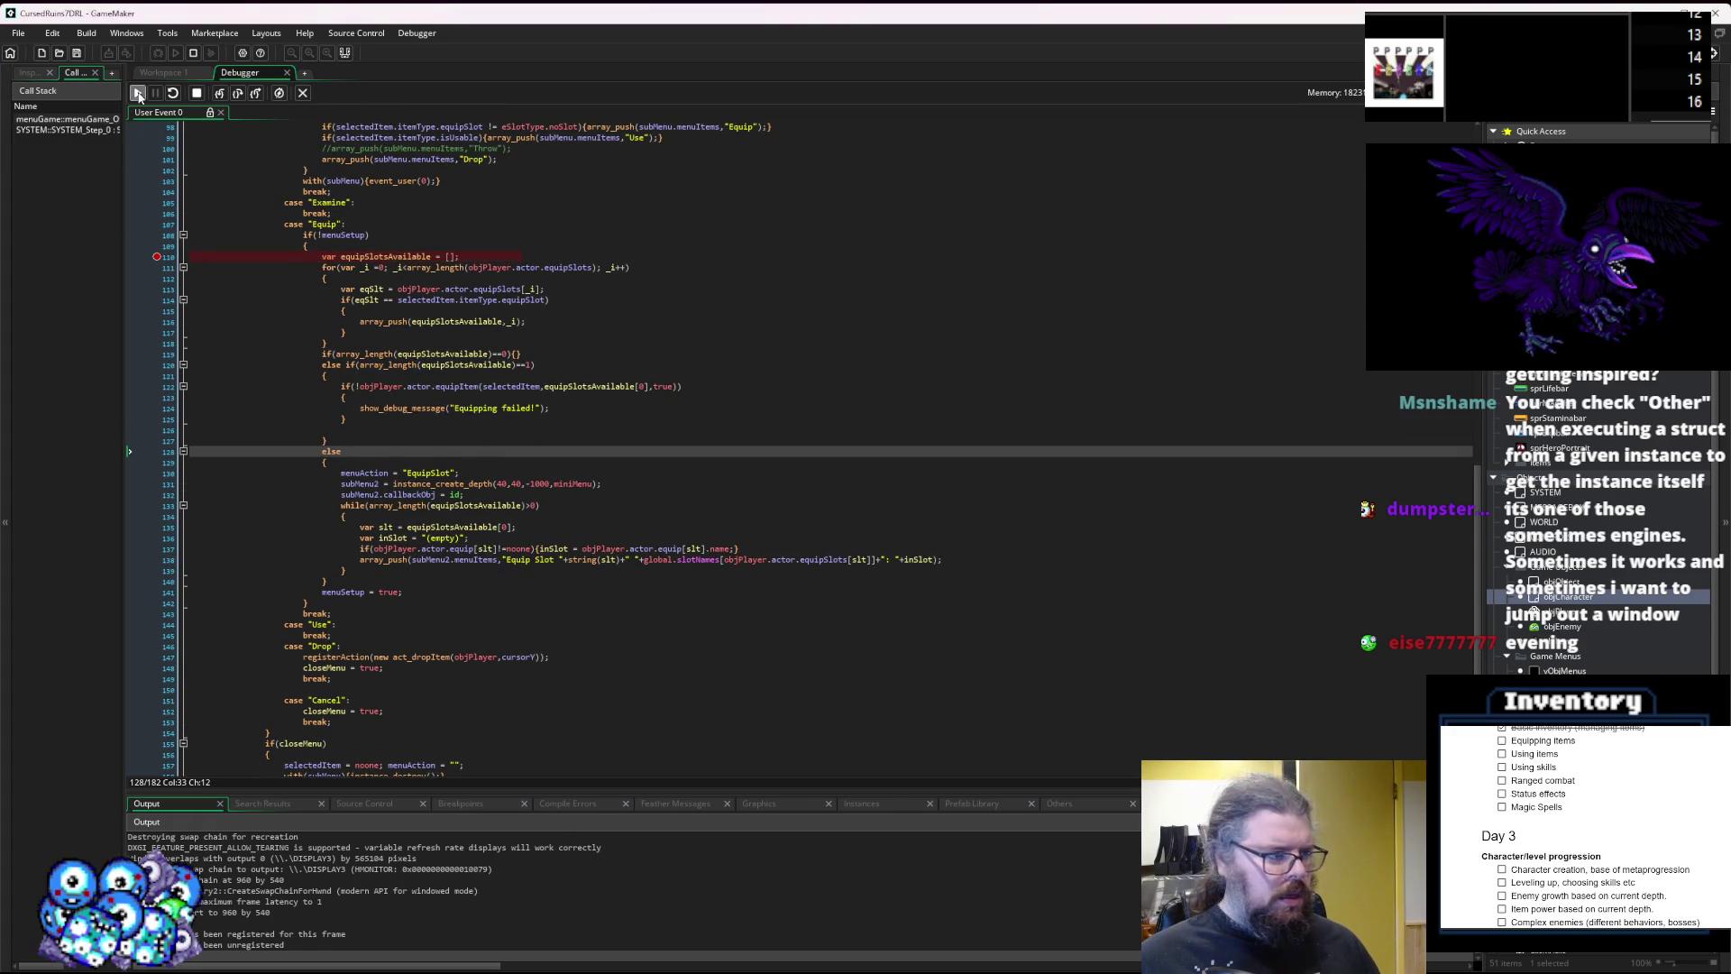
left_click(137, 94)
scroll(528, 568, "down", 3)
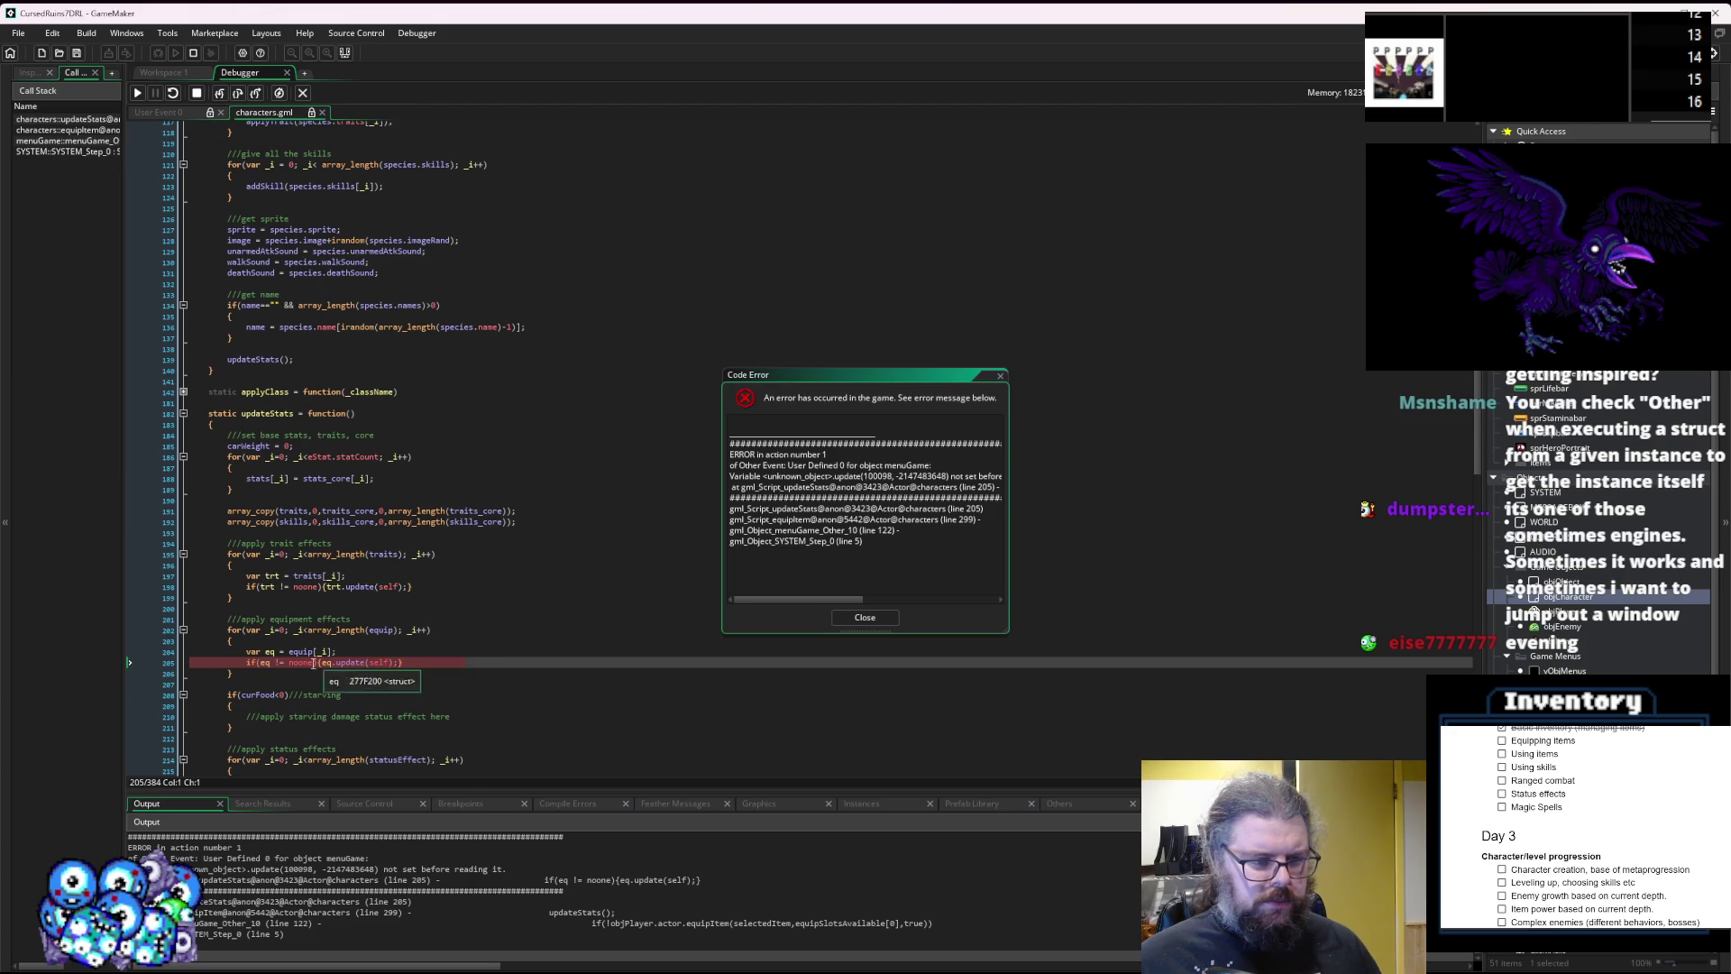
mouse_move(321, 665)
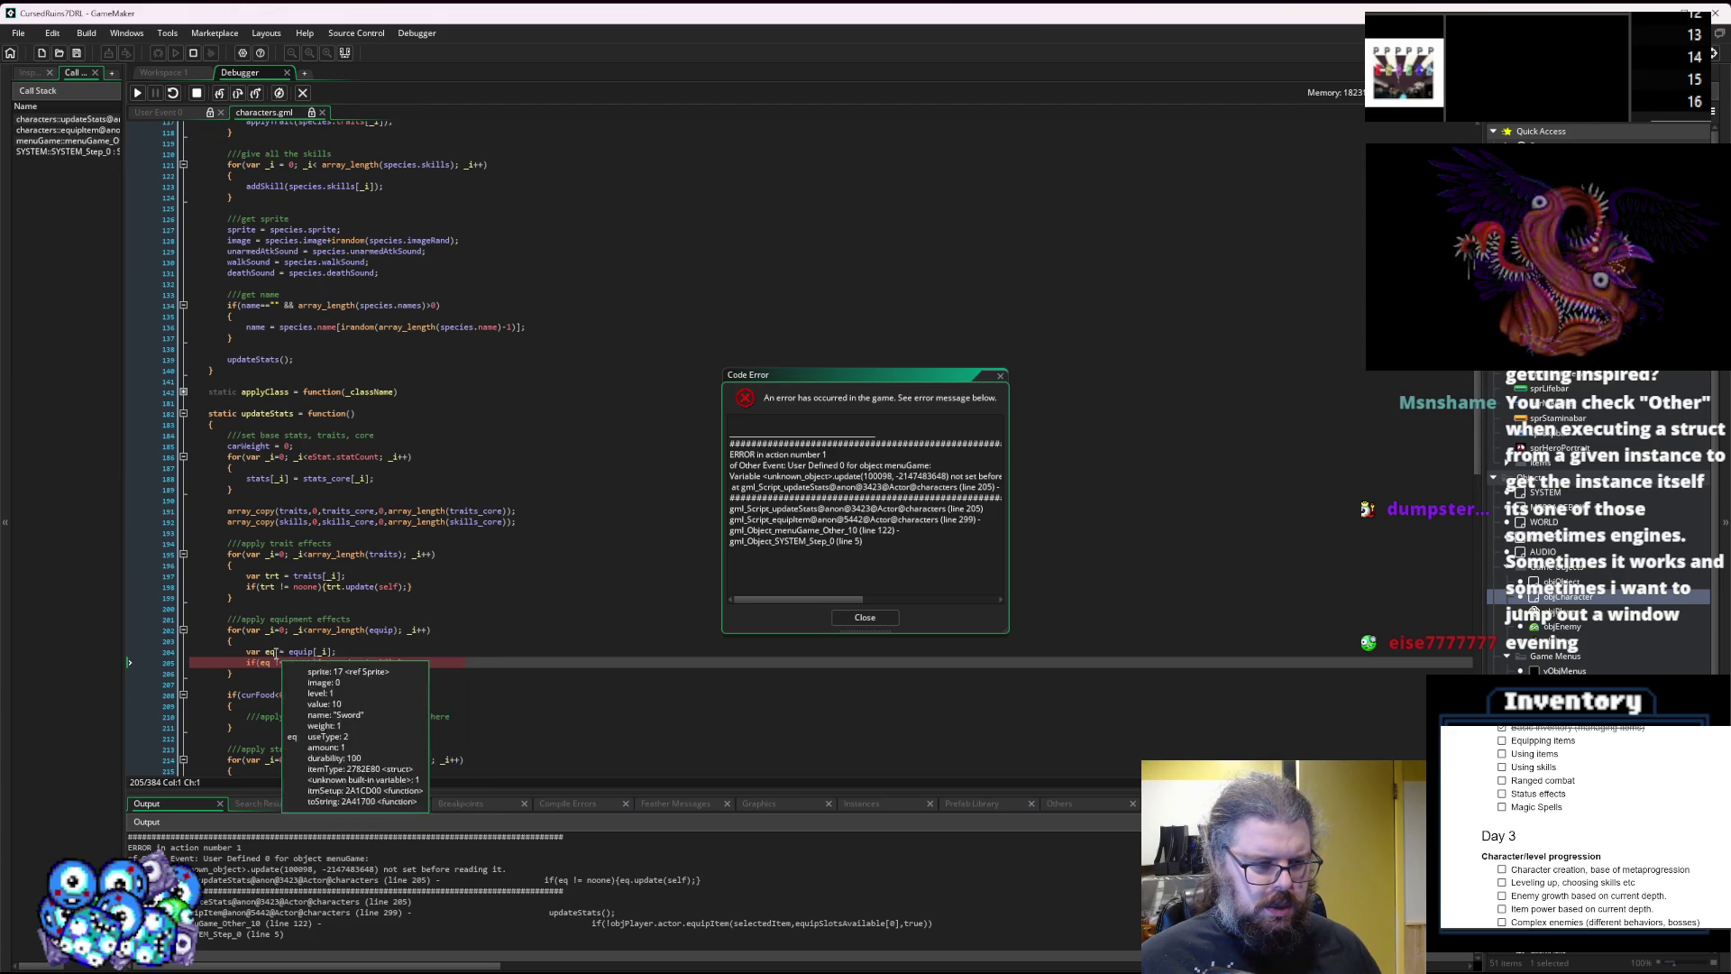
left_click(866, 619)
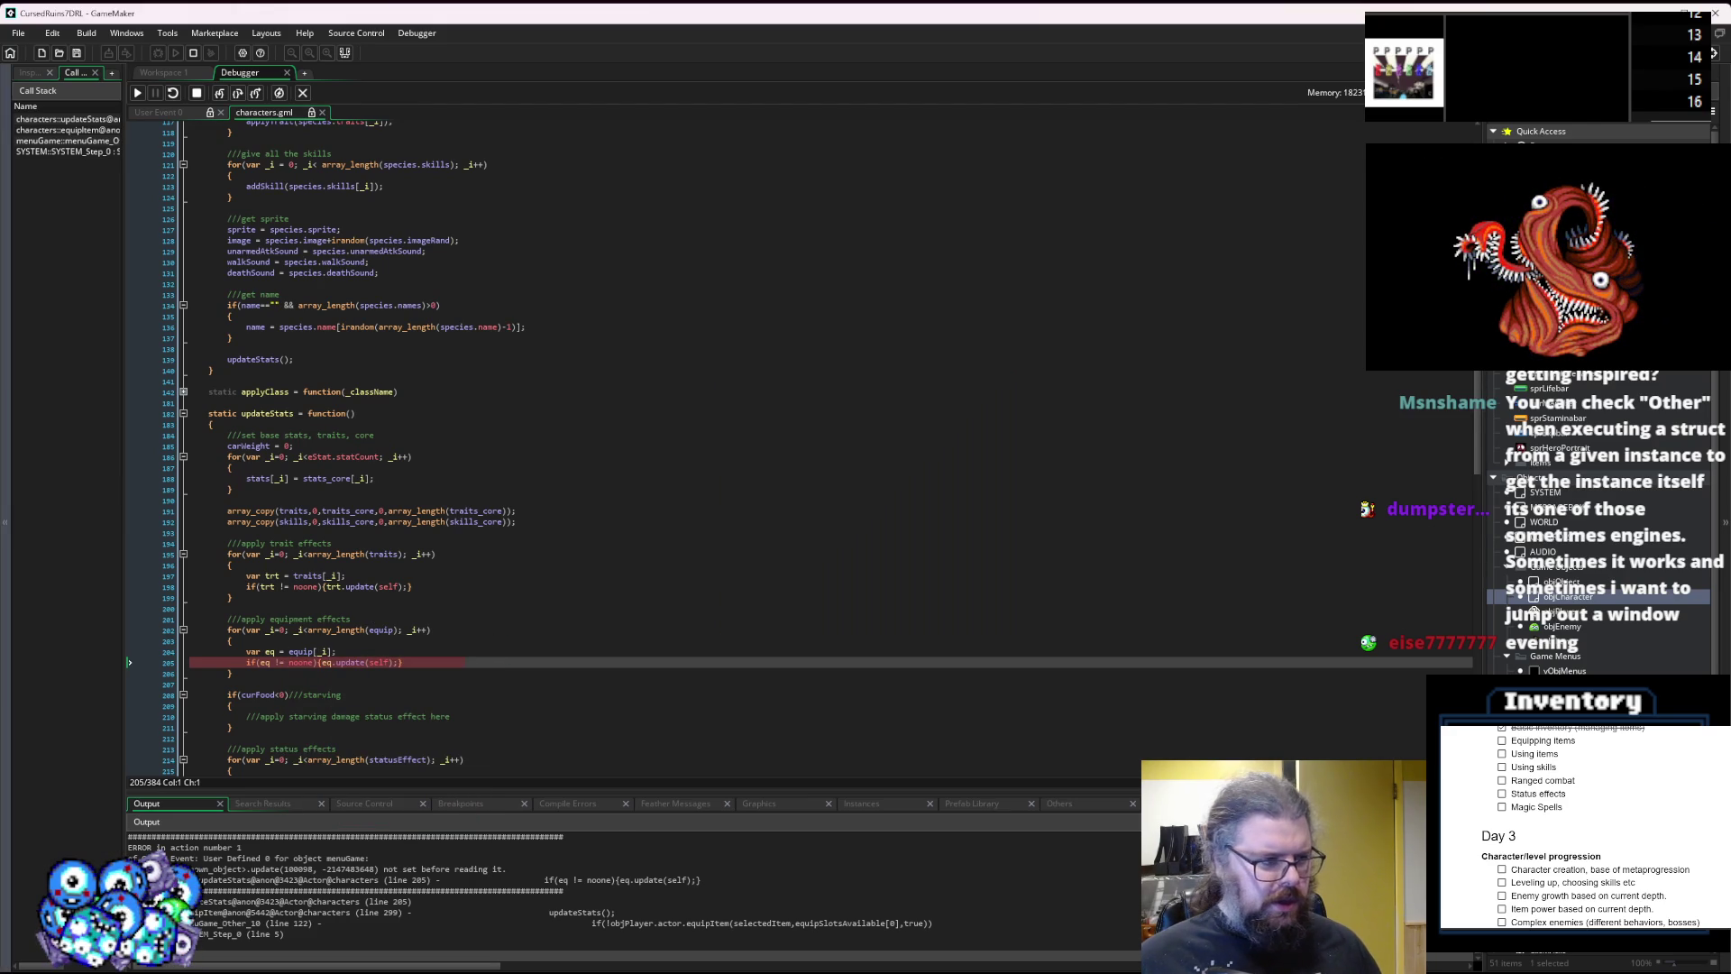
left_click(304, 94)
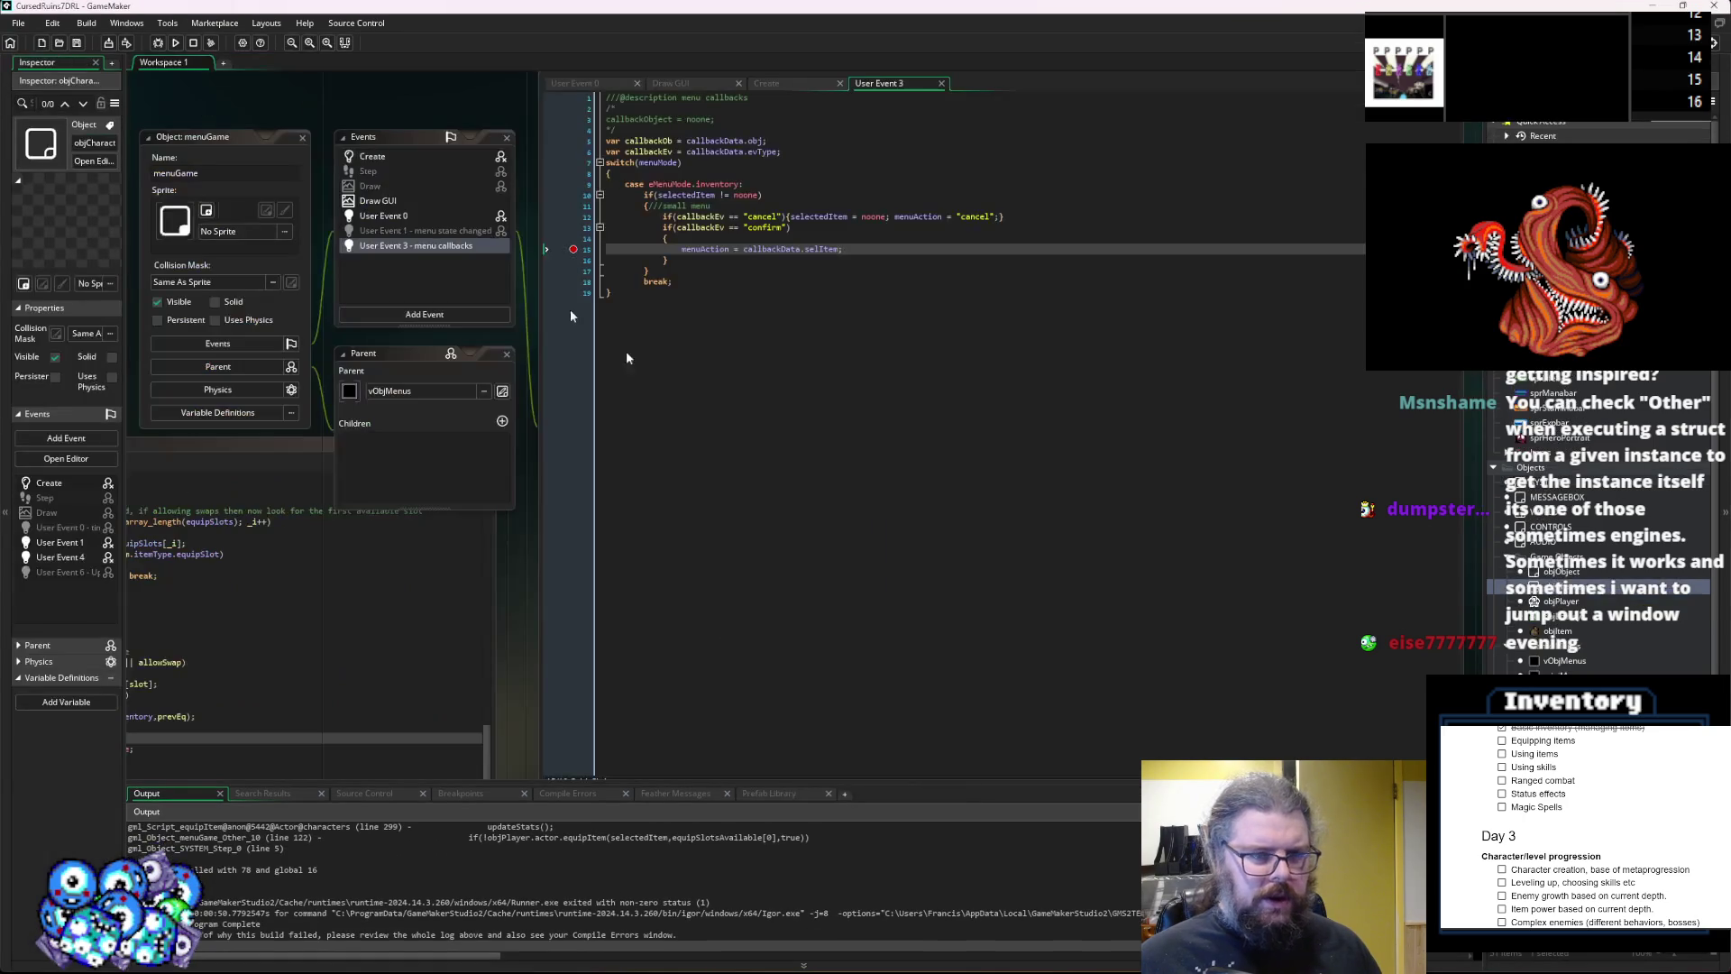
Relaunch in debug mode, start a new game, and walk left and down through the dungeon.
left_click(158, 42)
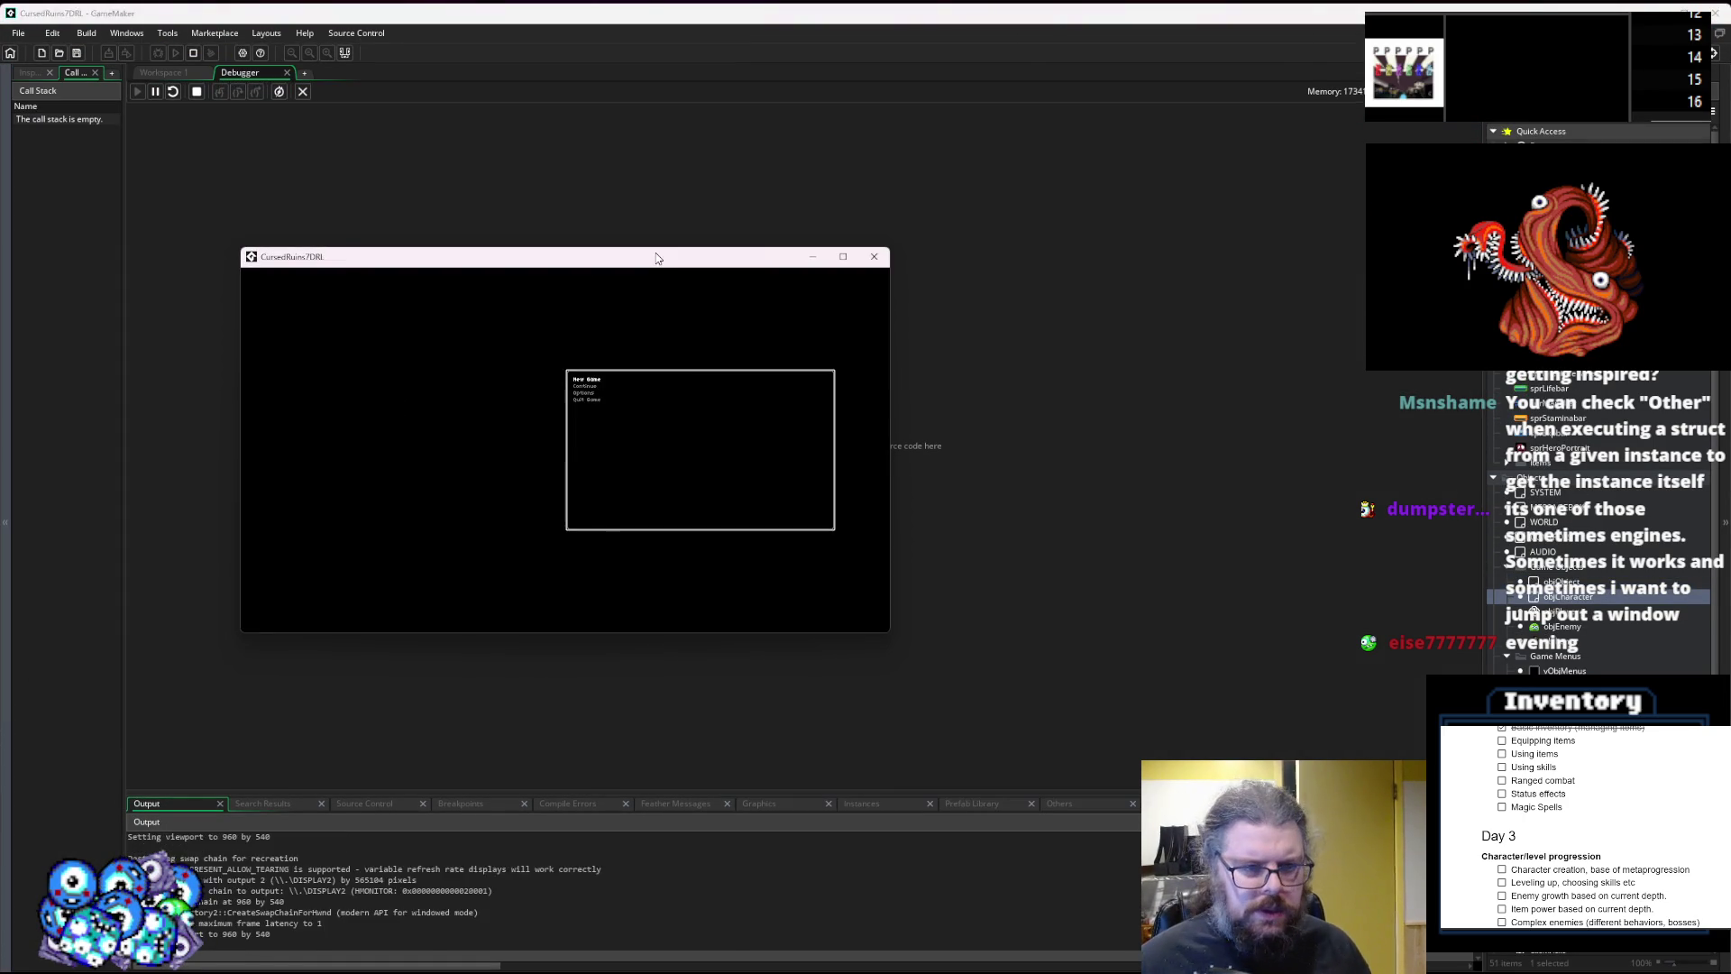
key("Return")
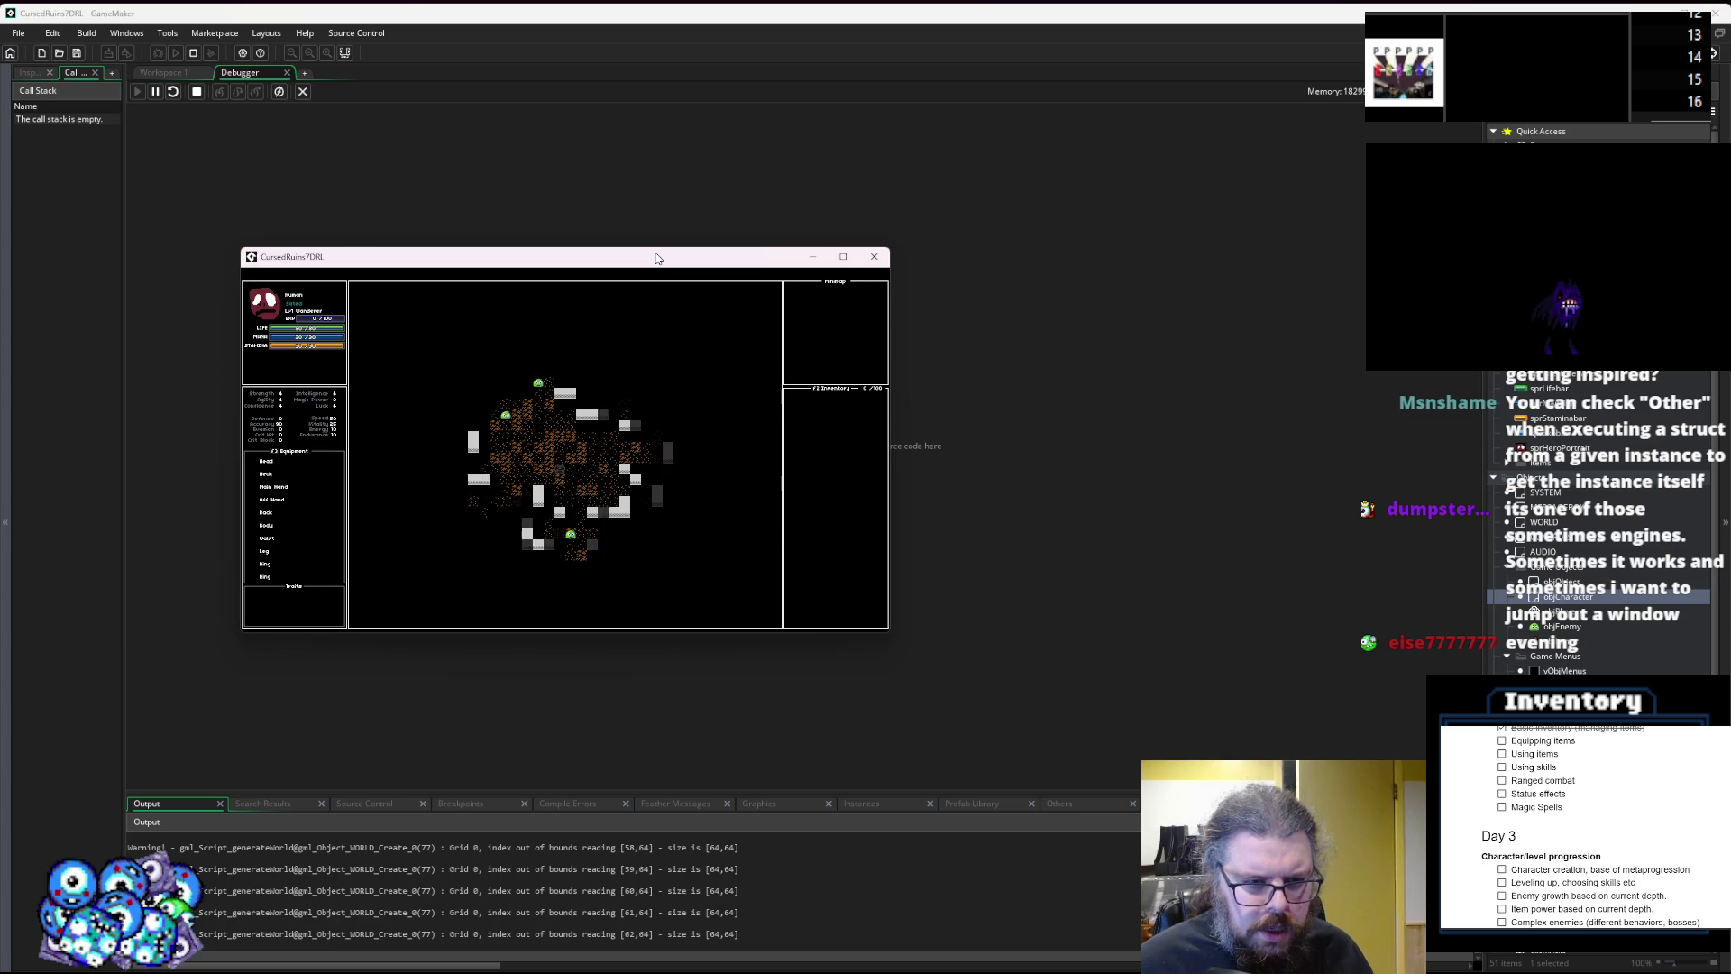
key("Left")
key("Left")
key("Left")
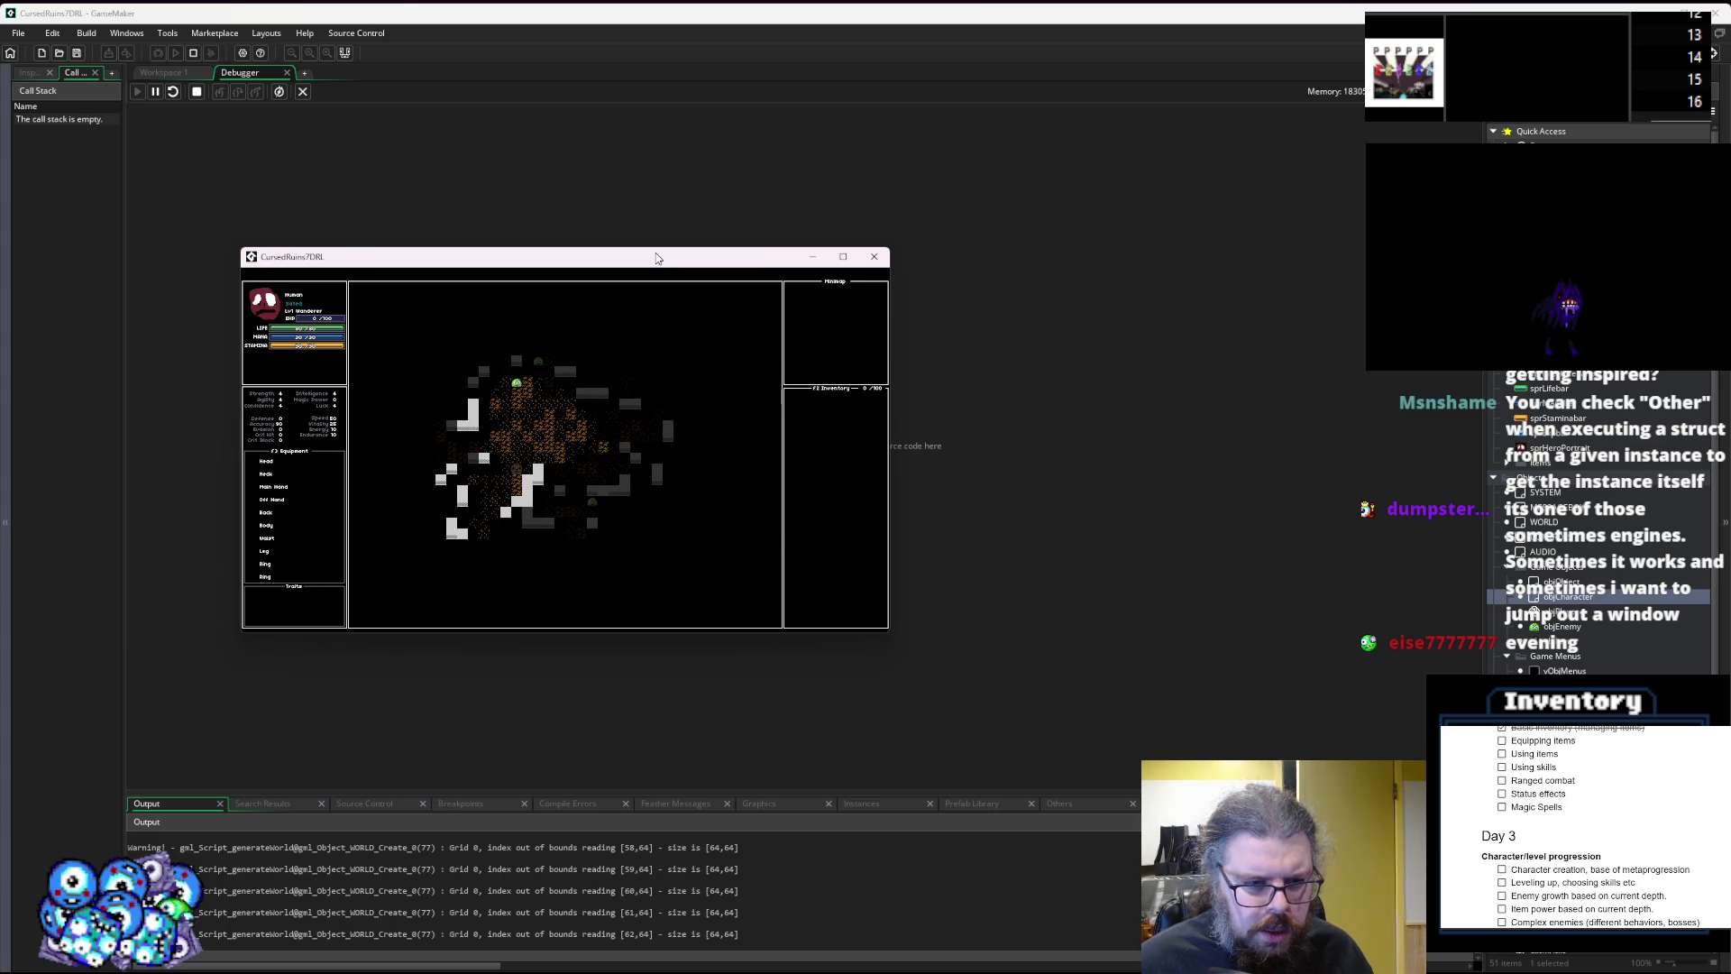
key("Left")
key("Down")
key("Left")
key("Down")
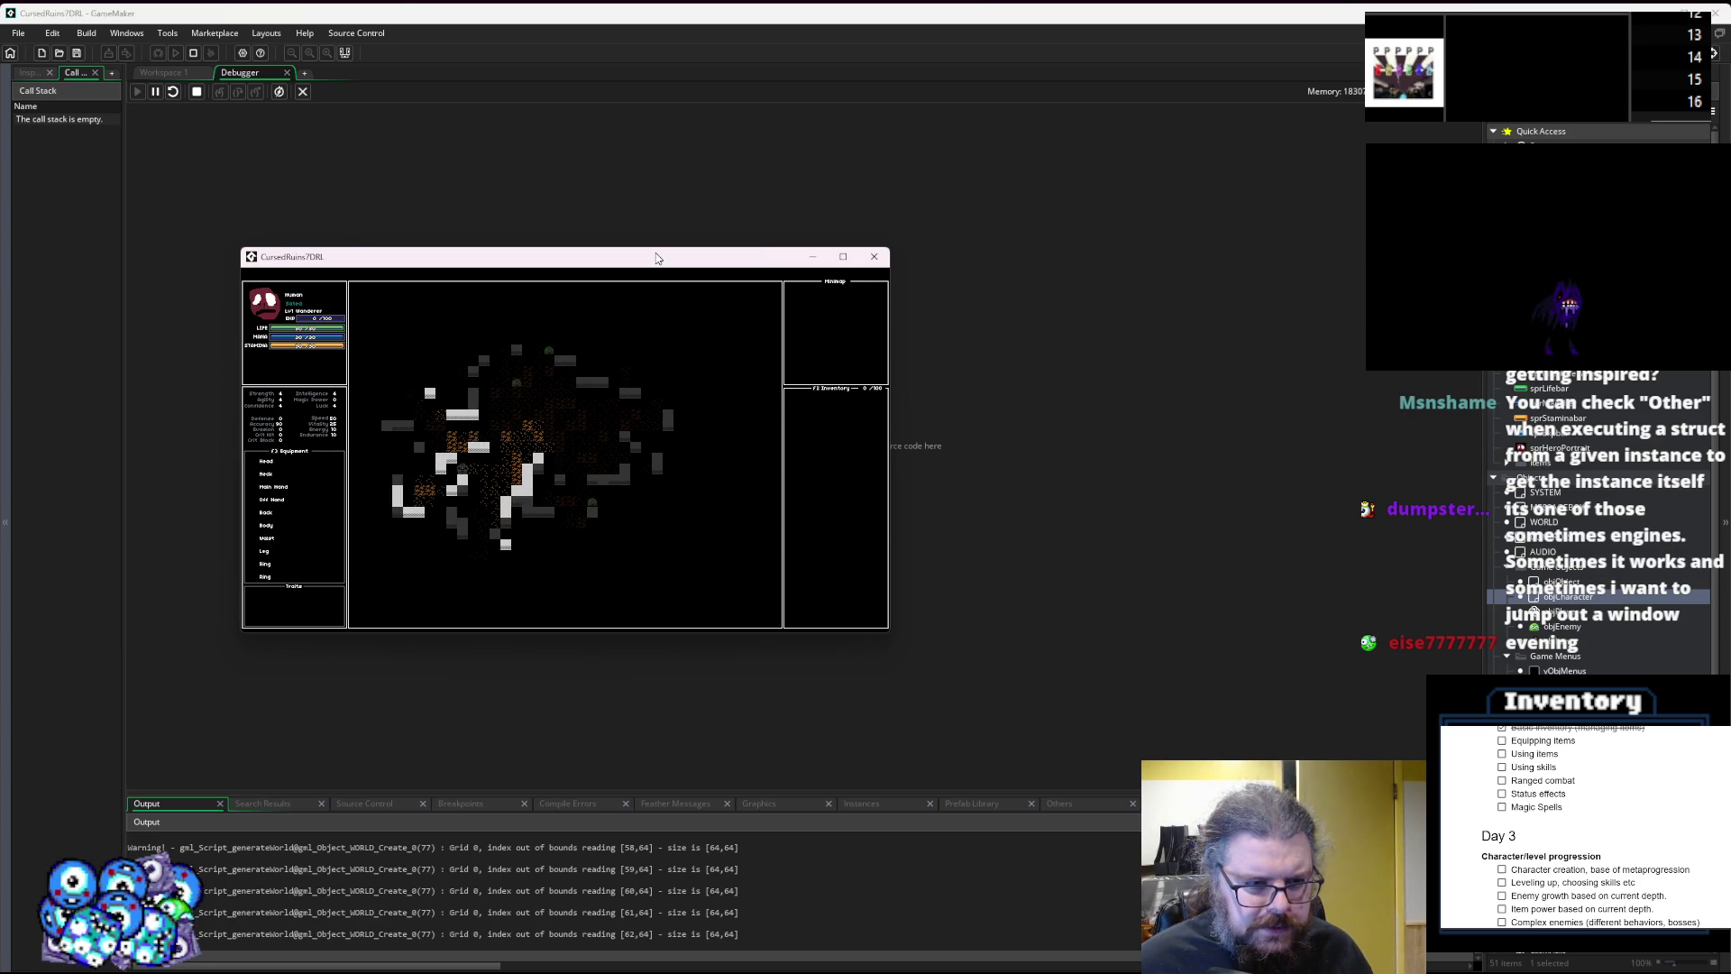
key("Right")
key("Right")
key("Down")
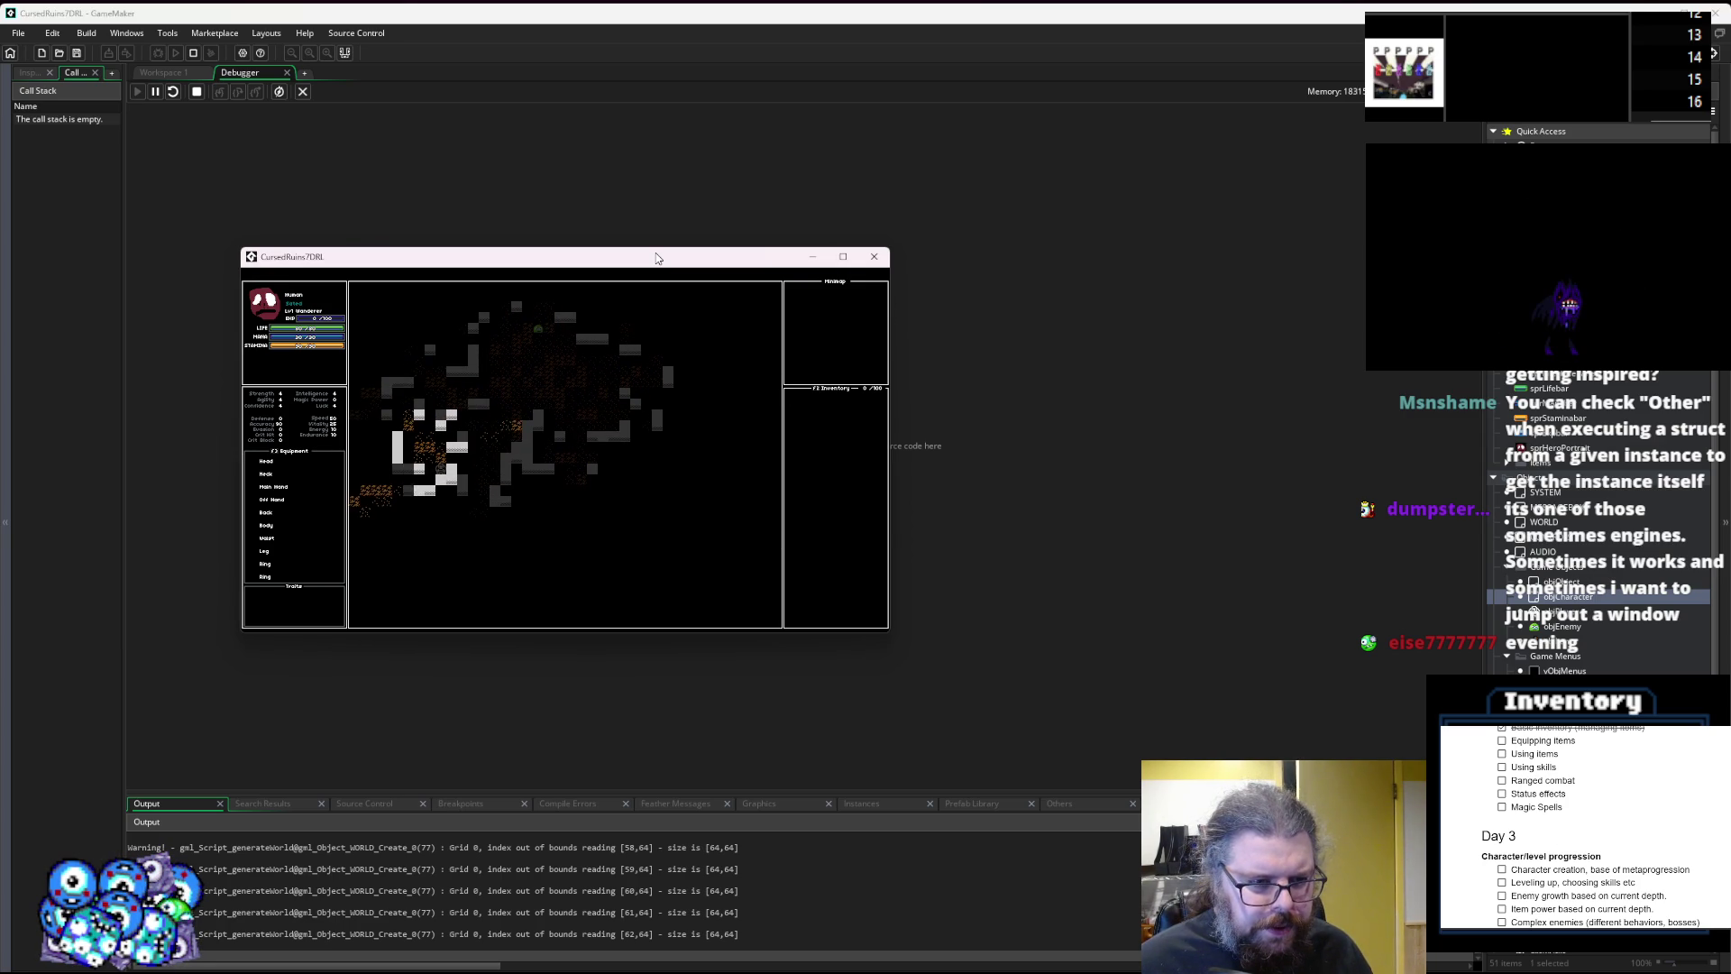
key("Down")
key("Down")
key("Down")
Keep walking down-right, then open an inventory item's action menu and choose Equip.
key("Right")
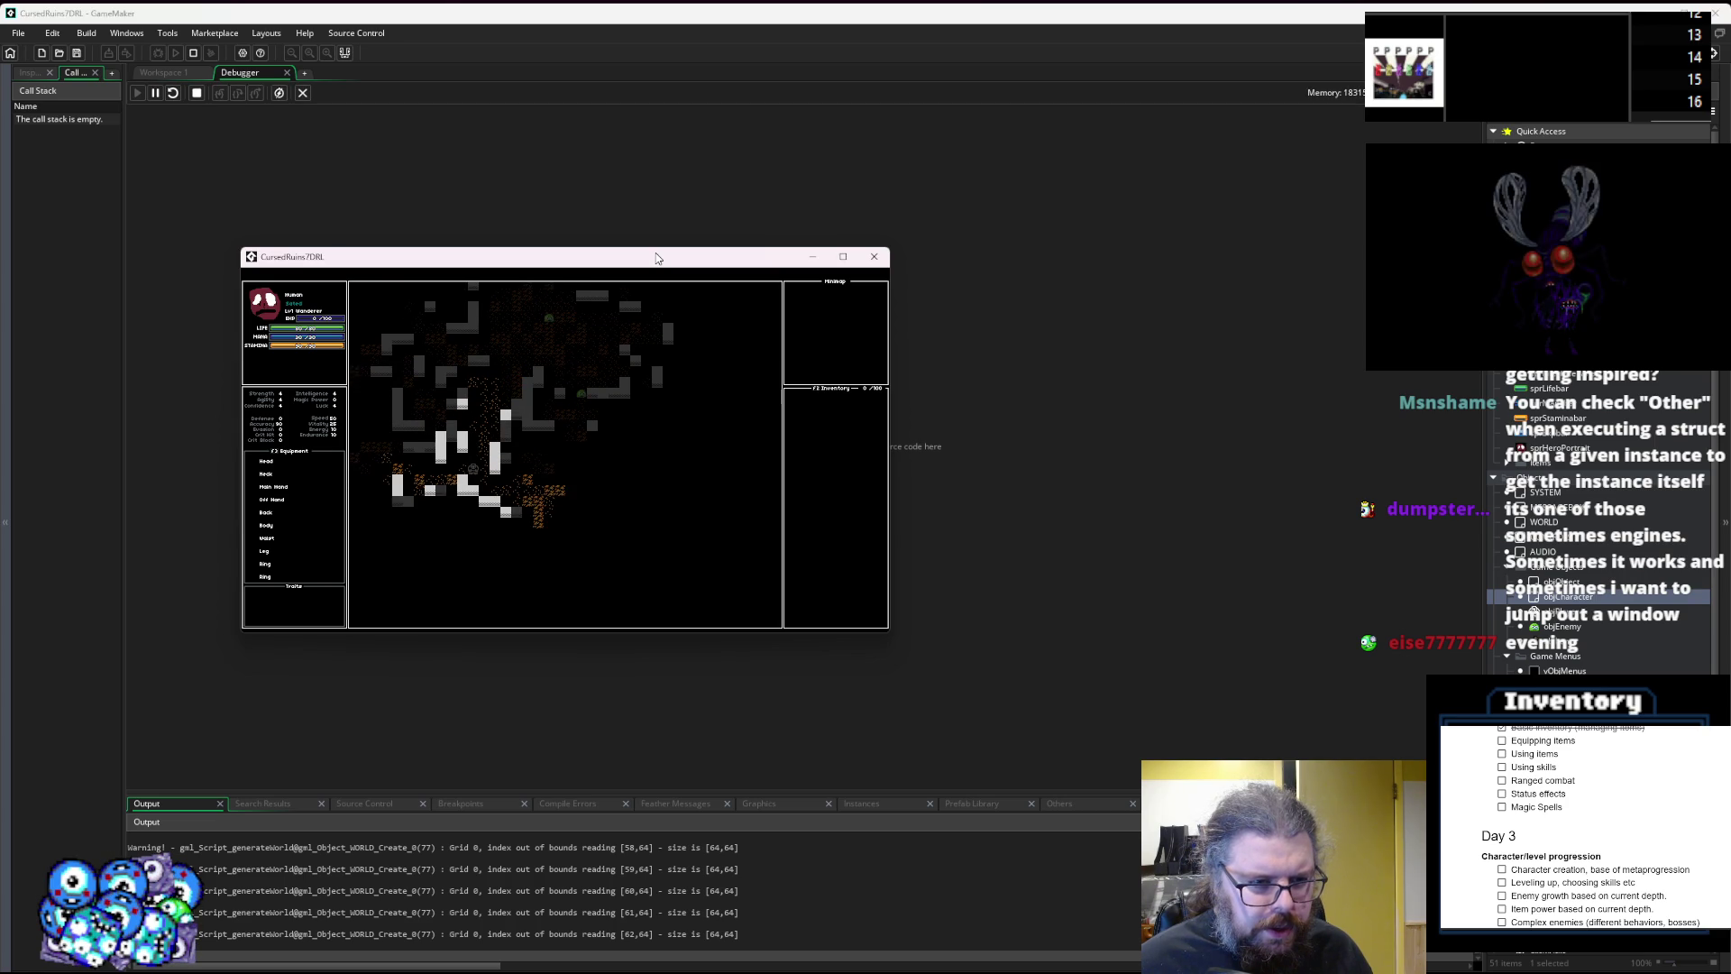
key("Down")
key("Right")
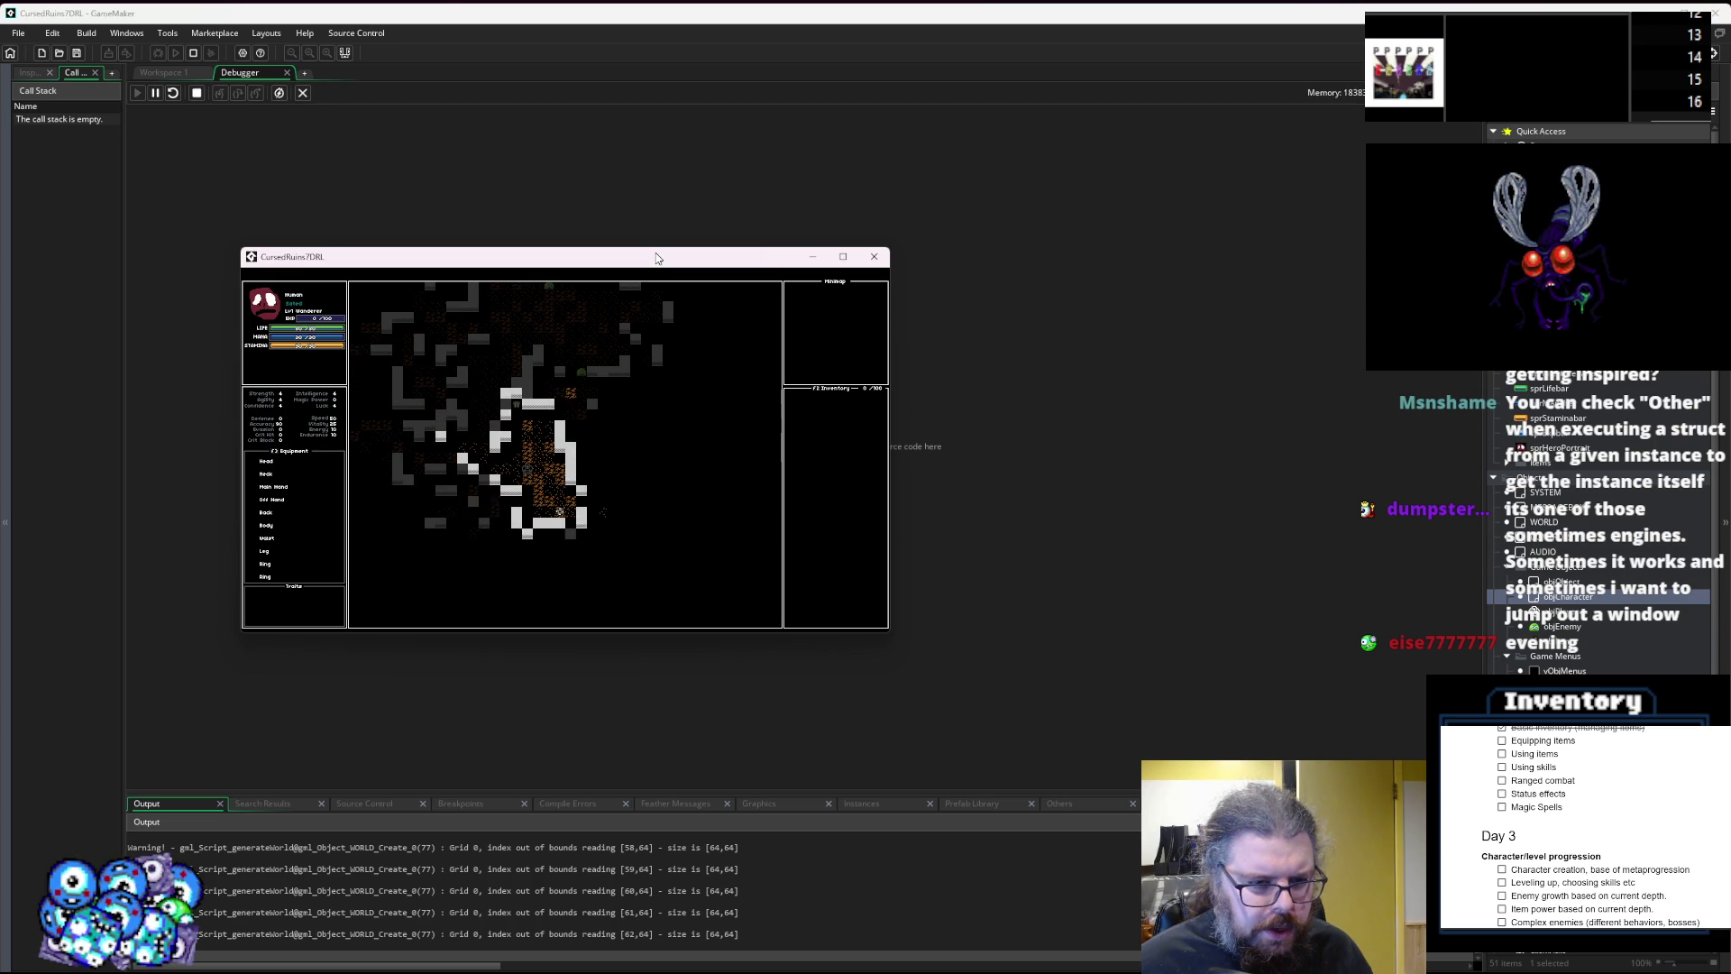
key("Down")
key("Down")
key("Down")
key("Right")
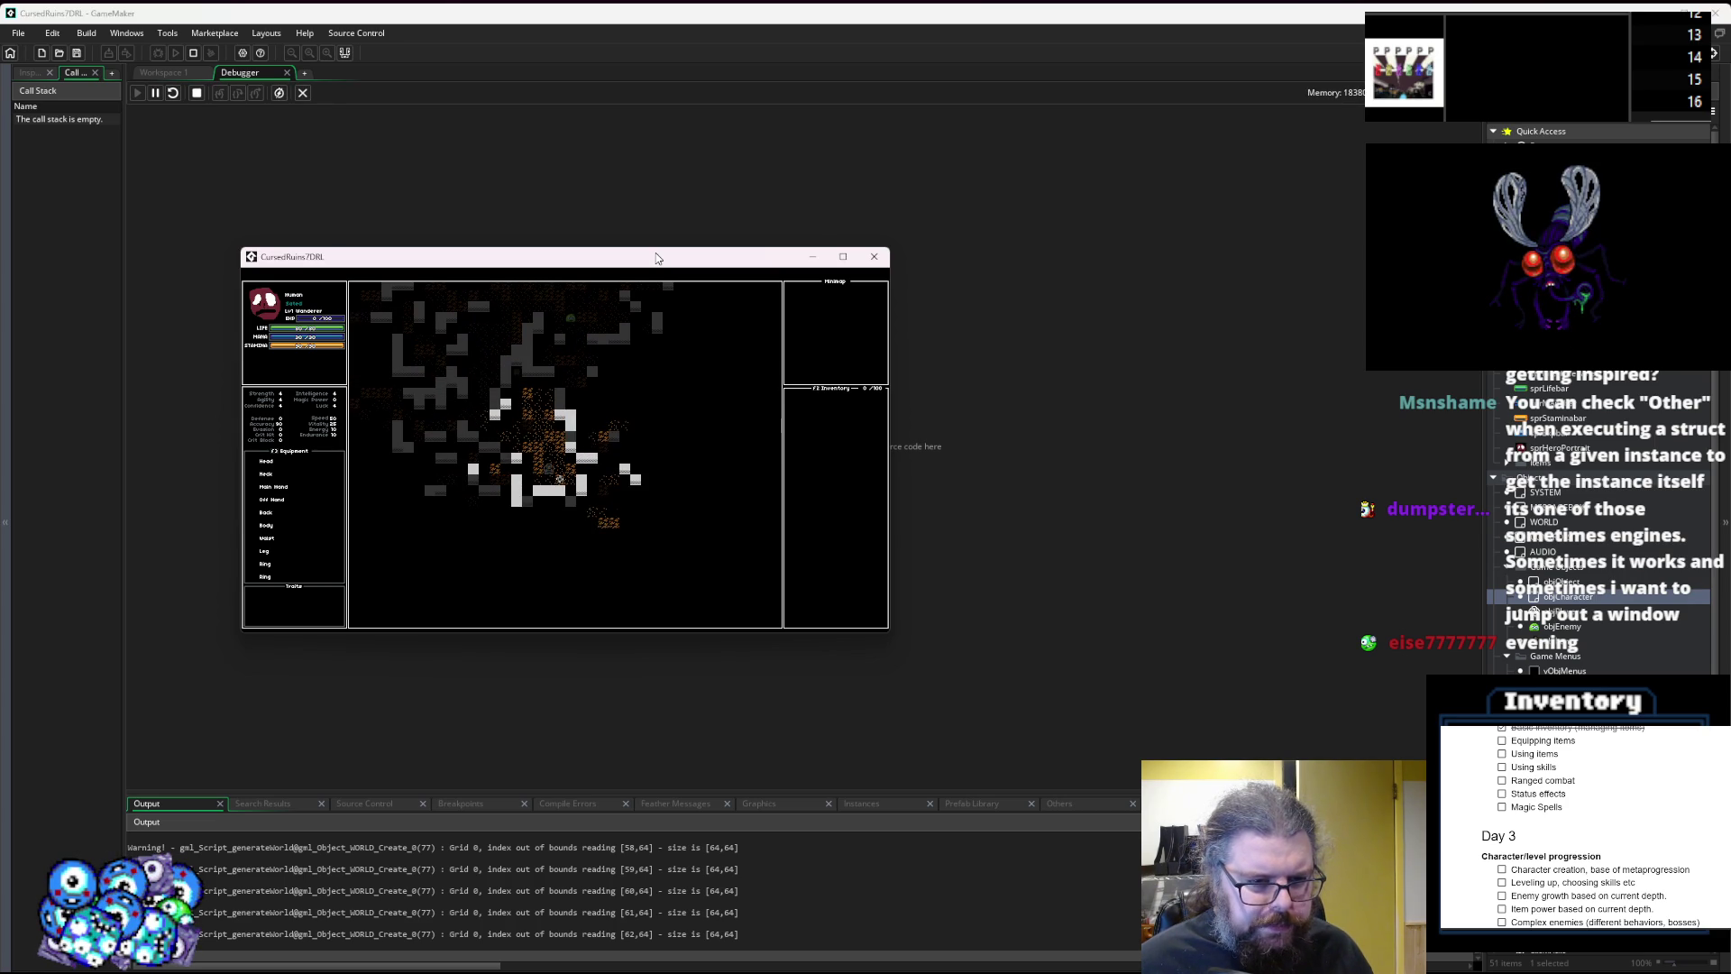
key("Down")
key("Right")
key("Down")
key("Down")
key("Down")
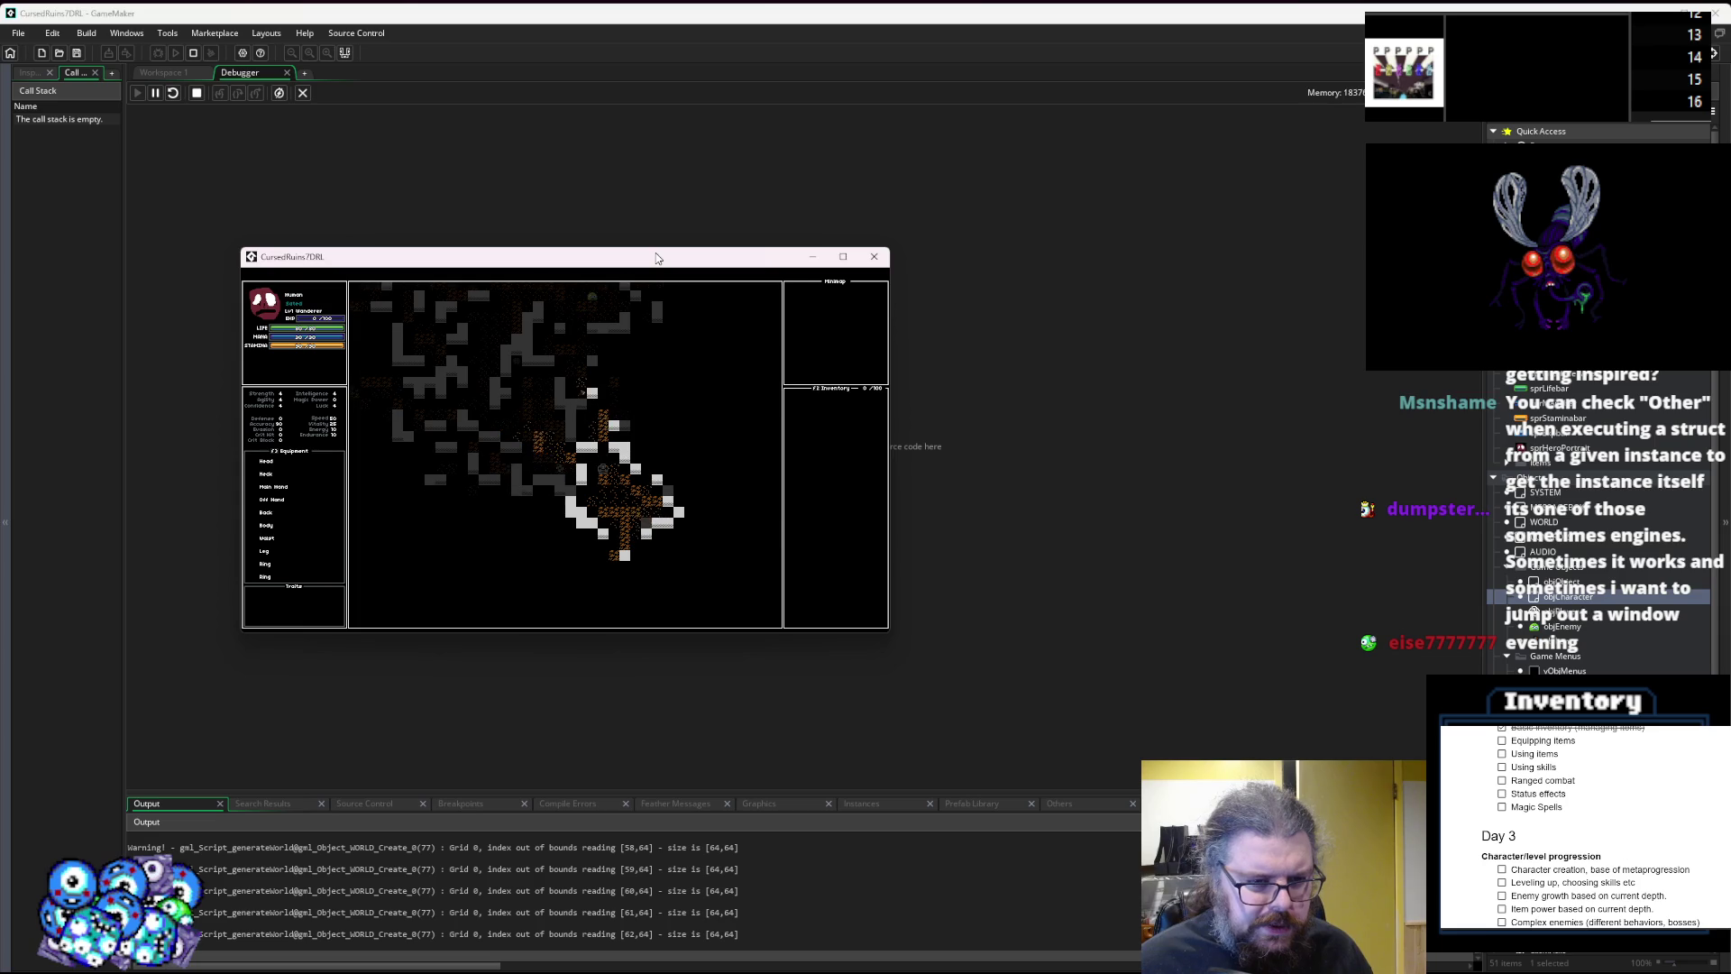
key("Down")
key("Down")
key("Down")
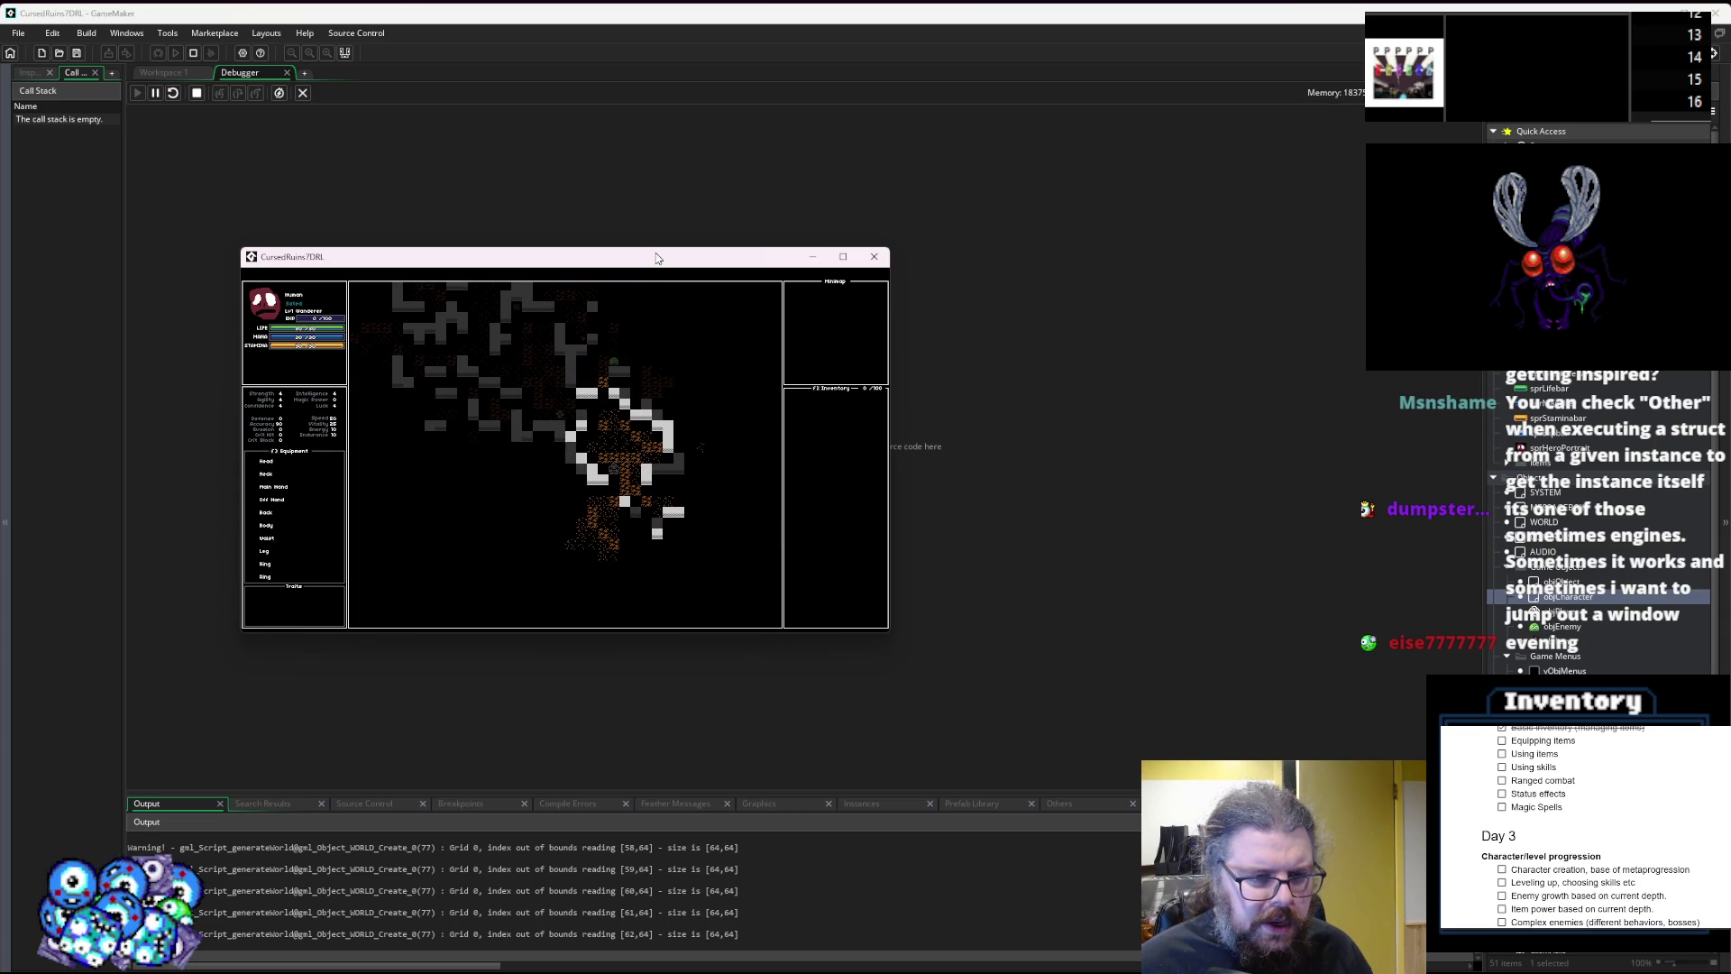
key("Down")
key("Right")
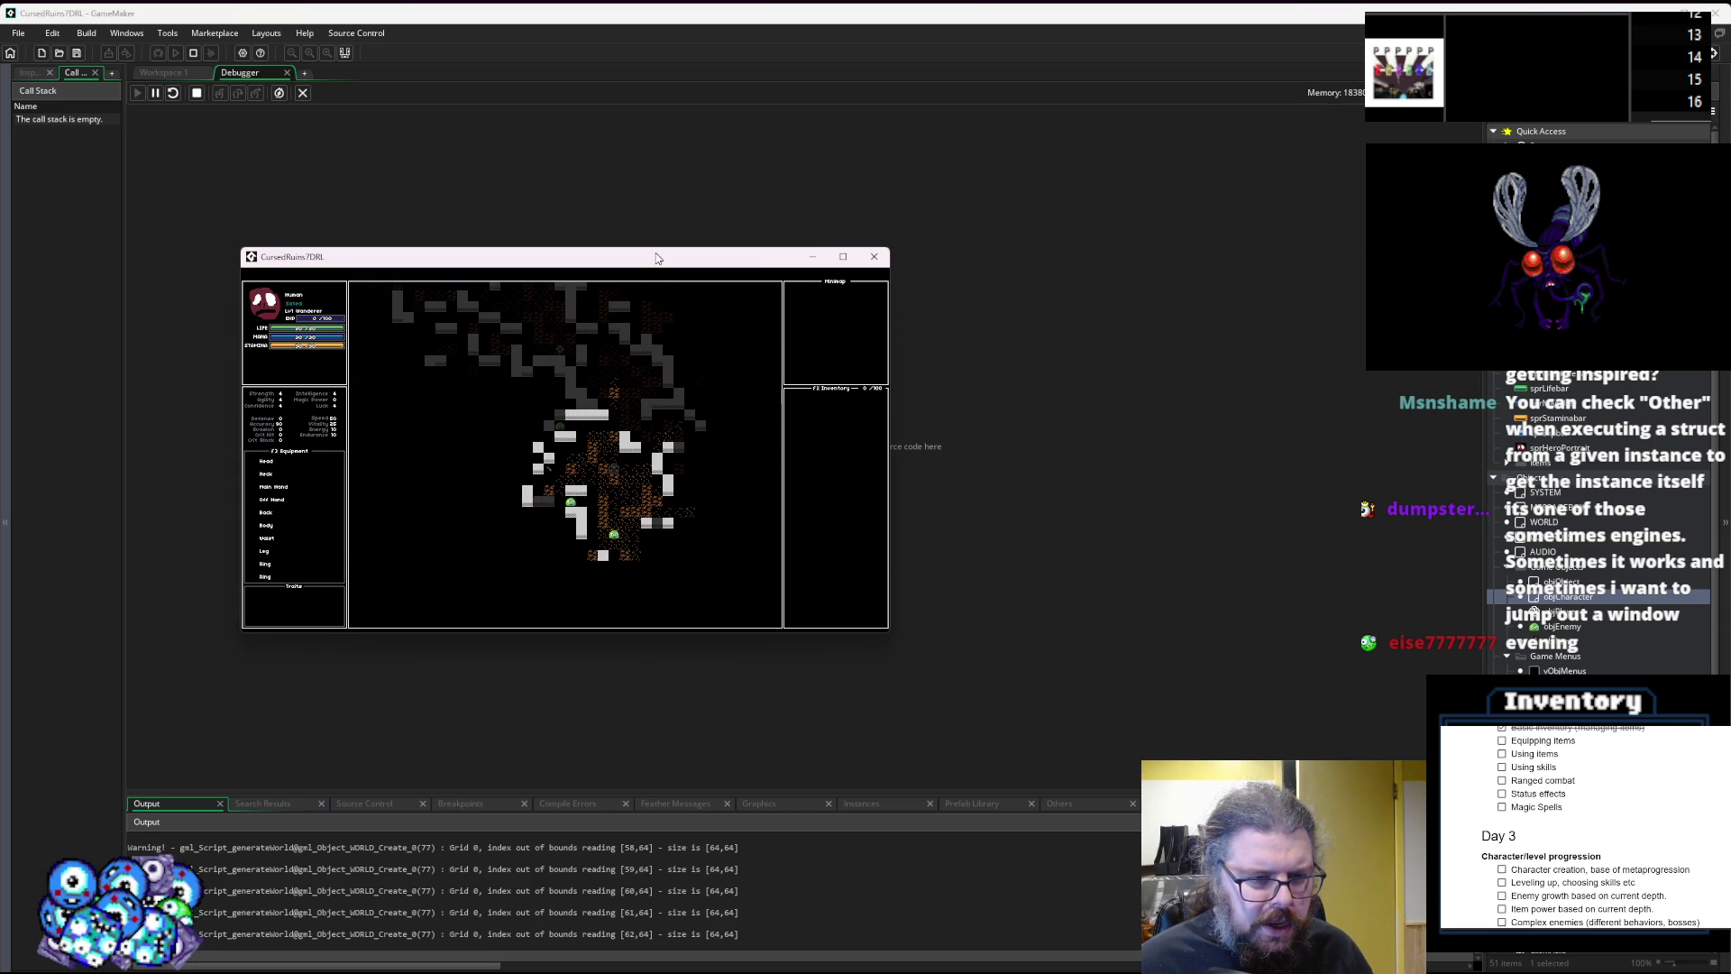
key("Up")
key("Up")
key("Up")
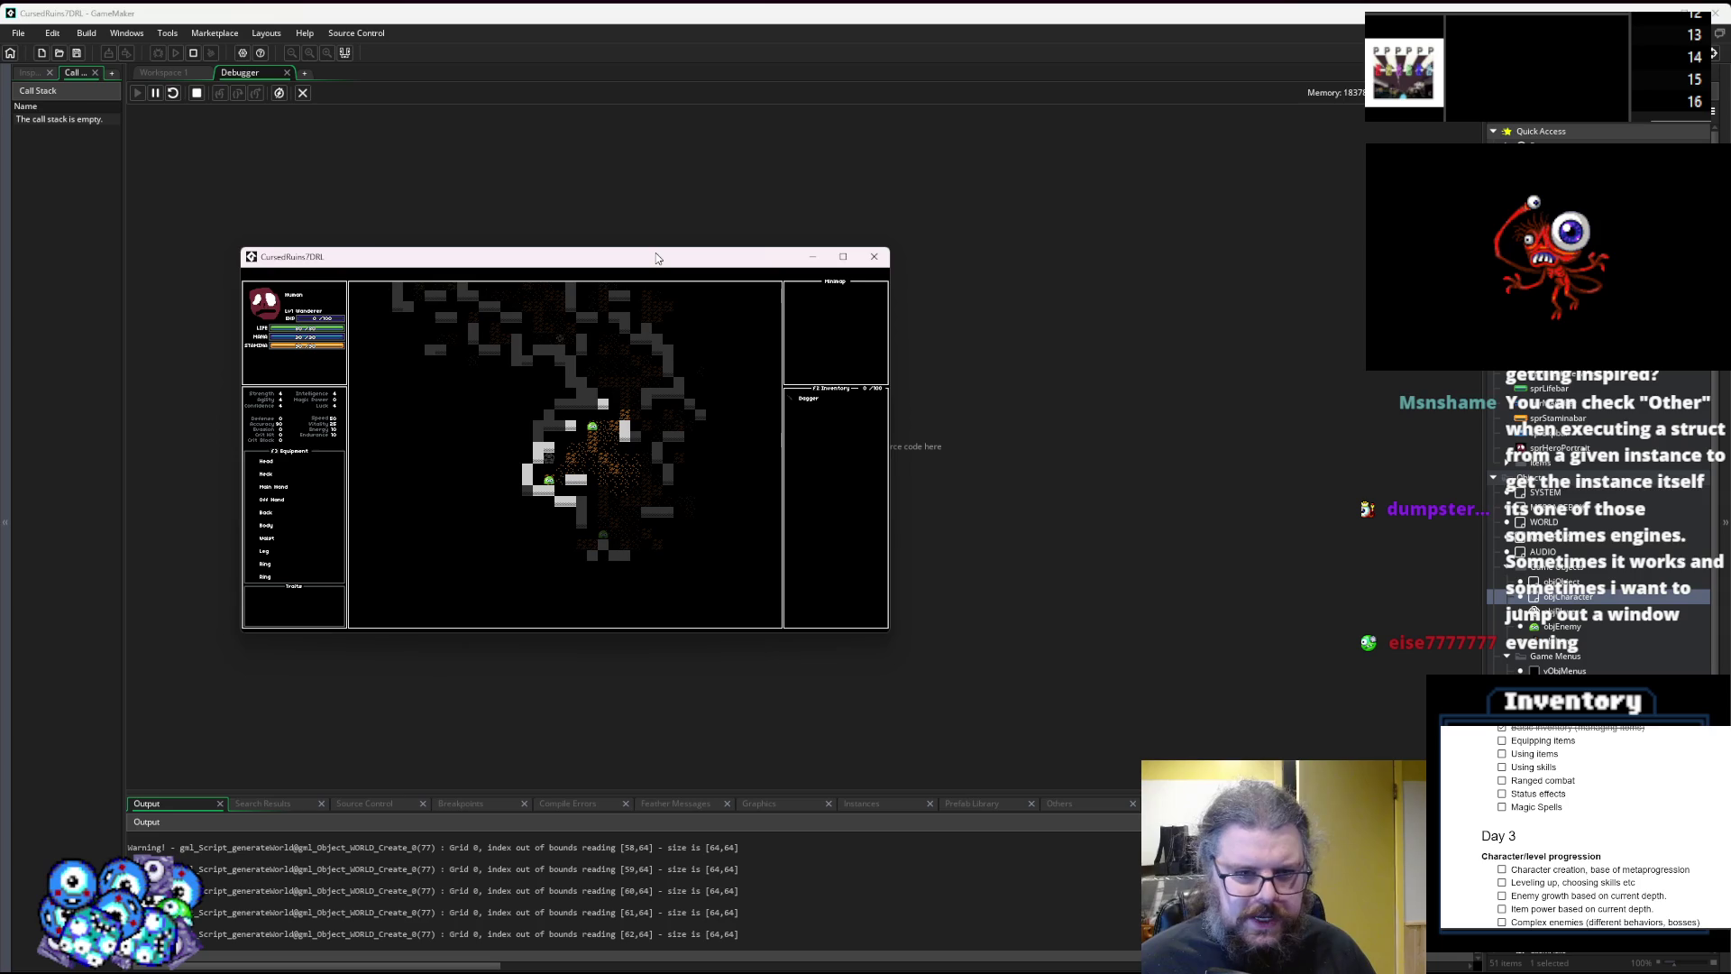
key("Return")
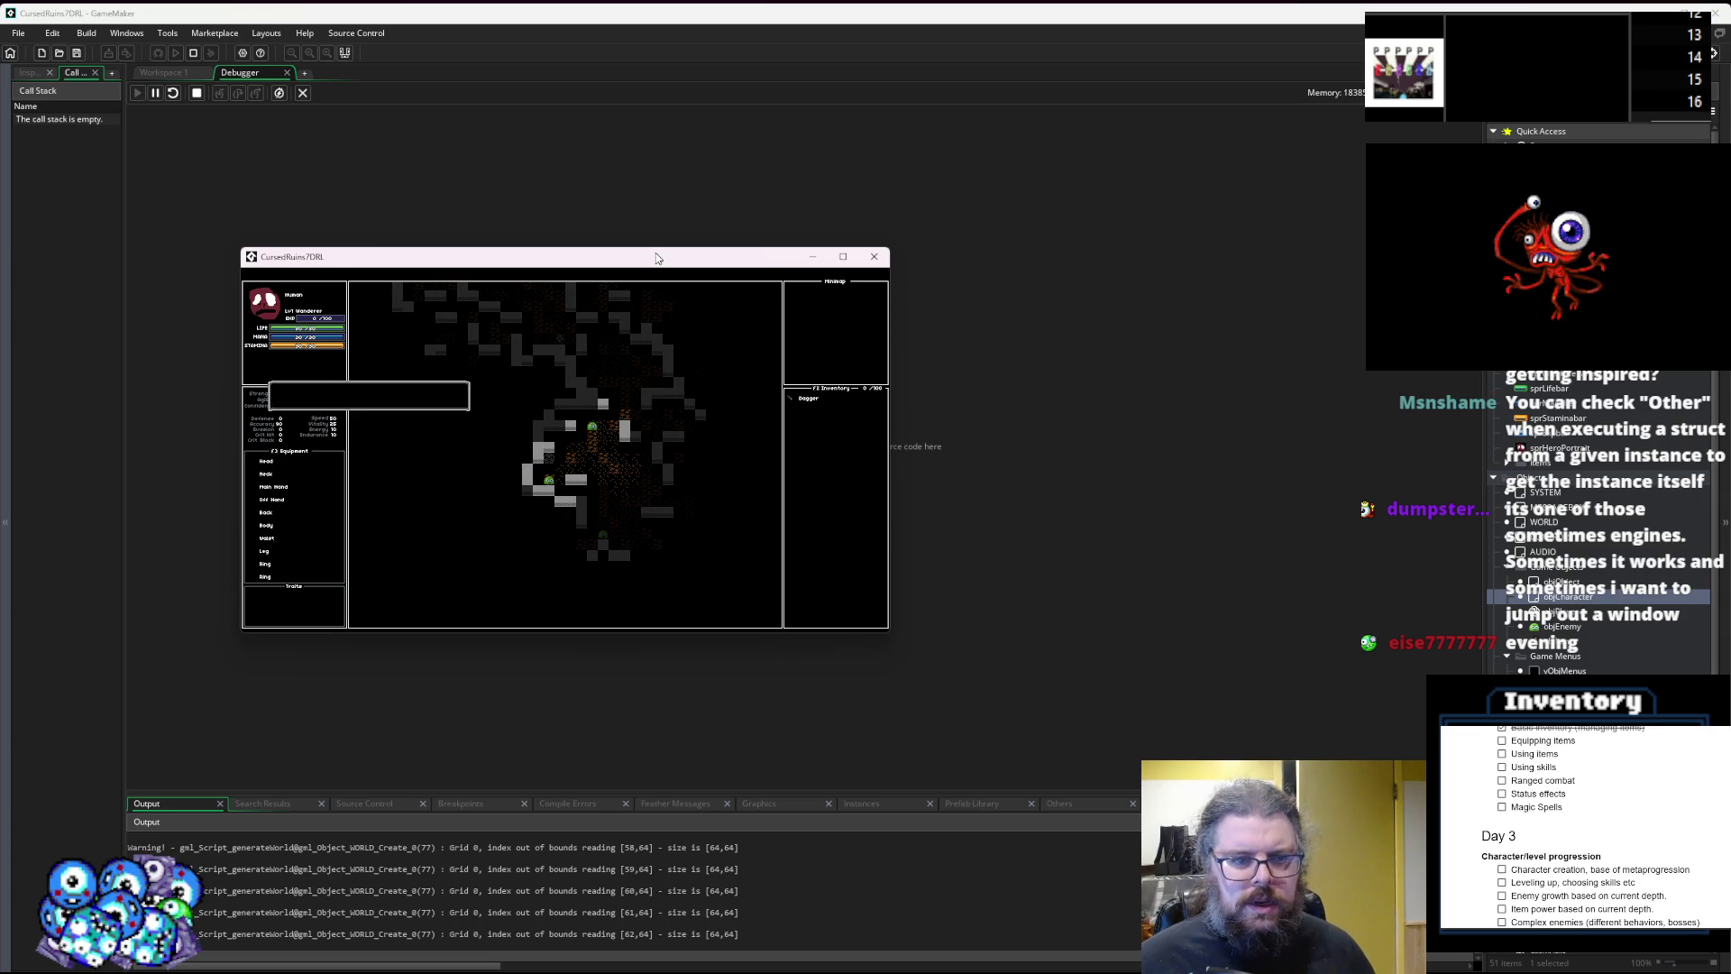
key("Return")
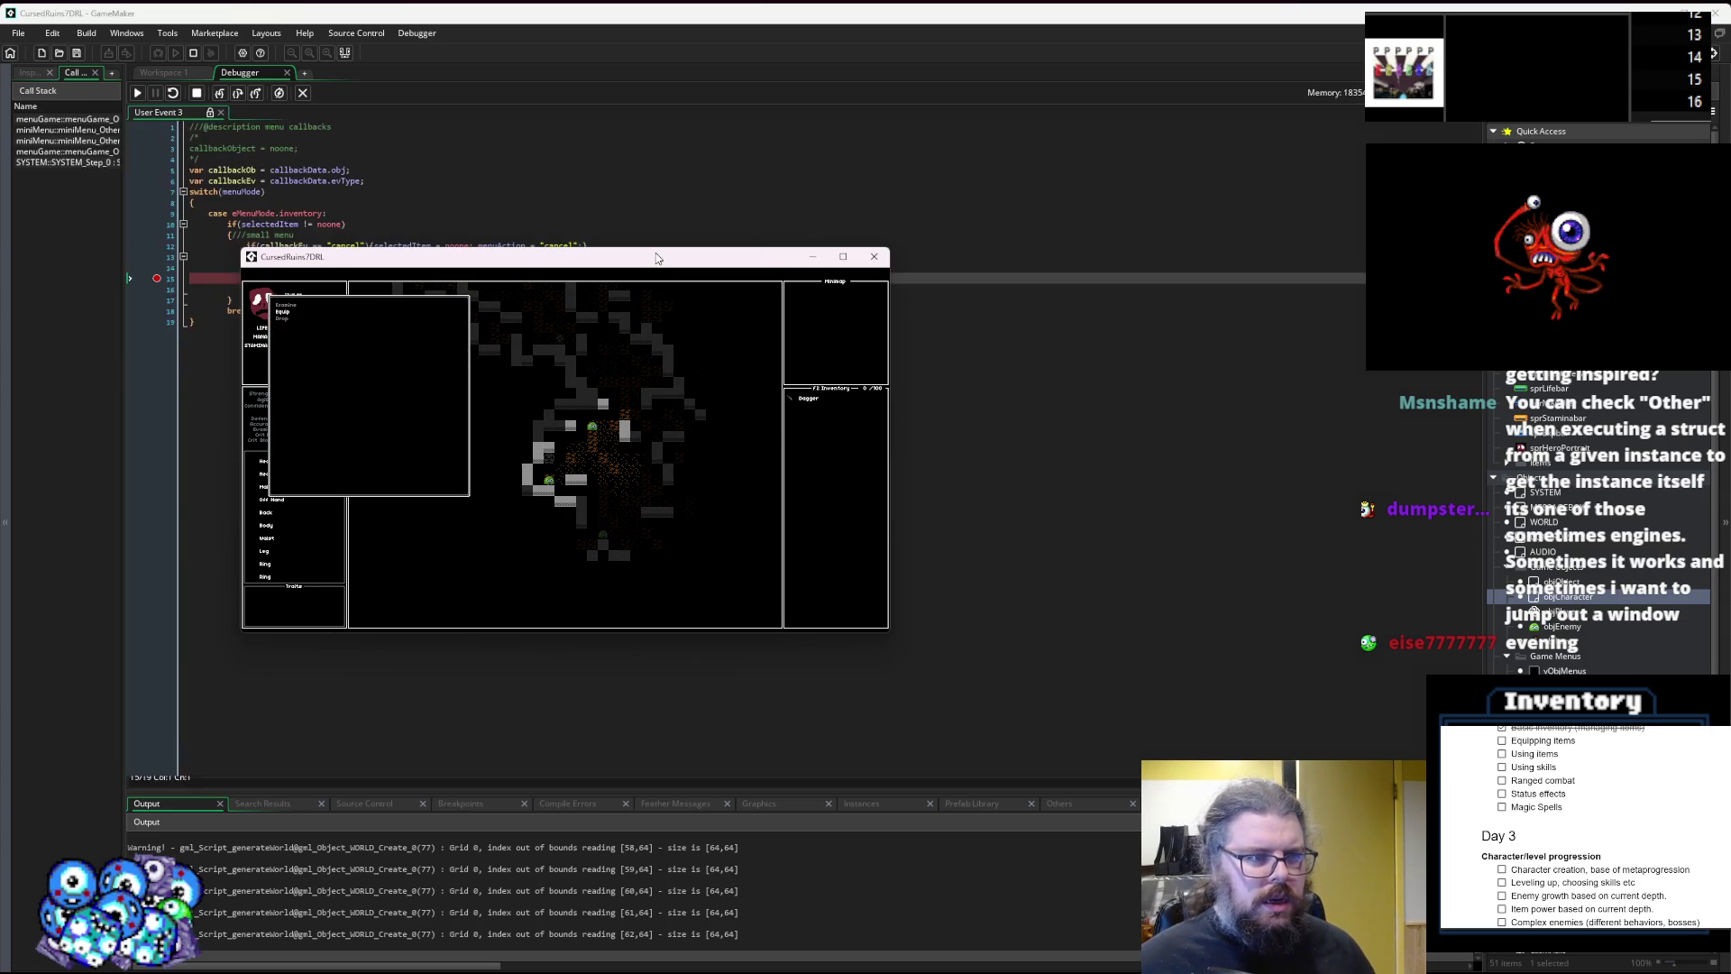
Move the game window aside, check that selItem is 'Equip' and read menuAction, then return to Workspace 1.
left_click_drag(604, 264, 790, 464)
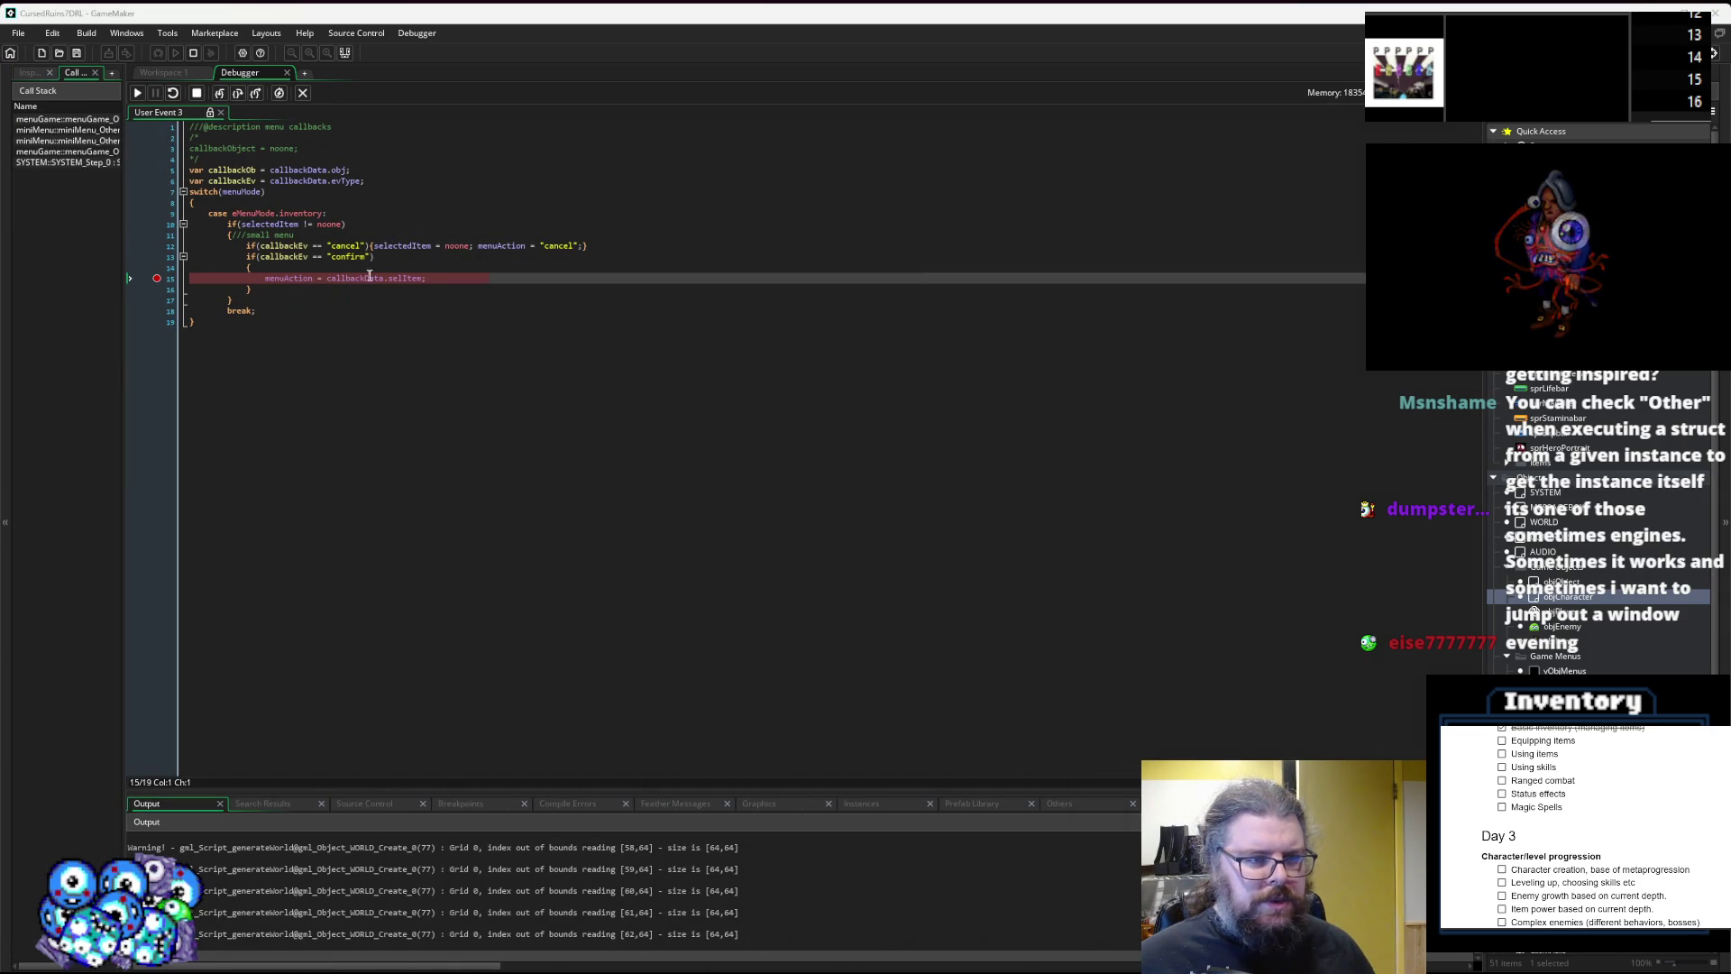
mouse_move(404, 279)
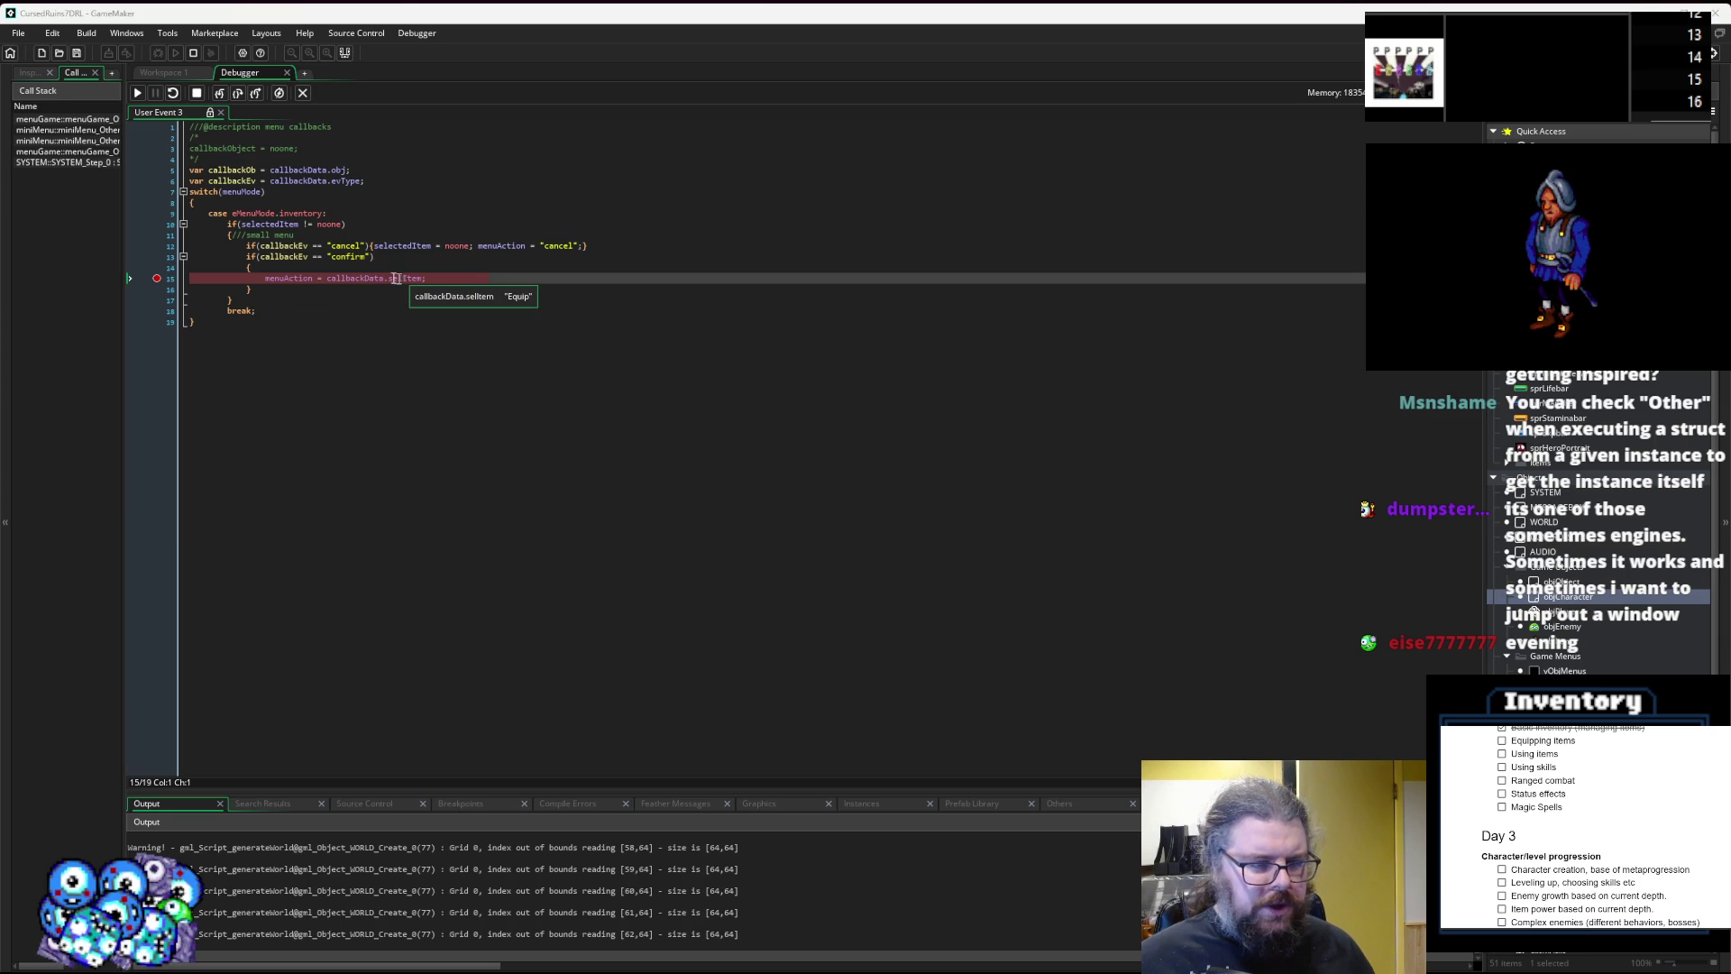
mouse_move(284, 277)
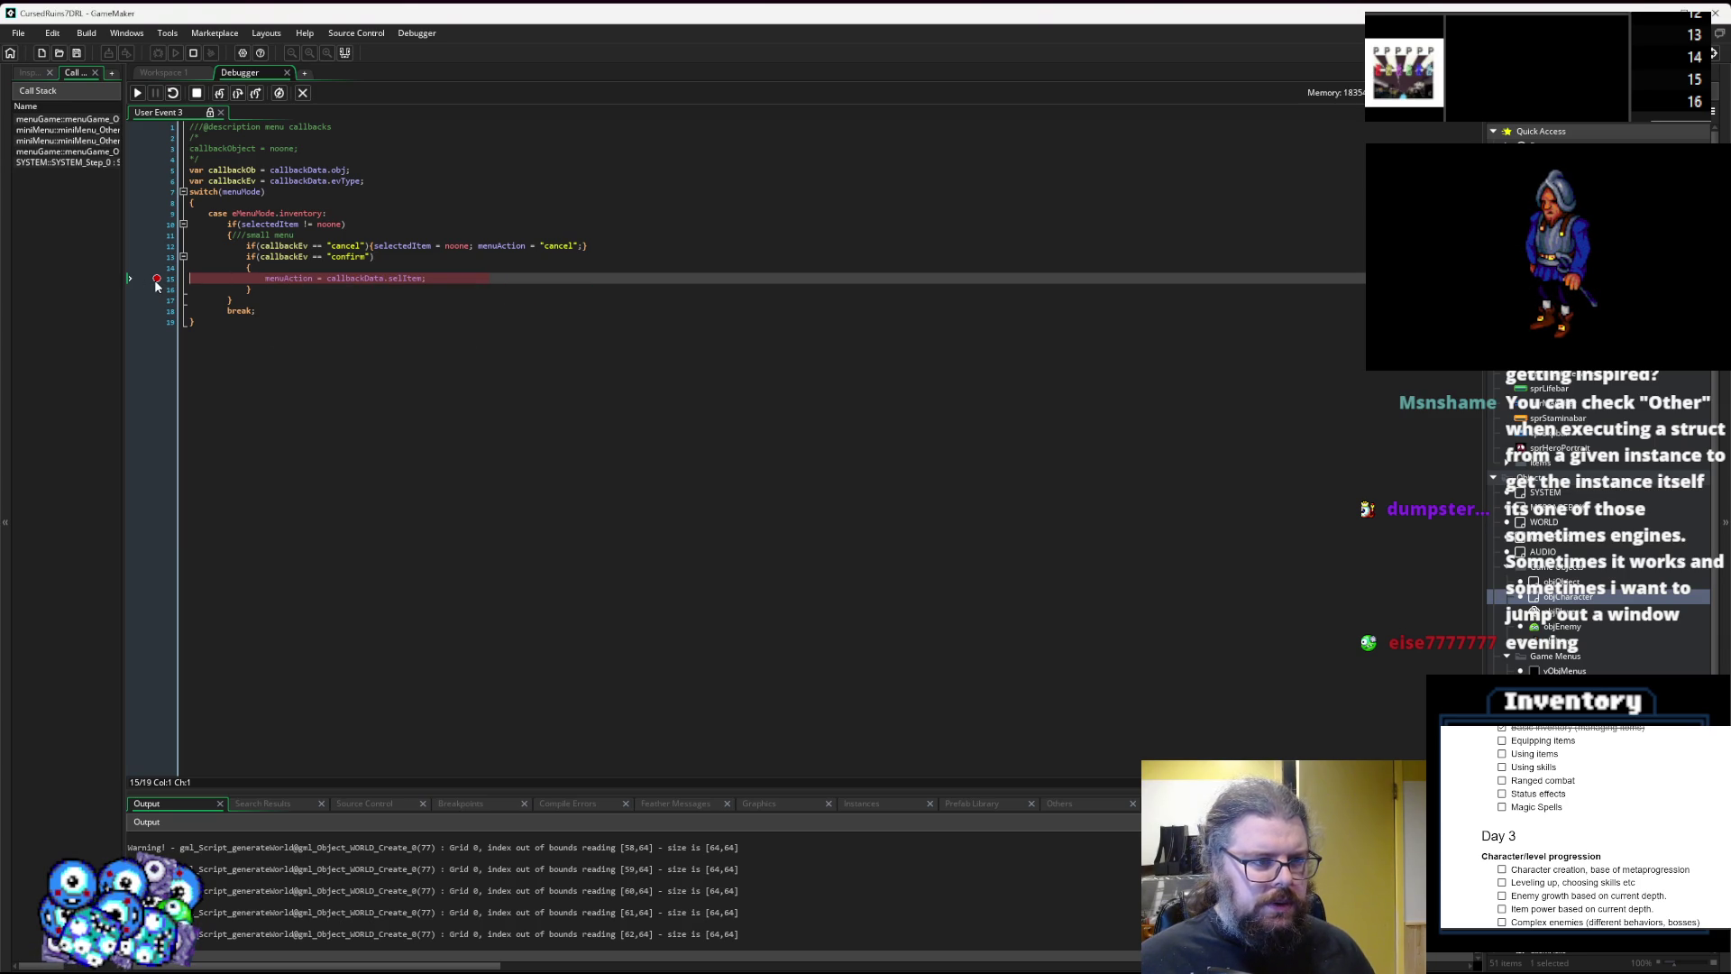
left_click(167, 73)
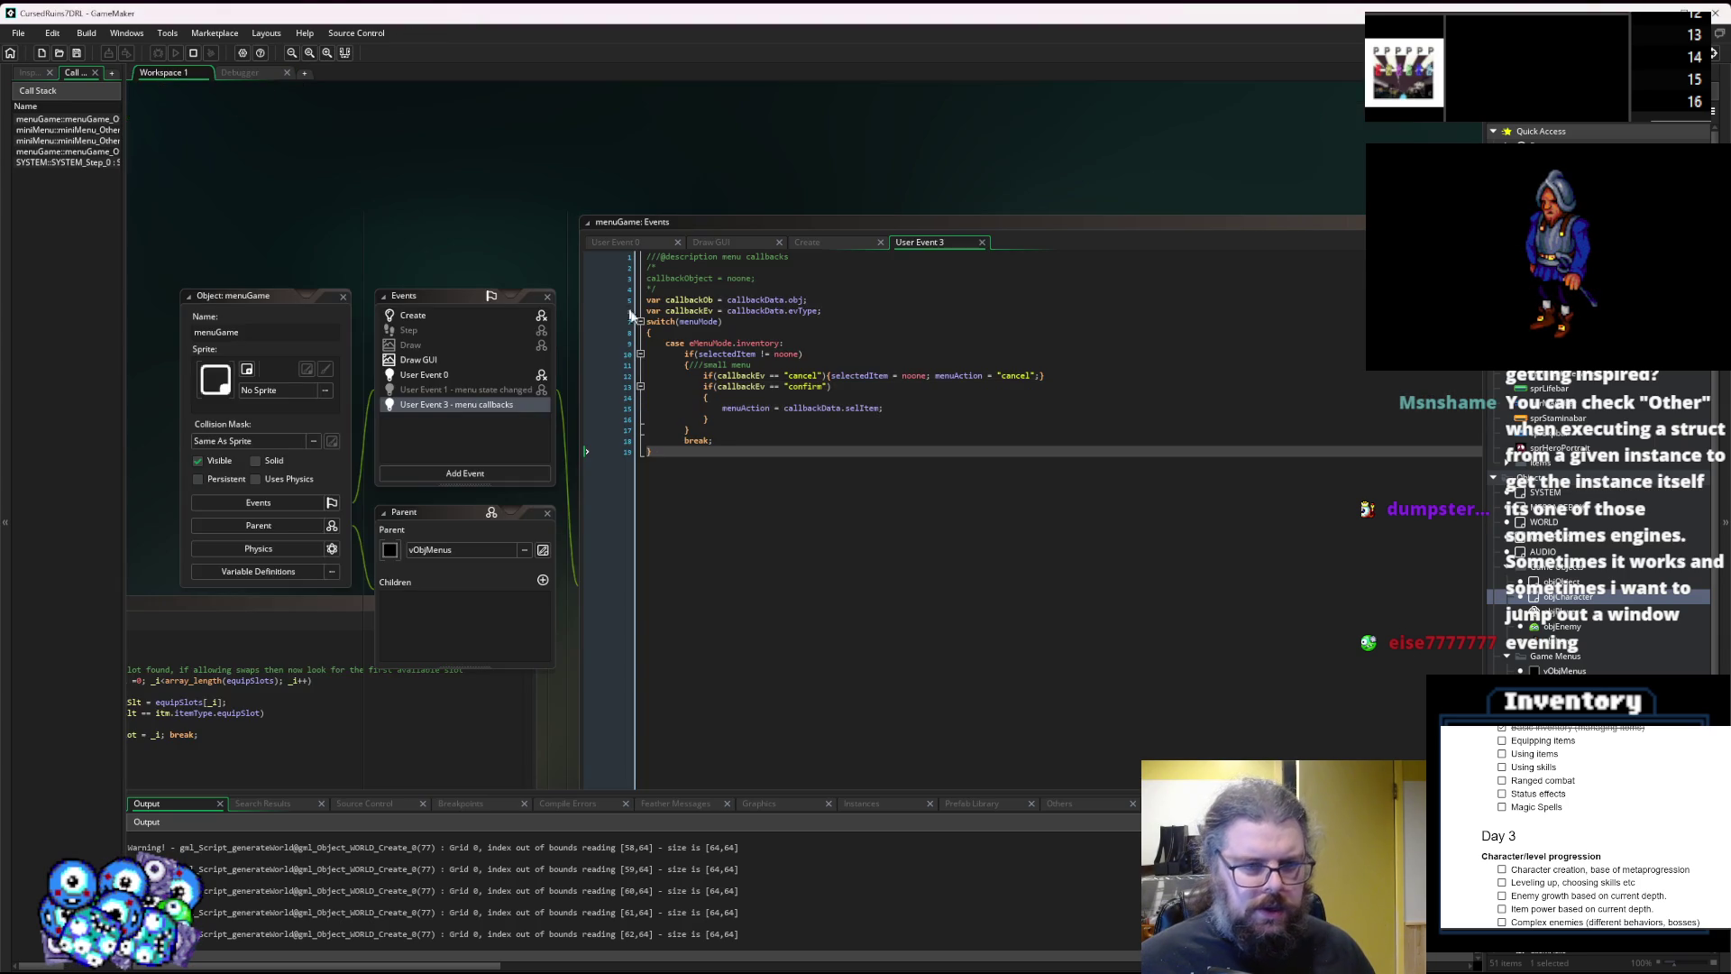
In User Event 0, add breakpoints at lines 88 and 108 and remove the one at line 110.
double_click(470, 375)
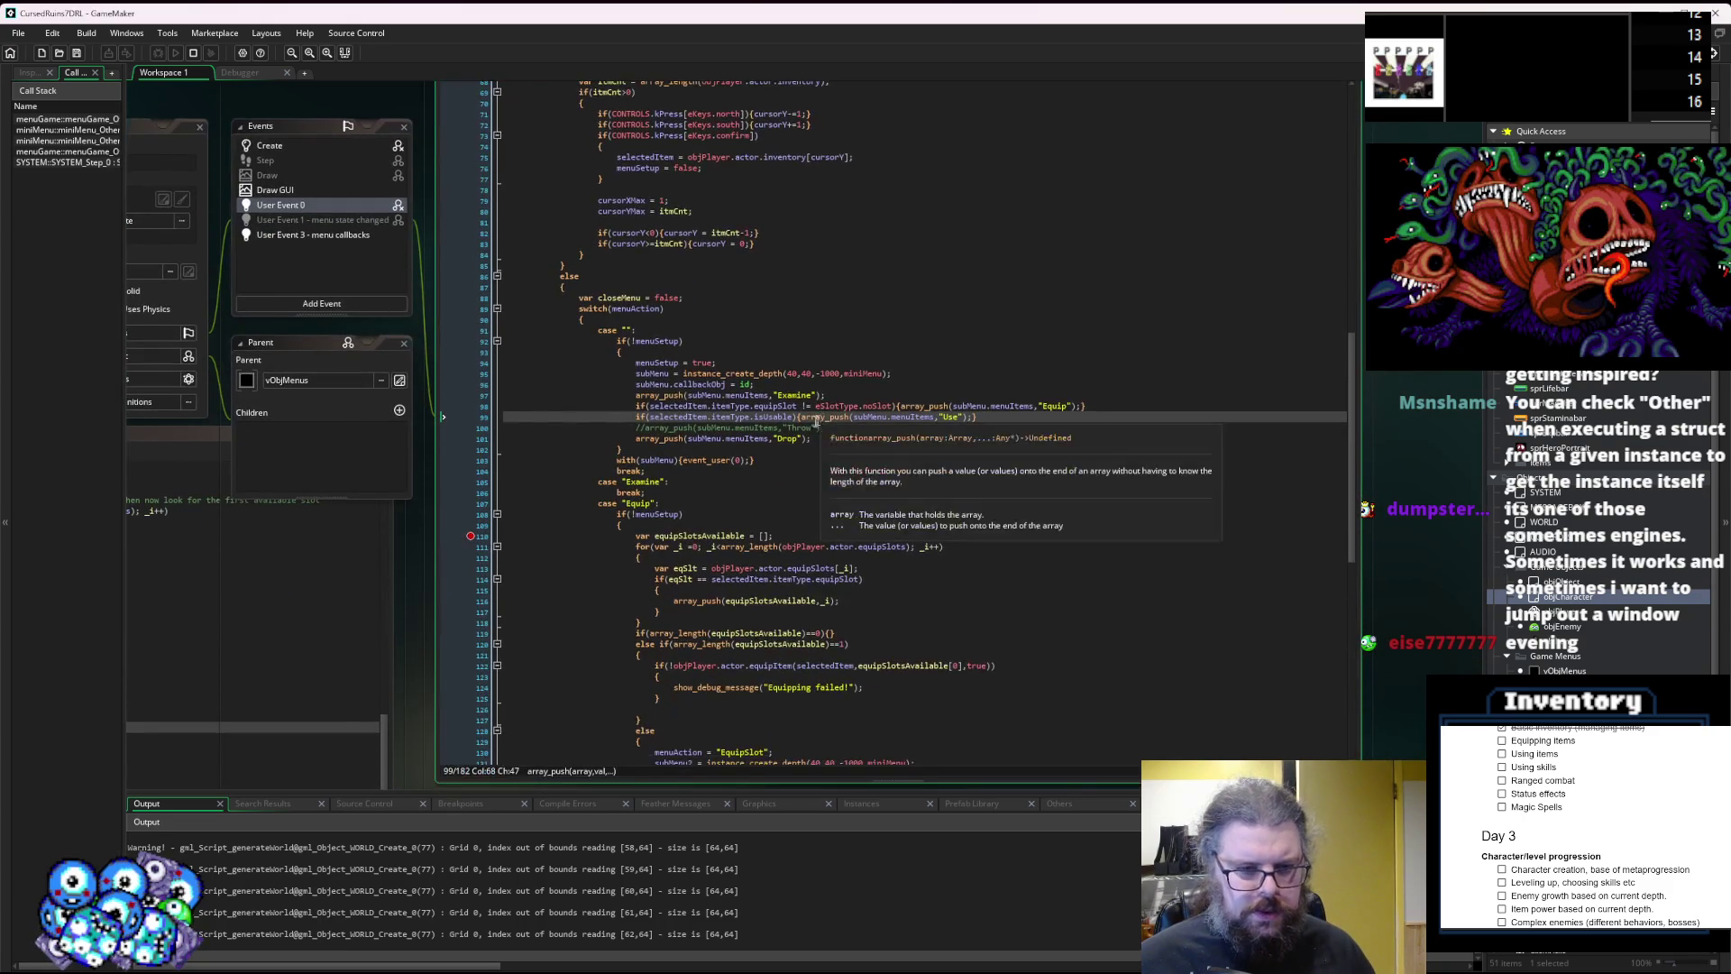
left_click(642, 505)
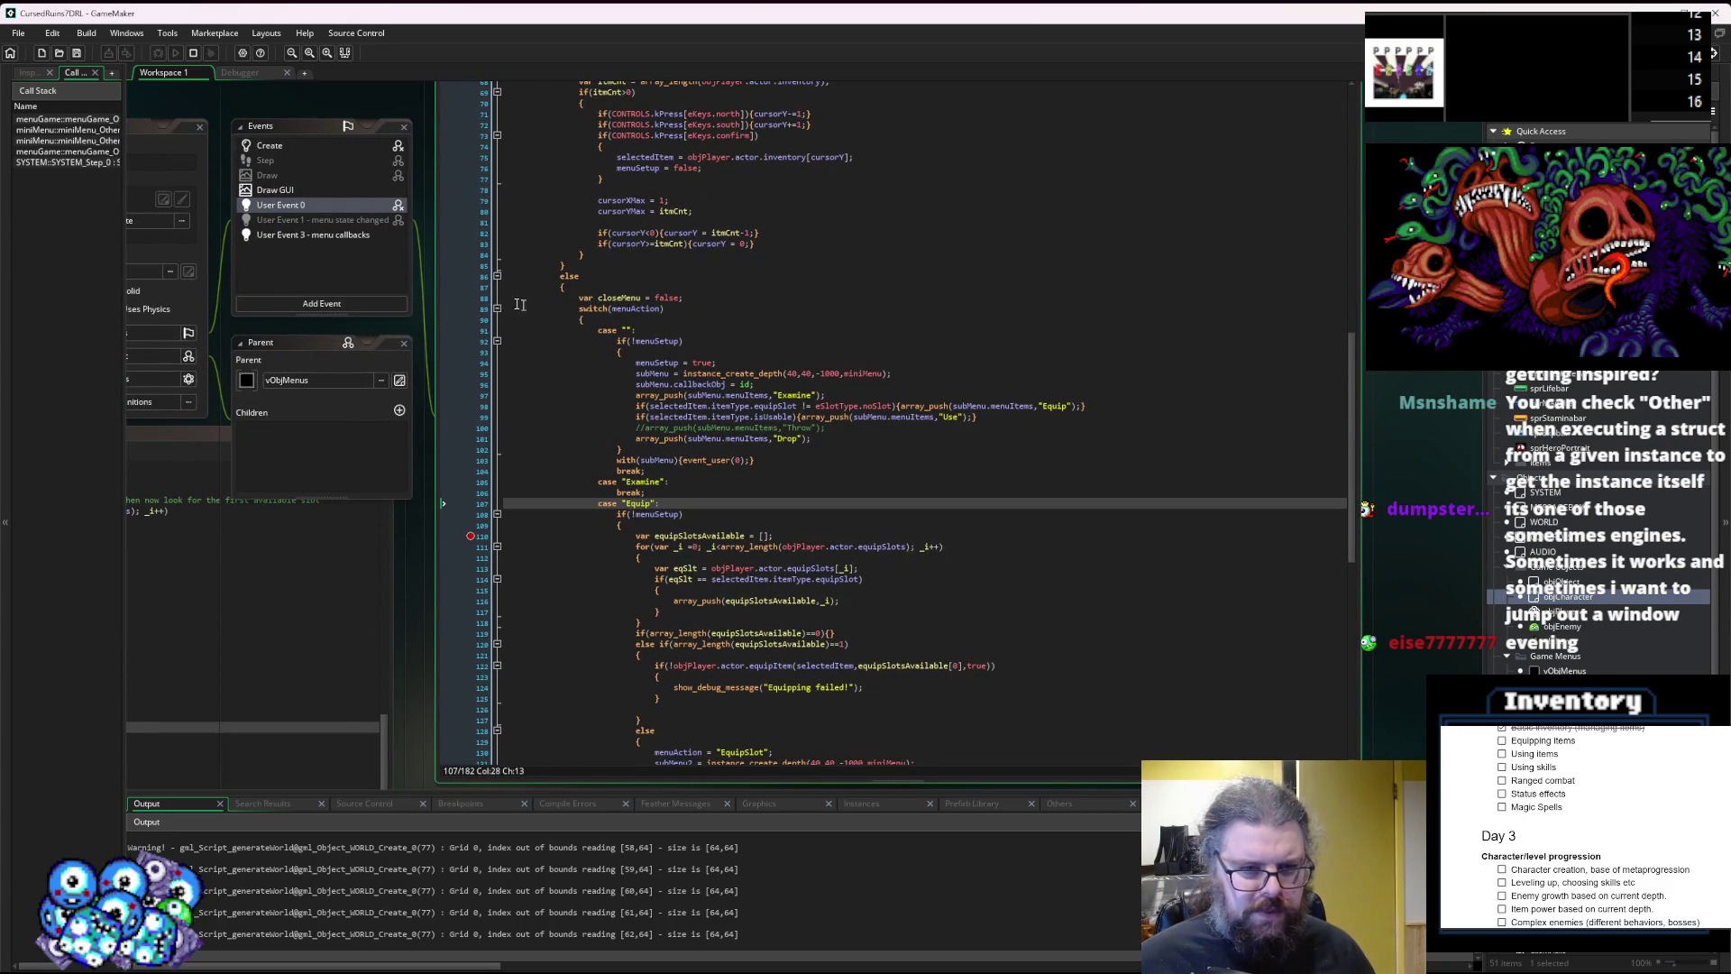
left_click(470, 297)
left_click(473, 515)
left_click(473, 536)
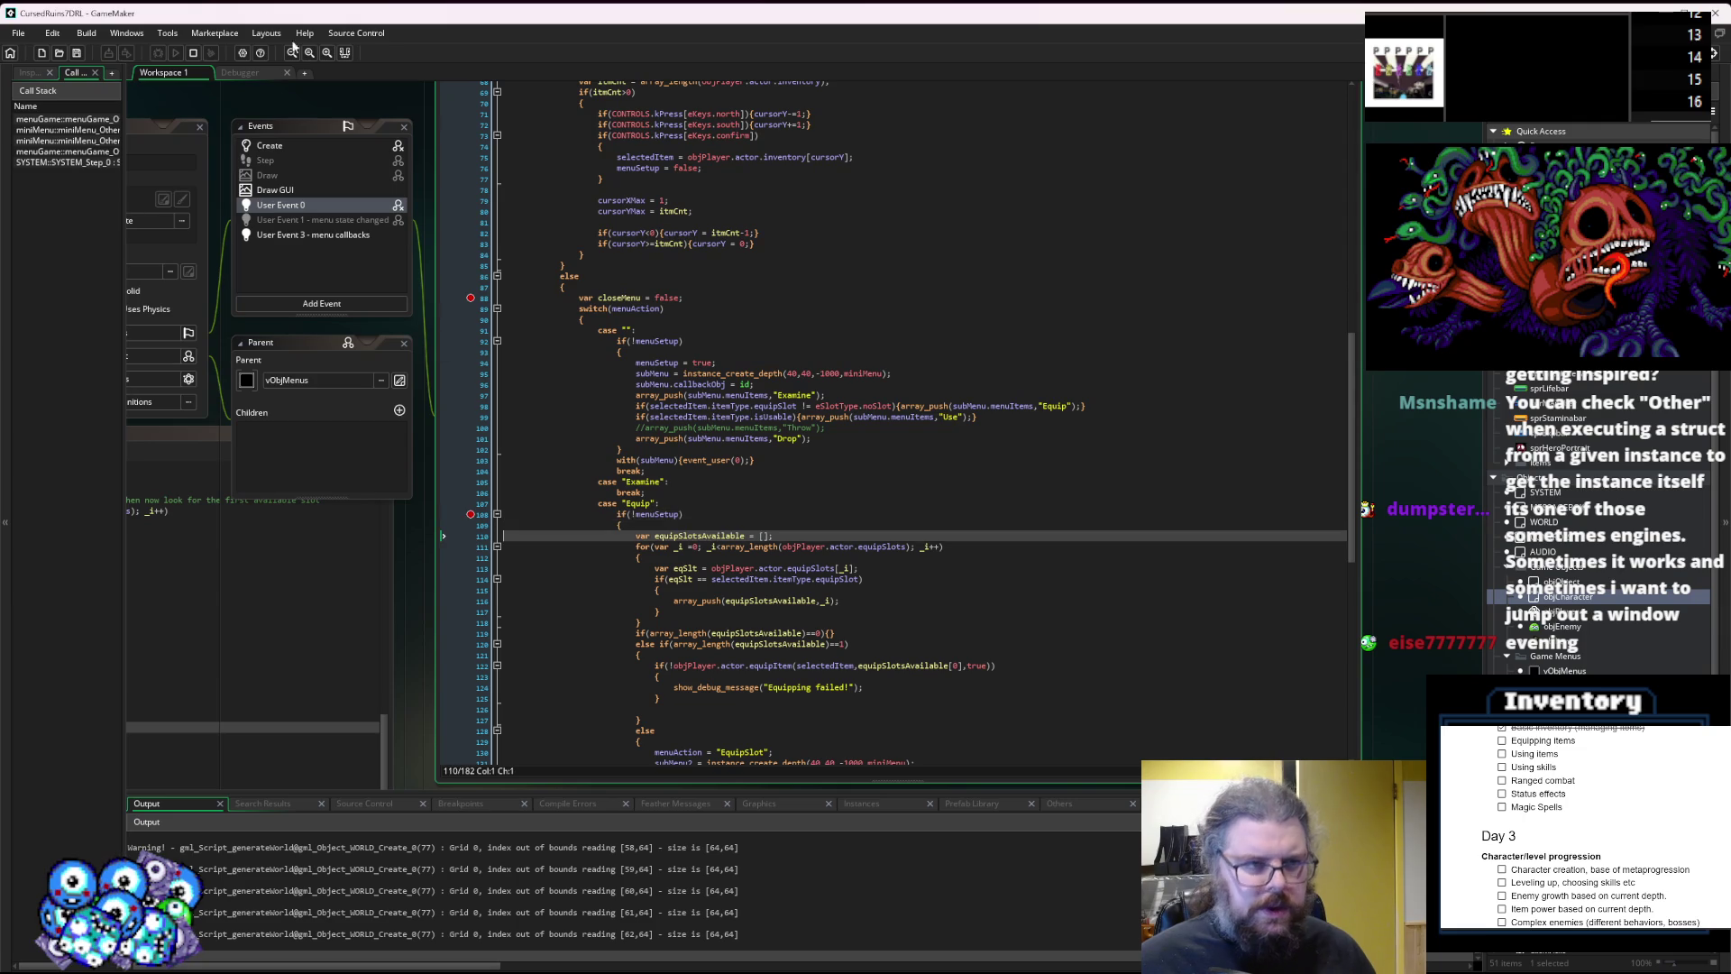
In the debugger, step from line 88 into the menu action cases.
left_click(251, 76)
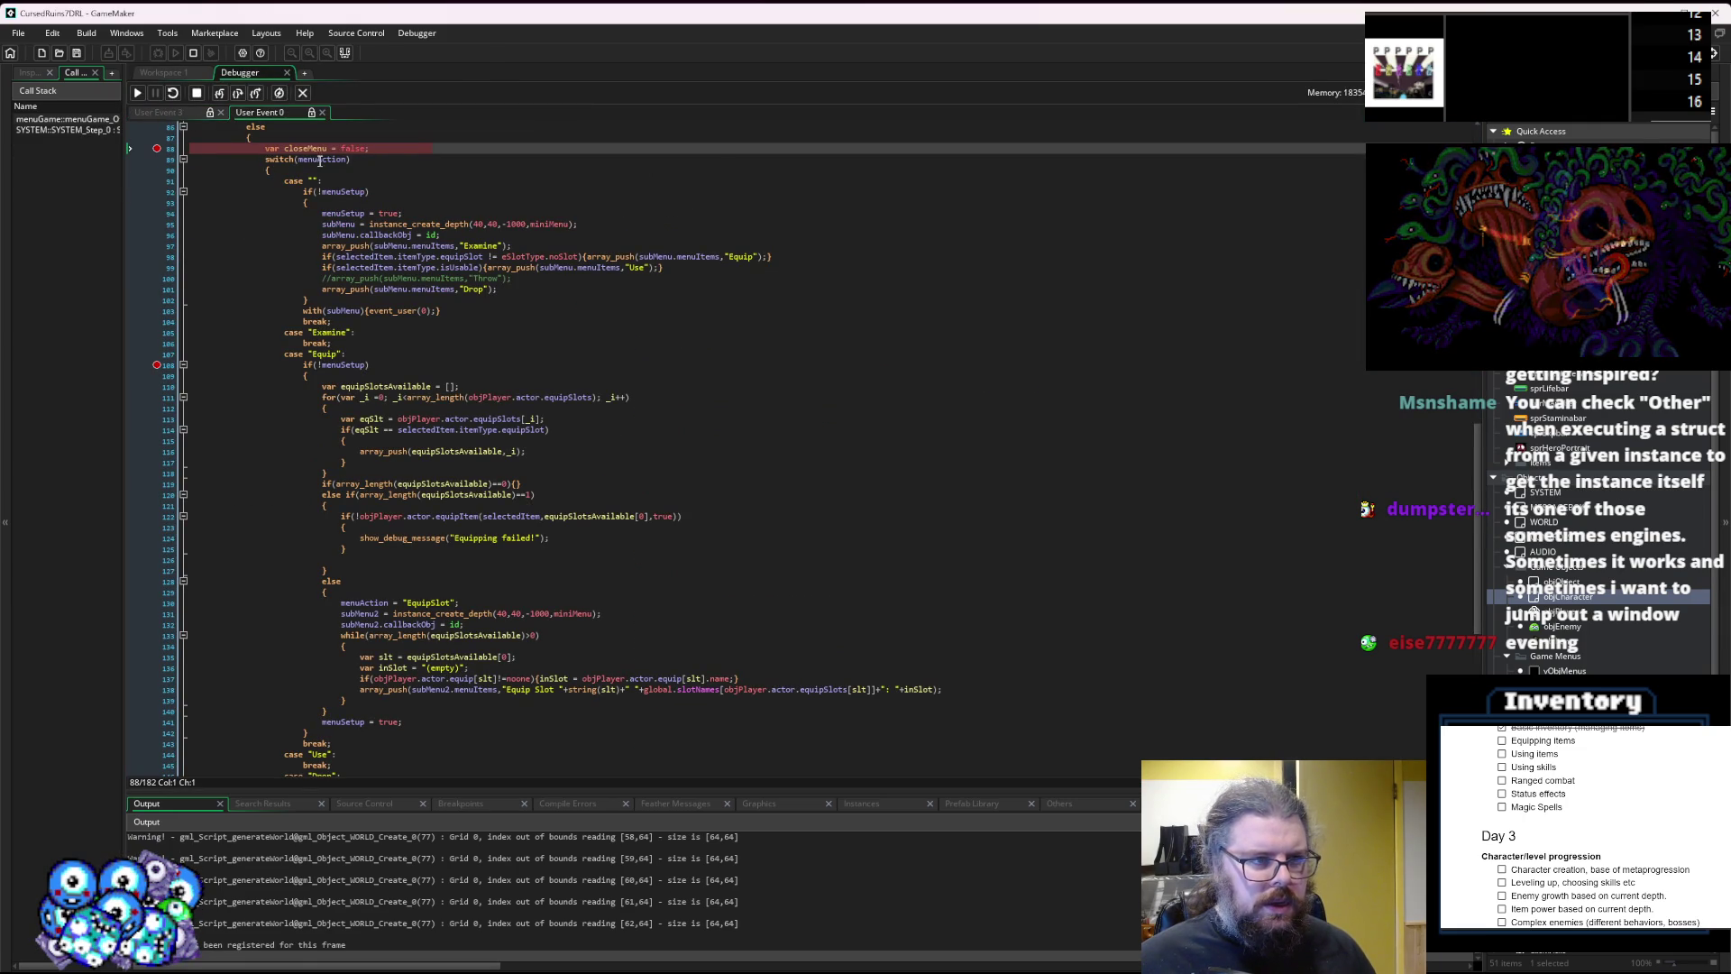
left_click(219, 94)
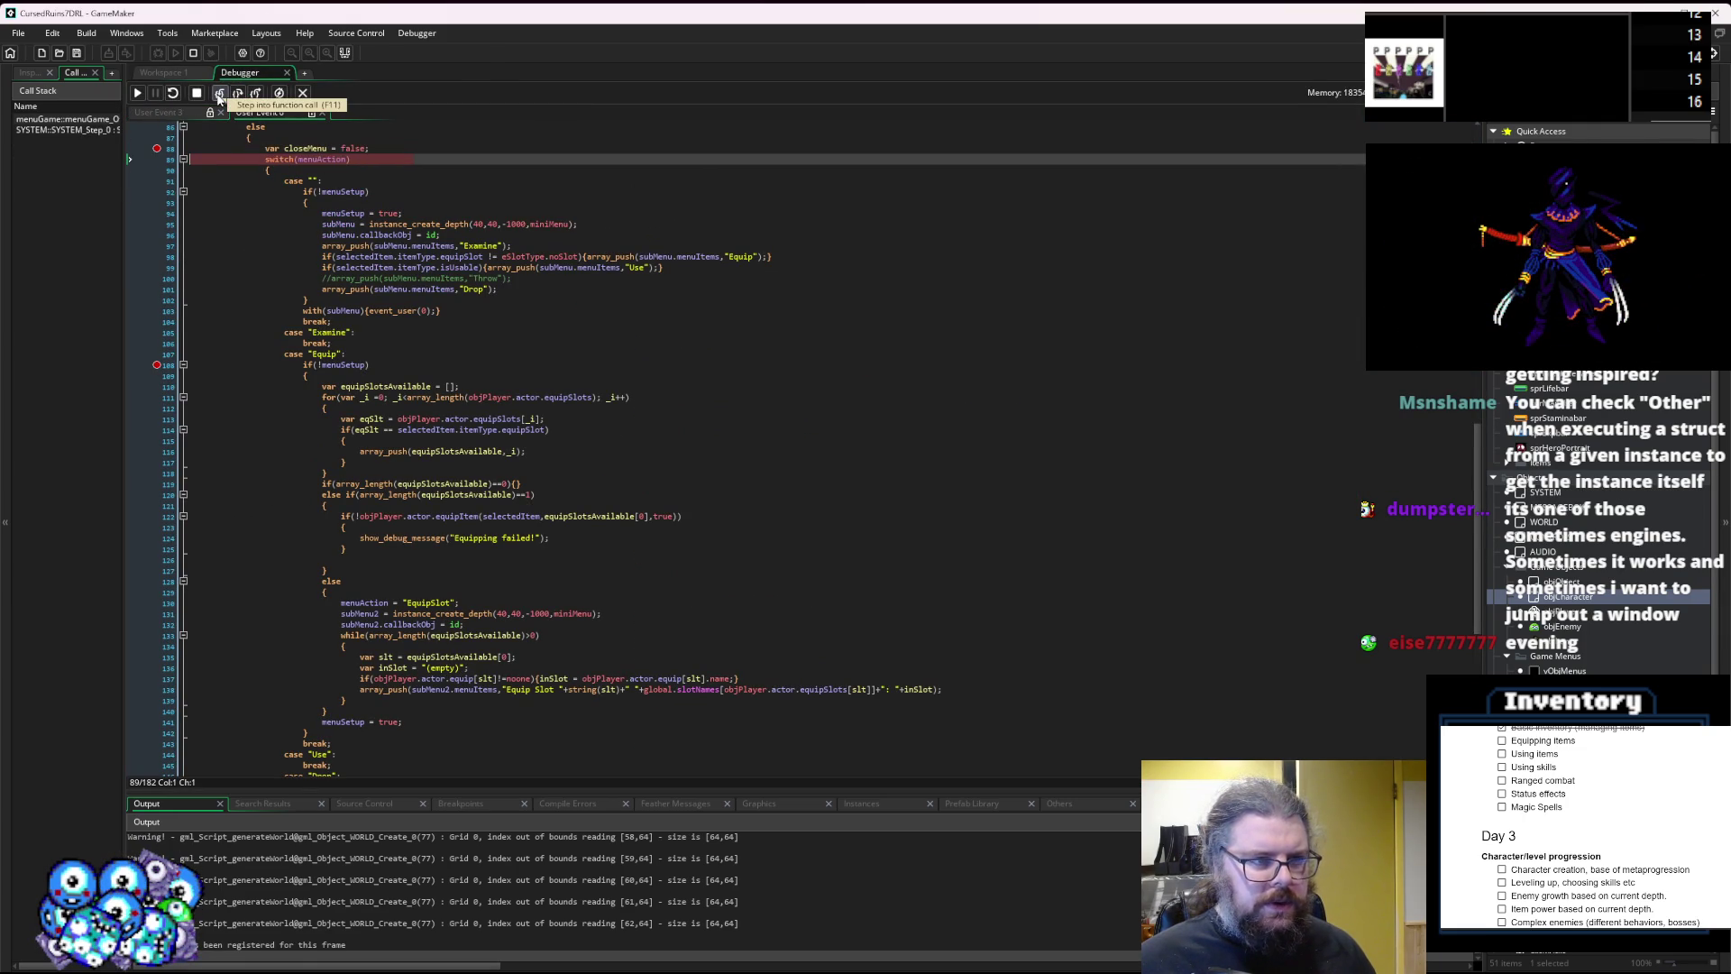
left_click(220, 93)
left_click(219, 94)
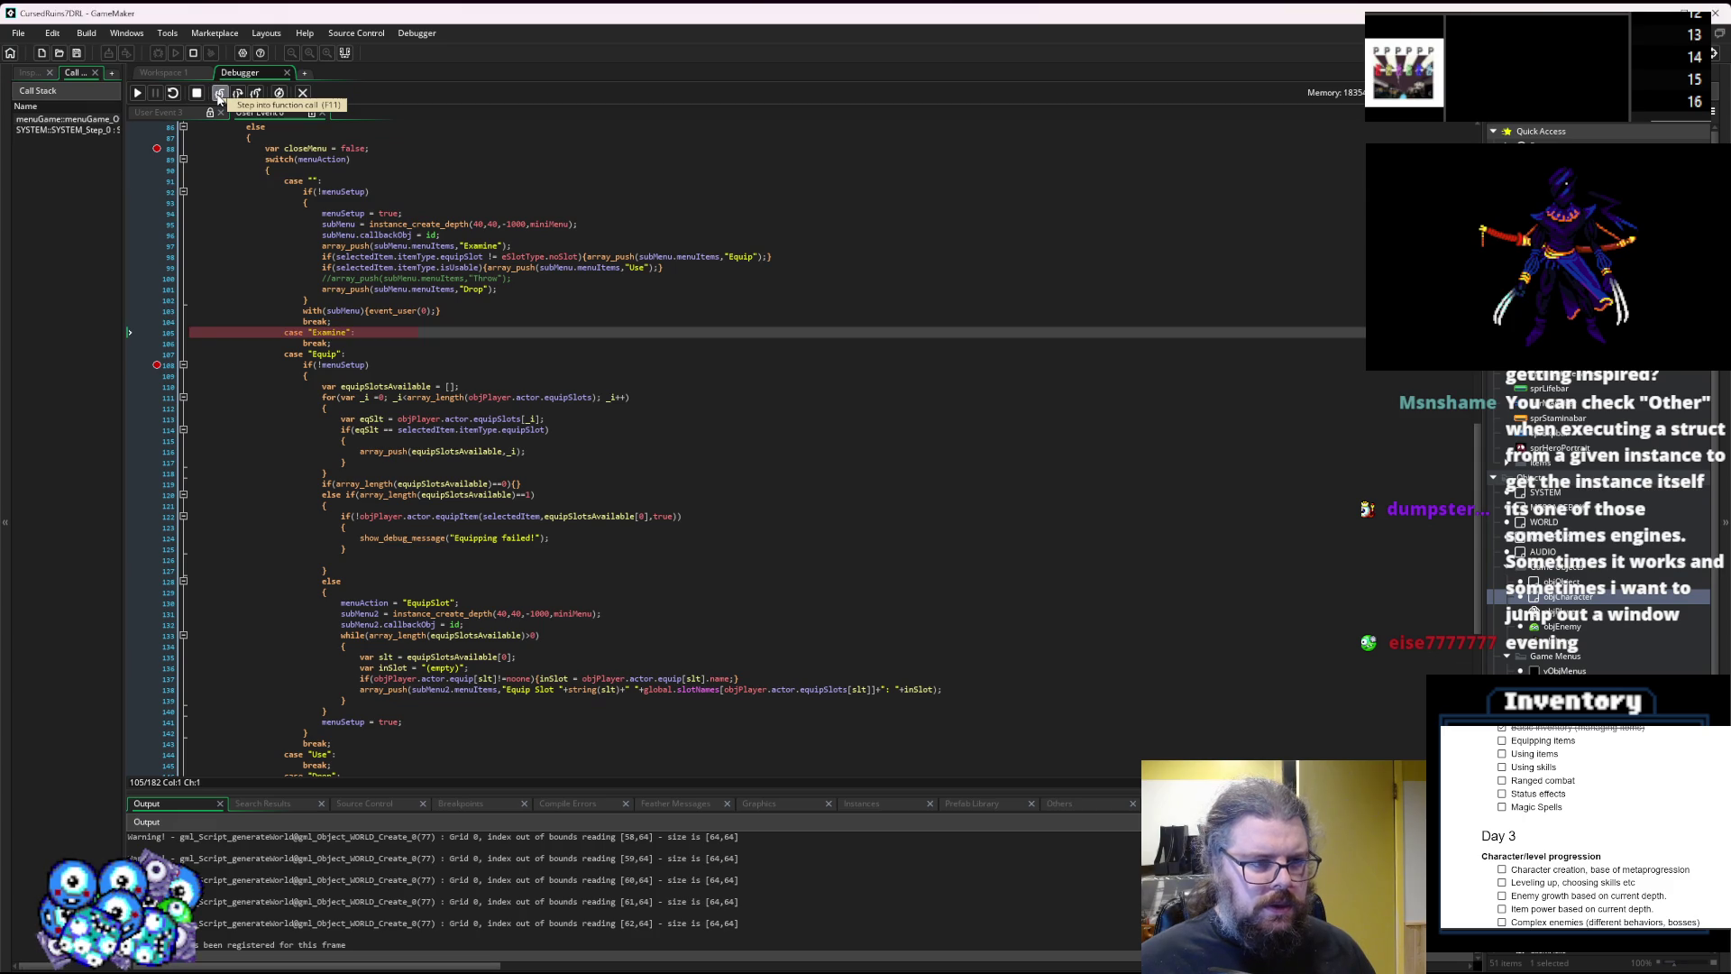
left_click(219, 94)
Reach the Equip case's menuSetup check, review menuSetup uses and the Drop case at line 147, then stop debugging.
left_click(219, 93)
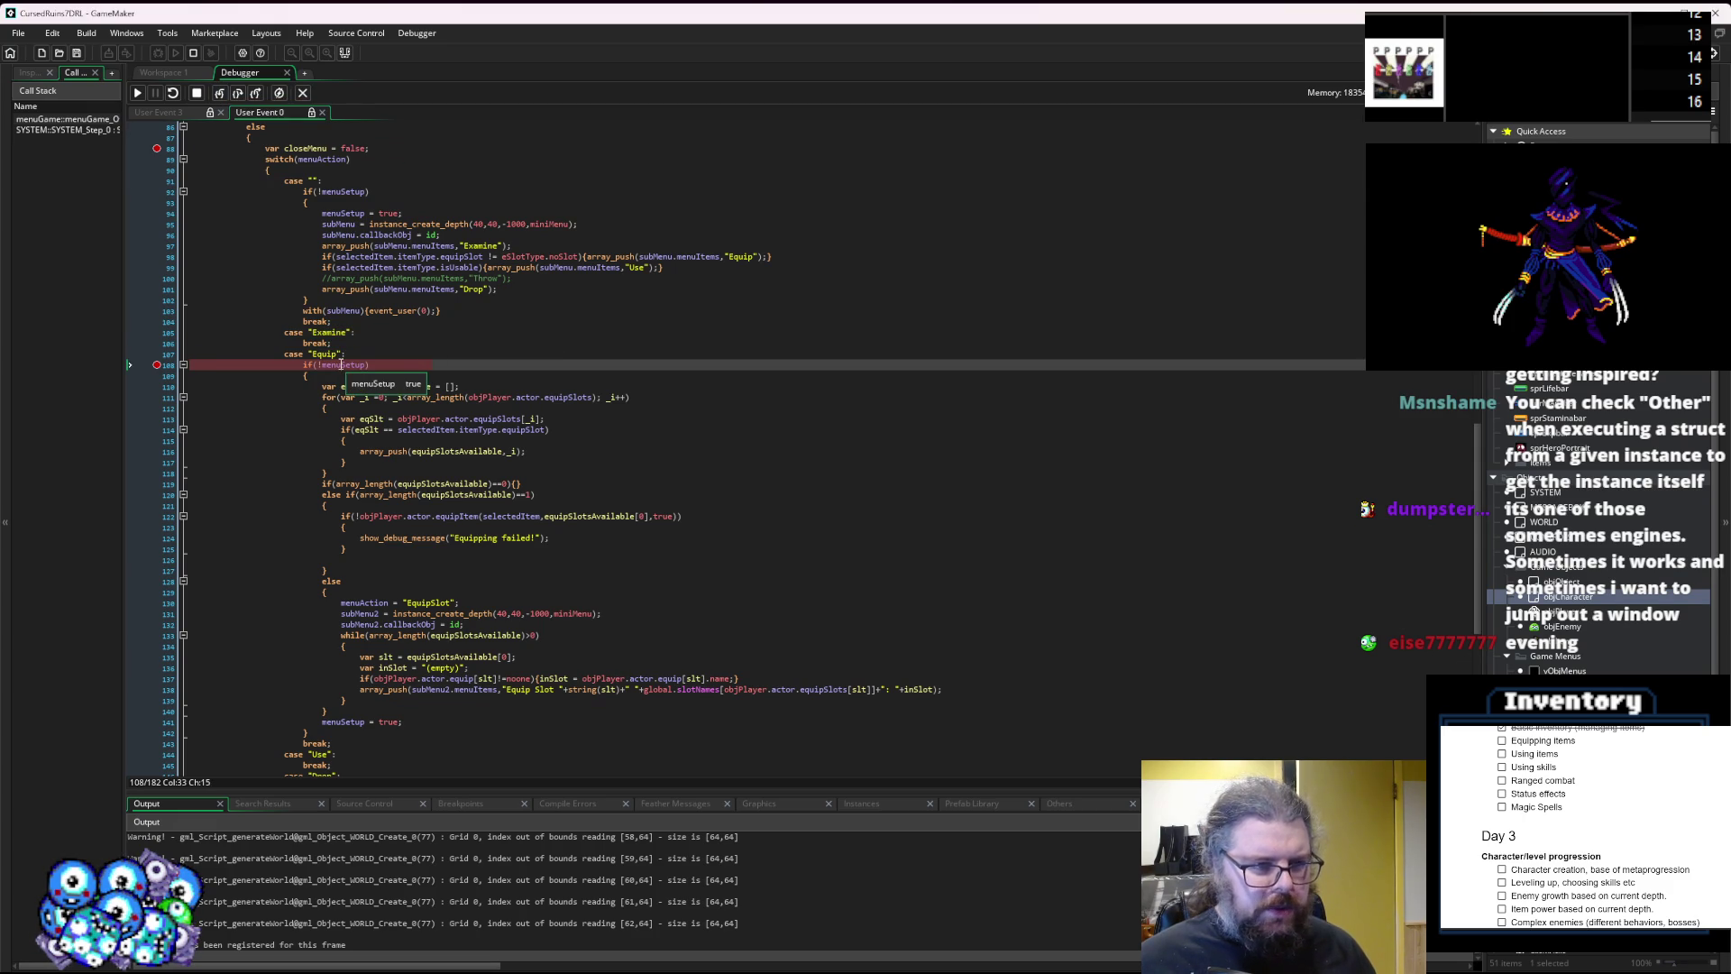
double_click(341, 365)
scroll(492, 504, "down", 9)
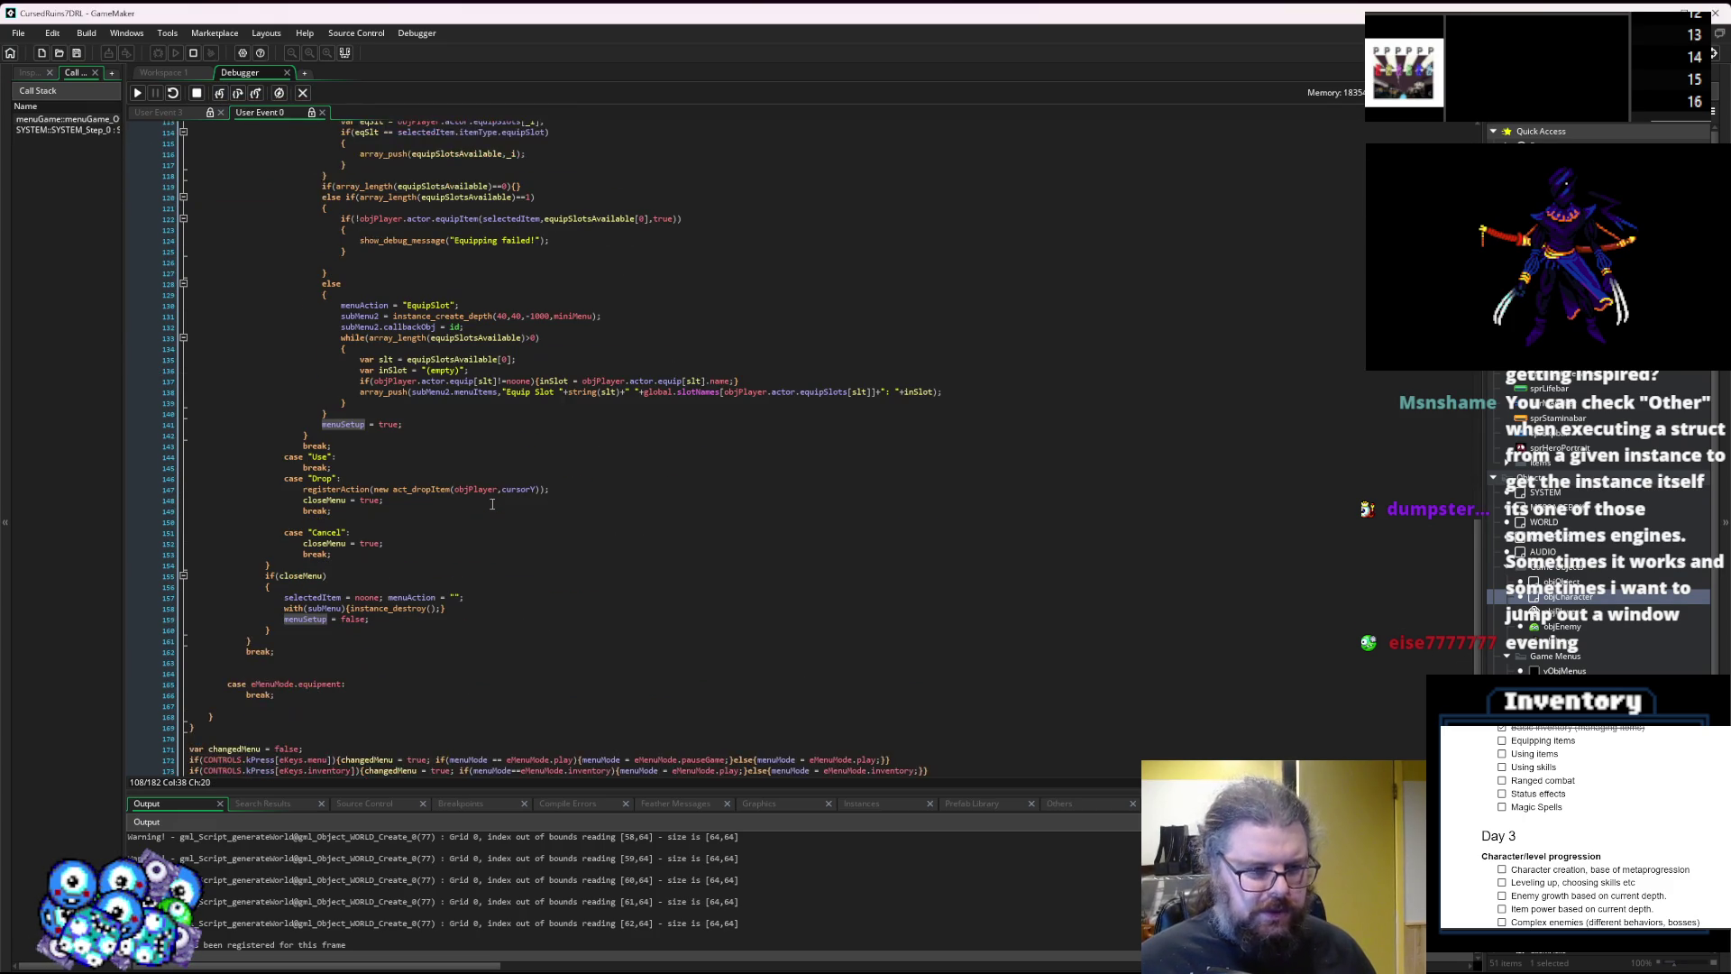
scroll(492, 504, "up", 2)
left_click_drag(371, 674, 274, 675)
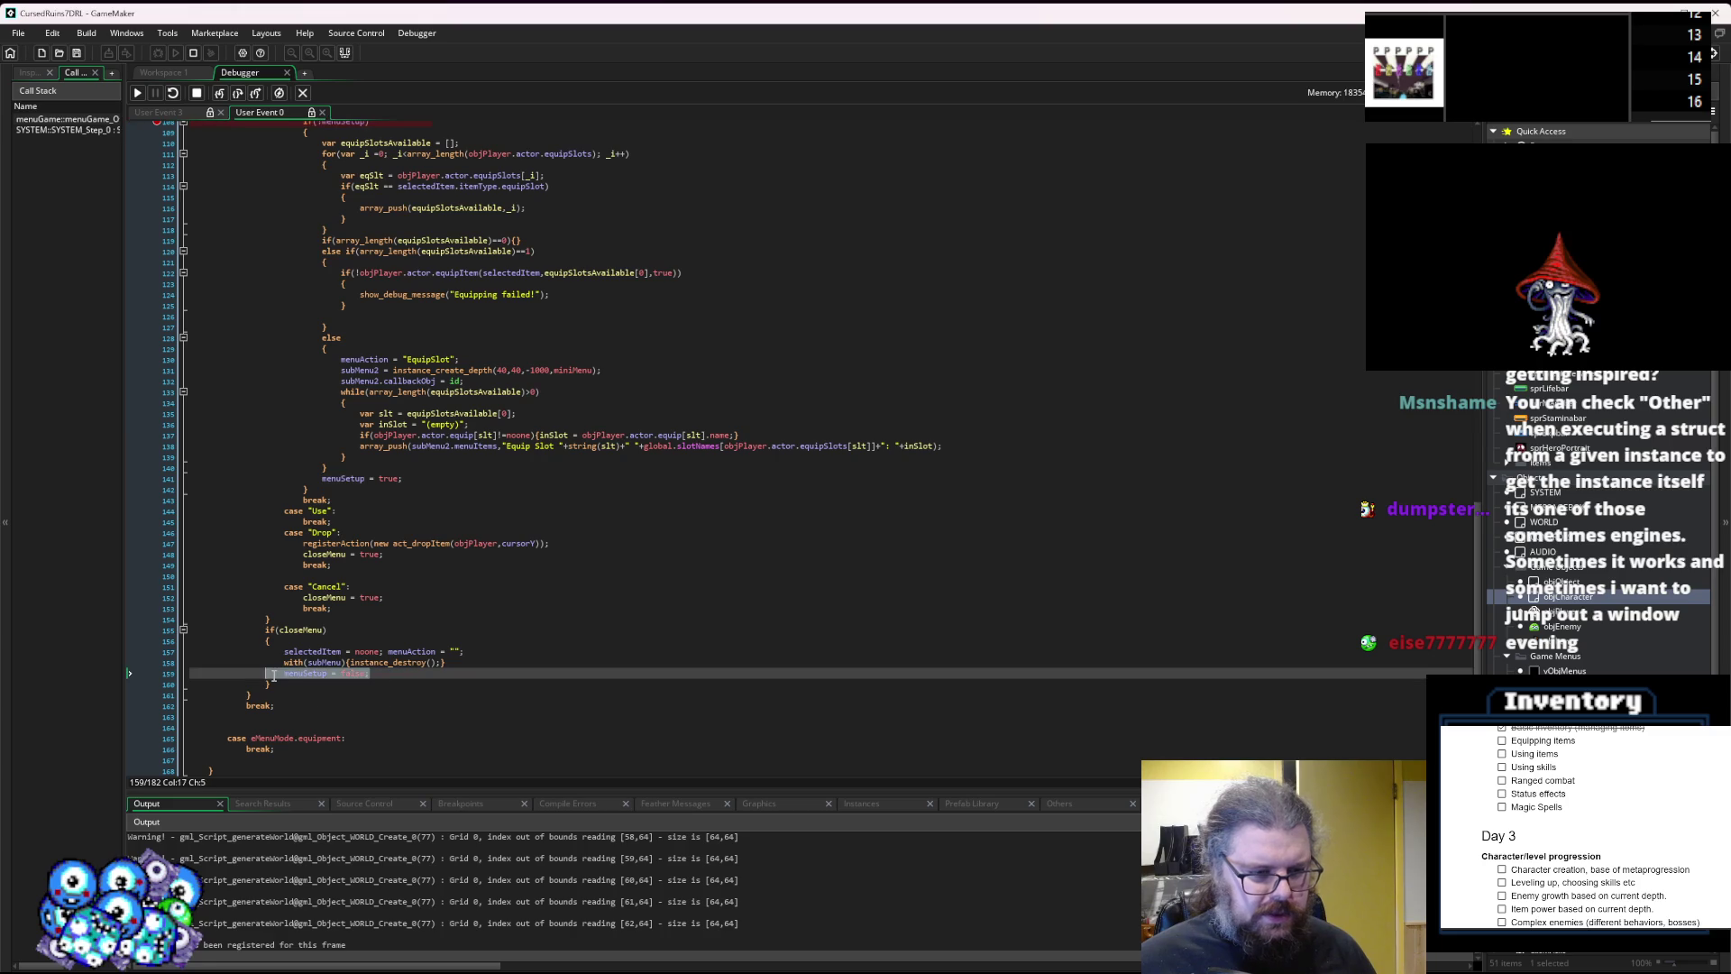
left_click(392, 542)
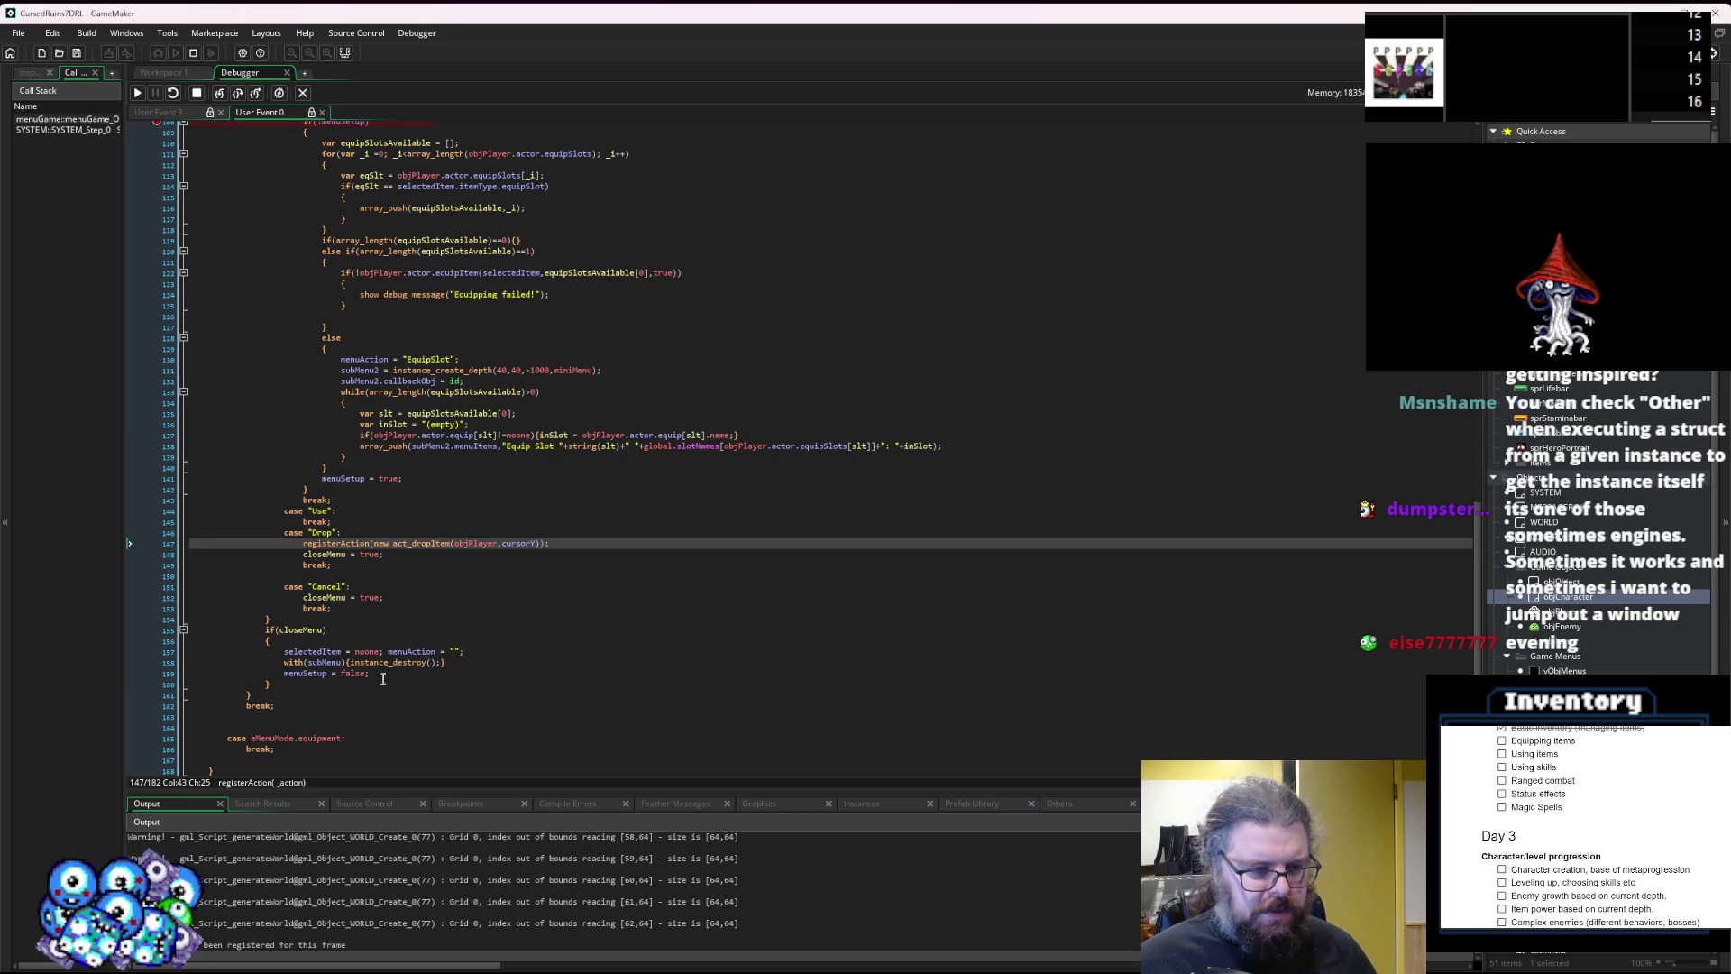
scroll(382, 678, "up", 4)
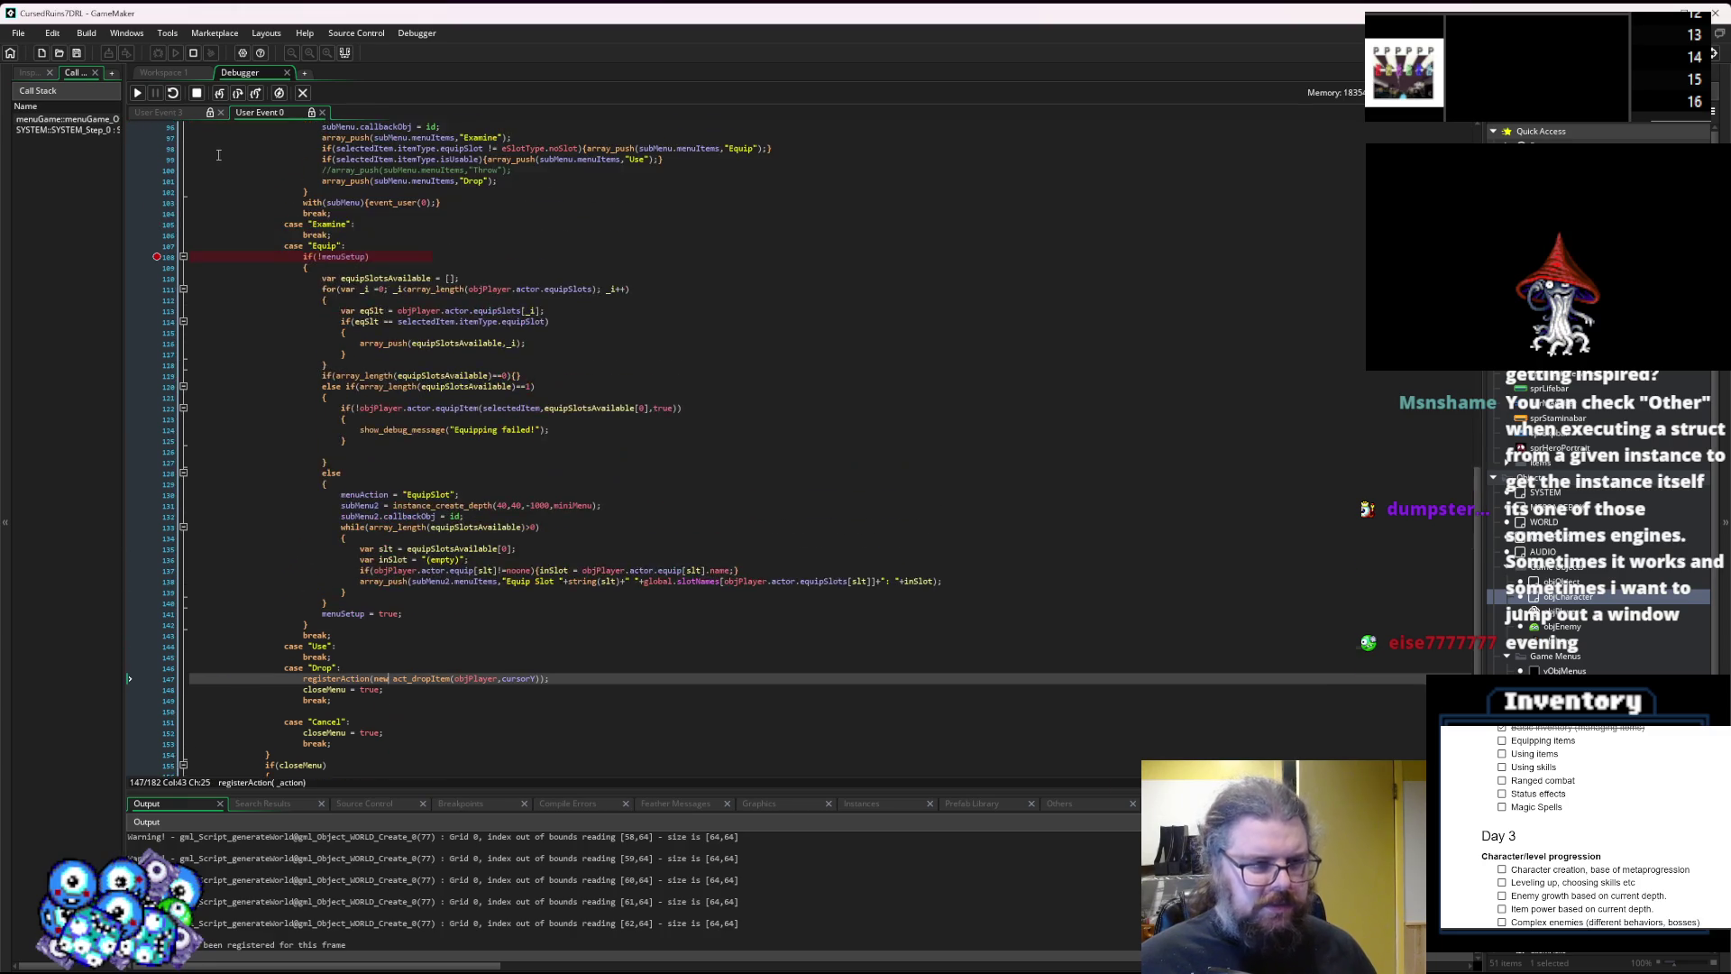
left_click(303, 93)
Clear the breakpoints at lines 88 and 108 and open User Event 3's menu callbacks code.
left_click(468, 288)
left_click(469, 507)
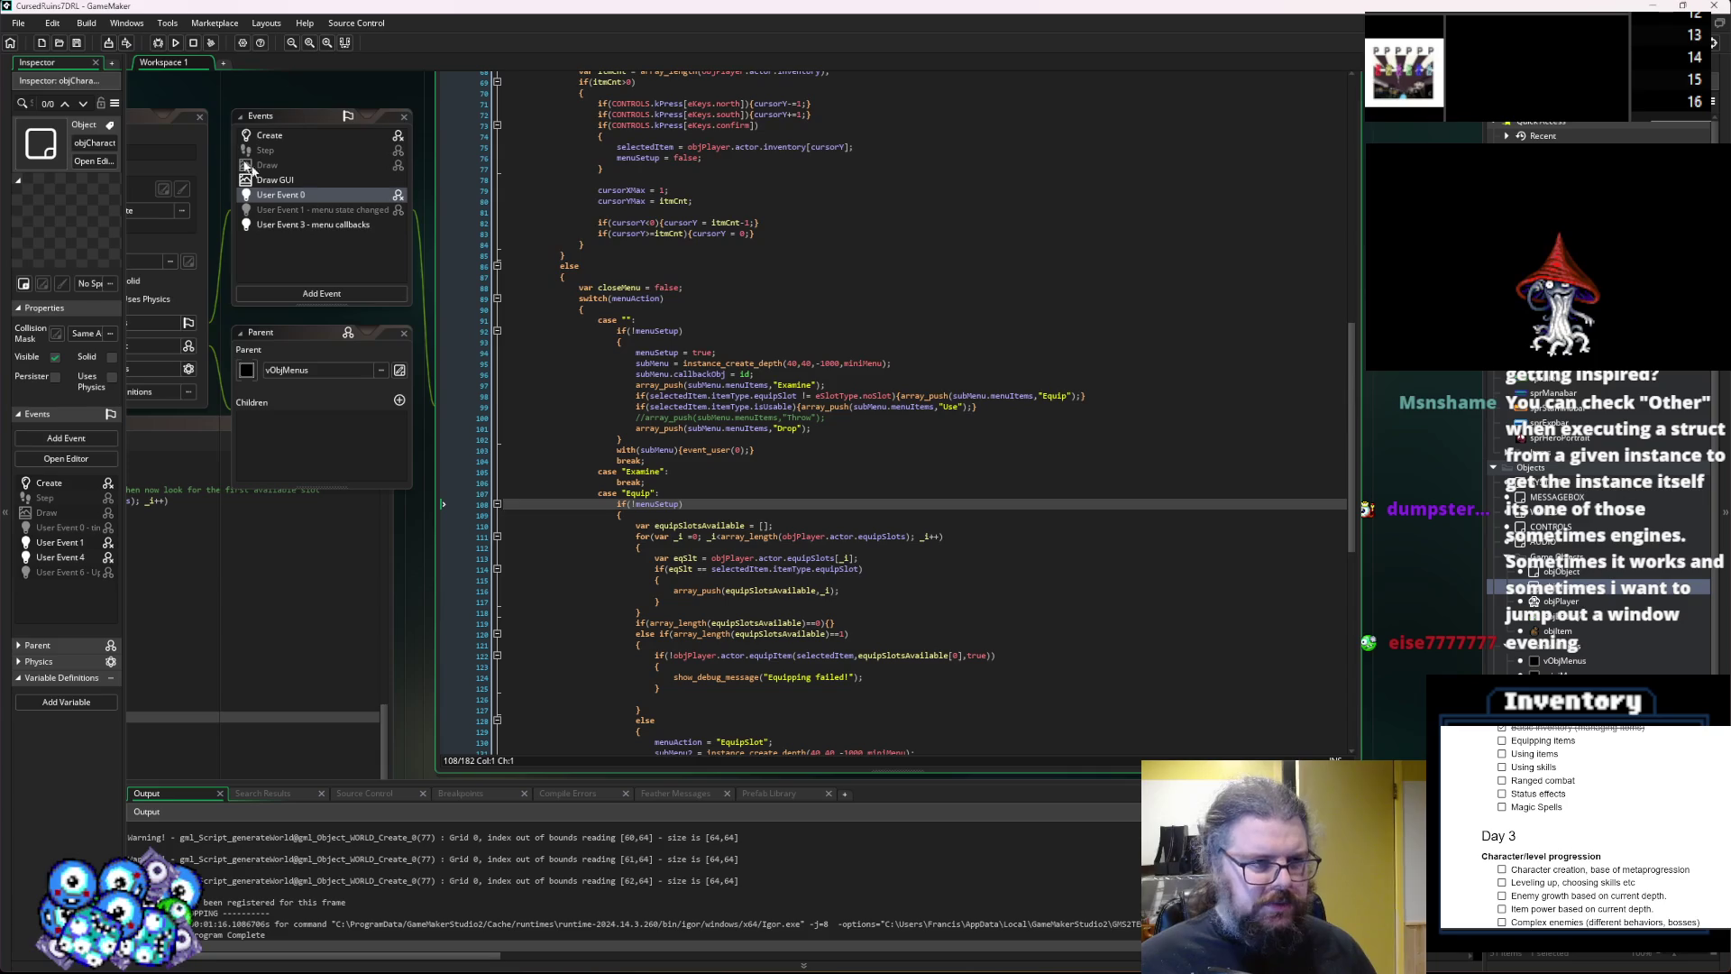
left_click(314, 224)
left_click(771, 222)
Add 'menuSetup = false;' on a new line after line 15 and run the game.
left_click(771, 226)
type("\\")
key("Return")
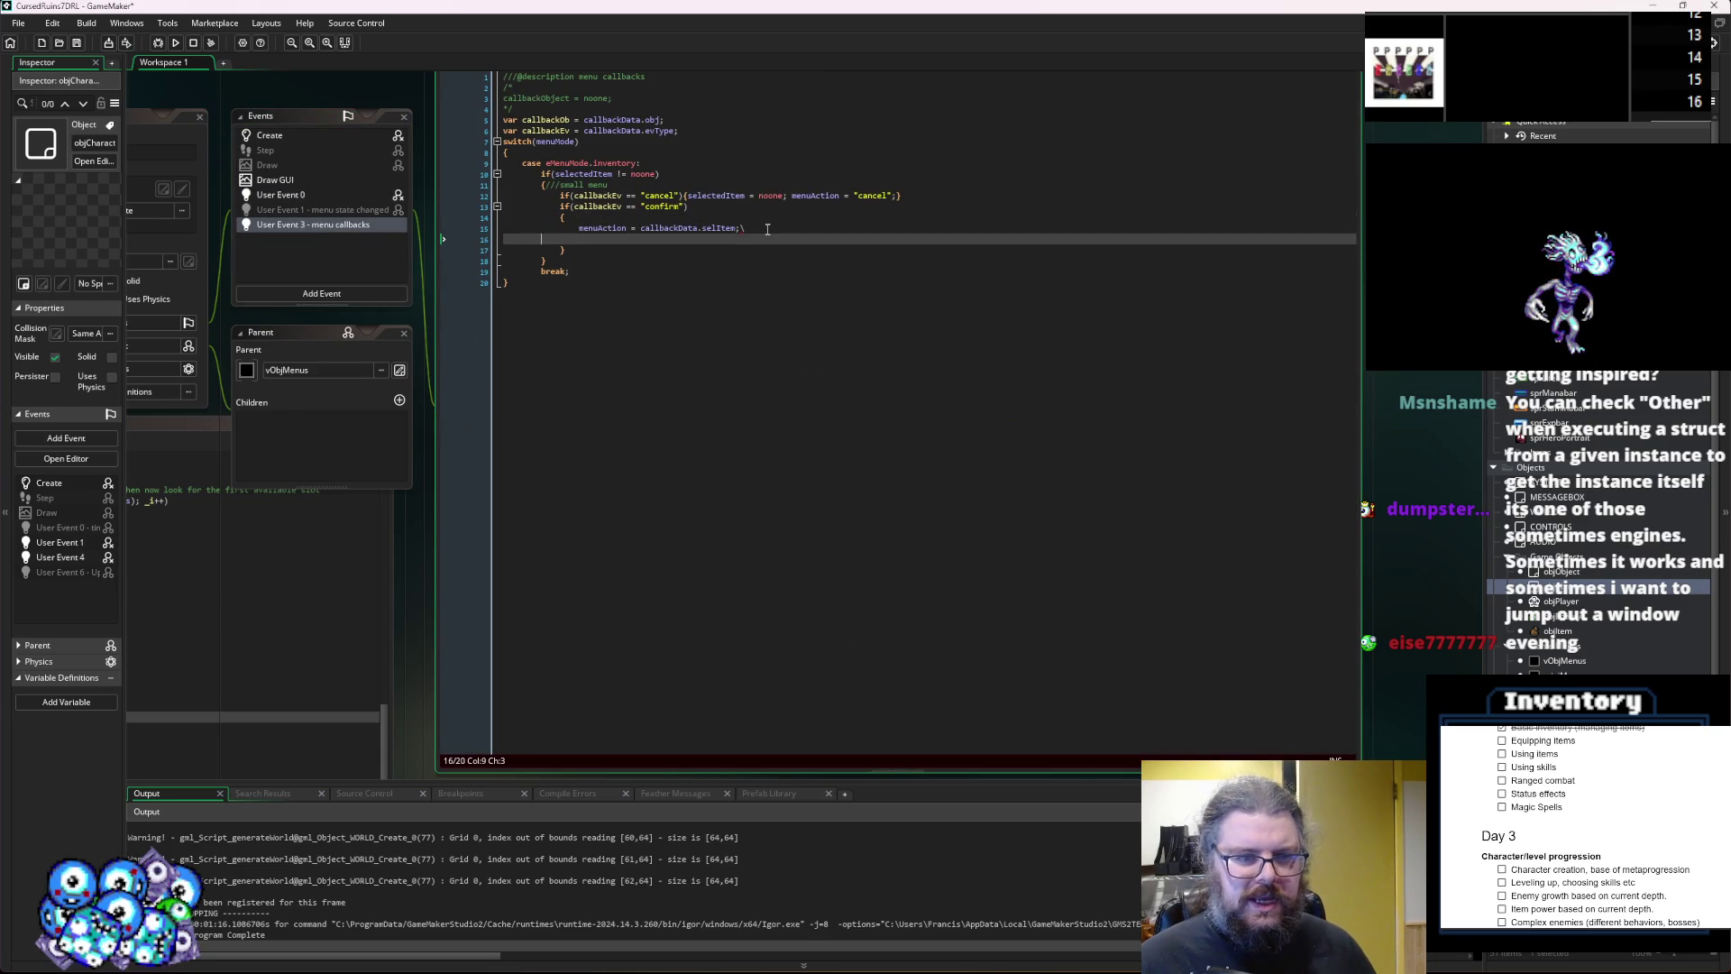
type("menuSetup = false;")
left_click(768, 229)
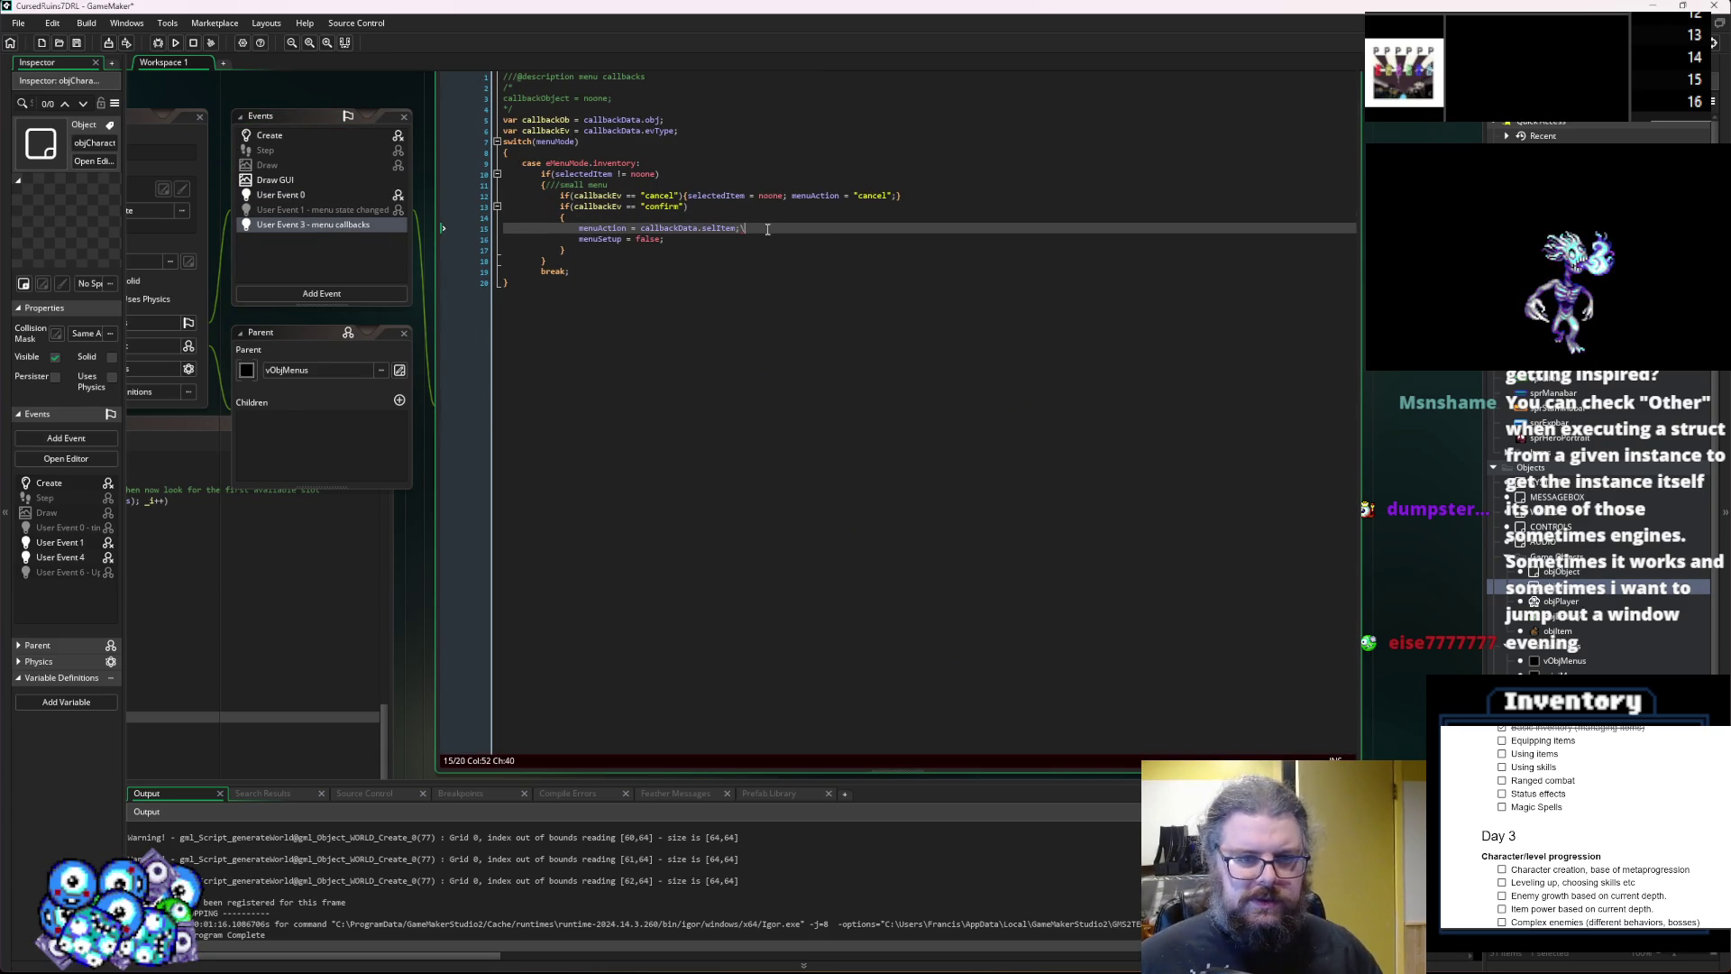
left_click(177, 43)
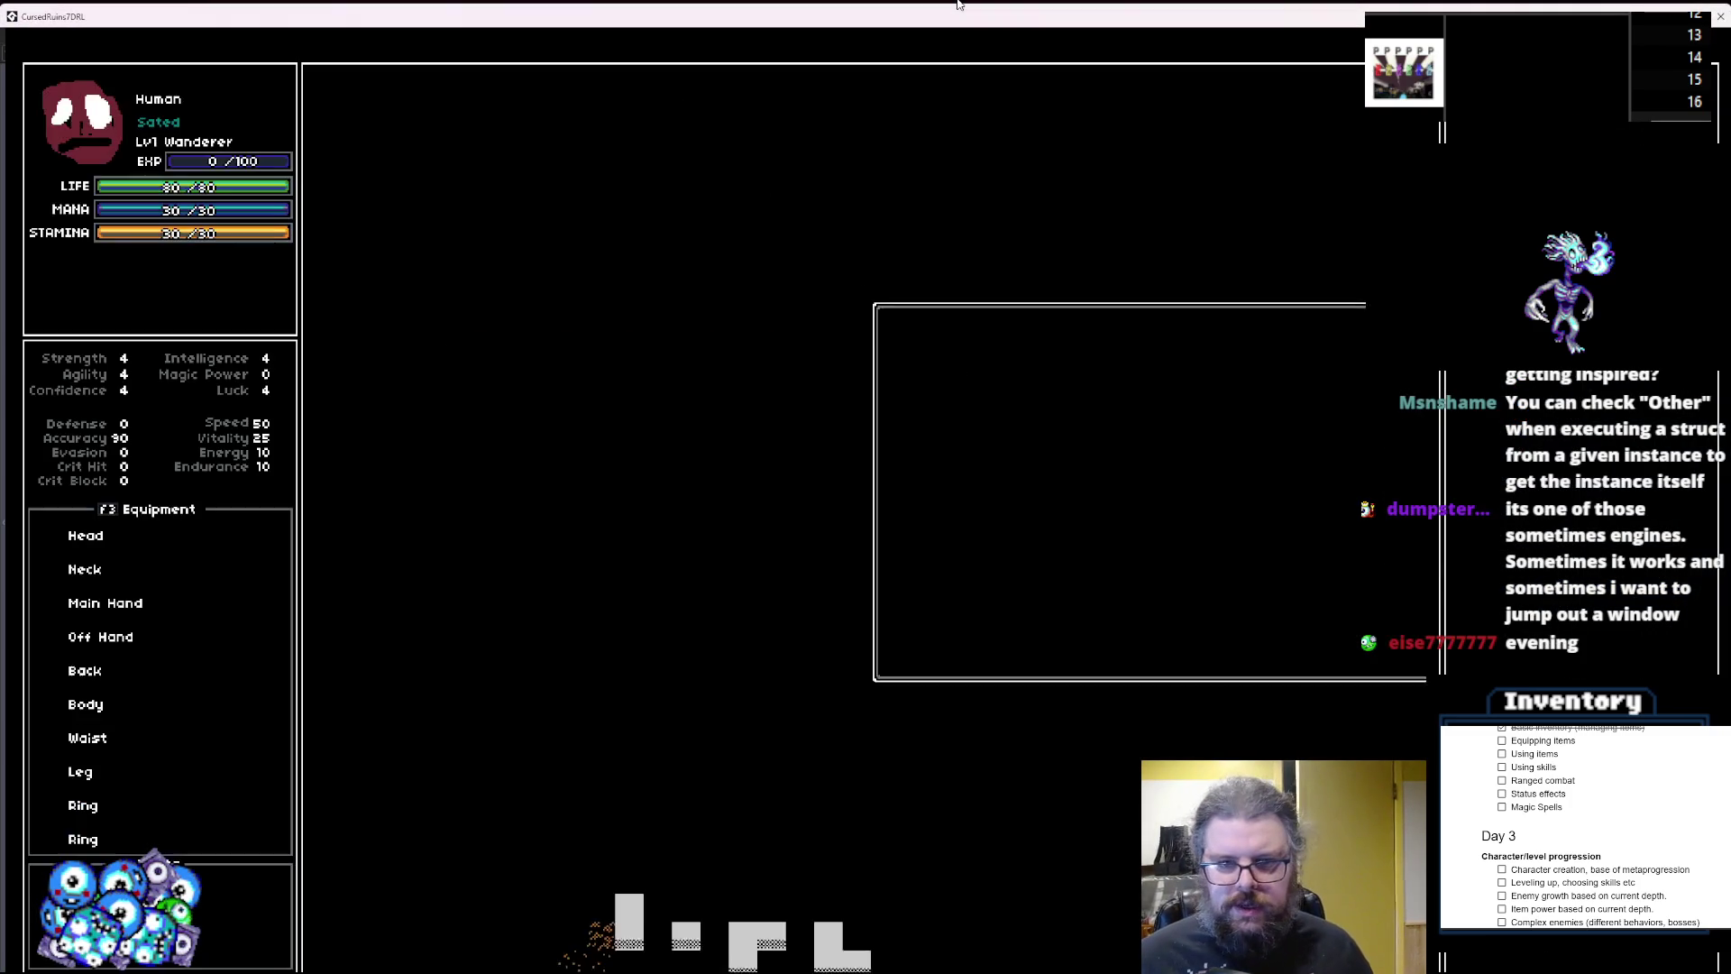
Walk the character right and down through the dungeon toward the slimes.
key("Right")
key("Right")
key("Right")
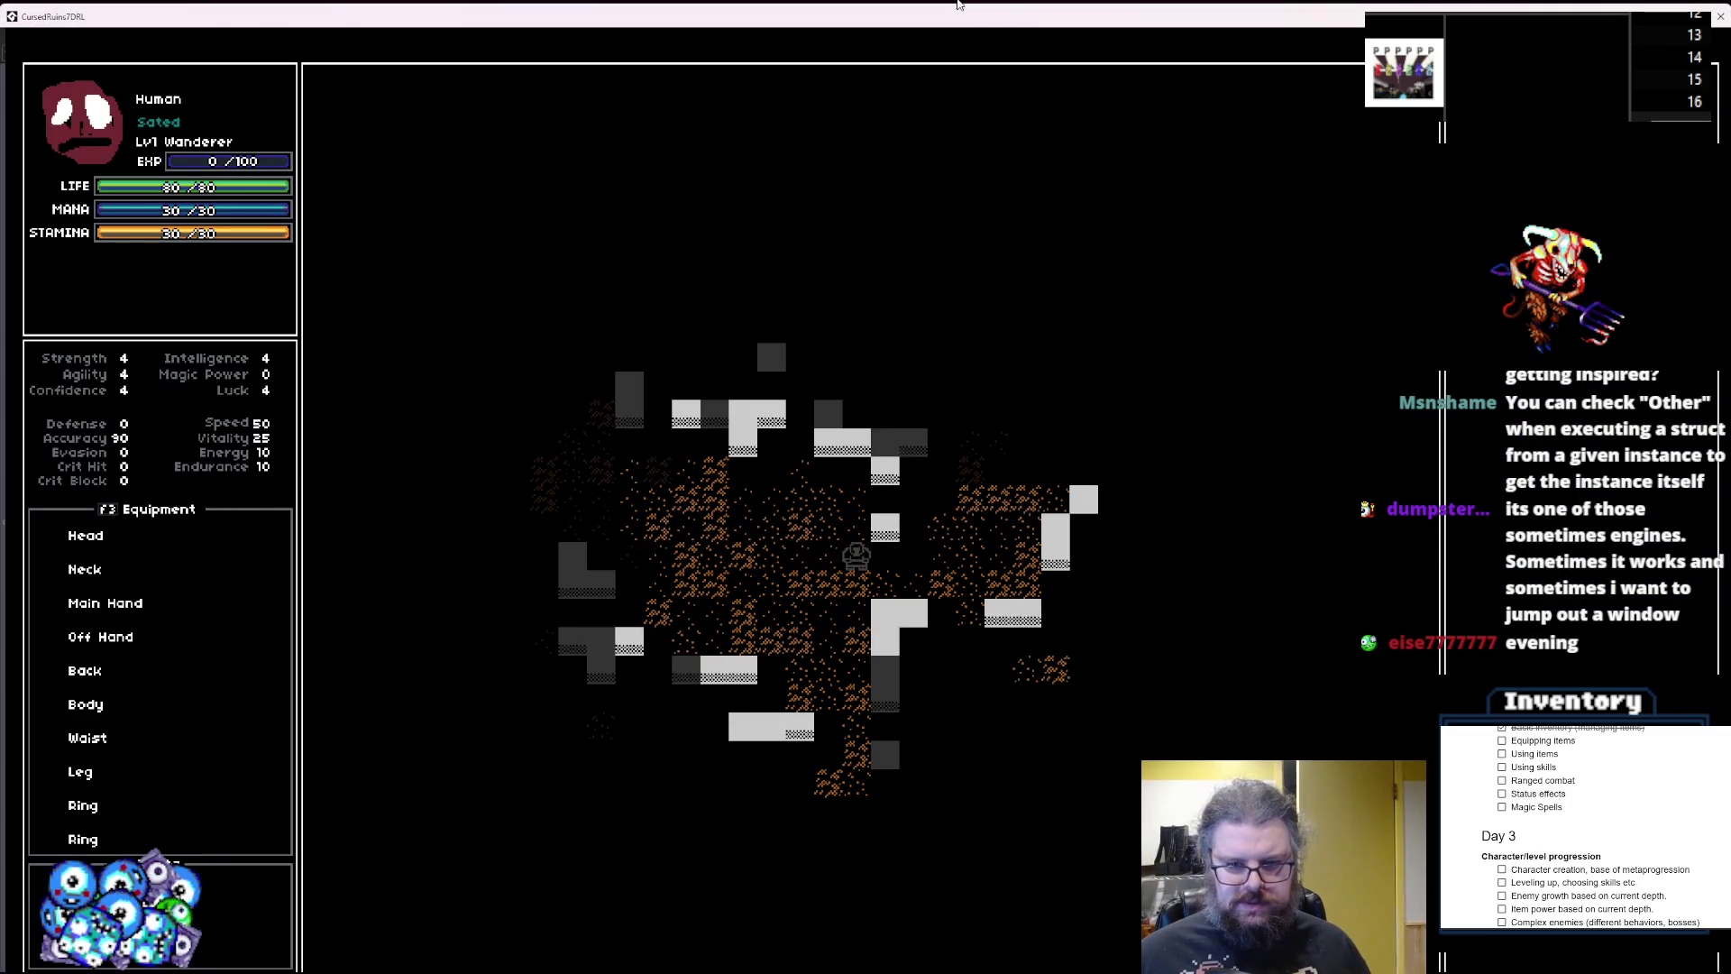
key("Right")
key("Up")
key("Up")
key("Down")
key("Down")
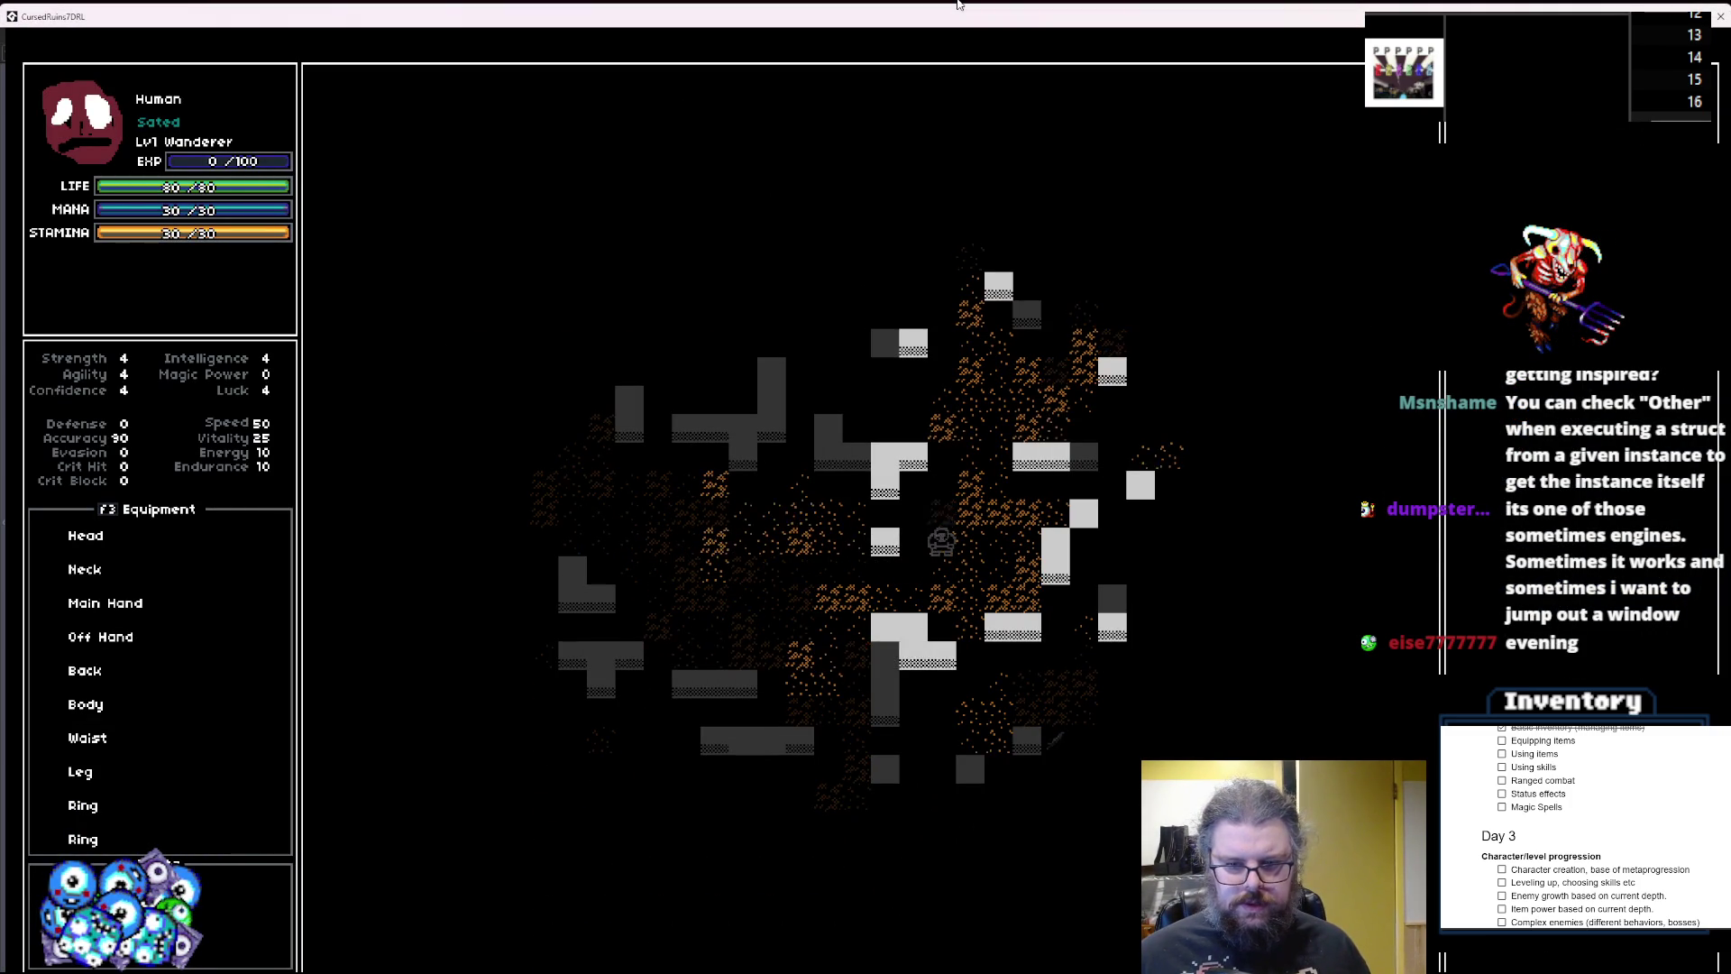
key("Down")
key("Down")
key("Down")
key("Right")
key("Right")
key("Right")
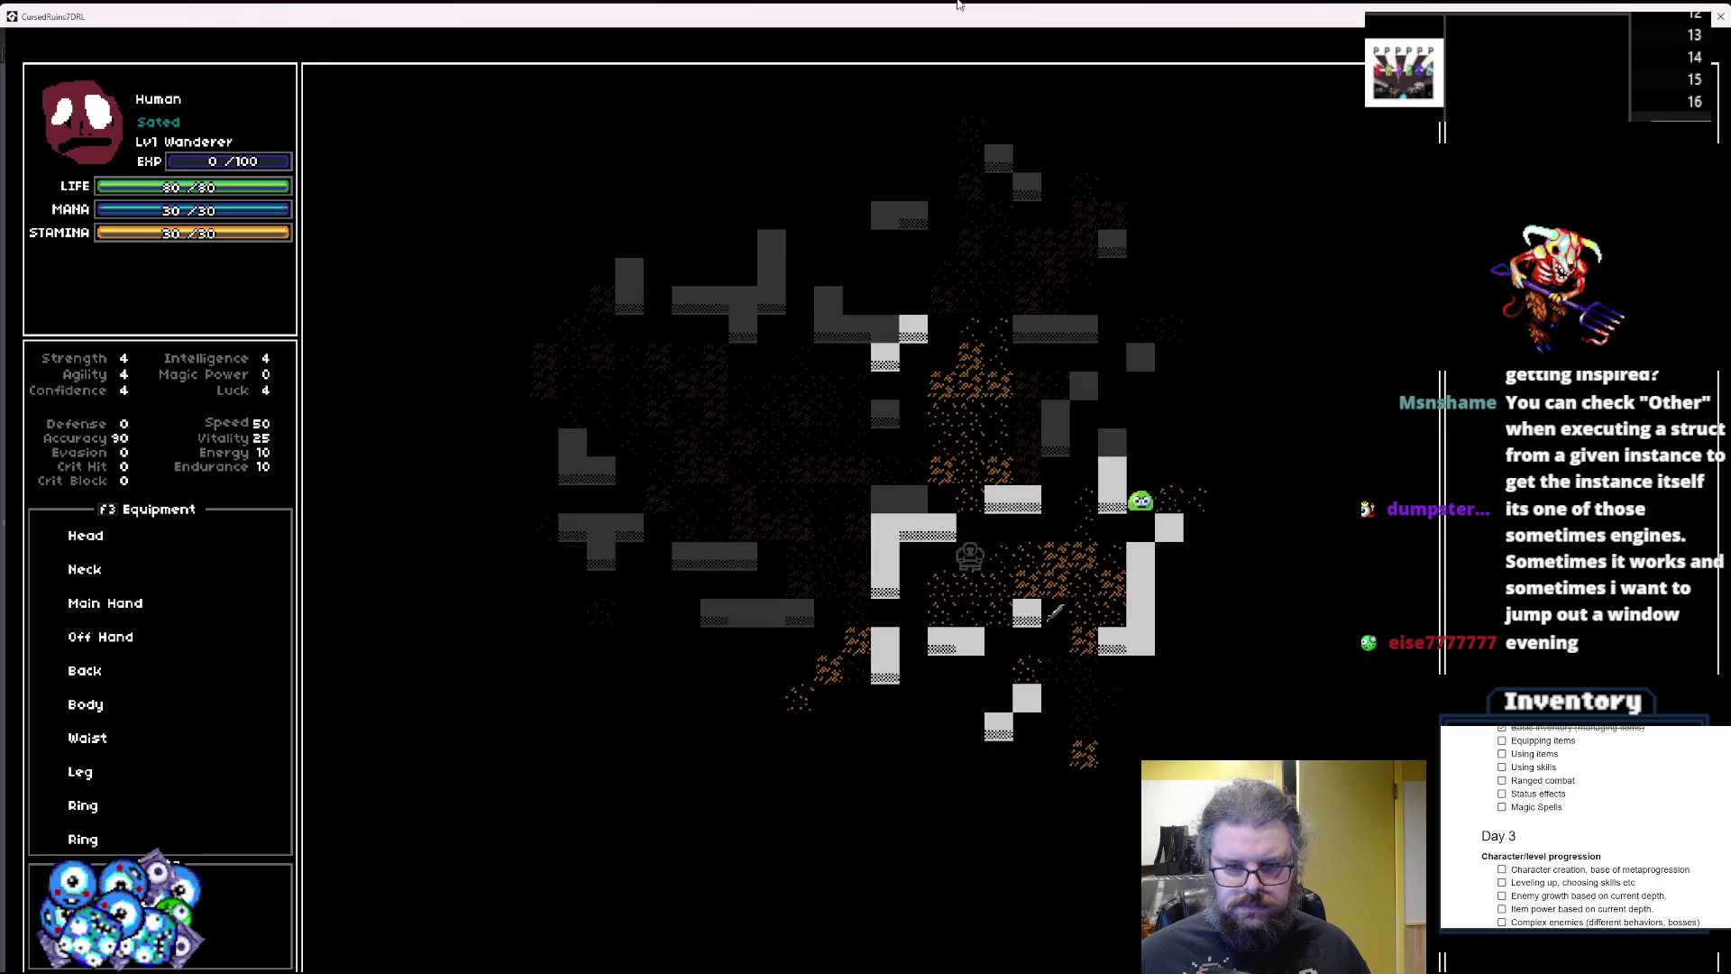
key("Right")
key("Down")
key("Down")
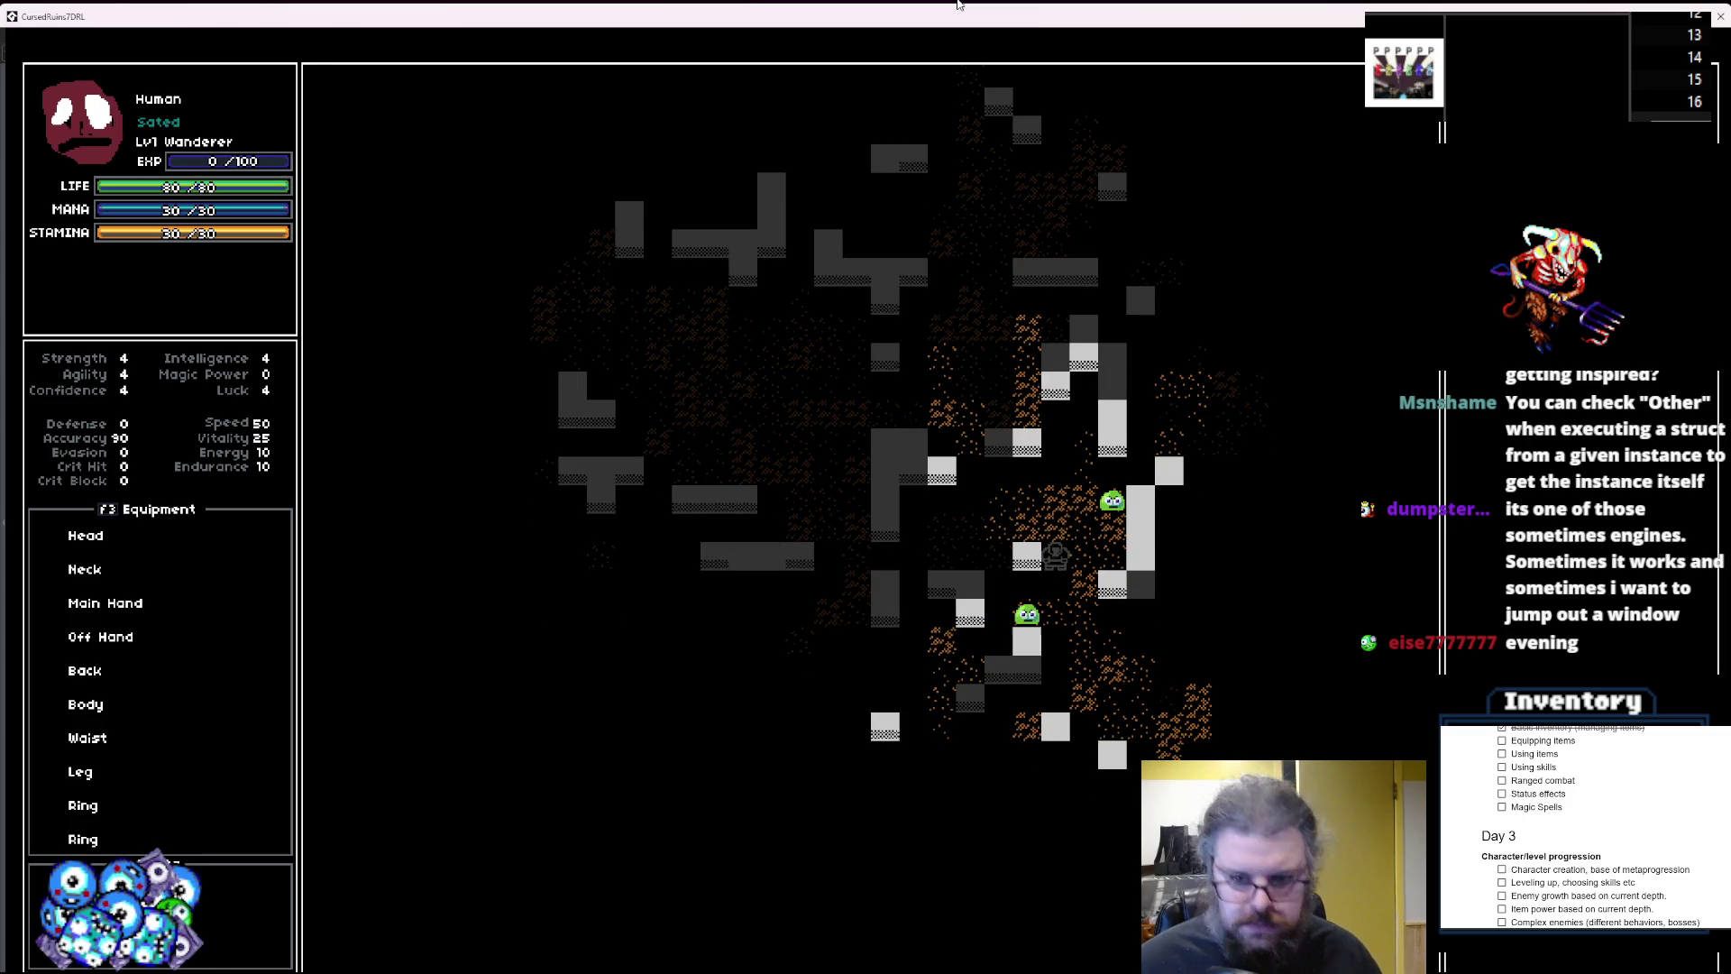
Open the inventory, pick an item, and choose Equip, triggering the eq.update code error.
key("i")
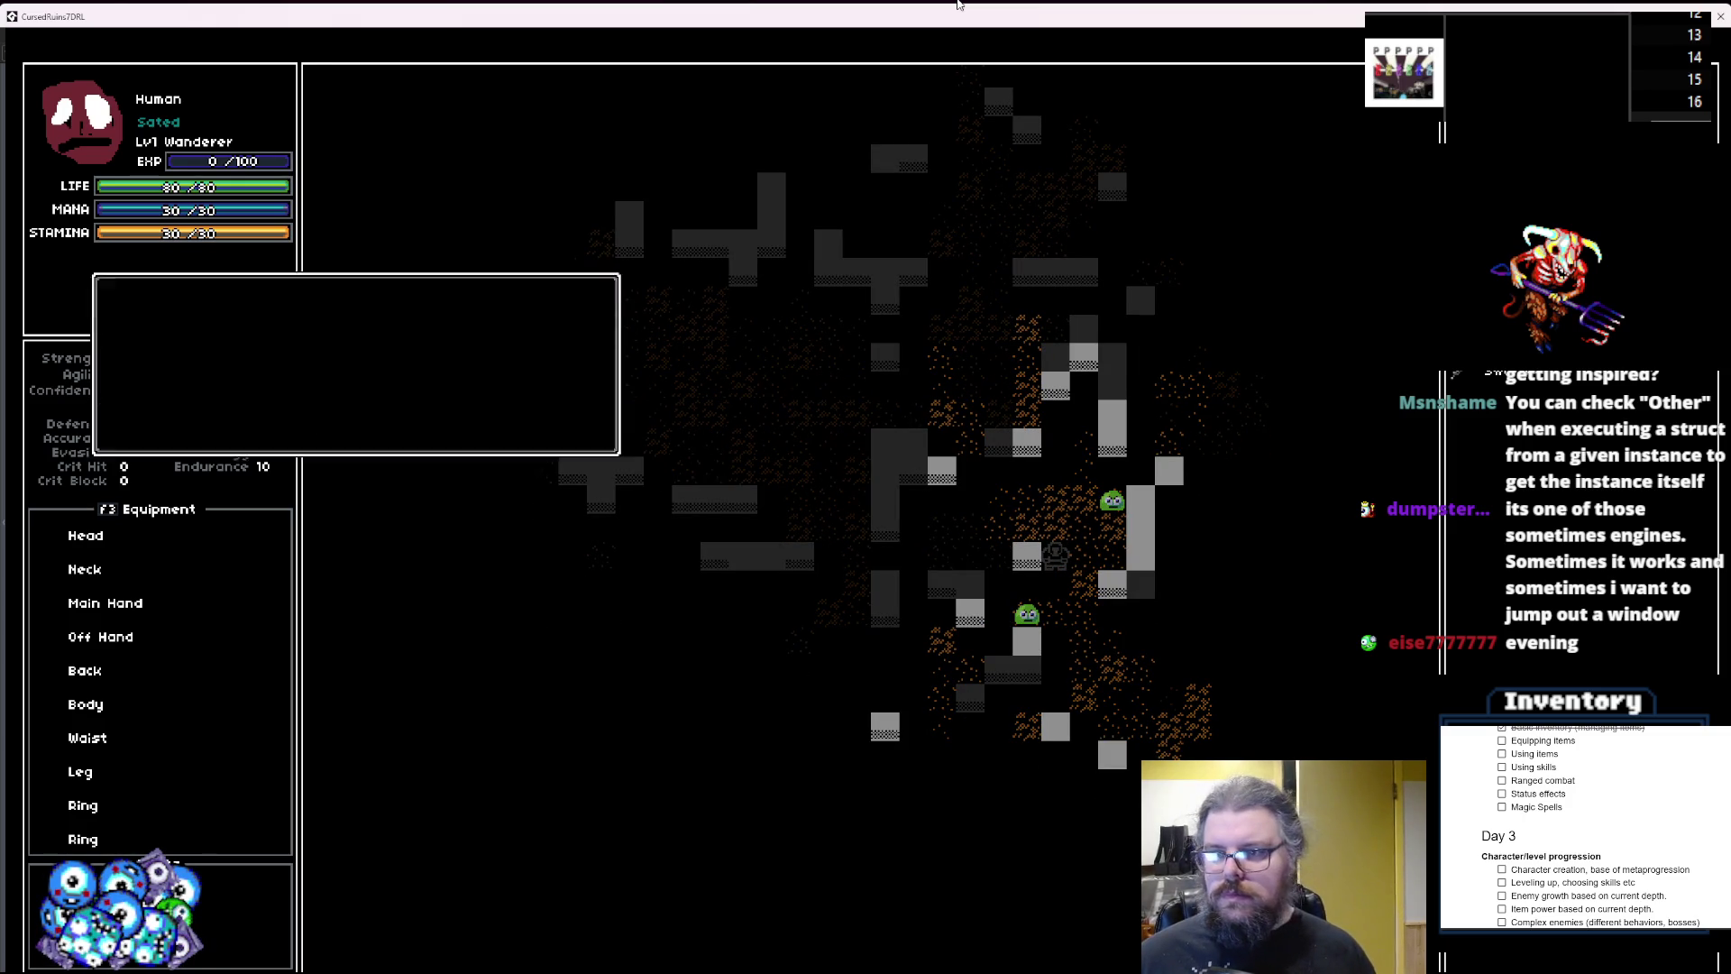
key("Return")
key("Down")
key("Up")
key("Down")
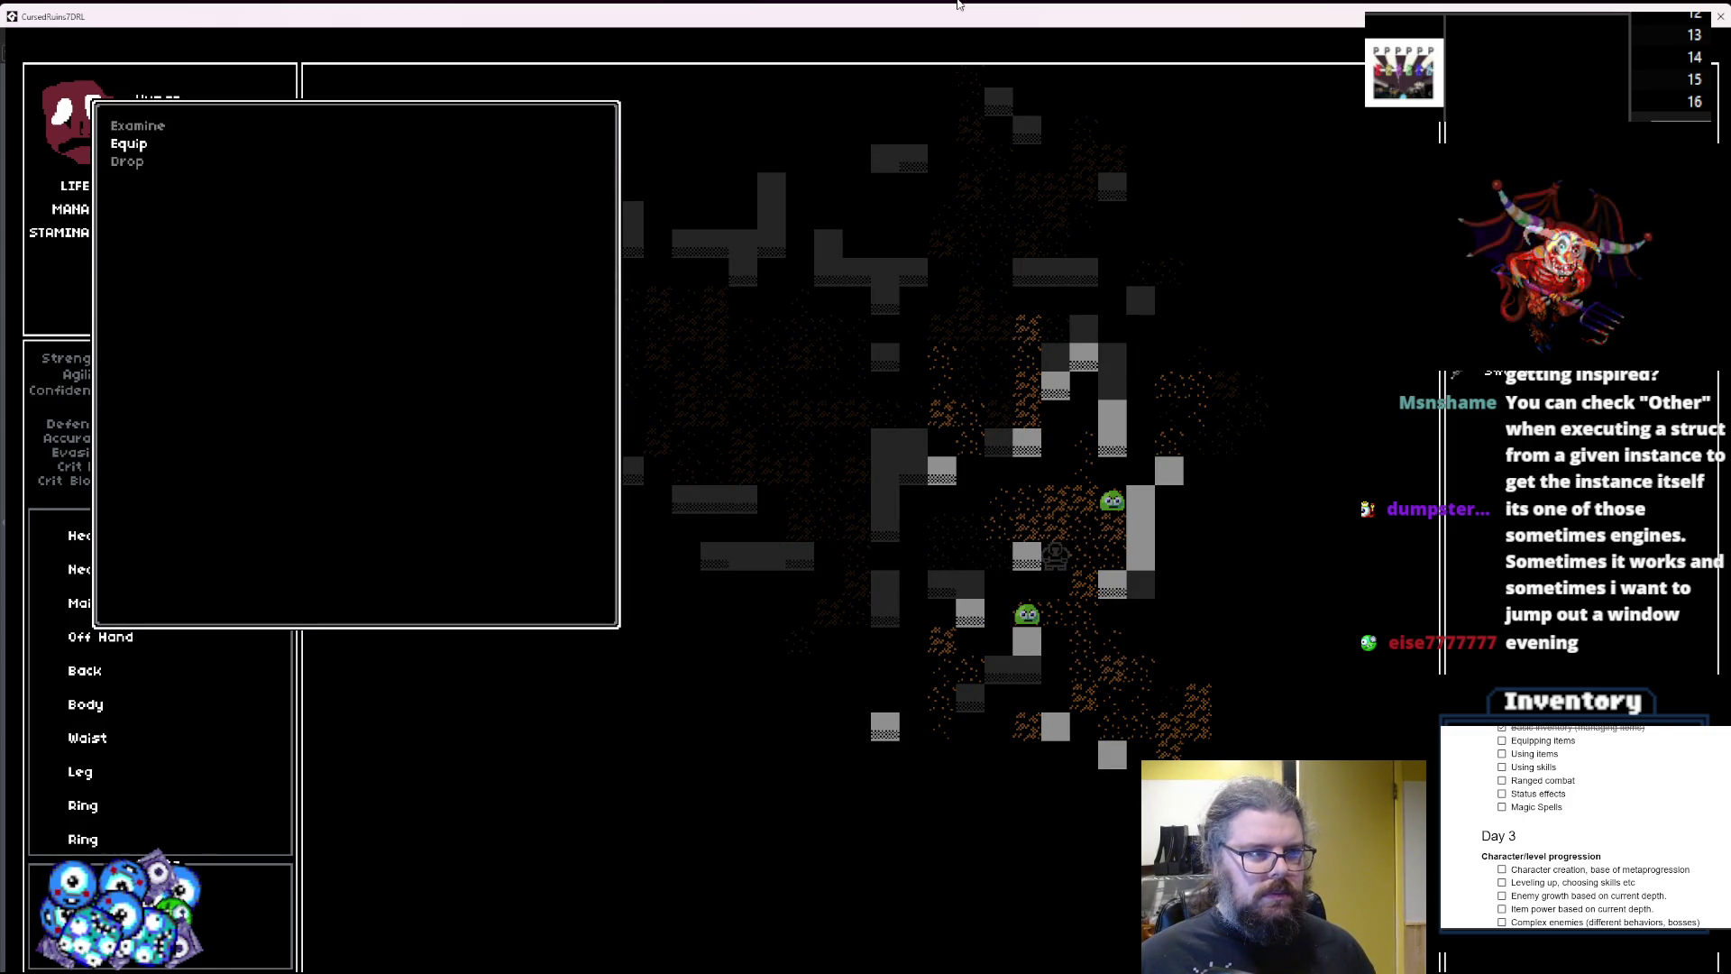
key("Return")
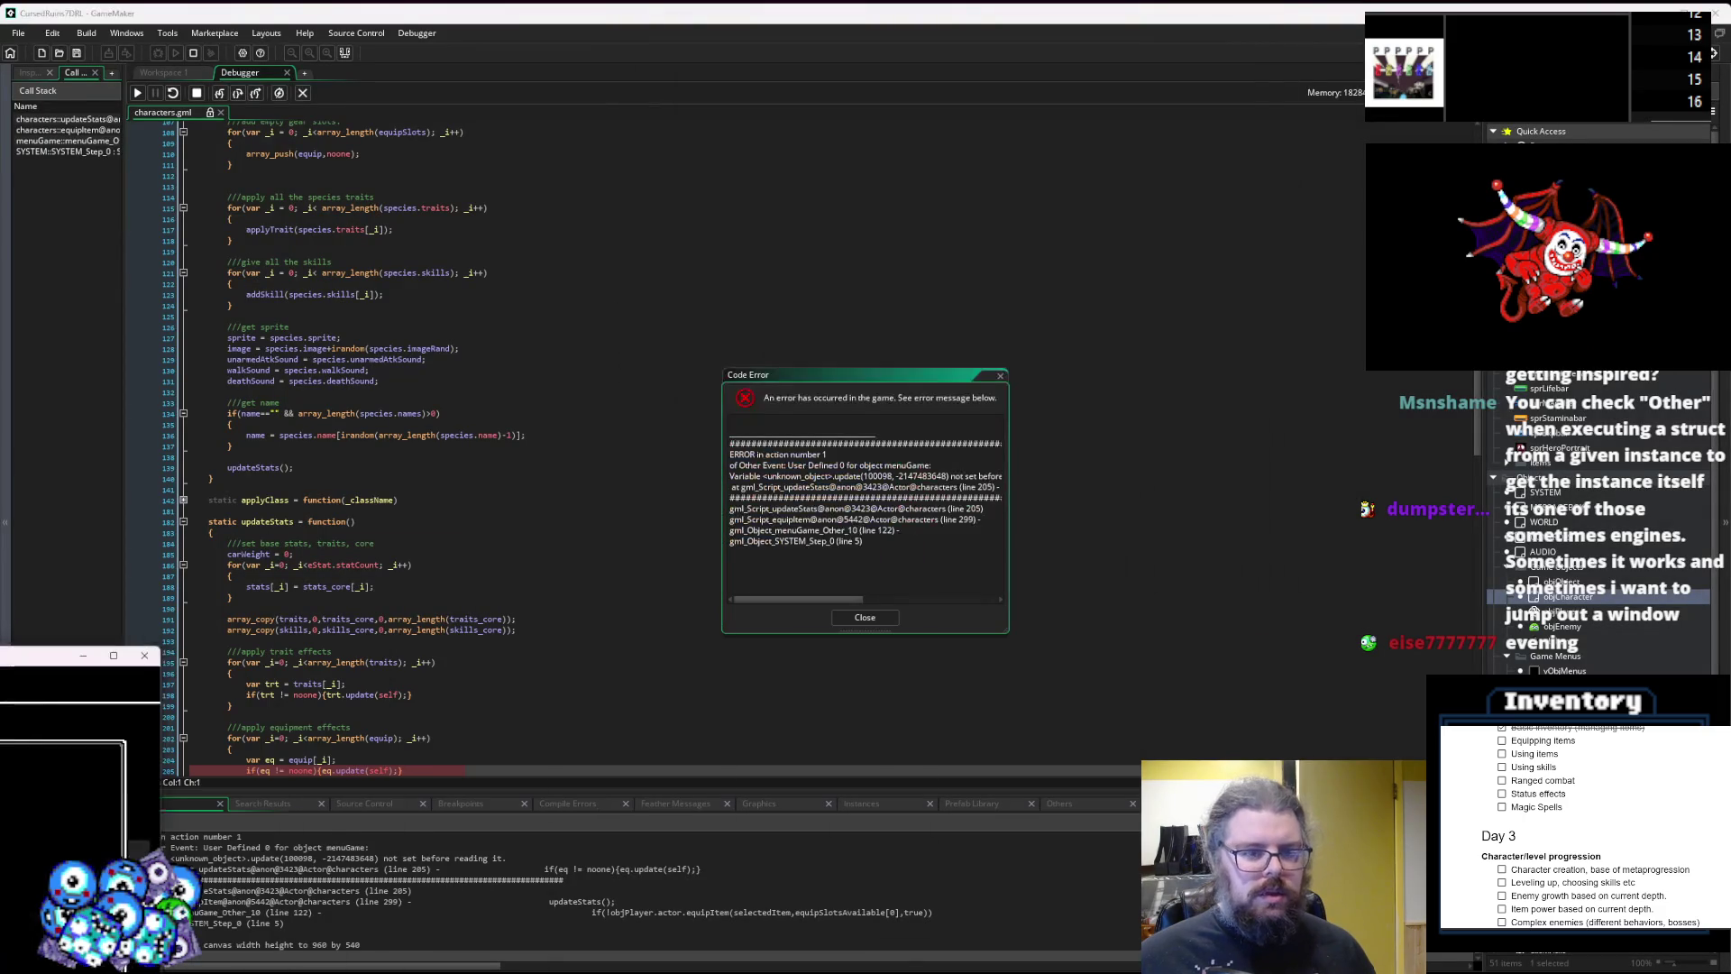
Inspect the equipment update code behind the error at characters.gml line 205.
scroll(528, 561, "down", 3)
left_click(528, 561)
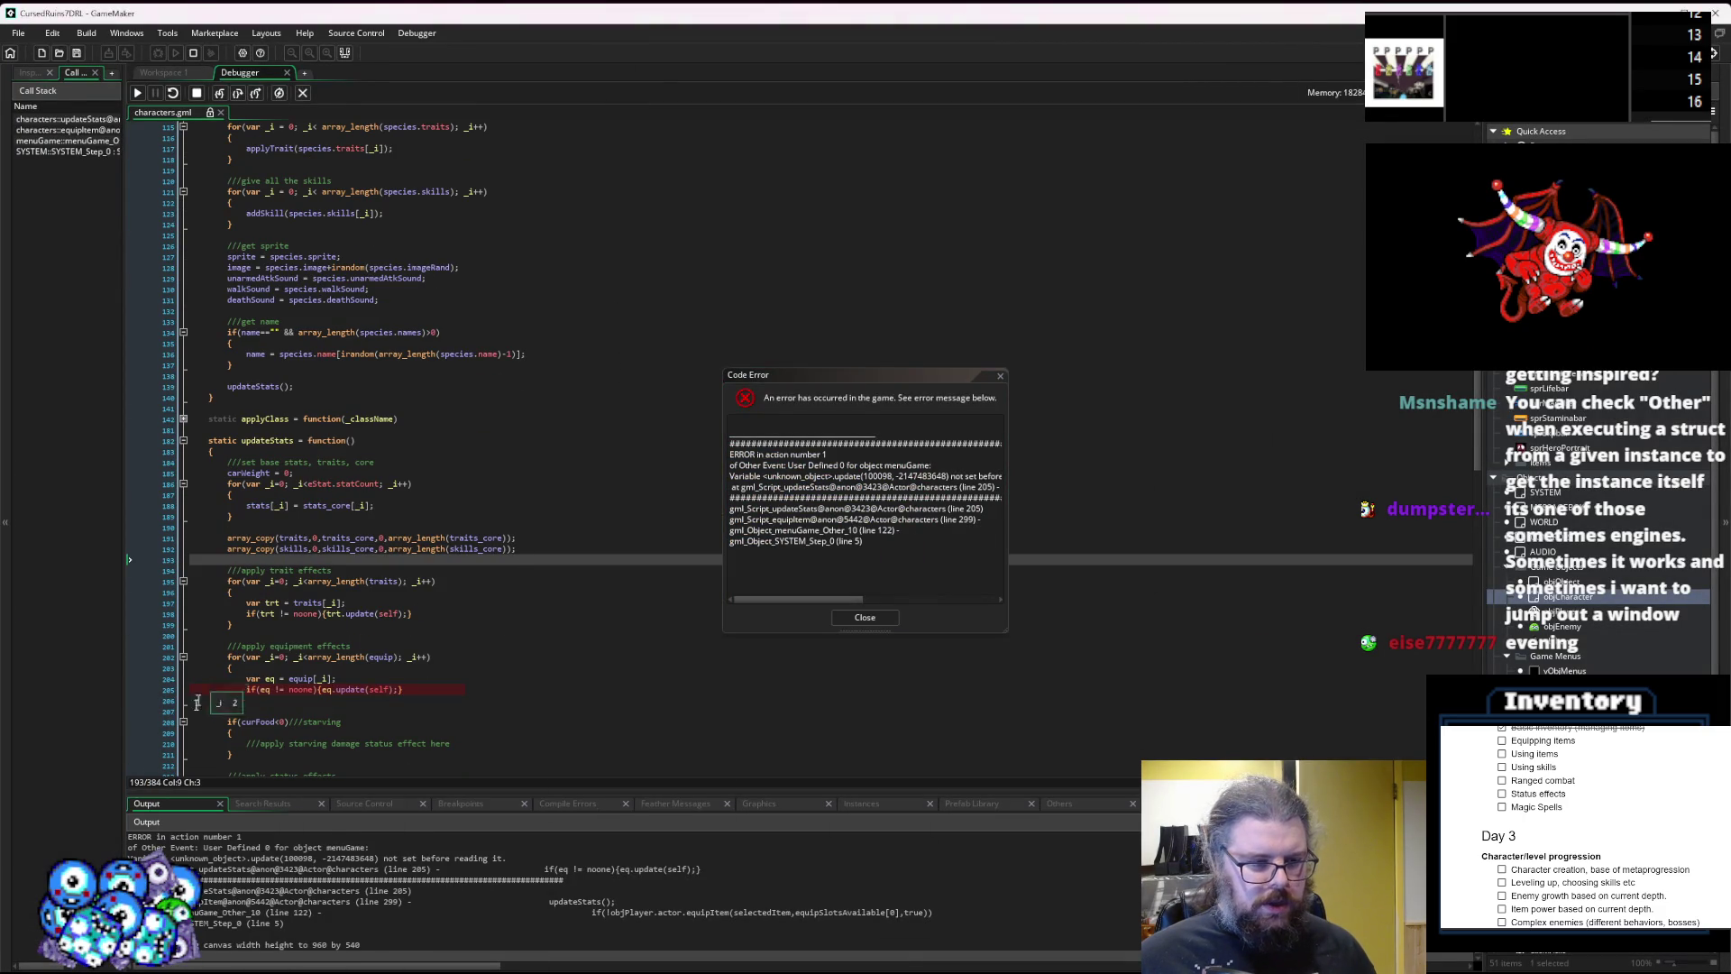
mouse_move(352, 690)
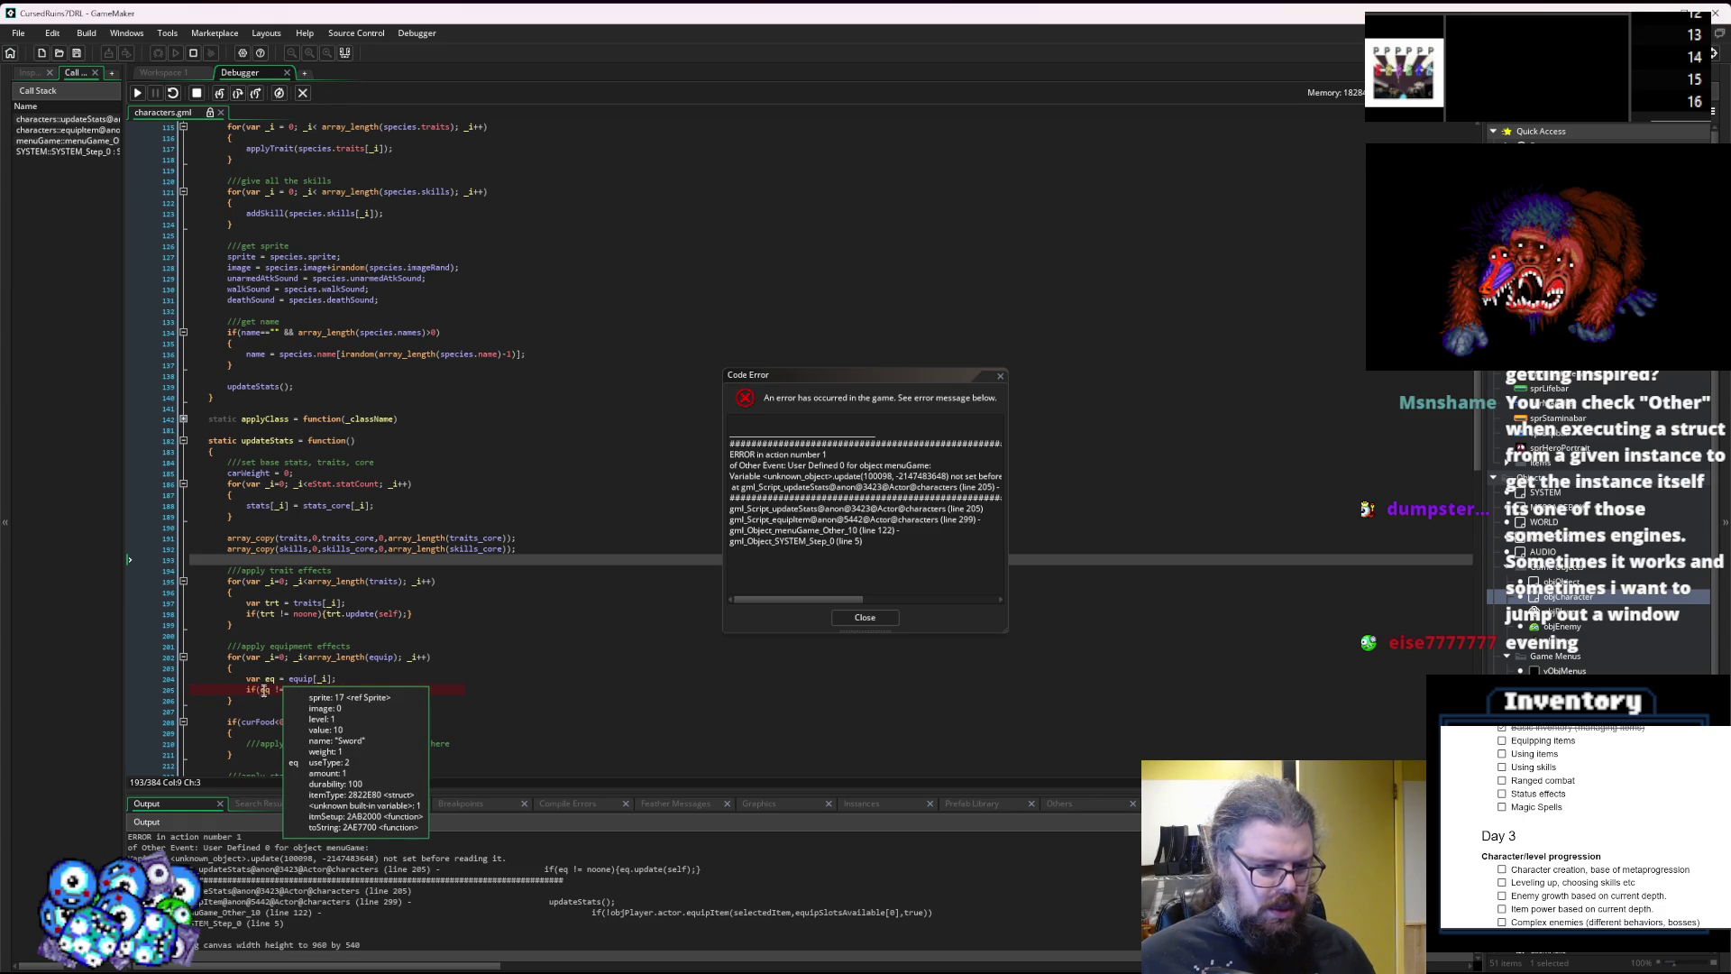
scroll(268, 695, "down", 3)
mouse_move(297, 612)
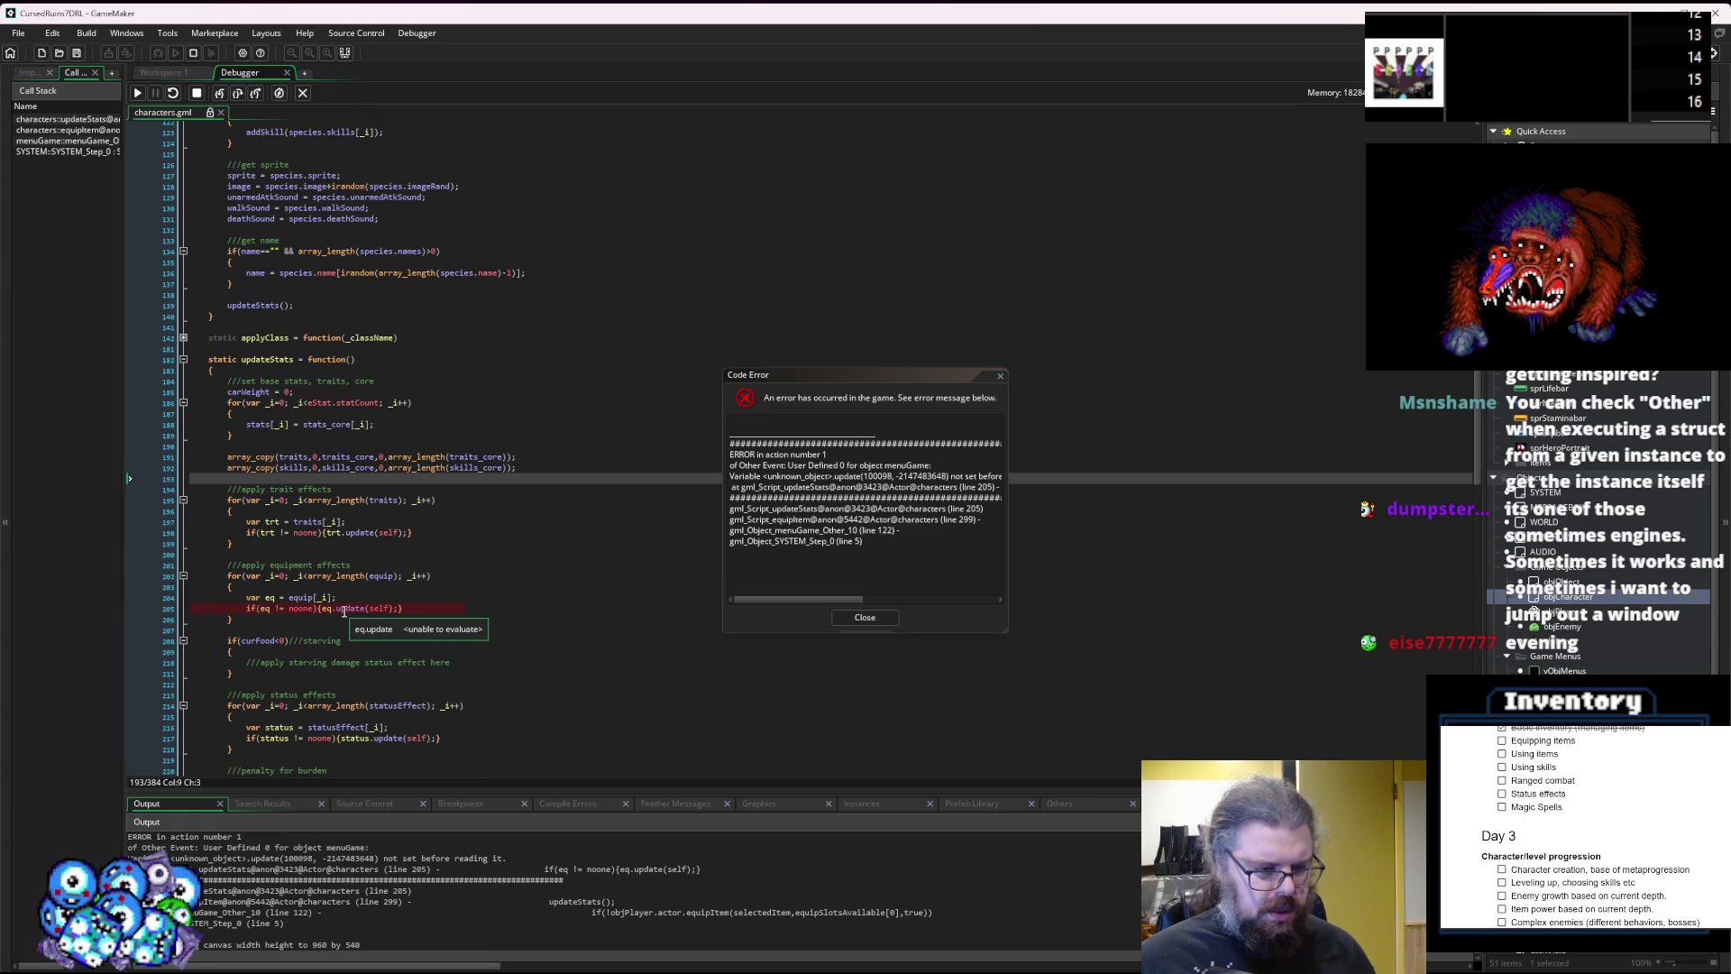
Dismiss the code error and close the Debugger tab.
left_click(865, 618)
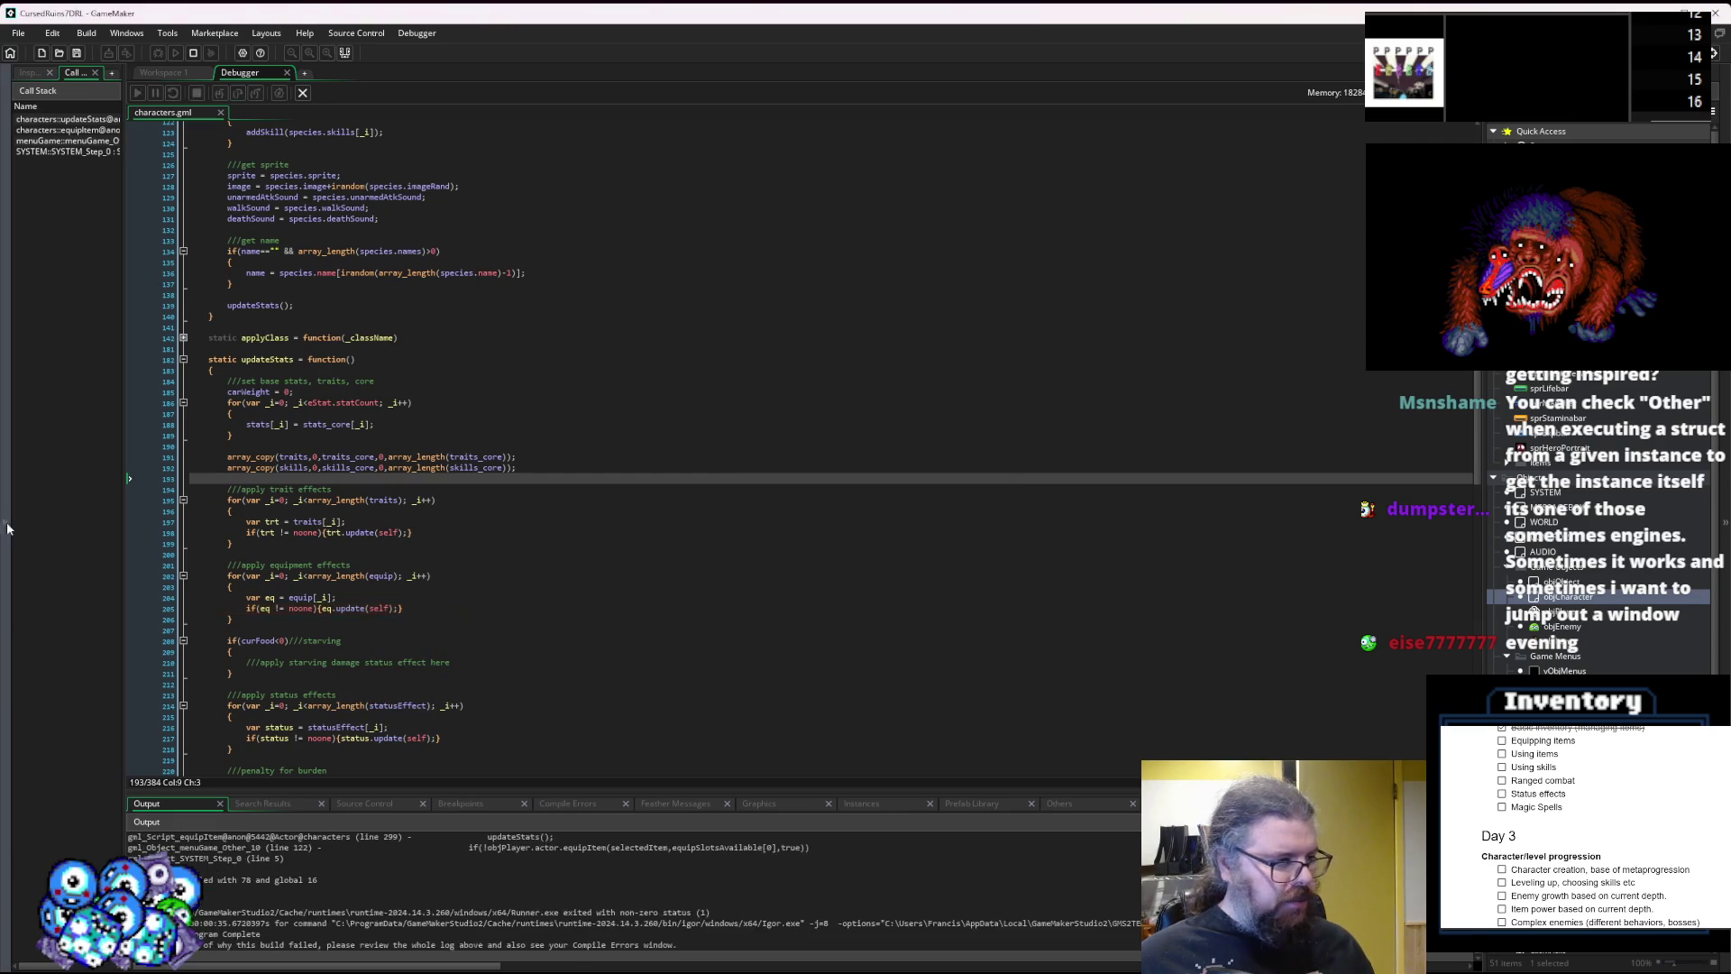
left_click(460, 511)
left_click(302, 94)
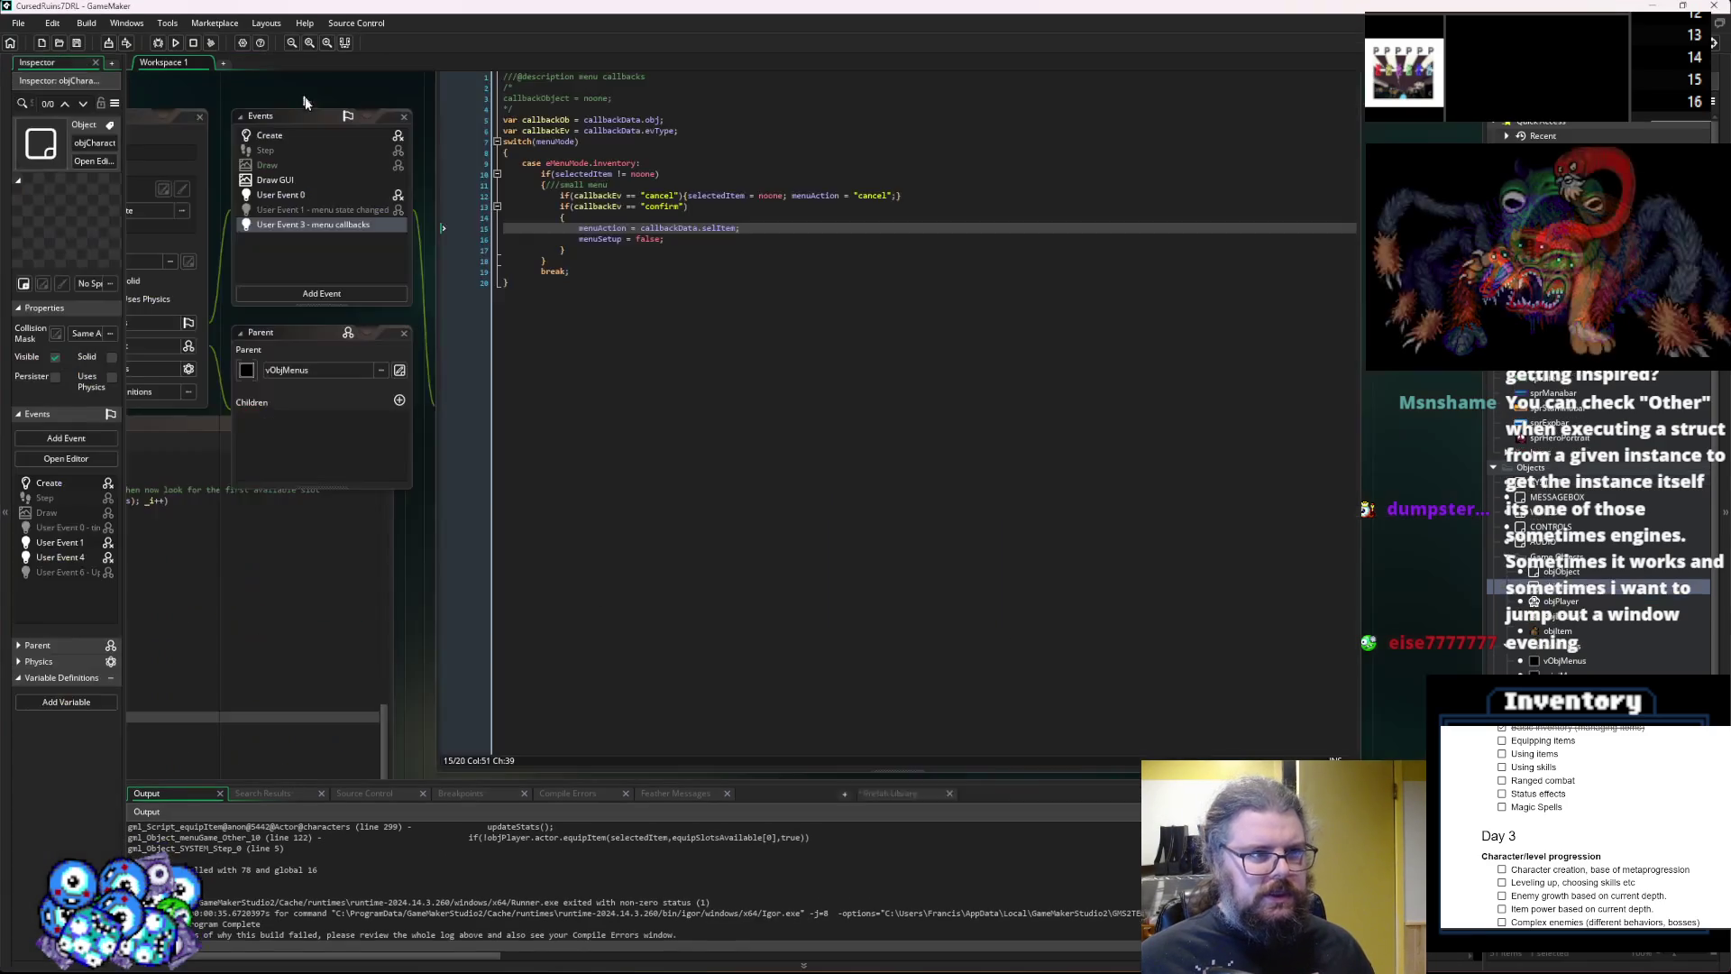
Scroll to the ItemStructs.gml window, enlarge it from its corner, and place the caret after itmSetup.
scroll(1009, 441, "down", 10)
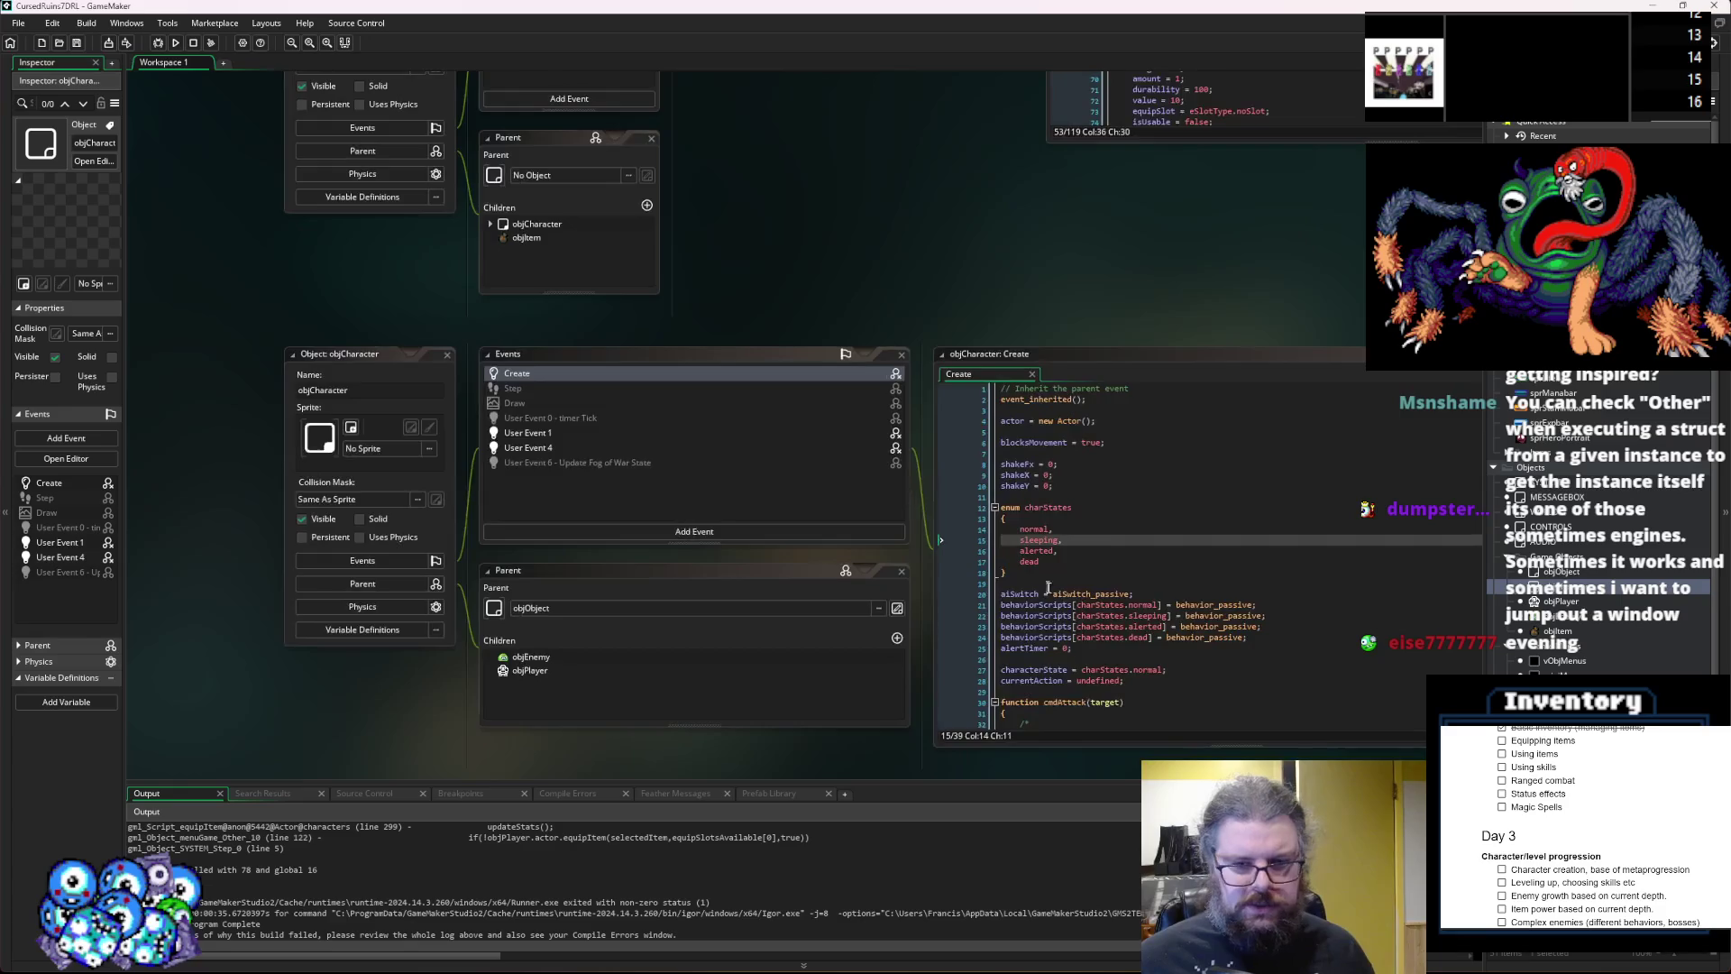
scroll(795, 89, "up", 10)
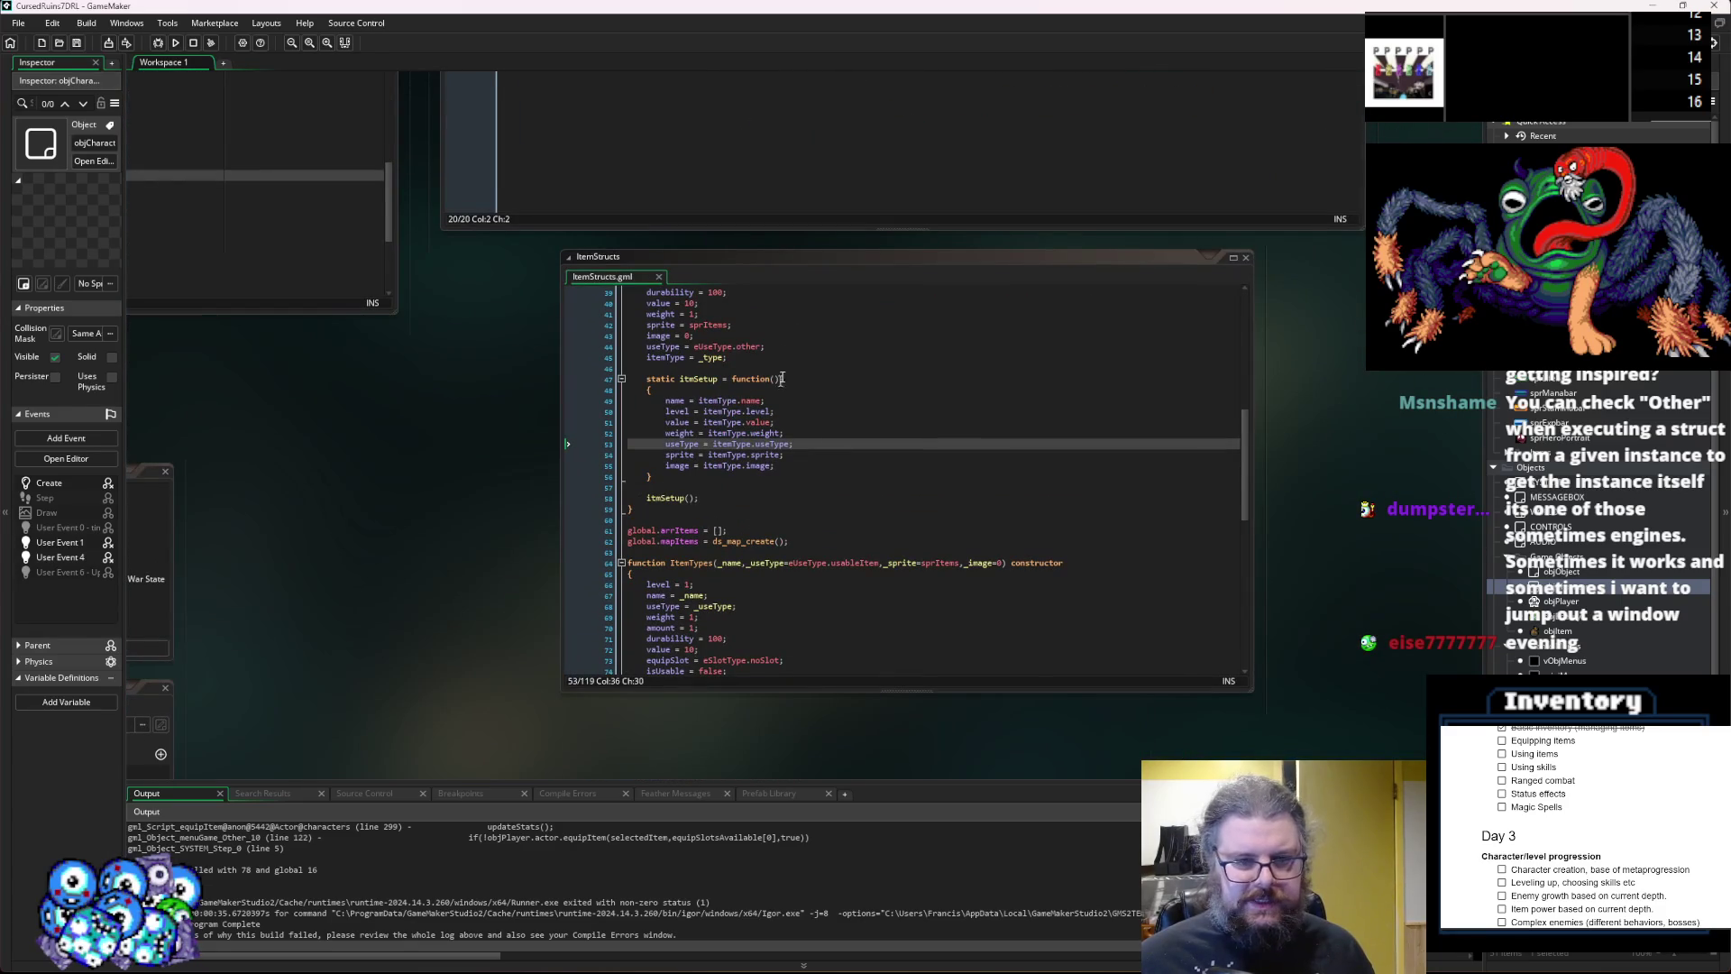
left_click(784, 350)
scroll(766, 298, "down", 2)
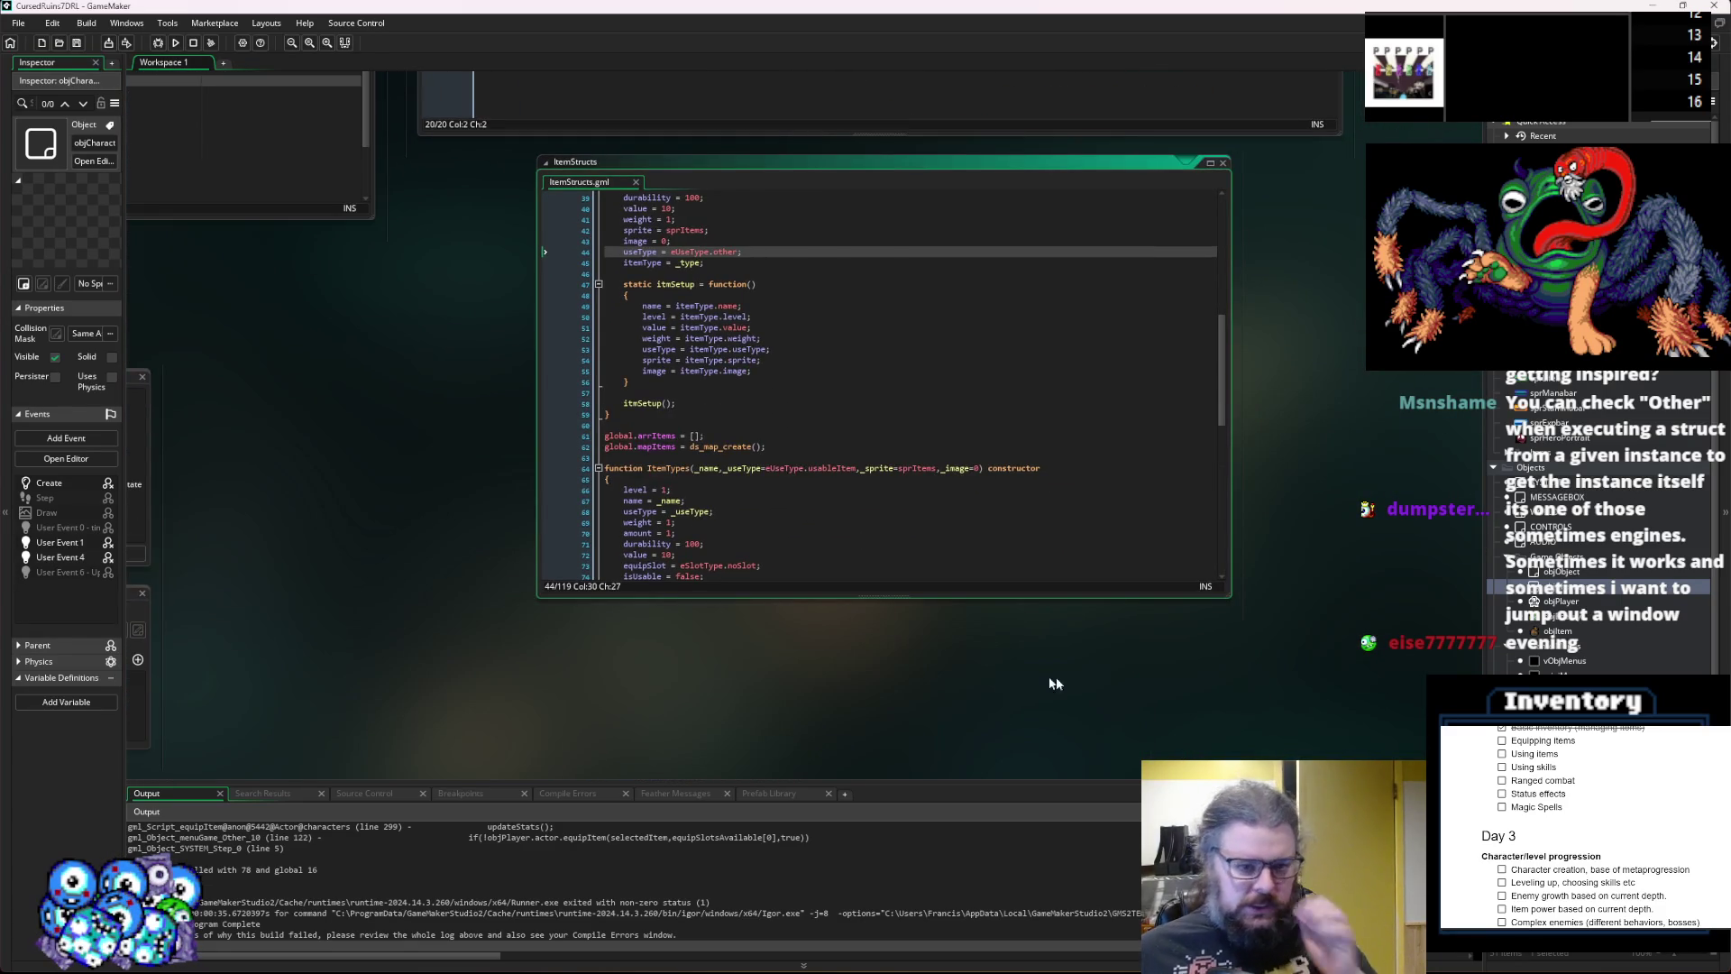
scroll(1051, 678, "down", 2)
mouse_move(1181, 512)
left_mouse_down()
mouse_move(1303, 672)
mouse_move(1393, 748)
left_mouse_up()
left_click(800, 376)
scroll(800, 376, "up", 4)
left_click(674, 484)
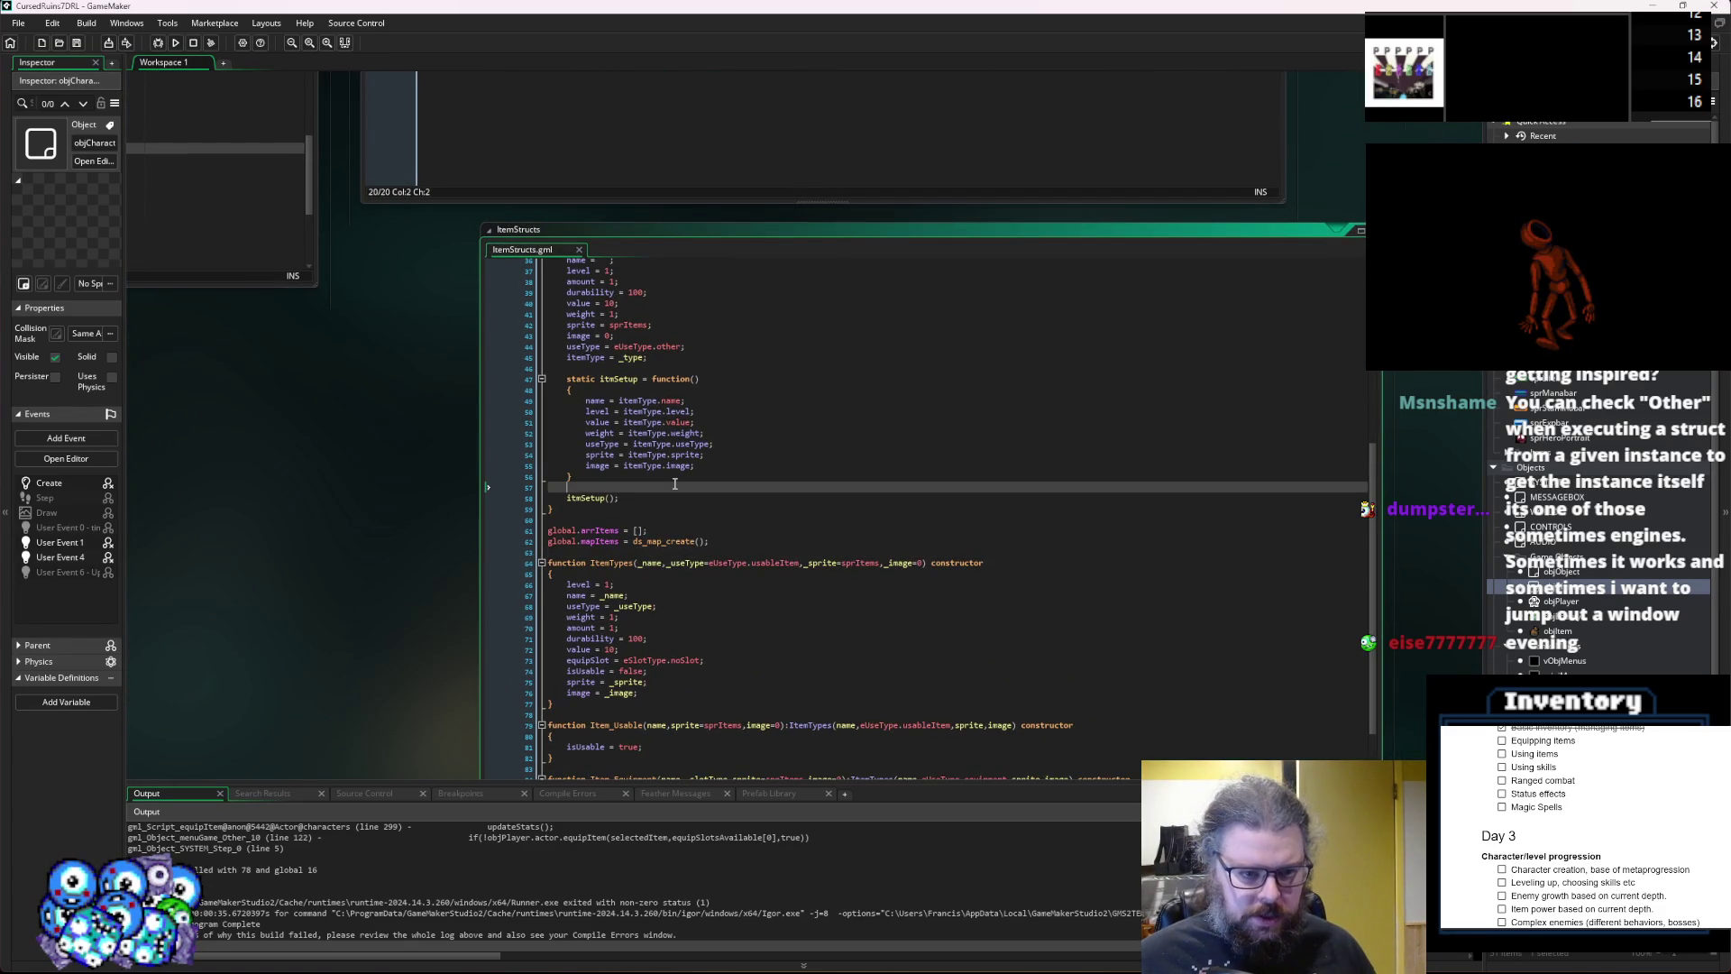
After itmSetup, write static updateStats = function(){ itemType.updateStats(self); } in the item struct.
key("Return")
key("Return")
type("sta")
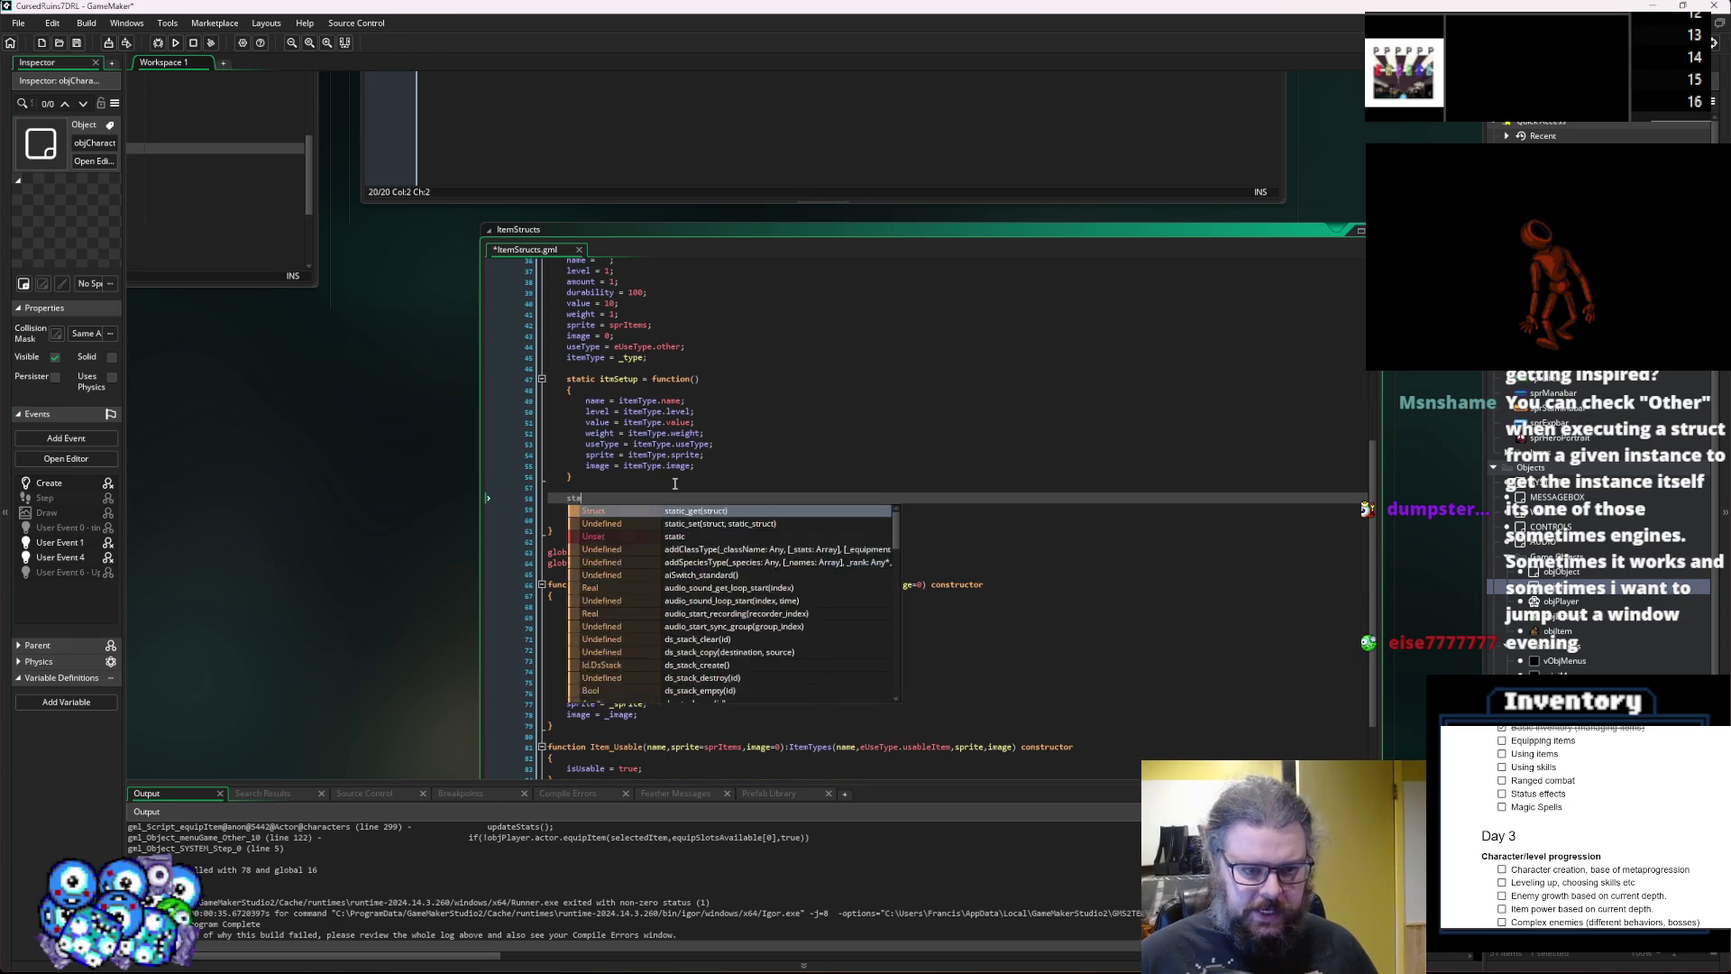
type("tic u")
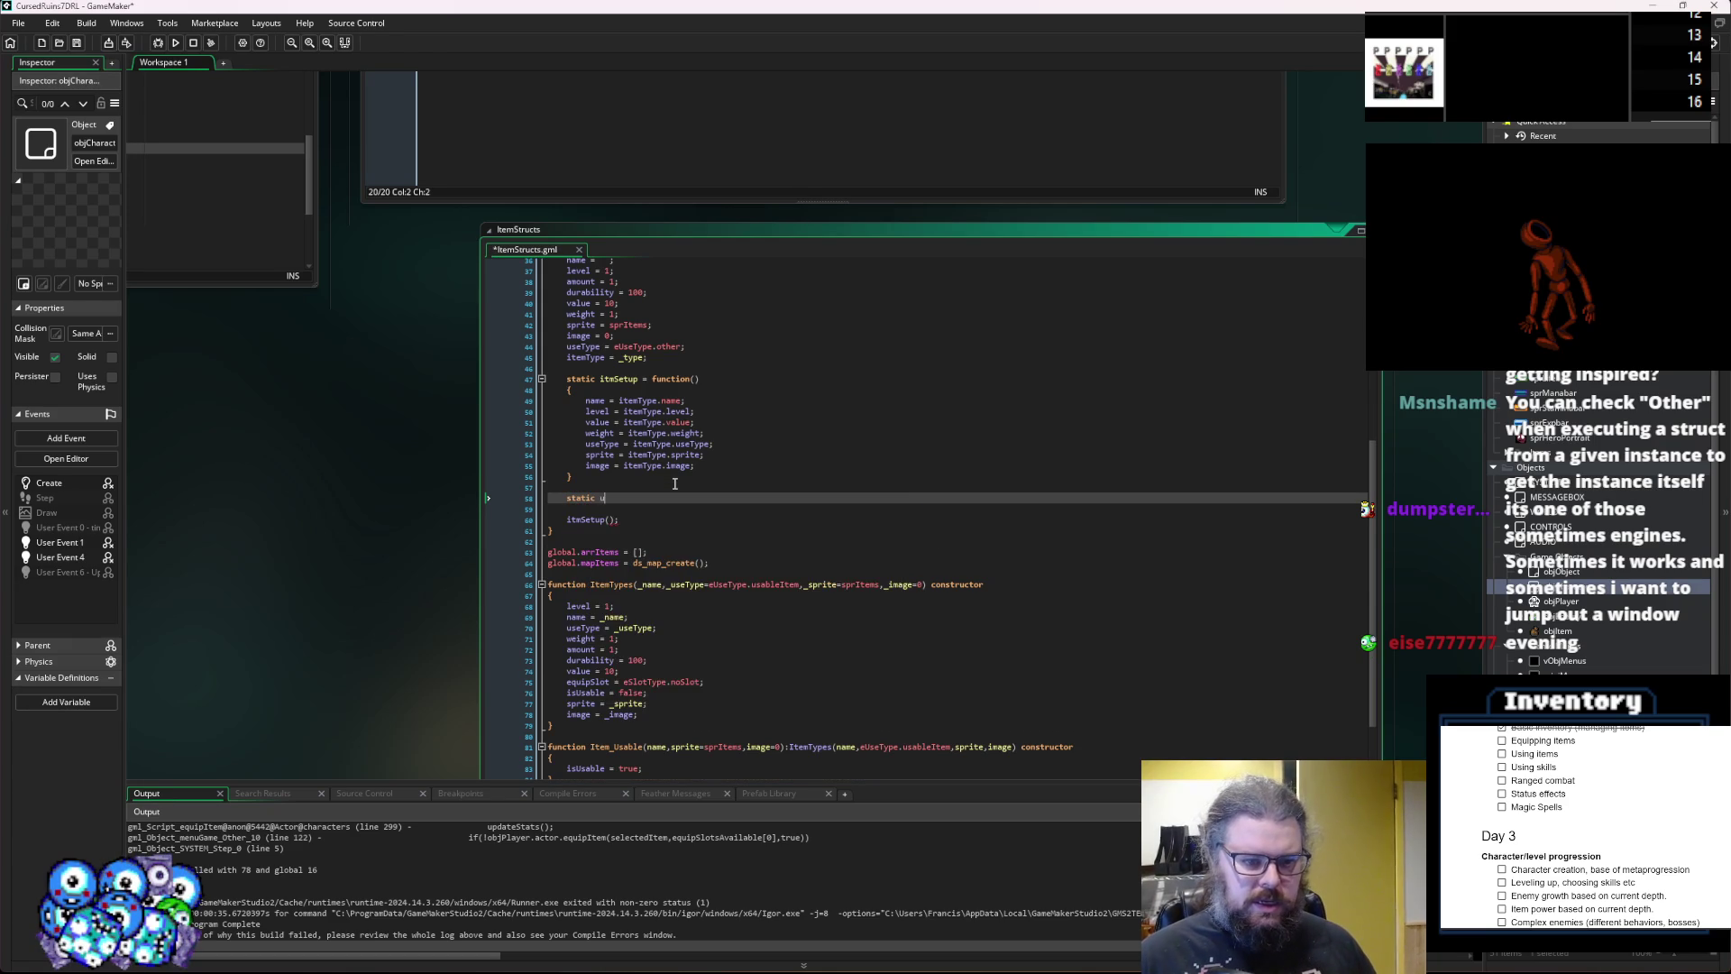
type("pdateSt")
type("s(")
type("function()")
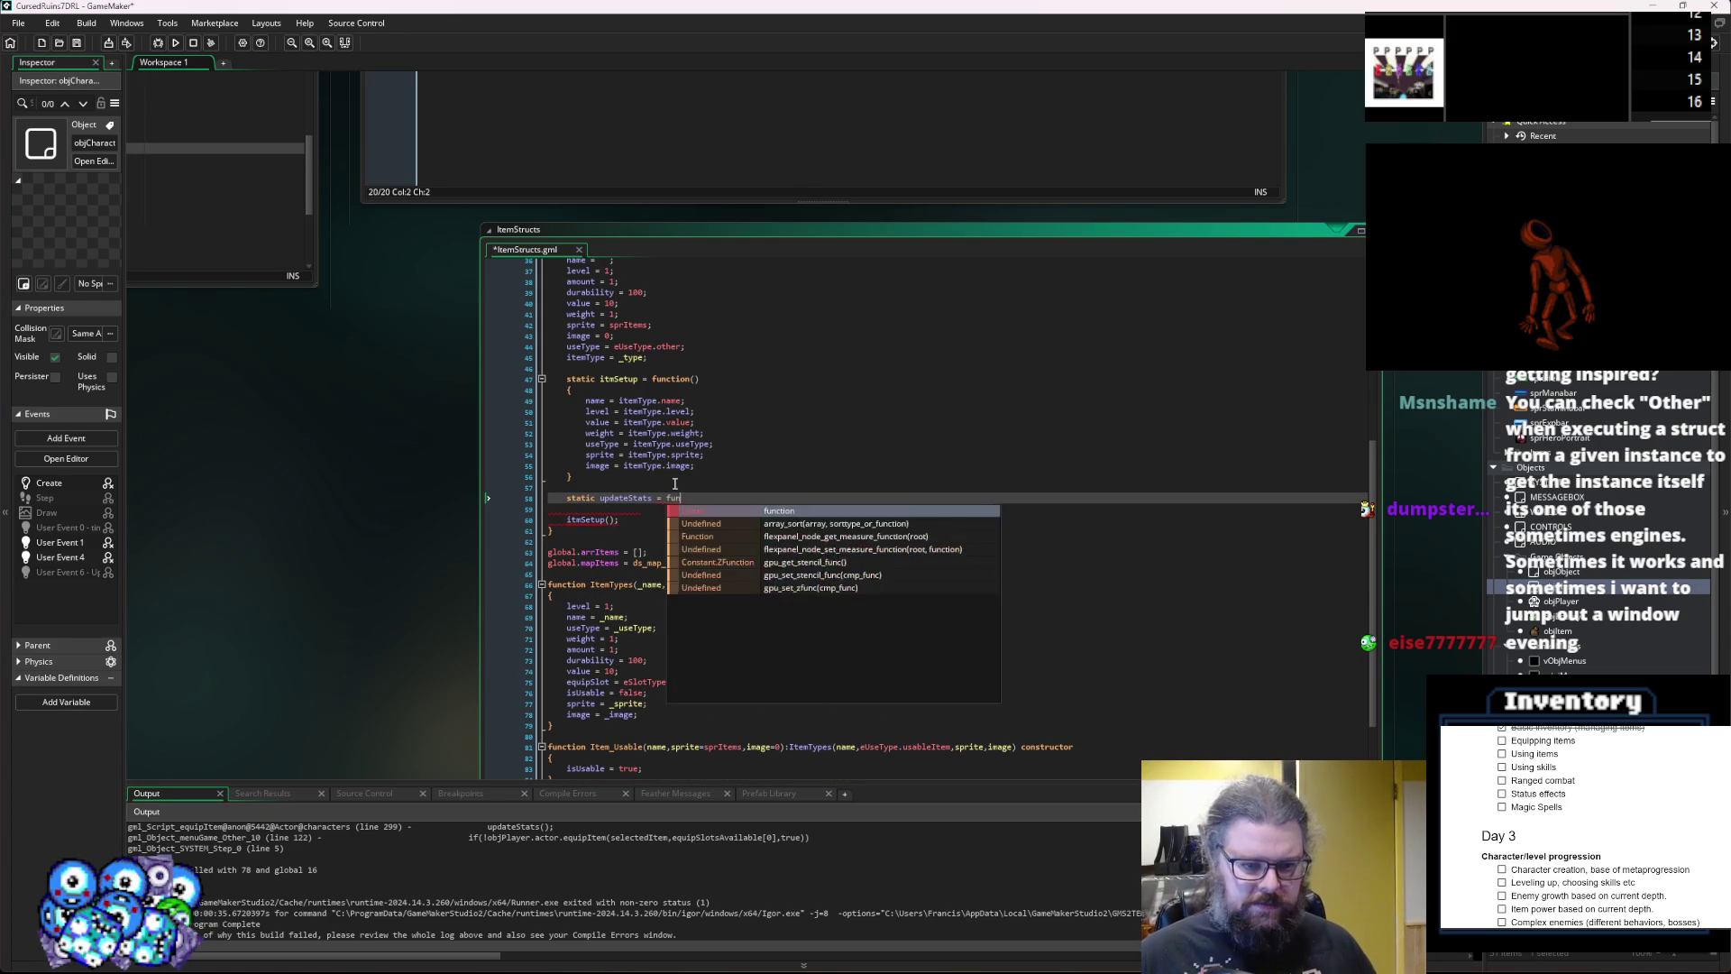
key("Return")
type("{")
key("Up")
key("End")
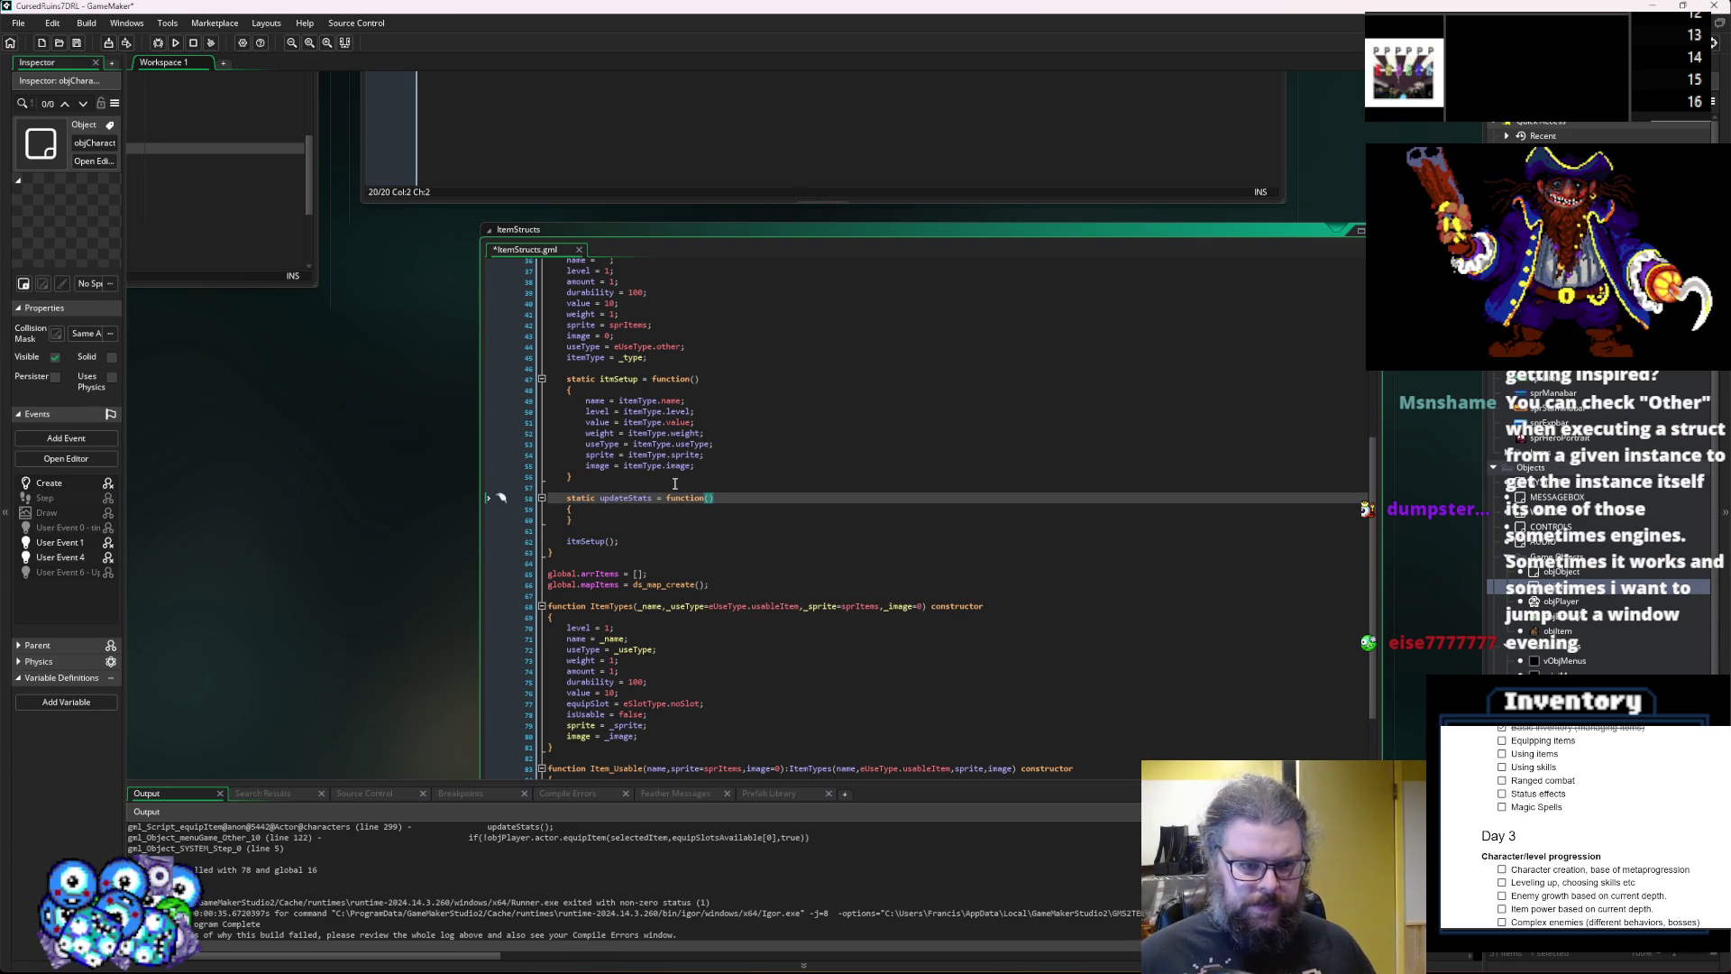
key("Down")
key("Return")
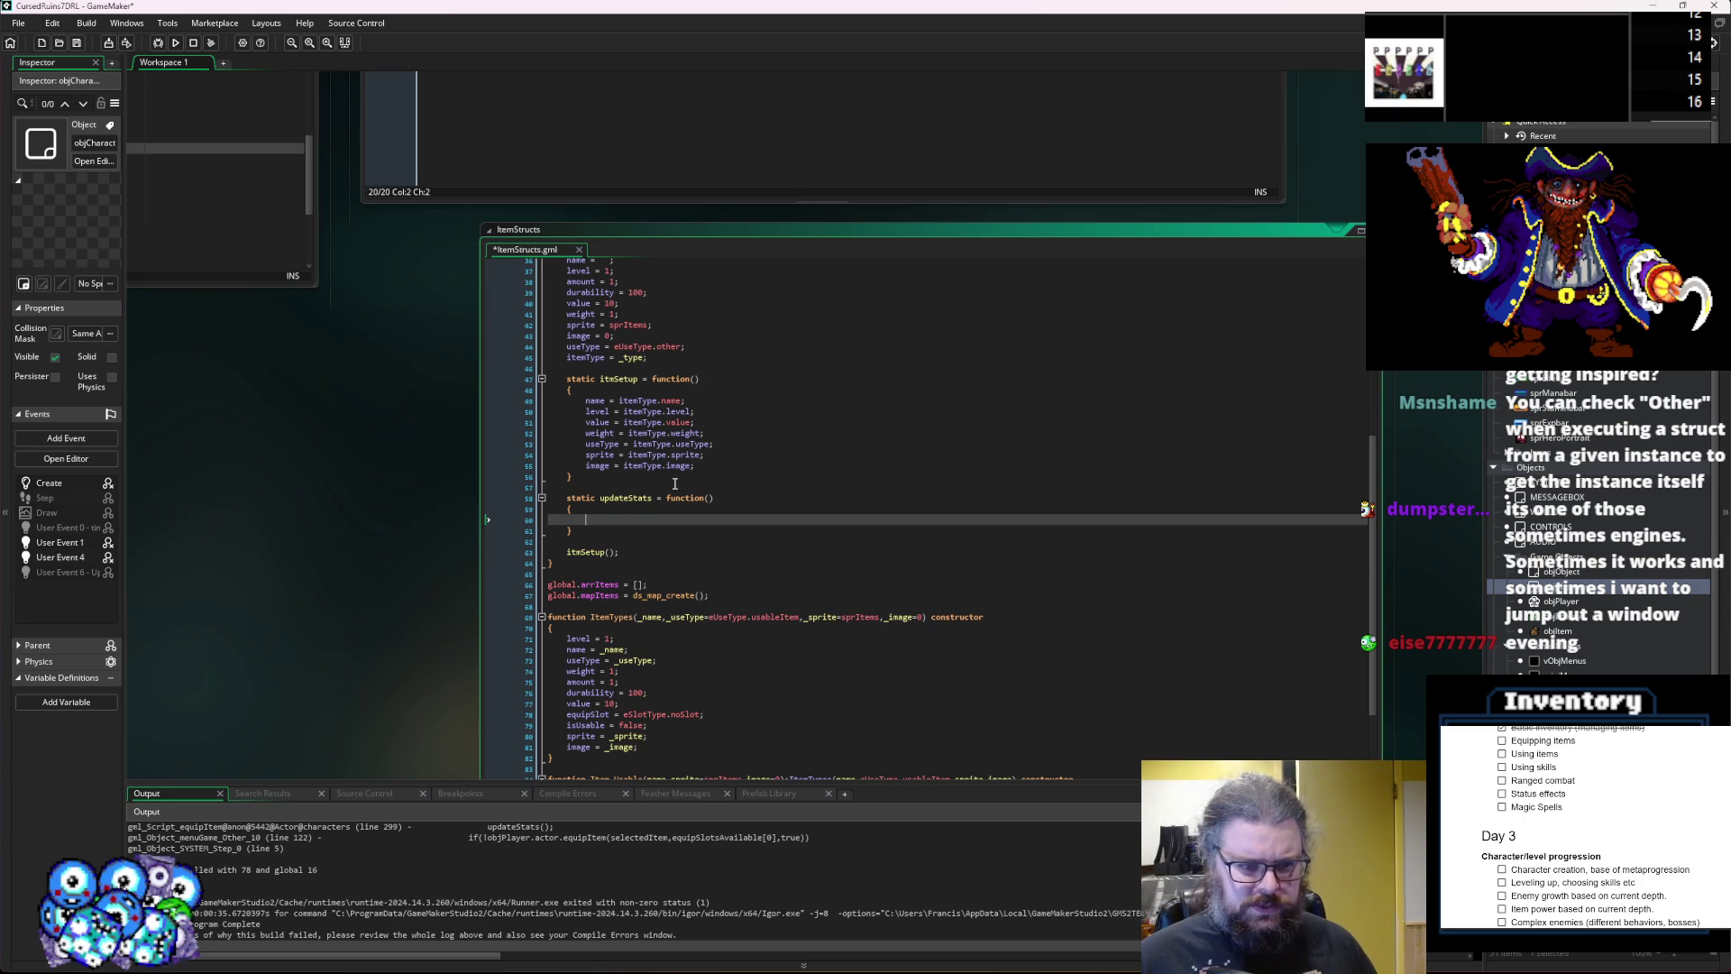
type("itemType.updateStat")
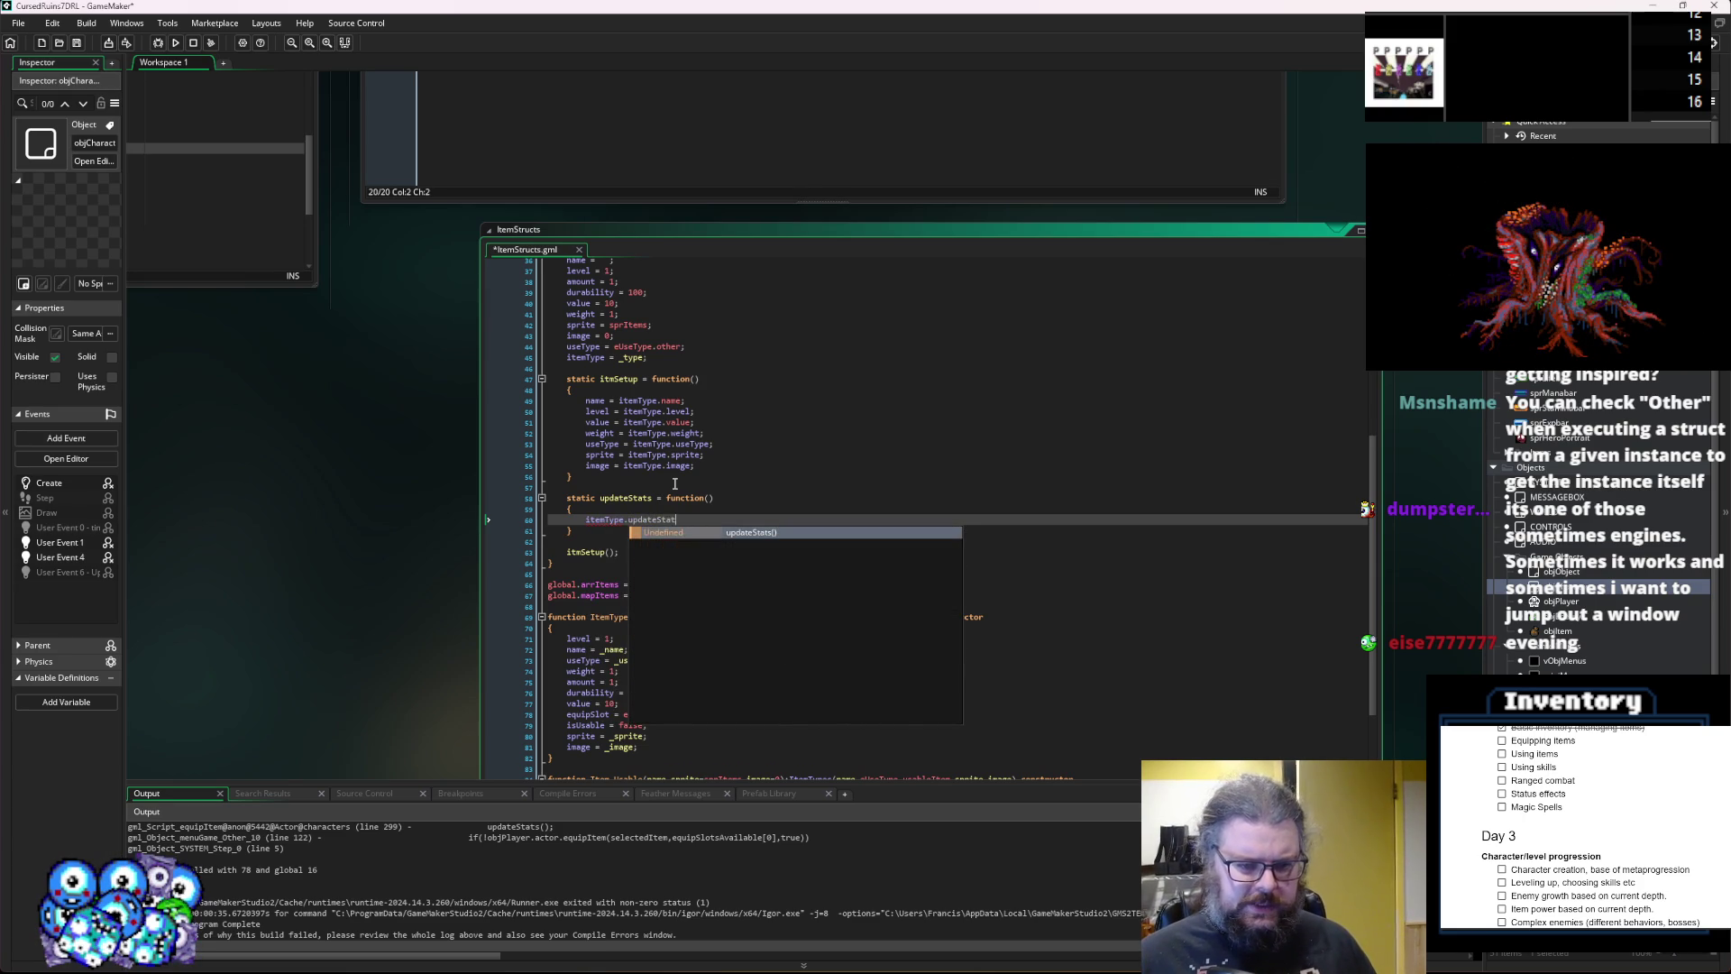
key("Return")
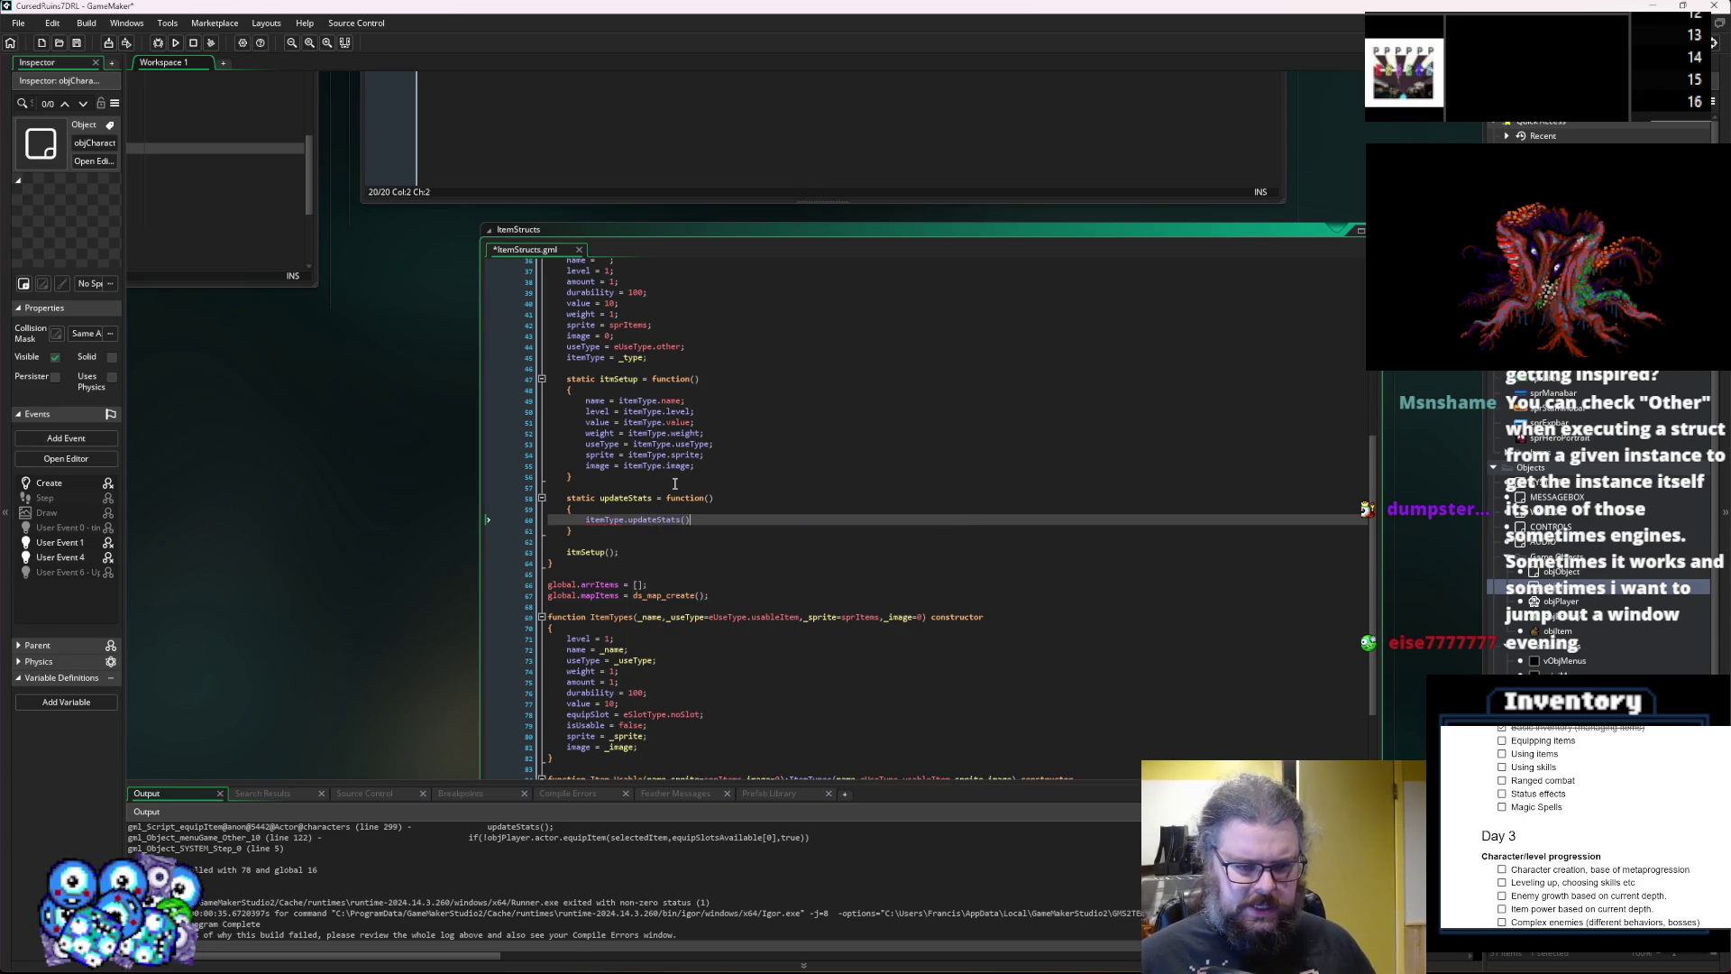
type("self)")
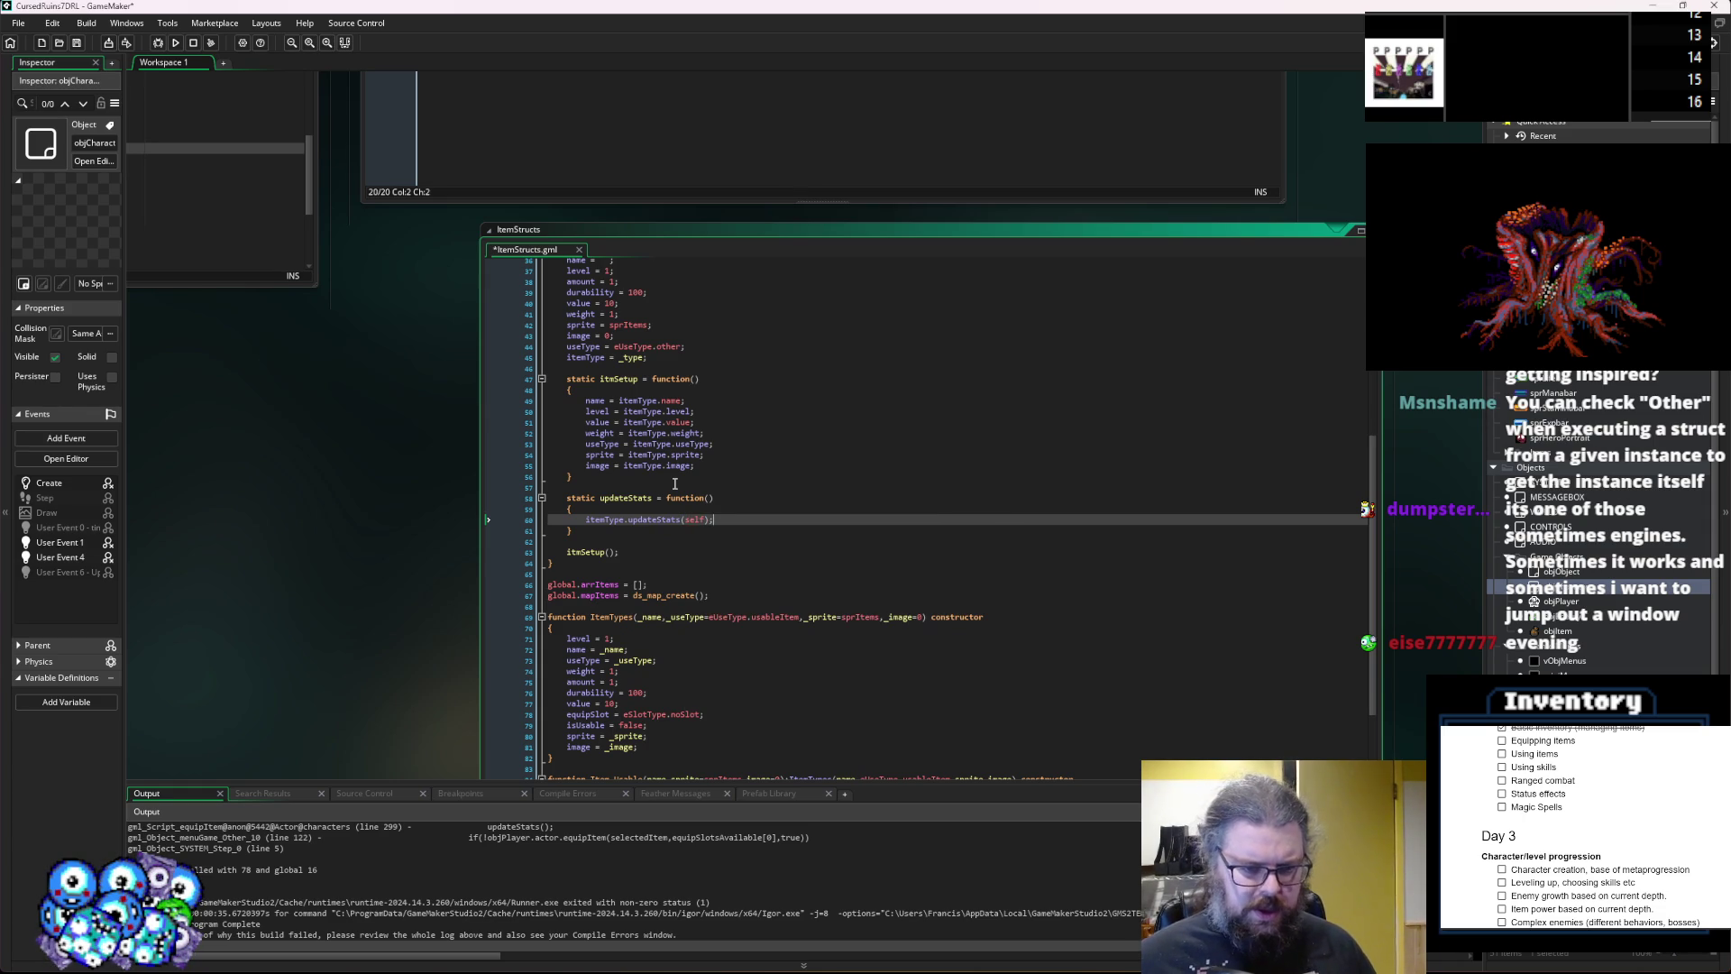
Paste a copy of updateStats at the end of ItemTypes and empty its body.
scroll(675, 484, "down", 3)
scroll(638, 475, "down", 4)
left_click(665, 506)
scroll(737, 365, "up", 3)
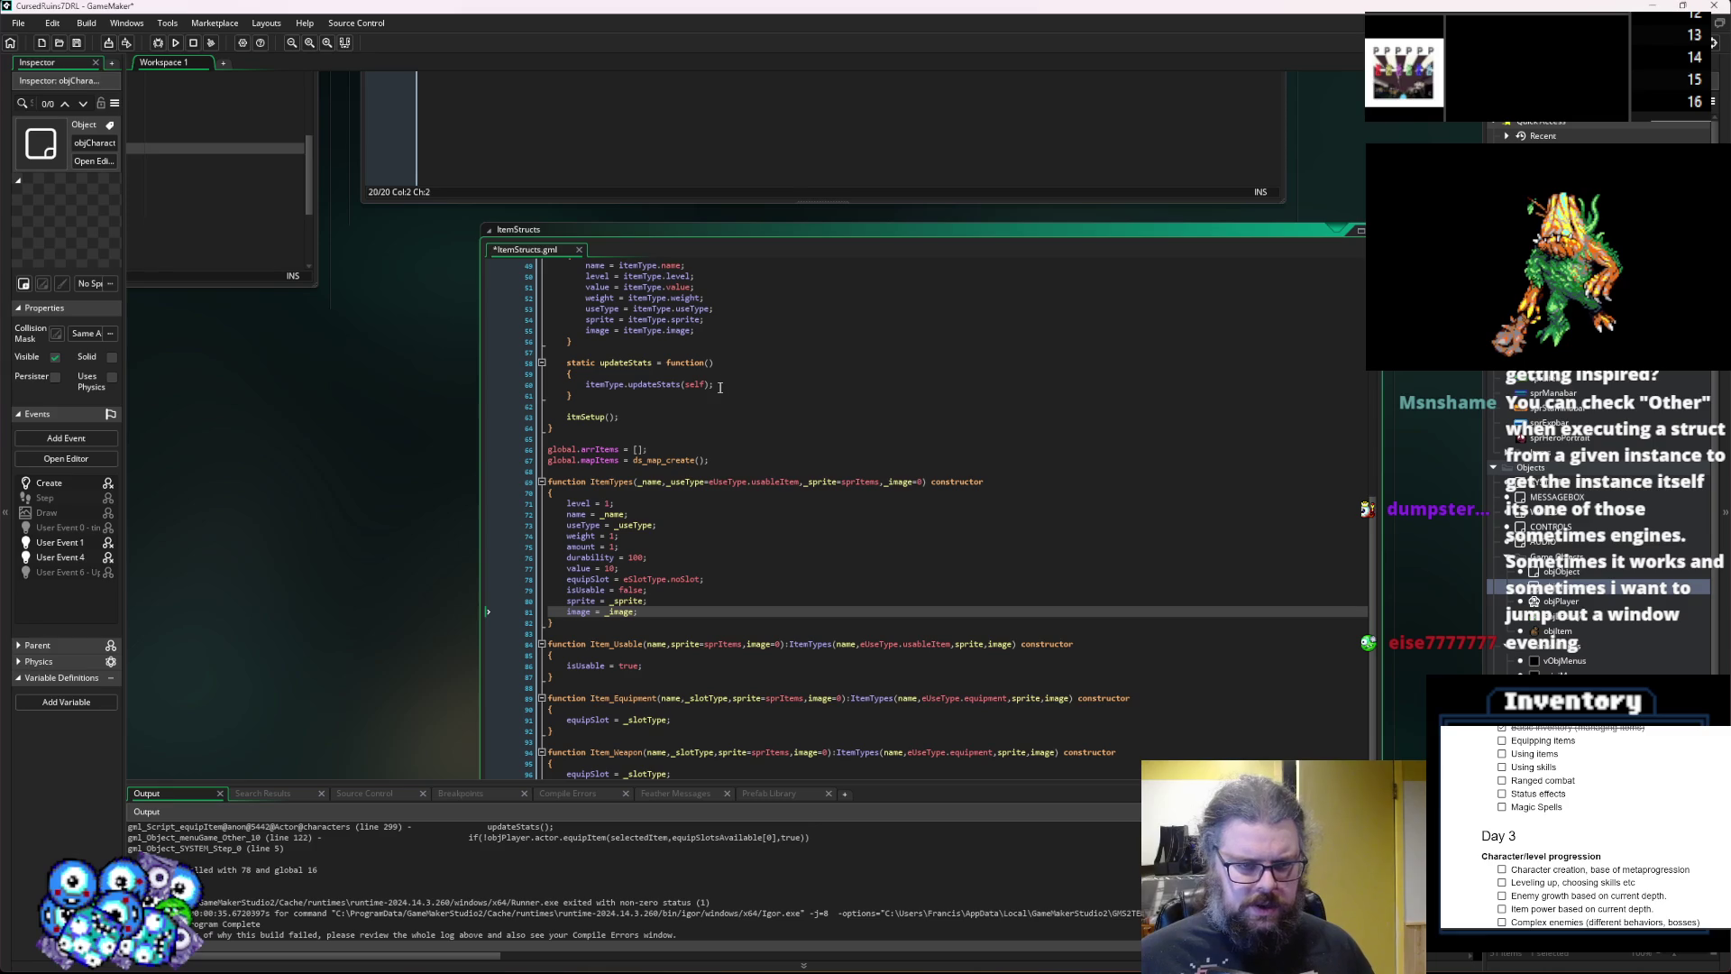
left_click_drag(586, 394, 495, 359)
key("ctrl+c")
left_click(677, 613)
key("Return")
key("ctrl+v")
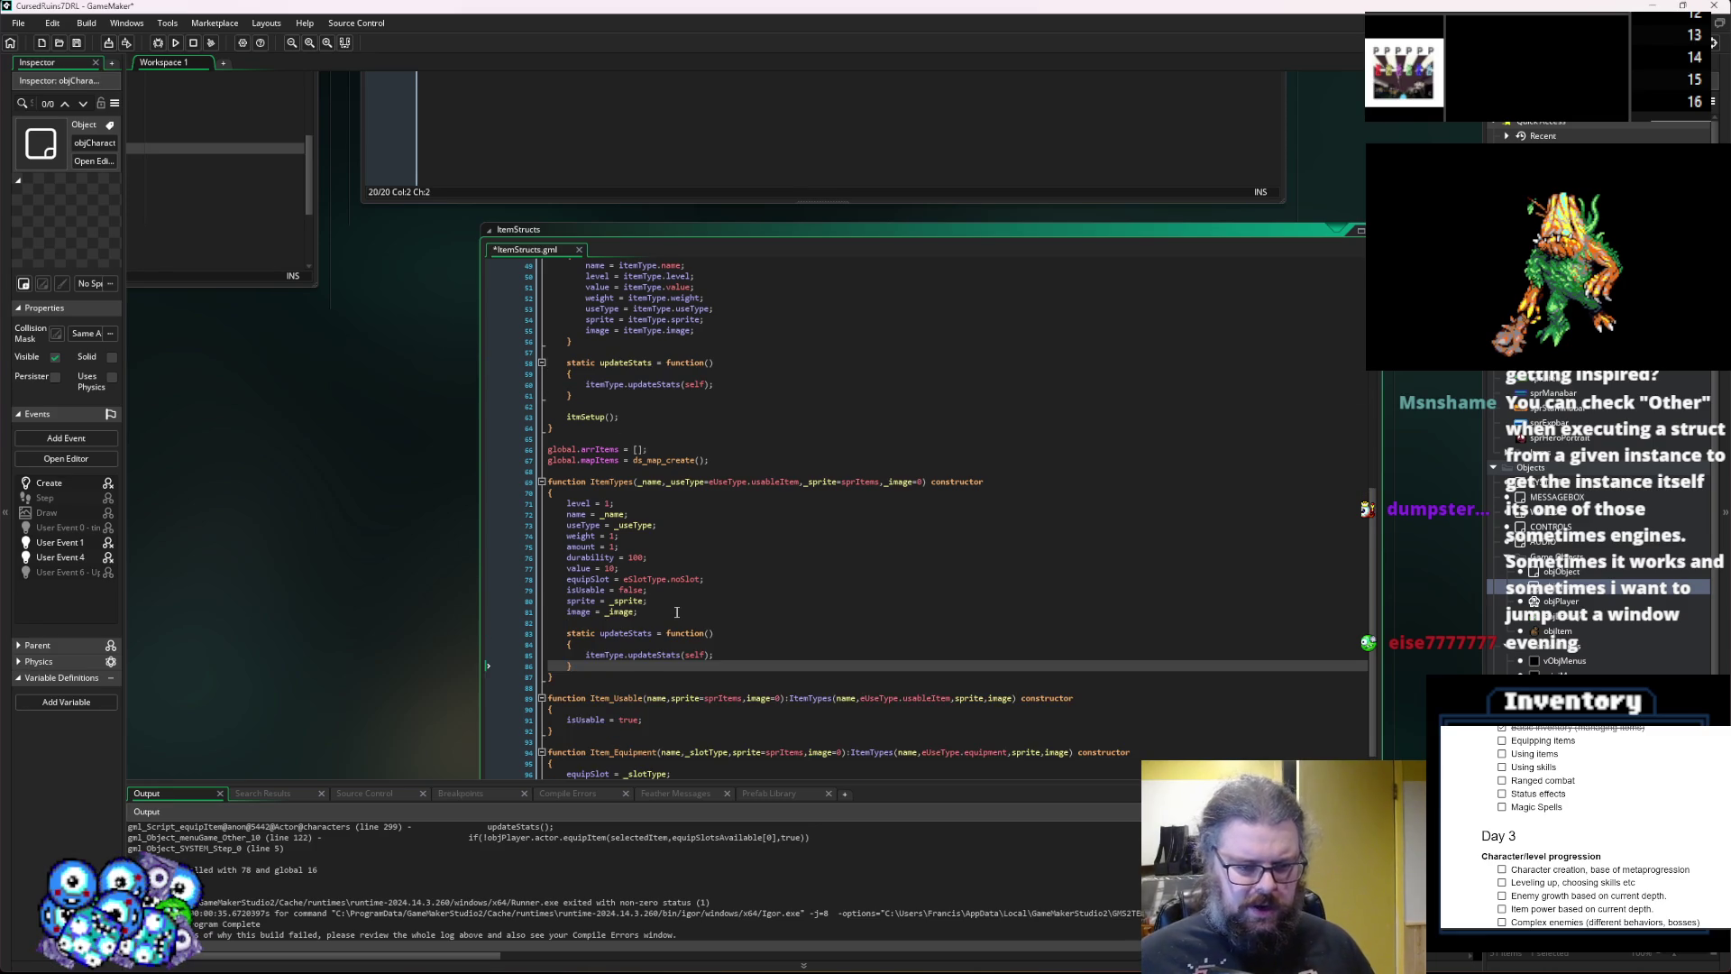
scroll(682, 628, "down", 3)
scroll(697, 618, "down", 2)
scroll(722, 540, "up", 1)
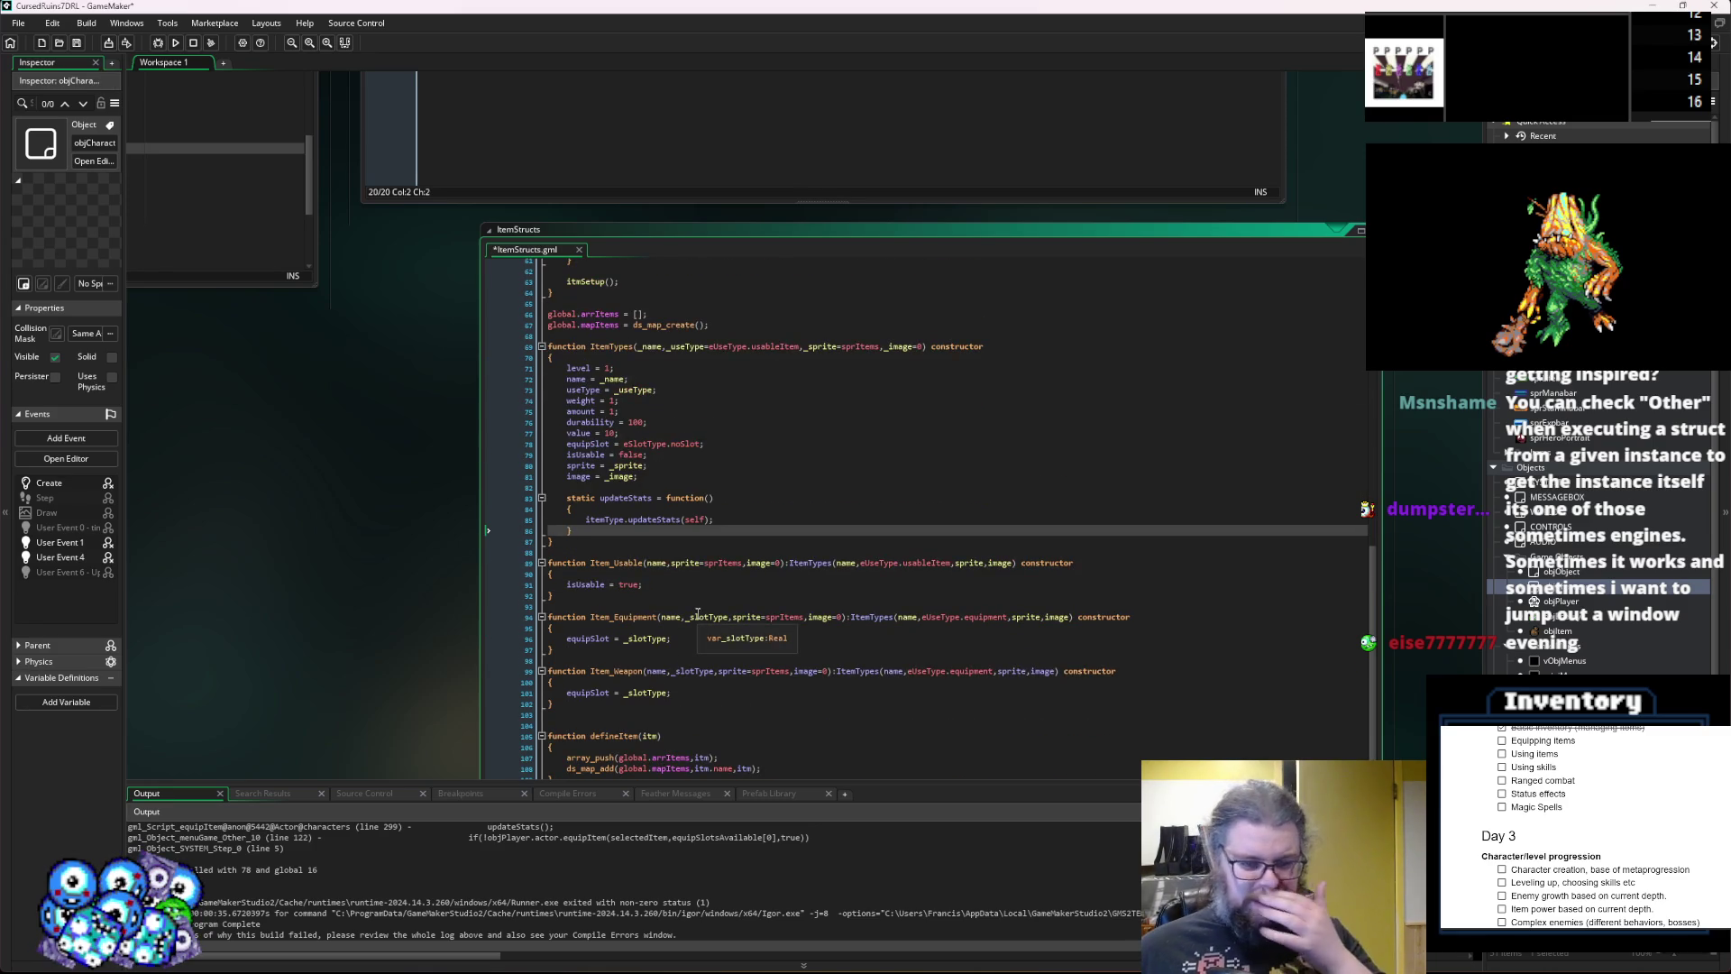
mouse_move(739, 513)
left_mouse_down()
mouse_move(588, 522)
mouse_move(566, 499)
left_mouse_up()
key("BackSpace")
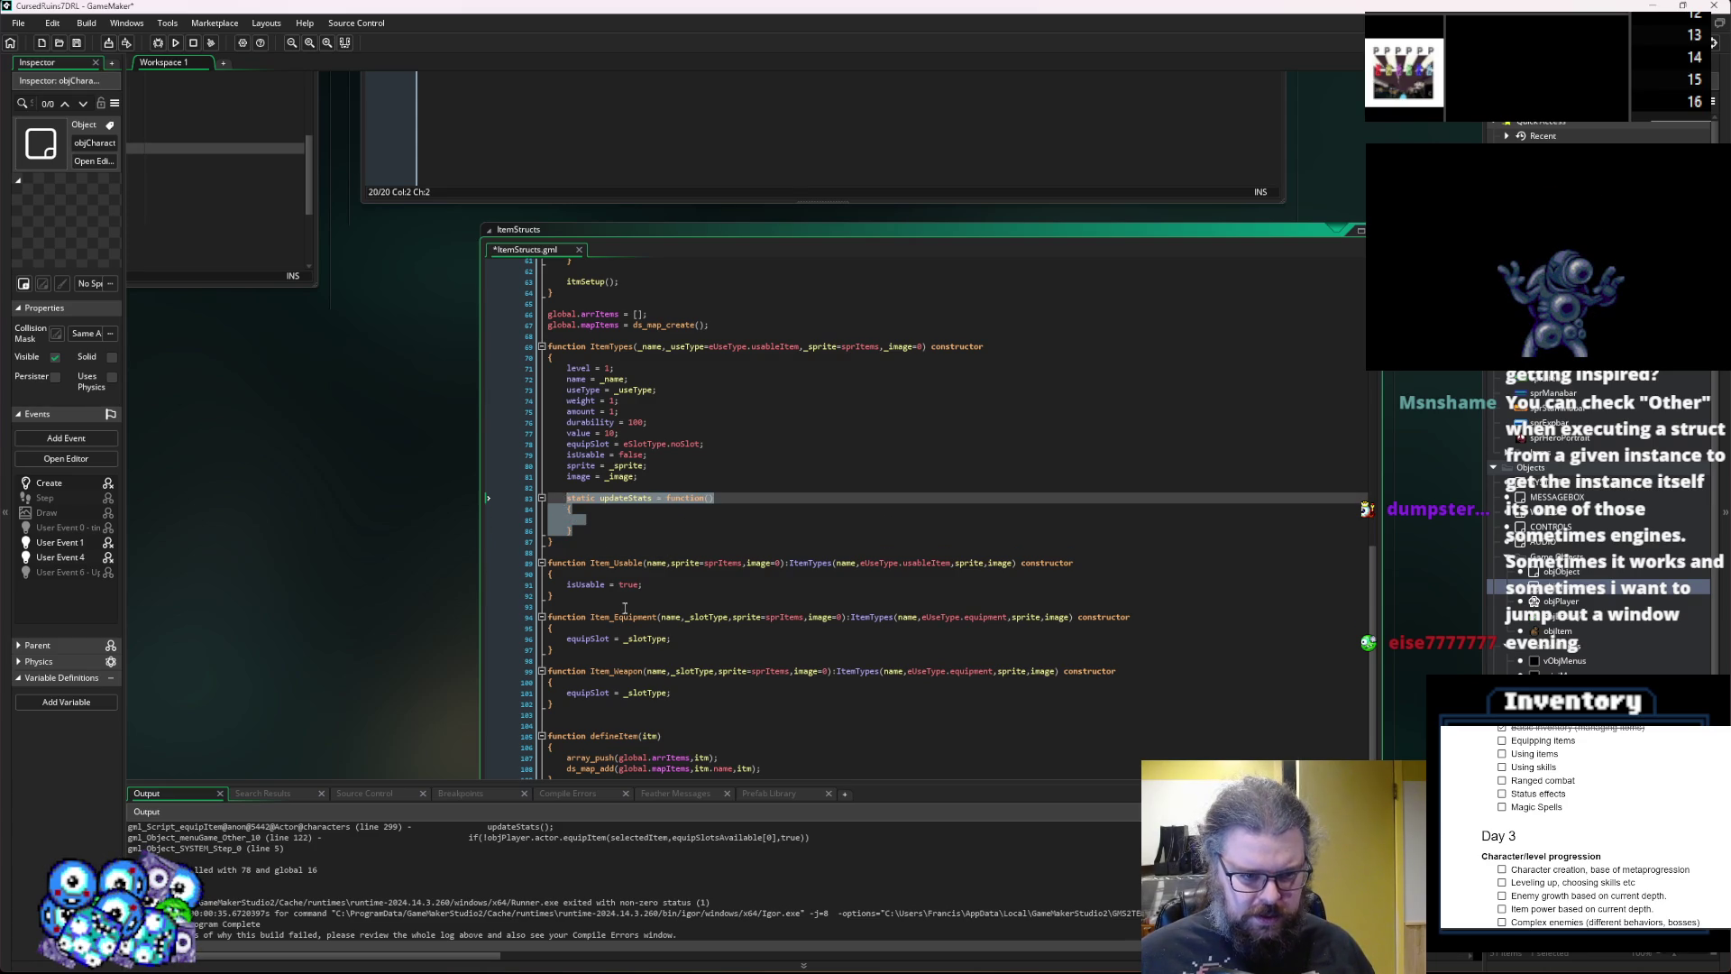
Paste the empty updateStats stub into Item_Equipment after equipSlot.
scroll(631, 602, "down", 3)
key("ctrl+c")
left_click(678, 560)
key("Return")
key("Return")
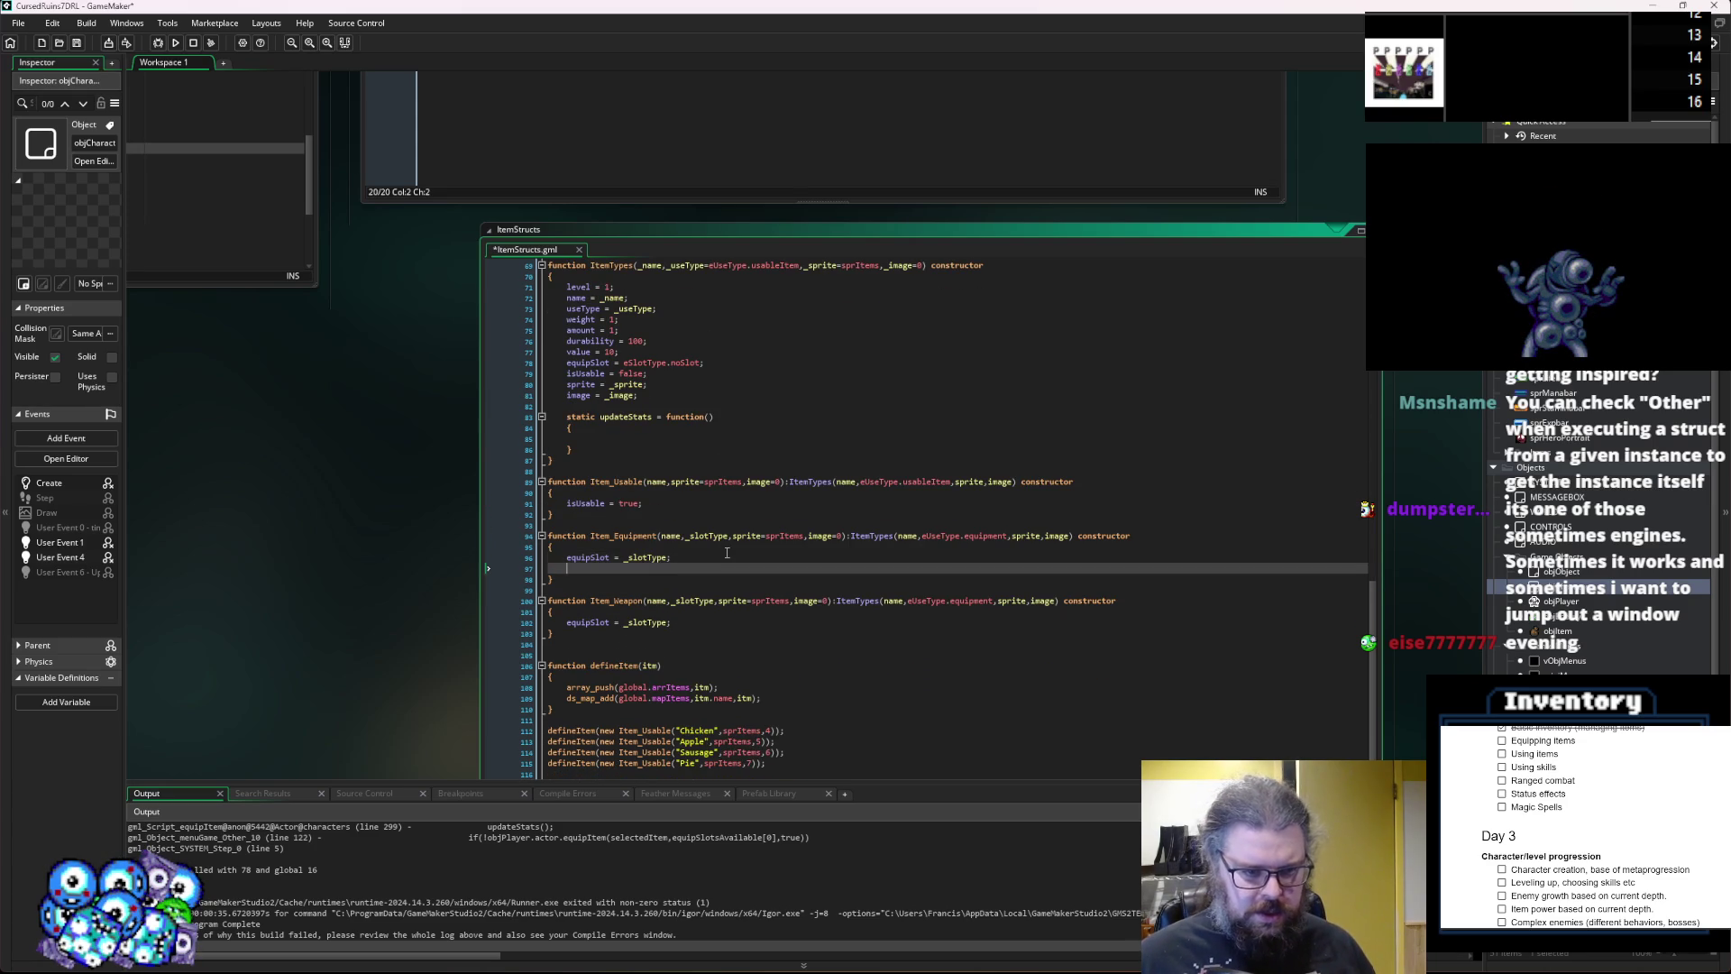
key("ctrl+v")
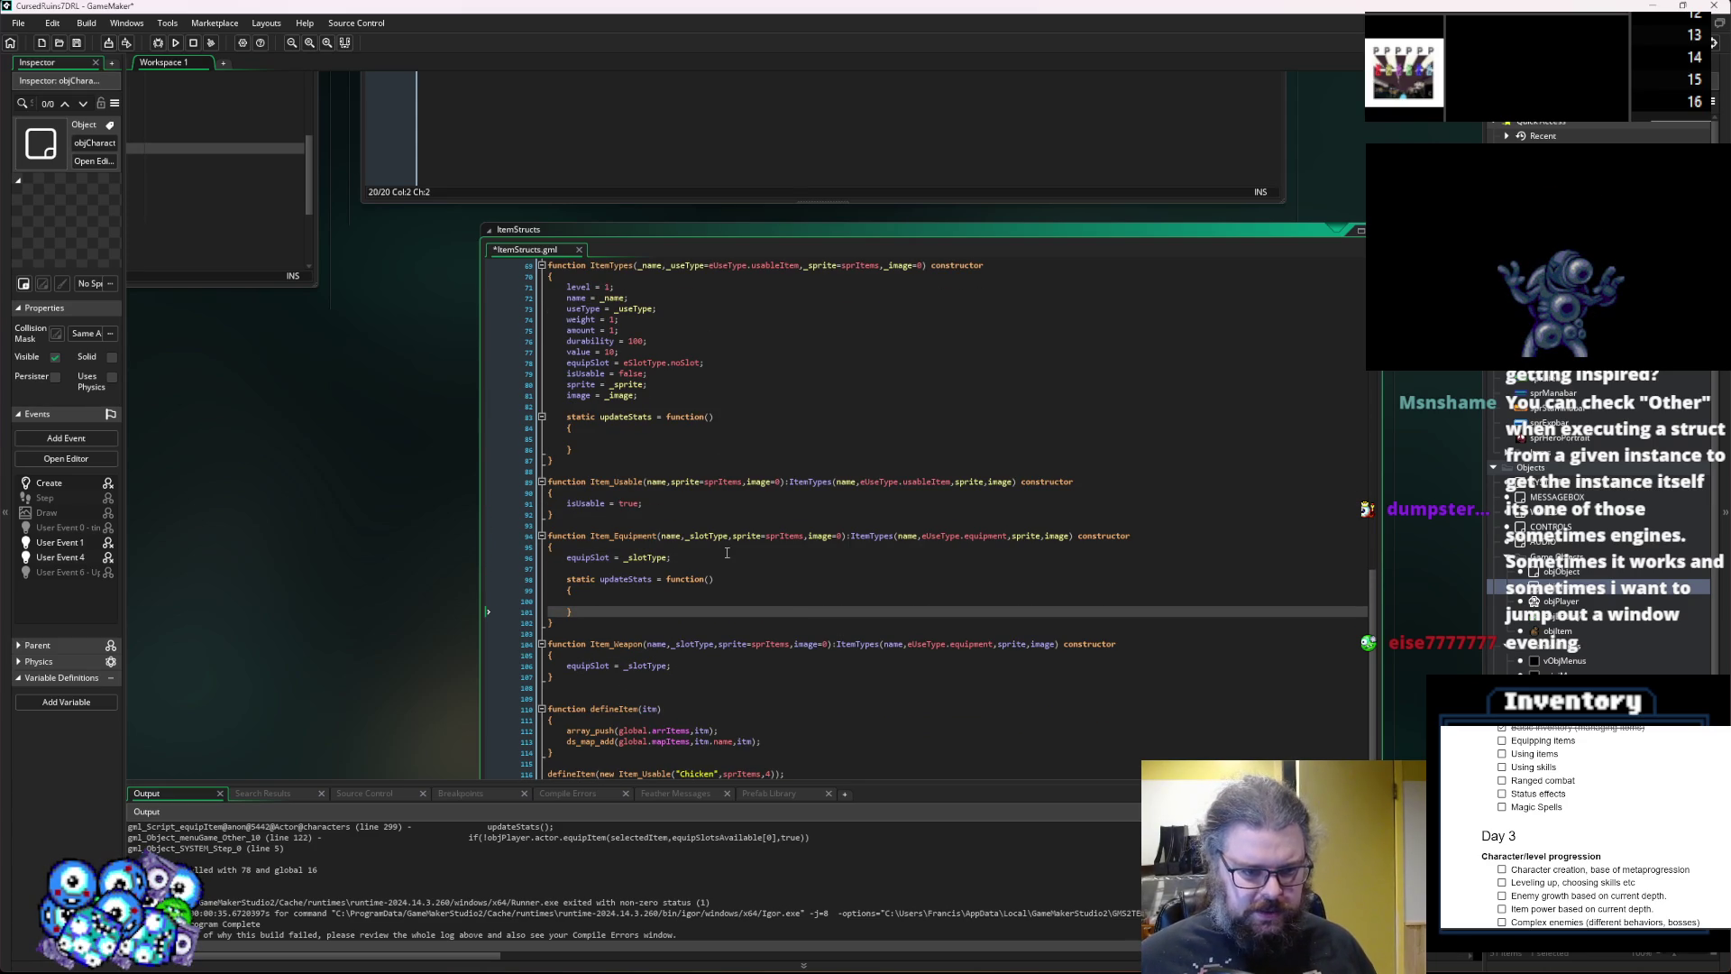
scroll(727, 552, "up", 10)
left_click(637, 443)
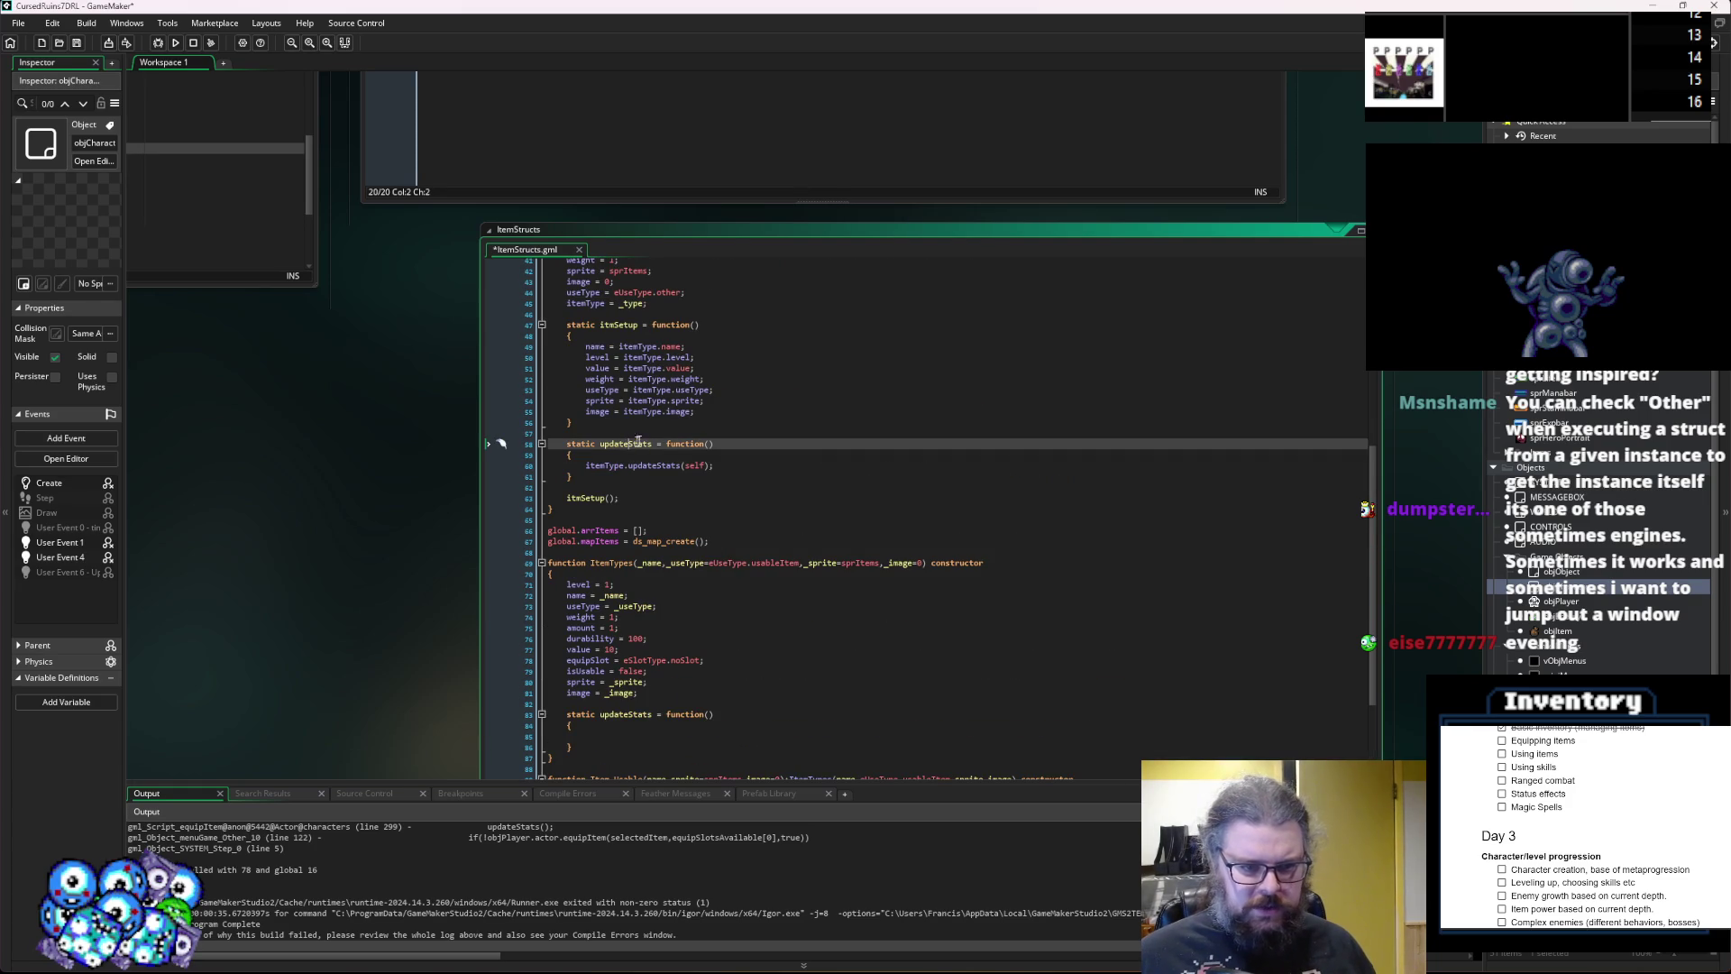
Rename updateStats to equipStats in the item function, its itemType call, and both stubs.
left_click(600, 451, "shift")
type("equip")
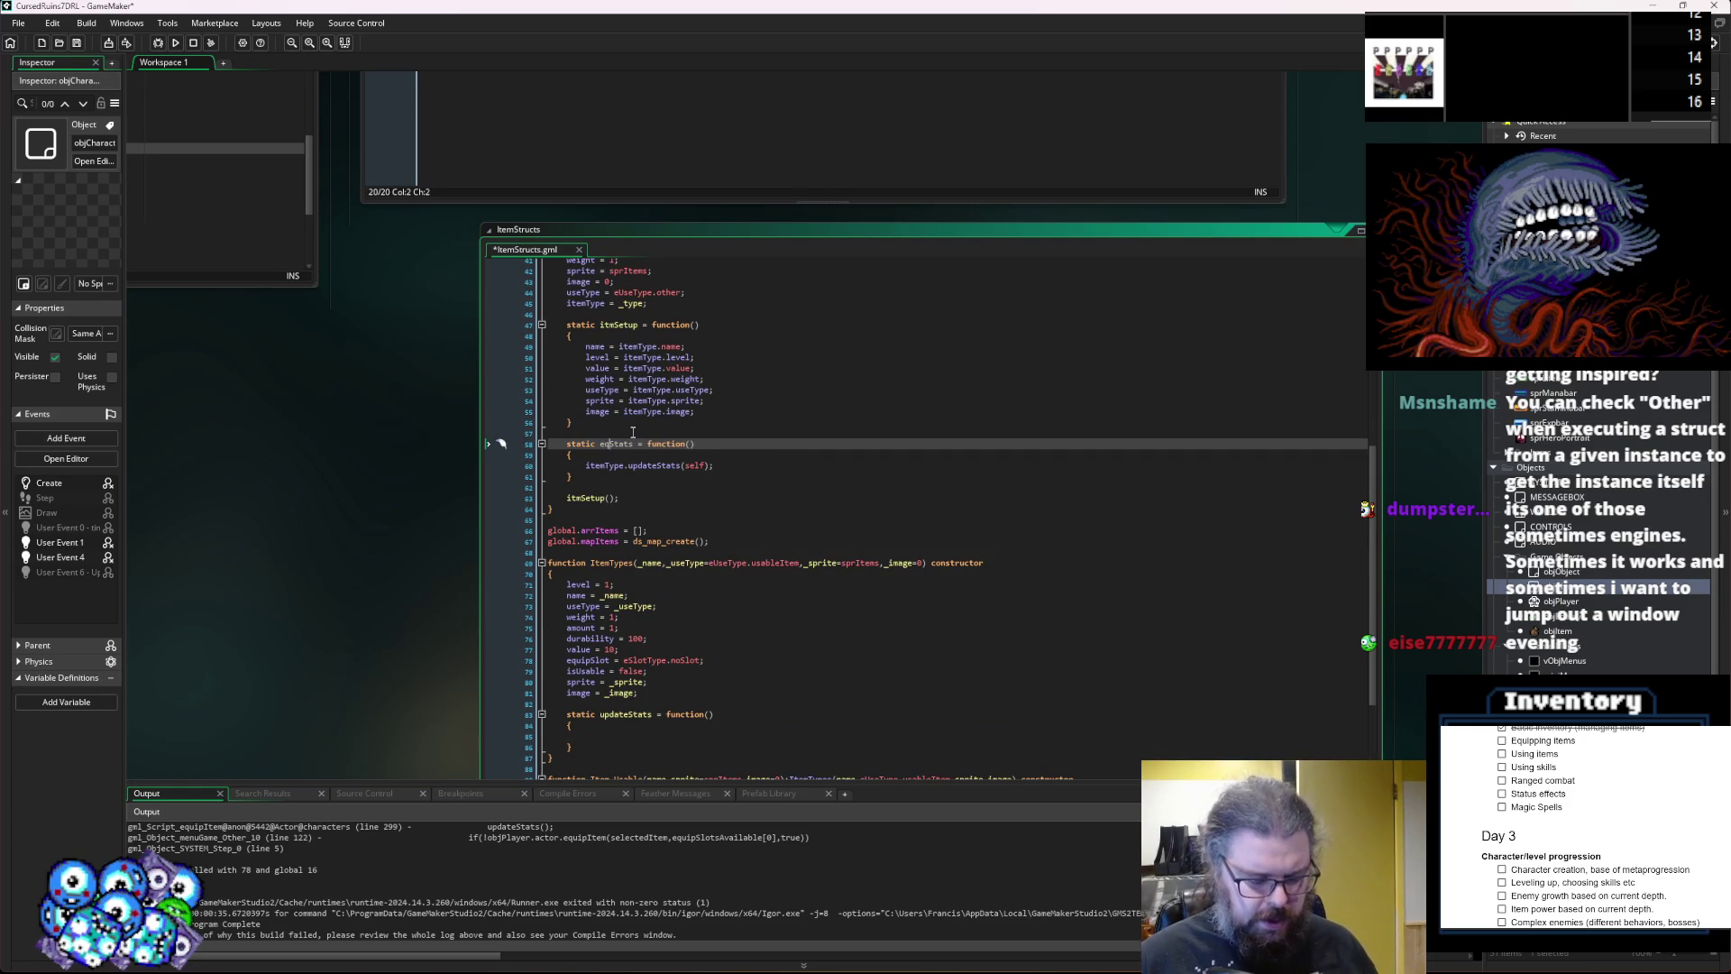
double_click(631, 444)
key("ctrl+c")
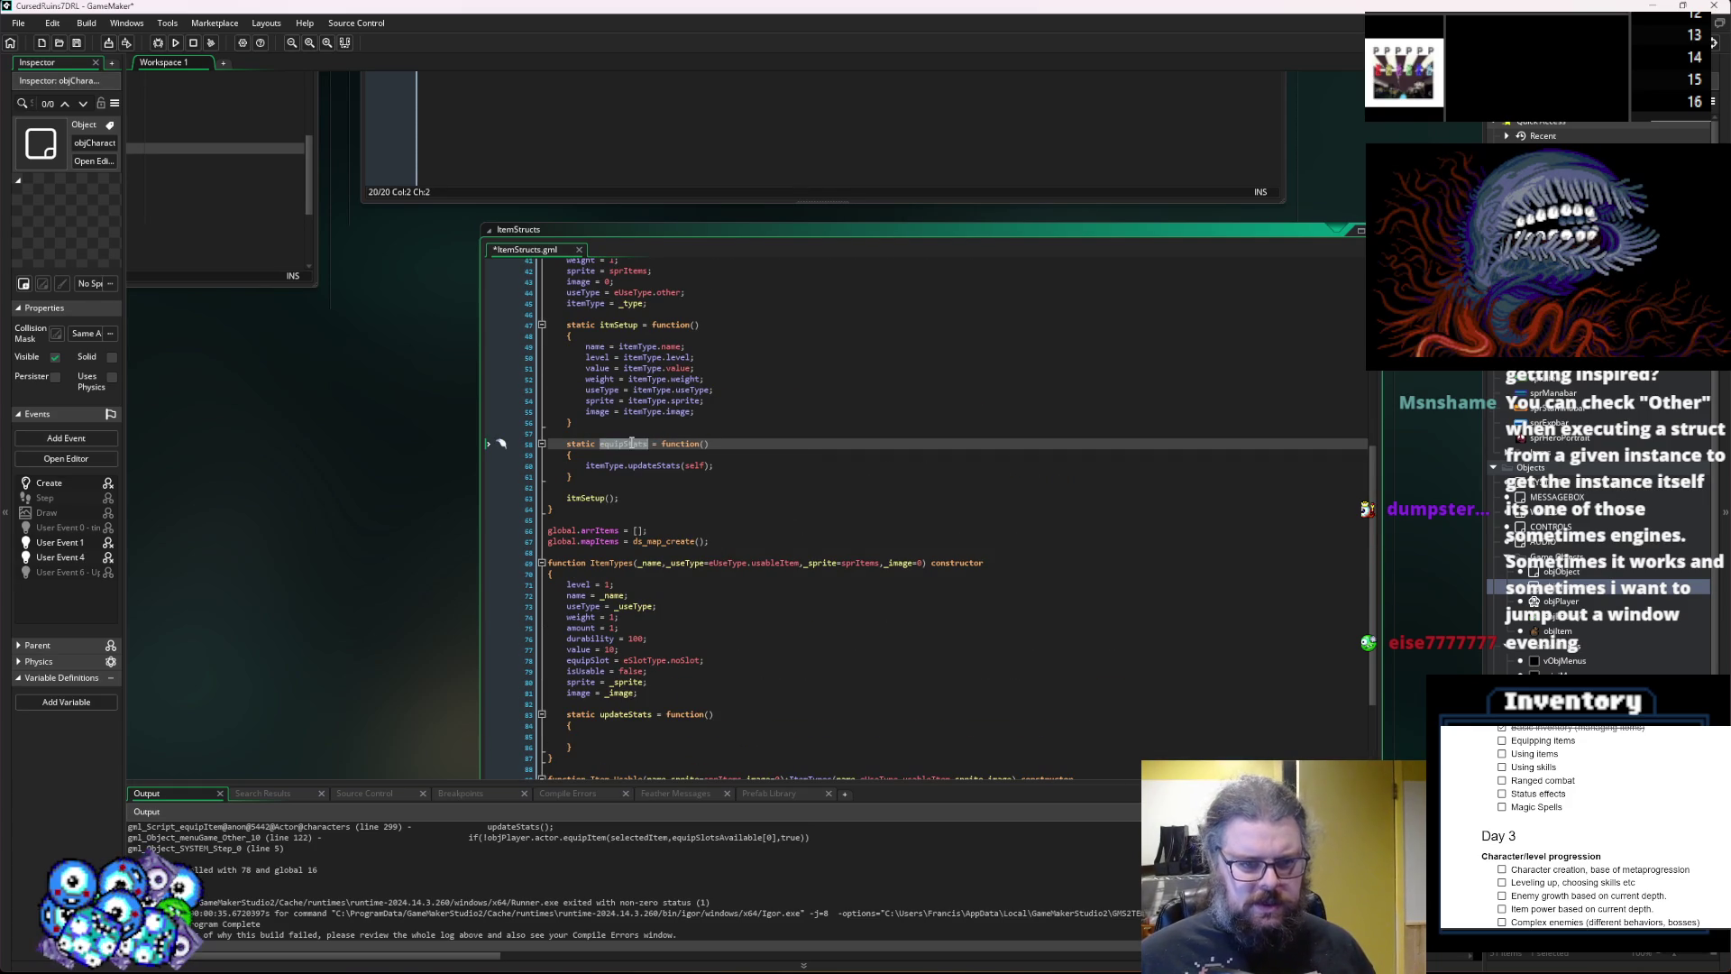
double_click(645, 465)
key("ctrl+v")
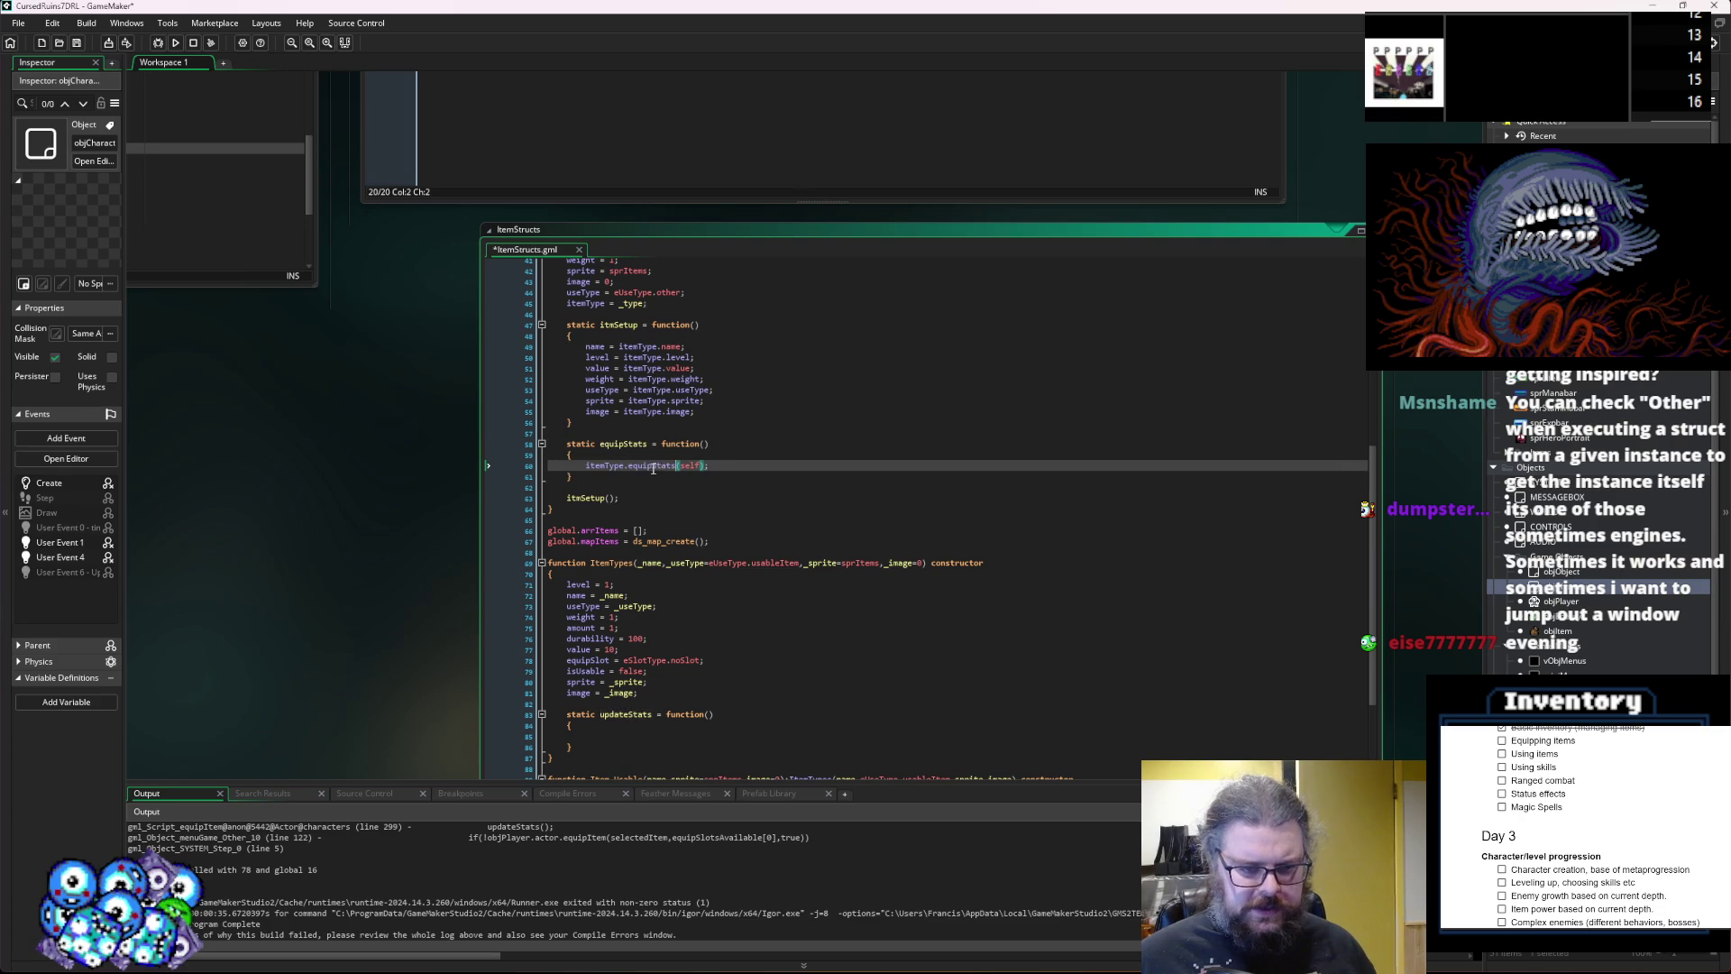
double_click(626, 714)
key("ctrl+v")
scroll(689, 640, "down", 5)
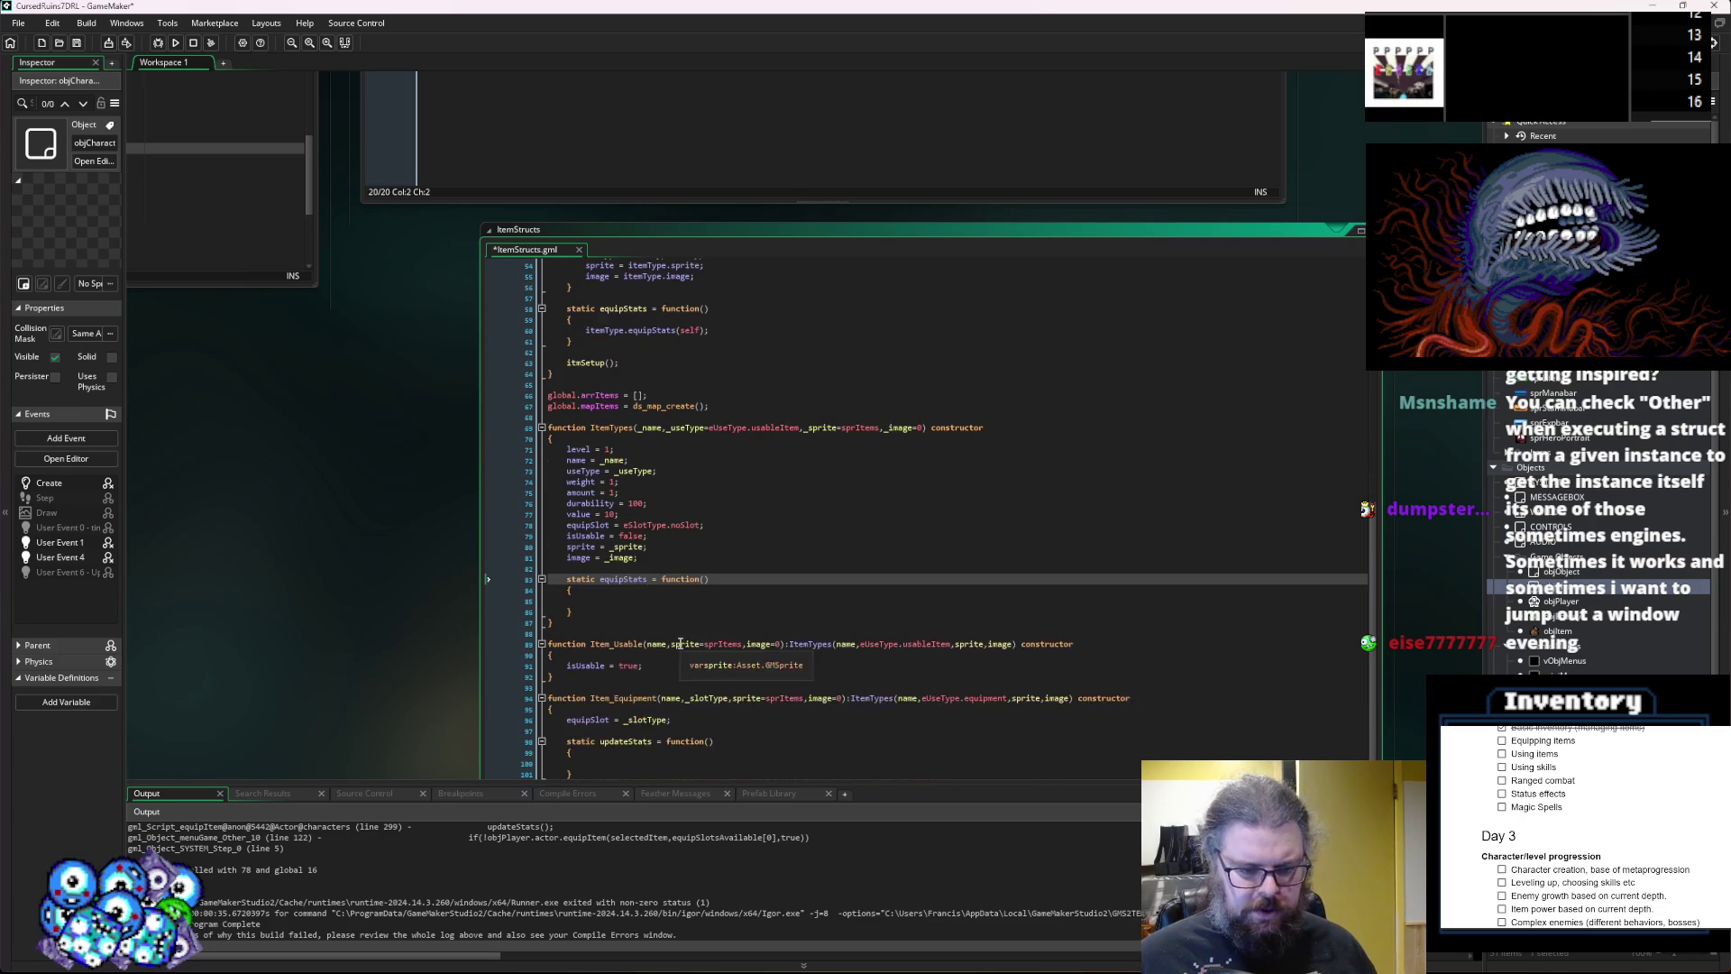
double_click(610, 689)
key("ctrl+v")
Review the Item_Equipment and ItemTypes equipStats stubs, then save ItemStructs.gml.
scroll(691, 586, "down", 2)
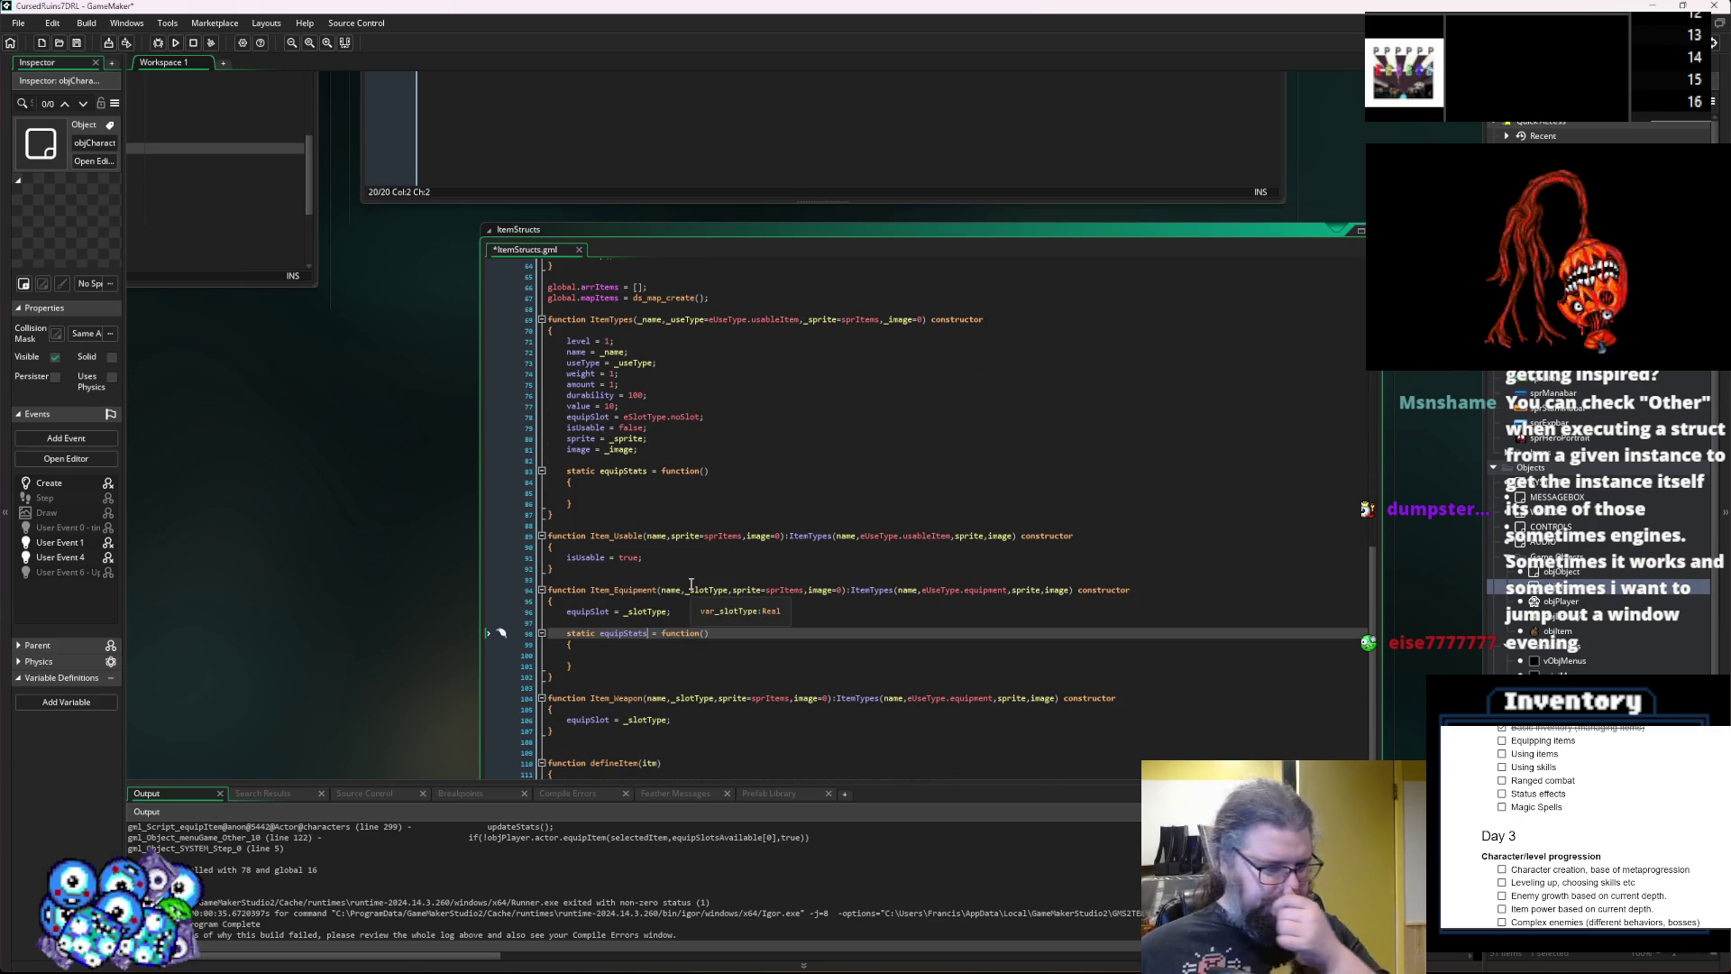
left_click(634, 651)
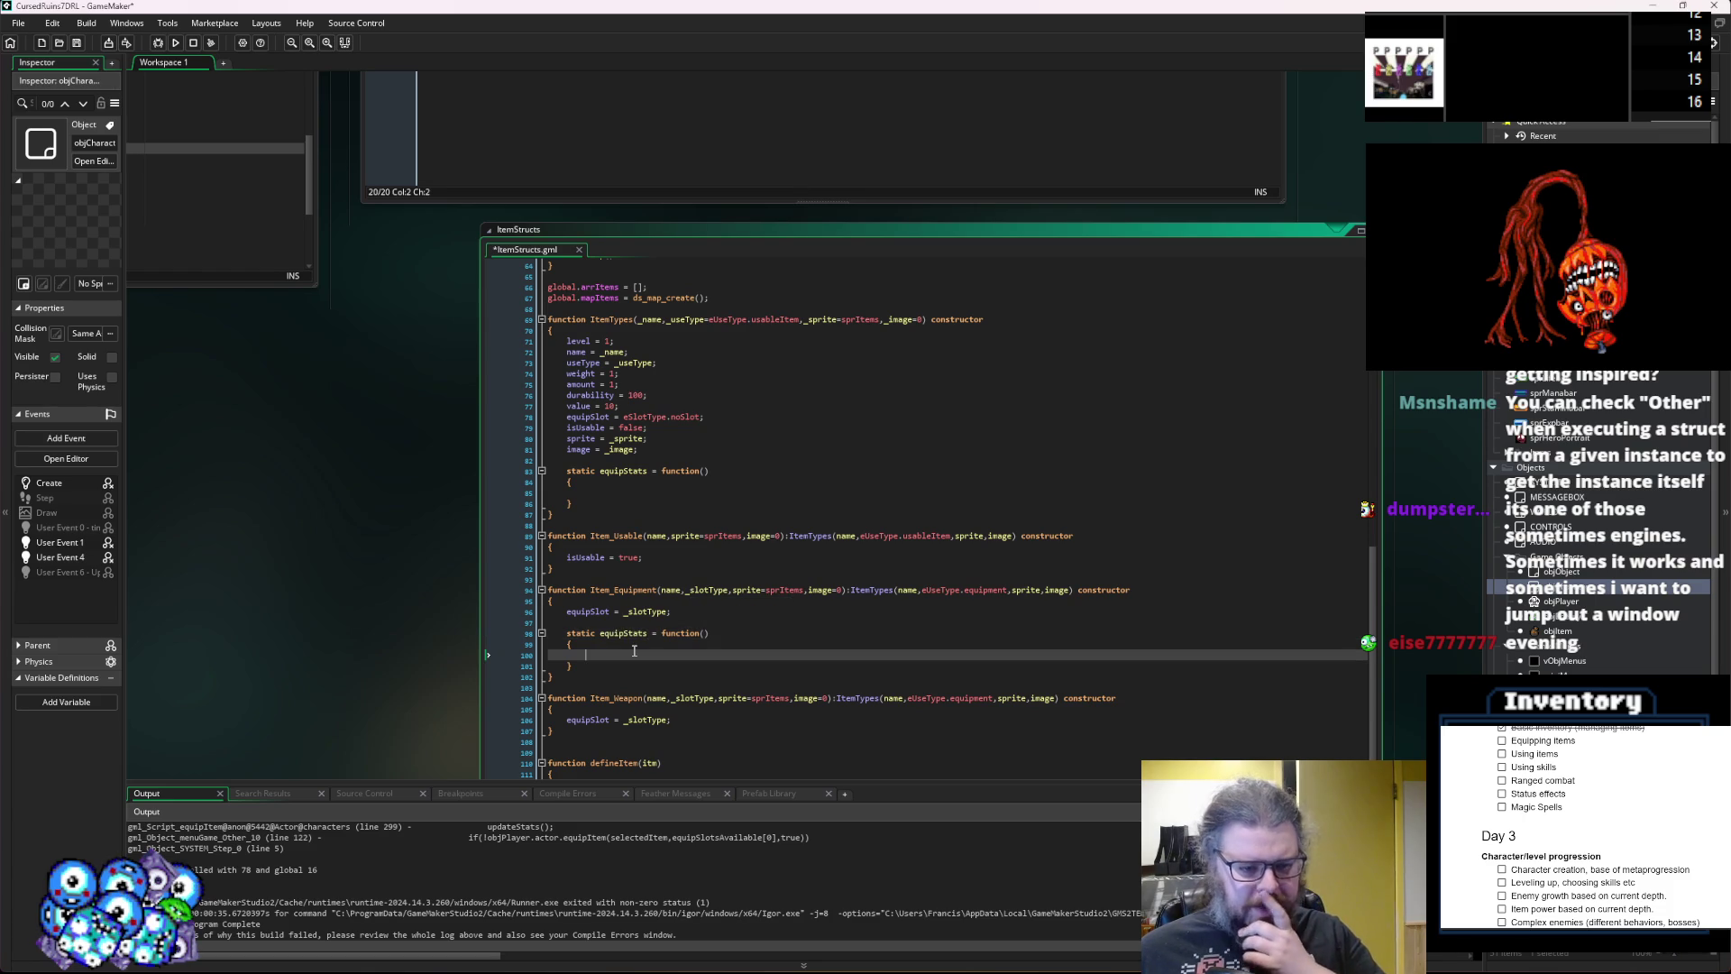
scroll(634, 651, "up", 3)
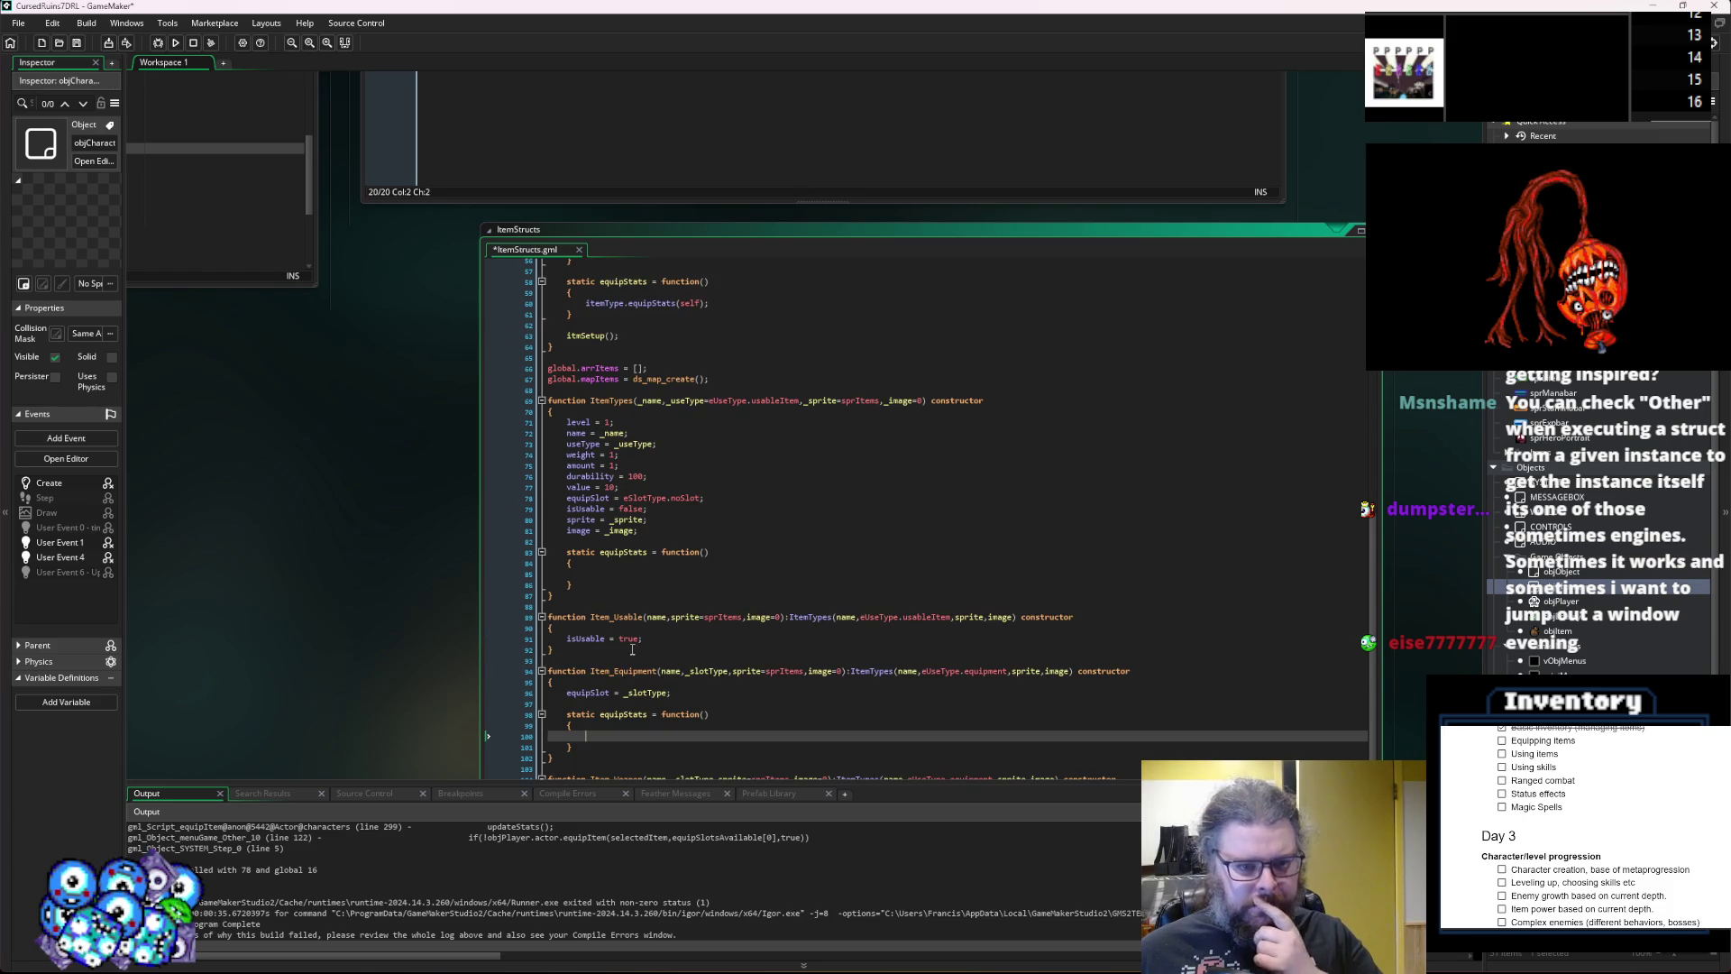
scroll(631, 644, "up", 2)
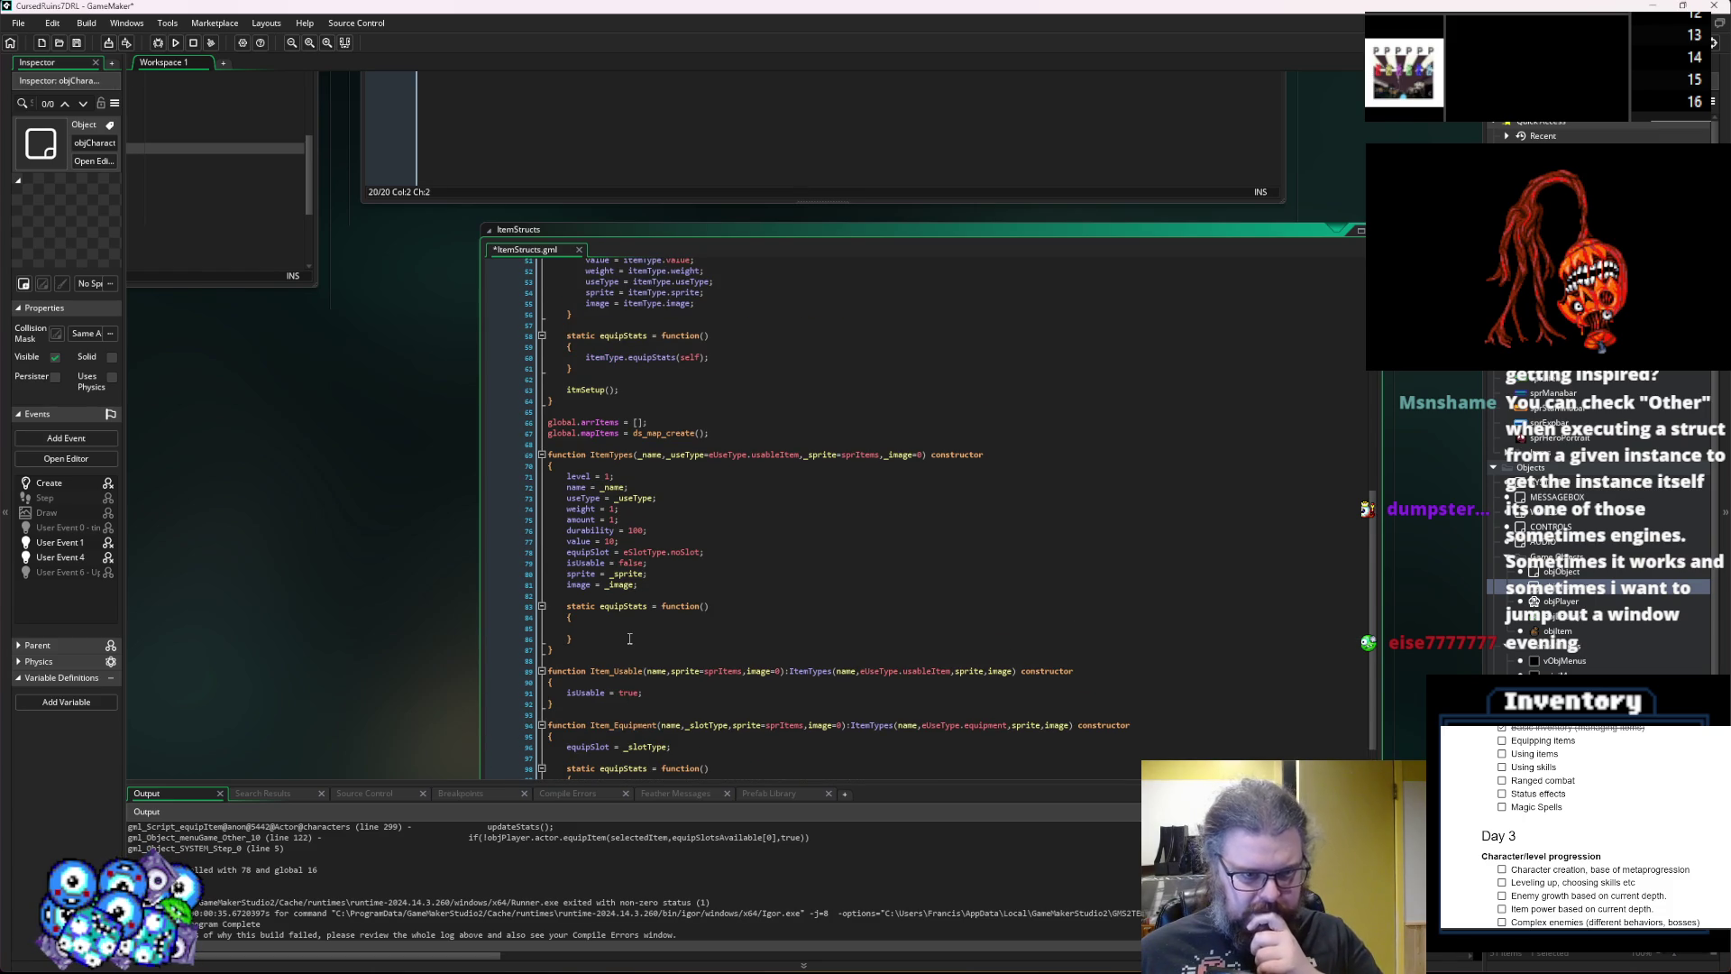
left_click(640, 631)
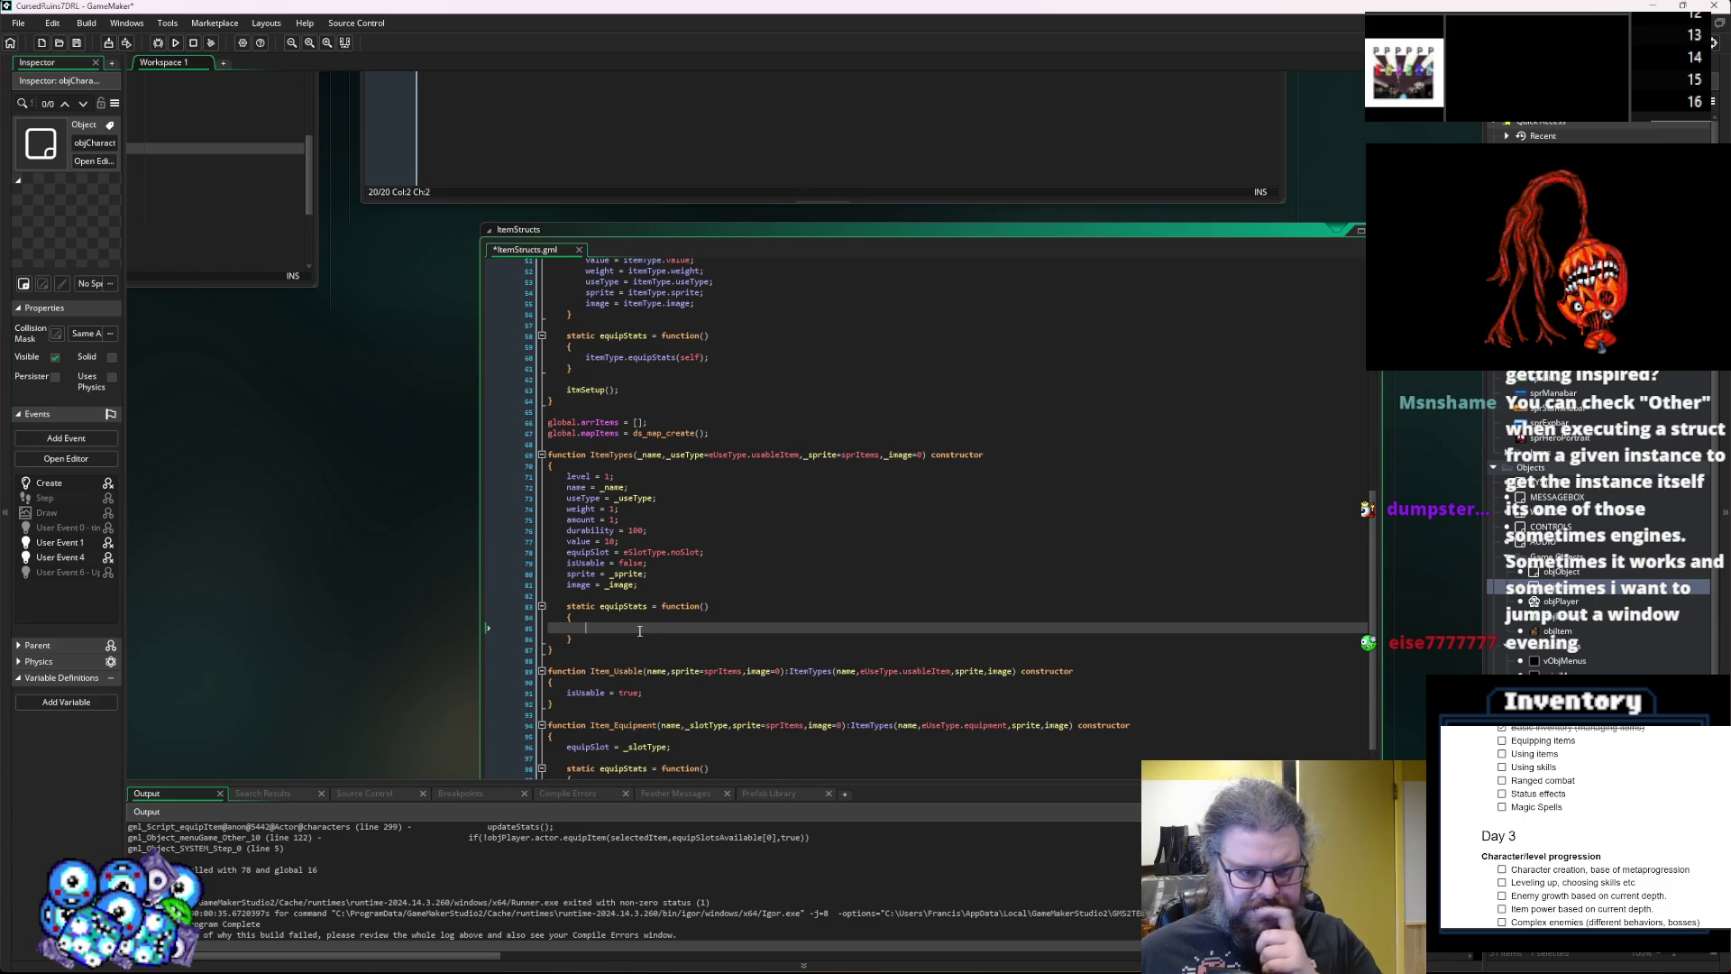
scroll(639, 631, "up", 3)
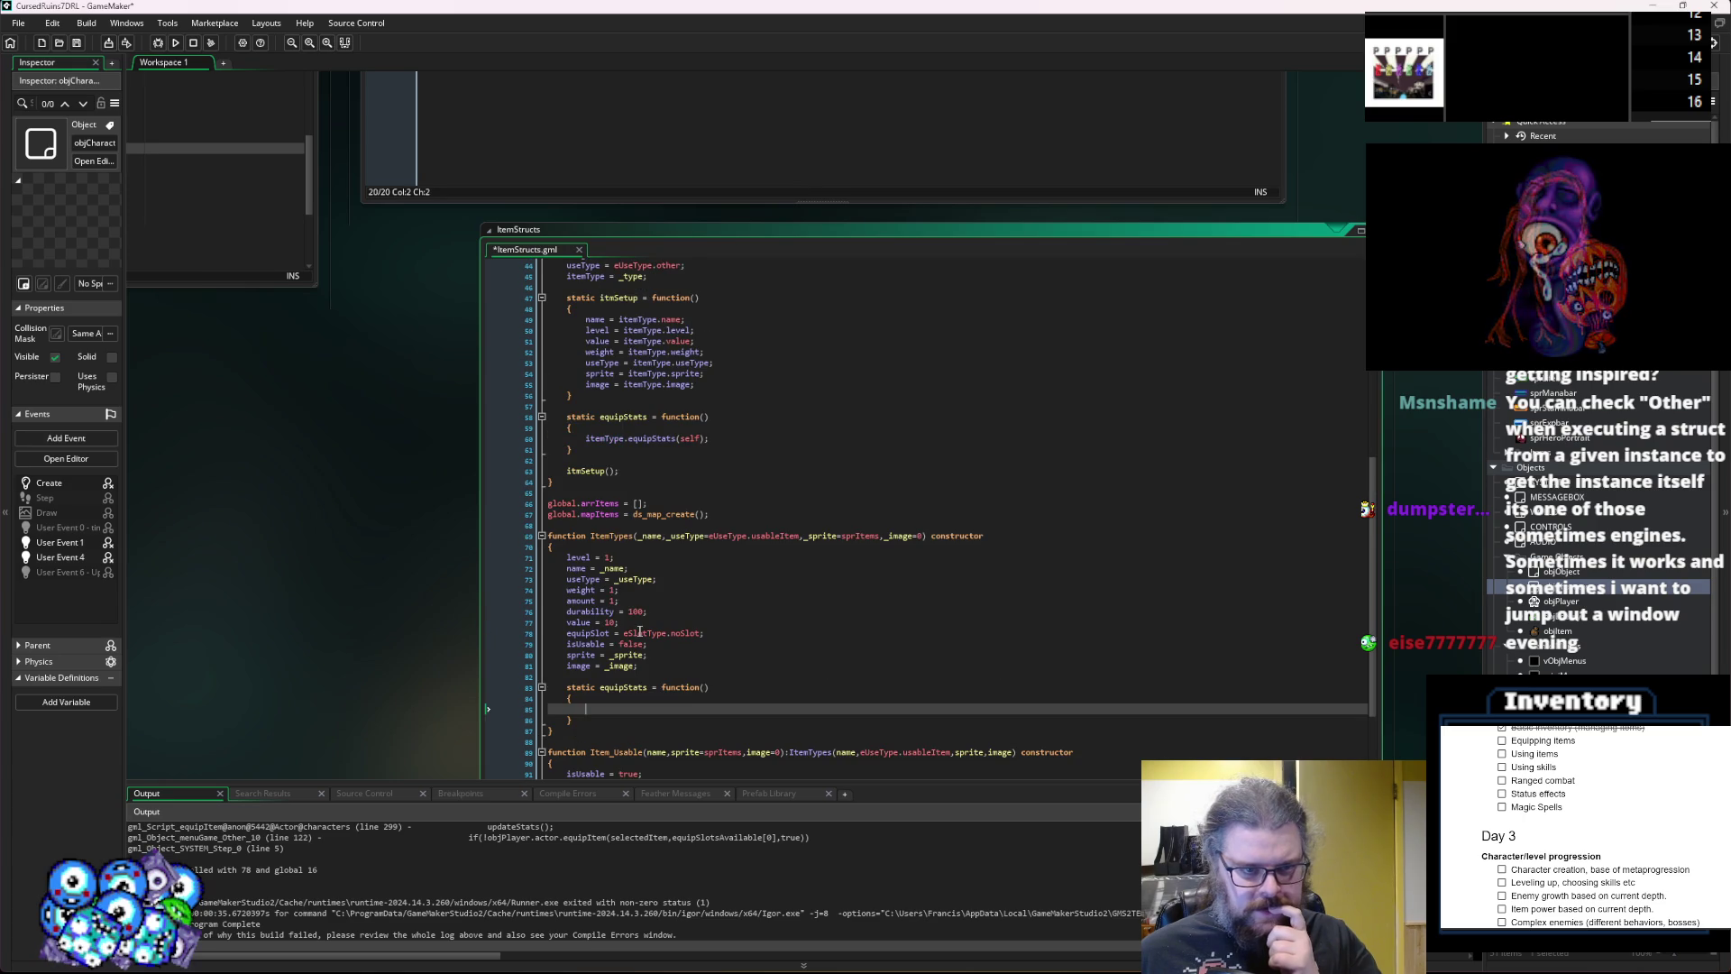
scroll(640, 632, "up", 3)
scroll(639, 631, "up", 2)
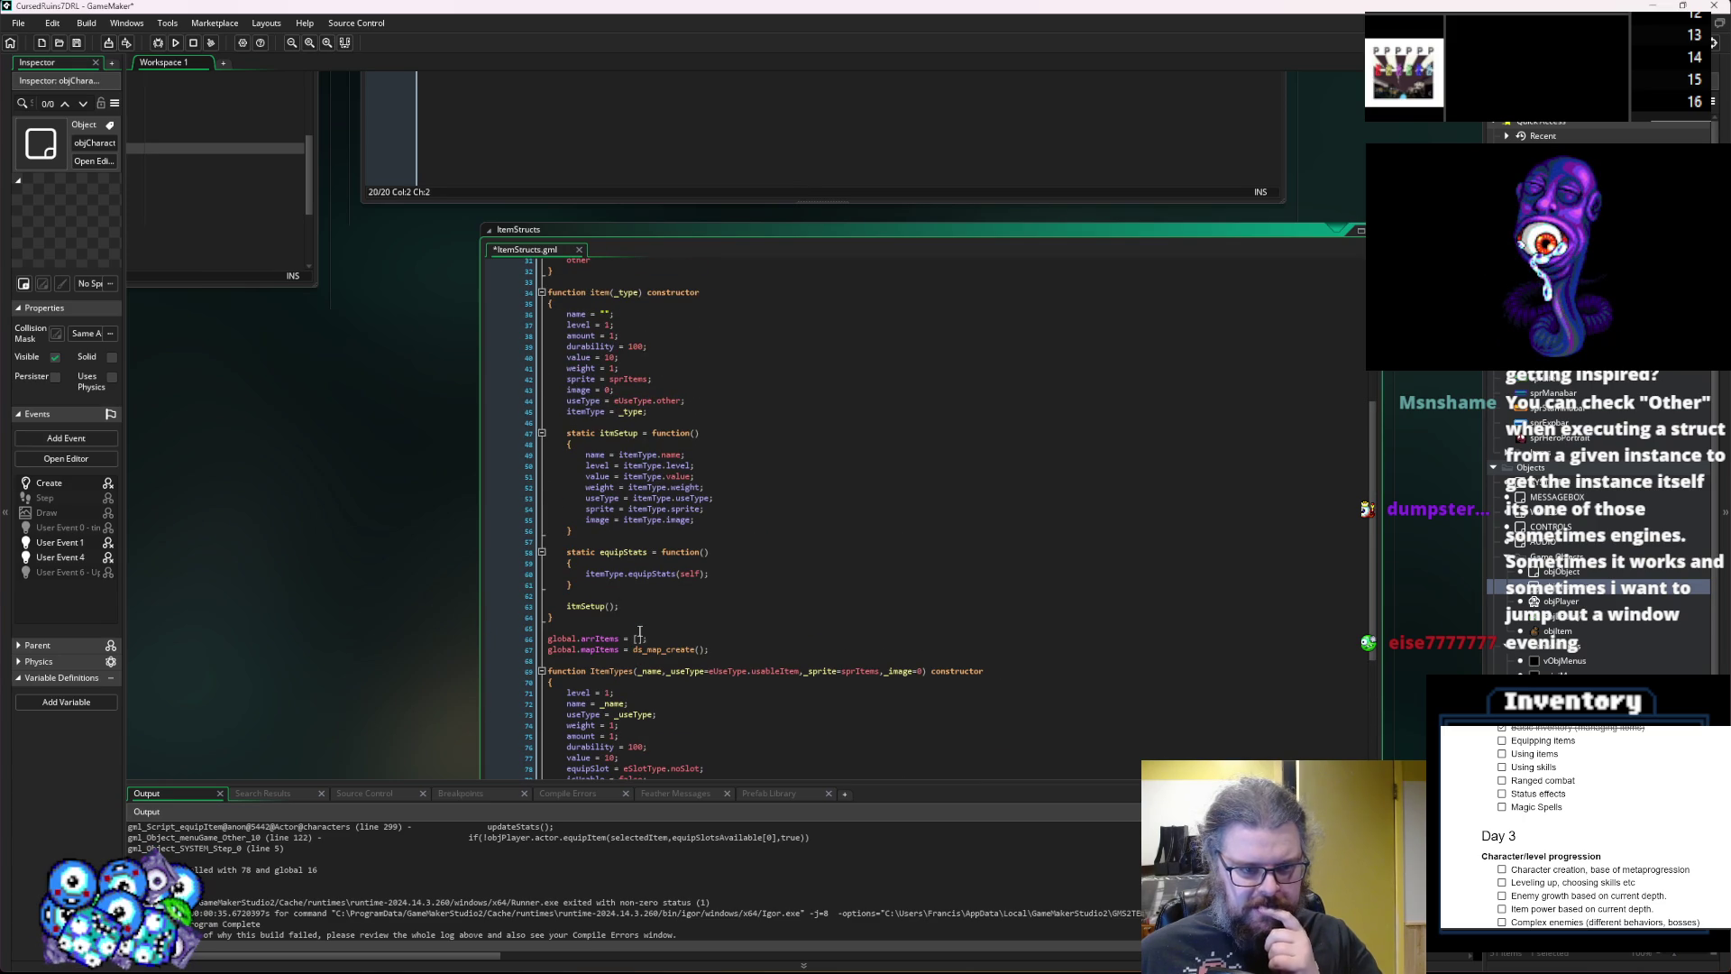
left_click(672, 562)
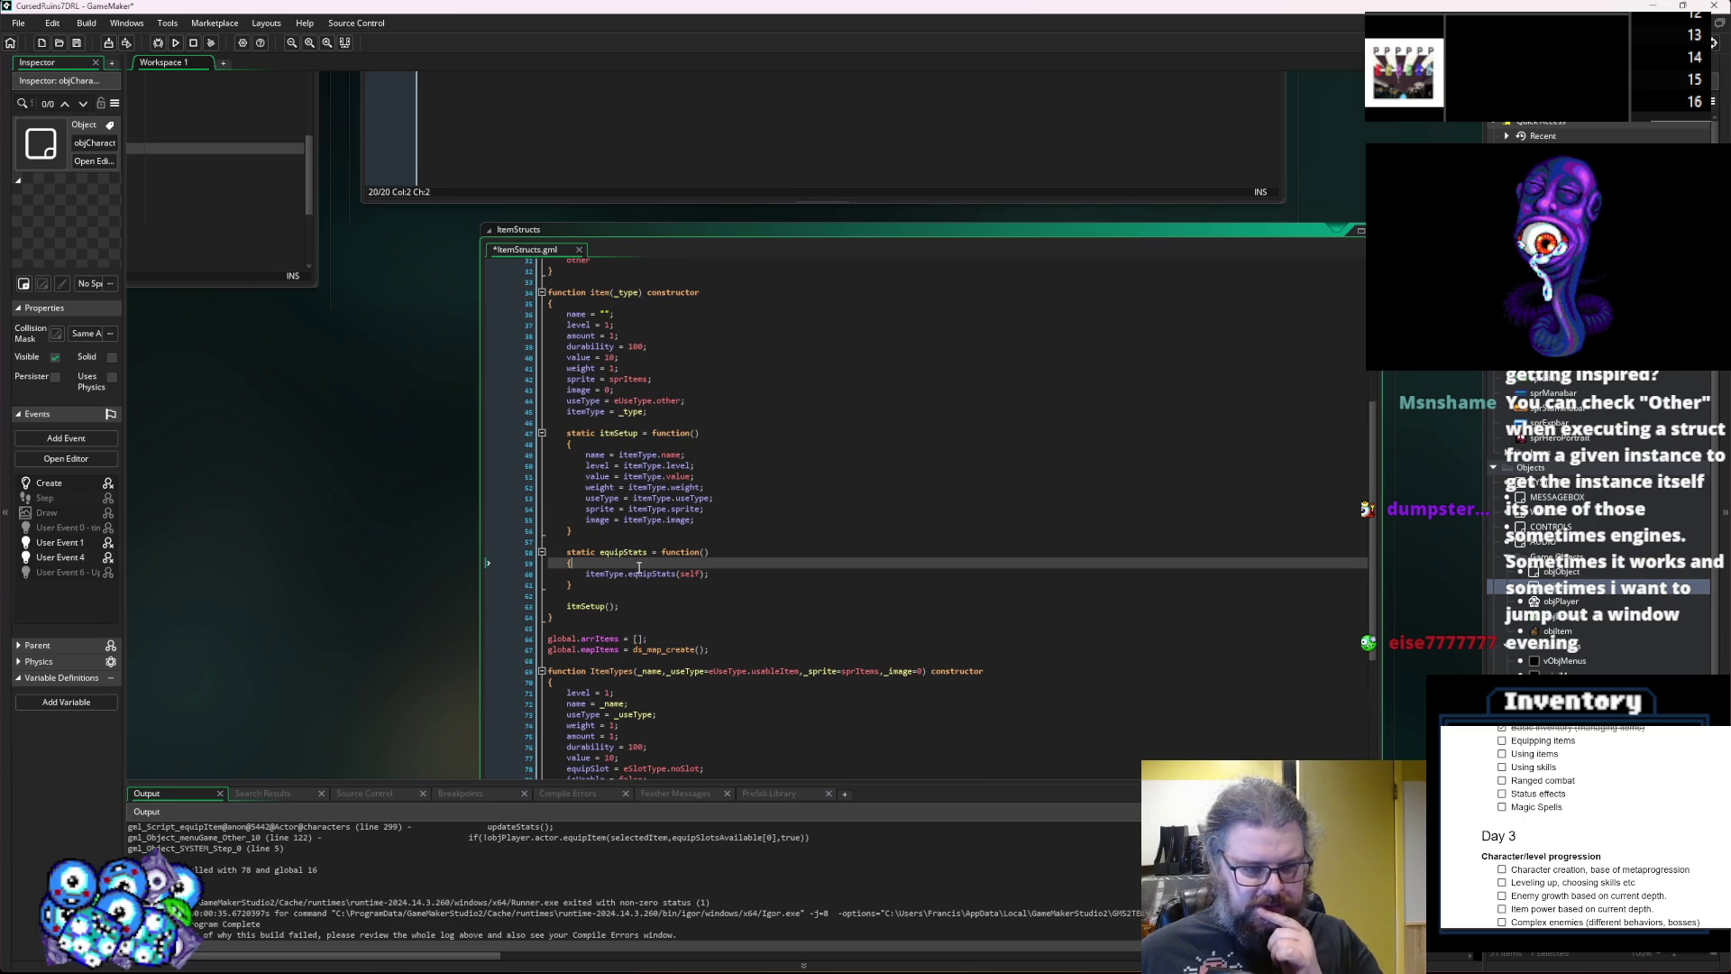
left_click(78, 44)
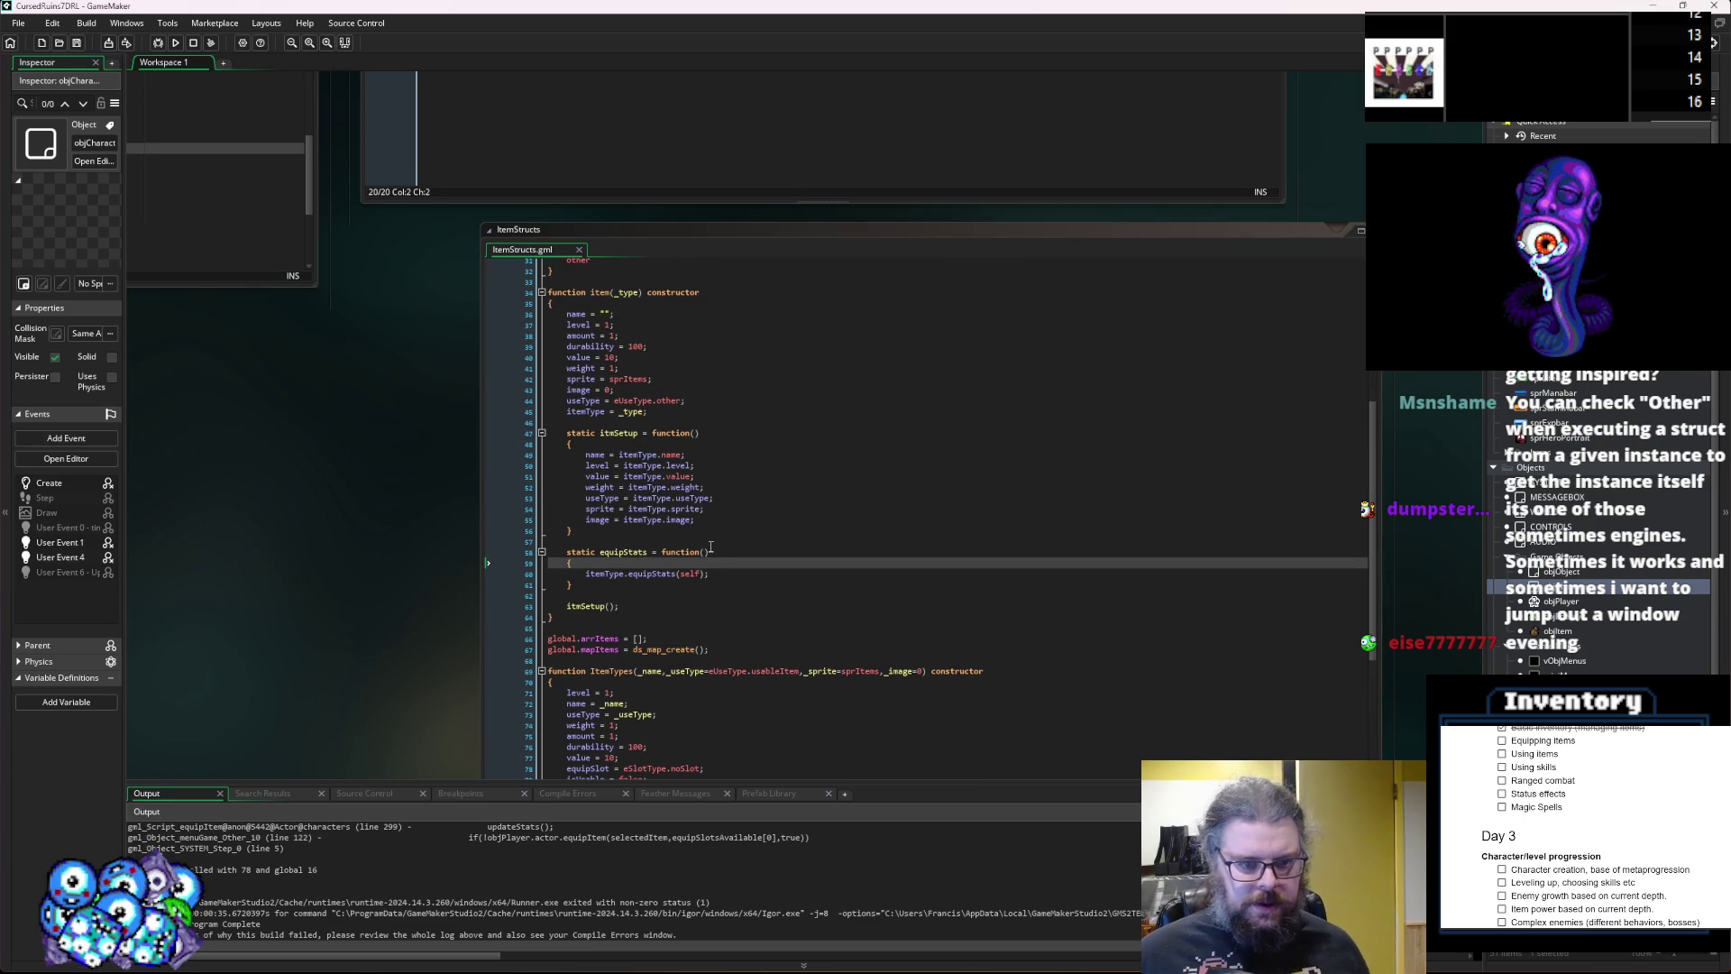
scroll(712, 559, "up", 4)
left_click(721, 516)
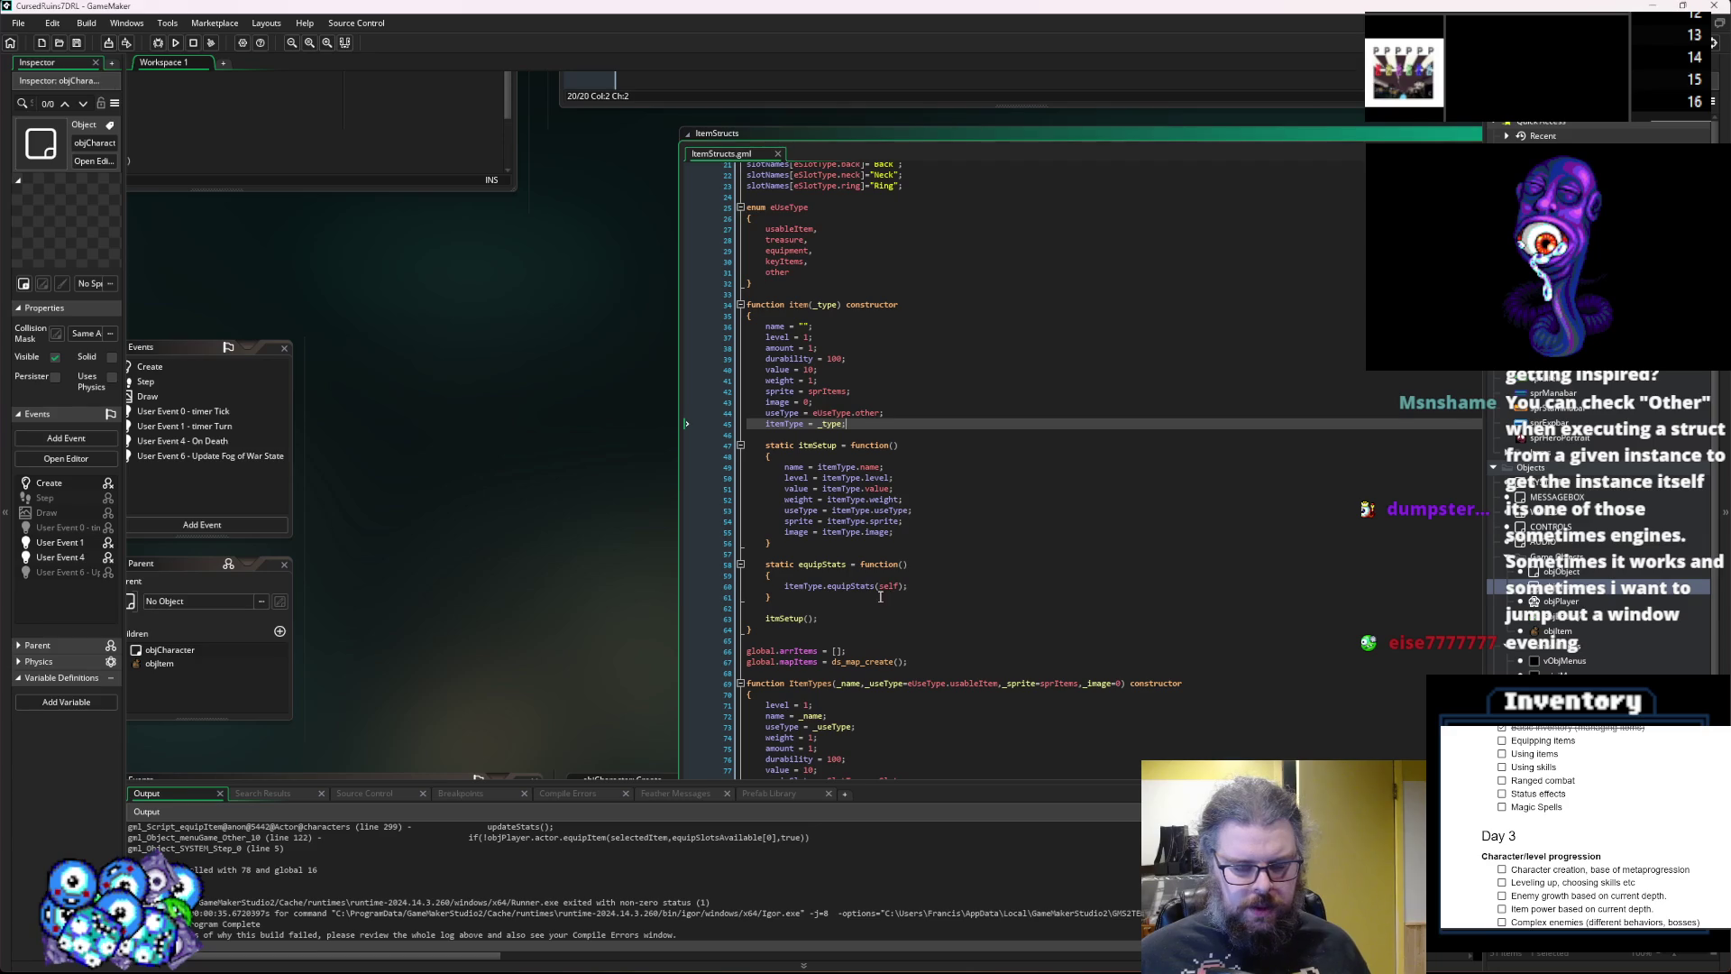
Review the menuGame menu code, shrink its window, and move the characters window aside.
left_click(879, 574)
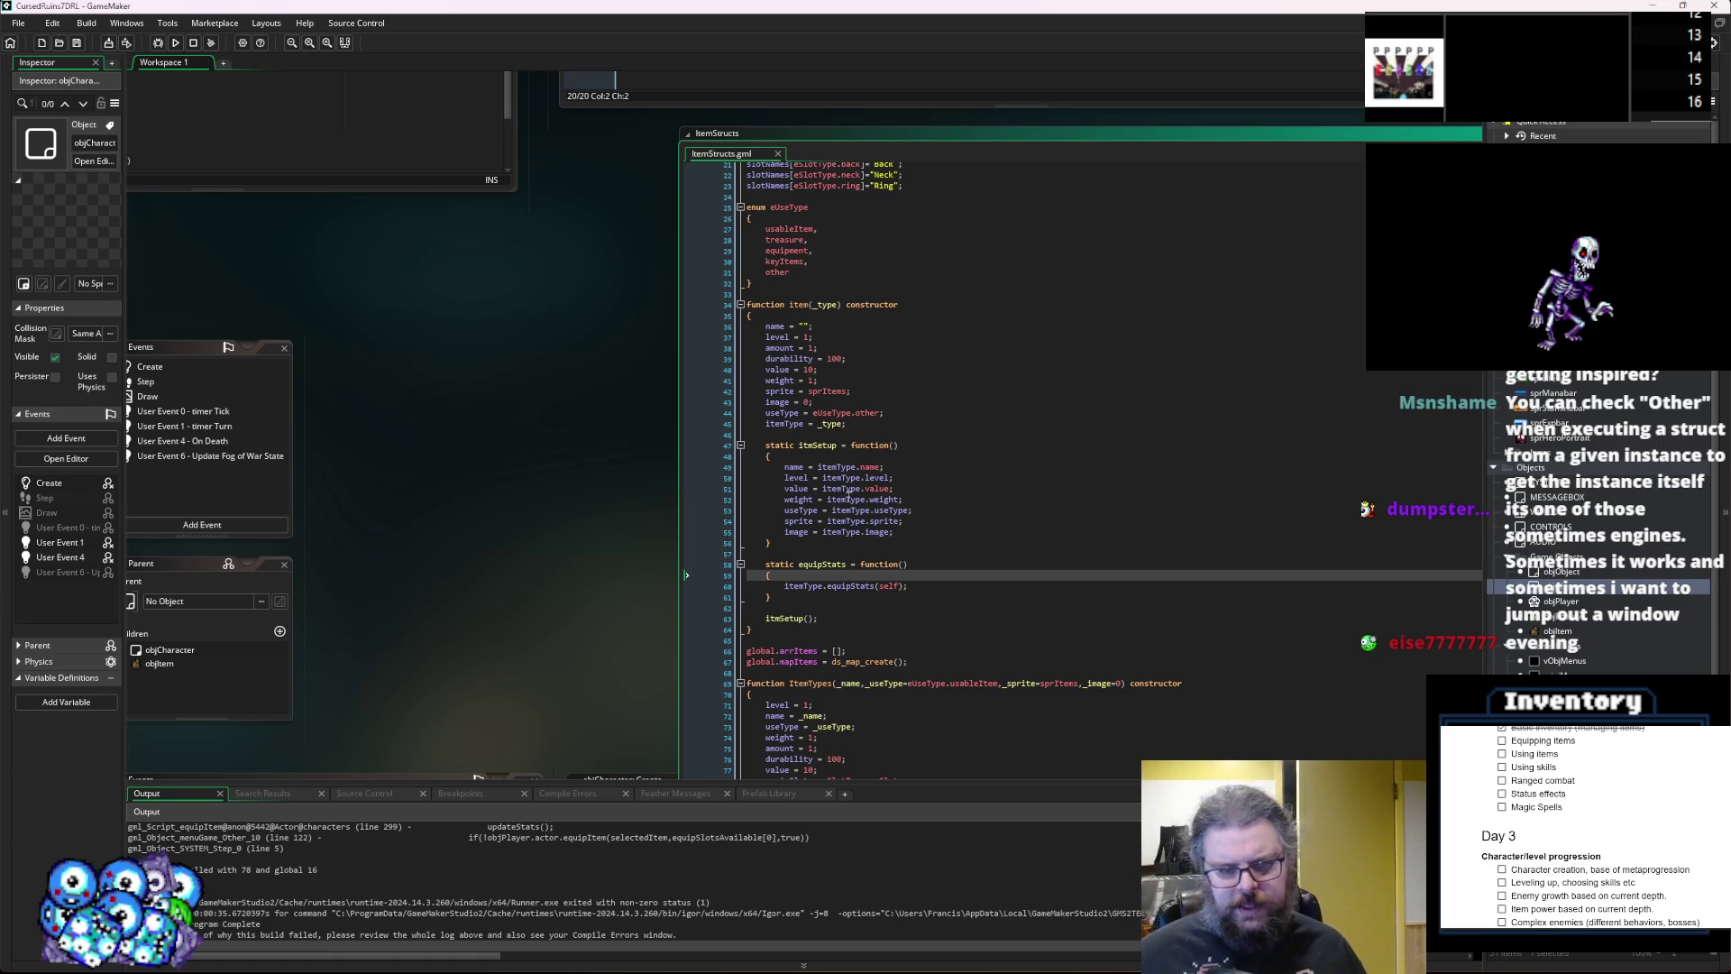
key("ctrl+Tab")
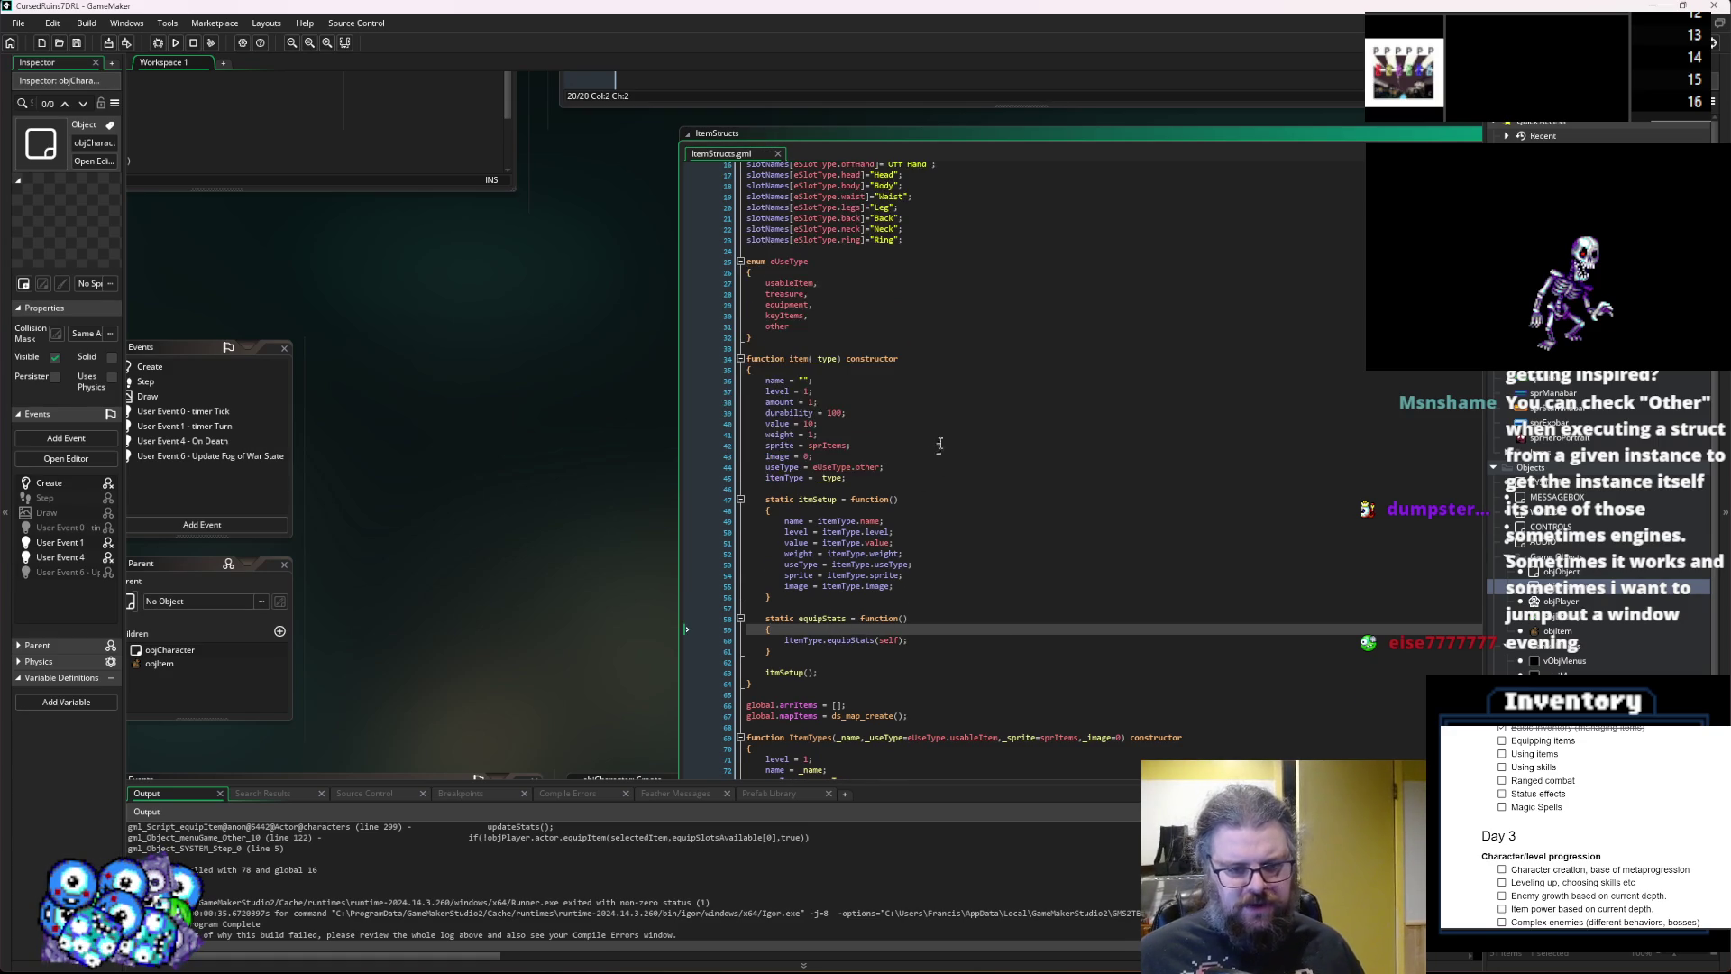
left_click(902, 668)
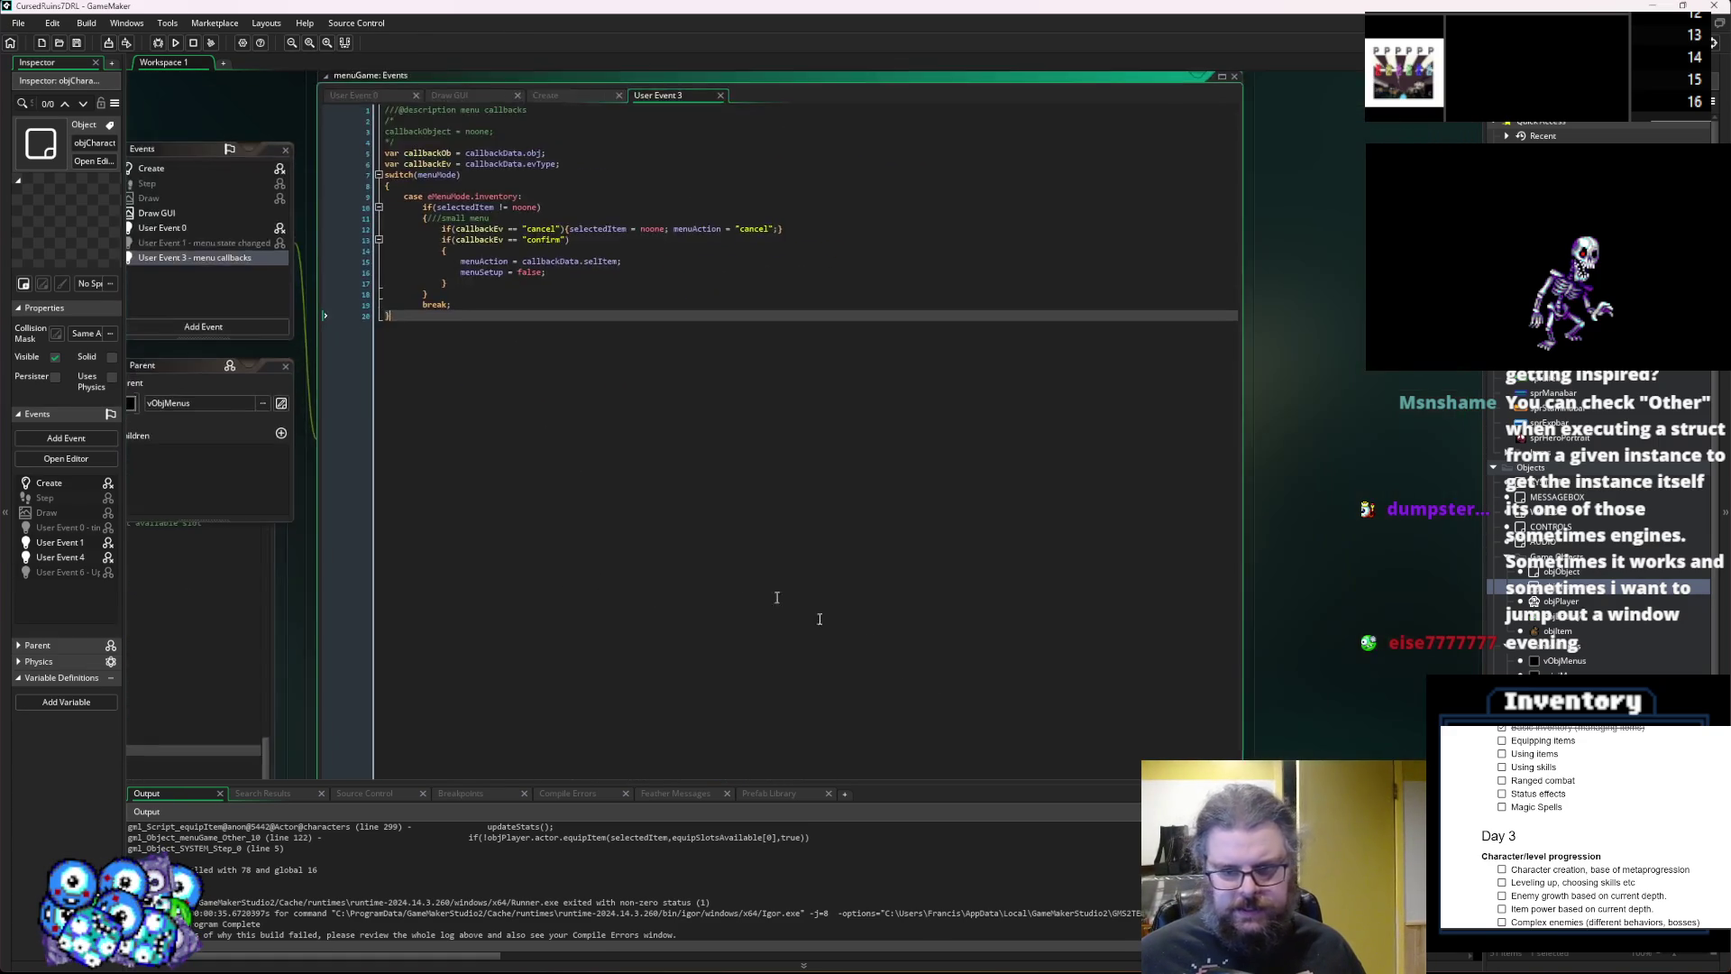
left_click_drag(1243, 649, 1064, 387)
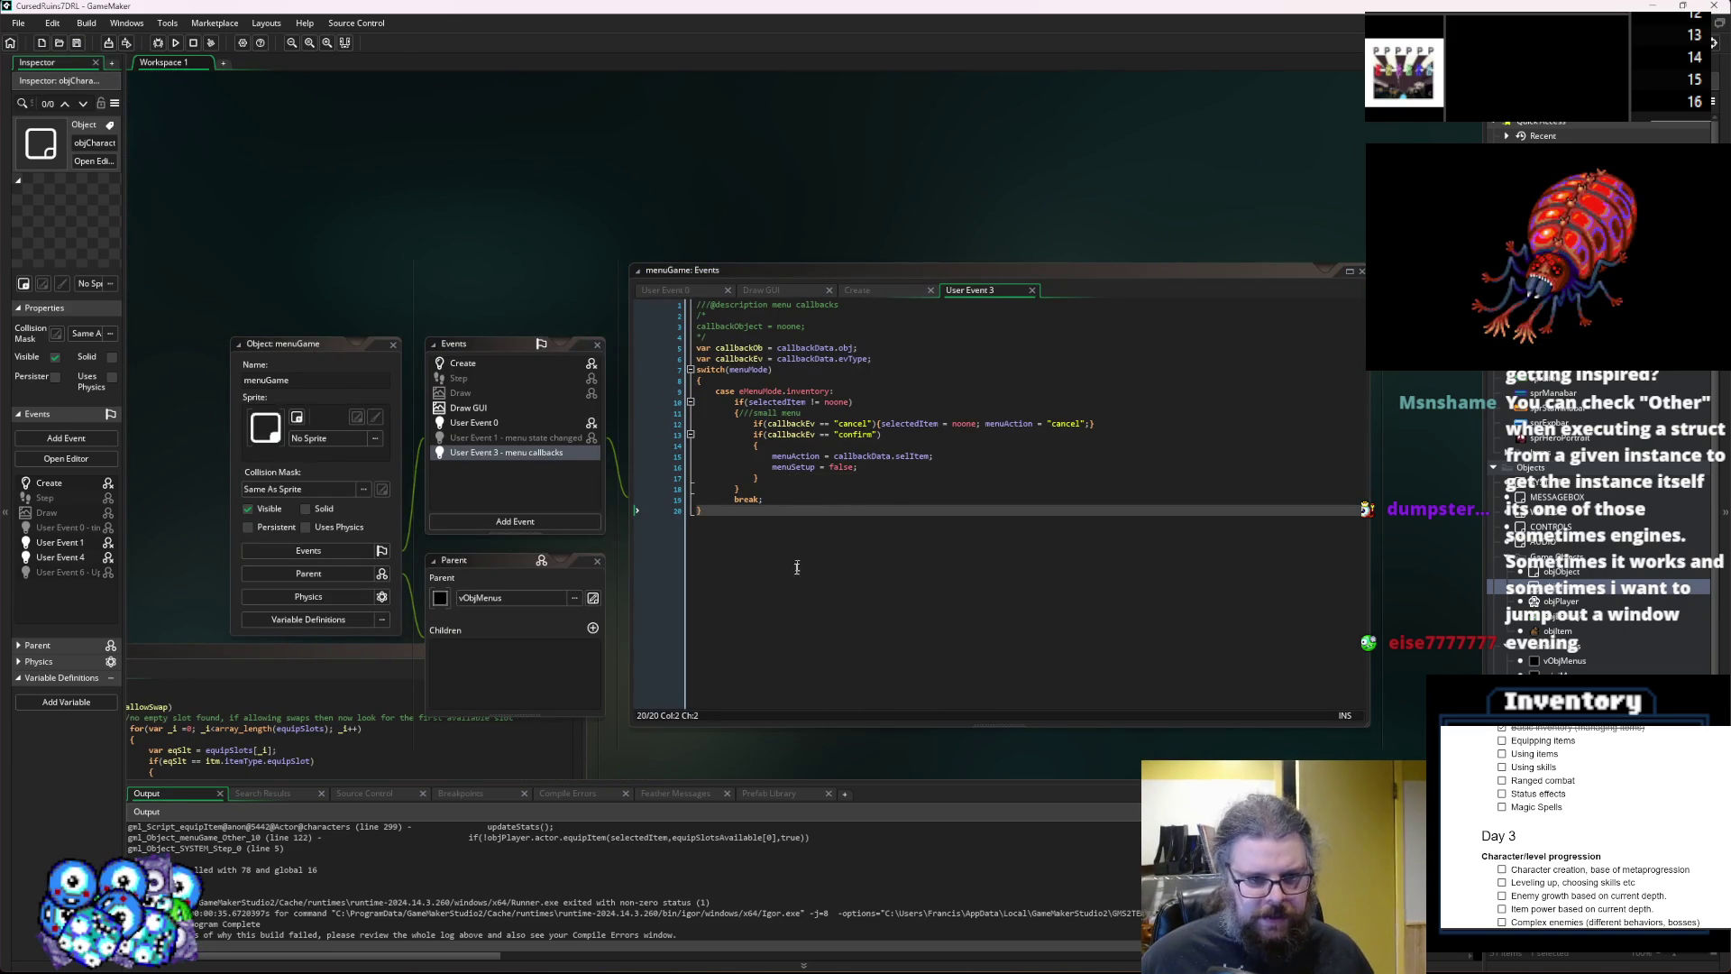
left_click(271, 650)
mouse_move(593, 247)
left_mouse_down()
mouse_move(508, 289)
mouse_move(536, 289)
left_mouse_up()
left_click(1172, 225)
Back in ItemStructs.gml, add a blank line after the item equipStats opening brace.
key("ctrl+Tab")
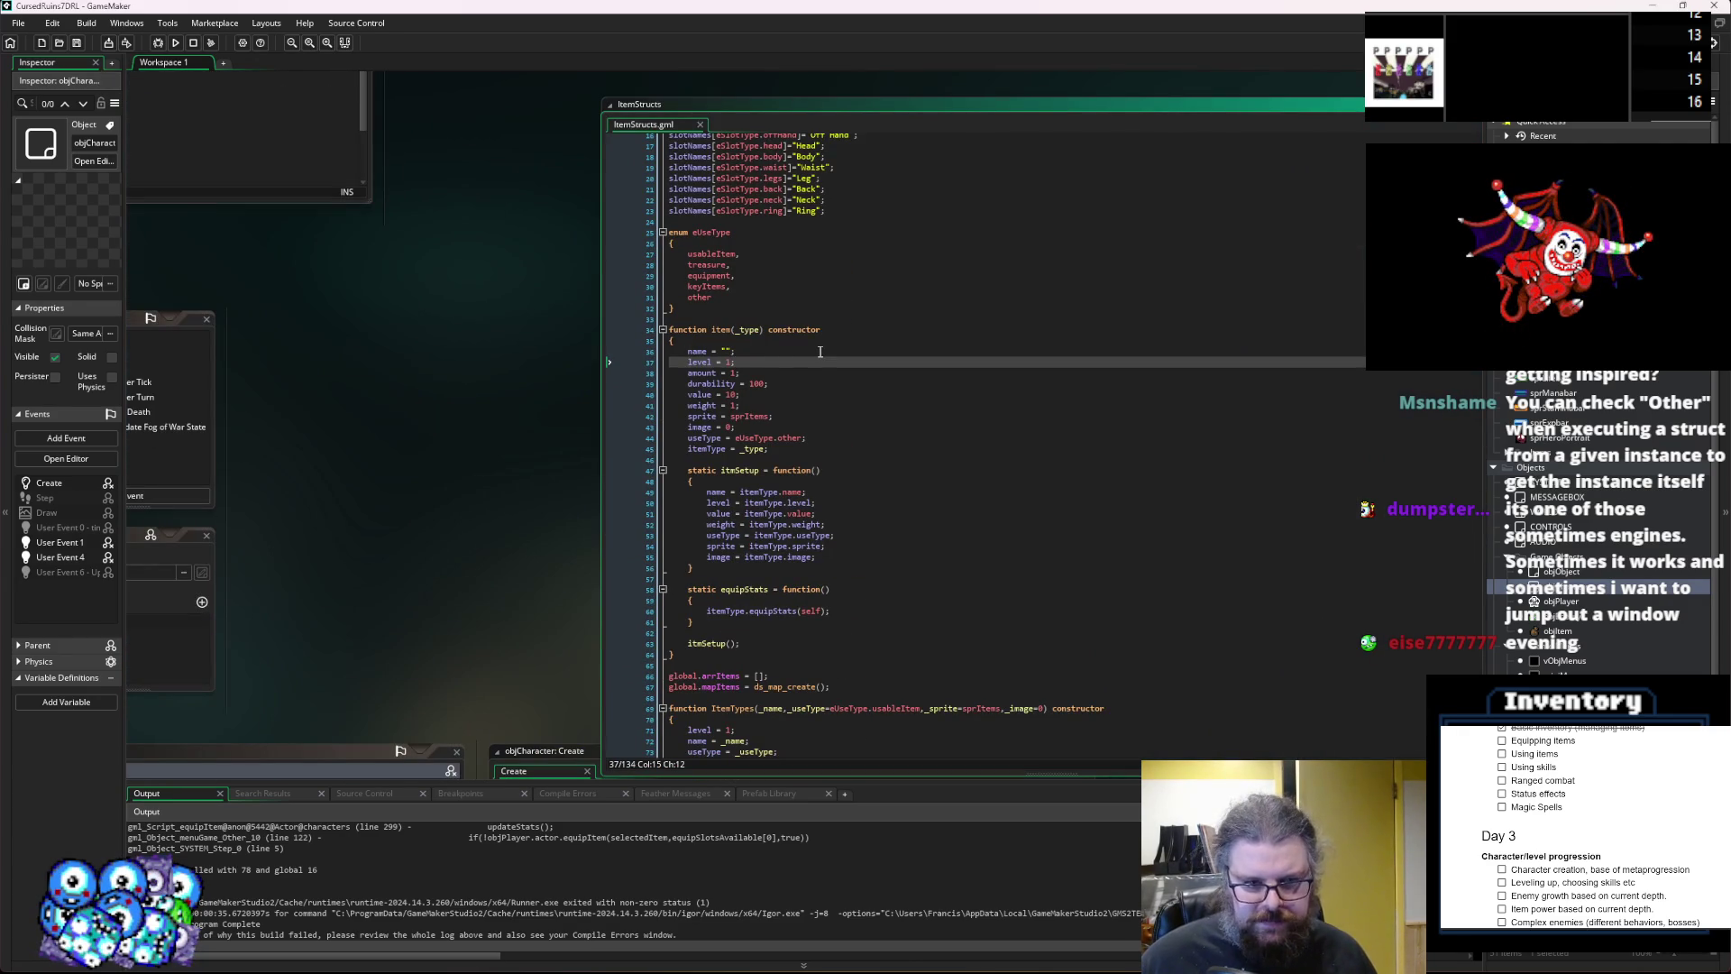
left_click(700, 407)
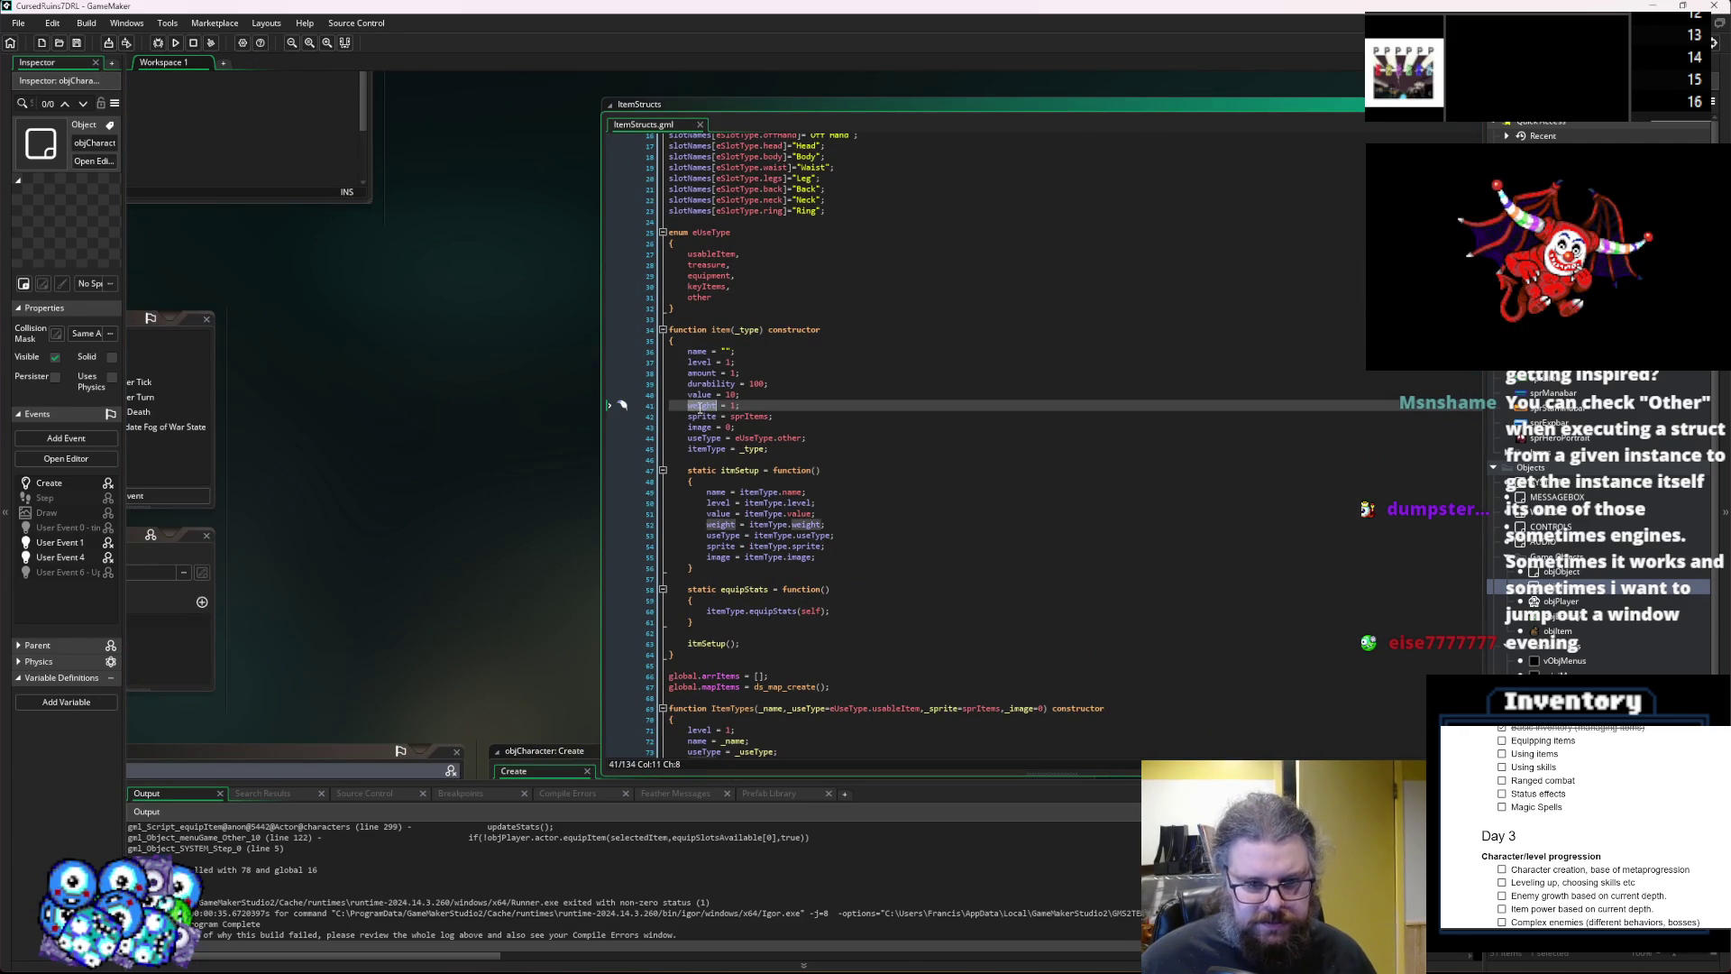
left_click(797, 602)
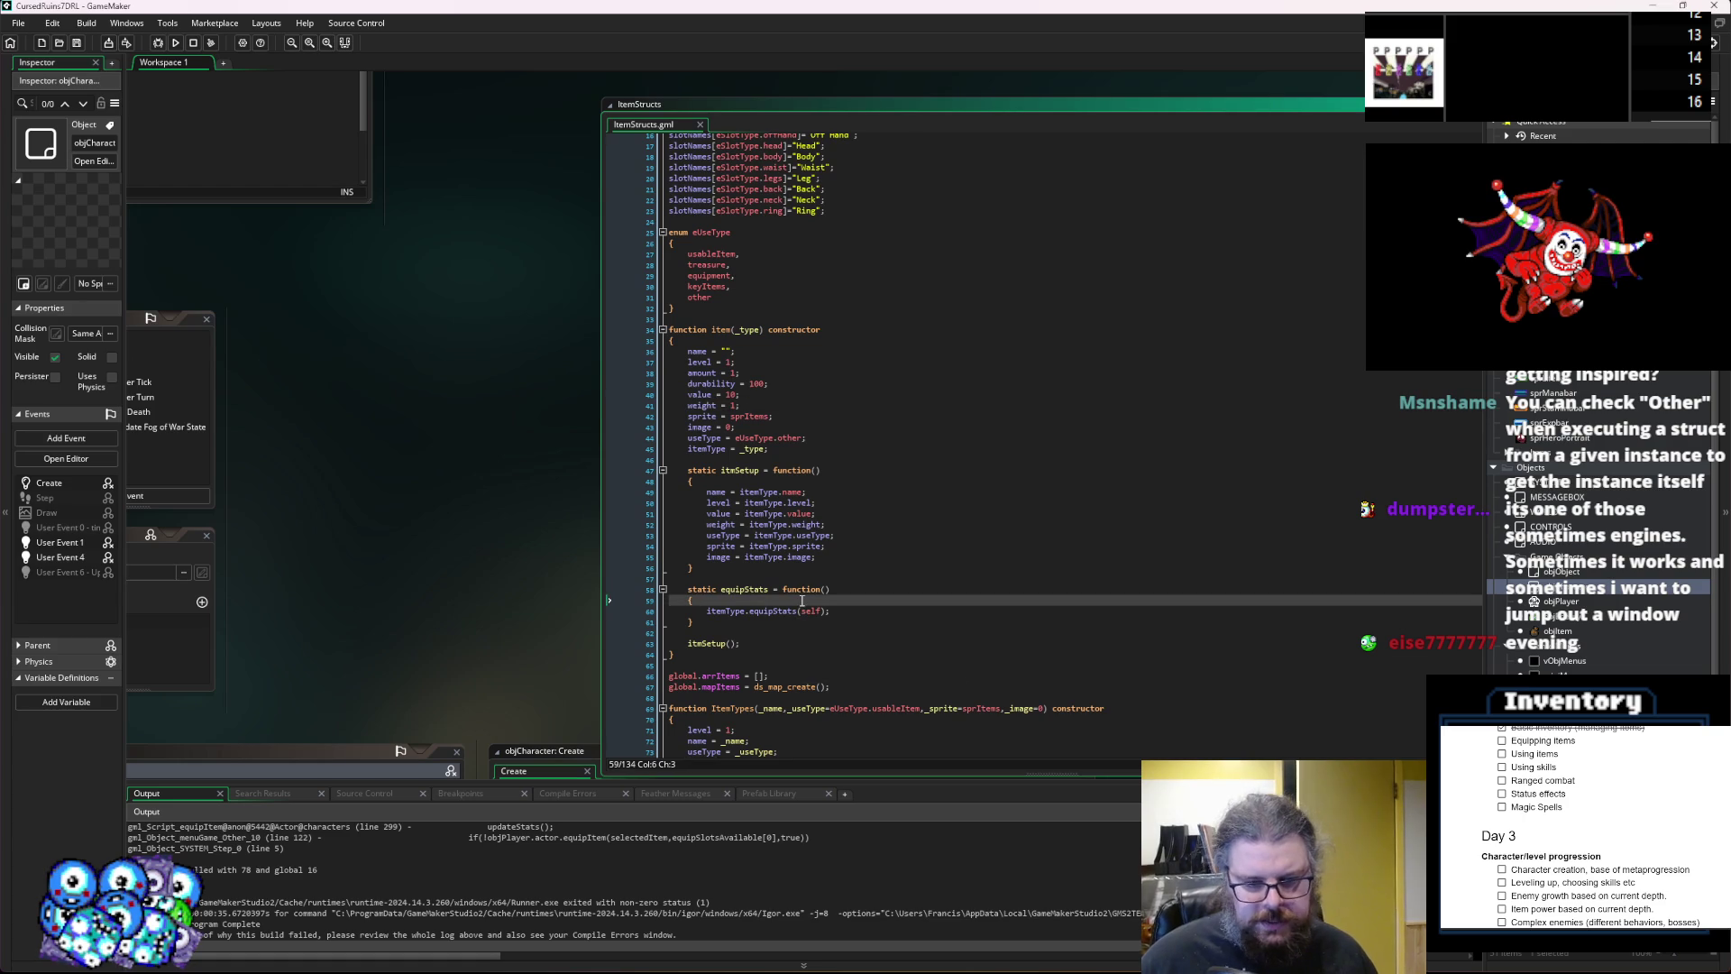
key("Return")
mouse_move(802, 600)
left_mouse_down()
mouse_move(831, 360)
mouse_move(915, 252)
left_mouse_up()
scroll(916, 252, "down", 3)
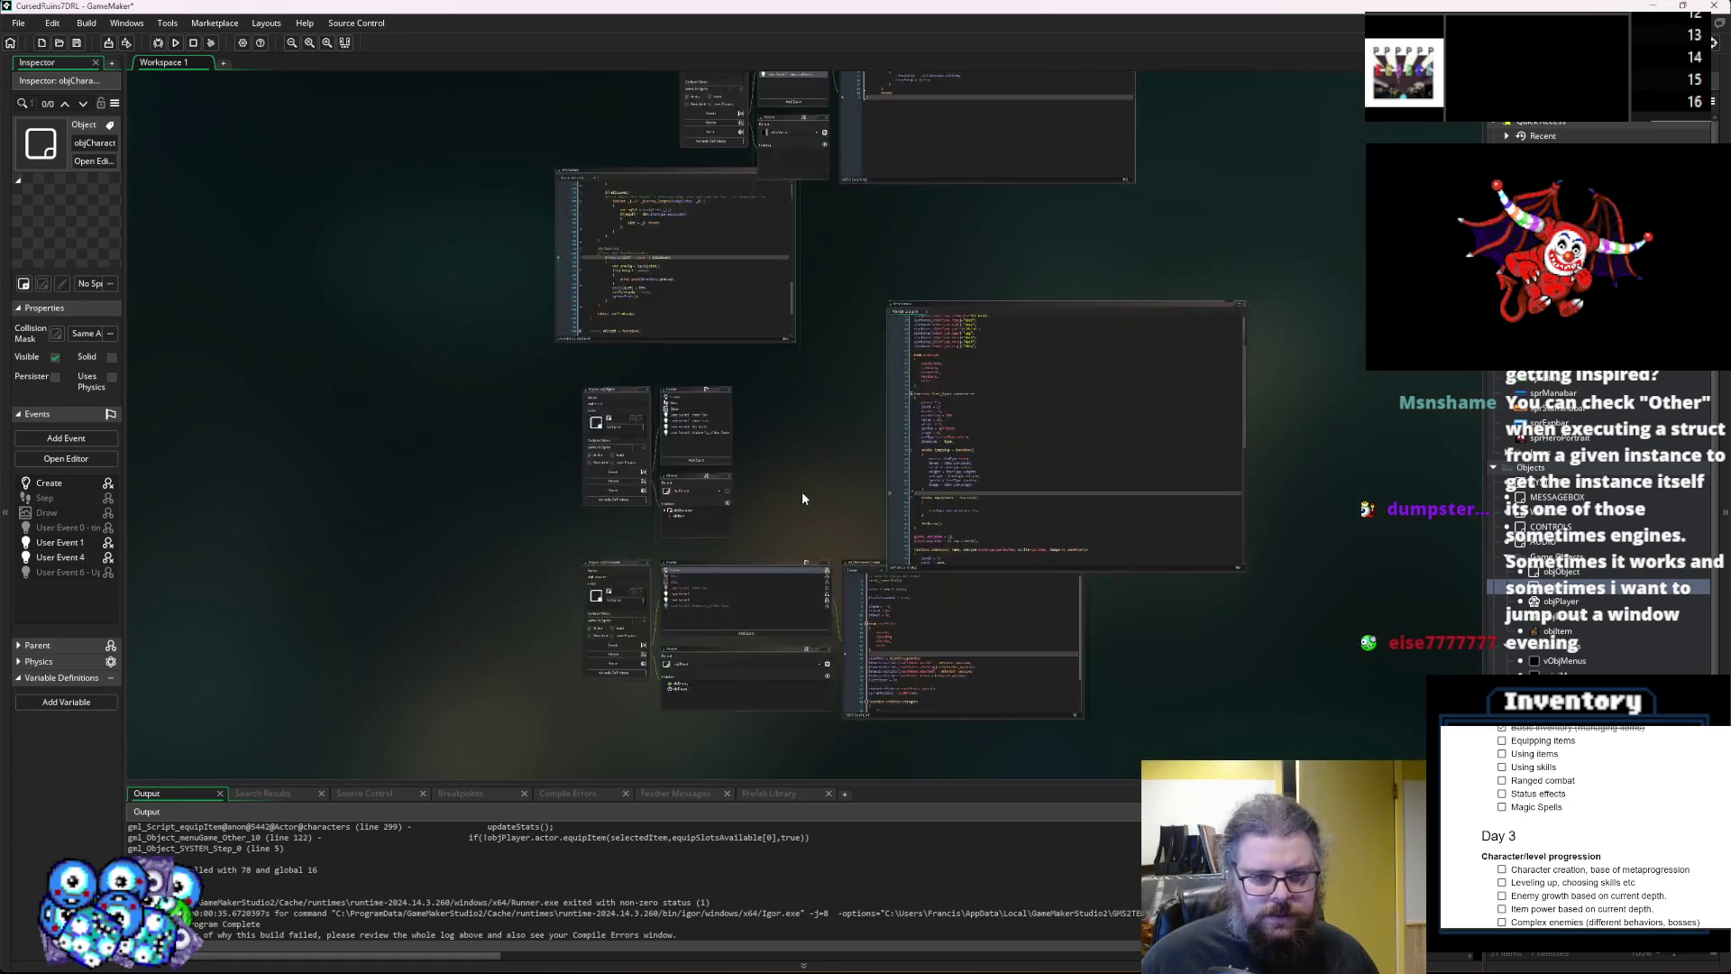
Enlarge characters.gml, fold equipItem, unfold updateStats, and find its eq.update(self) call.
scroll(721, 269, "up", 5)
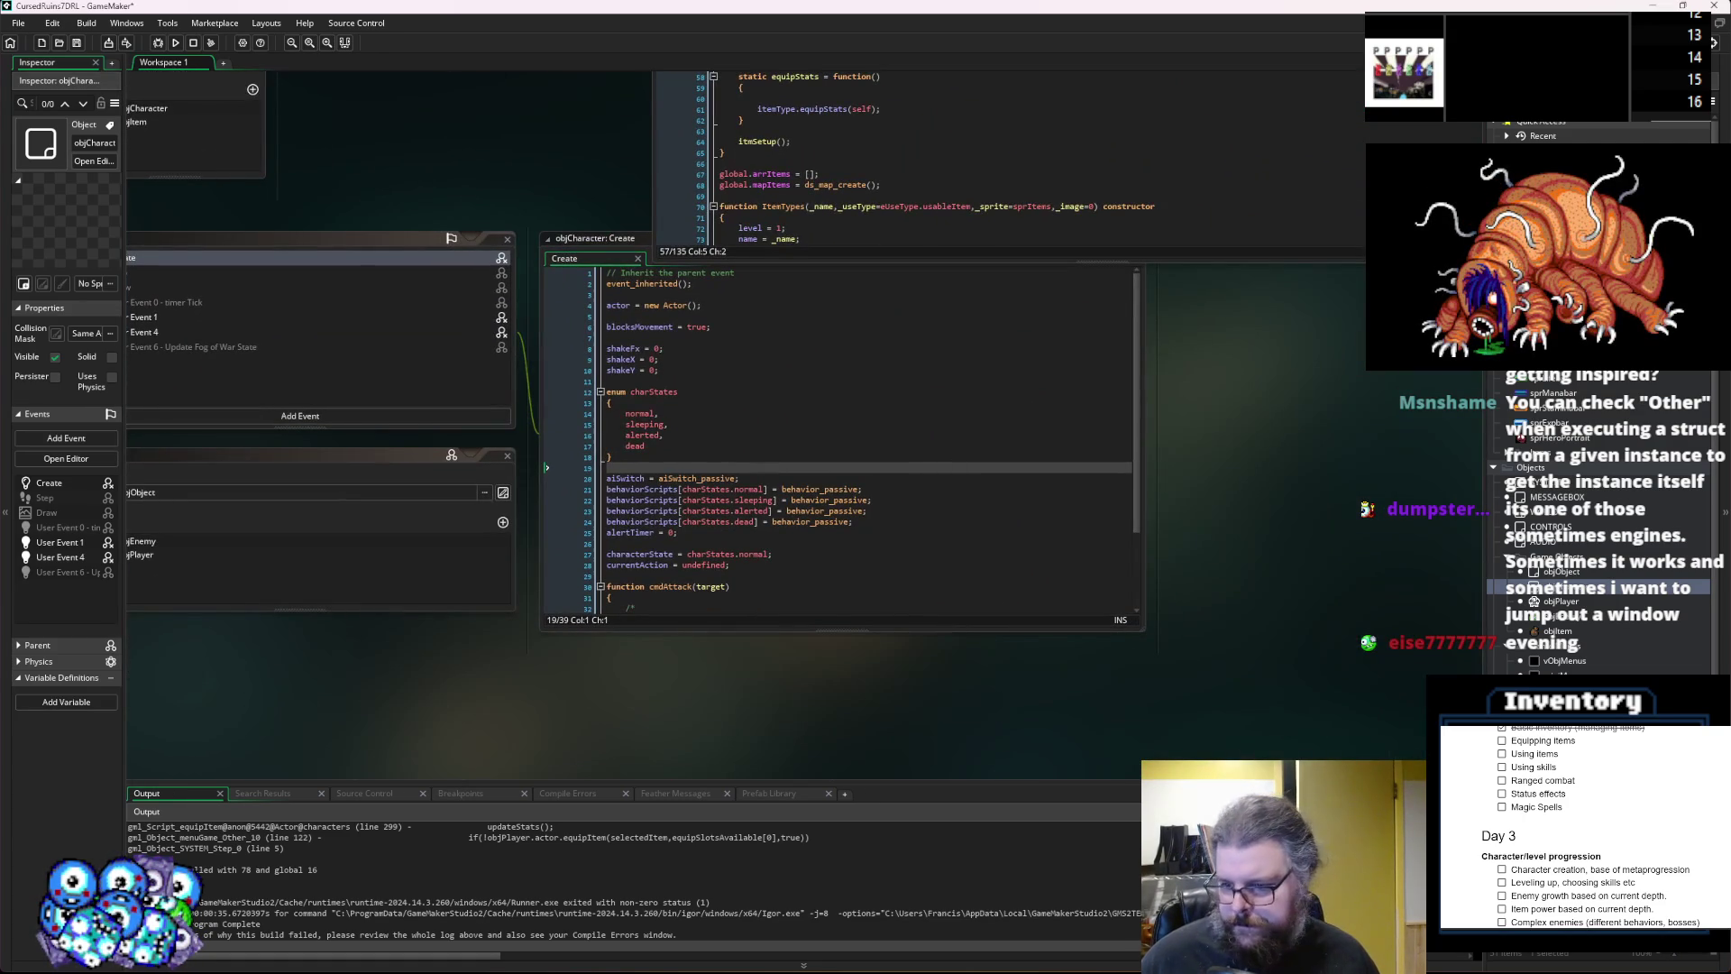
key("ctrl+Tab")
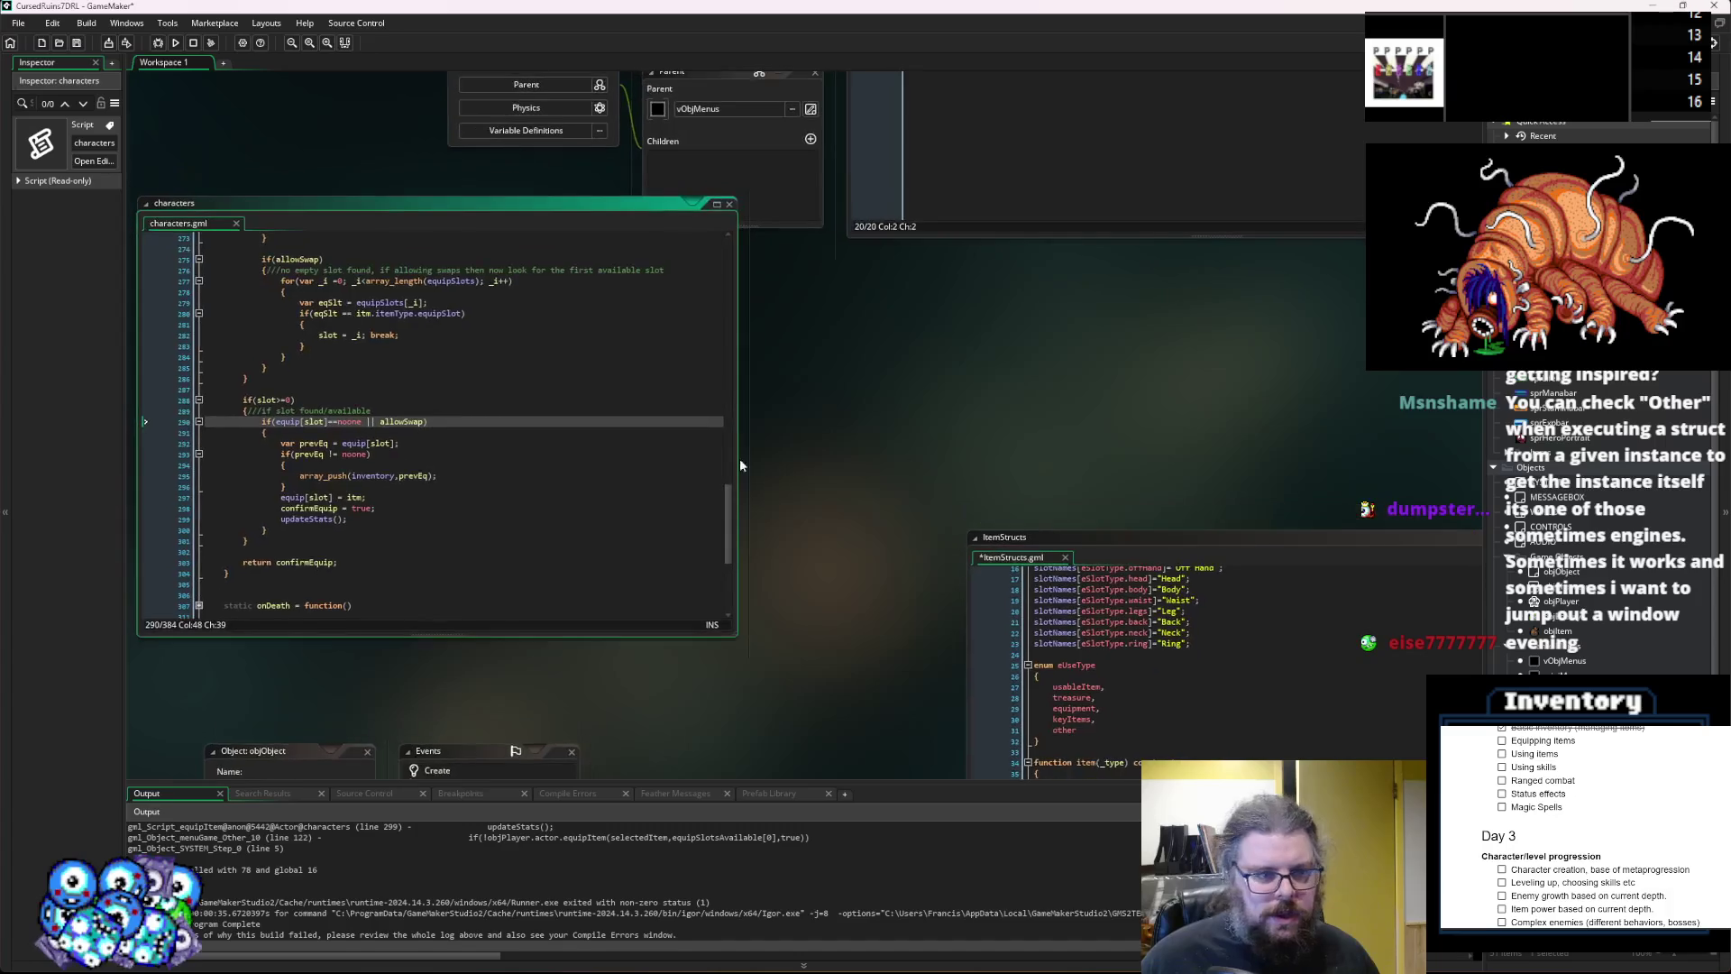
mouse_move(885, 565)
left_mouse_down()
mouse_move(1023, 685)
mouse_move(1062, 684)
left_mouse_up()
left_click(808, 570)
scroll(475, 554, "up", 13)
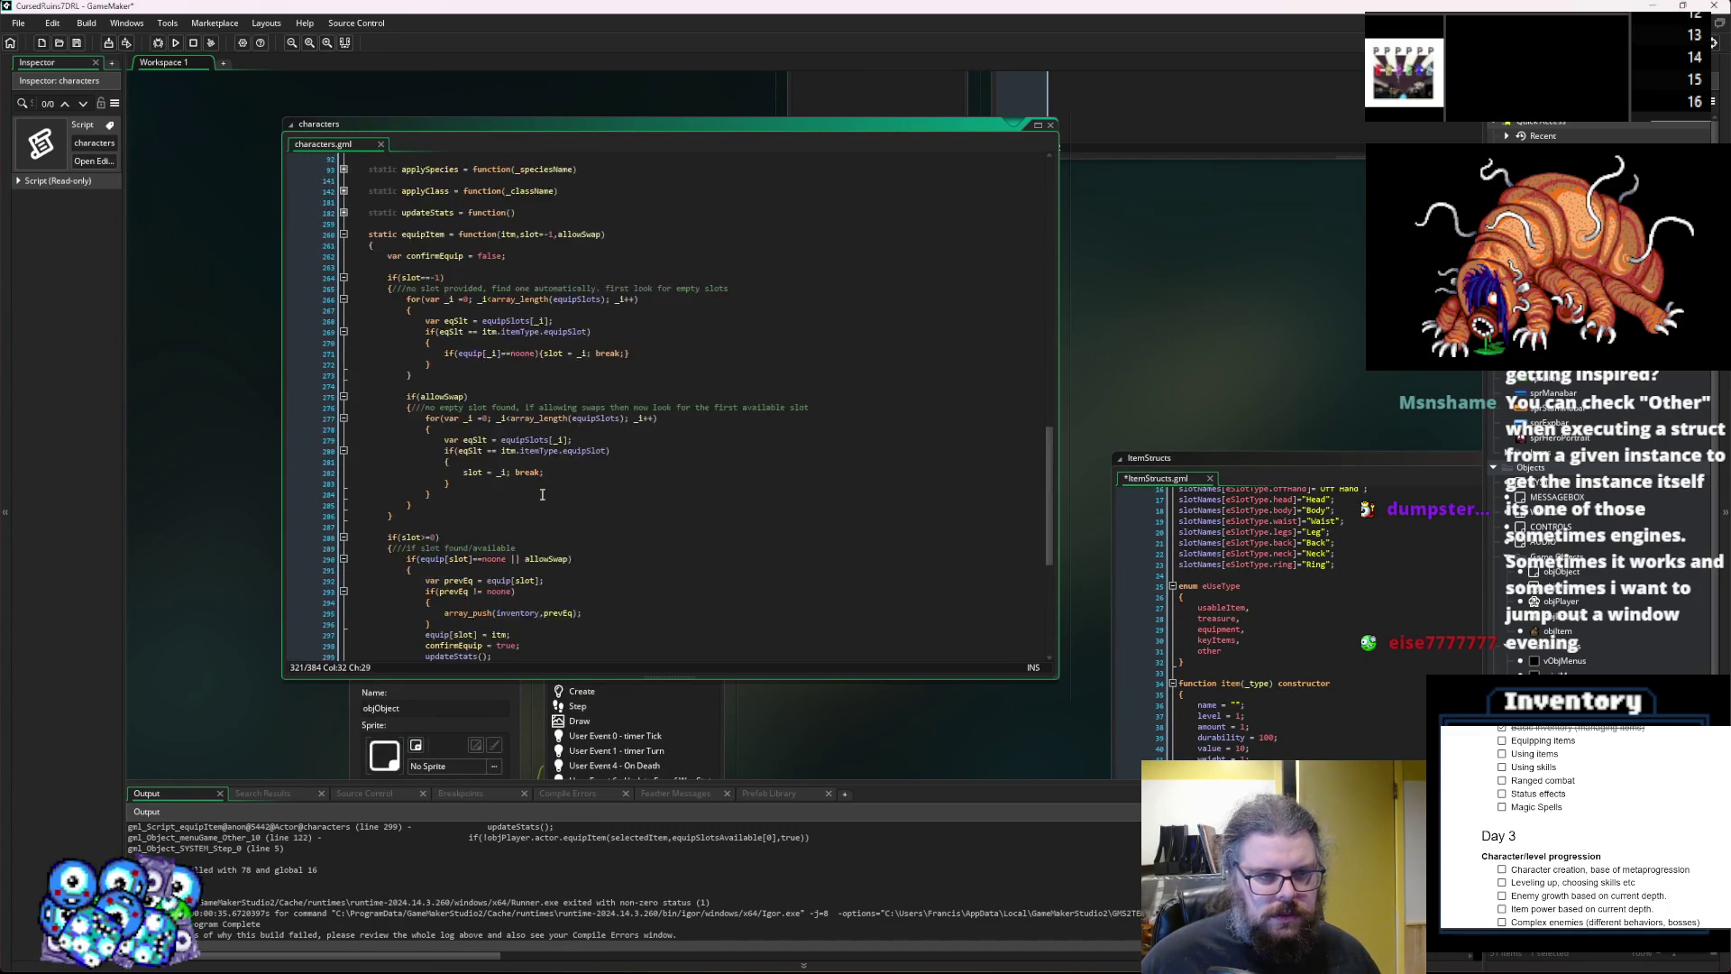
left_click(344, 451)
left_click(344, 428)
left_click(547, 504)
scroll(546, 495, "down", 3)
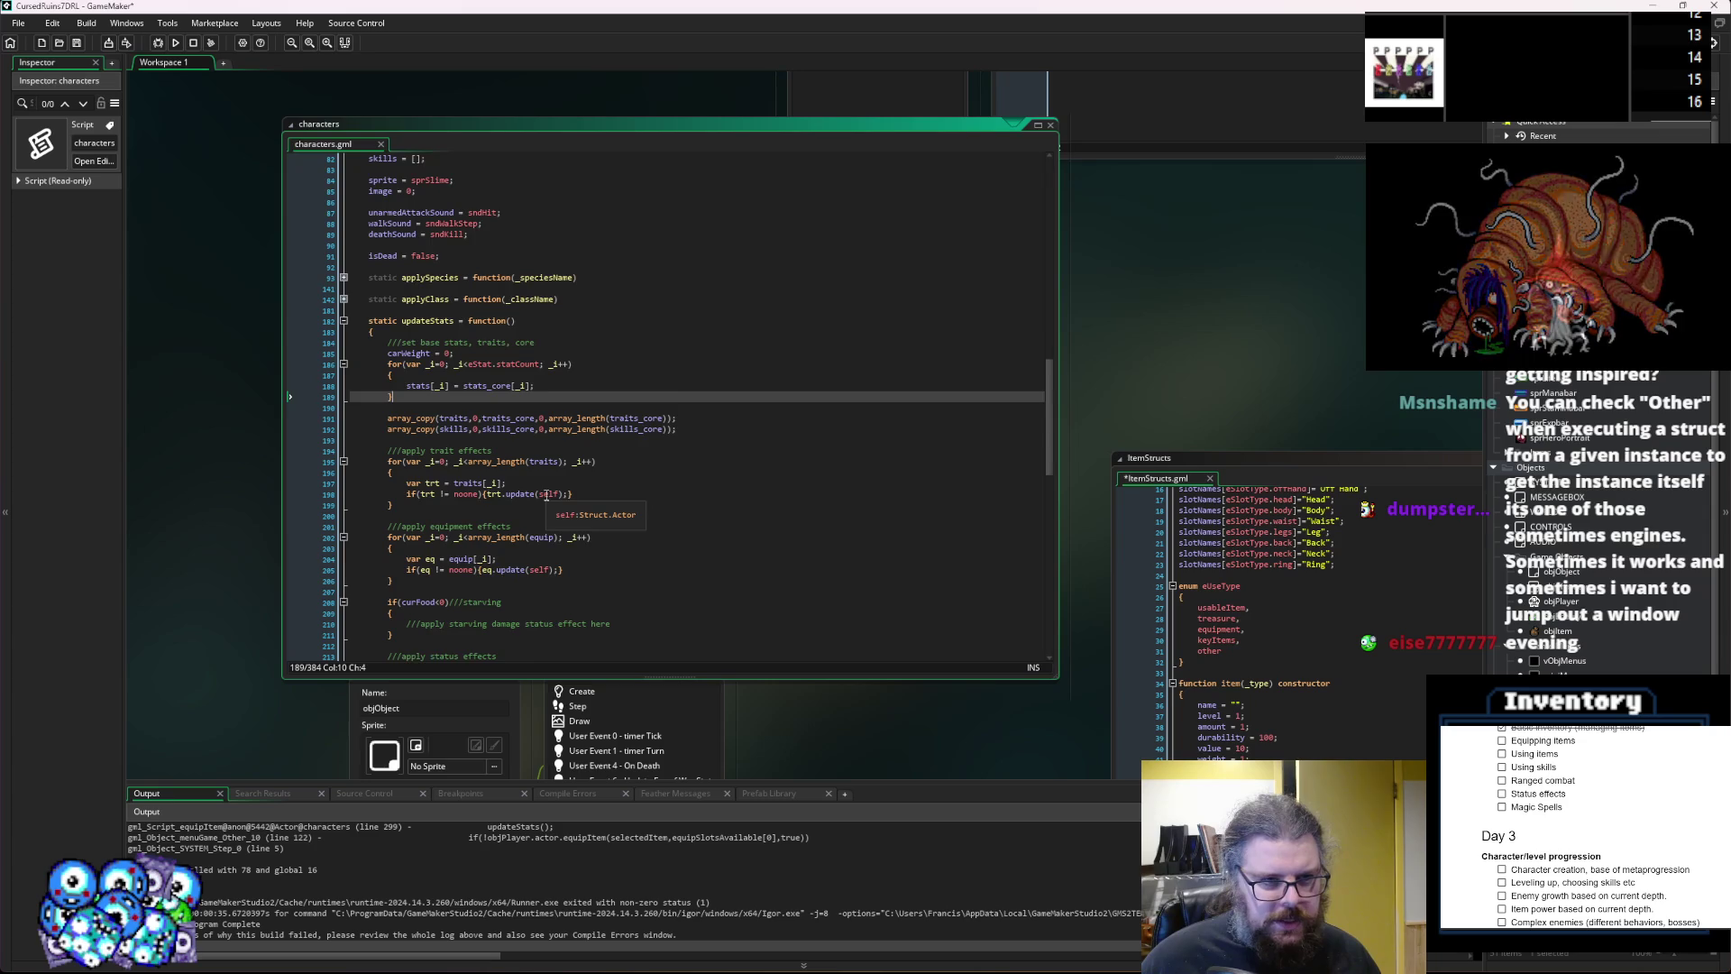
scroll(586, 492, "down", 2)
left_click(621, 488)
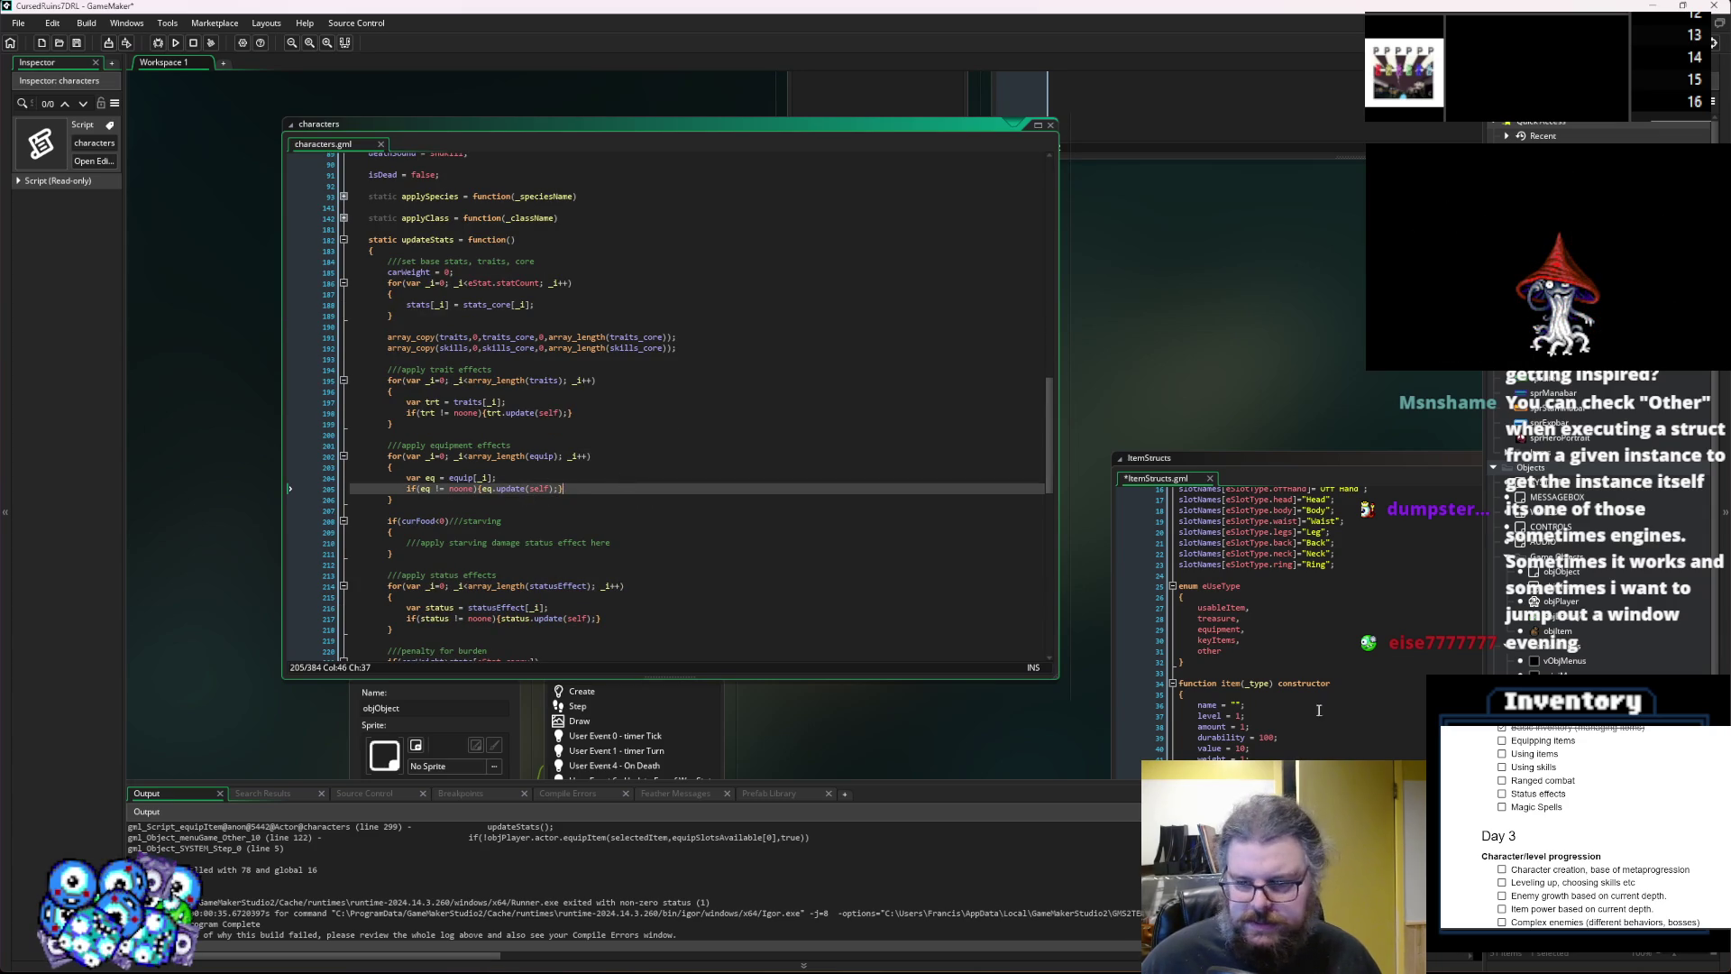
Select the equipStats name on line 58 of ItemStructs.gml.
left_click(1278, 710)
scroll(1279, 711, "down", 3)
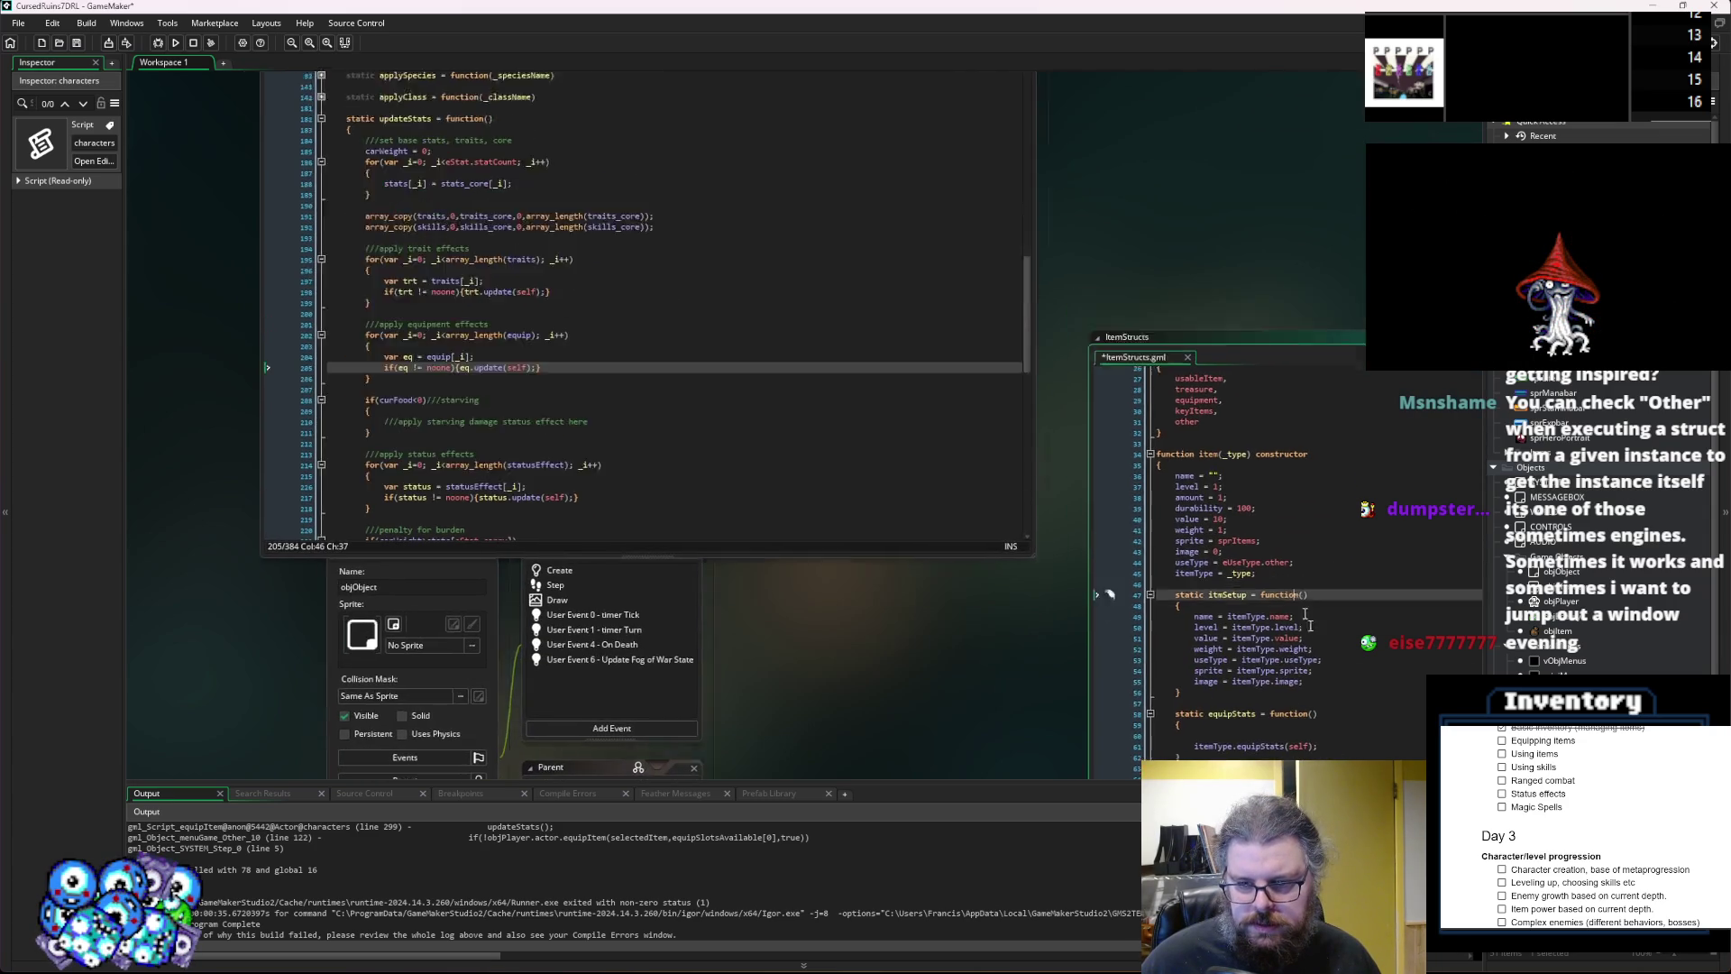
left_click(1247, 702)
double_click(1244, 694)
key("ctrl+c")
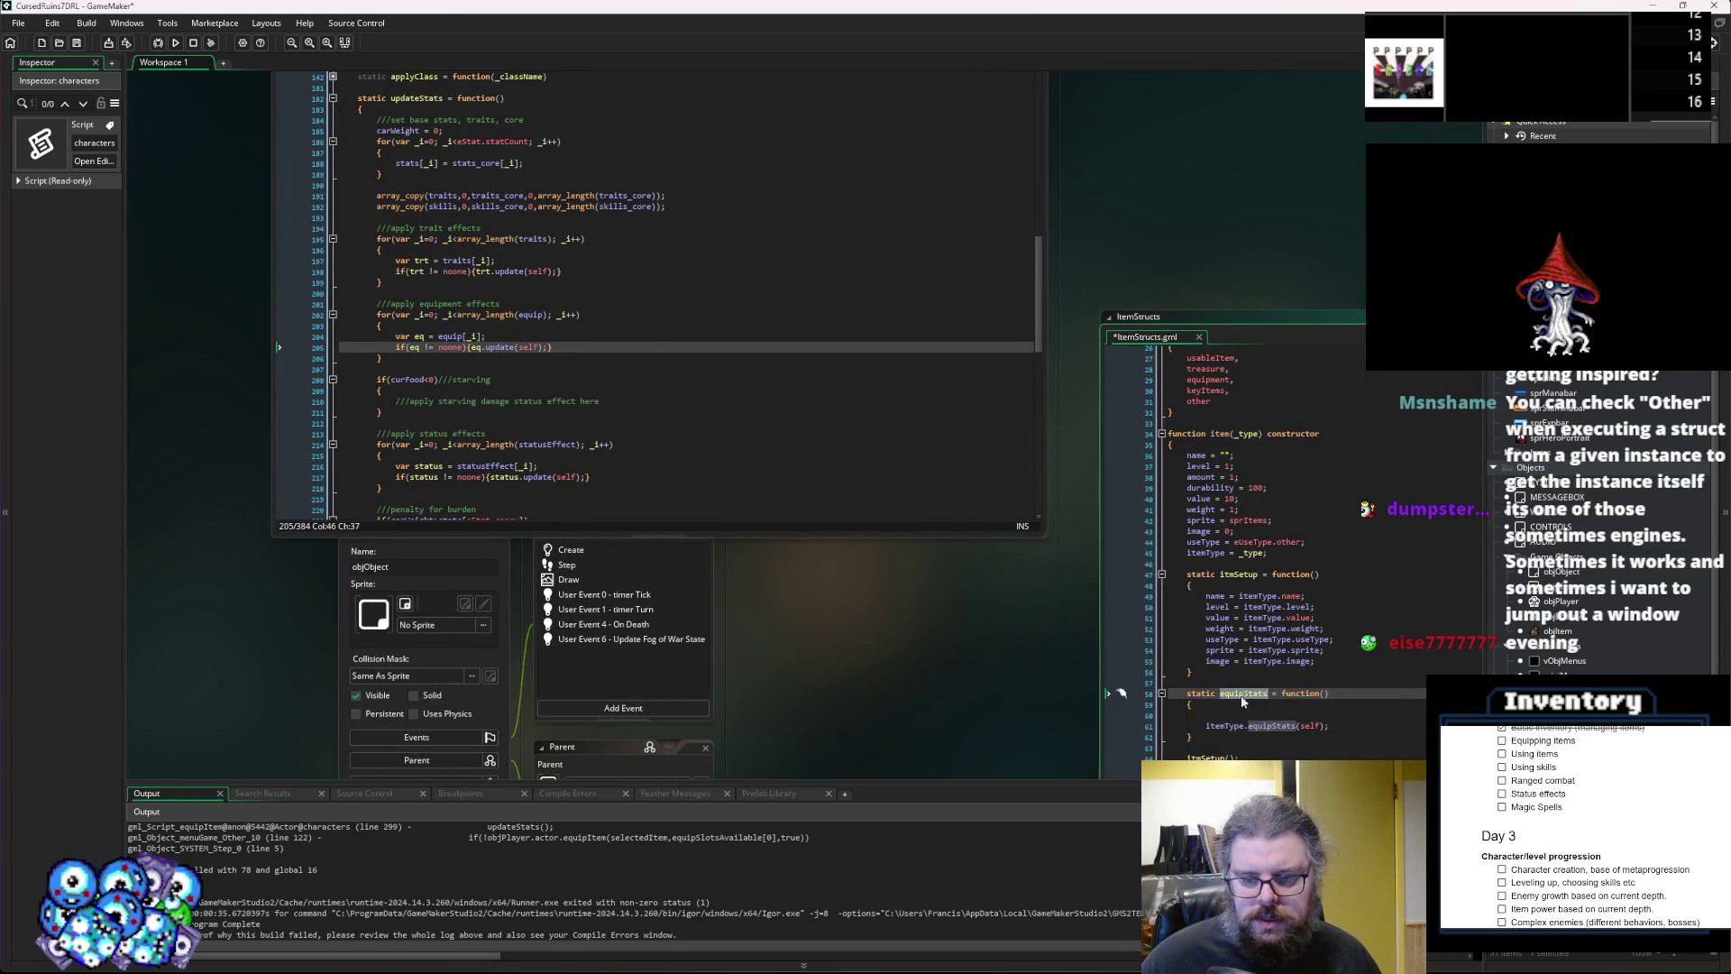
Change line 205 of characters.gml from eq.update(self) to eq.equipStats(self).
double_click(499, 347)
key("ctrl+v")
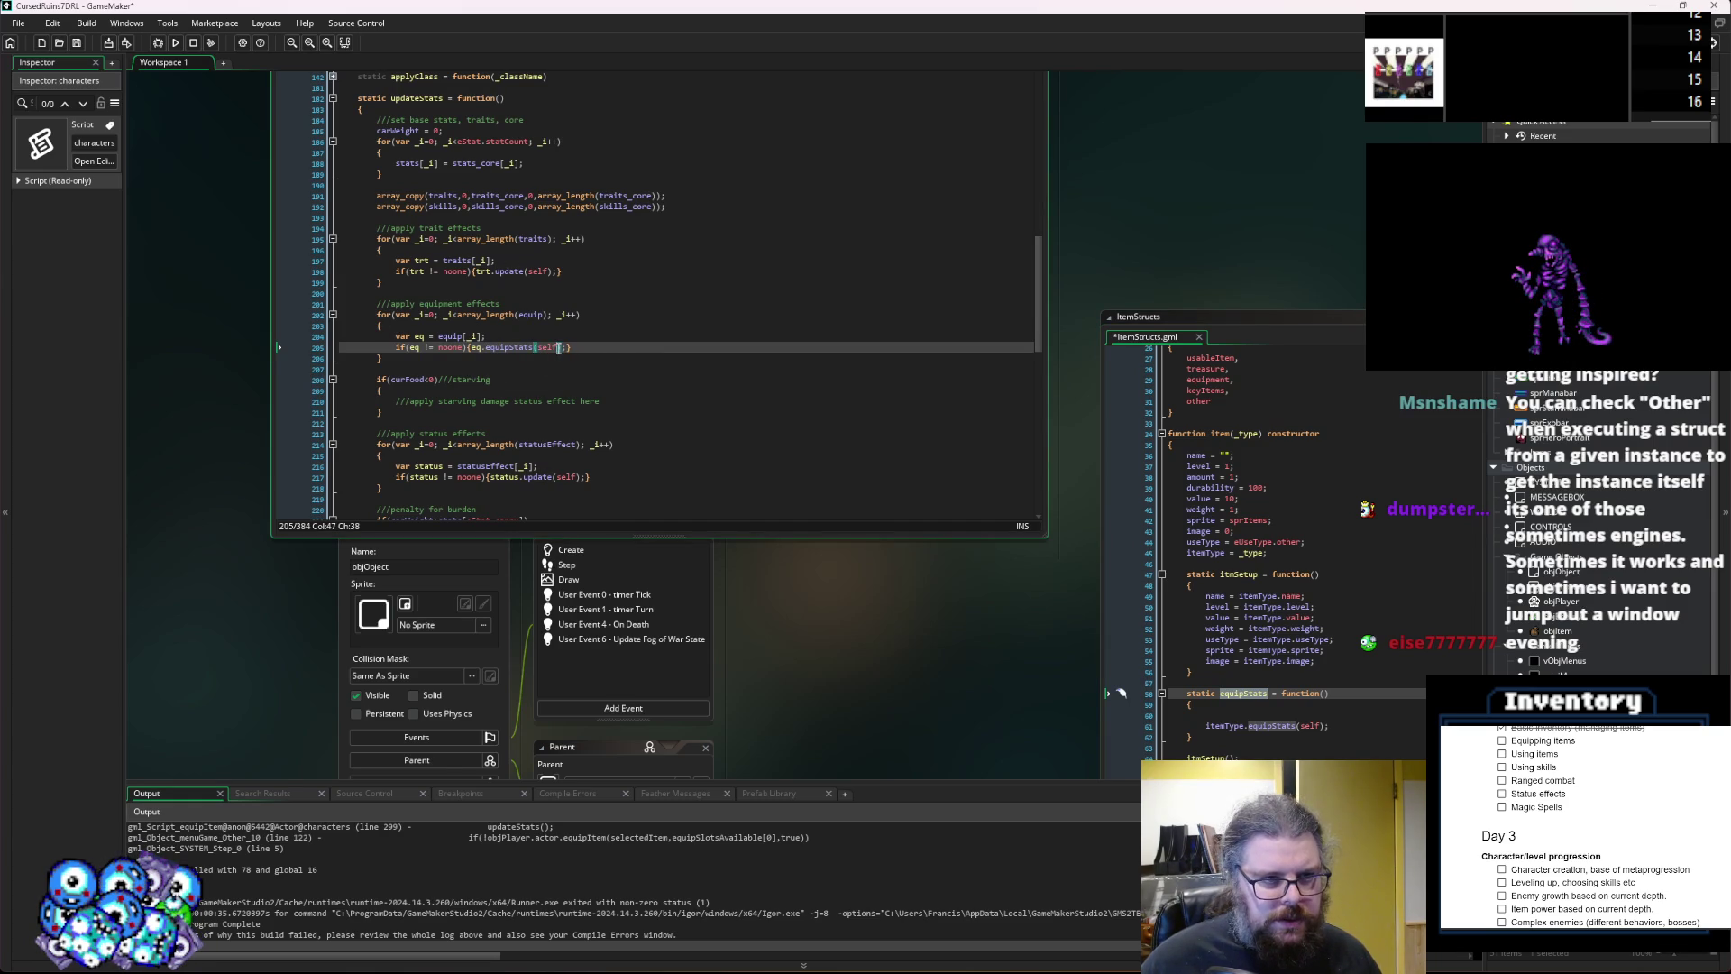
left_click(537, 385)
left_click(527, 347)
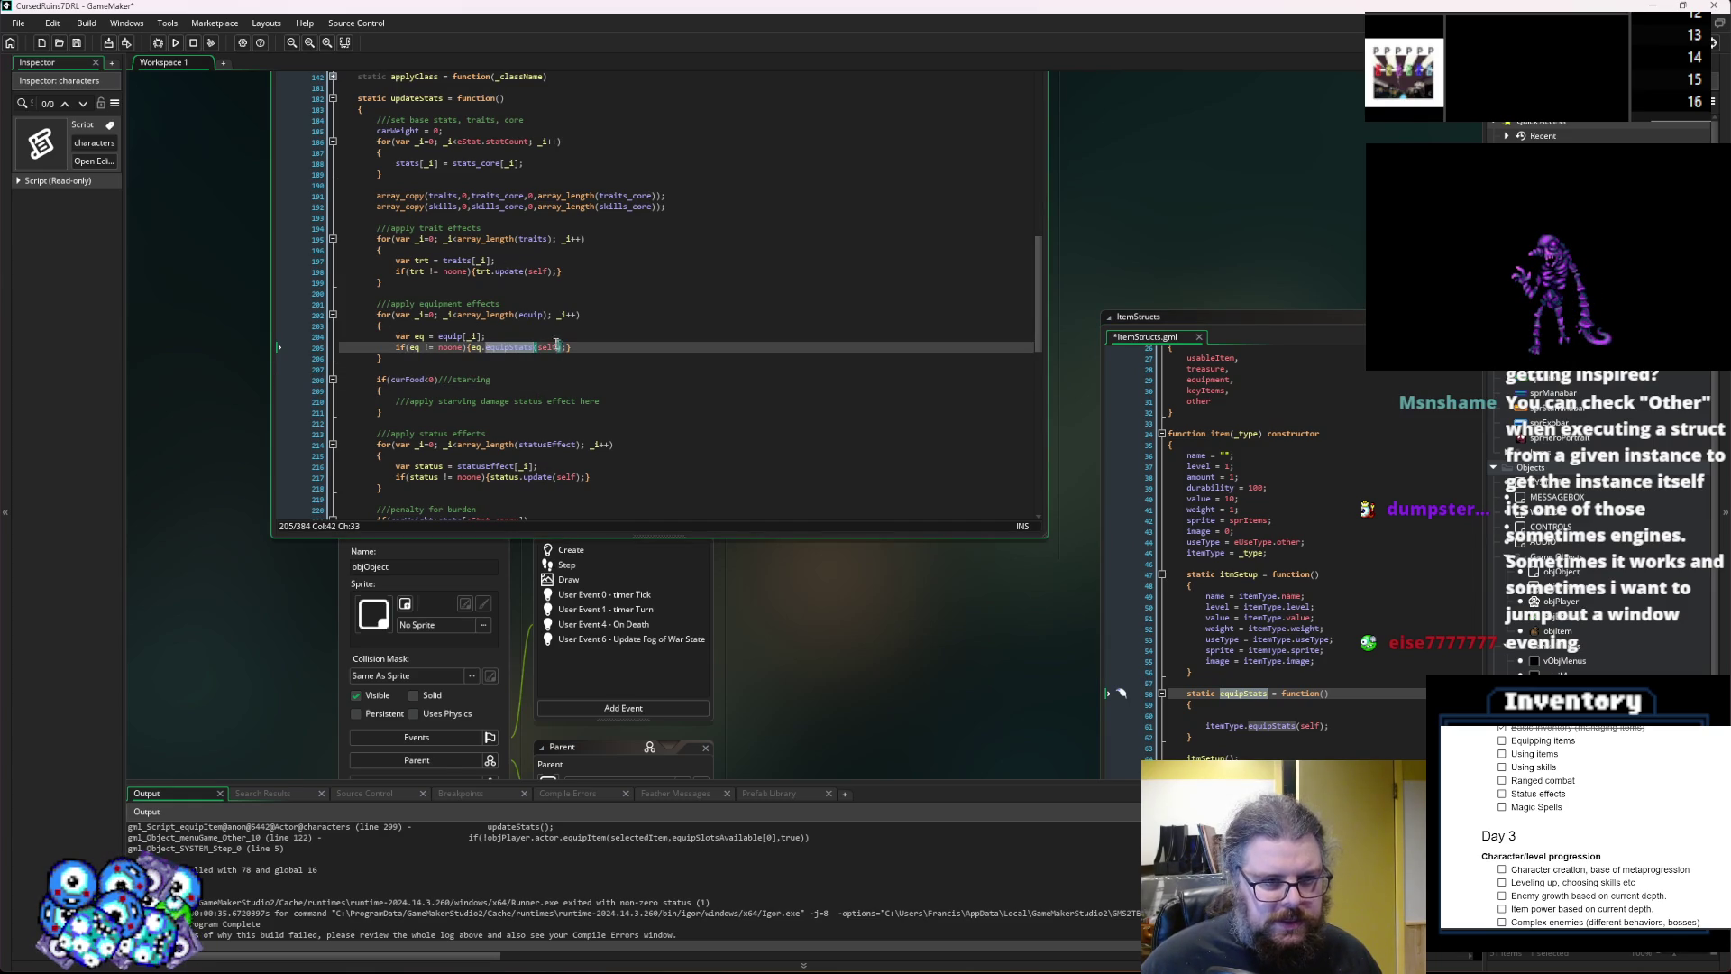
left_click(550, 347)
Give the item's equipStats an actor parameter, call itemType.equipStats(self,actor), and remove the empty line.
left_click(1347, 693)
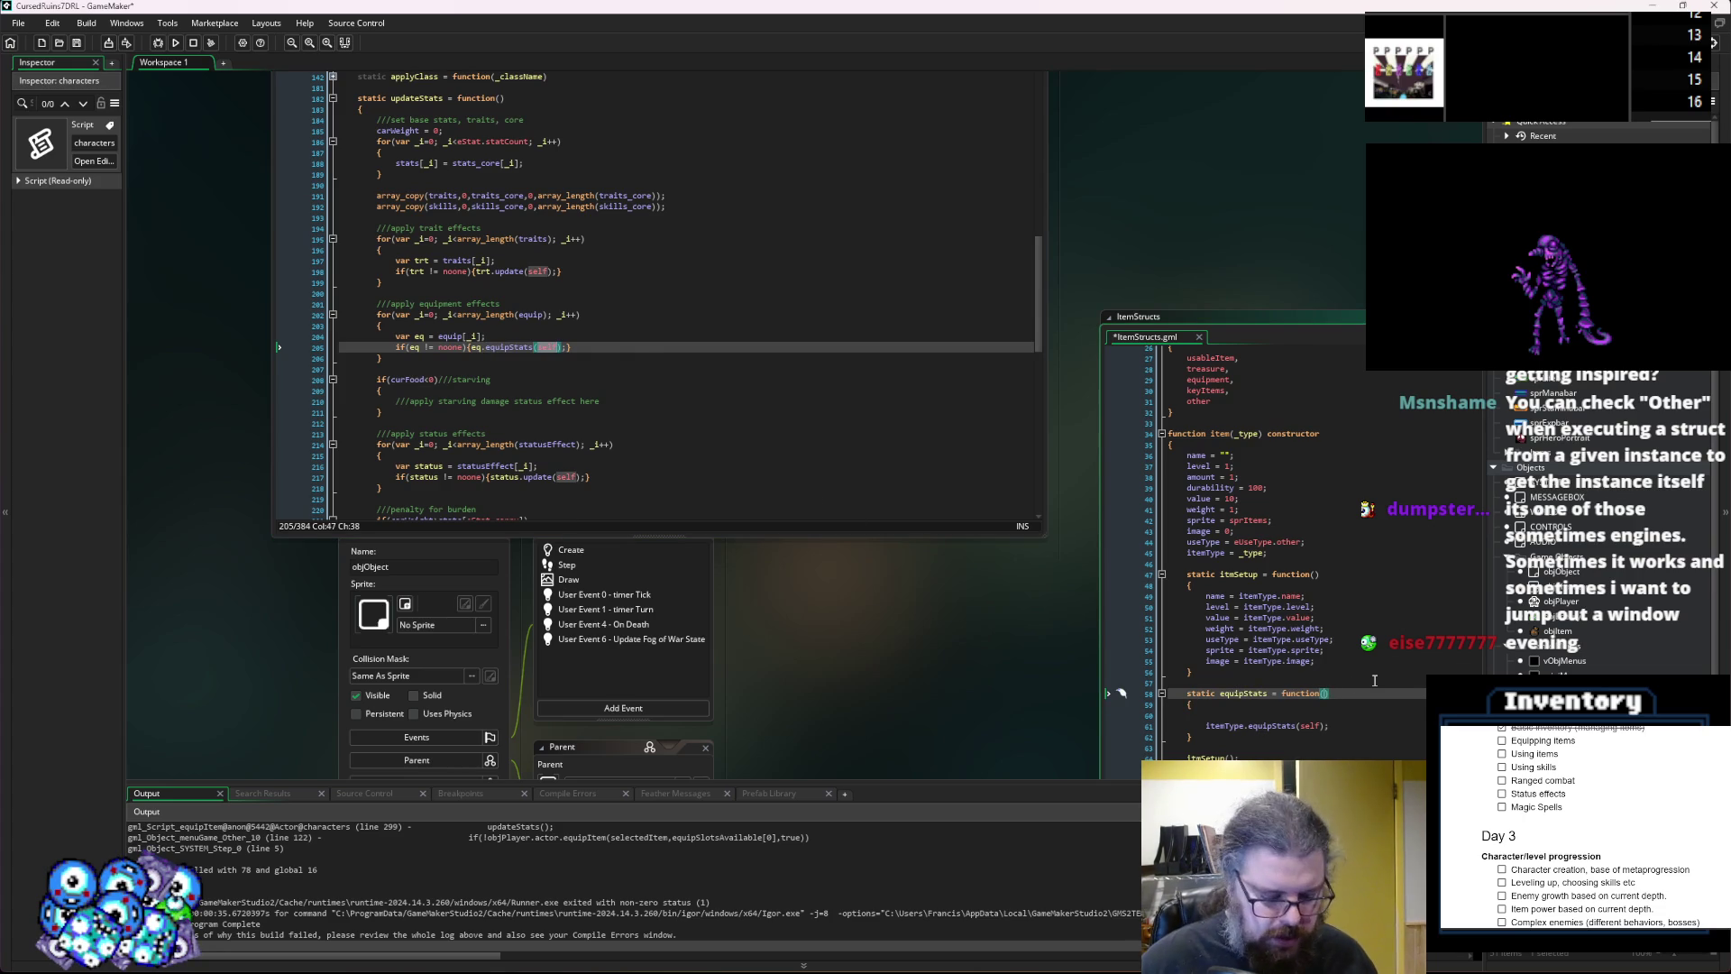
key("Left")
type("act")
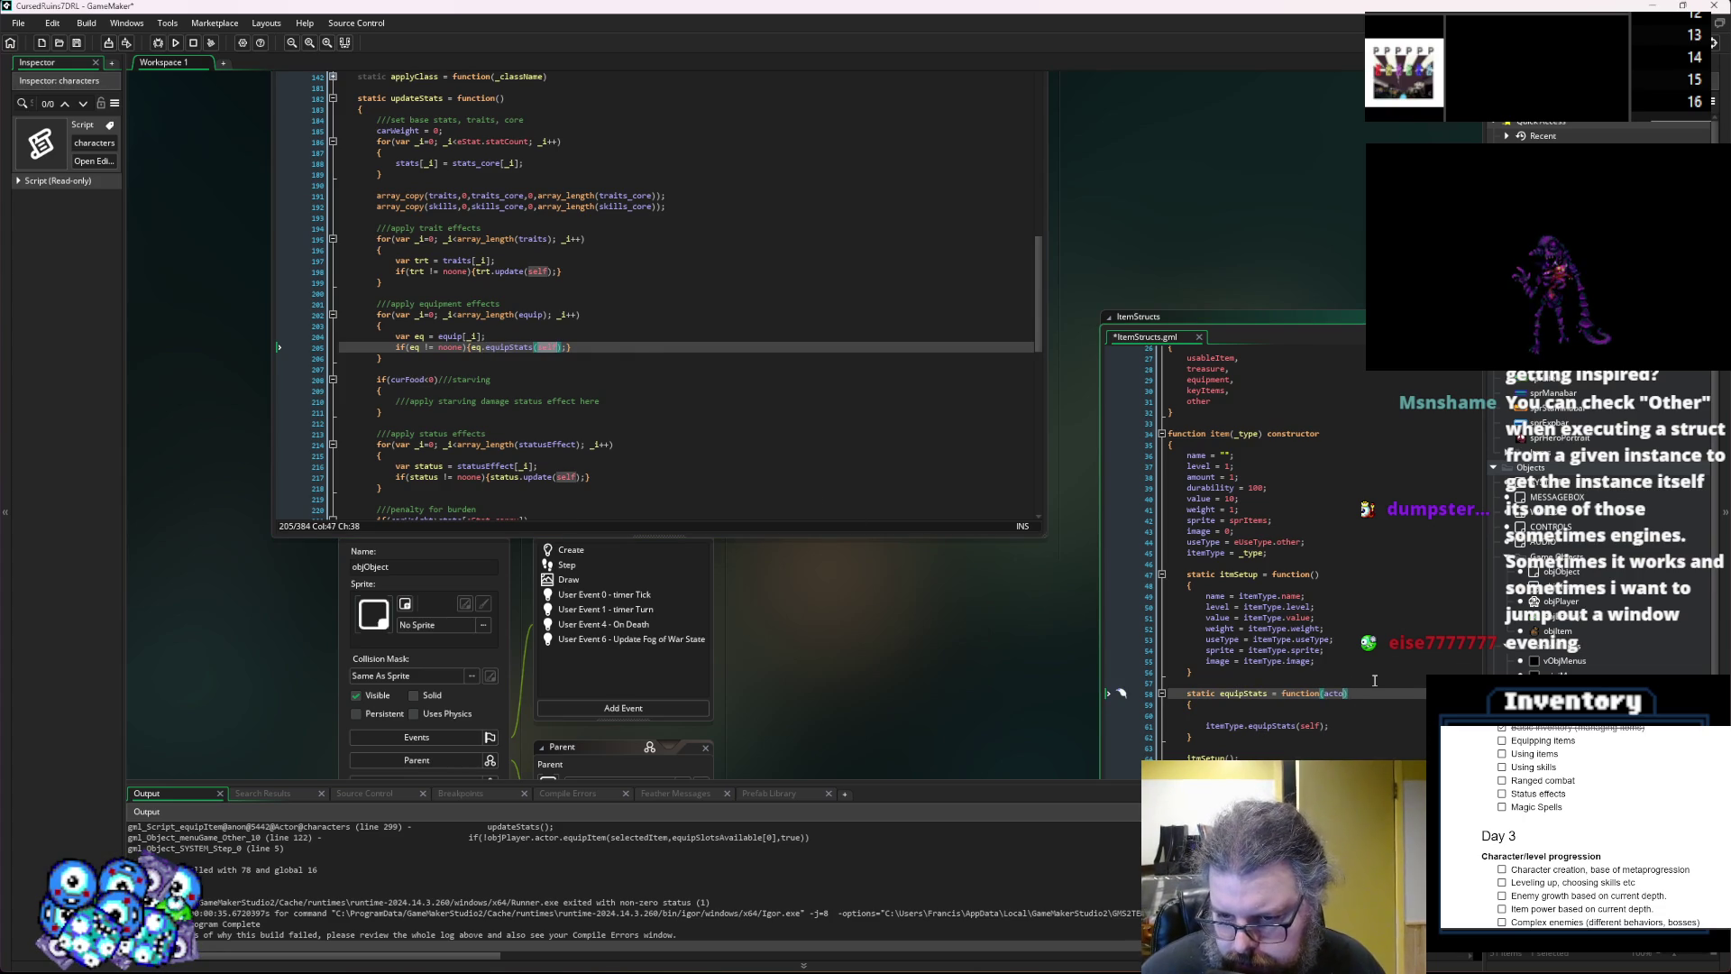
type("or")
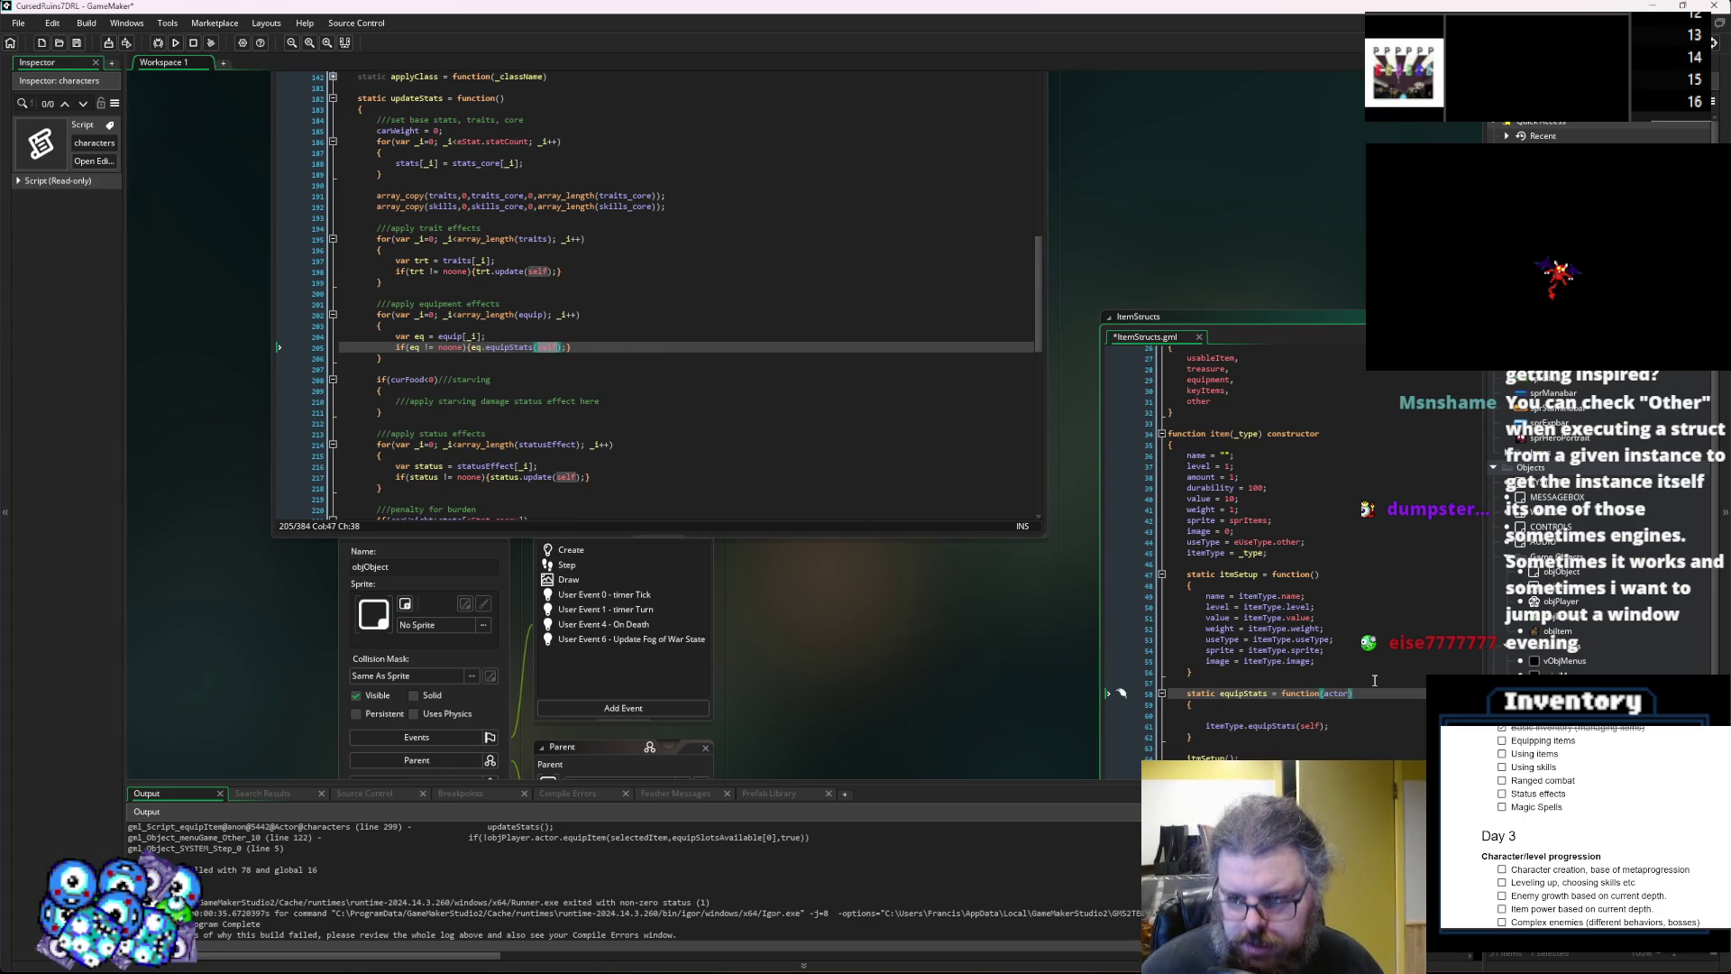
key("Down")
key("Down")
key("Down")
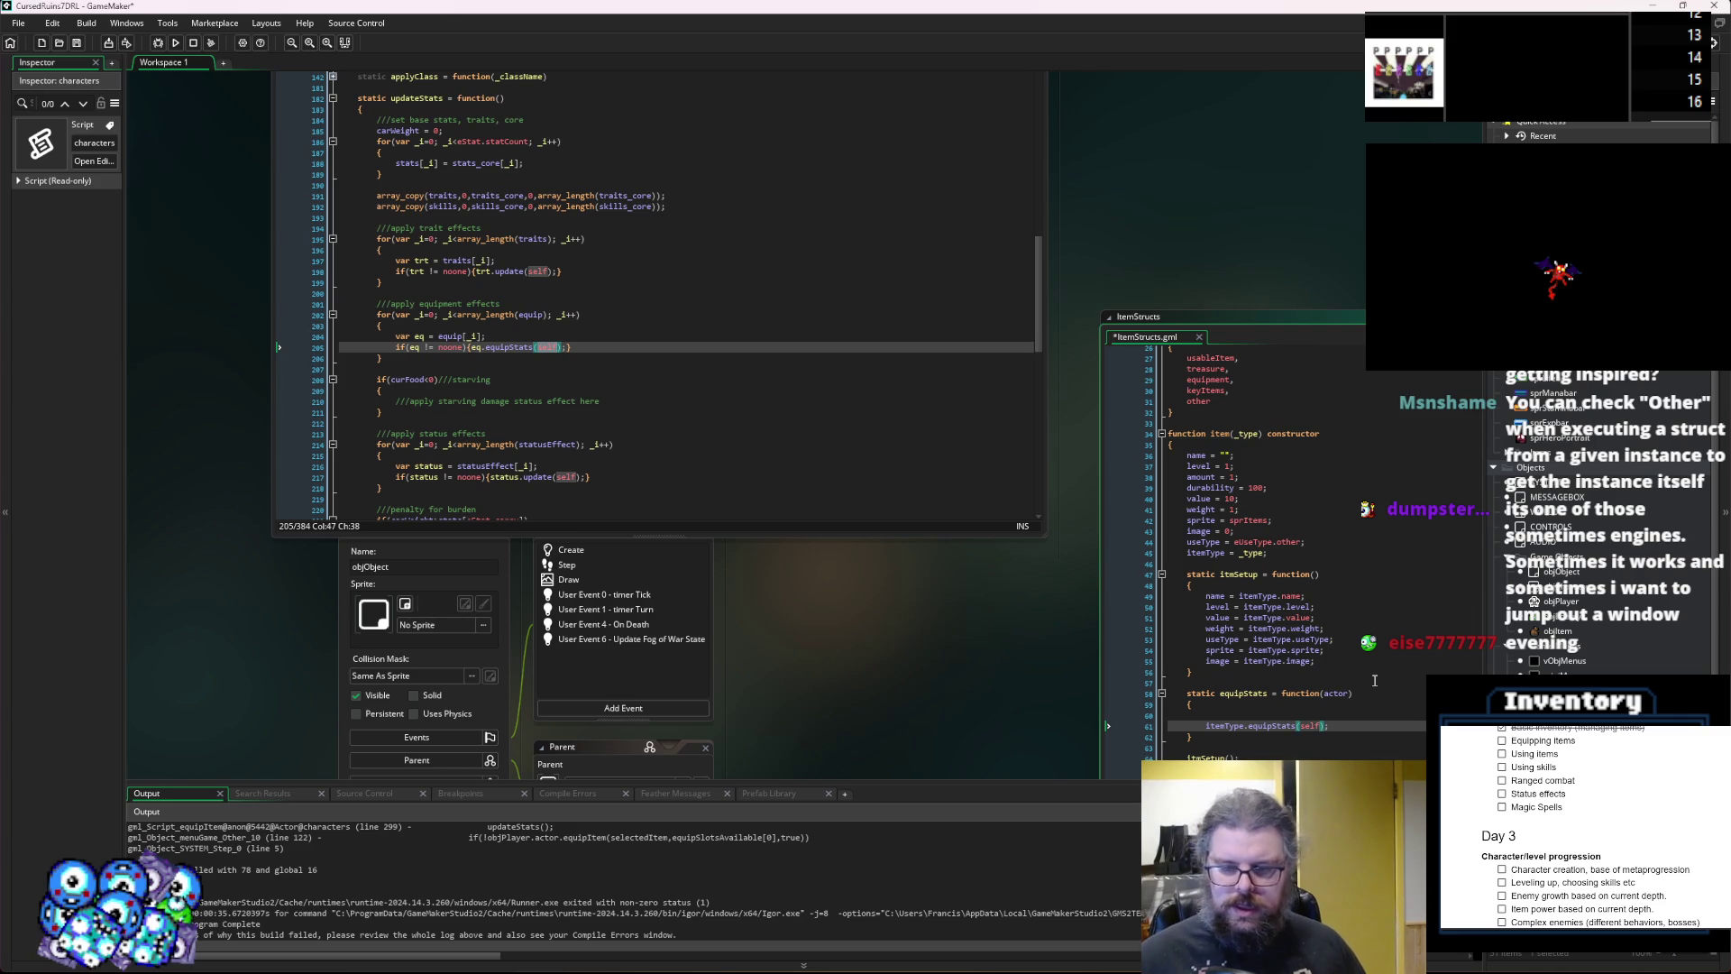
type(",")
type("actor")
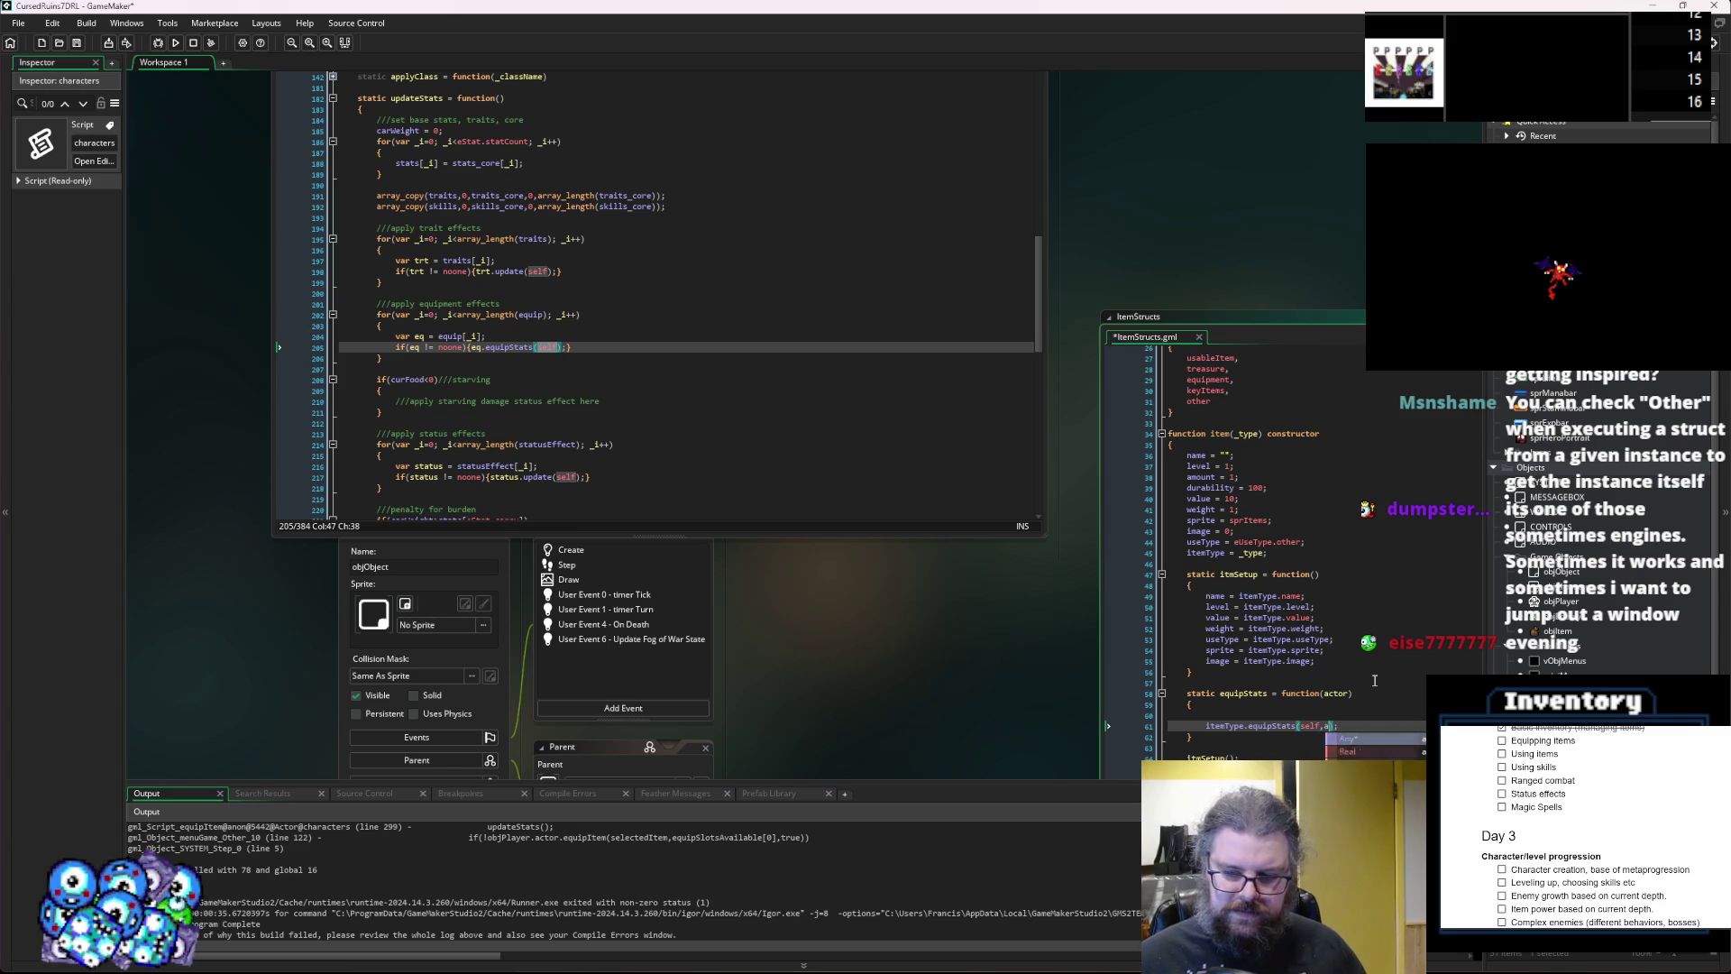
left_click(1374, 681)
mouse_move(1374, 680)
left_mouse_down()
mouse_move(675, 447)
mouse_move(665, 463)
left_mouse_up()
left_click(665, 463)
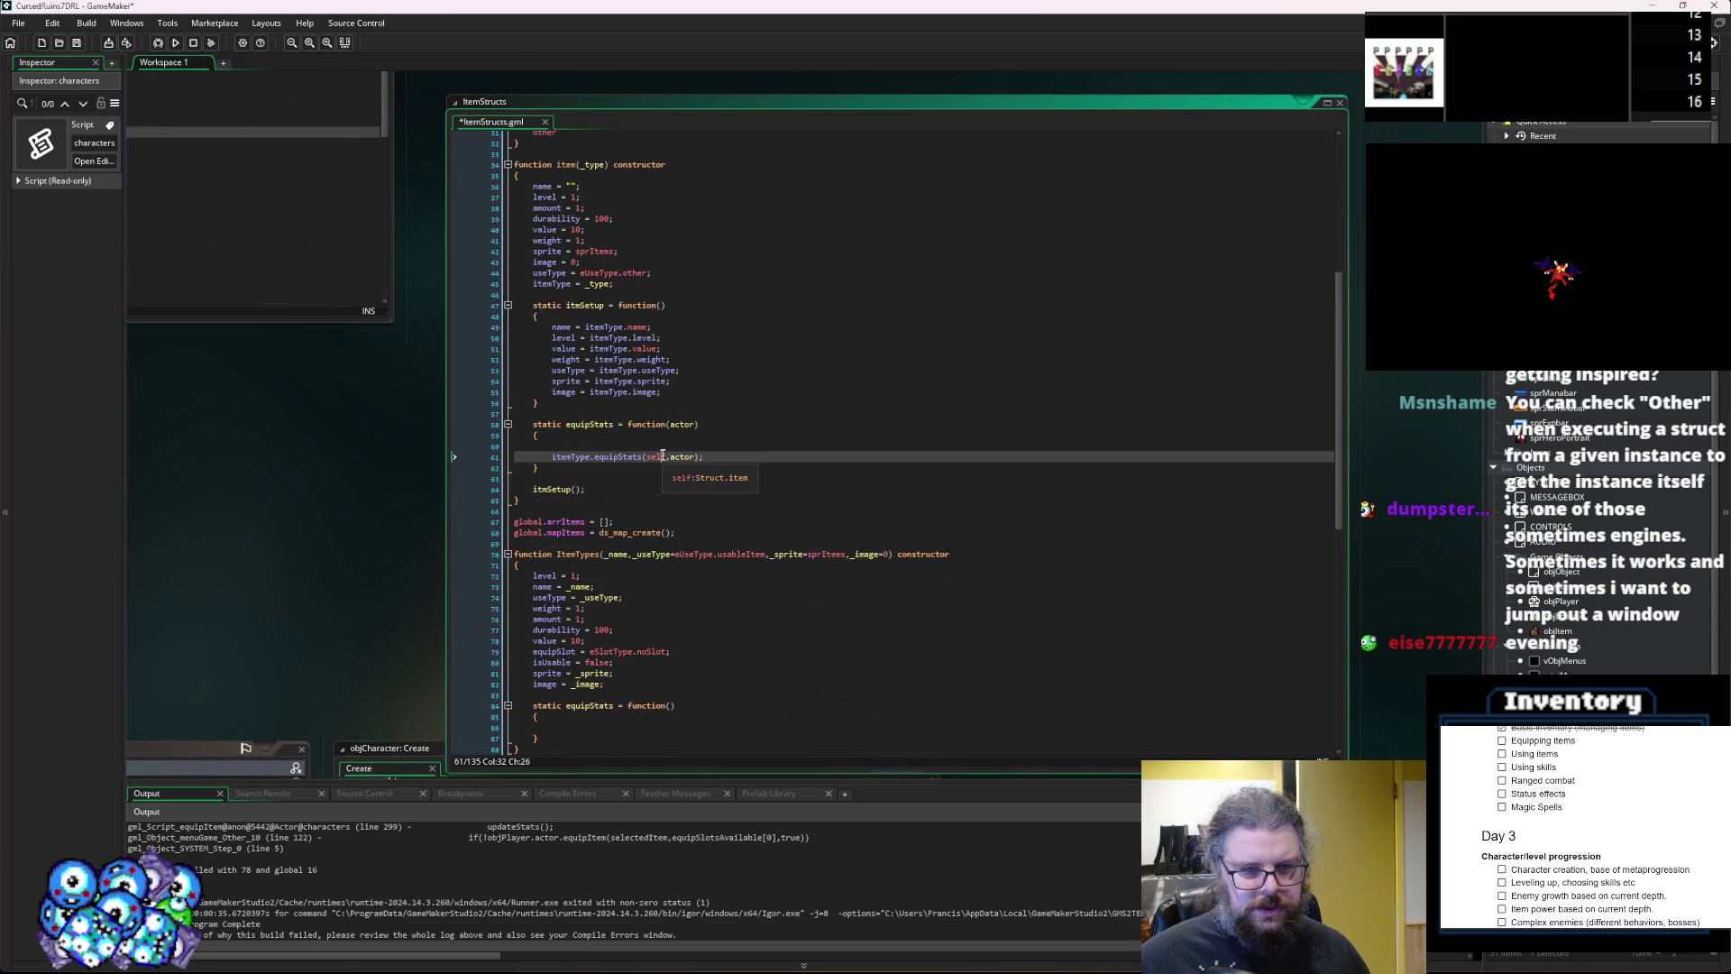
left_click(661, 446)
key("BackSpace")
scroll(667, 487, "down", 5)
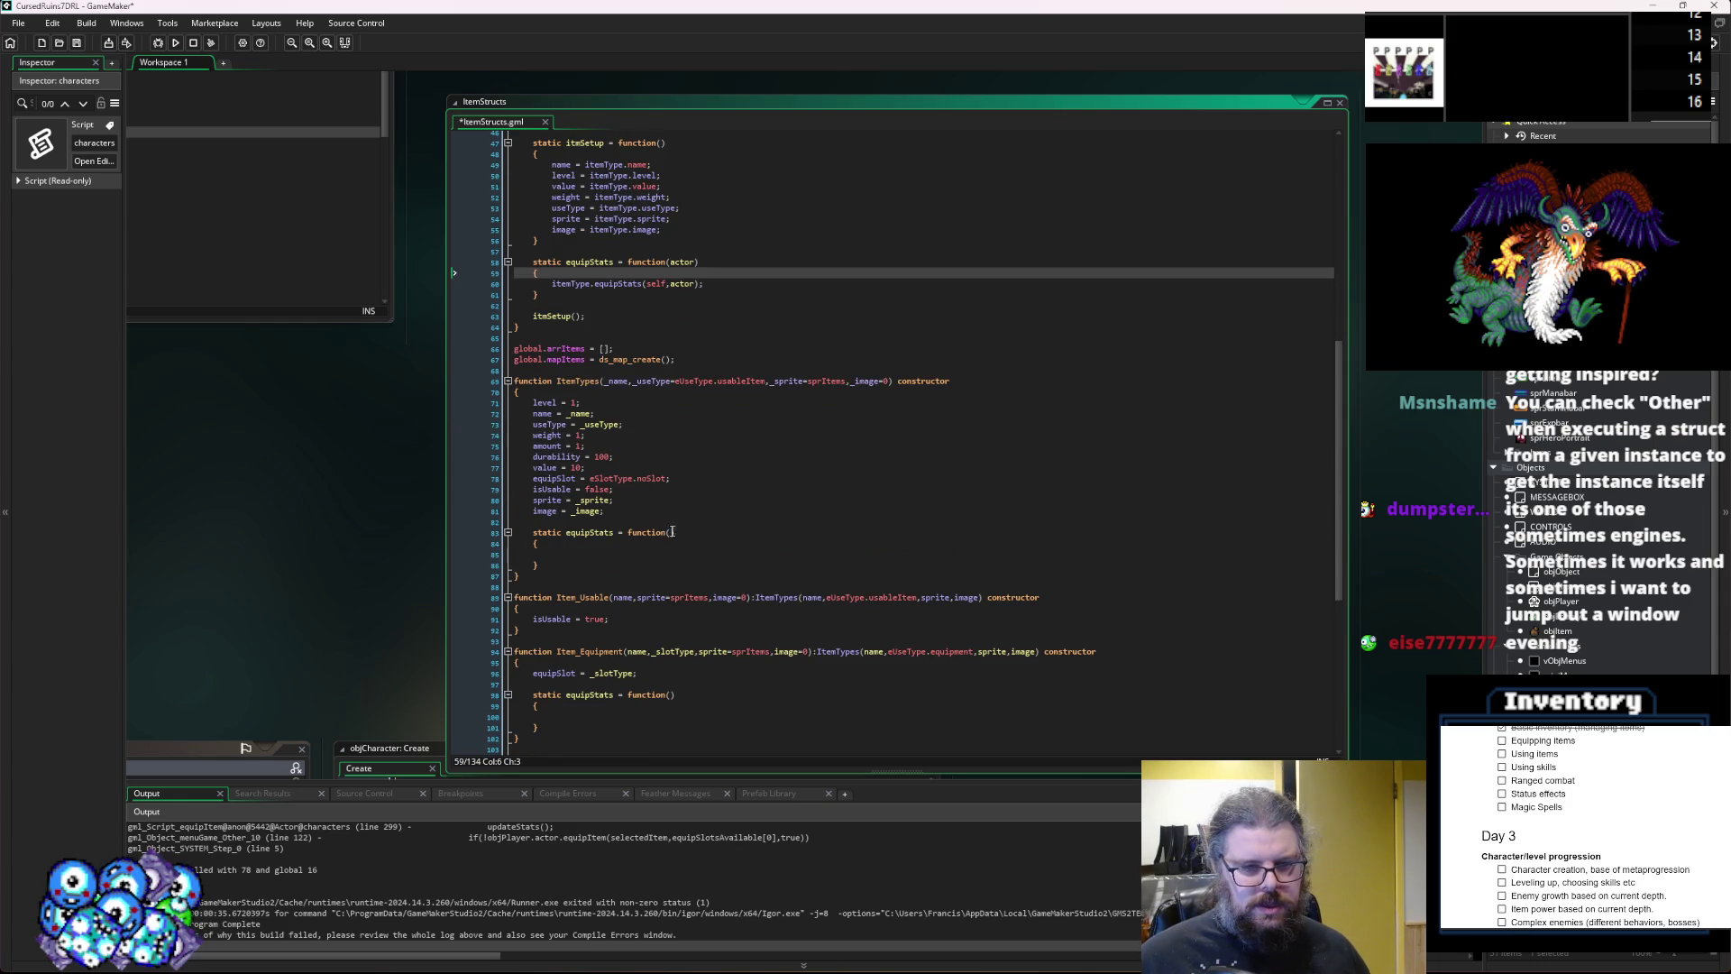
Change the ItemTypes equipStats parameters to (itm, actor).
left_click(669, 532)
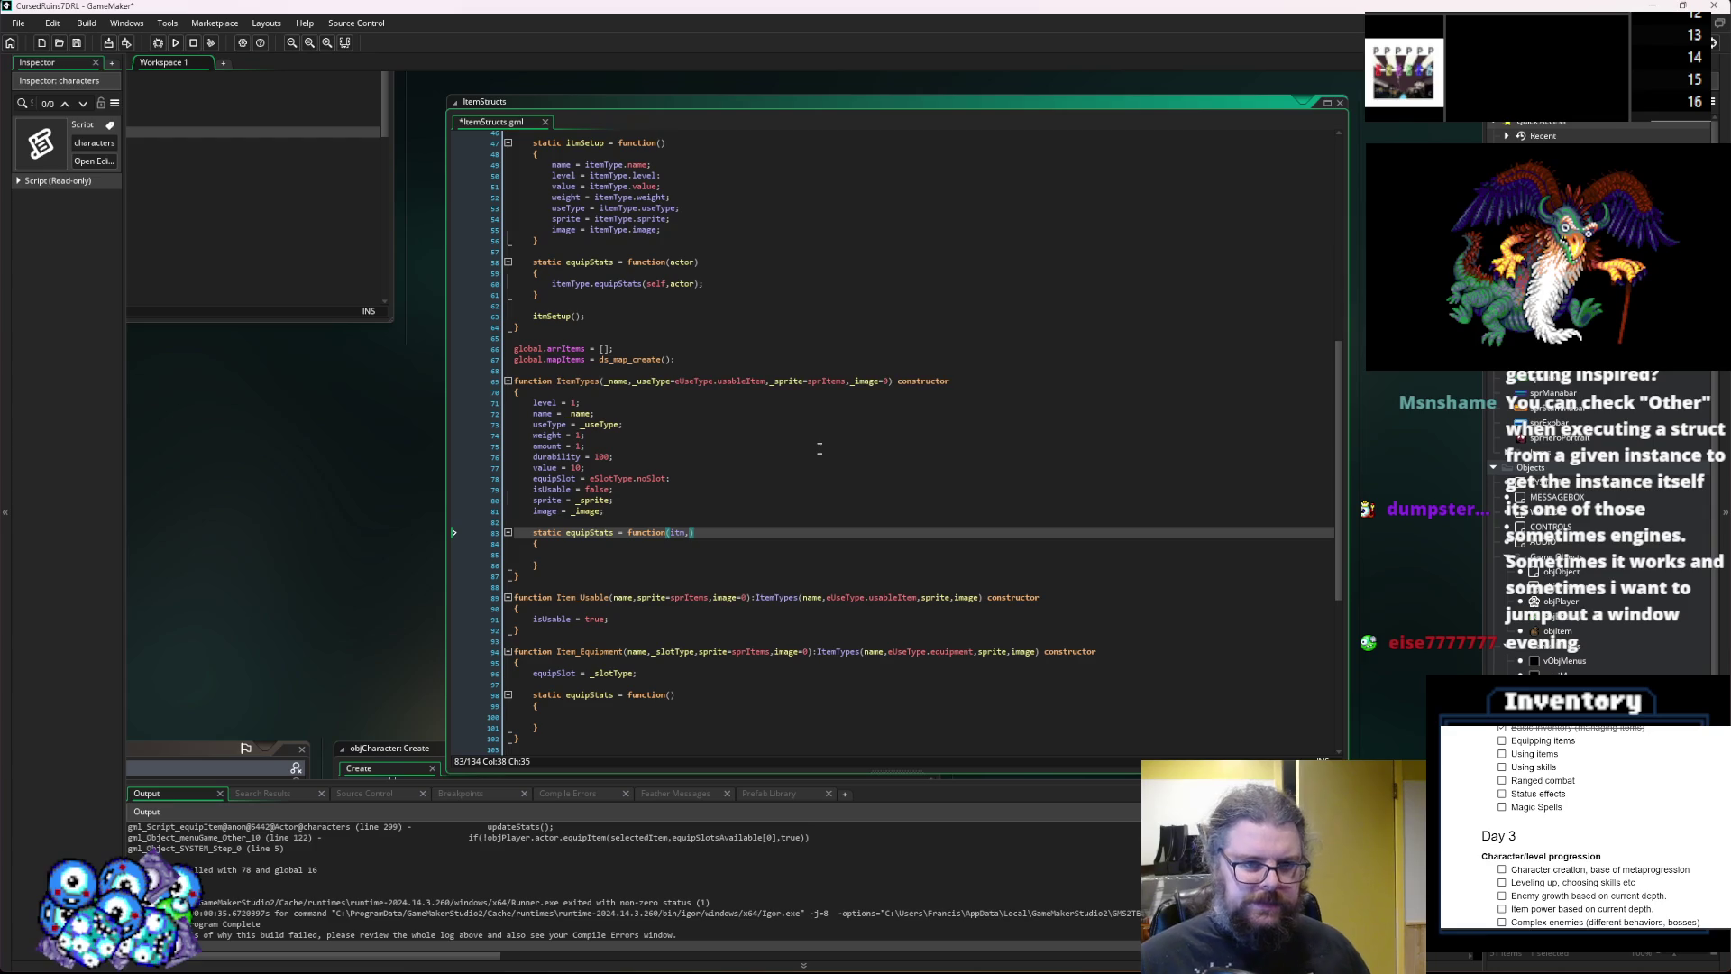
type("tor")
key("Down")
key("Down")
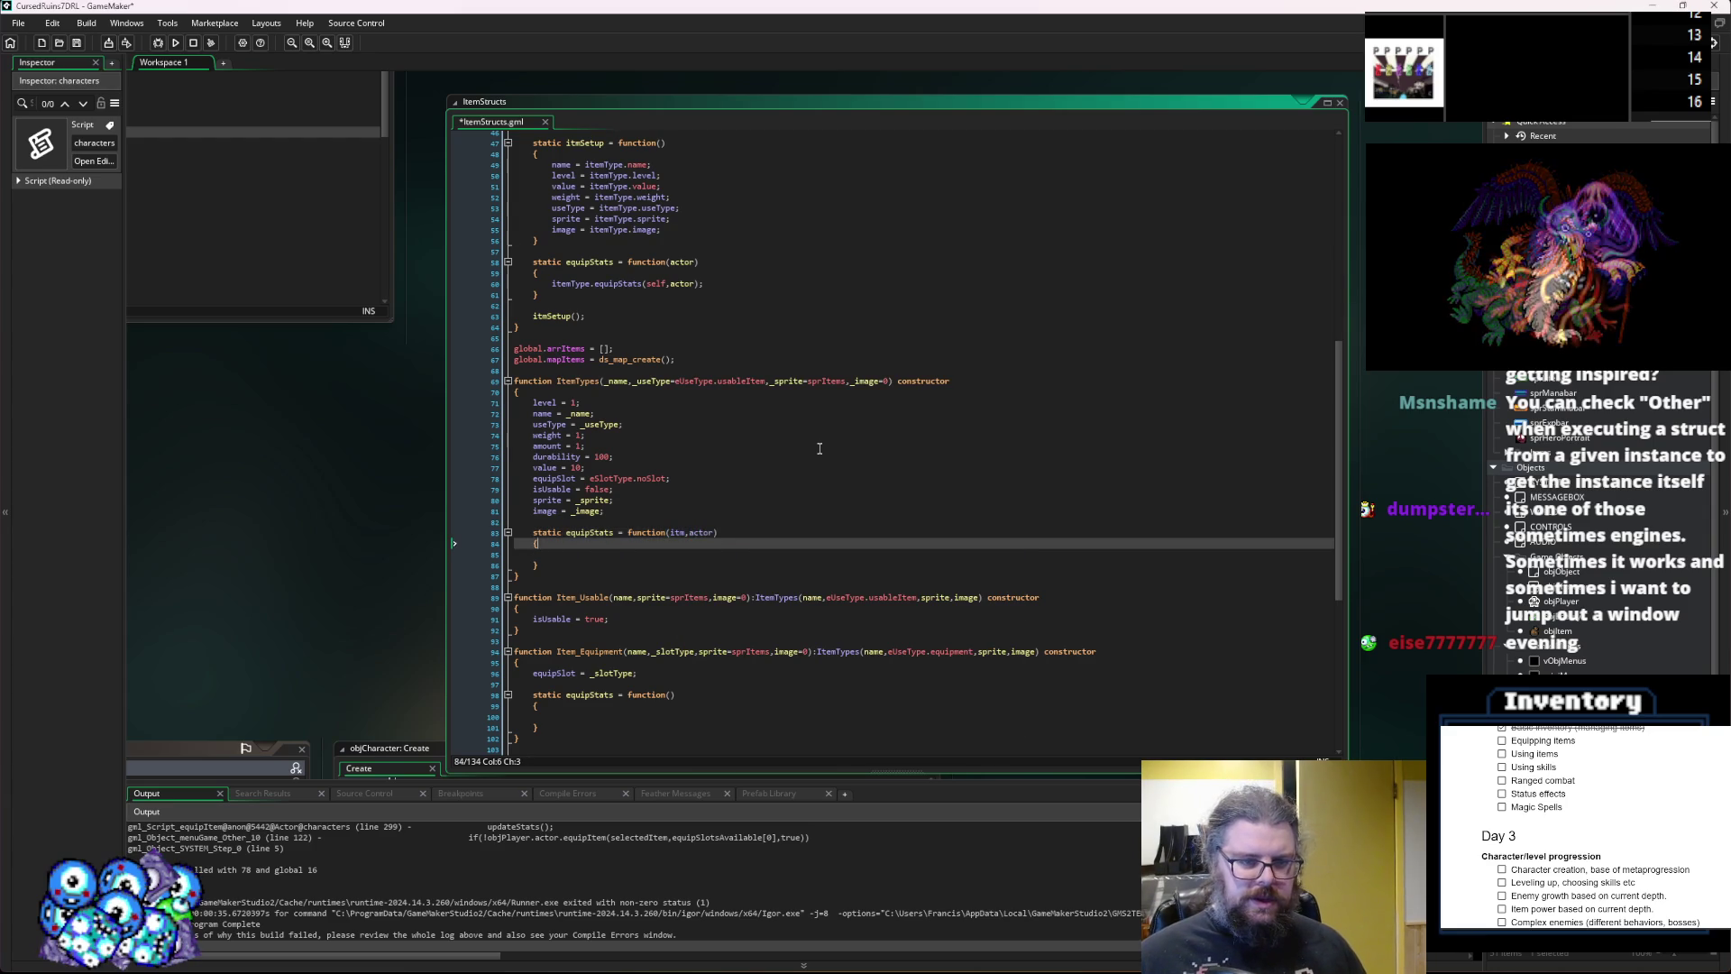
key("Up")
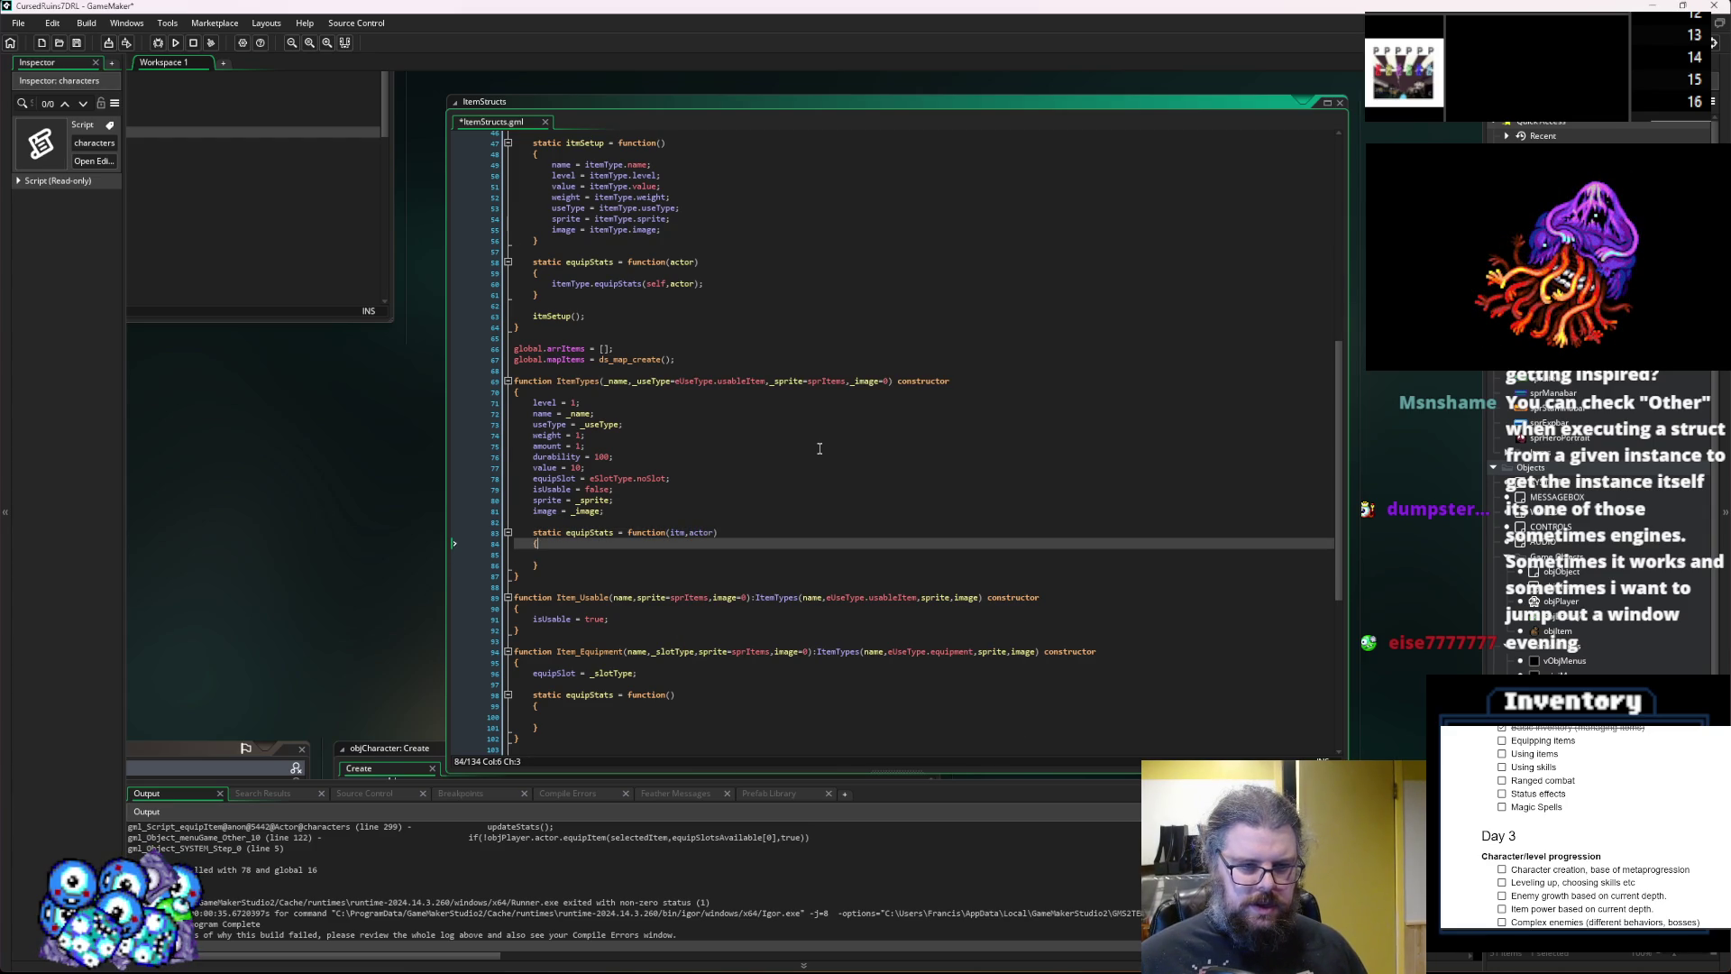
key("Up")
key("End")
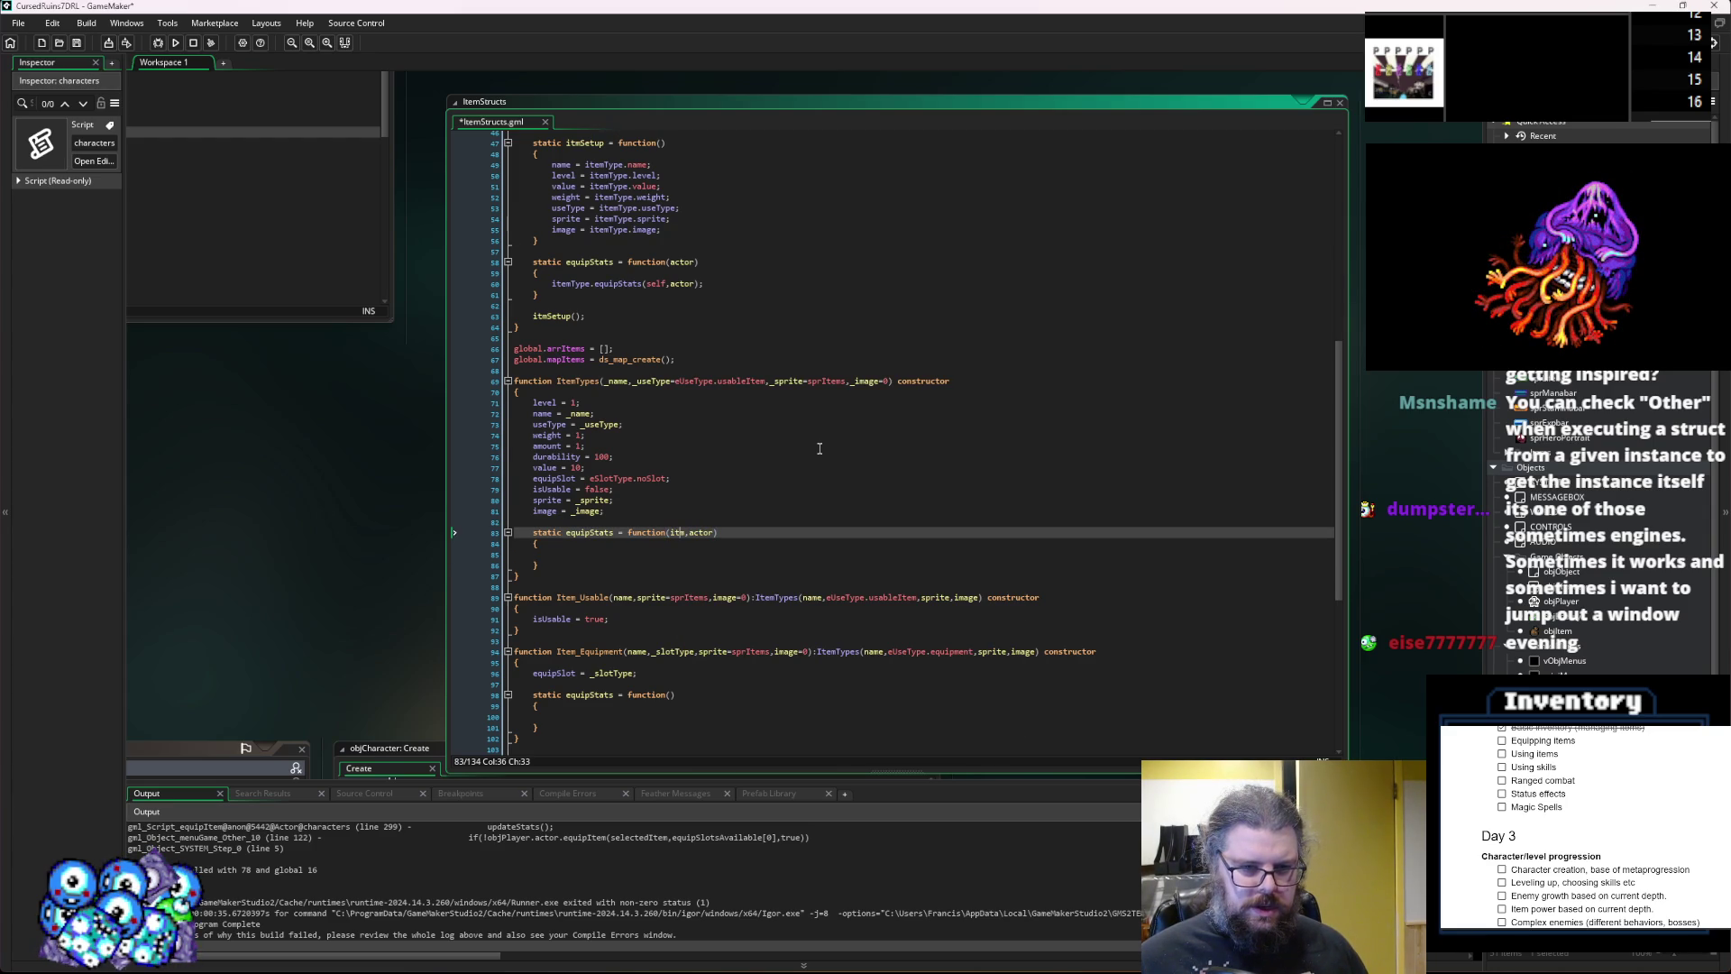
Write actor.carWeight += itm.weight in ItemTypes' equipStats, copying carWeight from characters.gml.
key("Down")
key("Down")
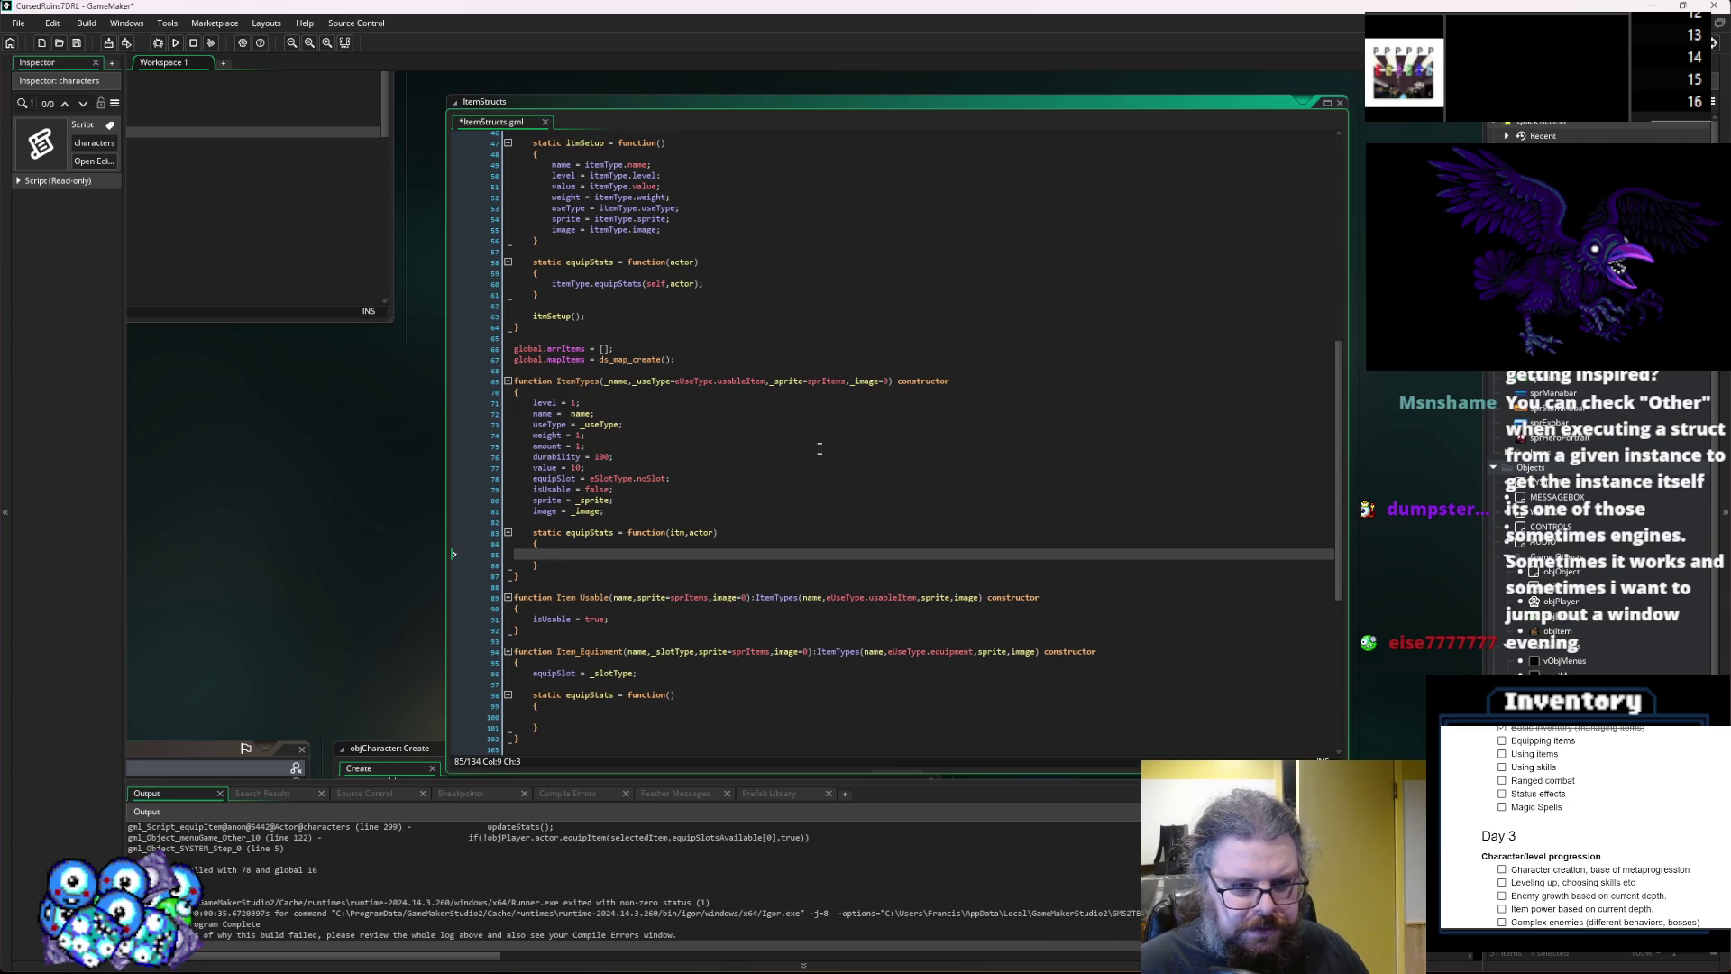
type("actor.carry")
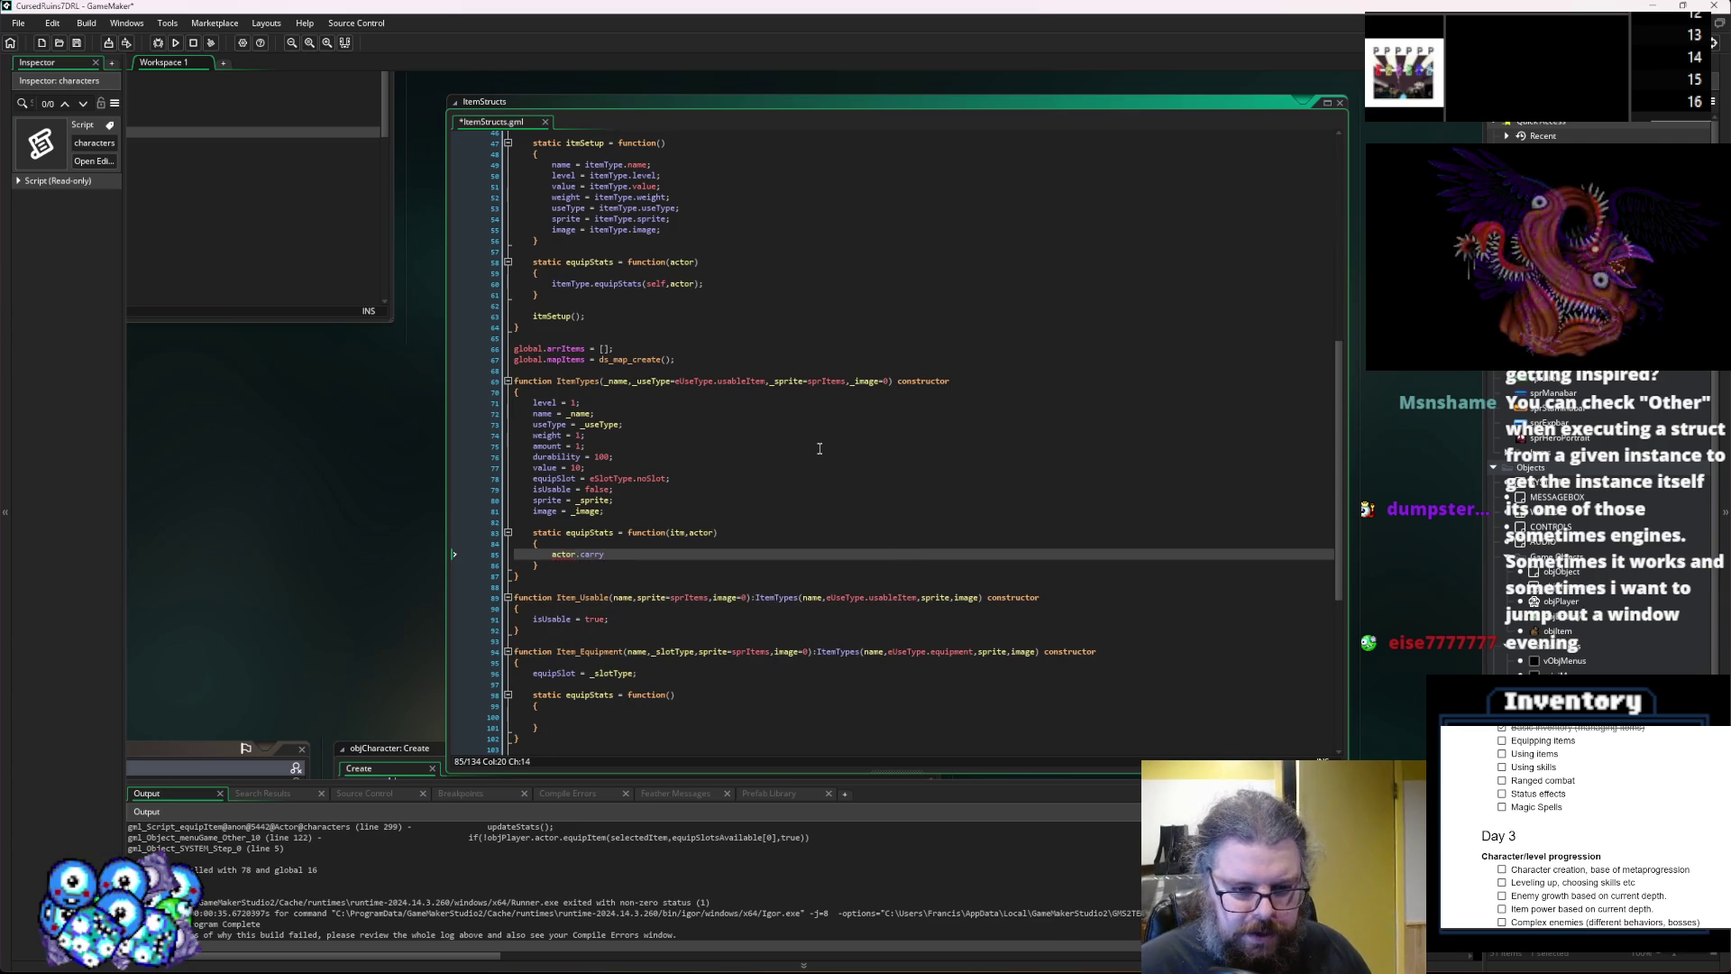
key("ctrl+z")
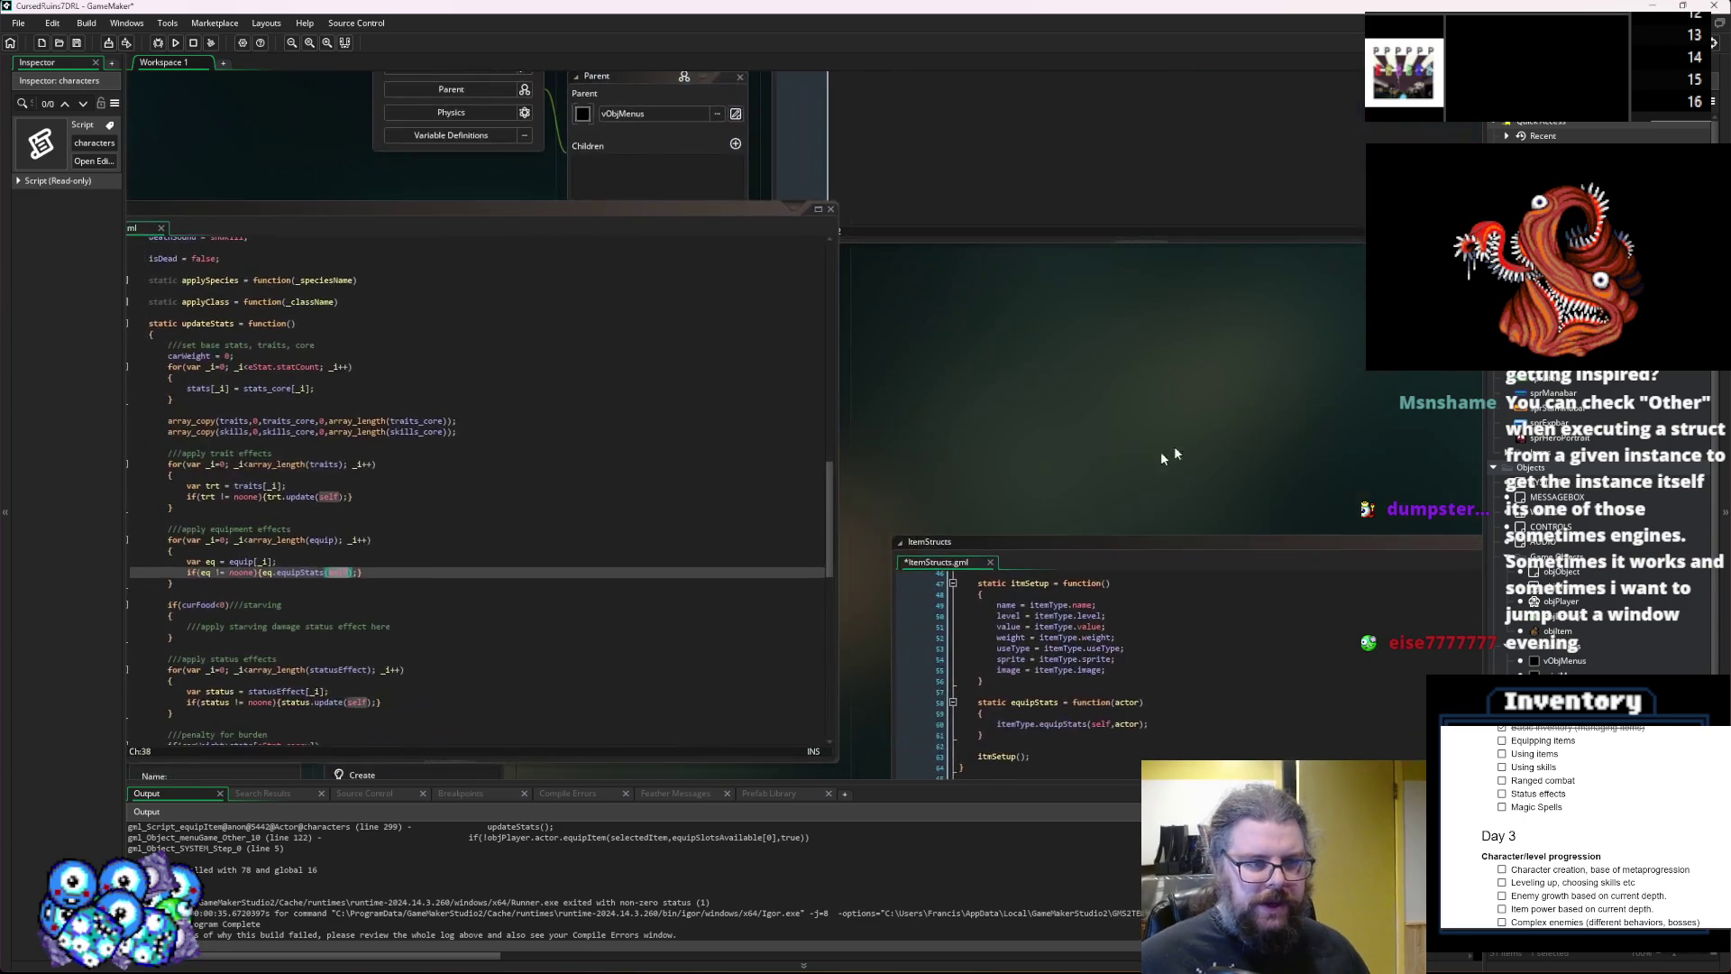
left_click(861, 443)
scroll(866, 496, "up", 15)
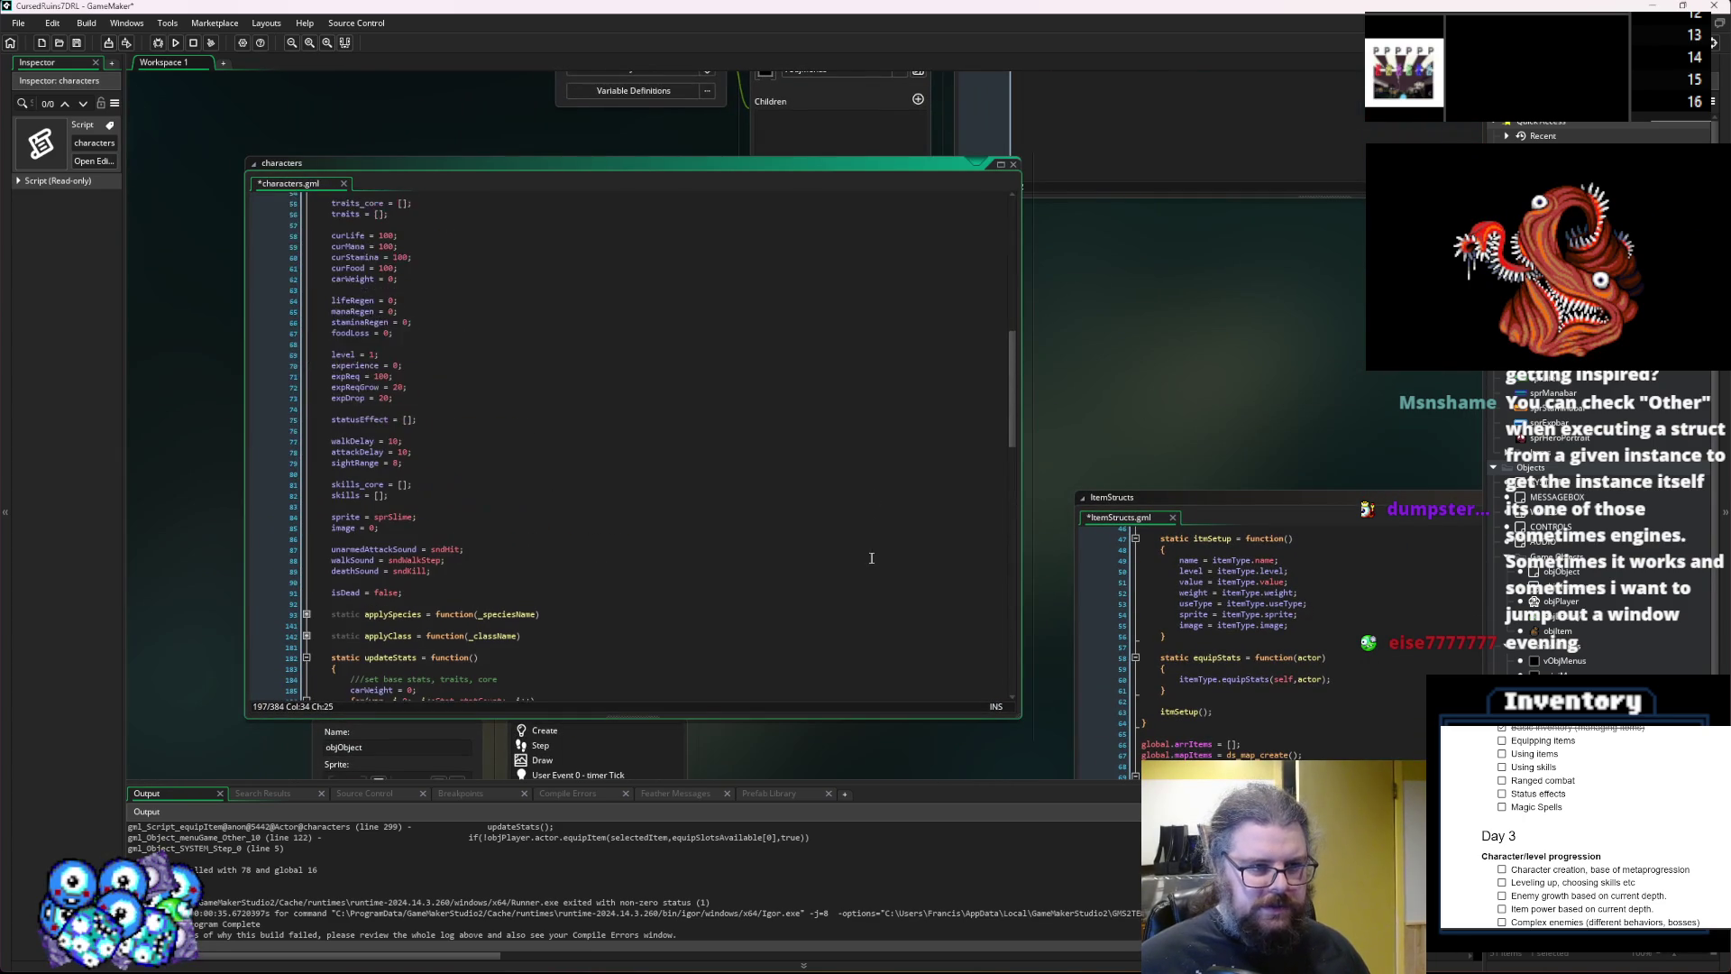
double_click(368, 415)
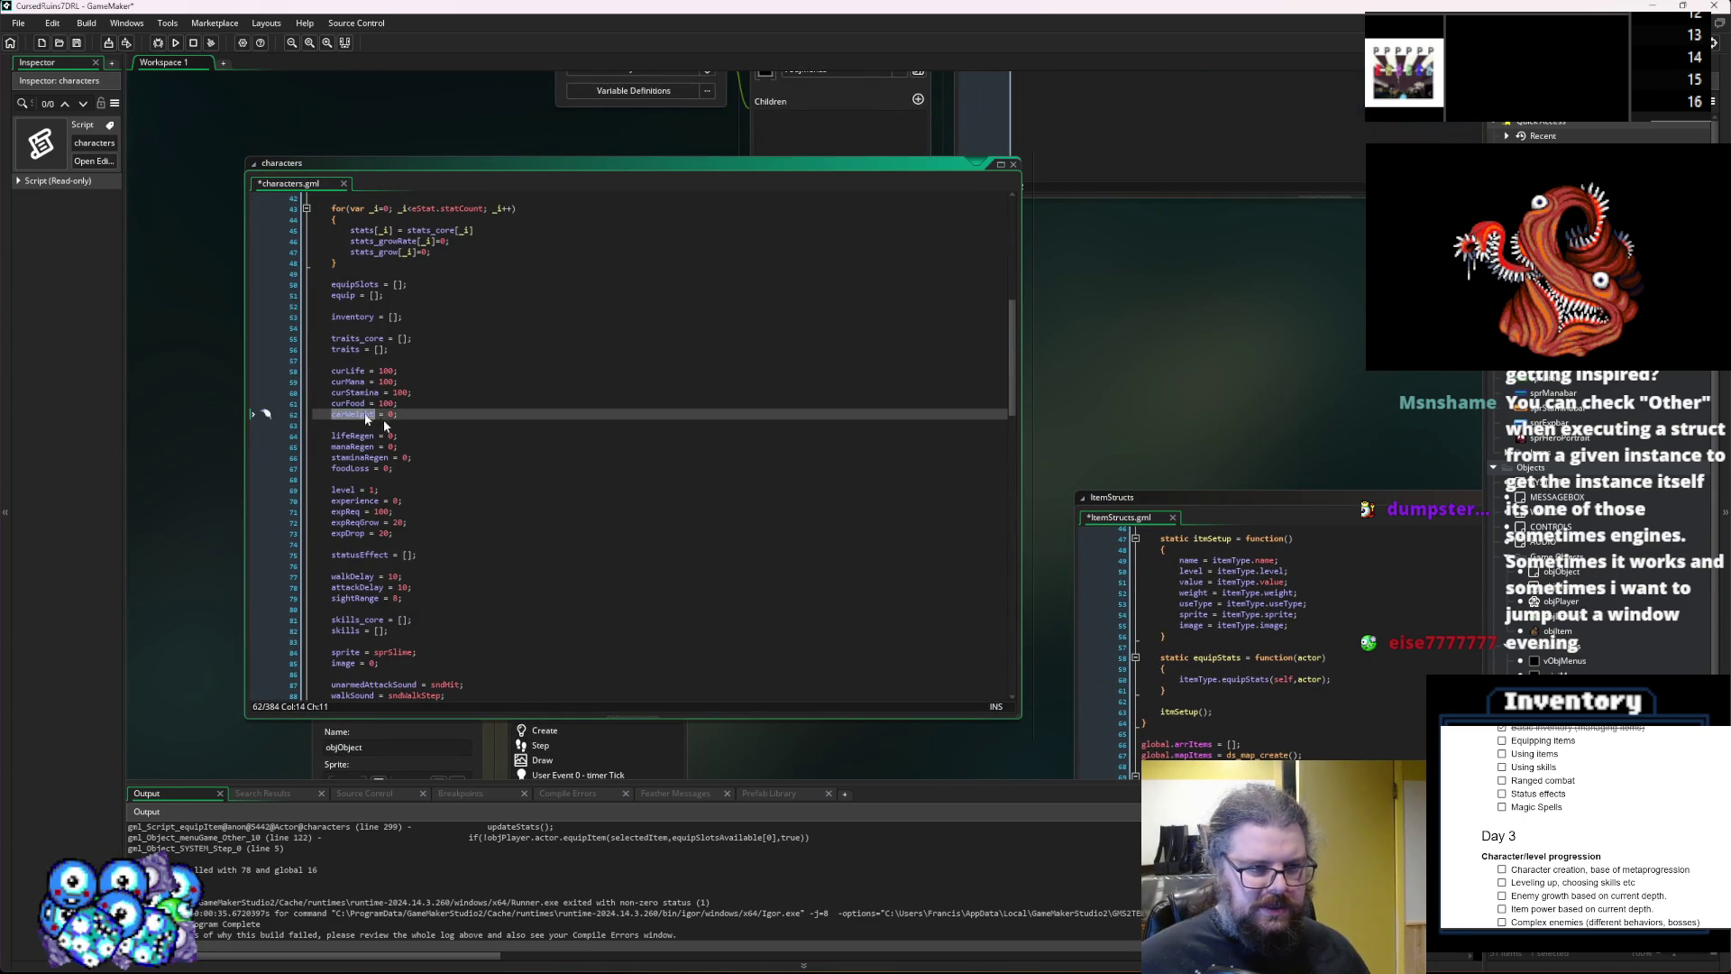
key("ctrl+Tab")
left_click(973, 674)
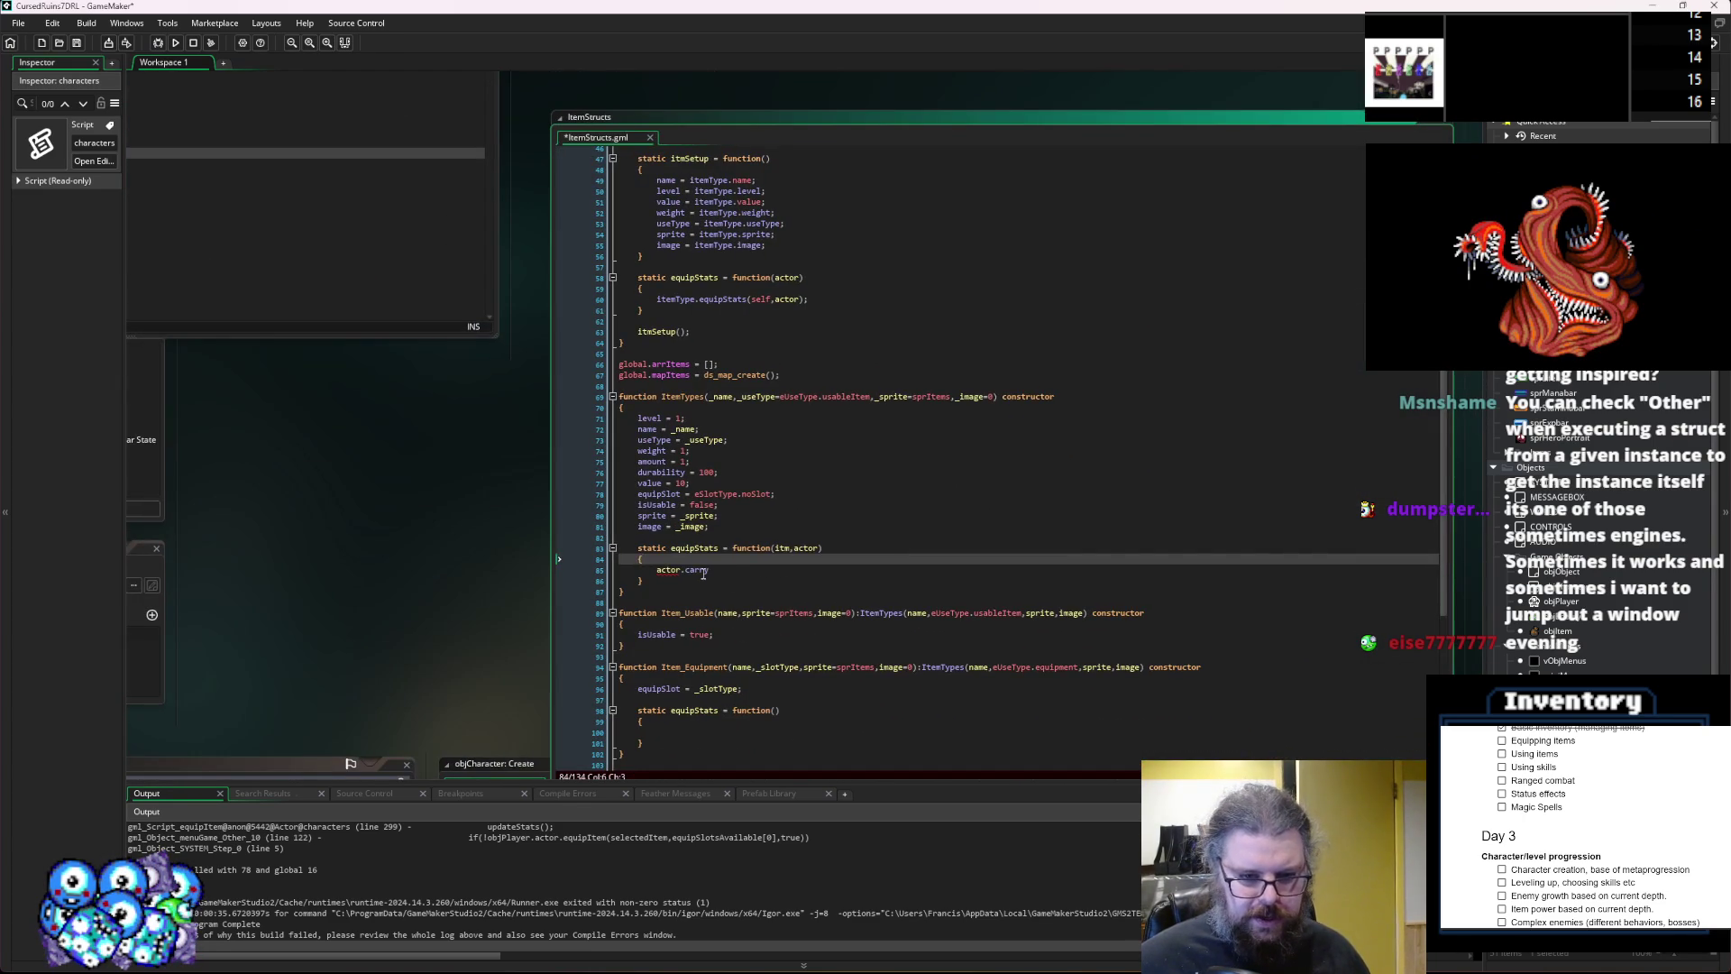
type("Weight += itm.")
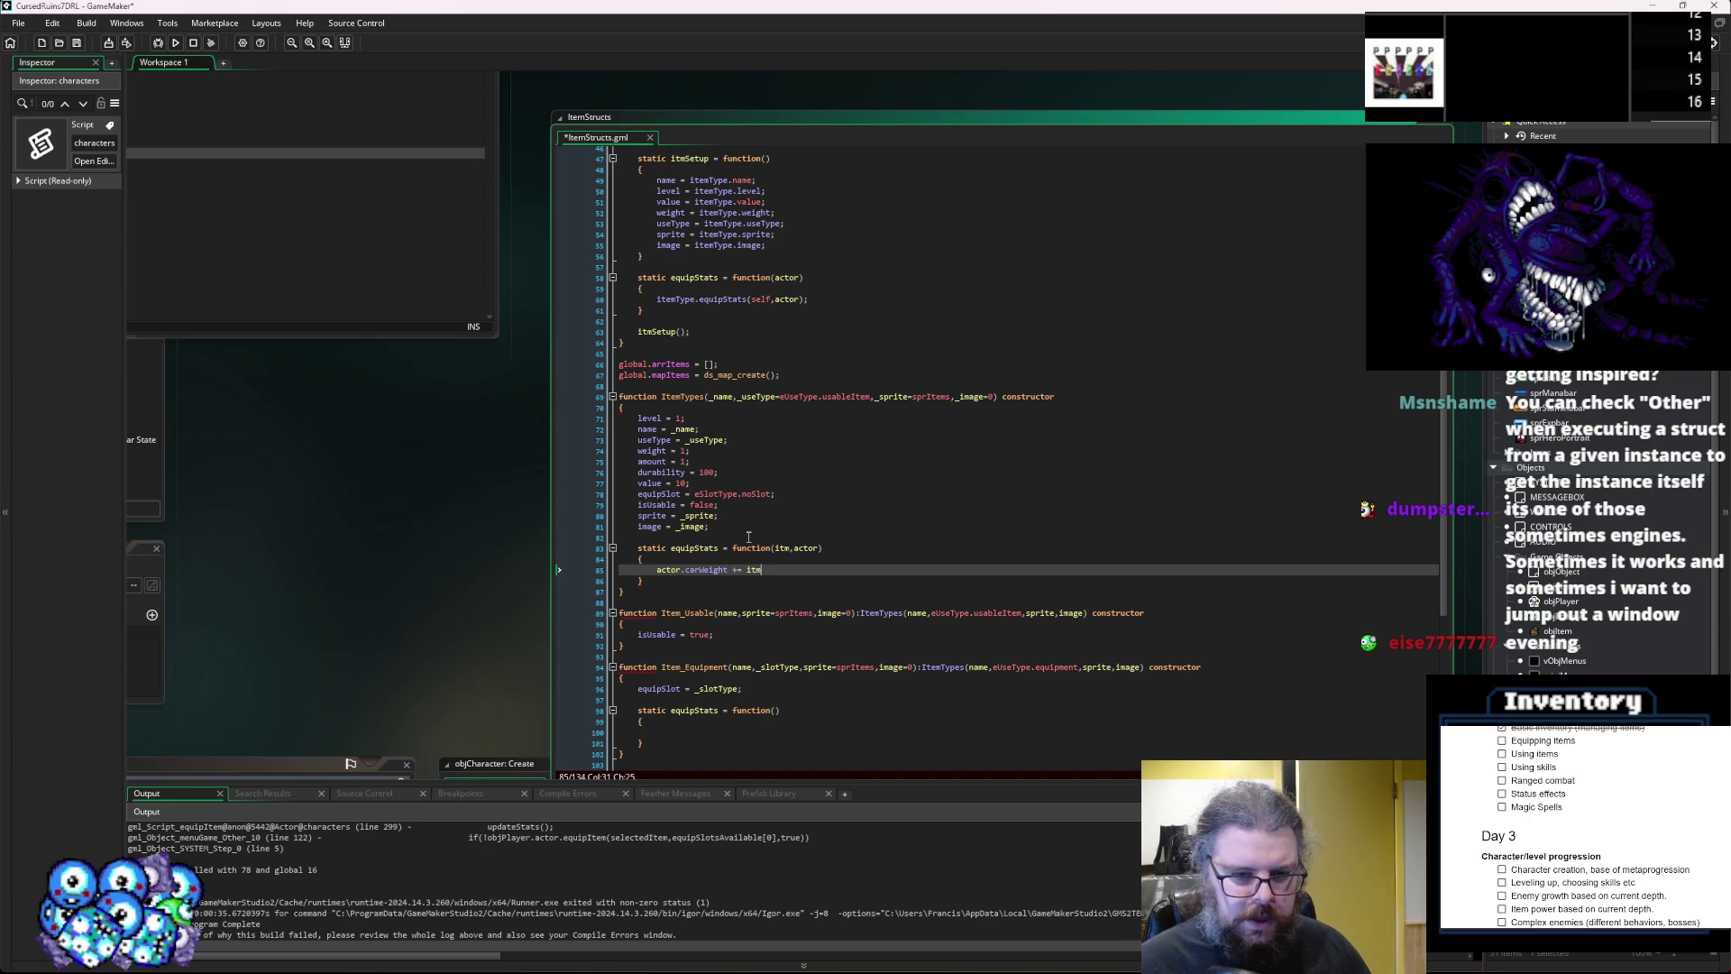
type("weight;")
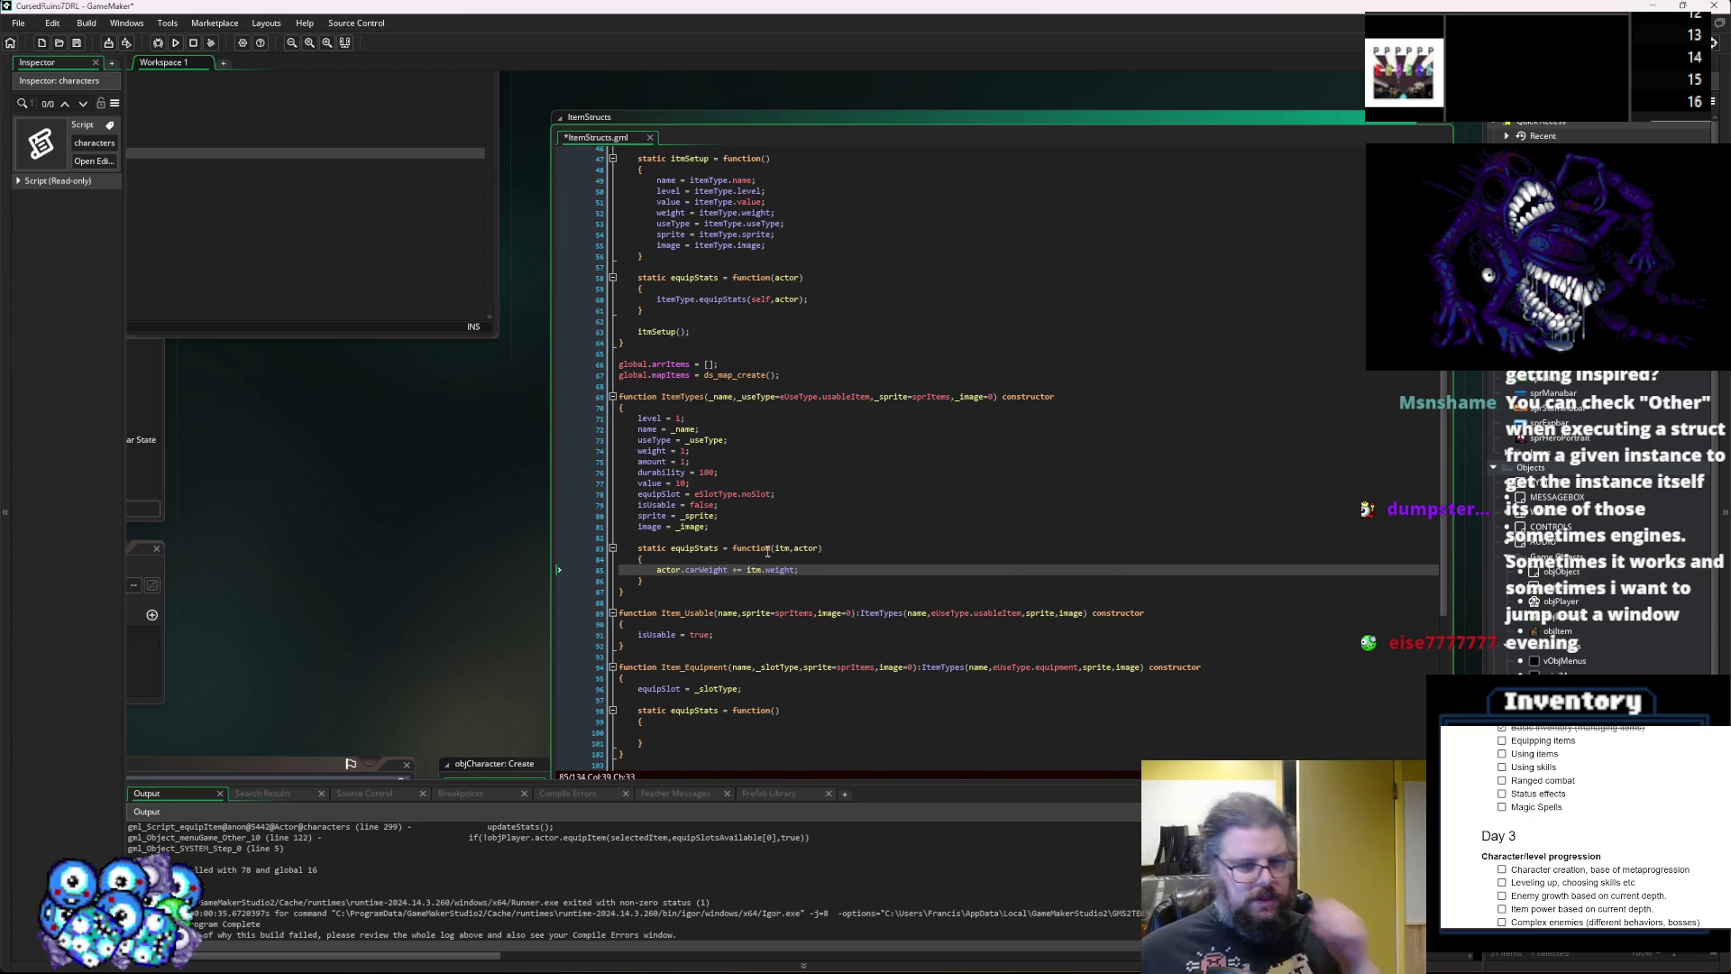
scroll(705, 390, "up", 4)
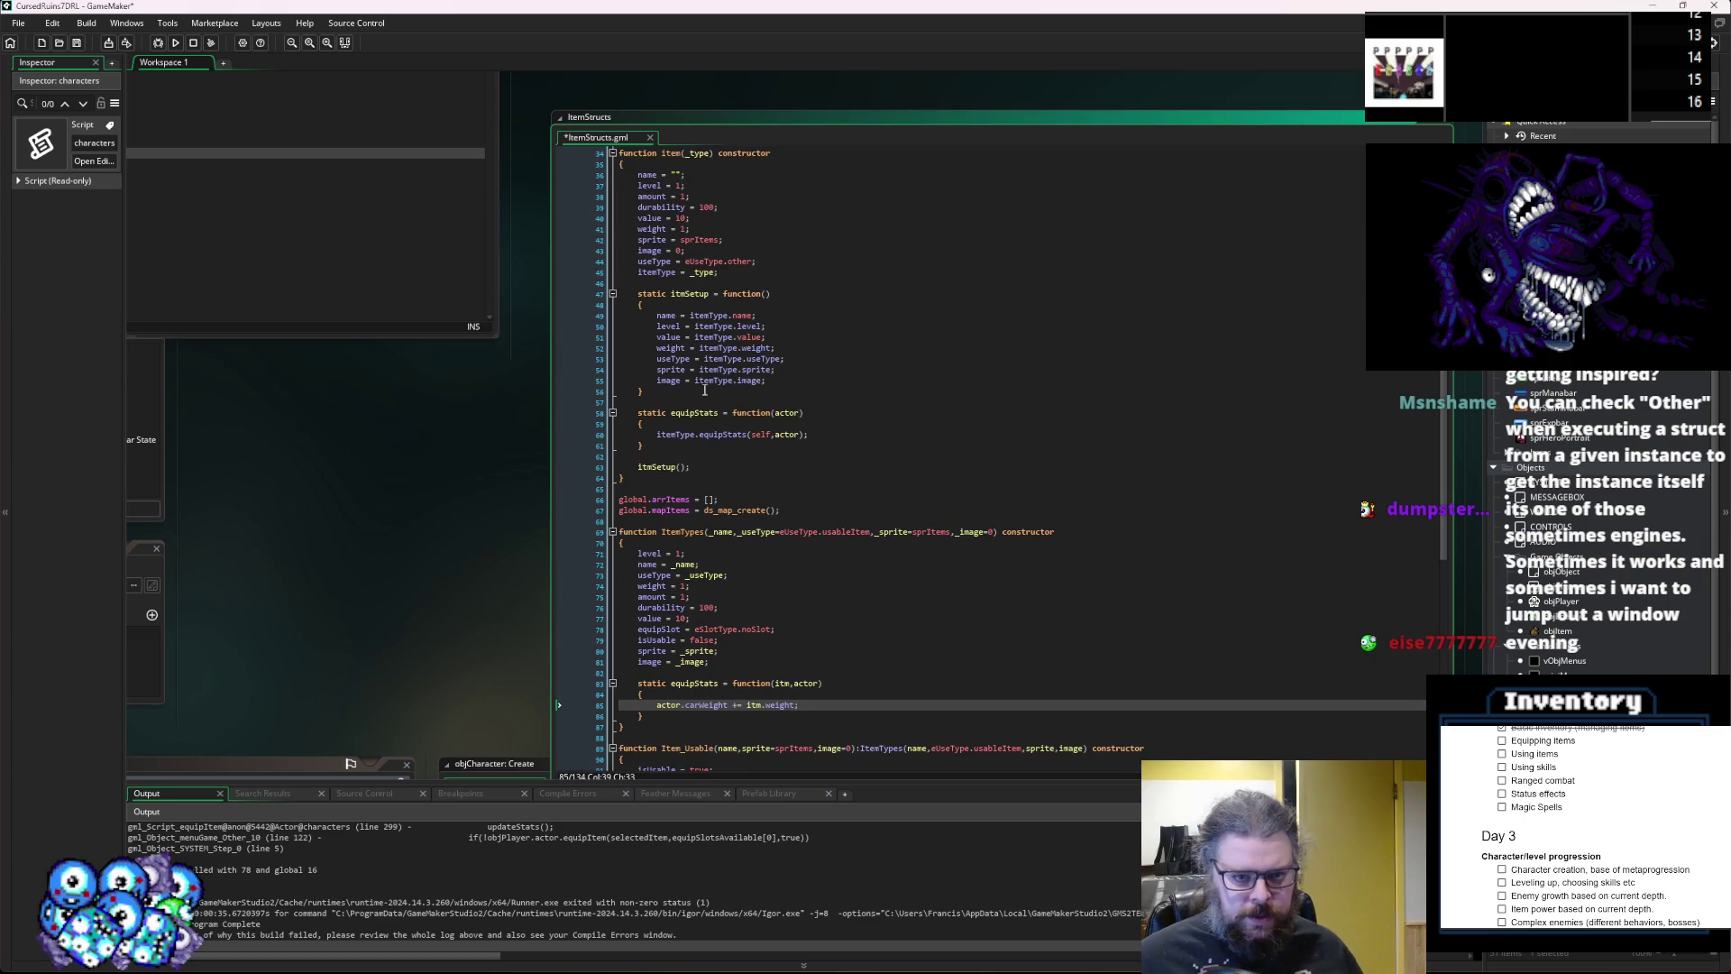
Duplicate the item's equipStats function, renaming the copy and its inner call to invStats.
left_click_drag(666, 444, 636, 415)
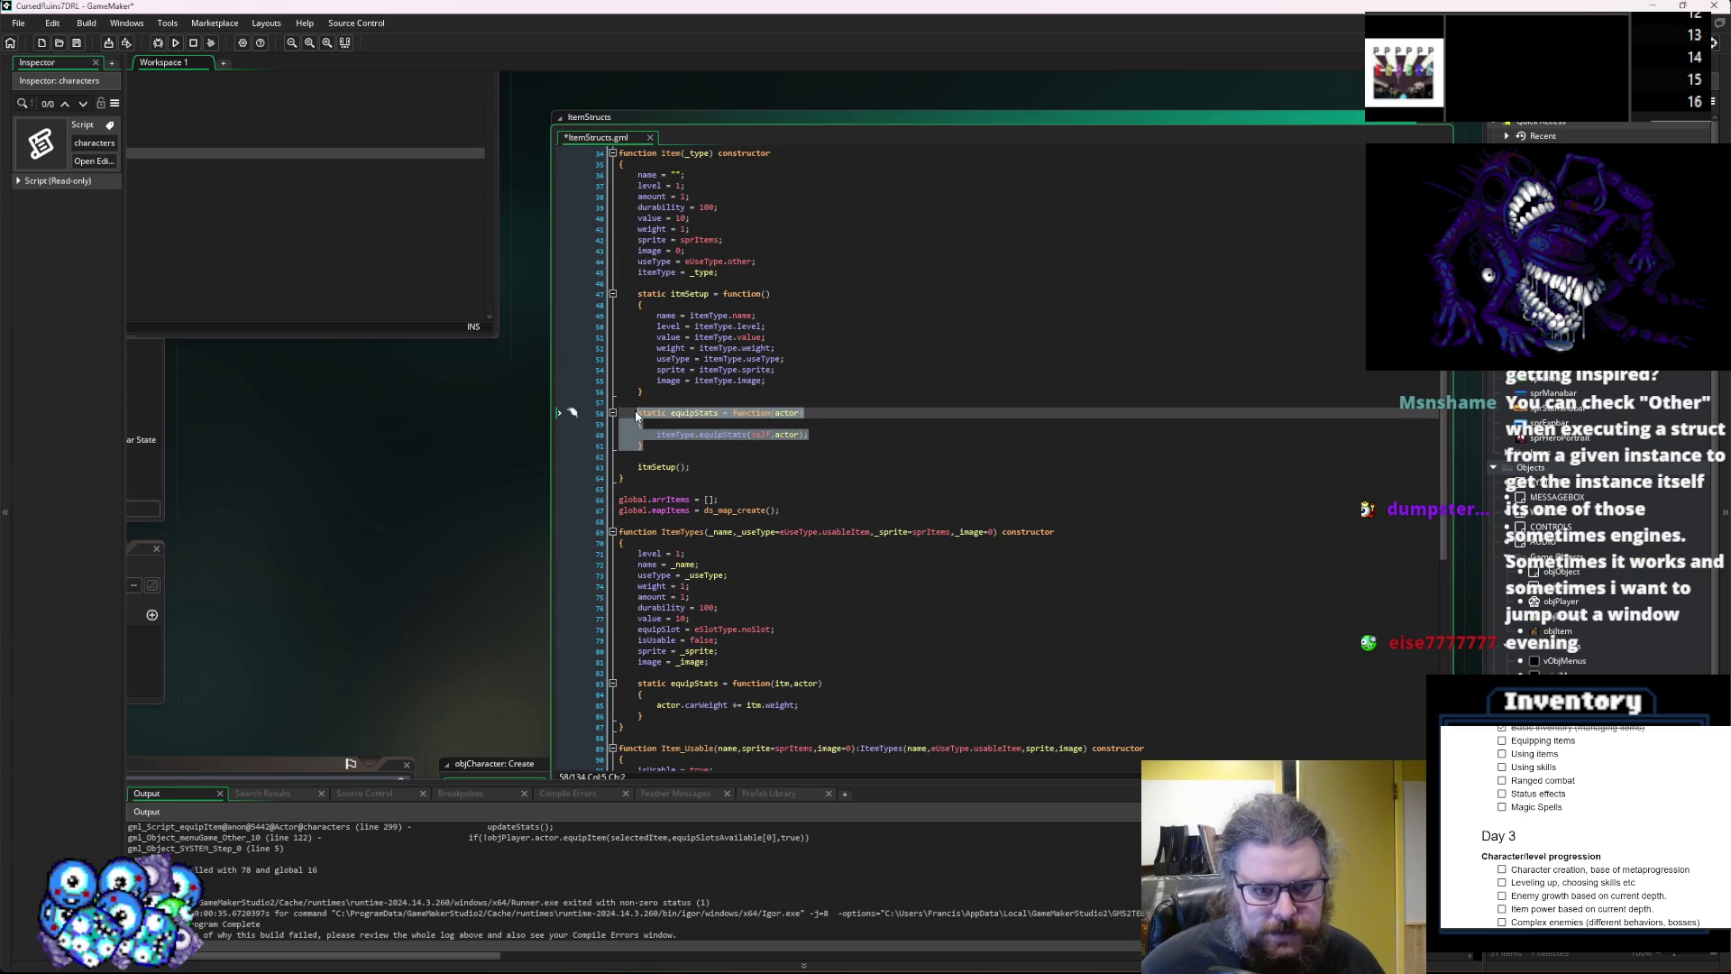
scroll(679, 456, "up", 3)
left_click(701, 553)
left_click(697, 503)
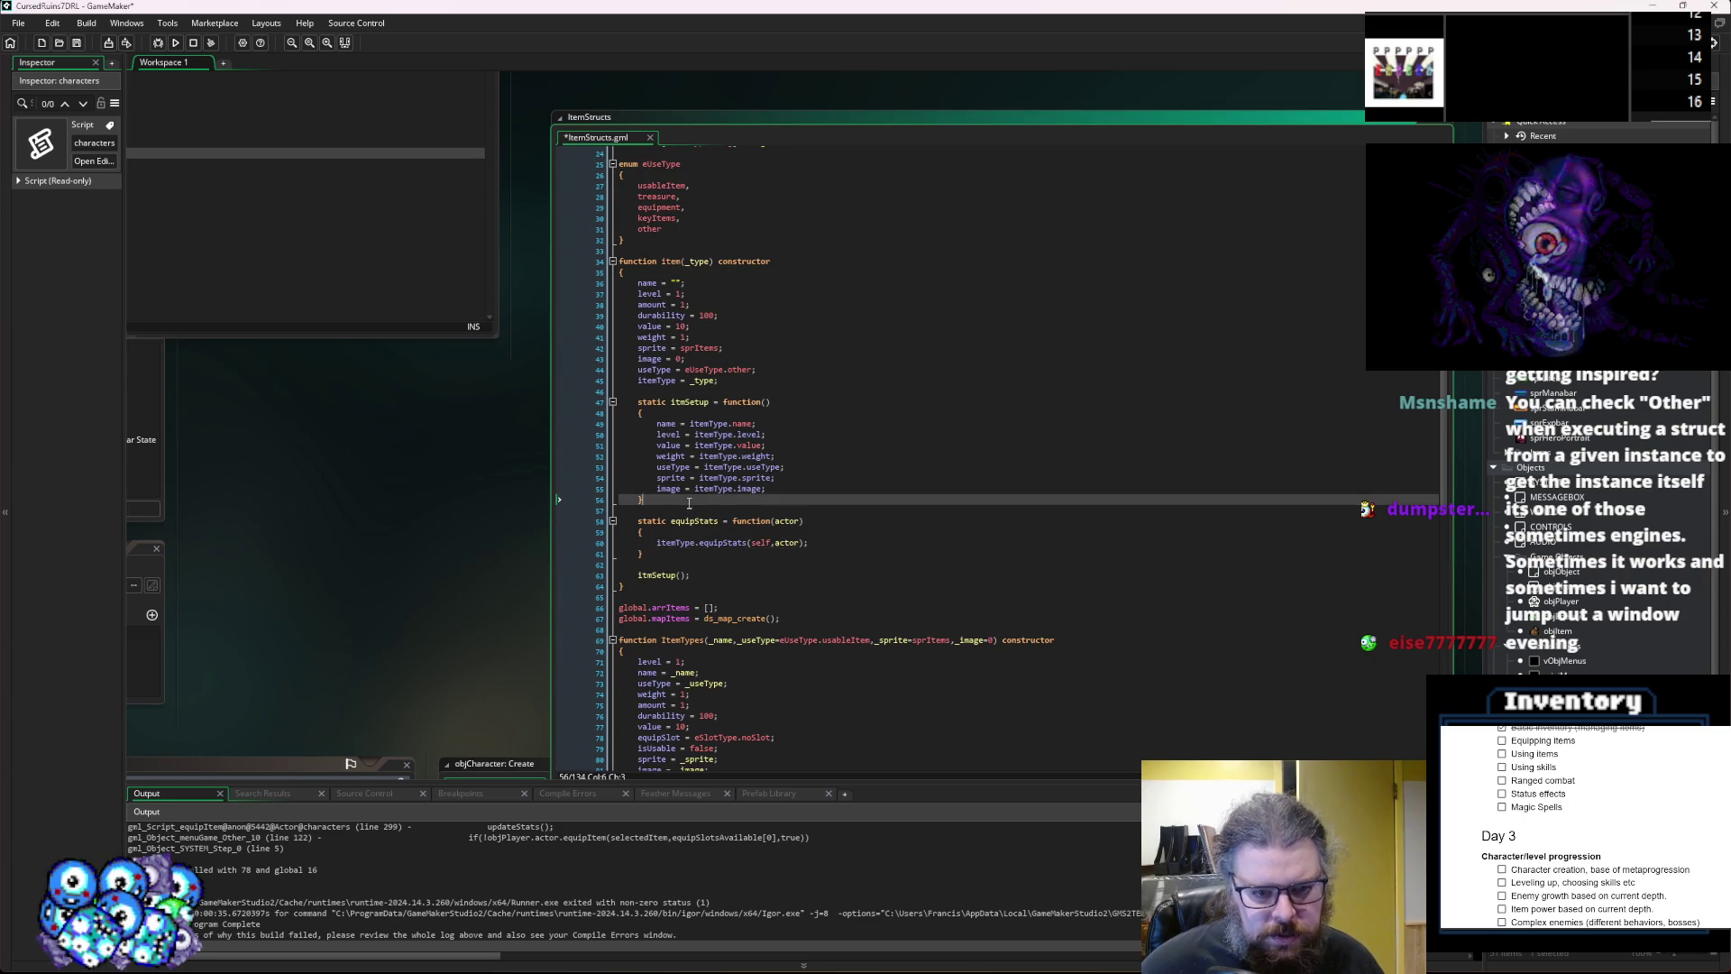
type("static equipStats = function(actor)     {         itemType.equipStats(self,actor);     }")
left_click(677, 523)
type("inv")
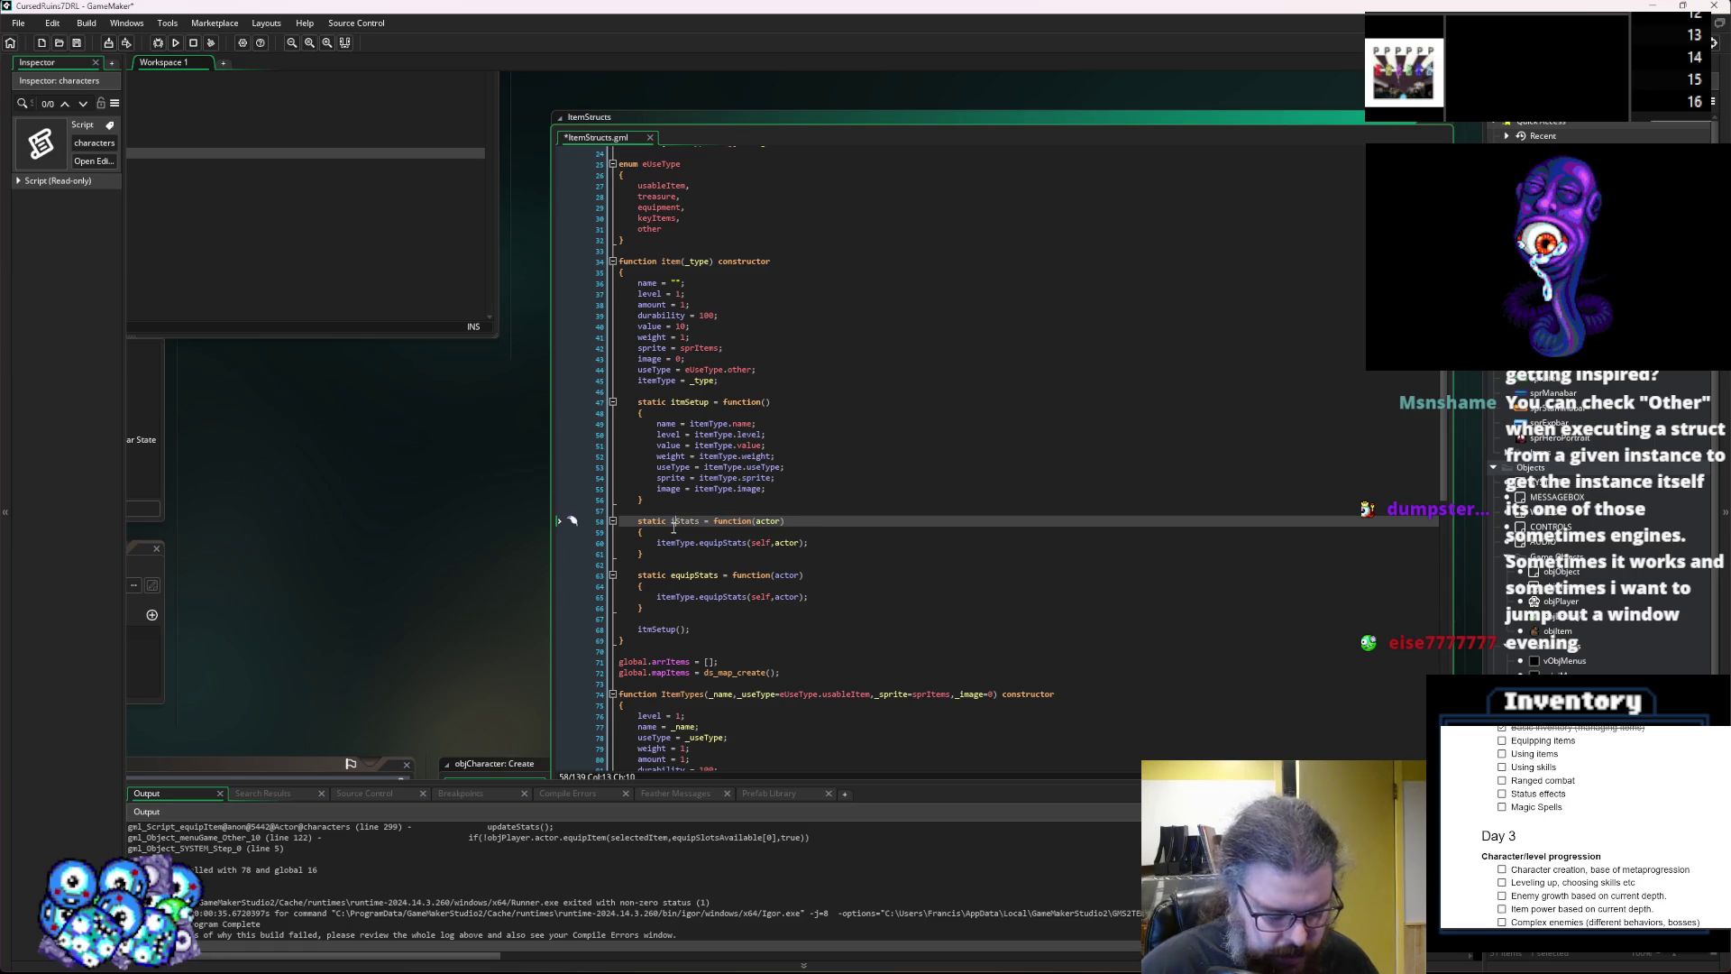
left_click(697, 529)
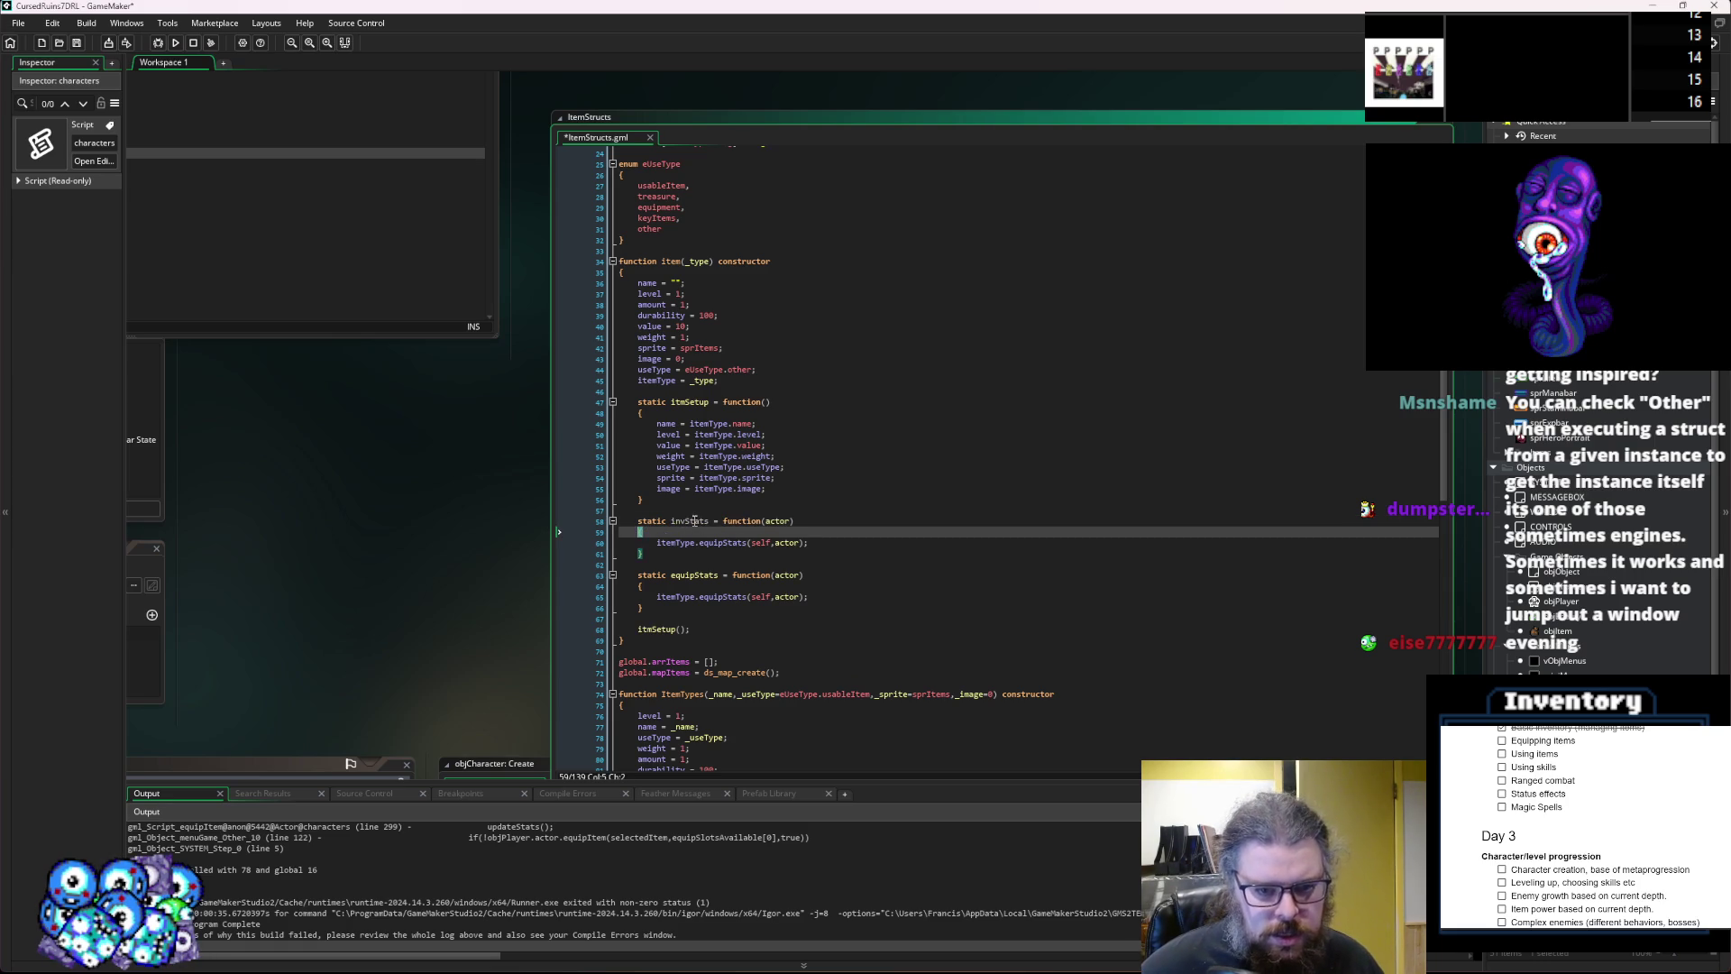
double_click(721, 542)
type("invStats")
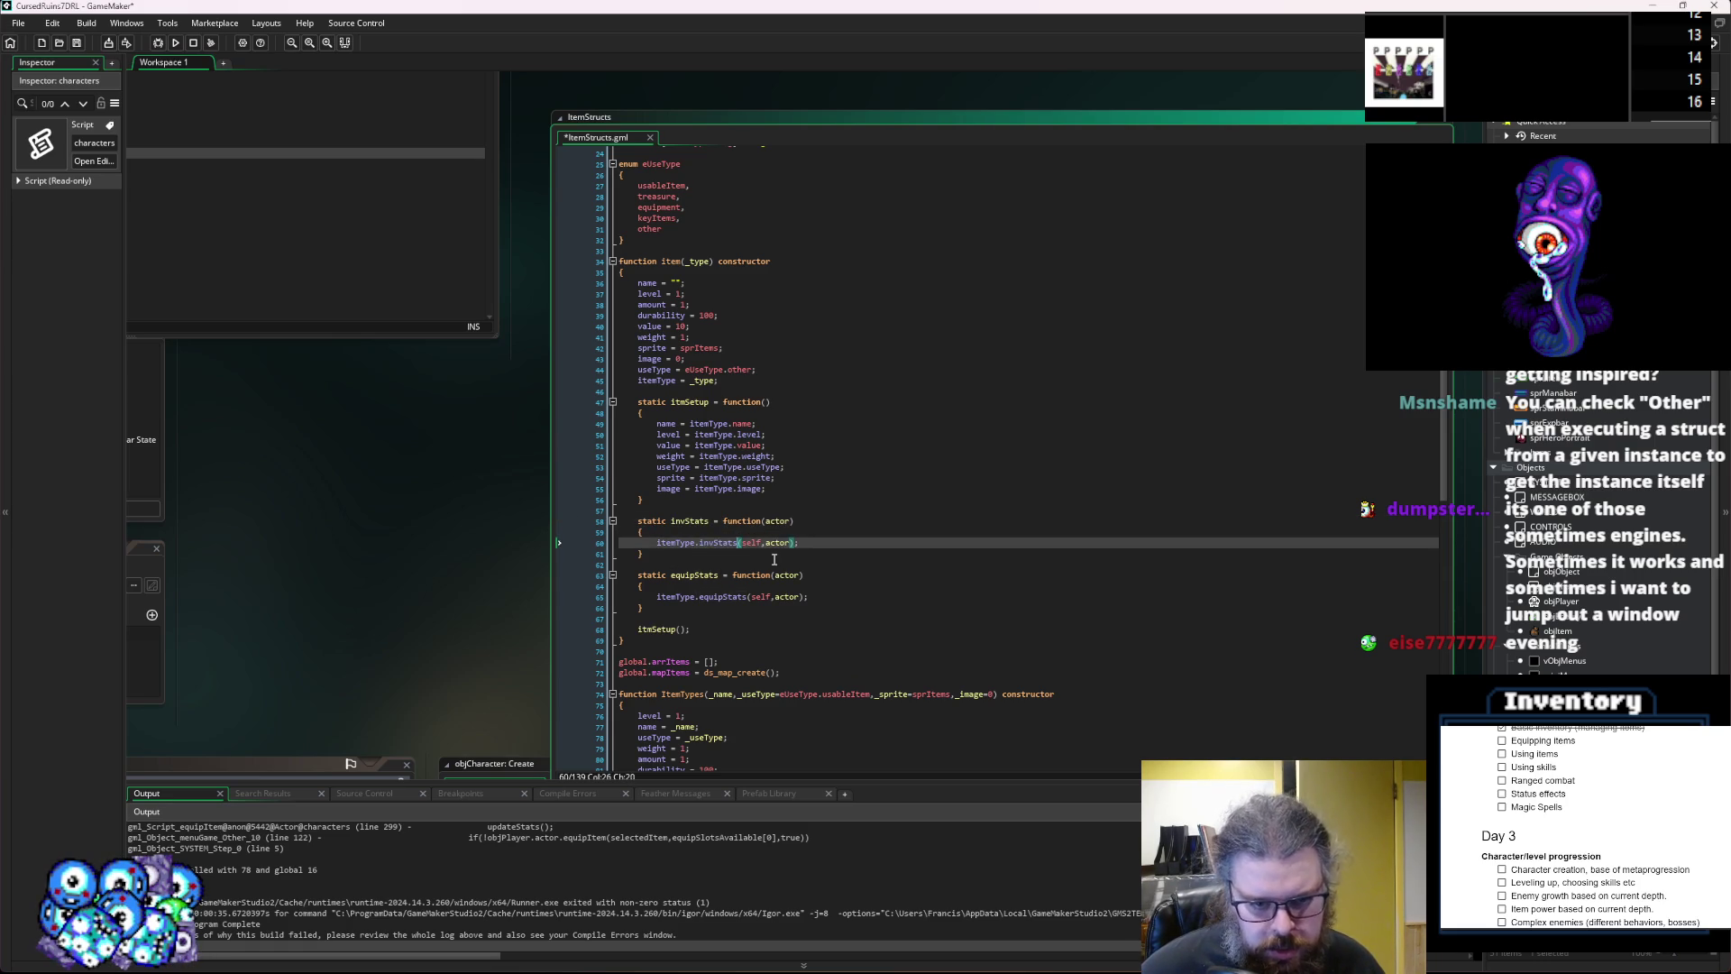
Duplicate the ItemTypes equipStats function below itself and rename the copy to invStats.
scroll(773, 559, "down", 3)
left_click_drag(644, 445, 638, 412)
scroll(768, 544, "down", 3)
left_click_drag(644, 662, 639, 629)
key("ctrl+c")
key("Left")
key("Return")
key("Return")
key("Up")
key("Up")
key("ctrl+v")
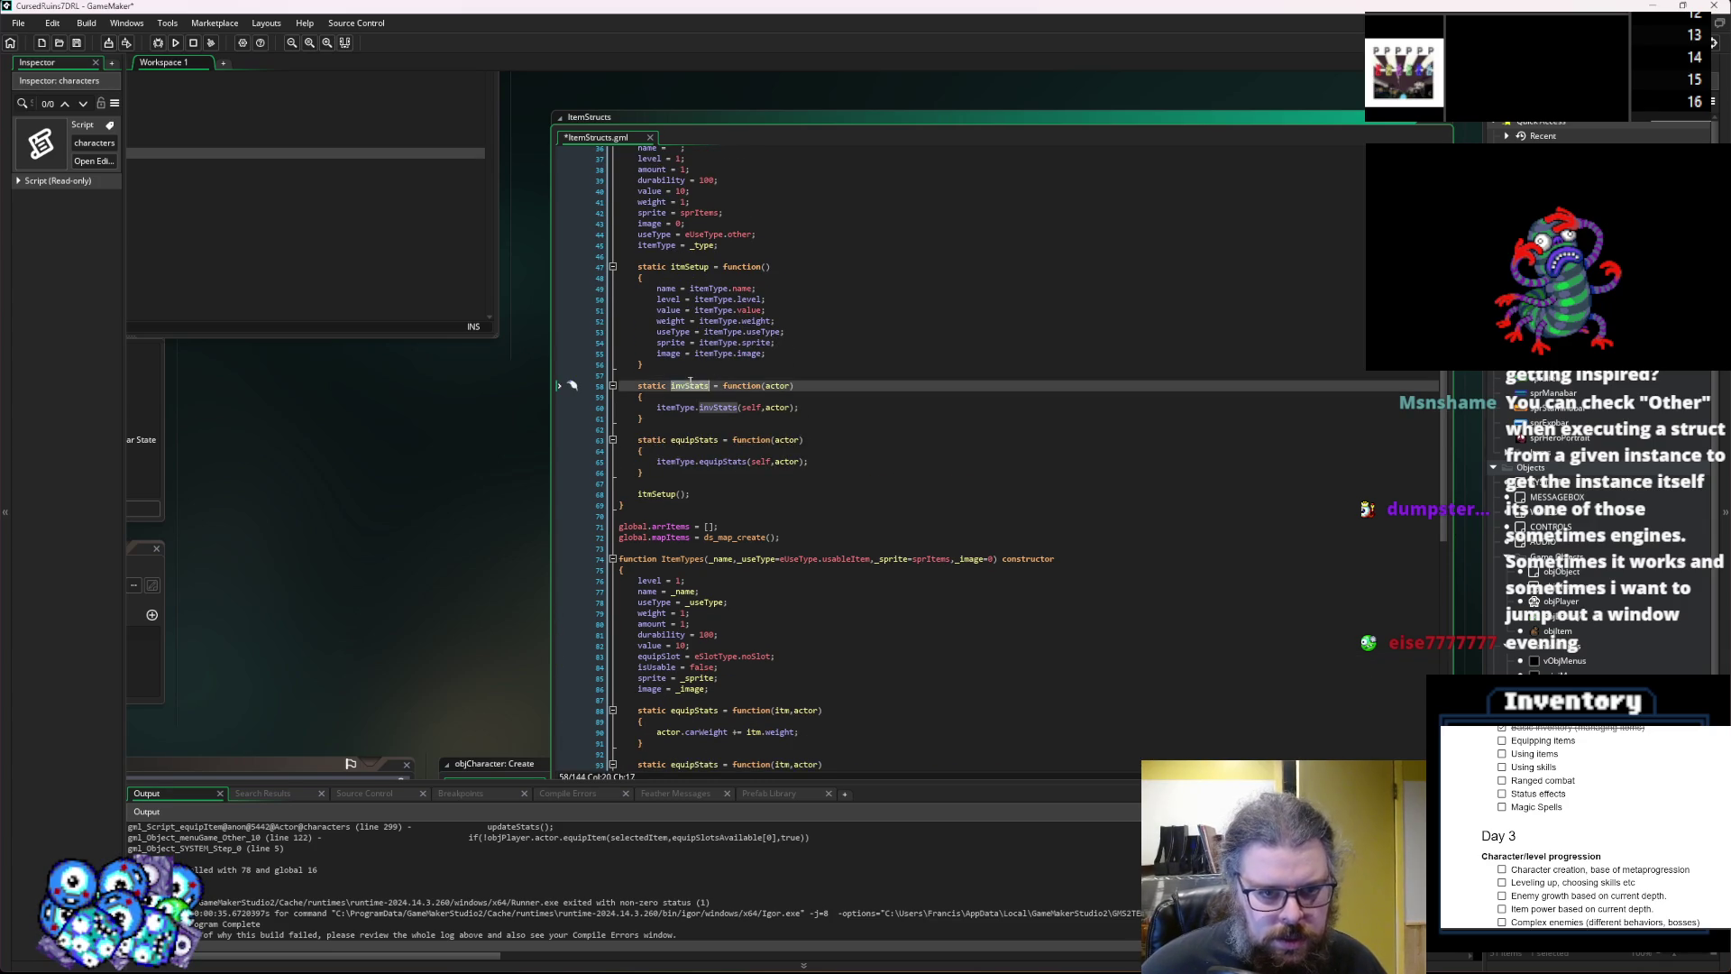
double_click(689, 305)
key("ctrl+c")
double_click(694, 629)
key("ctrl+v")
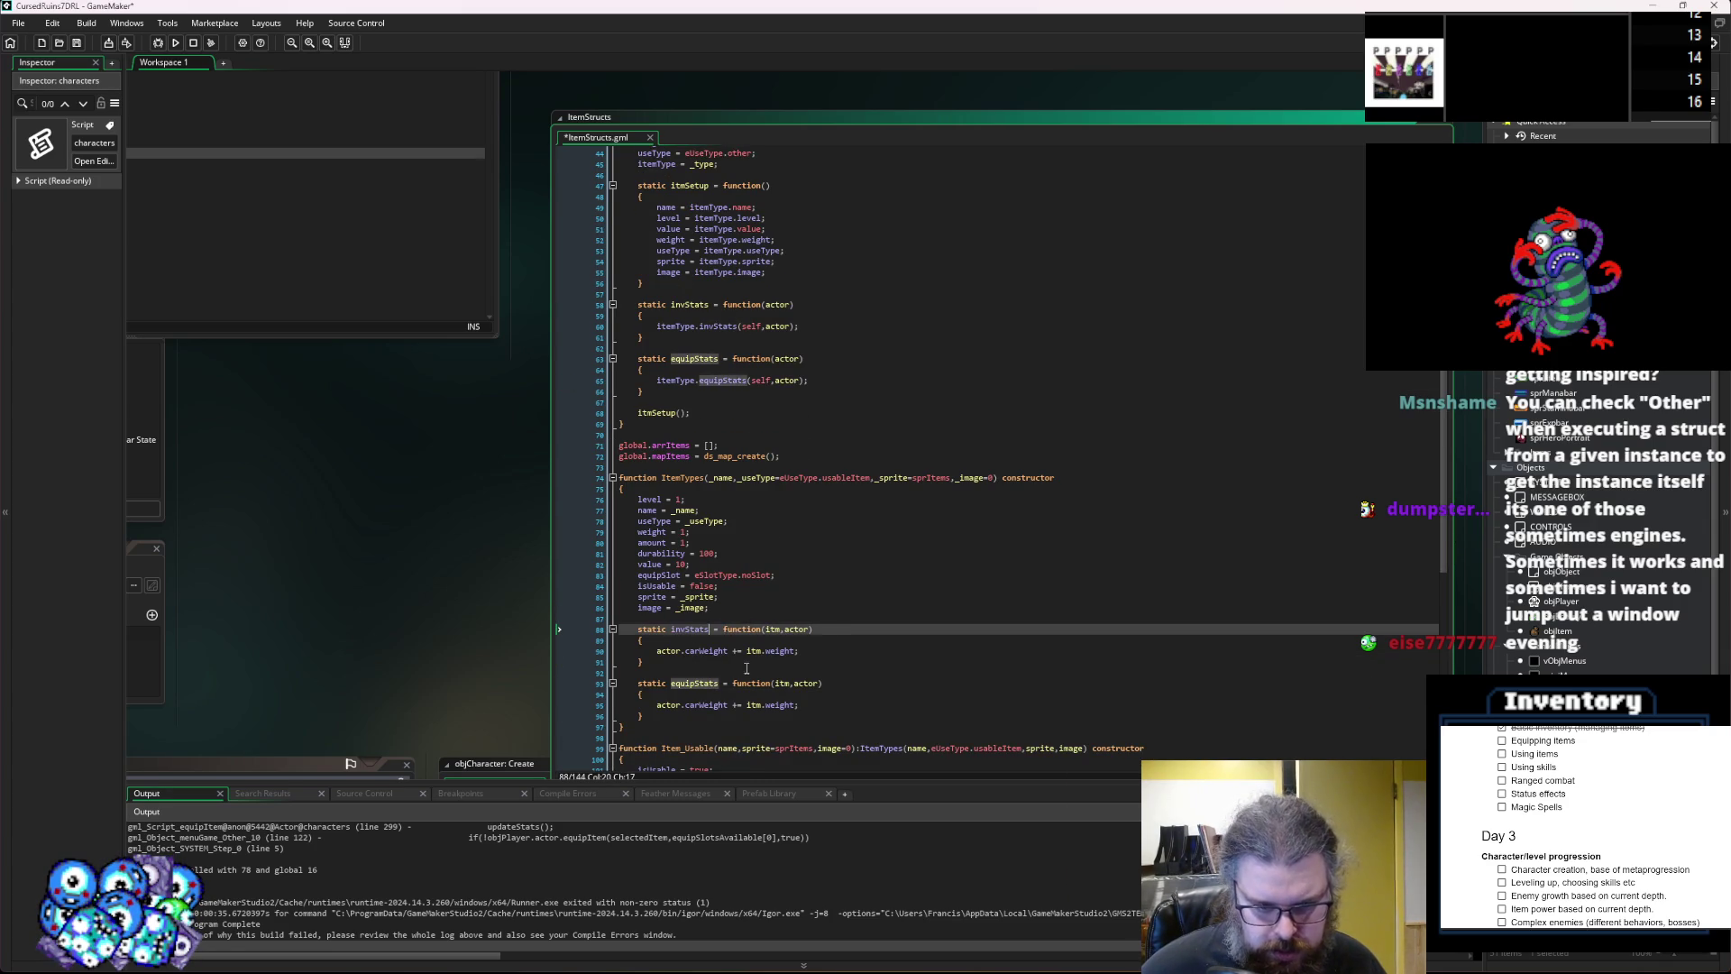
Check that the new invStats adds itm.weight to actor.carWeight, then save ItemStructs.gml.
left_click(854, 654)
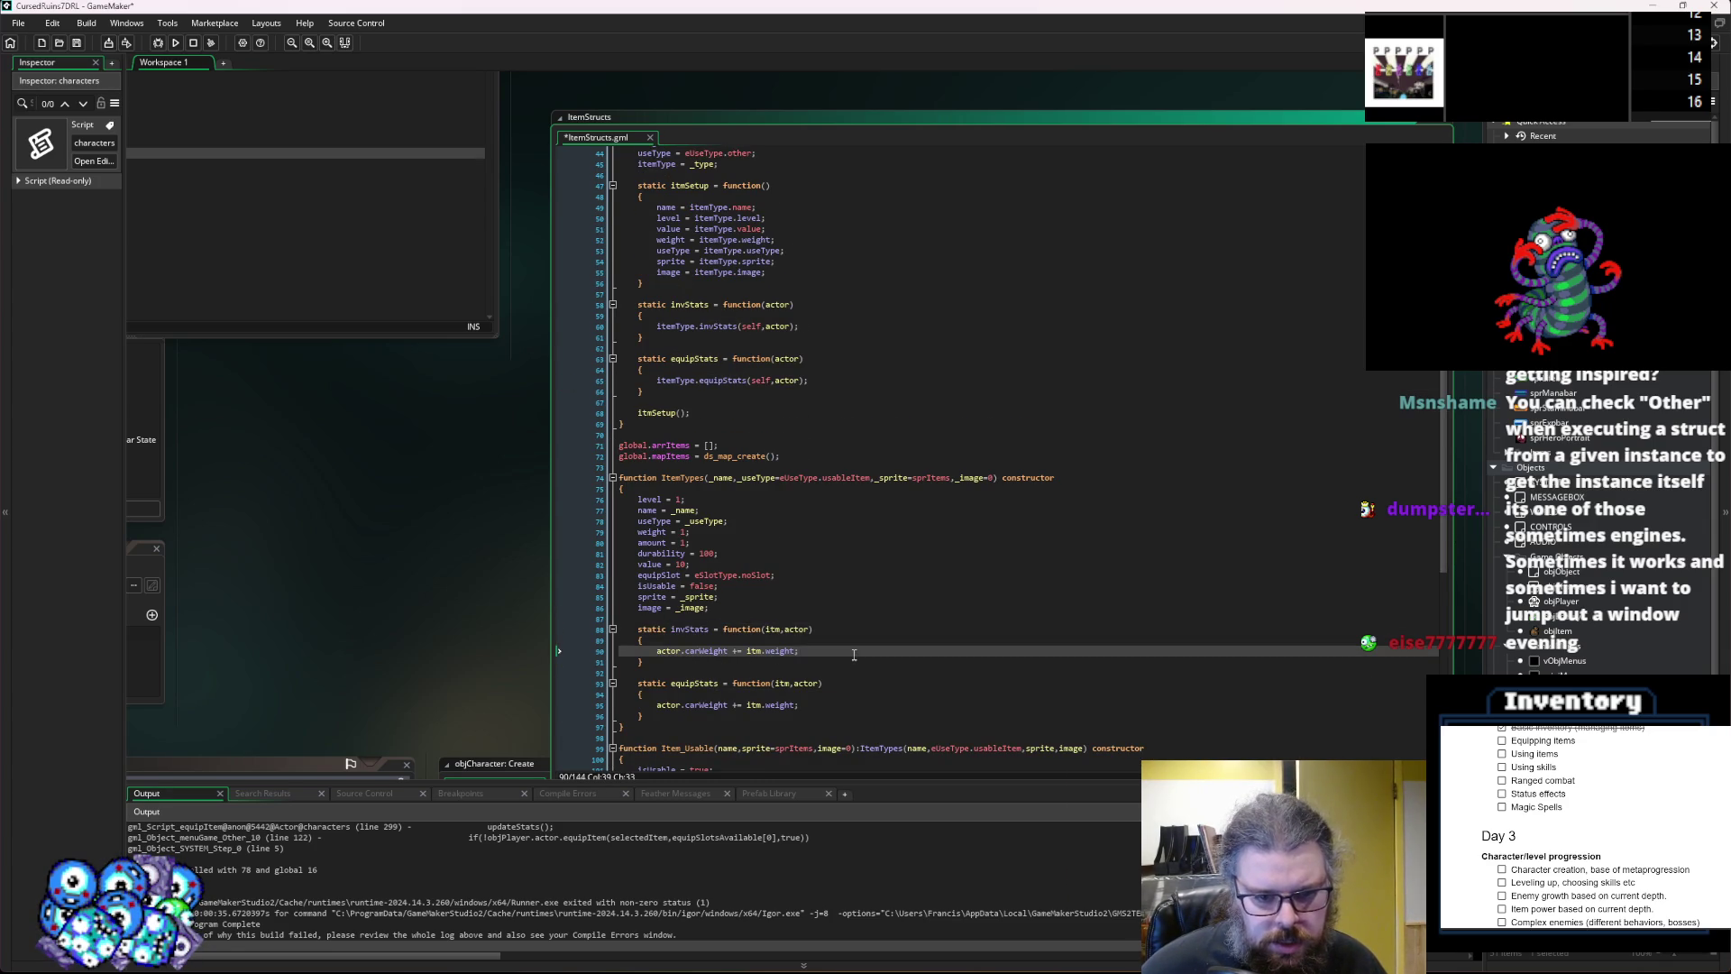
scroll(828, 594, "down", 2)
left_click(840, 580)
scroll(842, 580, "down", 3)
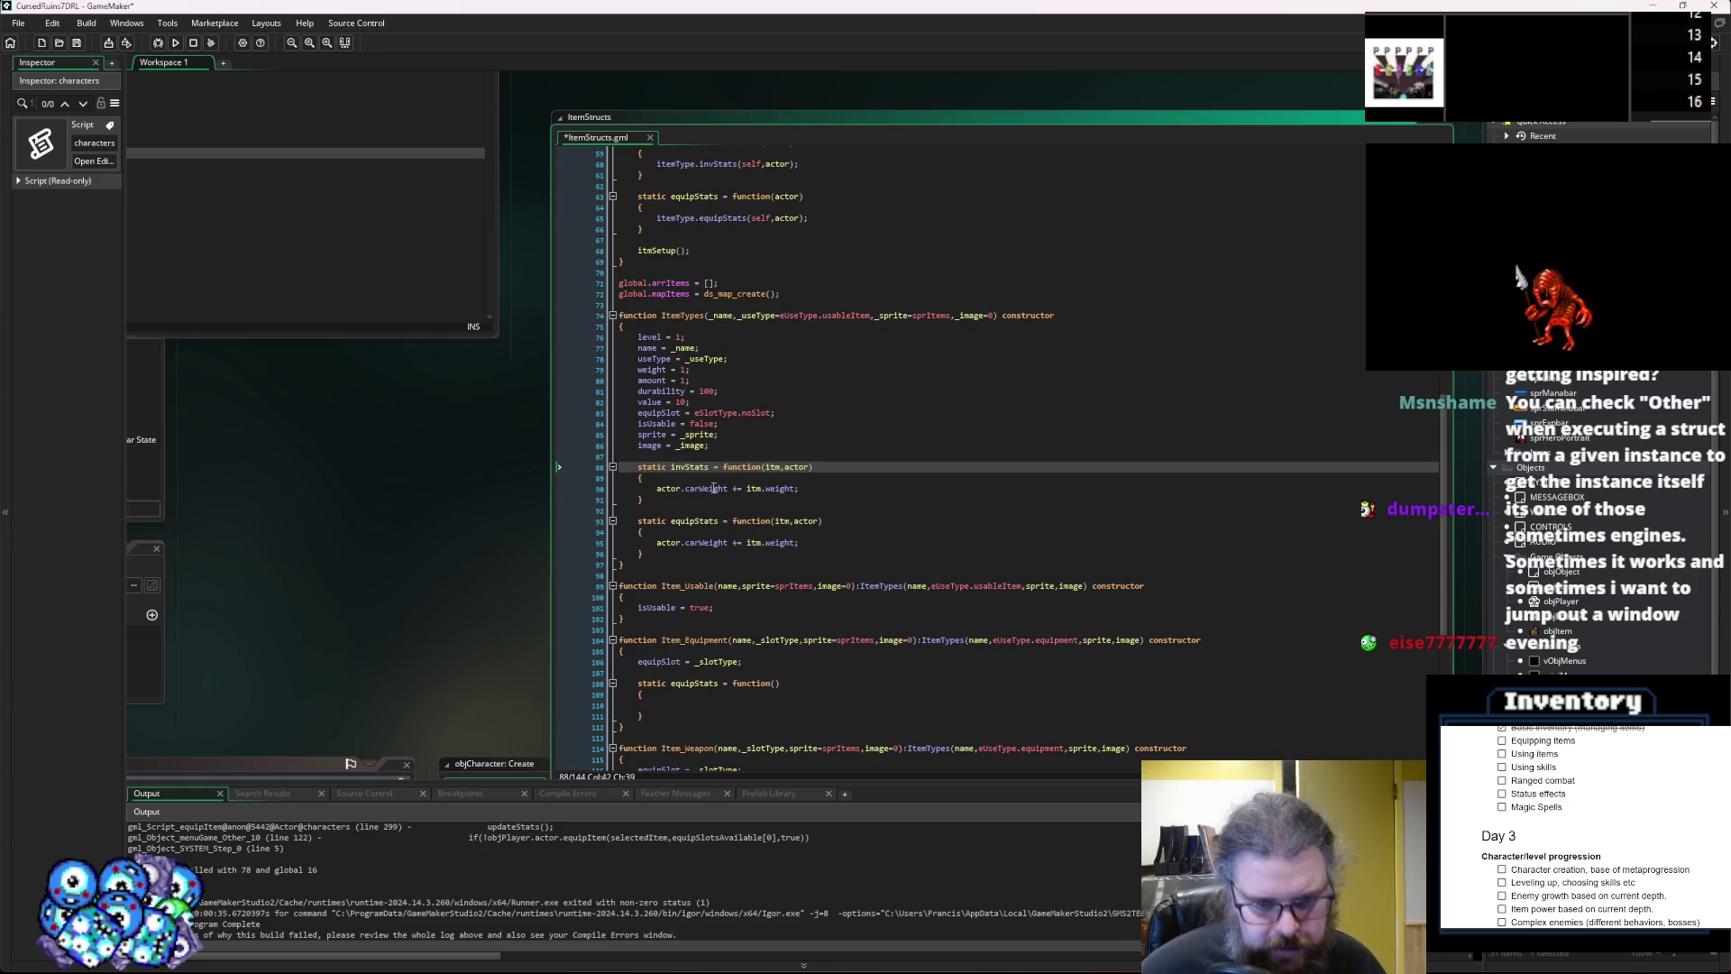
double_click(713, 488)
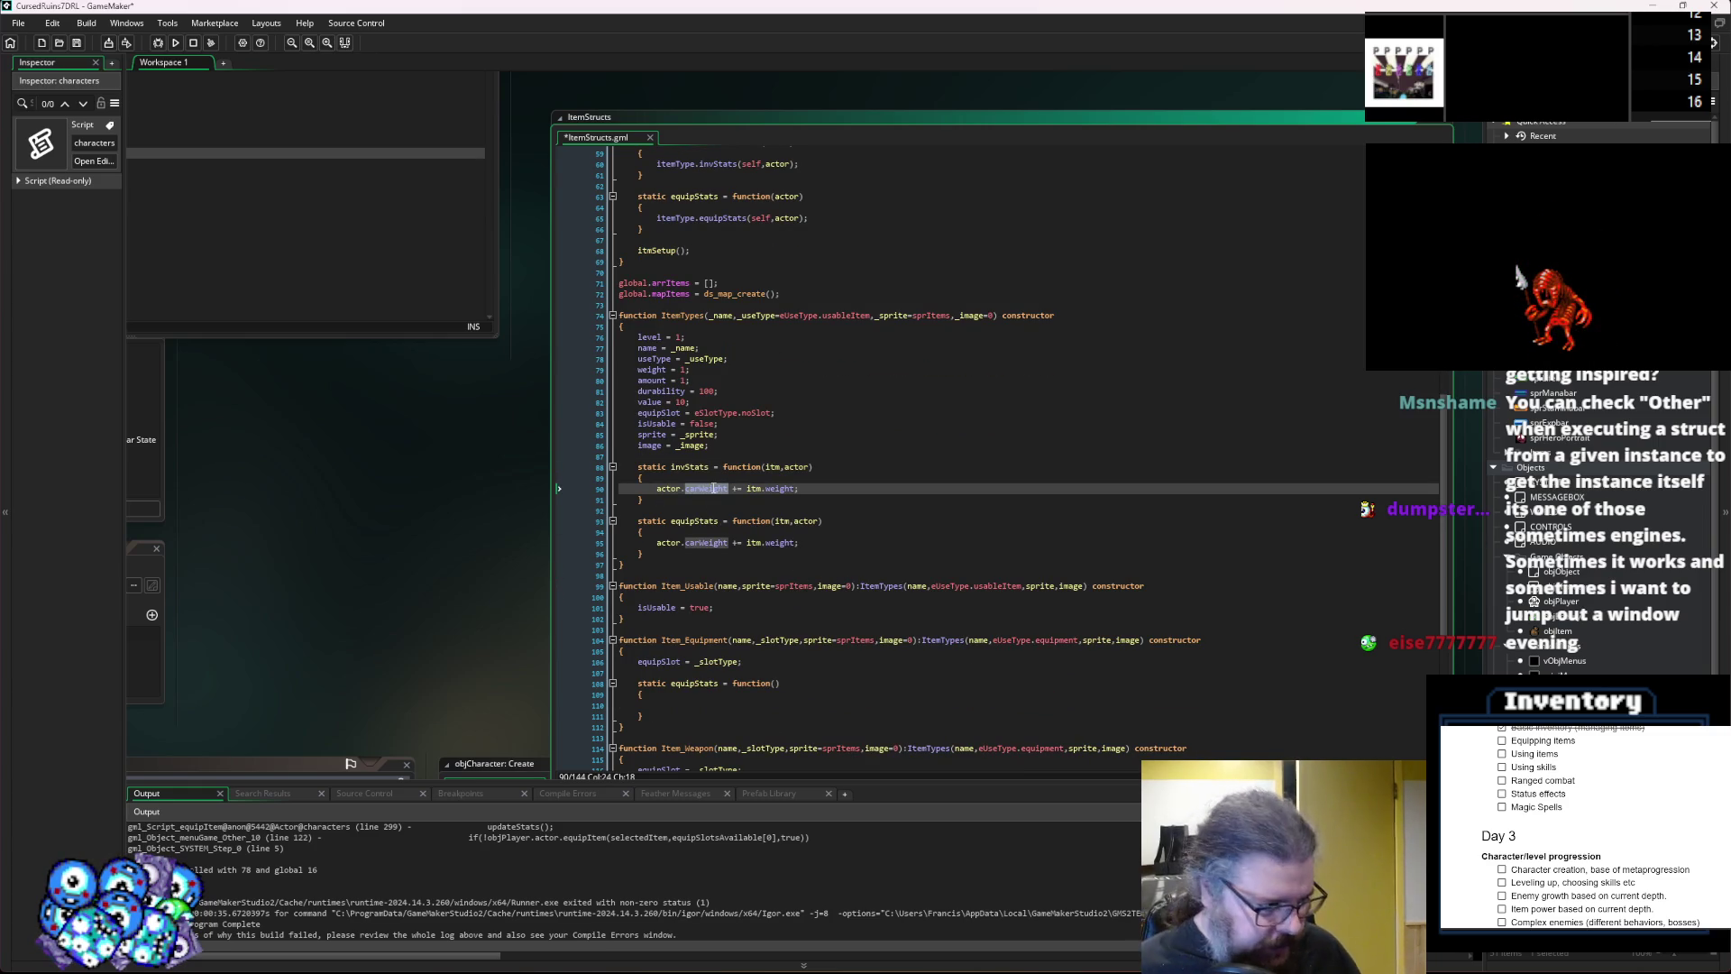
key("ctrl+s")
left_click(779, 447)
key("ctrl+Tab")
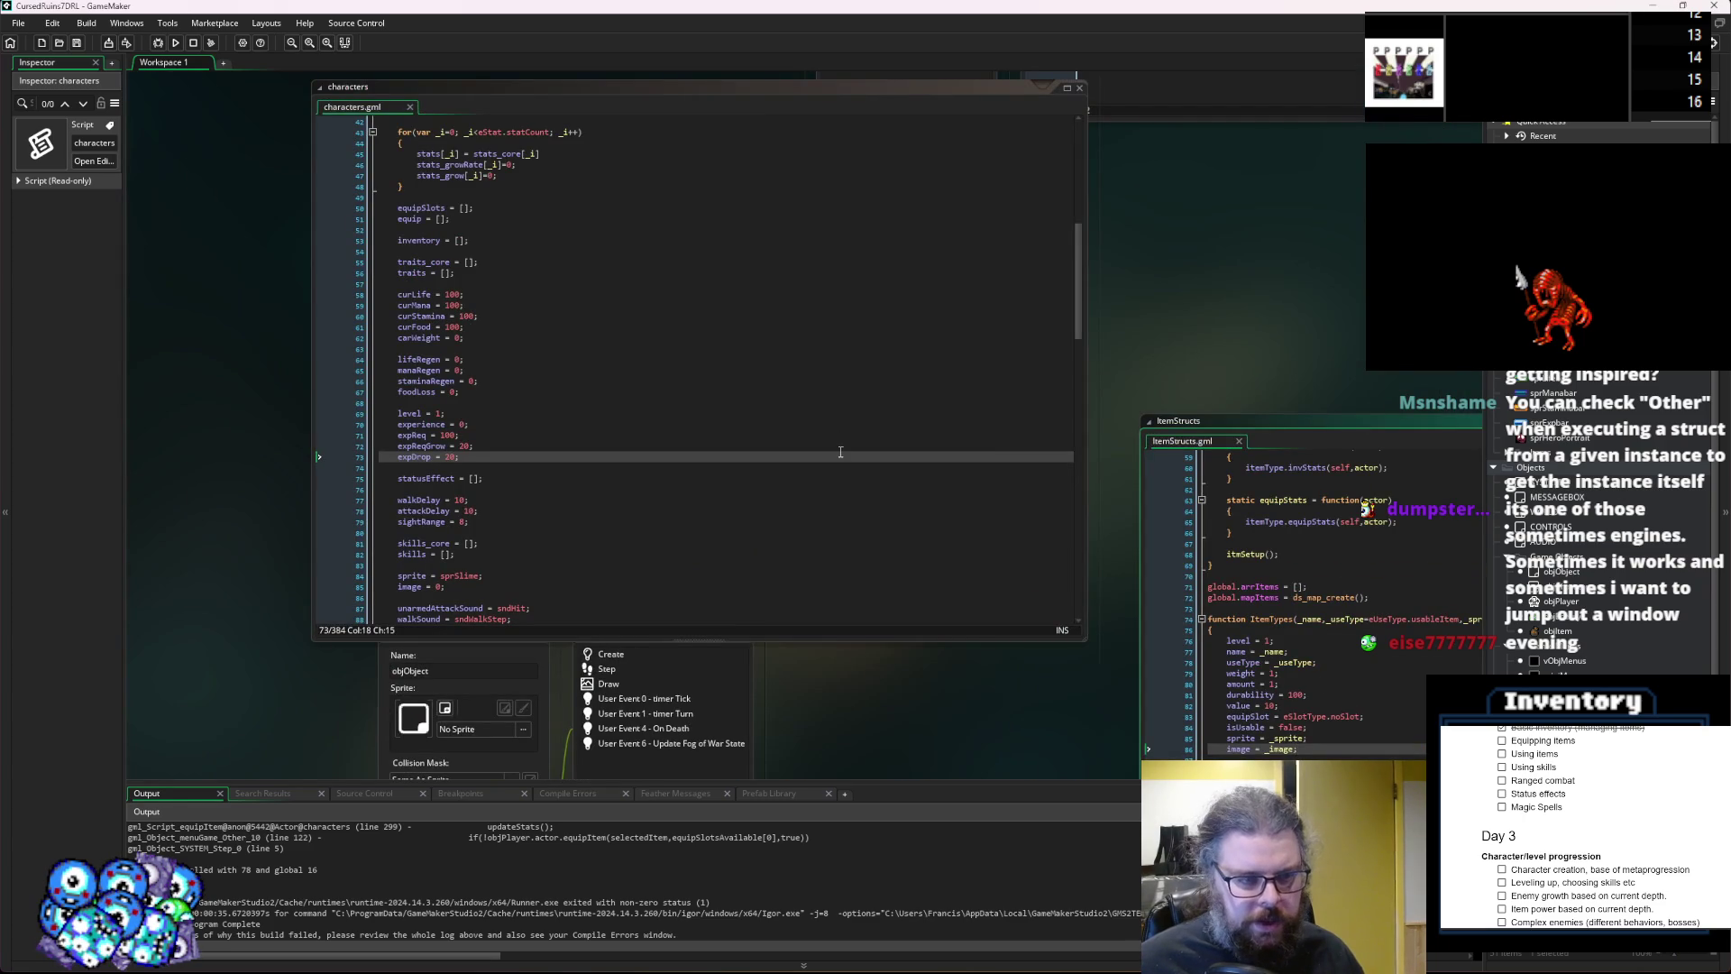
Paste a copy of the apply-equipment-effects loop into updateStats in characters.gml.
key("ctrl+Tab")
left_click(806, 362)
scroll(806, 363, "down", 10)
left_click(696, 380)
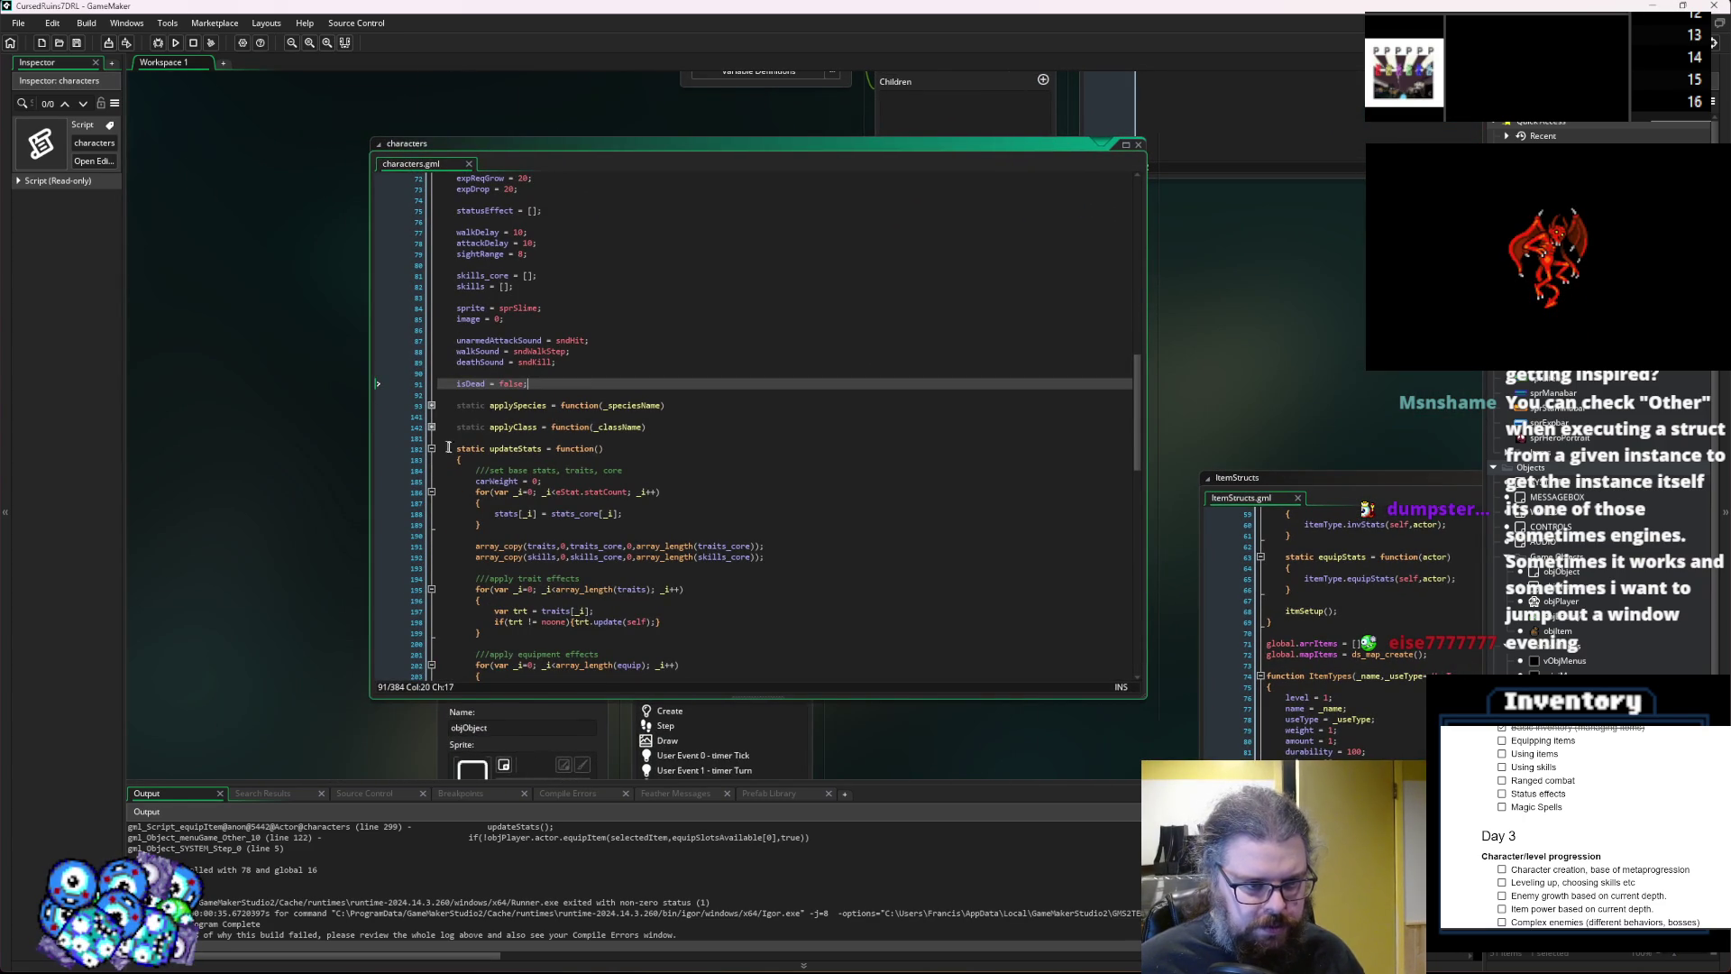
scroll(448, 447, "down", 7)
left_click_drag(509, 498, 475, 436)
left_click(496, 424)
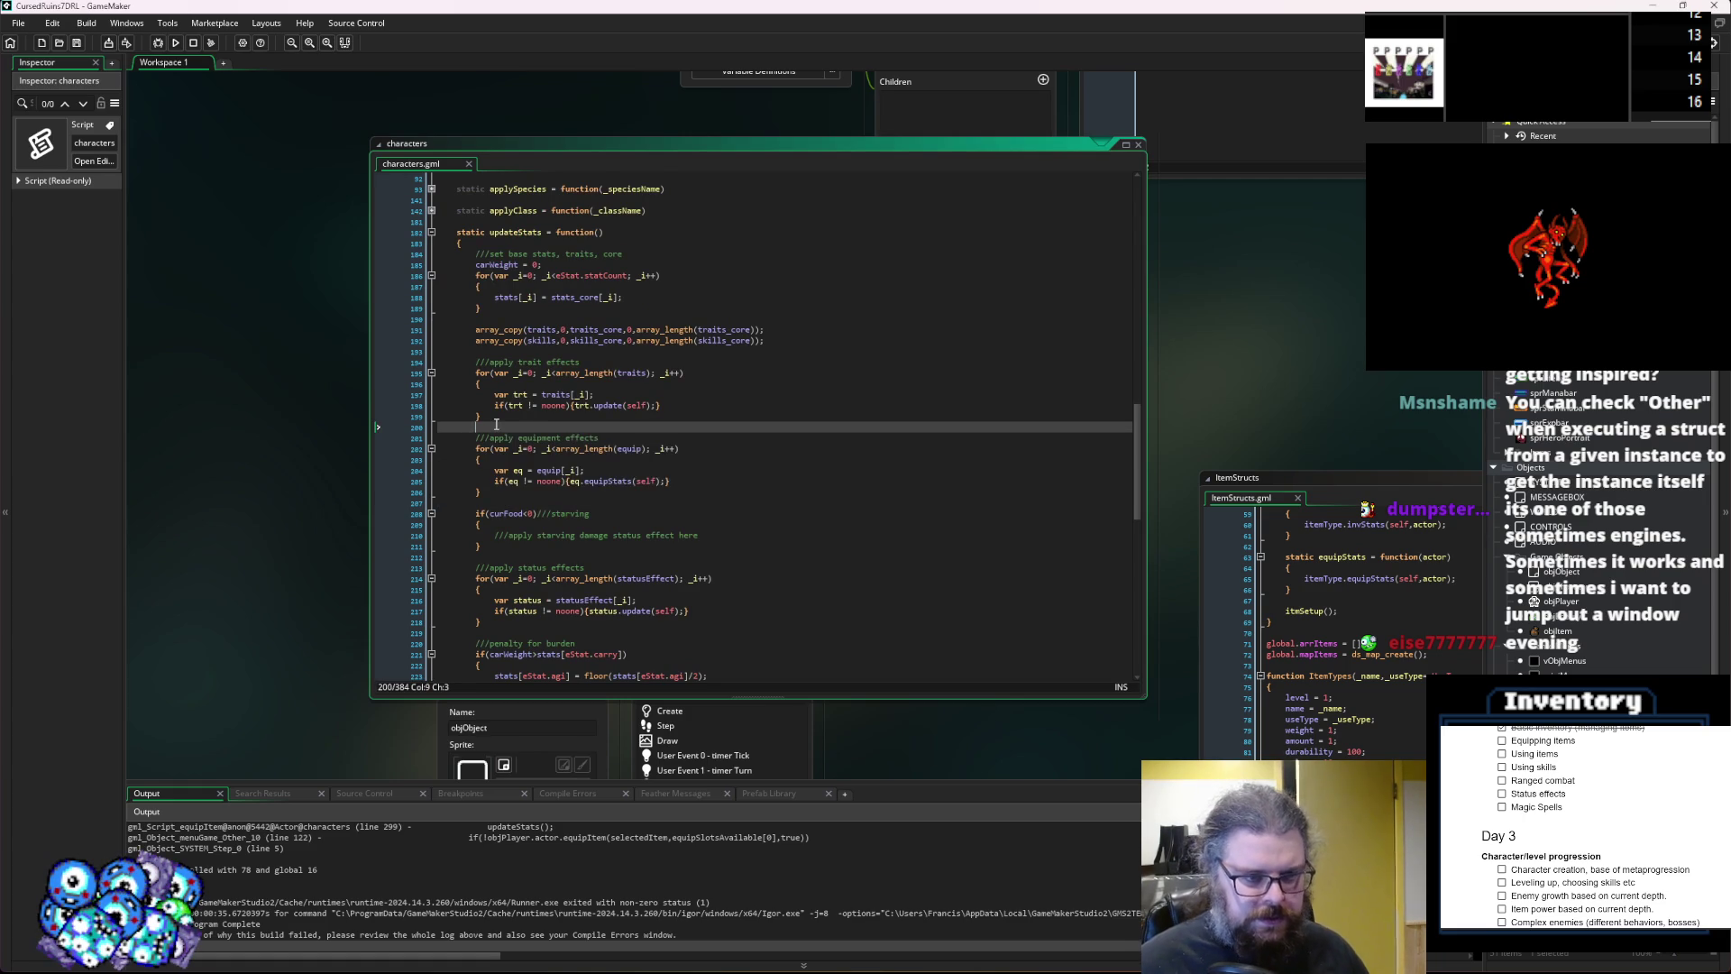
key("ctrl+v")
Change the copied loop to iterate over inventory and call invStats instead of equipStats.
double_click(539, 437)
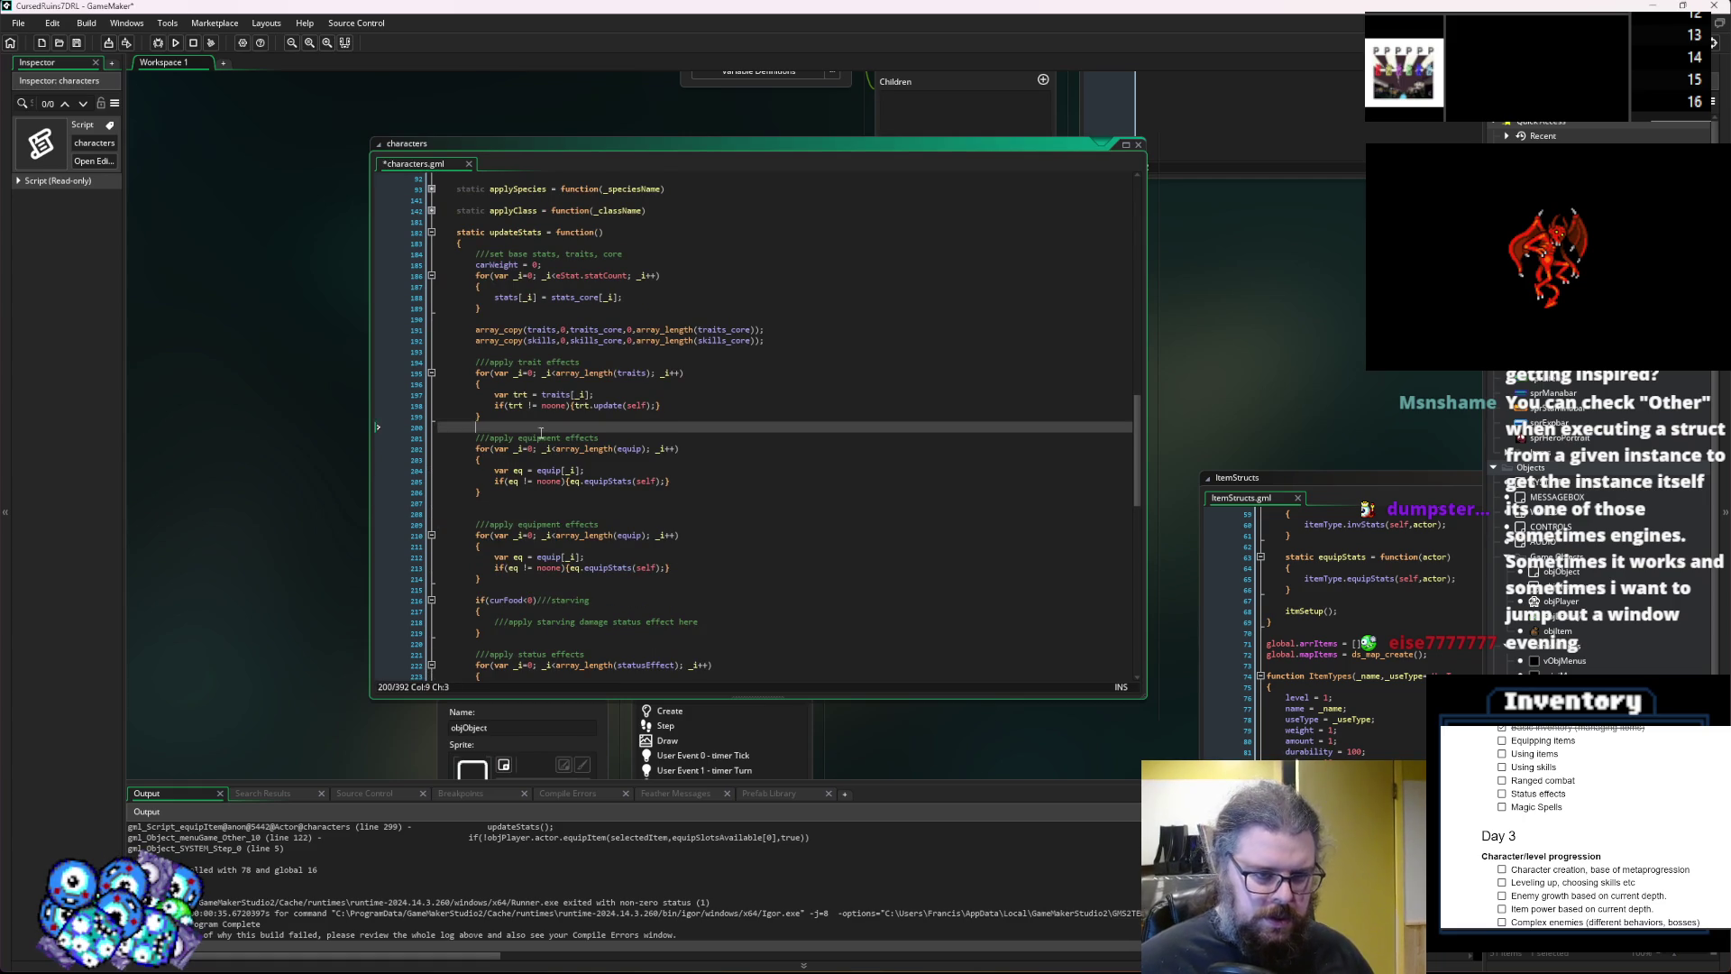
type("inventory")
scroll(640, 478, "up", 1)
double_click(631, 441)
type("inventory")
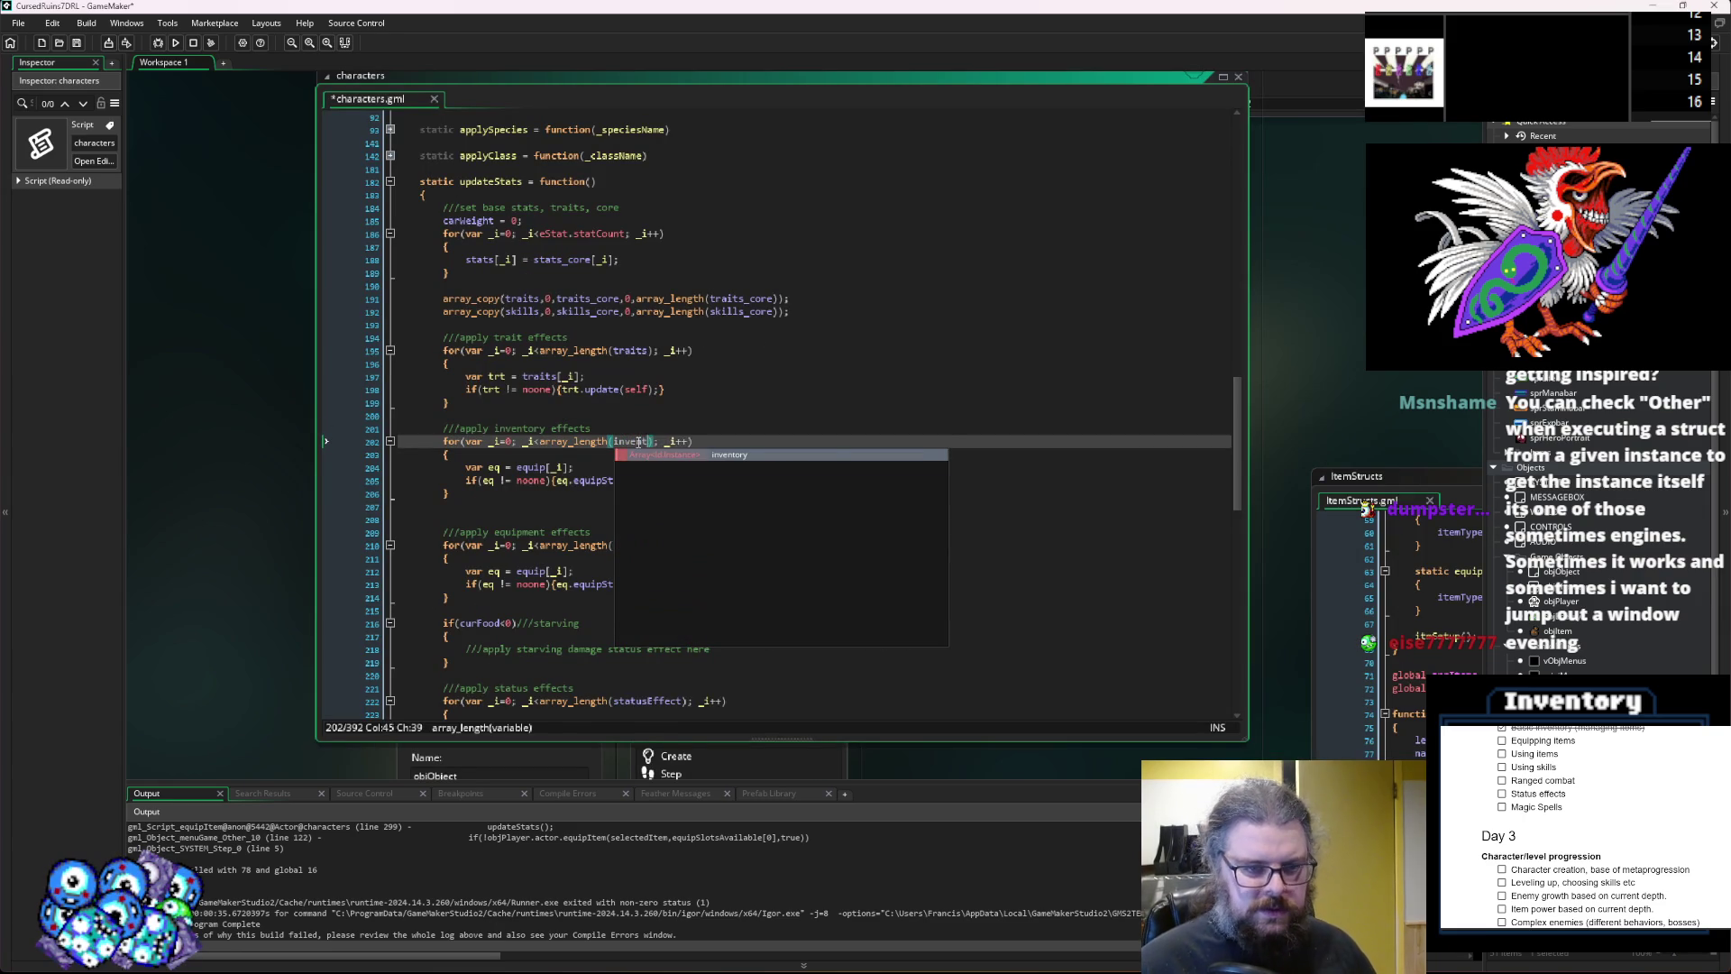
double_click(539, 466)
type("inventore")
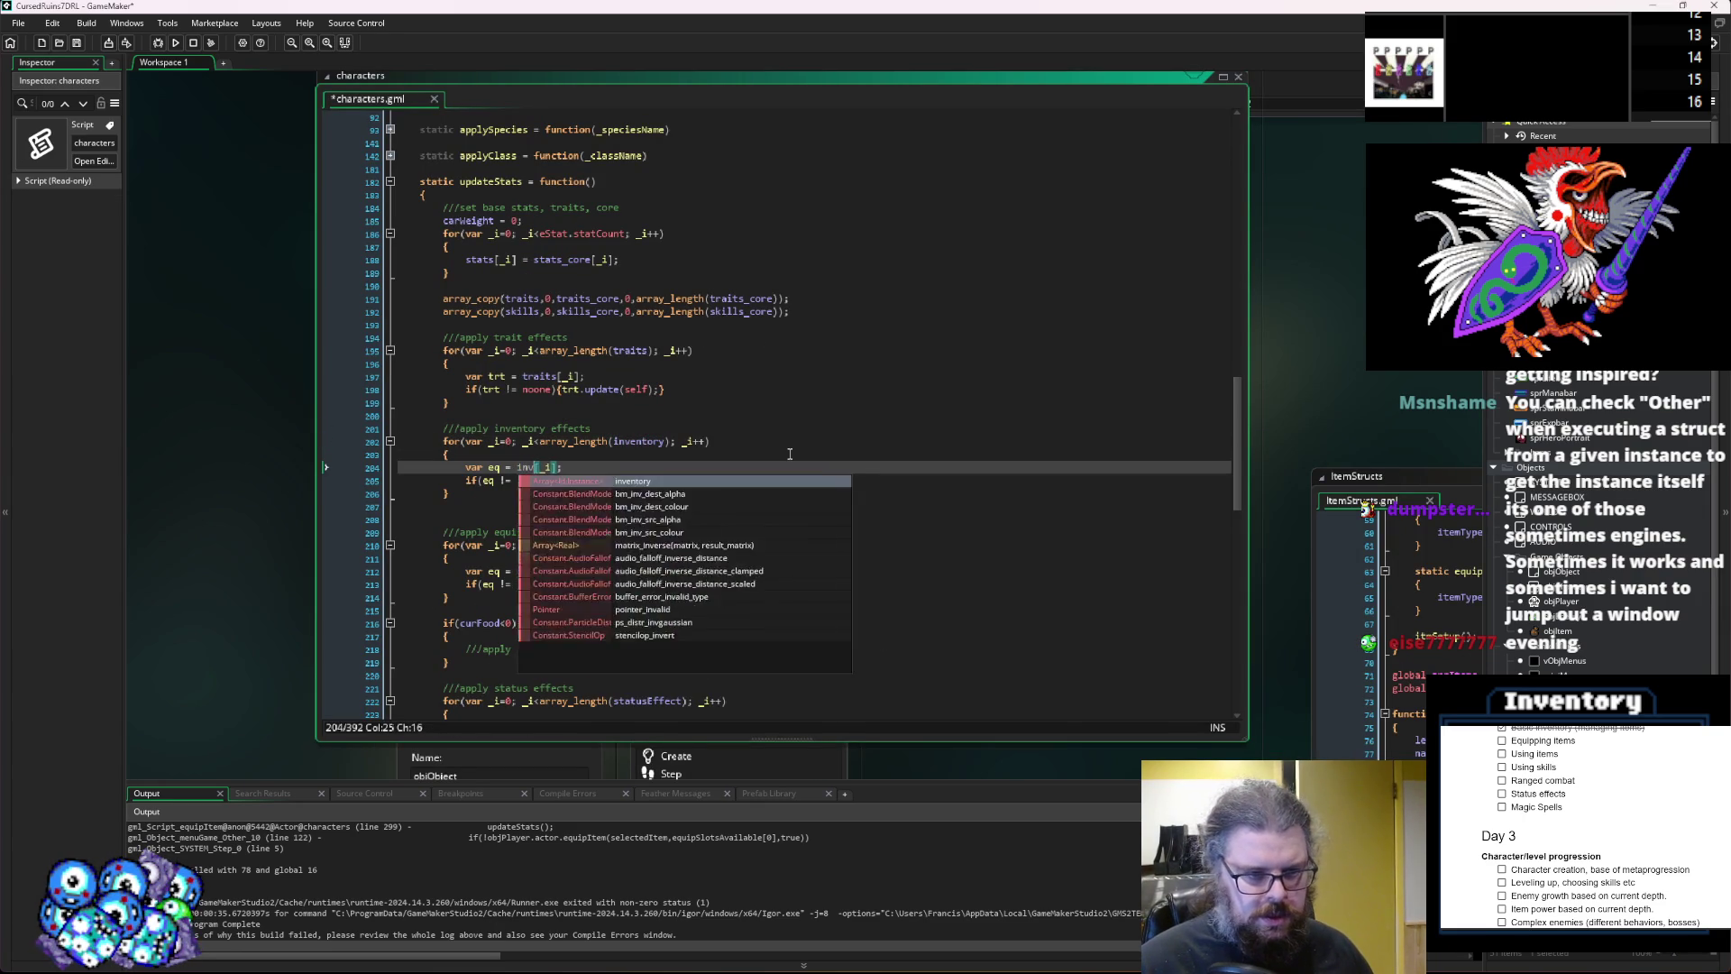
key("BackSpace")
type("y")
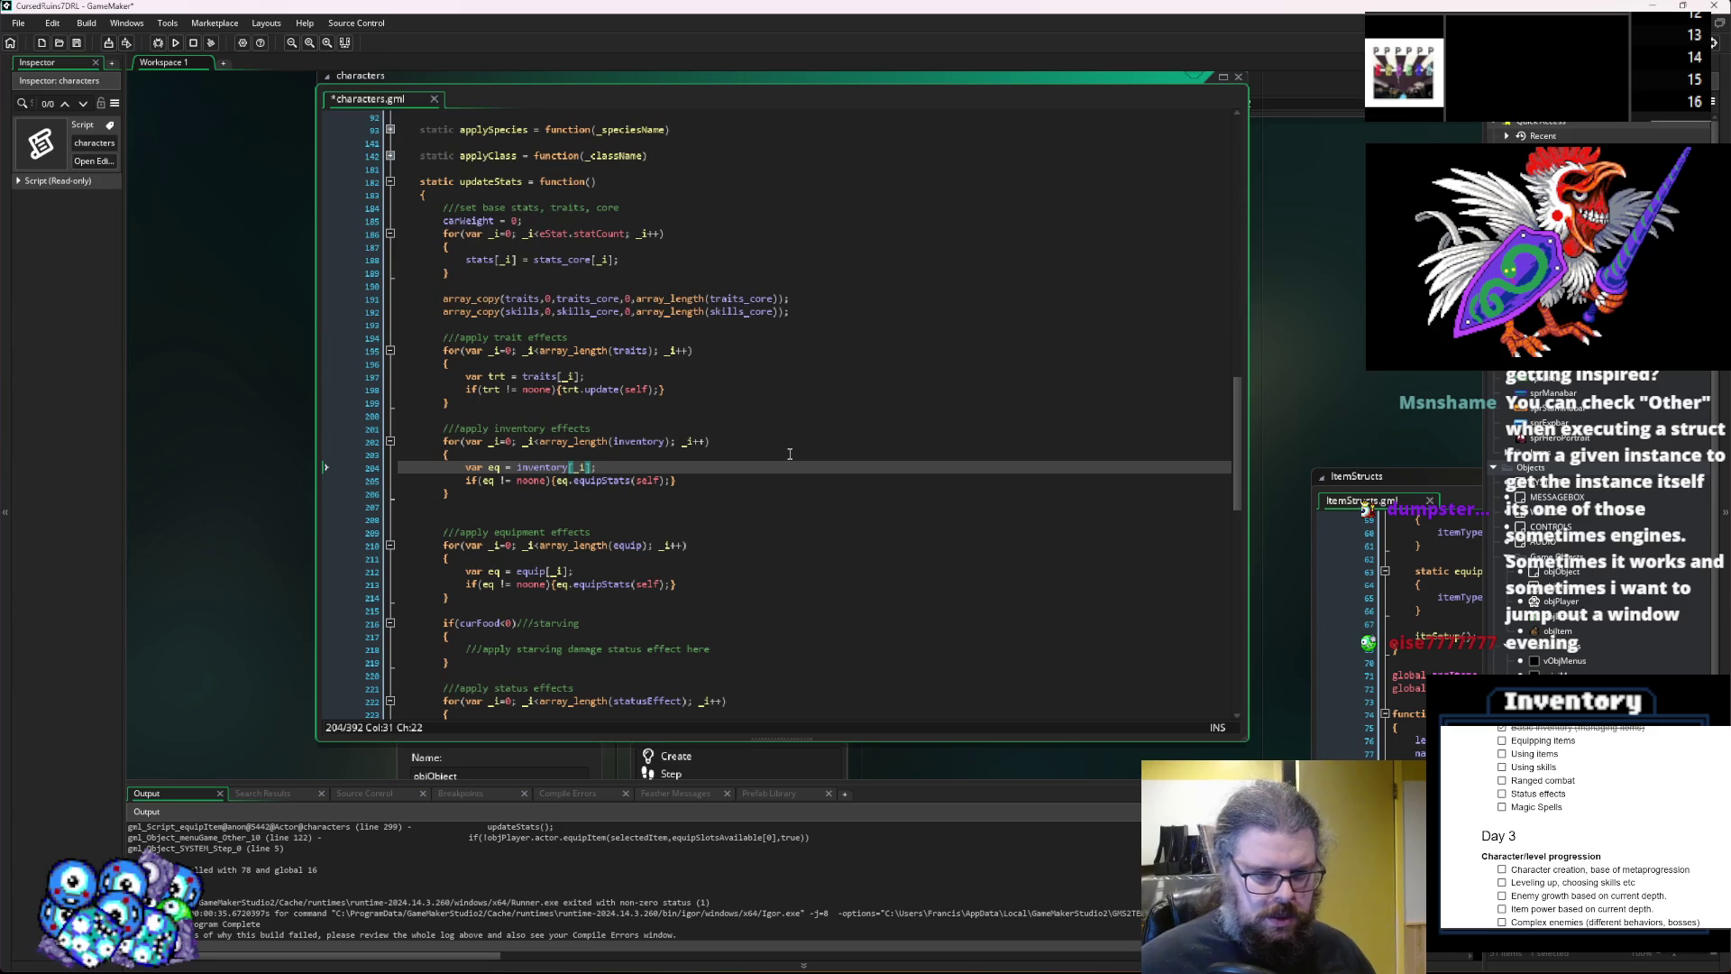
left_click(604, 480)
key("BackSpace")
key("BackSpace")
key("BackSpace")
type("inv")
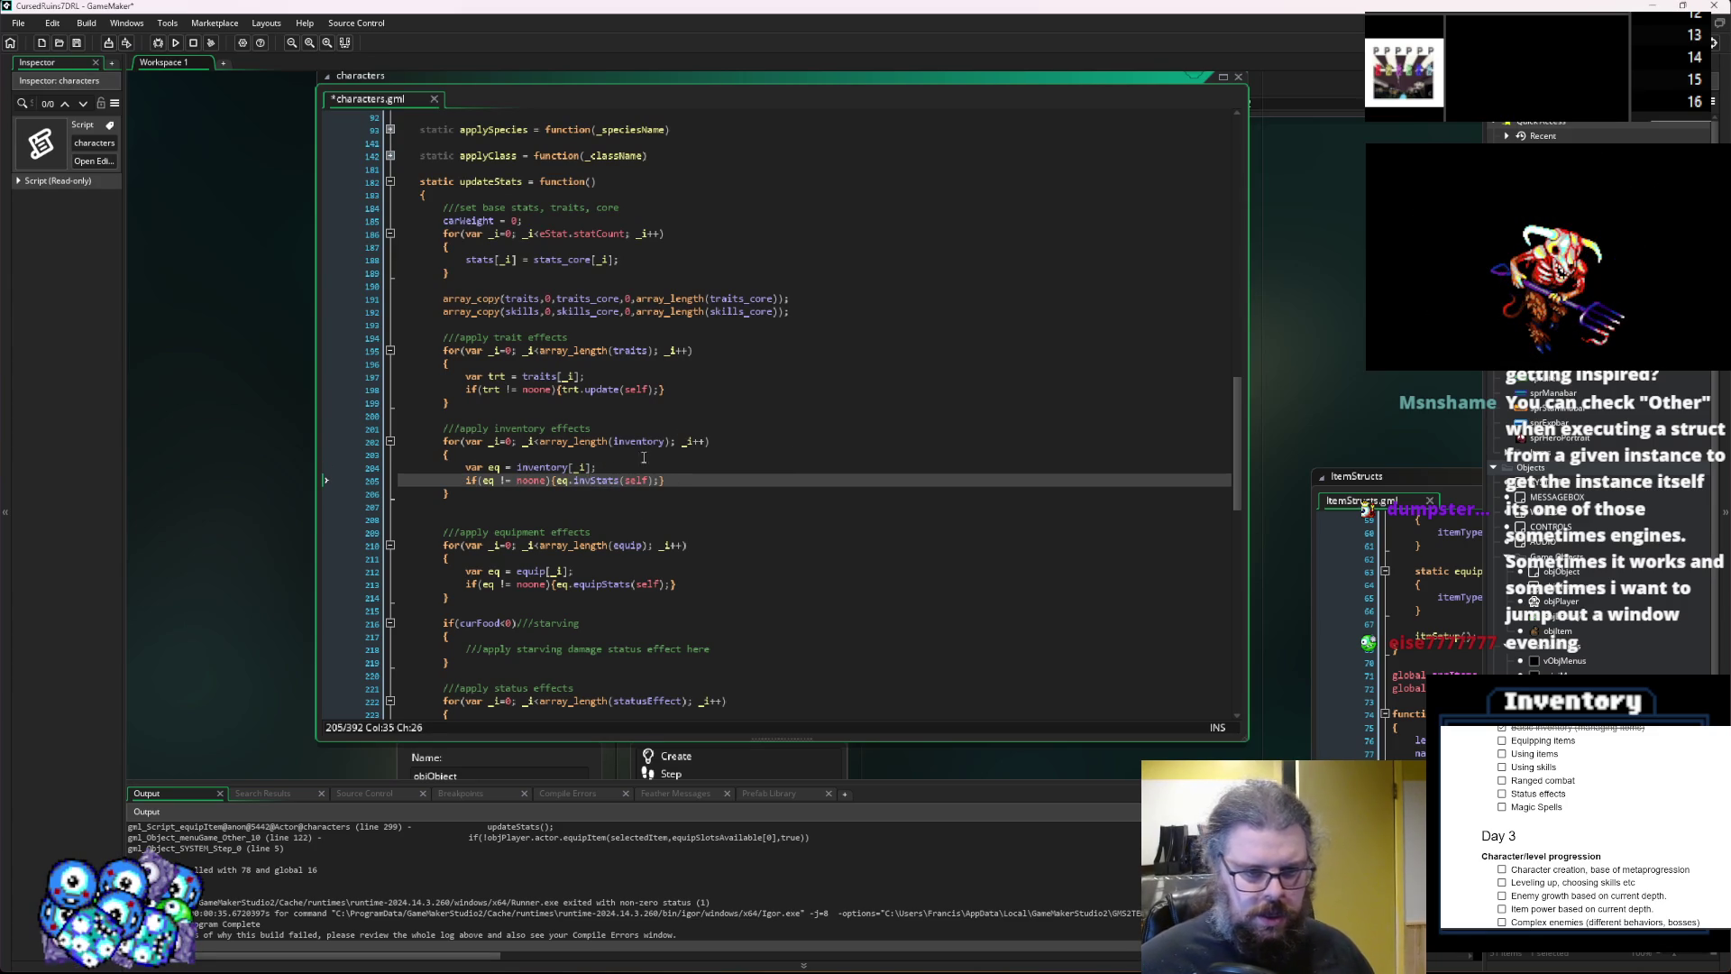
left_click(634, 507)
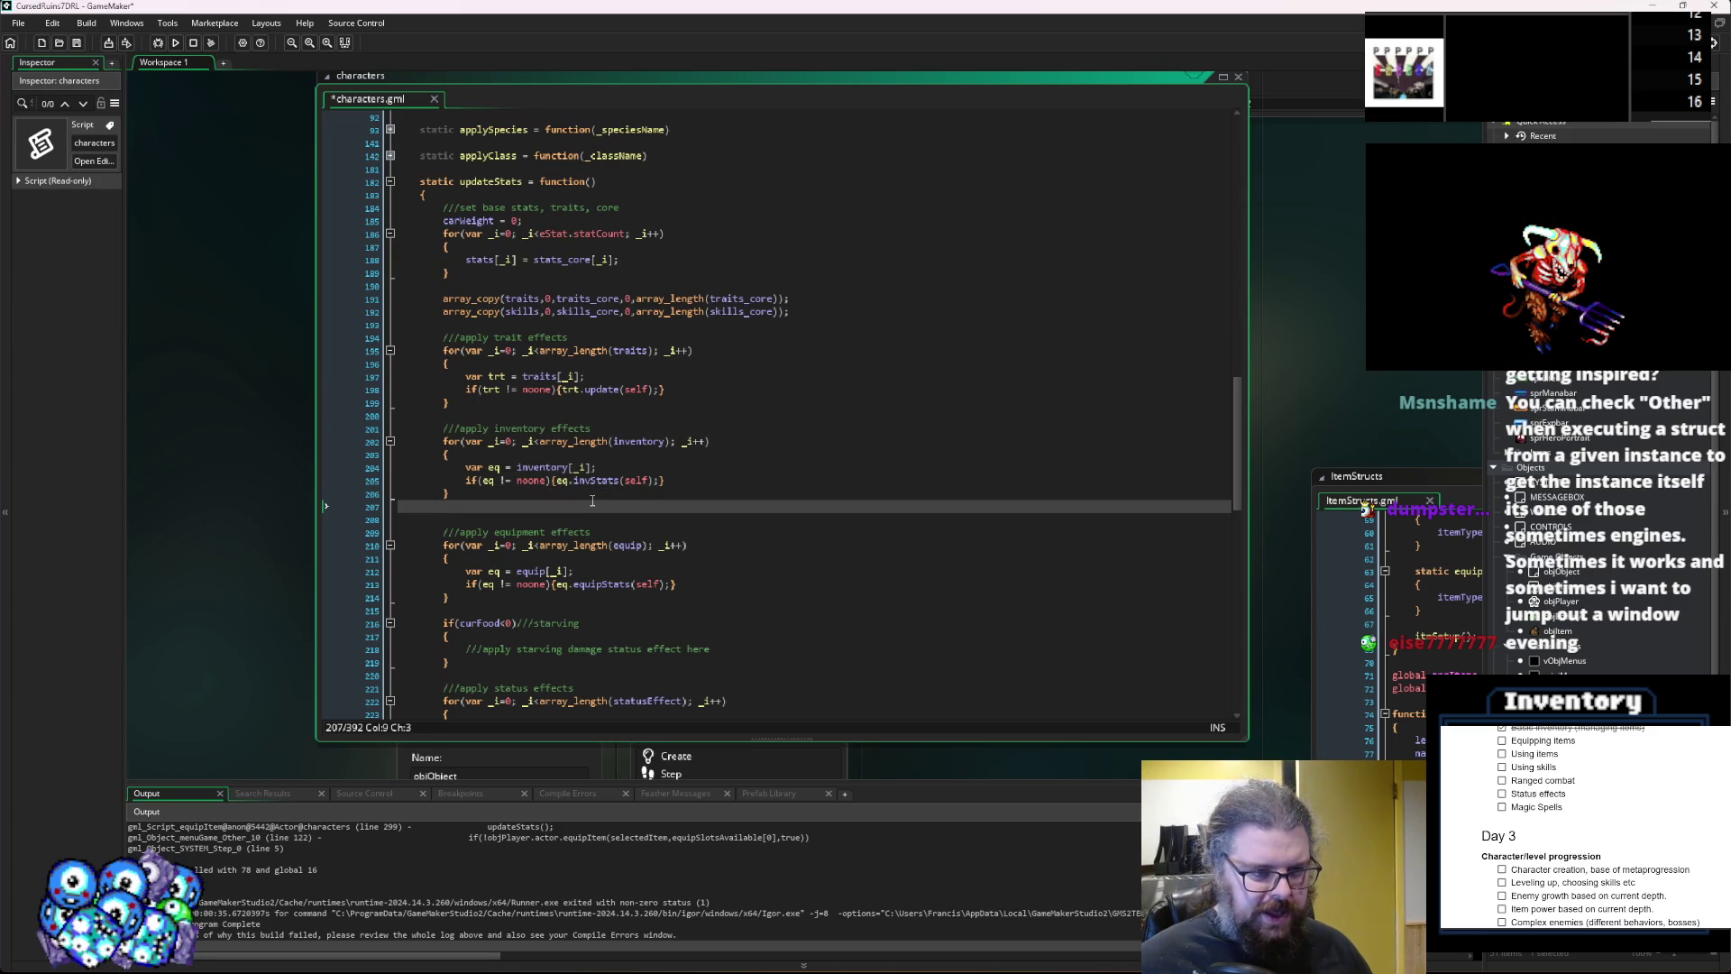
key("BackSpace")
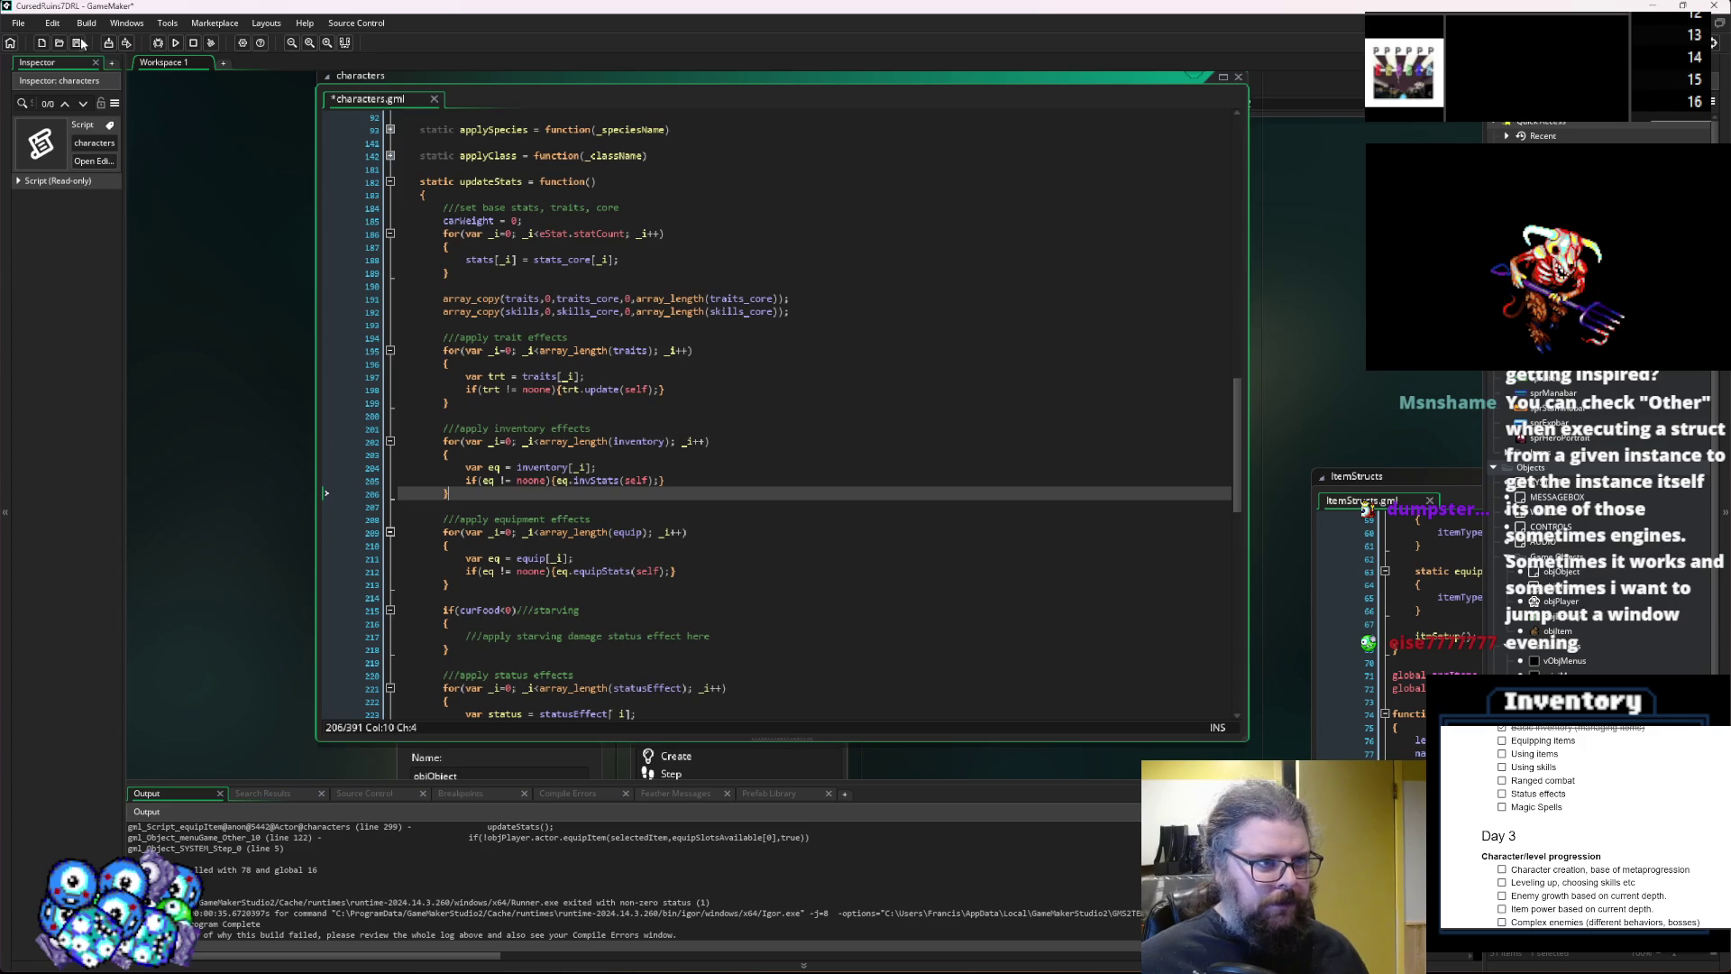
Save the characters script, then build and run the game.
left_click(75, 42)
mouse_move(866, 613)
left_mouse_down()
mouse_move(521, 385)
mouse_move(363, 367)
mouse_move(602, 435)
left_mouse_up()
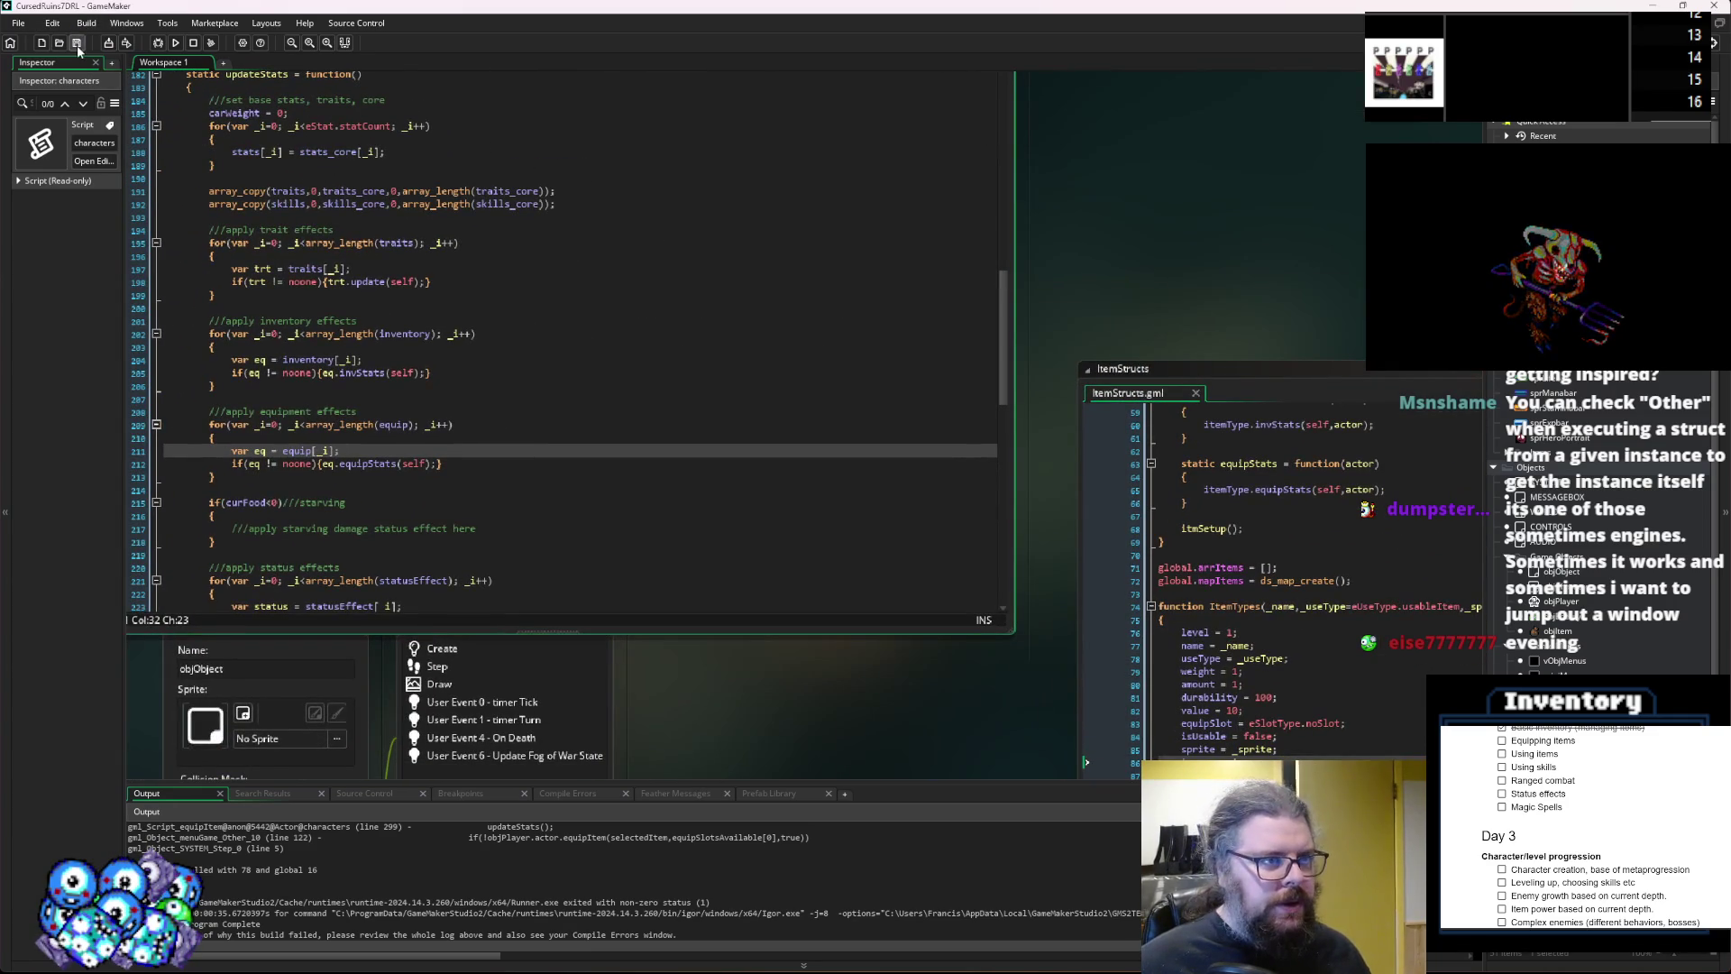
left_click(156, 42)
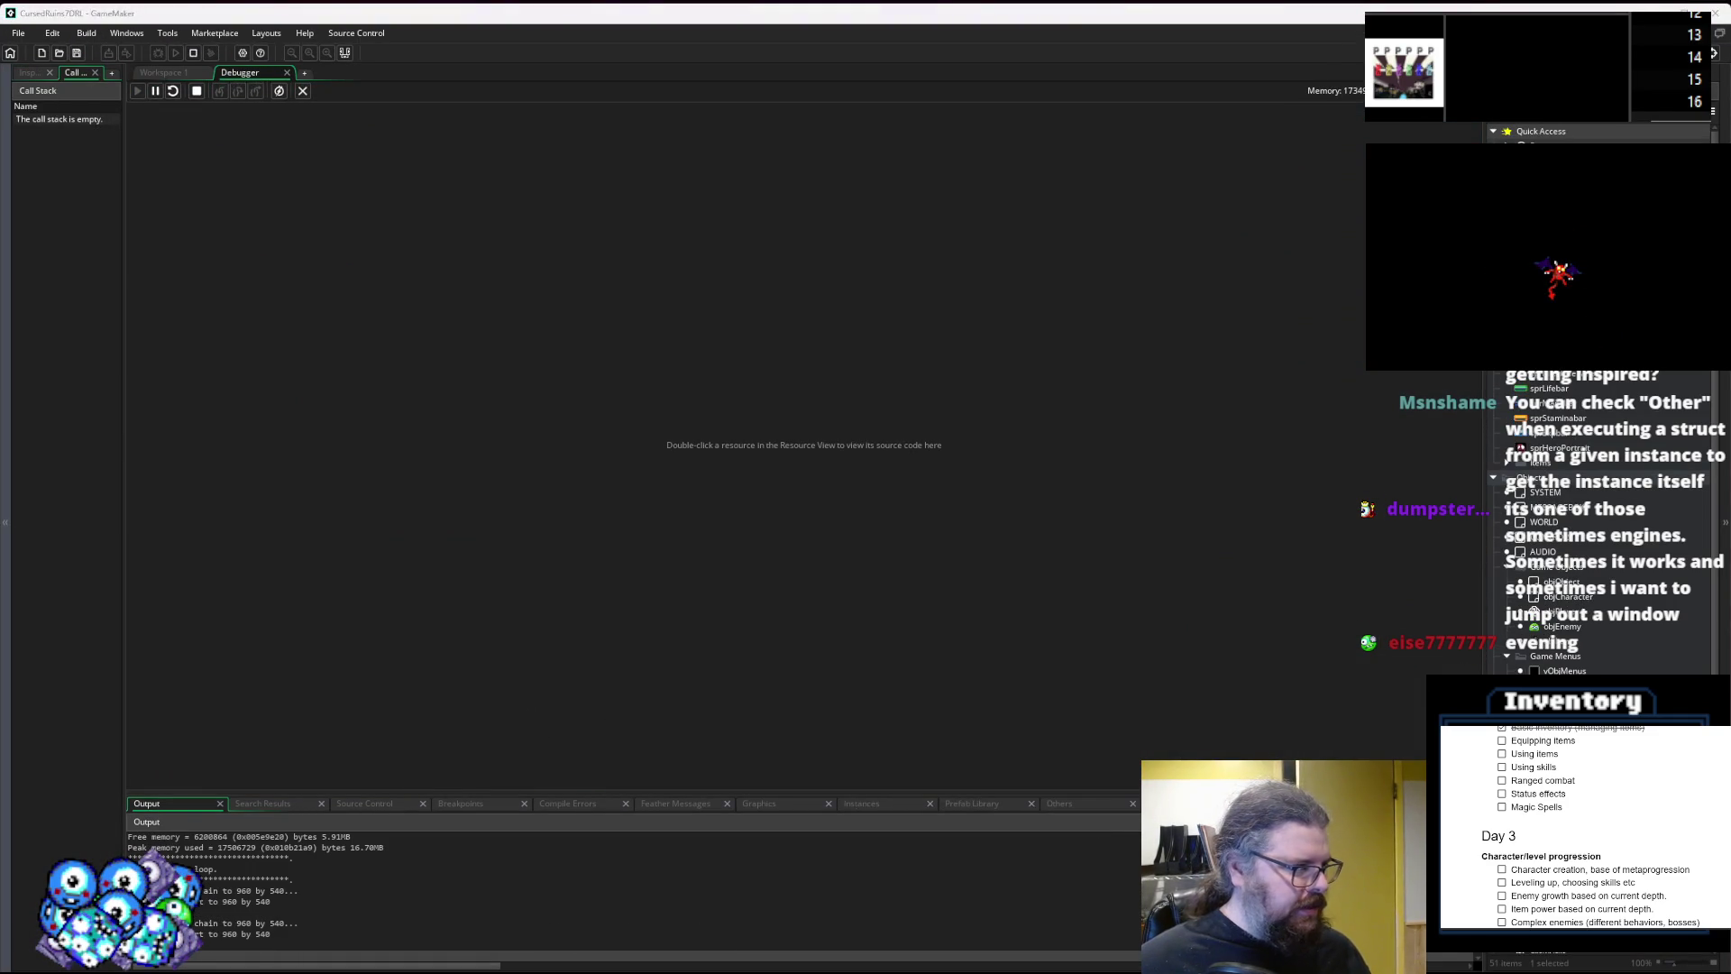
Start a new game, walk the player through the dungeon, and open the item actions menu.
key("Return")
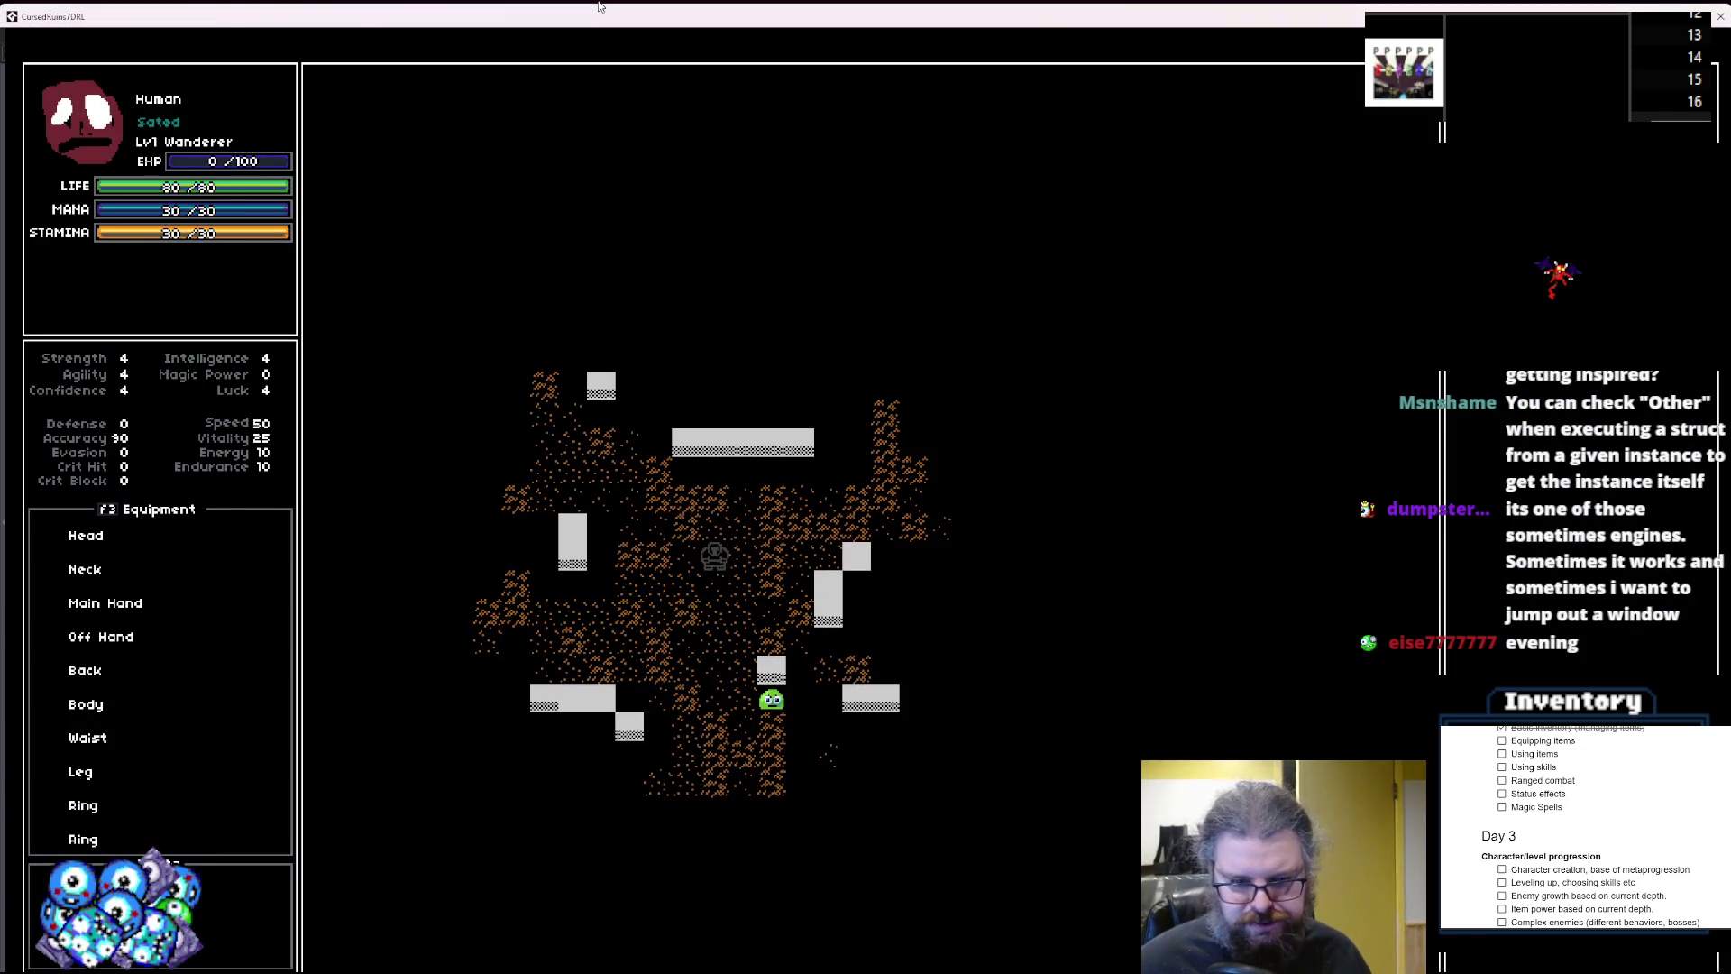
key("Down")
key("Left")
key("Left")
key("Left")
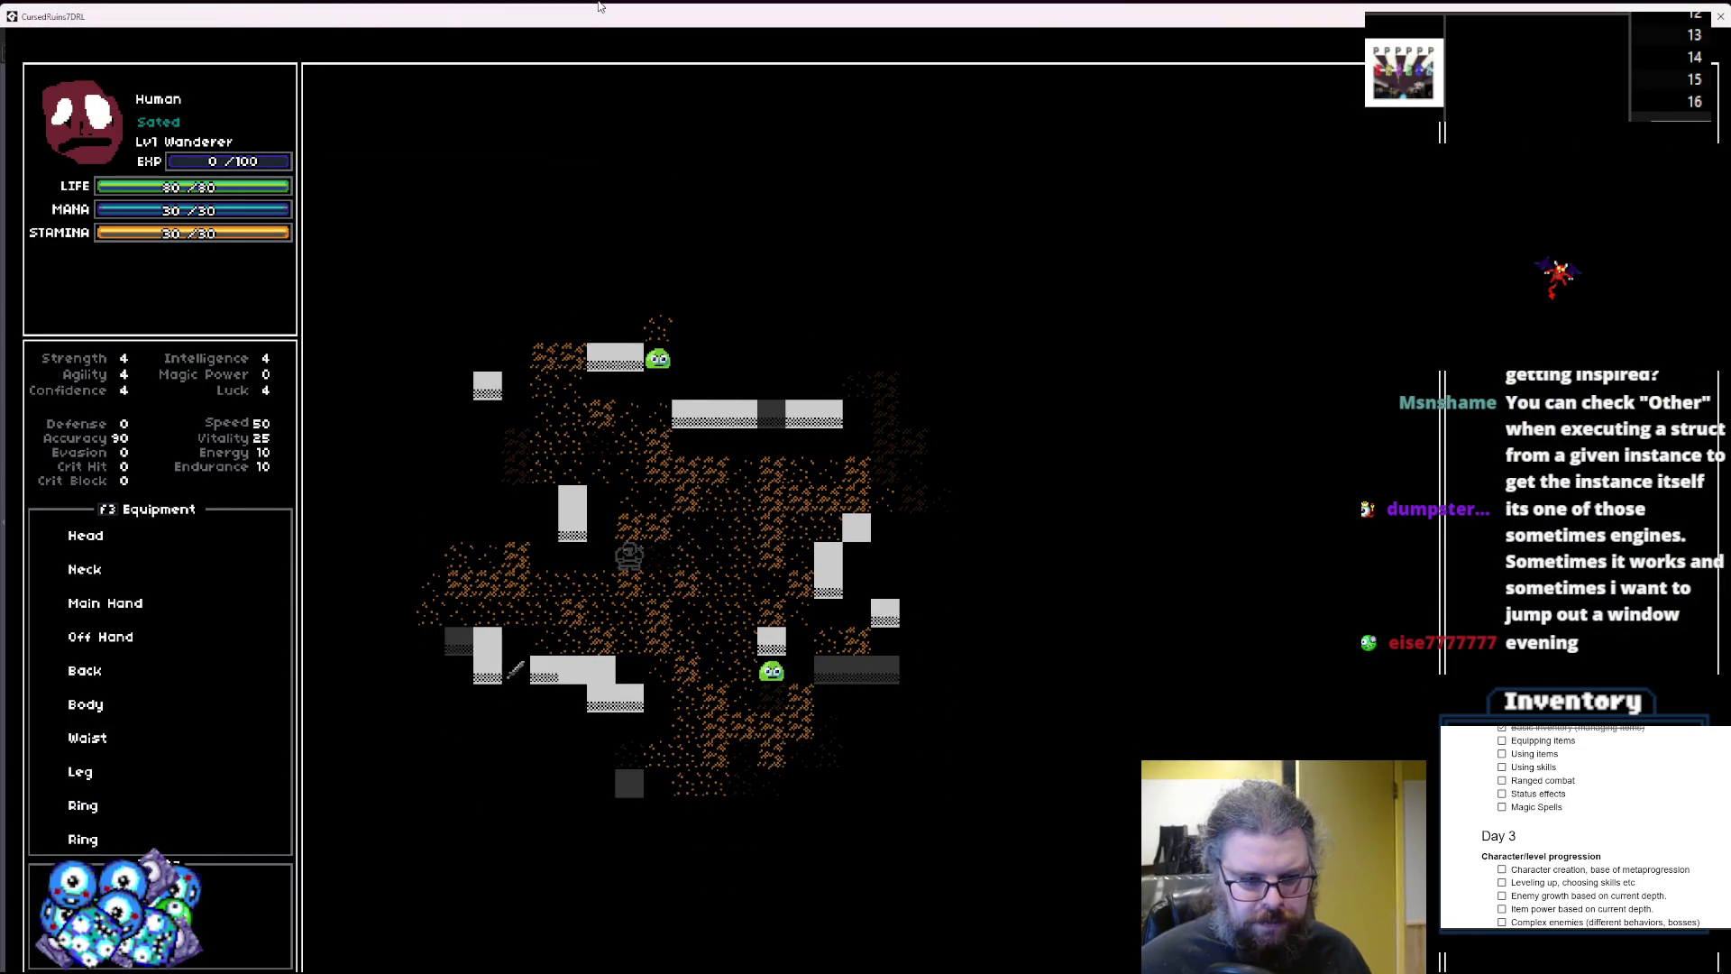
key("Left")
key("Left")
key("Left")
key("Down")
key("Down")
key("Down")
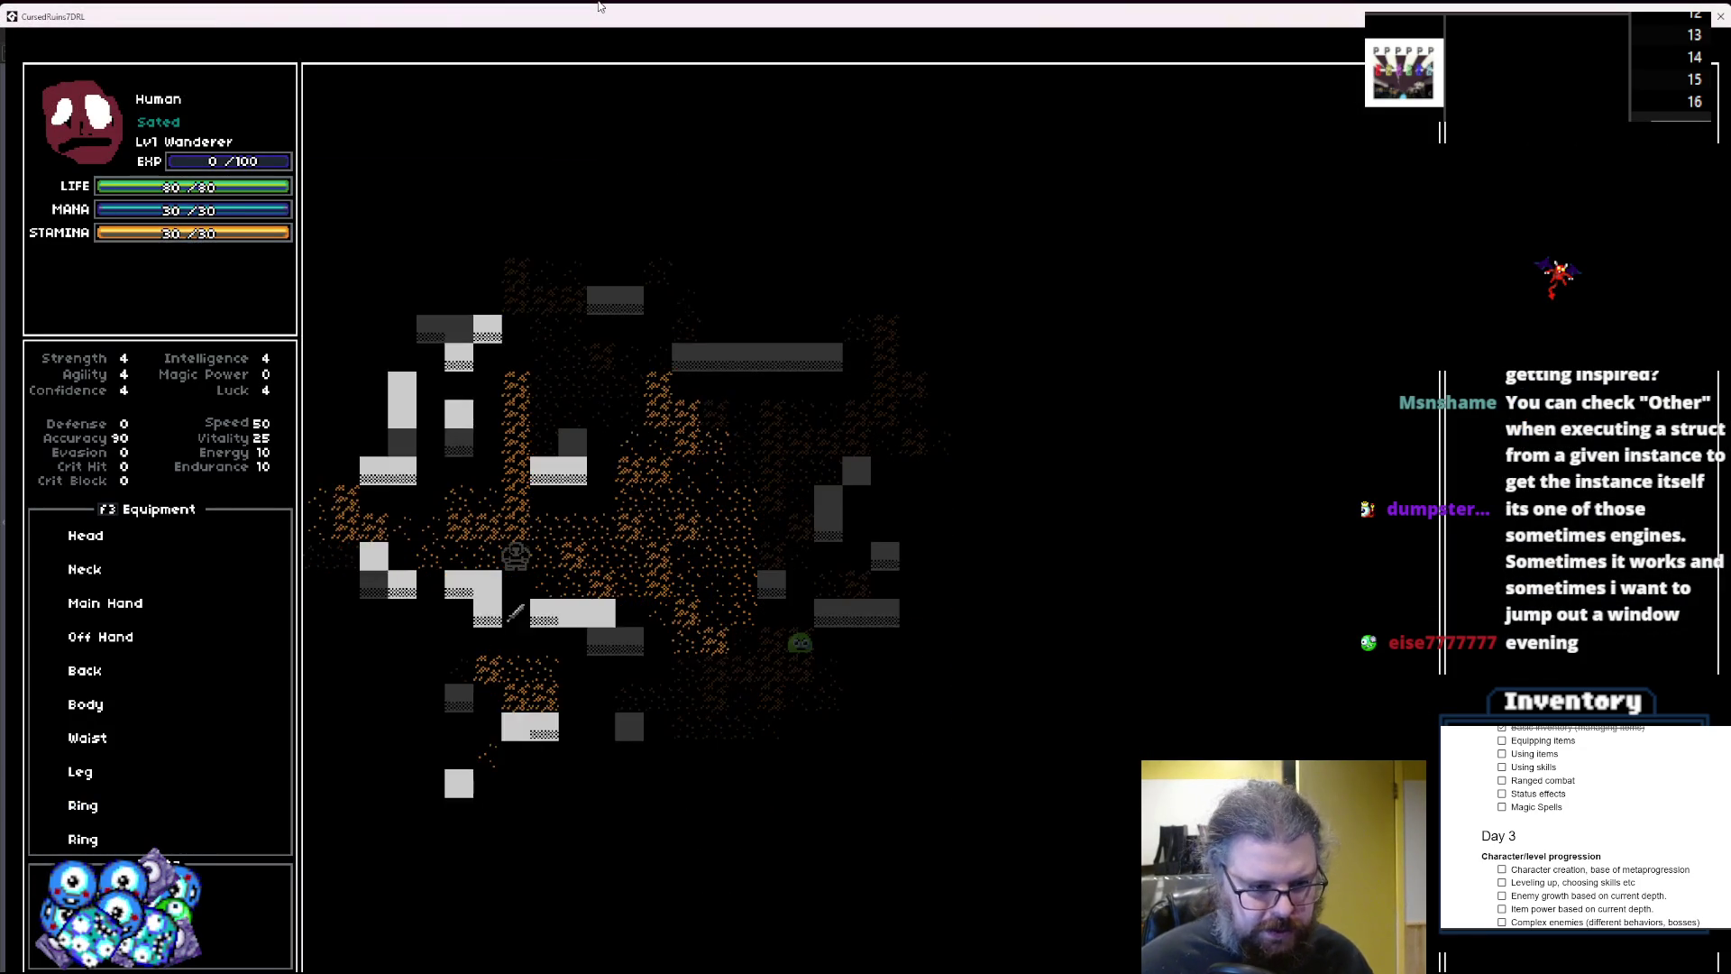
key("Down")
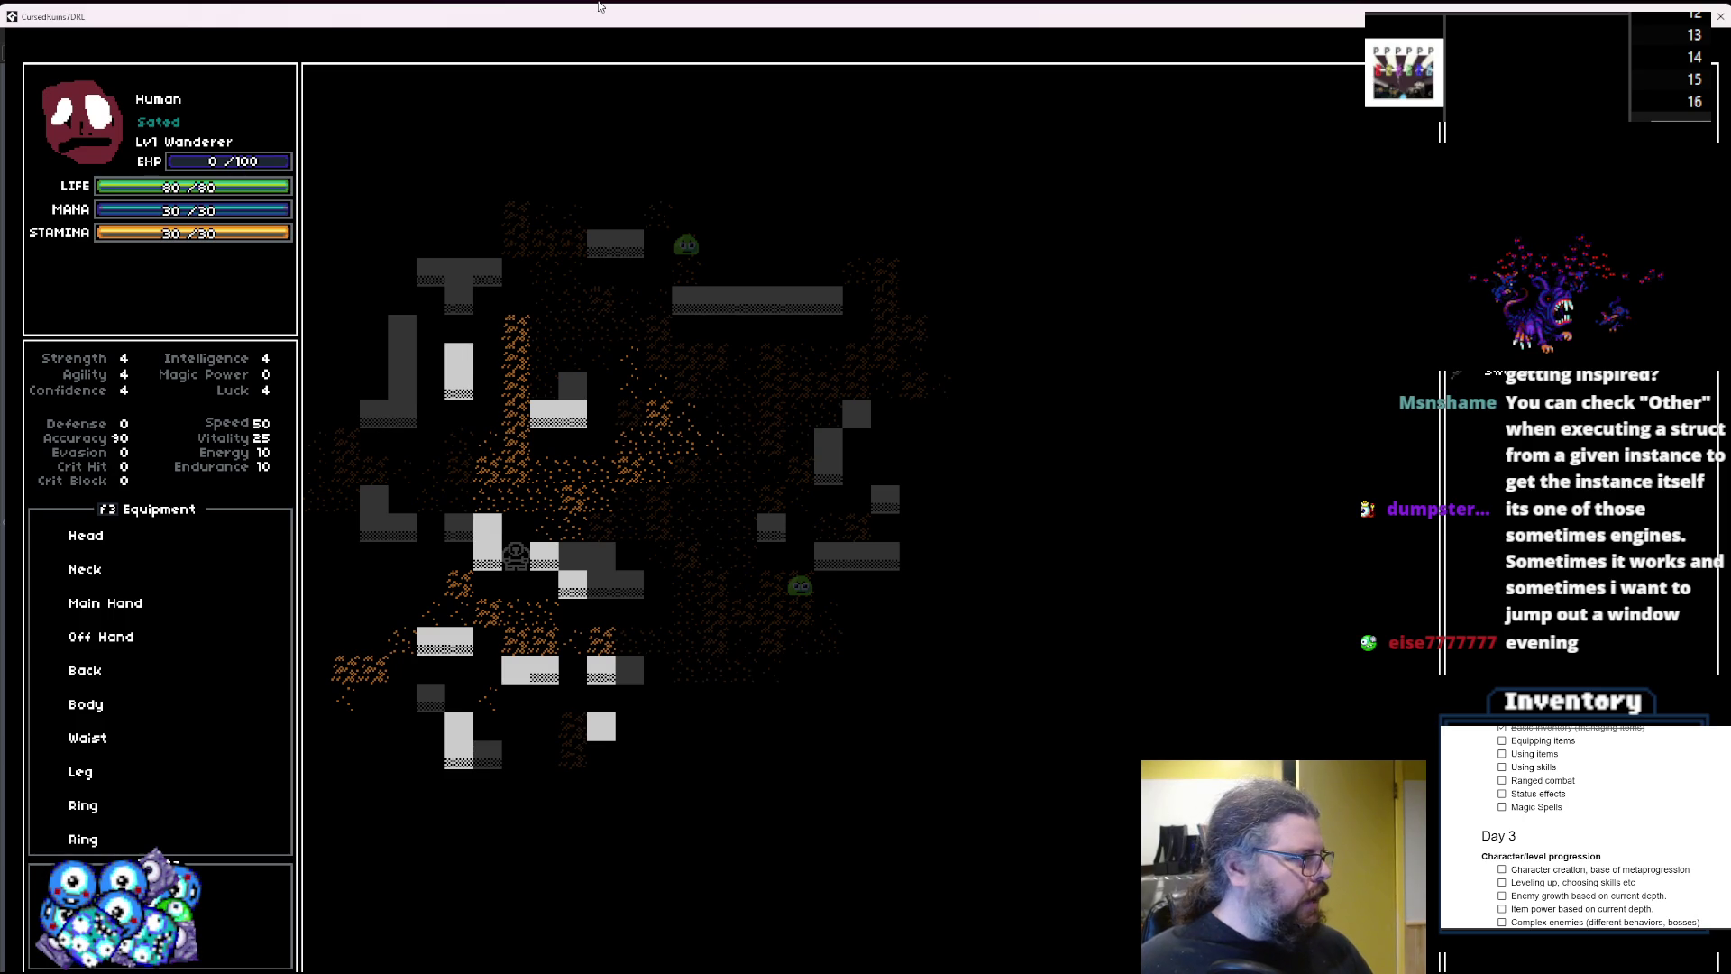
key("Right")
key("Right")
key("Right")
key("Up")
key("Up")
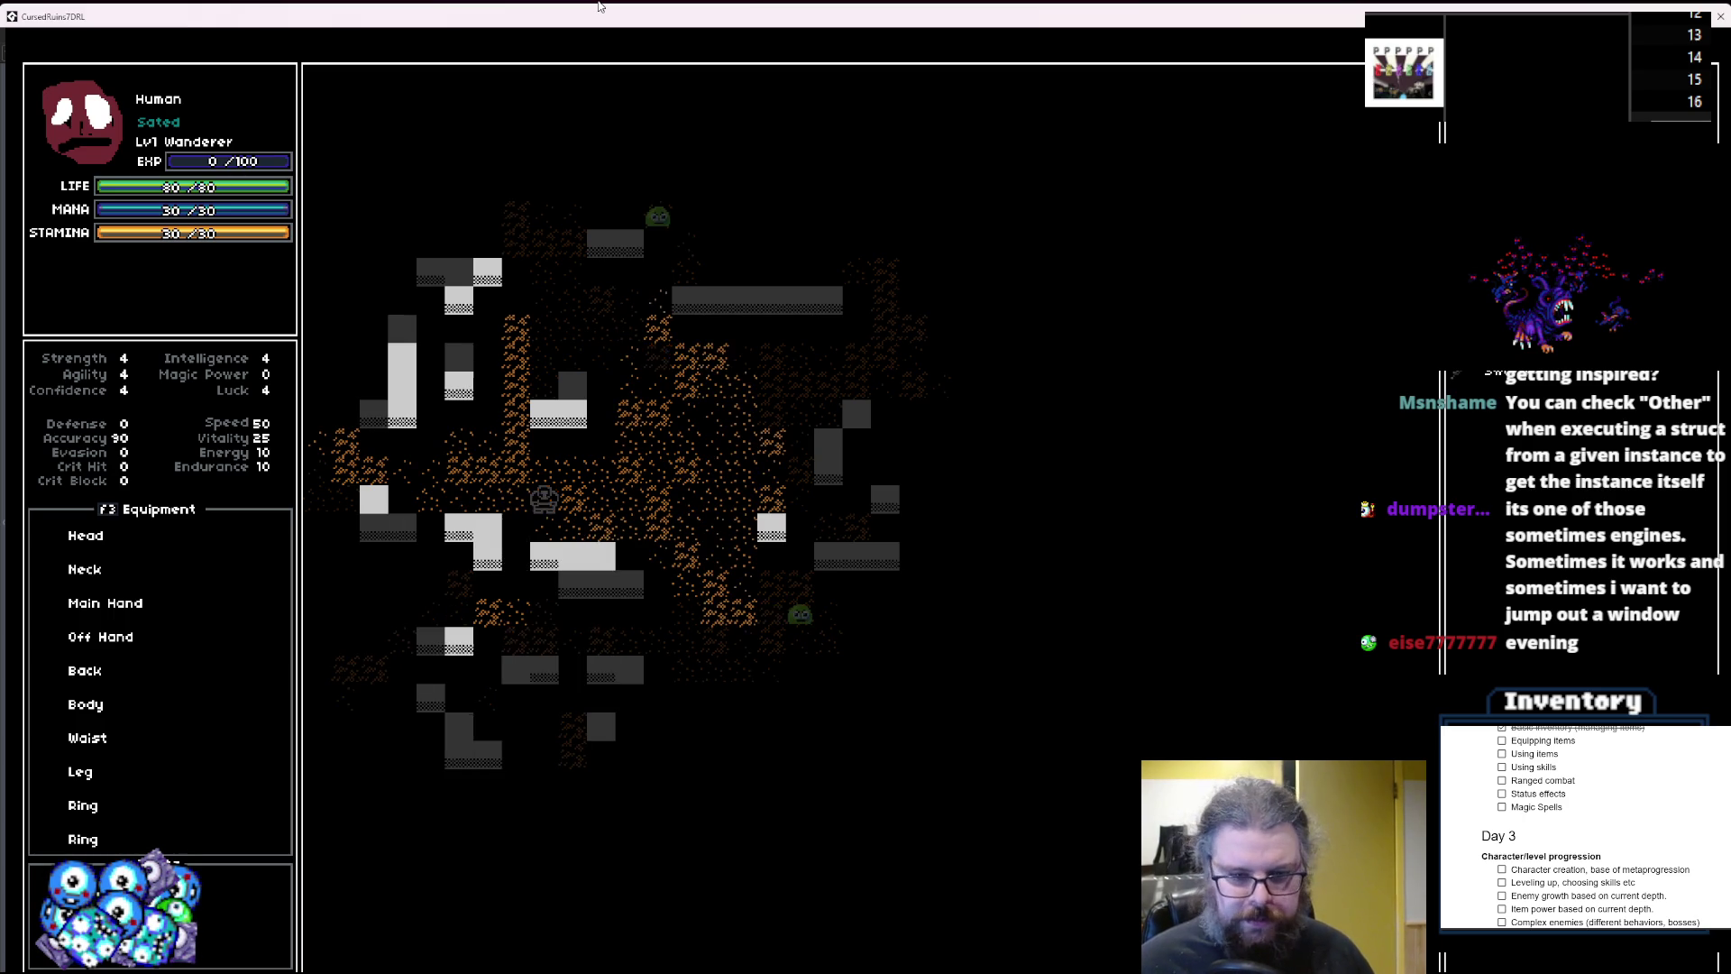
key("Right")
key("Right")
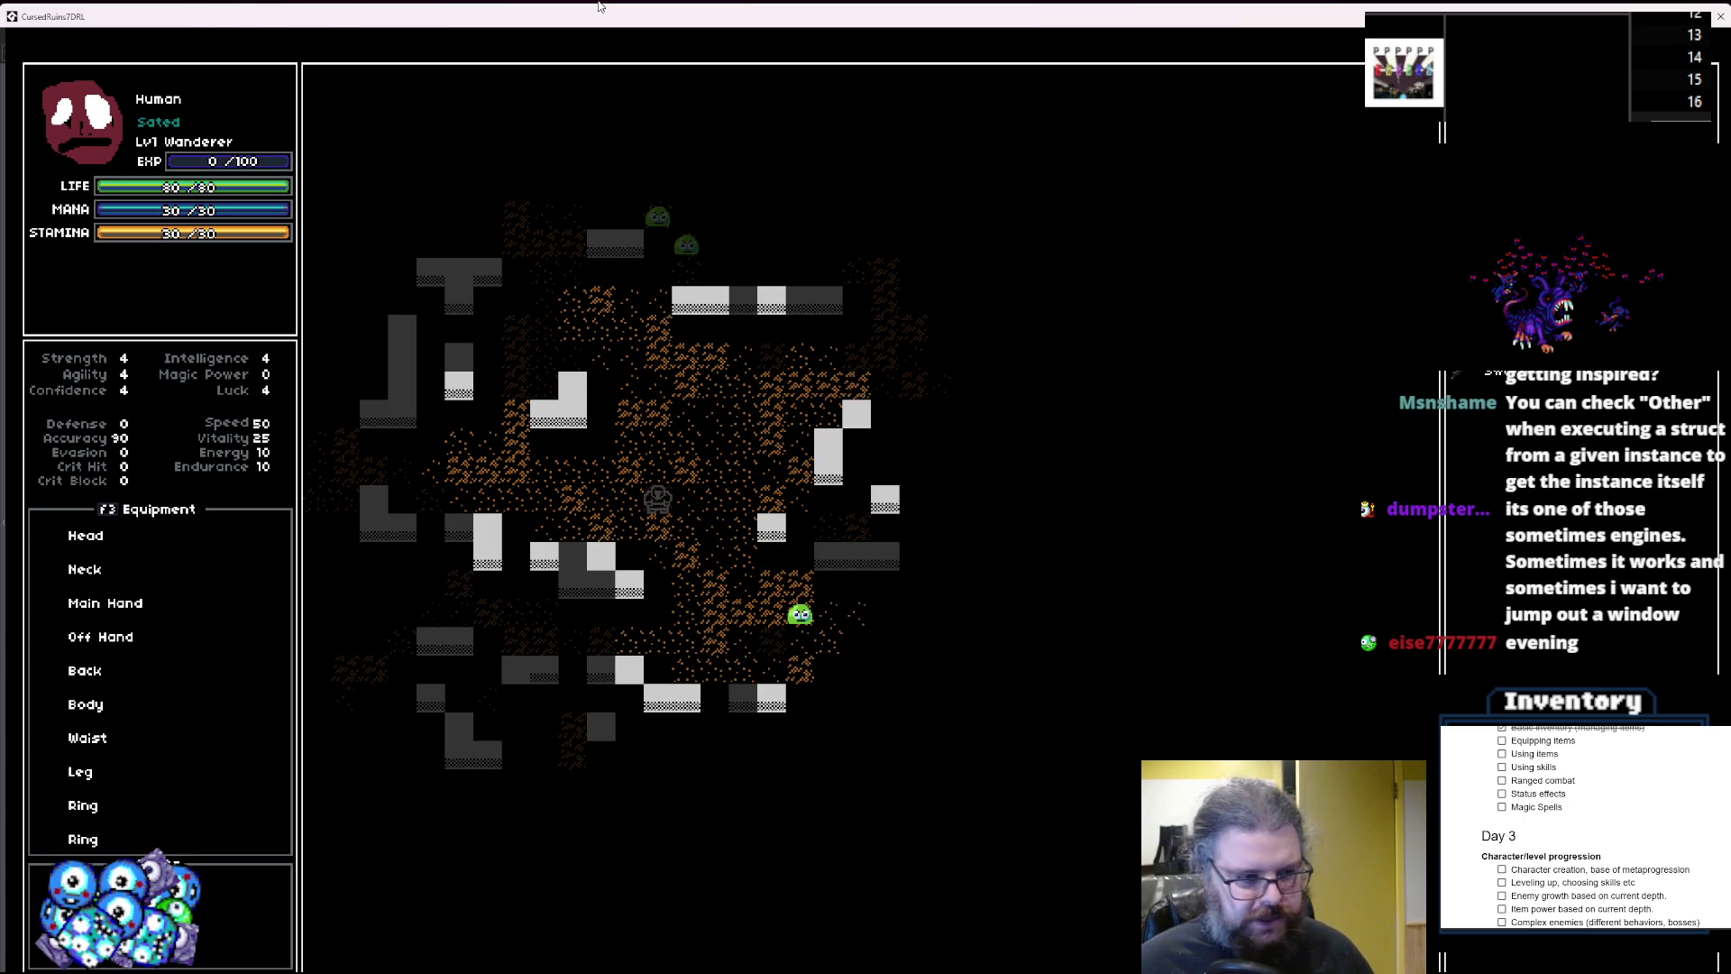
key("Escape")
key("Escape")
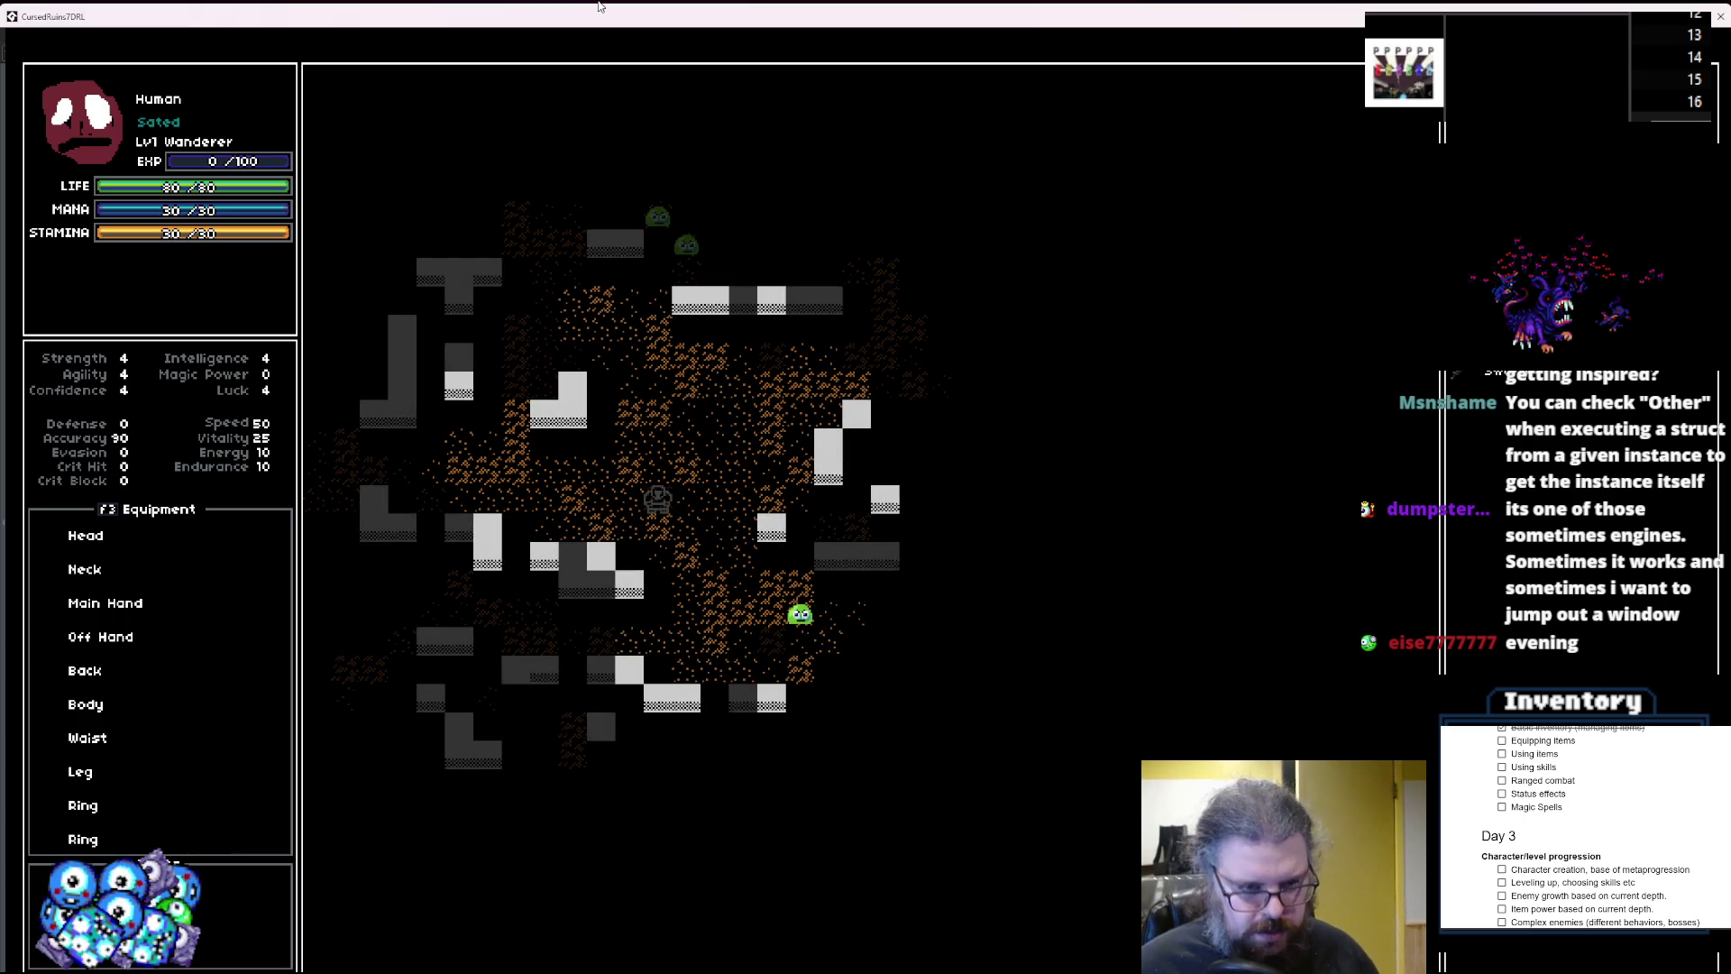
key("i")
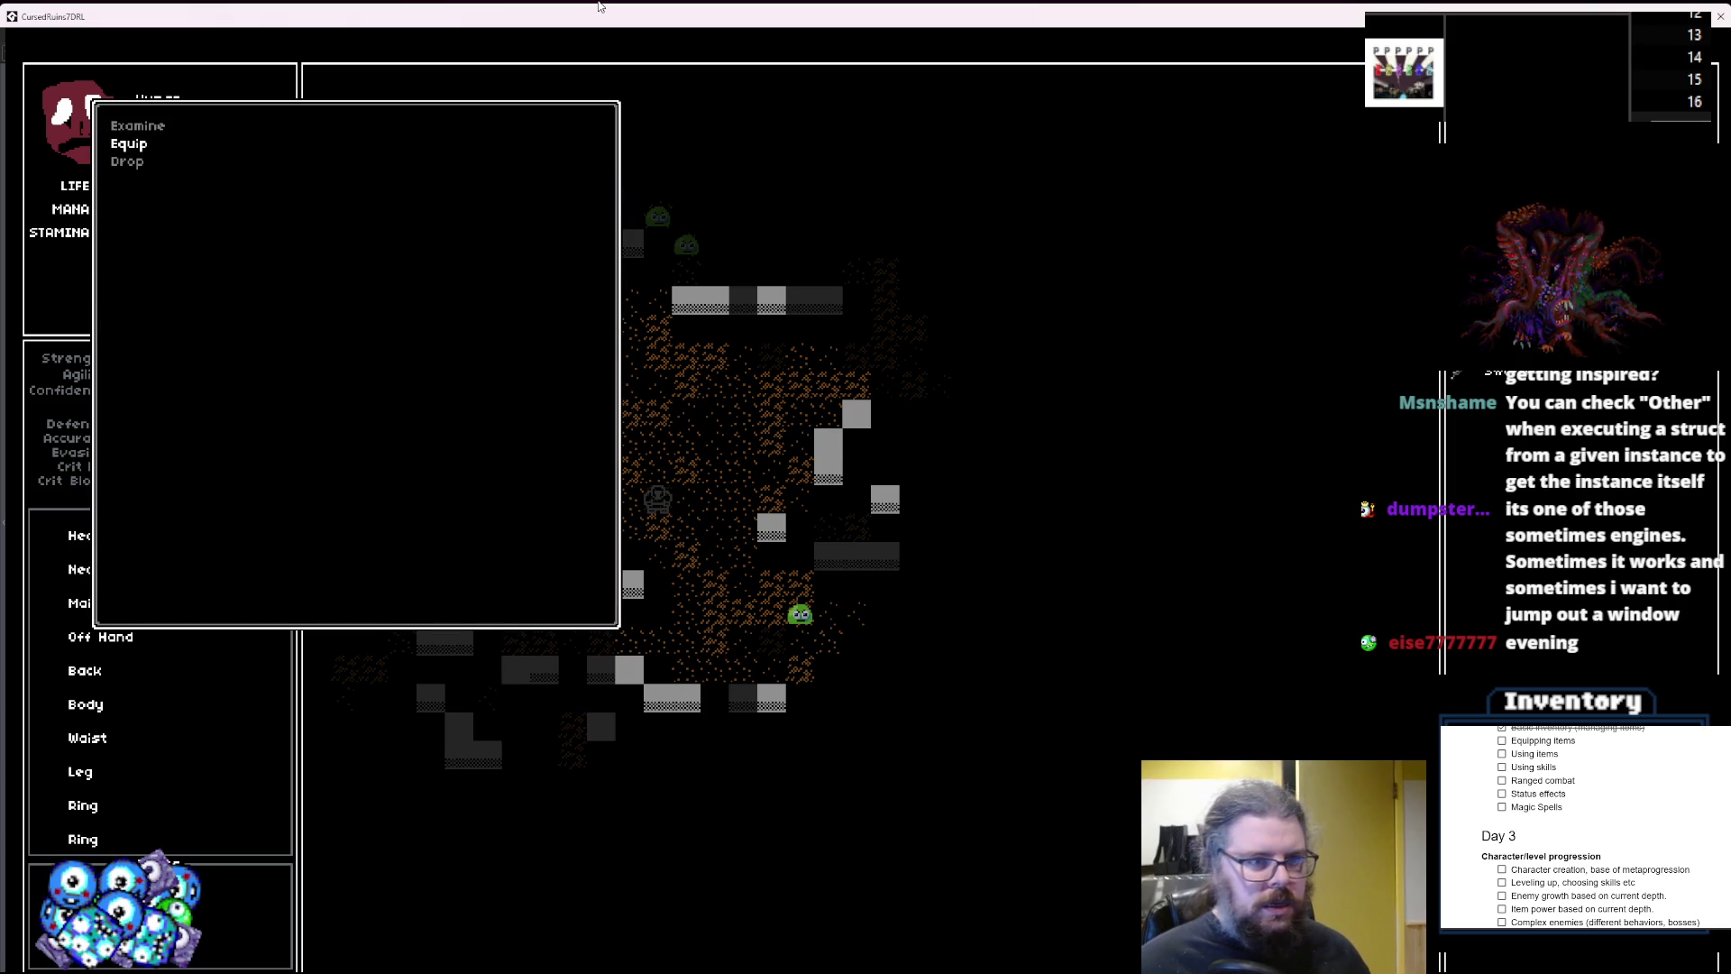
Shrink the game window and bring the characters code editor forward in Workspace 1.
mouse_move(492, 11)
left_mouse_down()
mouse_move(711, 484)
mouse_move(1080, 363)
mouse_move(947, 300)
mouse_move(0, 261)
left_mouse_up()
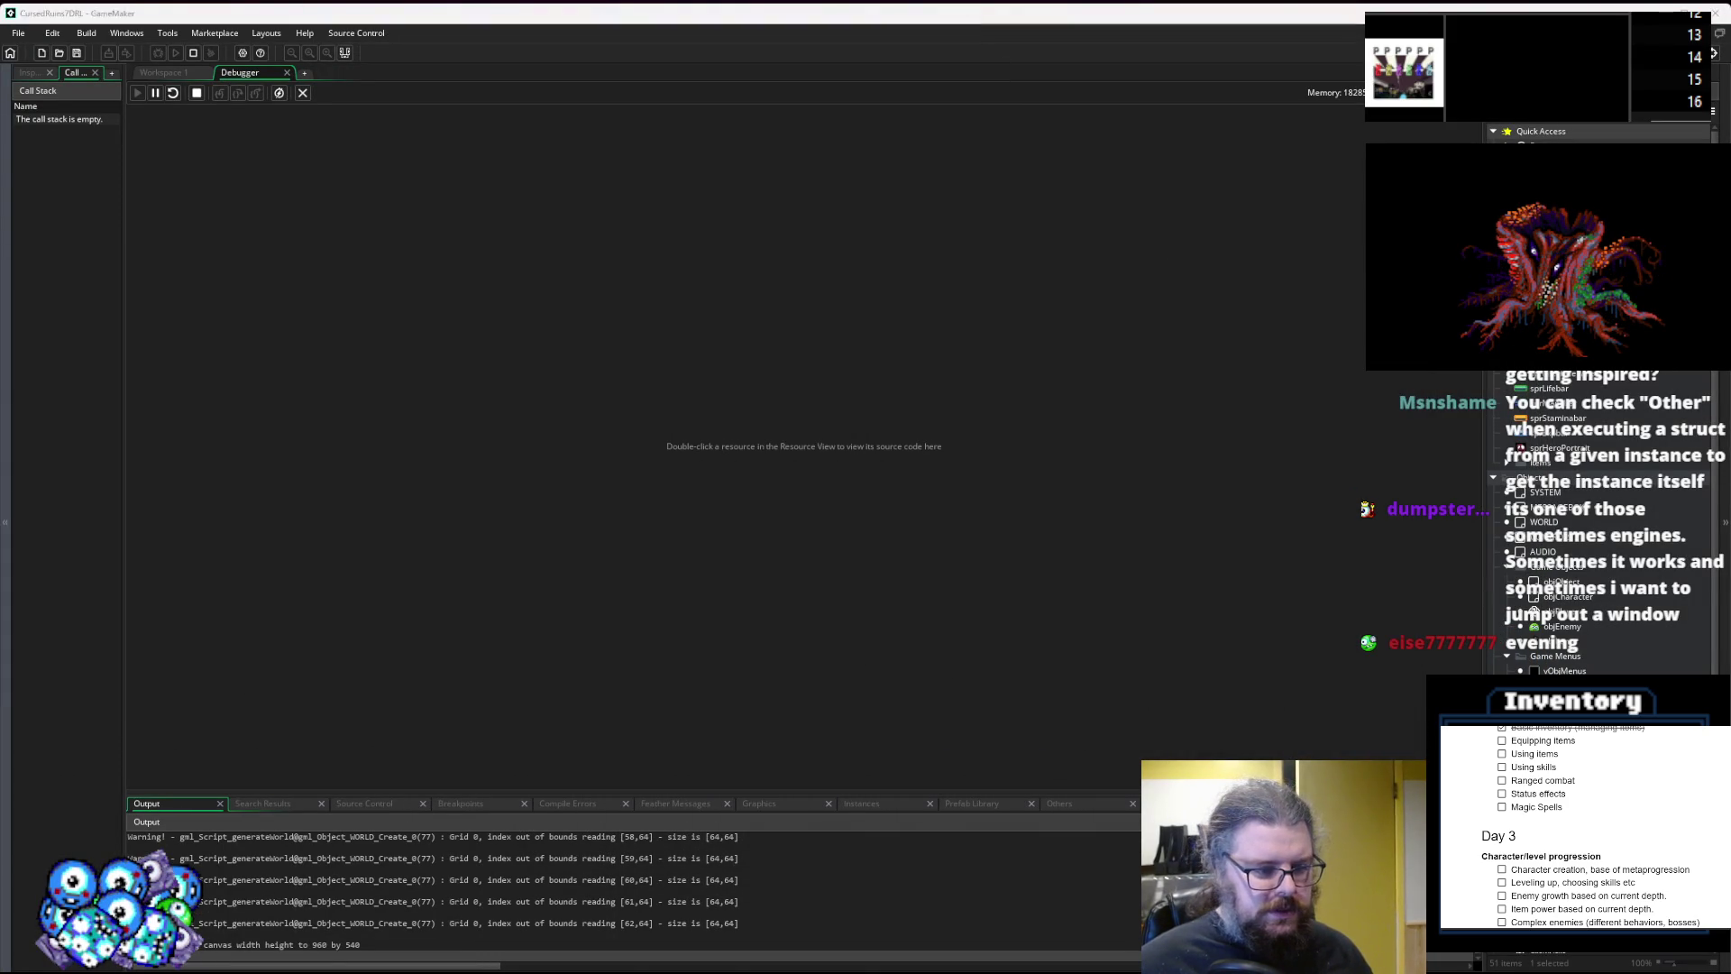
left_click(173, 76)
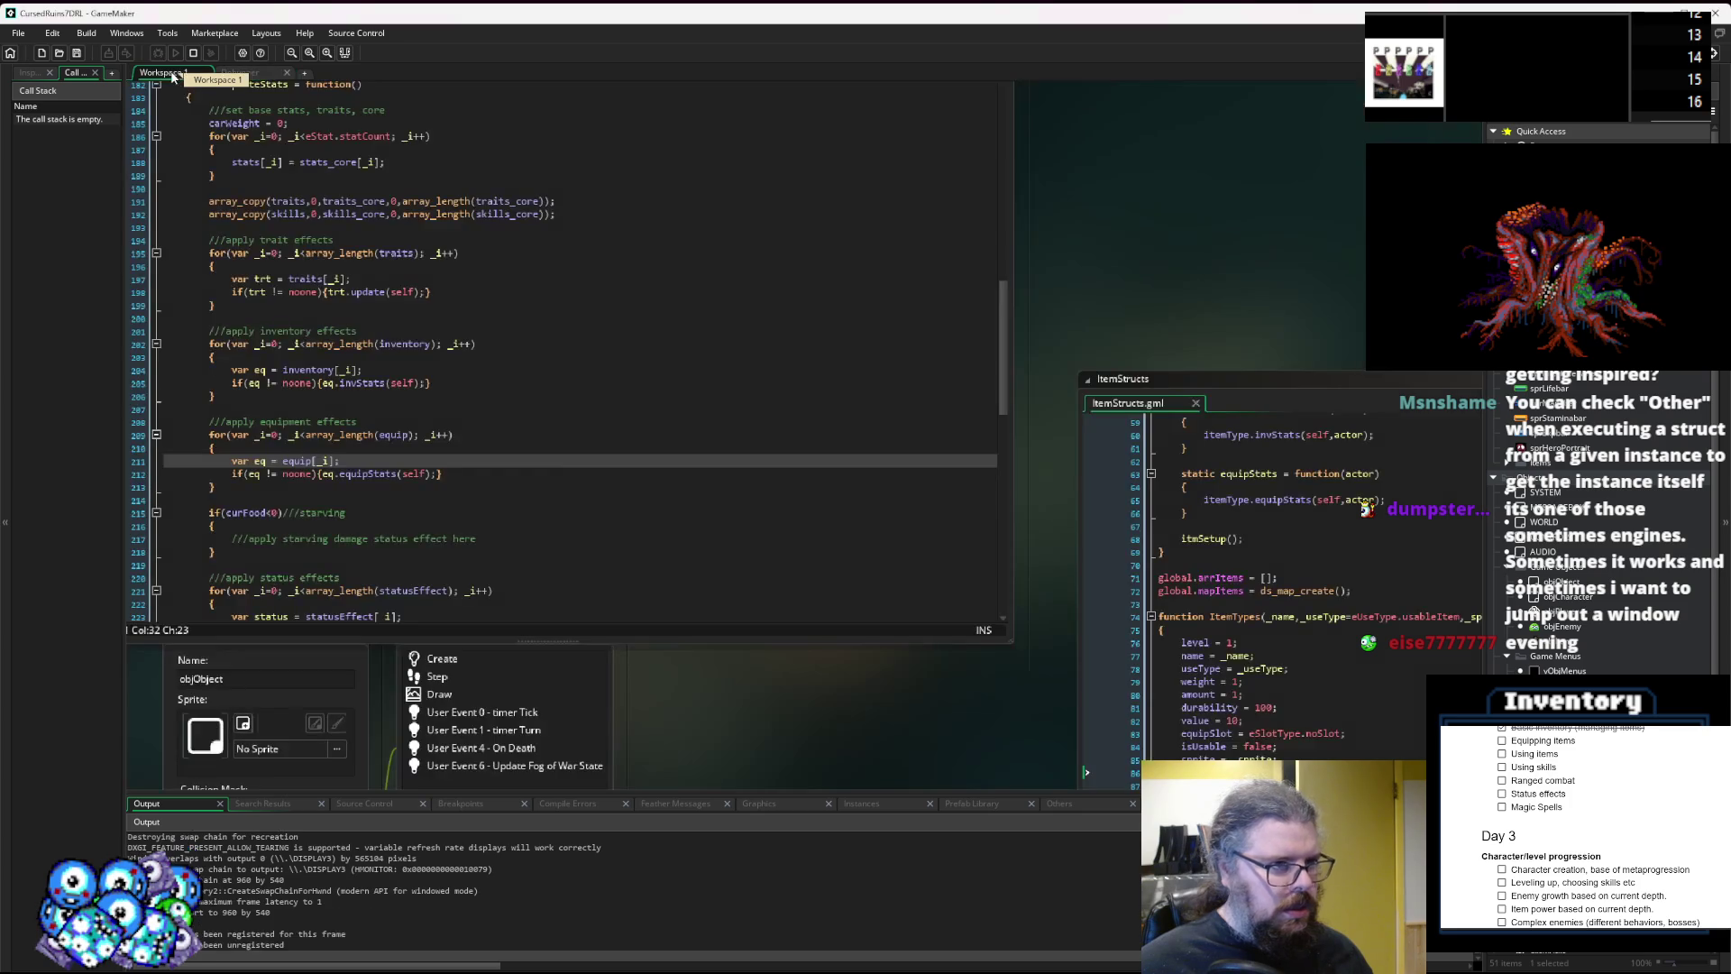
left_click(856, 487)
left_click_drag(856, 541, 729, 558)
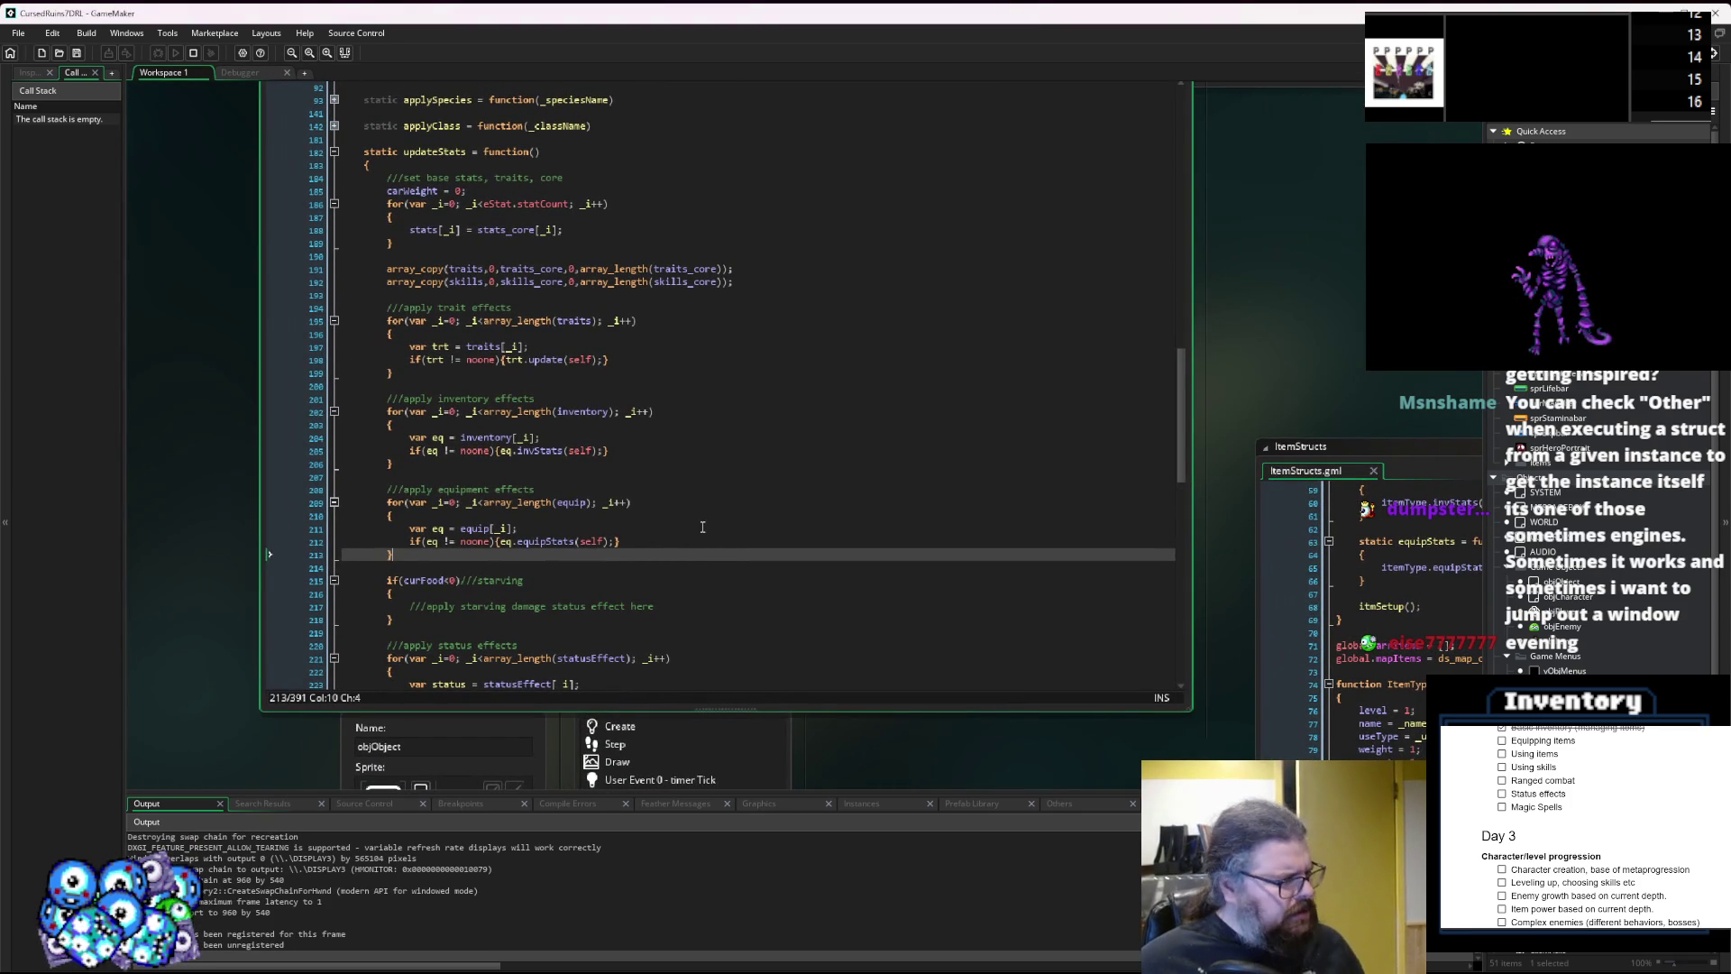
Close the running game, leaving the caret on lines 210–211 of the equipment loop.
left_click(701, 520)
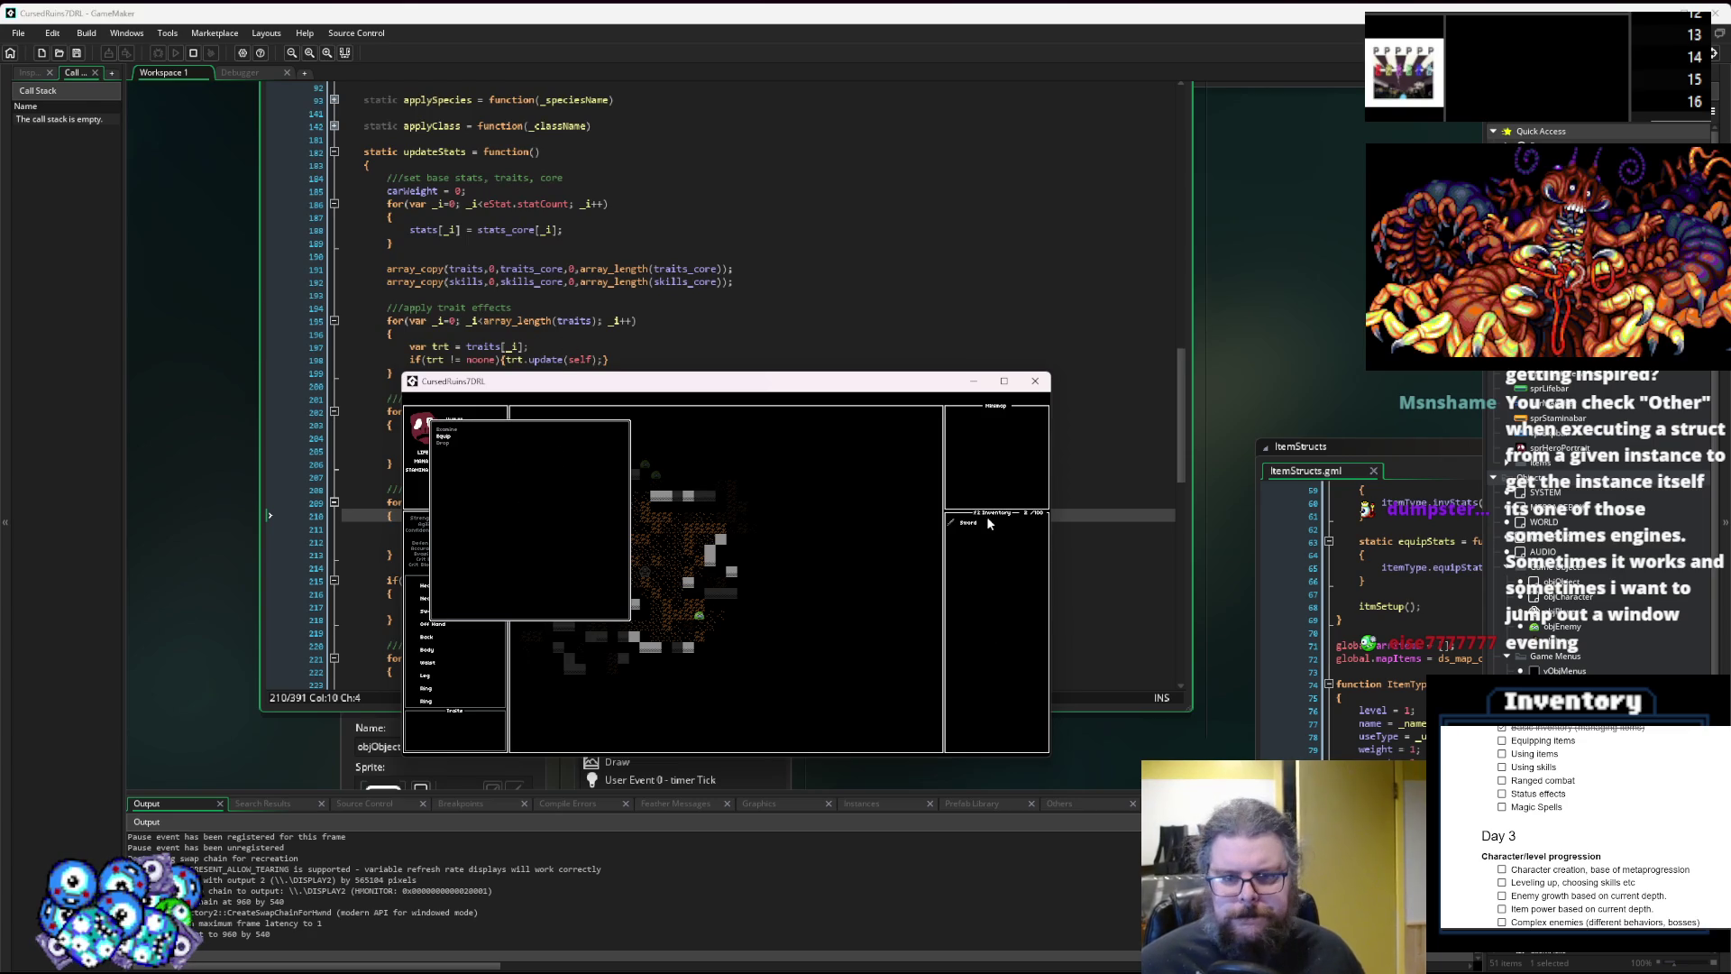
left_click(1035, 385)
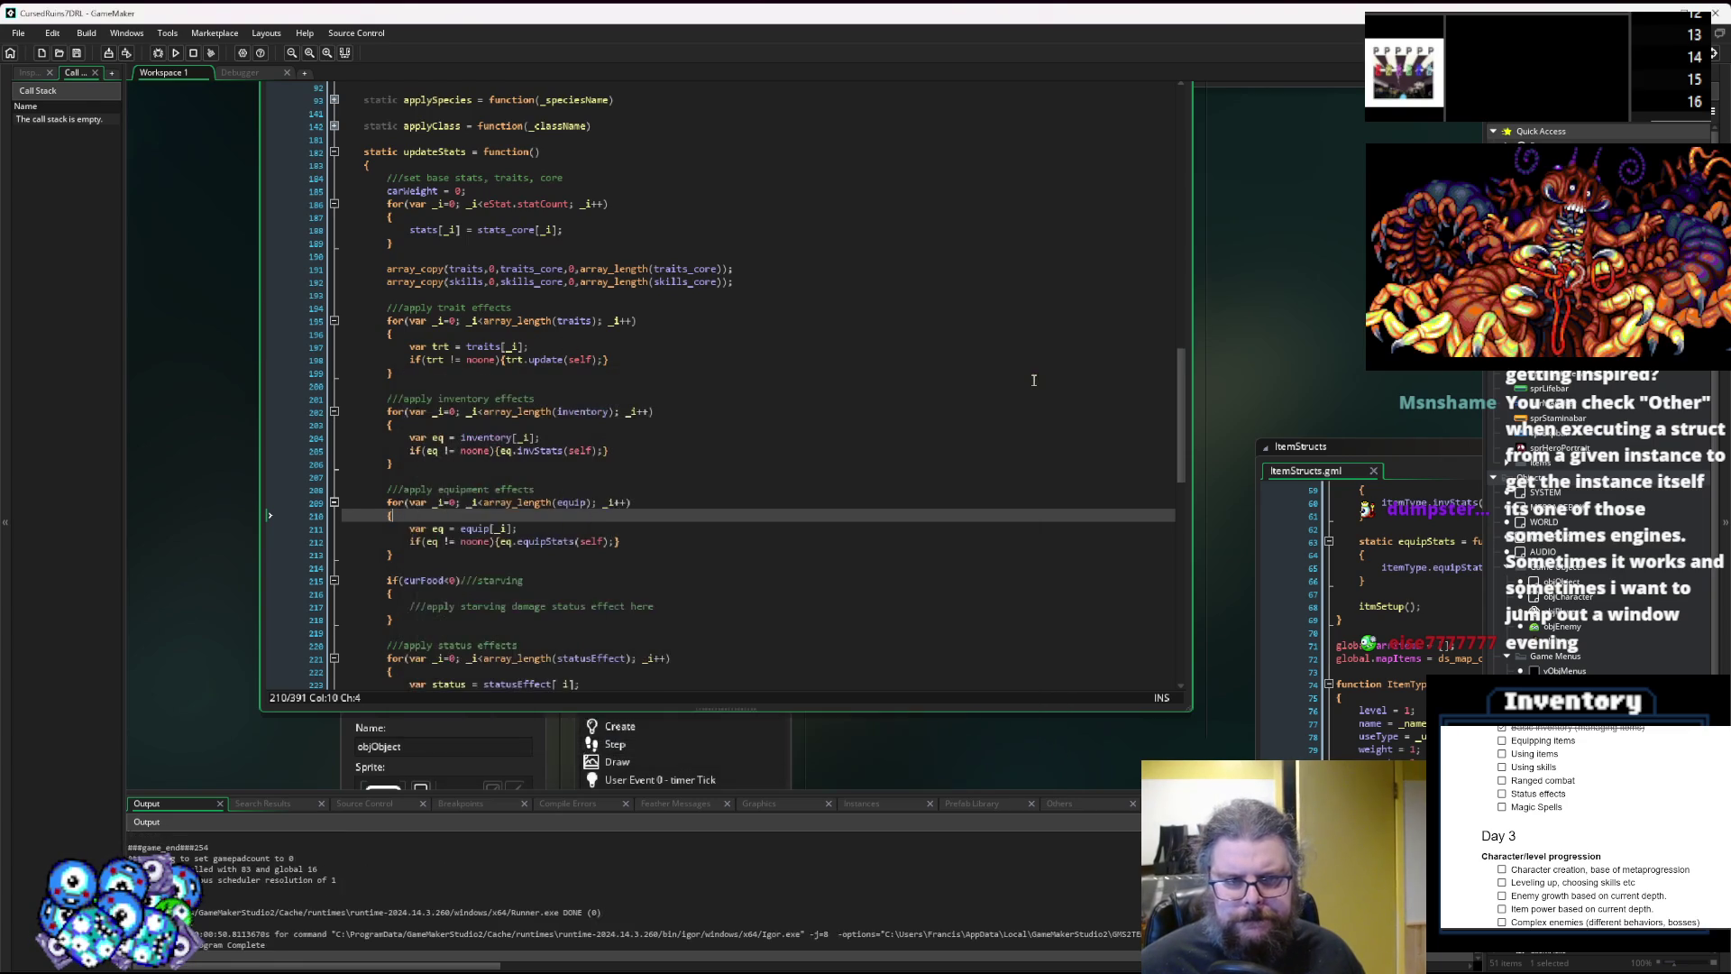
left_click(590, 523)
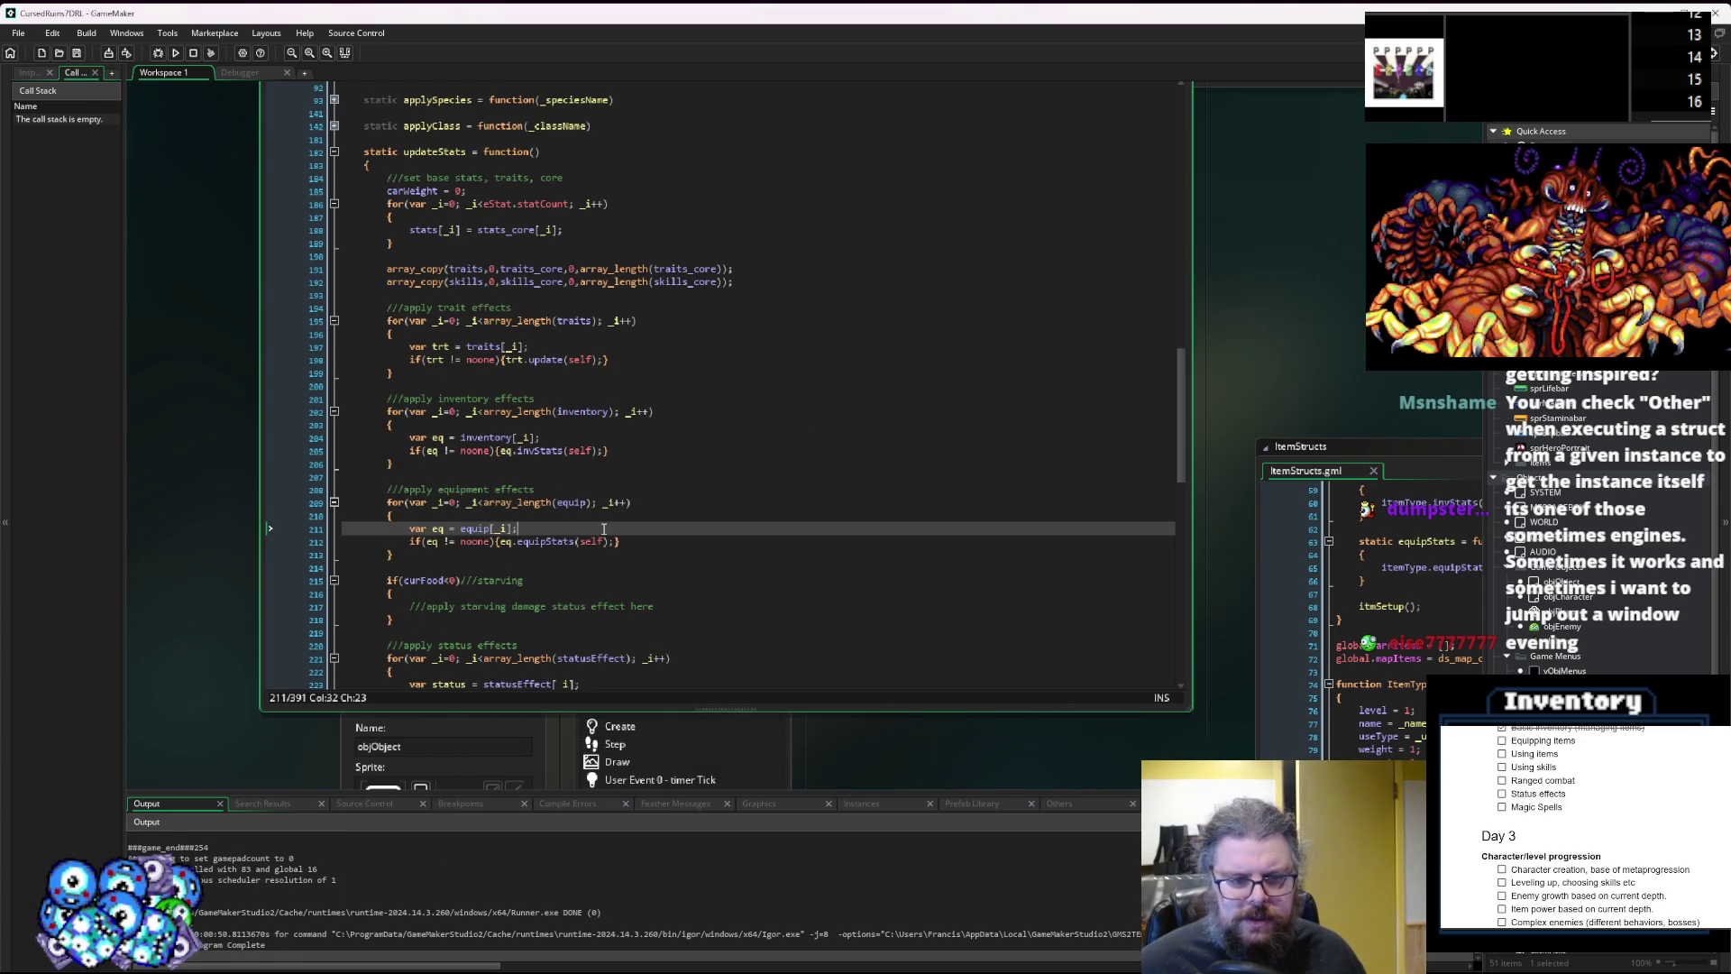
Glance over the ItemStructs and menuGame windows, then return to line 210 of characters.gml.
scroll(604, 529, "up", 3)
scroll(606, 530, "down", 3)
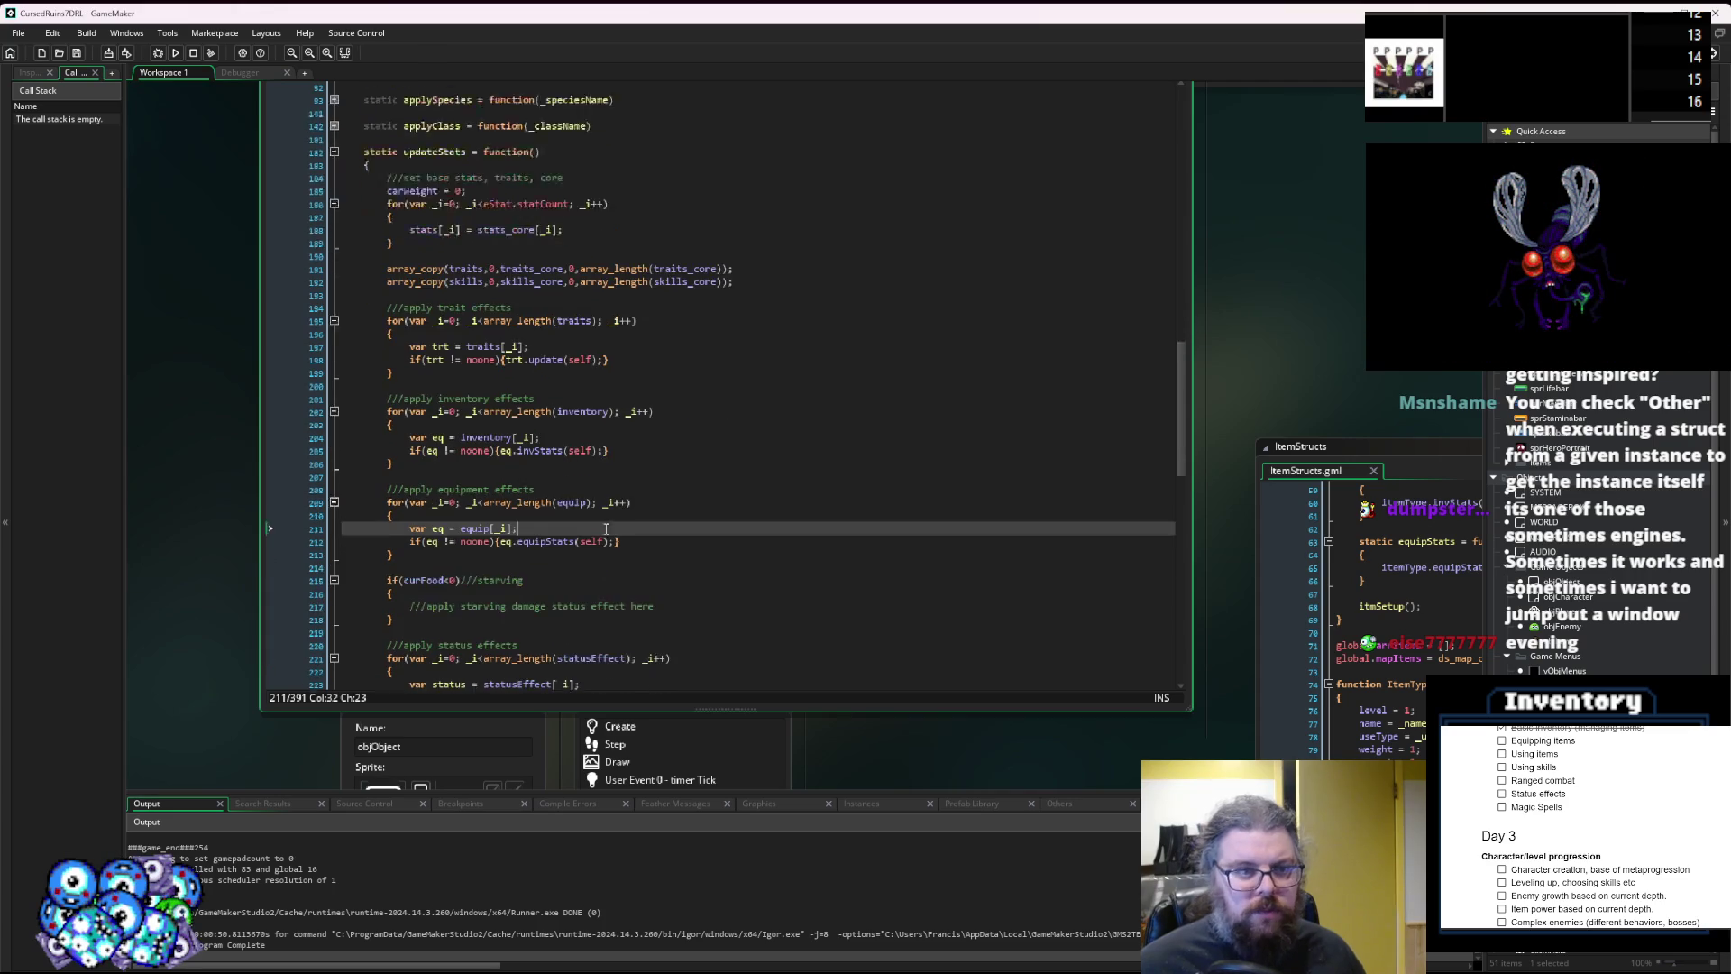
left_click(724, 410)
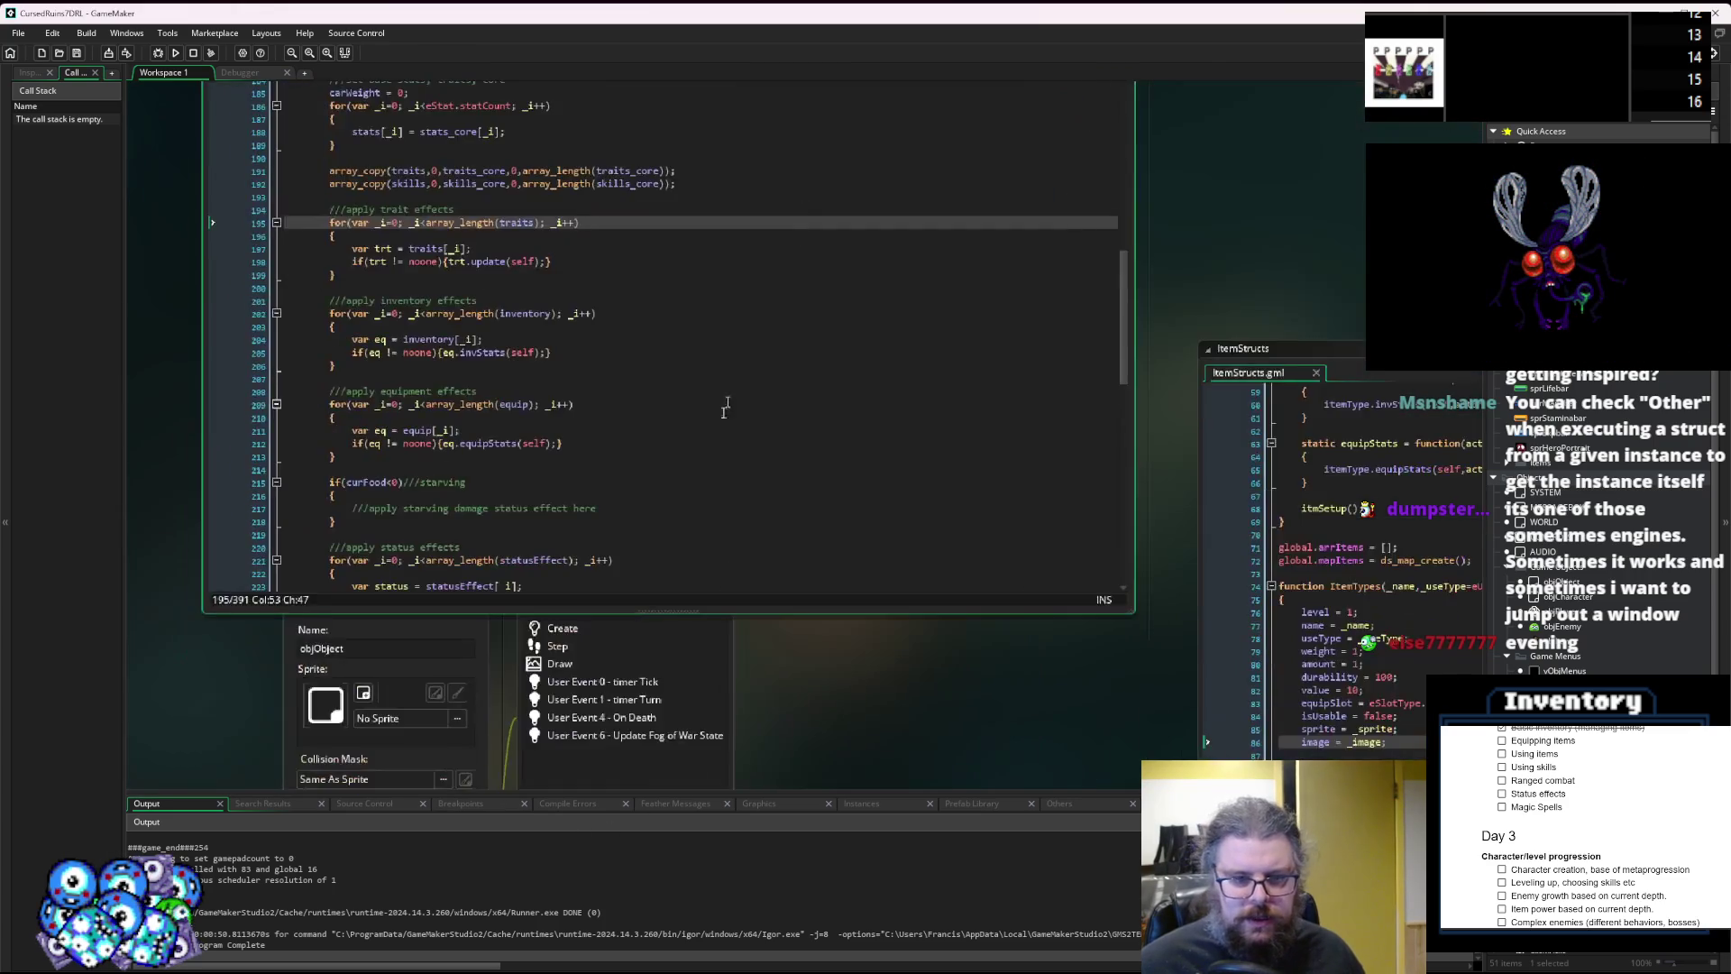
left_click(1077, 390)
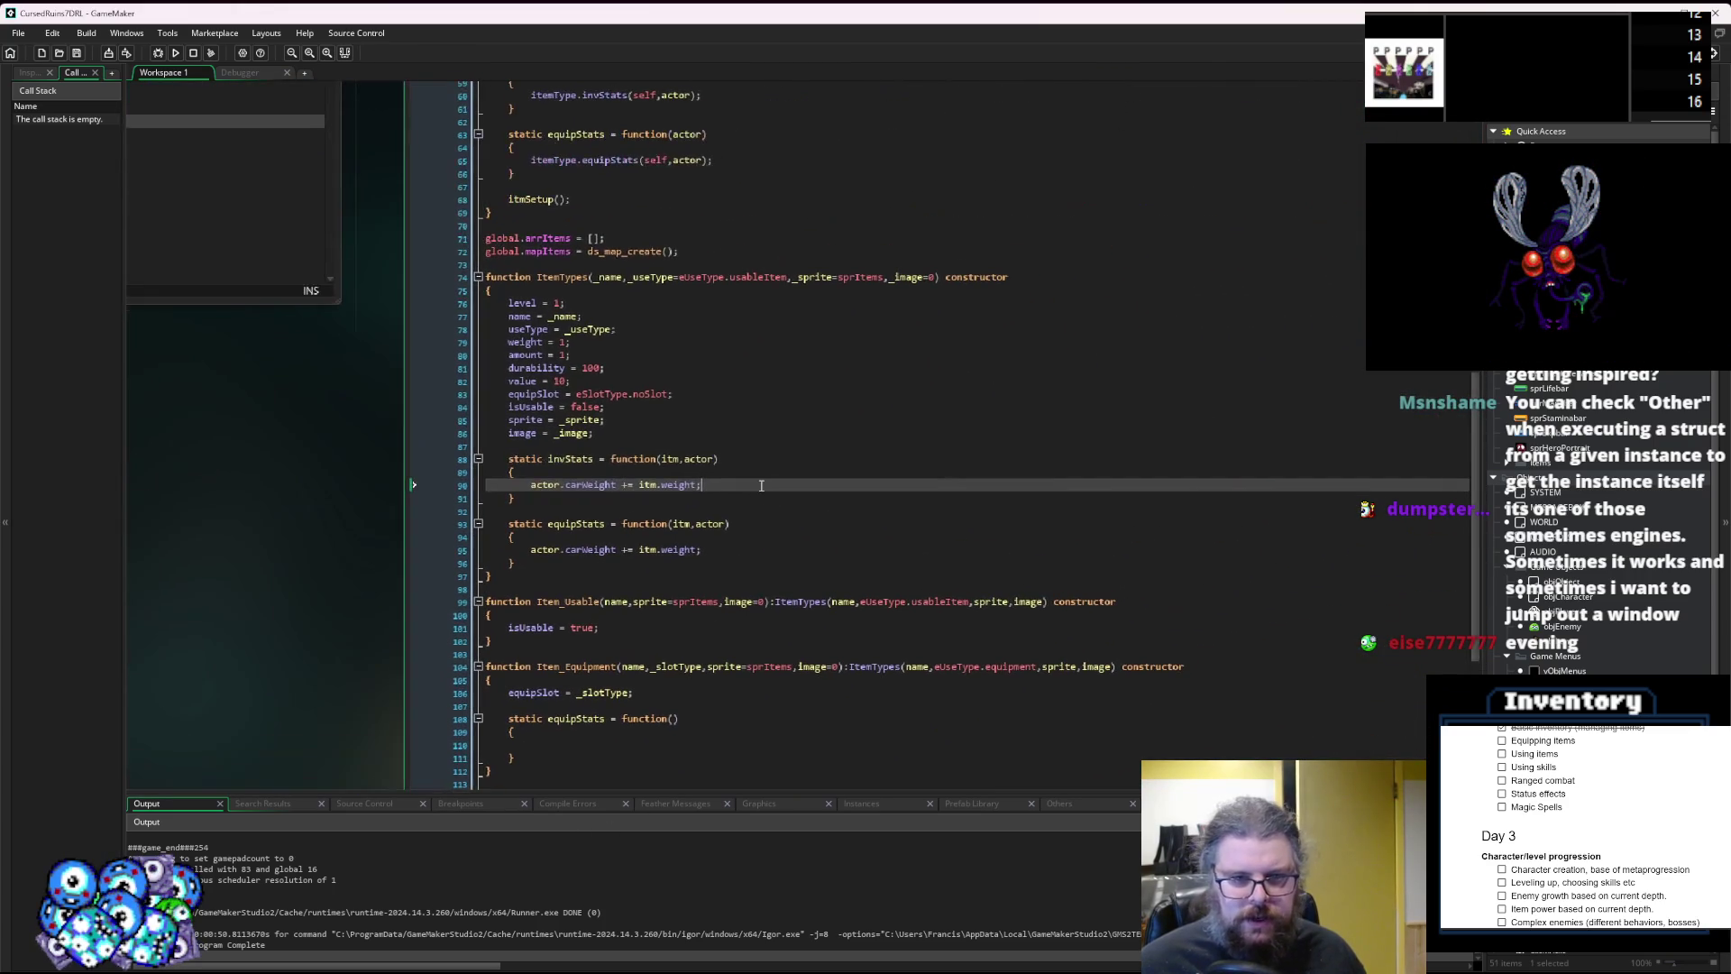
key("ctrl+Tab")
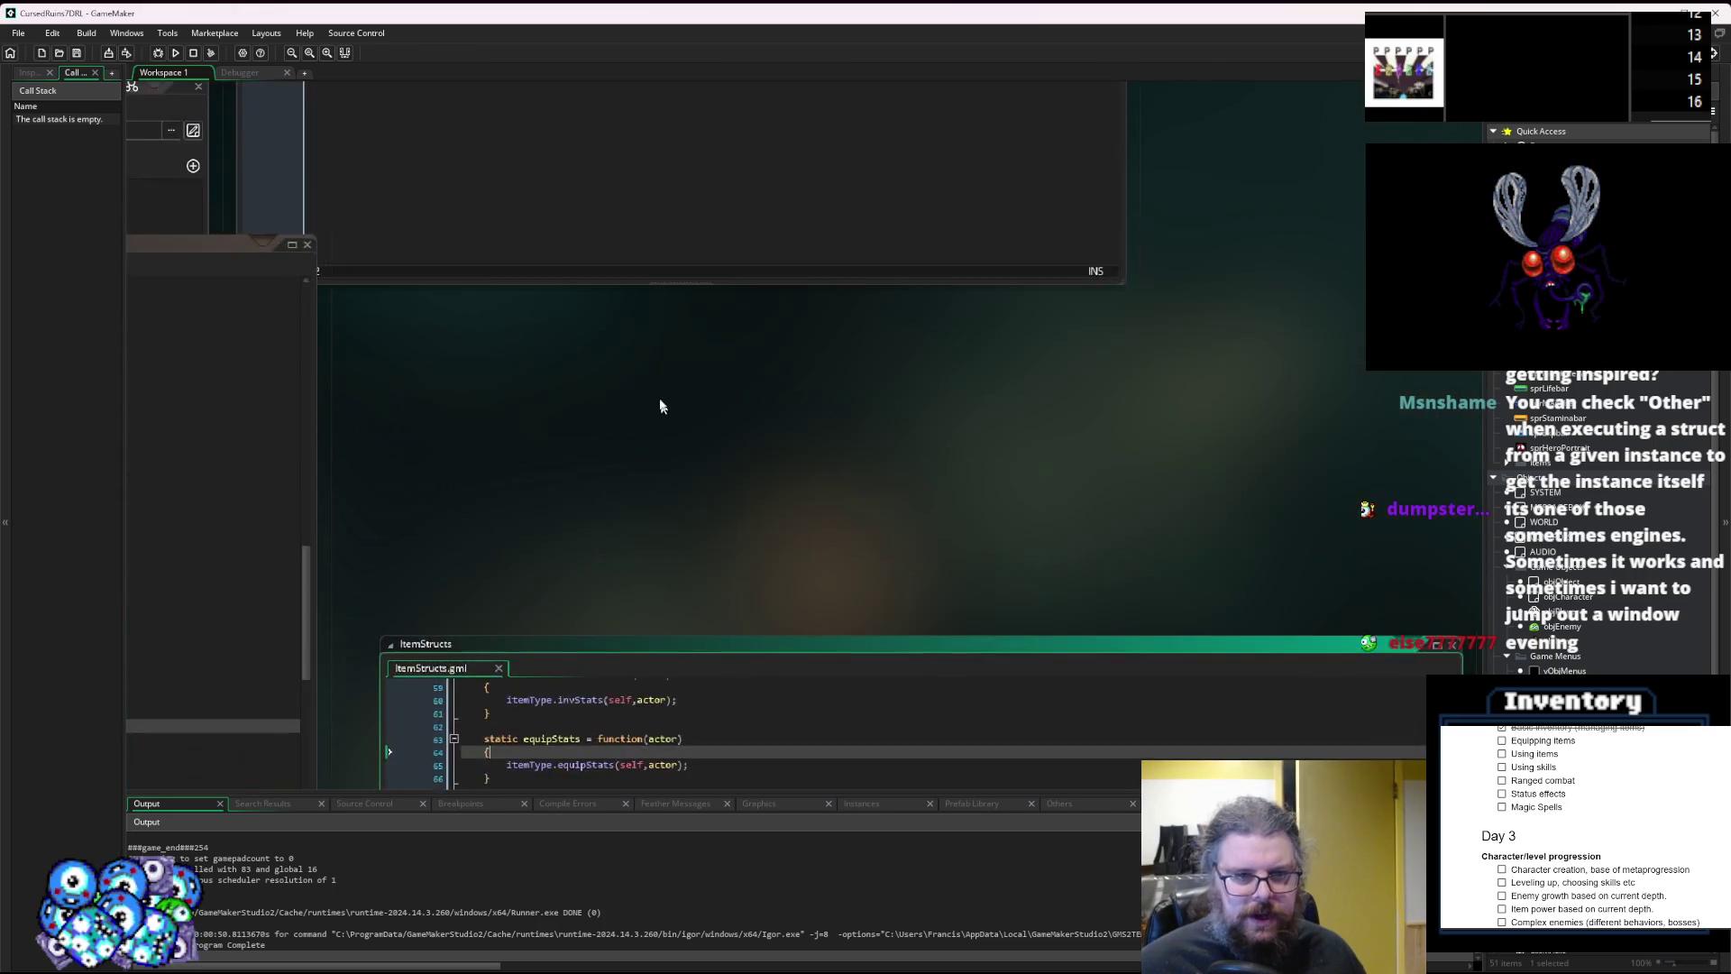
left_click(784, 451)
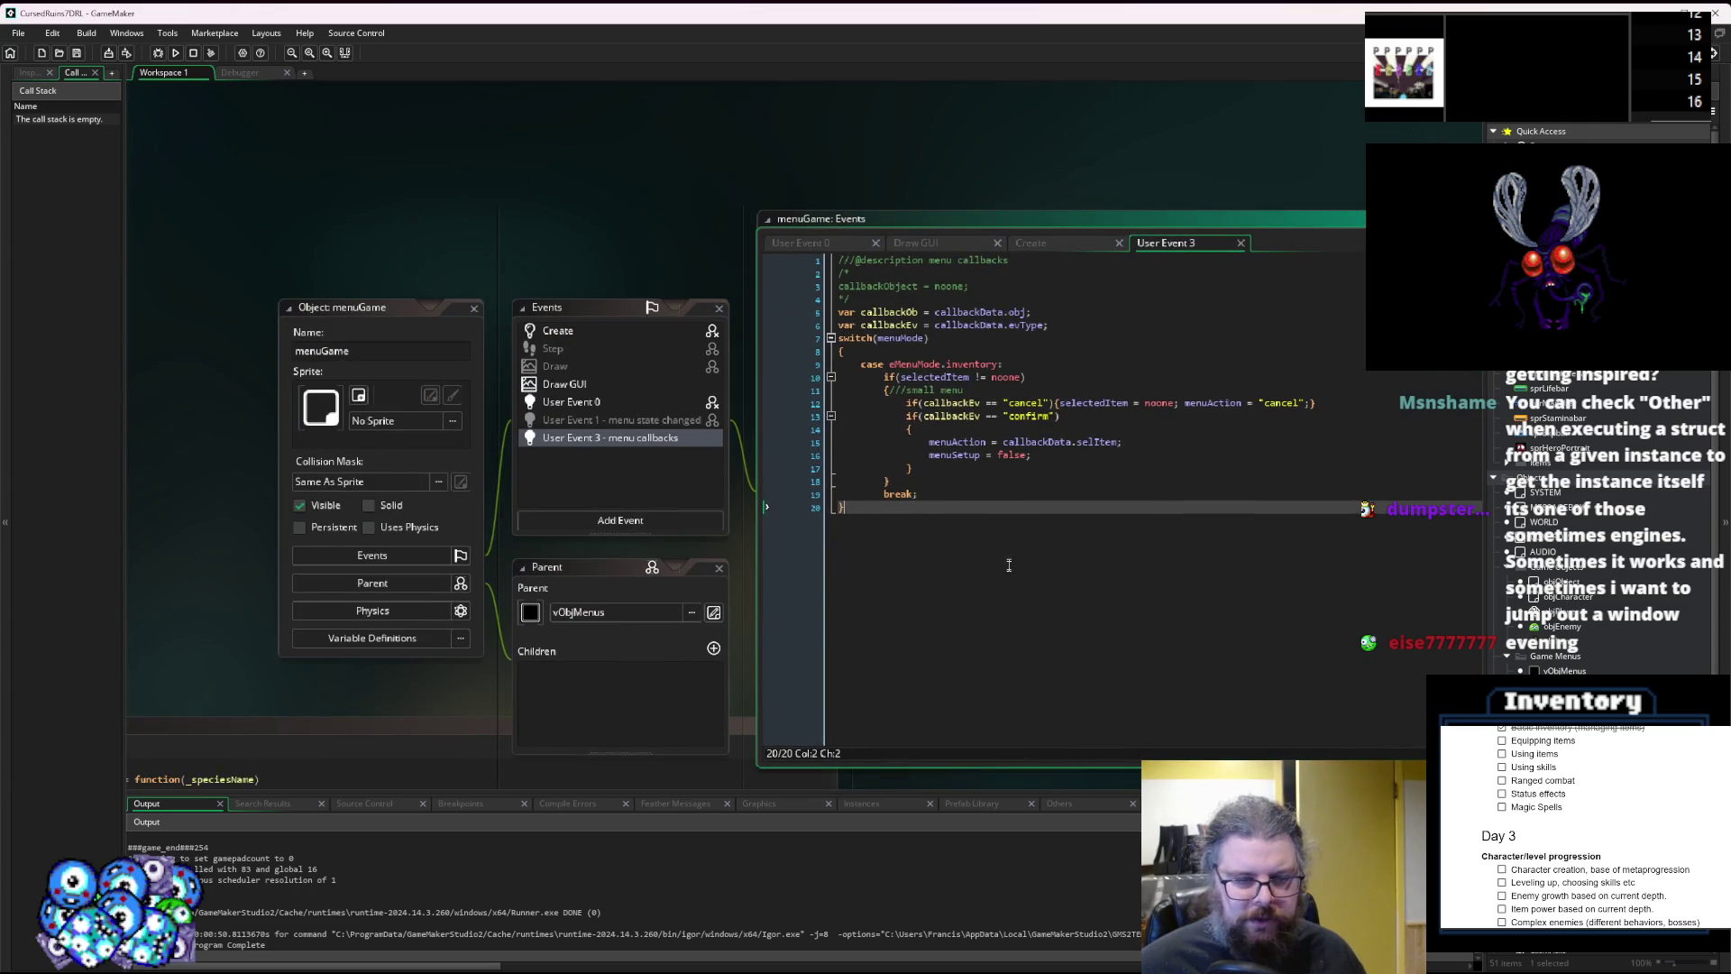
key("ctrl+Tab")
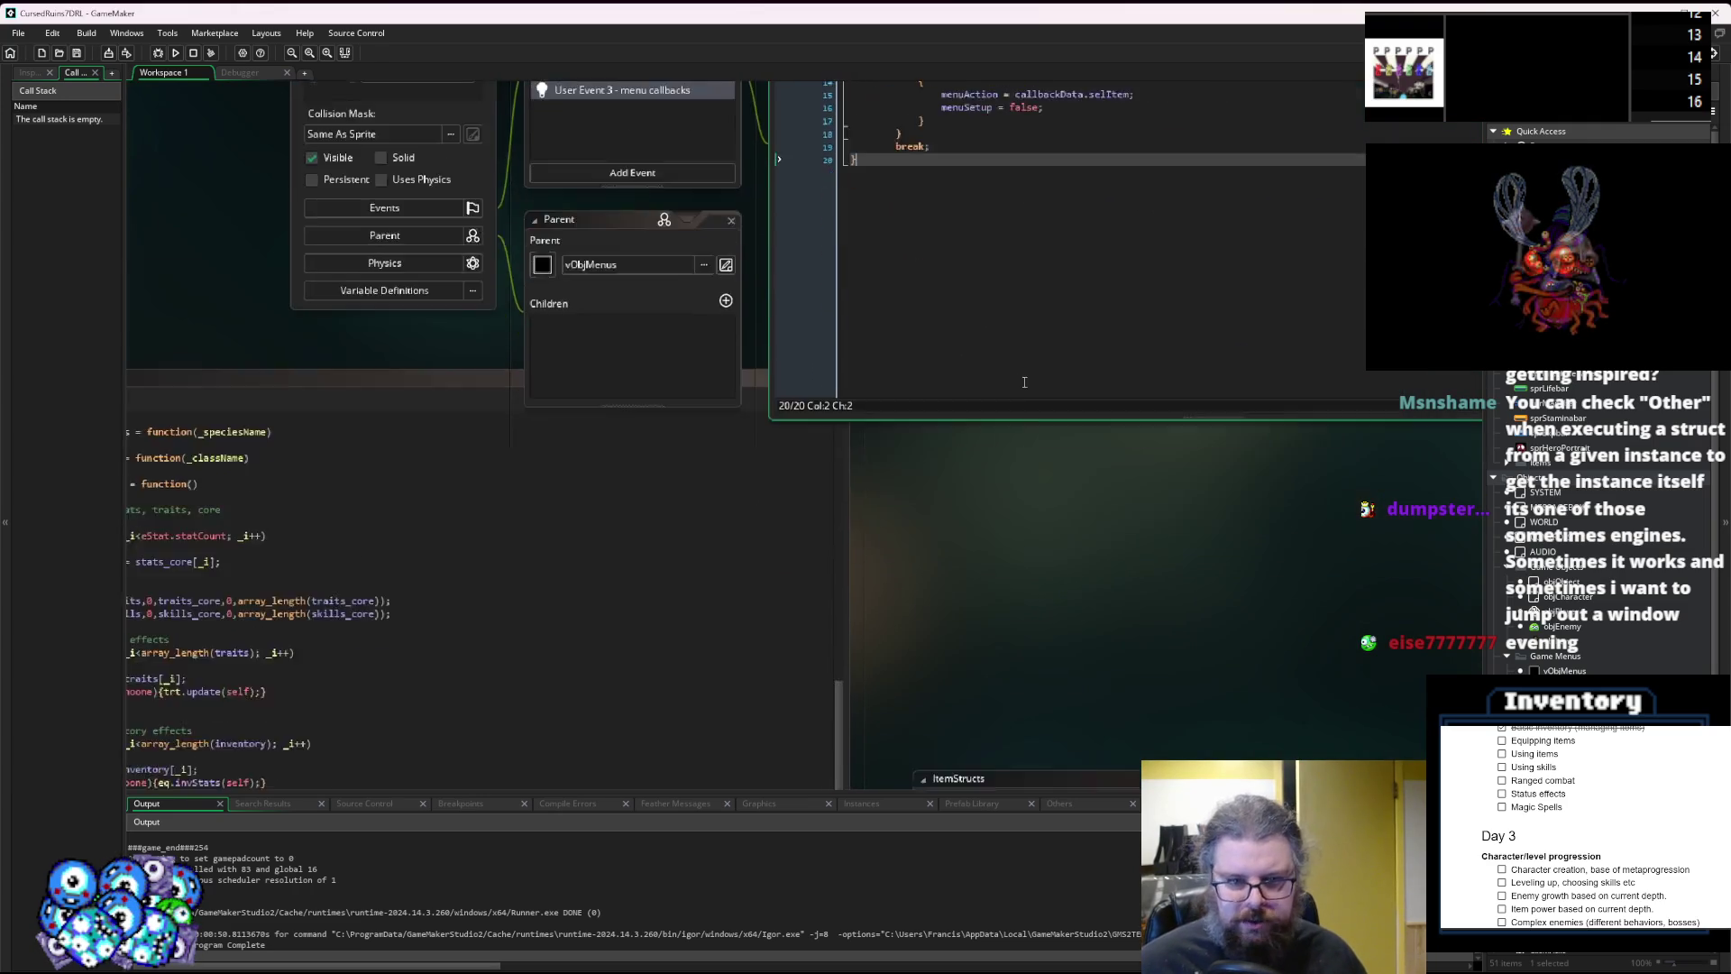
left_click(553, 393)
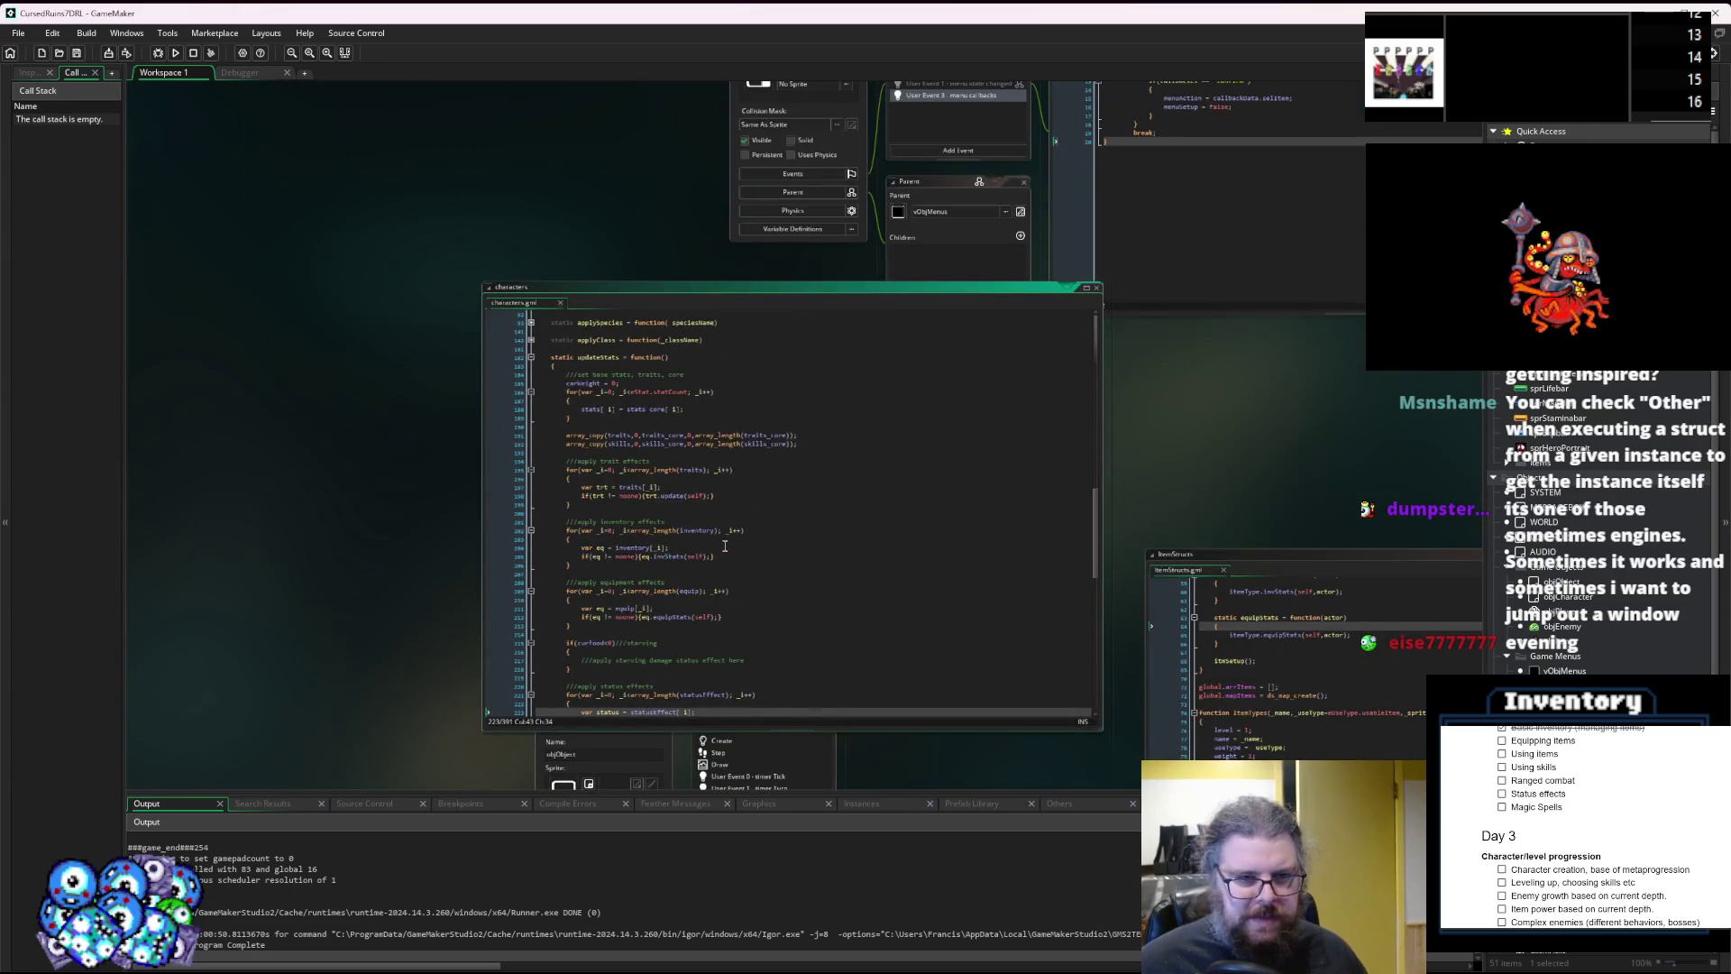
scroll(724, 545, "up", 2)
left_click(678, 590)
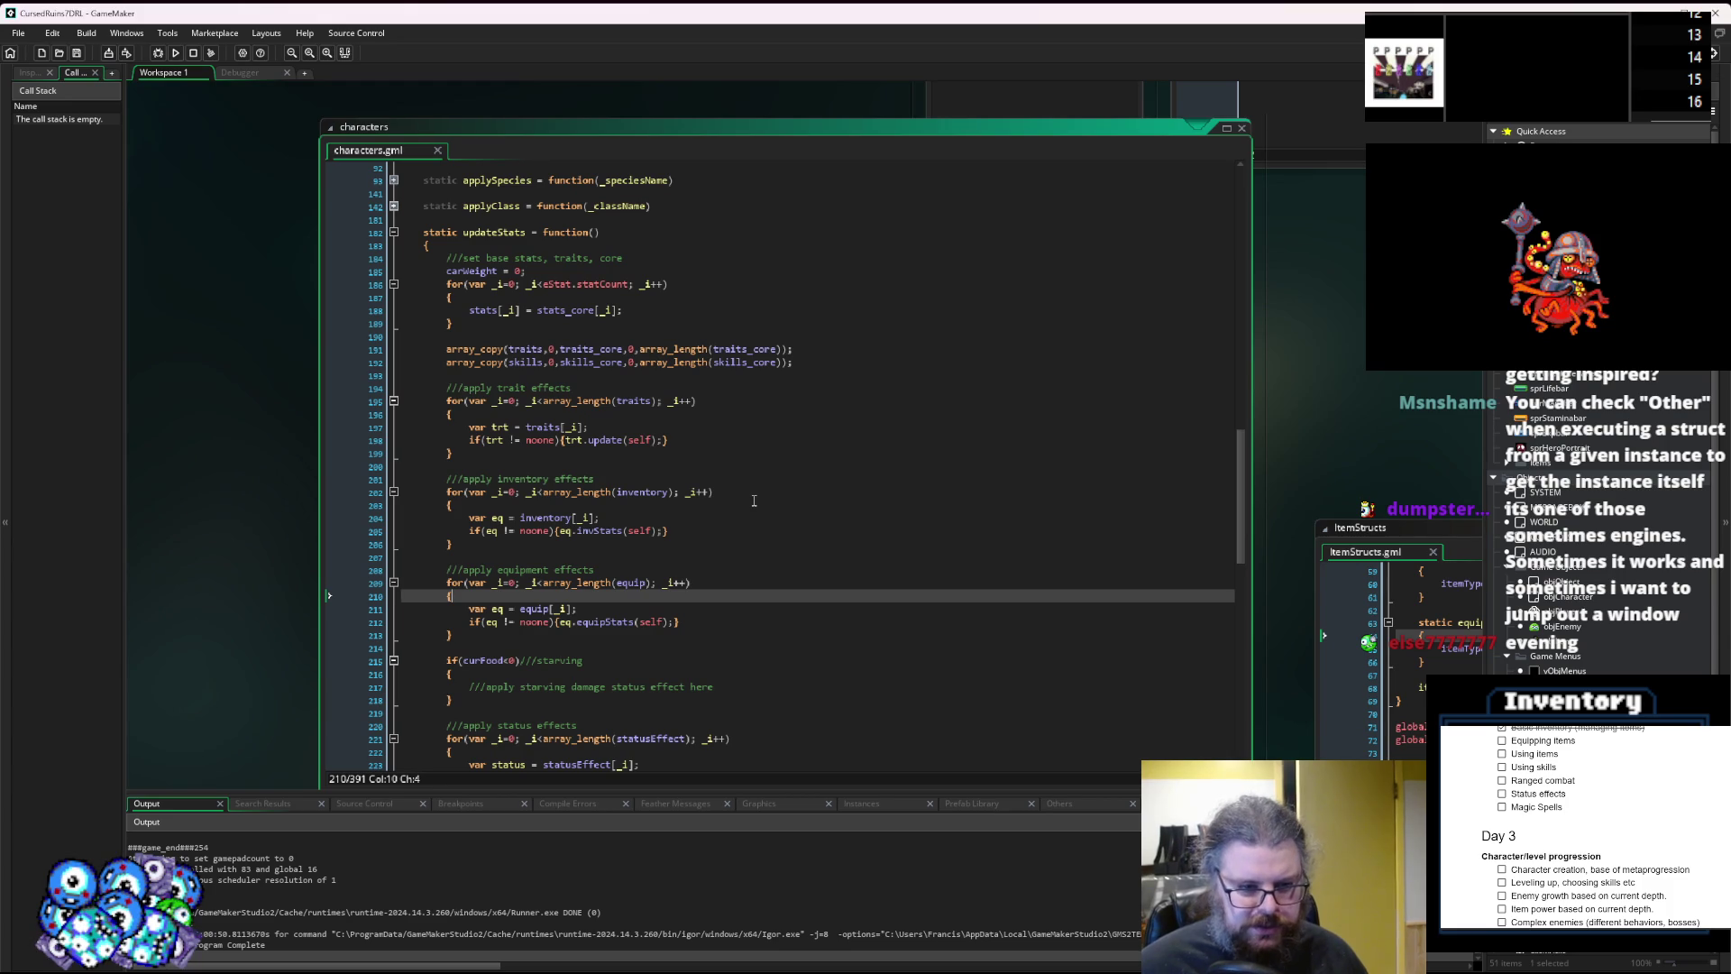
scroll(754, 501, "down", 3)
Pan to the objCharacter editor and review the Item_Equipment equipStats code in ItemStructs.
mouse_move(654, 424)
left_mouse_down()
mouse_move(584, 158)
mouse_move(555, 175)
left_mouse_up()
scroll(617, 361, "up", 4)
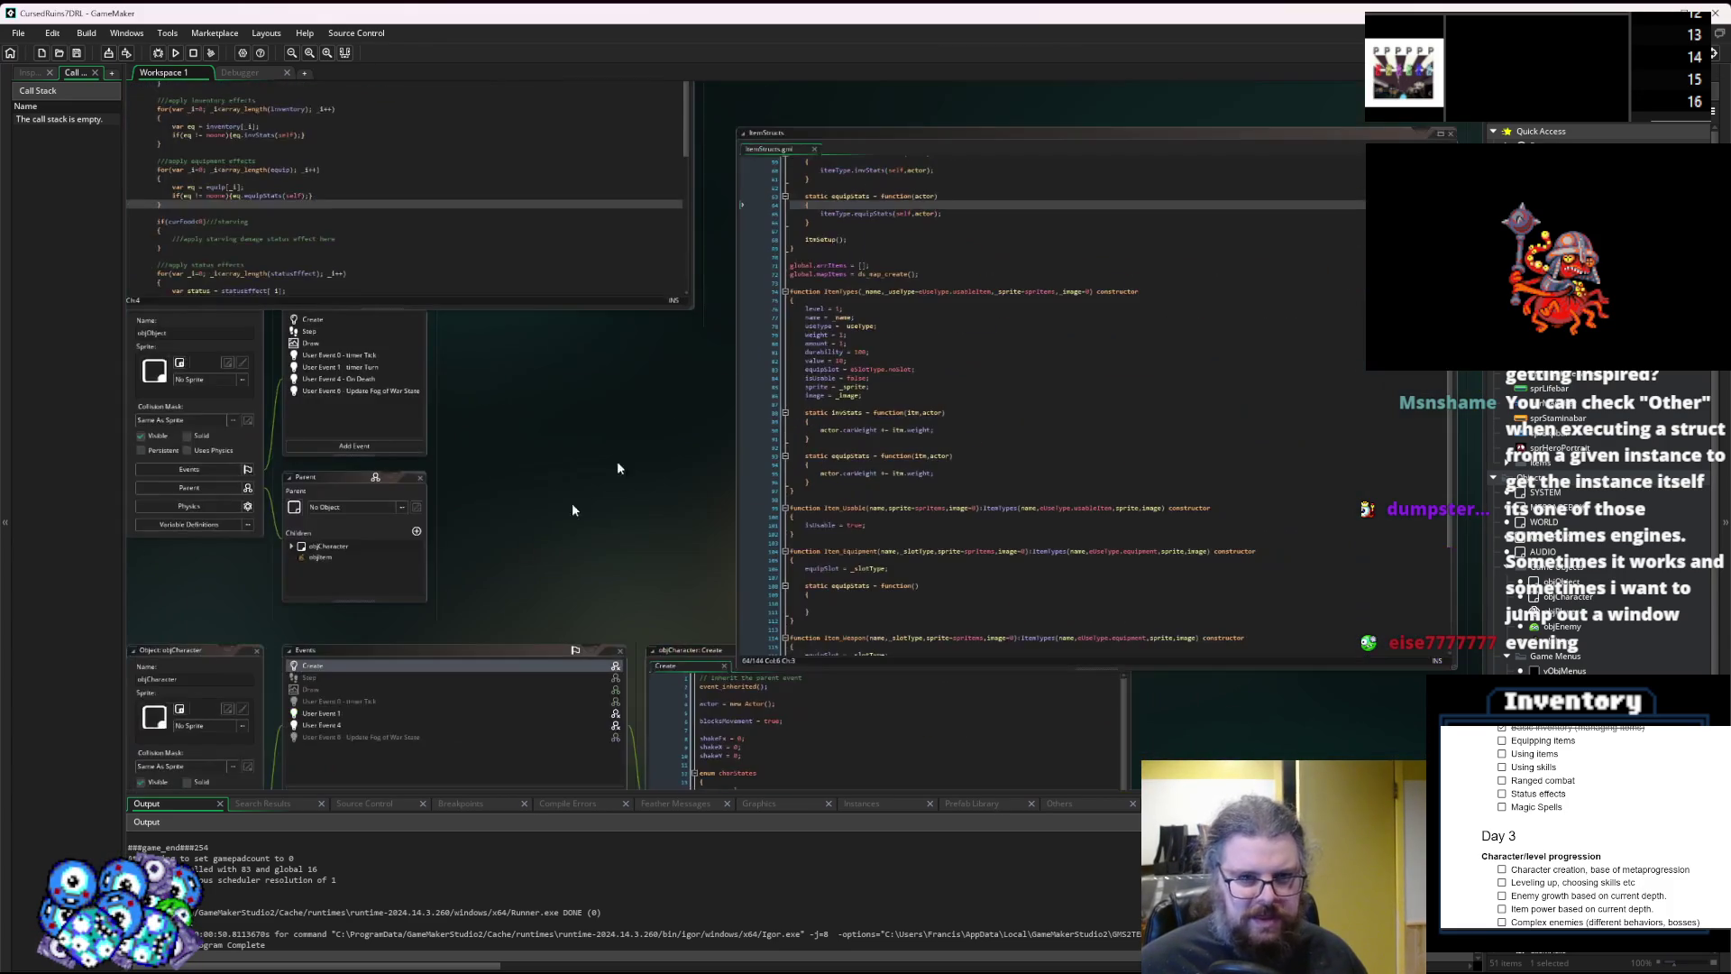
left_click_drag(911, 121, 887, 108)
scroll(519, 578, "up", 5)
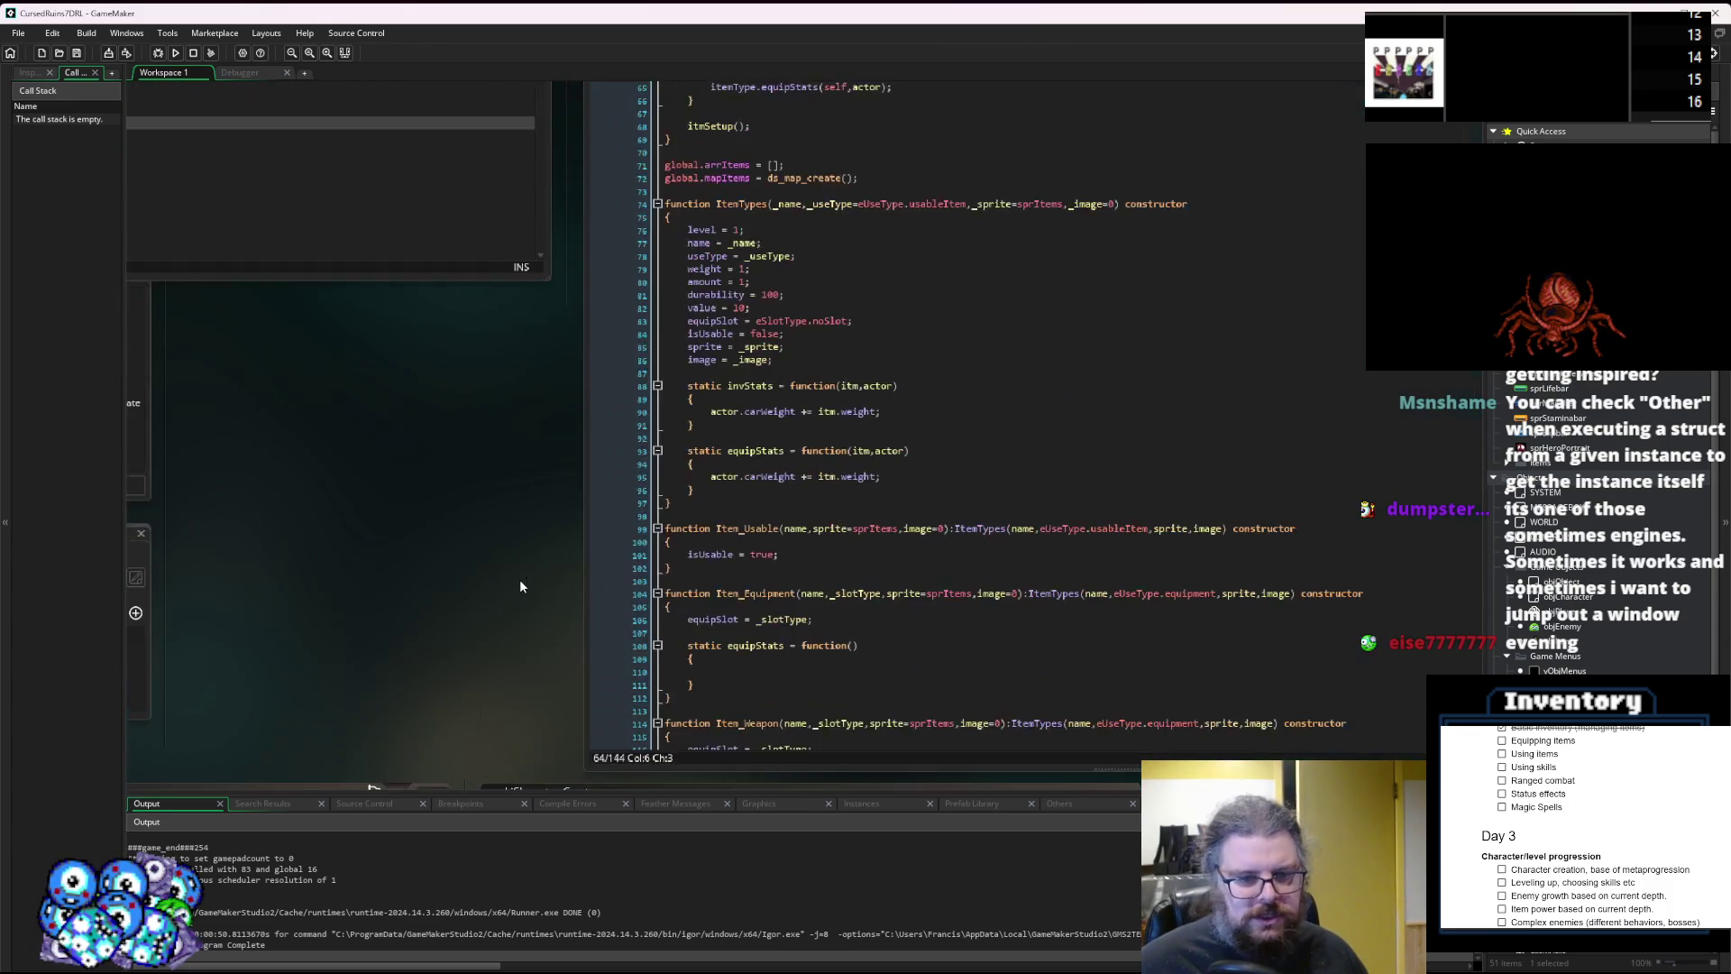
left_click(706, 558)
scroll(706, 557, "down", 3)
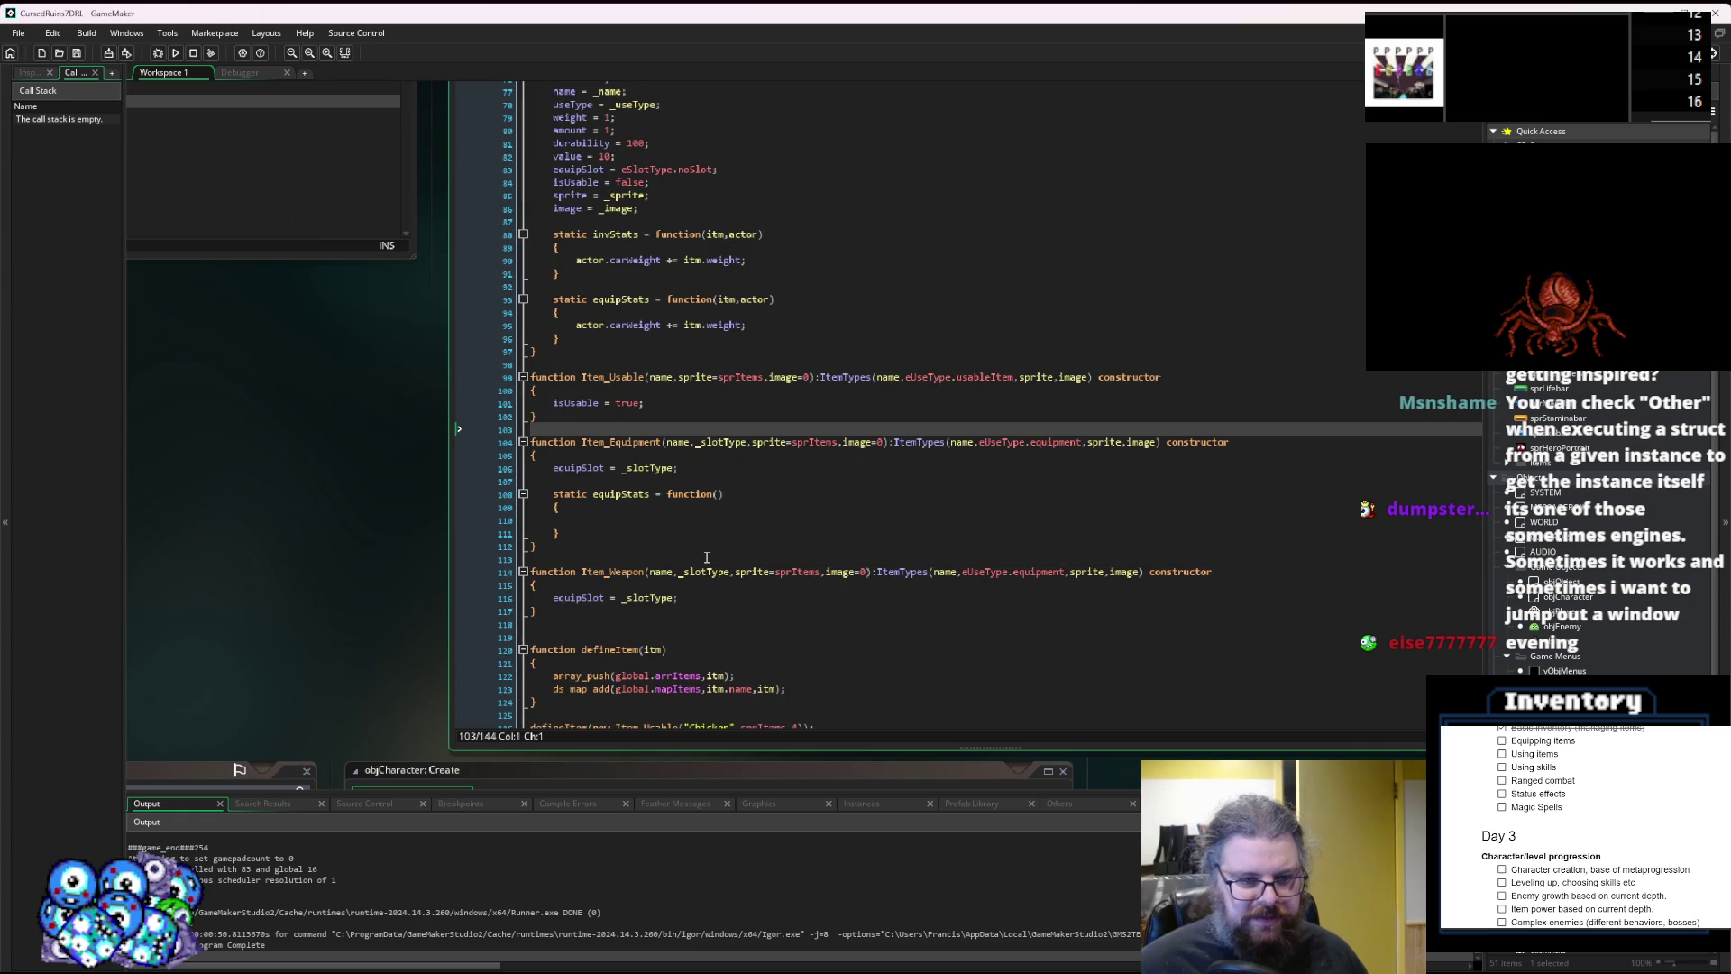
left_click(620, 533)
scroll(620, 533, "down", 5)
scroll(831, 322, "up", 5)
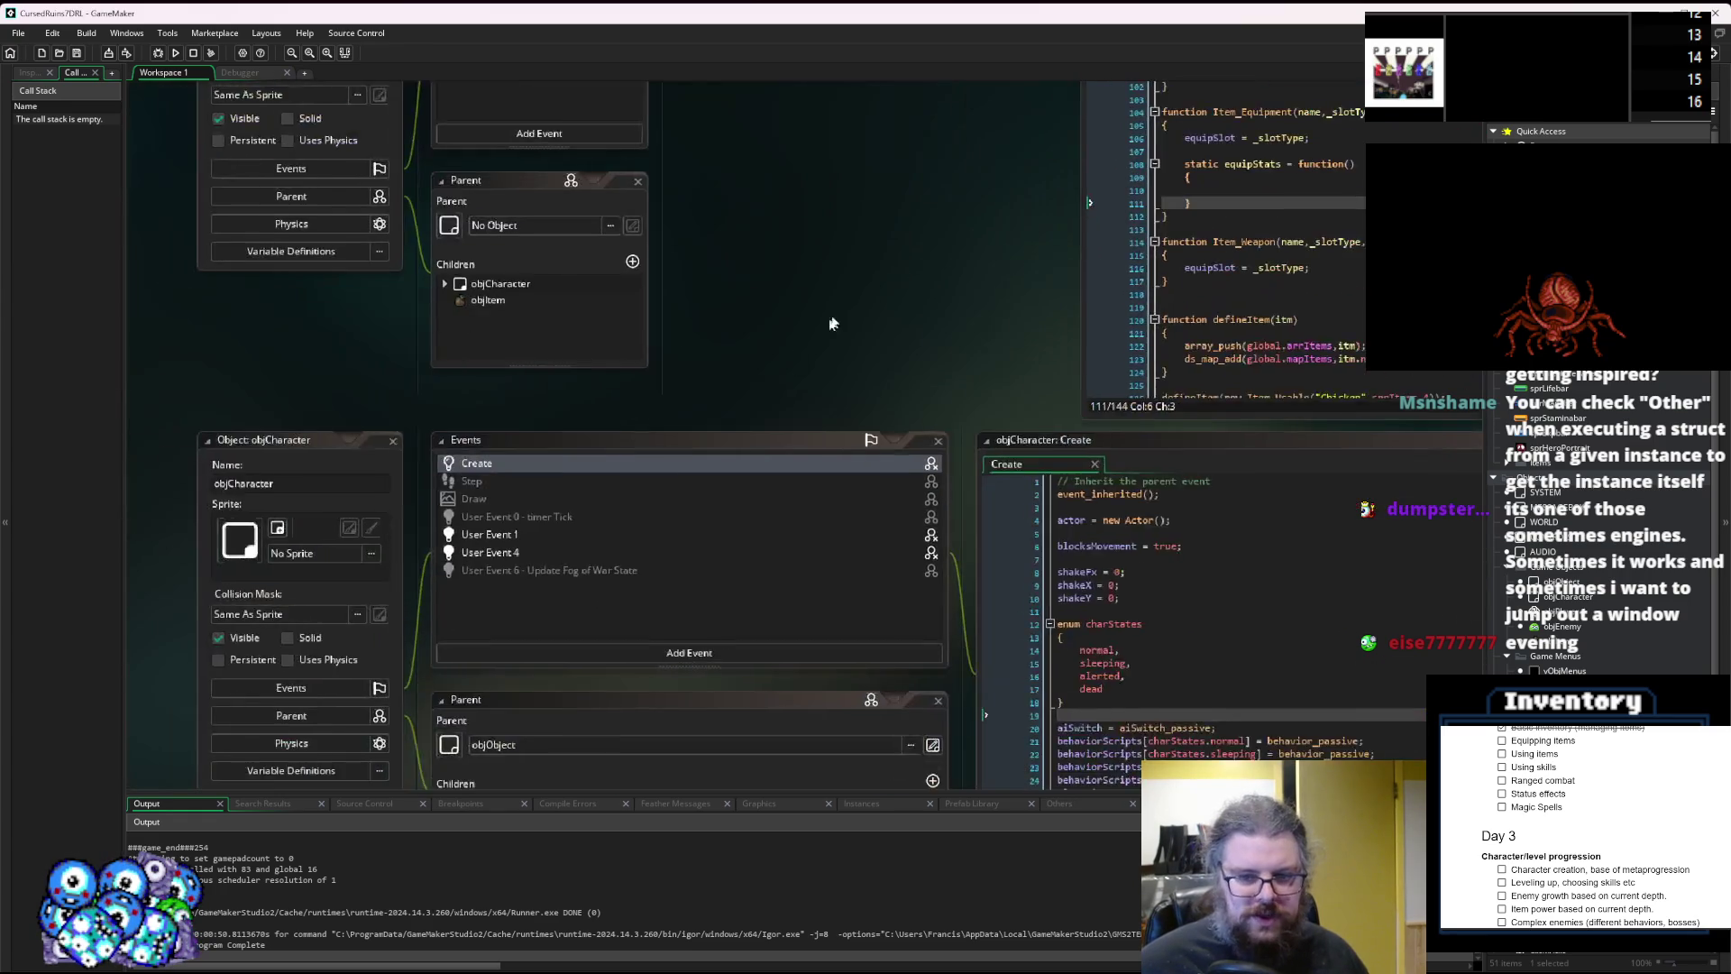
scroll(642, 240, "down", 2)
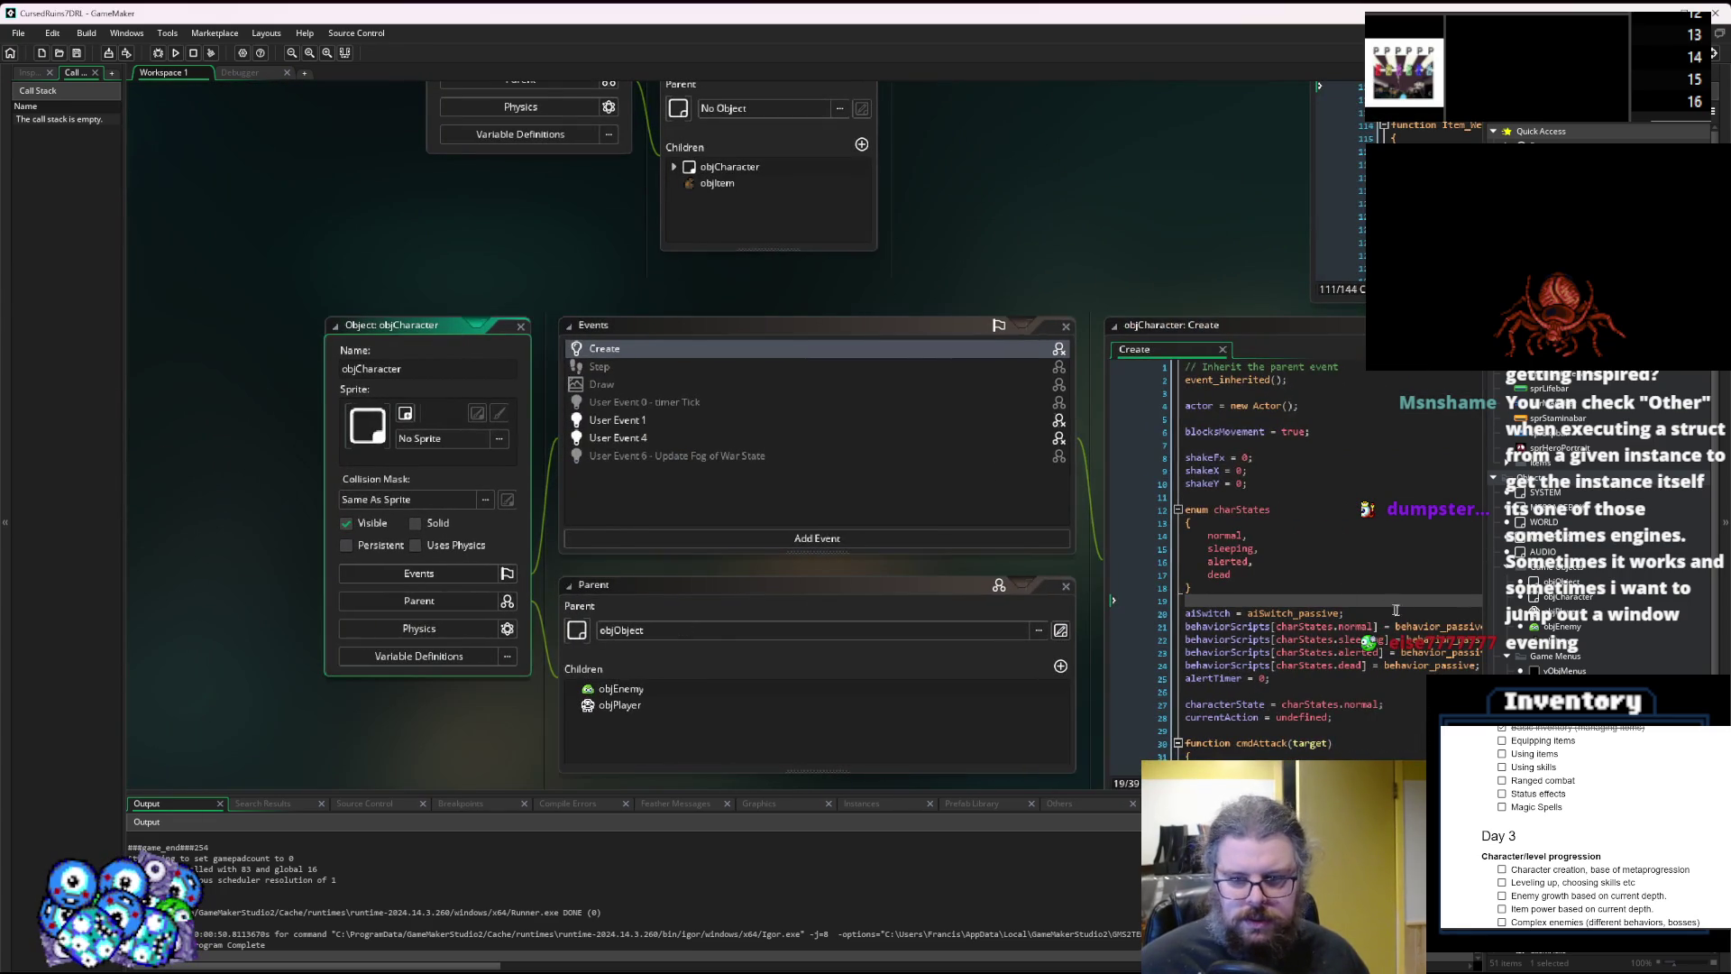
scroll(812, 450, "down", 3)
scroll(1240, 285, "down", 3)
scroll(544, 316, "up", 5)
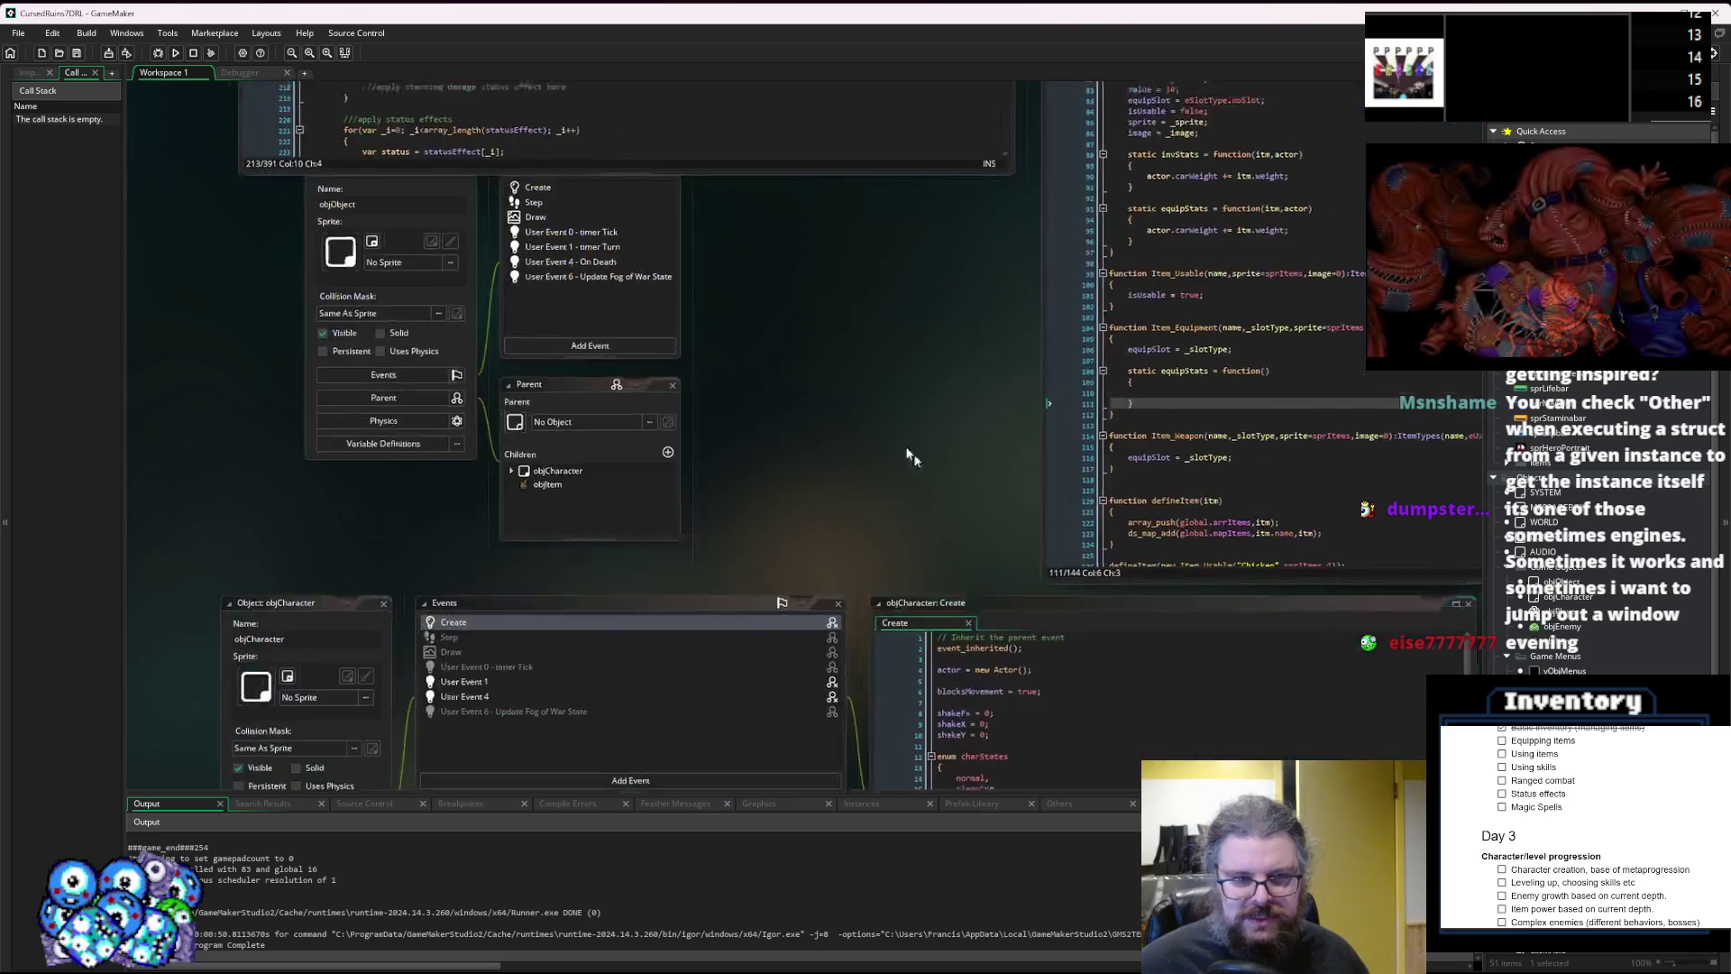
Bring the objObject panels into view and scroll through the characters code around line 211.
left_click_drag(676, 389, 672, 463)
left_click(761, 214)
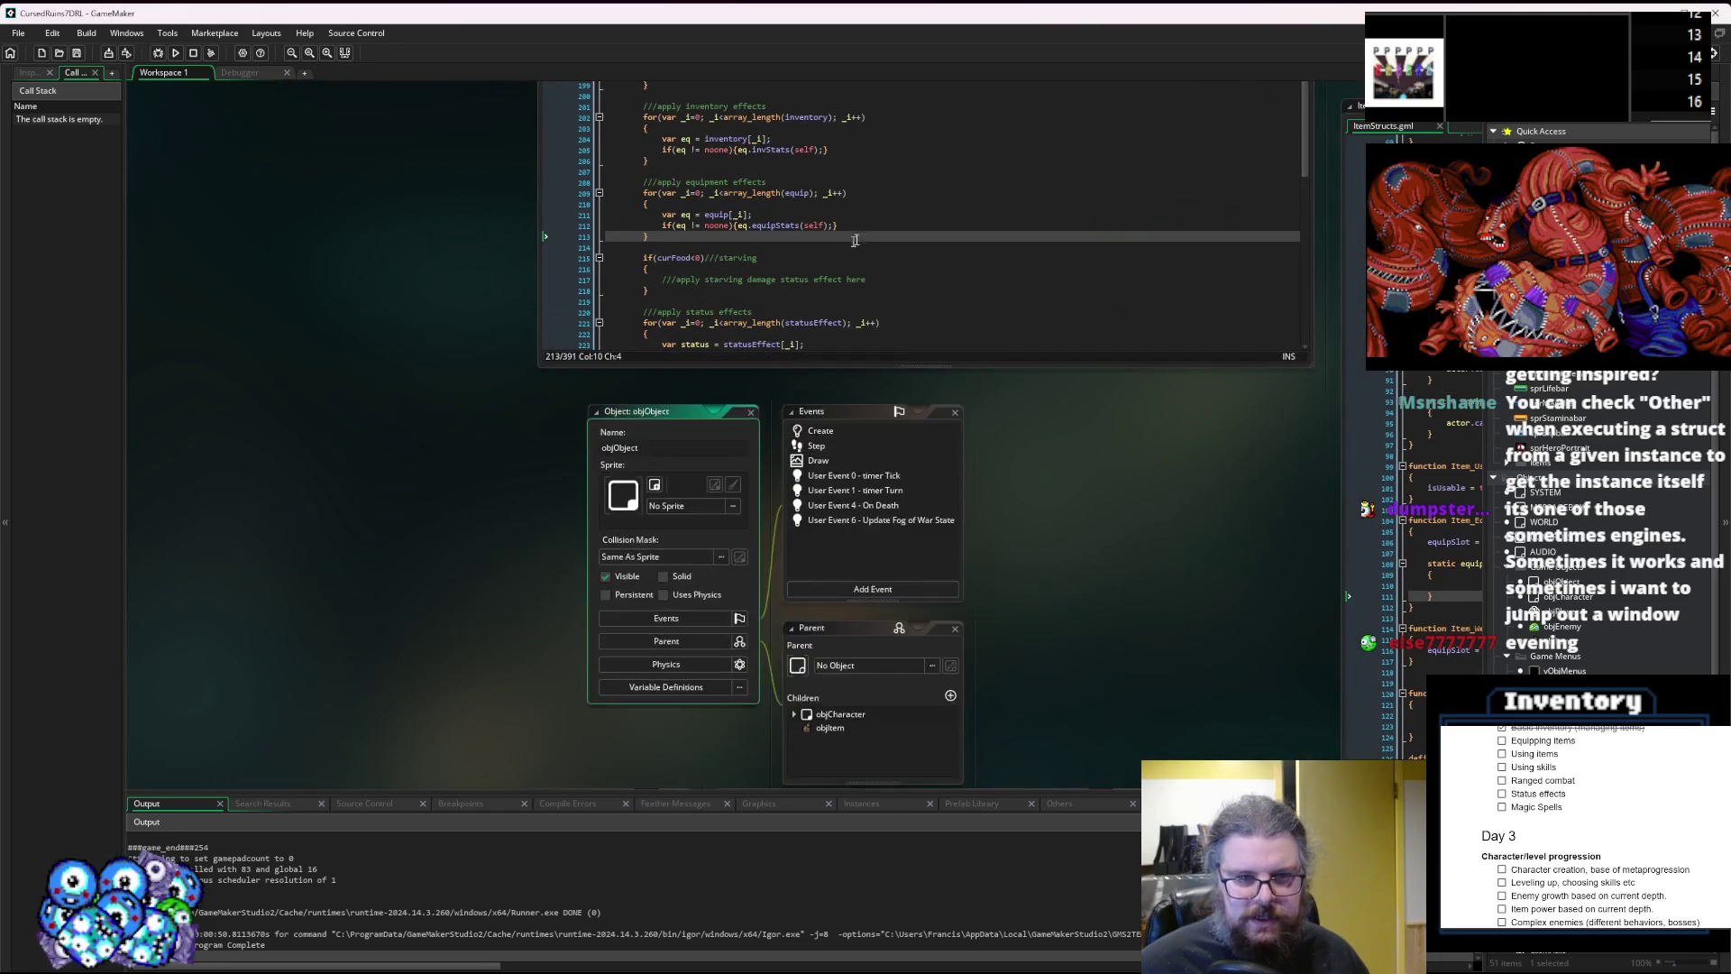
scroll(766, 546, "down", 4)
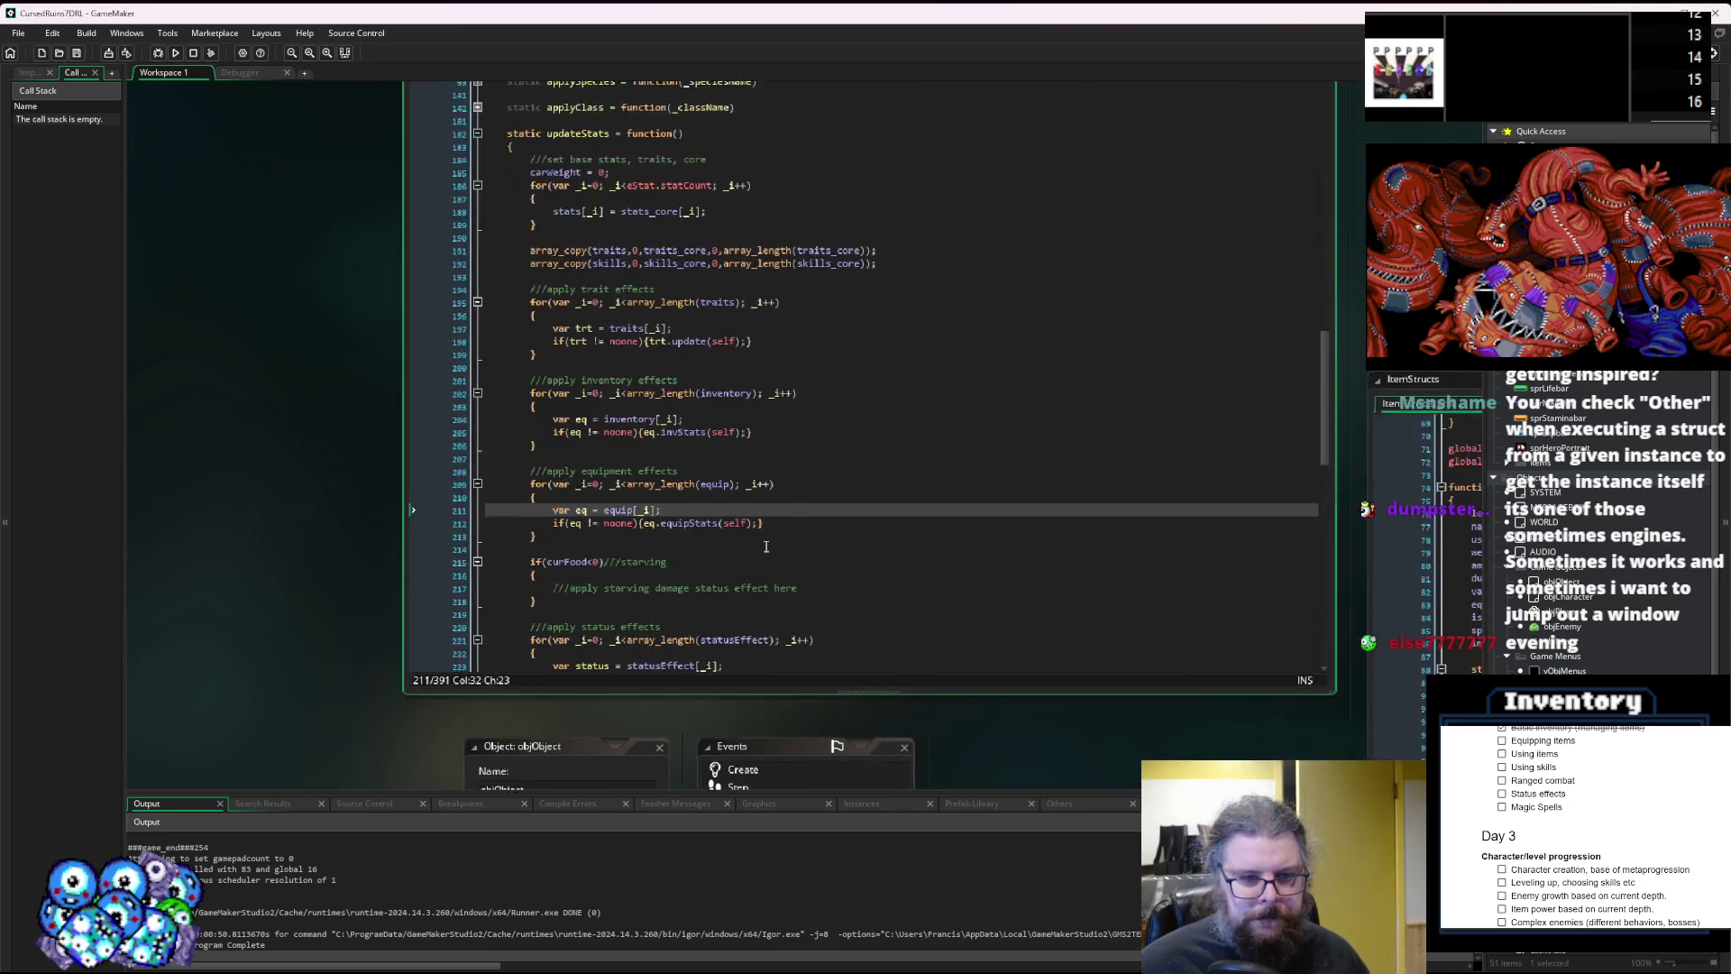
scroll(464, 373, "up", 4)
scroll(464, 373, "down", 4)
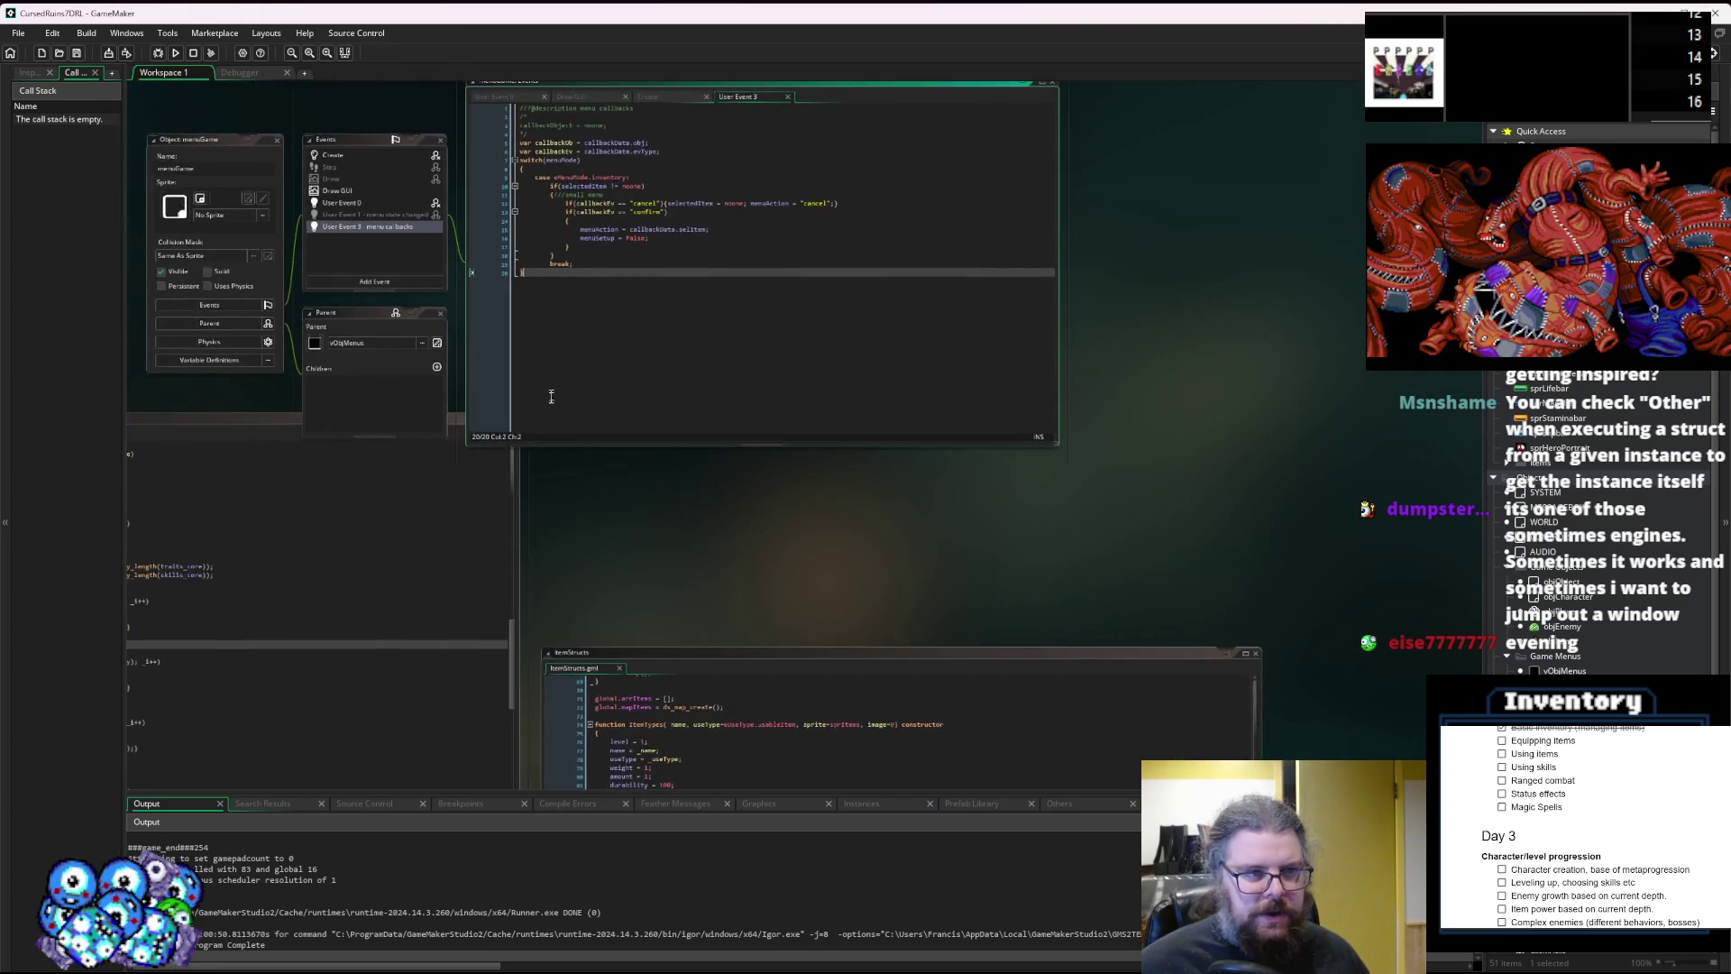
scroll(1035, 385, "down", 3)
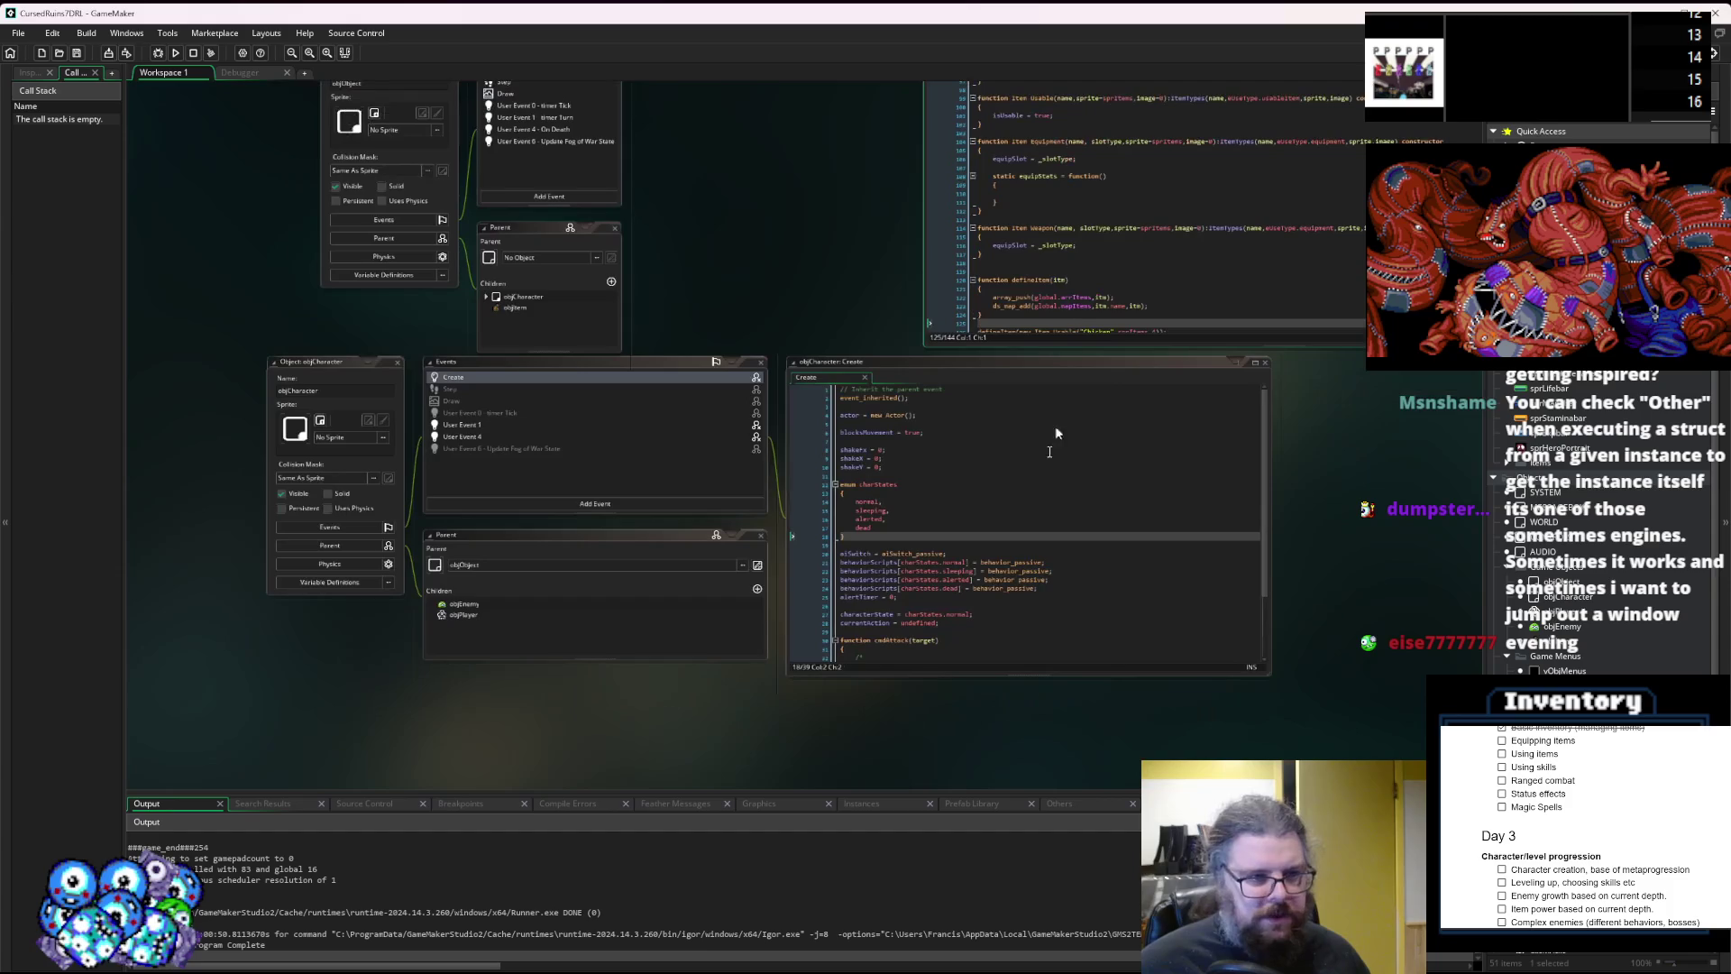
scroll(1244, 257, "up", 3)
scroll(1109, 777, "down", 4)
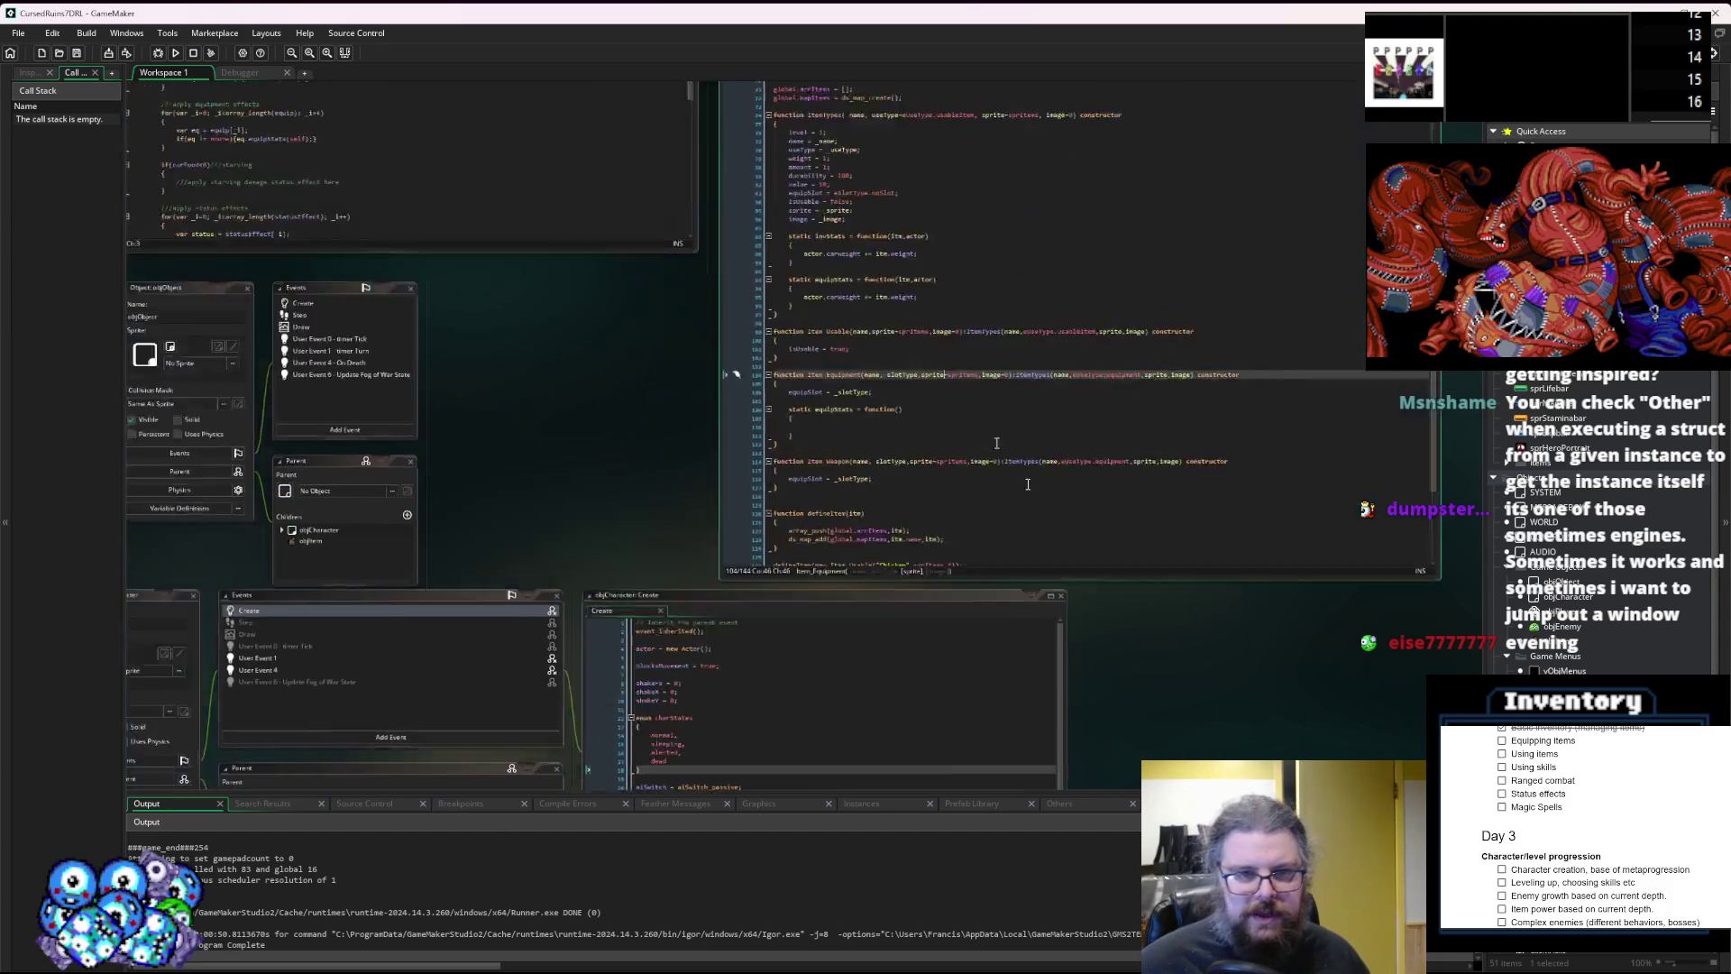
scroll(885, 466, "up", 4)
scroll(886, 465, "down", 4)
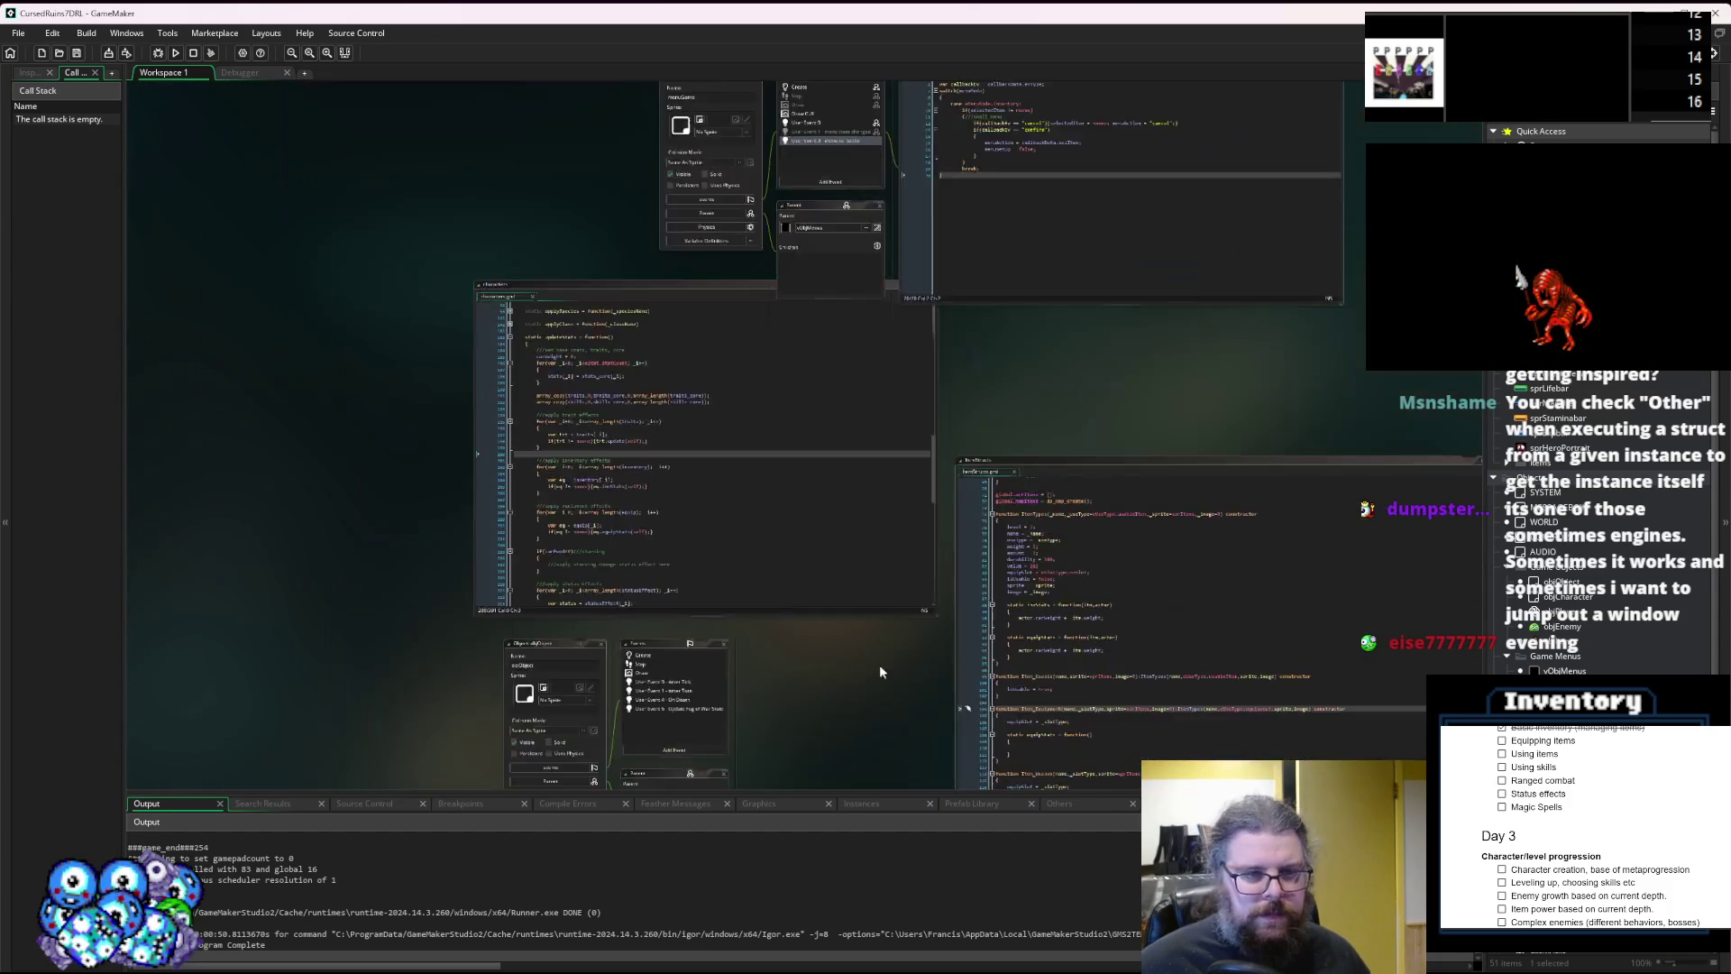
scroll(879, 664, "up", 3)
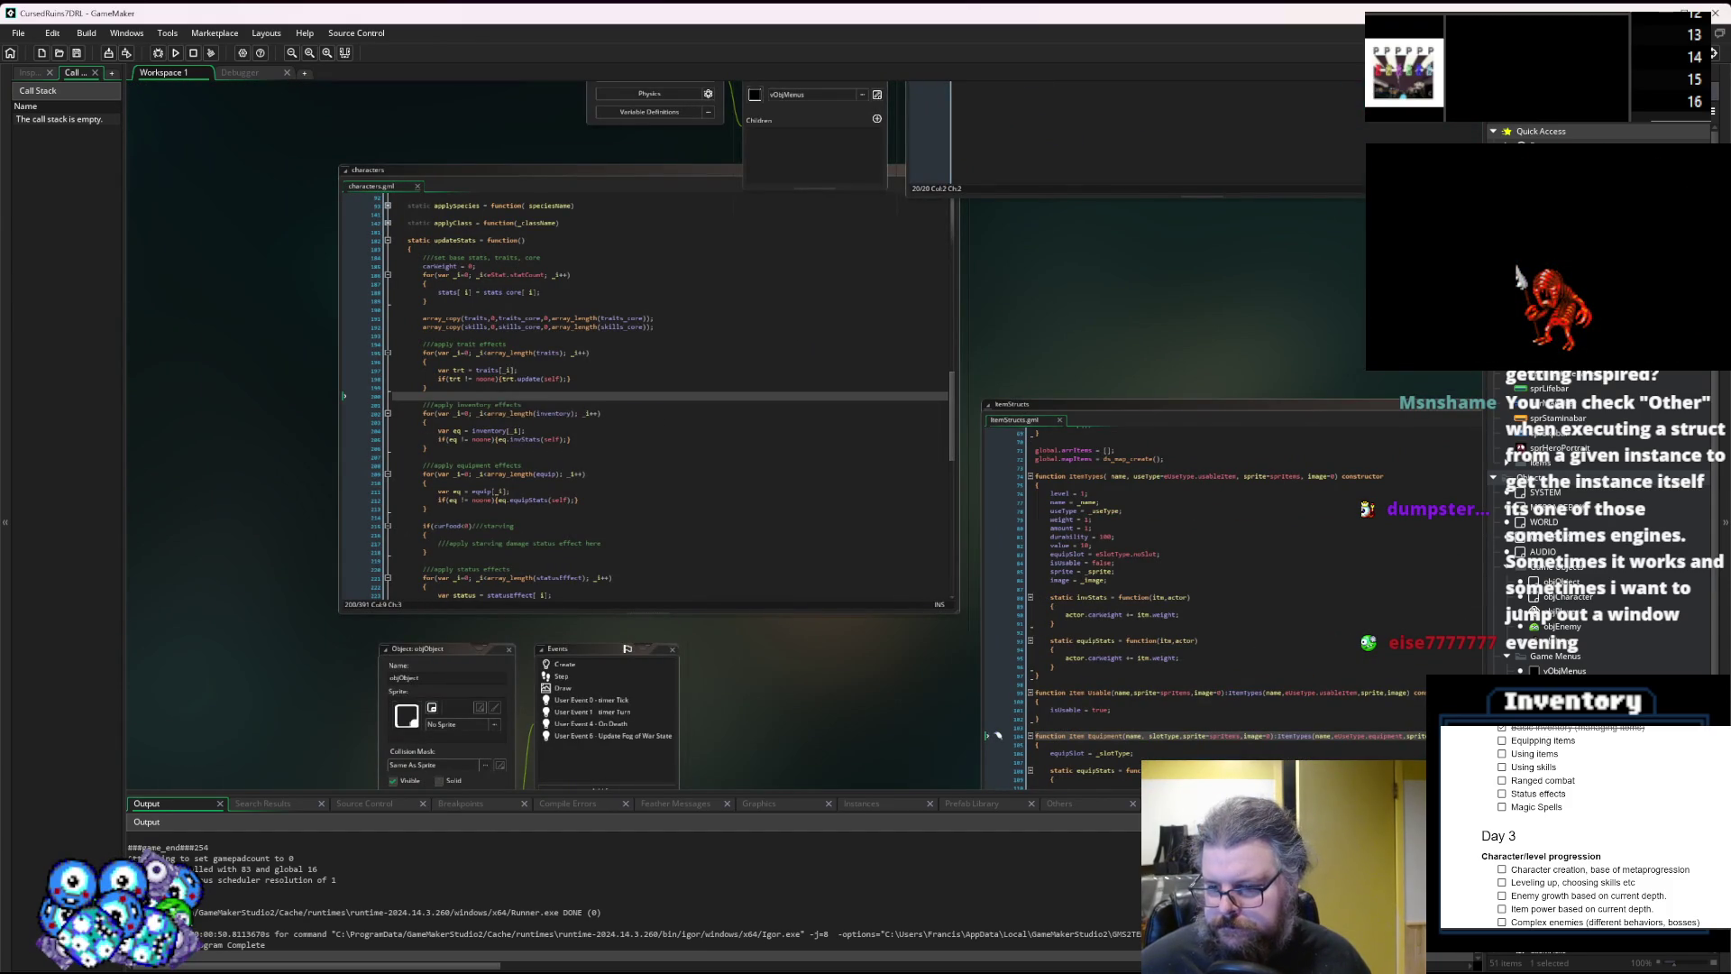
Pan to the menuGame object and open its event code.
mouse_move(1157, 271)
left_mouse_down()
mouse_move(956, 458)
mouse_move(932, 674)
mouse_move(891, 588)
mouse_move(787, 462)
left_mouse_up()
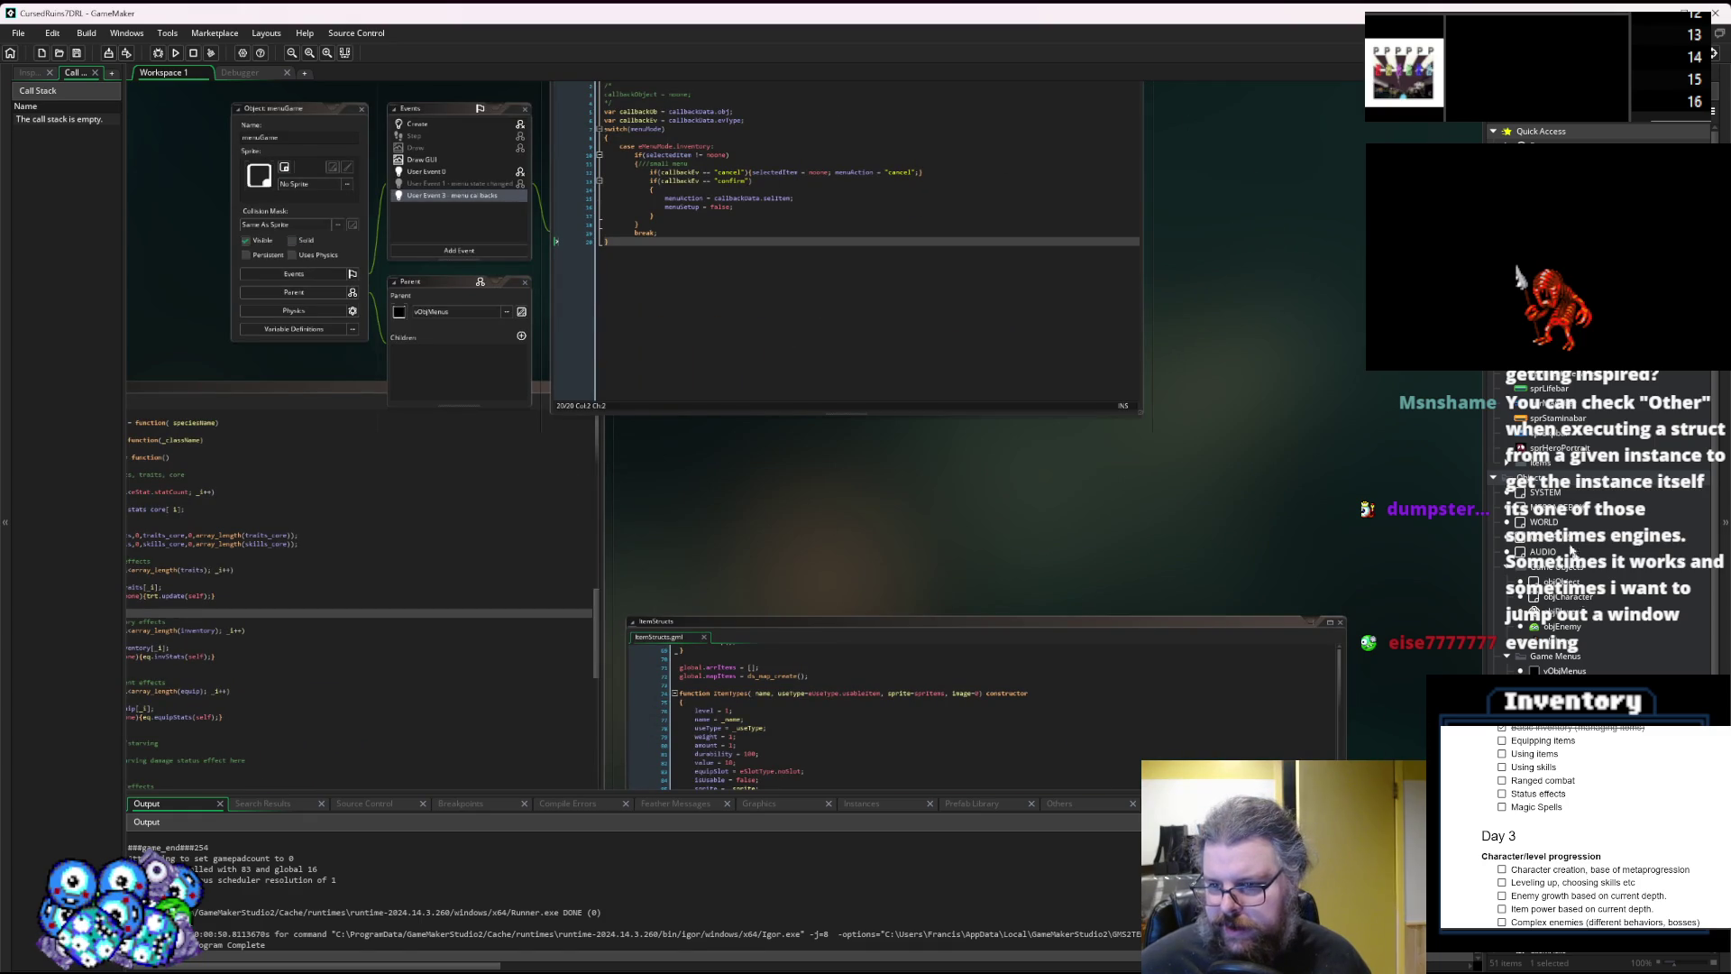
scroll(1600, 406, "down", 2)
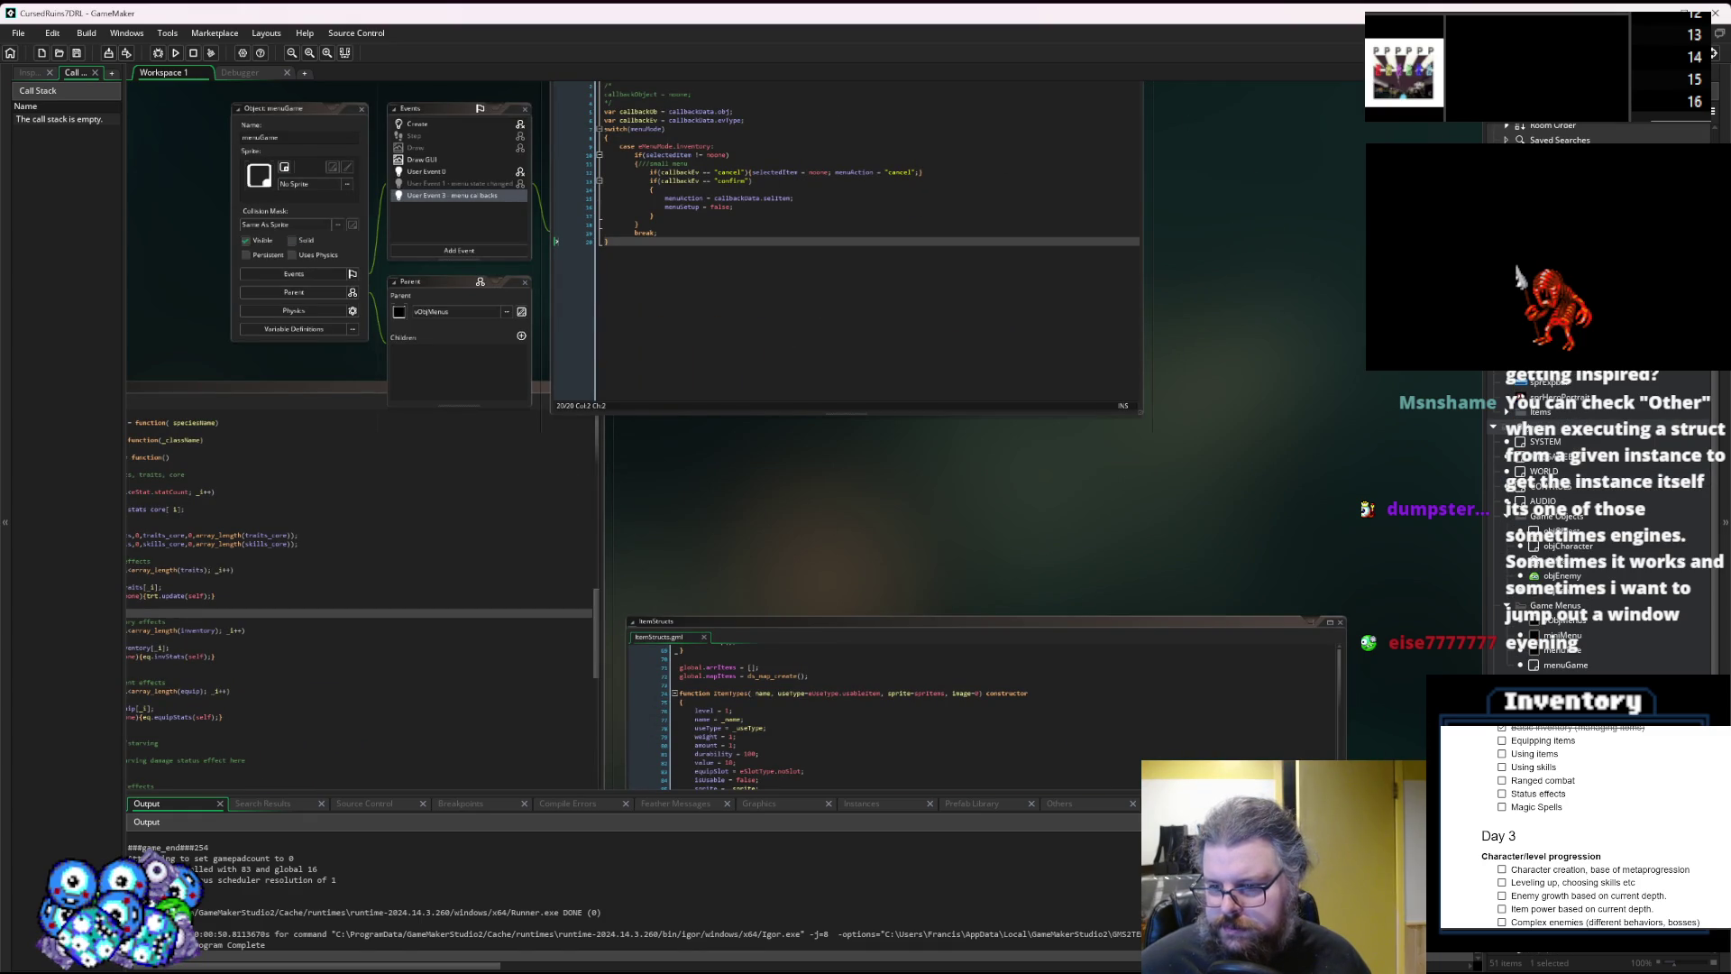
double_click(1565, 664)
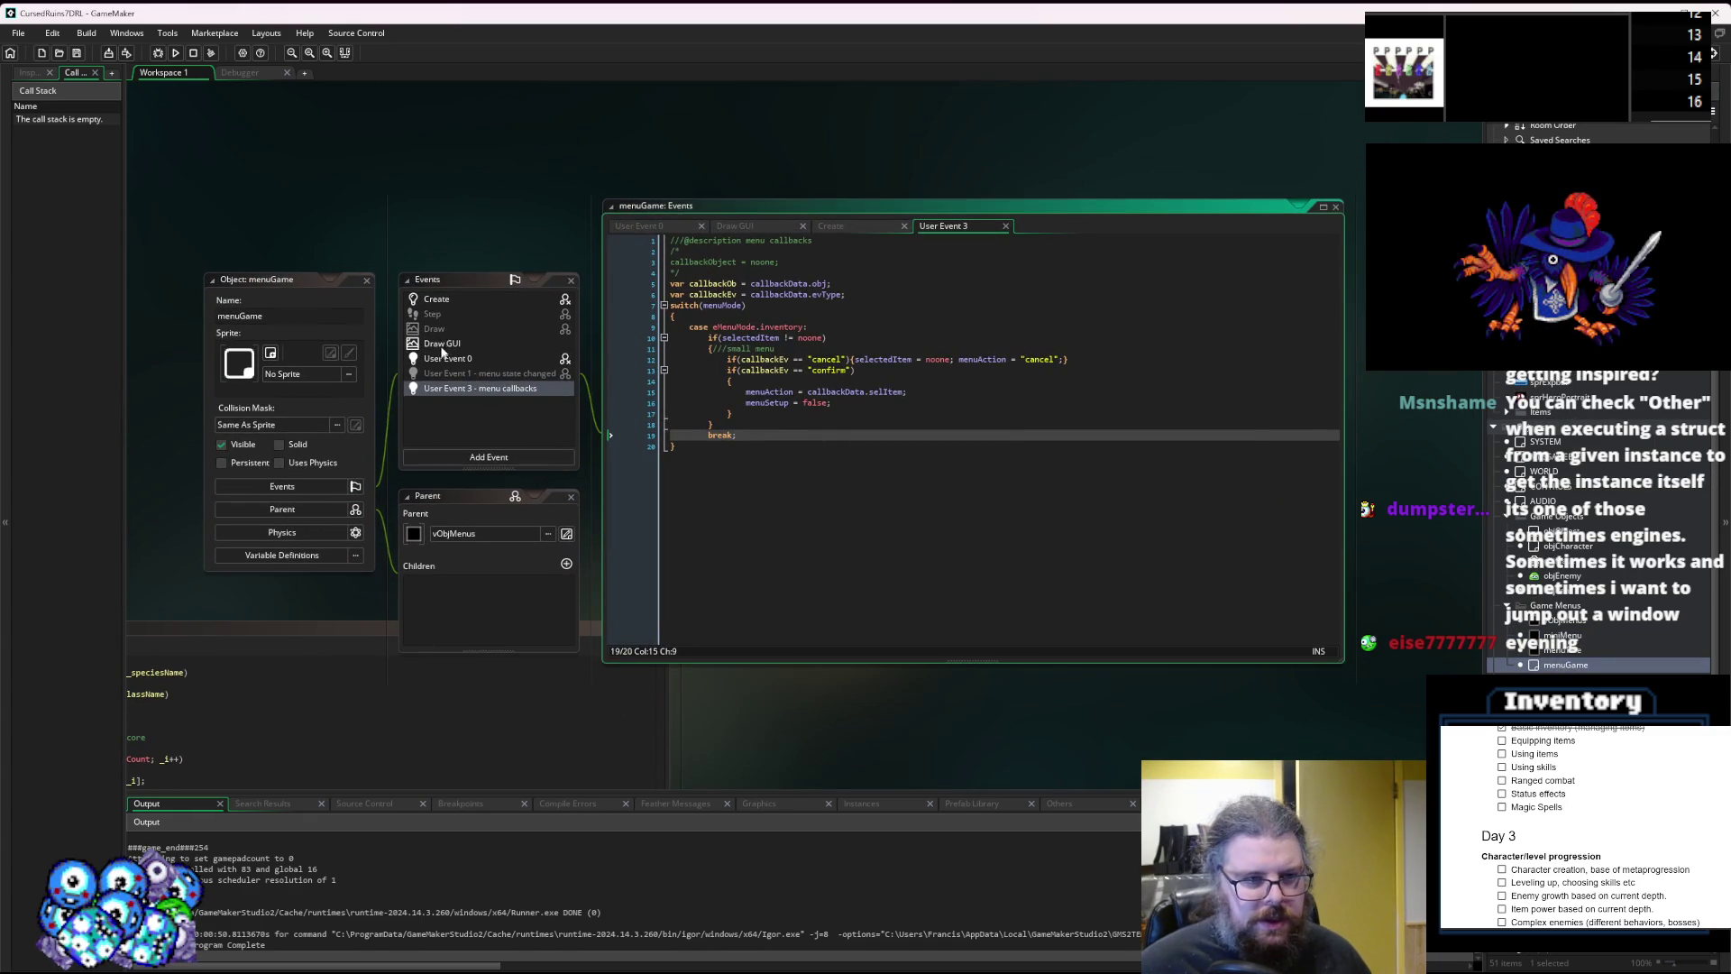
In menuGame's User Event 0, remove the negation from the Equip case's equipItem check.
left_click(447, 358)
left_click(877, 538)
scroll(876, 533, "down", 8)
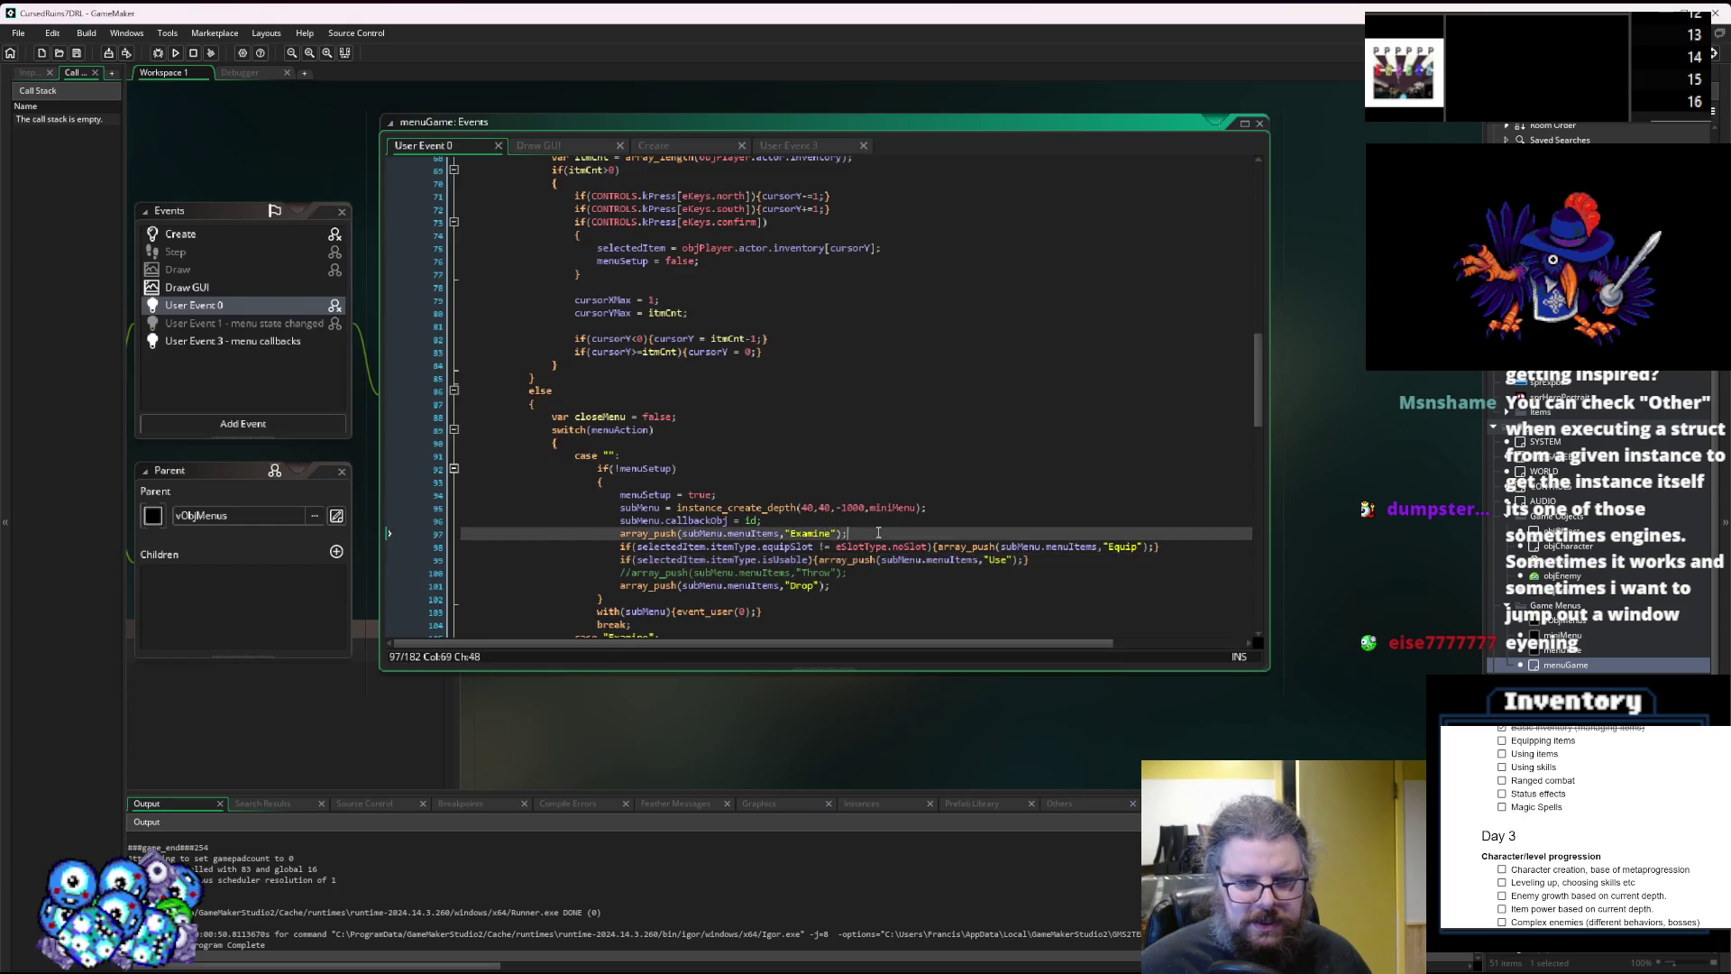
scroll(876, 533, "down", 4)
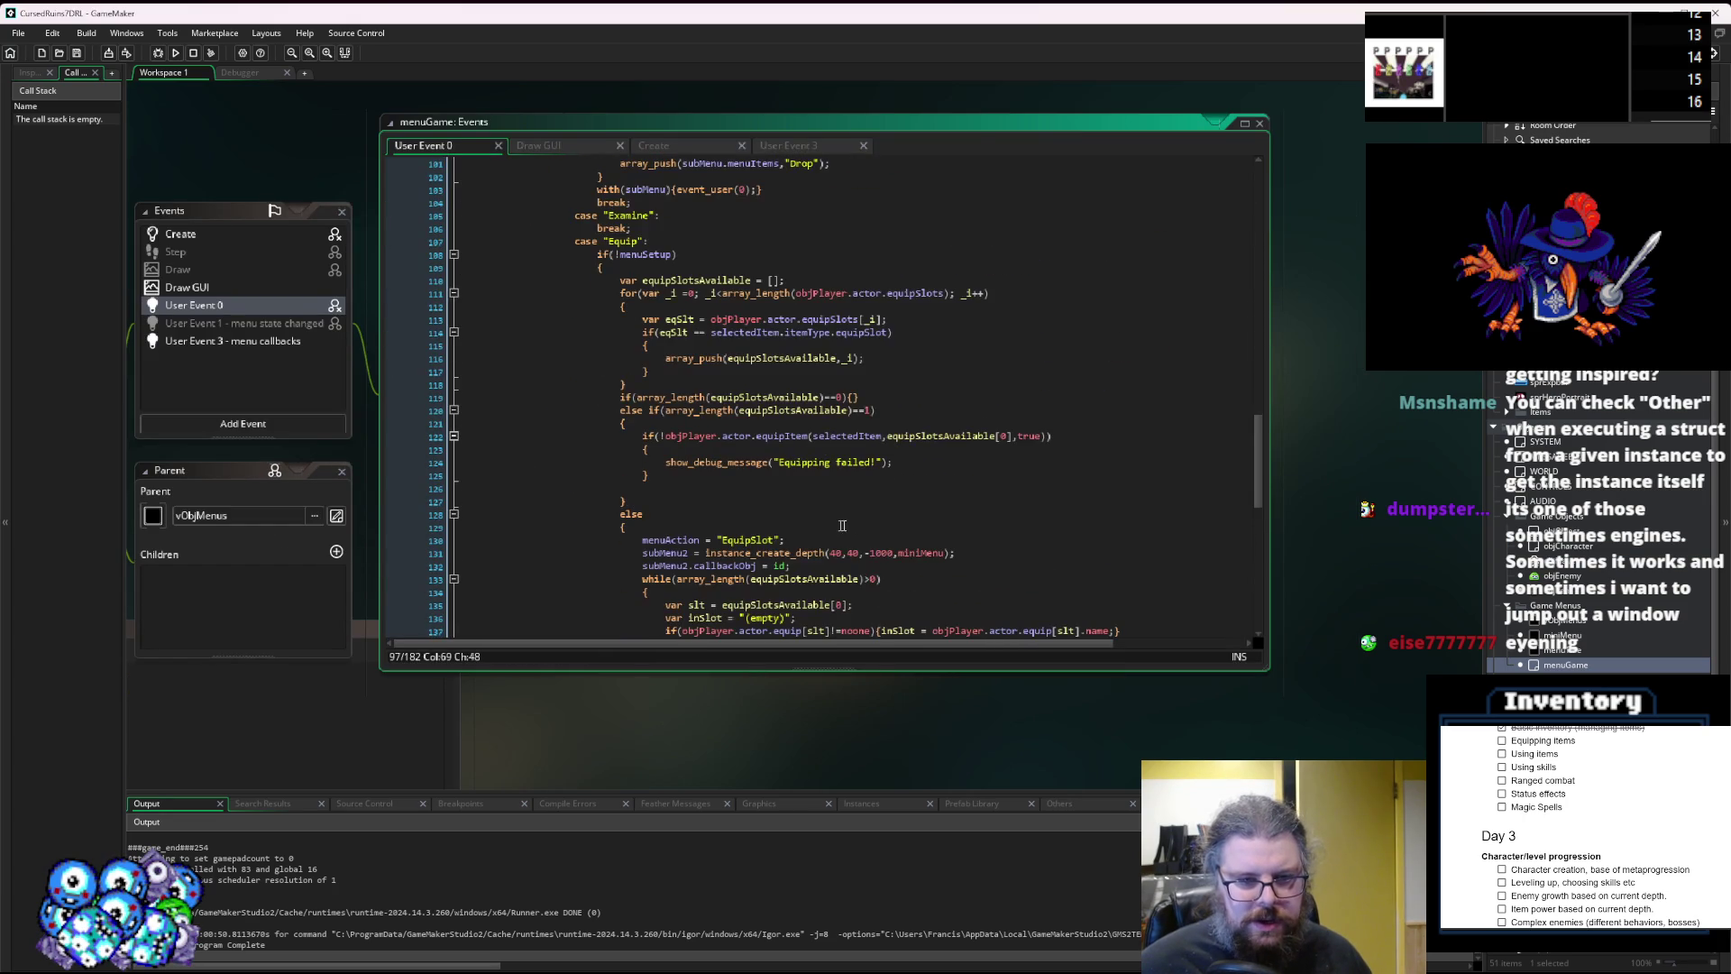
left_click(725, 443)
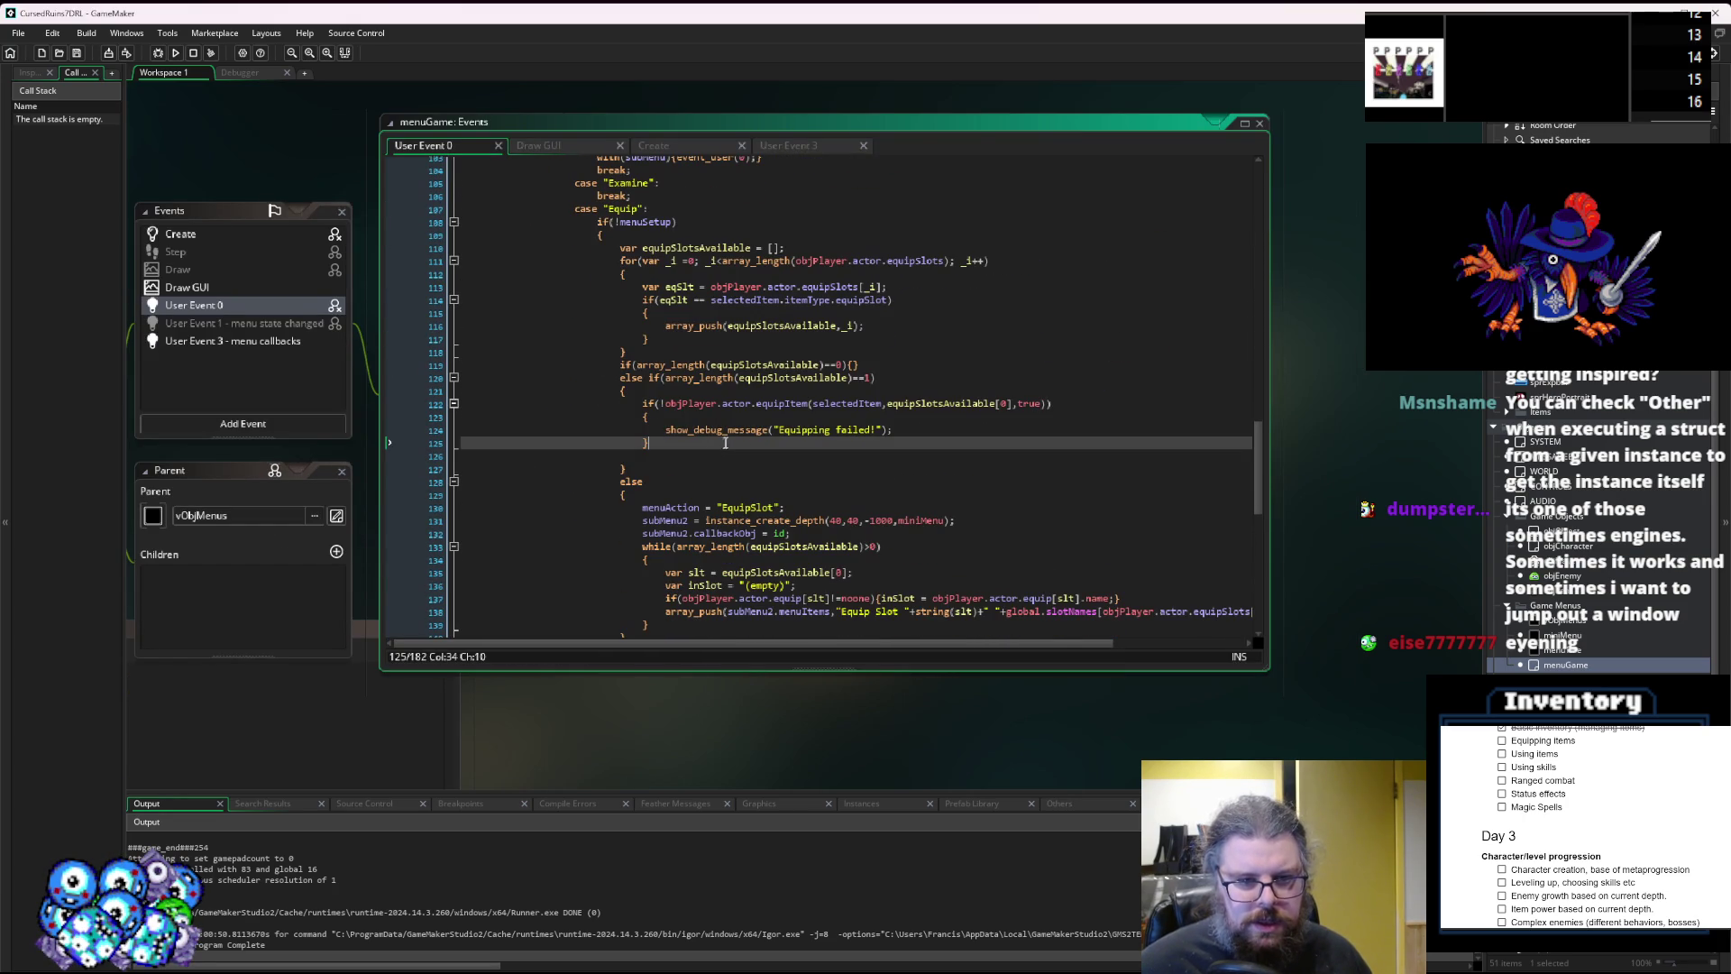
left_click(664, 404)
key("BackSpace")
Remove the '!' from the equipItem check and add an empty success block with an else branch.
key("Down")
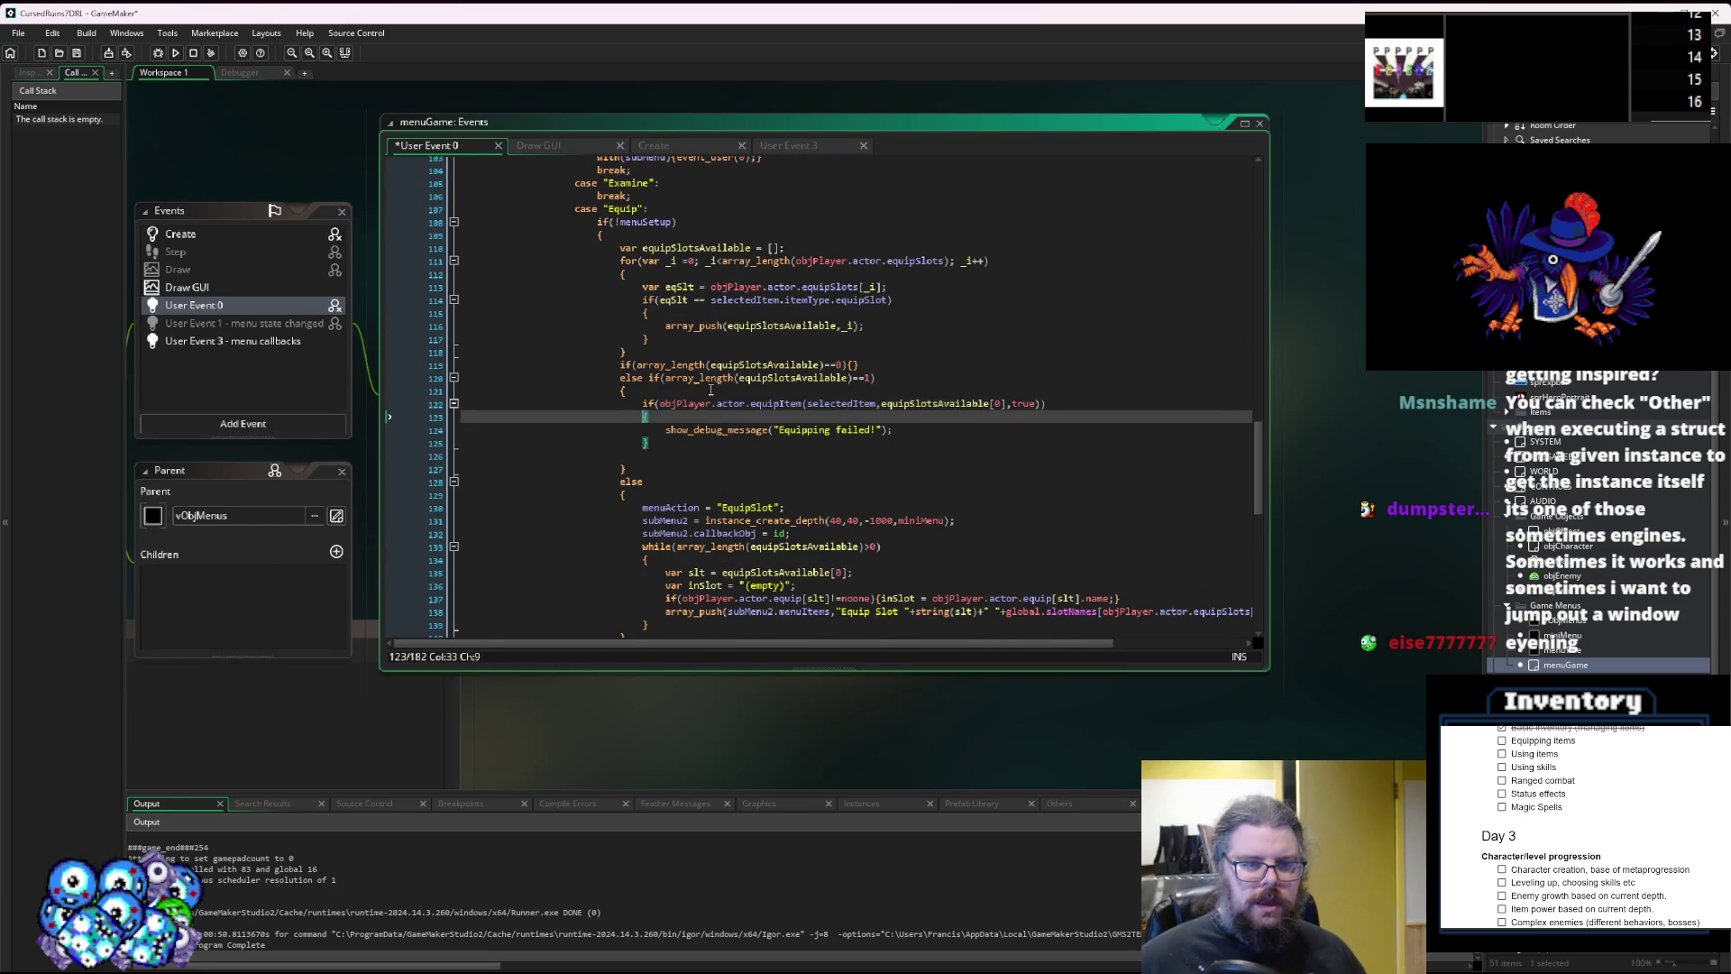
key("Return")
key("Up")
type("{}")
key("Return")
type("elsre")
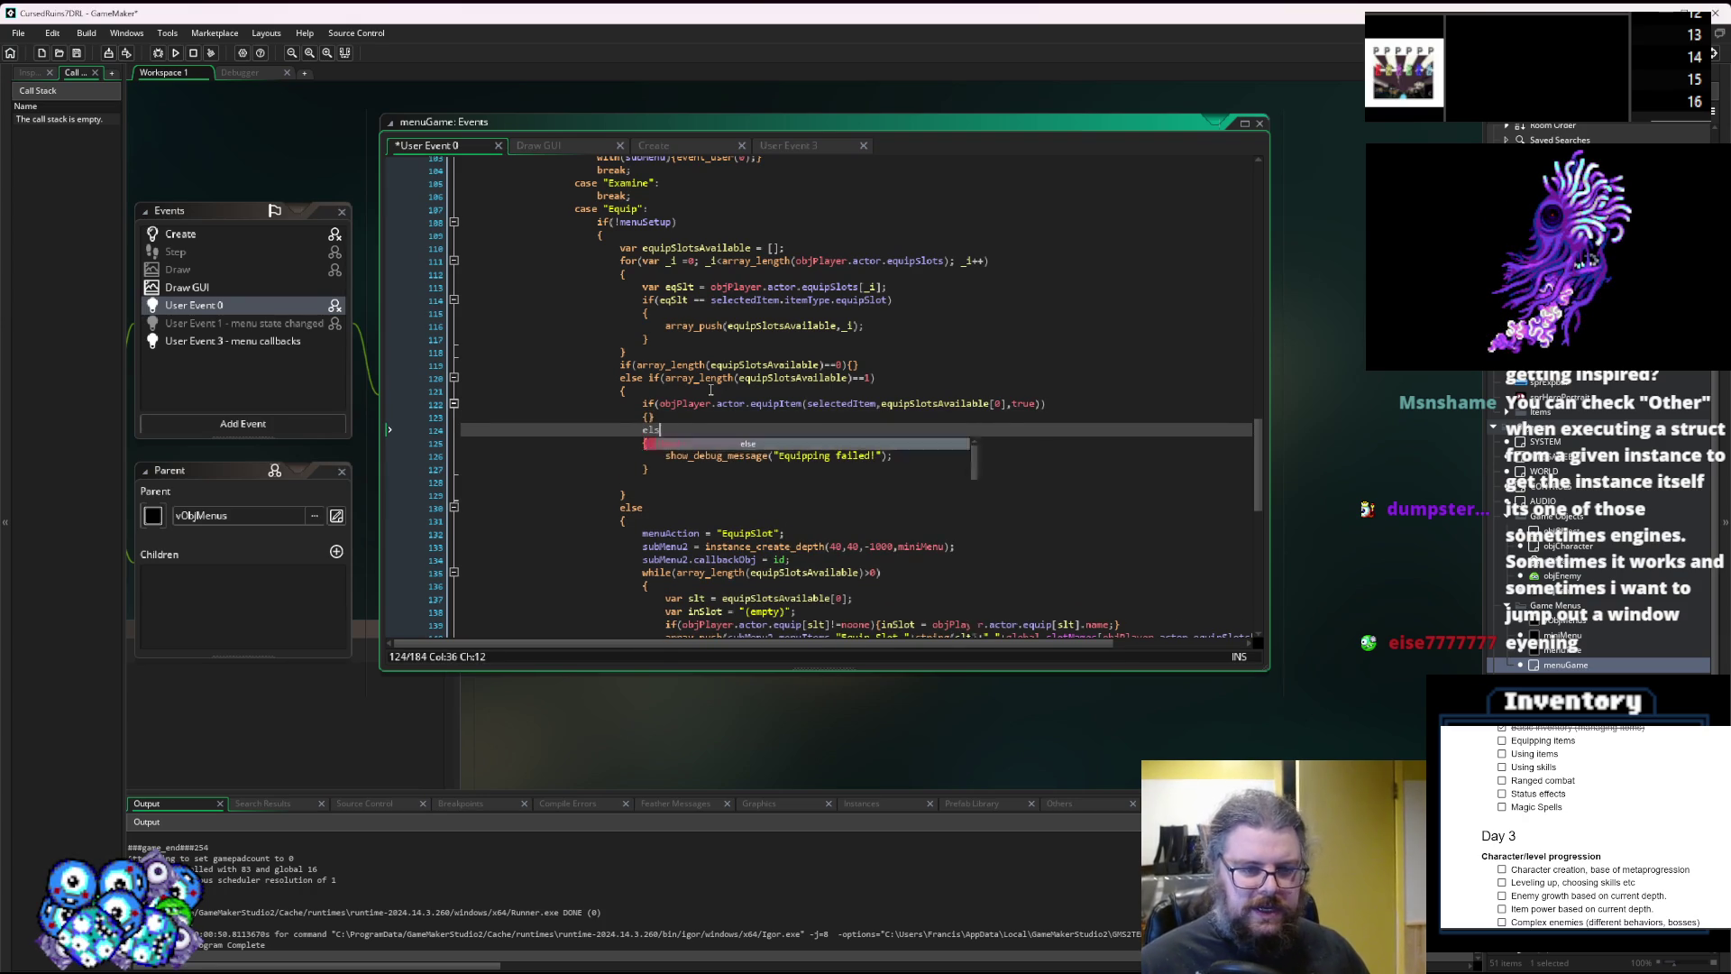
key("Up")
key("Left")
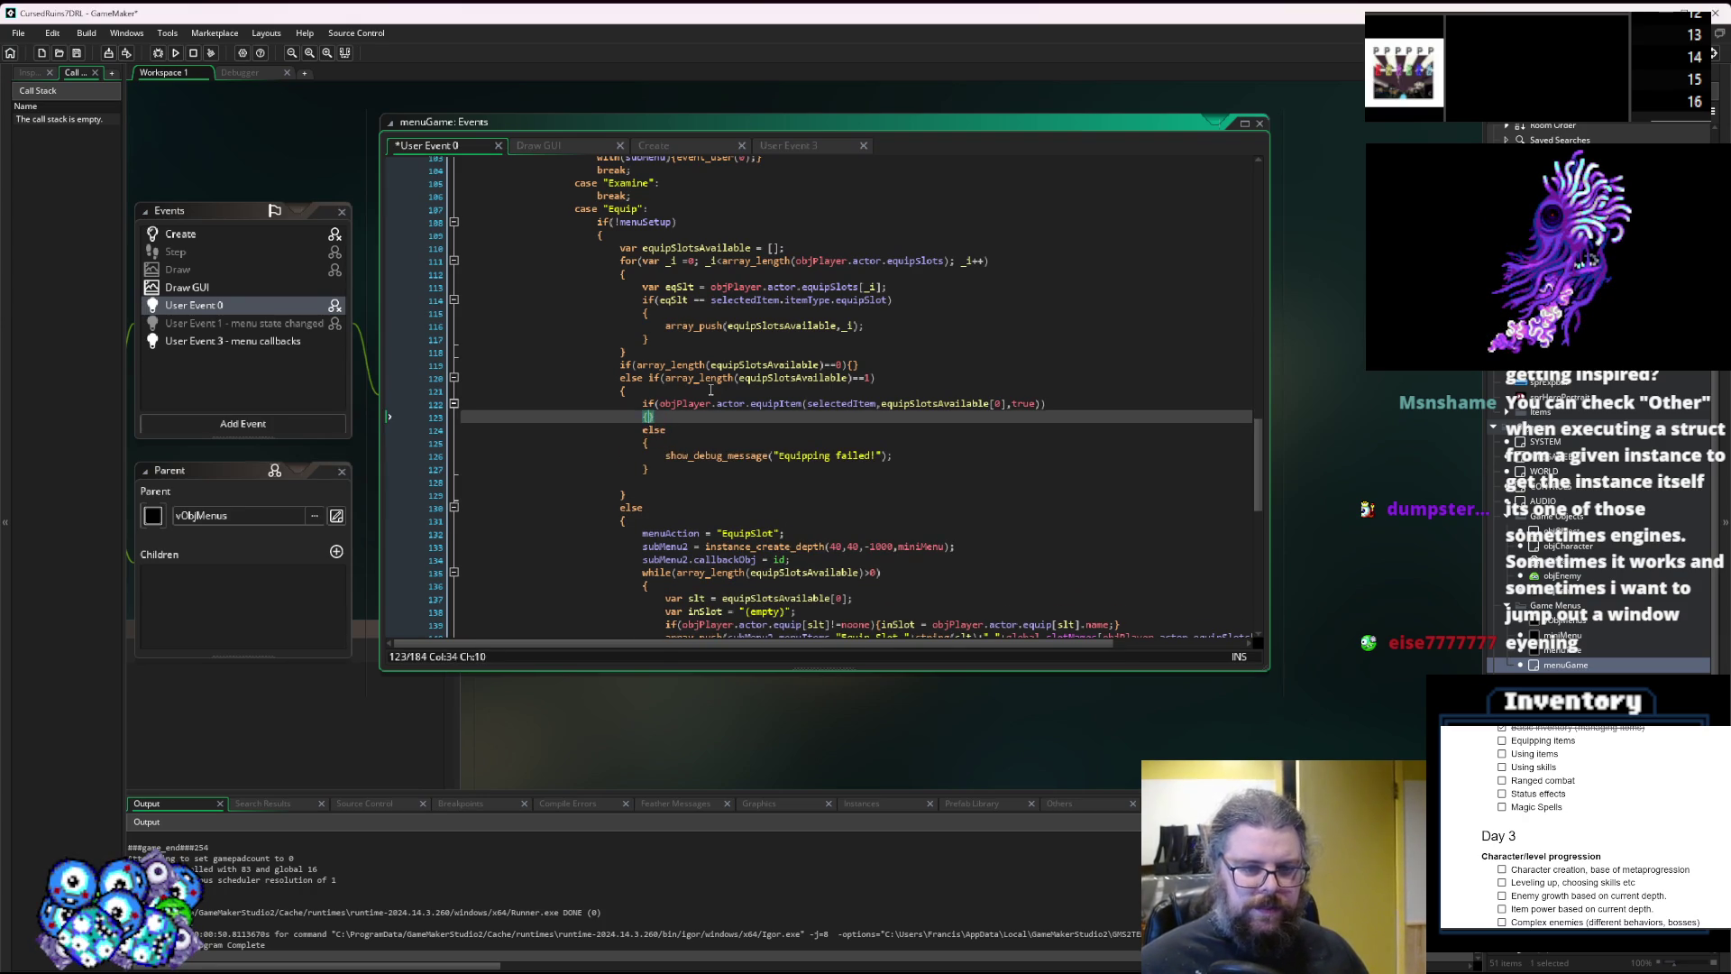
key("Return")
key("Up")
key("End")
key("Return")
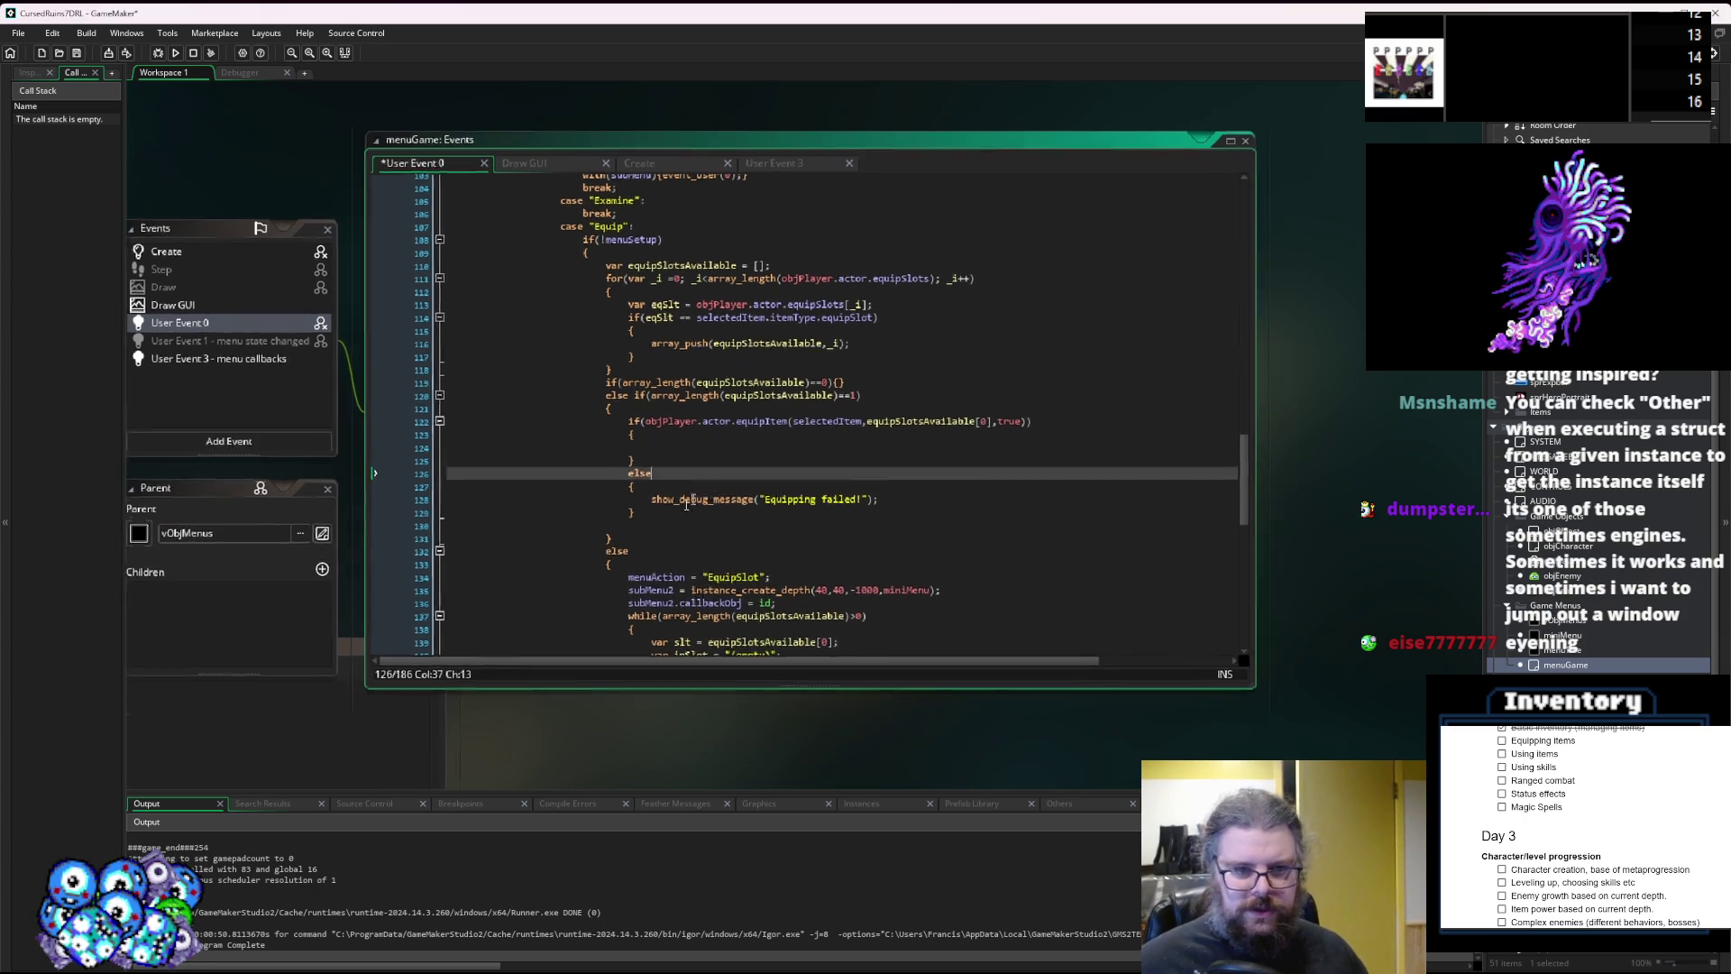
Review further down User Event 0 how closeMenu and the submenu cleanup are handled.
left_click(663, 507)
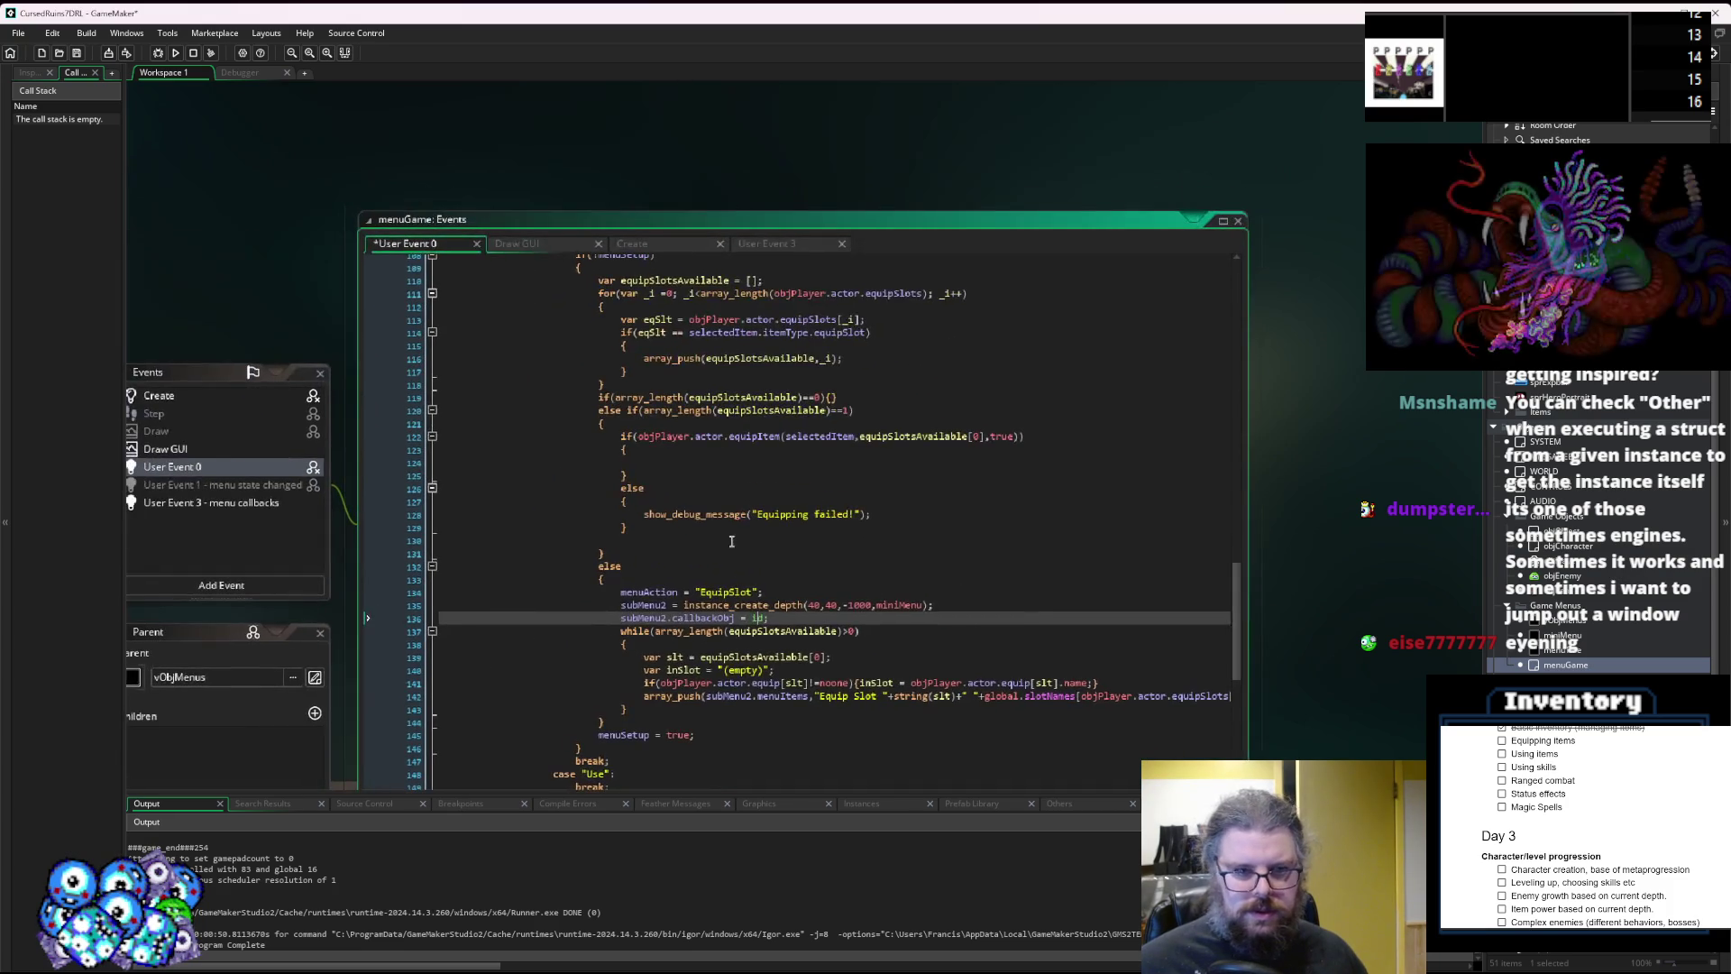
key("Up")
key("Up")
key("Up")
scroll(762, 591, "down", 1)
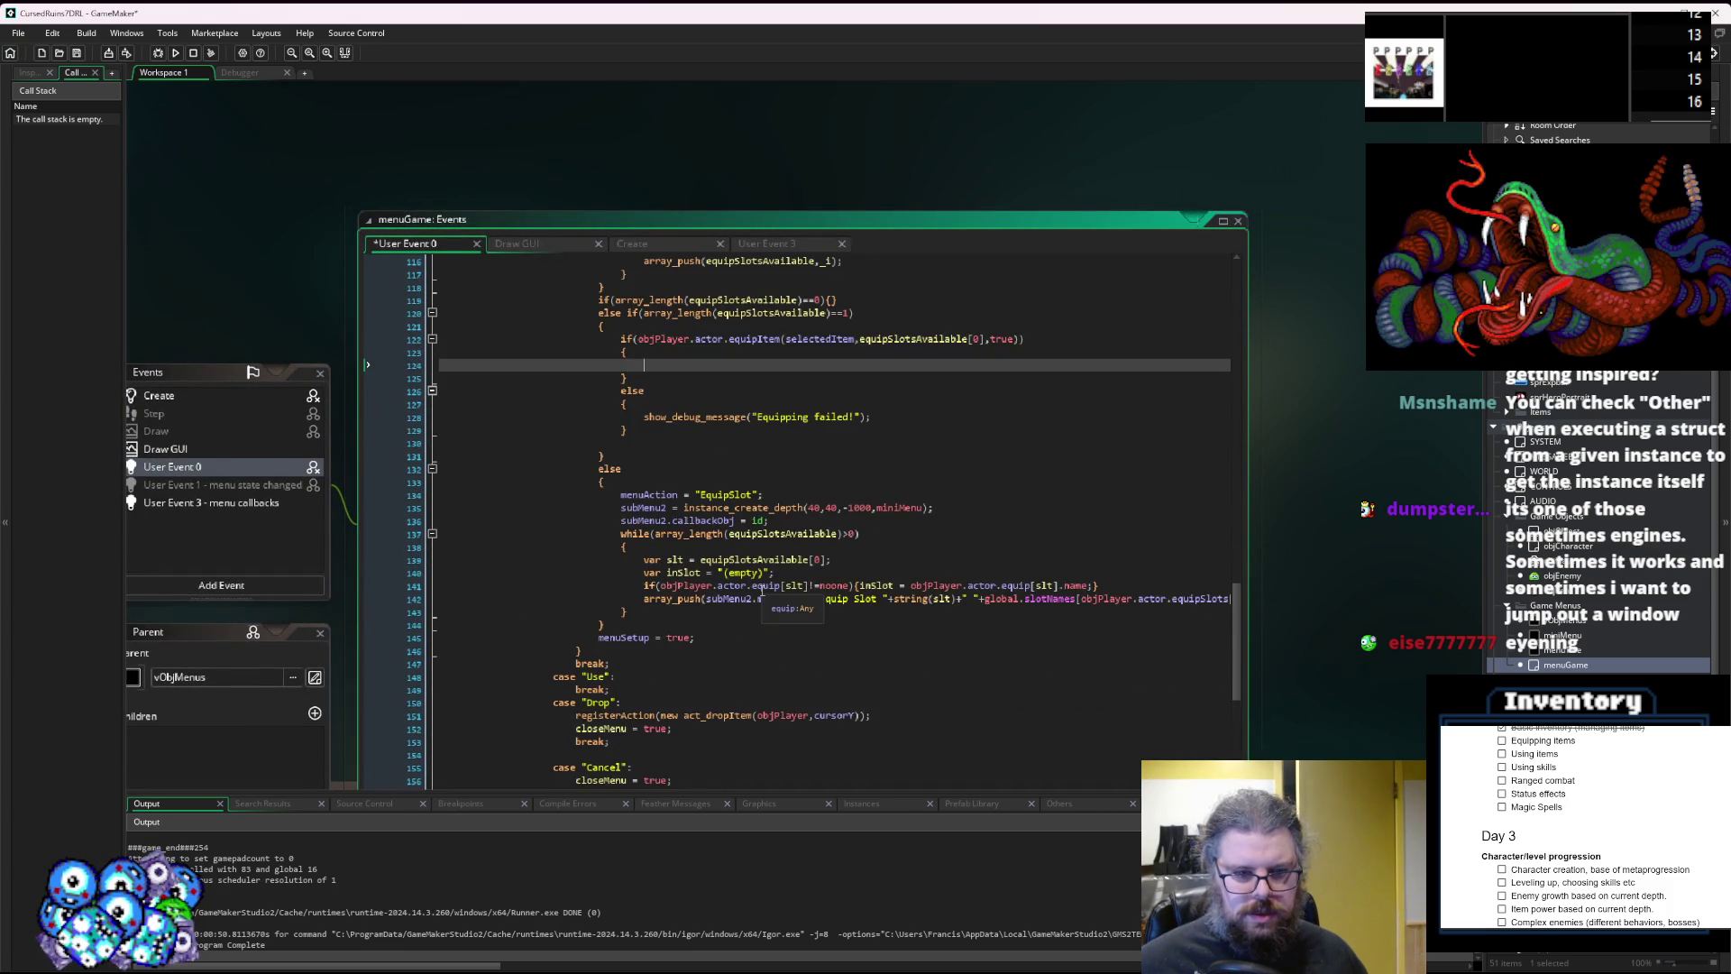
scroll(721, 588, "down", 5)
scroll(717, 588, "up", 6)
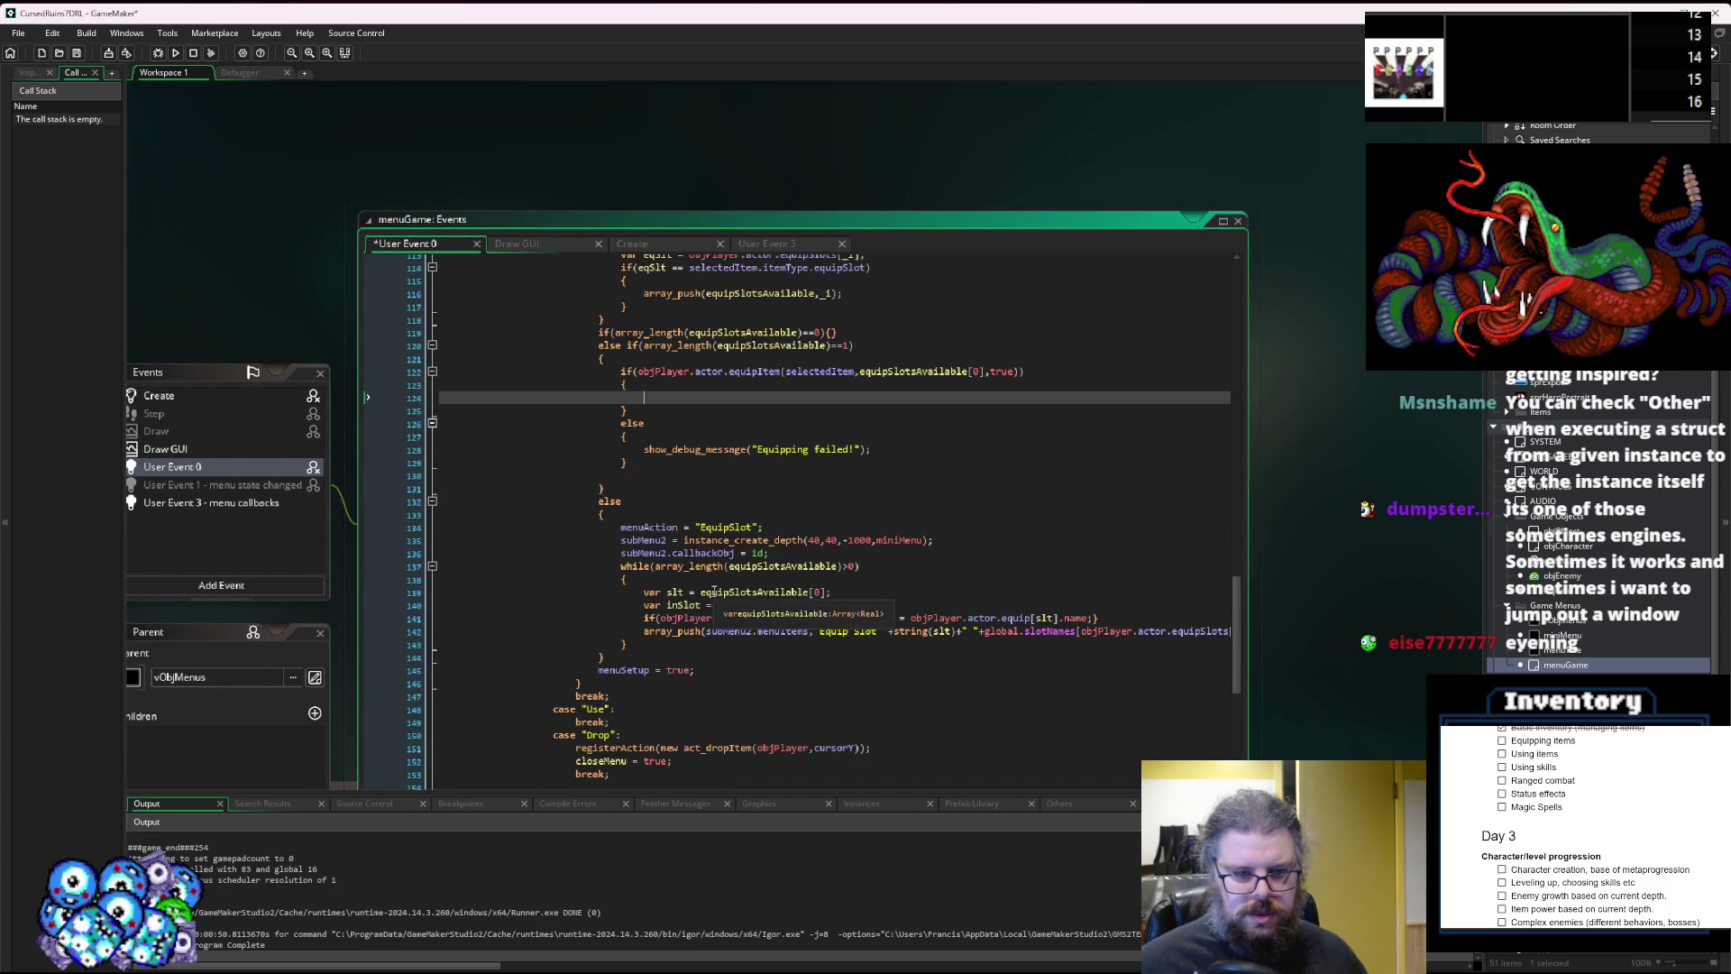
scroll(692, 626, "down", 3)
scroll(662, 666, "down", 3)
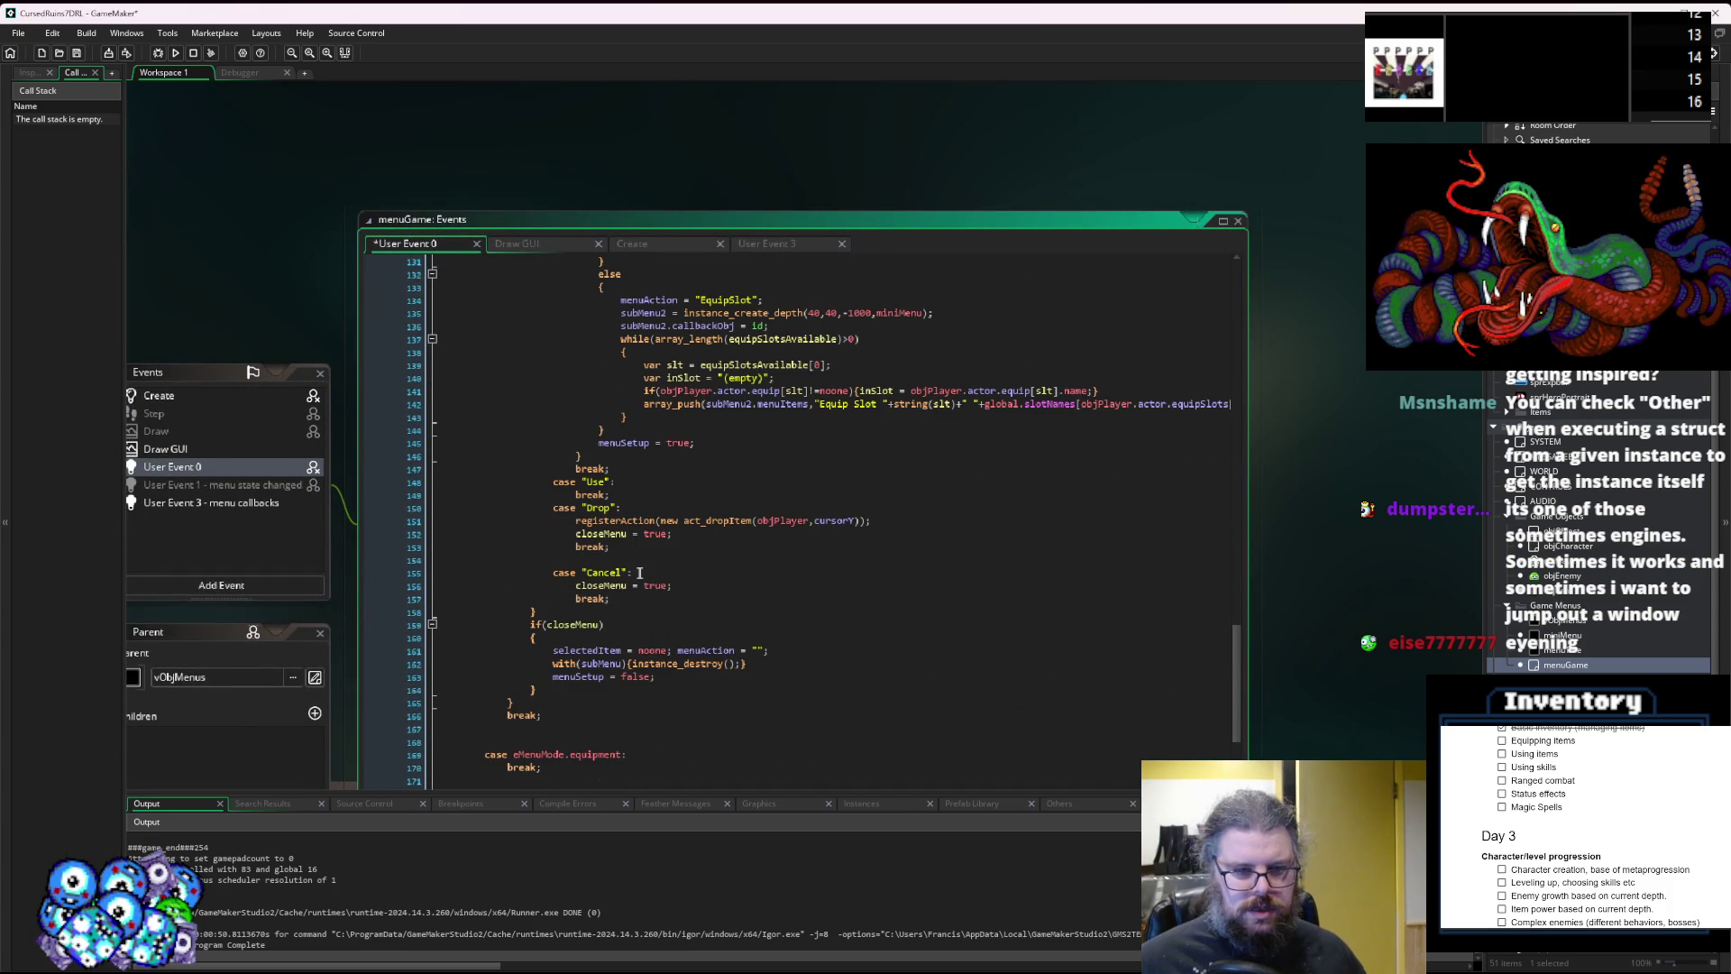
left_click(584, 623)
left_click(764, 651)
left_click(768, 676)
left_click(774, 664)
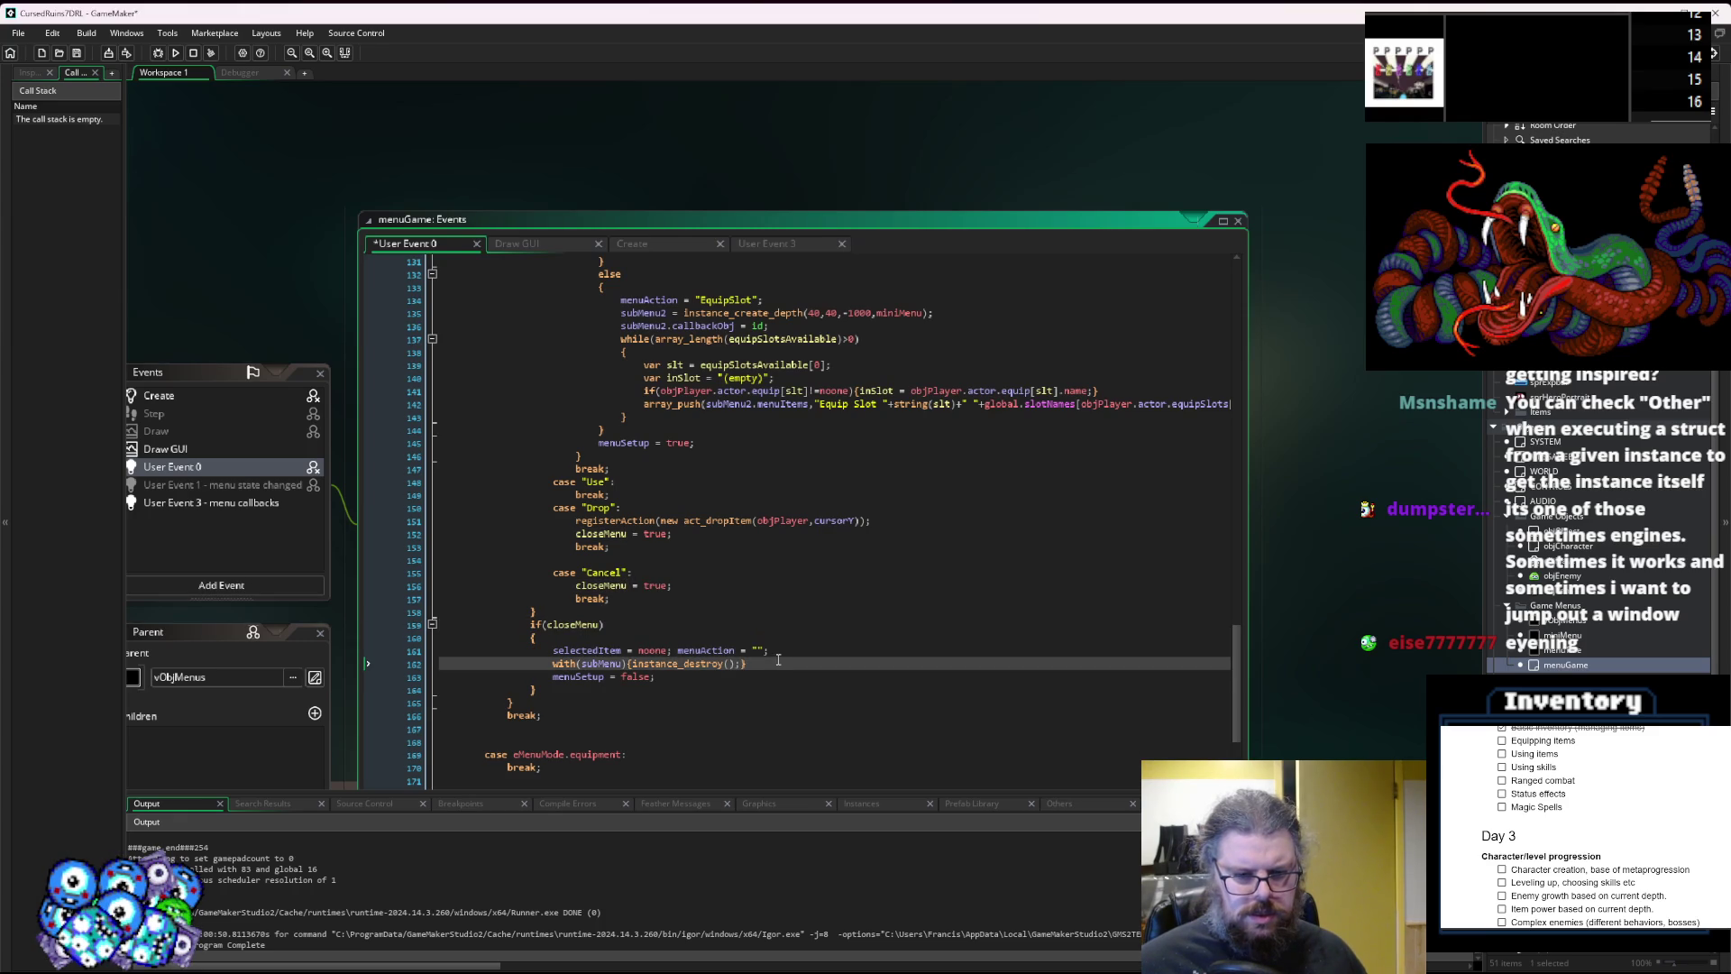
scroll(779, 661, "up", 8)
Add a closeMenu = true line below the failure branch, then return to the empty success block.
left_click(668, 539)
type("closeMenu = tu")
type("re")
scroll(711, 524, "up", 1)
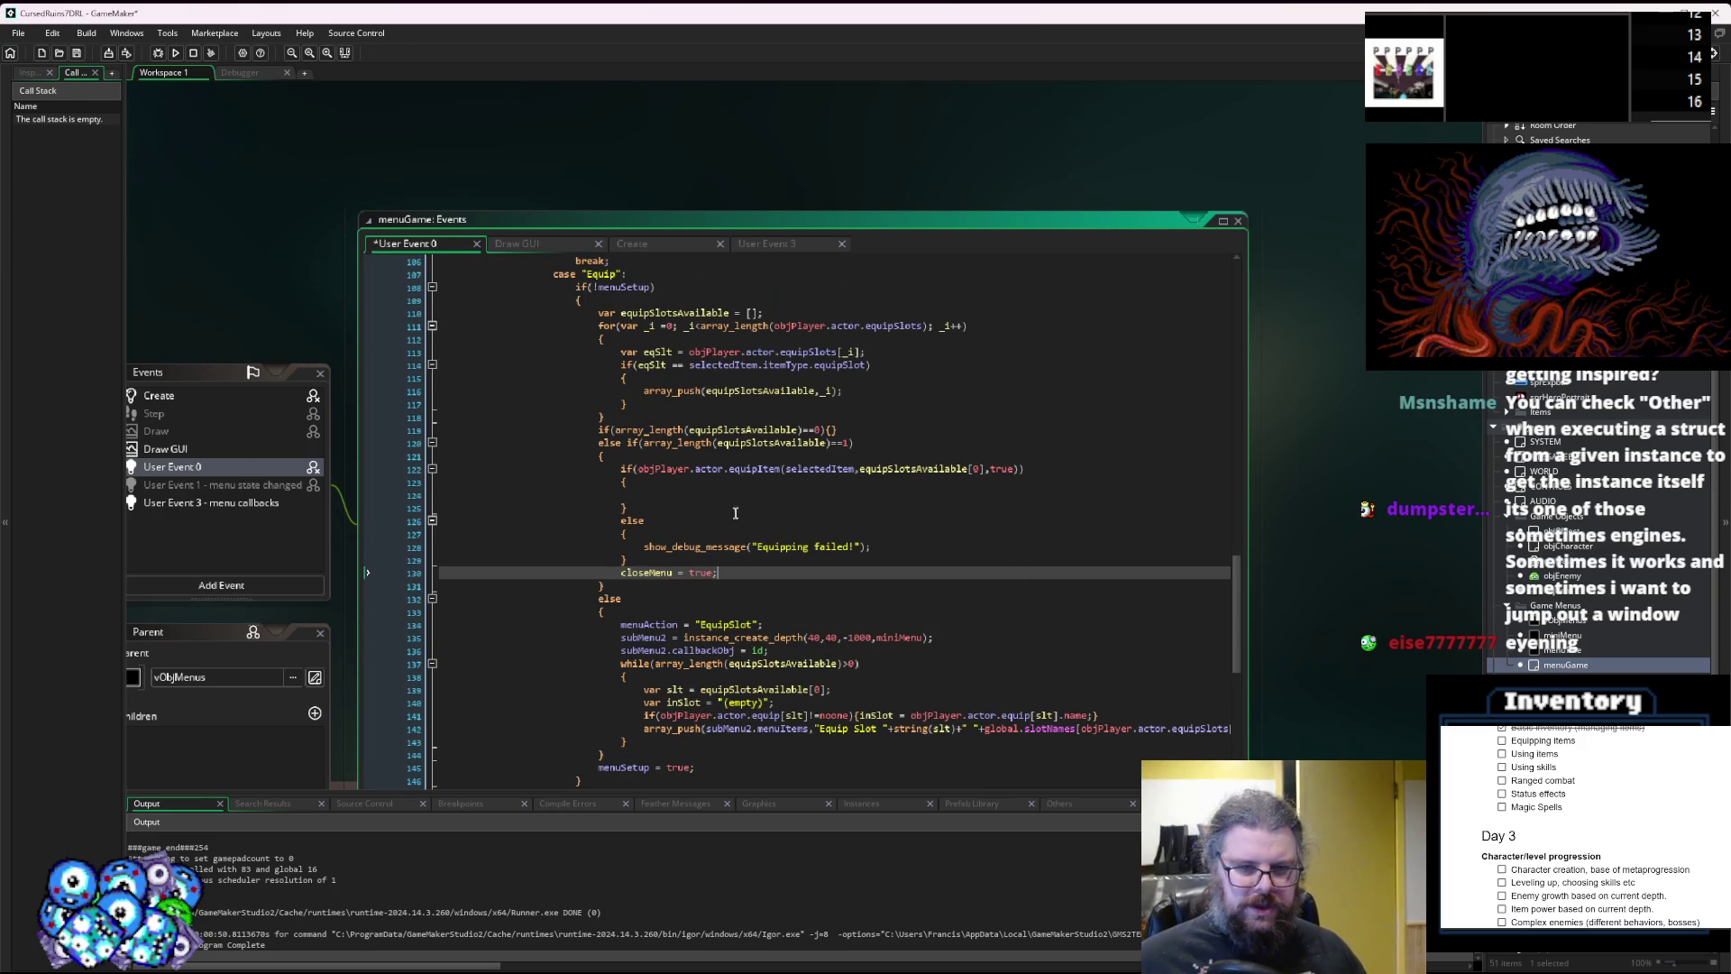
left_click(749, 496)
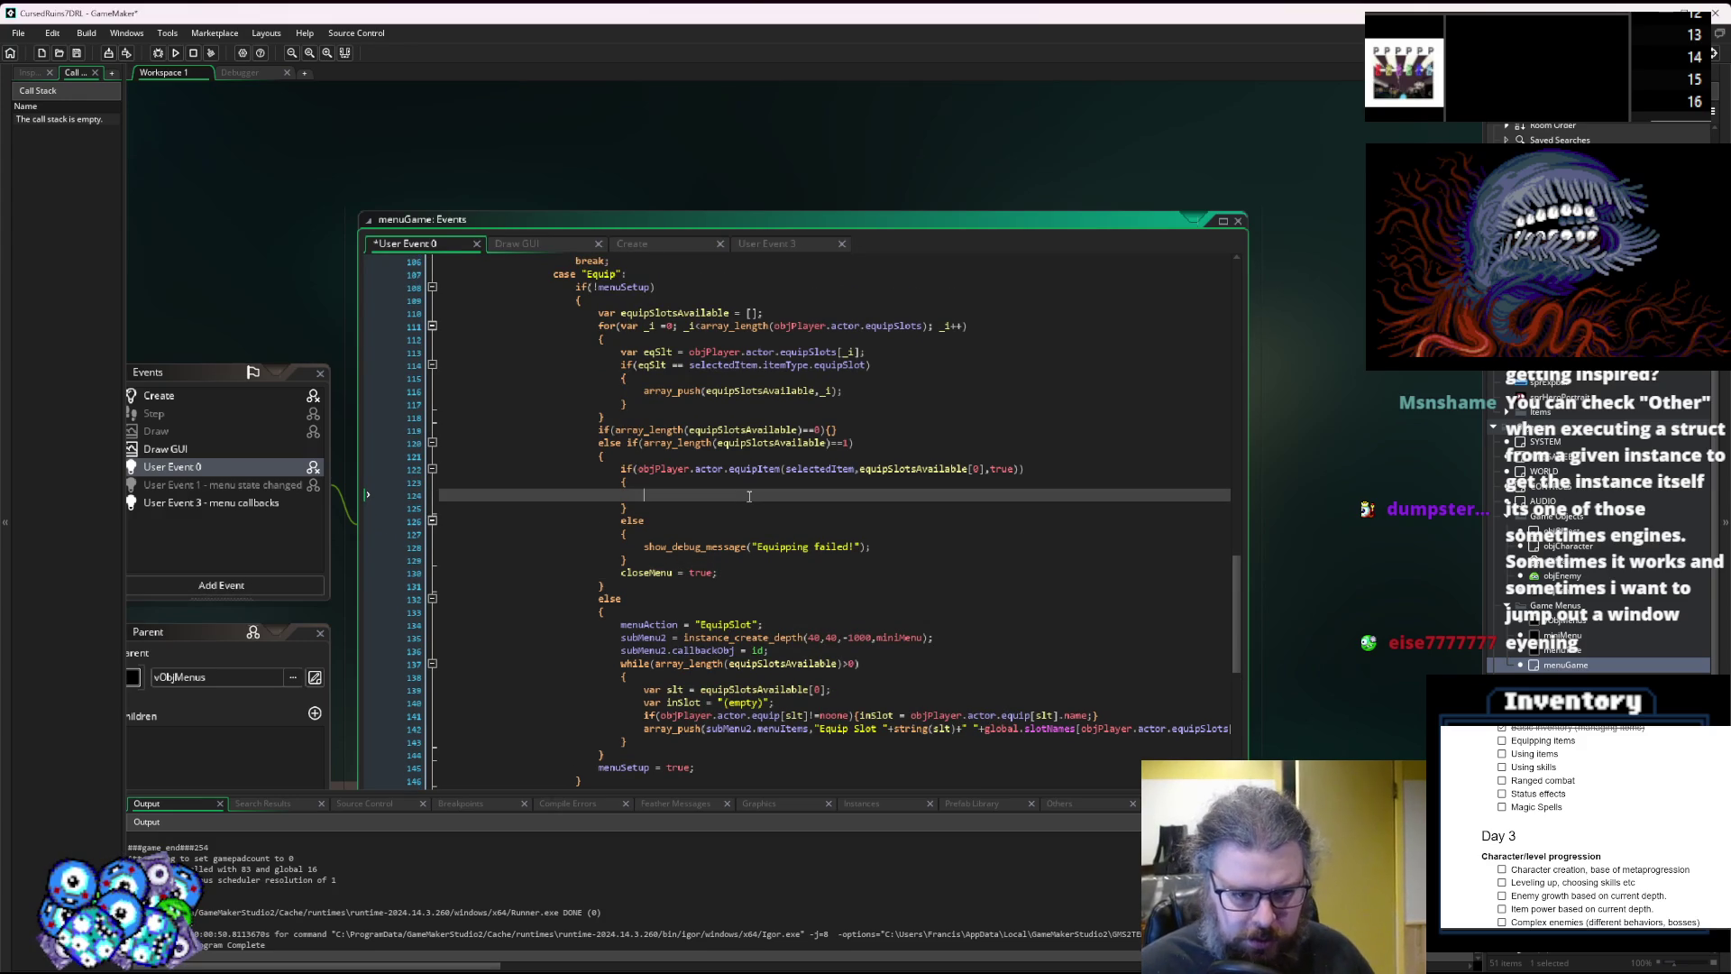
scroll(749, 496, "up", 5)
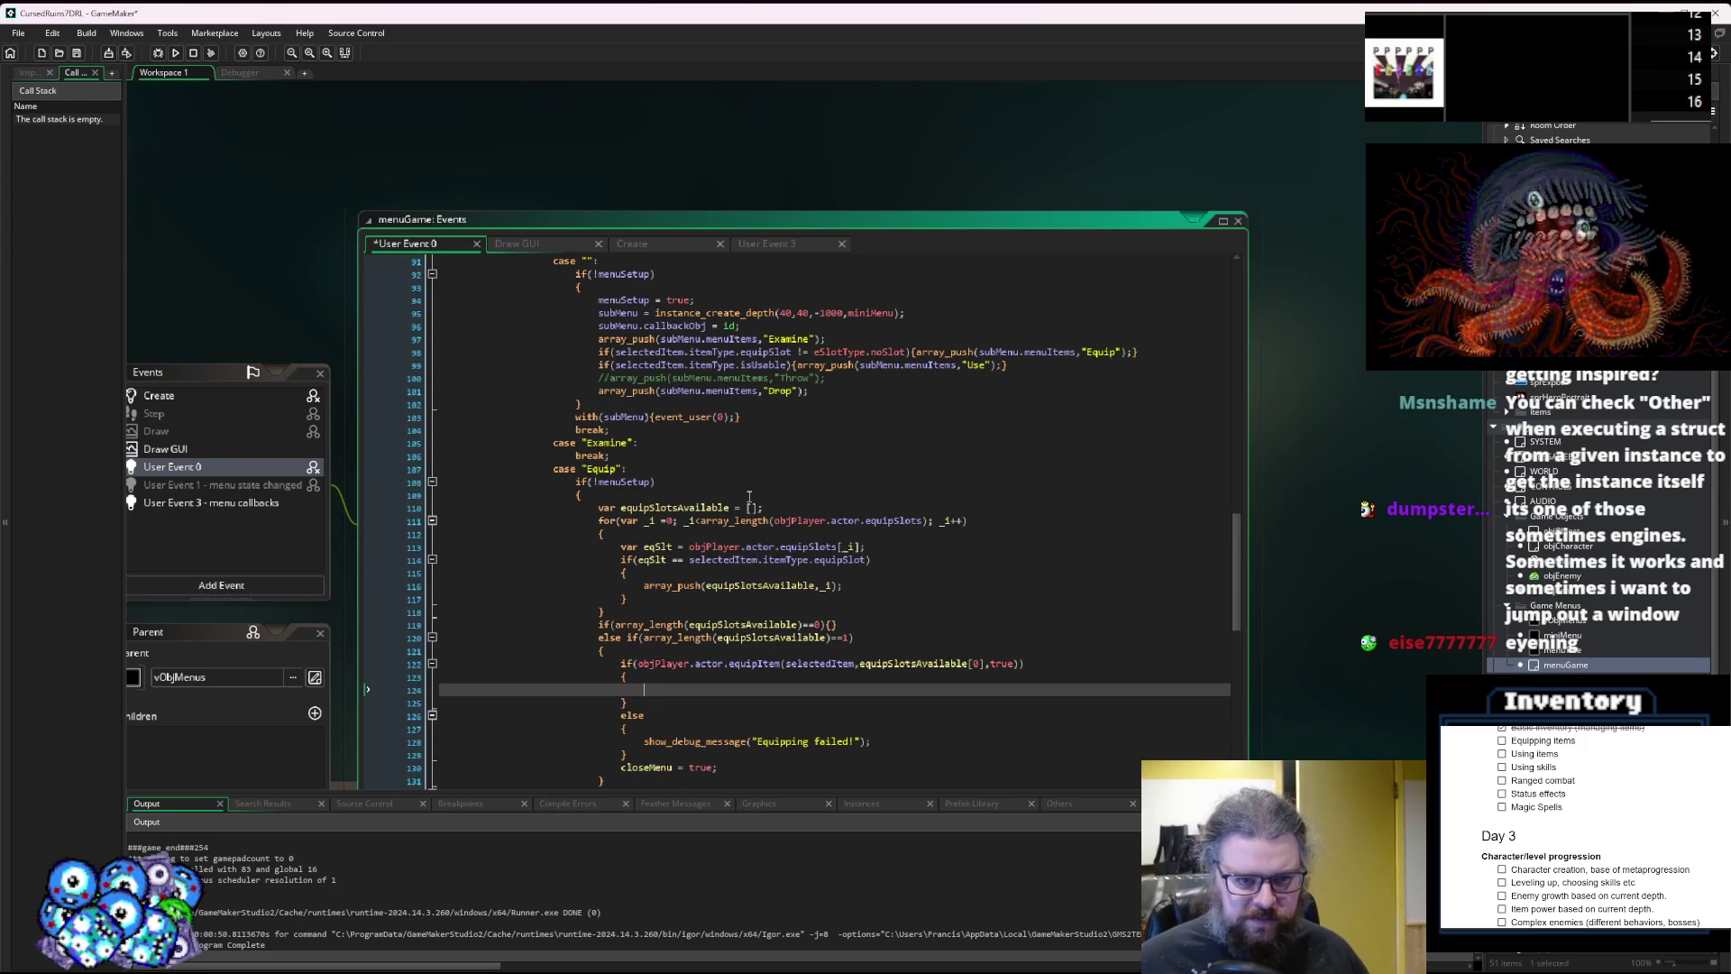
In the success block, write array_delete(objPlayer.actor.inventory,cursorY,1); to drop the equipped item.
scroll(749, 496, "down", 10)
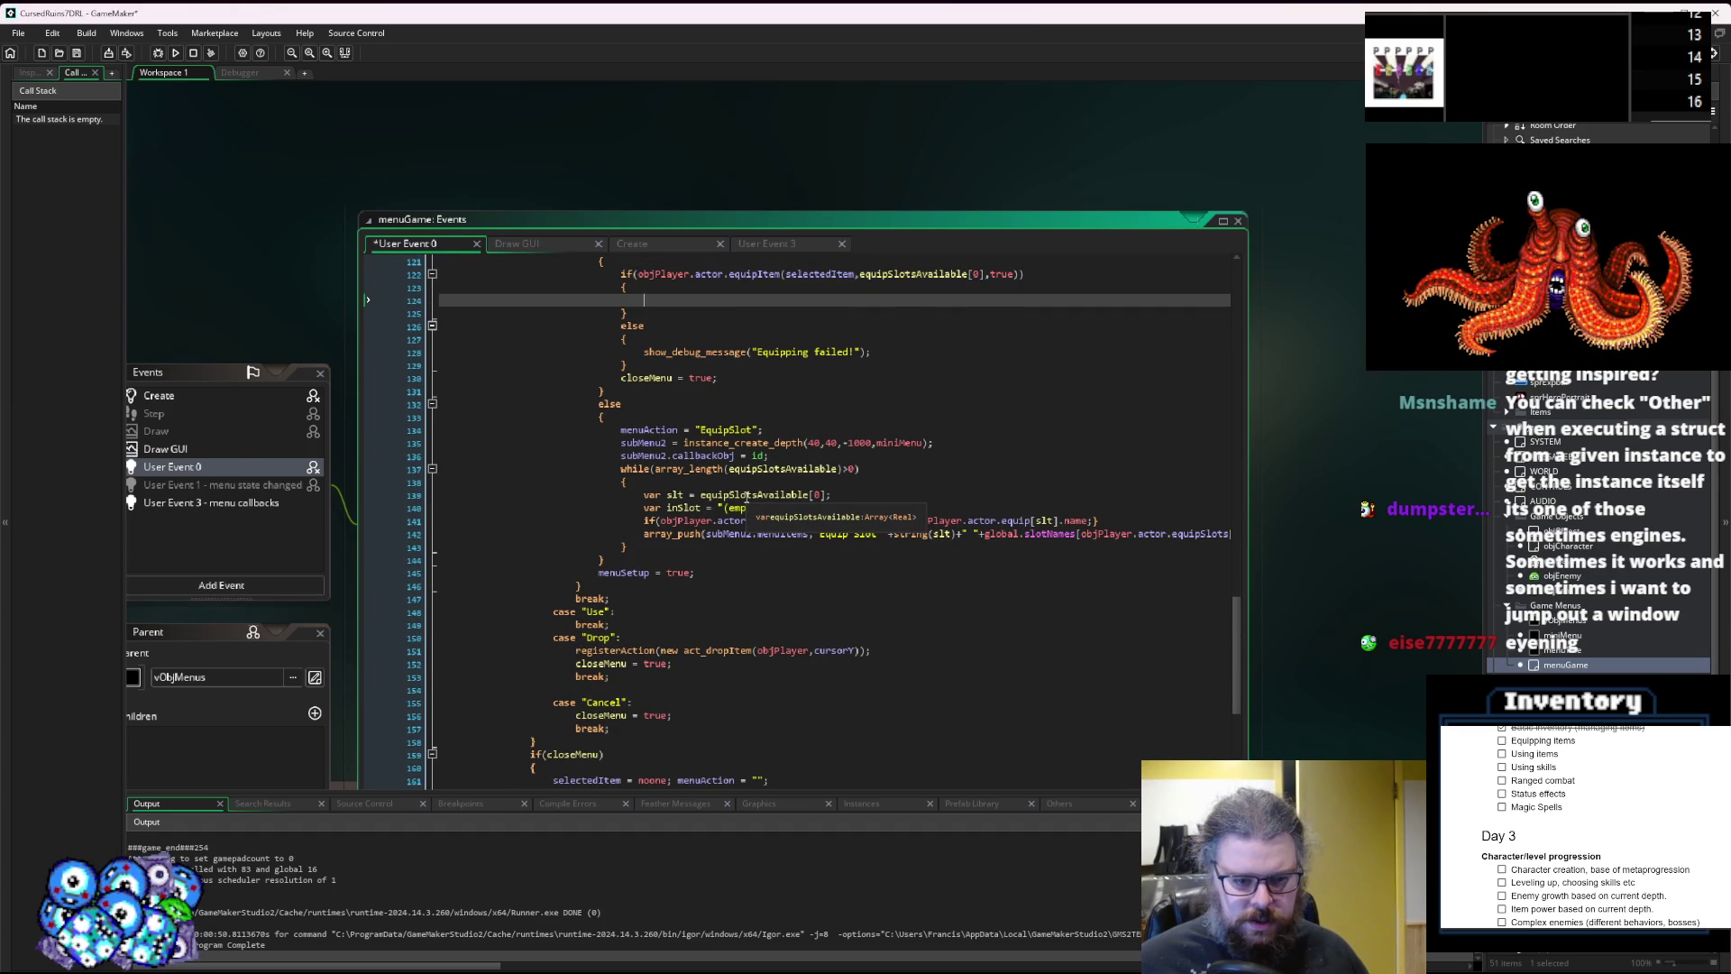
scroll(747, 496, "up", 6)
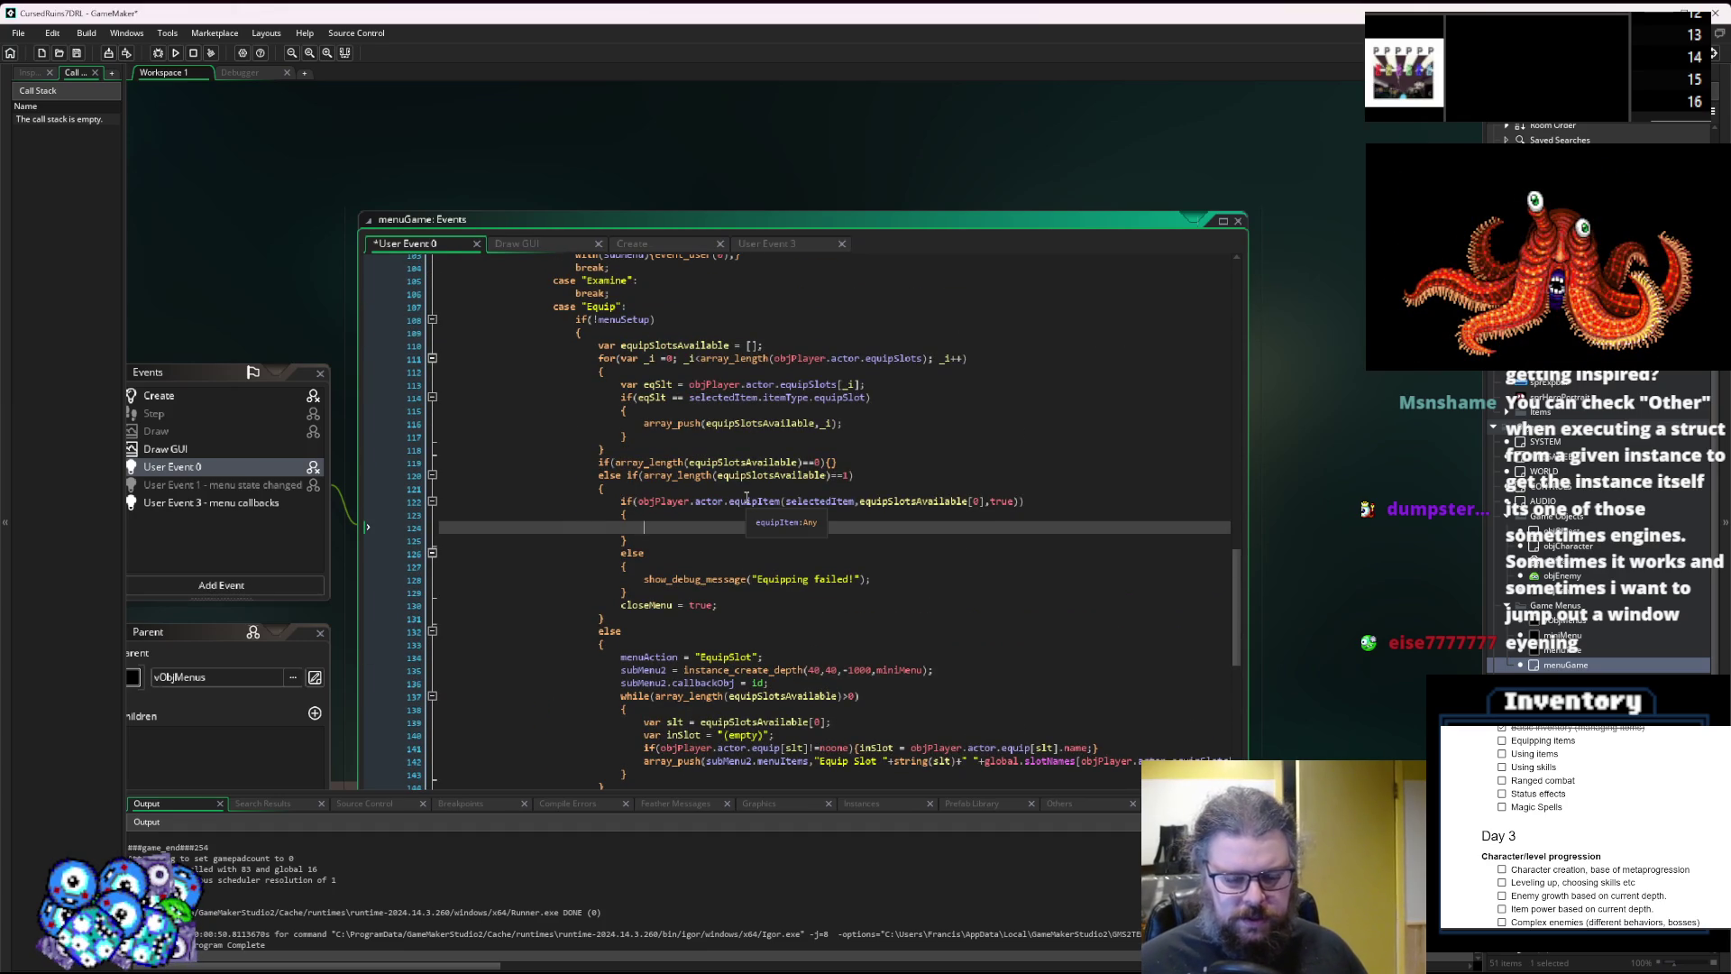
key("ctrl+space")
key("Escape")
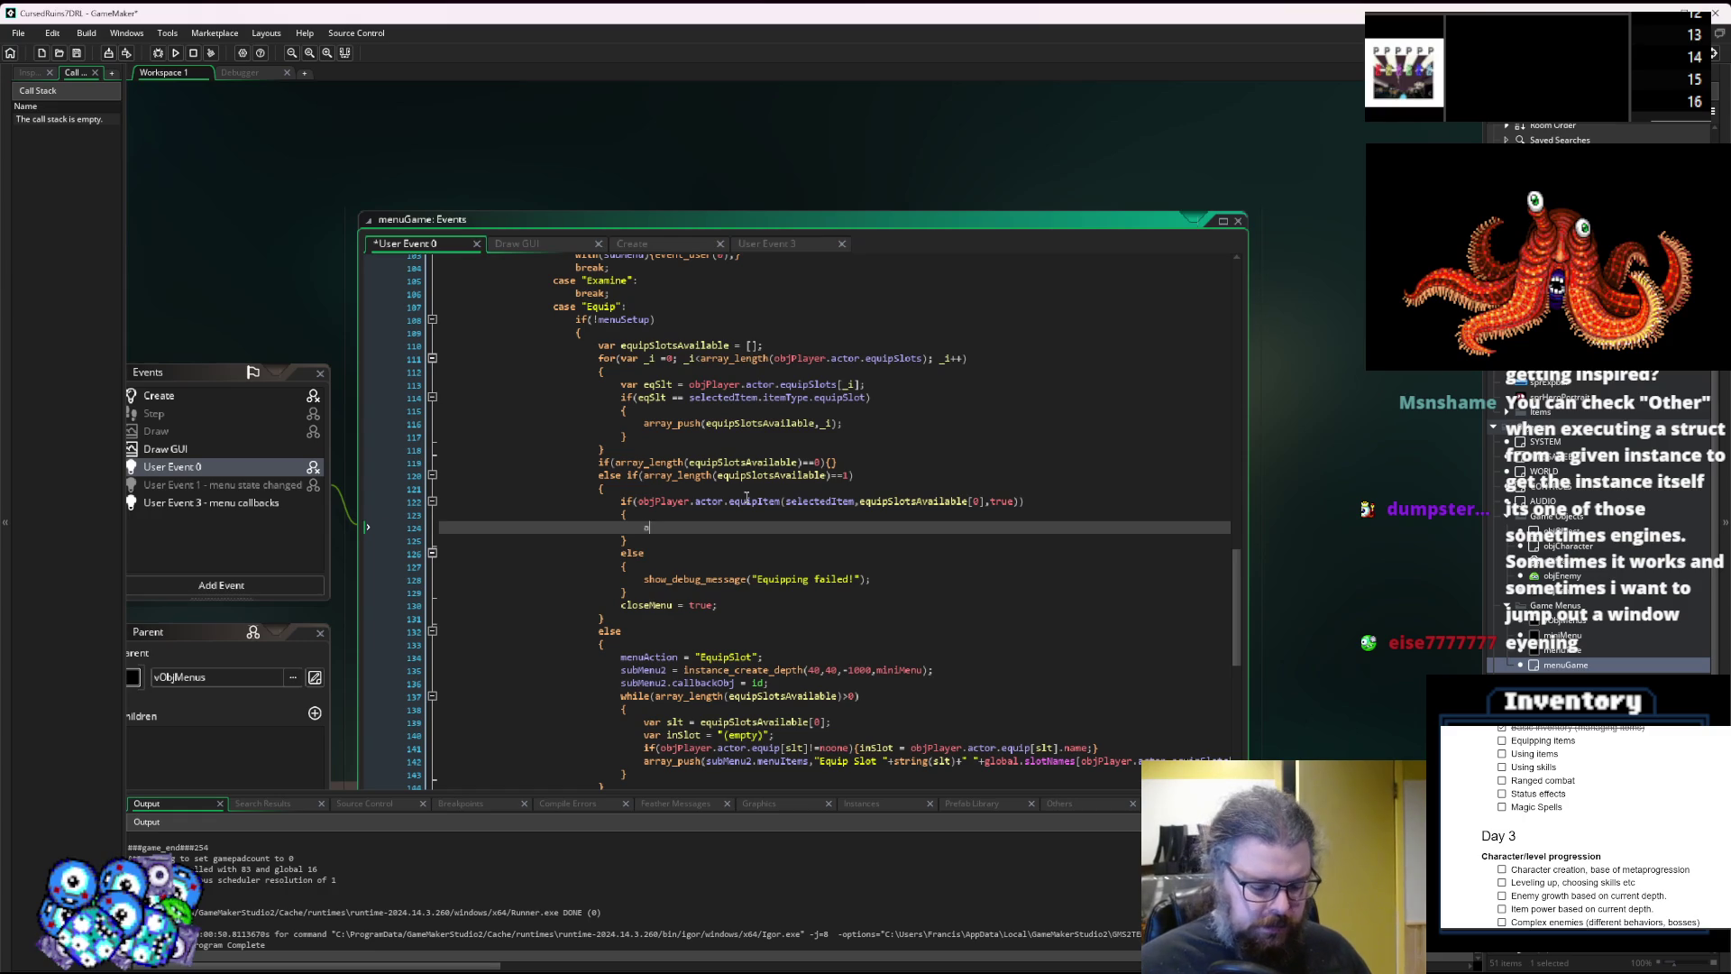
type("rray_delete(")
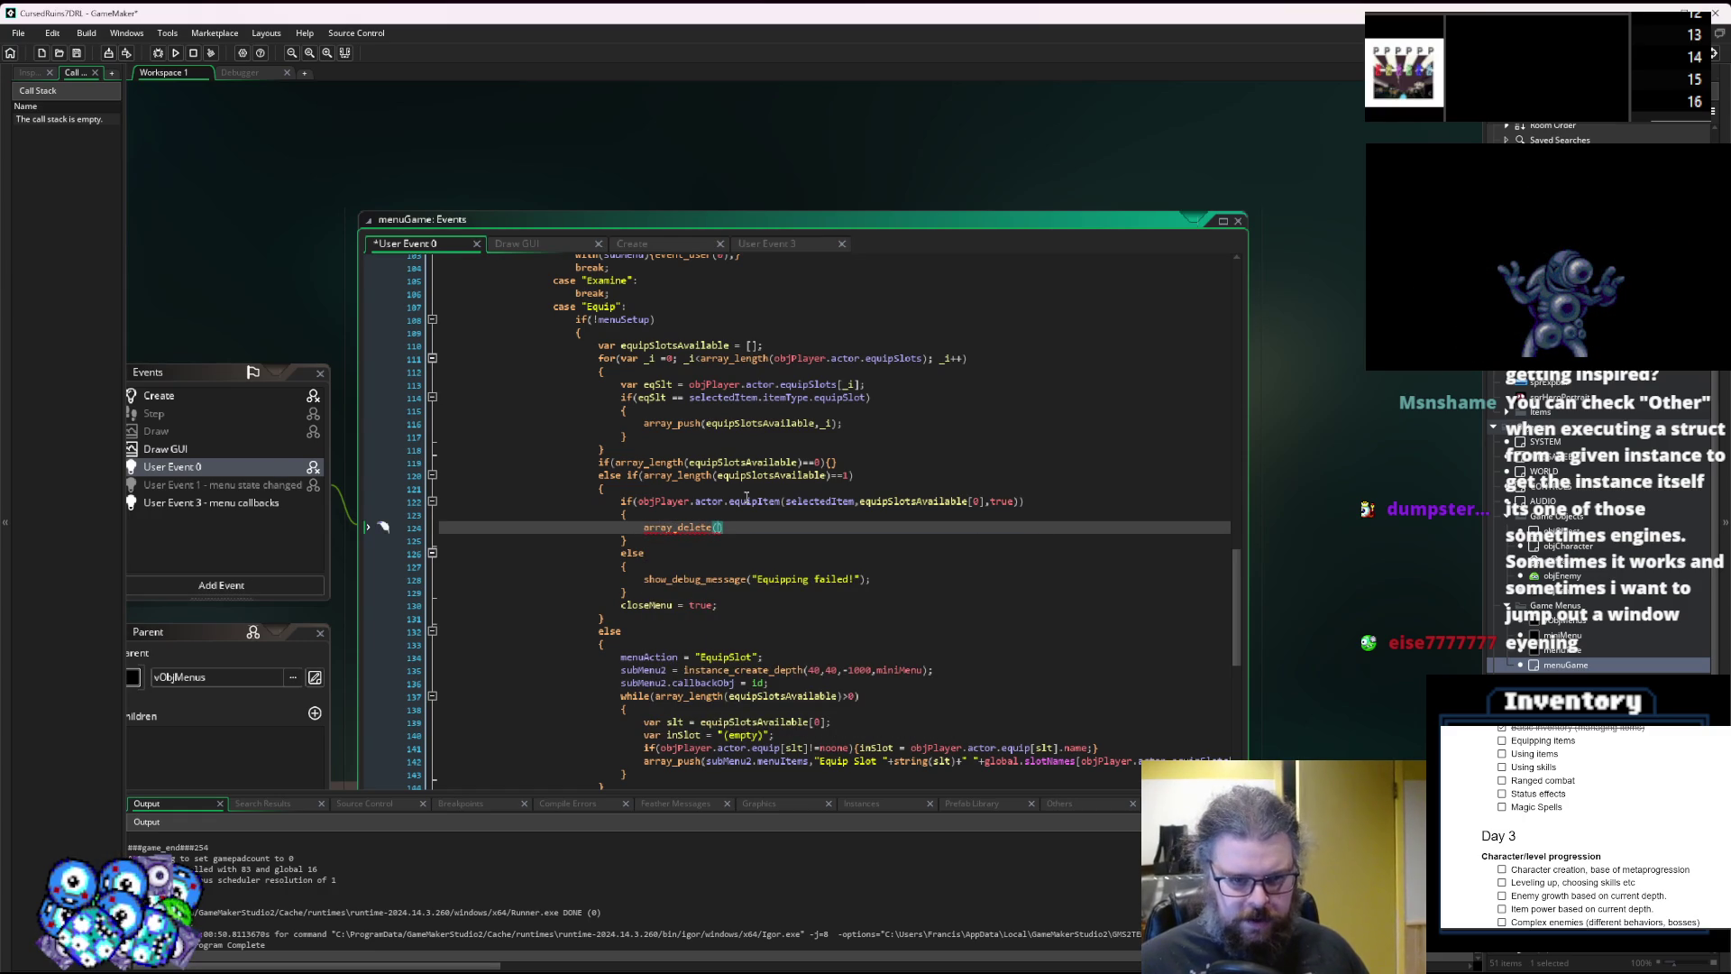
type("objPlayer.actor.inventory,")
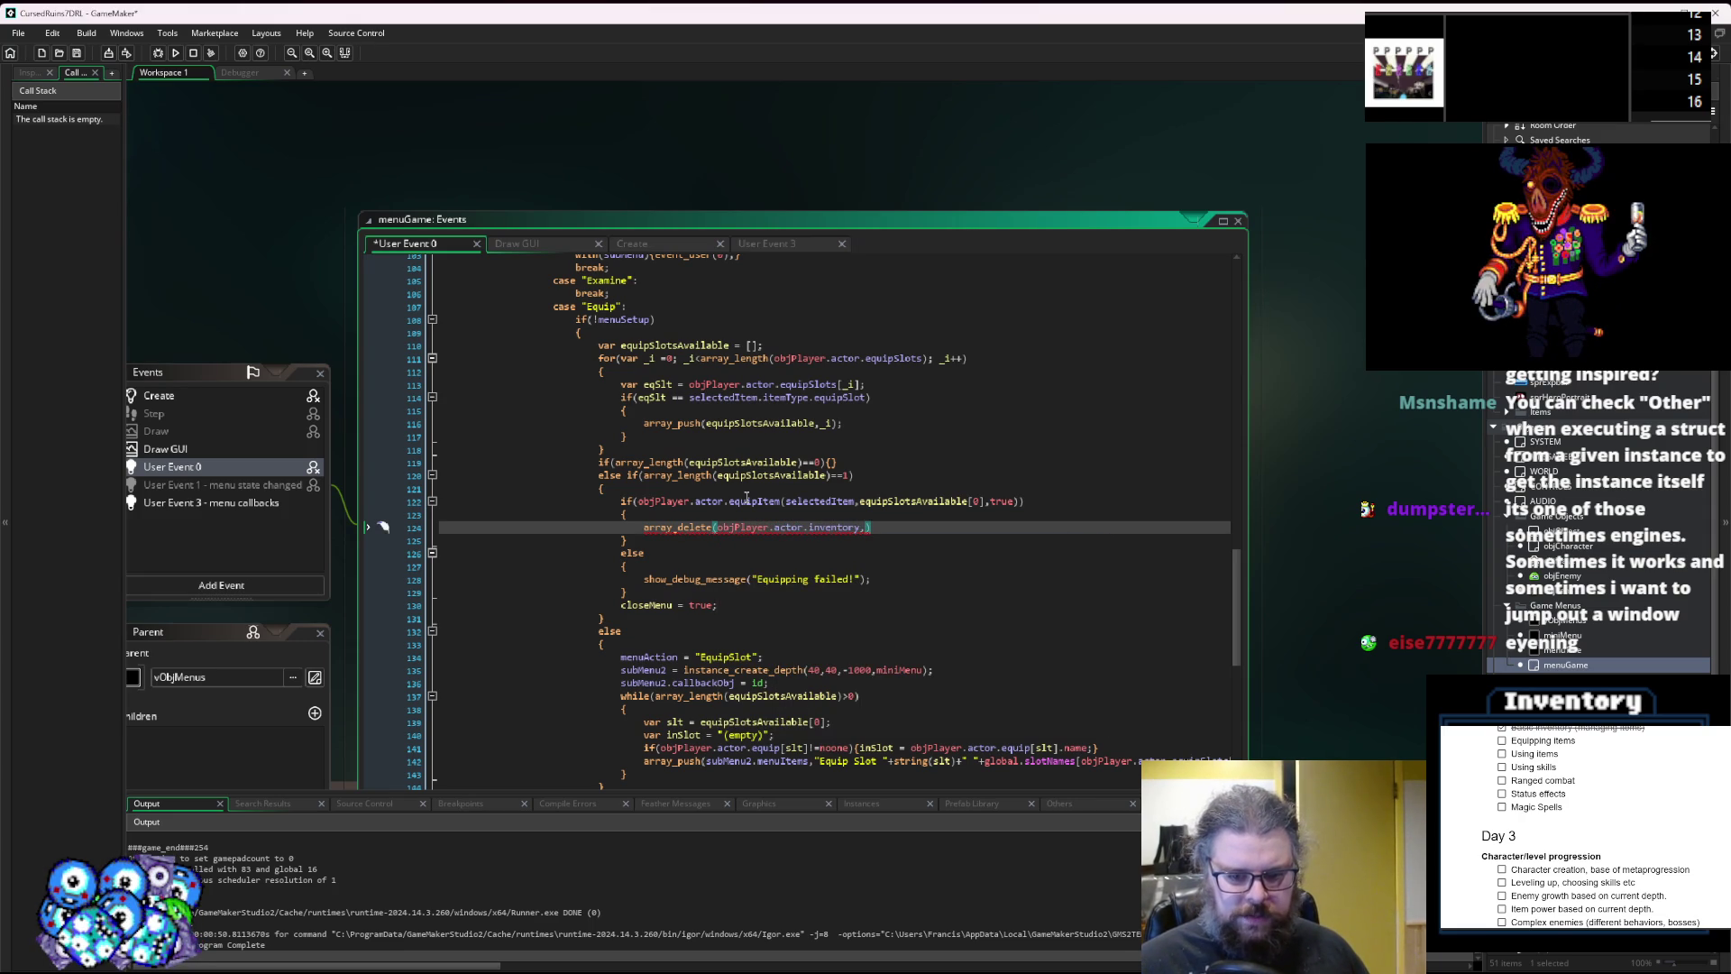
type("sorY")
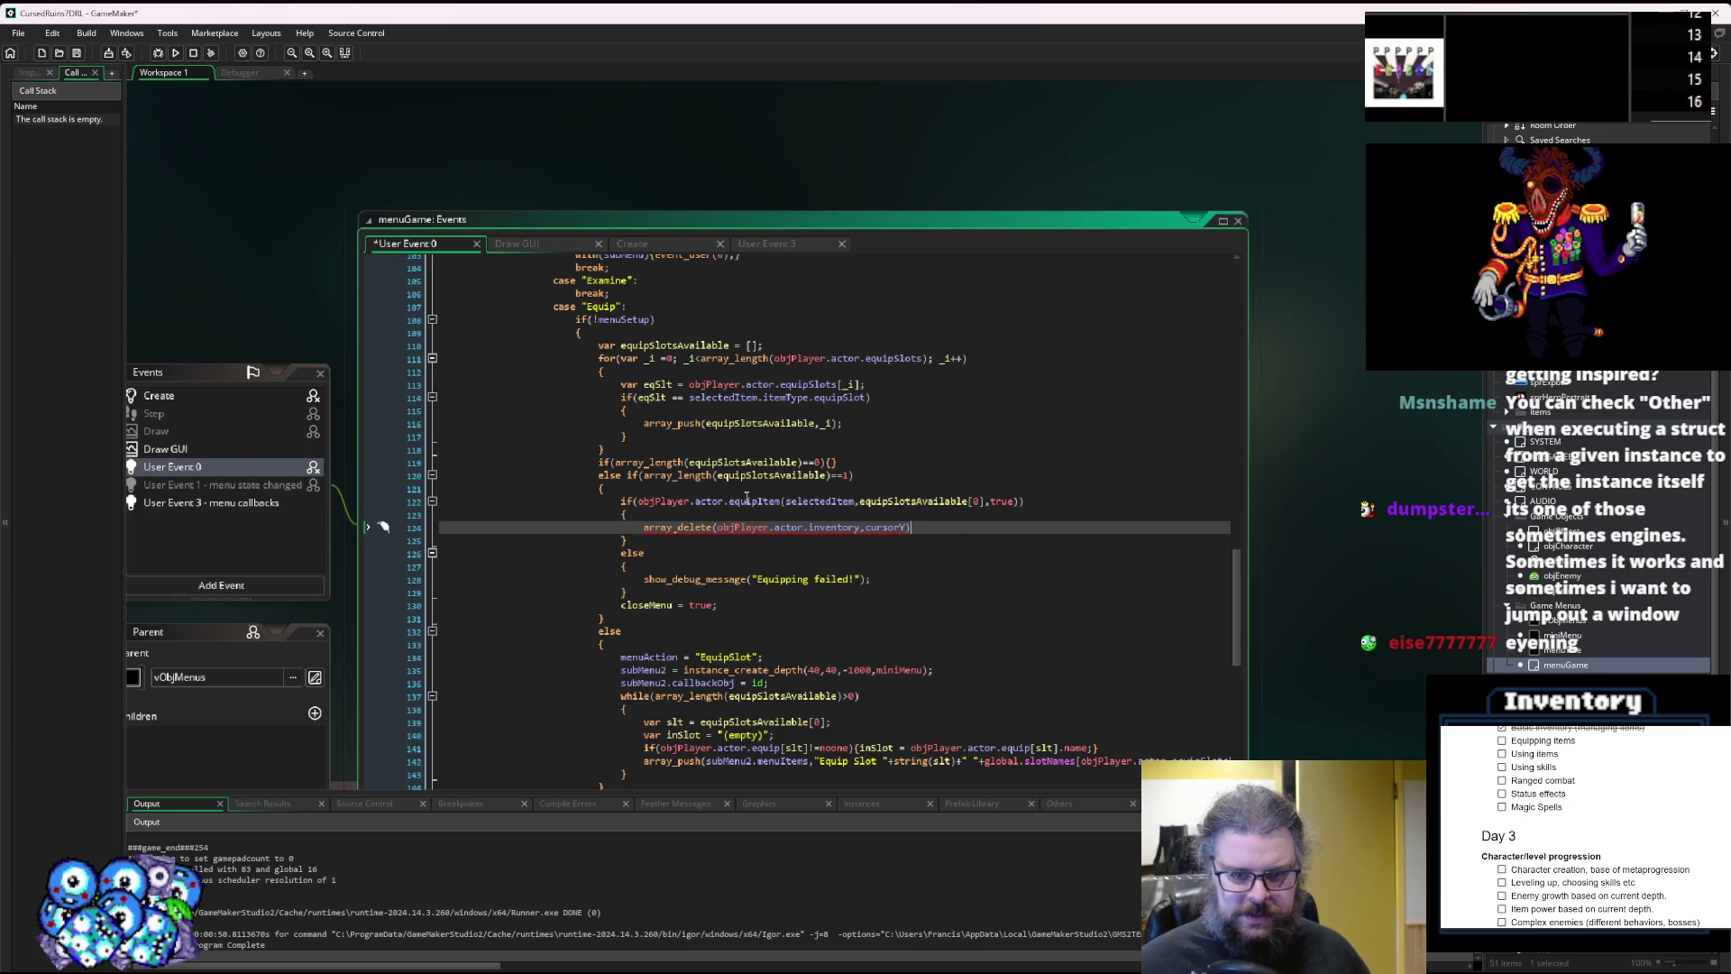
type(",1);")
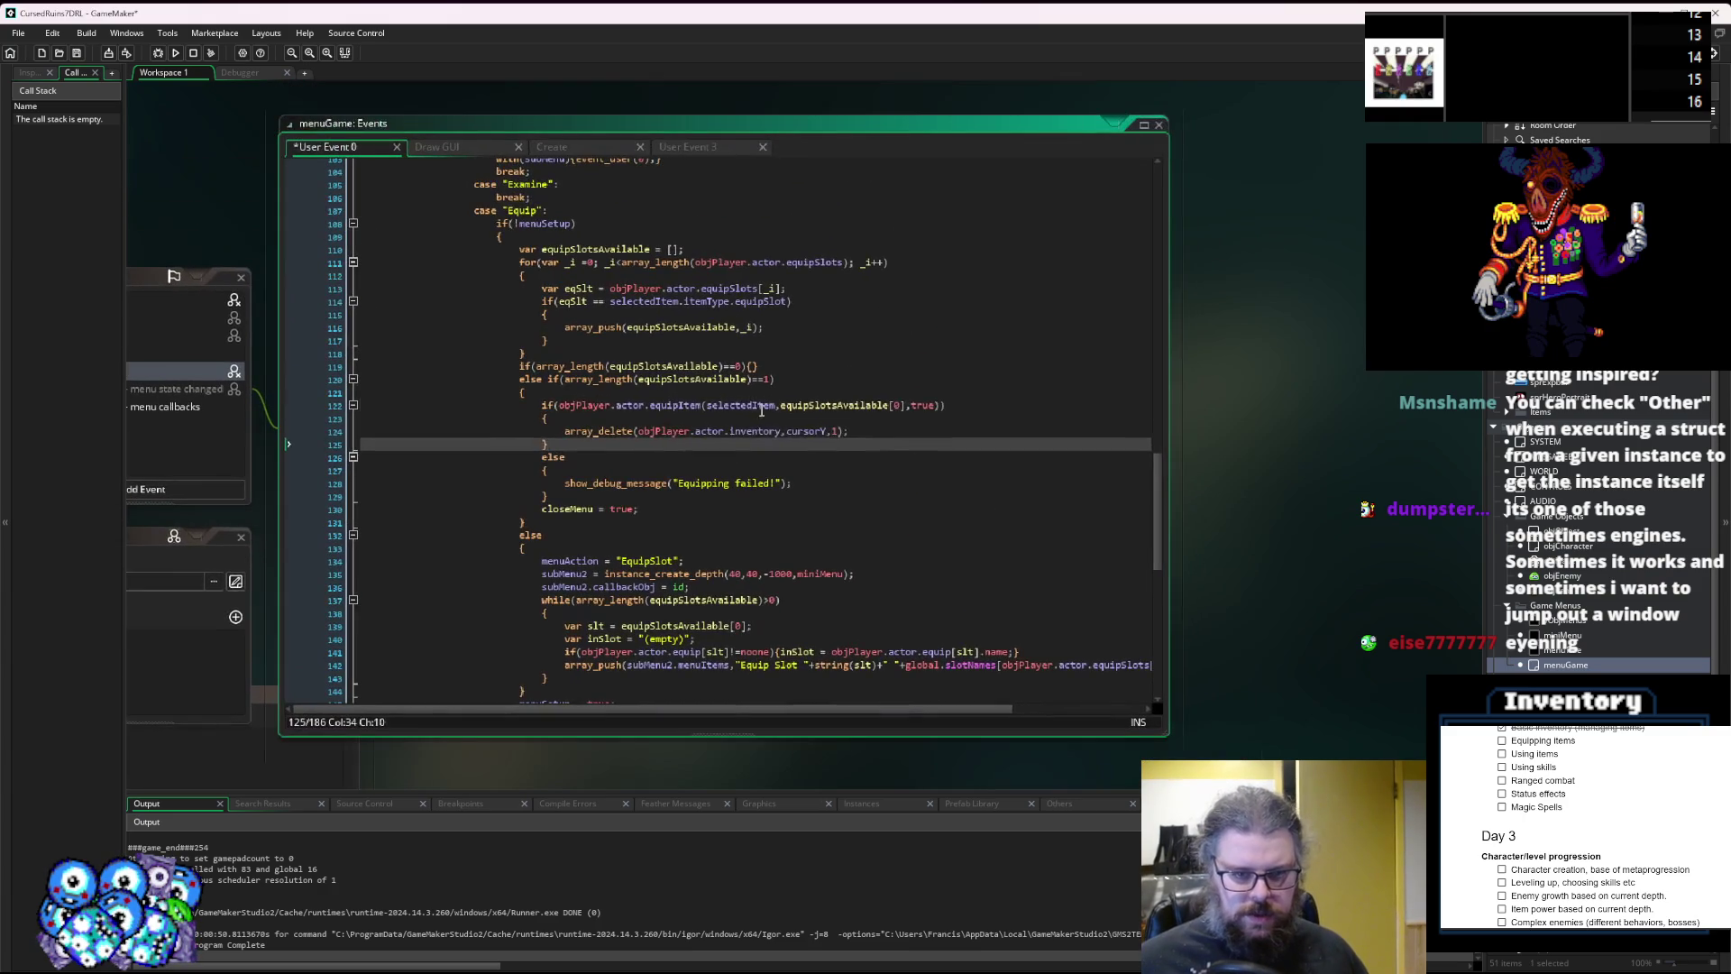
Check the cursorY index argument, save the project, and launch the game in debug mode (F6).
left_click(810, 433)
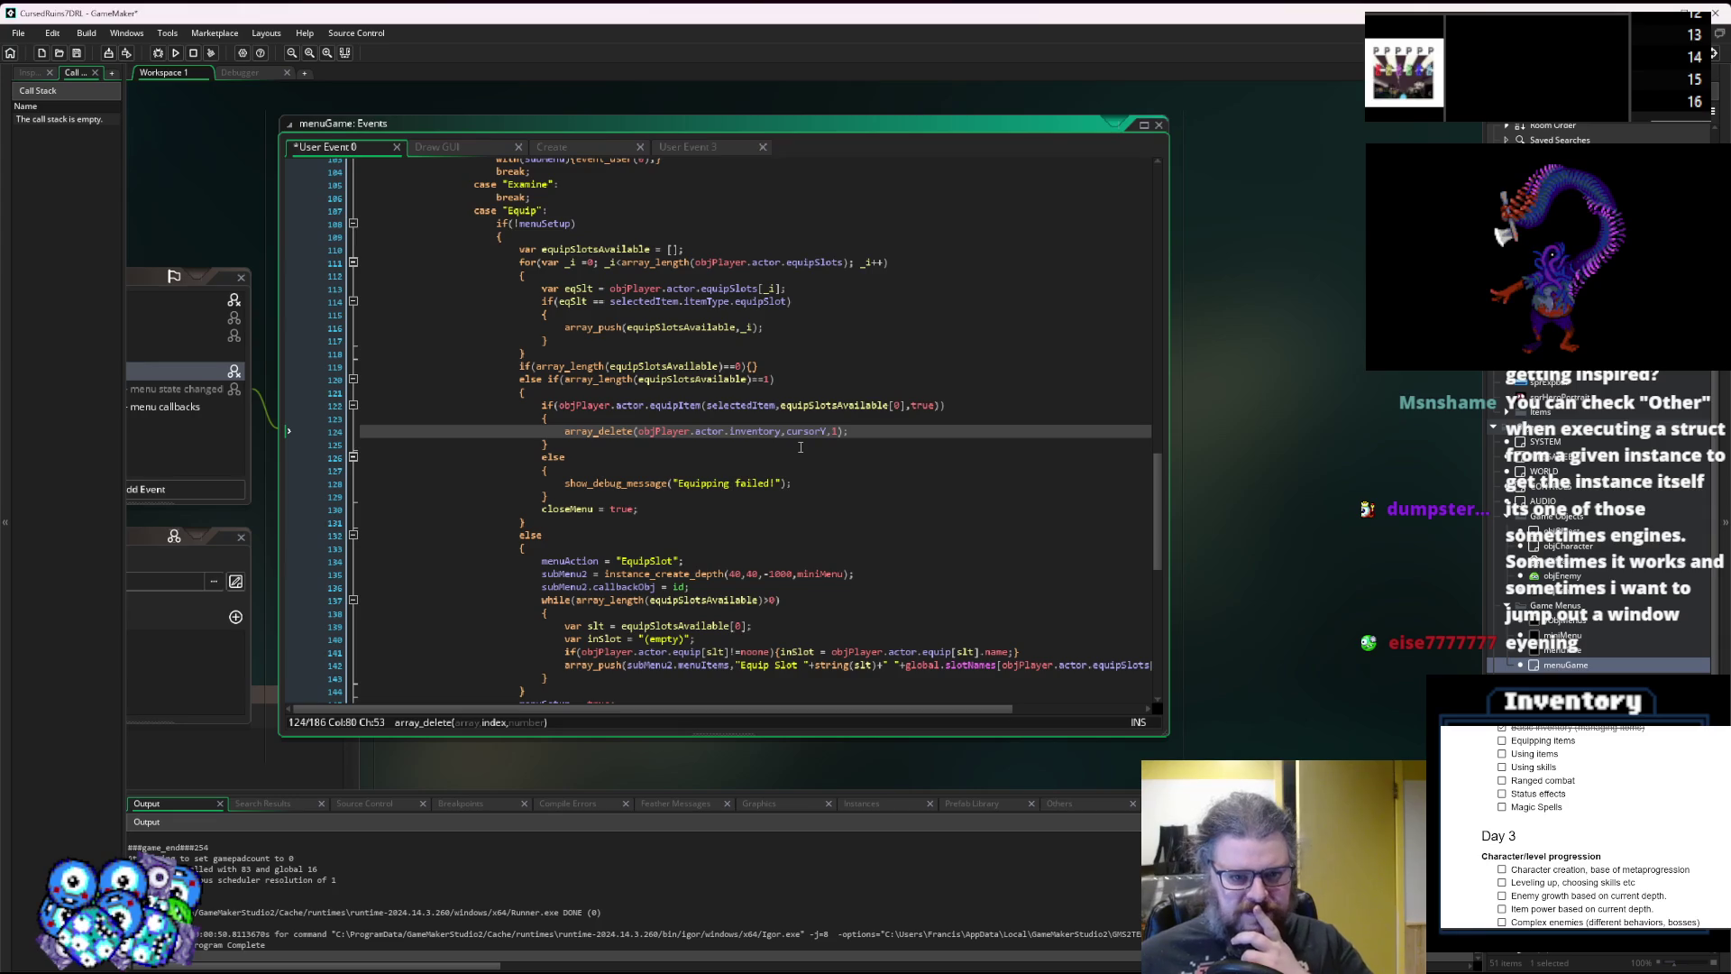
left_click(249, 137)
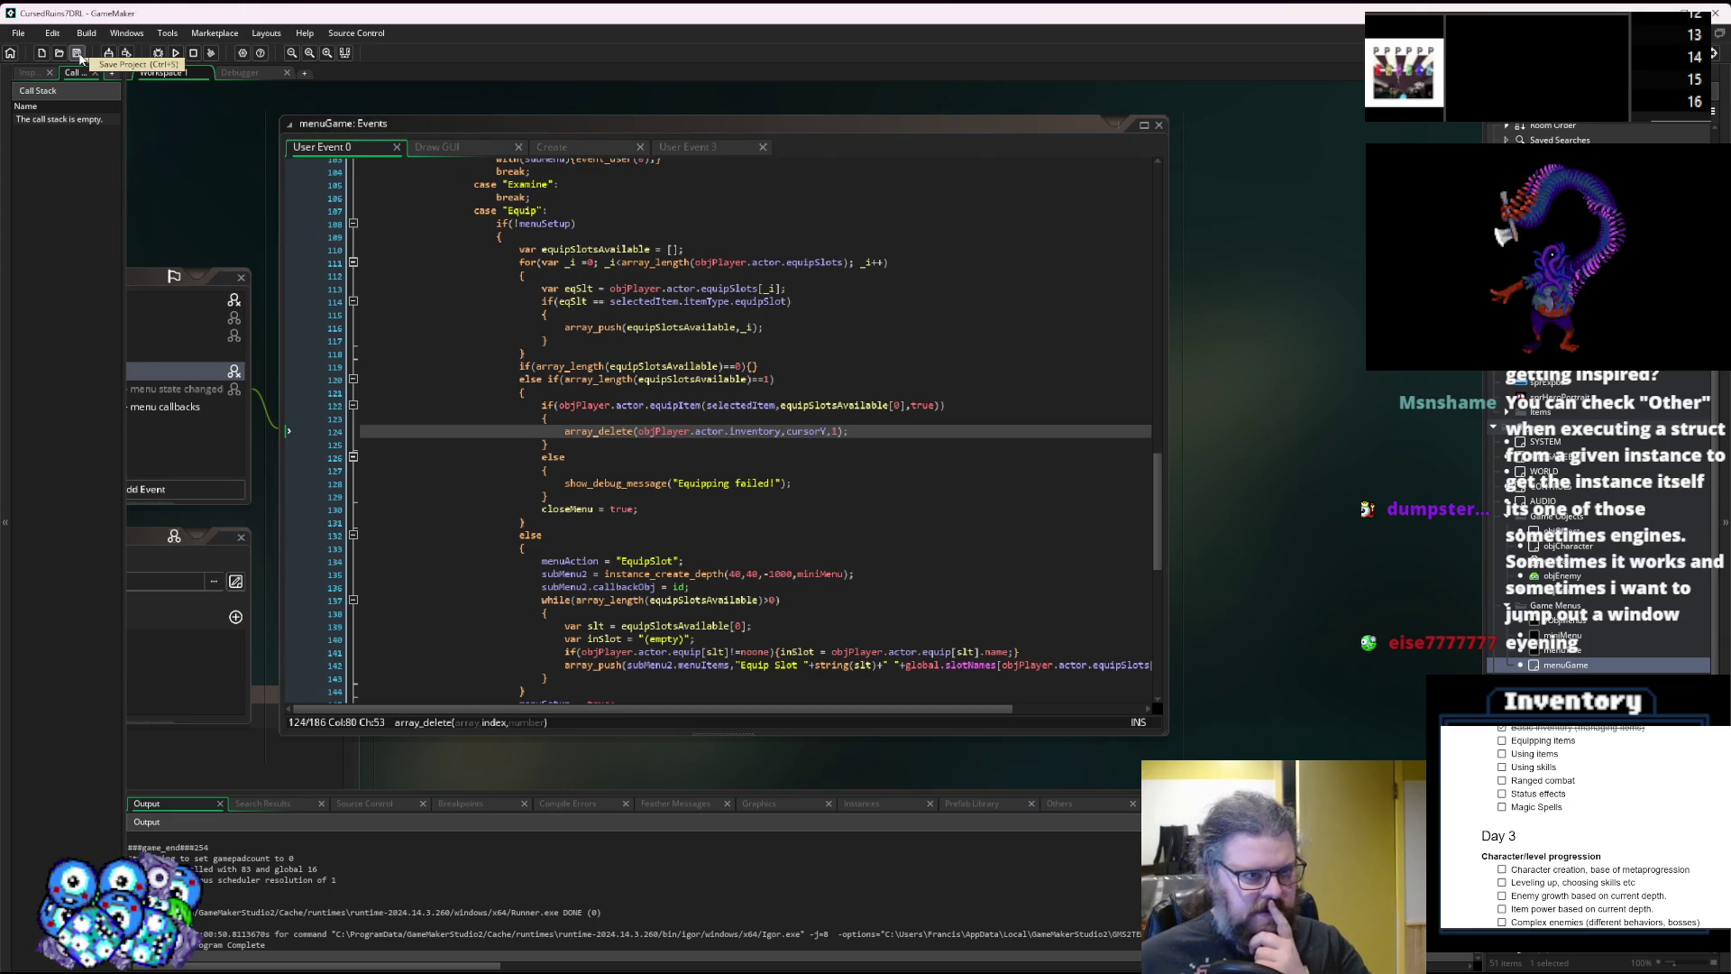
left_click(863, 429)
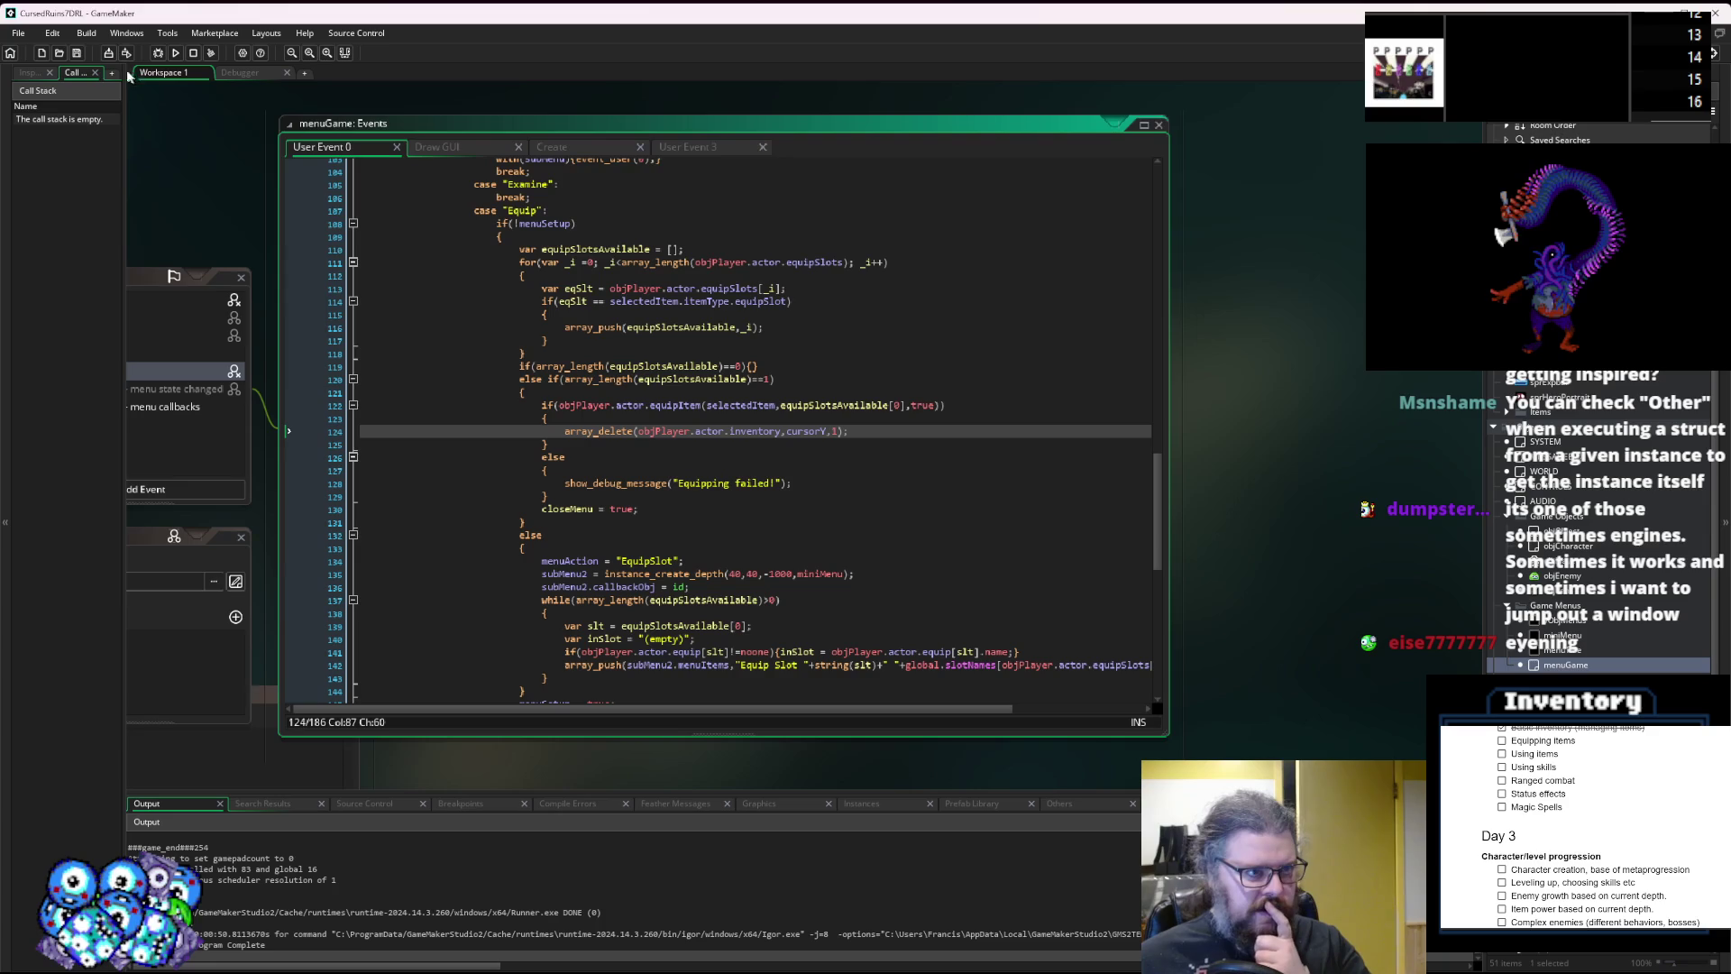
left_click(78, 53)
left_click(158, 54)
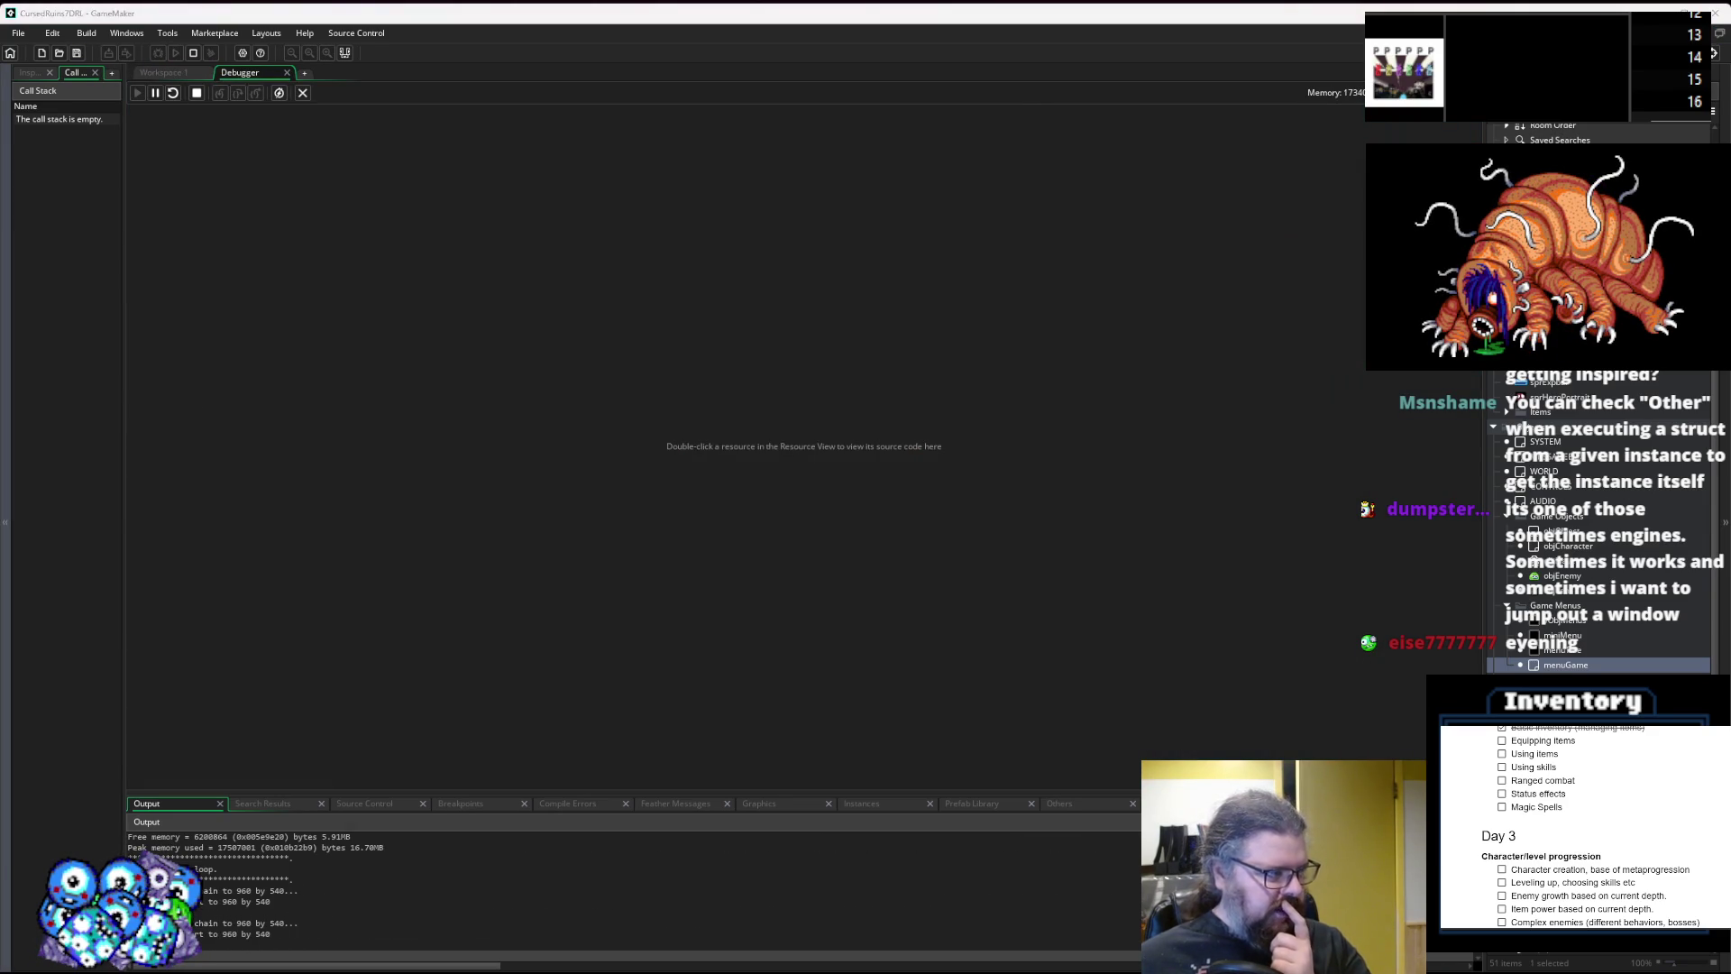
Start a new game and walk the character left and up through the cave.
key("Return")
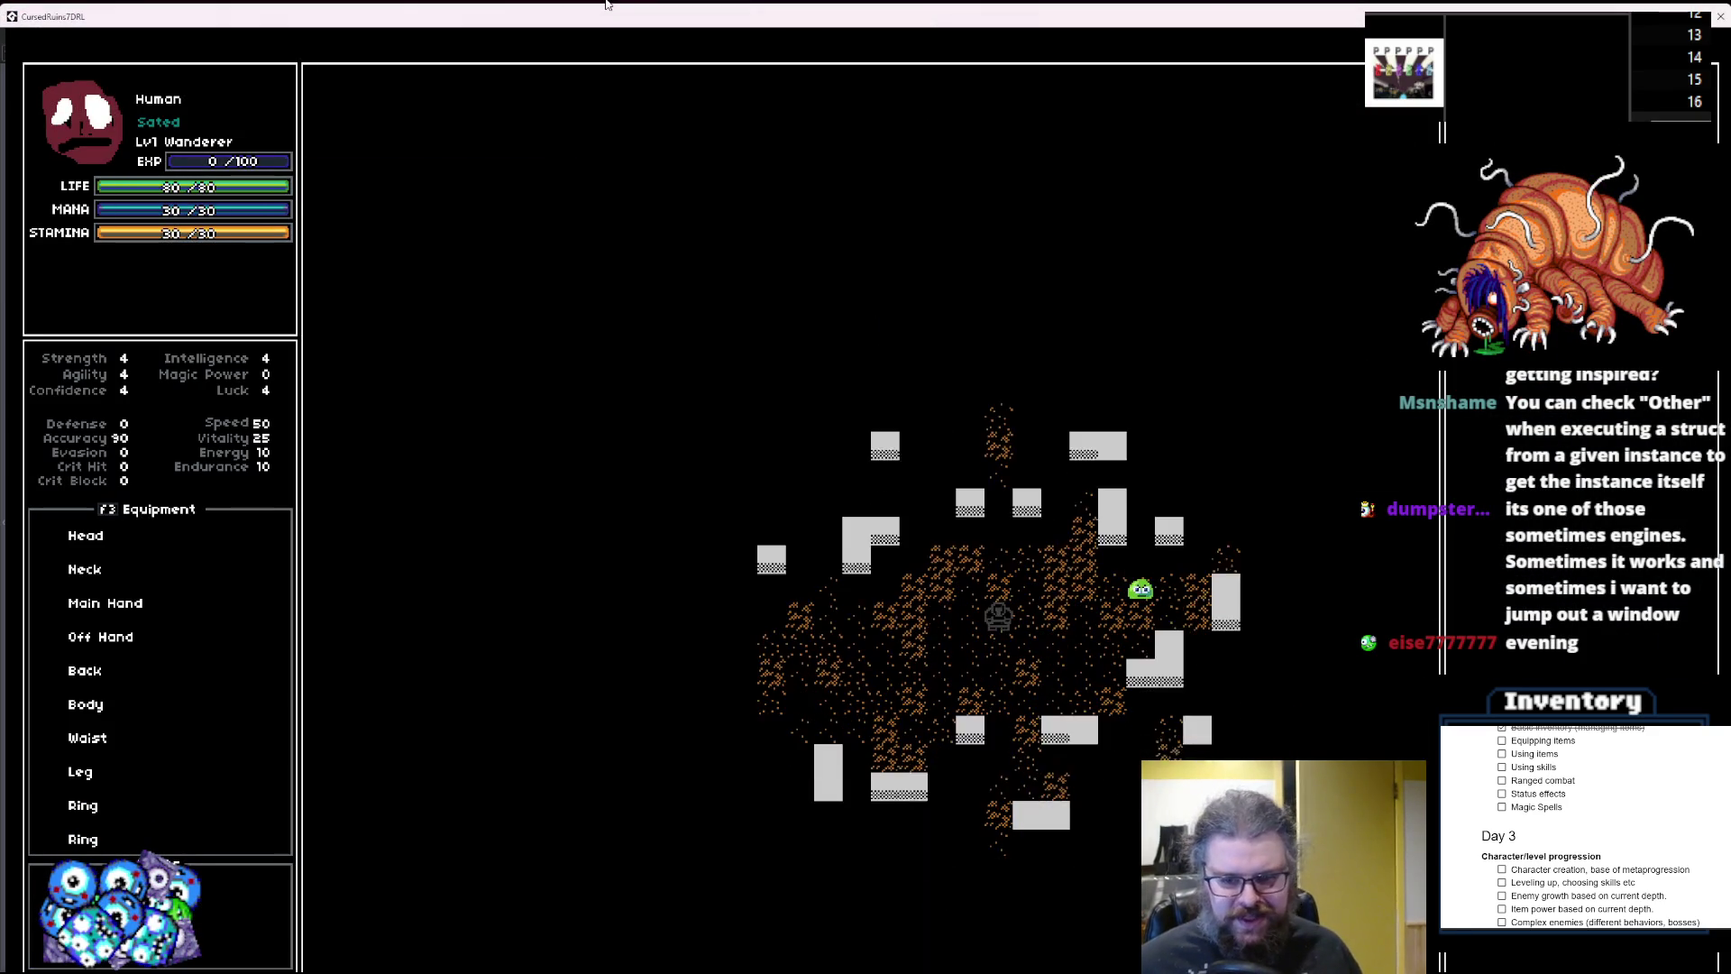
key("Left")
key("Left")
key("Left")
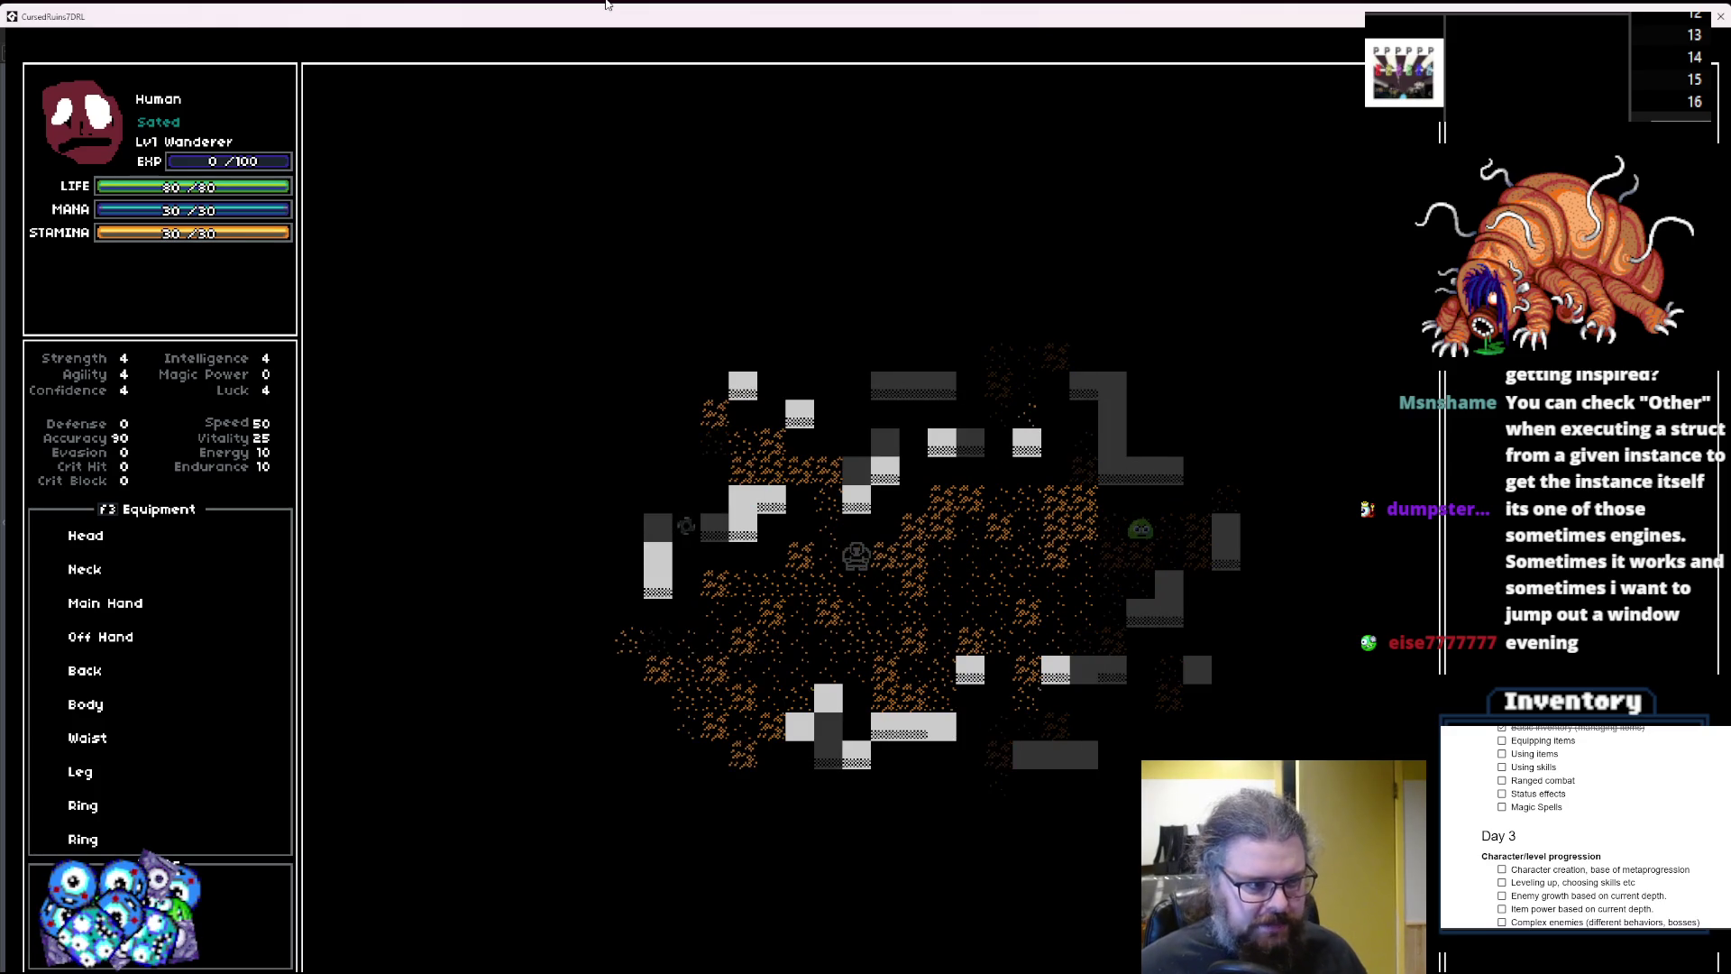
key("Left")
key("Left")
key("Left")
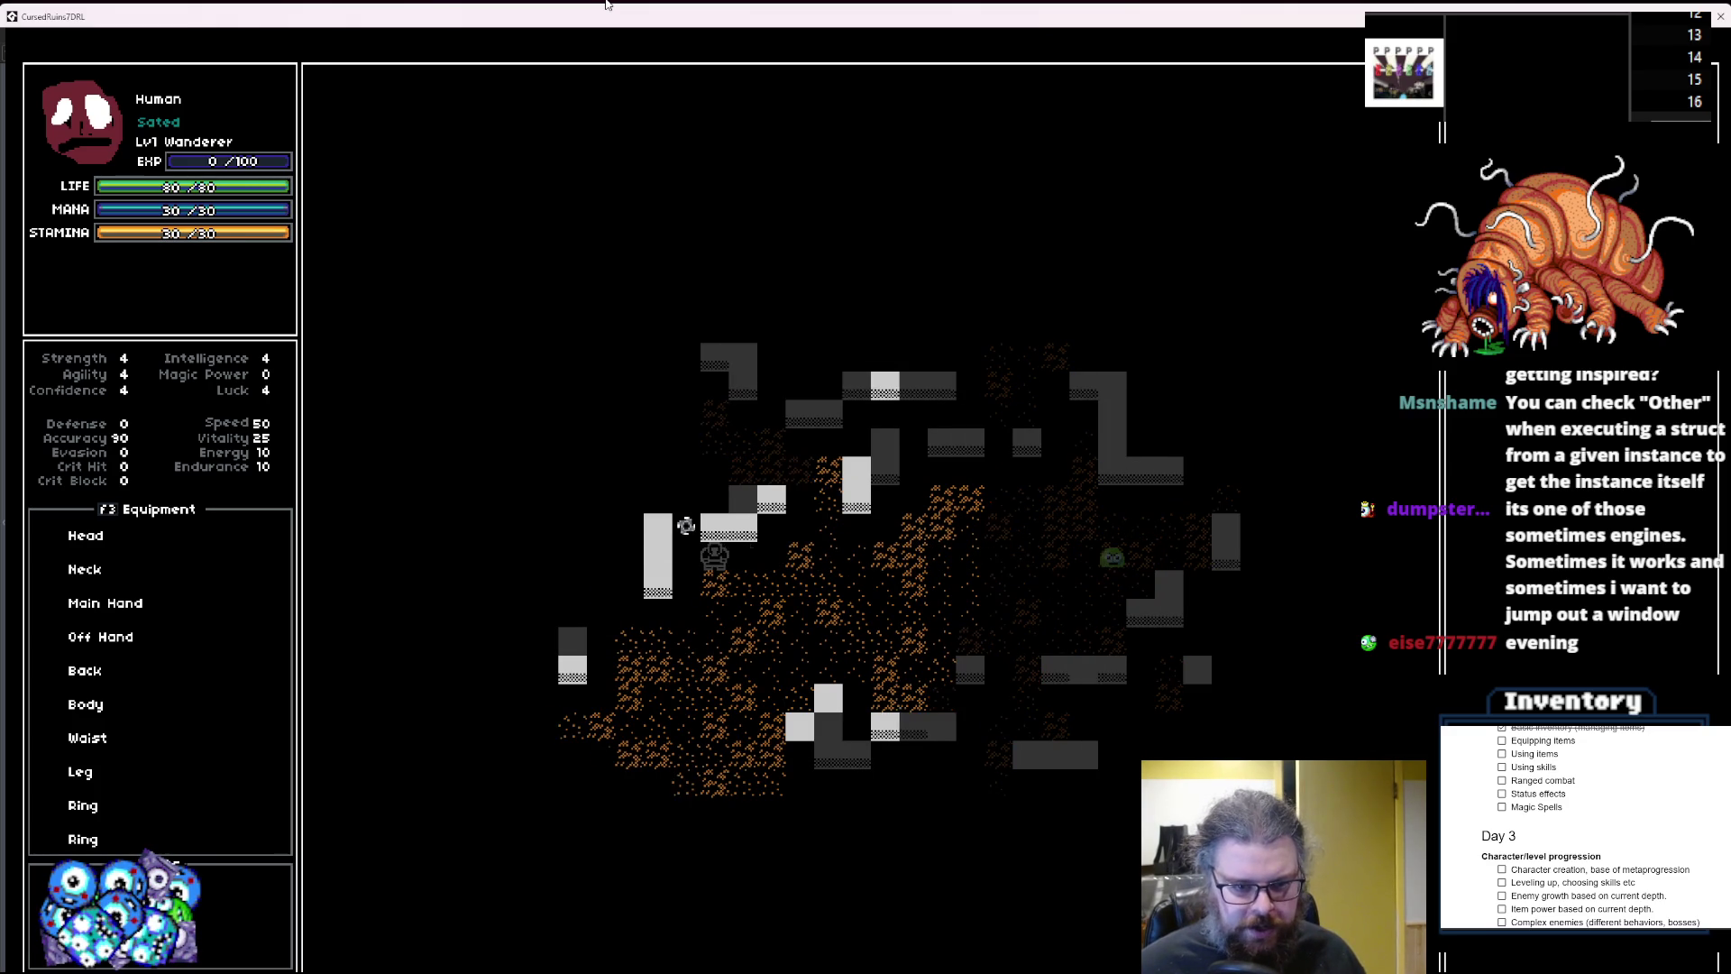
key("Up")
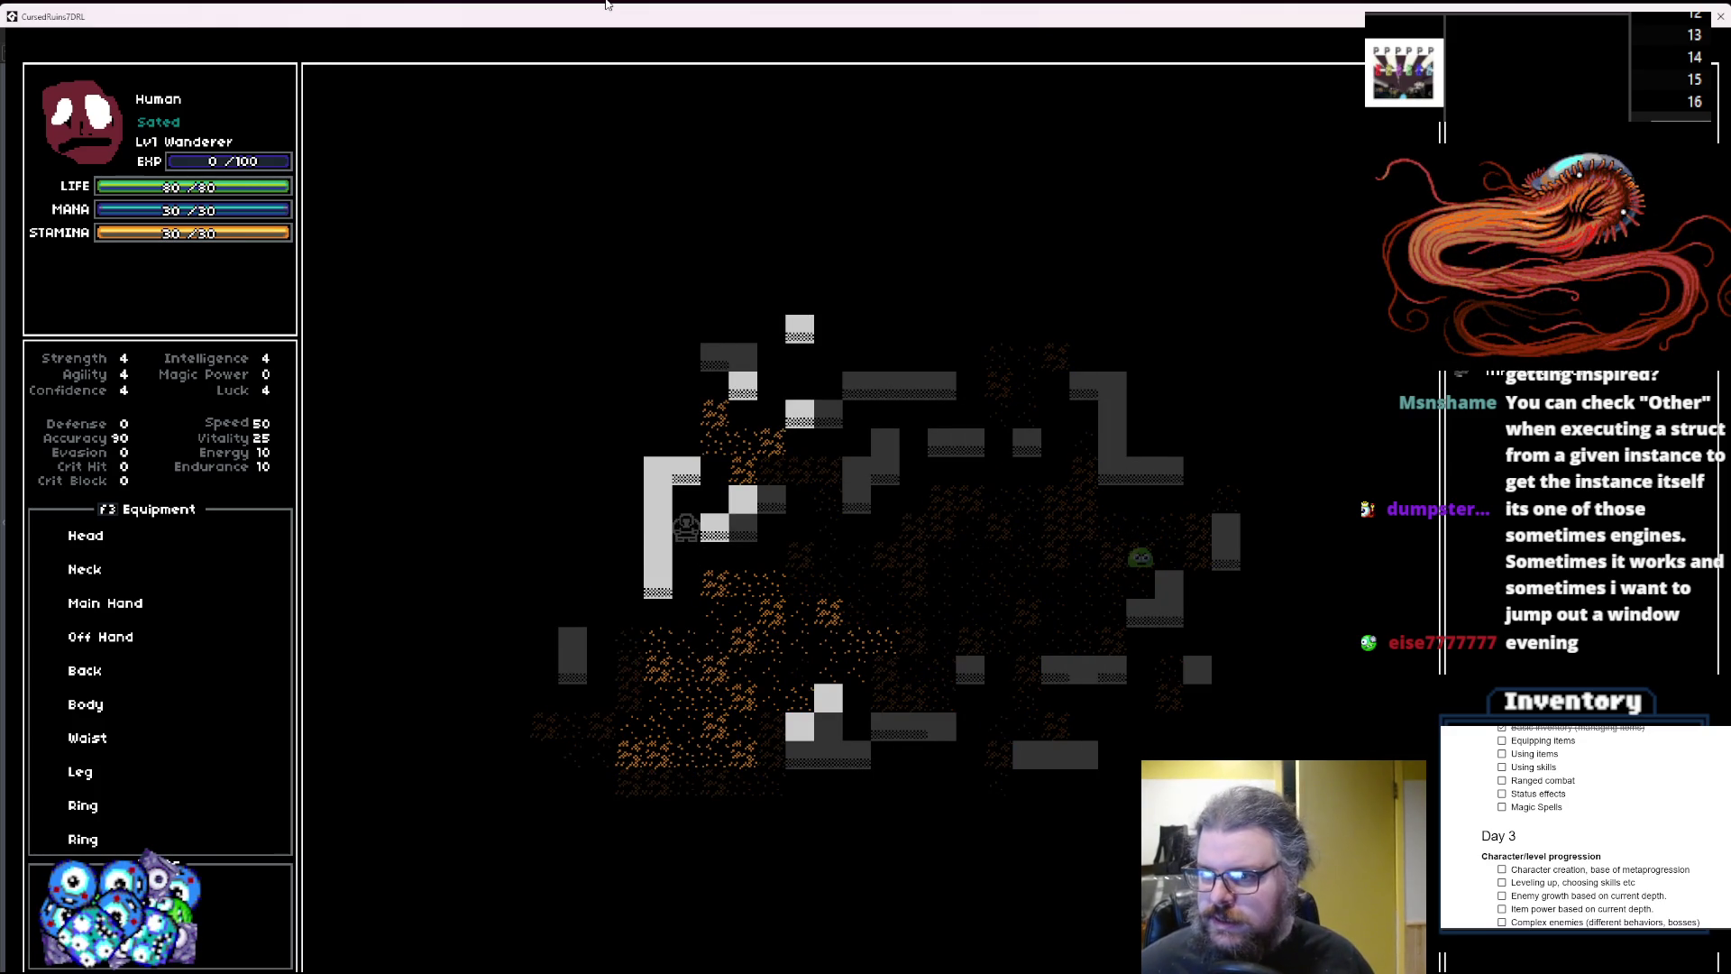
key("Down")
key("Down")
key("Down")
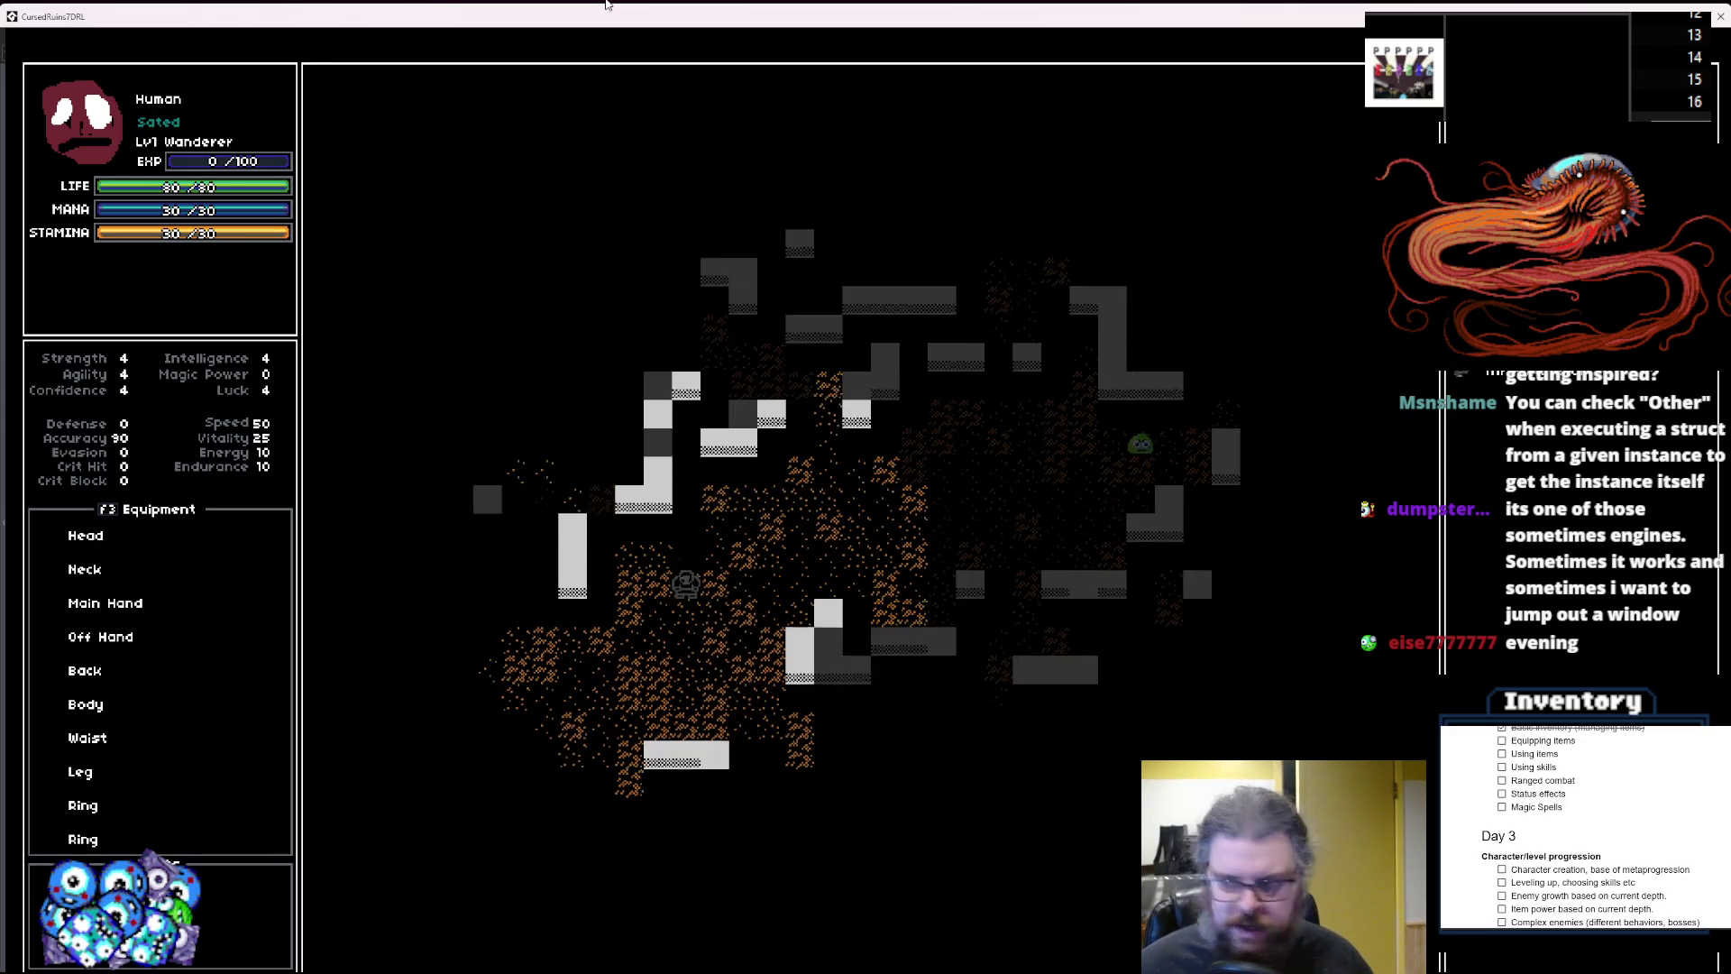
key("Left")
key("Left")
key("Left")
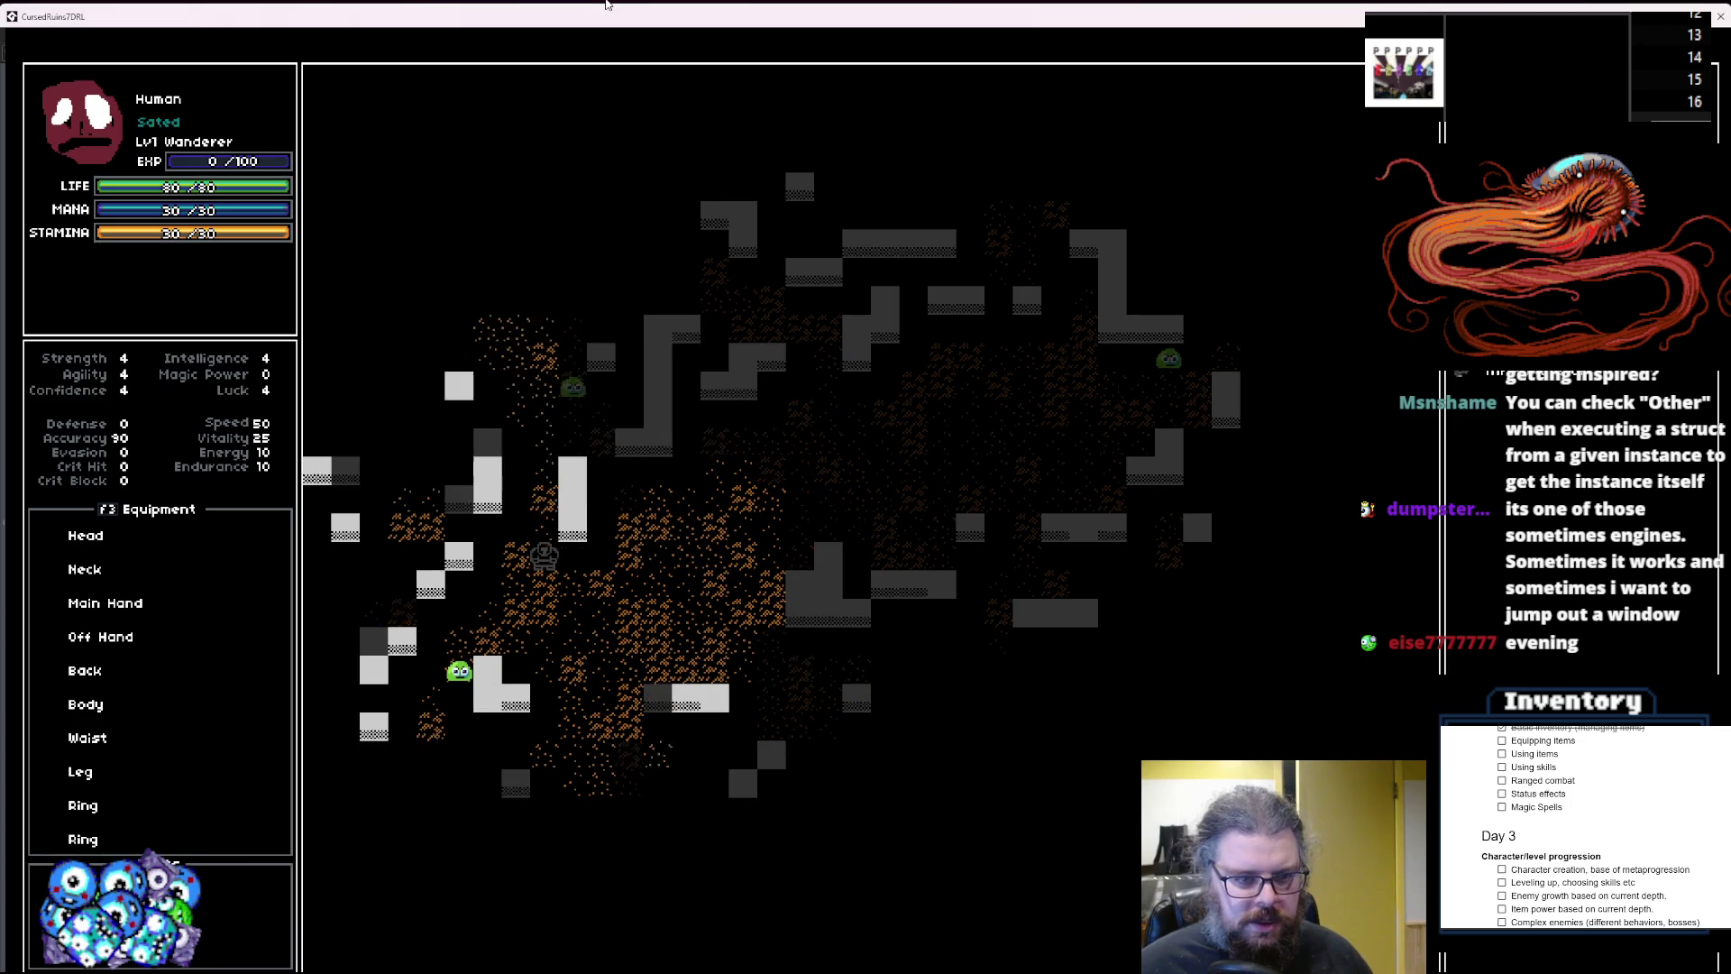
key("Up")
key("Up")
key("Up")
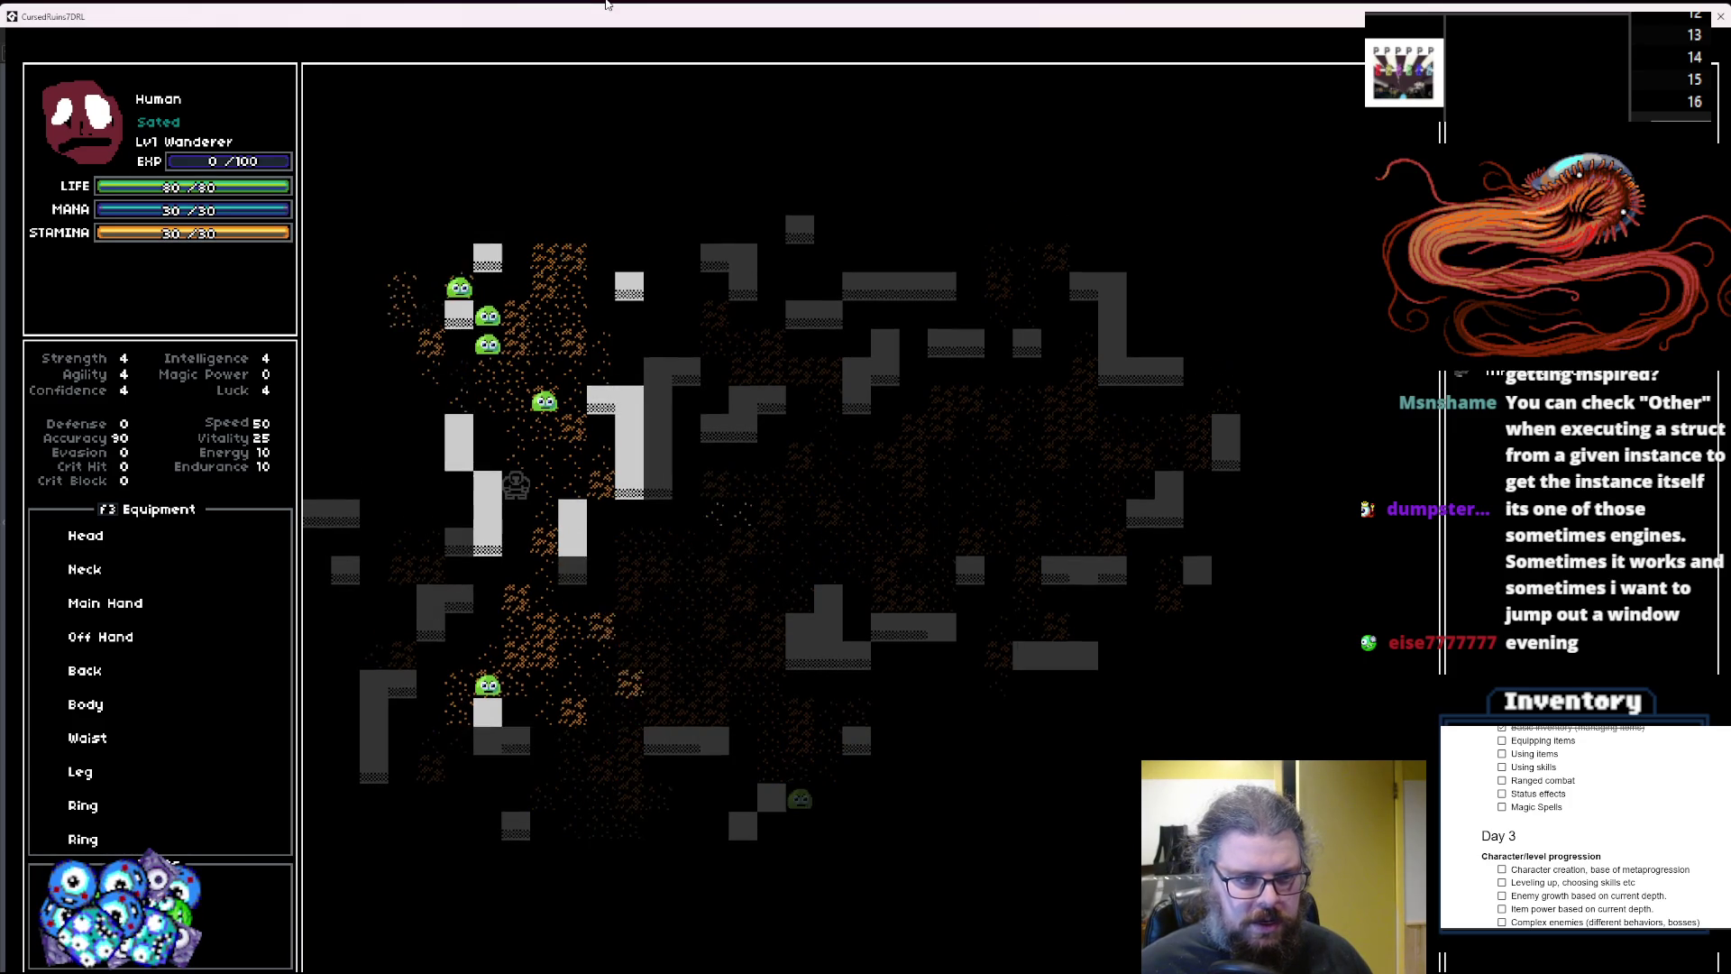
key("Up")
key("Up")
key("Left")
key("Left")
key("Left")
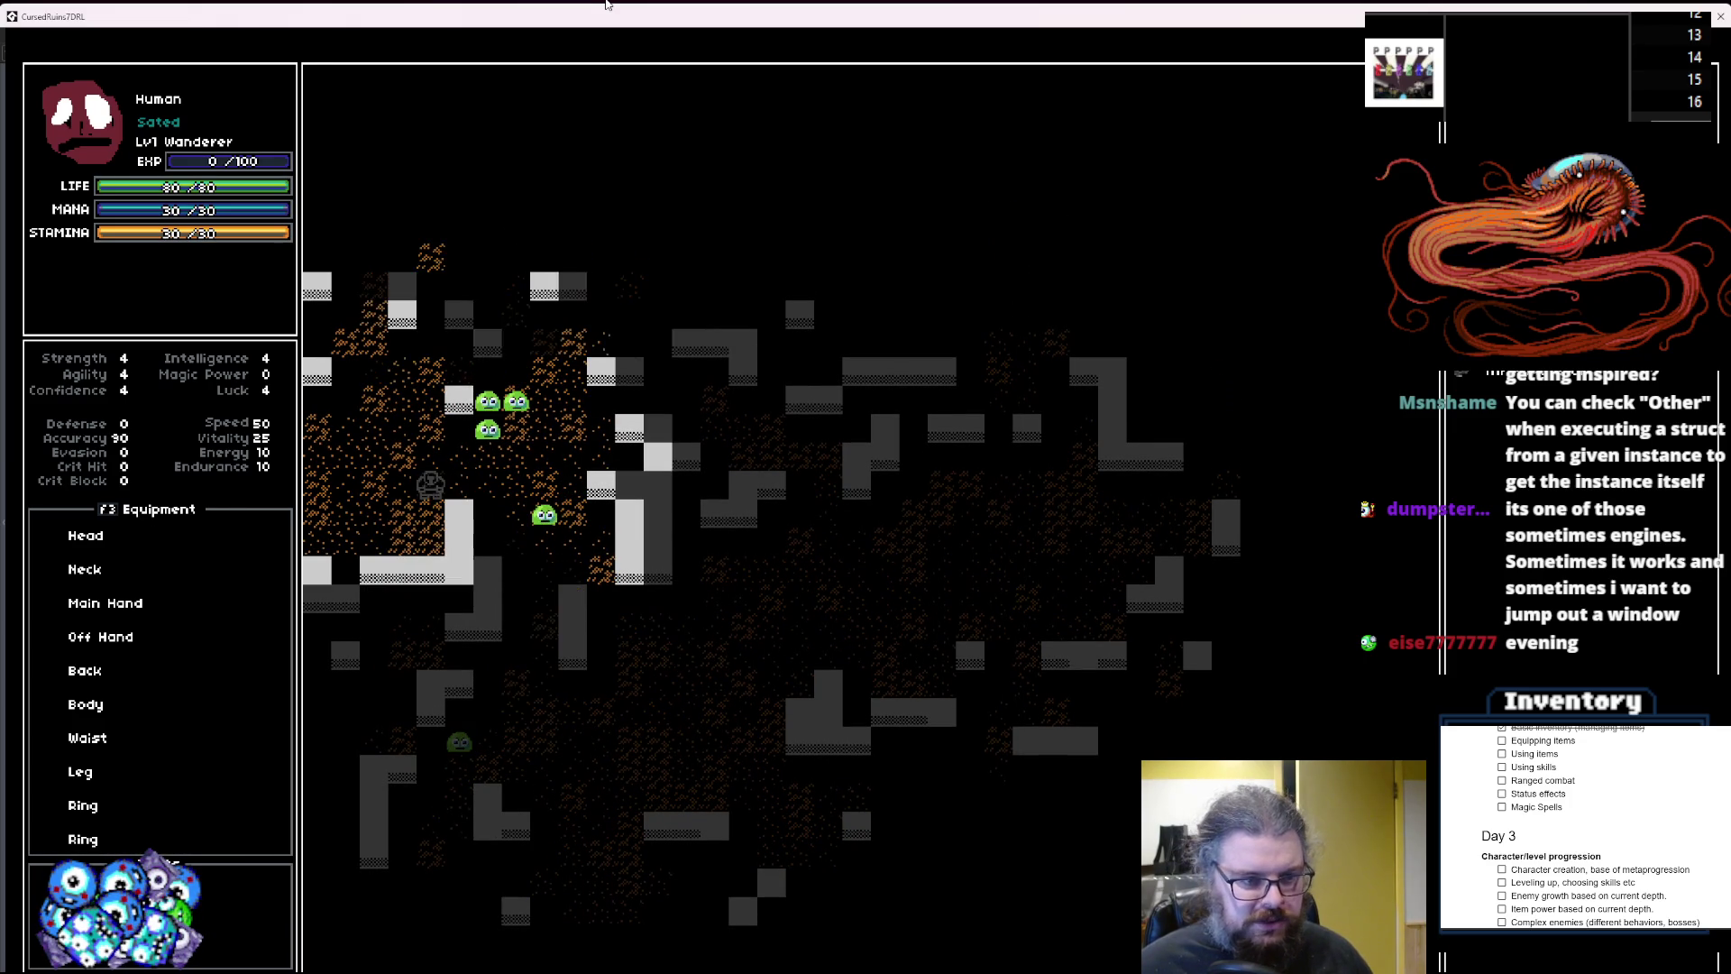
key("Up")
key("Up")
key("Up")
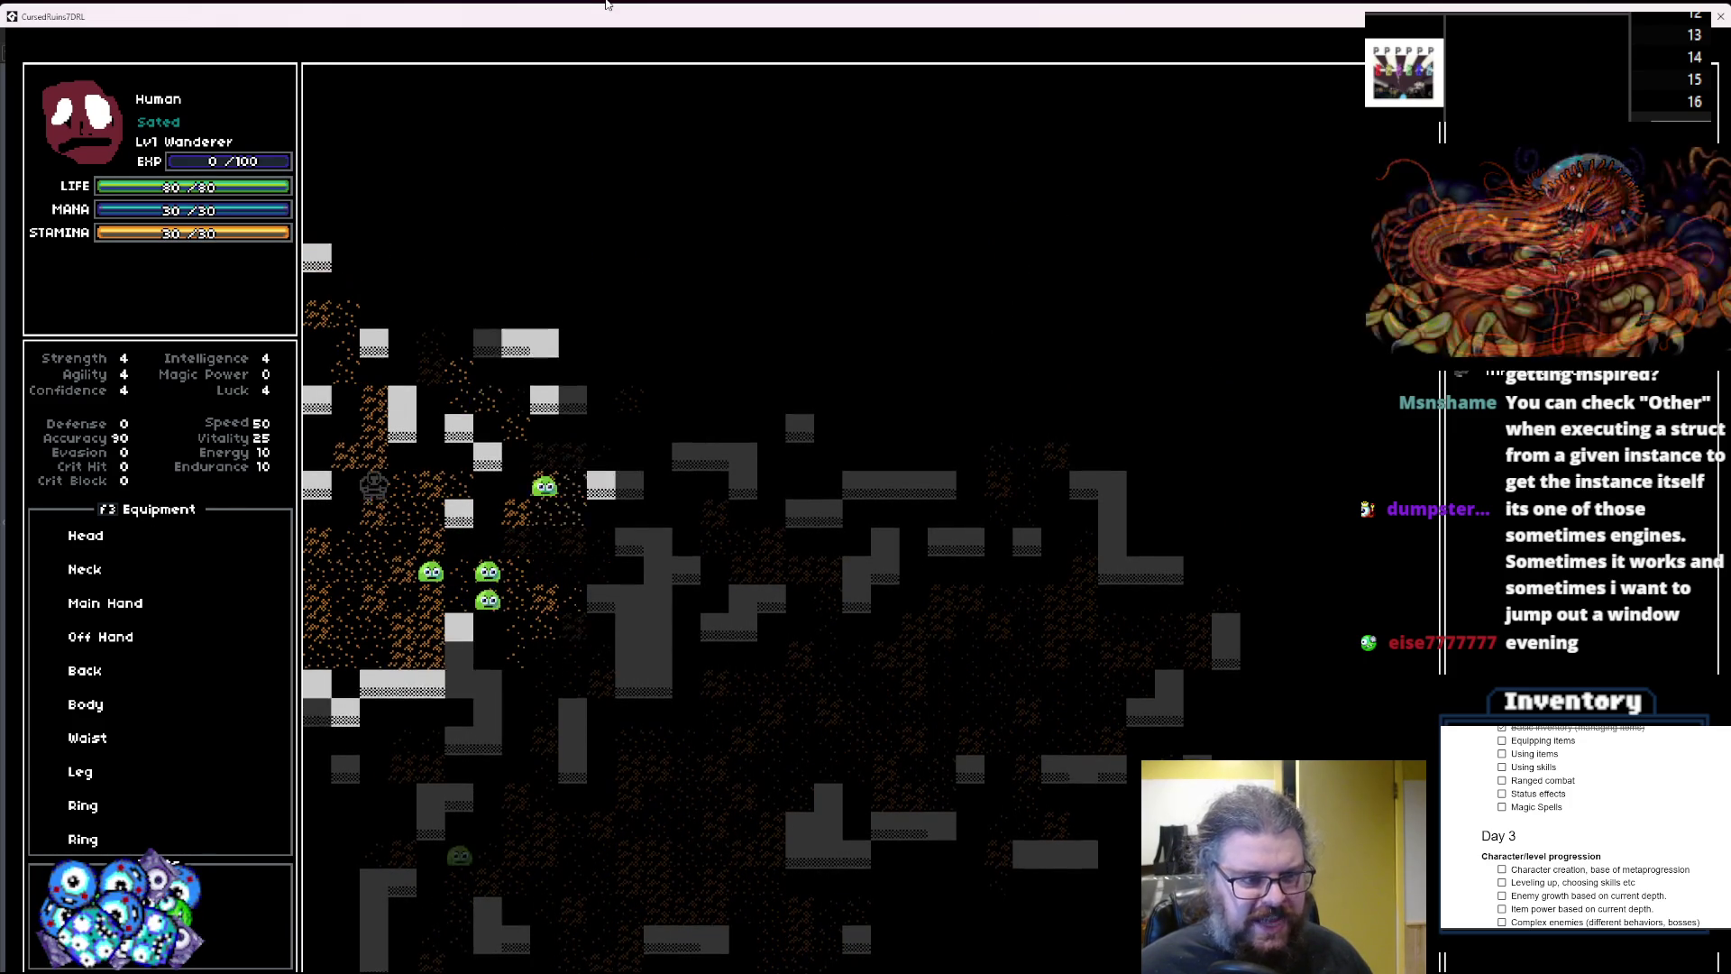
key("Left")
key("Up")
key("Up")
key("Up")
key("Right")
key("Right")
key("Right")
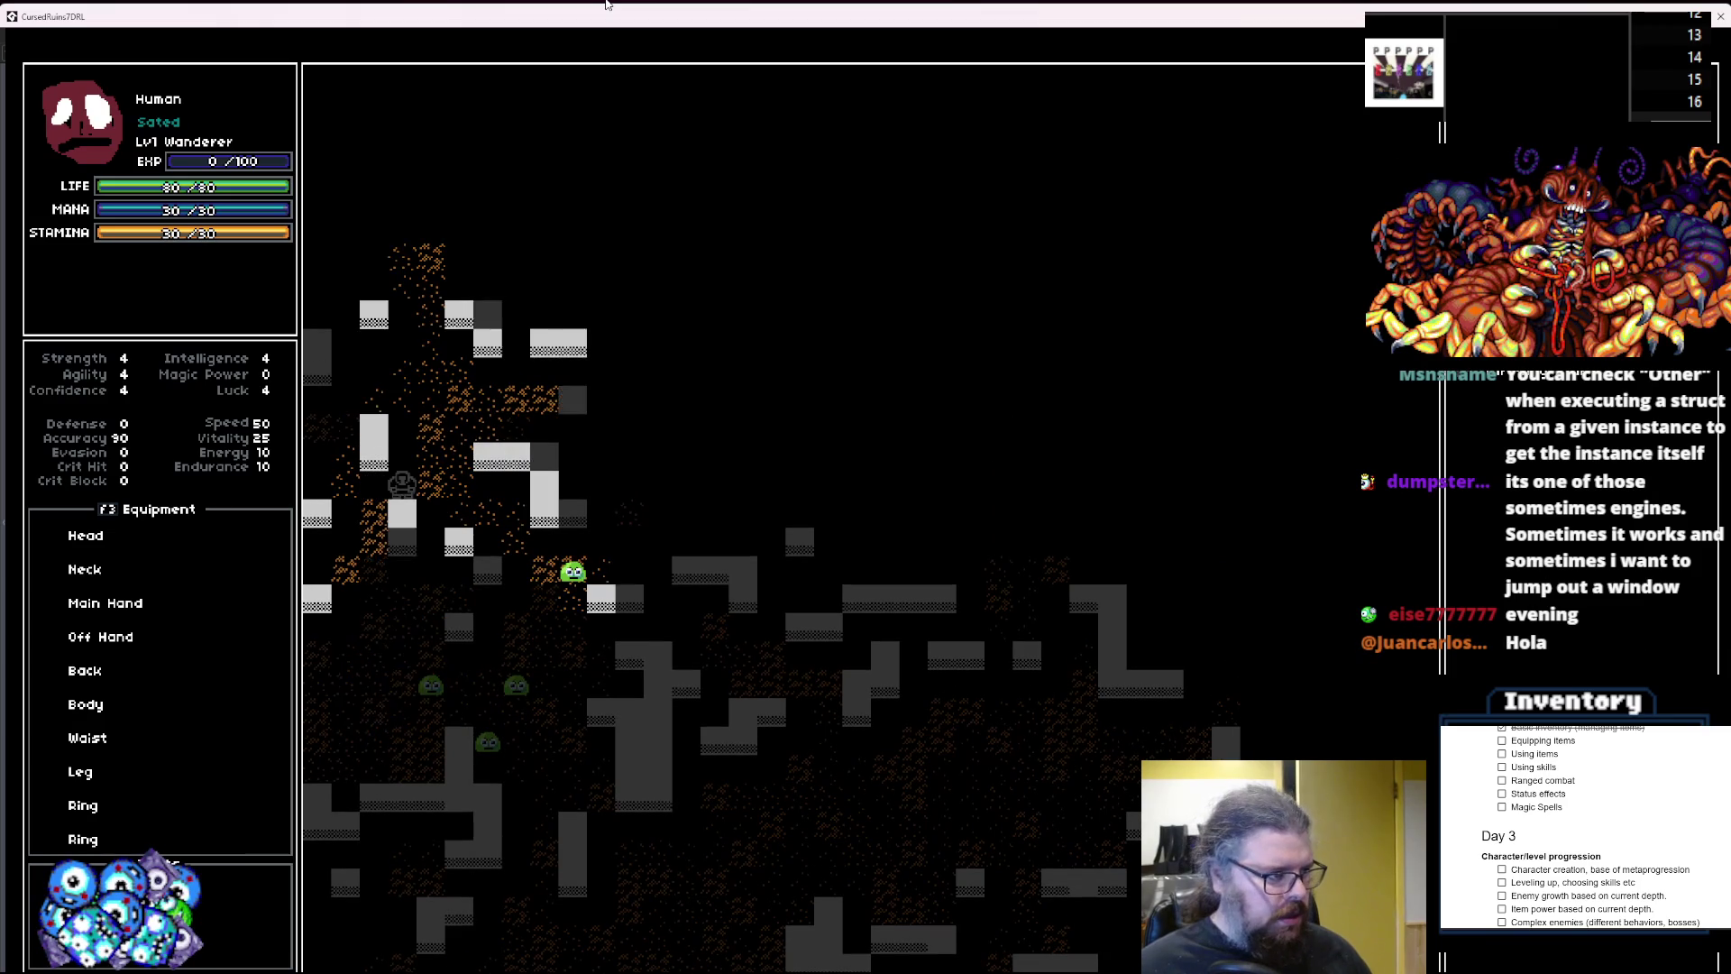
key("Up")
key("Up")
key("Up")
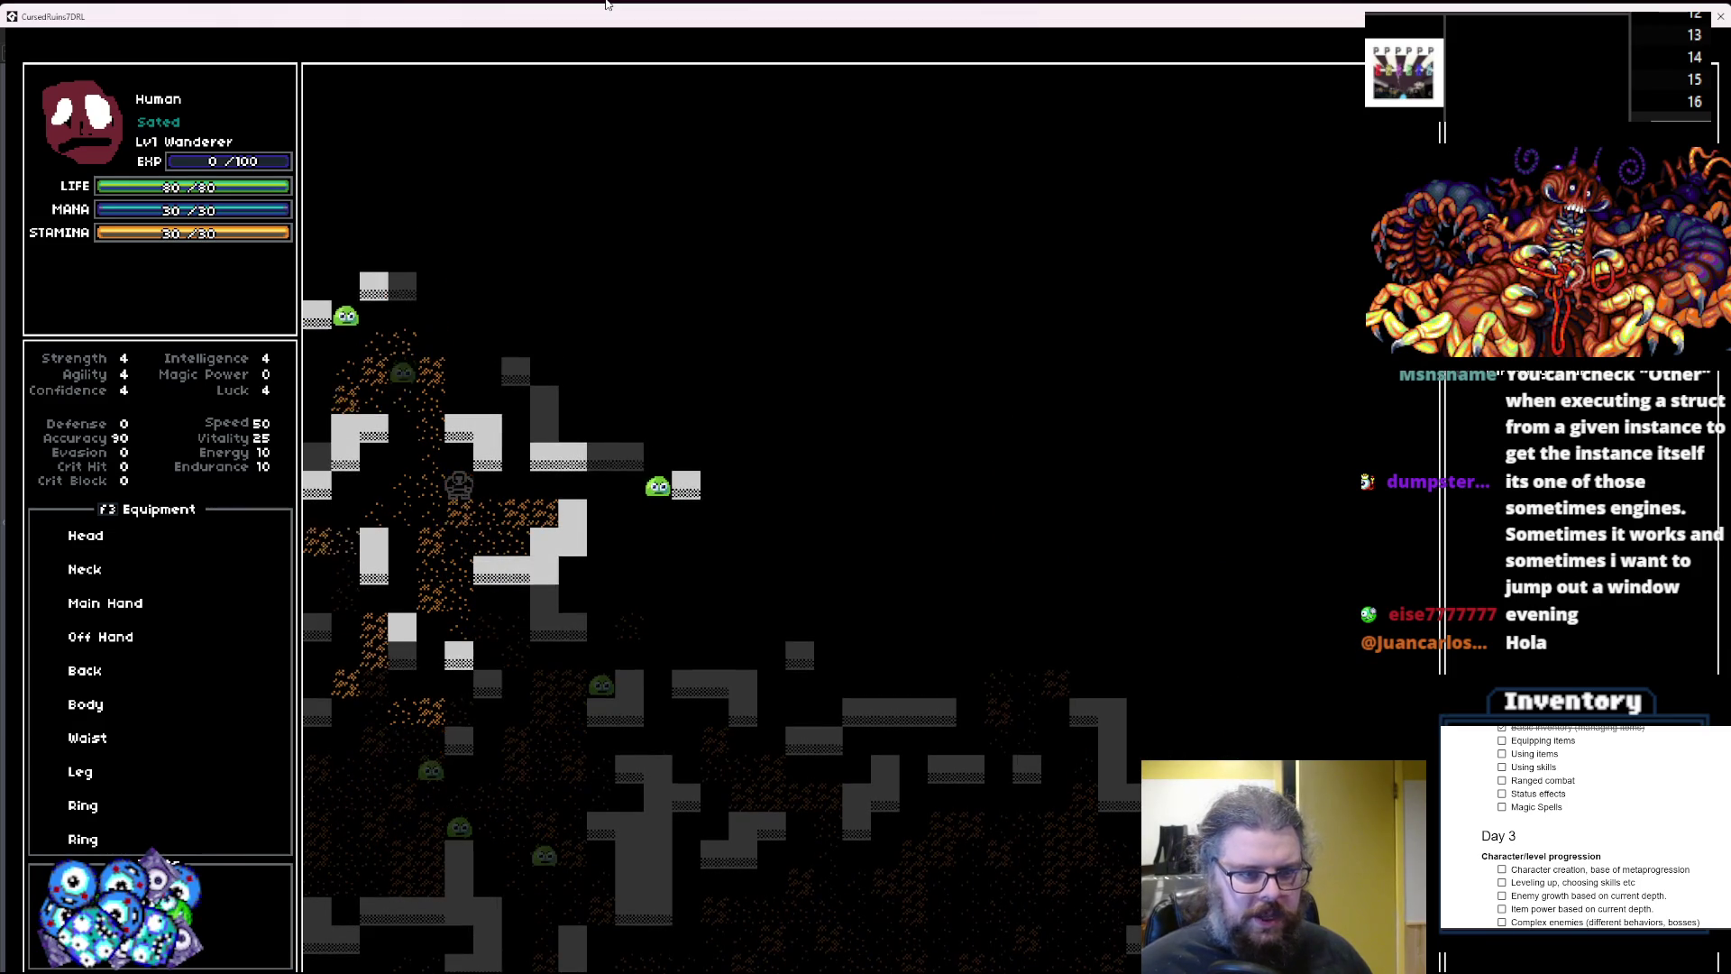
key("Right")
key("Right")
key("Right")
key("Right")
key("Right")
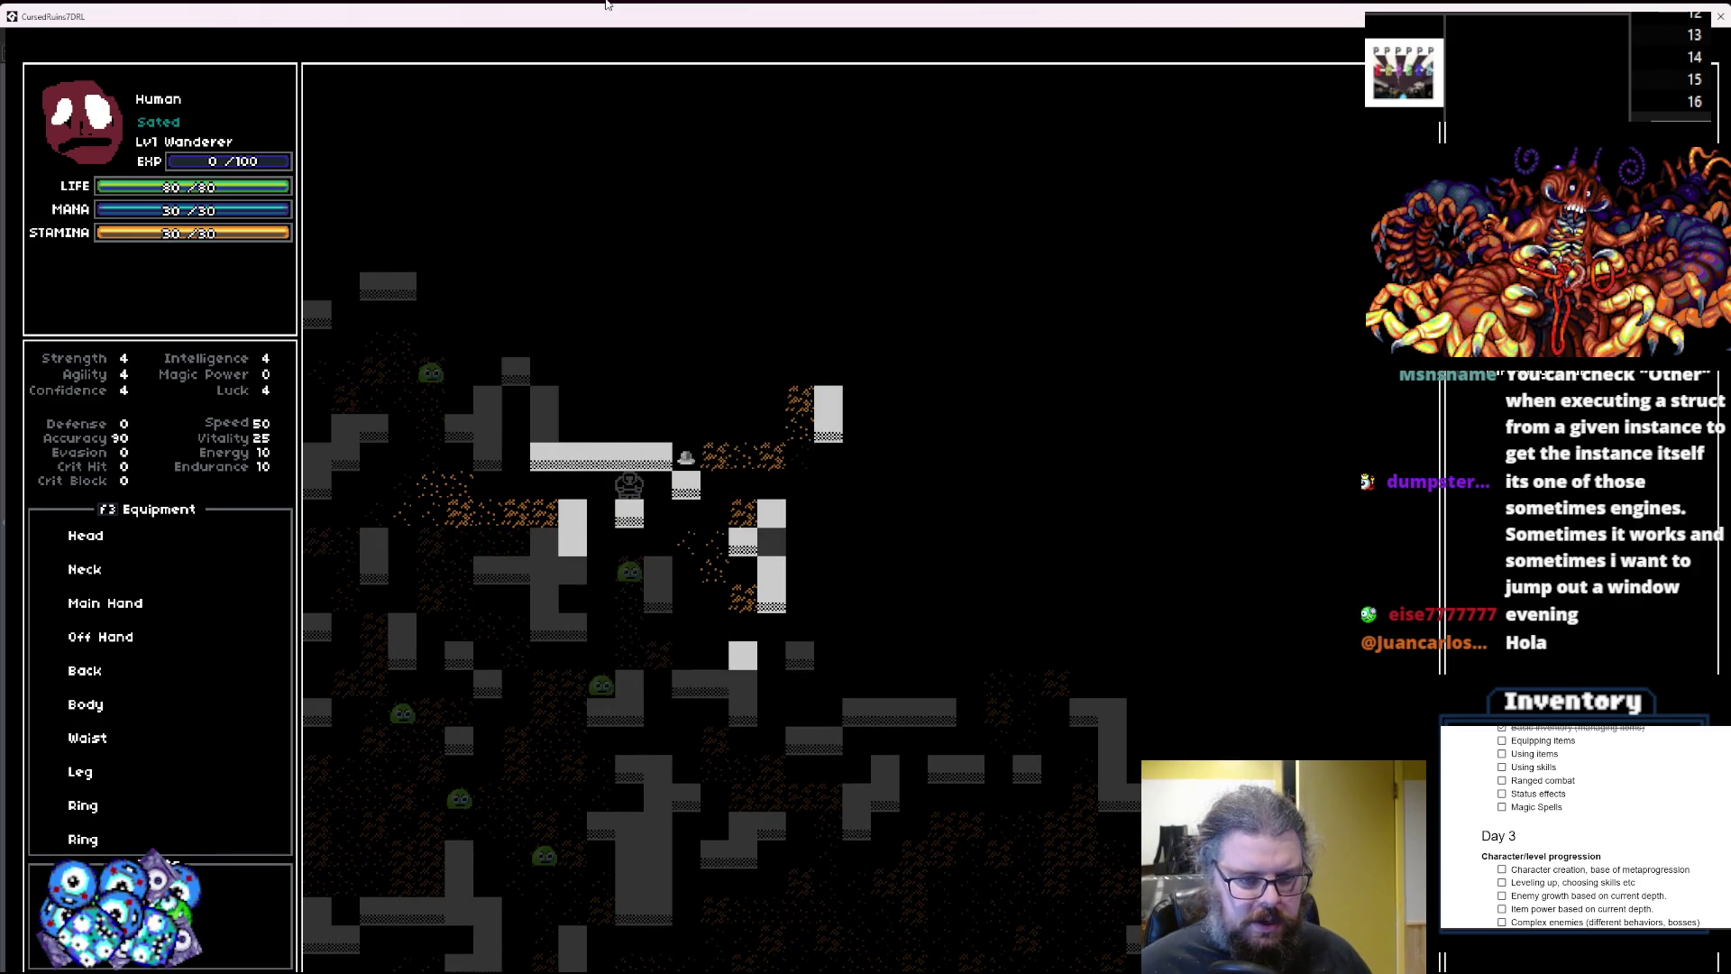
Continue walking up and right into the room holding the items.
key("Right")
key("Up")
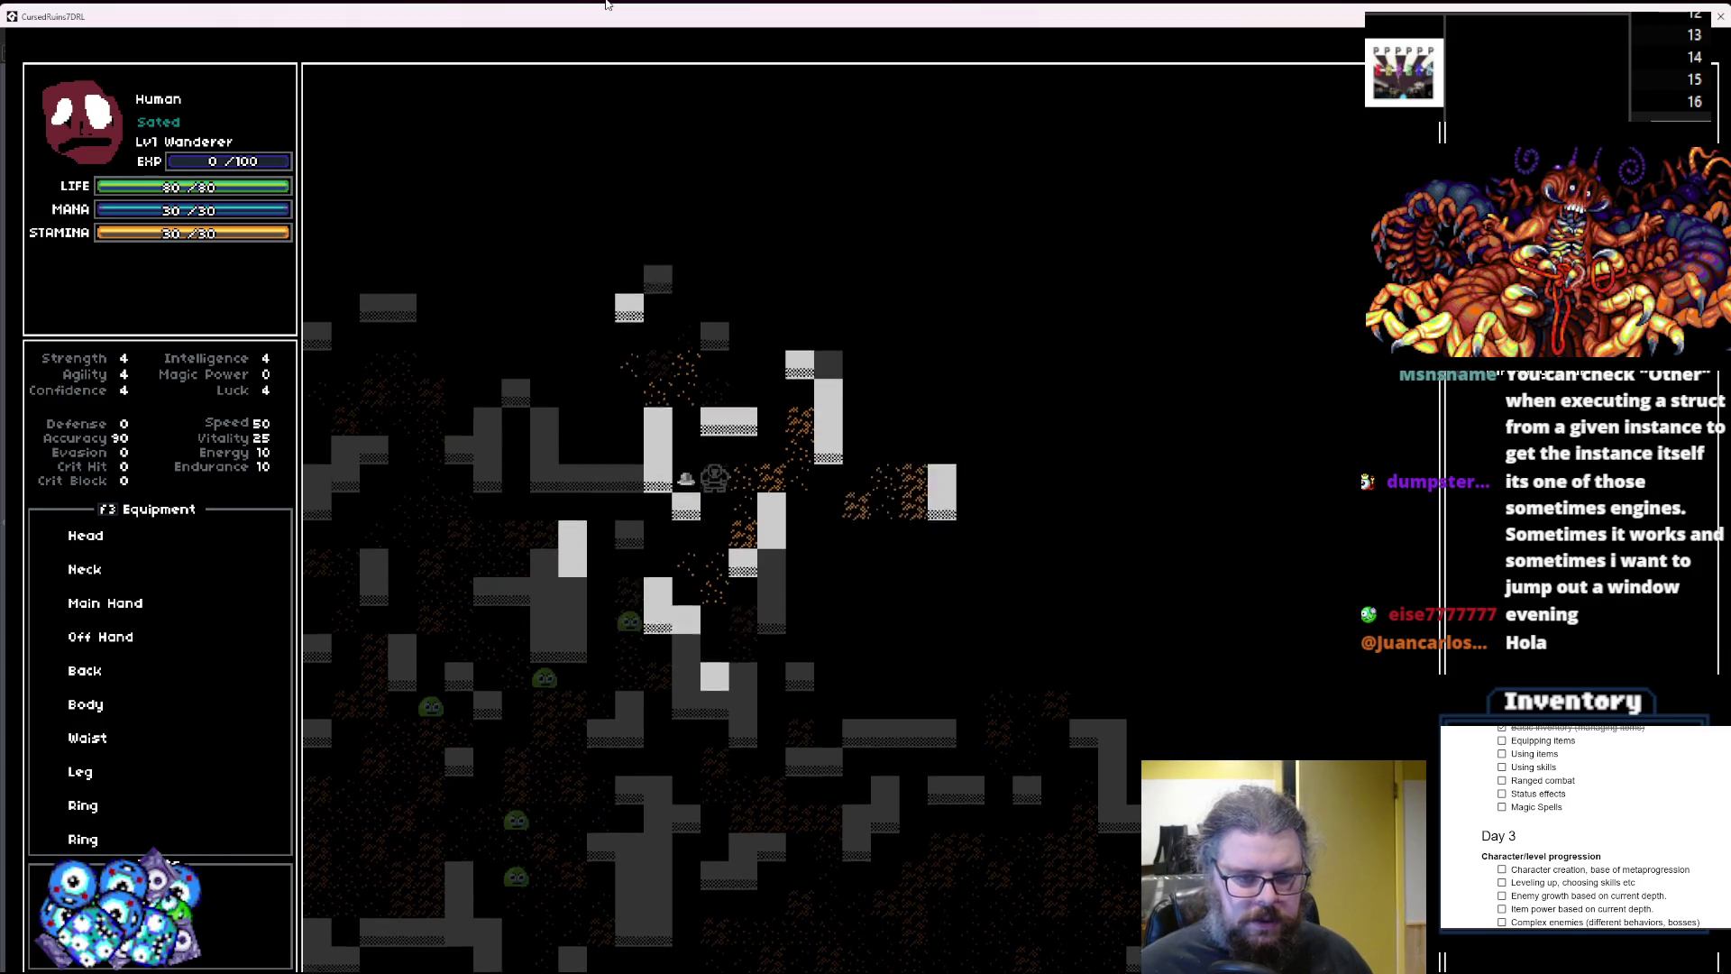
key("Right")
key("Right")
key("Right")
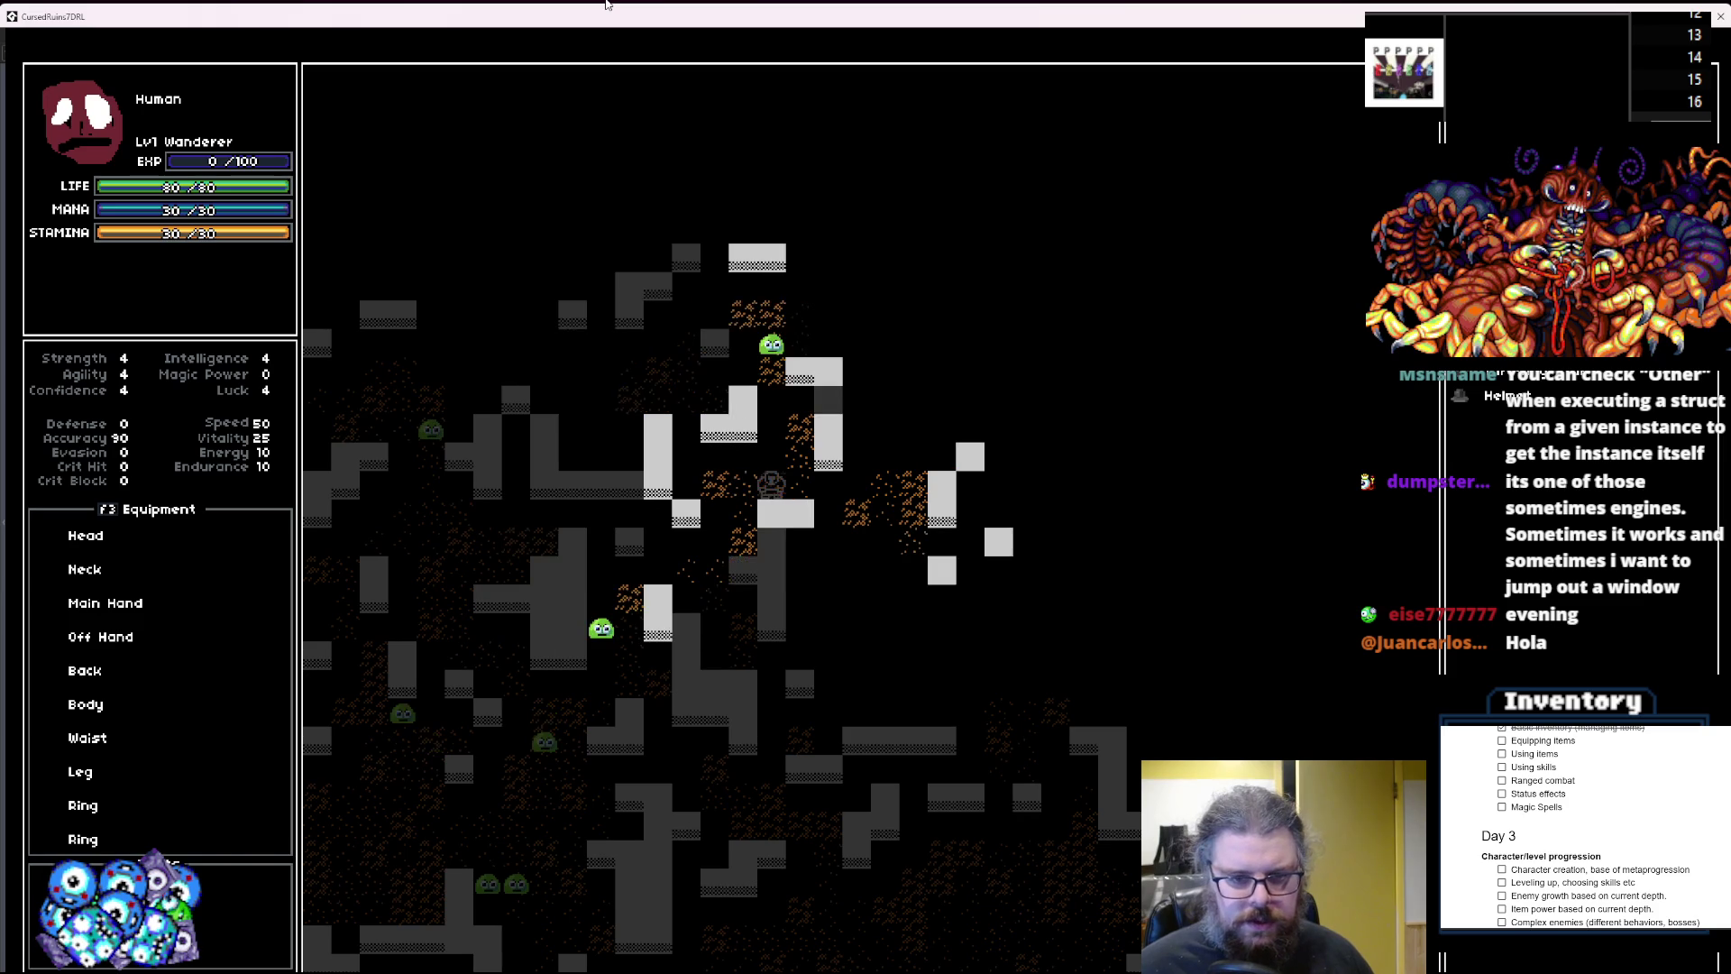
key("Right")
key("Right")
key("Right")
key("Up")
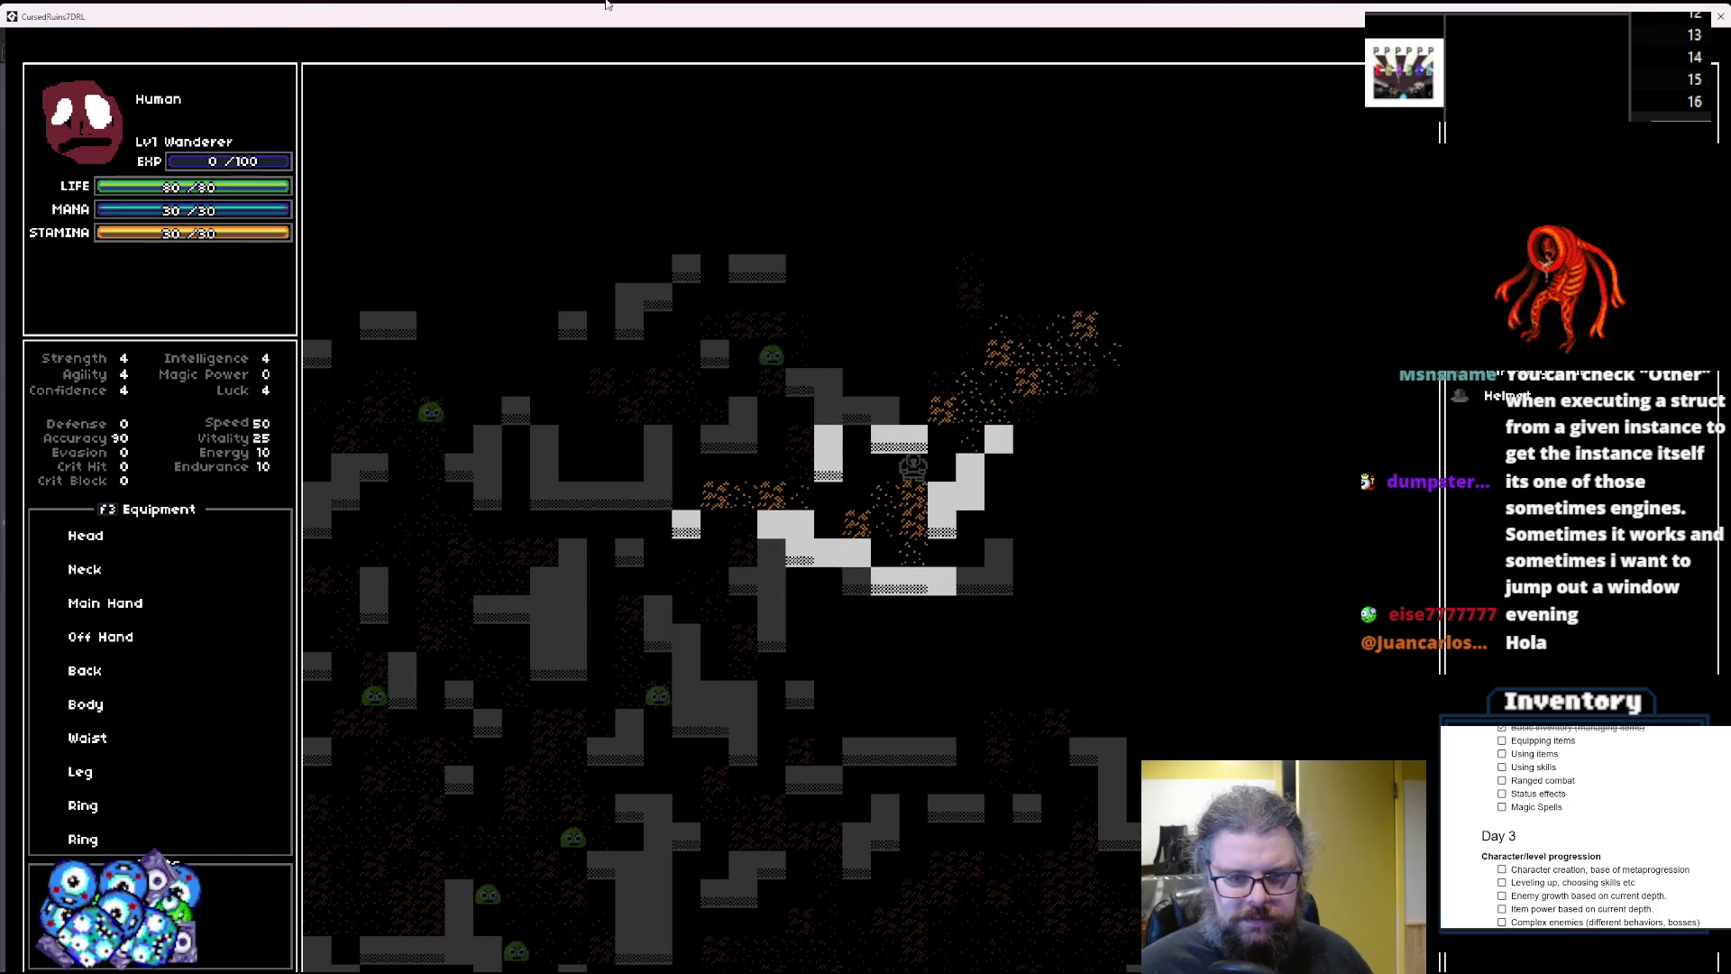
key("Up")
key("Right")
key("Up")
key("Right")
key("Up")
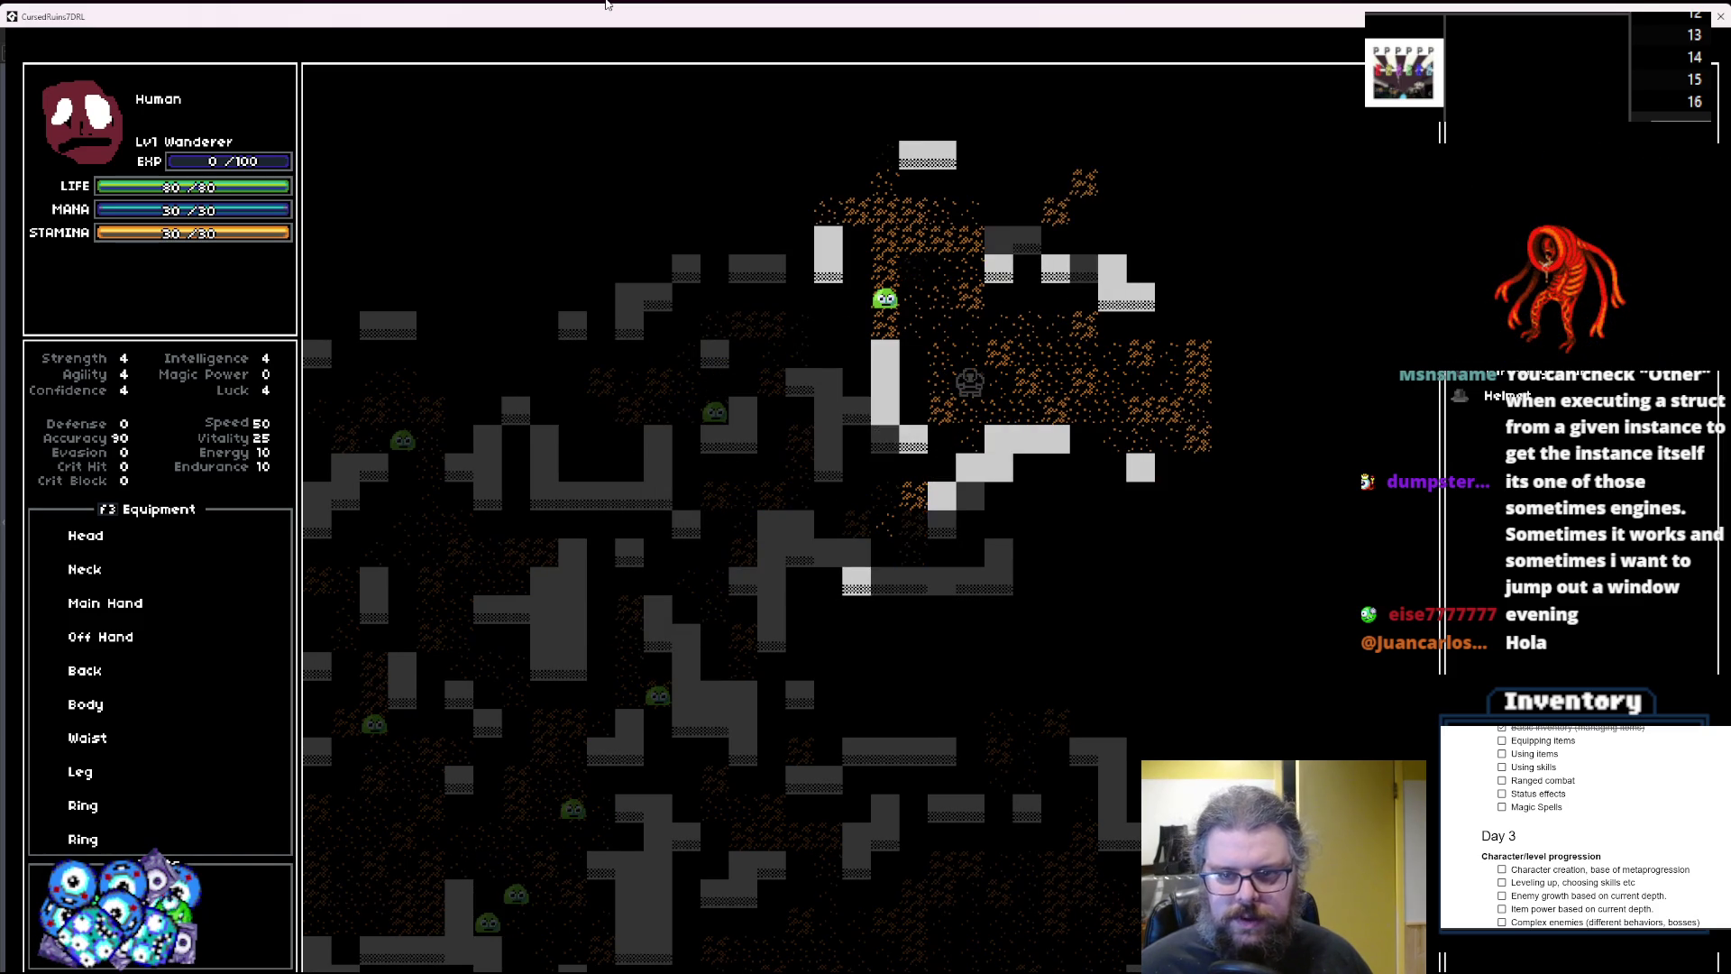
key("Right")
key("Right")
key("Right")
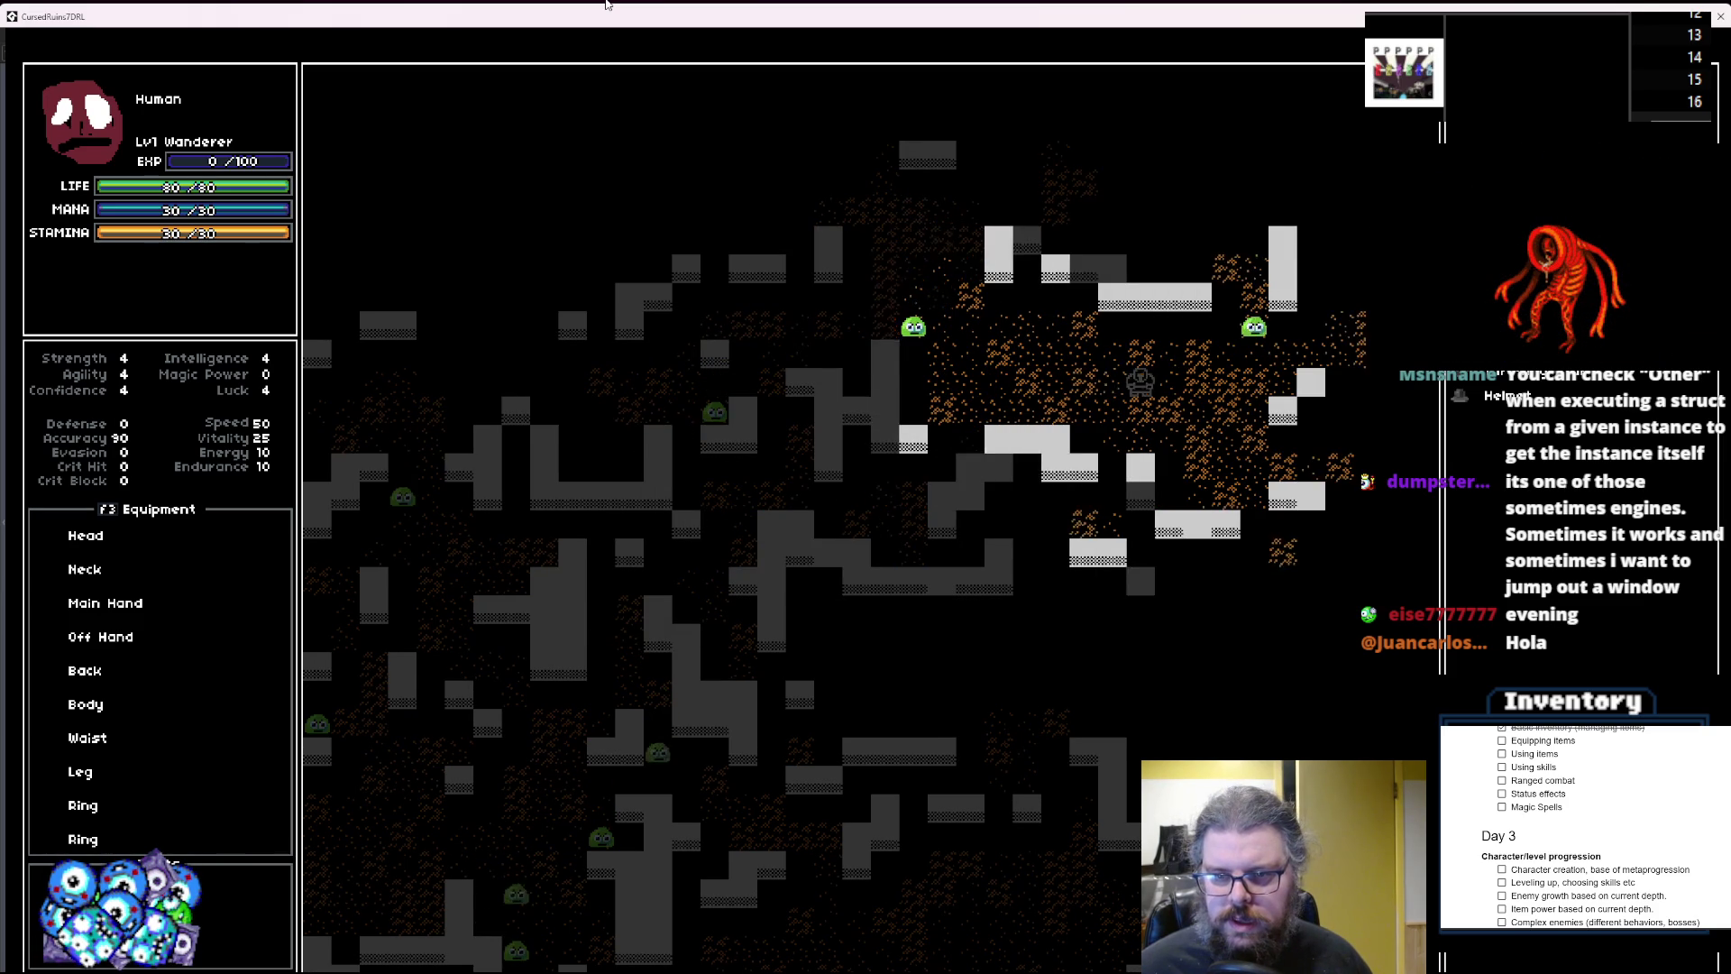
key("Down")
key("Right")
key("Down")
key("Right")
key("Down")
key("Right")
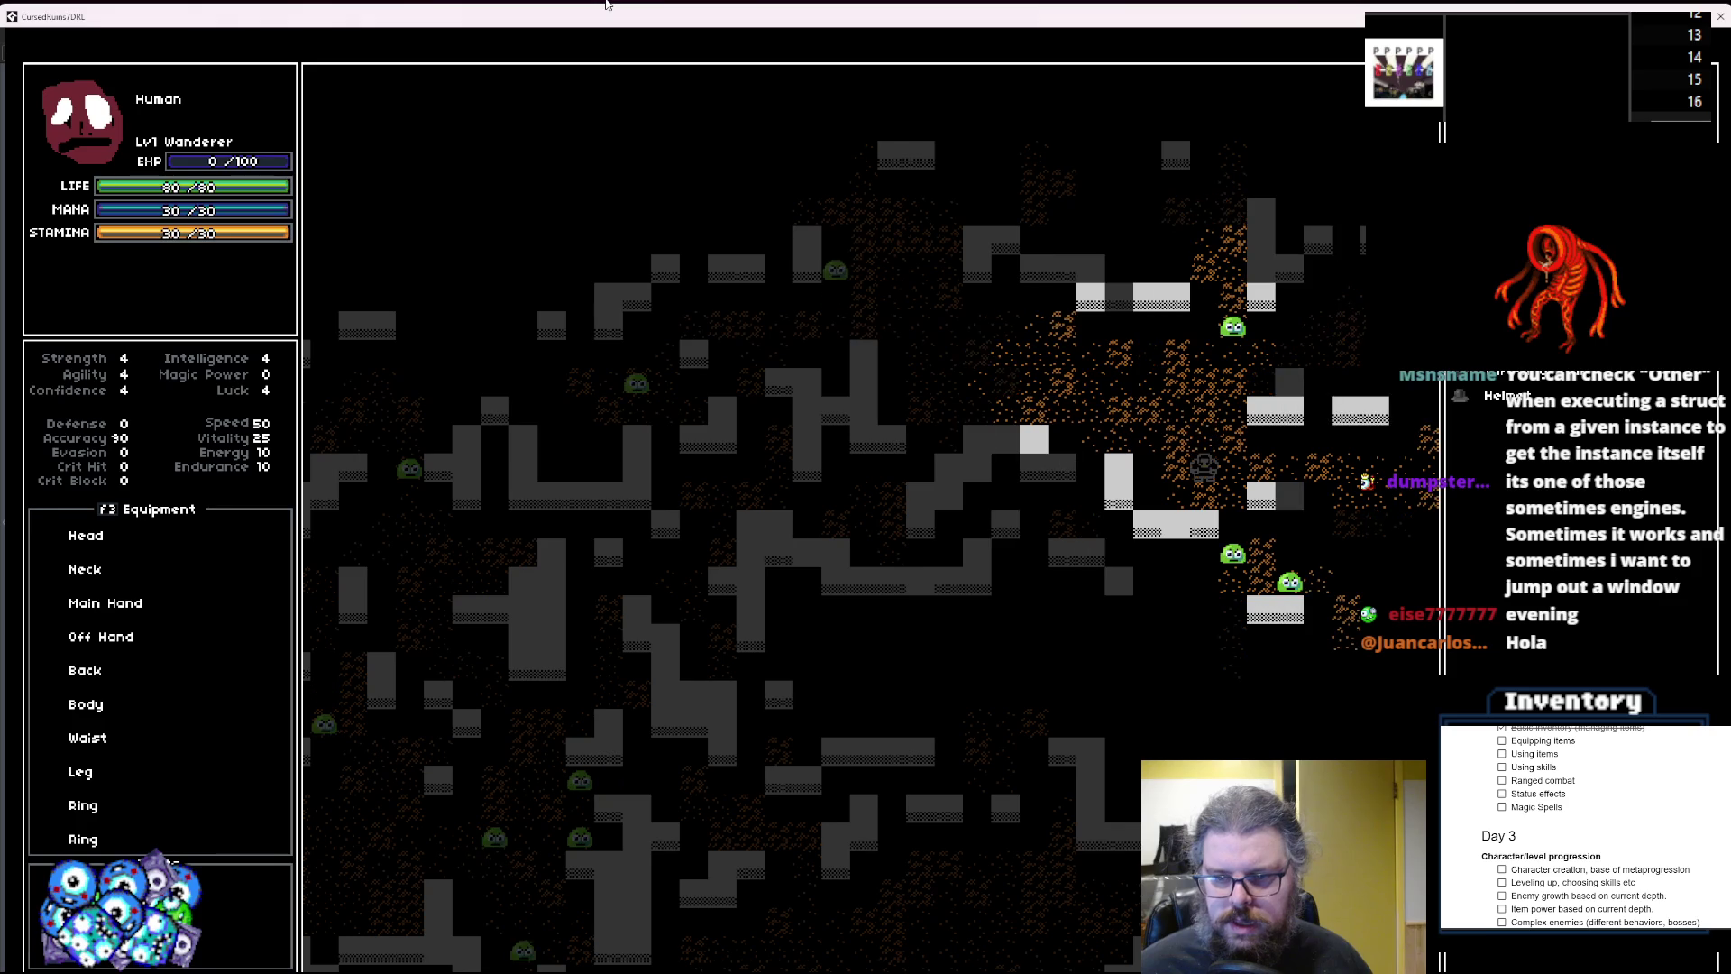
key("Right")
key("Right")
key("Right")
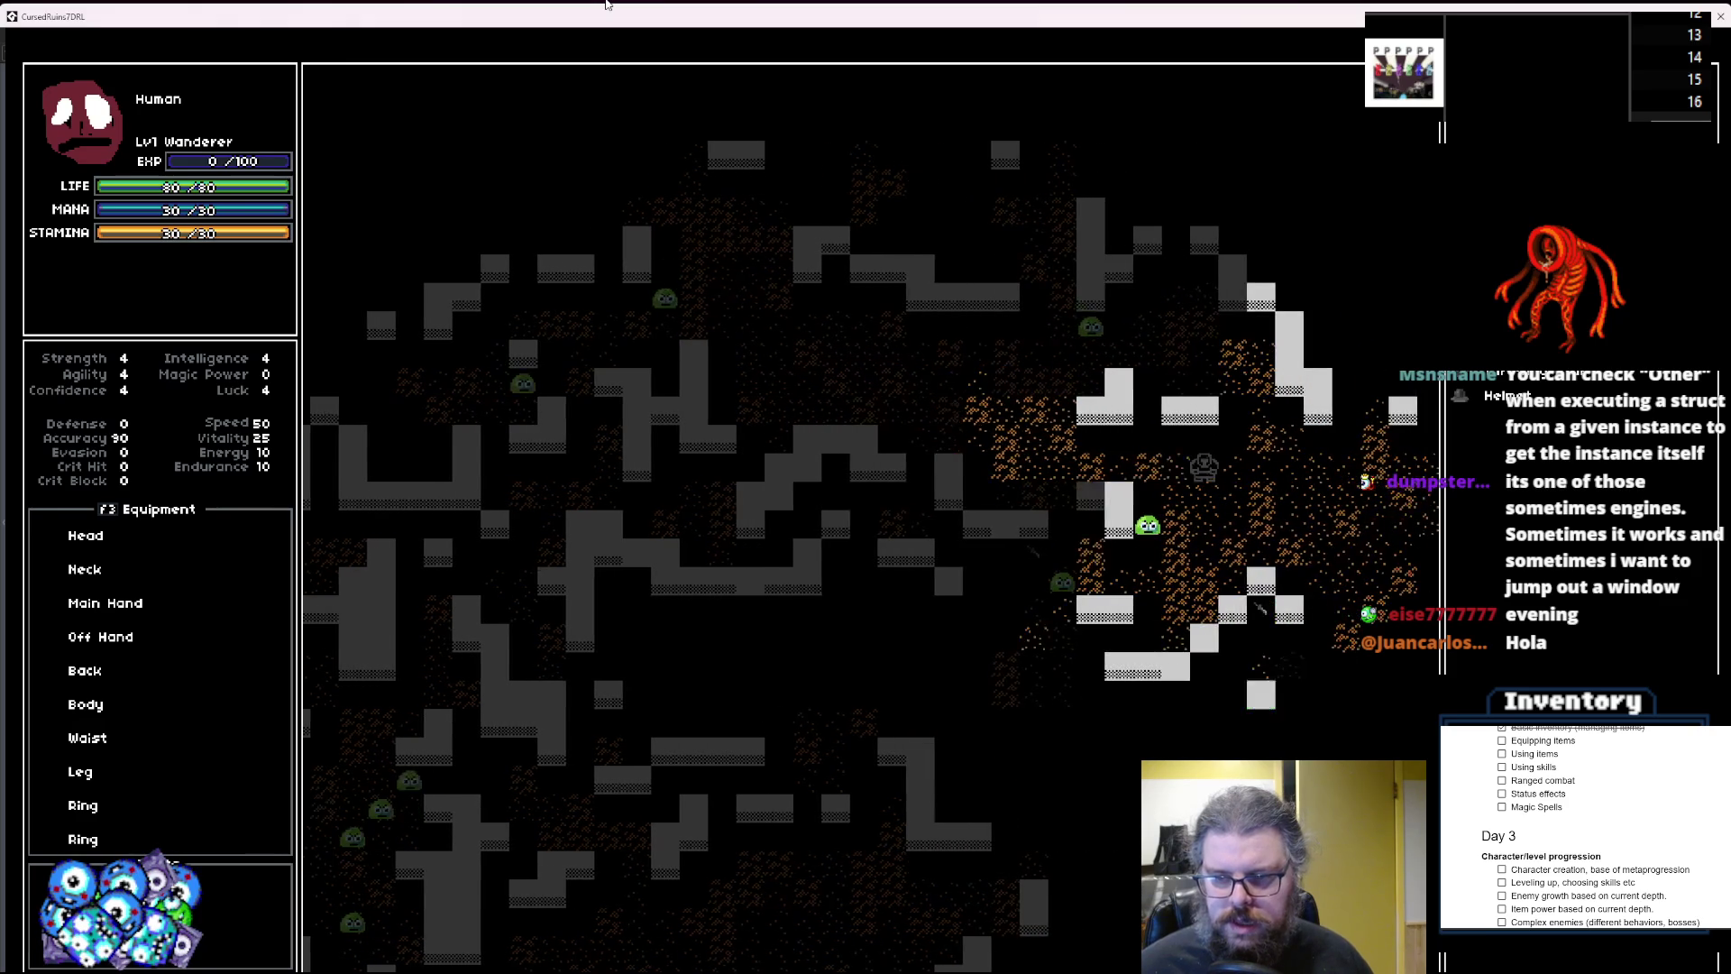
key("Right")
key("Right")
key("Right")
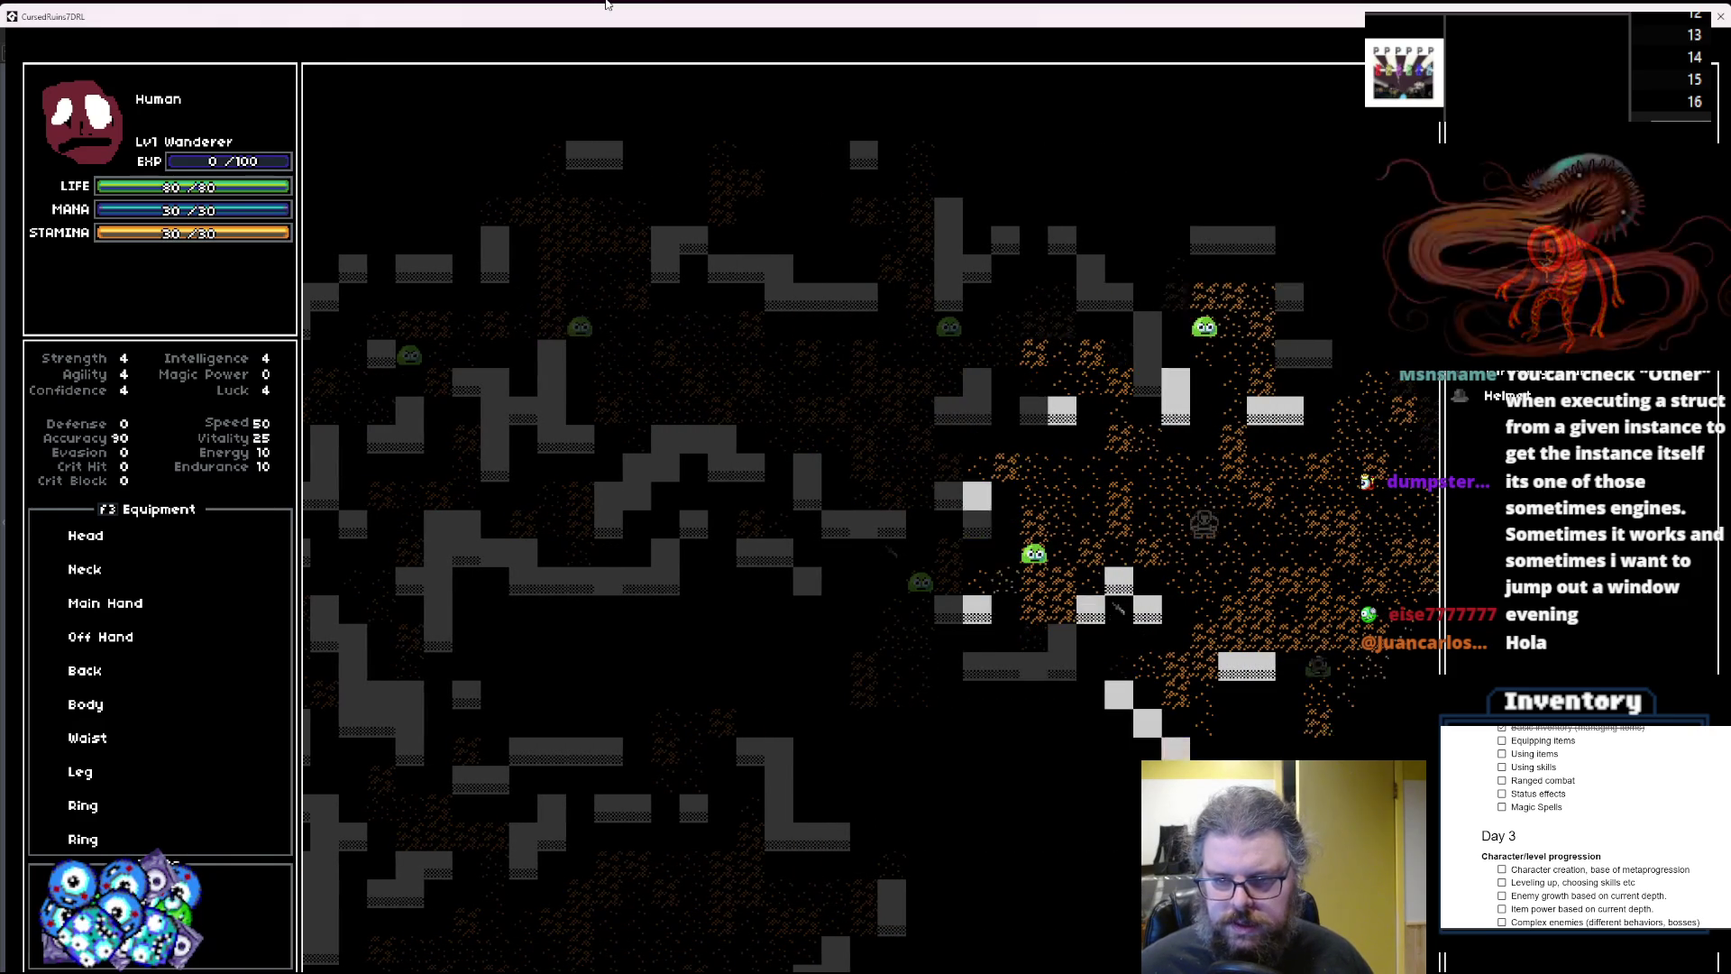
Step onto the item tiles to pick up the helmet and dagger, then open the helmet's action menu.
key("Left")
key("Left")
key("Left")
key("Down")
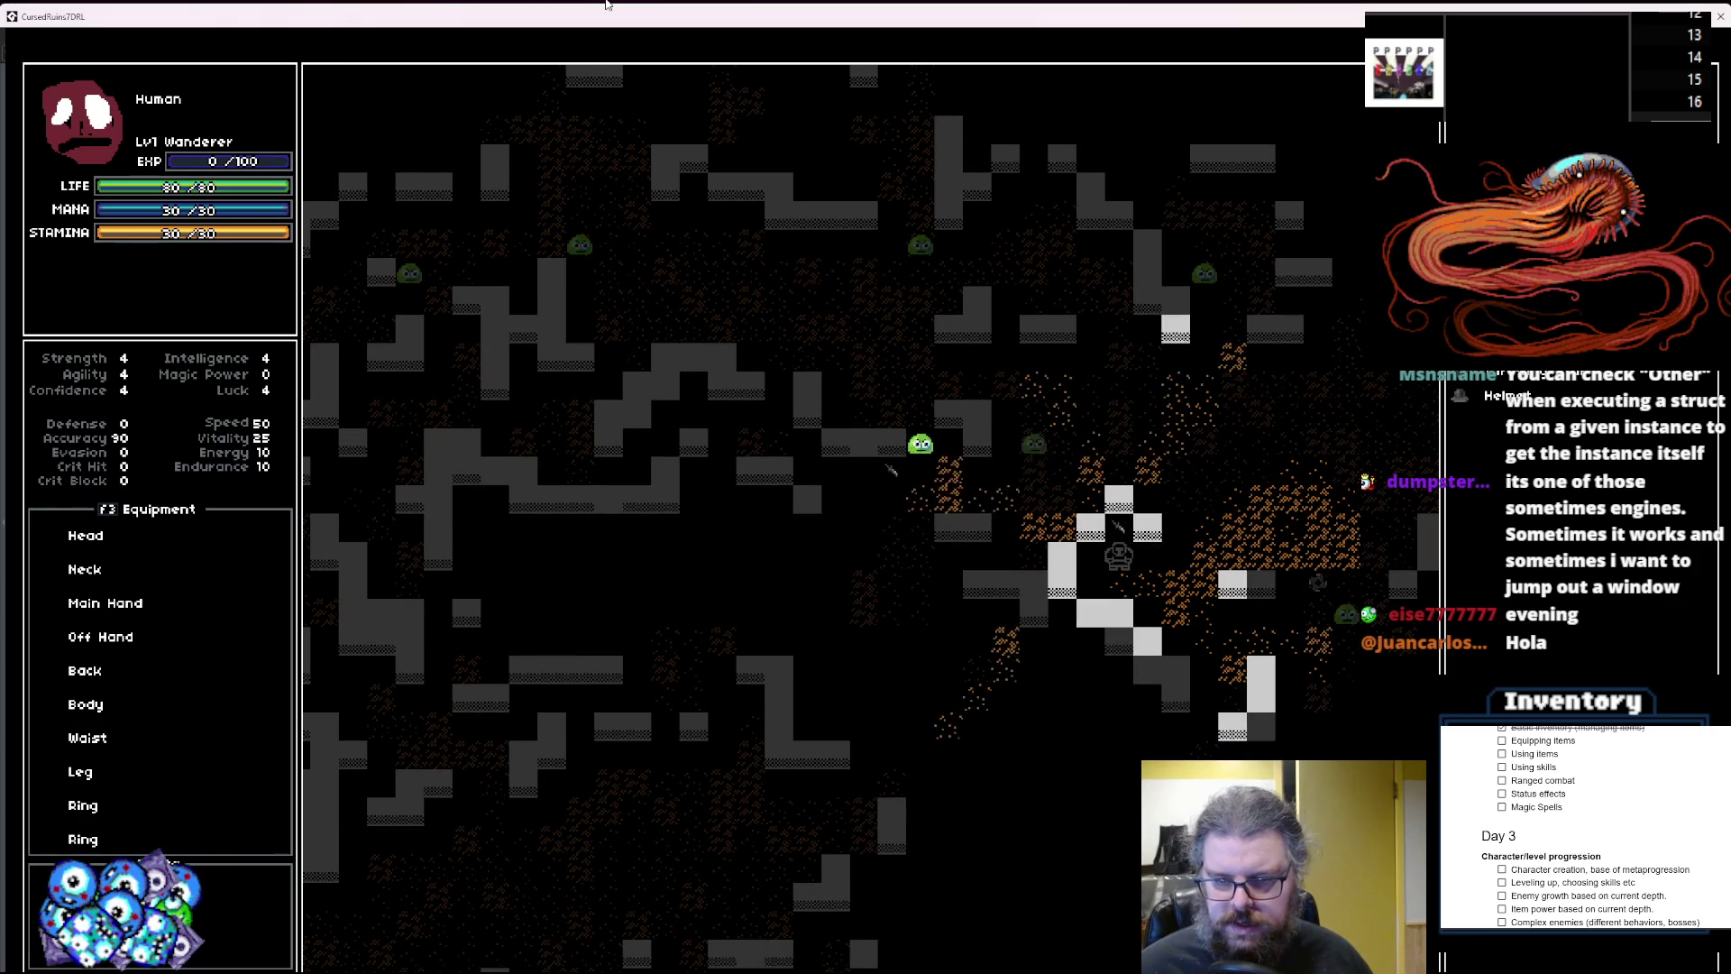
key("space")
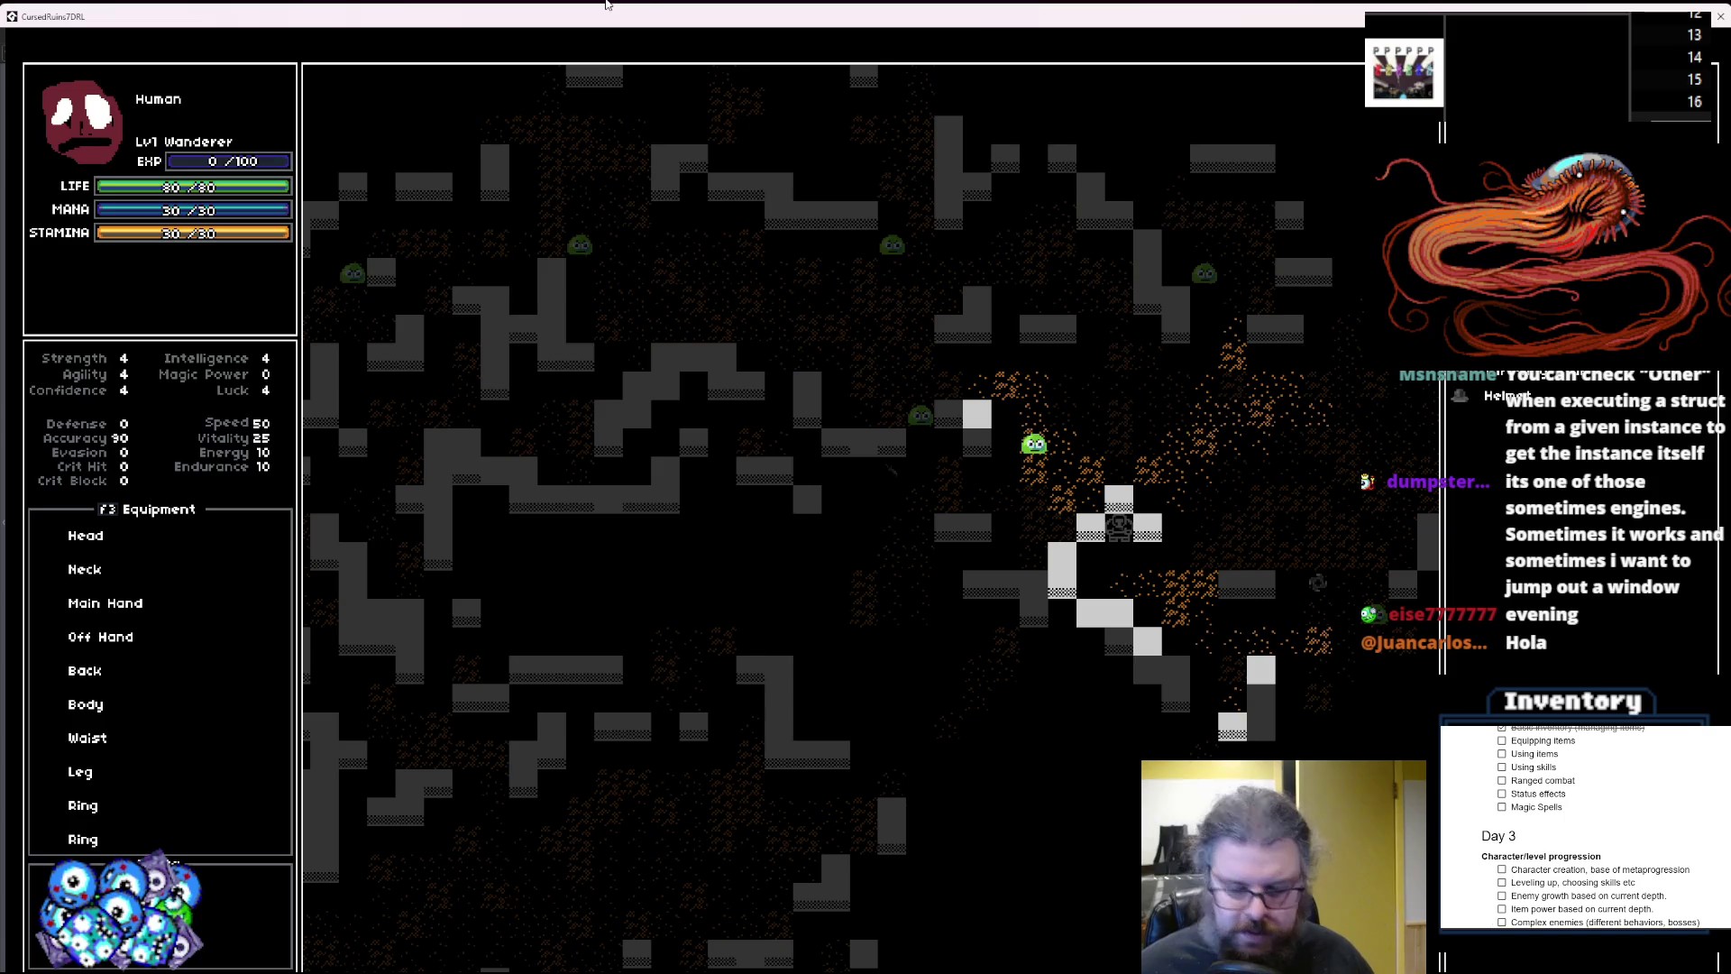
key("Right")
key("Right")
key("Right")
key("Down")
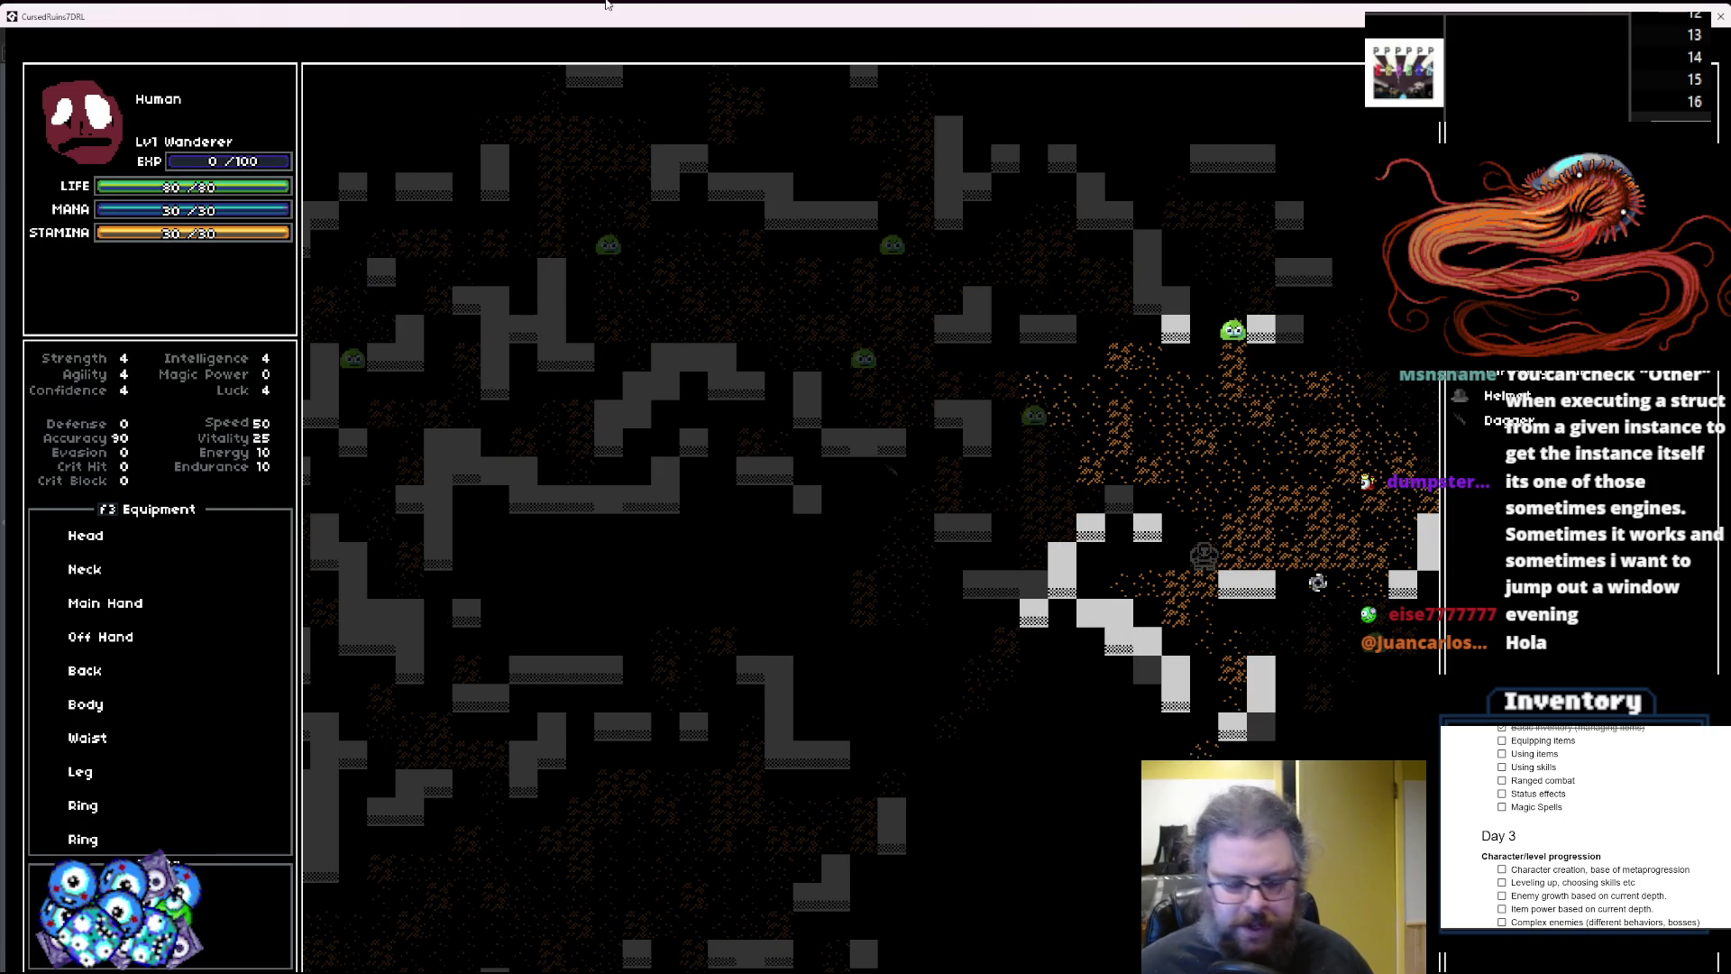
key("Up")
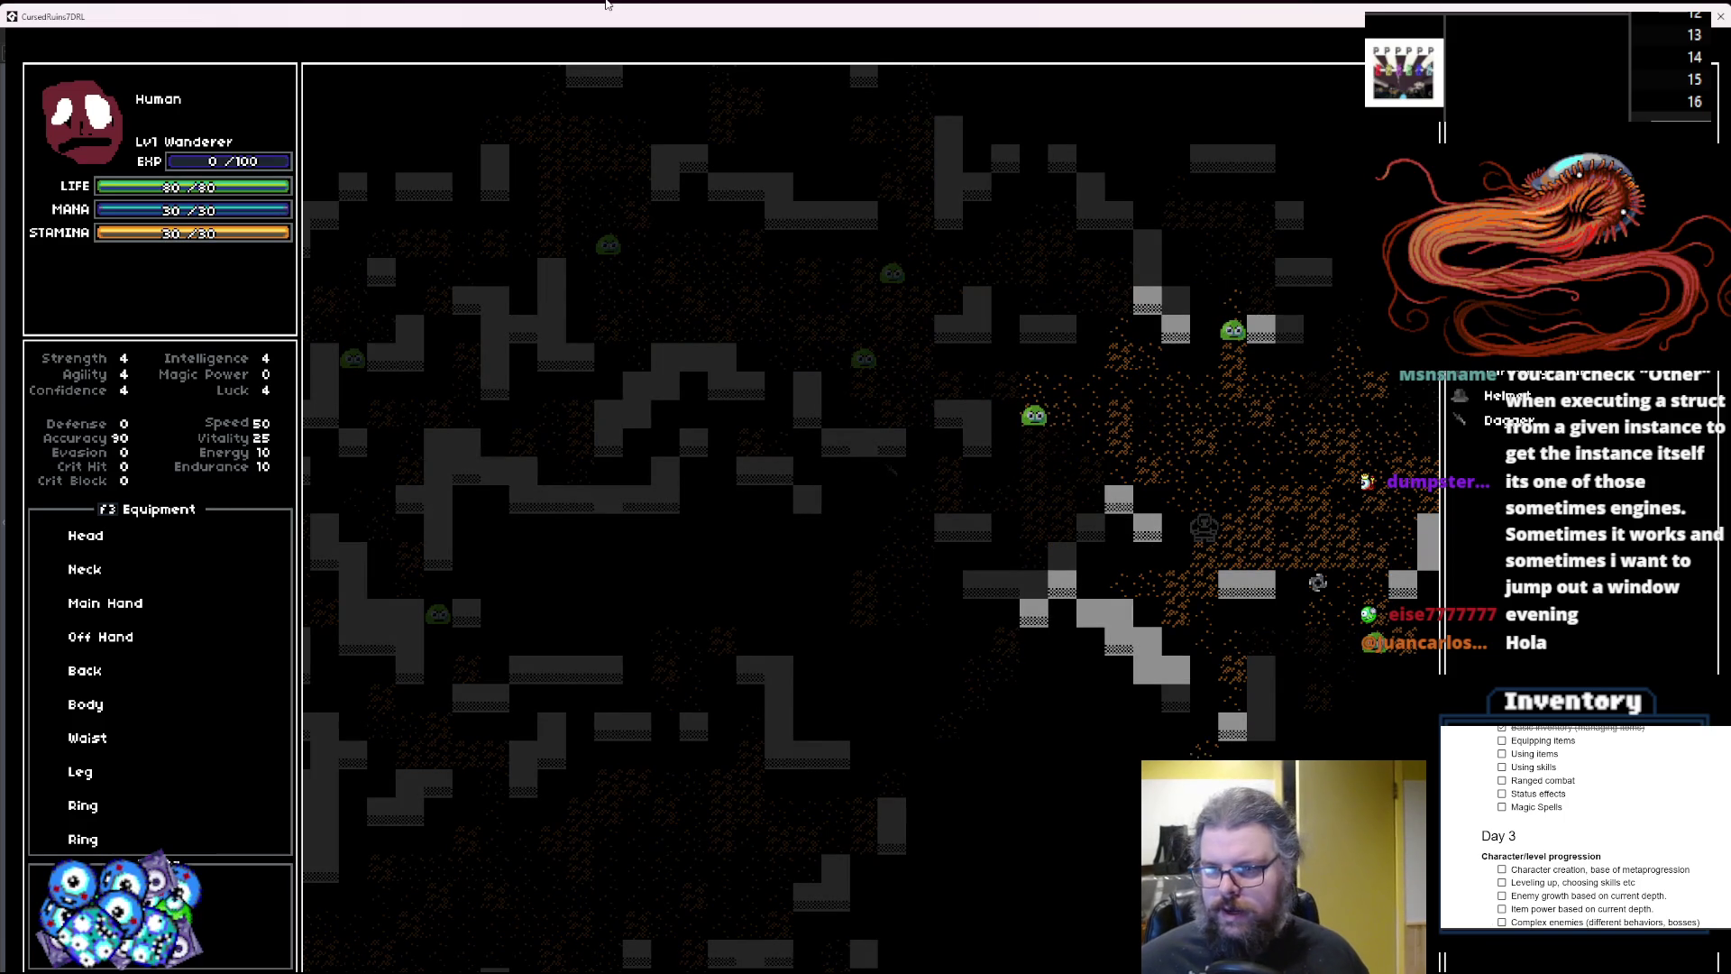
key("Return")
Equip the helmet on the head, then equip the dagger in the main hand.
key("Down")
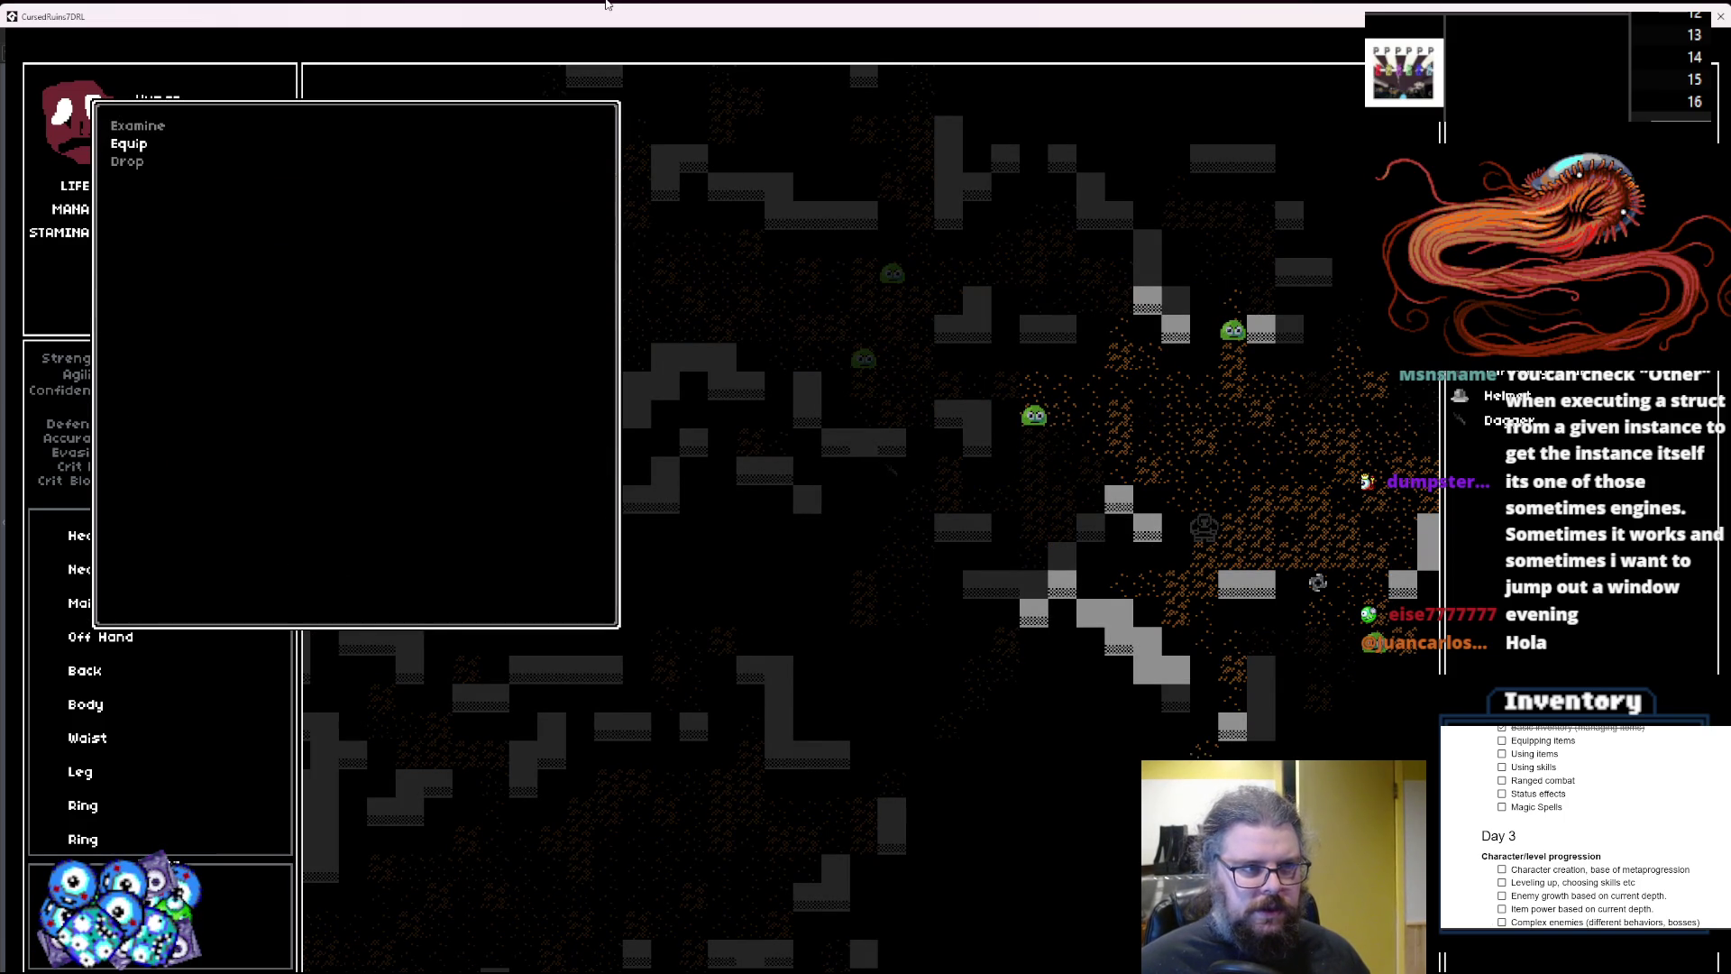
key("Escape")
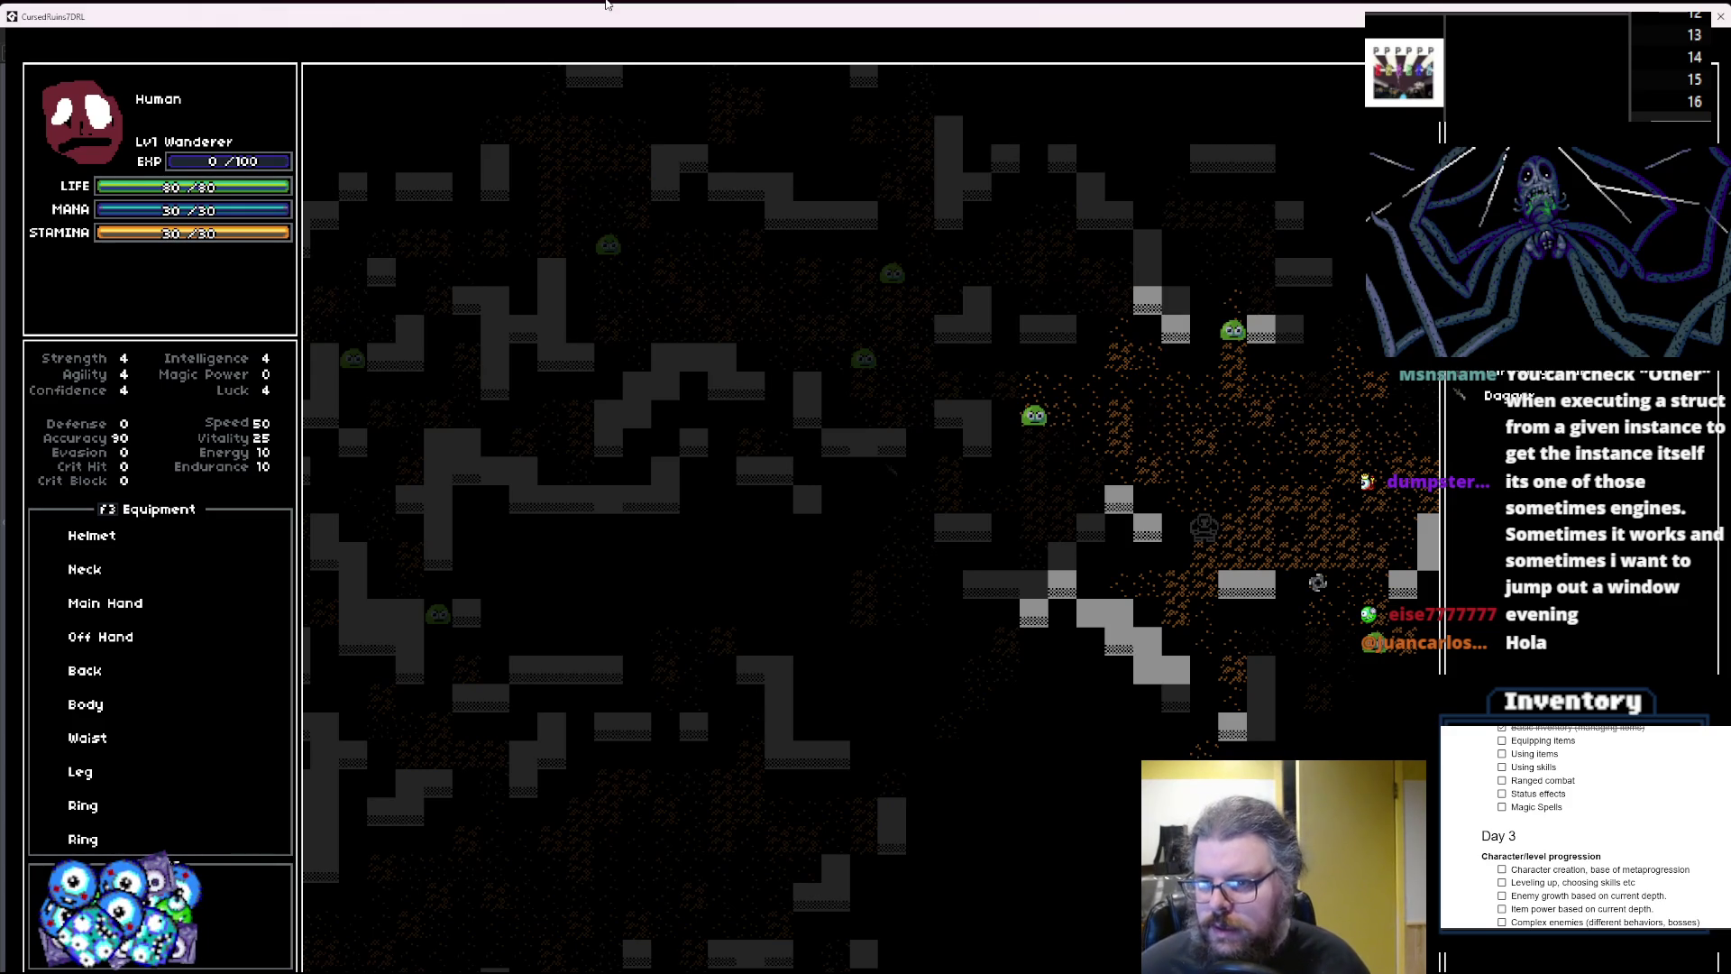
key("Return")
key("Down")
key("Return")
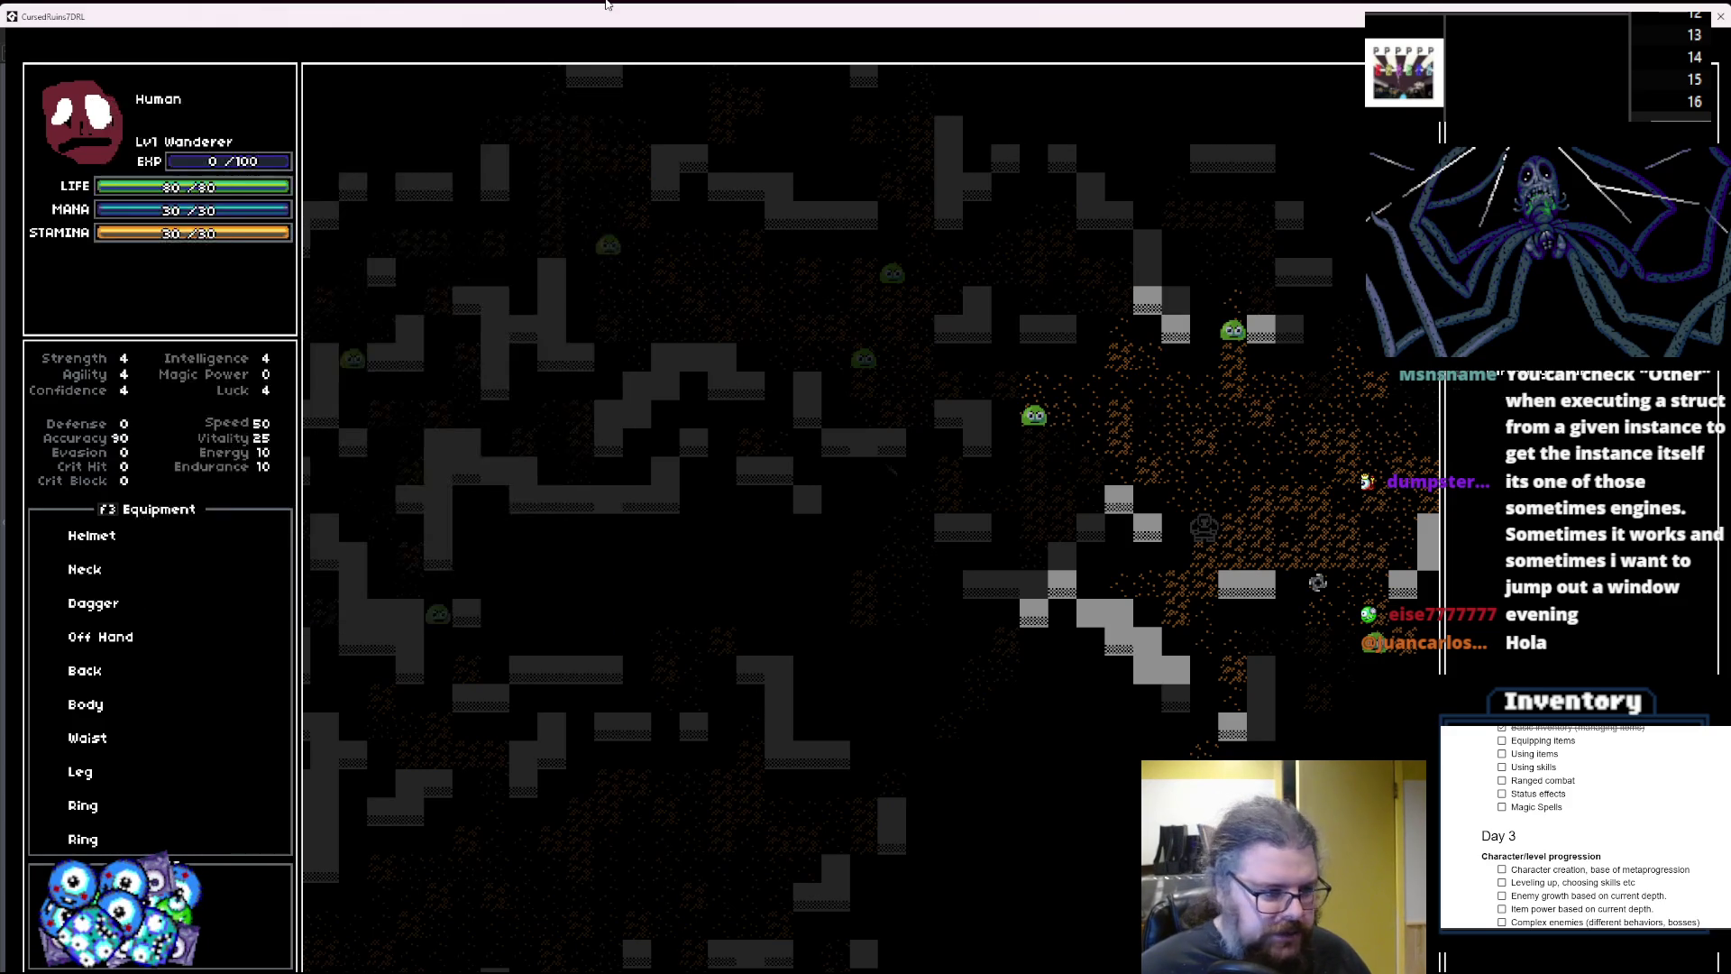
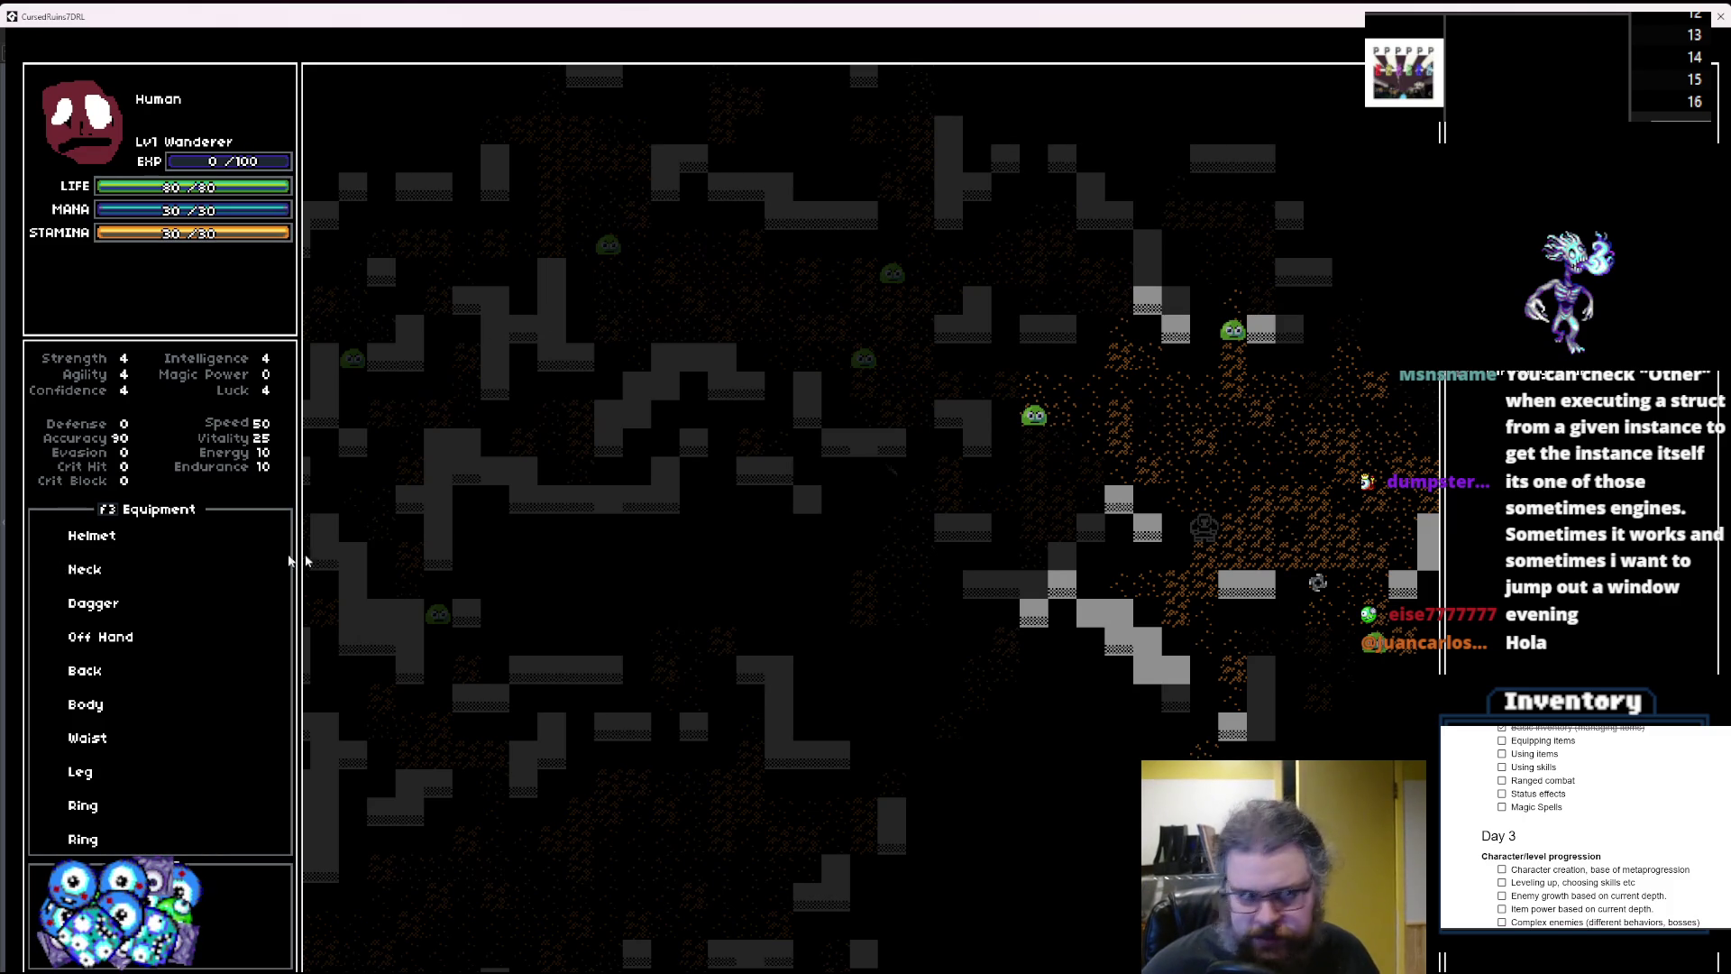
Stop the CursedRuins7DRL test run and close the Debugger, returning to the equip slot code.
key("super+Down")
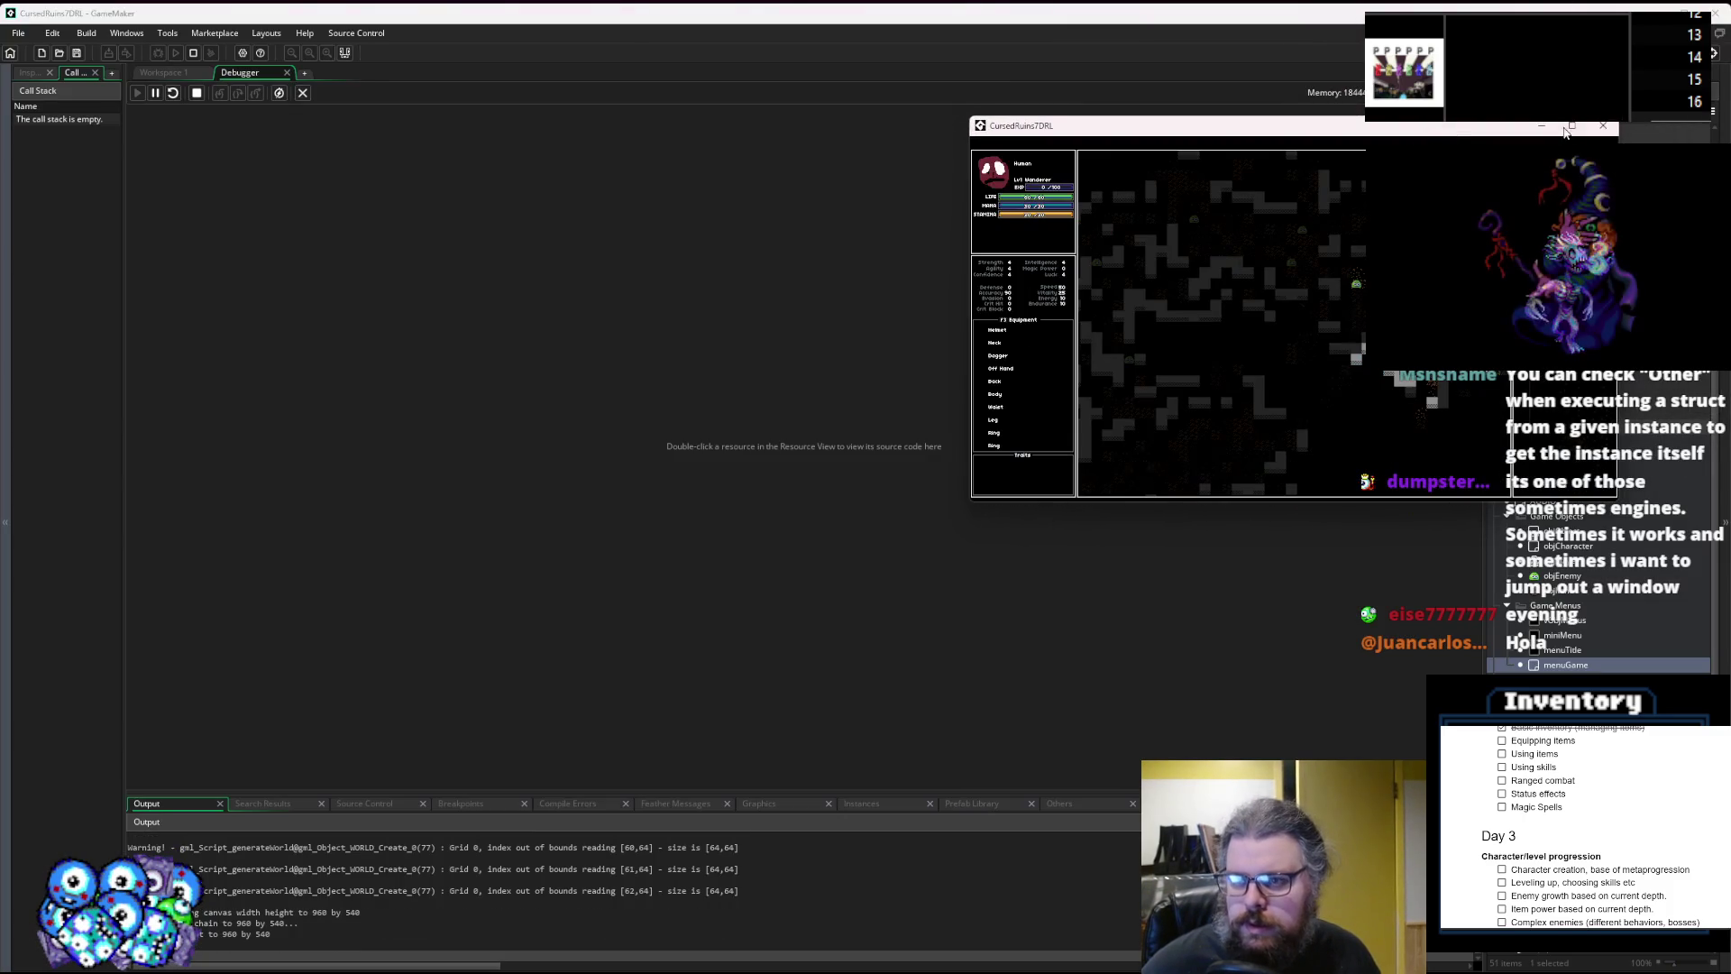
left_click(303, 93)
left_click(782, 606)
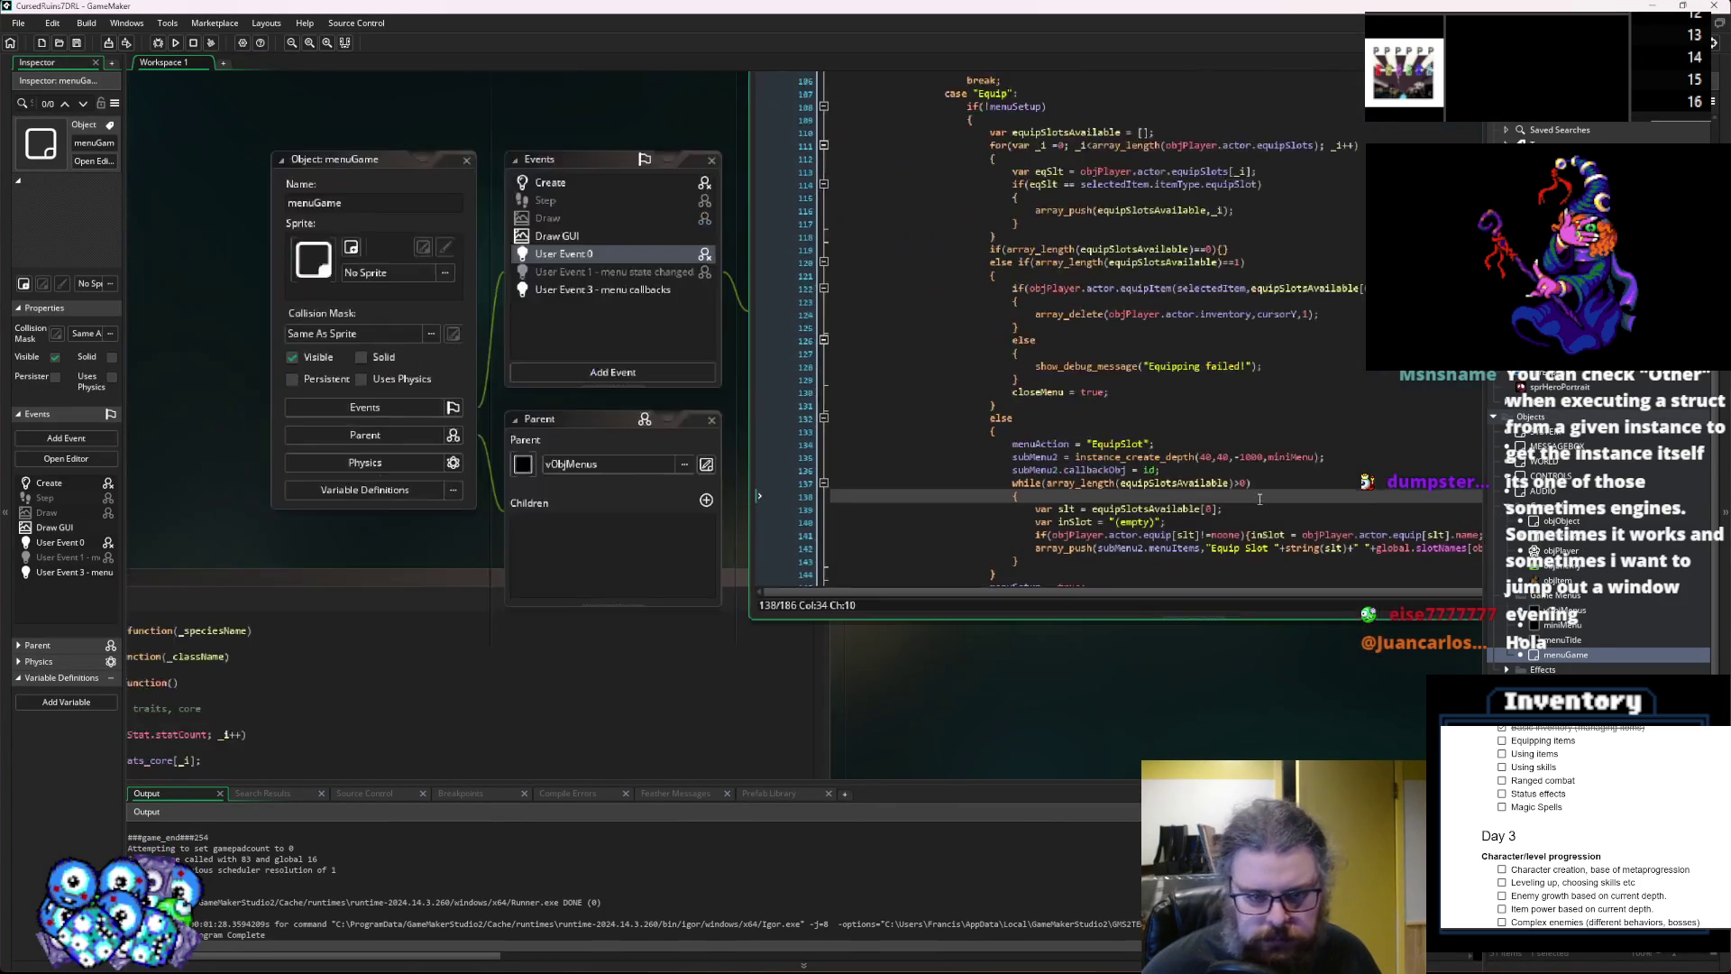
left_click(1077, 544)
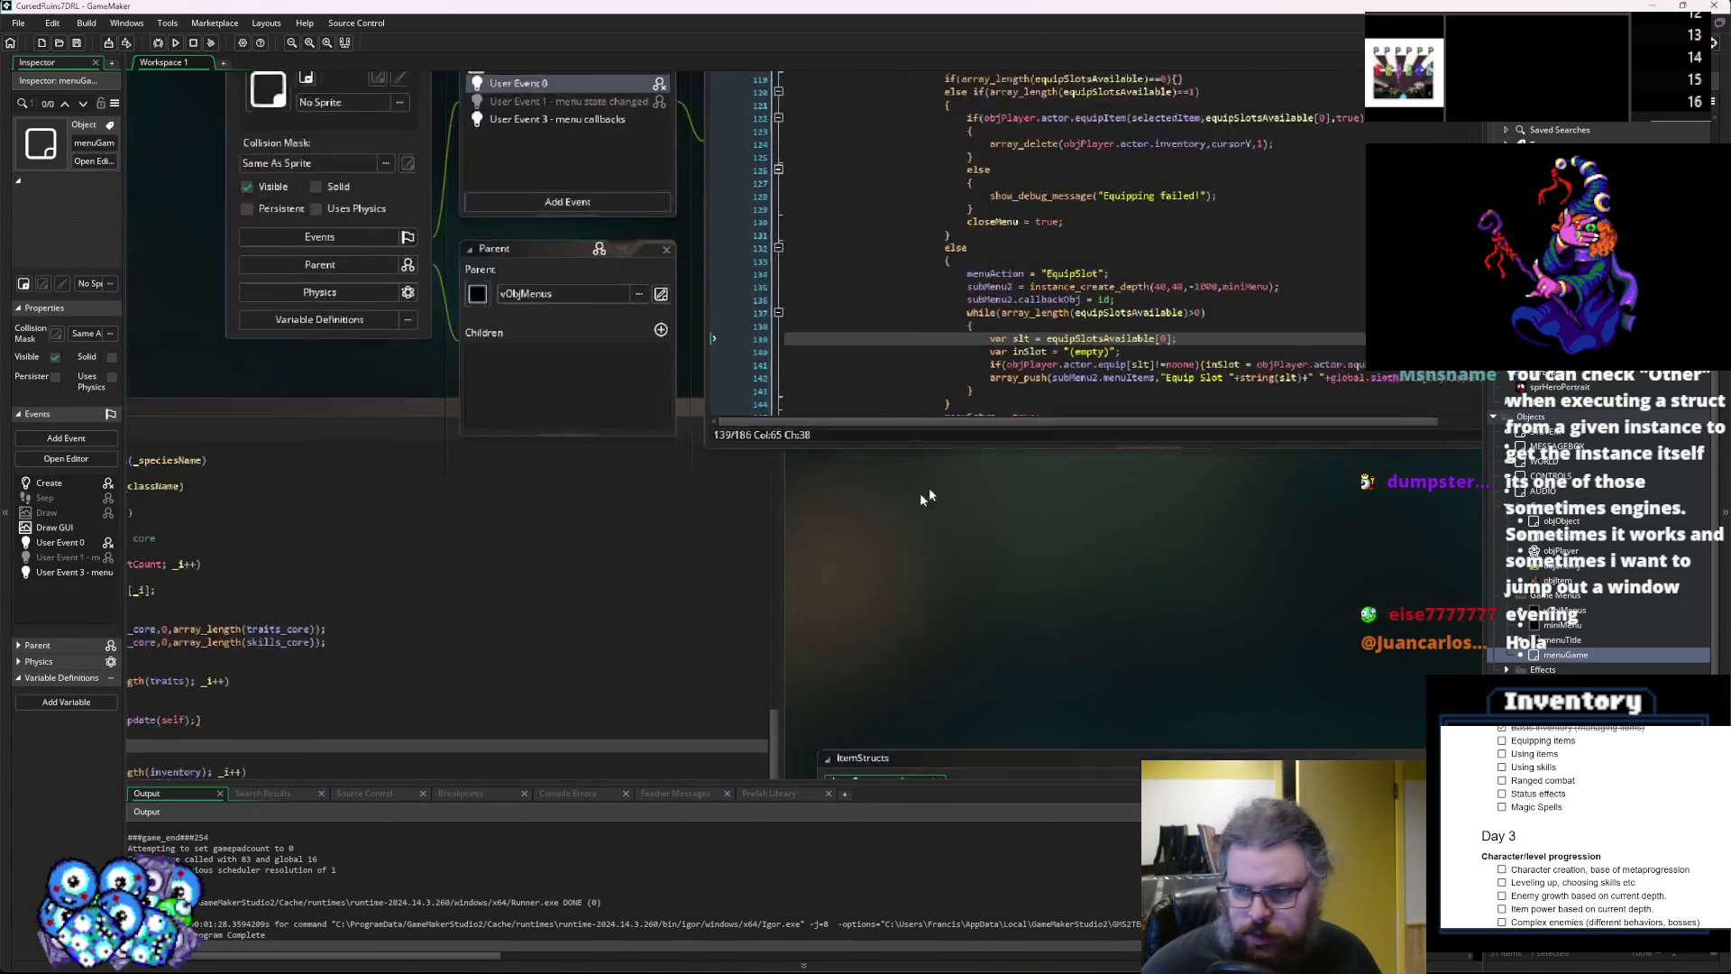
Look over miniMenu and menuTitle, then open menuGame's Draw GUI event code.
left_click(1543, 627)
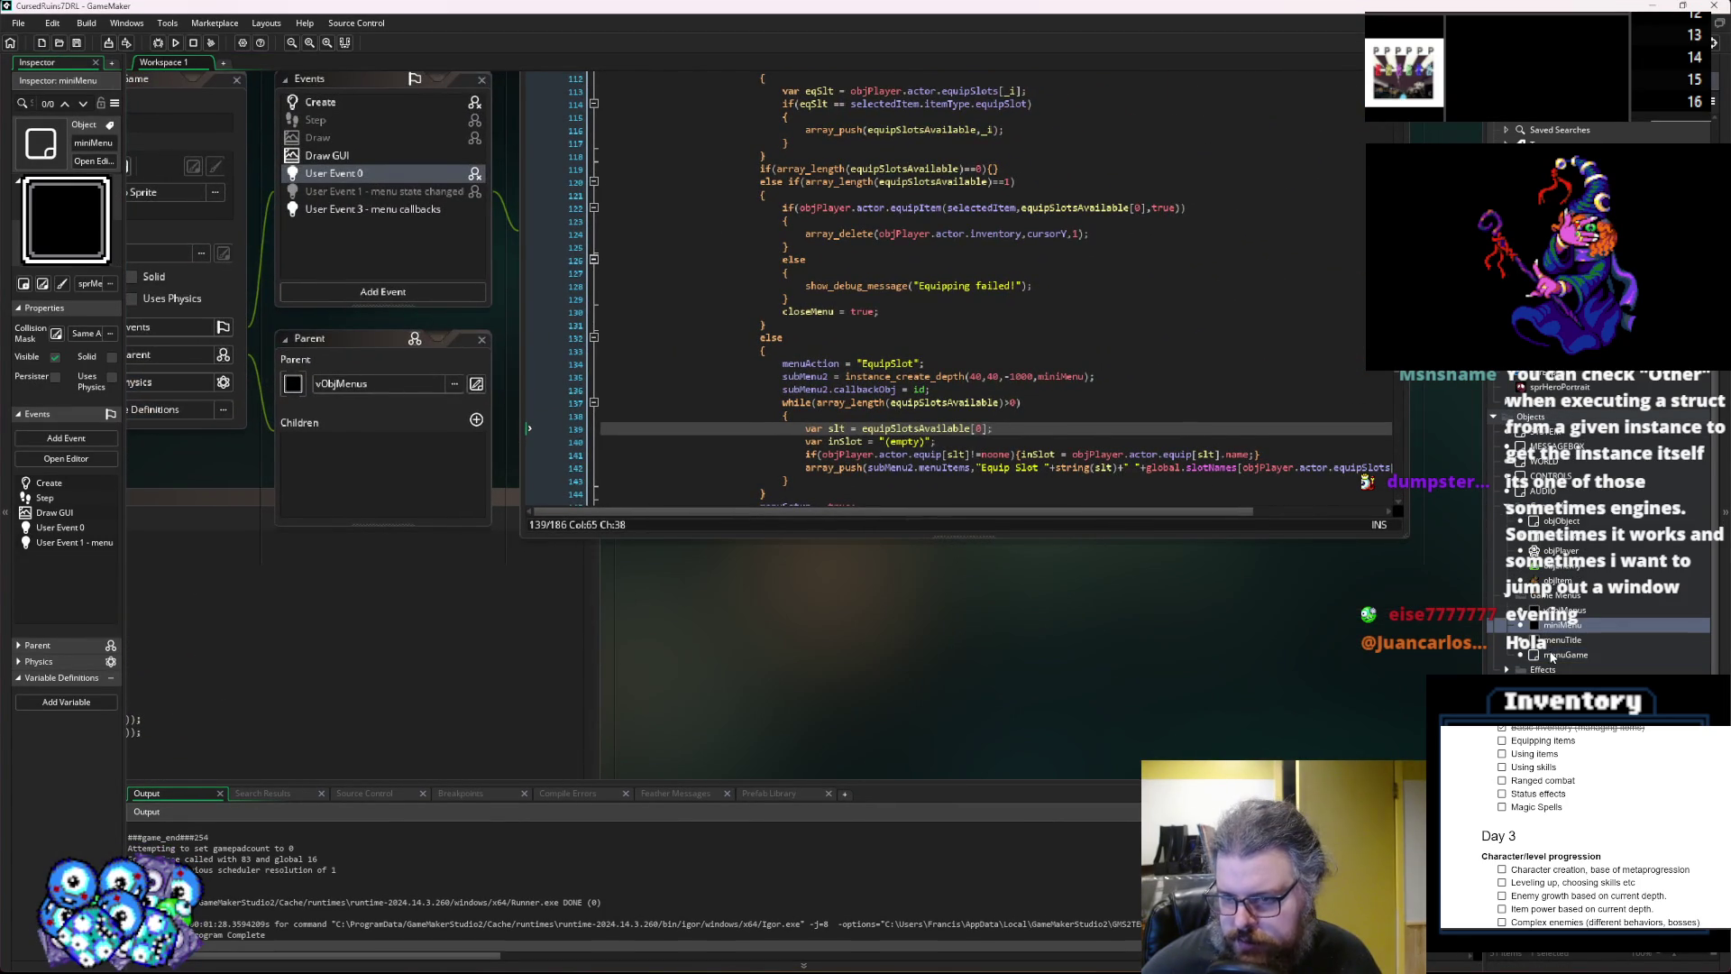
left_click(1558, 641)
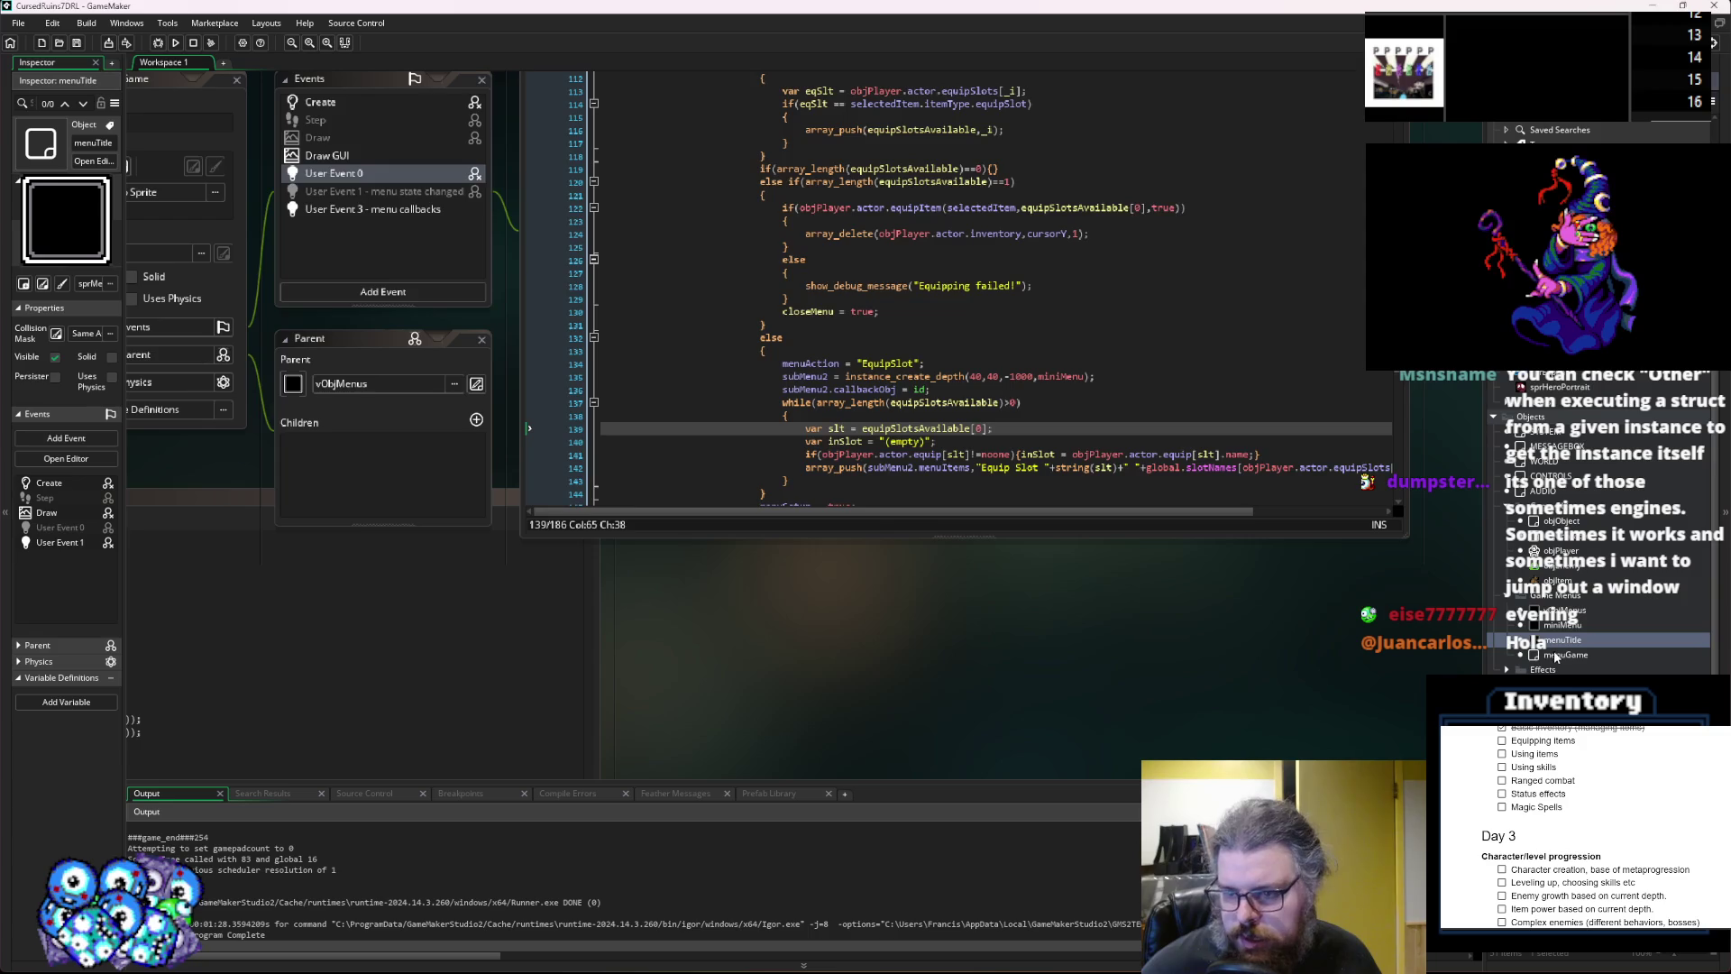
left_click(760, 468)
double_click(374, 211)
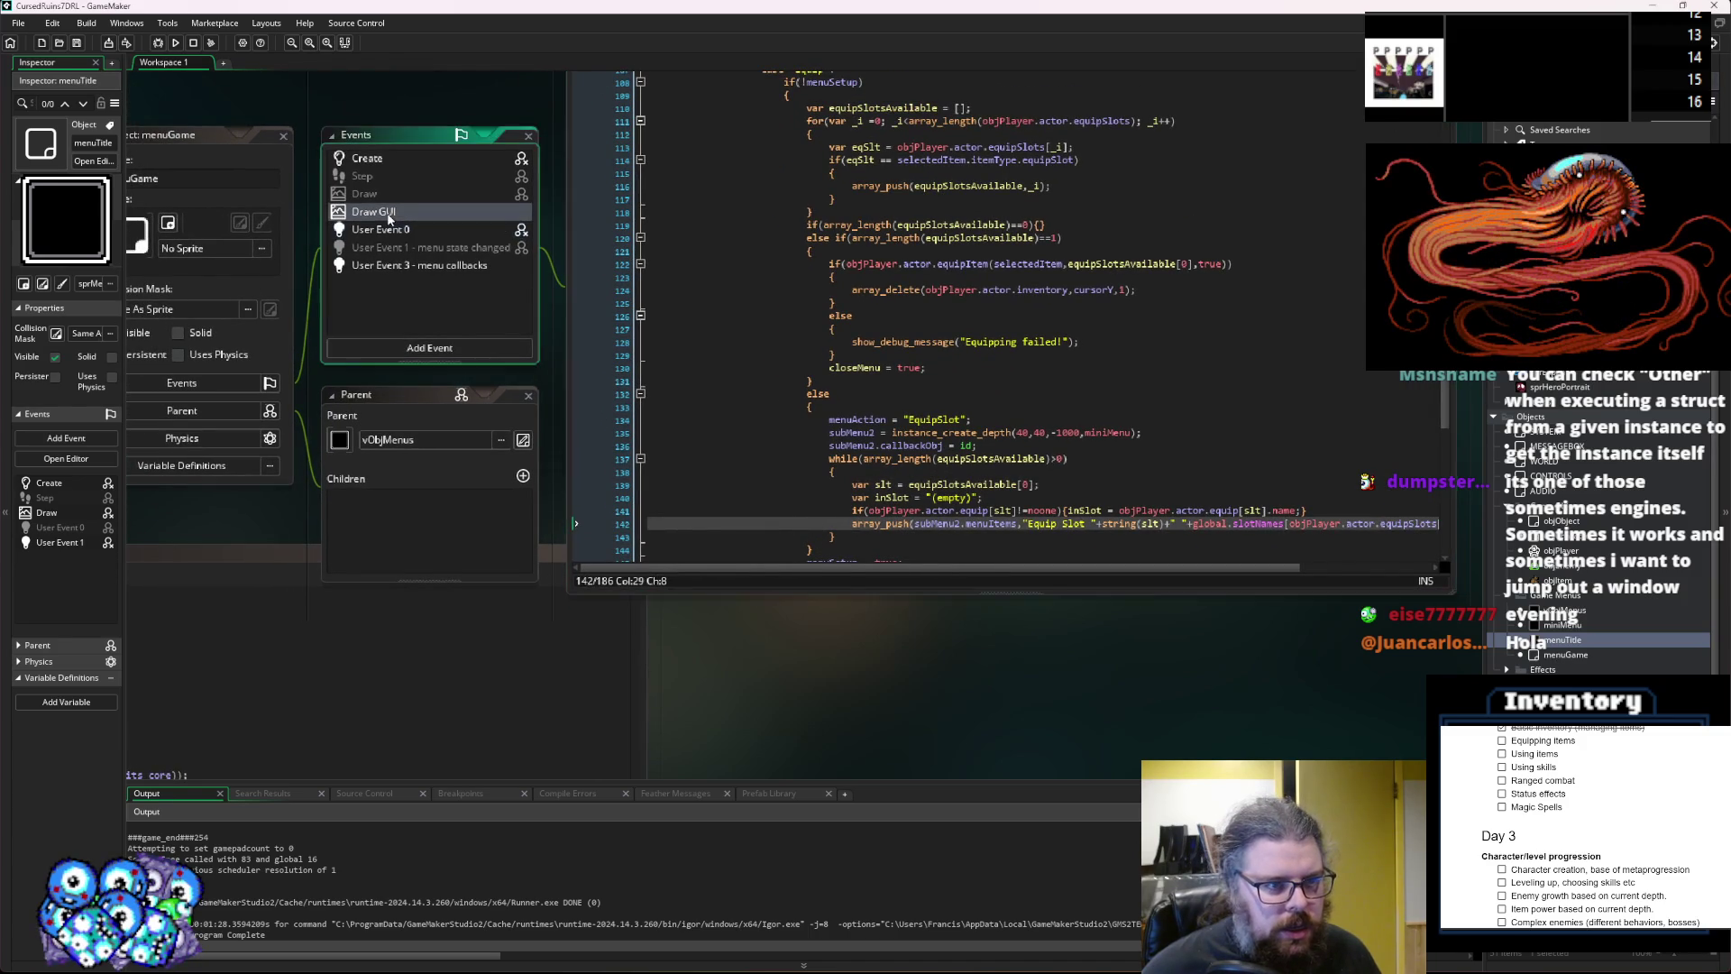
scroll(868, 572, "down", 15)
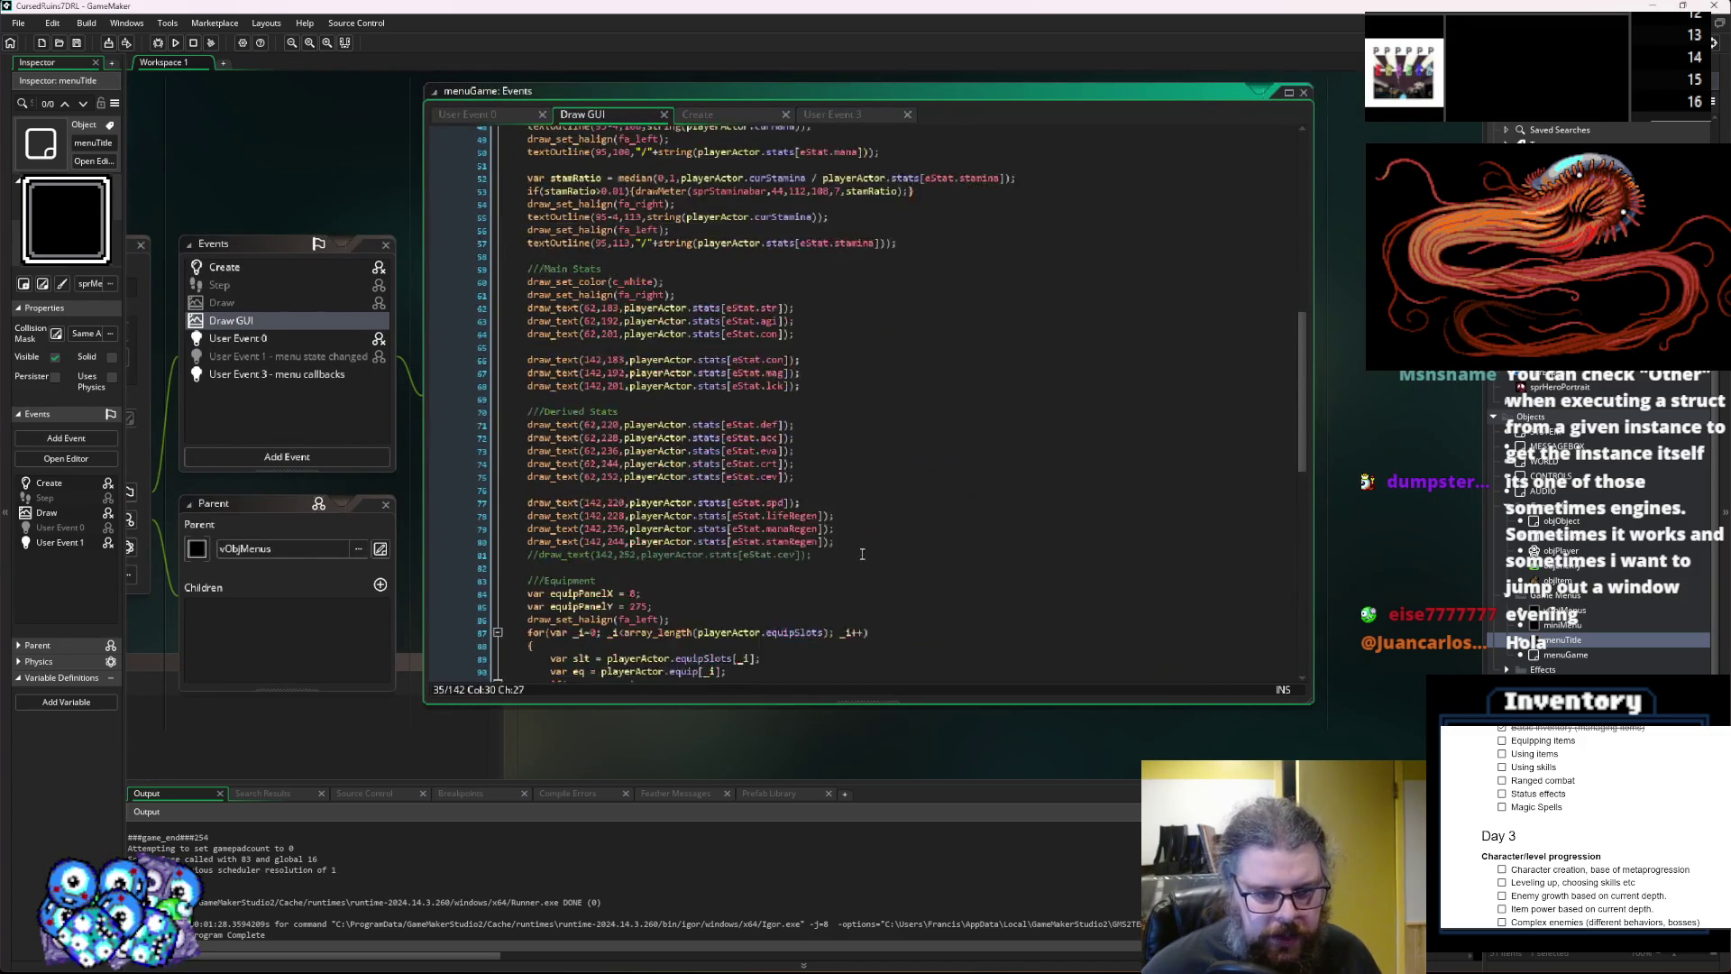
Review the inventory item name and sprite drawing calls in the Draw GUI code.
left_click(914, 581)
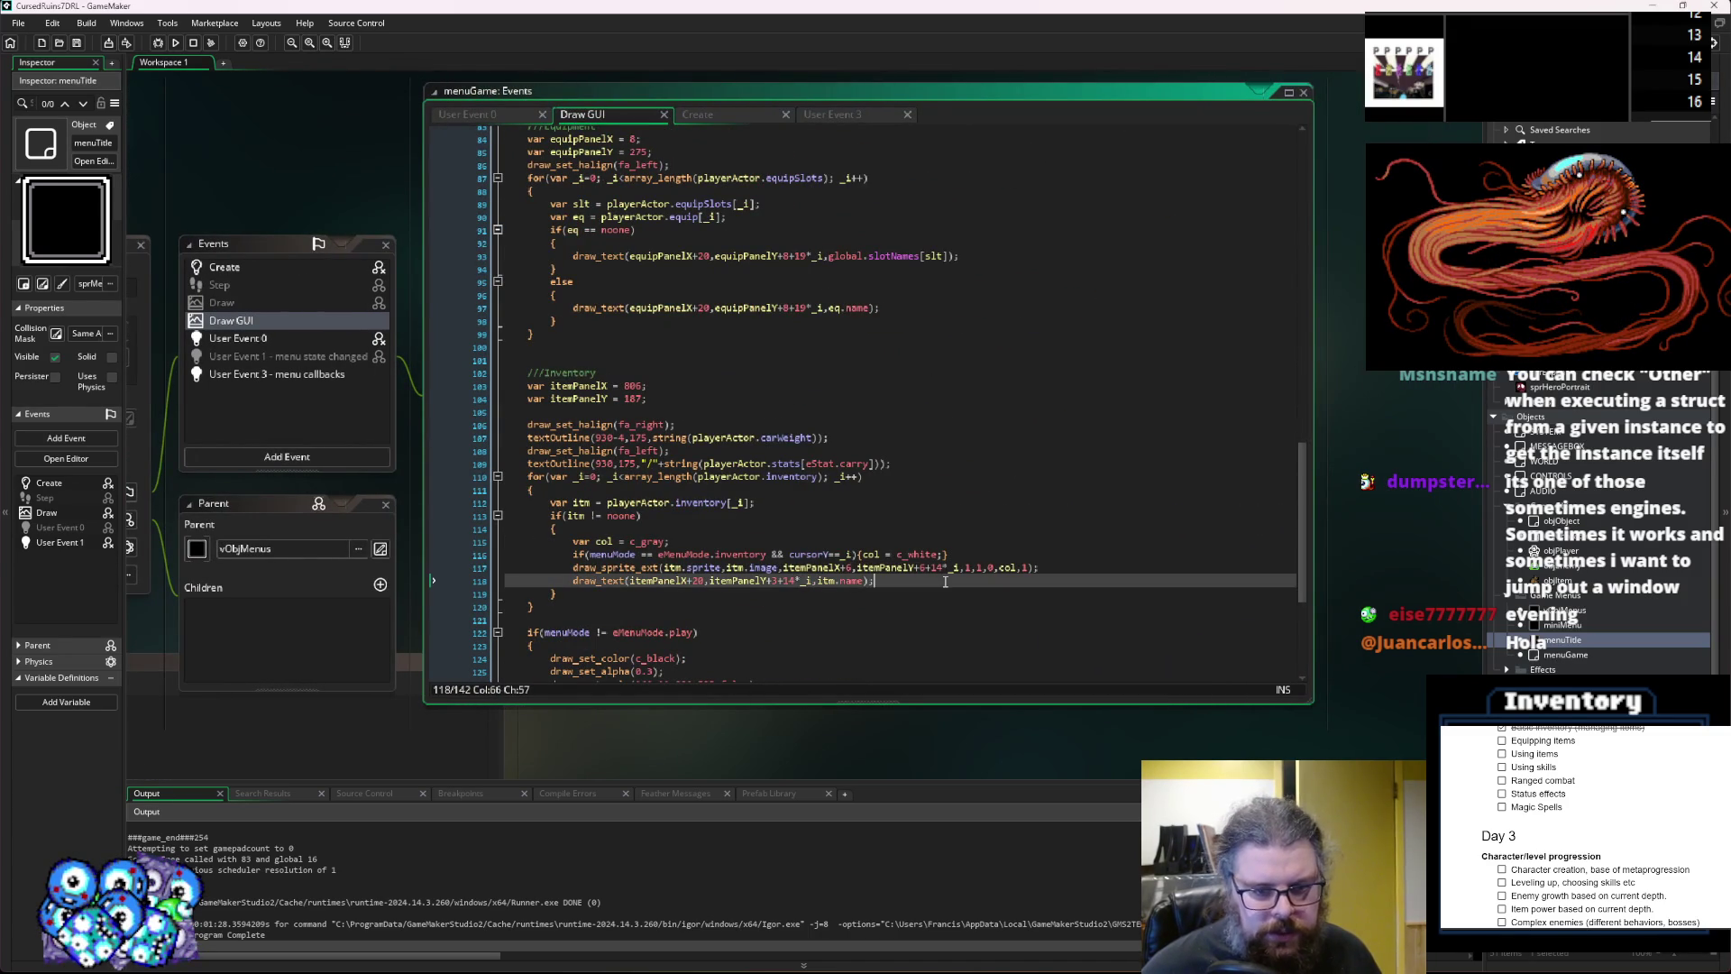
scroll(959, 564, "down", 2)
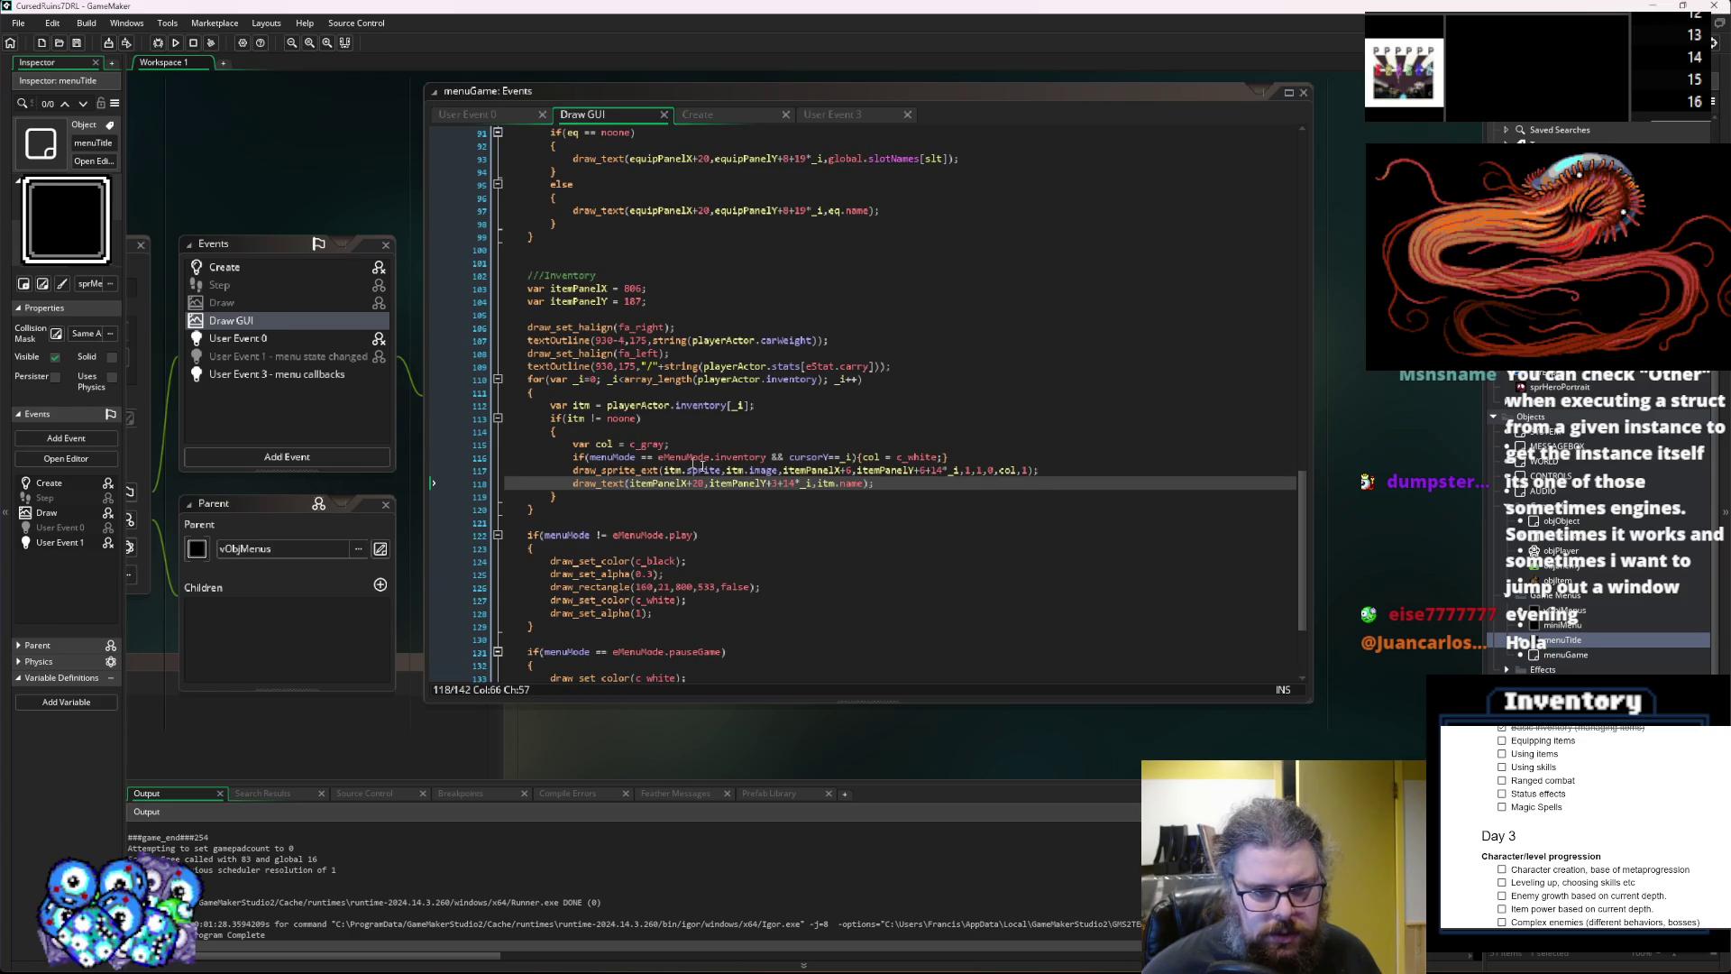
left_click(762, 470)
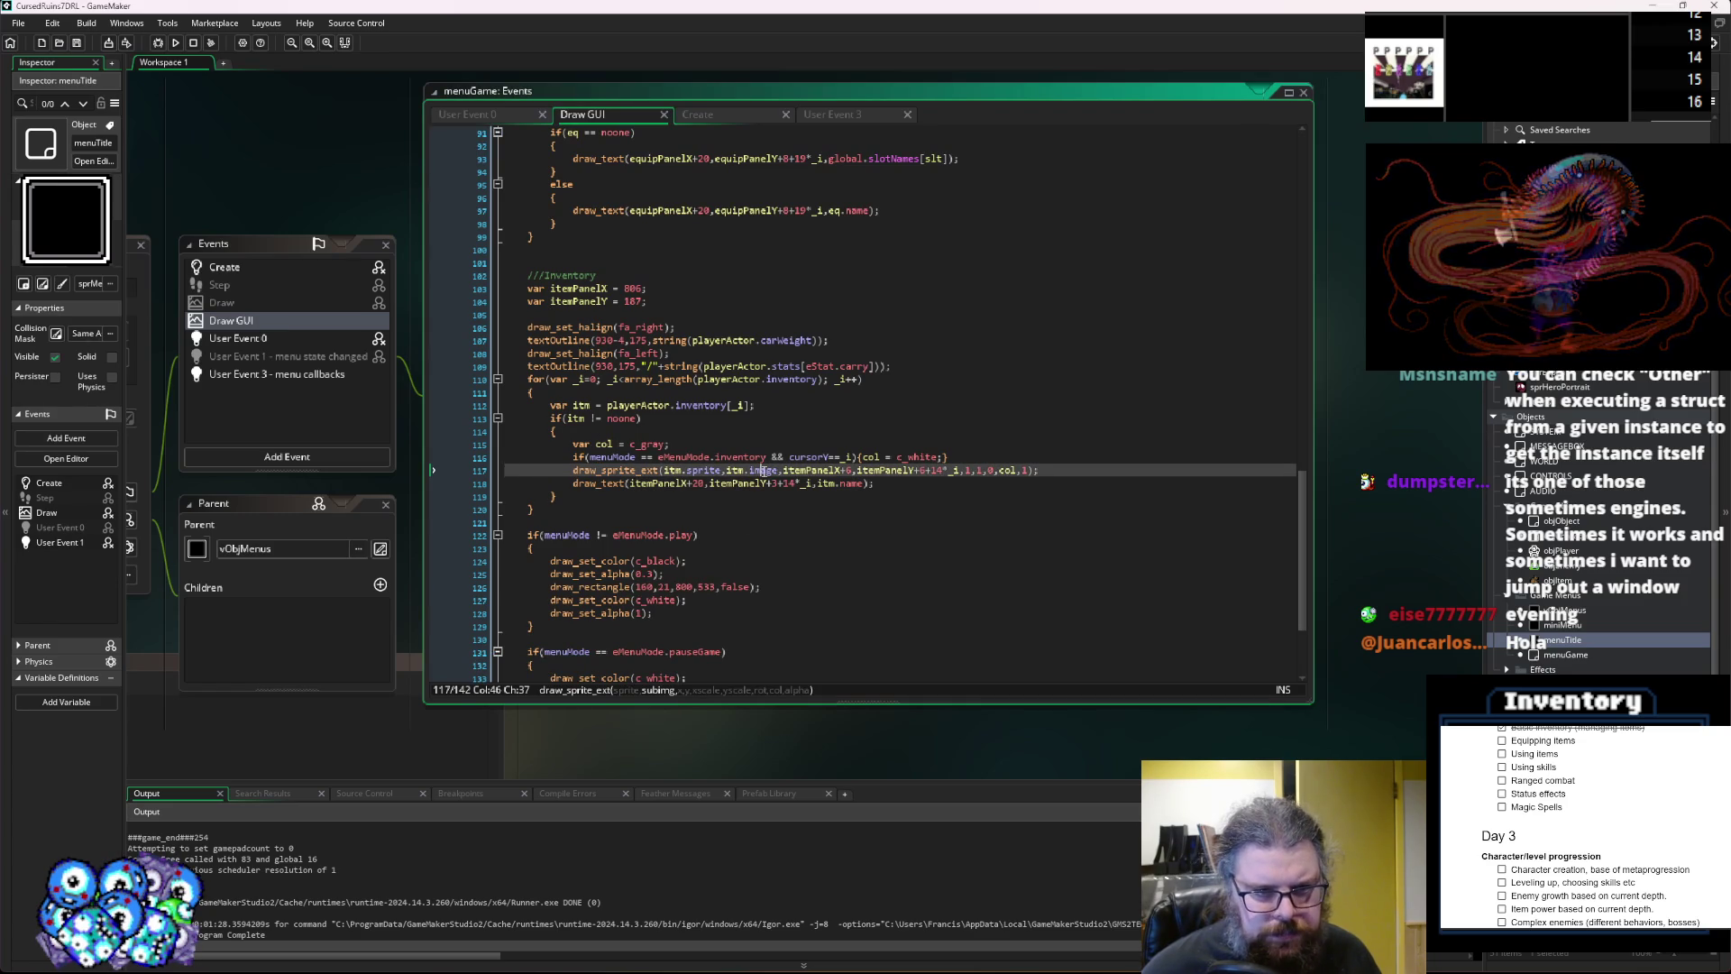
scroll(765, 471, "up", 4)
scroll(767, 470, "up", 3)
Add a blank line at the start of the eq == noone empty-slot branch.
left_click(661, 438)
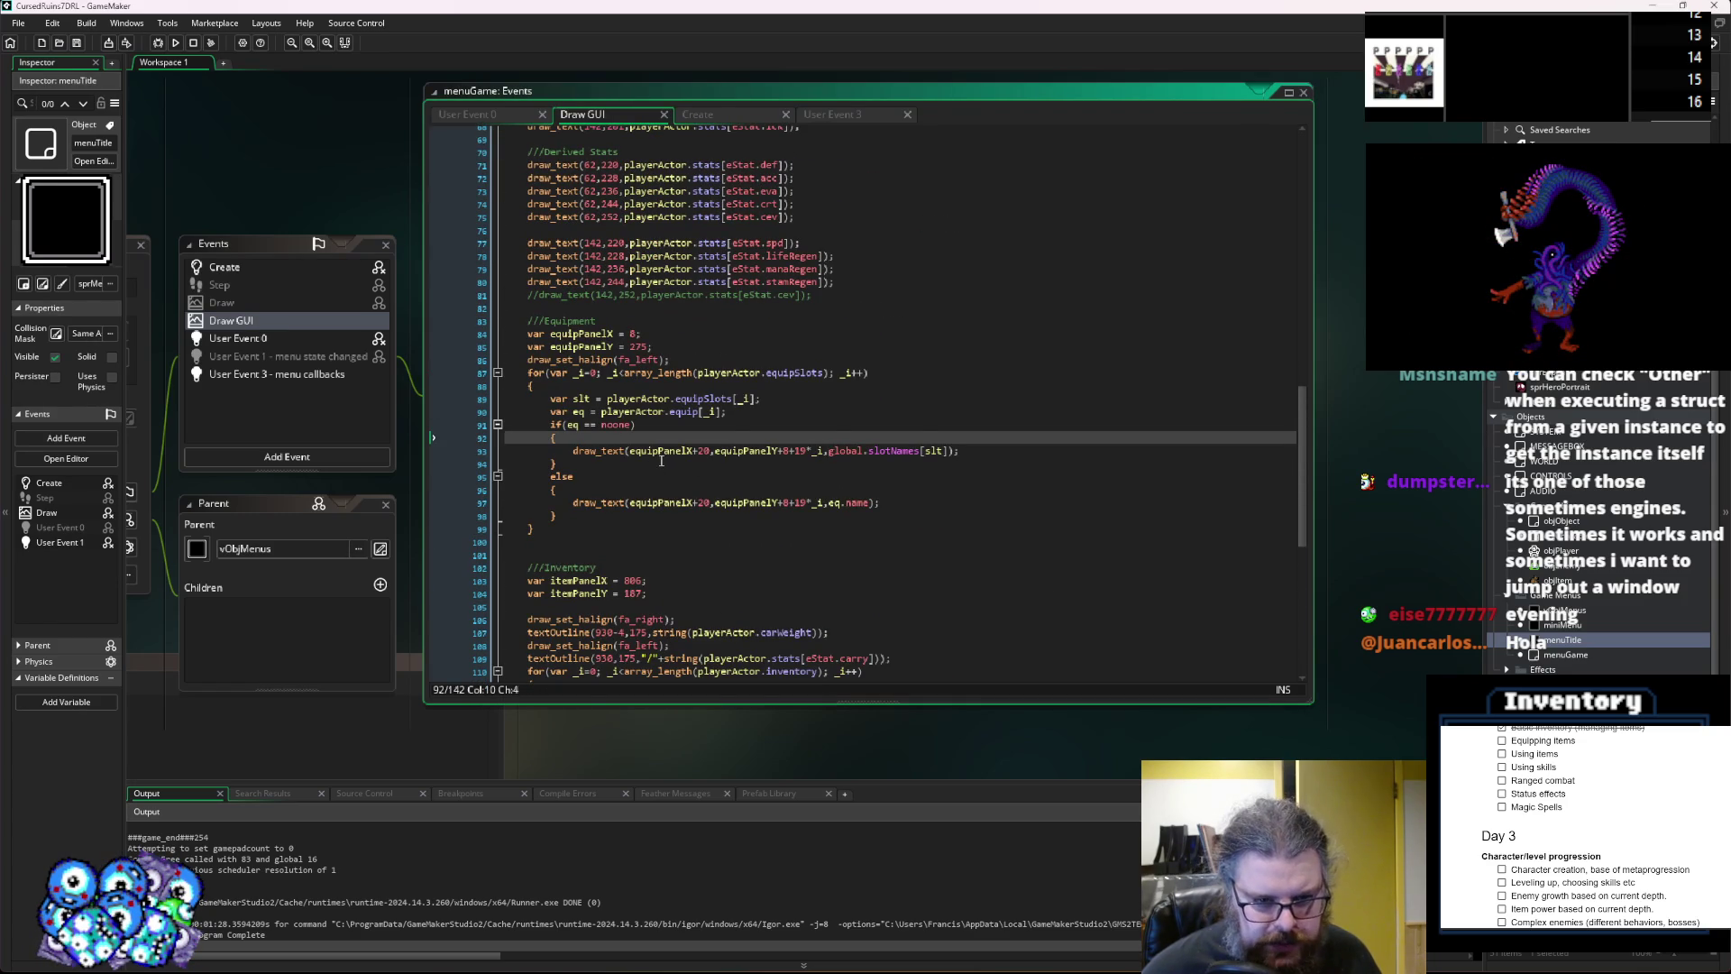
left_click(661, 453)
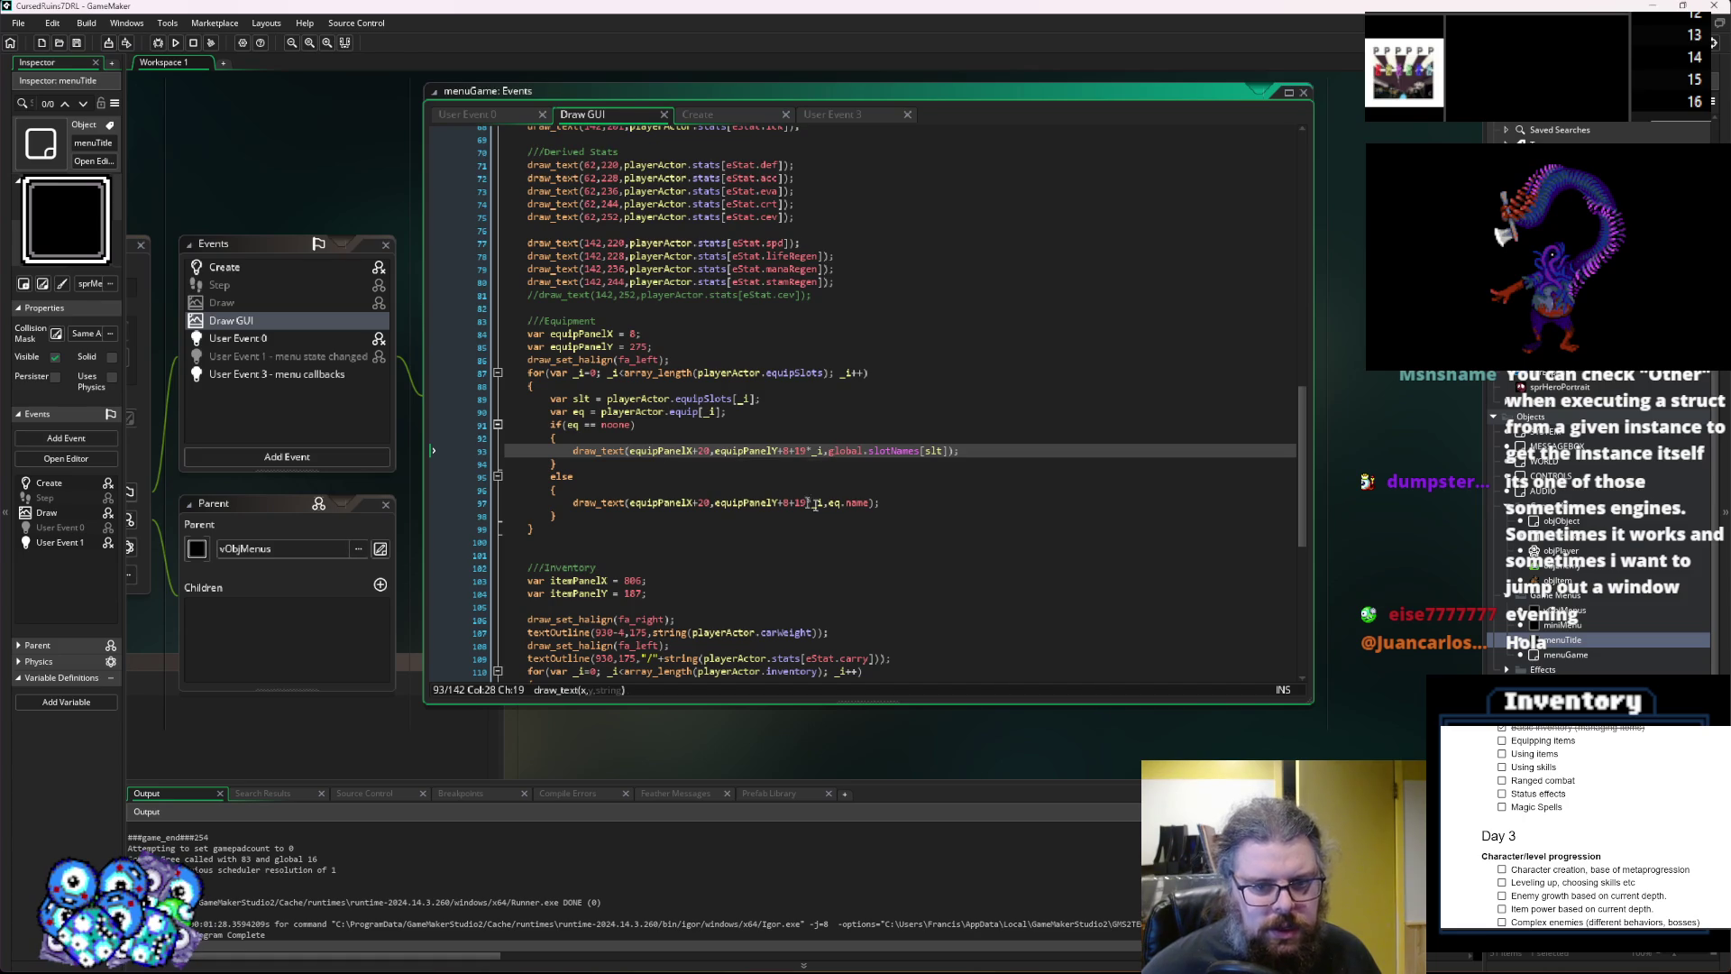
left_click(932, 502)
key("Up")
key("Up")
key("Up")
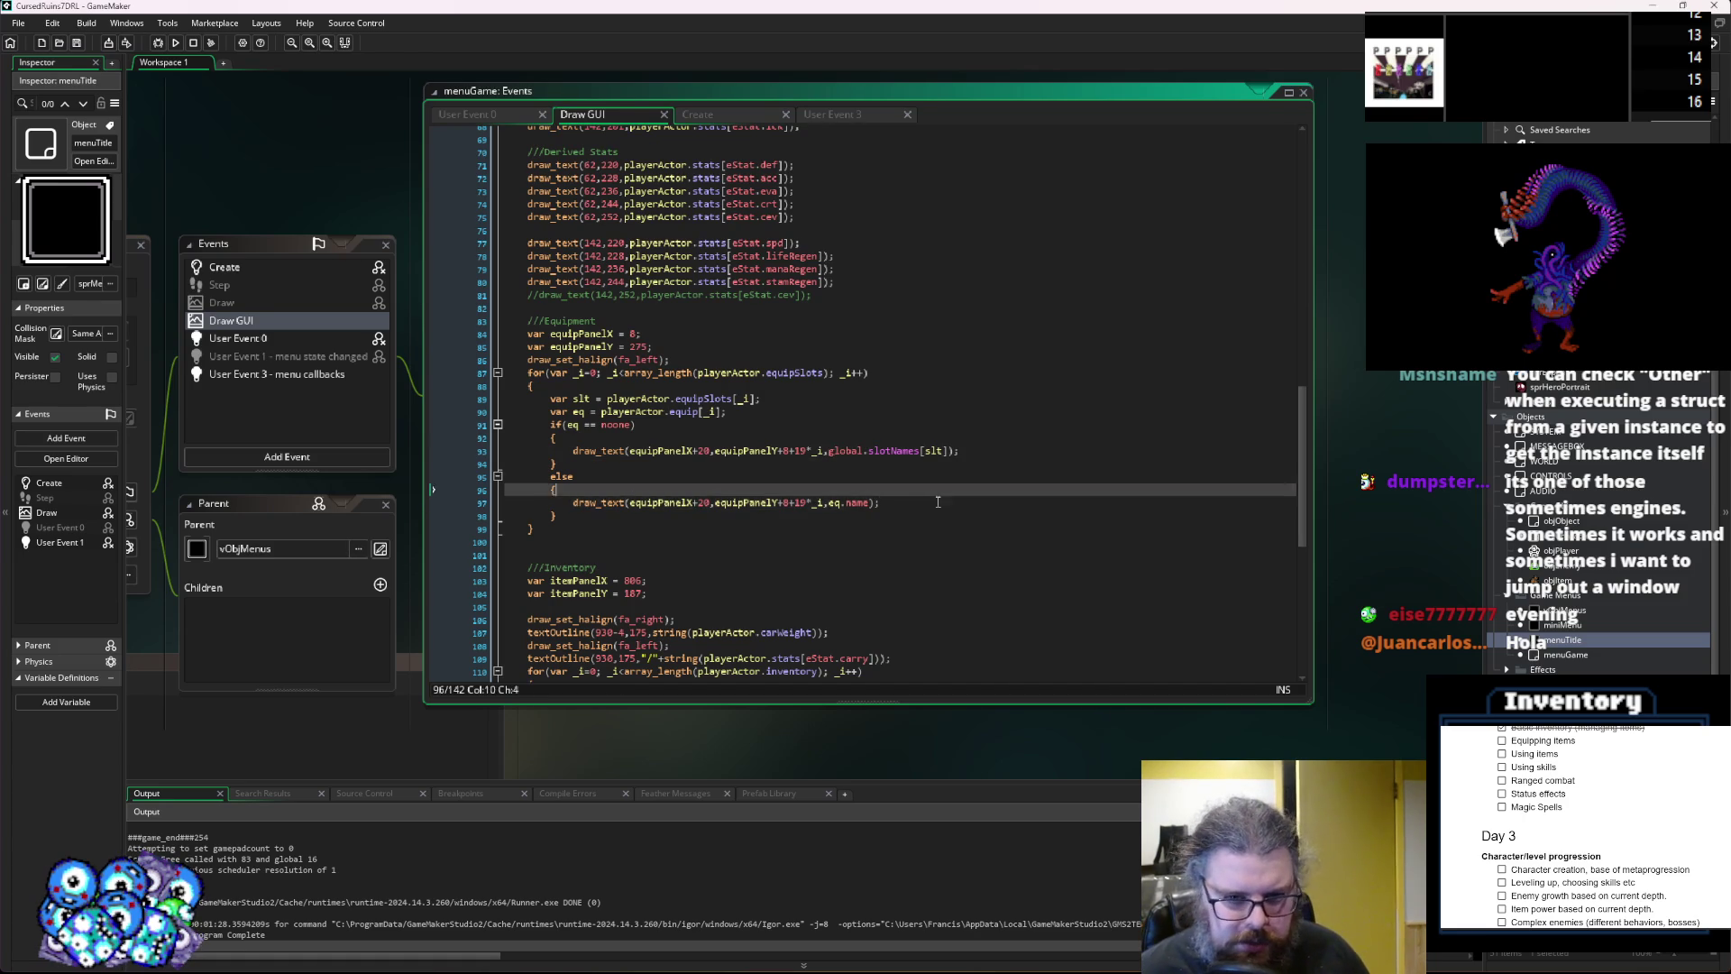
key("Down")
key("Down")
key("Down")
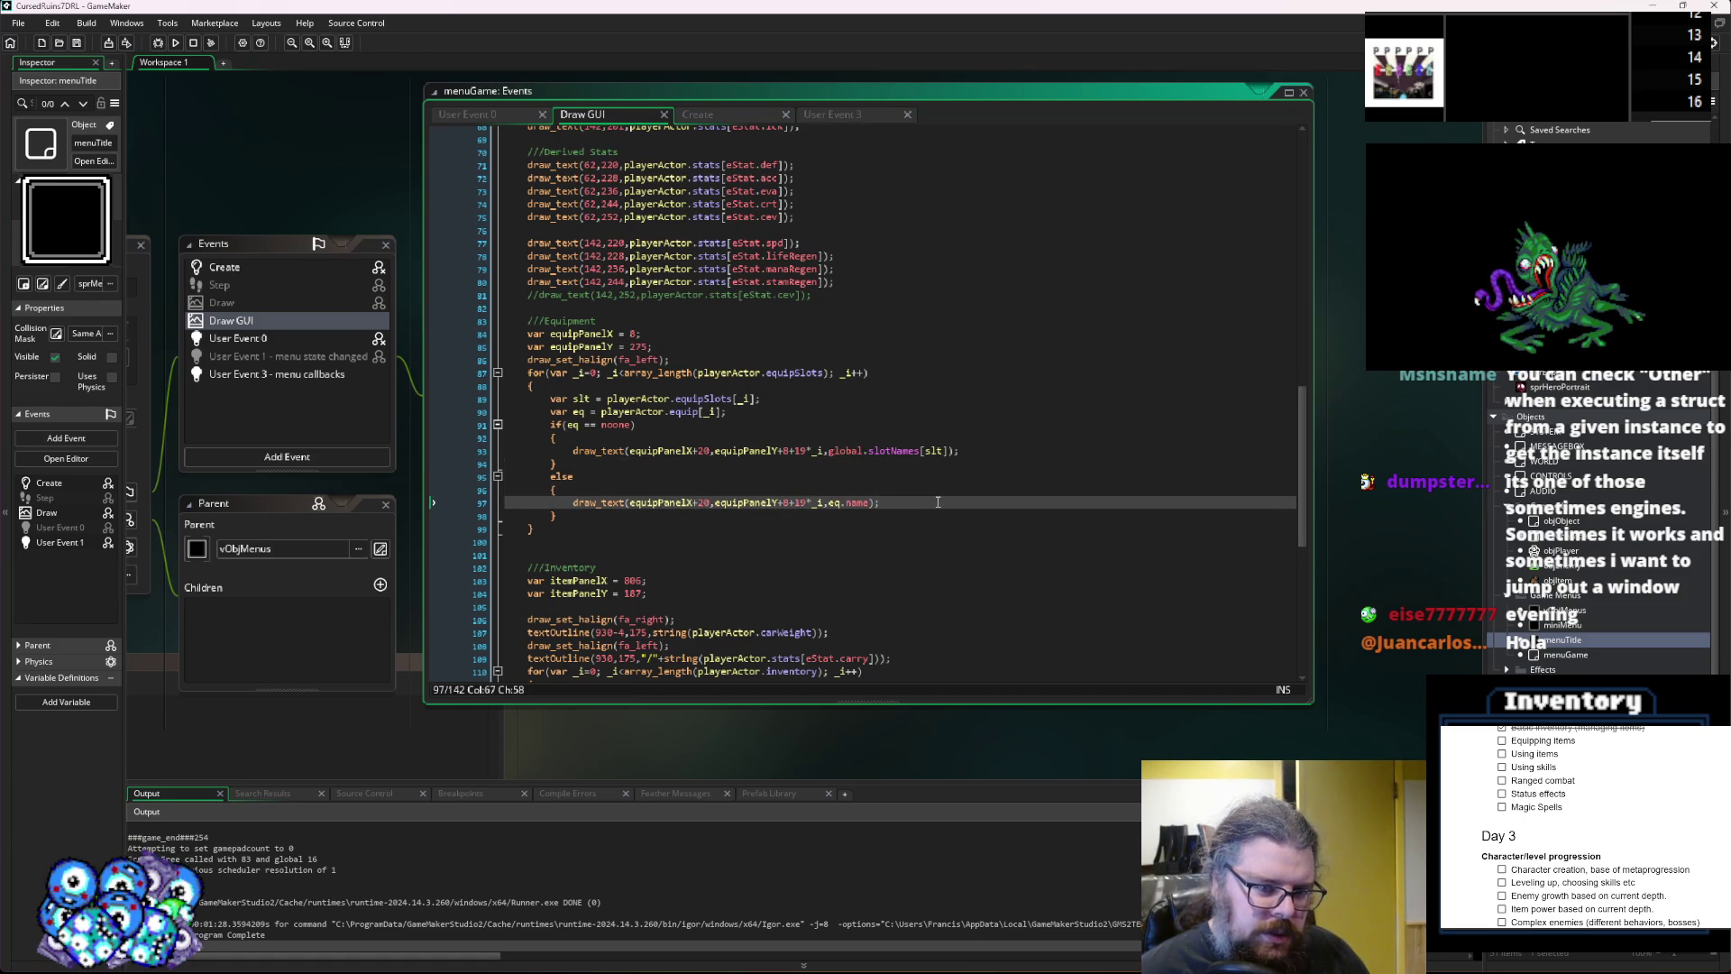
key("Up")
key("Up")
key("Up")
key("Return")
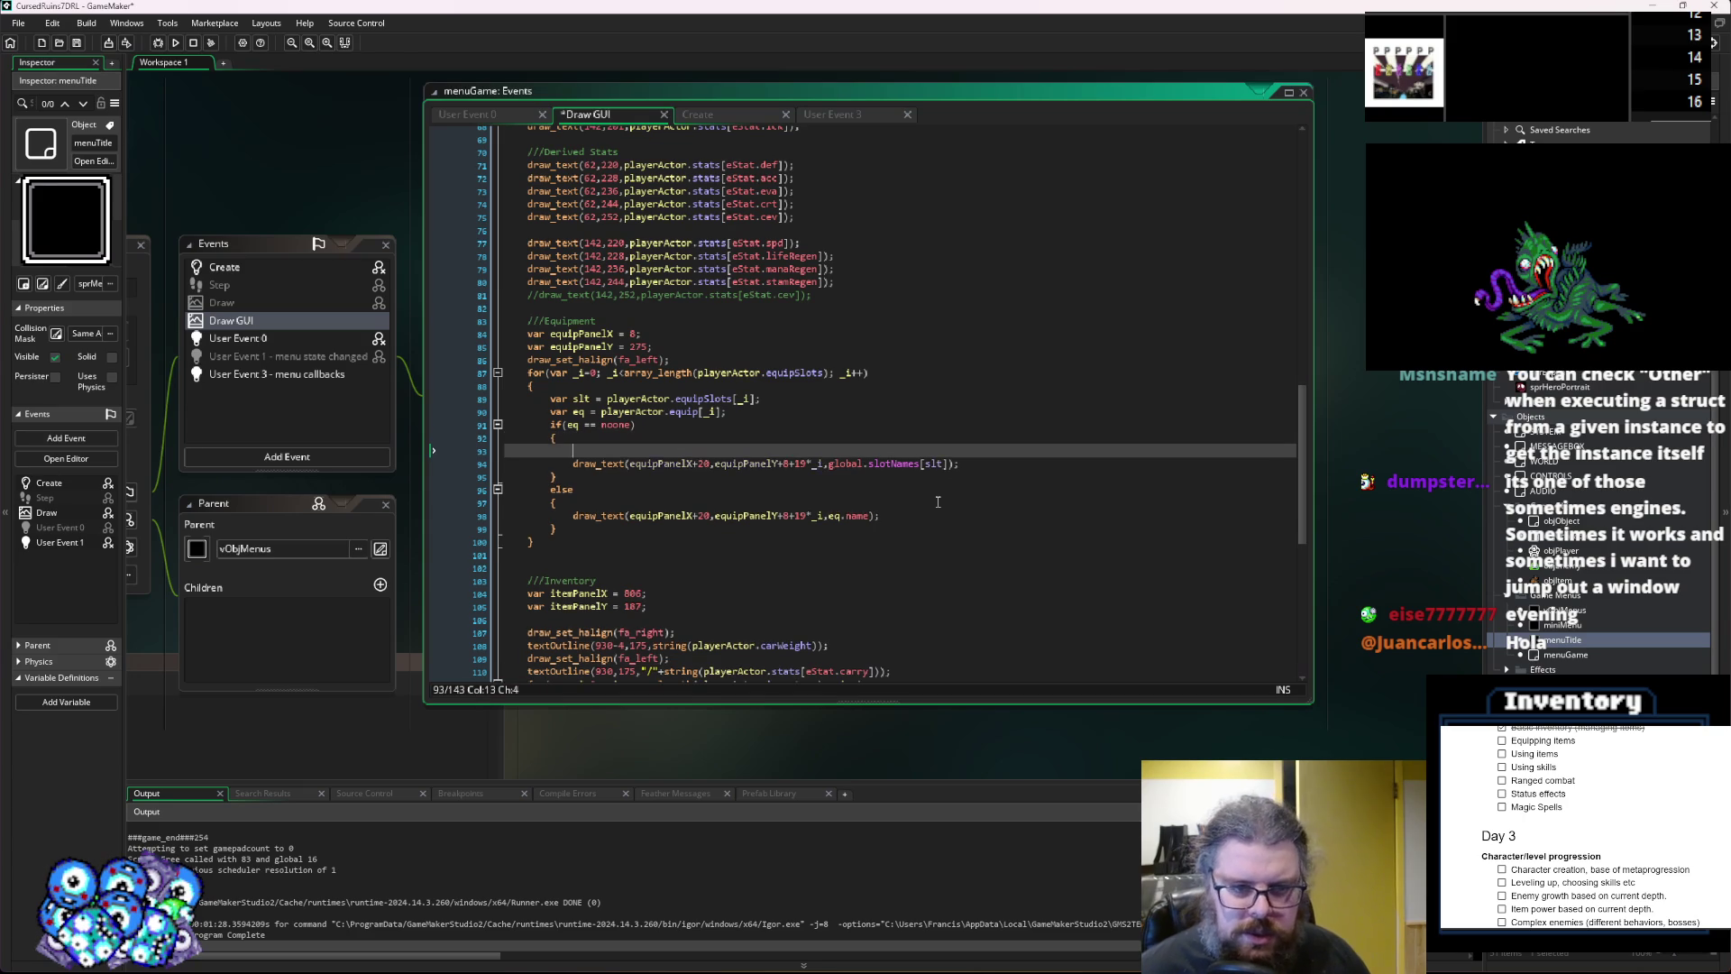
Add draw_set_color(c_dkgray); to the empty-slot branch and paste a copy into the else branch.
type("draw_set_color(")
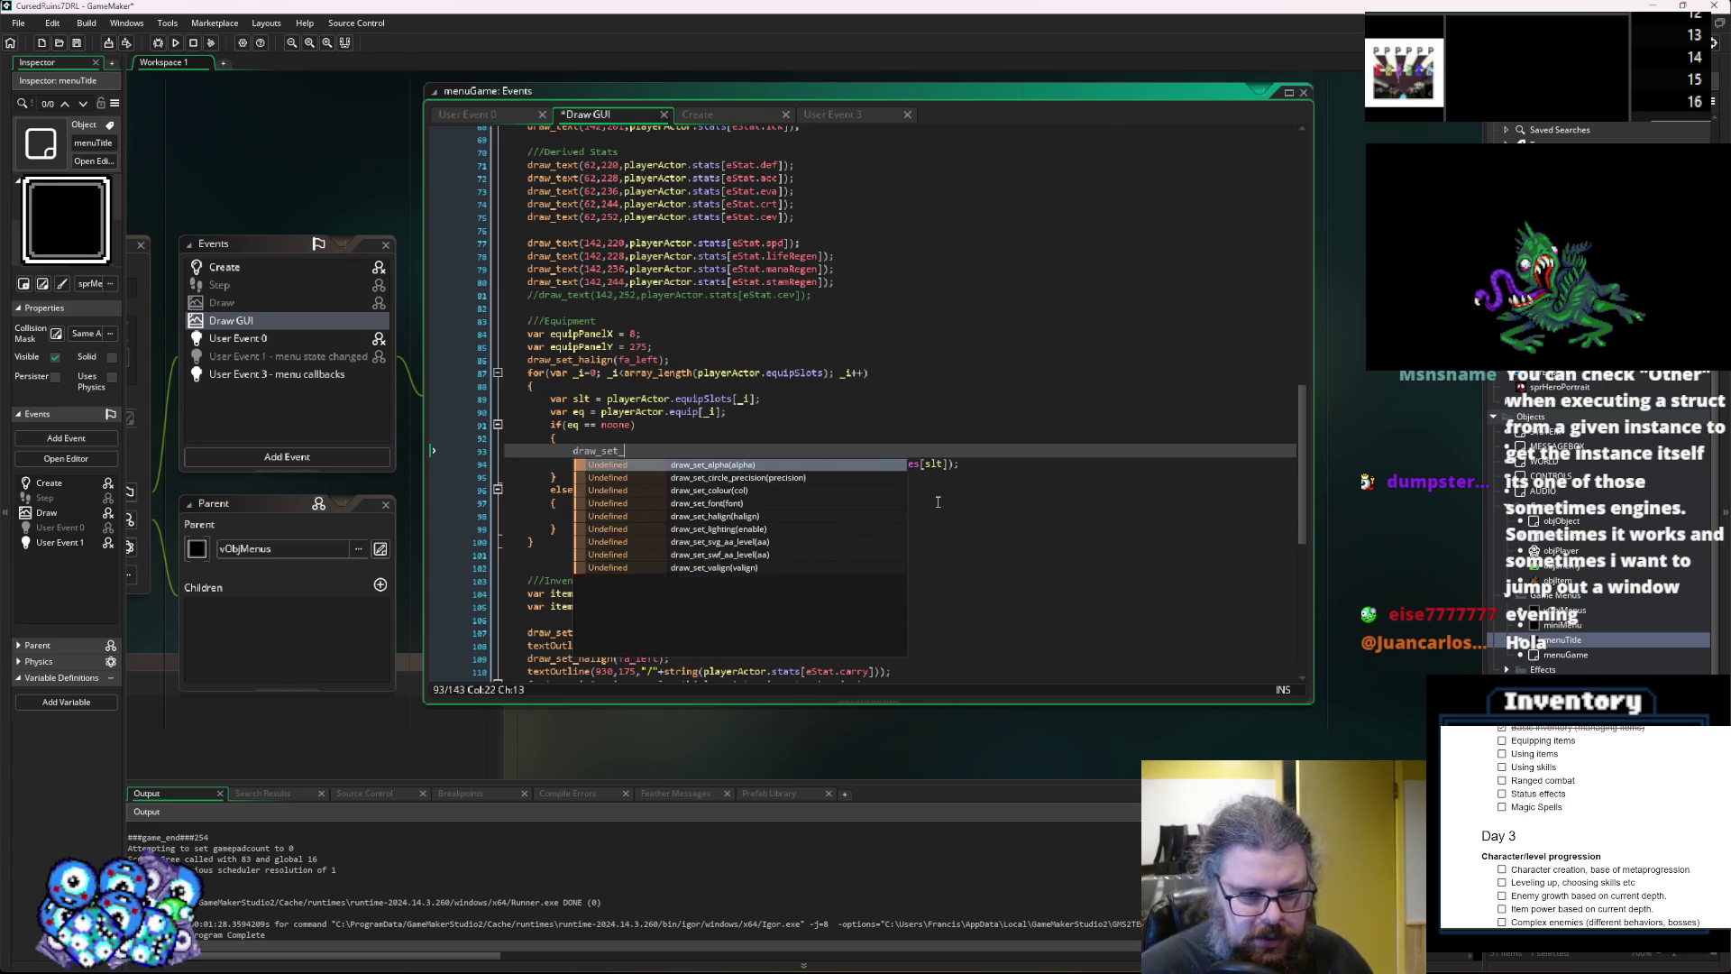
type("c_dkGr")
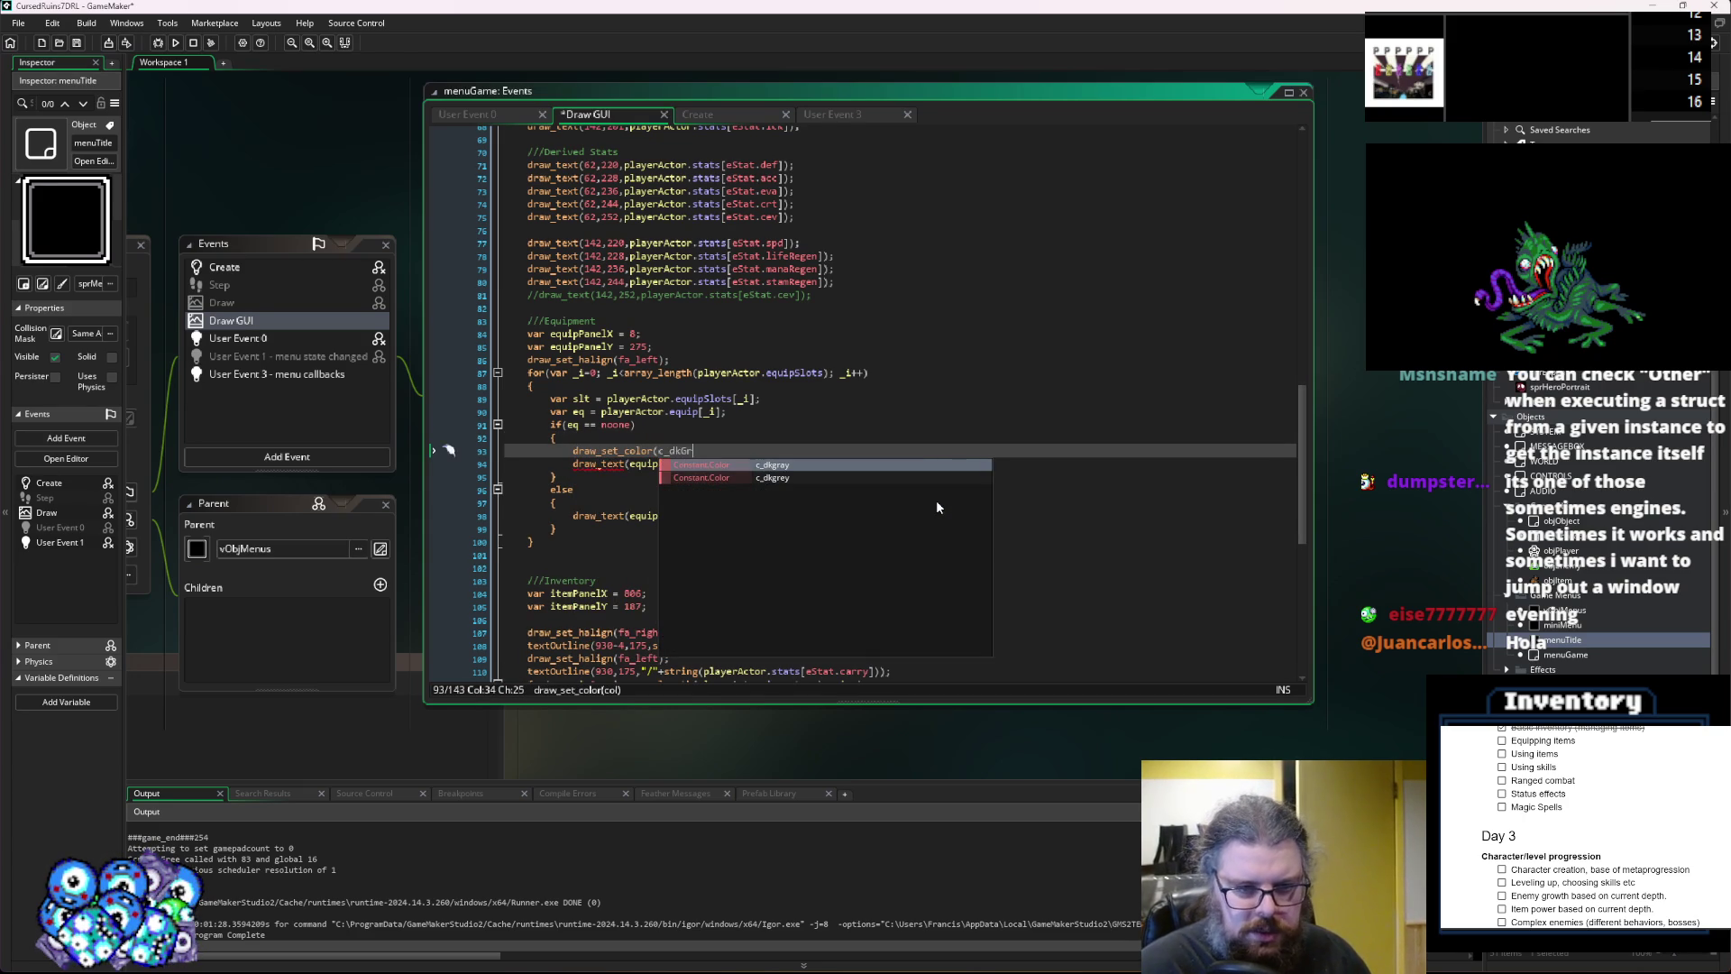
key("Return")
type(");")
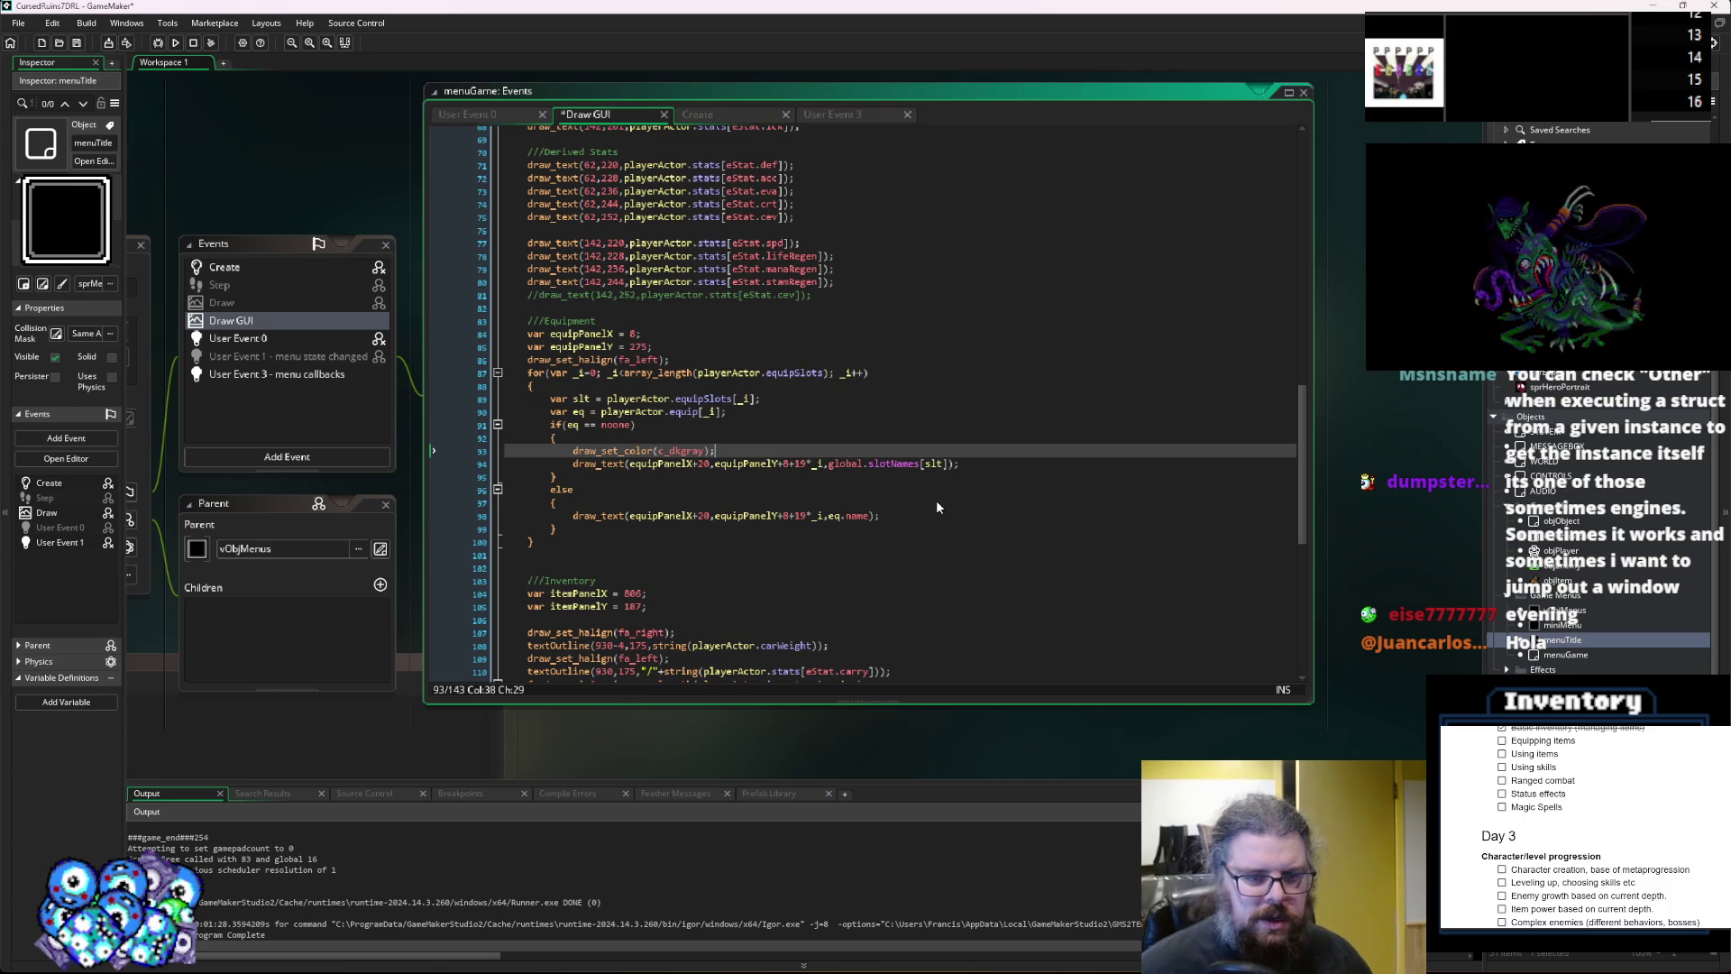
key("shift+Home")
key("ctrl+c")
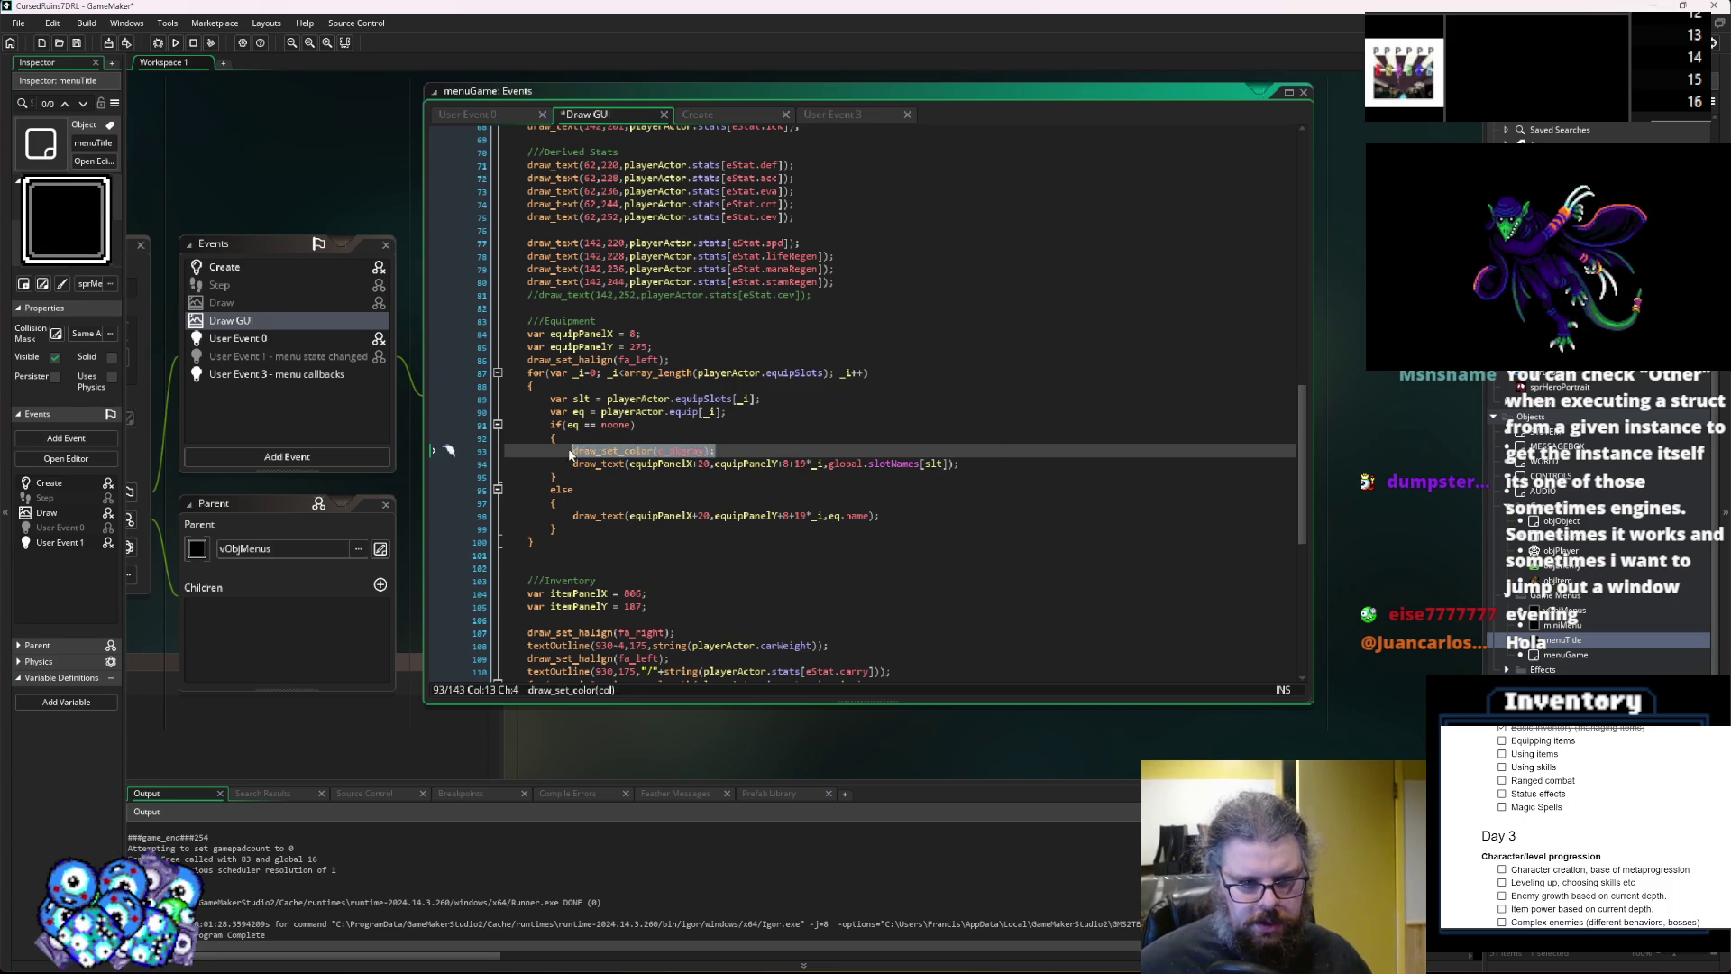
left_click(611, 502)
key("Return")
key("ctrl+v")
Change the else-branch copy to c_ltgray and save the project.
key("Left")
key("BackSpace")
key("BackSpace")
key("BackSpace")
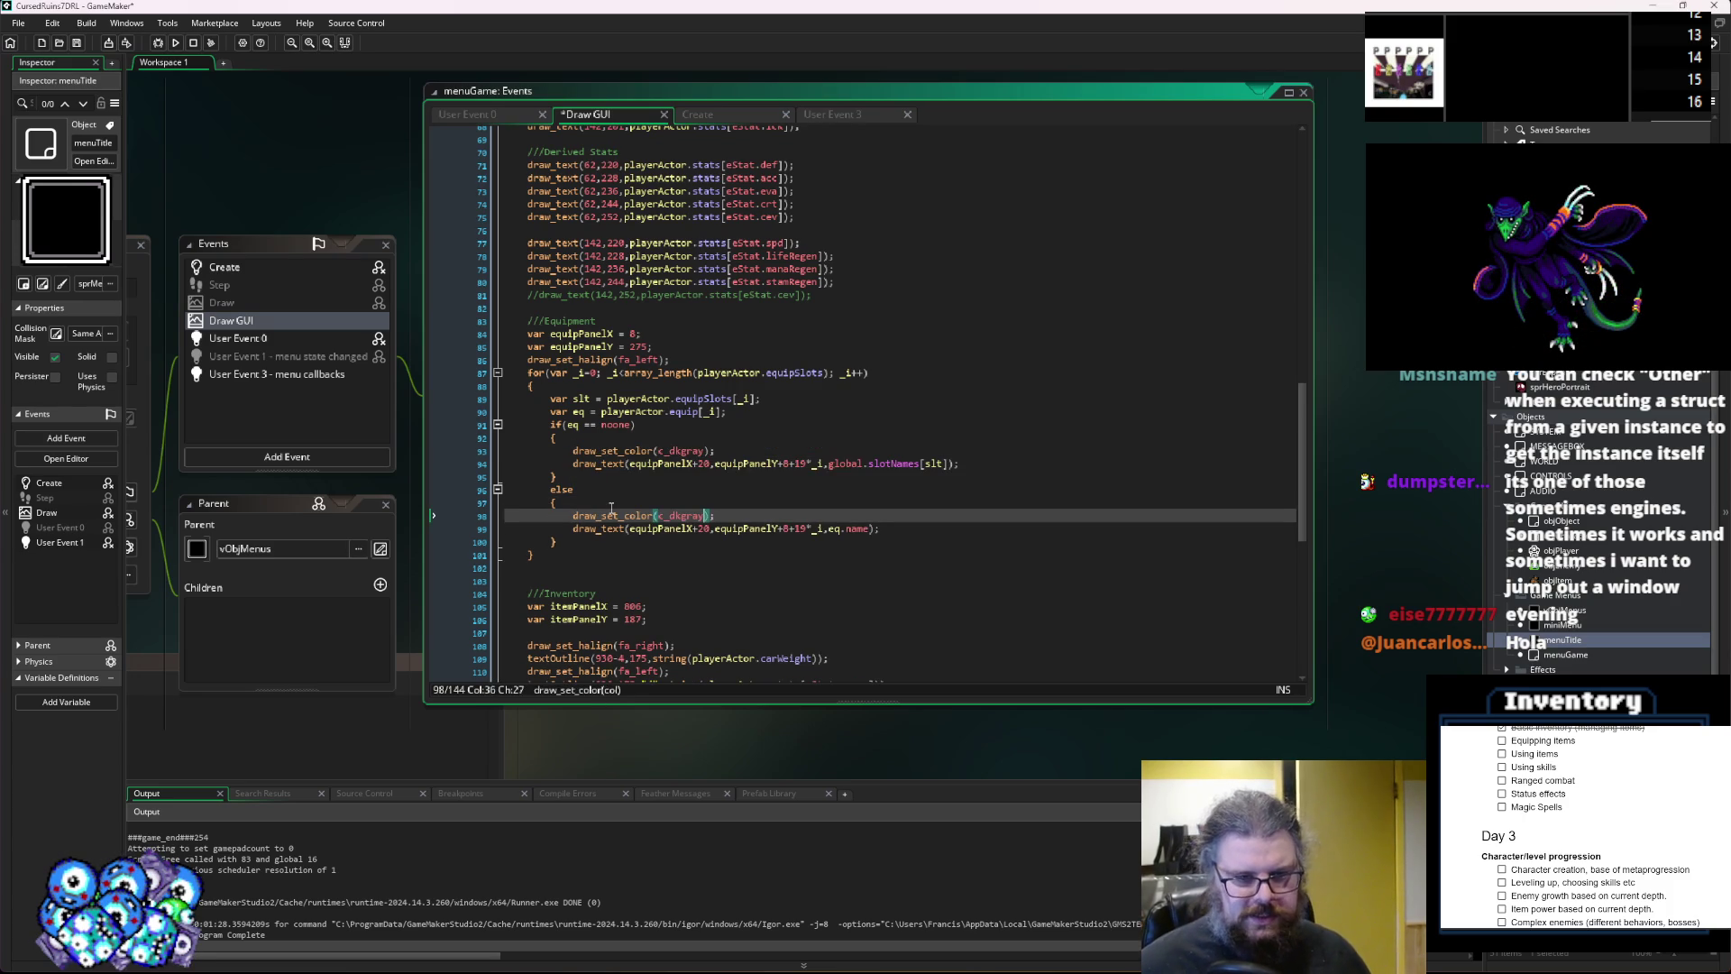
type("l")
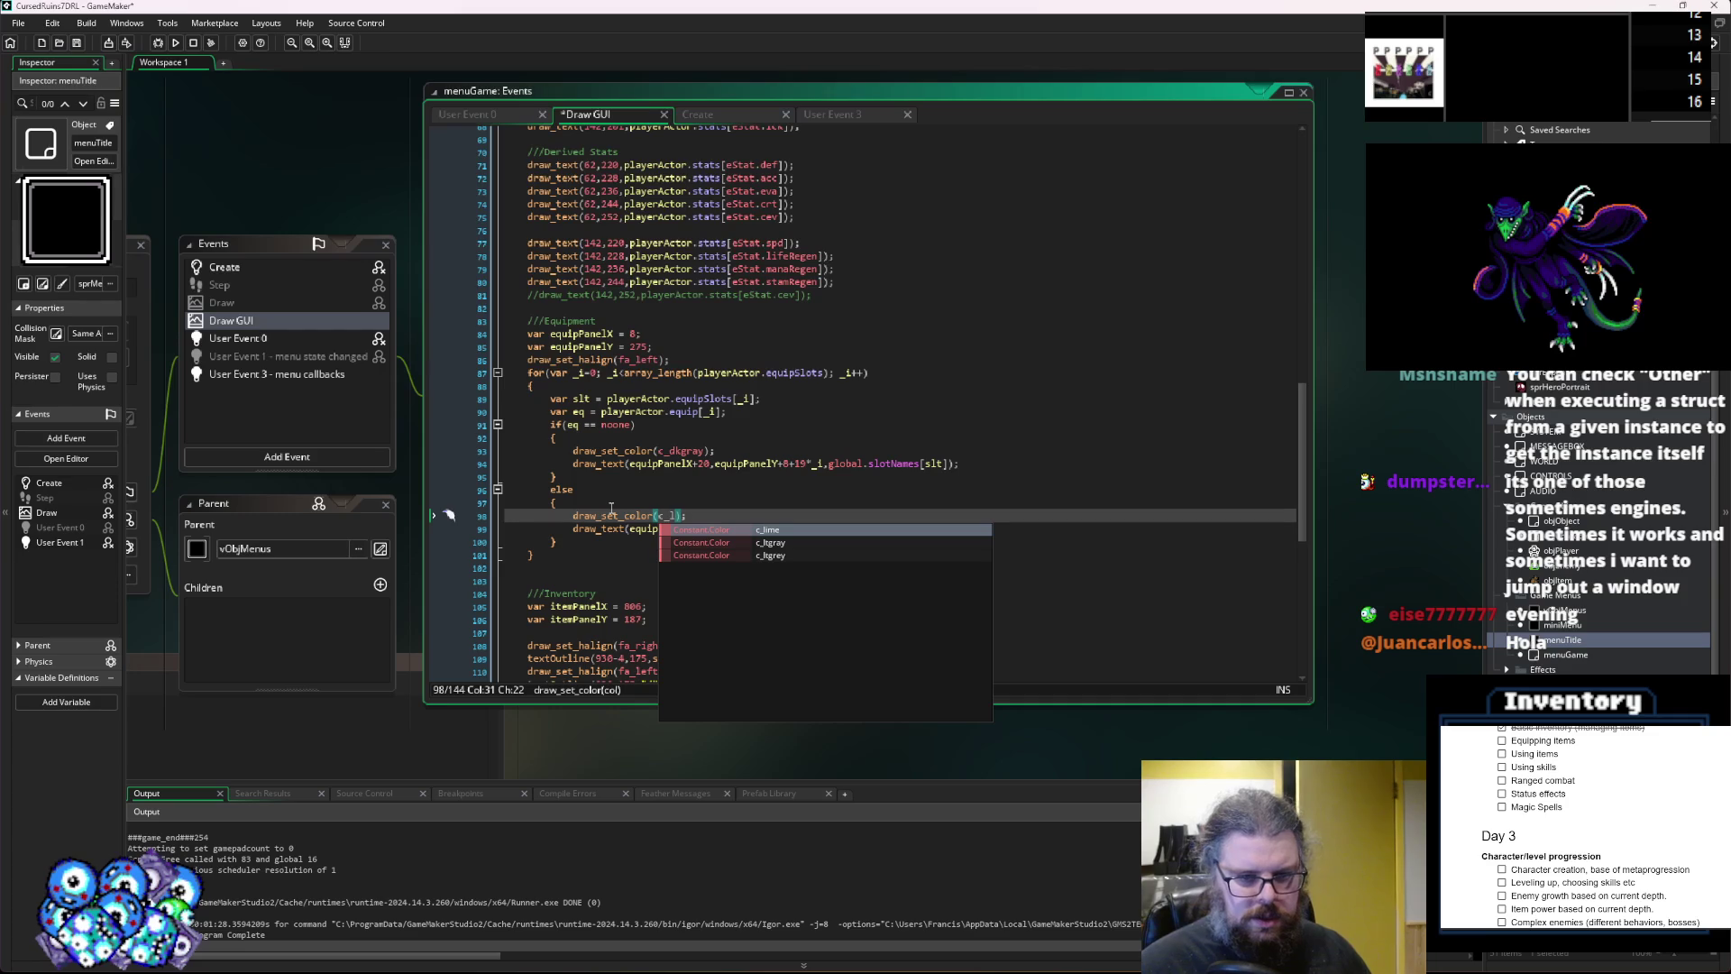
type("tgr")
key("Return")
key("End")
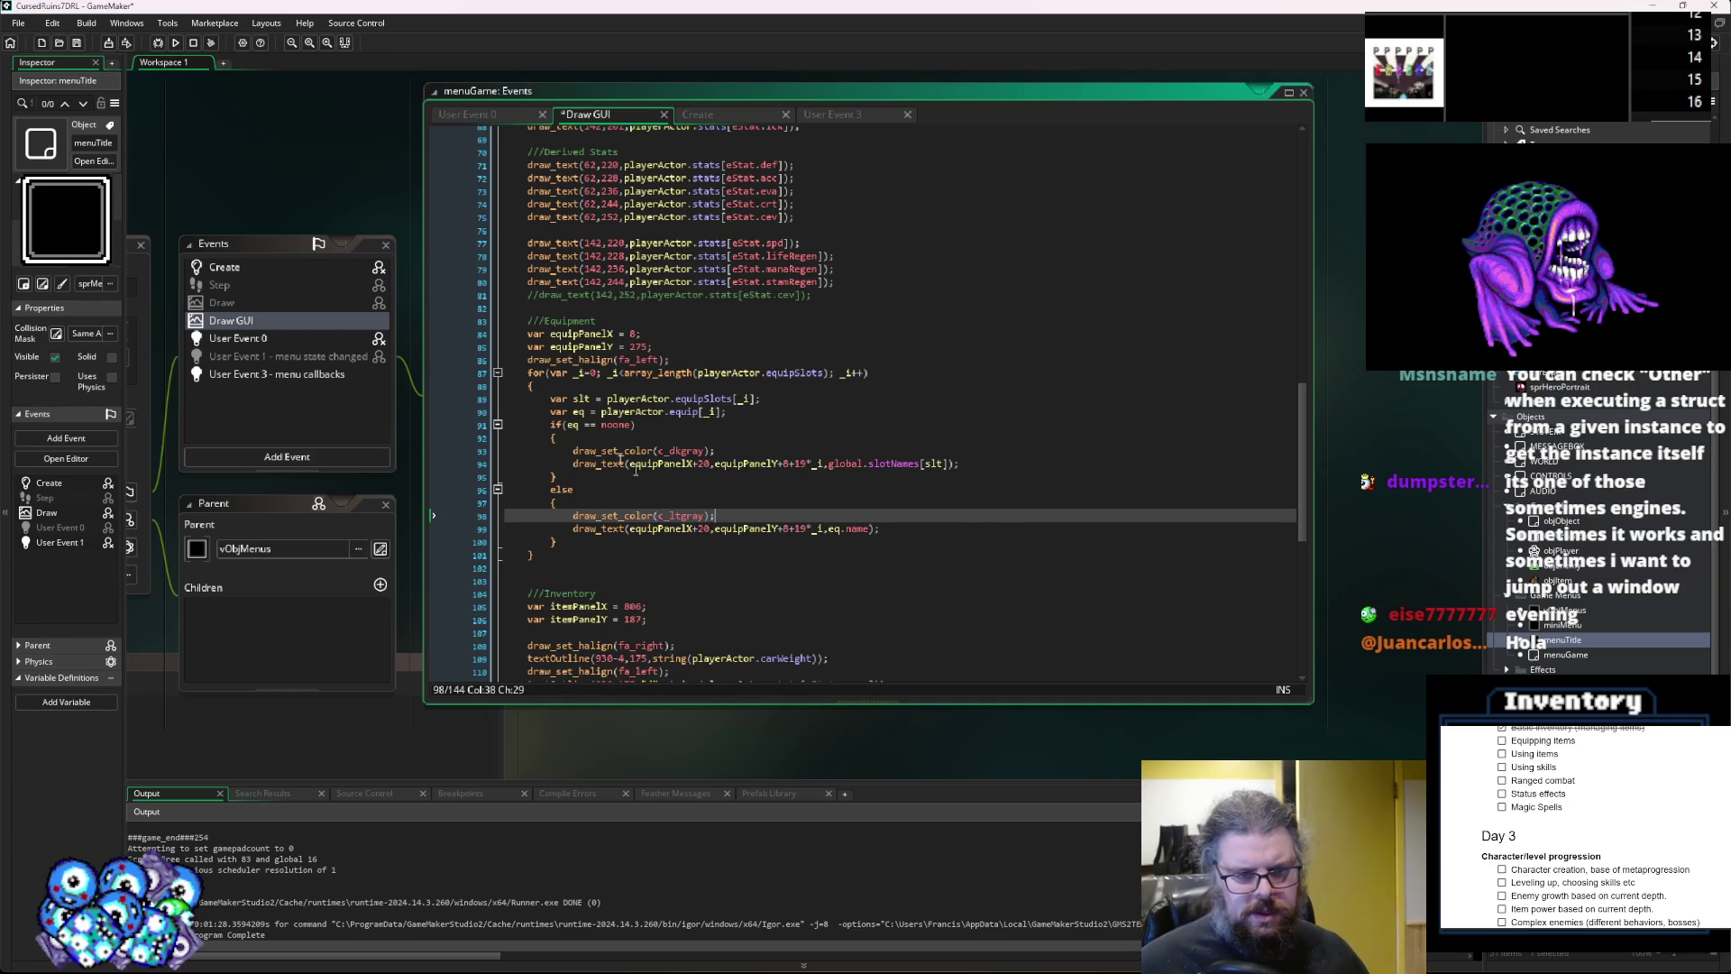
left_click(76, 44)
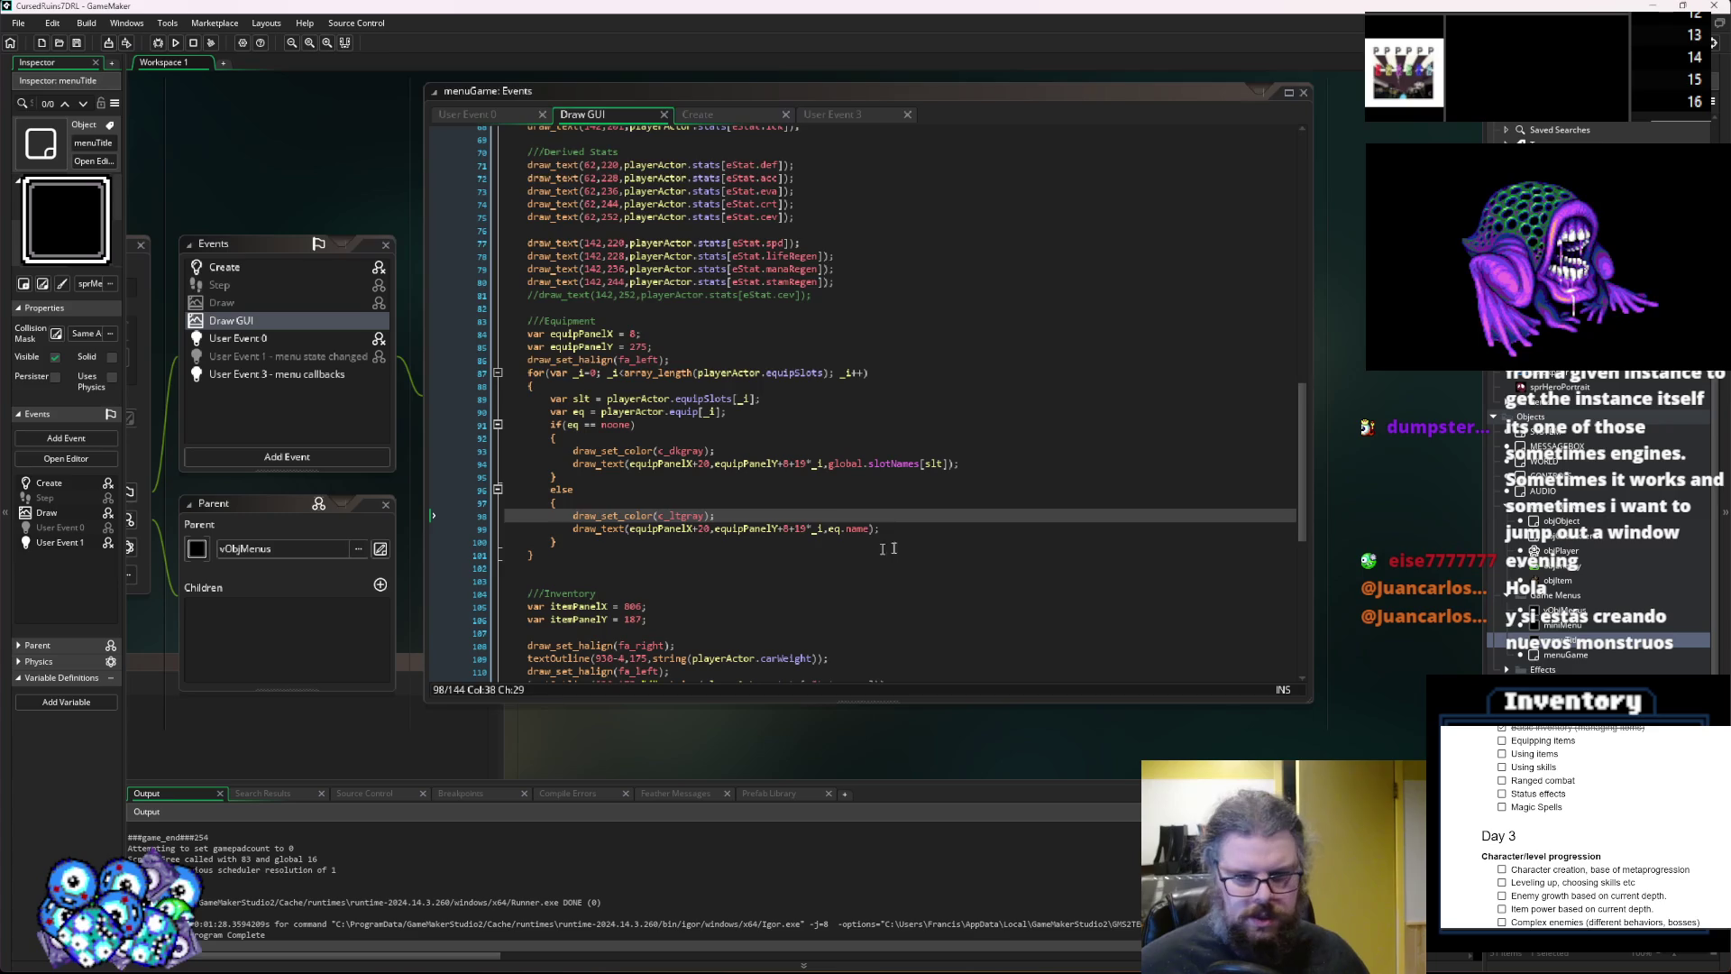
Start a draw_sprite() call on a new line after the equipped item name.
left_click(918, 530)
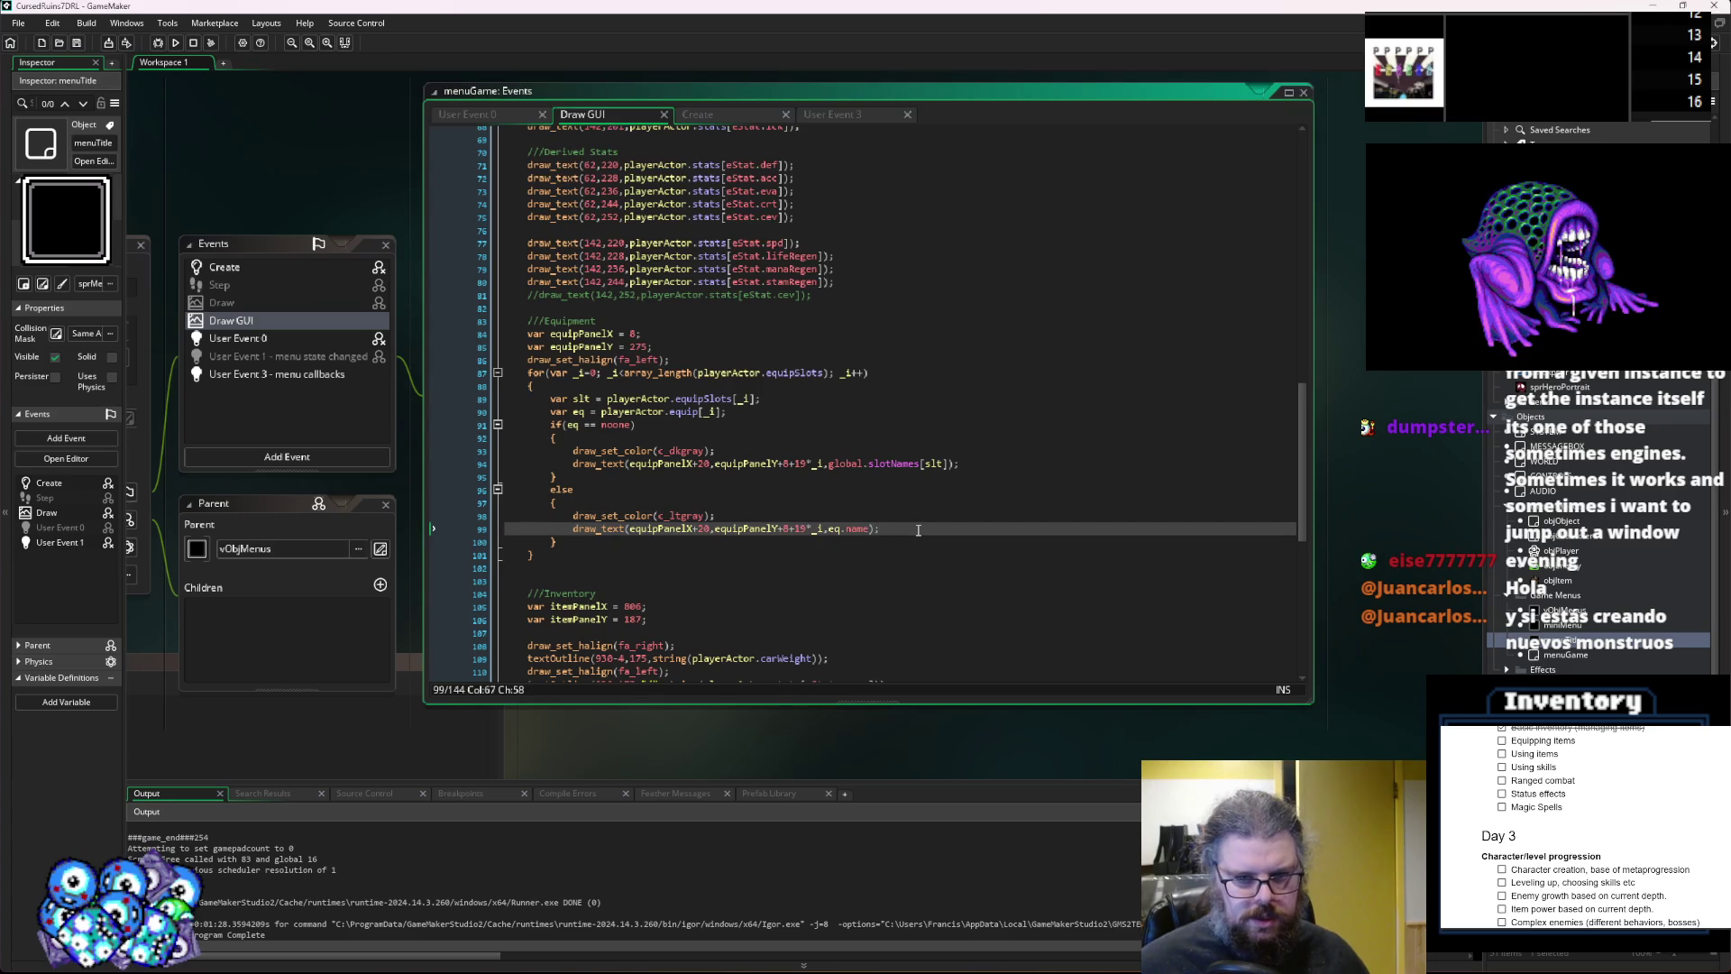
key("Return")
type("draw_")
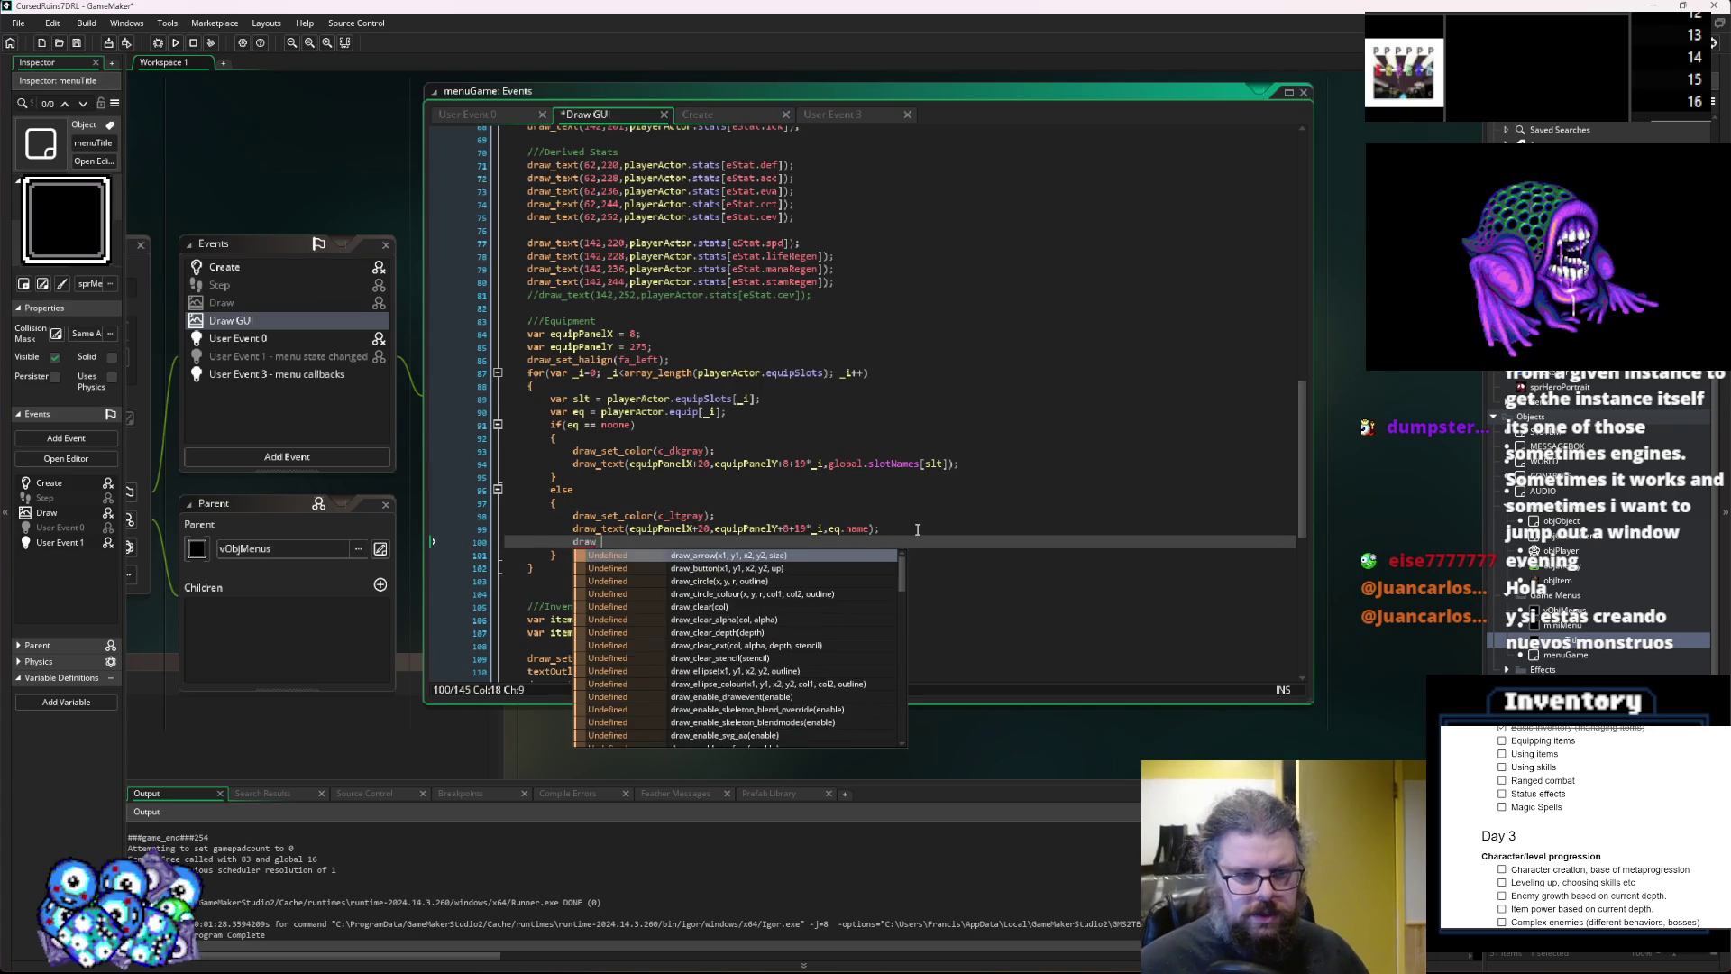
type("sprite()")
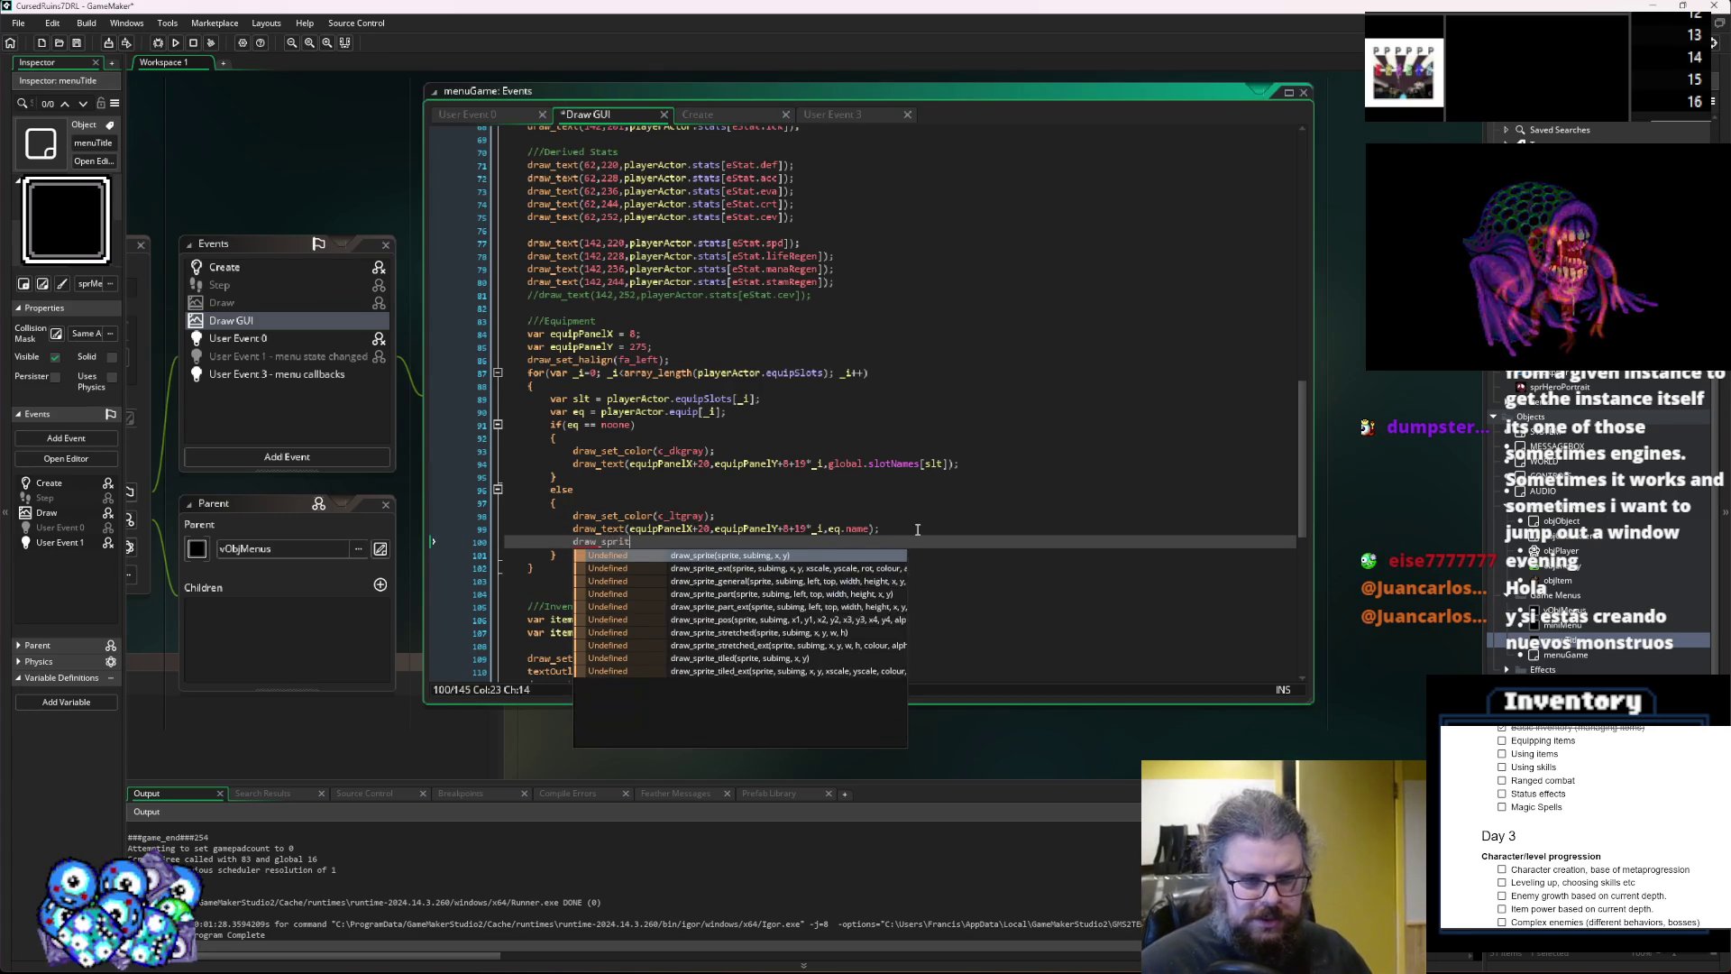
Fill draw_sprite with eq.sprite, eq.image and the label's slot positions, using x offset equipPanelX+8.
key("Left")
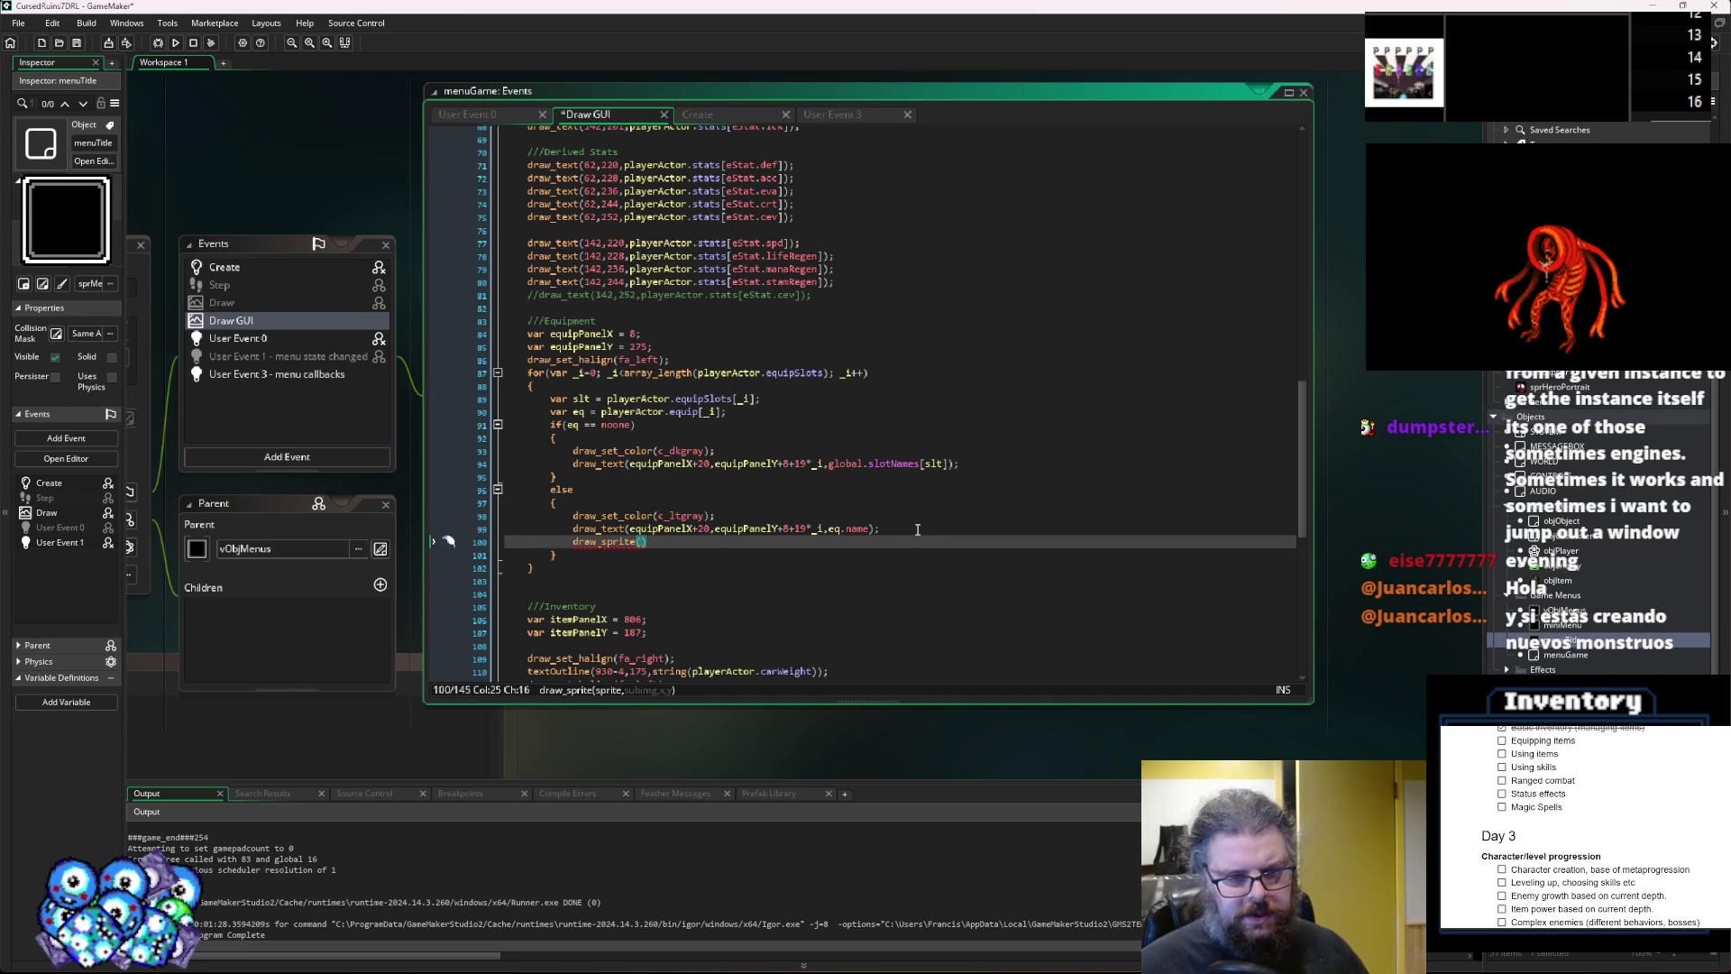
type("q.sprite,eq.image,")
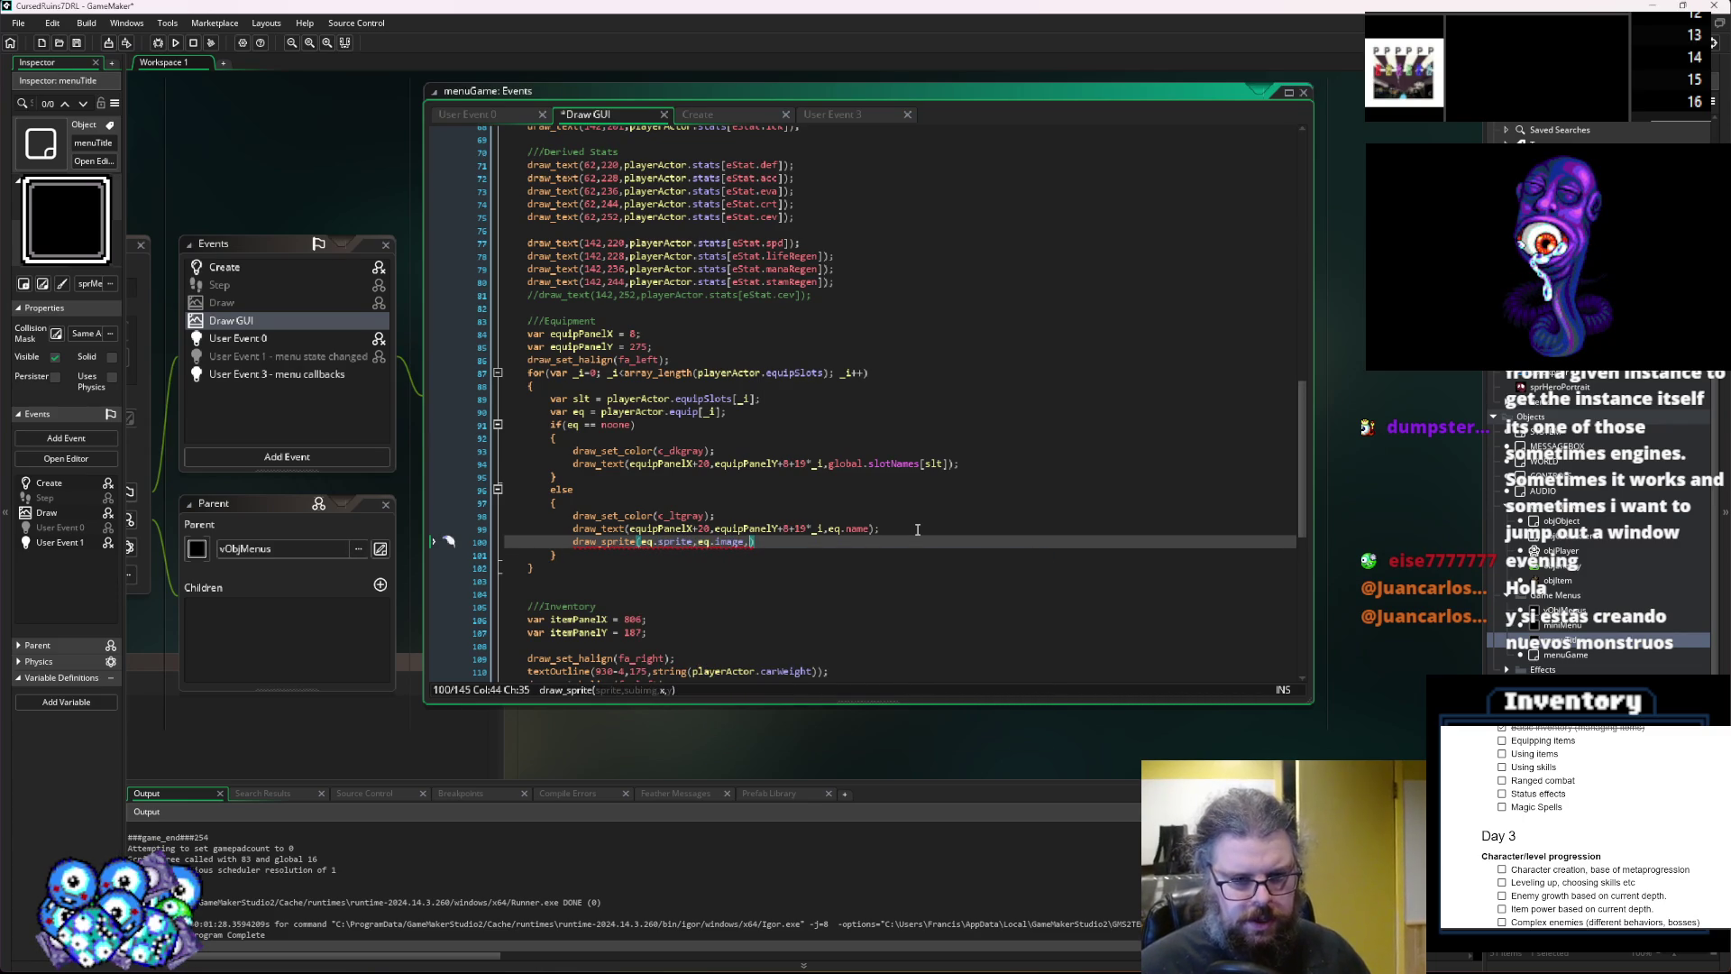
left_click(663, 529)
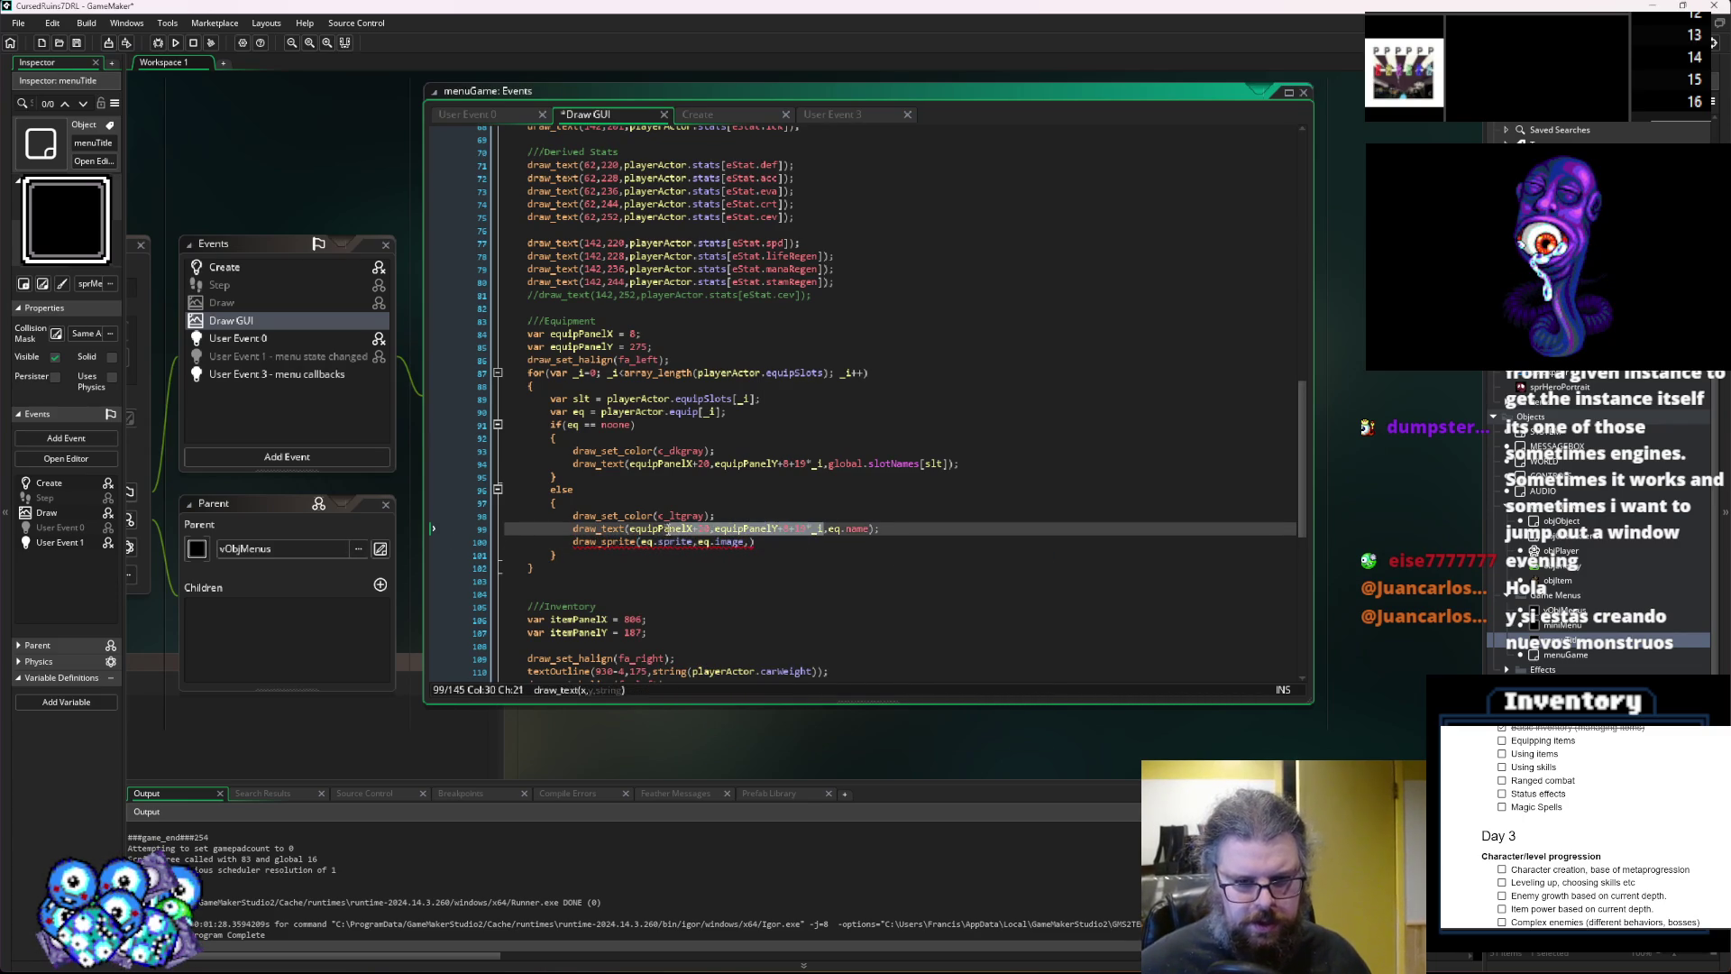
left_click_drag(674, 529, 809, 531)
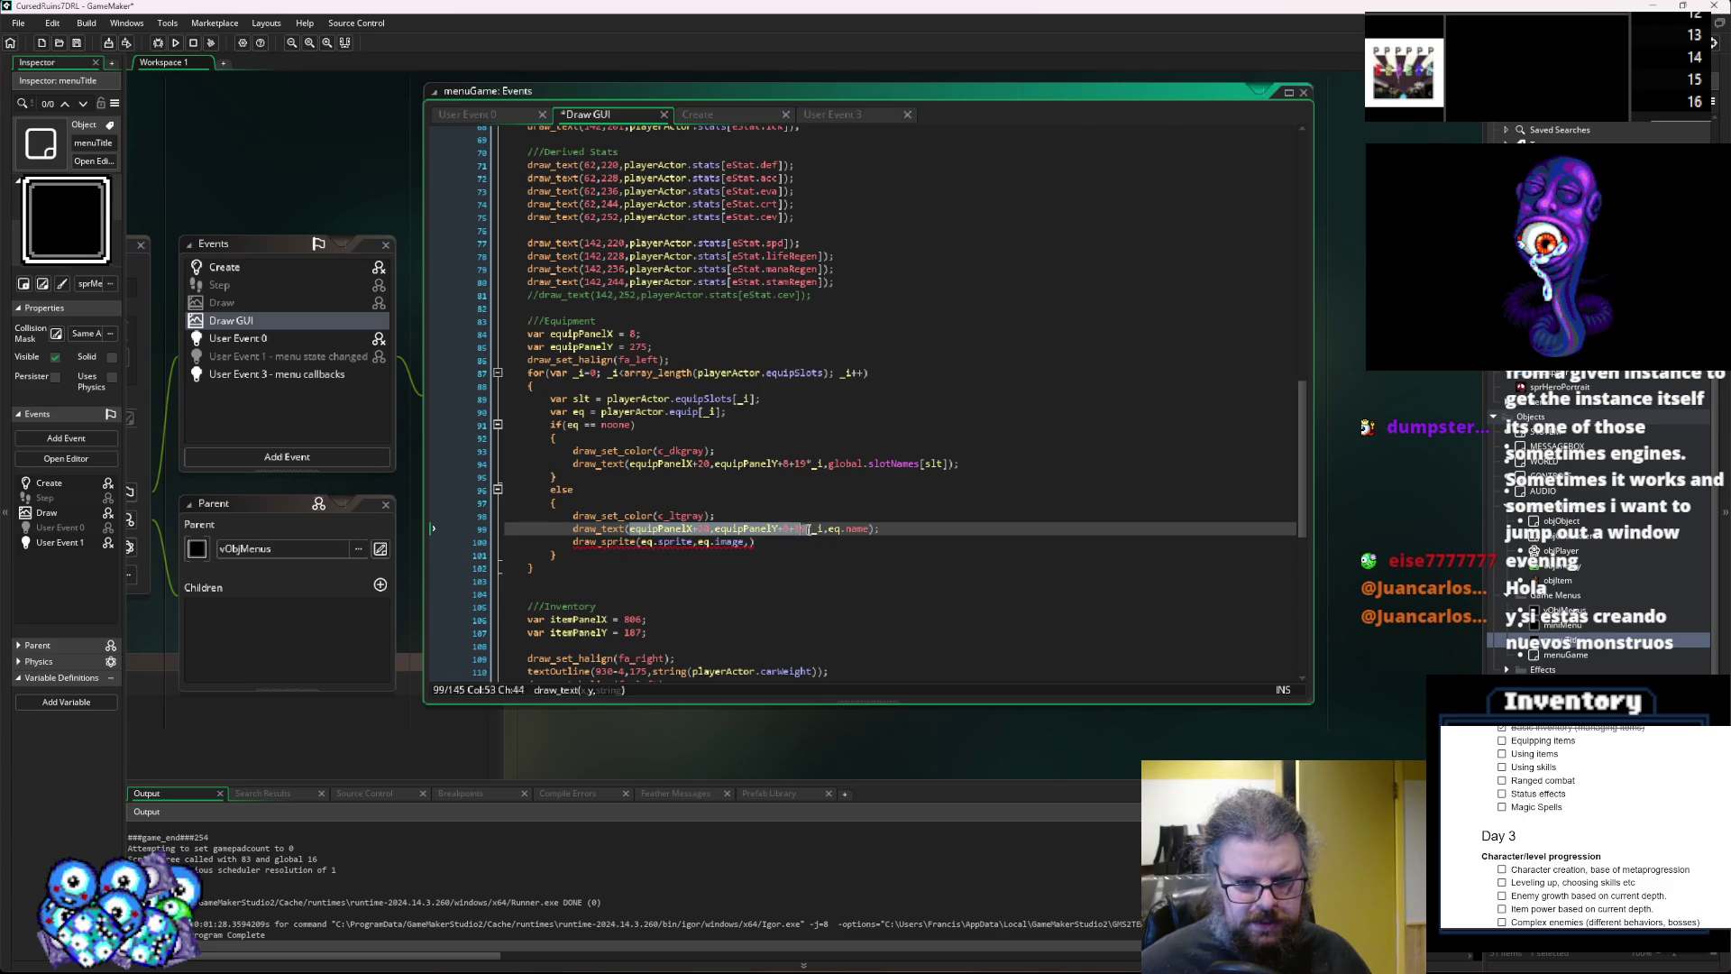
key("ctrl+c")
left_click(745, 544)
type(",")
key("ctrl+v")
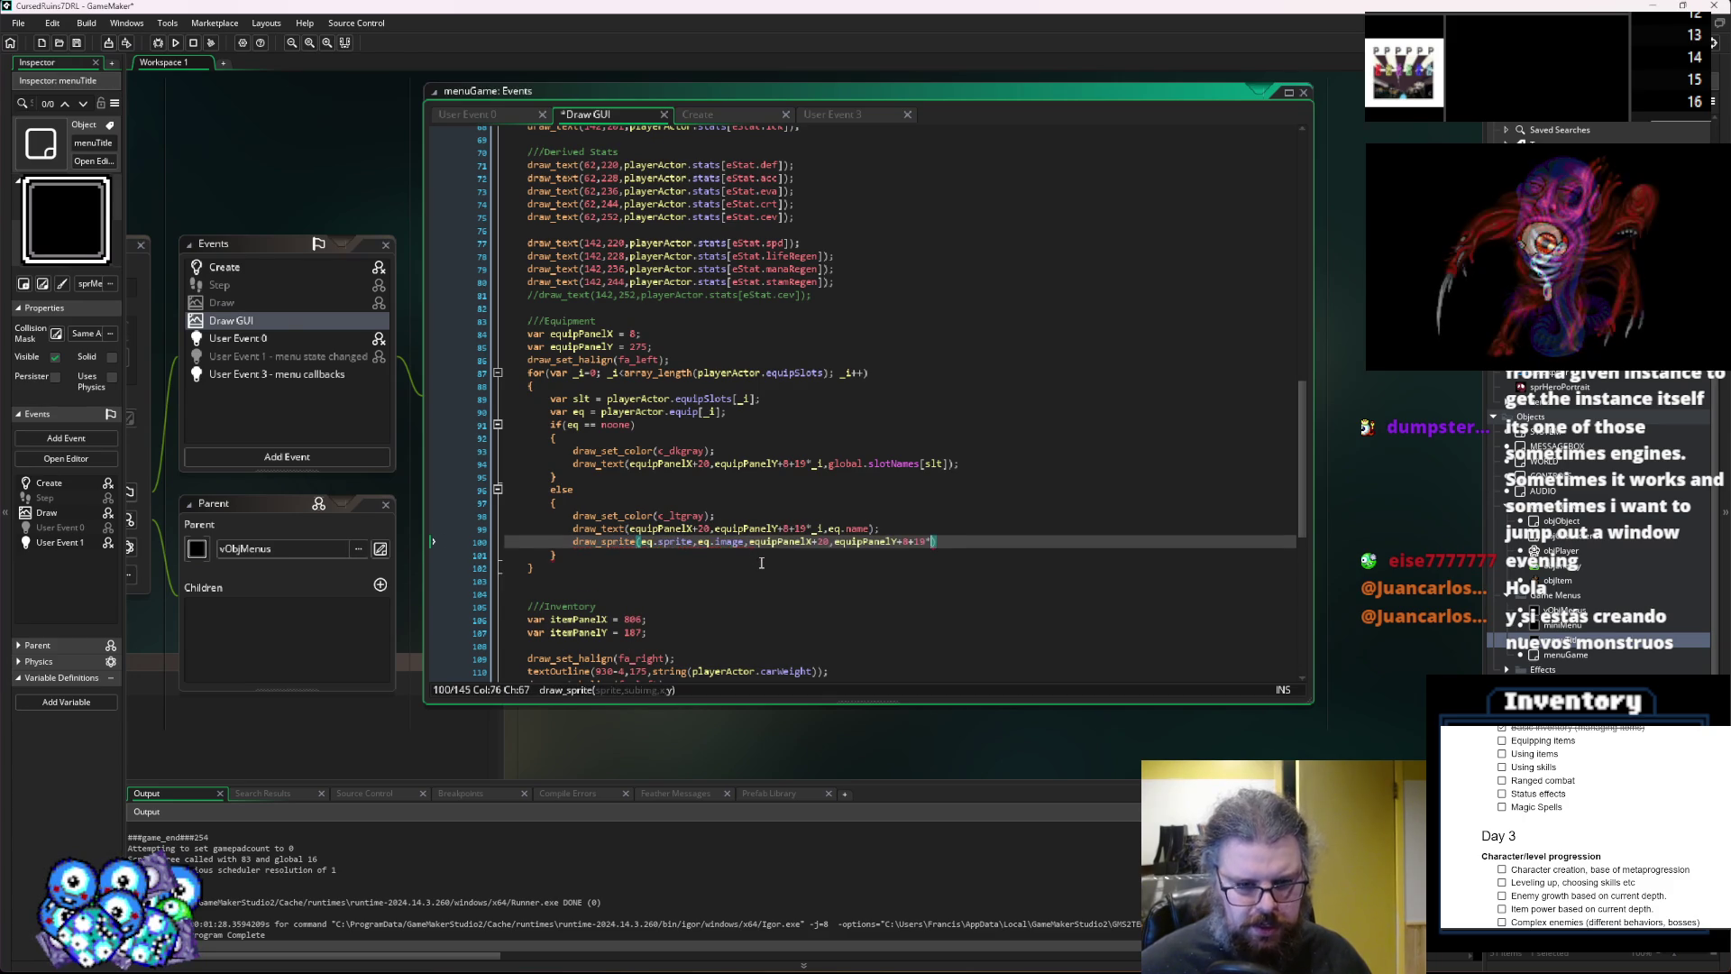
left_click(823, 541)
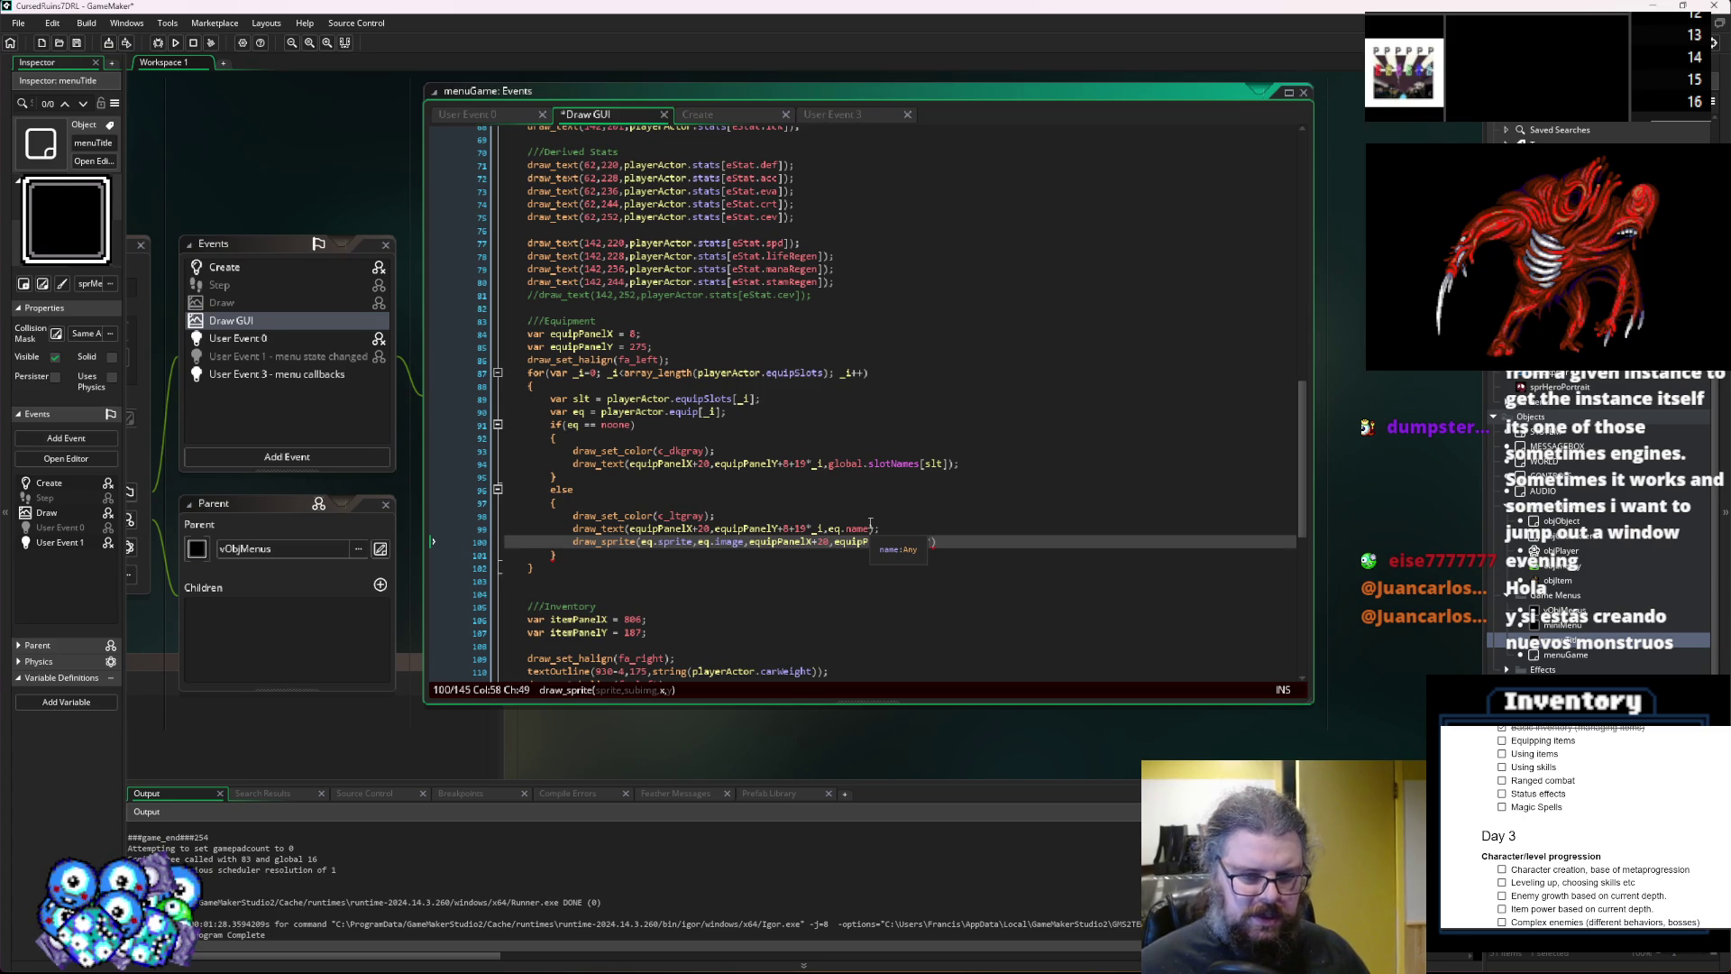
key("BackSpace")
key("BackSpace")
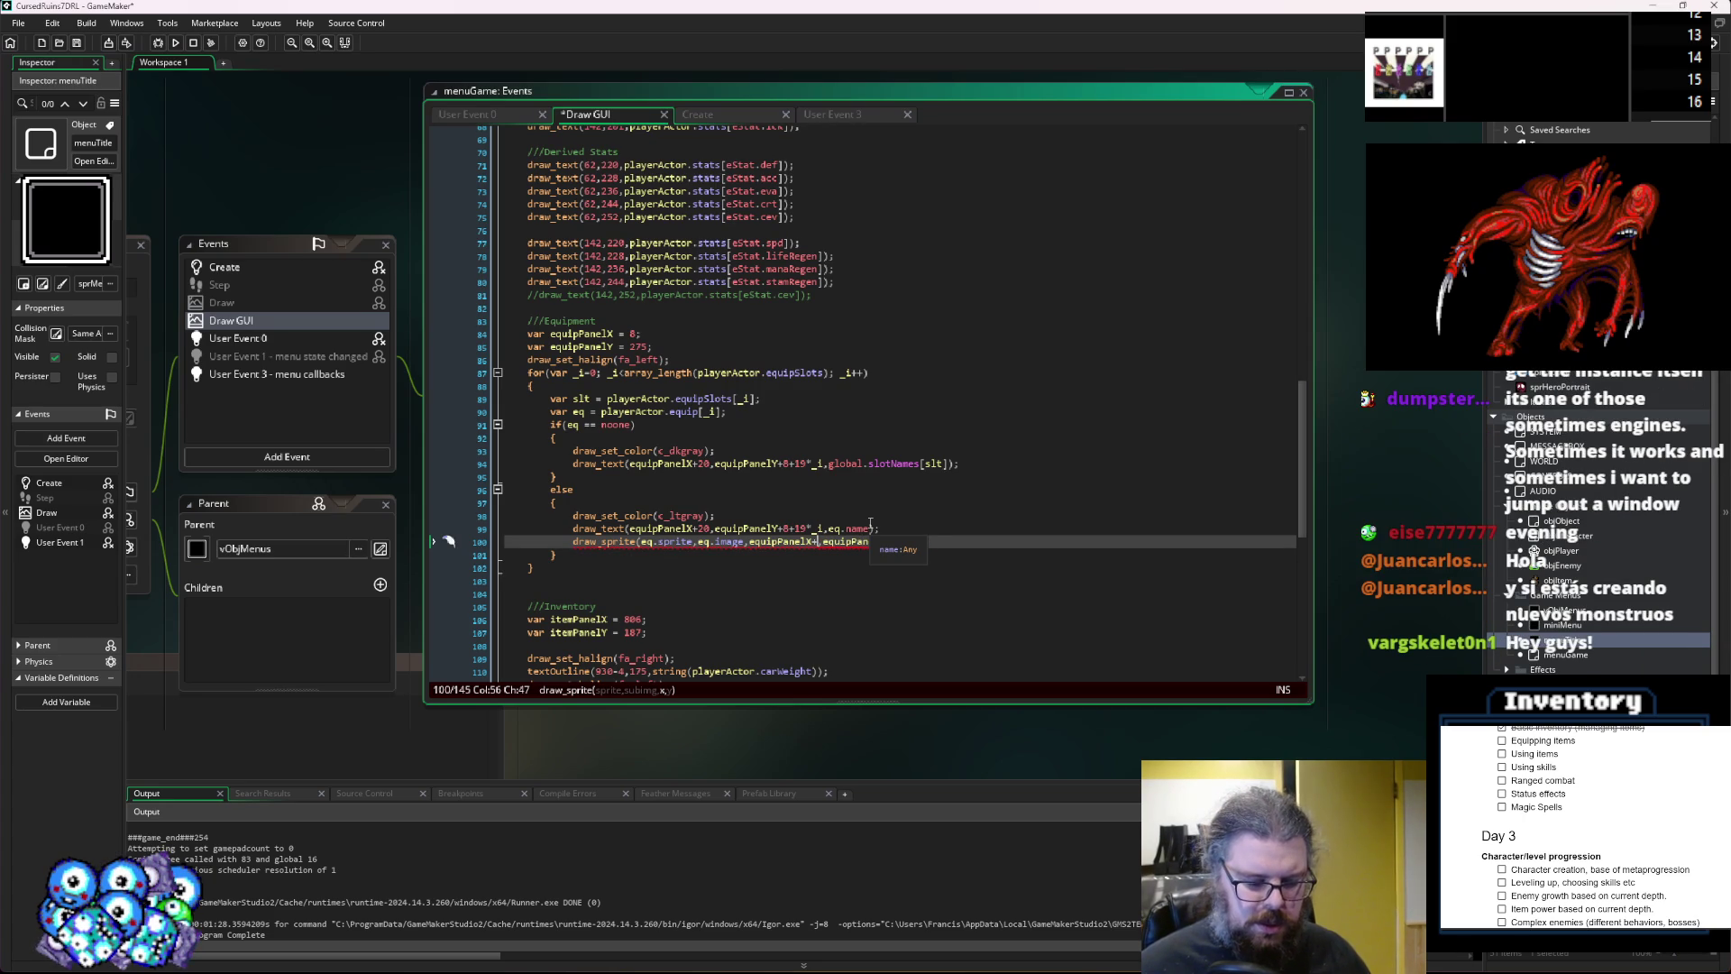
type("148")
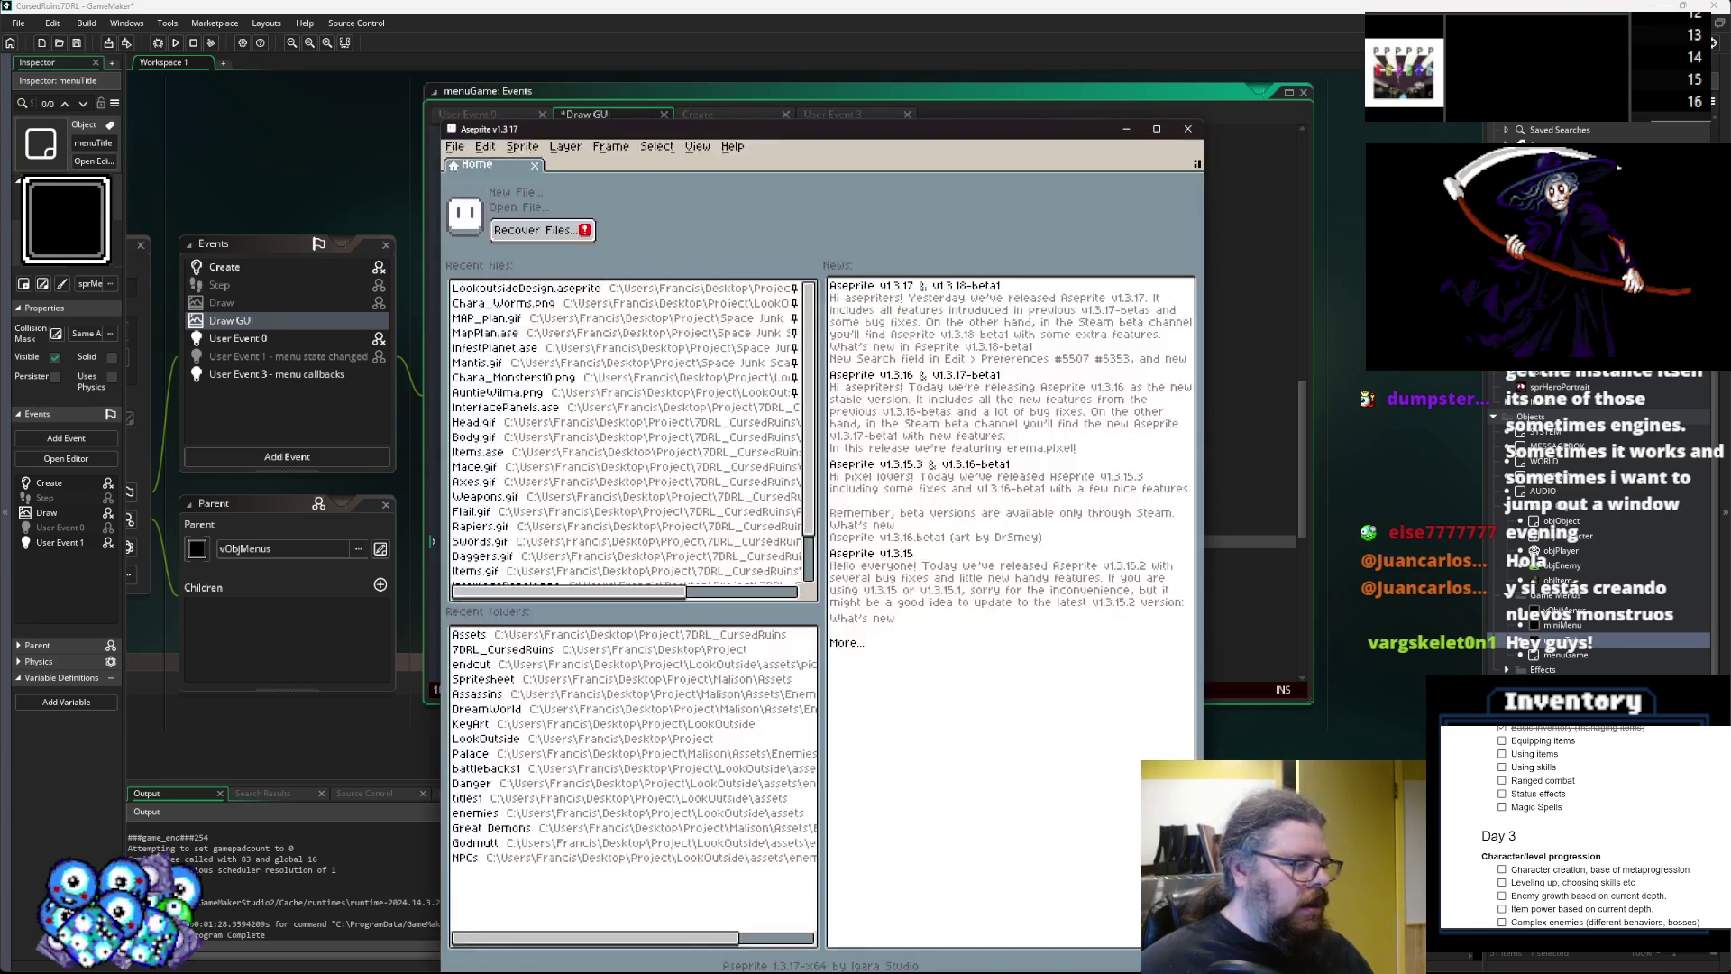
Open InterfacePanels.ase and zoom into the Equipment panel with the selection tool active.
left_click(552, 411)
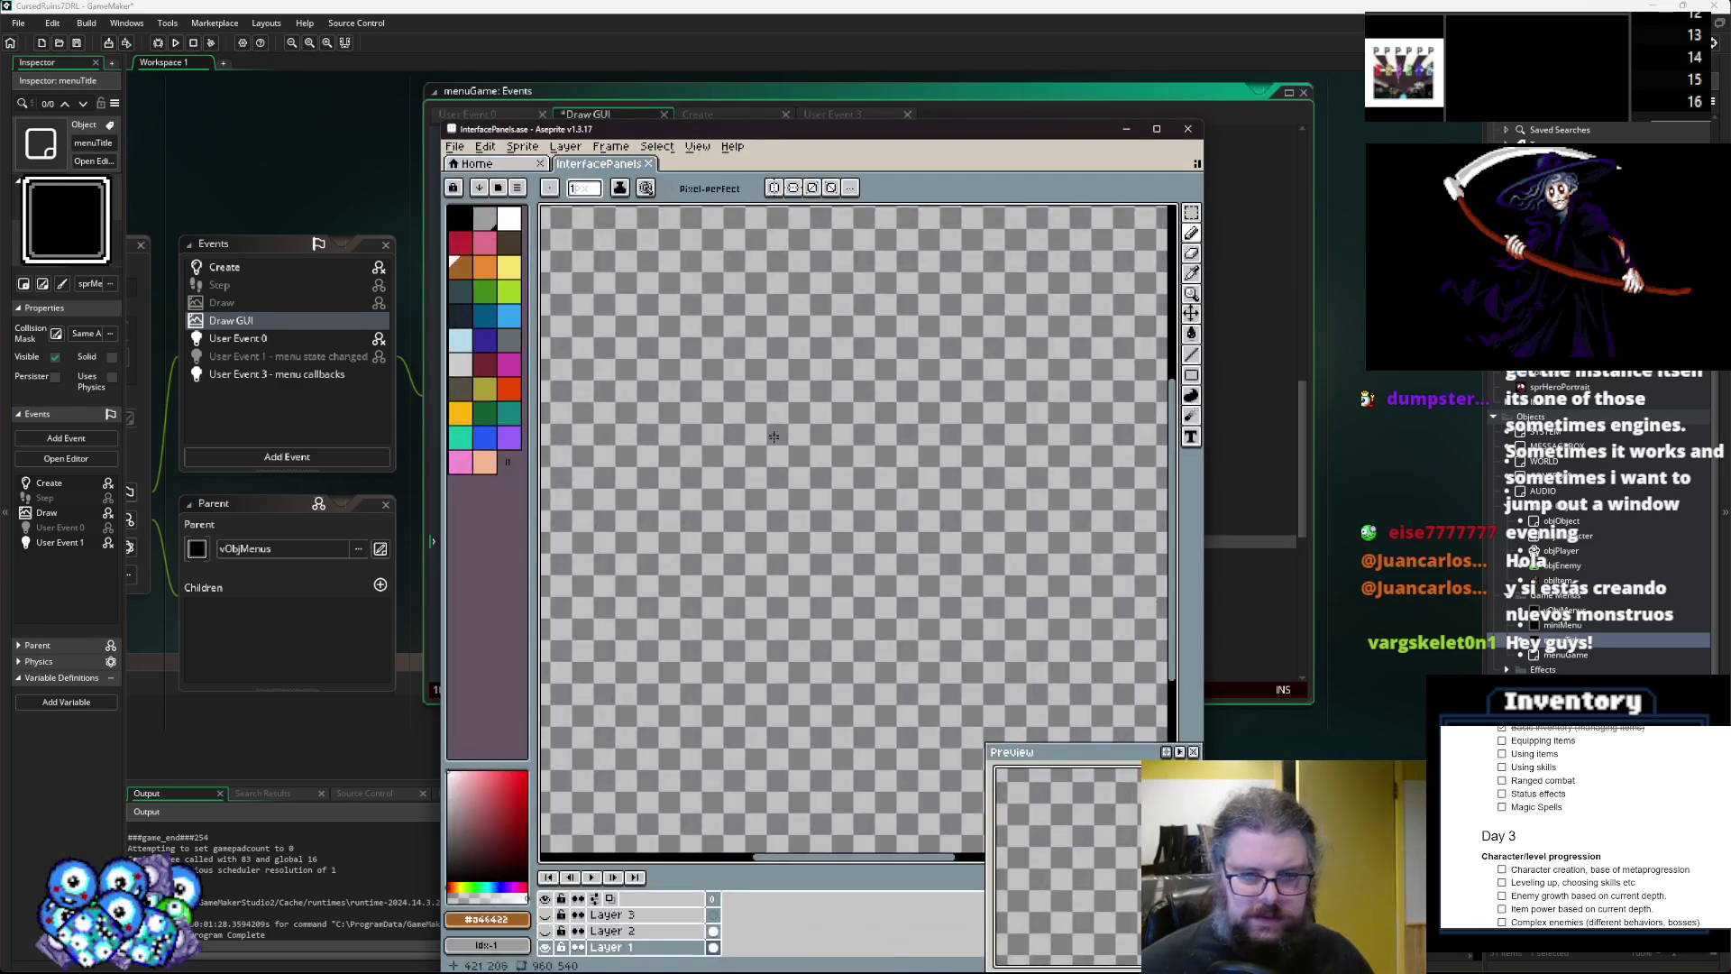
scroll(774, 436, "up", 4)
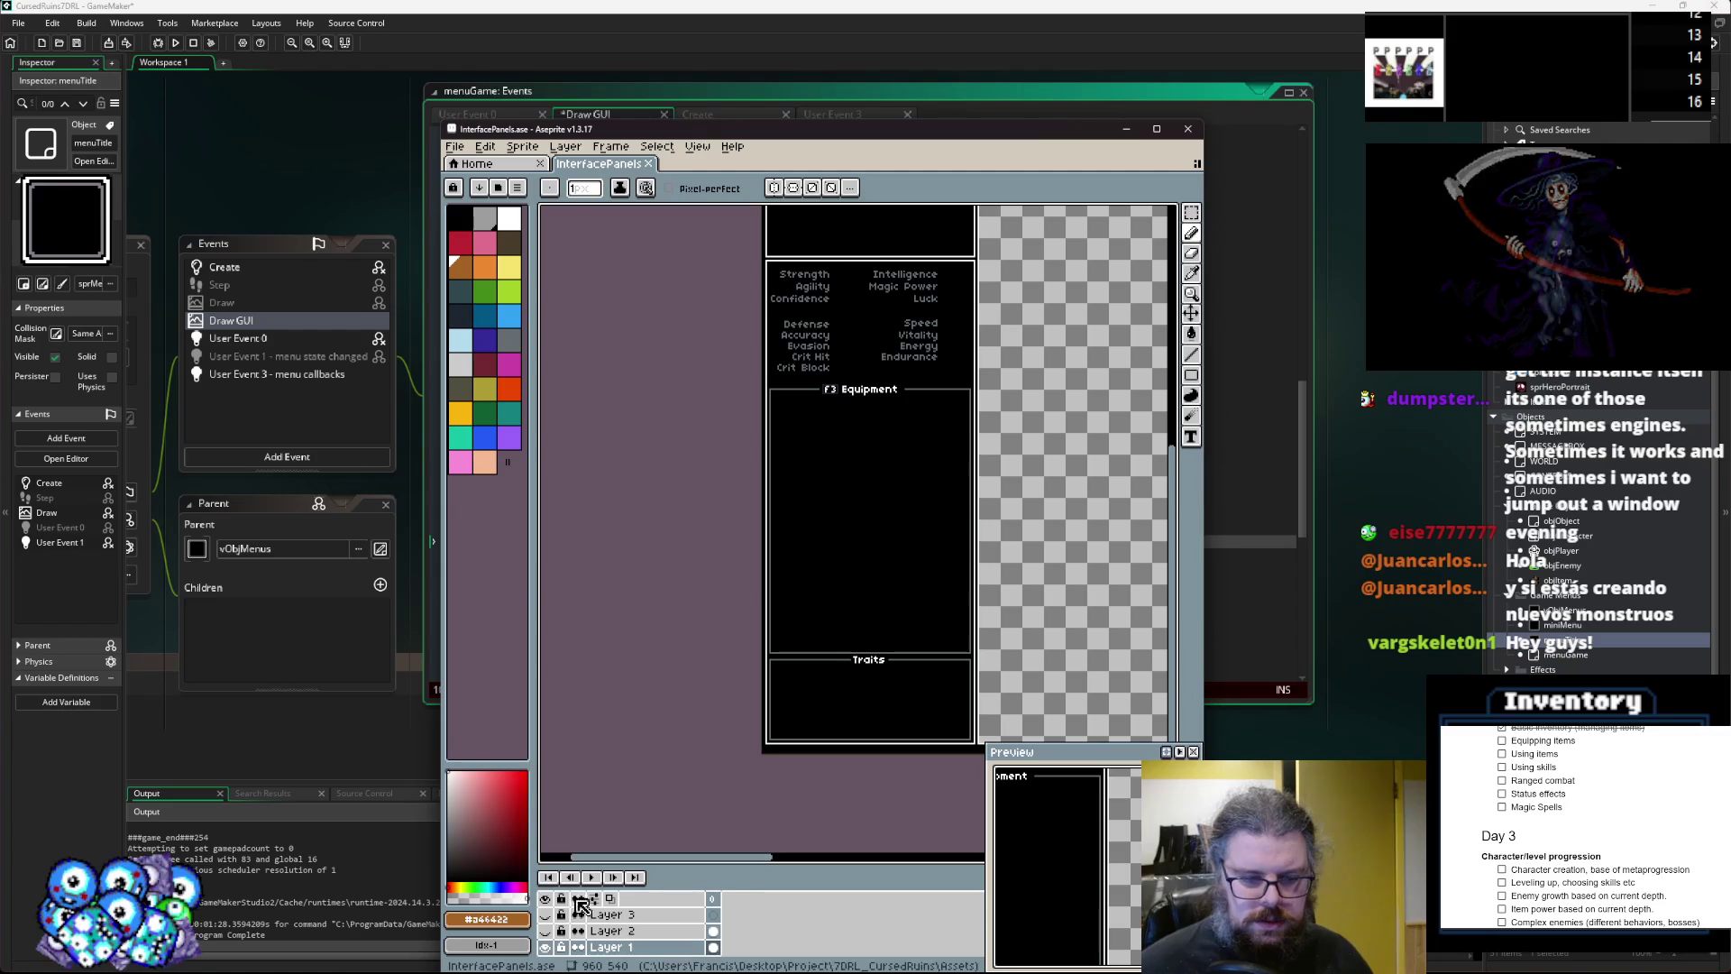
scroll(816, 392, "up", 4)
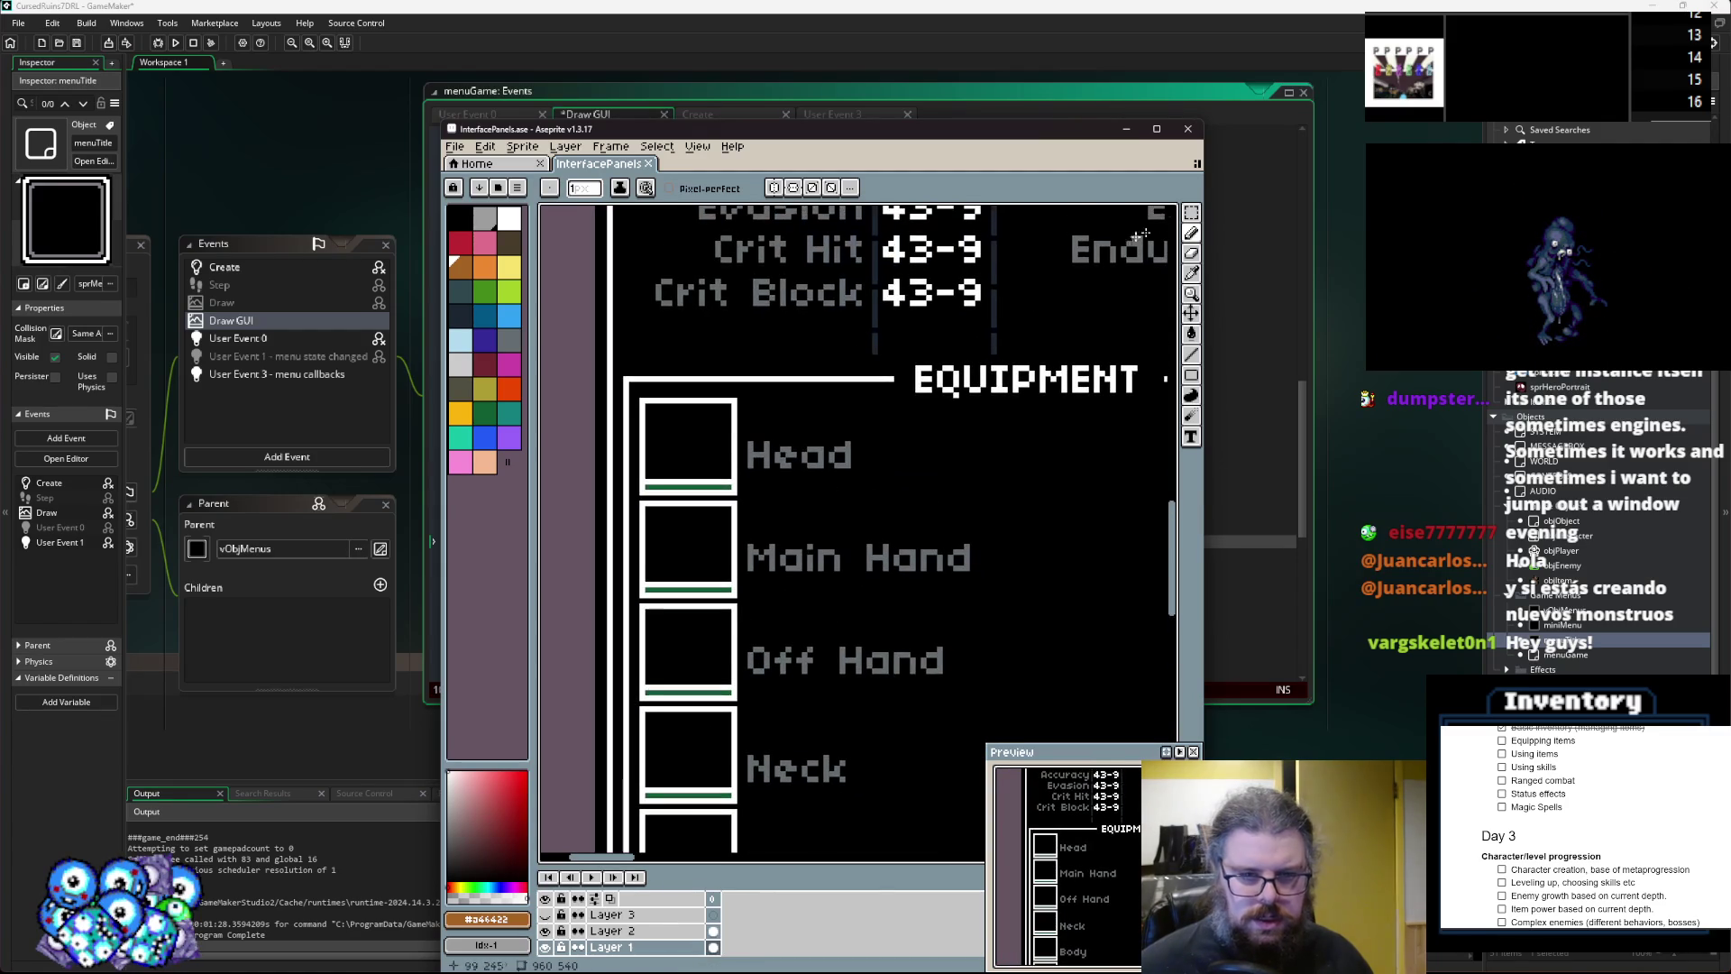
key("m")
scroll(669, 420, "up", 2)
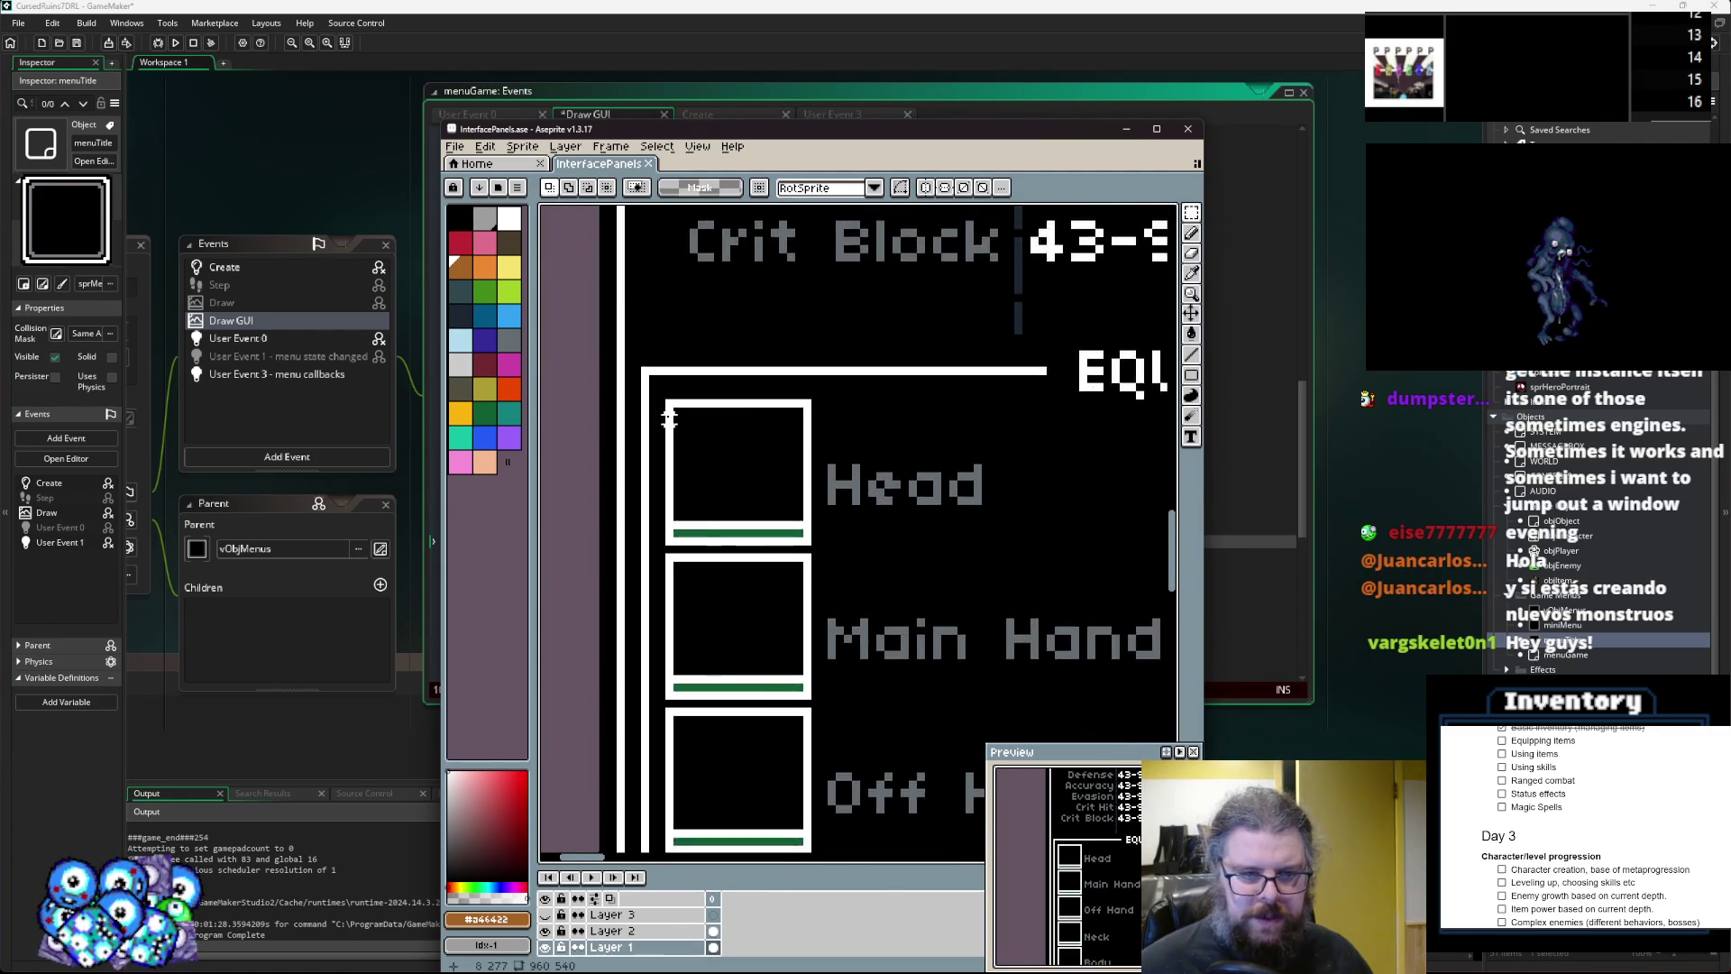
scroll(669, 420, "up", 1)
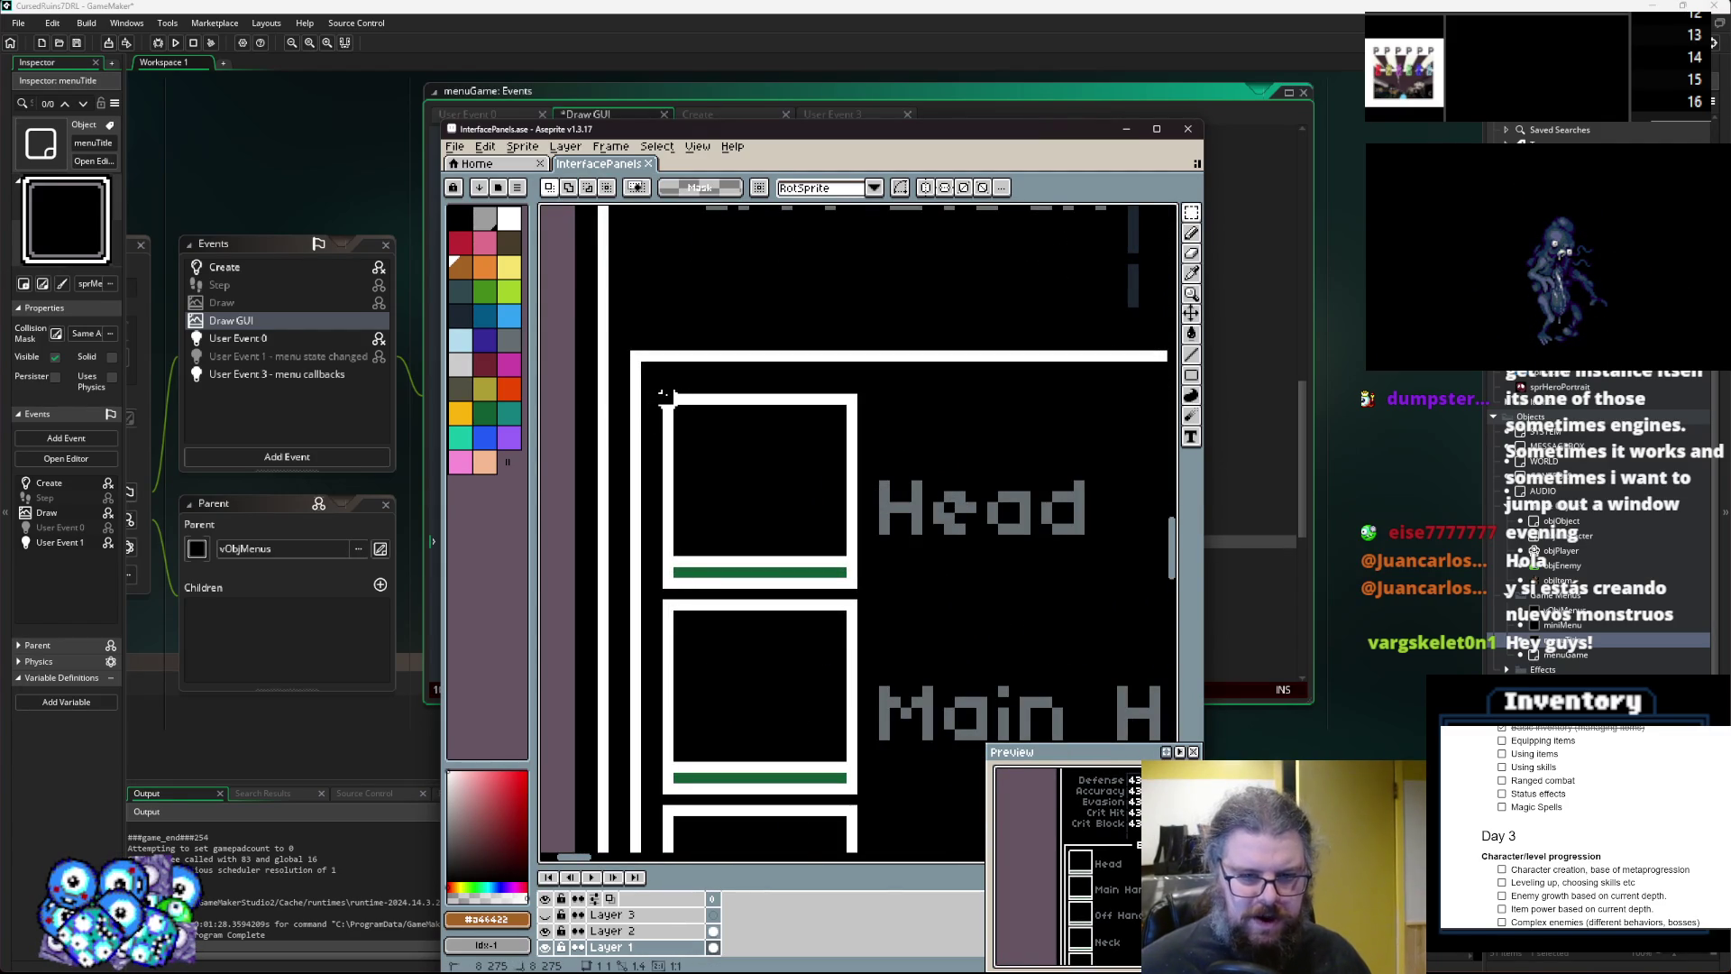
Test-move the Head box's corner and notch pieces, leaving the outline unchanged, then return to GameMaker.
left_click_drag(667, 397, 765, 487)
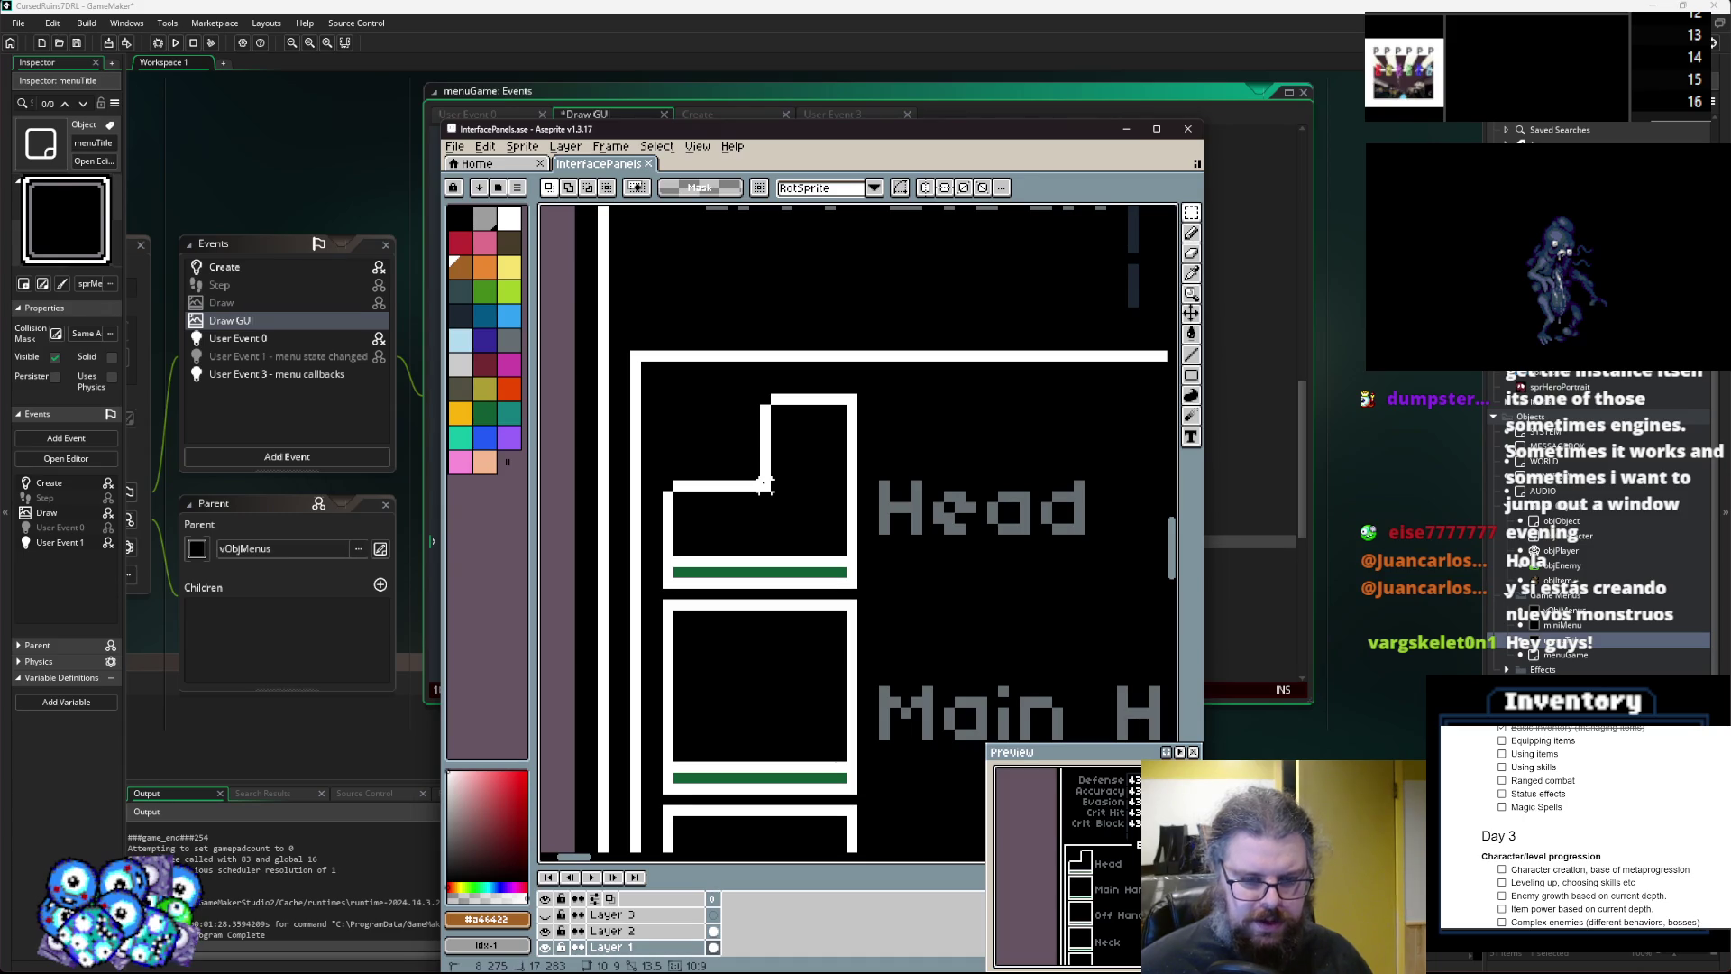
left_click_drag(765, 487, 754, 485)
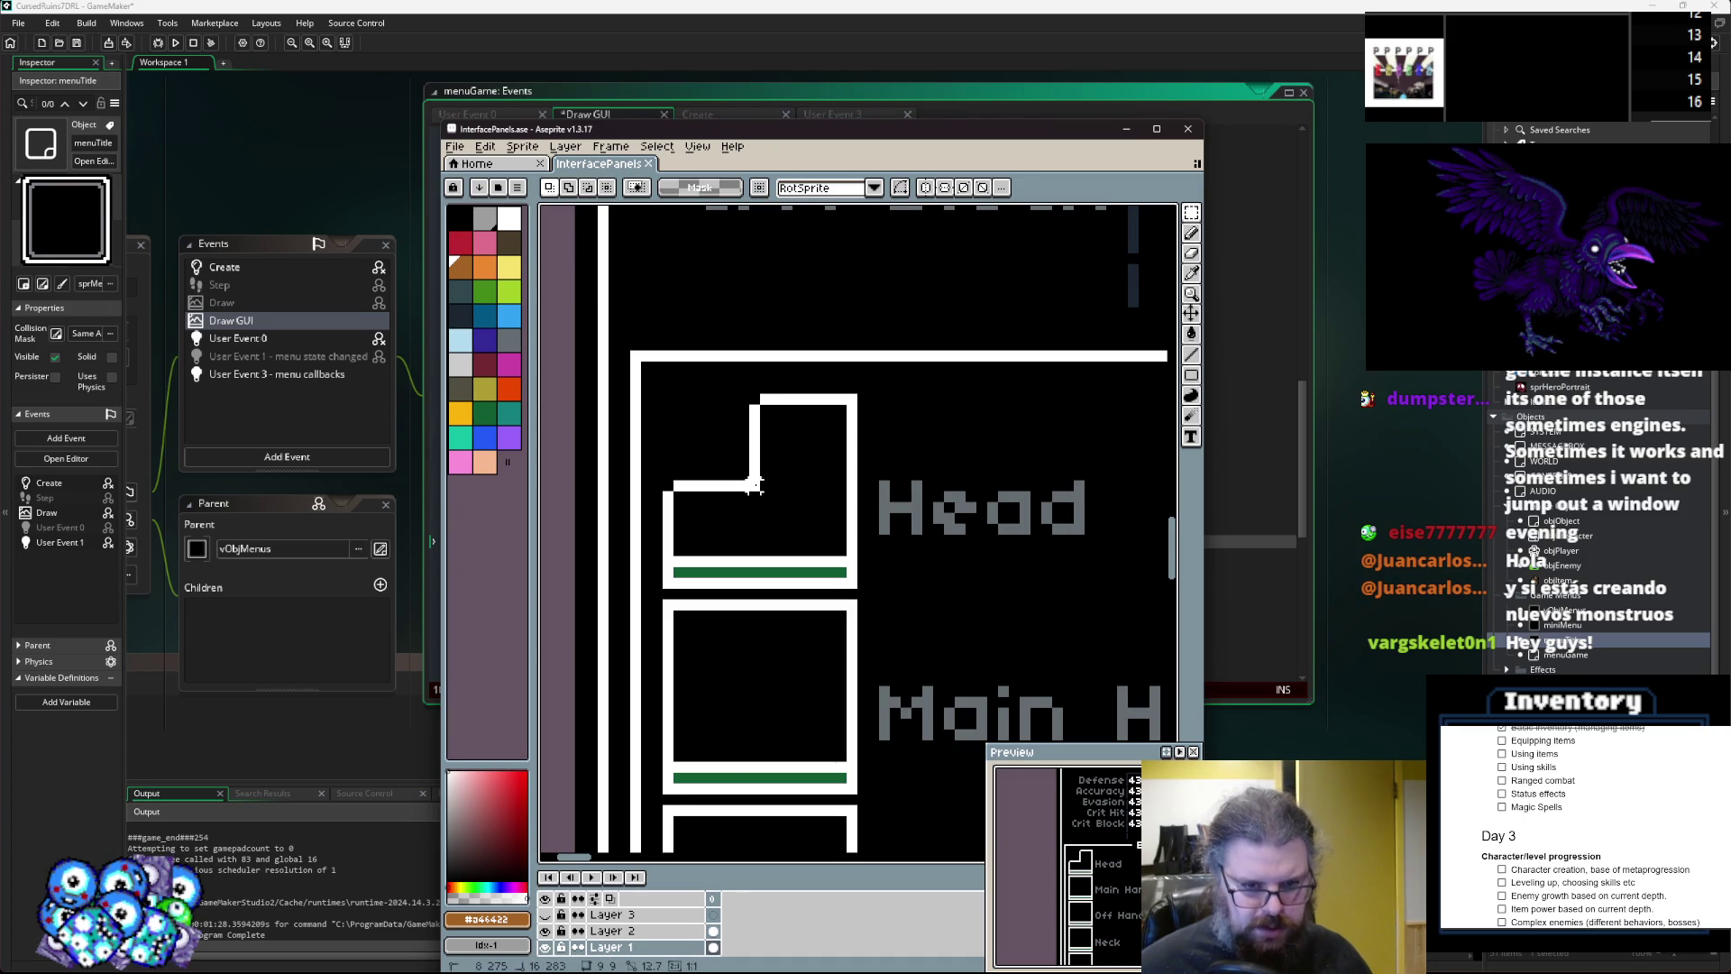
scroll(757, 488, "down", 4)
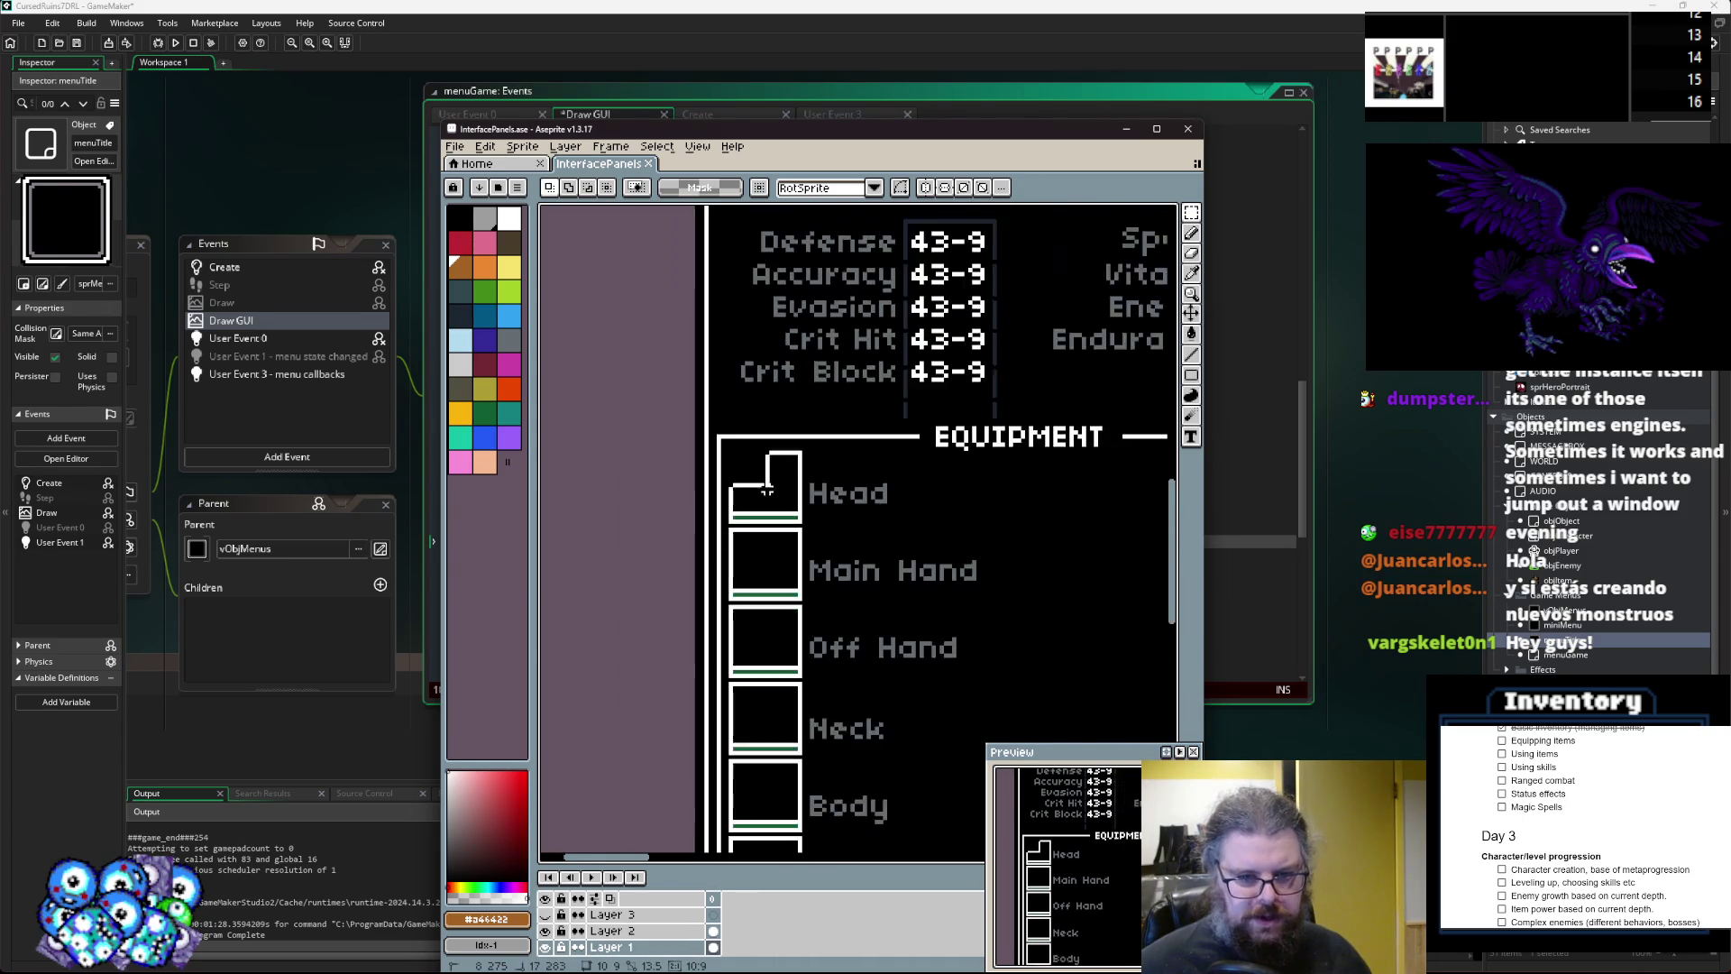
scroll(766, 491, "up", 3)
left_click_drag(765, 490, 766, 483)
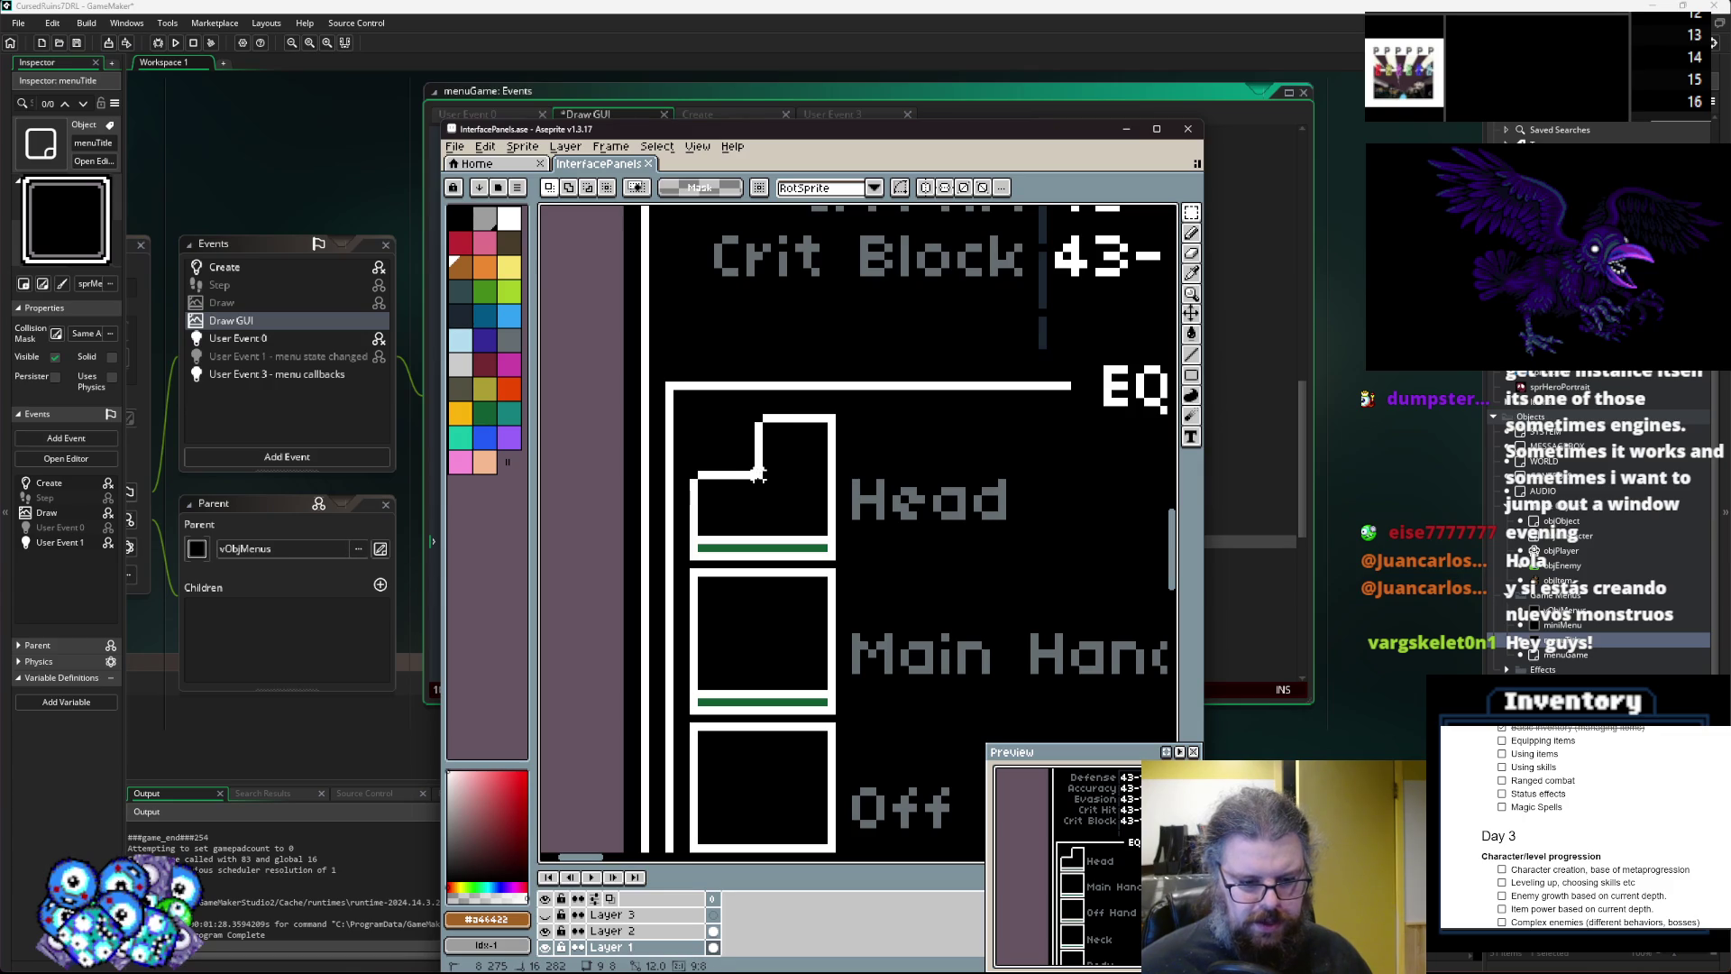
left_click_drag(765, 484, 765, 490)
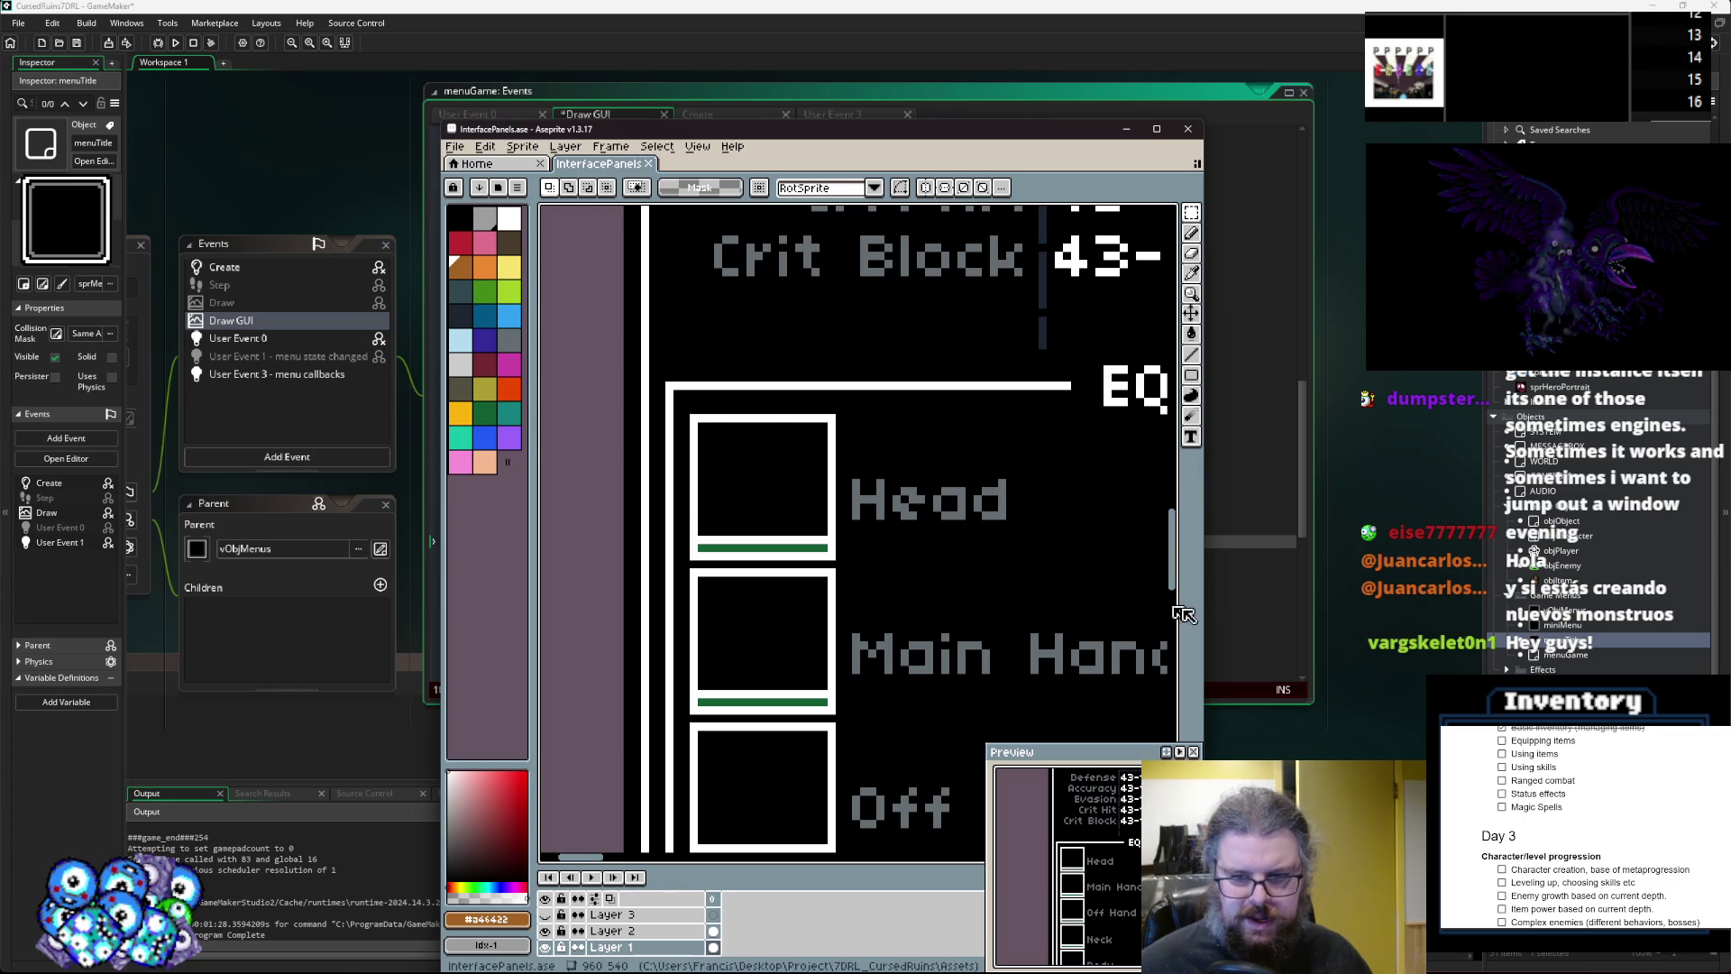
key("alt+Tab")
left_click(887, 520)
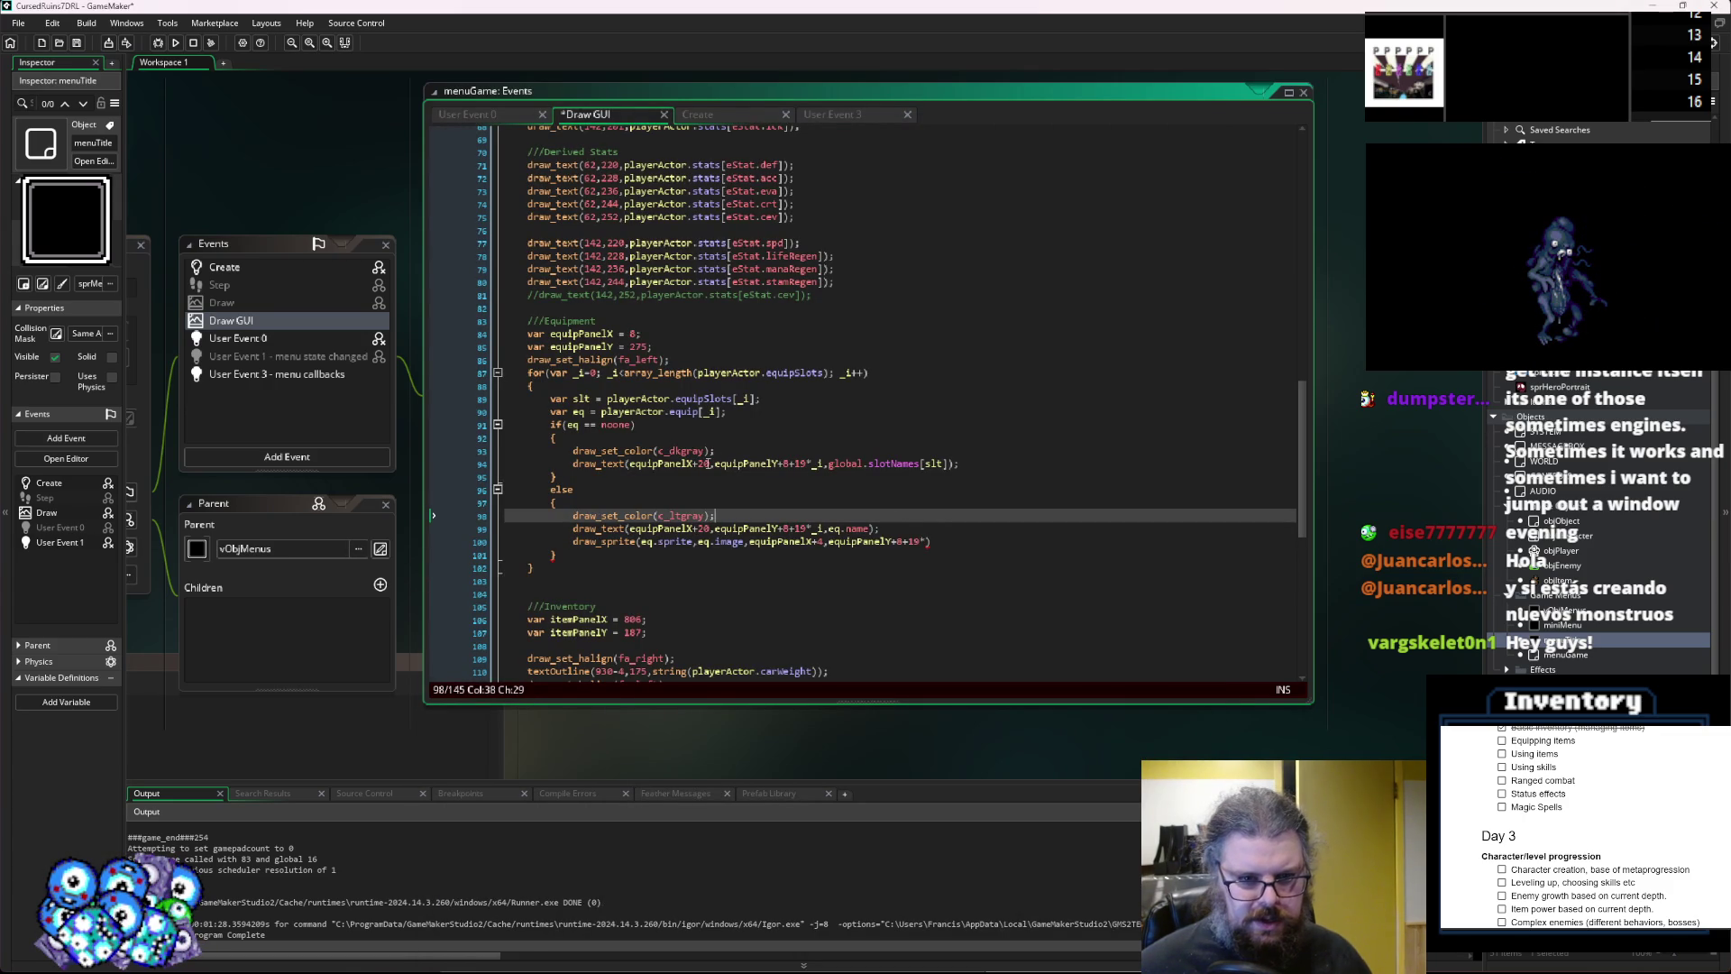
Change the sprite's x to equipPanelX+10 and its y step to 19*_i on line 100.
left_click(707, 463)
key("Down")
key("Down")
key("Down")
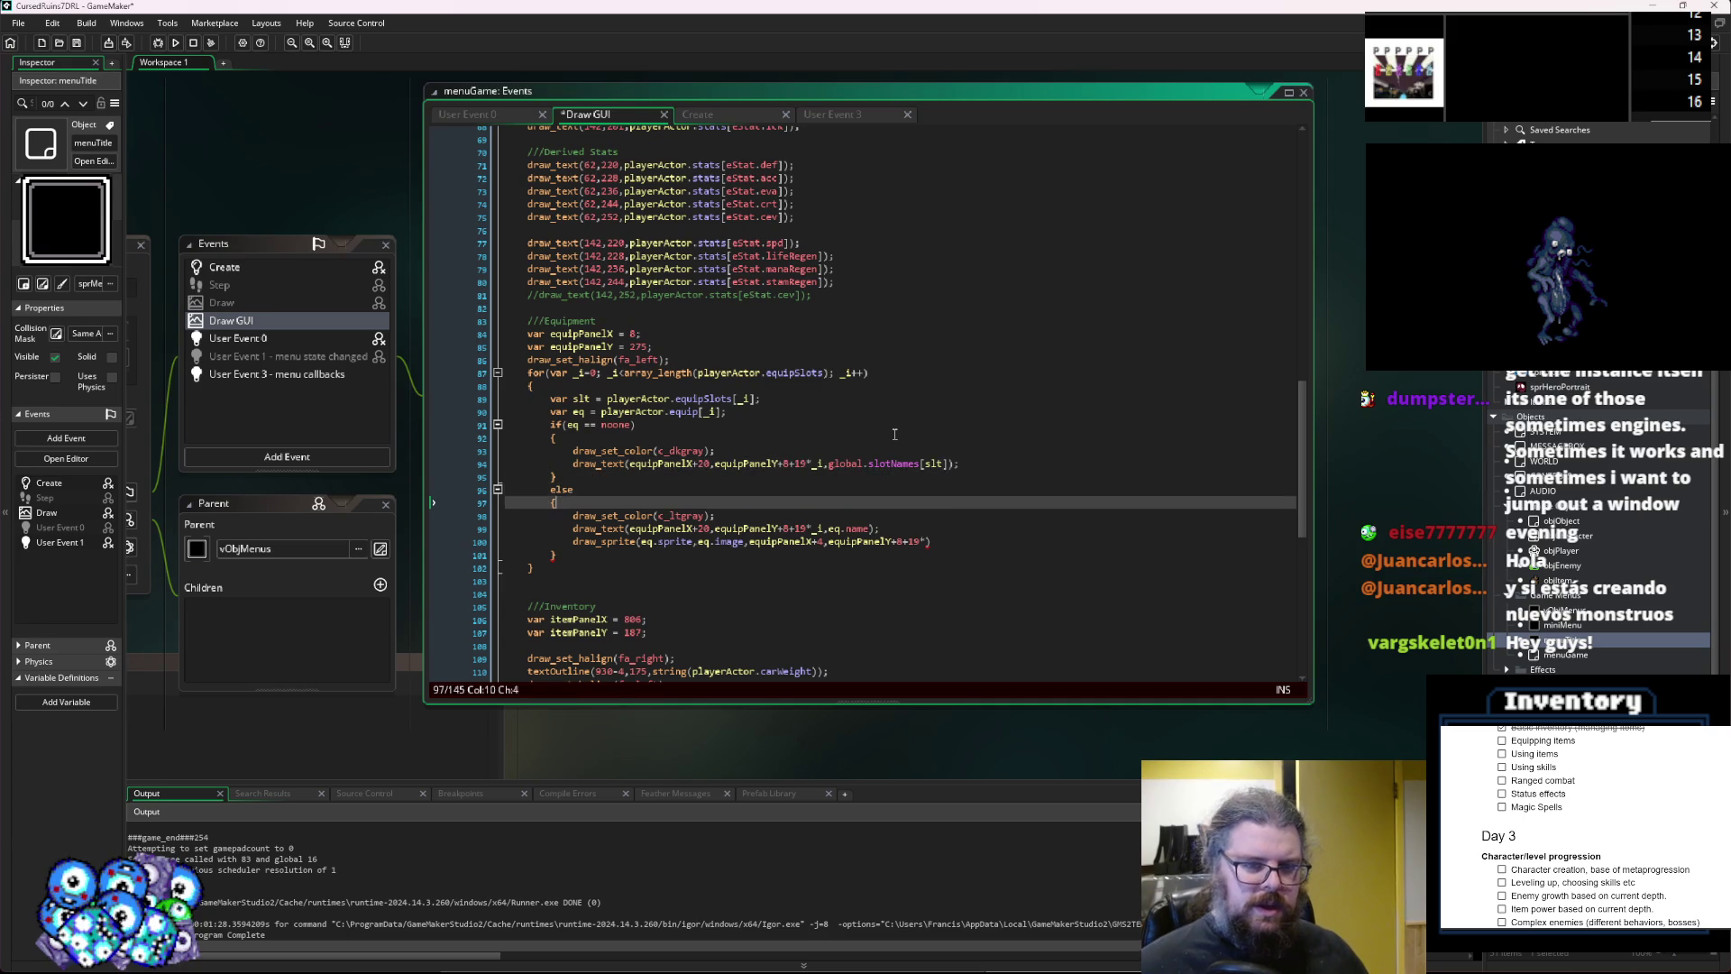
key("Right")
key("Right")
key("Right")
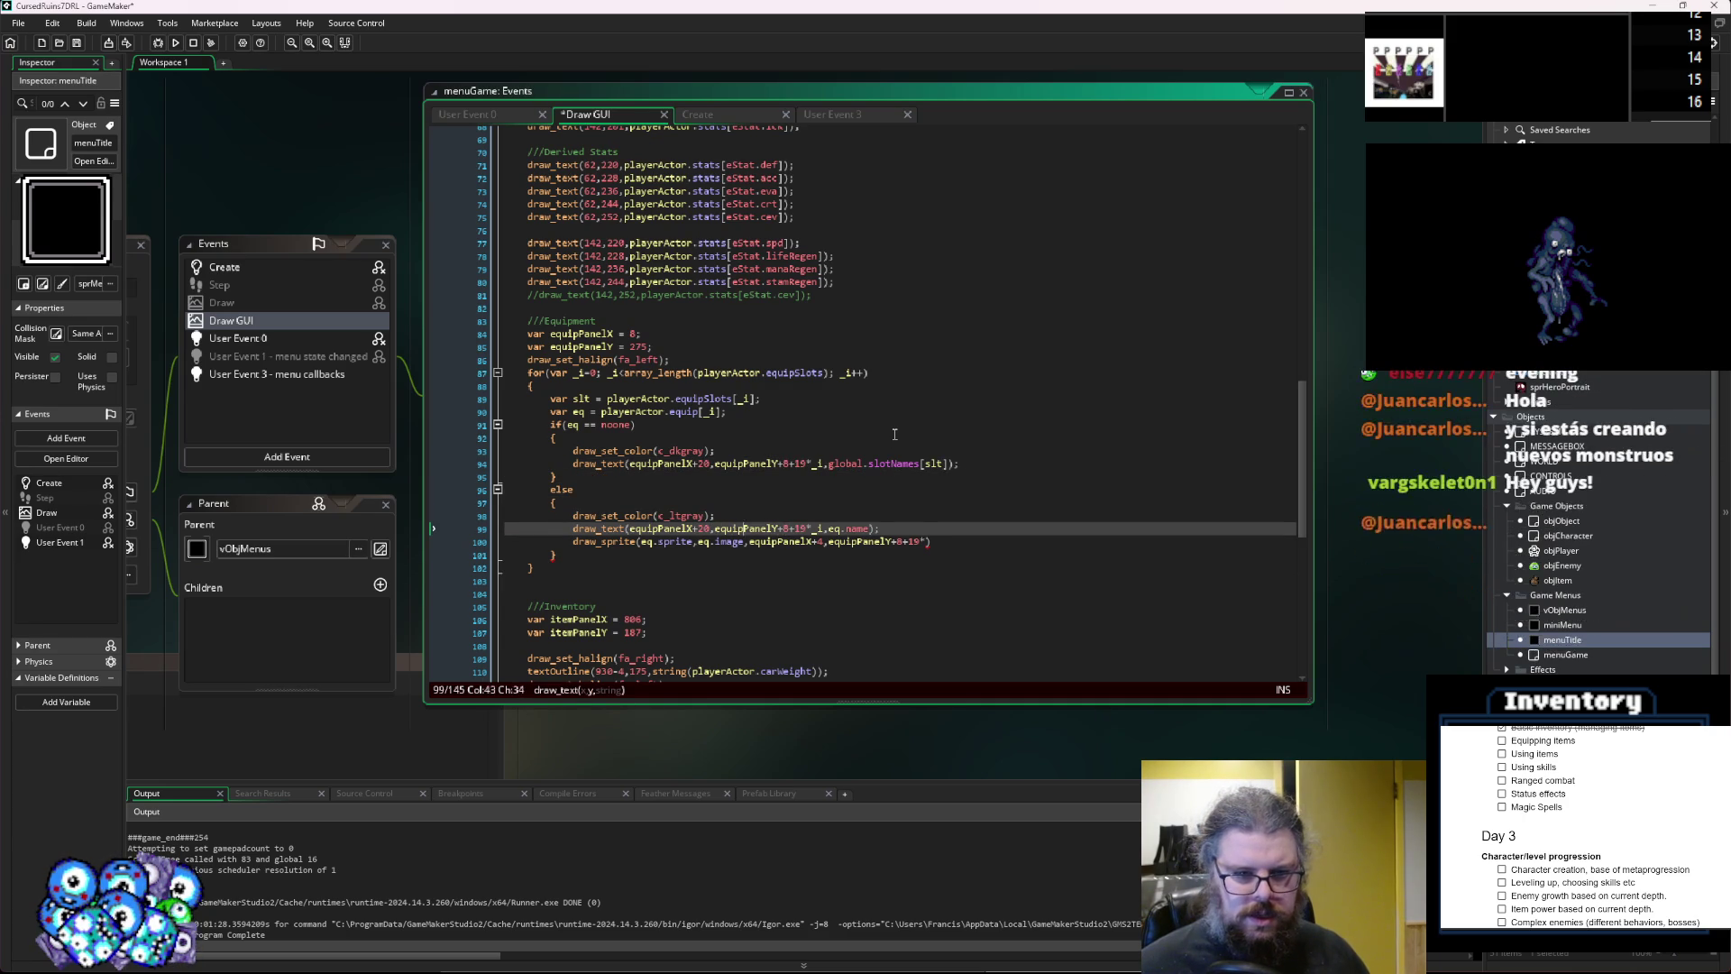
key("Down")
key("ctrl+Left")
key("ctrl+Left")
key("ctrl+Left")
key("Right")
key("Right")
key("Right")
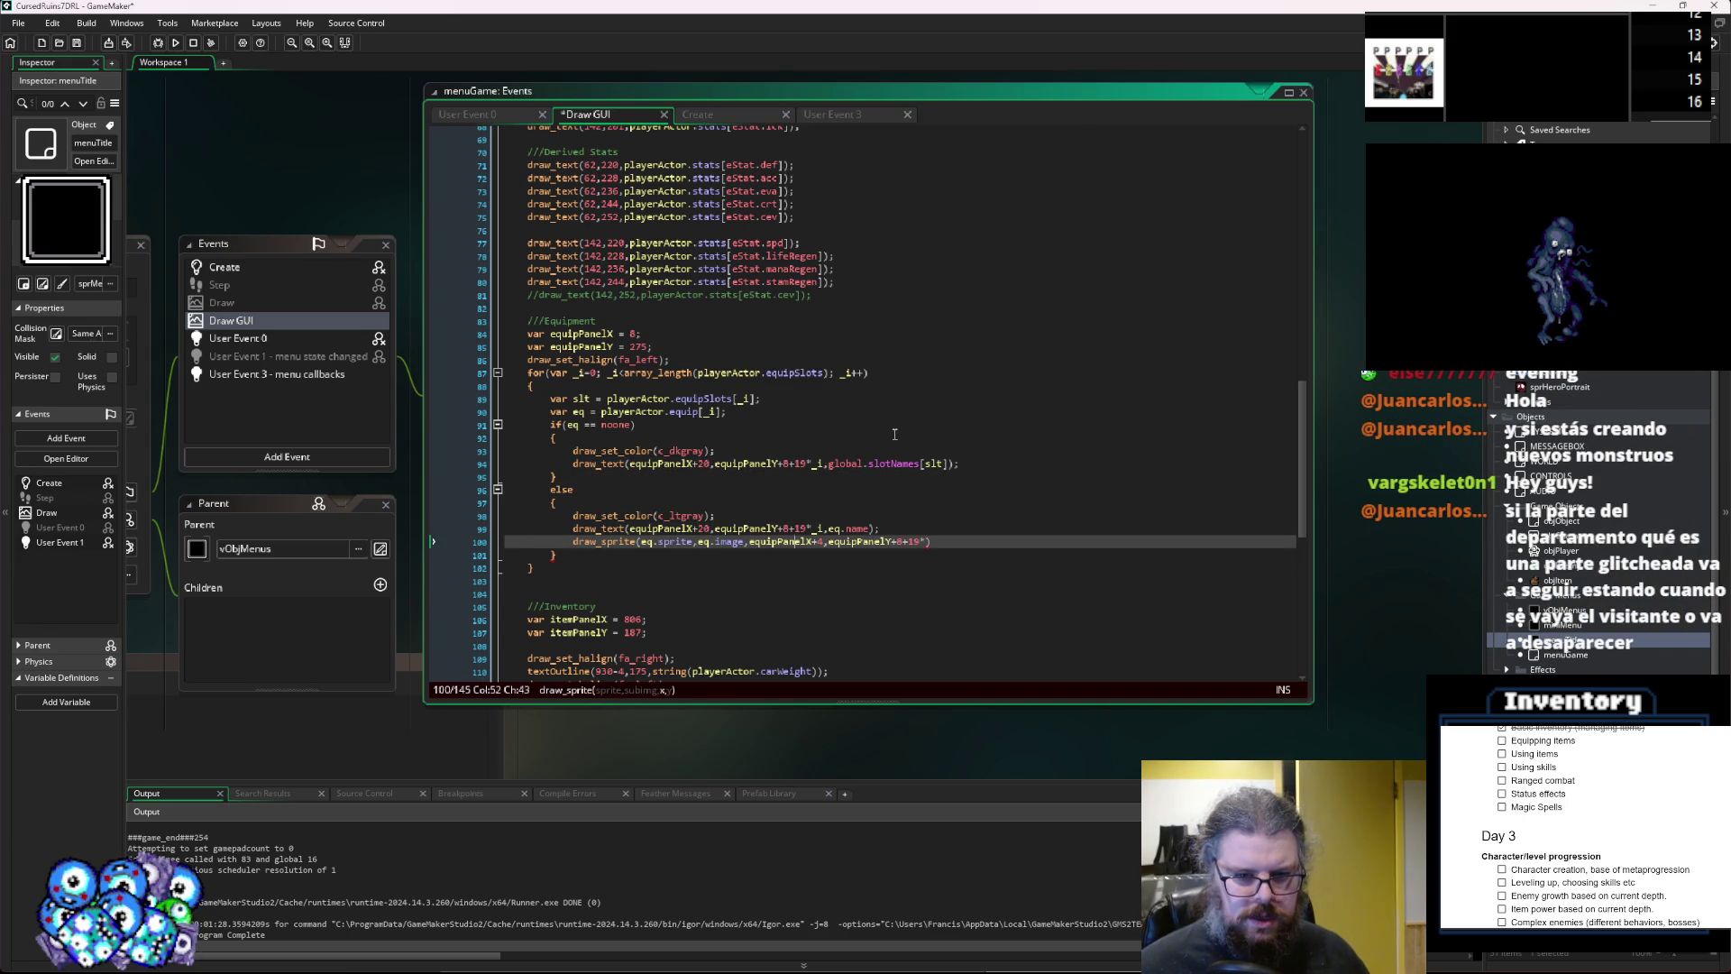
key("Delete")
type("10")
key("Right")
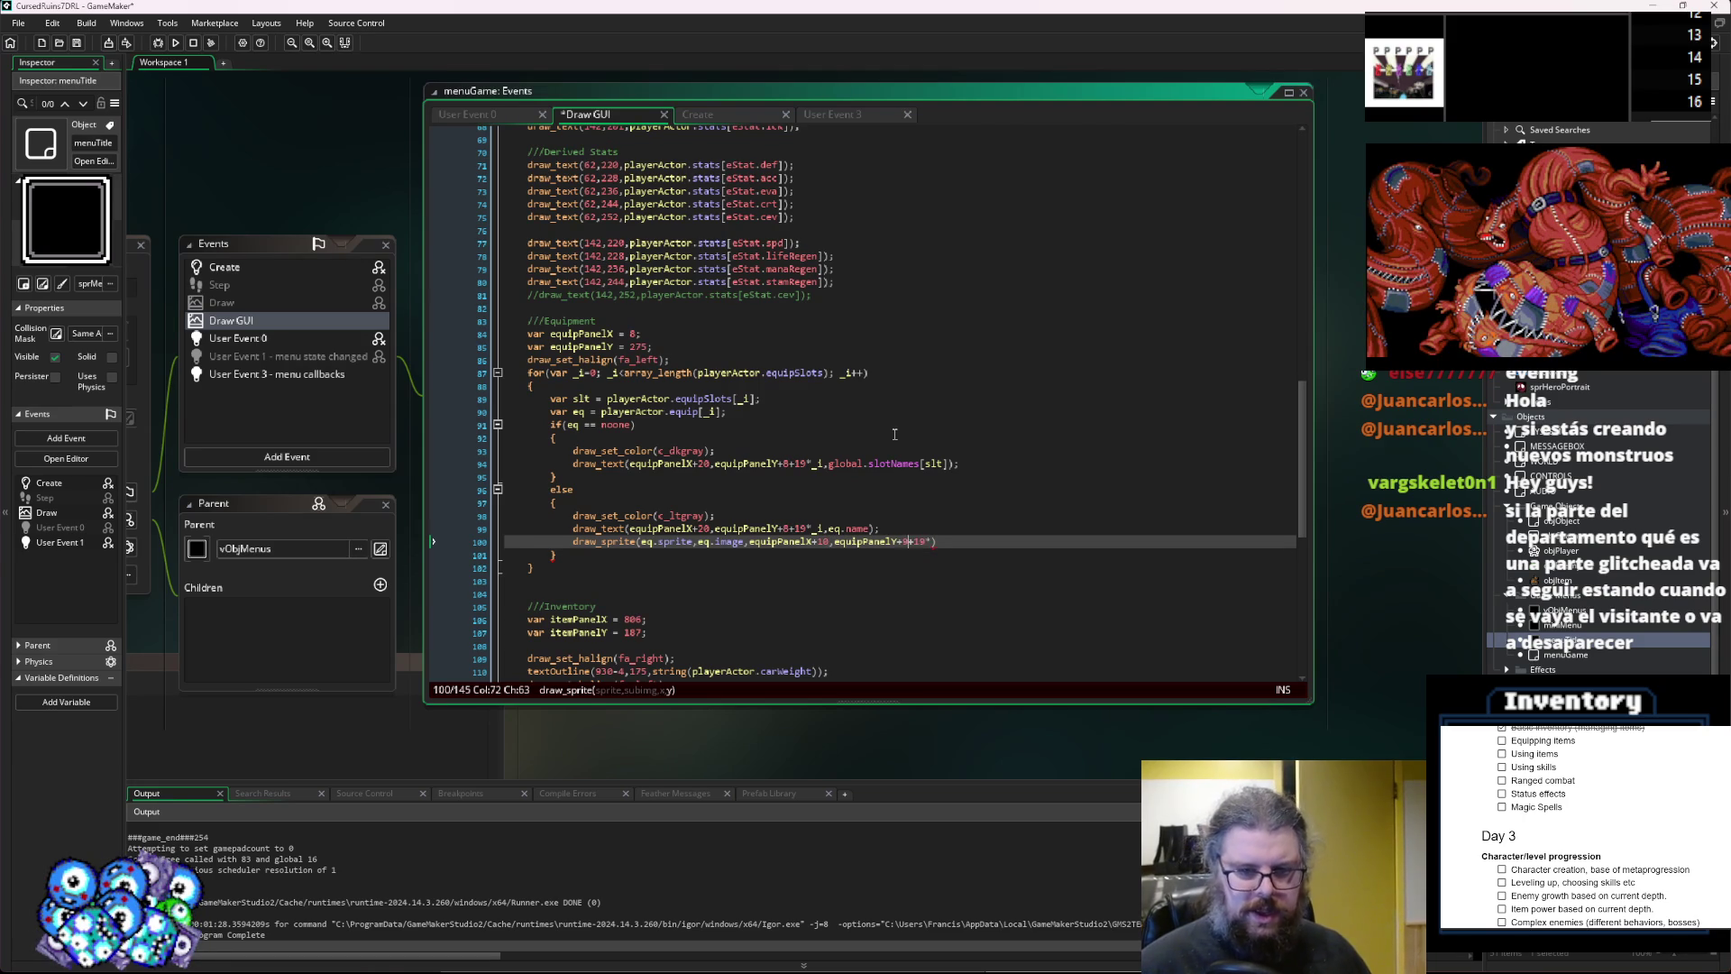
key("Right")
key("Right")
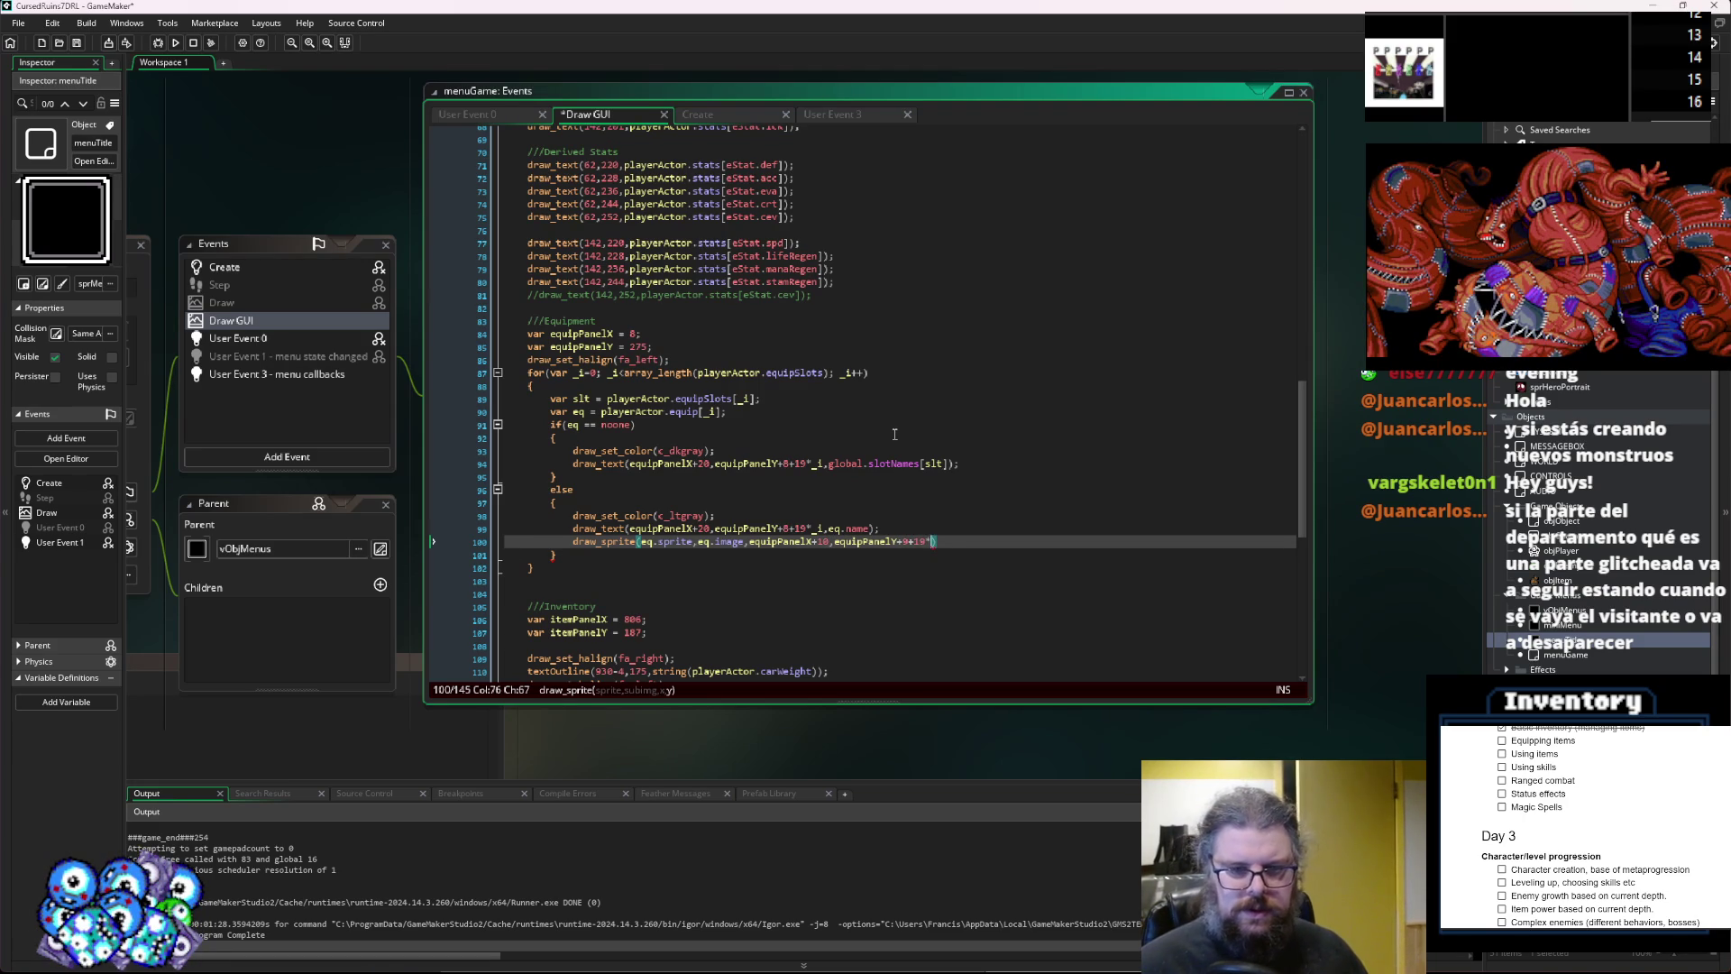
type("_i);")
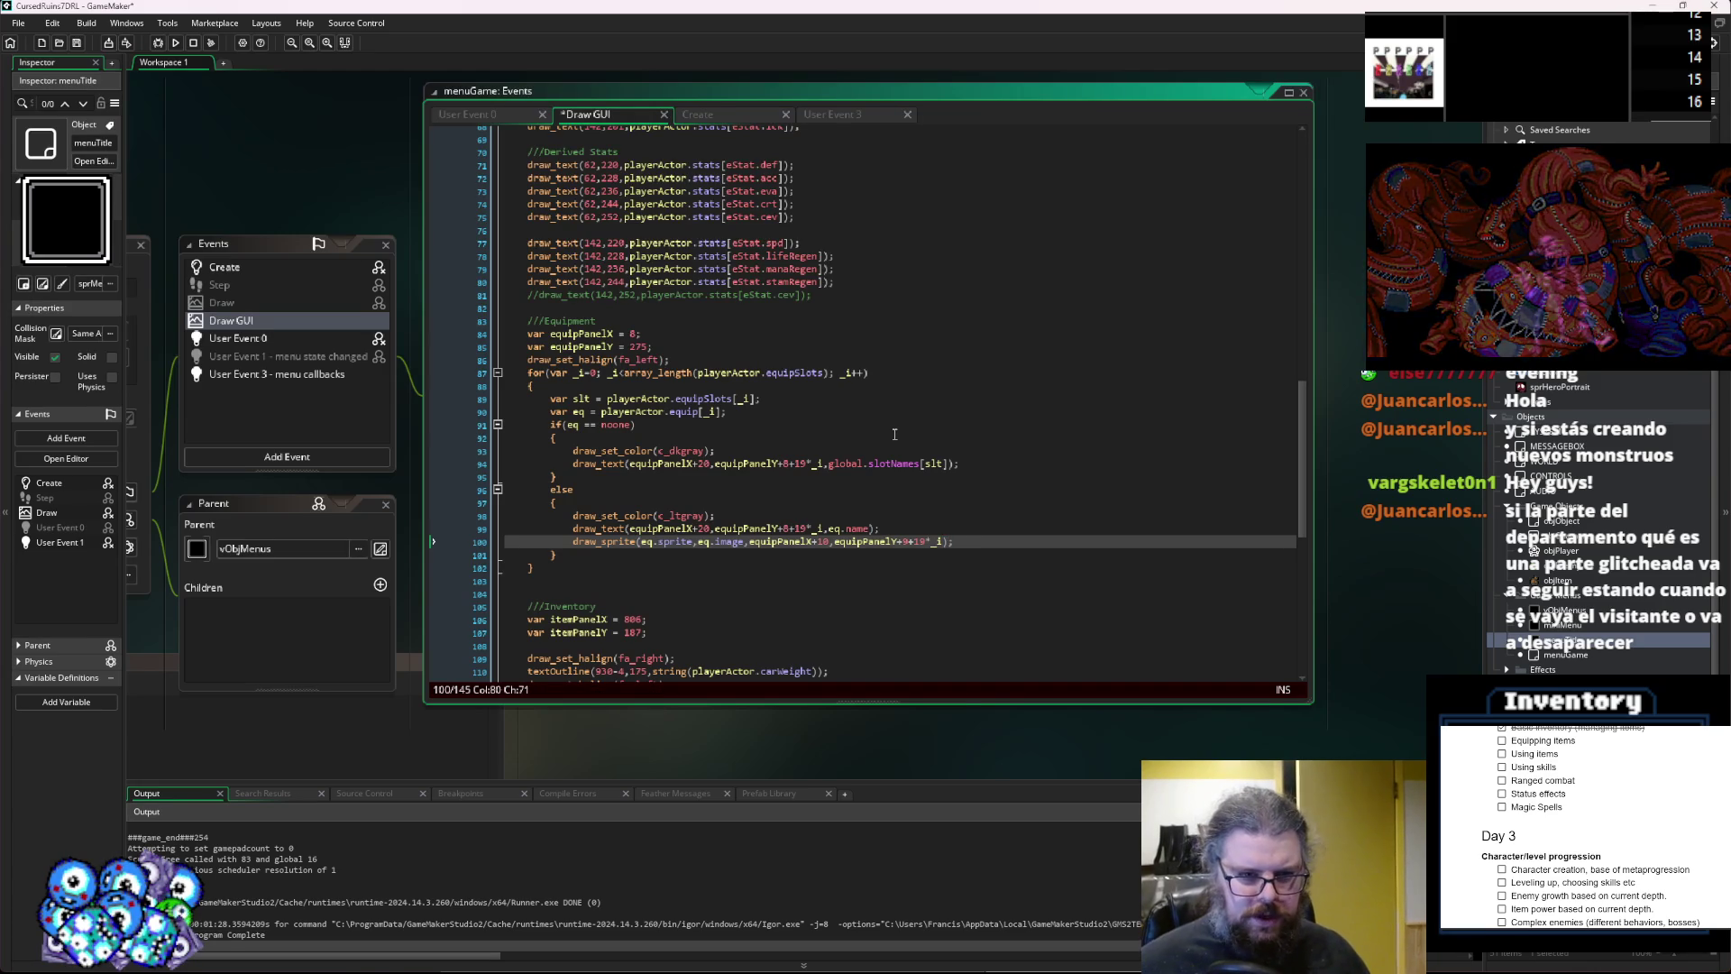
left_click(751, 357)
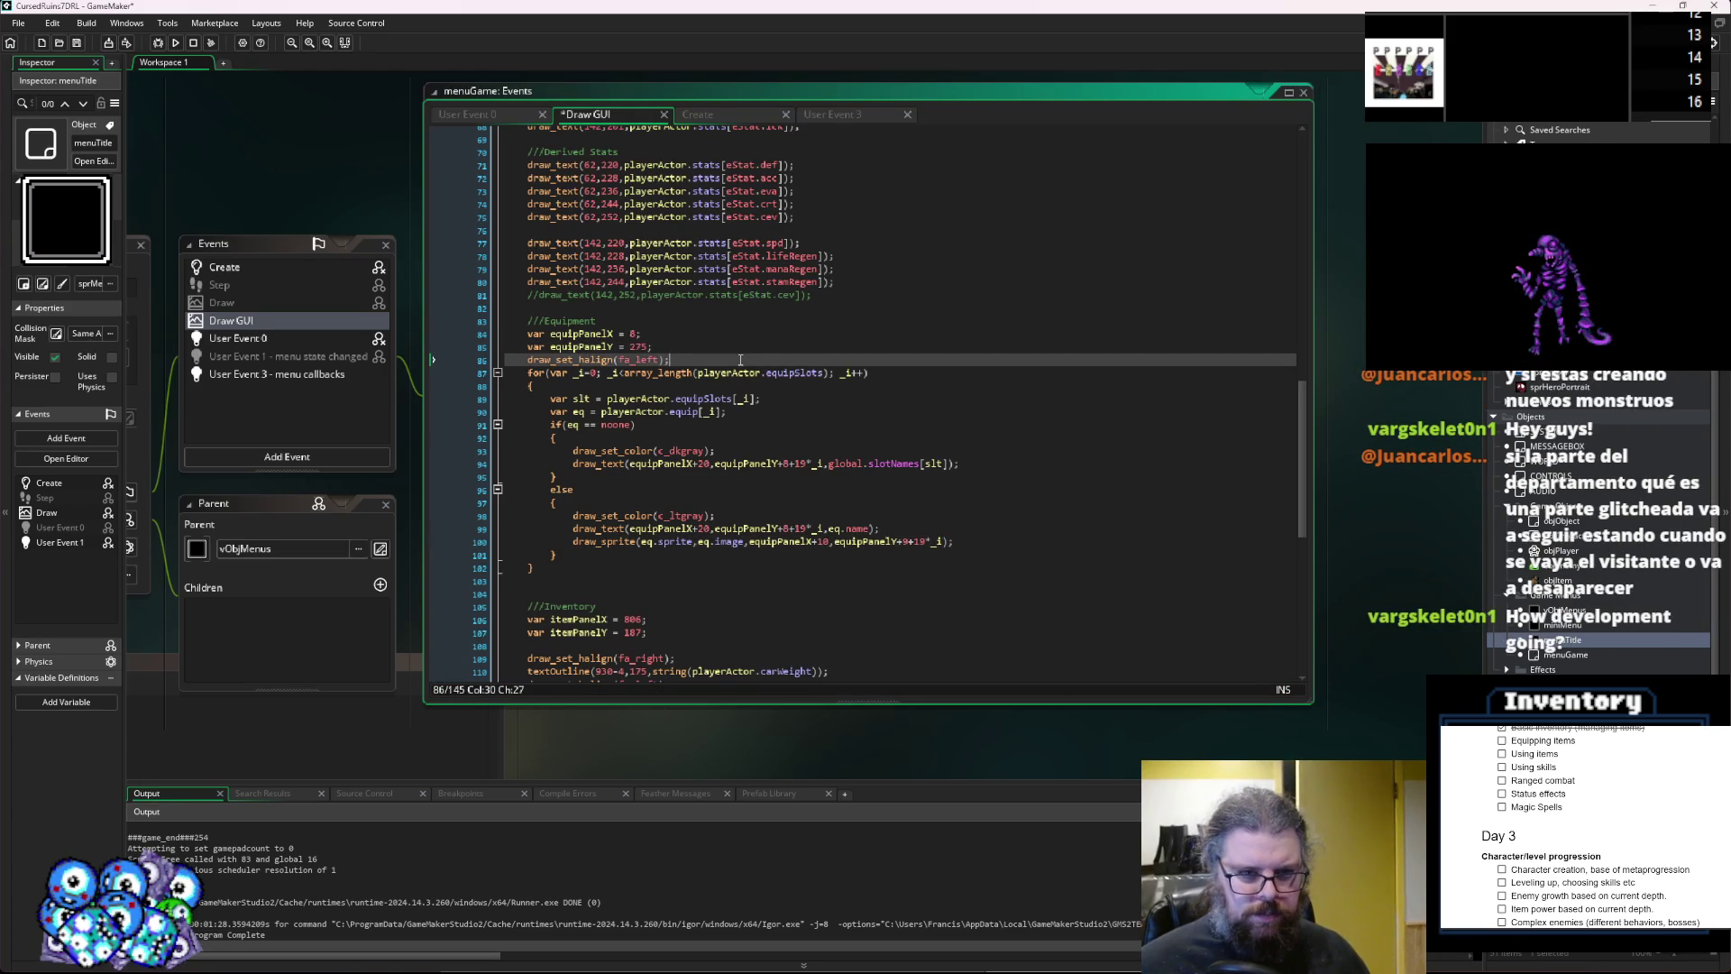
Declare var itemSep and swap the first hard-coded 19 spacing for itemSep.
key("Return")
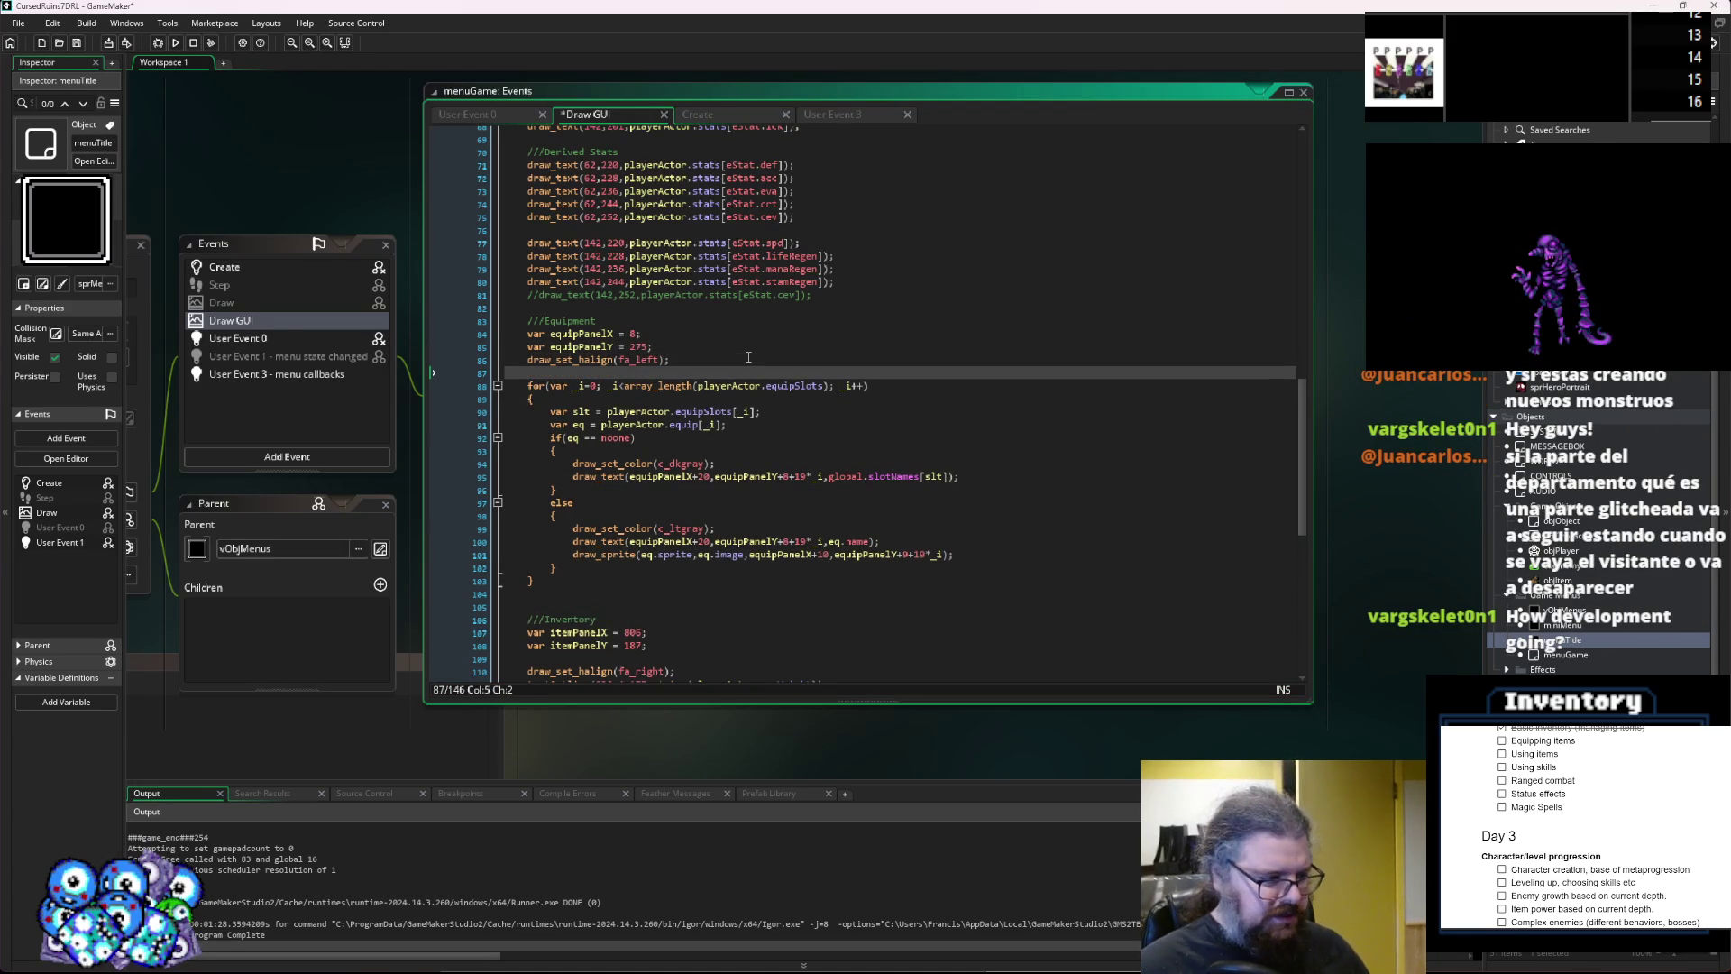
type("var ")
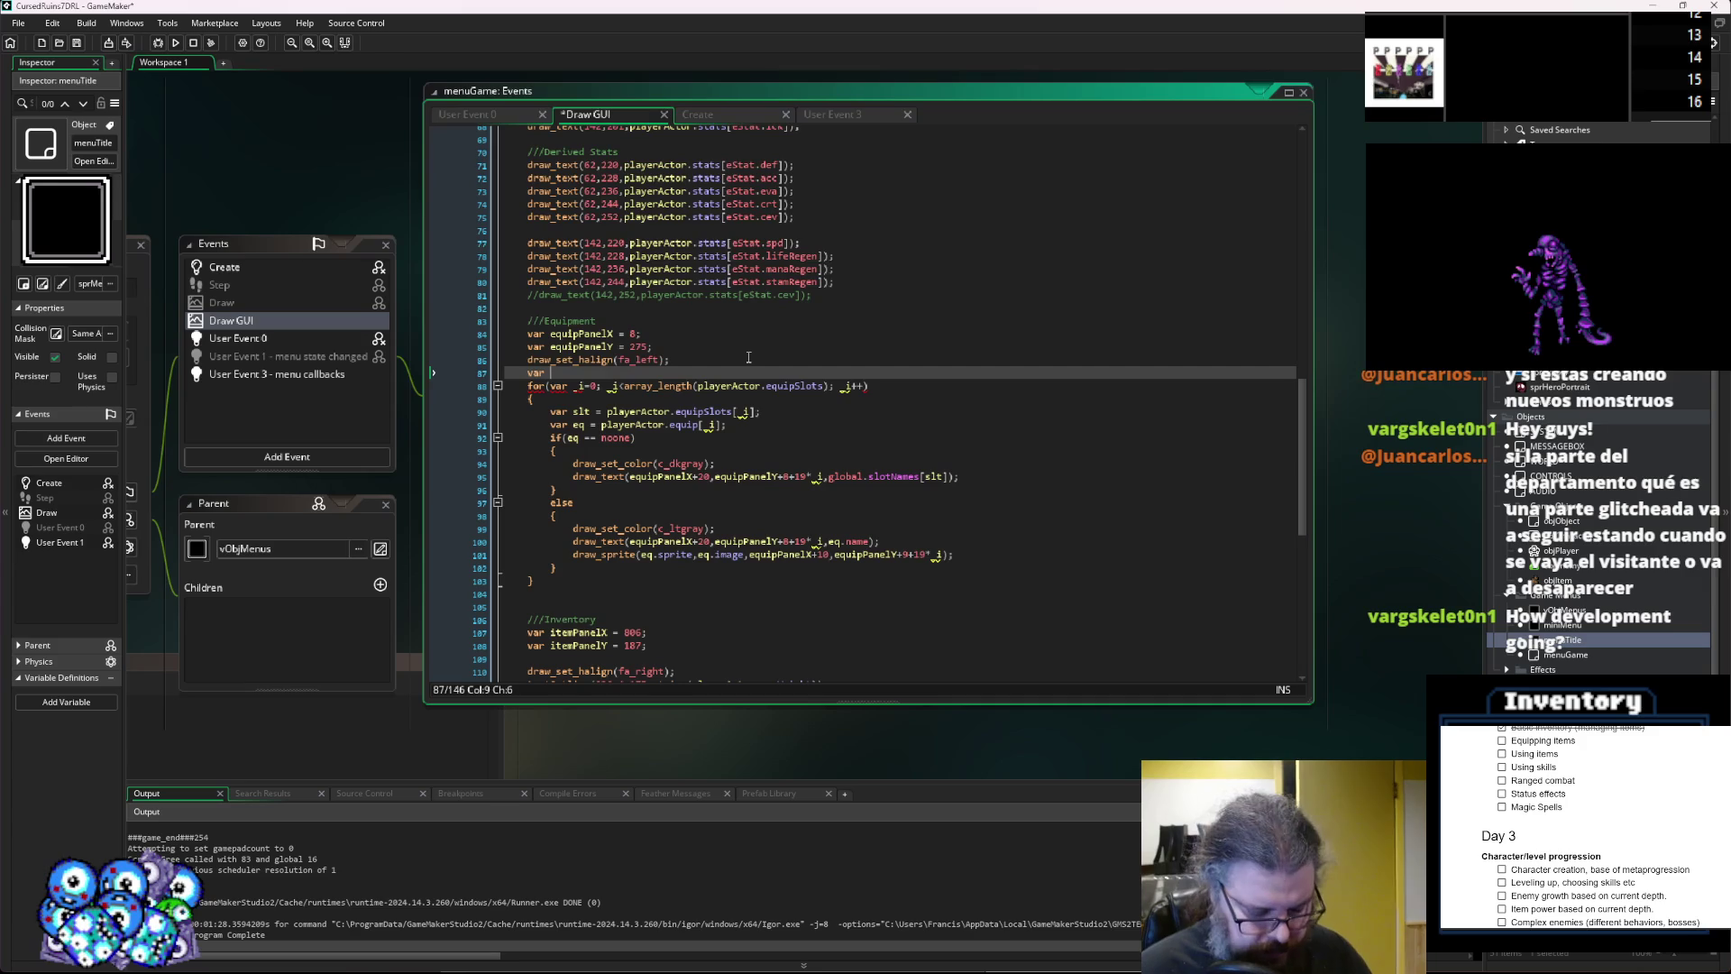
type("itemSep")
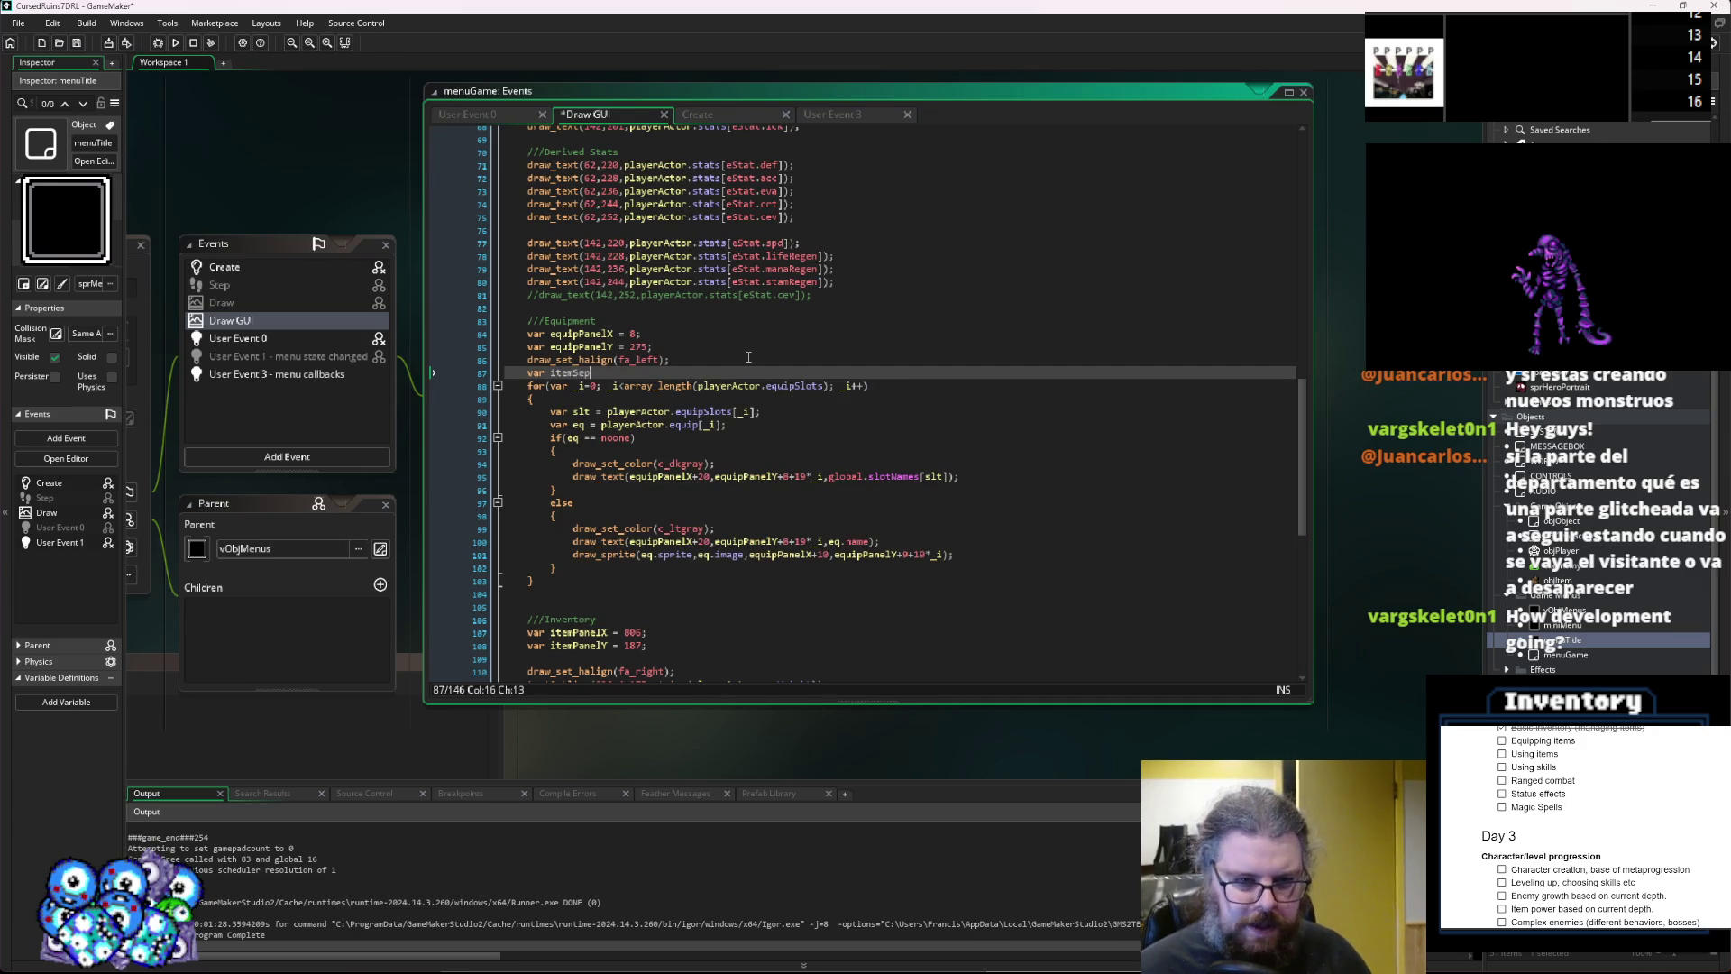
type(" = 13;")
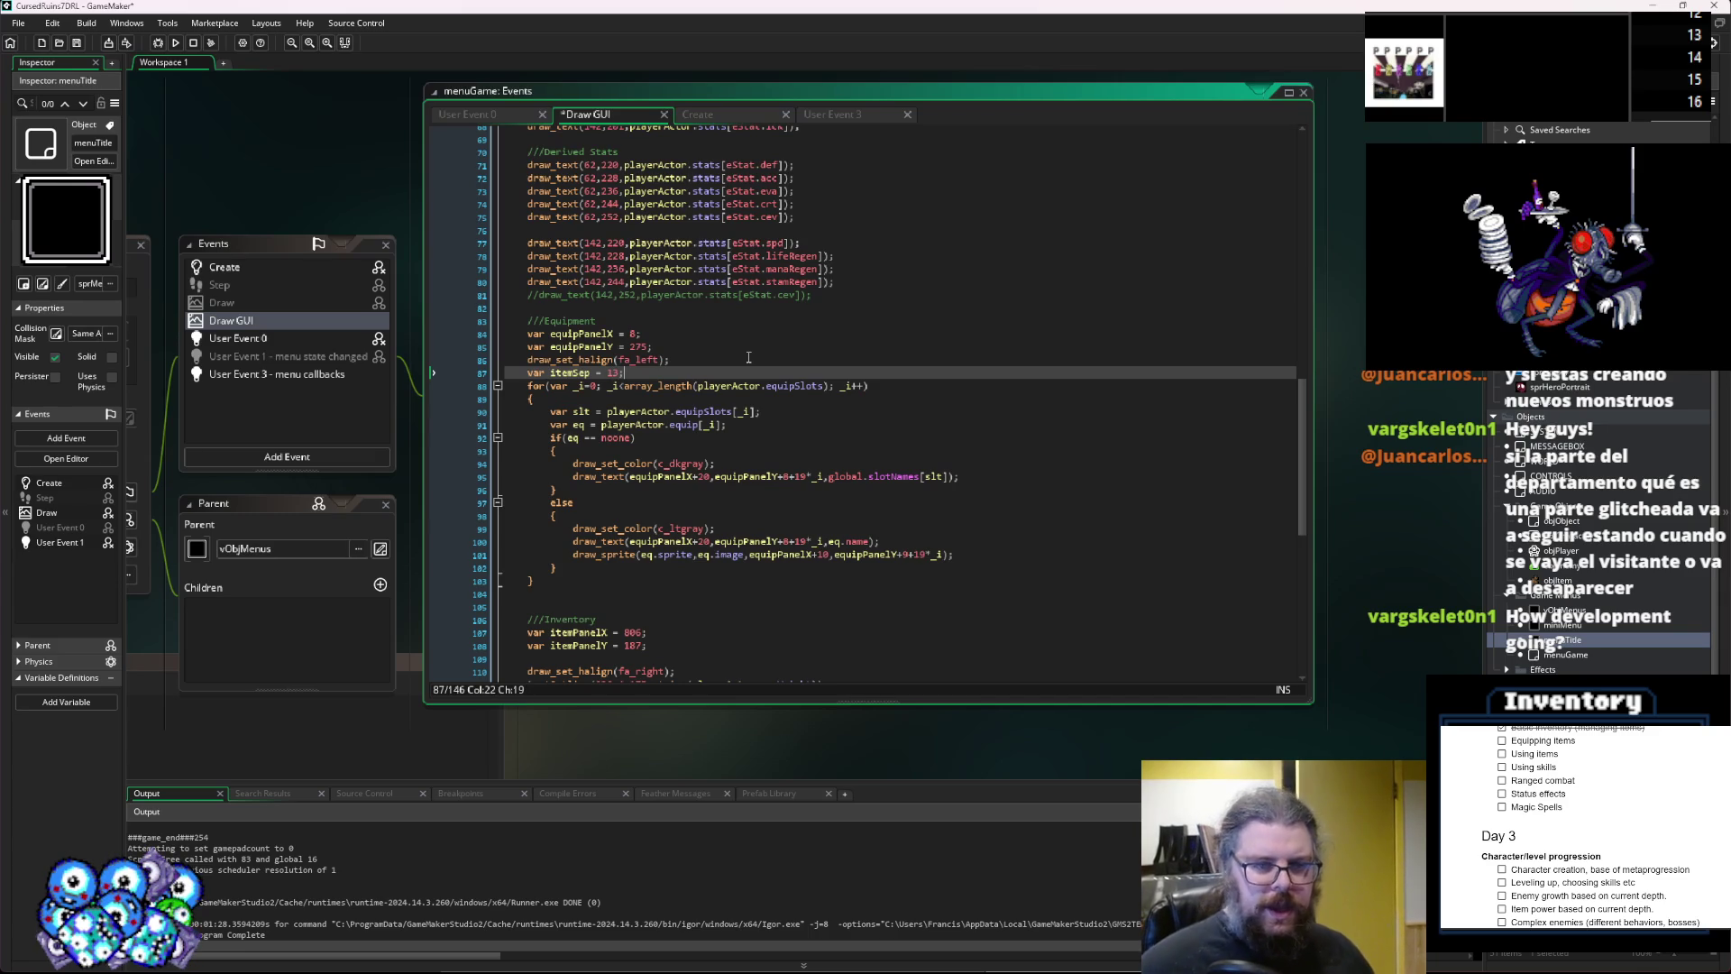
double_click(571, 372)
key("ctrl+c")
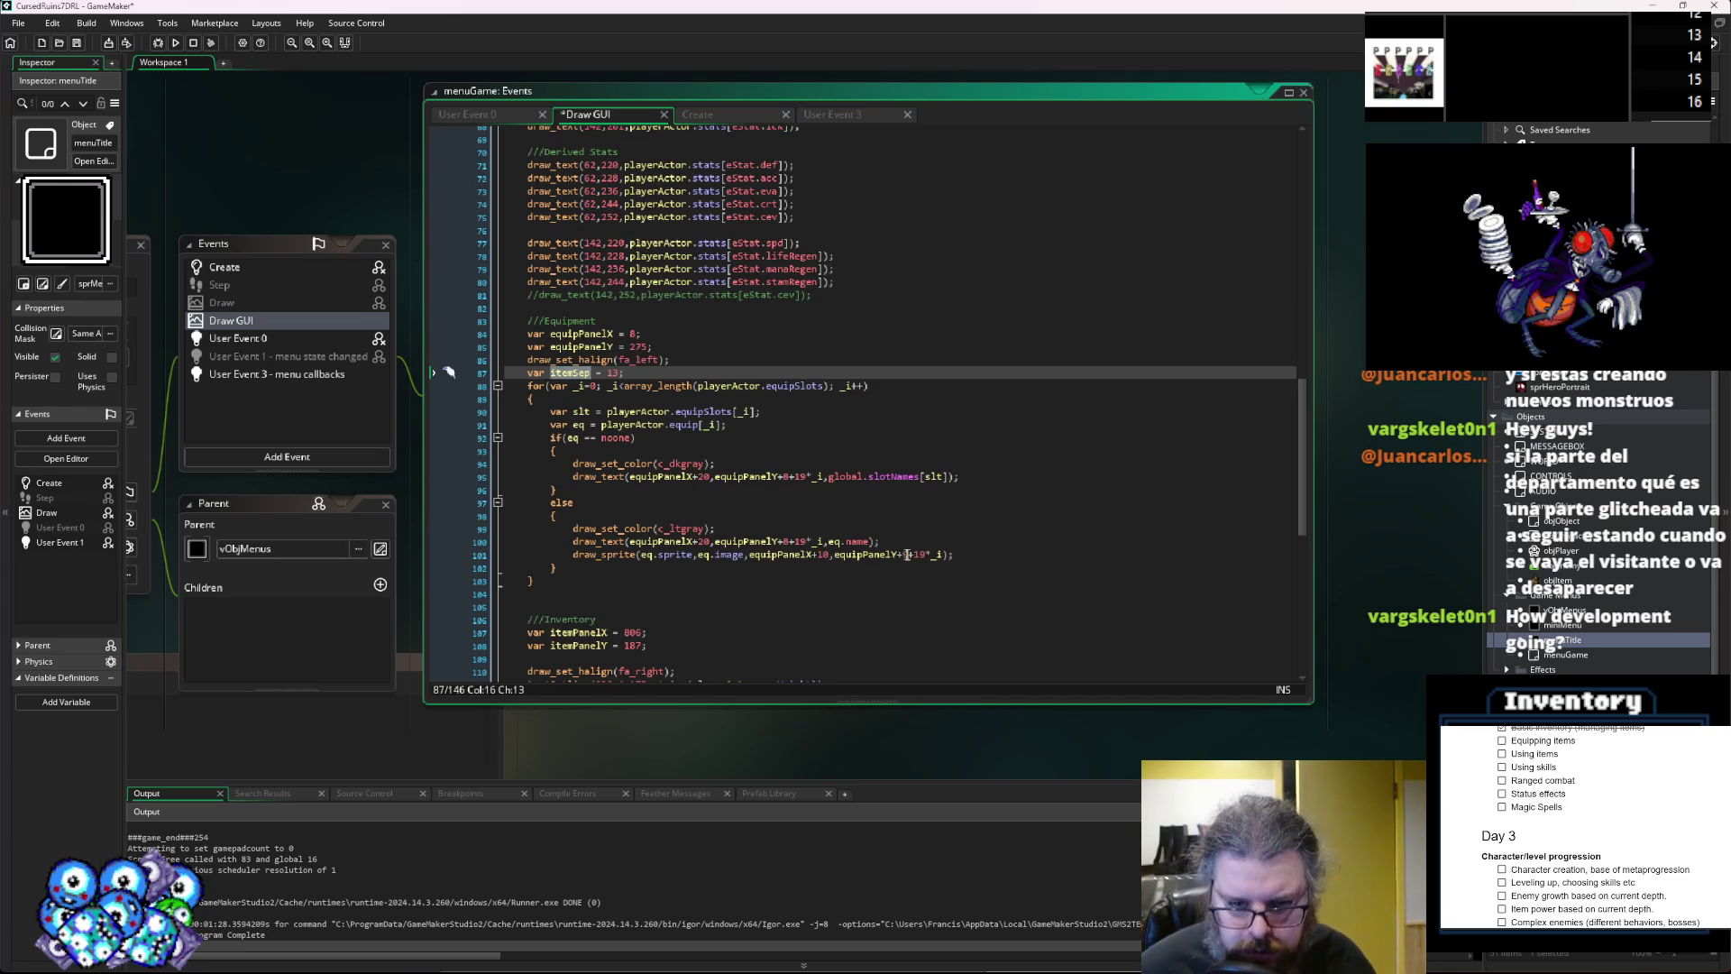
double_click(918, 555)
key("ctrl+v")
Replace the 19 spacing on lines 100 and 95 with itemSep and save.
left_click(797, 542)
double_click(797, 542)
key("ctrl+v")
double_click(799, 476)
key("ctrl+v")
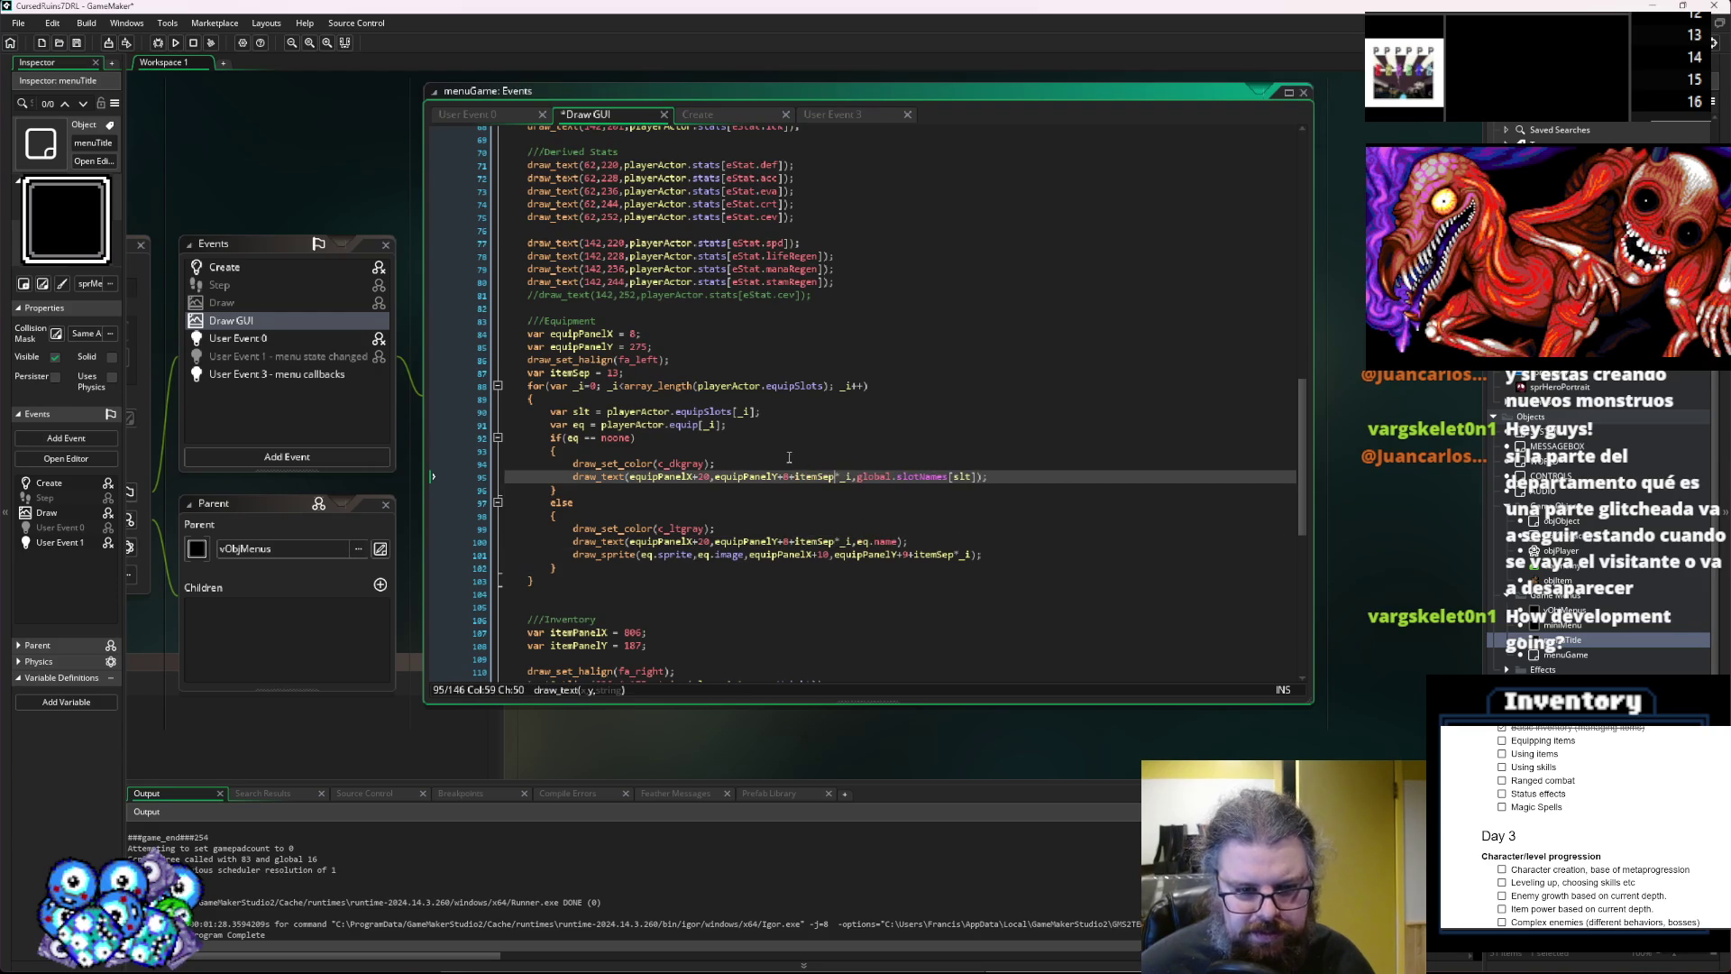
left_click(789, 457)
key("ctrl+s")
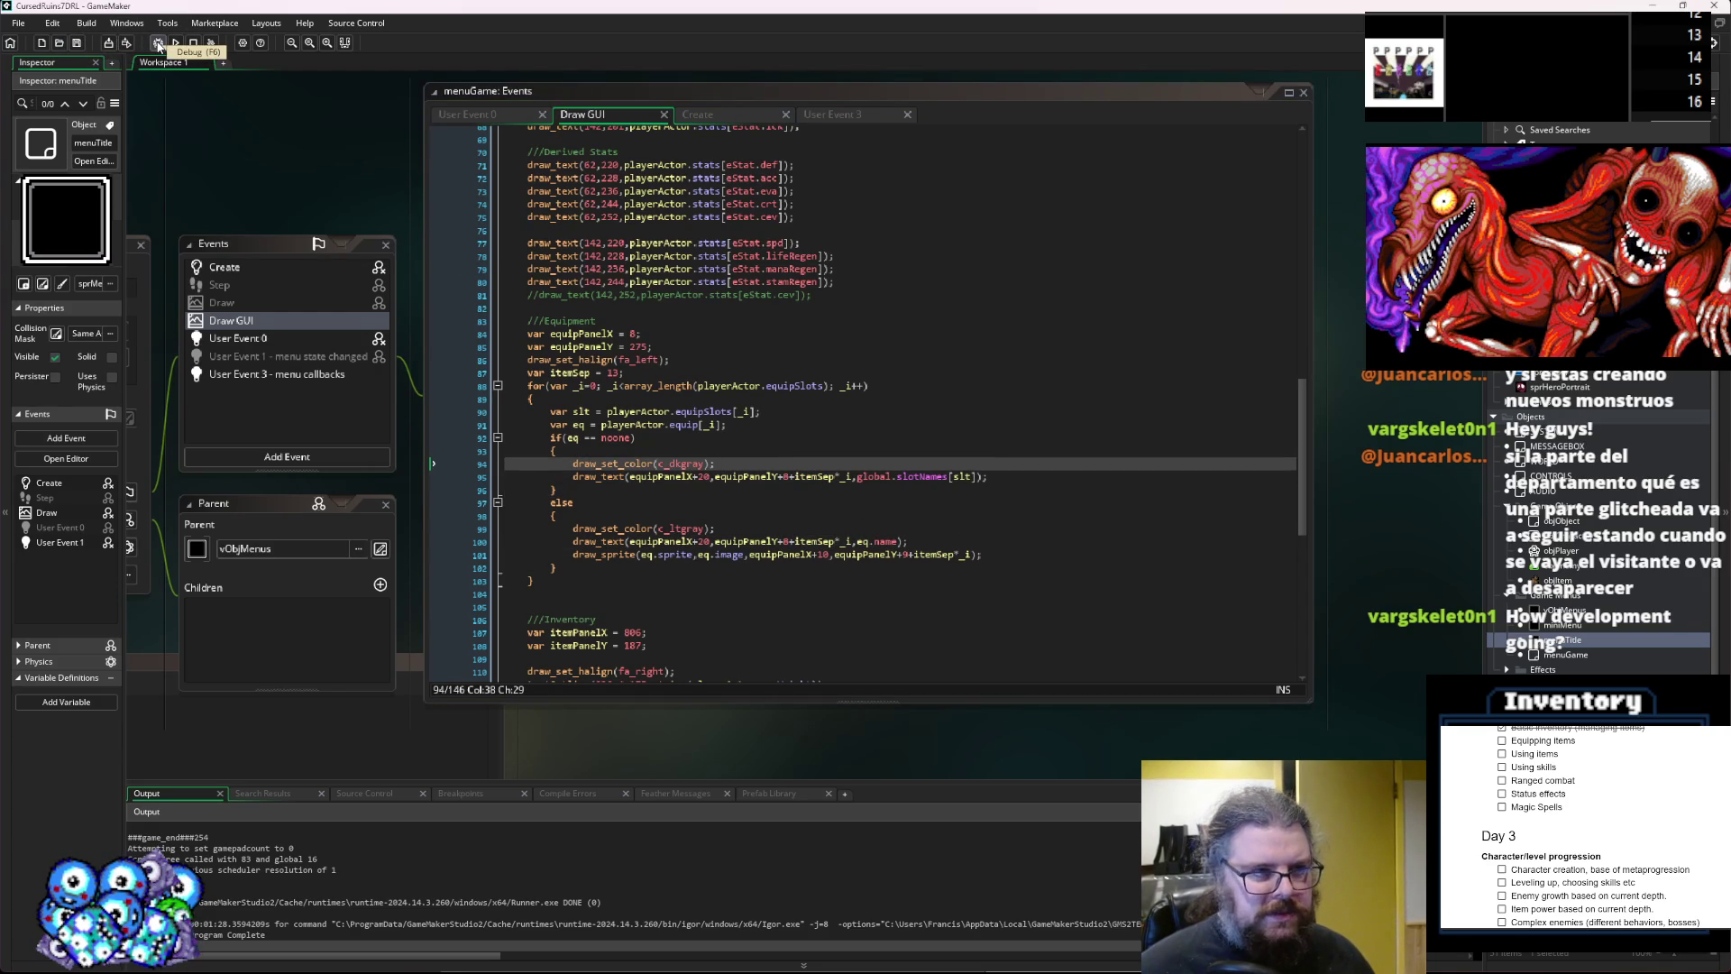
Set itemSep to 15 and start a debug run of the game.
double_click(616, 373)
type("5")
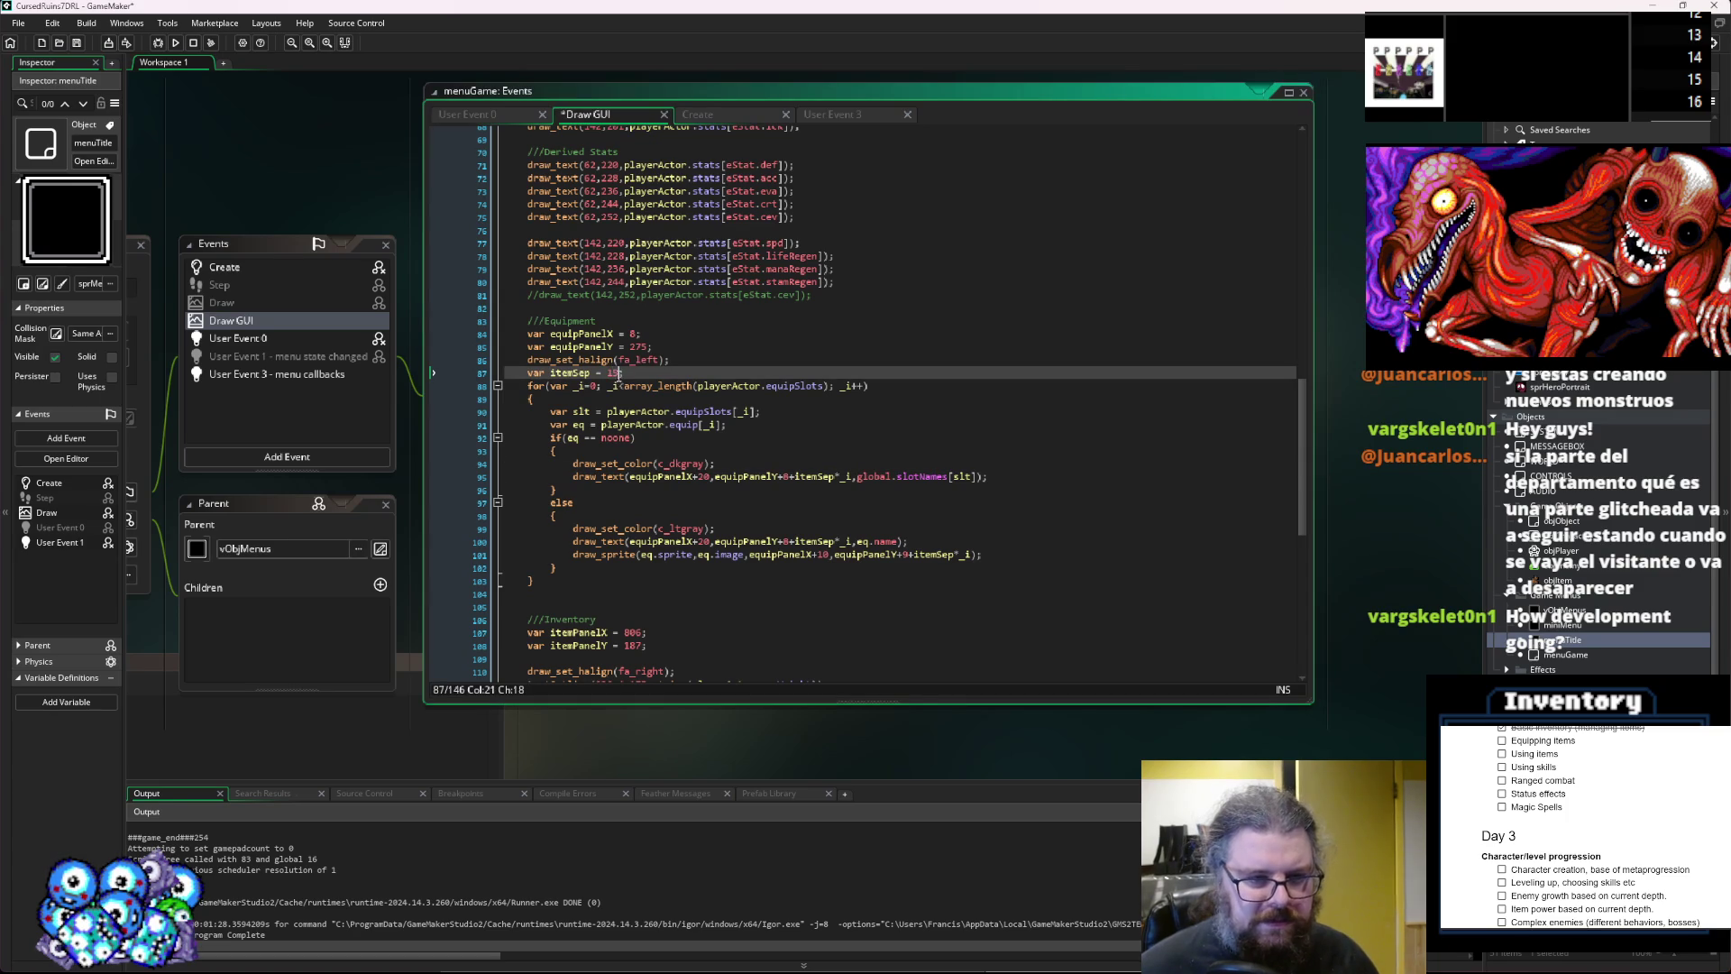
left_click(127, 44)
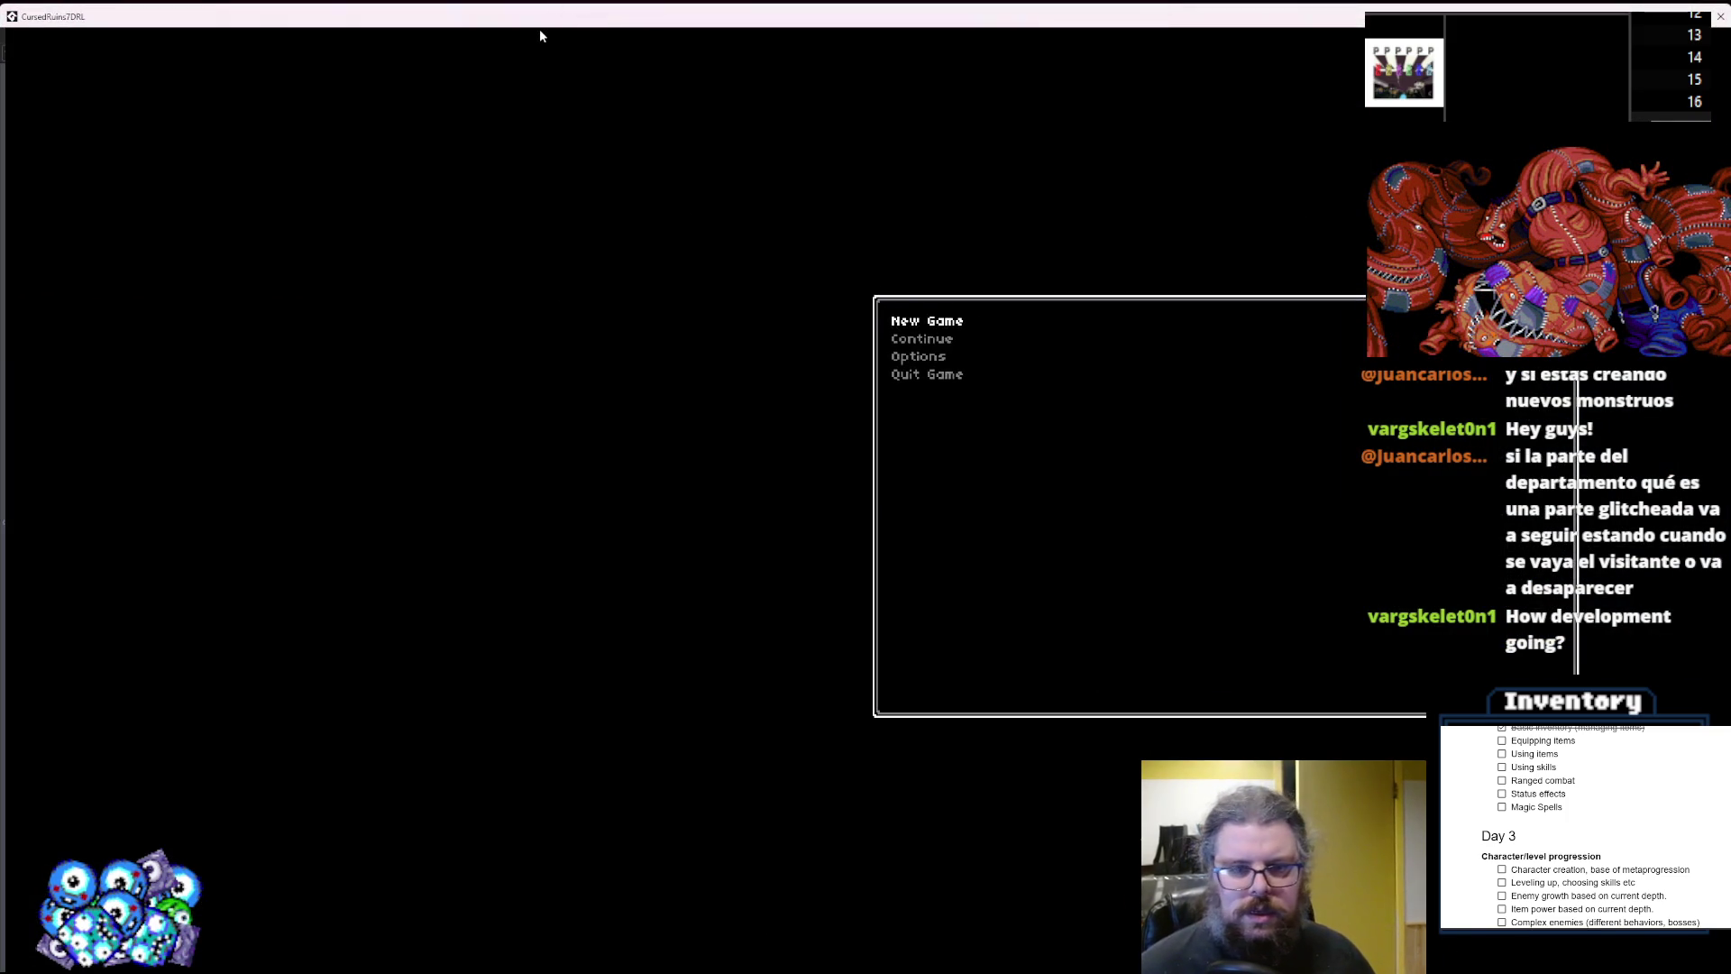
Start a new game, walk the first level to the stairs and descend to the next level.
key("Return")
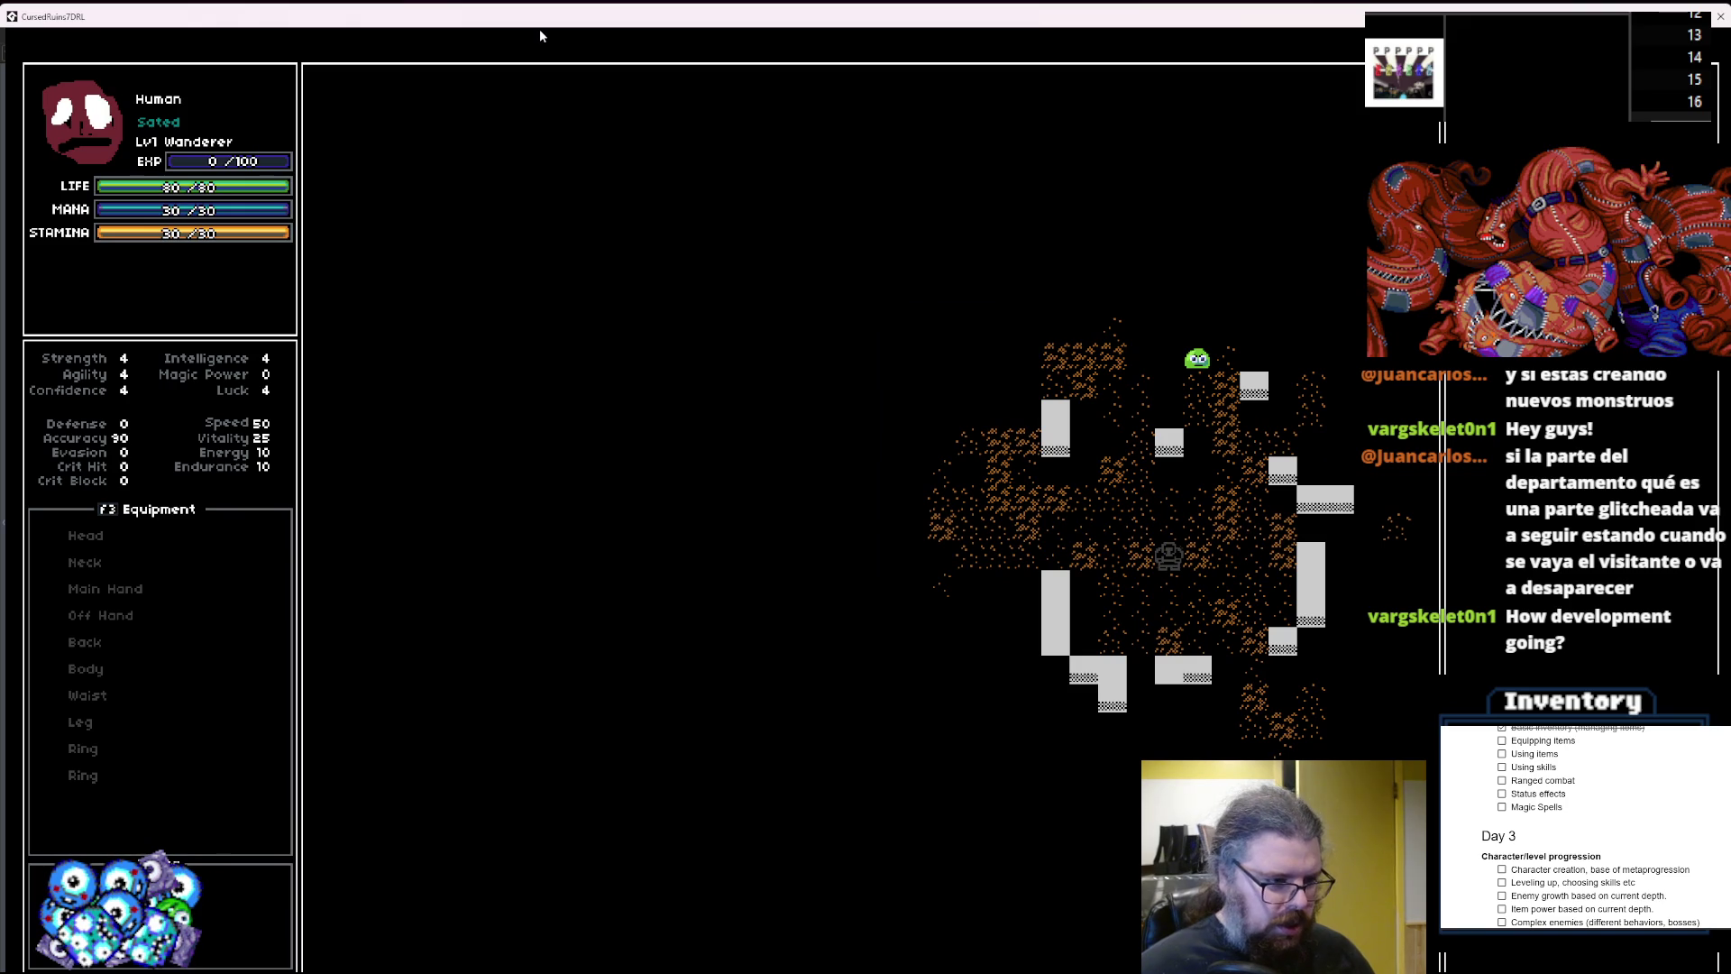
key("Left")
key("Up")
key("Left")
key("Up")
key("Left")
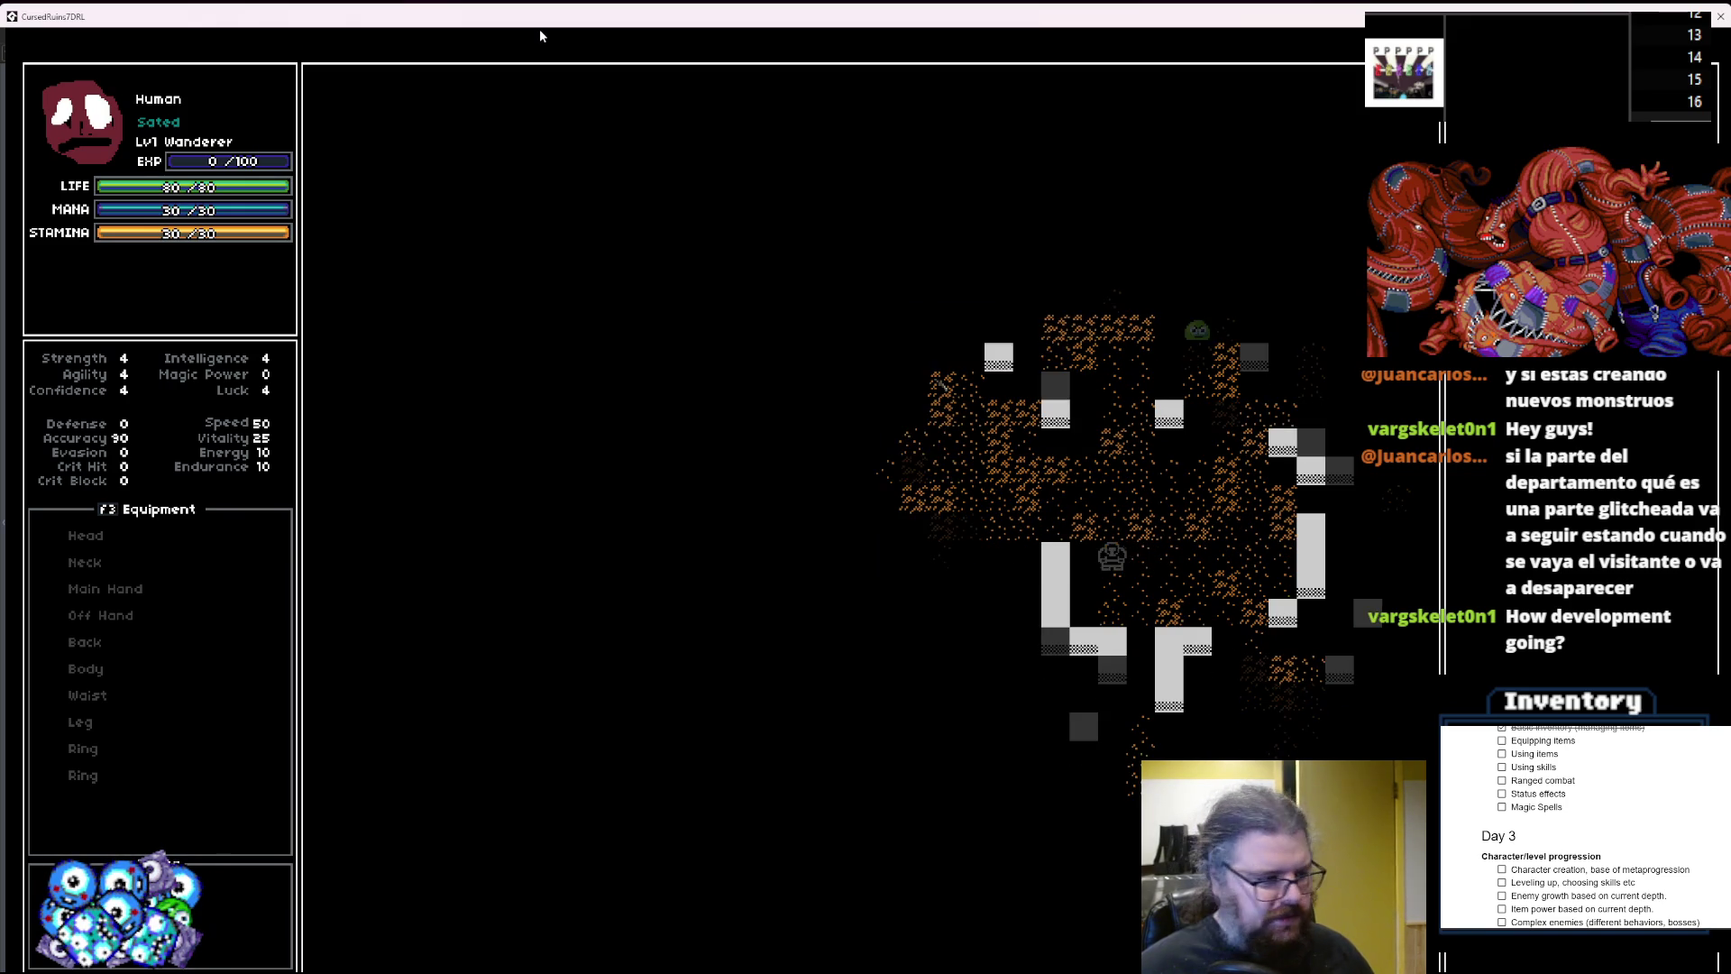
key("Left")
key("Up")
key("Left")
key("Up")
key("Left")
key("Left")
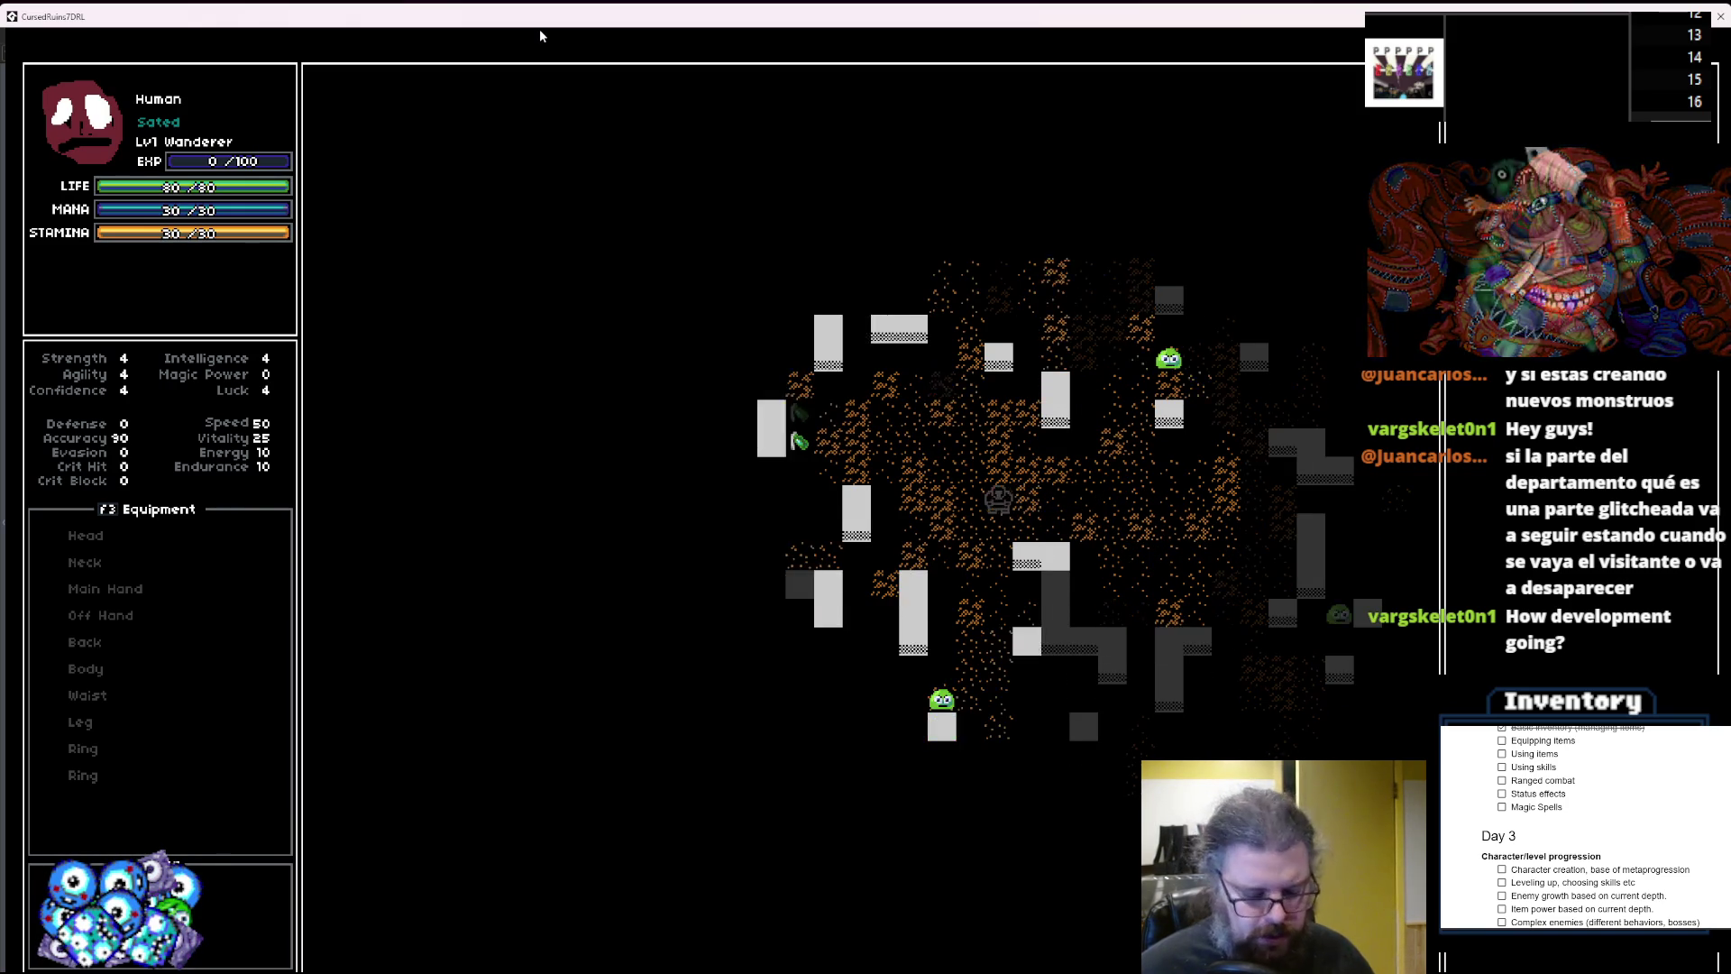
key("Up")
key("Up")
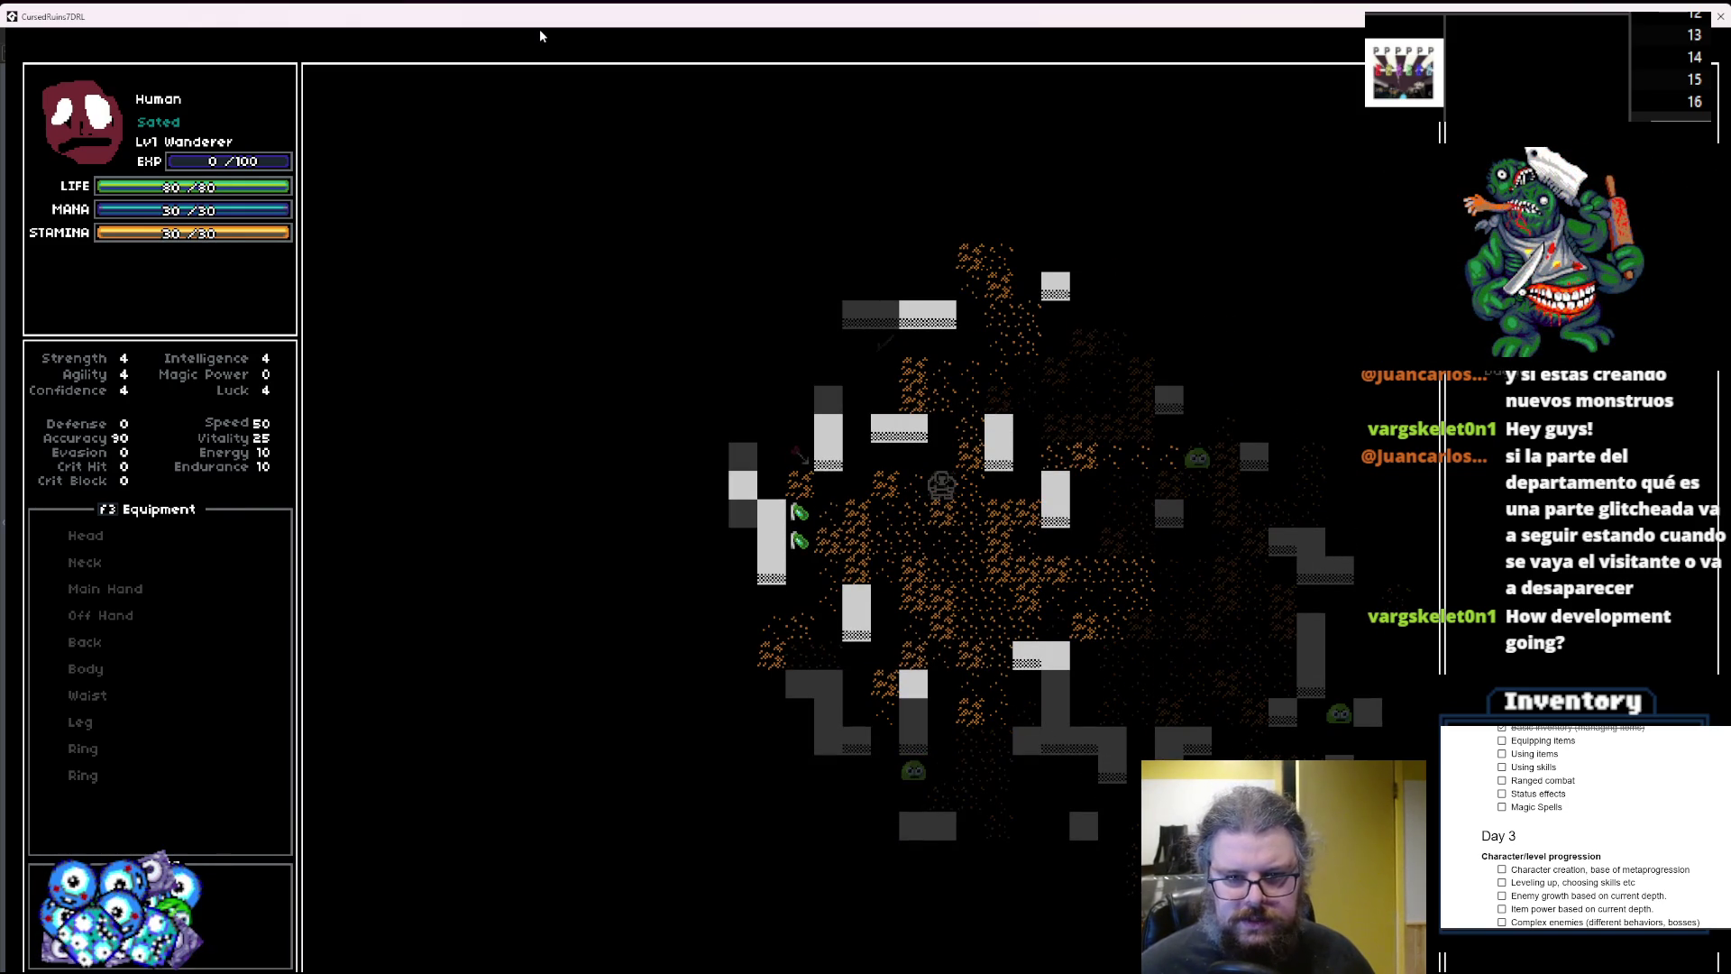
key("Up")
key("Left")
key("Up")
key("Up")
key("Left")
key("Left")
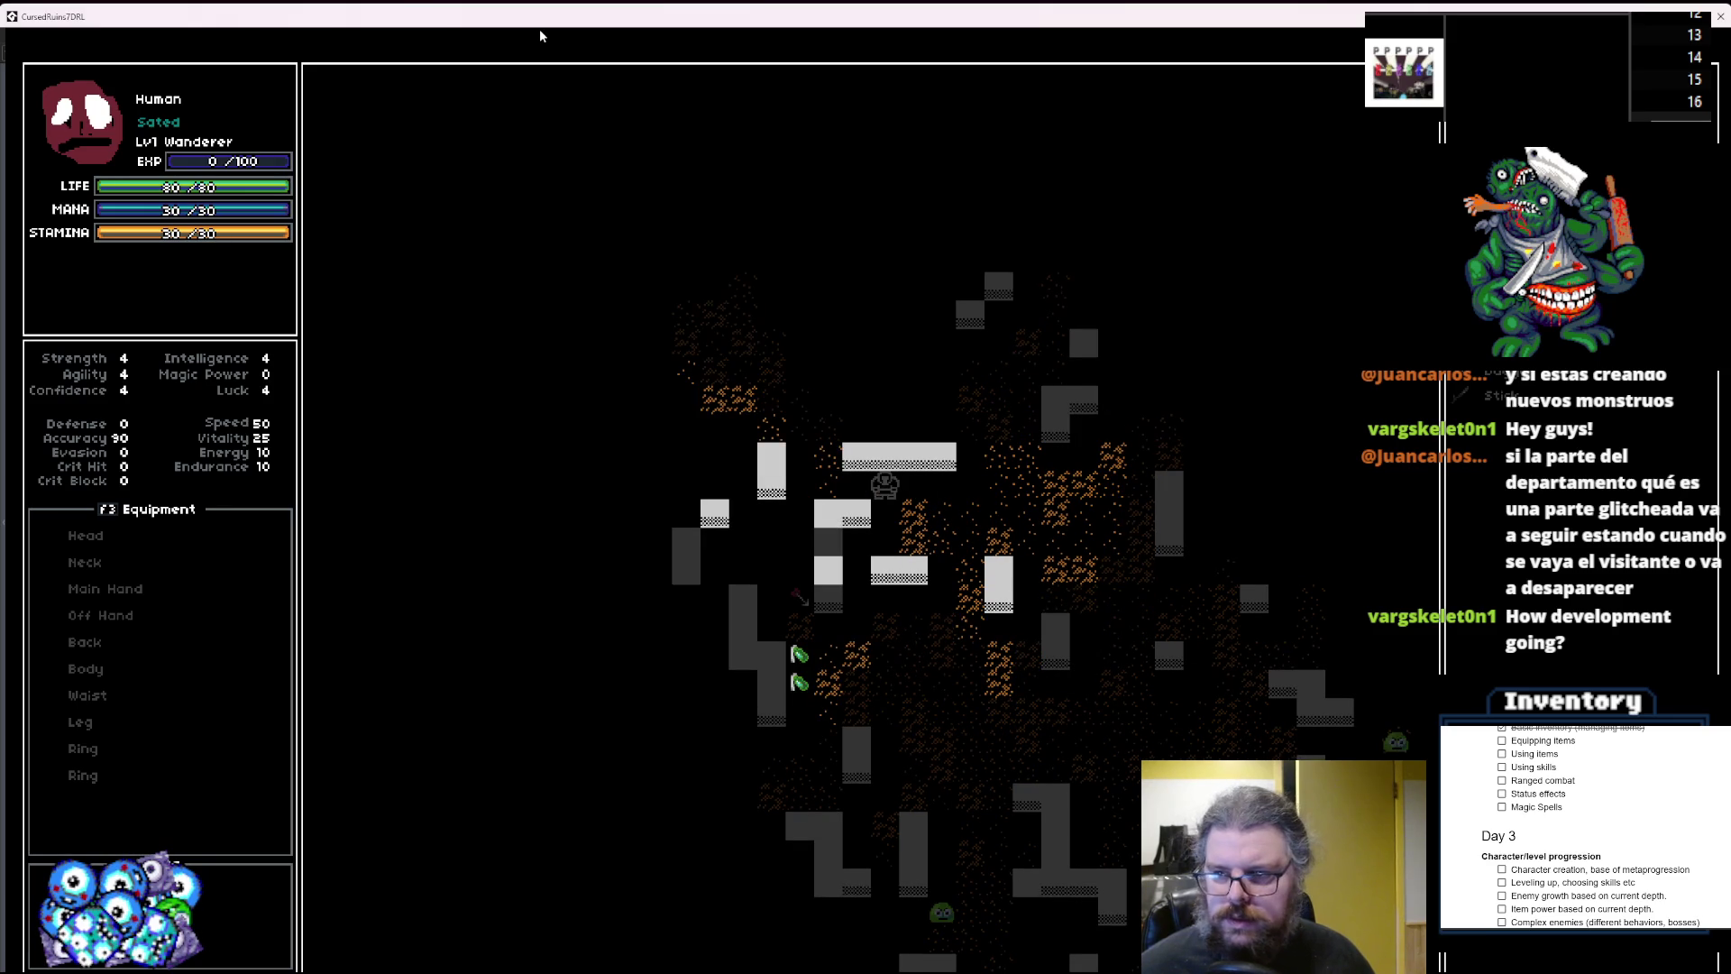
key("Left")
key("Up")
key("Up")
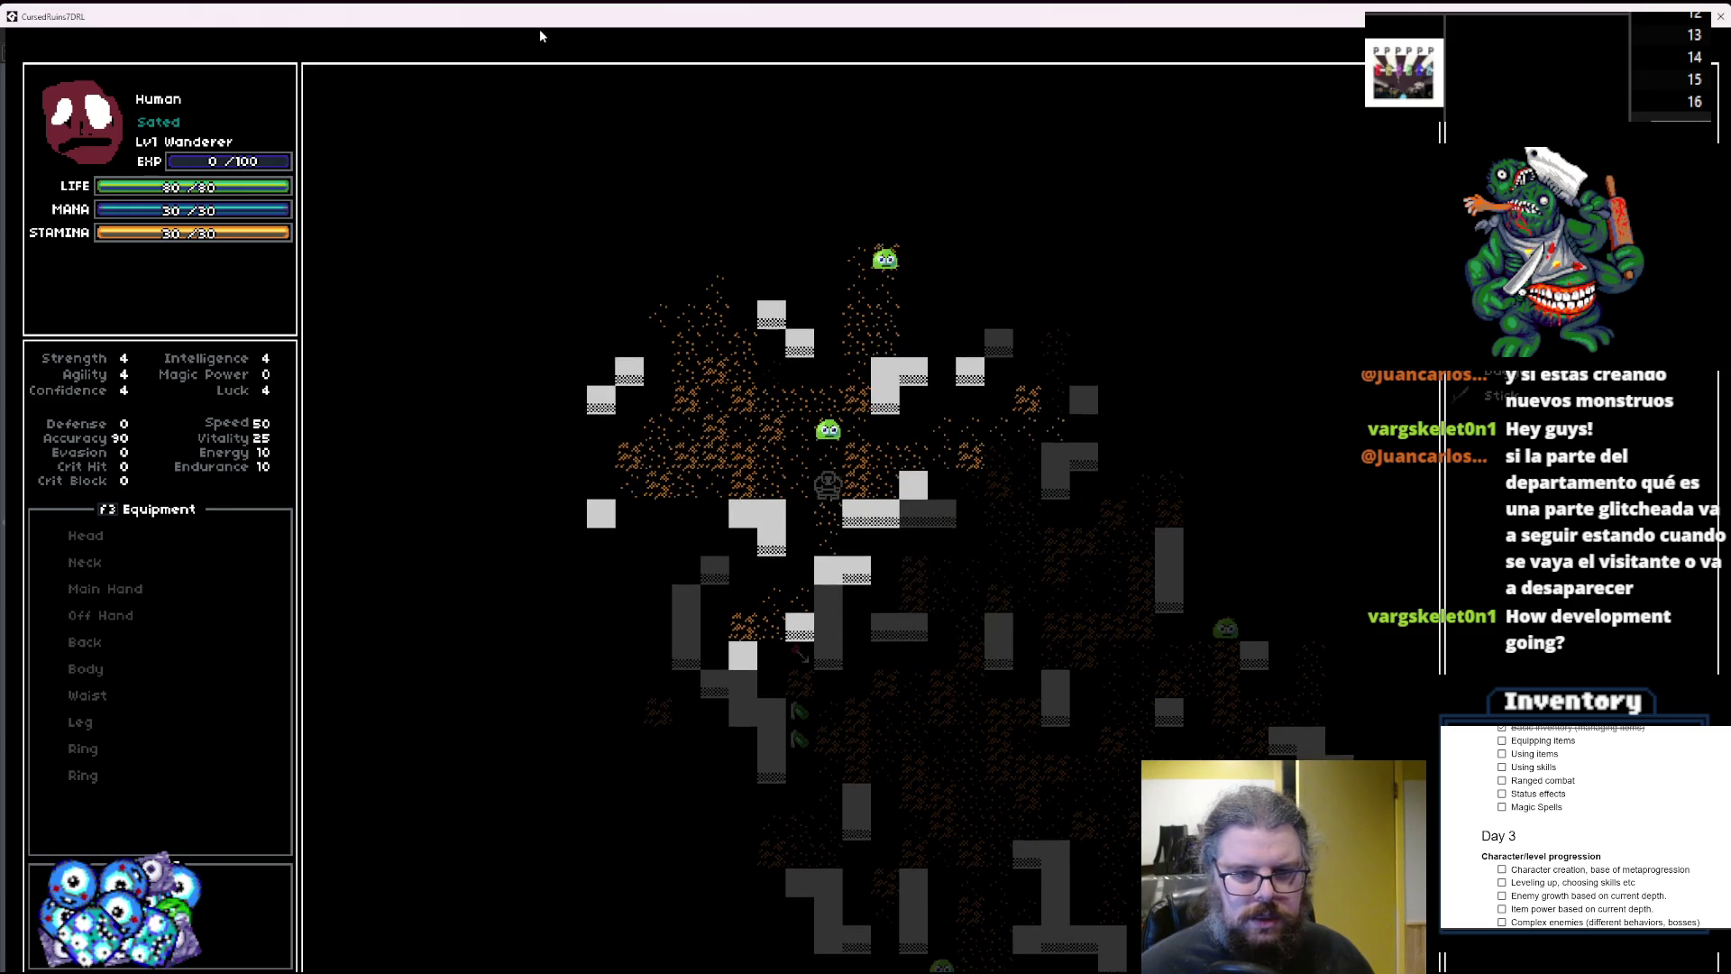
key("Left")
key("Left")
key("Left")
key("Left")
key("Left")
key("Left")
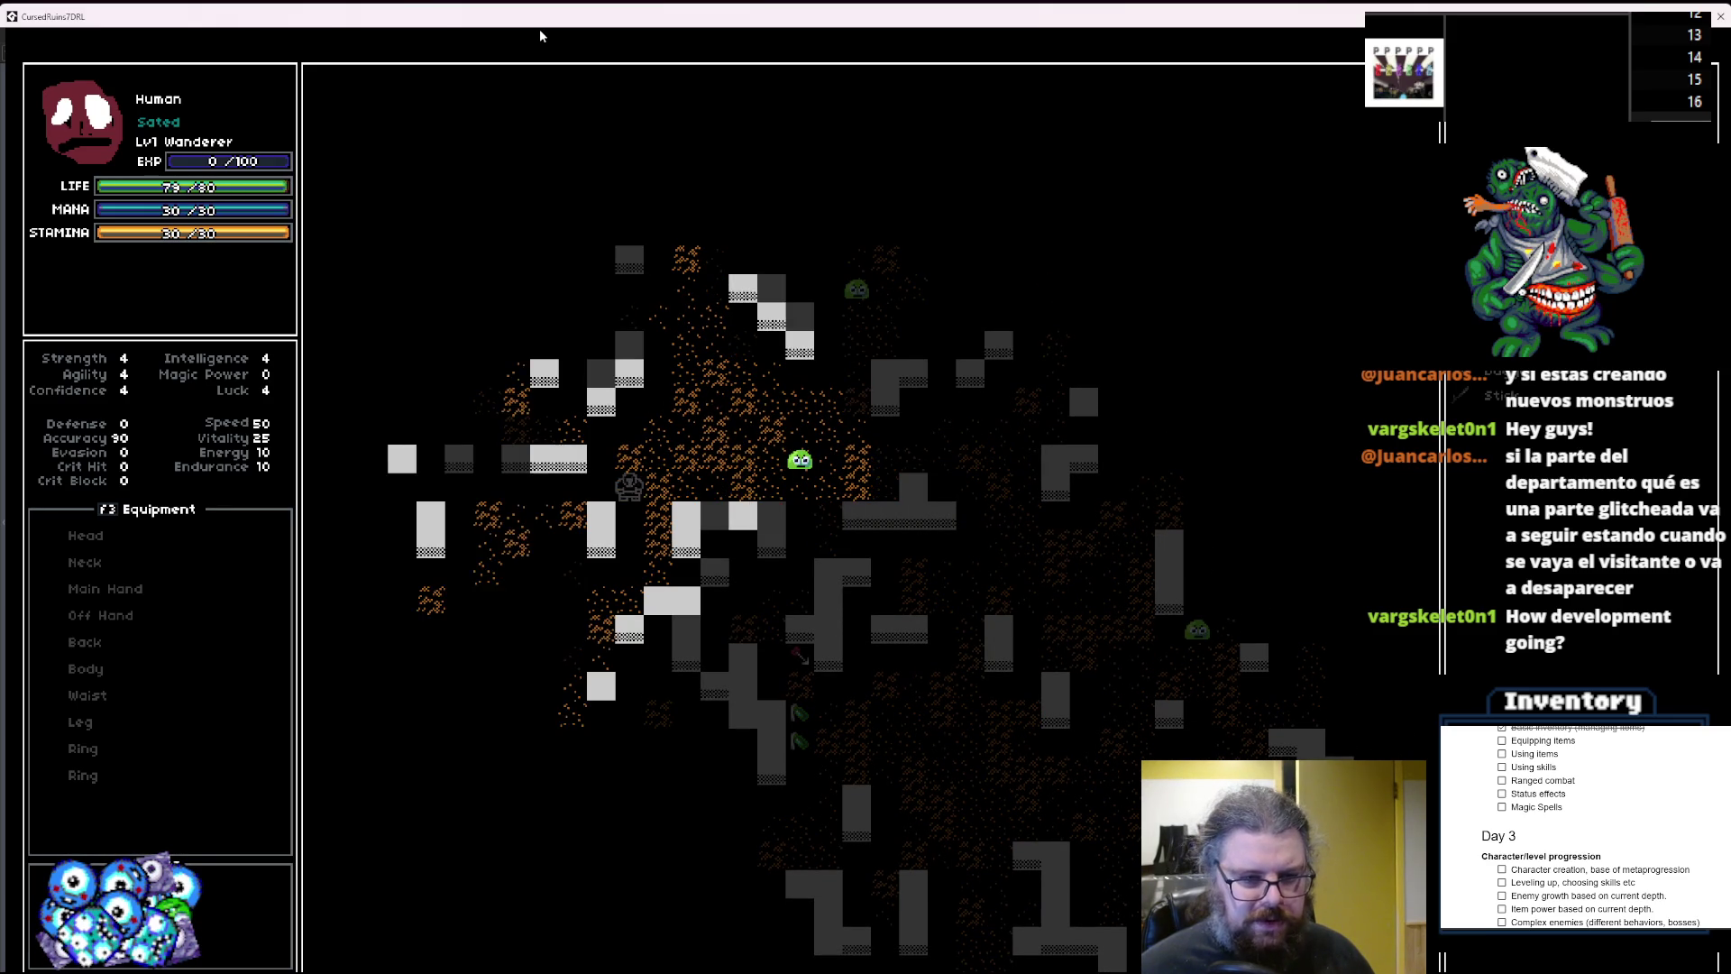
key("Down")
key("Down")
key("Down")
key("greater")
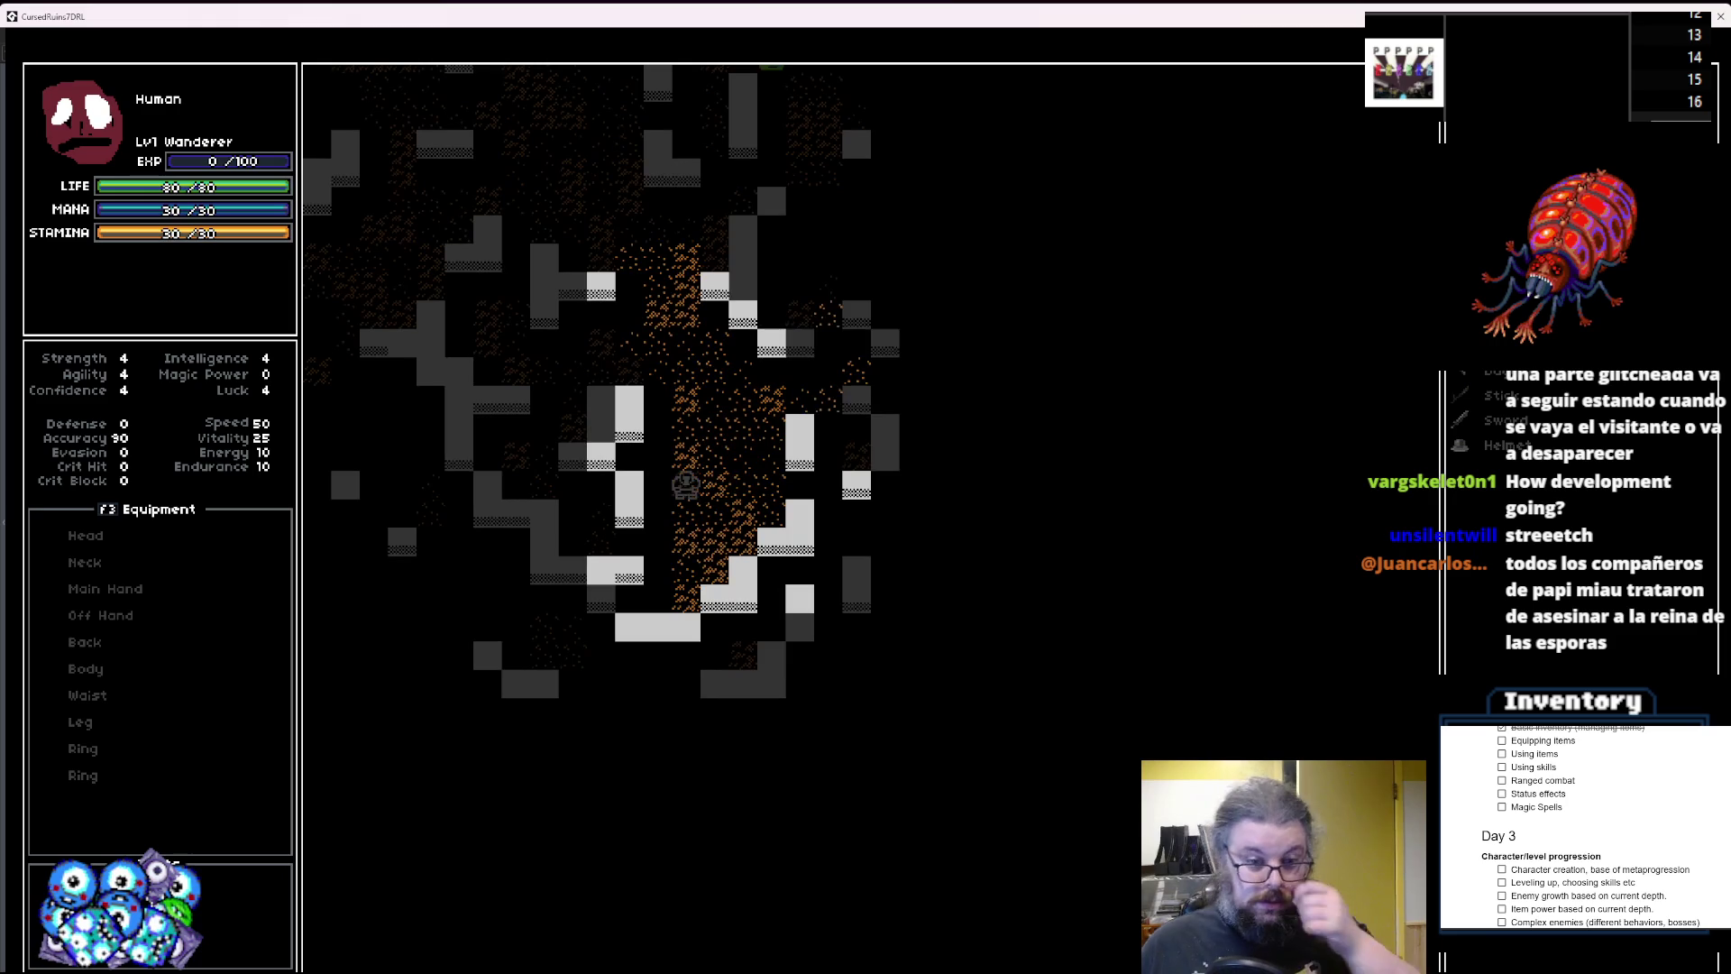
Explore the second dungeon level, heading east and then north past the slimes.
key("Right")
key("Right")
key("Right")
key("Down")
key("Down")
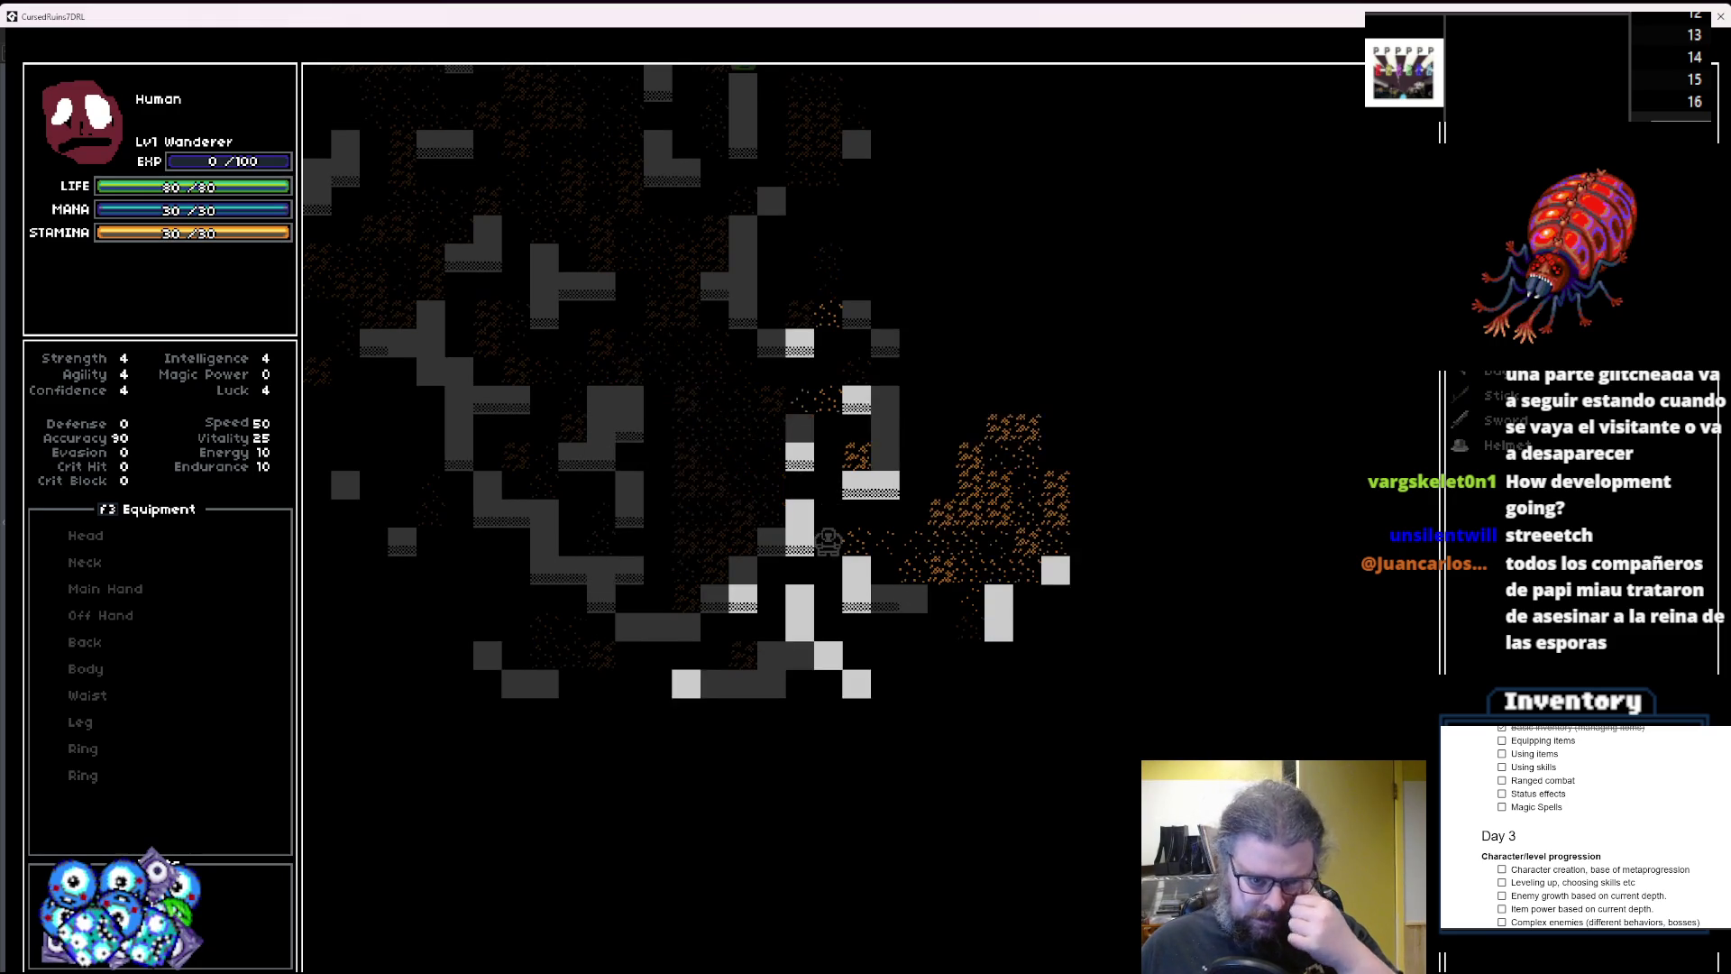
key("Right")
key("Right")
key("Right")
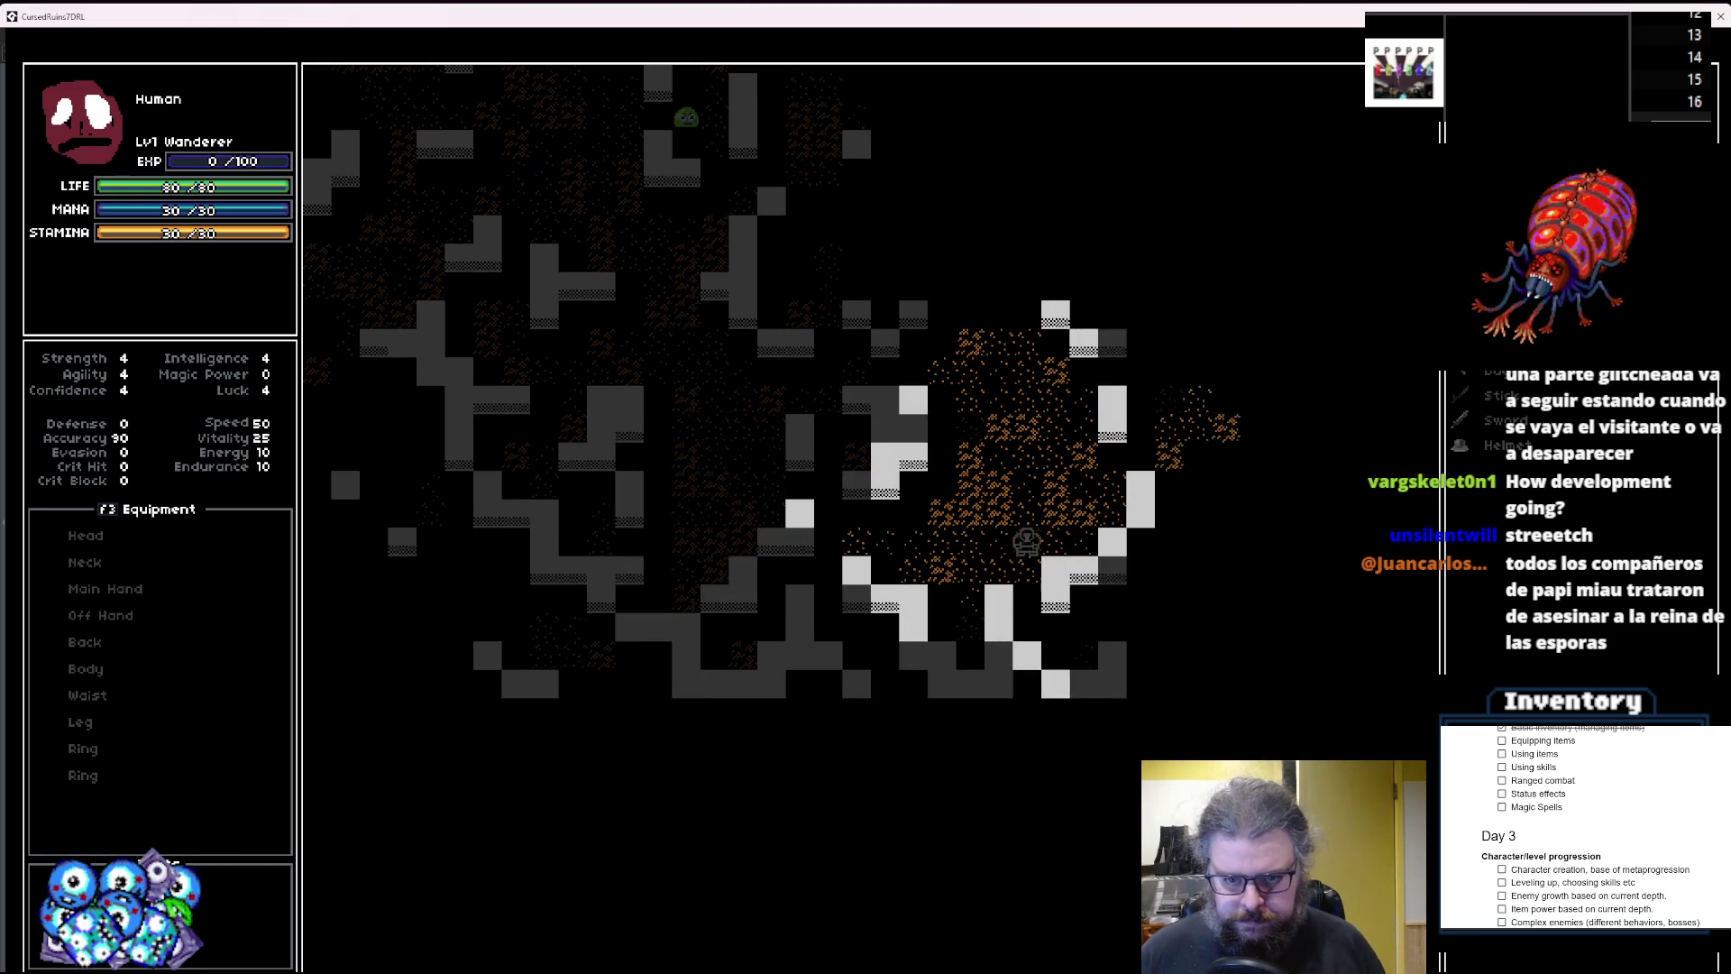
key("Down")
key("Down")
key("Down")
key("Right")
key("Right")
key("Right")
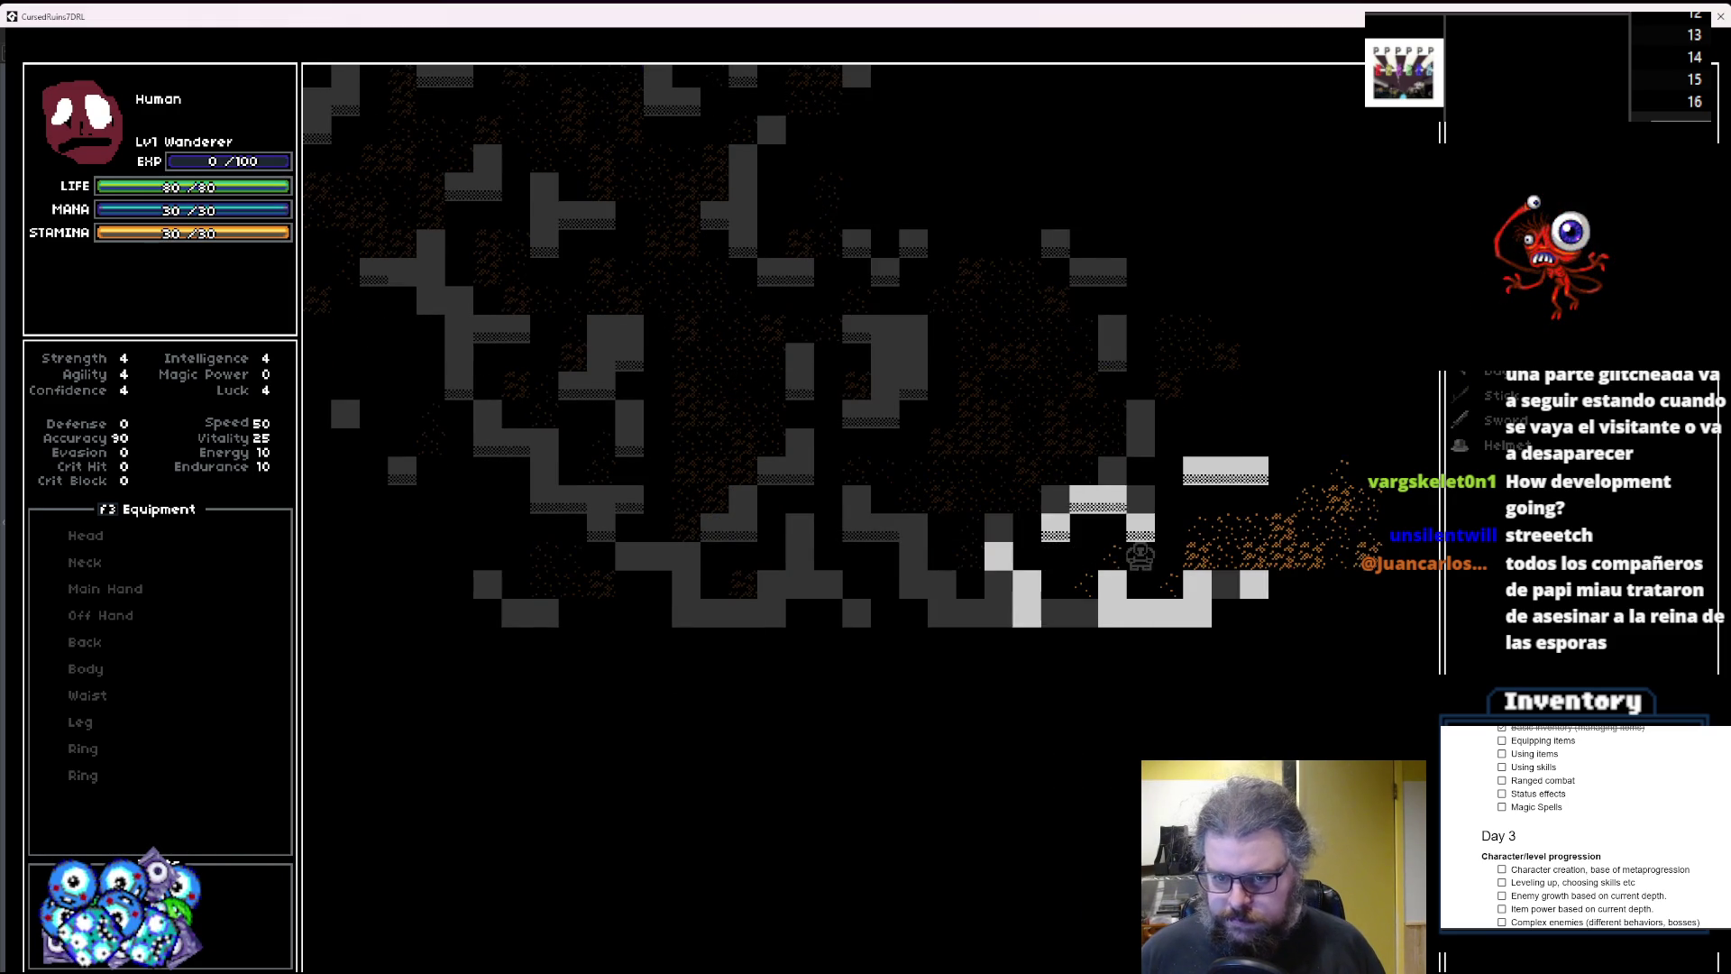
key("Right")
key("Right")
key("Right")
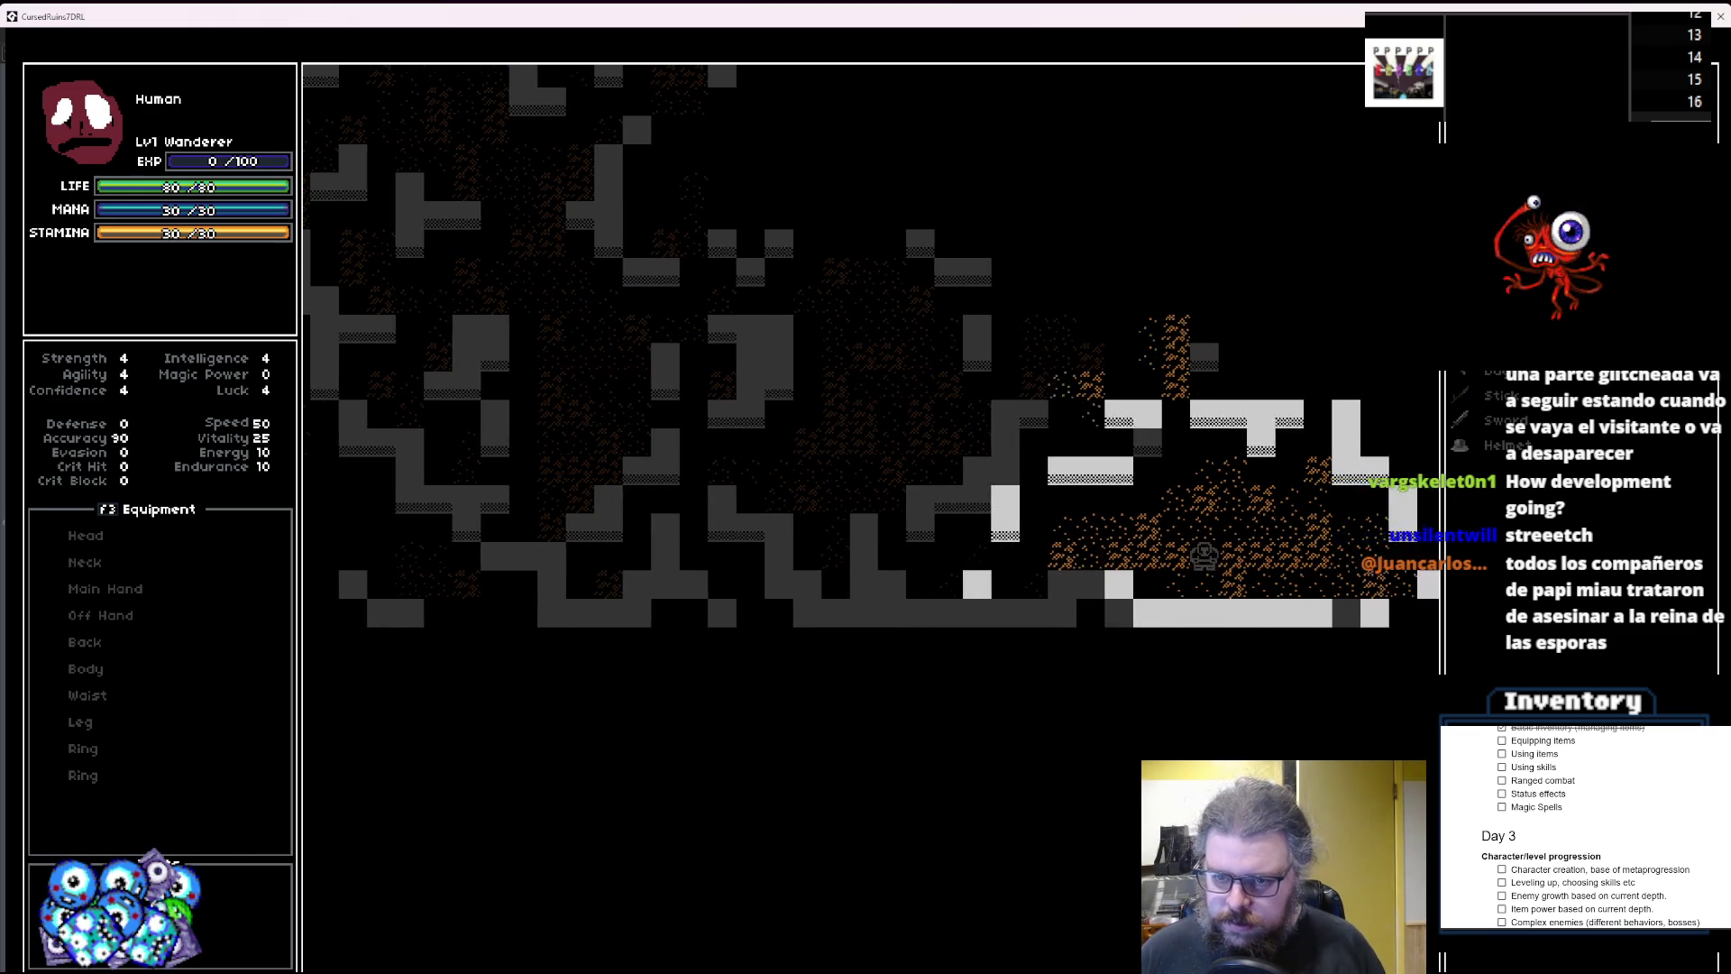
key("Right")
key("Right")
key("Right")
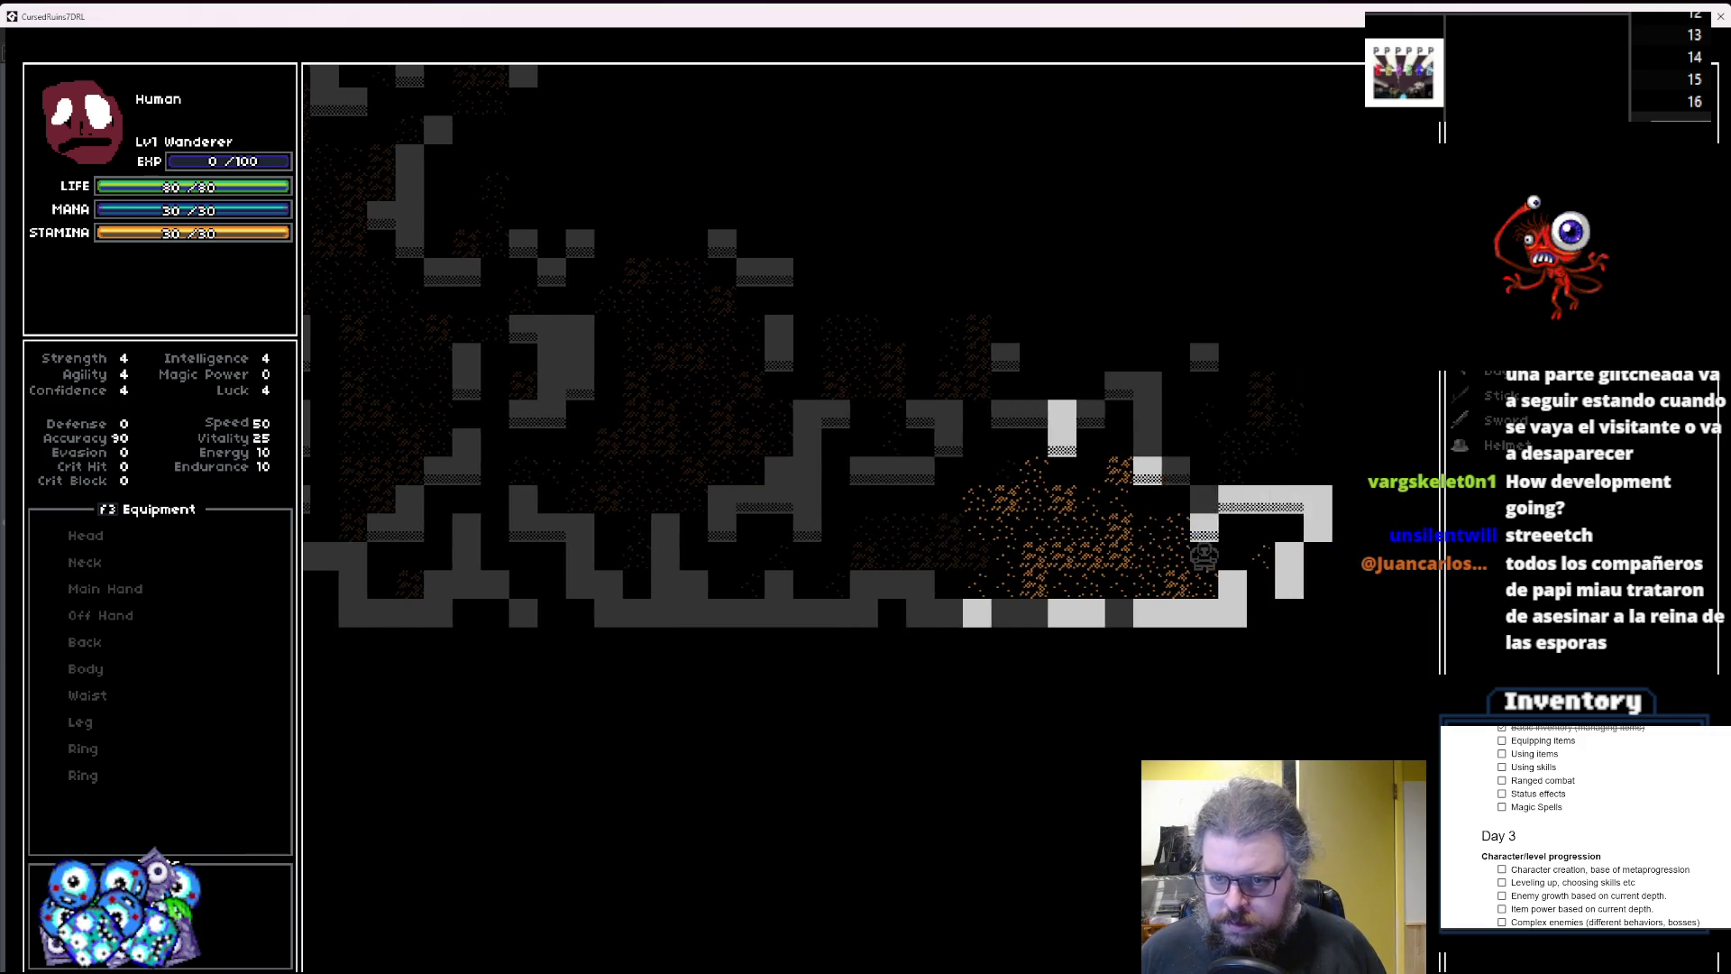
key("Up")
key("Down")
key("Left")
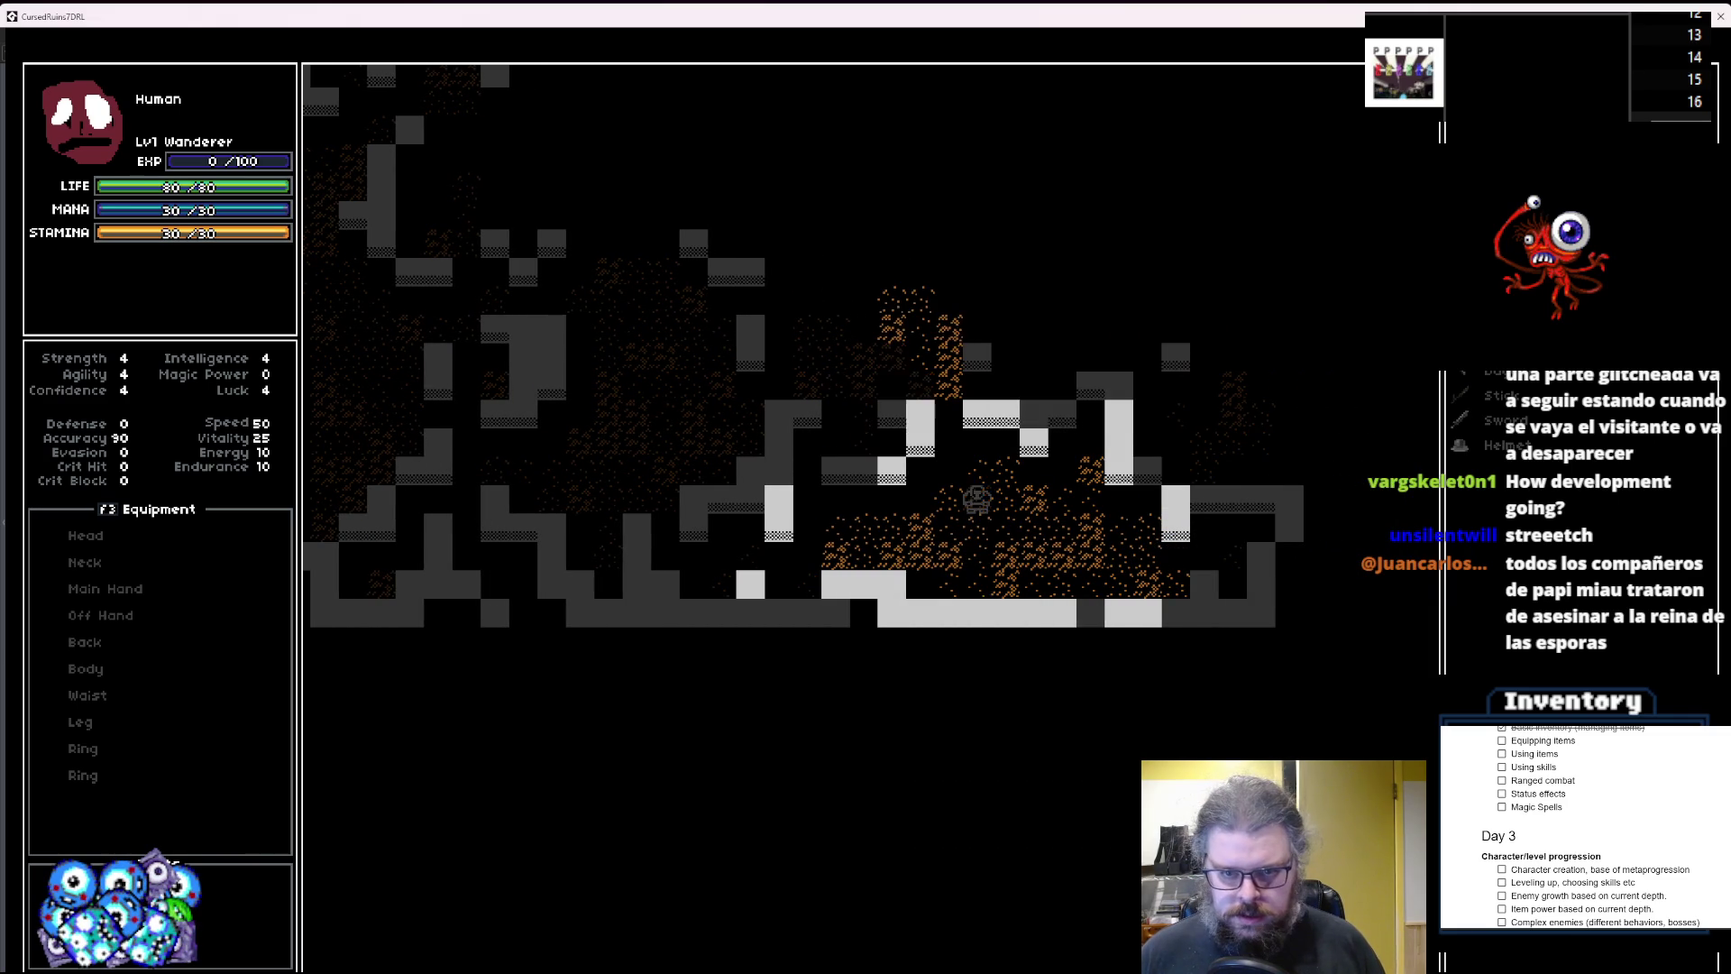
key("Up")
key("Up")
key("Up")
key("Left")
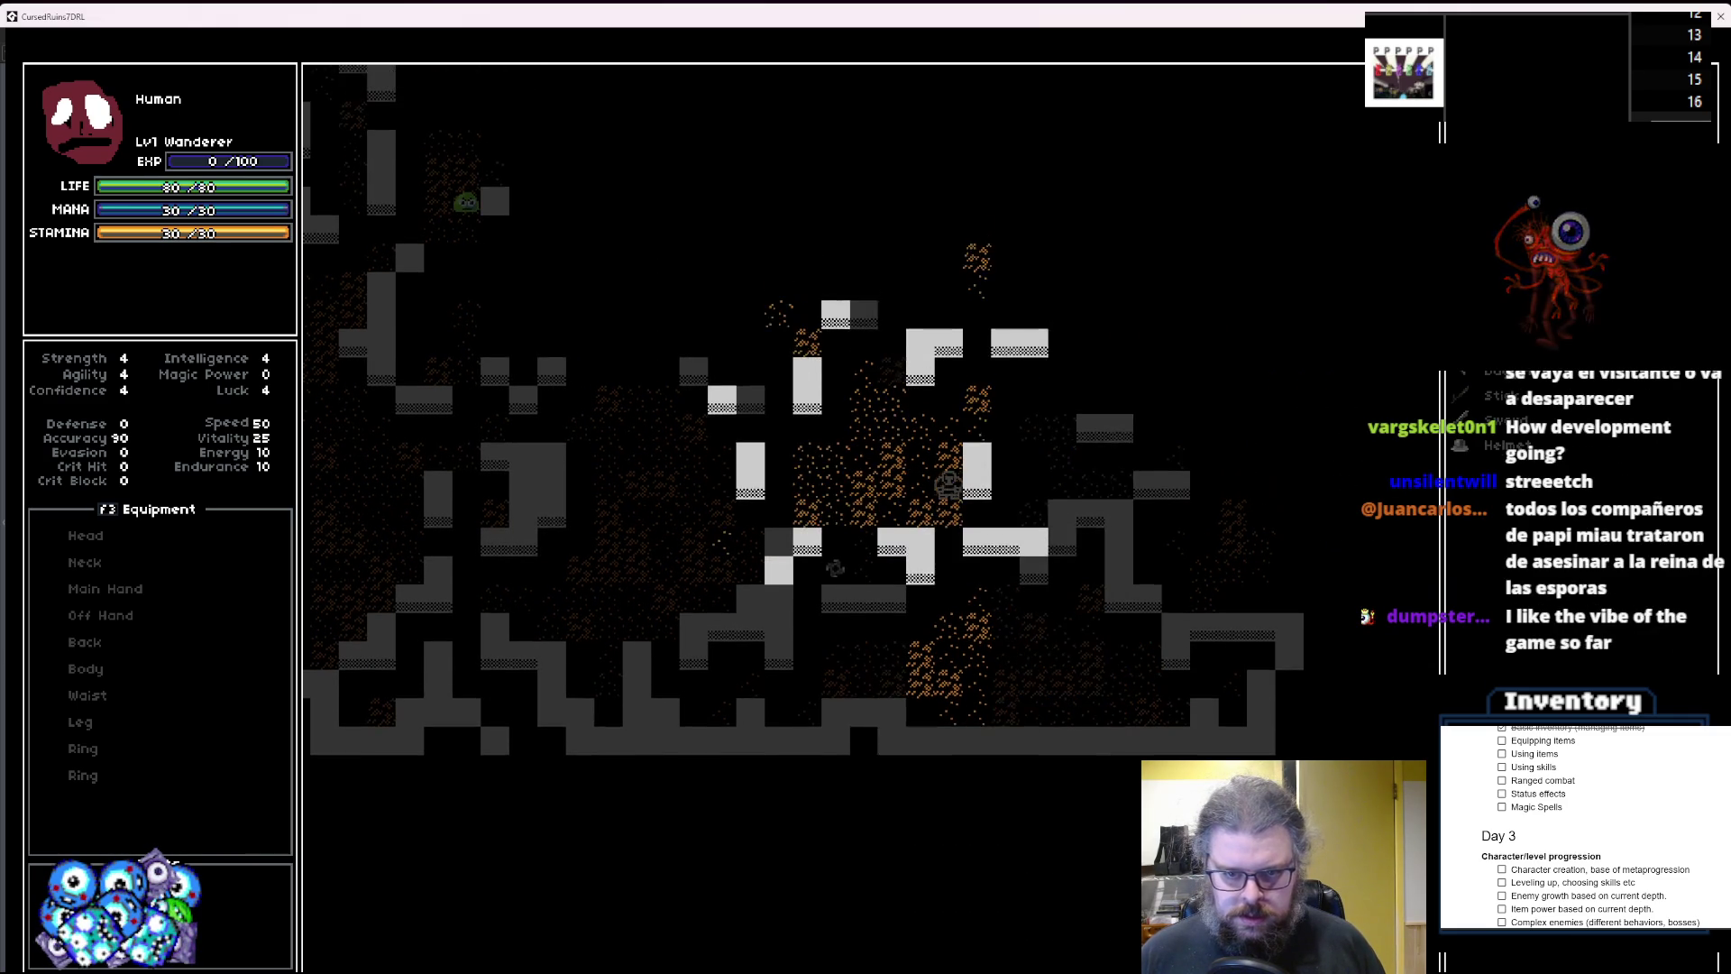
key("Up")
key("Up")
key("Up")
key("Right")
key("Right")
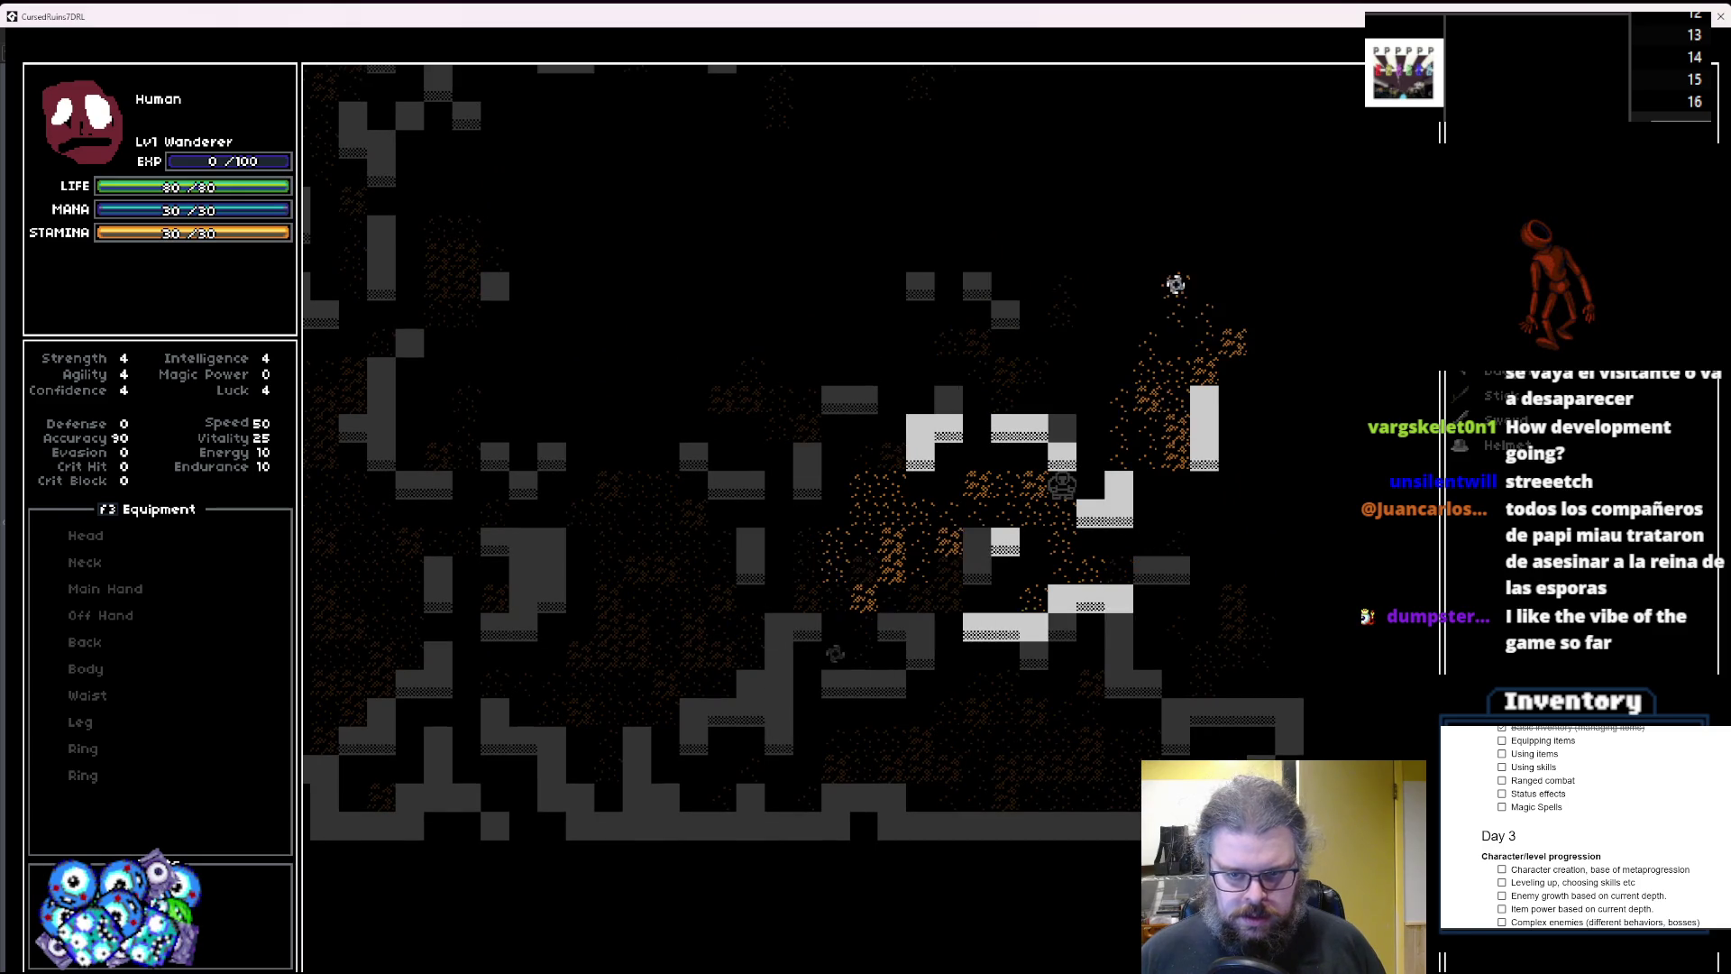
key("Up")
key("Up")
key("Up")
key("Right")
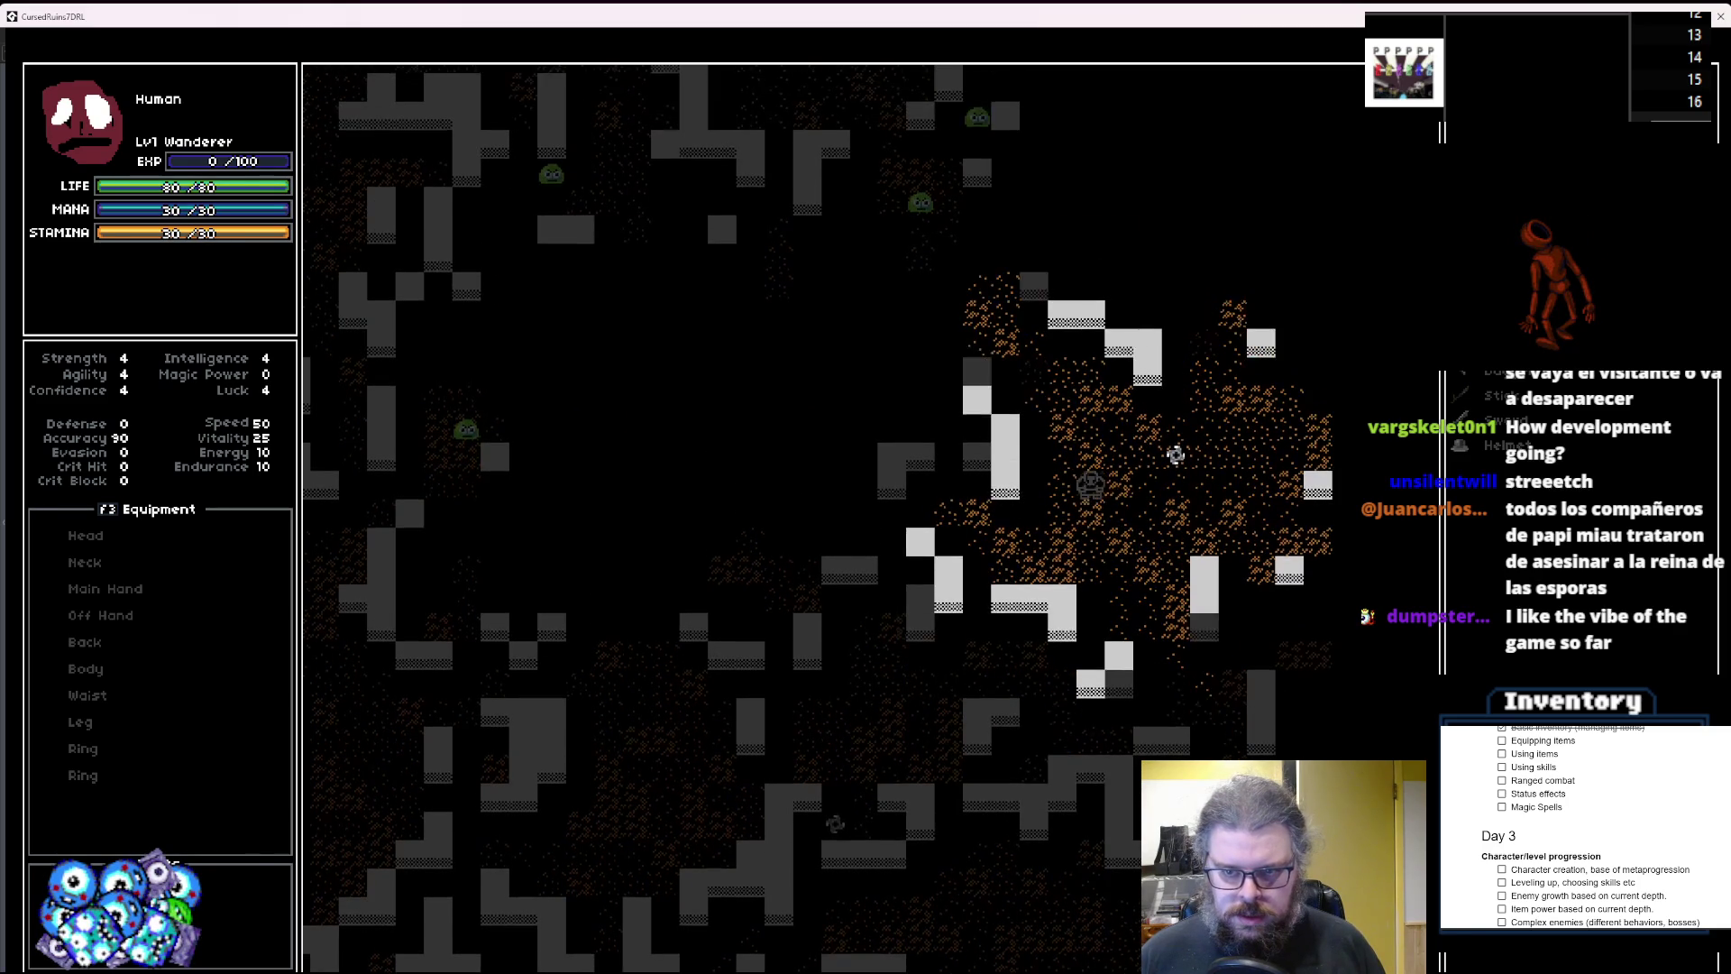
key("Right")
key("Right")
key("Right")
key("Up")
key("Up")
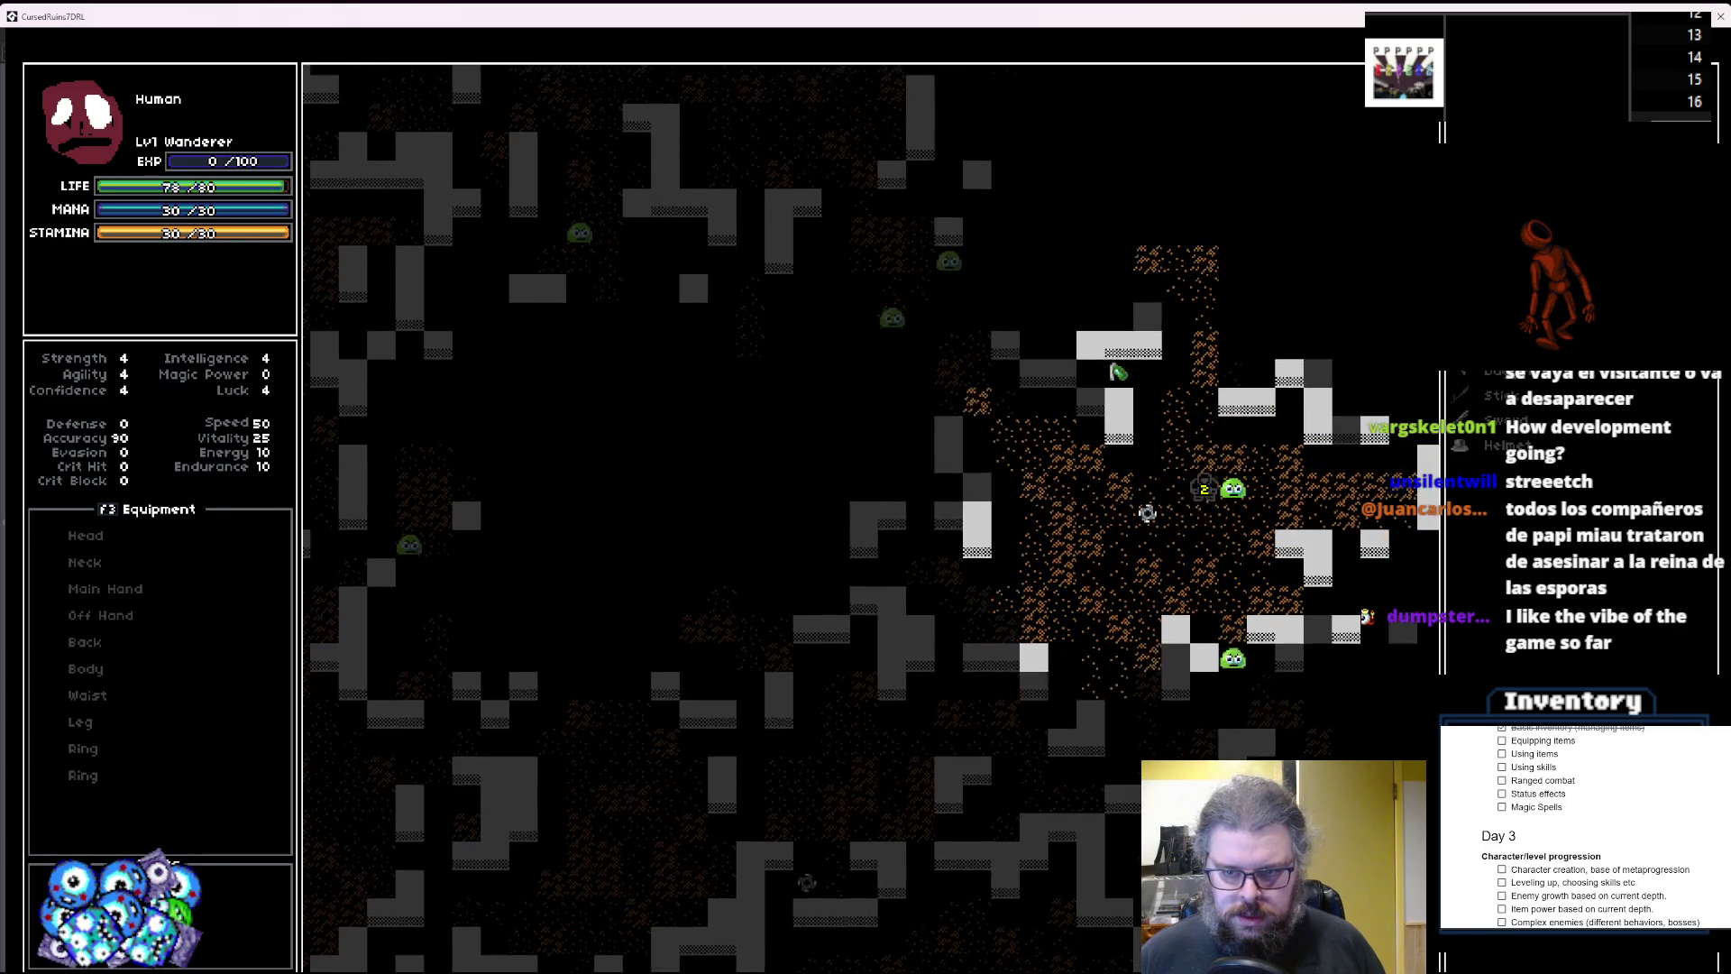
key("Up")
key("Up")
key("Up")
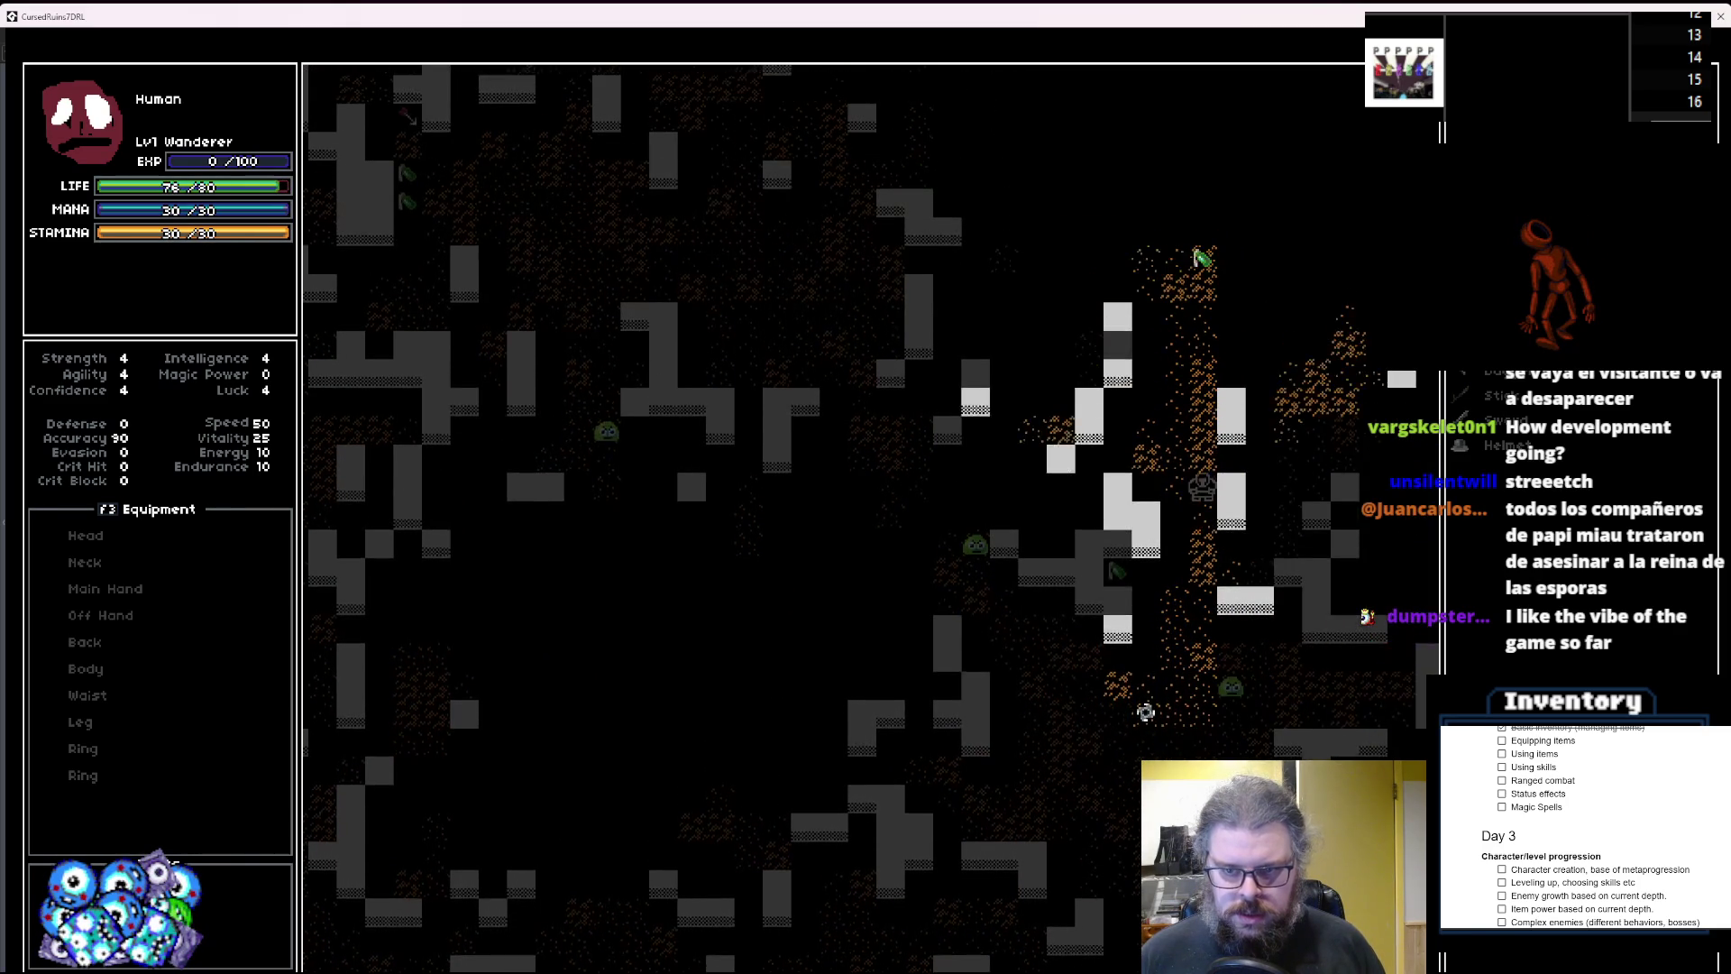
key("Up")
key("Up")
key("Up")
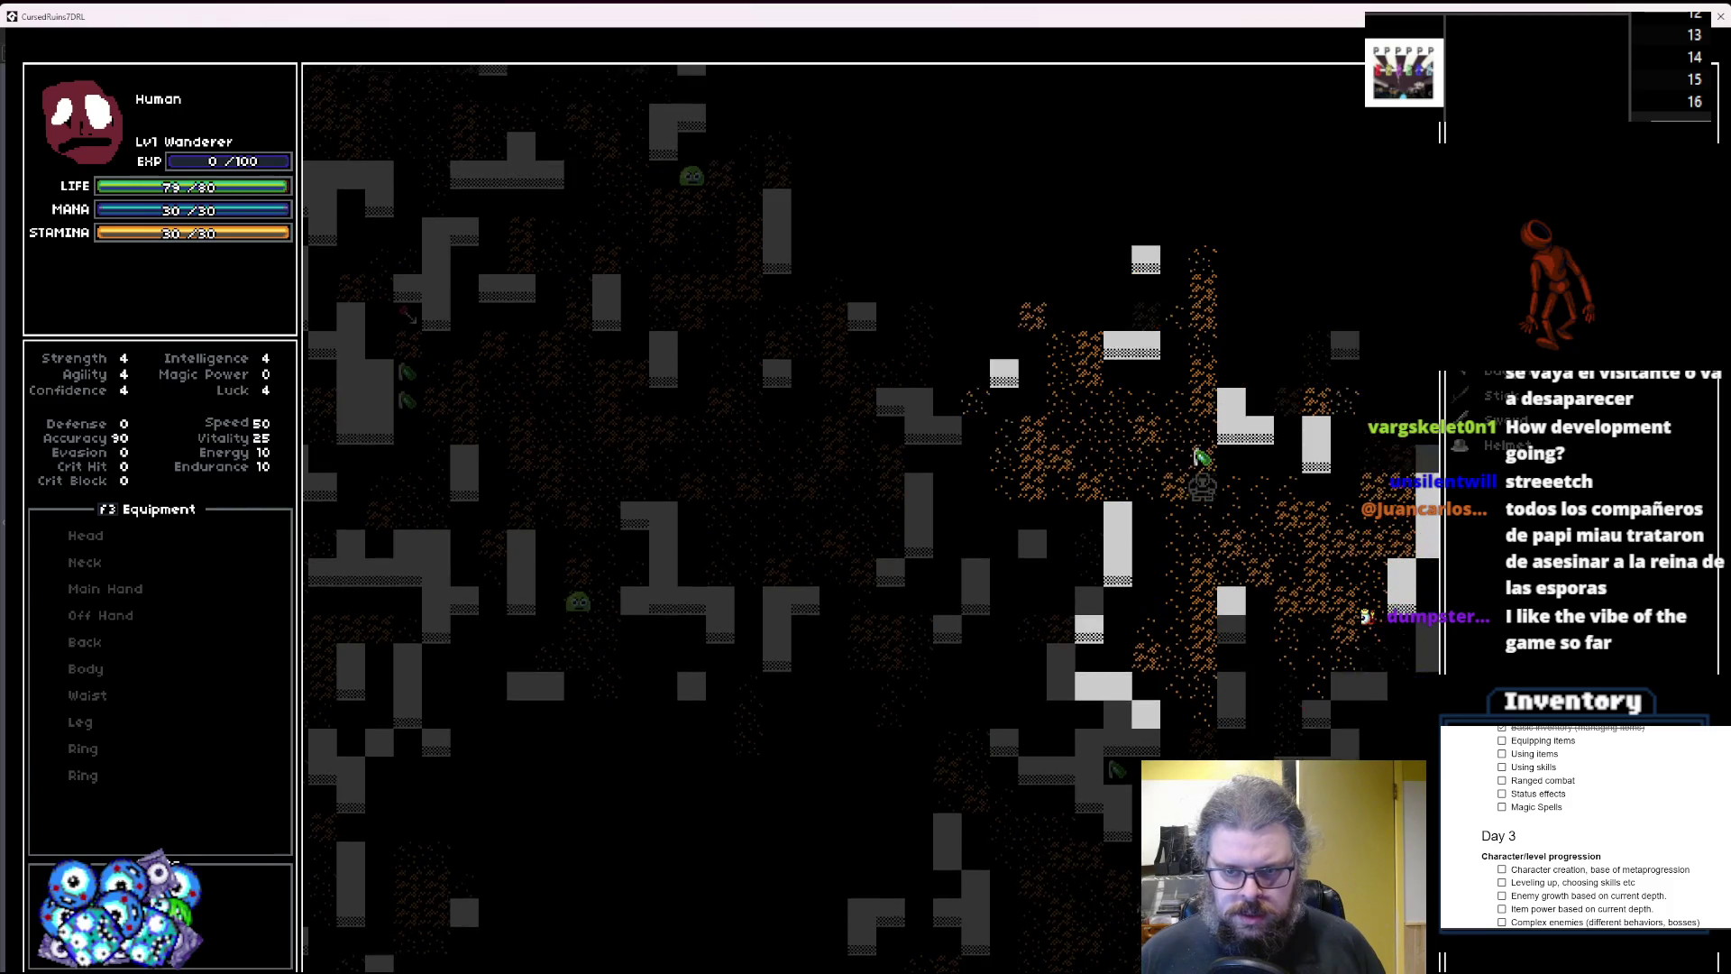
key("Up")
key("Up")
key("Up")
key("Left")
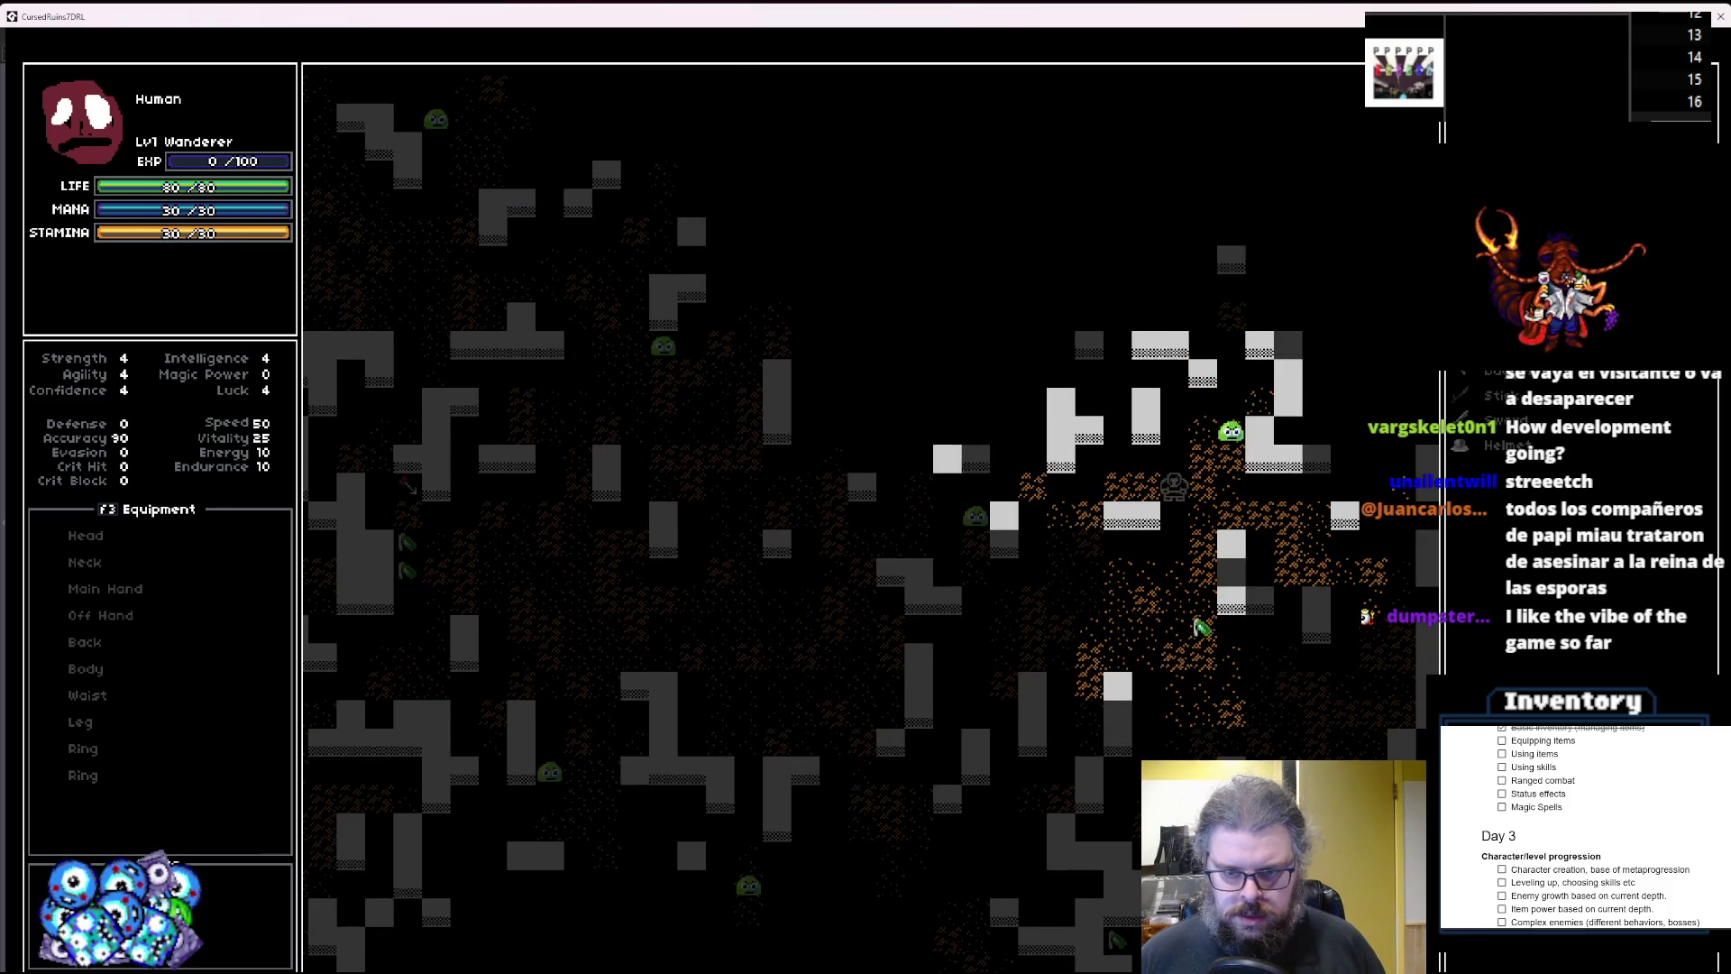
key("Left")
key("Left")
key("Left")
key("Down")
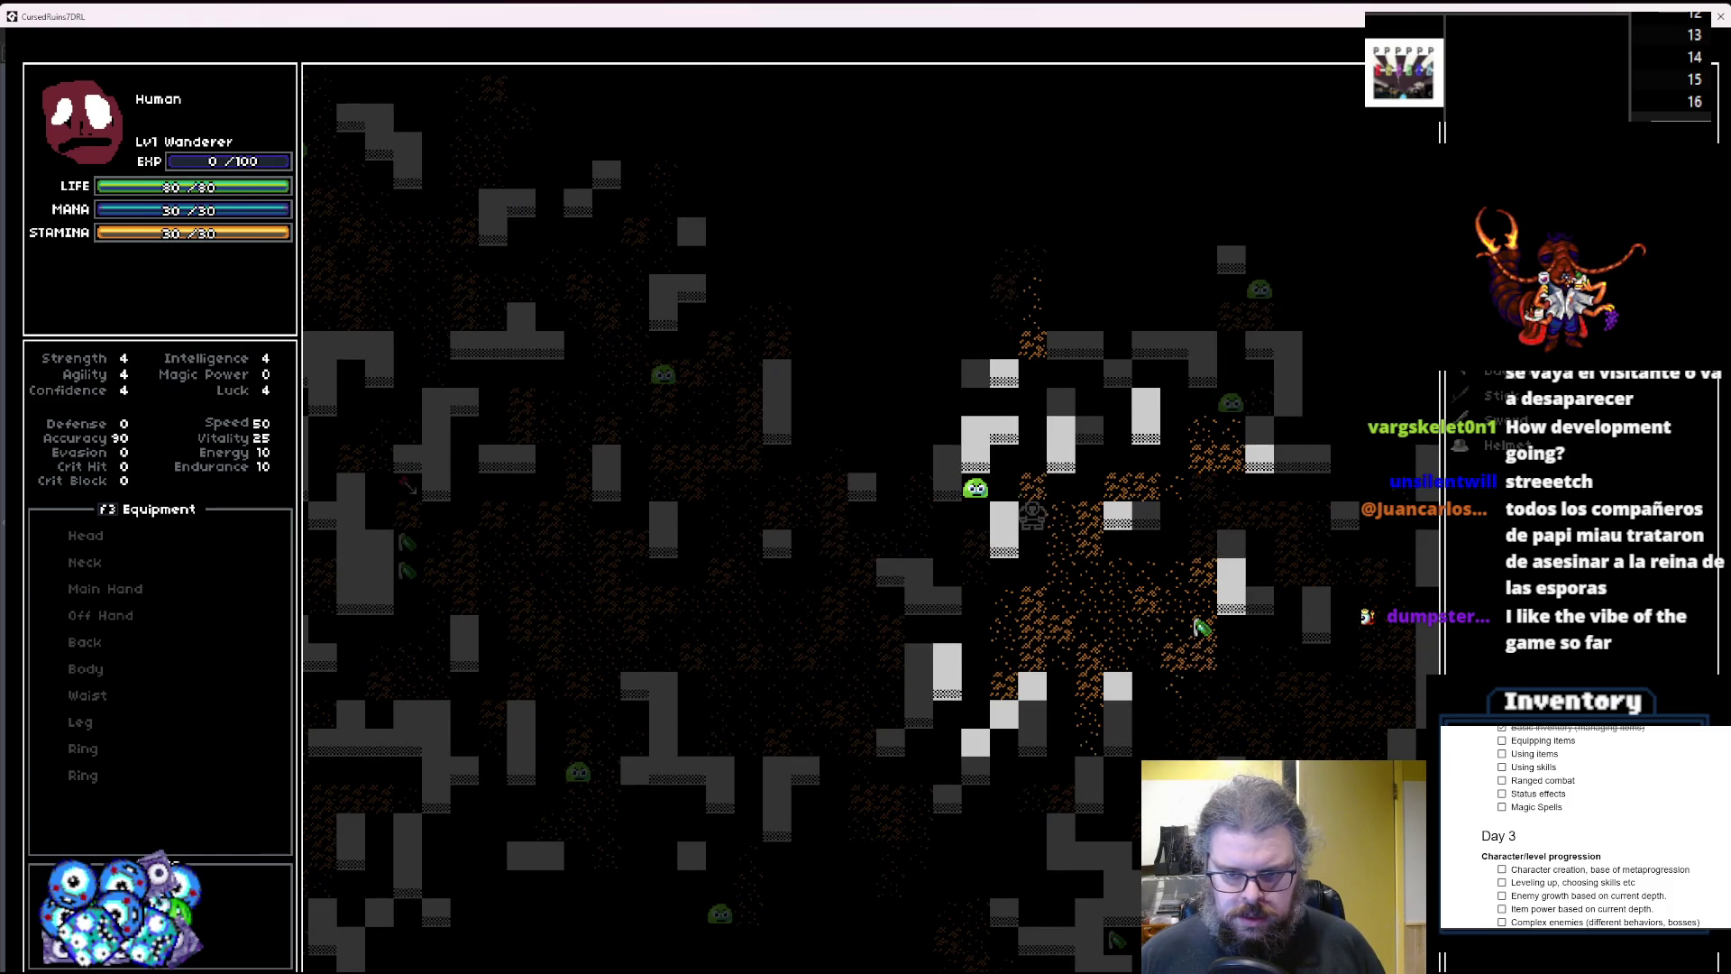
key("Left")
key("Left")
key("Left")
key("Down")
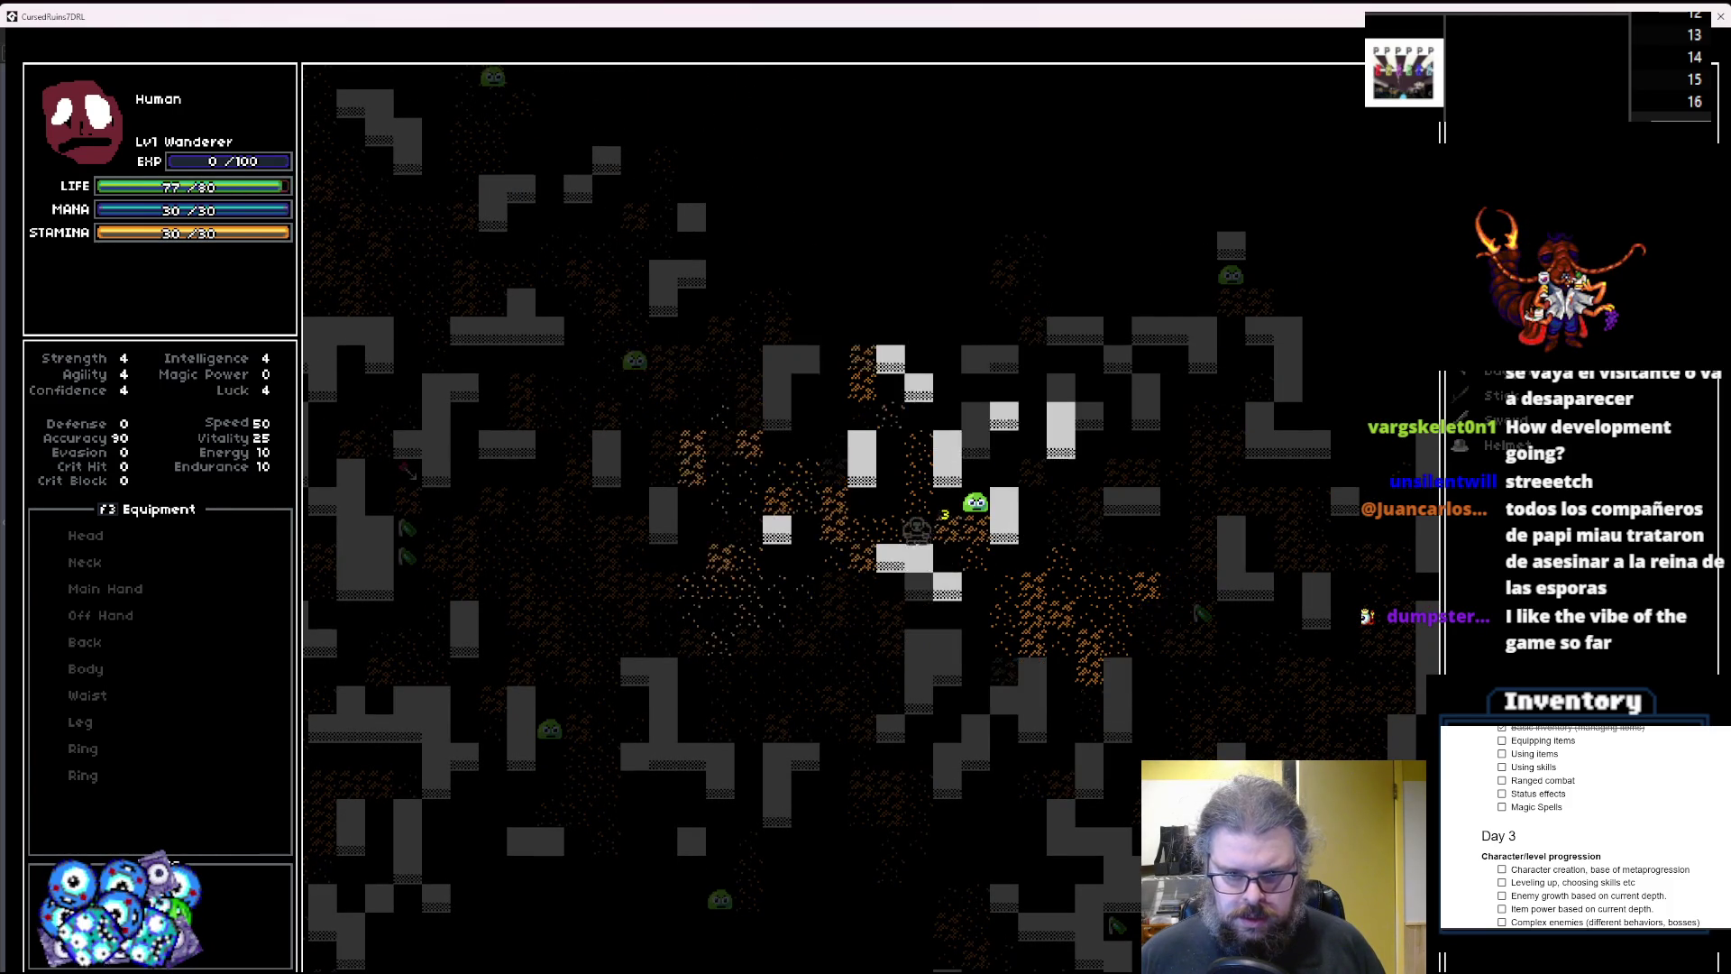
key("Up")
key("Up")
key("Up")
key("Left")
key("Left")
key("Left")
Walk up to the Sword and equip it into the Main Hand slot.
key("Up")
key("Up")
key("Up")
key("Right")
key("Right")
key("Right")
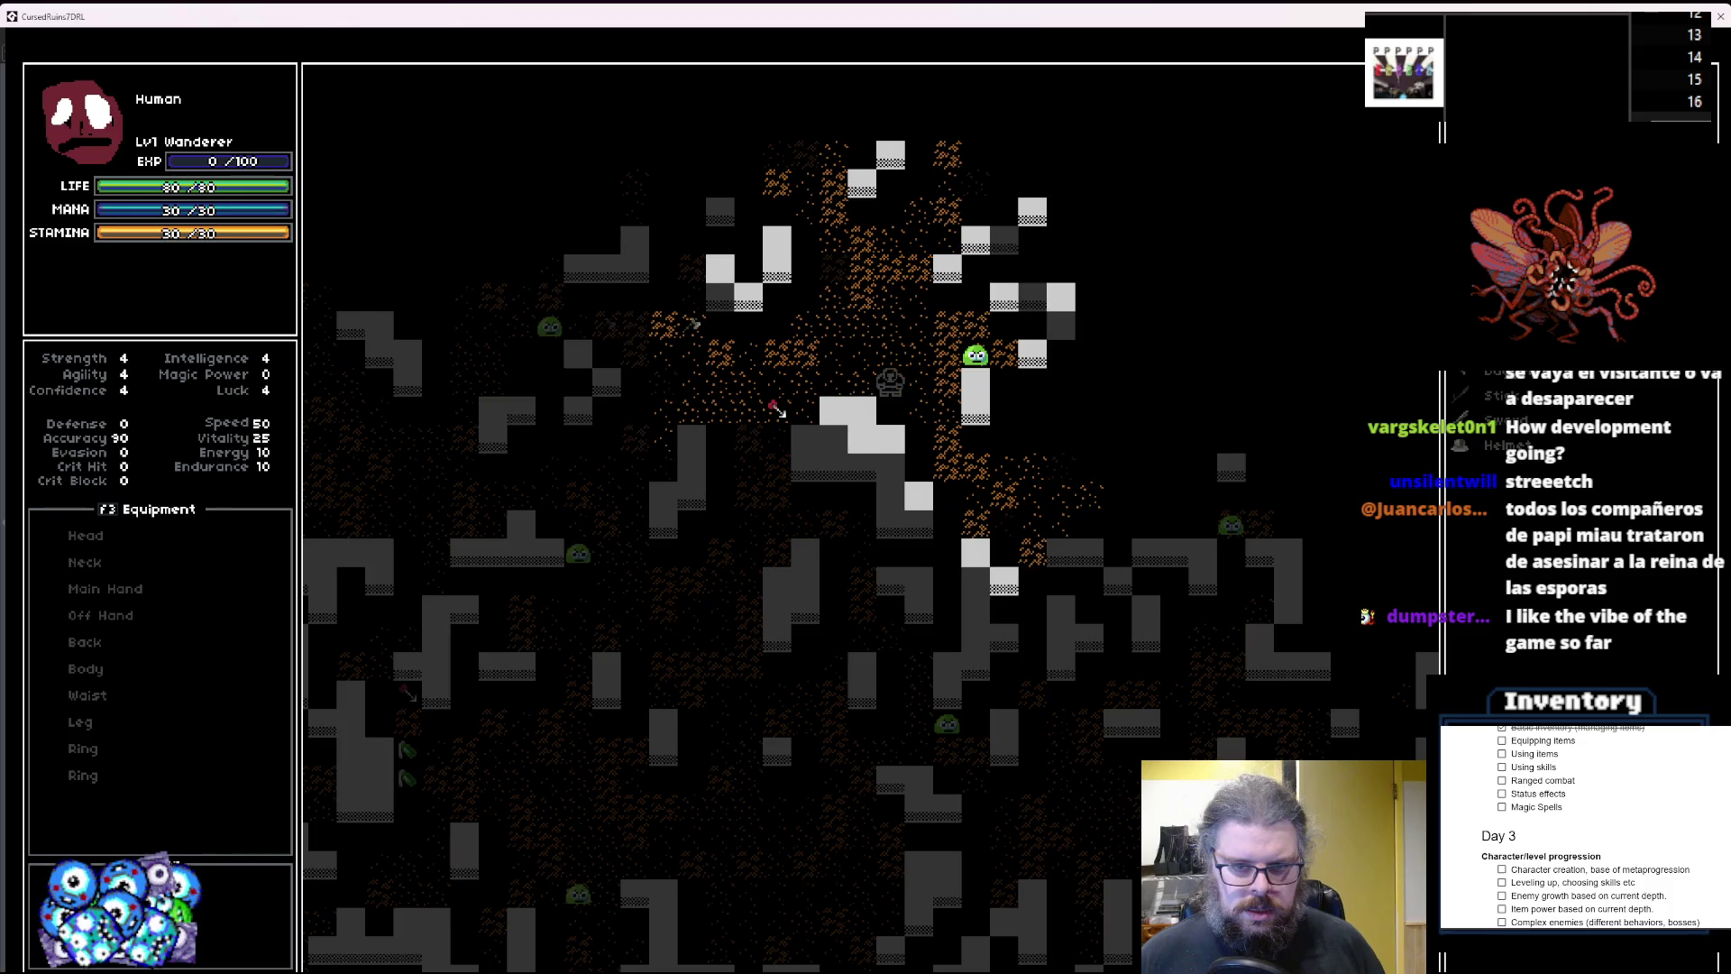
key("Up")
key("Up")
key("Left")
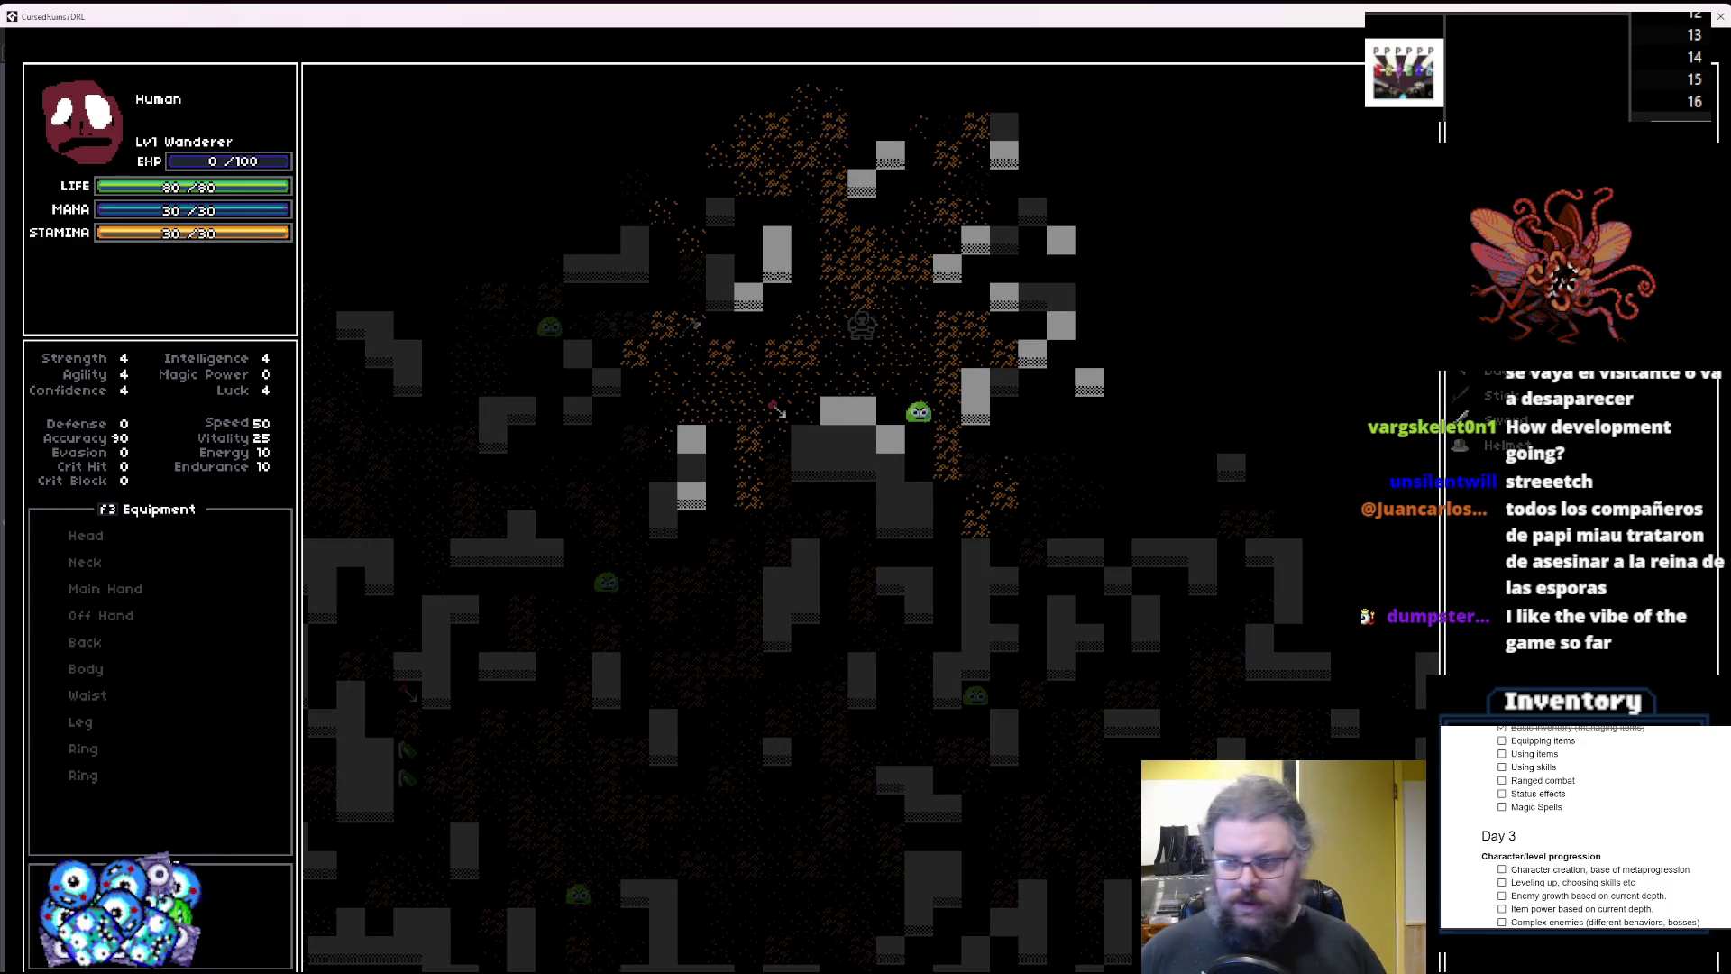
key("Return")
key("Down")
key("Return")
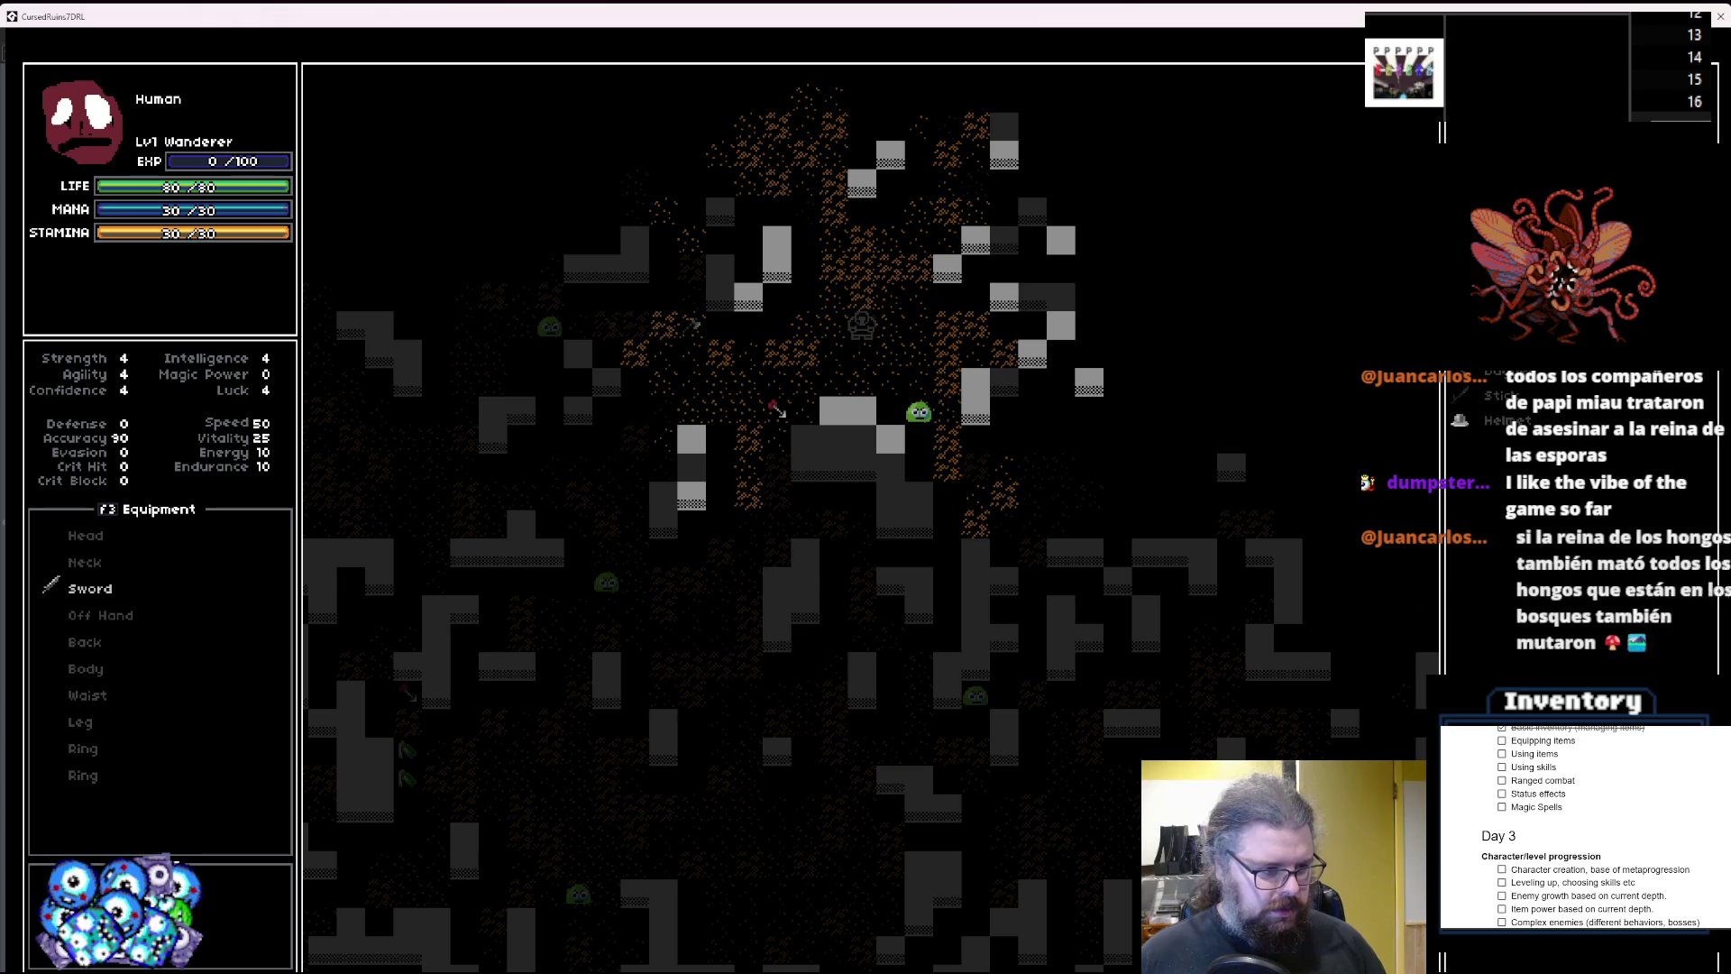
Equip the Helmet from the inventory.
key("i")
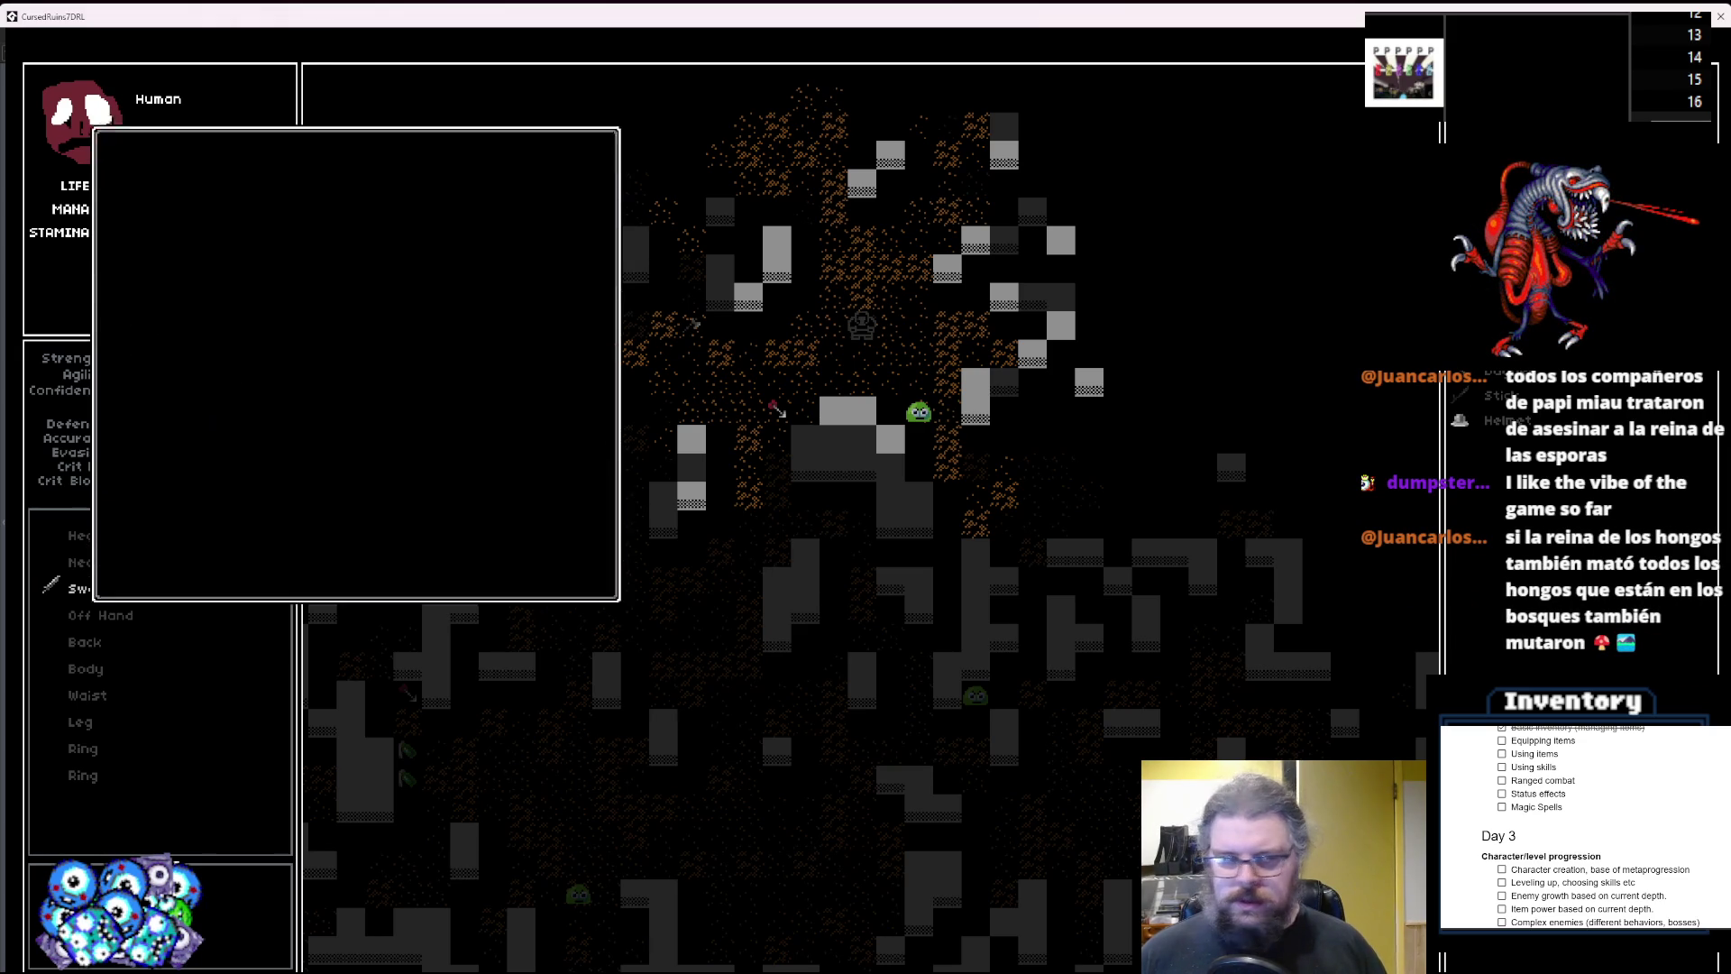
key("Return")
key("Down")
key("Return")
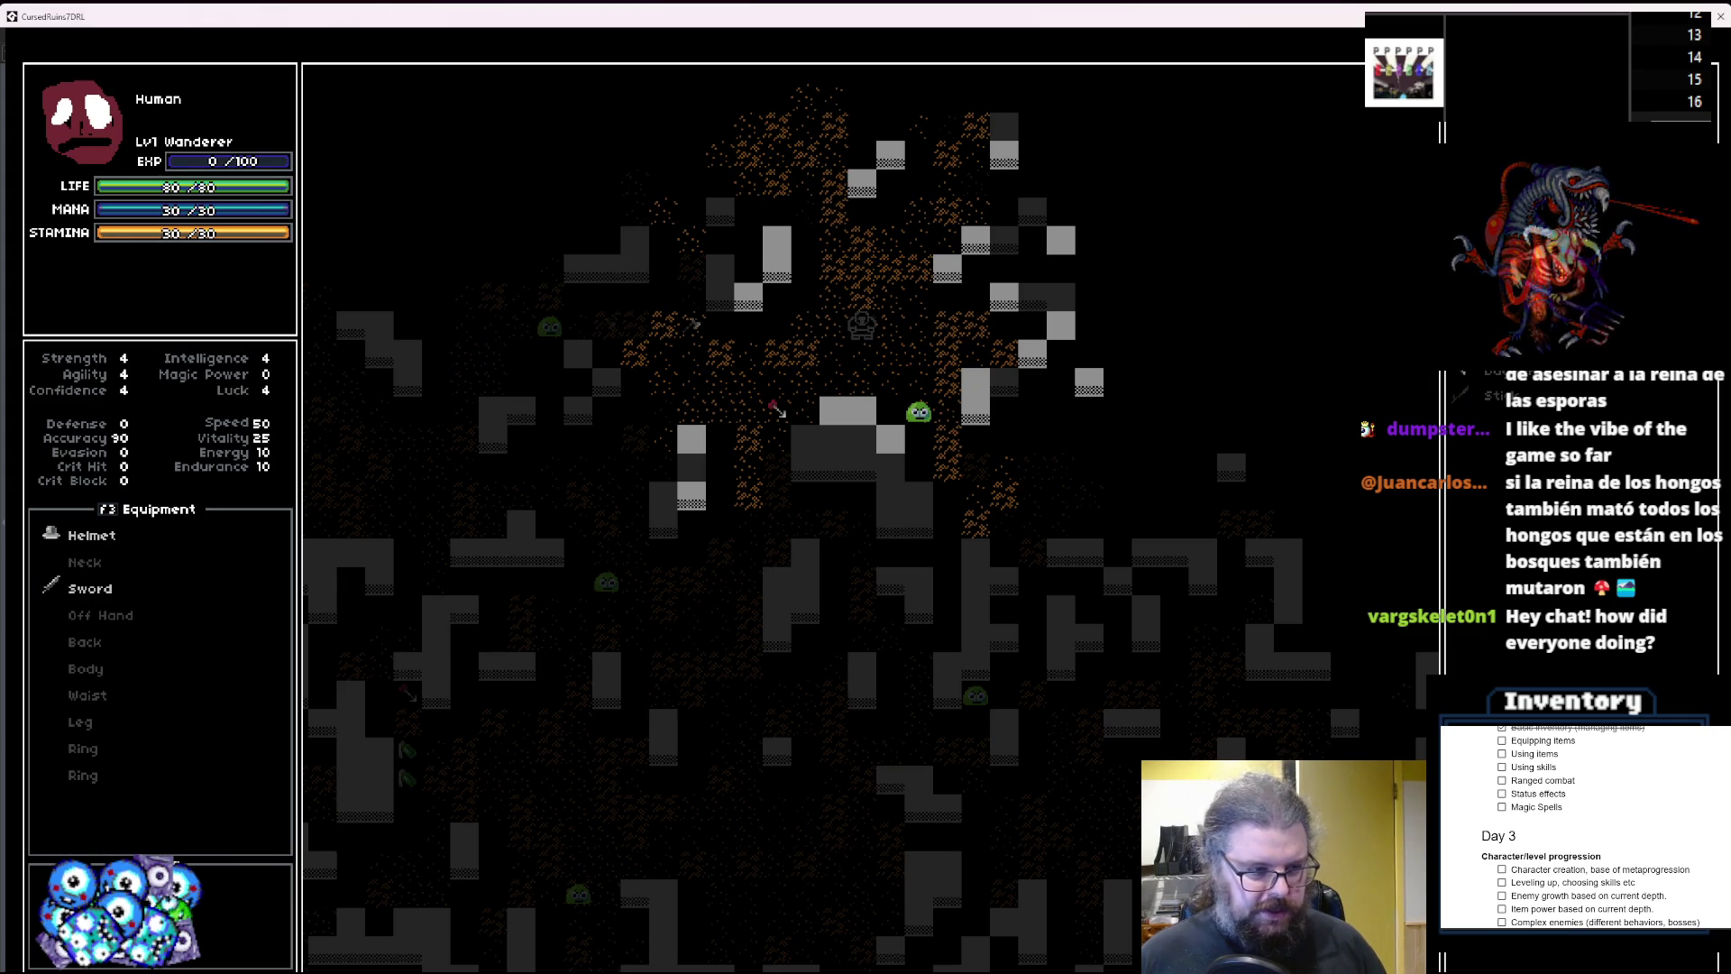
Equip the Dagger from the inventory in place of the Sword.
key("i")
key("Return")
left_click(128, 143)
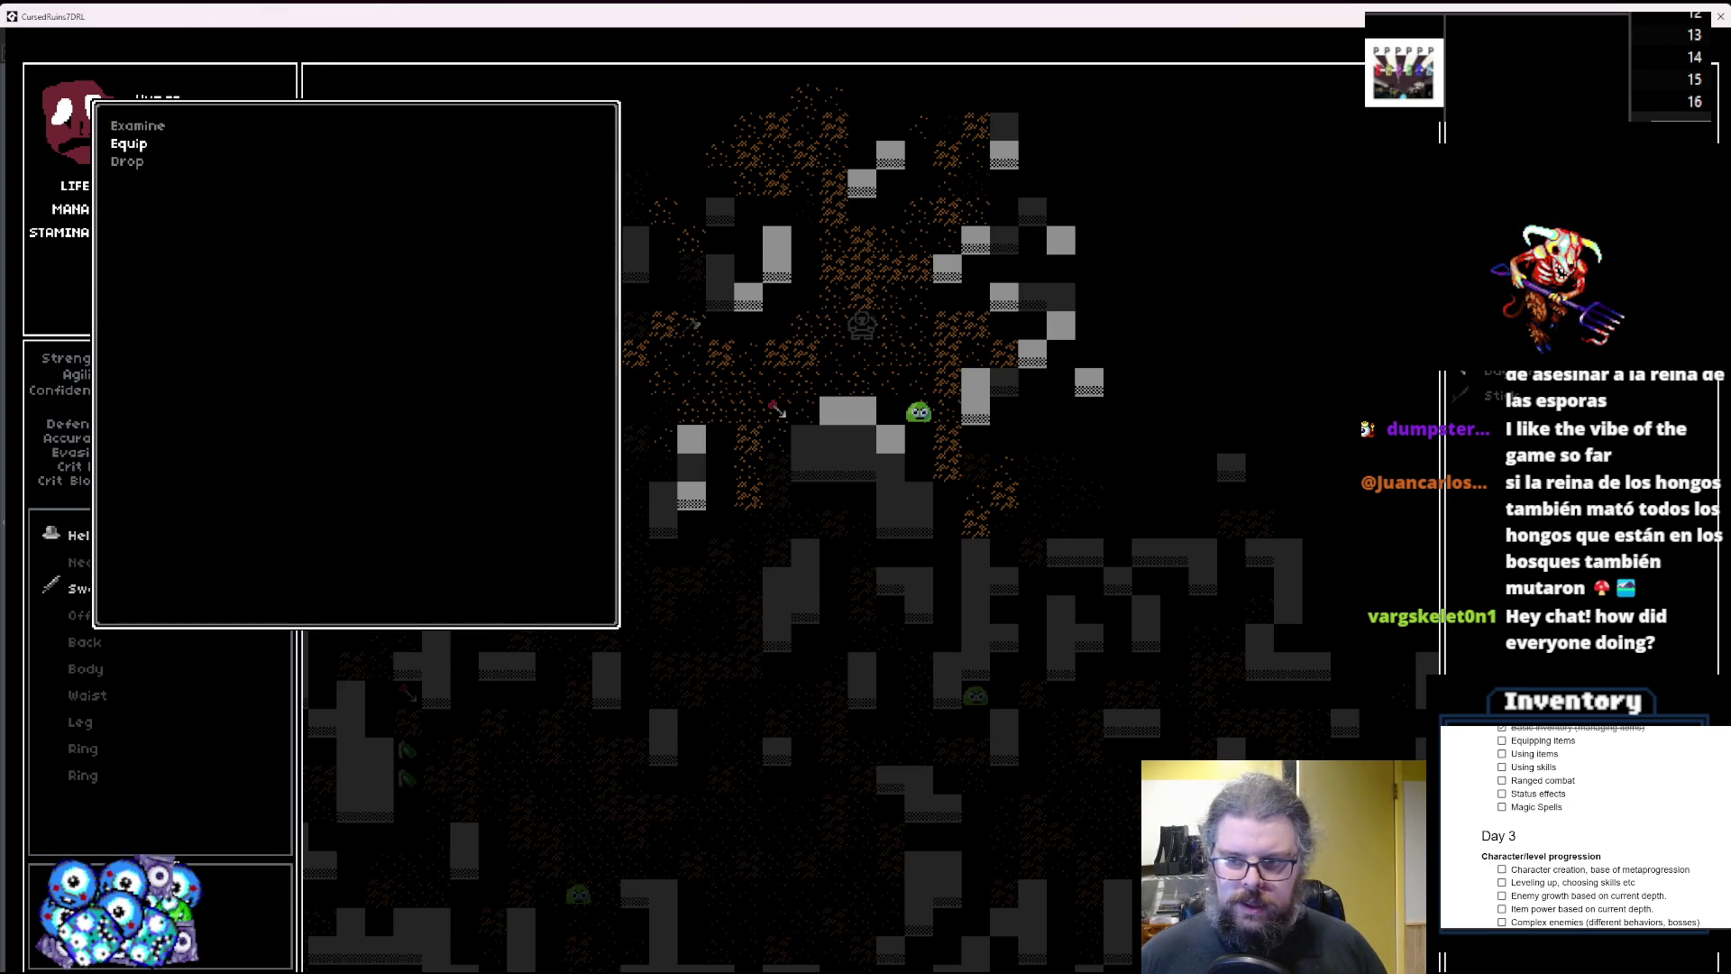
key("Return")
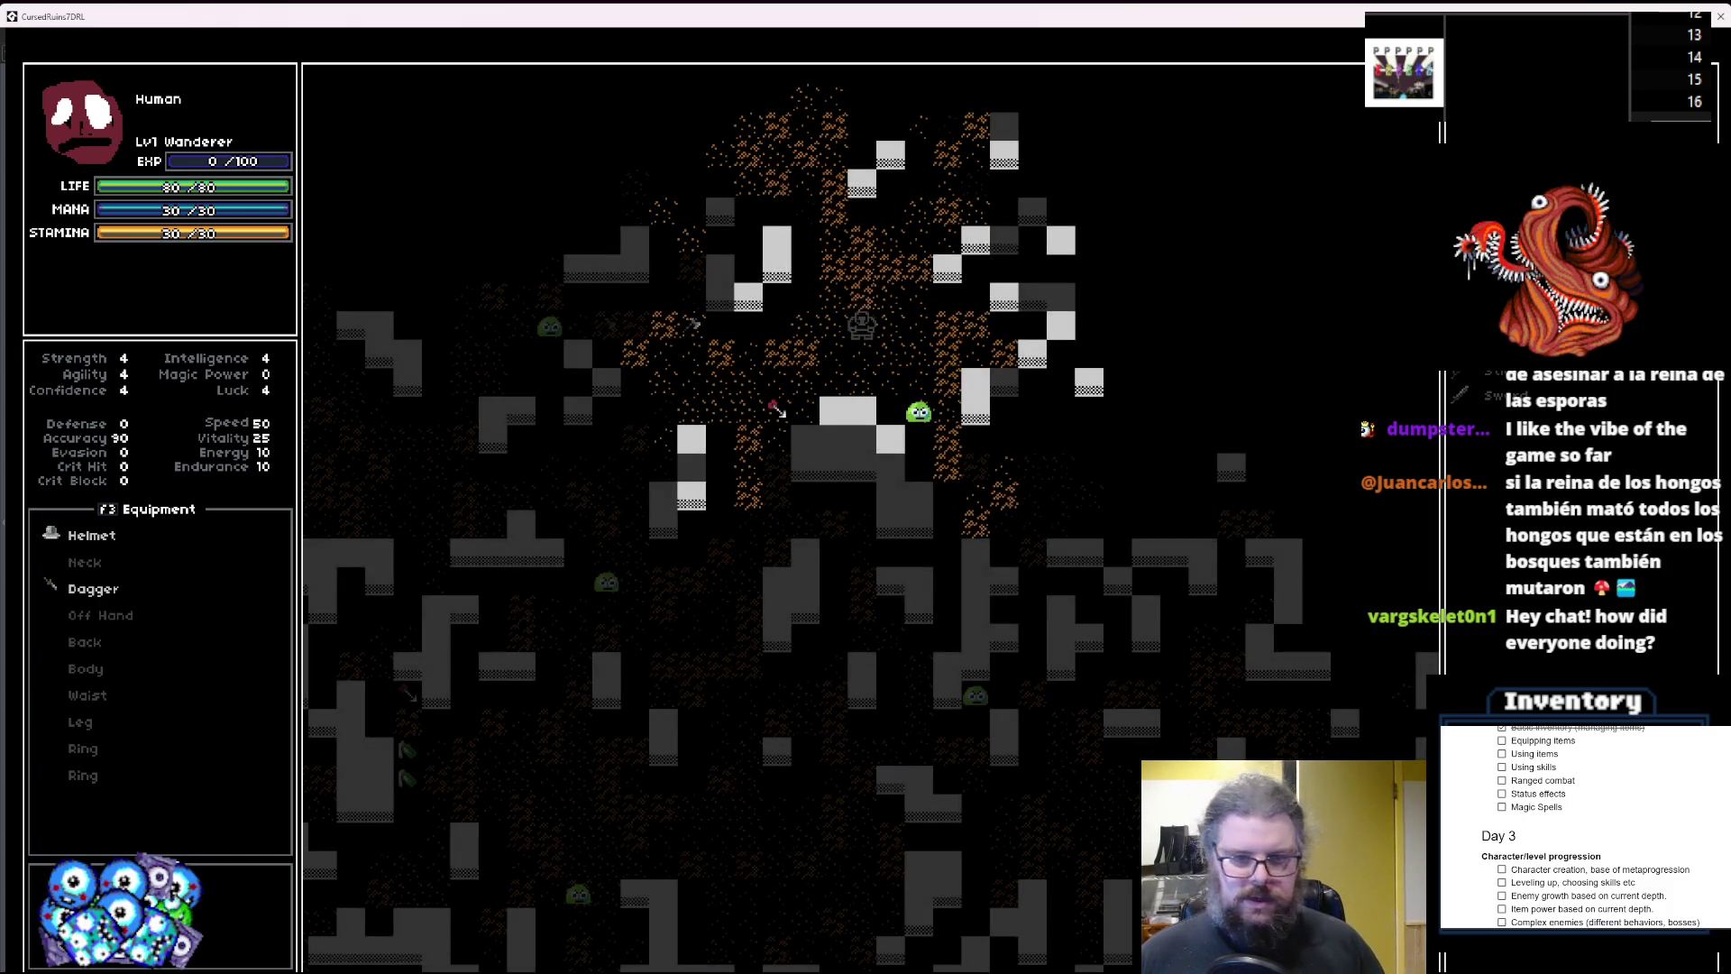
Walk the character around the dungeon, then shrink the game window to reveal GameMaker.
key("Left")
key("Left")
key("Left")
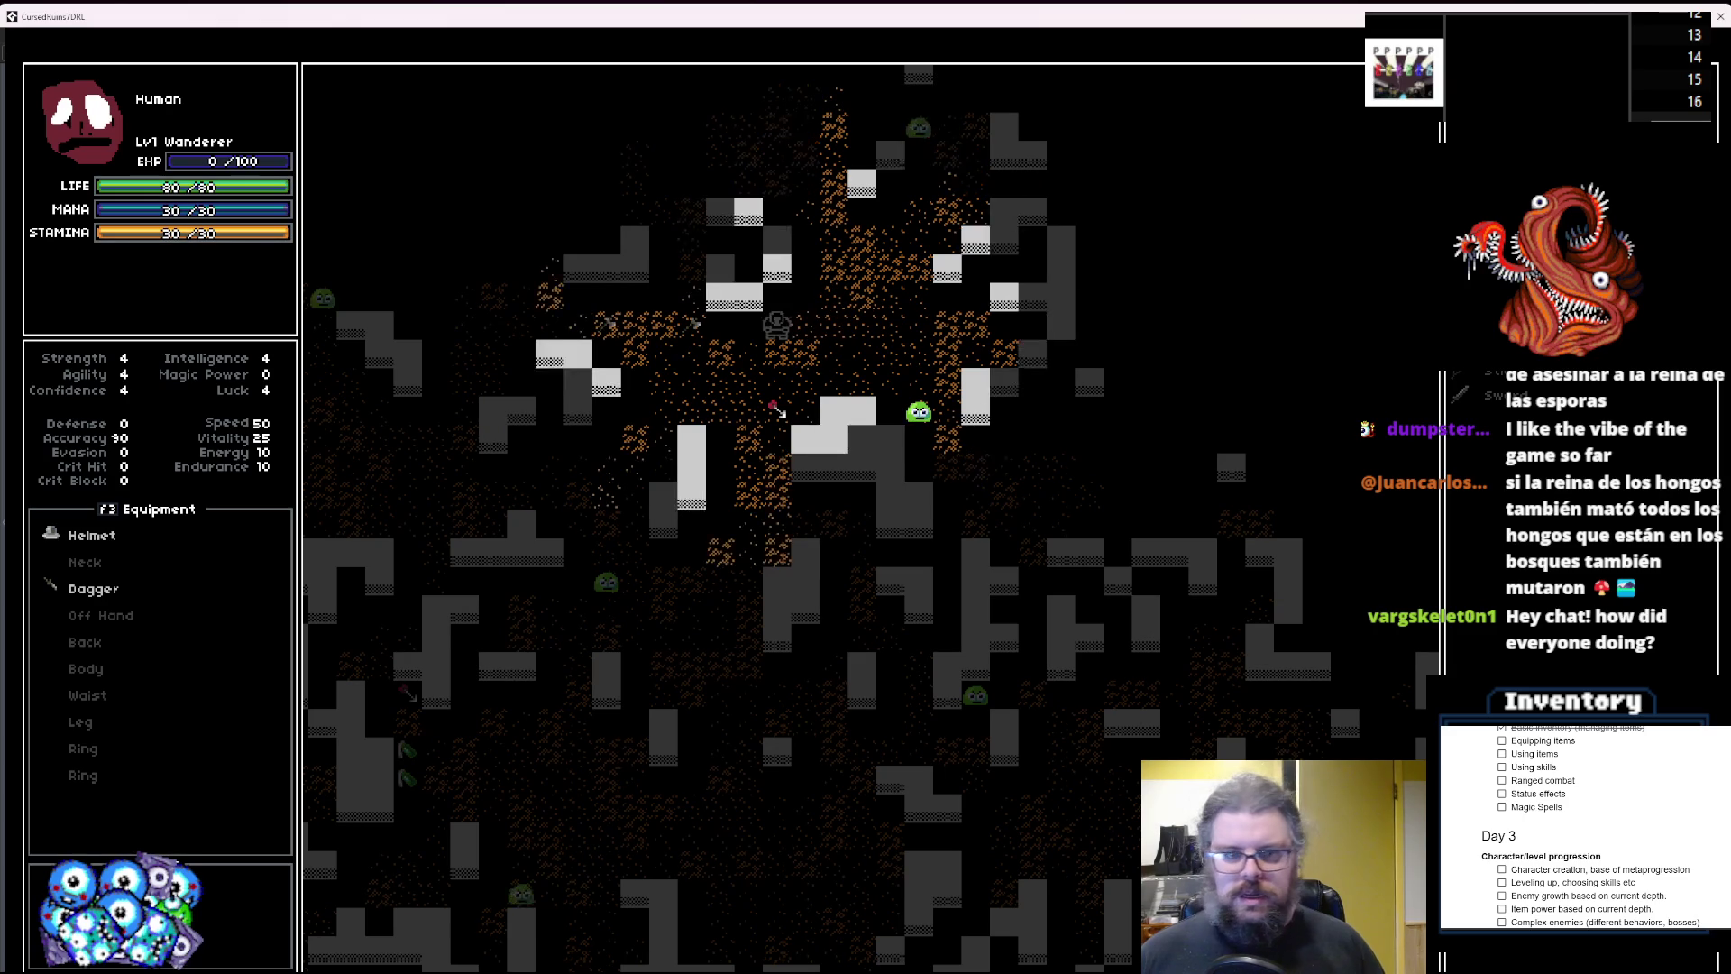
key("Left")
key("Left")
key("Left")
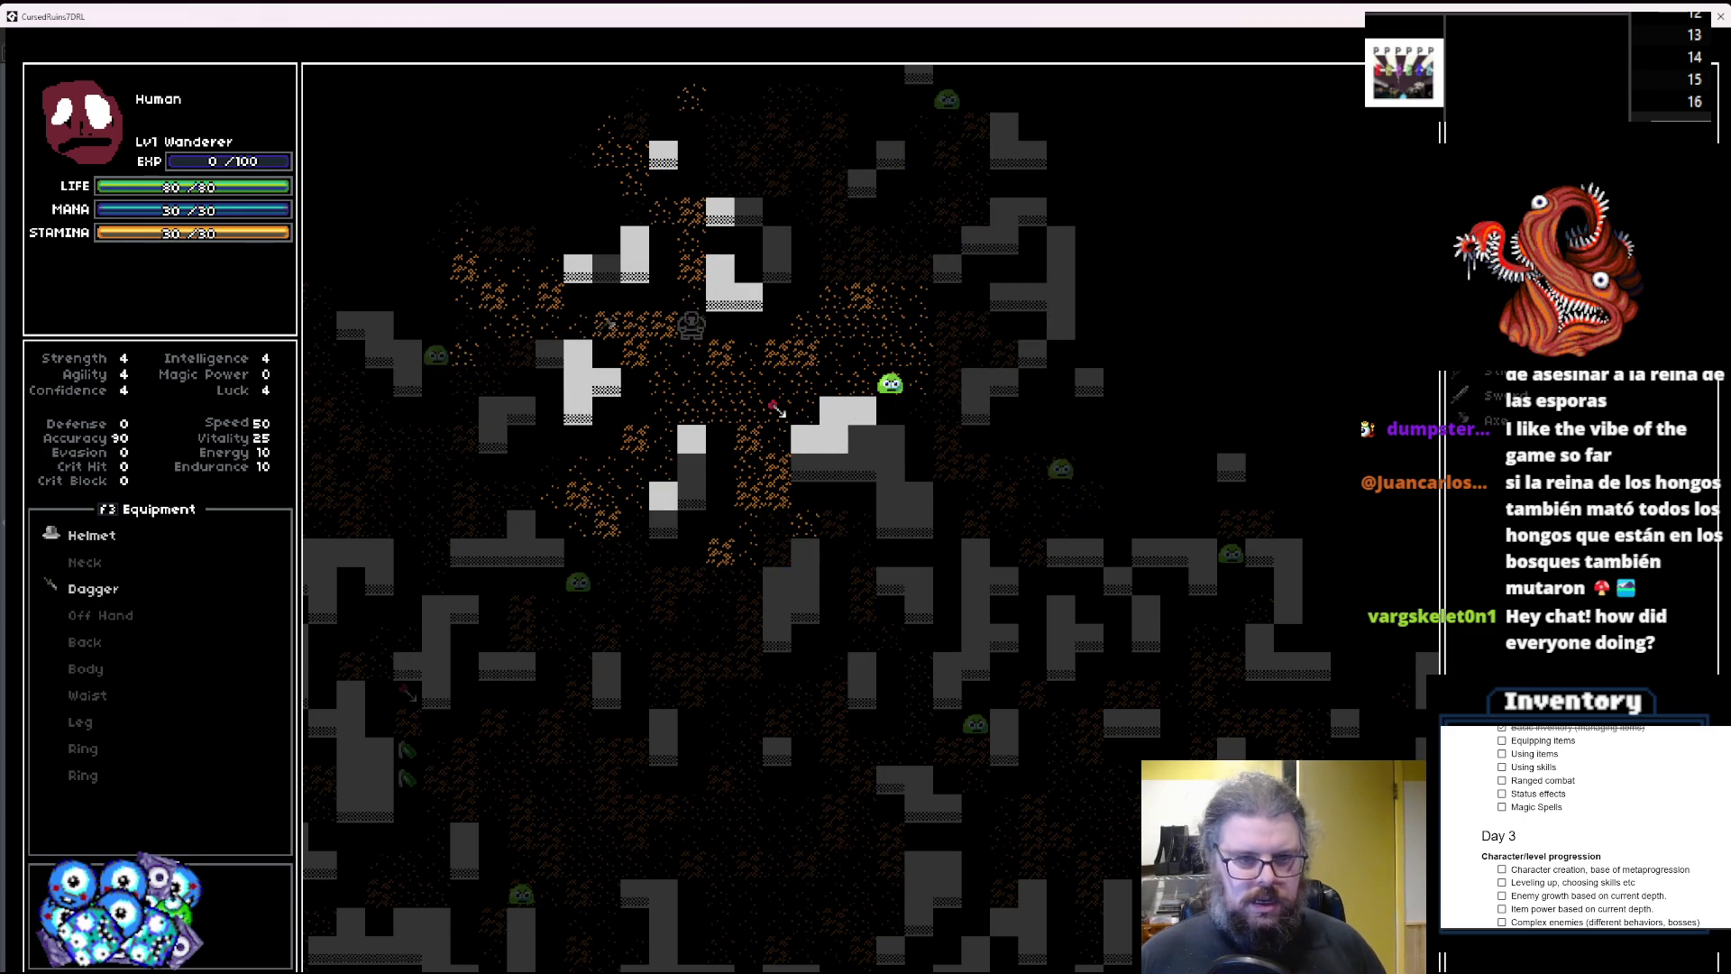
key("Right")
key("Right")
key("Right")
key("Down")
key("Down")
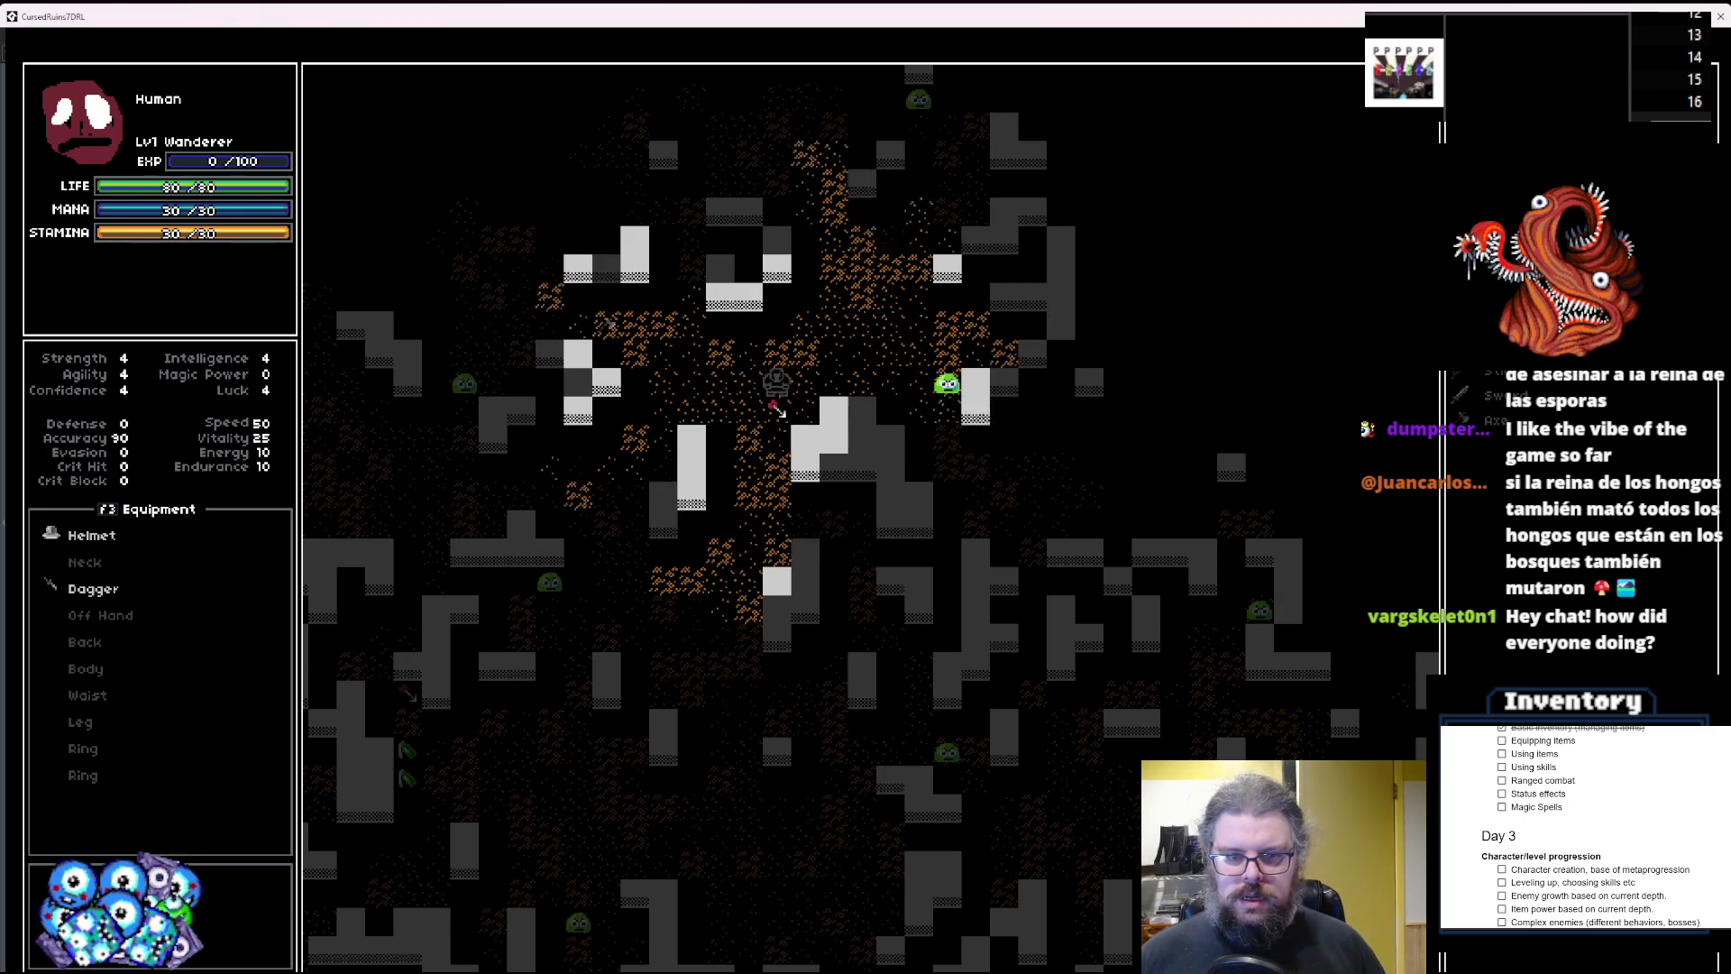
key("Down")
key("Left")
key("Left")
key("Left")
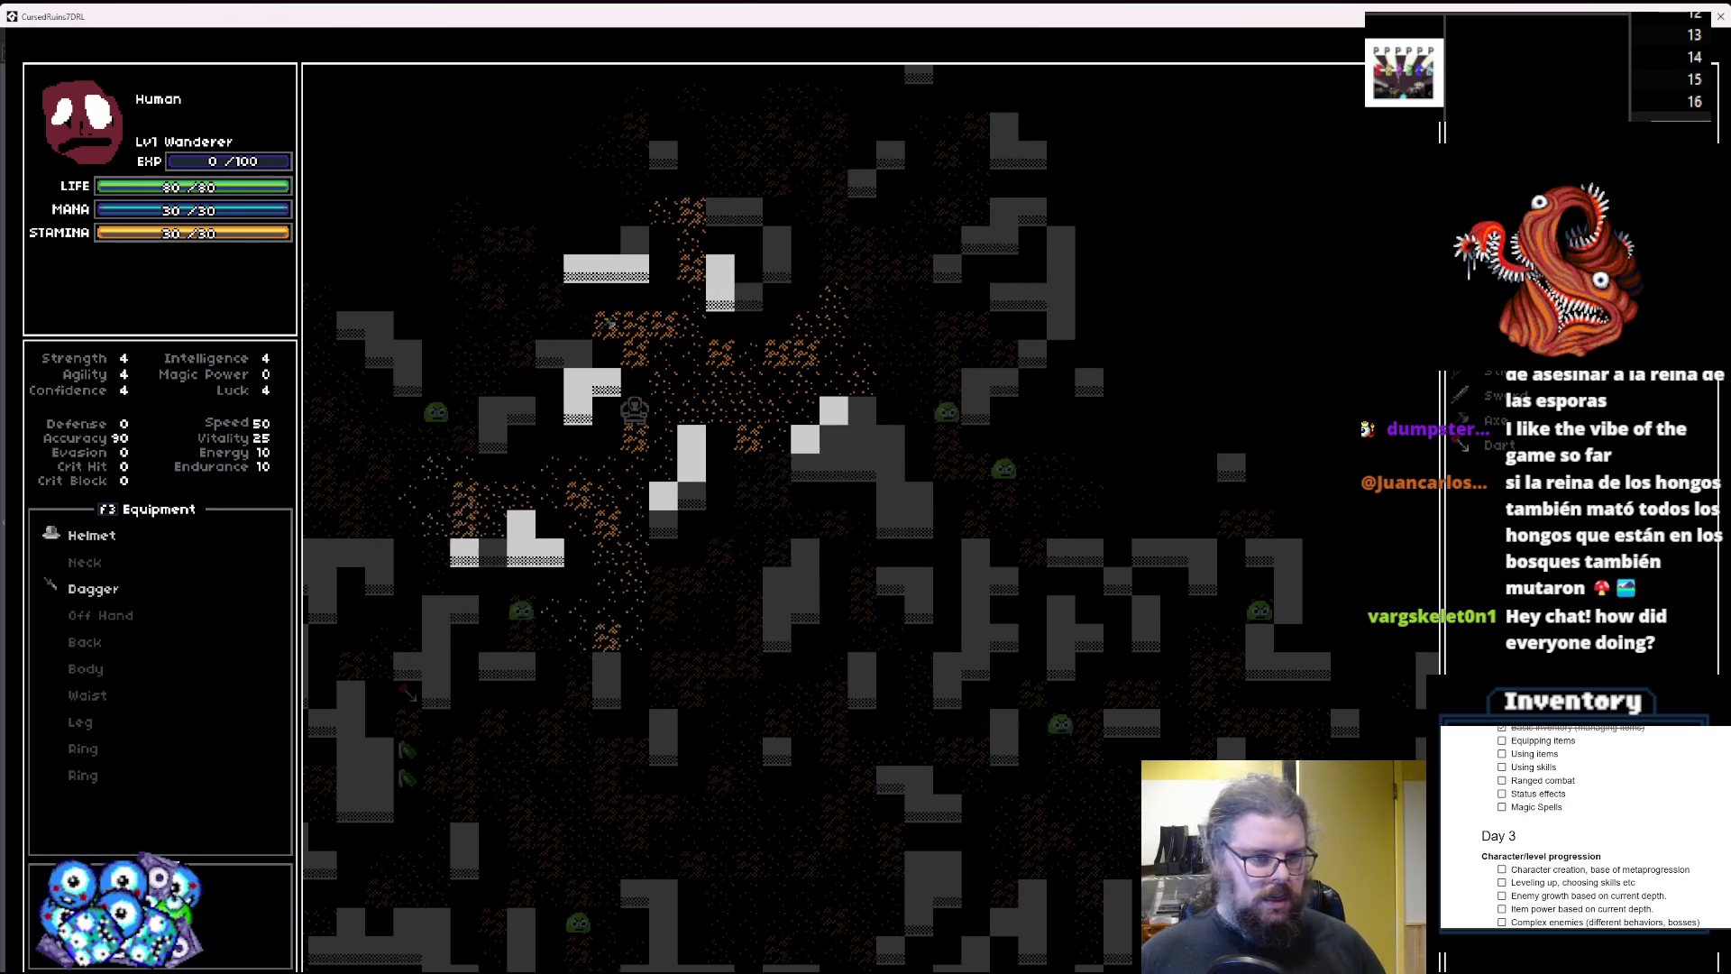
key("Up")
key("Up")
key("Up")
key("Left")
key("Left")
key("Left")
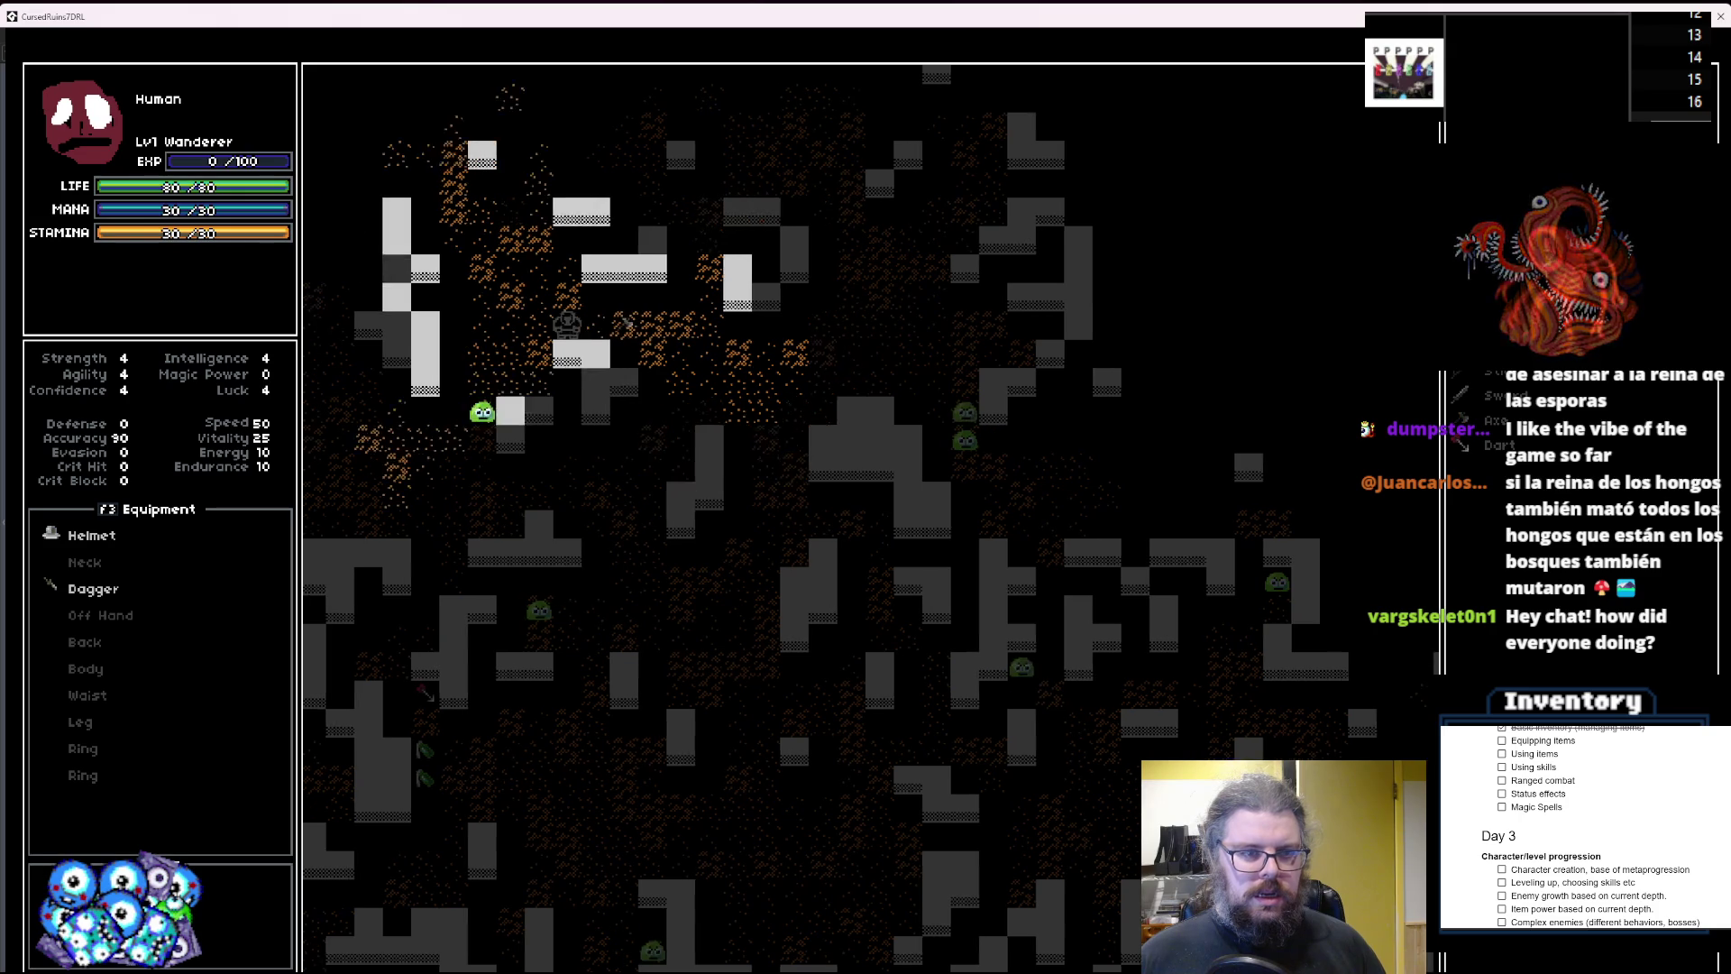
key("Up")
key("Up")
key("Up")
key("Left")
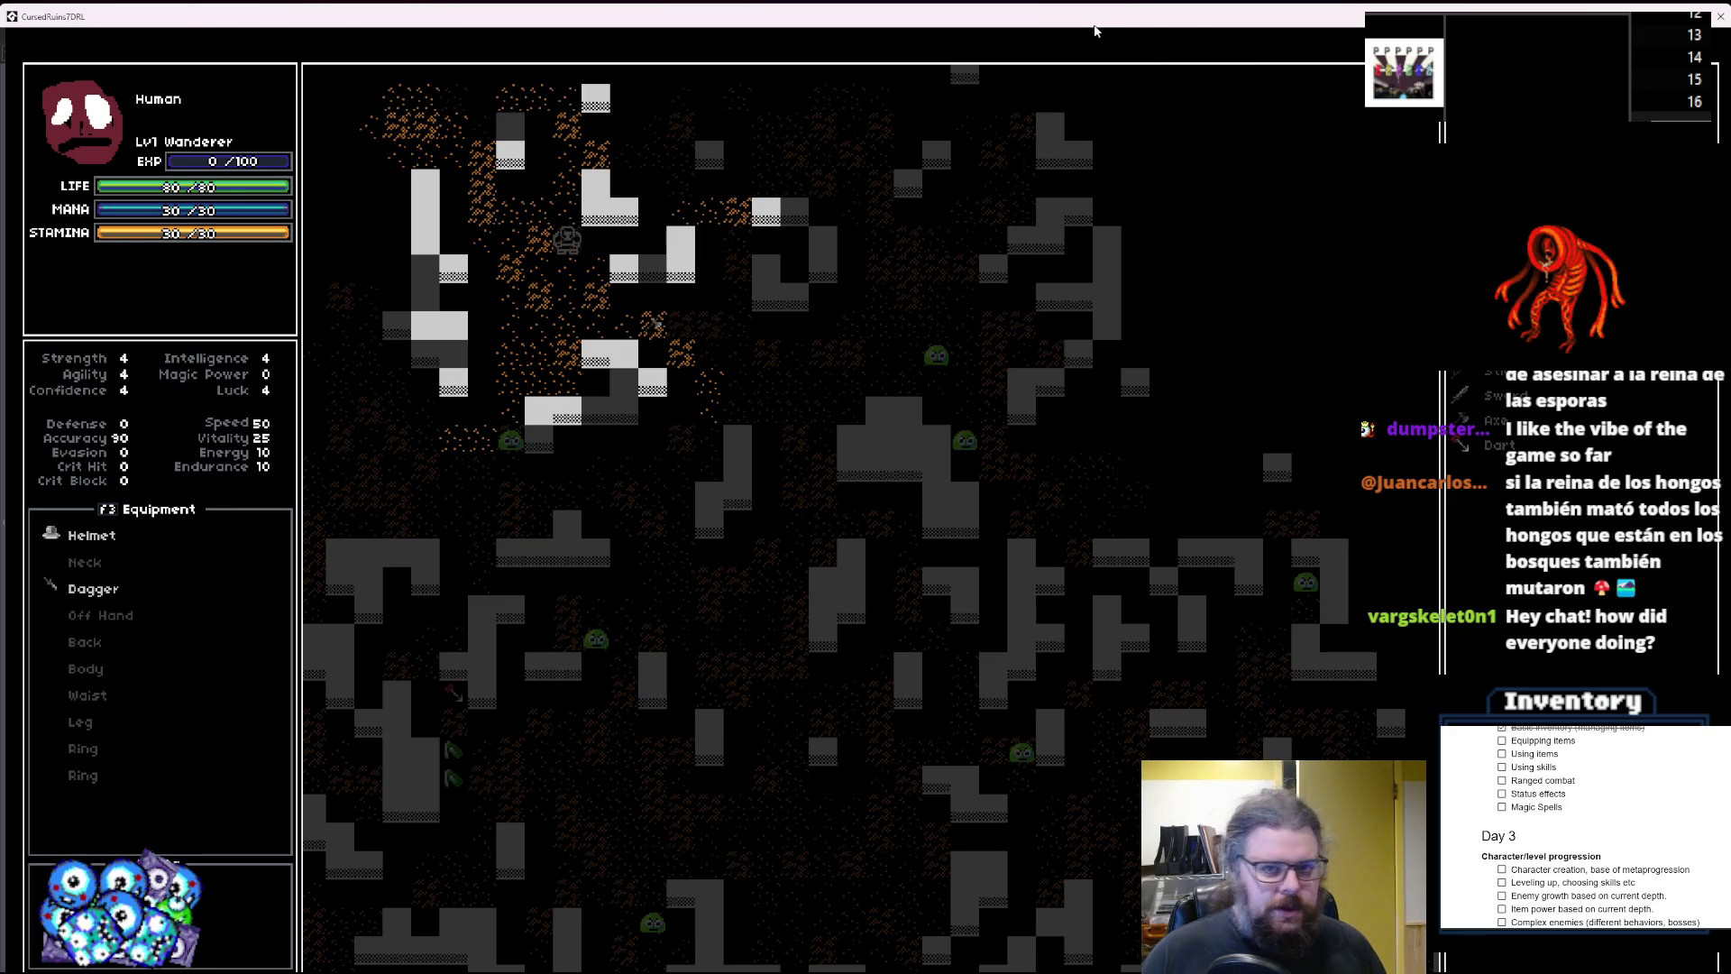
left_click_drag(1095, 32, 985, 211)
Close the game and the Debugger tab, then scroll the workspace over to the item script editors.
left_click(1089, 186)
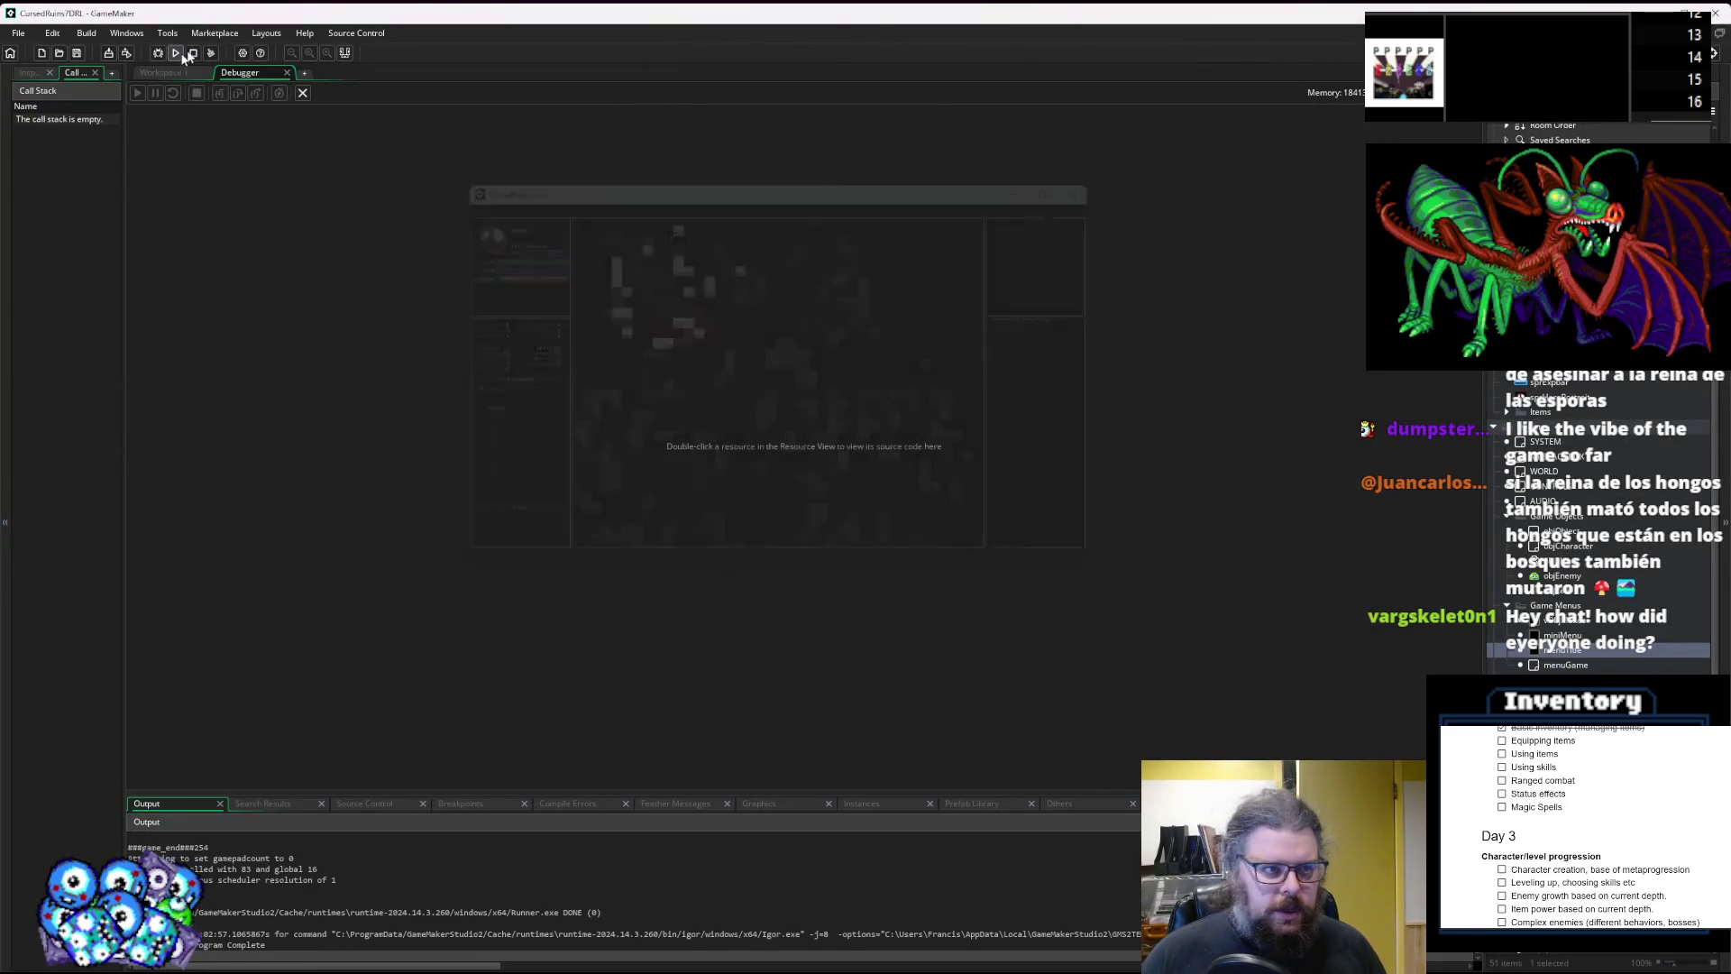
left_click(304, 93)
left_click(814, 422)
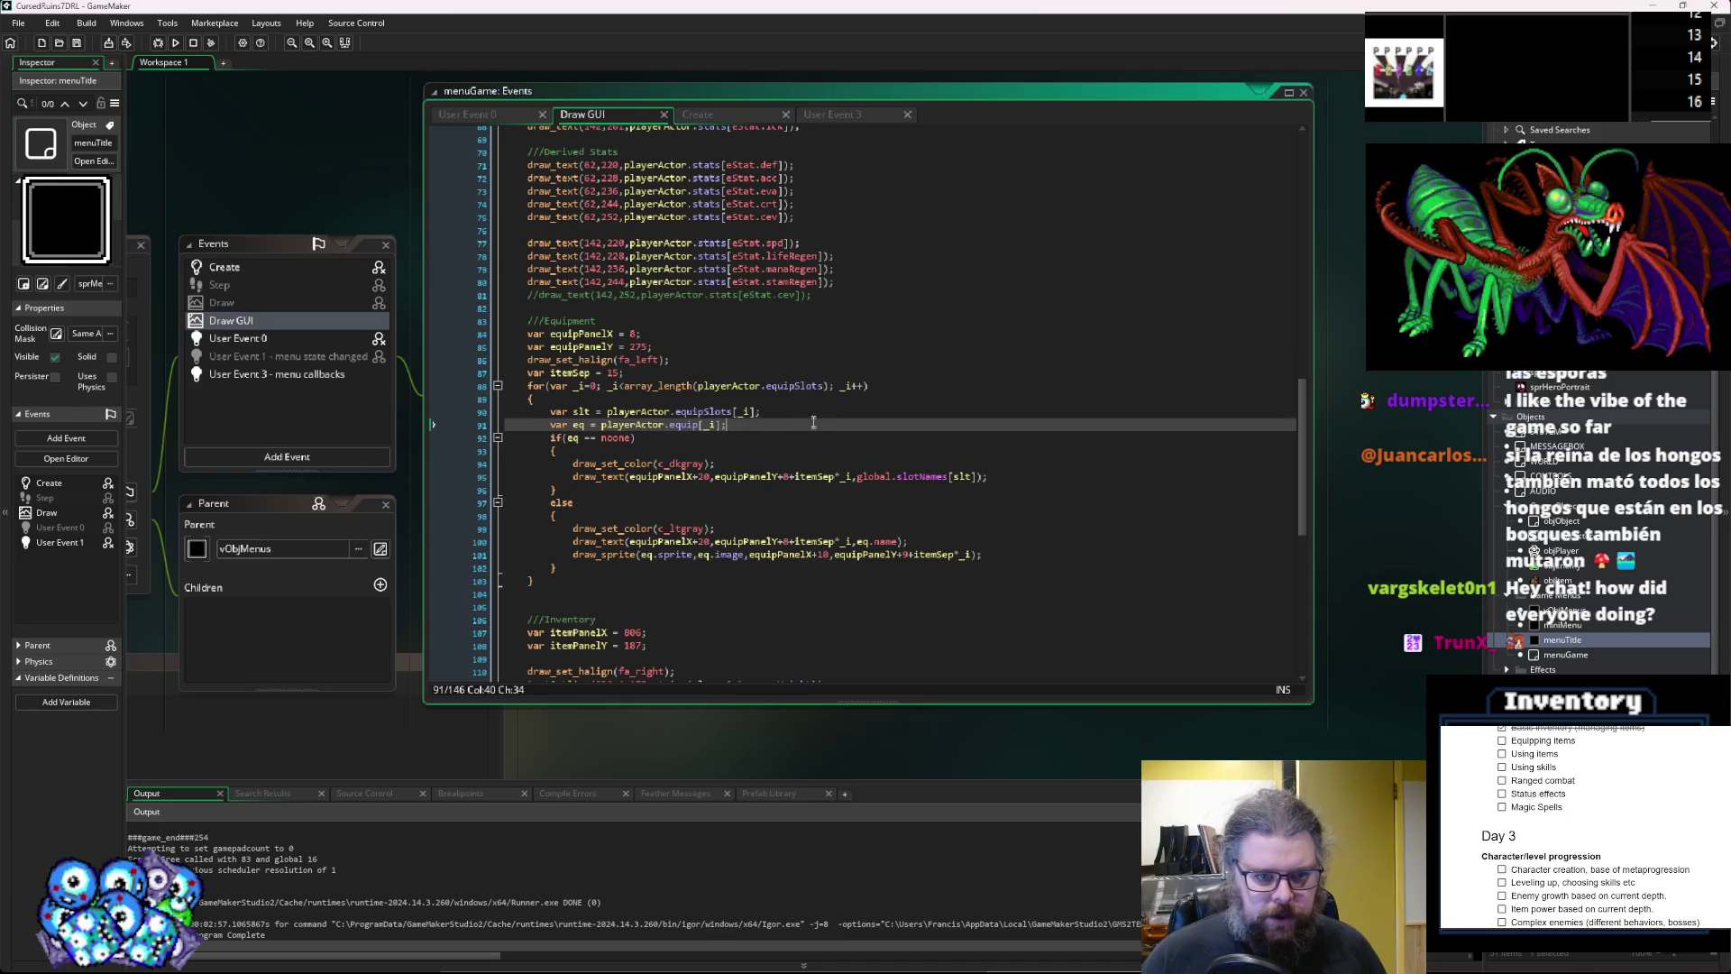
key("Up")
key("Up")
key("Up")
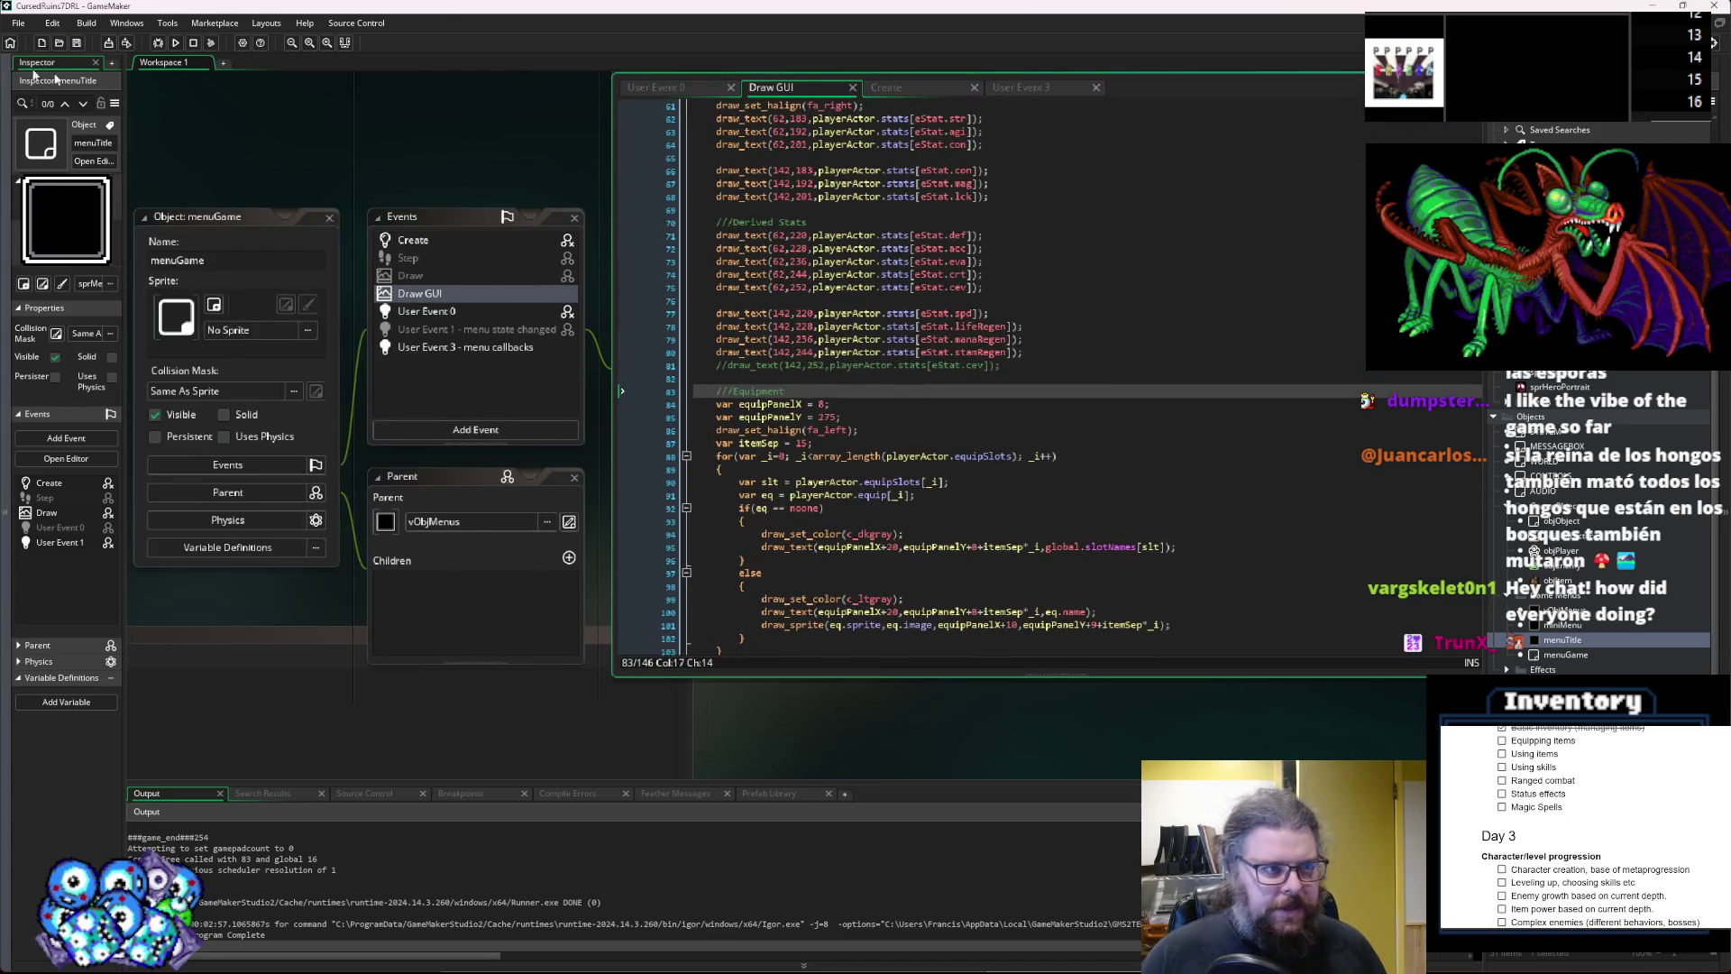
scroll(949, 353, "down", 15)
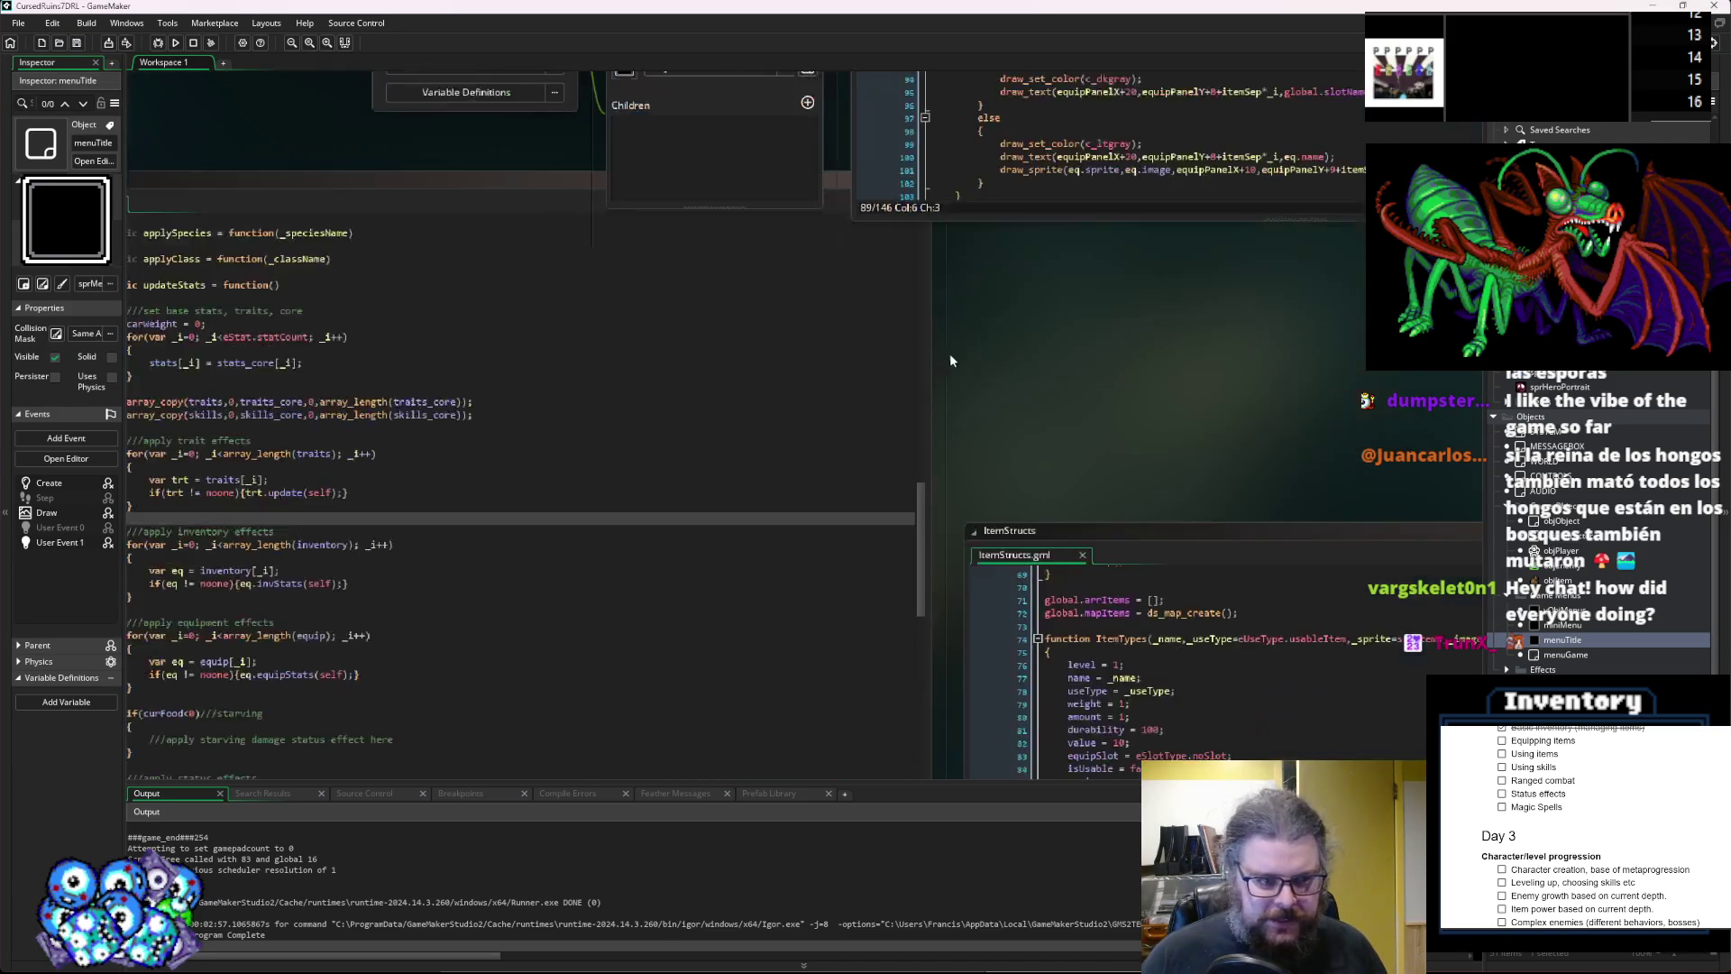
scroll(980, 357, "right", 10)
Scroll ItemStructs.gml to Item_Equipment and place the cursor after image=0 on line 104.
left_click(846, 480)
scroll(845, 481, "right", 3)
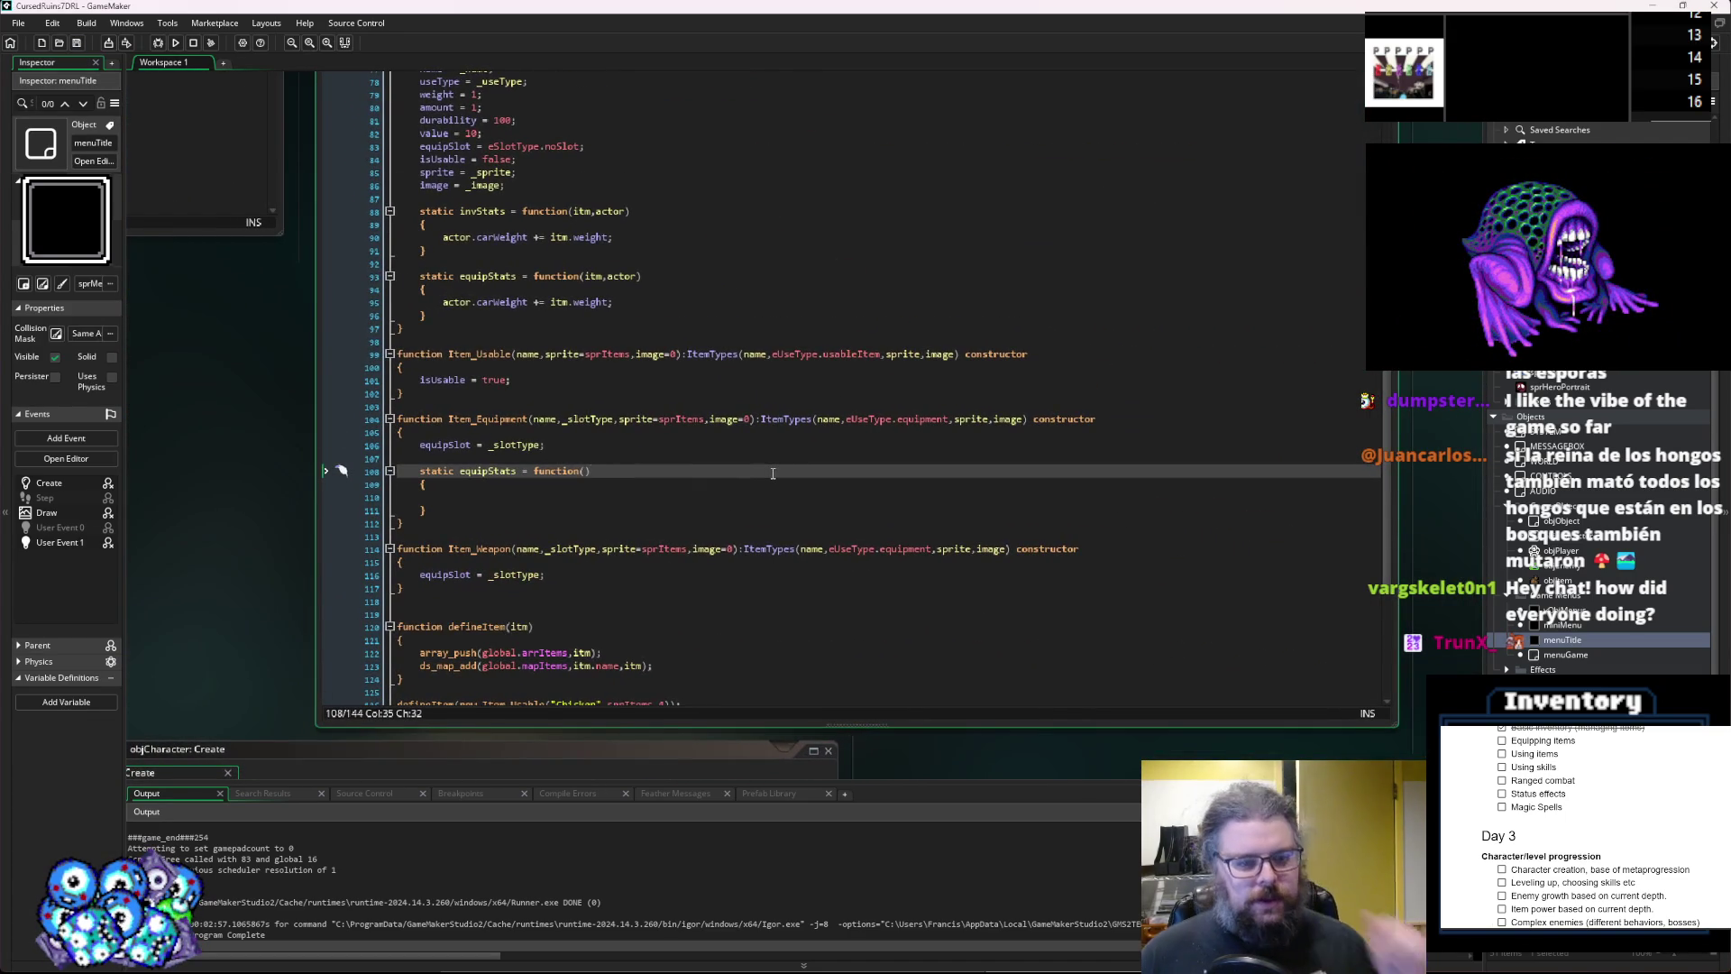
scroll(743, 486, "down", 7)
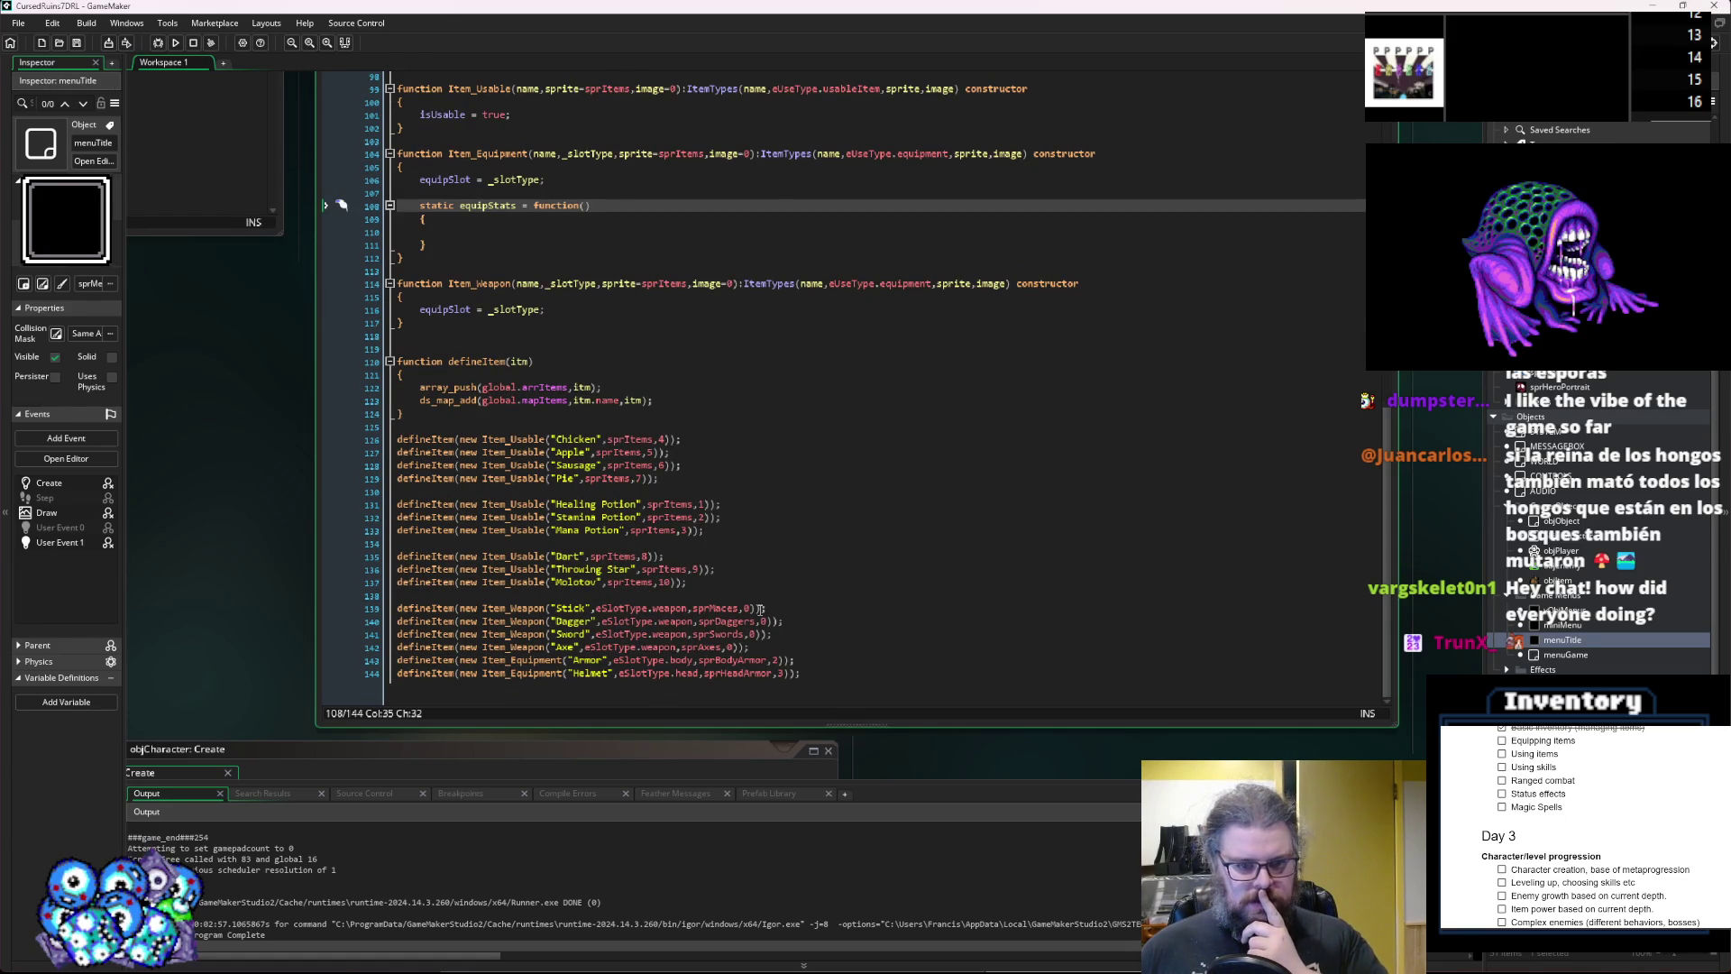
scroll(761, 610, "up", 3)
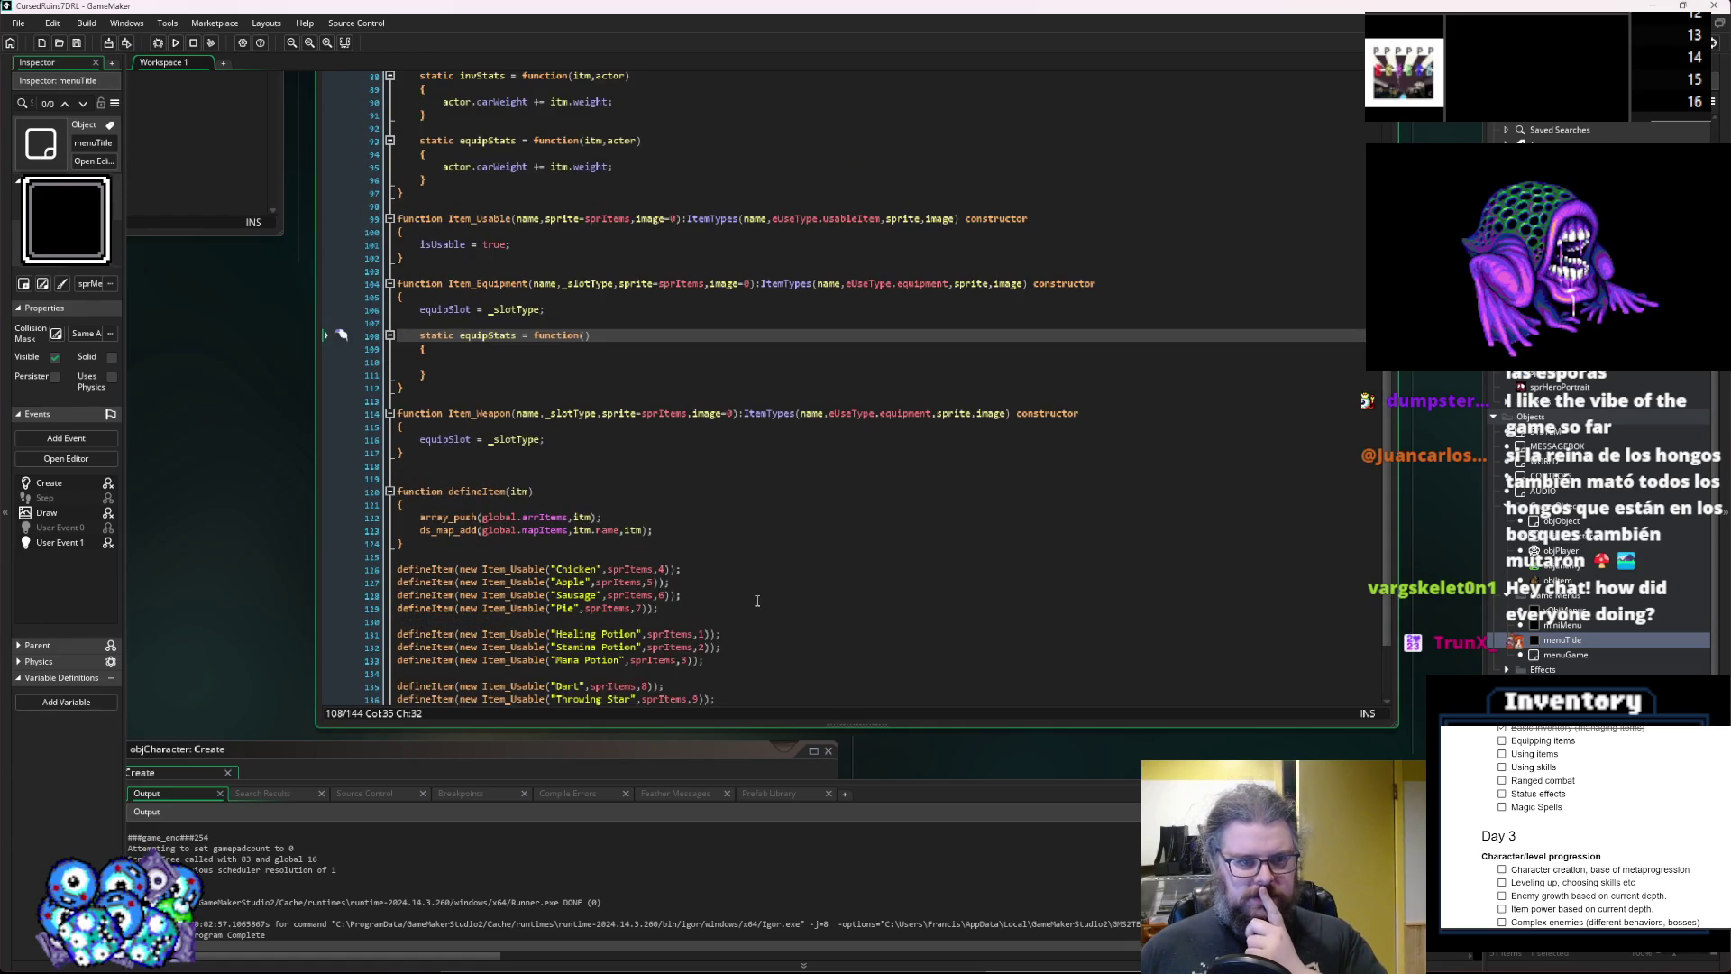
scroll(759, 598, "up", 3)
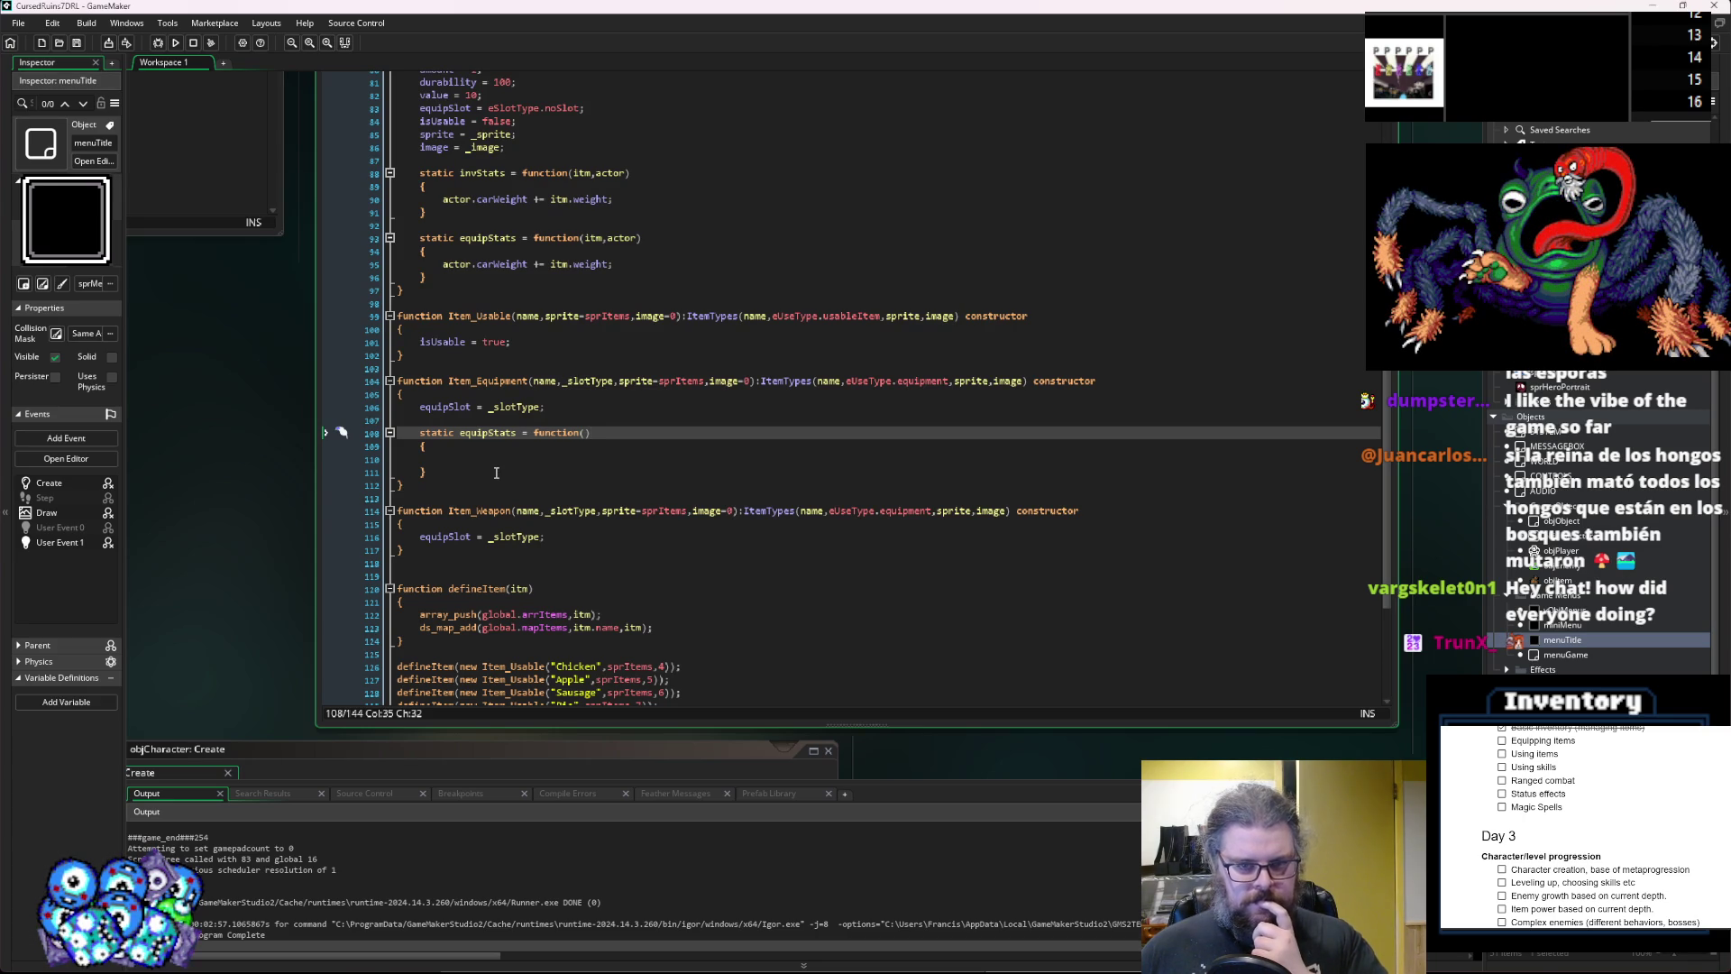
left_click(752, 381)
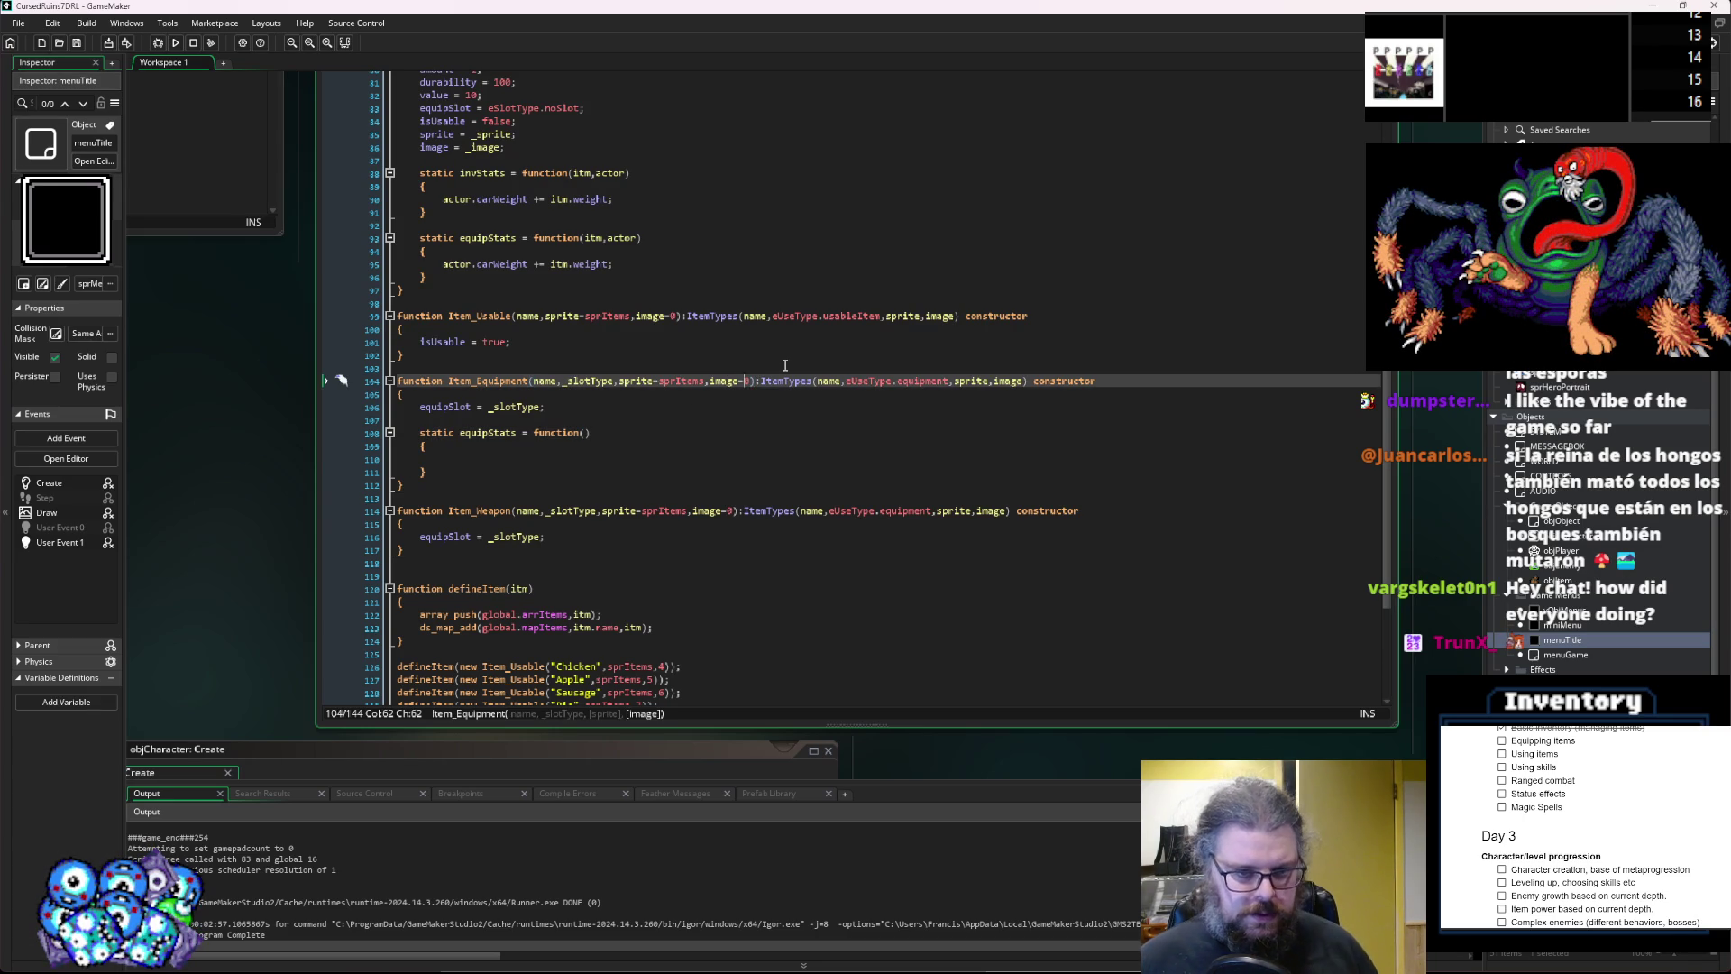
Replace the _statAdd[] and _statMulti[] parameters with _effects=[] after image=0 in Item_Equipment.
type(",")
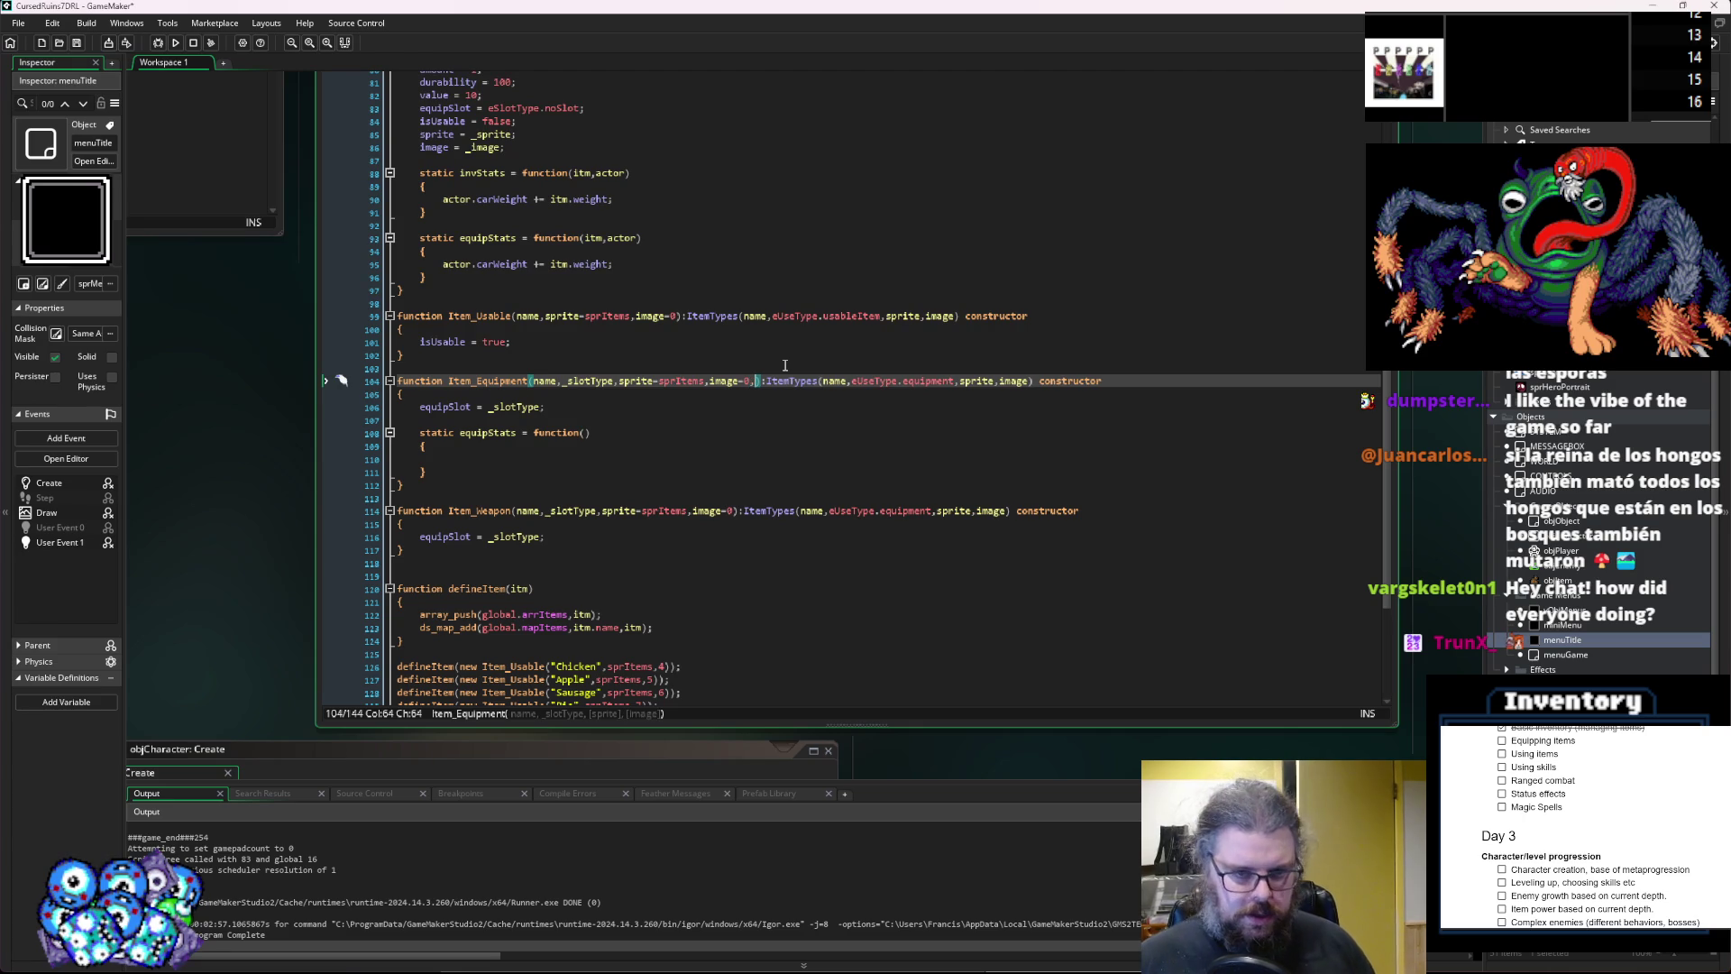
type("[]")
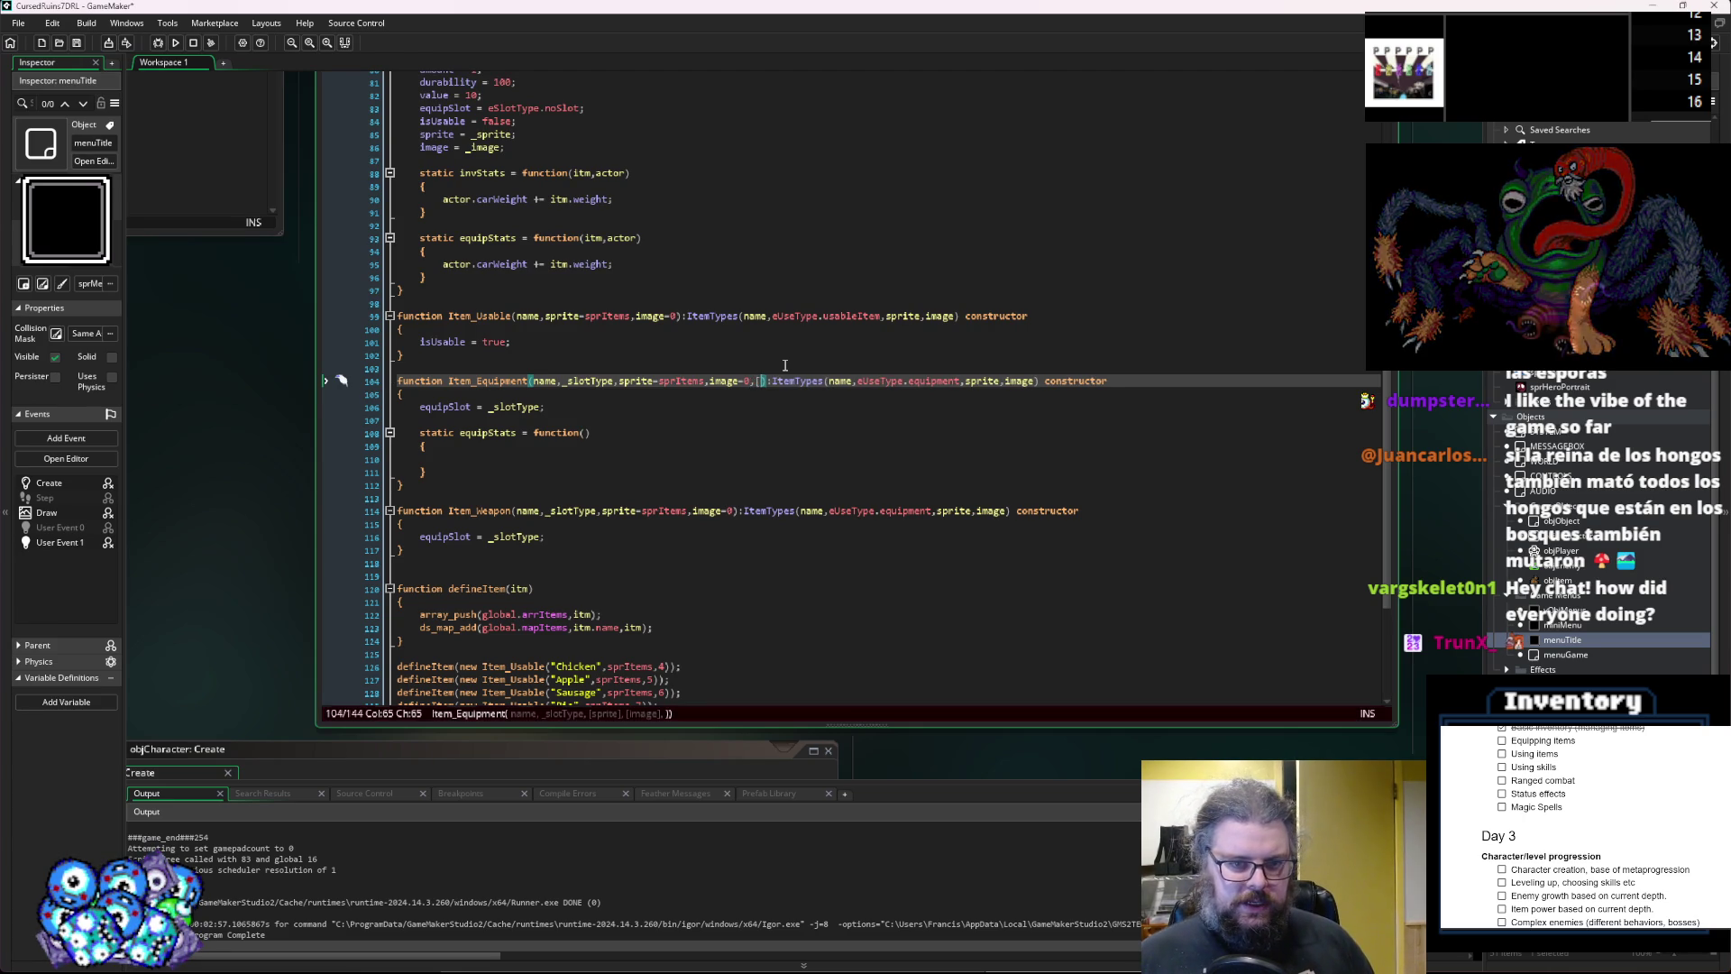
type("_statAdd")
key("Right")
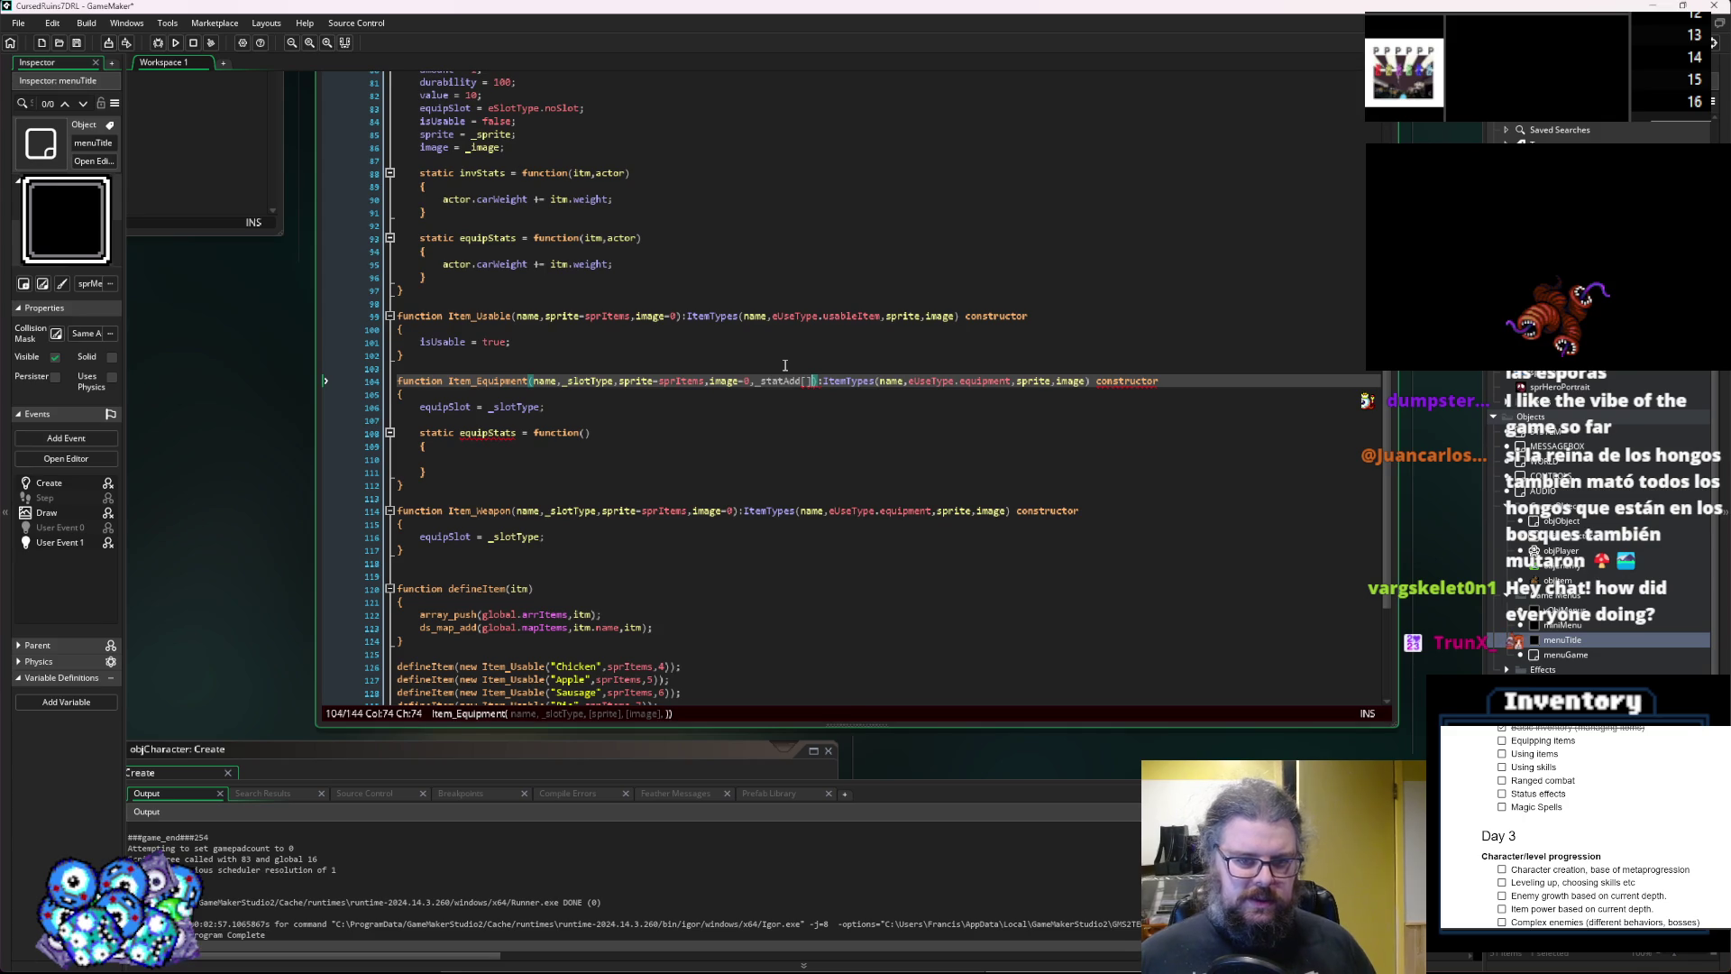
type(",")
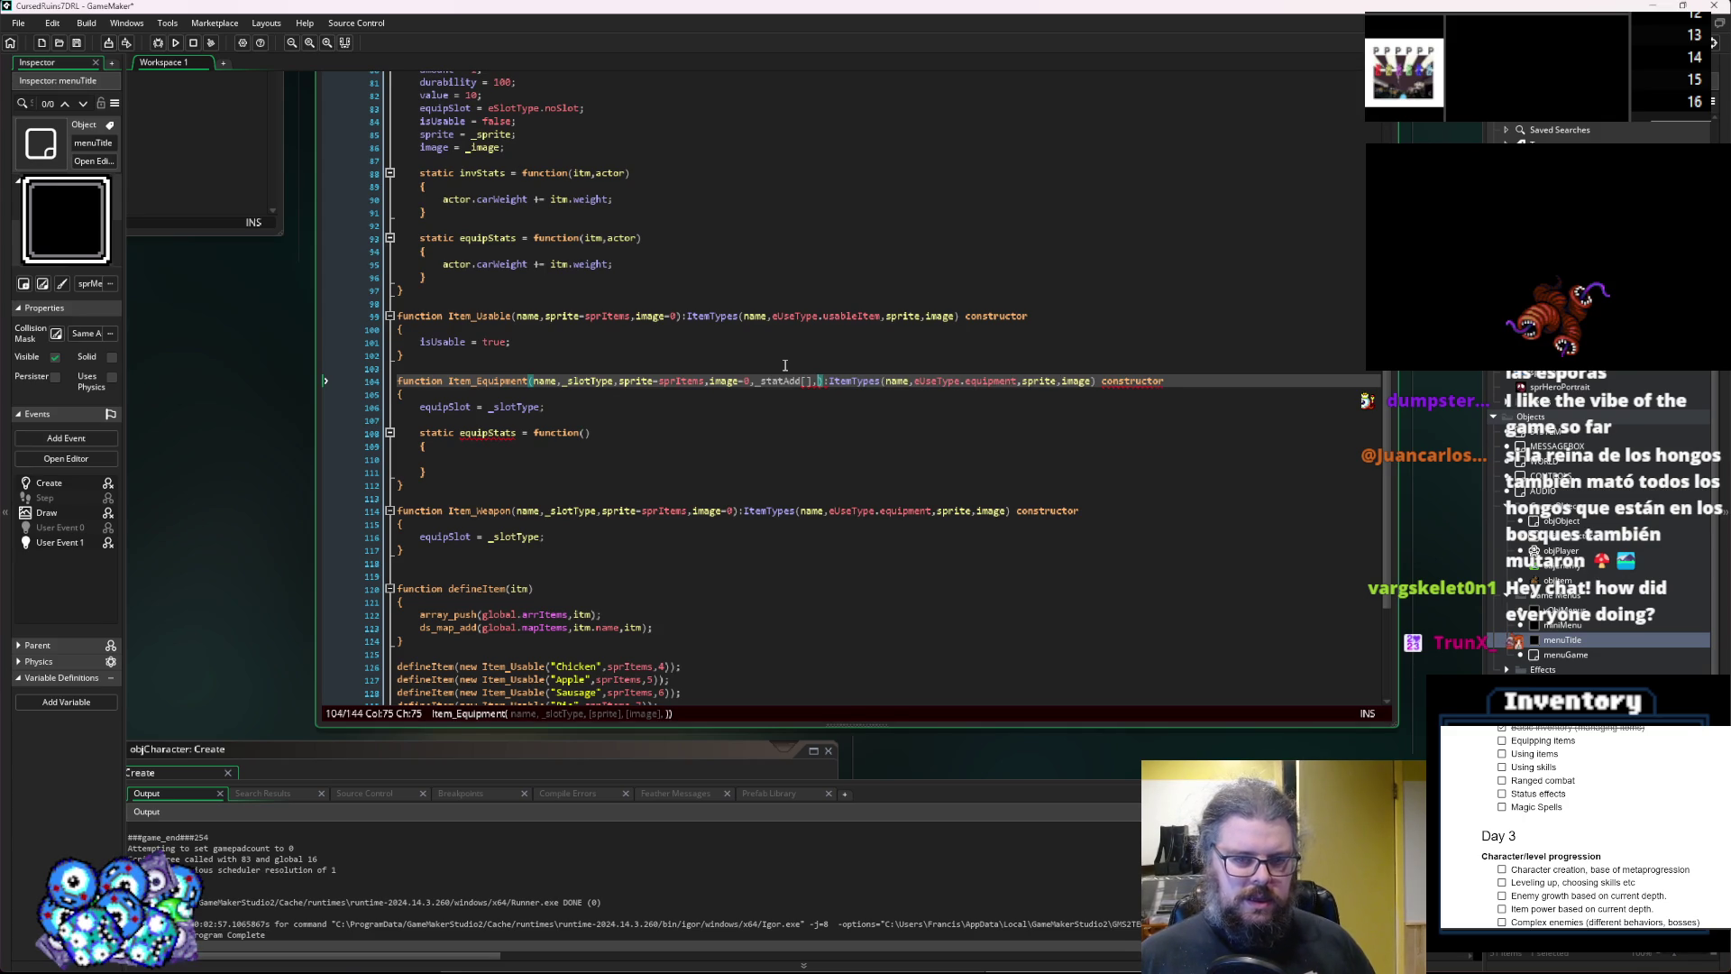
type(" stat")
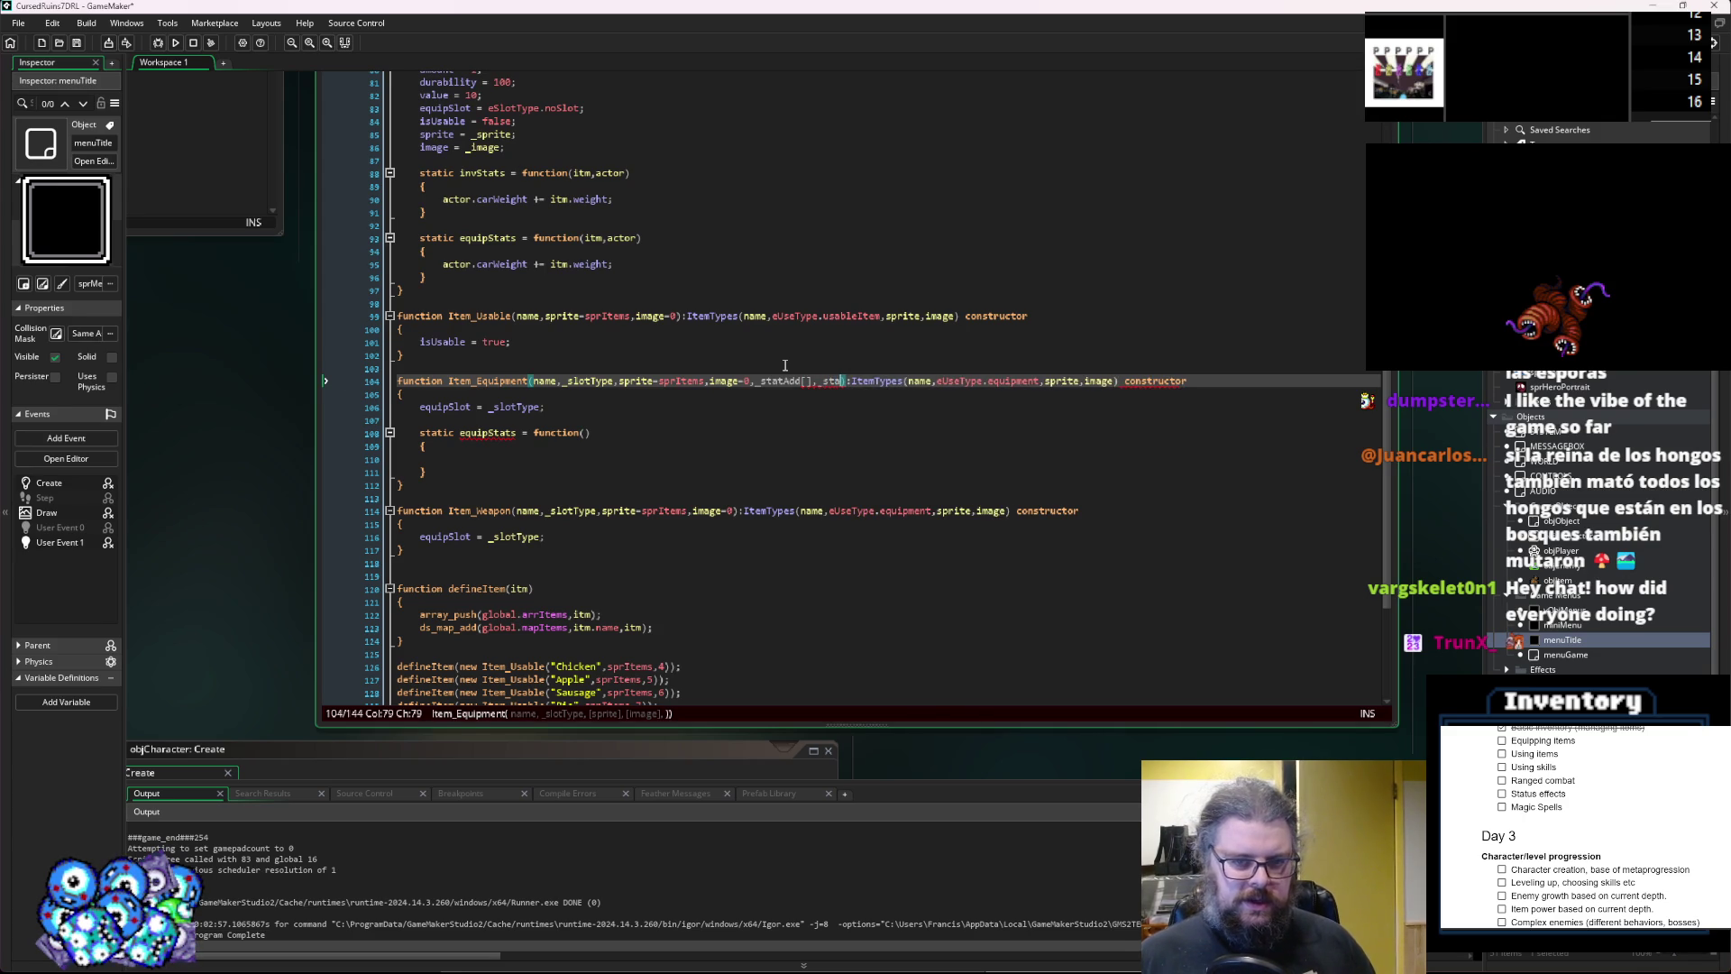
type("Multi[]")
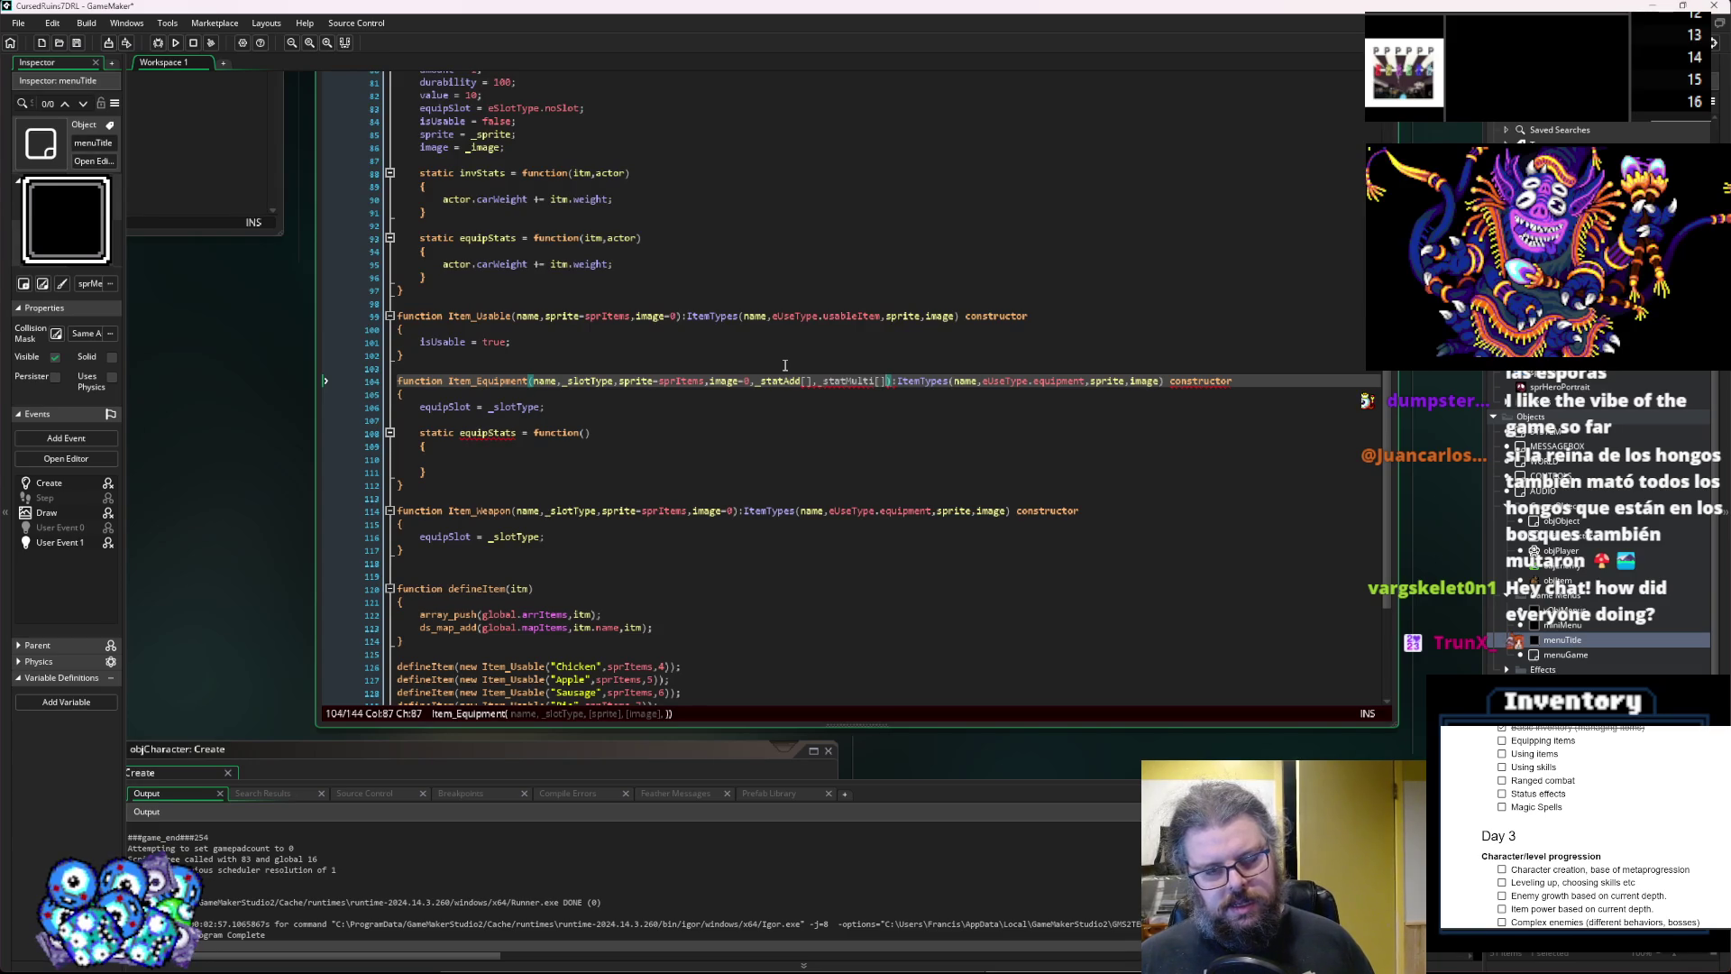
type(",_")
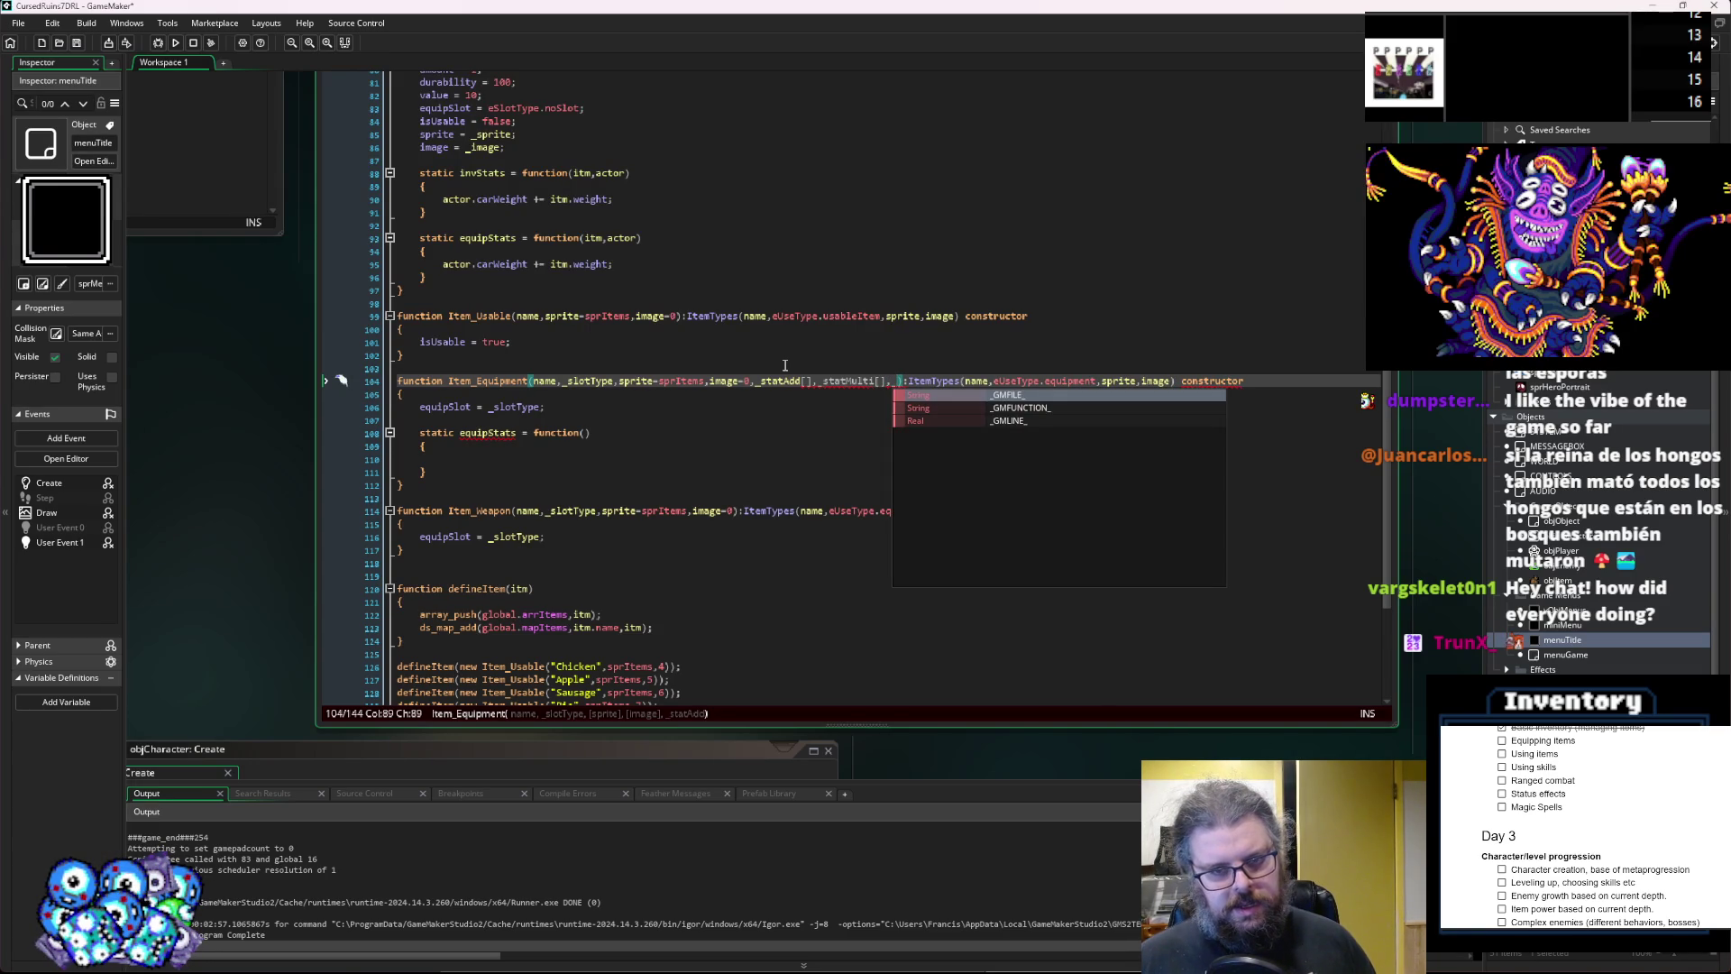
type("sp")
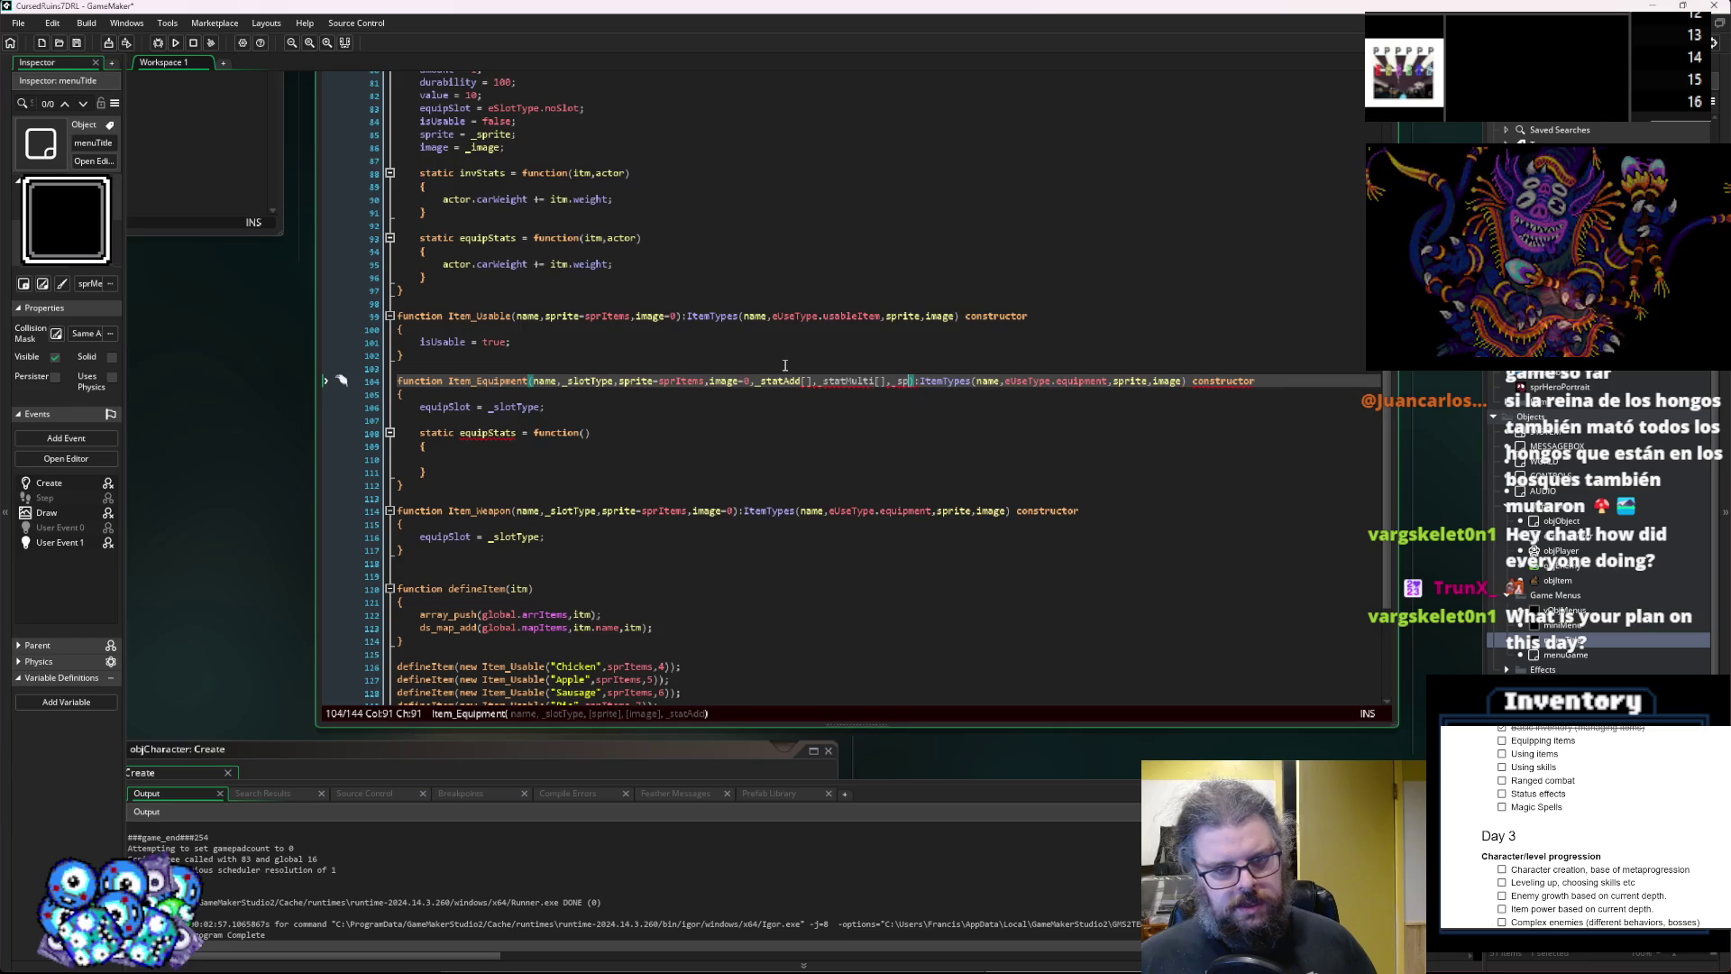
key("BackSpace")
key("BackSpace")
type("effects")
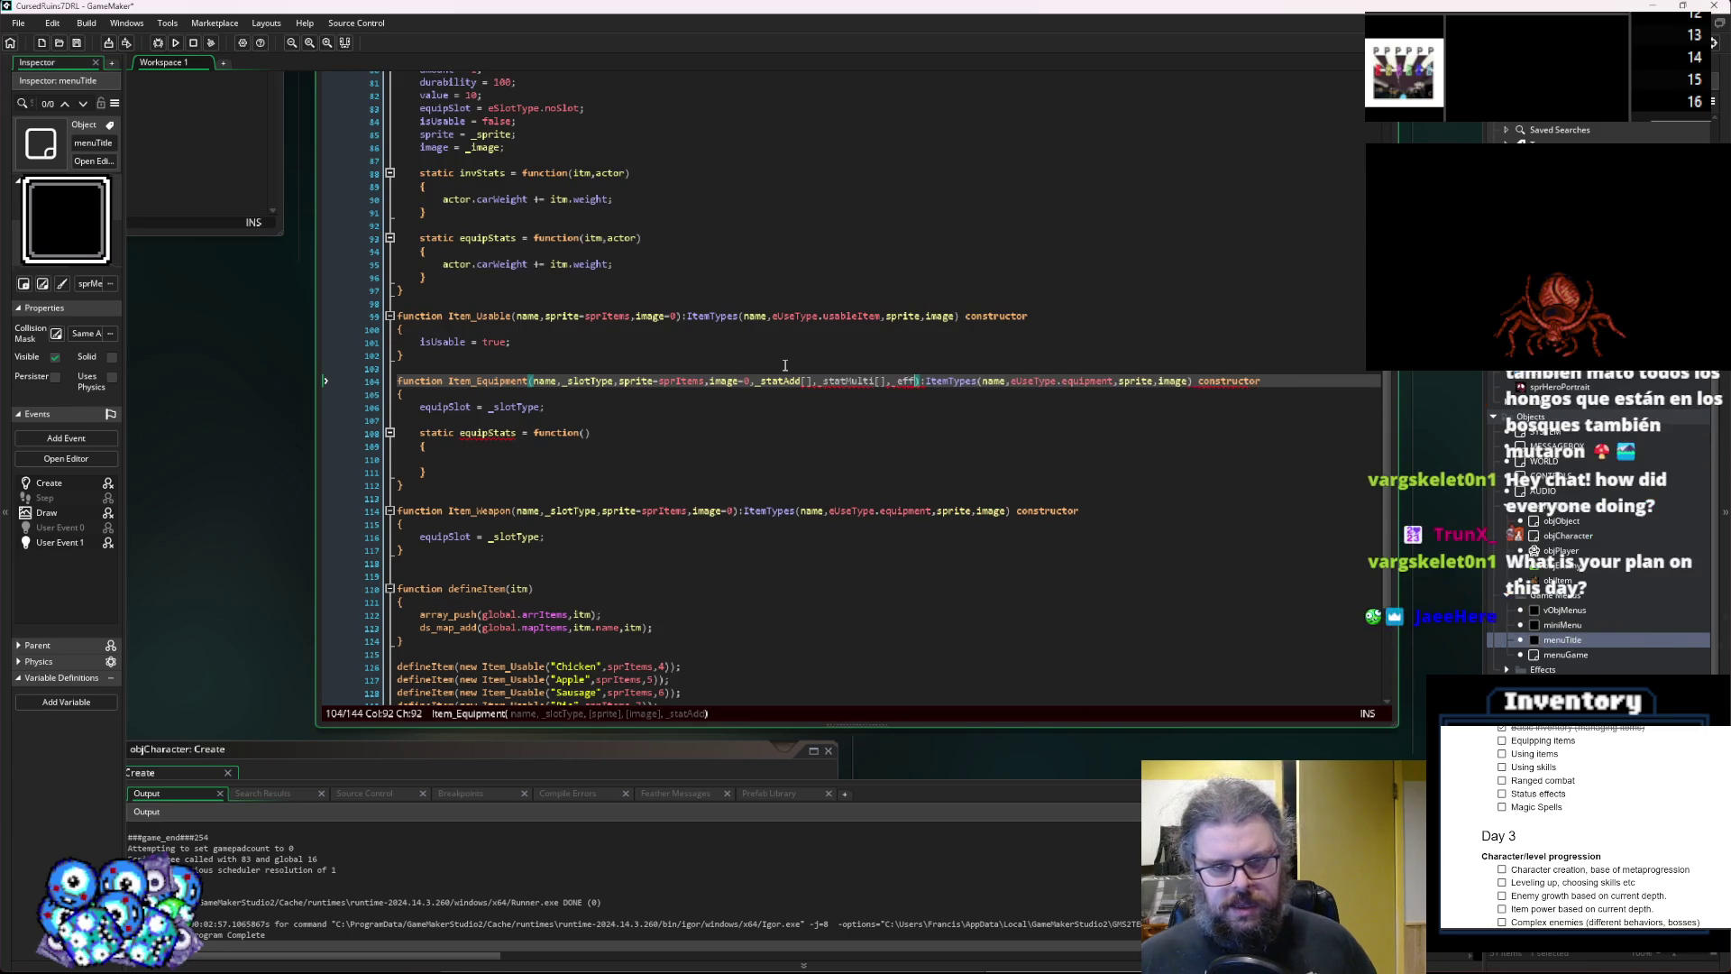
type("[]")
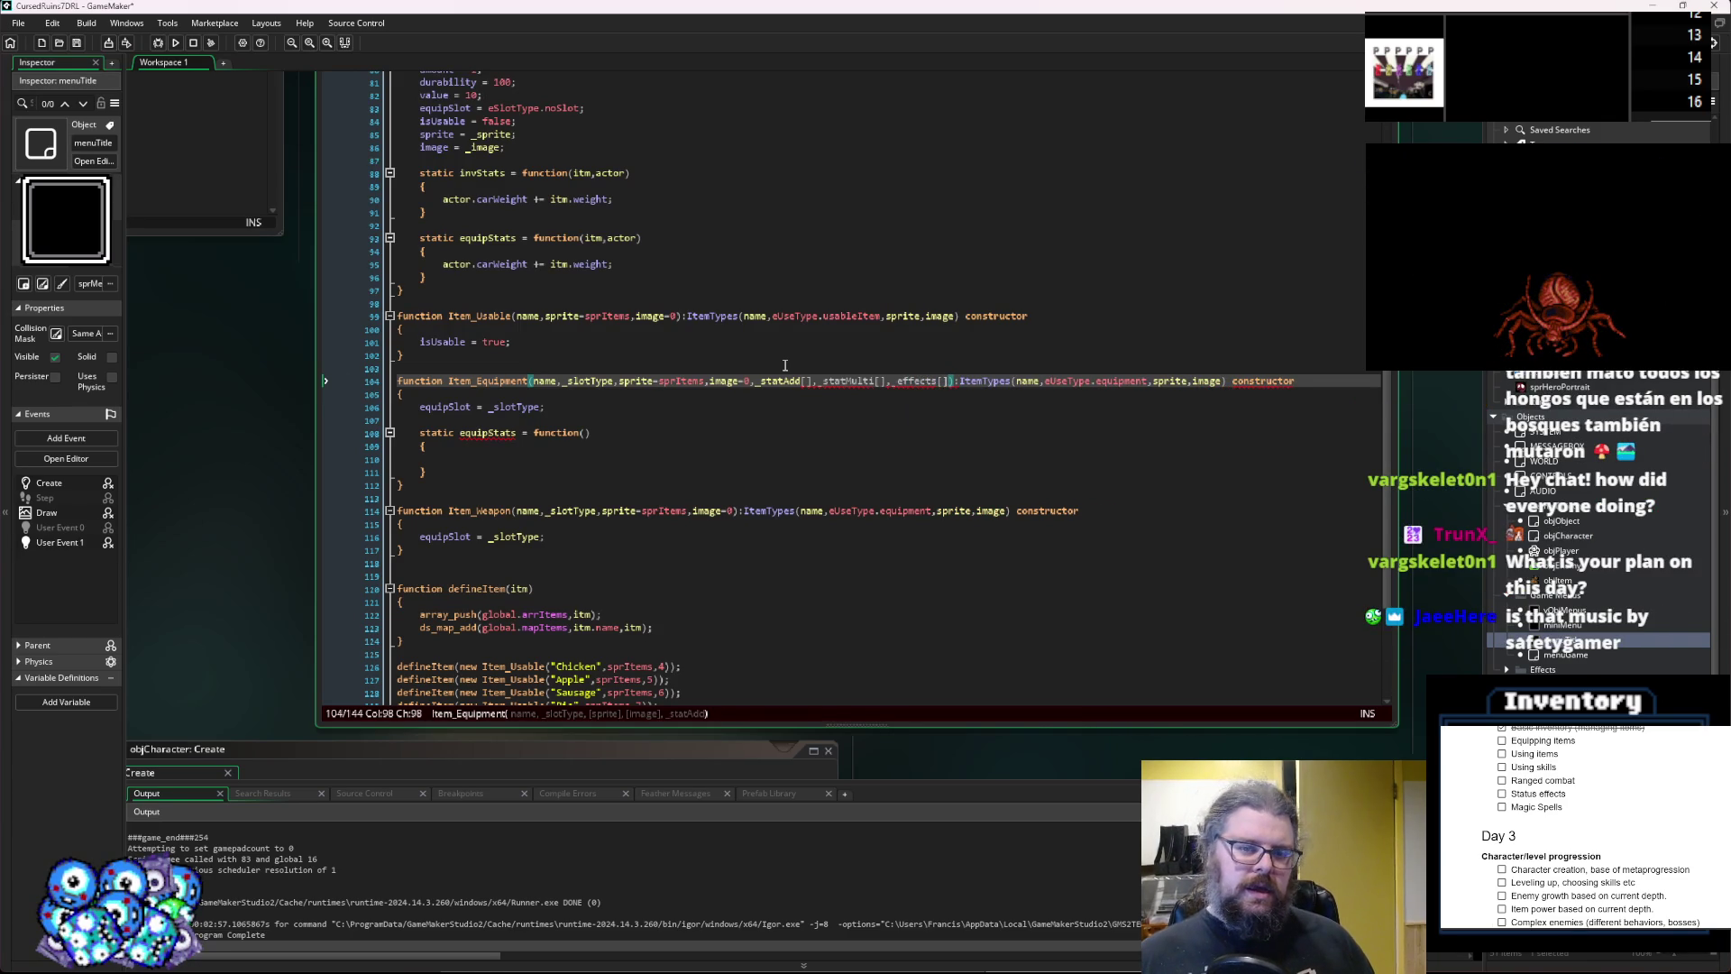
key("BackSpace")
key("BackSpace")
key("BackSpace")
key("BackSpace")
type("effects=[]")
key("Down")
key("Down")
key("Up")
key("Up")
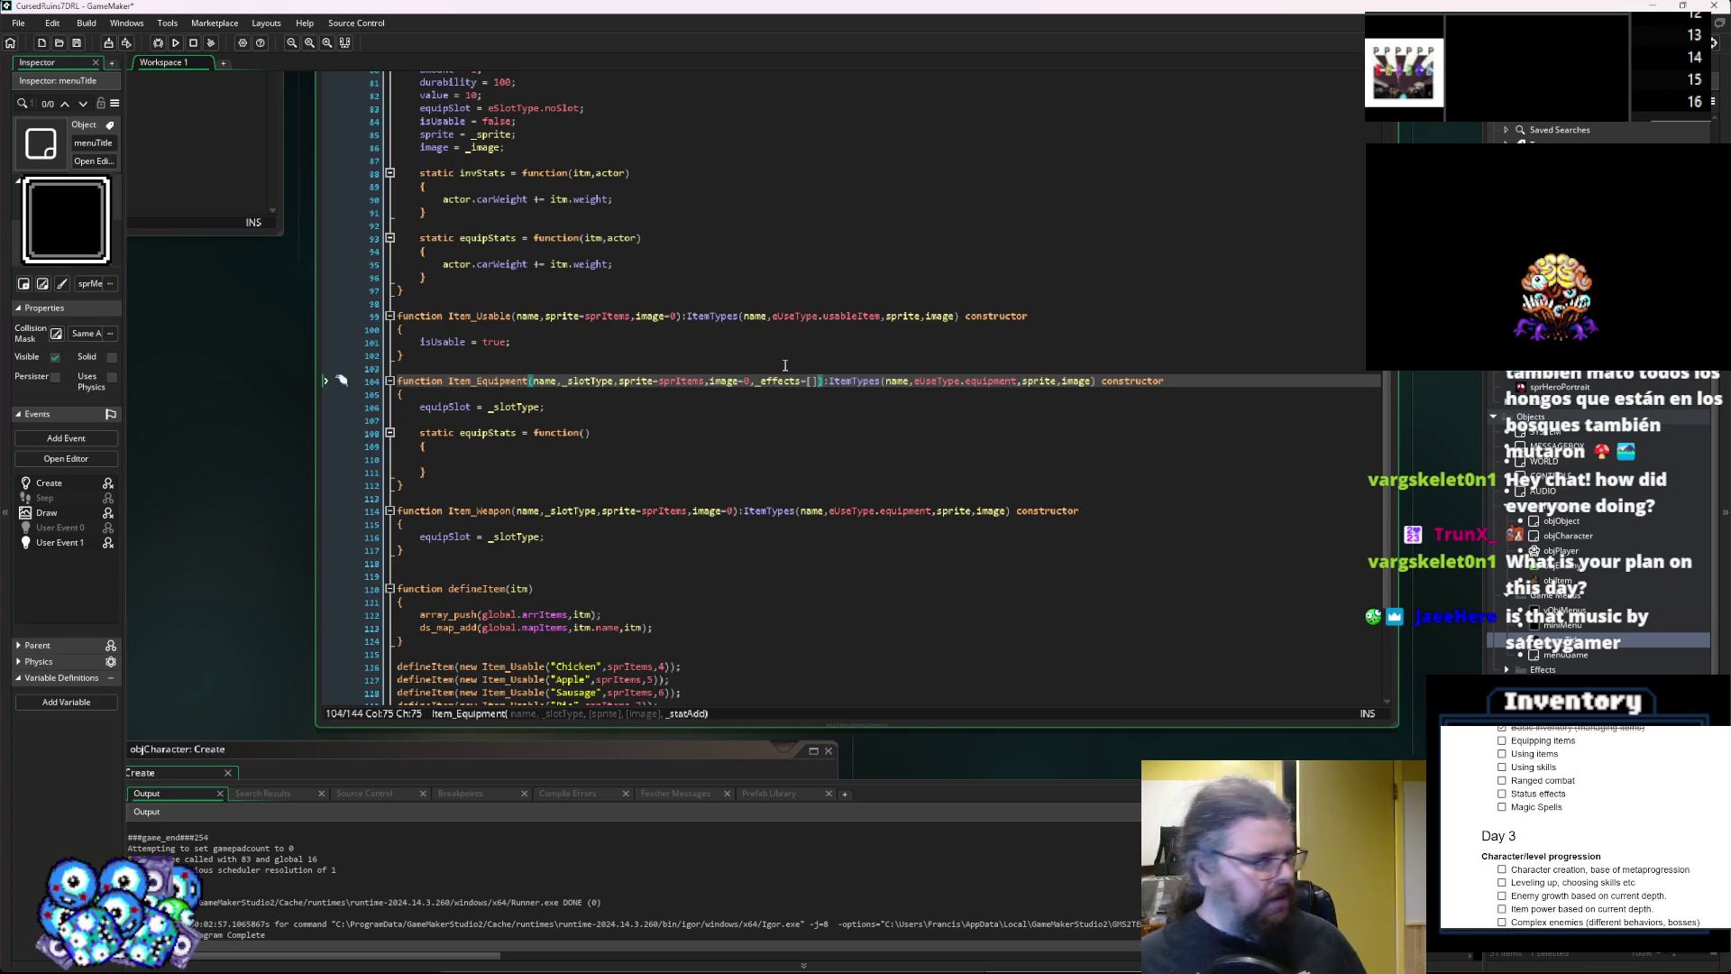
key("Down")
key("Down")
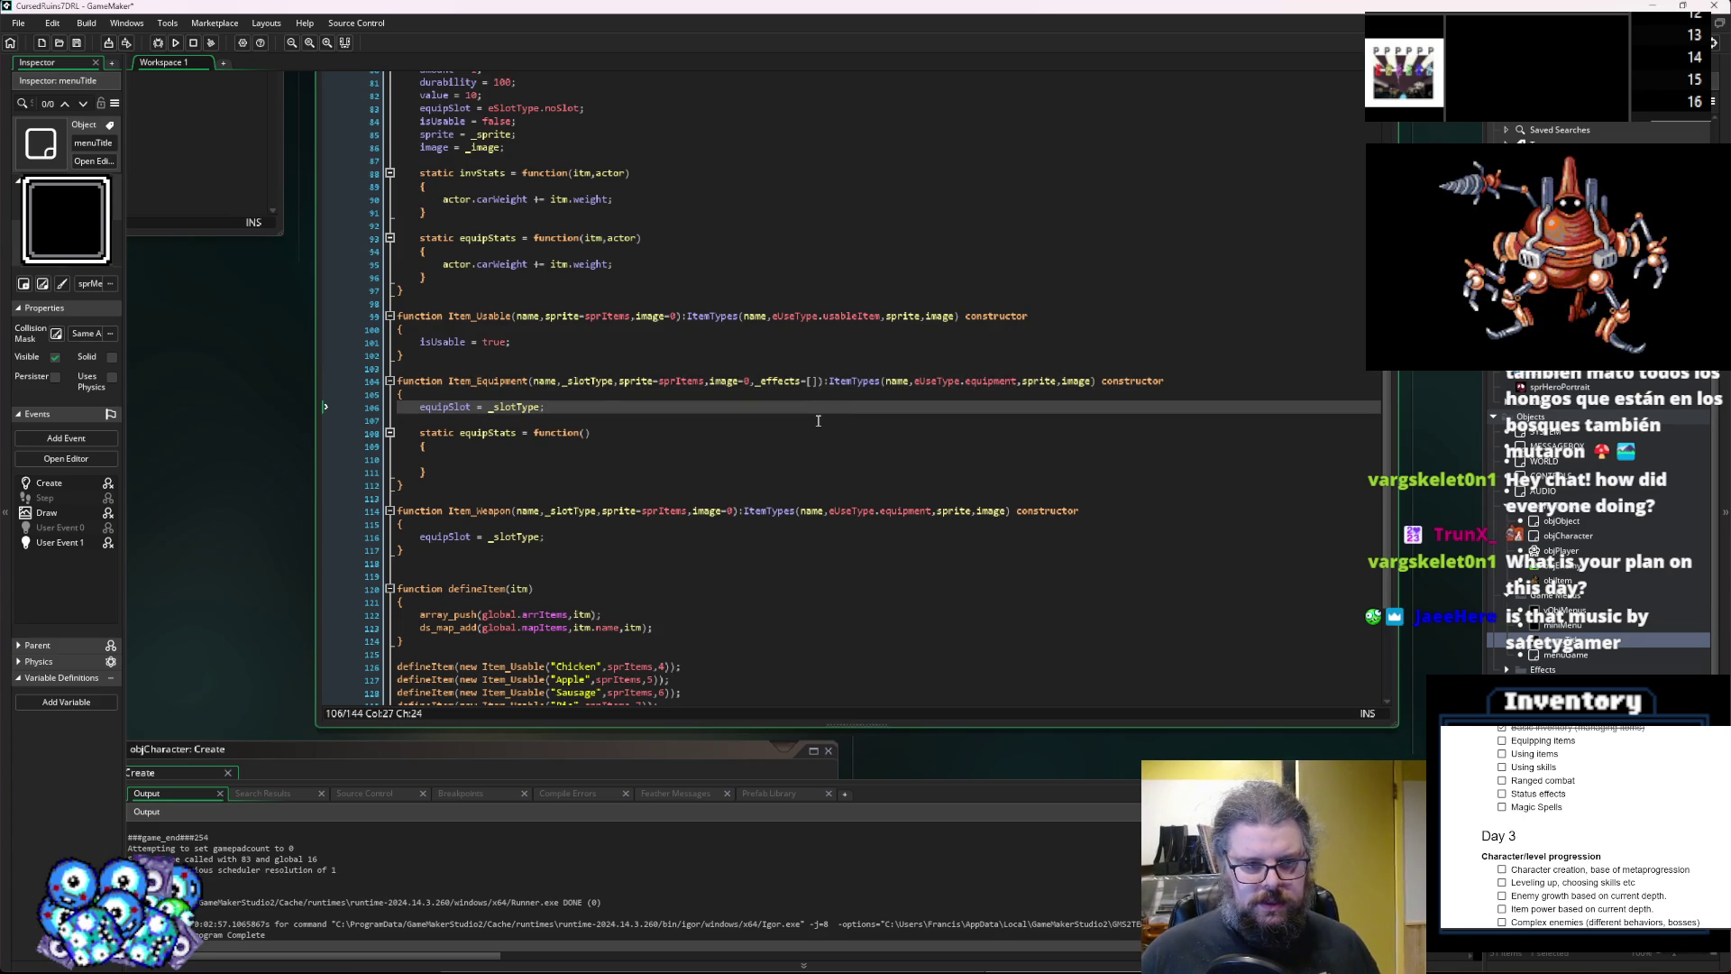
Add 'equipEffects = _effects;' below the equipSlot assignment.
key("Down")
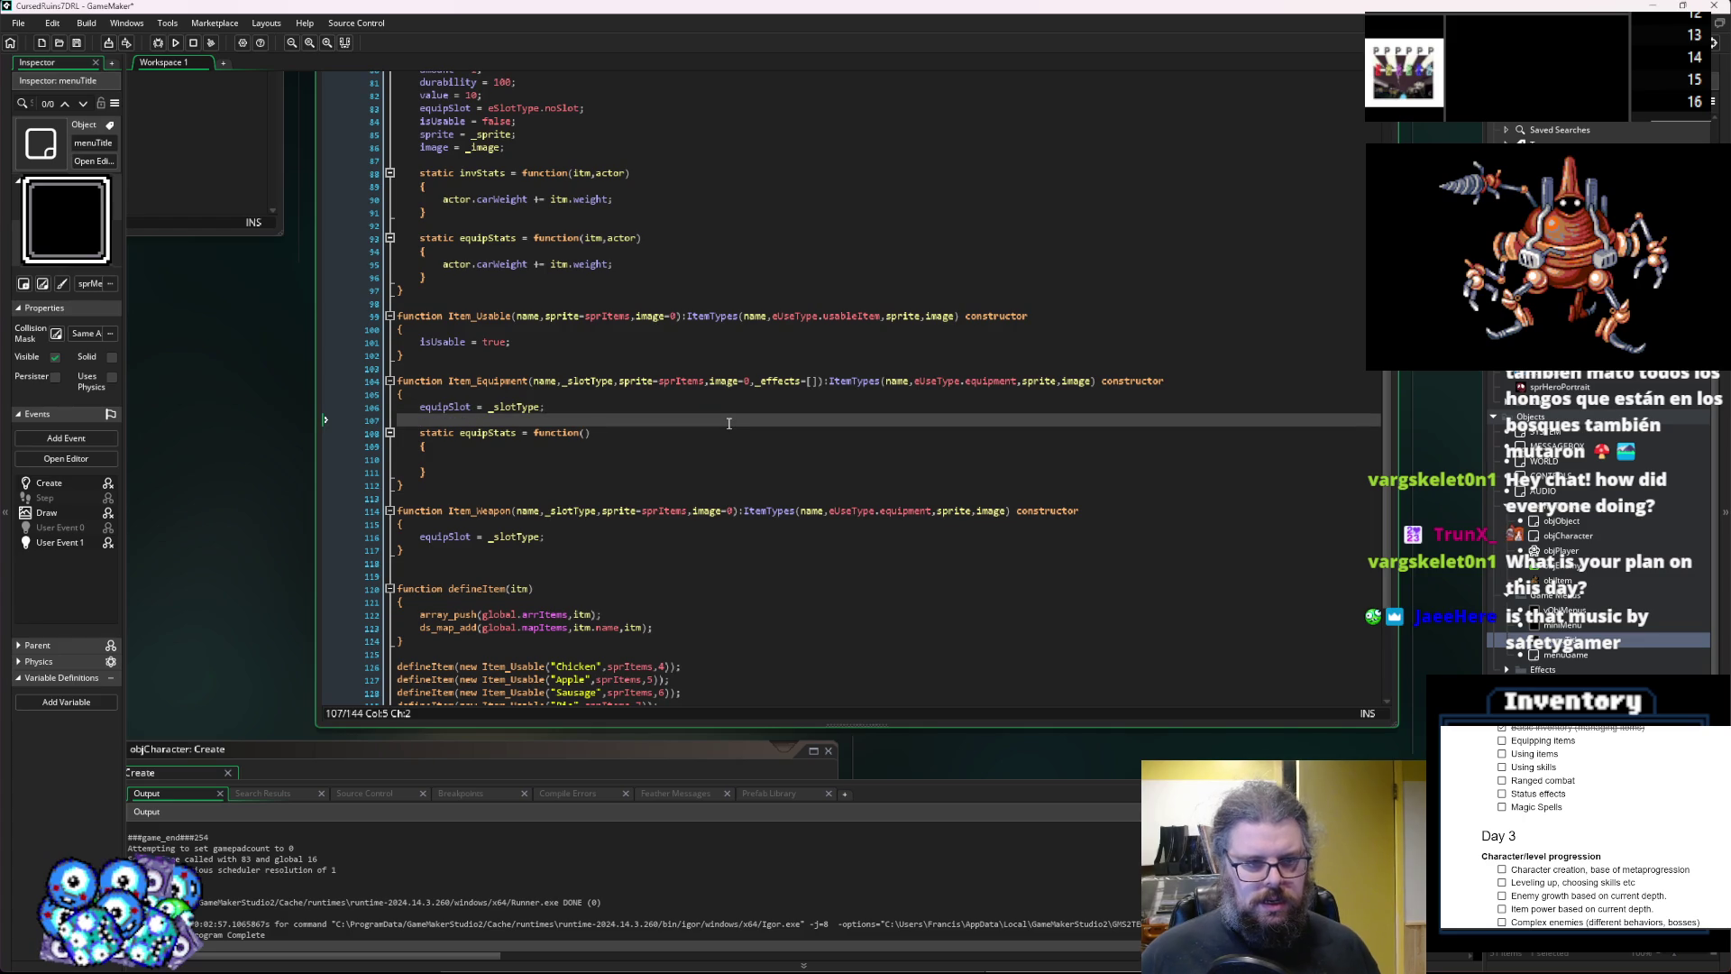
type("e")
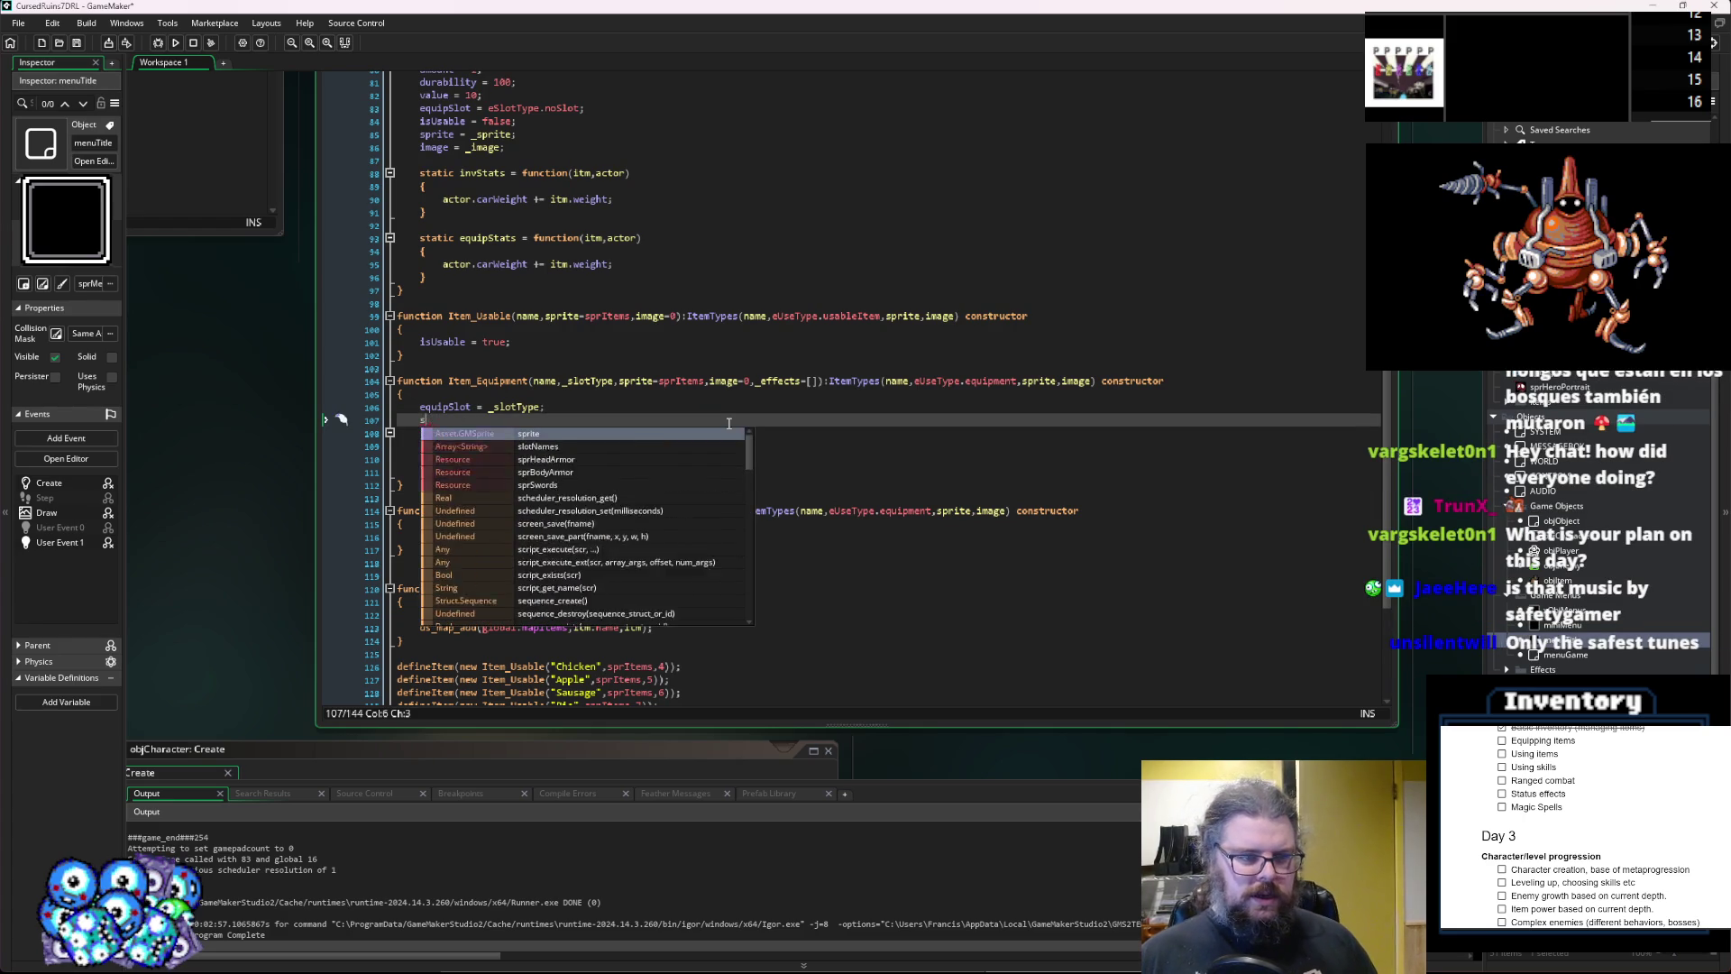
type("qu")
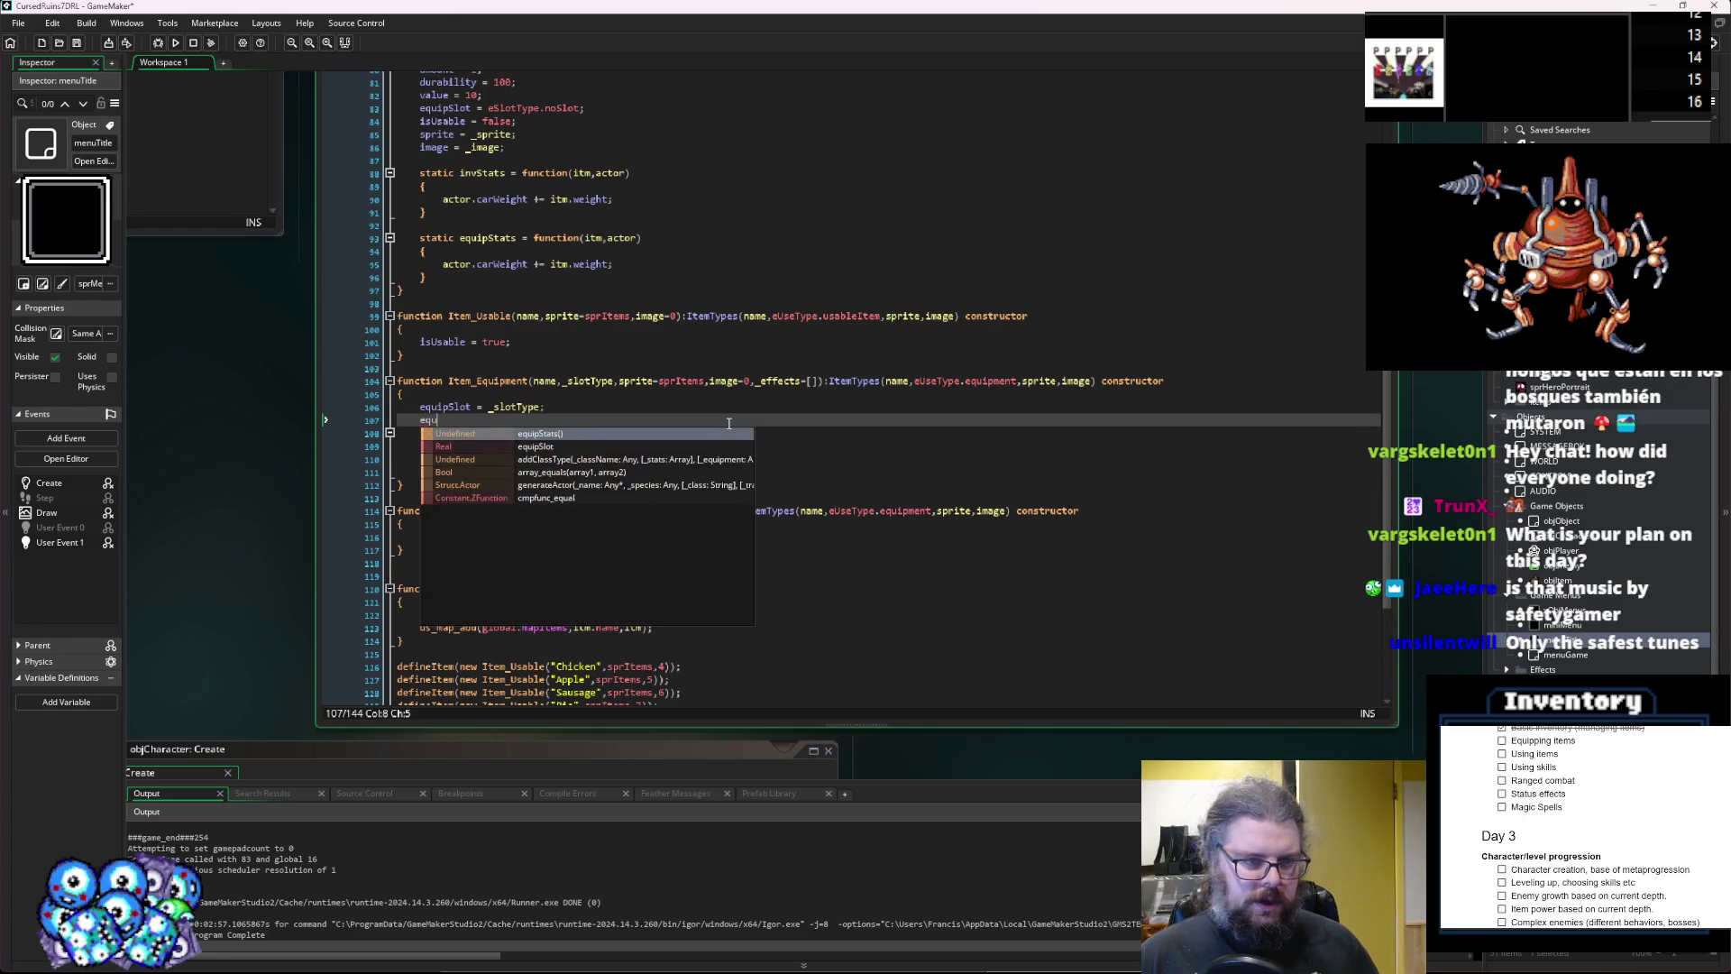
type("ipEffects = ")
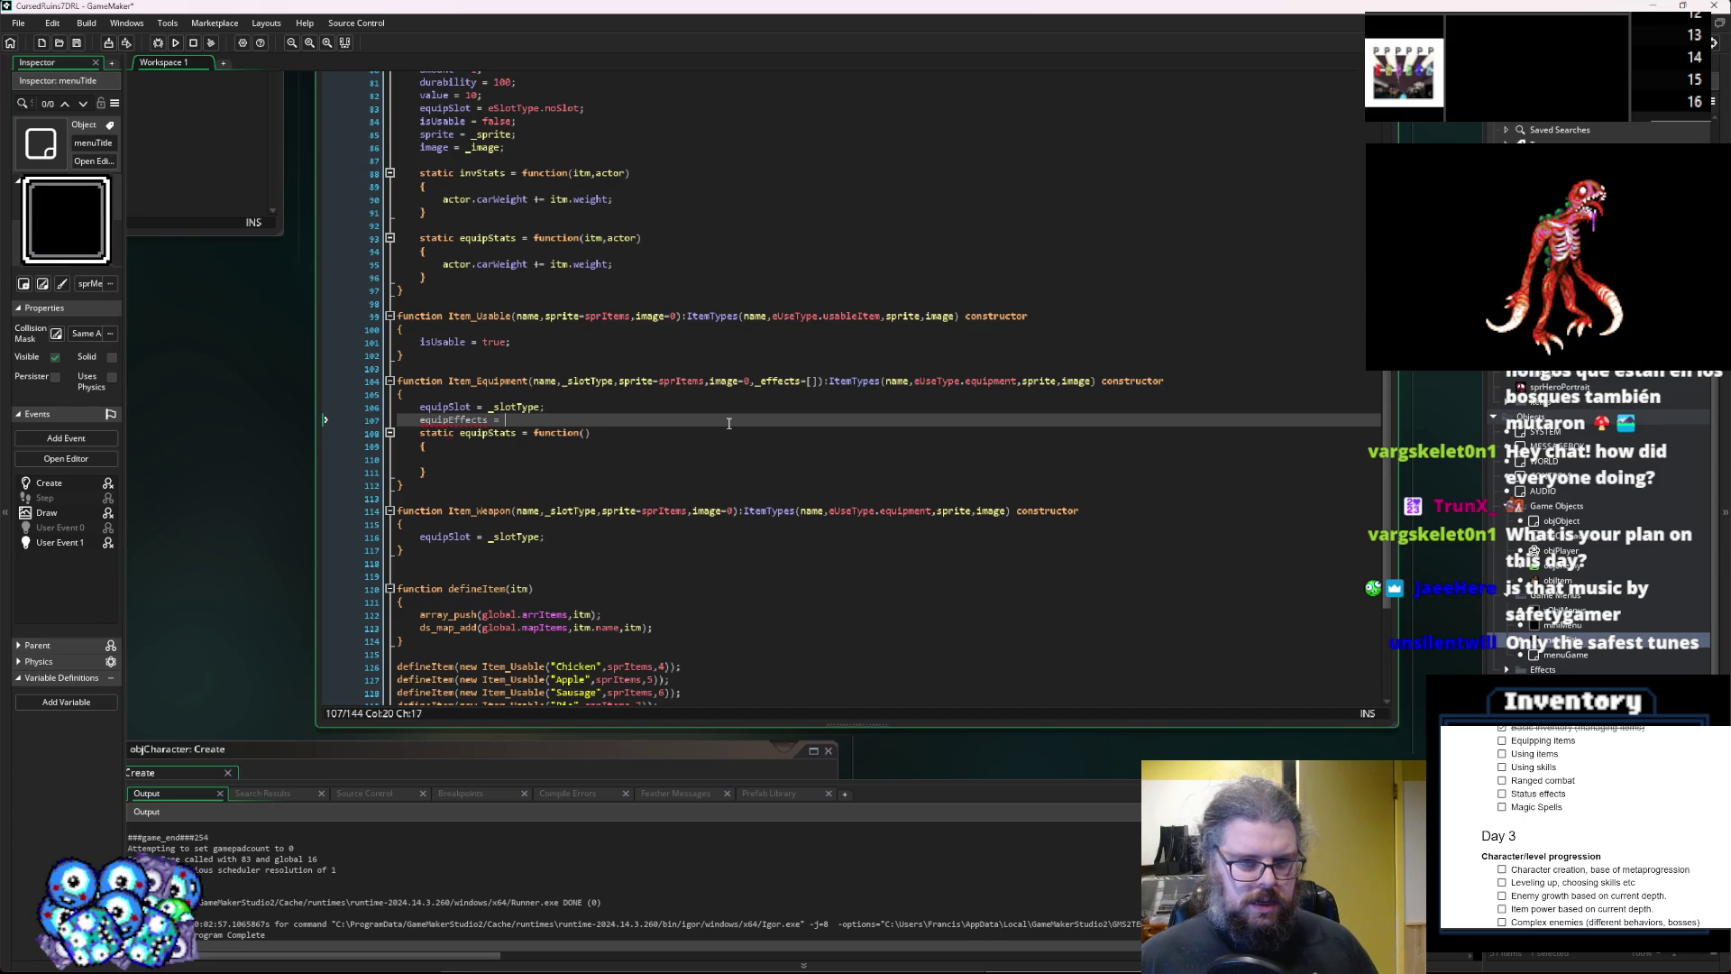
type("_effects;")
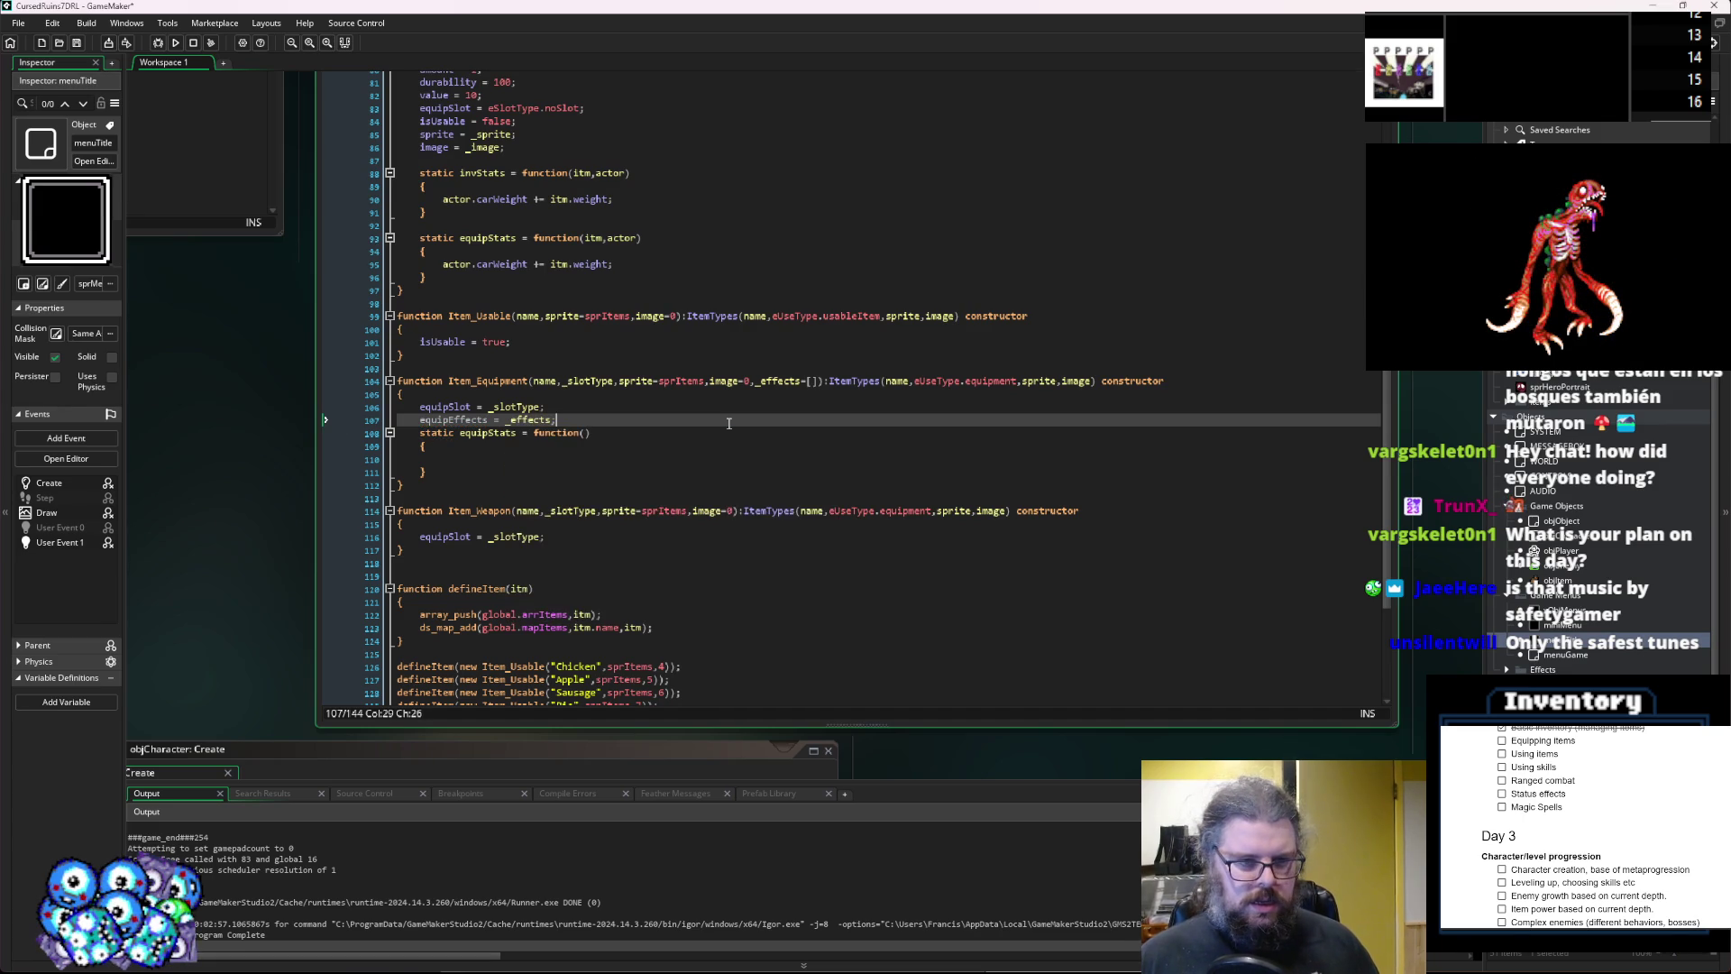
key("Return")
Inside equipStats, write a braced for loop with _i over array_length(equipEffects).
key("Down")
key("Down")
key("Down")
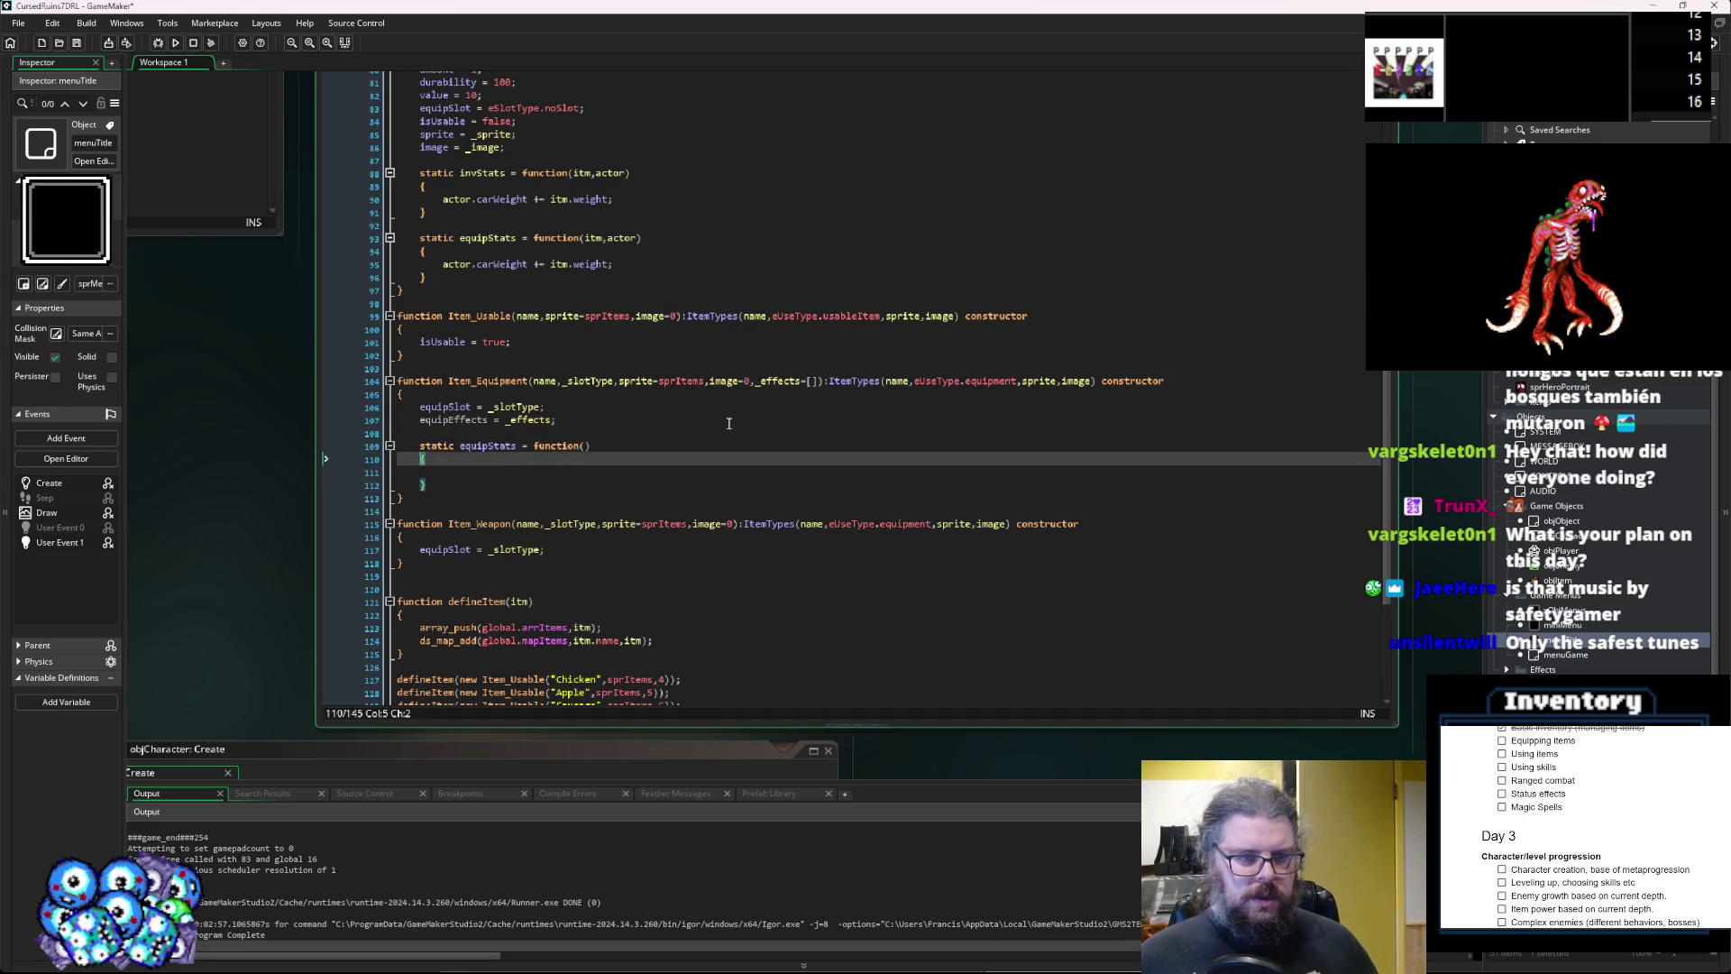
key("Tab")
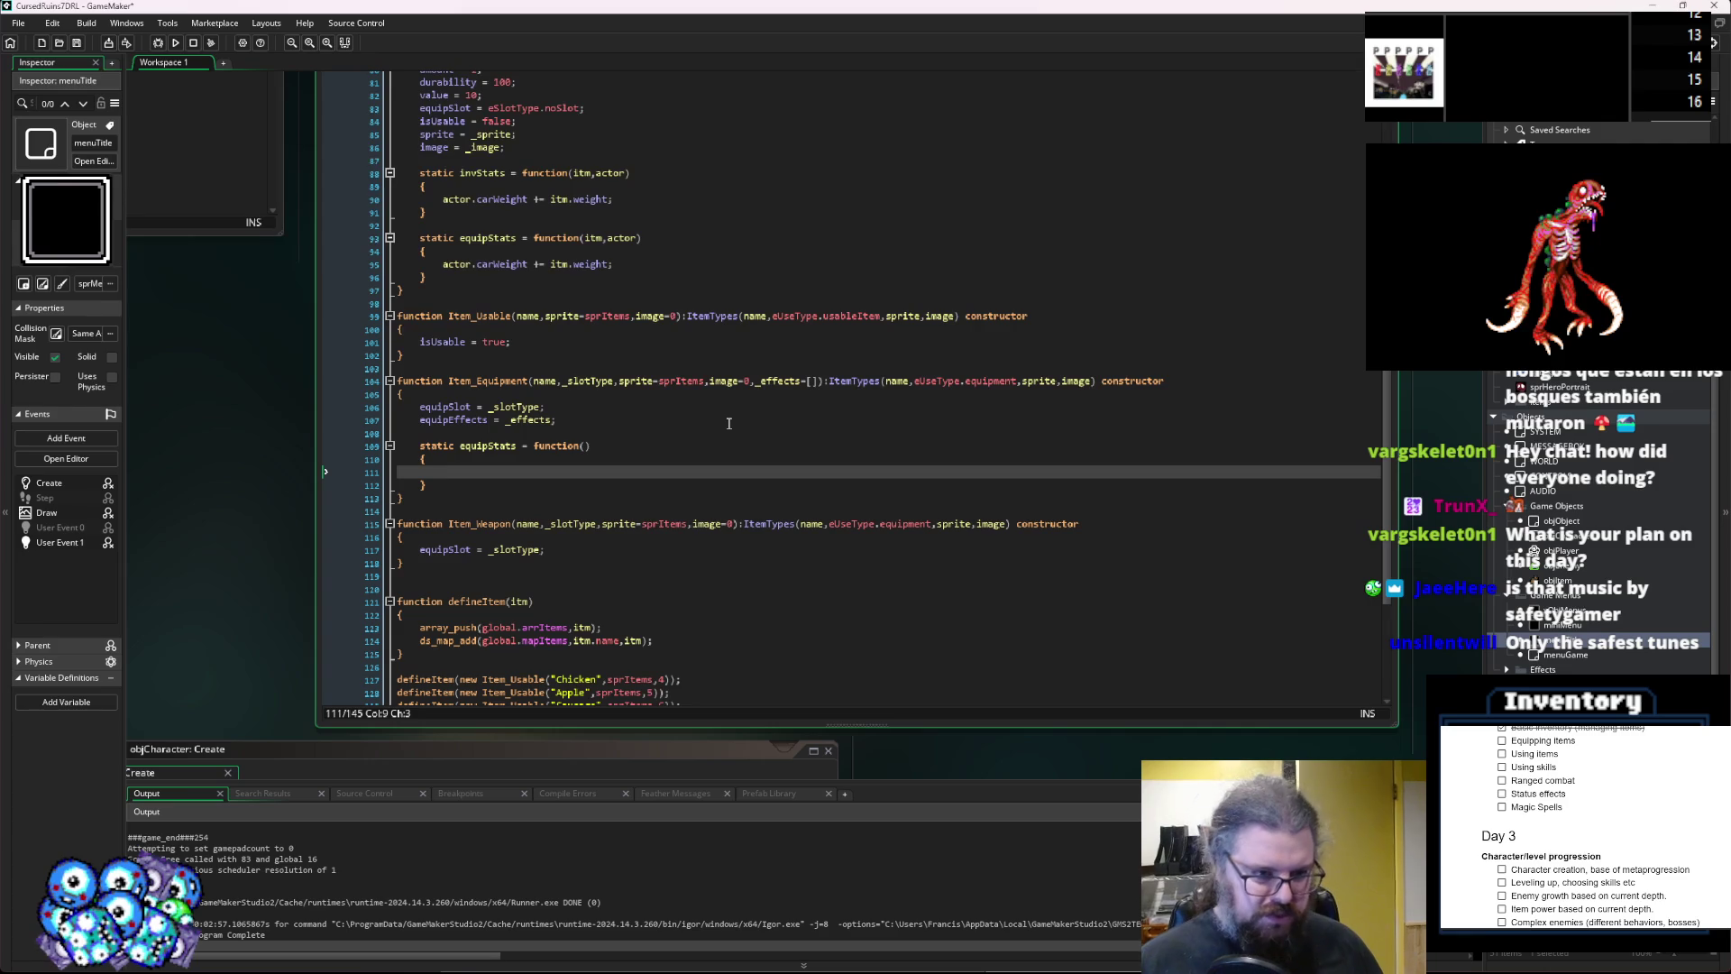
type("for")
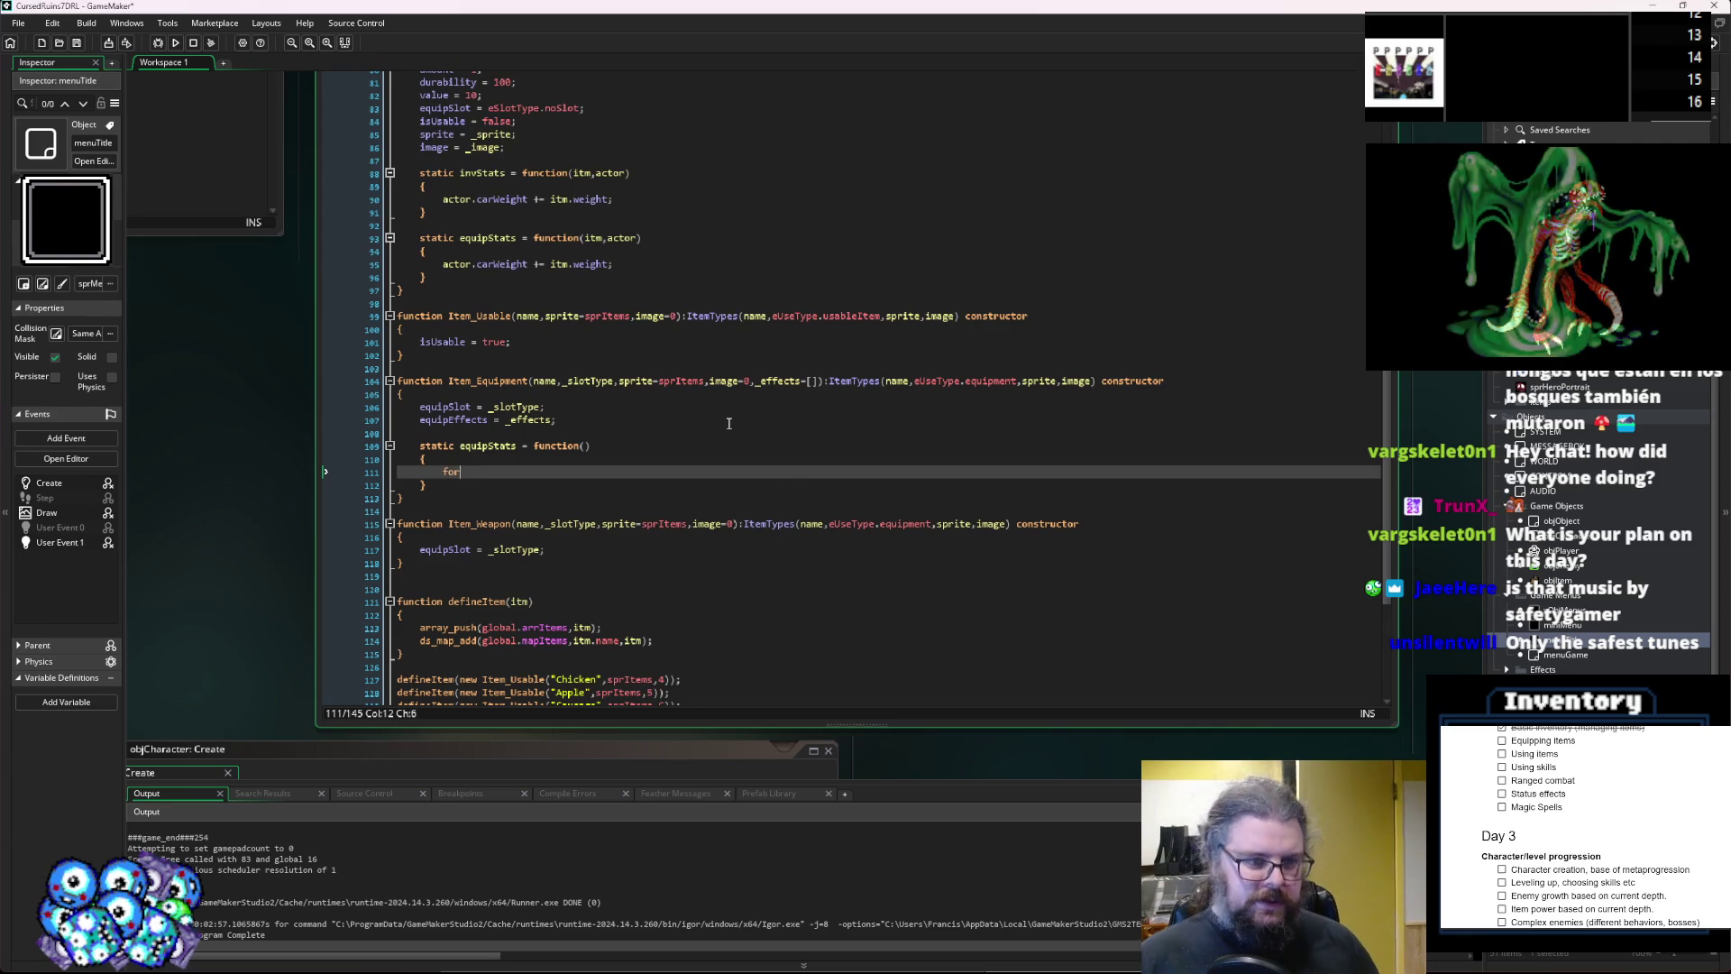
type("(var _i)")
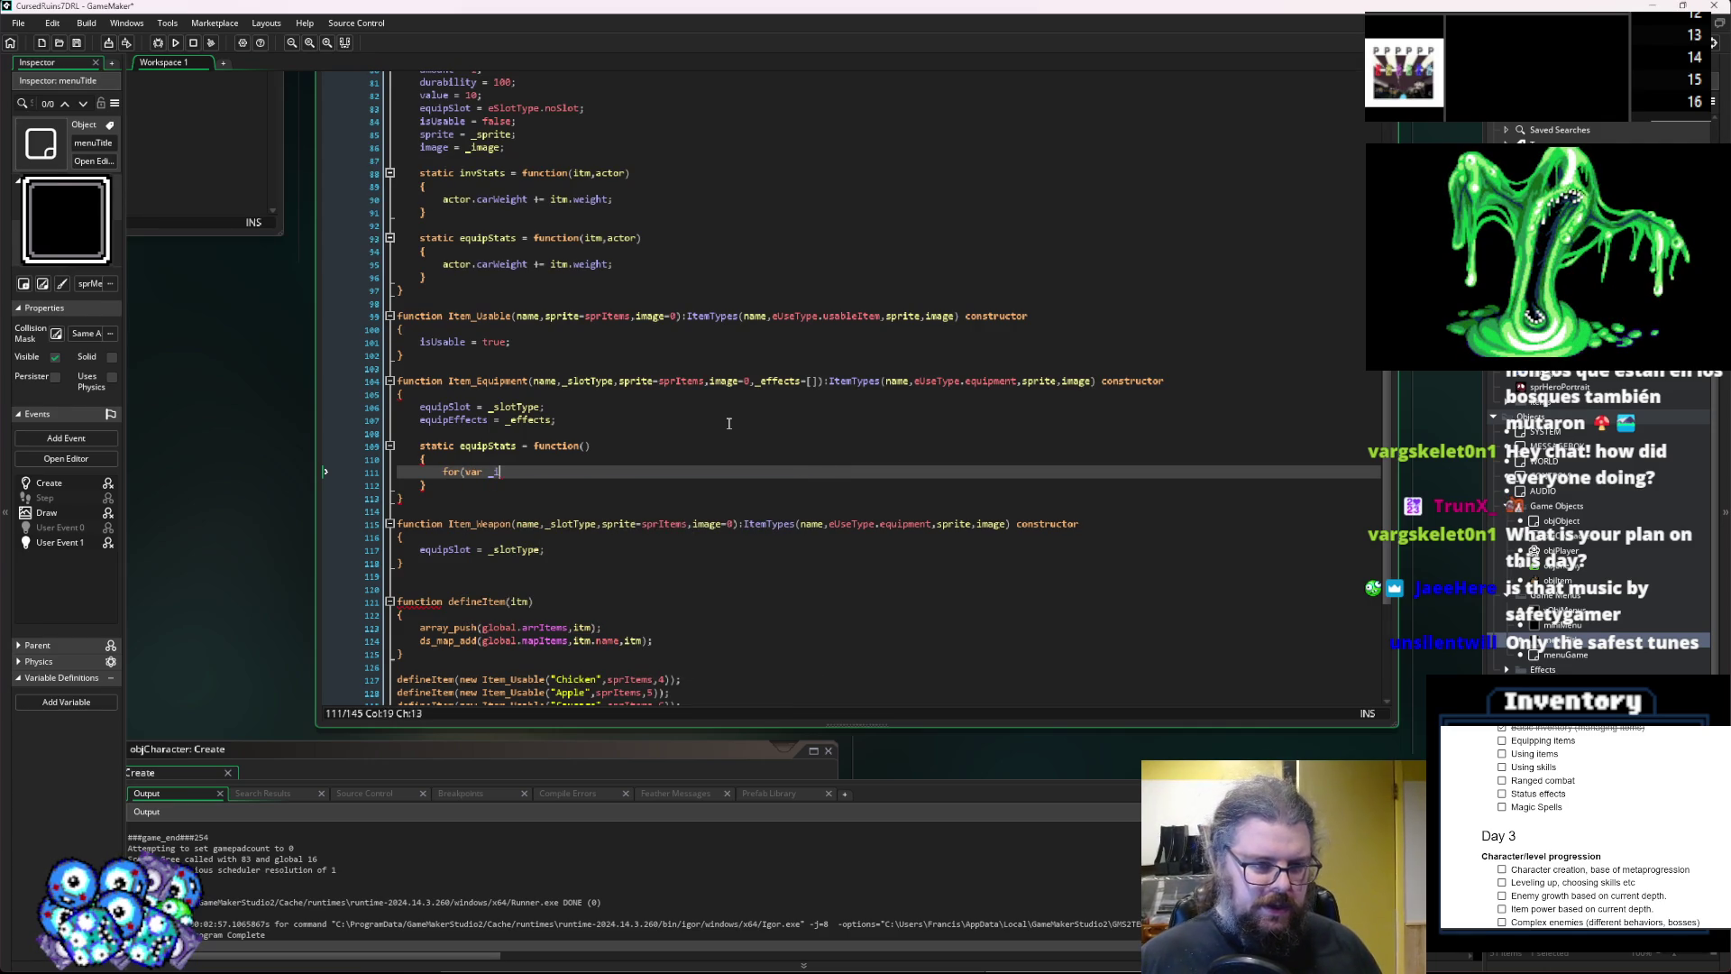
type("_i<a")
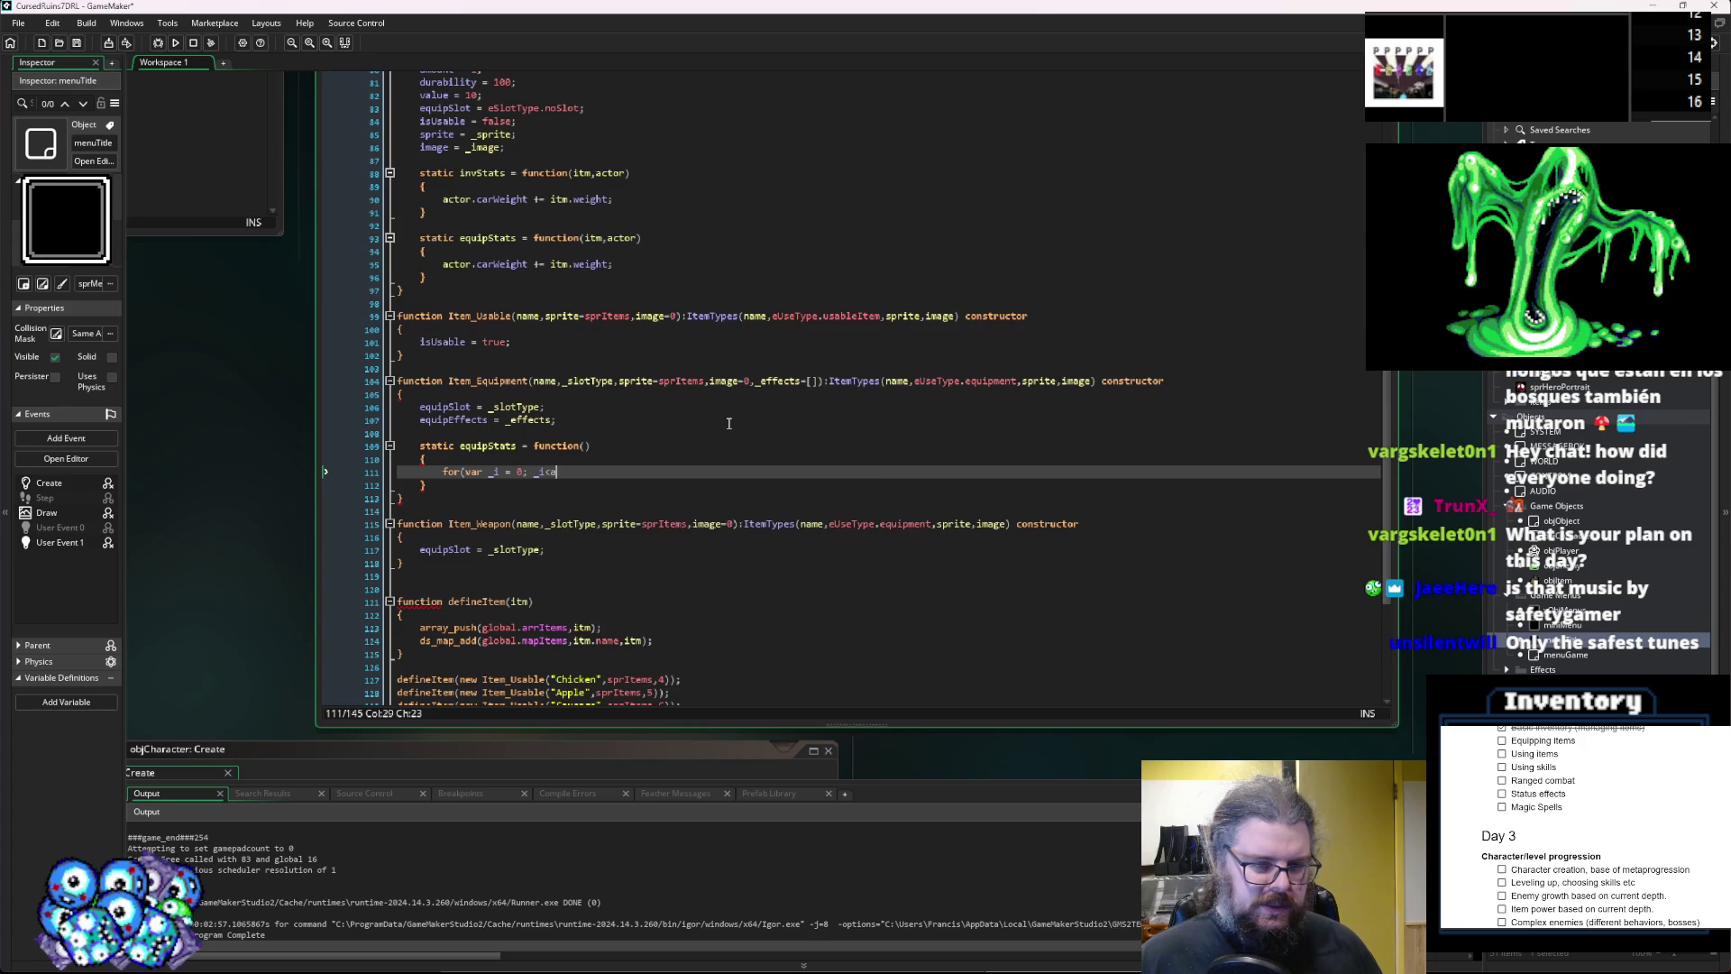
type("rray_length(equipEffect")
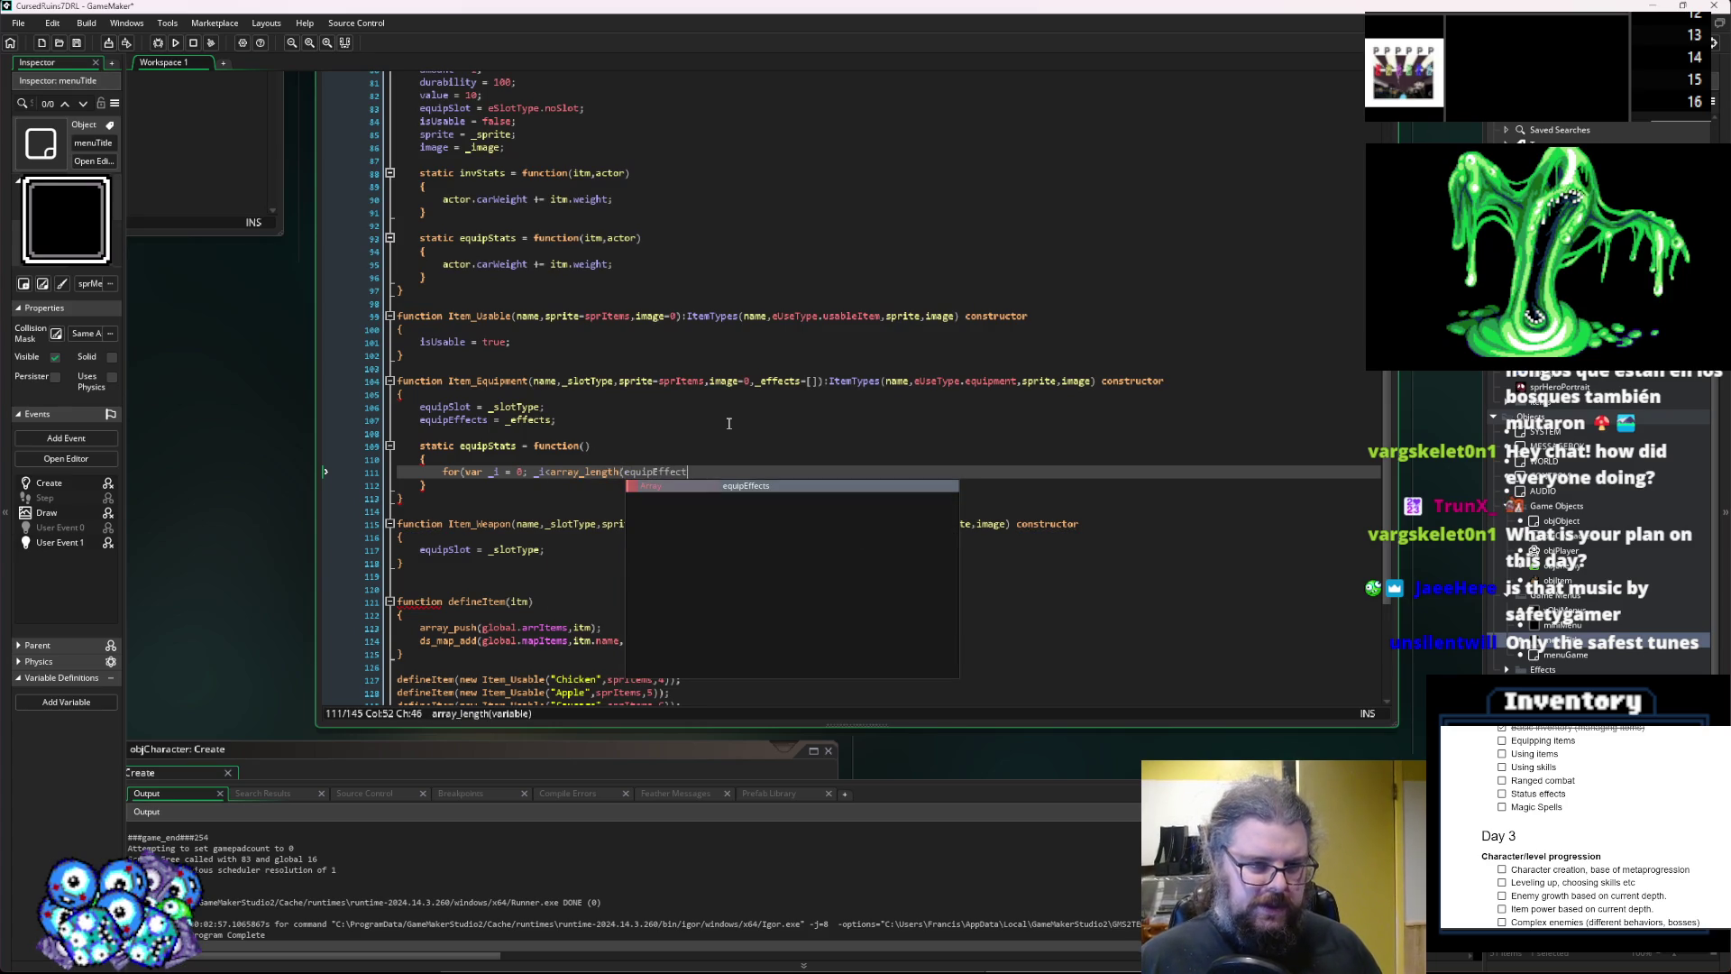
type("s")
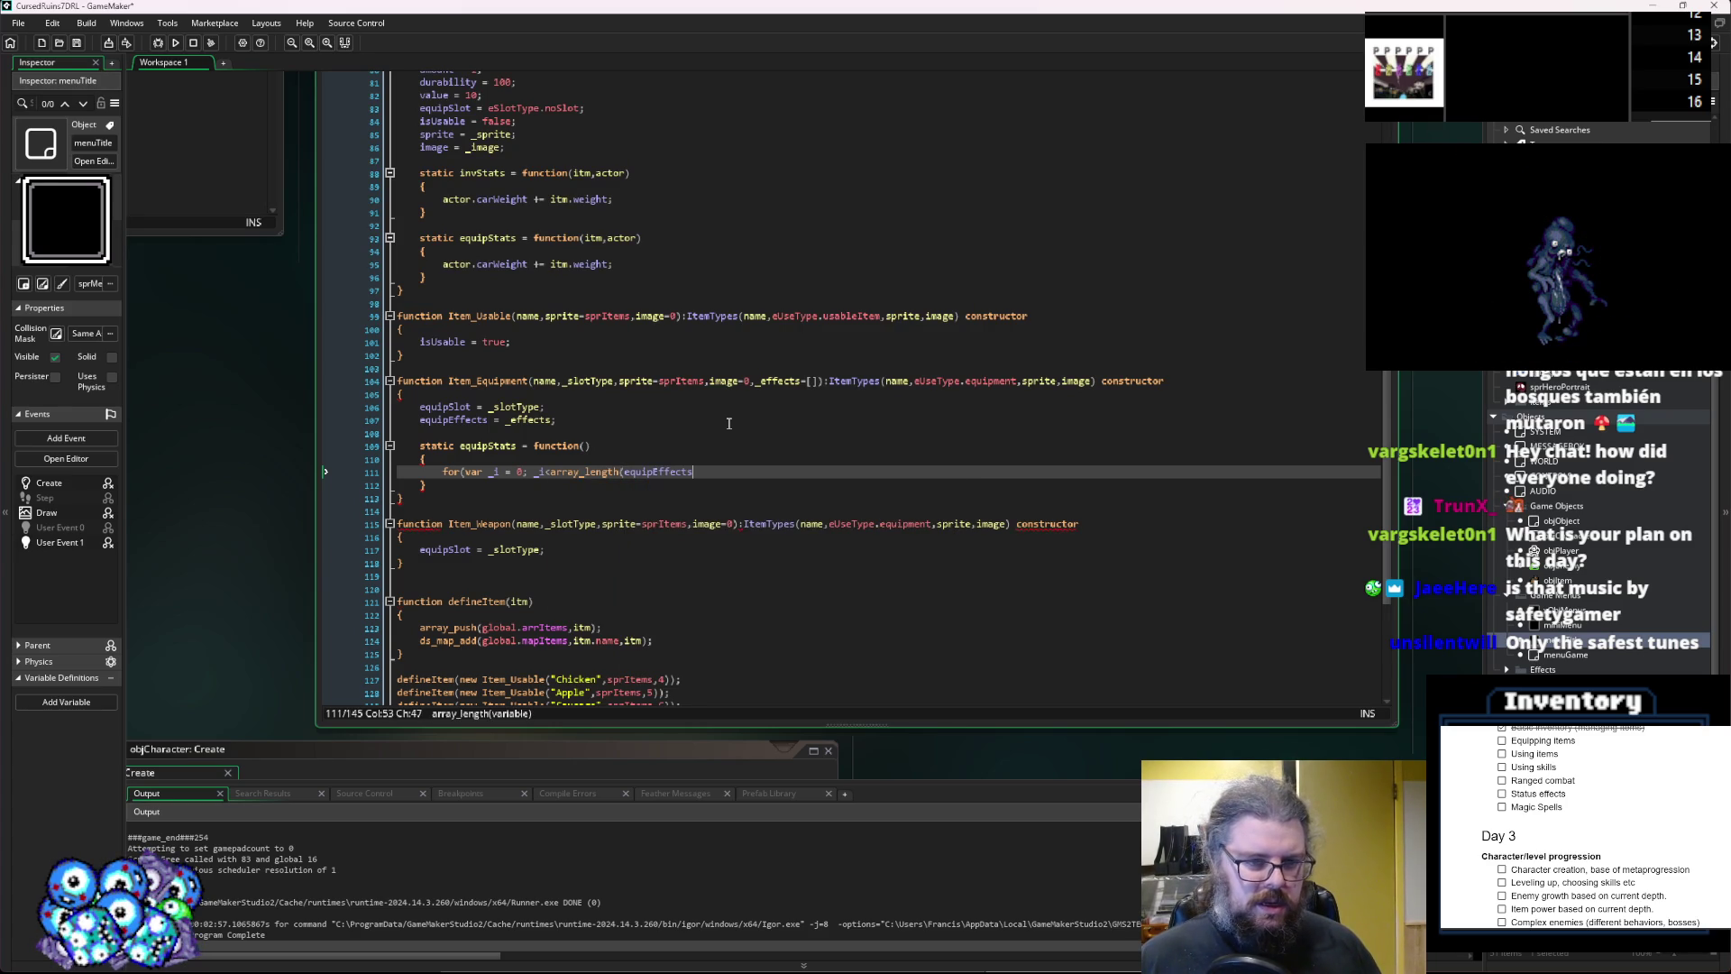
type(");")
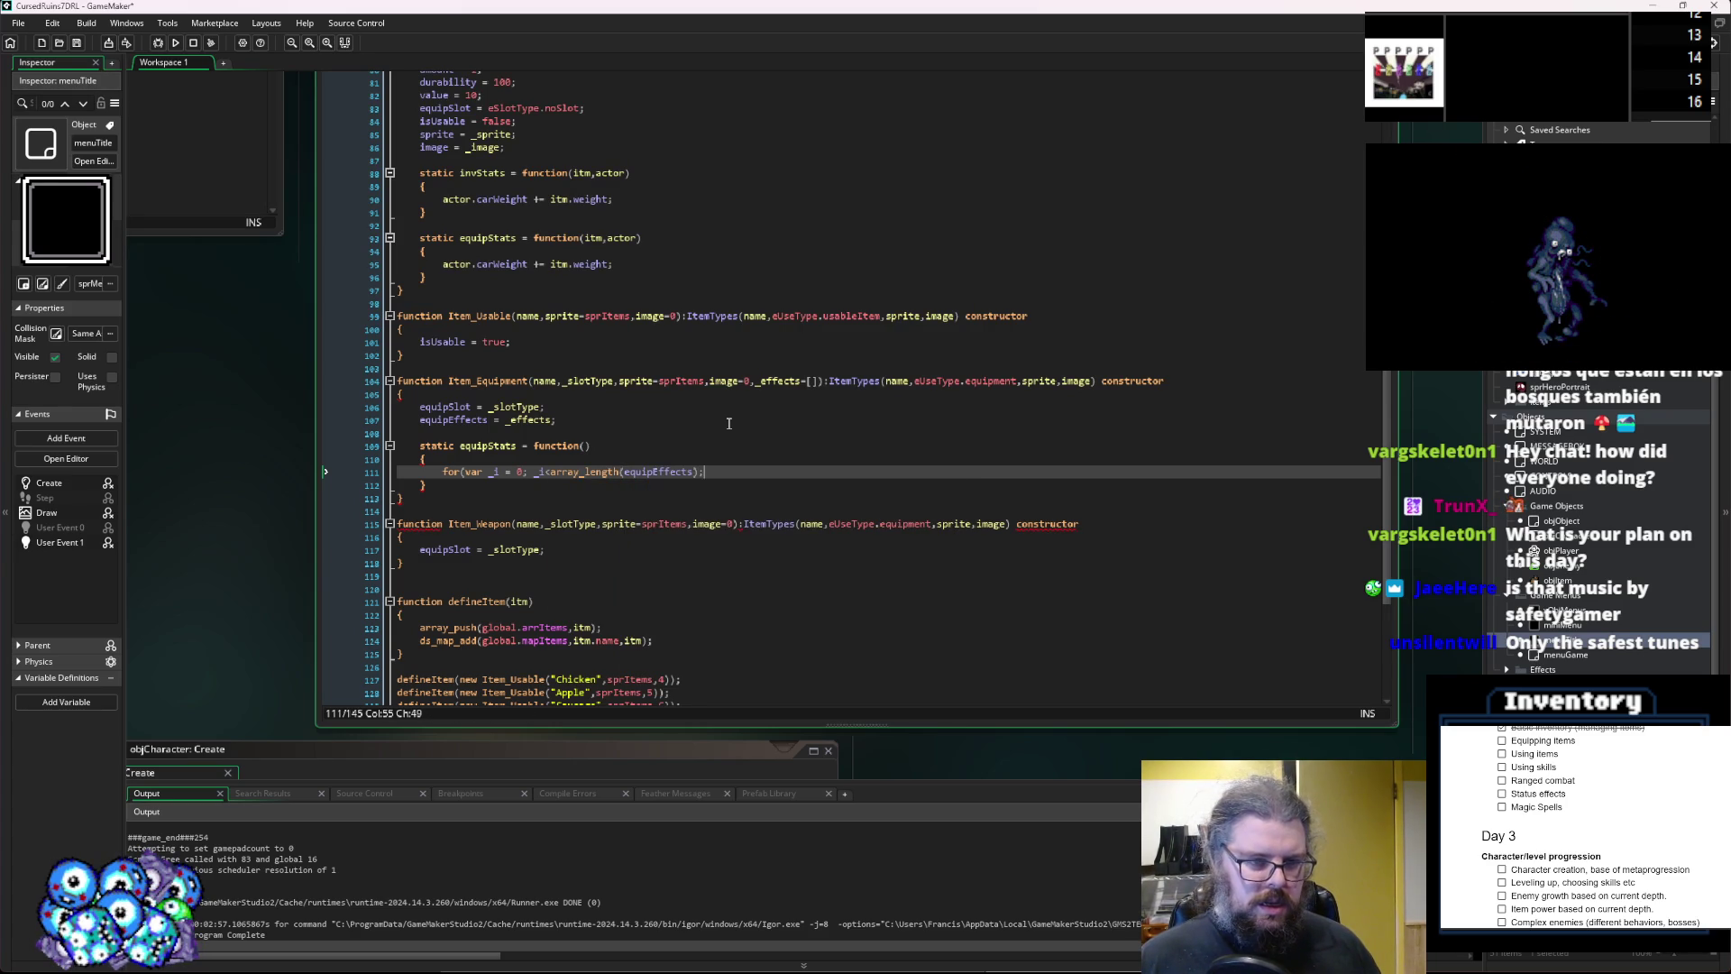
type(" _i++")
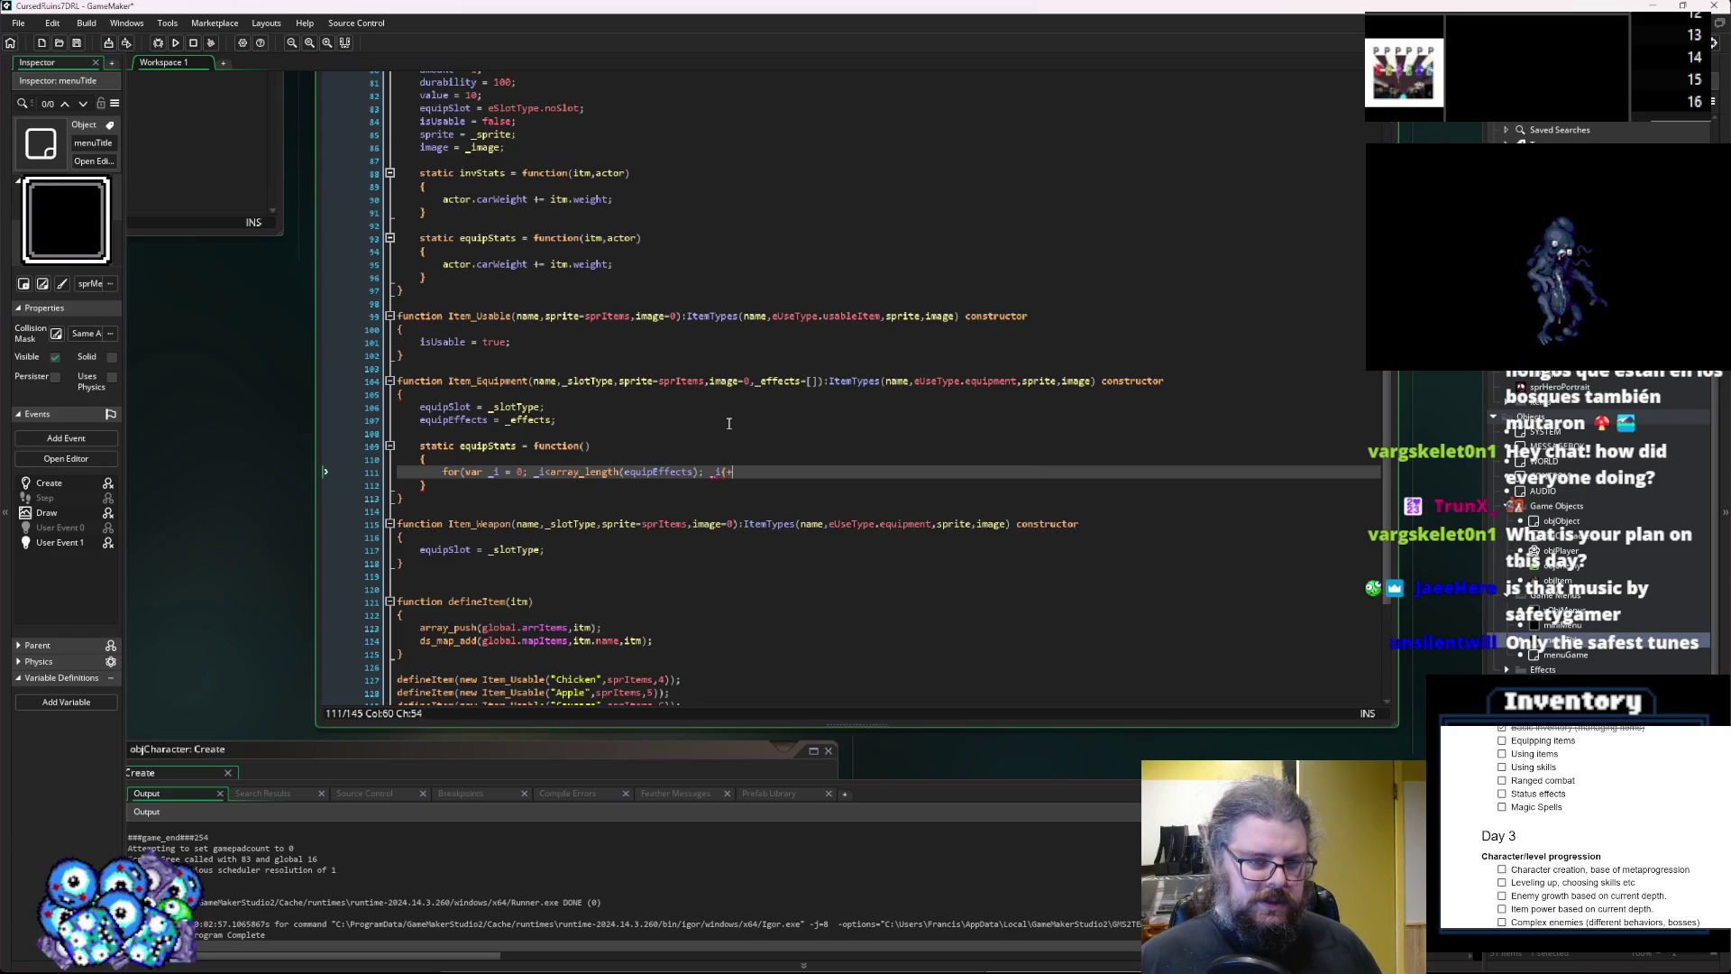
key("Return")
type("{")
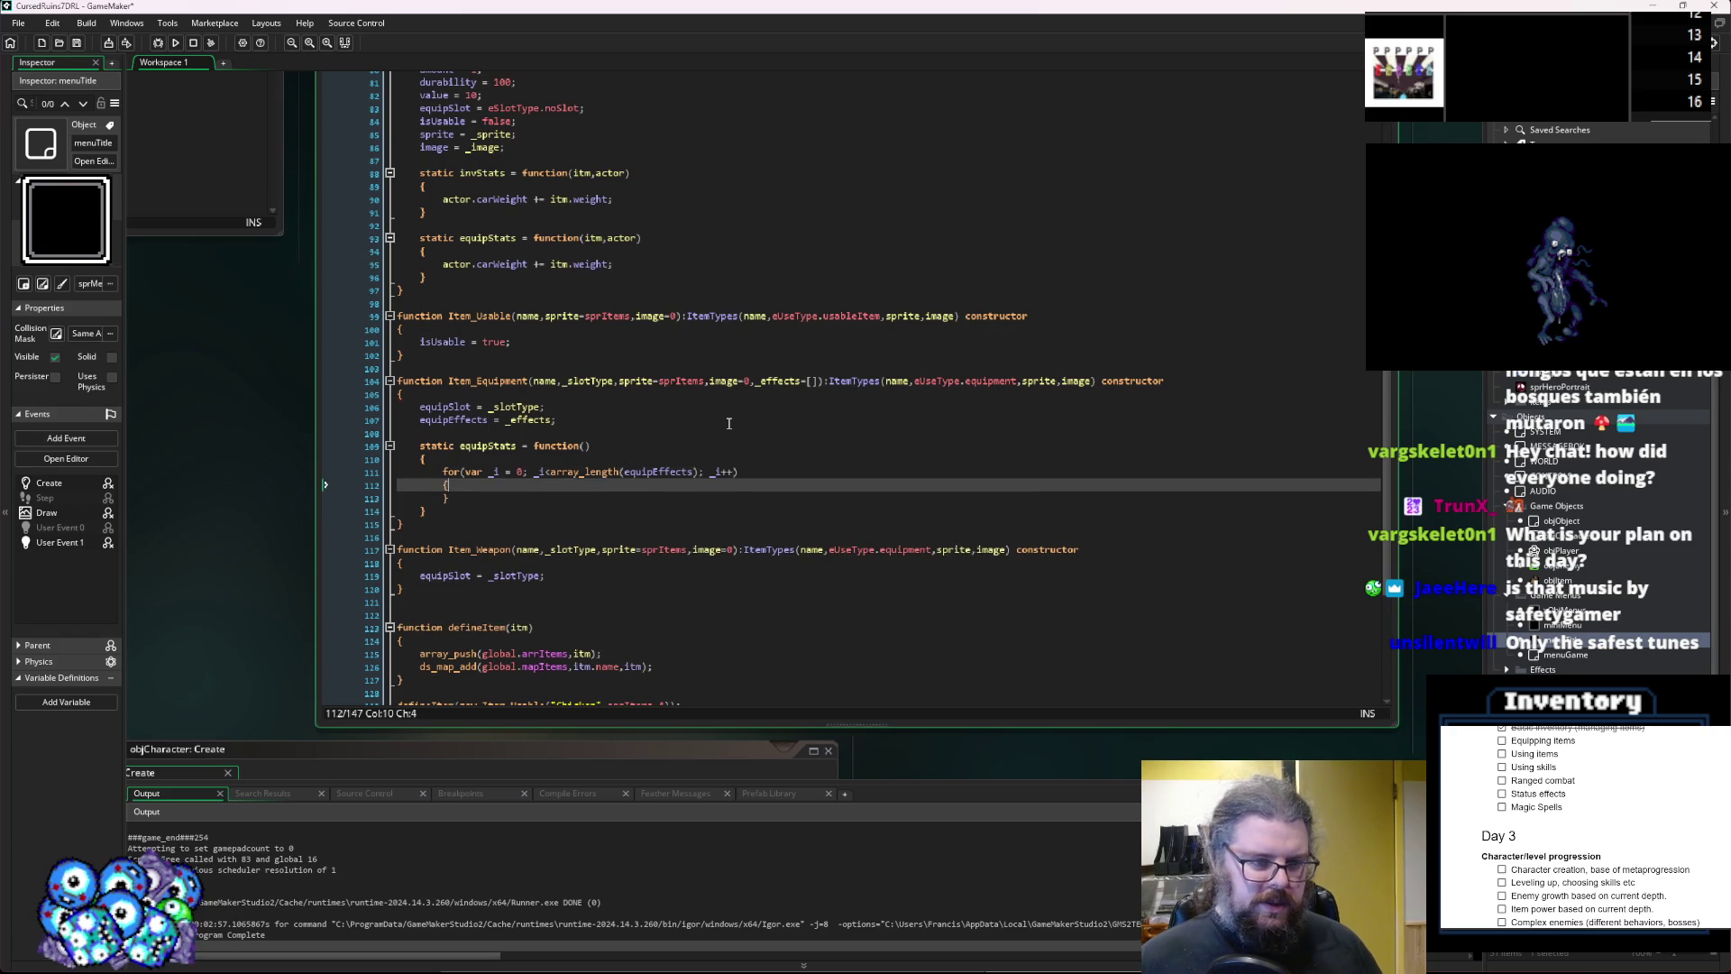
key("Return")
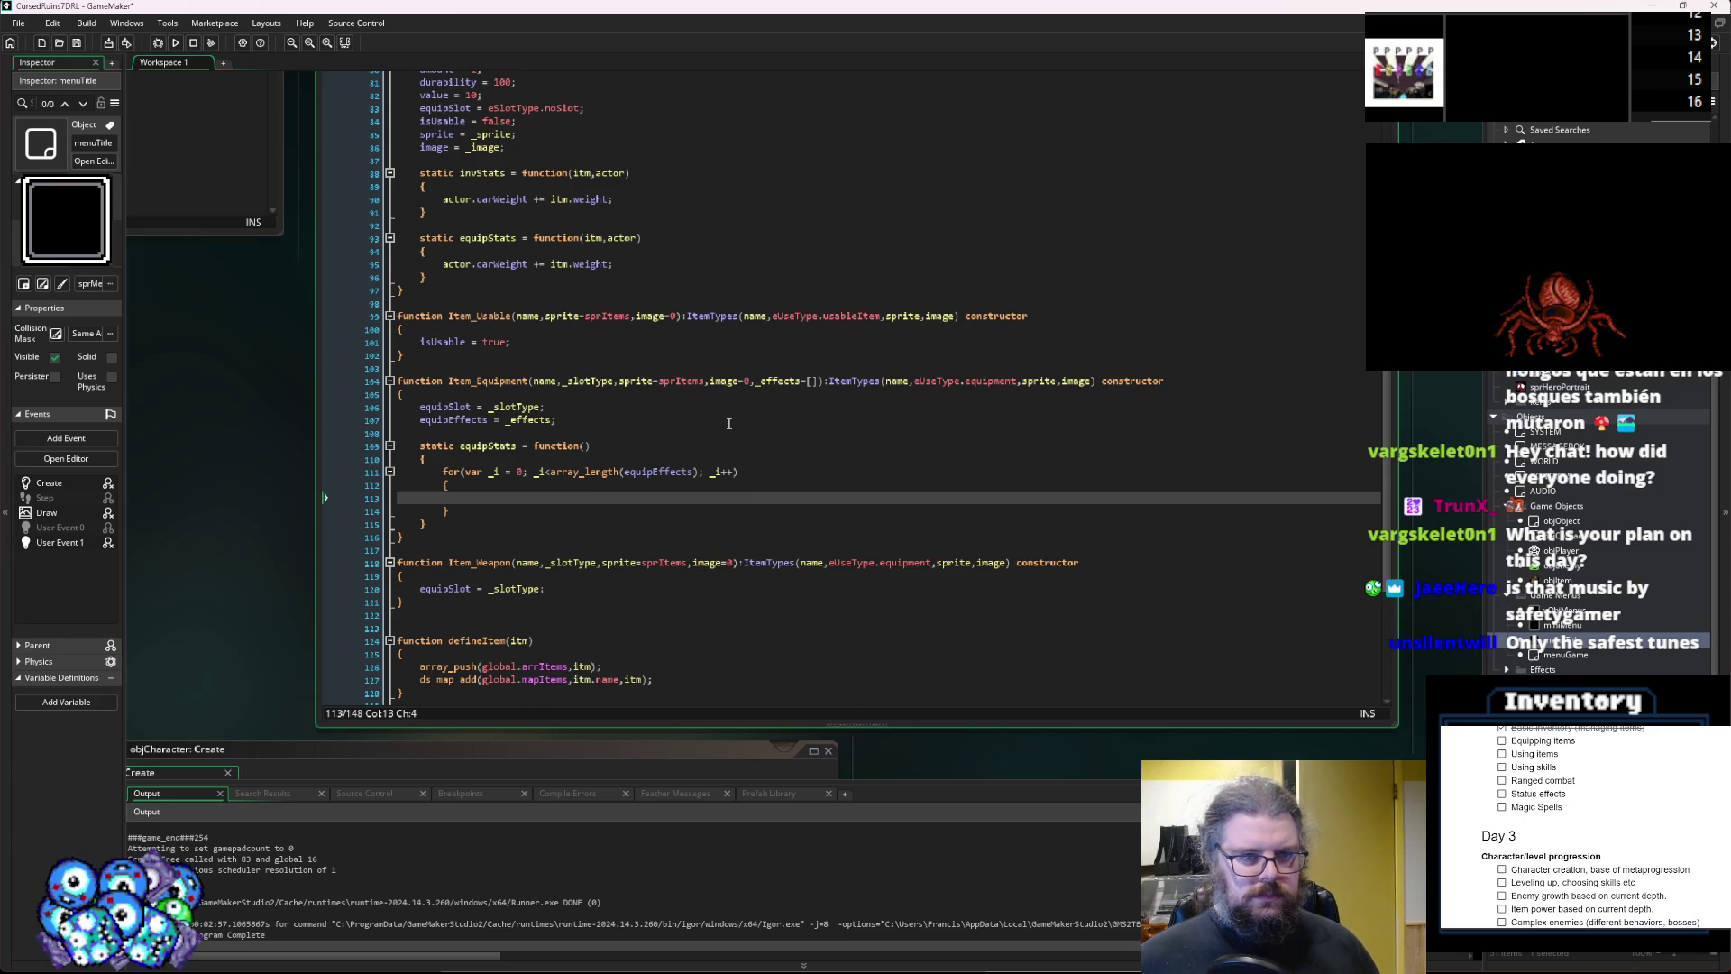
scroll(728, 423, "up", 1)
left_click(593, 478)
type("itm")
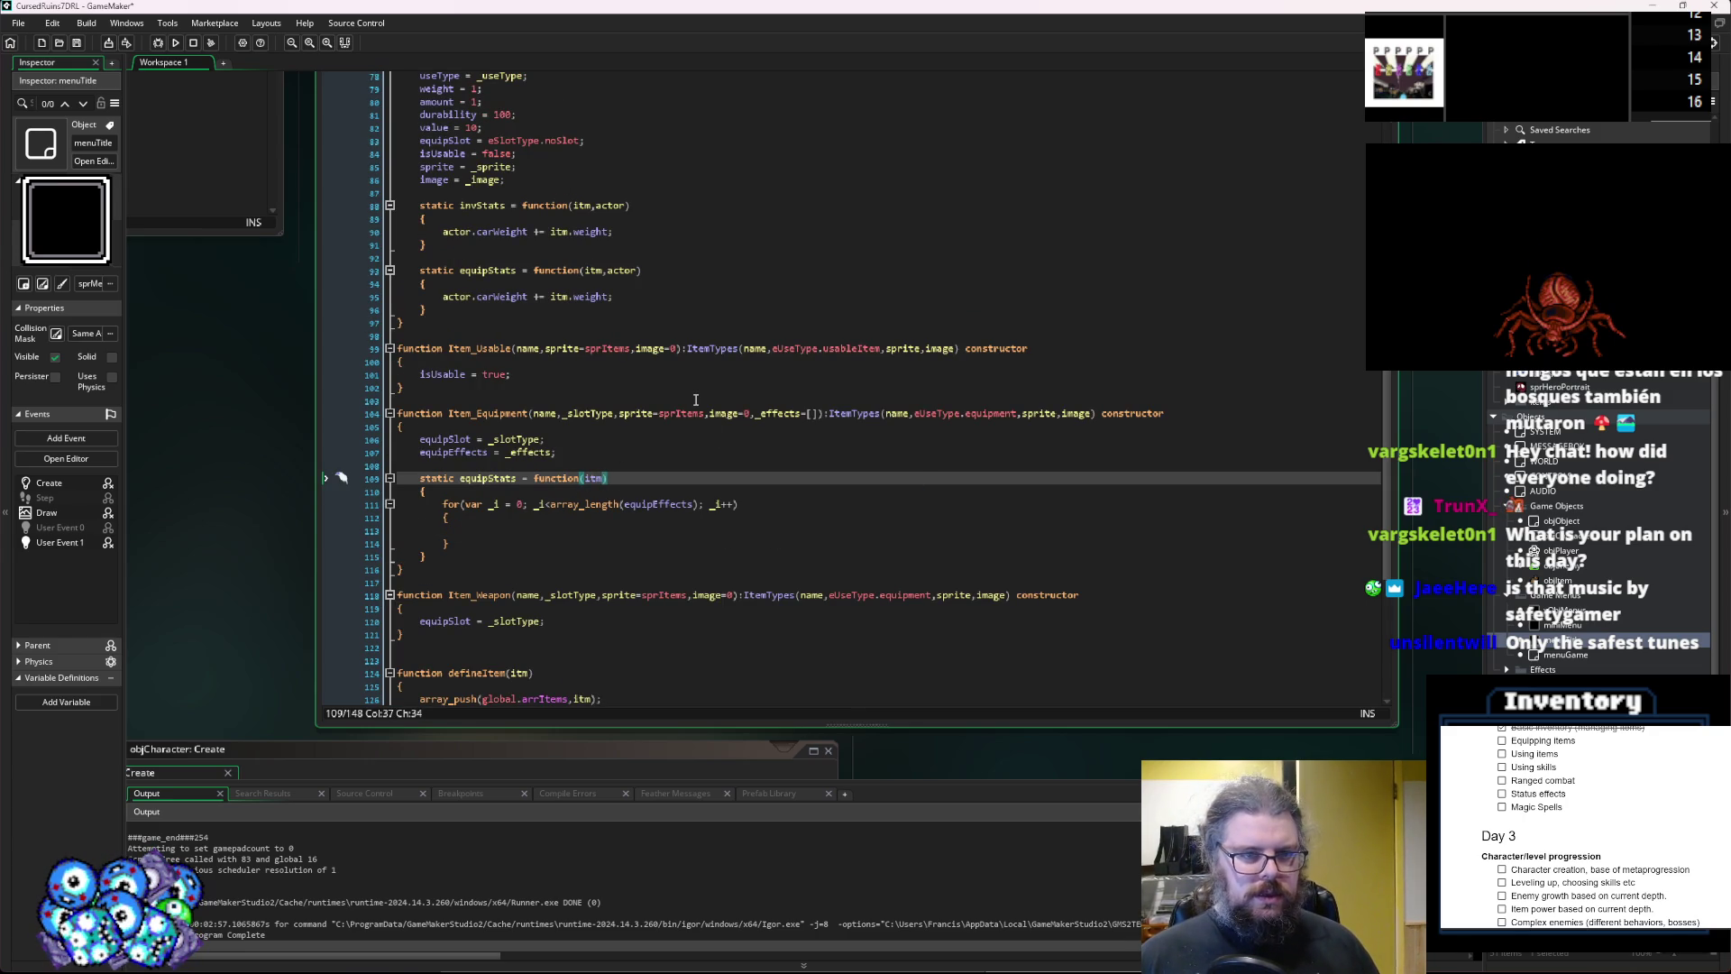
type(",")
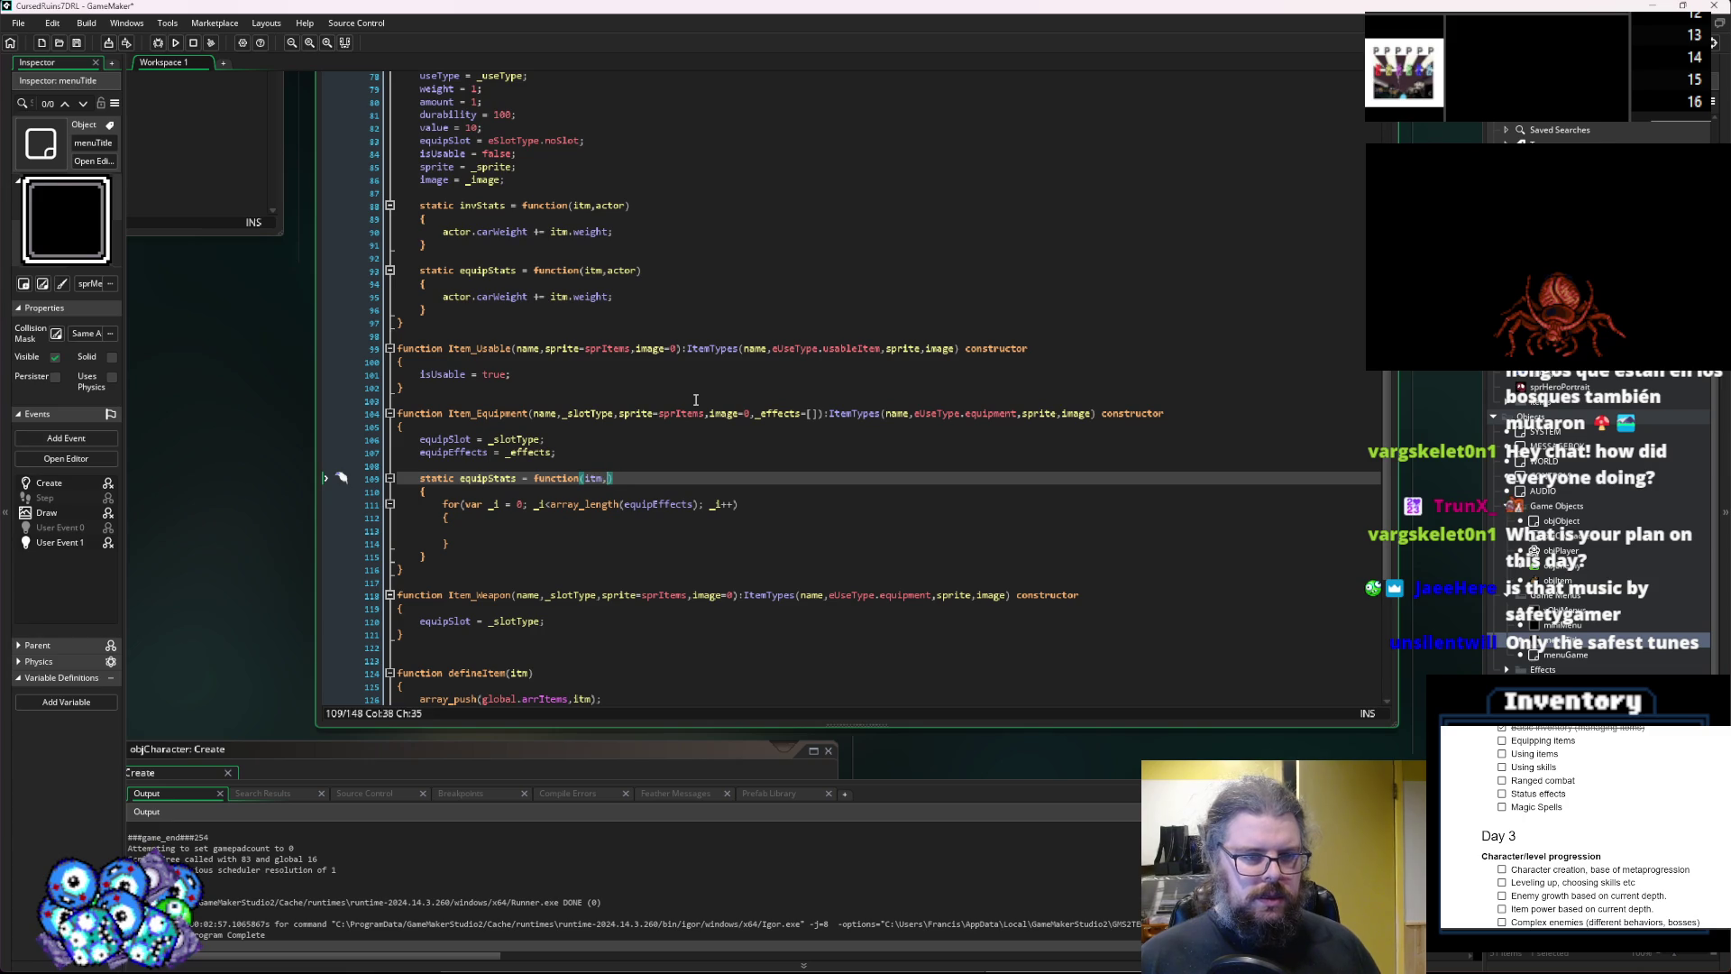
type("actor")
key("Down")
key("Down")
key("Down")
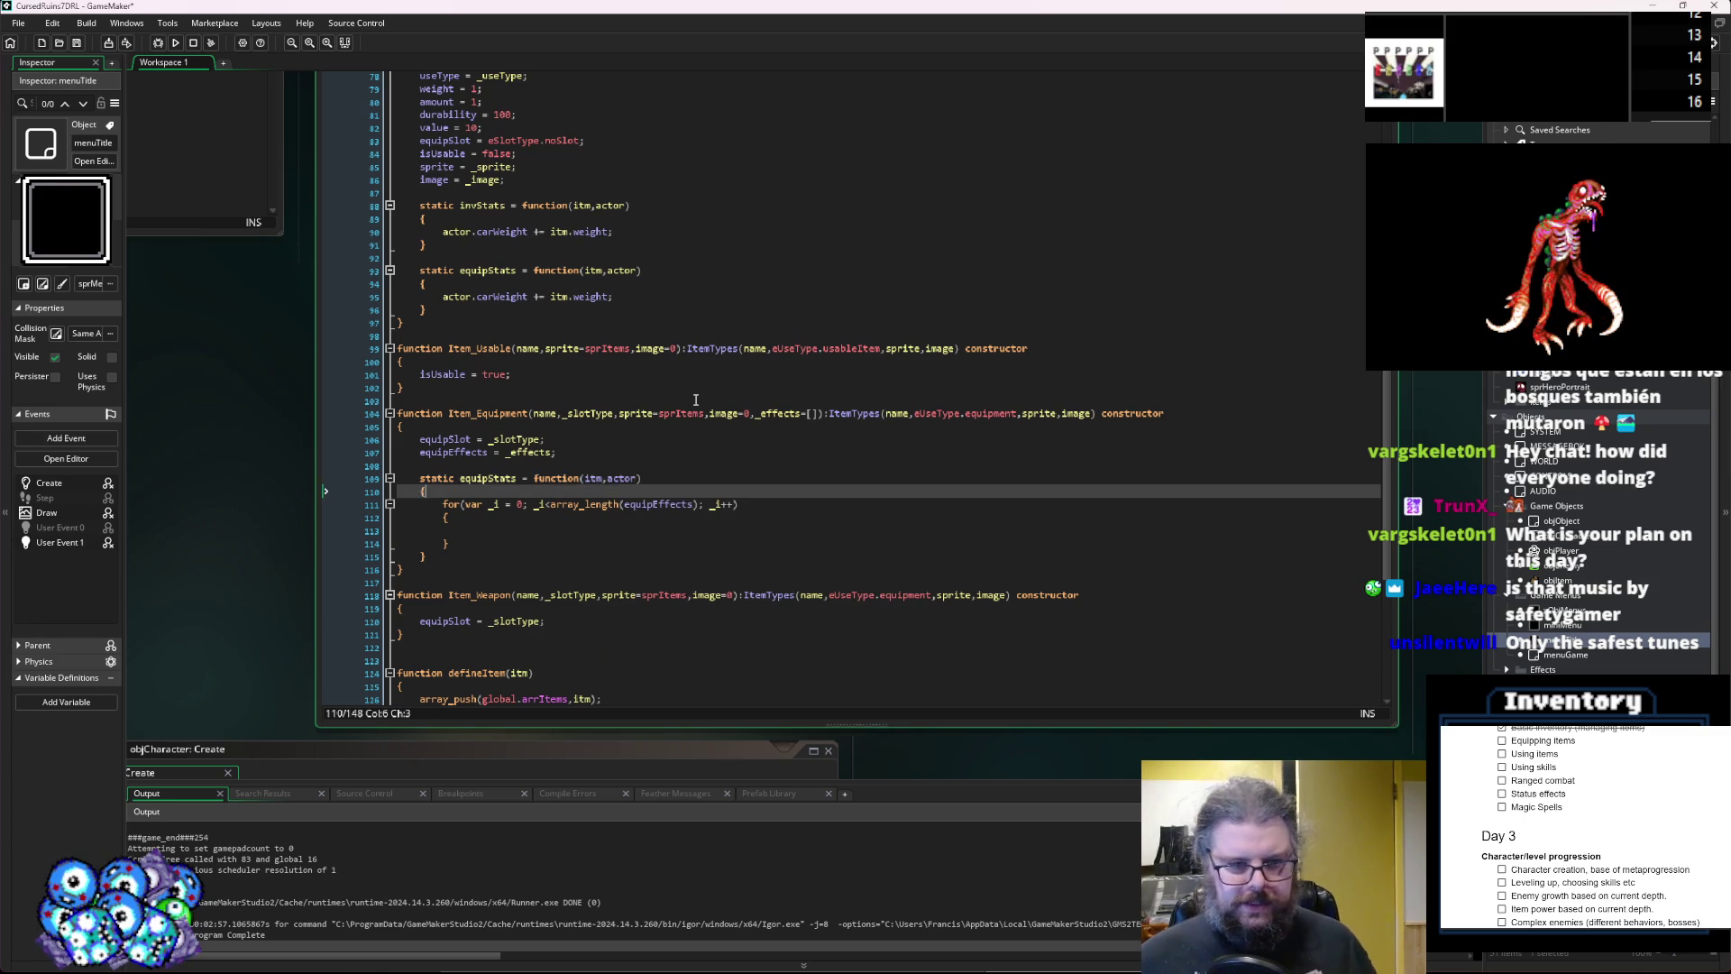
key("Down")
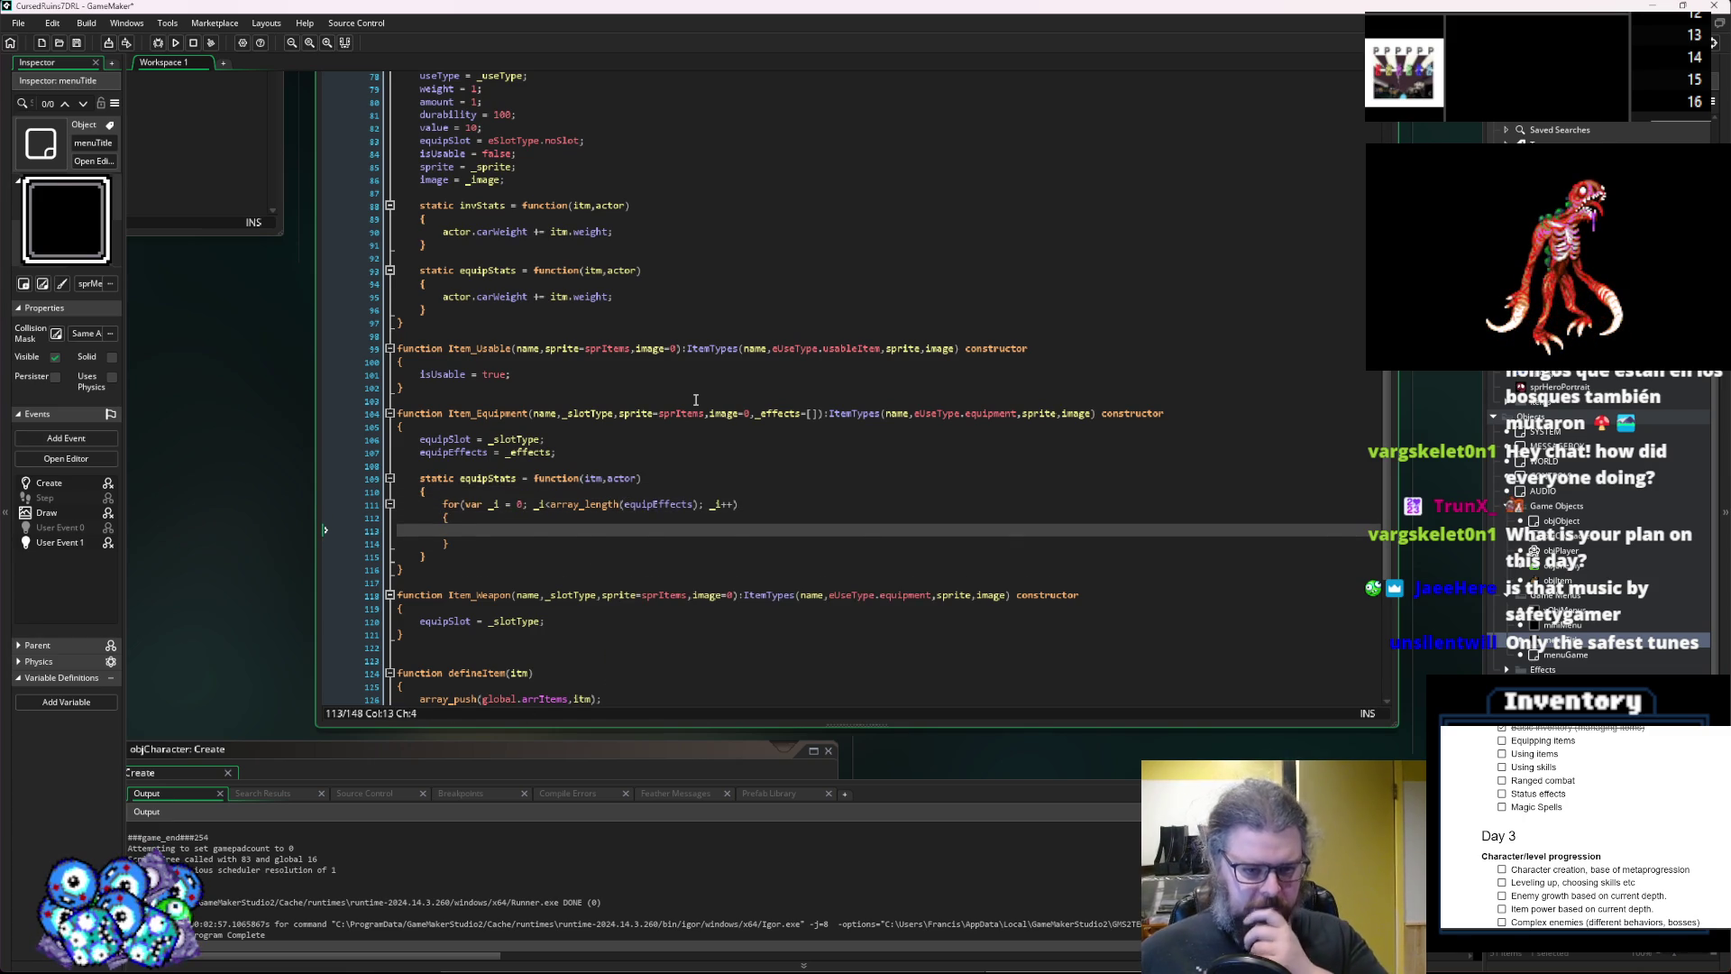
scroll(694, 400, "down", 2)
left_click(389, 497)
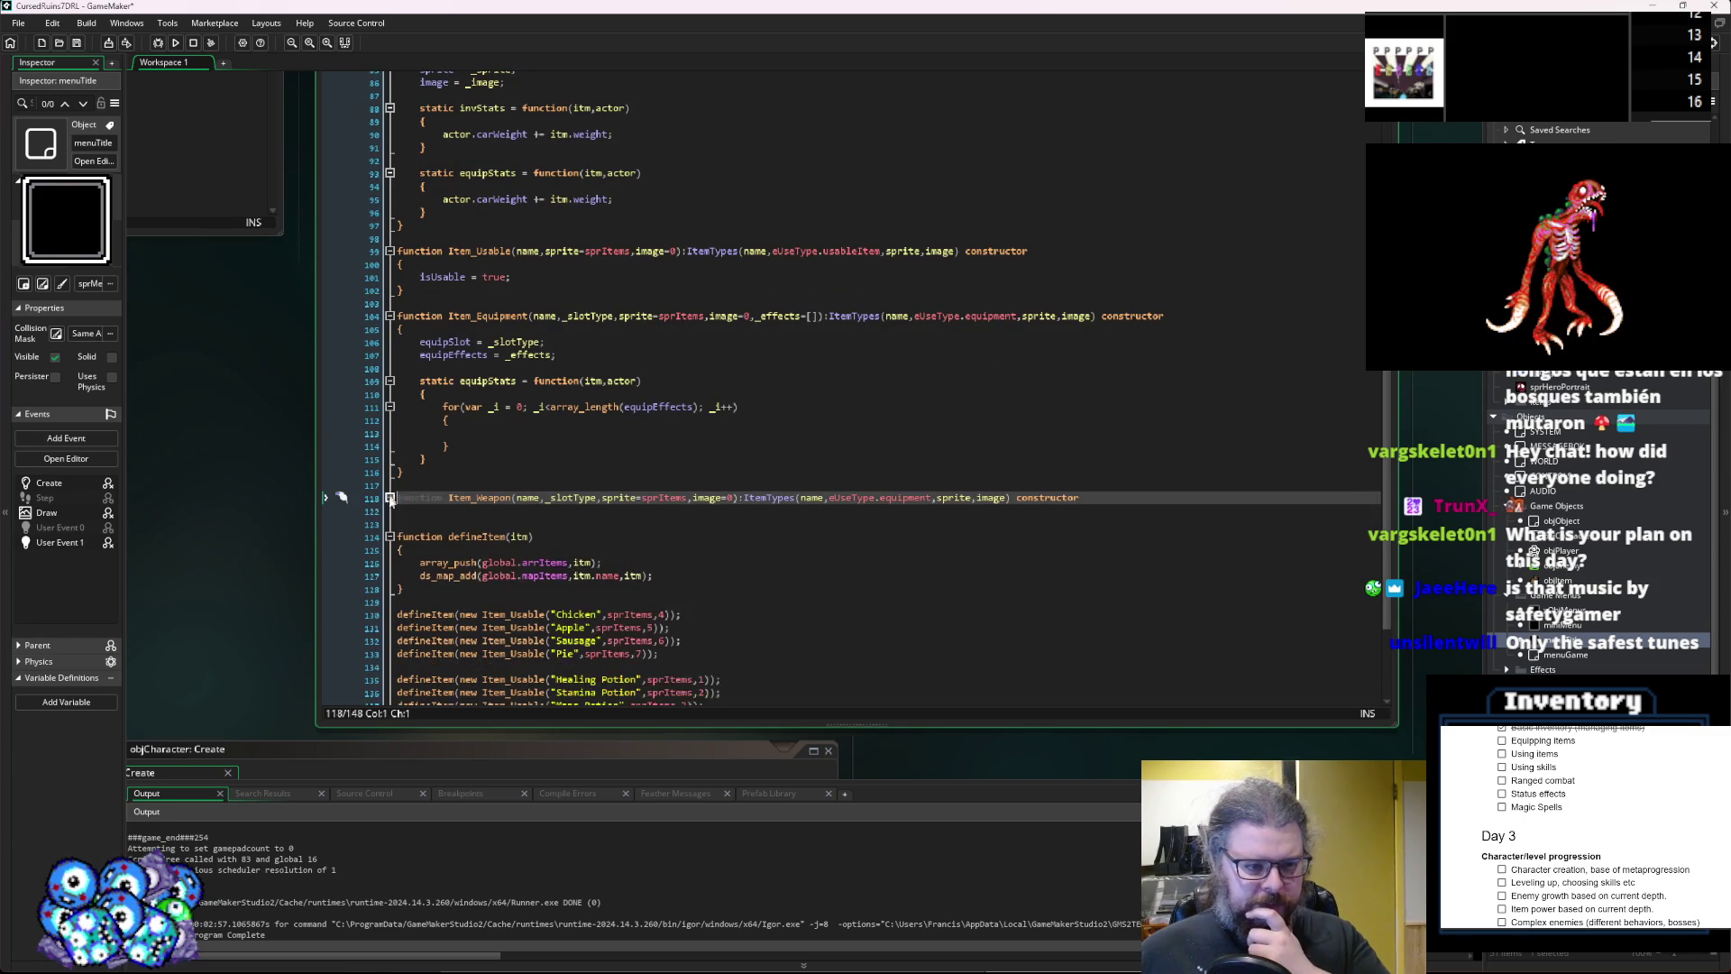
left_click(393, 534)
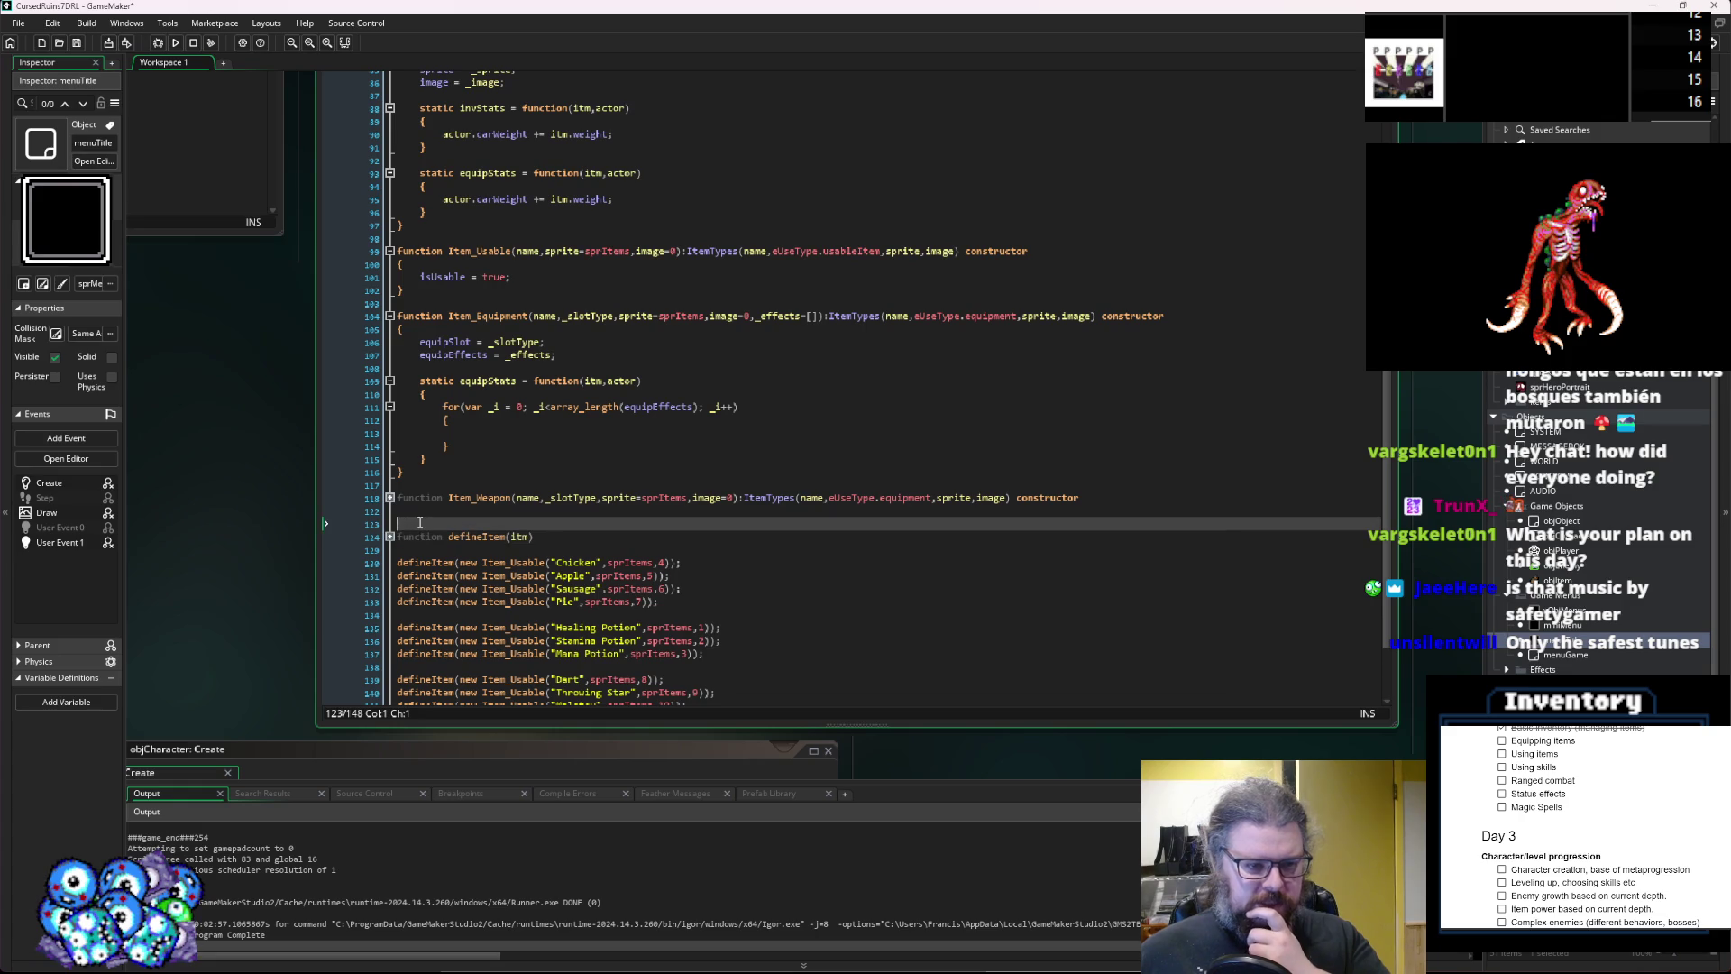
key("BackSpace")
key("Up")
scroll(421, 531, "down", 3)
scroll(472, 486, "up", 4)
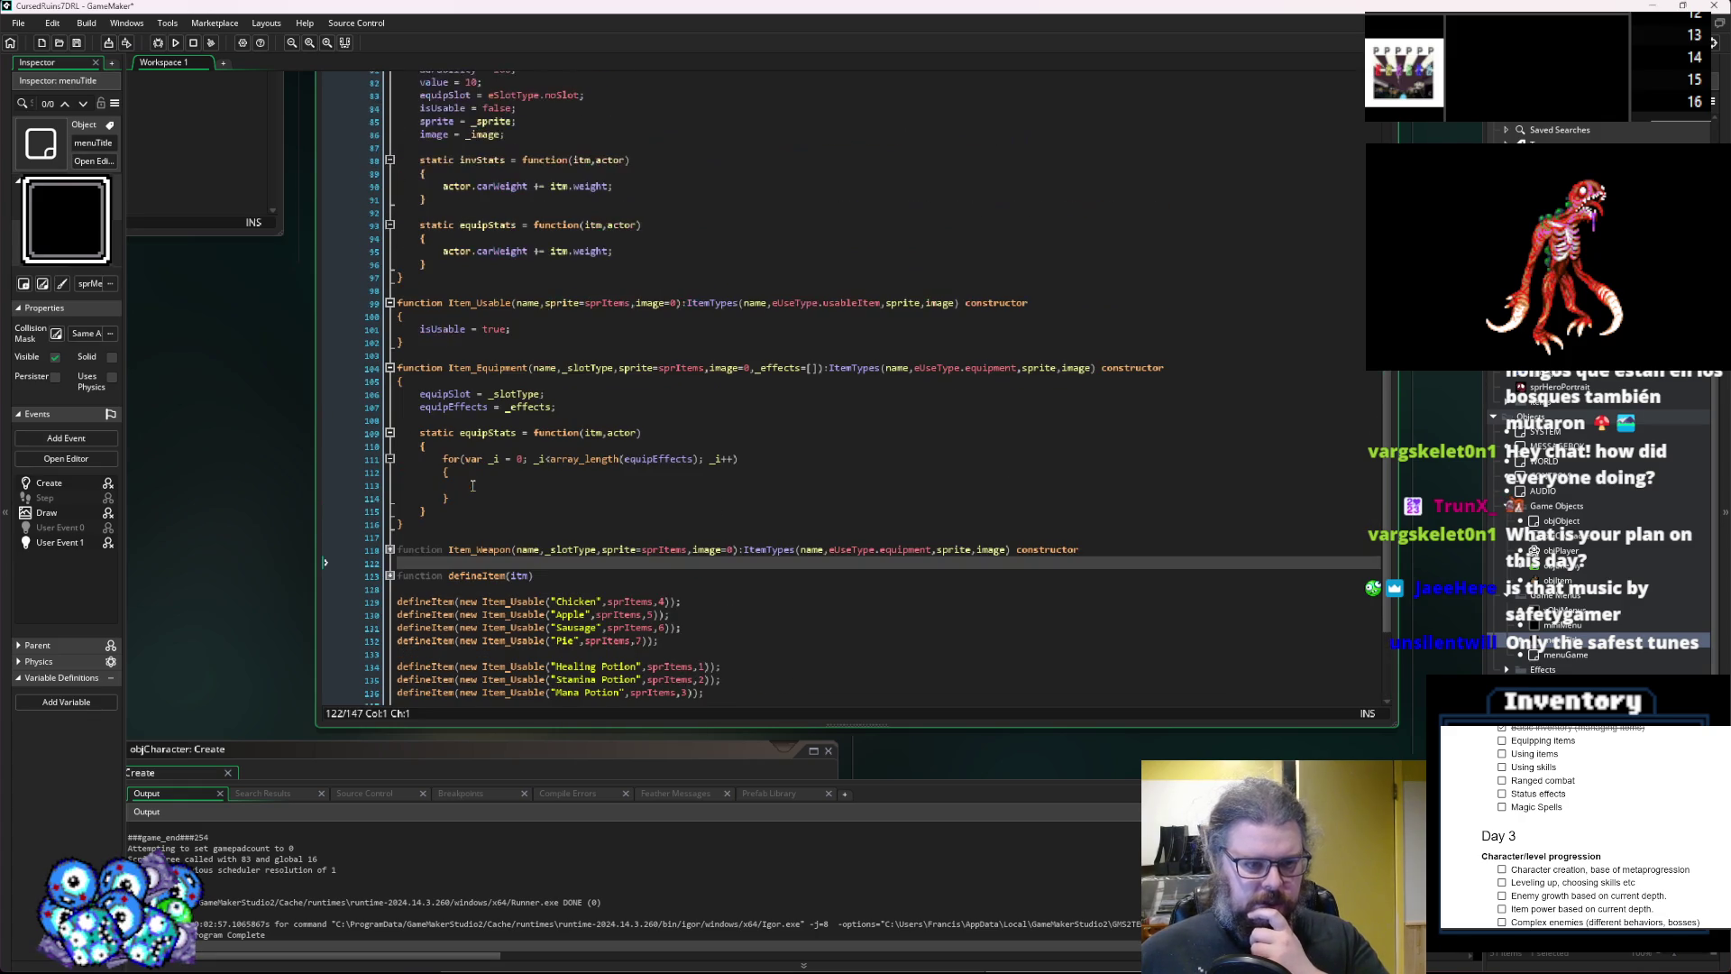
left_click(438, 524)
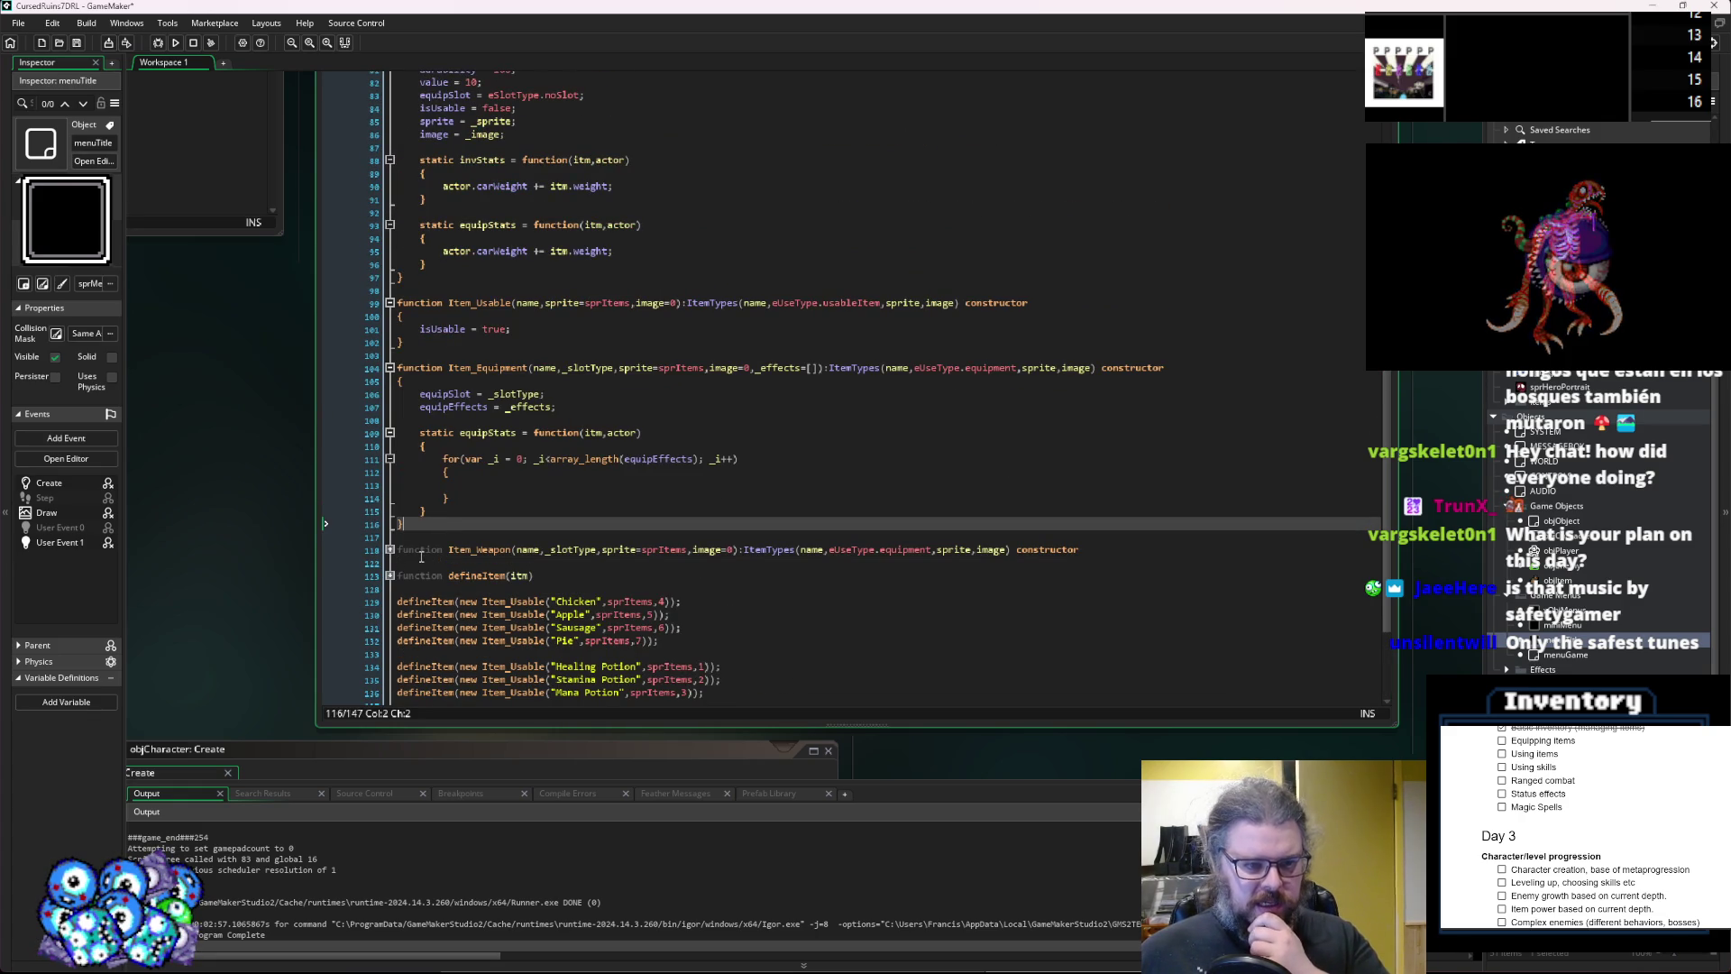
scroll(448, 534, "down", 2)
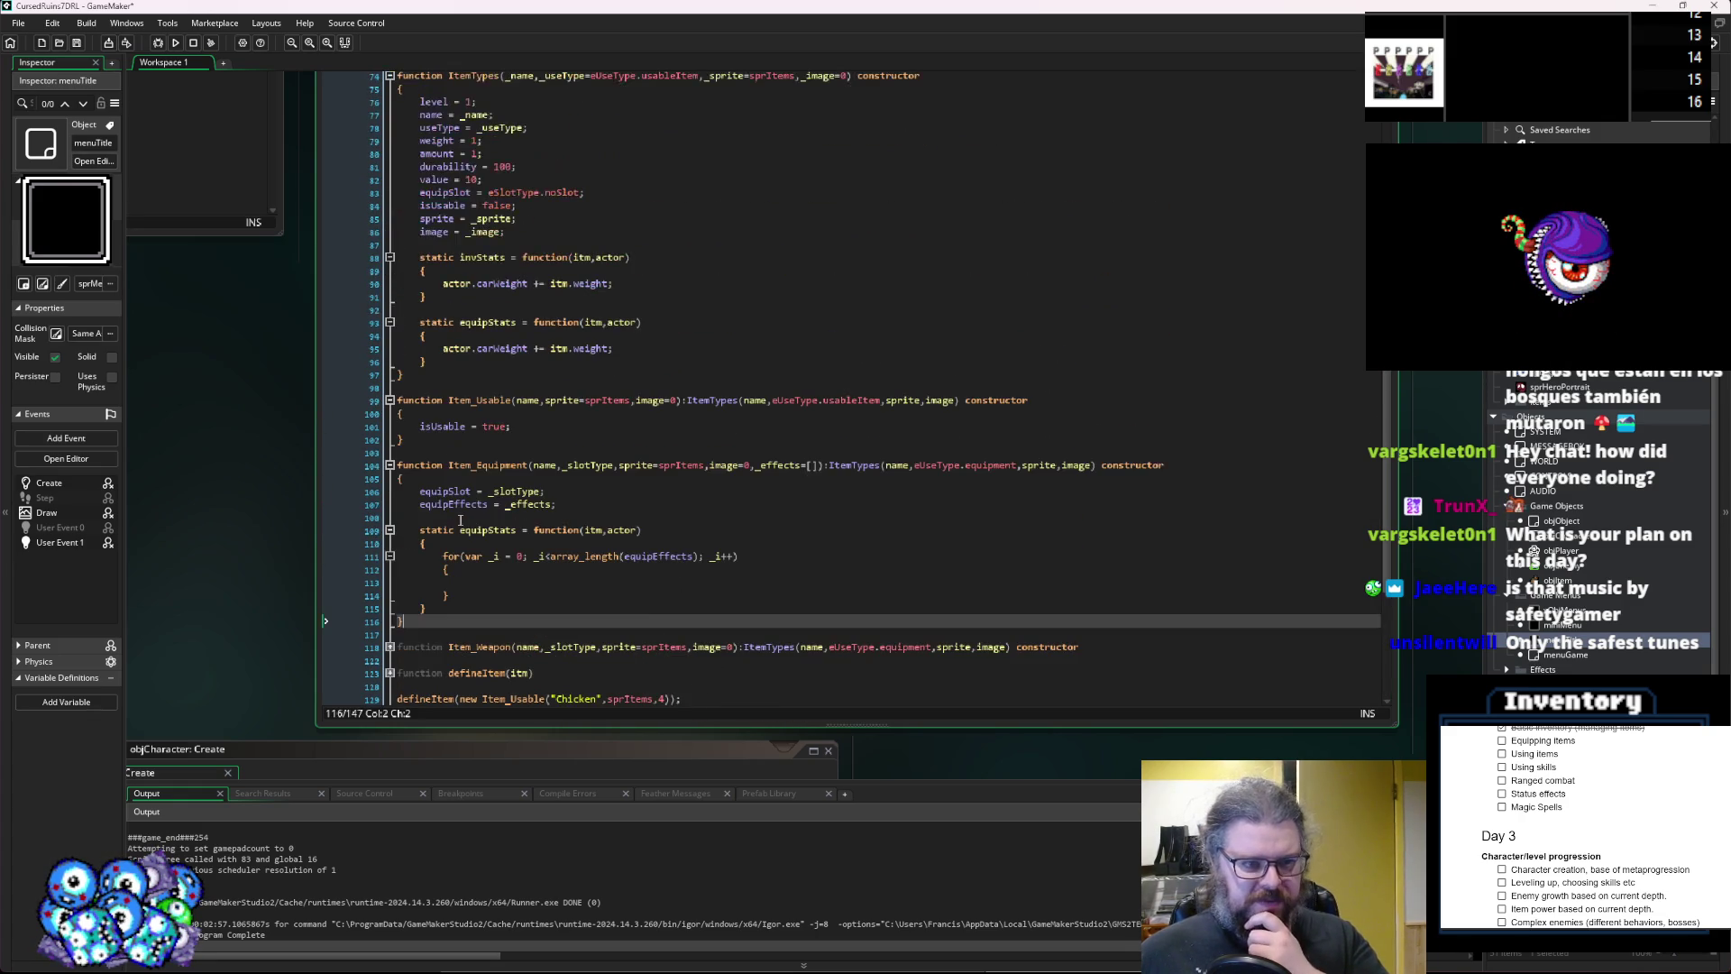
scroll(460, 521, "up", 9)
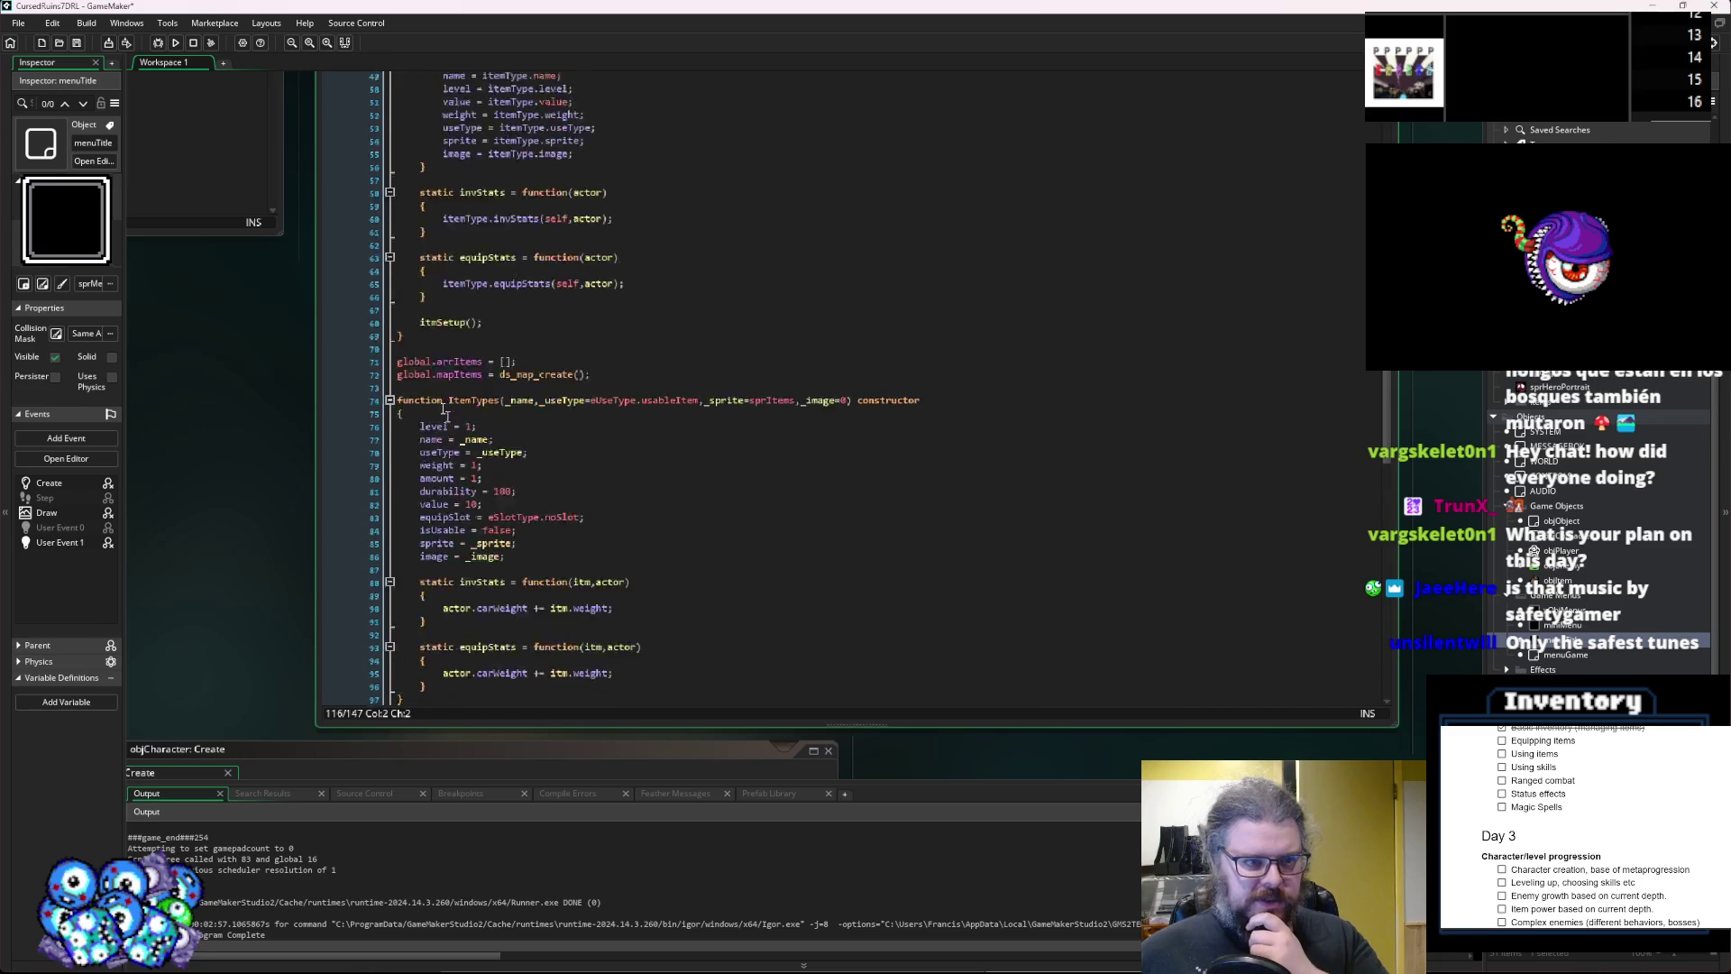
scroll(494, 454, "down", 12)
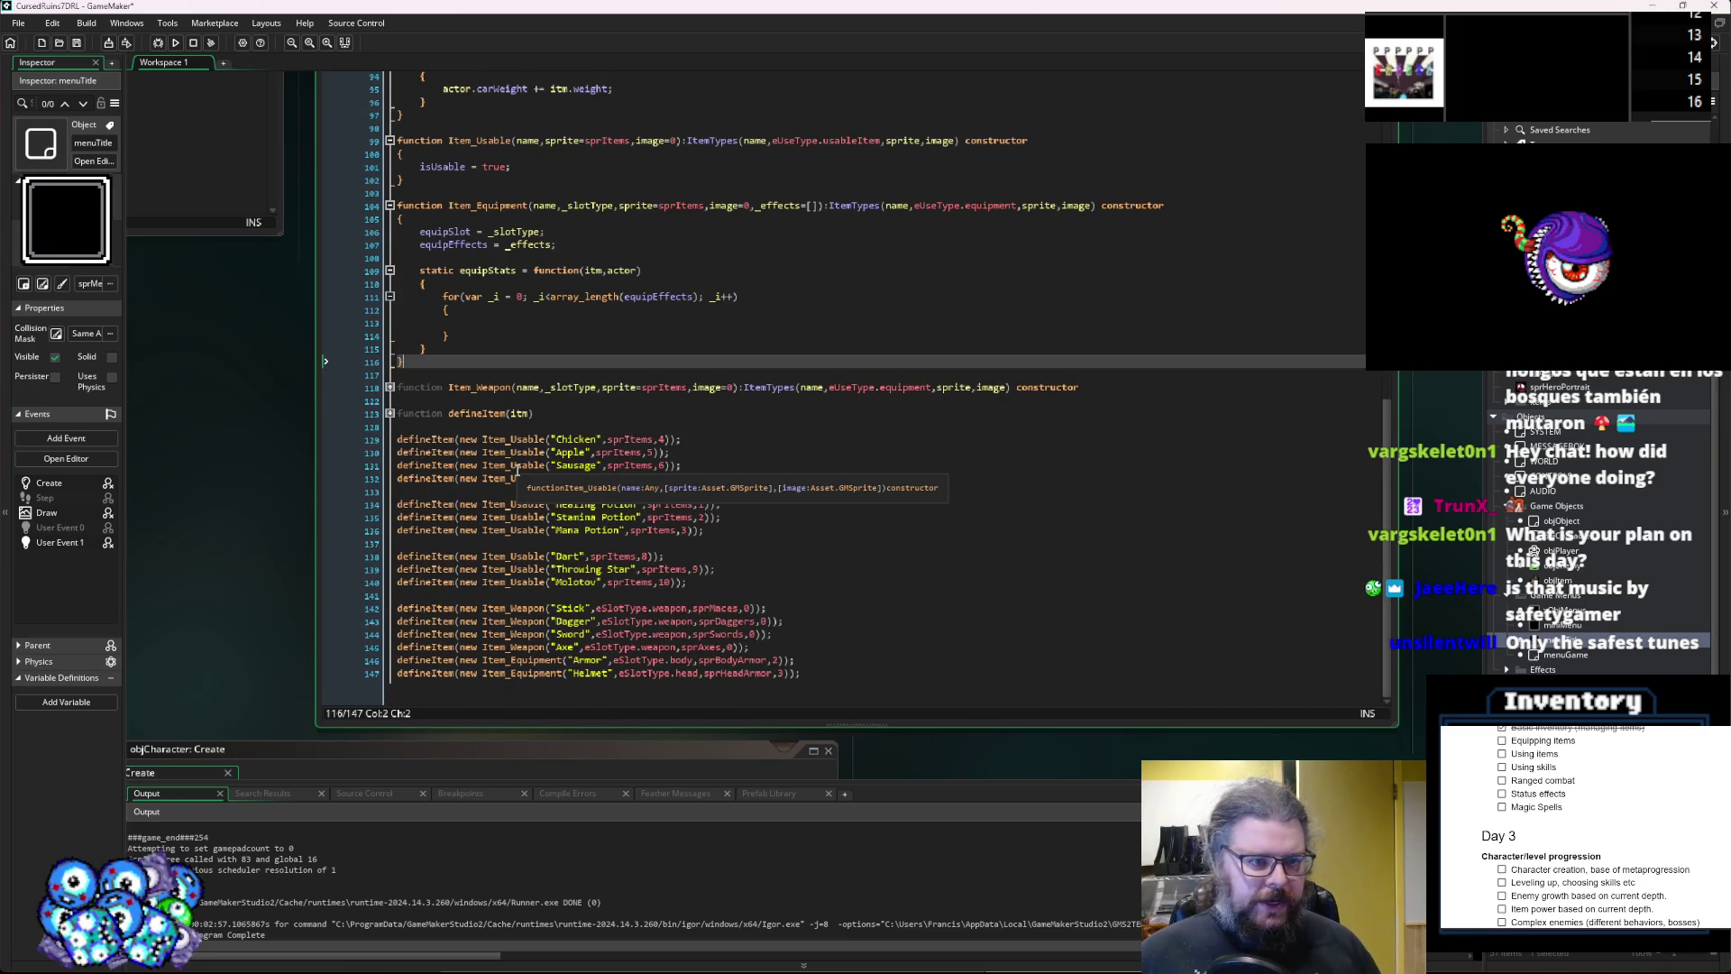
key("Return")
key("Return")
key("Return")
key("Up")
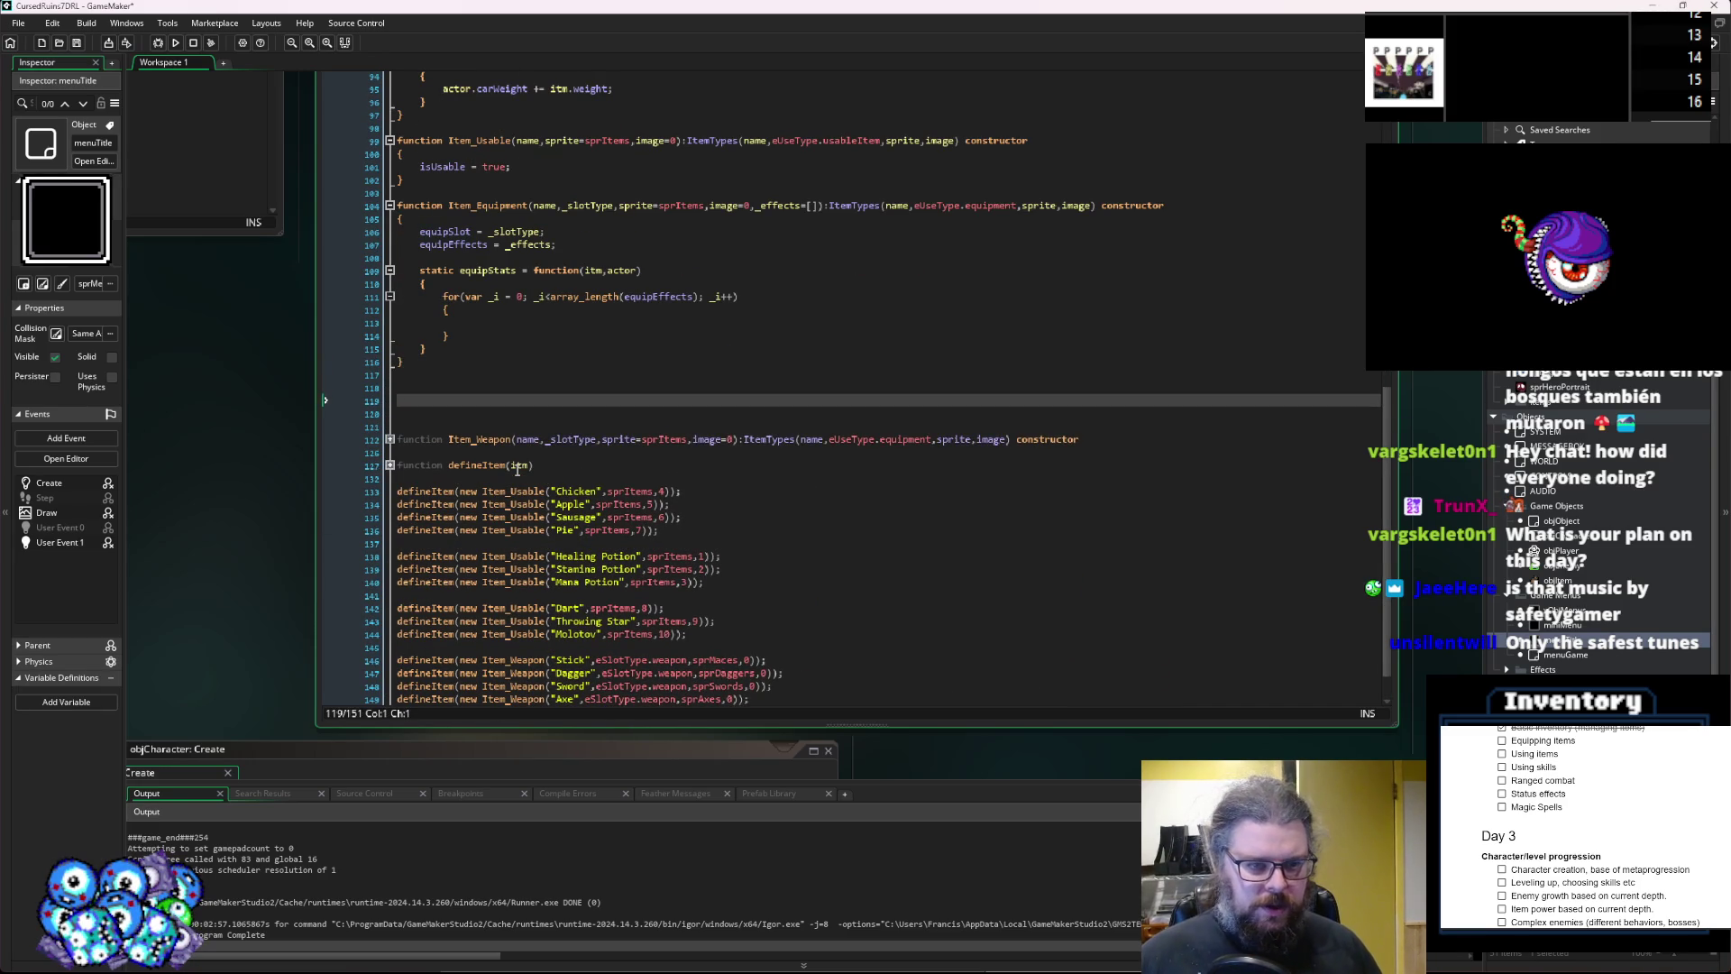
key("BackSpace")
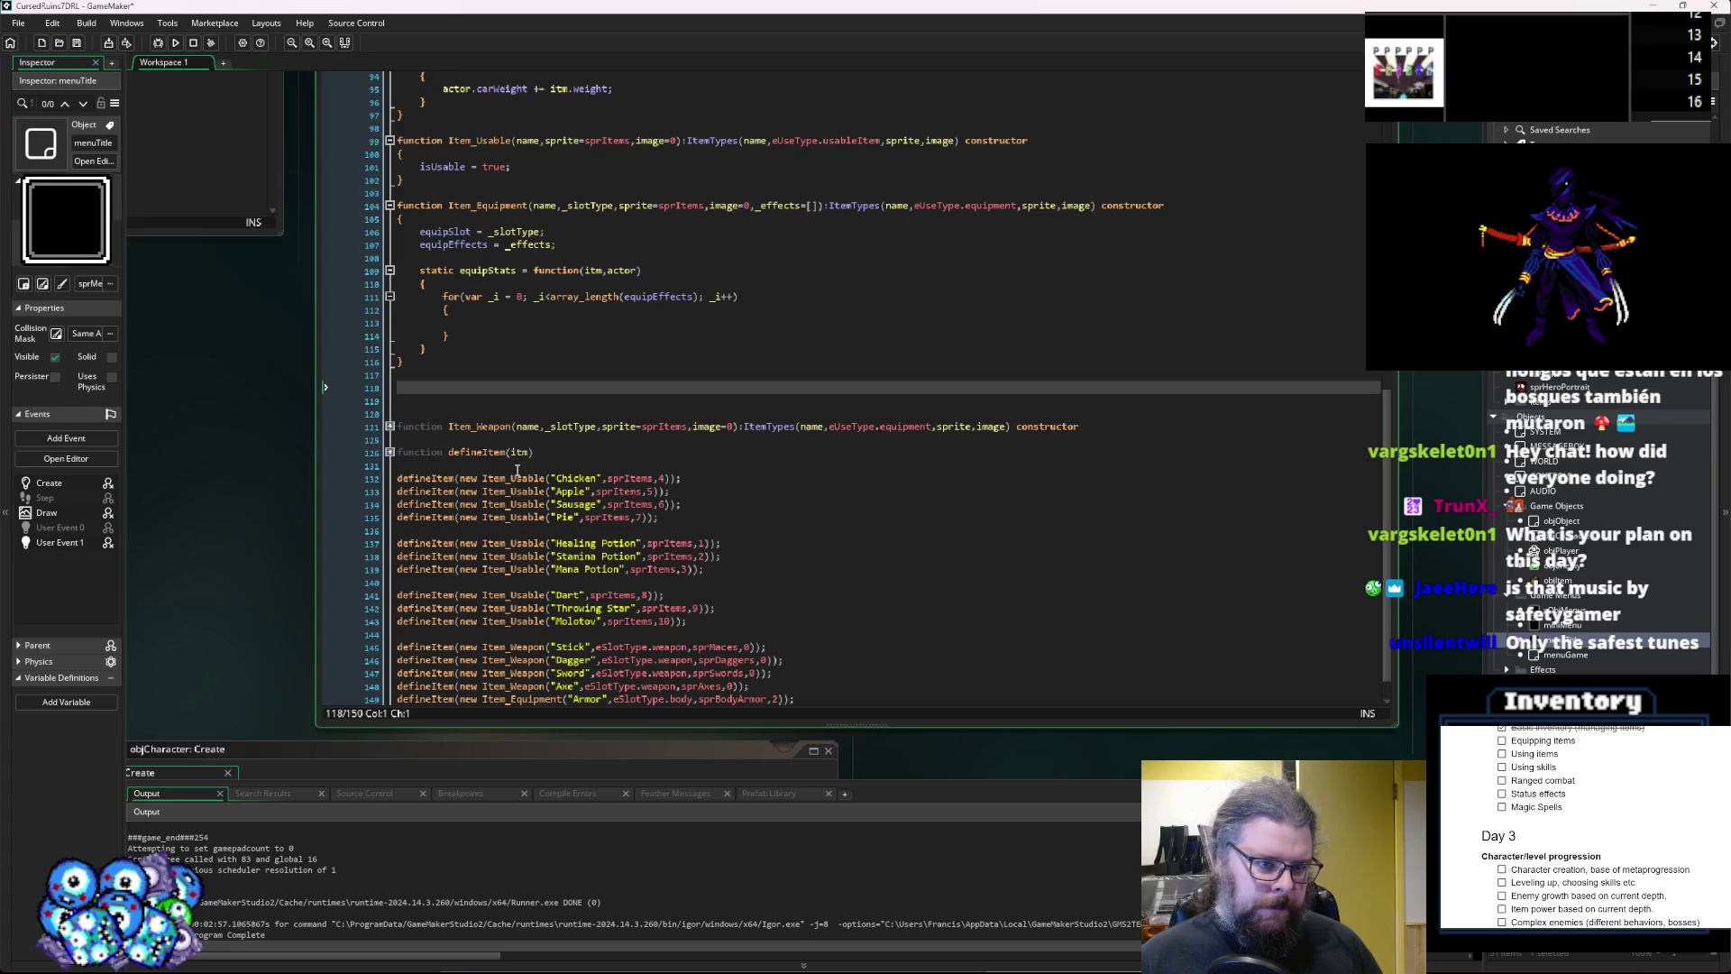
key("BackSpace")
key("Down")
key("BackSpace")
key("Delete")
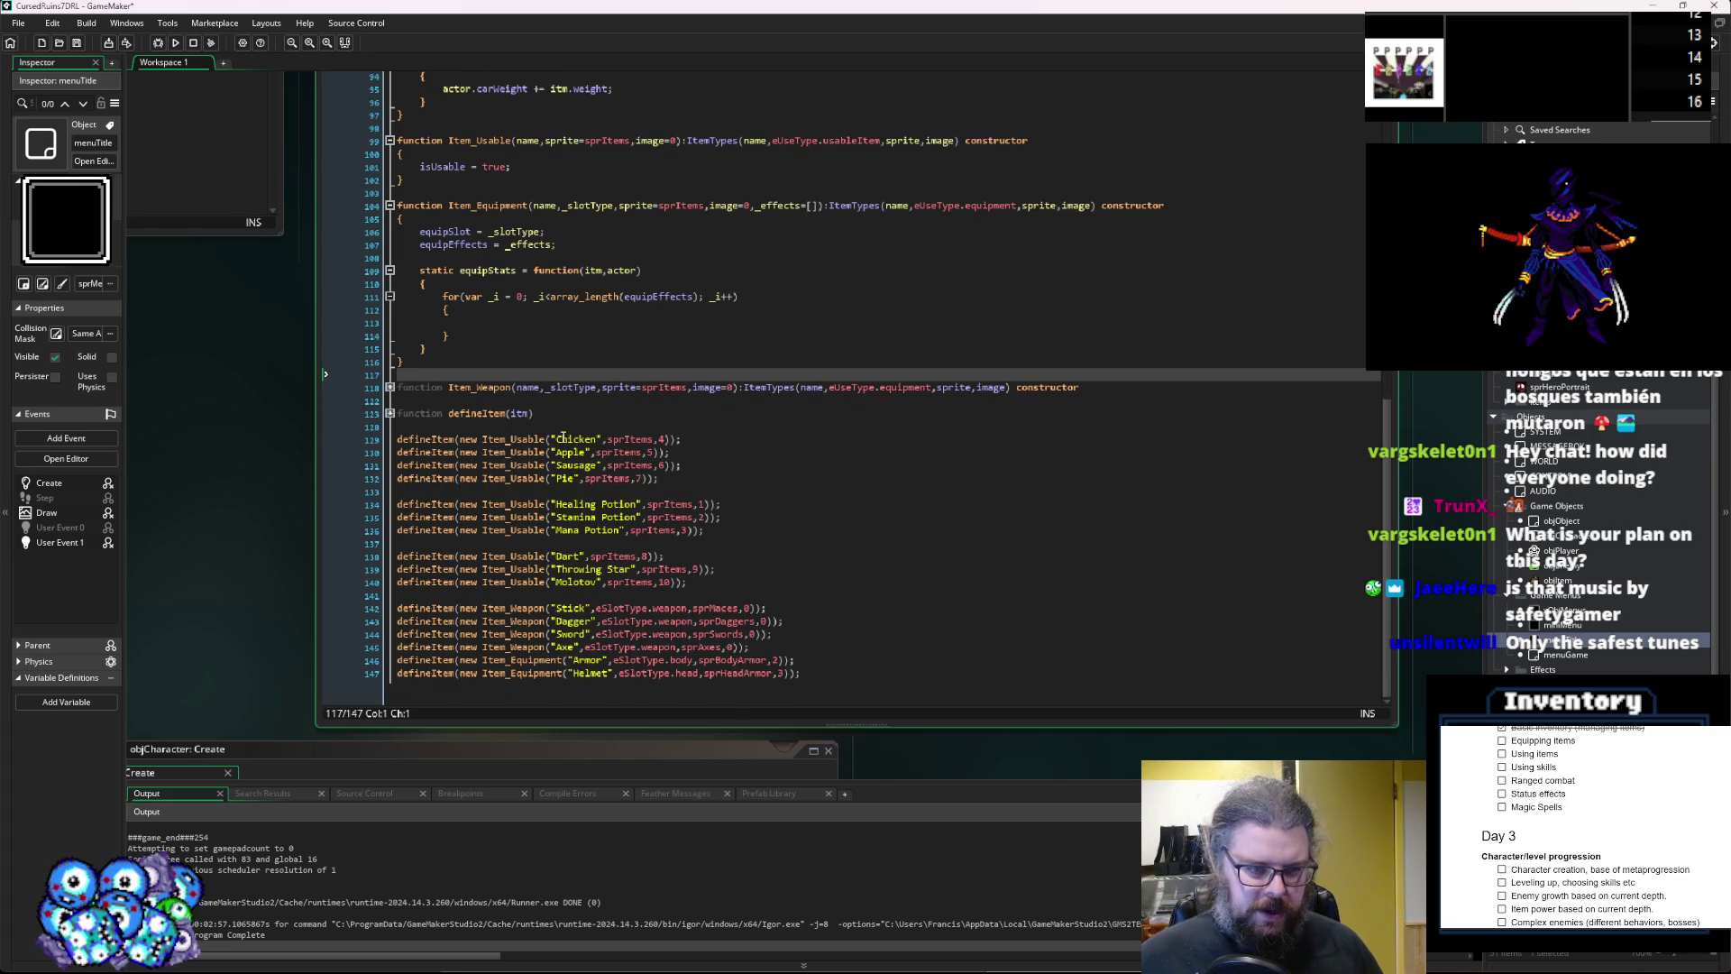
left_click(567, 429)
key("Return")
key("Return")
key("Return")
Write an empty 'function Effect() constructor' with braces below defineItem(itm).
key("Up")
type("f")
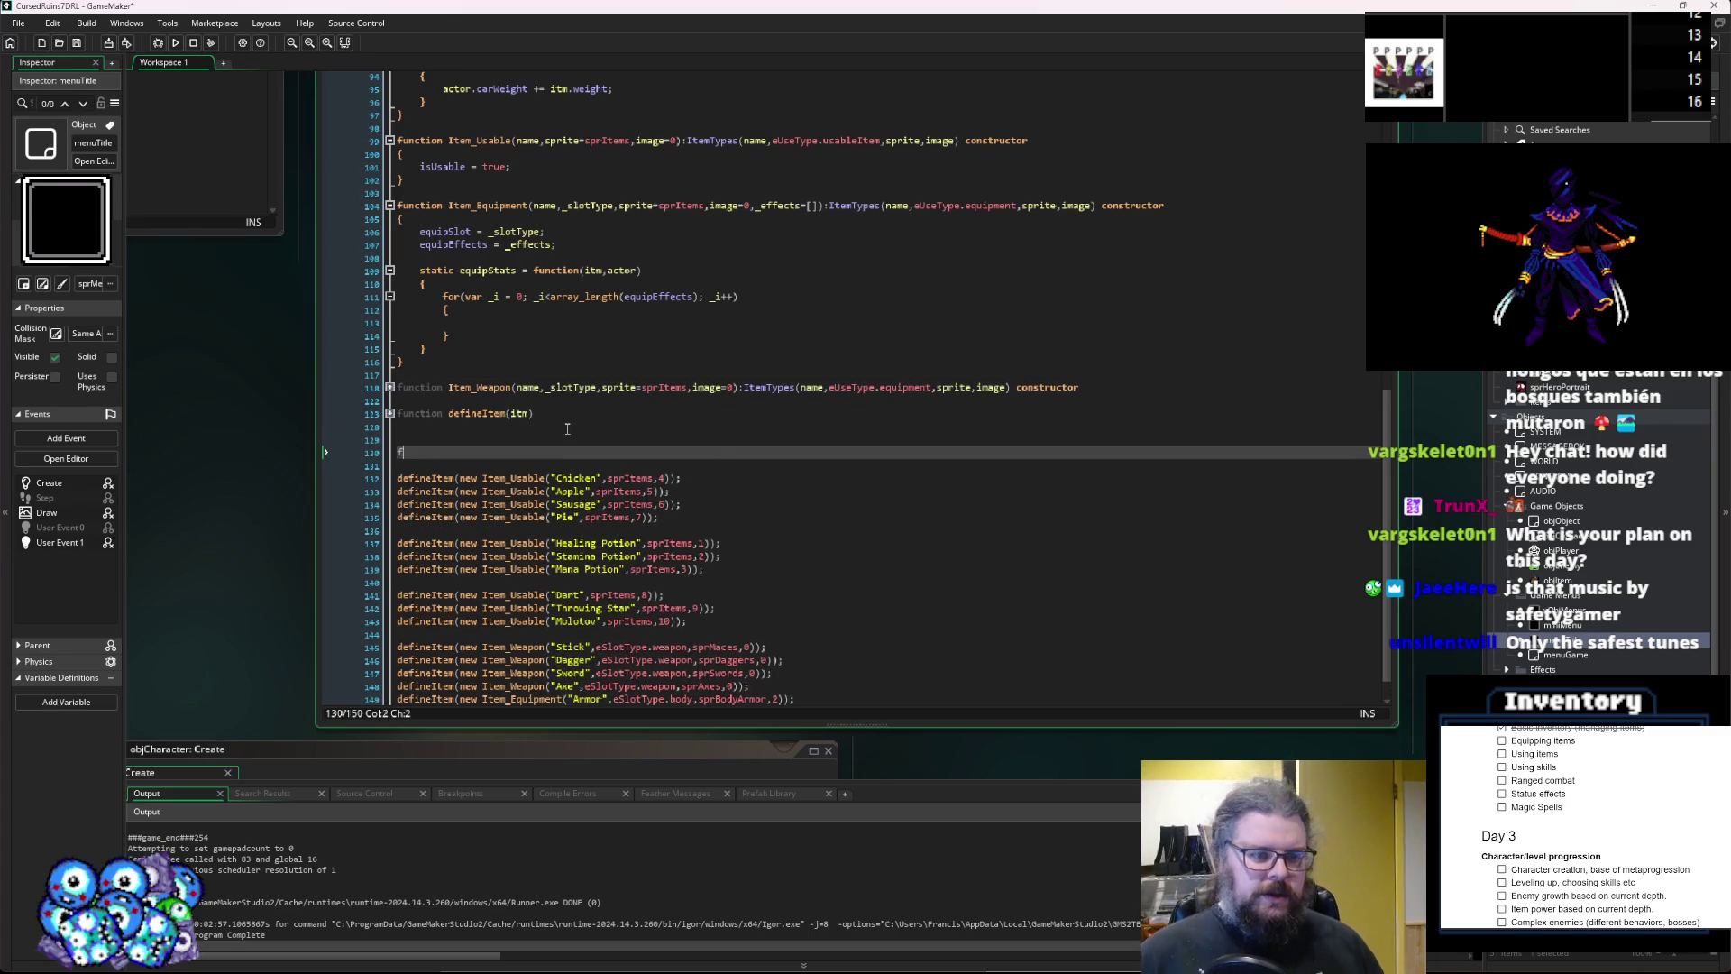
type("unction ")
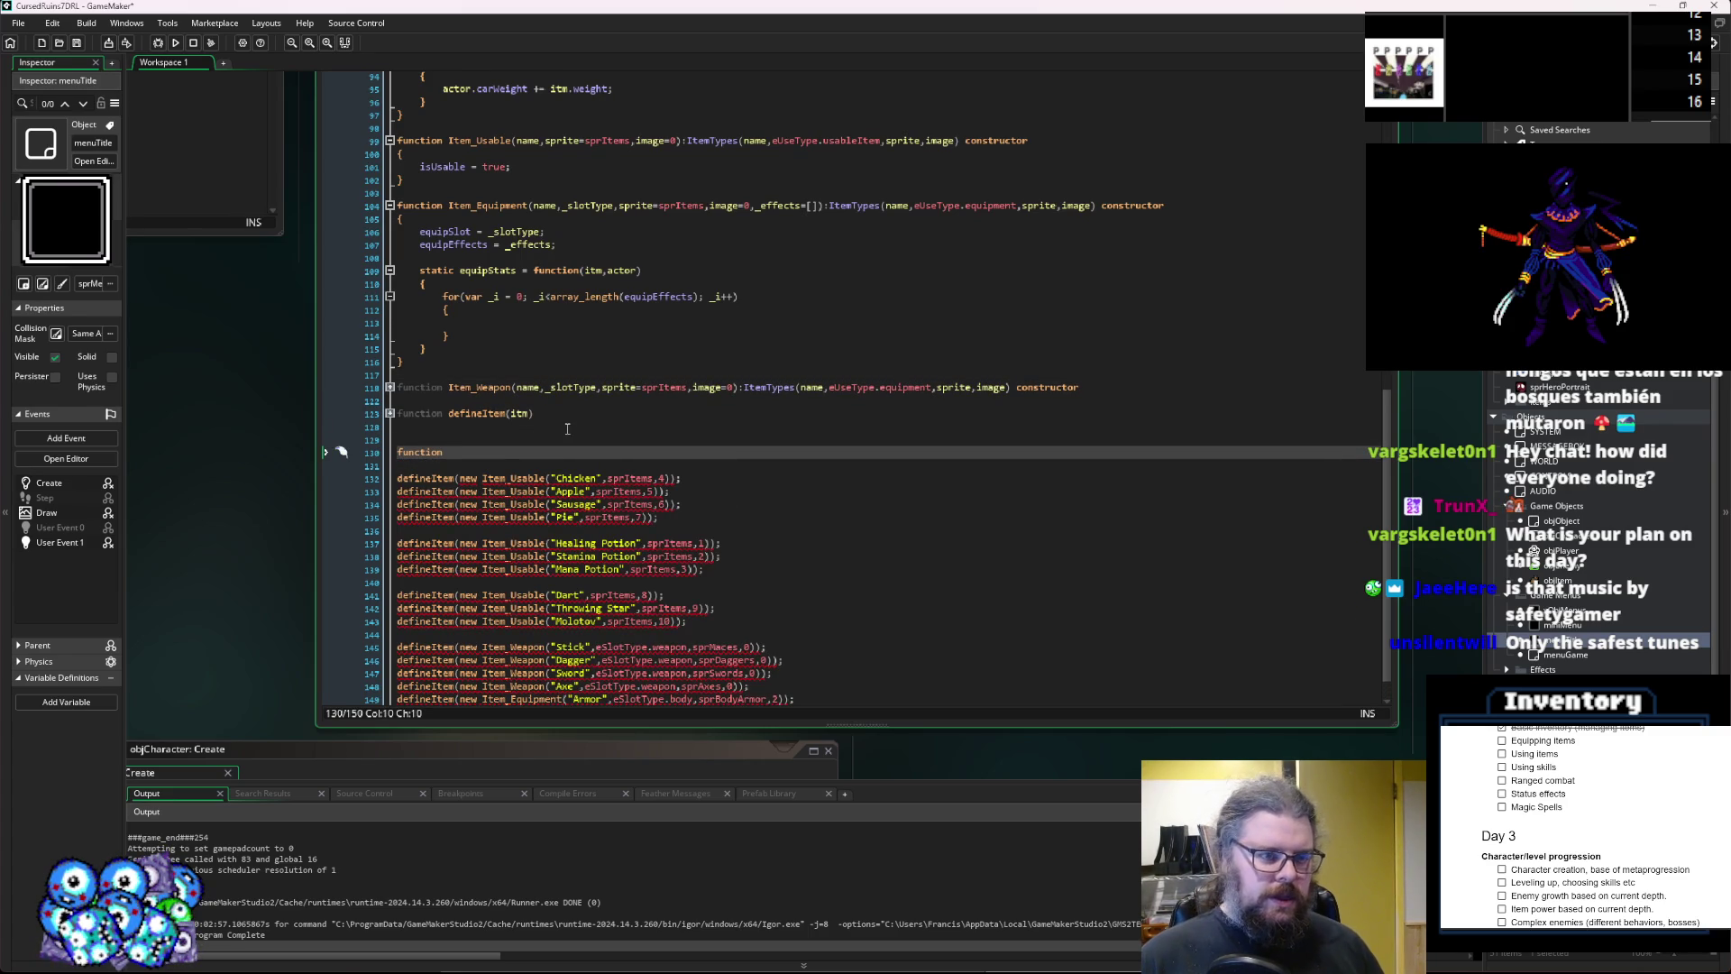
type("equipEff")
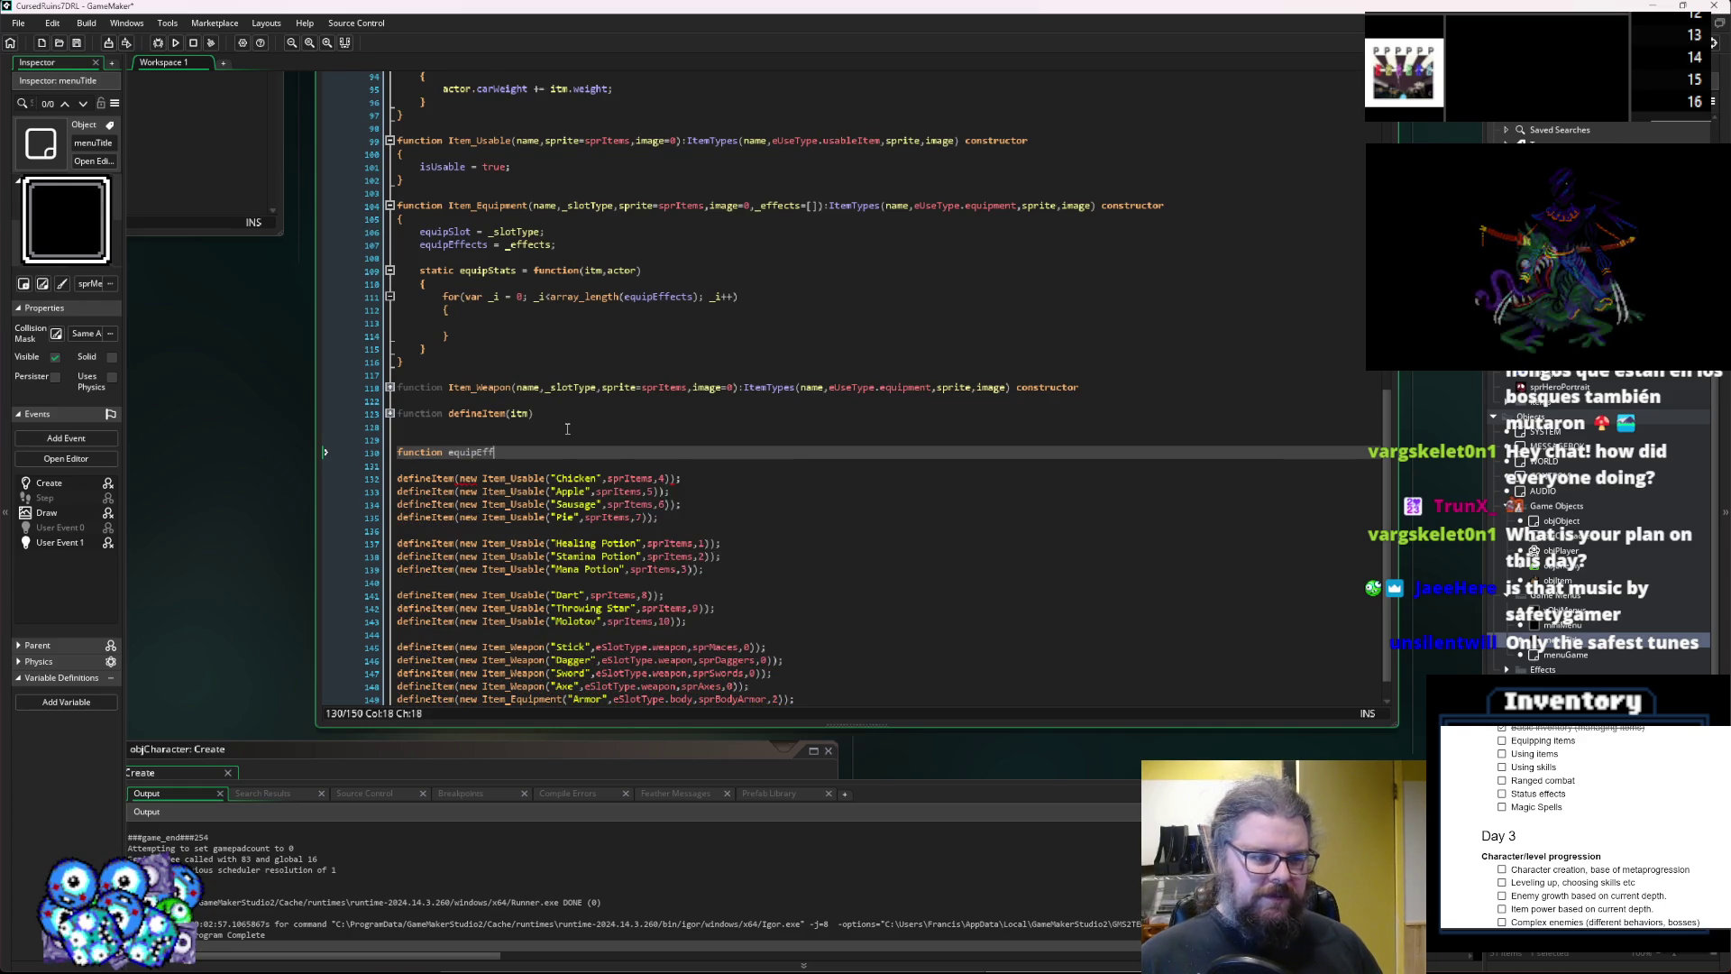
type("ect")
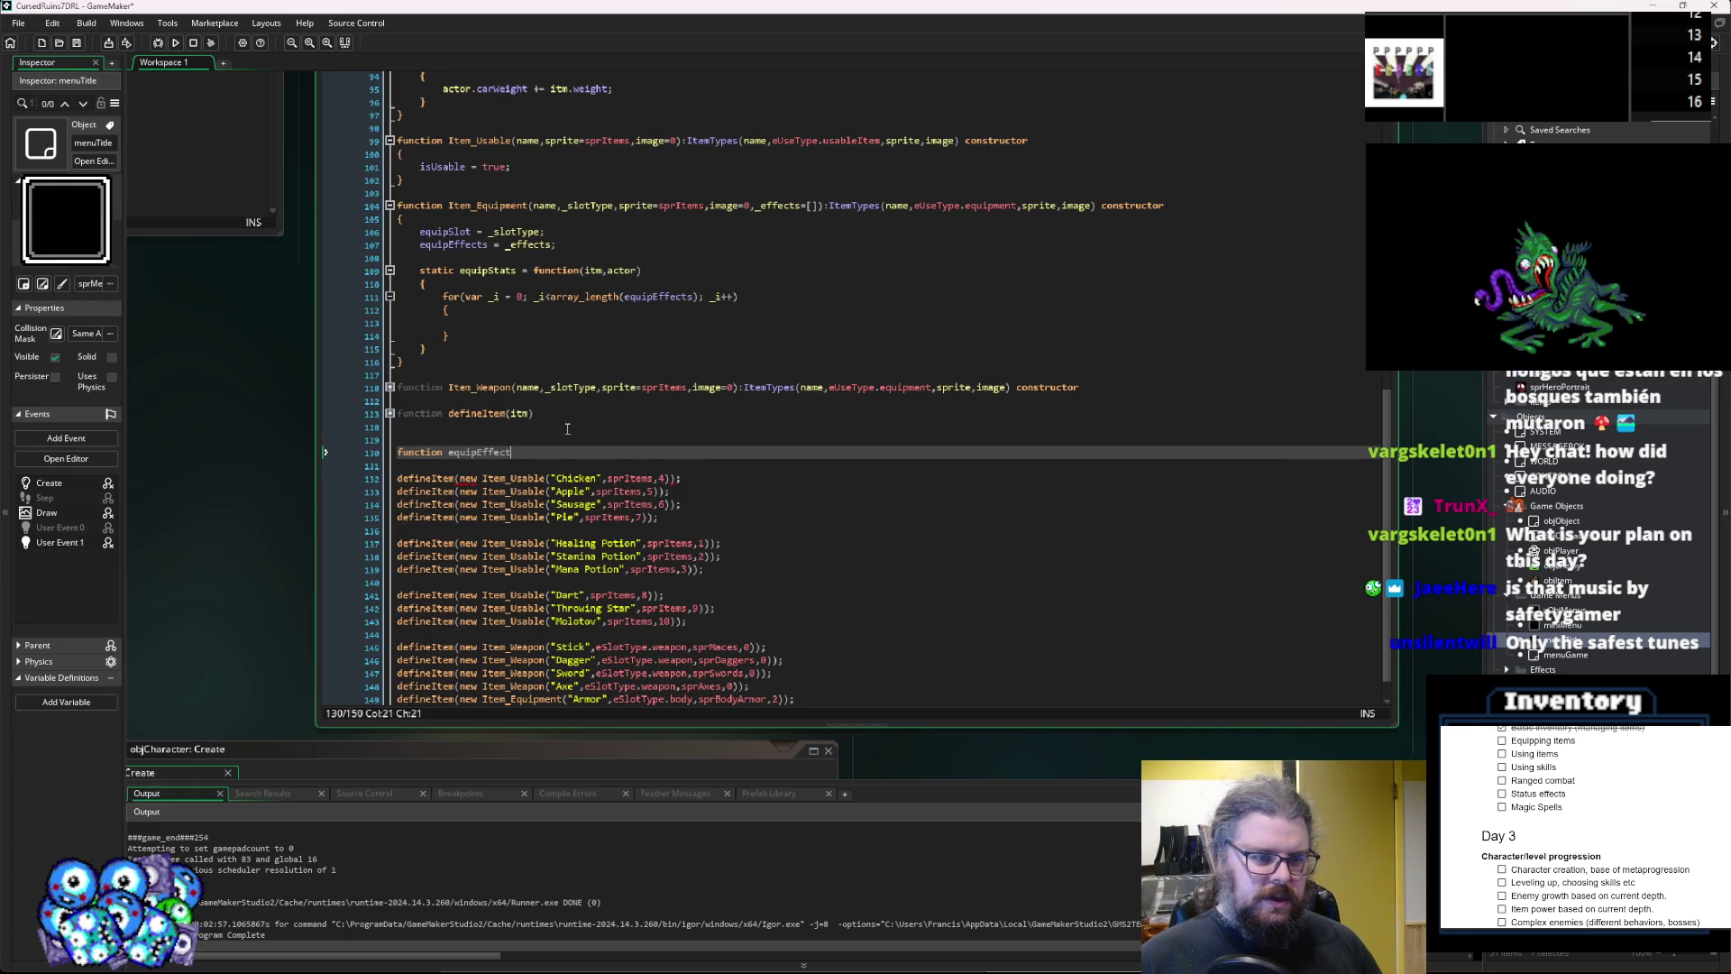
key("BackSpace")
key("BackSpace")
key("BackSpace")
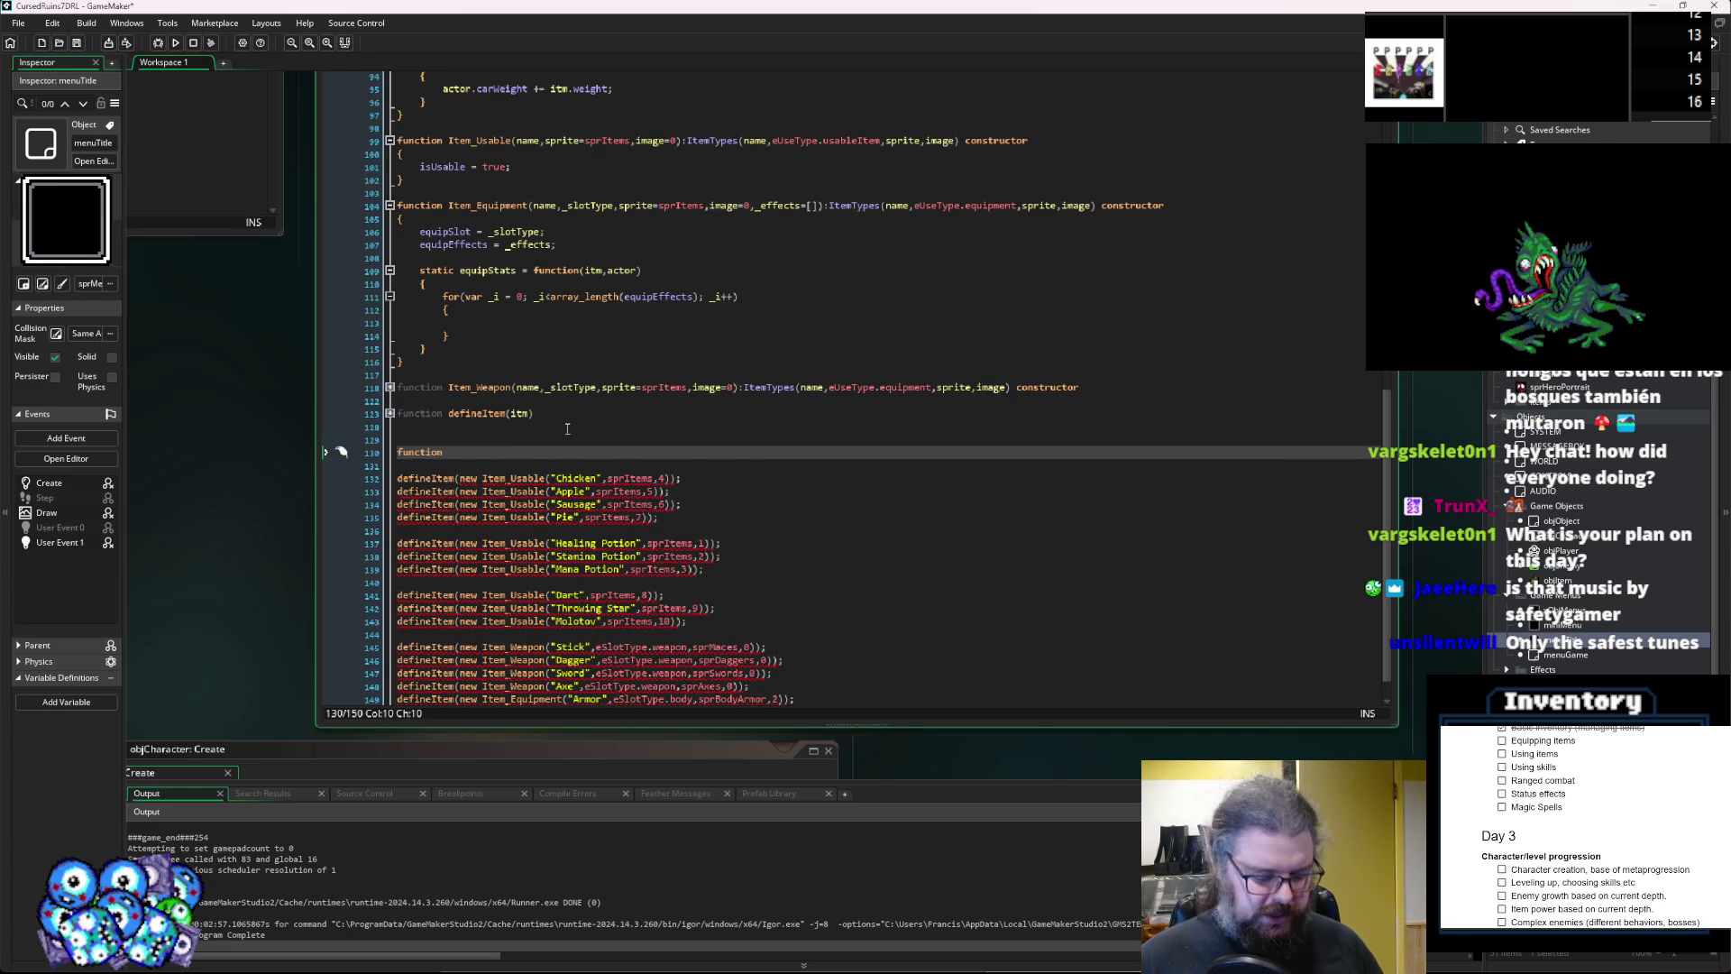
type("effects")
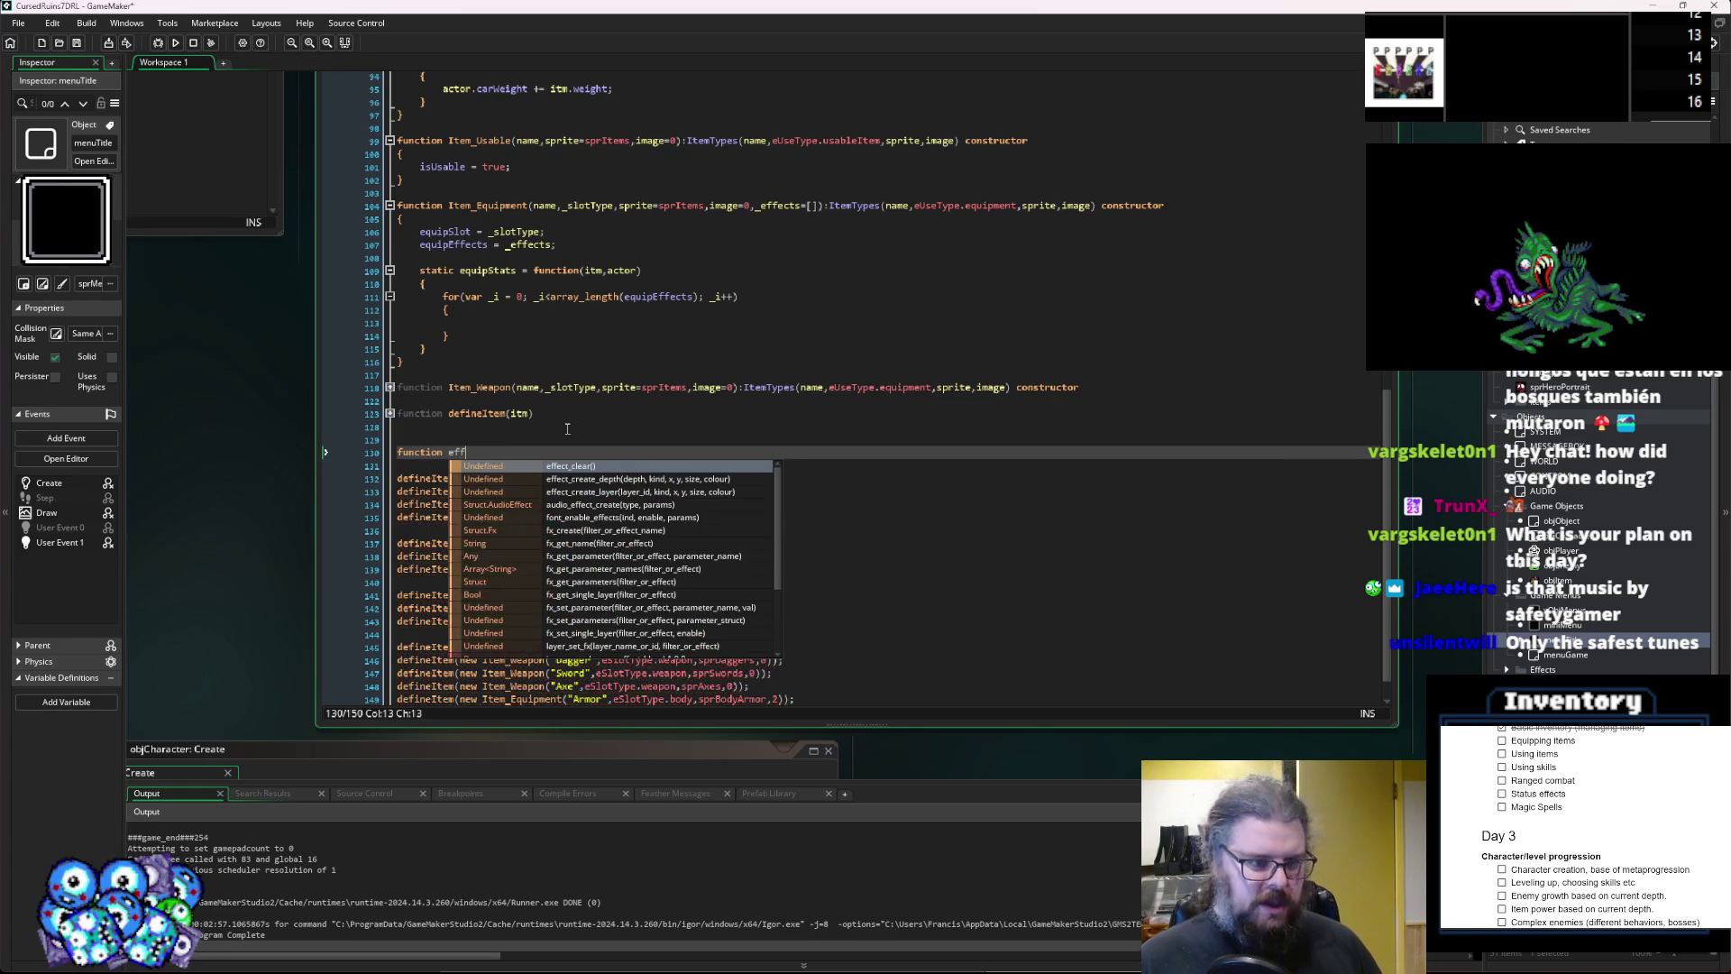
key("BackSpace")
type("(")
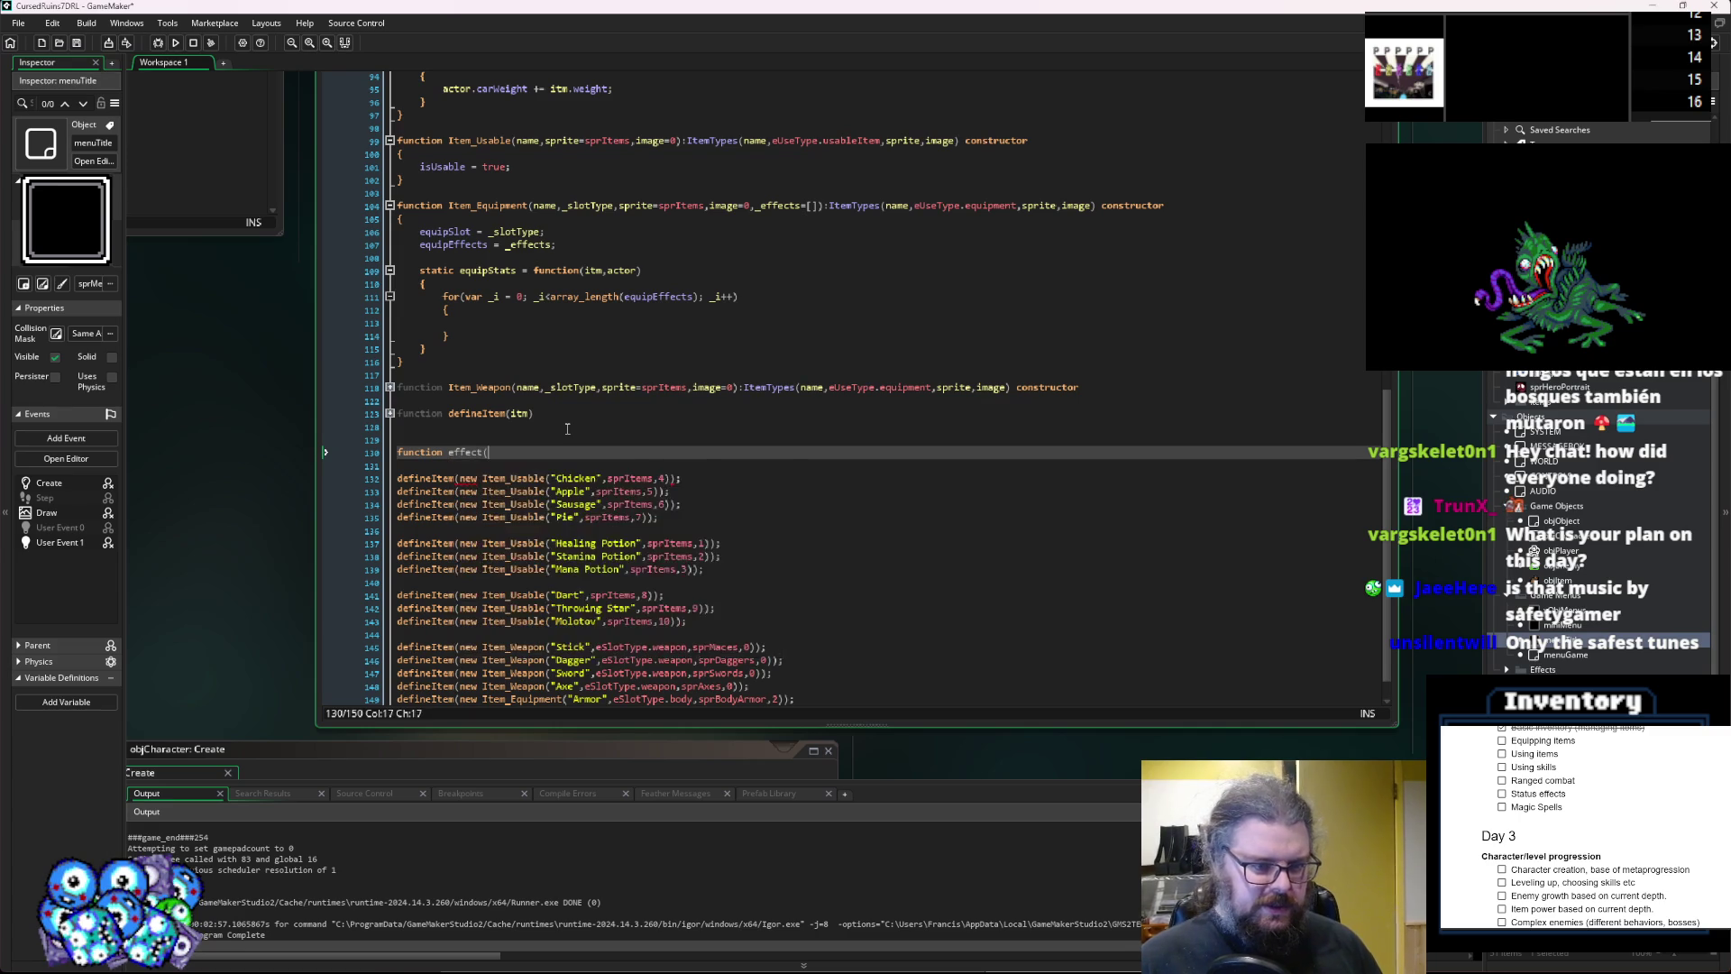
key("Left")
key("Left")
key("Left")
key("Delete")
type("E")
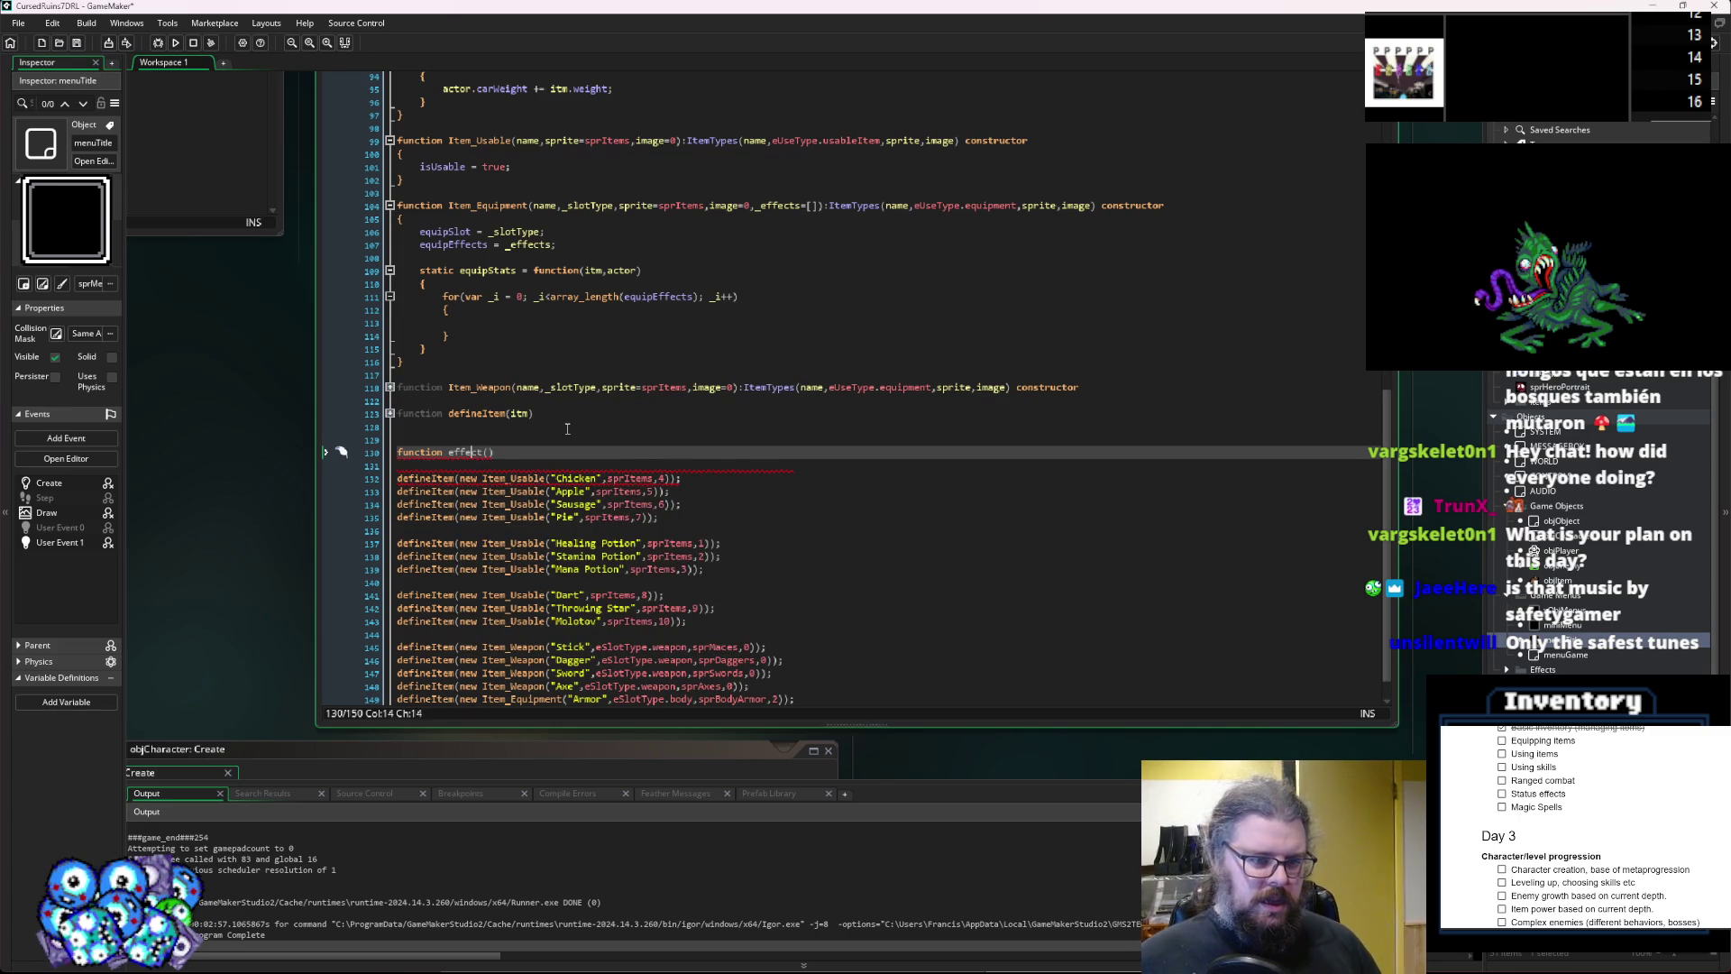
key("Left")
key("Left")
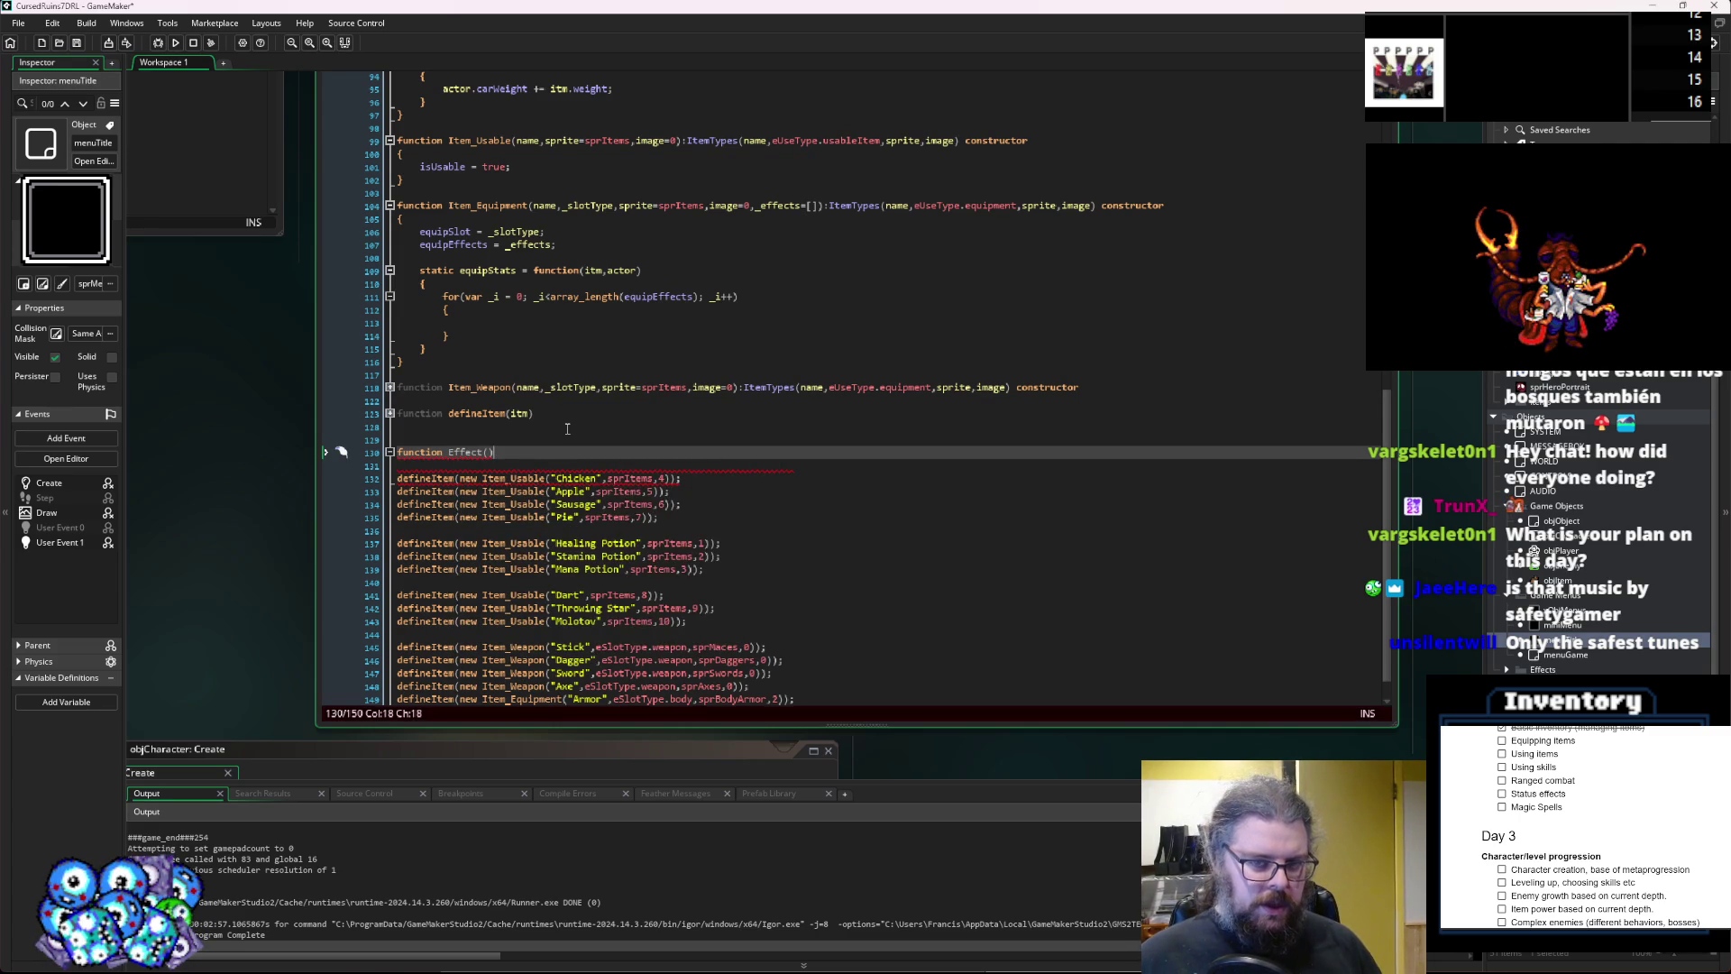
type(" construcotr")
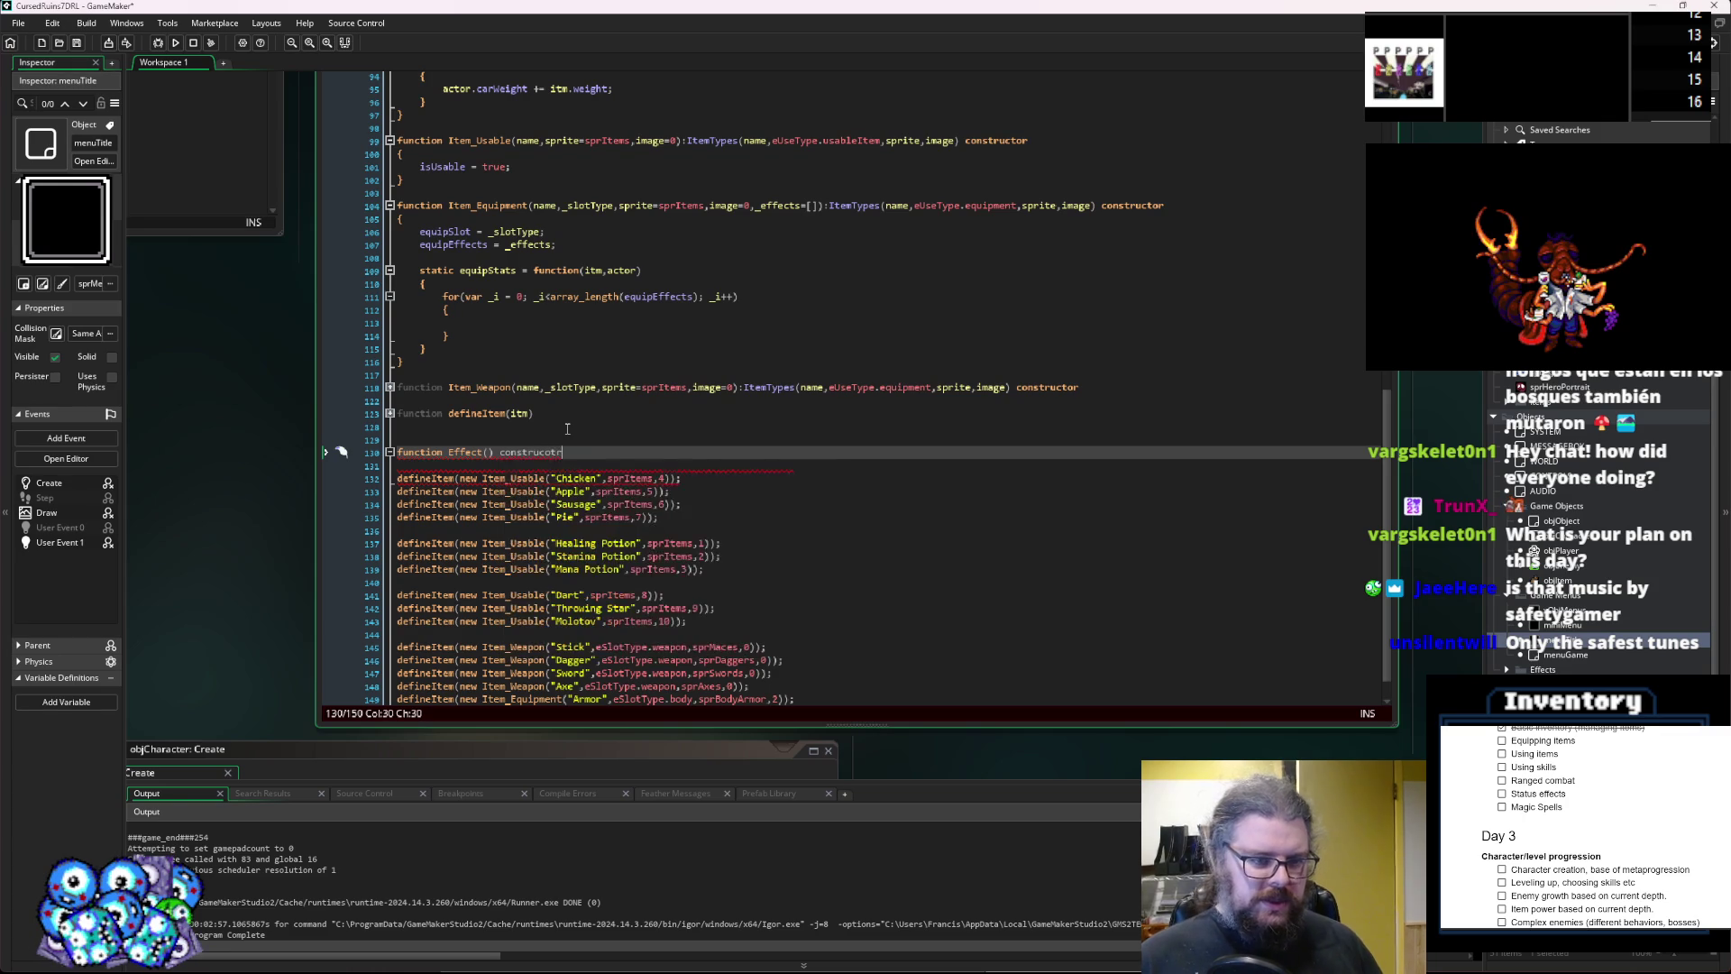
key("BackSpace")
key("BackSpace")
type("tor")
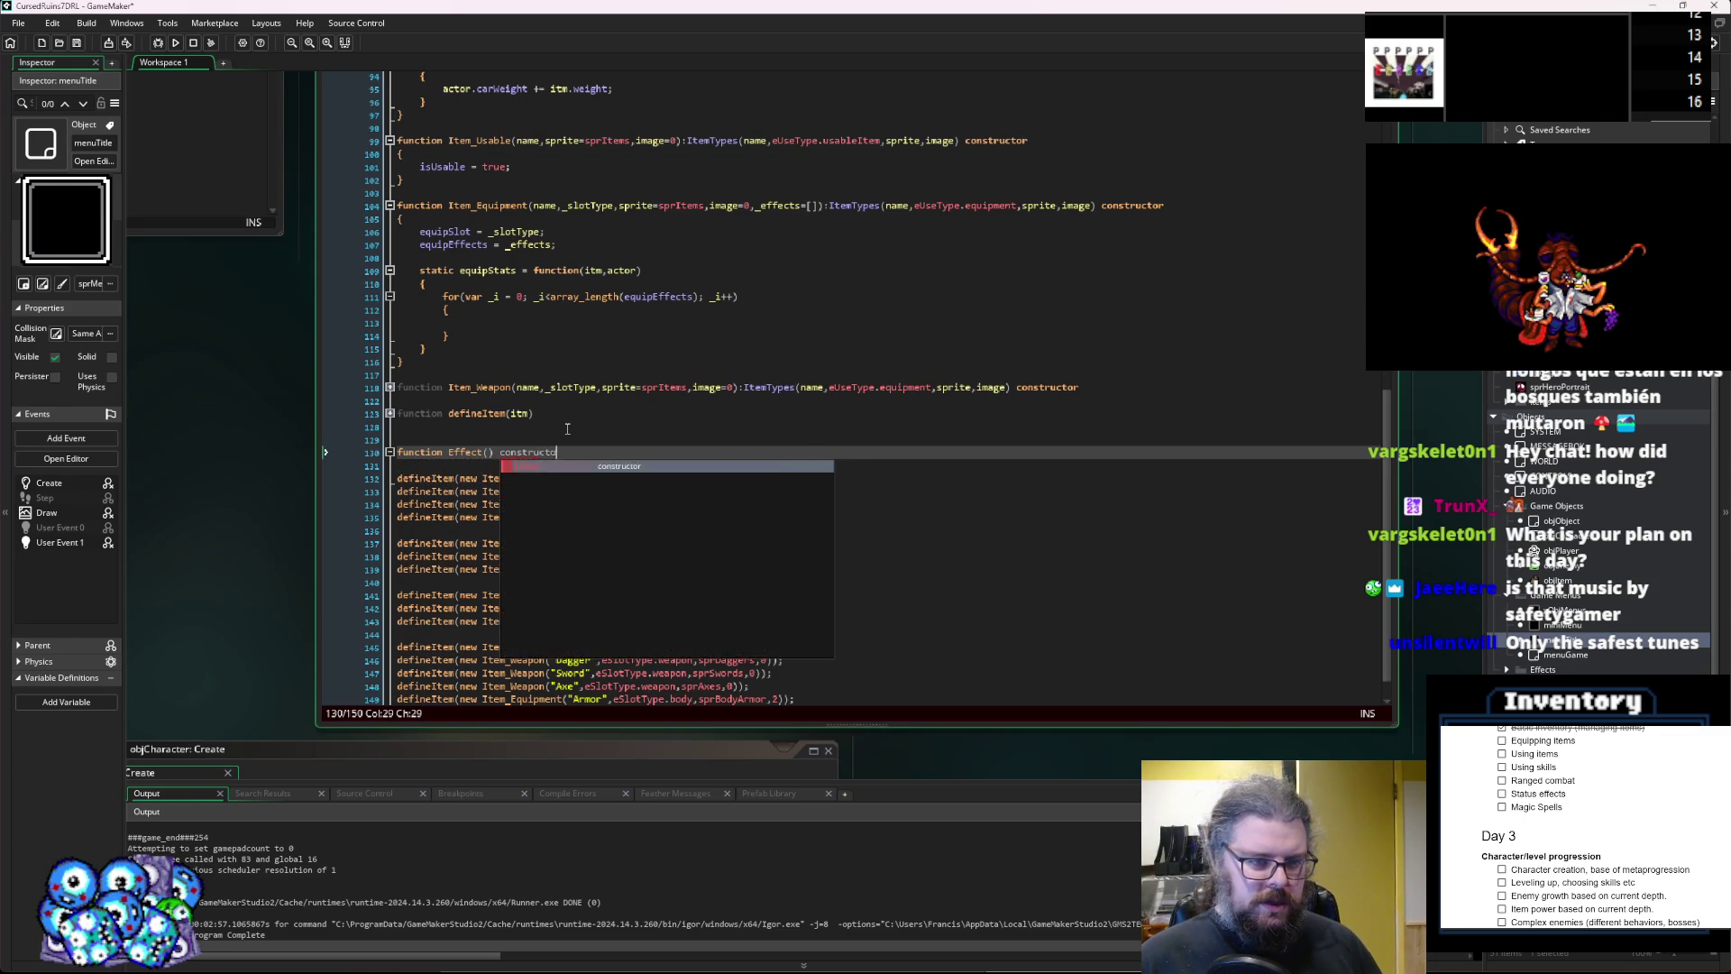
key("Return")
type("{")
key("Return")
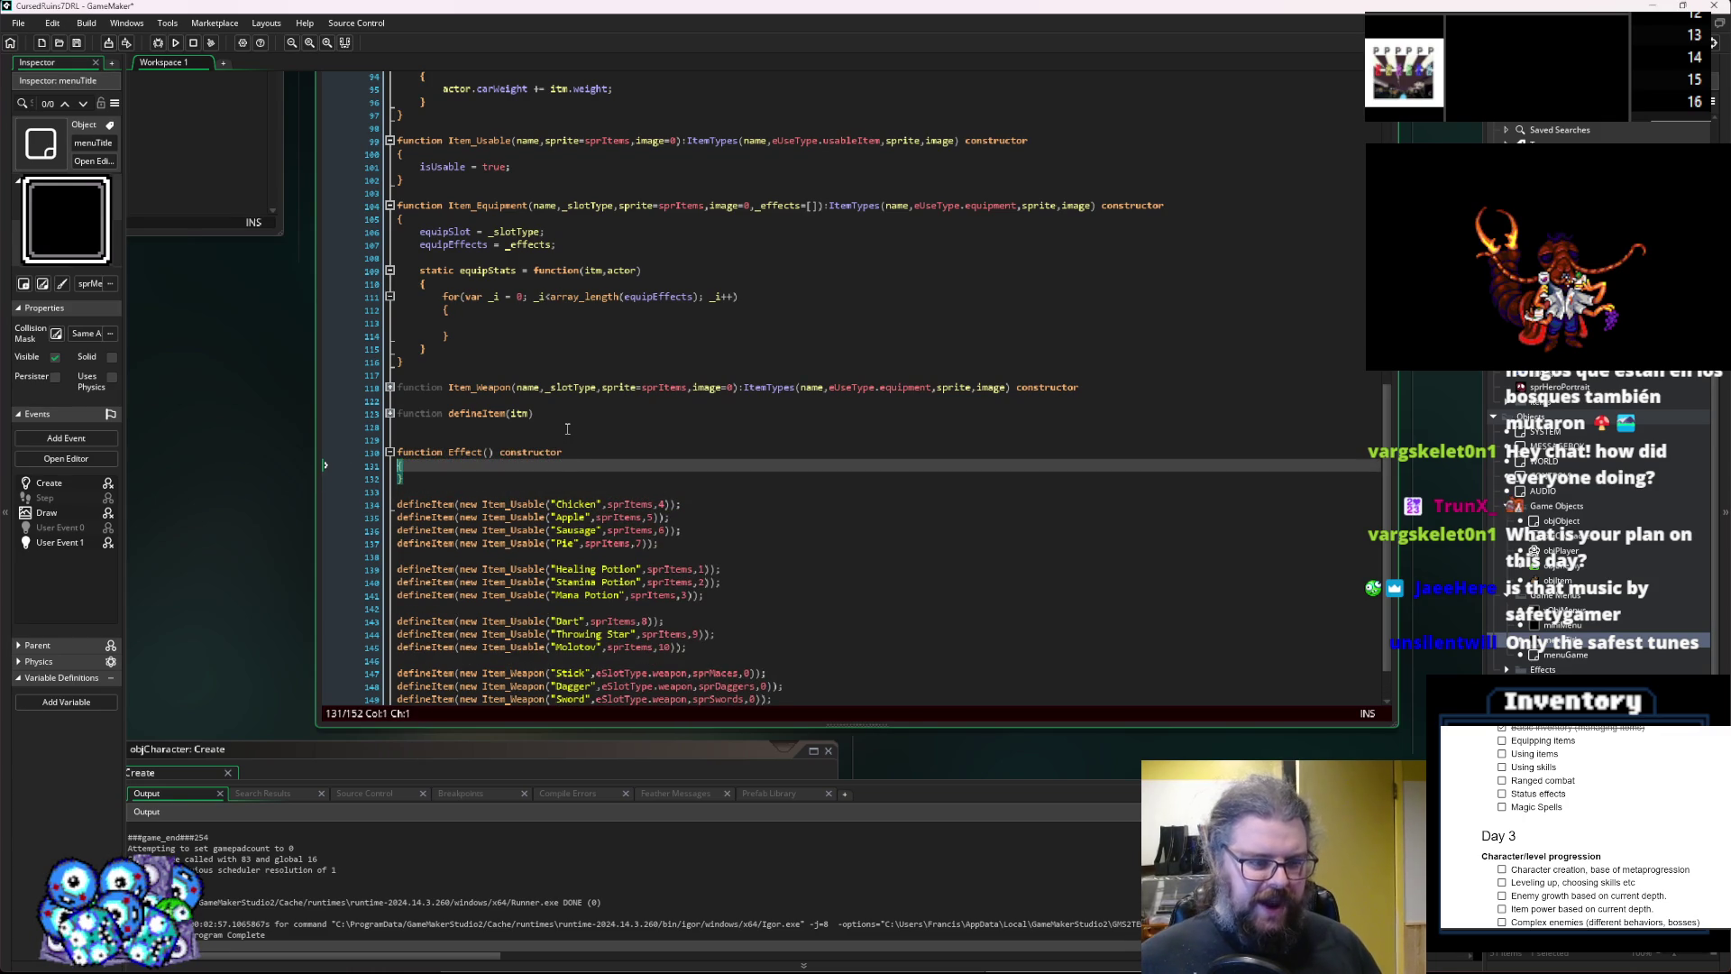
key("Return")
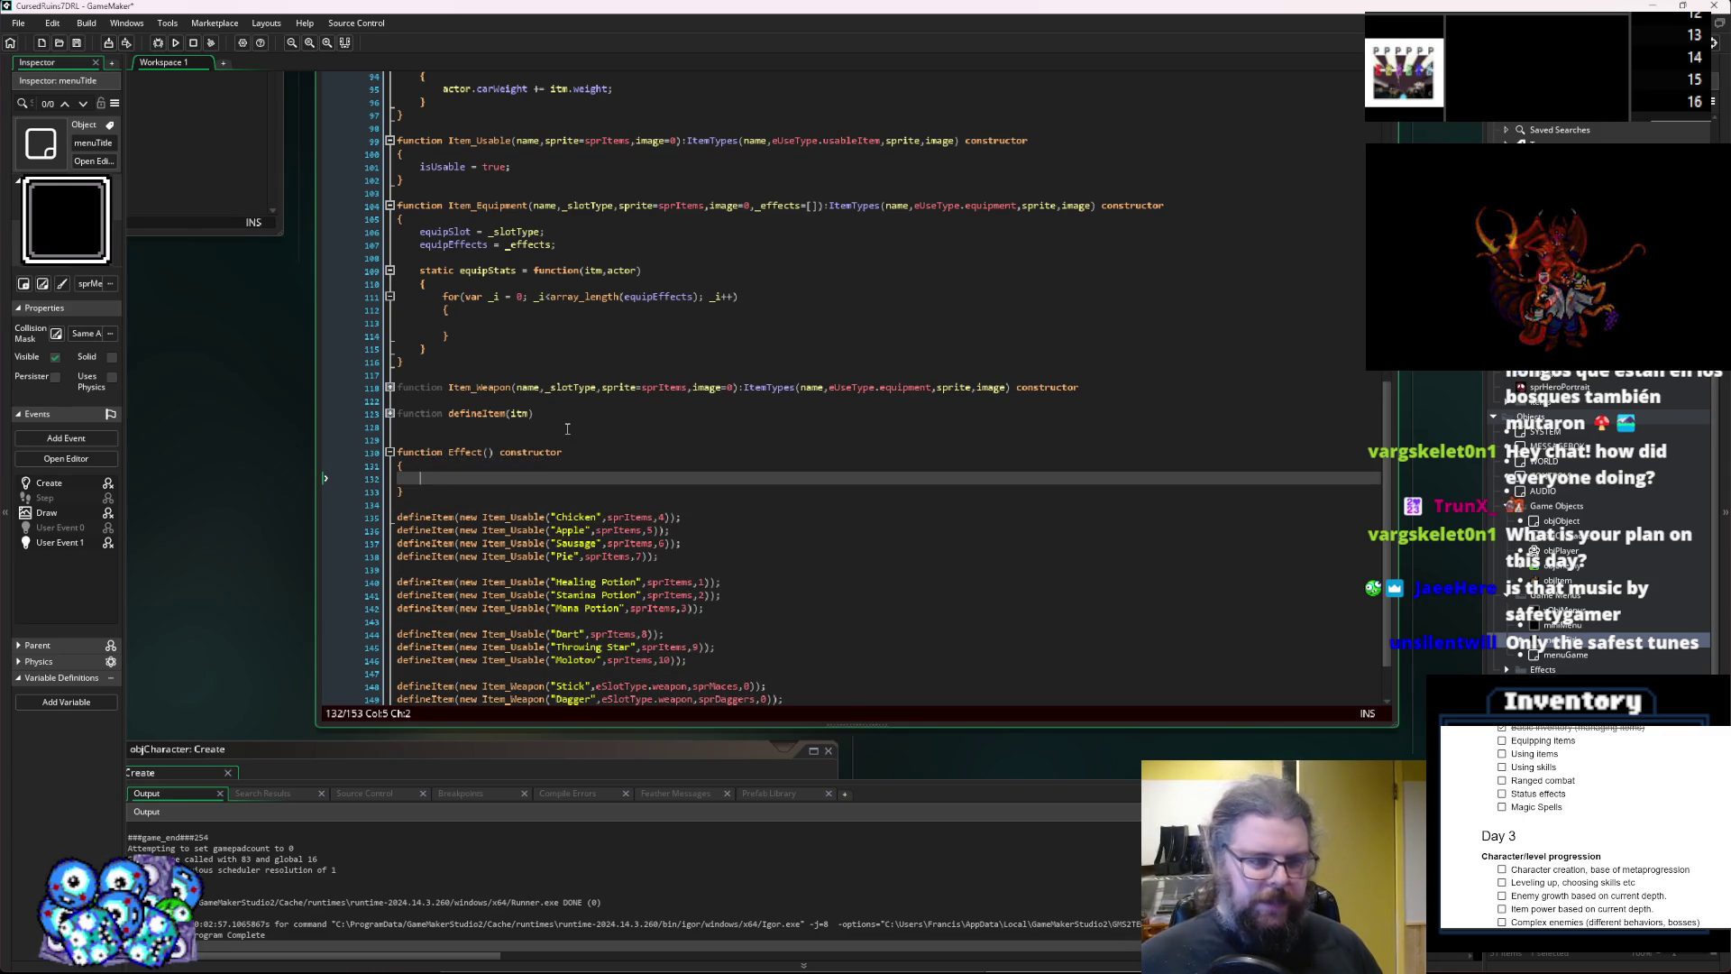
Insert a blank line above the Effect constructor and begin an enum declaration with effectType.
left_click(540, 436)
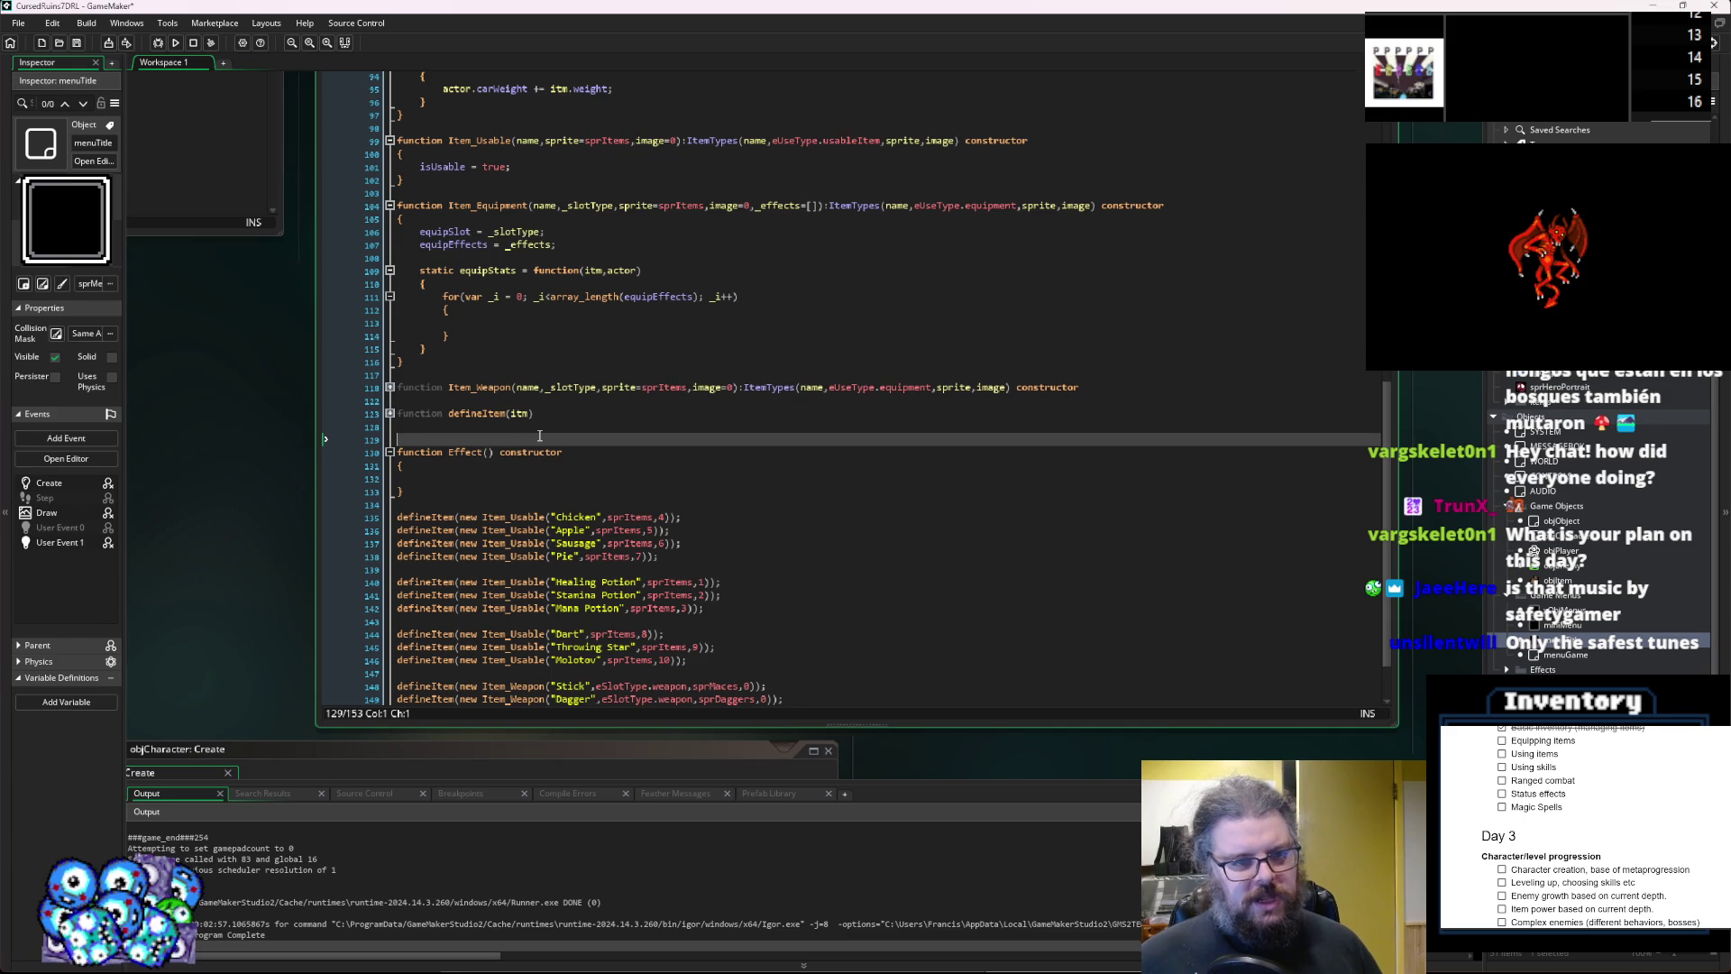
key("Return")
key("Up")
type("d,")
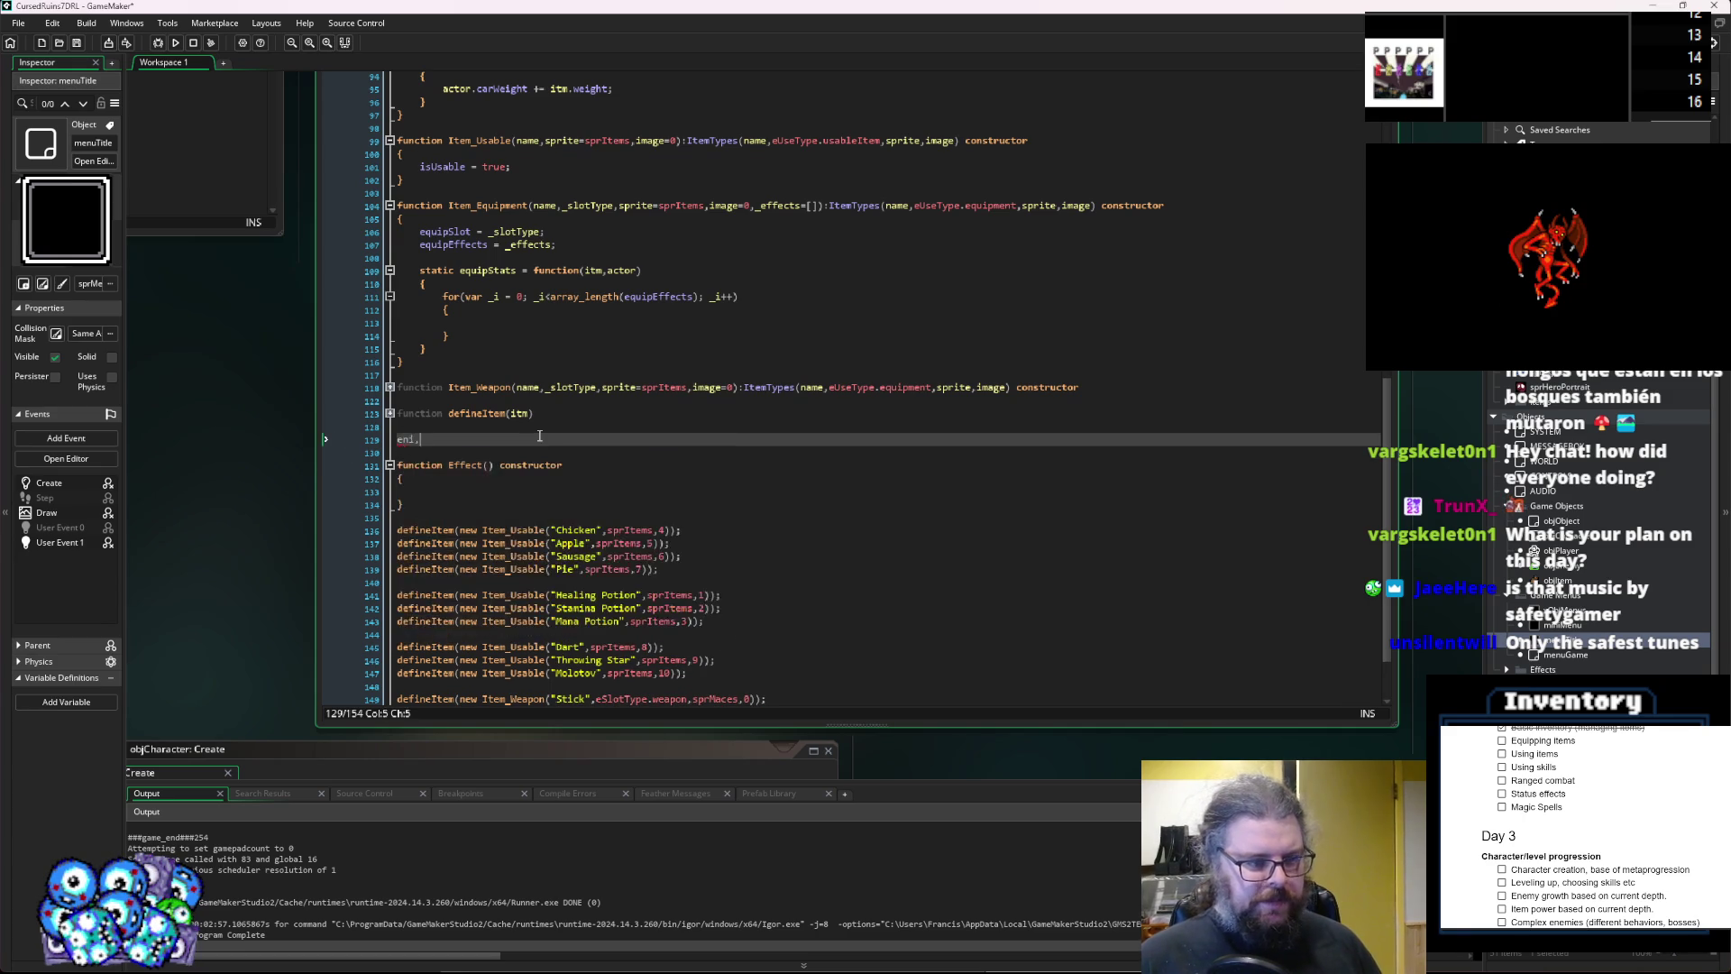
type("m effec")
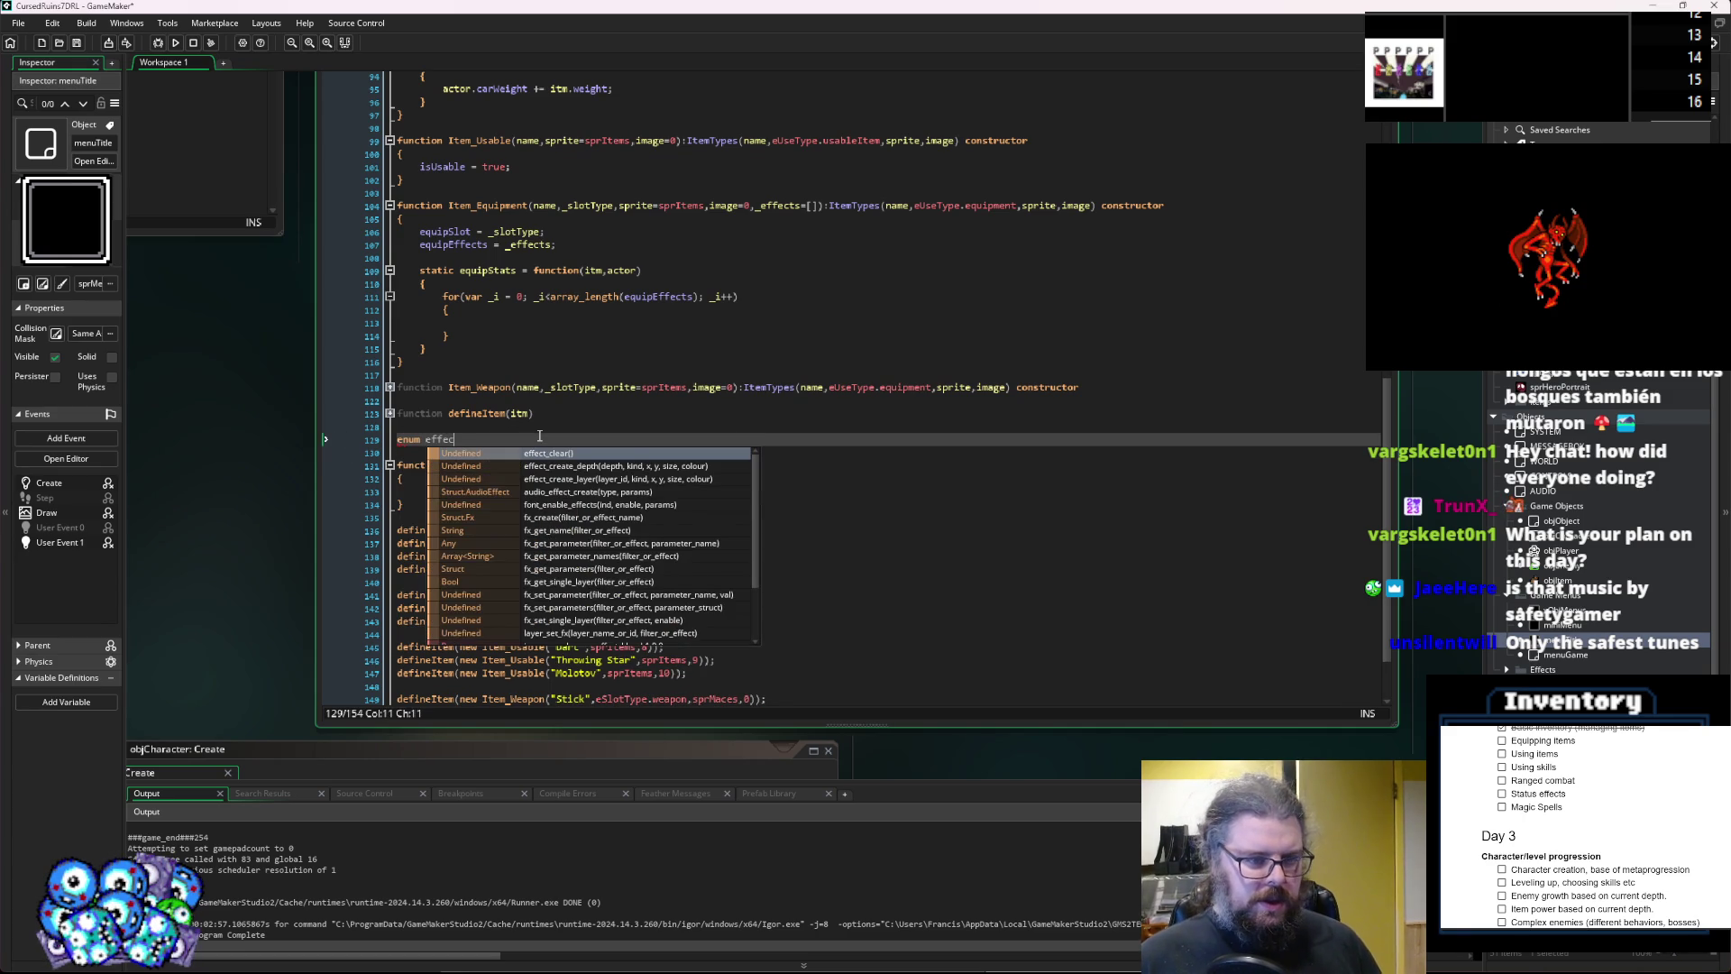
type("tType")
Add braces for the effectType enum and an indented empty line inside it.
key("Return")
type("{")
key("Return")
type("}")
key("Up")
key("Return")
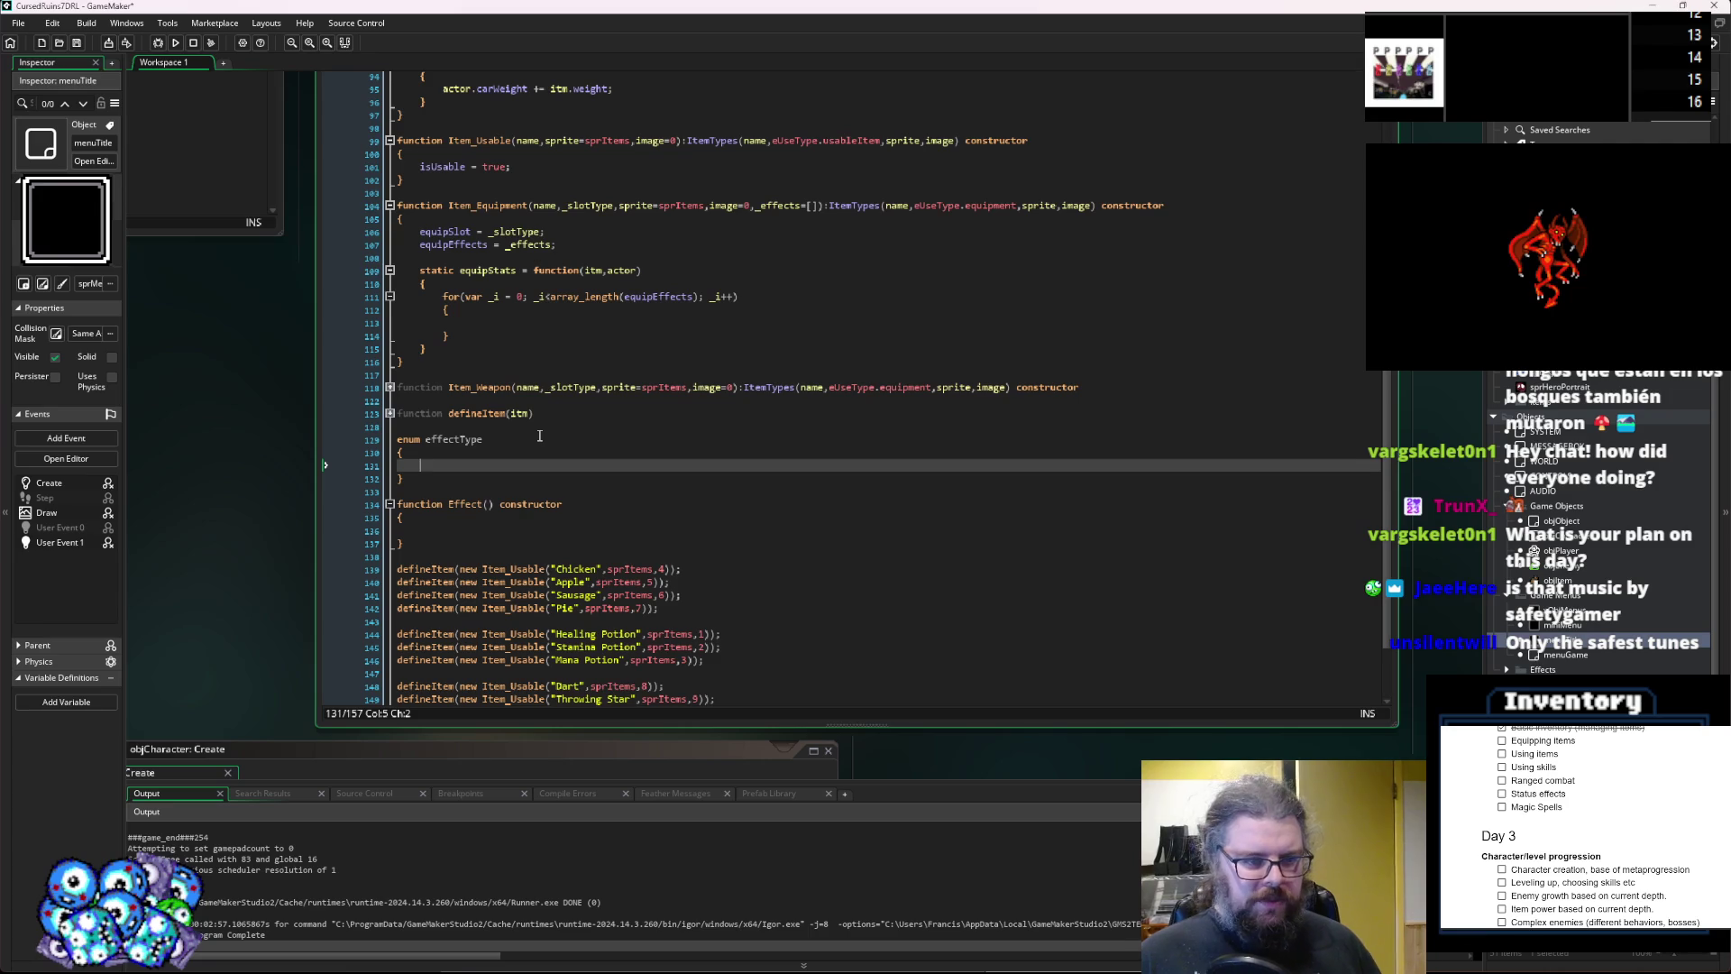
left_click(555, 504)
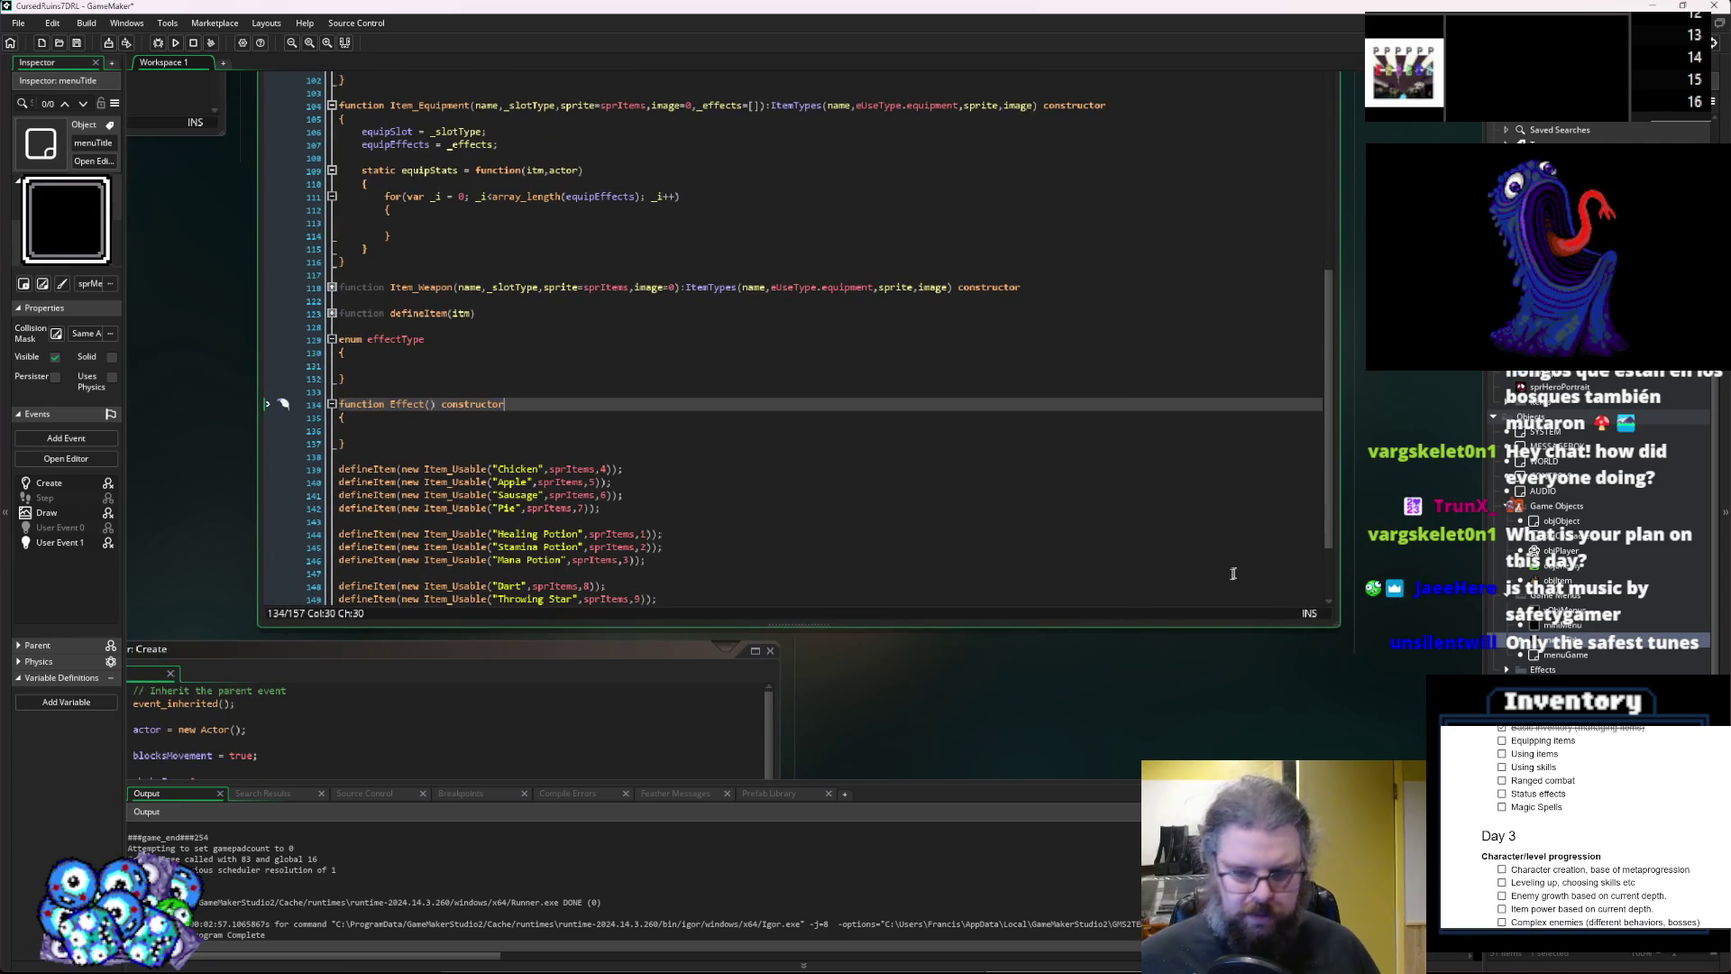
mouse_move(1341, 631)
left_mouse_down()
mouse_move(1141, 491)
mouse_move(1209, 581)
left_mouse_up()
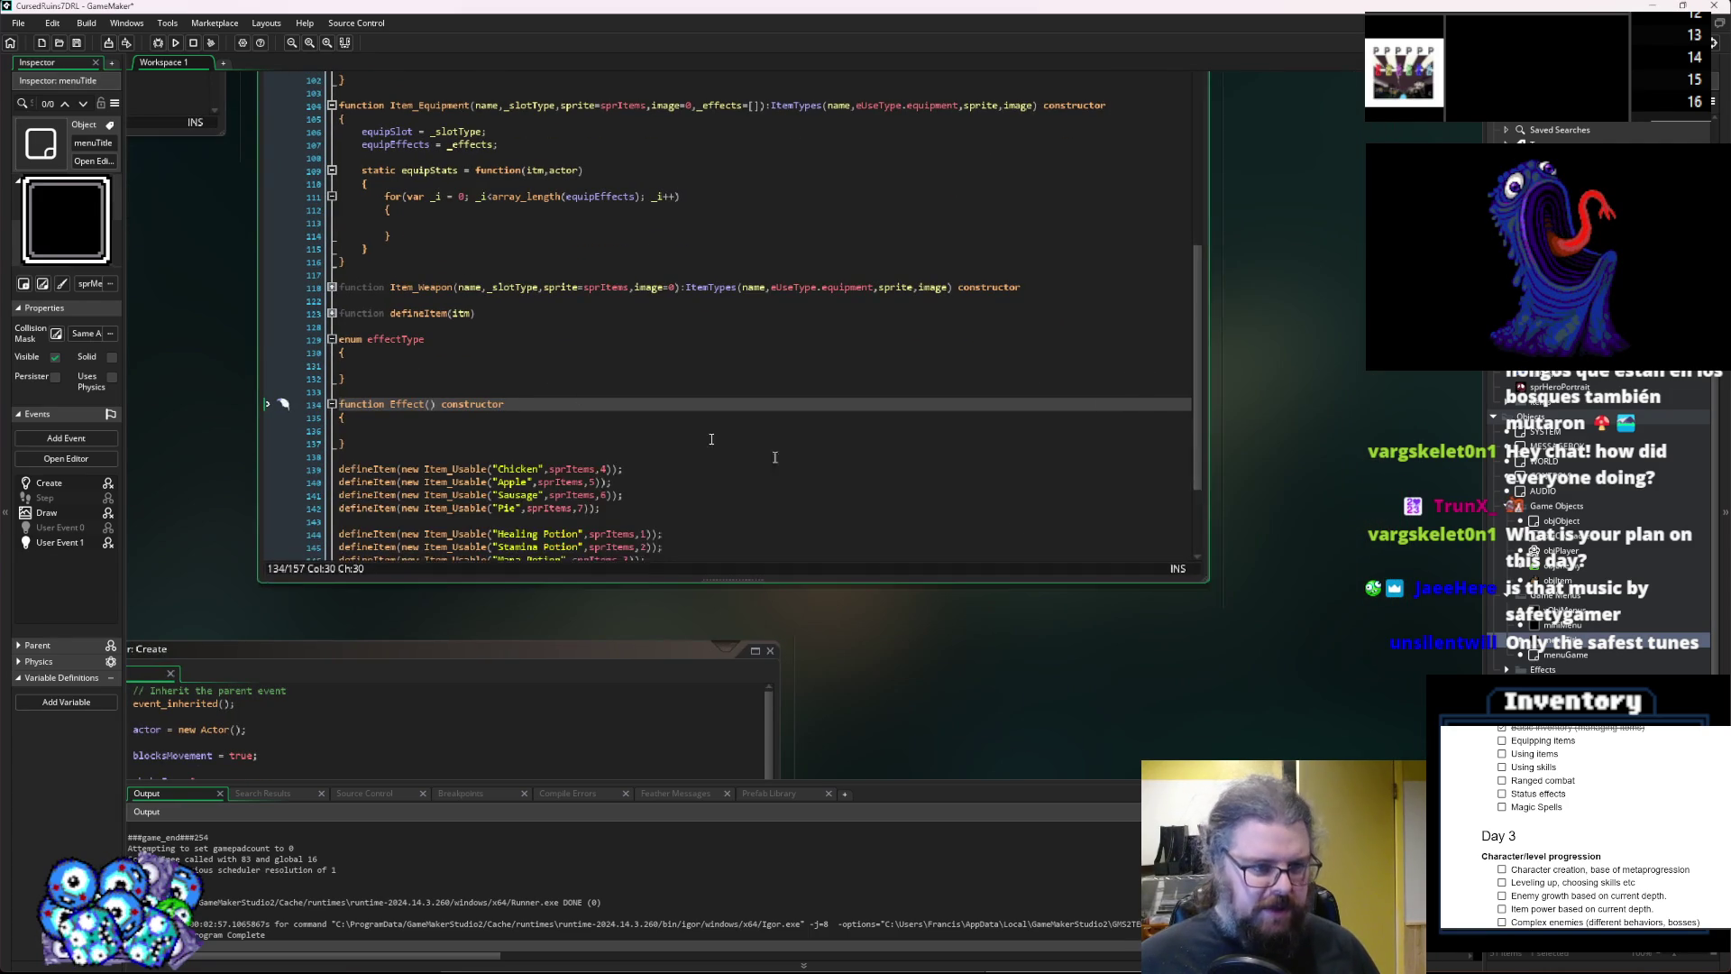
key("Up")
key("Up")
scroll(712, 439, "up", 1, "ctrl")
key("Up")
key("Tab")
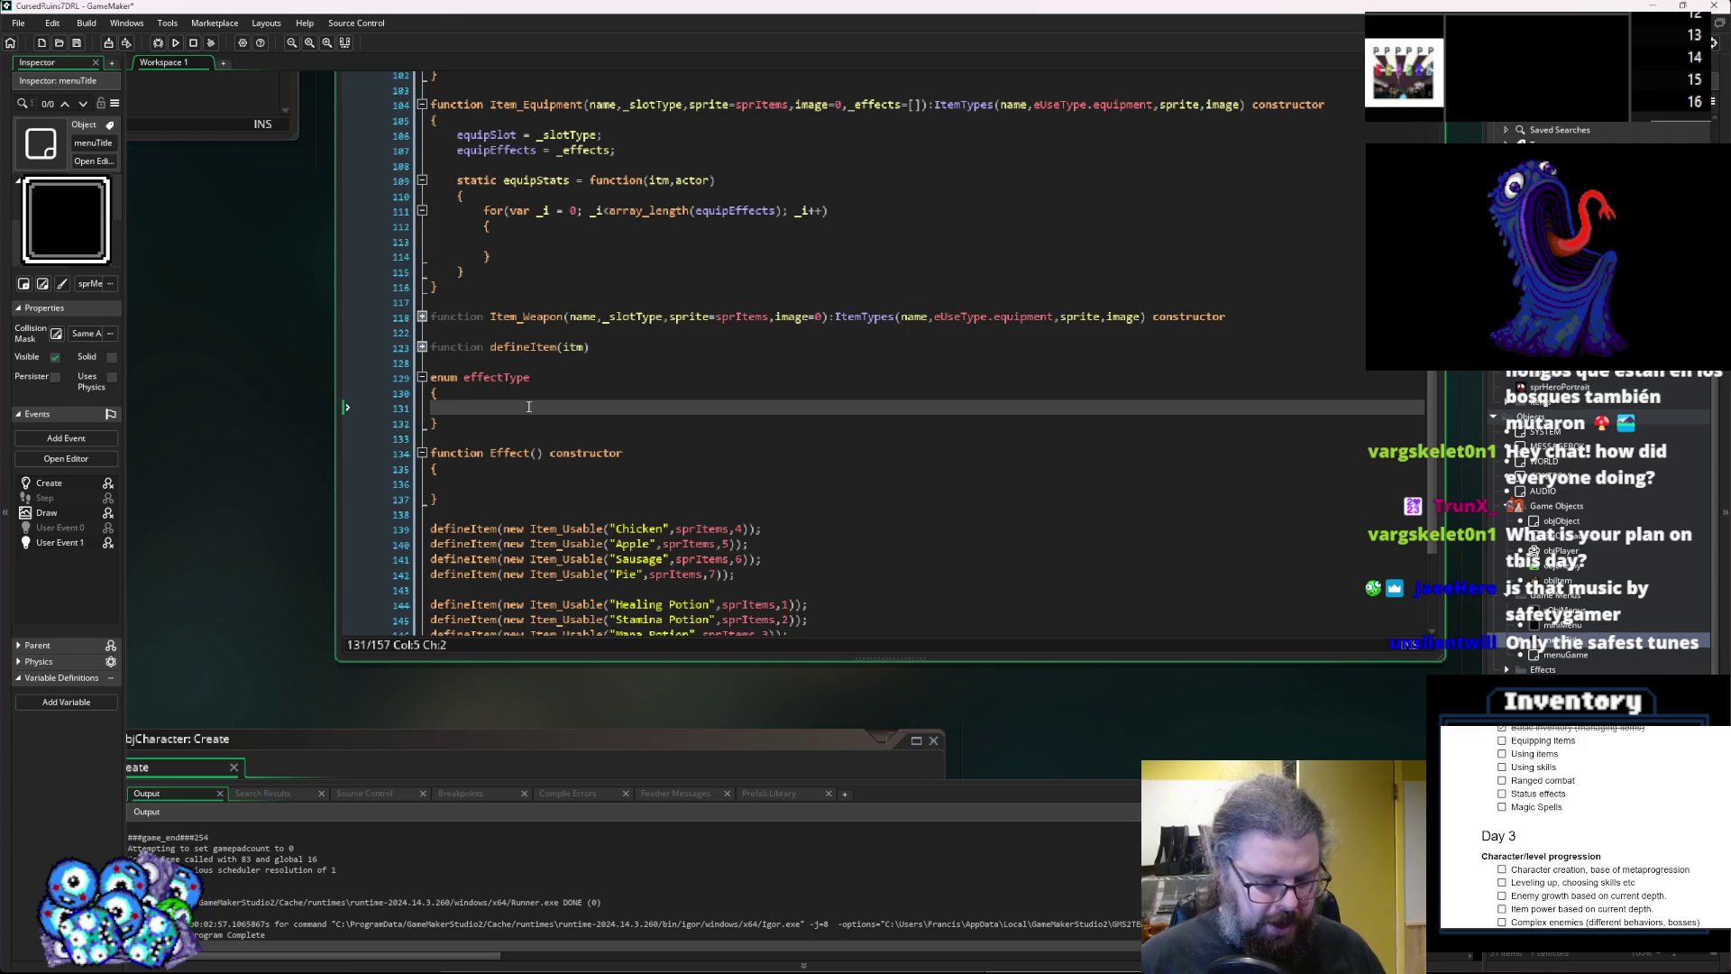
Enter the first enum entries: statChange, statRatio and applyStatus.
type("stat")
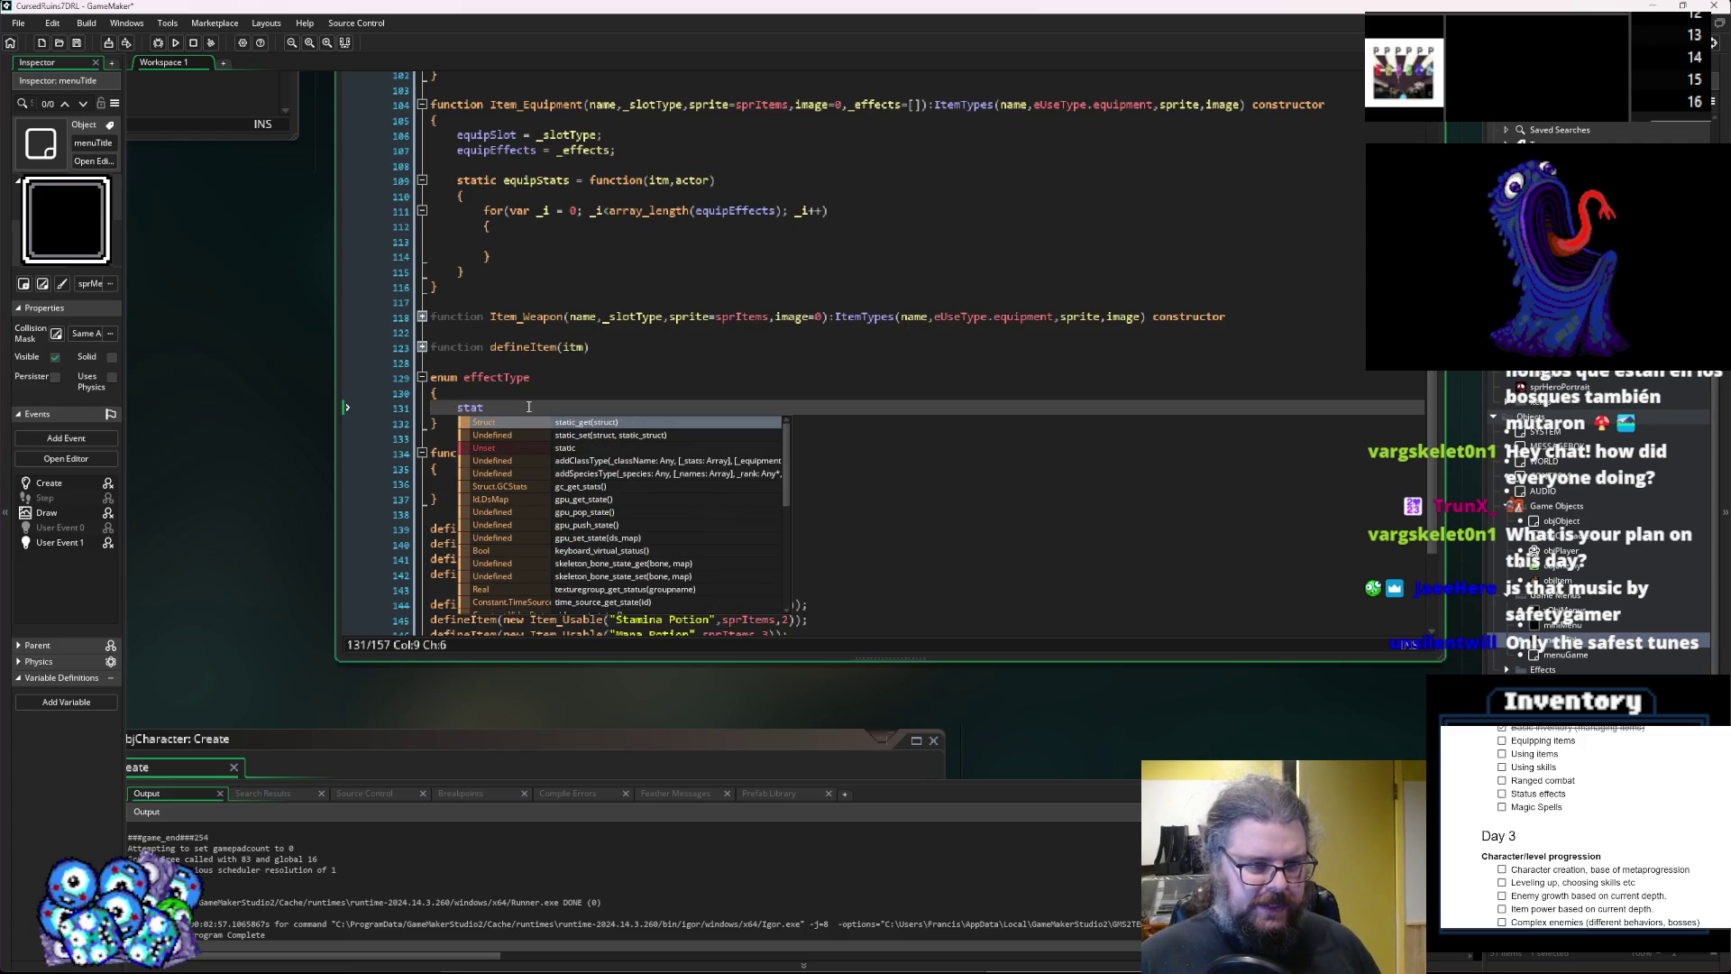
type("Change,")
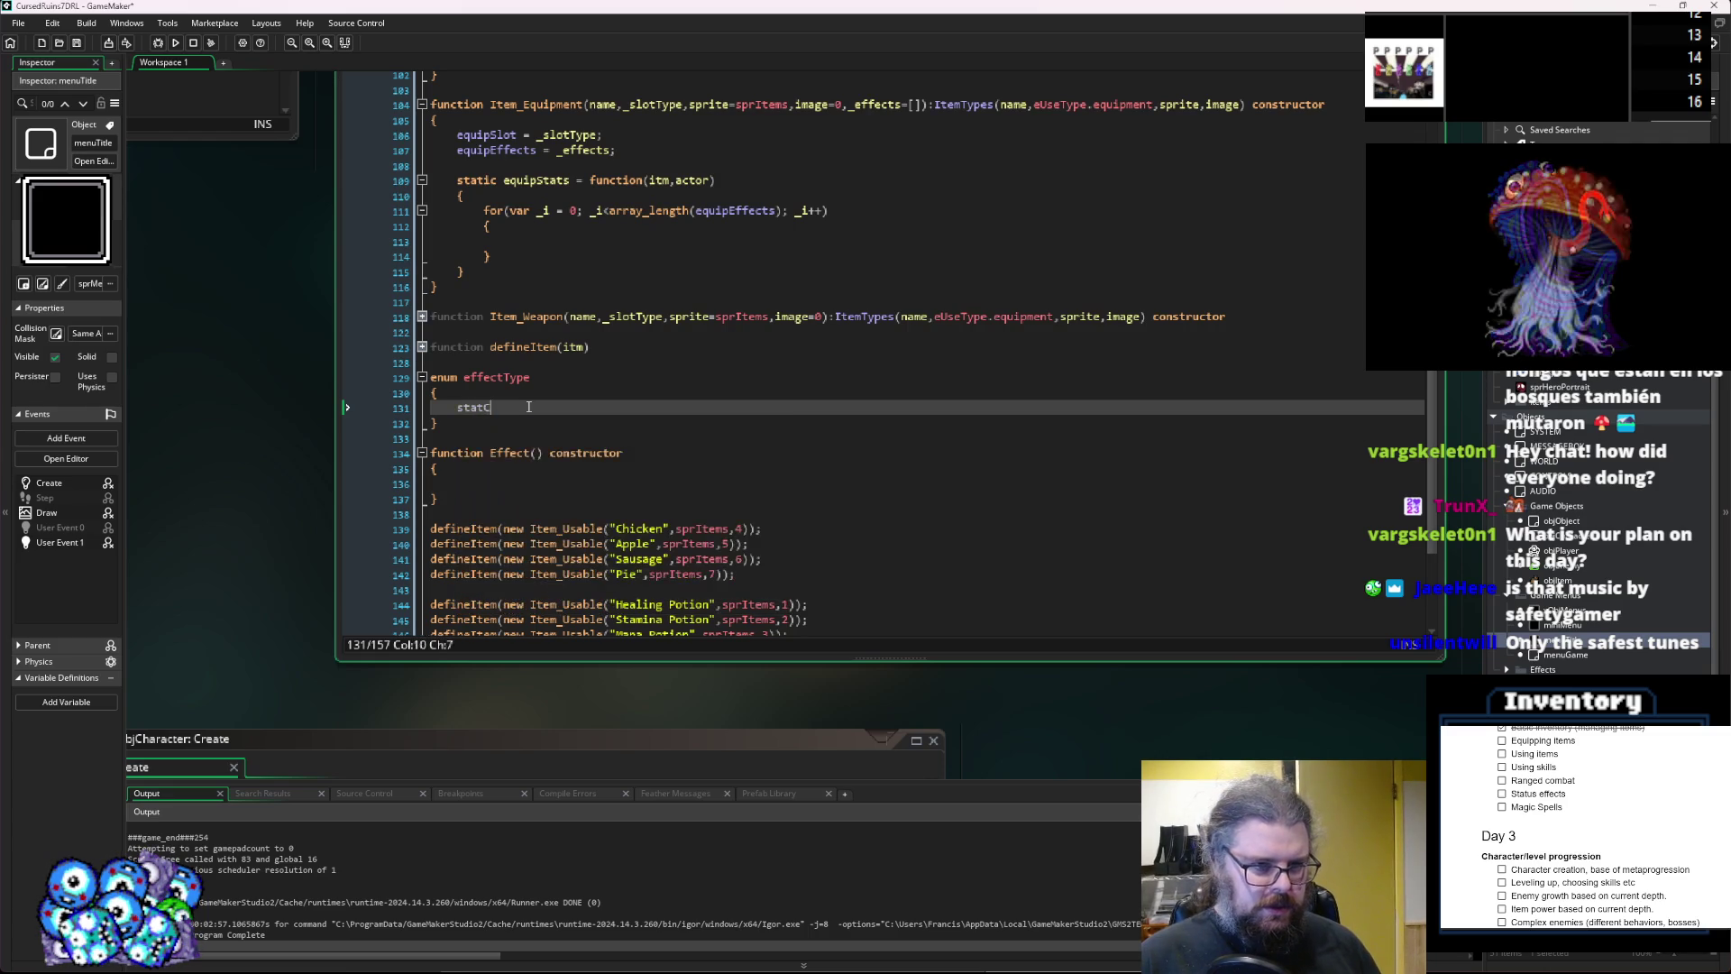
key("Return")
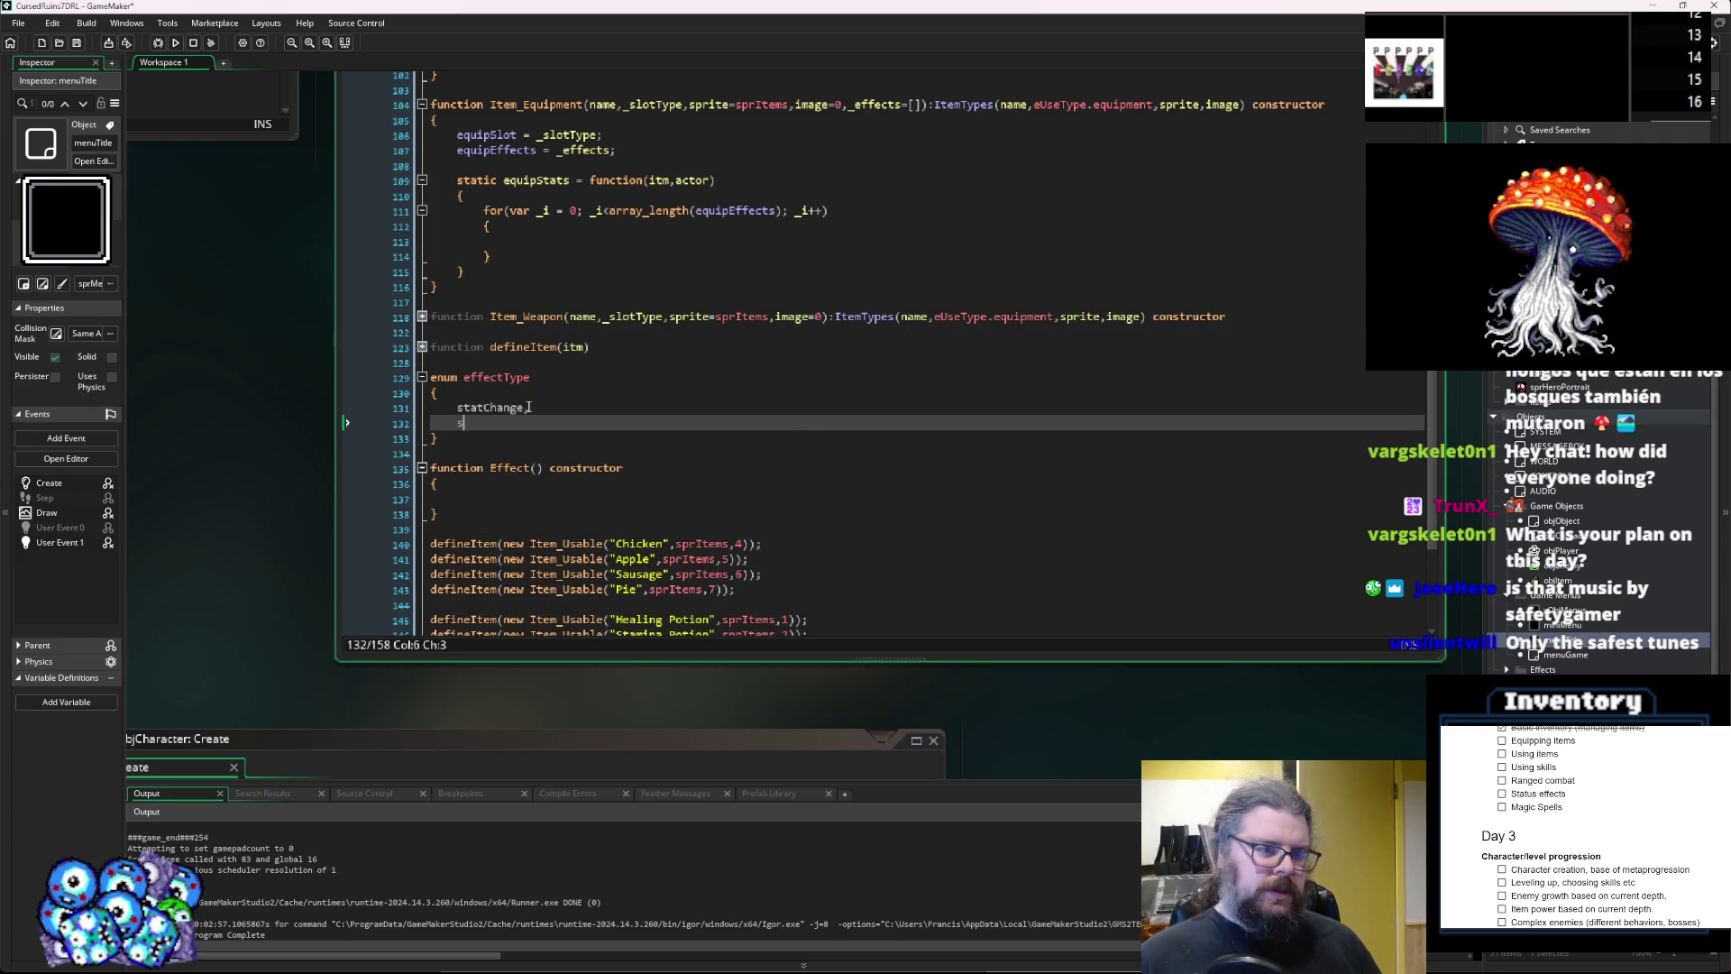
type("tatRatio")
key("BackSpace")
key("Return")
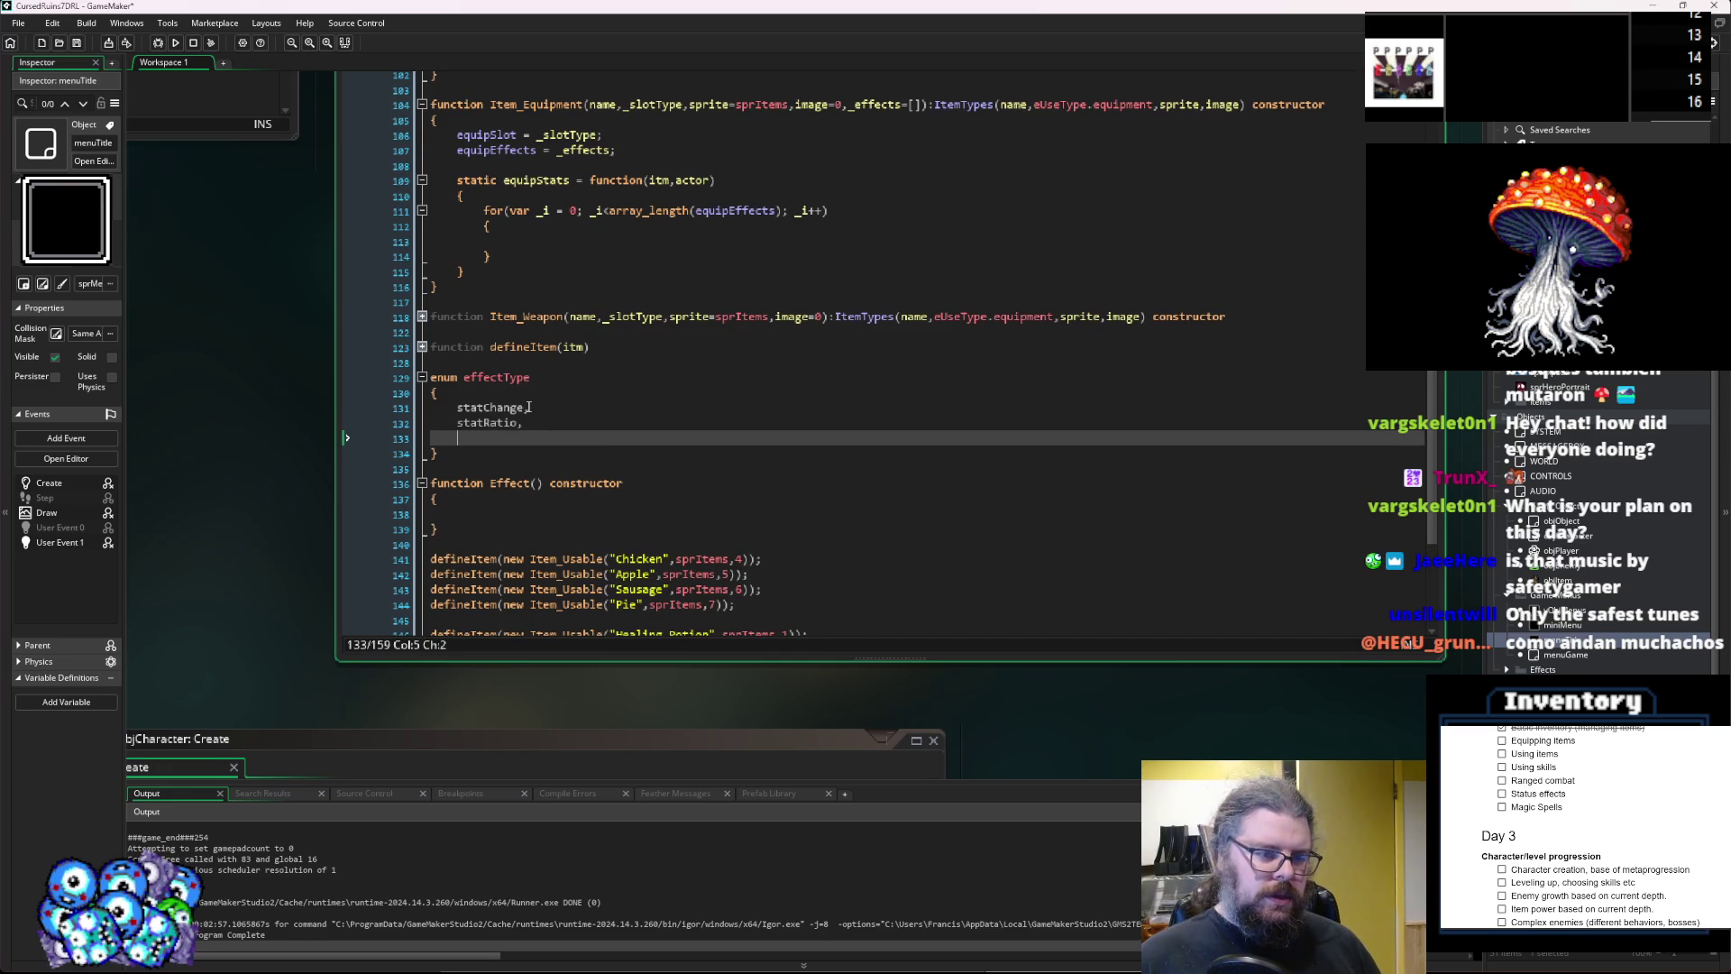
type("app")
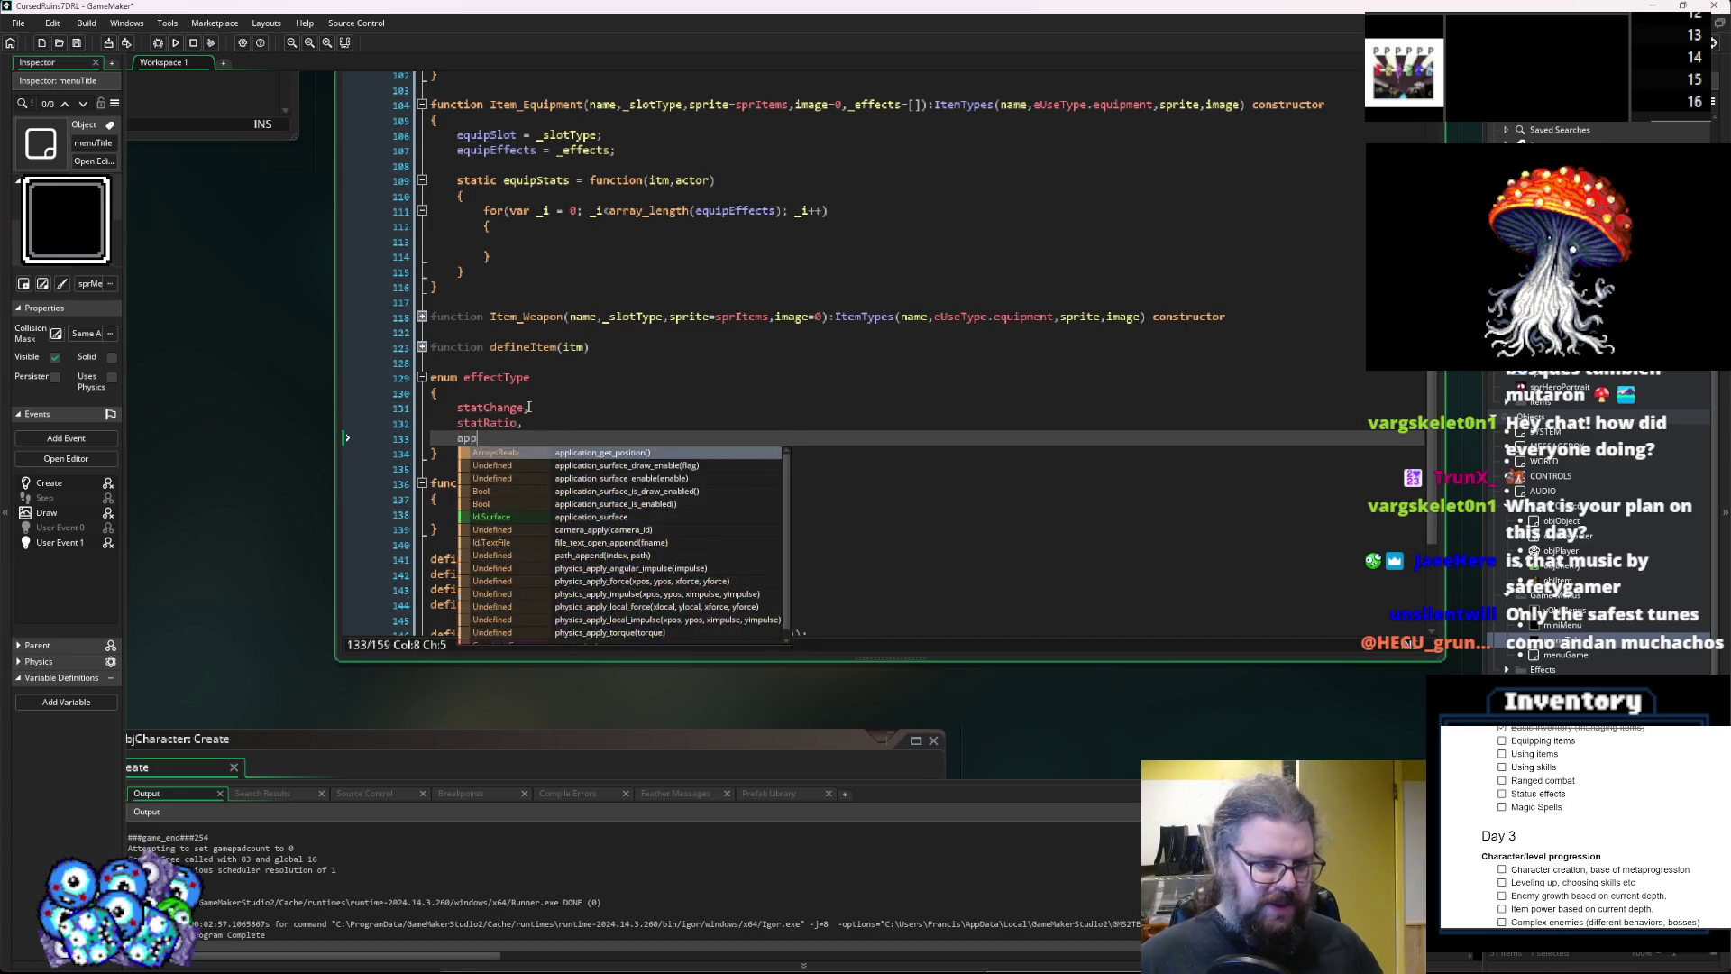
type("lyStatus,")
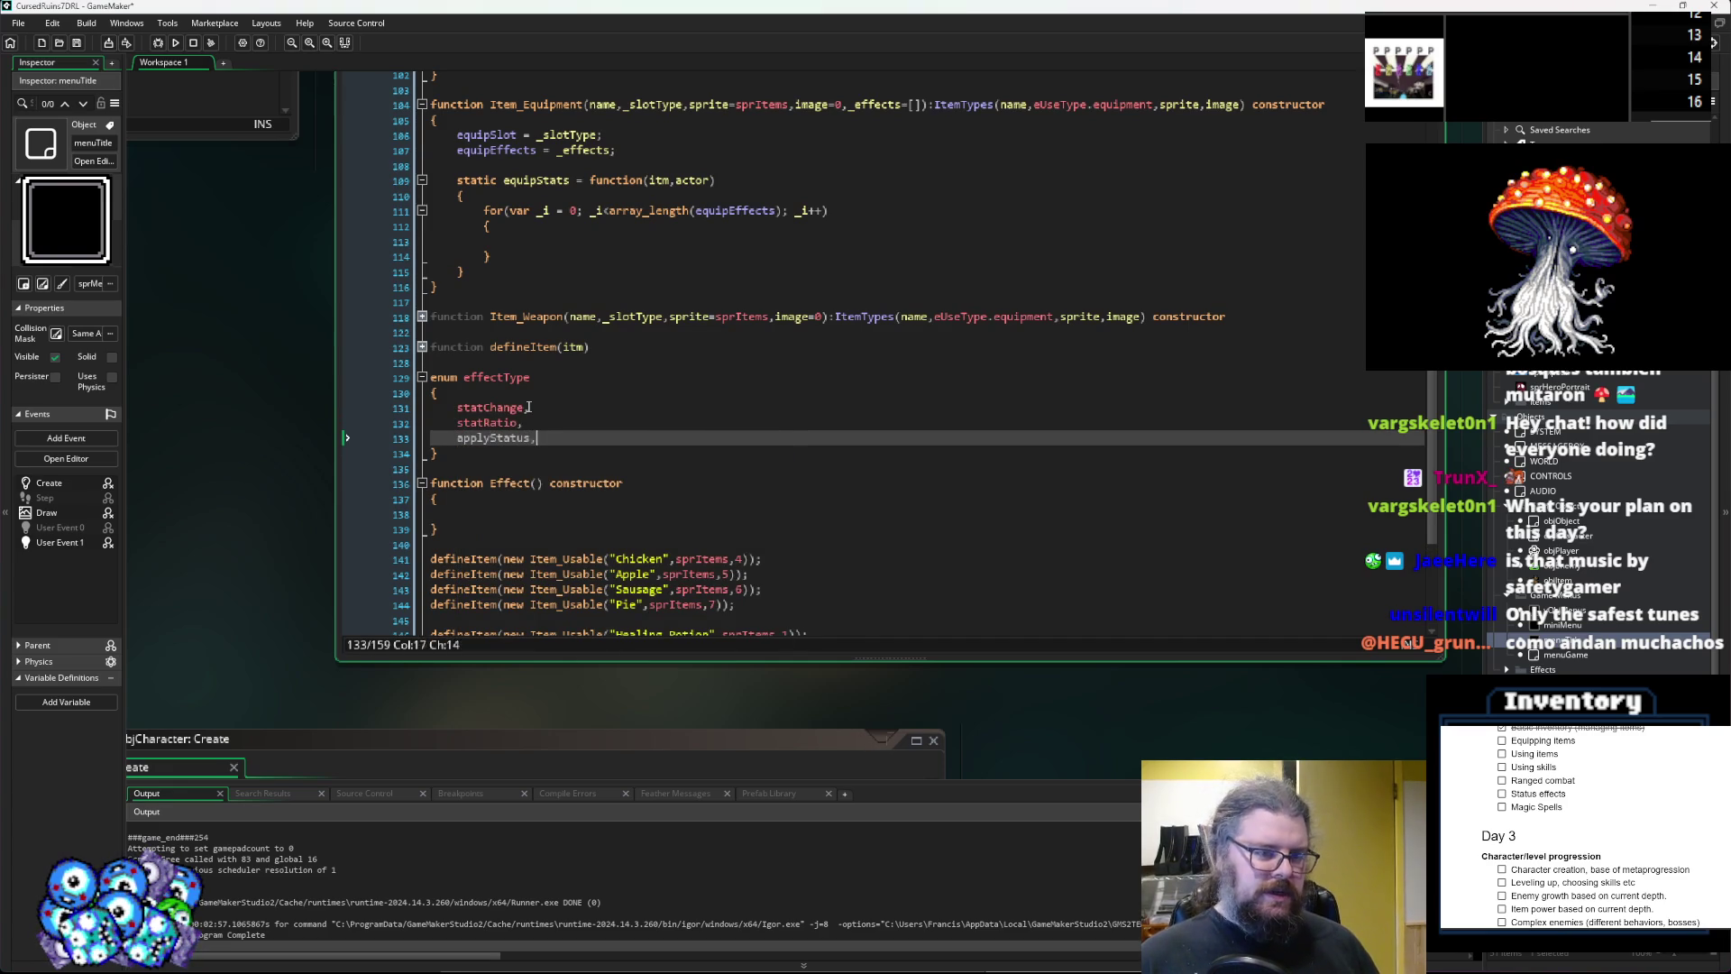
key("Return")
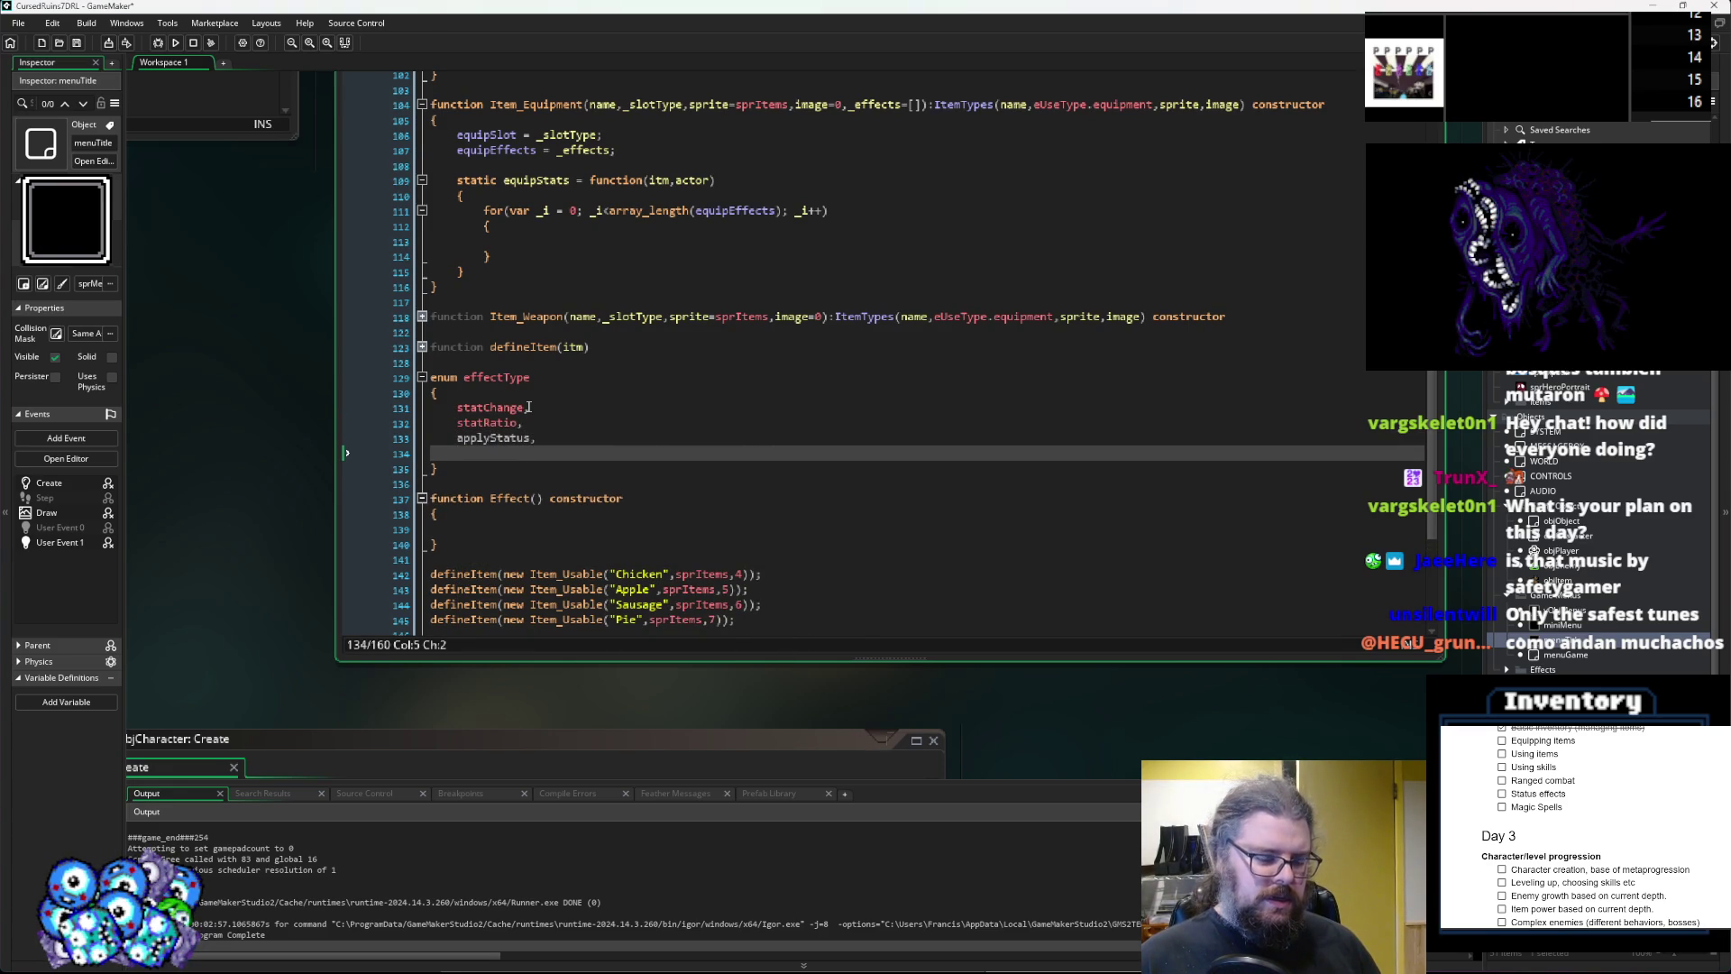
Add resistAdd and resistRatio entries and rename statChange to statAdd.
type("resist")
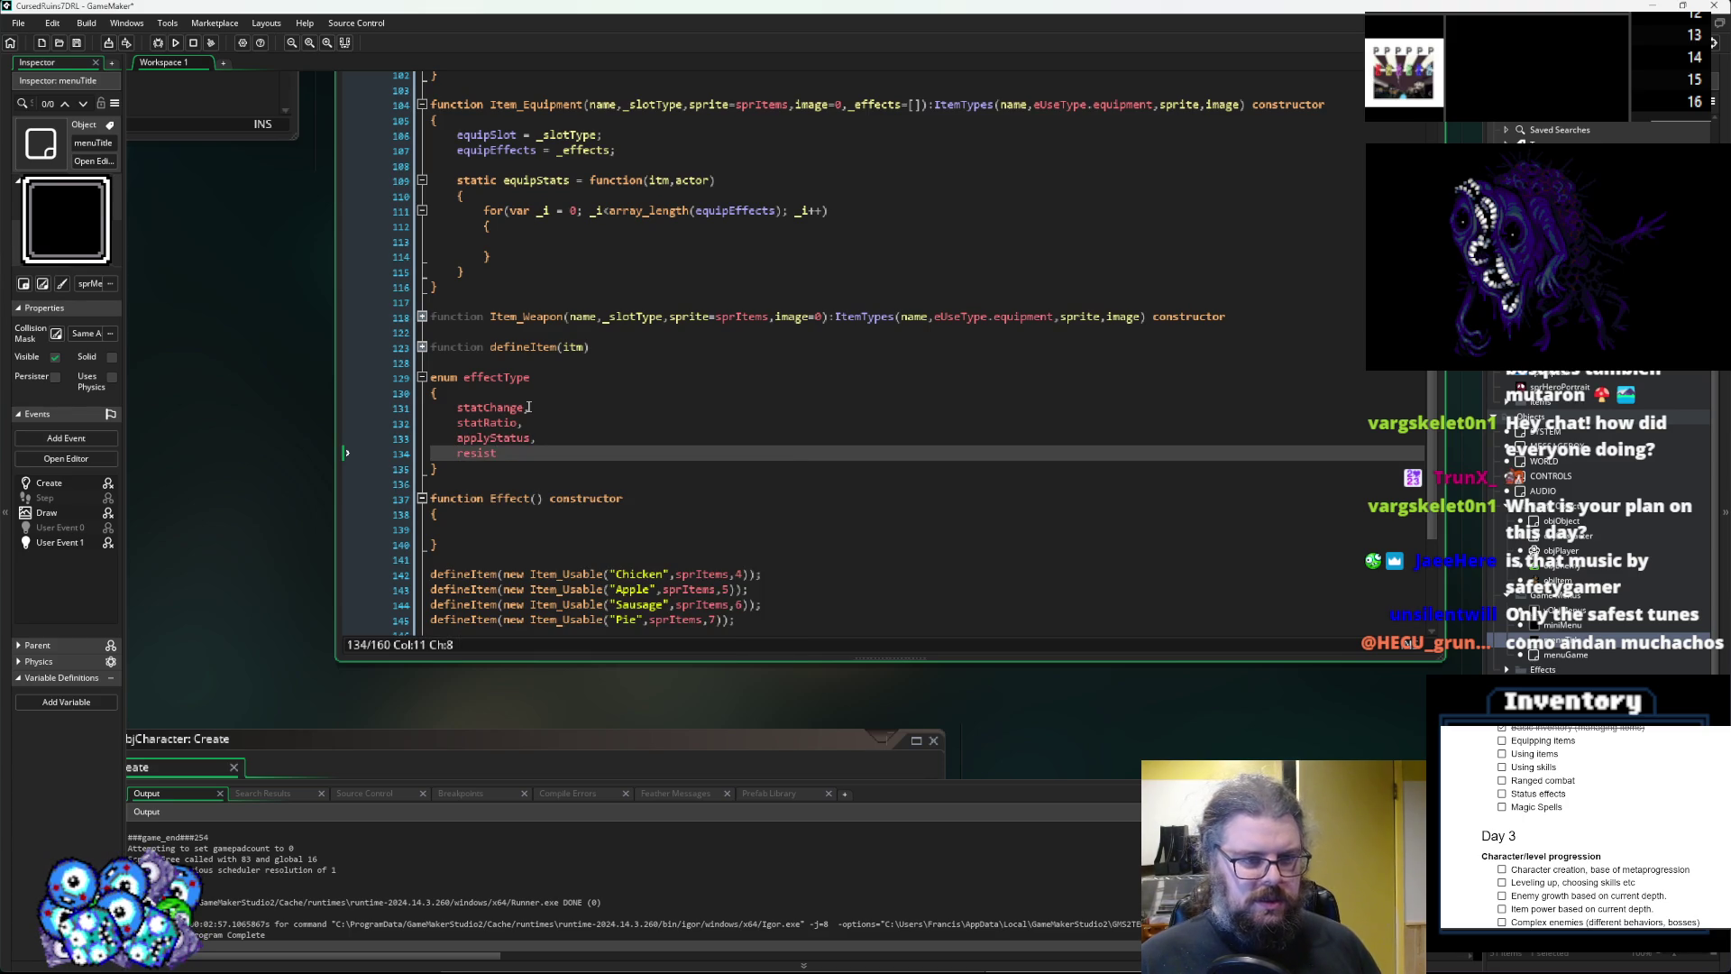
type("Add")
left_click(529, 407)
key("BackSpace")
key("BackSpace")
key("BackSpace")
type("Add,")
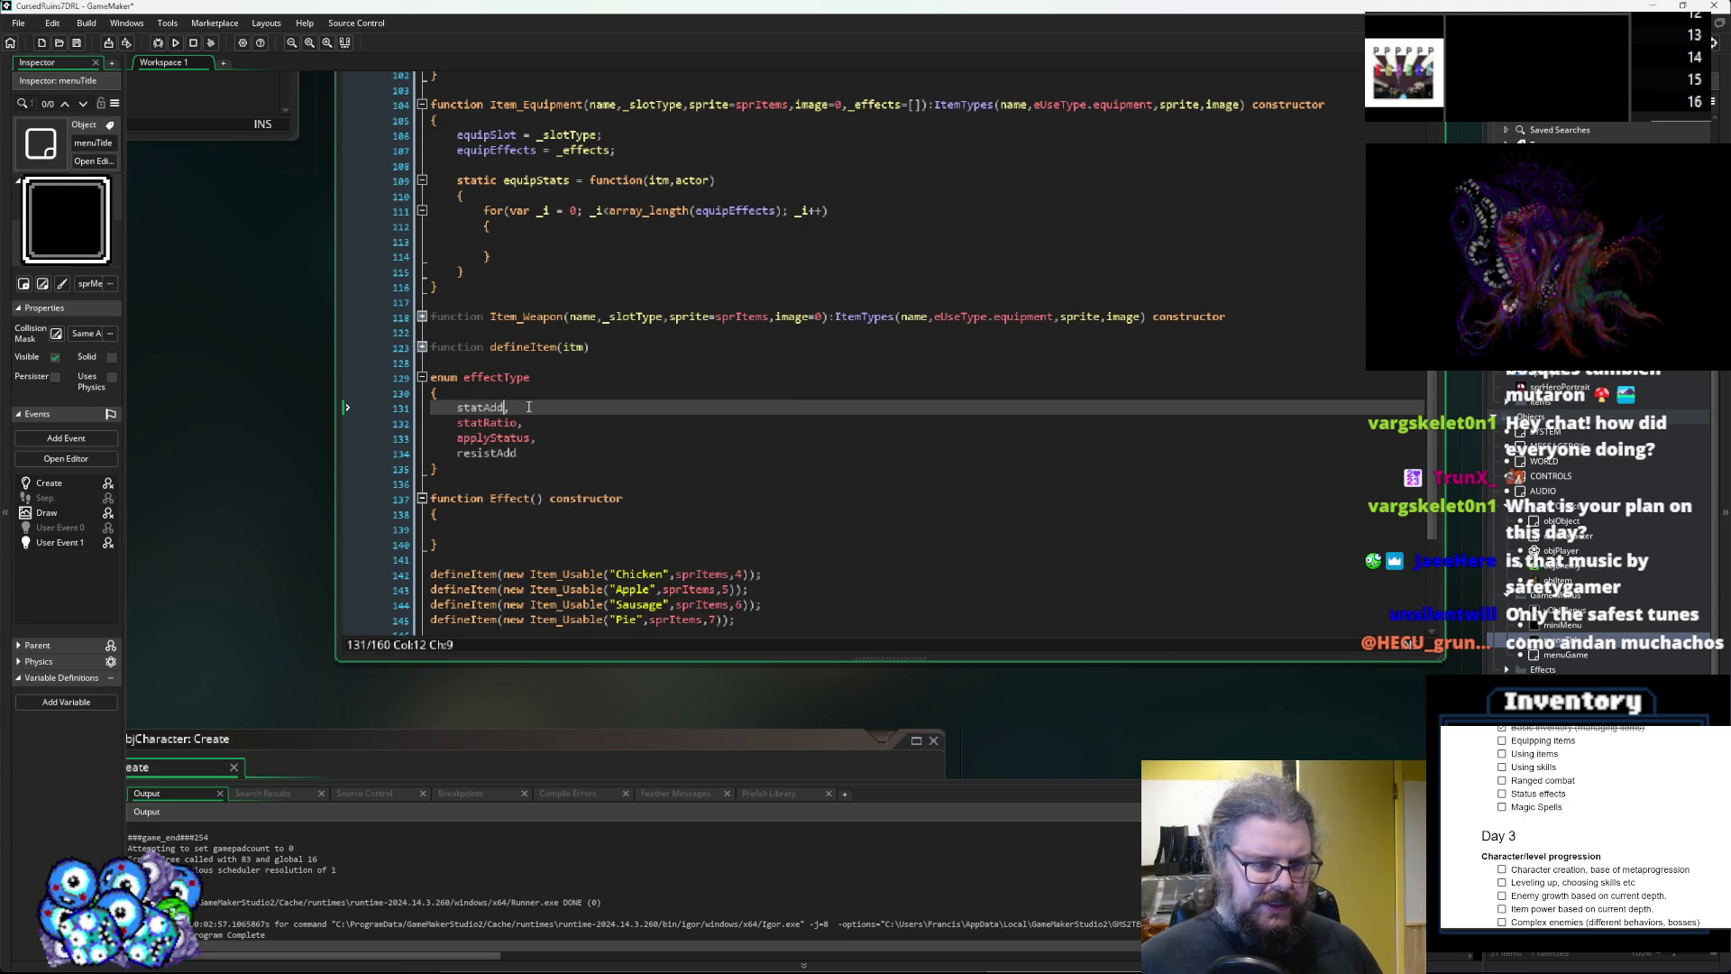
key("Down")
key("Down")
key("Down")
key("End")
type(",")
key("Return")
type("resist")
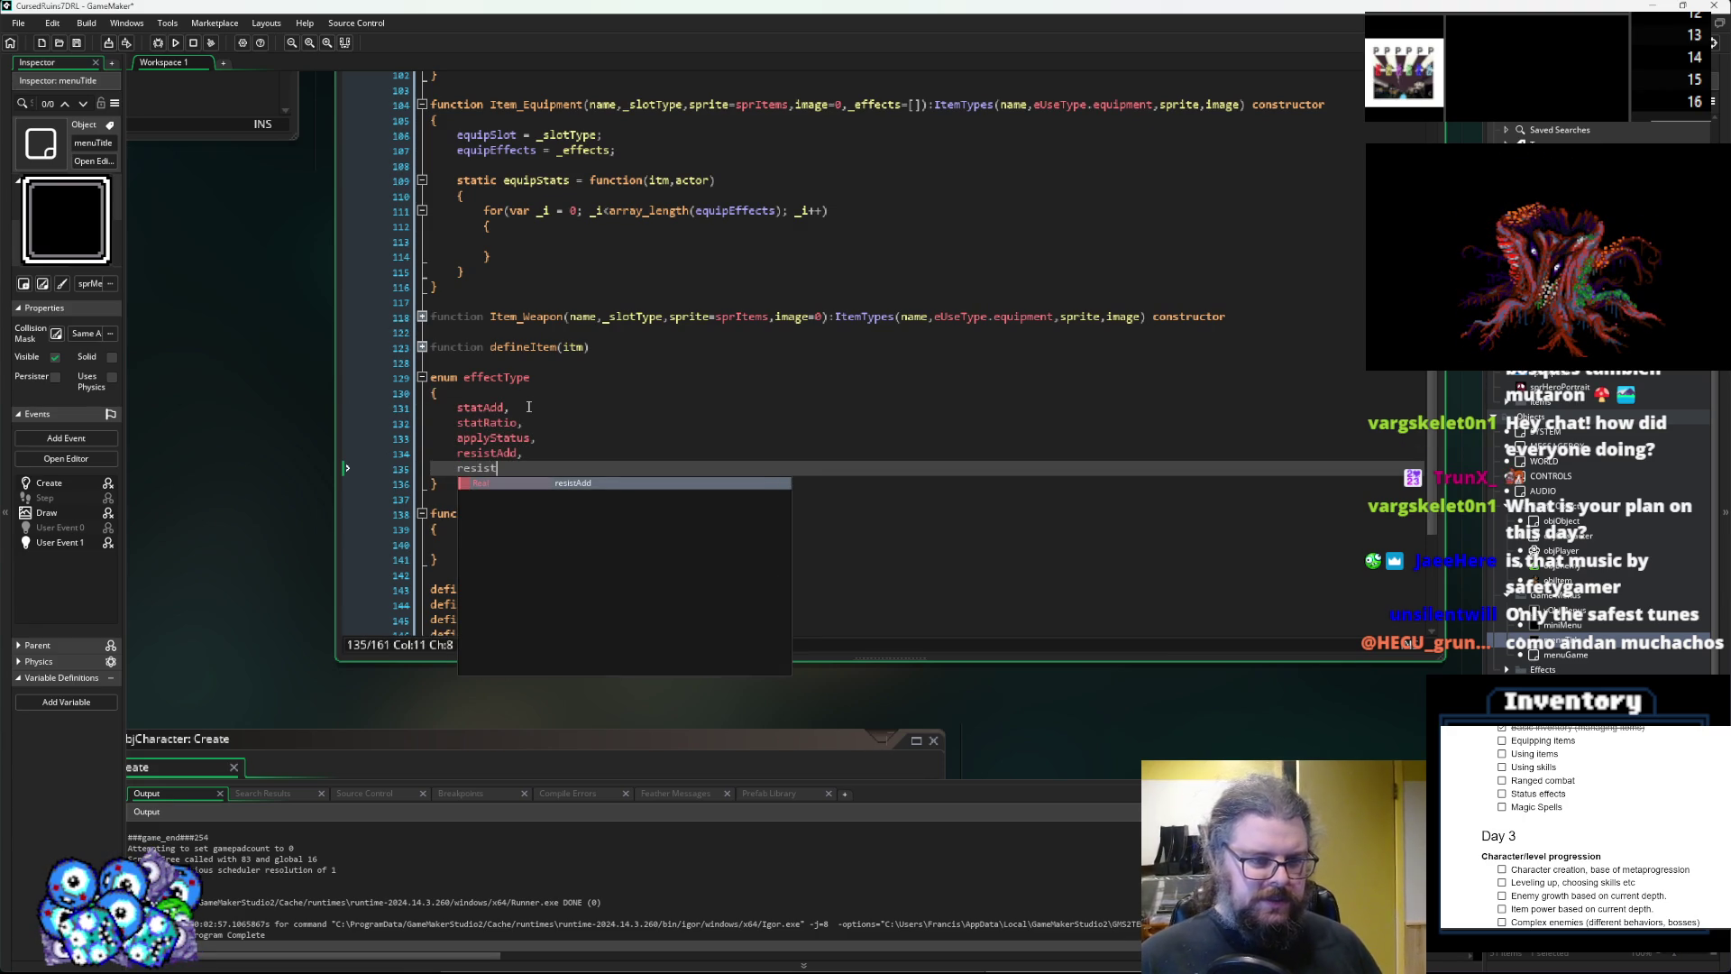
type("Ratio,")
key("Return")
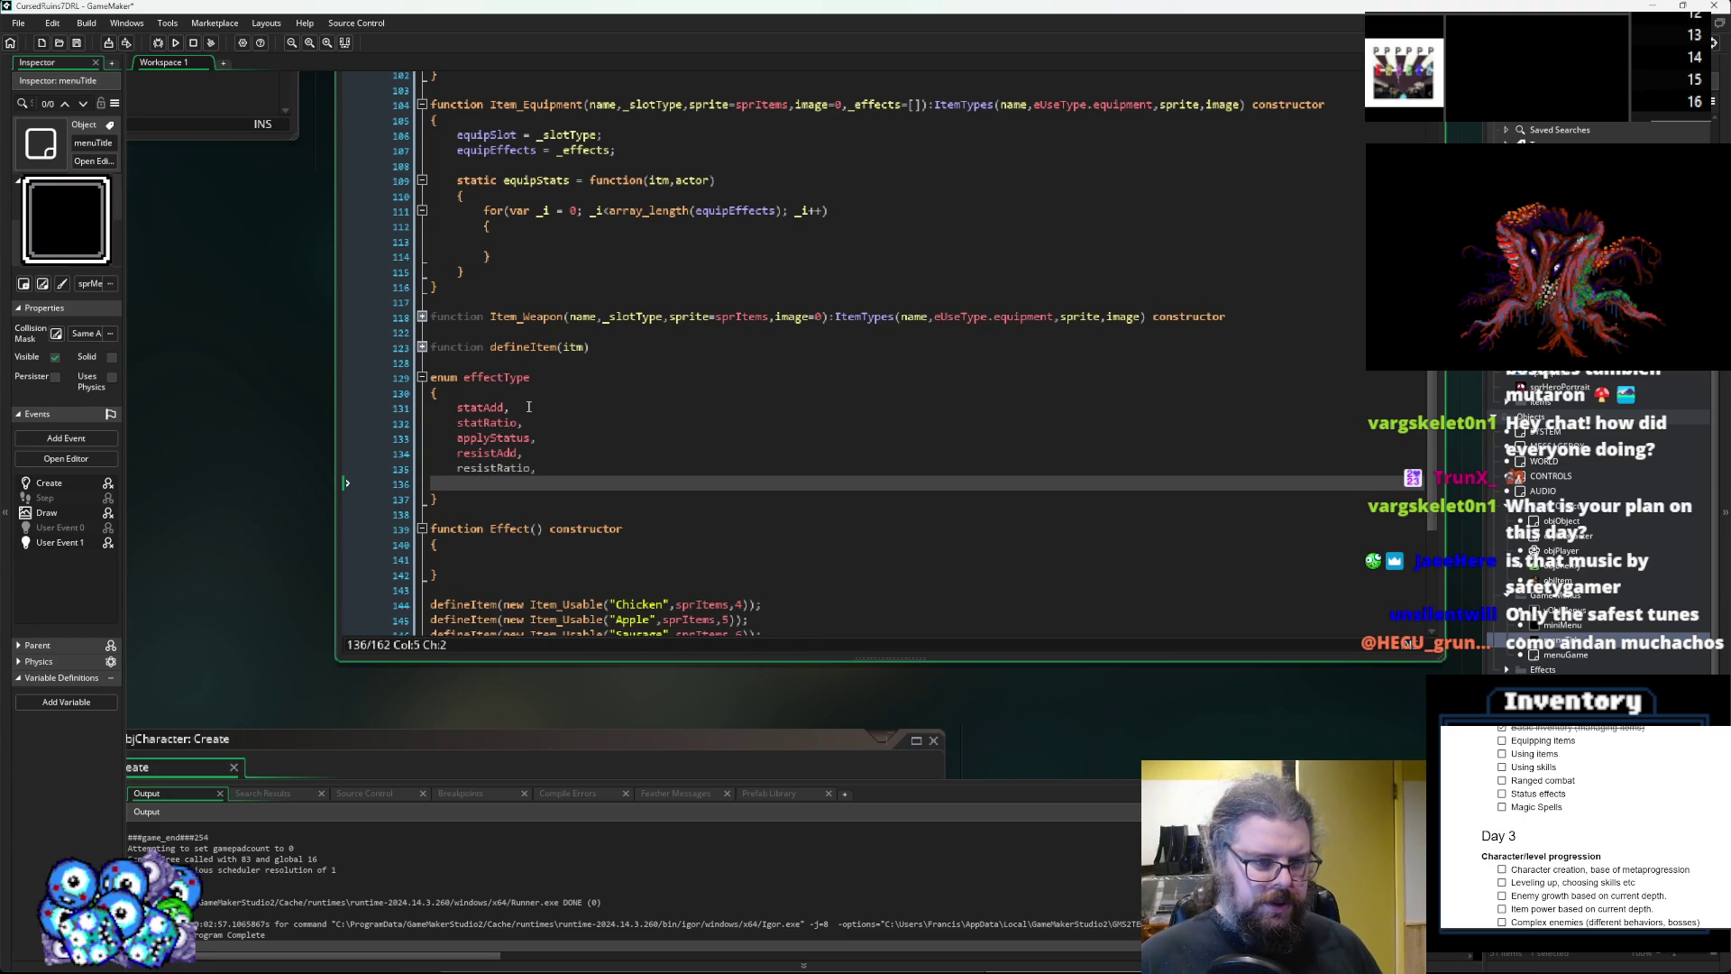
Try lifeRegenAdd, lifeRegenRatio and staminaRegenAdd entries, then delete them again.
key("Up")
key("Up")
key("Up")
key("Right")
key("Right")
key("Right")
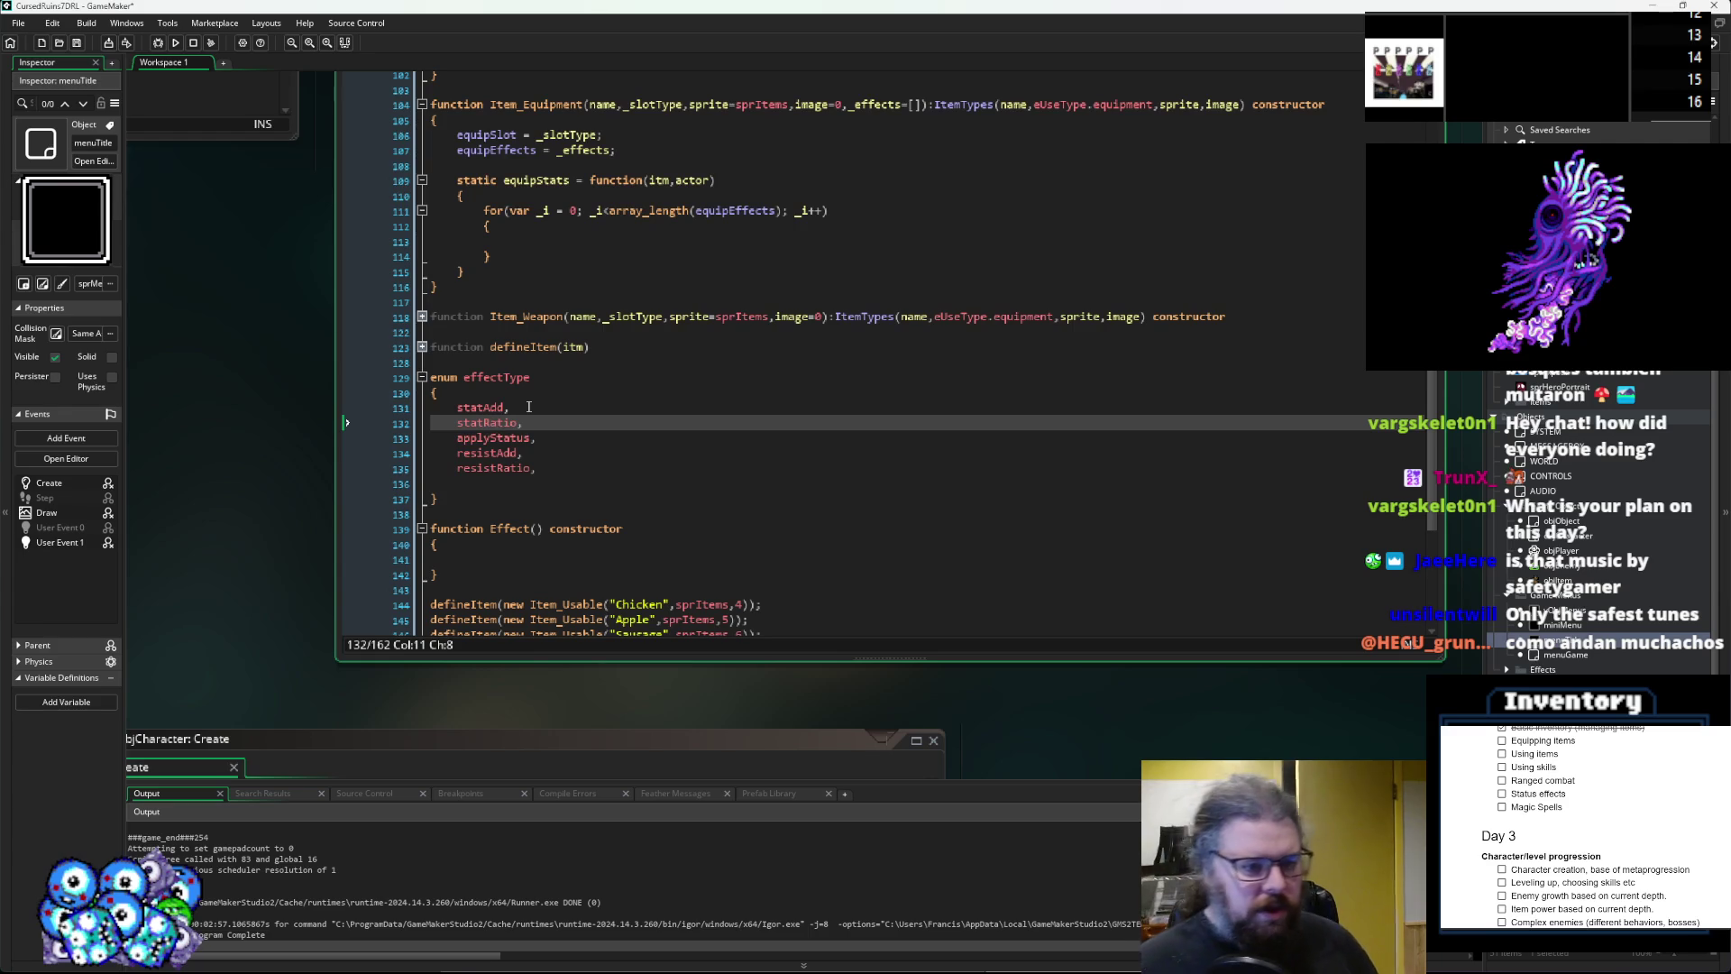
key("Down")
key("Down")
key("Down")
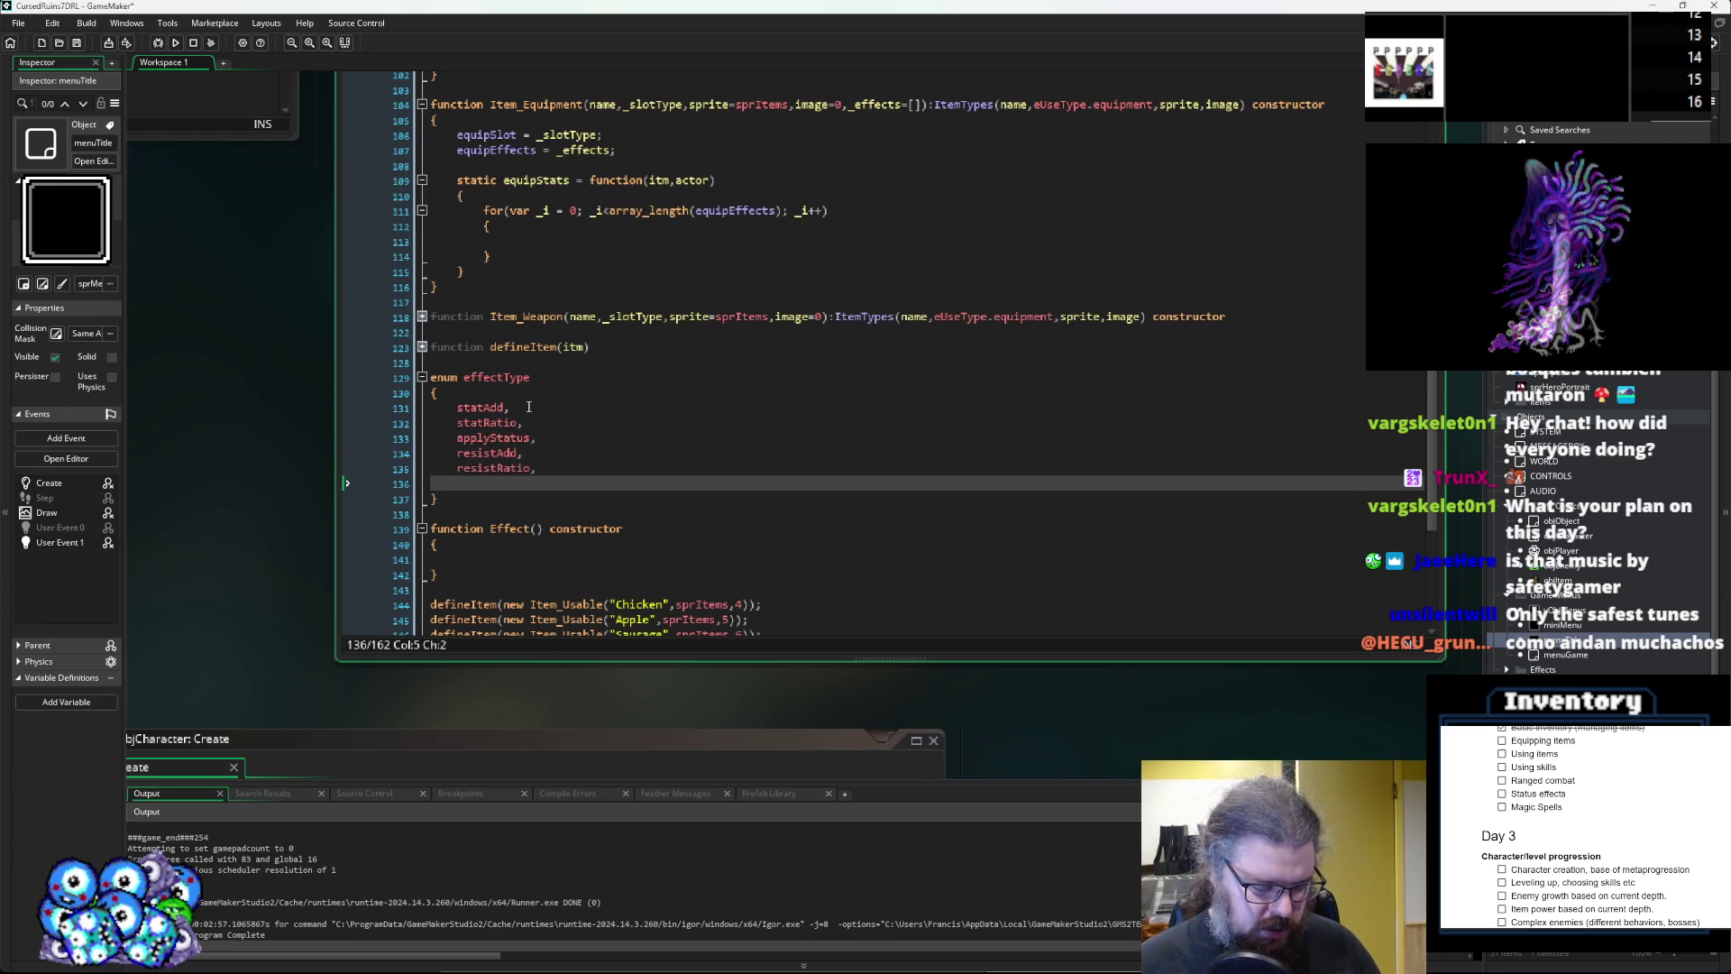
type("lif")
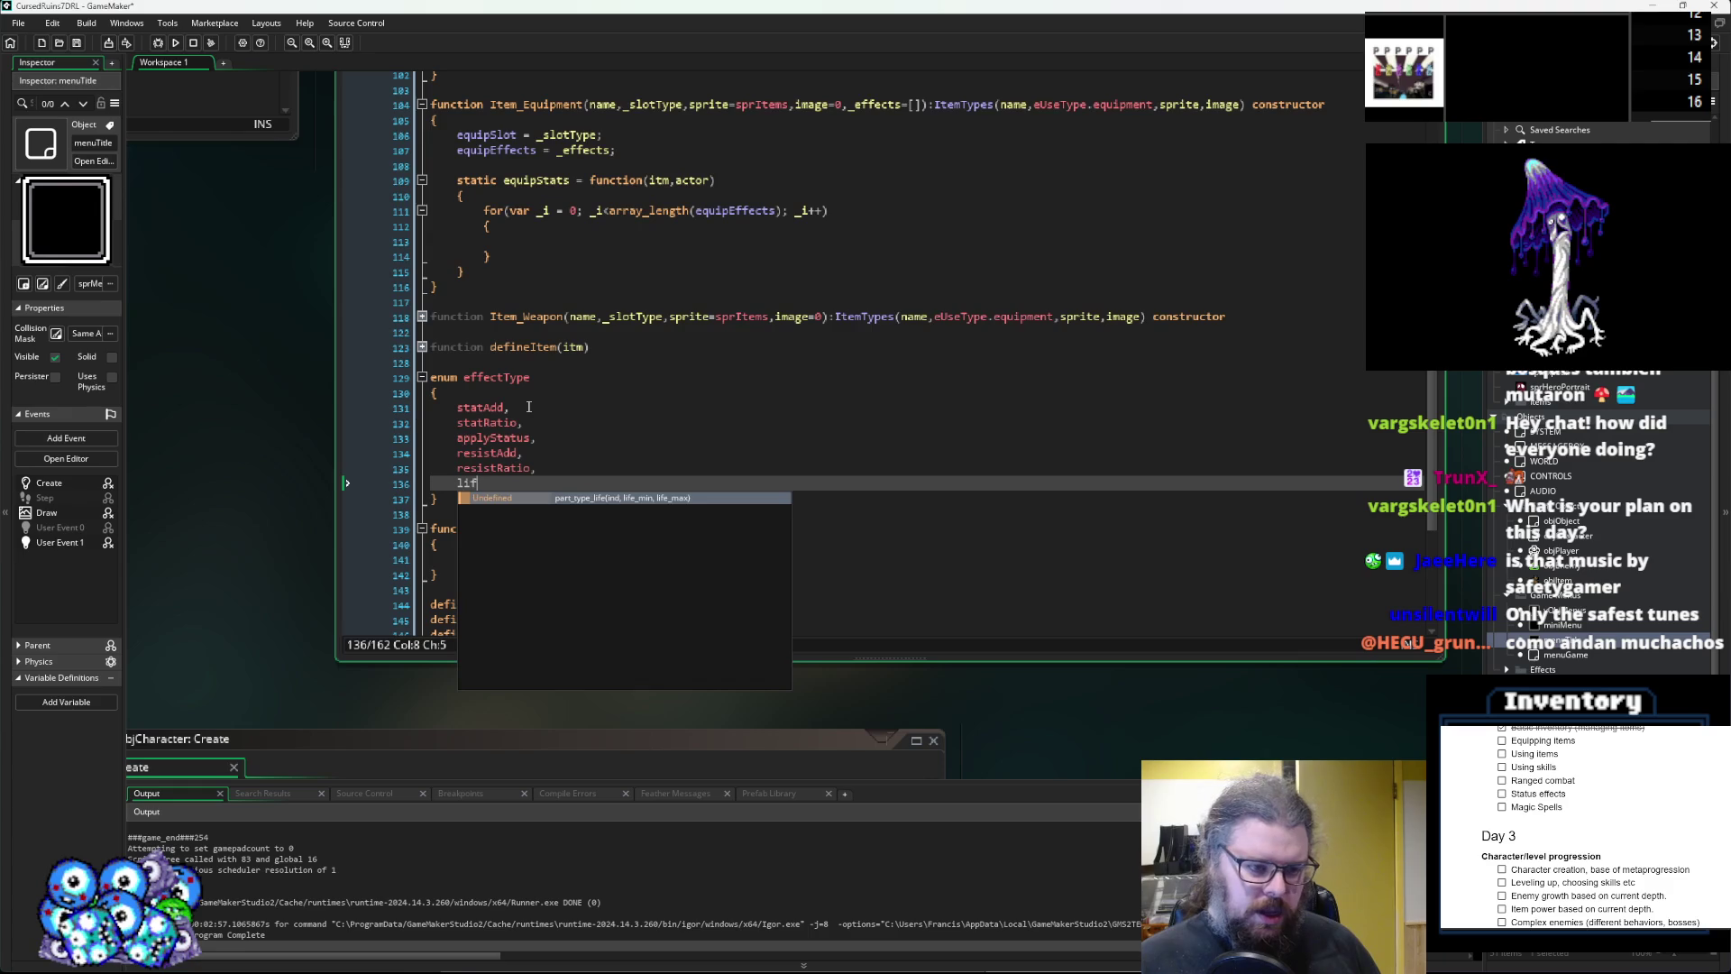
type("eRegen")
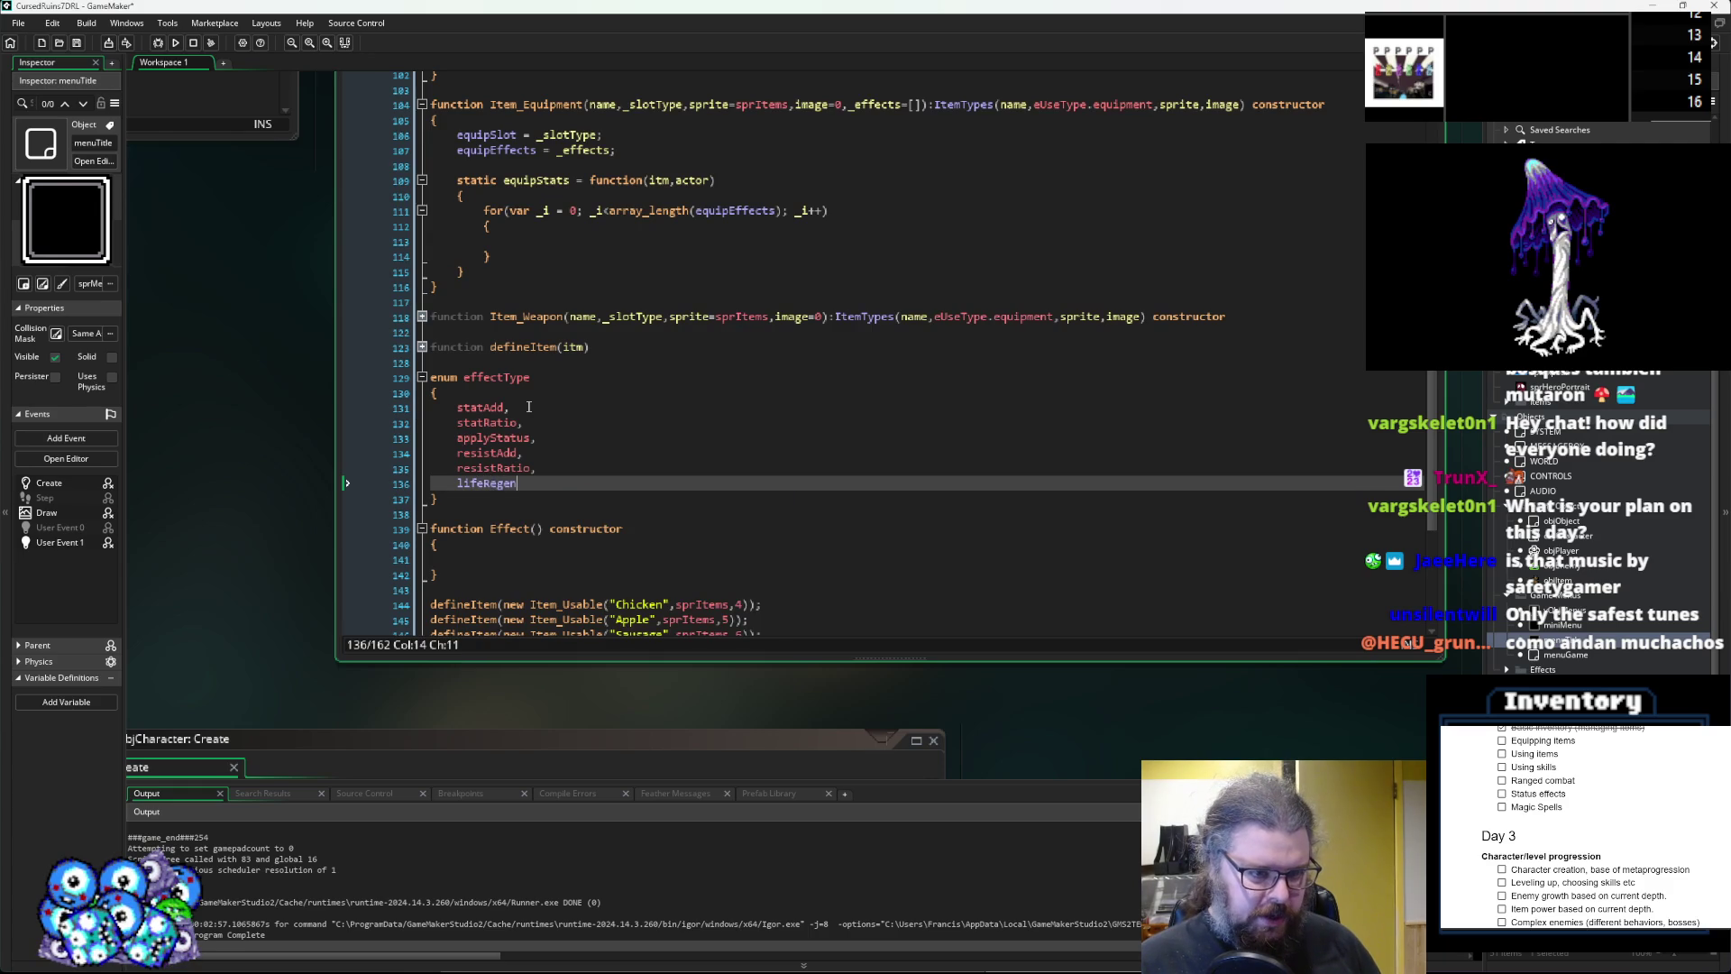
type("Add,")
key("Return")
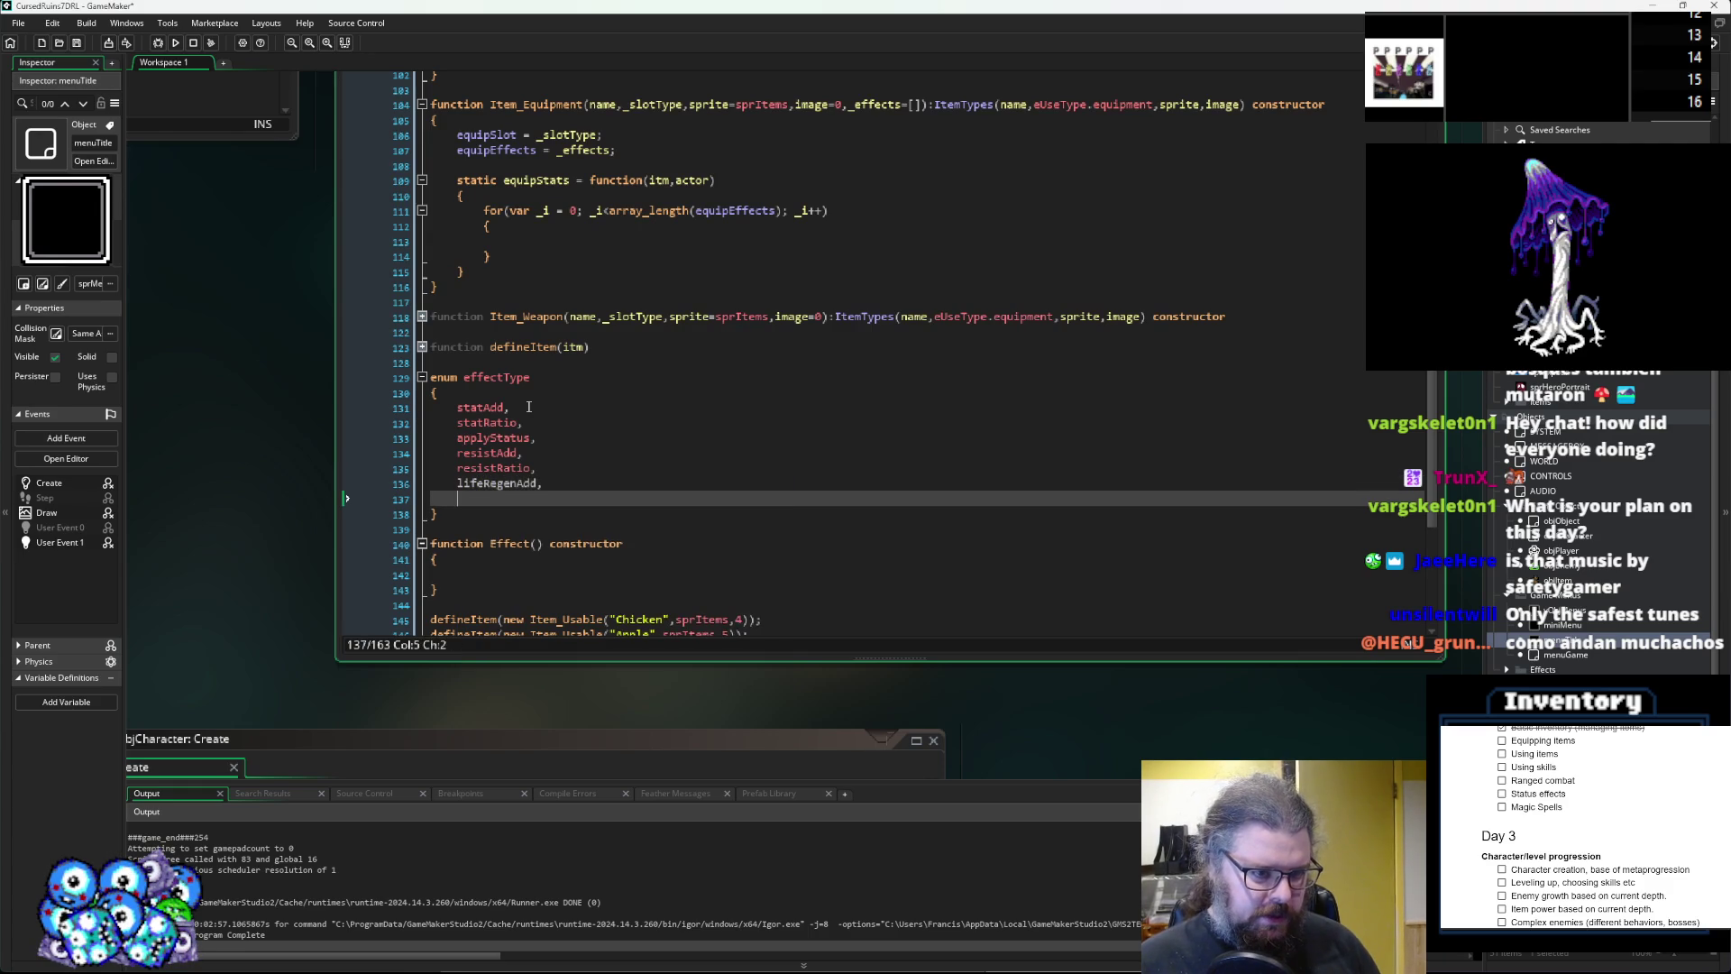
type("lifeRegenRatio,")
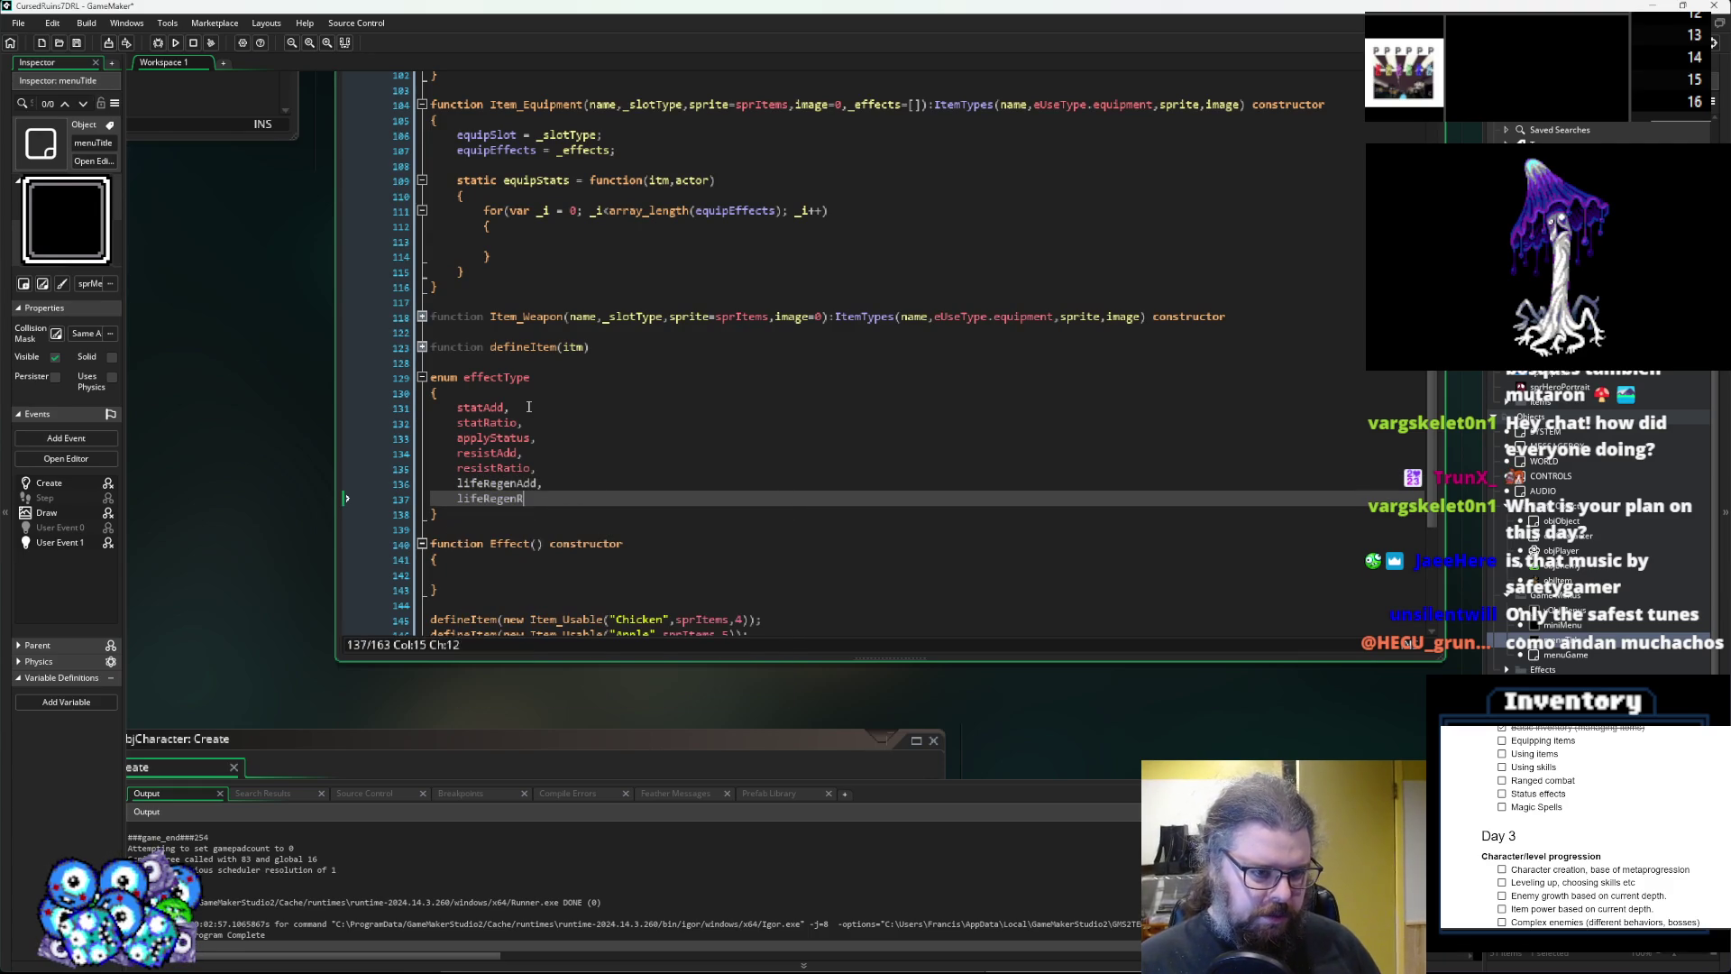
key("Return")
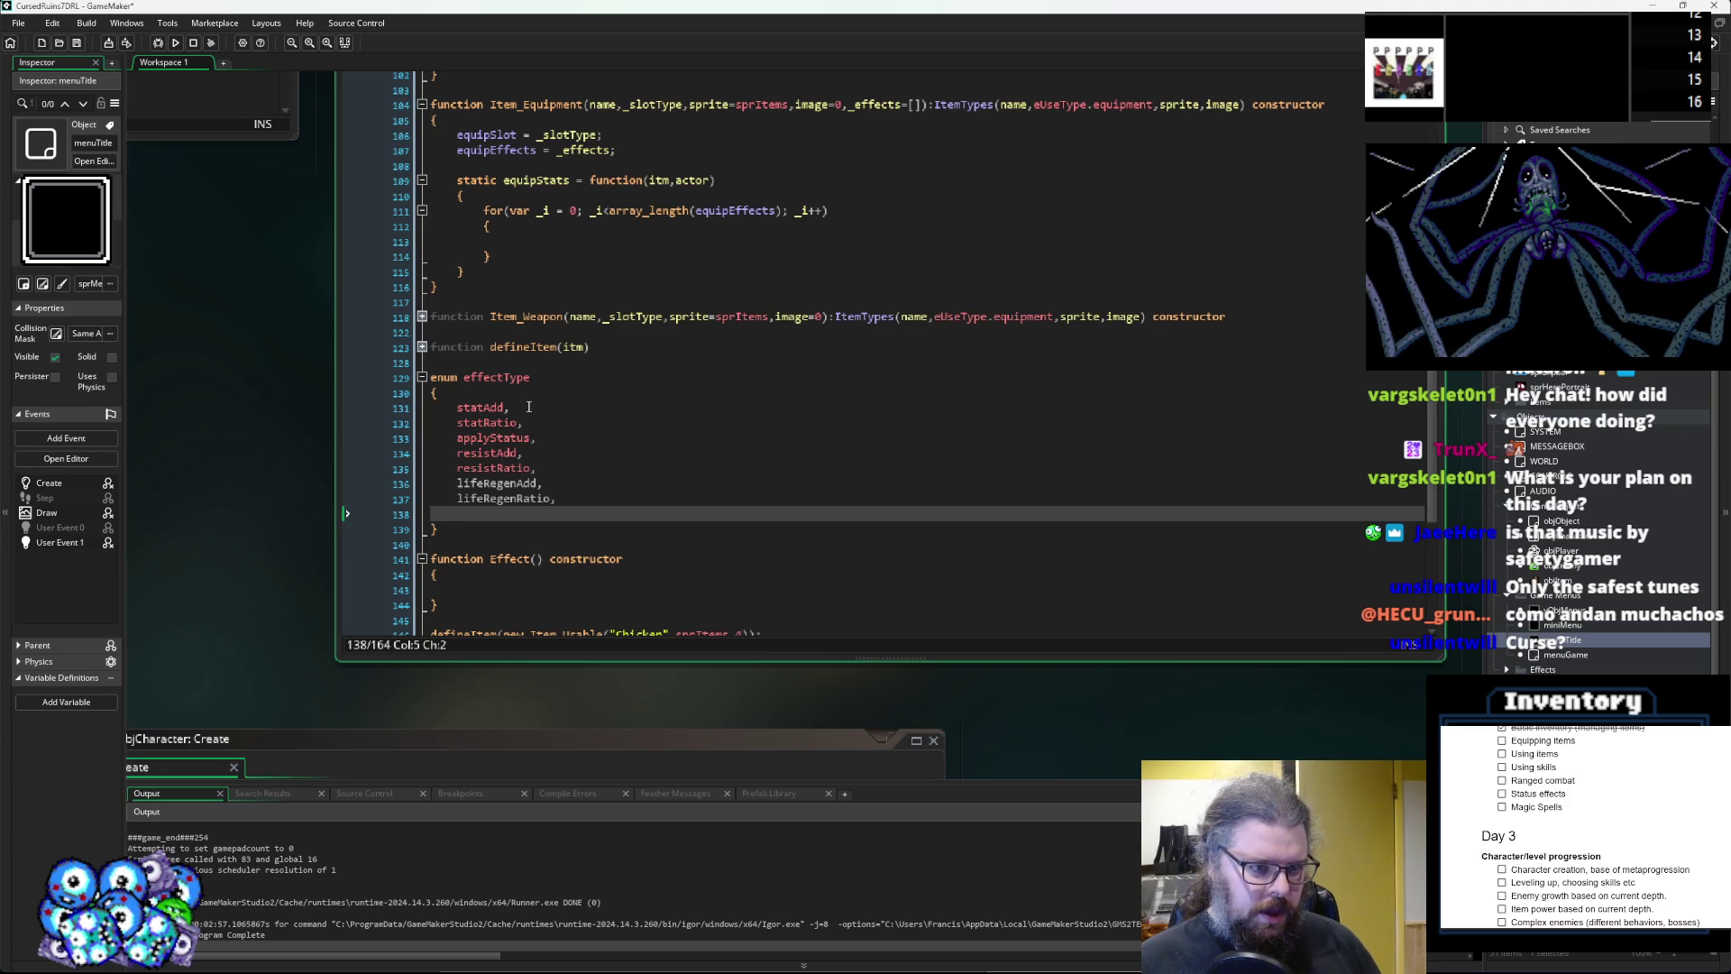
type("stamina")
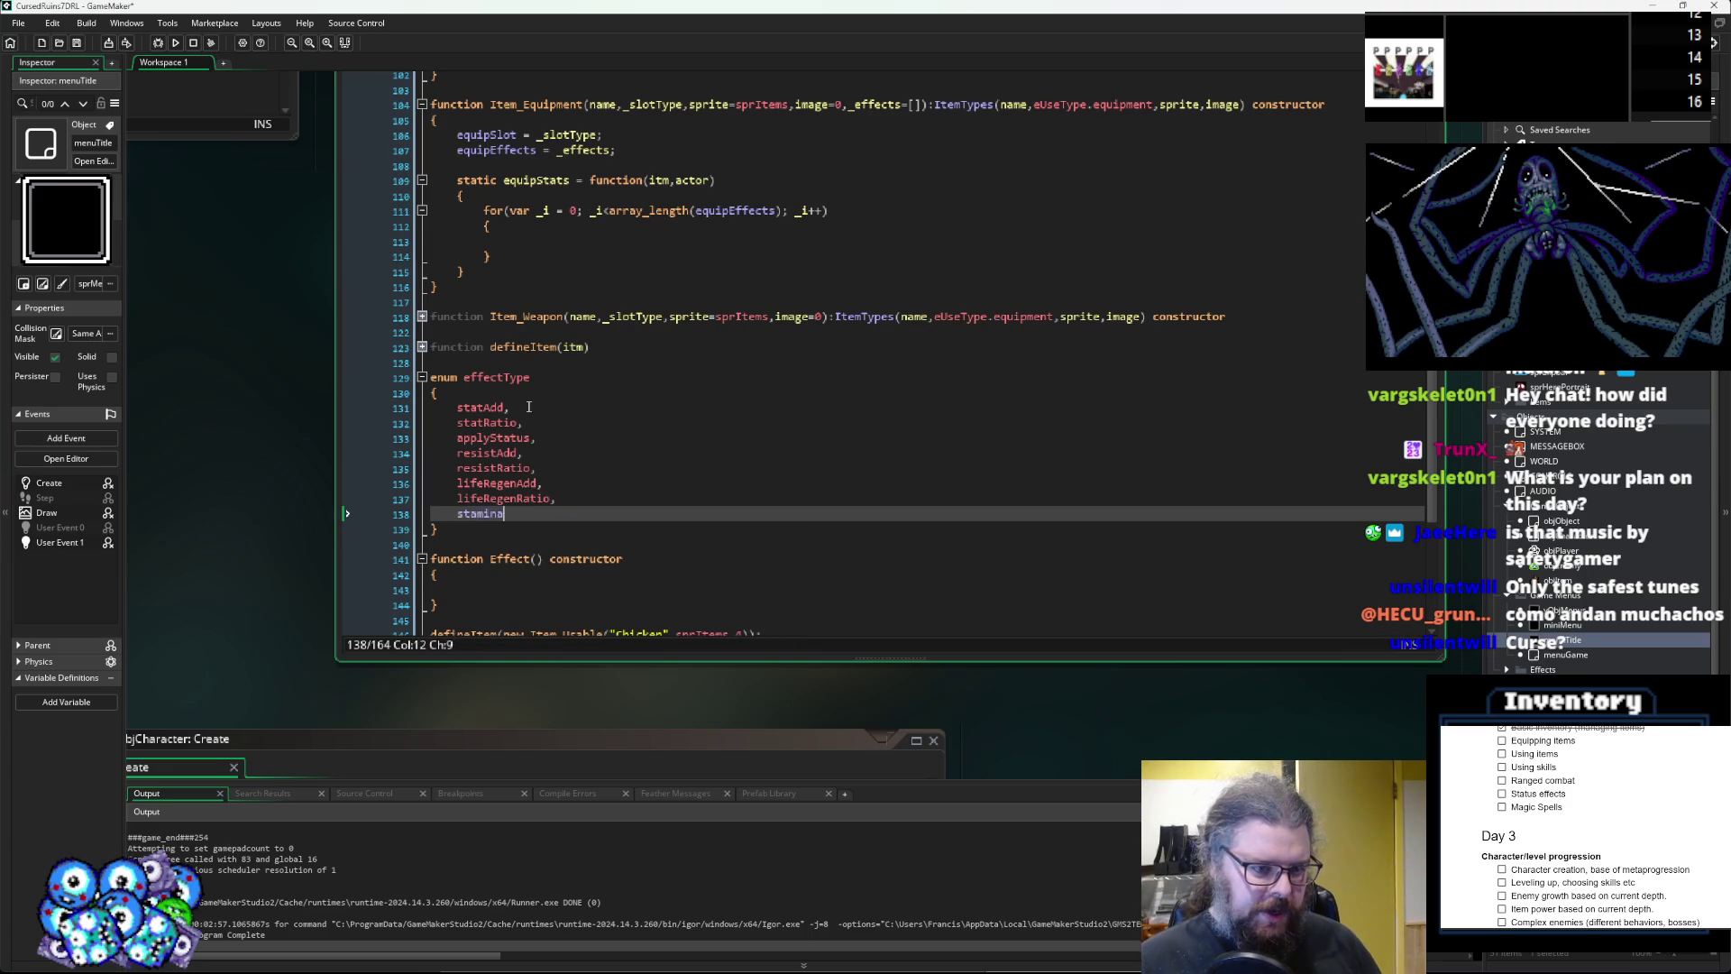
type("RegenAdd,")
key("Return")
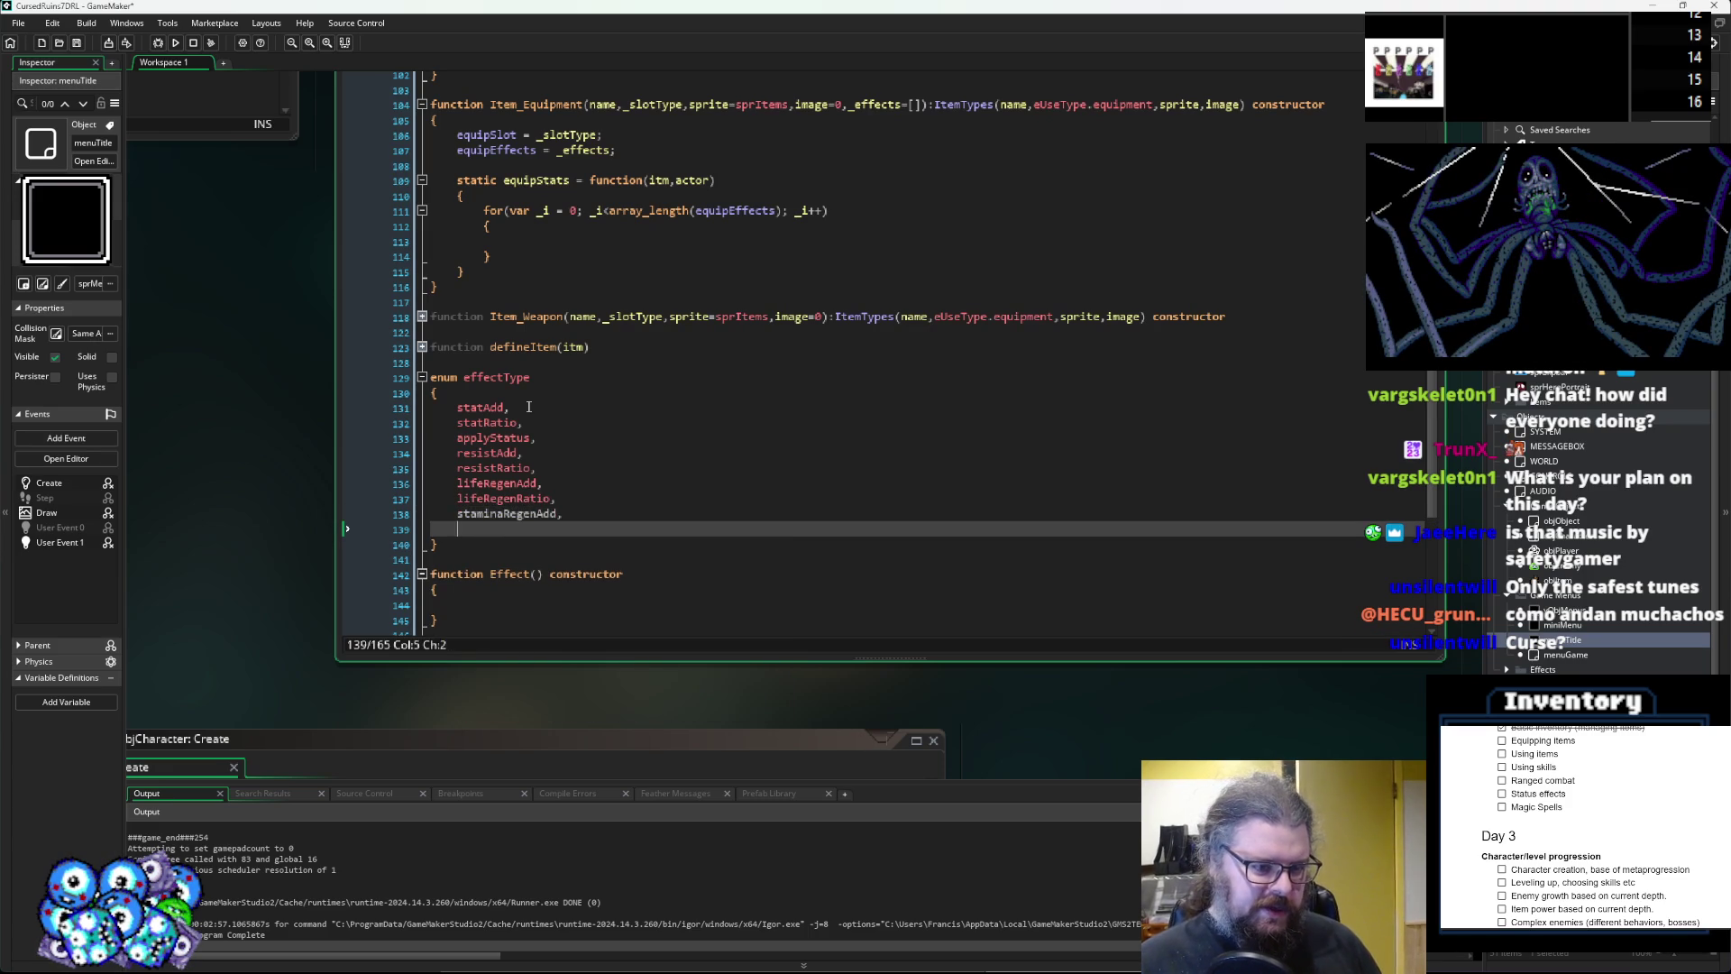
type("stamina")
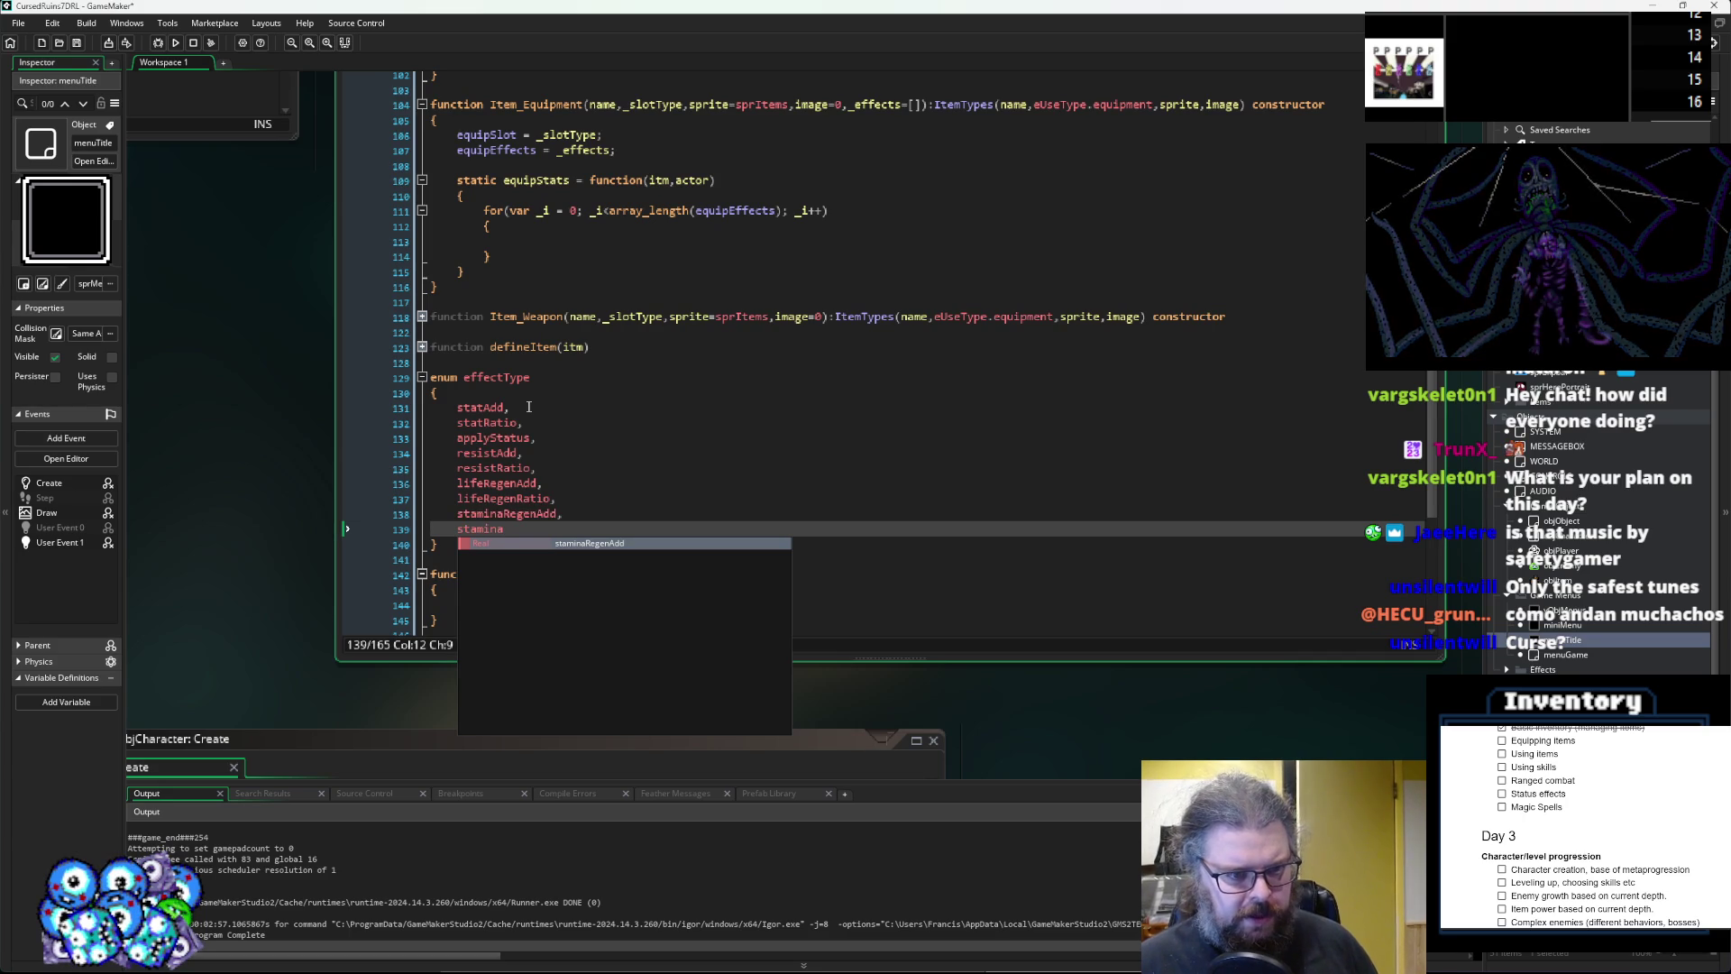
key("BackSpace")
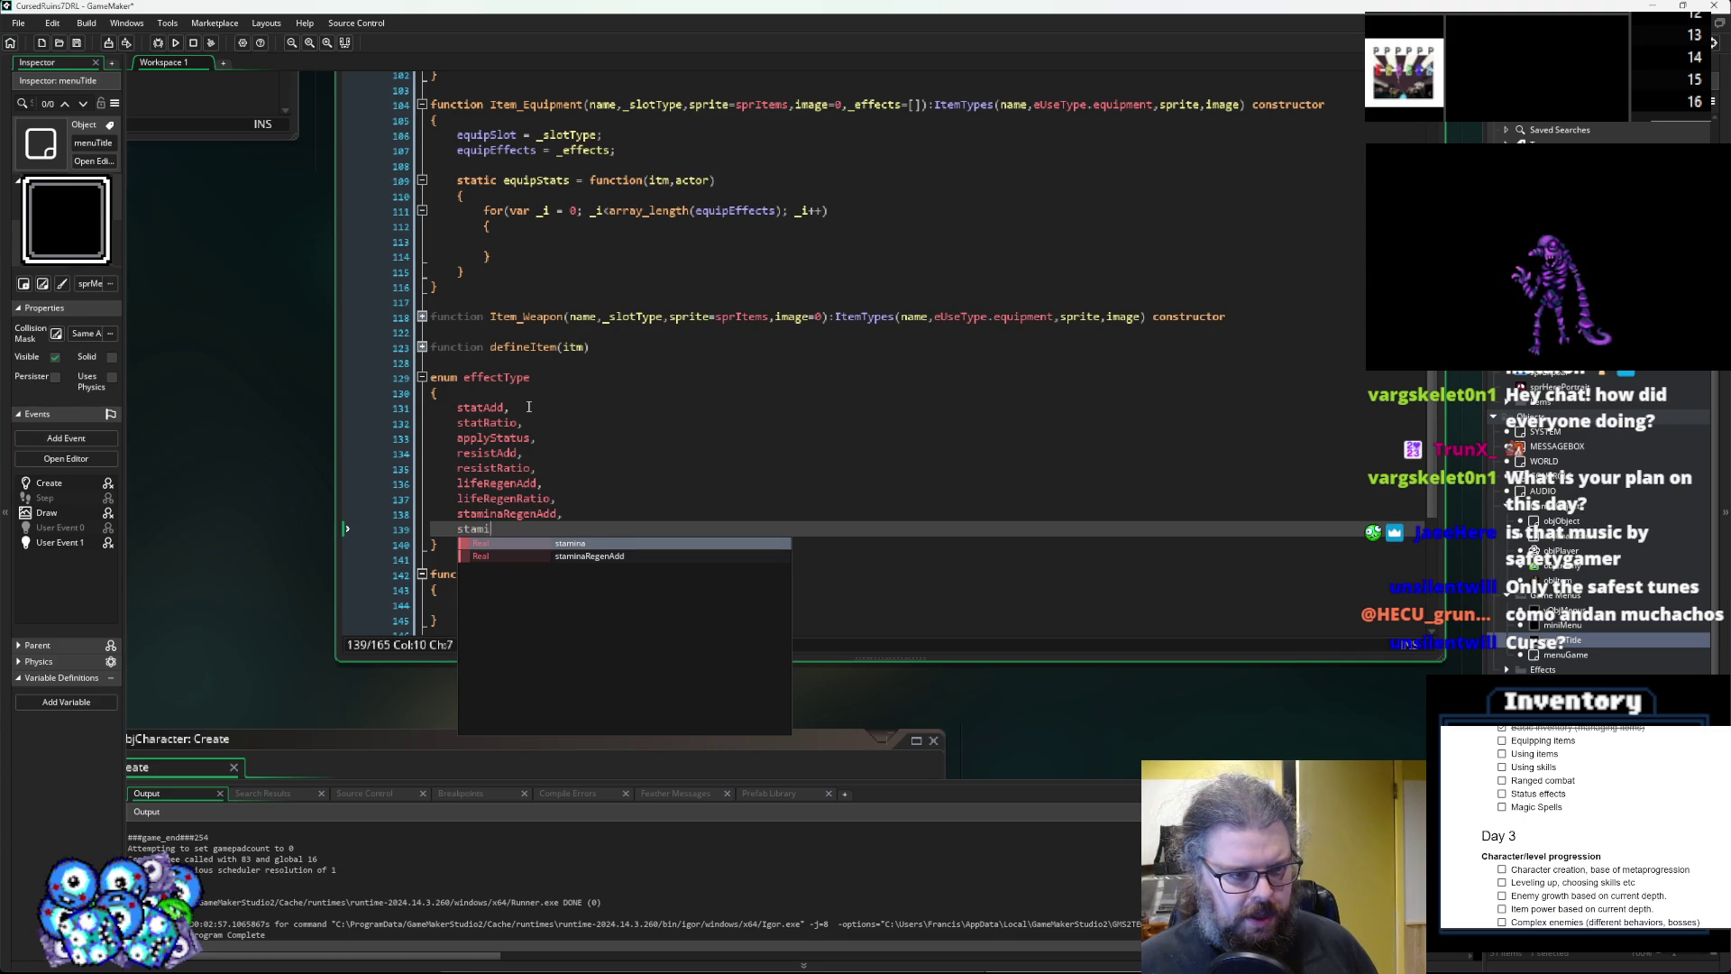
key("BackSpace")
key("BackSpace")
key("BackSpace")
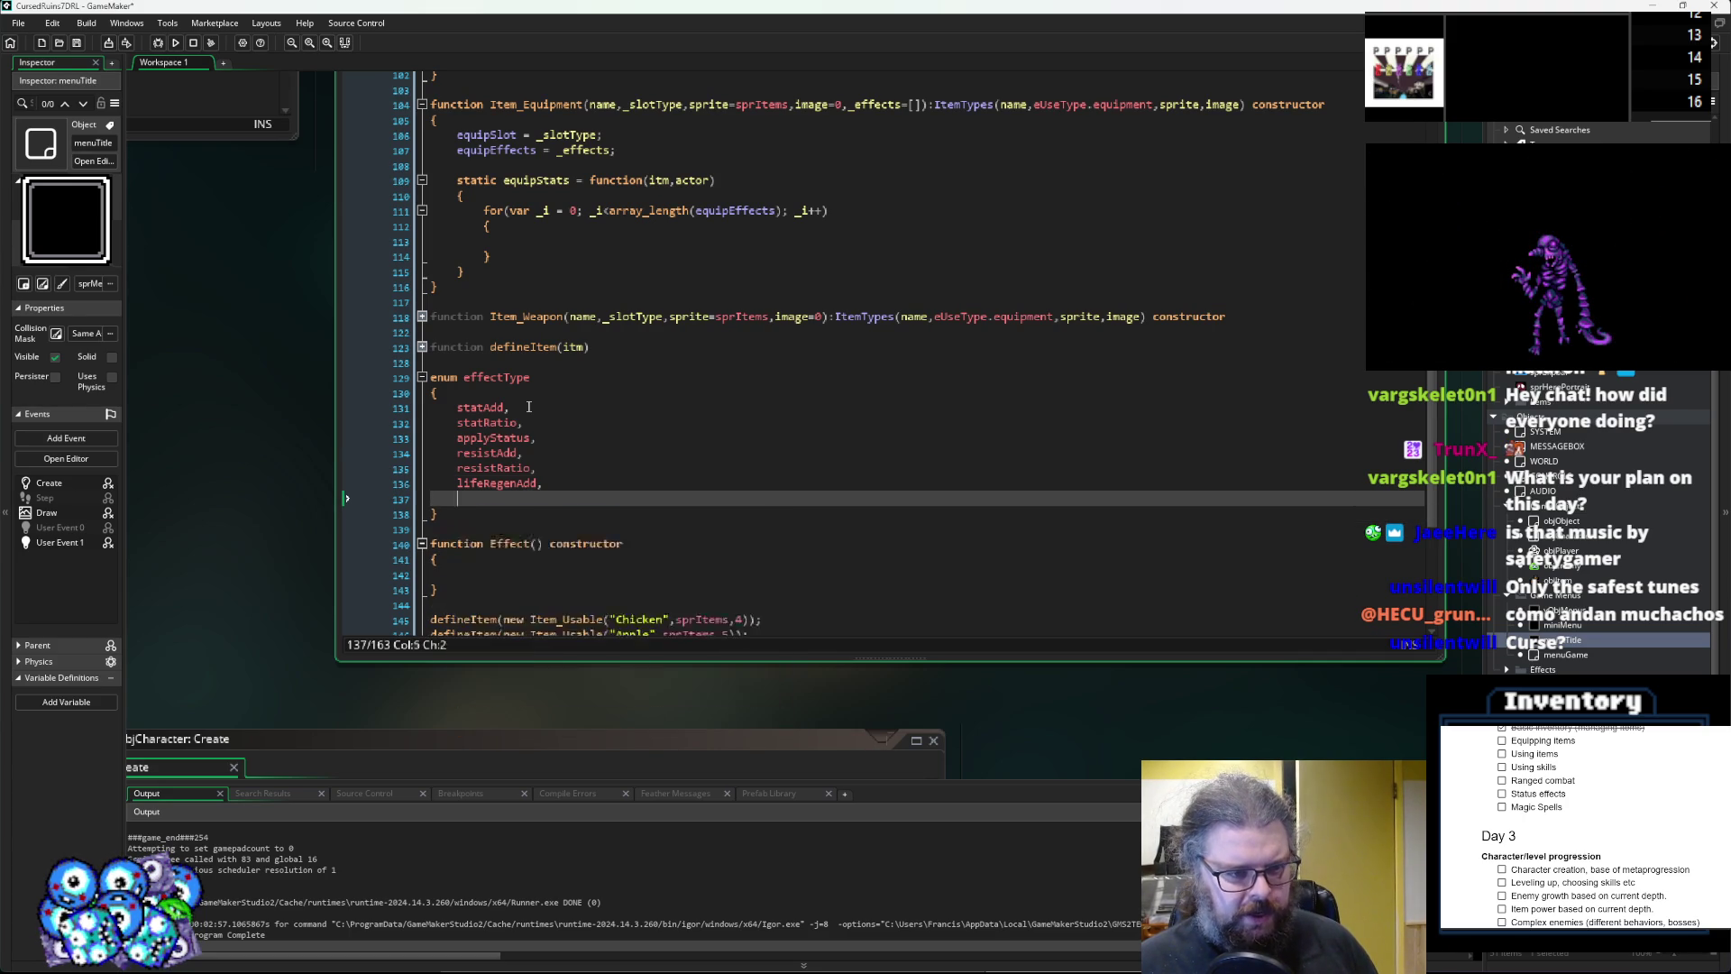
key("BackSpace")
key("BackSpace")
key("BackSpace")
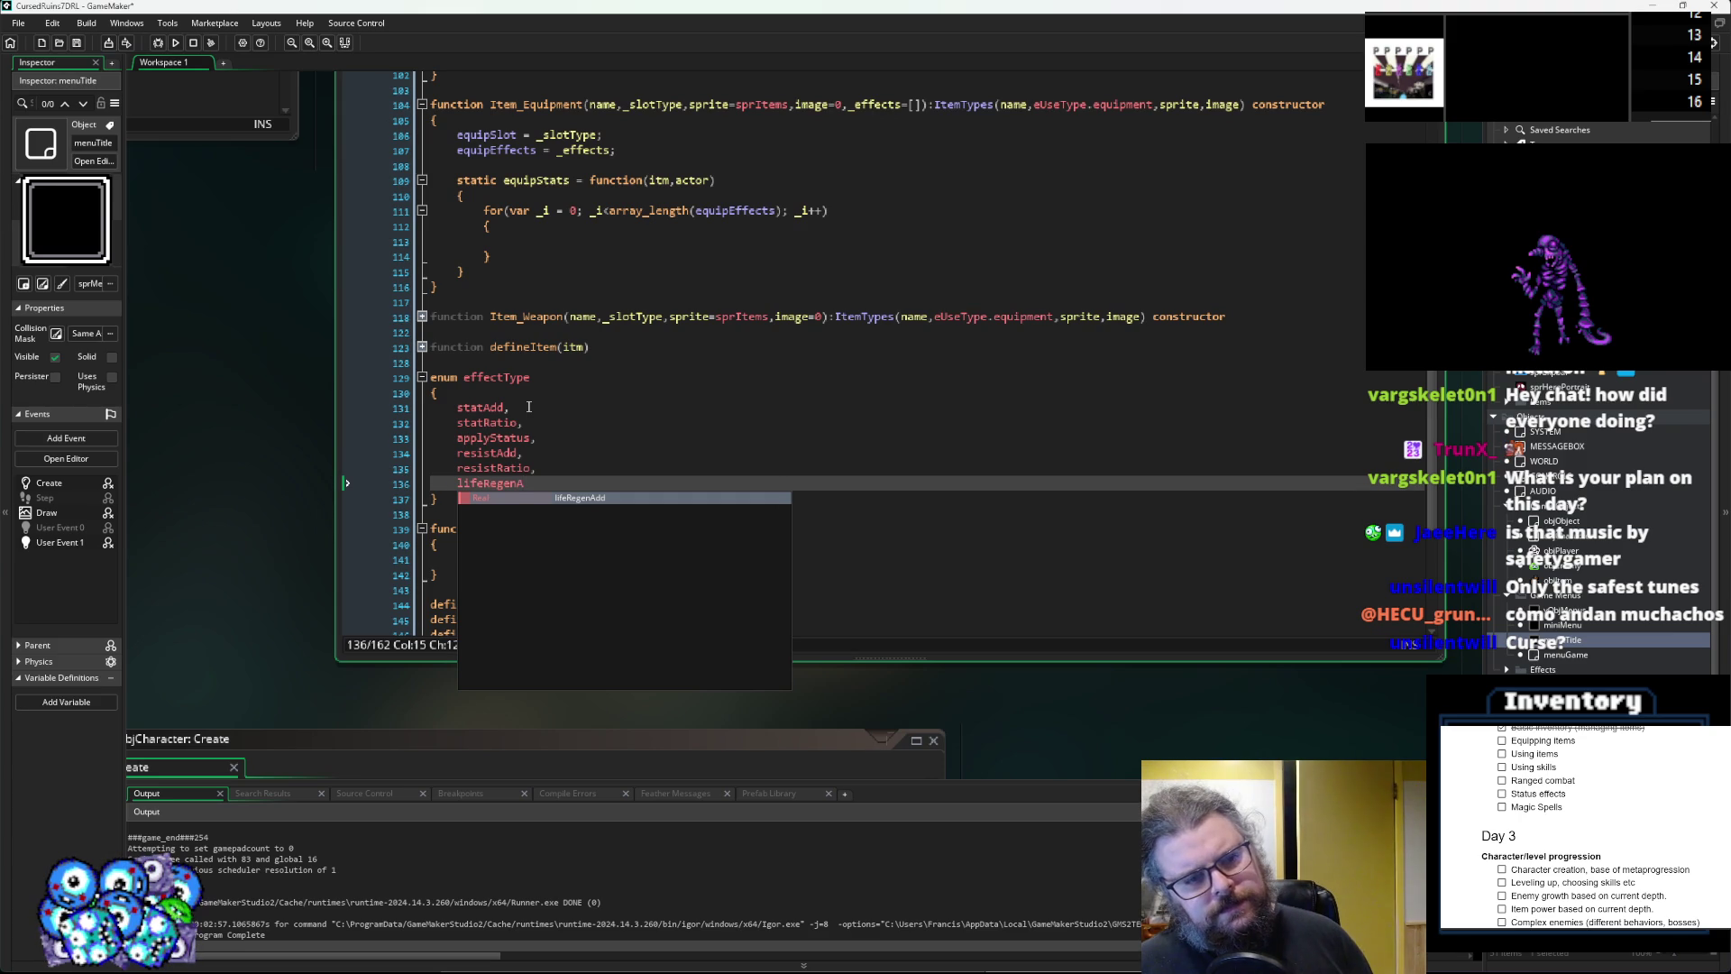
key("BackSpace")
key("BackSpace")
key("BackSpace")
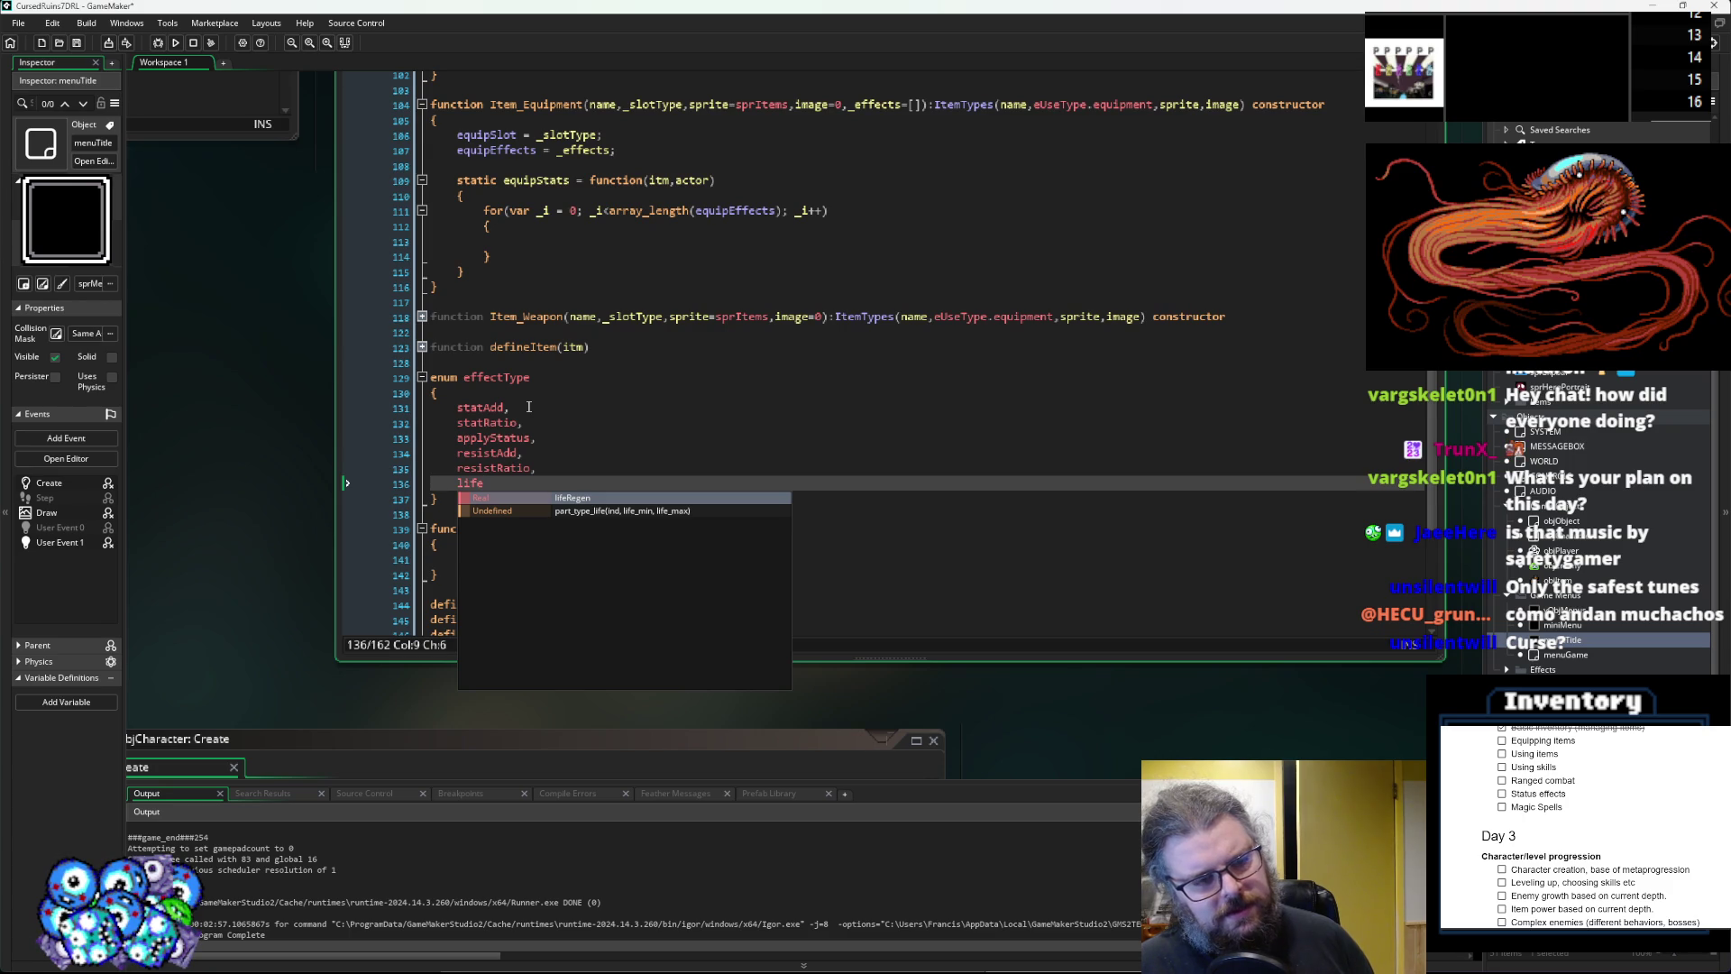
Try lifeDamage-style entries, then settle on a single damage entry.
key("BackSpace")
key("BackSpace")
type("fe")
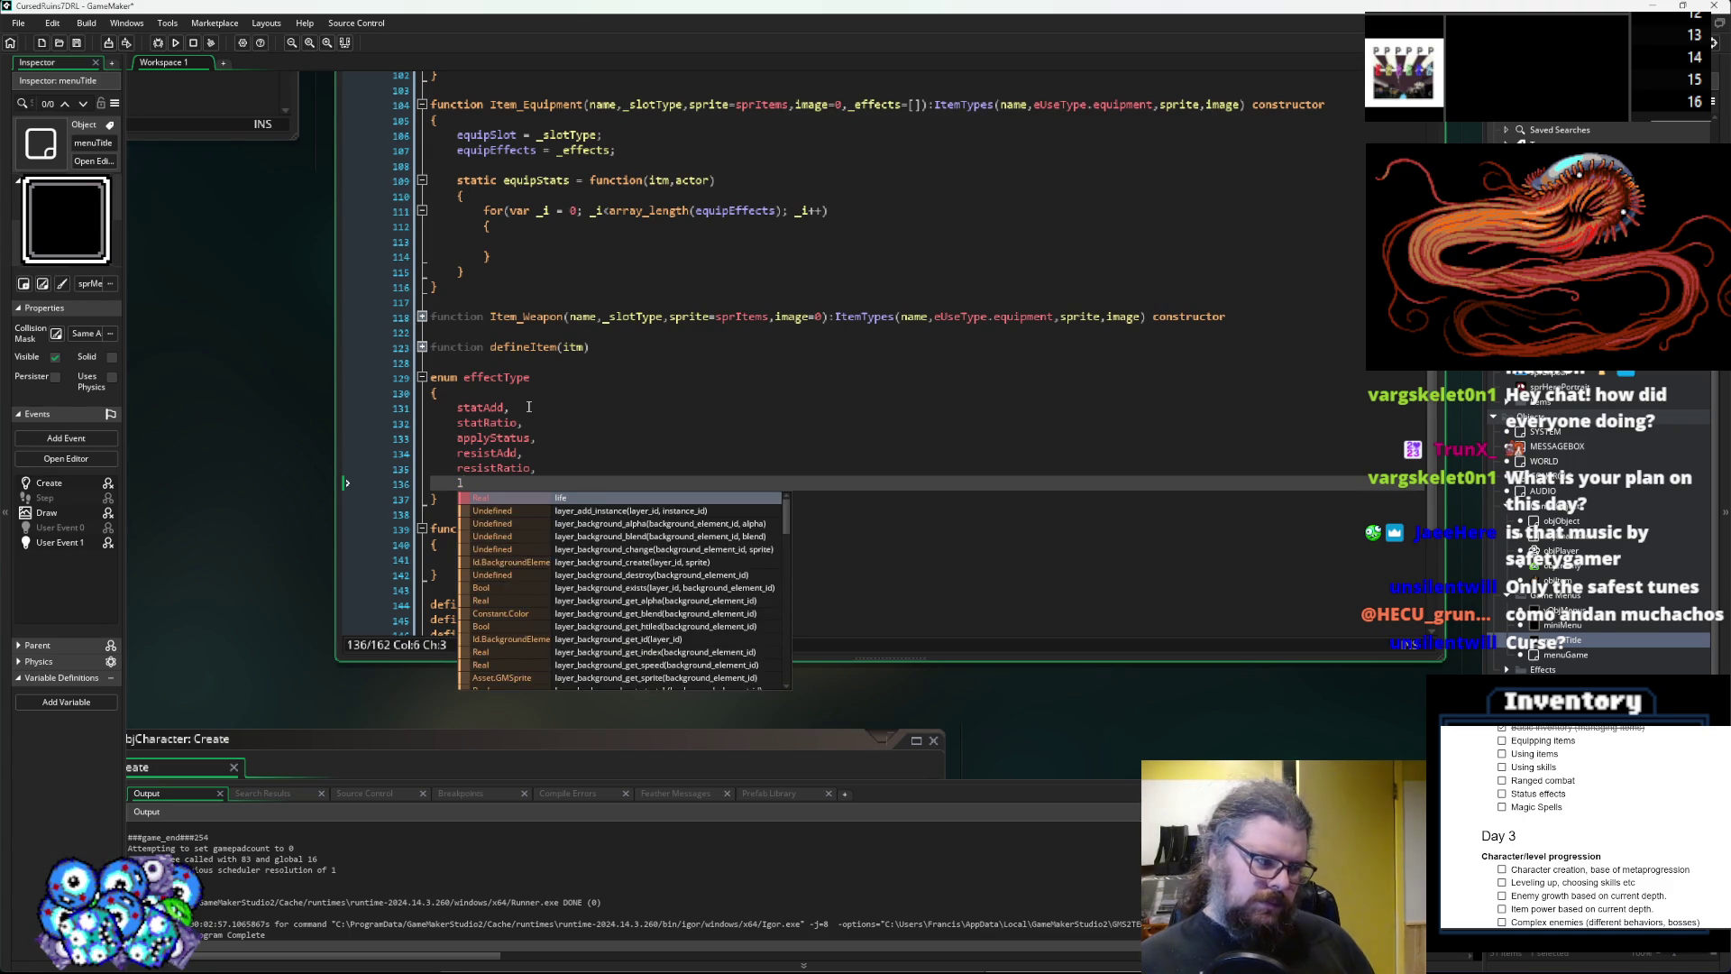
type("O")
key("BackSpace")
key("BackSpace")
key("BackSpace")
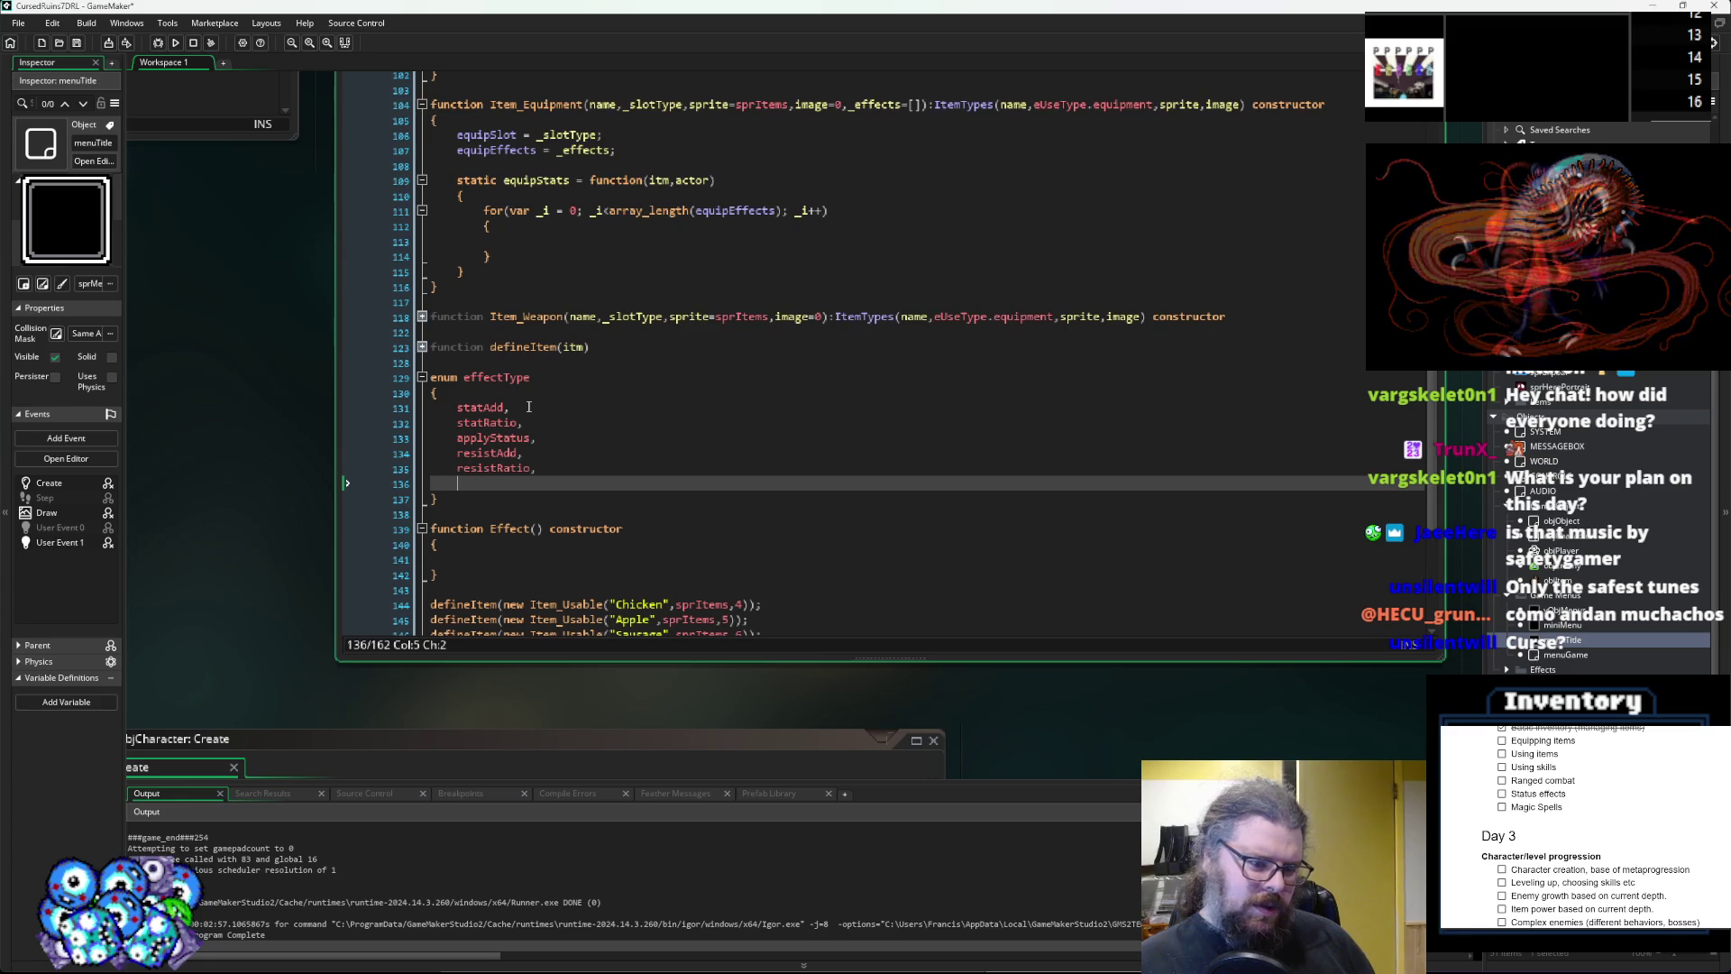
type("damage")
key("BackSpace")
key("BackSpace")
key("BackSpace")
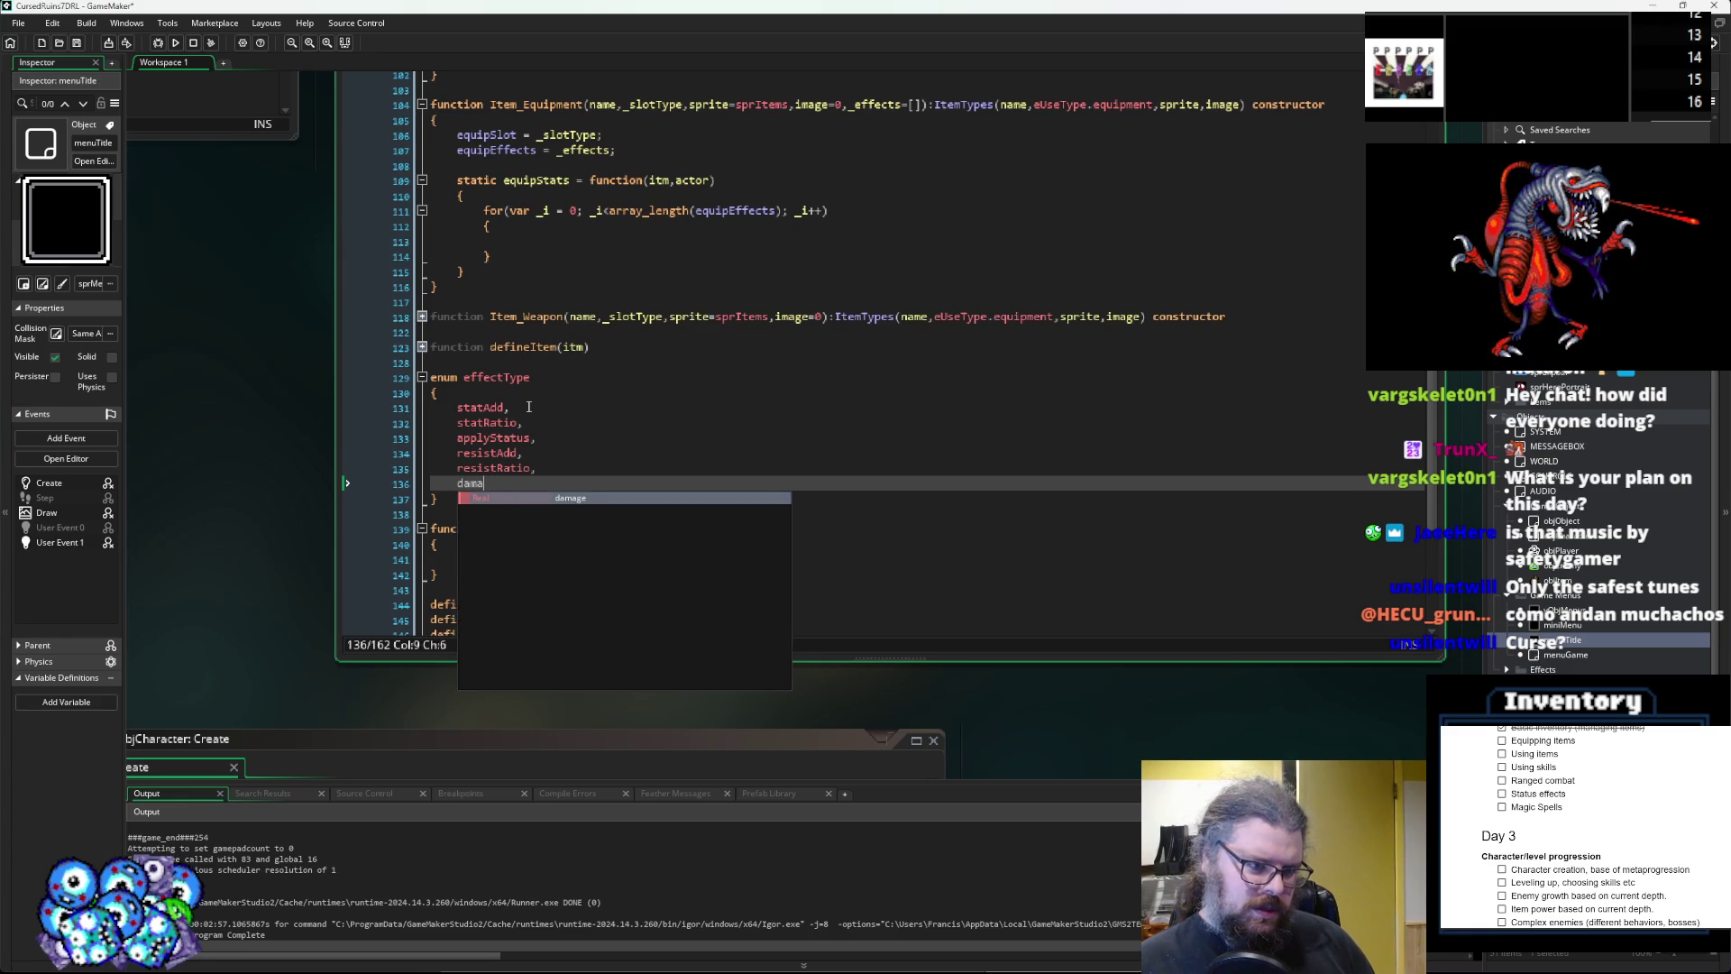
type("lifeDamage,")
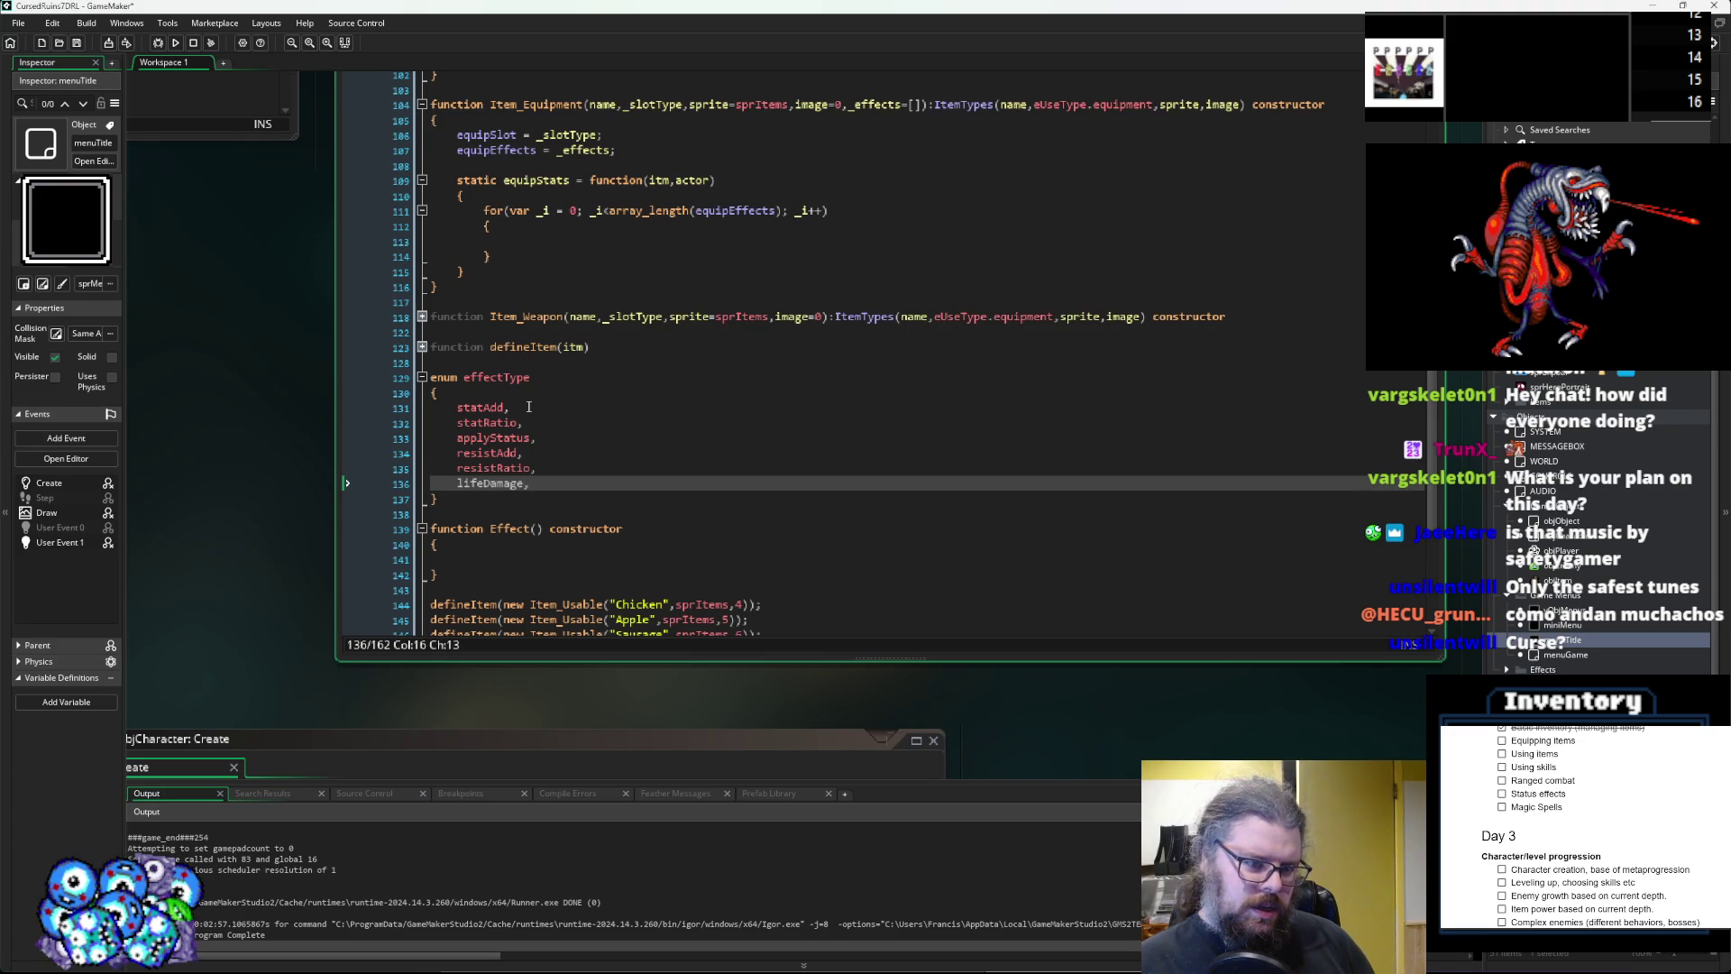
key("Return")
type("life")
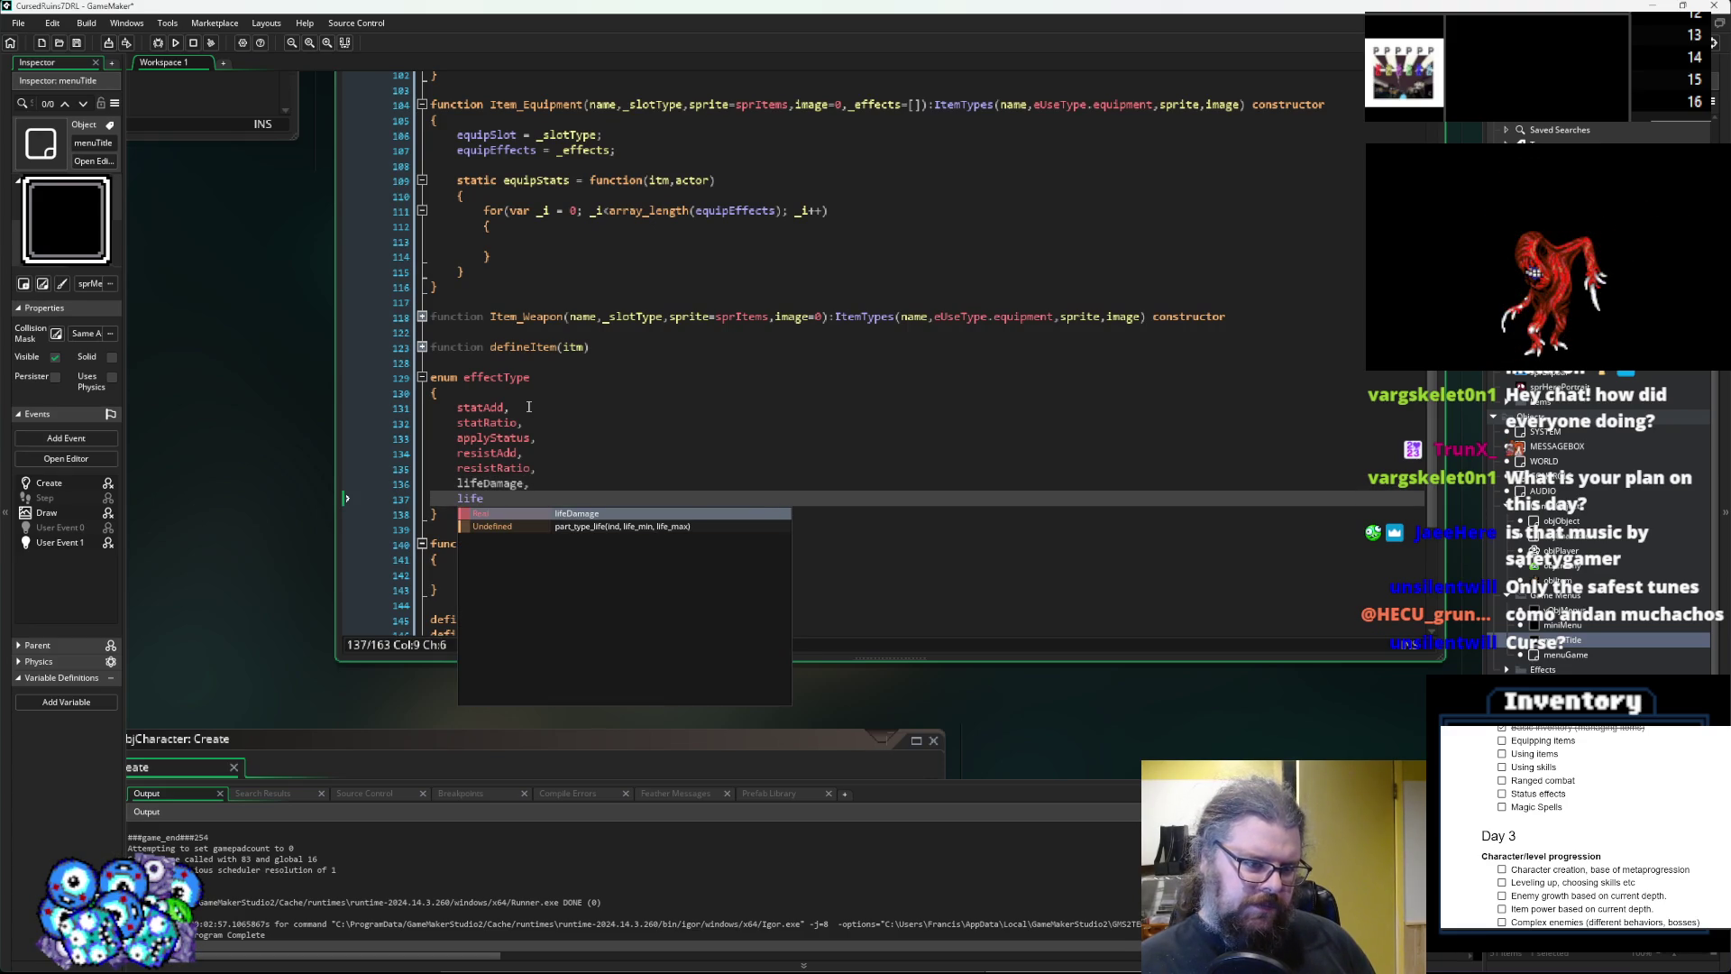
type("RatioDamage")
key("BackSpace")
key("BackSpace")
key("BackSpace")
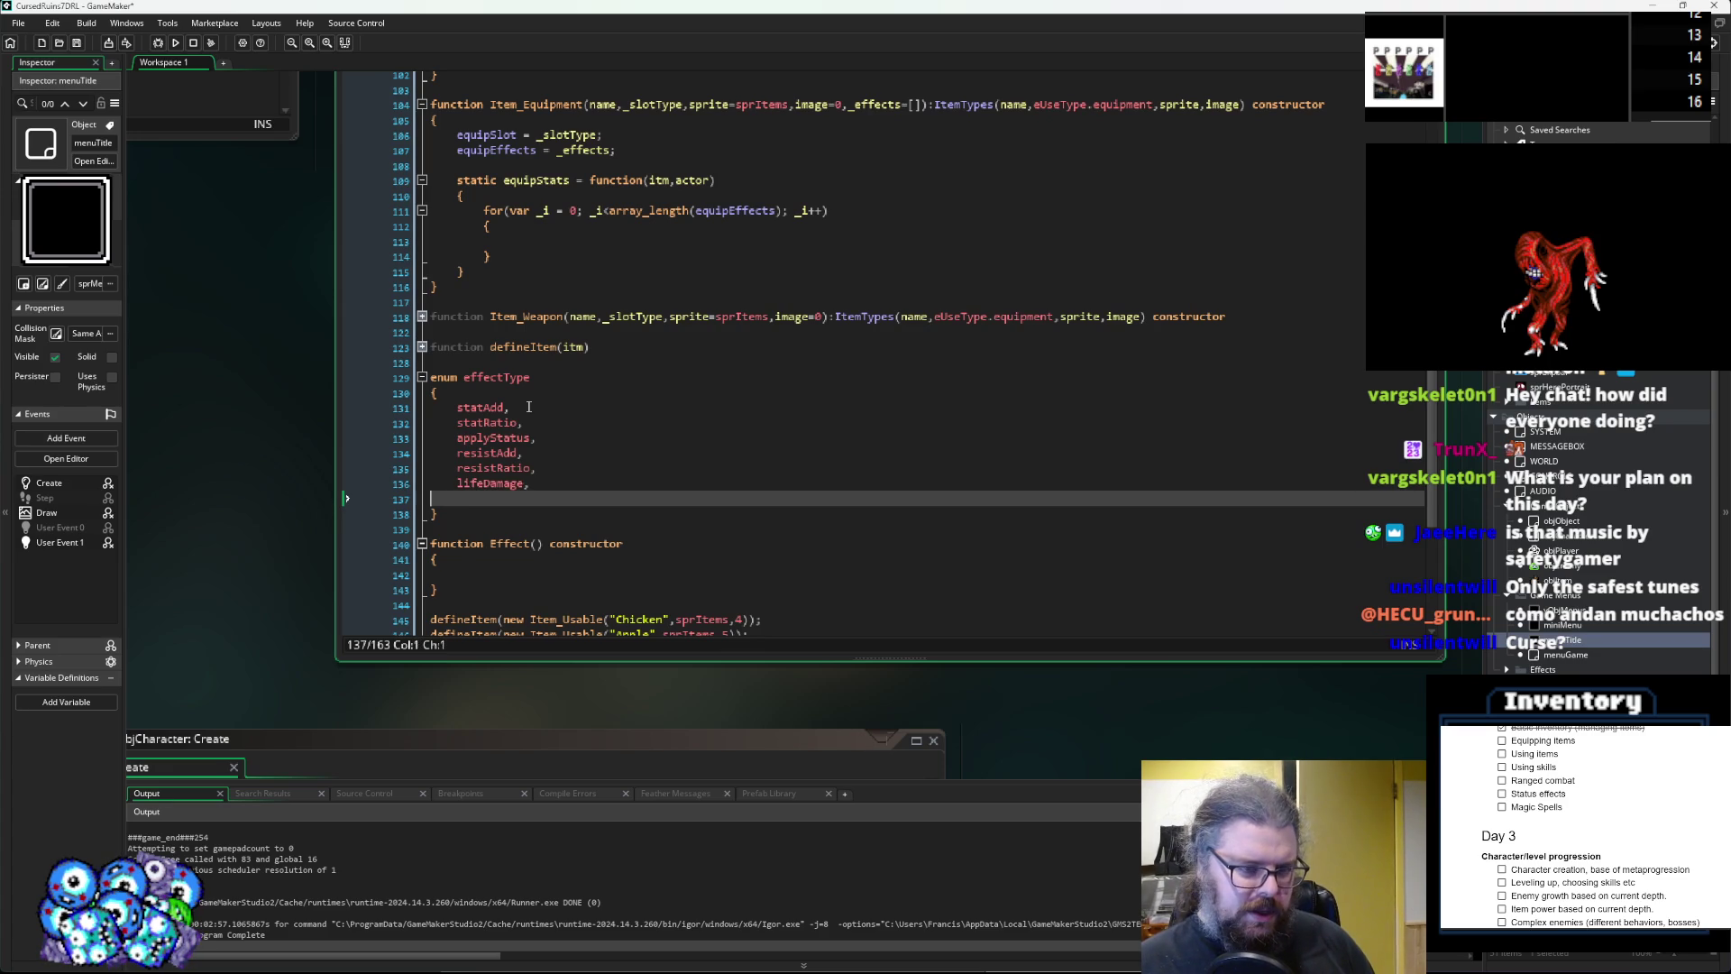
key("BackSpace")
key("BackSpace")
key("BackSpace")
type("damage,")
key("Return")
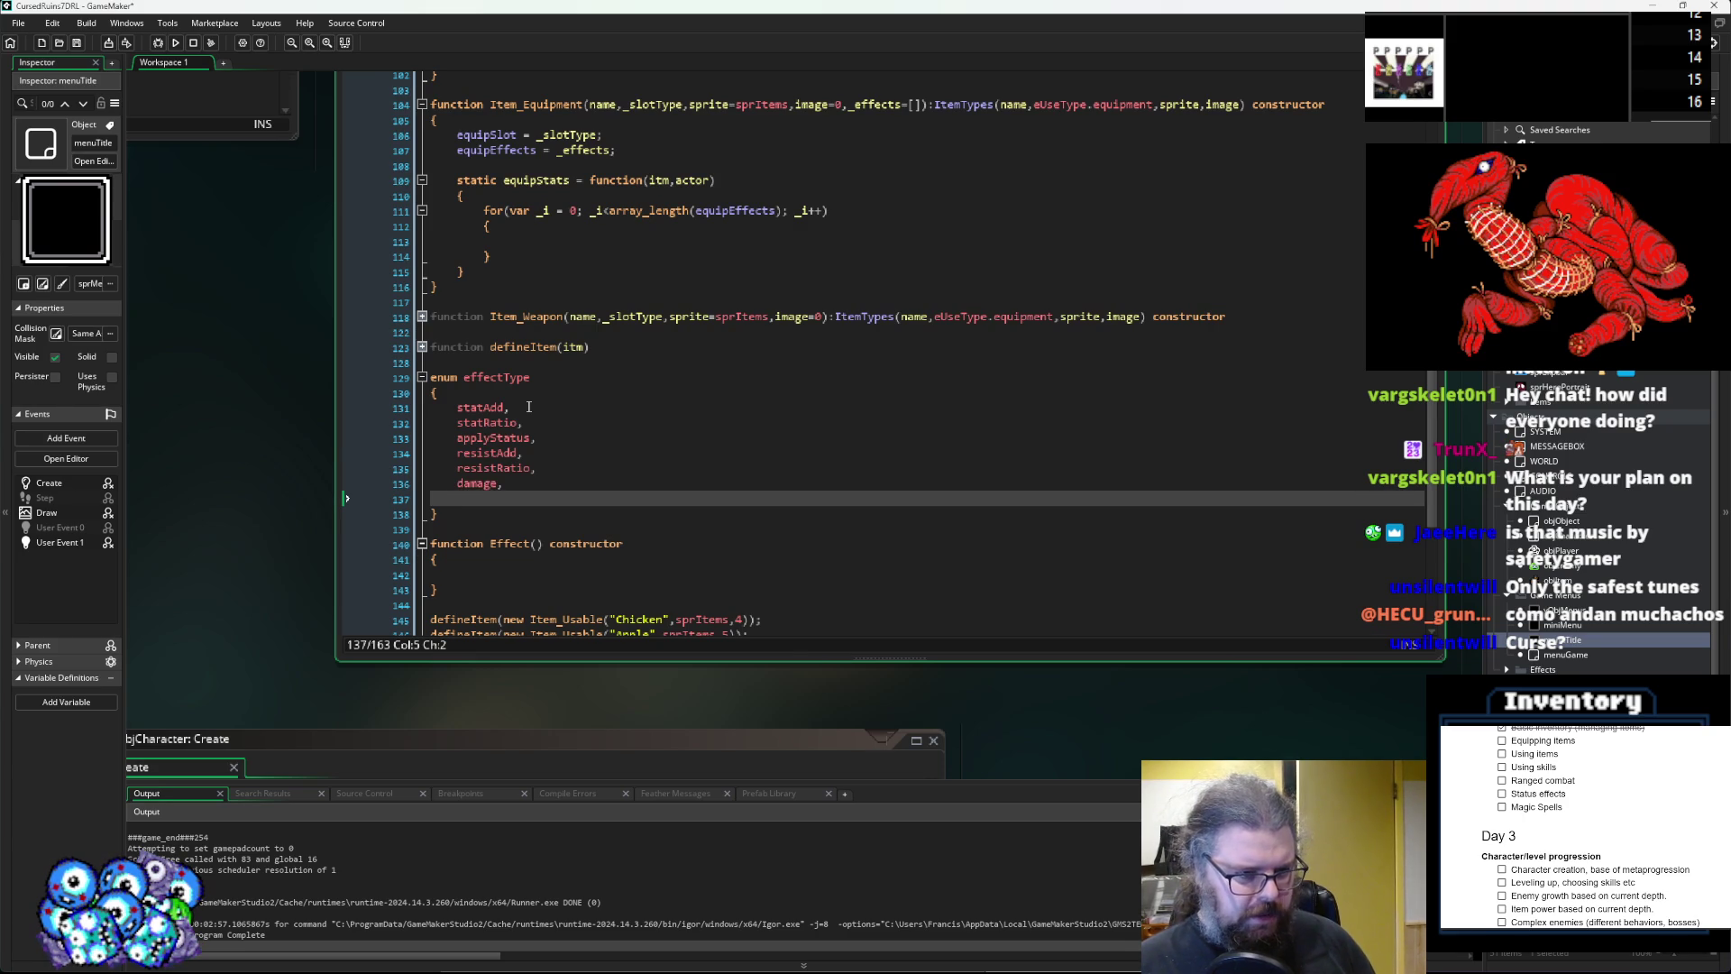
Add curse and learnSkill as the last entries, with no trailing comma after learnSkill.
type("curse,")
key("Return")
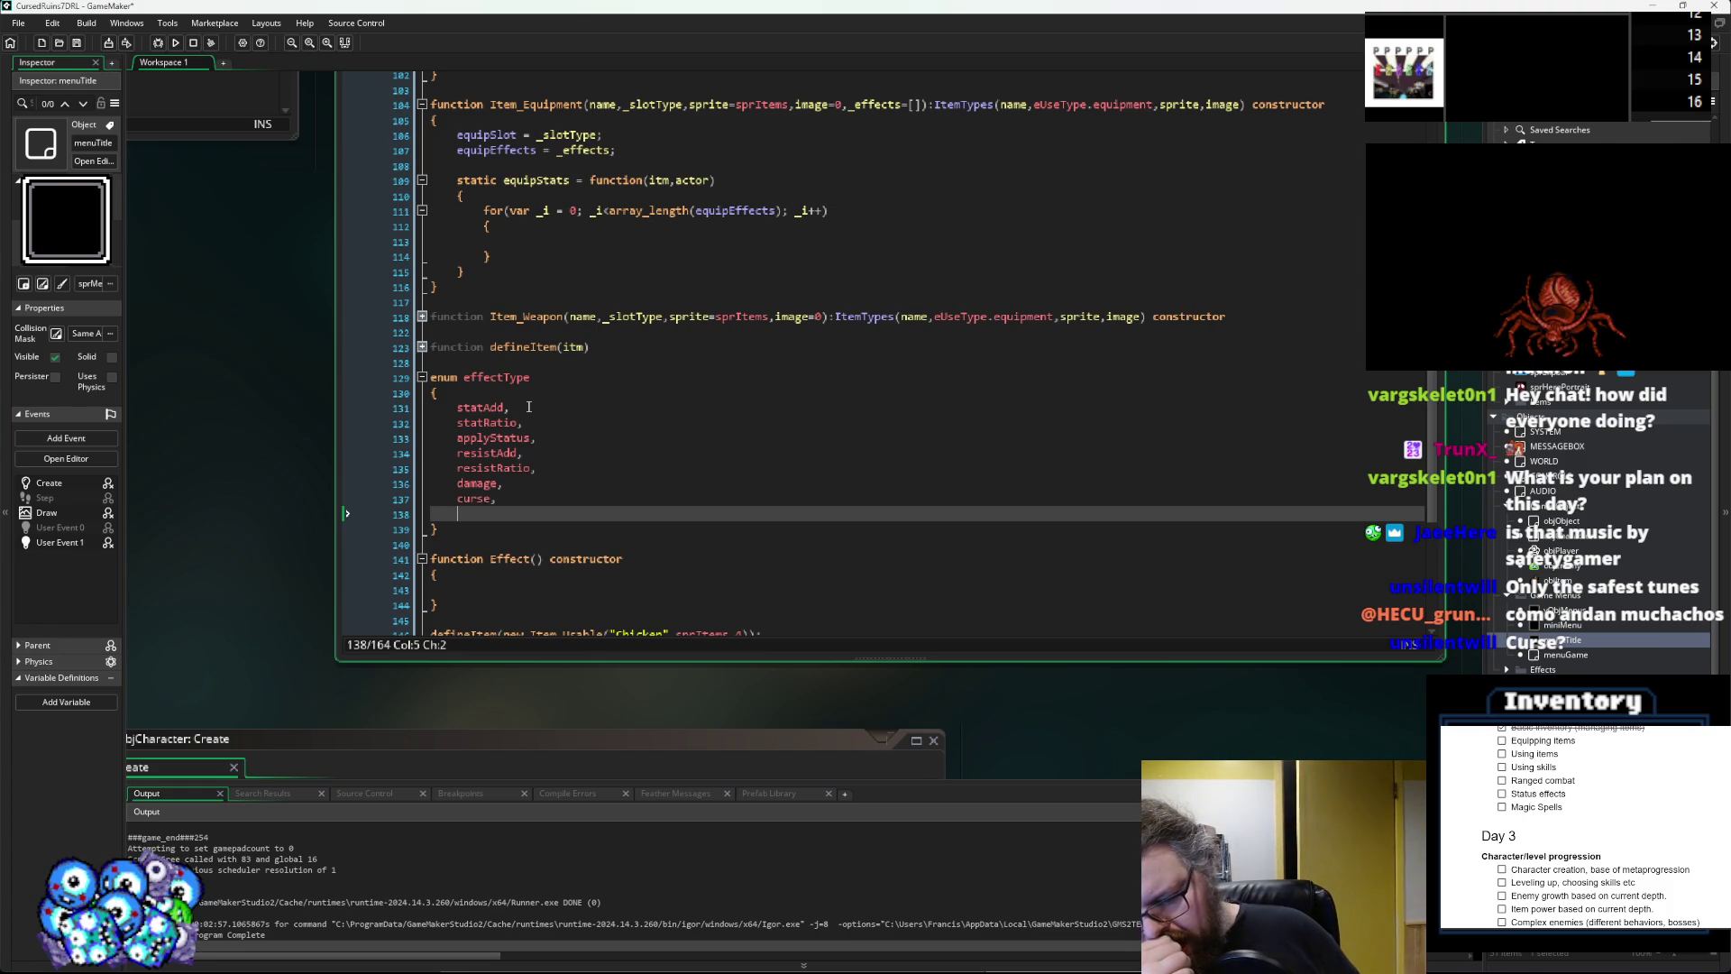
type("lea")
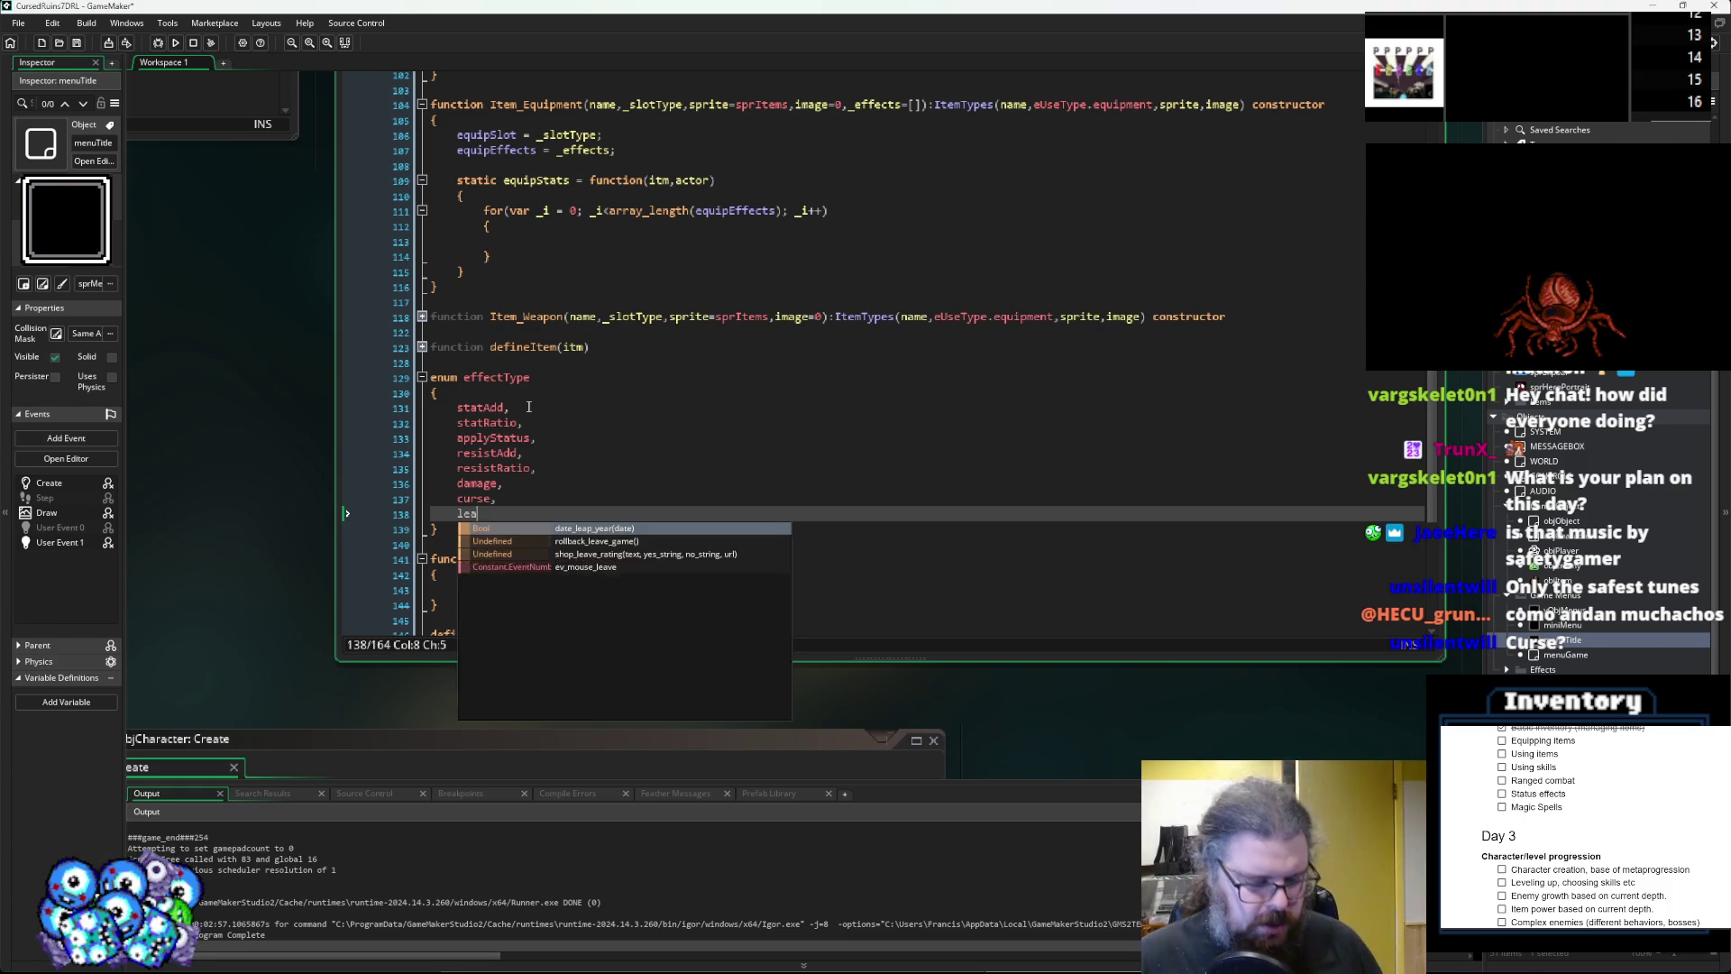
type("rnSkill,")
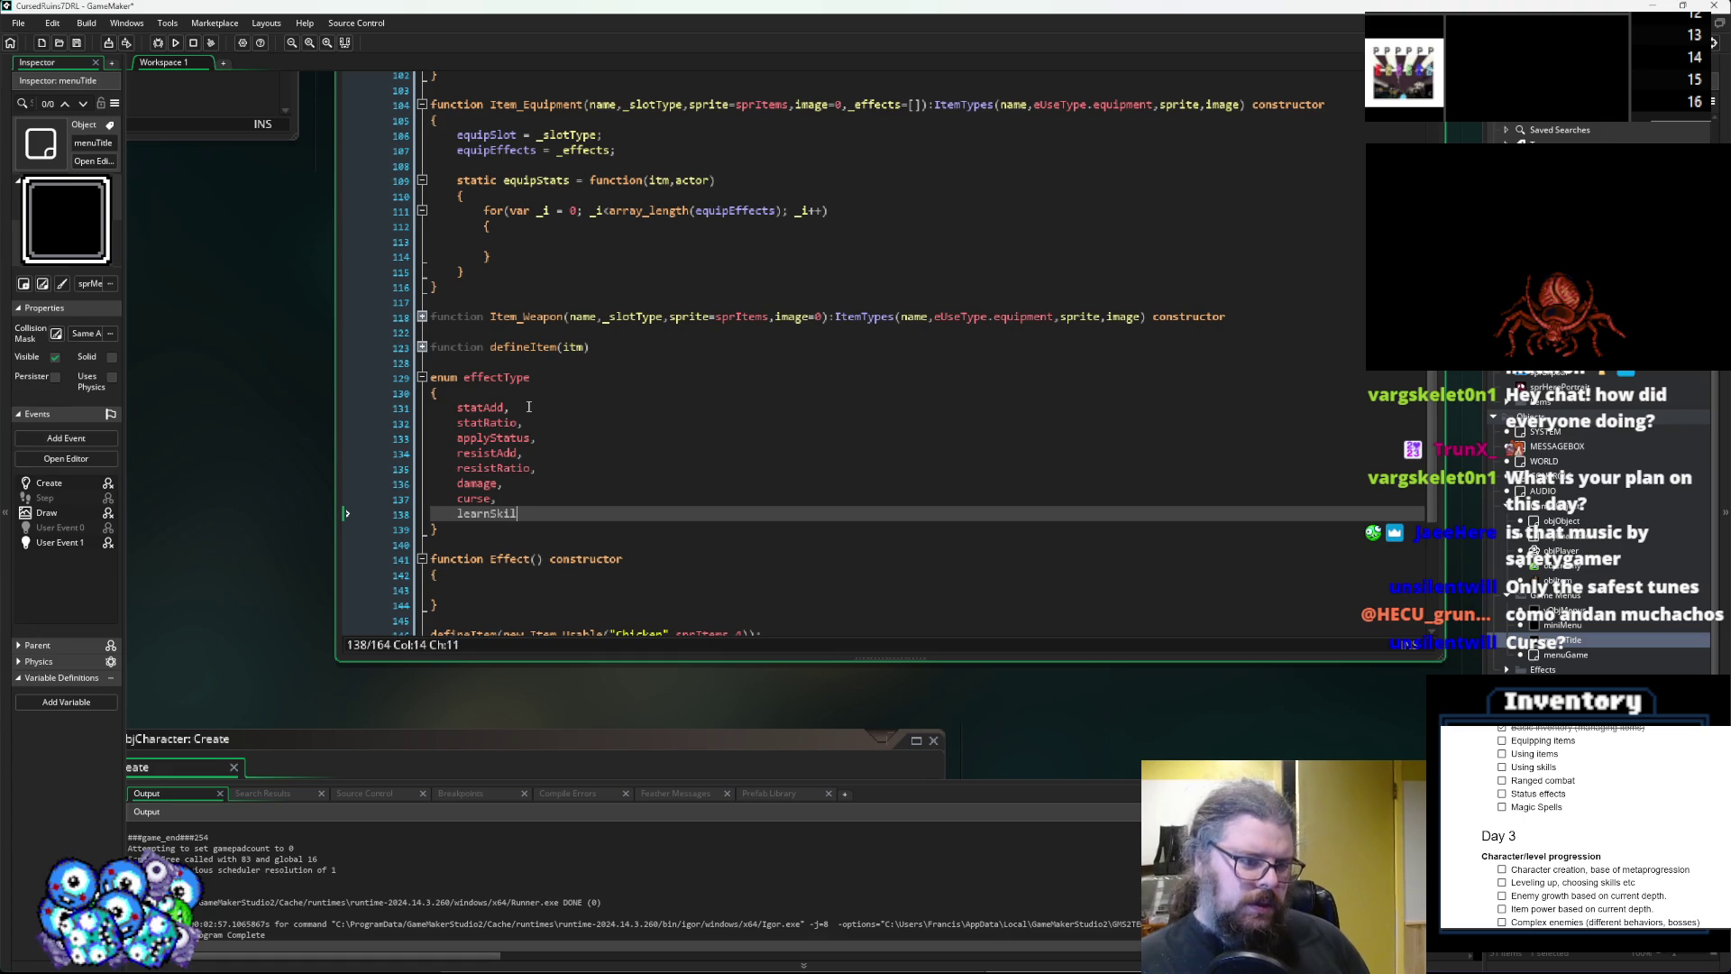
key("Return")
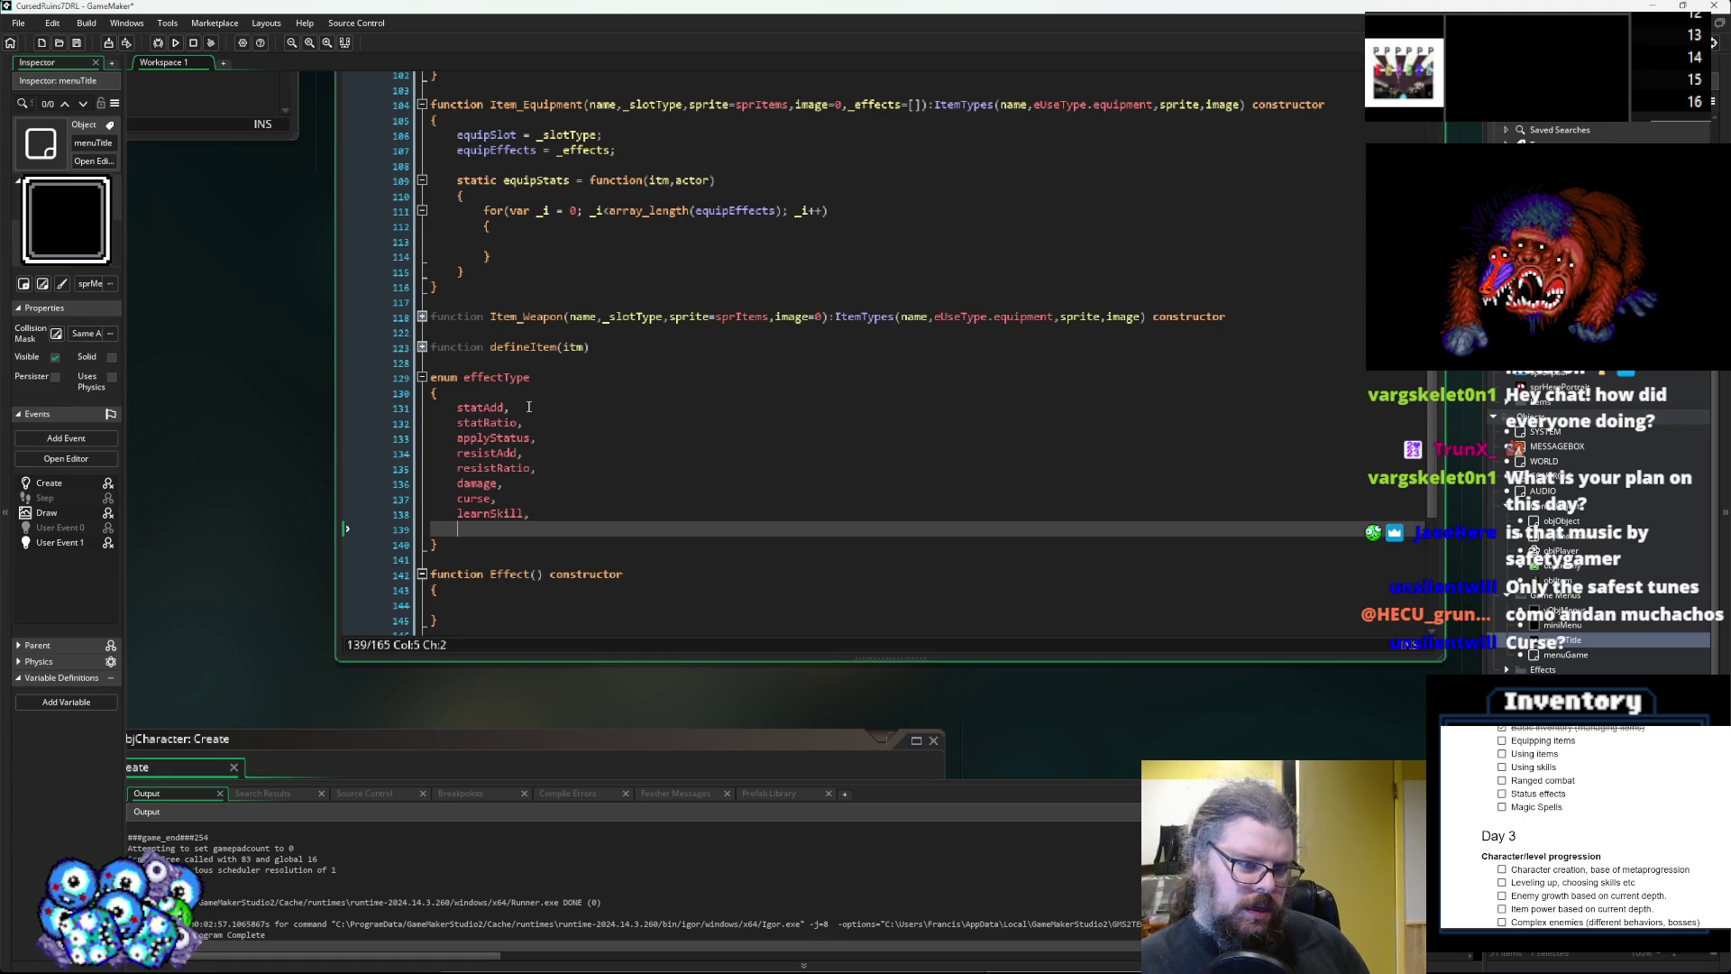
key("BackSpace")
key("BackSpace")
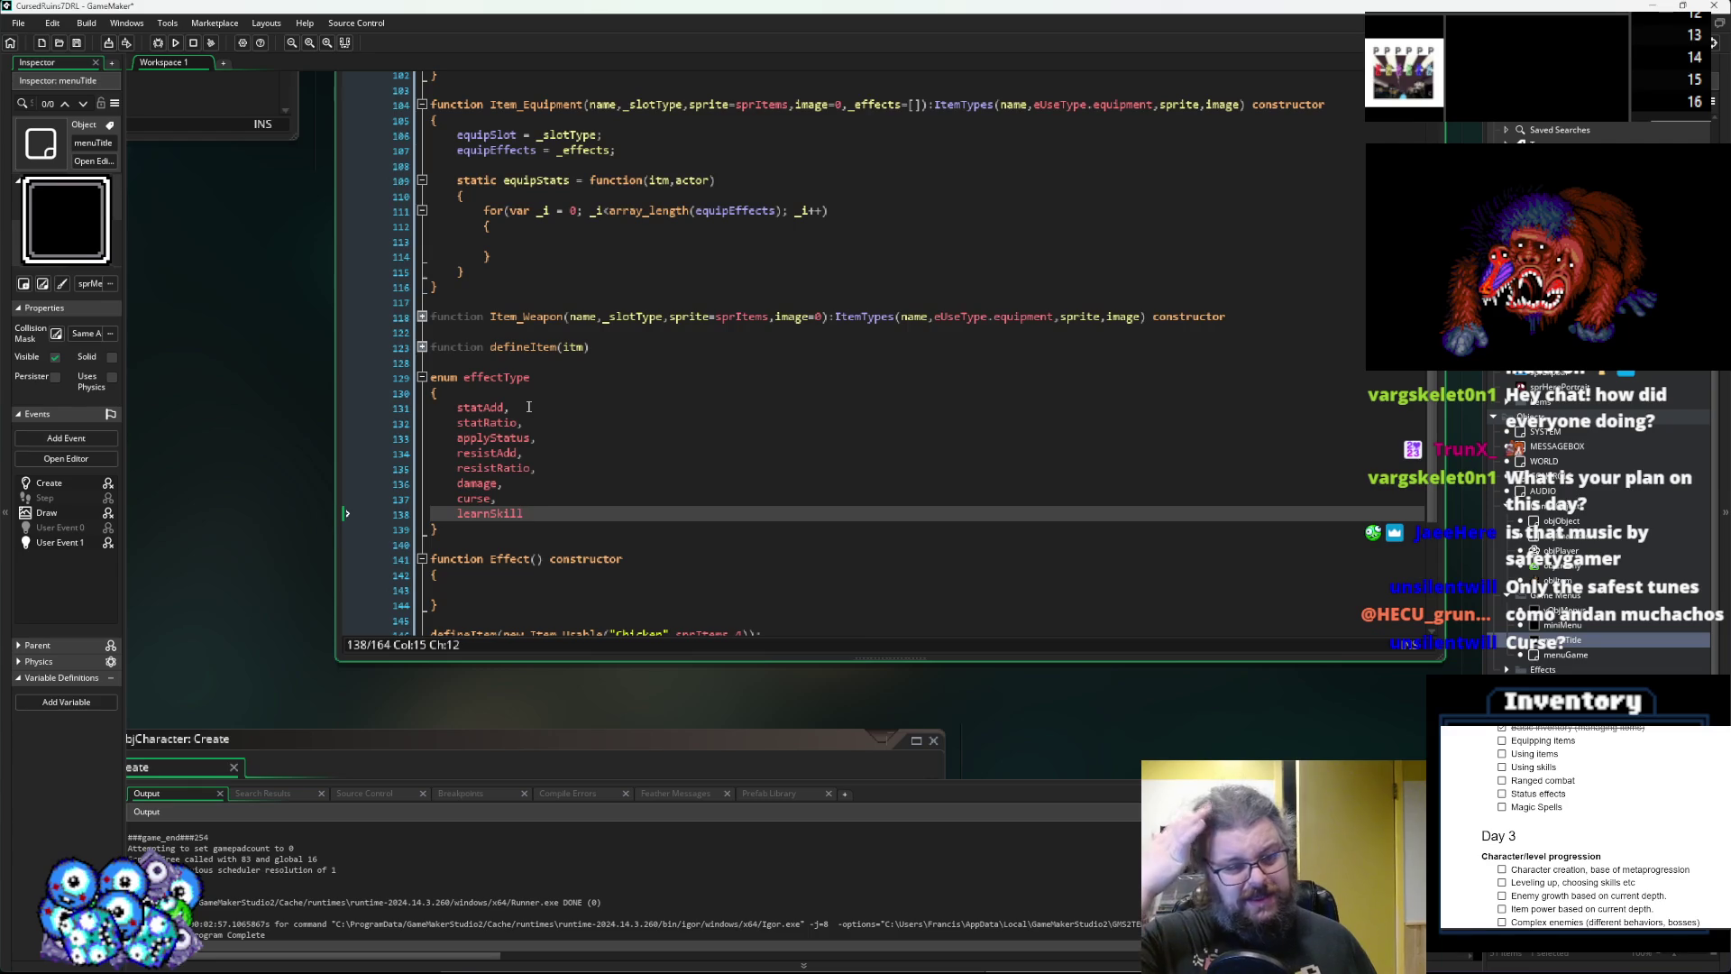
scroll(529, 406, "down", 3)
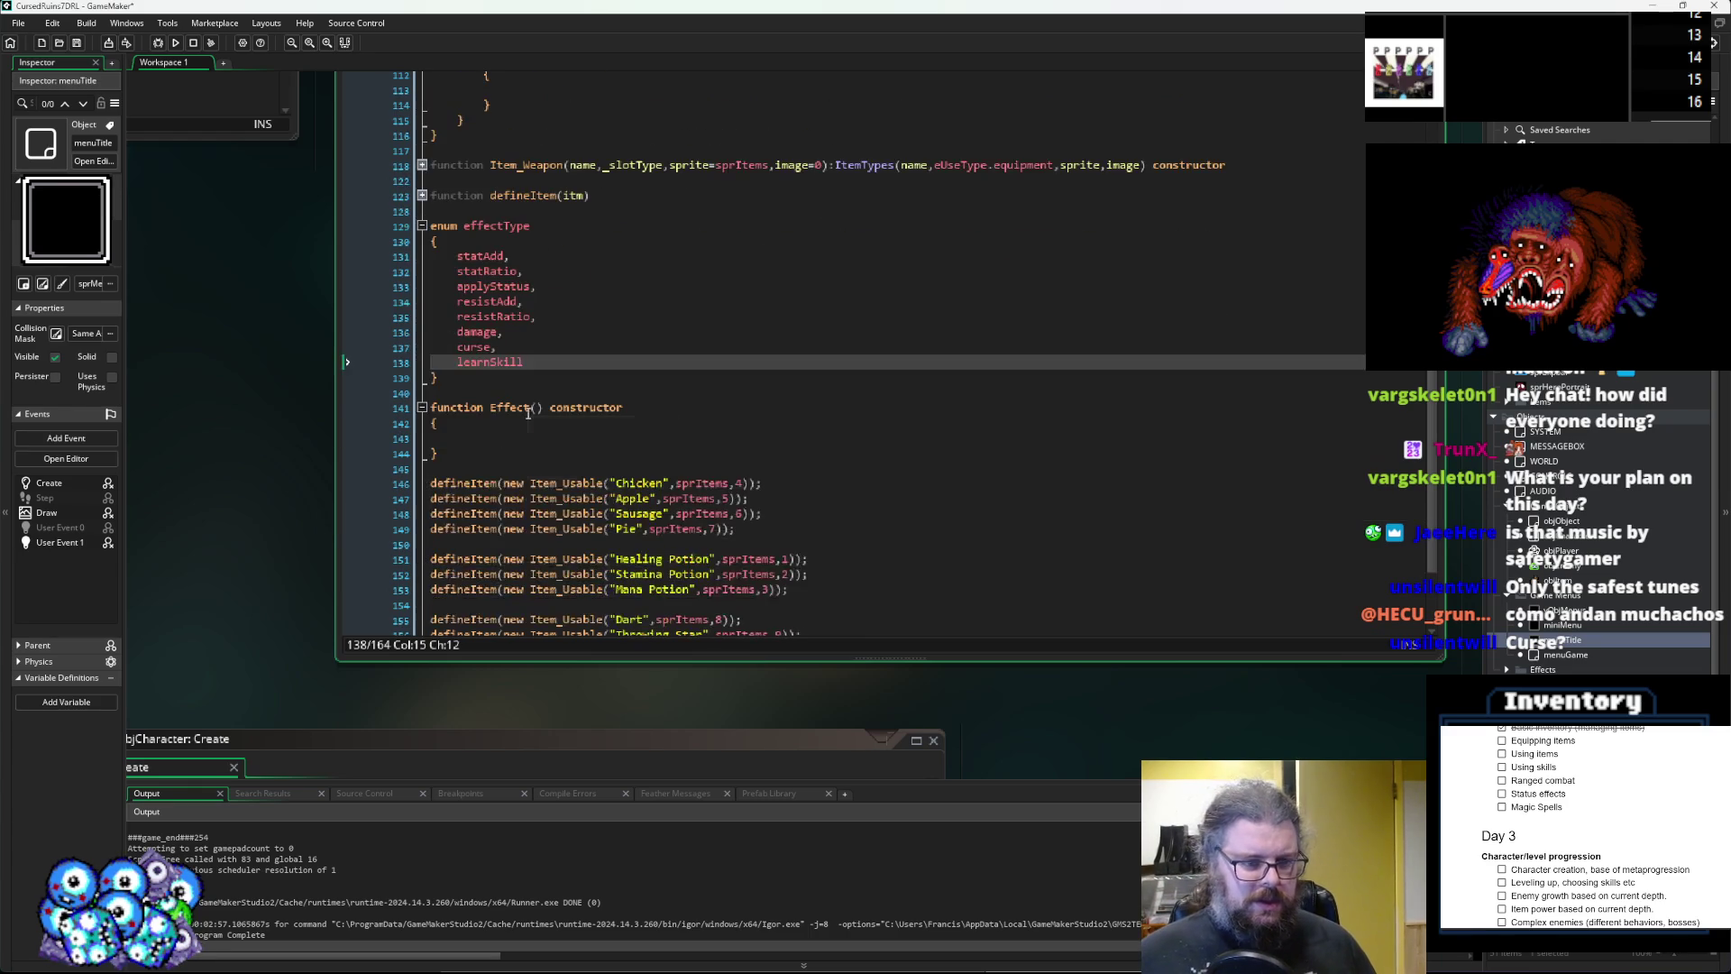
Add an effType parameter to the Effect() constructor, dropping the extra target parameter.
scroll(523, 430, "up", 2)
left_click(570, 525)
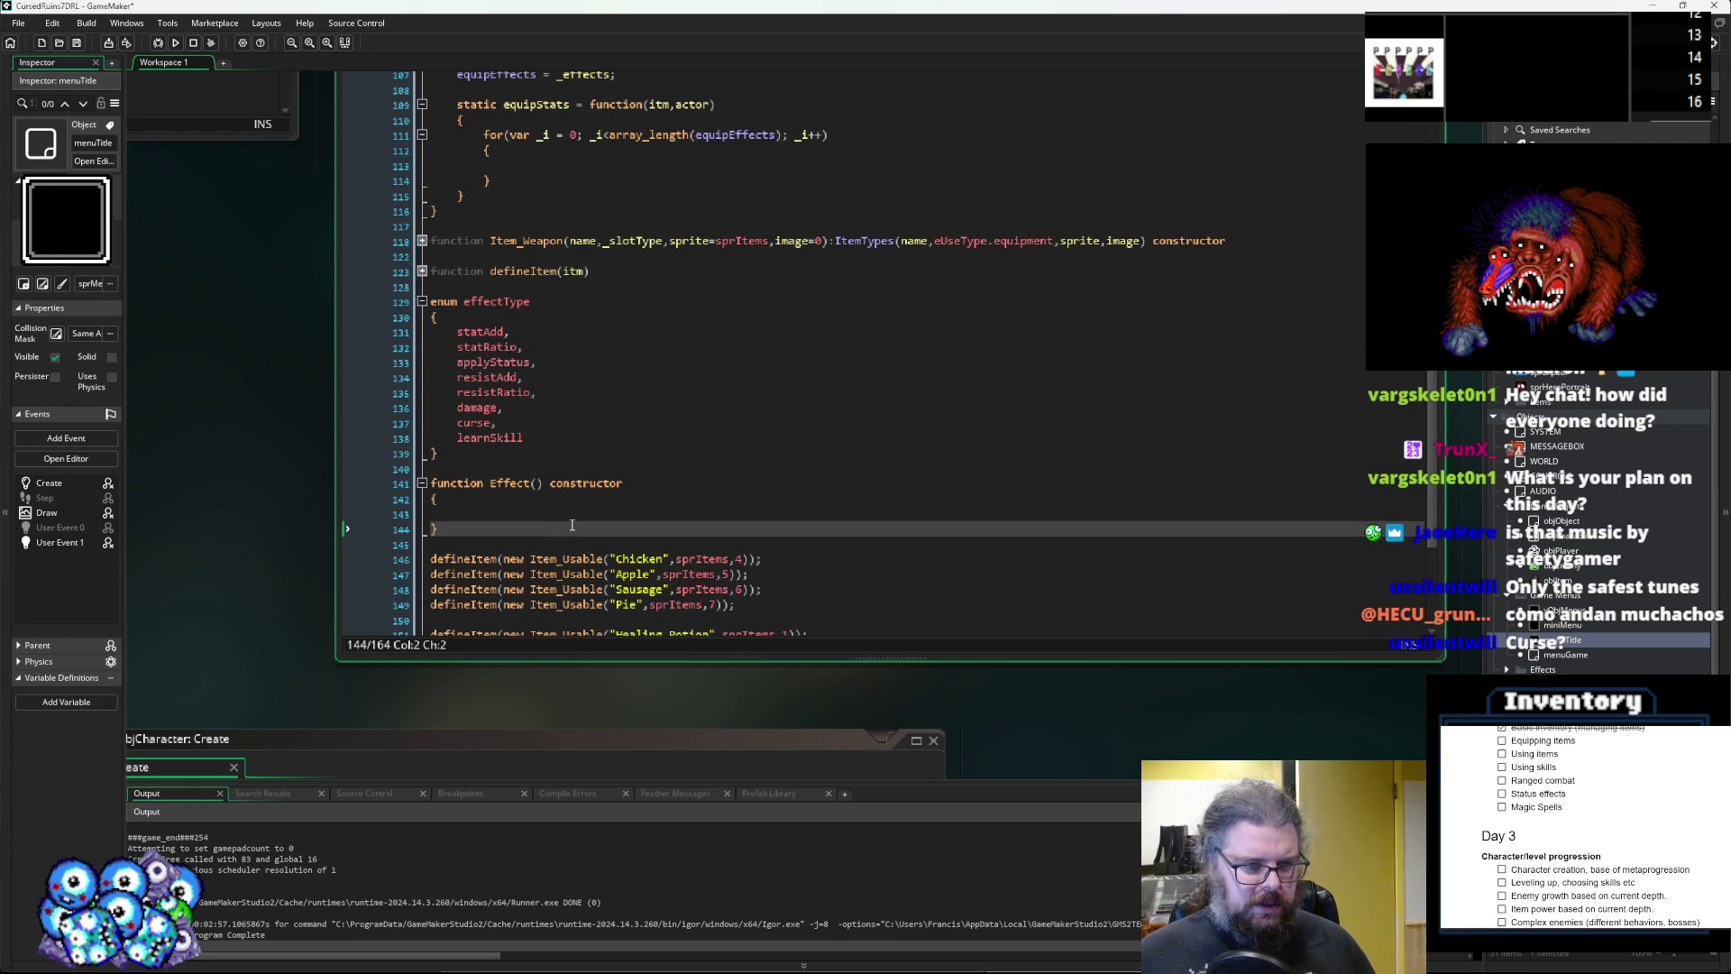
key("Return")
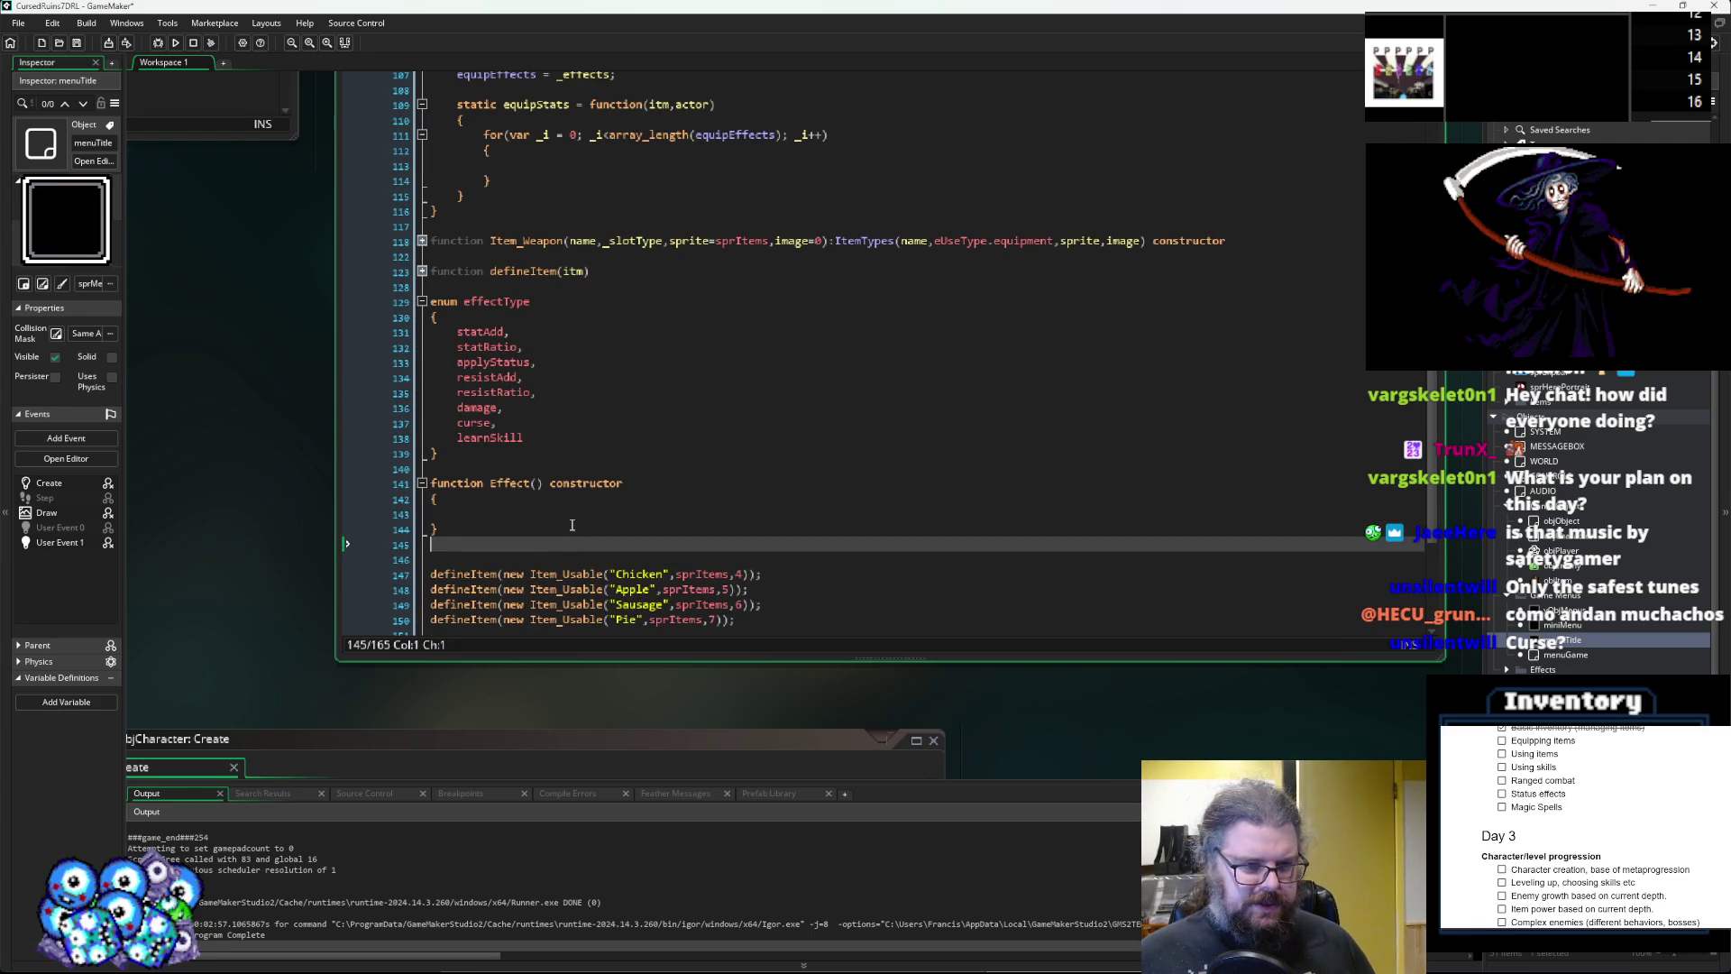
key("Up")
key("Up")
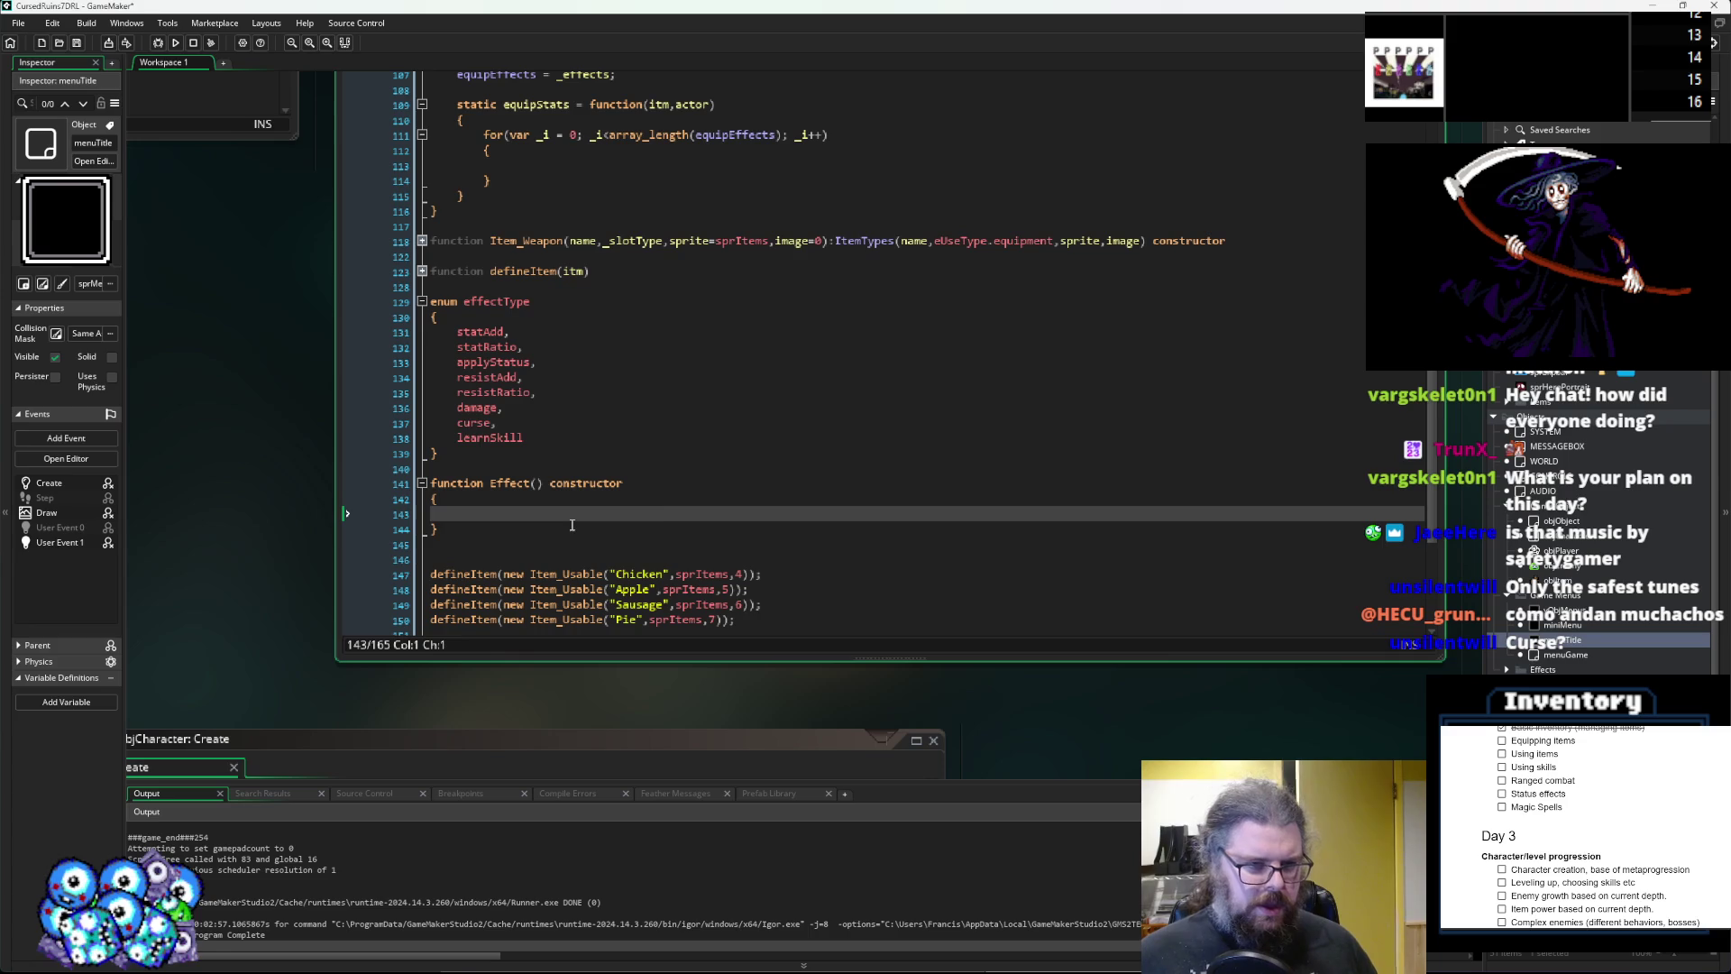
left_click(535, 483)
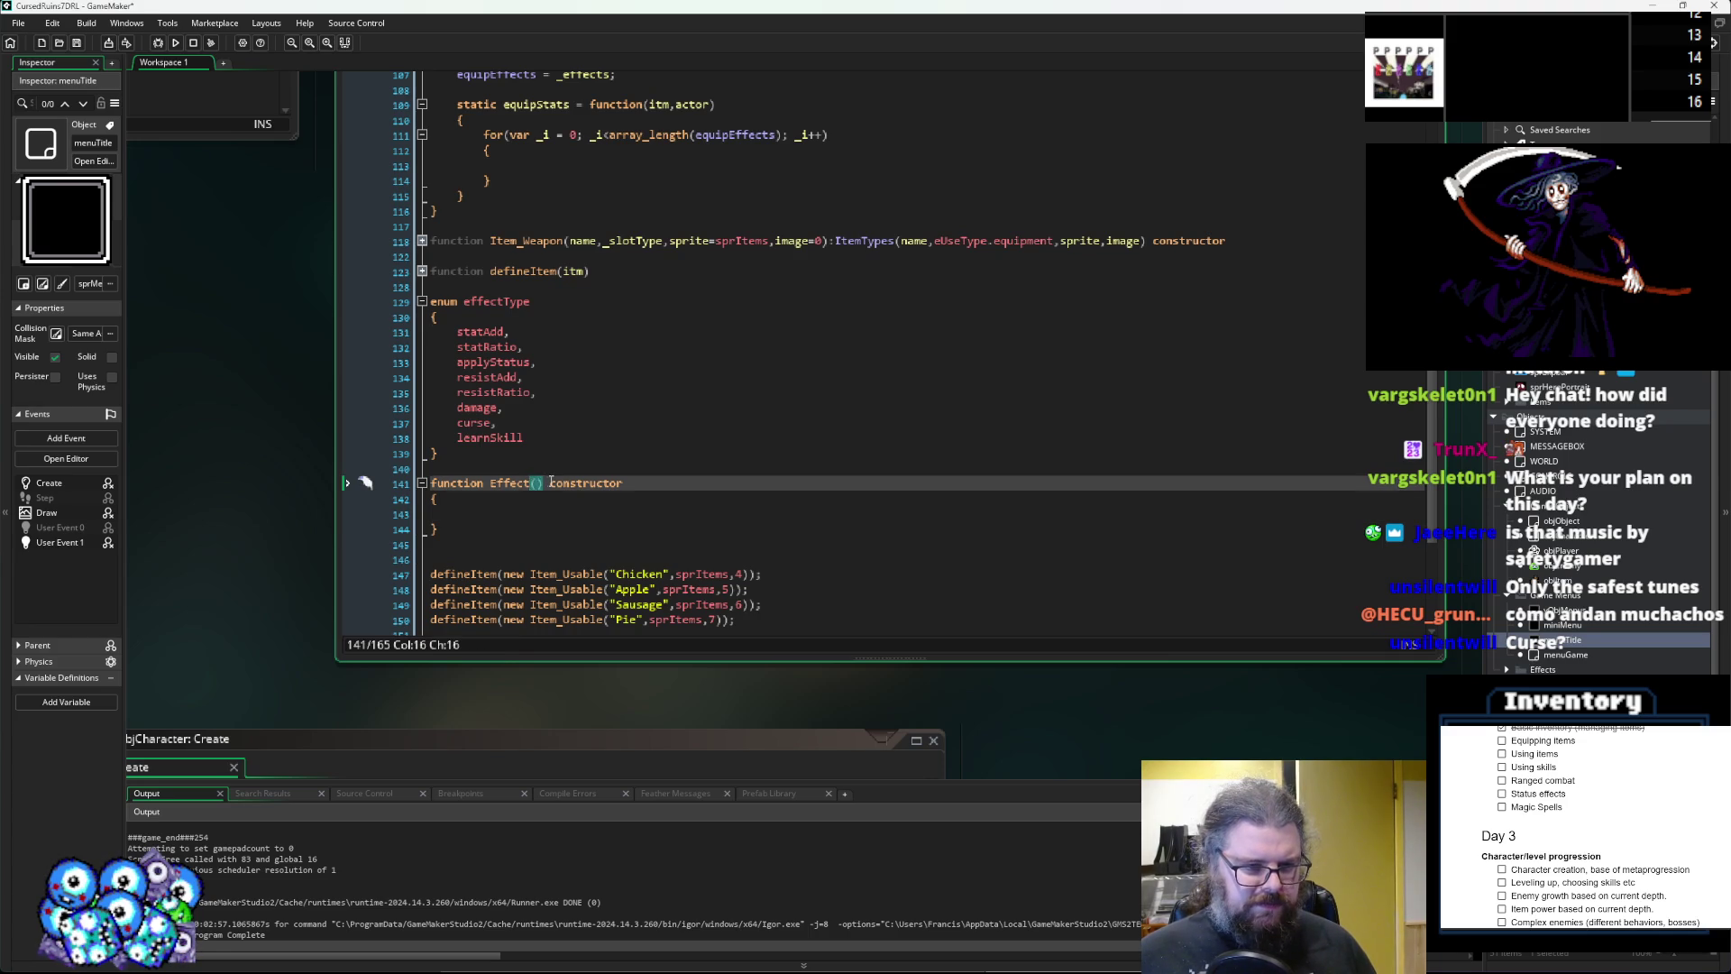
left_click(476, 534)
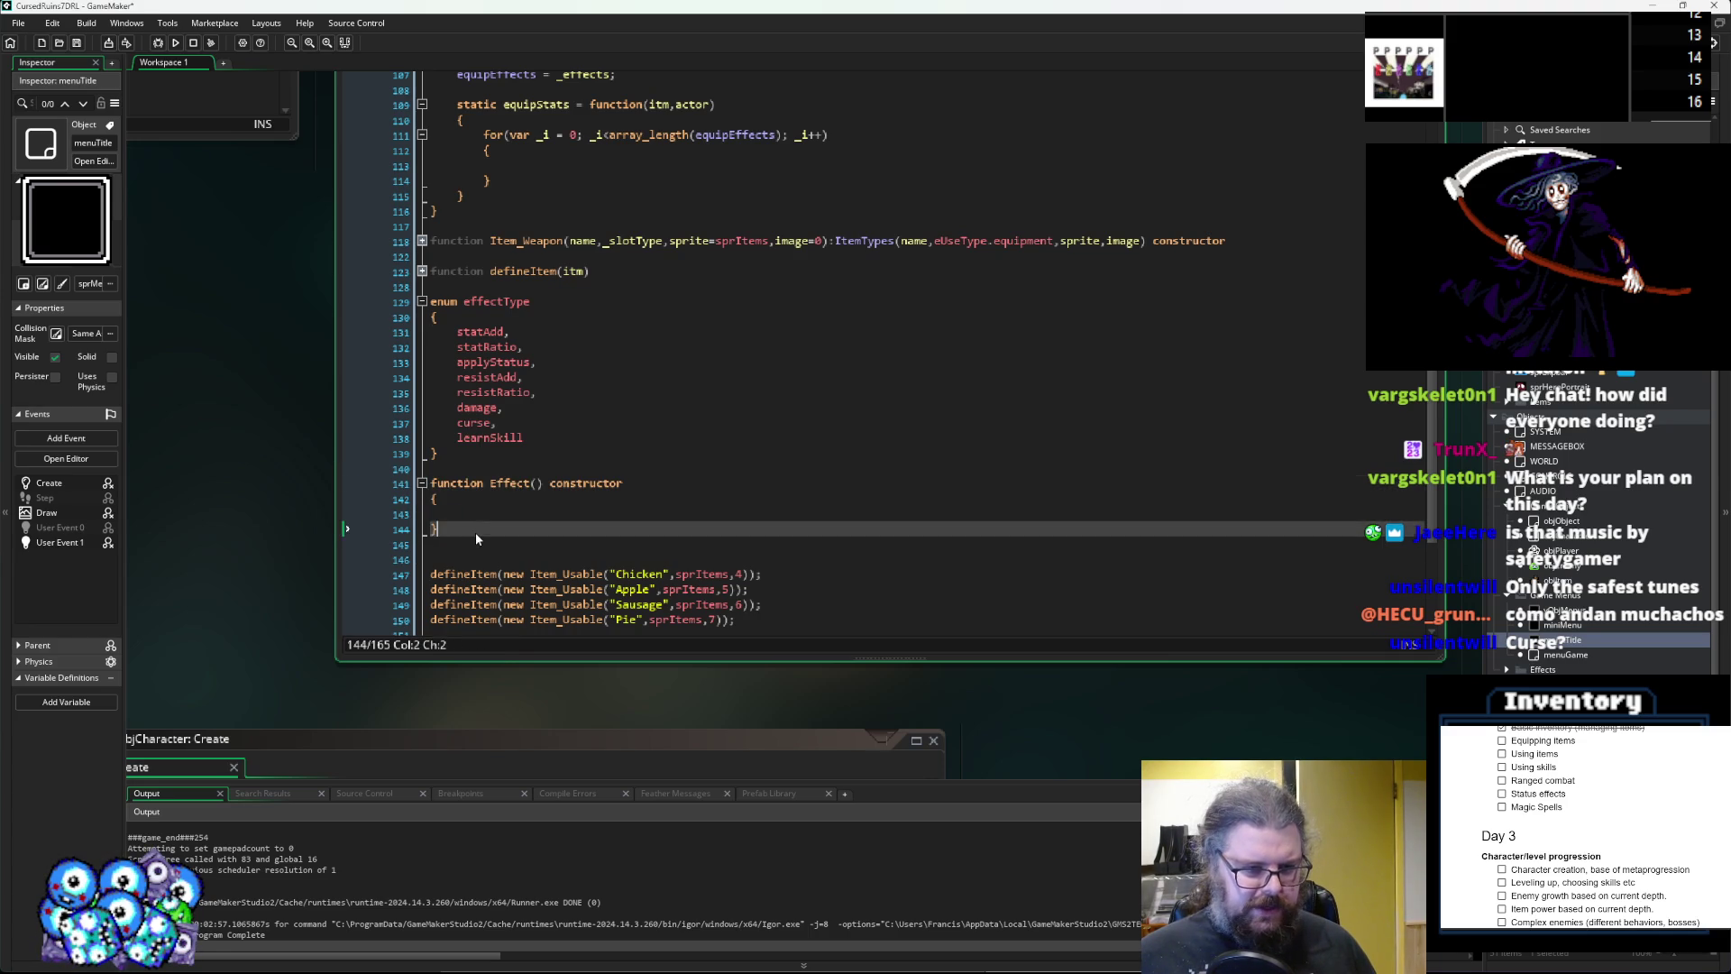
left_click(503, 514)
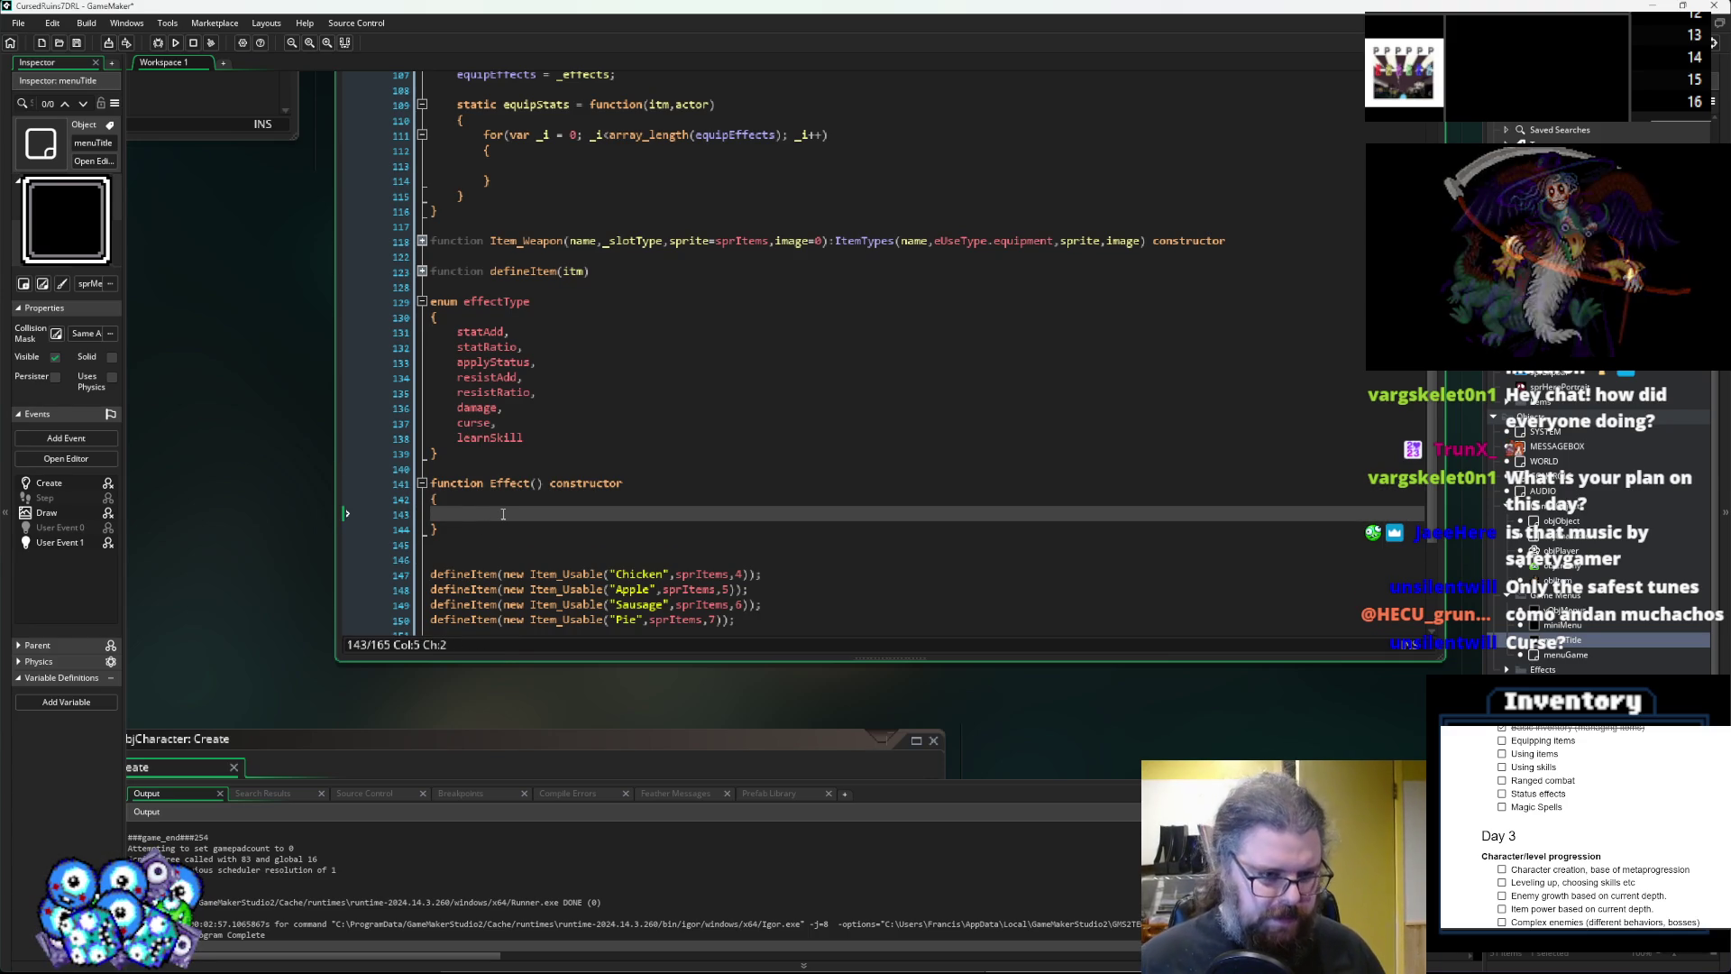
key("Up")
key("Up")
key("ctrl+Right")
key("ctrl+Right")
key("ctrl+Right")
key("Left")
type("effType")
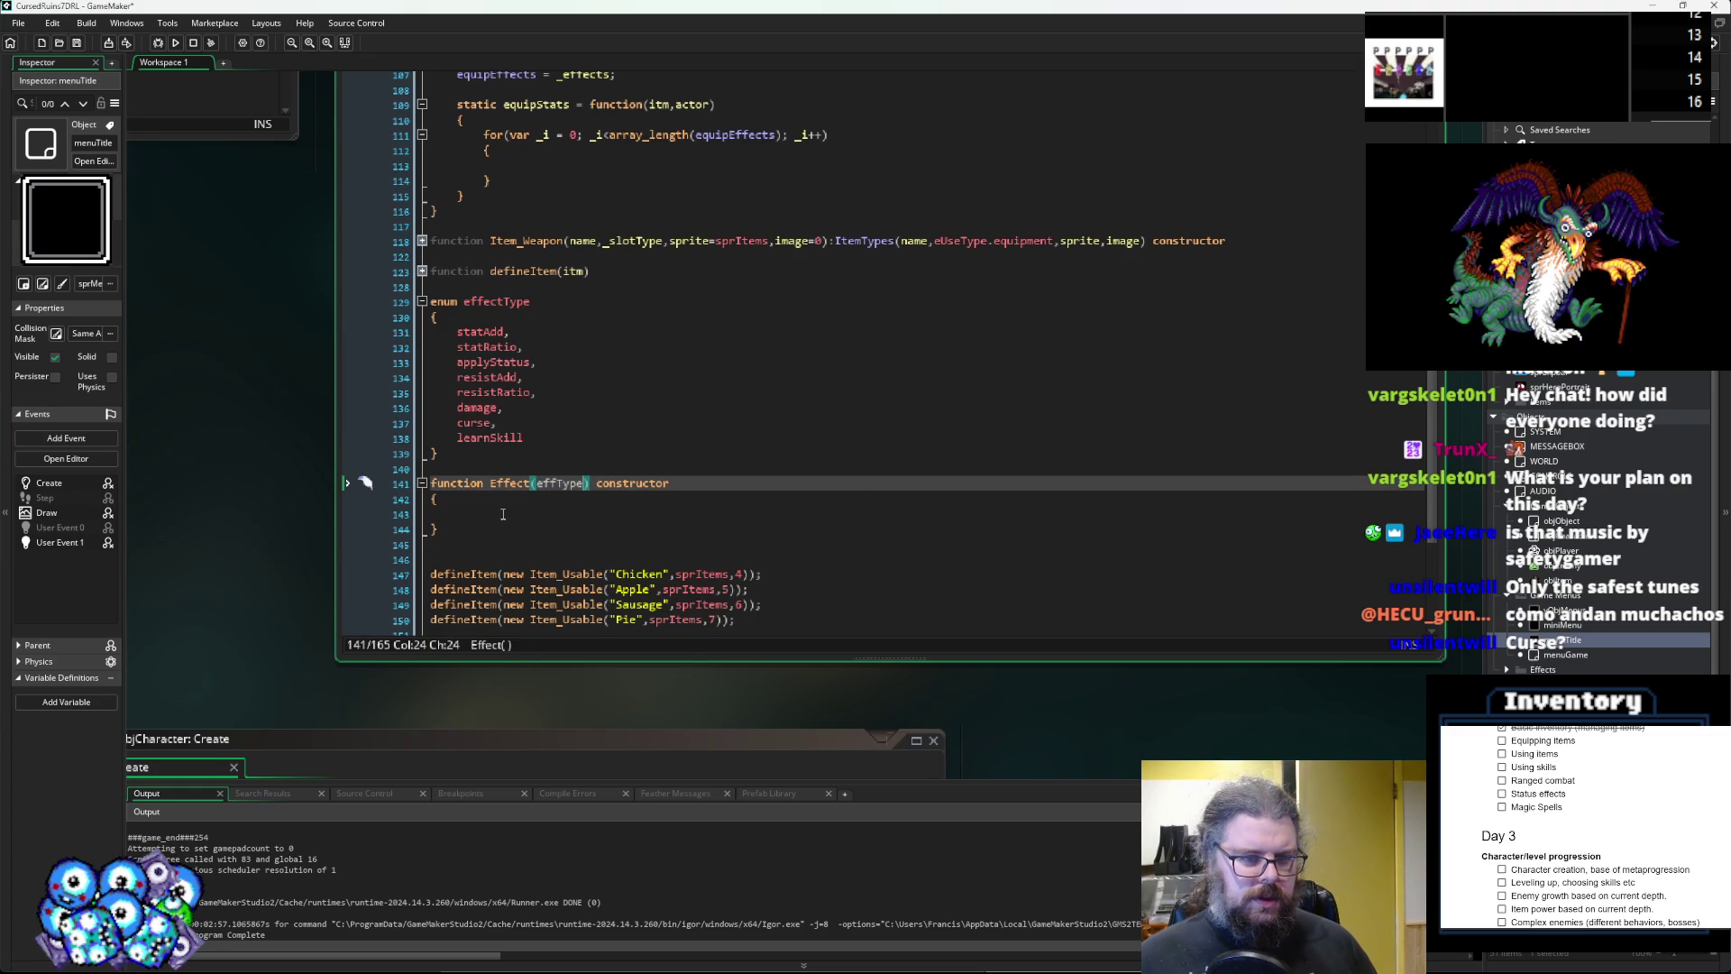
type(",")
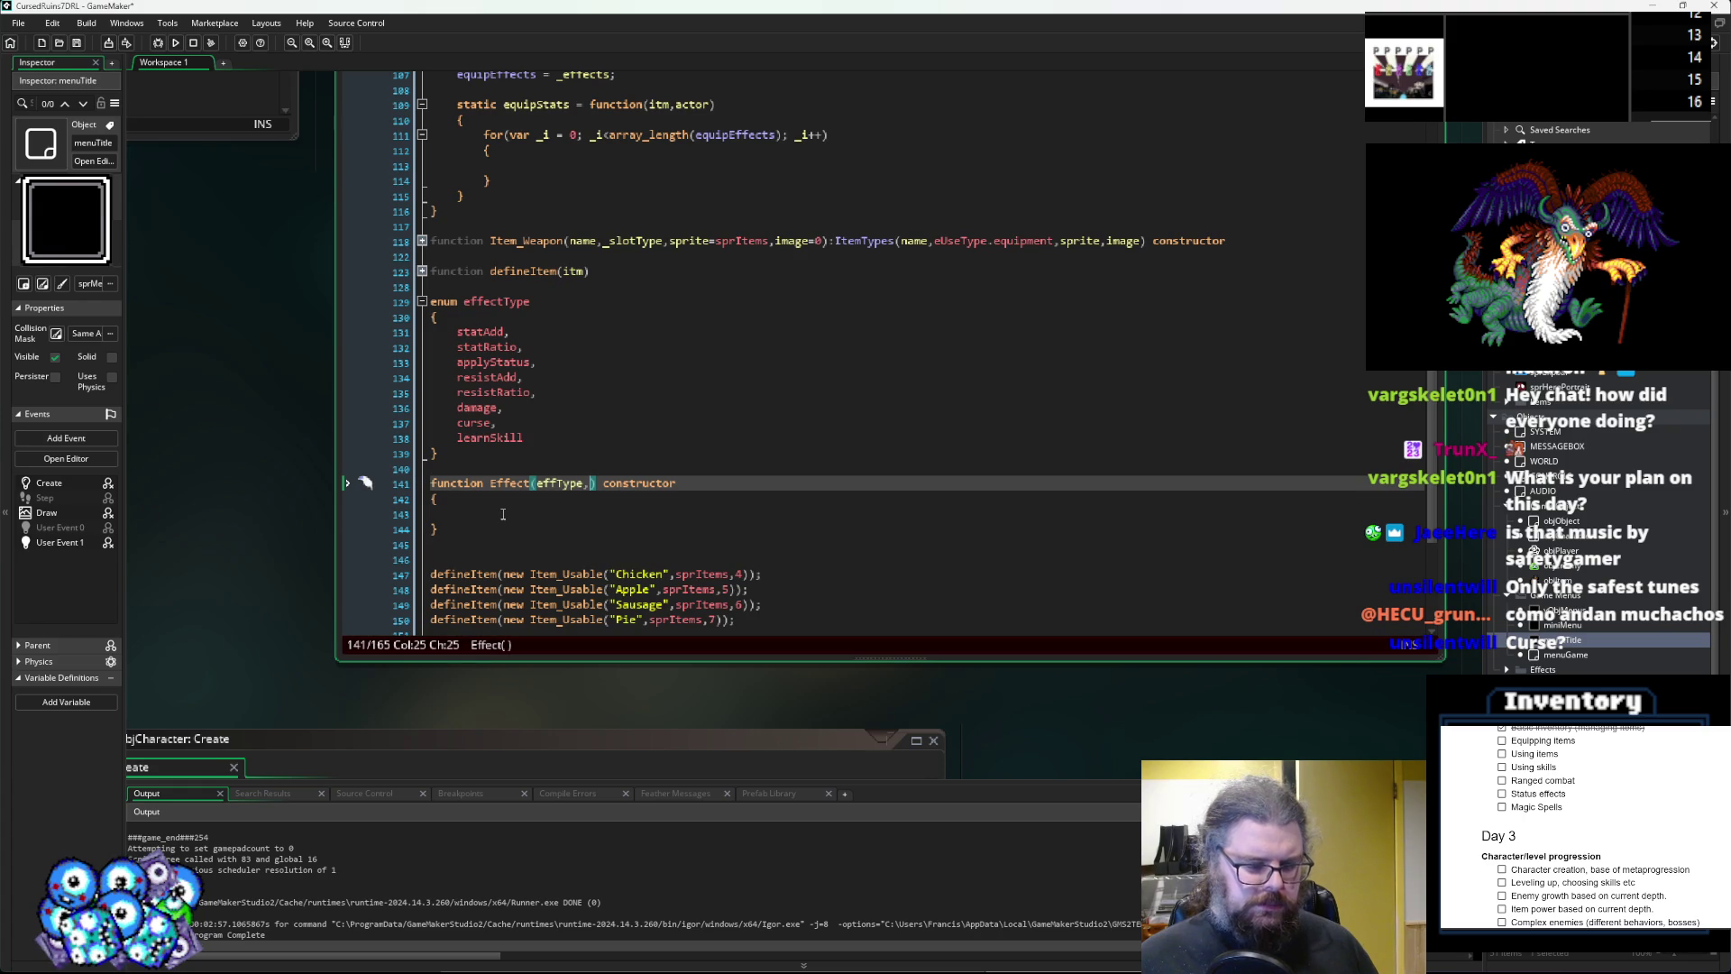
type("target,")
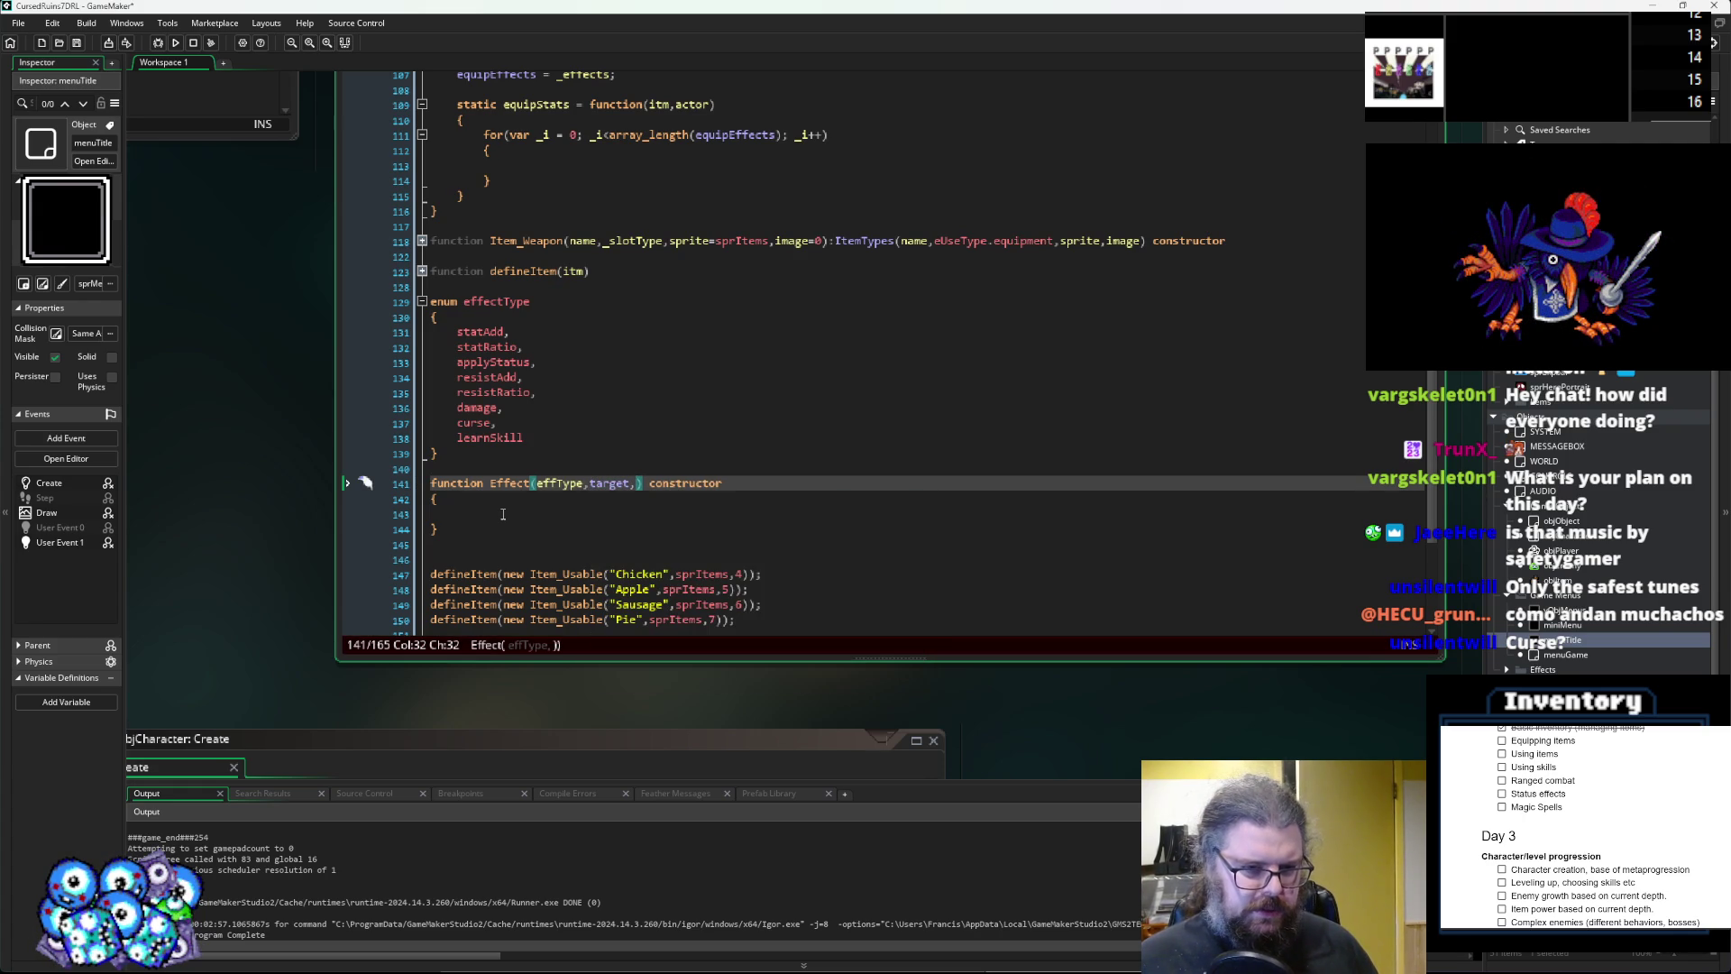
key("BackSpace")
key("BackSpace")
key("BackSpace")
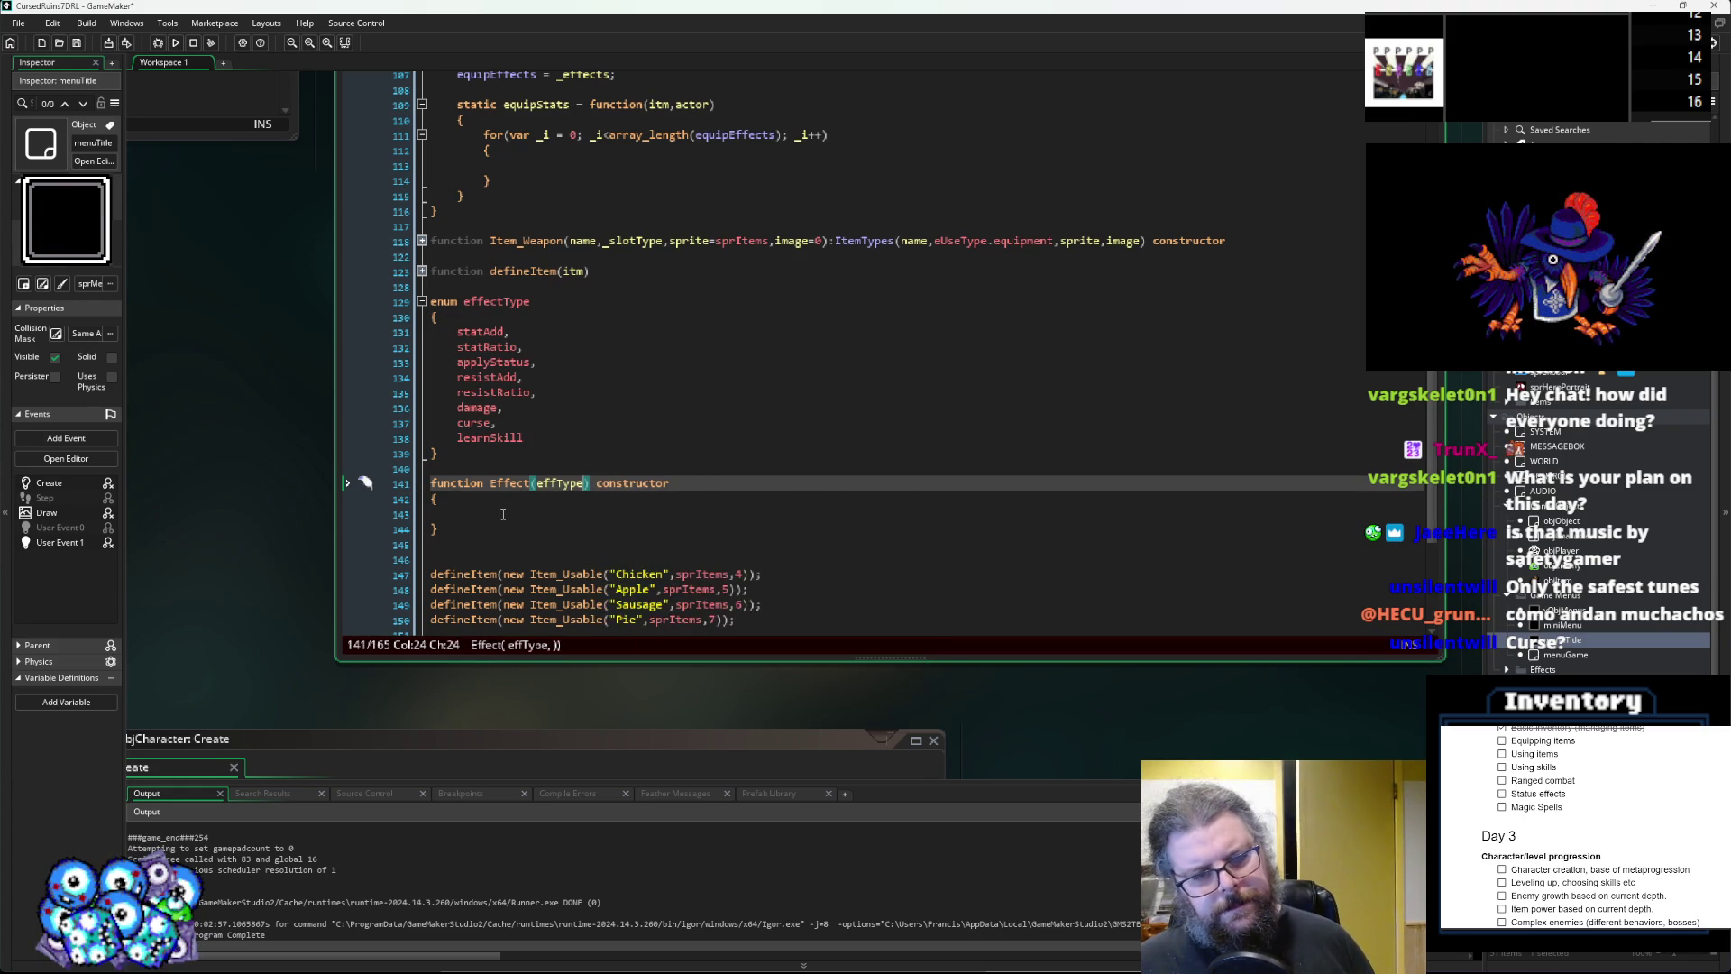
Rename the parameter to _effType and add effectType = _effType; in the body.
left_click(503, 513)
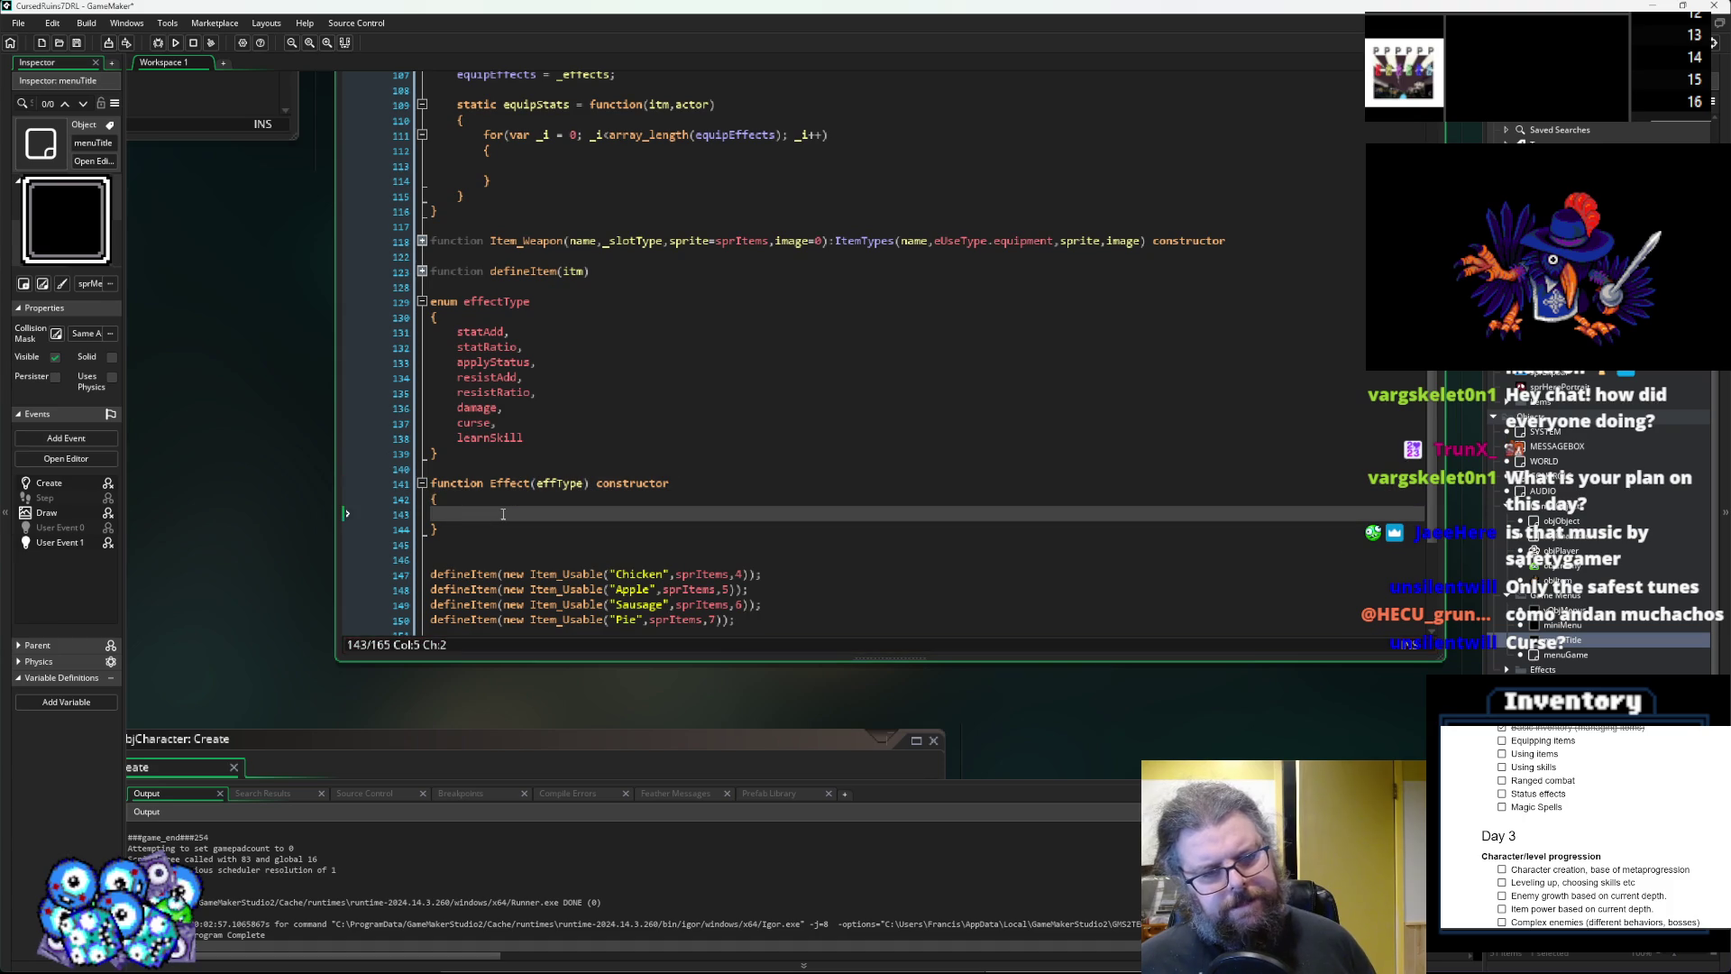
key("Up")
key("Up")
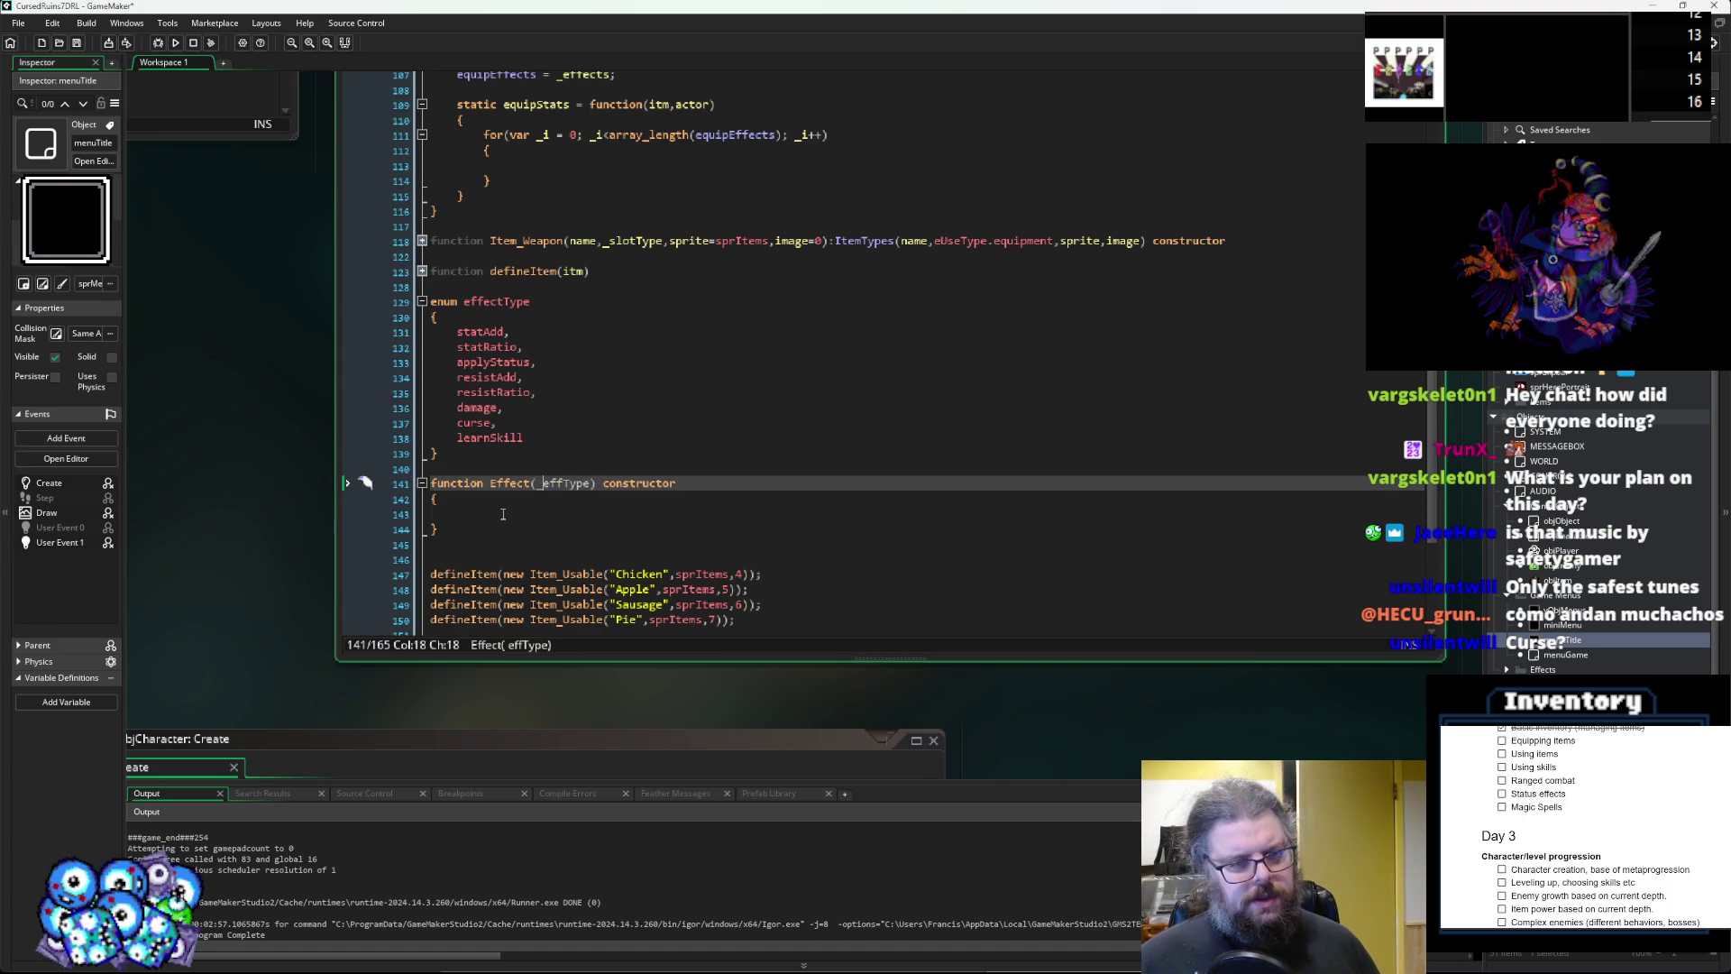
key("Left")
key("Left")
type("_")
key("Down")
key("Down")
type("effectT")
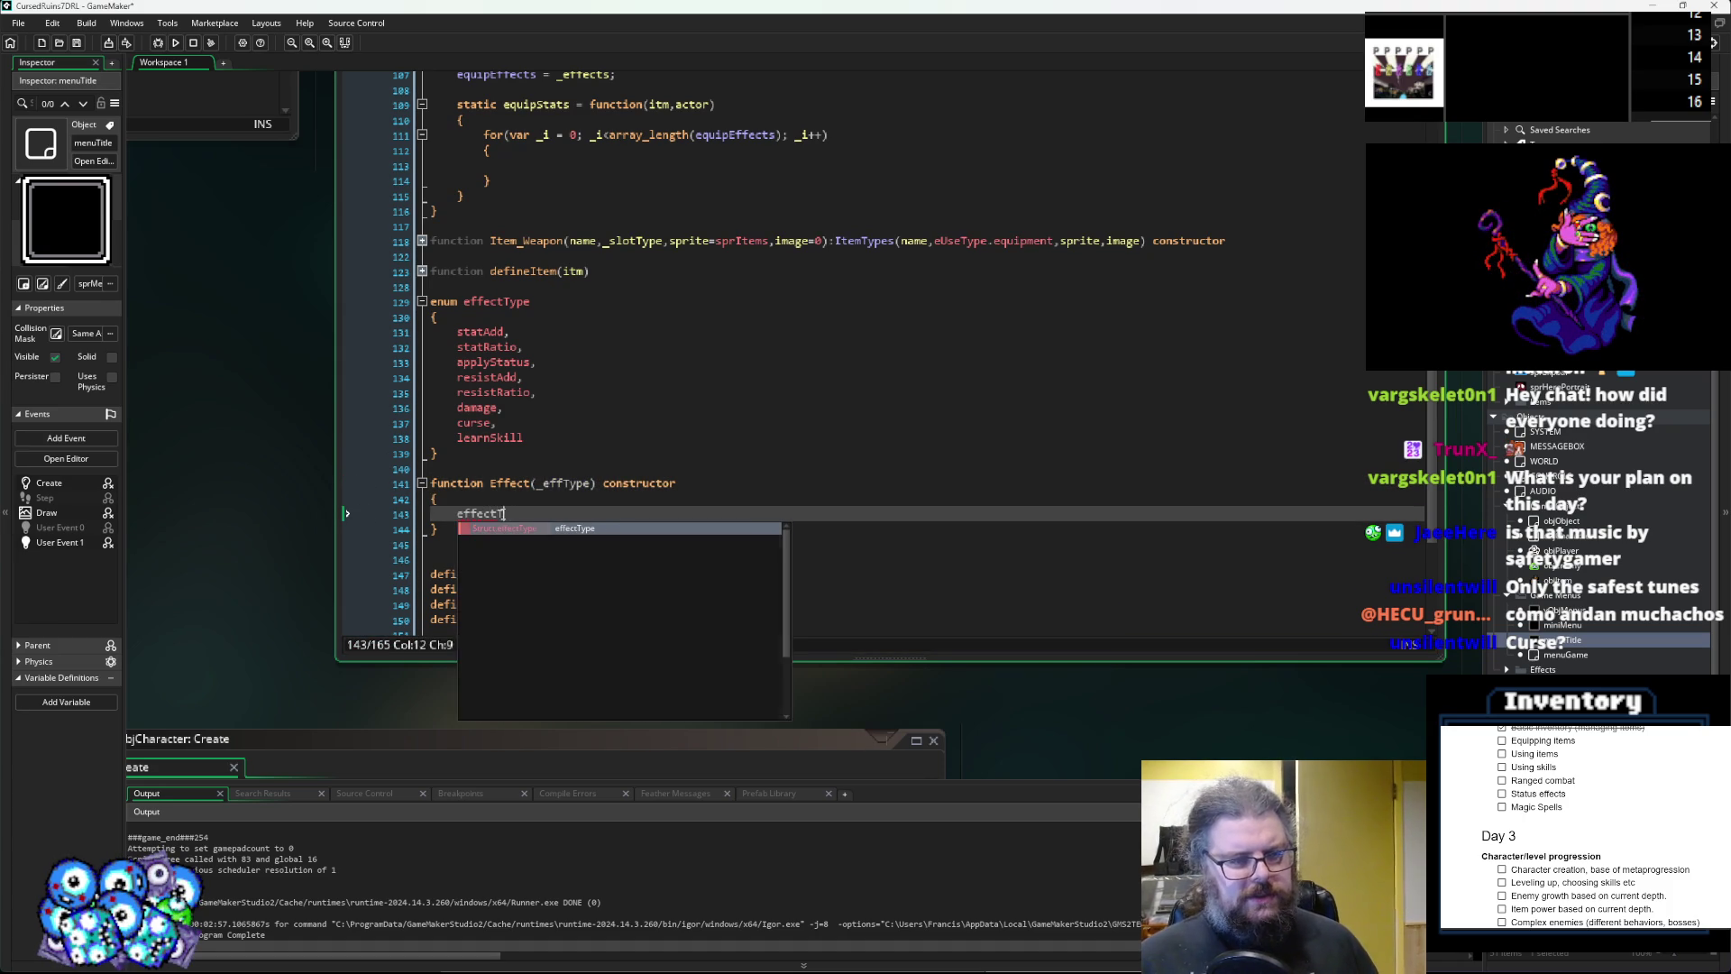
type("ype = _eff")
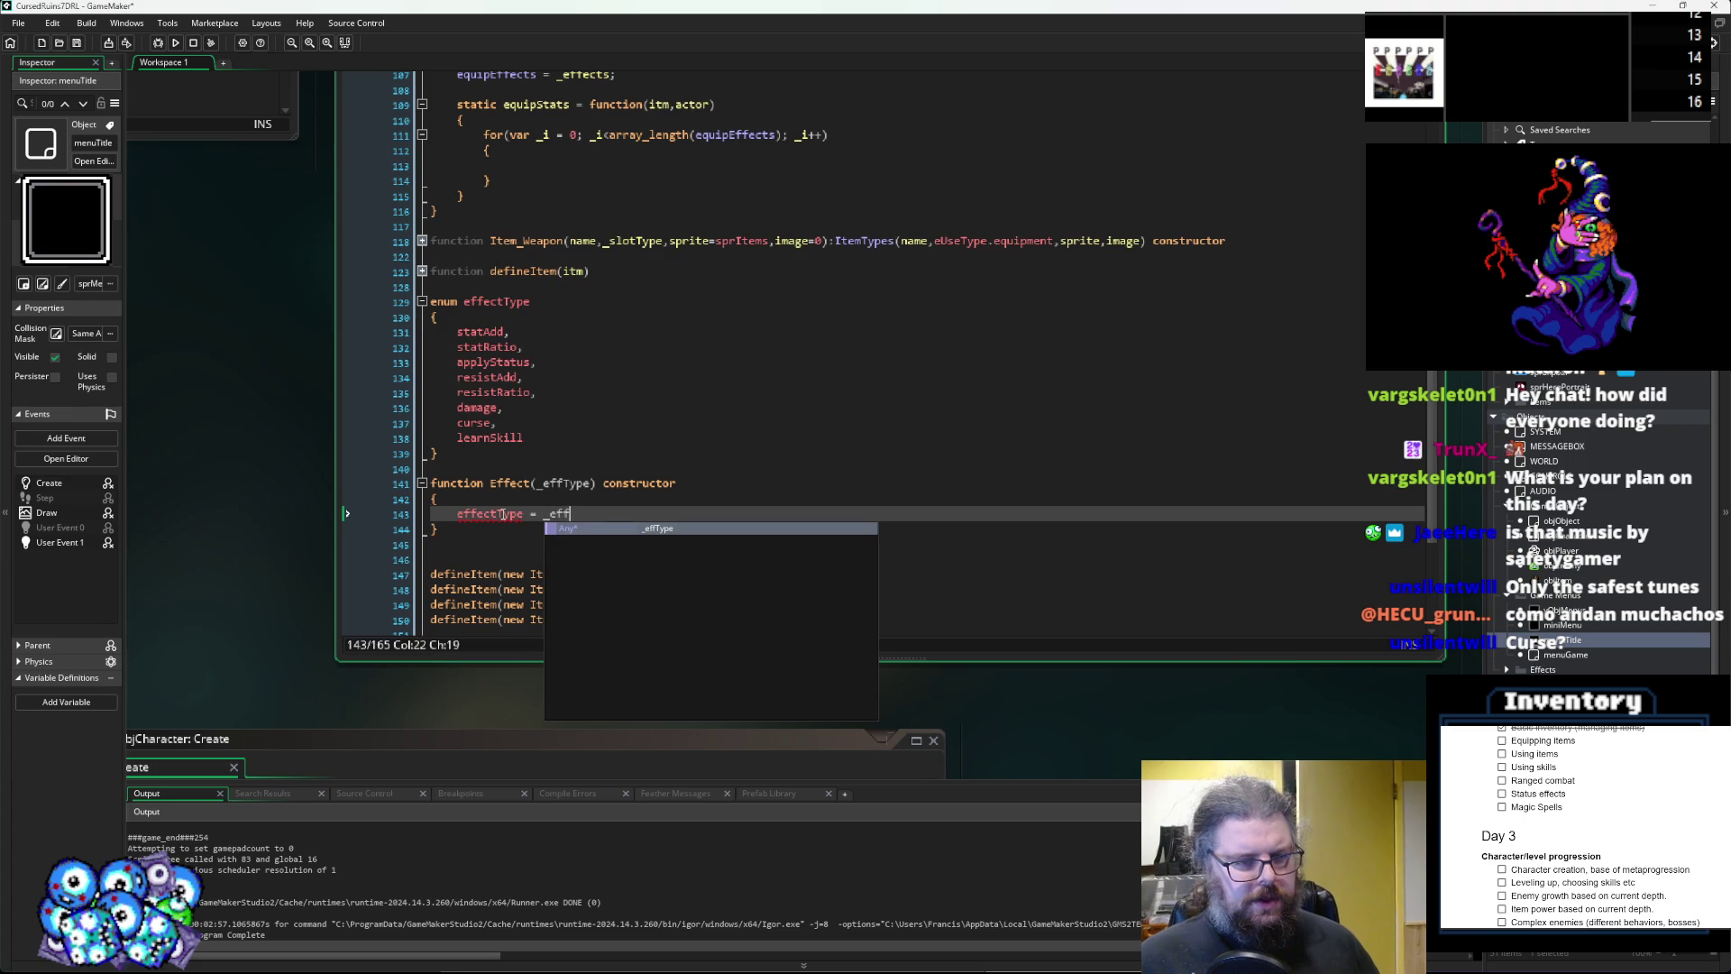
type("Type;")
key("Return")
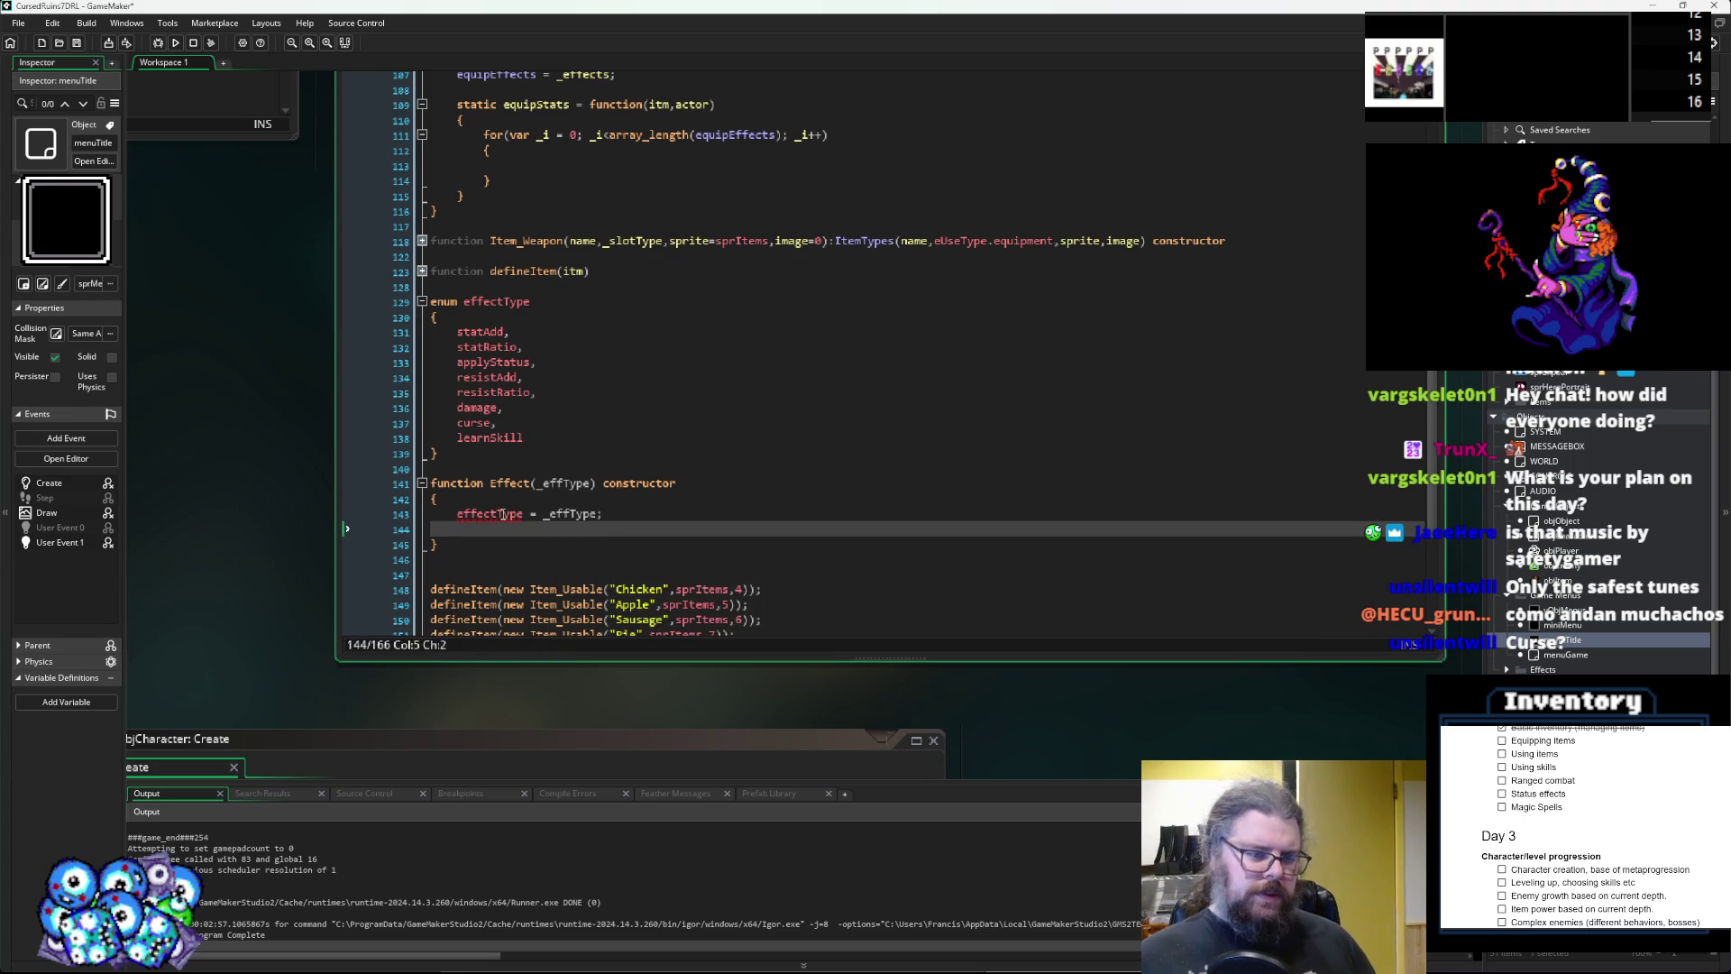
key("BackSpace")
key("BackSpace")
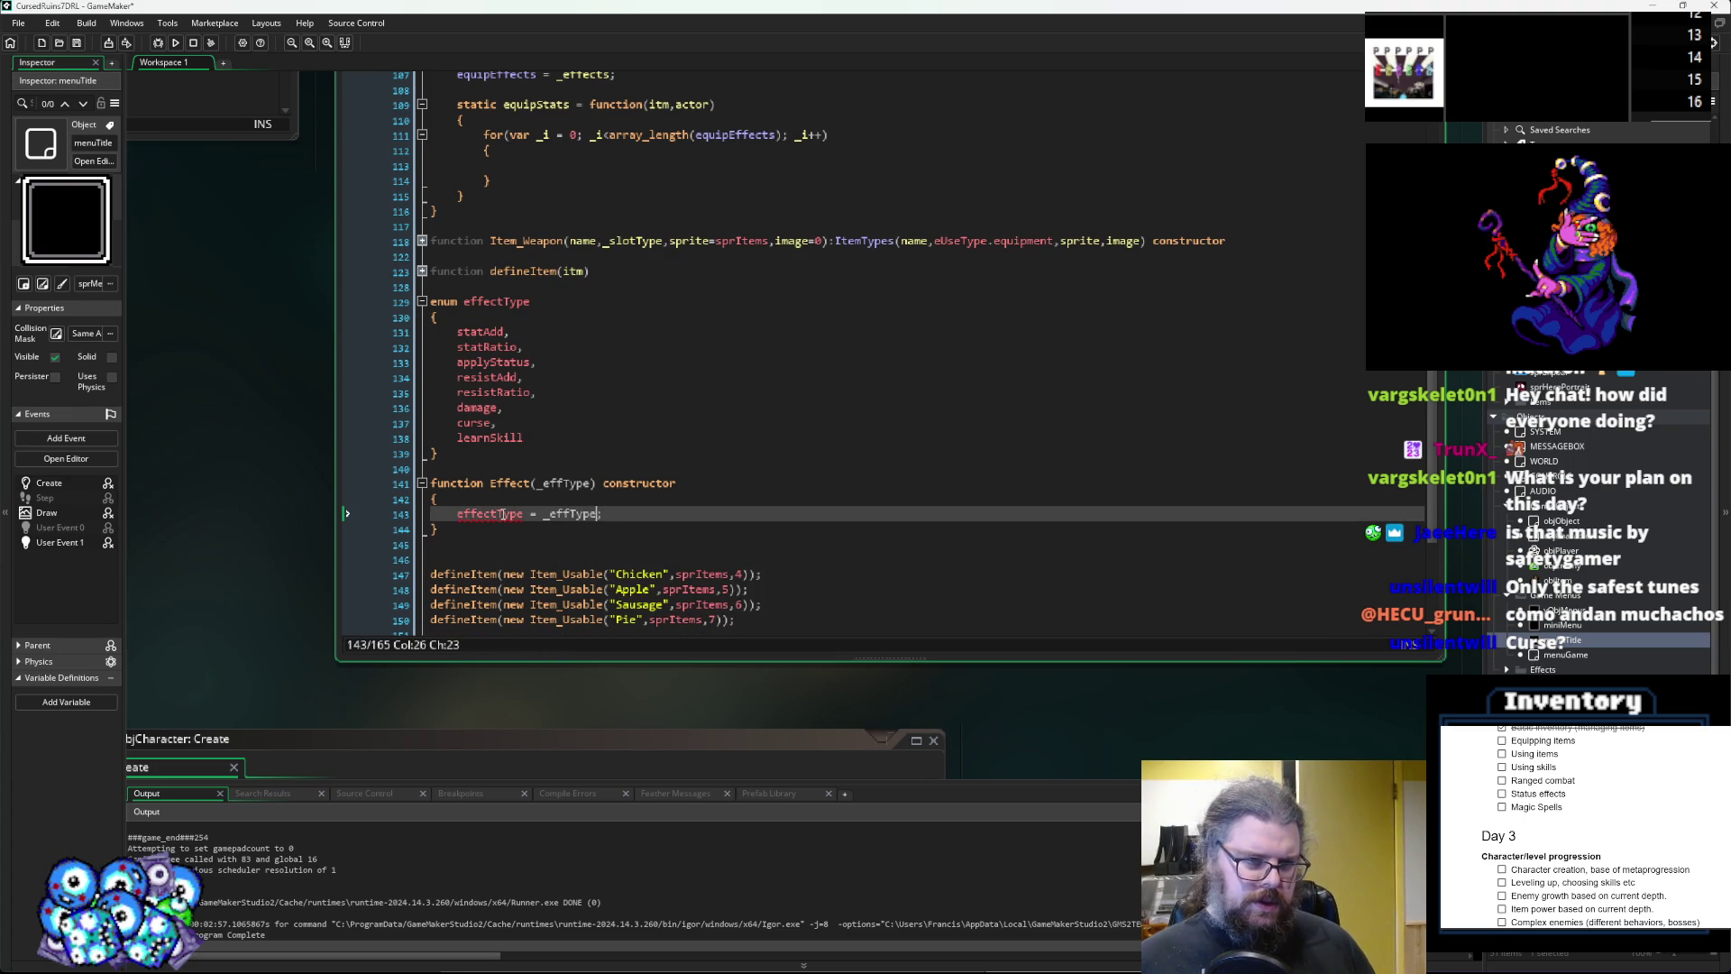
left_click(502, 513)
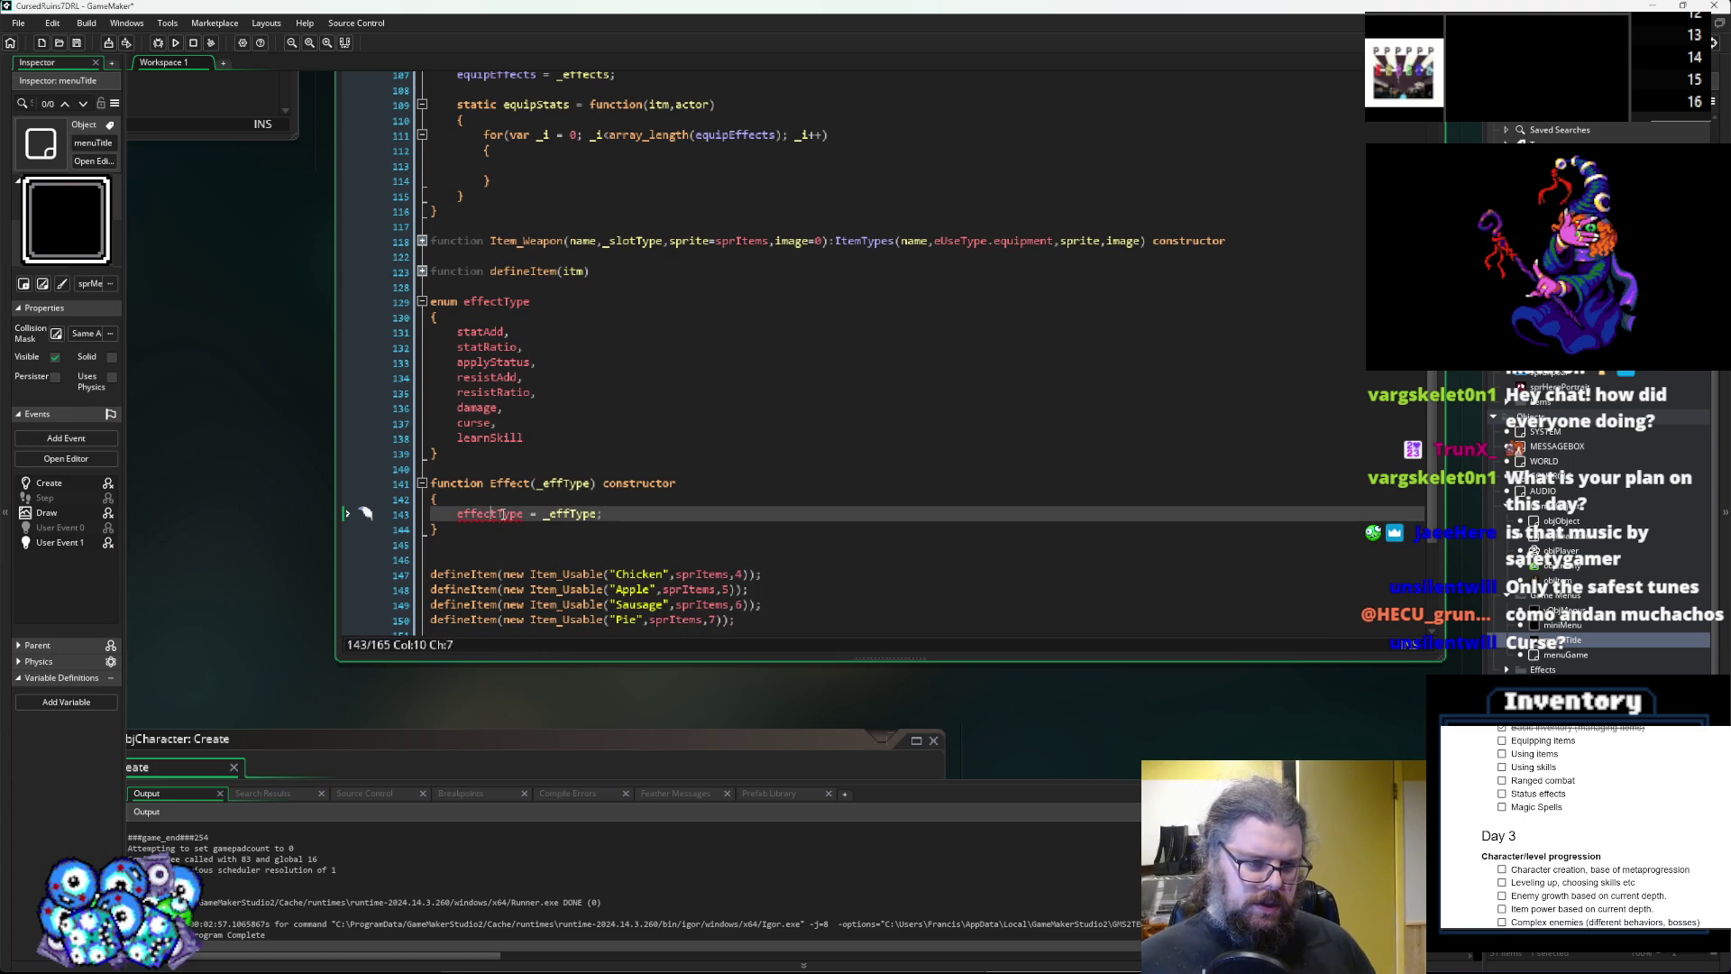
key("Left")
key("Up")
key("Up")
key("Up")
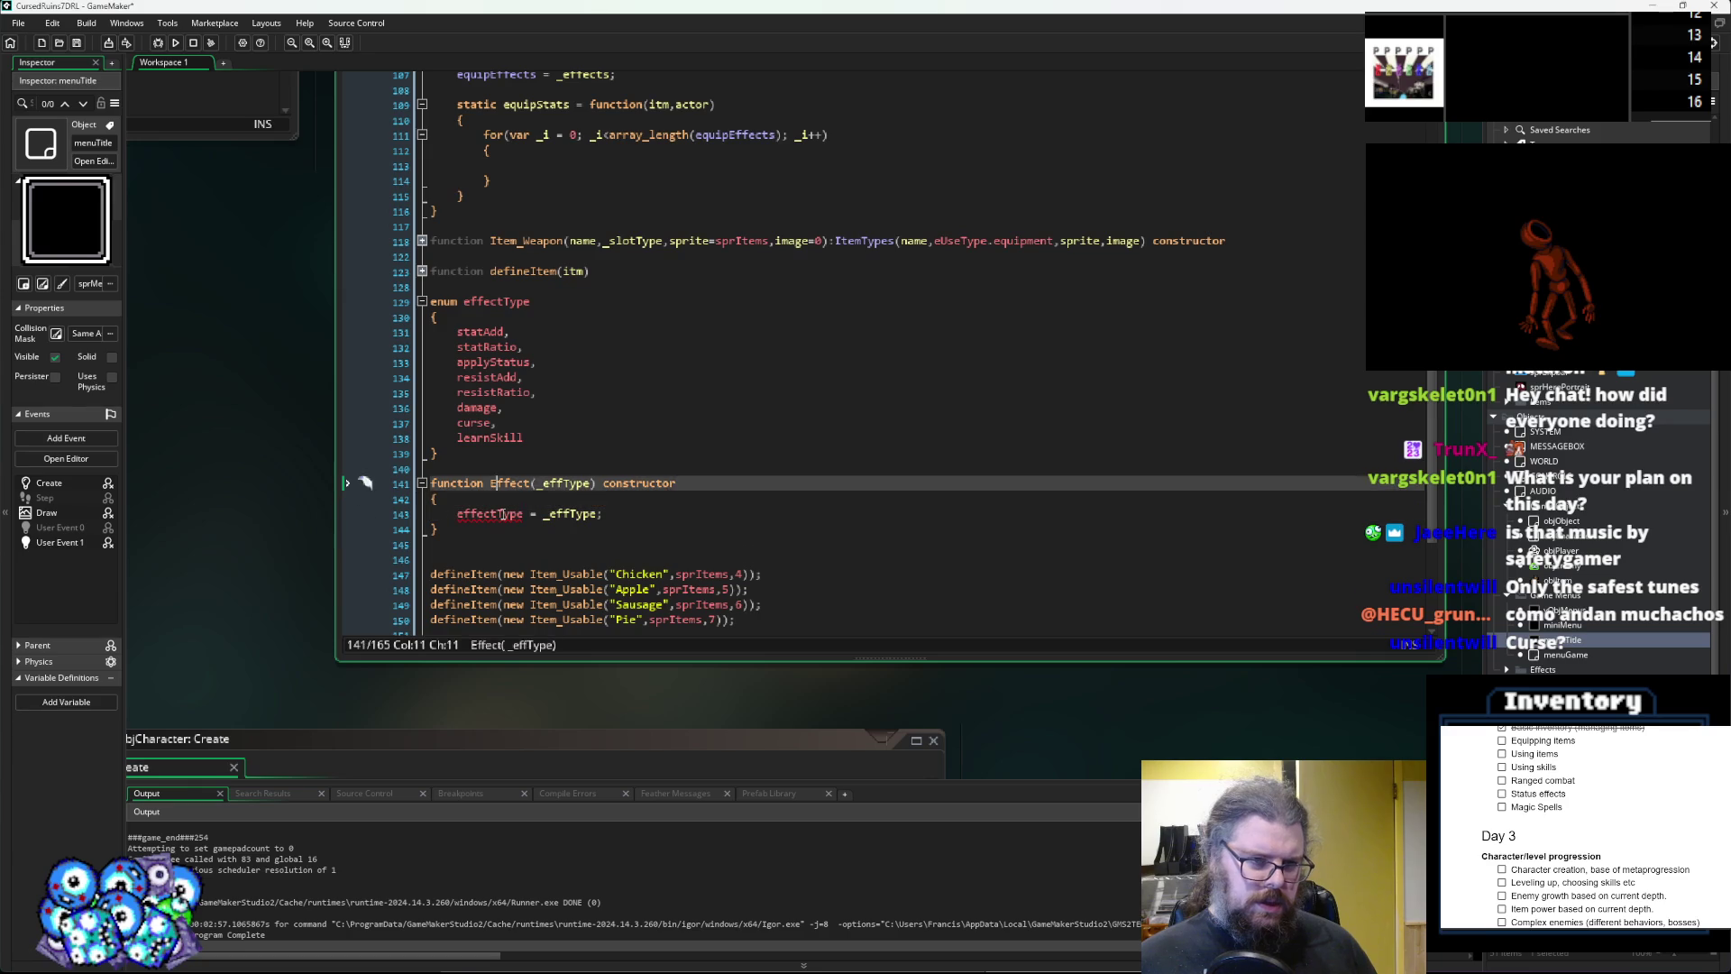
key("Up")
key("Up")
key("Up")
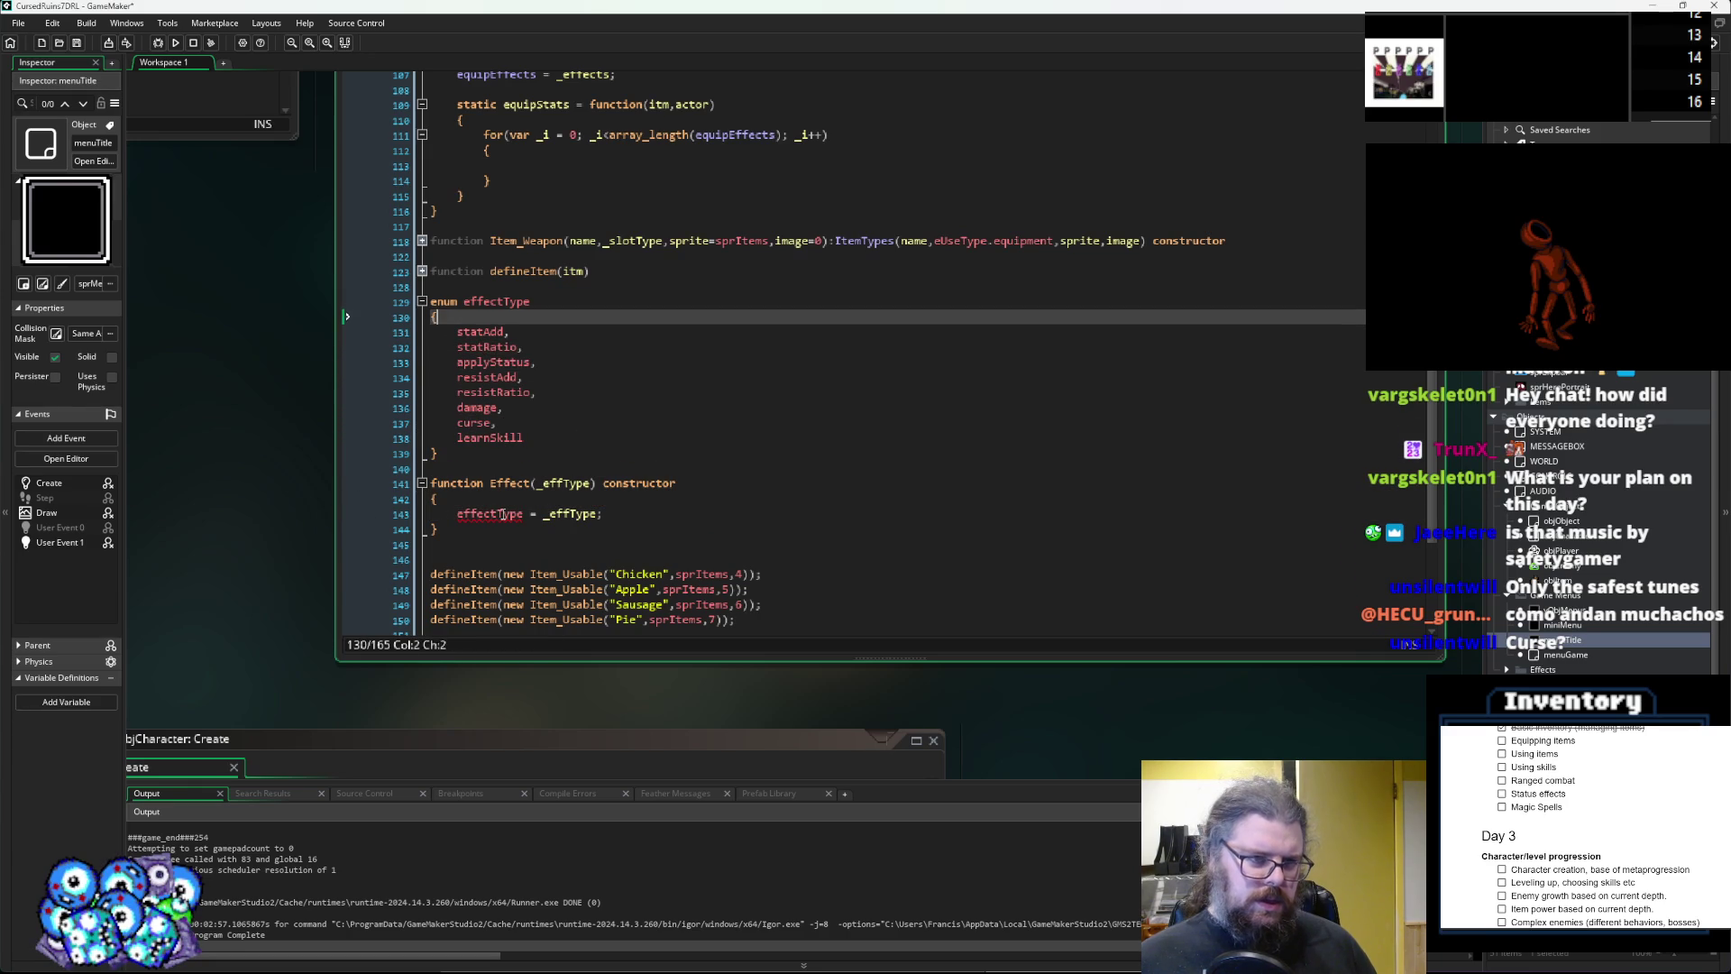
Rename the effectType enum to eEffectTypes.
key("Left")
key("Left")
key("Left")
type("E")
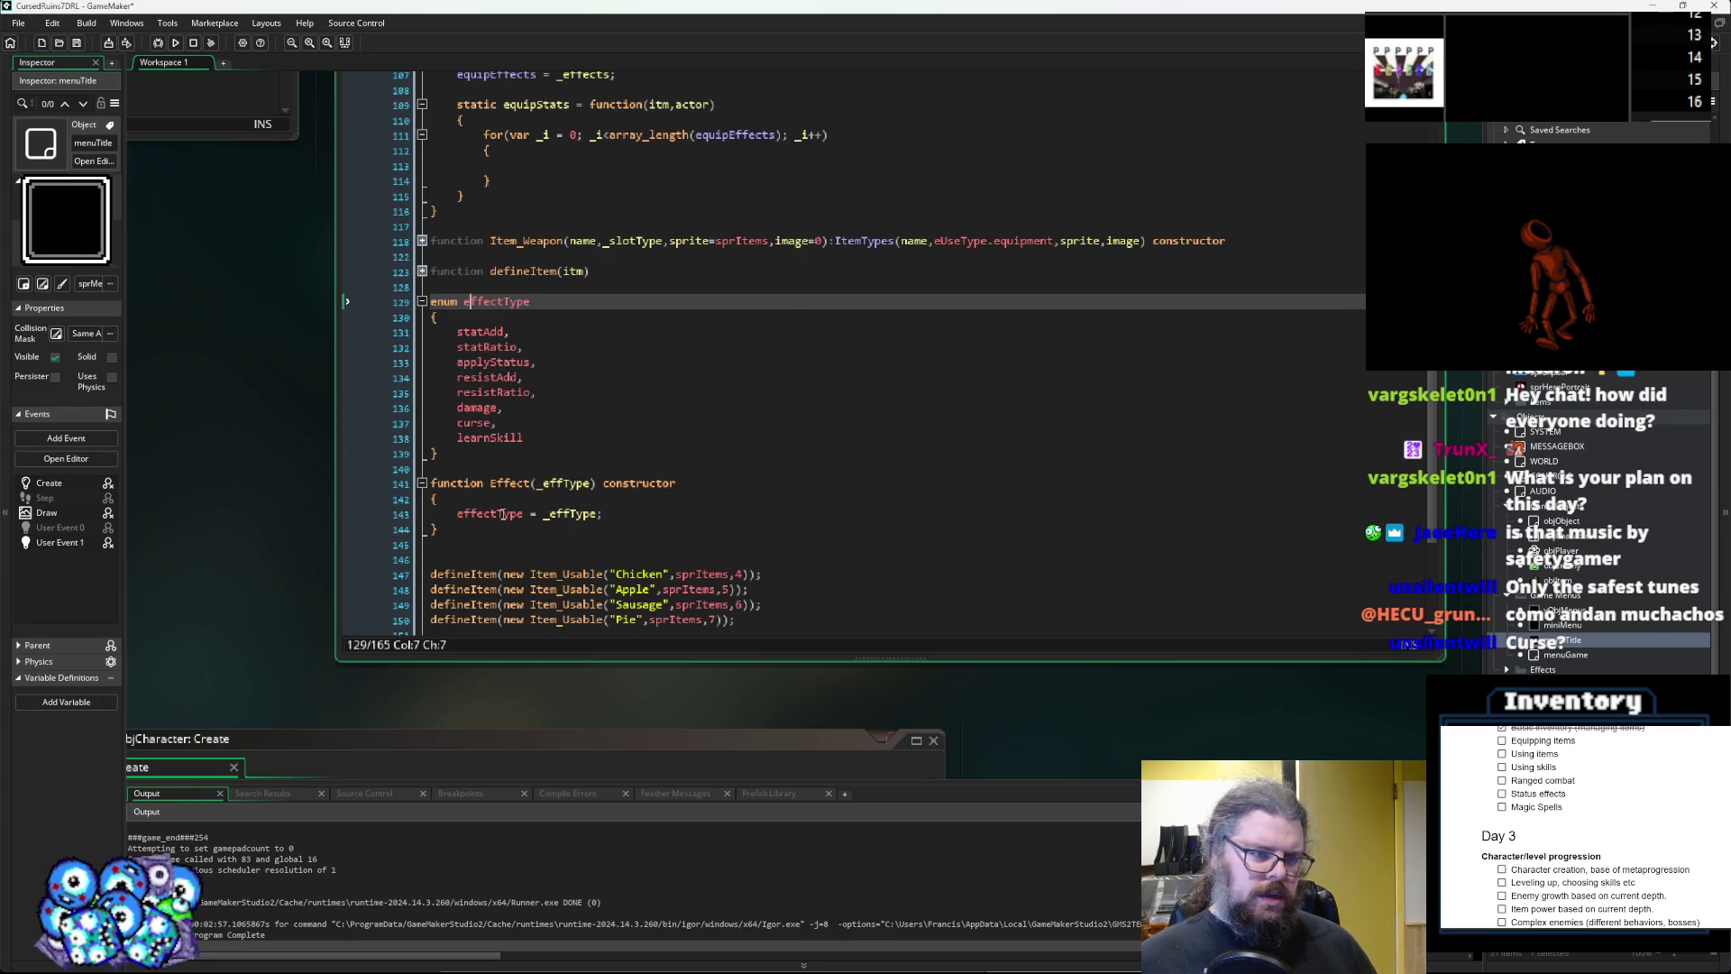
key("Right")
key("Right")
key("Right")
type("s")
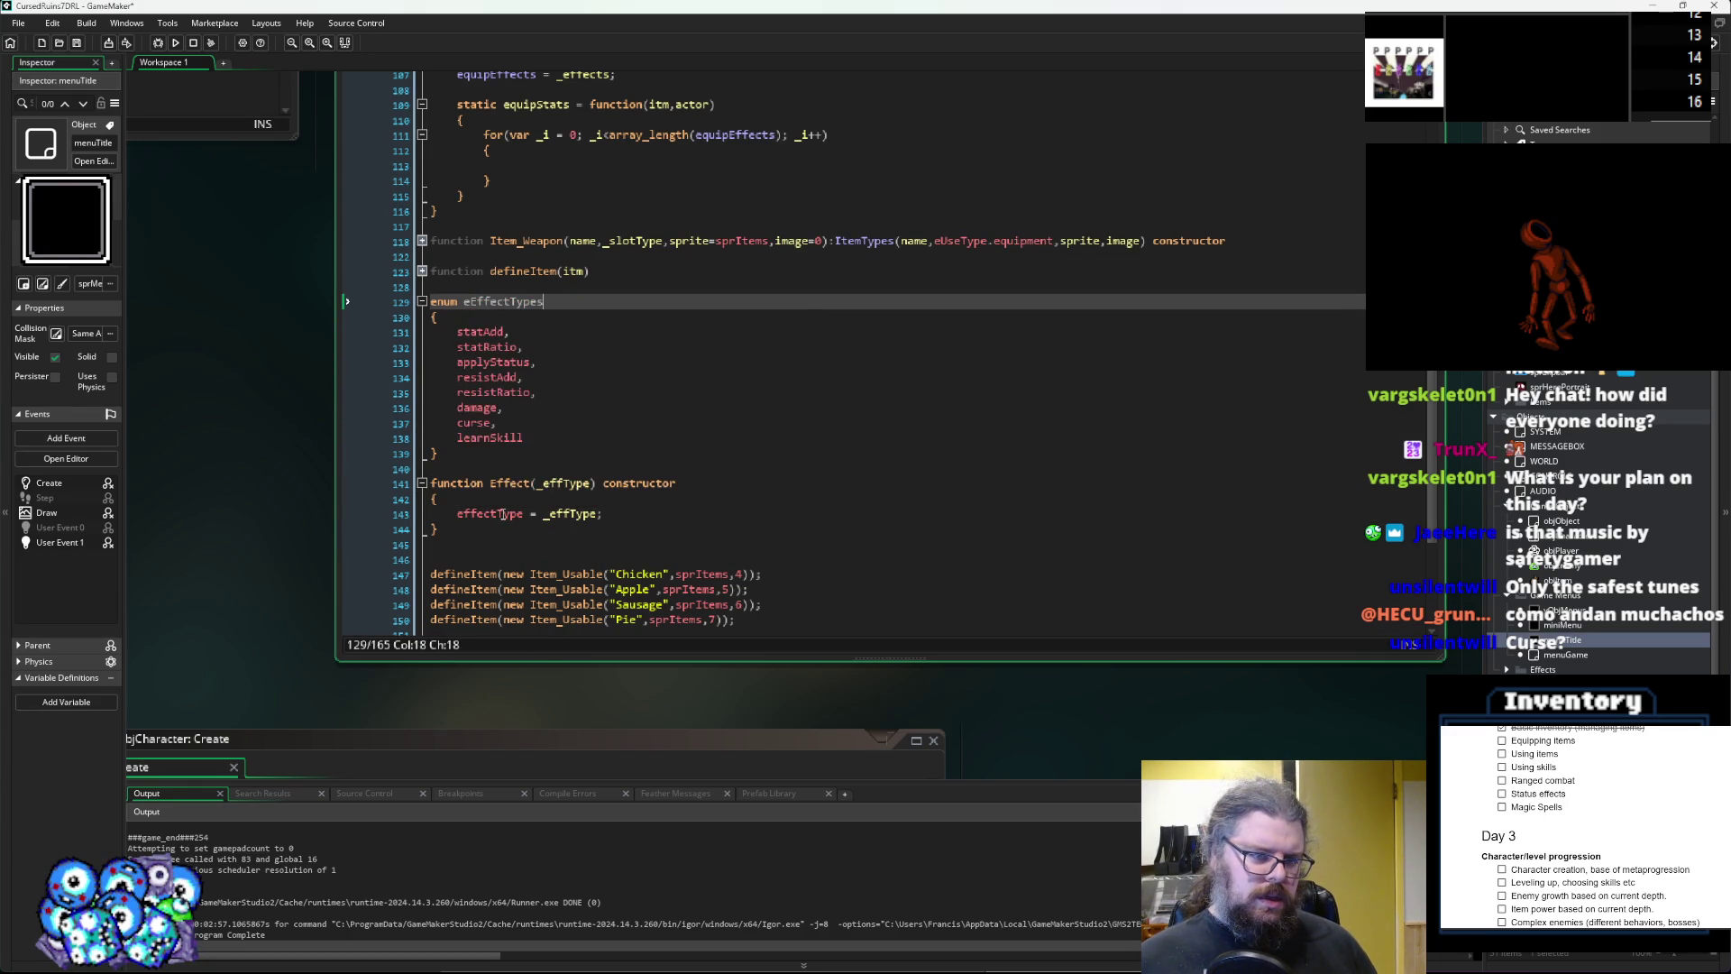
key("Down")
key("Down")
key("Down")
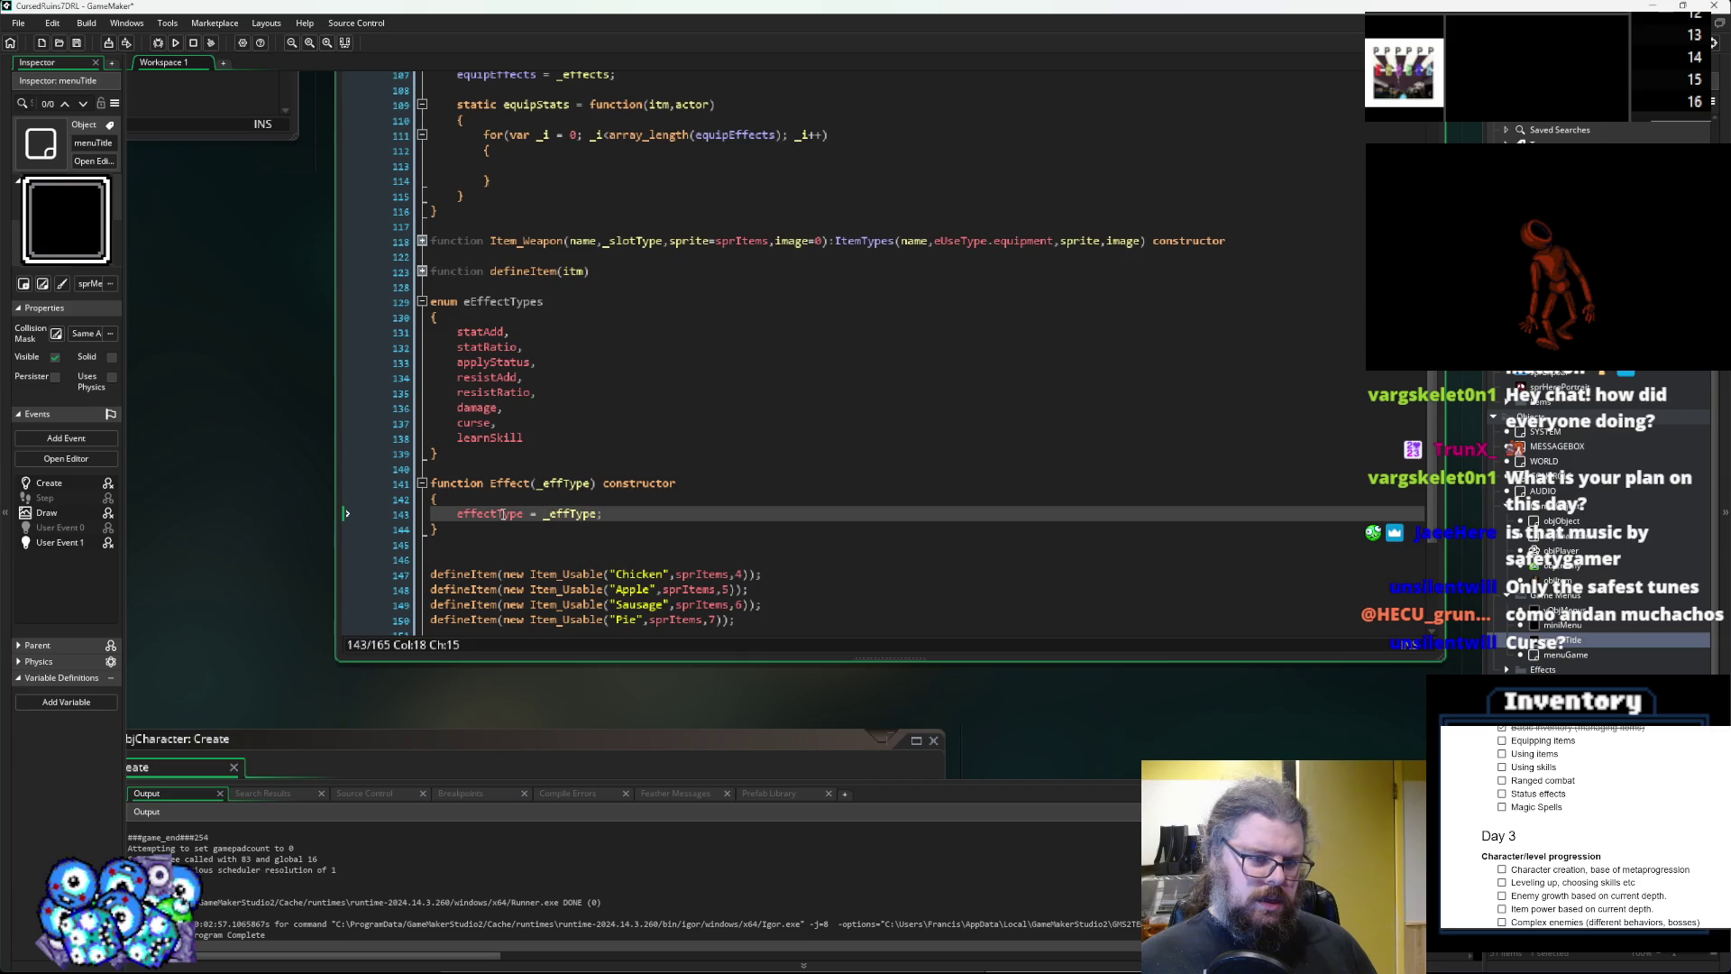
Add two blank lines below the Effect constructor's closing brace.
left_click(622, 513)
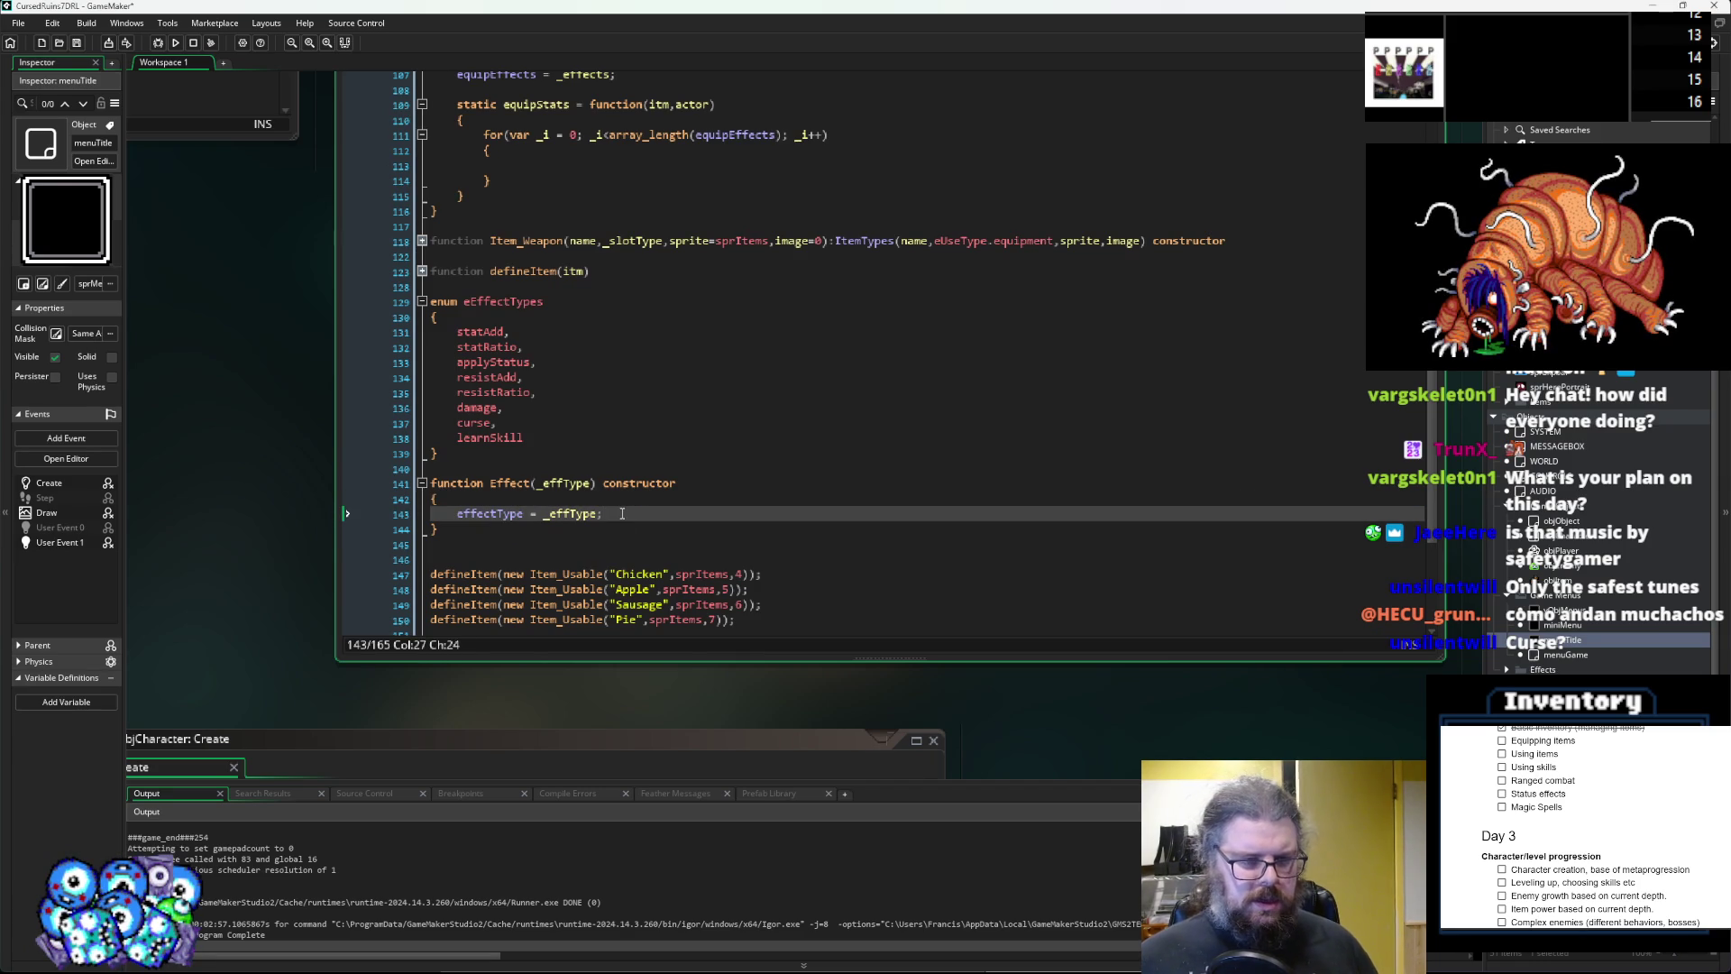
key("Down")
key("Return")
key("Return")
scroll(667, 577, "down", 3)
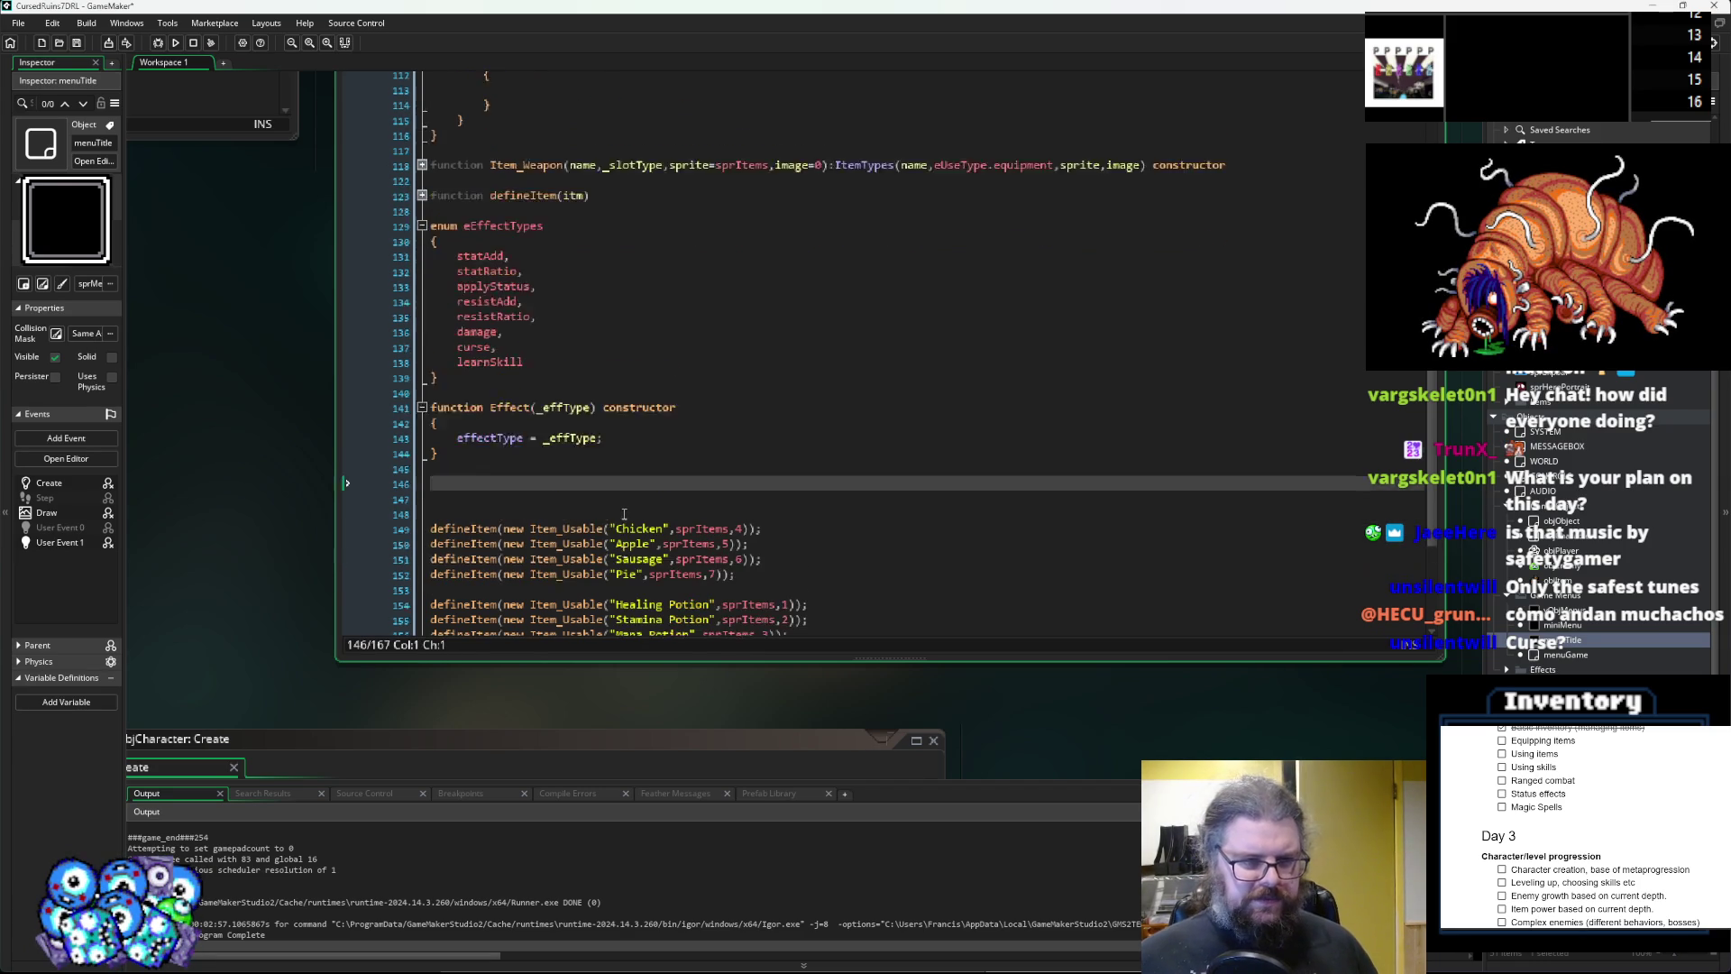
left_click_drag(721, 660, 721, 773)
scroll(721, 451, "up", 1)
left_click_drag(433, 396, 424, 262)
left_click(674, 457)
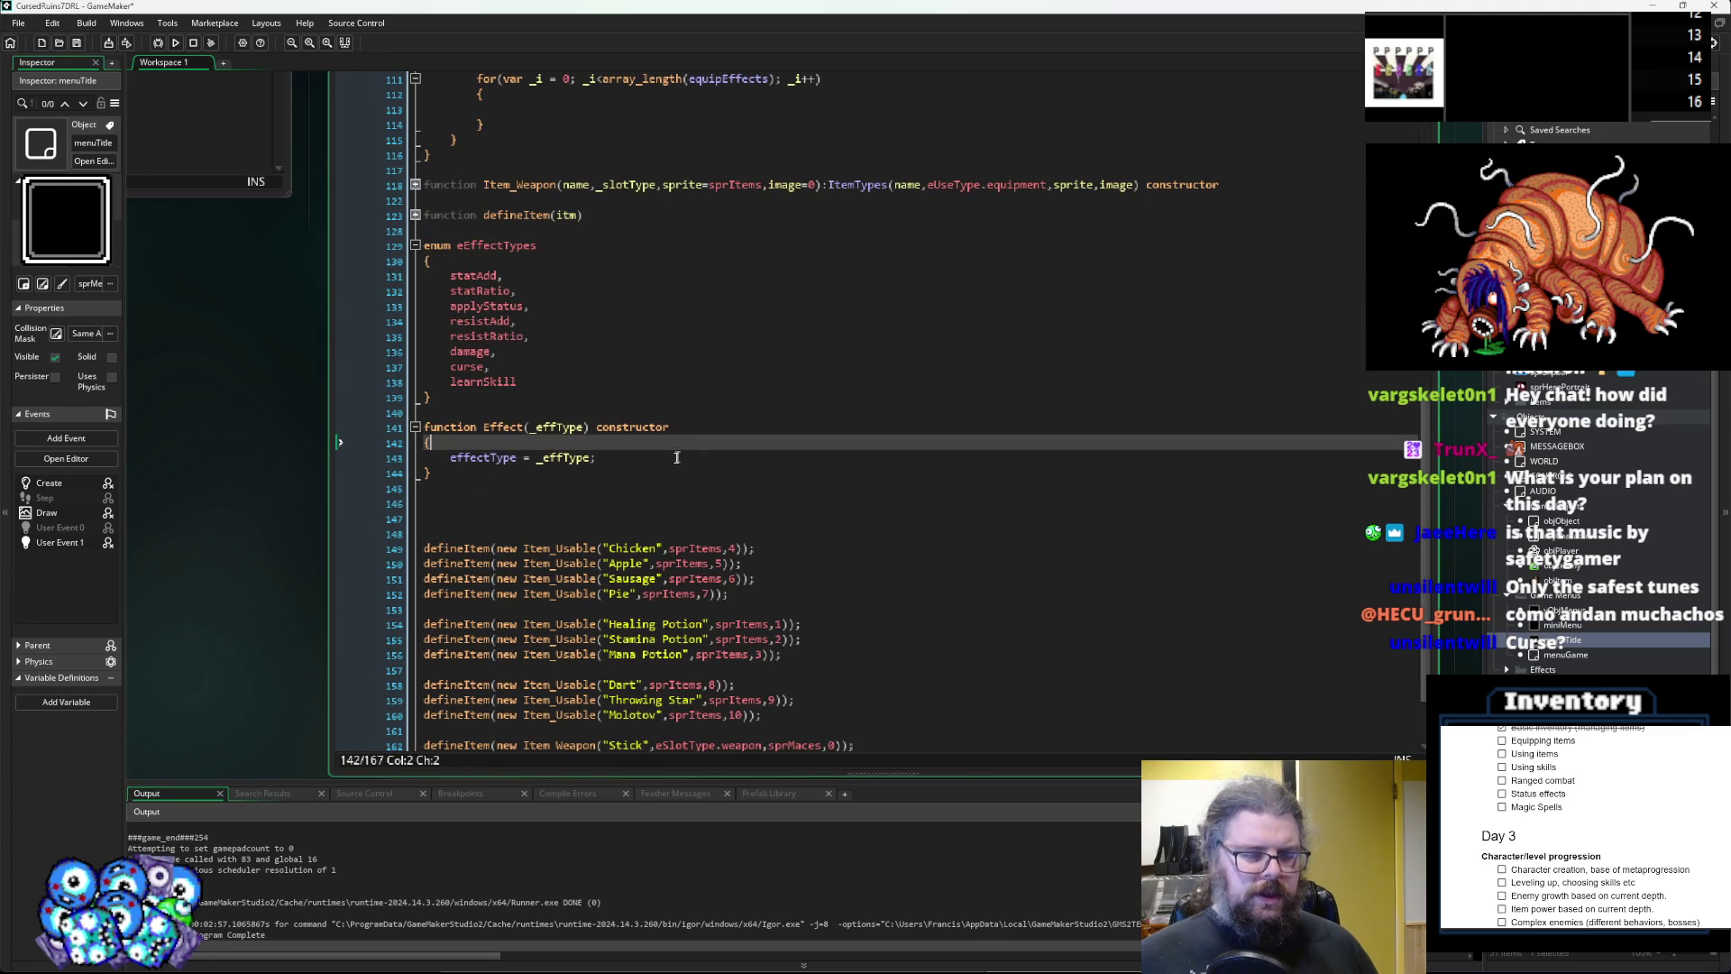
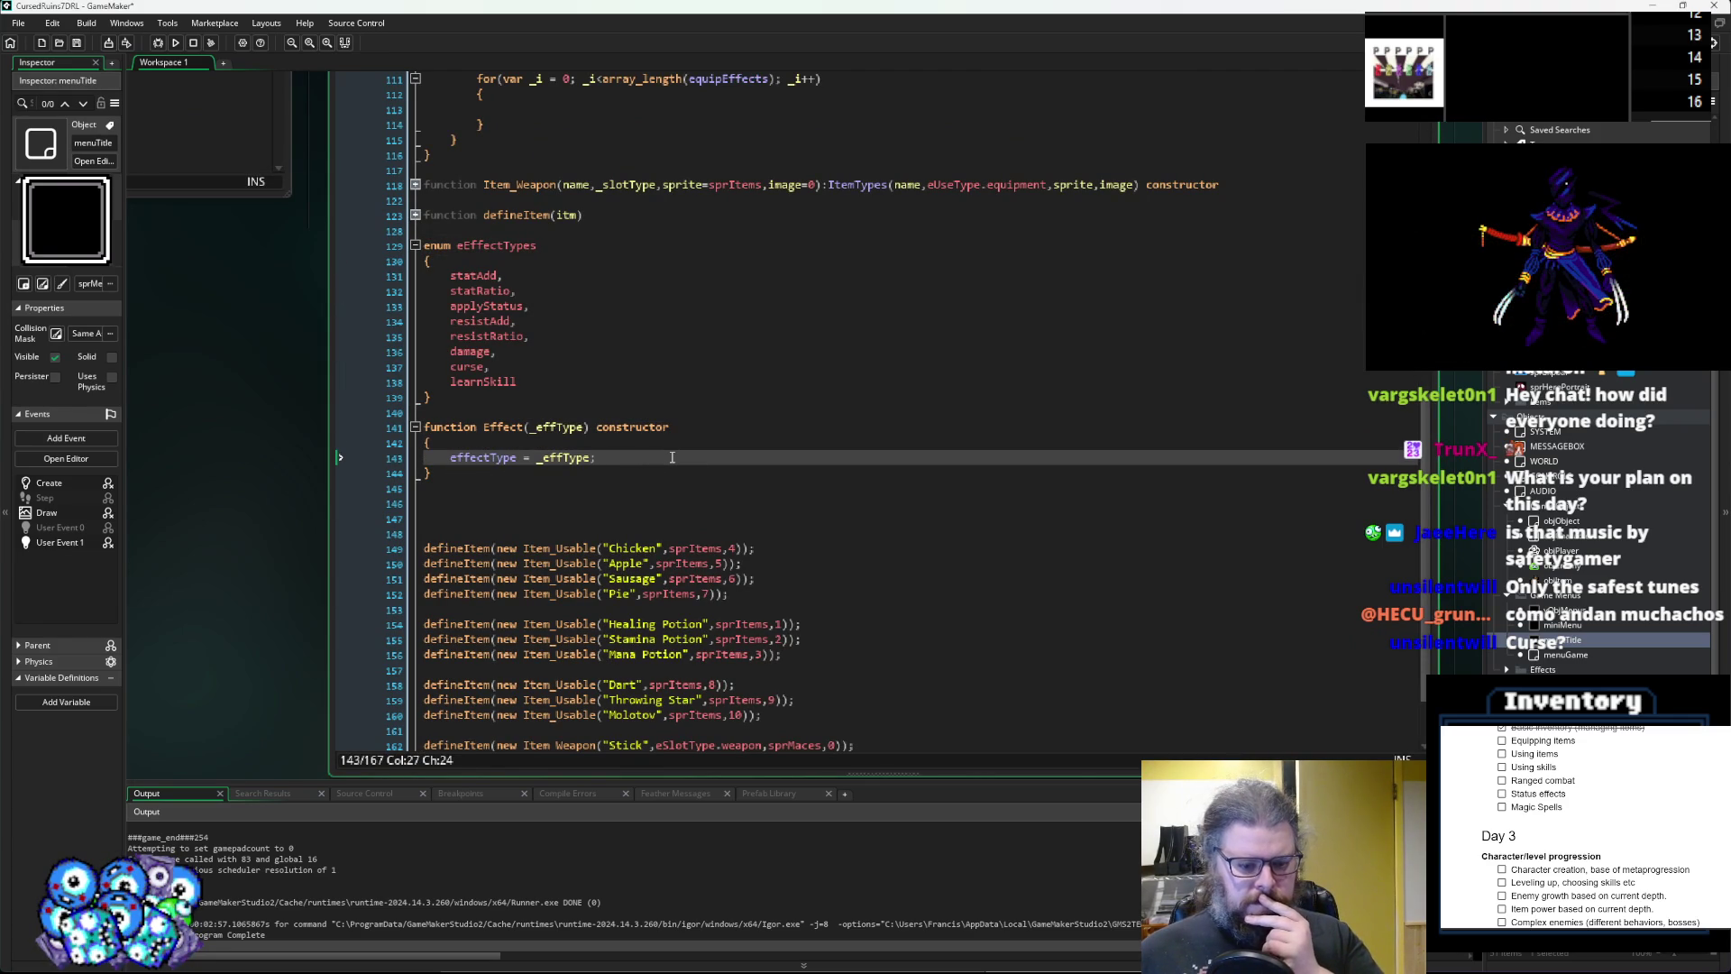
Add an empty 'static onUpdate = function()' method with braces inside the Effect constructor.
key("Return")
key("Return")
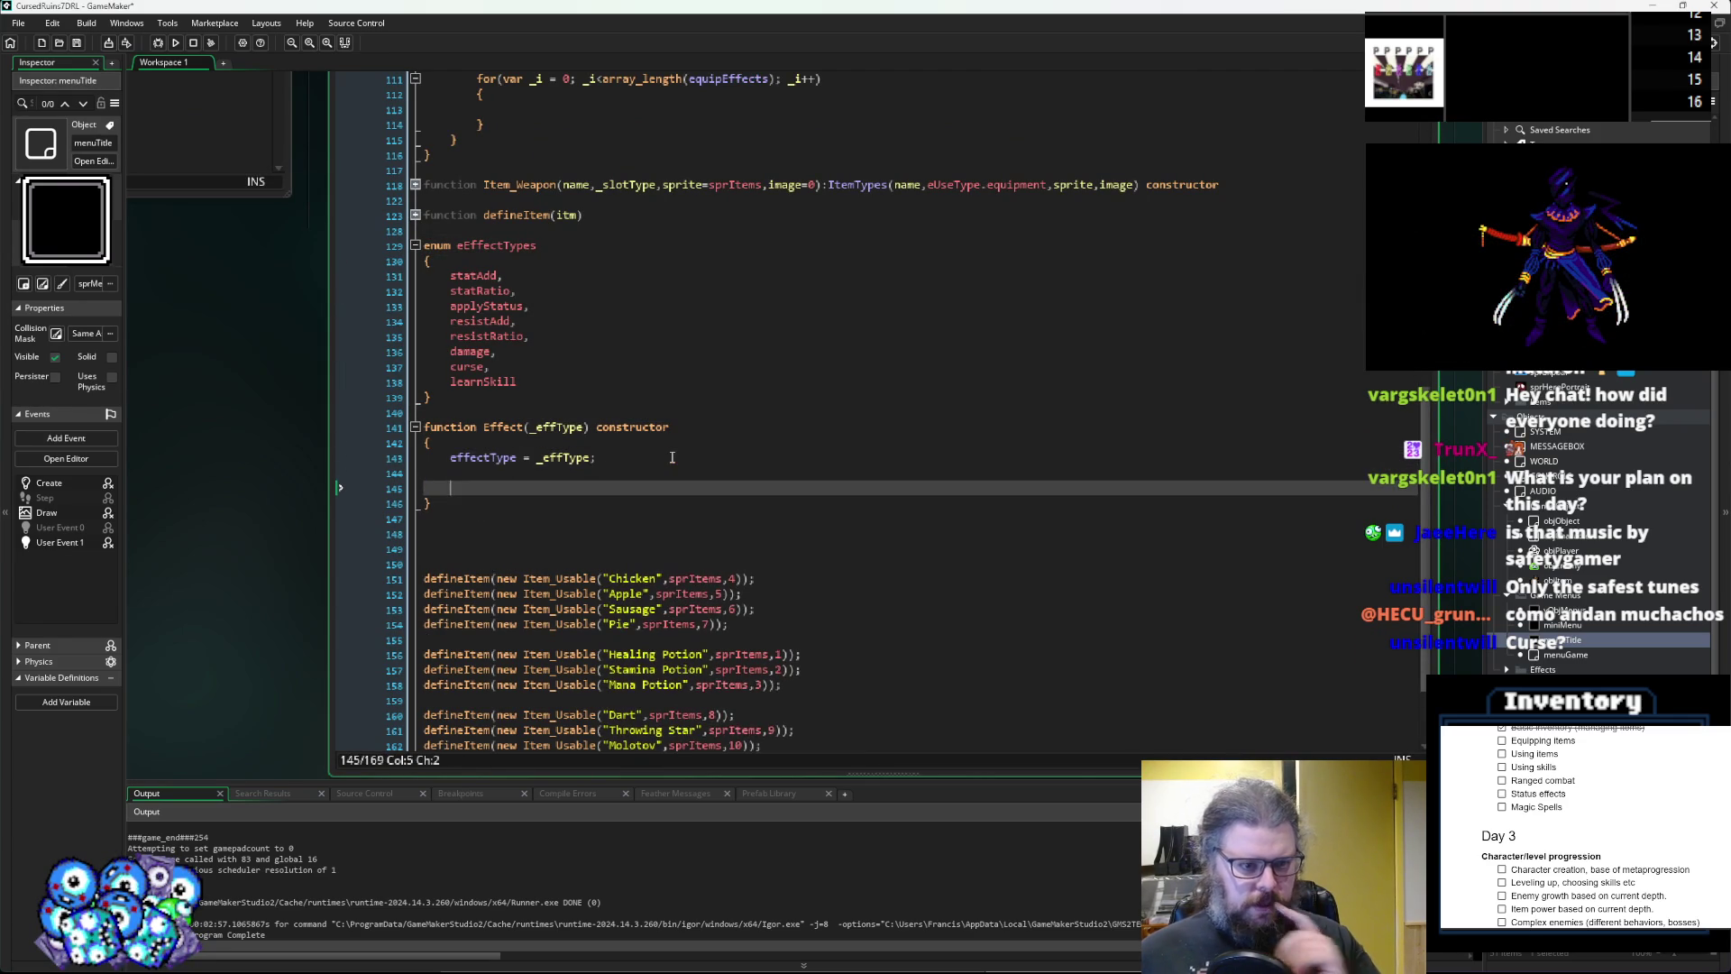
type("static")
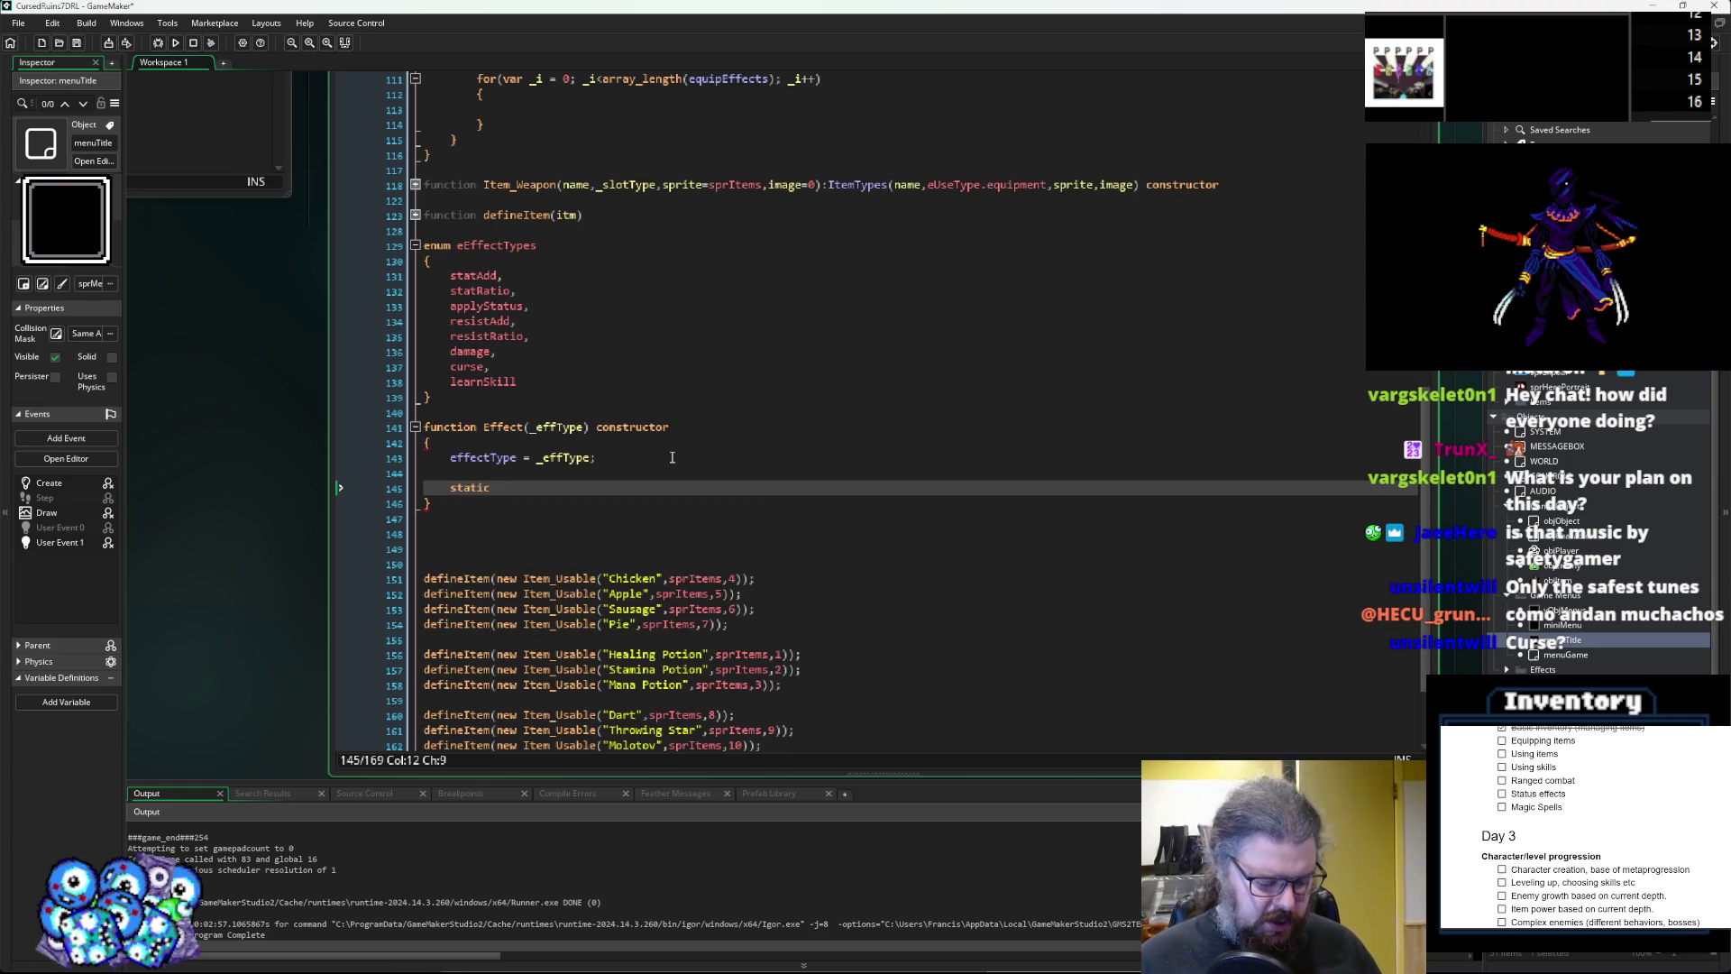
type(" onUptade")
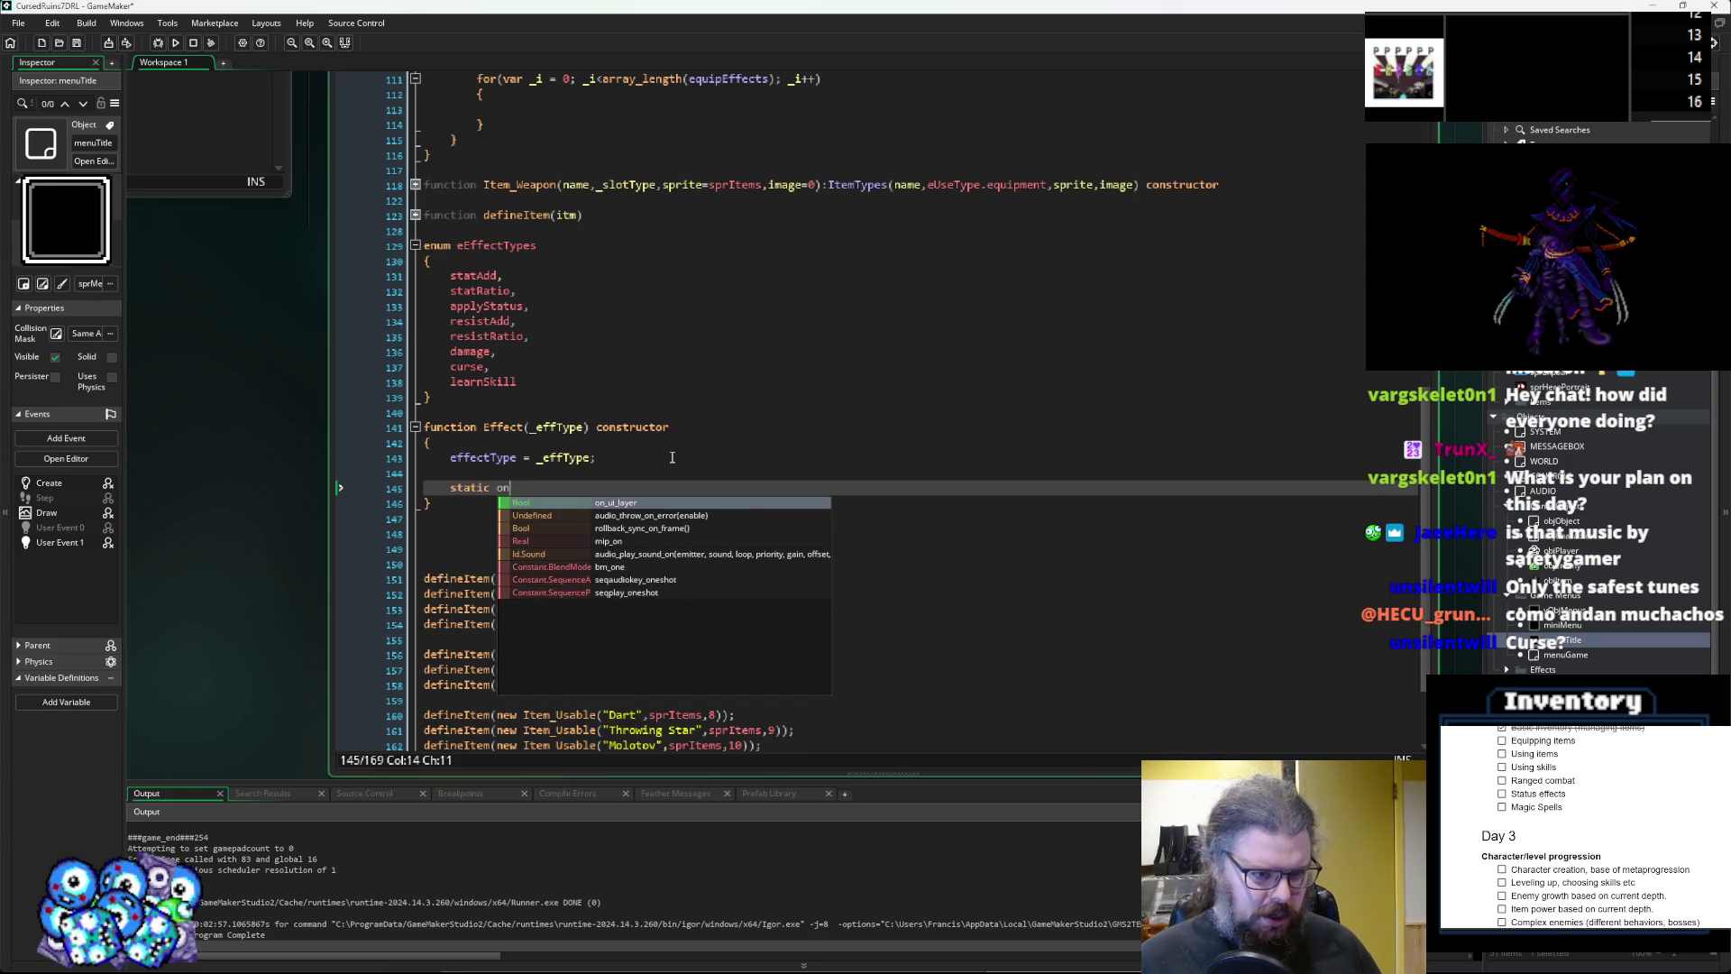
key("BackSpace")
key("BackSpace")
key("BackSpace")
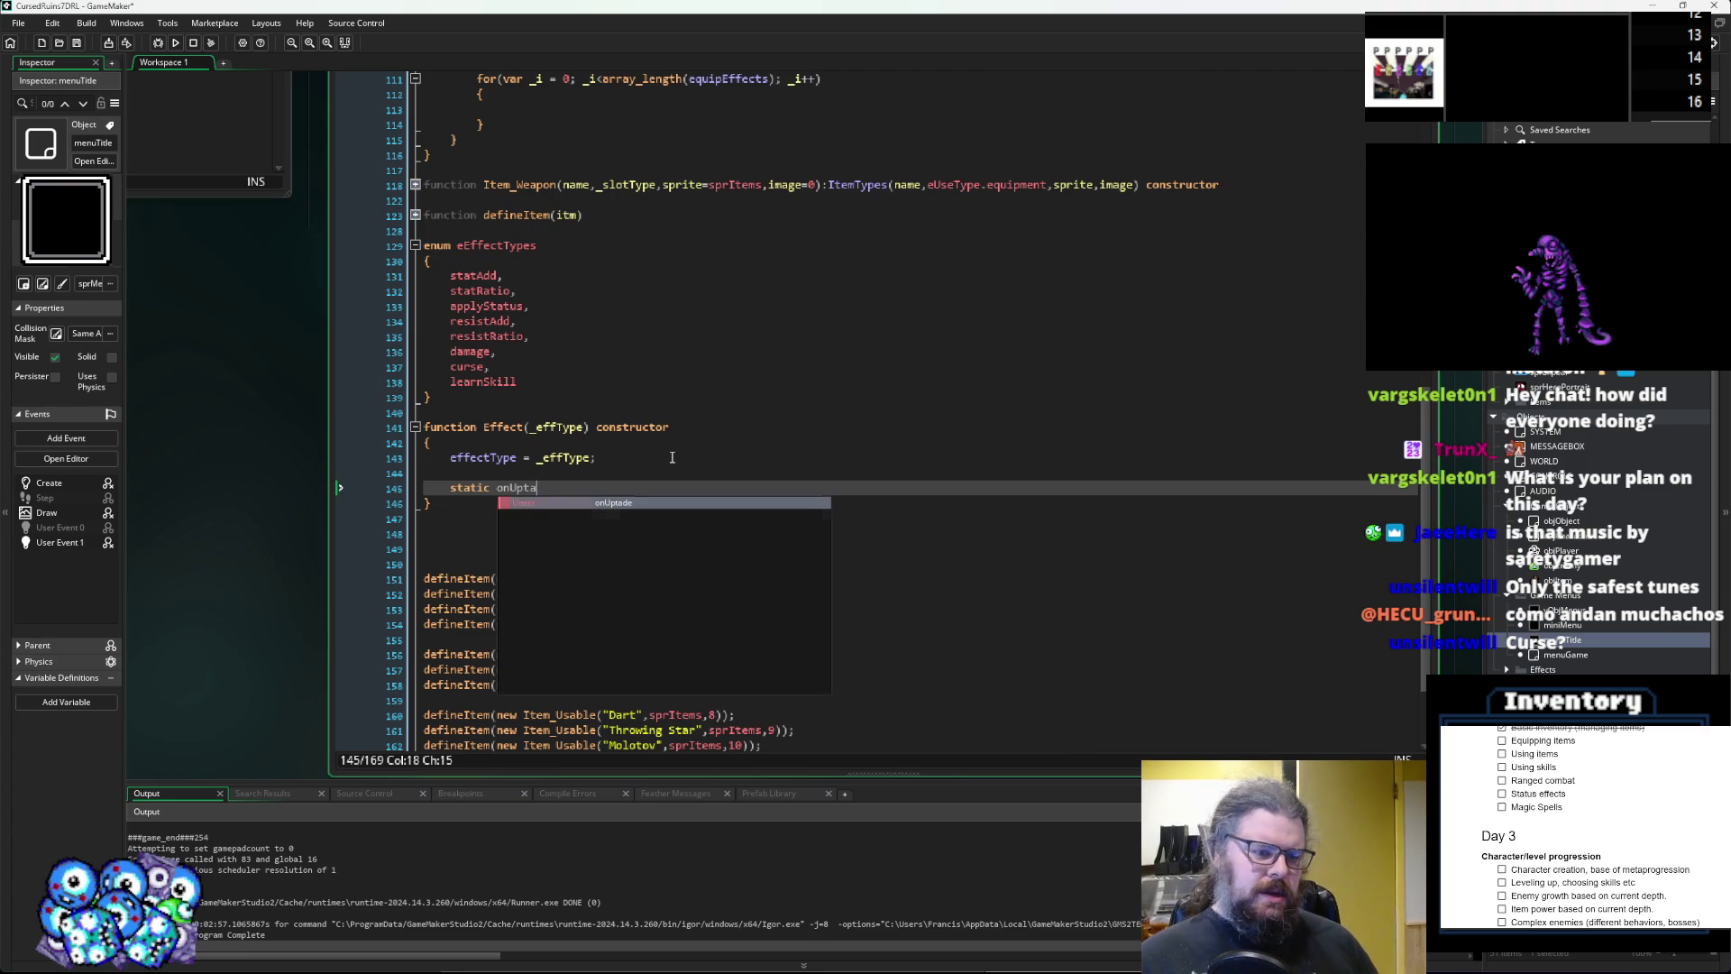
type("ate()")
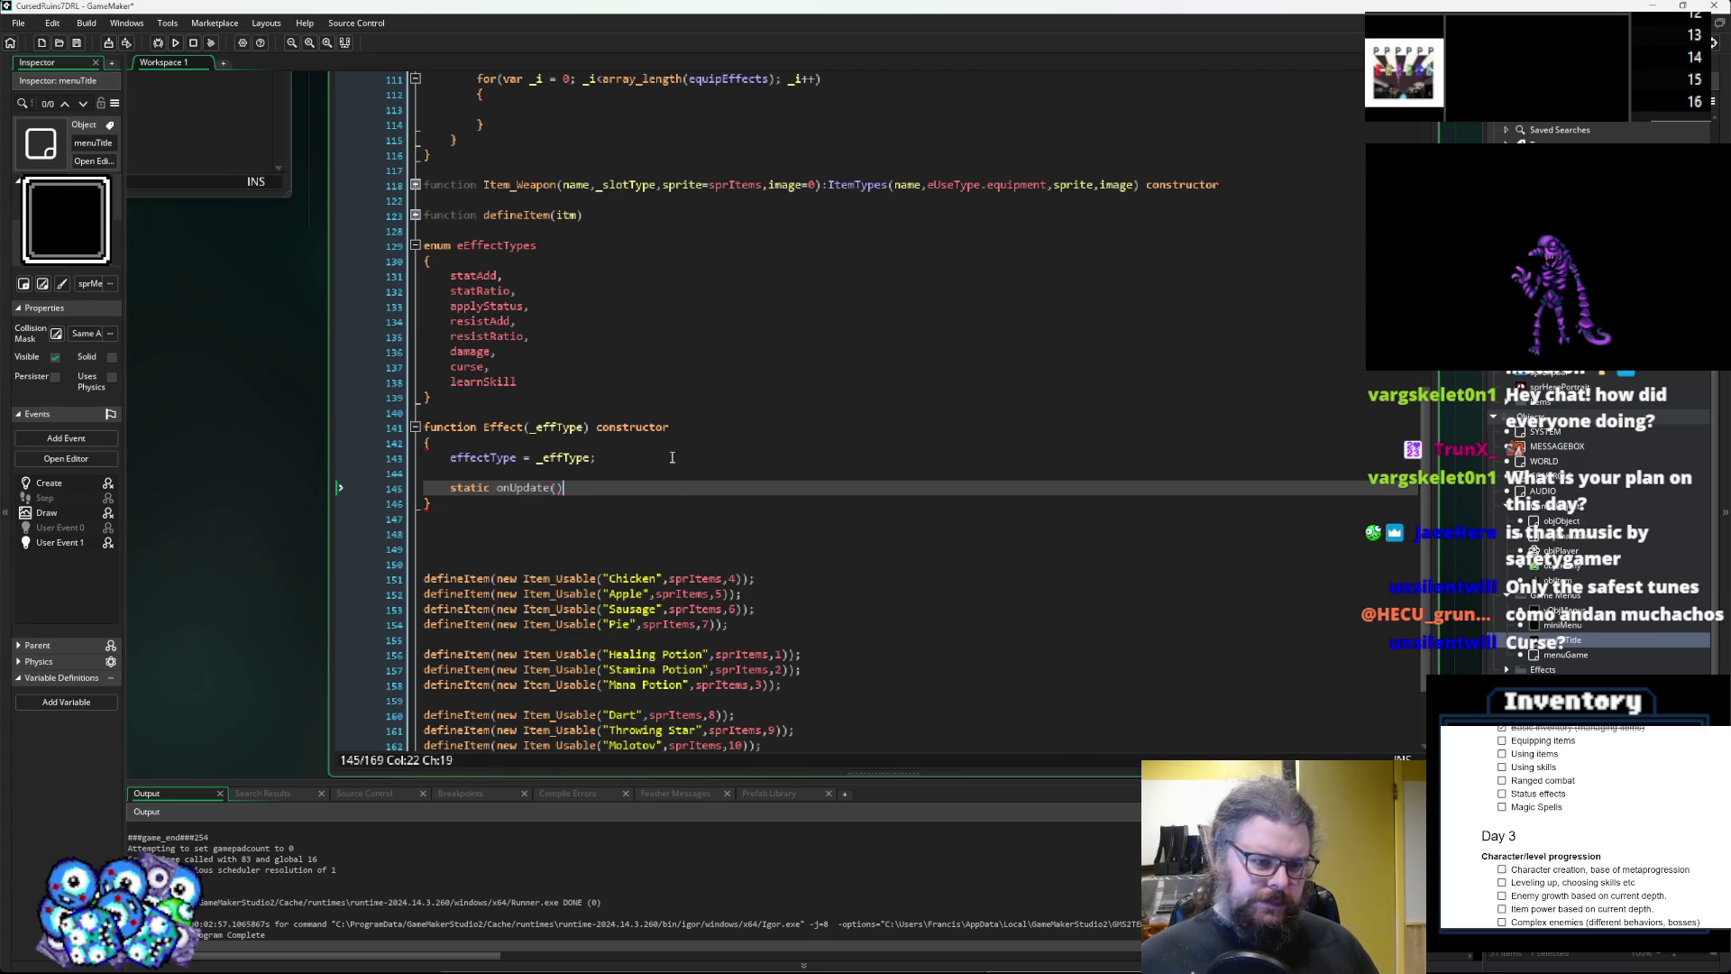
key("BackSpace")
key("BackSpace")
type("= function")
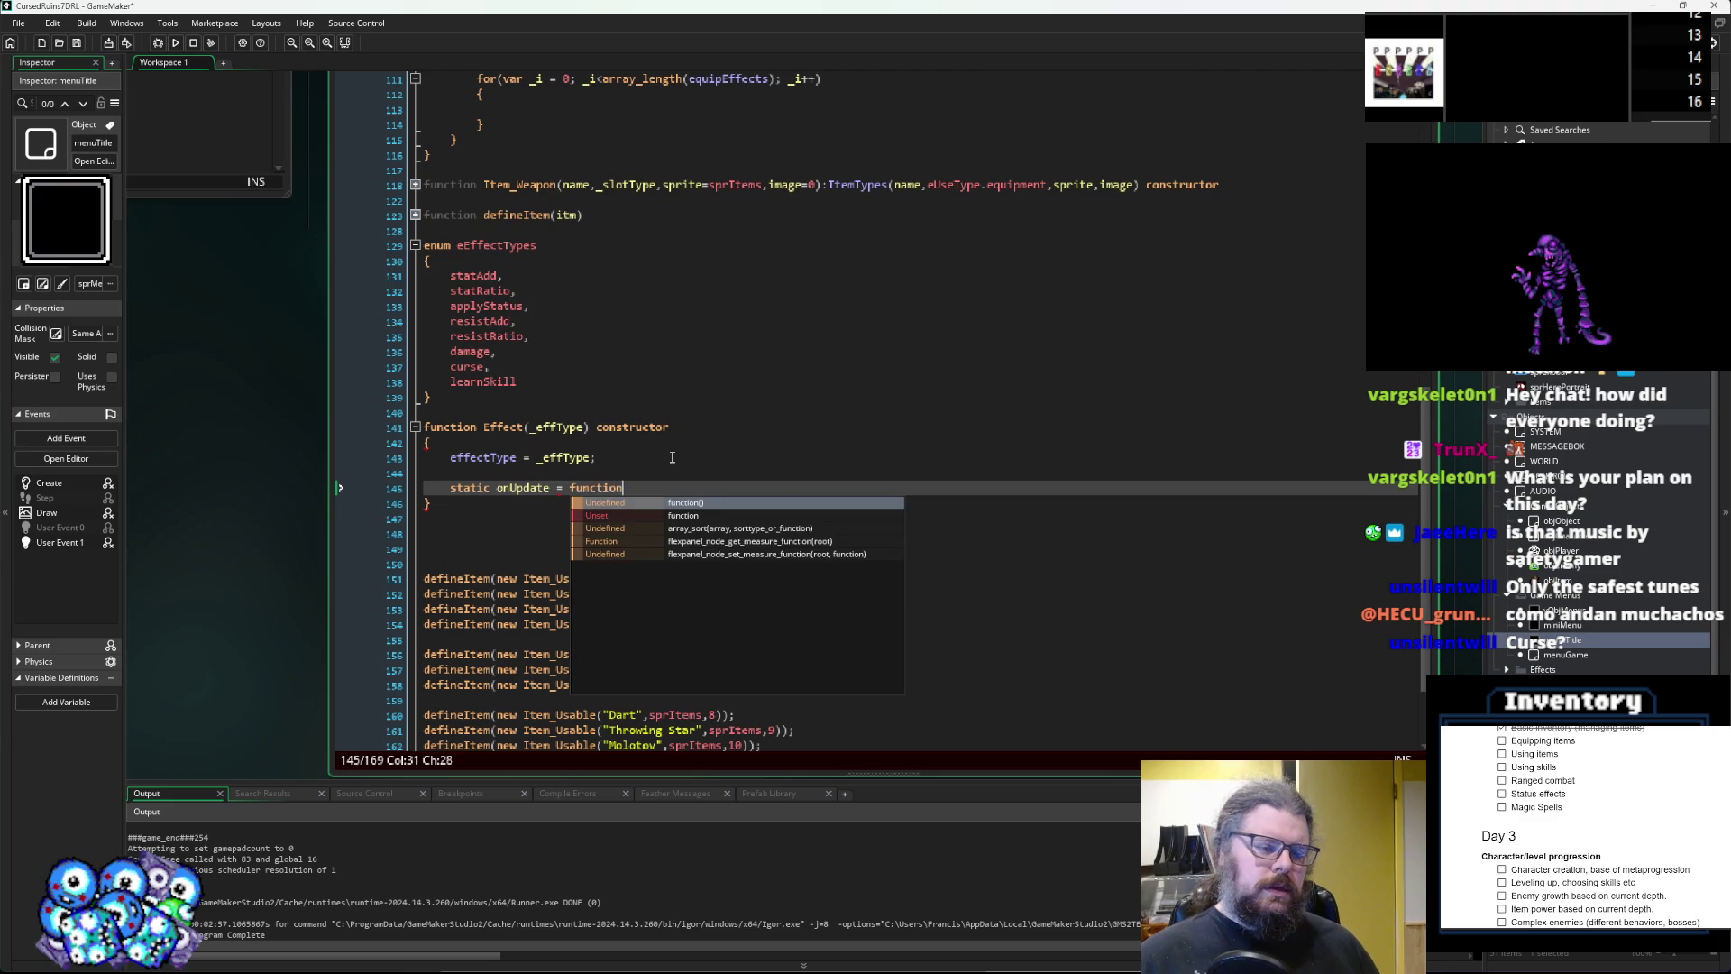
type("()")
key("Return")
type("{")
key("Return")
type("}")
key("Up")
key("End")
key("Return")
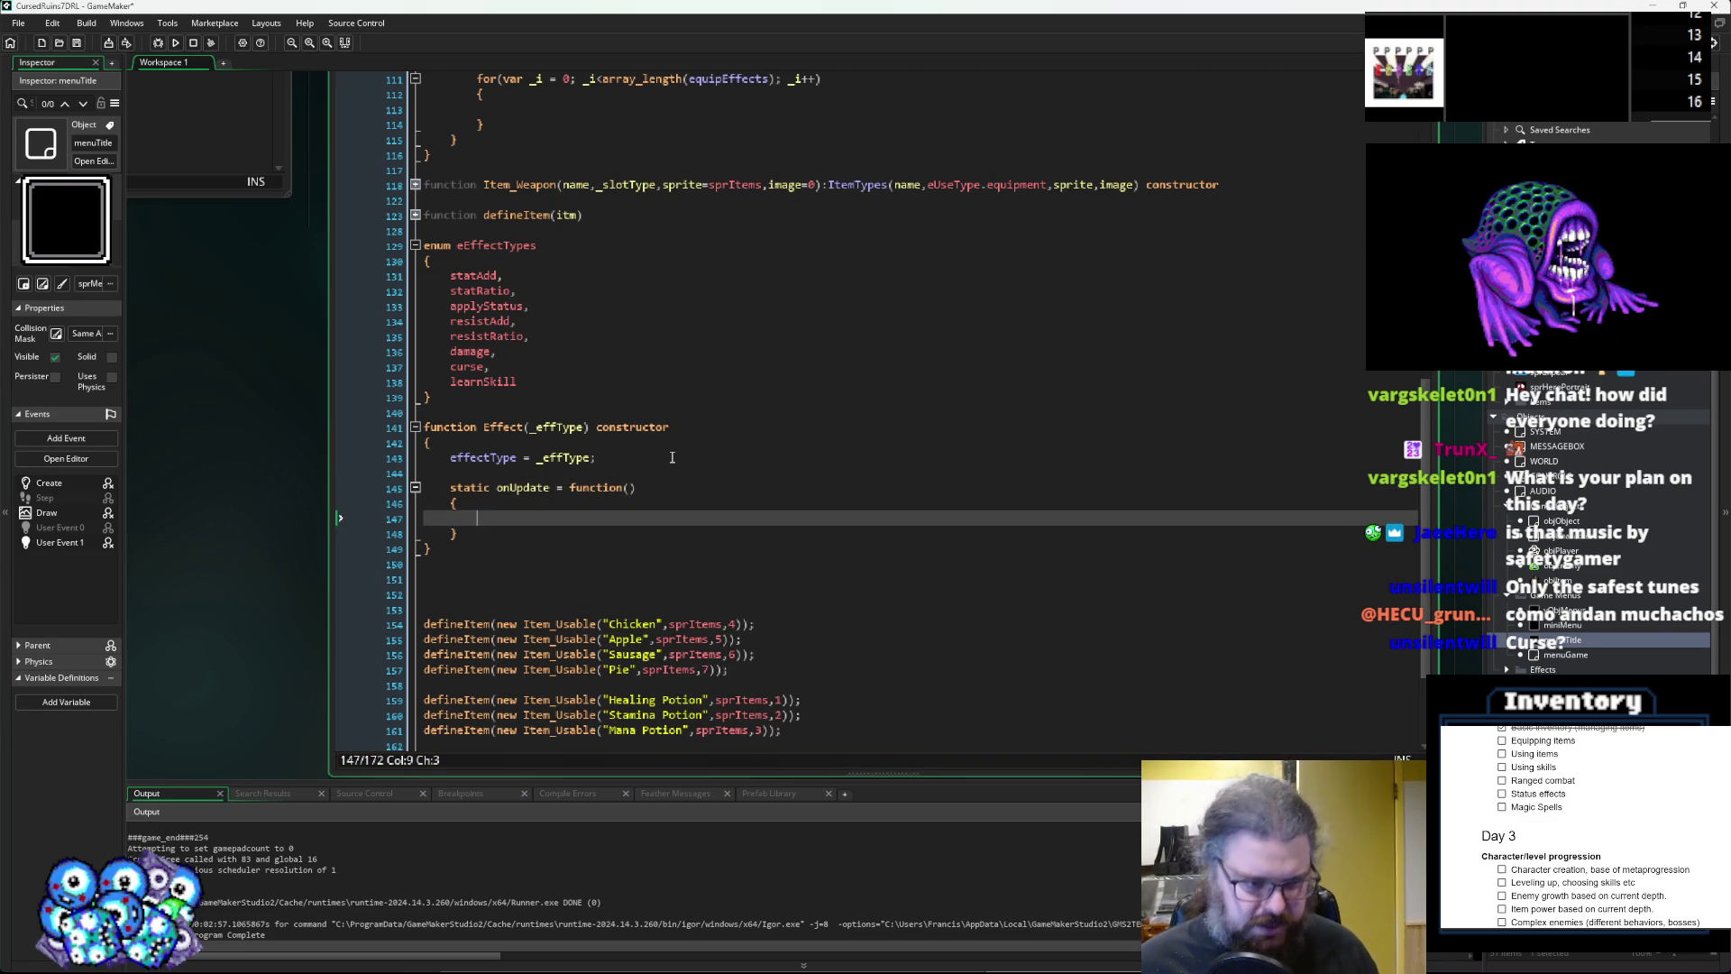
Add an empty 'static onTurn = function()' method below onUpdate.
key("Down")
key("End")
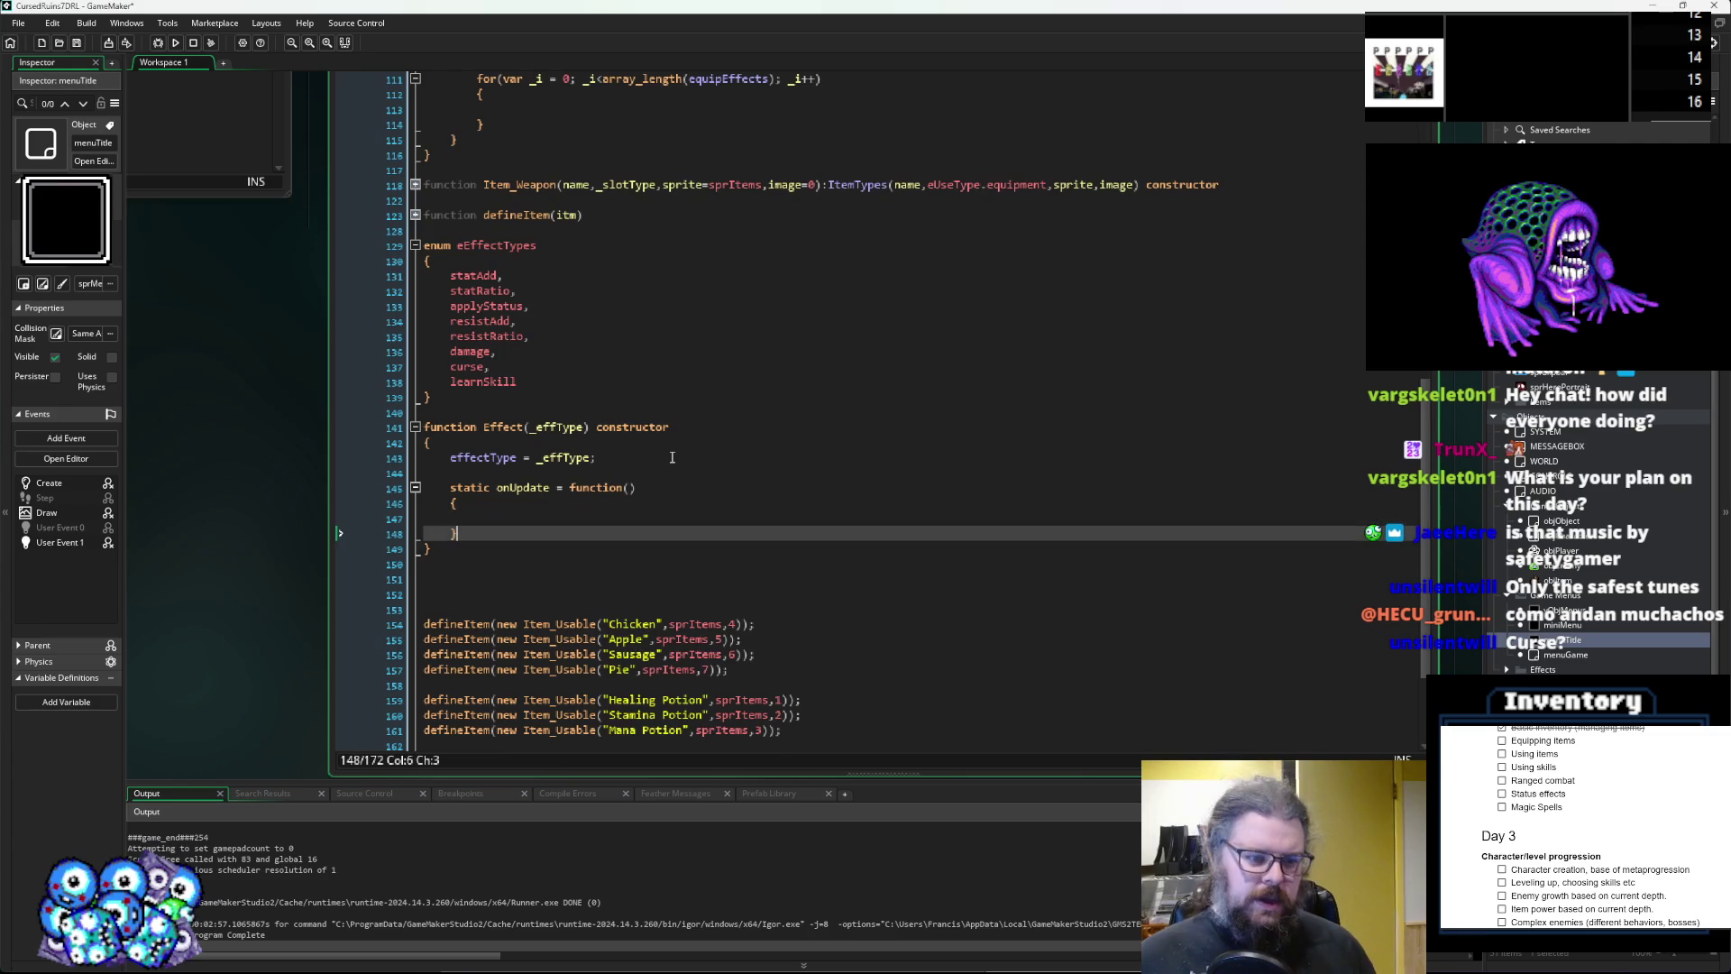
key("Return")
key("Return")
type("statis ")
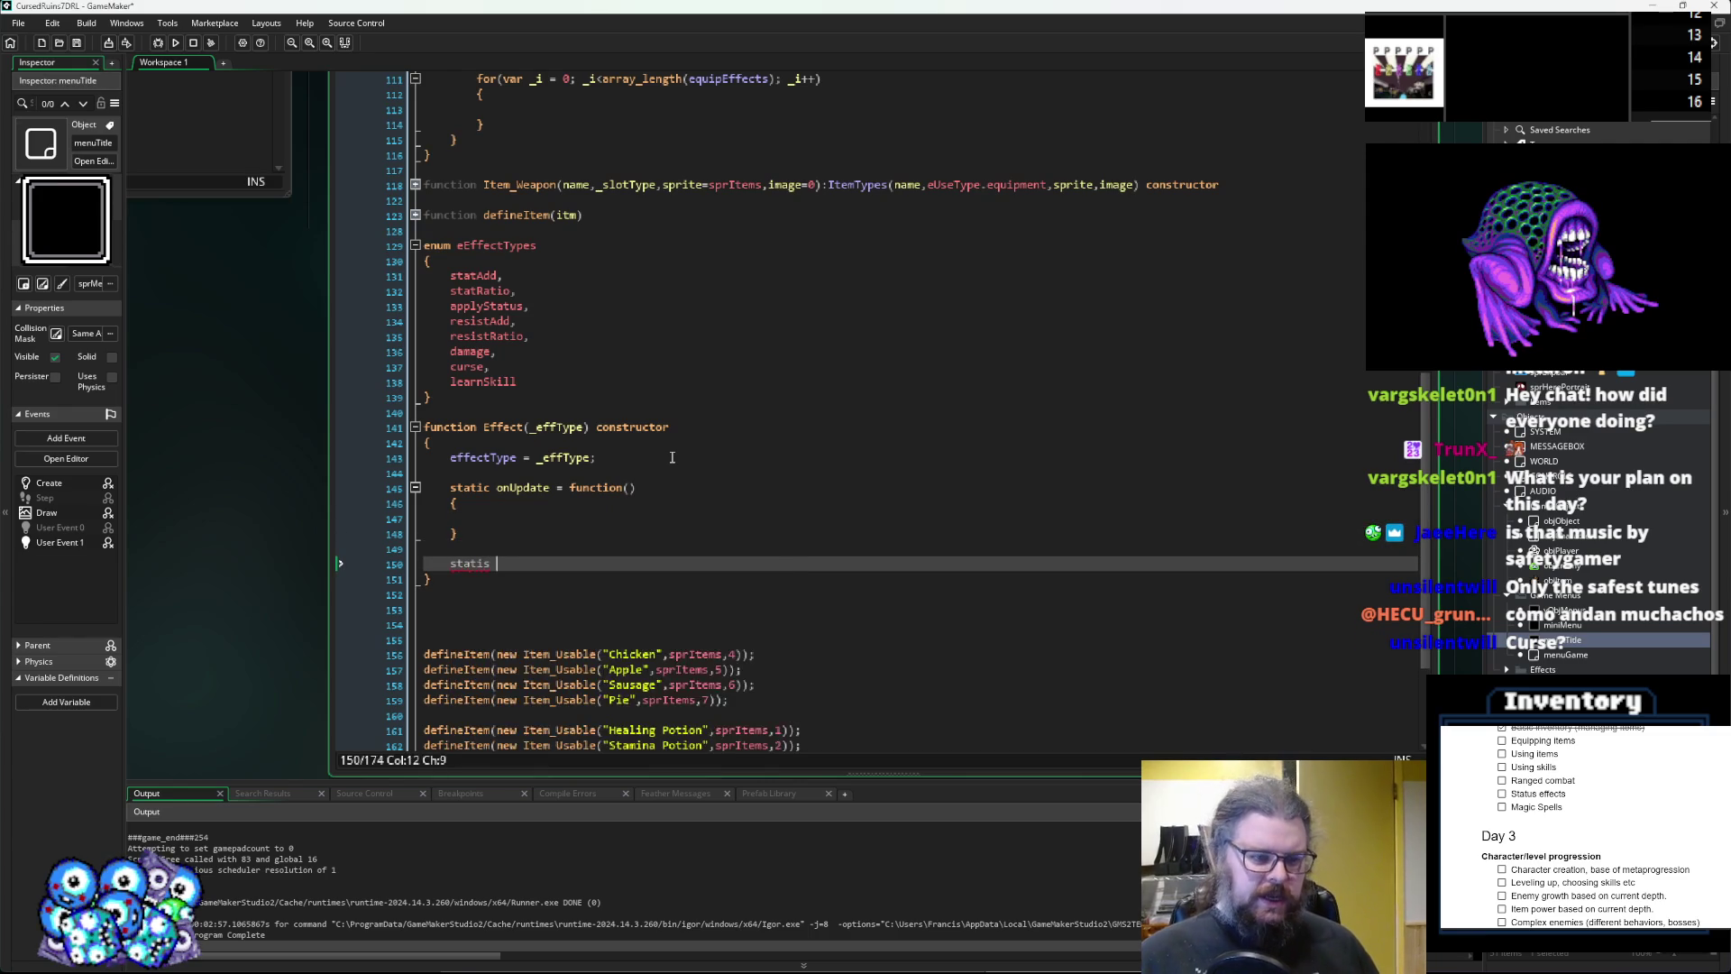
key("BackSpace")
key("BackSpace")
type("c ")
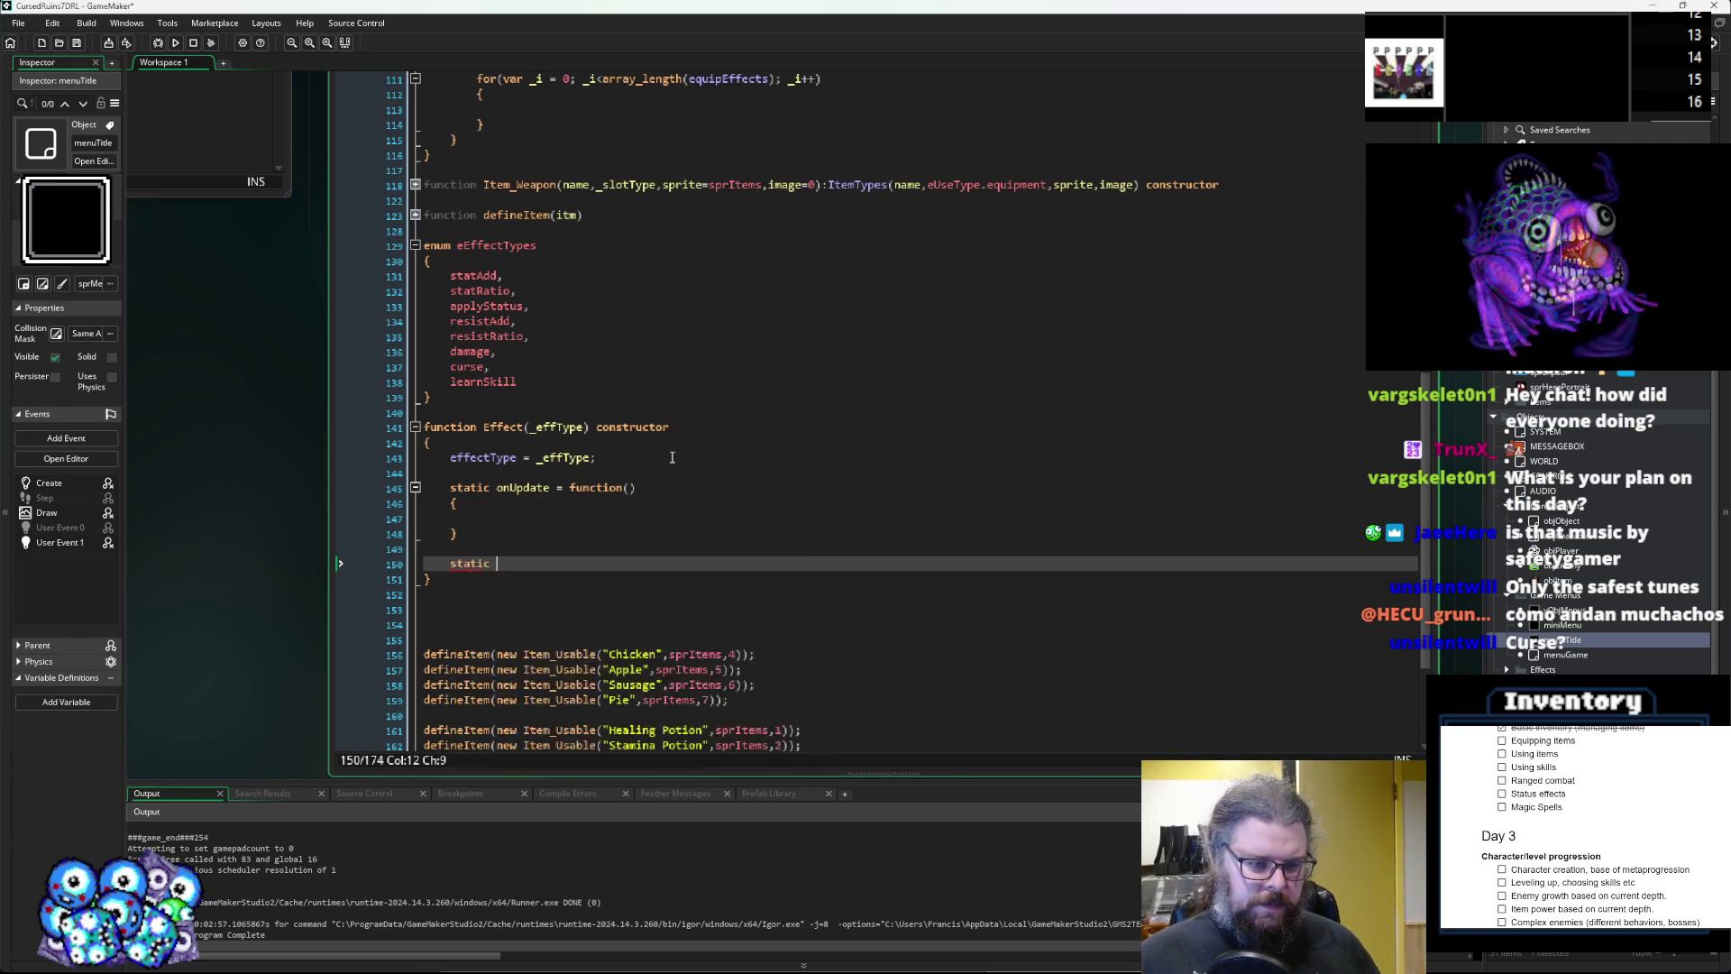
type("onTurn = function()")
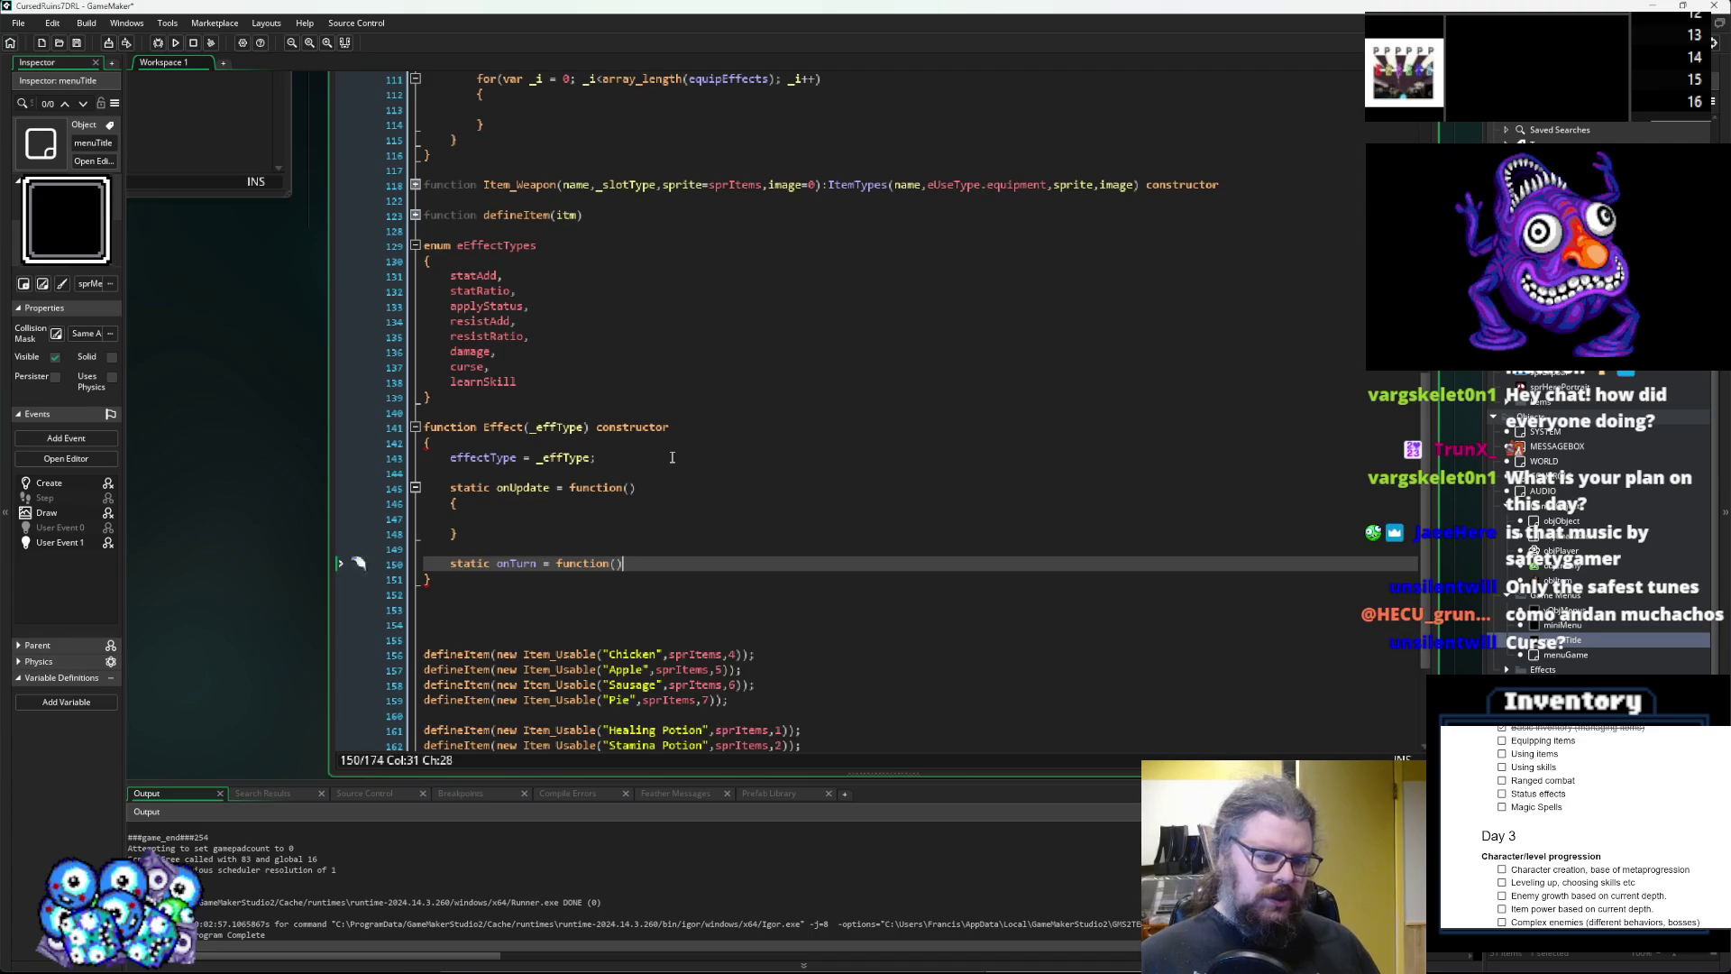
key("Return")
type("{")
key("Return")
type("}")
key("Up")
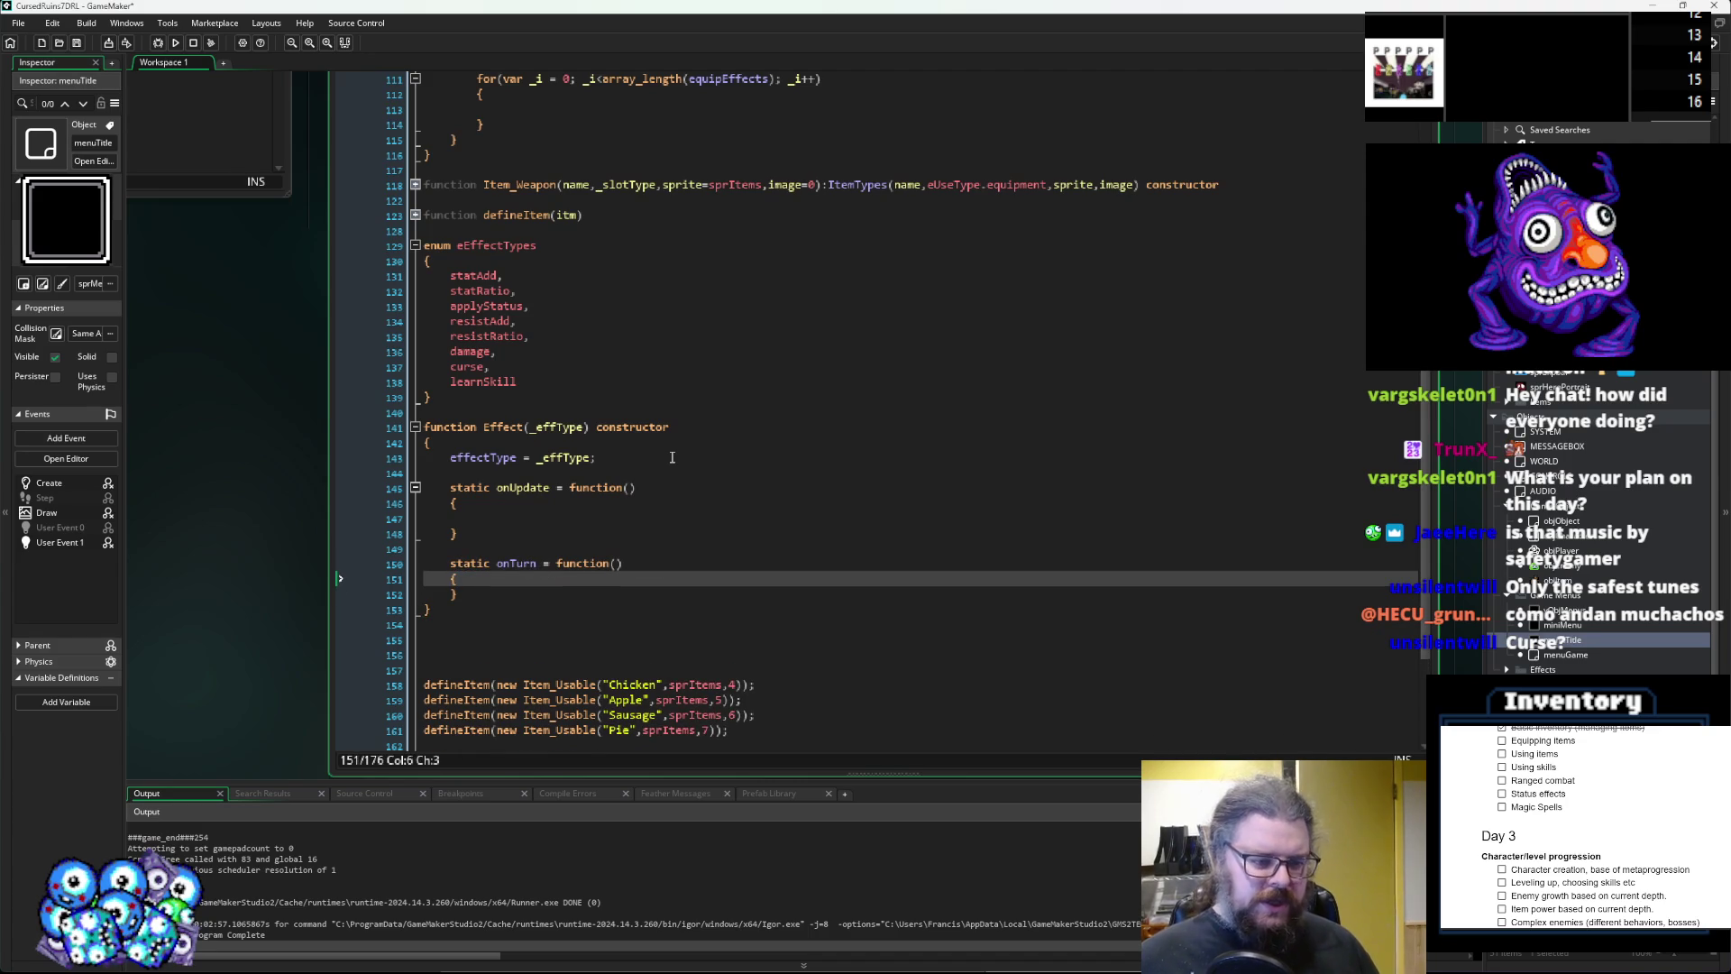
key("Return")
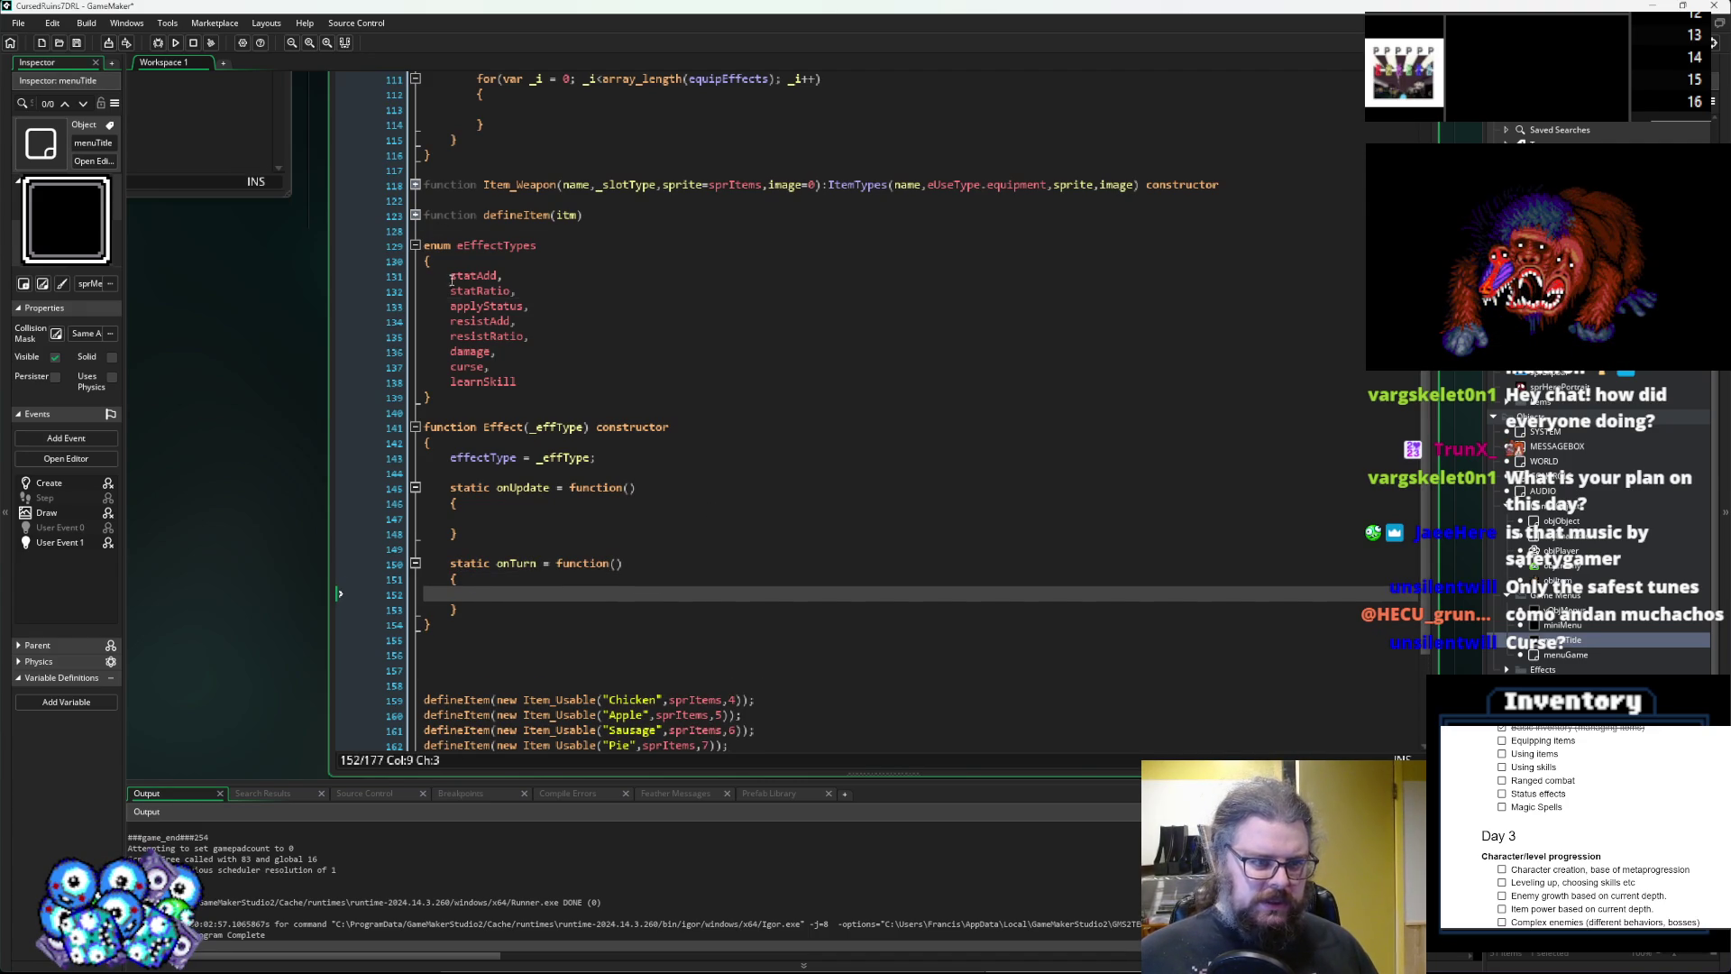
Review the eEffectTypes members and the Effect constructor's onUpdate and onTurn methods.
left_click_drag(450, 275, 519, 383)
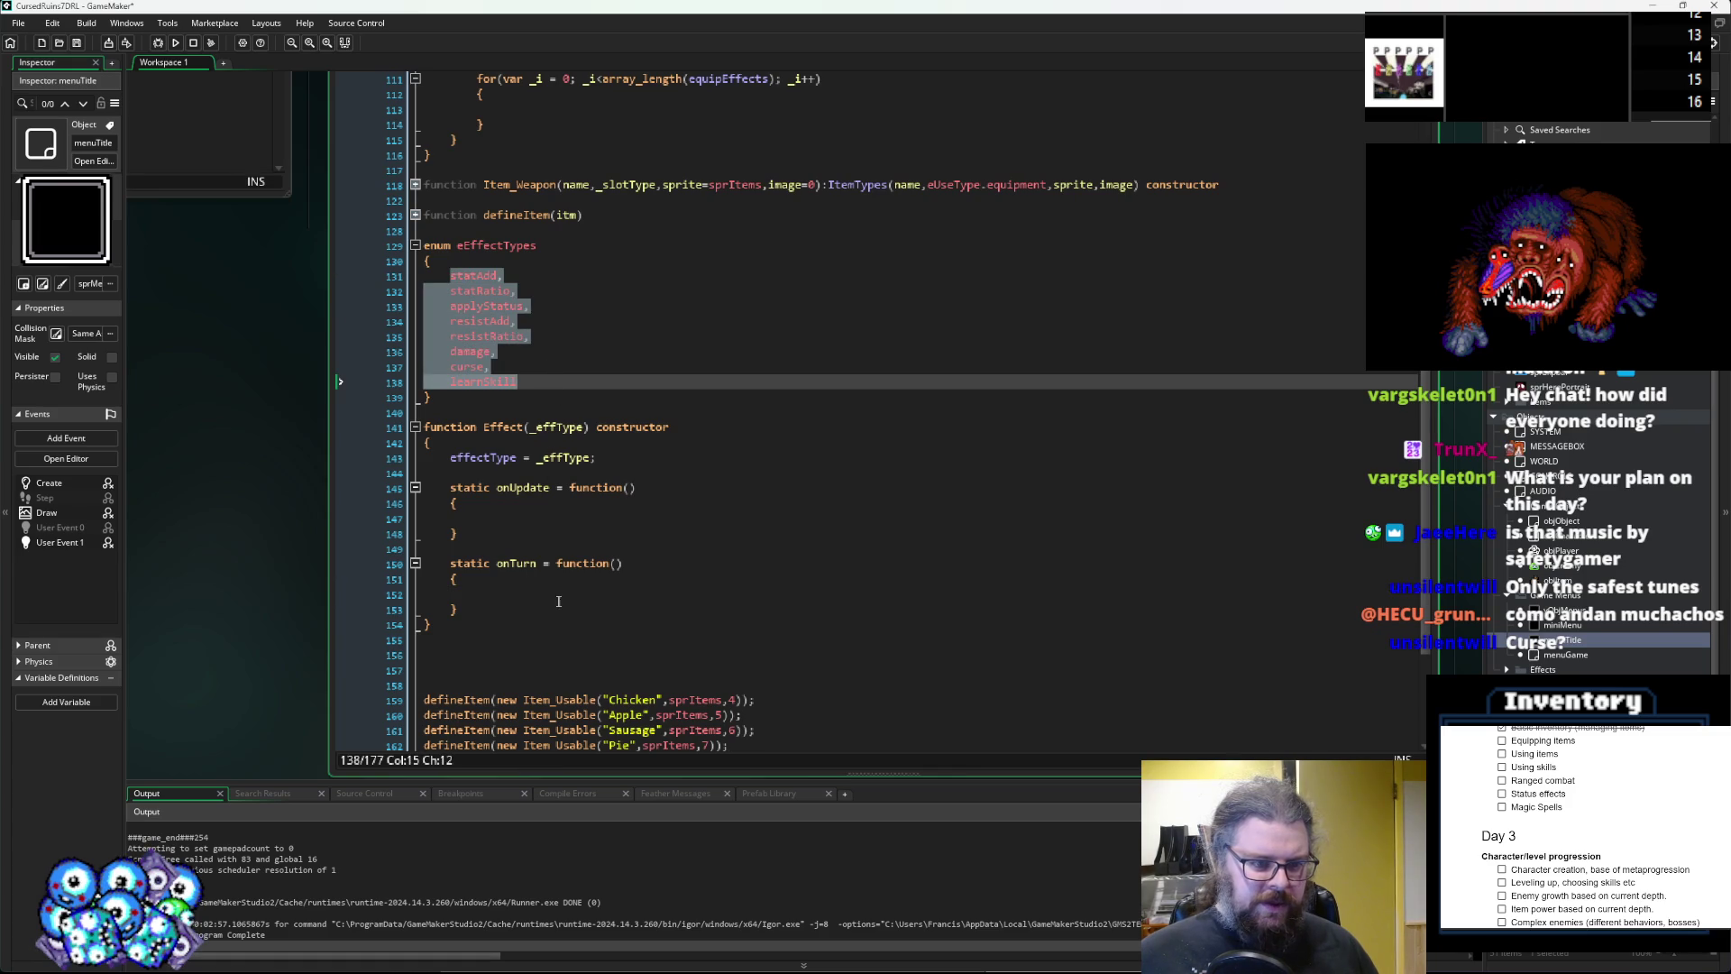
left_click(455, 594)
double_click(516, 564)
left_click(518, 591)
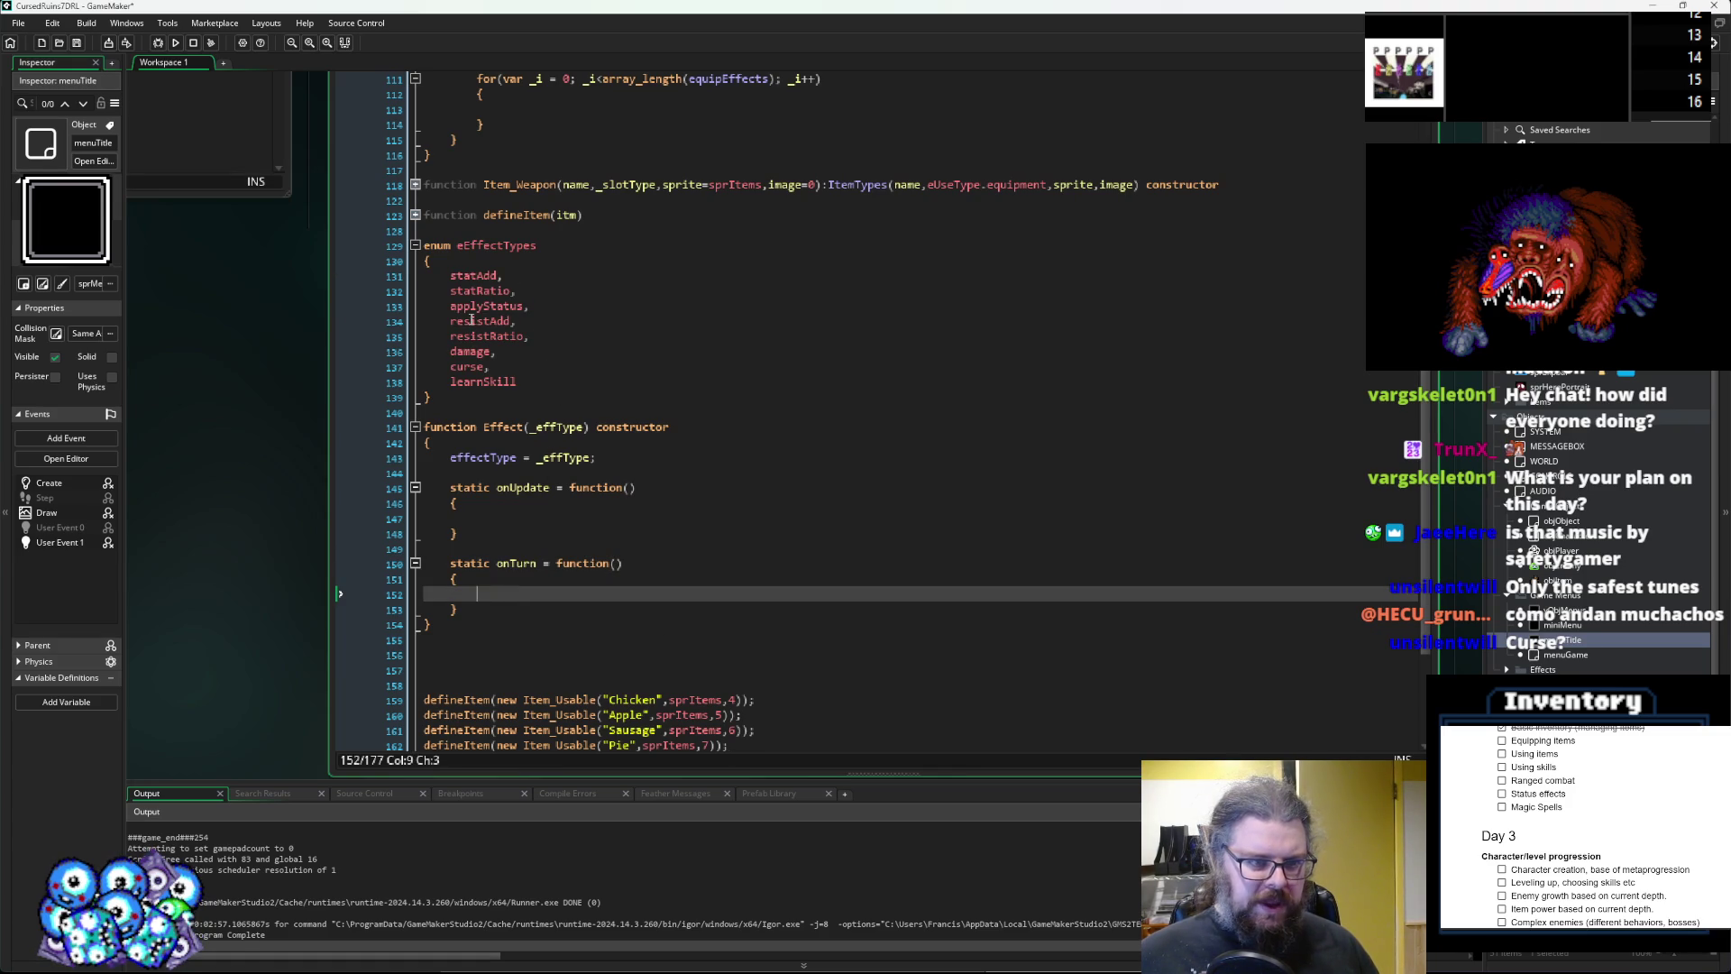
double_click(471, 351)
left_click(451, 382)
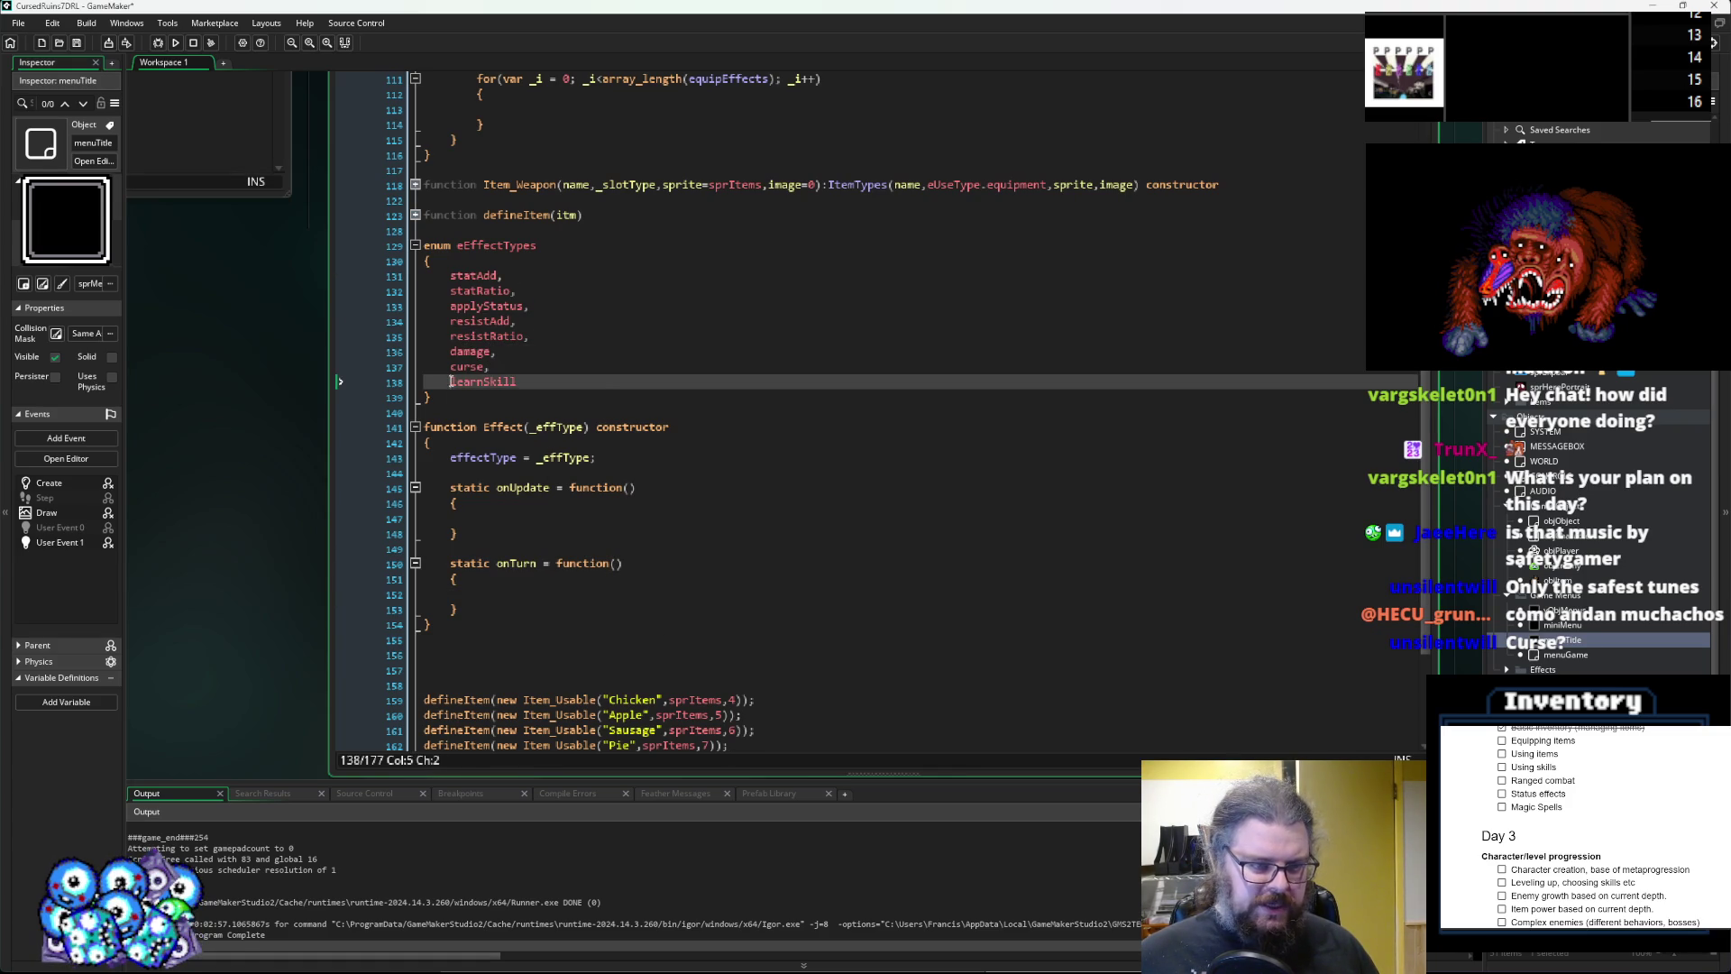
left_click(541, 594)
left_click(548, 612)
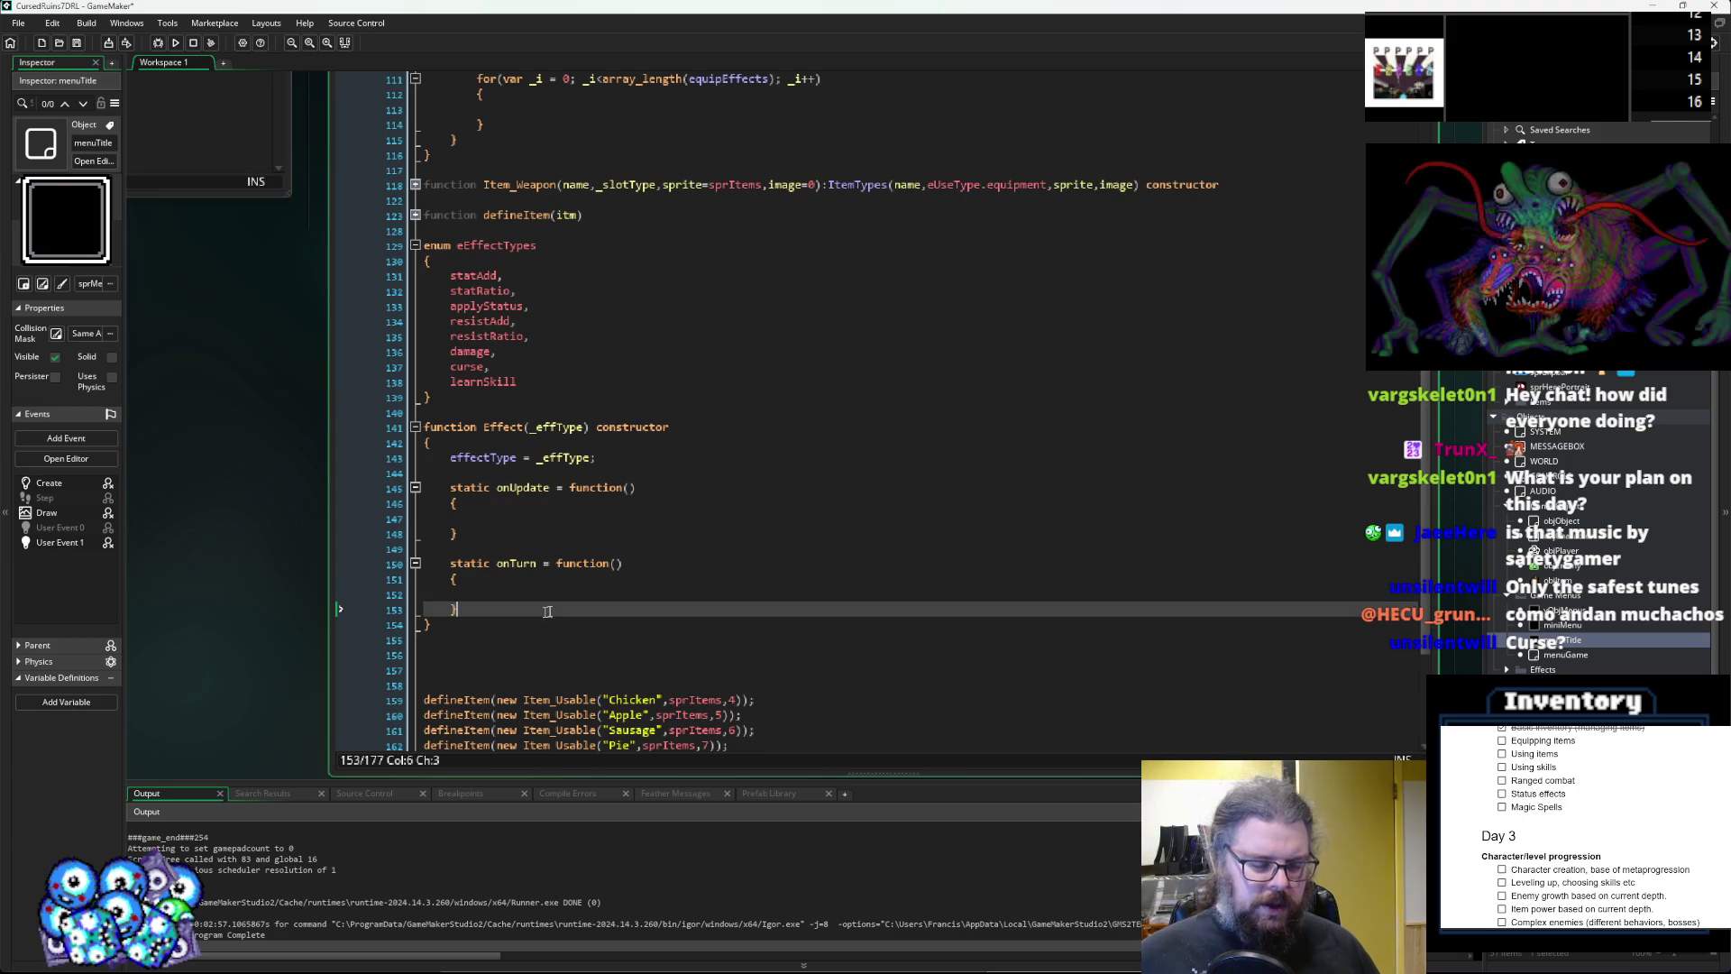
key("Up")
key("Up")
key("Up")
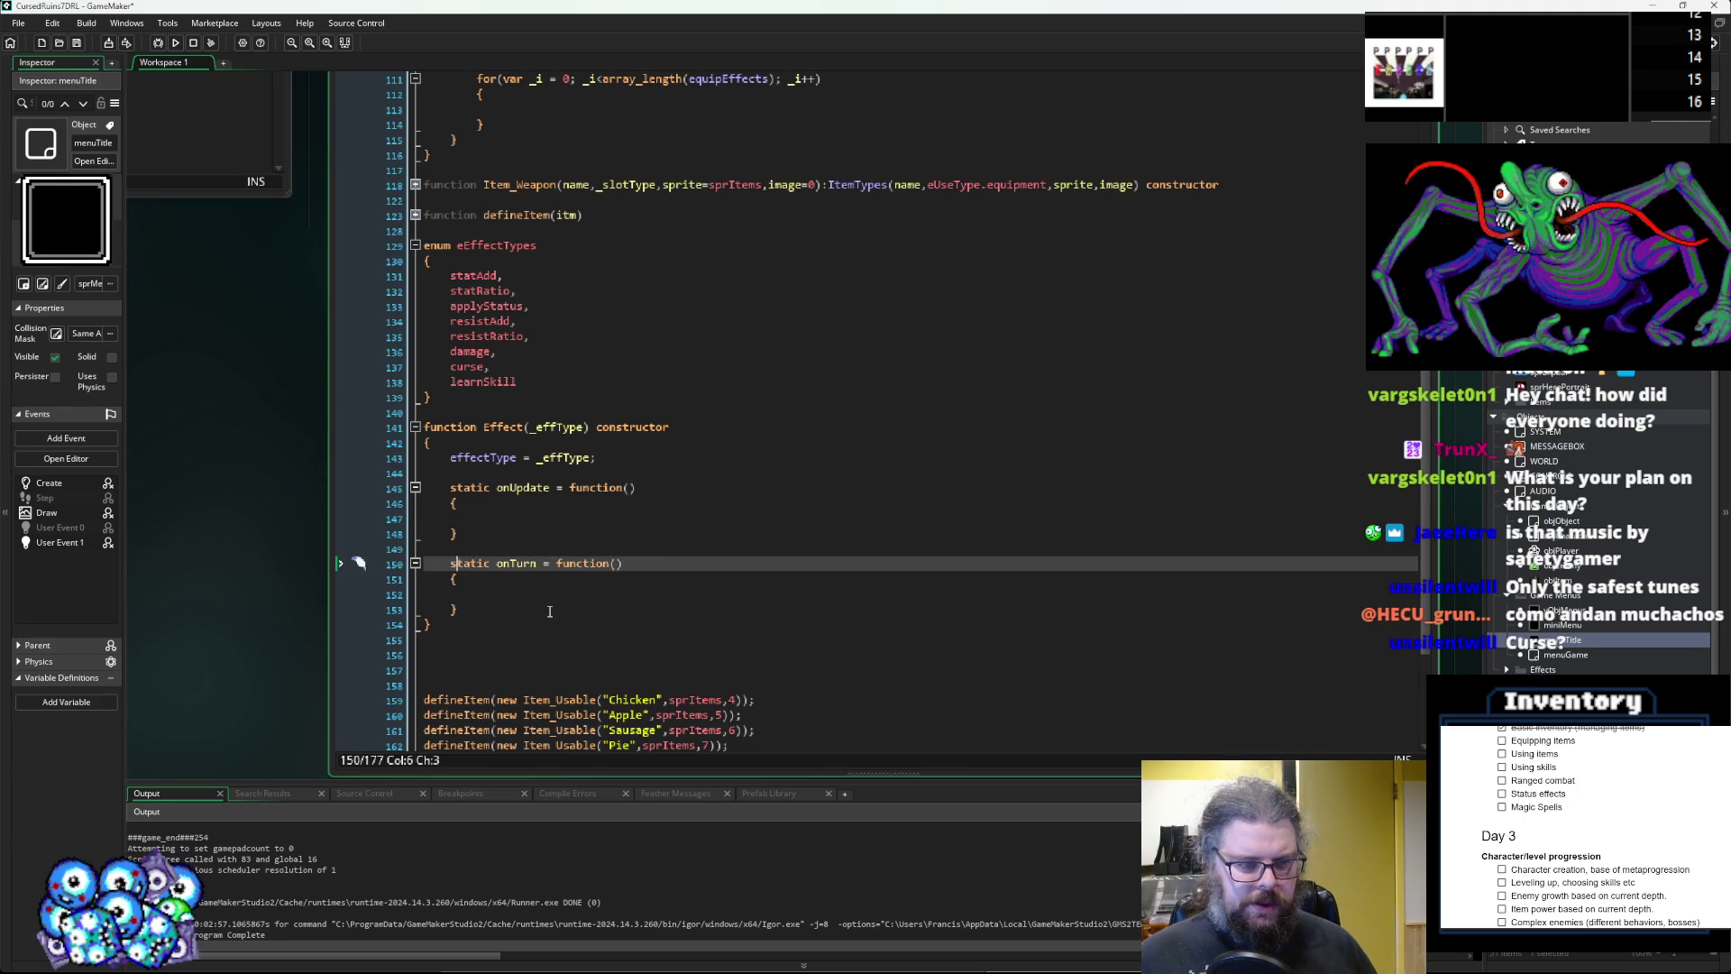
key("Up")
key("Up")
left_click_drag(442, 624, 414, 437)
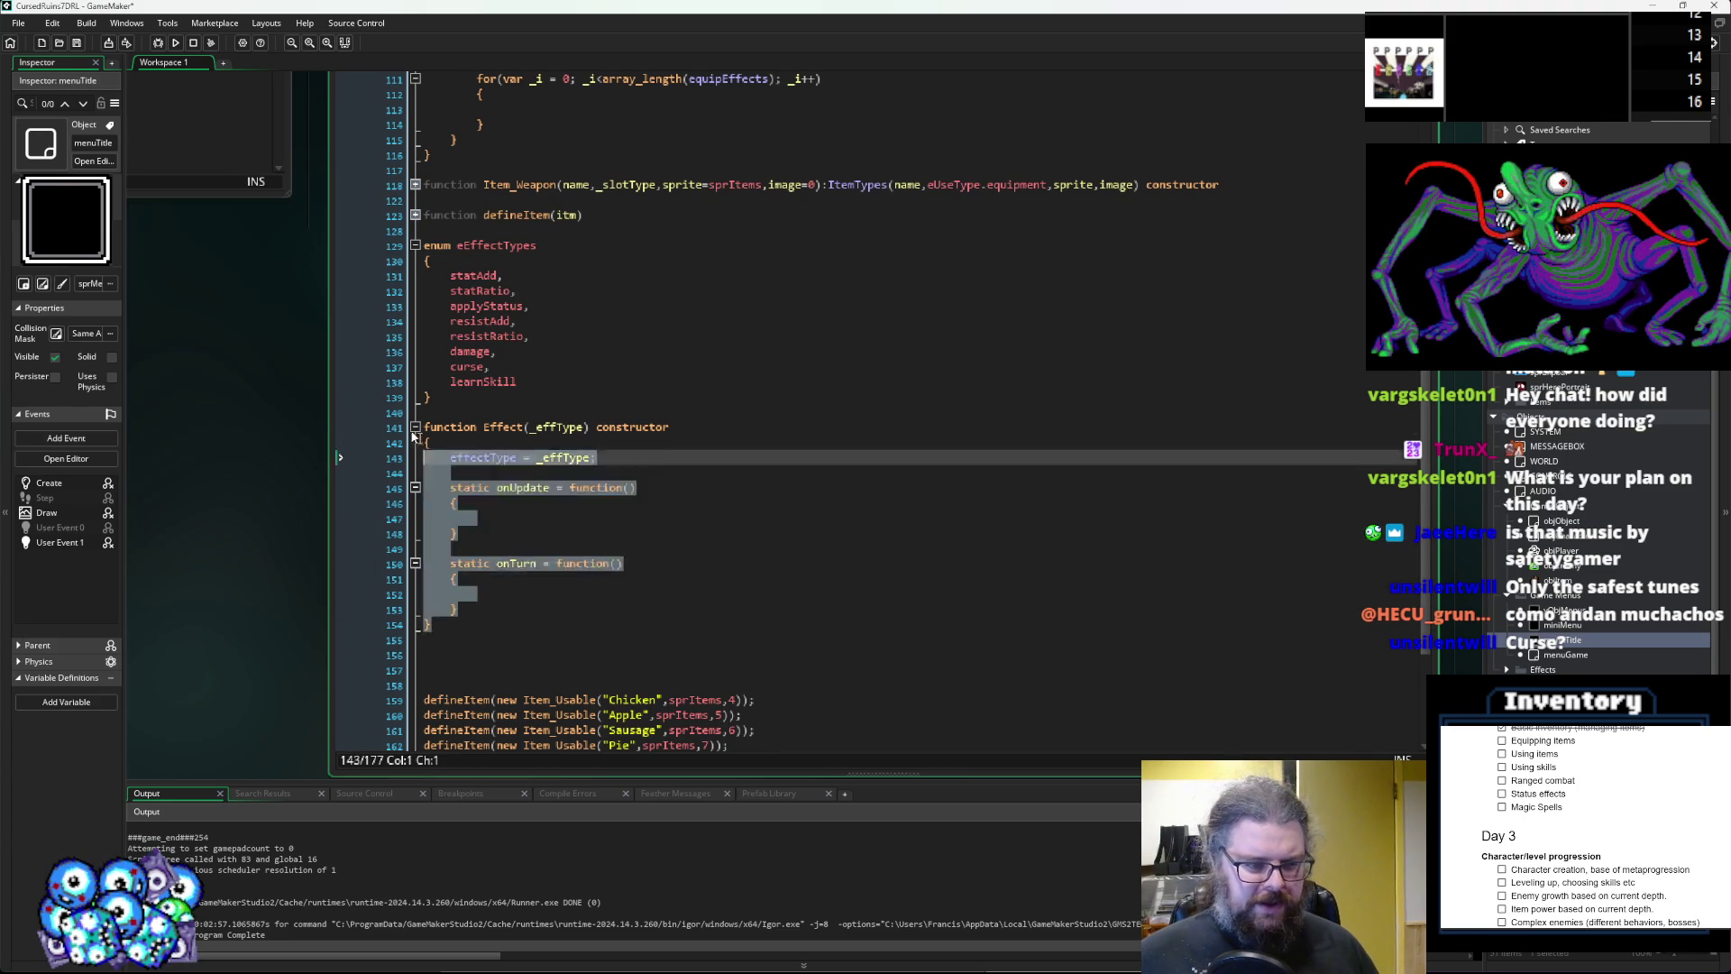
left_click(647, 458)
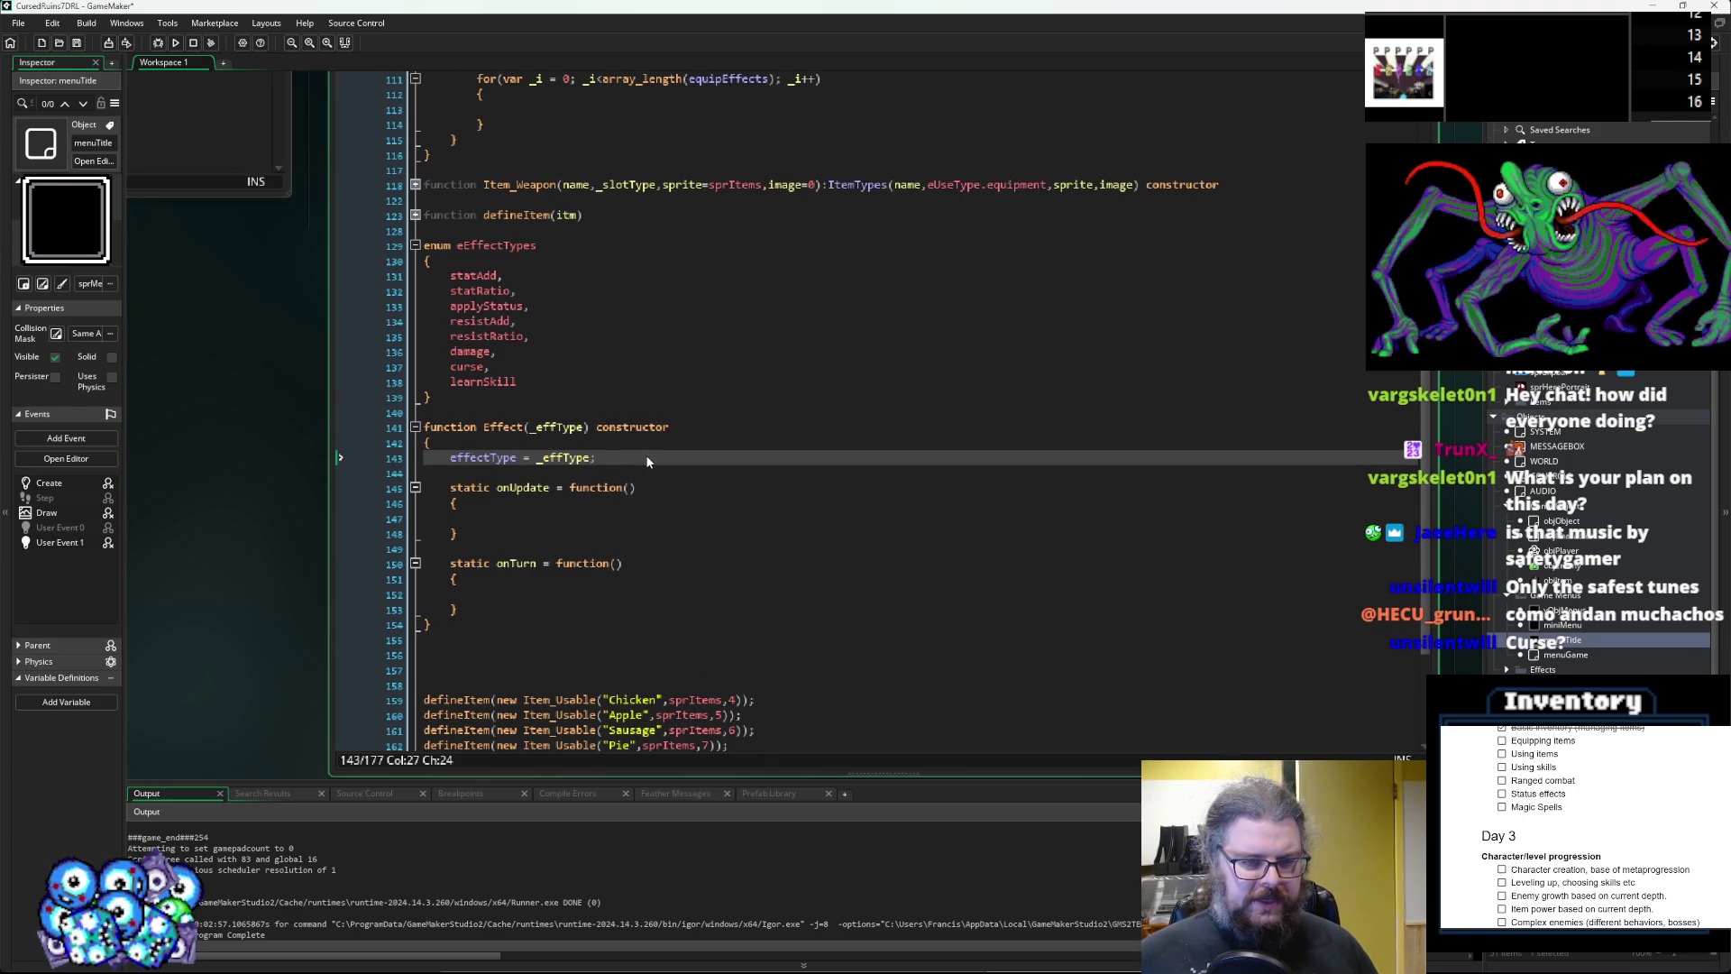
scroll(535, 607, "down", 1)
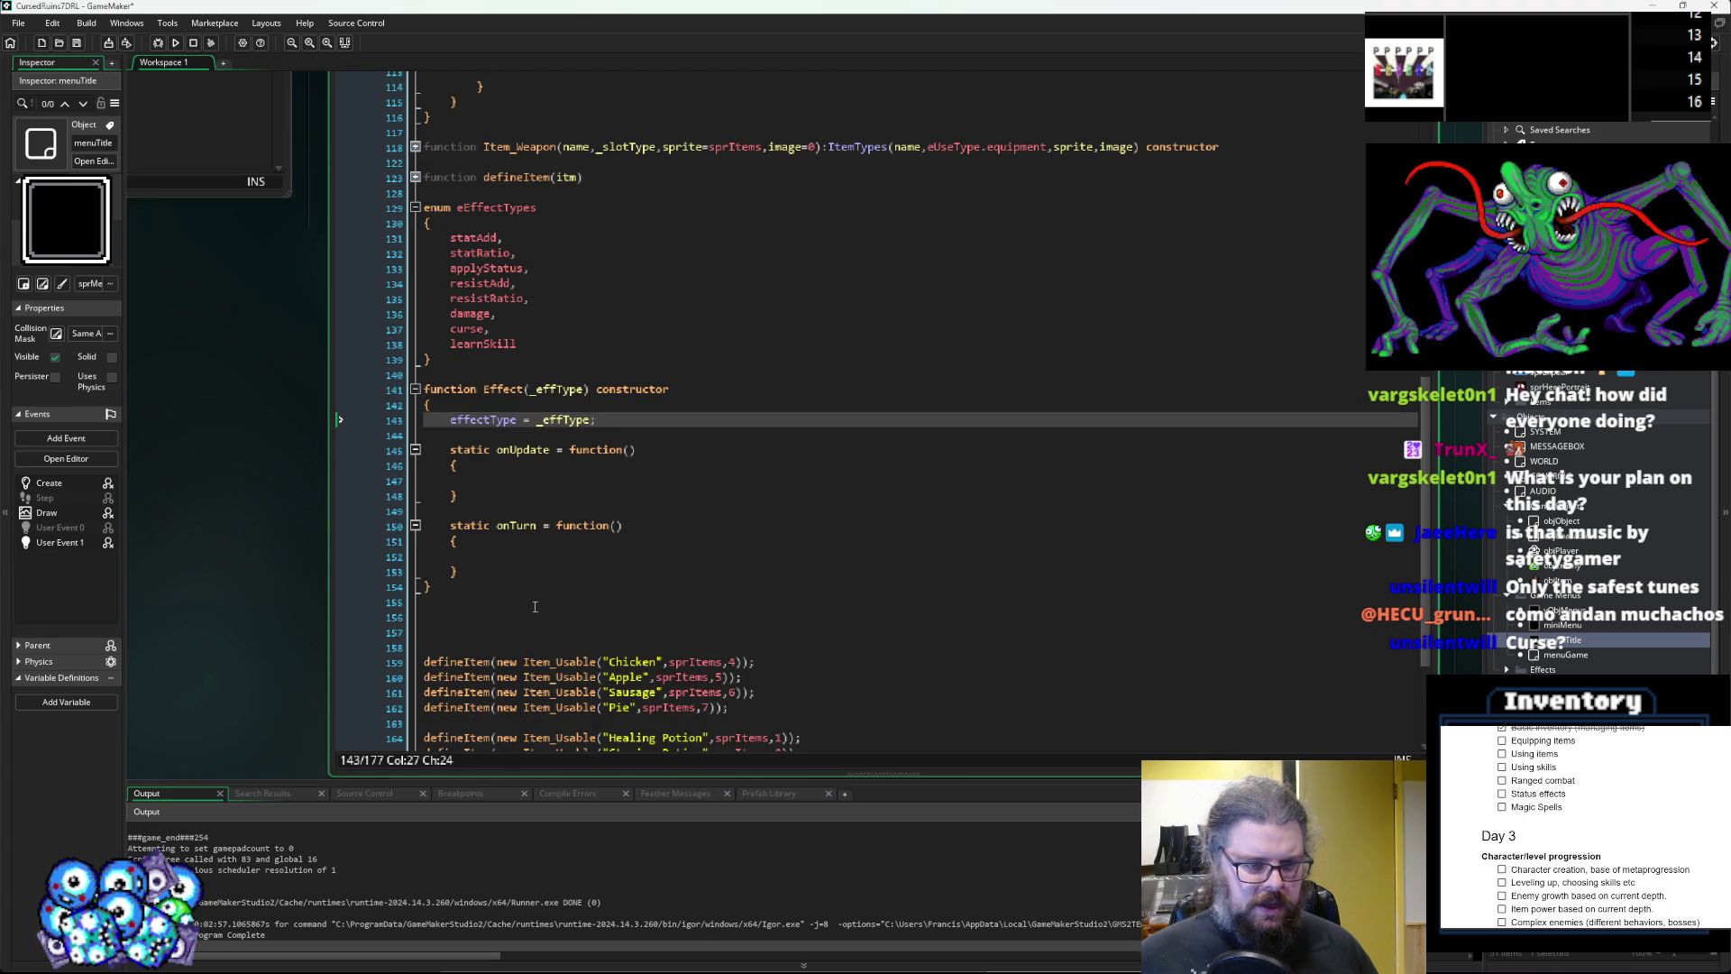
Give both onUpdate and onTurn a 'target' parameter.
left_click(630, 449)
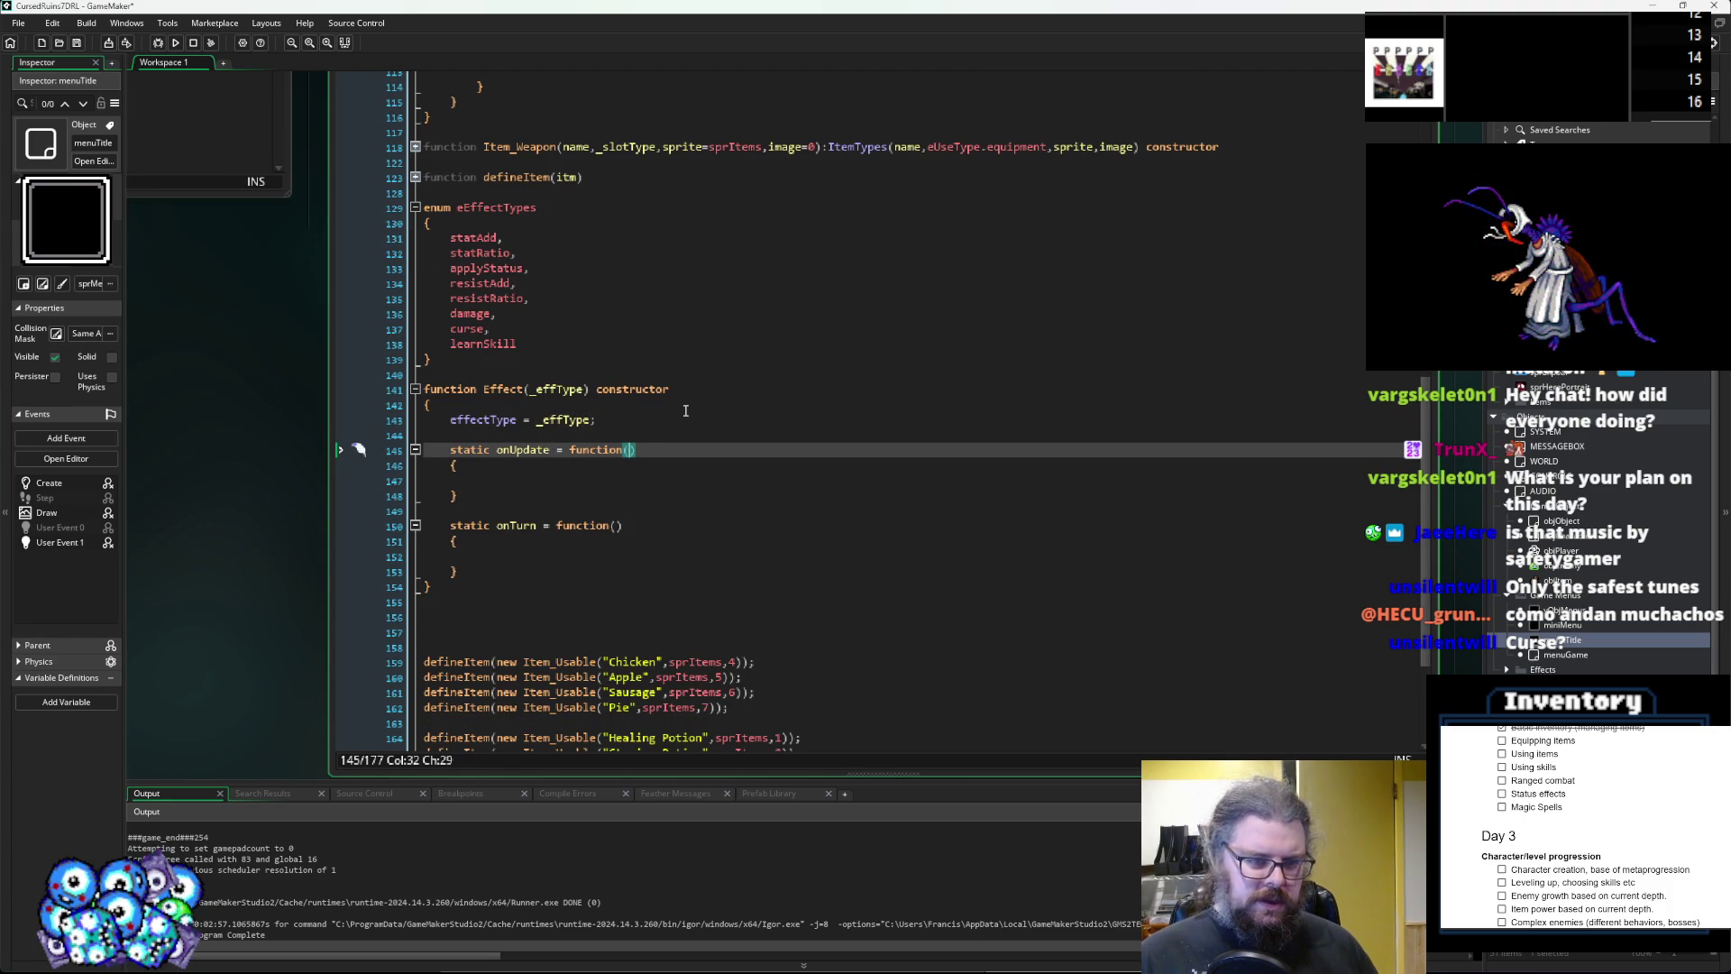
type("user")
key("BackSpace")
key("BackSpace")
key("BackSpace")
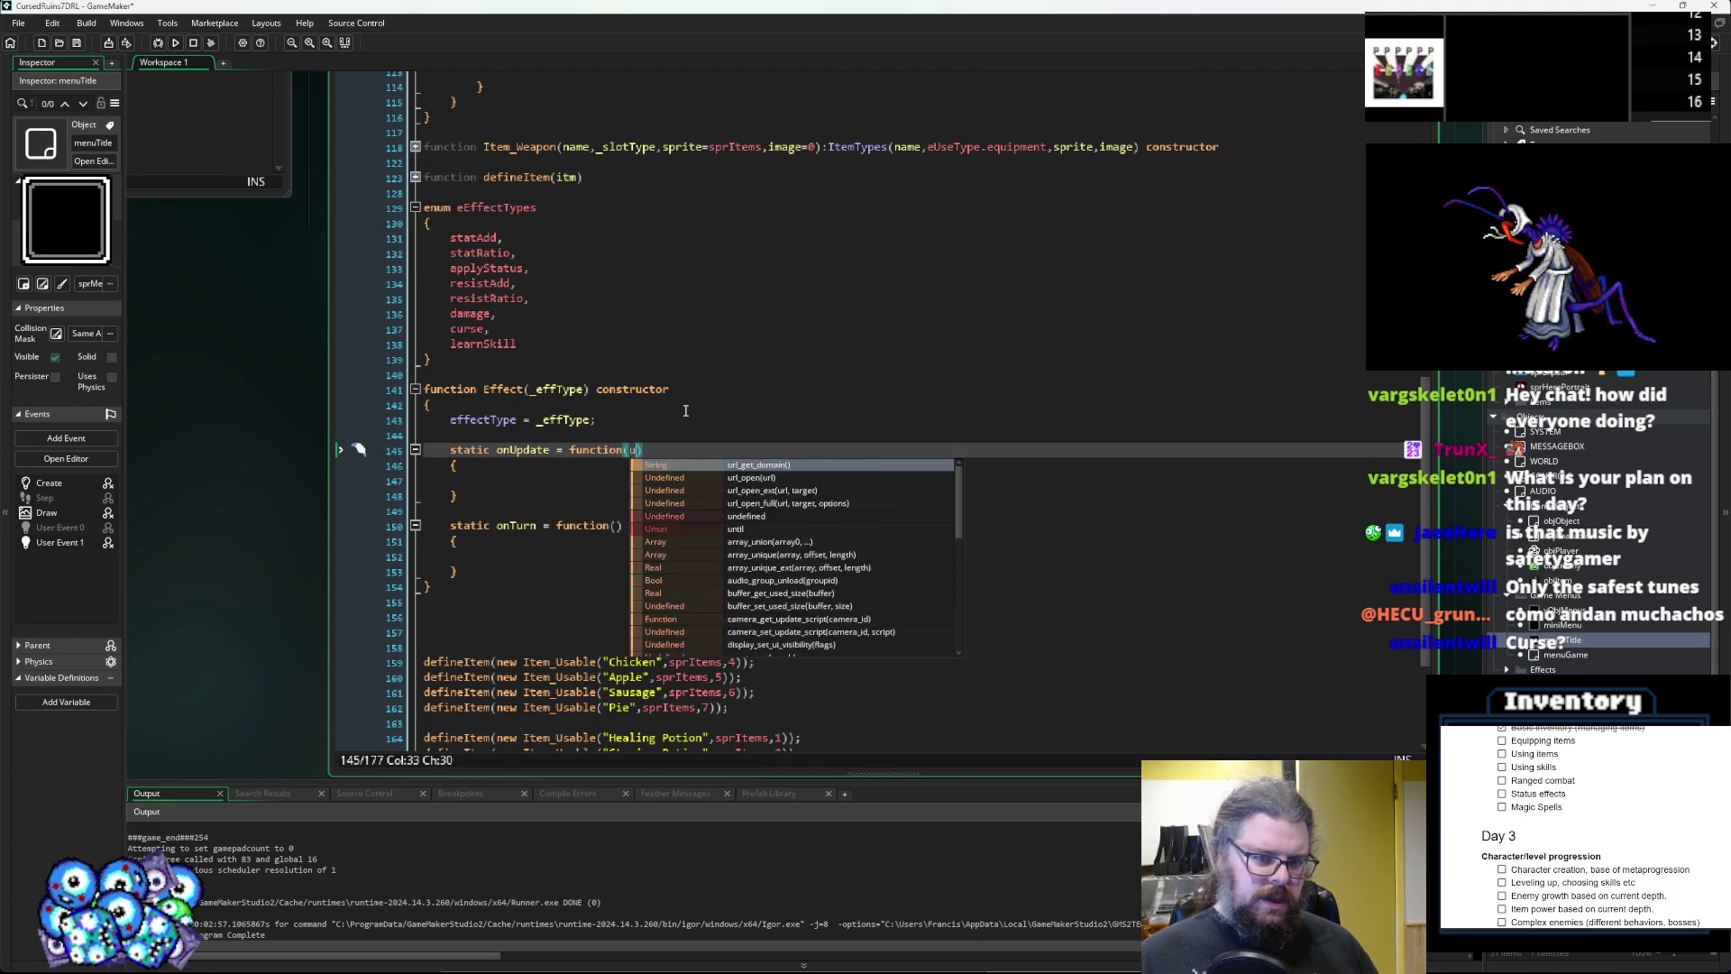
type("target")
key("Escape")
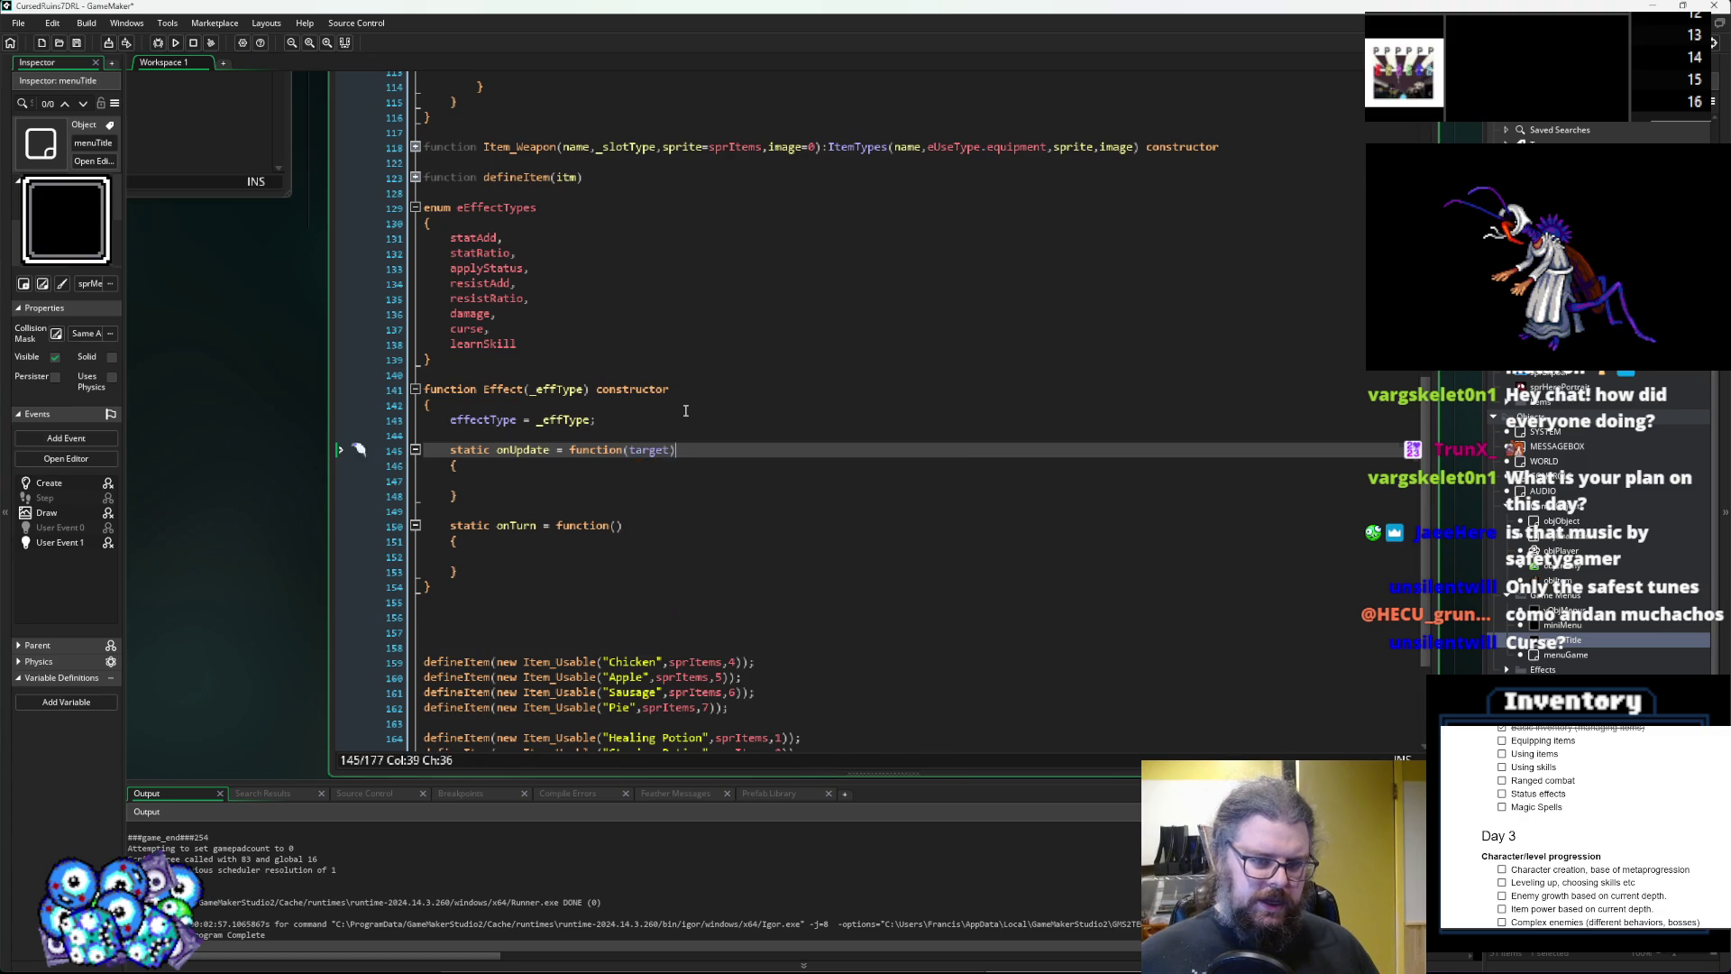
key("Down")
key("Down")
key("Down")
key("Left")
type("target")
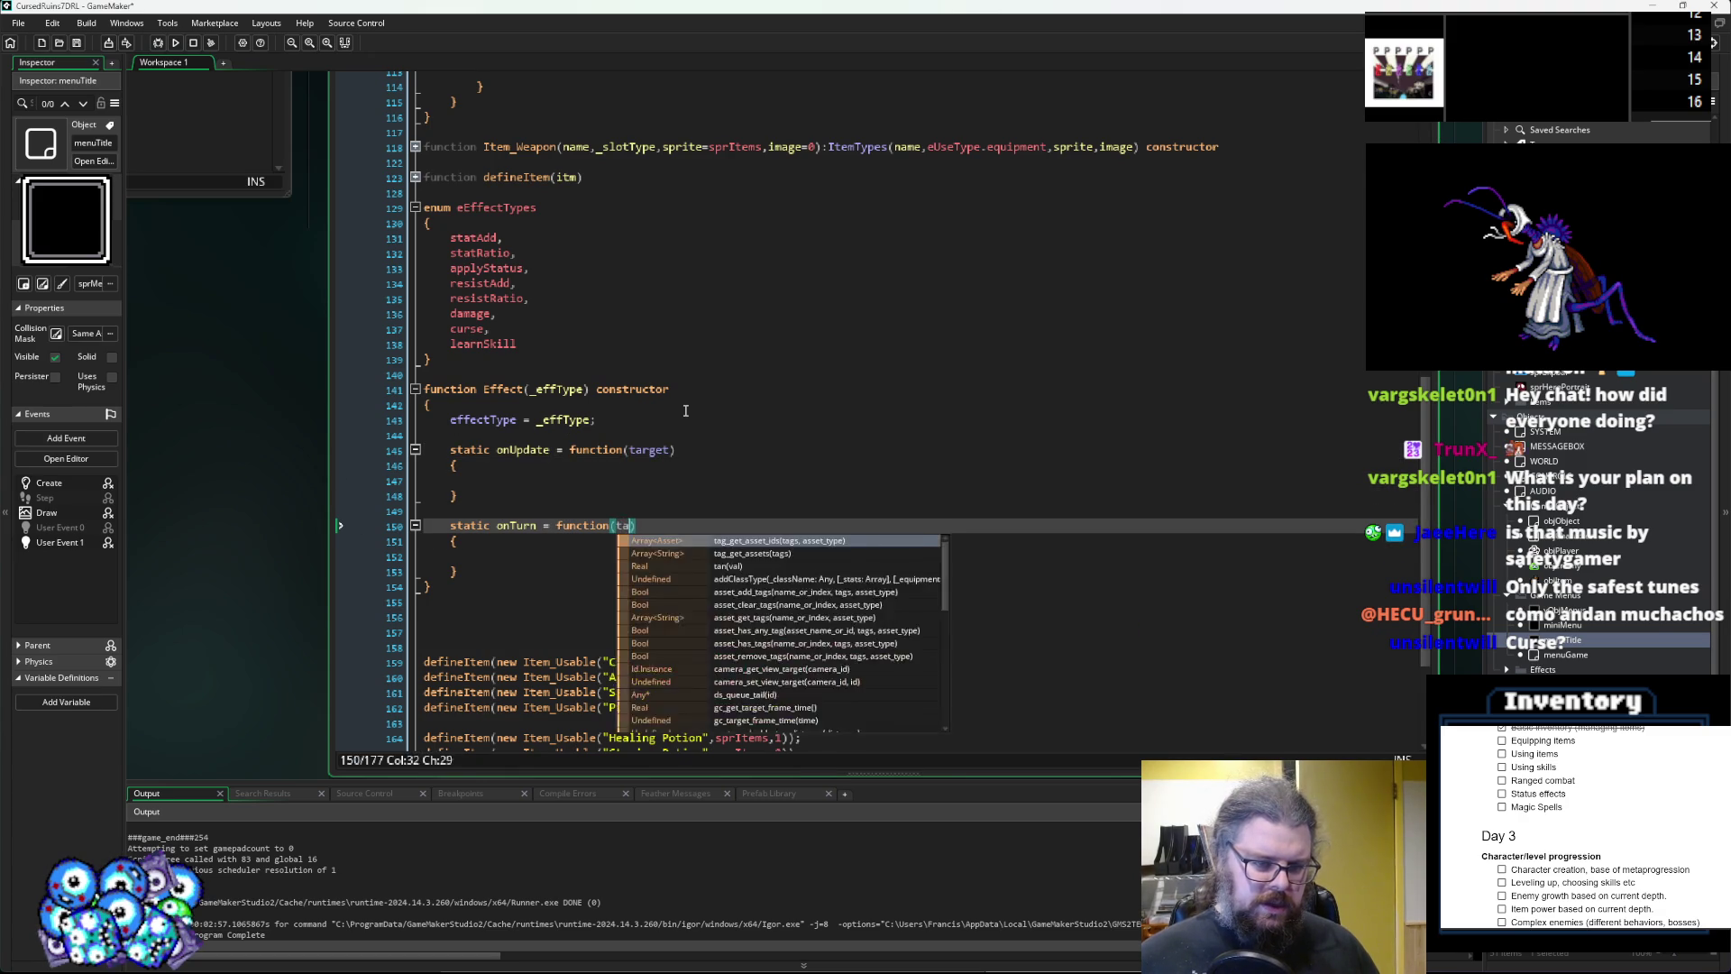
key("Escape")
Add blank lines after the Effect constructor's closing brace.
key("Up")
key("Up")
key("Up")
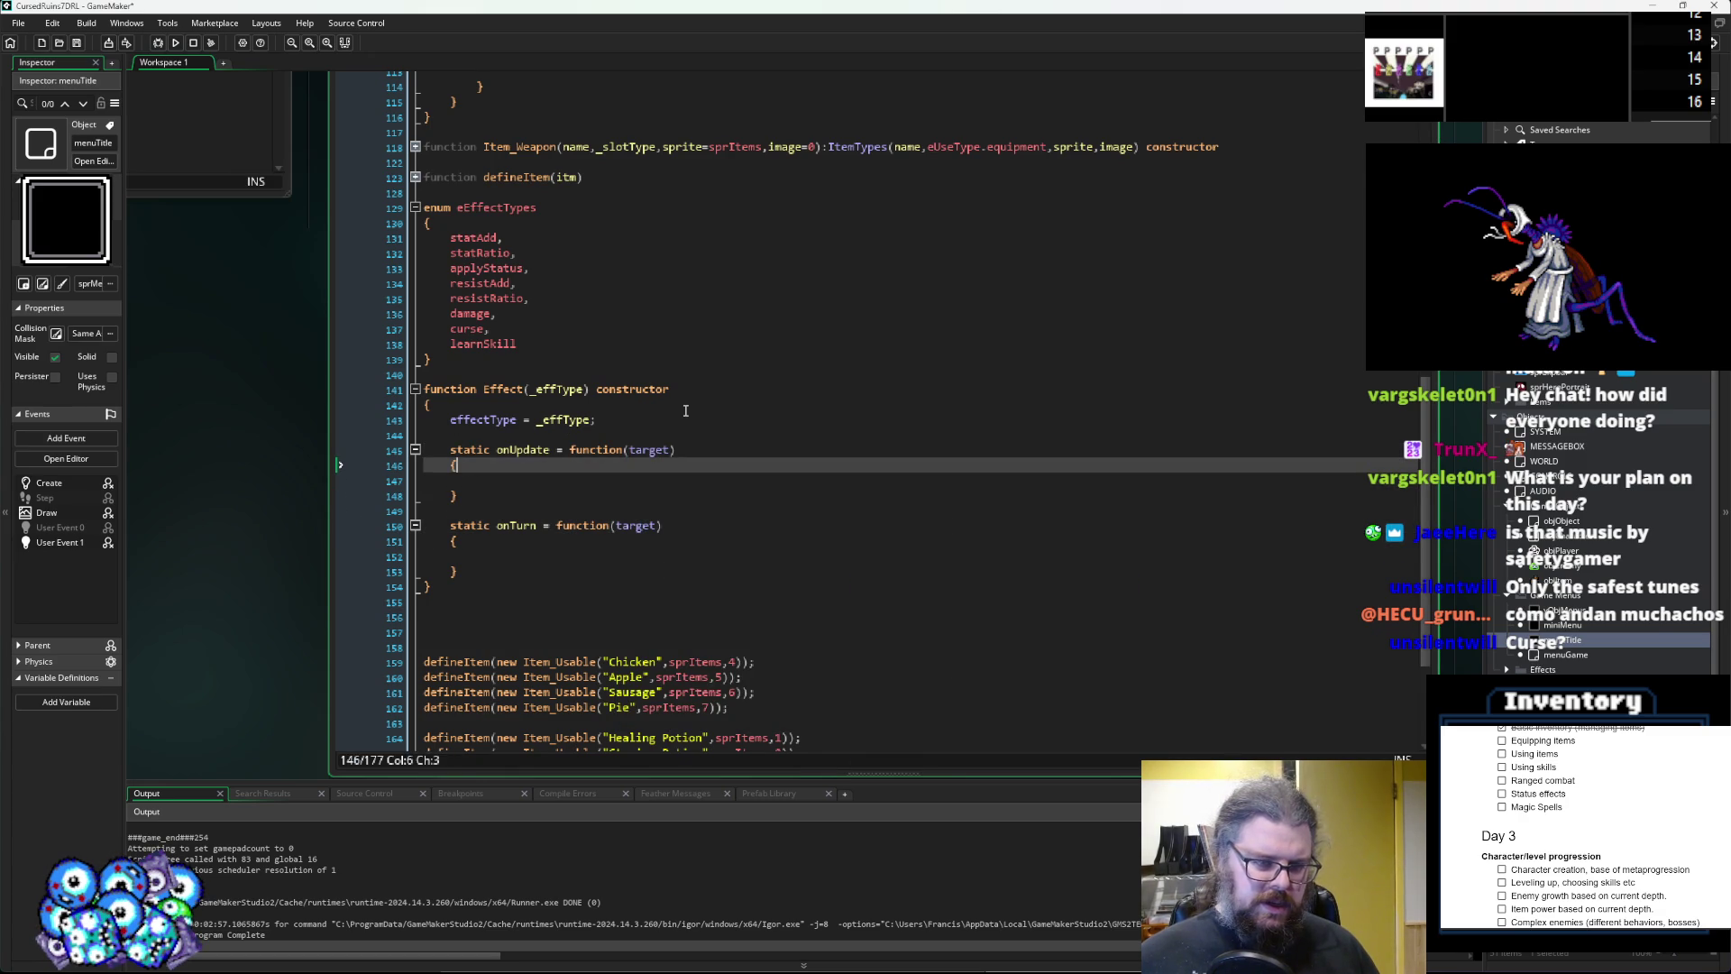
key("Down")
key("Down")
key("Down")
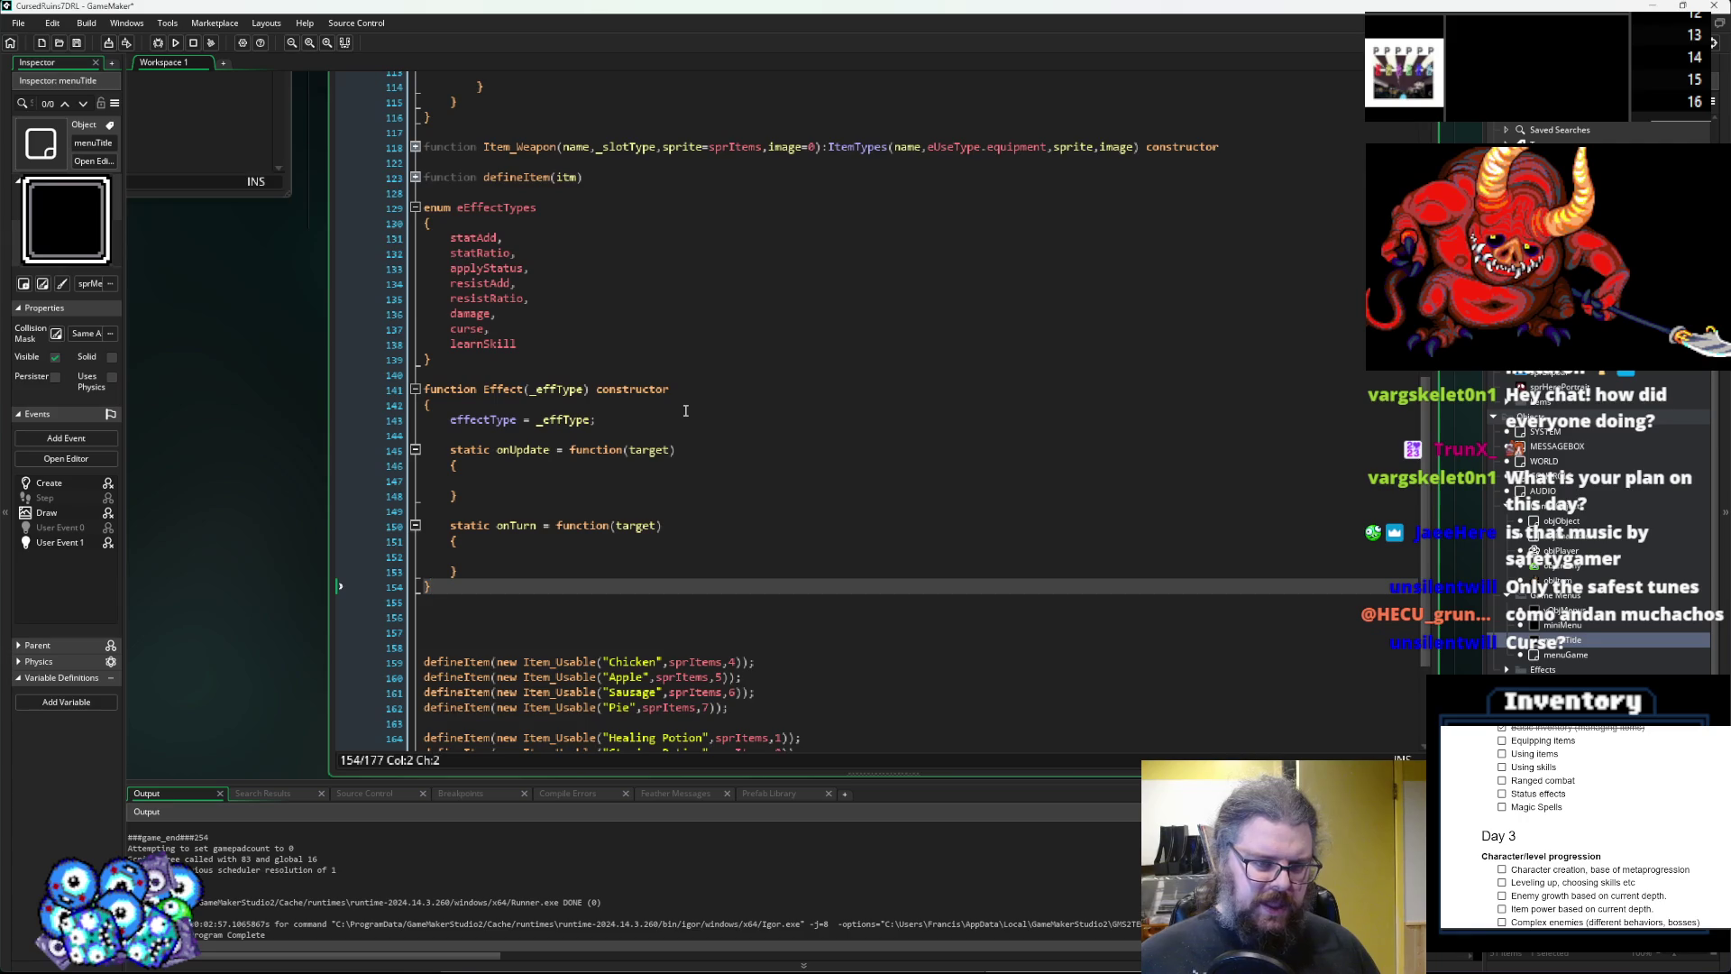
key("Return")
key("Return")
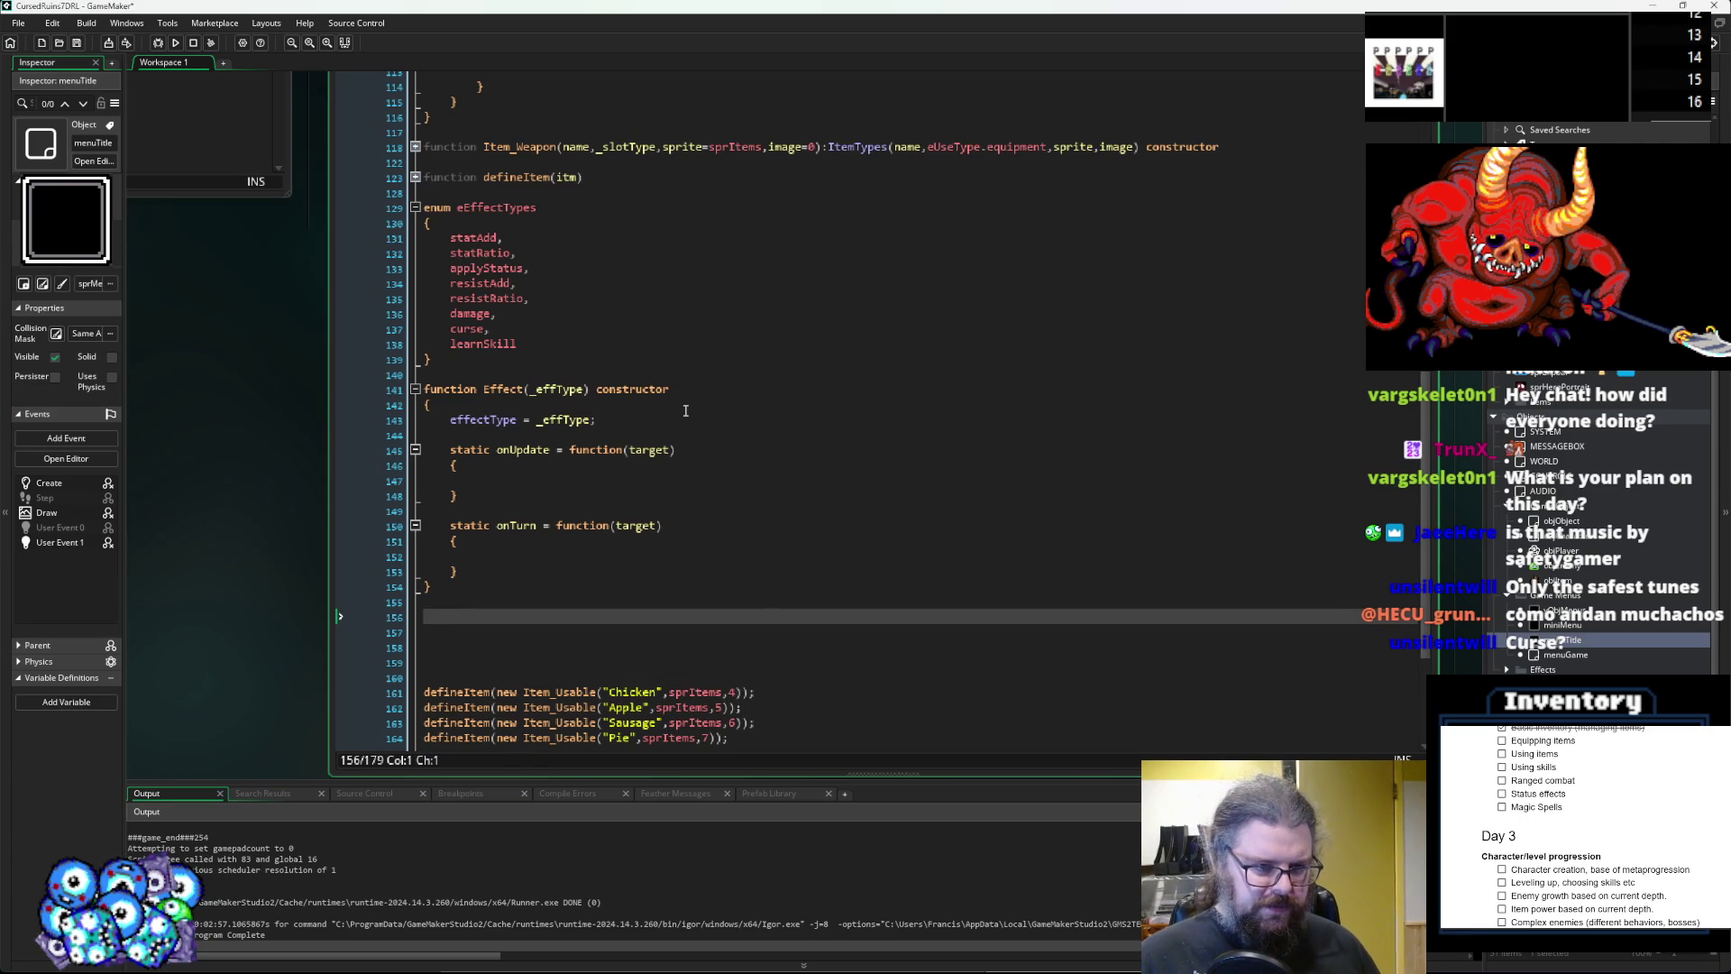
Declare 'function effStatAdd() : Effect() constructor {' with an empty body.
type("function")
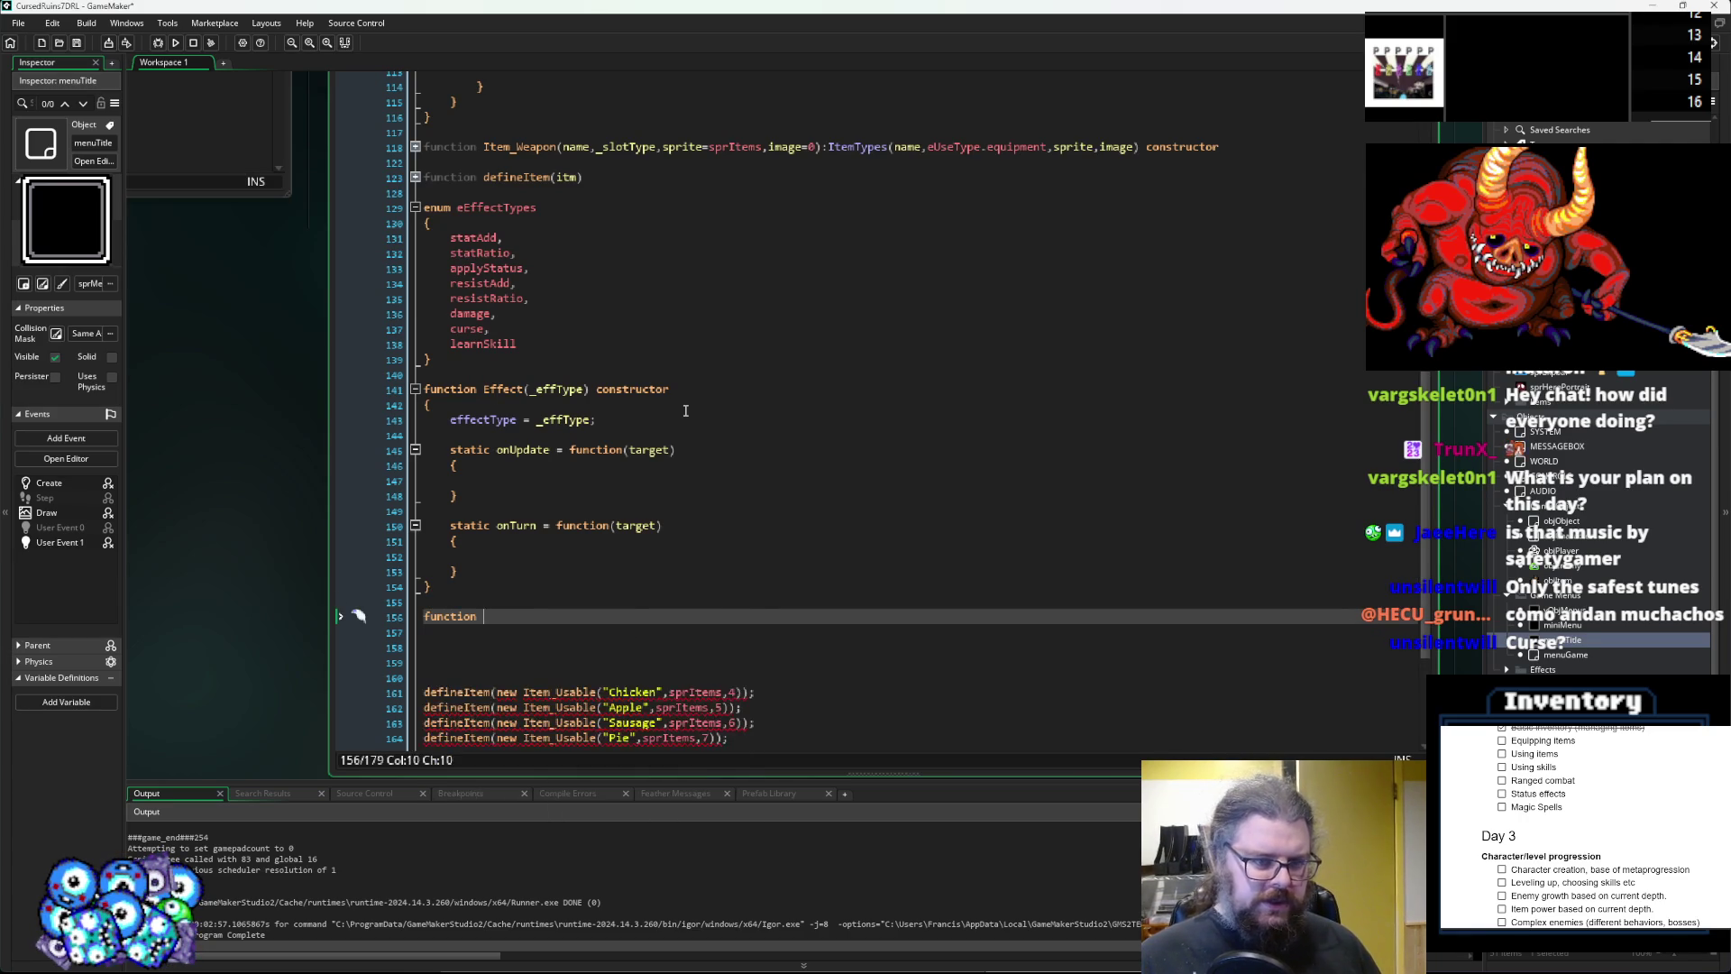
type("eff")
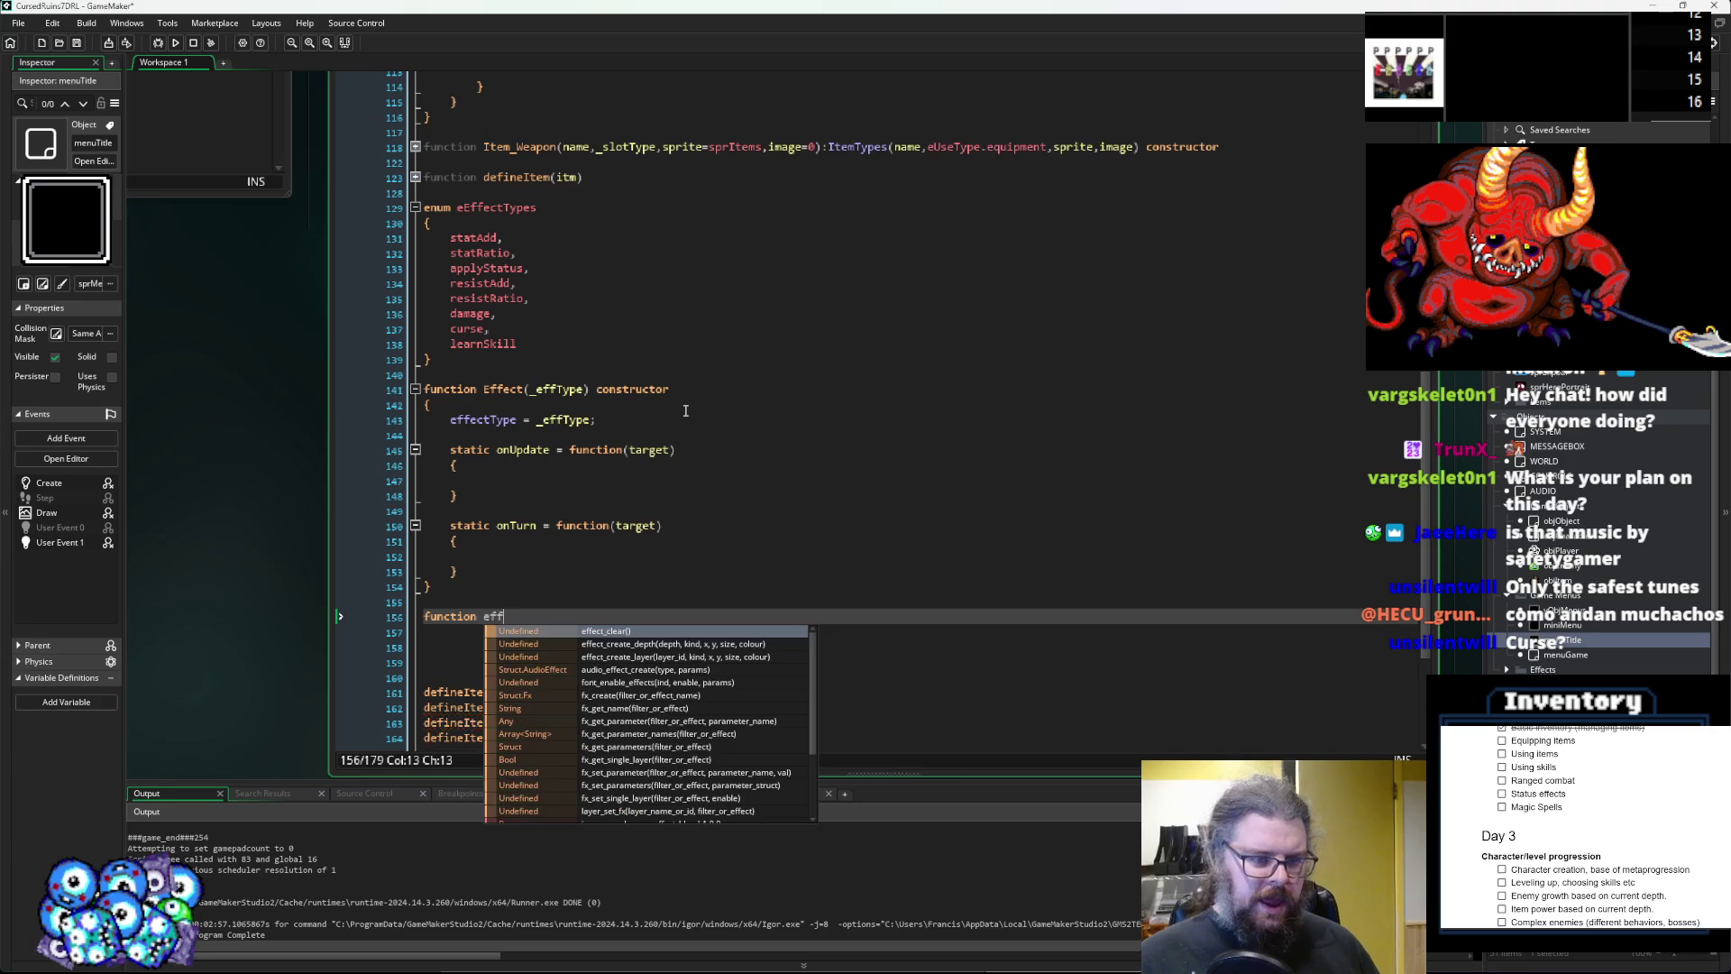
type("StatAdd(")
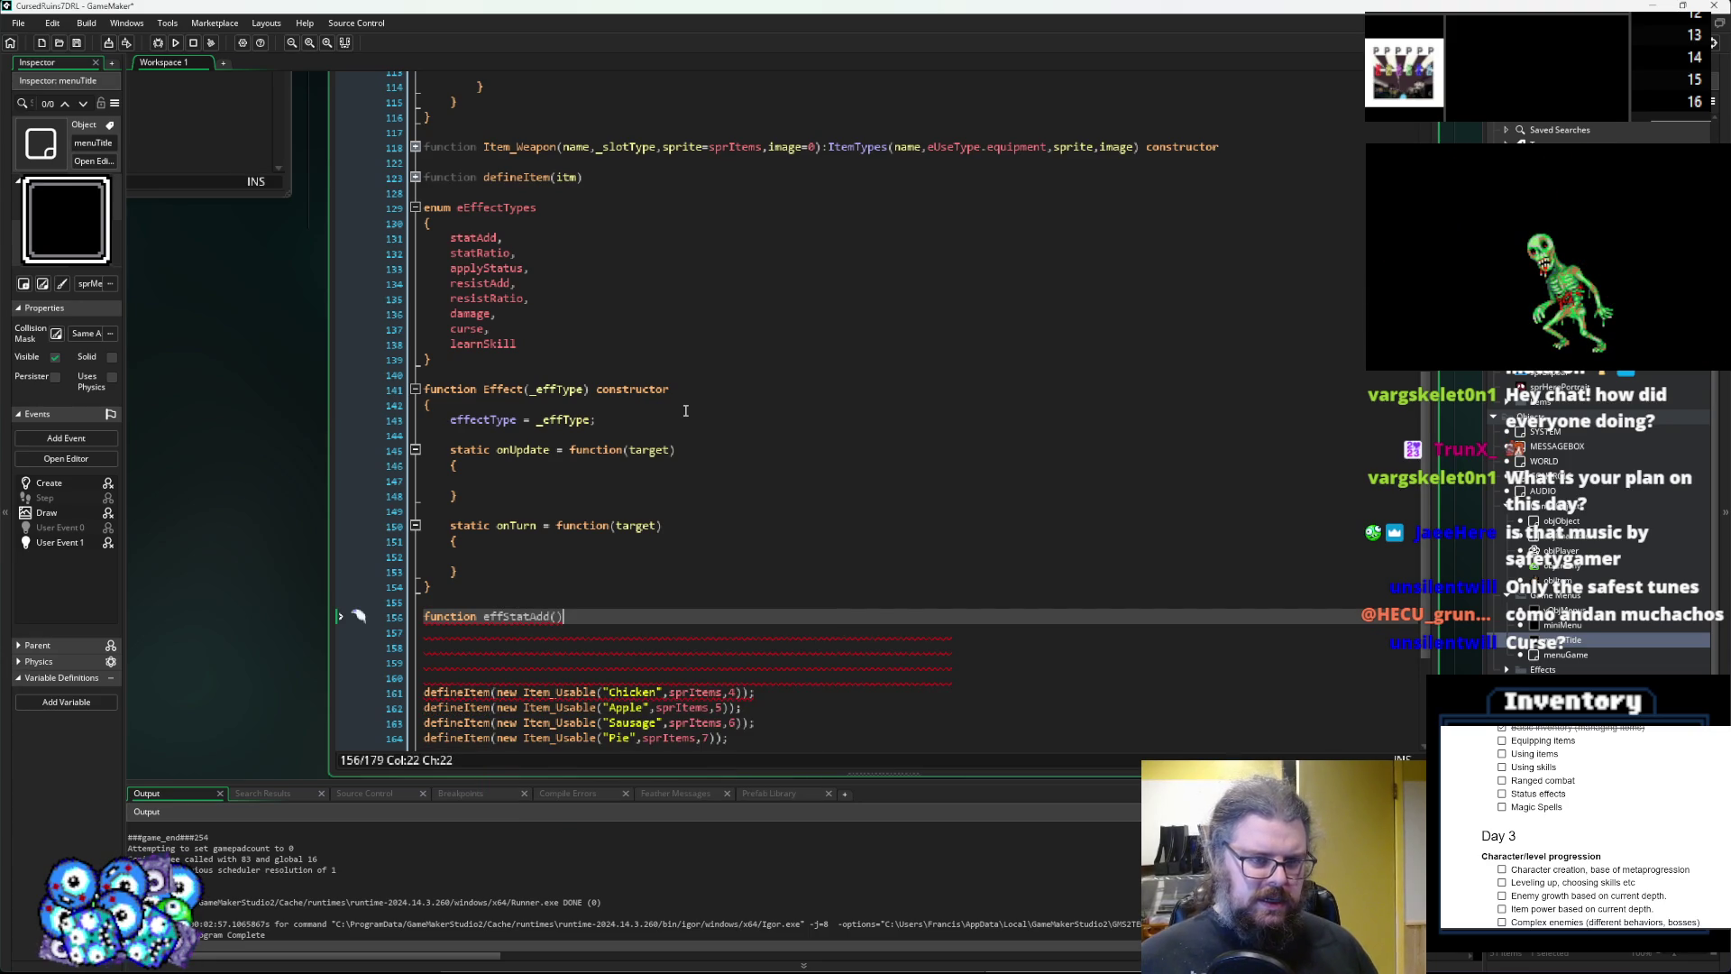
key("Left")
key("Left")
key("End")
key("BackSpace")
key("BackSpace")
type(":")
key("Escape")
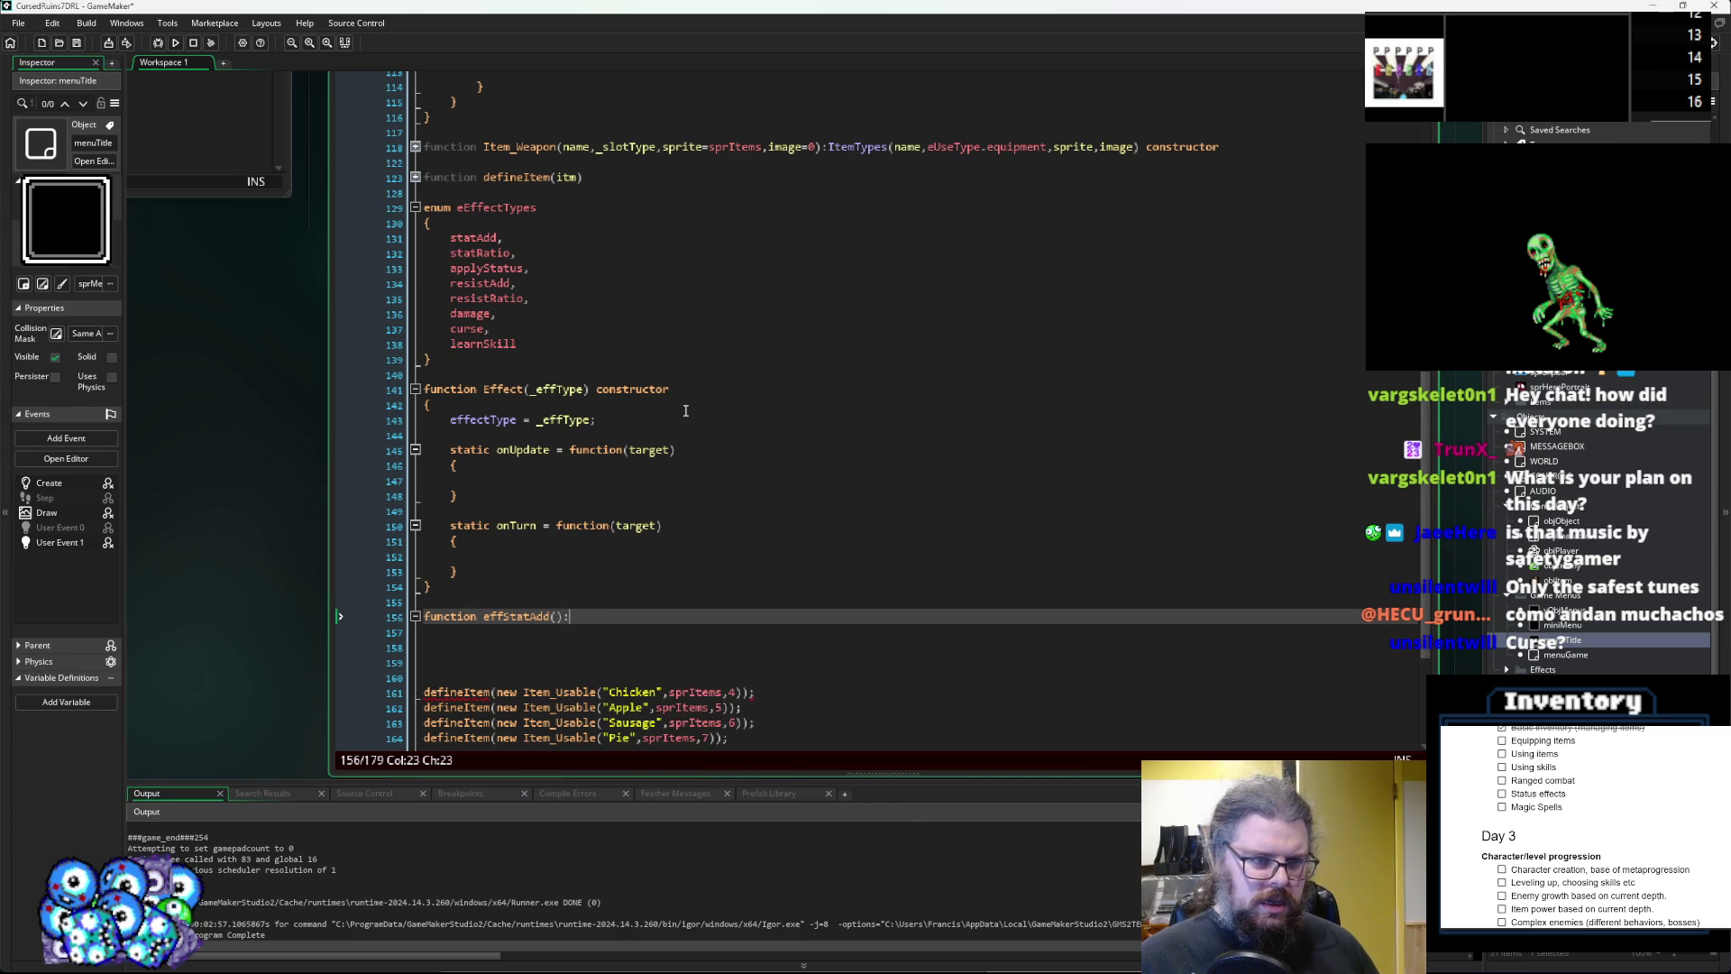
type(" Effect")
key("Return")
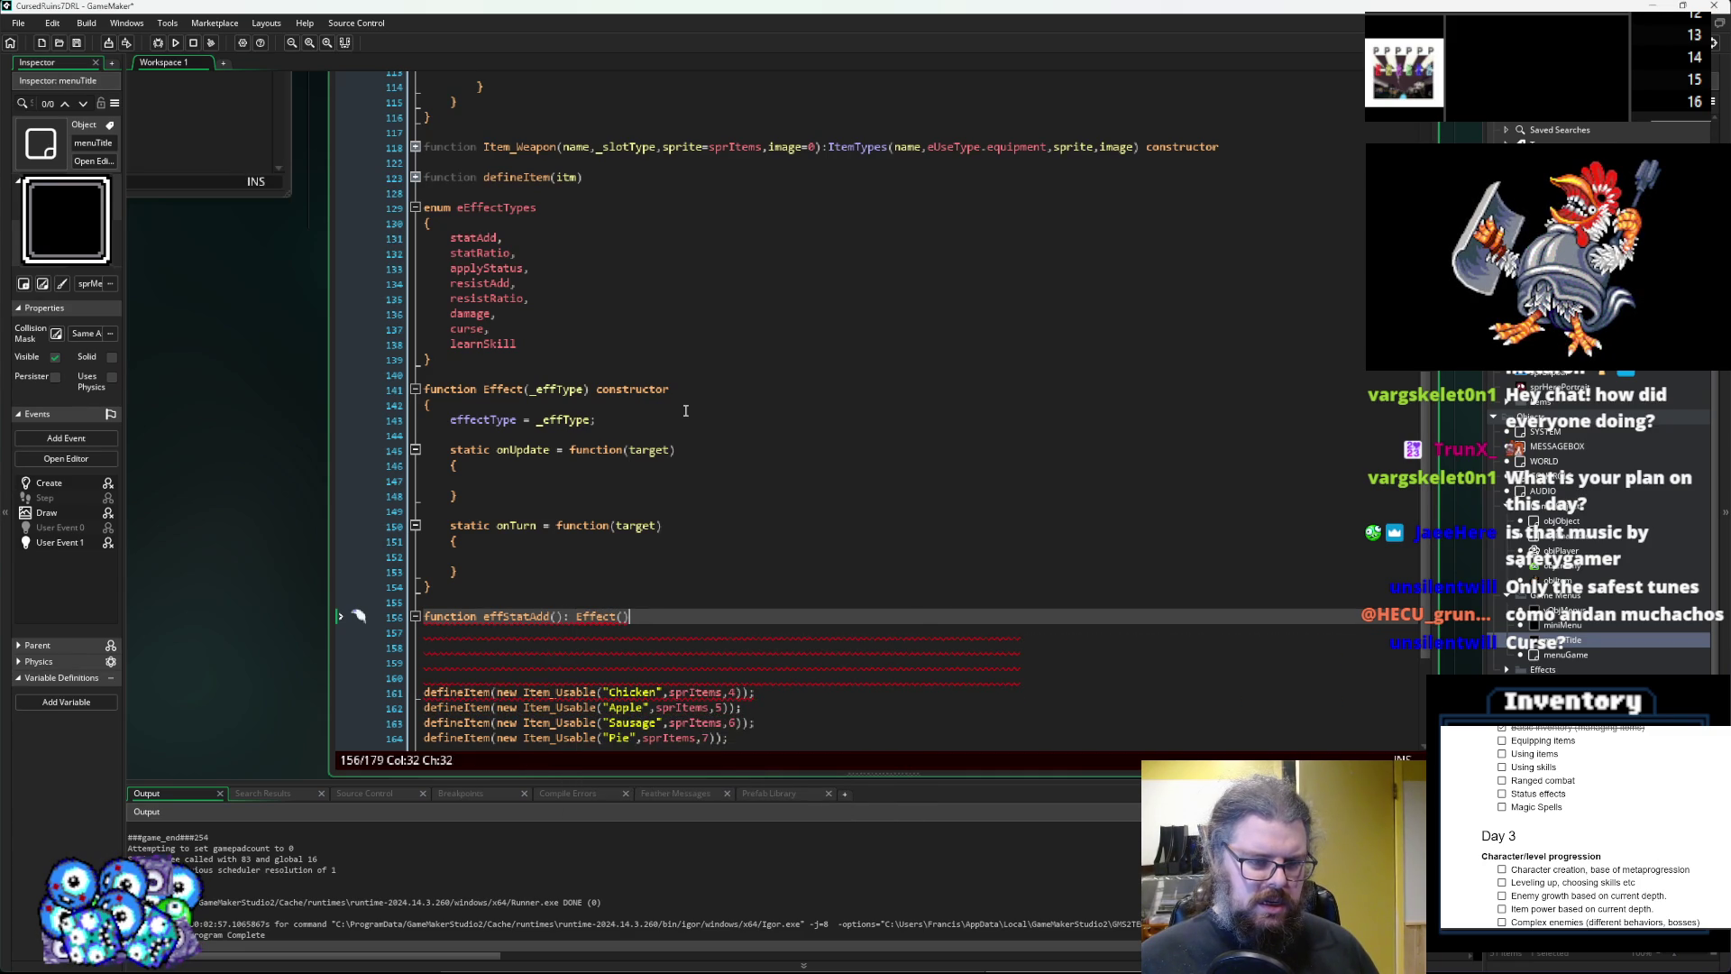
type(" constru")
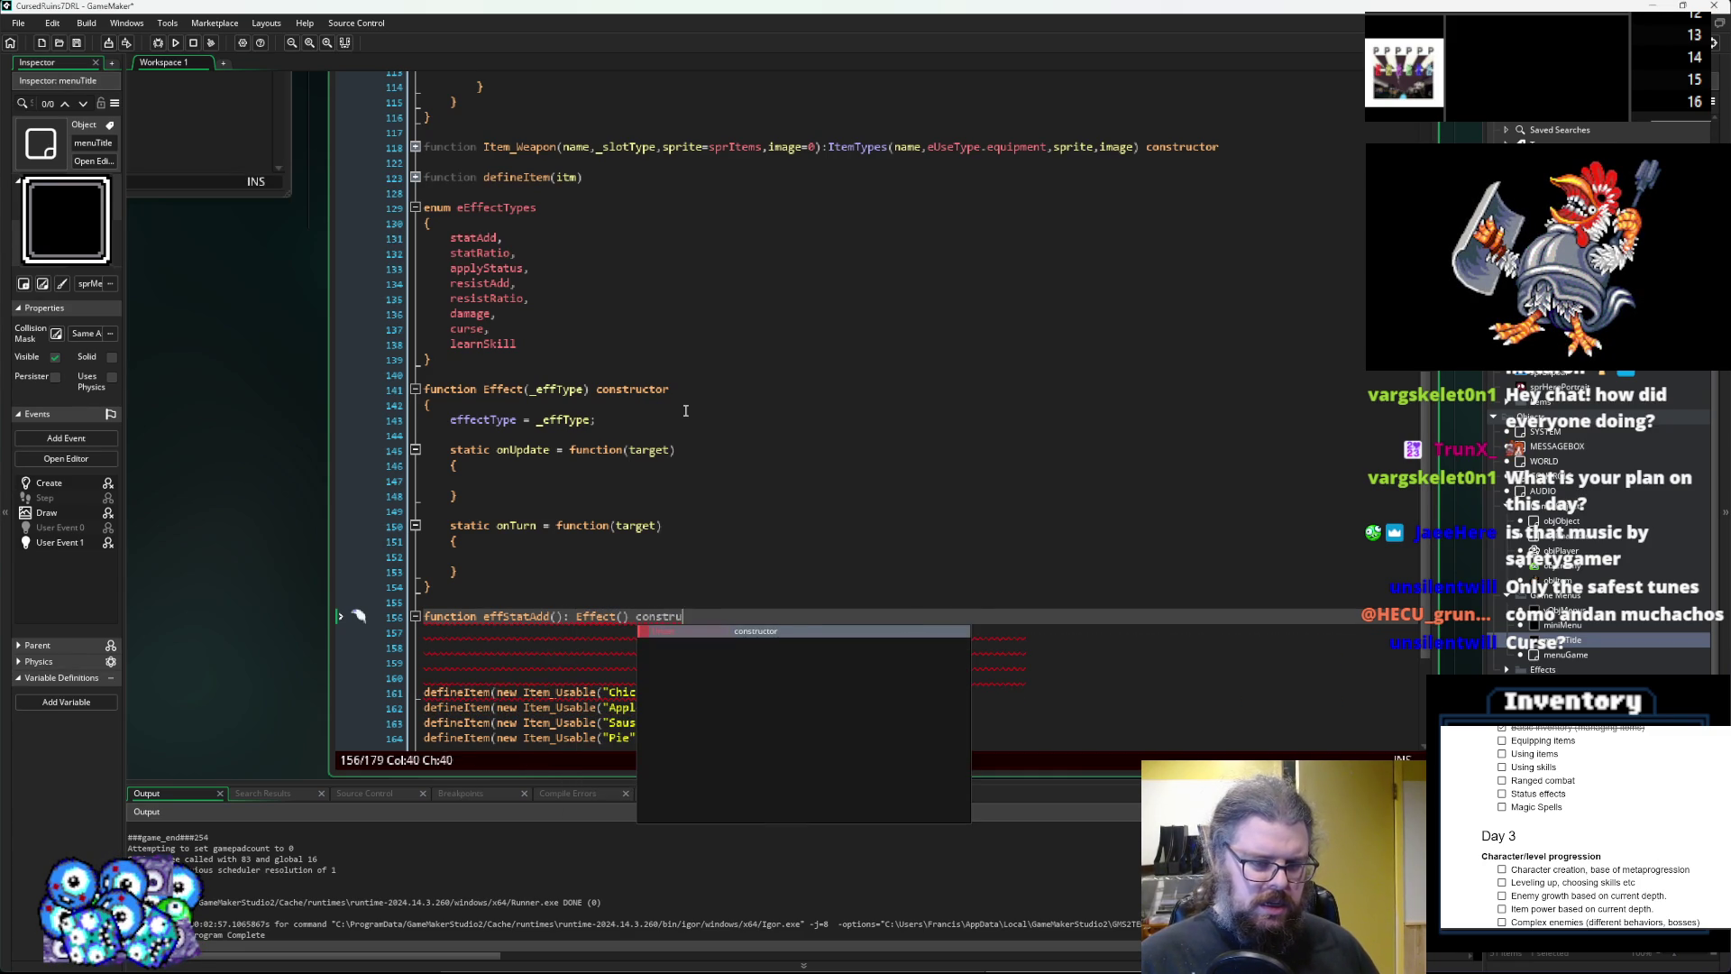
key("Return")
key("Return")
type("{")
key("Return")
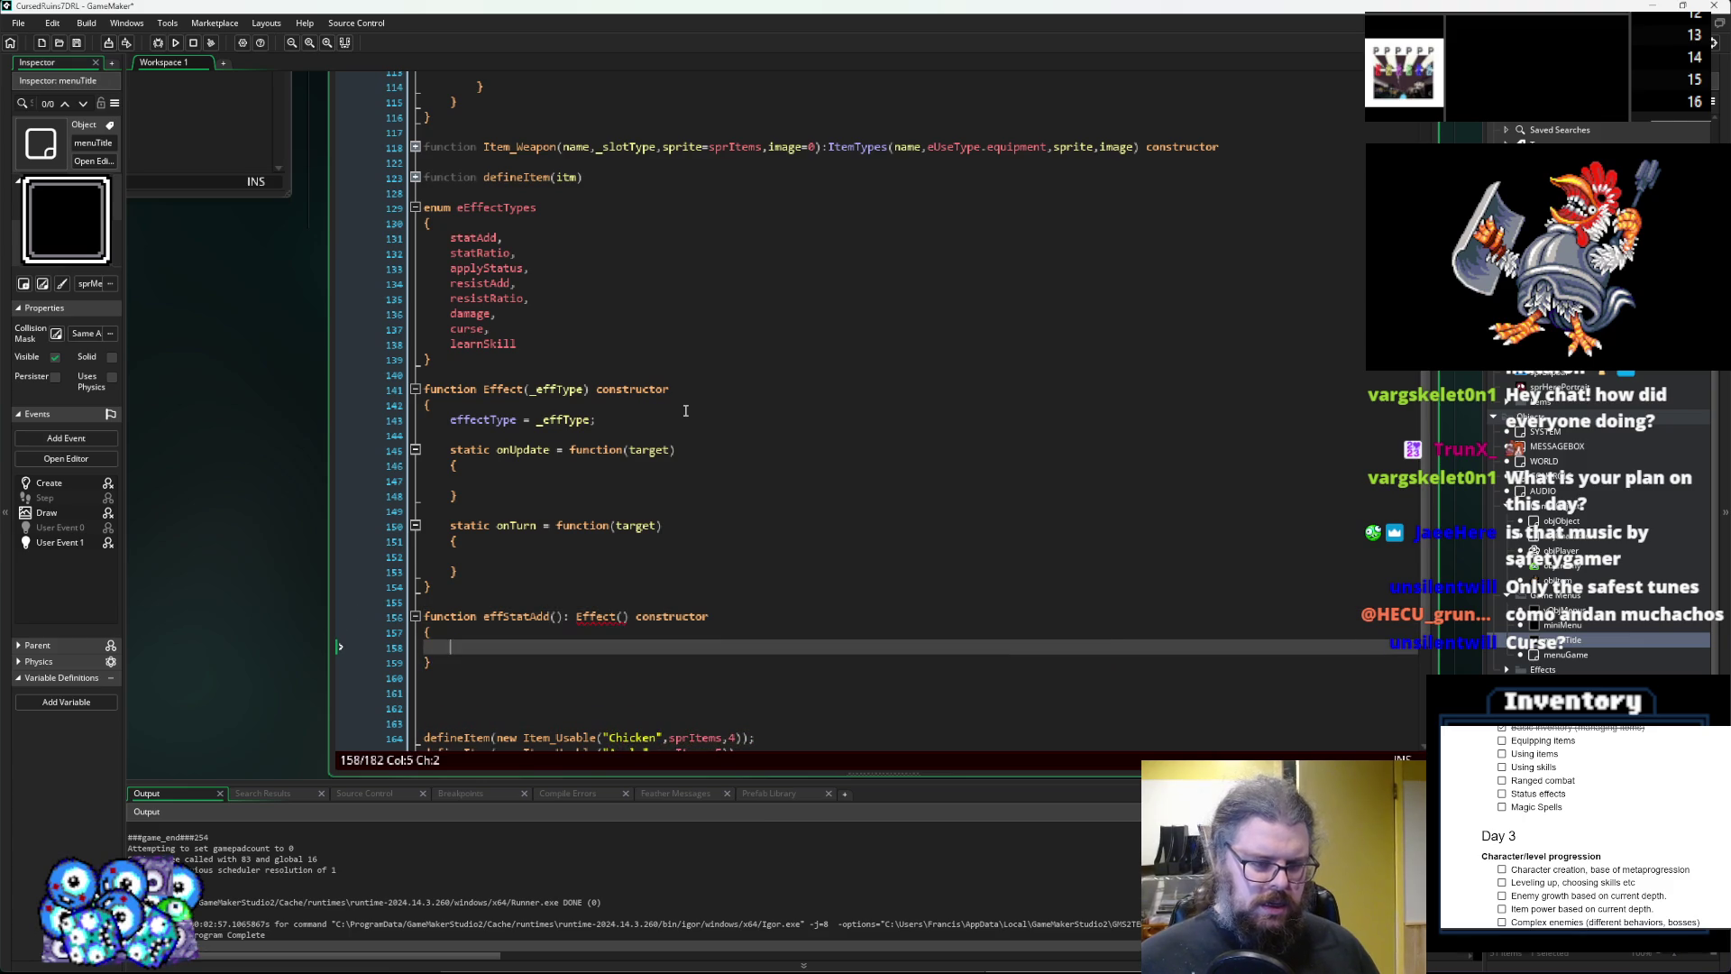
Pass eEffectTypes.statAdd as the Effect parent's argument.
scroll(684, 412, "down", 3)
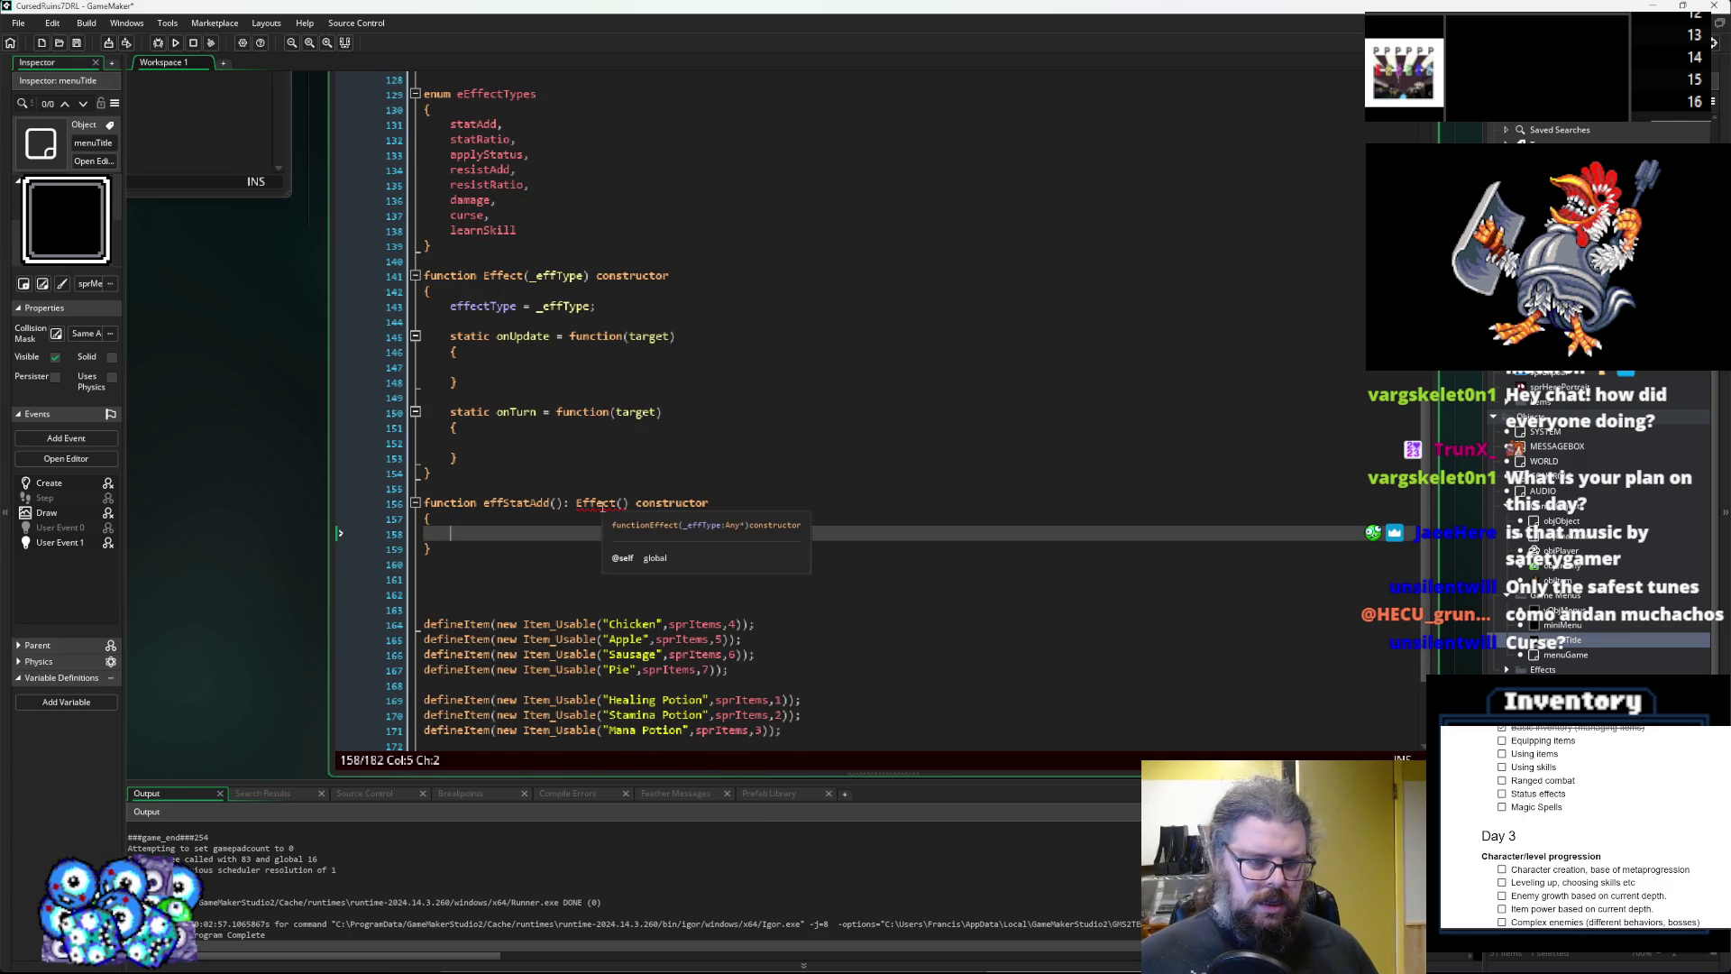
scroll(580, 549, "up", 1)
left_click(627, 541)
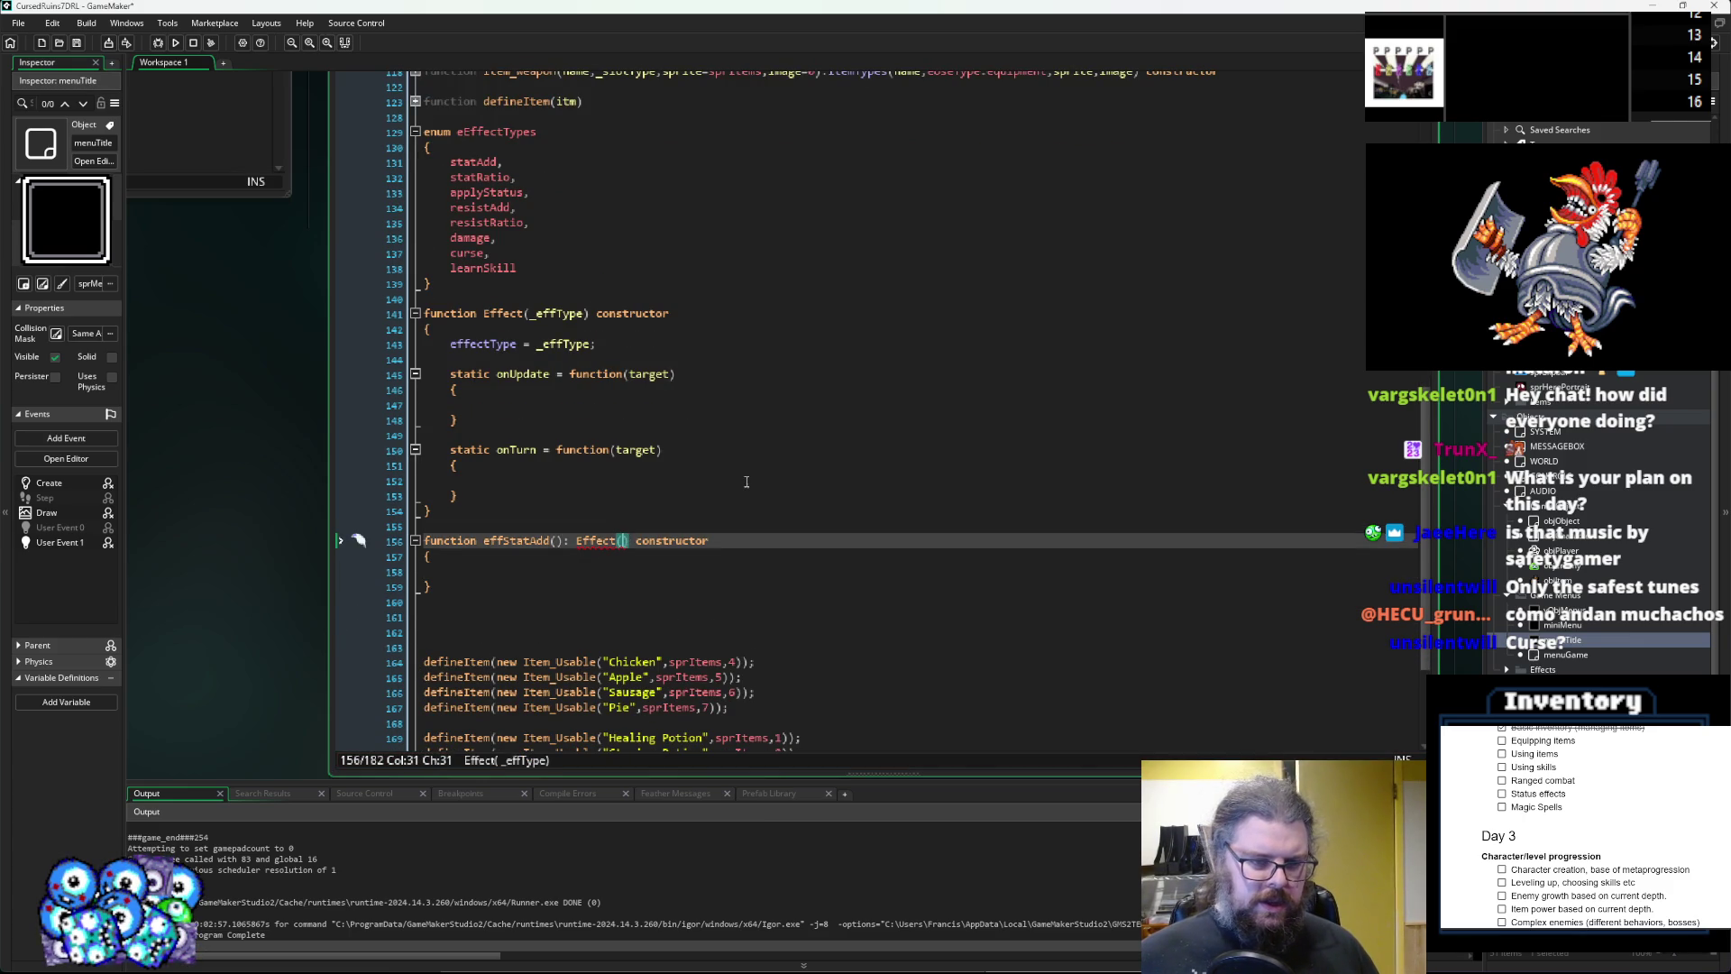
type("eE")
key("Return")
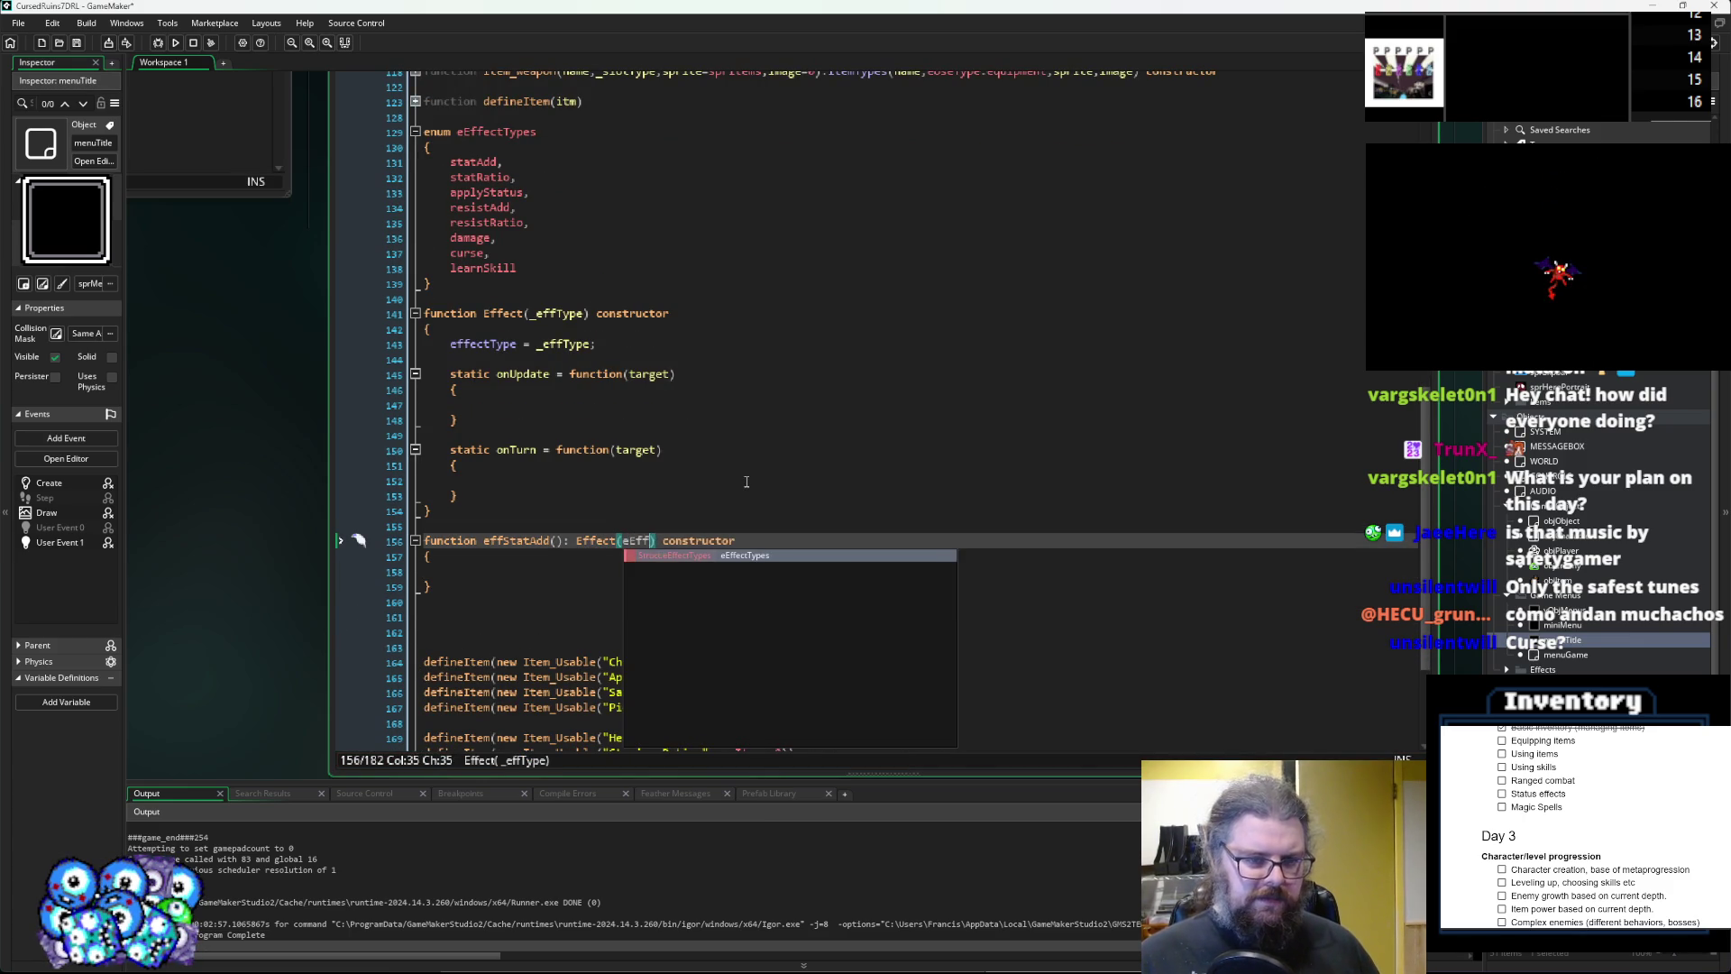
type(".")
key("Down")
key("Down")
key("Down")
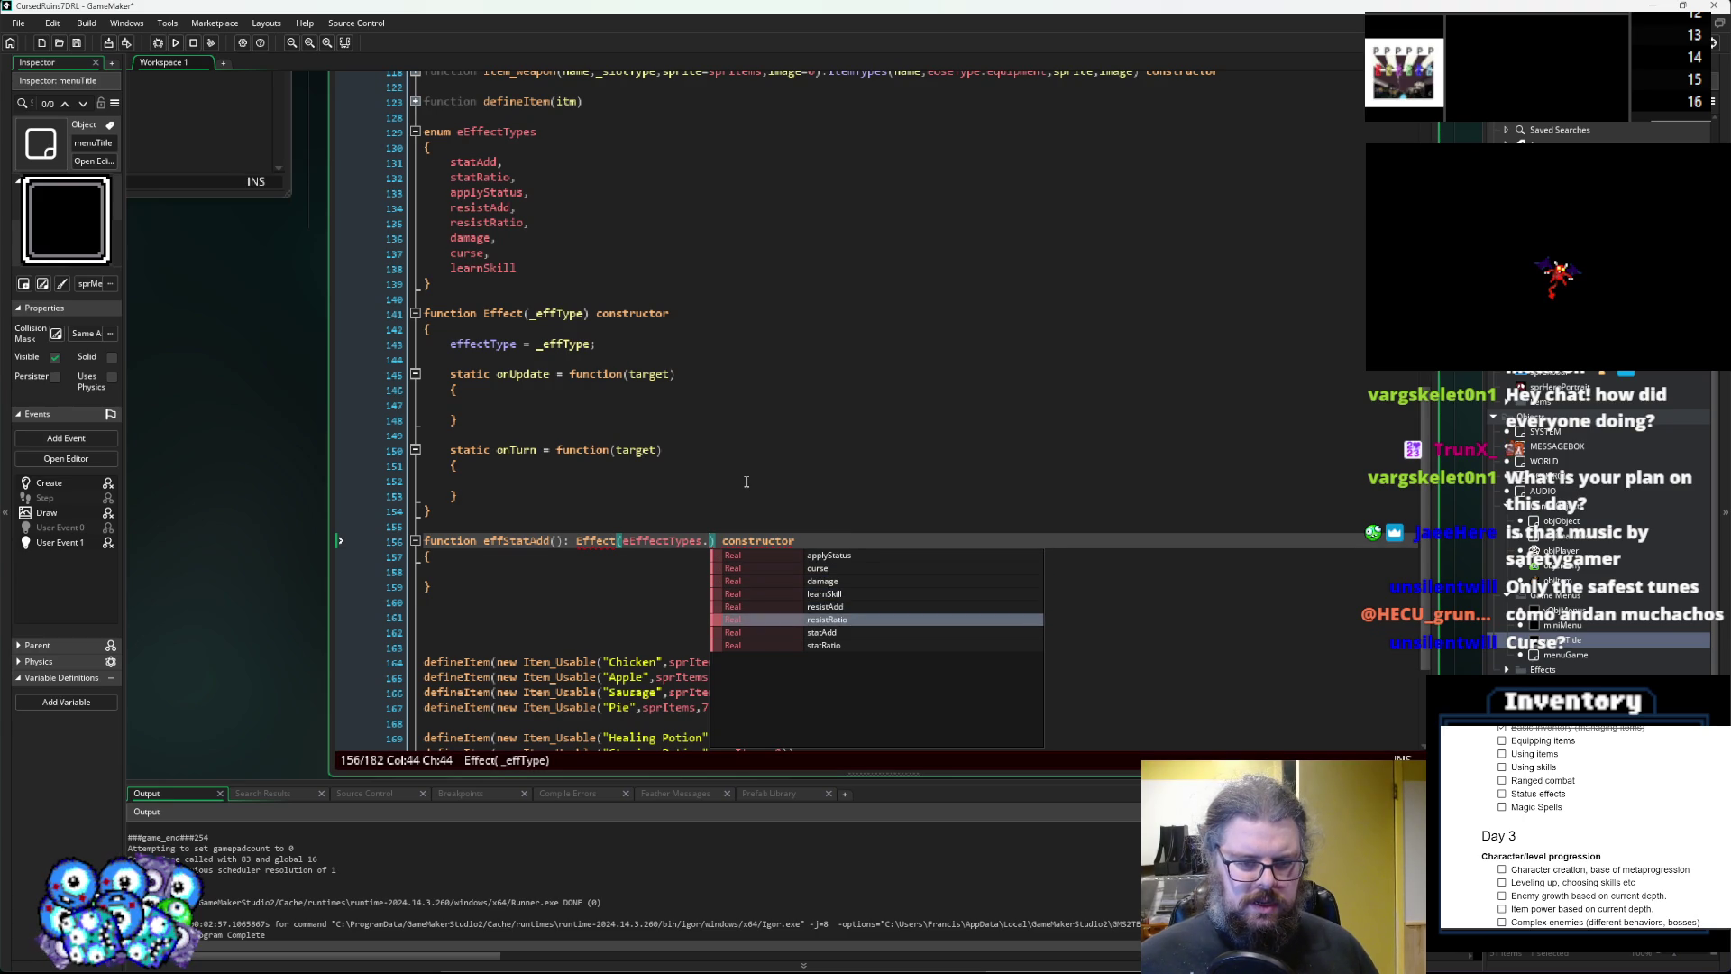
key("Down")
key("Return")
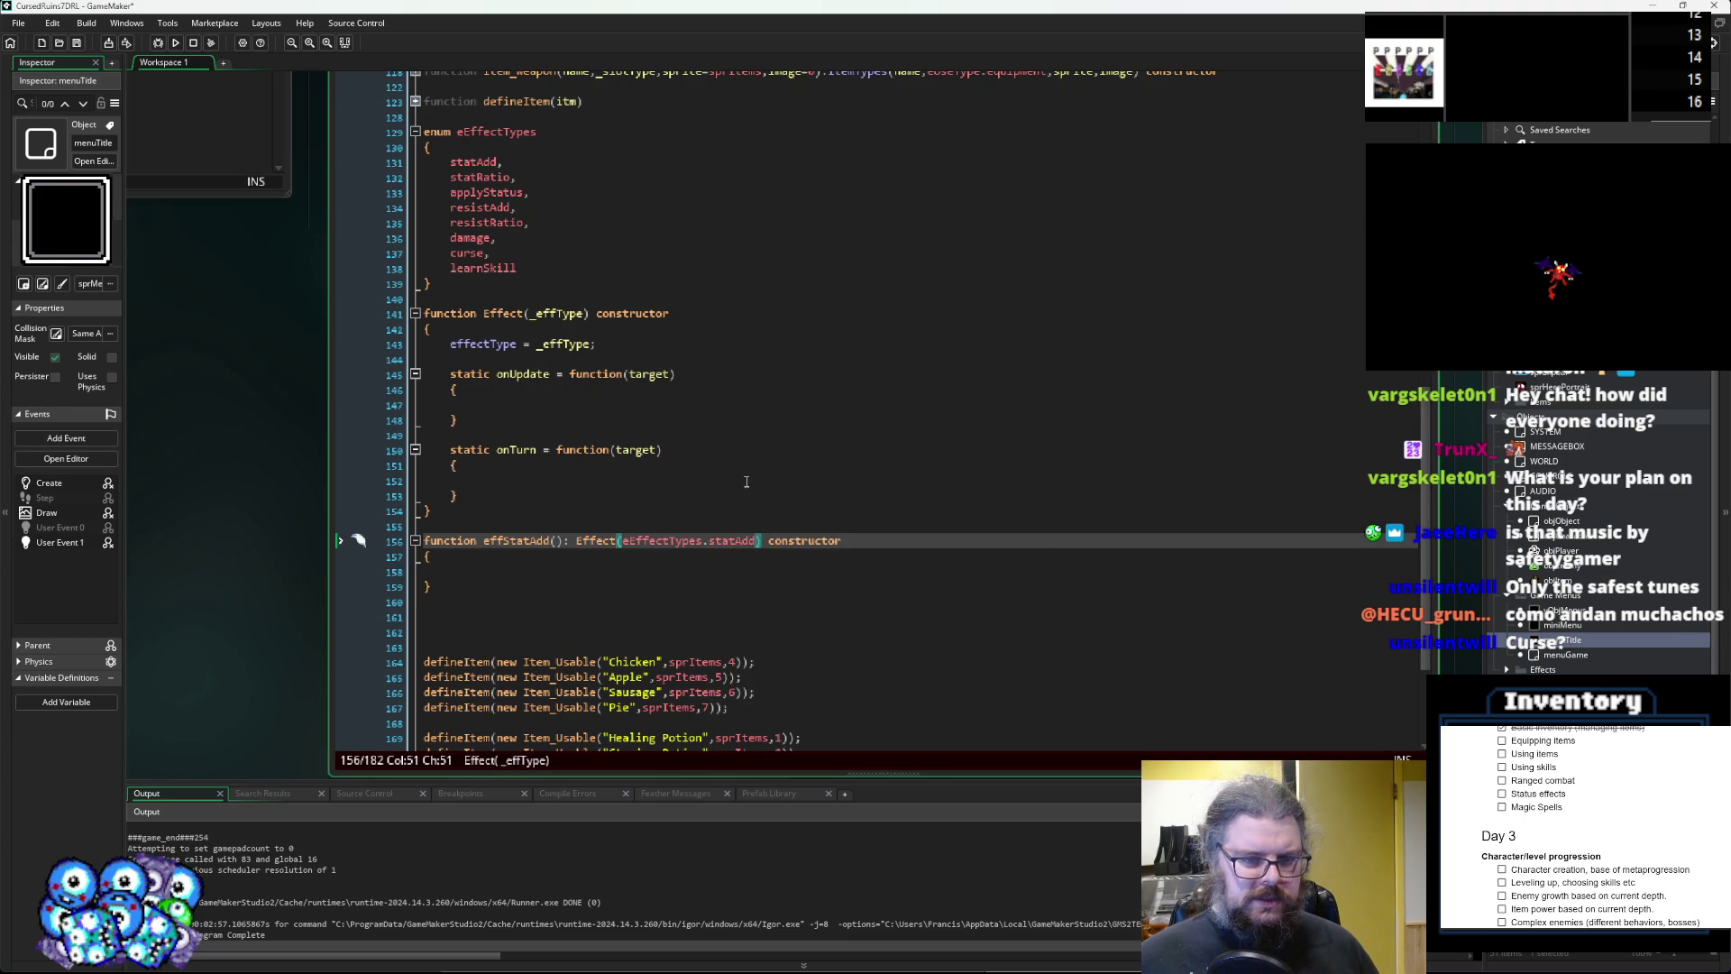
key("Down")
key("Down")
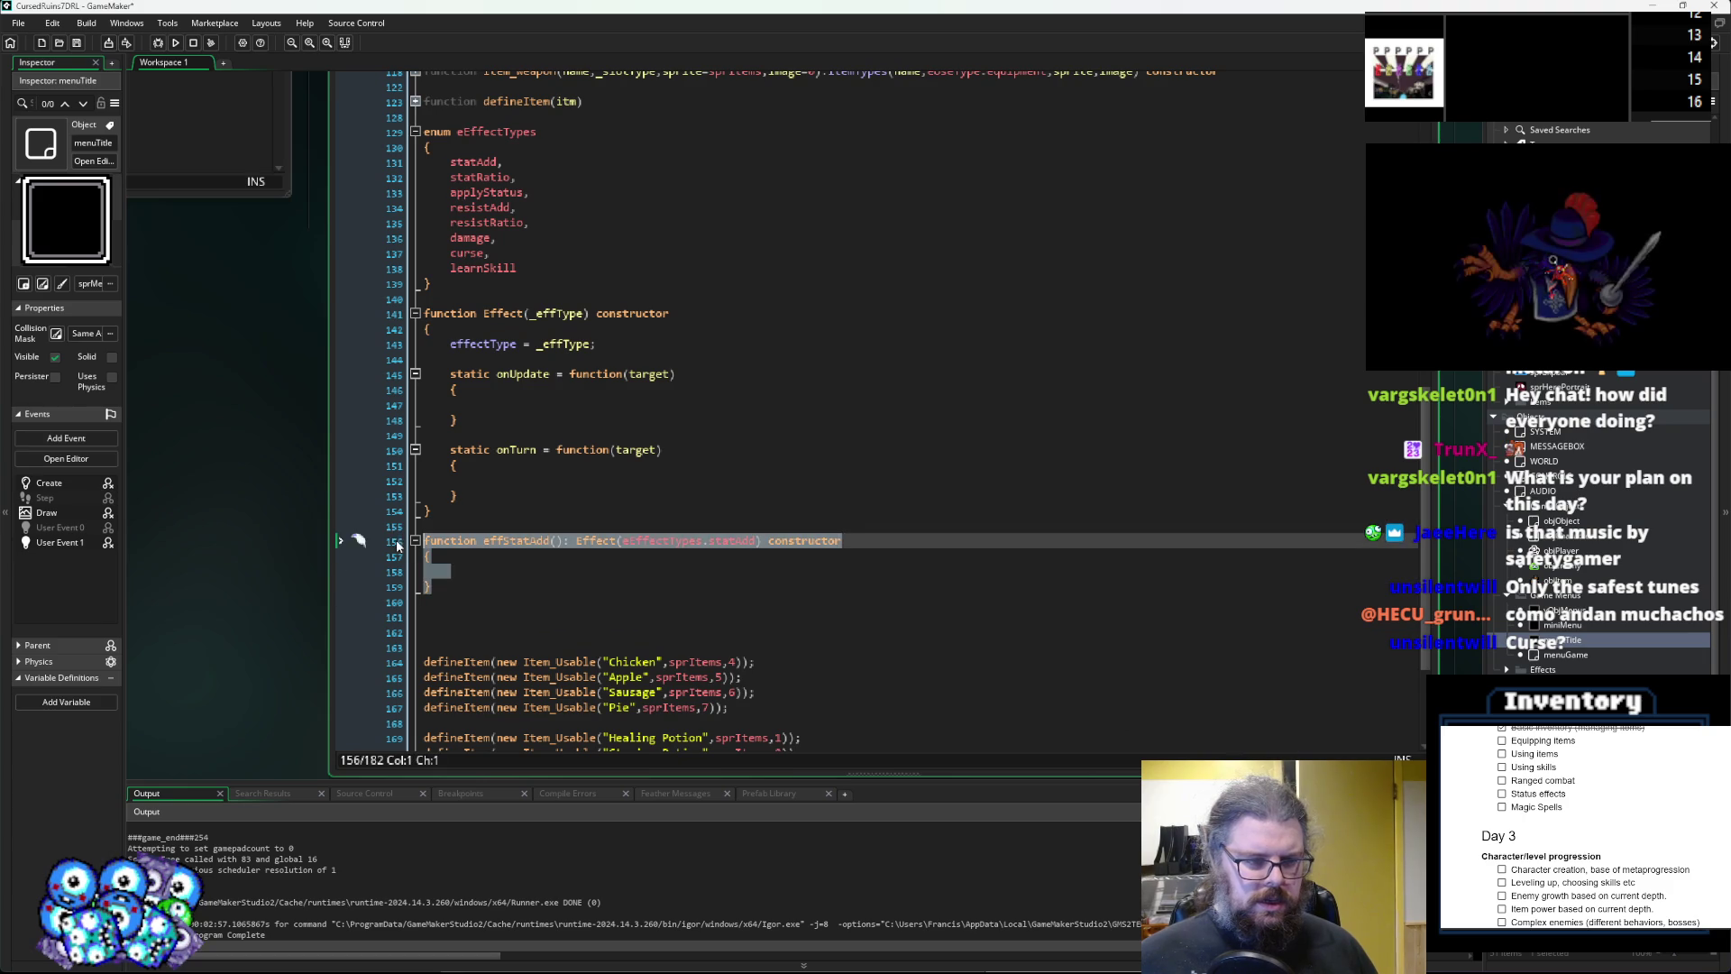
Paste several duplicates of the effStatAdd constructor, separated by blank lines.
left_click(462, 603)
key("Return")
type("function effStatAdd(): Effect(eEffectTypes.statAdd) constructor {  }")
type("function effStatAdd(): Effect(eEffectTypes.statAdd) constructor {  }")
key("Return")
scroll(461, 603, "down", 1)
key("ctrl+v")
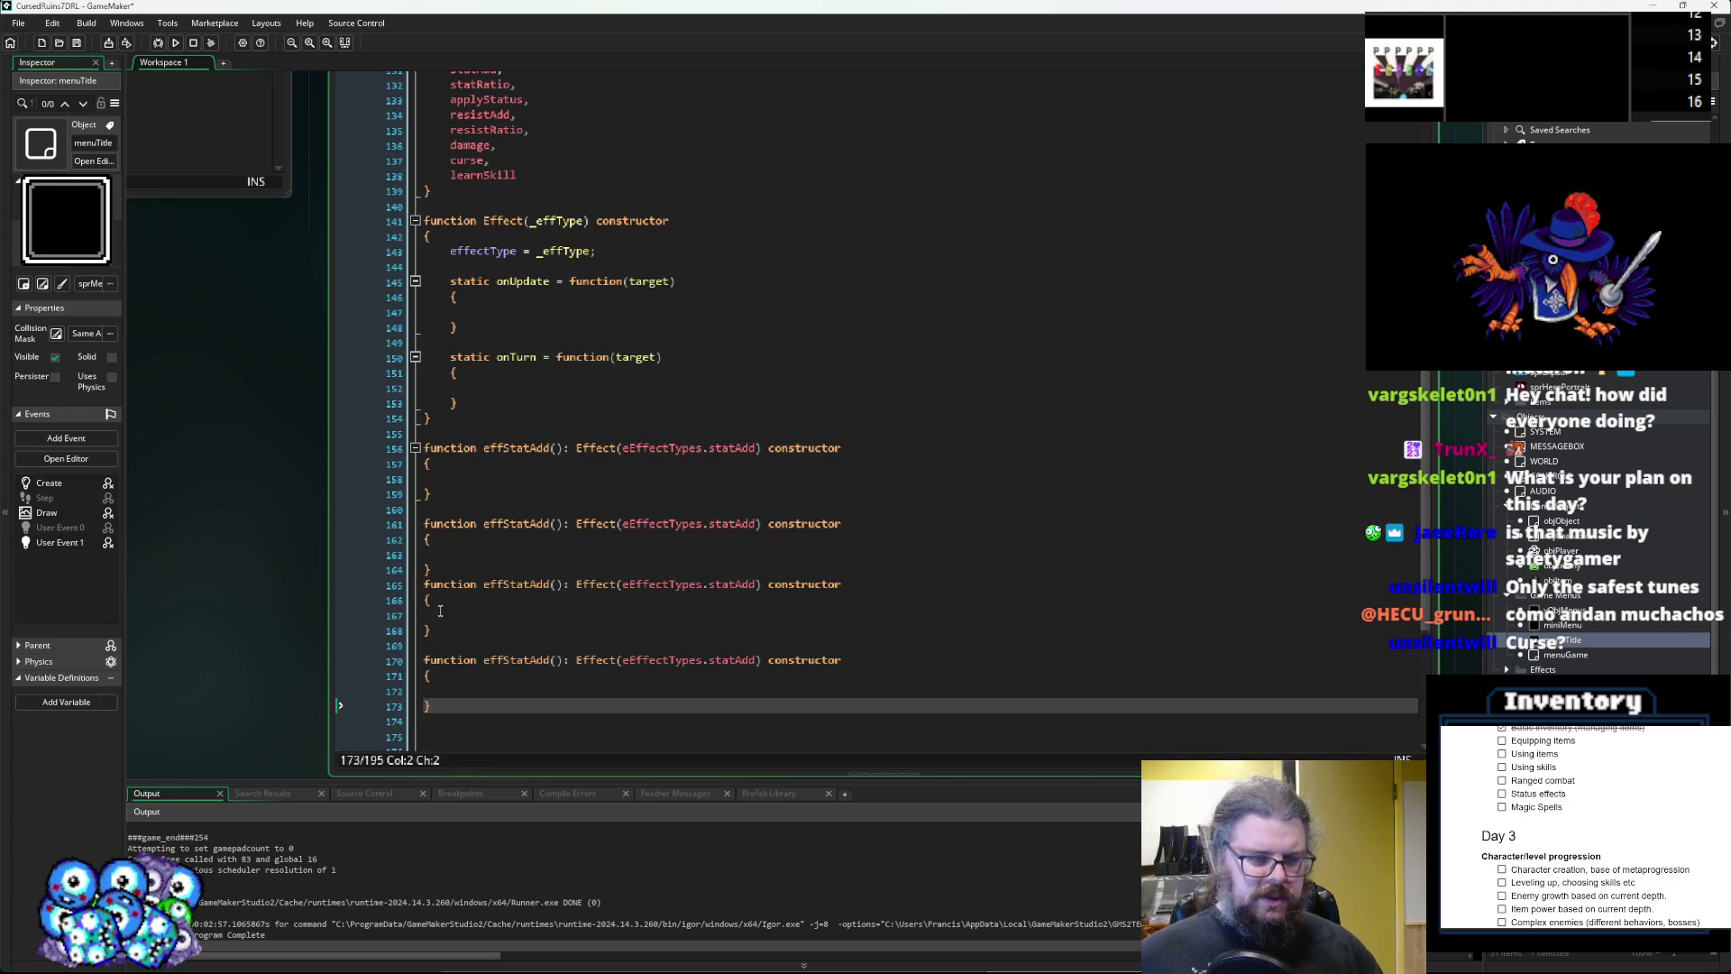
left_click(461, 574)
key("Return")
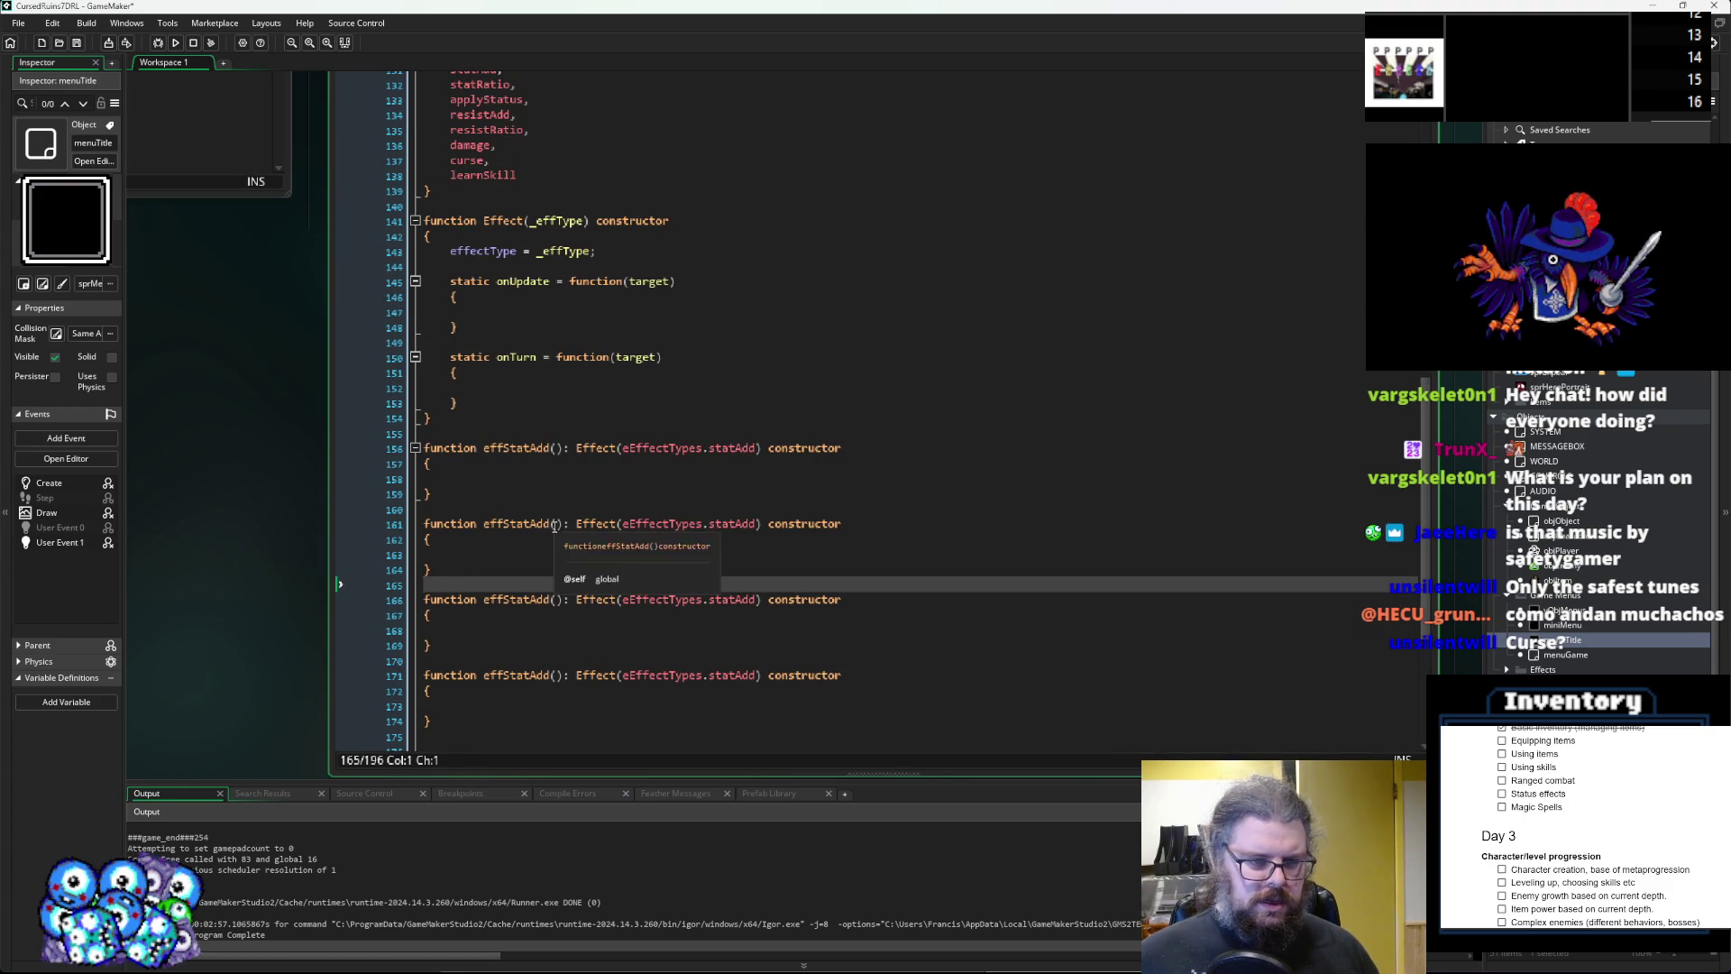
Rename the second copy to effStatRatio.
left_click(555, 524)
scroll(607, 503, "up", 1)
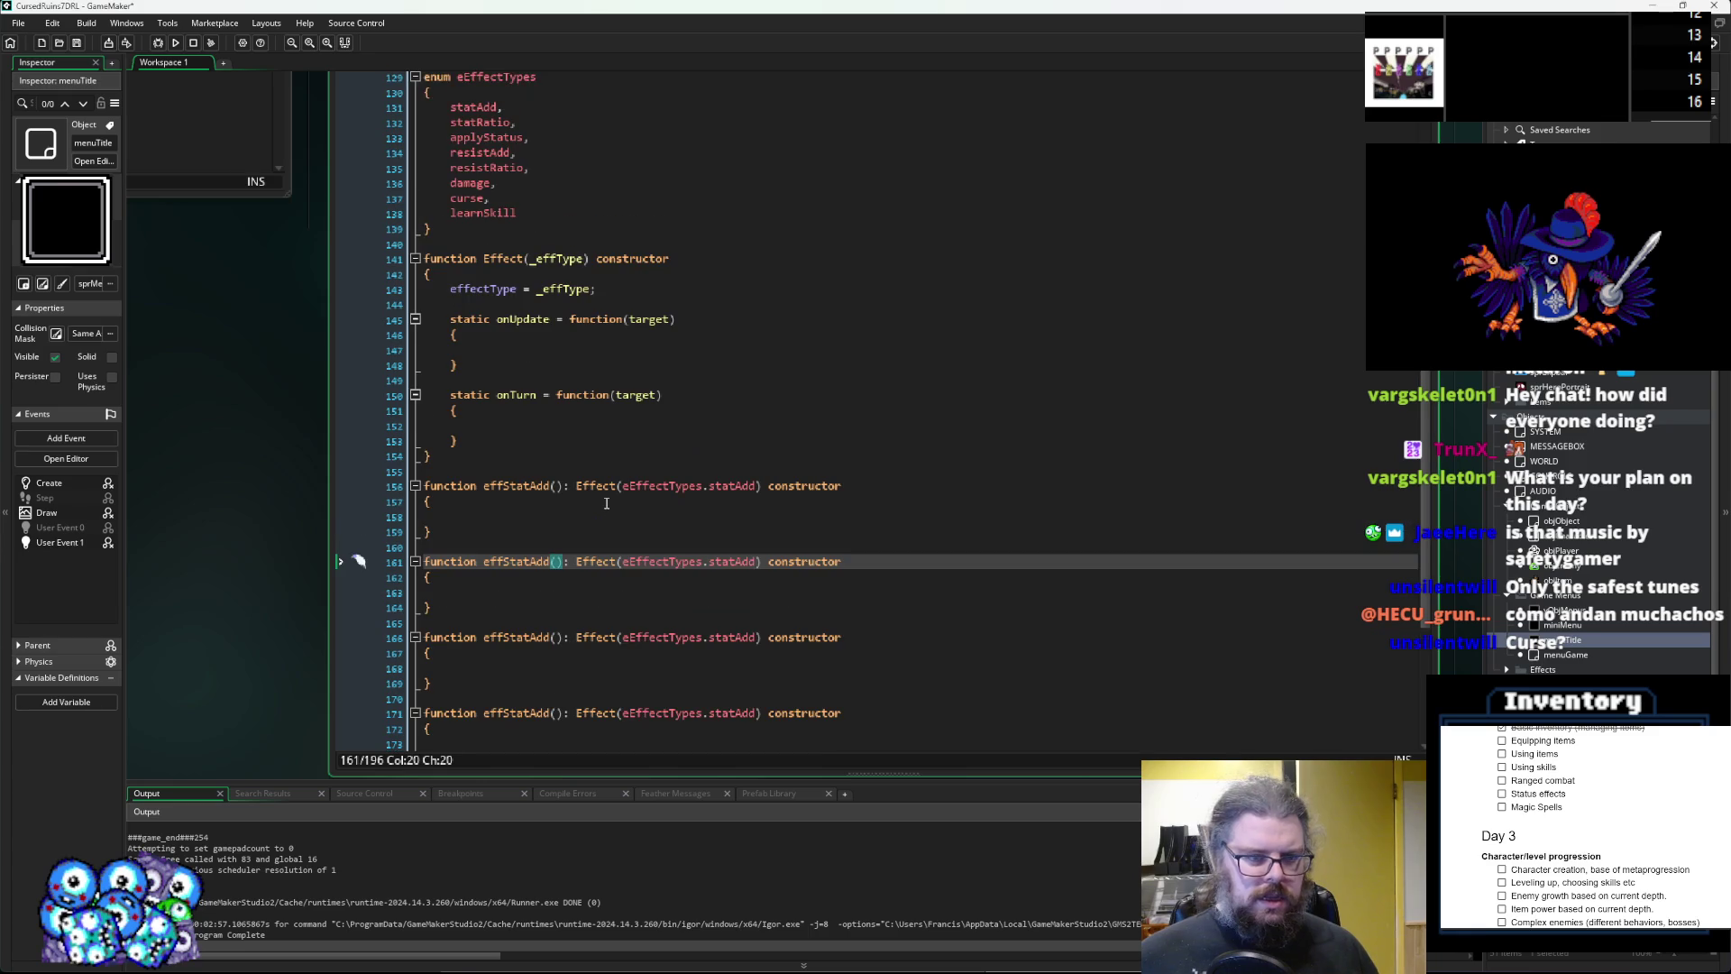
key("BackSpace")
key("BackSpace")
key("BackSpace")
type("Ratio")
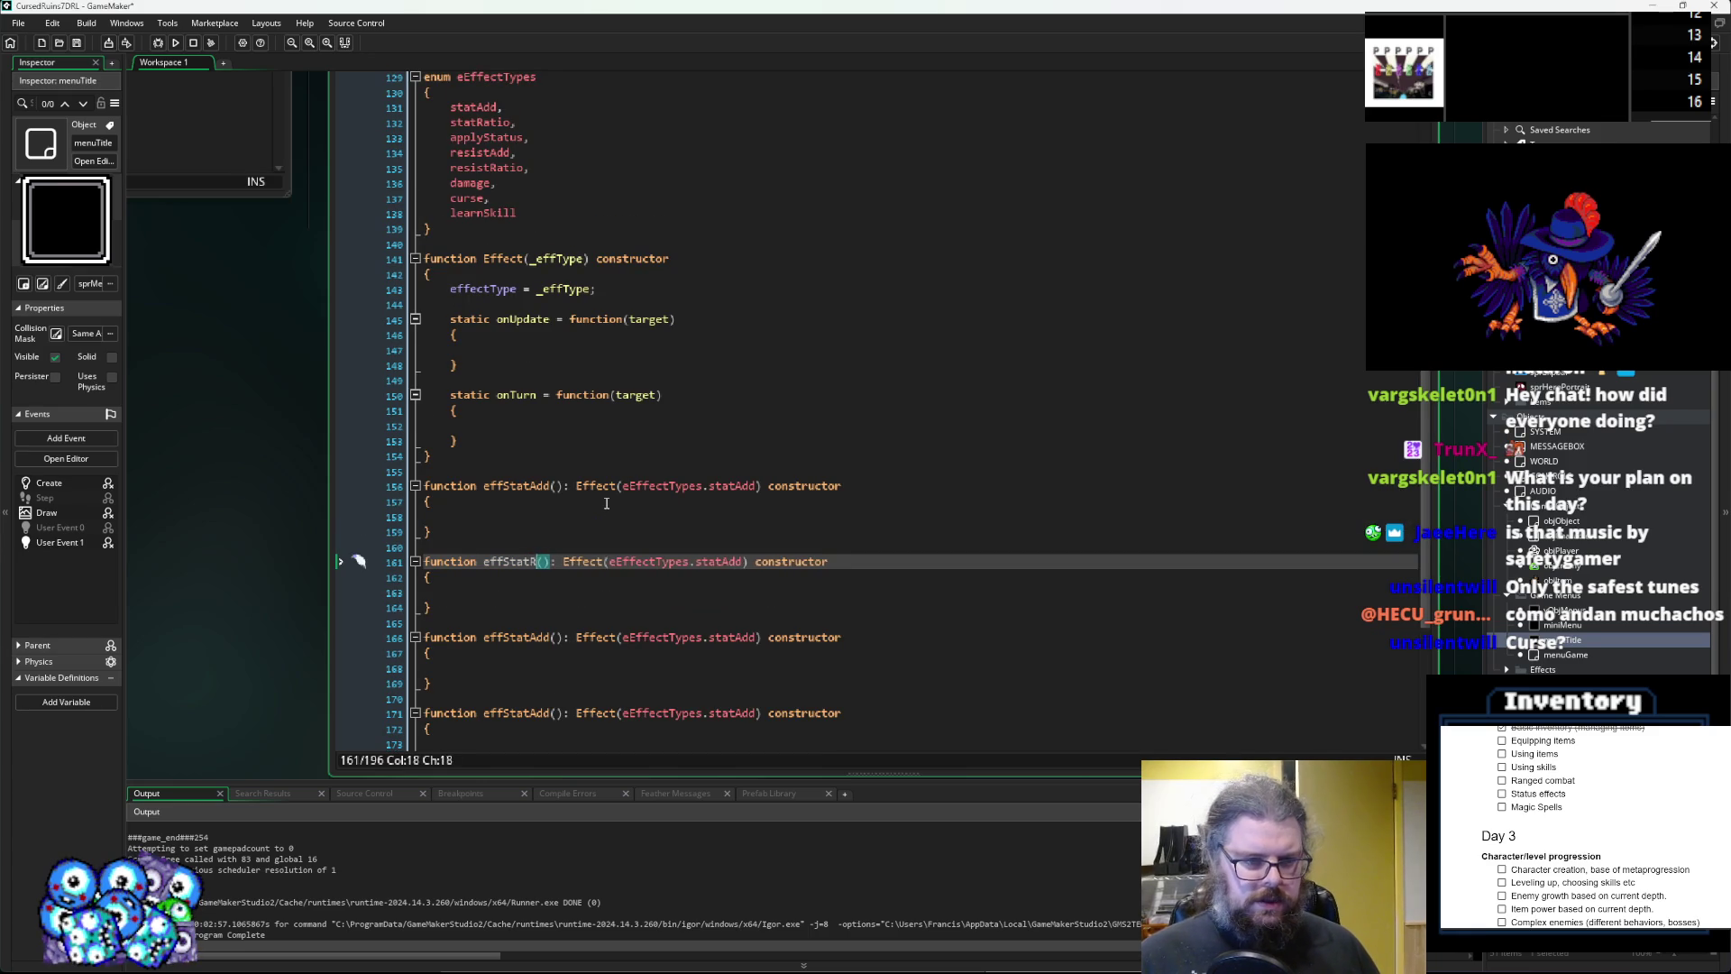
key("Down")
key("Down")
key("Down")
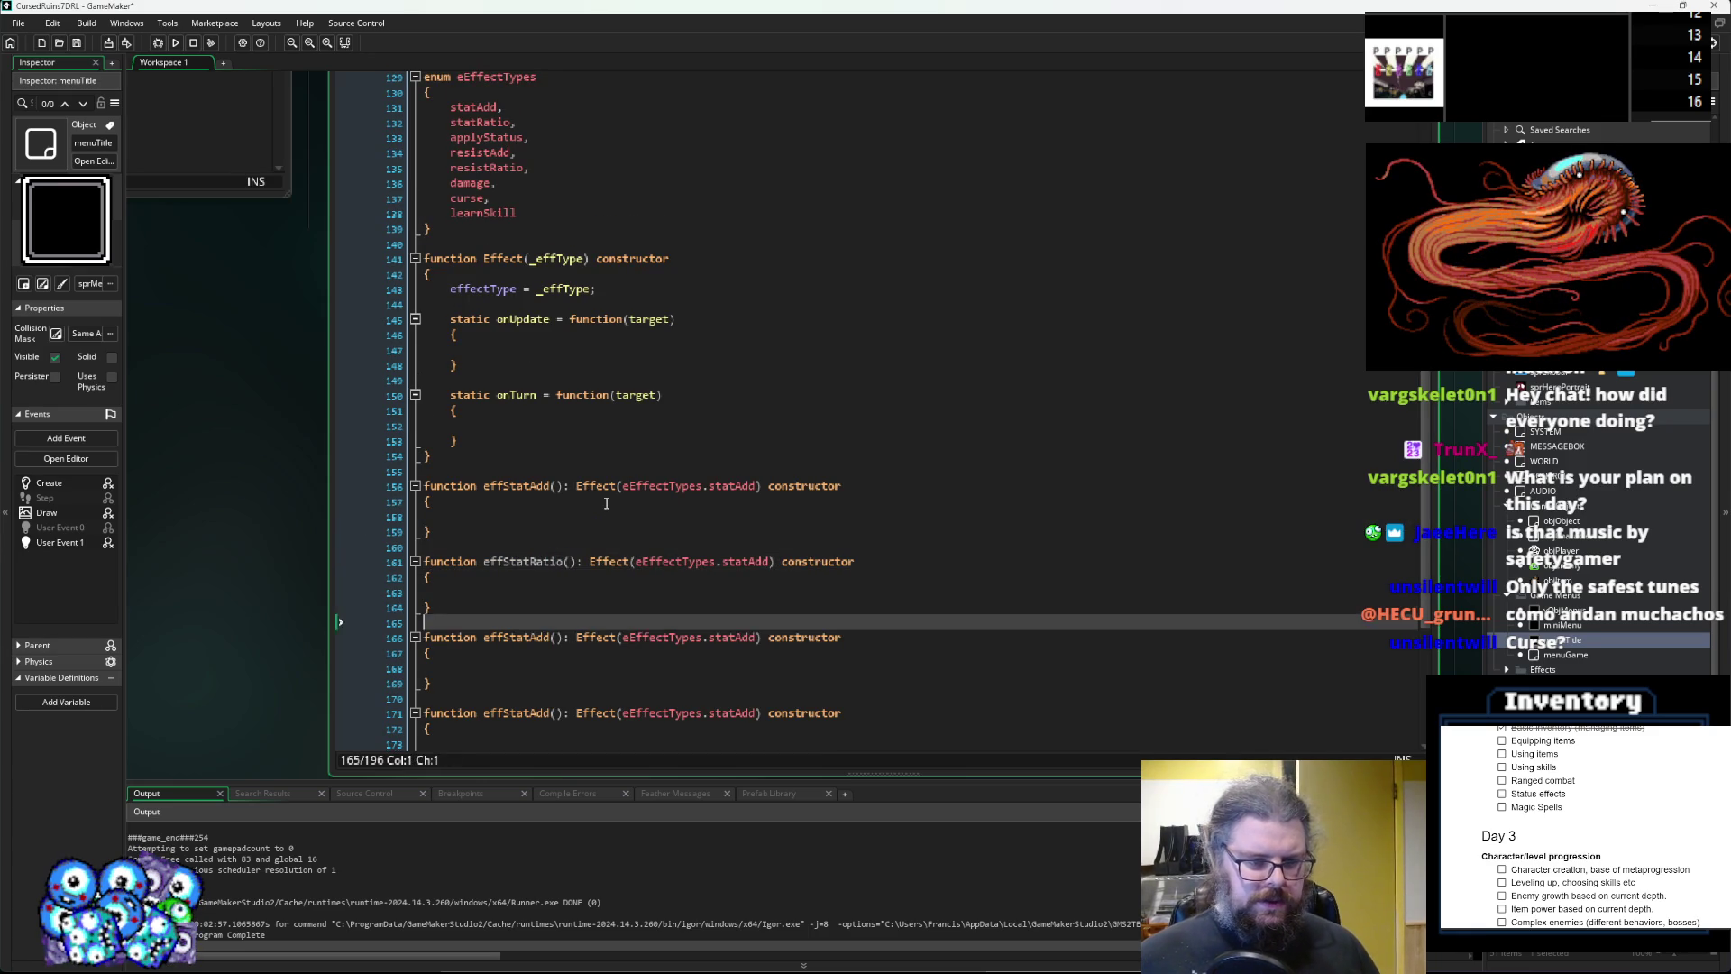
Rename the remaining copies to effapplyStatus and effresistAdd.
key("BackSpace")
key("BackSpace")
key("BackSpace")
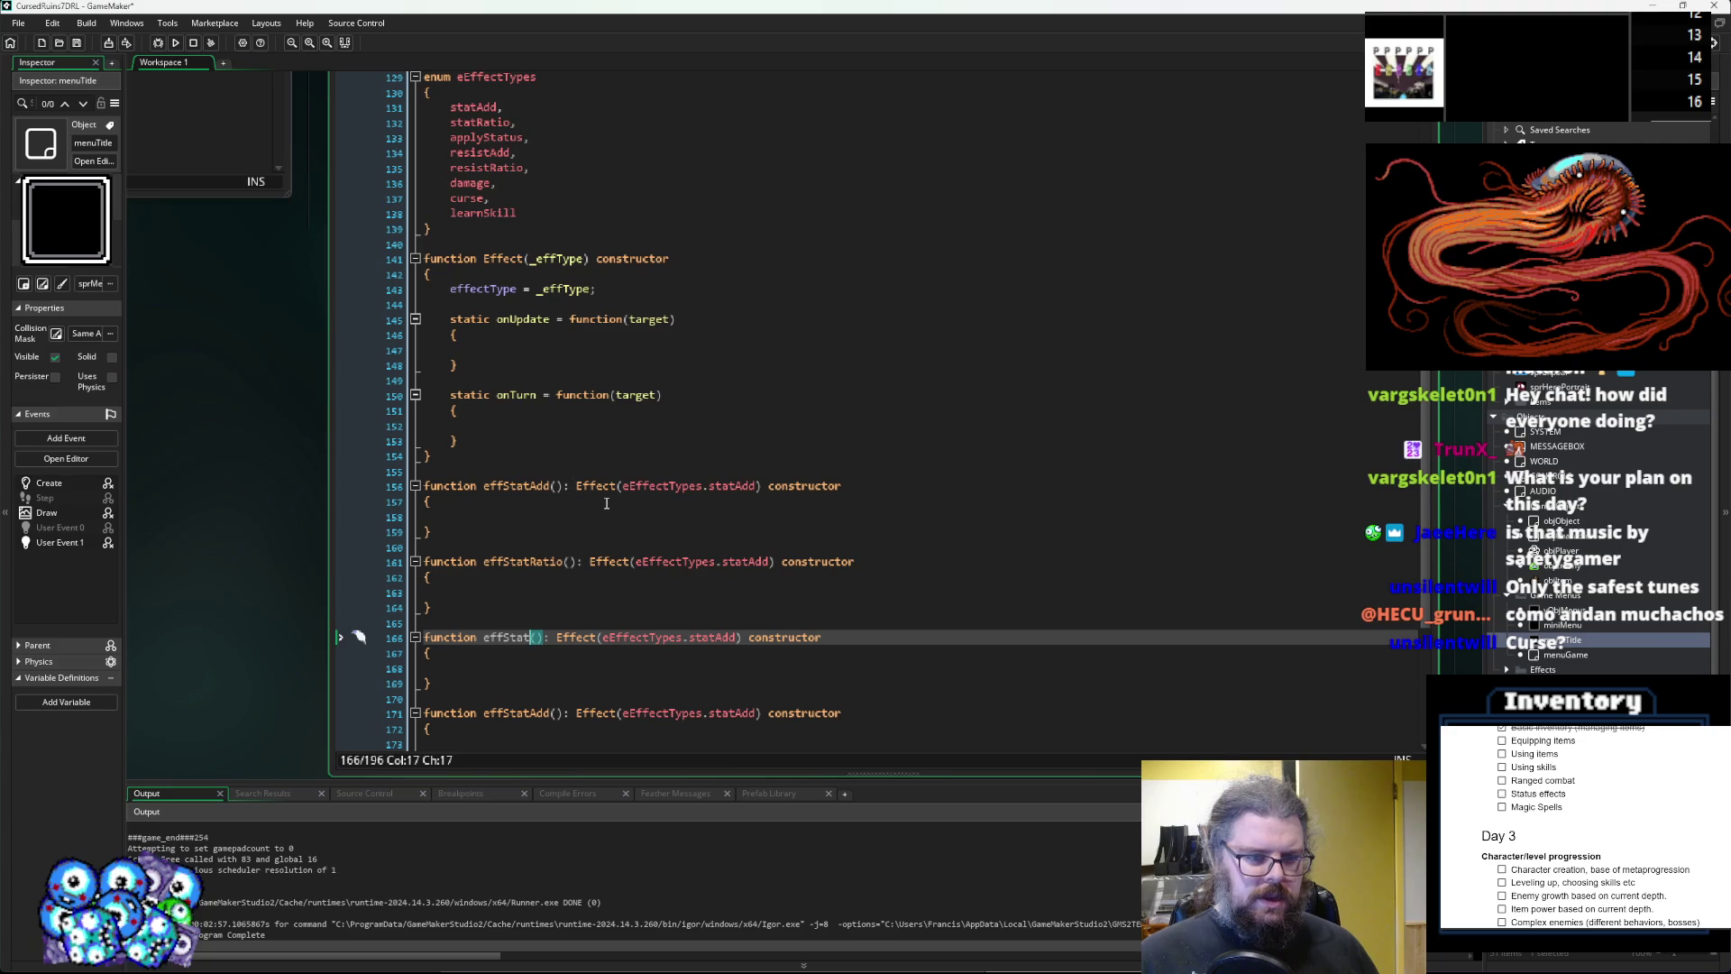
key("BackSpace")
key("BackSpace")
key("BackSpace")
type("app")
type("lyStatus")
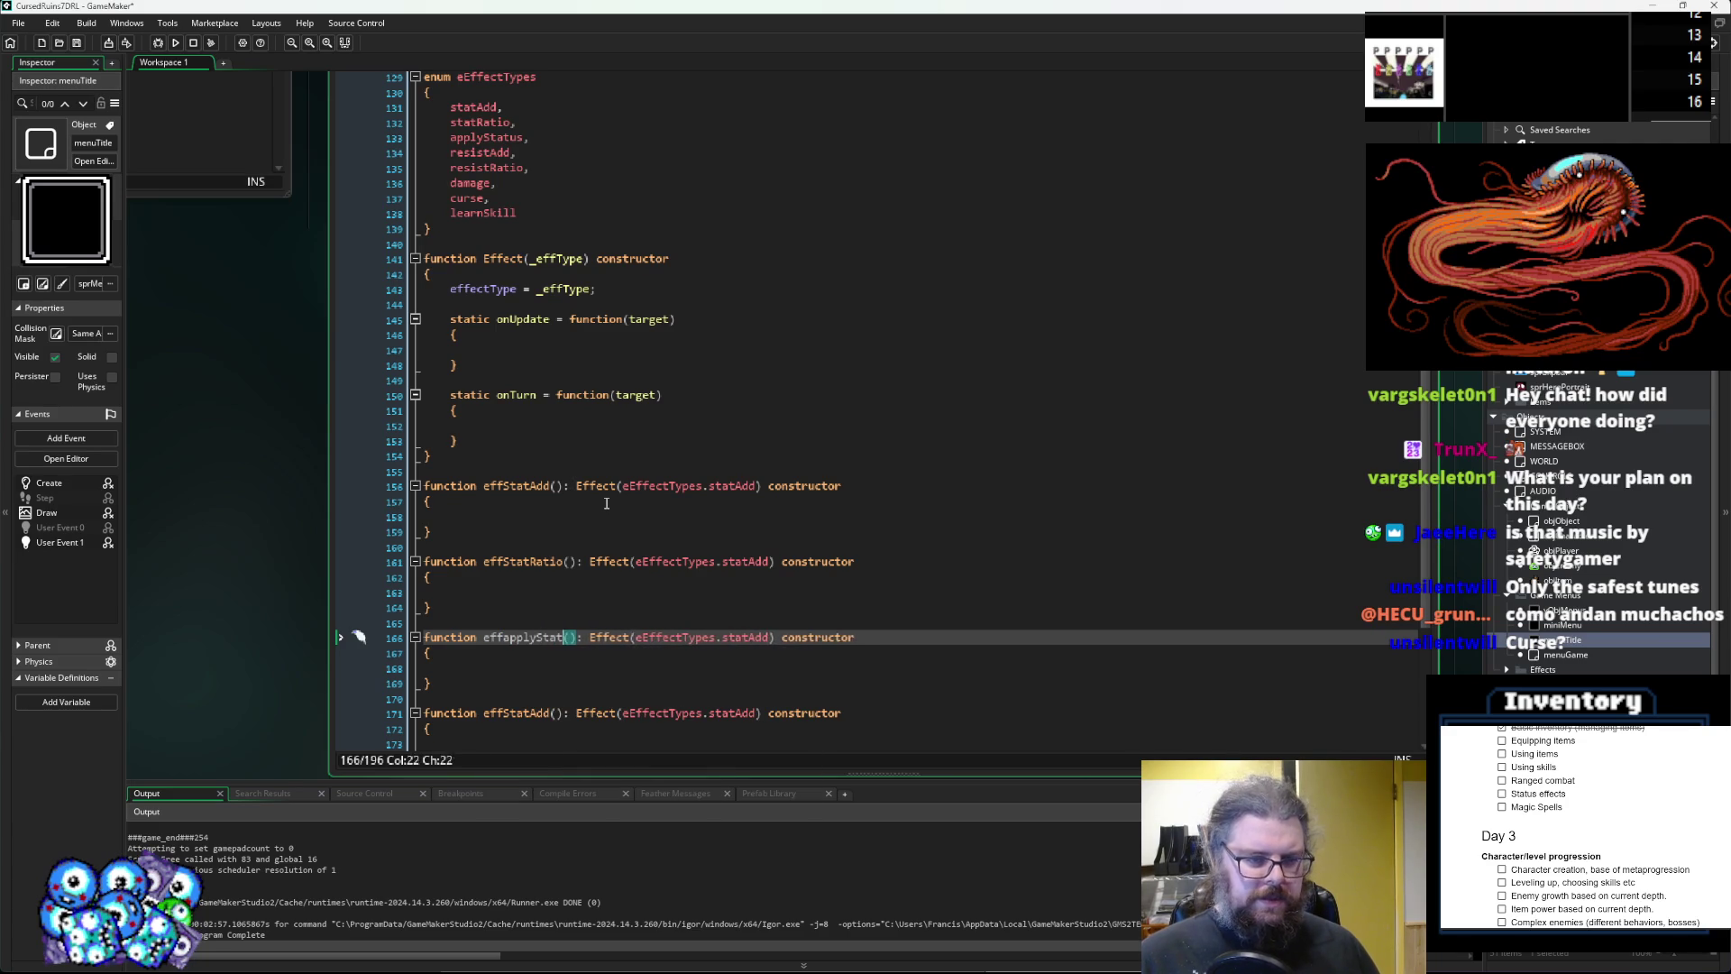
key("Down")
key("Down")
key("Down")
key("Down")
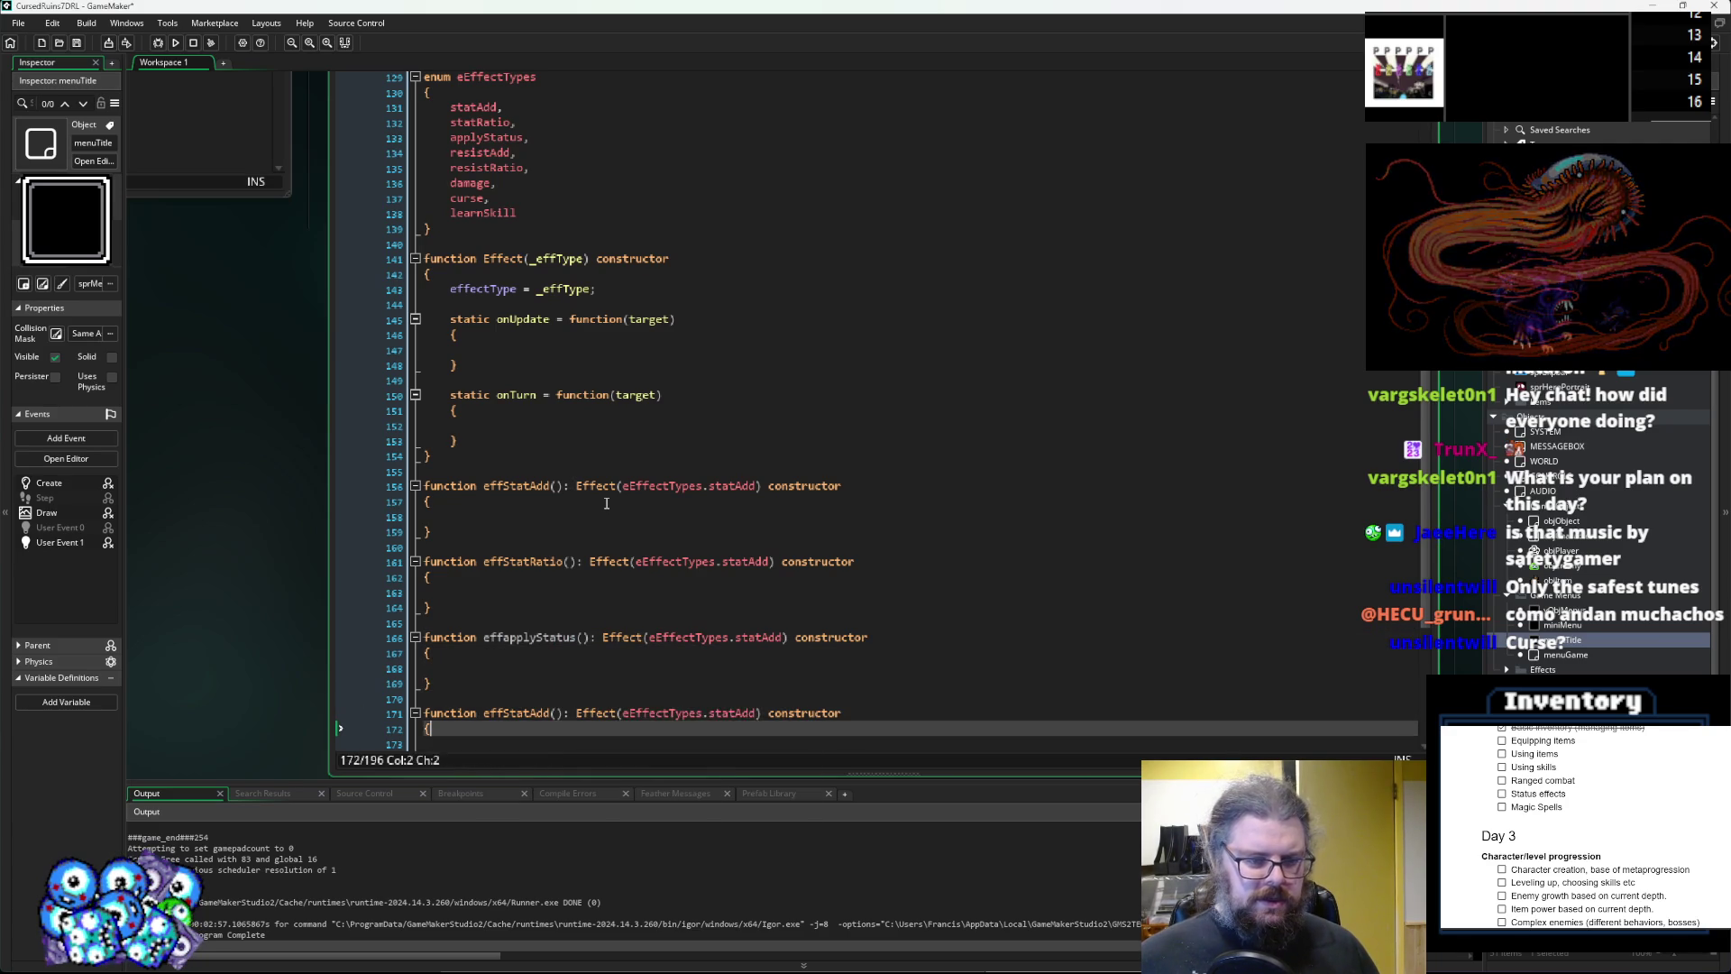
key("ctrl+Right")
key("ctrl+Right")
key("BackSpace")
key("BackSpace")
key("BackSpace")
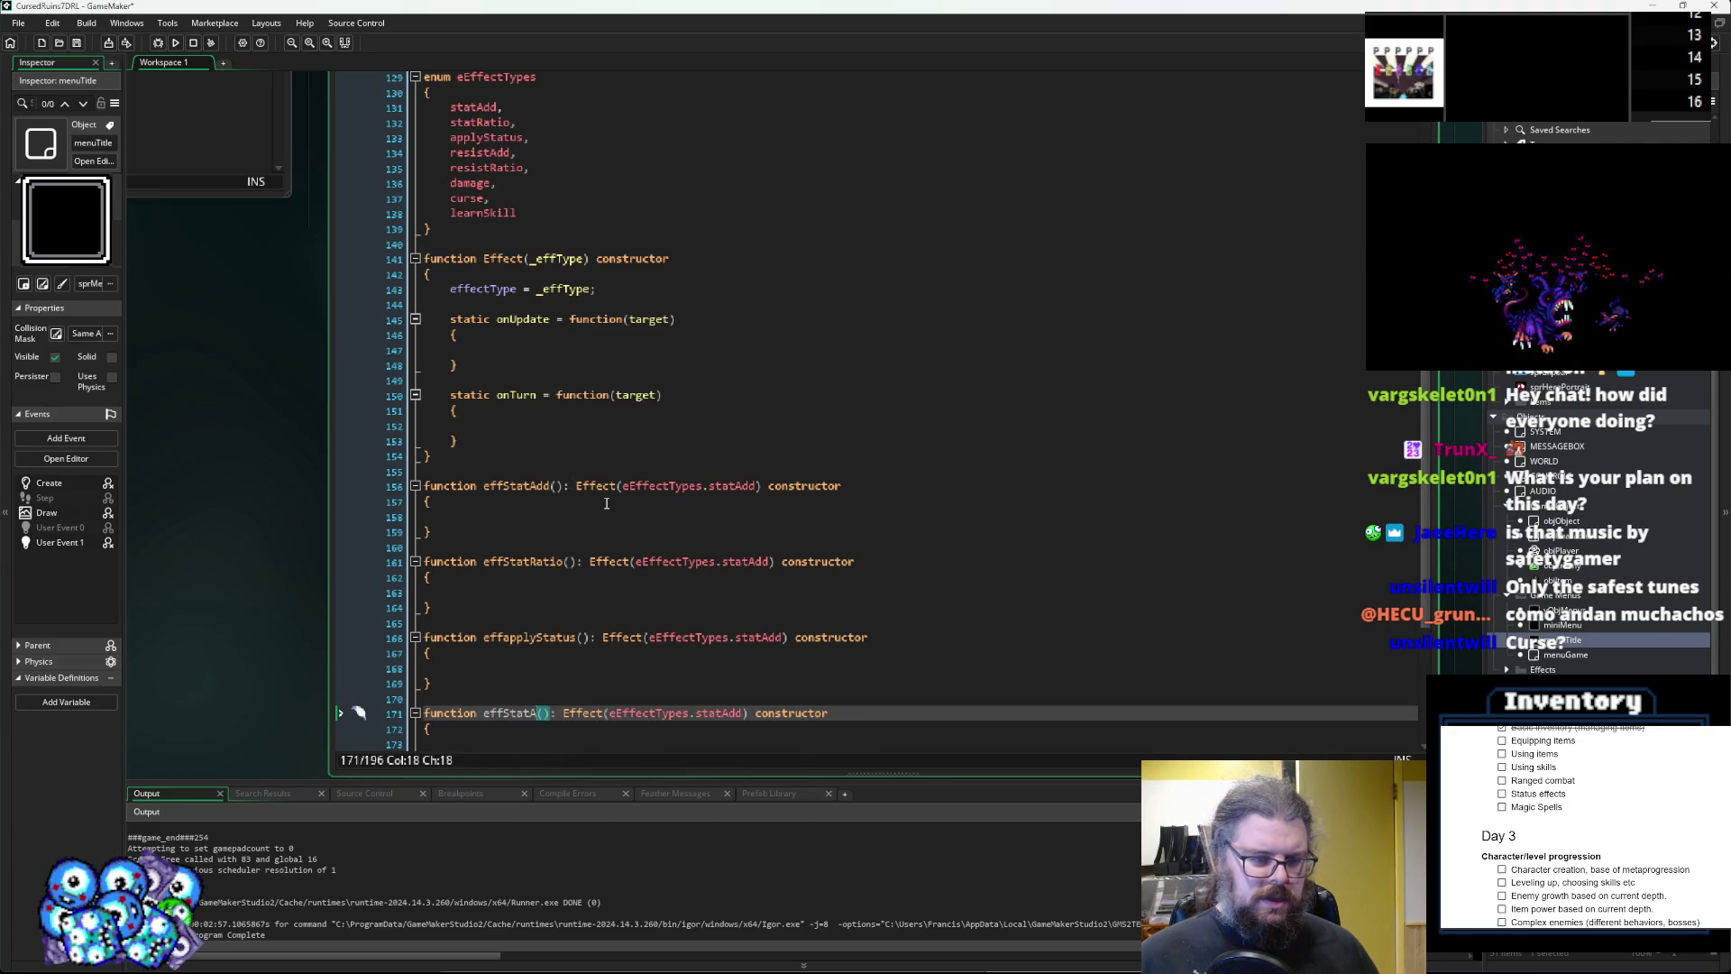
type("resistAdd")
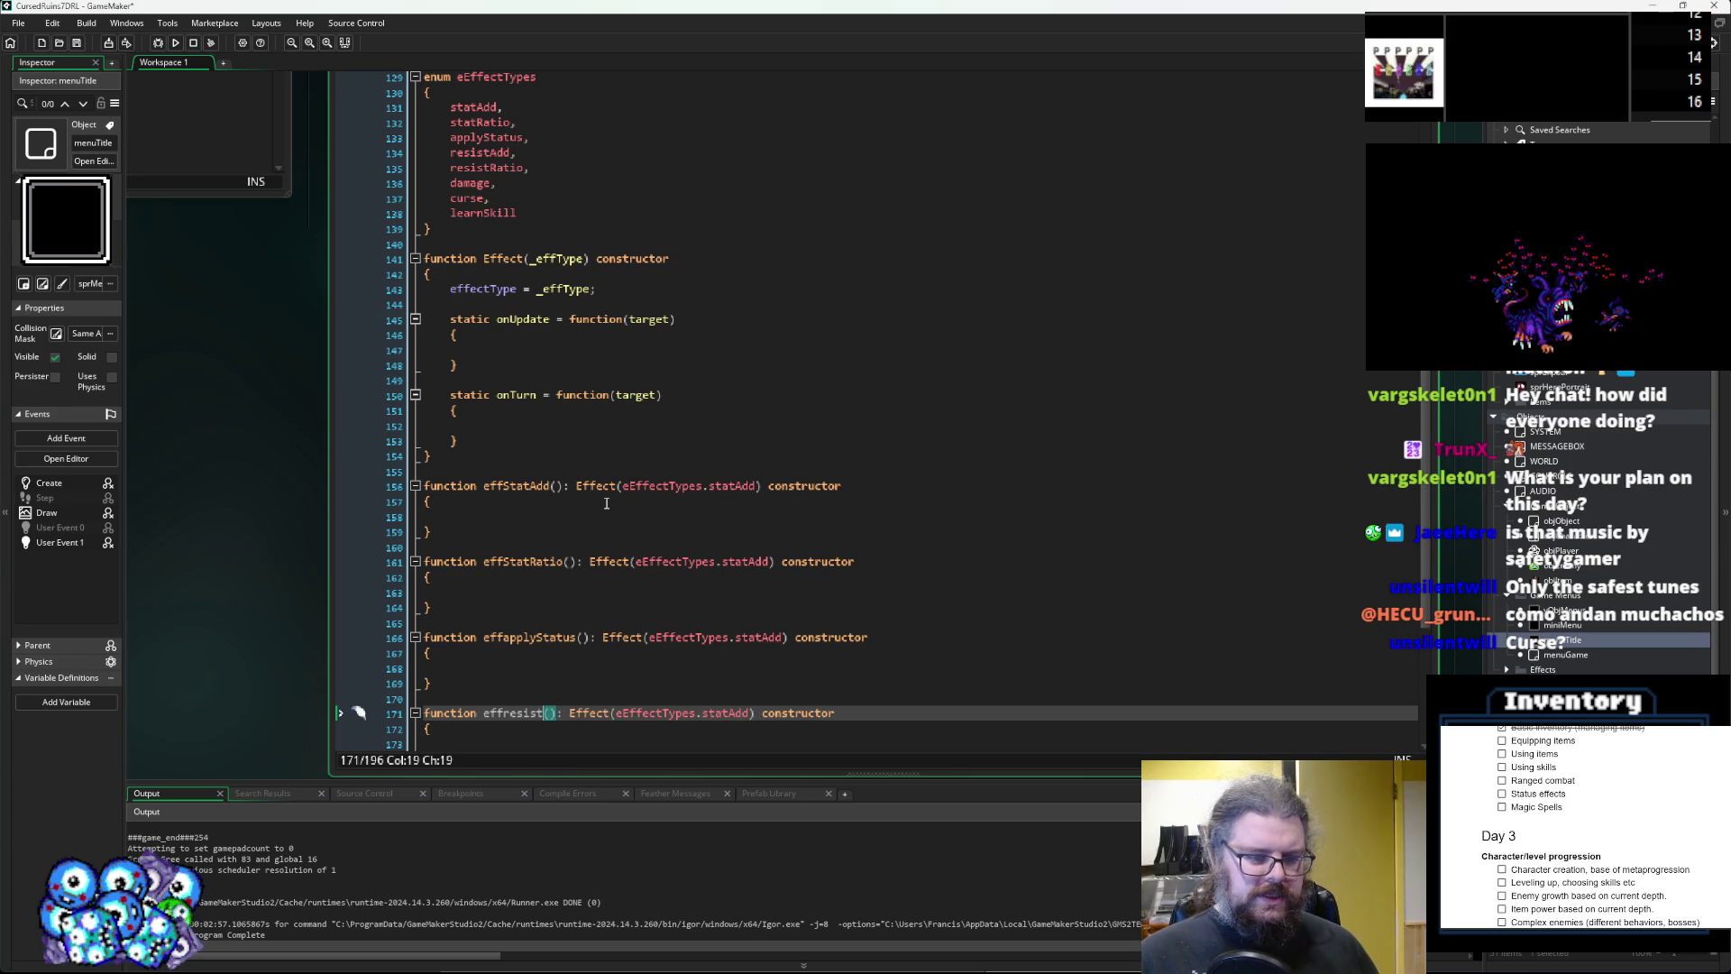
scroll(607, 503, "down", 4)
Duplicate effresistAdd as effresistRatio and paste one more copy below.
left_click(442, 554)
left_click_drag(433, 569, 421, 527)
key("ctrl+c")
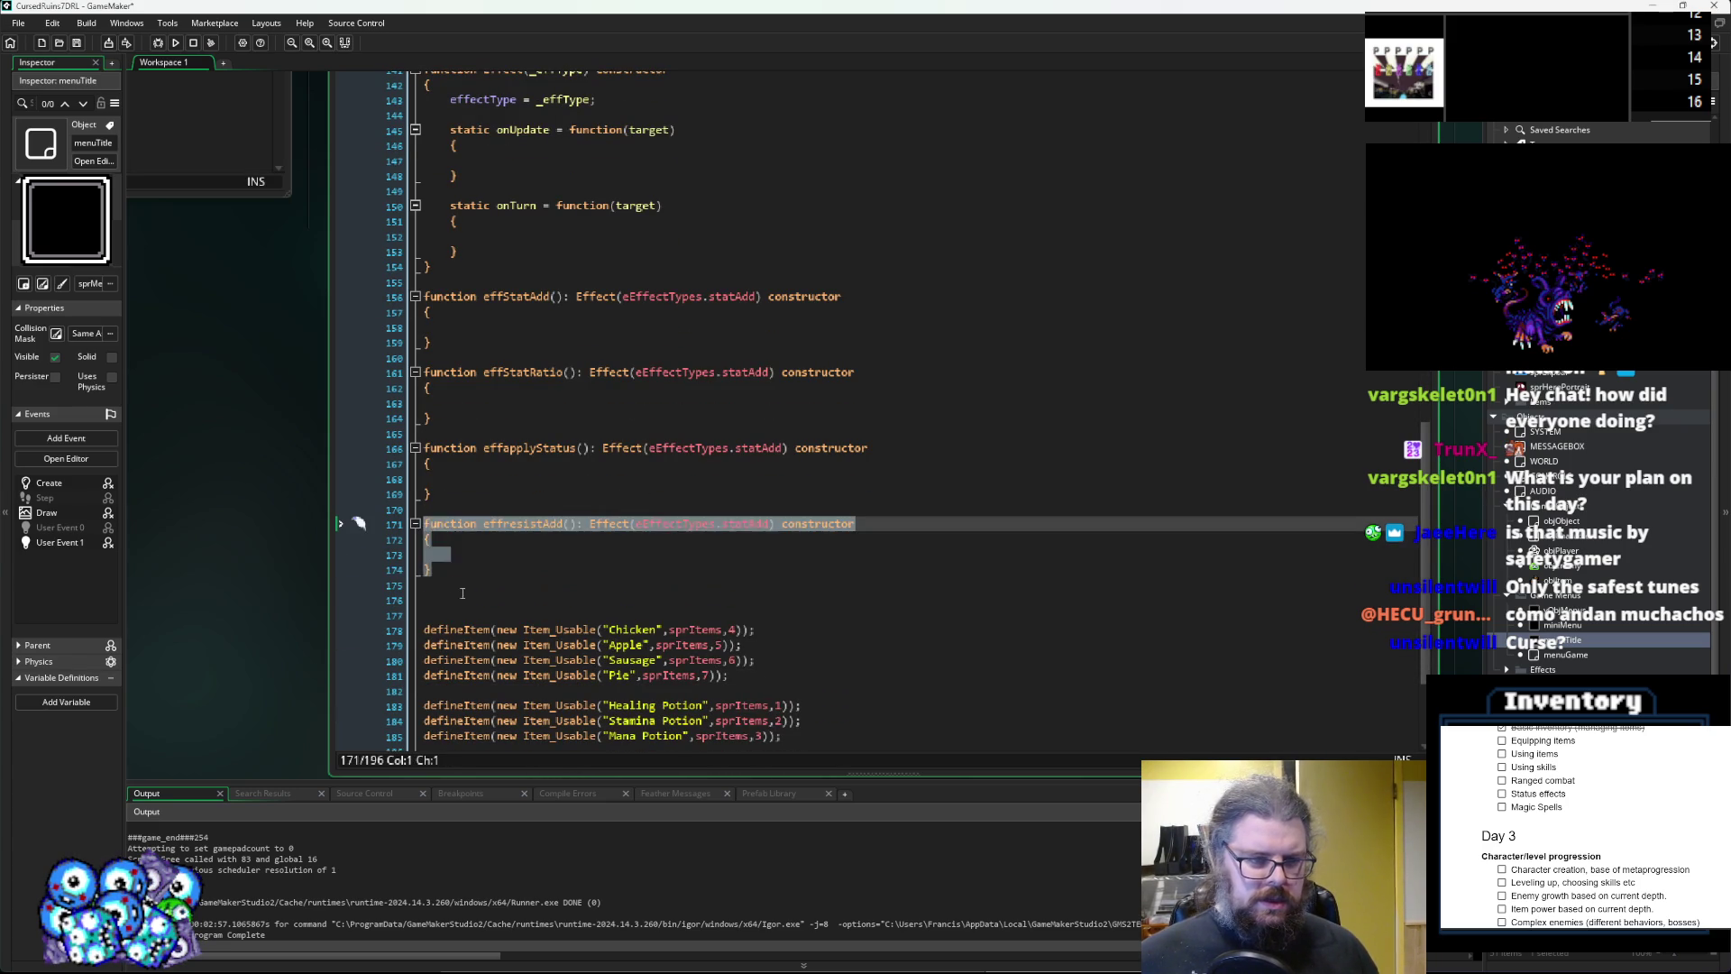
left_click(462, 597)
key("ctrl+v")
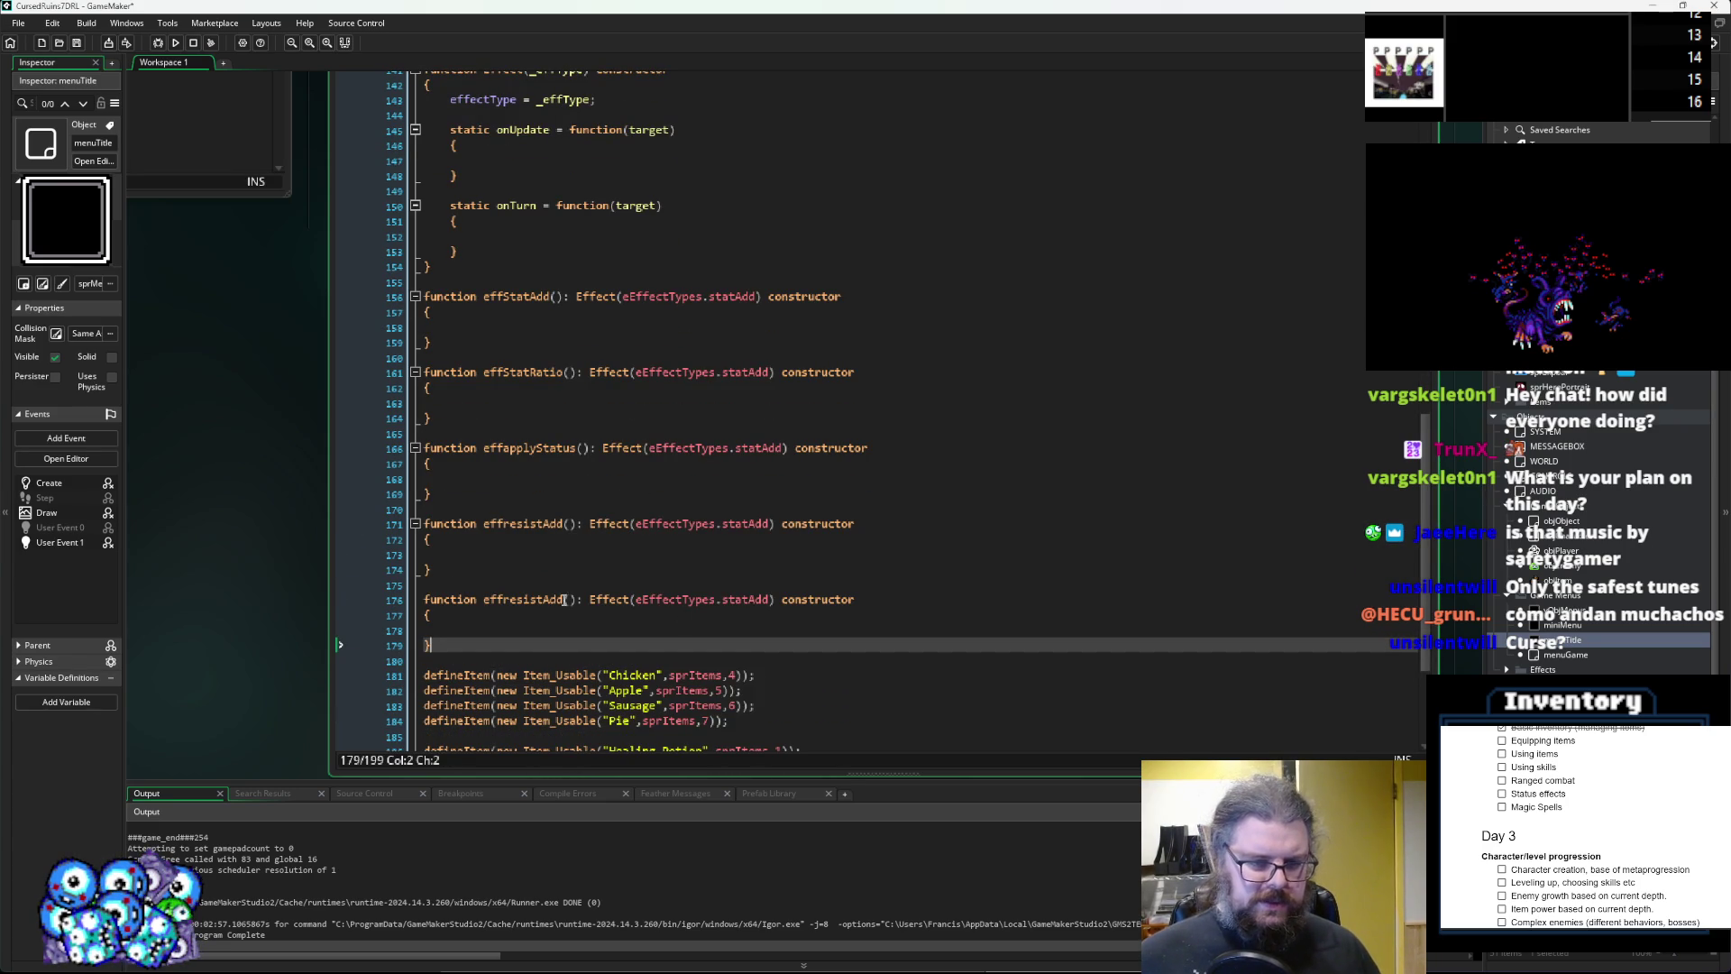
left_click(564, 600)
key("BackSpace")
key("BackSpace")
key("BackSpace")
type("Ratio")
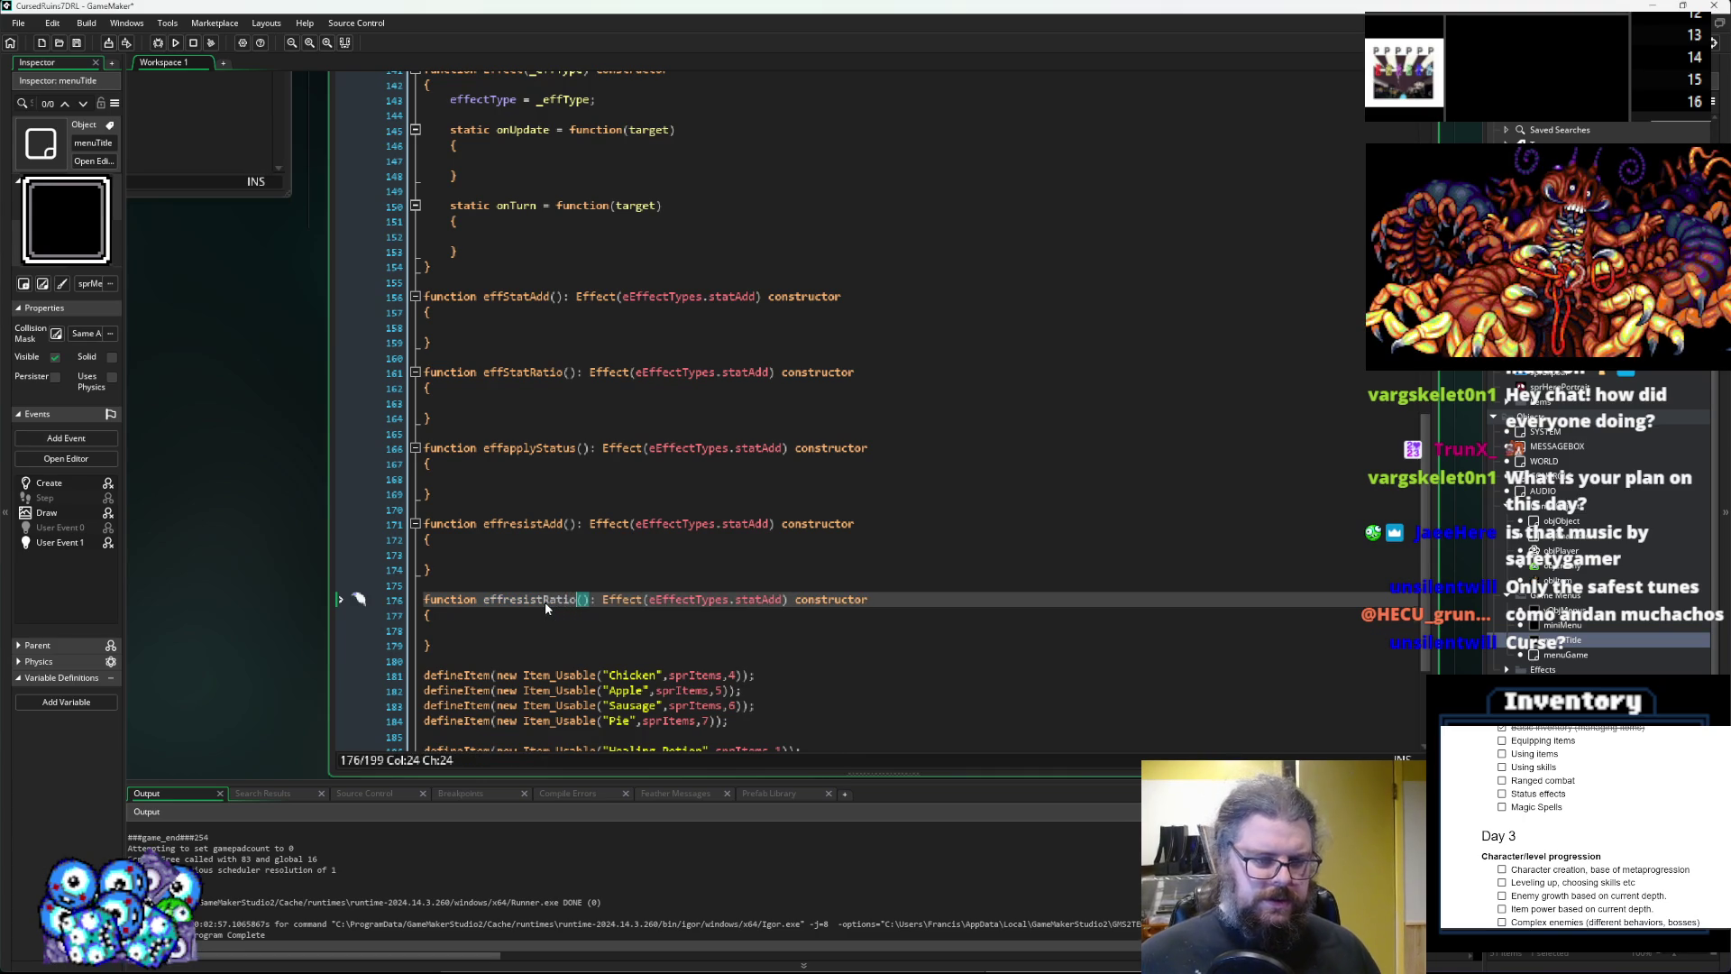
key("Down")
key("Down")
key("Down")
key("Return")
key("Return")
key("ctrl+v")
Rename the newest copy to effDamage, matching the damage enum member.
scroll(545, 602, "up", 3)
scroll(543, 595, "up", 3)
double_click(472, 220)
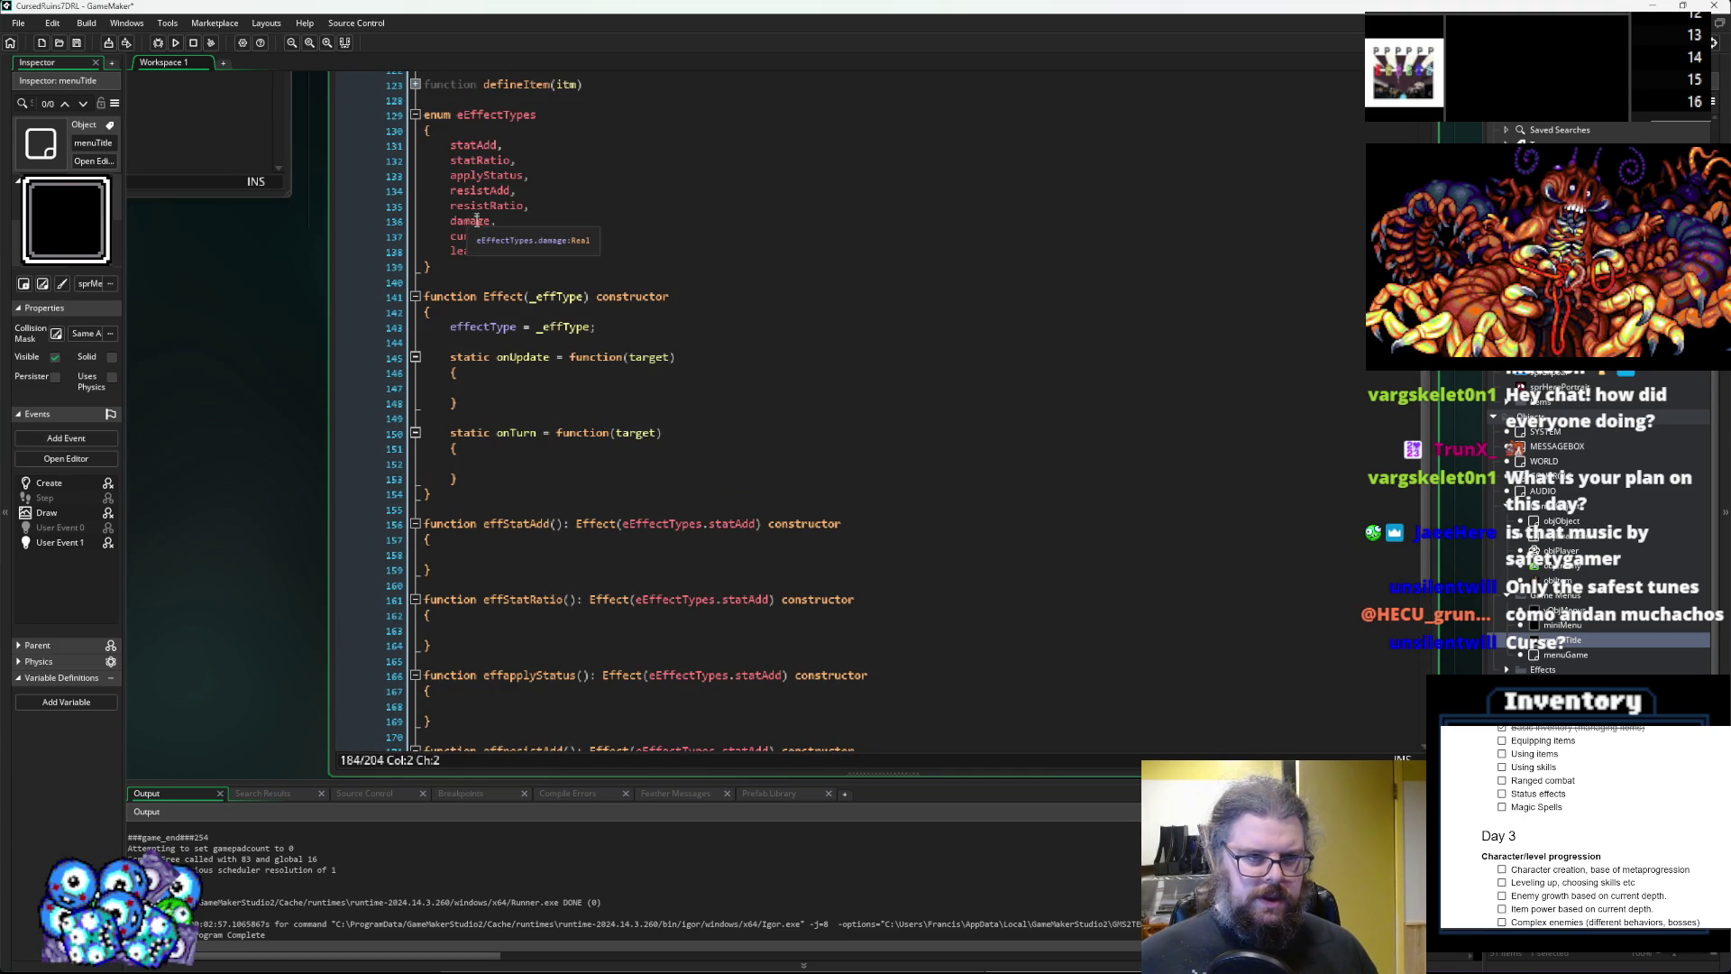
scroll(530, 629, "down", 8)
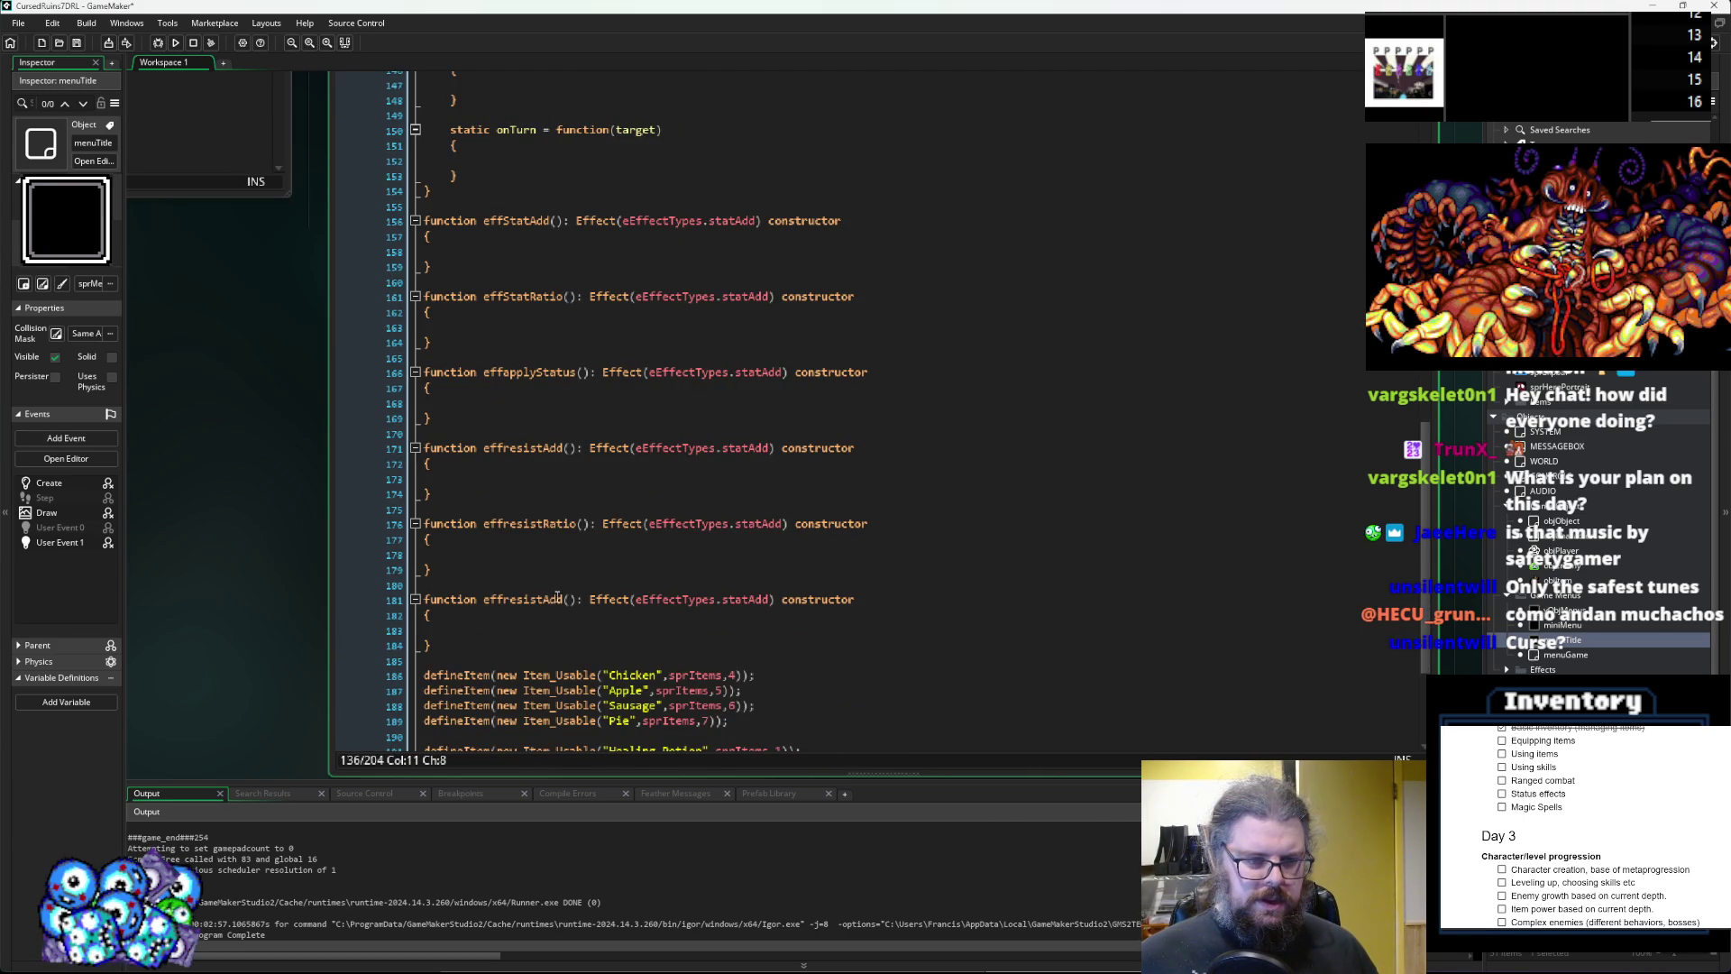
left_click_drag(563, 598, 503, 599)
type("Damage")
scroll(567, 534, "up", 4)
scroll(567, 534, "down", 3)
Capitalise the constructor names to effResistRatio and effApplyStatus.
left_click(505, 563)
key("Delete")
type("R")
left_click(509, 487)
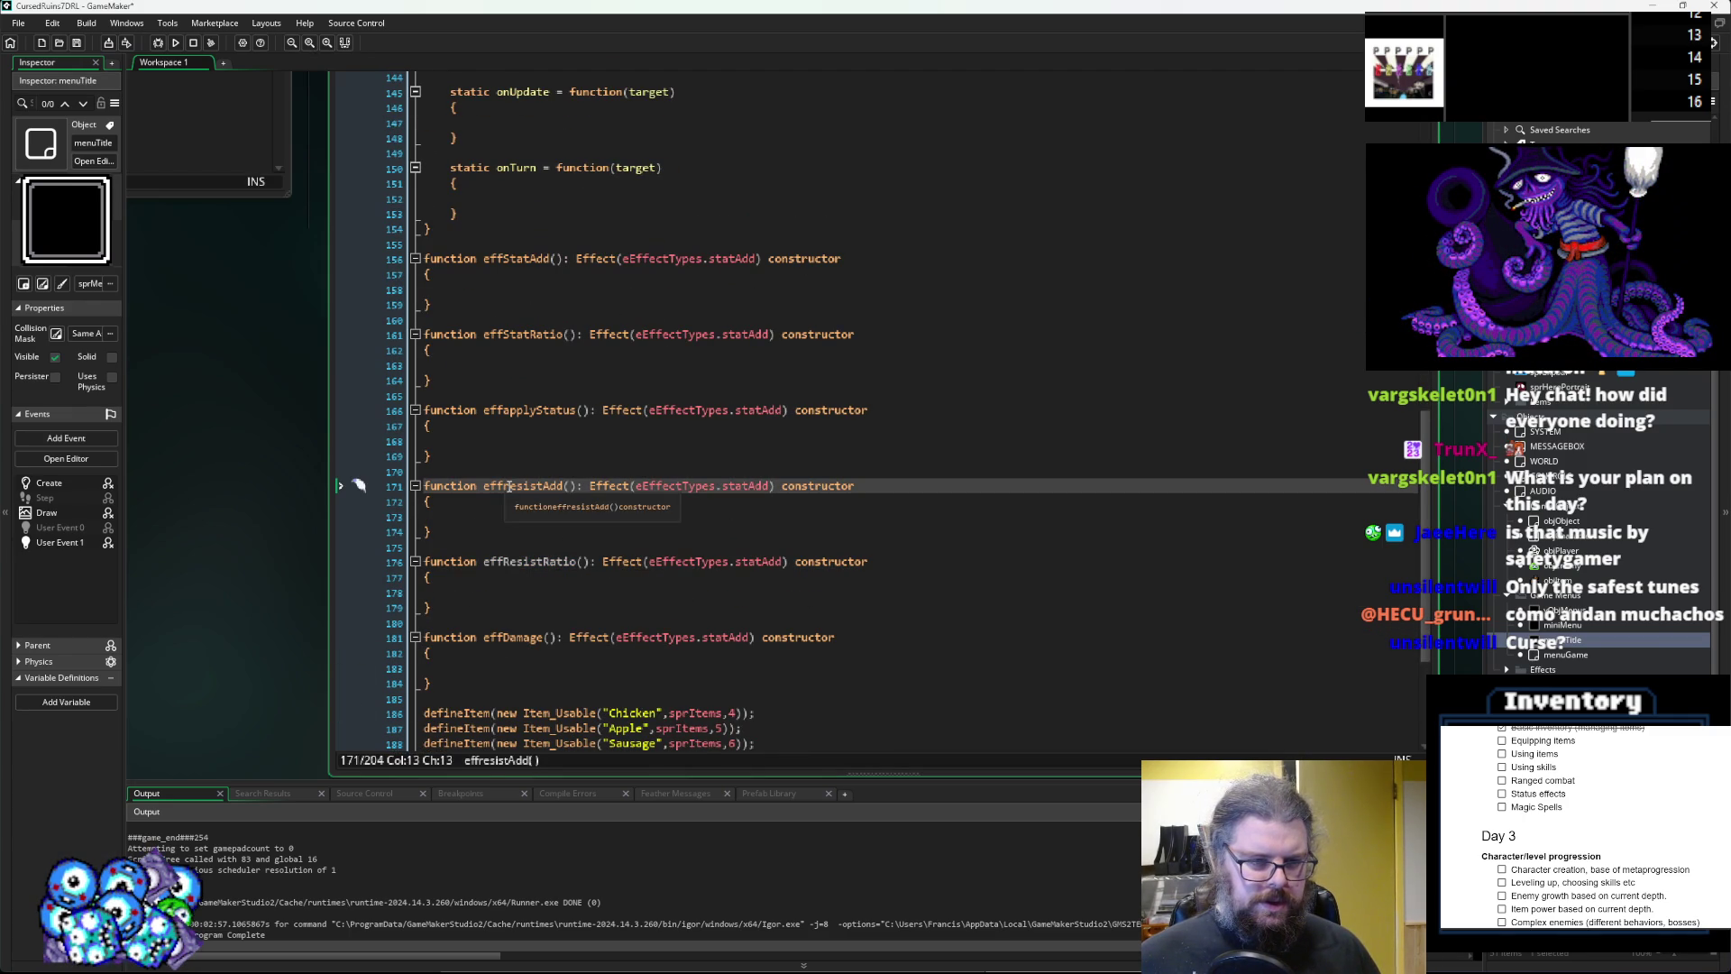
type("R")
left_click(505, 411)
key("Delete")
type("A")
left_click(512, 334)
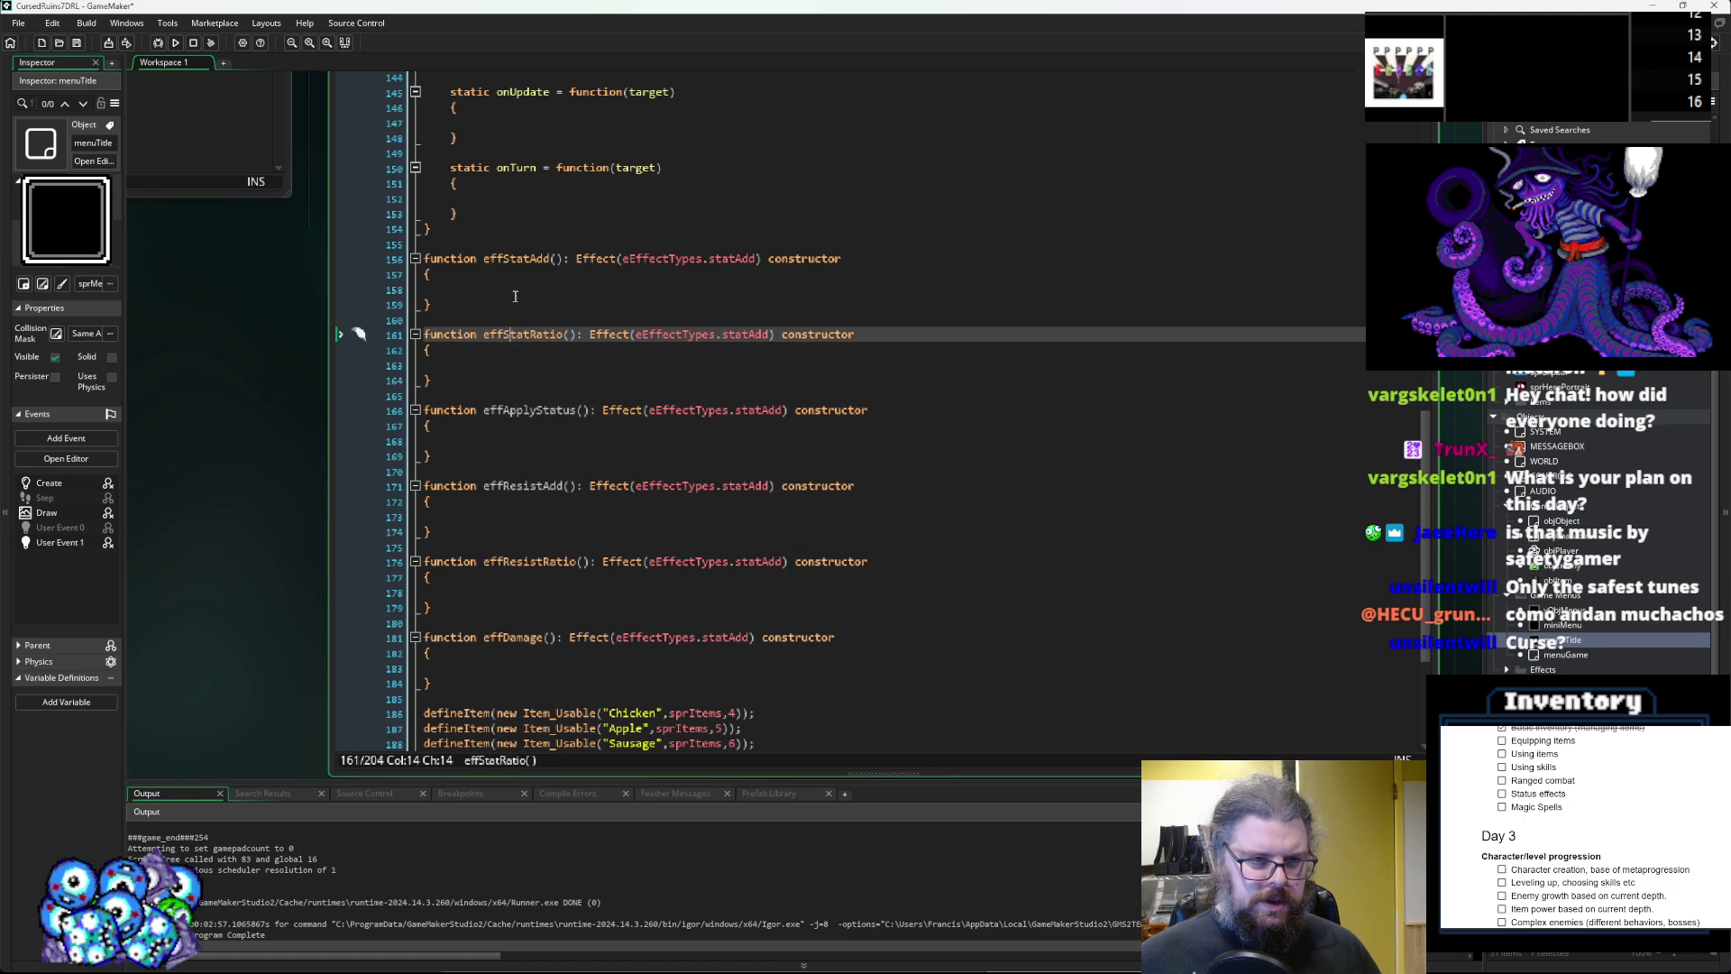
left_click(539, 517)
scroll(543, 508, "up", 4)
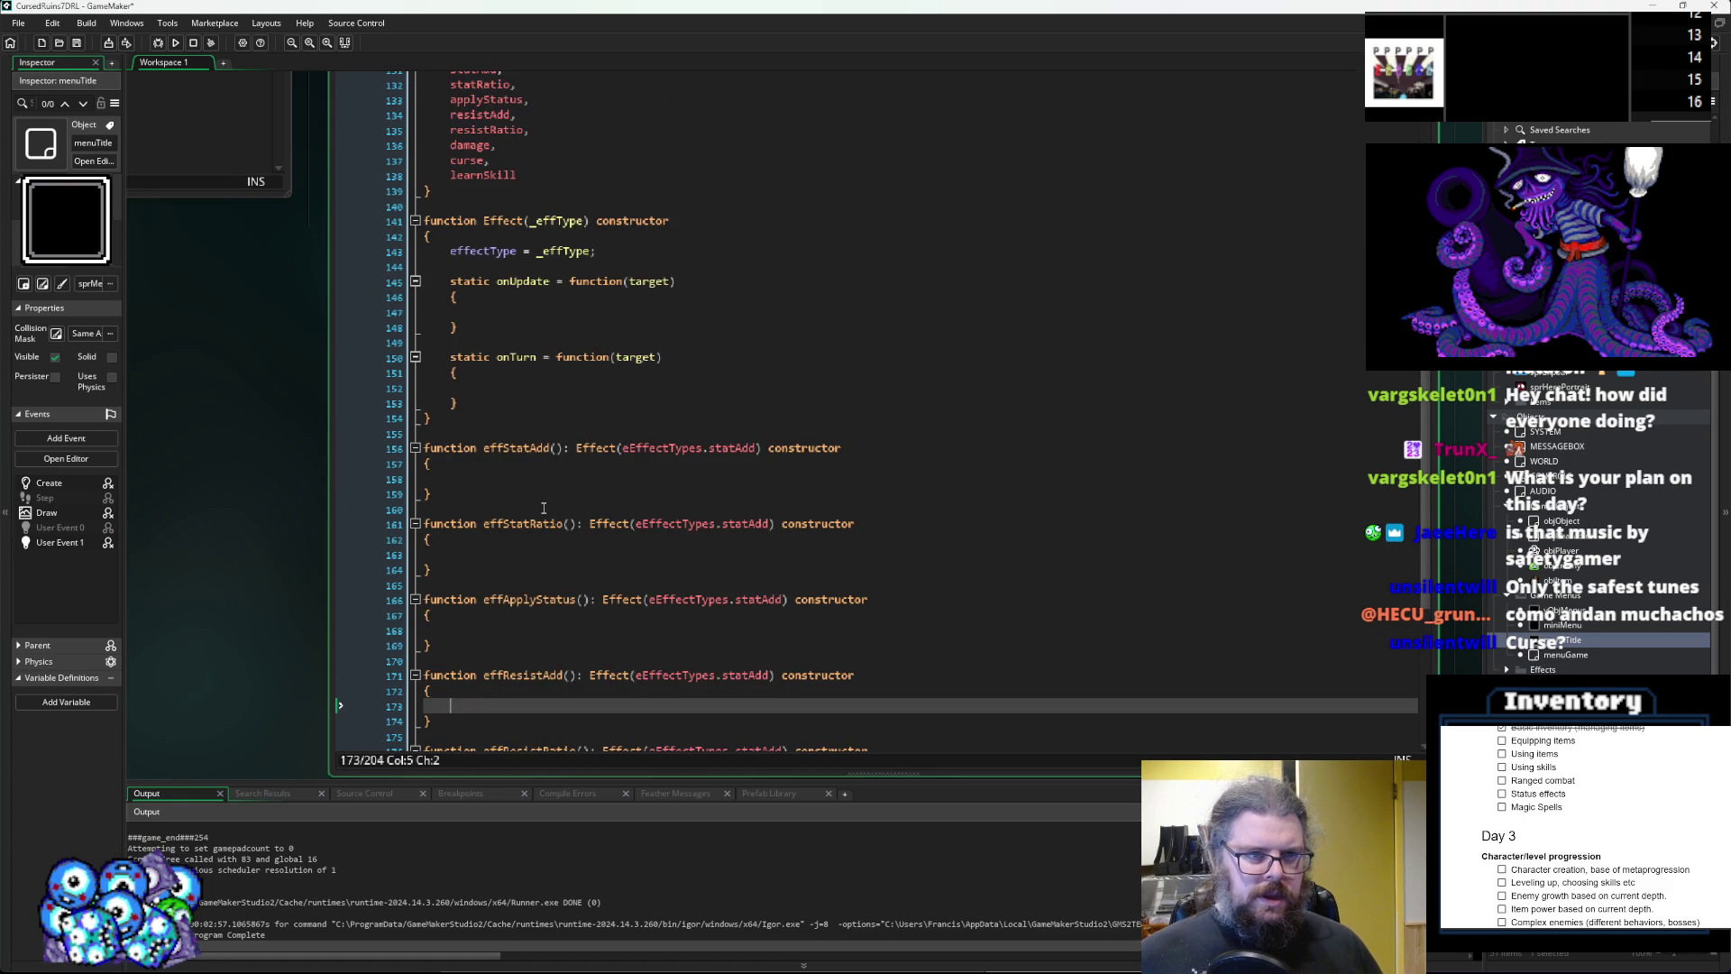
scroll(544, 508, "down", 3)
Duplicate effDamage below itself and rename the copy effCurse.
left_click(476, 707)
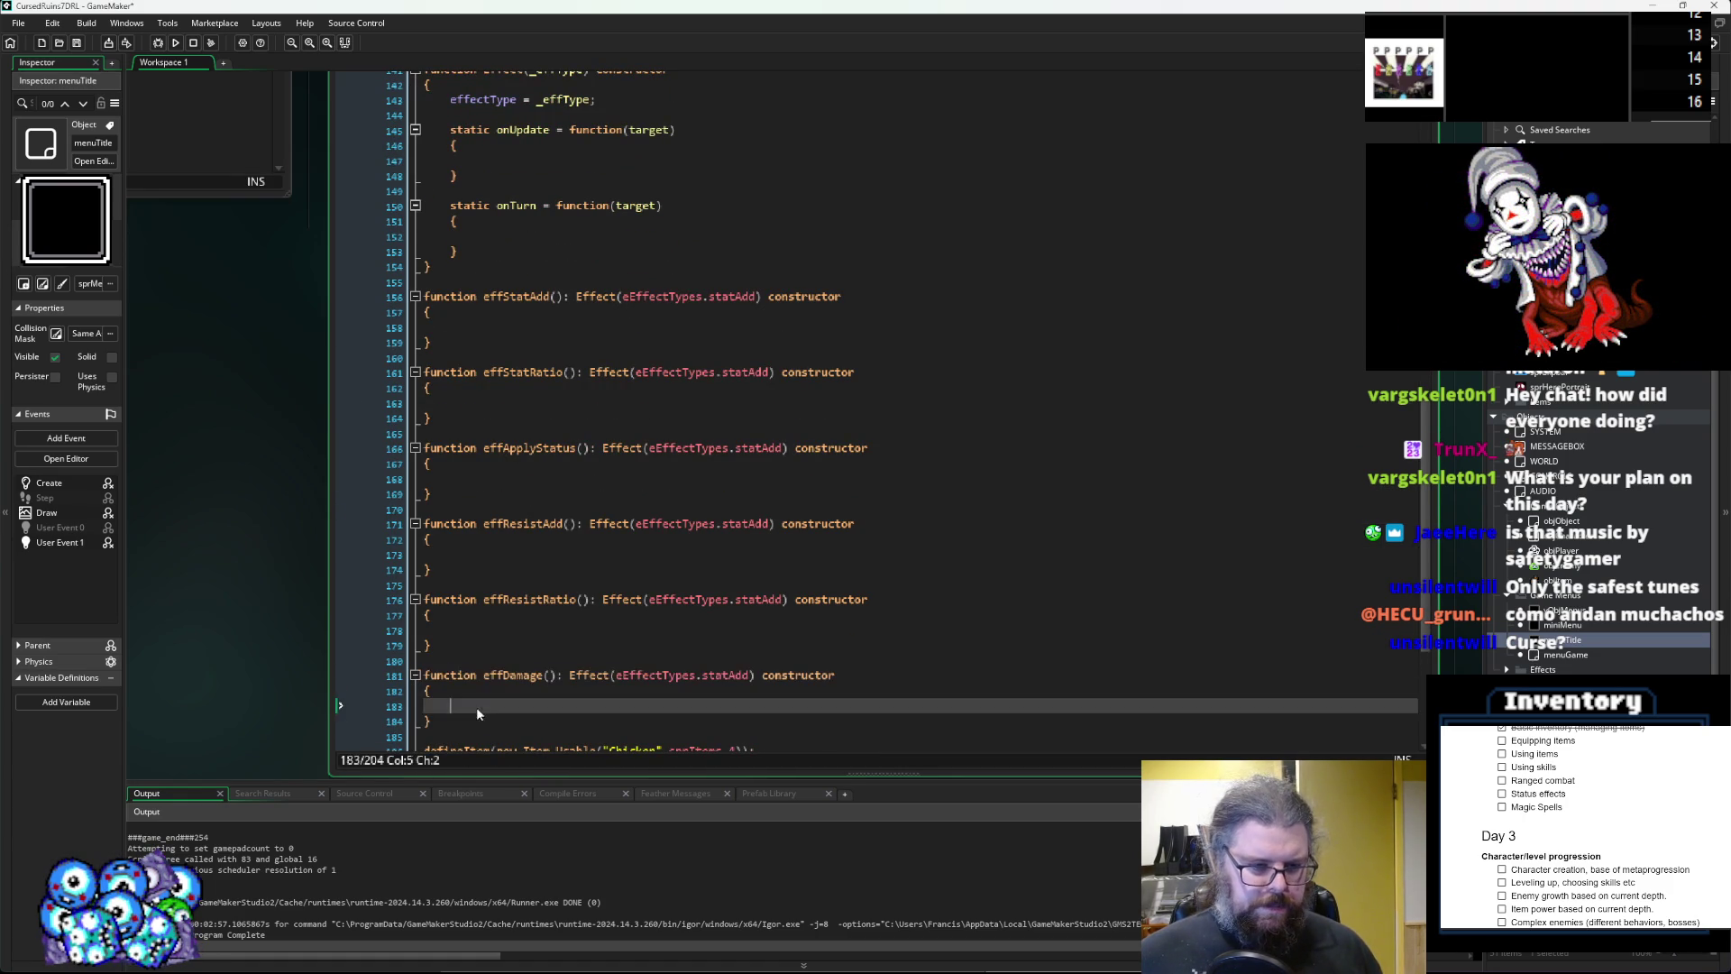
left_click(487, 722)
key("Return")
type("function effDamage(): Effect(eEffectTypes.statAdd) constructor {  }")
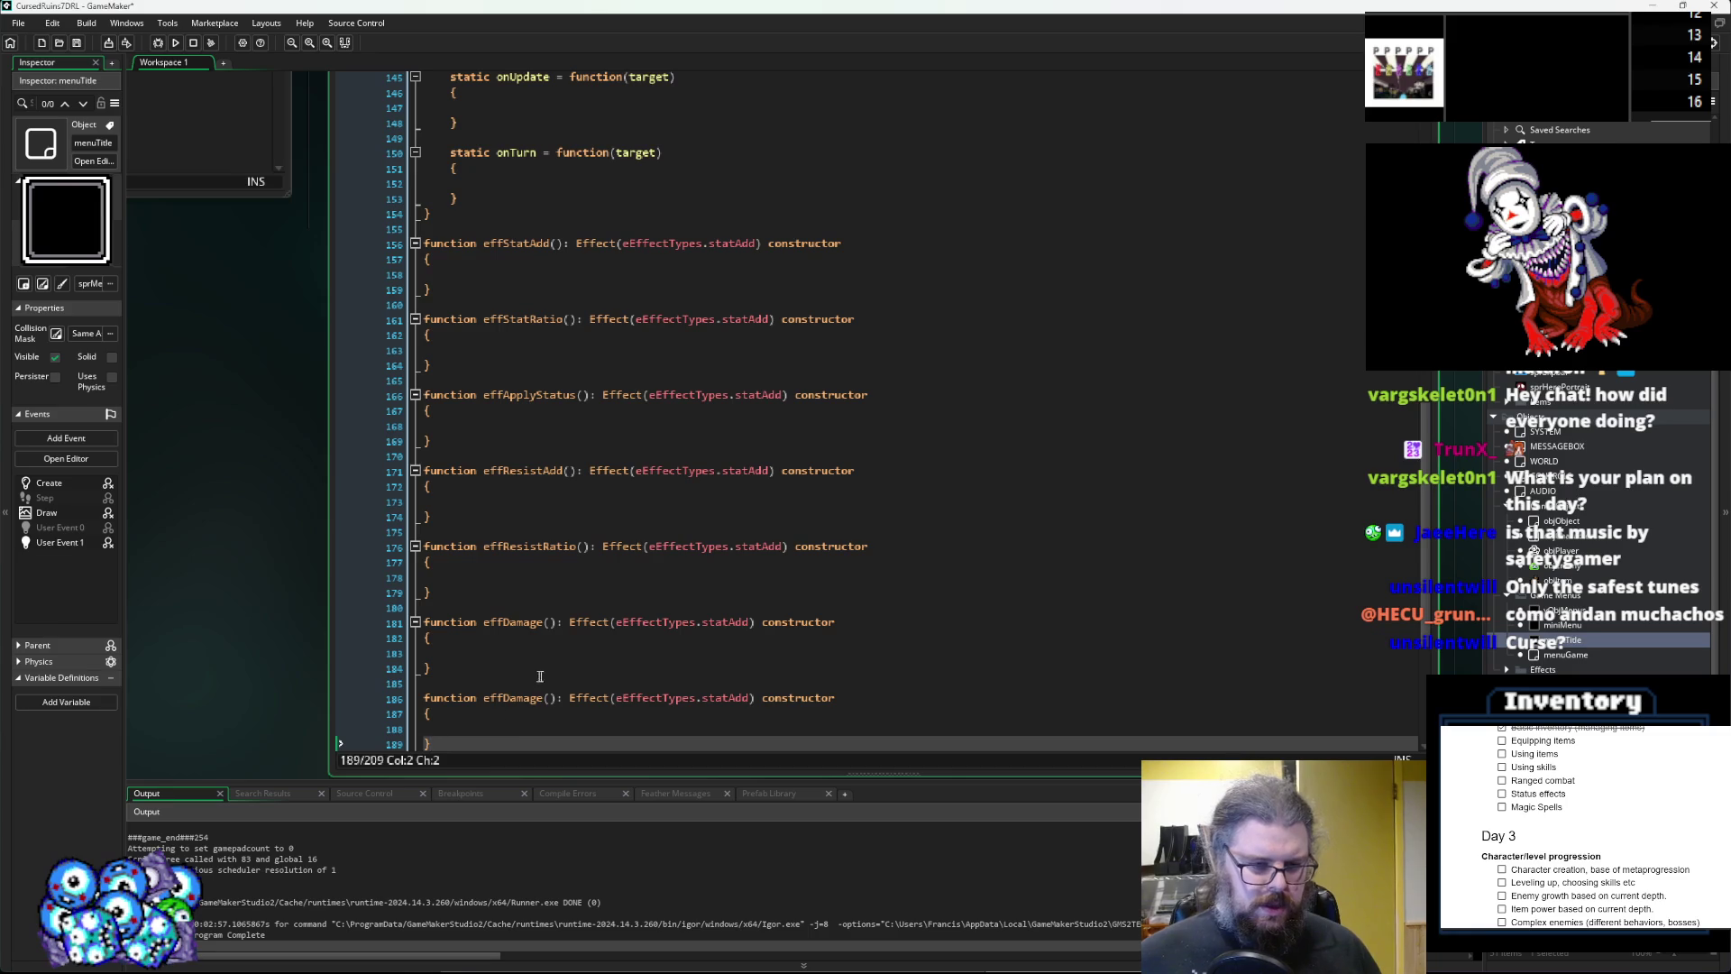
left_click_drag(541, 701, 499, 703)
type("Curs")
scroll(505, 700, "up", 3)
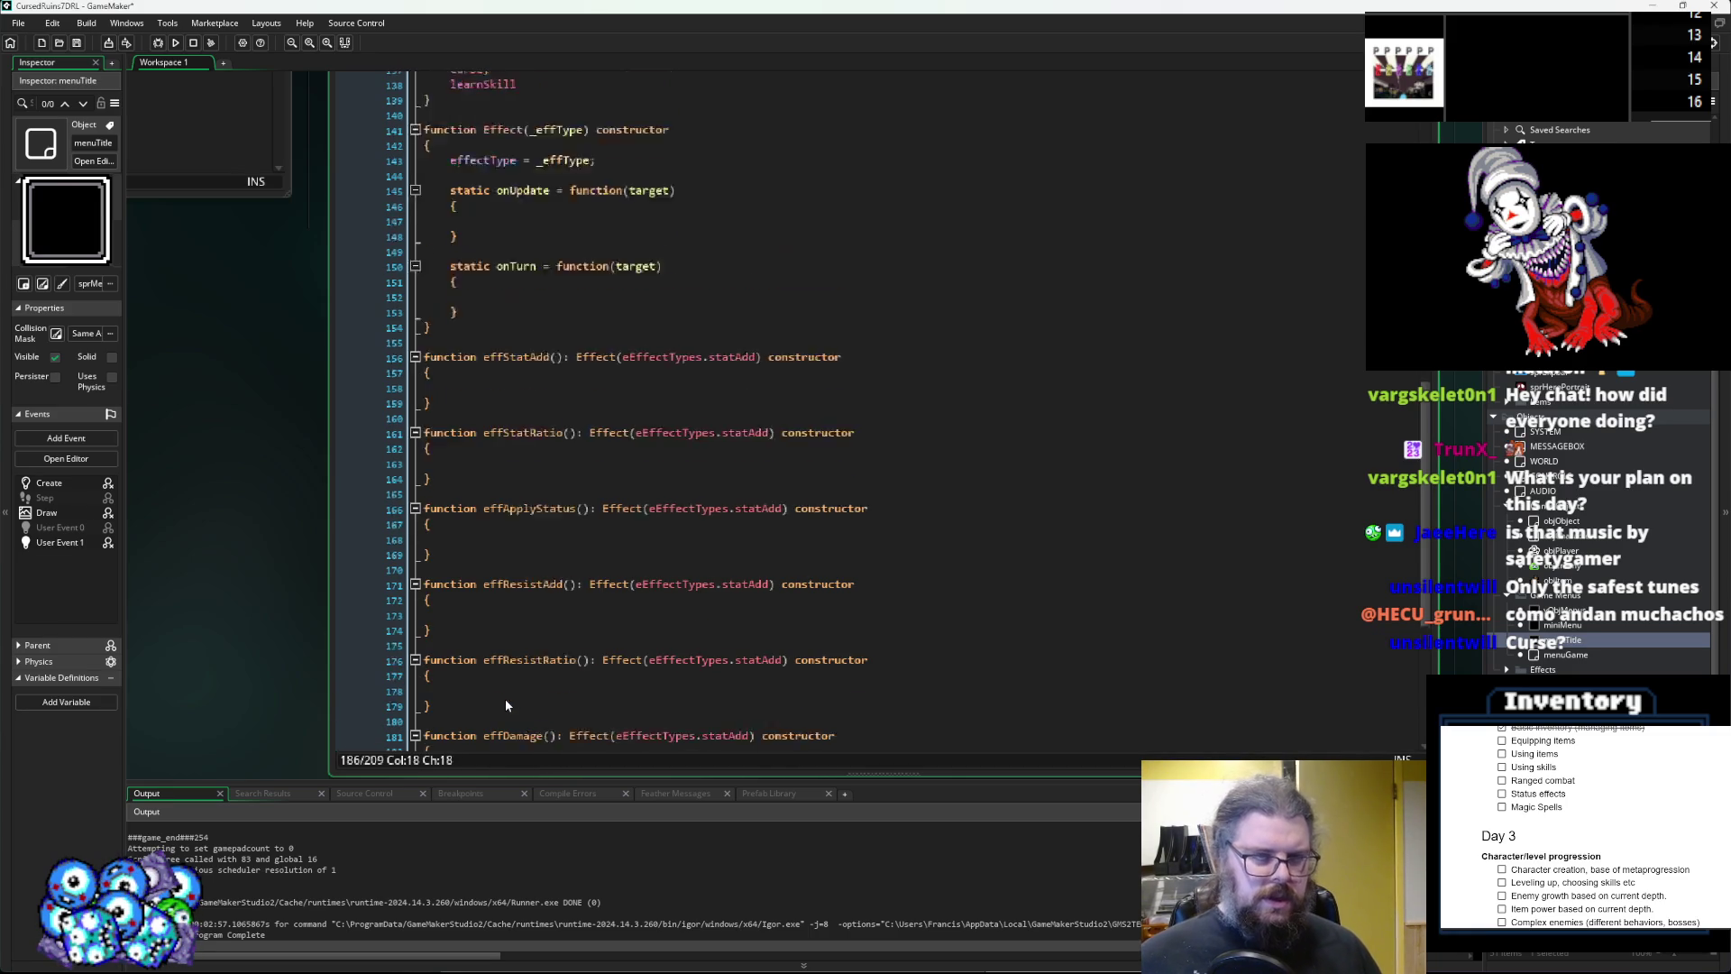
scroll(501, 690, "down", 4)
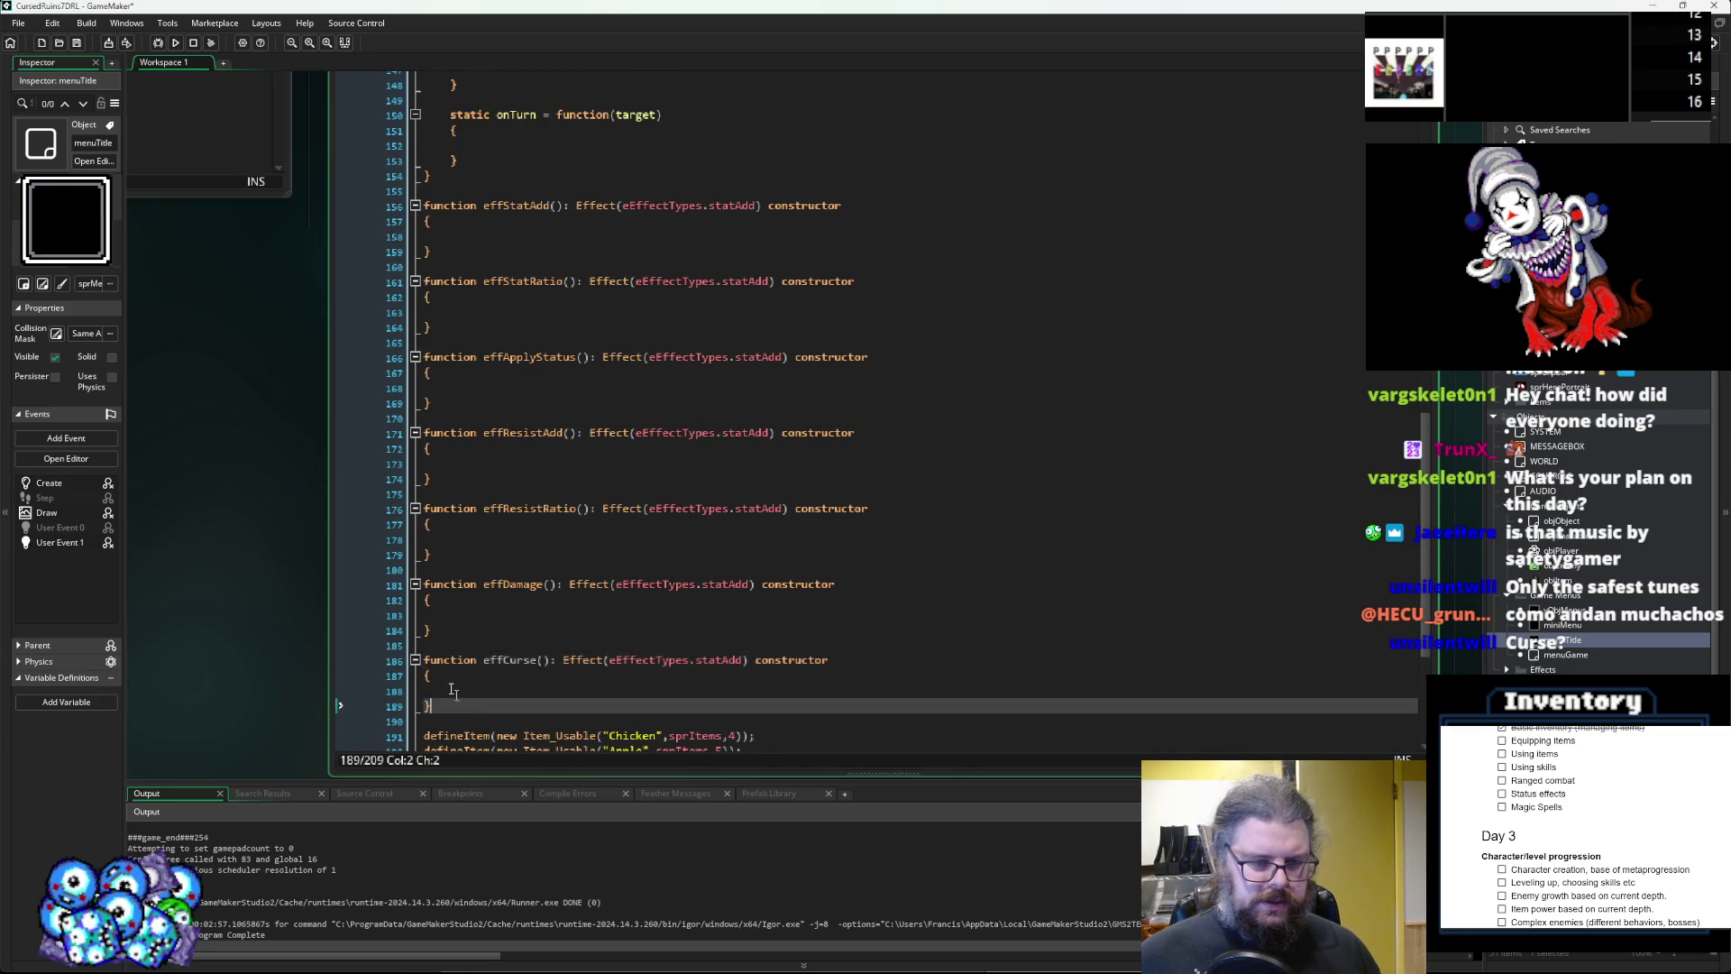
Paste another copy after effCurse and rename it effLearnSkill.
left_click(481, 703)
key("Return")
type("function effCurse(): Effect(eEffectTypes.statAdd) constructor {  }")
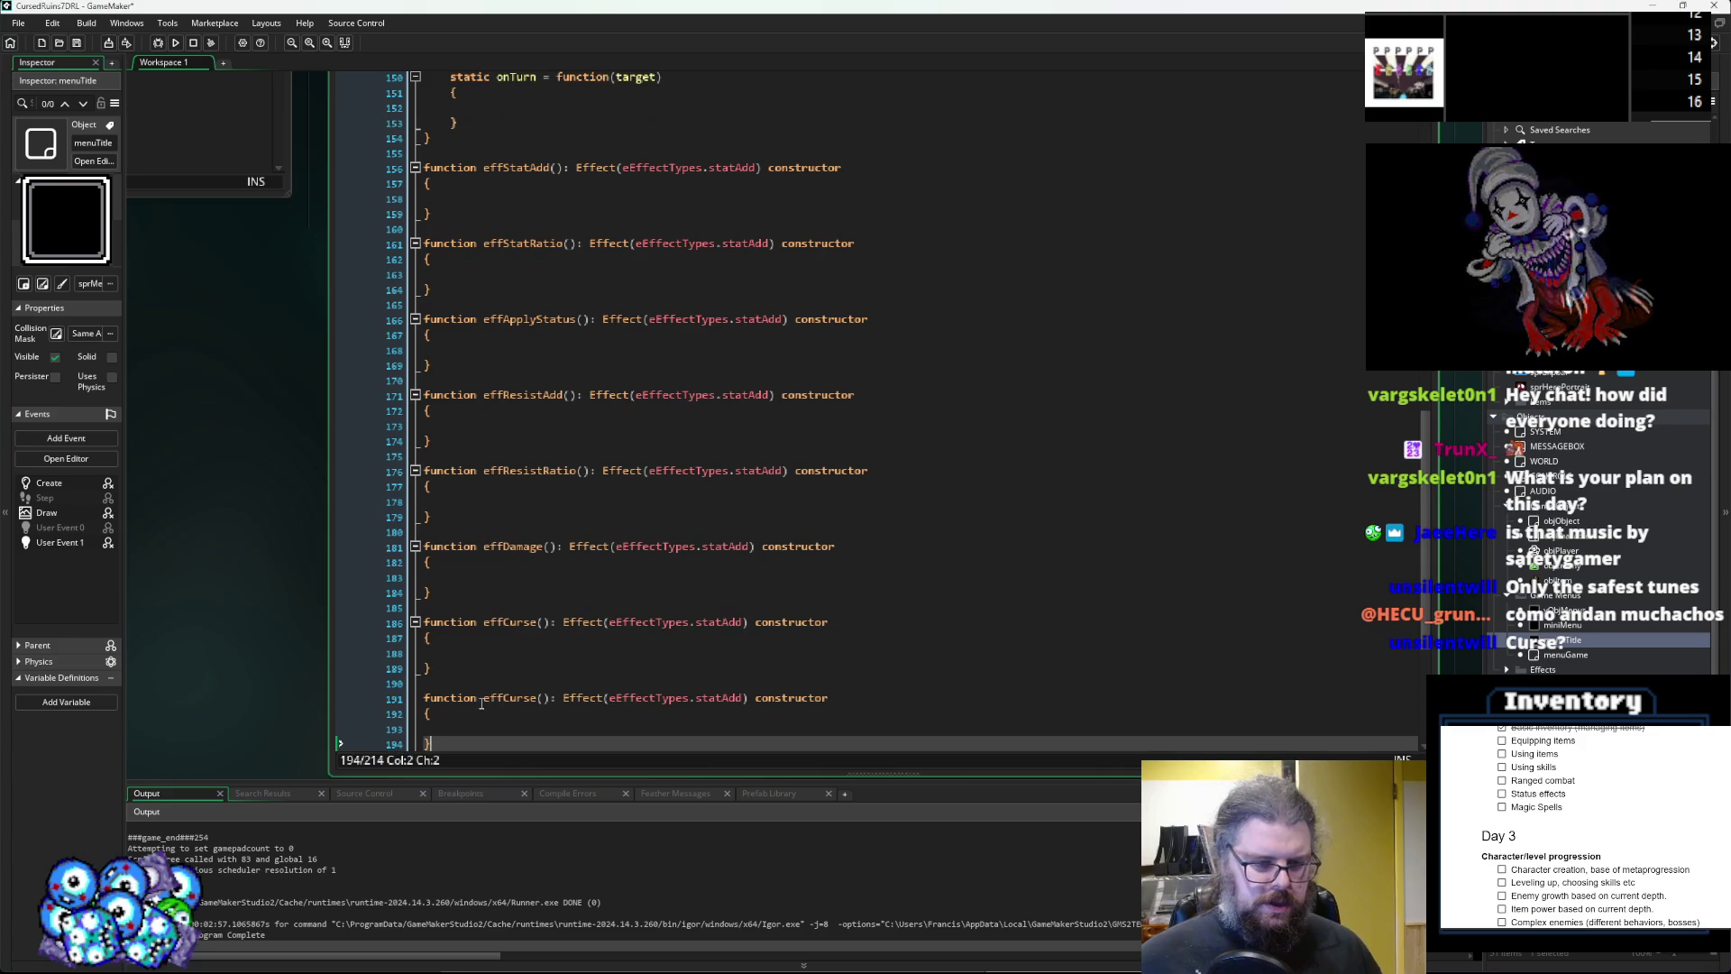
left_click(509, 699)
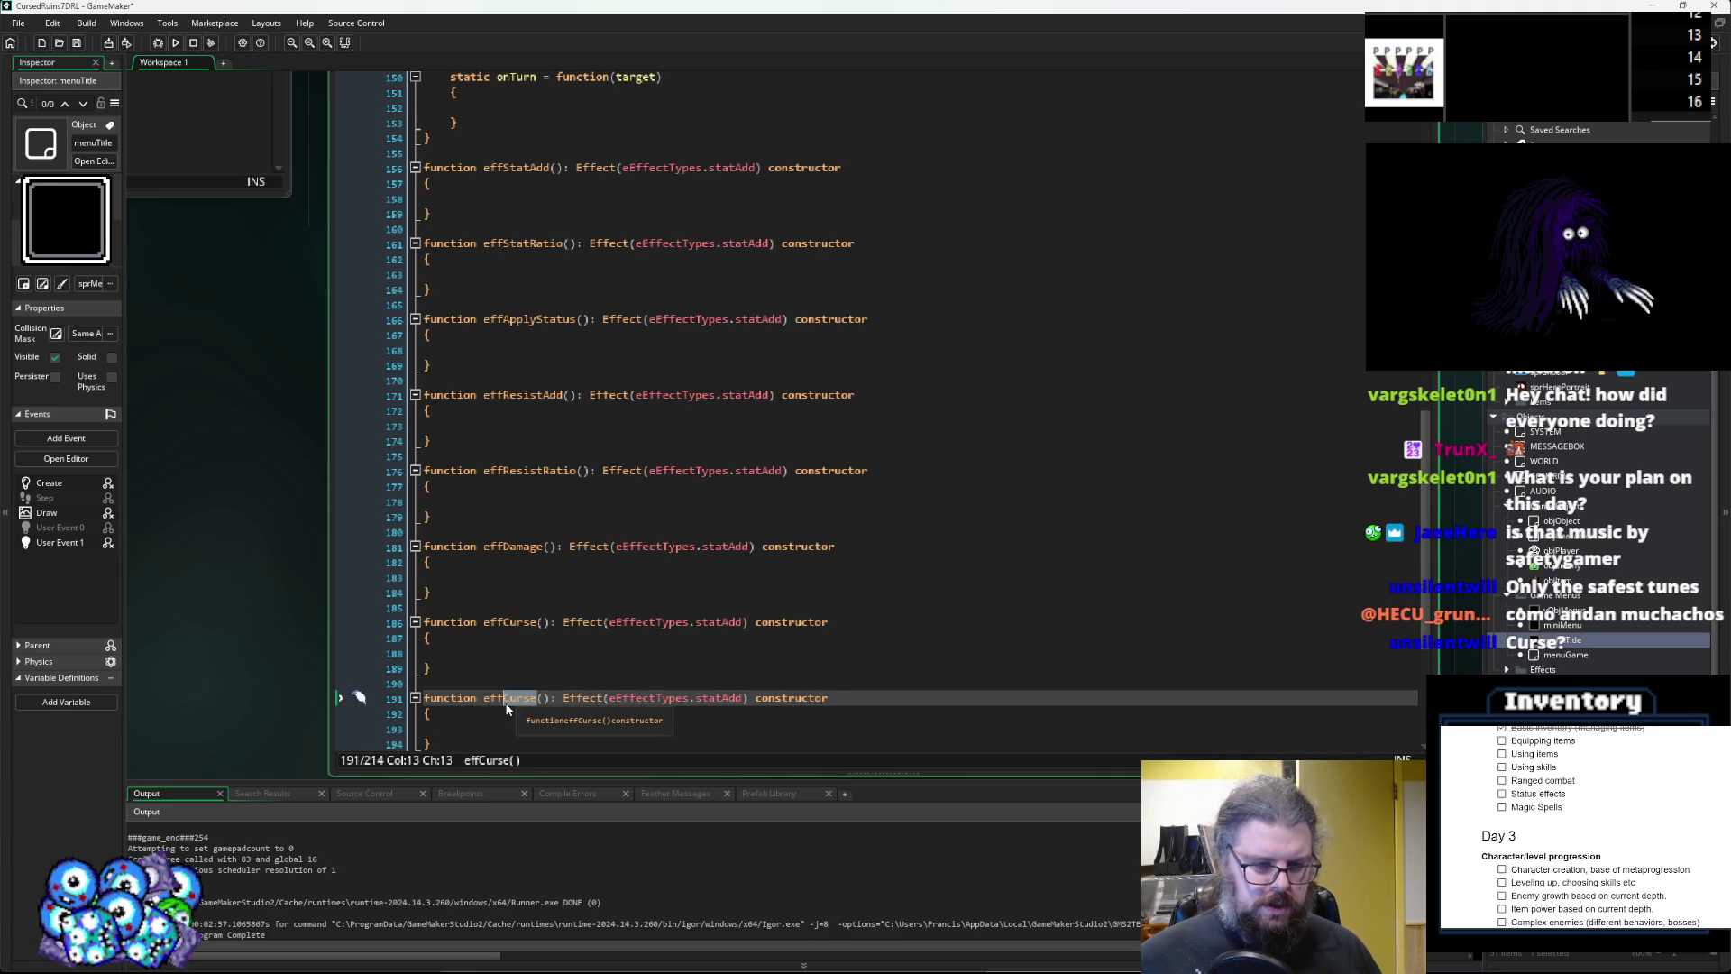
type("LearnSkil")
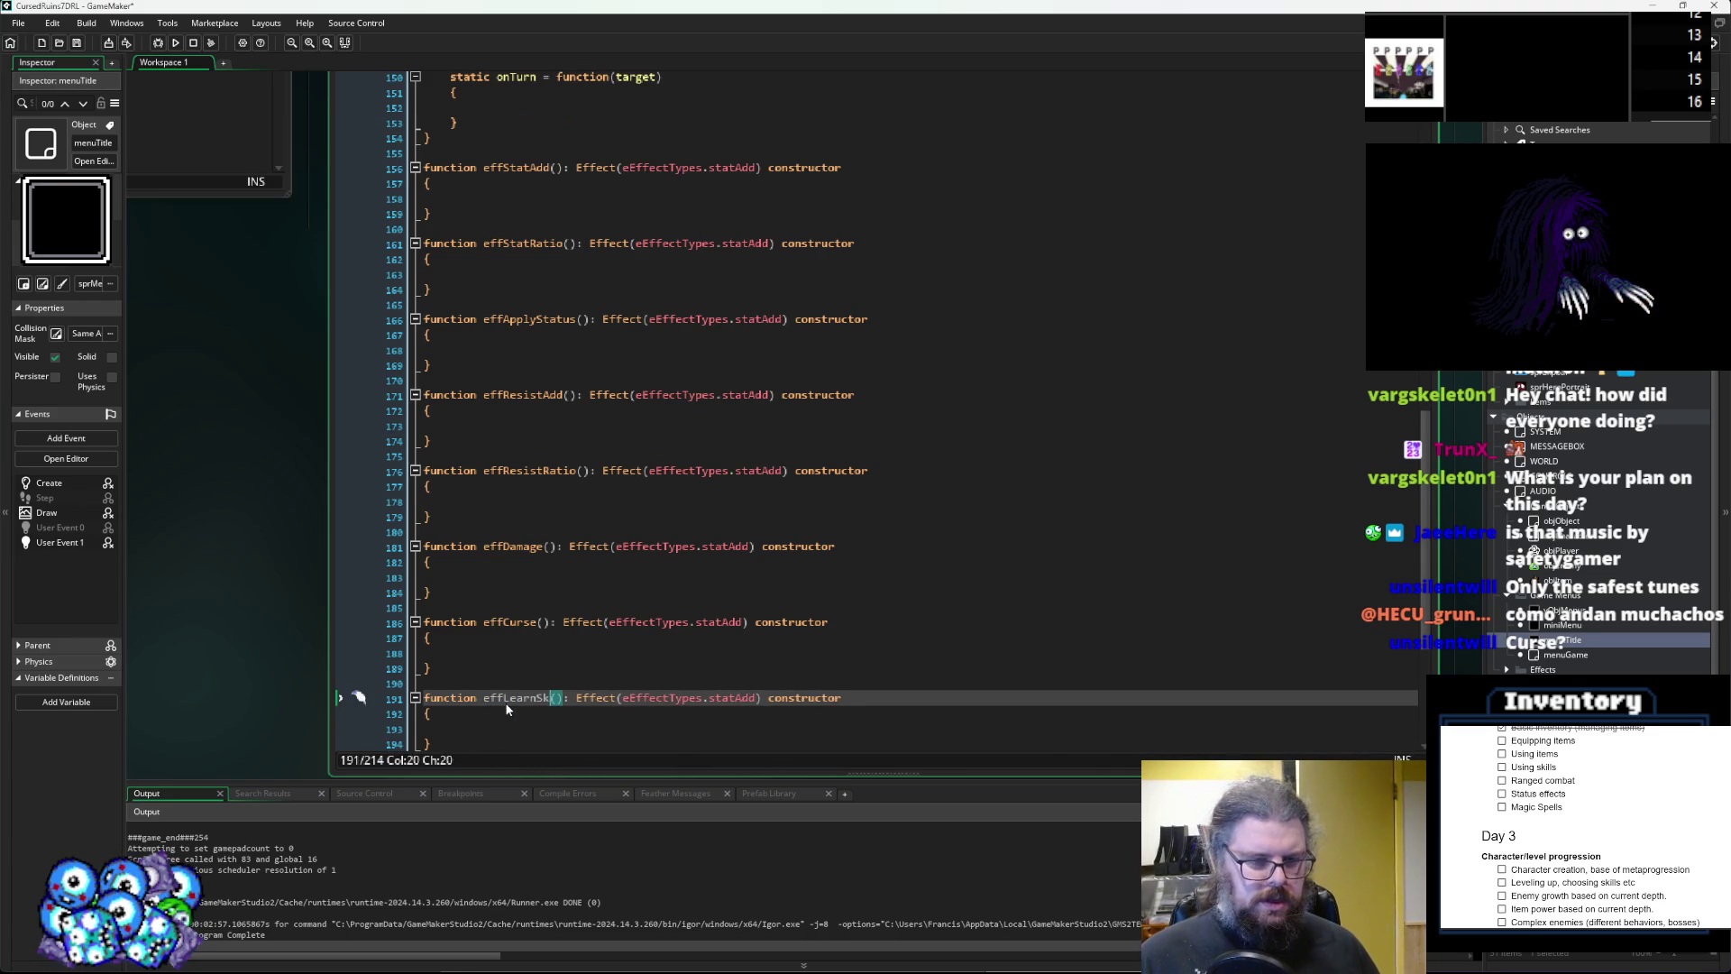
type("l")
scroll(755, 432, "up", 6)
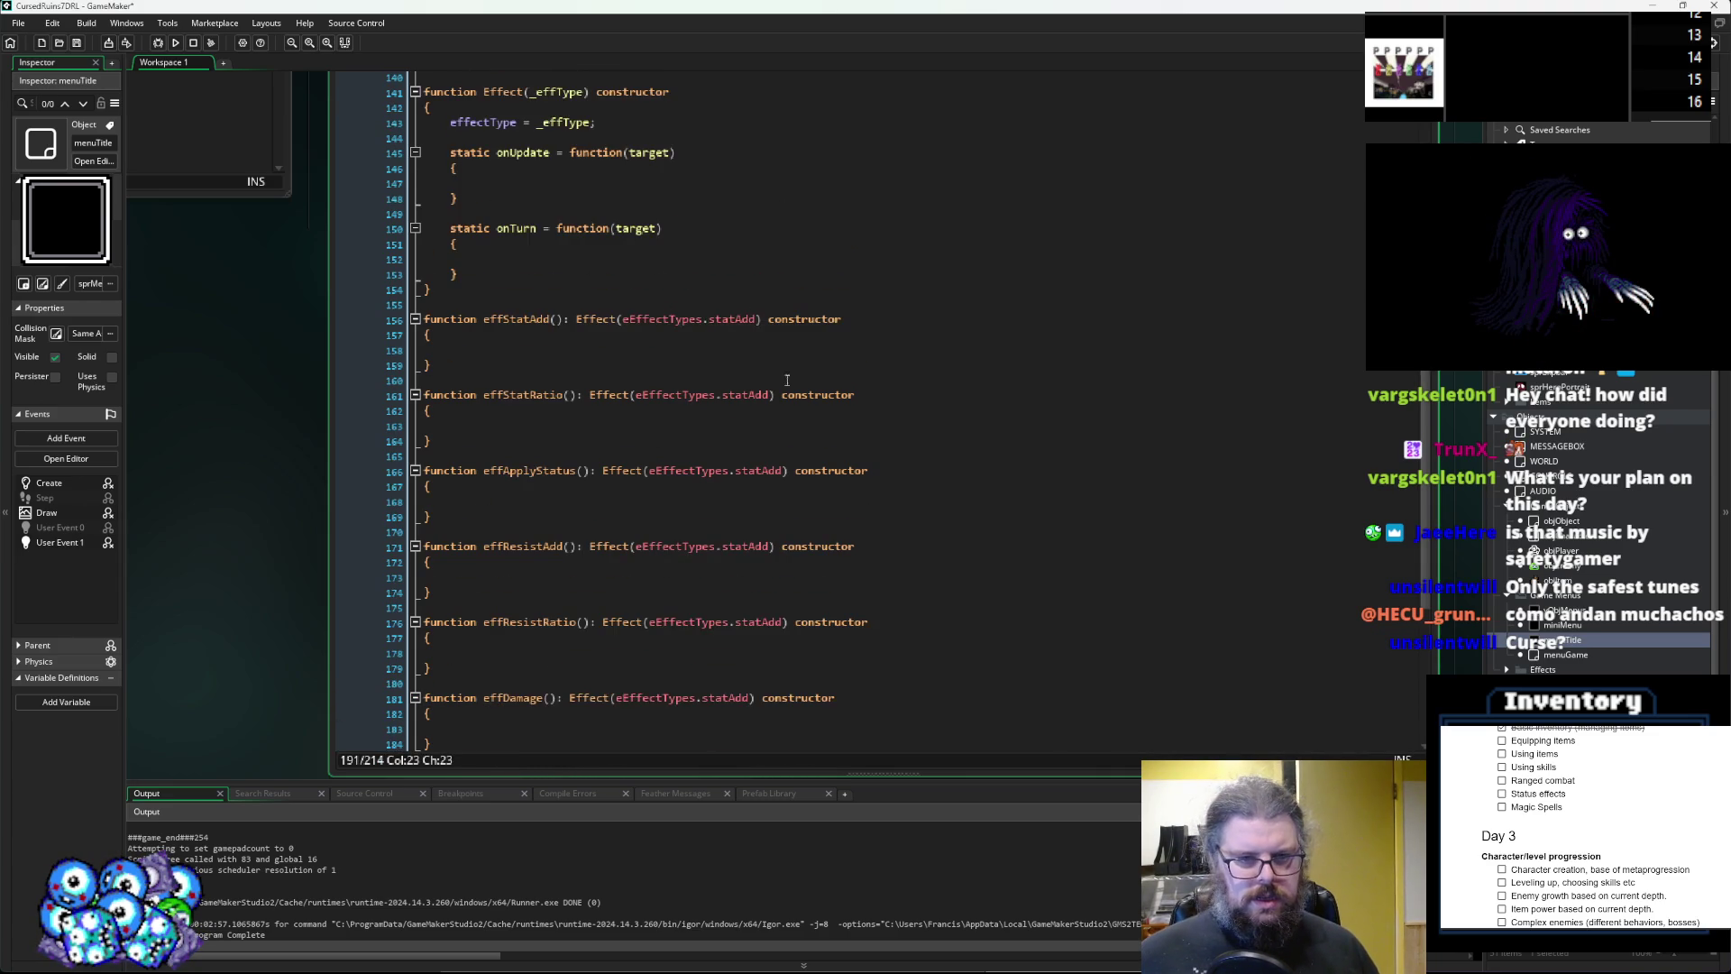
Replace statAdd with statRatio, applyStatus and resistAdd in effStatRatio, effApplyStatus and effResistAdd.
scroll(756, 433, "up", 2)
double_click(481, 145)
key("ctrl+c")
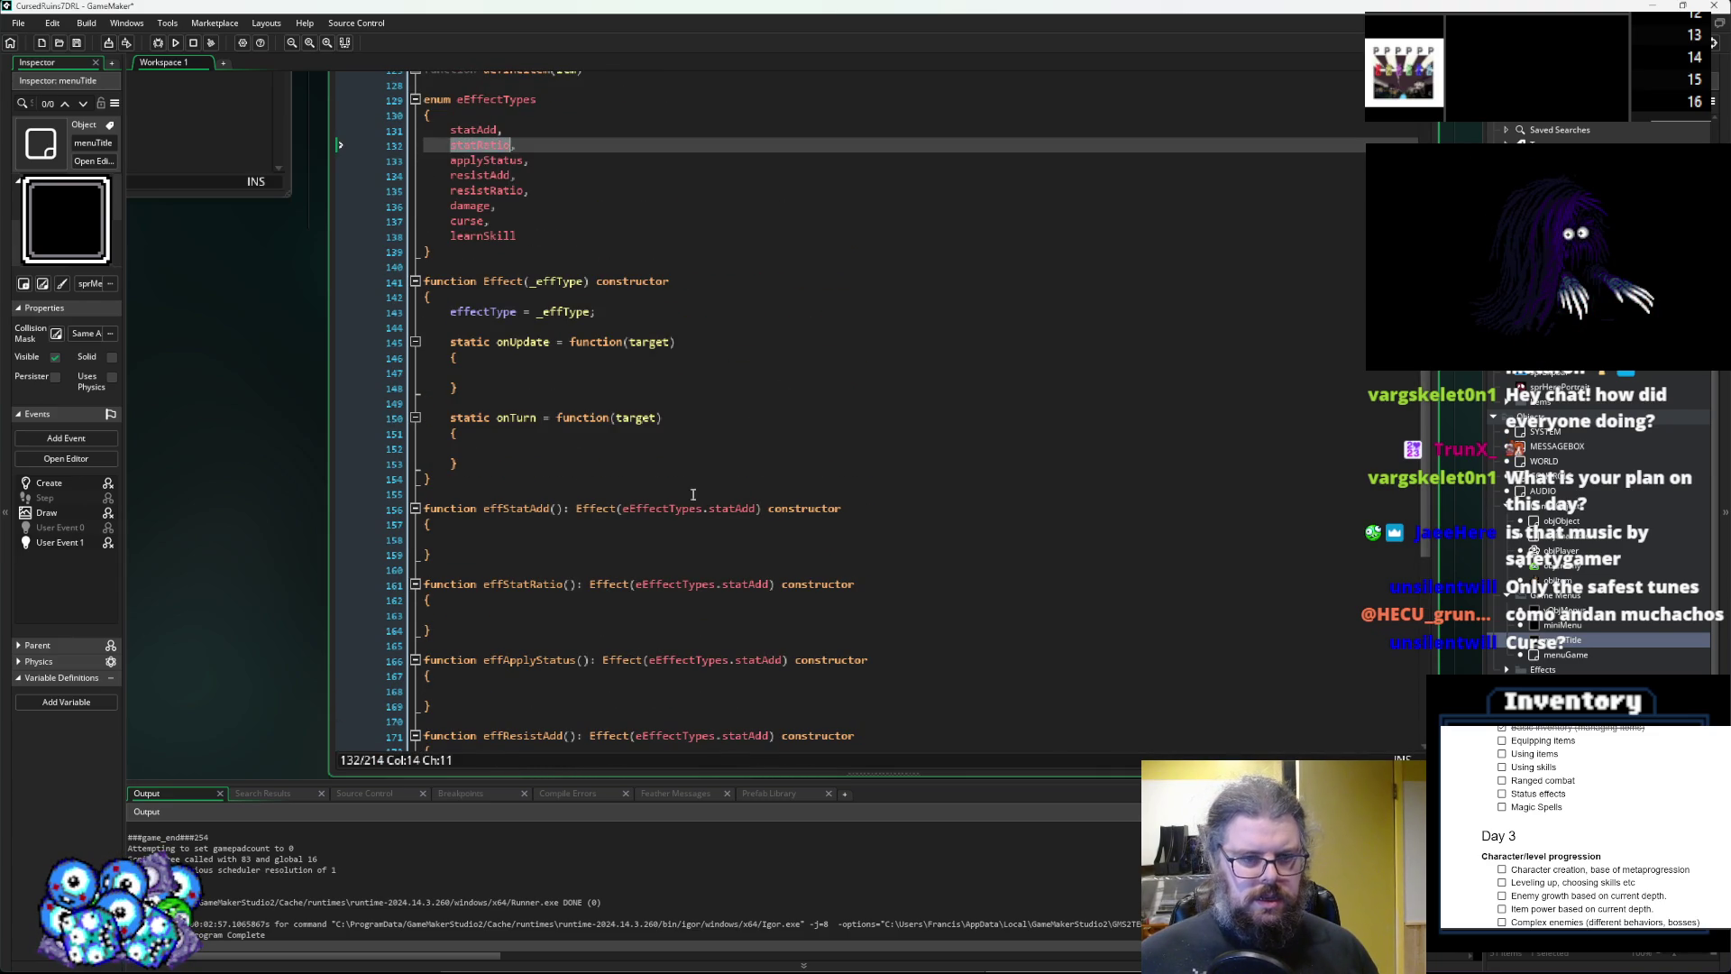
double_click(765, 586)
key("ctrl+v")
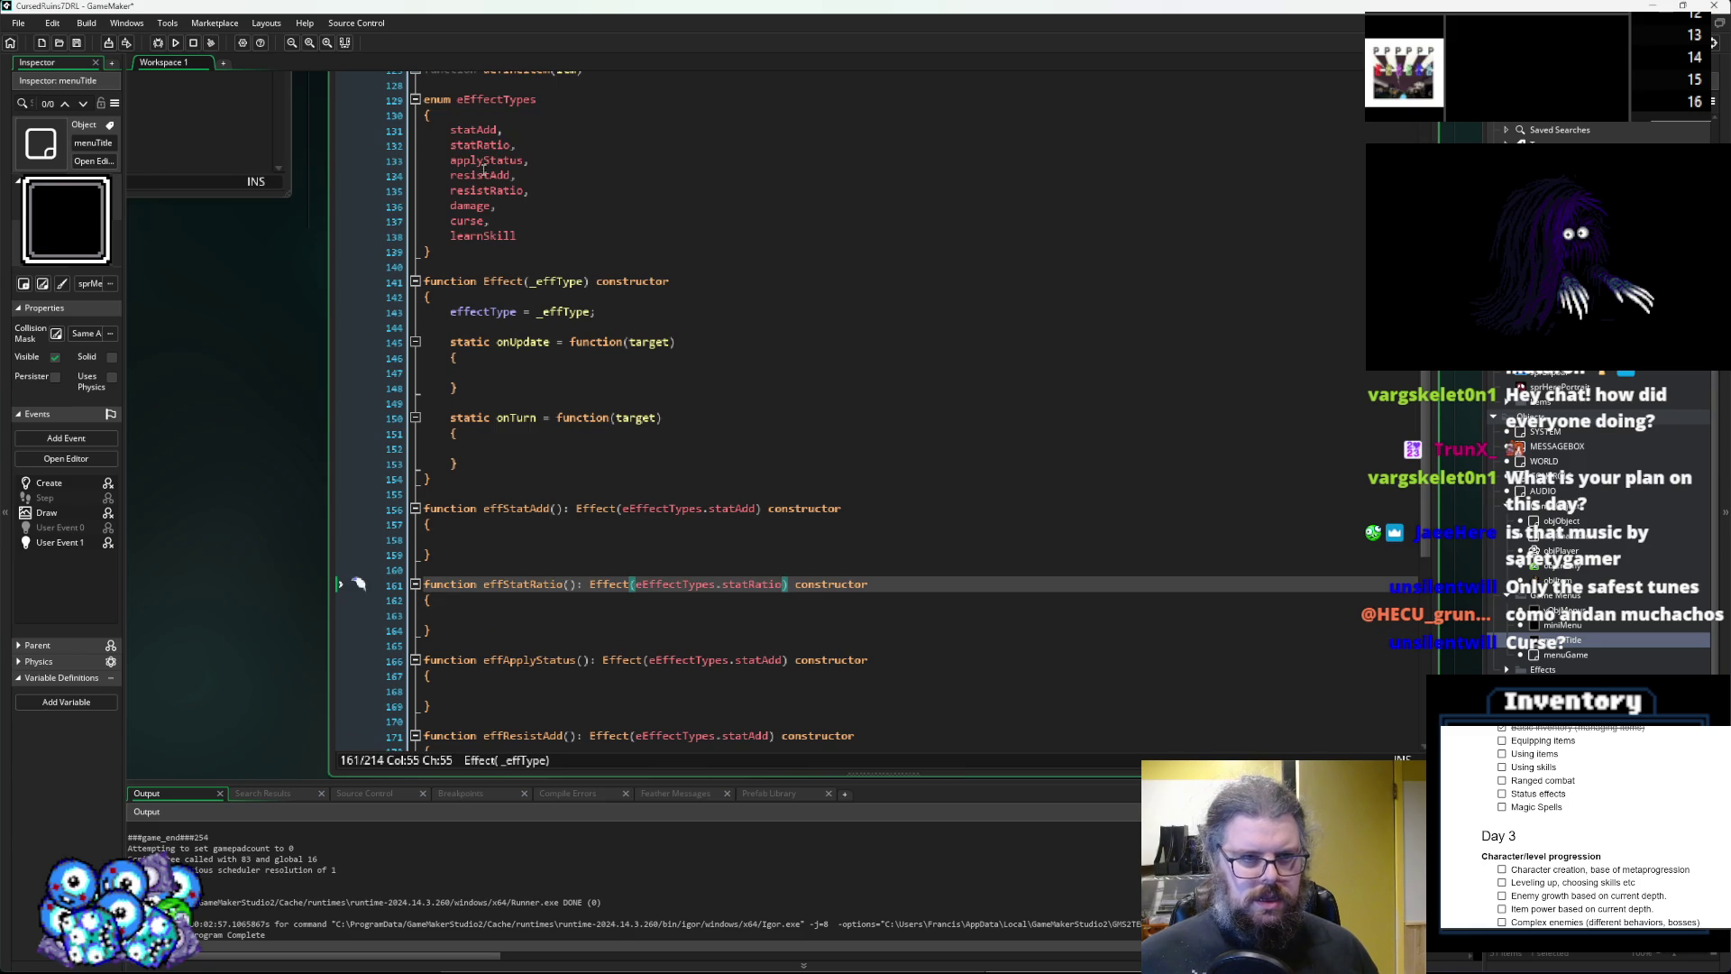
double_click(484, 160)
key("ctrl+c")
double_click(759, 660)
key("ctrl+v")
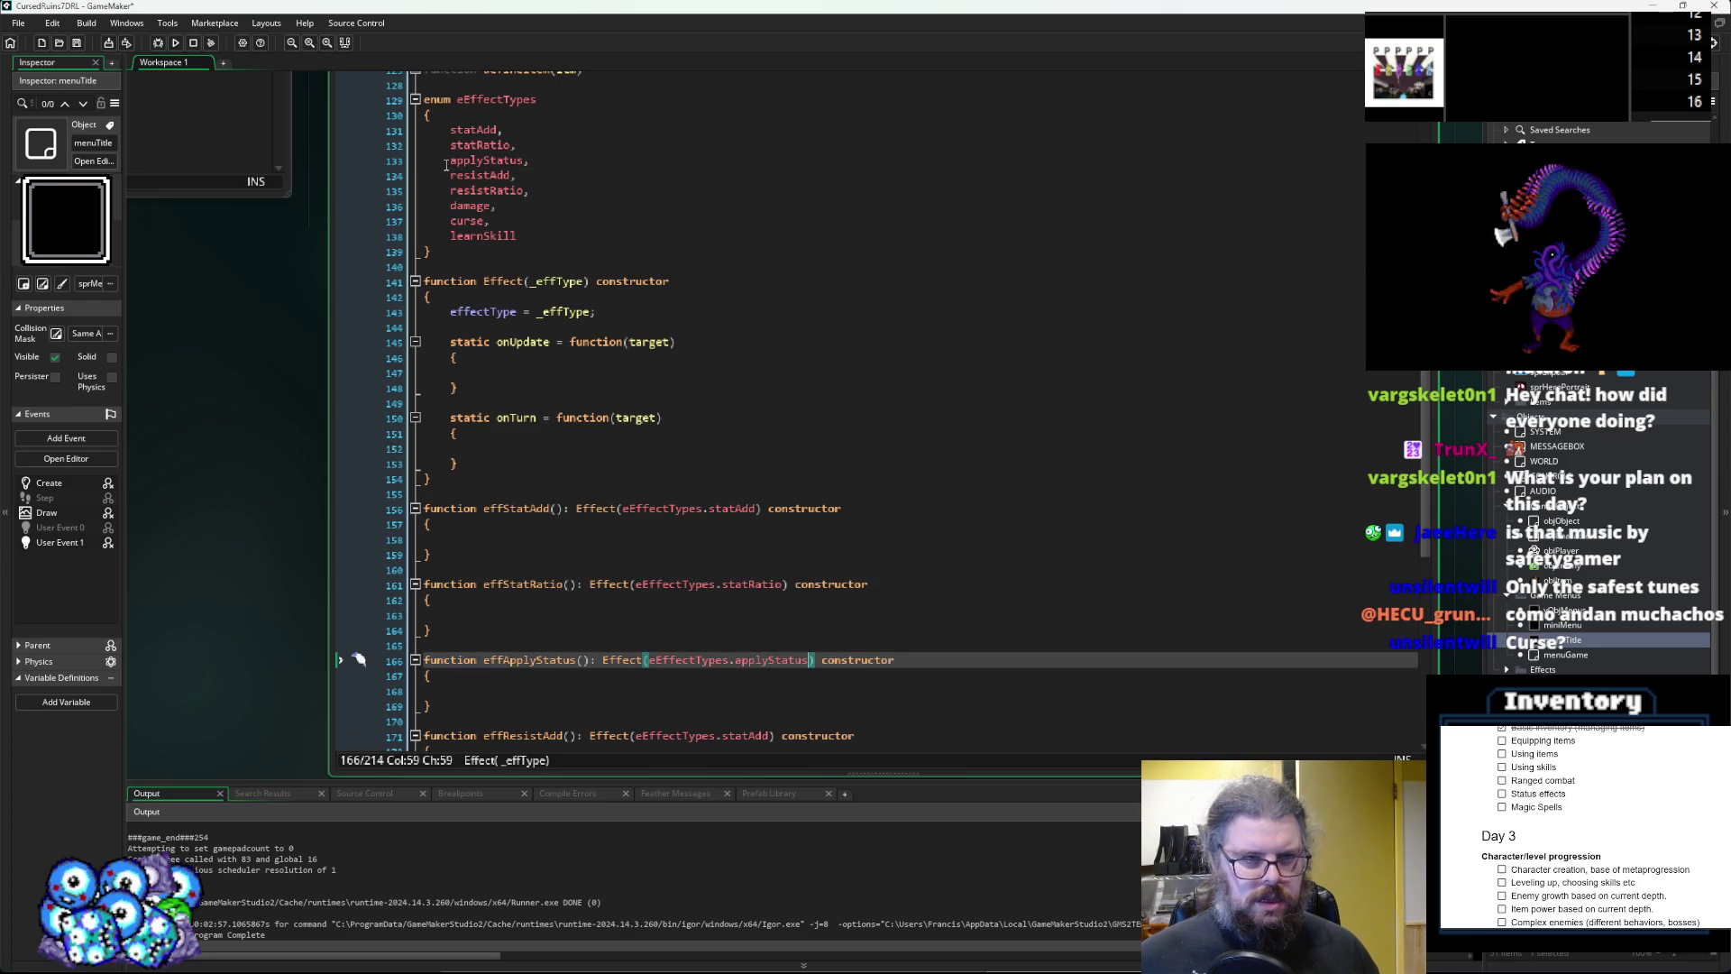
double_click(479, 174)
key("ctrl+c")
double_click(737, 733)
key("ctrl+v")
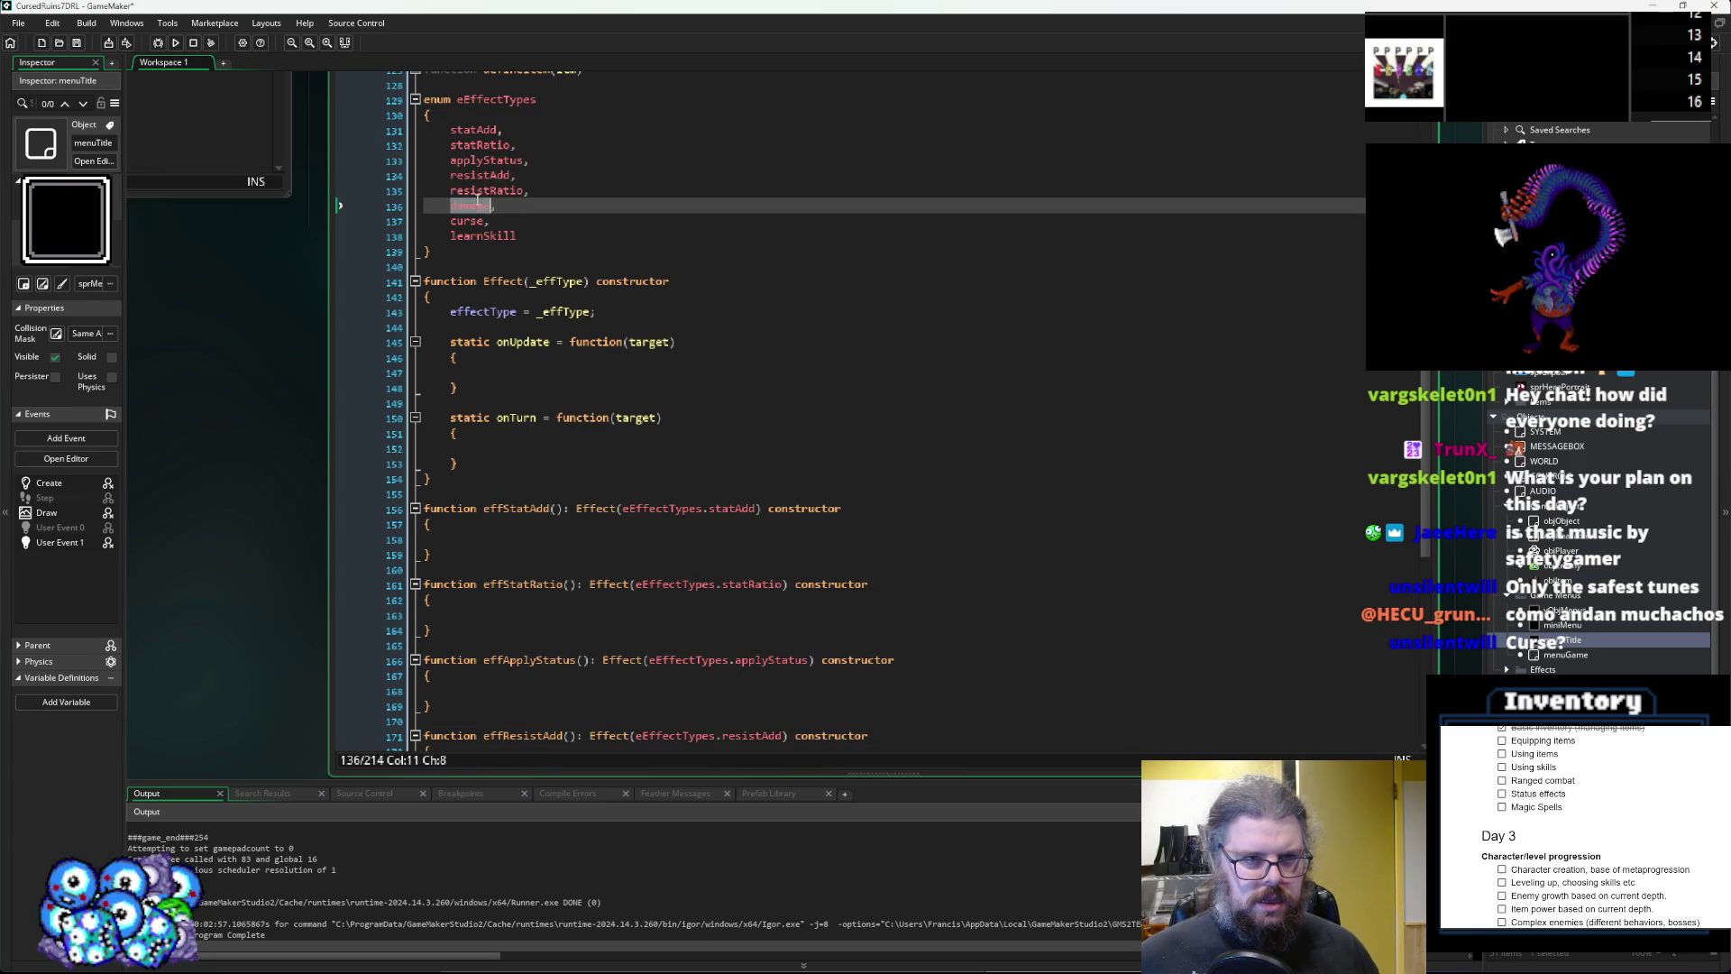
Replace statAdd with resistRatio in effResistRatio and with damage in effDamage.
double_click(487, 190)
scroll(692, 404, "down", 2)
key("ctrl+c")
scroll(691, 404, "down", 1)
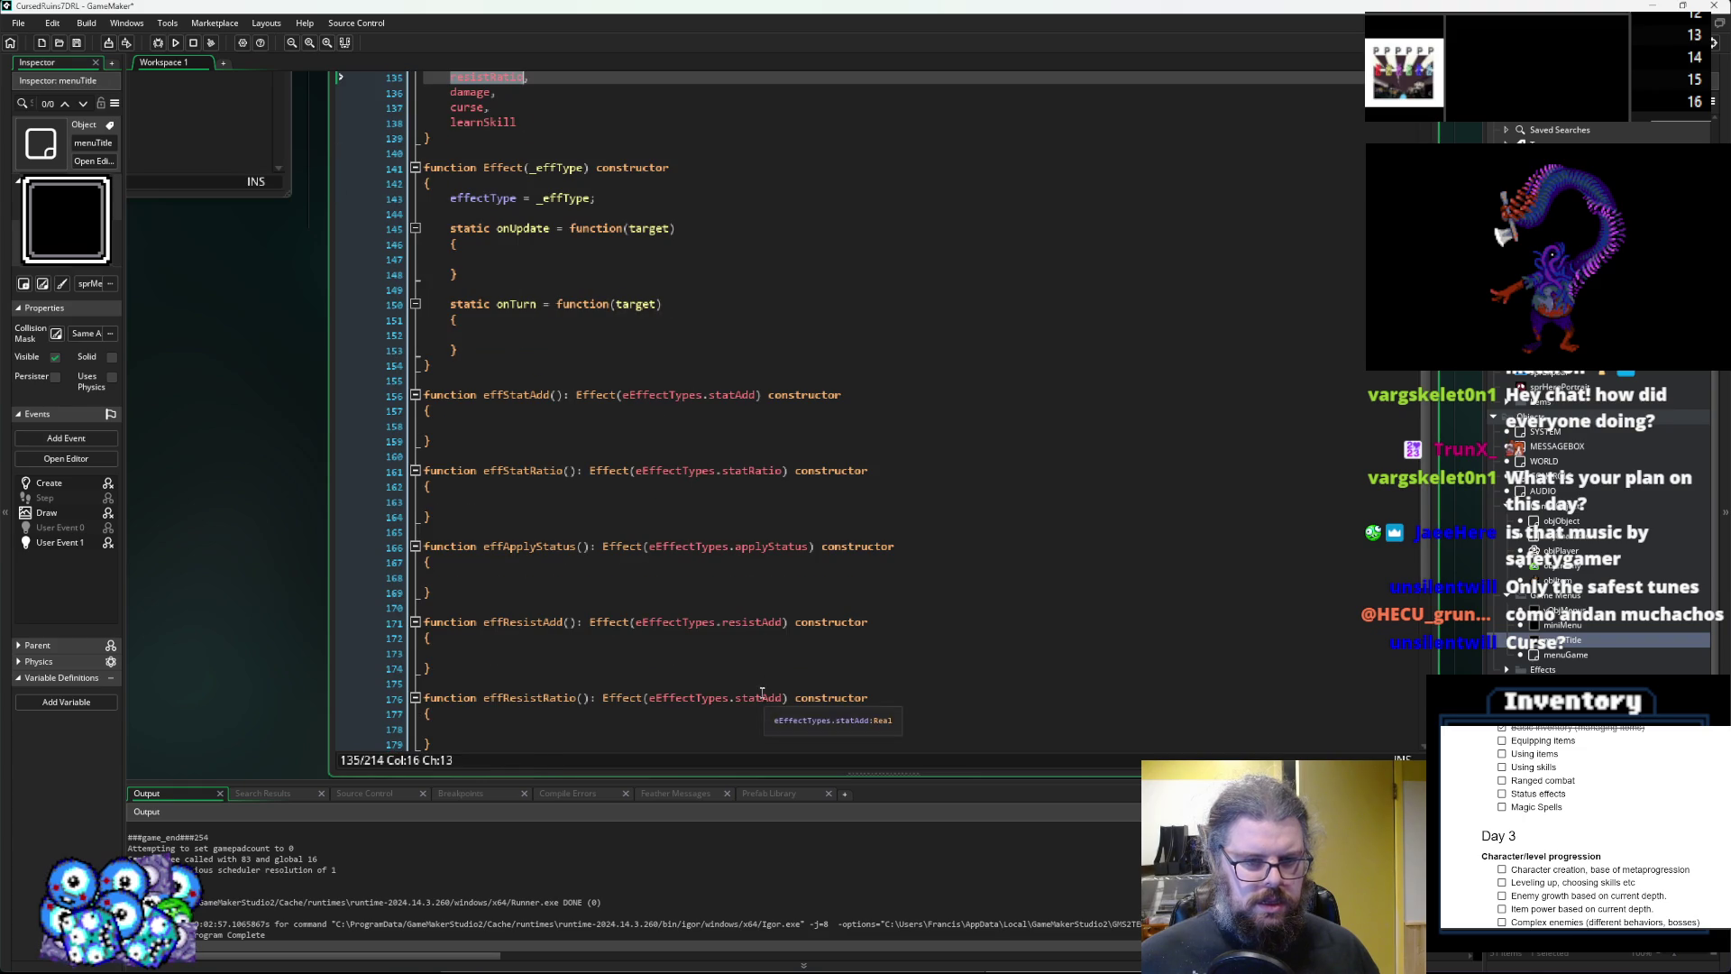
double_click(762, 695)
key("ctrl+v")
scroll(734, 514, "up", 4)
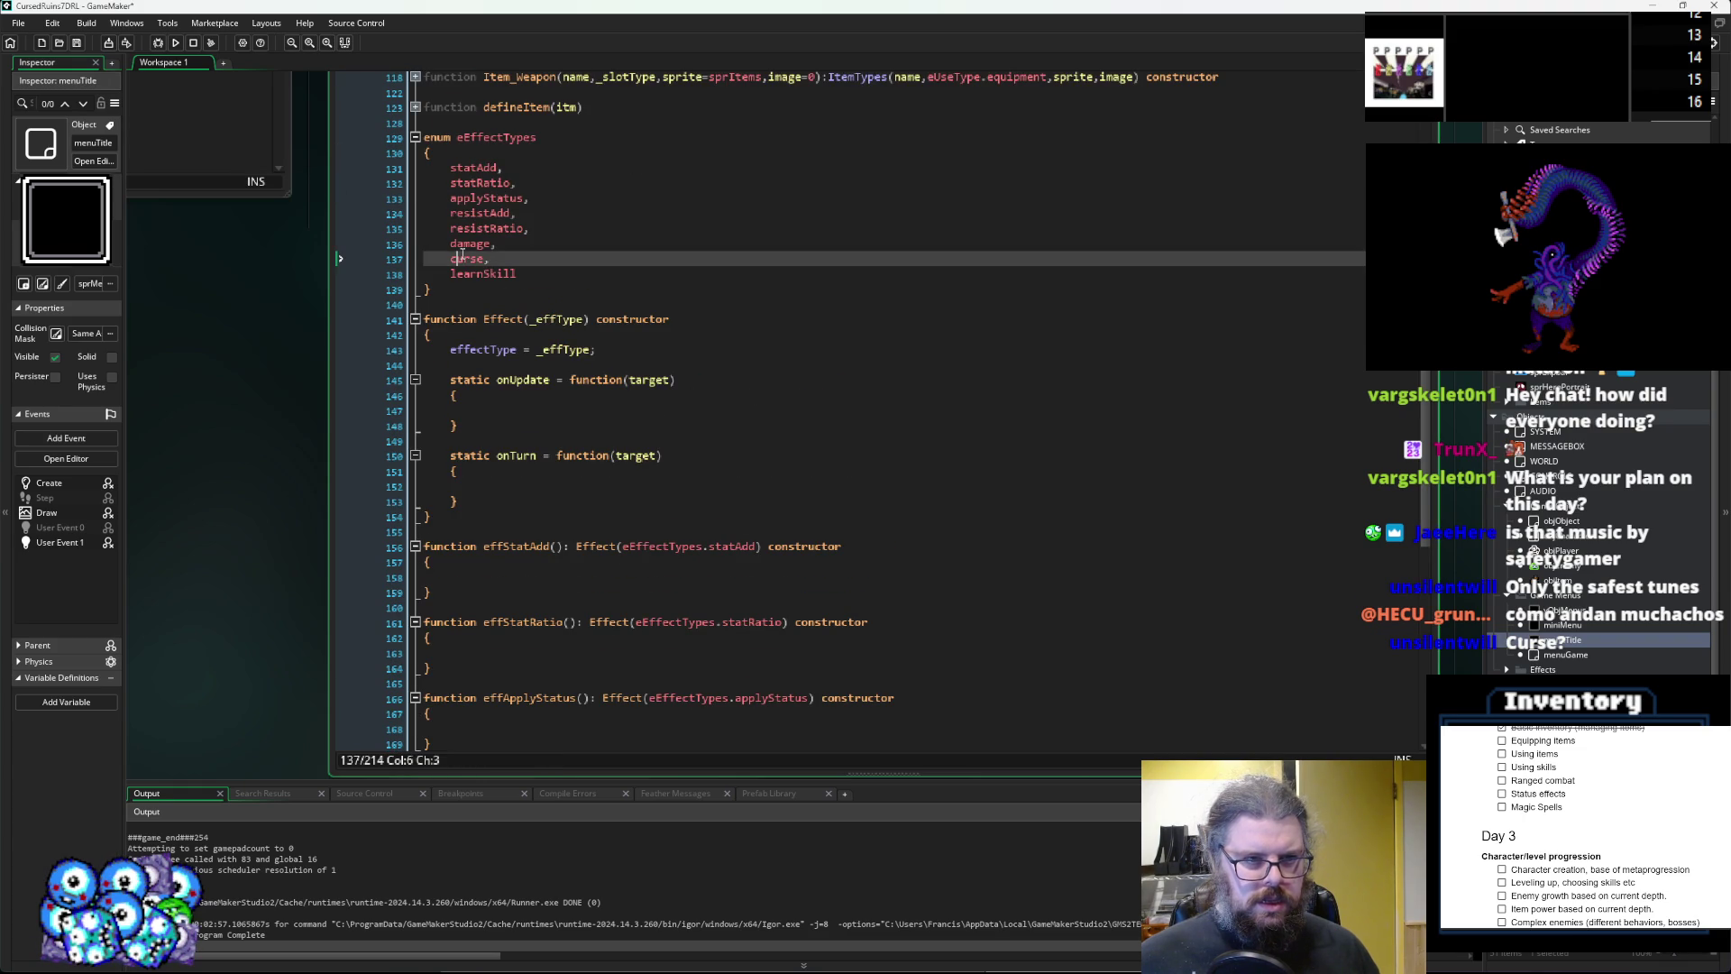
double_click(472, 243)
scroll(758, 631, "down", 5)
key("ctrl+c")
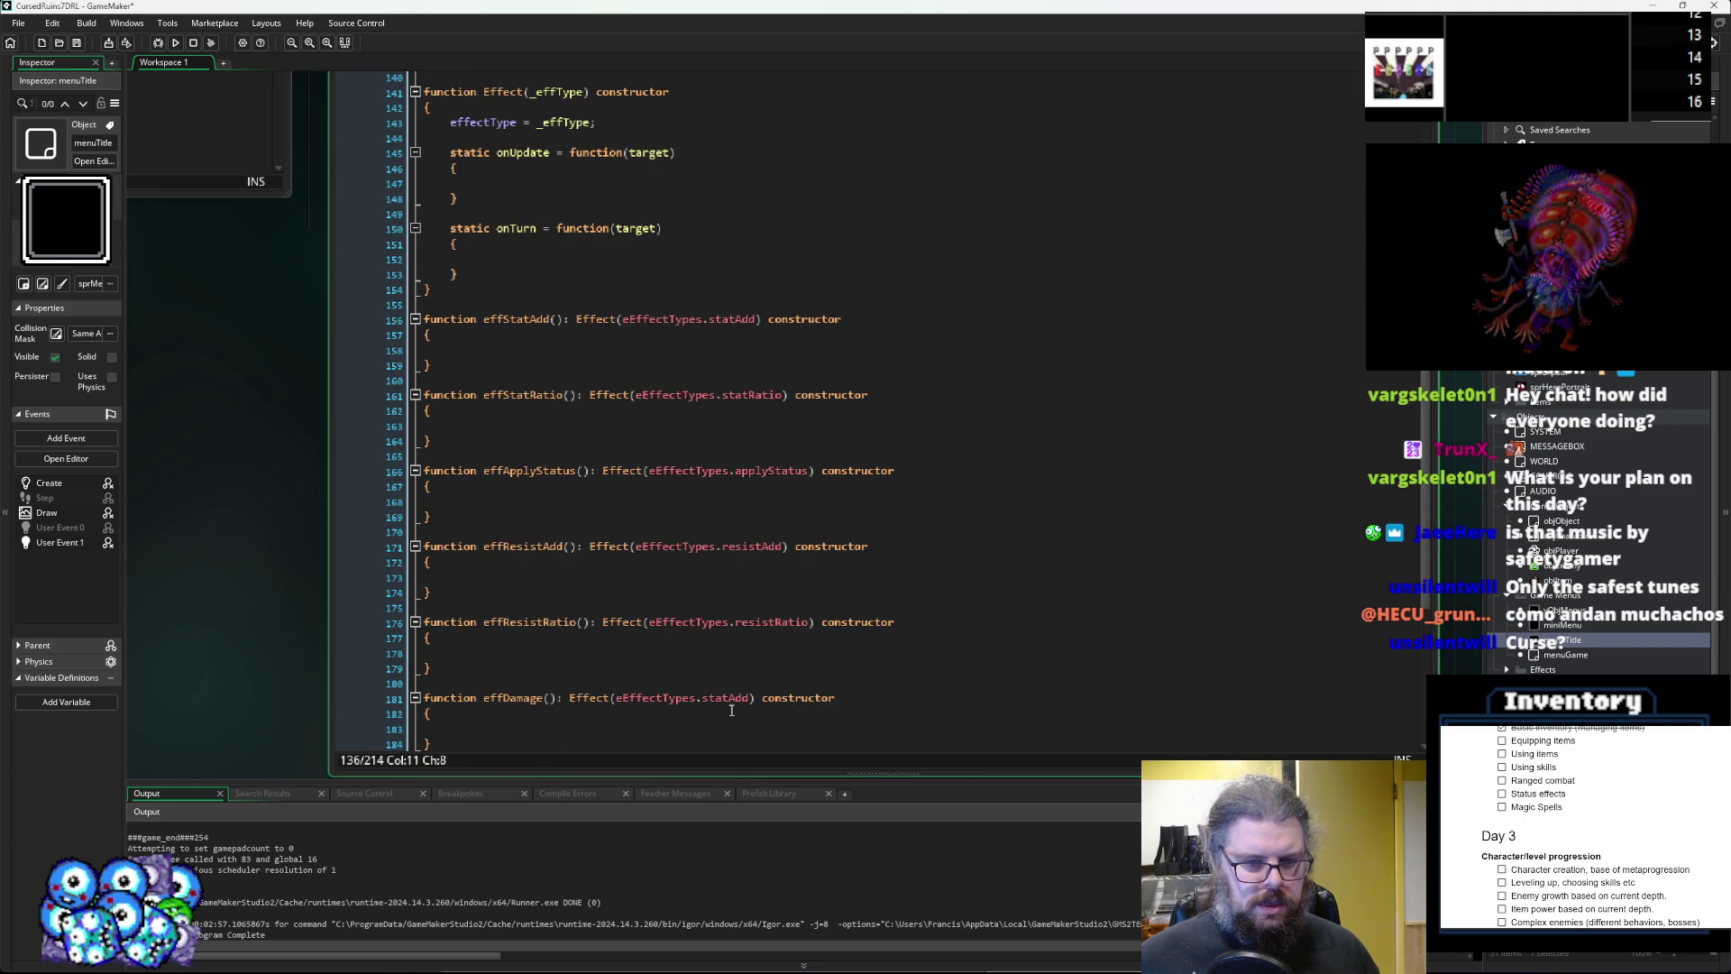
double_click(726, 698)
key("ctrl+v")
Replace statAdd with curse in effCurse and learnSkill in effLearnSkill.
scroll(761, 524, "up", 3)
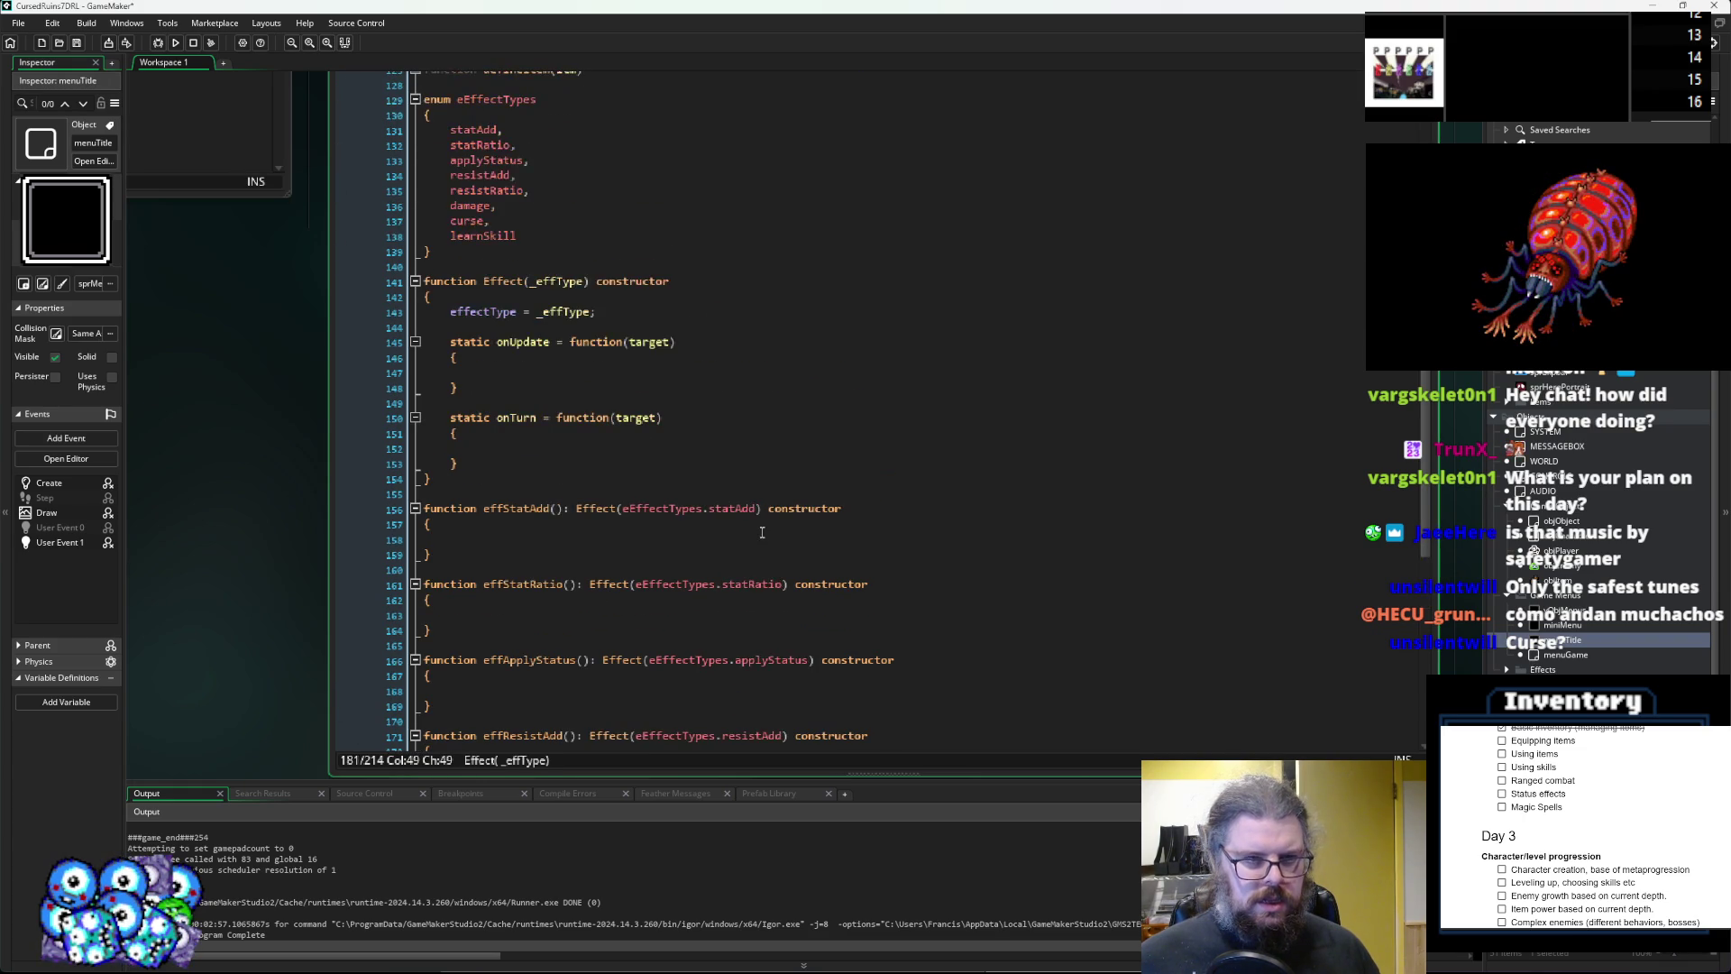
double_click(468, 221)
scroll(647, 475, "down", 5)
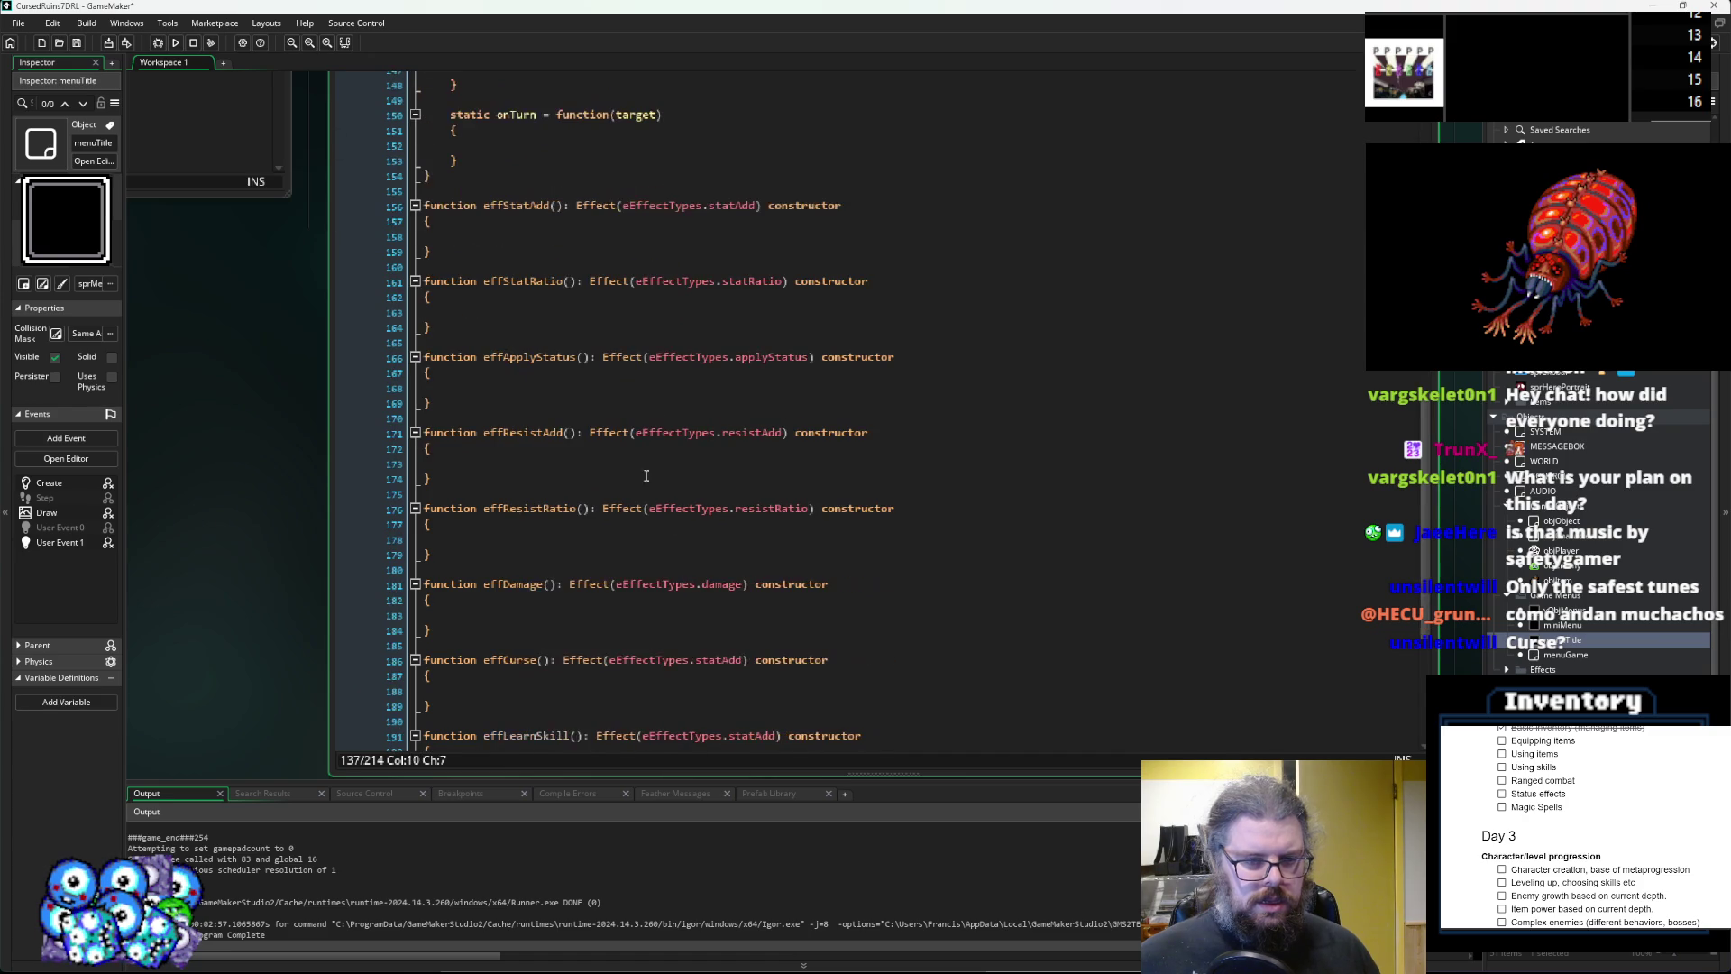
double_click(722, 660)
scroll(832, 539, "up", 4)
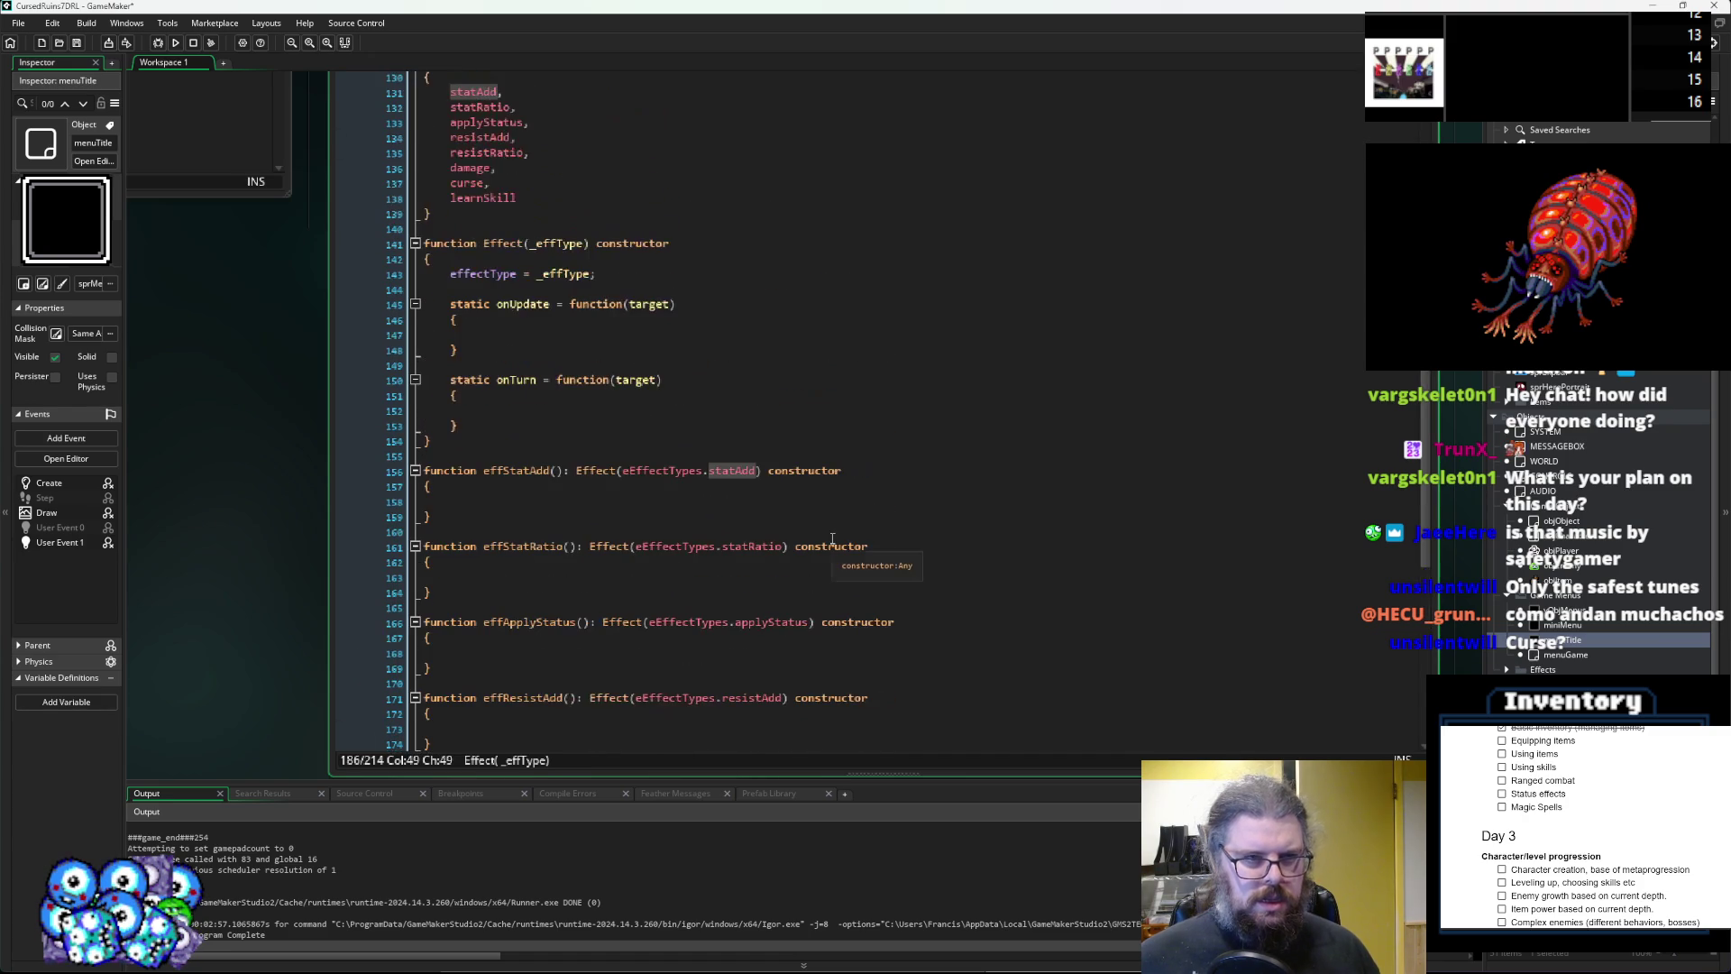
scroll(832, 538, "down", 5)
left_click(747, 584)
scroll(746, 584, "up", 5)
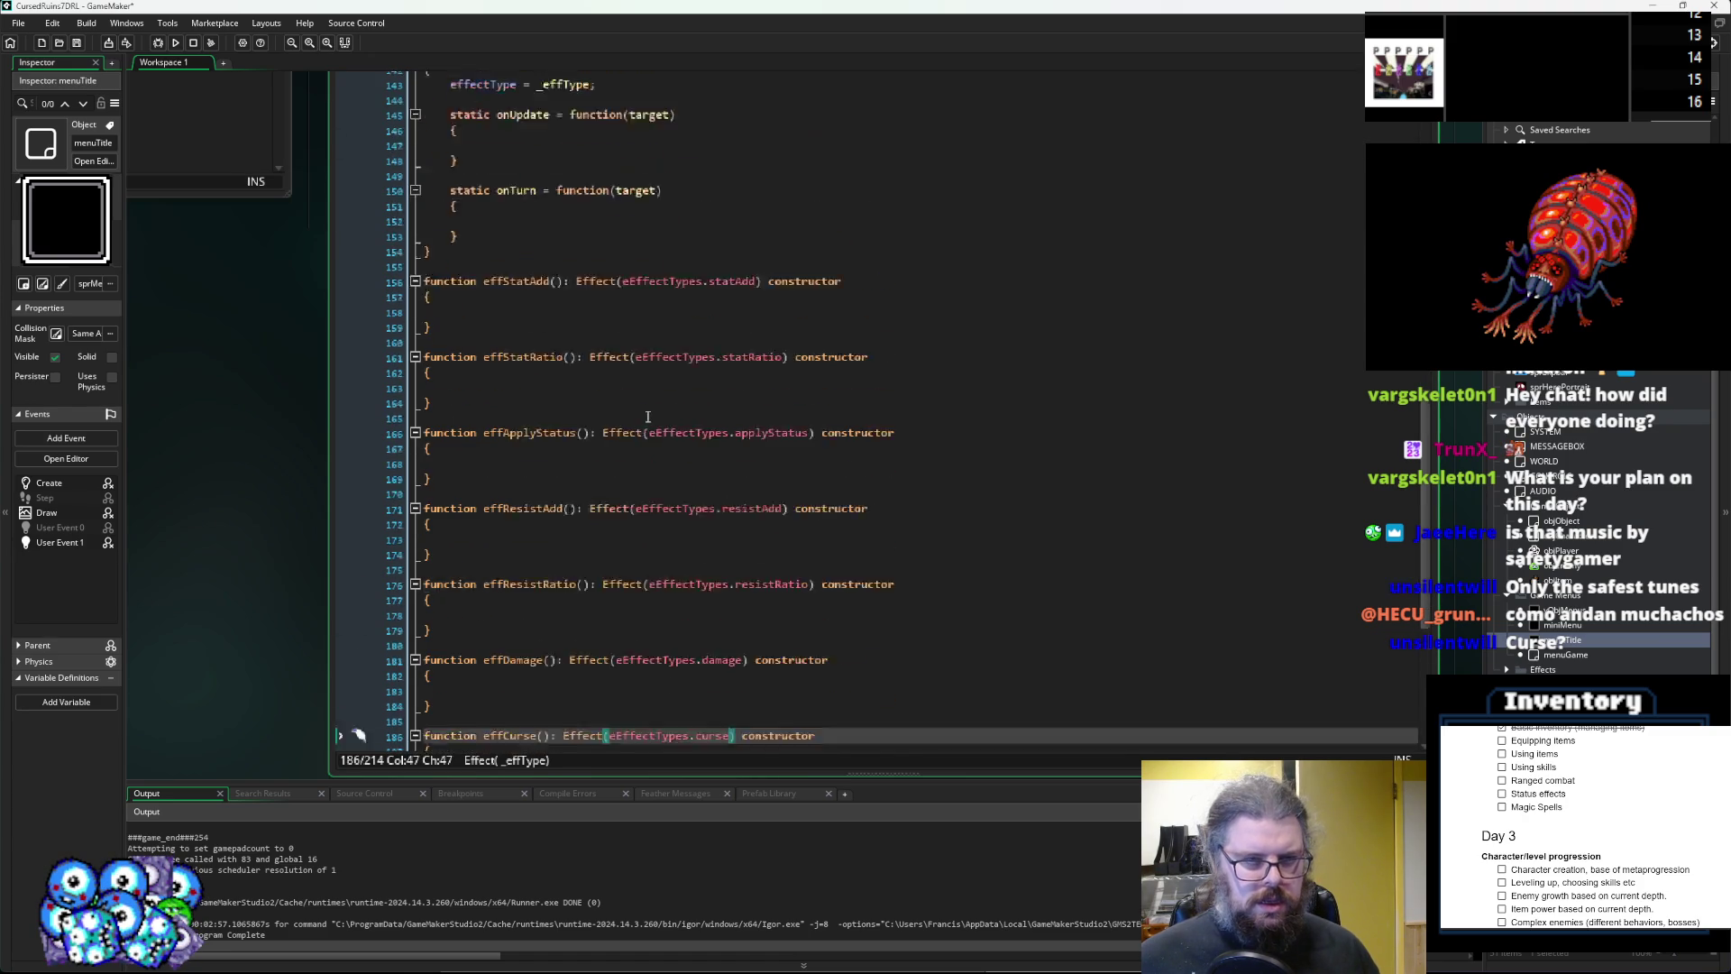
double_click(478, 202)
scroll(742, 534, "down", 5)
double_click(766, 686)
key("ctrl+v")
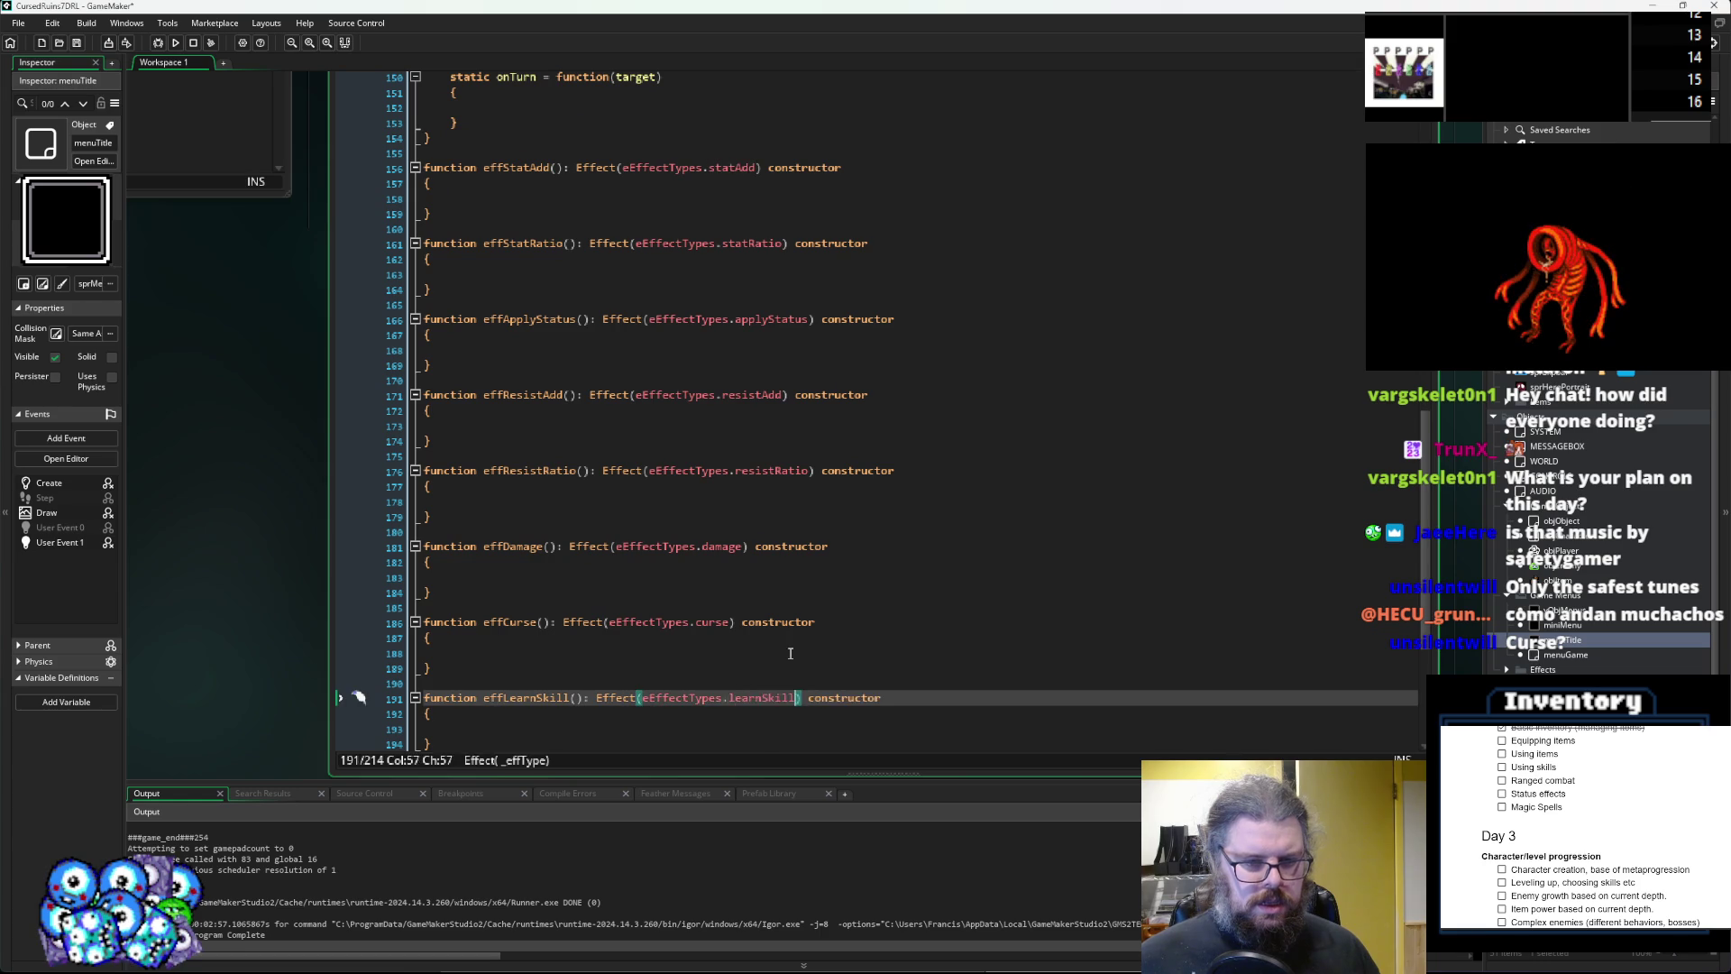
left_click(758, 654)
scroll(753, 611, "down", 2)
scroll(686, 525, "up", 5)
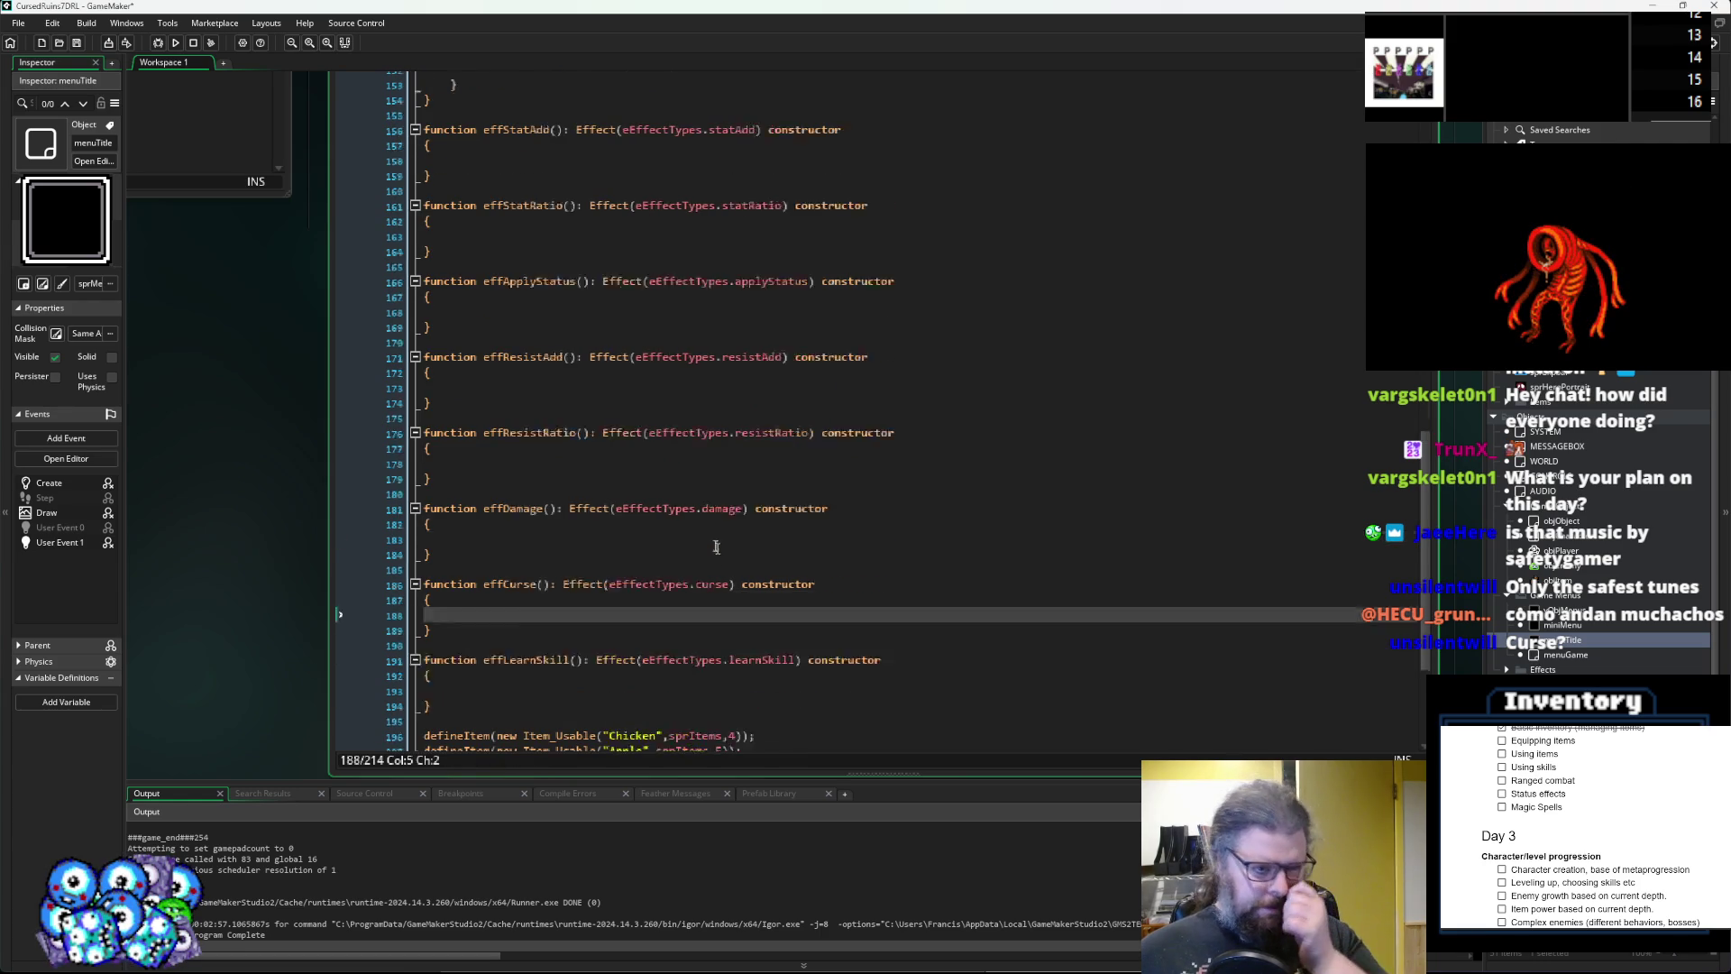
left_click(562, 425)
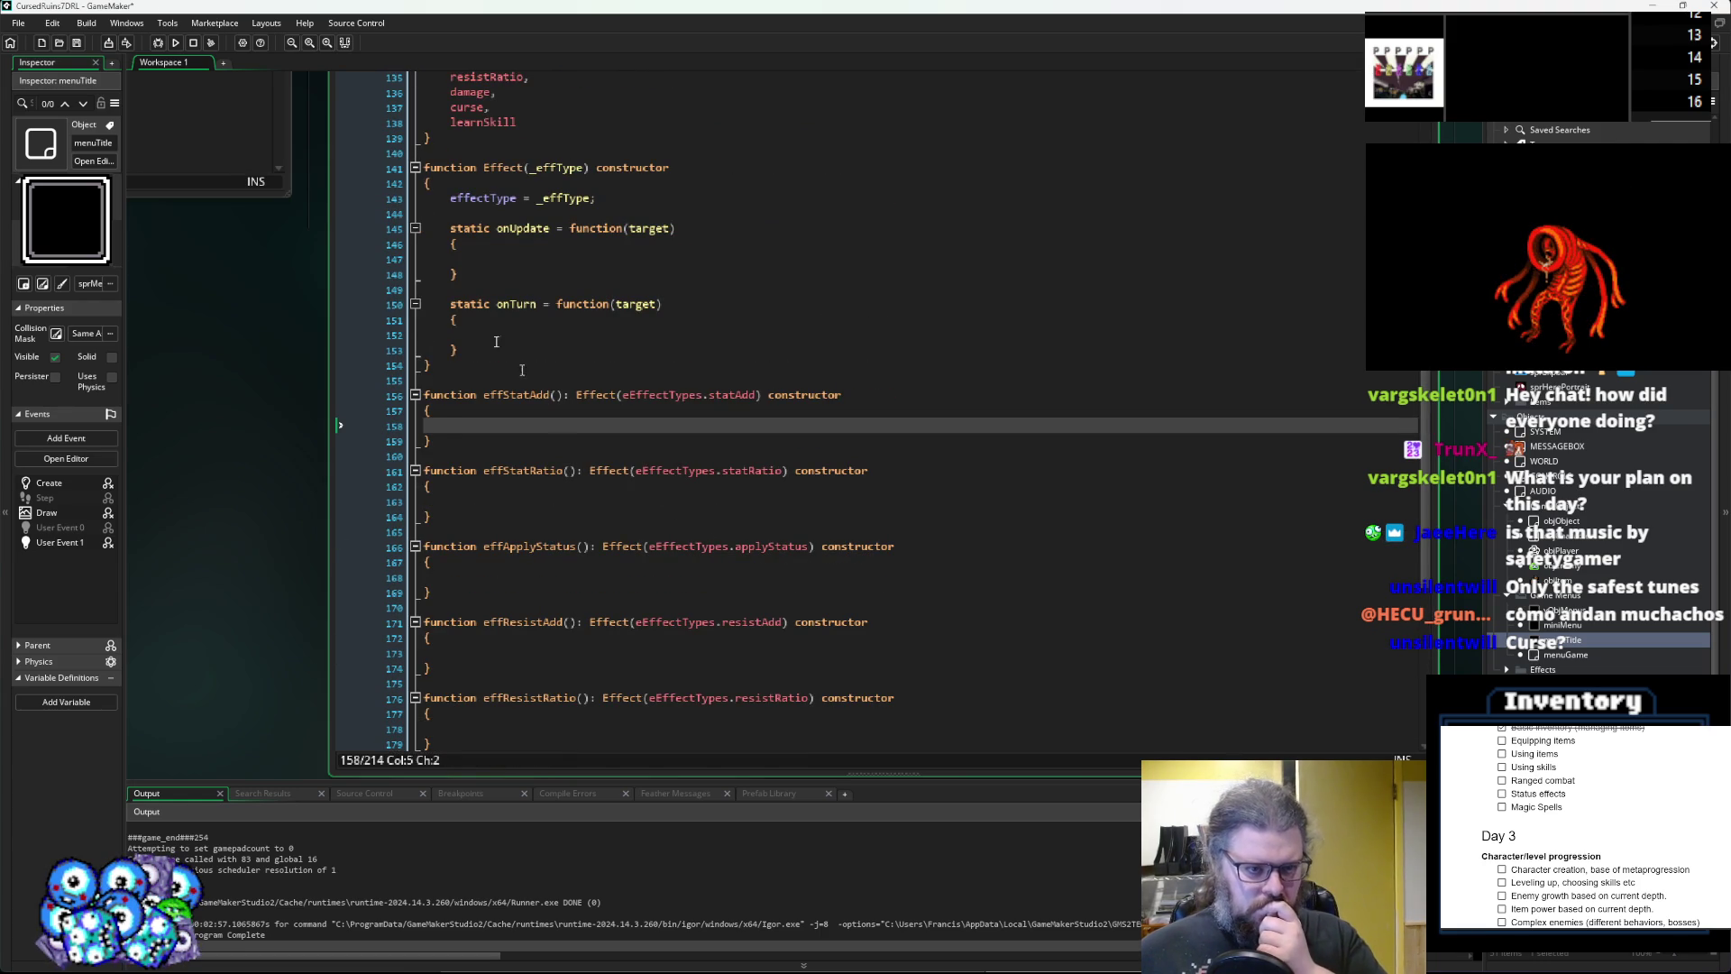
Paste the base Effect's static onUpdate = function(target) block into effStatAdd's body.
scroll(636, 510, "up", 3)
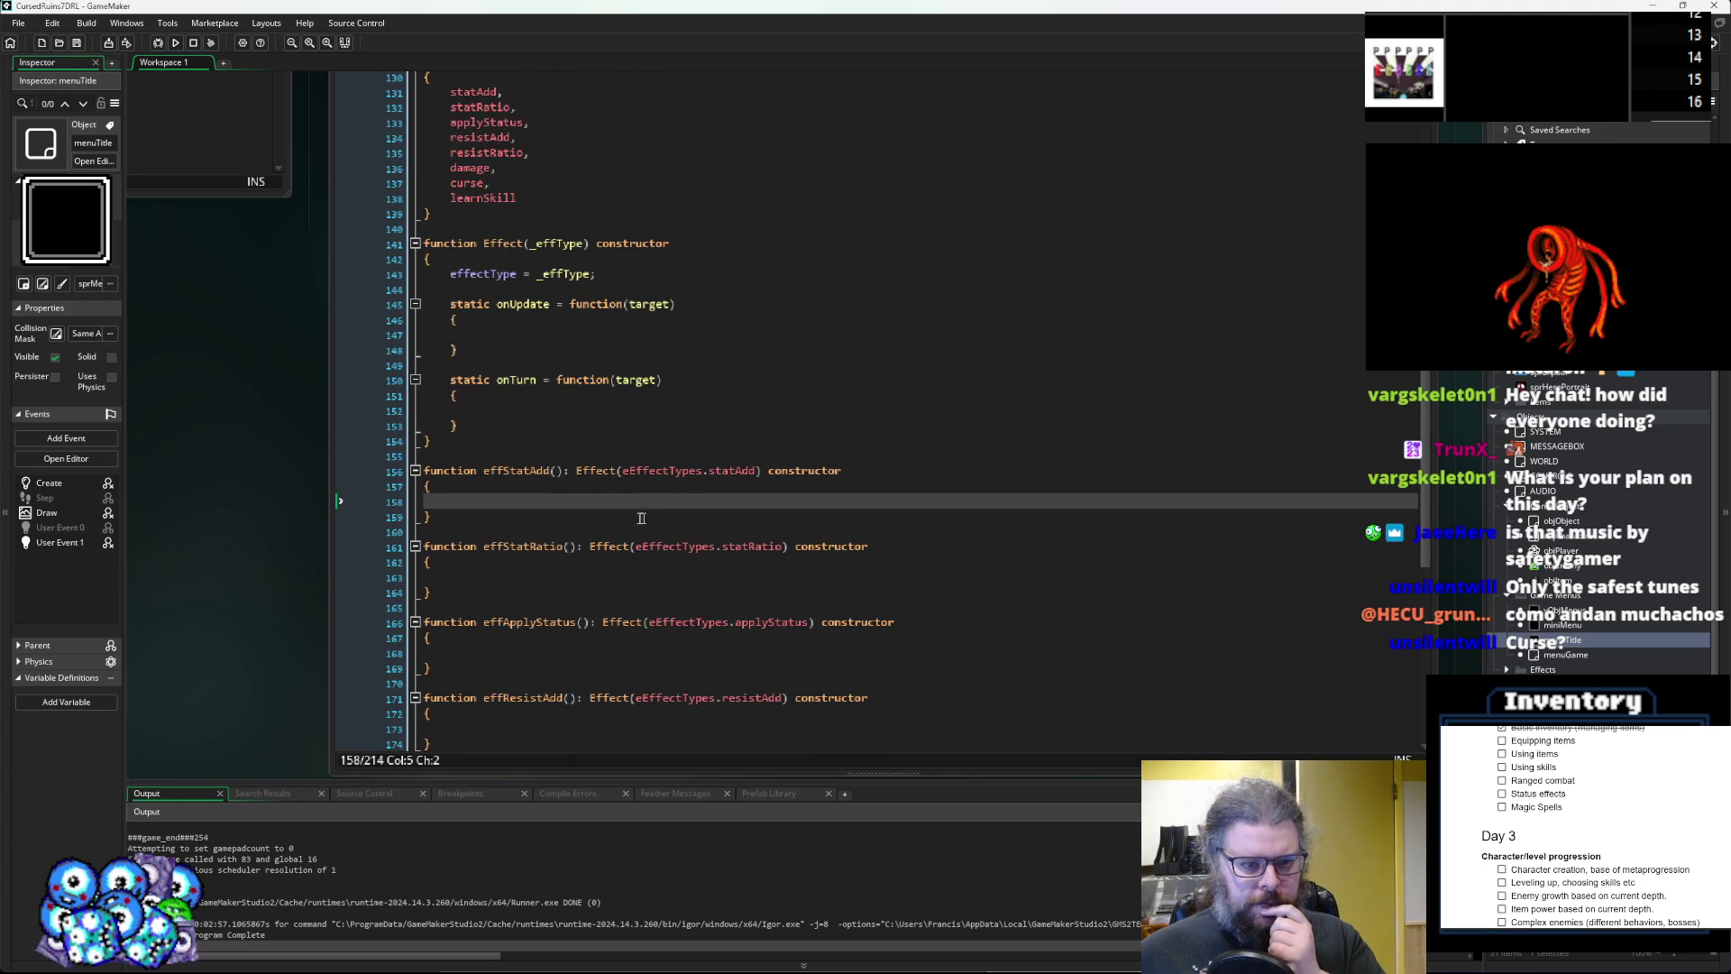
scroll(634, 507, "down", 2)
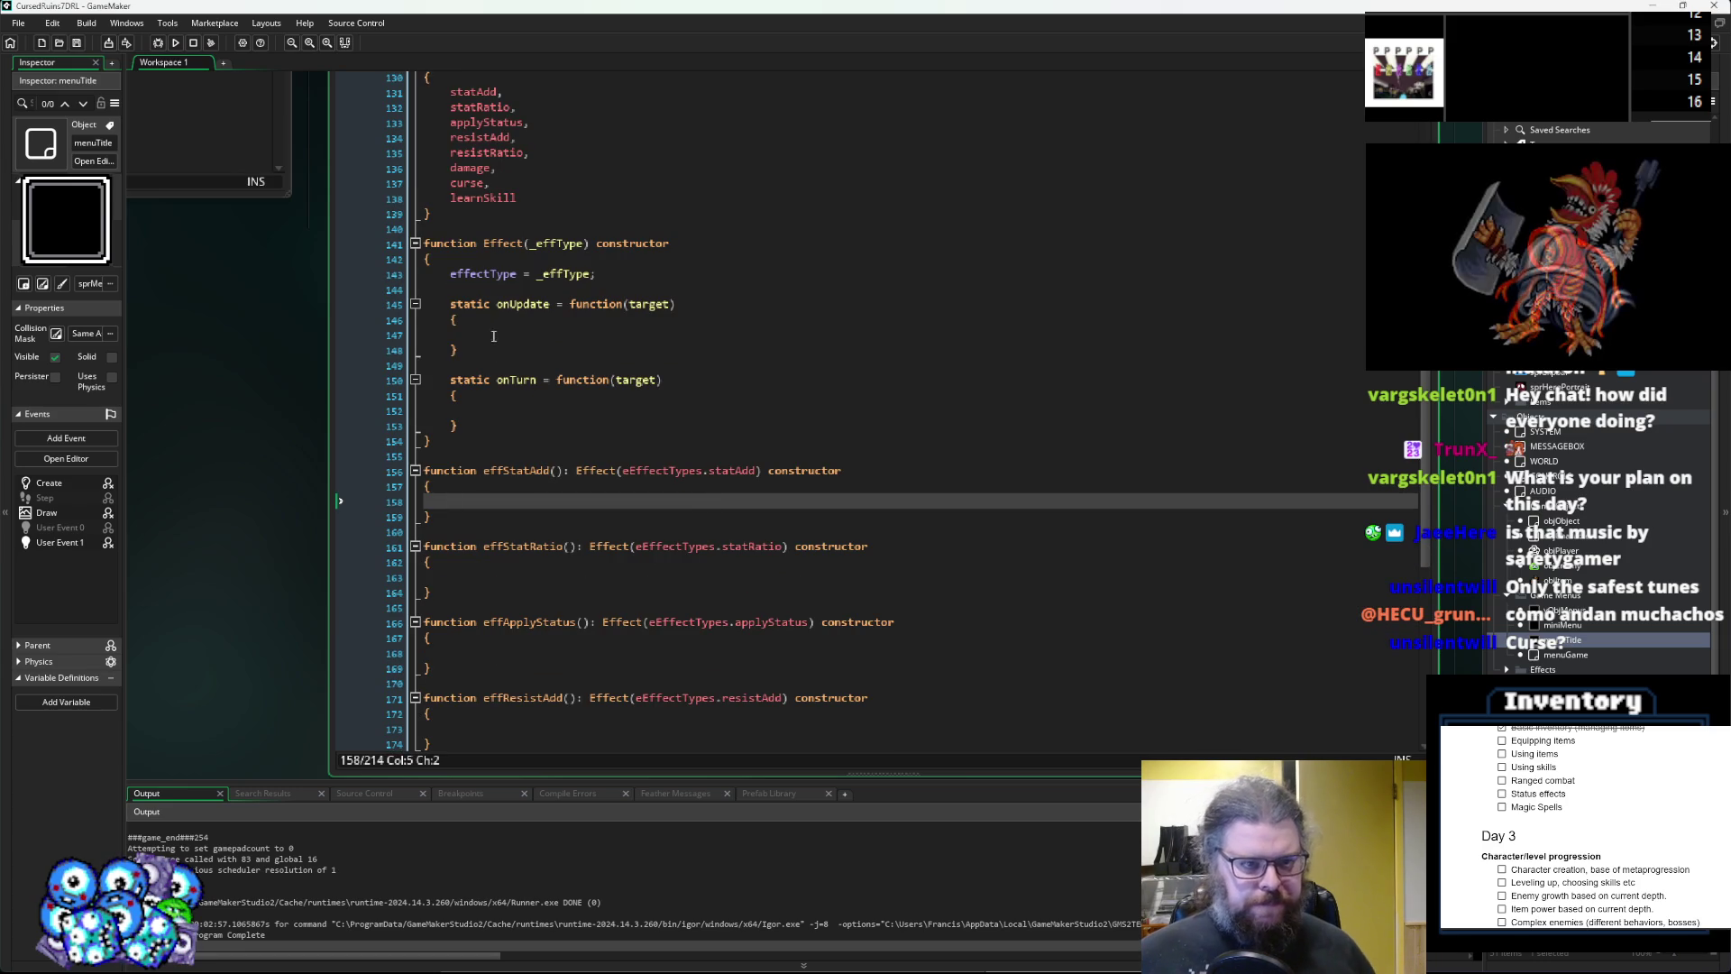
left_click_drag(460, 350, 450, 307)
key("ctrl+c")
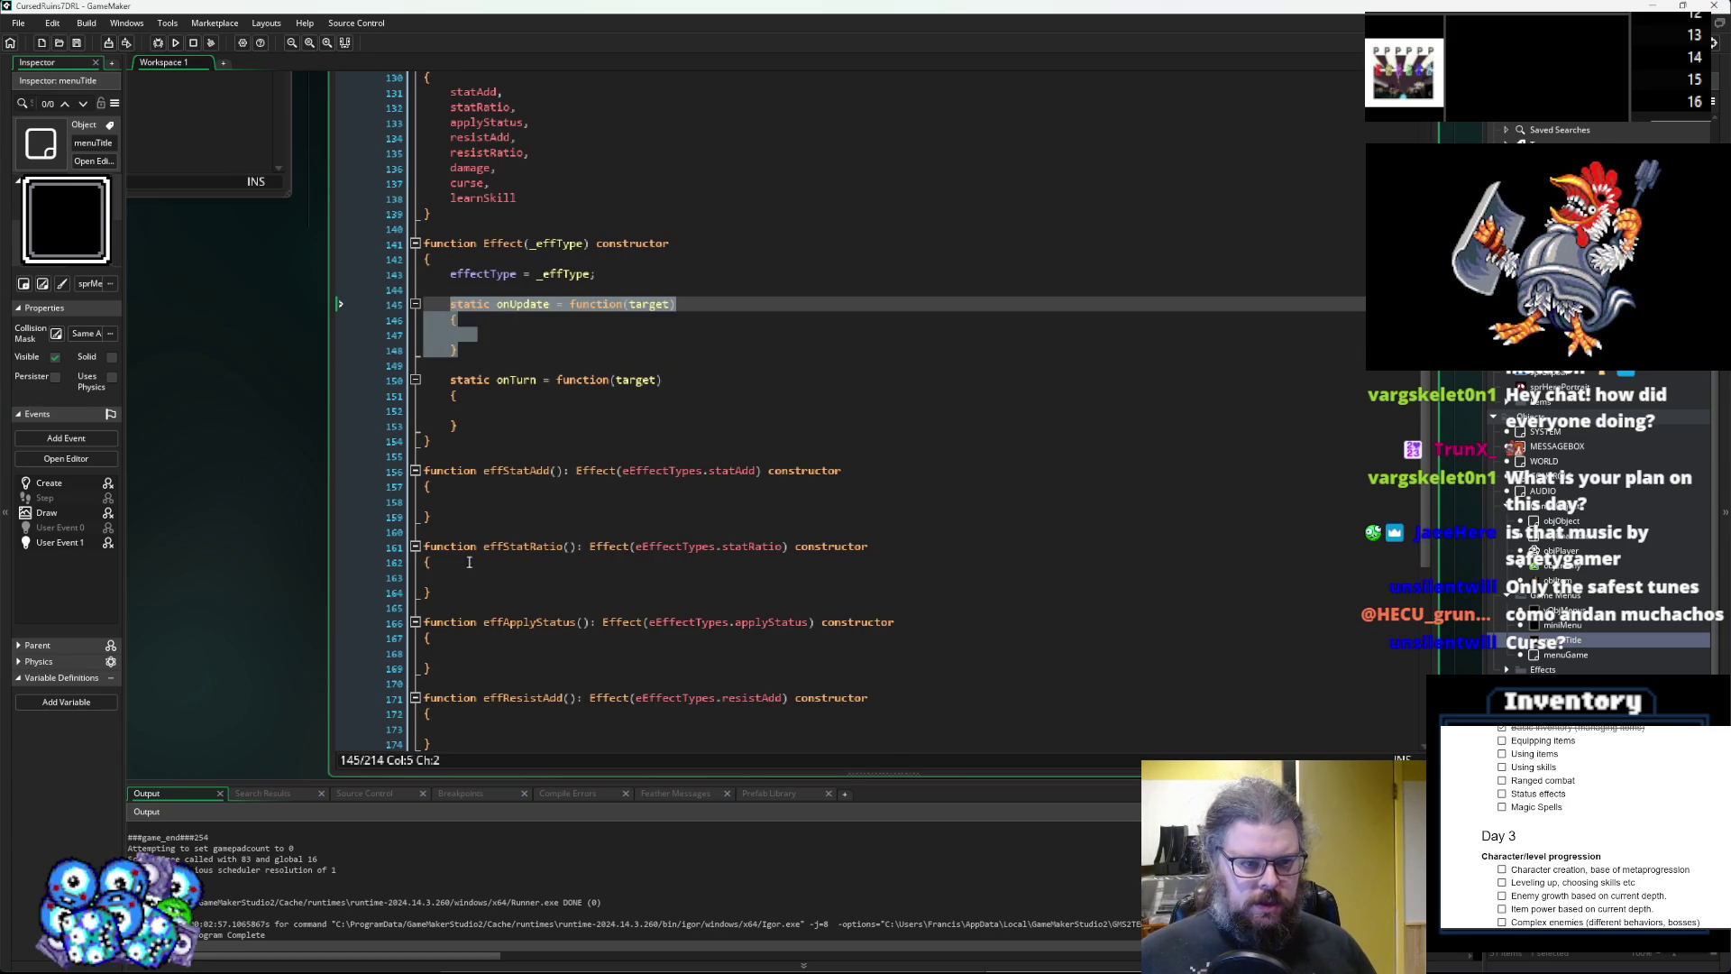
left_click(536, 507)
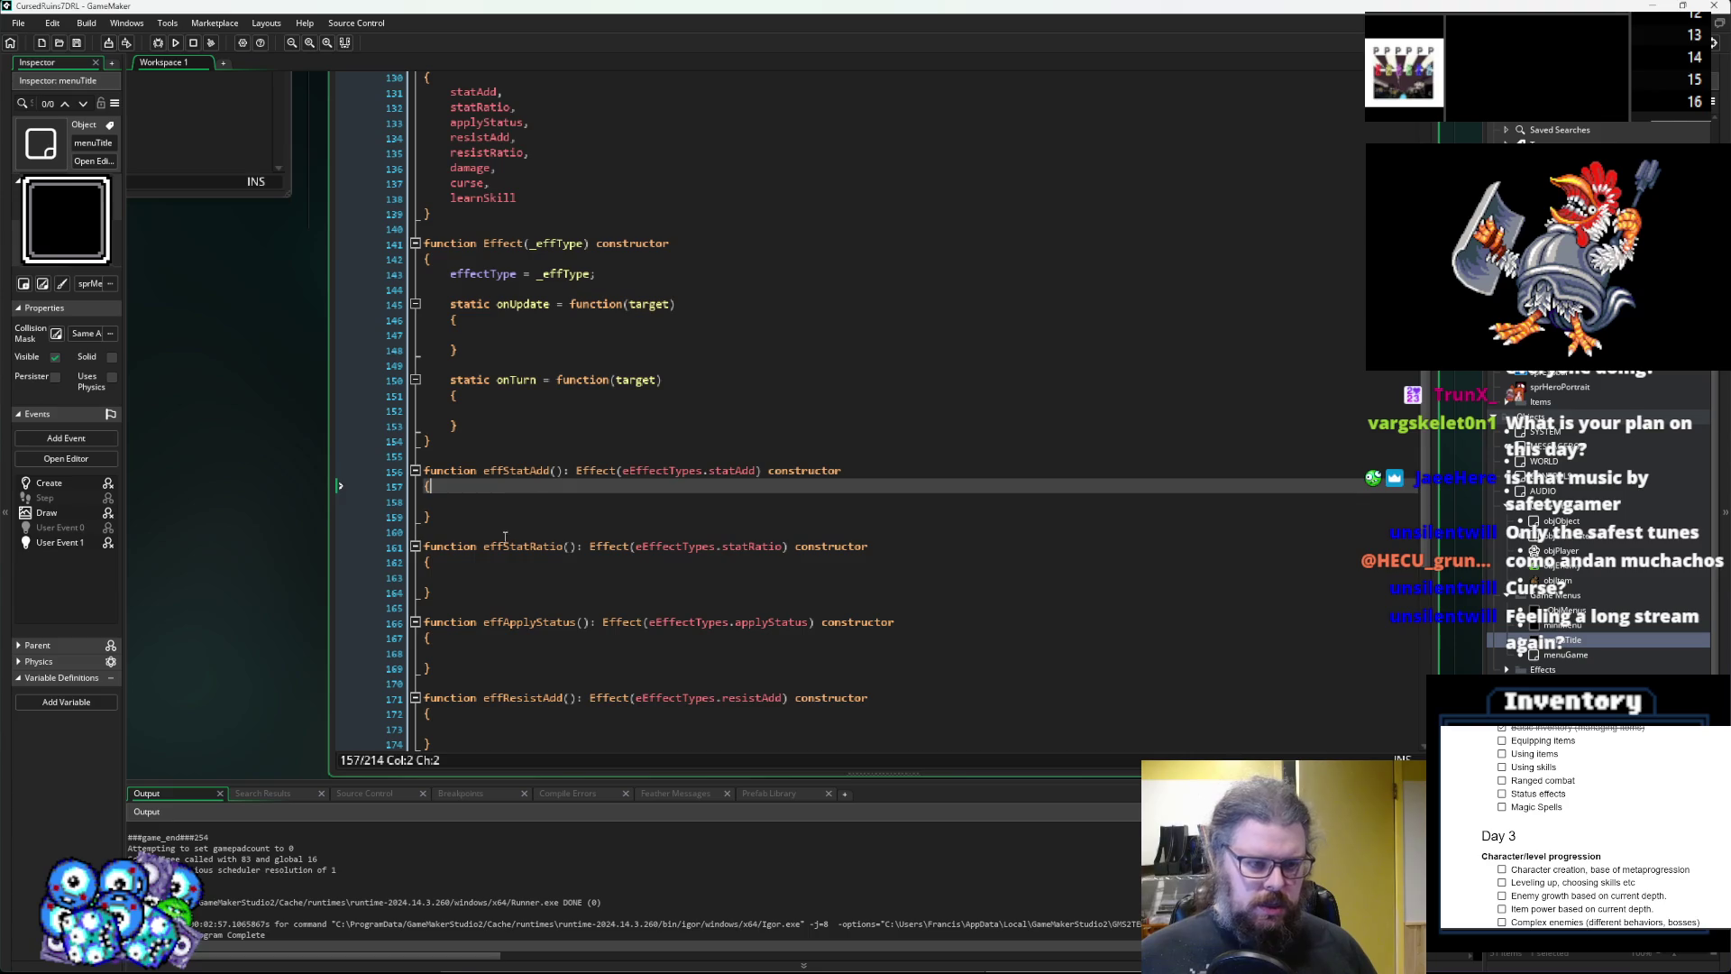
key("ctrl+v")
left_click(554, 524)
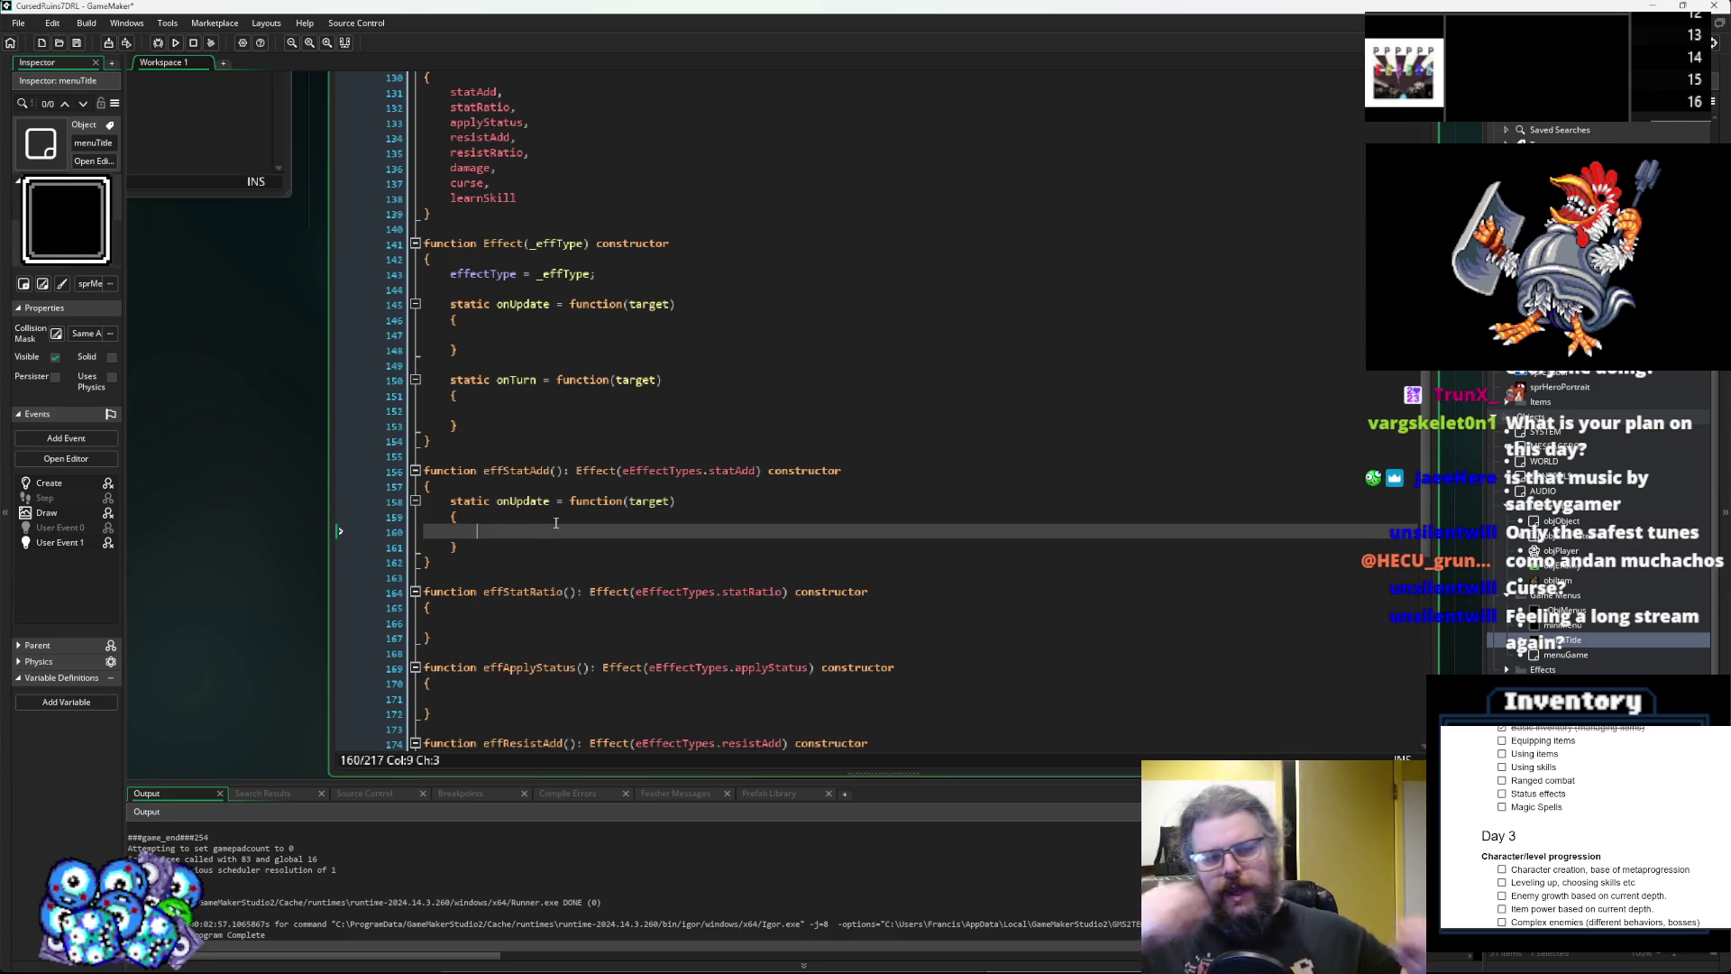
left_click(556, 470)
key("Right")
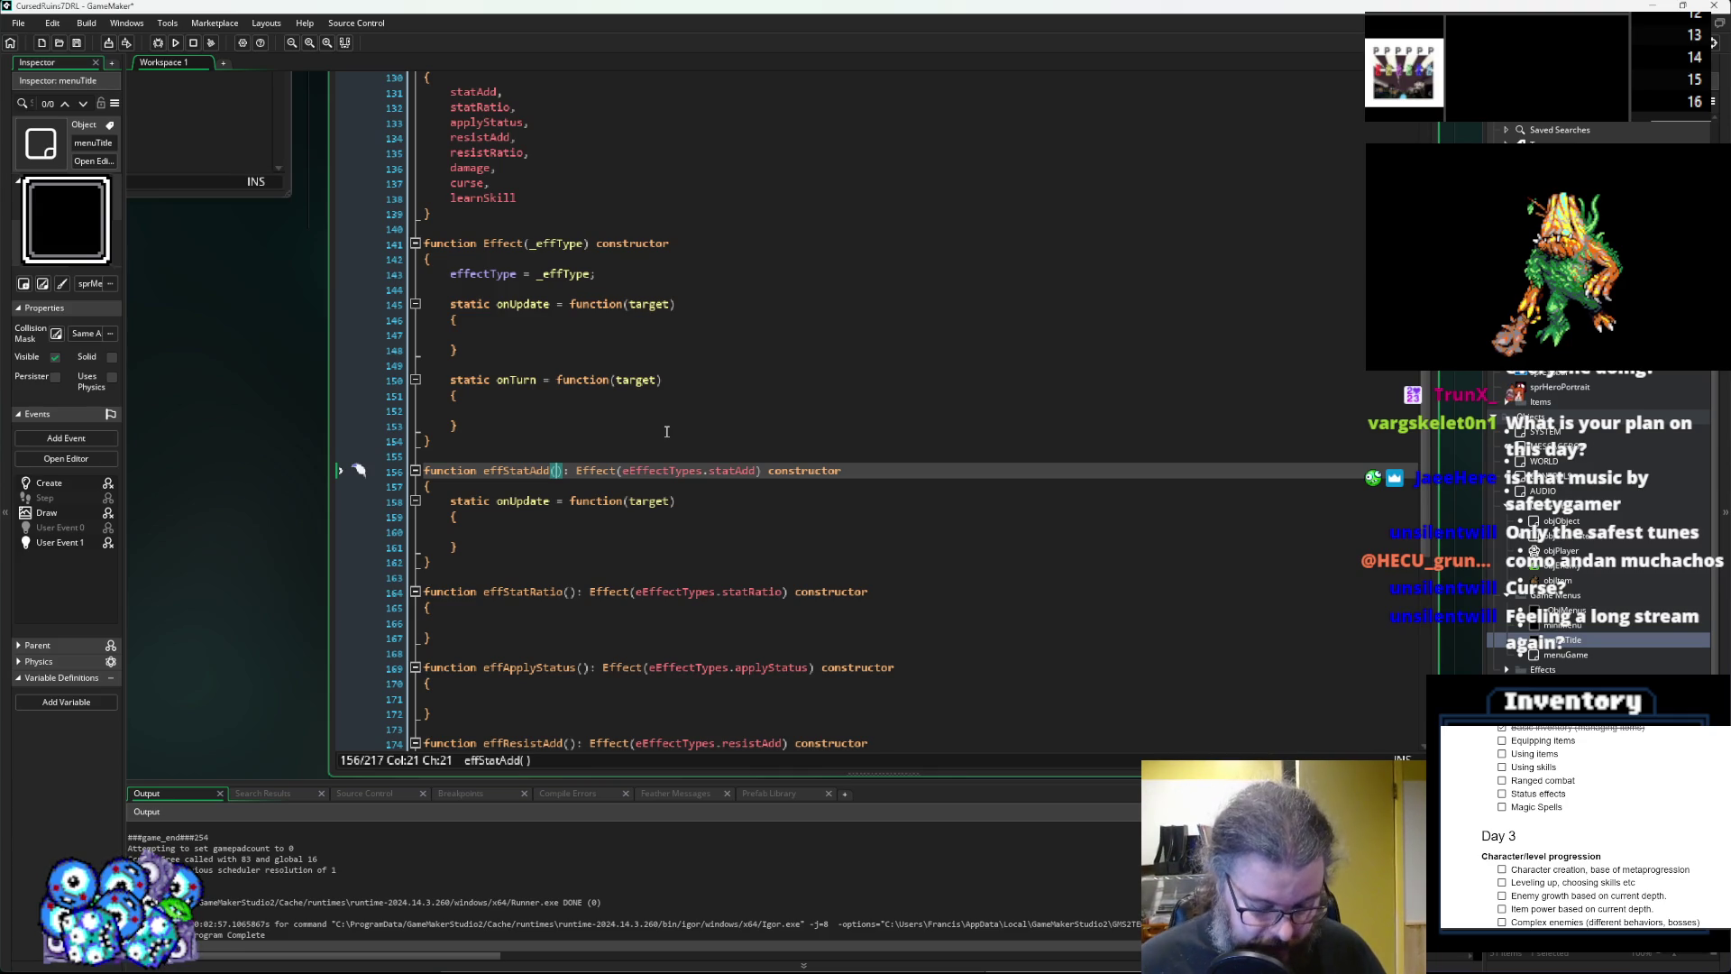
Fill effStatAdd's parentheses with _stat, _baseAmount, levelMult, actorLevelMult, fixing typos along the way.
type("_sta")
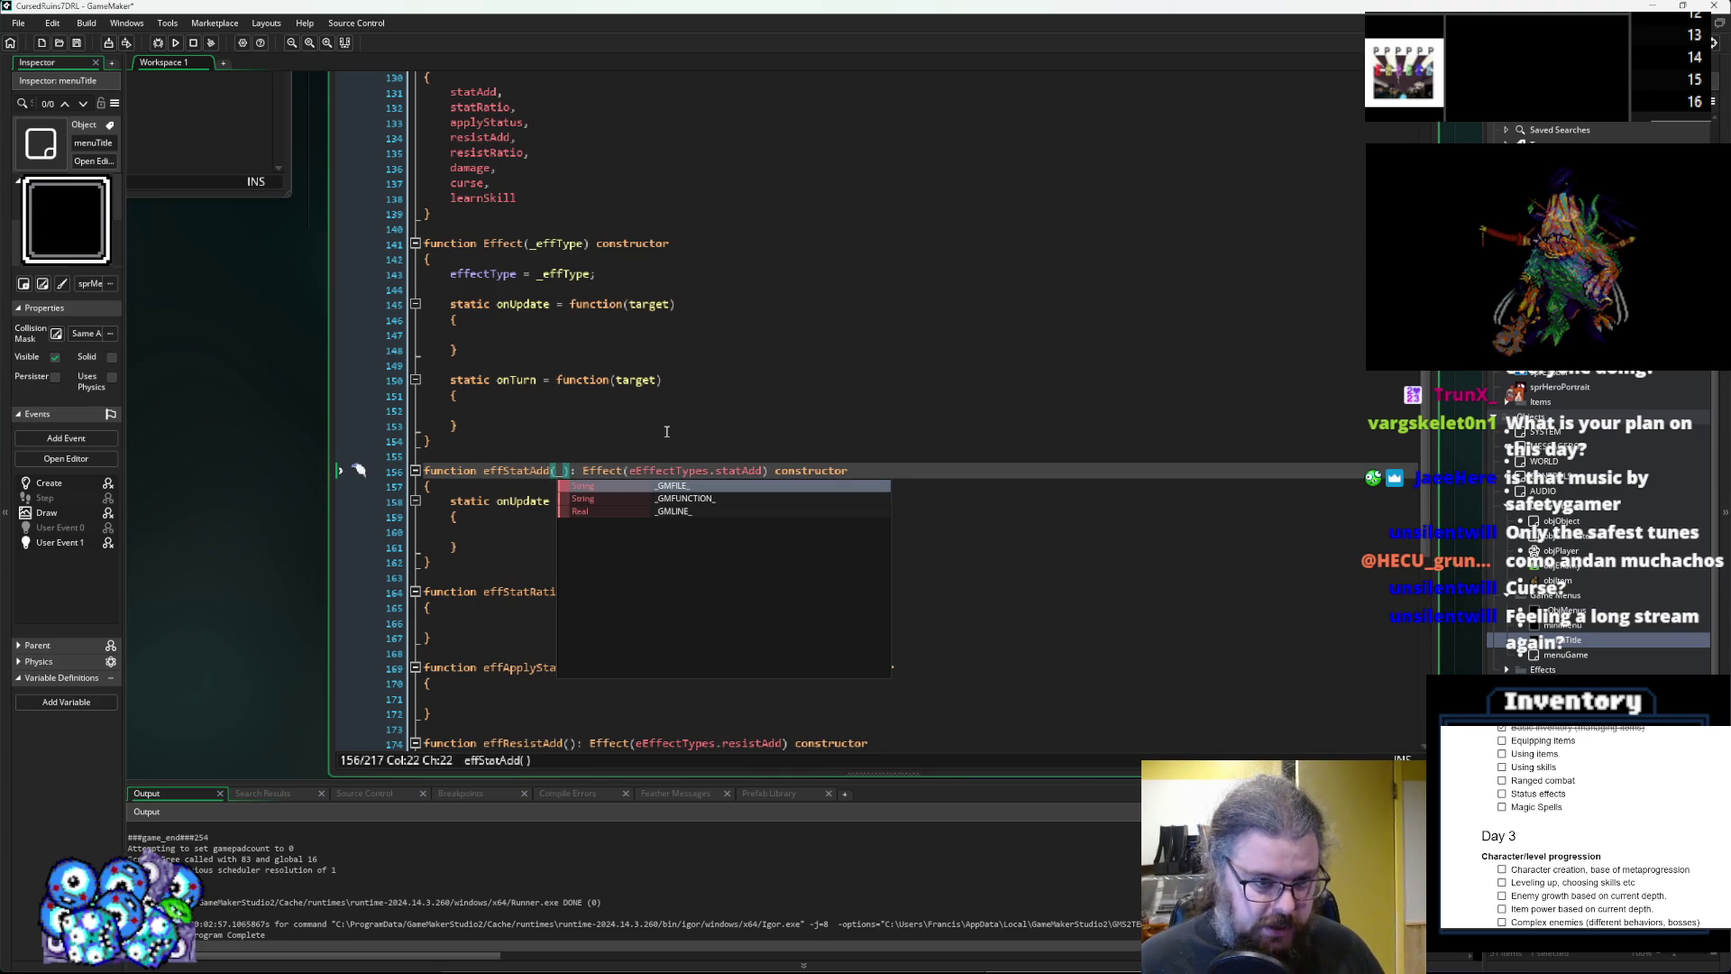
type("t,")
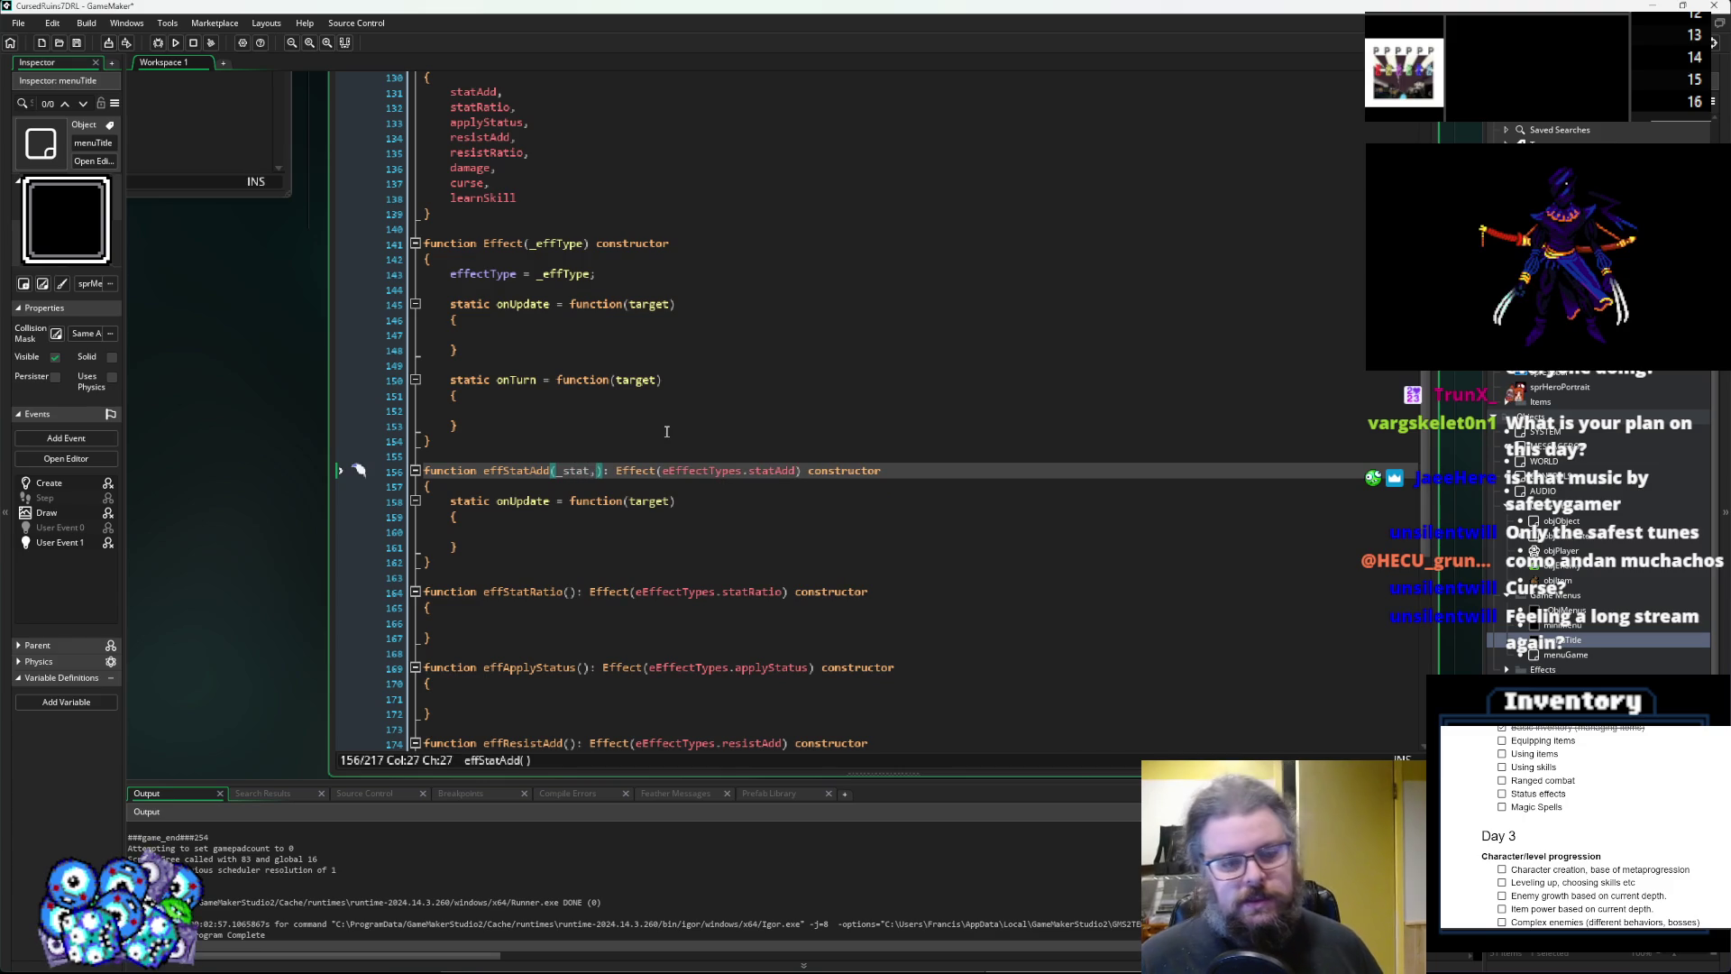
type("f")
key("BackSpace")
type("_baseAmn")
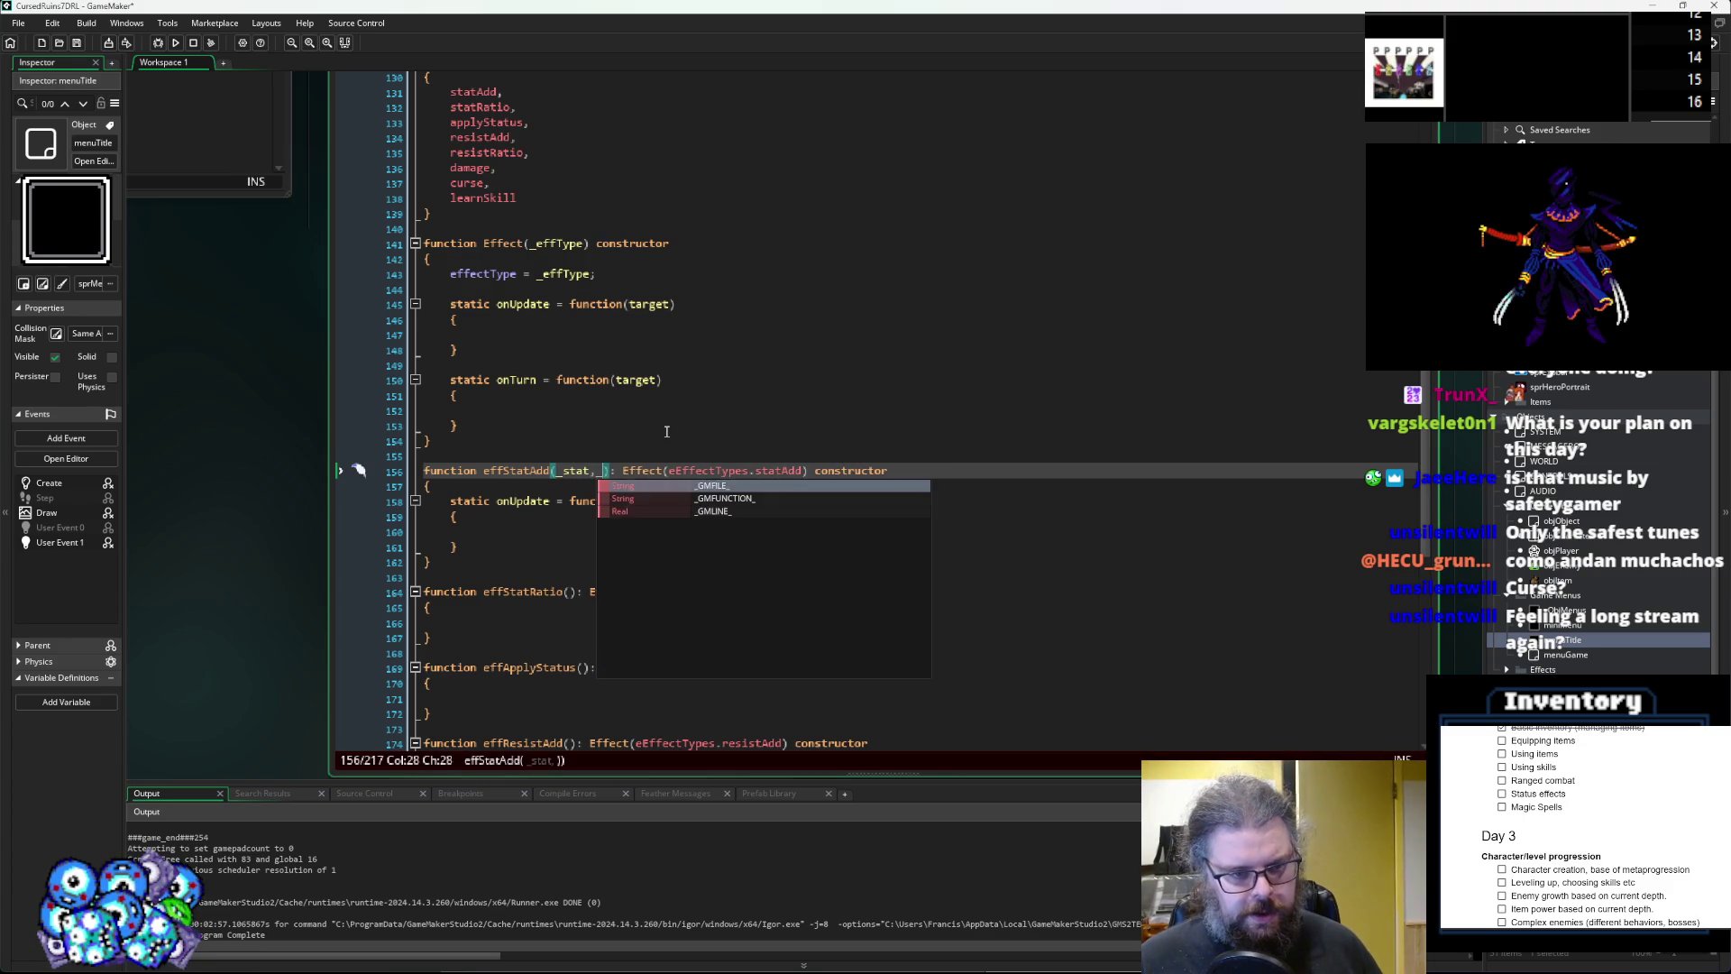
type("unt,")
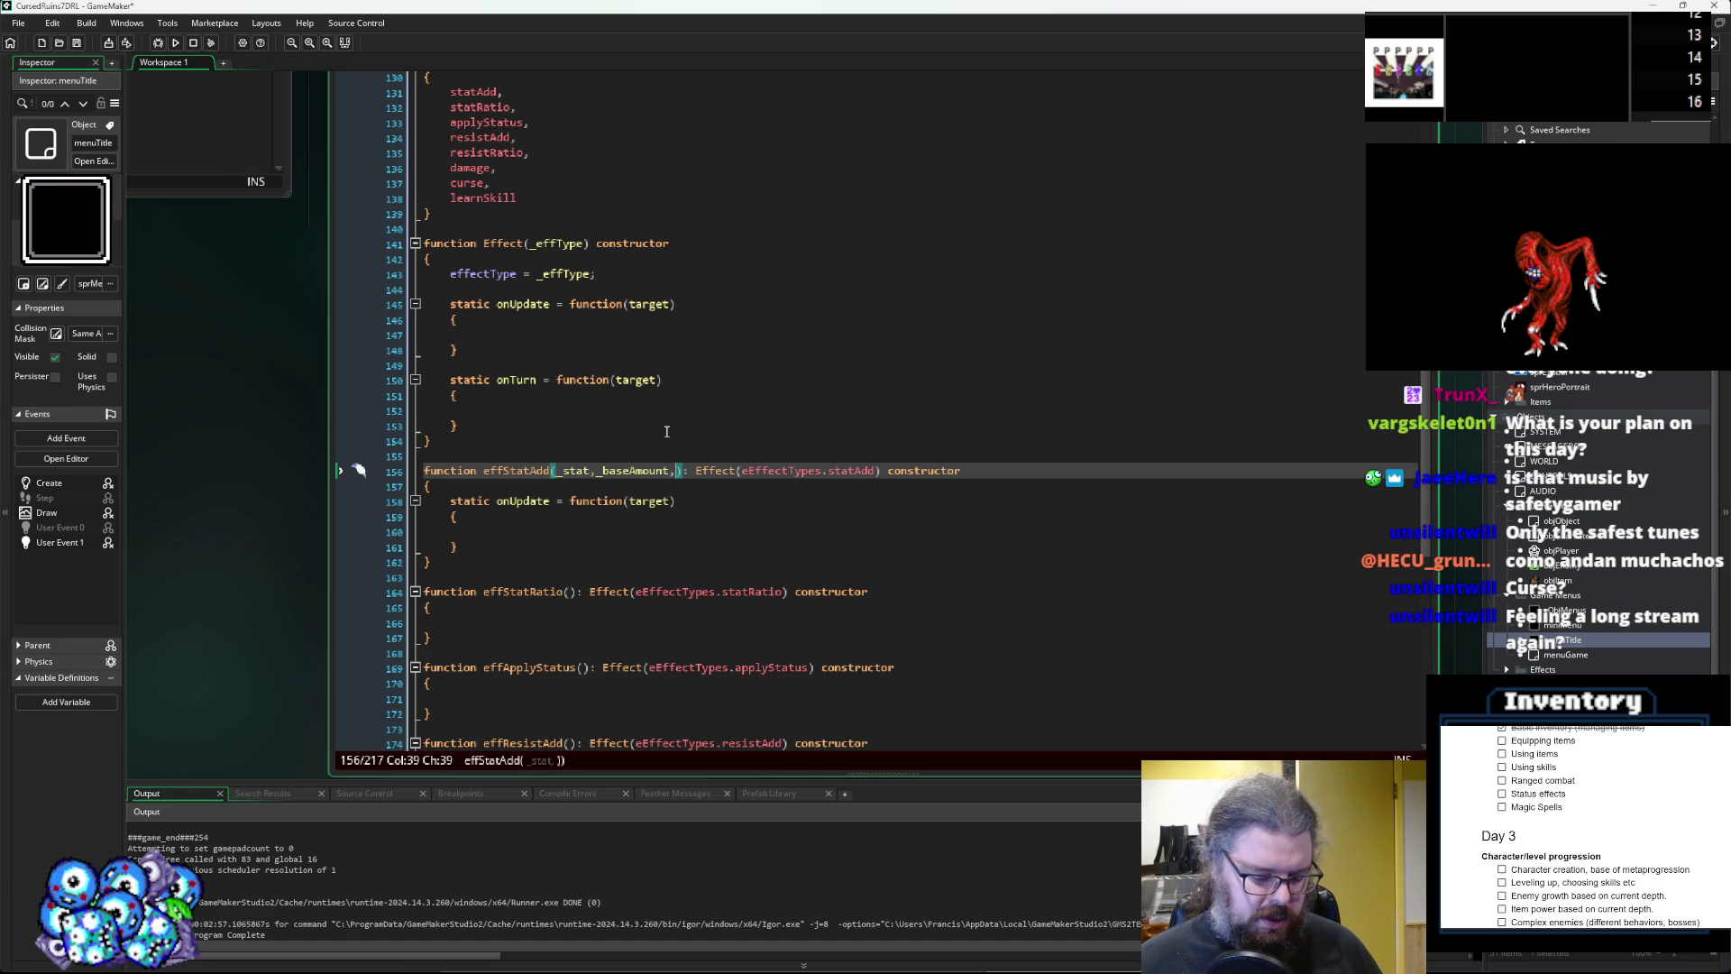
type("itemLeve")
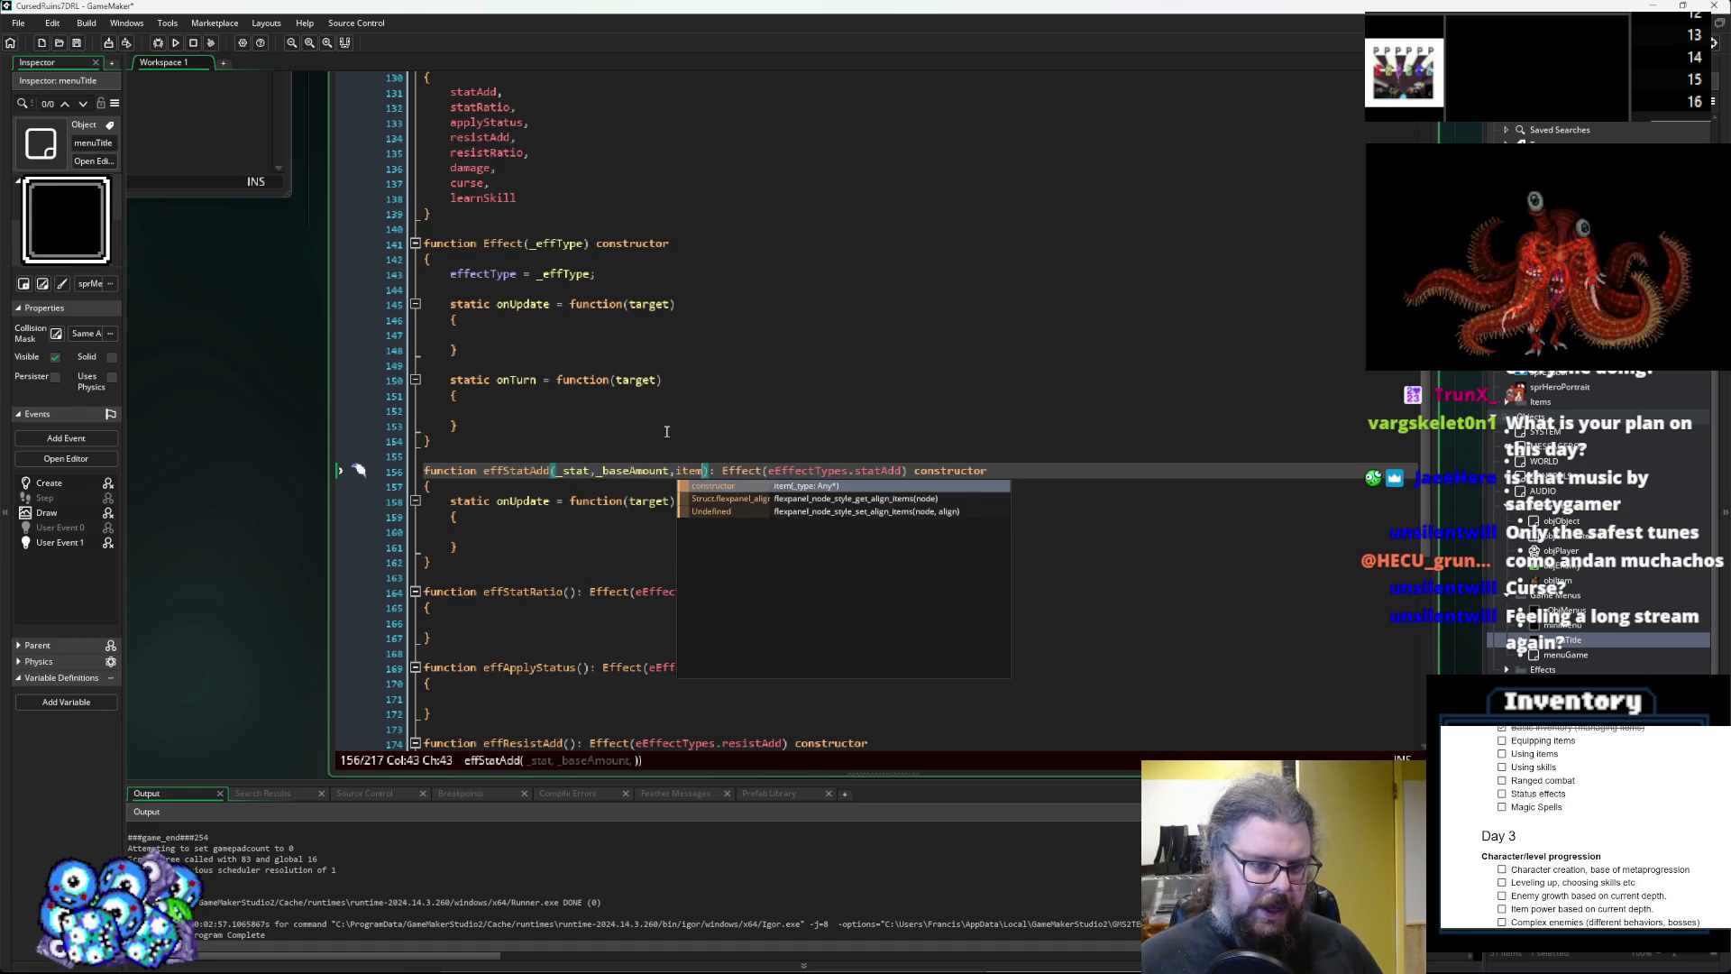
type("l")
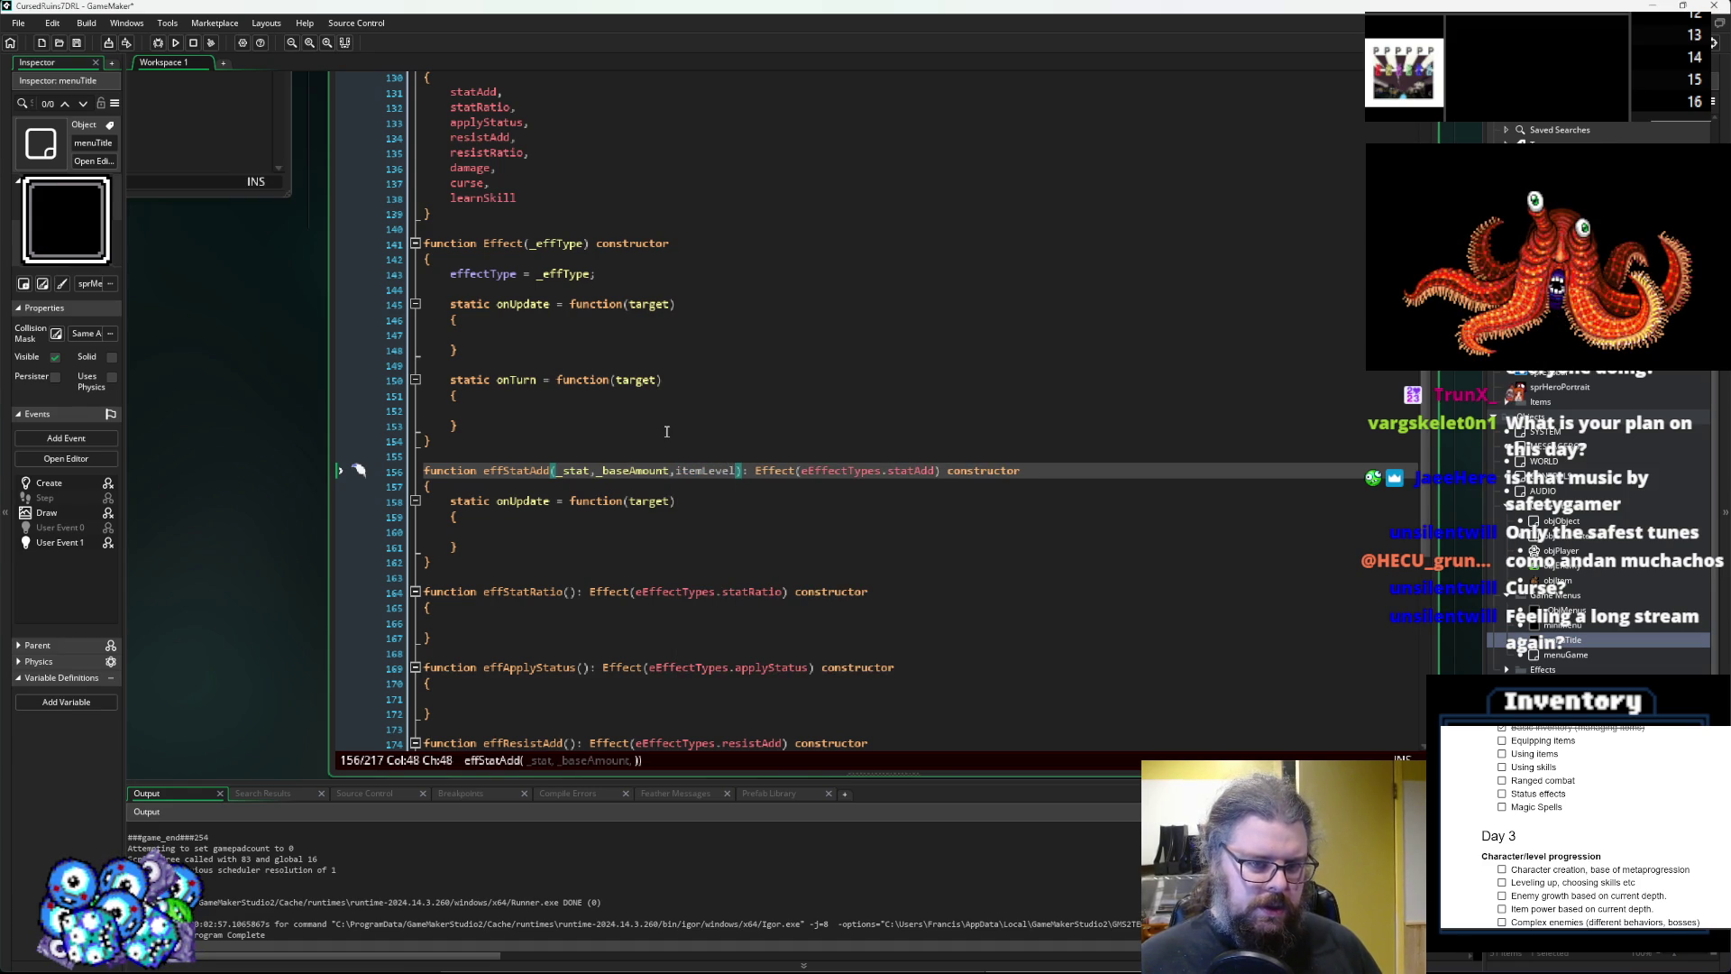
type("Mult")
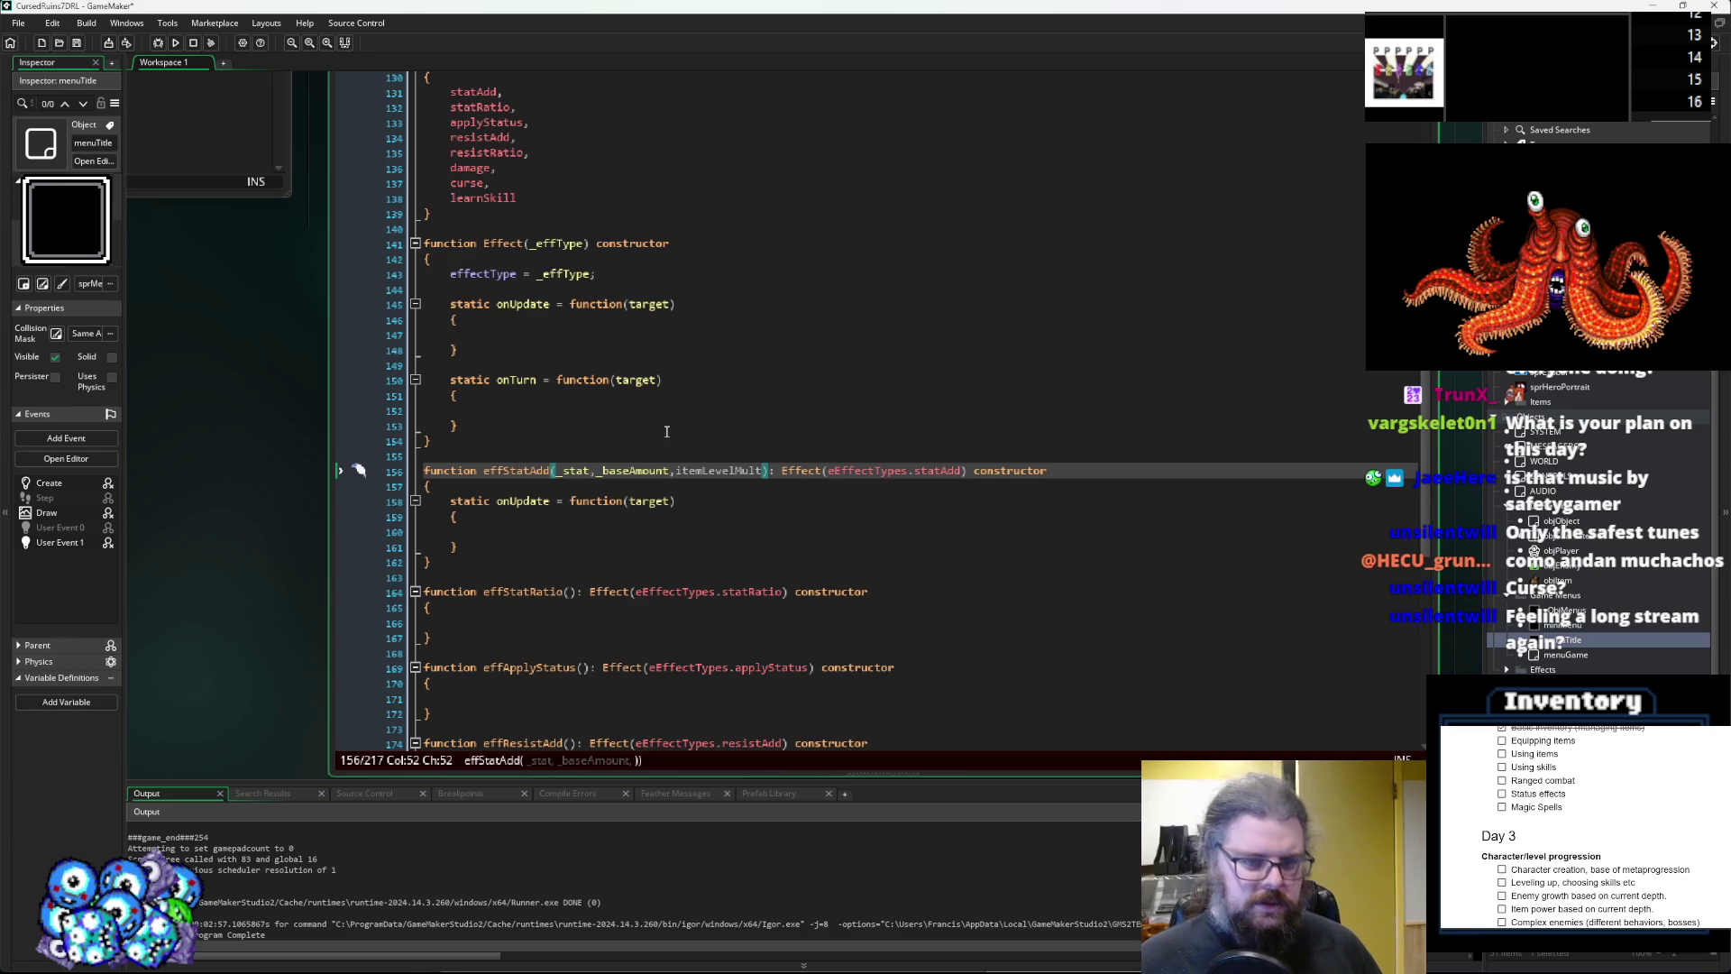
type(",")
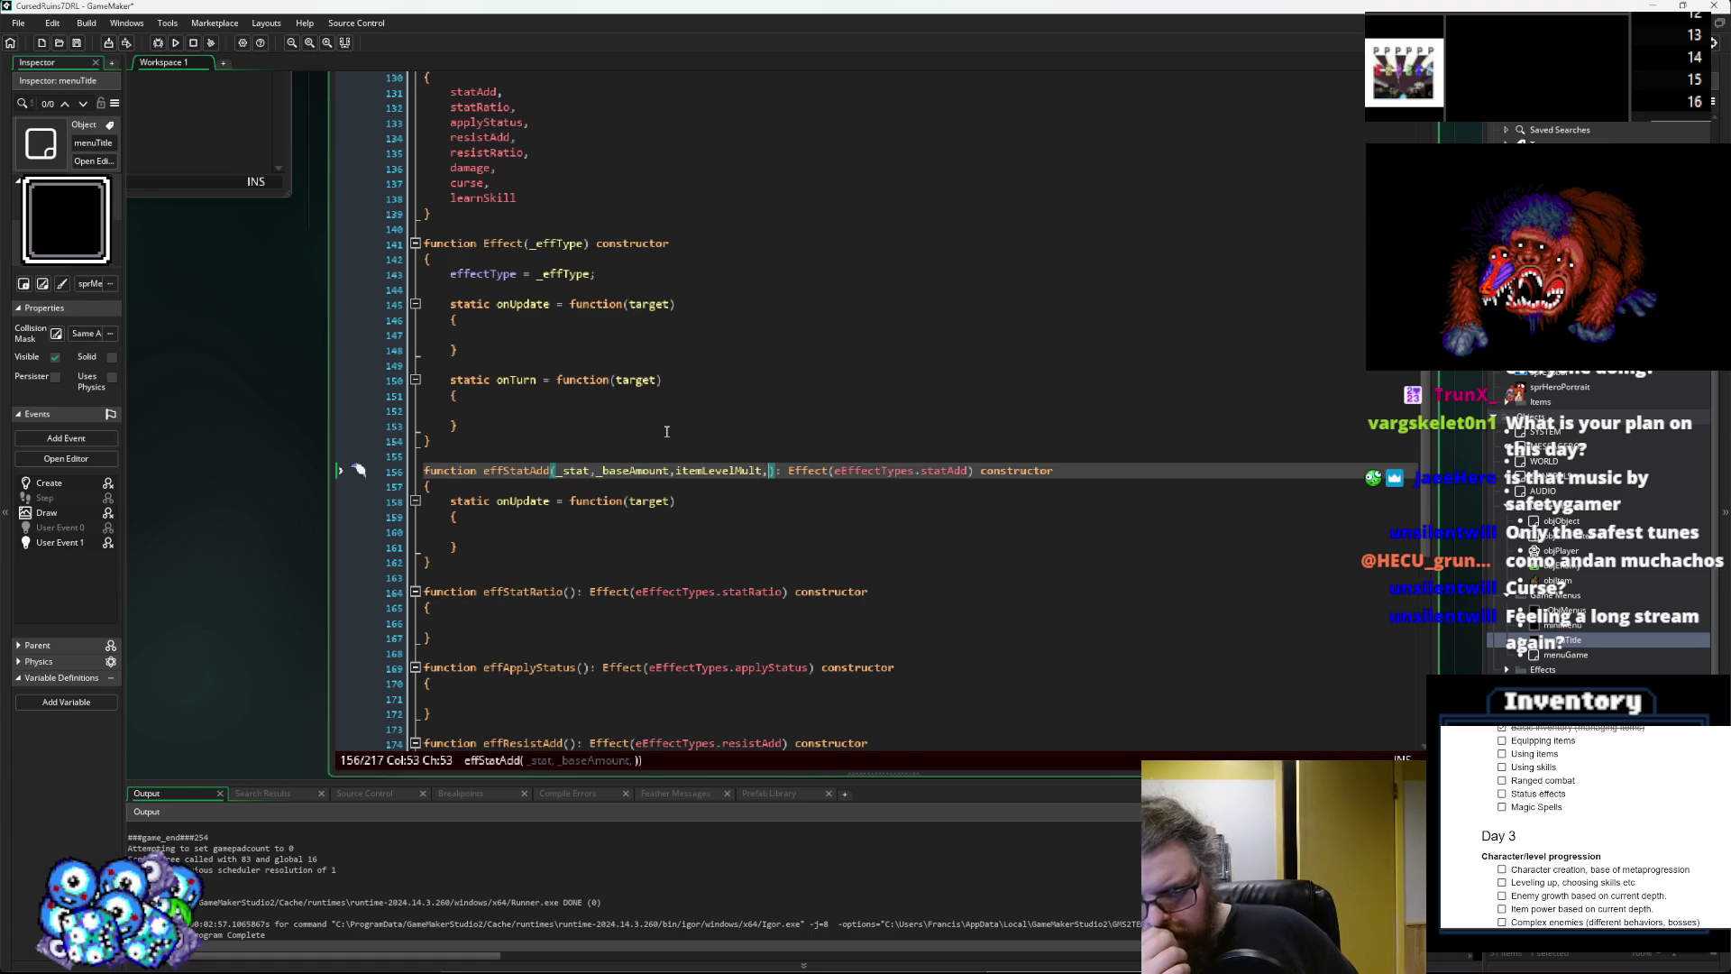
key("Left")
key("Left")
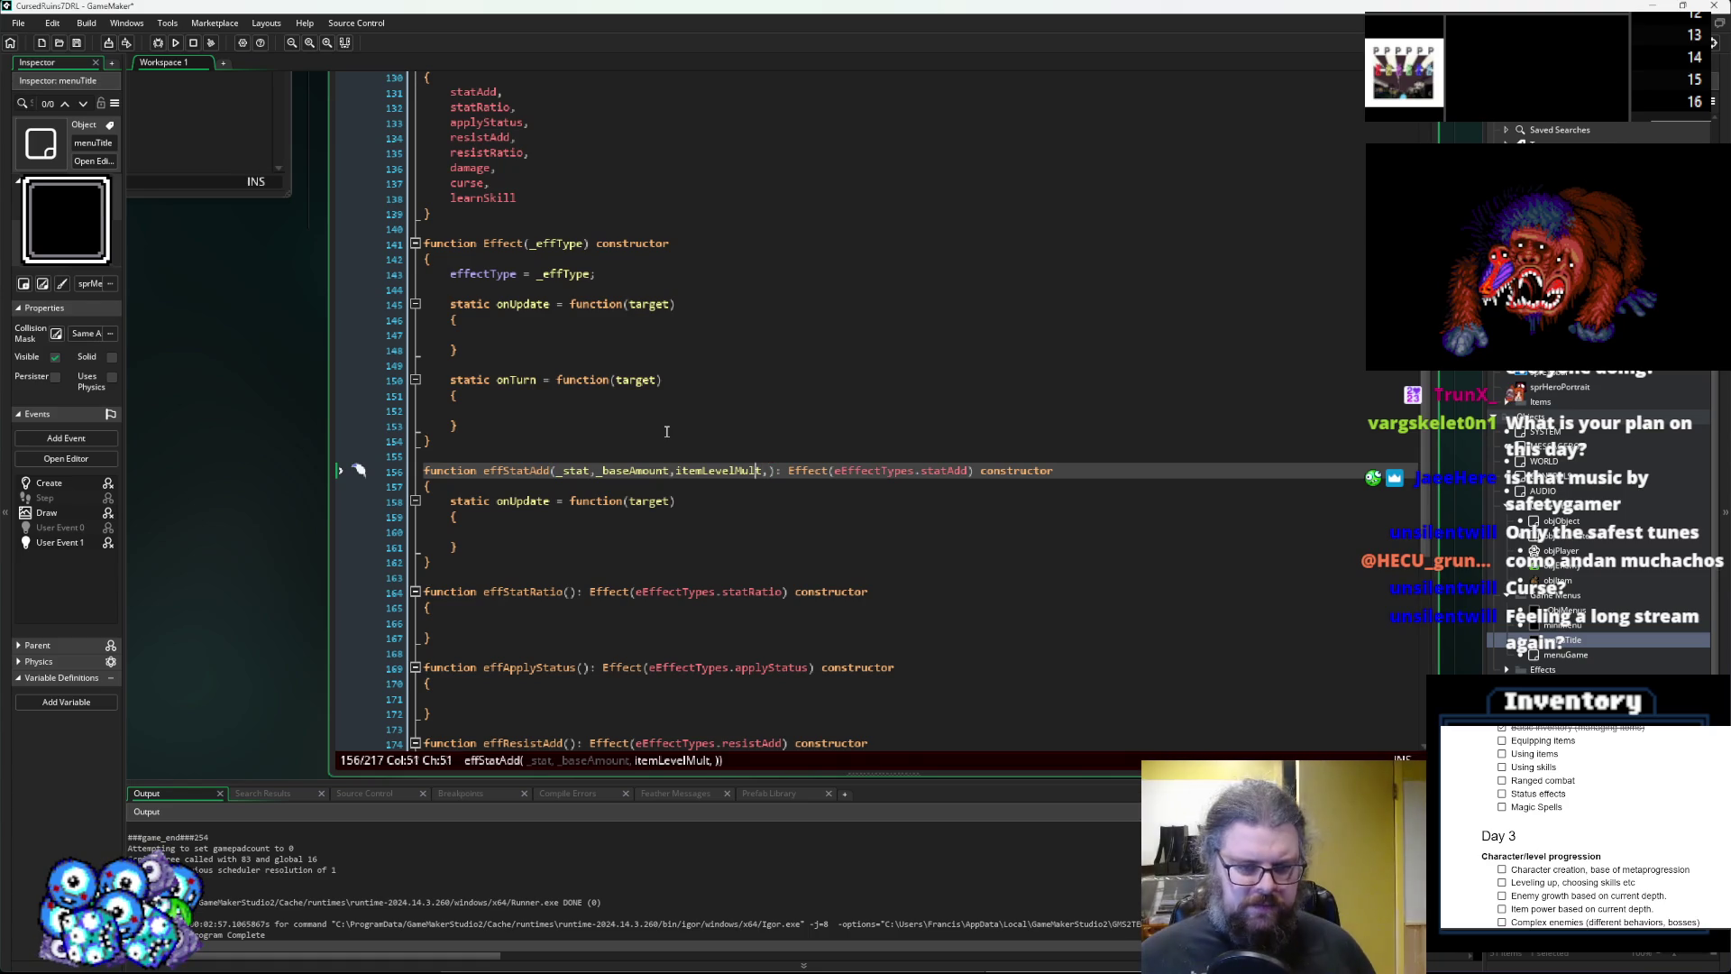
key("Left")
key("Left")
key("Left")
key("BackSpace")
type("L")
key("BackSpace")
key("BackSpace")
key("BackSpace")
type("l")
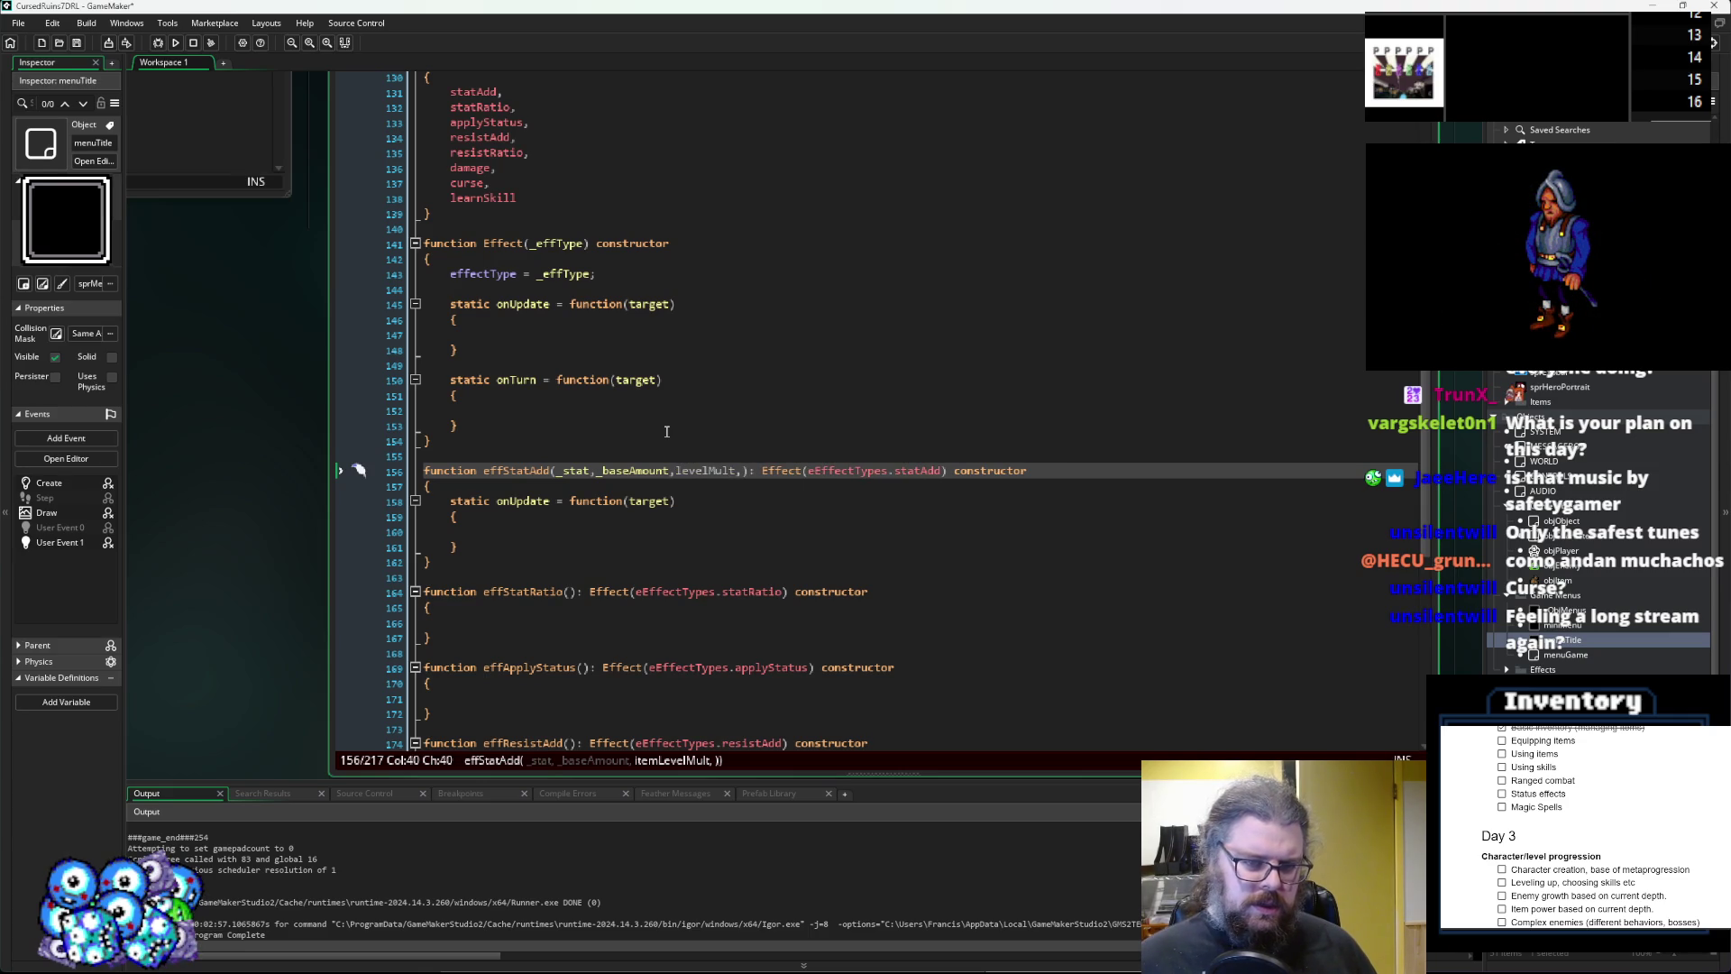
key("Right")
key("Right")
key("Right")
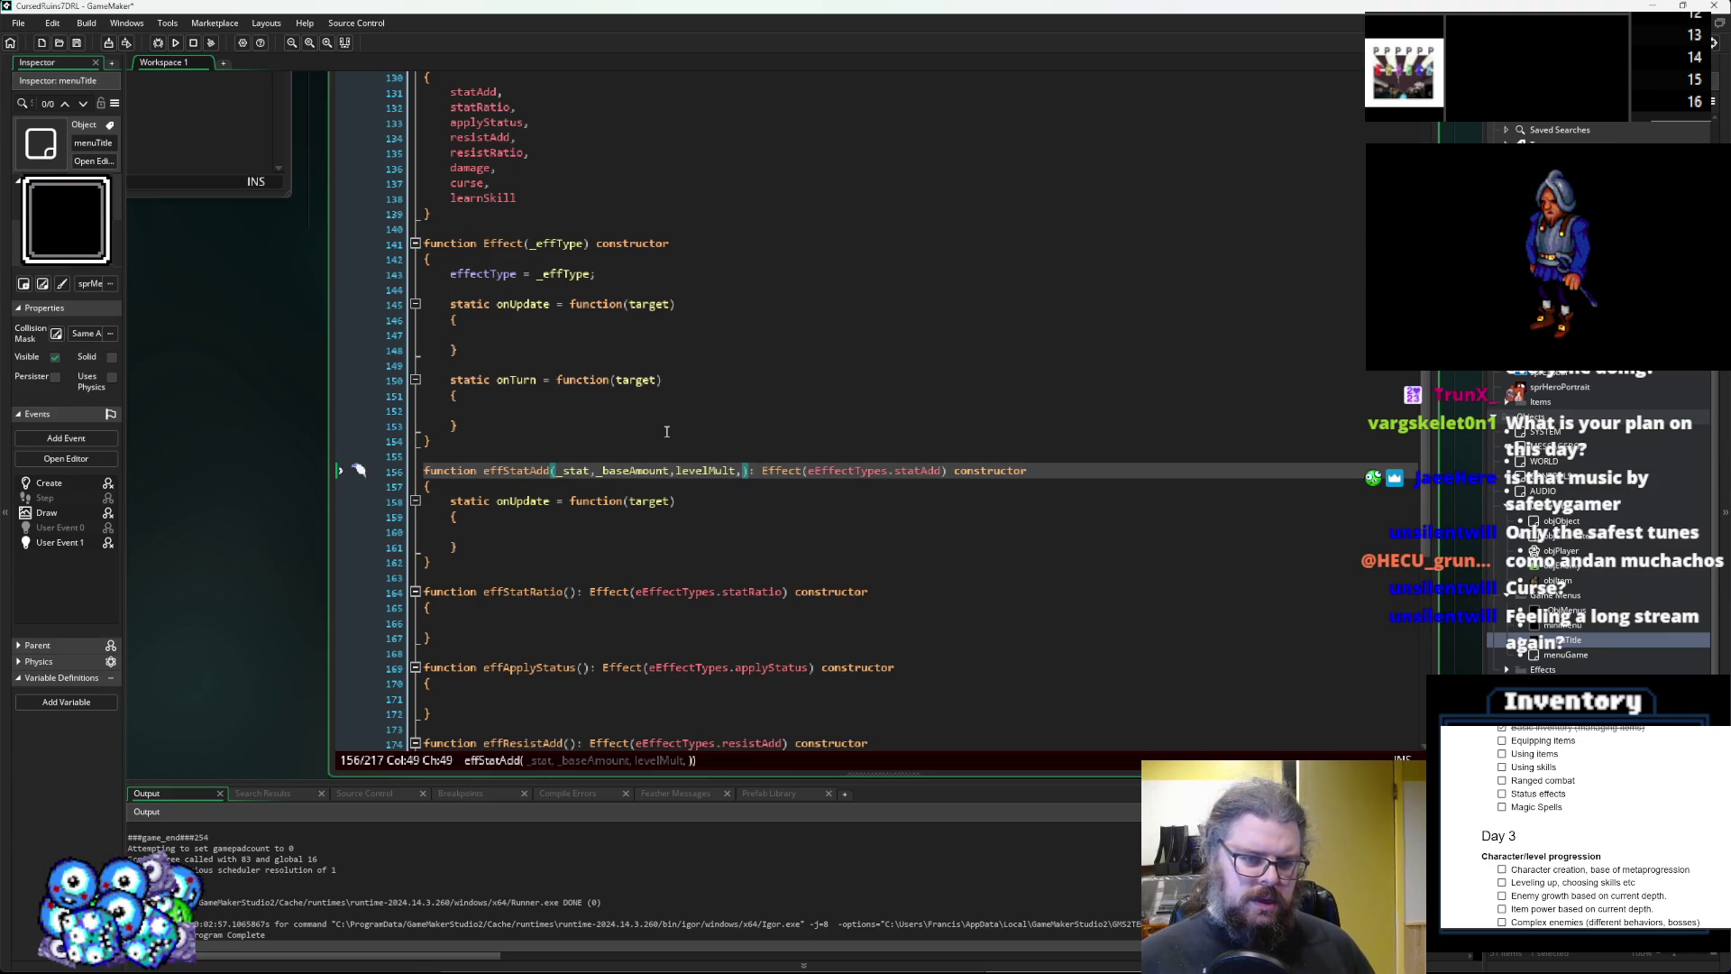
type("actorLevelMult")
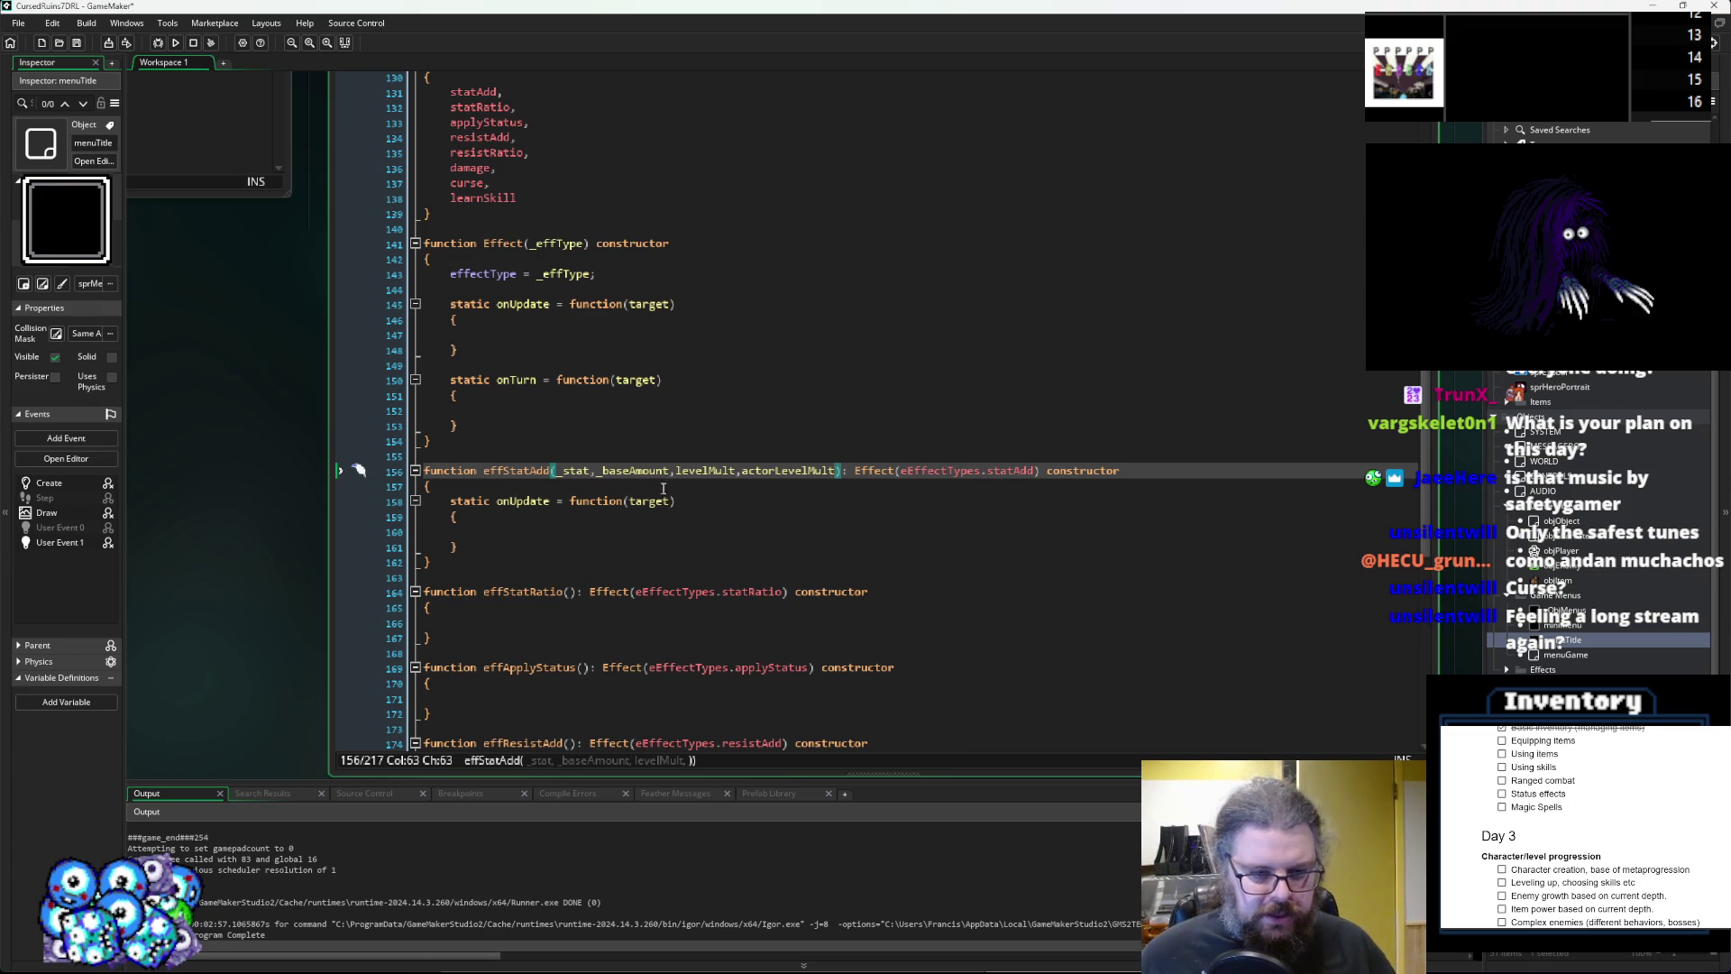
Inspect effStatAdd's parameter names _baseAmount, levelMult and actorLevelMult.
left_click(670, 473)
left_click_drag(670, 475, 599, 473)
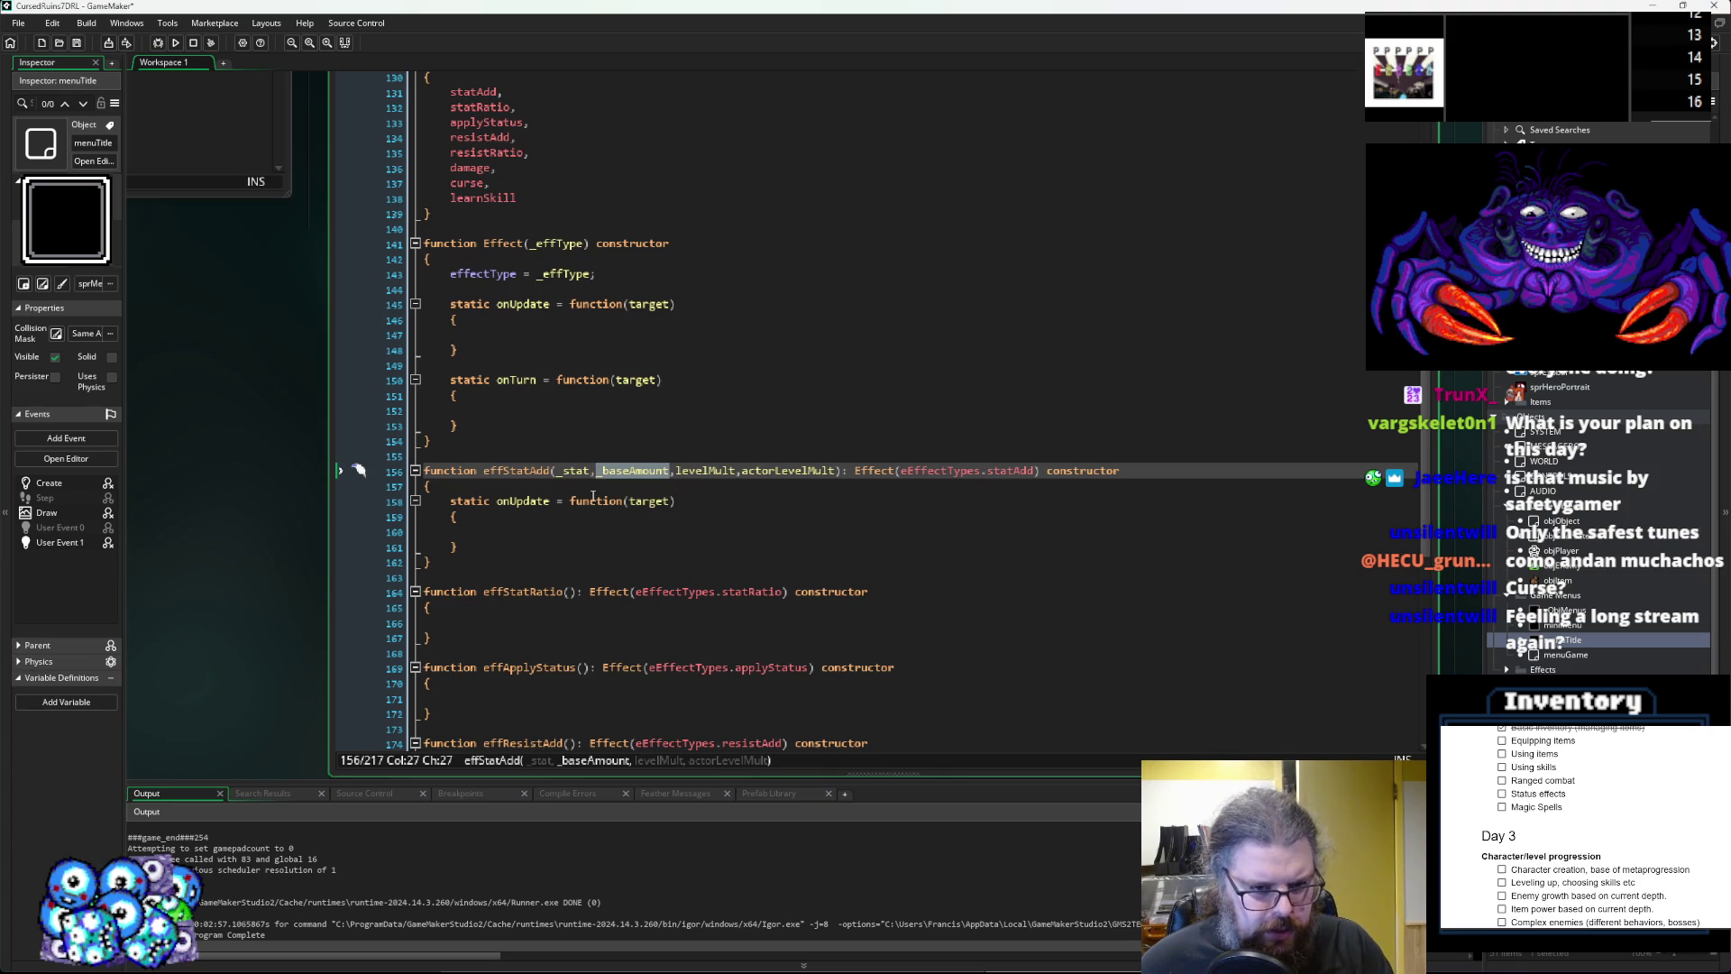
left_click(738, 472)
left_click_drag(737, 472, 676, 473)
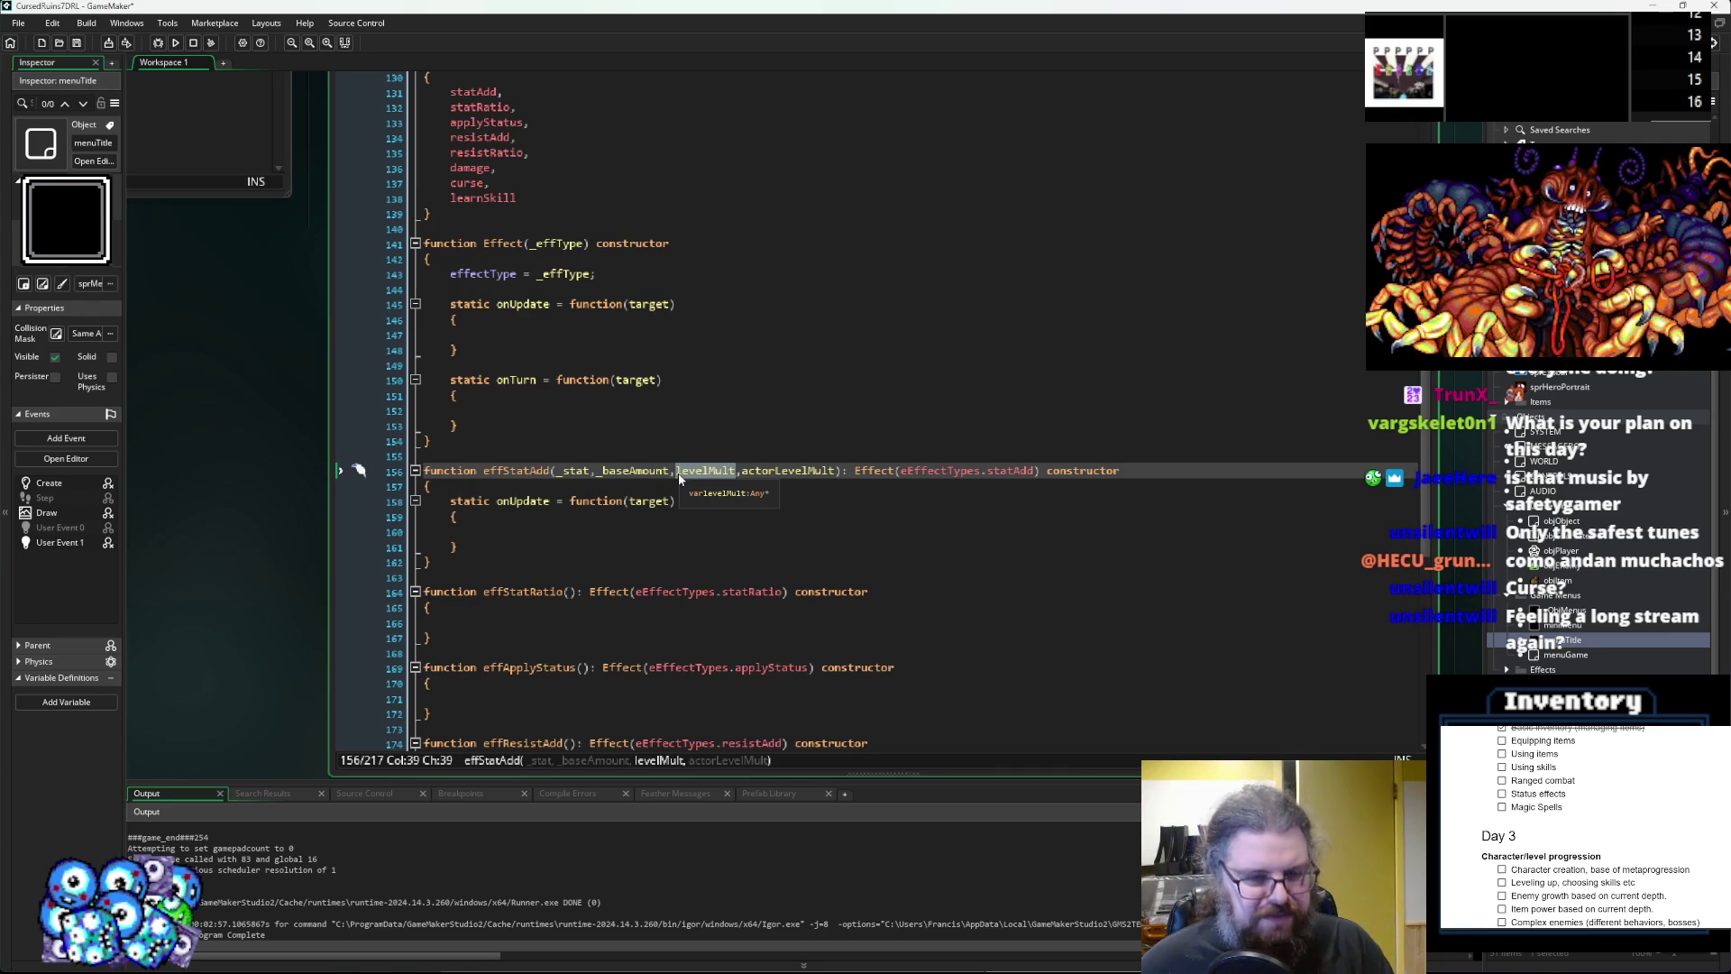
left_click(690, 470)
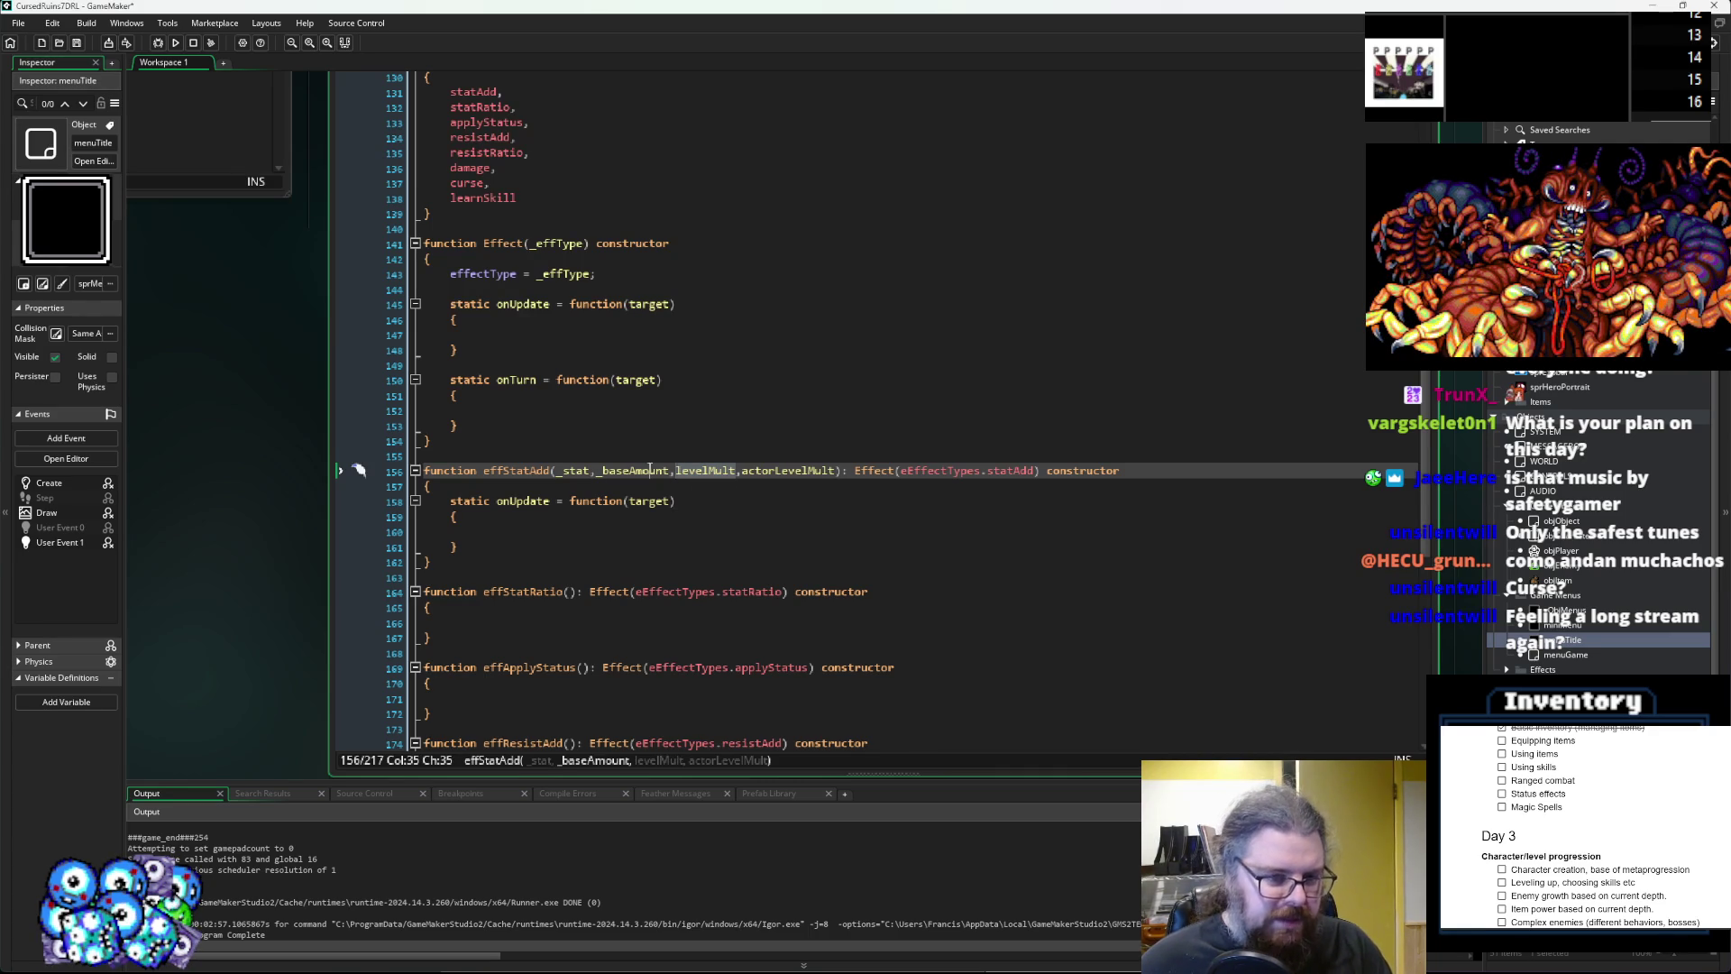
double_click(708, 474)
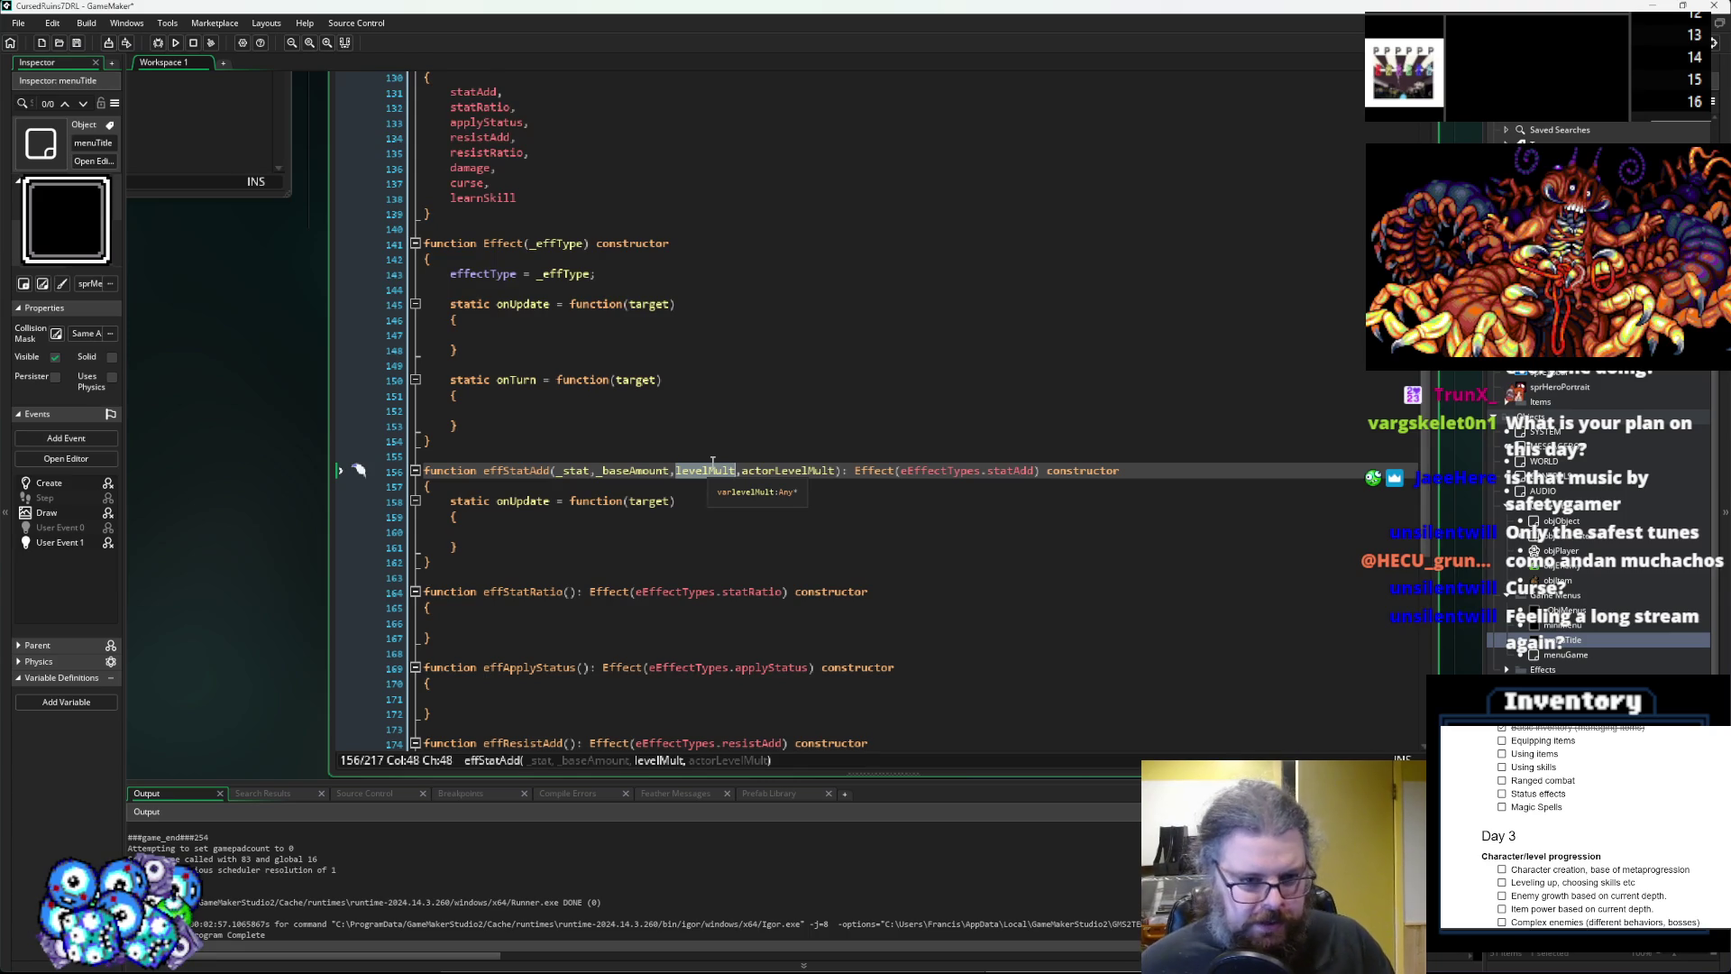
double_click(760, 469)
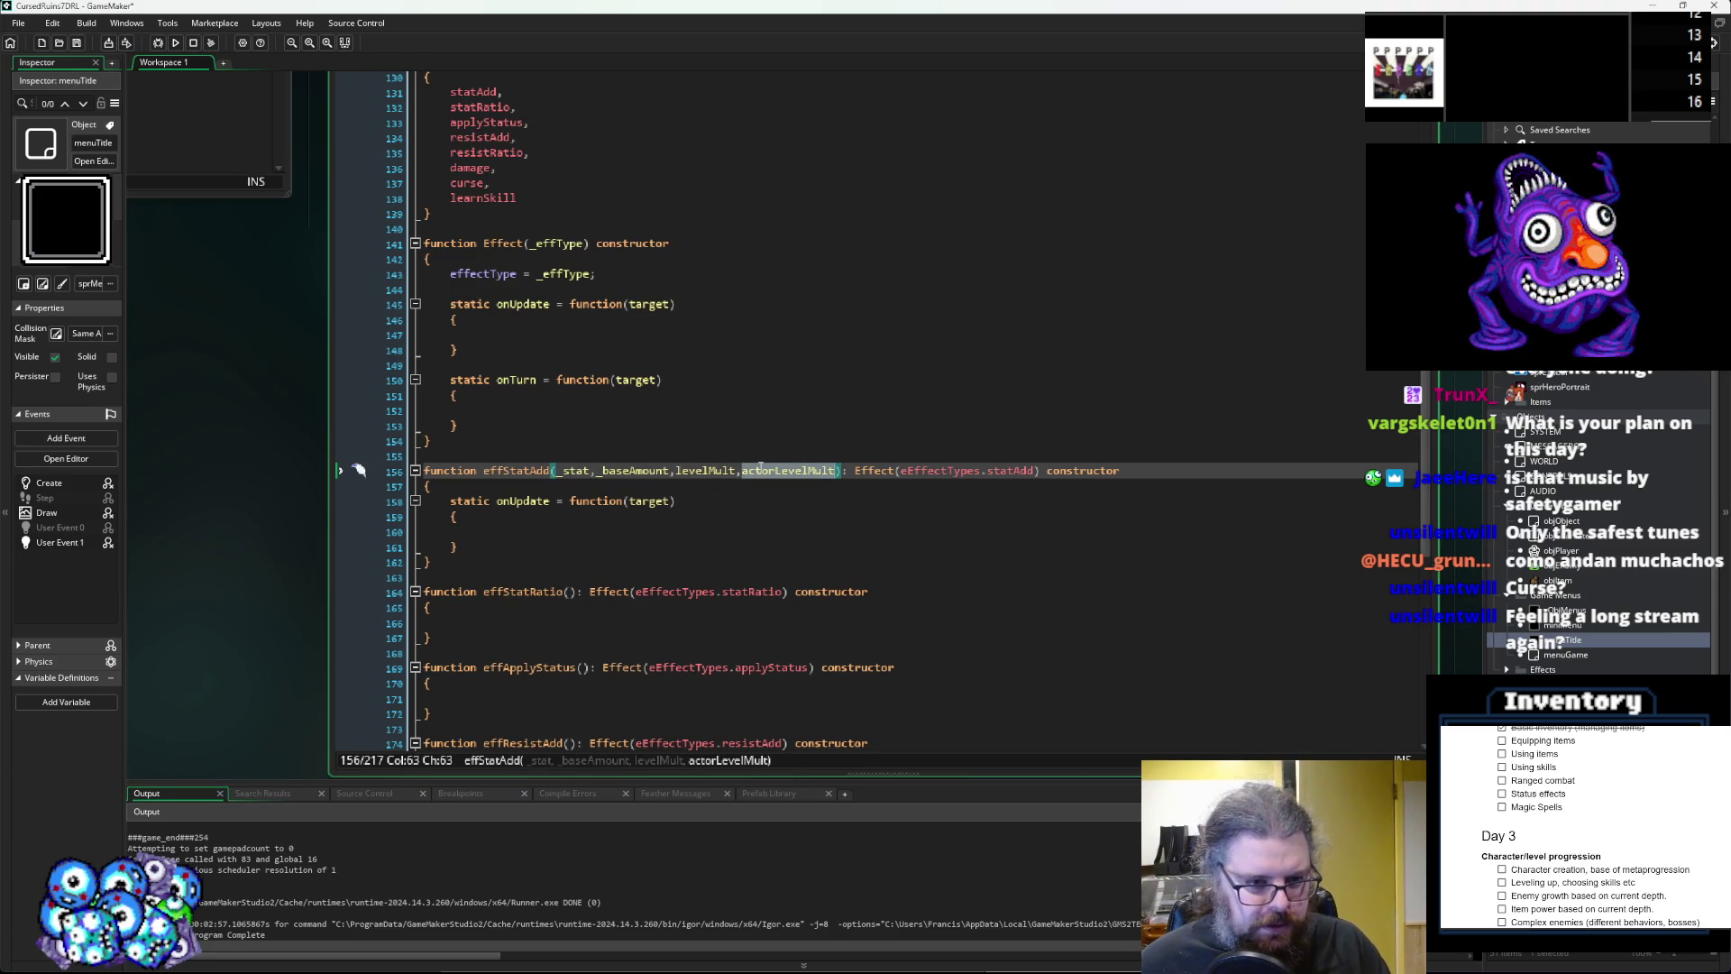
left_click(712, 471)
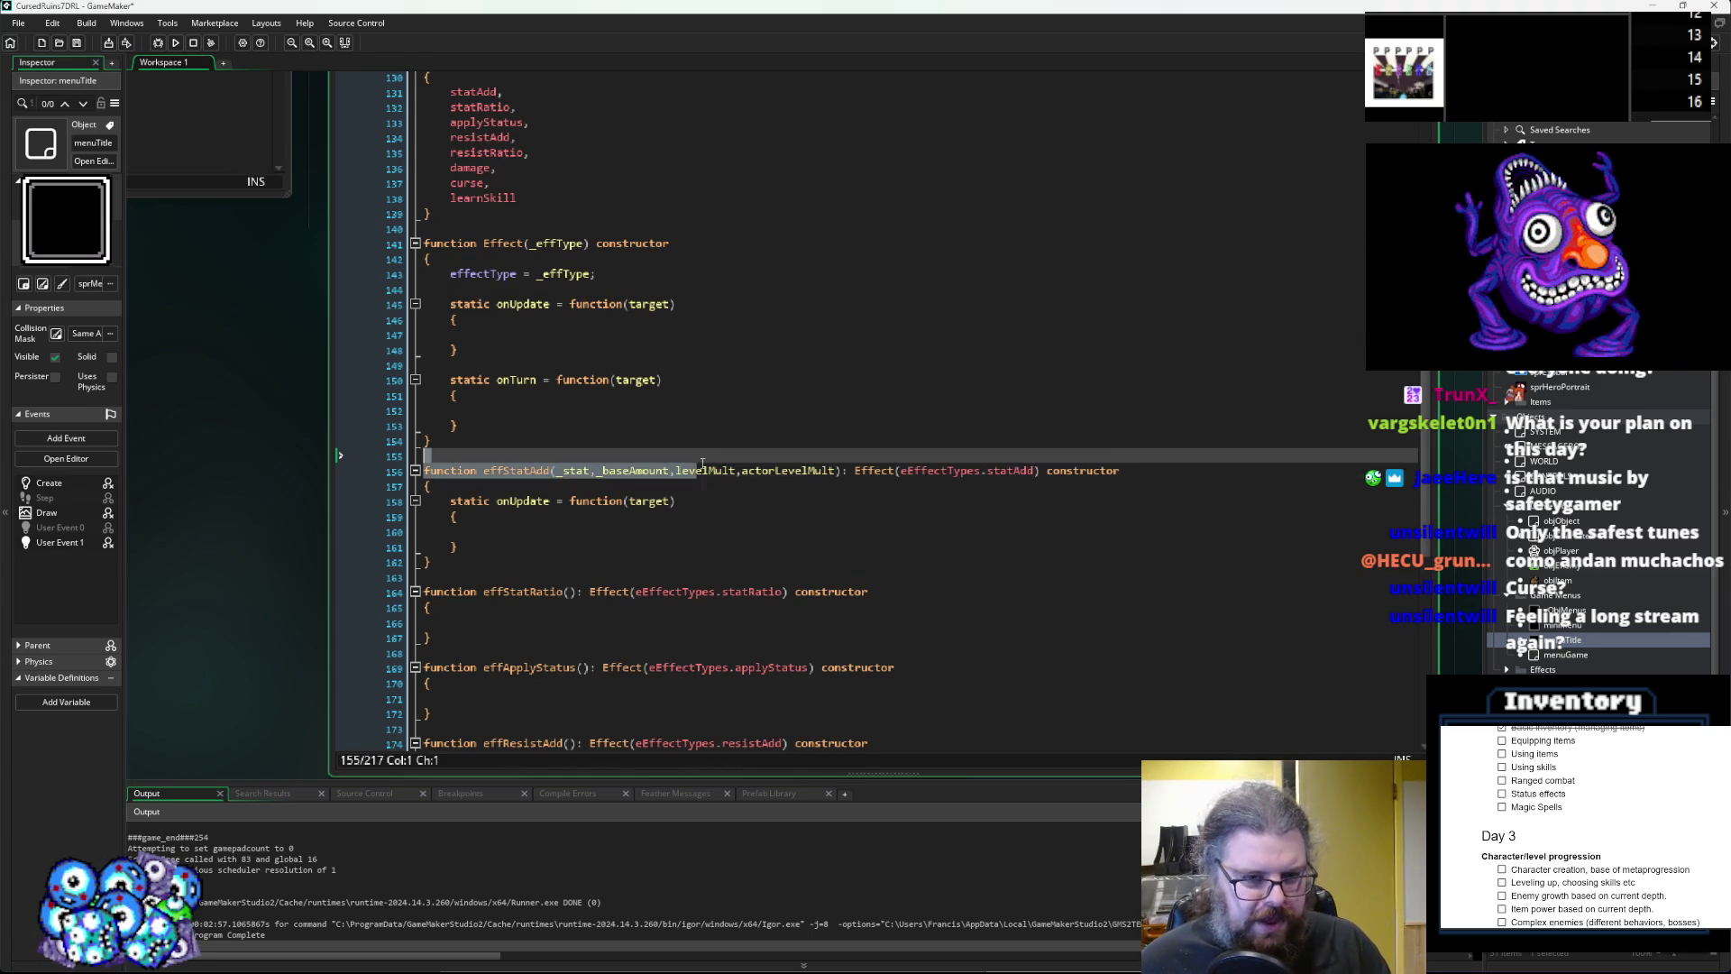
double_click(713, 473)
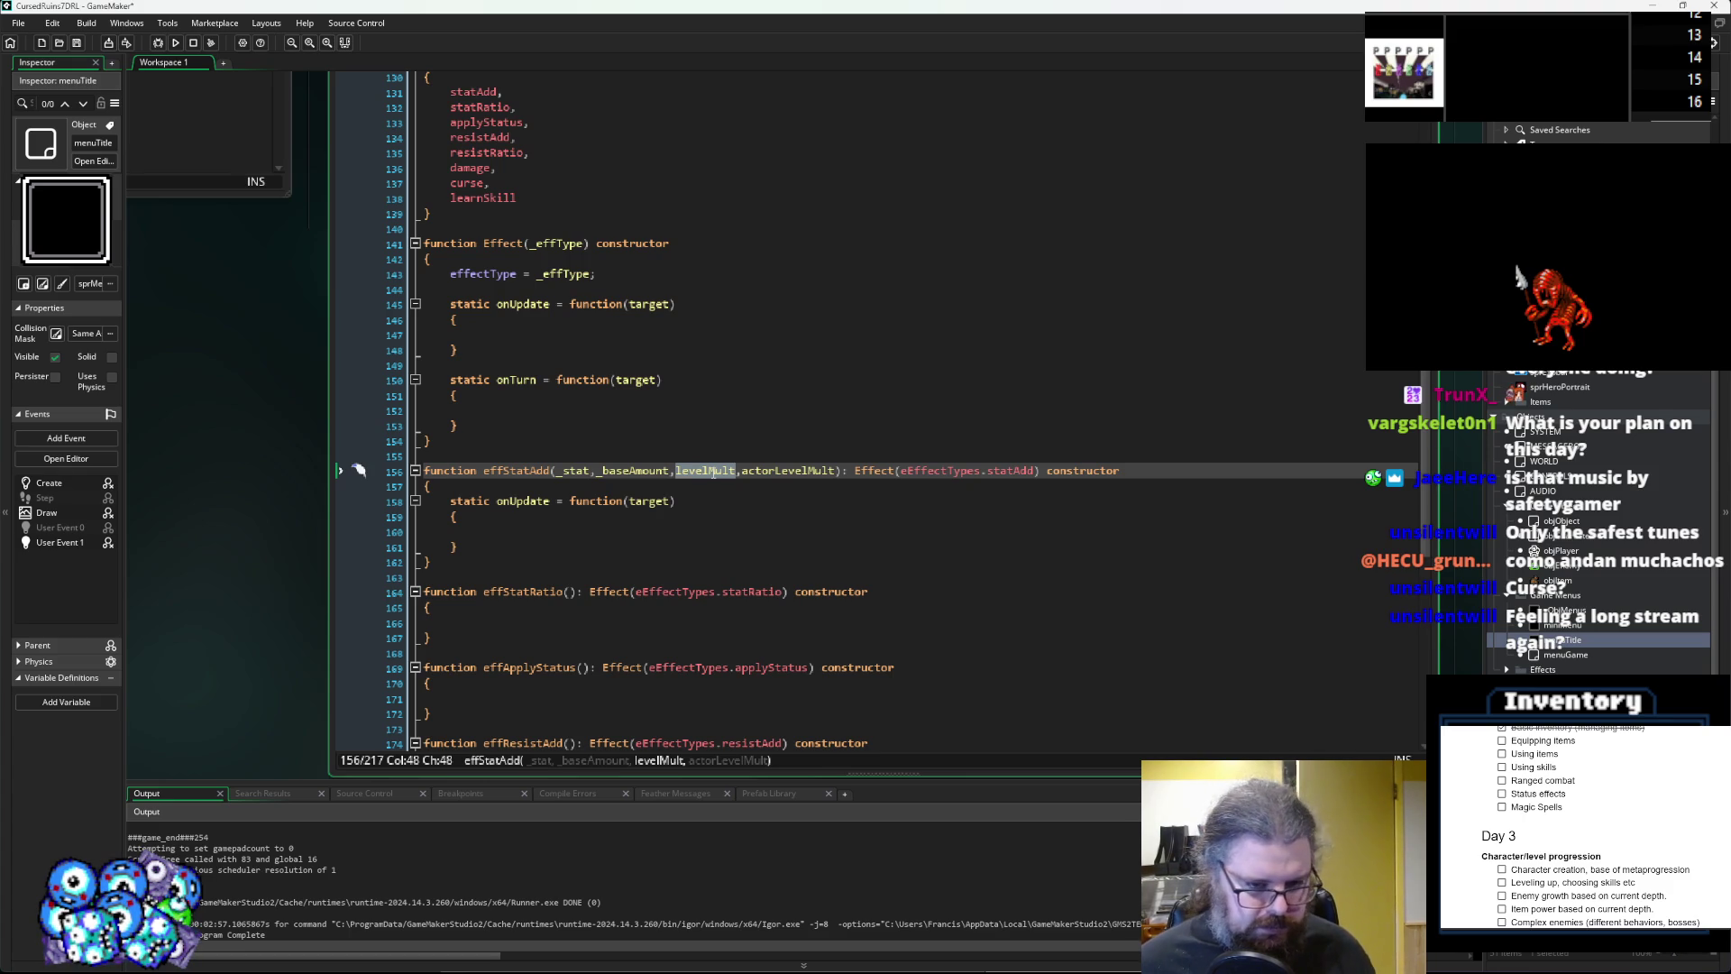
left_click(697, 499)
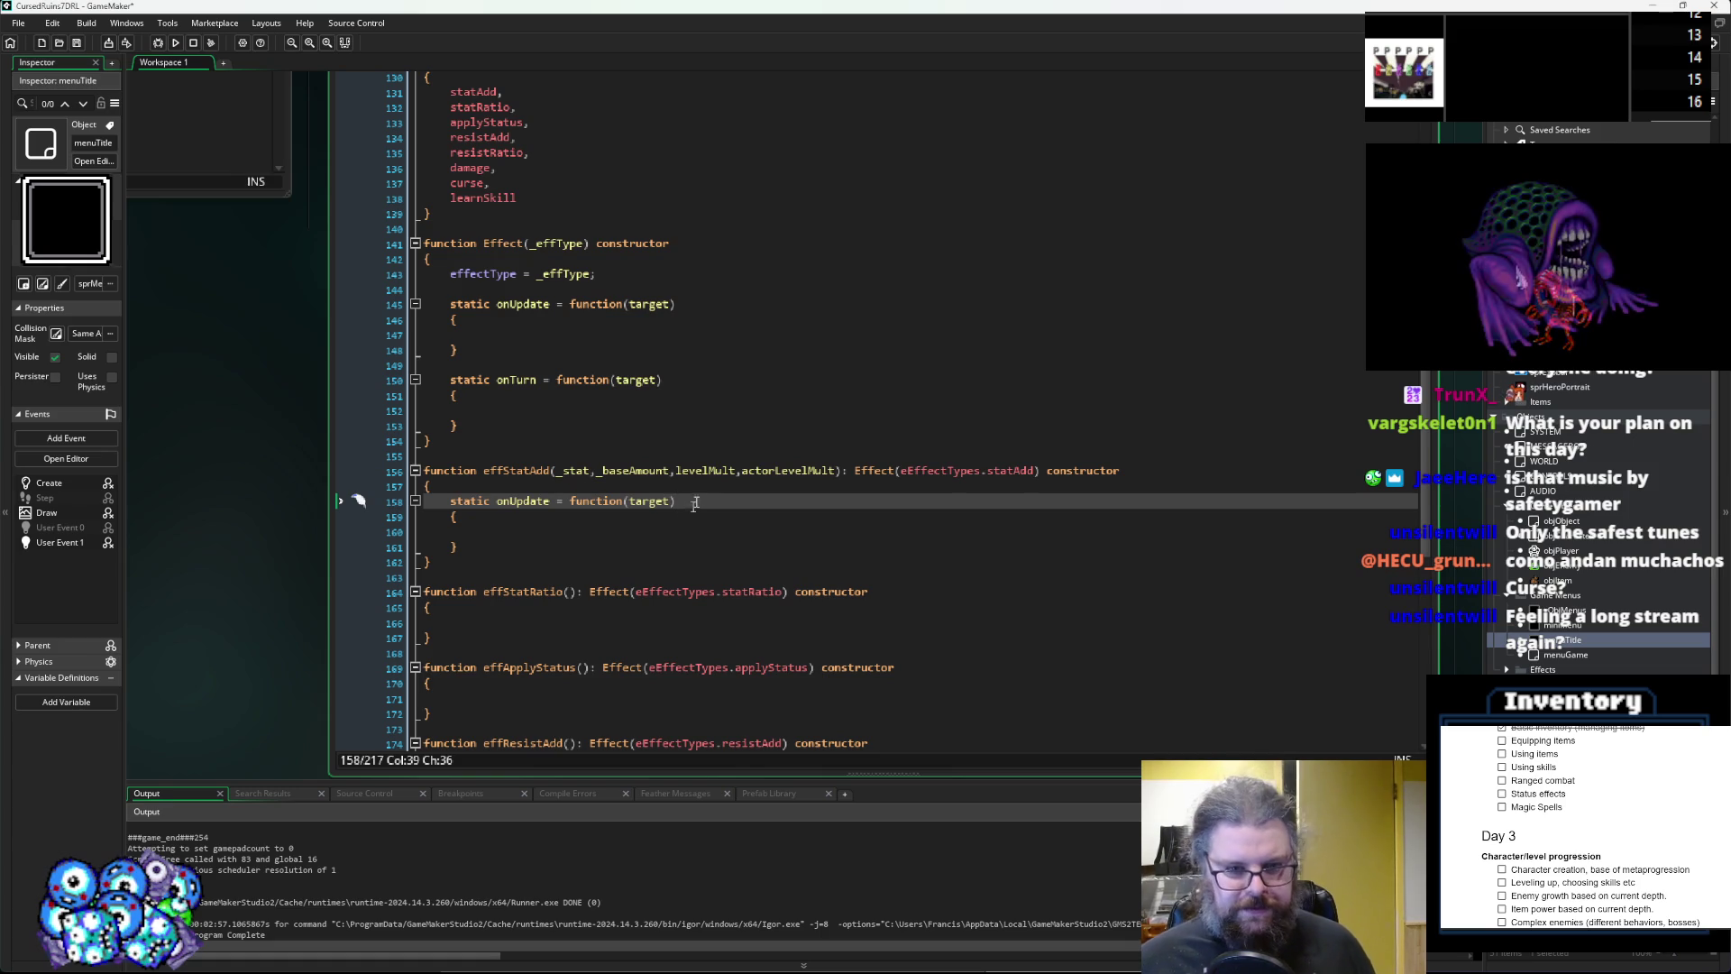
double_click(722, 470)
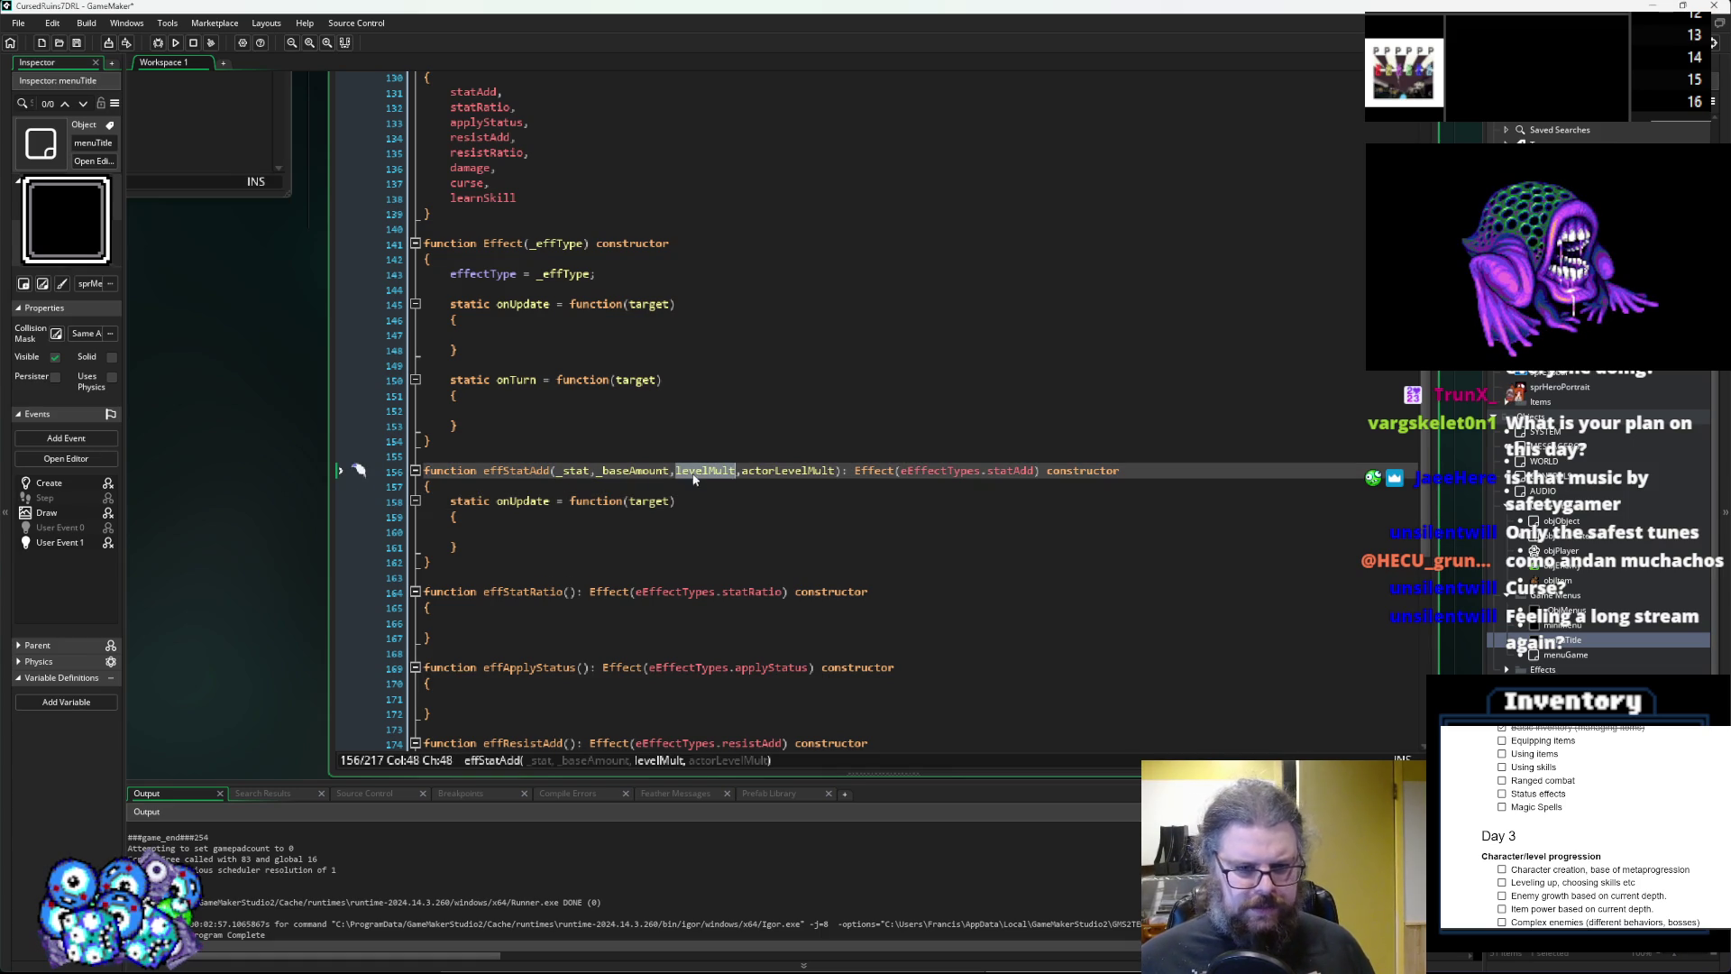
left_click(705, 471)
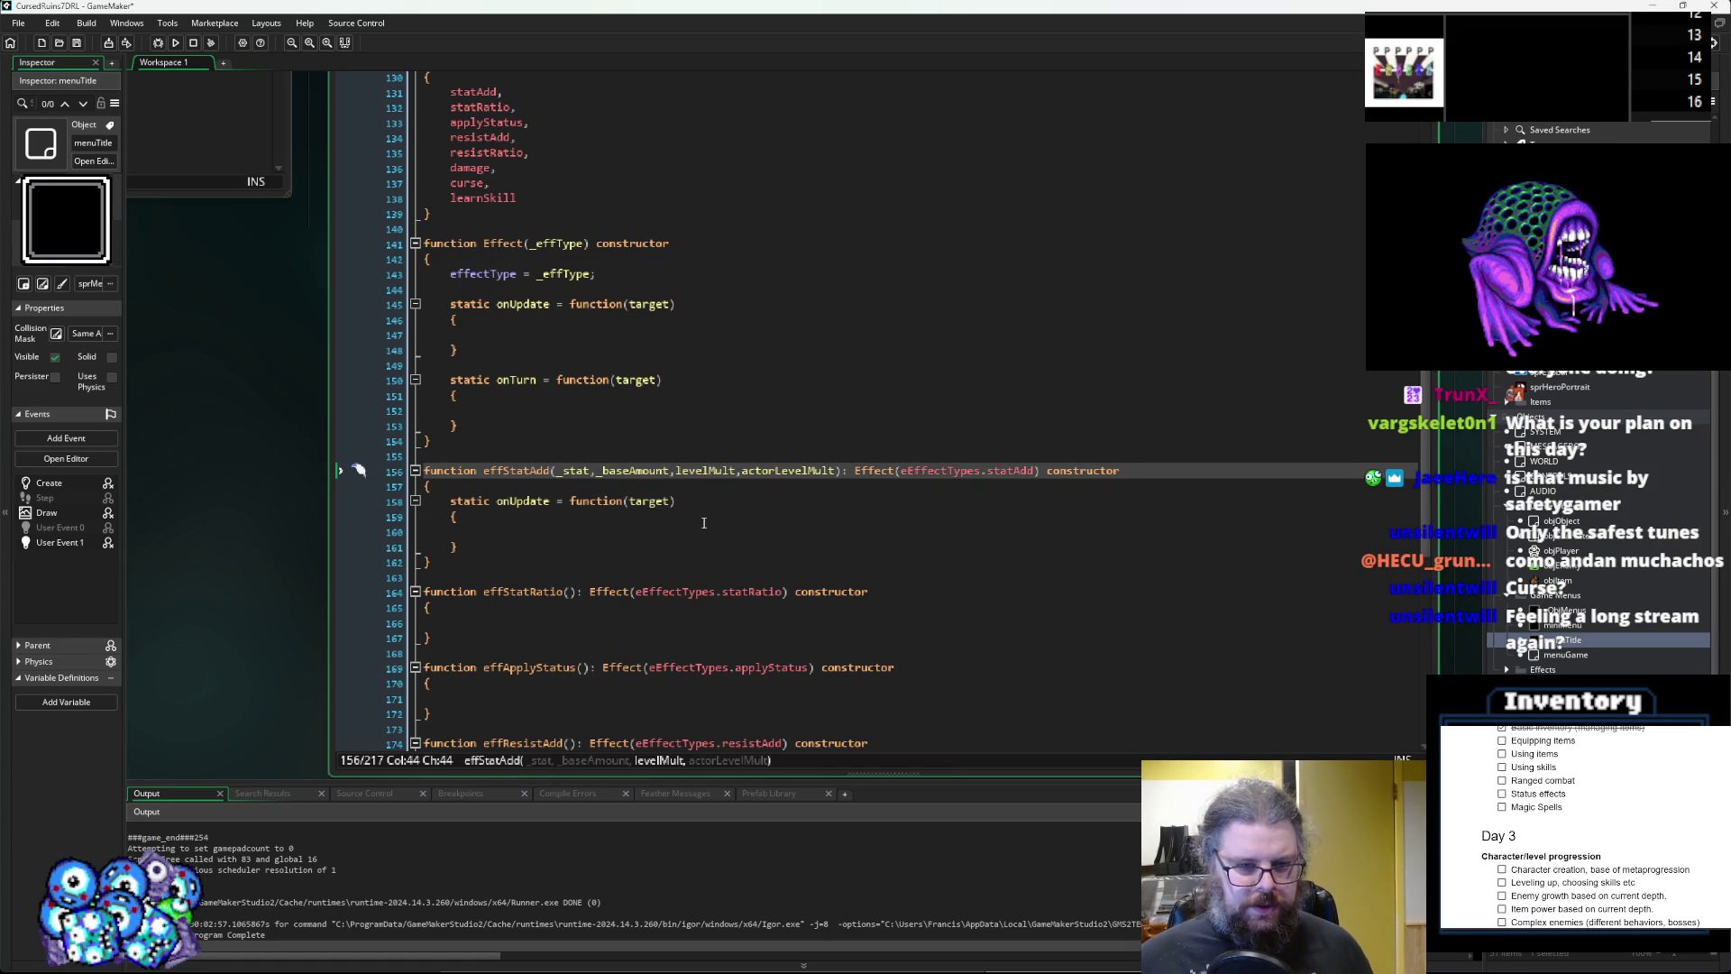
Rename the levelMult parameter to multiplierEff.
key("BackSpace")
key("BackSpace")
key("BackSpace")
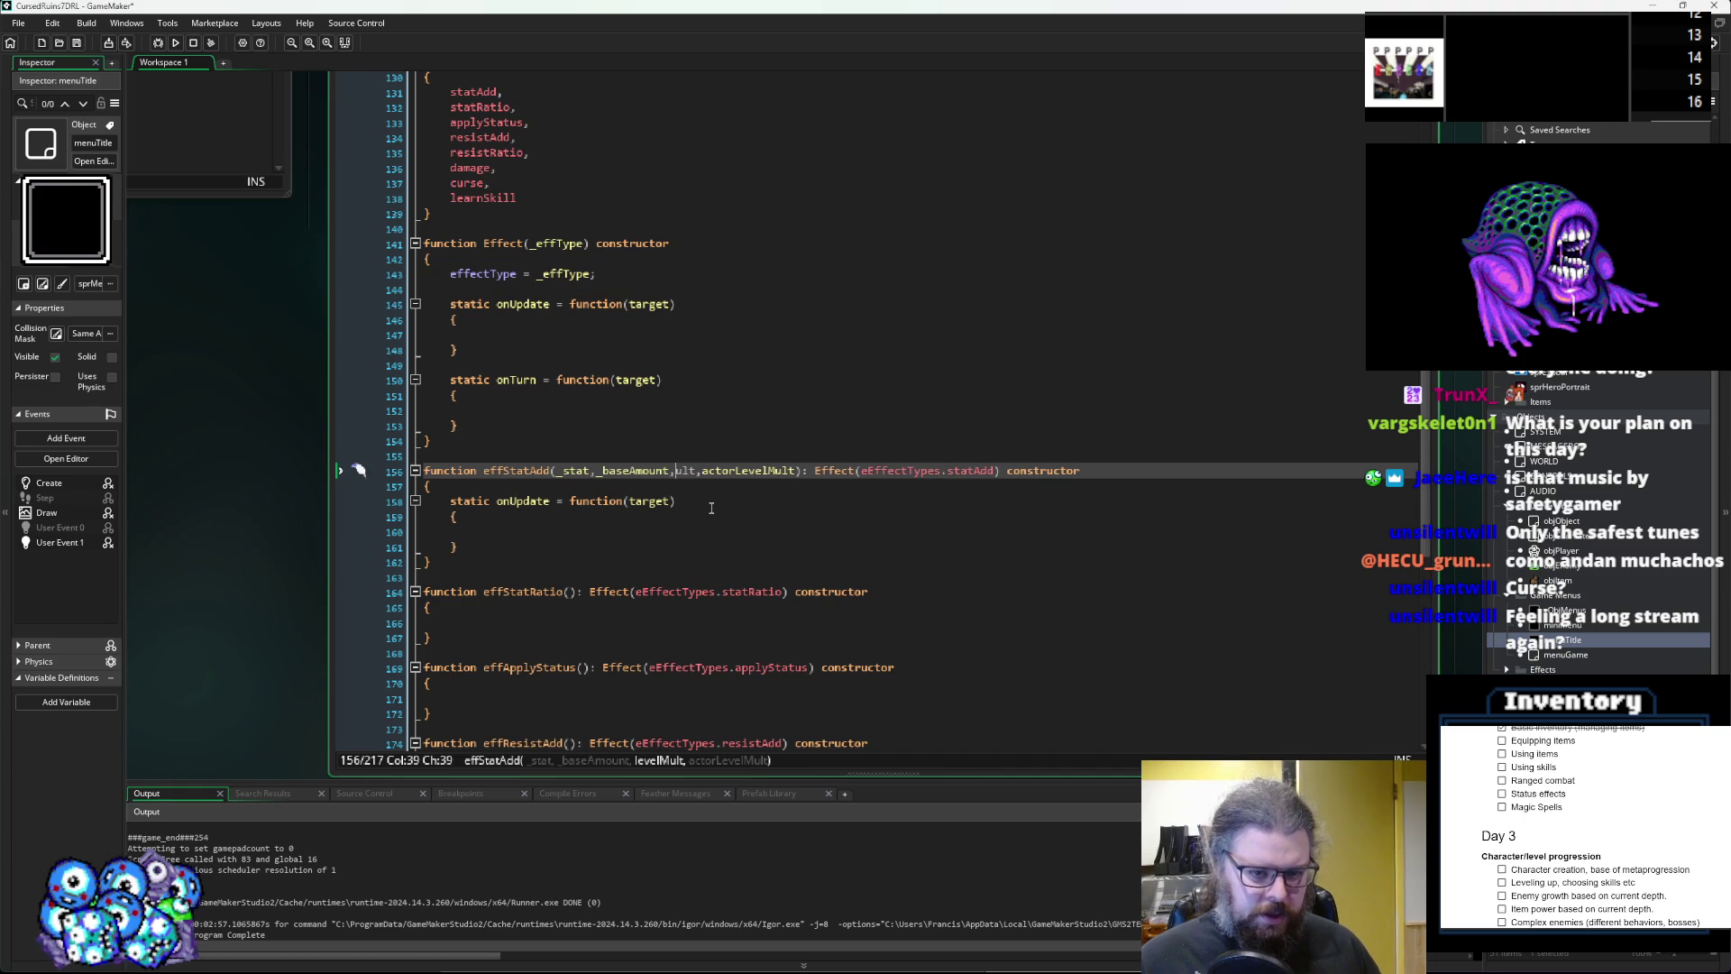
type("m")
key("Right")
key("Right")
key("Right")
type("i")
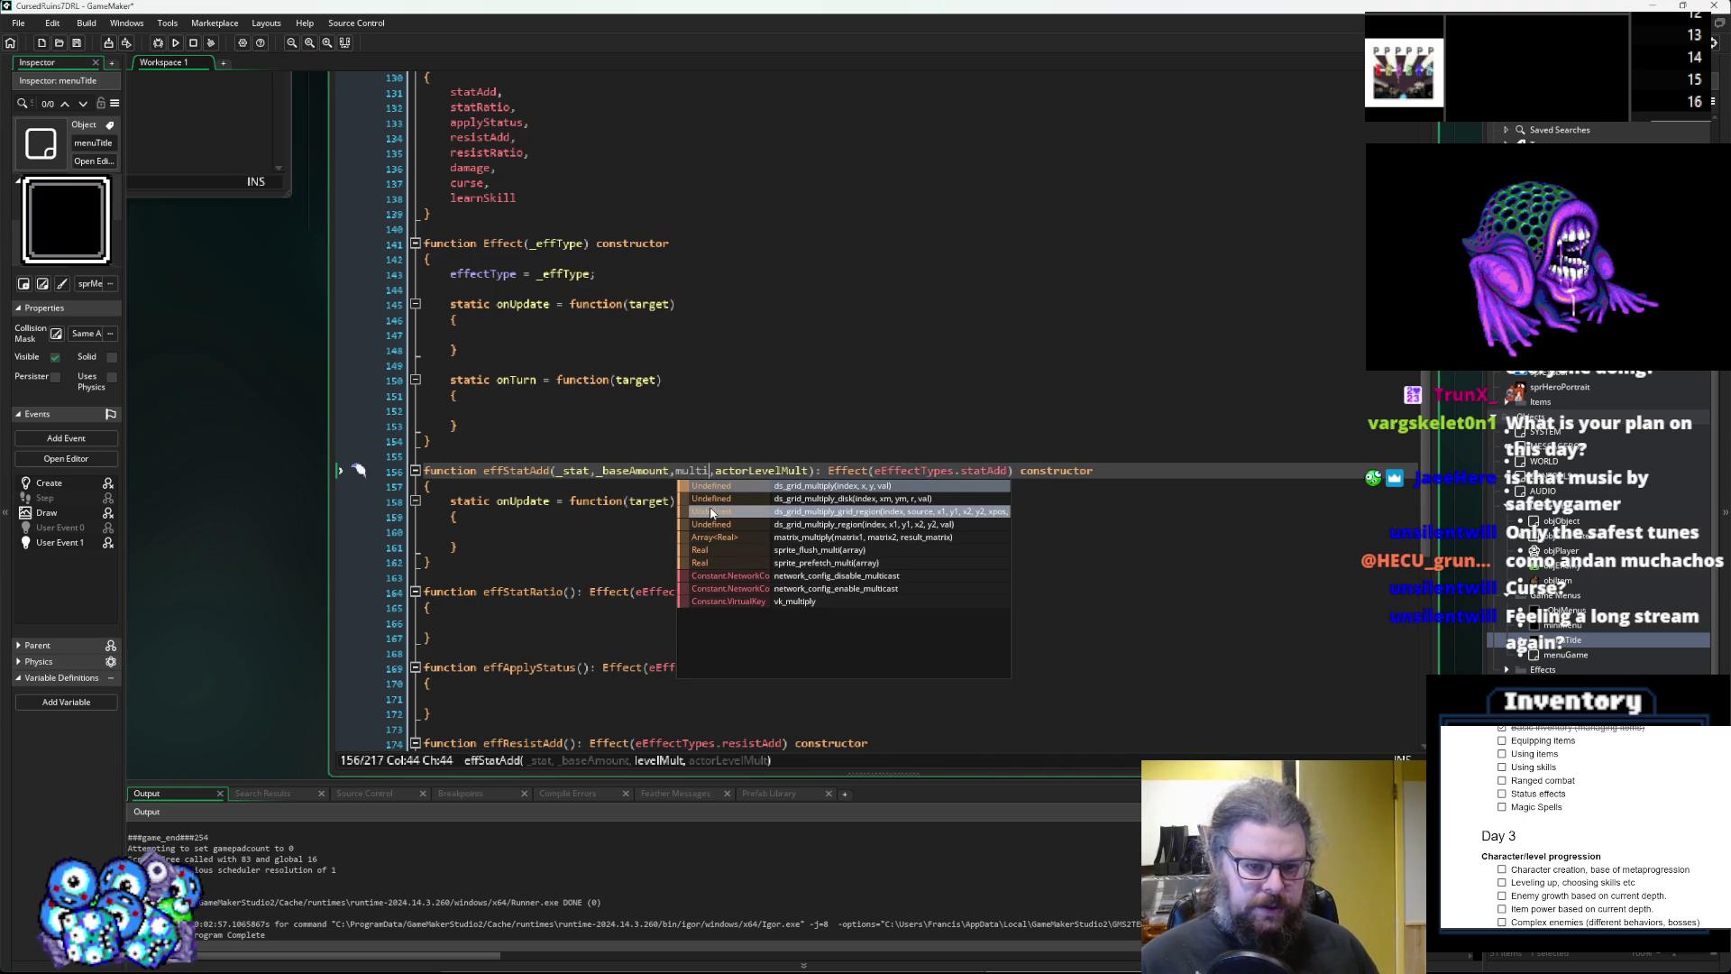
type("plier")
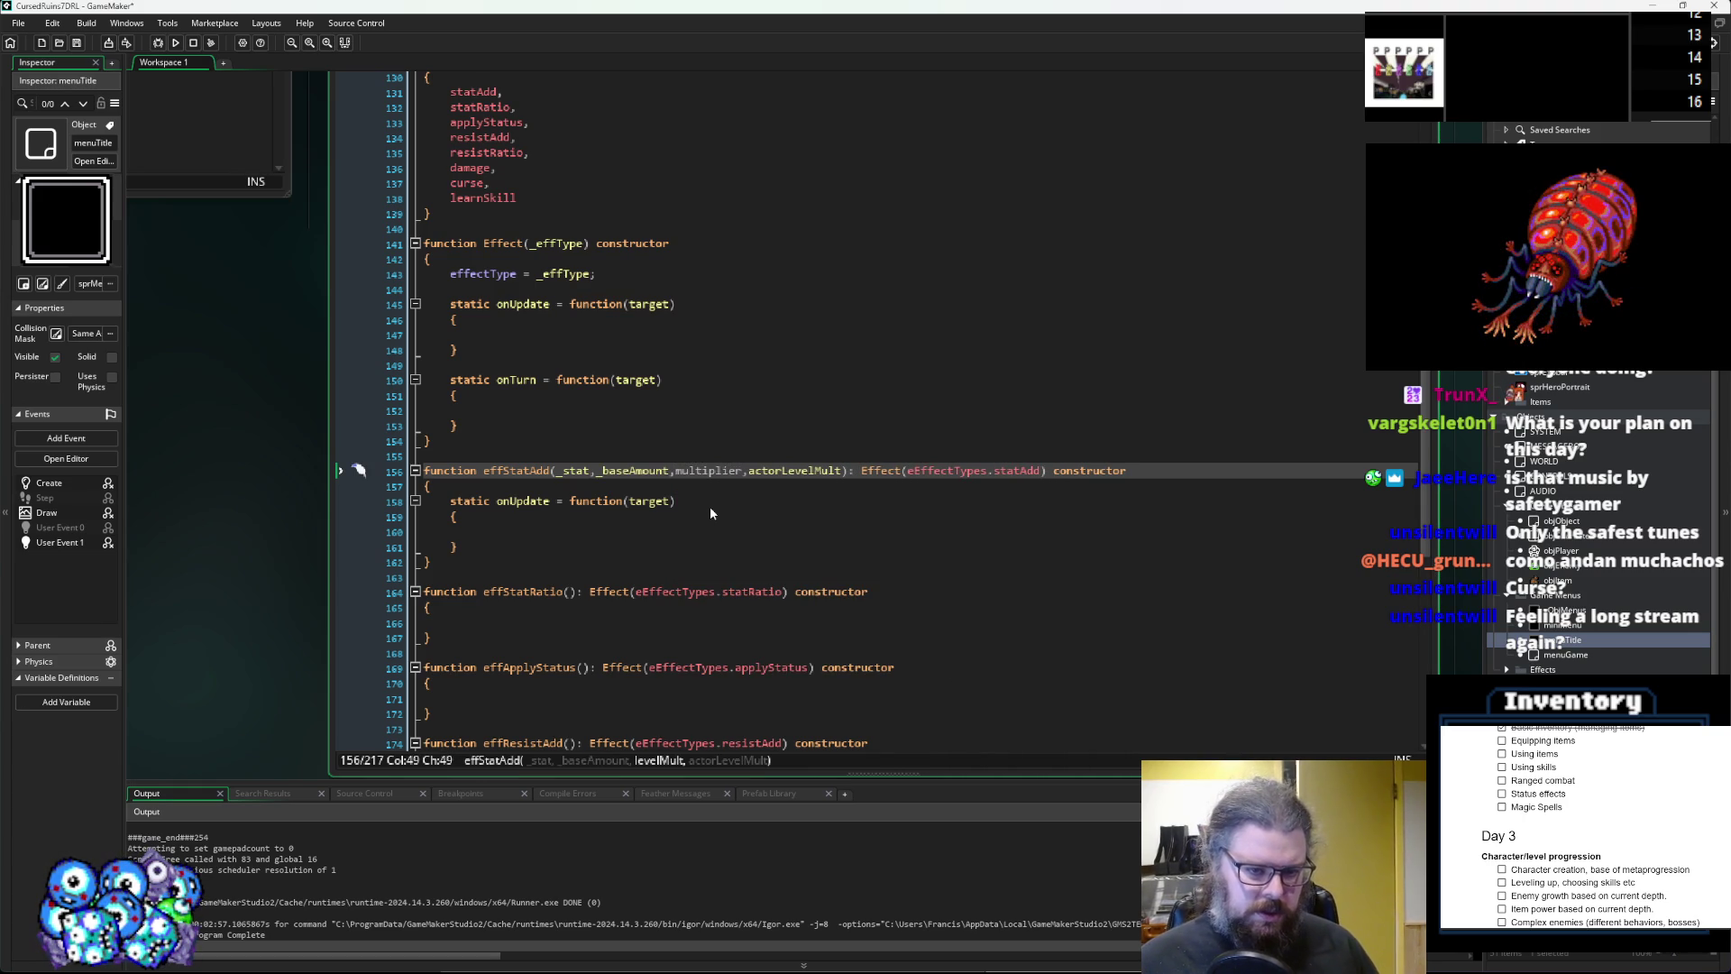
key("BackSpace")
key("BackSpace")
key("BackSpace")
type("Eff")
key("BackSpace")
key("BackSpace")
key("BackSpace")
type("plierE")
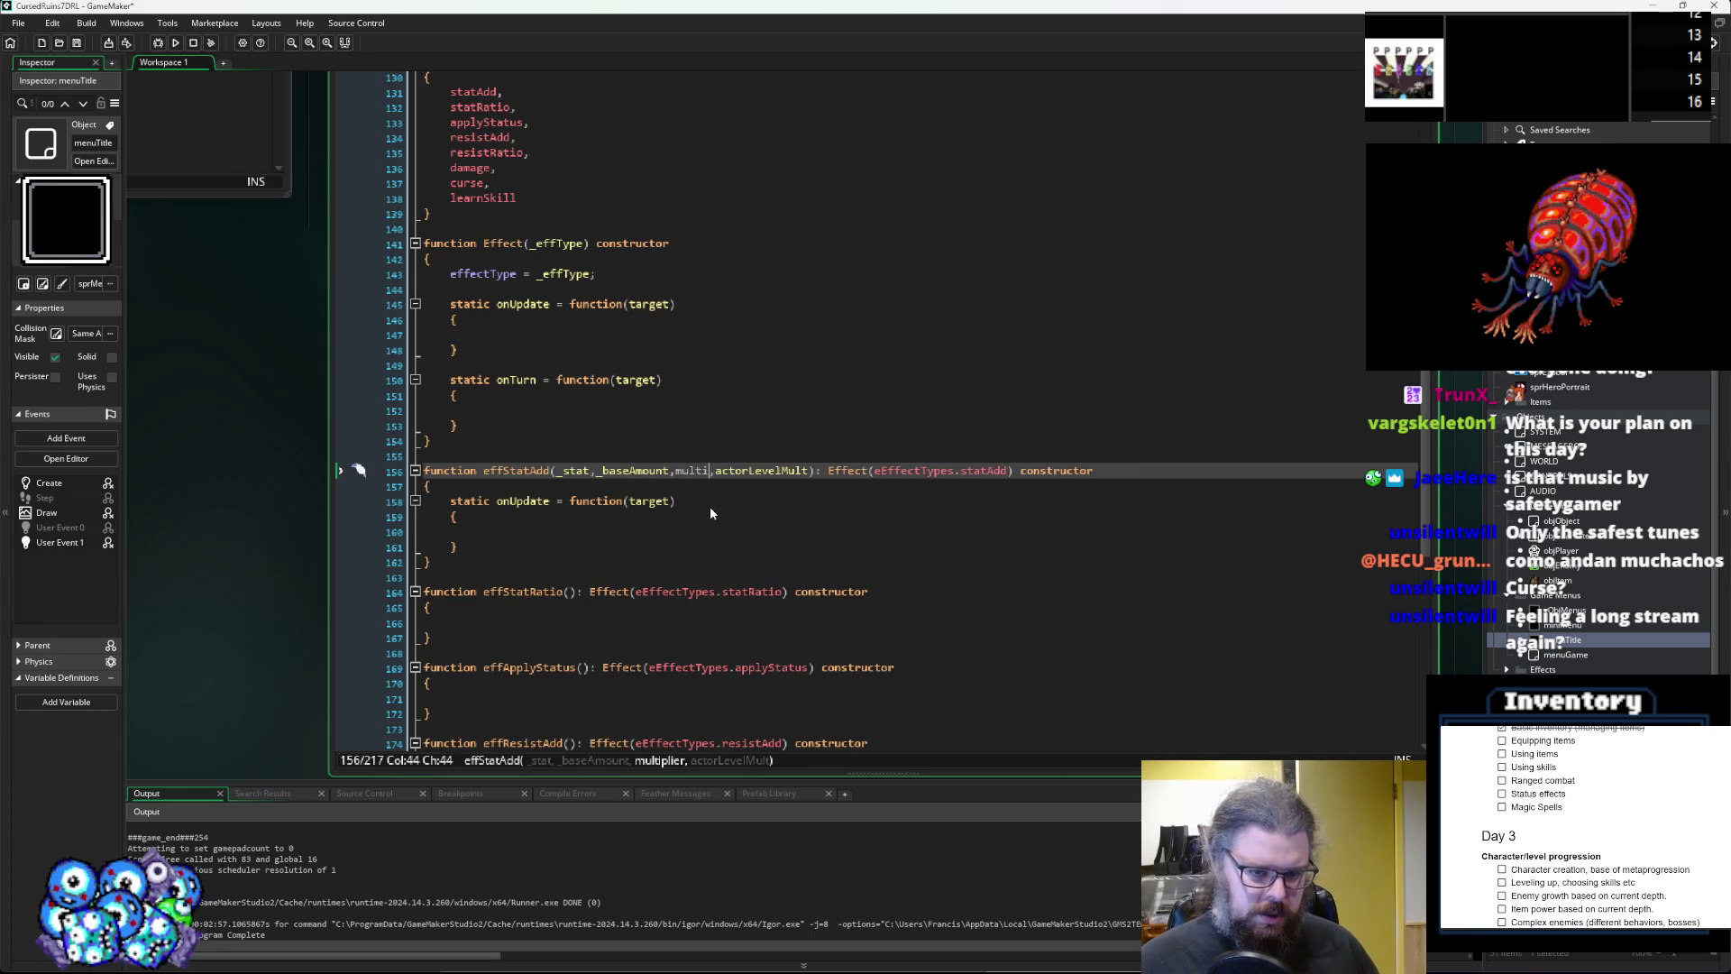
type("ff")
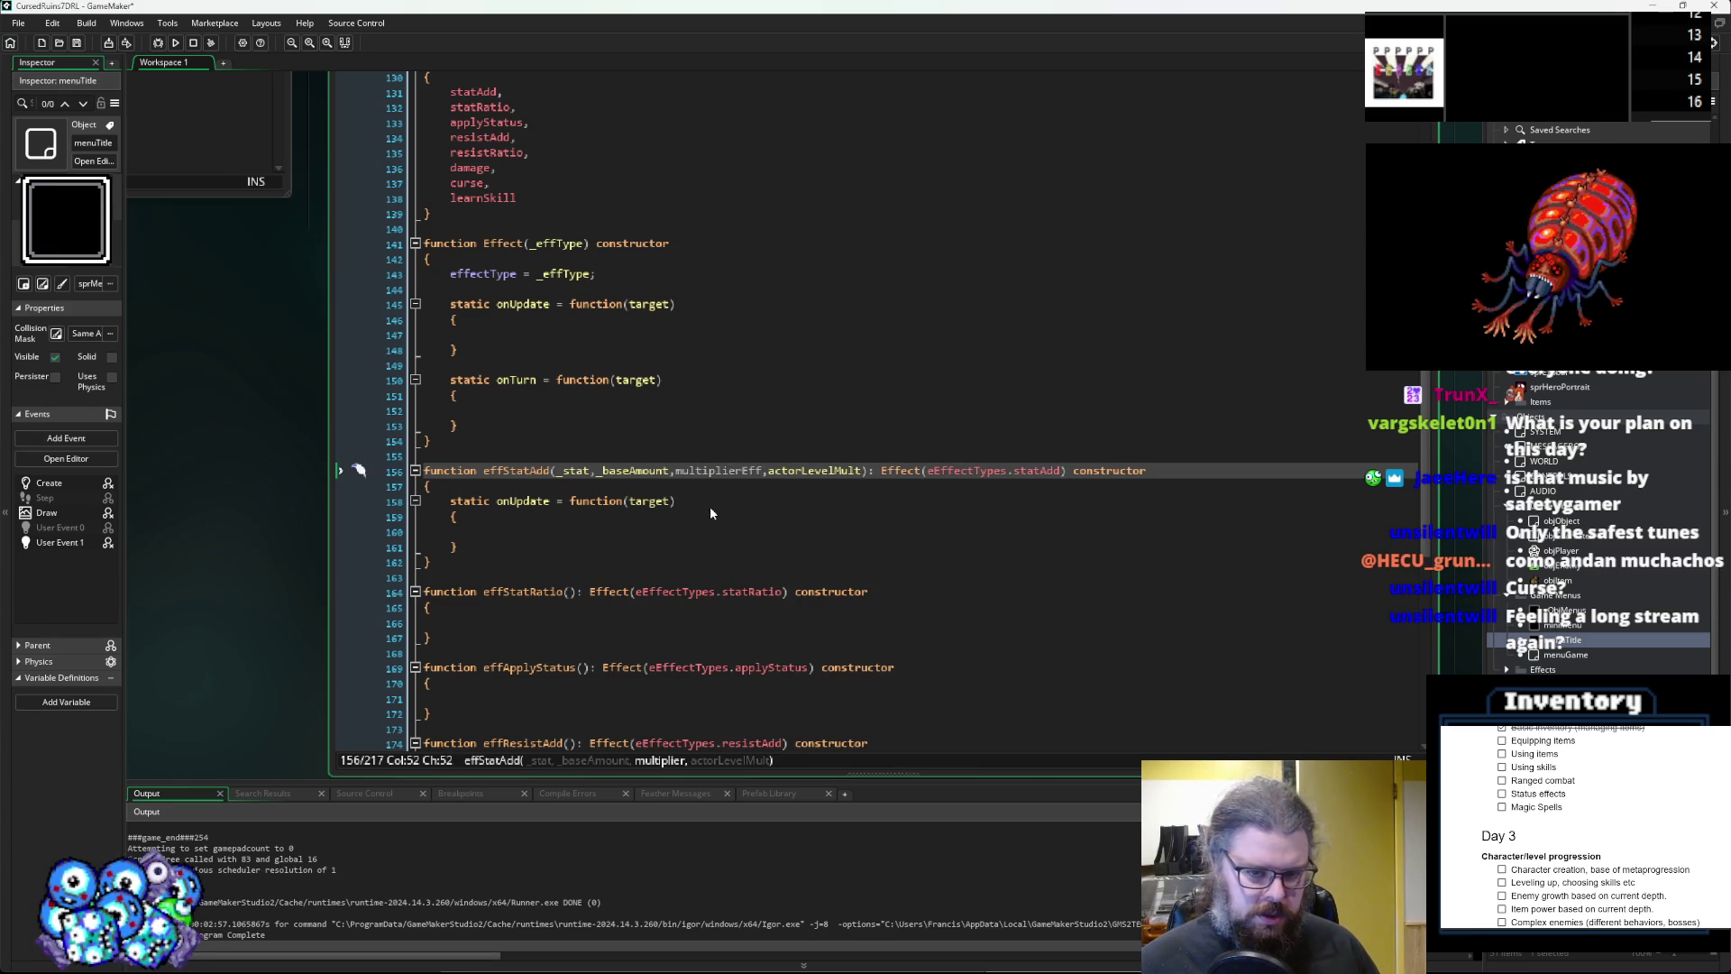
Shorten multiplierEff to multEff and move the caret into the onUpdate body.
key("Right")
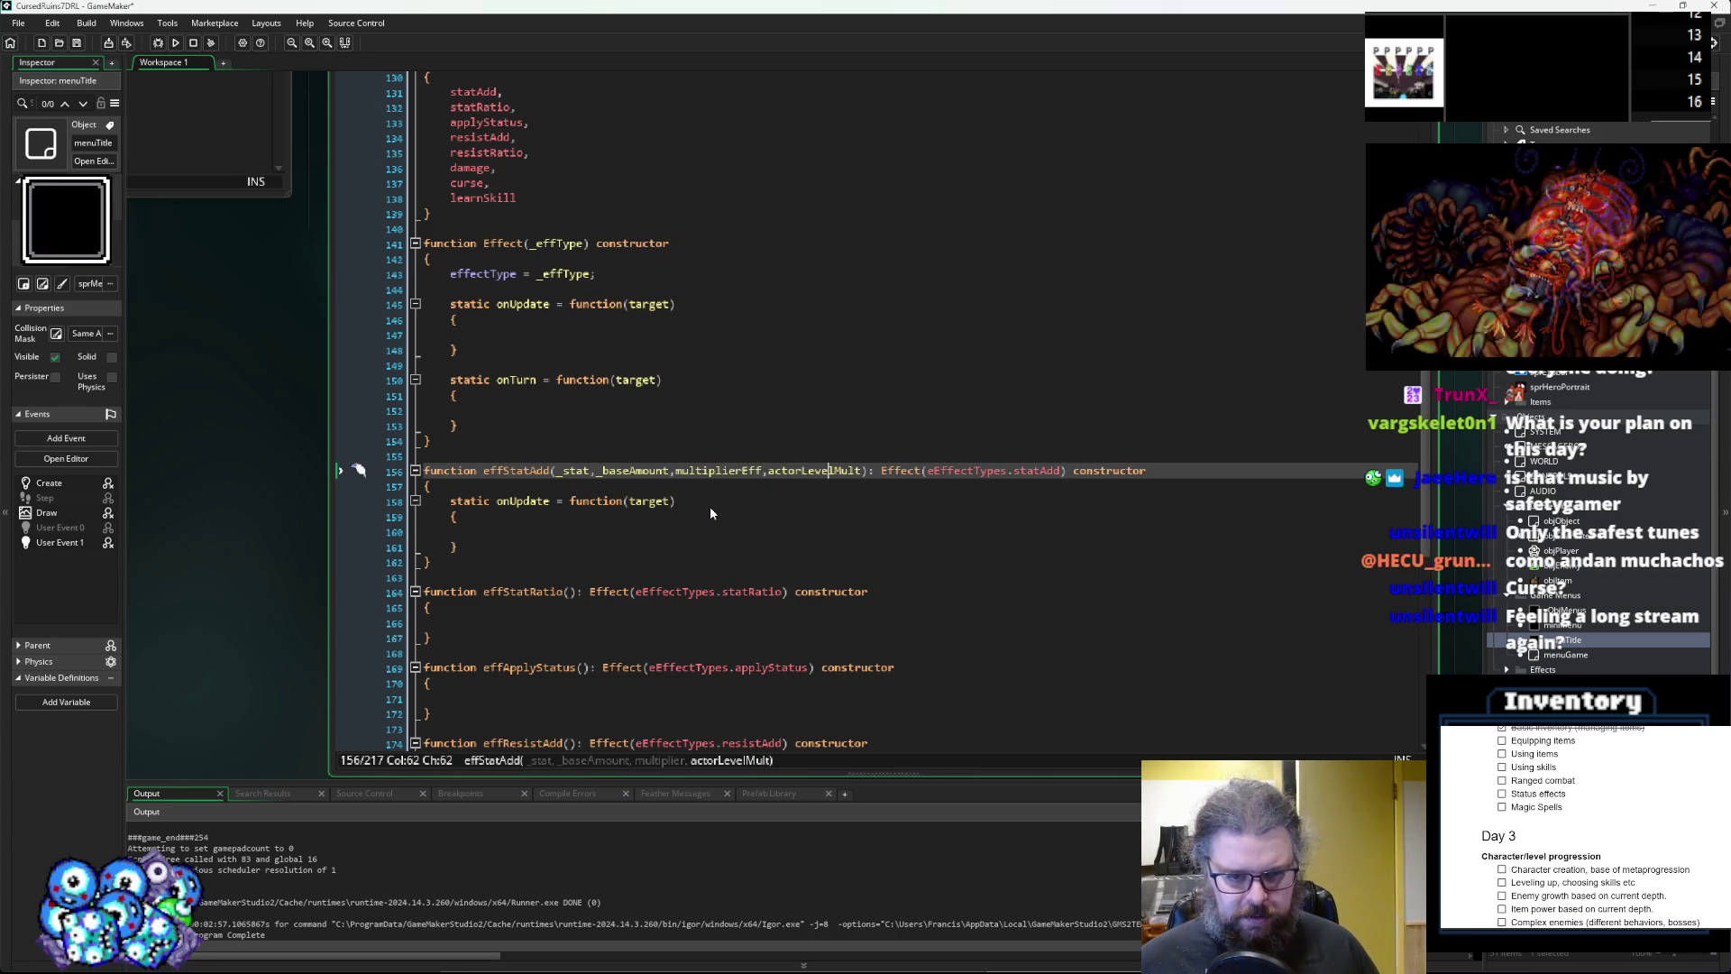
key("Right")
key("Right")
key("Right")
key("Right")
key("Right")
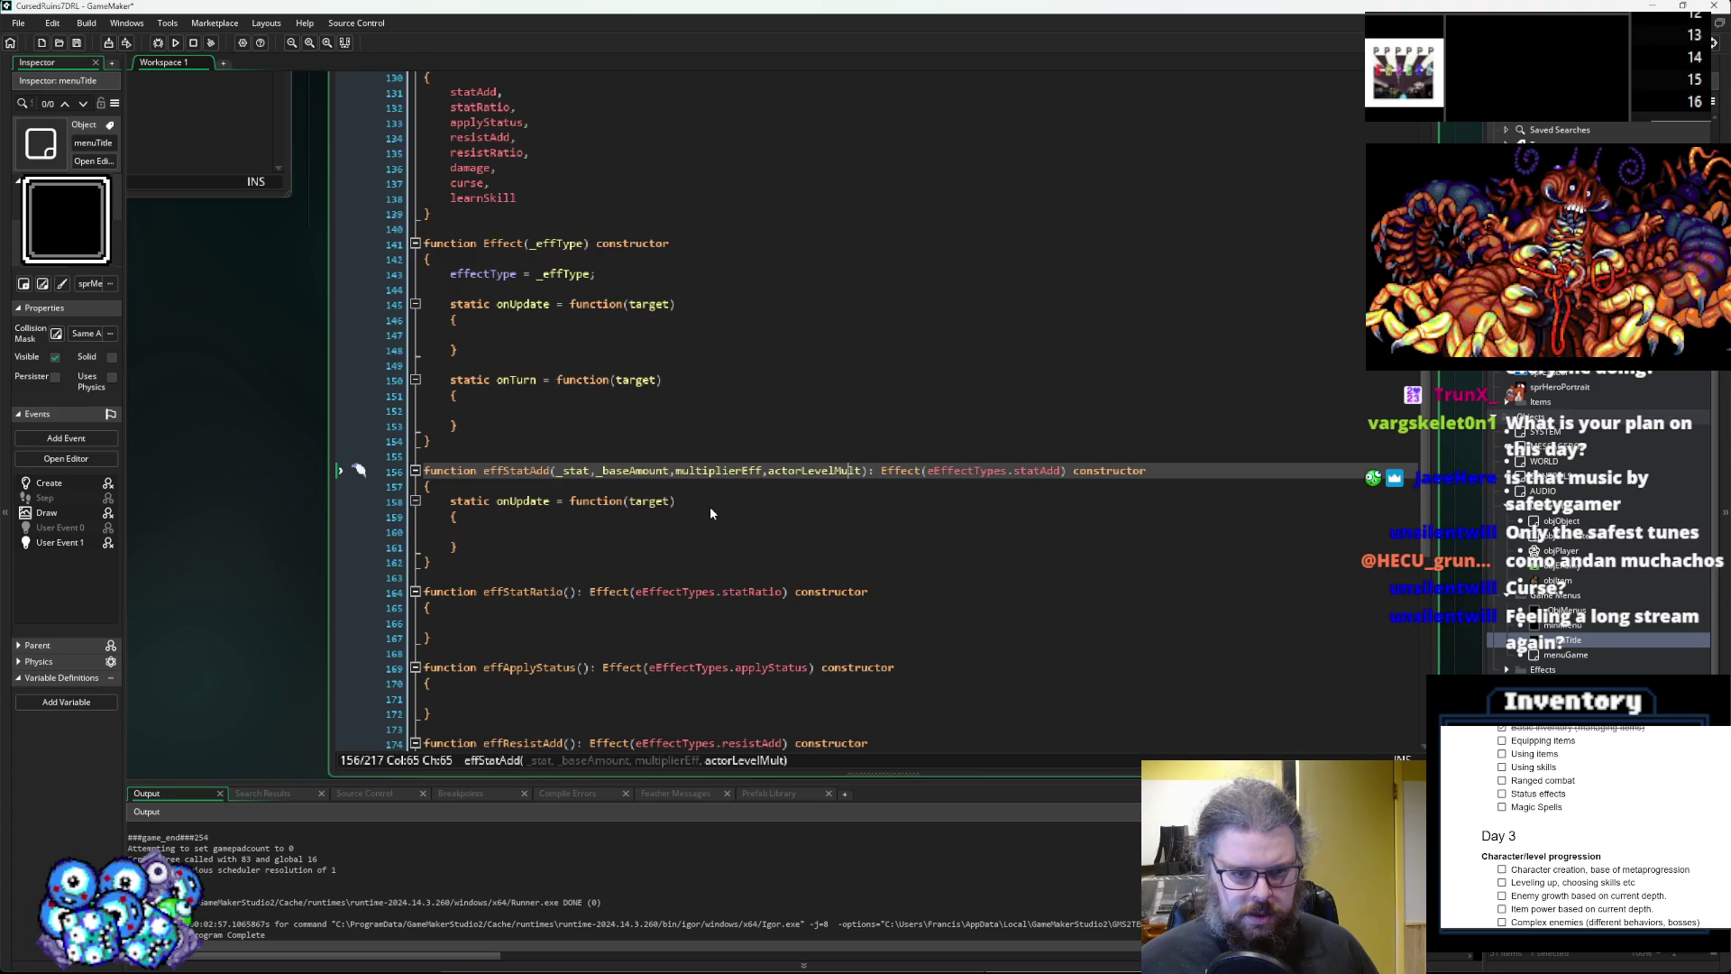
key("ctrl+Left")
key("ctrl+Left")
key("Left")
key("Left")
key("BackSpace")
key("BackSpace")
key("BackSpace")
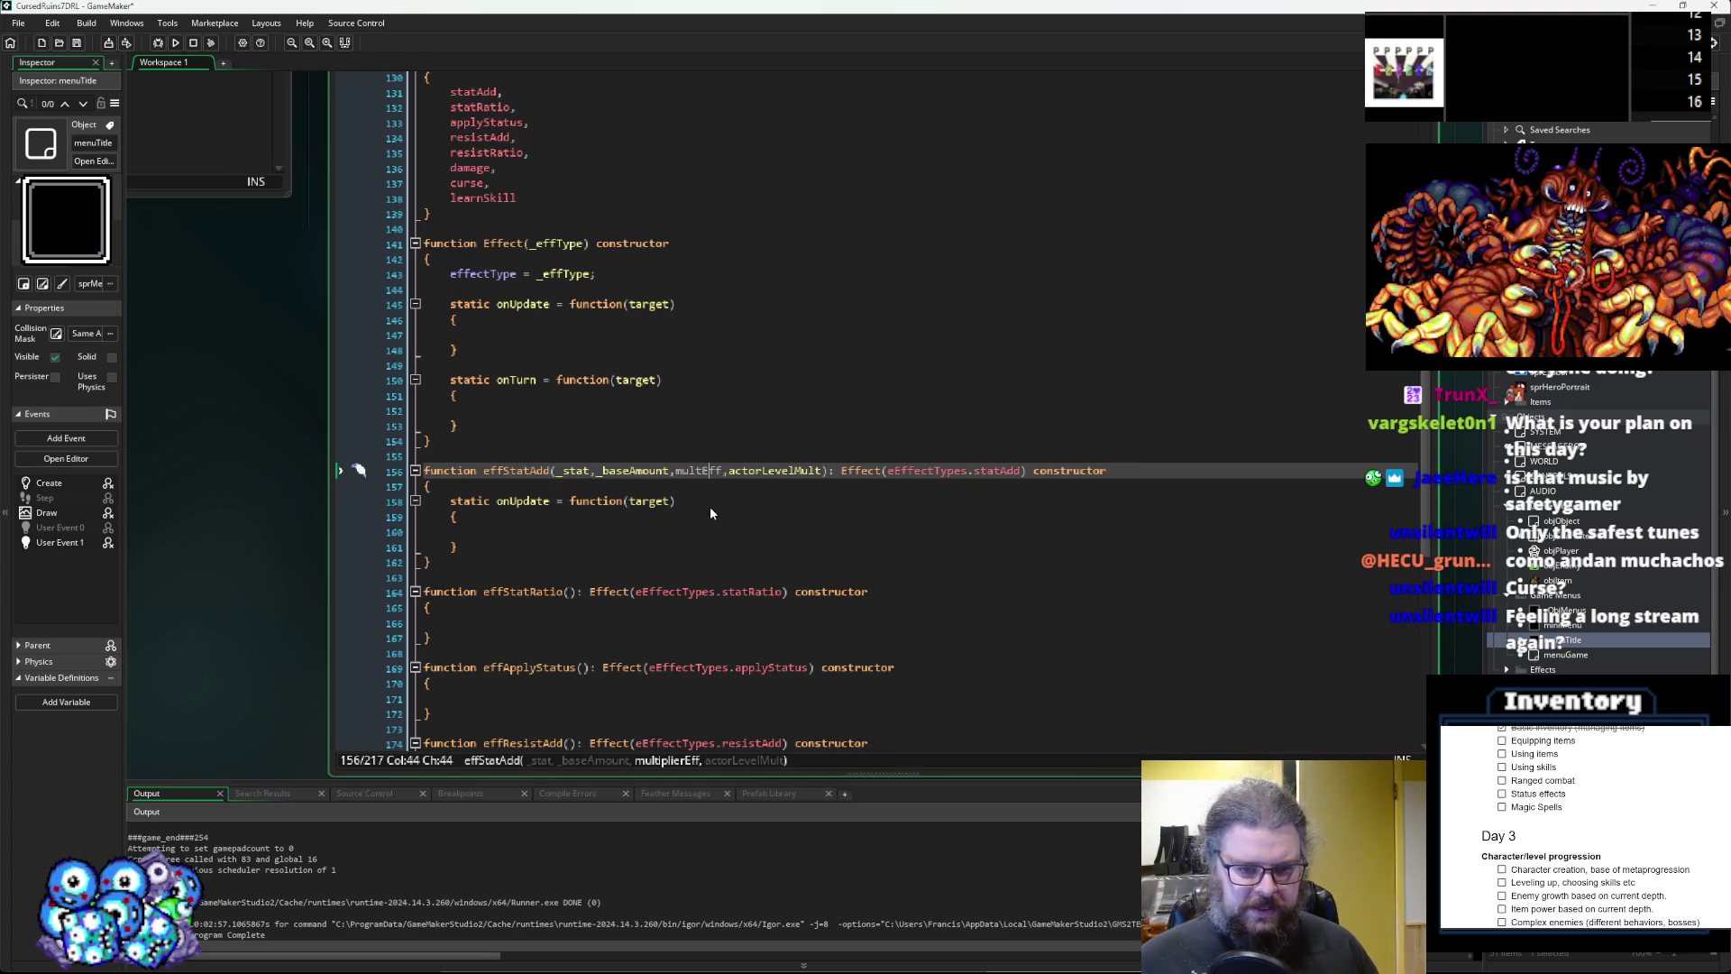
key("Down")
key("Down")
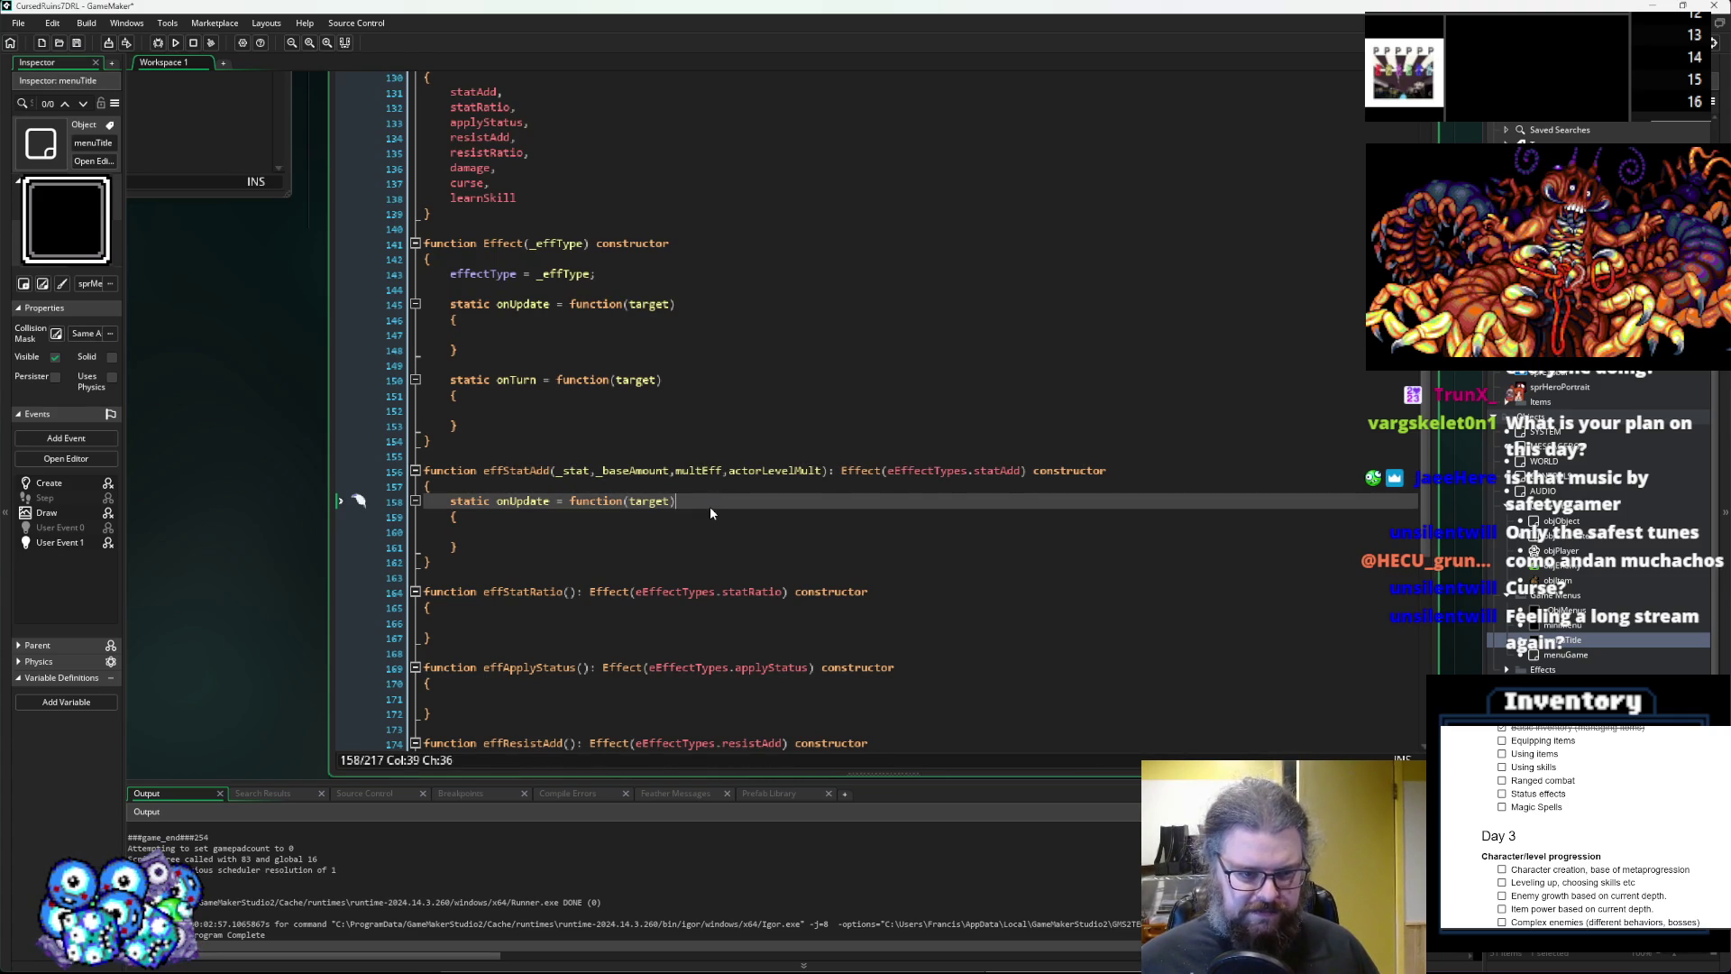
key("Down")
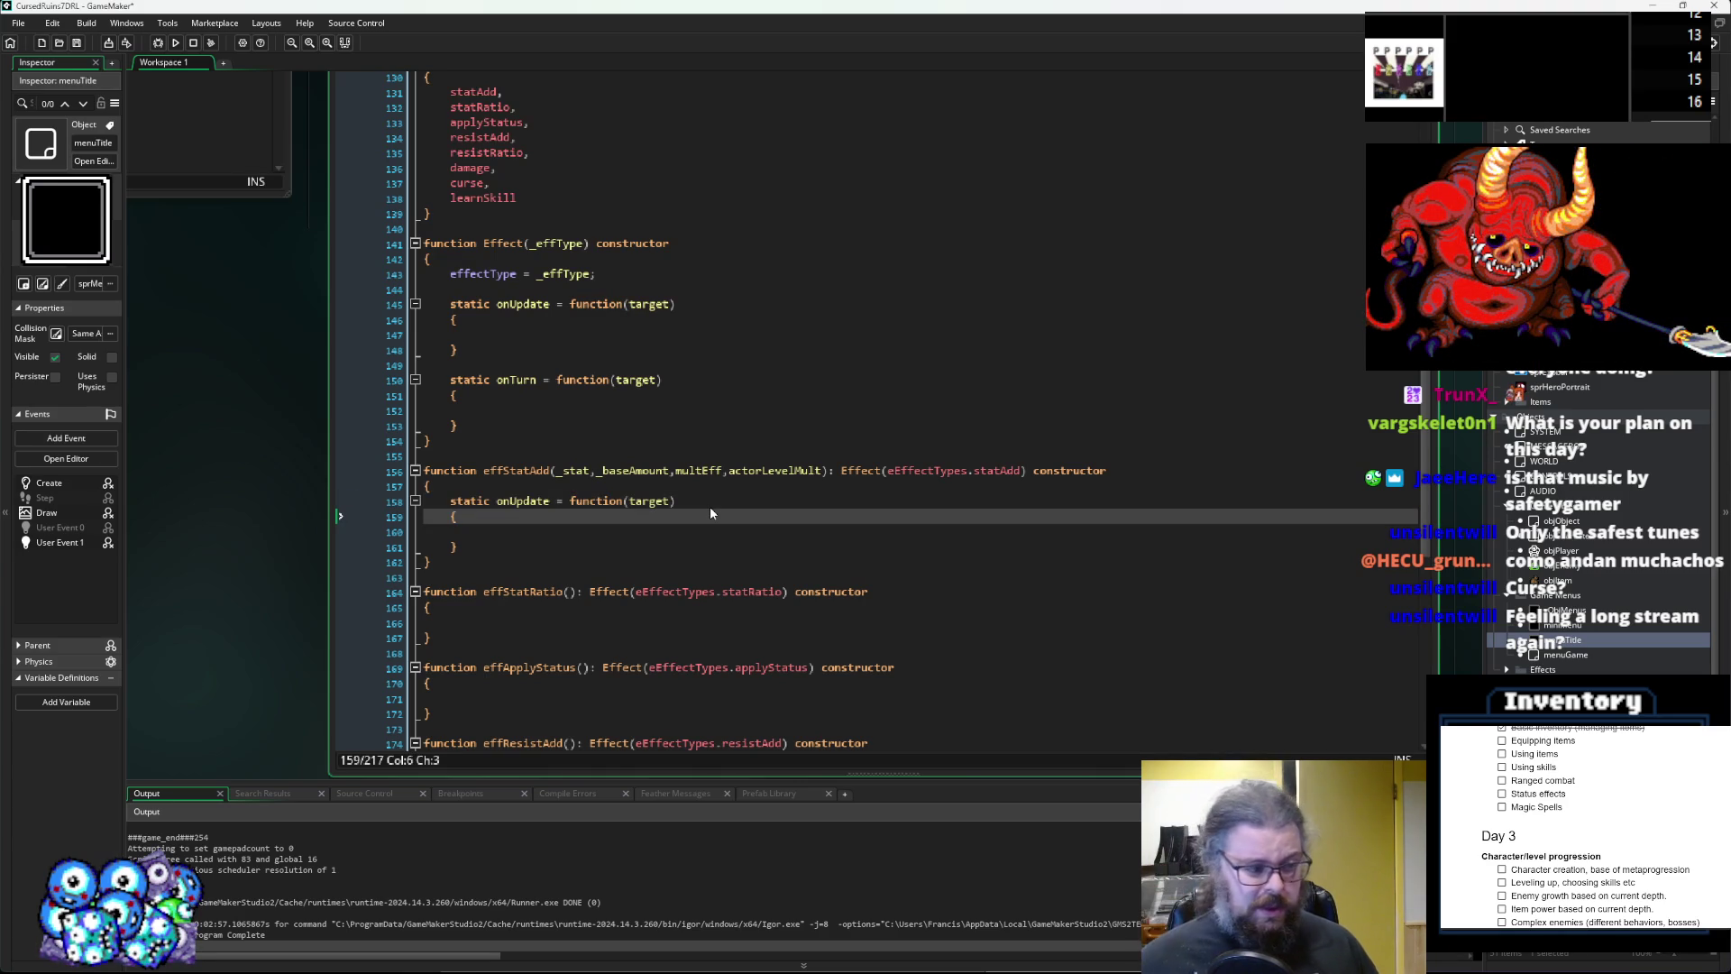
key("Down")
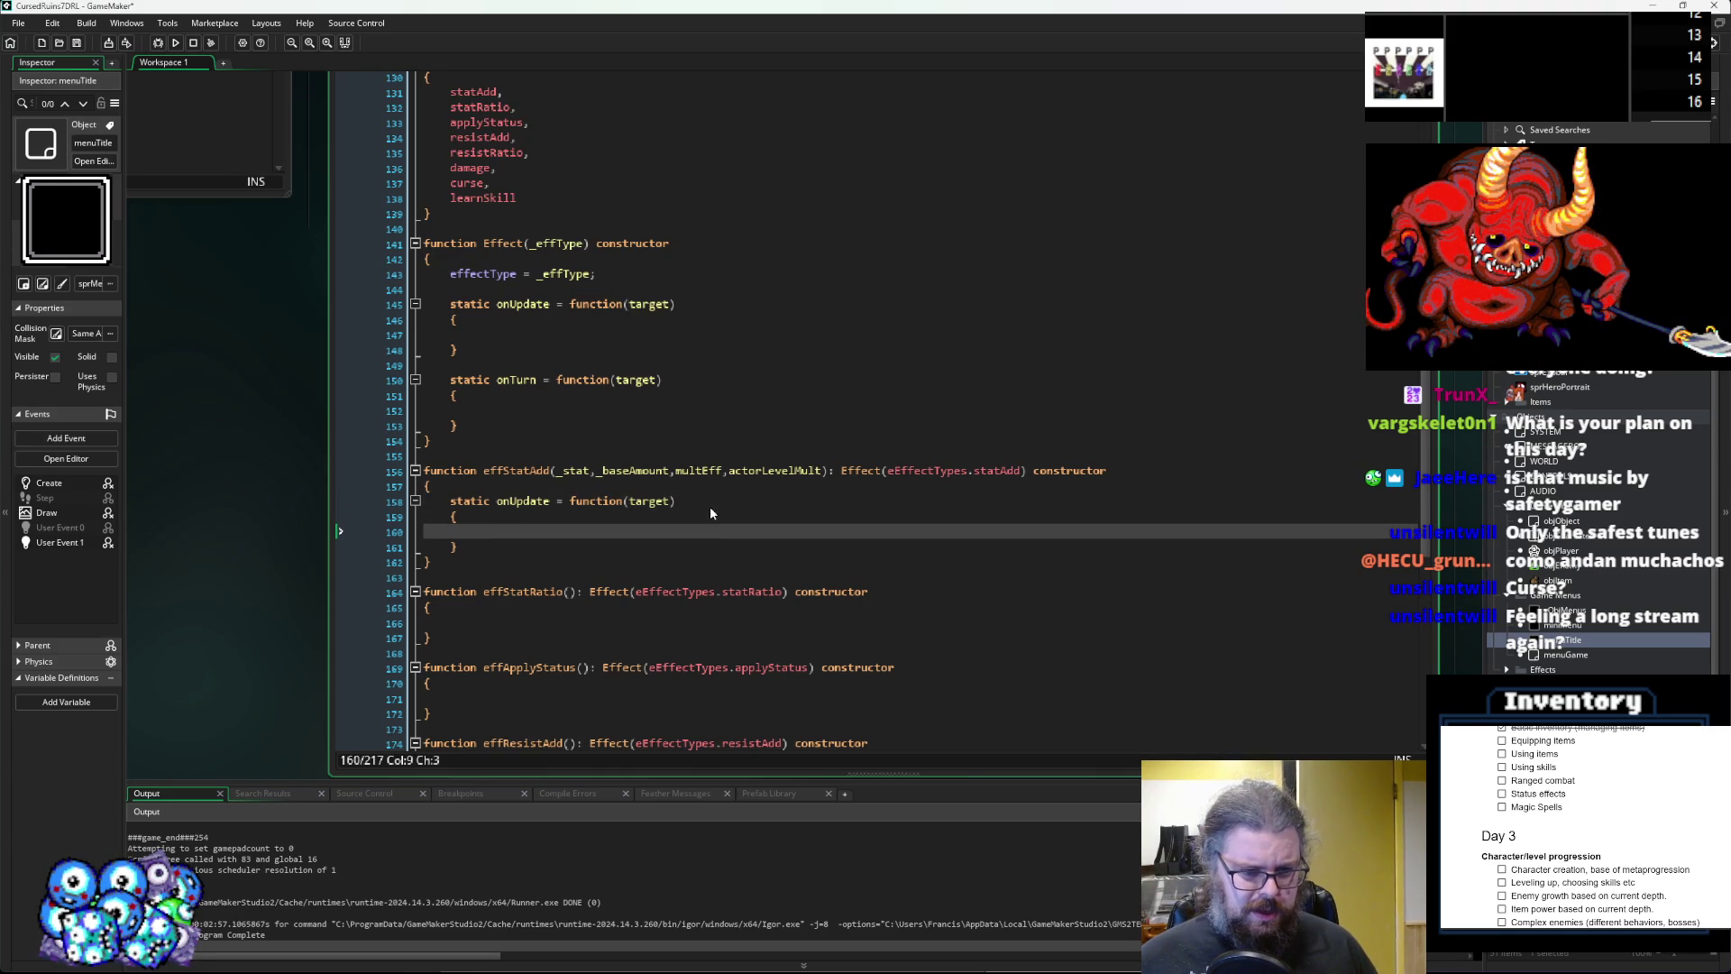
Add a mult parameter after target in the base Effect's onUpdate and onTurn.
left_click(710, 506)
scroll(711, 506, "up", 3)
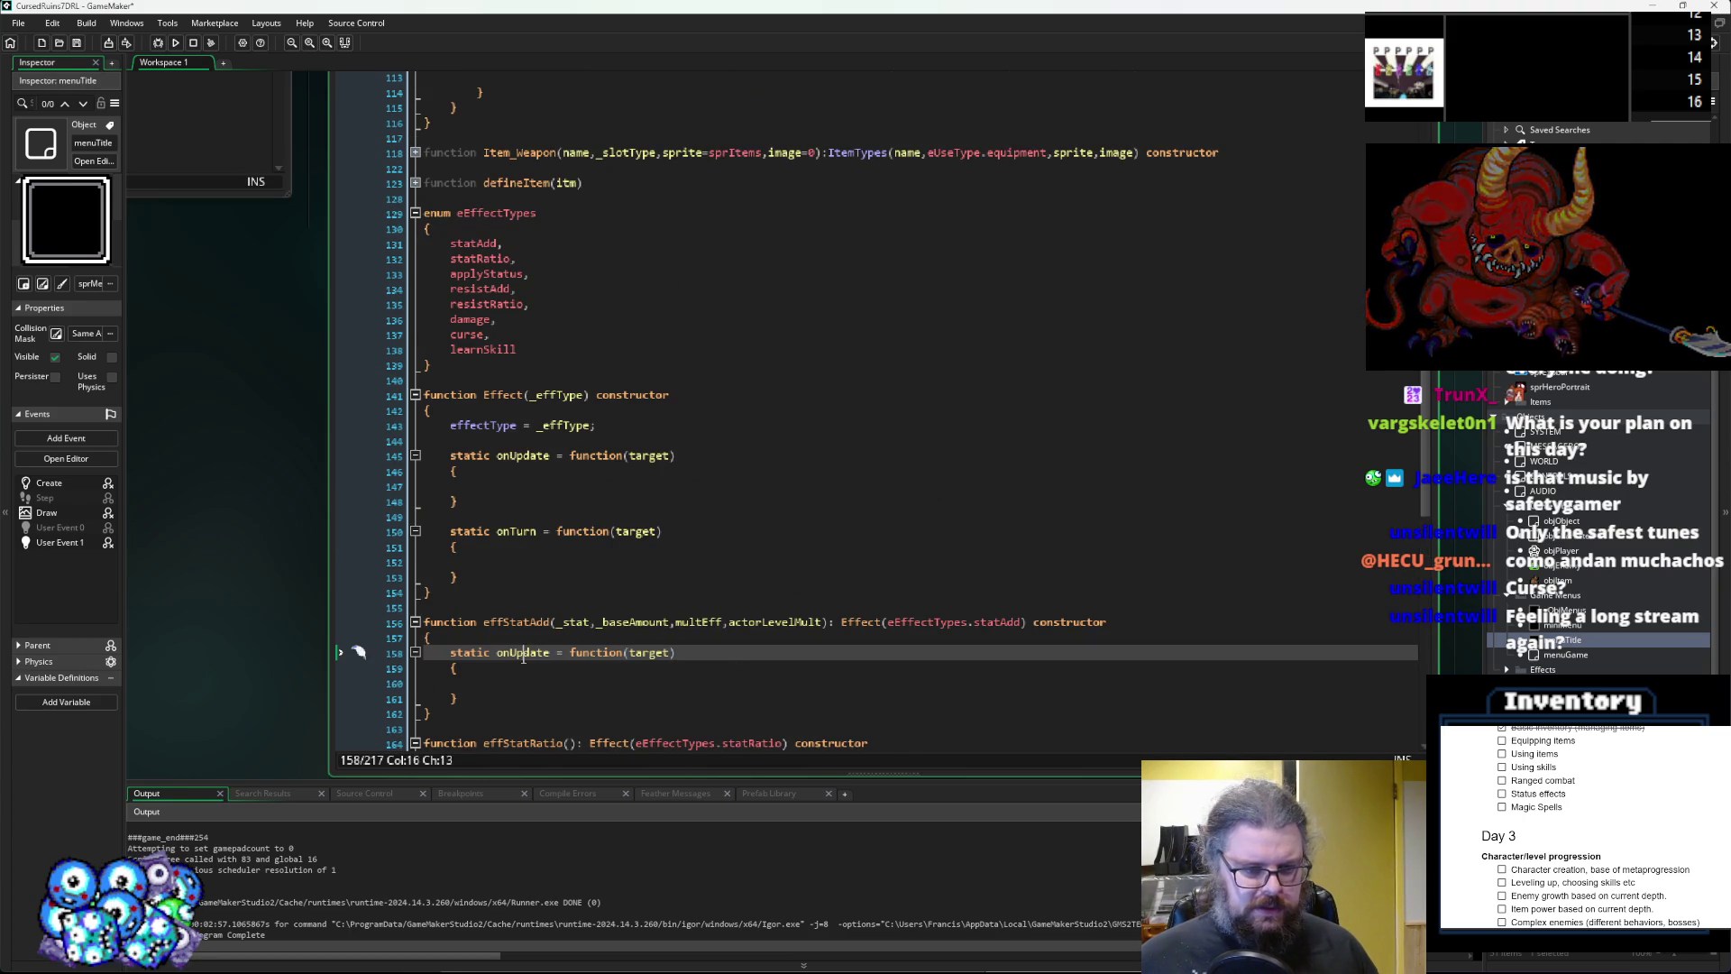
left_click(663, 456)
scroll(679, 458, "up", 3)
scroll(679, 458, "up", 3)
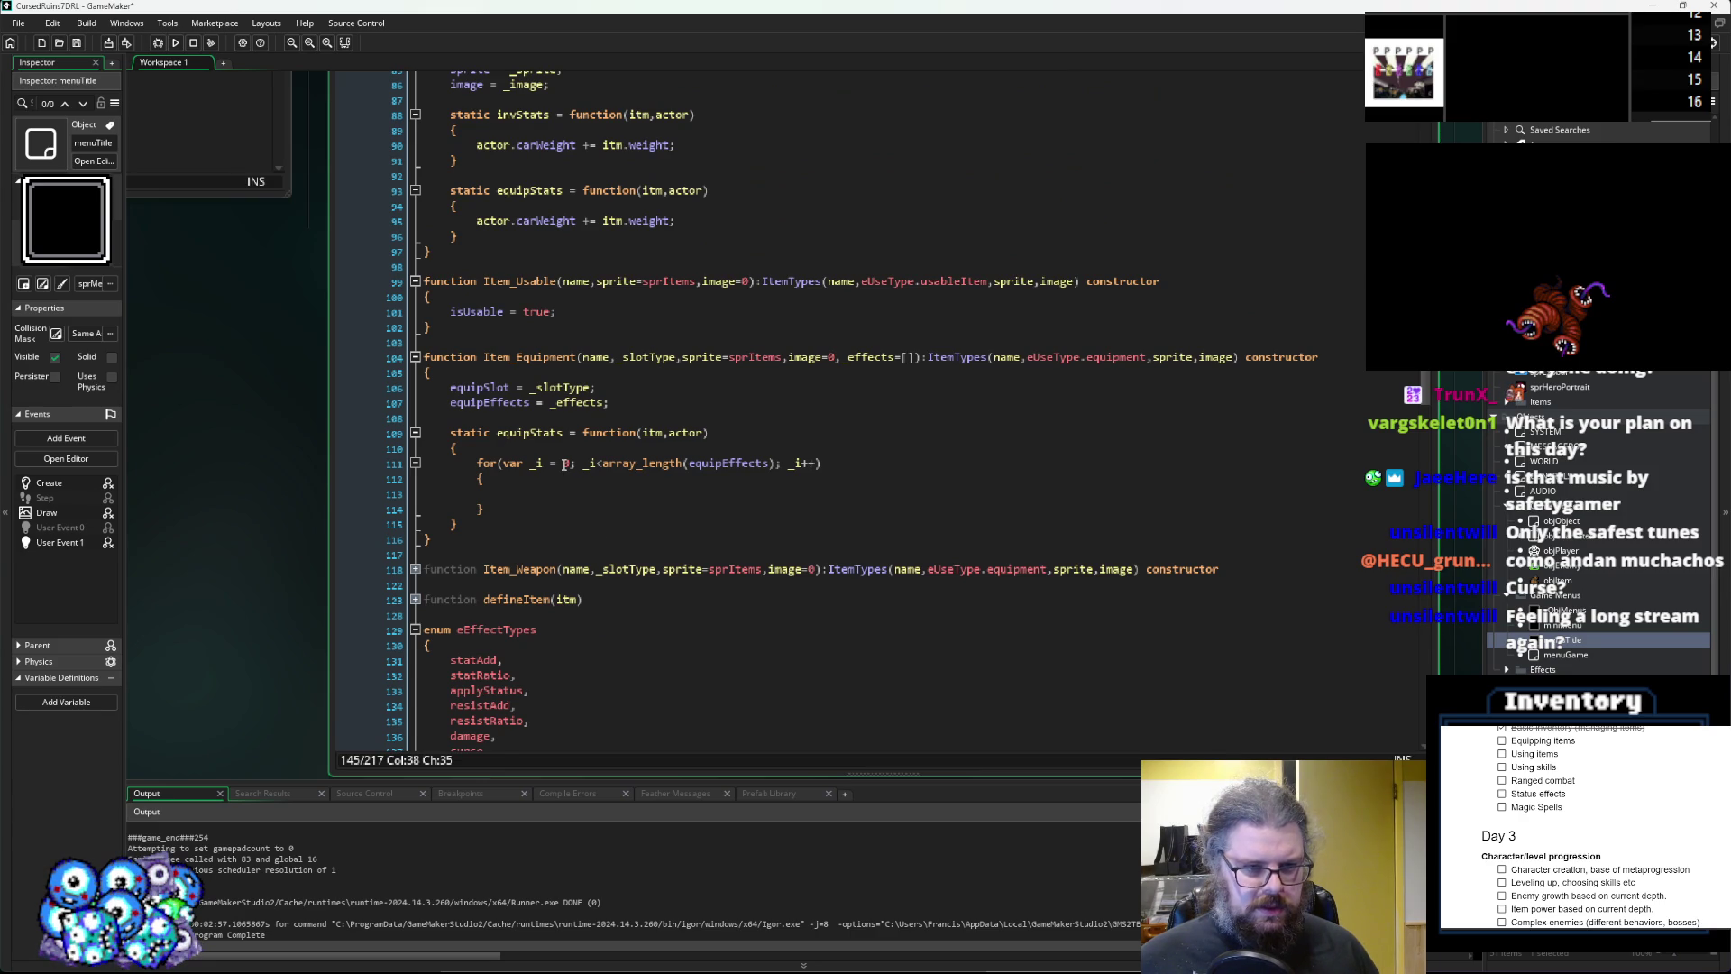
scroll(564, 464, "down", 5)
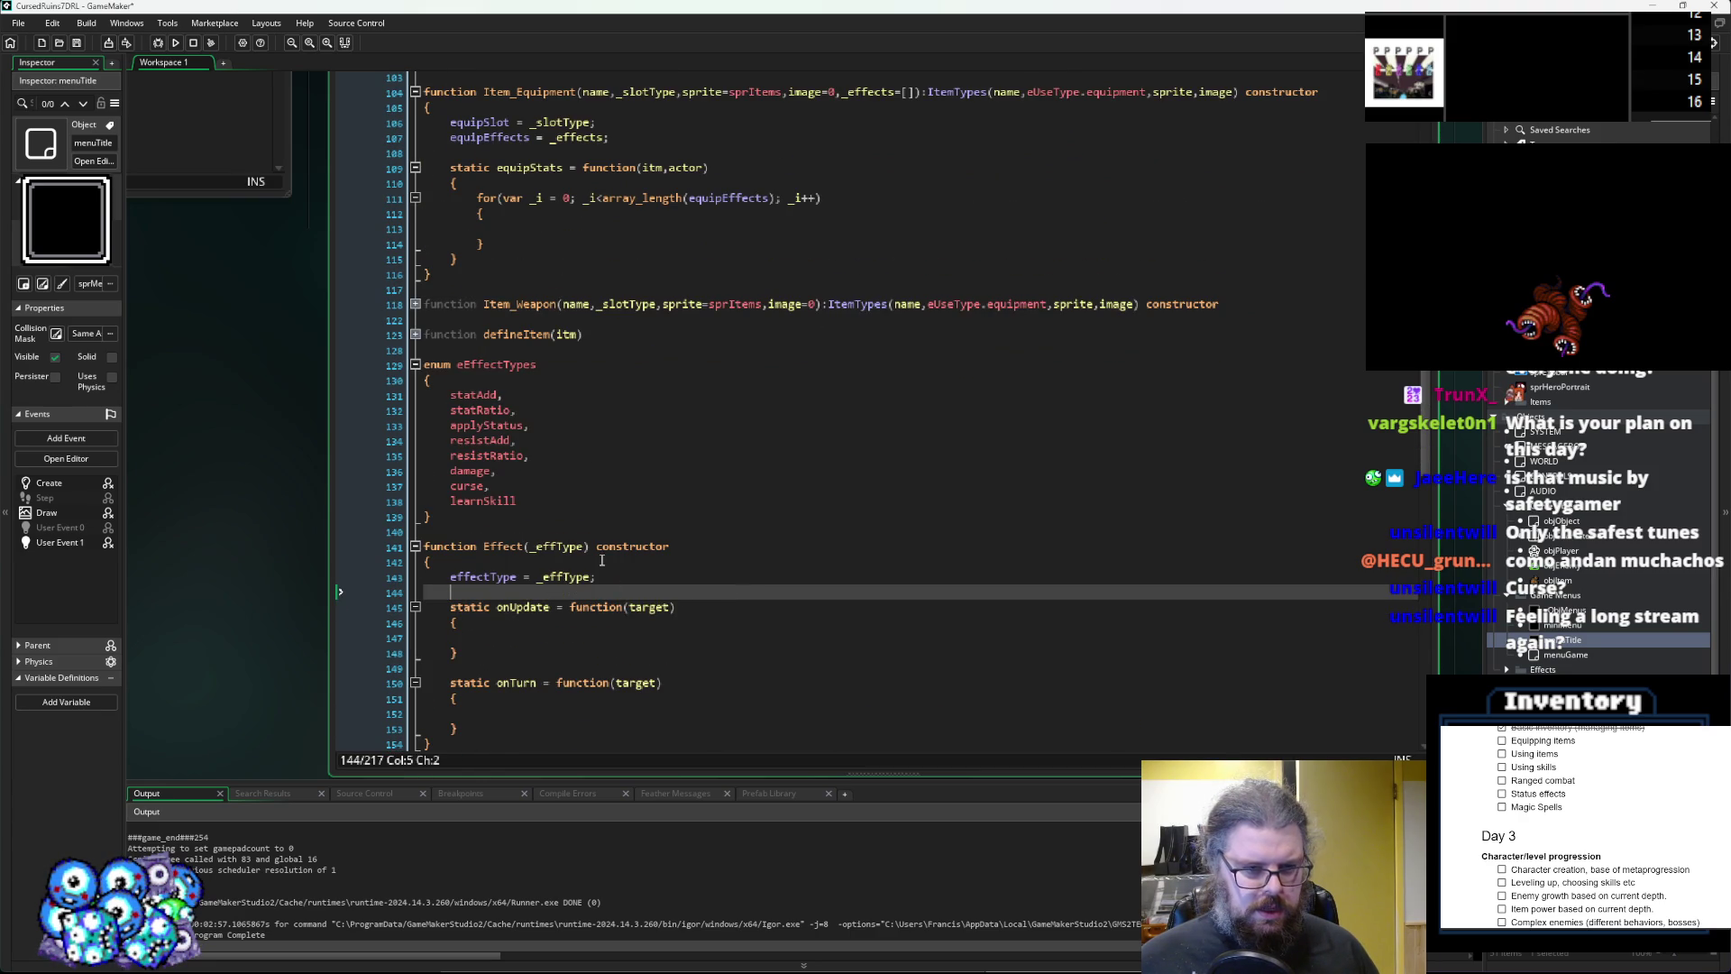
scroll(731, 587, "down", 2)
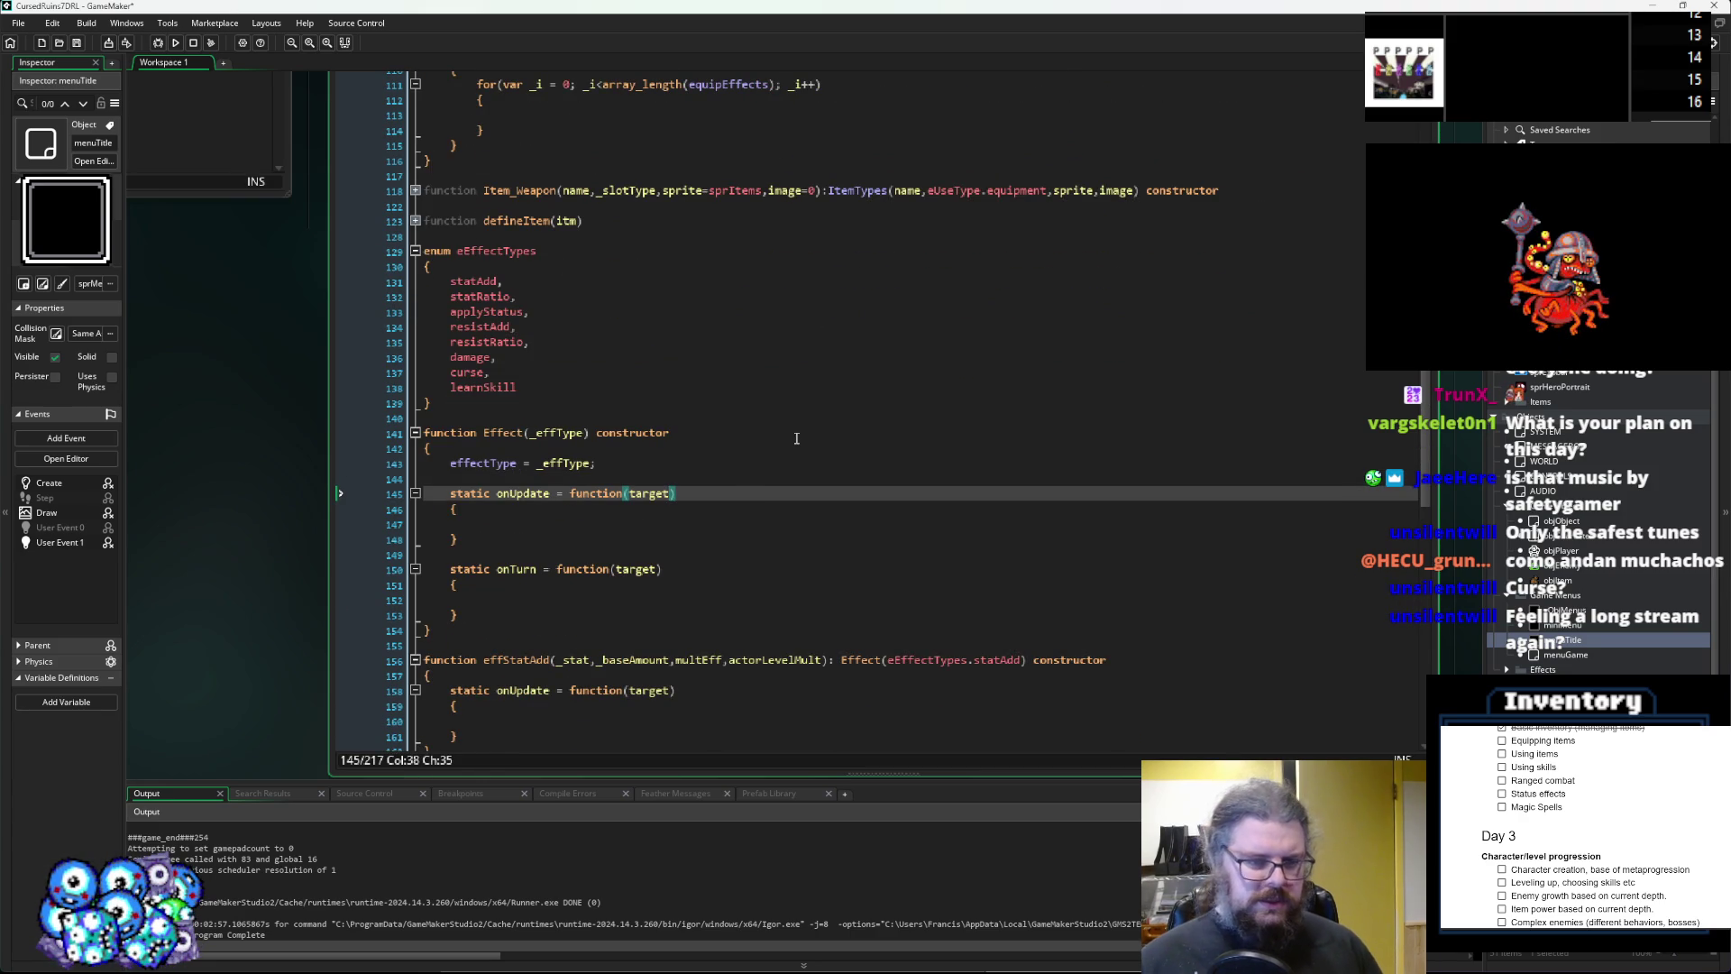
type(",mult")
key("Escape")
key("Down")
key("Down")
key("Down")
type(",mult")
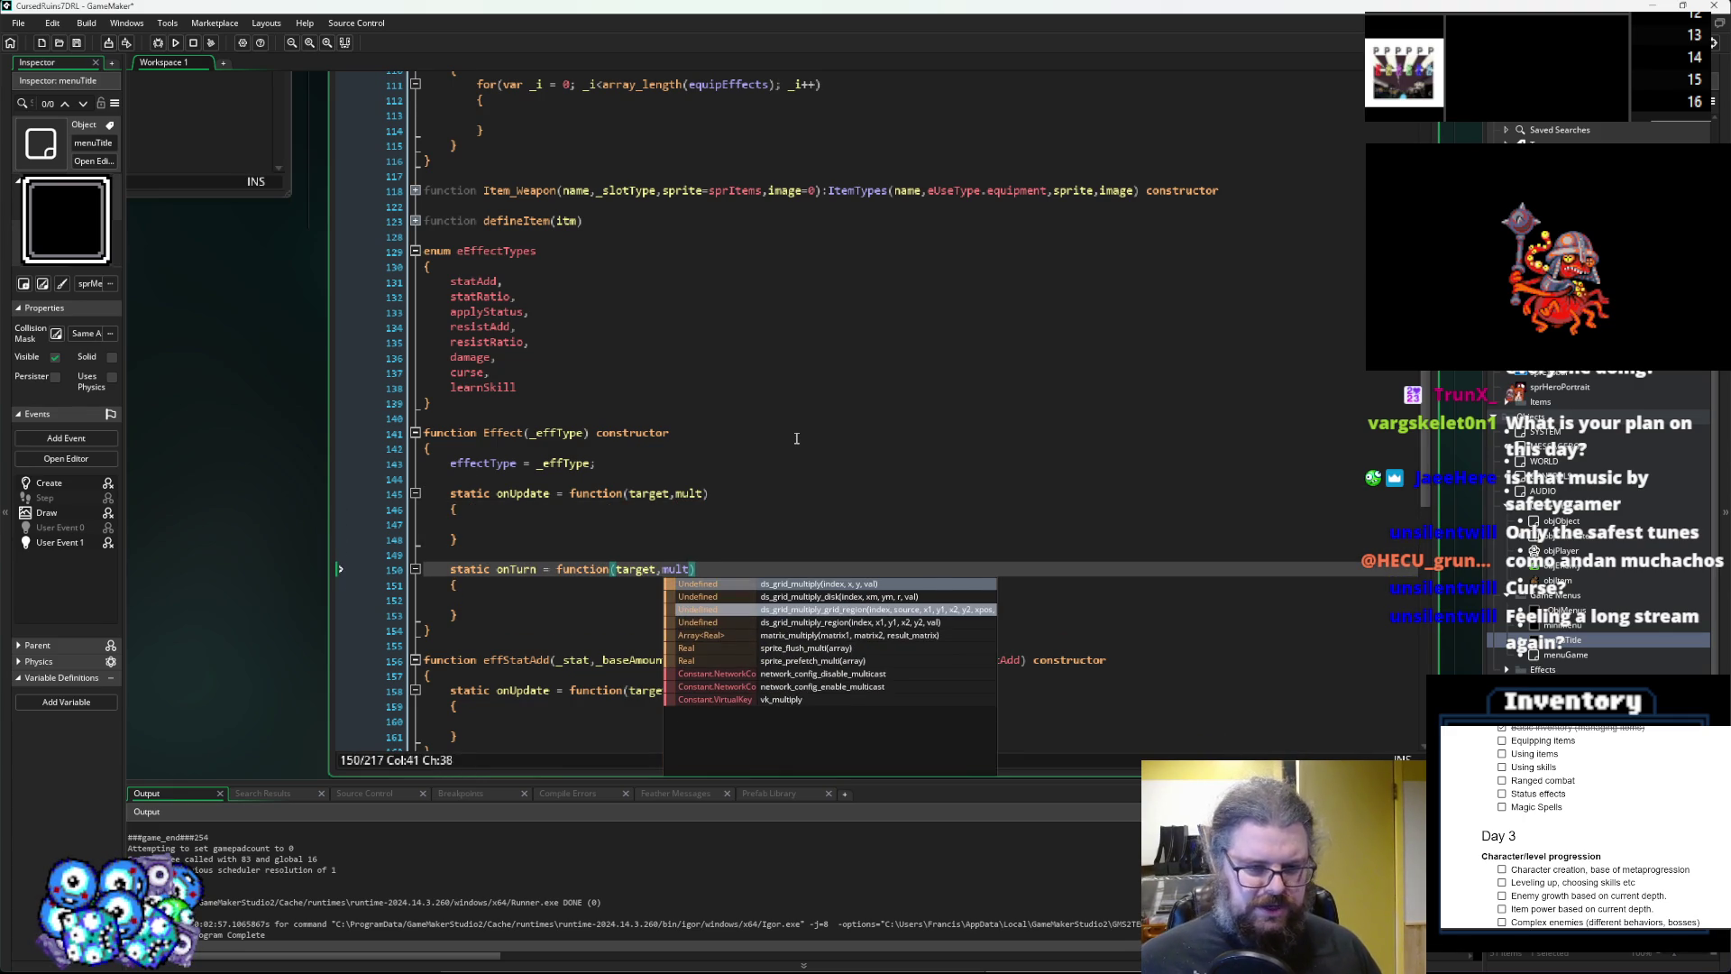
left_click(796, 438)
scroll(785, 451, "down", 7)
left_click(719, 503)
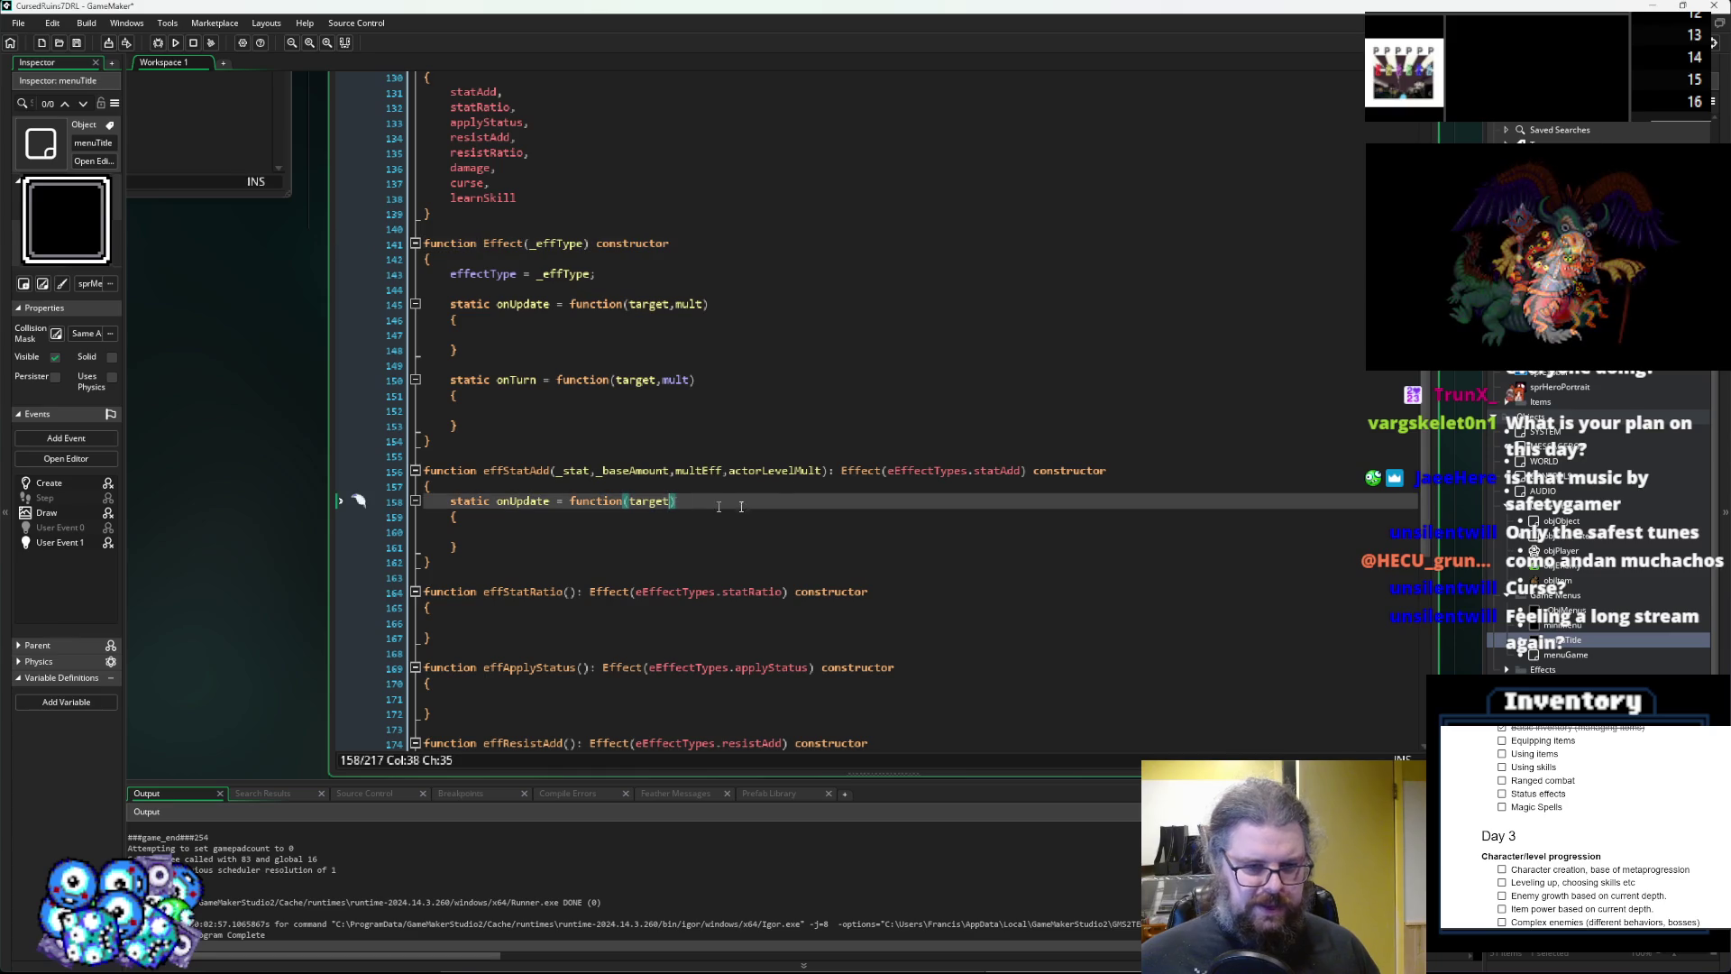
Make effStatAdd's onUpdate(target, mult) add _baseAmount + multEff*mult + actorLevelMult*target.level to target.stats[_stat].
type(",")
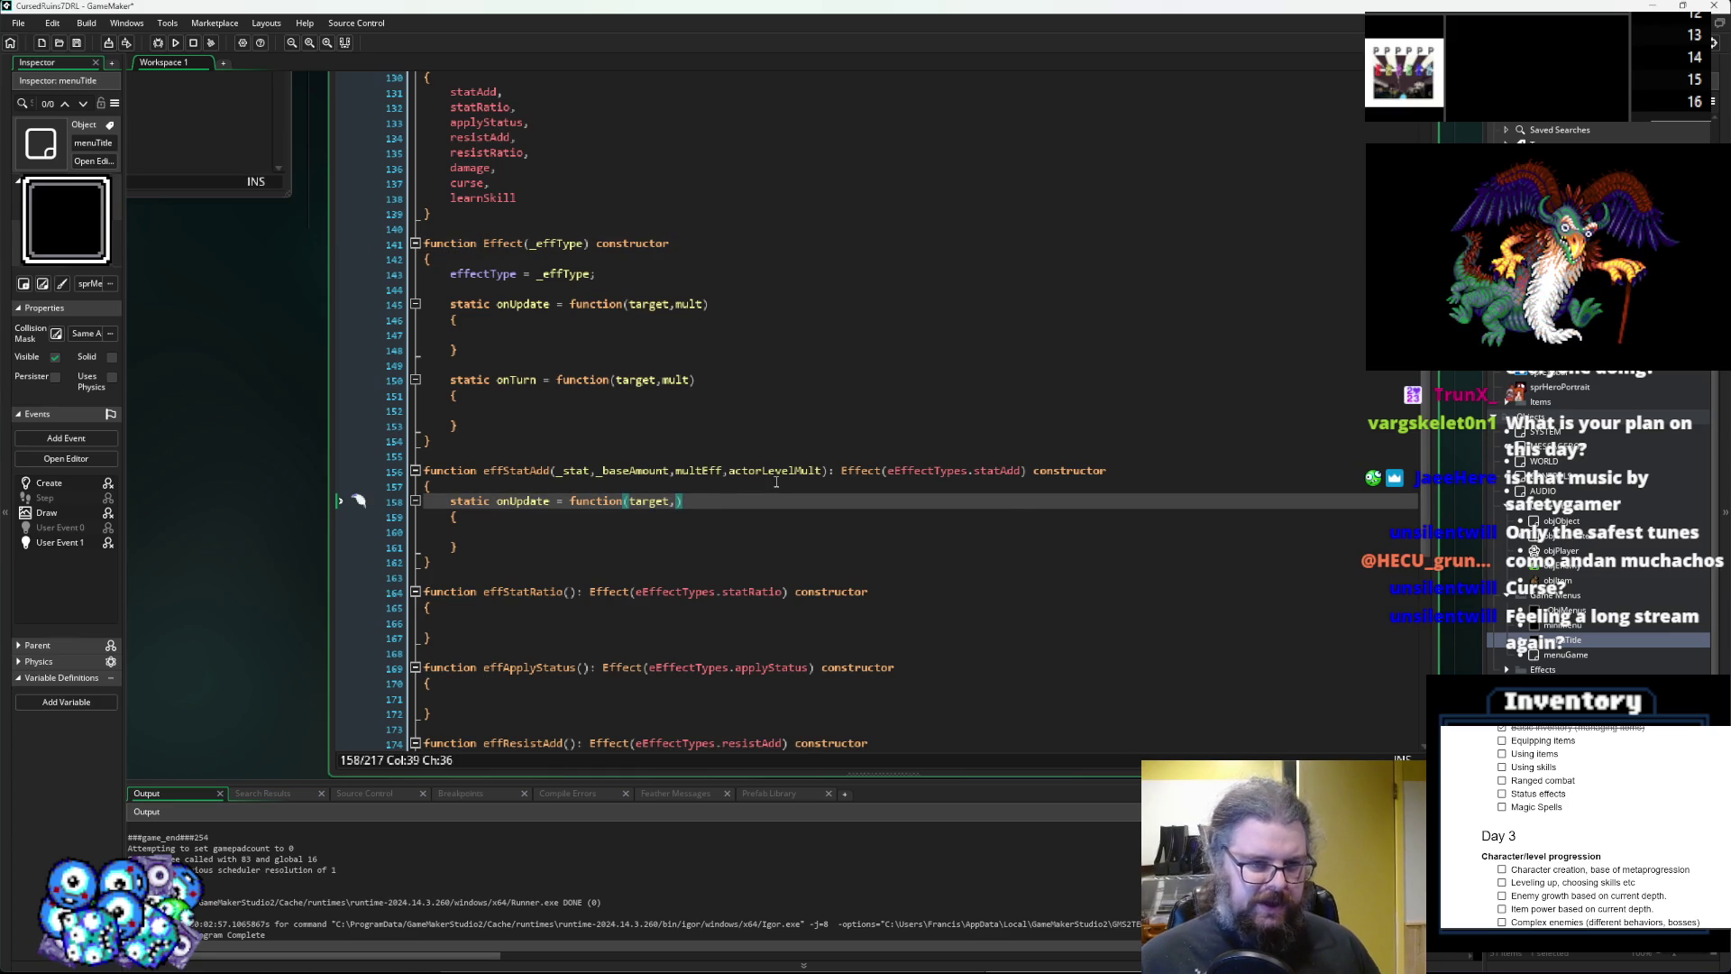
type("mult)")
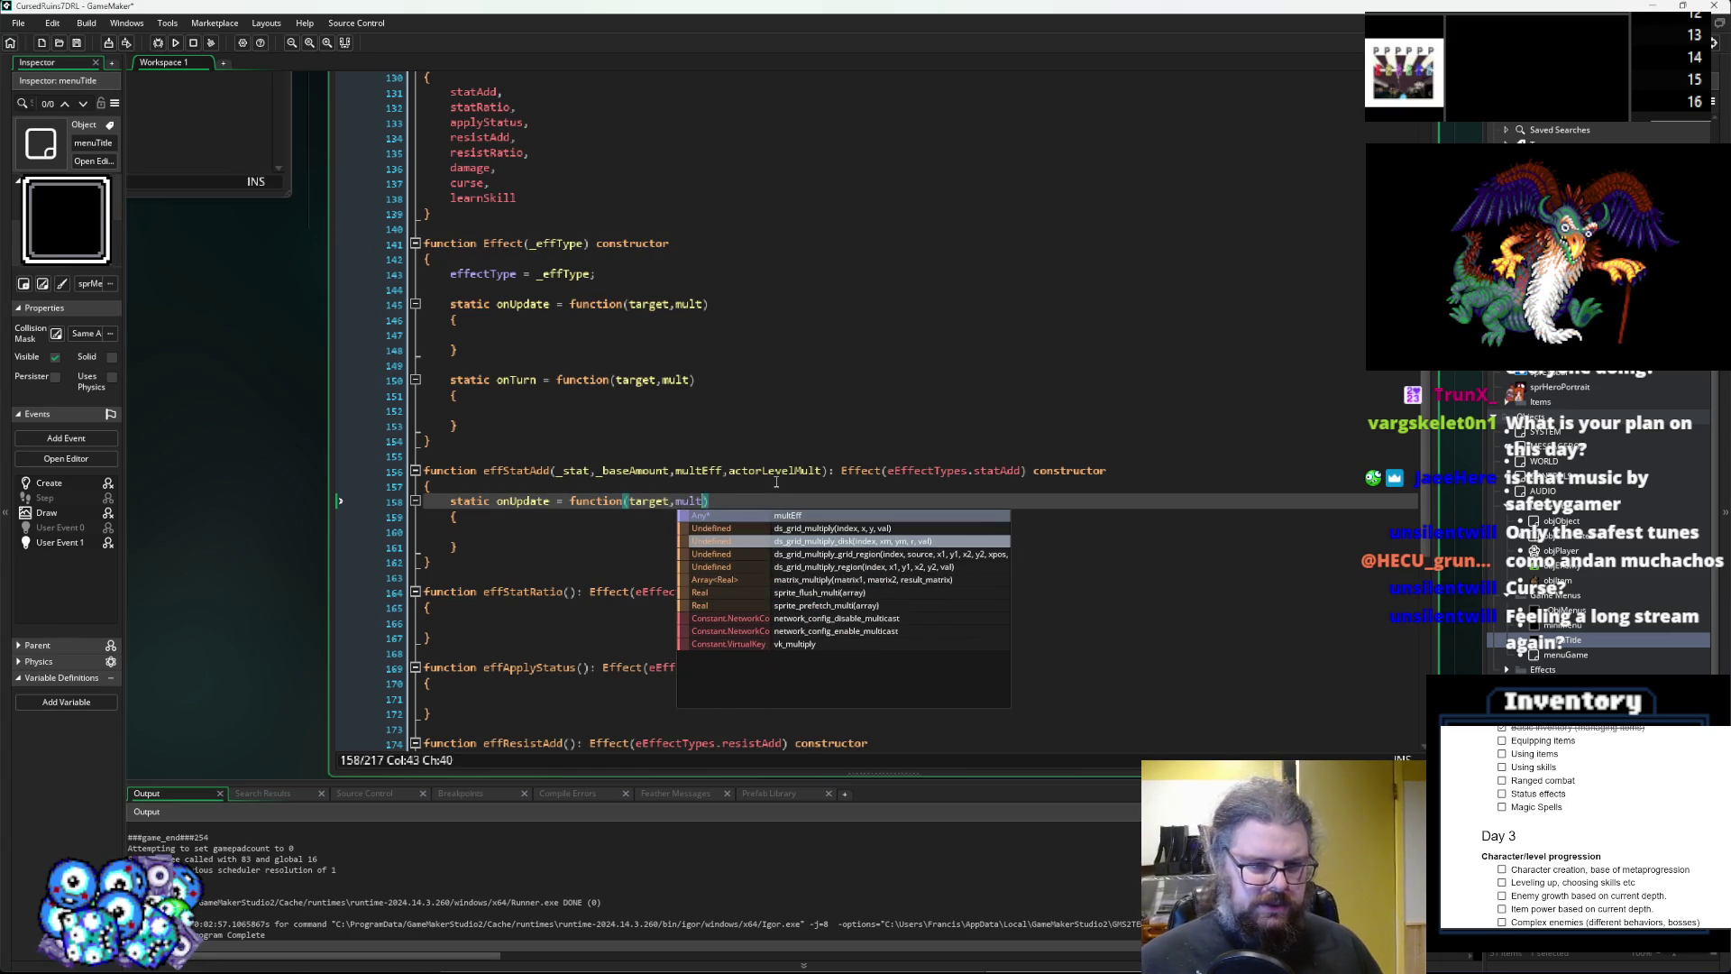
left_click(593, 530)
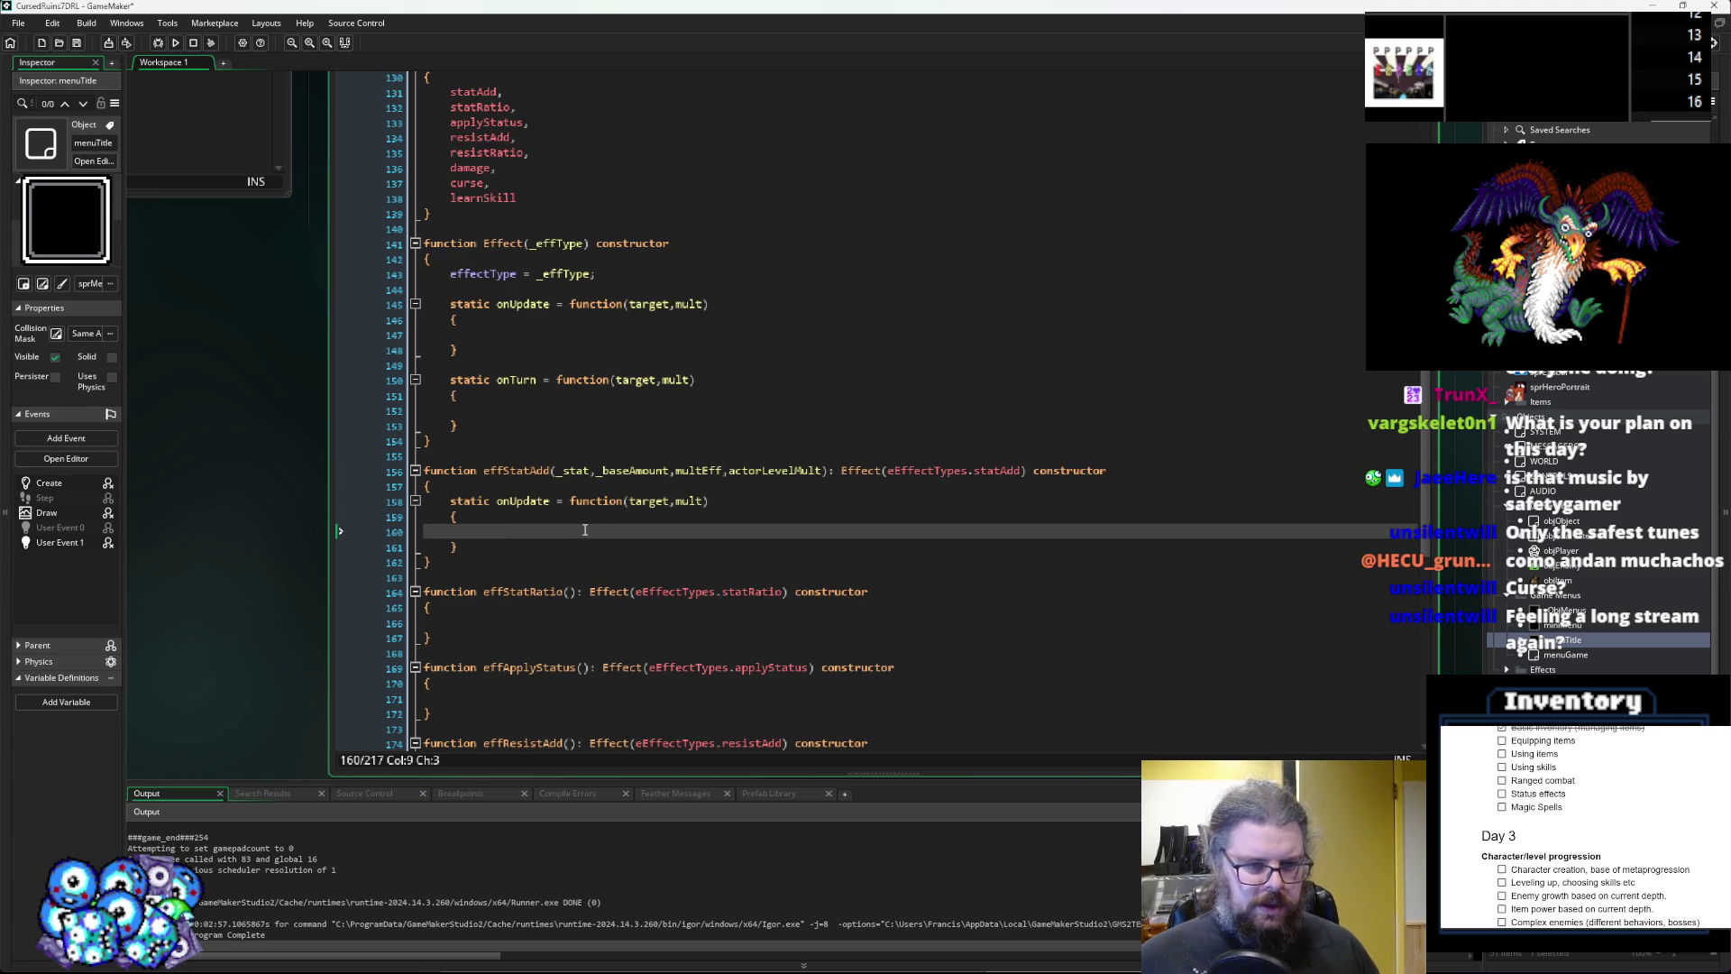
type("tar")
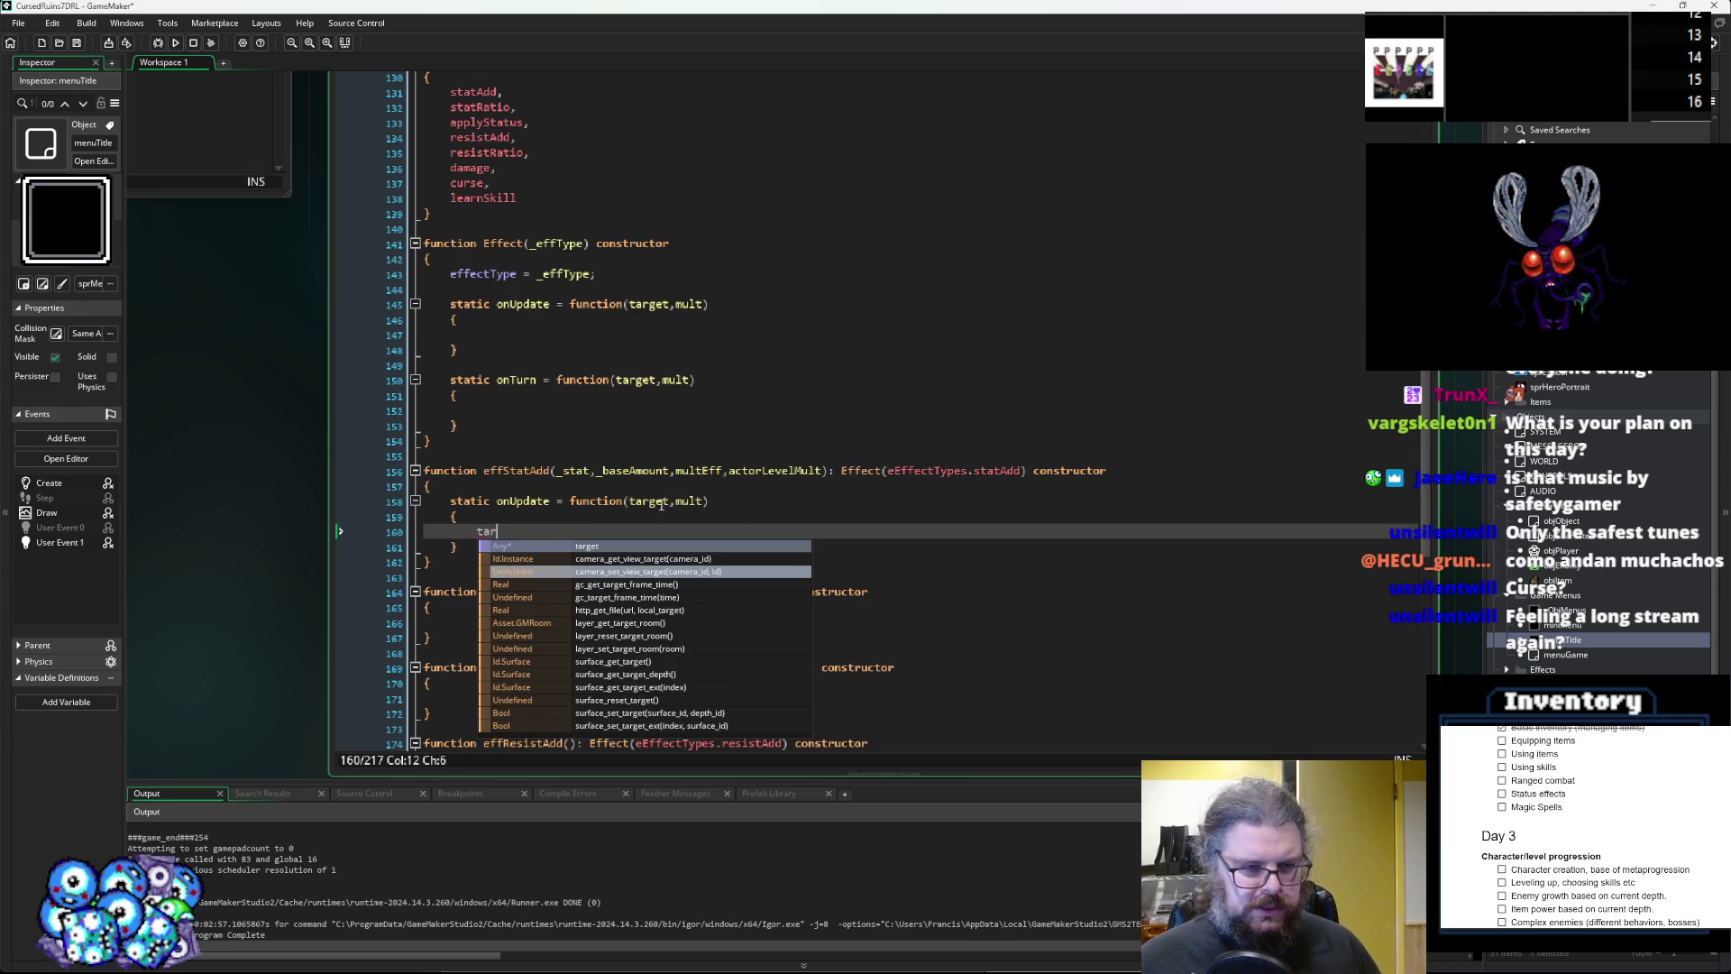
type("get.statsp")
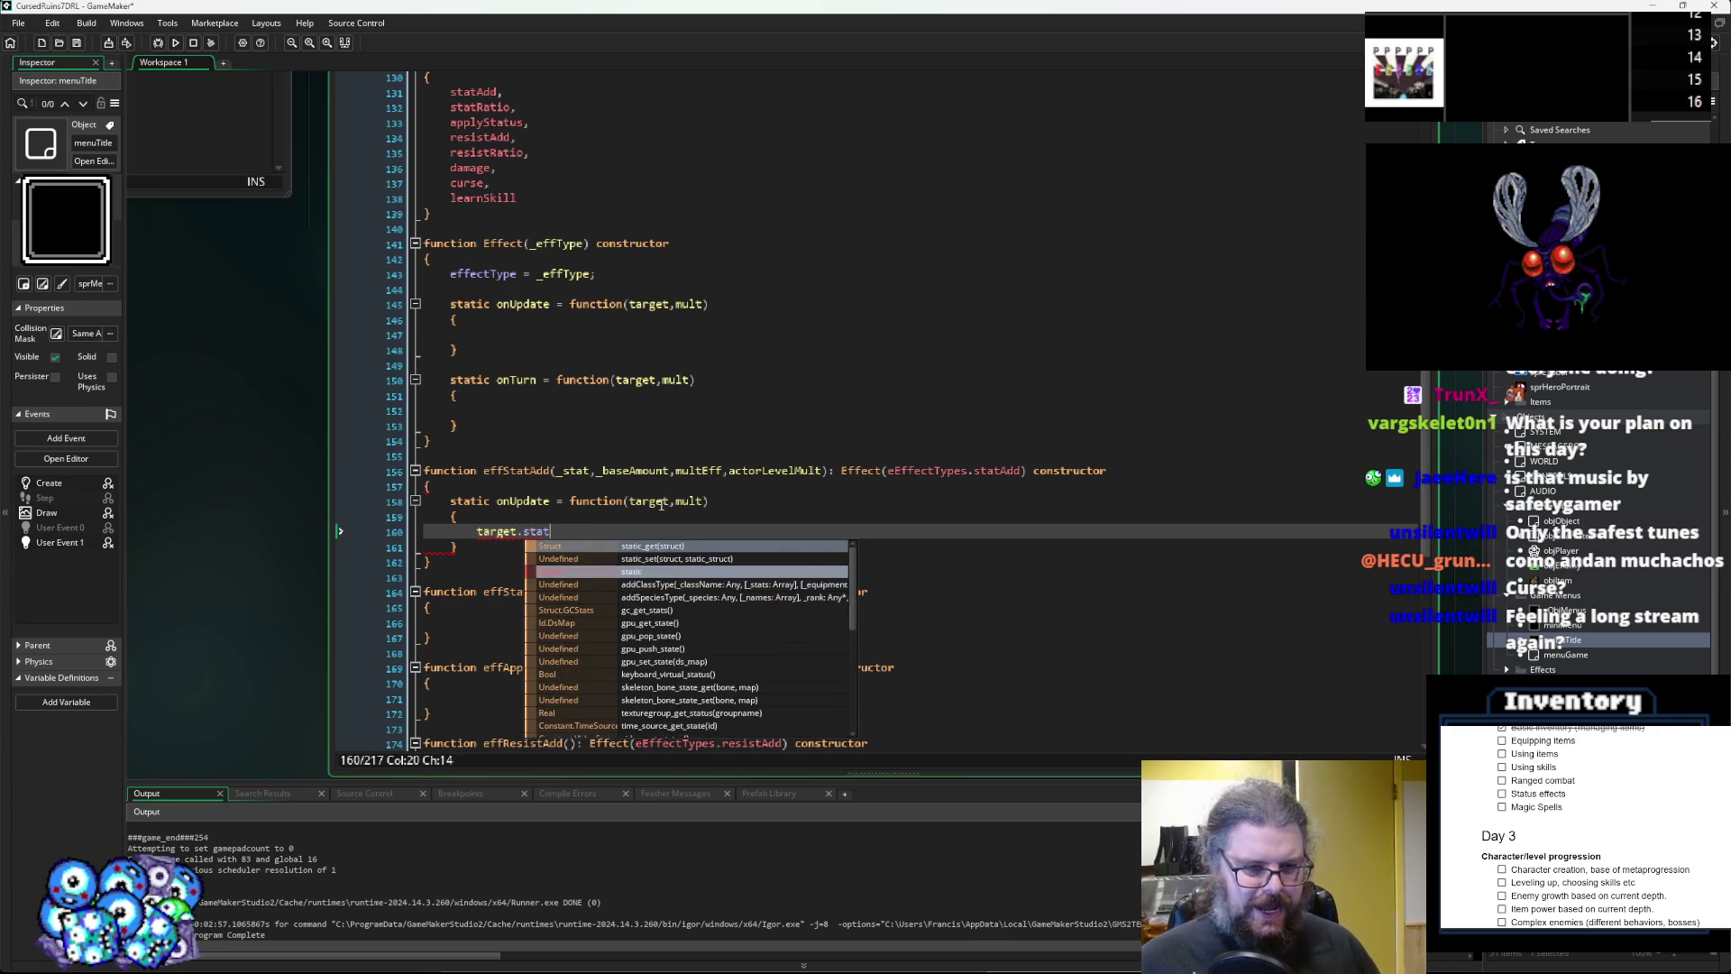
key("BackSpace")
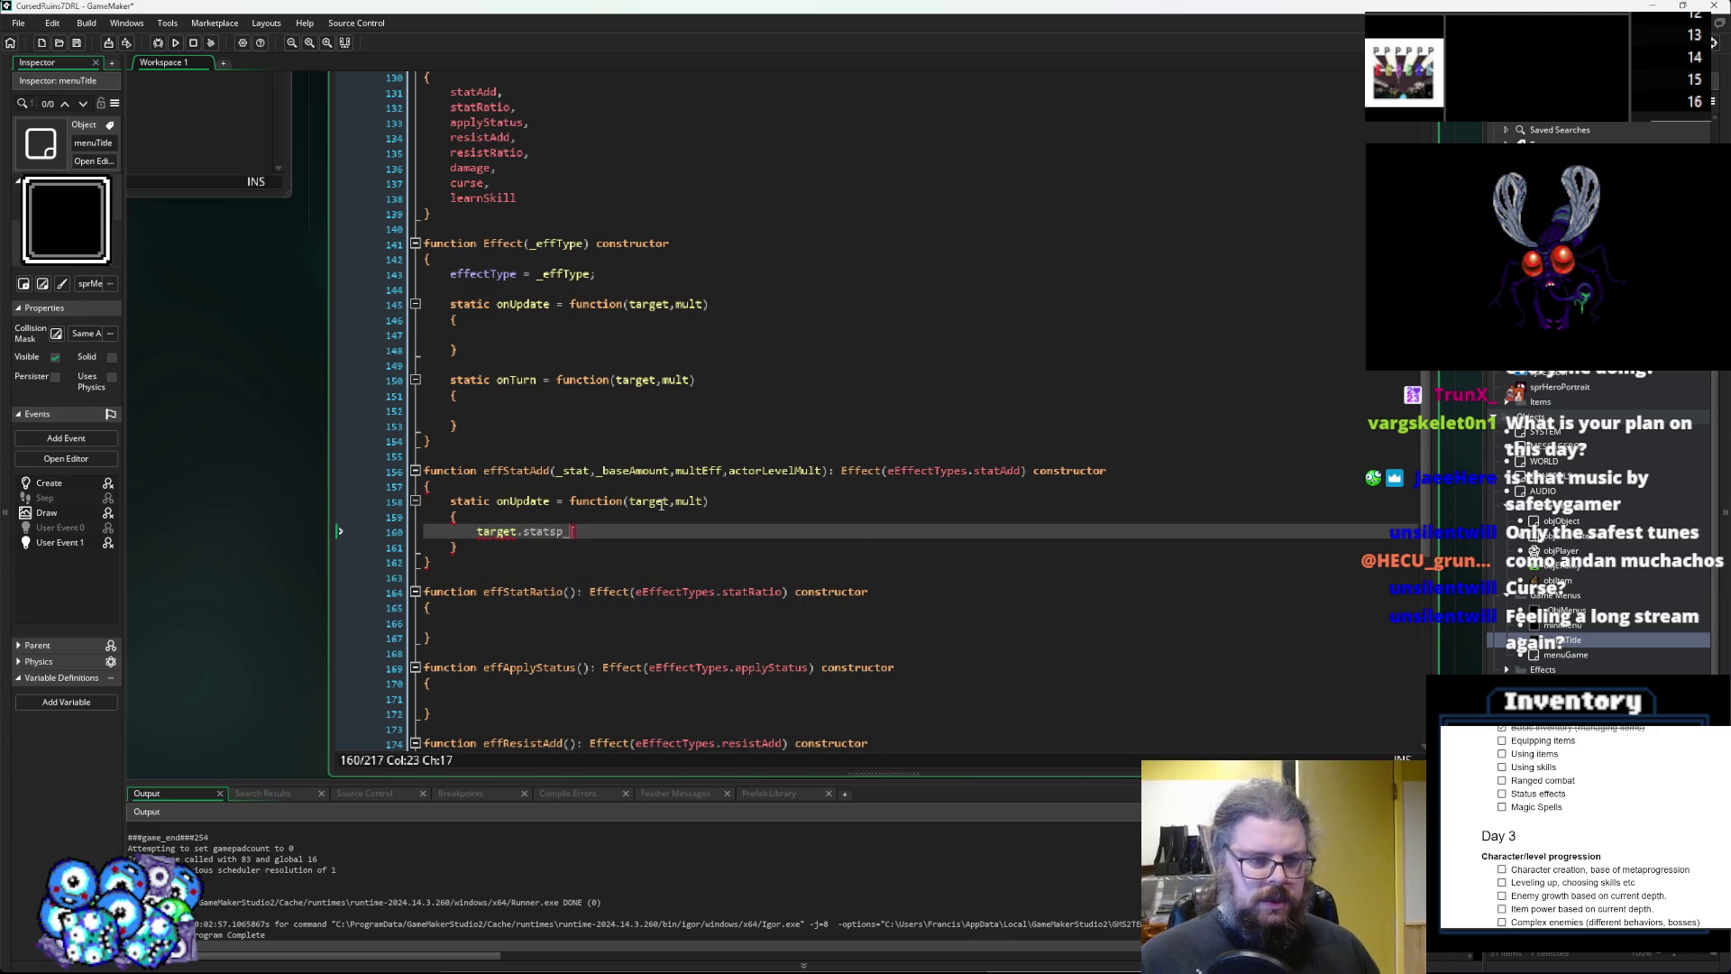
type("[")
type("_stat")
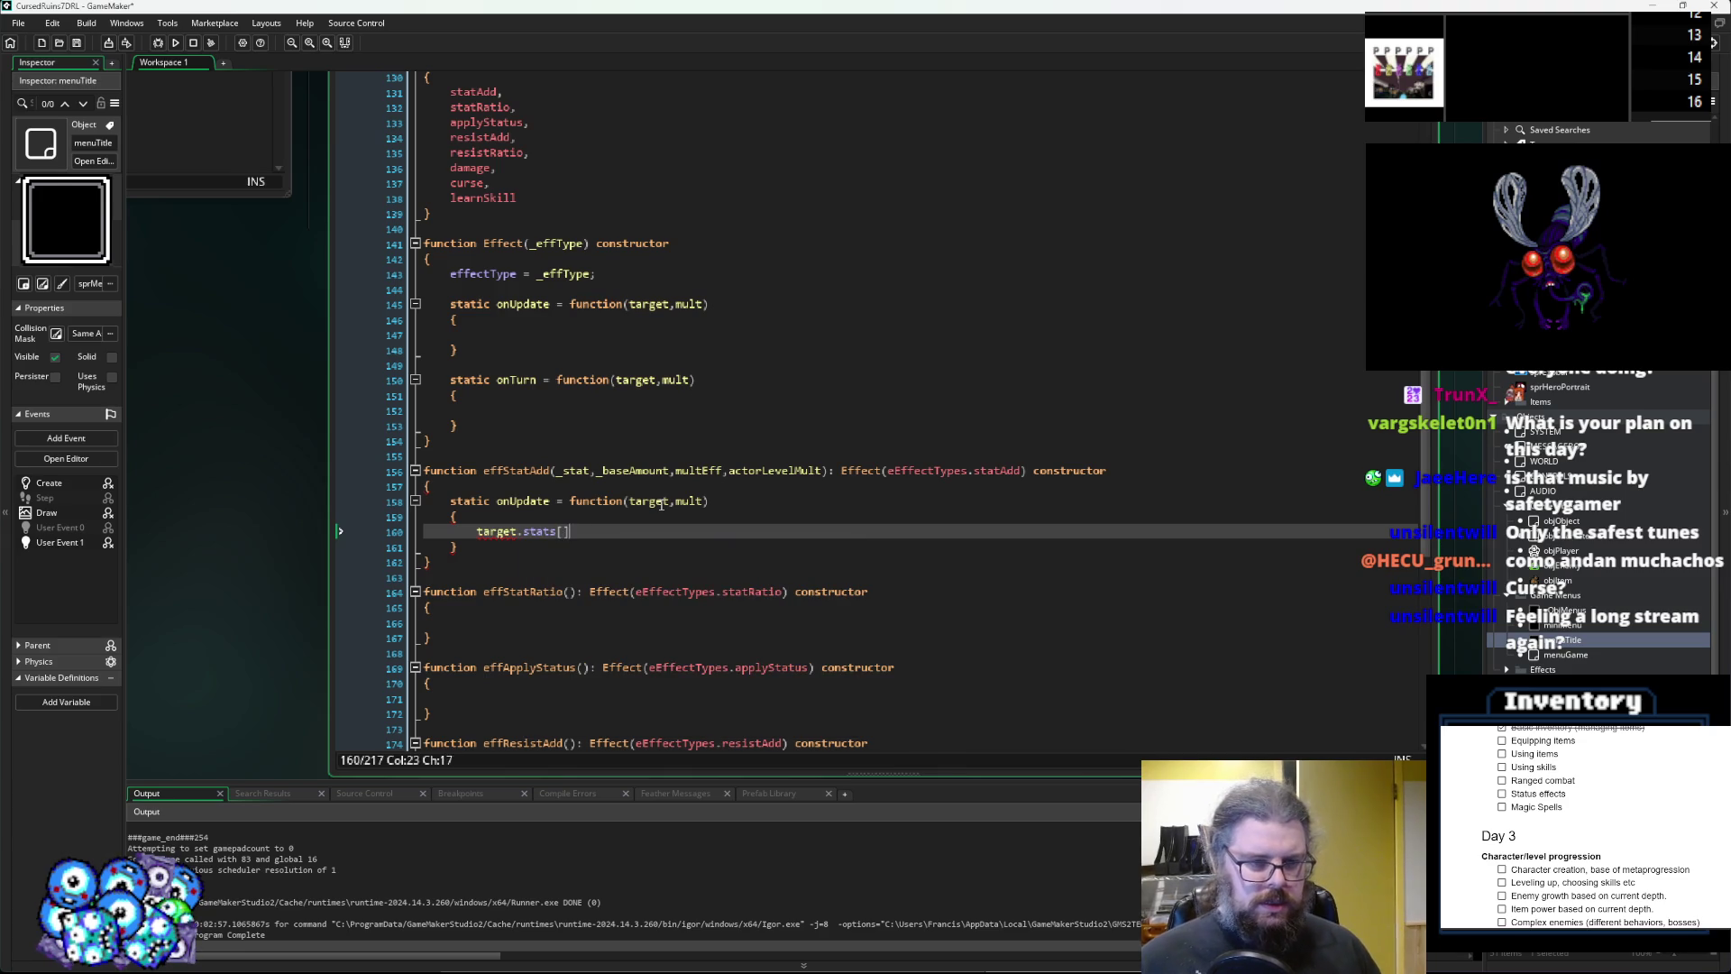
type("] ")
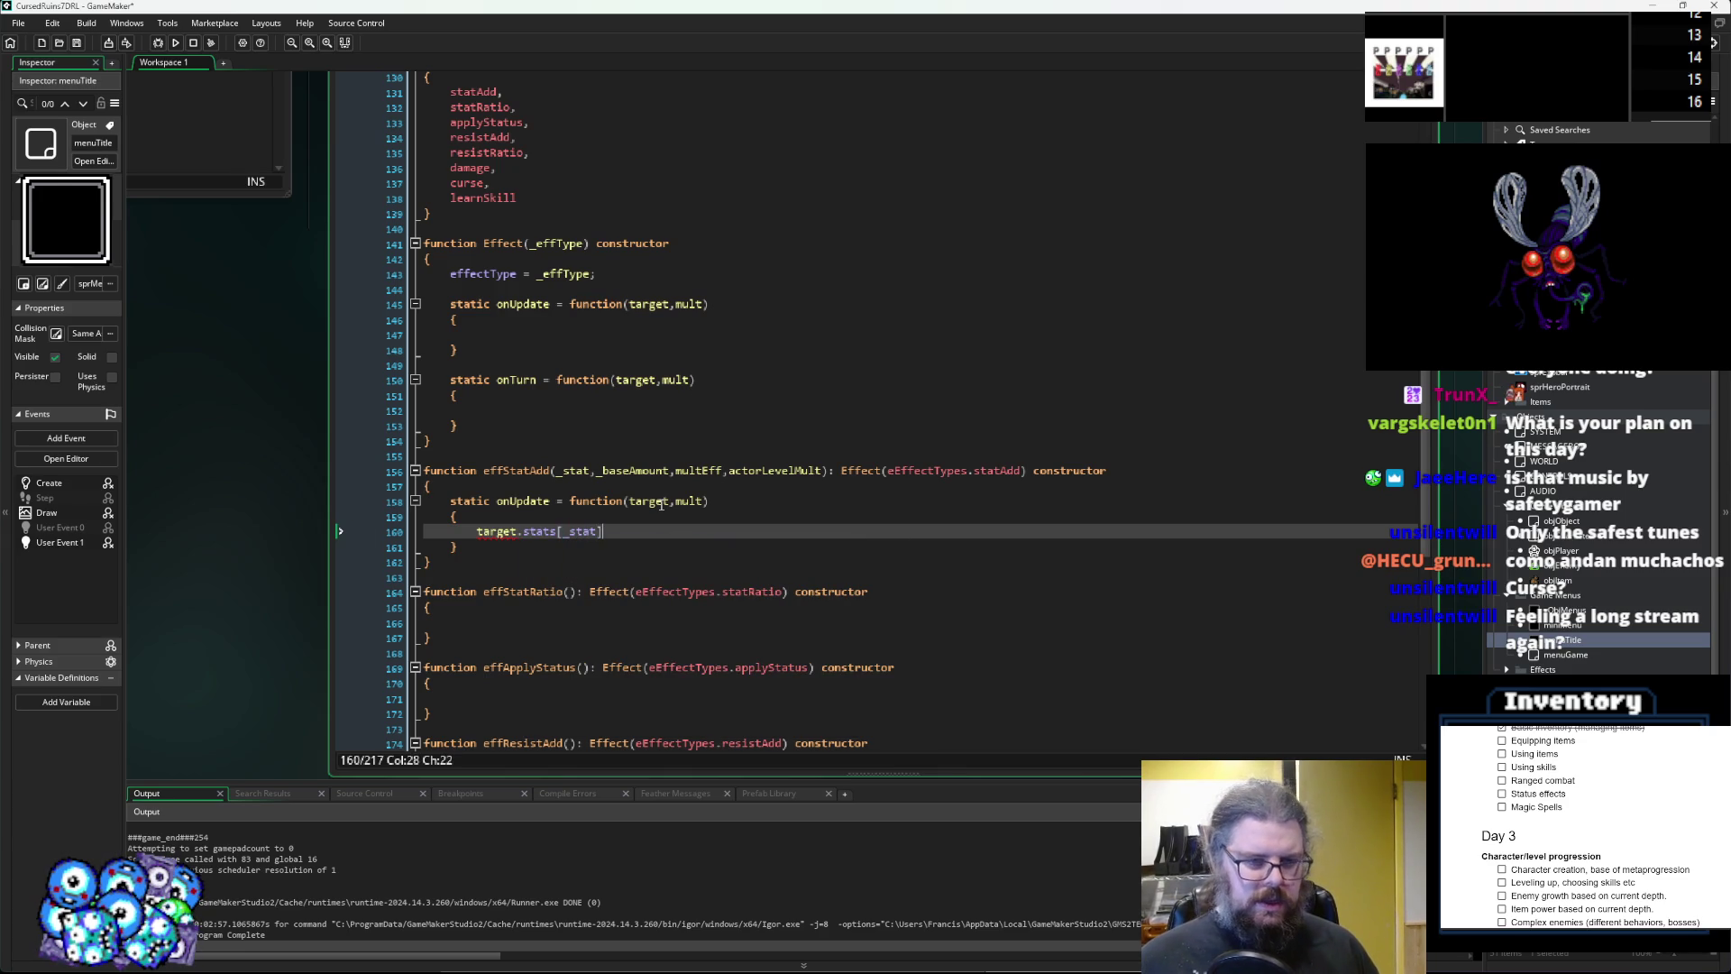
type("+= ")
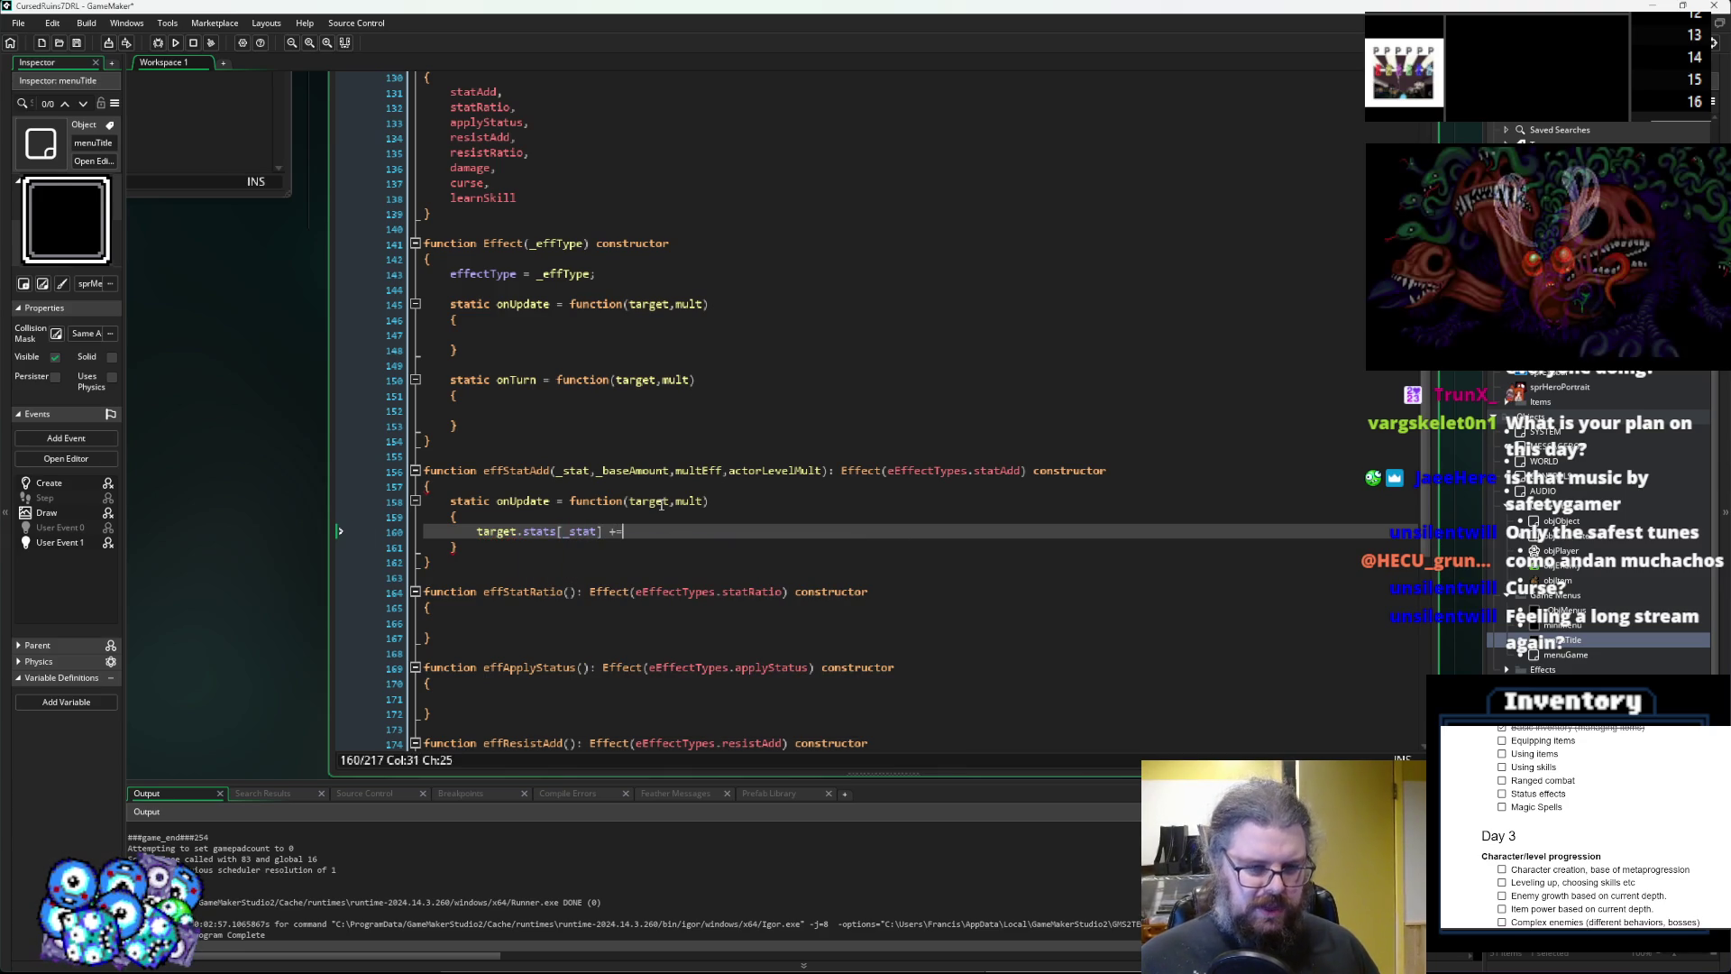
type("_base")
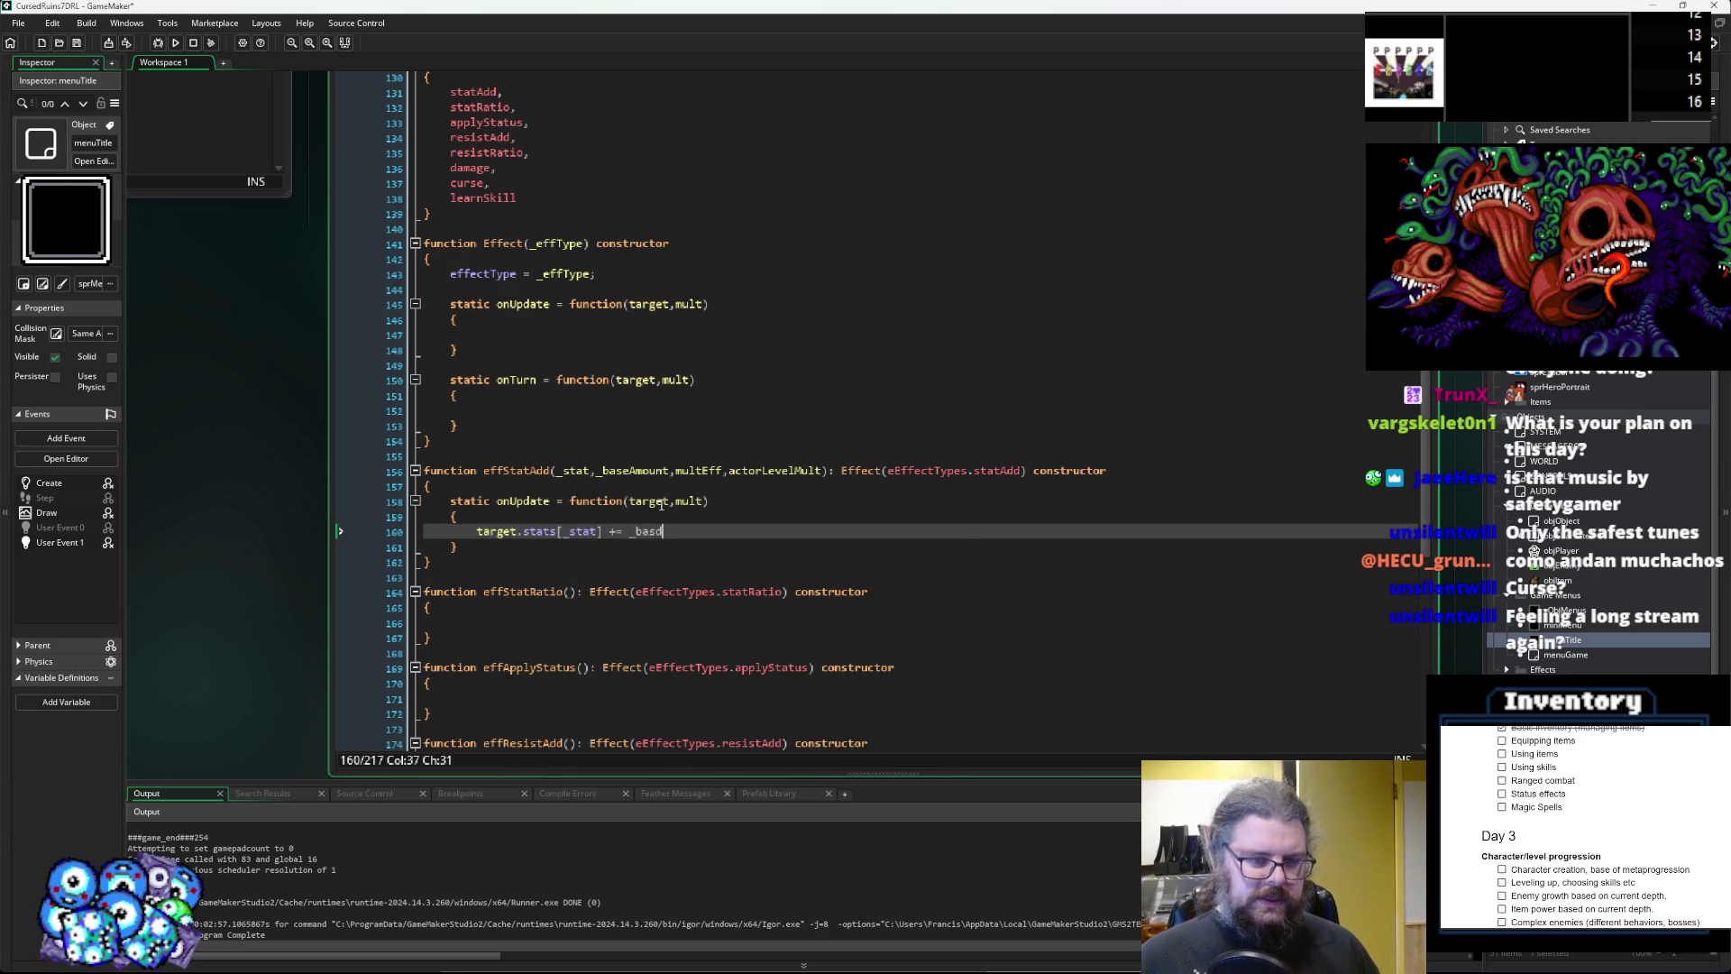
type("Amount")
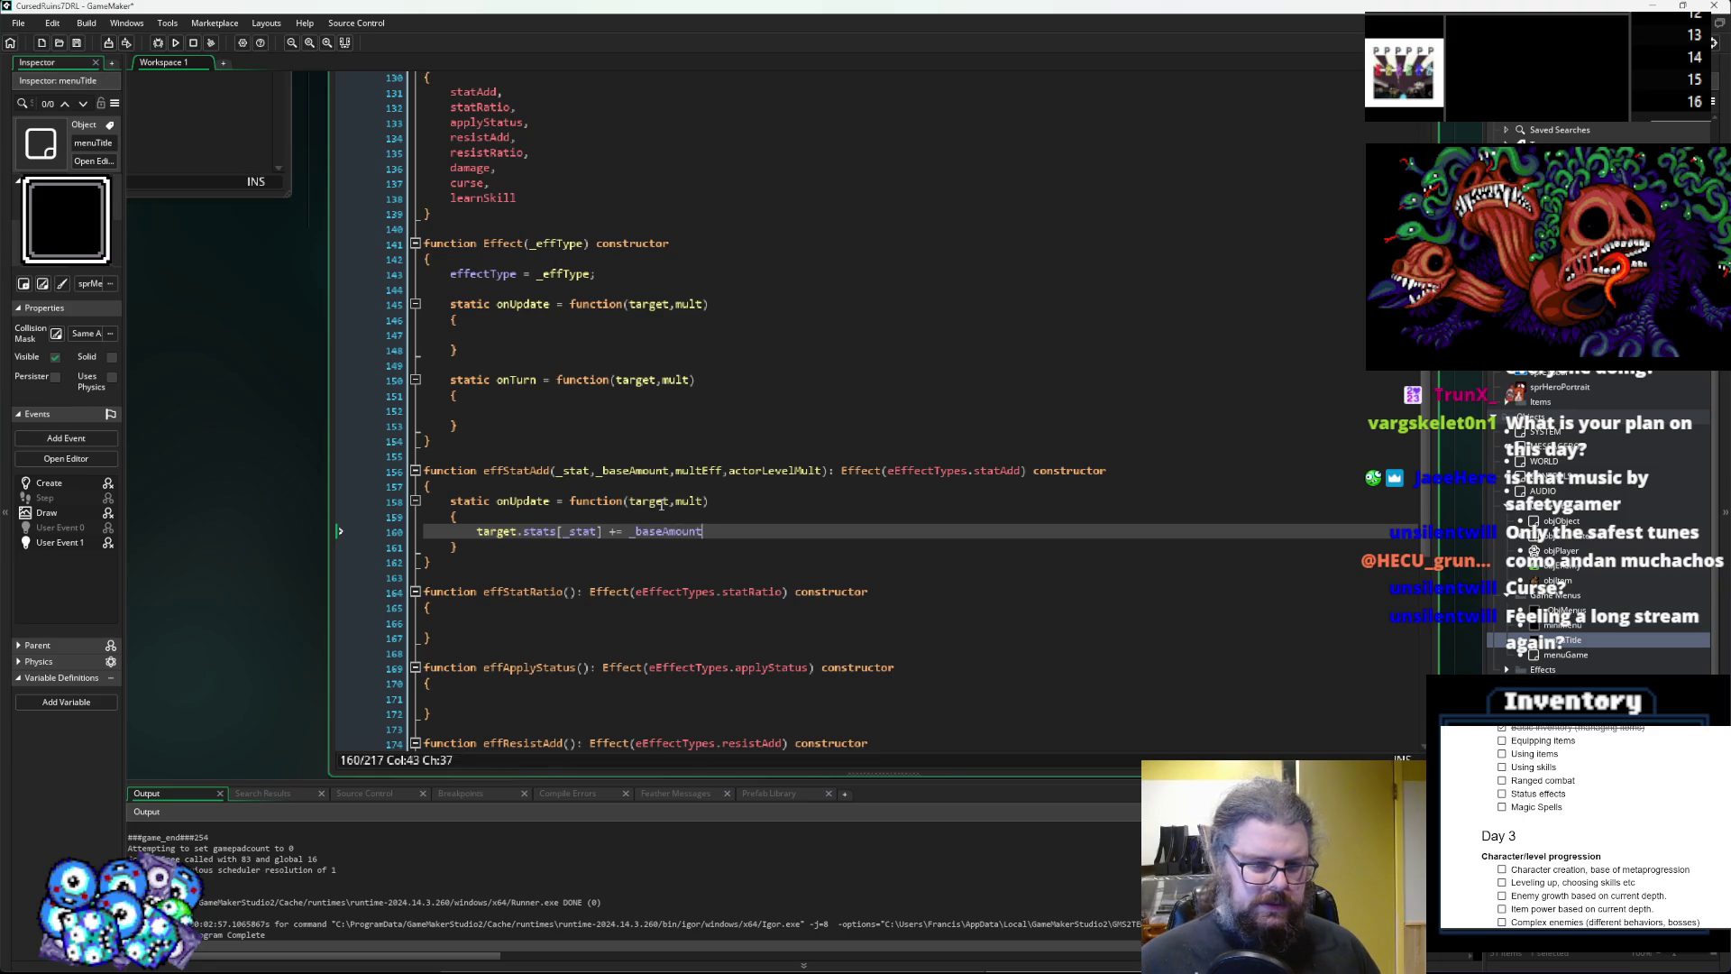
type(" + multEff*mult +")
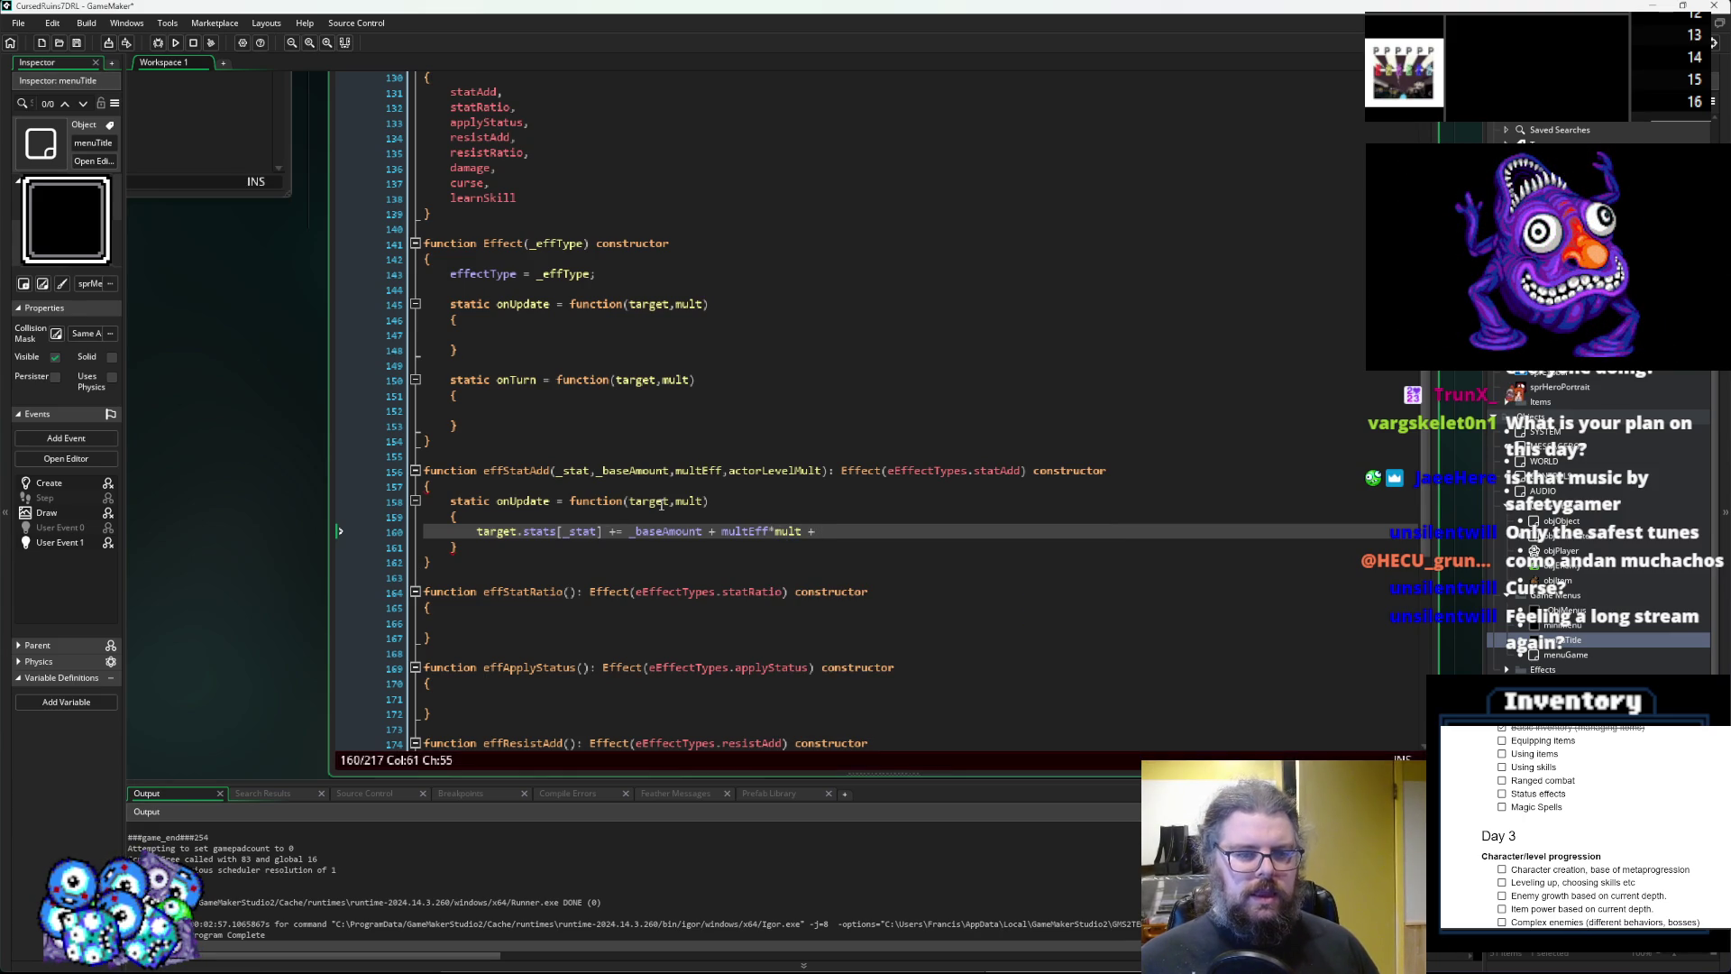
type("actro")
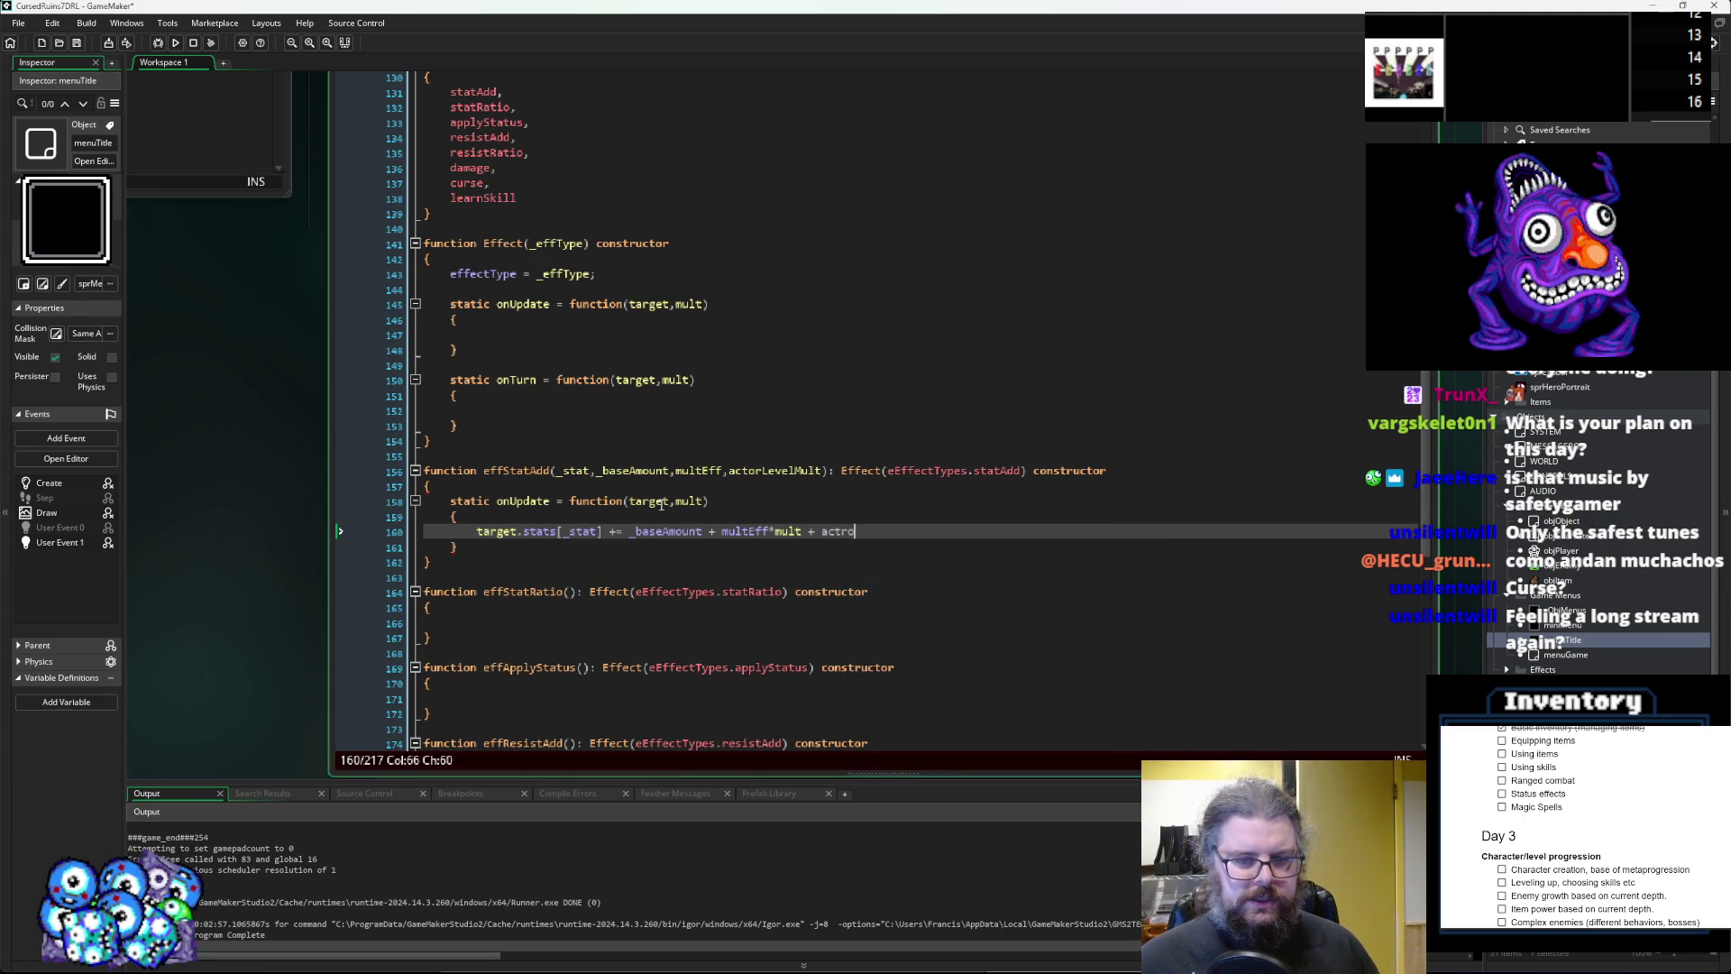
key("BackSpace")
key("BackSpace")
type("orLevelMult")
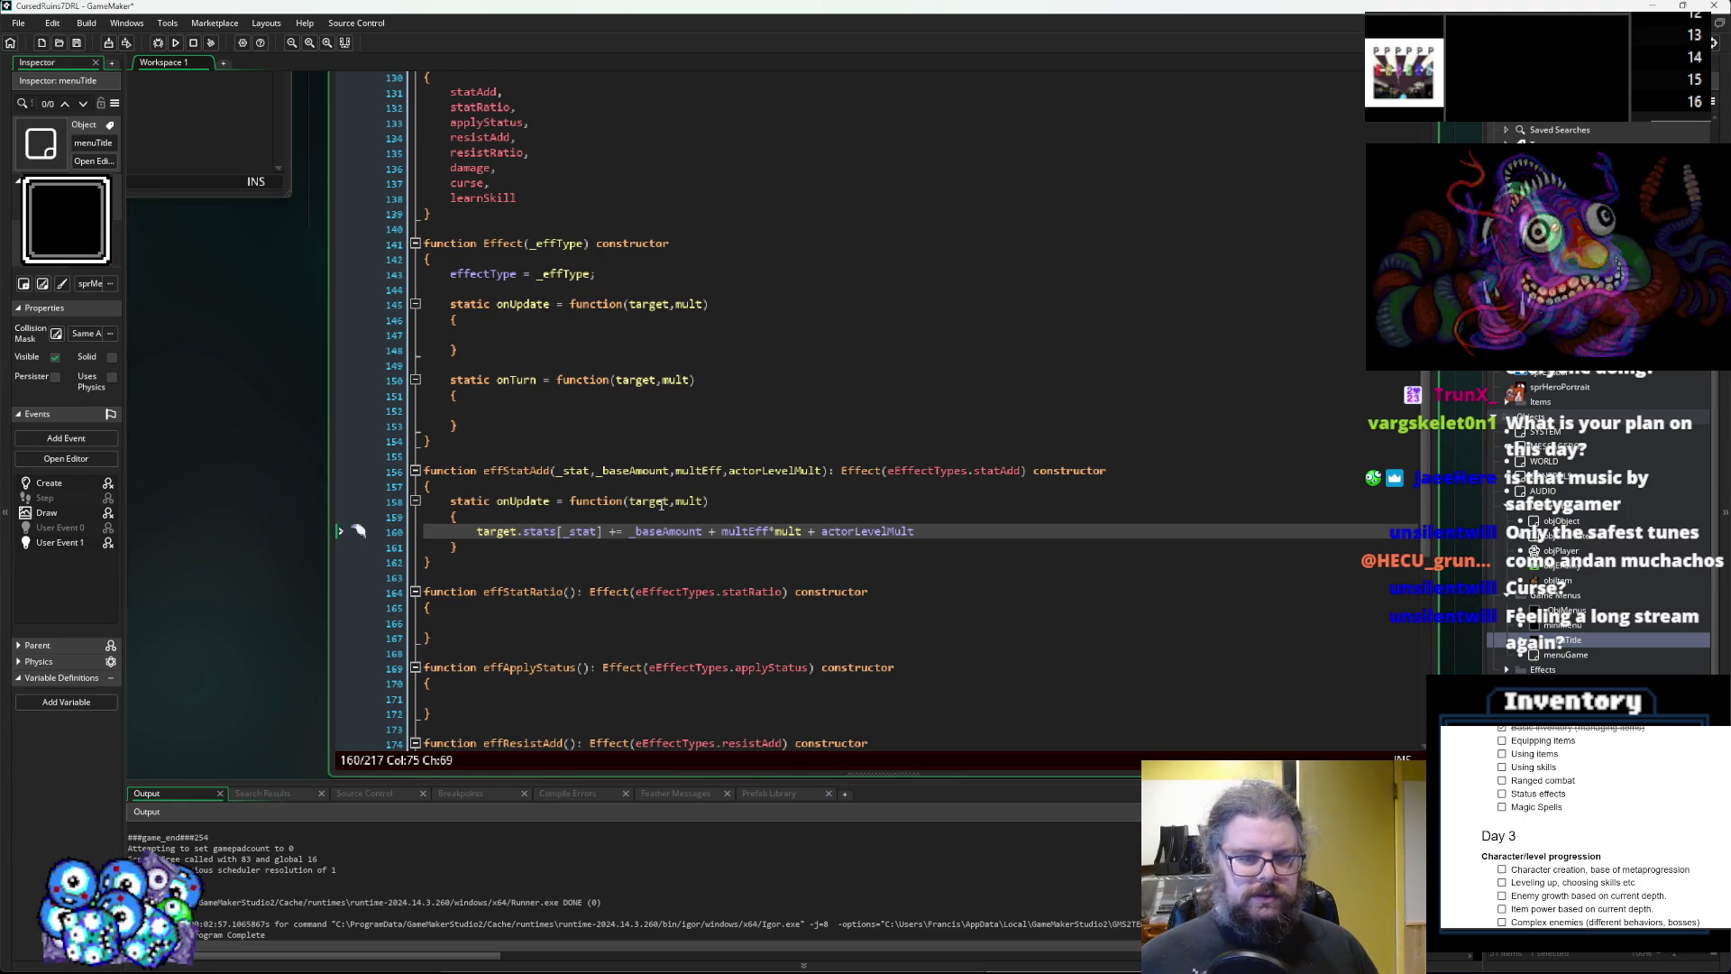
type("*")
type("target.lev")
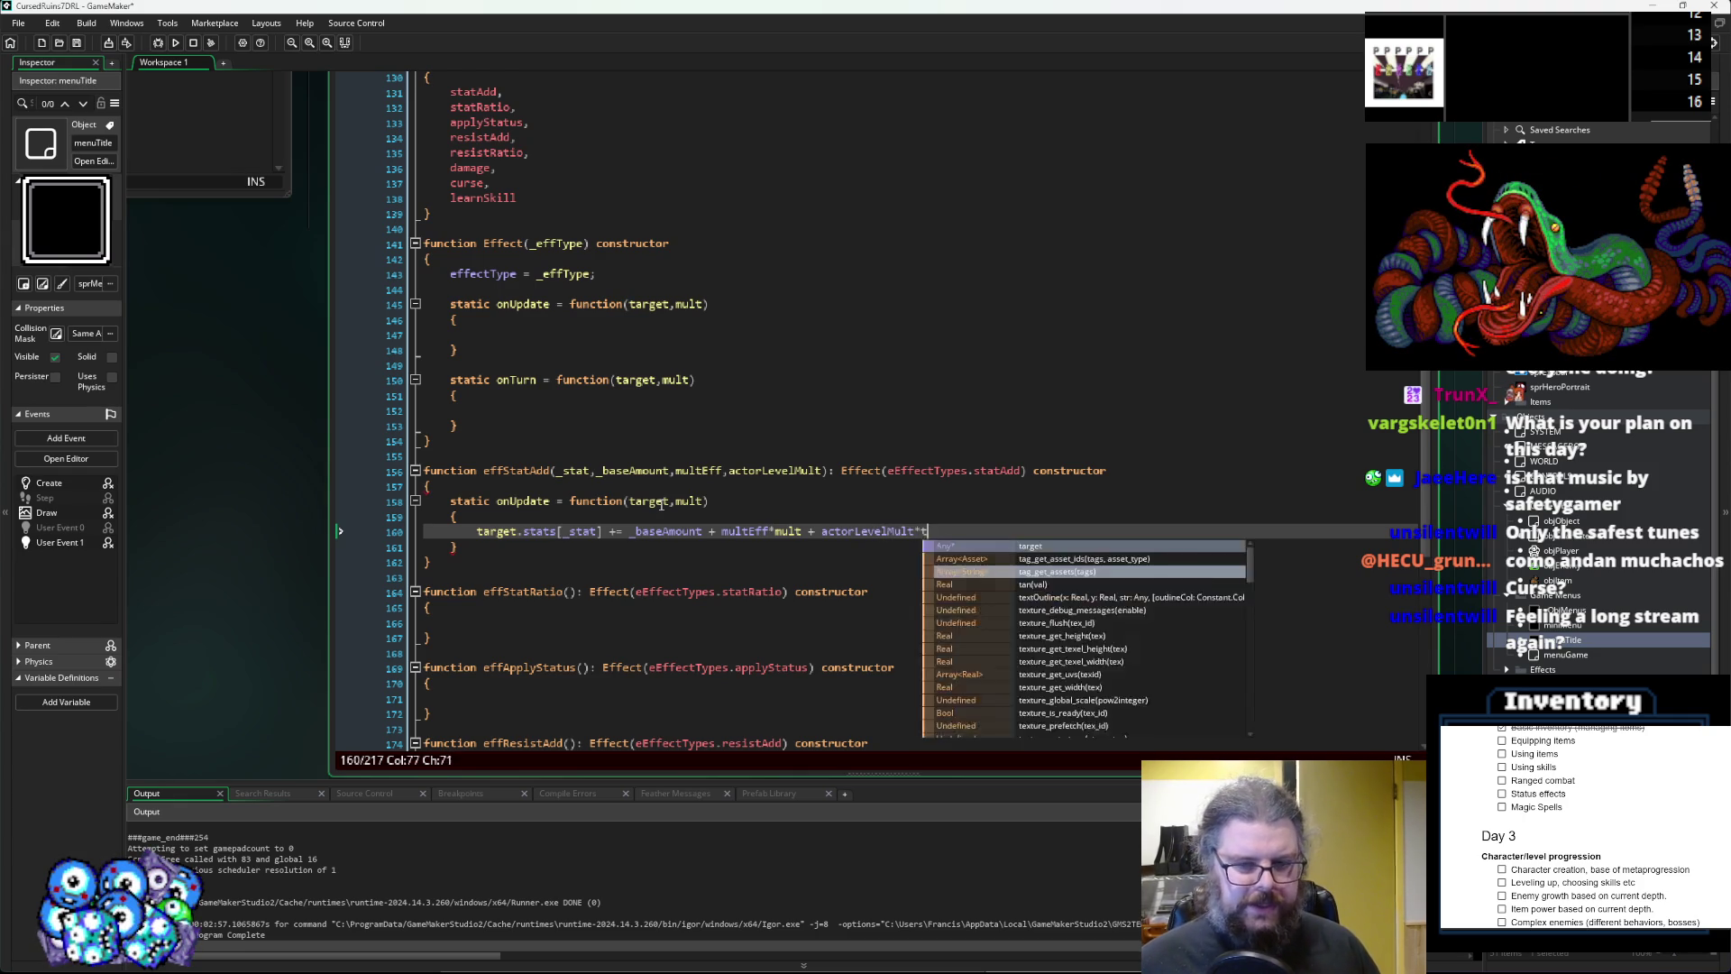
type("el;")
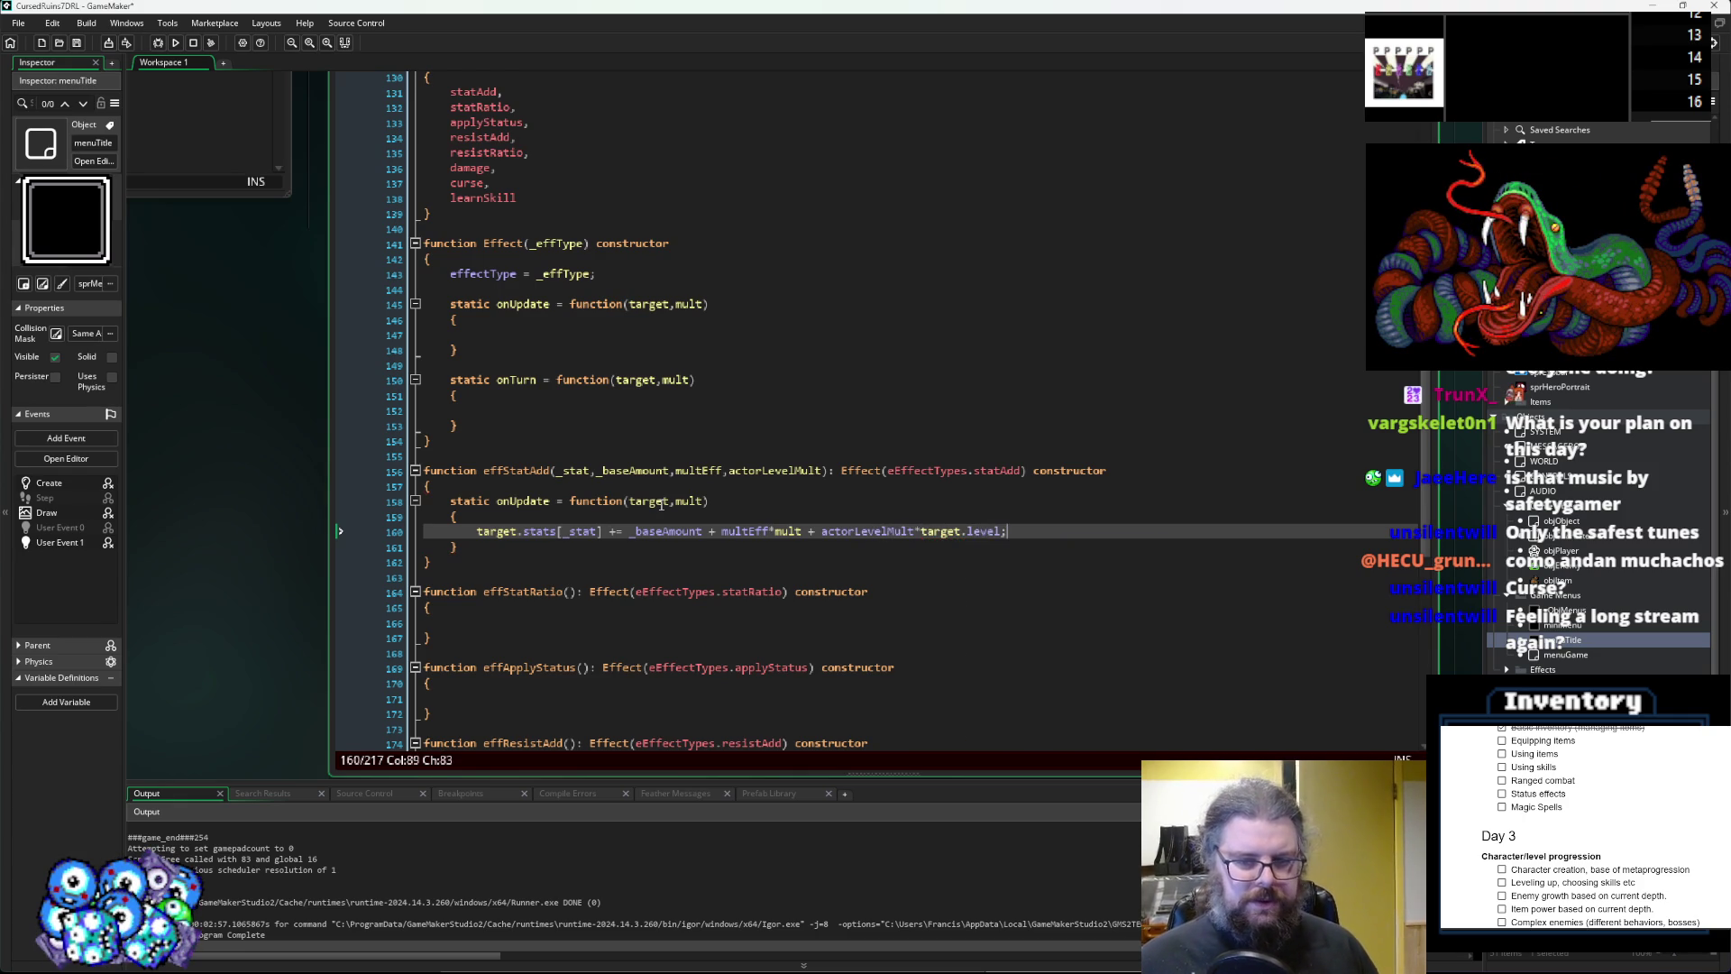
Select effStatAdd's onUpdate block to reuse in the empty effStatRatio constructor.
scroll(661, 505, "down", 1)
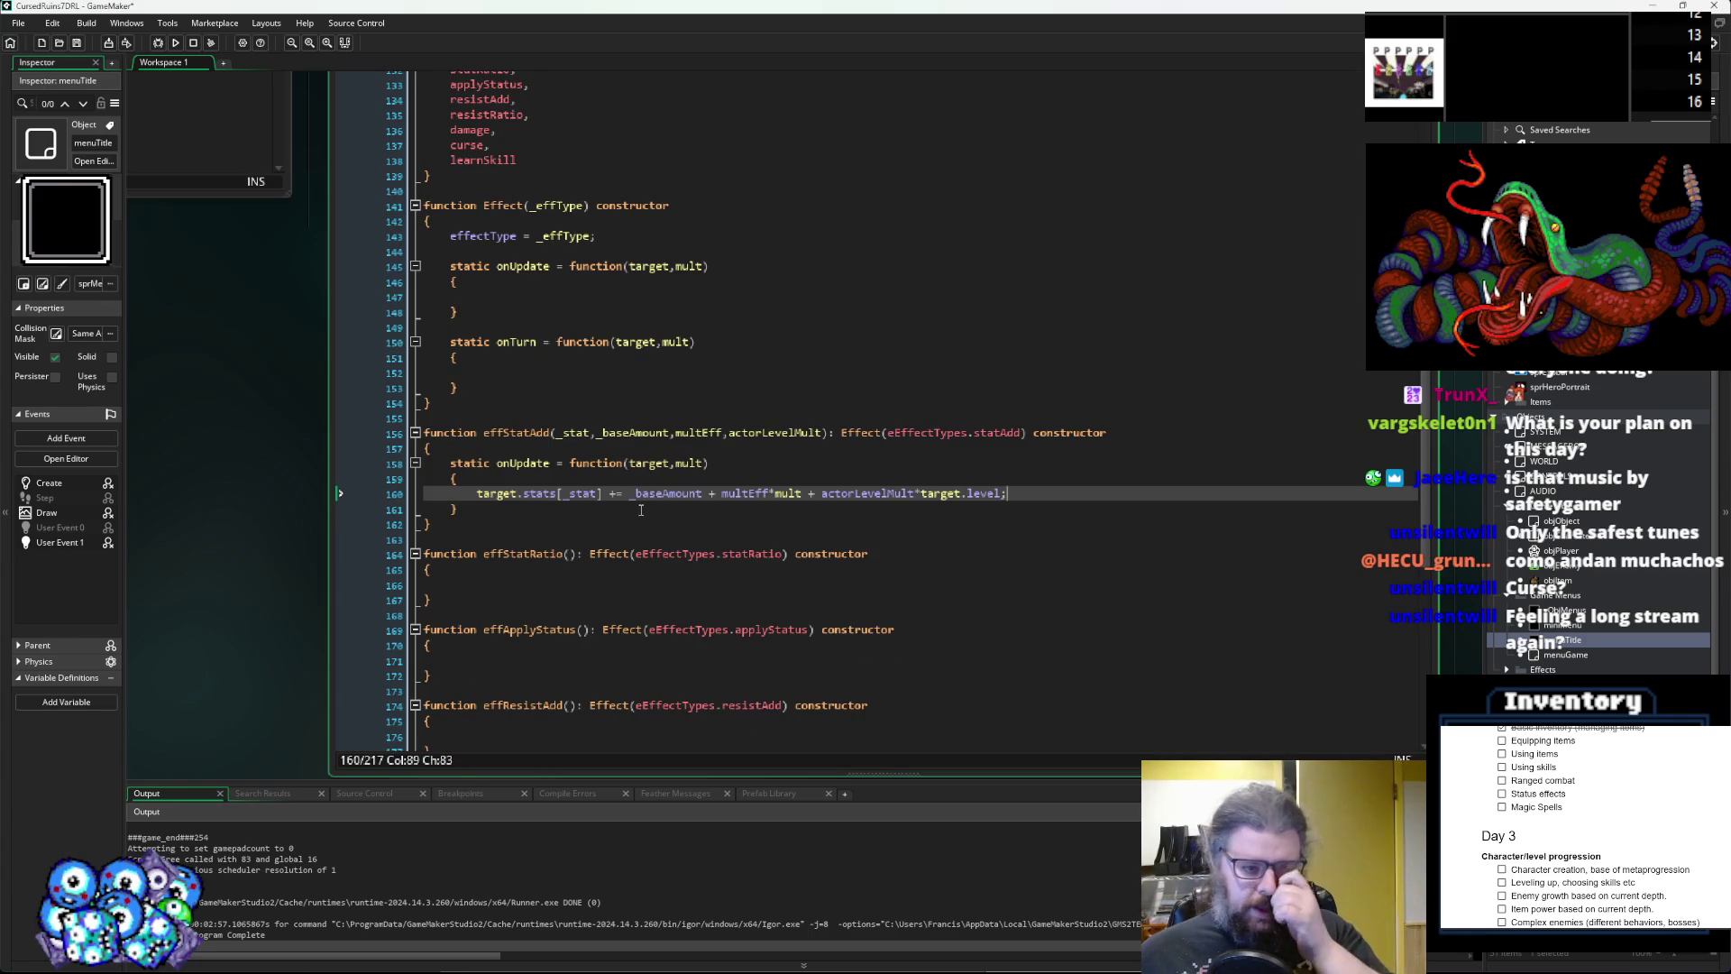
scroll(641, 511, "down", 1)
scroll(622, 469, "up", 1)
scroll(560, 460, "down", 1)
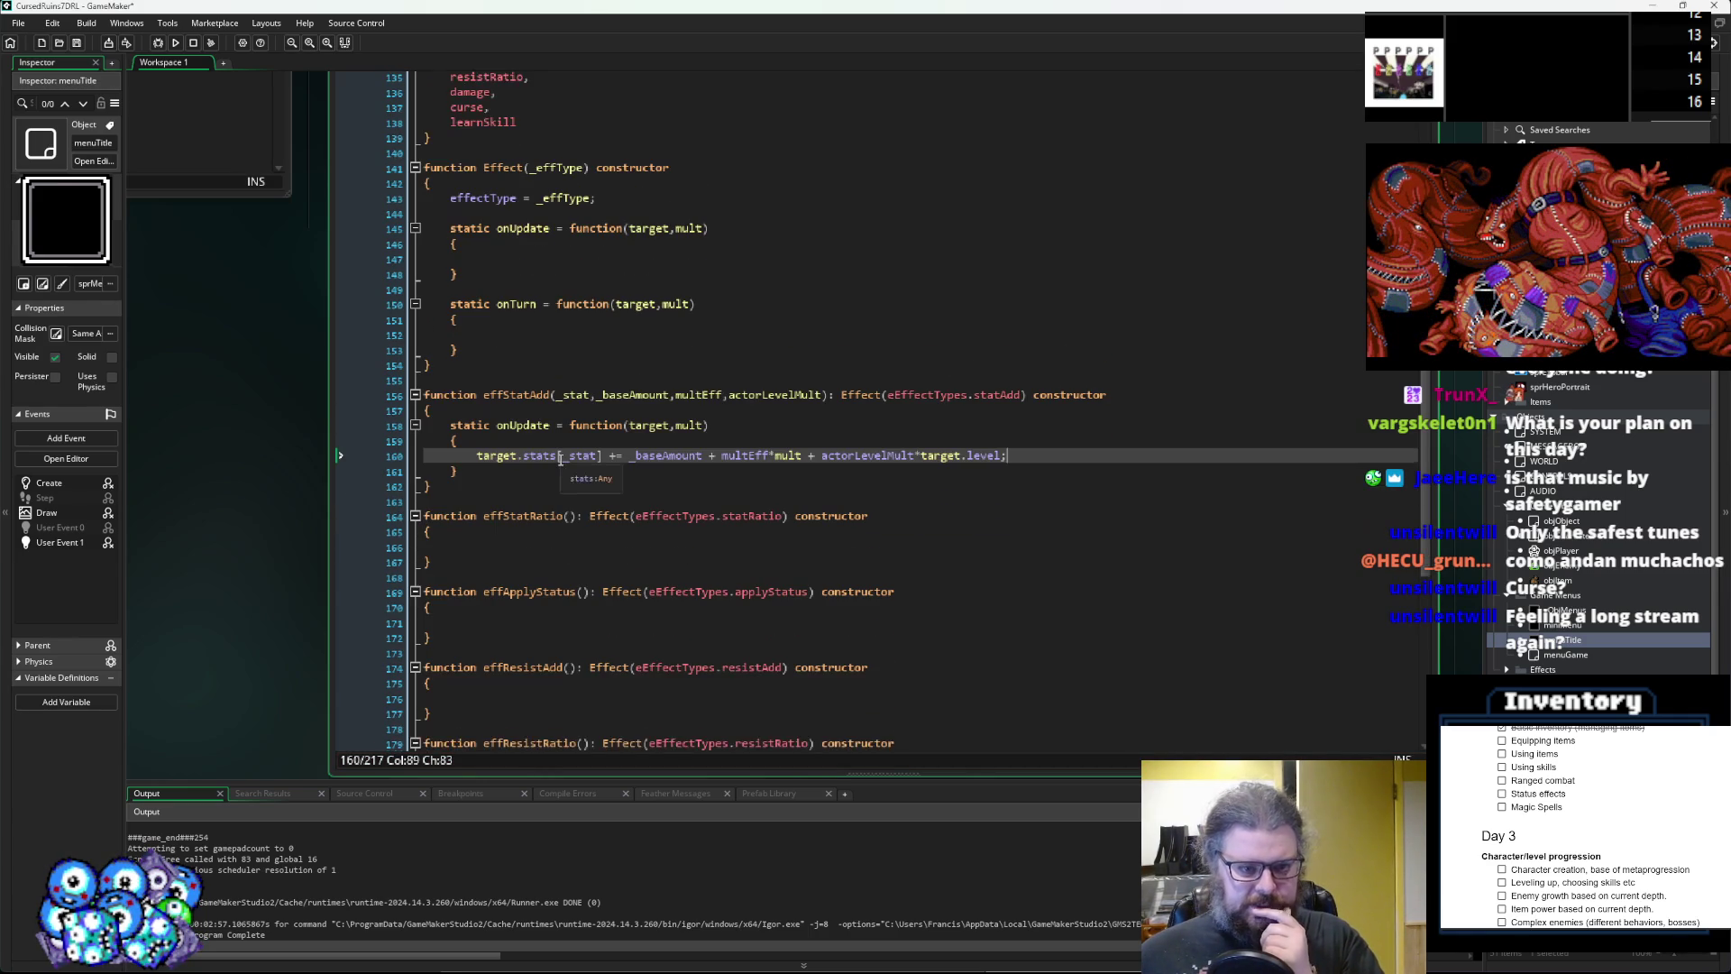
scroll(563, 490, "down", 1)
left_click(551, 511)
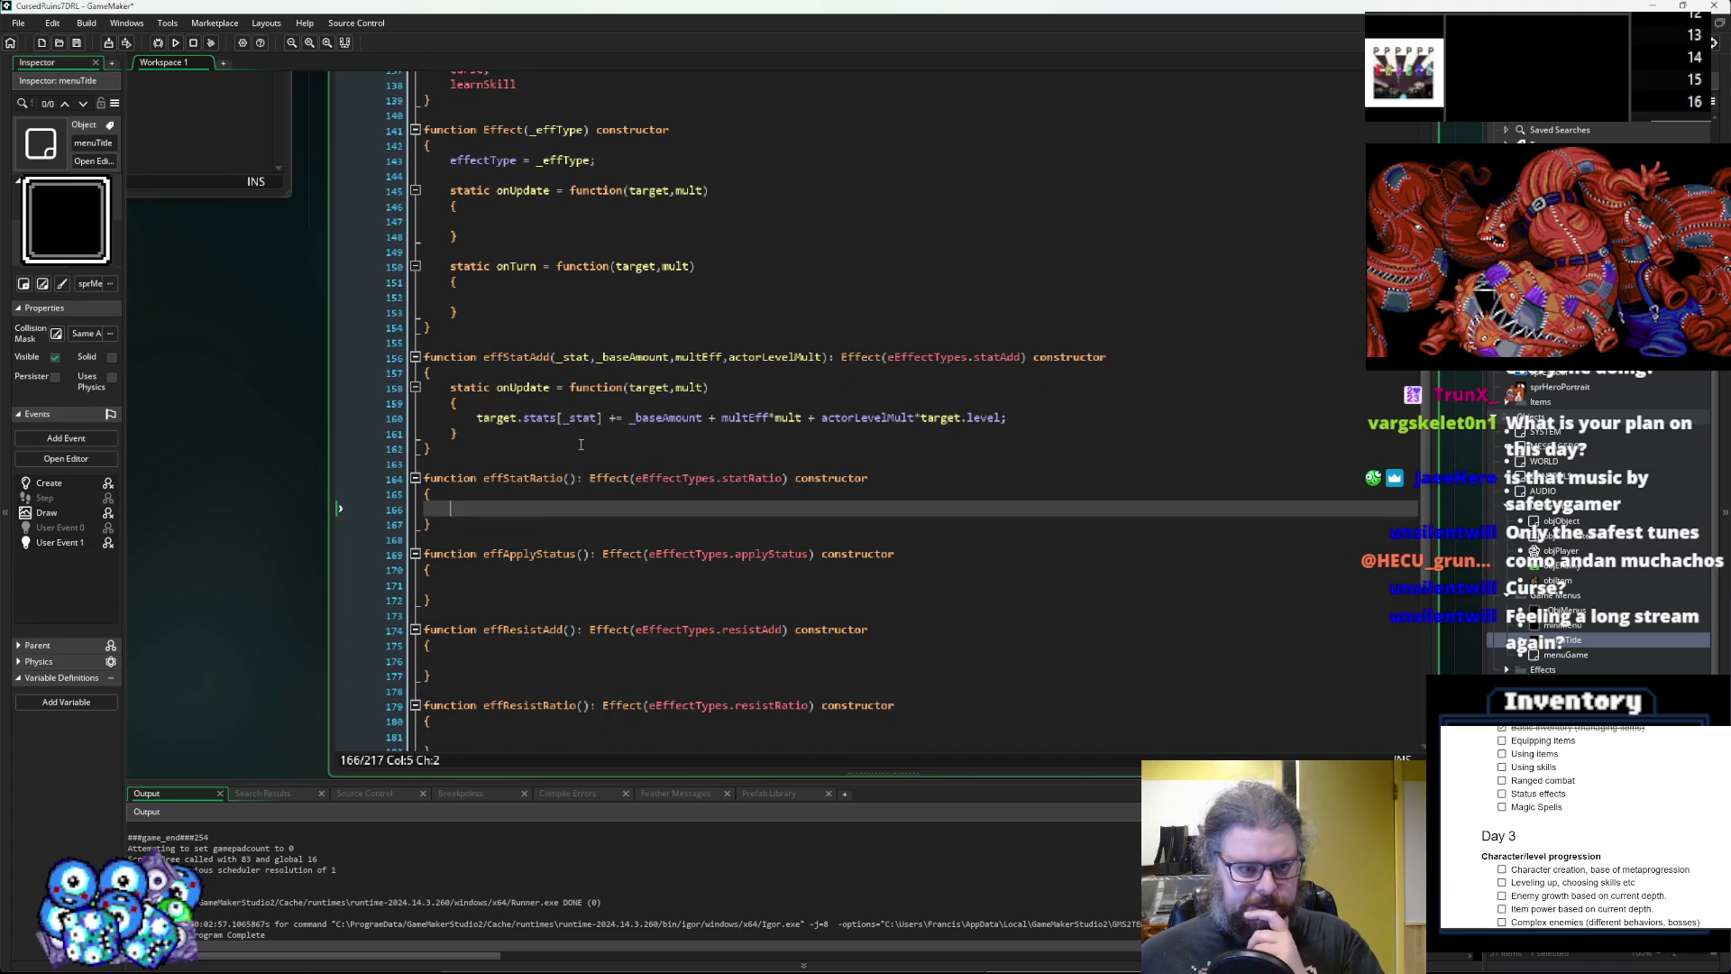
left_click_drag(496, 431, 458, 389)
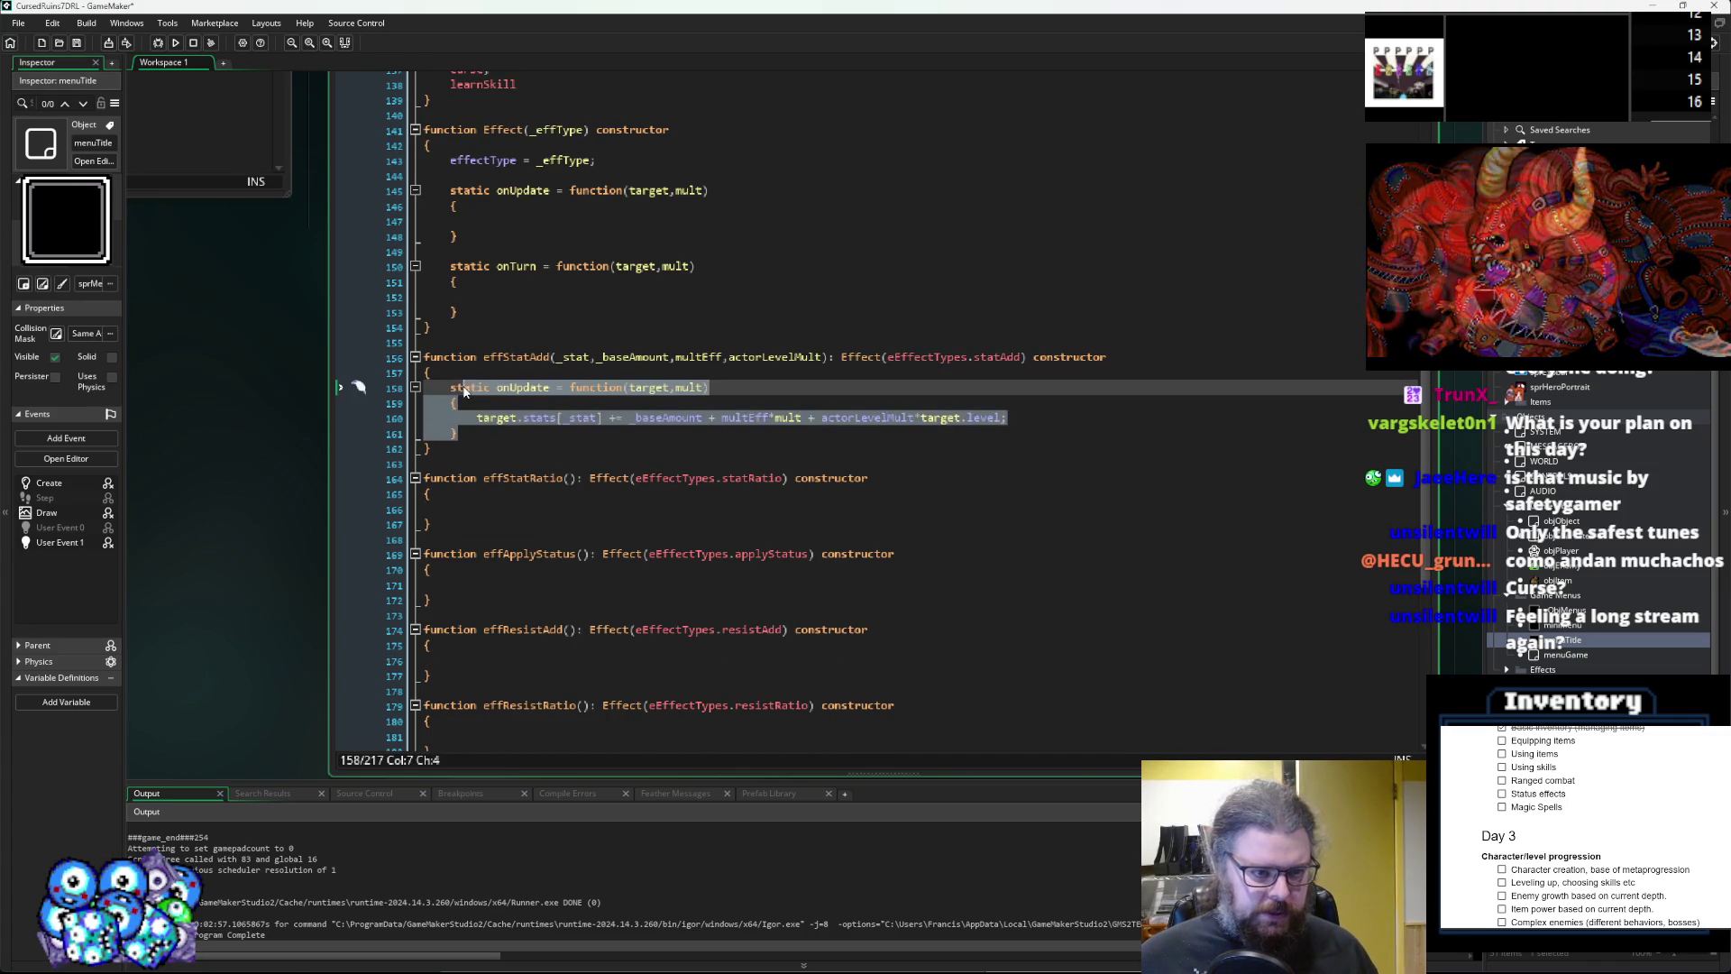
Paste effStatAdd's onUpdate block into effStatRatio and change += to a plain =.
left_click(484, 511)
key("Down")
left_click(484, 513)
type("static onUpdate = function(target,mult) \t{ \t\ttarget.stats[_stat] += _baseAmount + multEff*mult + actorLevelMult*target.level; \t}")
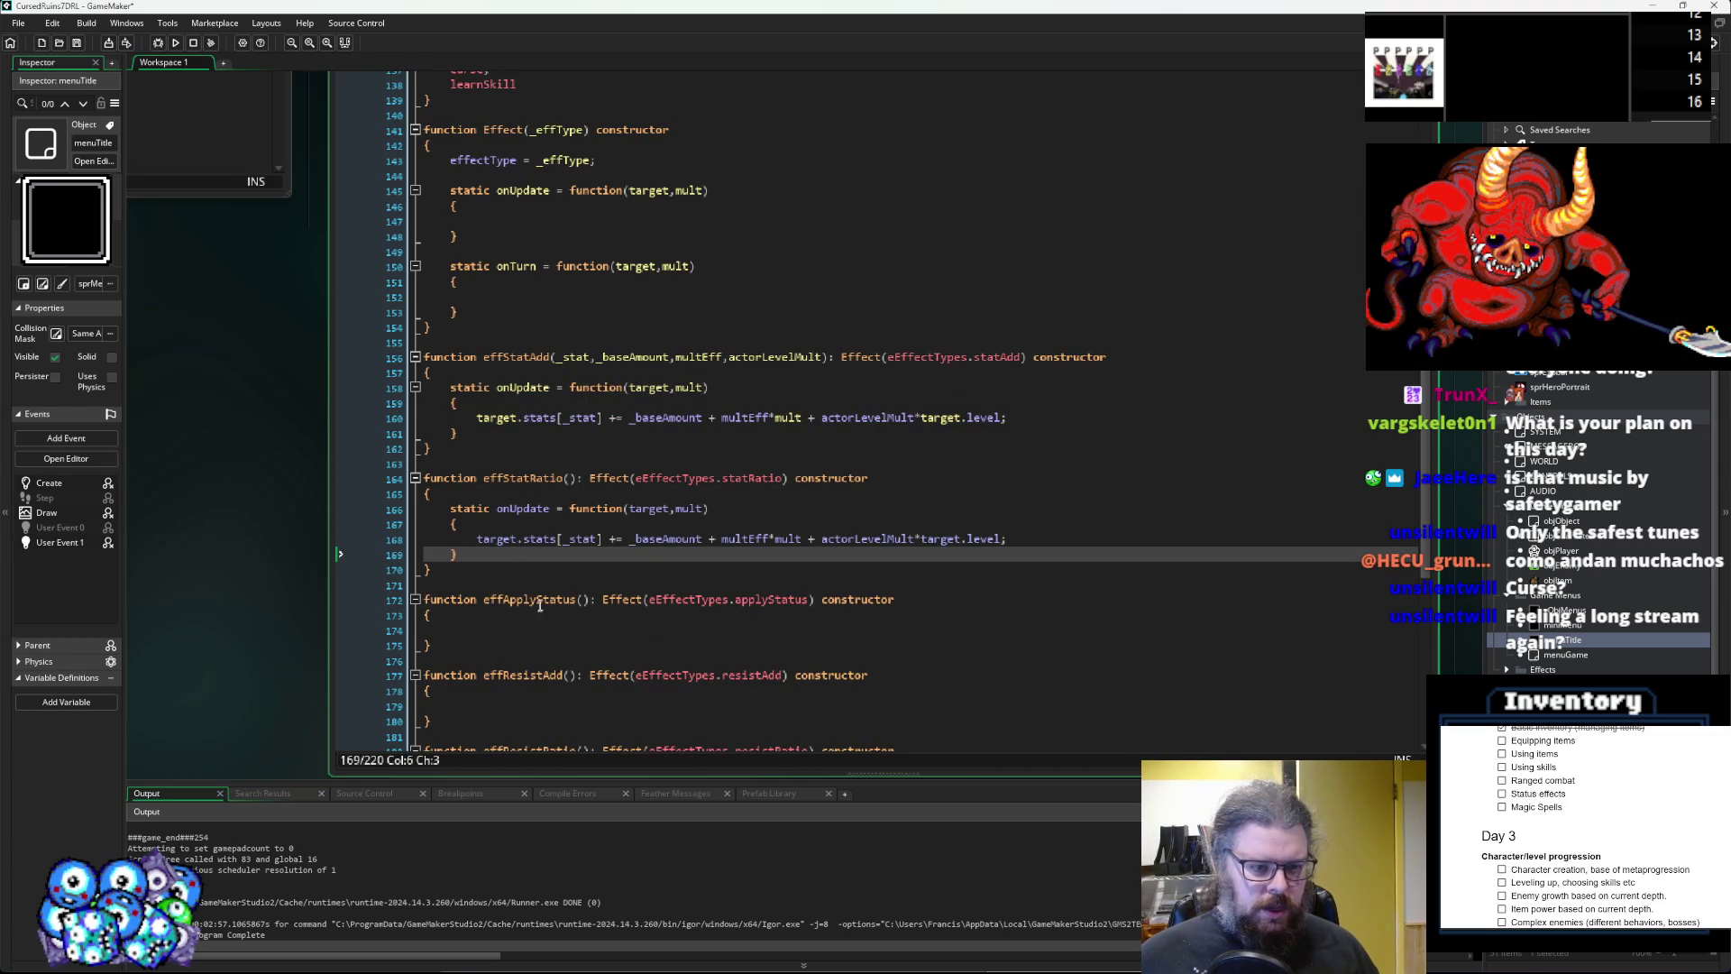
left_click(557, 477)
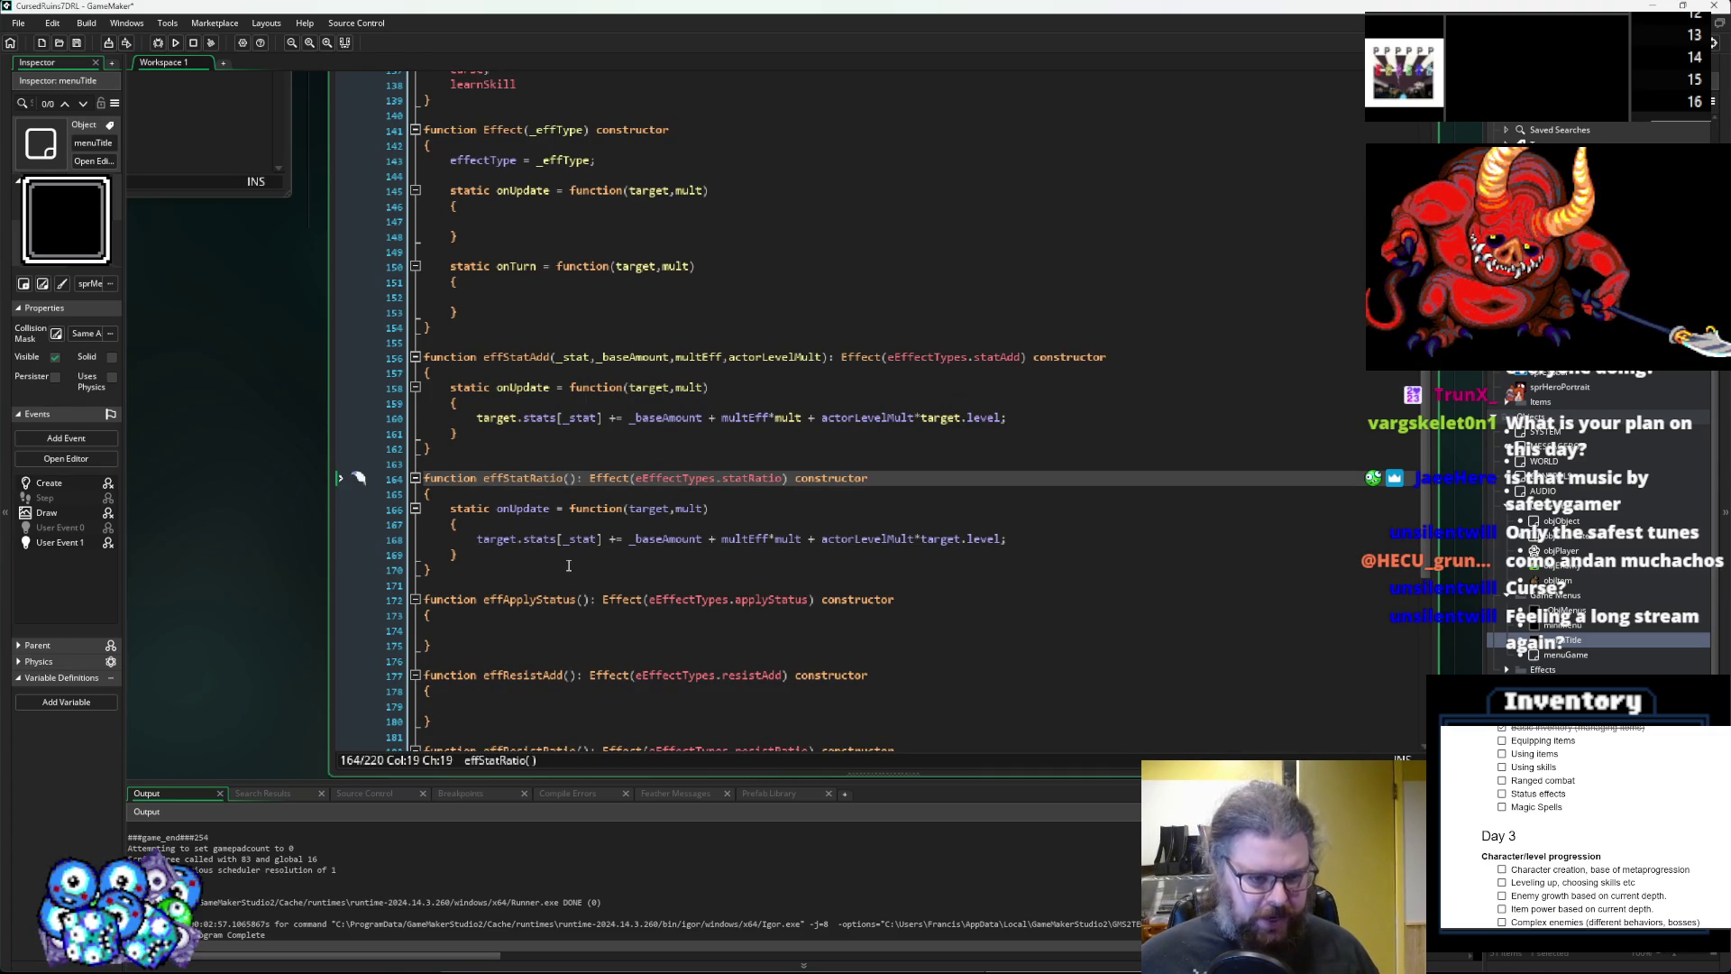
left_click(601, 539)
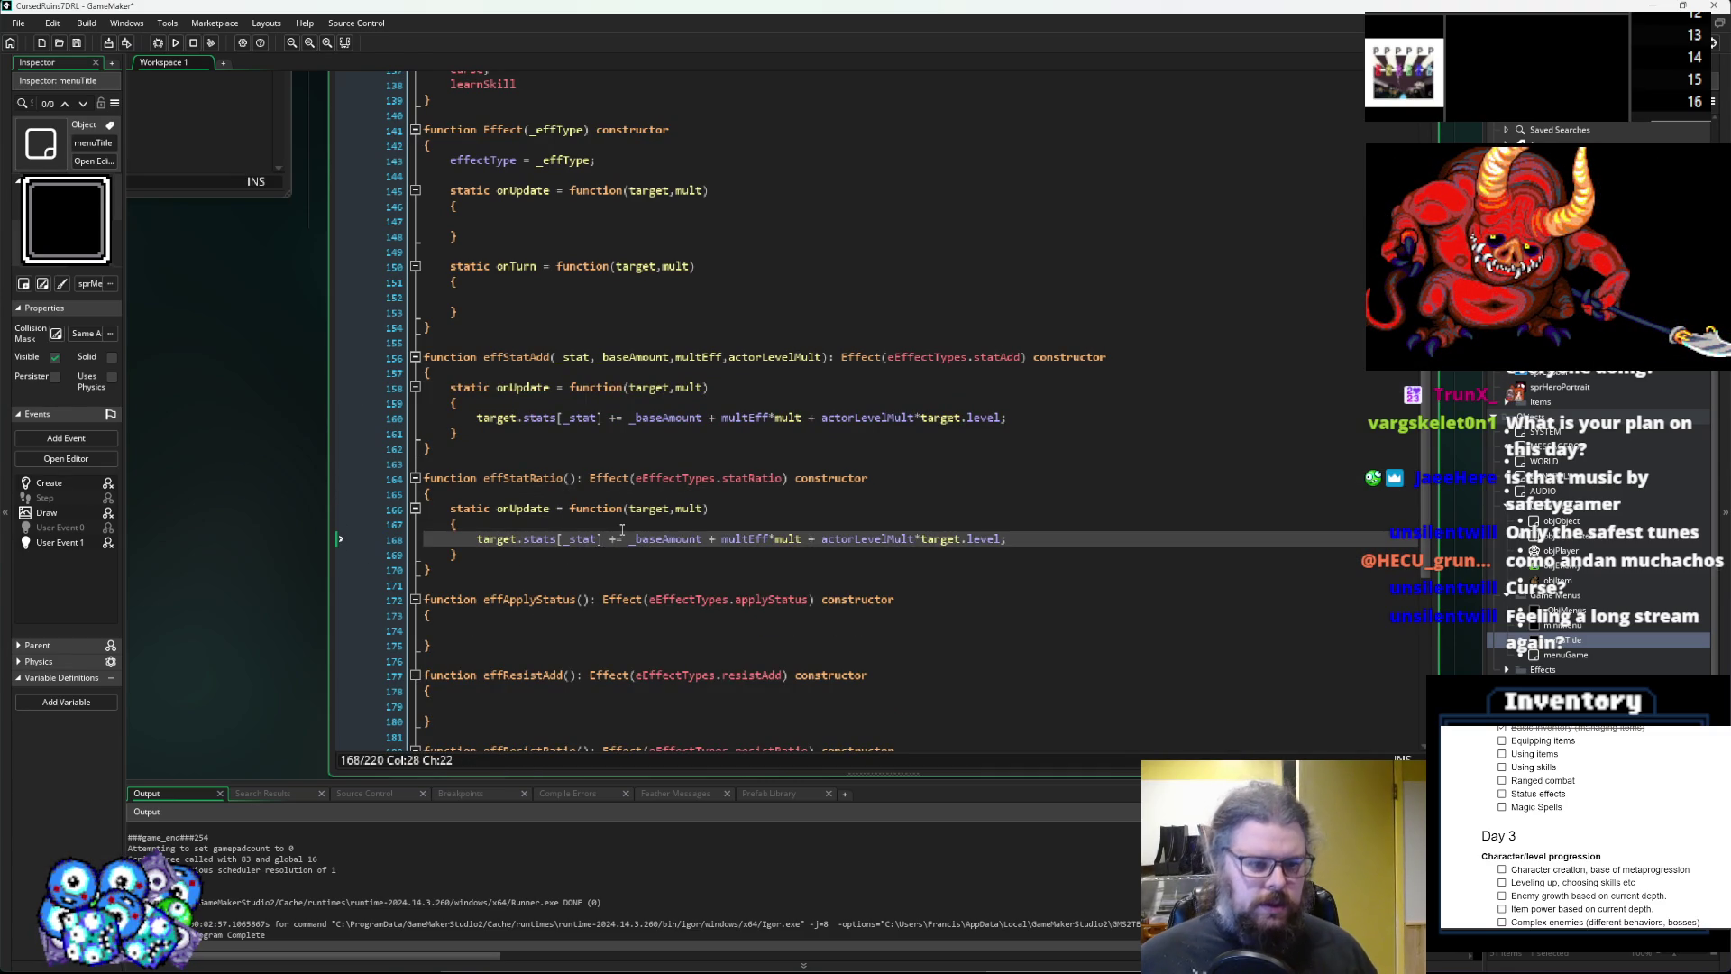
left_click(622, 526)
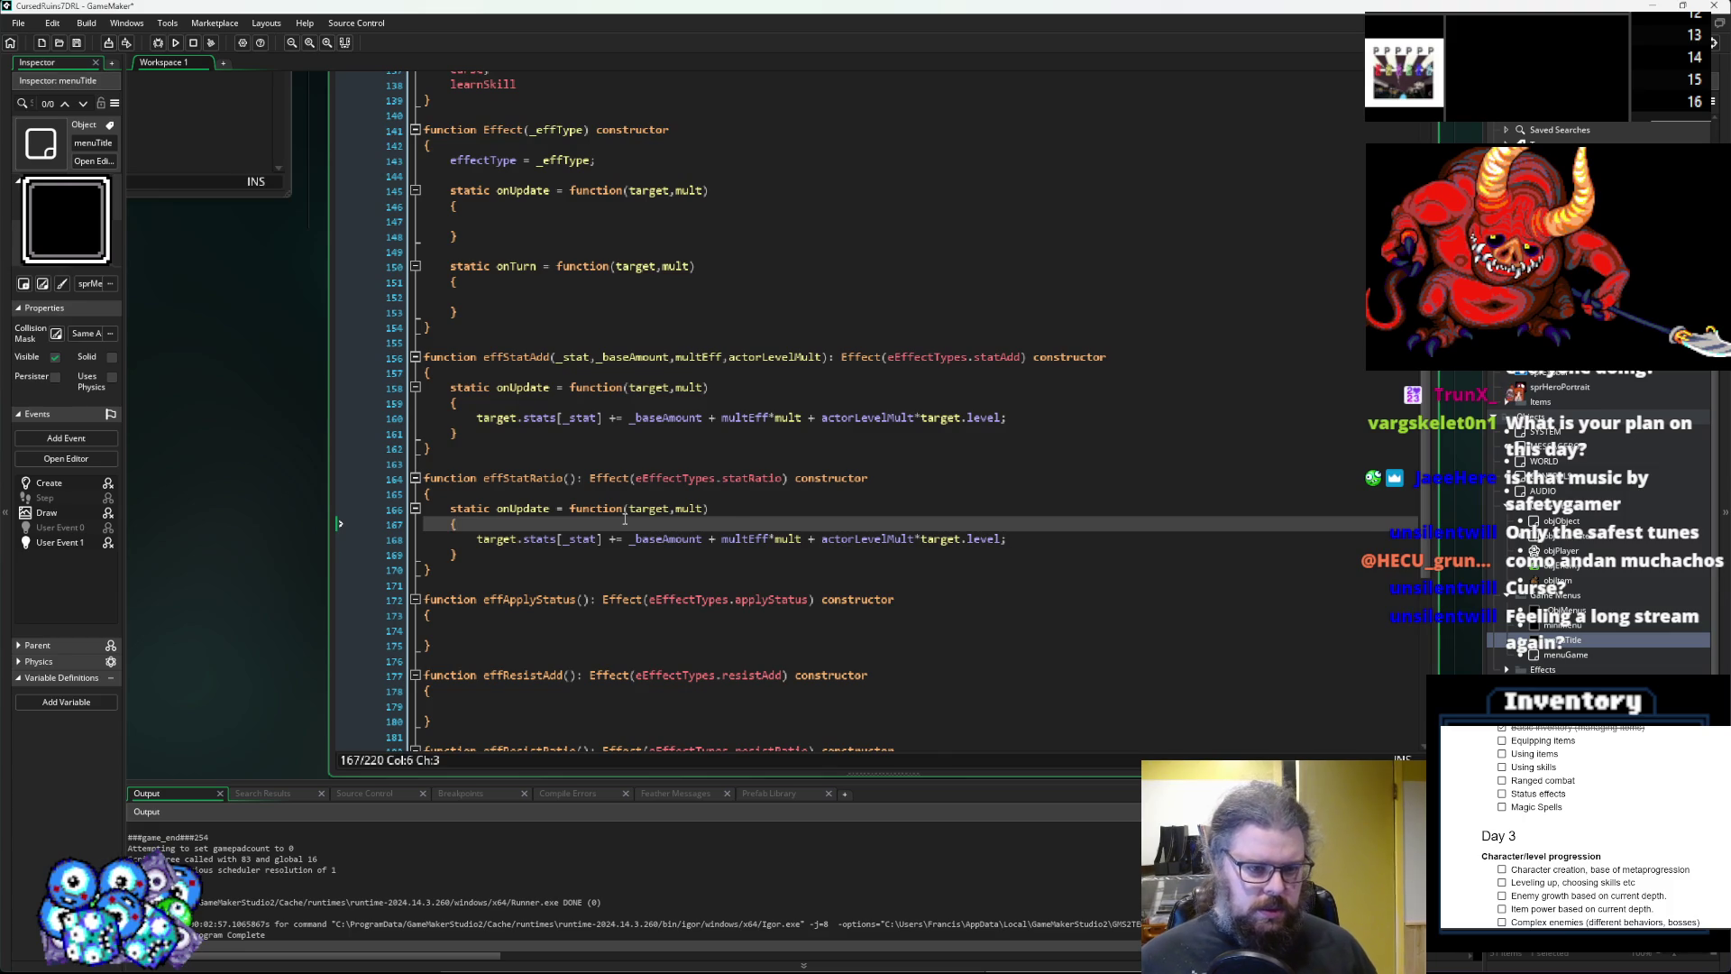
left_click(614, 539)
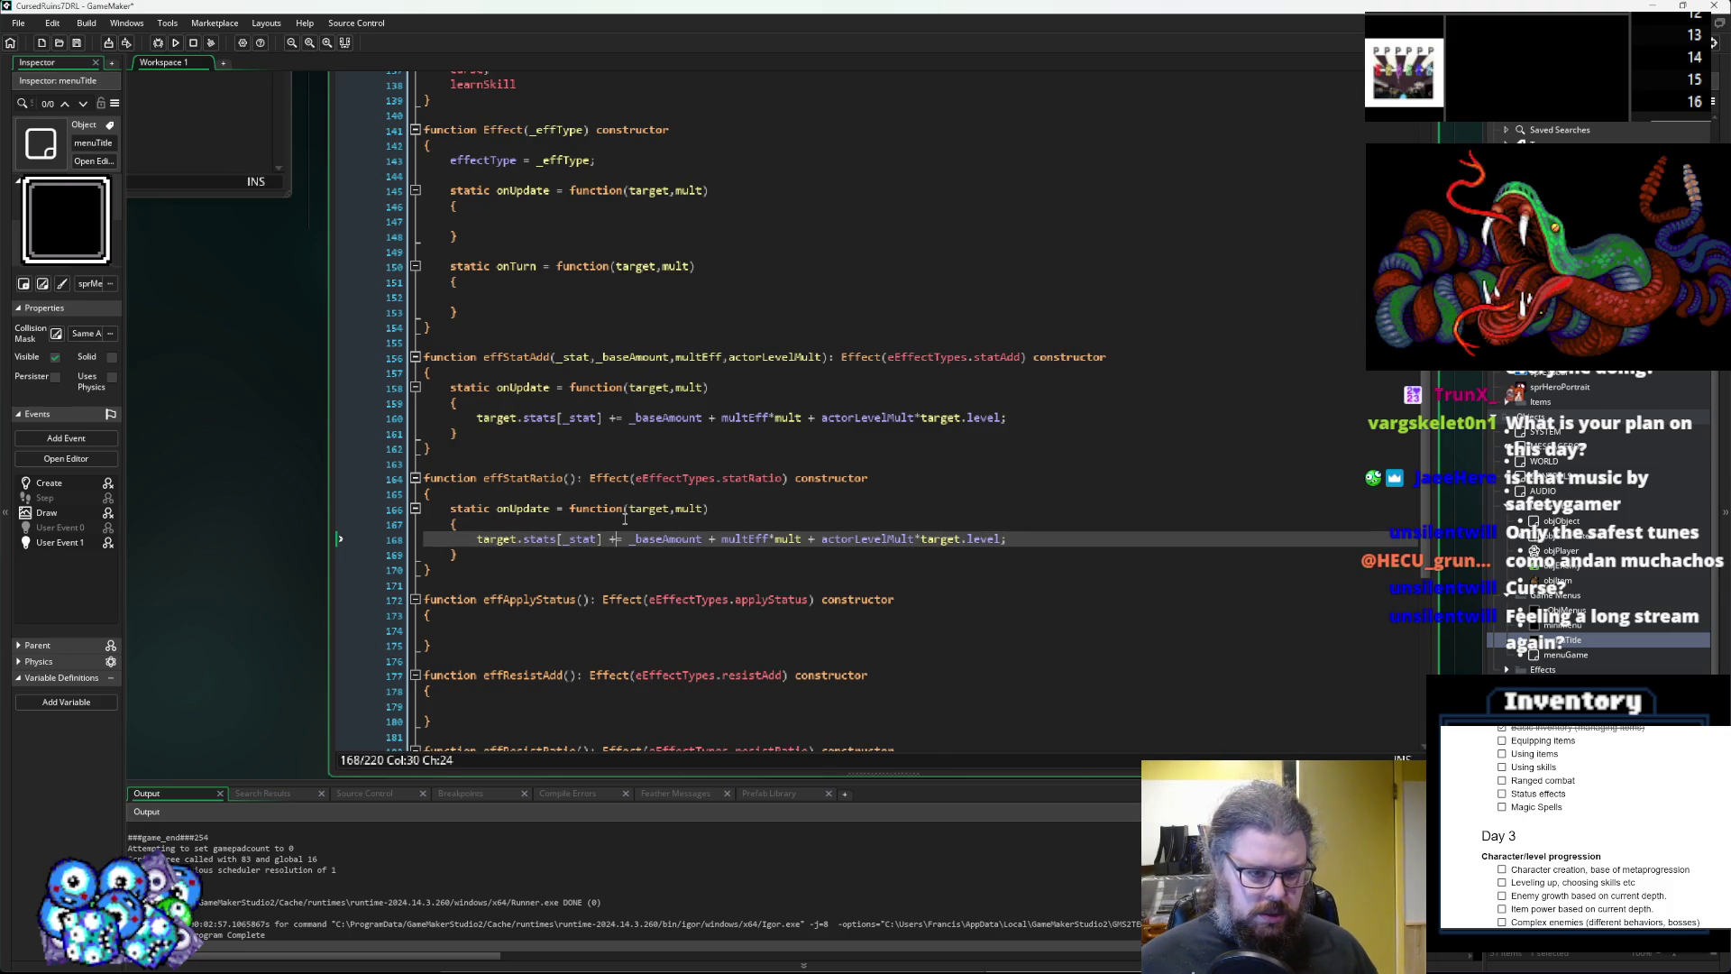
key("BackSpace")
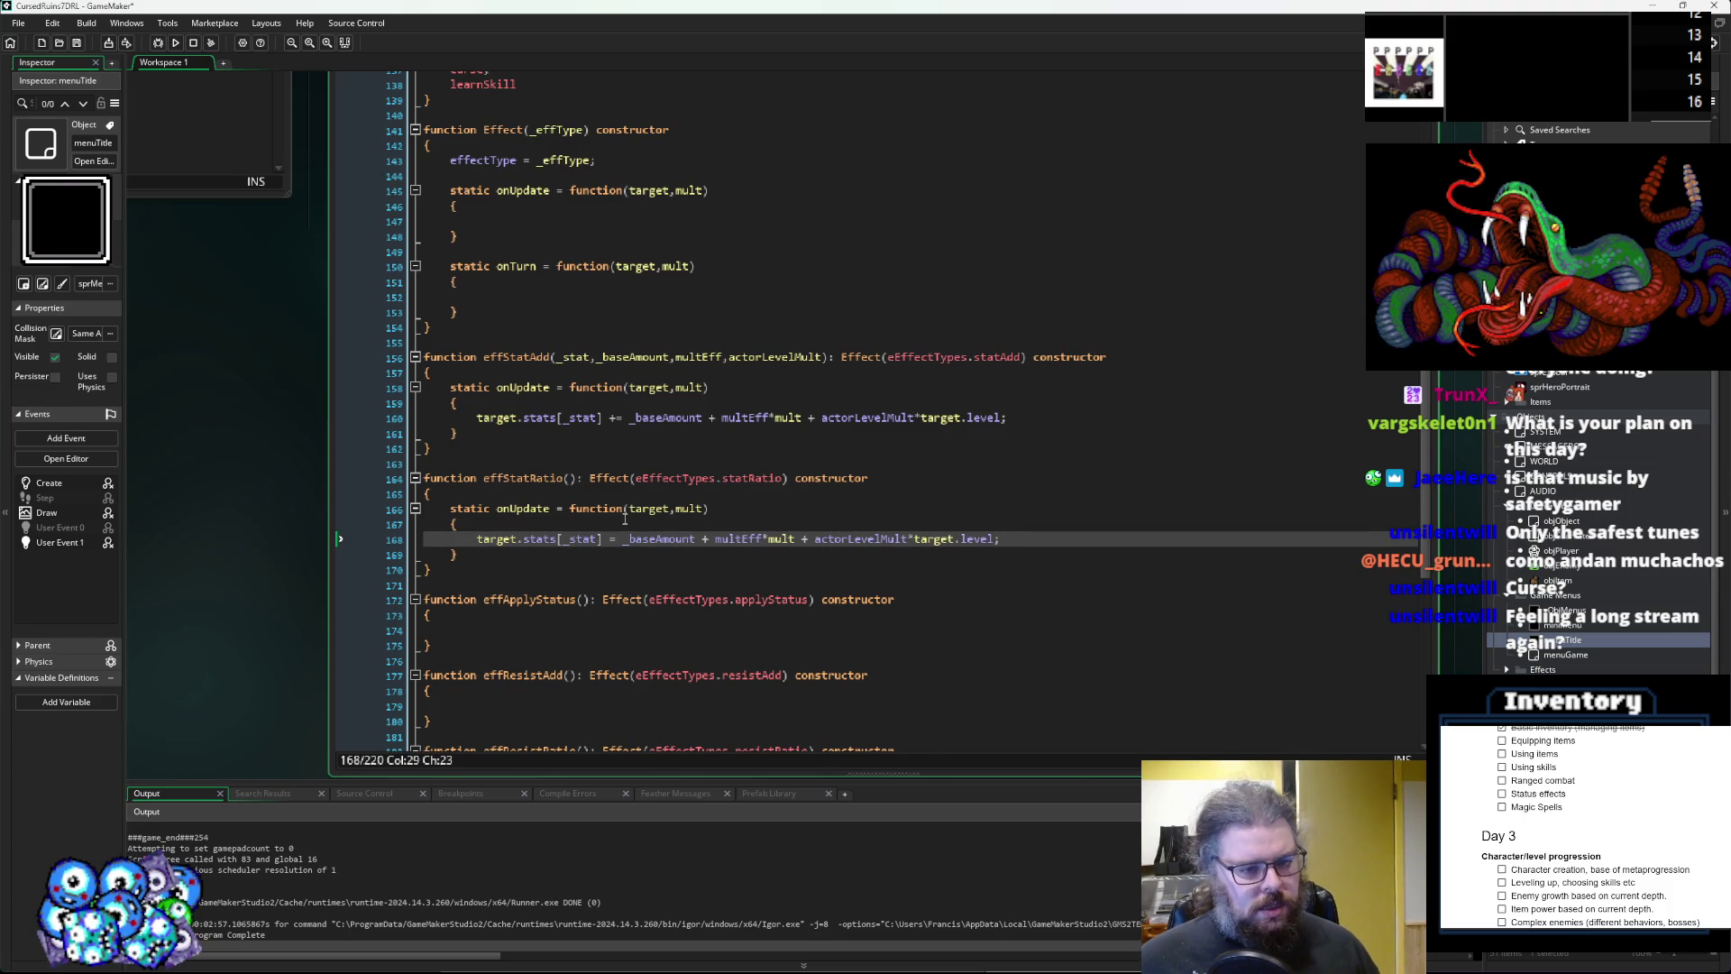
Wrap the formula as target.stats[_stat]*(...)/100.
mouse_move(602, 539)
left_mouse_down()
mouse_move(461, 554)
mouse_move(471, 539)
left_mouse_up()
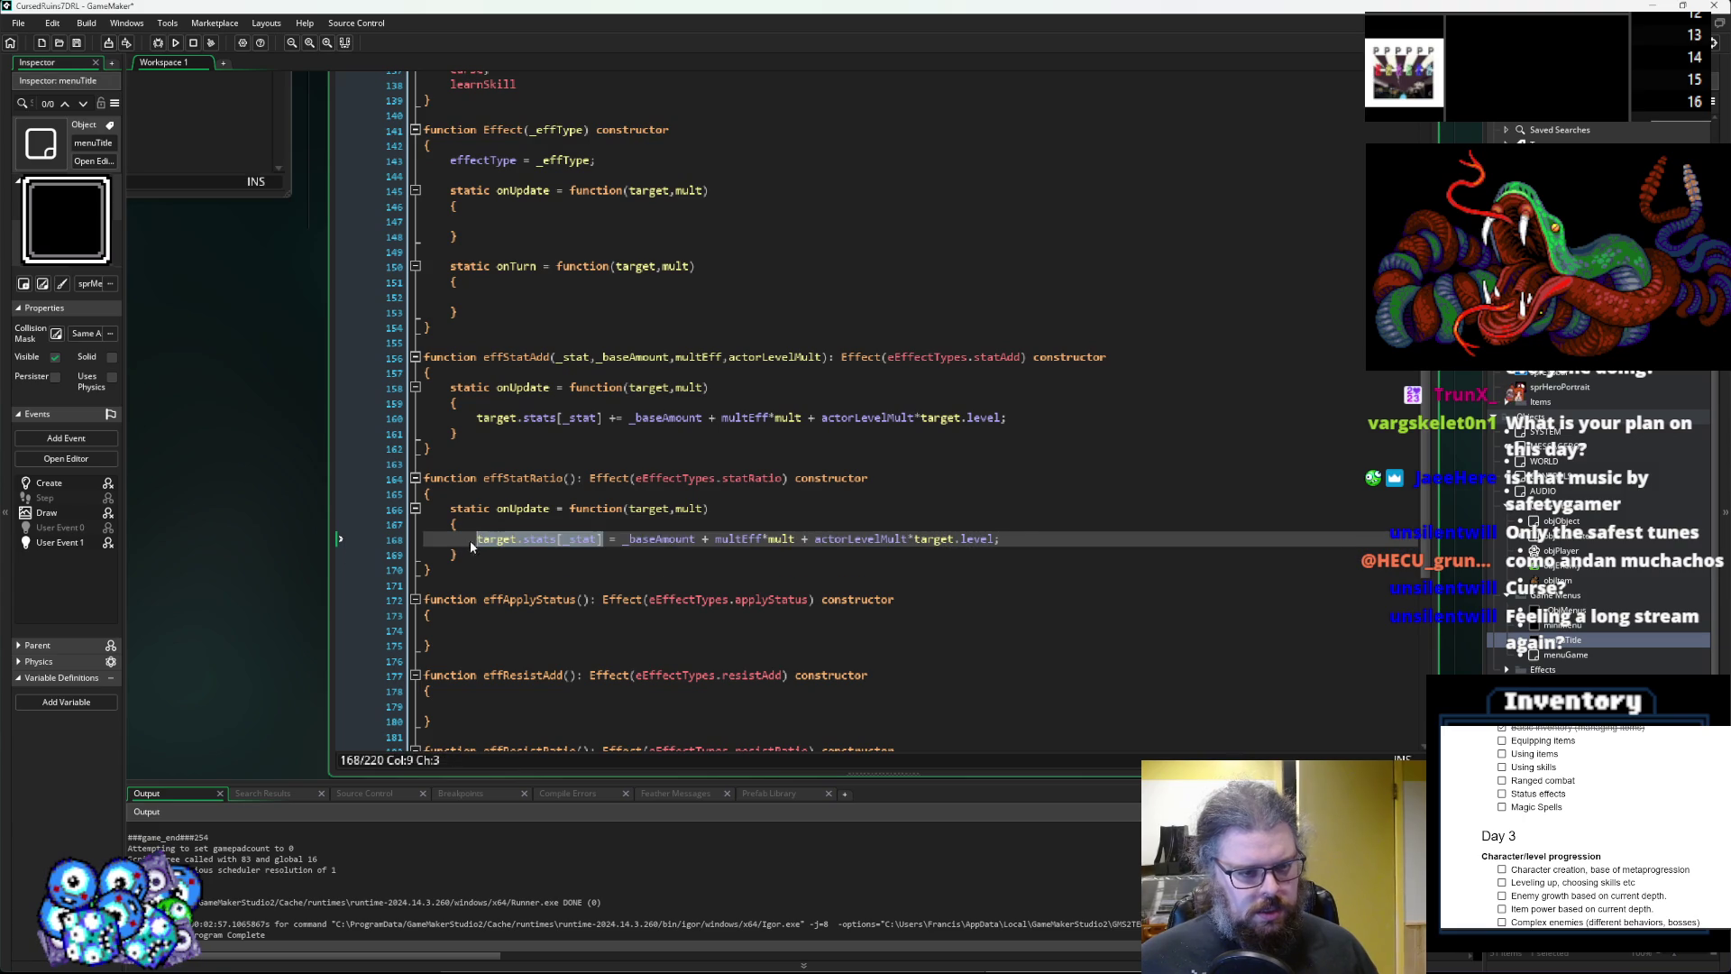
left_click(617, 539)
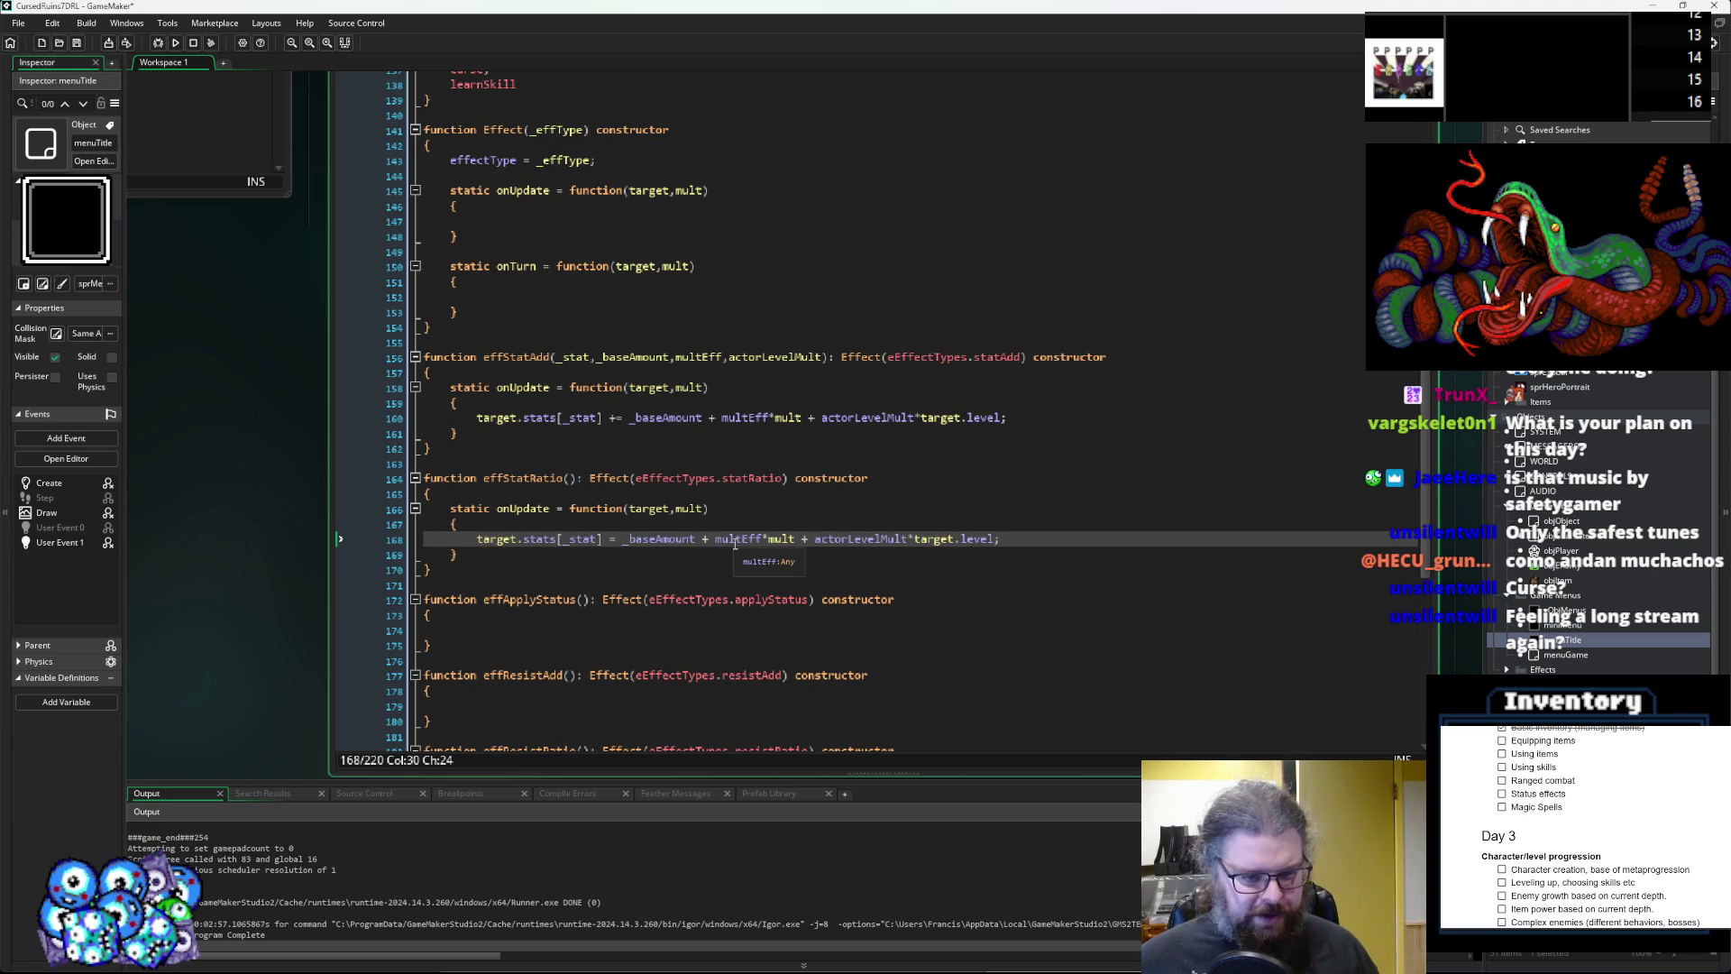
key("ctrl+v")
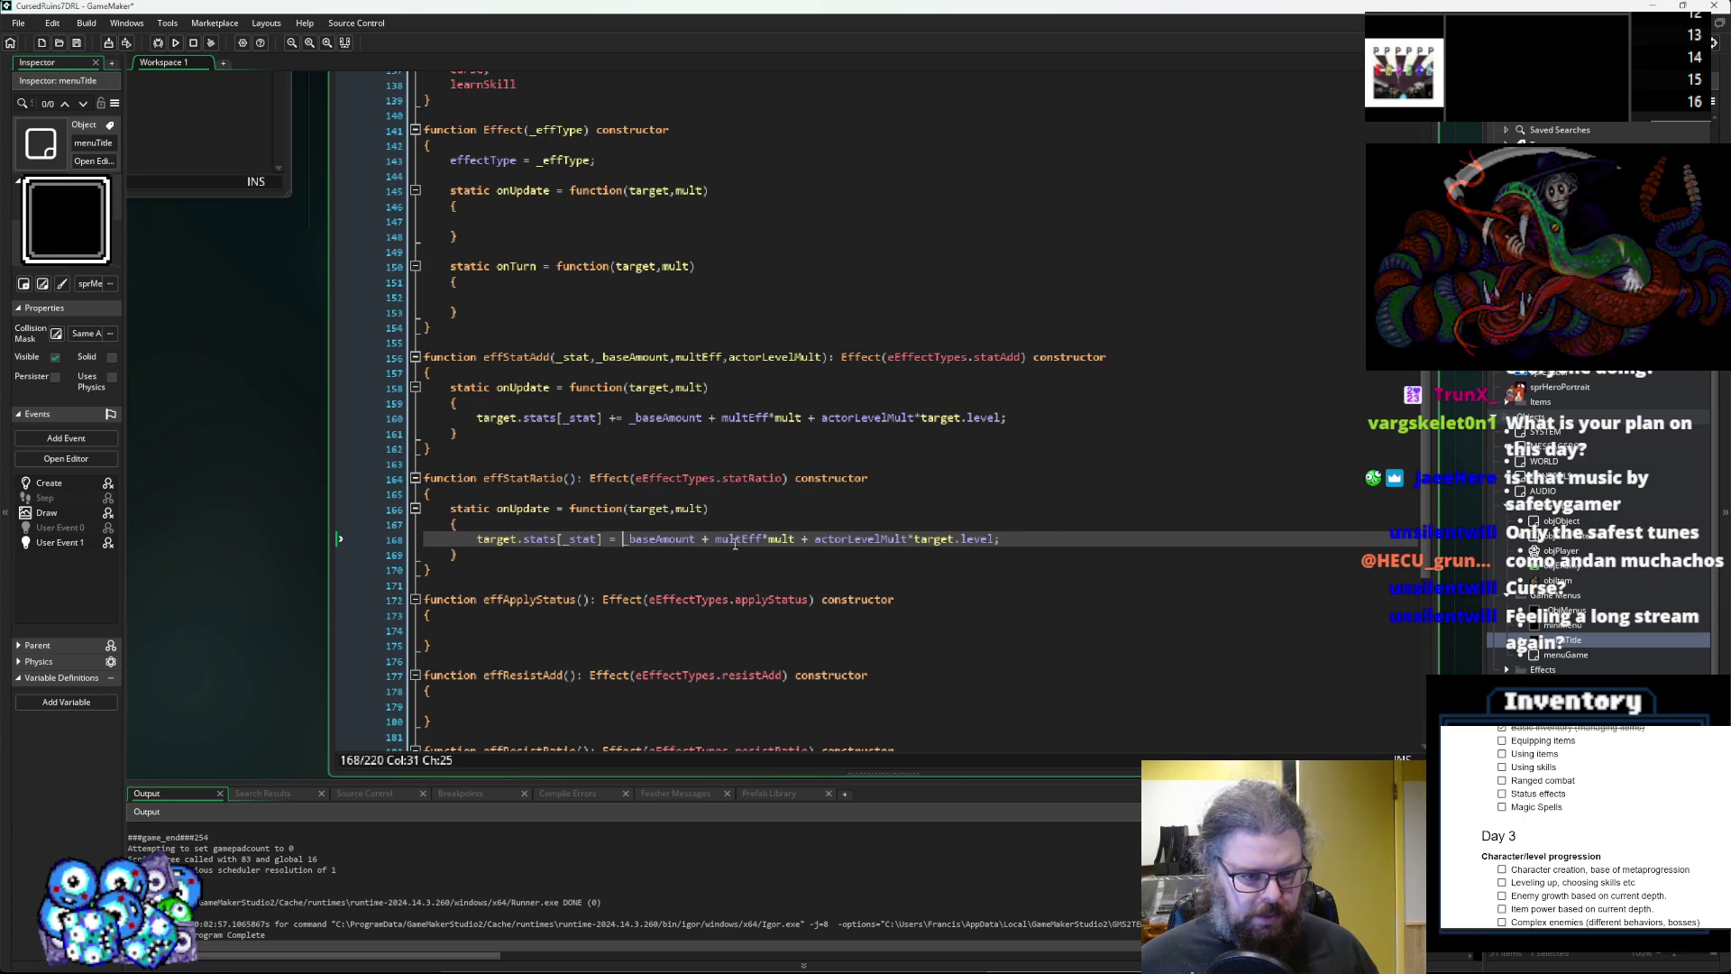
type("*")
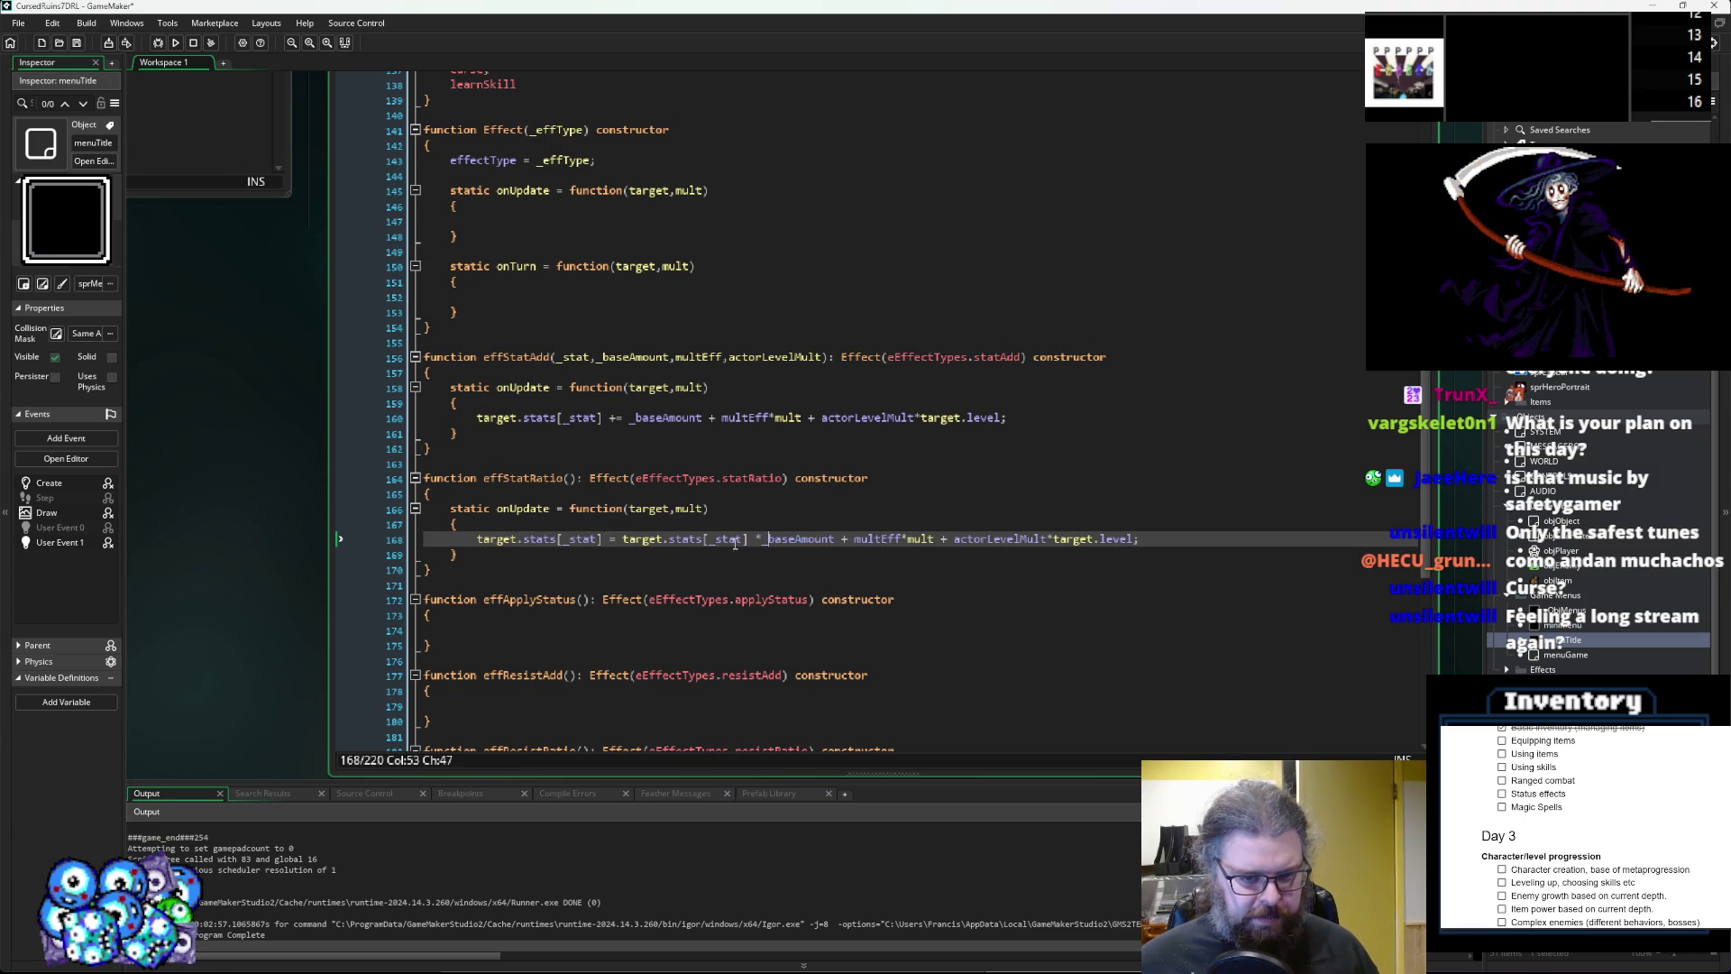
key("Left")
key("Left")
key("Left")
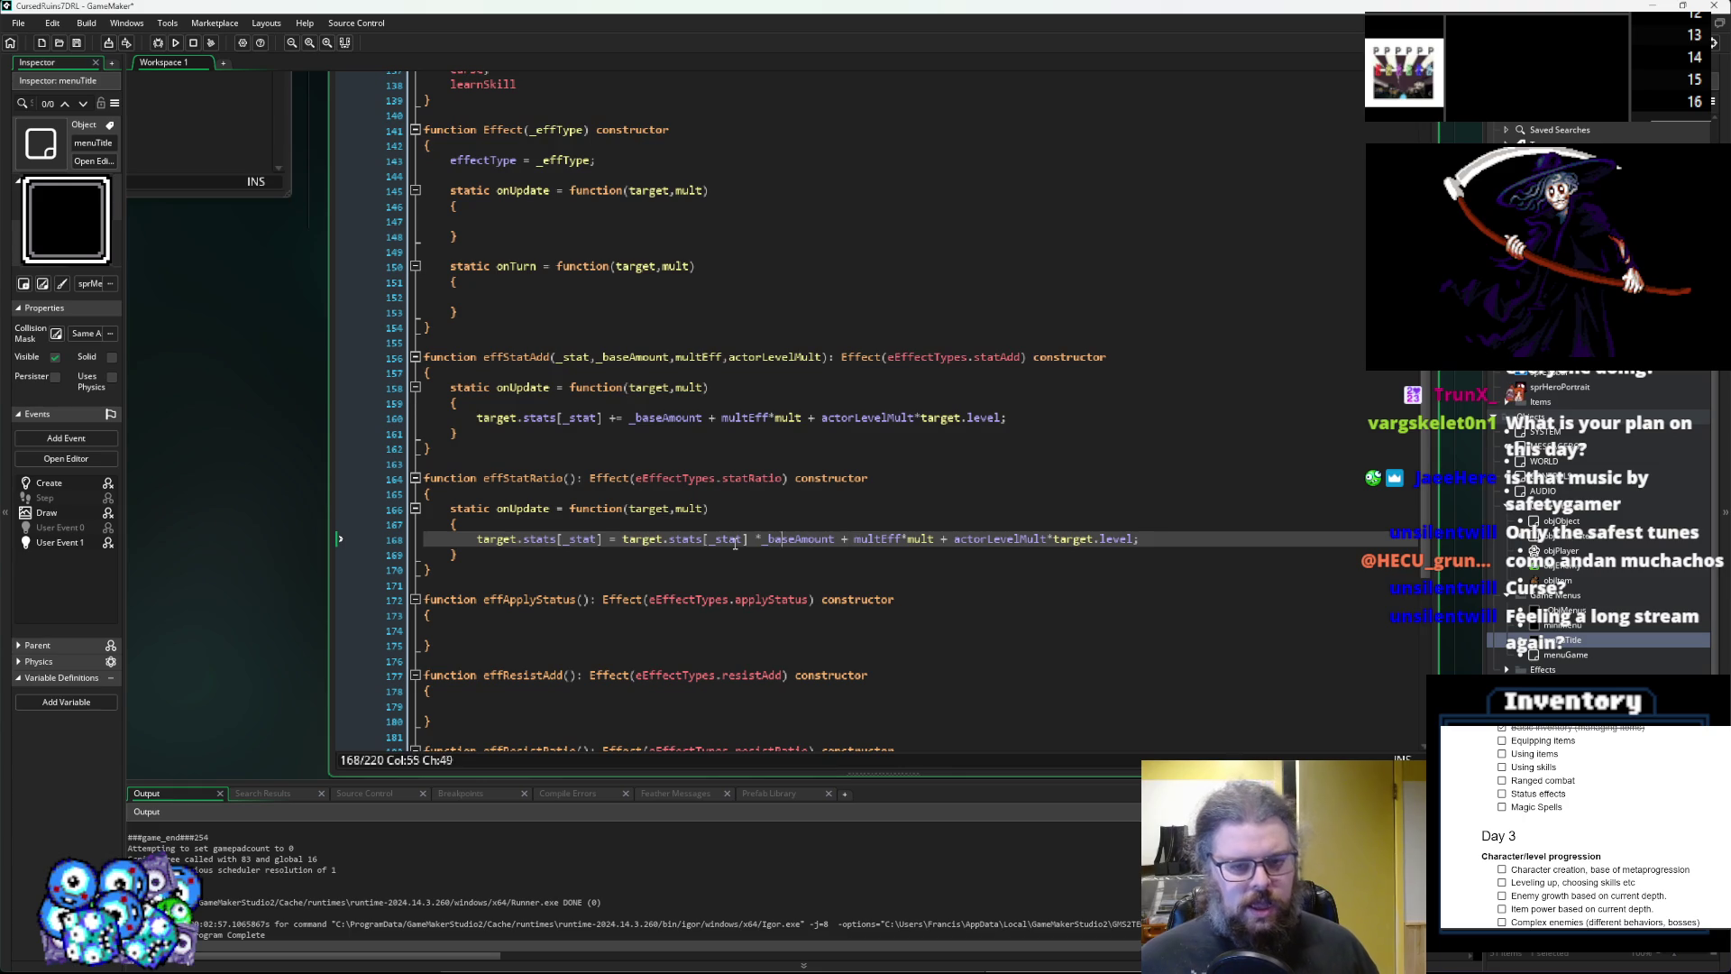
type("(")
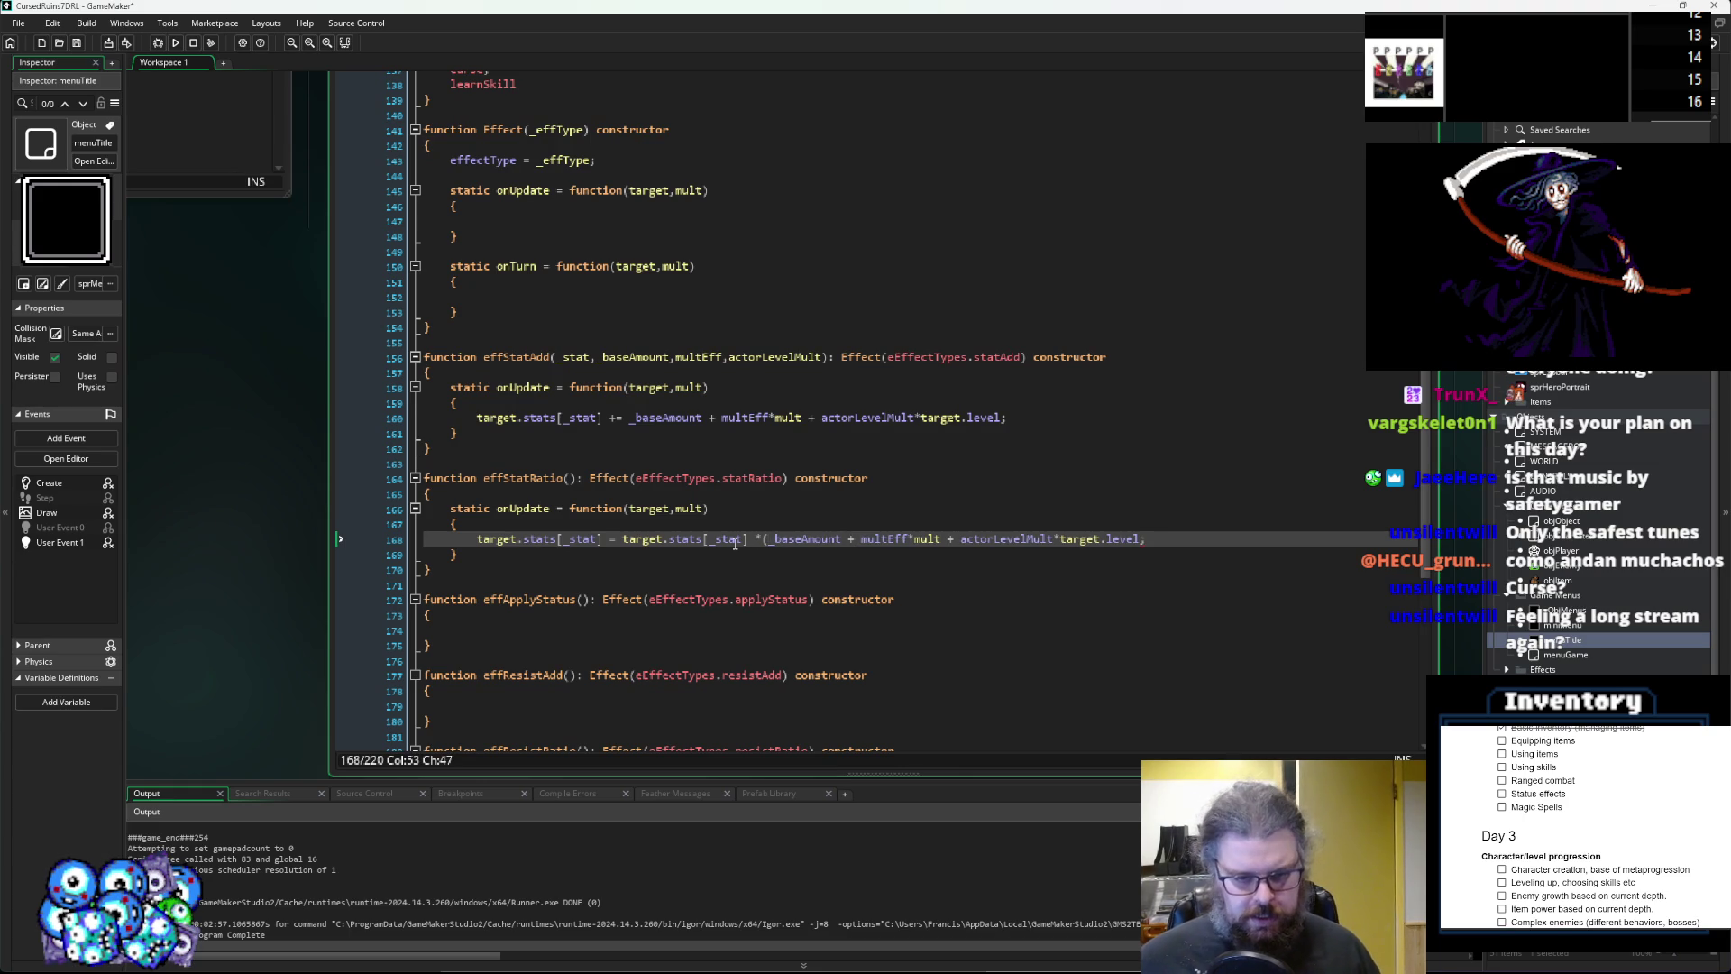
left_click(1136, 538)
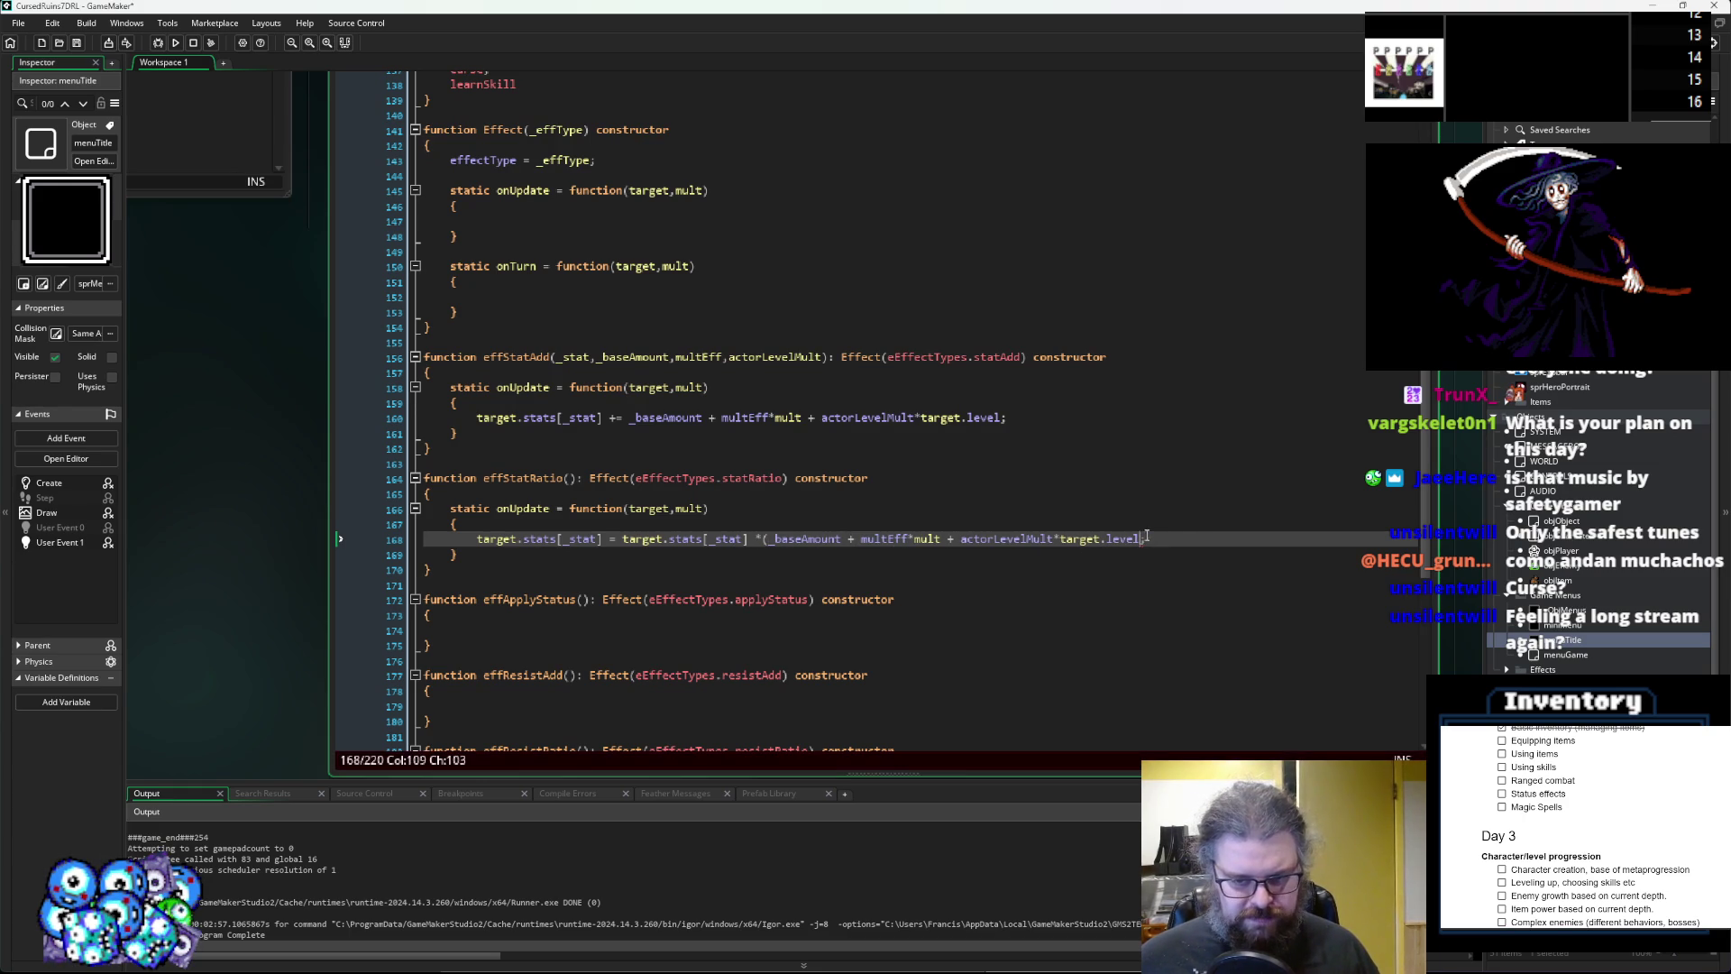
type(")")
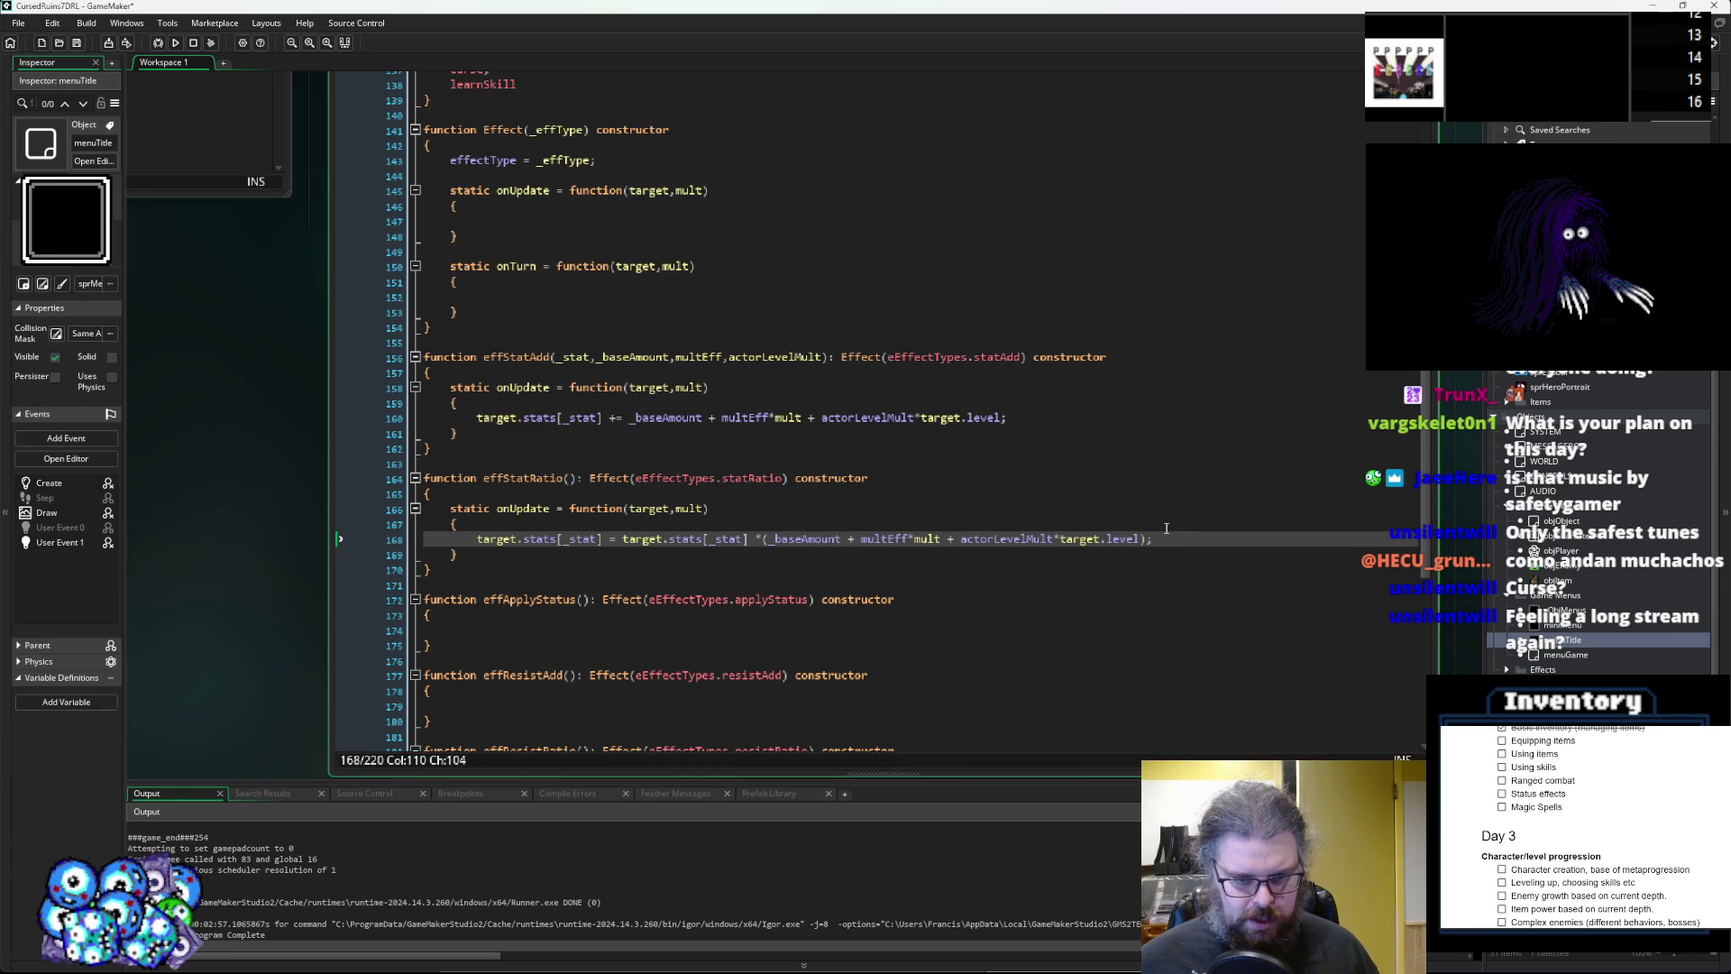
type("/100")
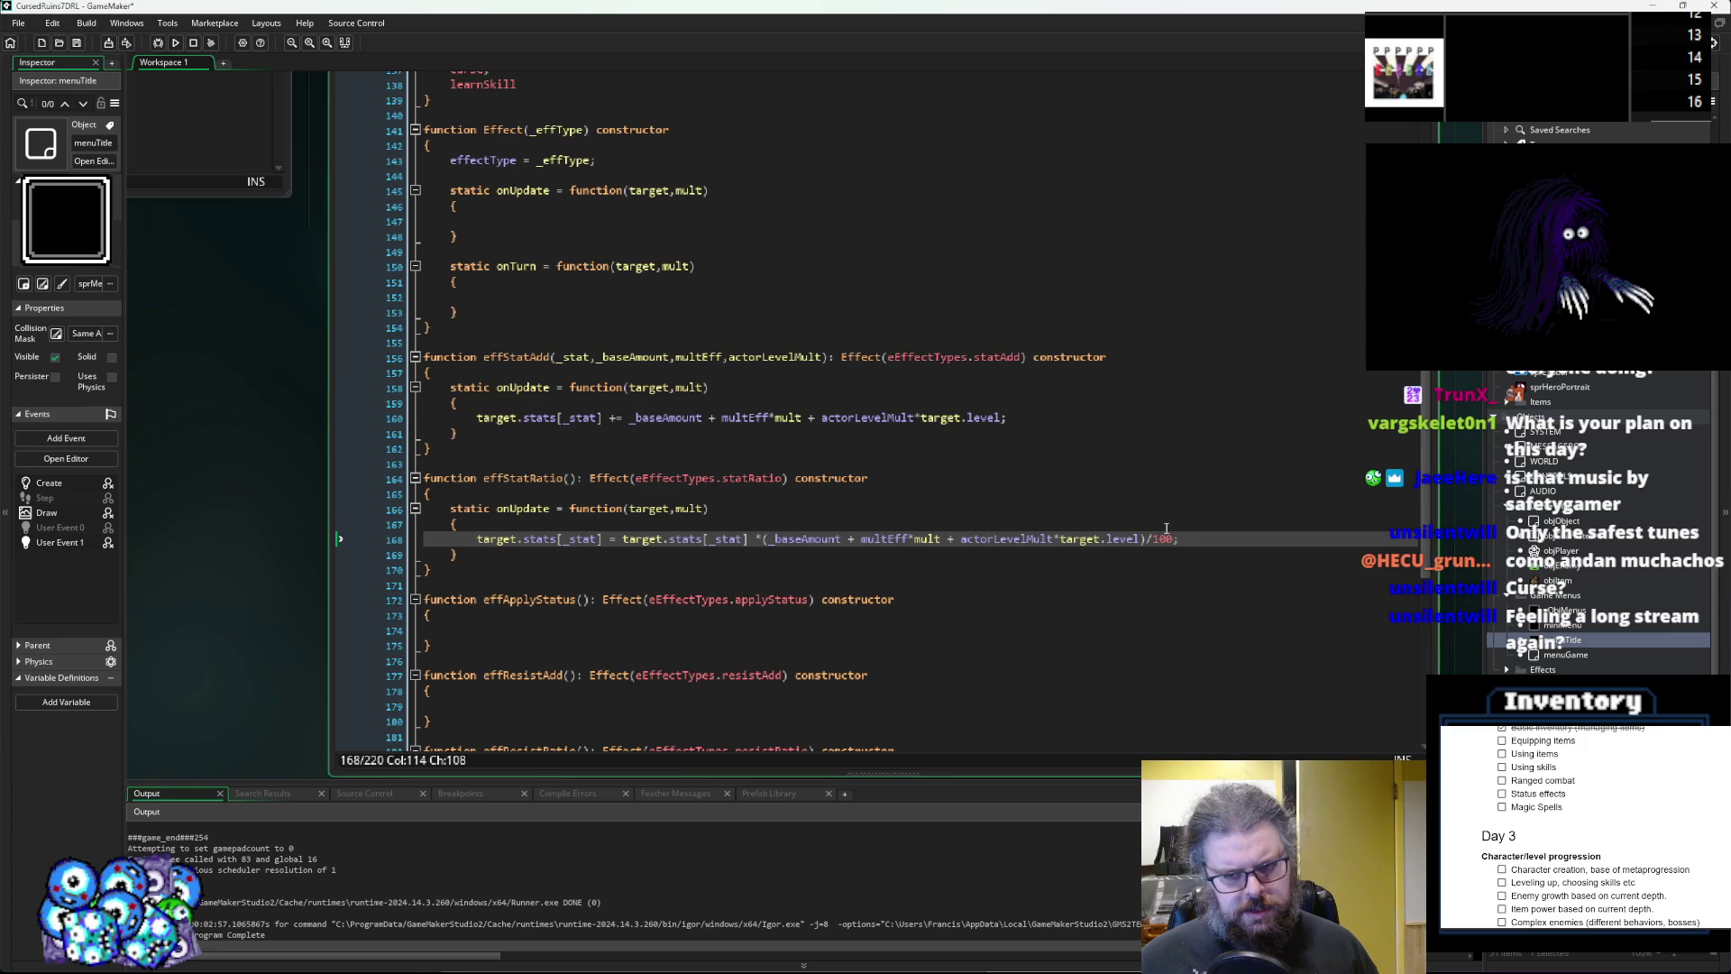
Move target.stats[_stat] so the formula reads (...)/100*target.stats[_stat].
left_click_drag(749, 539, 624, 539)
key("ctrl+c")
key("Delete")
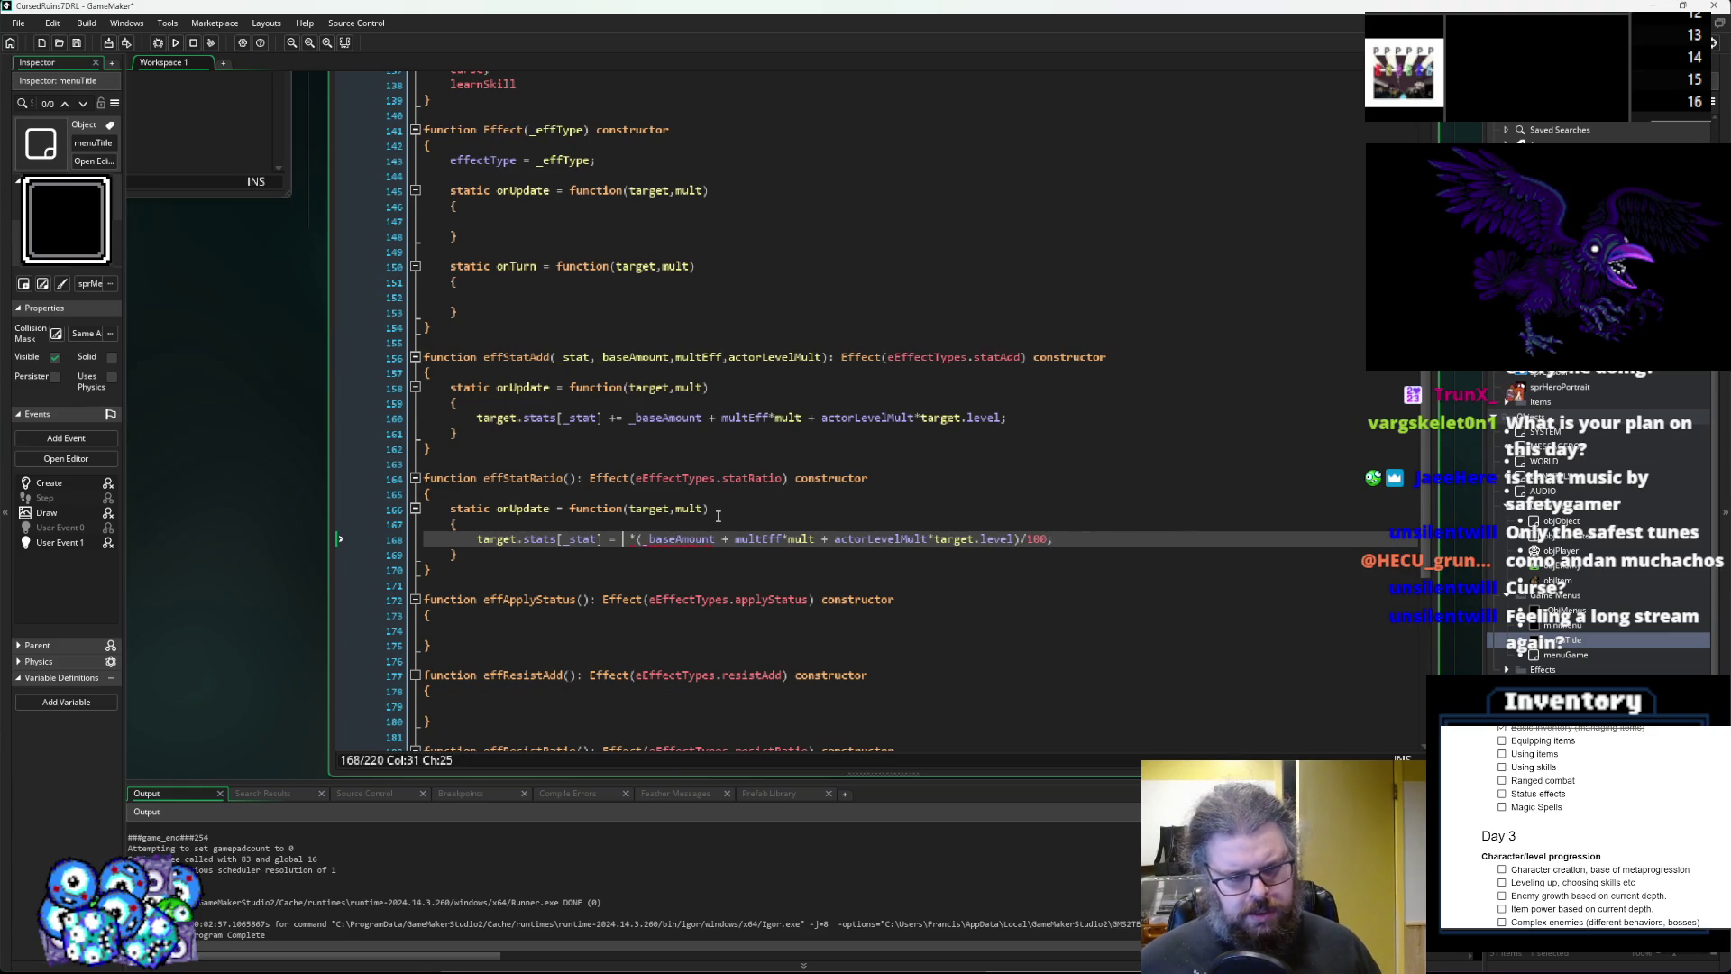
key("Right")
key("Right")
key("BackSpace")
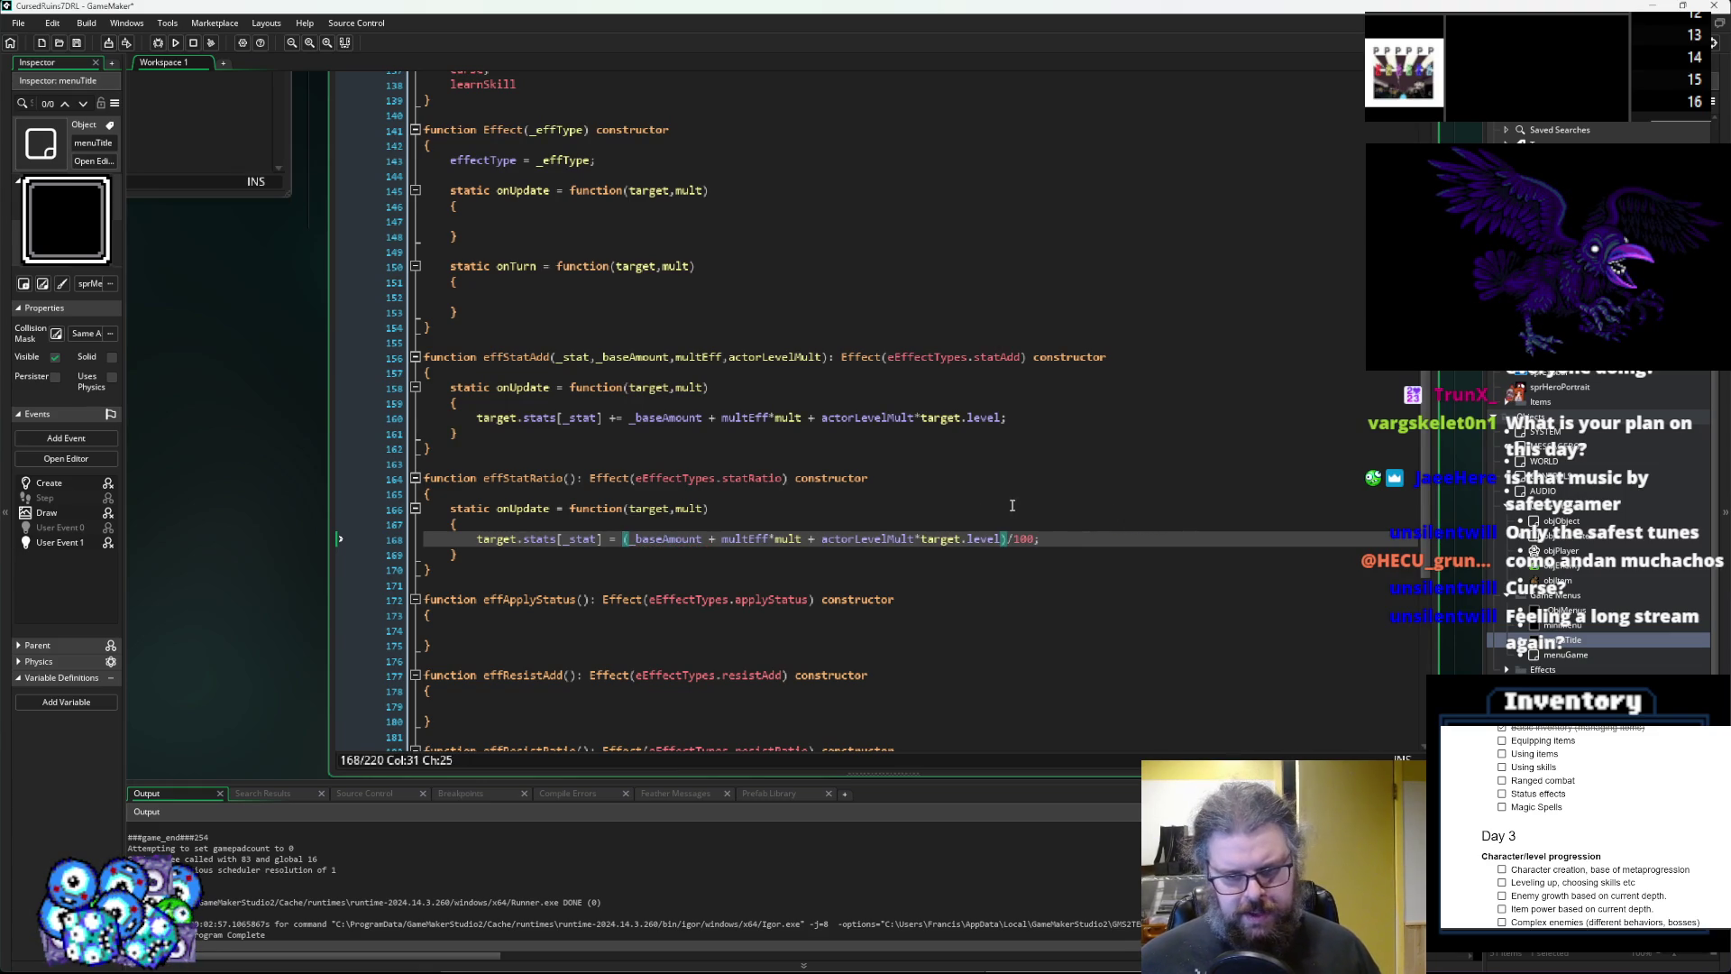
left_click(1037, 538)
type("*")
key("ctrl+v")
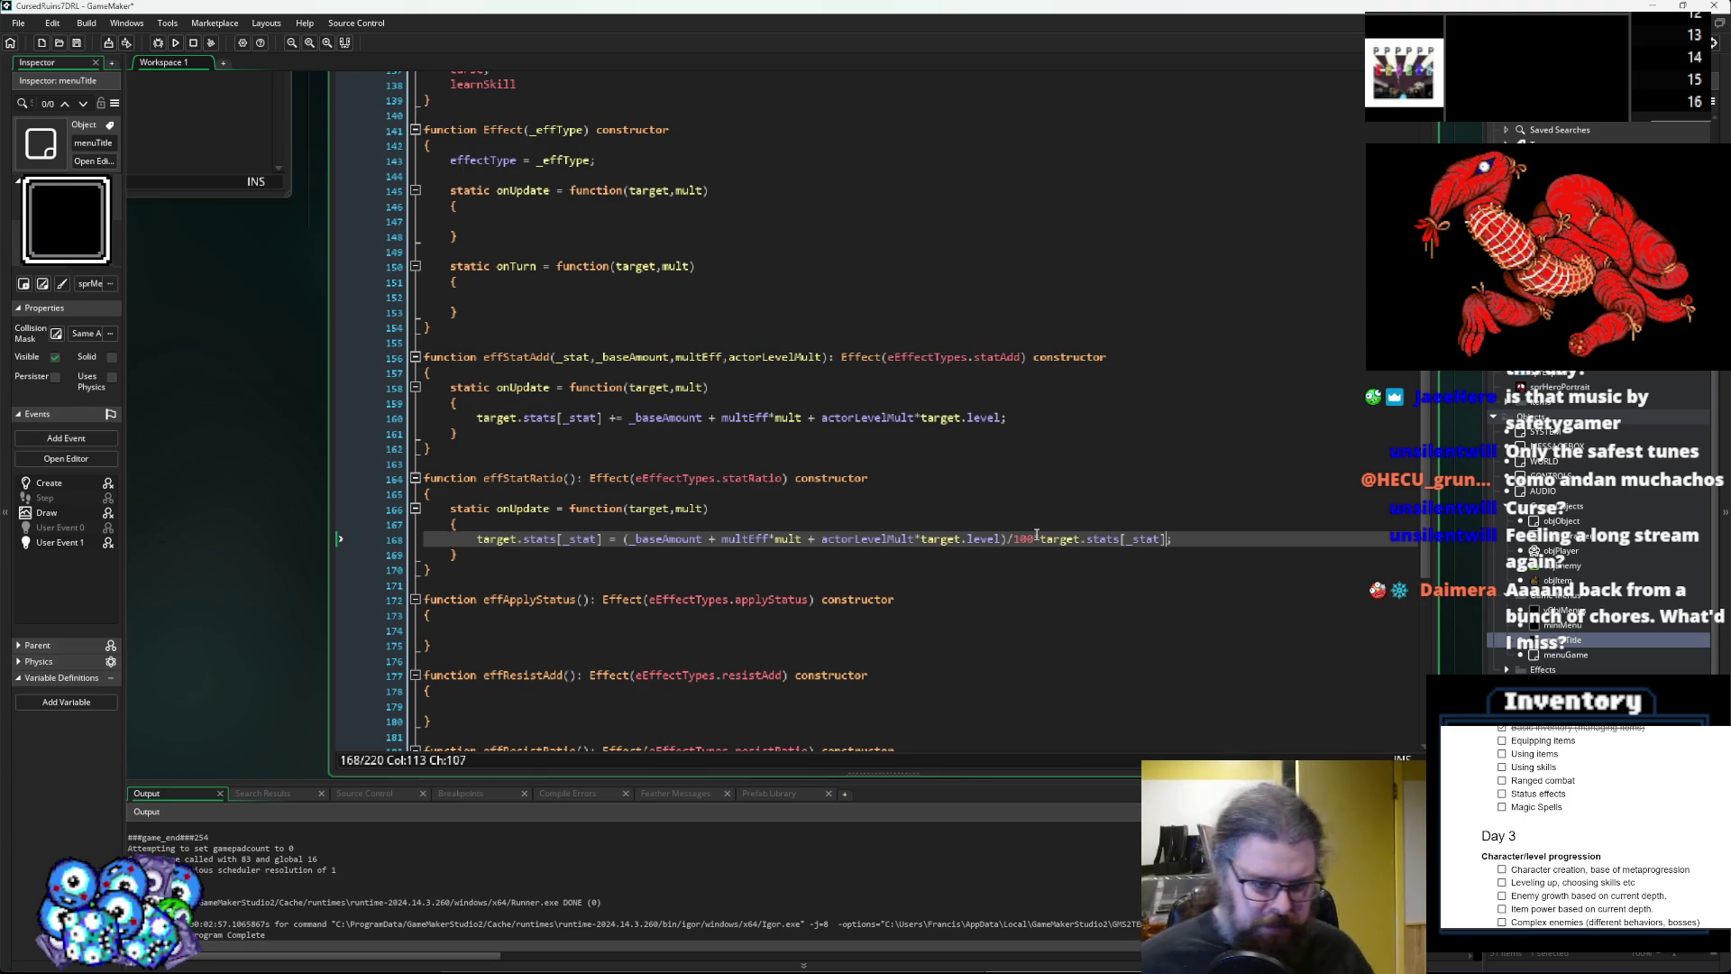
left_click_drag(435, 569, 403, 482)
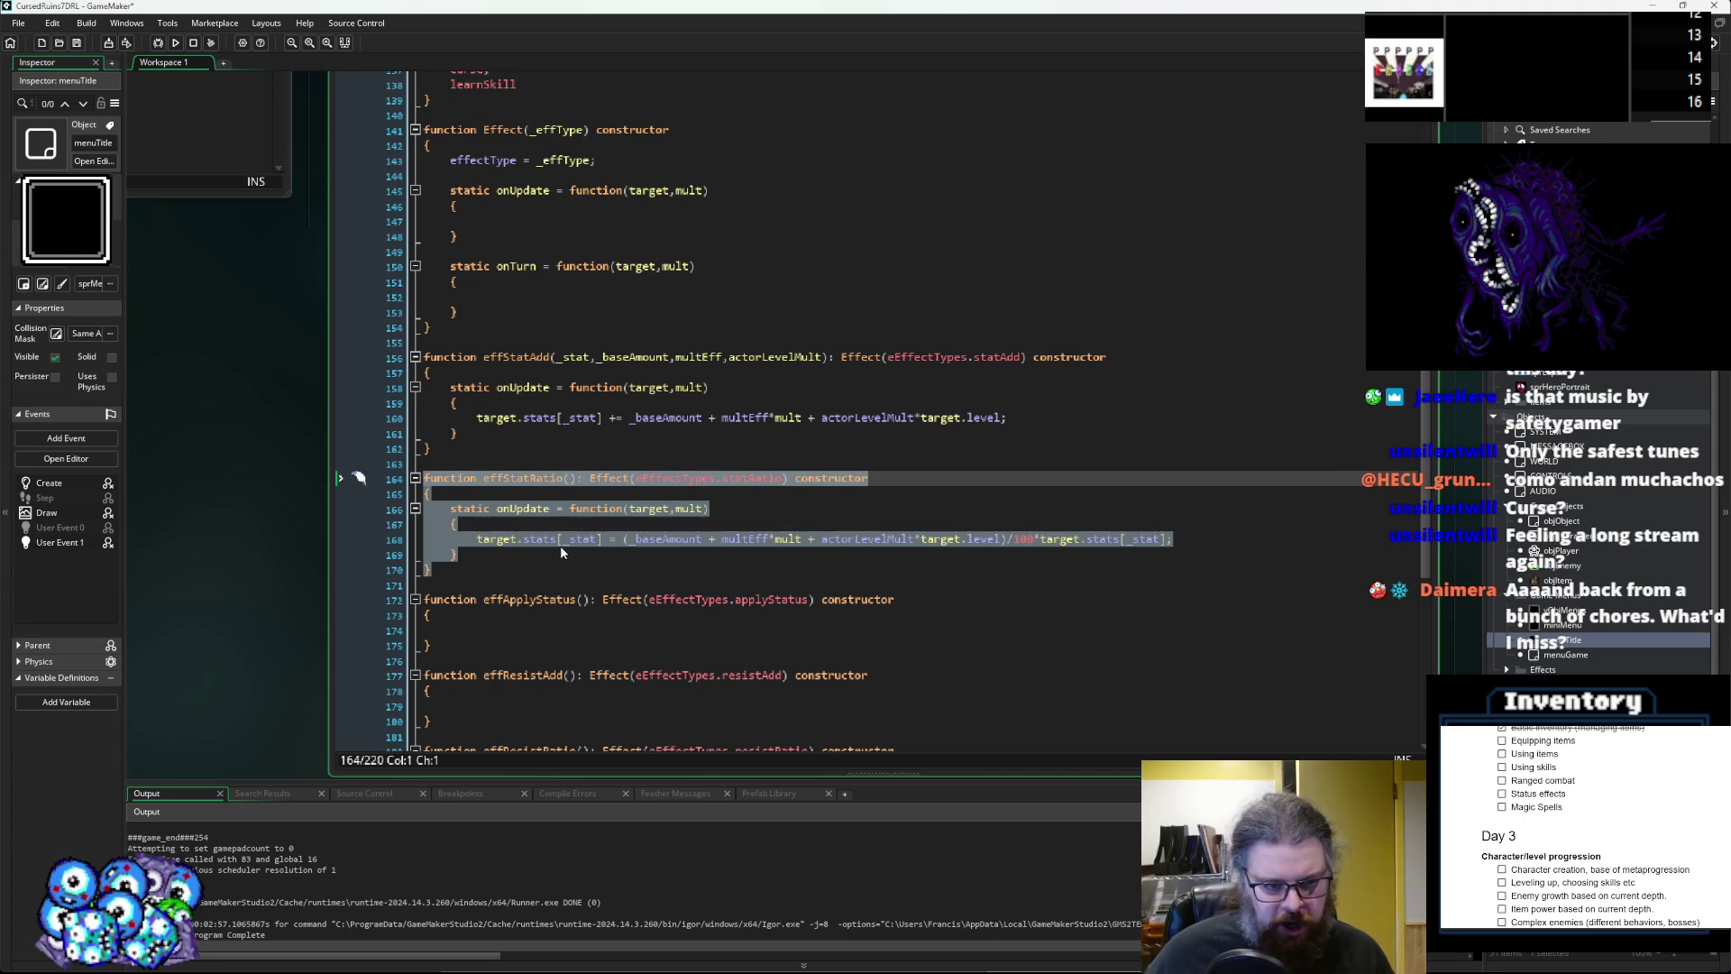
left_click(547, 564)
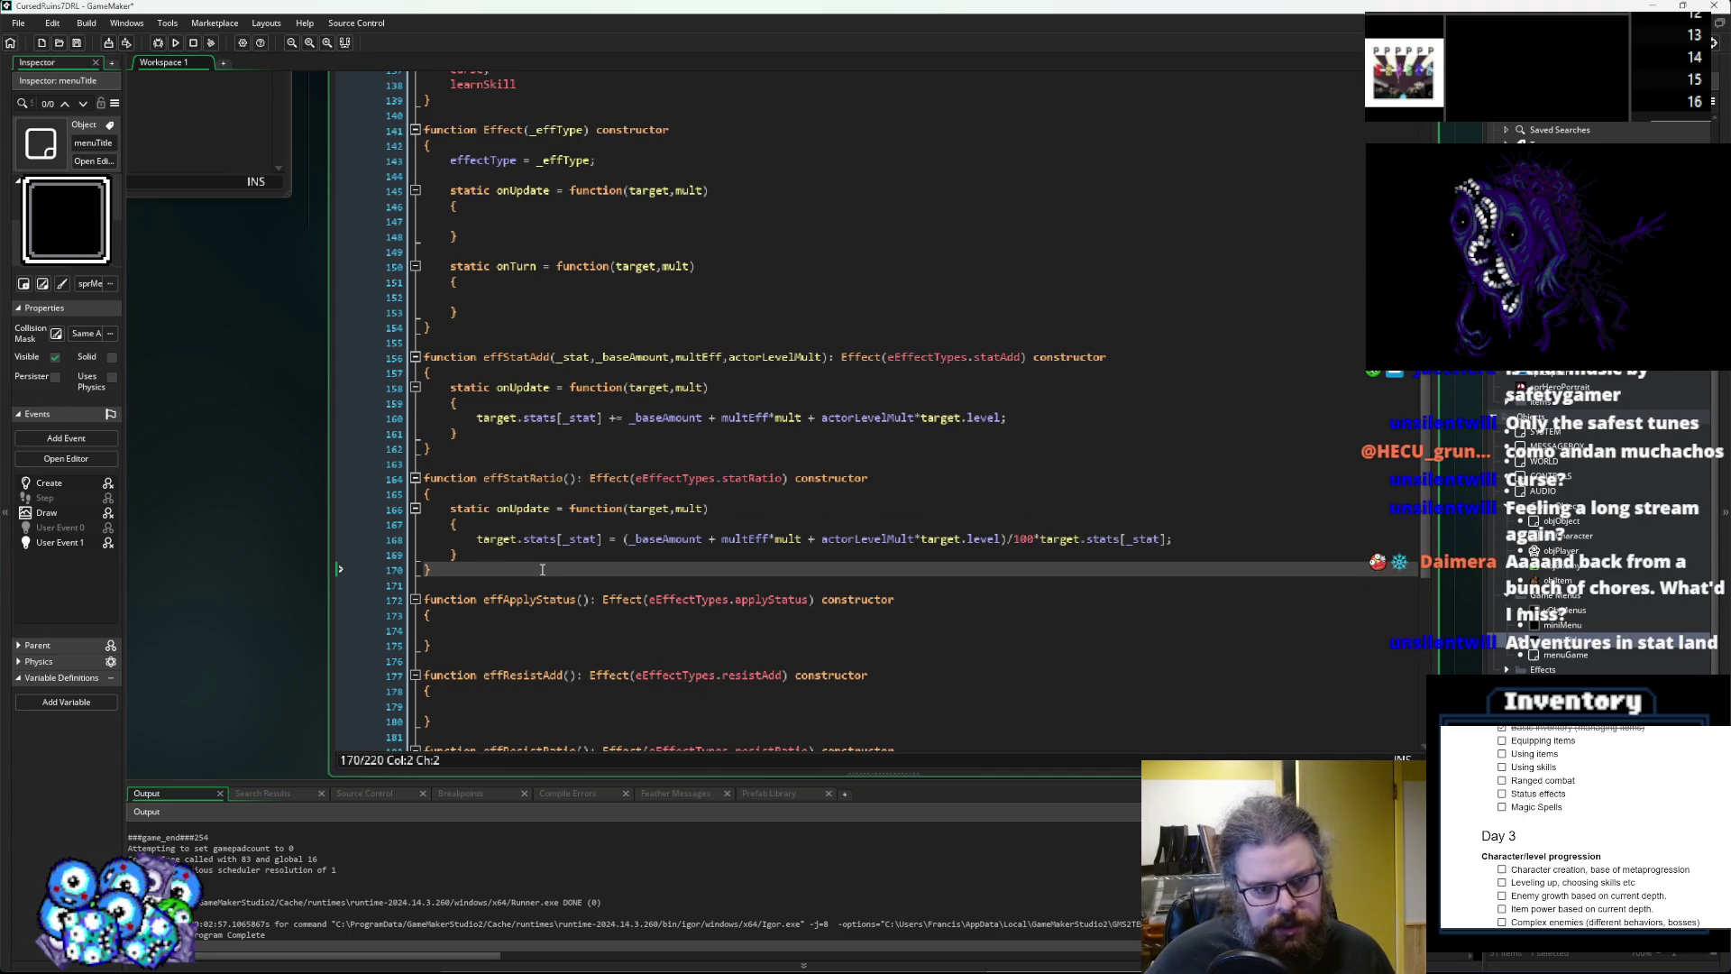
left_click(483, 478)
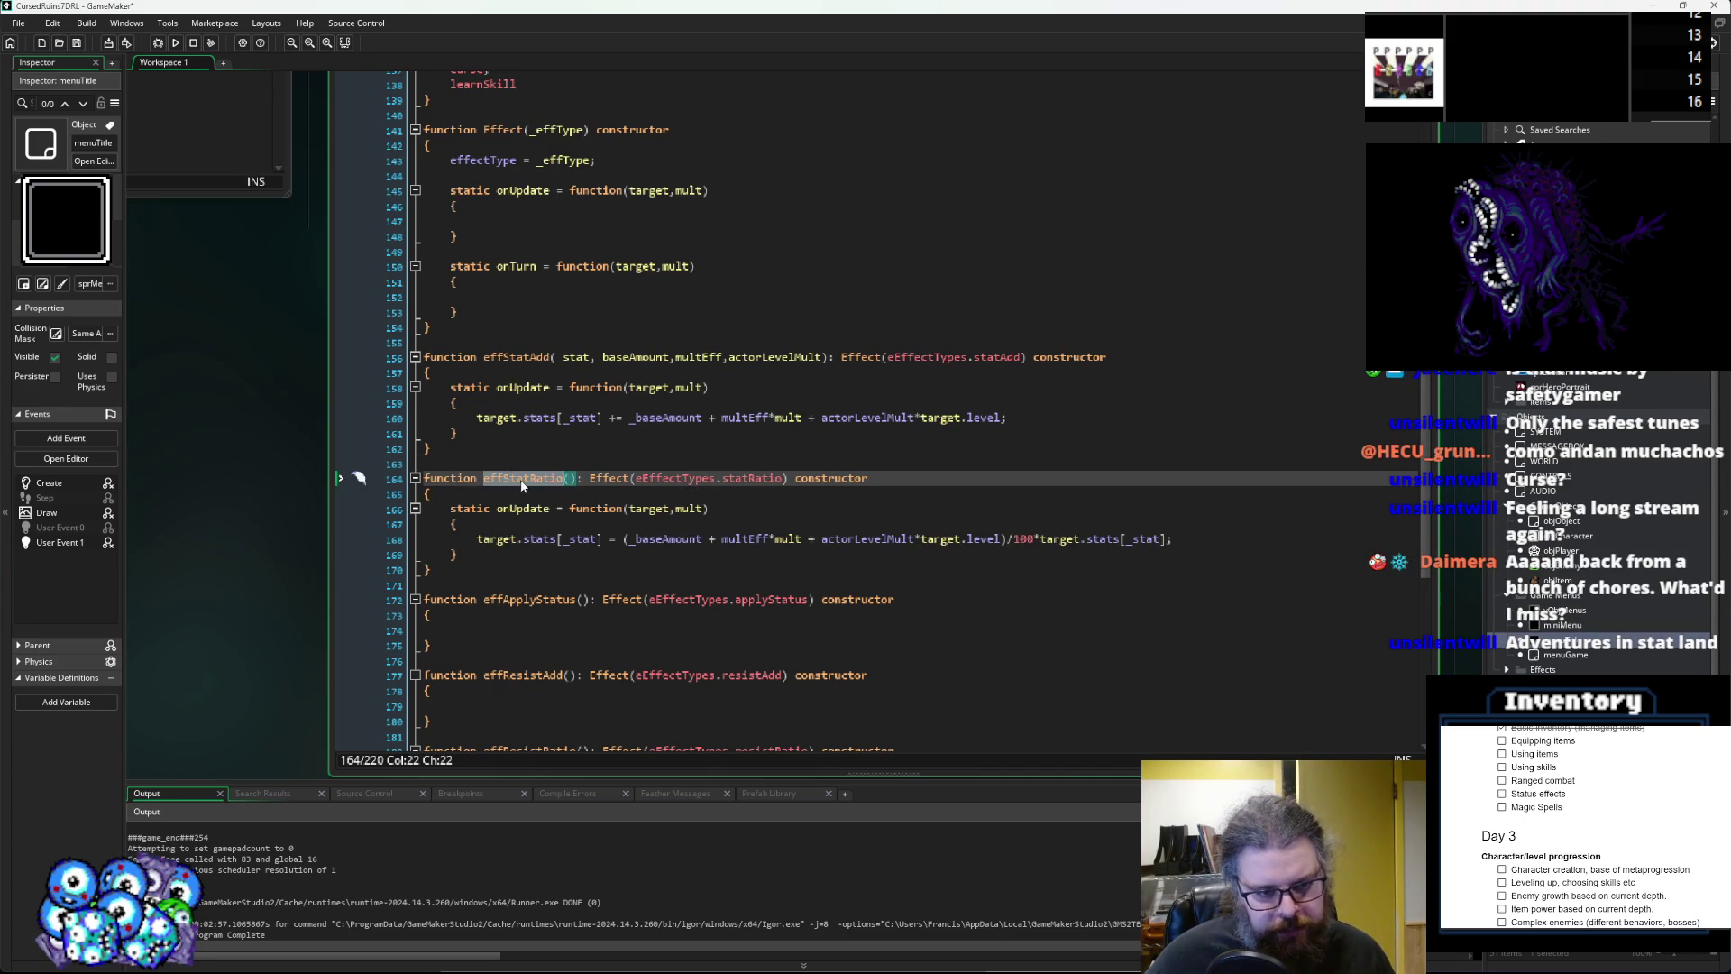
left_click(607, 541)
left_click(636, 509)
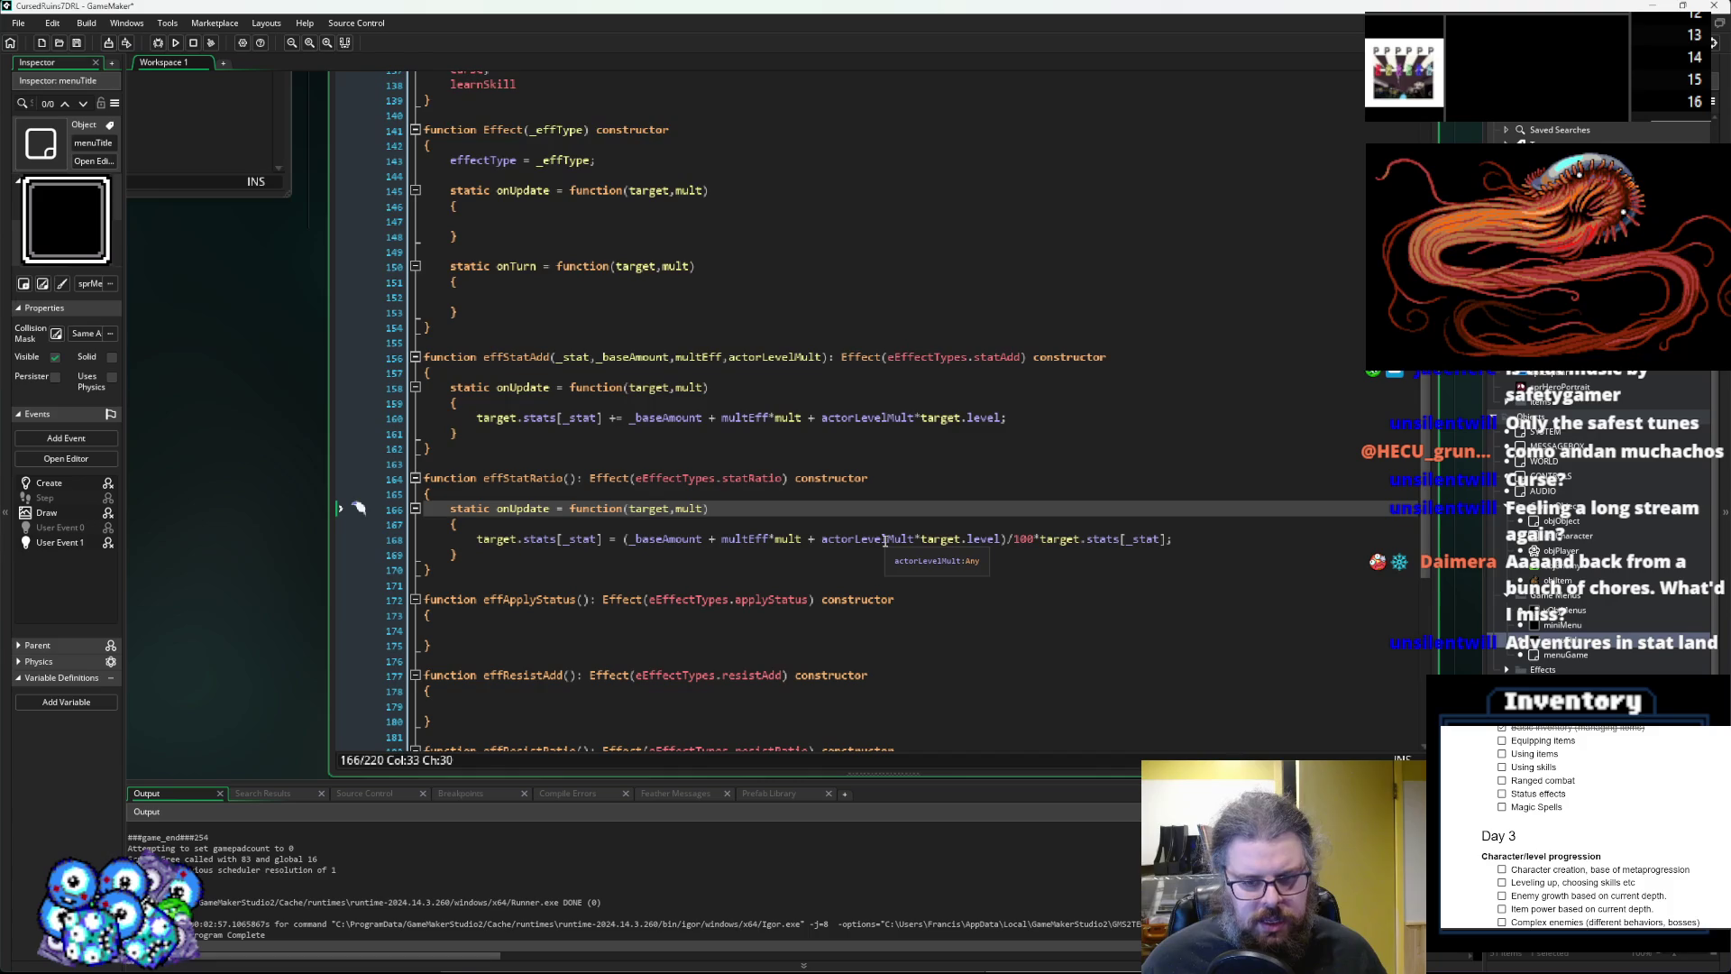
double_click(754, 540)
left_click(820, 541)
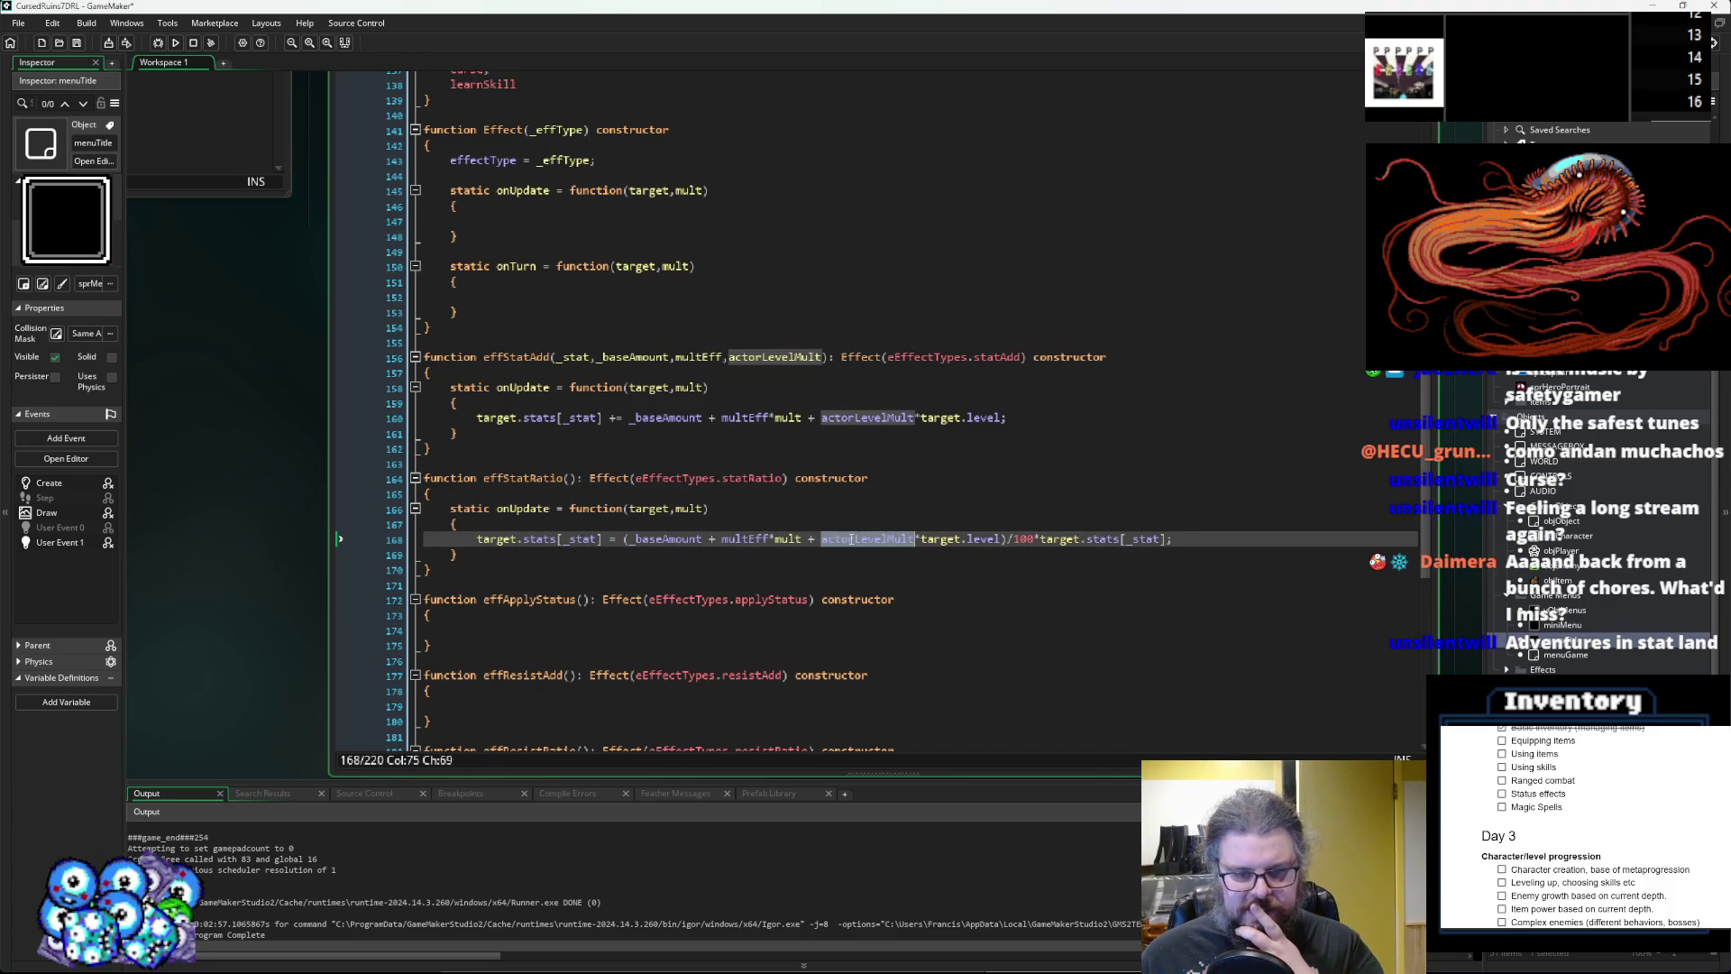
left_click(744, 541)
left_click(847, 539)
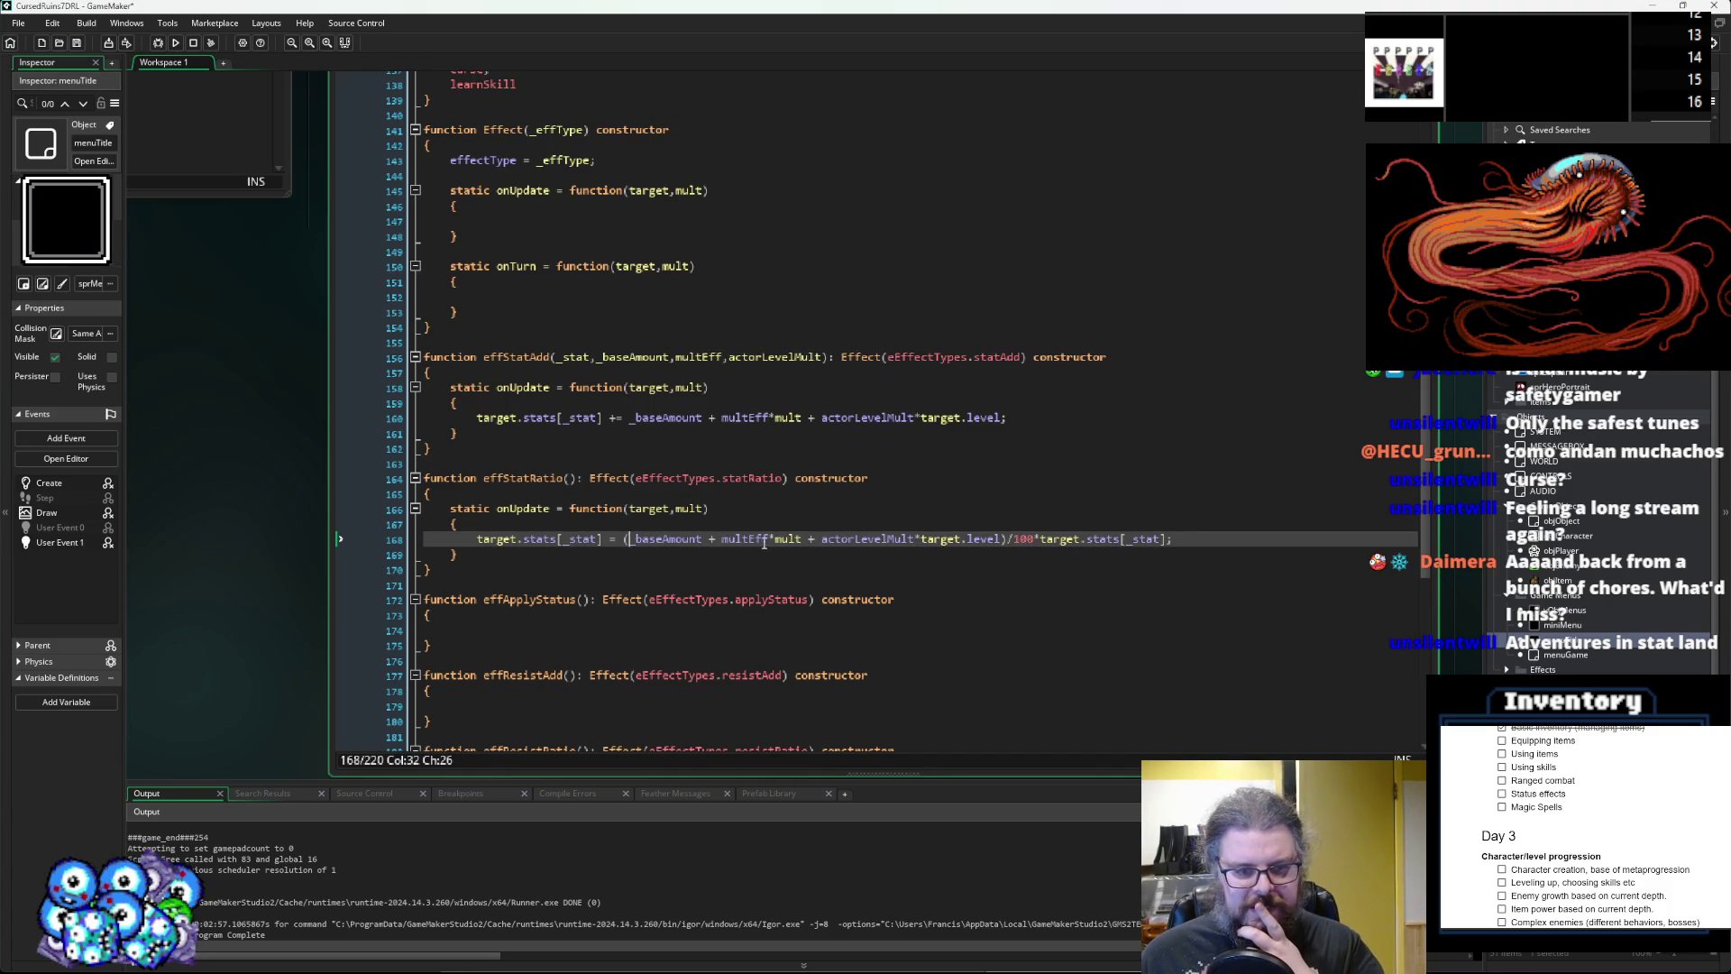
left_click(899, 540)
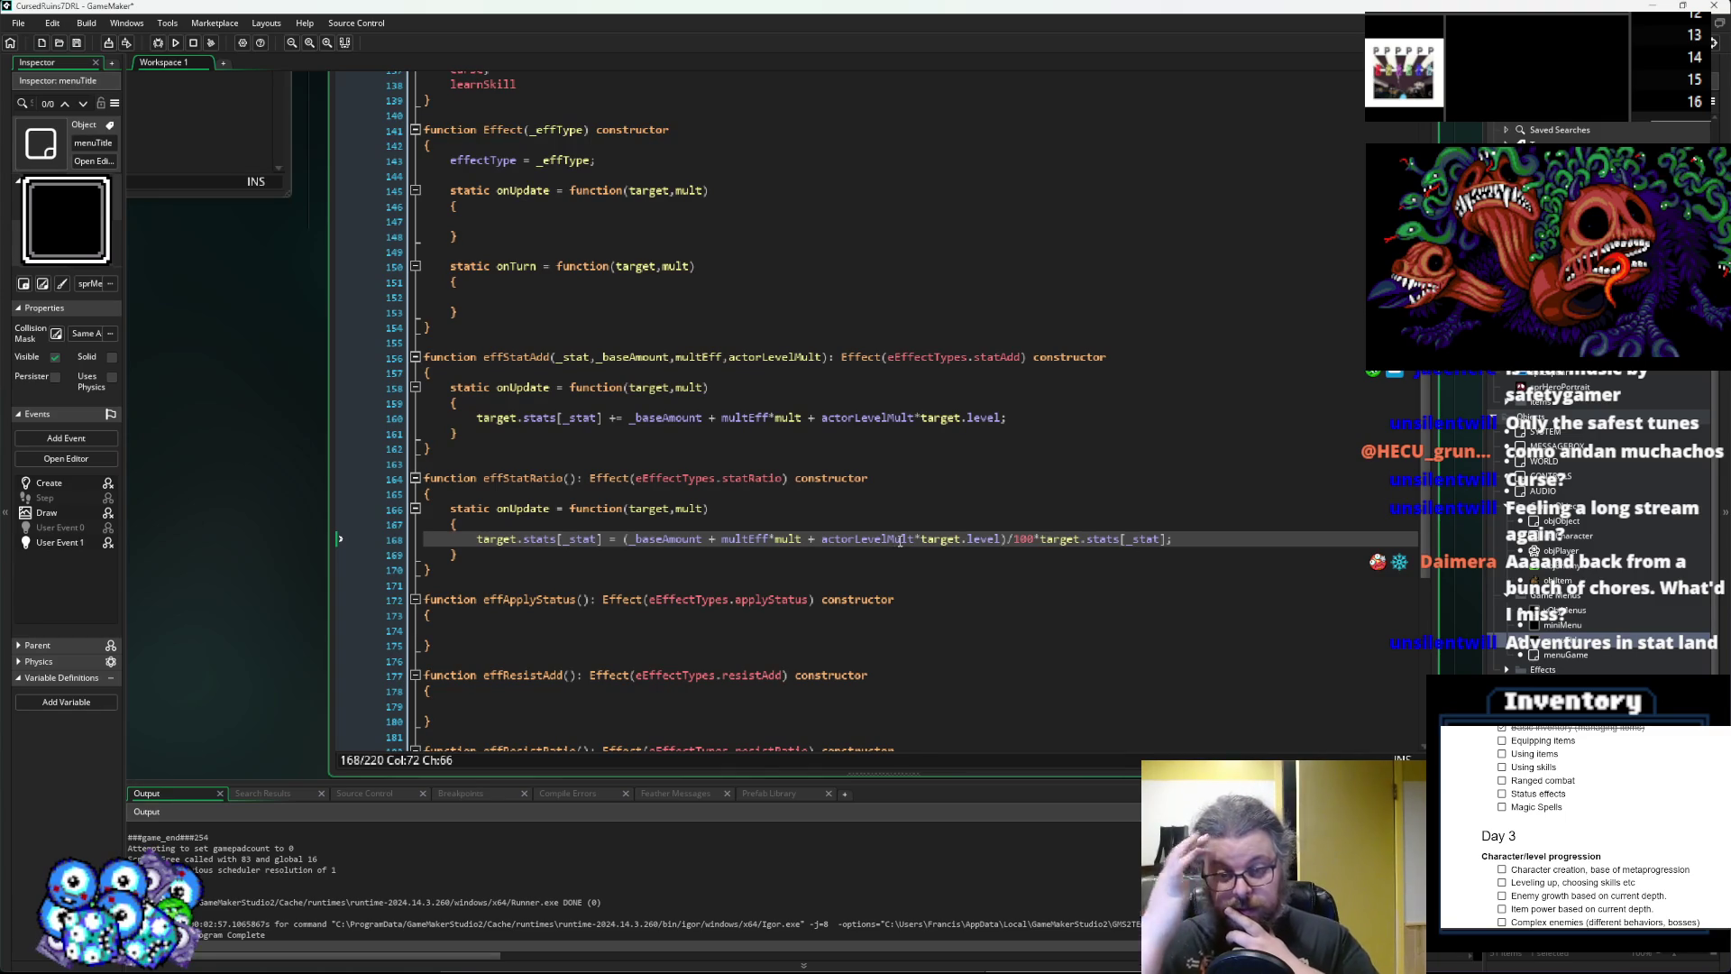
double_click(538, 479)
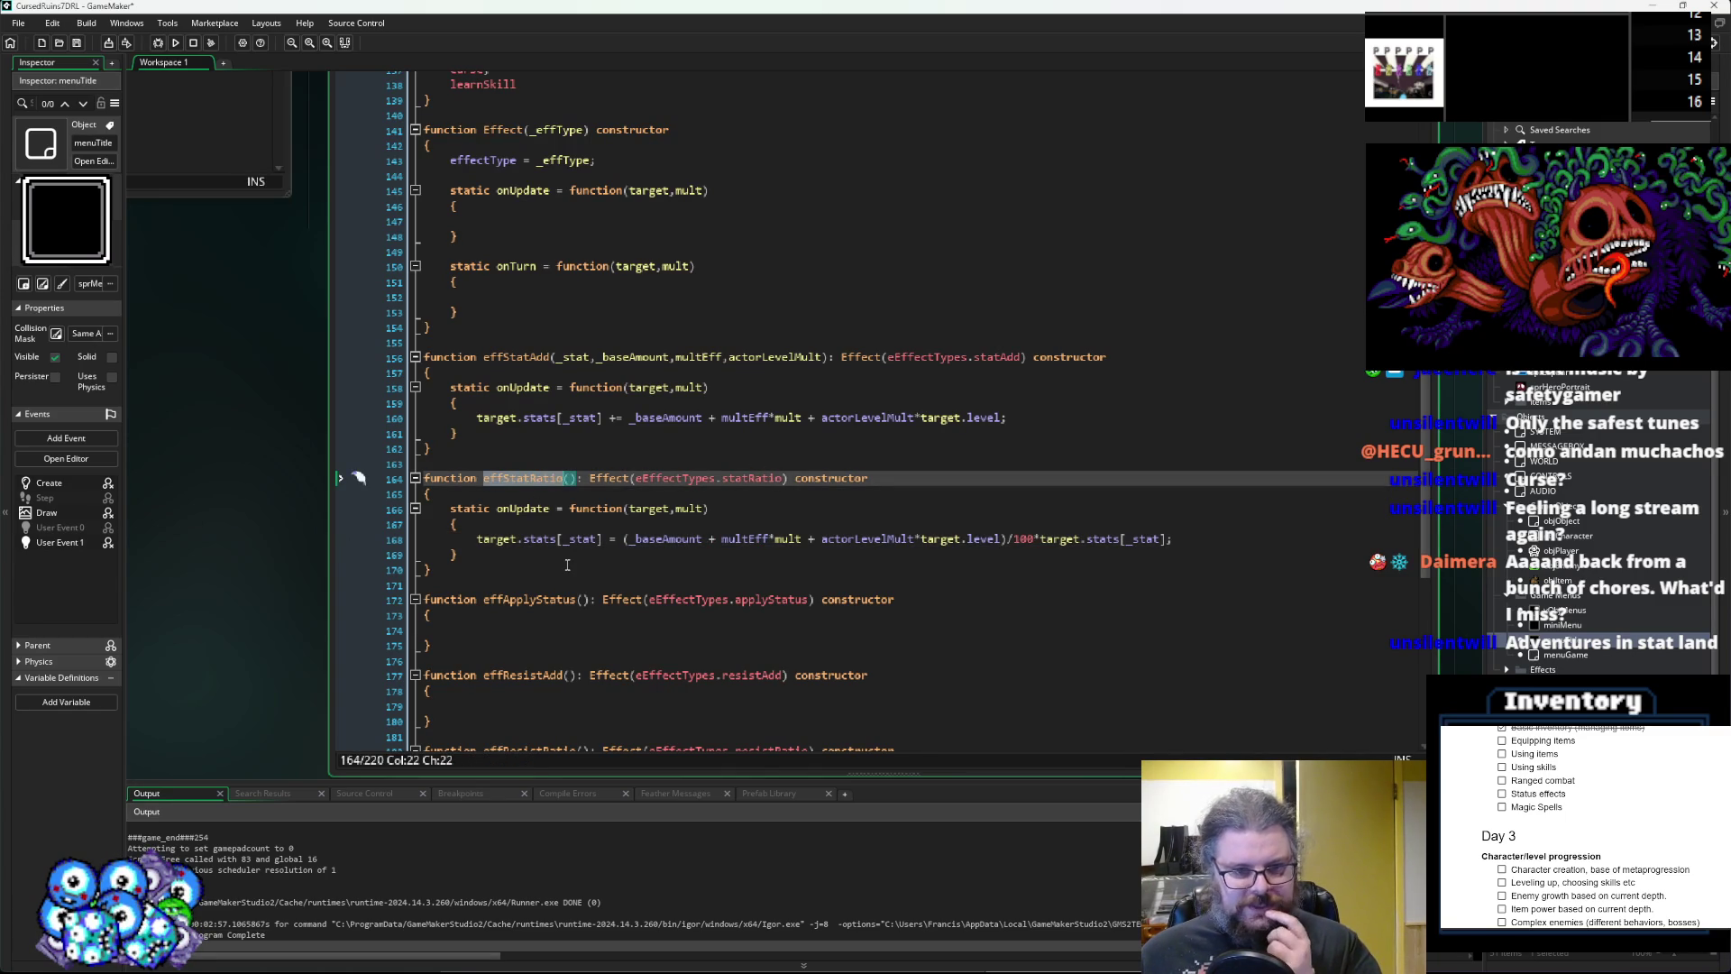
double_click(526, 358)
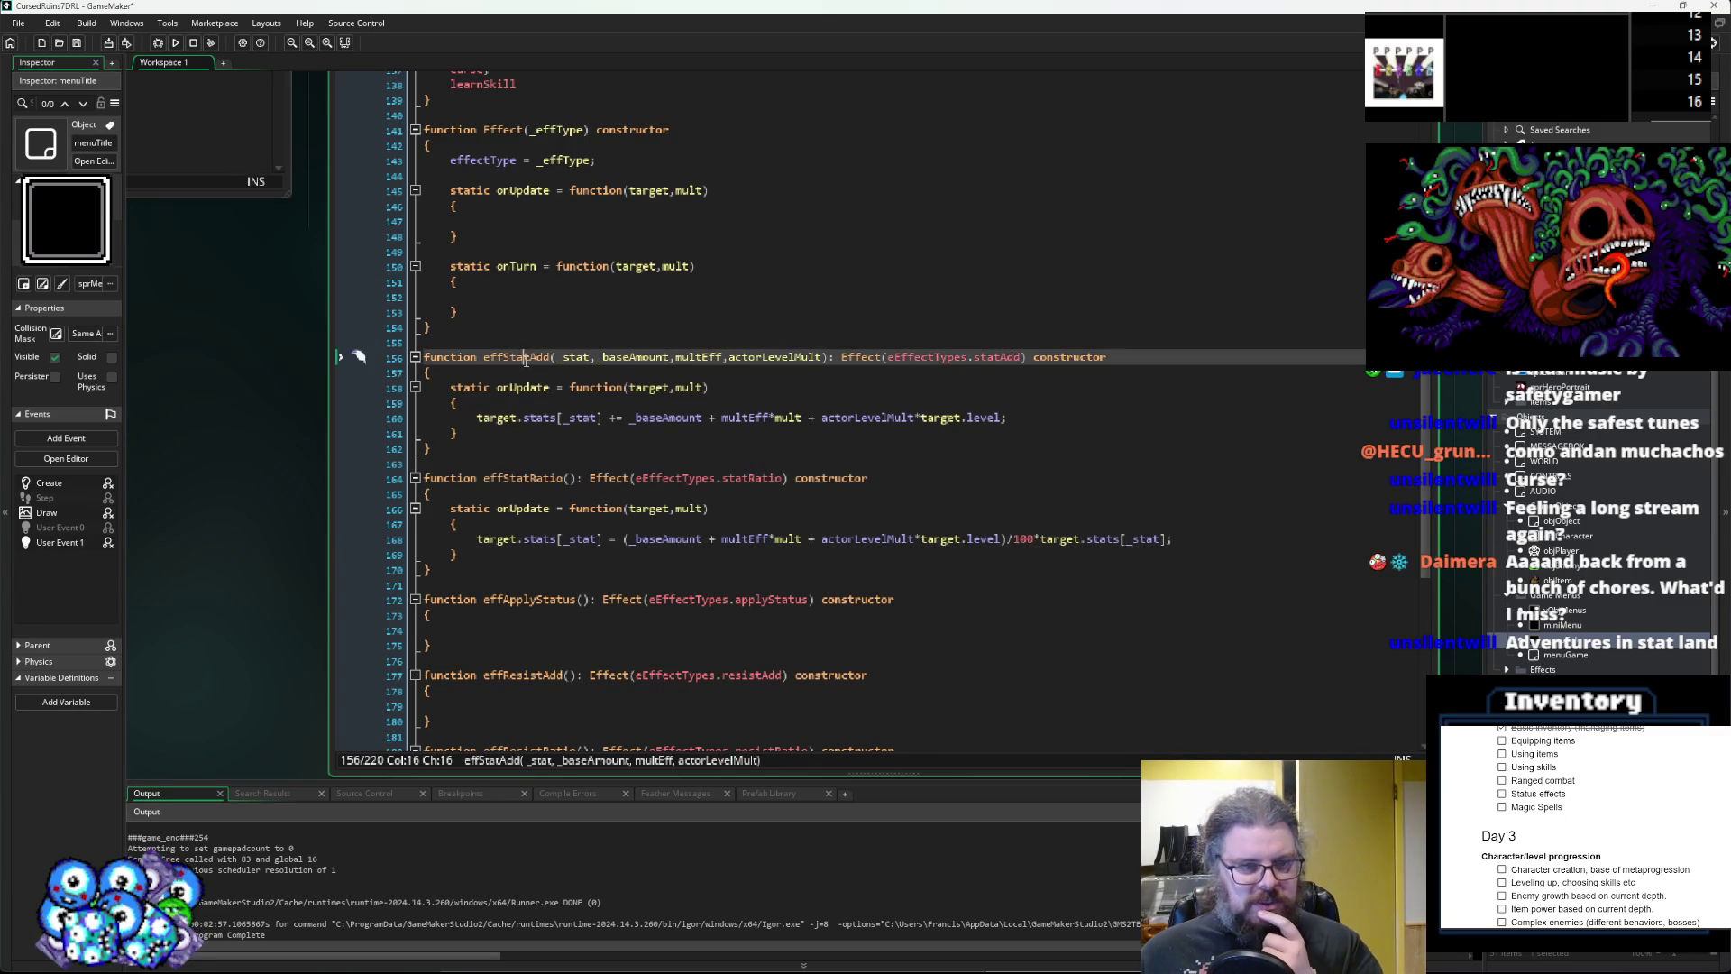
scroll(578, 436, "up", 3)
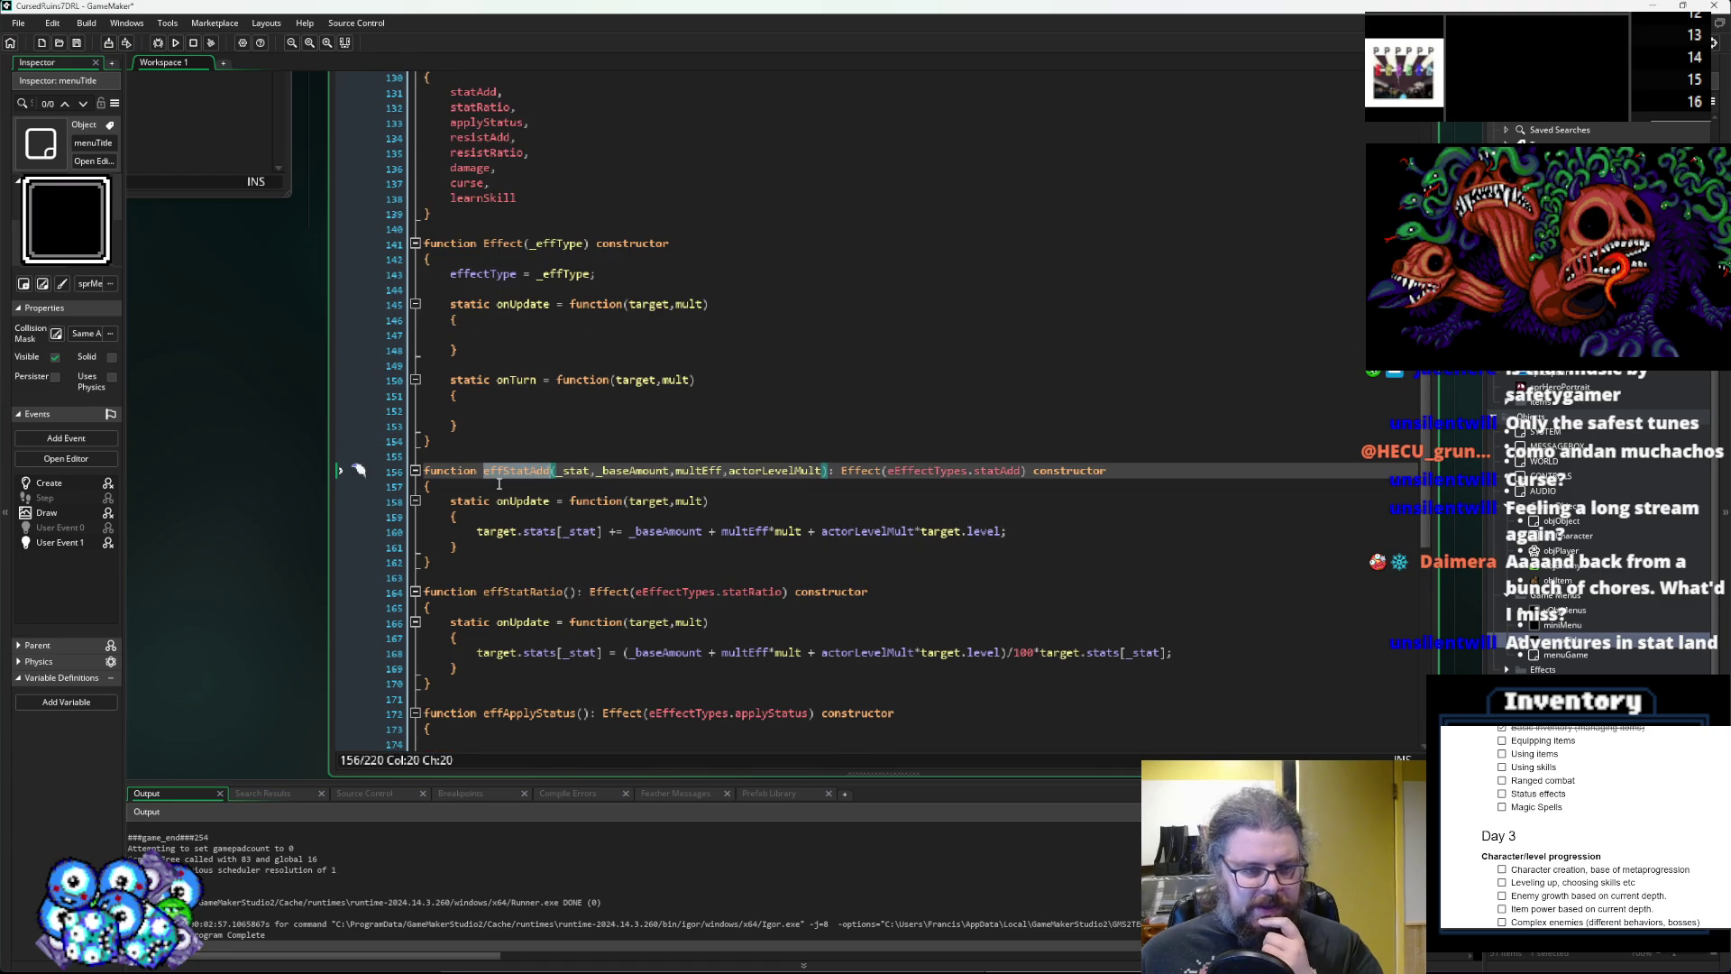
left_click(498, 471)
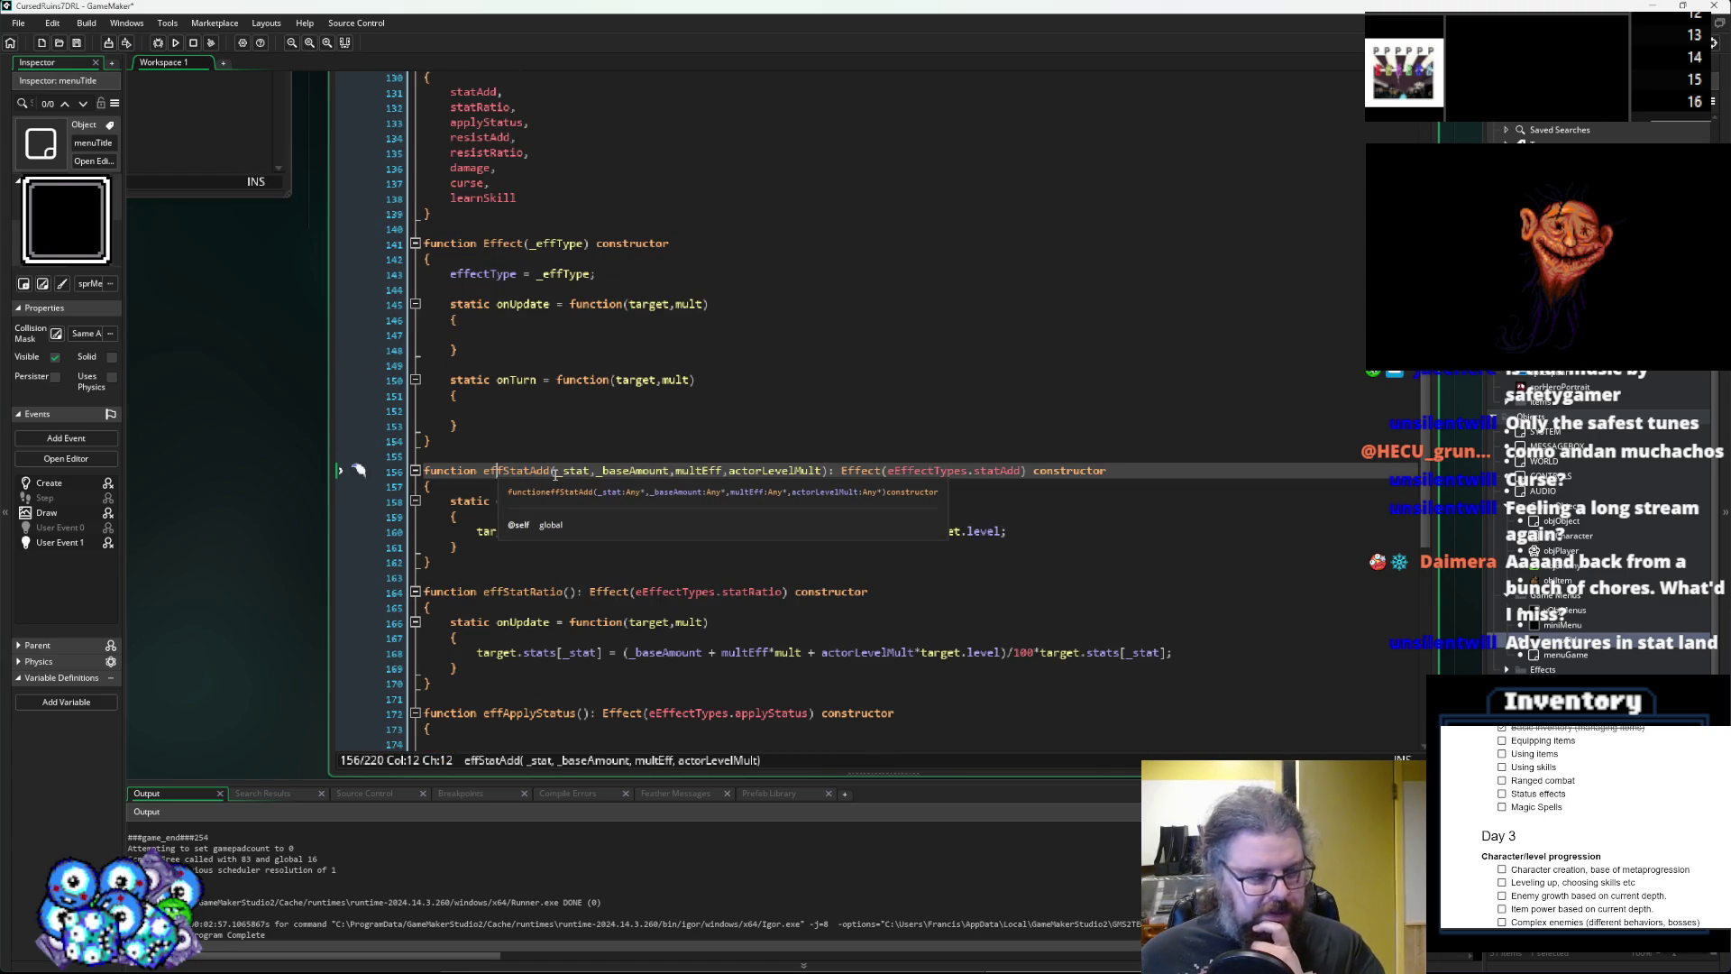
left_click(576, 563)
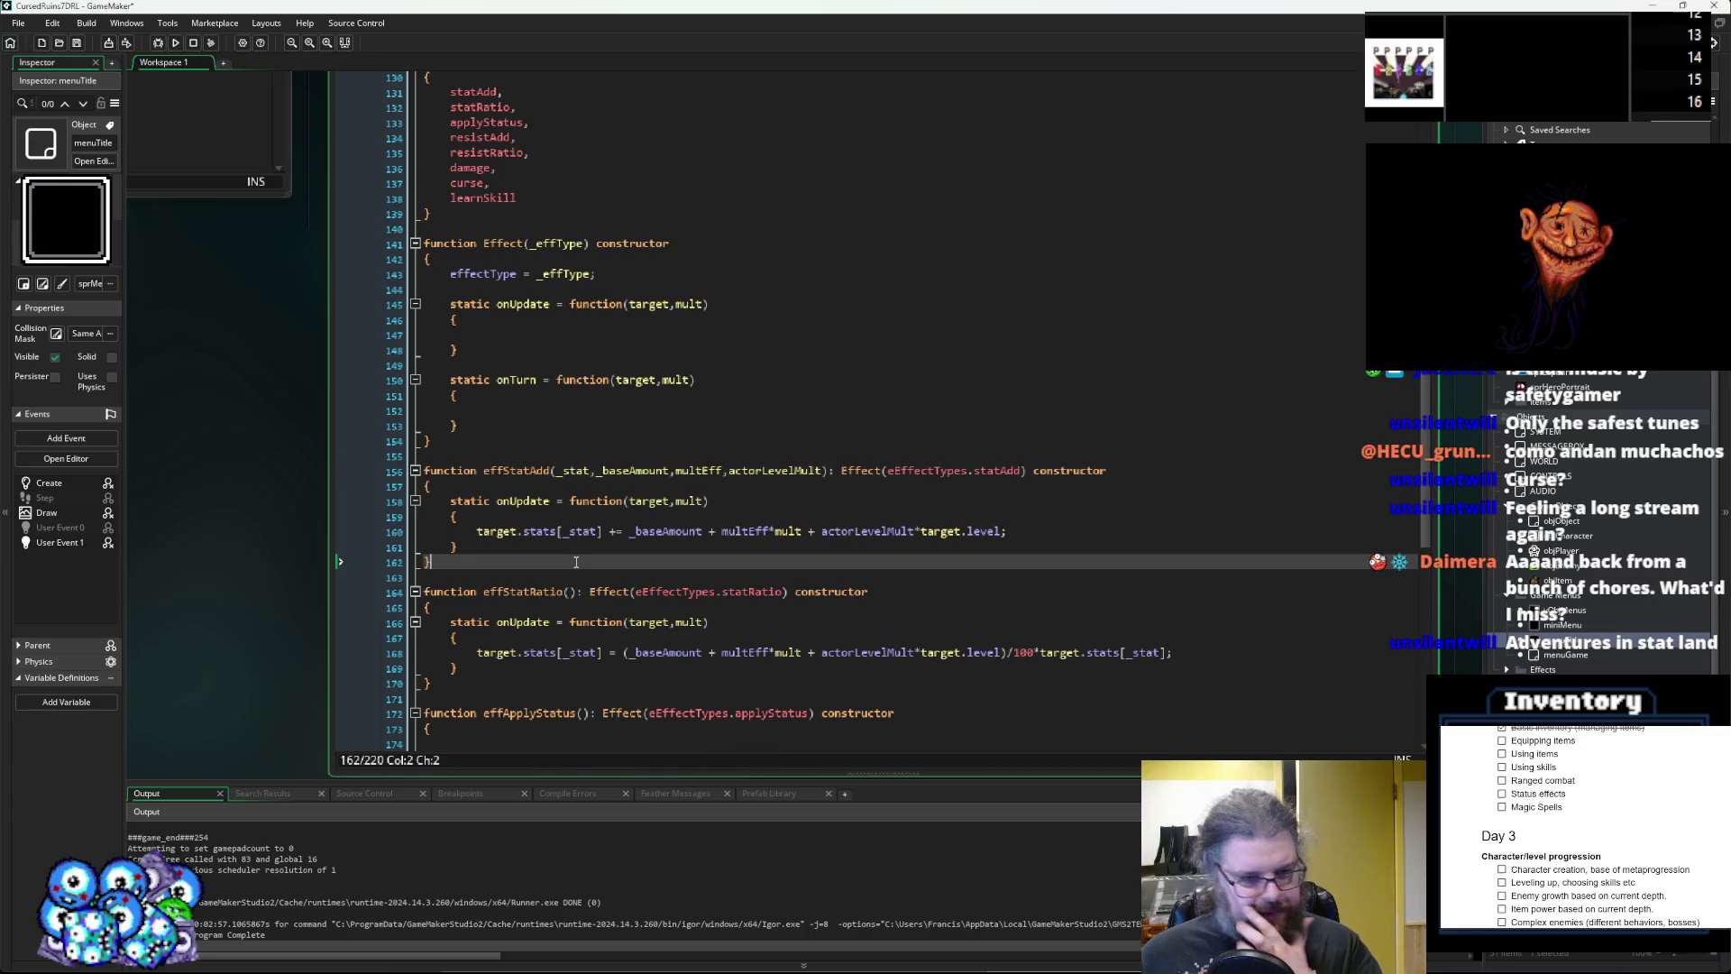
scroll(559, 577, "down", 3)
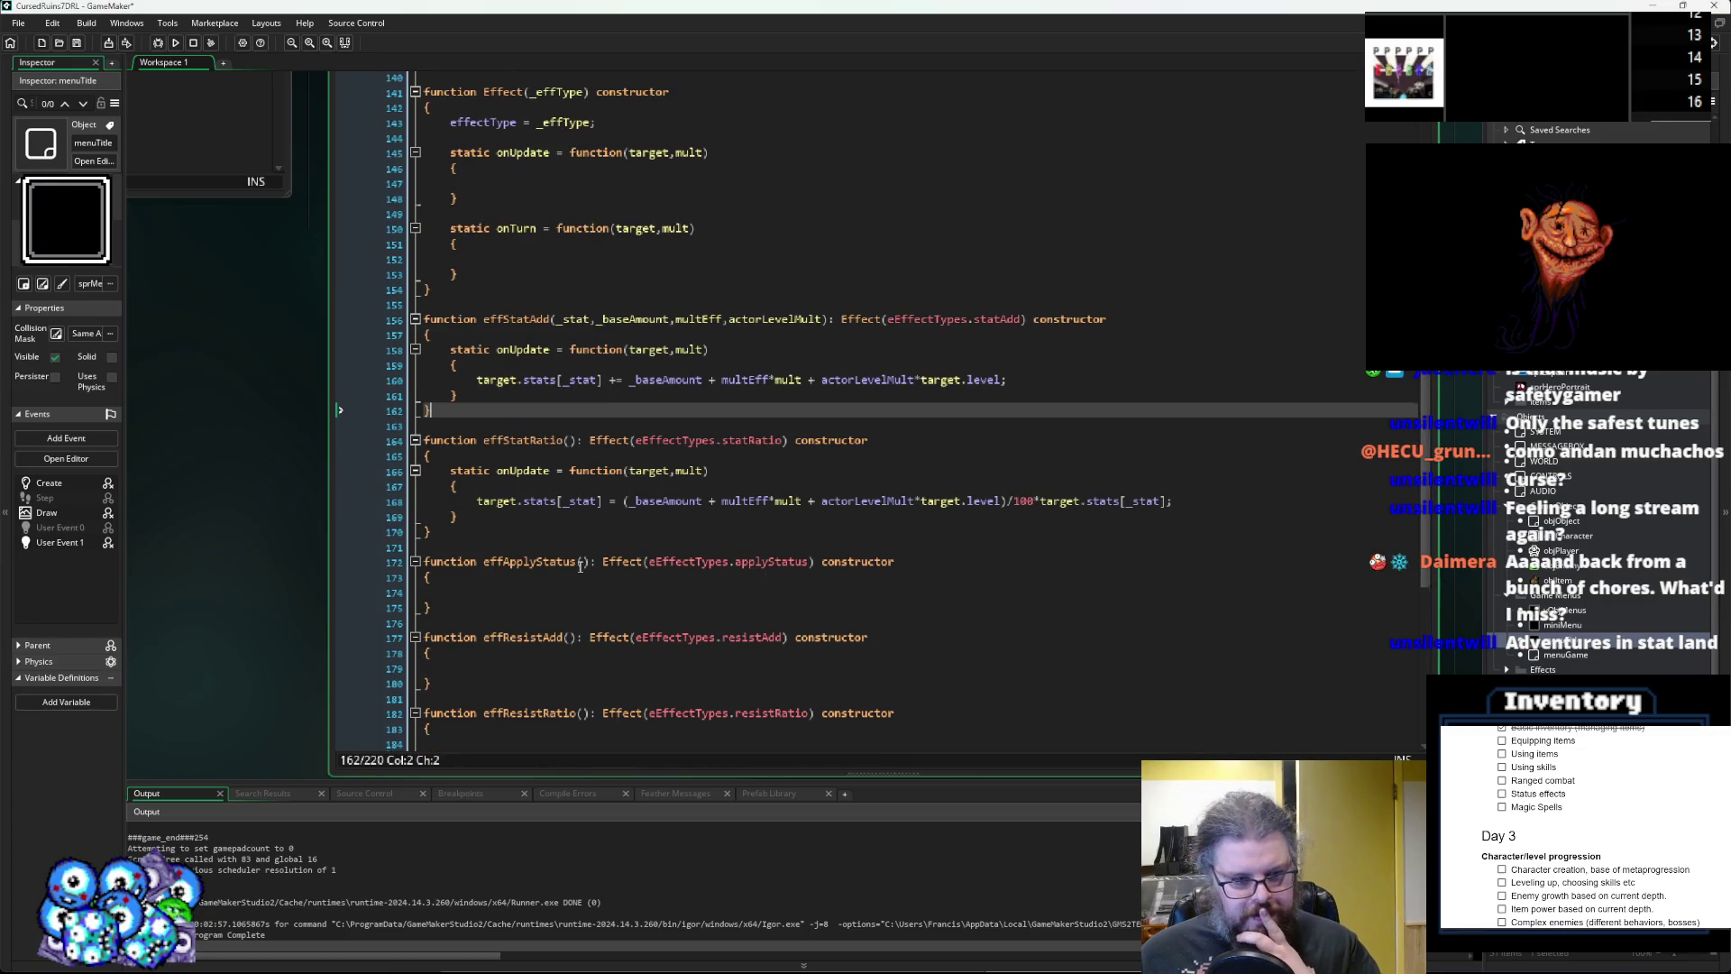
left_click(539, 593)
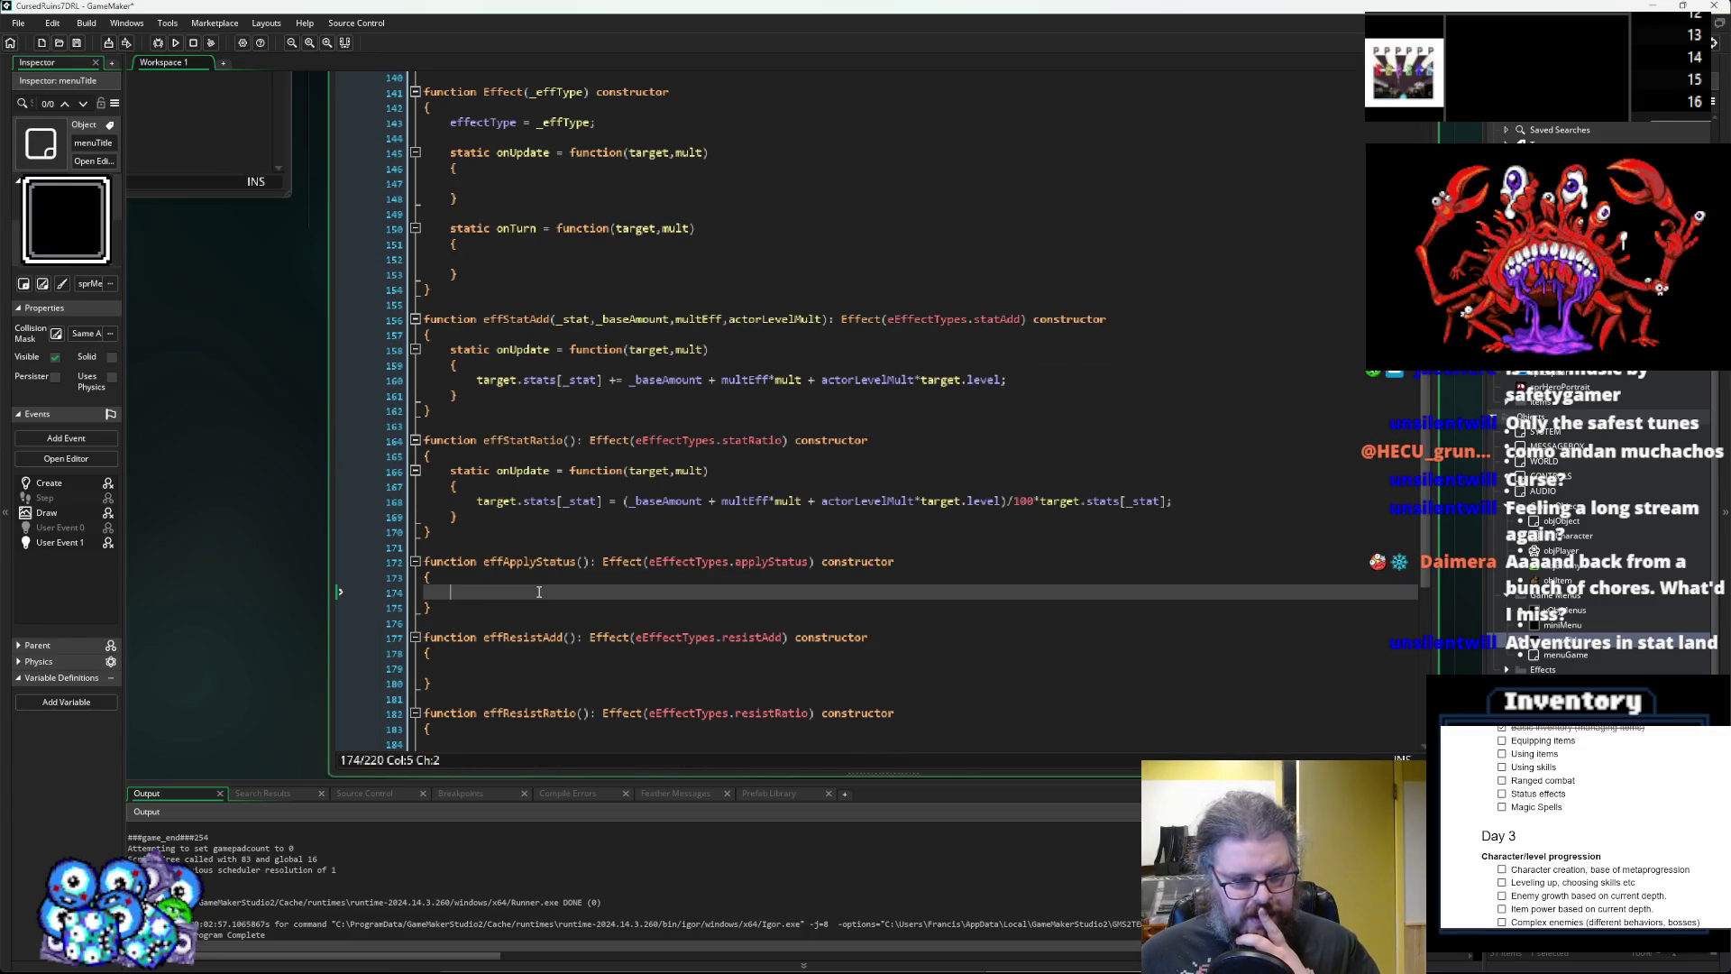
scroll(539, 592, "down", 1)
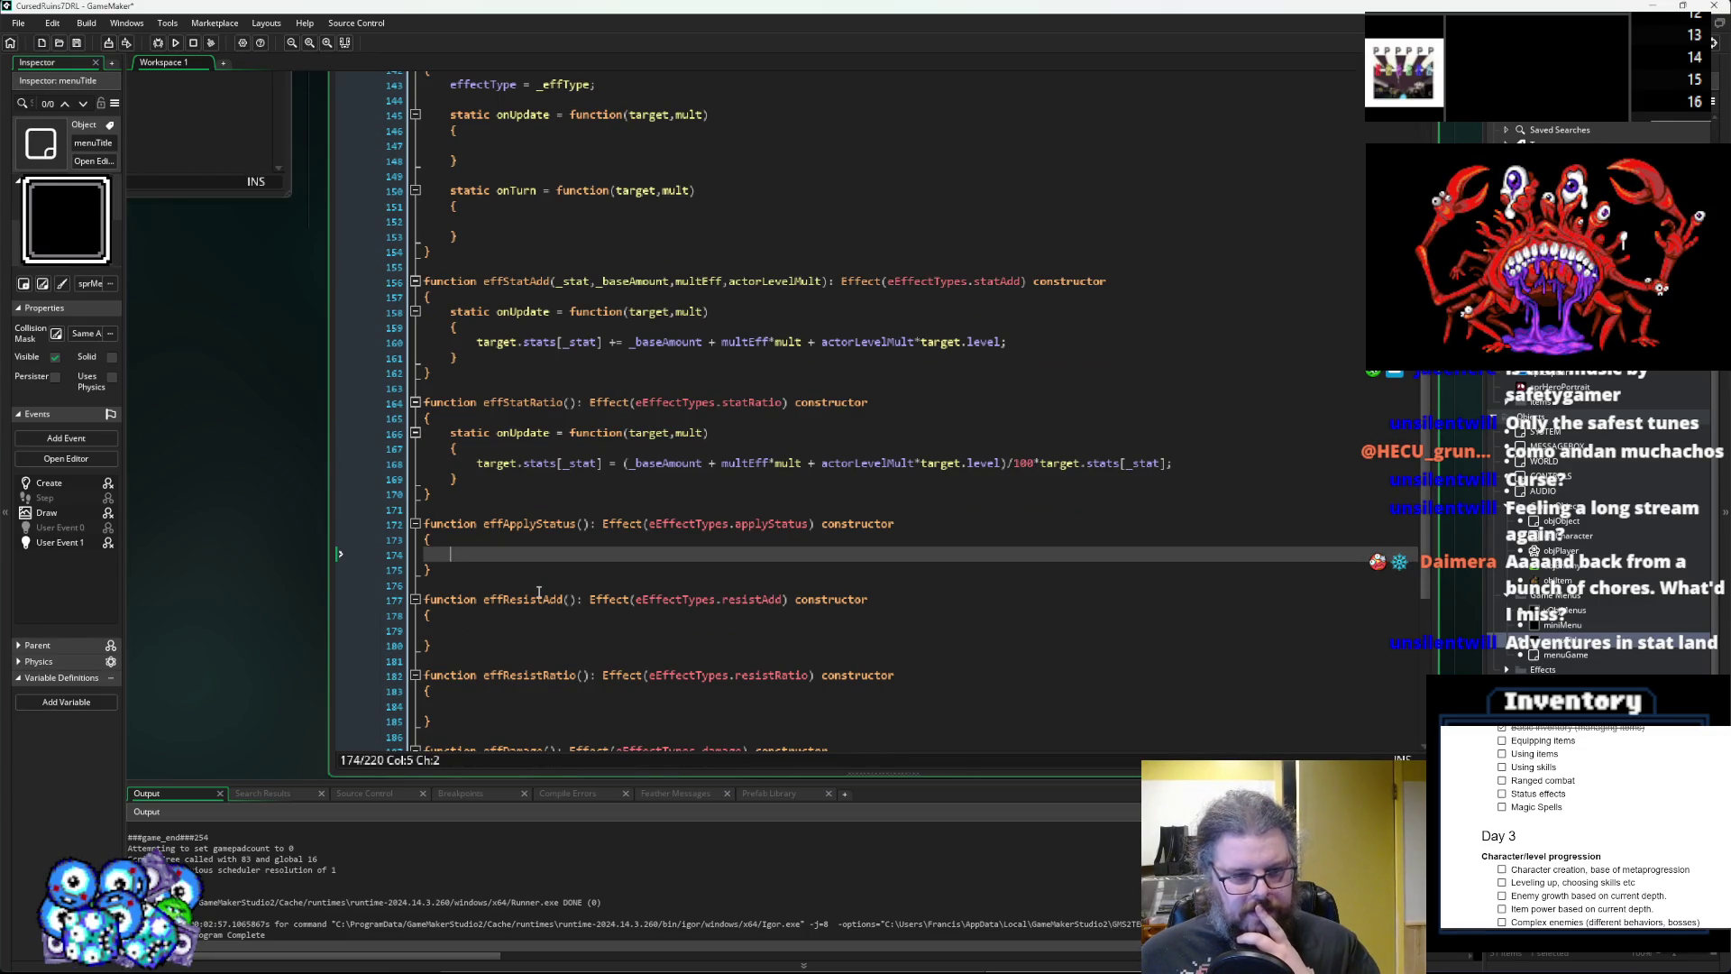
scroll(539, 592, "down", 5)
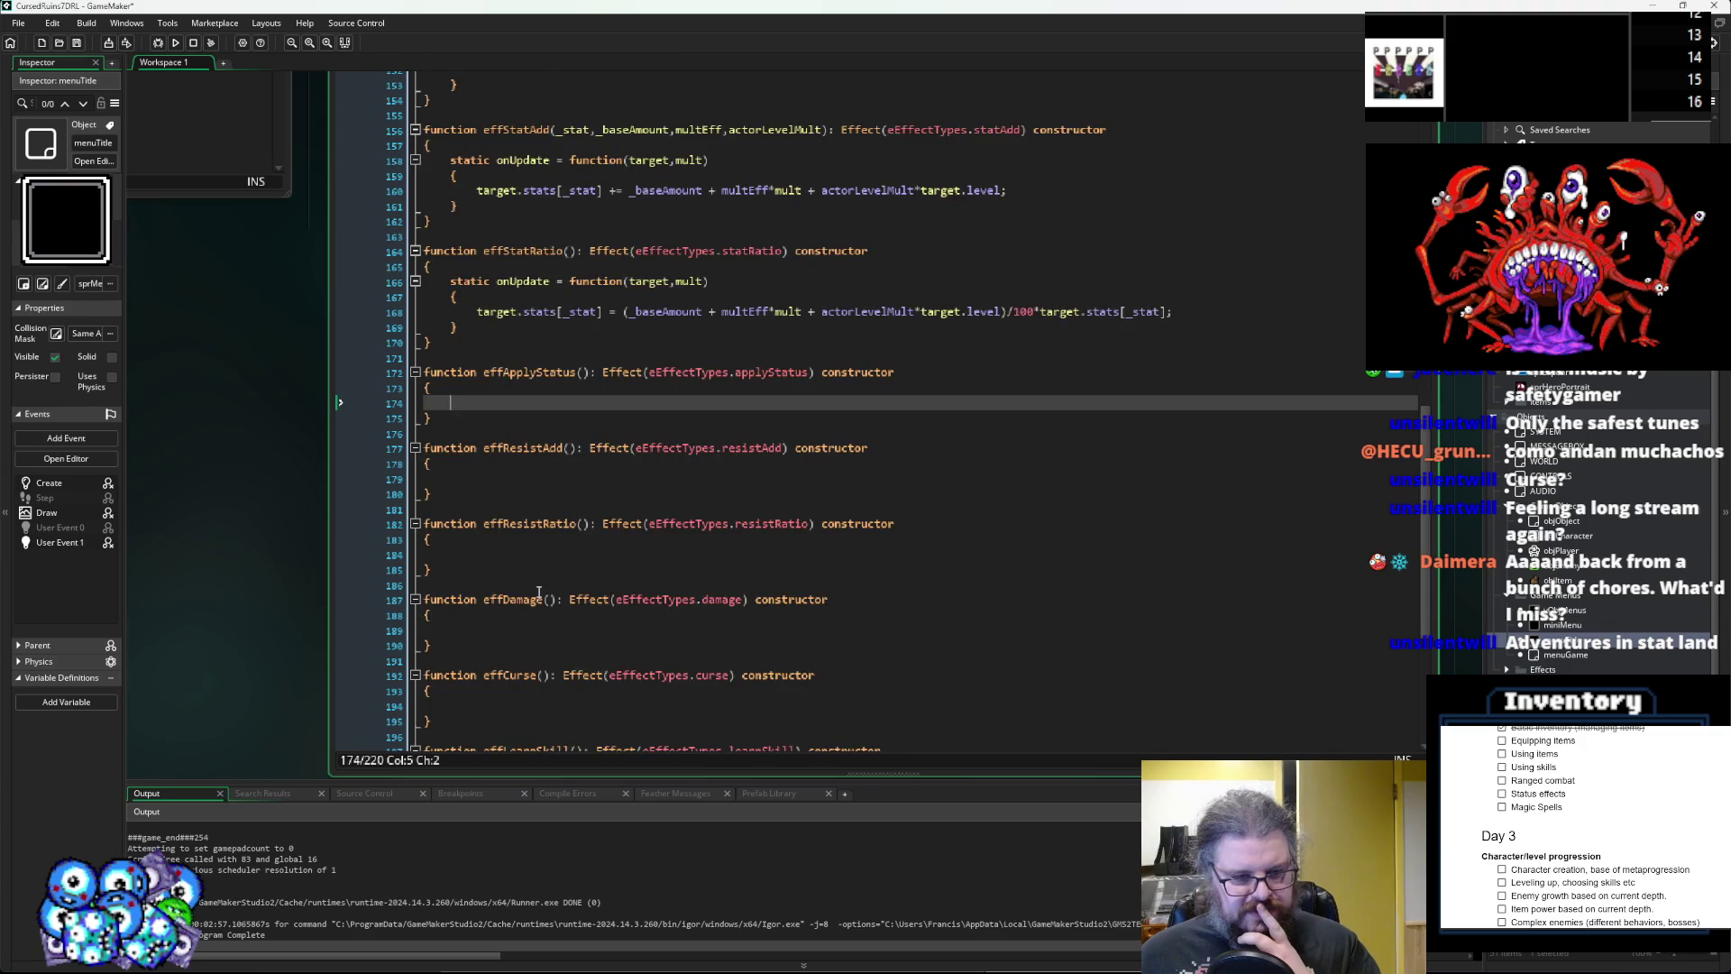
scroll(539, 592, "down", 3)
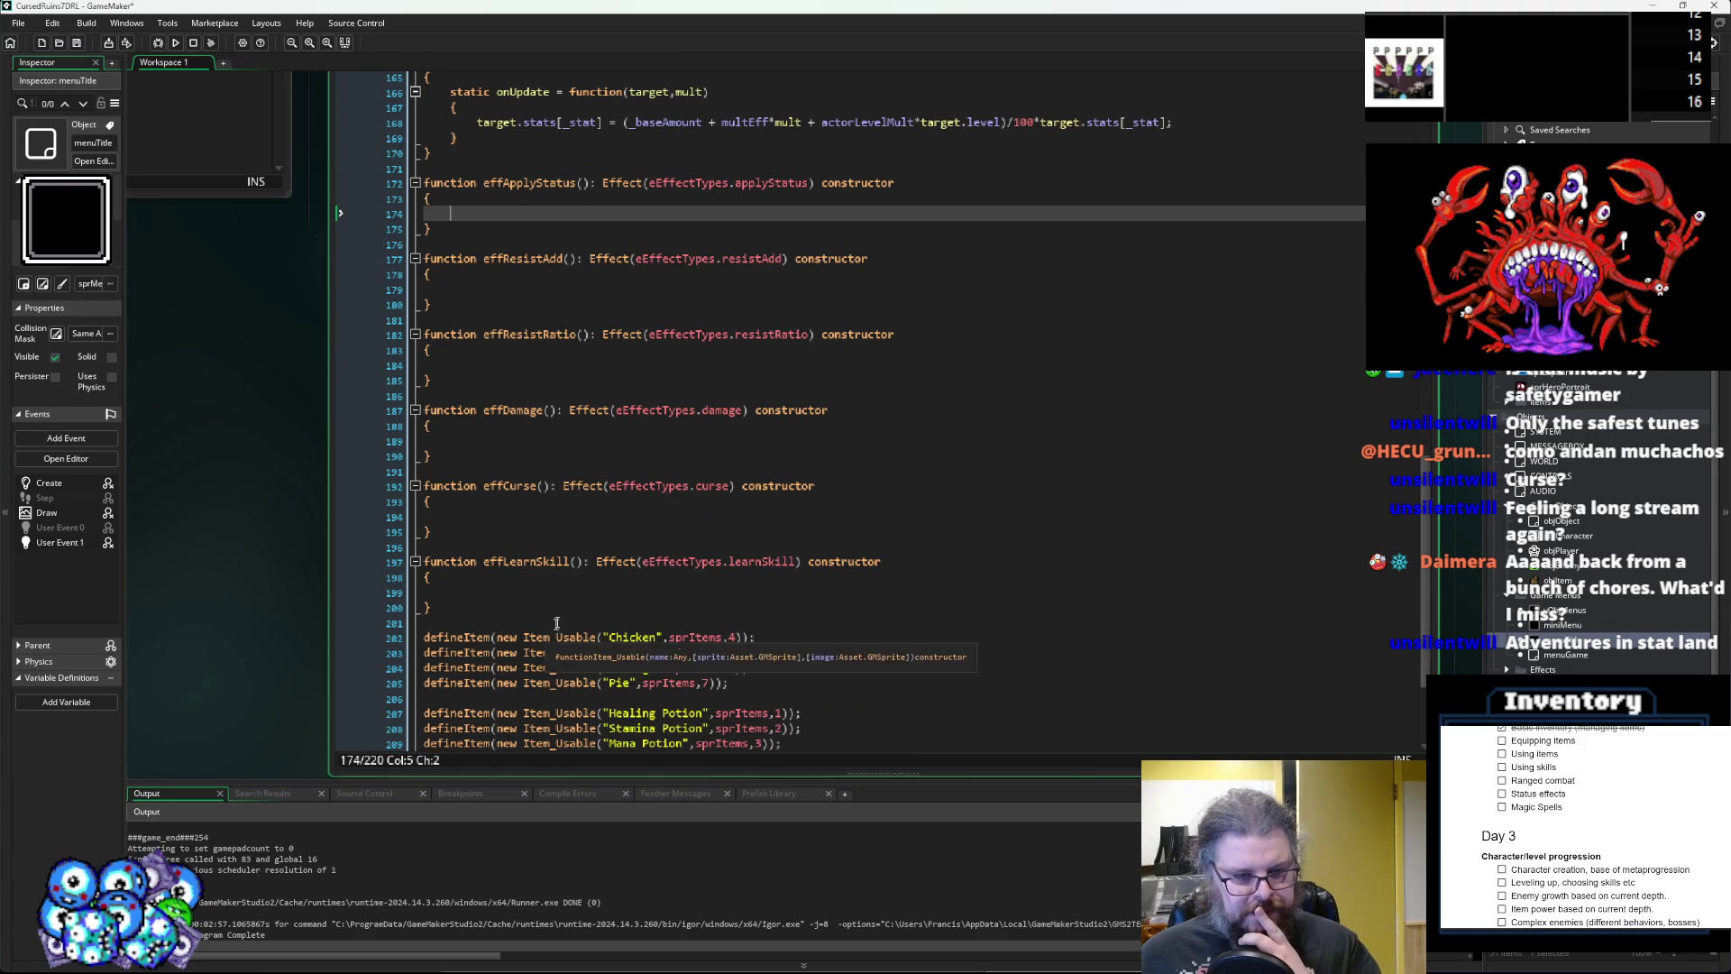
left_click(560, 609)
mouse_move(560, 609)
left_mouse_down()
mouse_move(565, 217)
mouse_move(564, 251)
left_mouse_up()
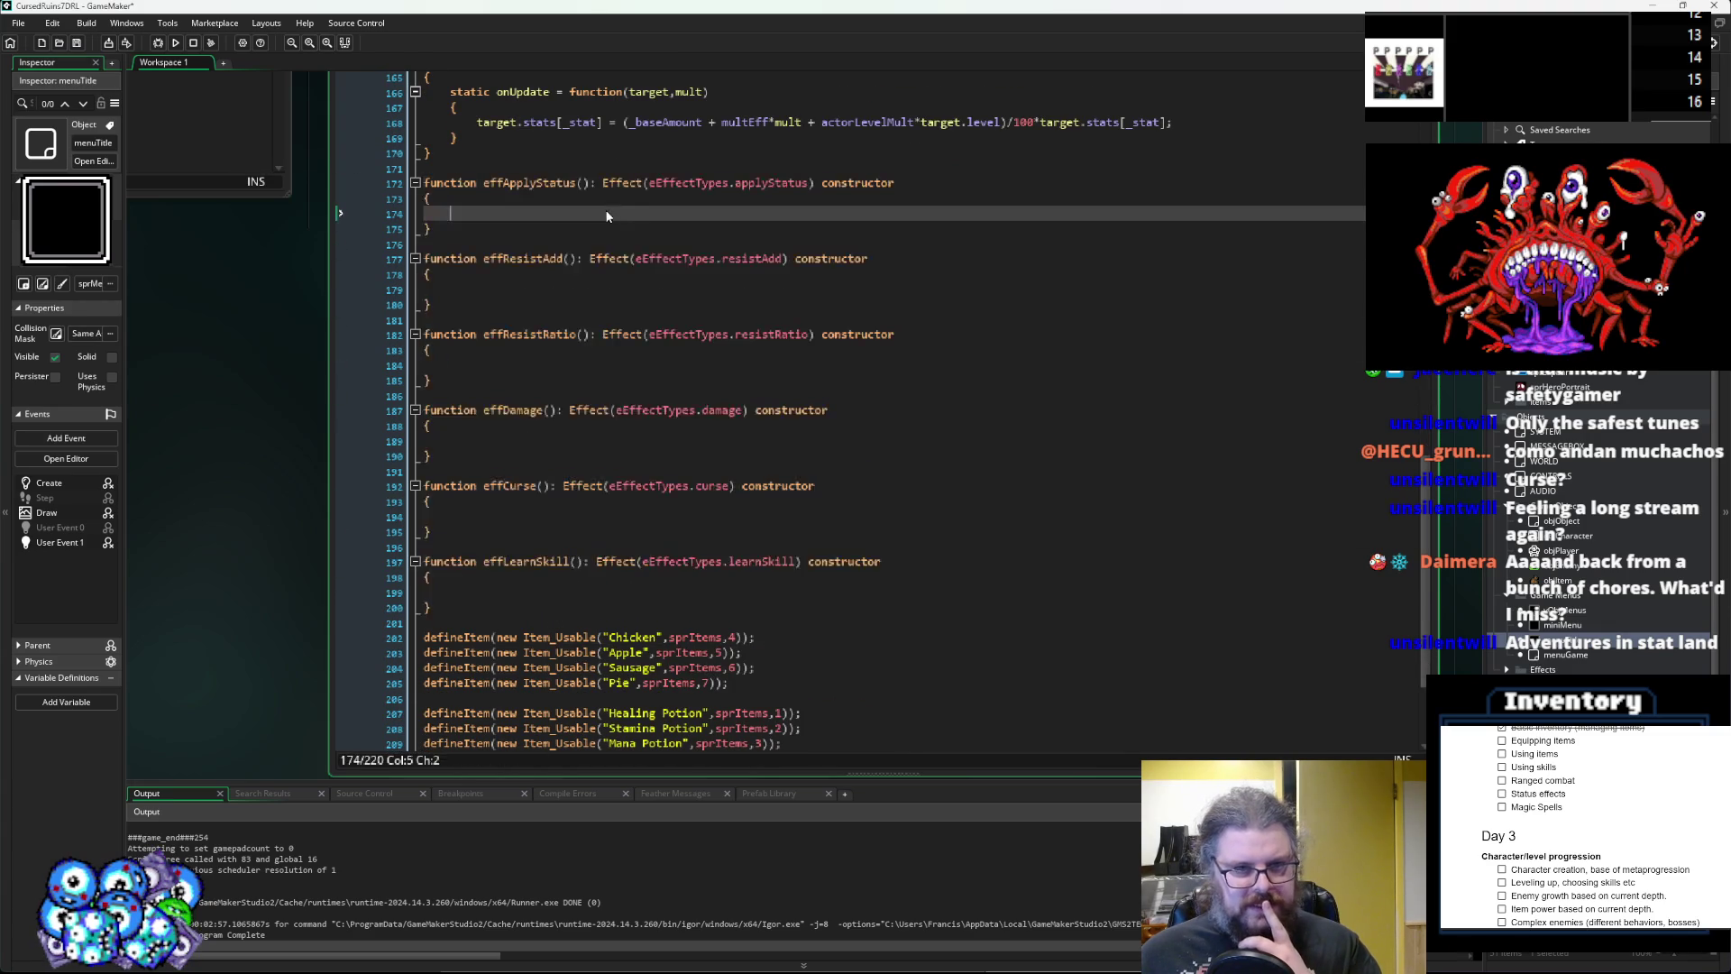
left_click(564, 217)
scroll(632, 349, "up", 3)
scroll(632, 349, "up", 6)
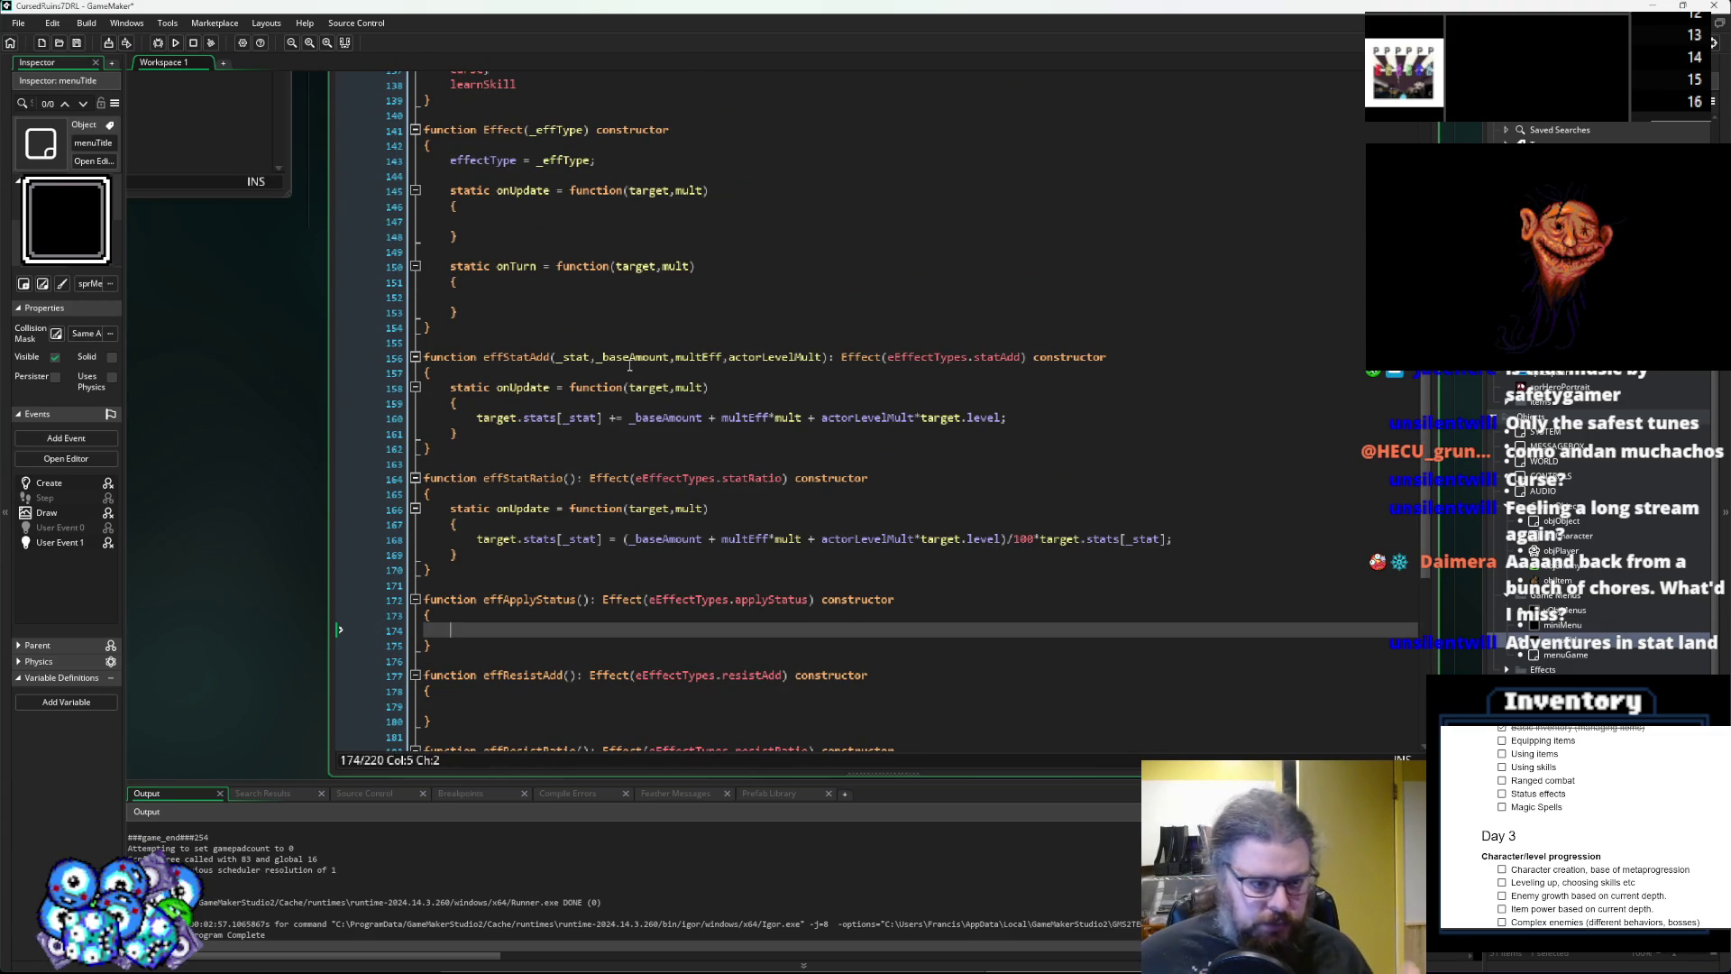
scroll(630, 369, "up", 2)
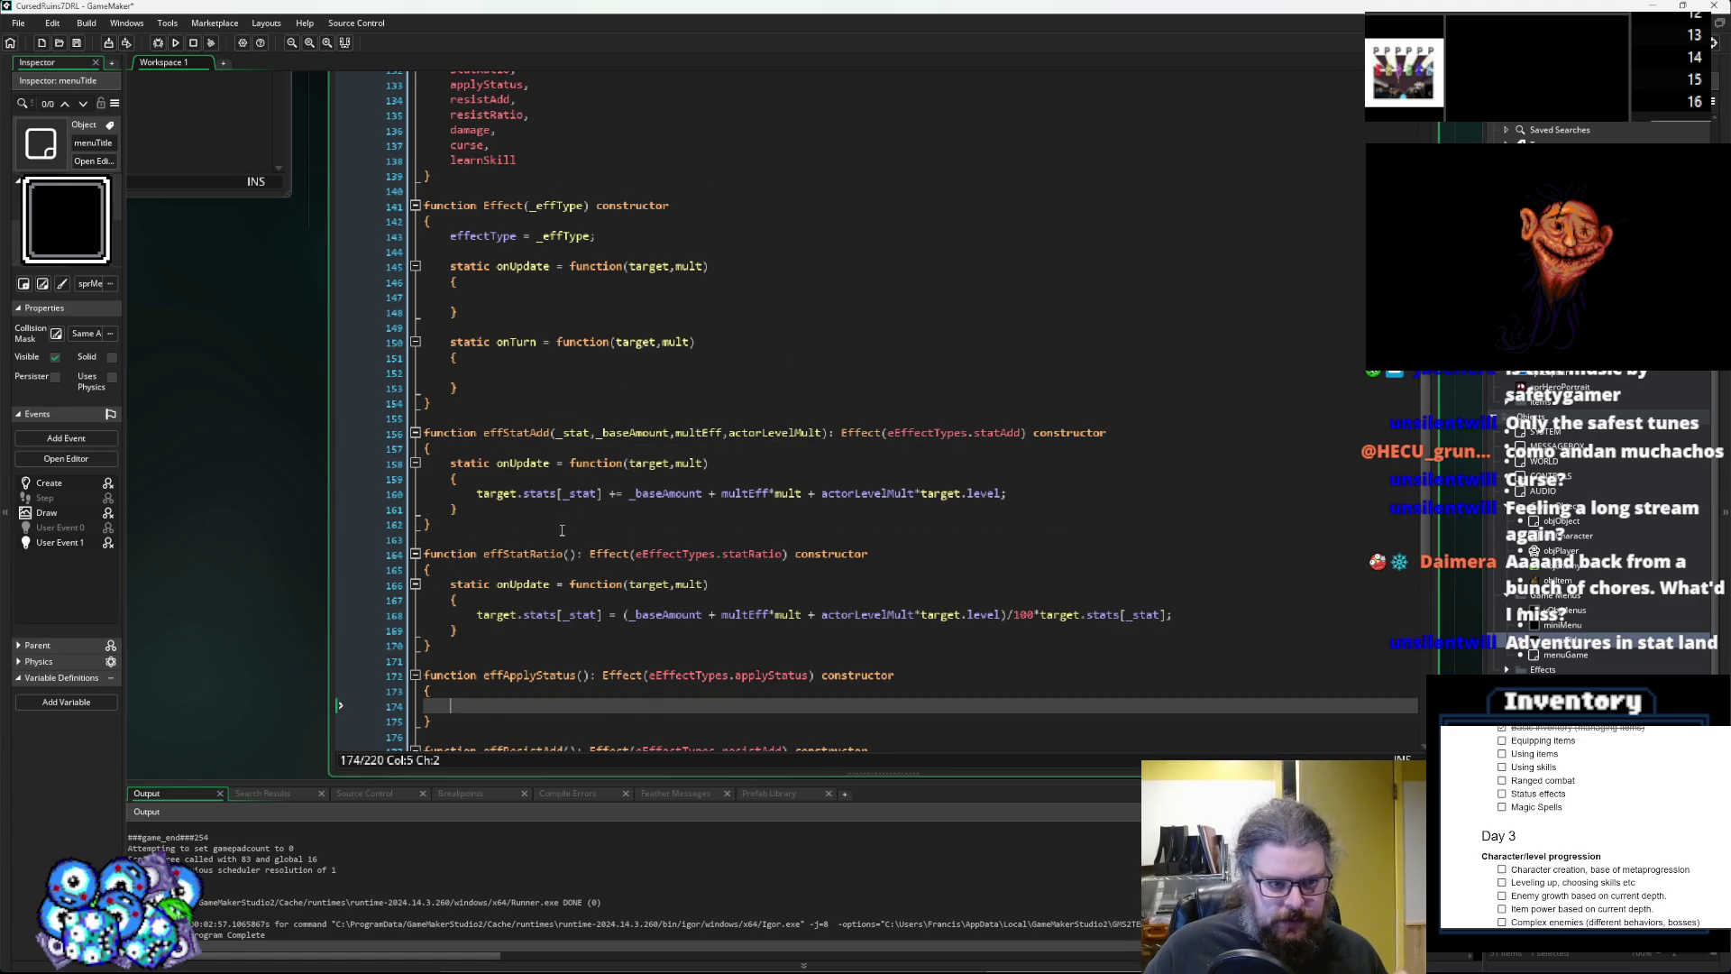
scroll(561, 530, "up", 1)
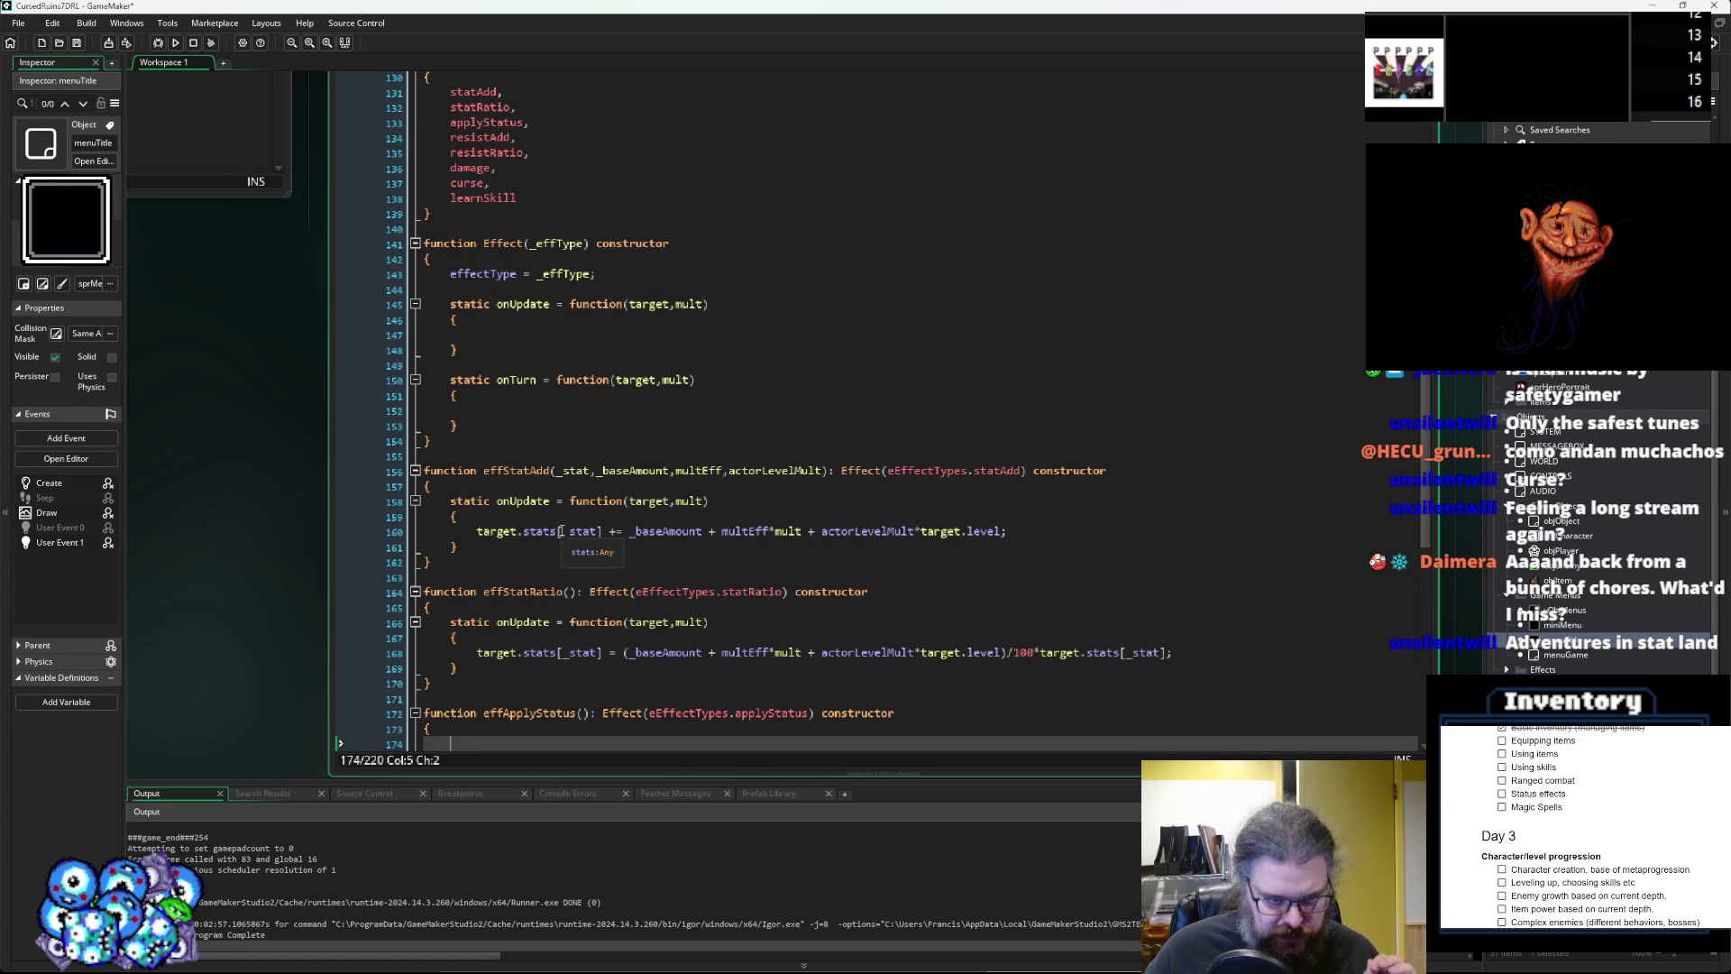
left_click(615, 413)
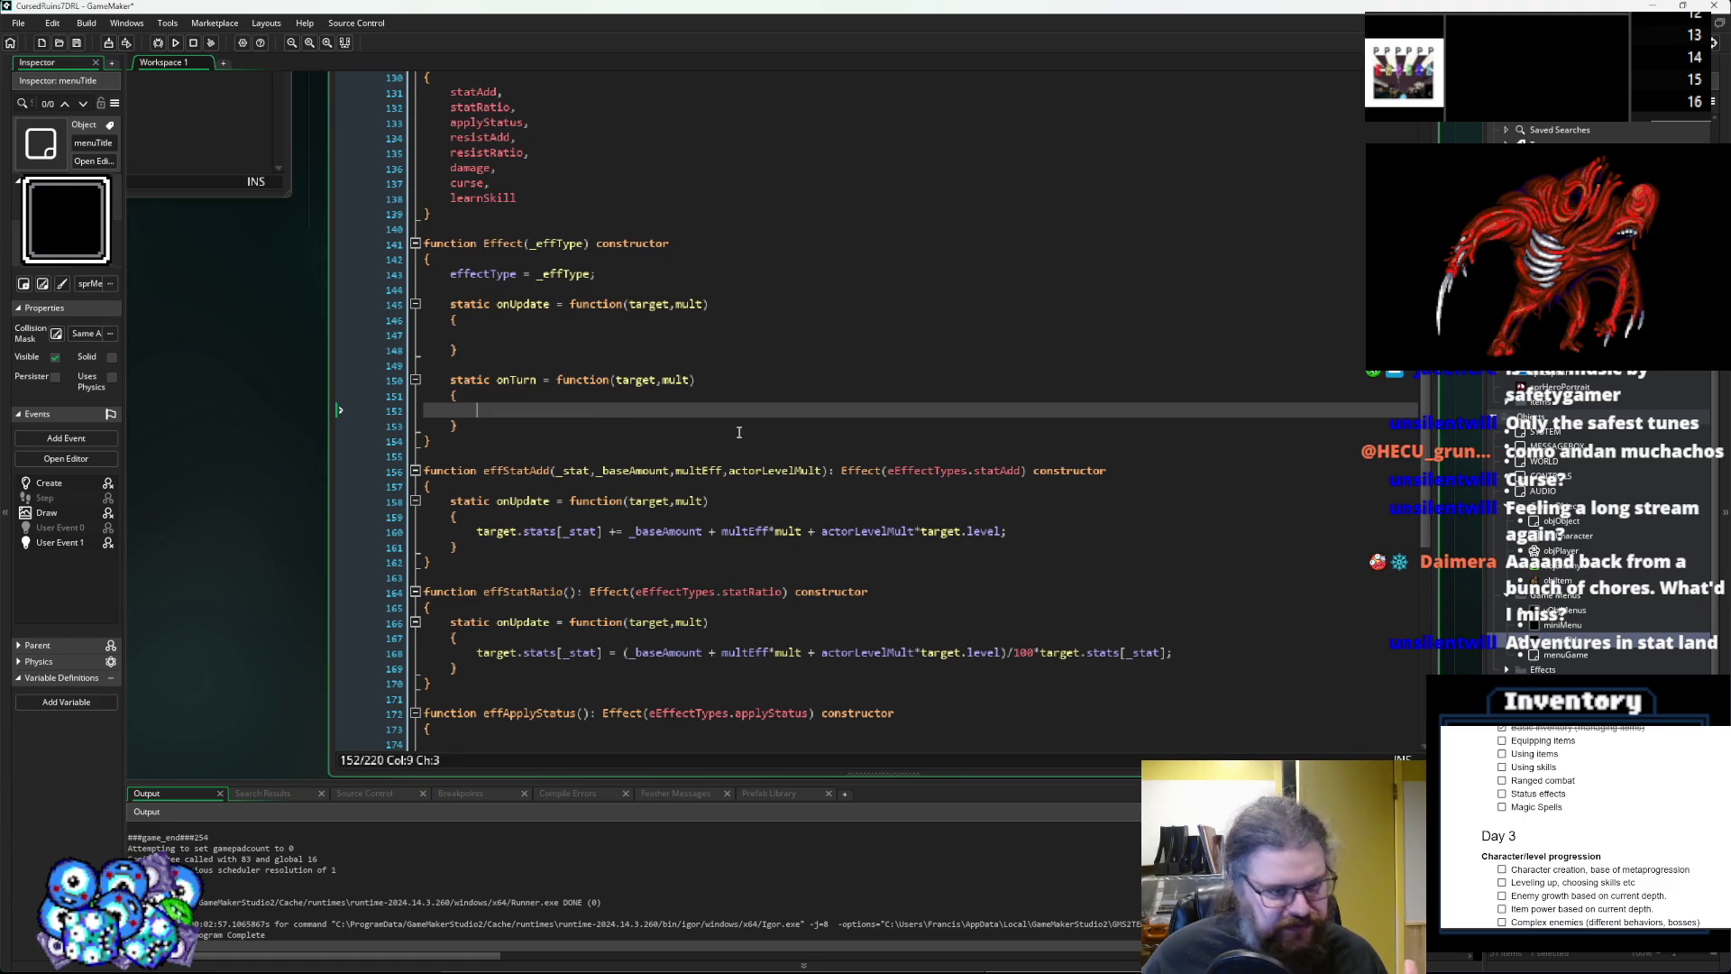
scroll(676, 451, "up", 3)
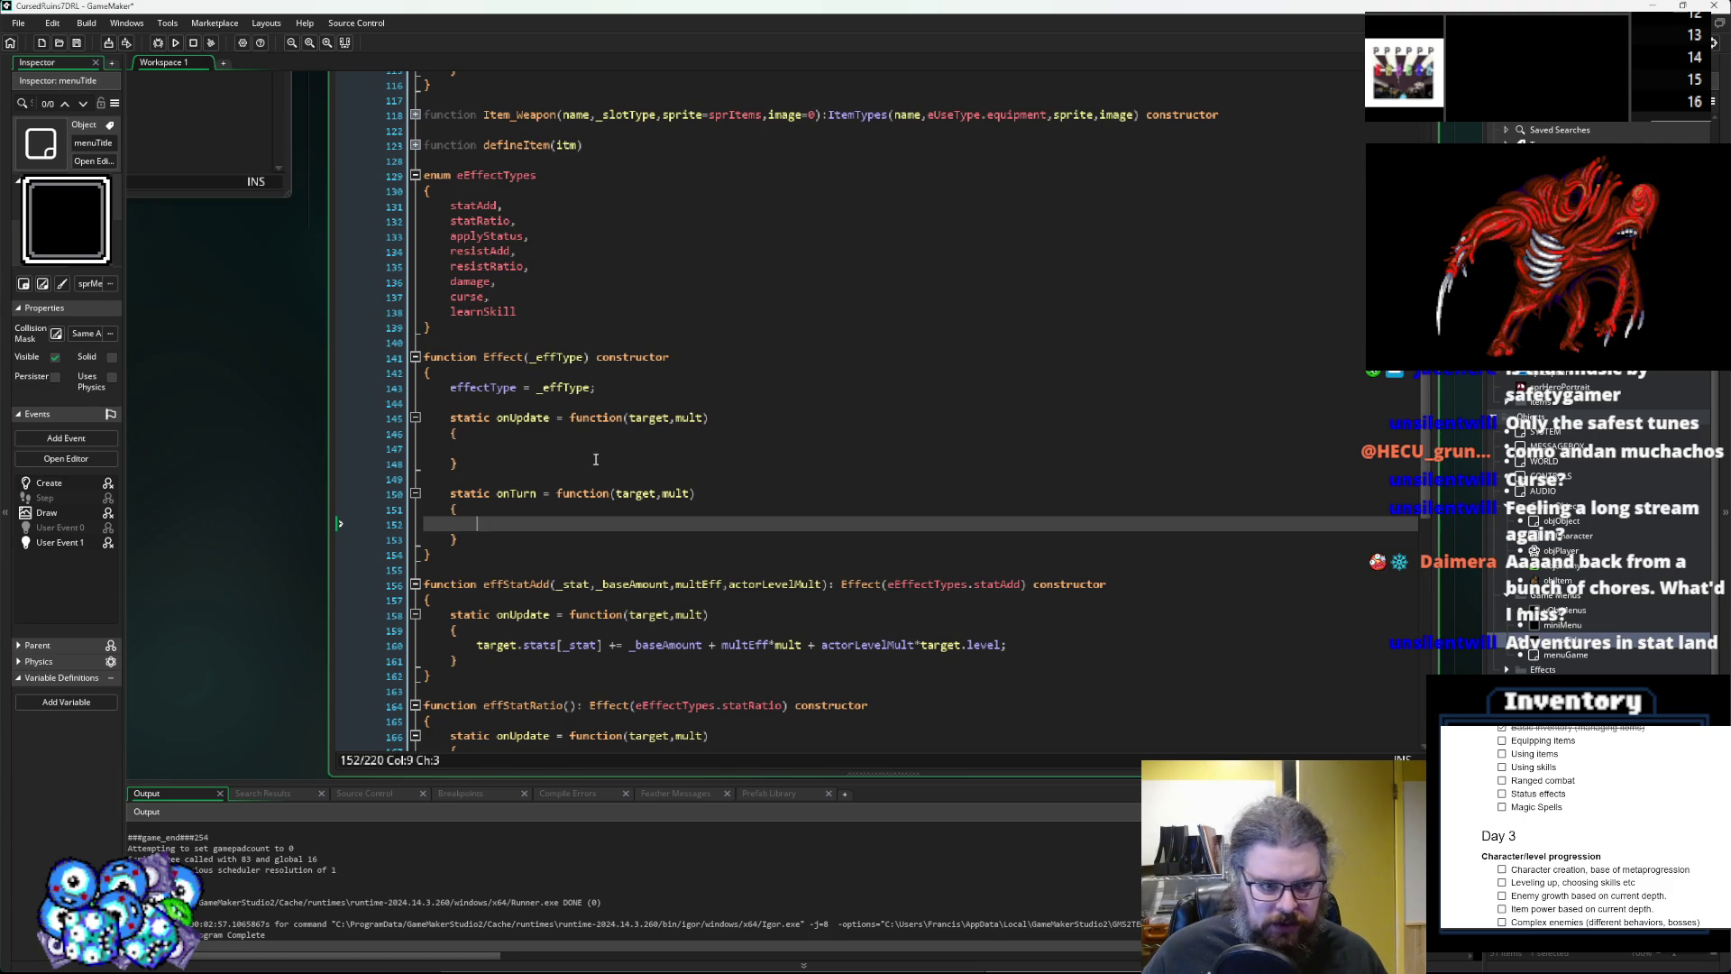
left_click(554, 449)
left_click(542, 536)
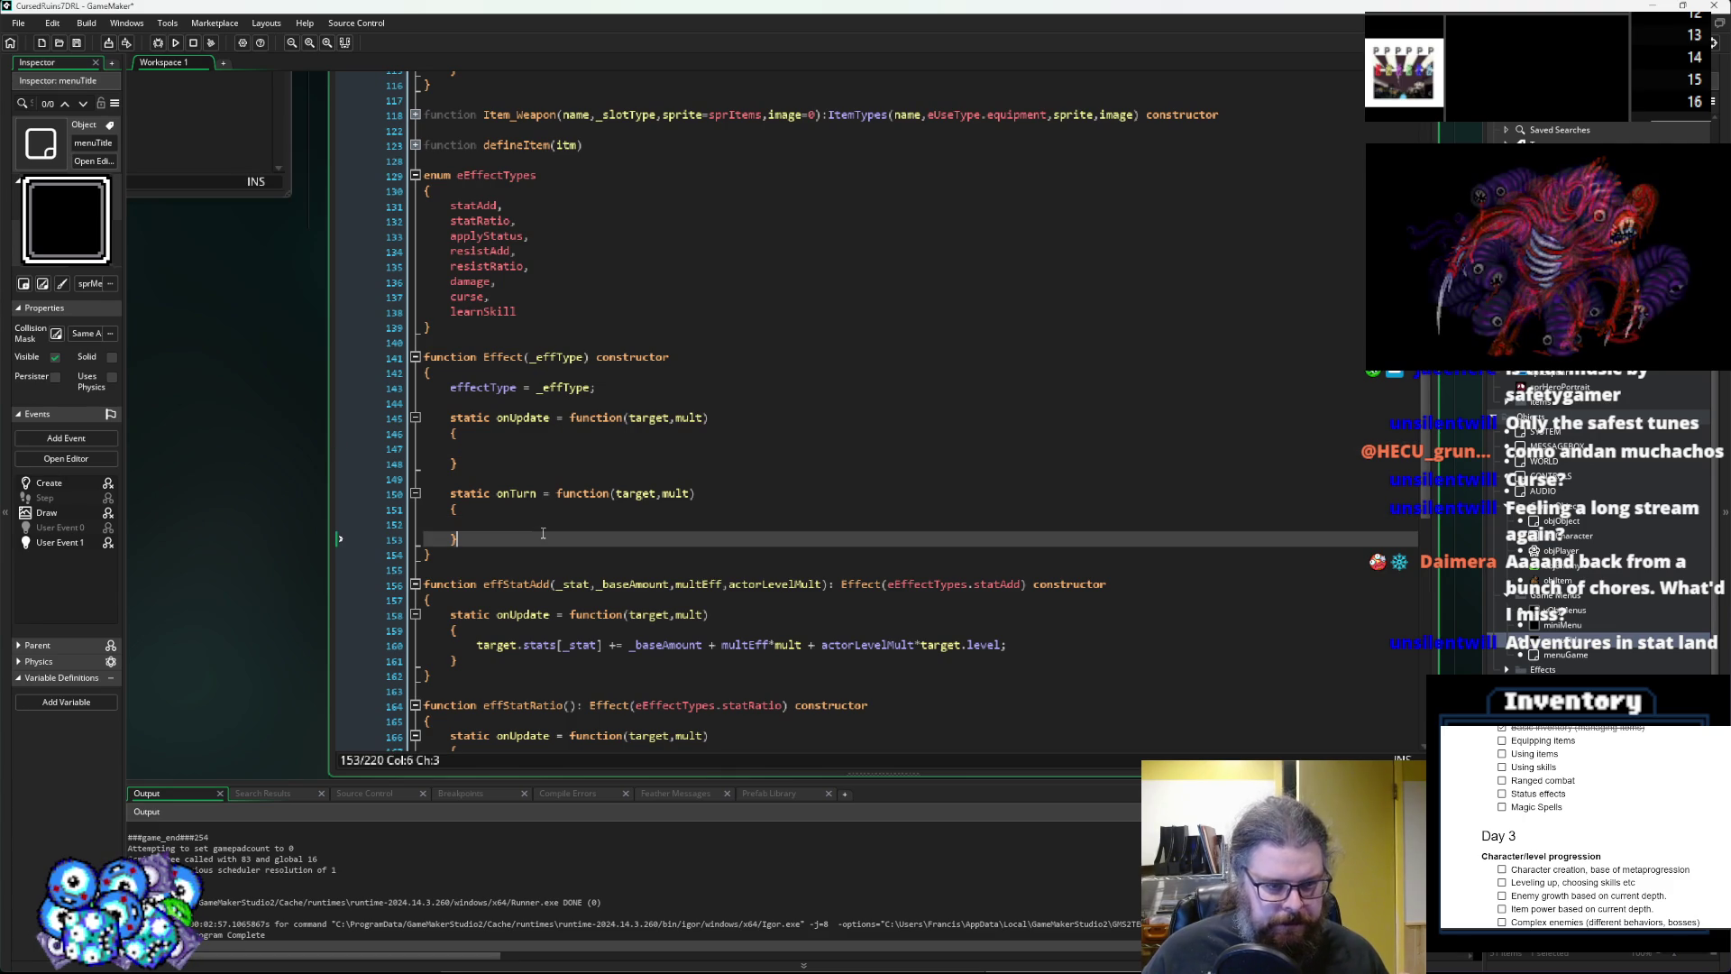
scroll(542, 532, "down", 3)
scroll(542, 533, "up", 2)
left_click_drag(451, 319, 733, 320)
left_click(478, 486)
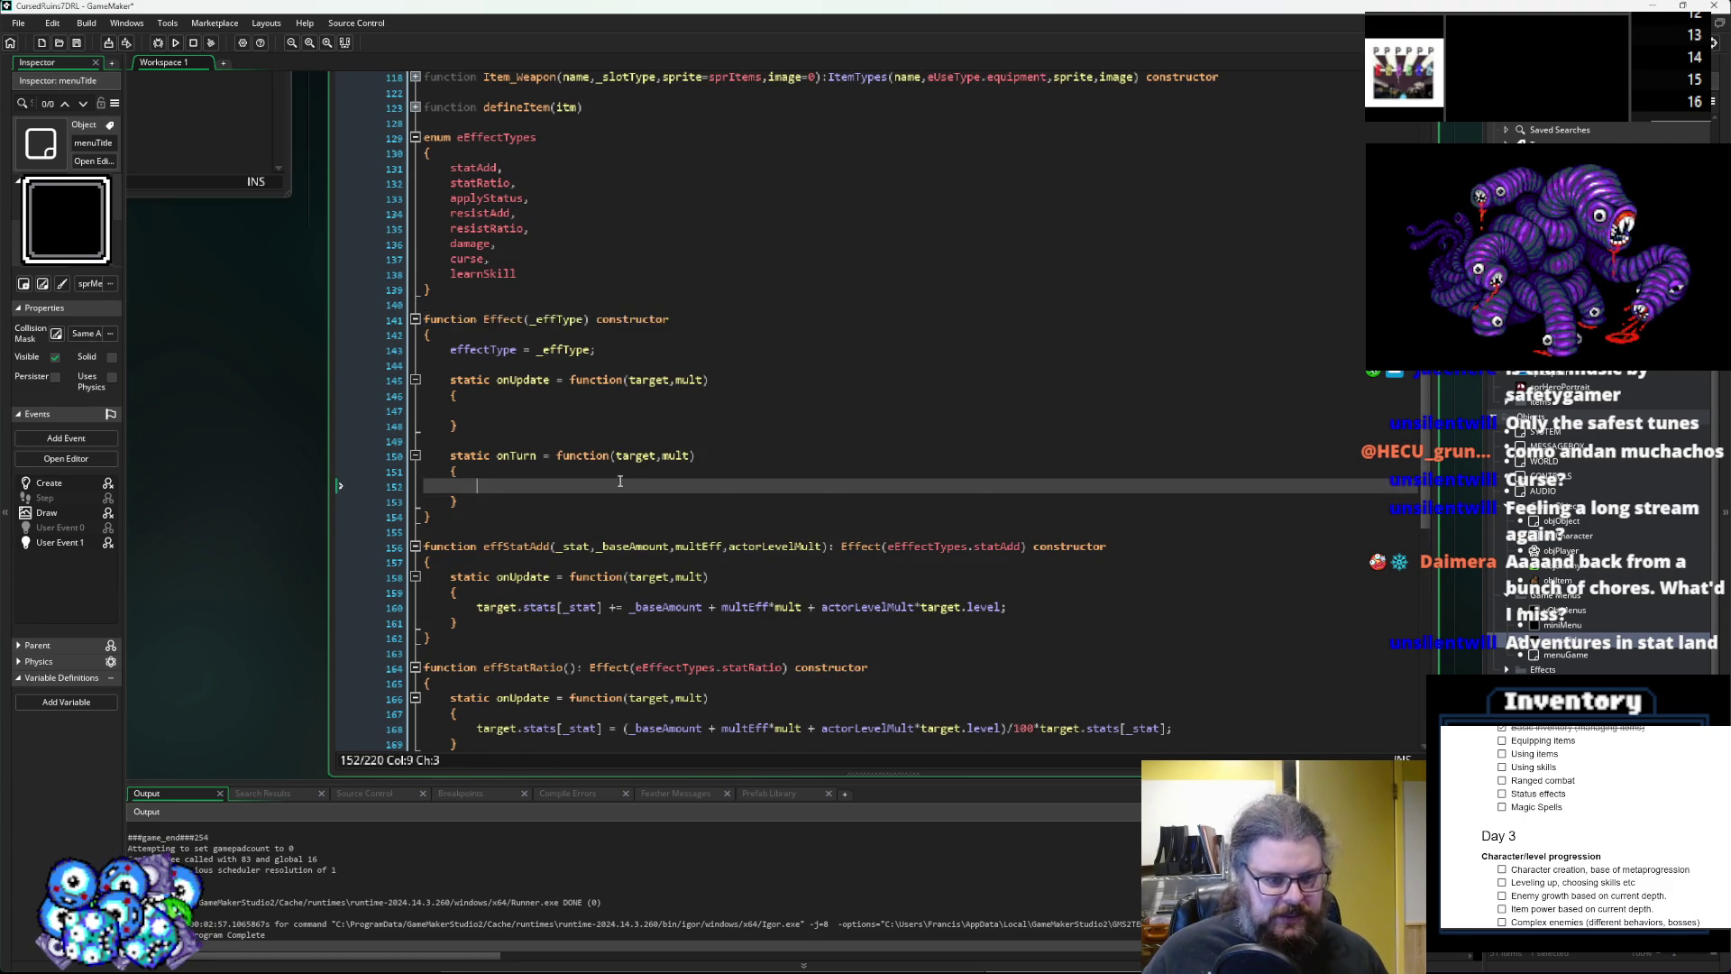
scroll(469, 436, "down", 3)
mouse_move(468, 436)
left_mouse_down()
mouse_move(458, 524)
mouse_move(550, 554)
mouse_move(604, 631)
mouse_move(604, 604)
left_mouse_up()
left_click(557, 539)
scroll(558, 532, "up", 5)
scroll(563, 505, "up", 3)
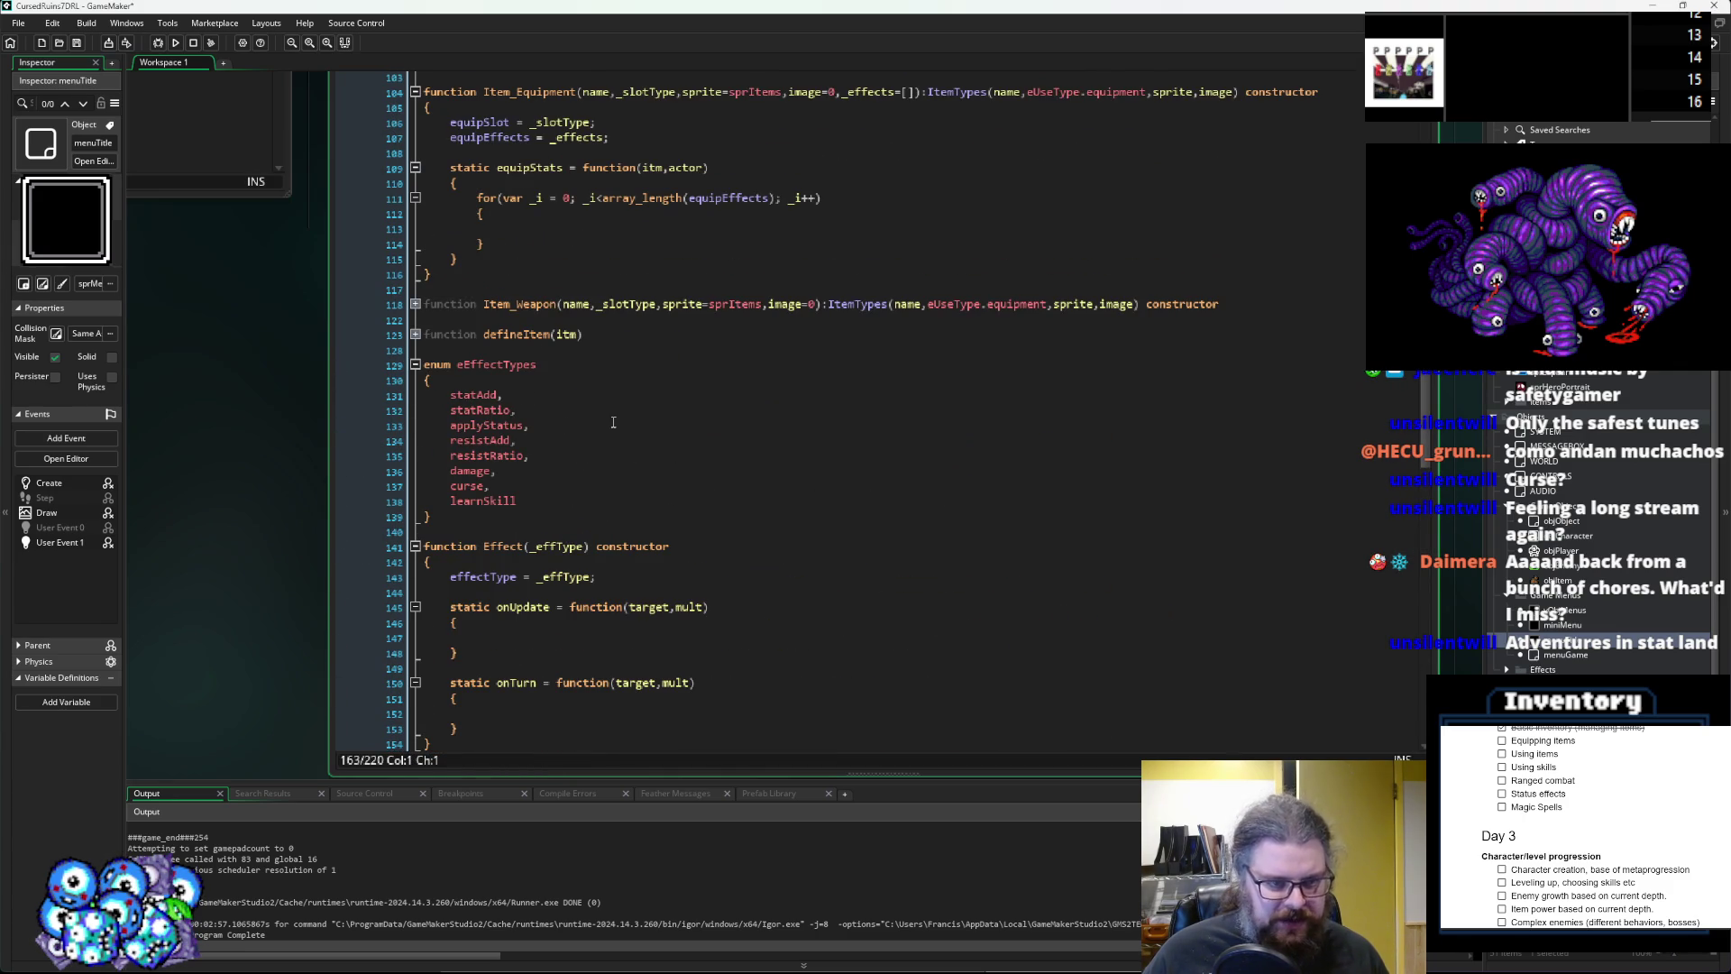
scroll(613, 421, "up", 2)
left_click(592, 347)
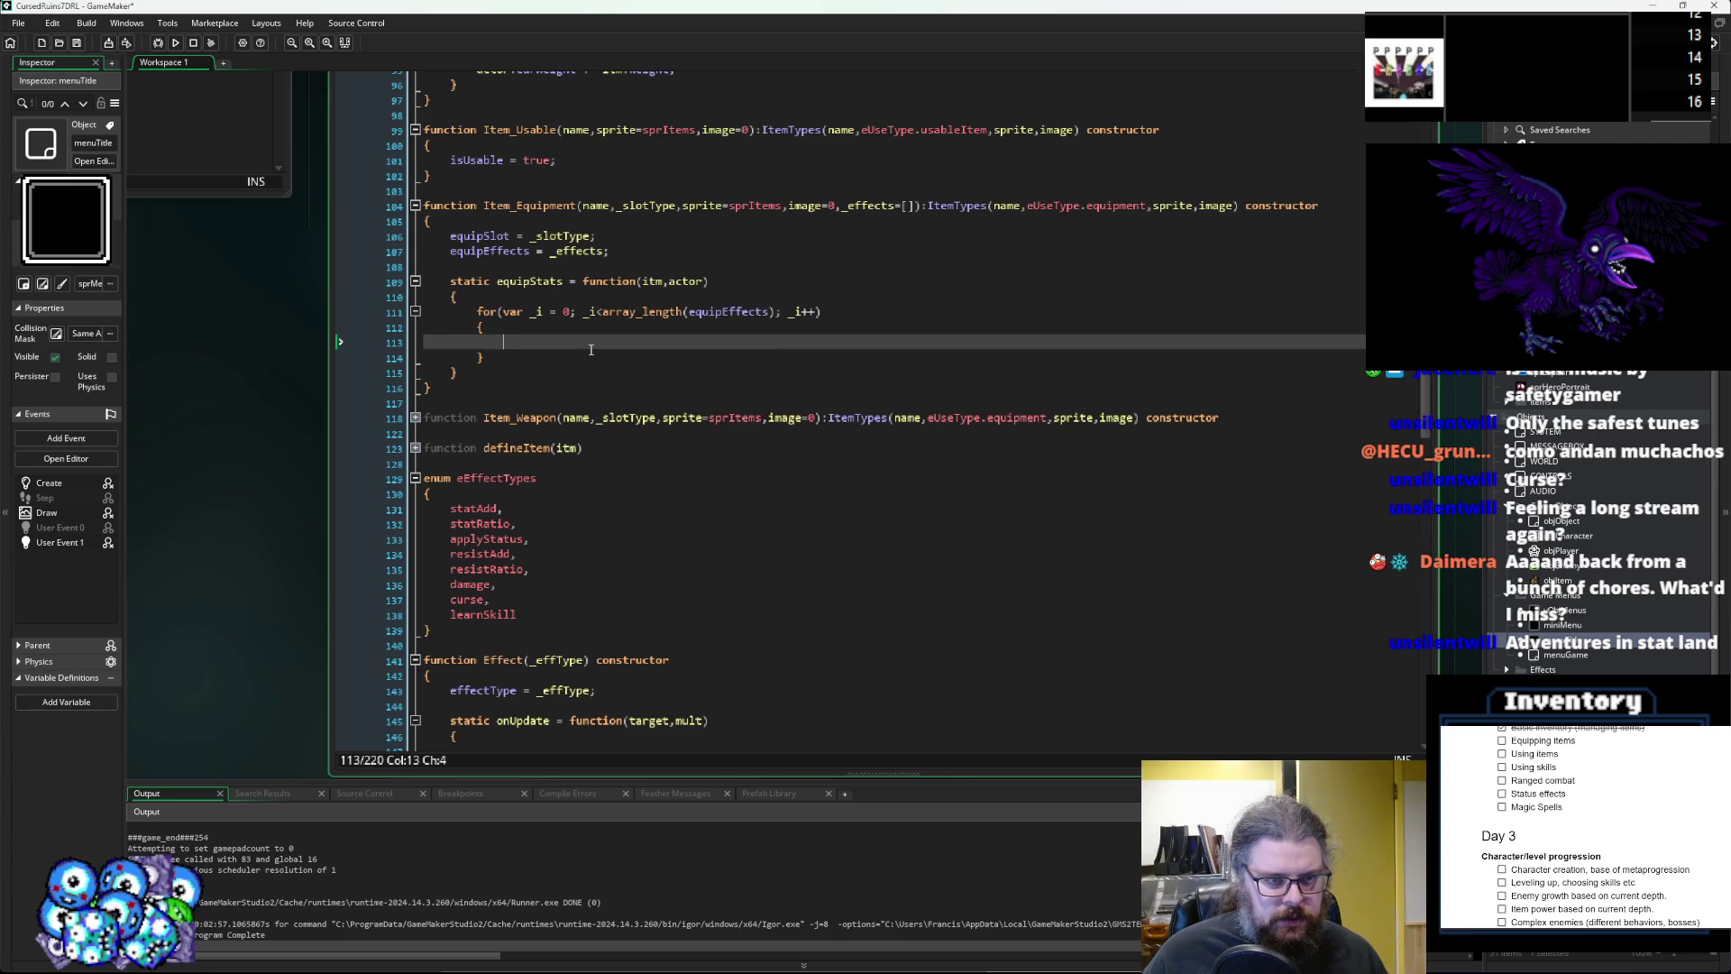
Add var eff = equipEffects[_i]; as the first line of the equipStats loop body.
scroll(592, 349, "up", 1)
scroll(592, 350, "down", 4)
scroll(590, 369, "up", 3)
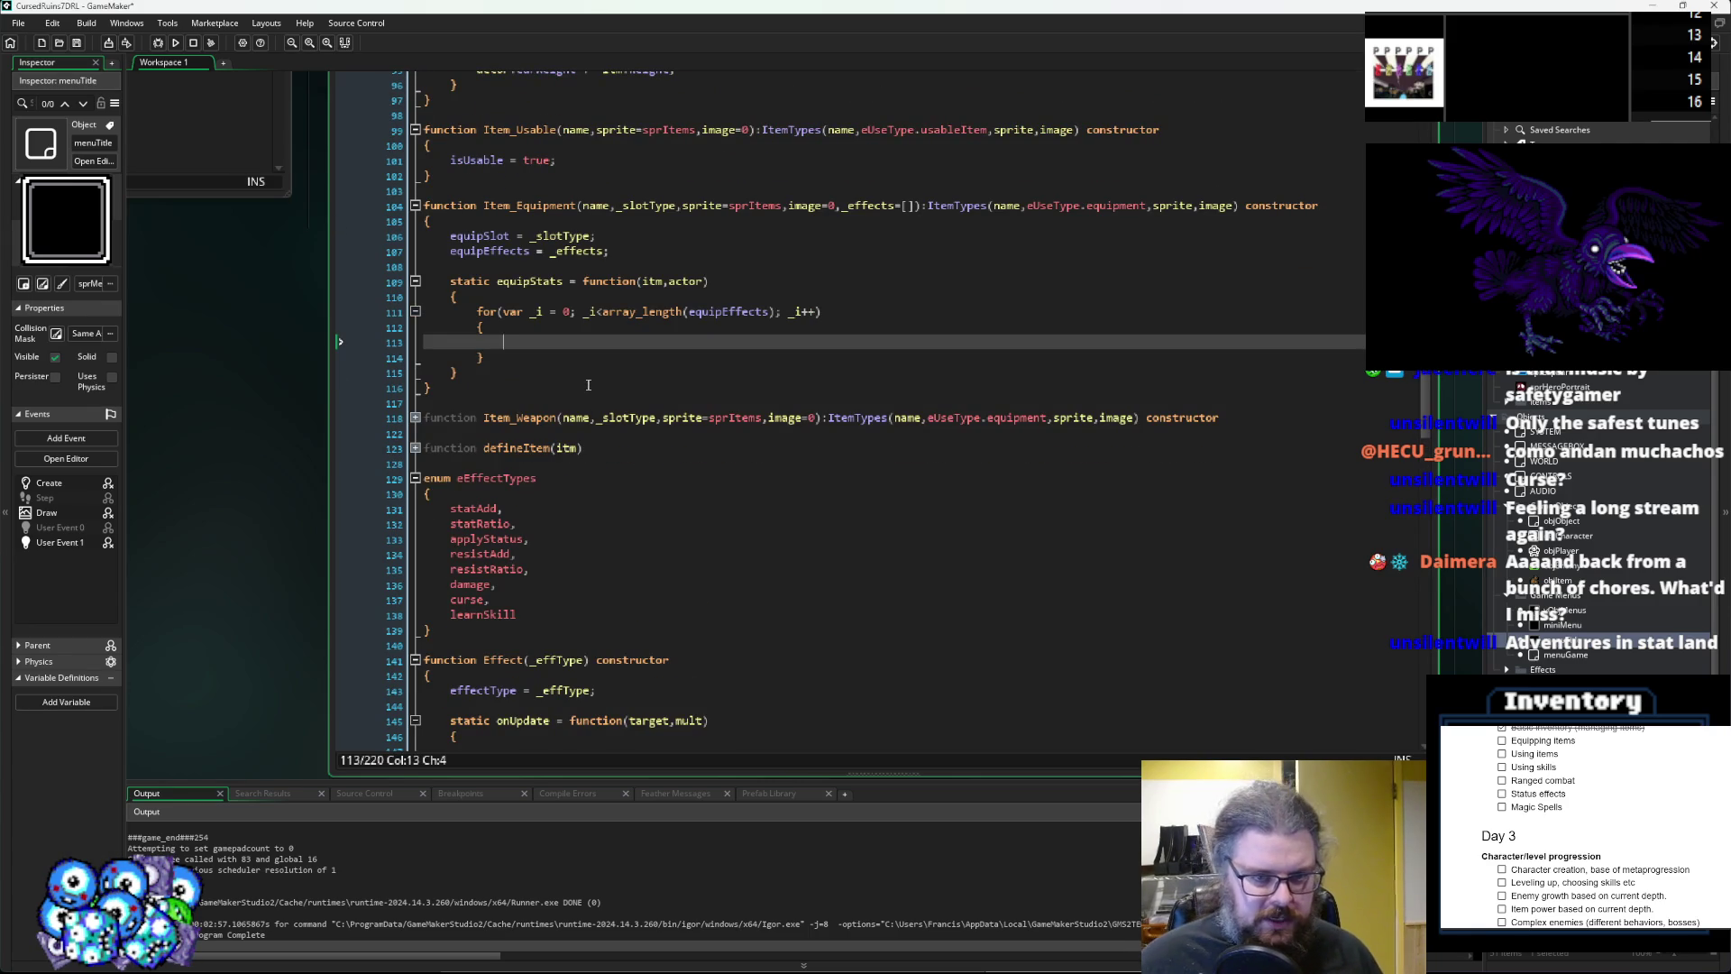
type("var eff = ")
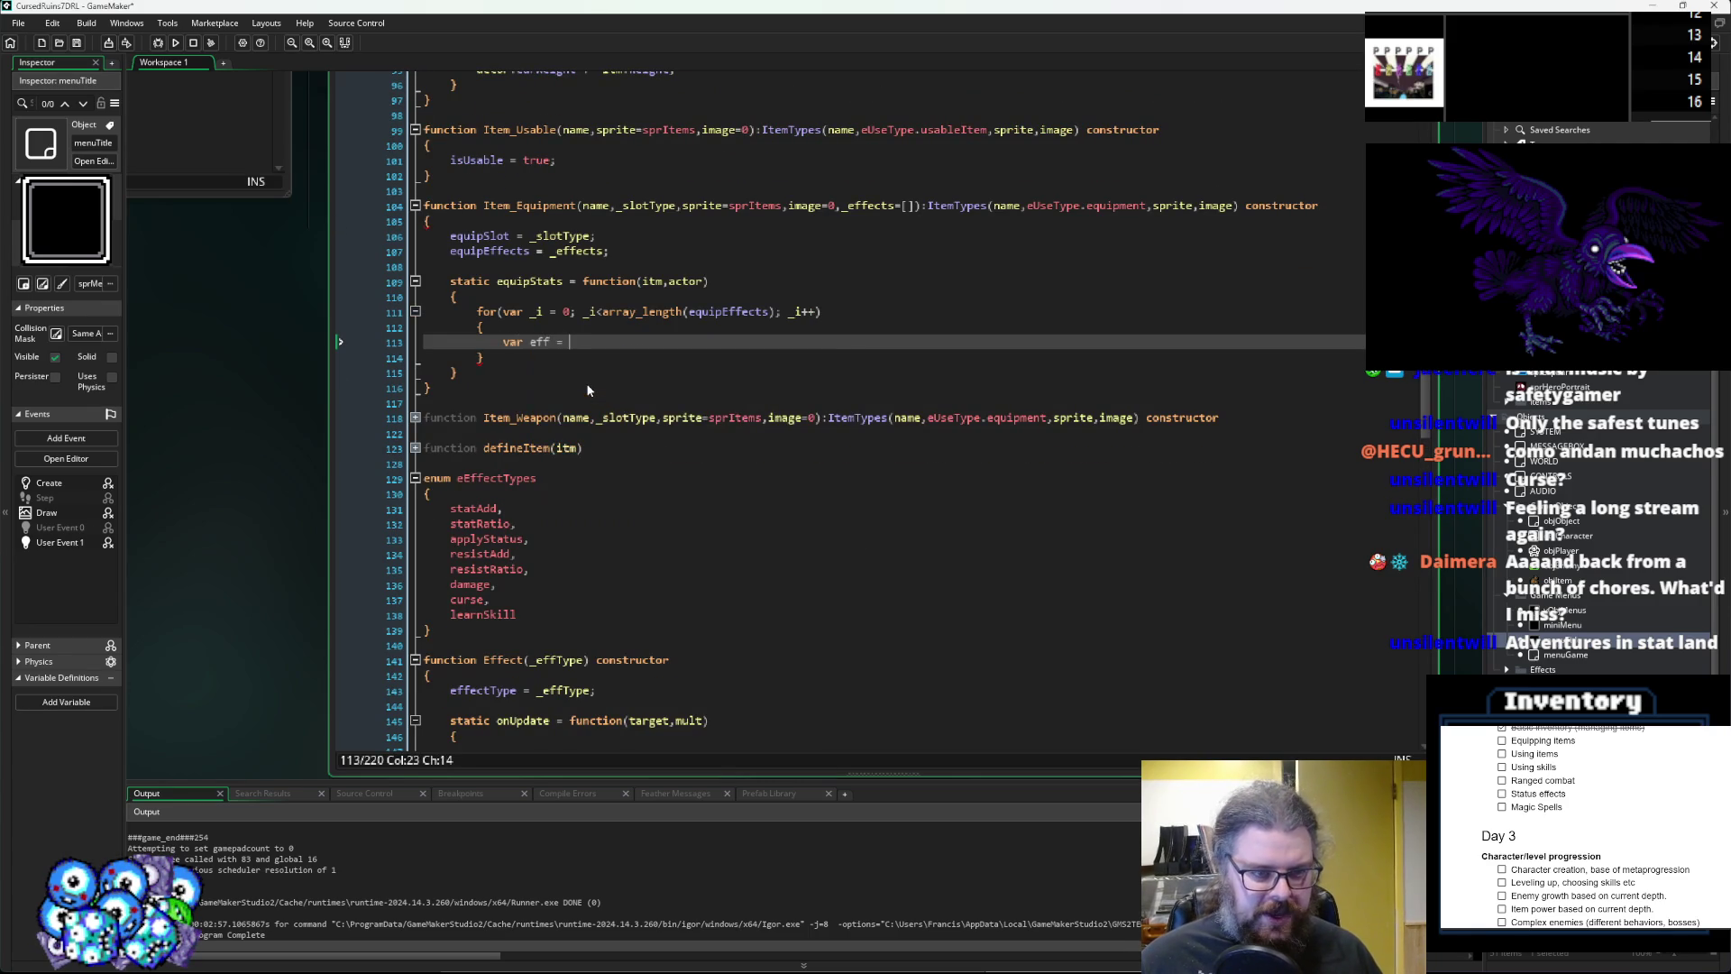
type("equi")
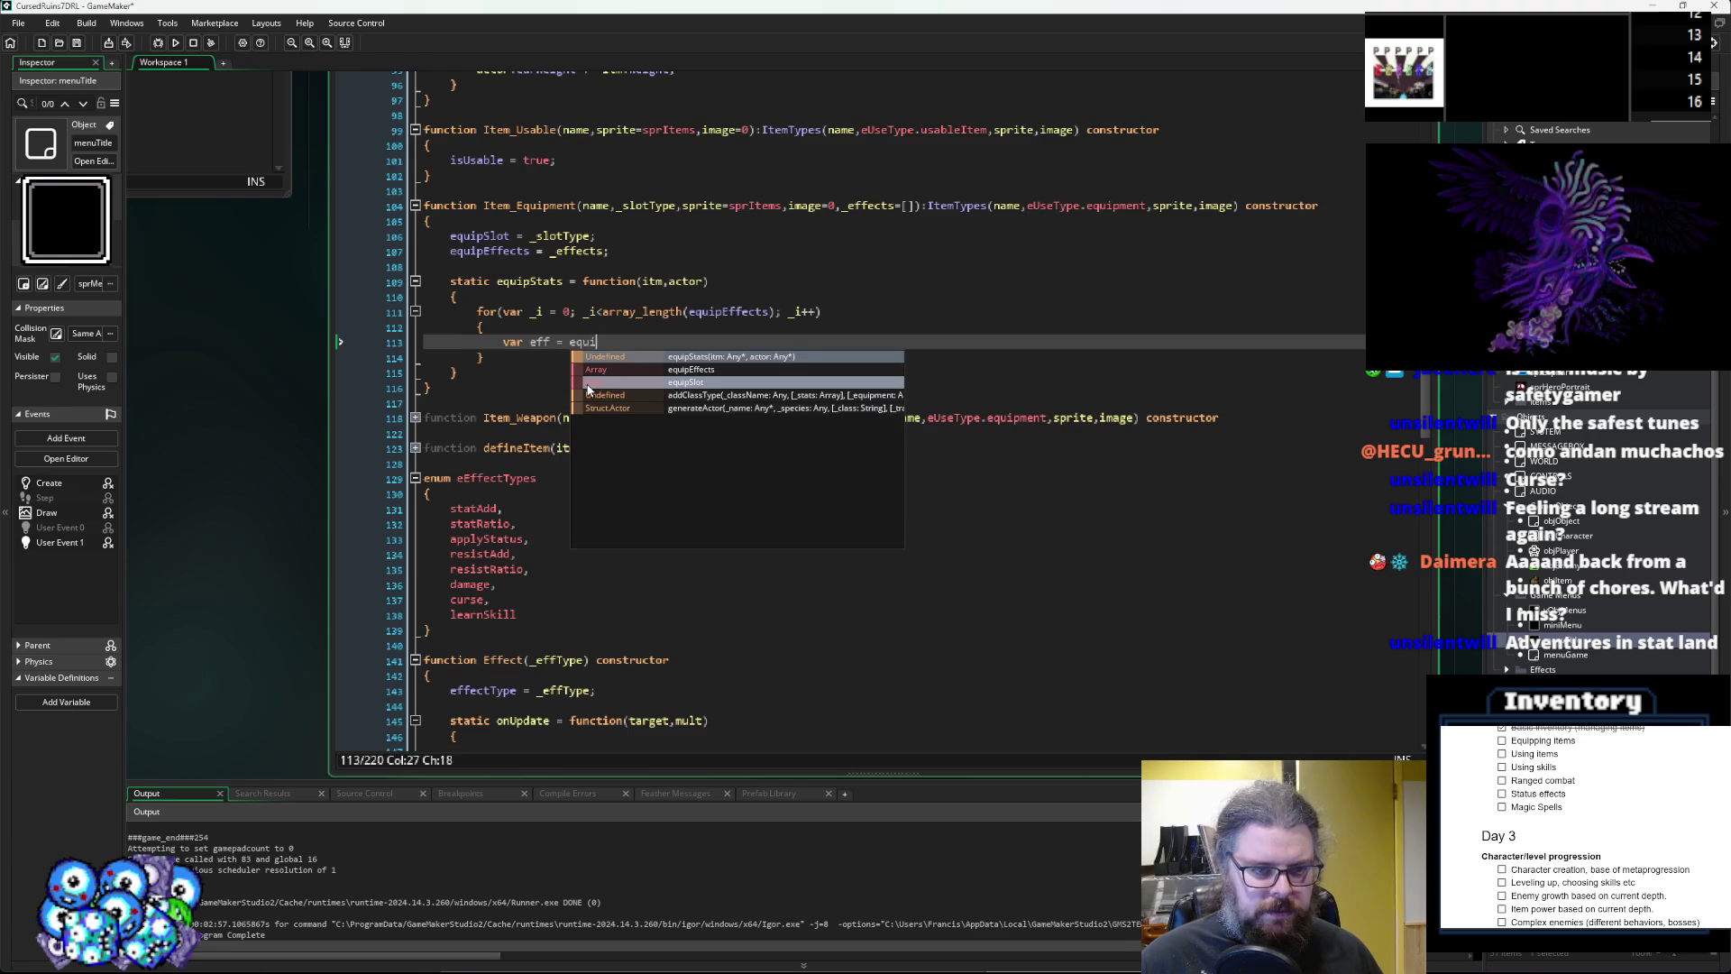
type("pEffects[")
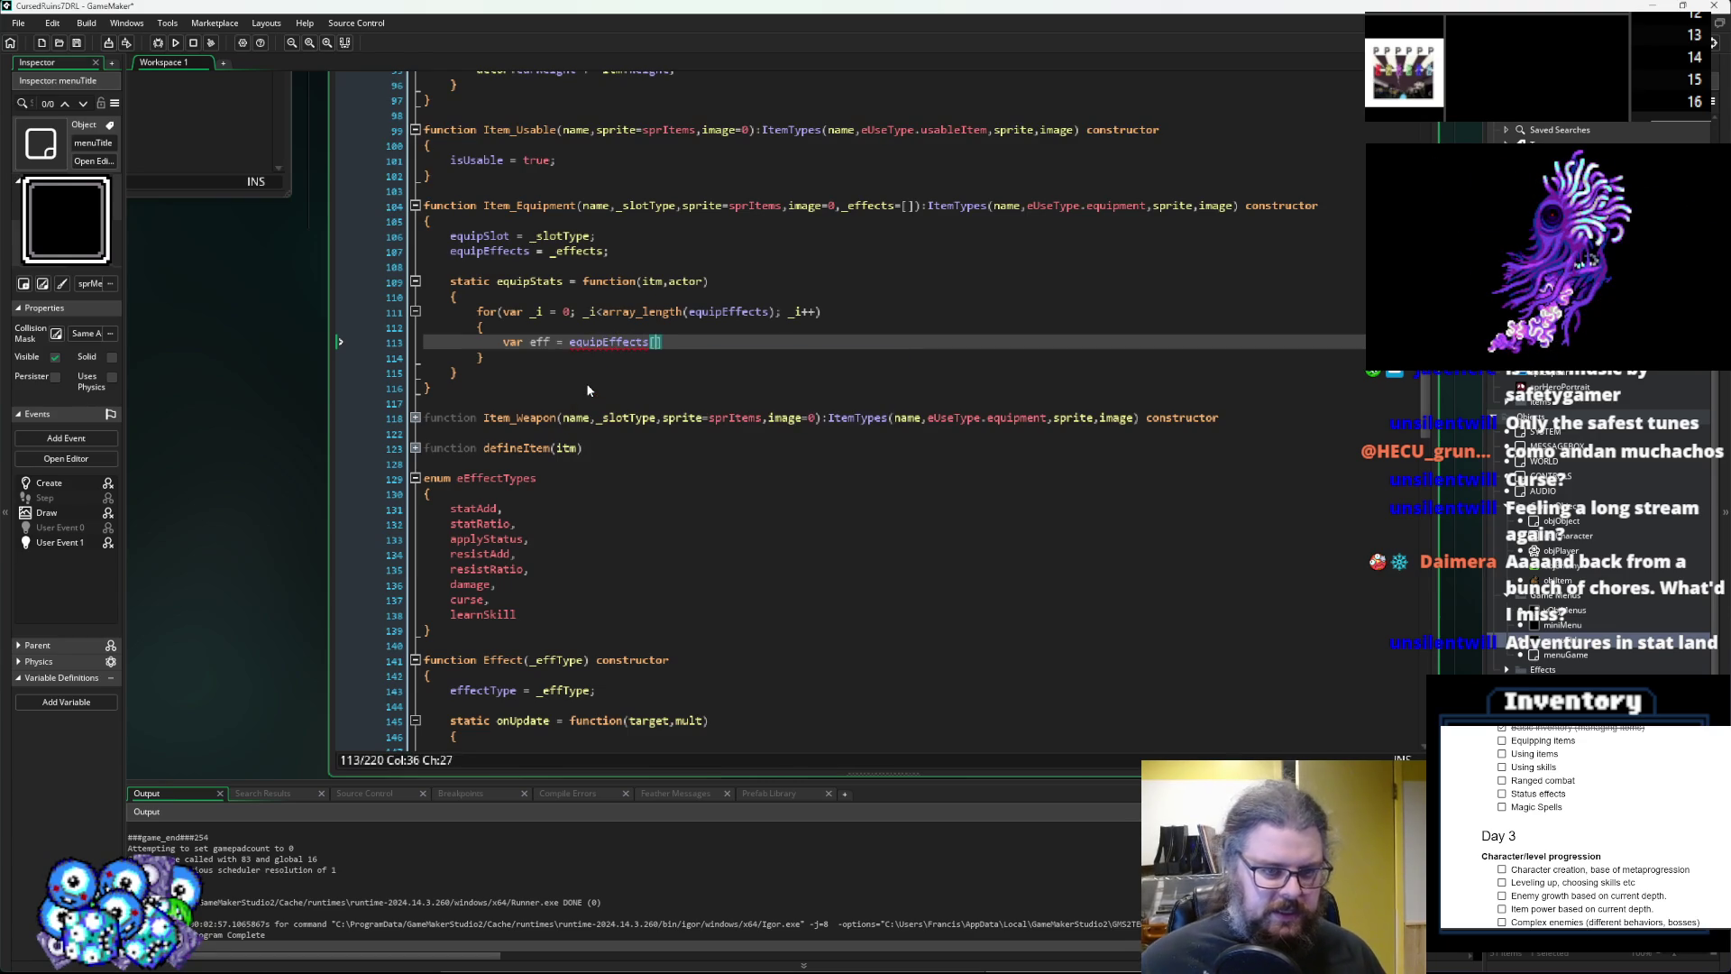
type("_i];")
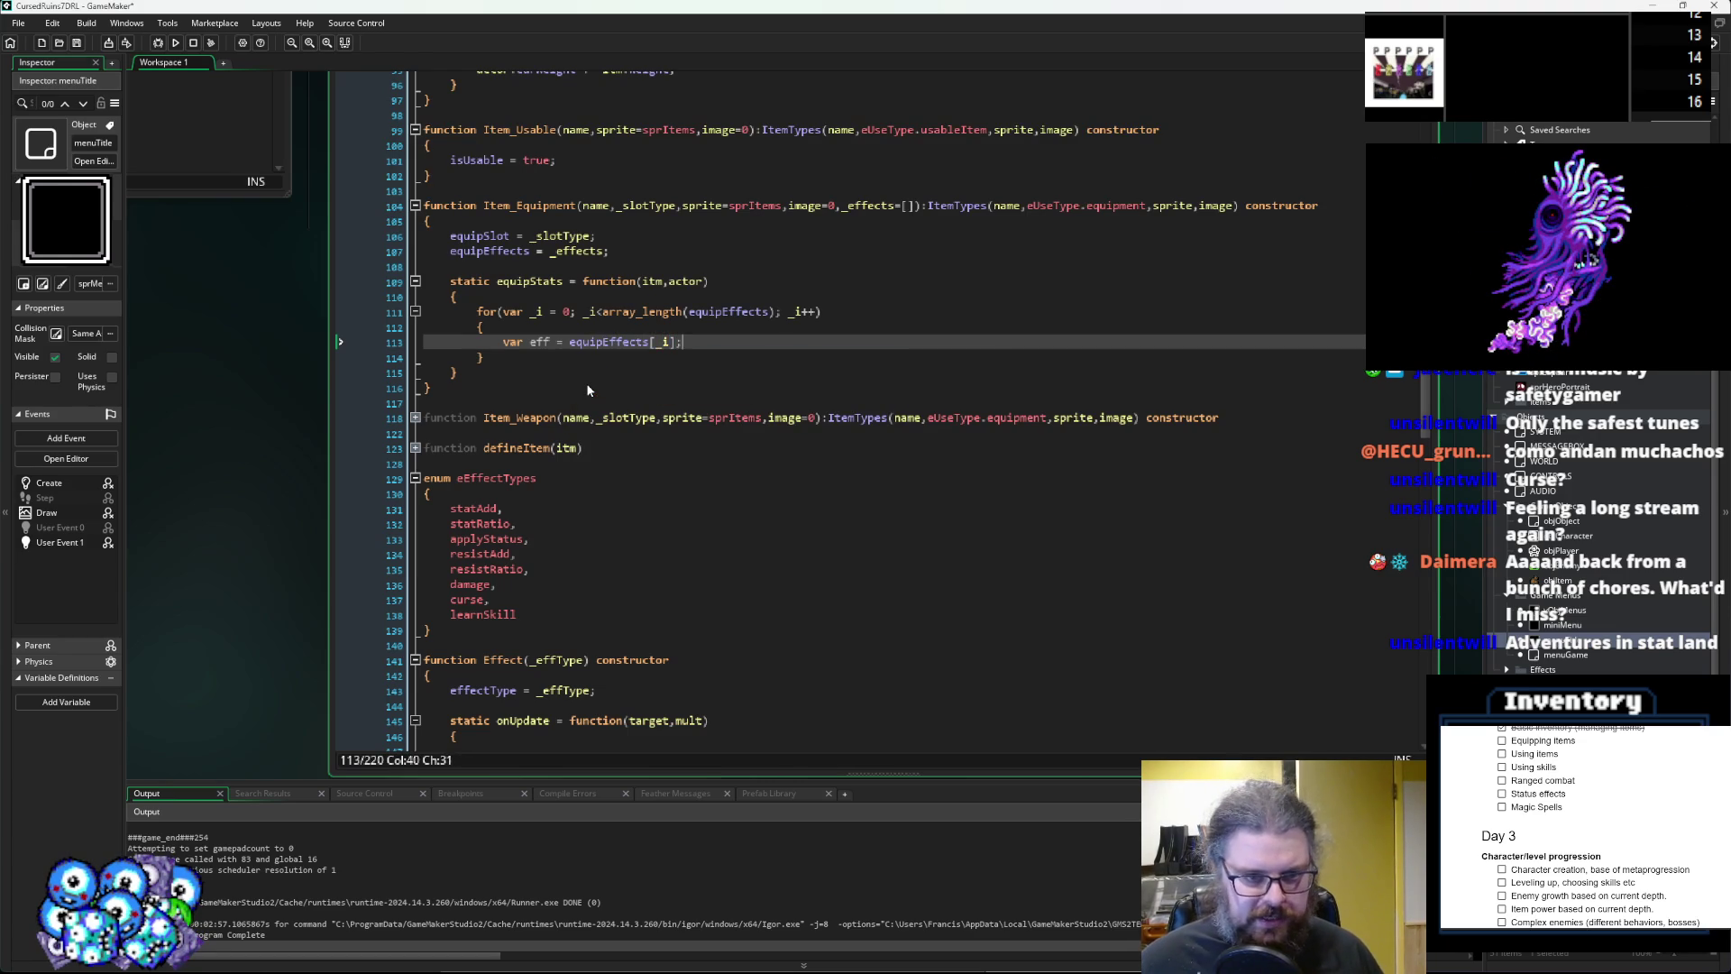
key("Return")
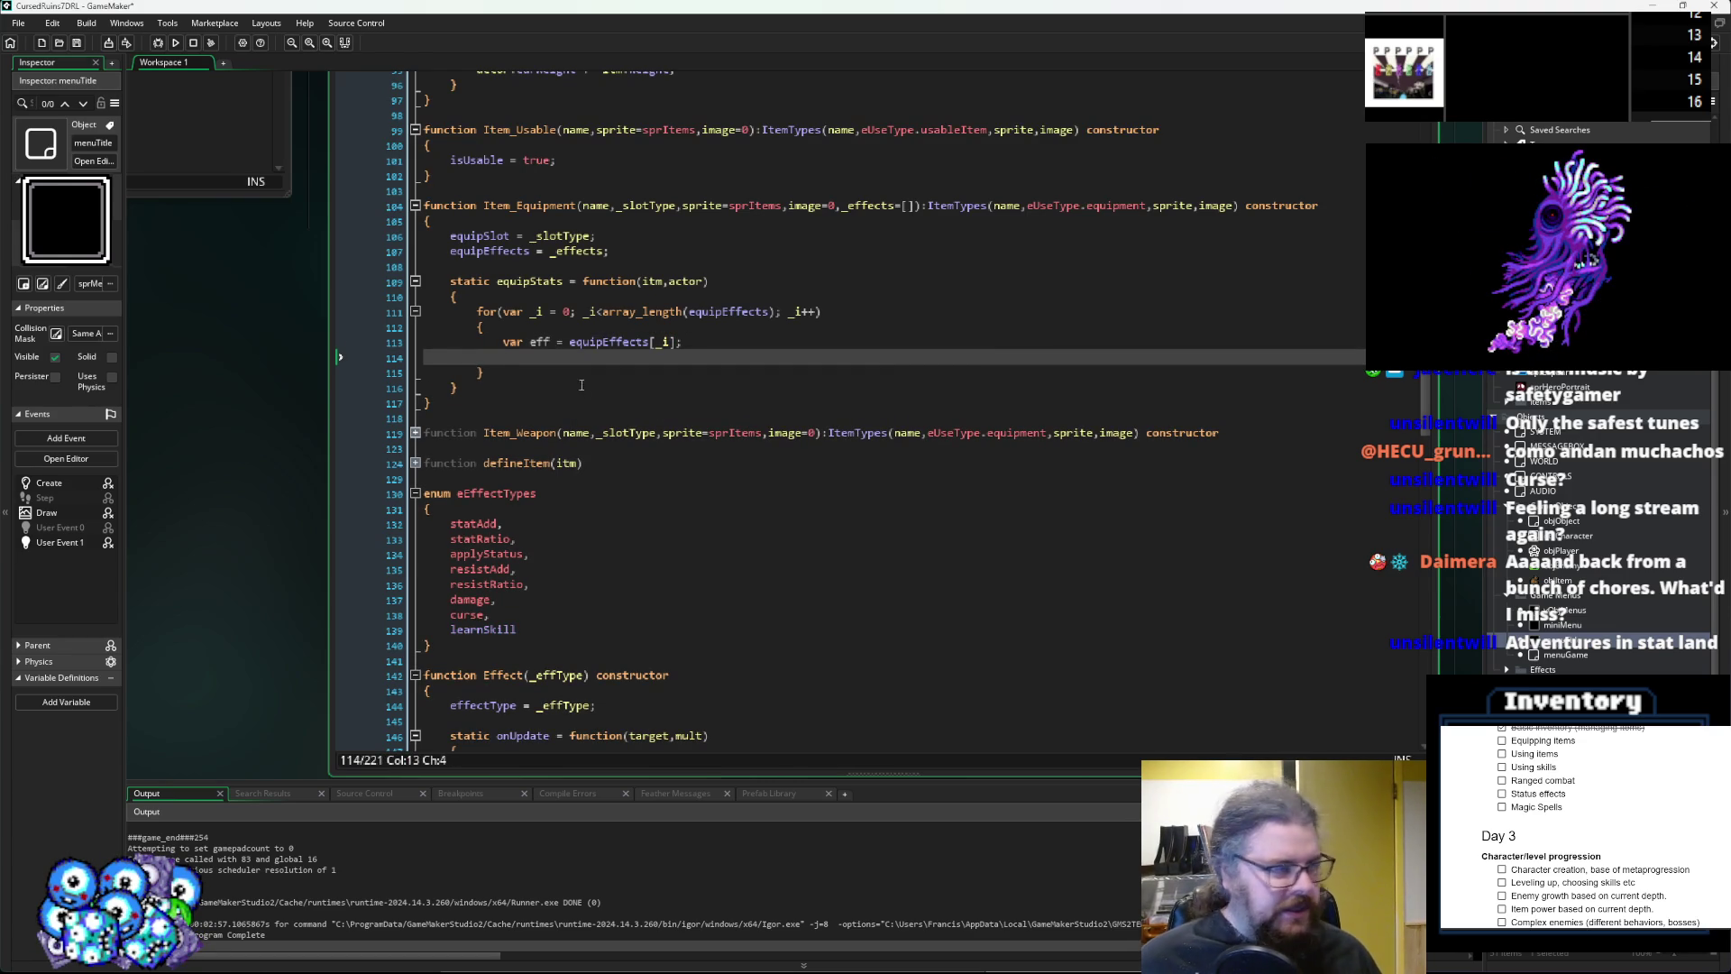
scroll(616, 494, "down", 7)
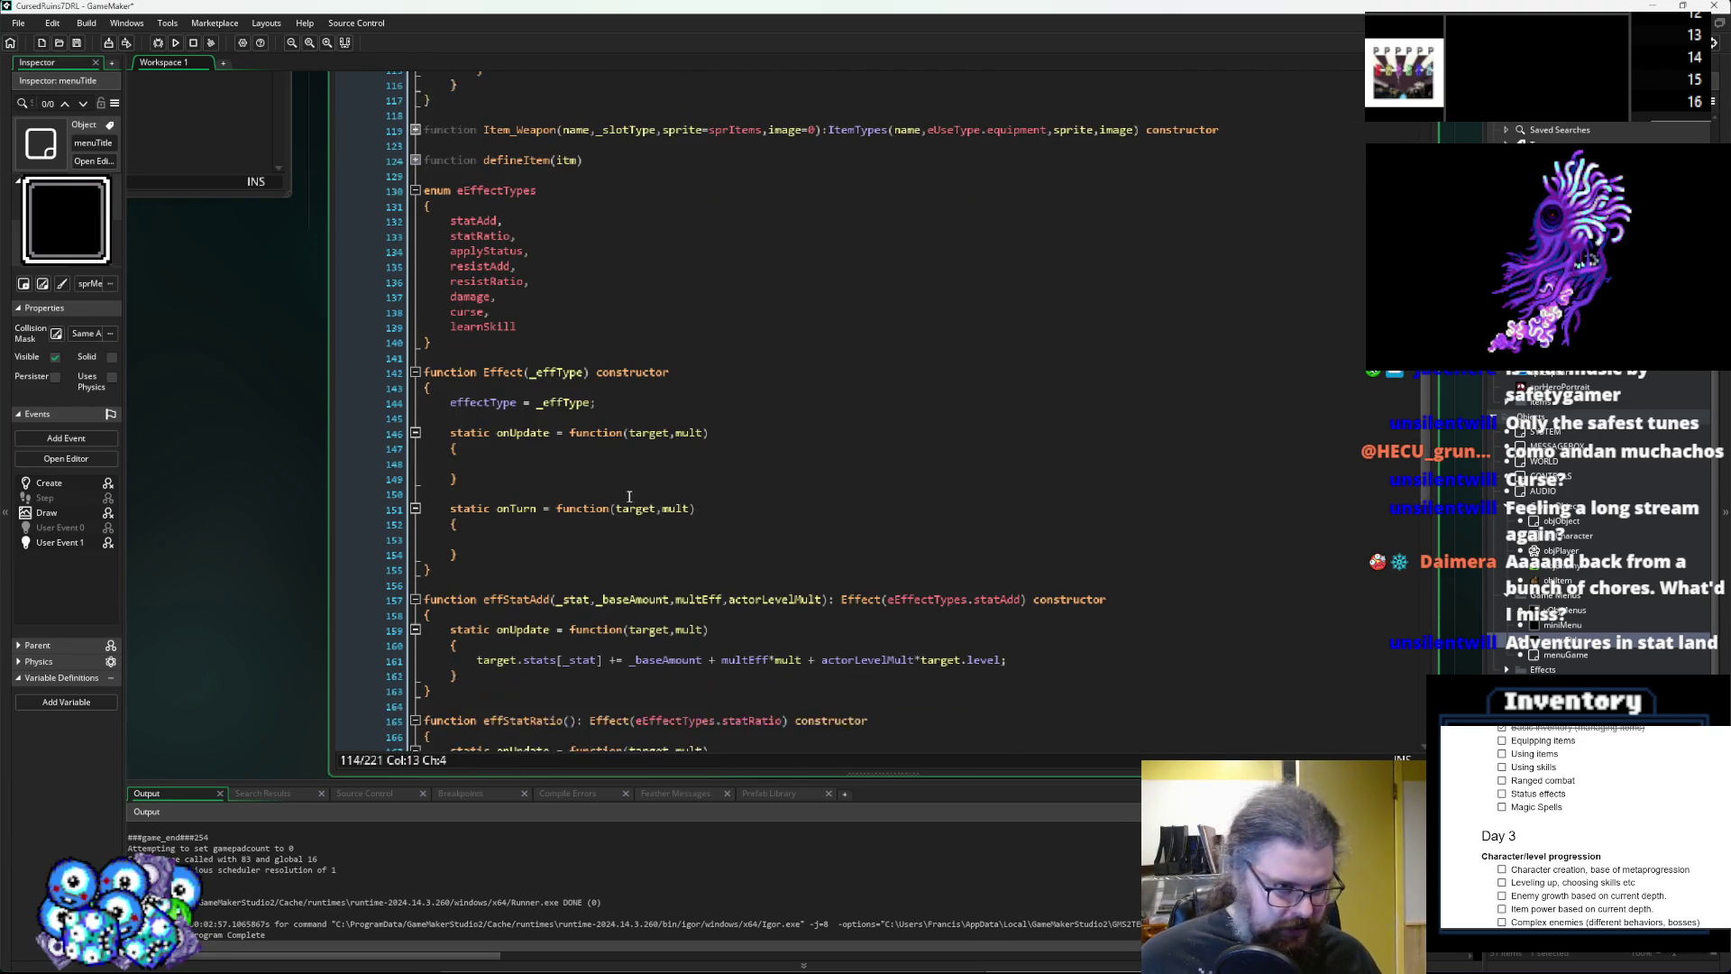
left_click(639, 470)
scroll(639, 469, "down", 5)
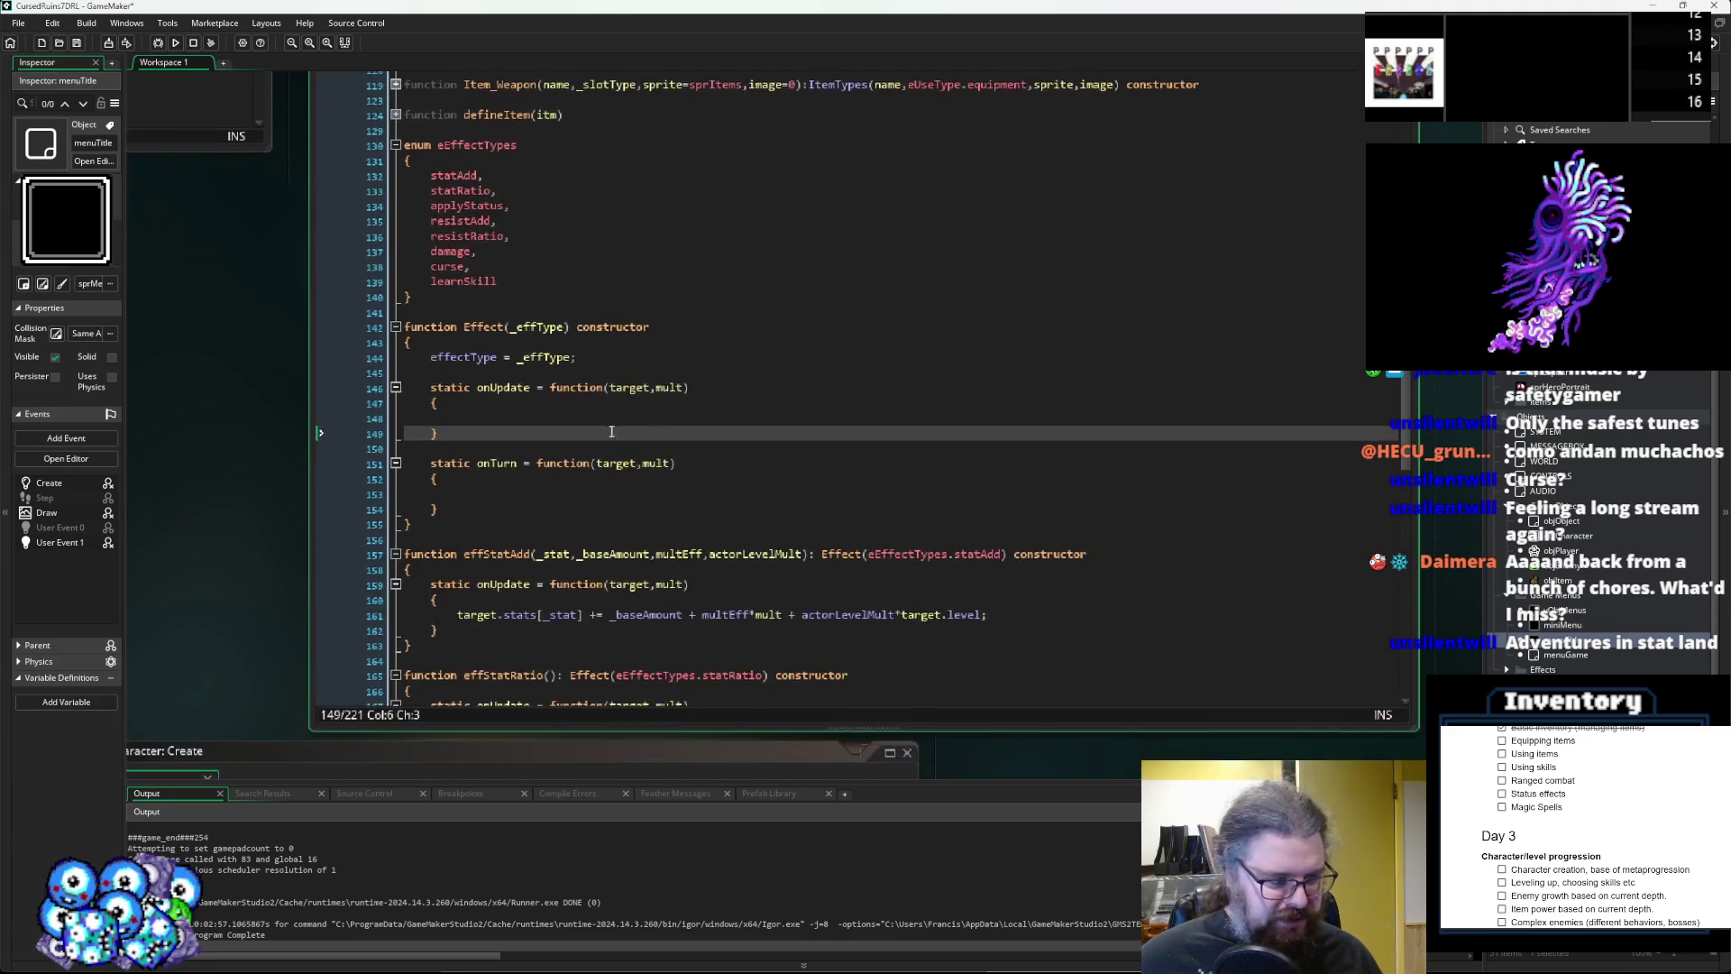
key("Down")
scroll(610, 440, "down", 7)
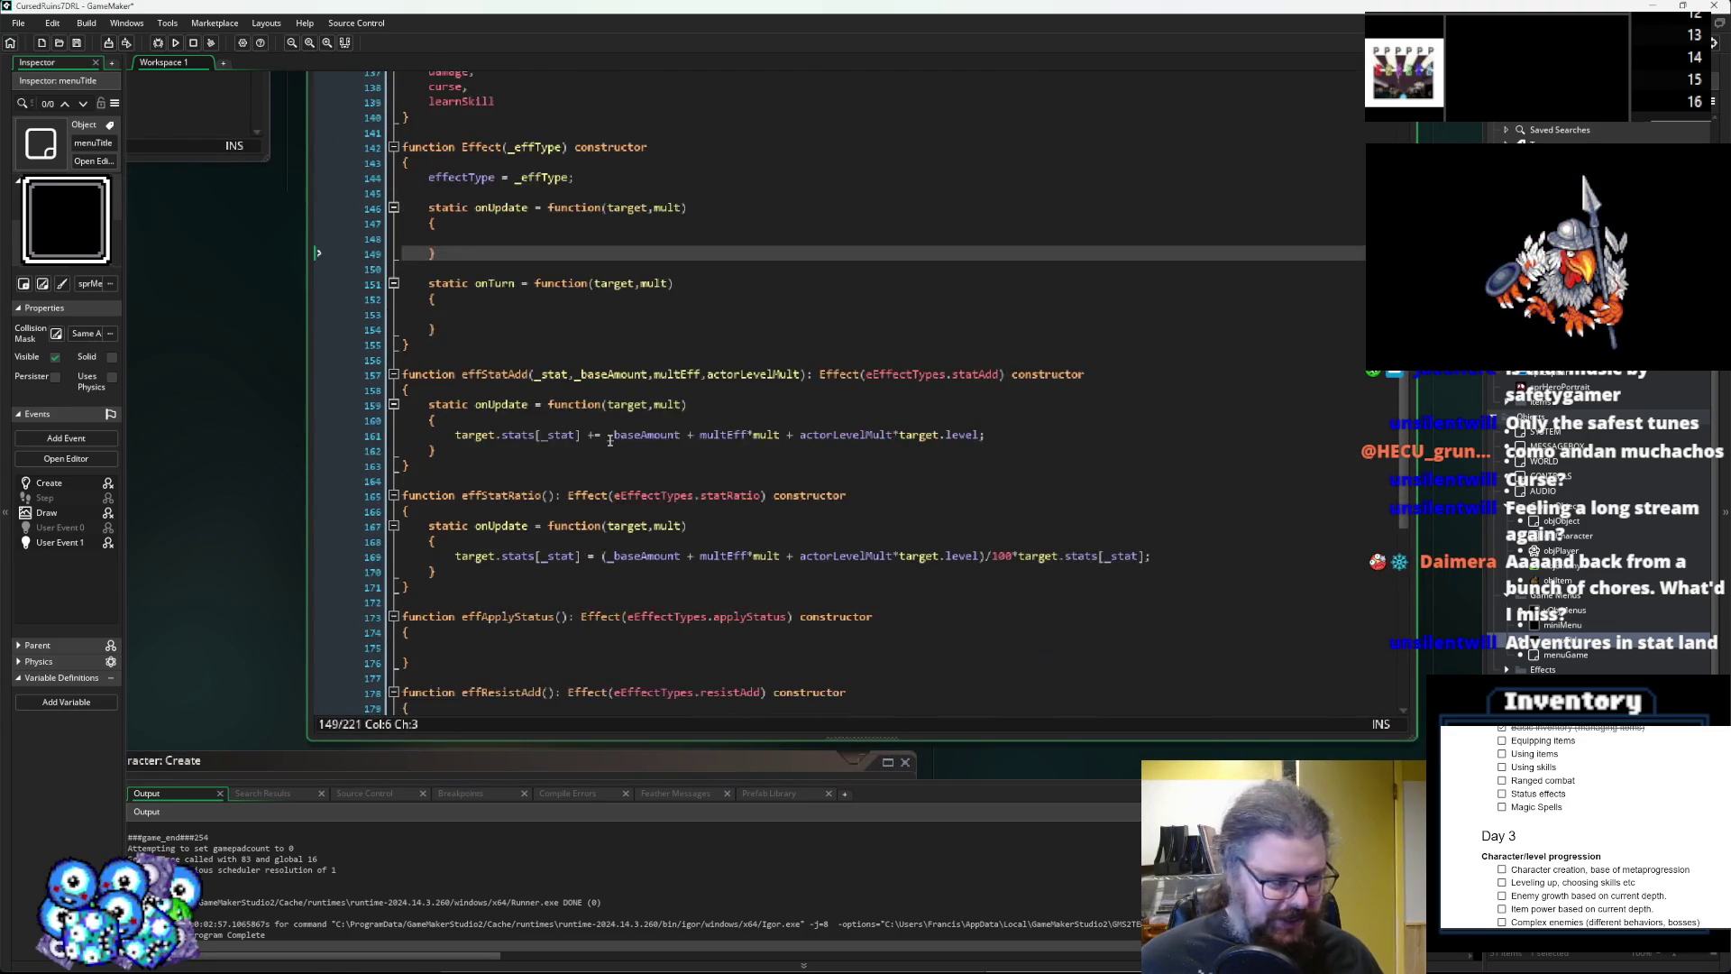
left_click(567, 488)
scroll(567, 482, "up", 14)
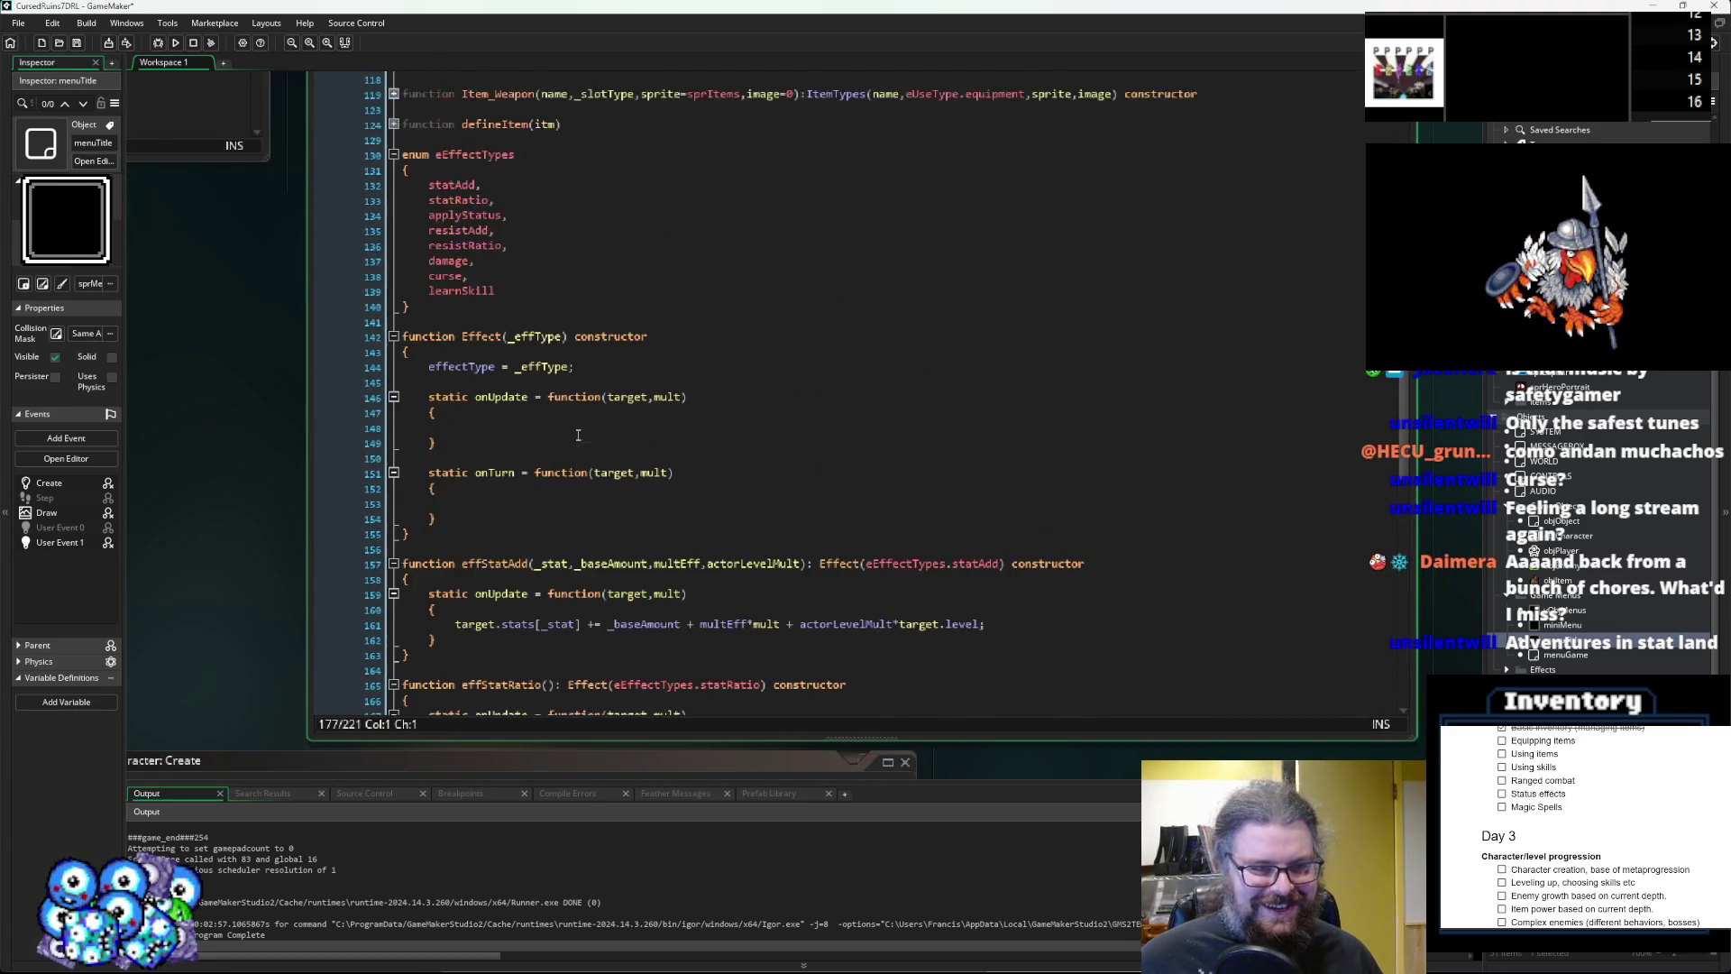
scroll(572, 435, "up", 3)
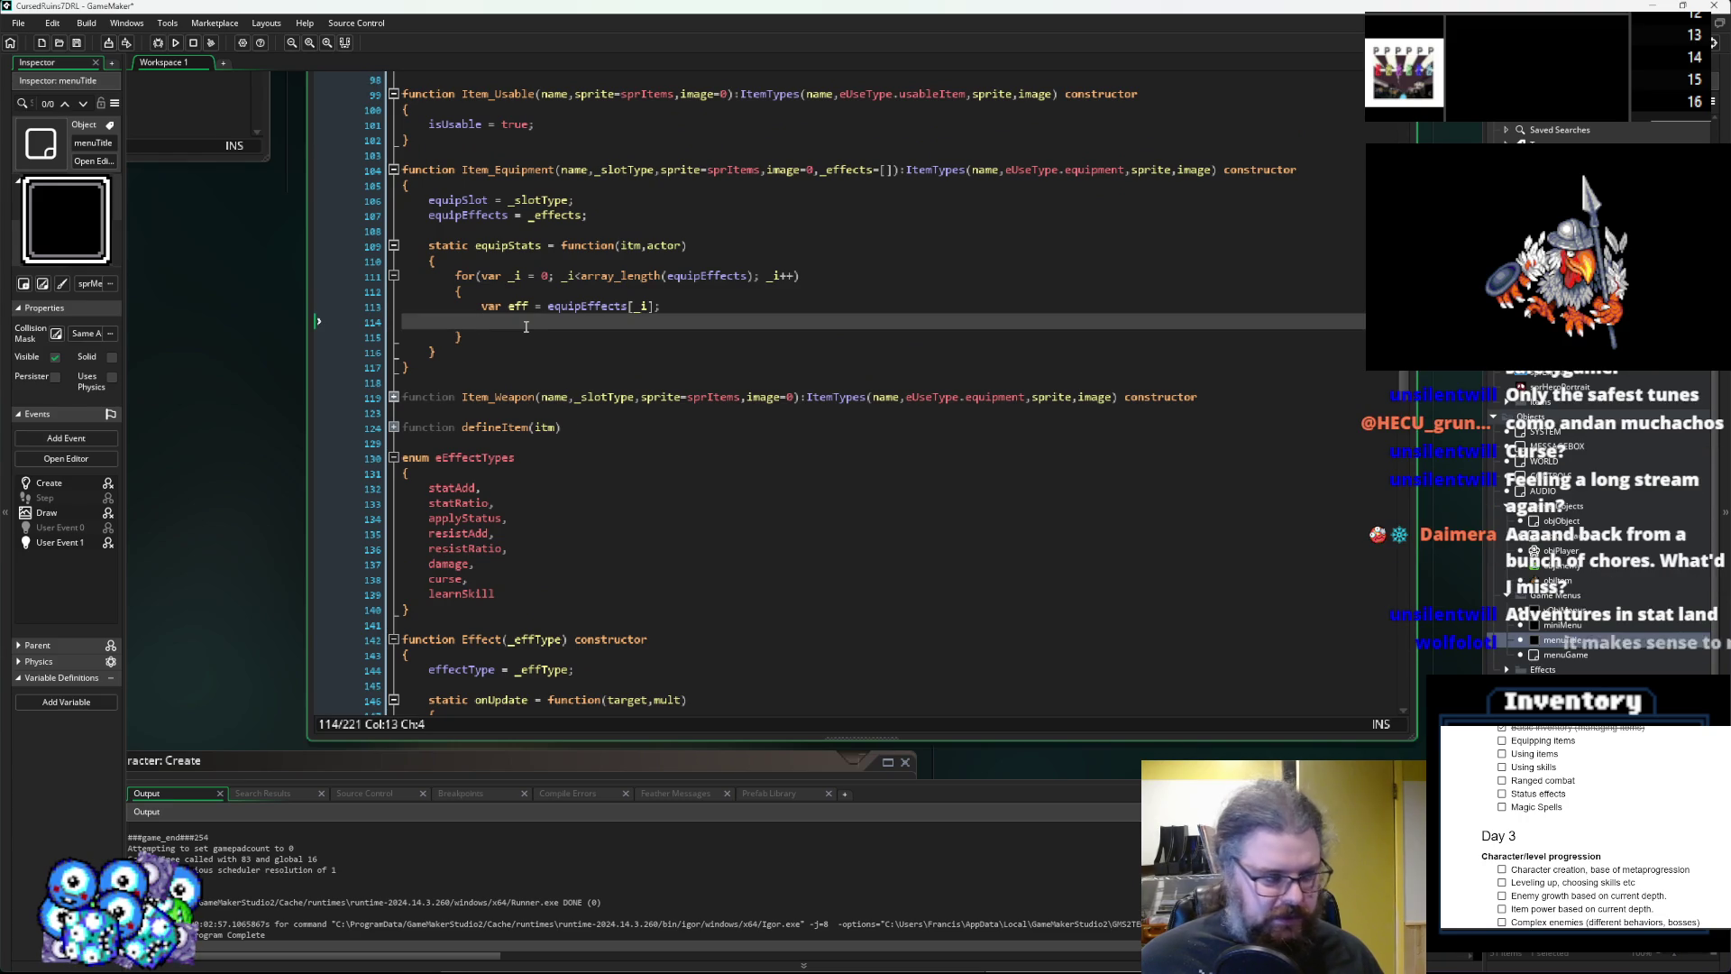
scroll(525, 326, "down", 3)
scroll(526, 327, "down", 3)
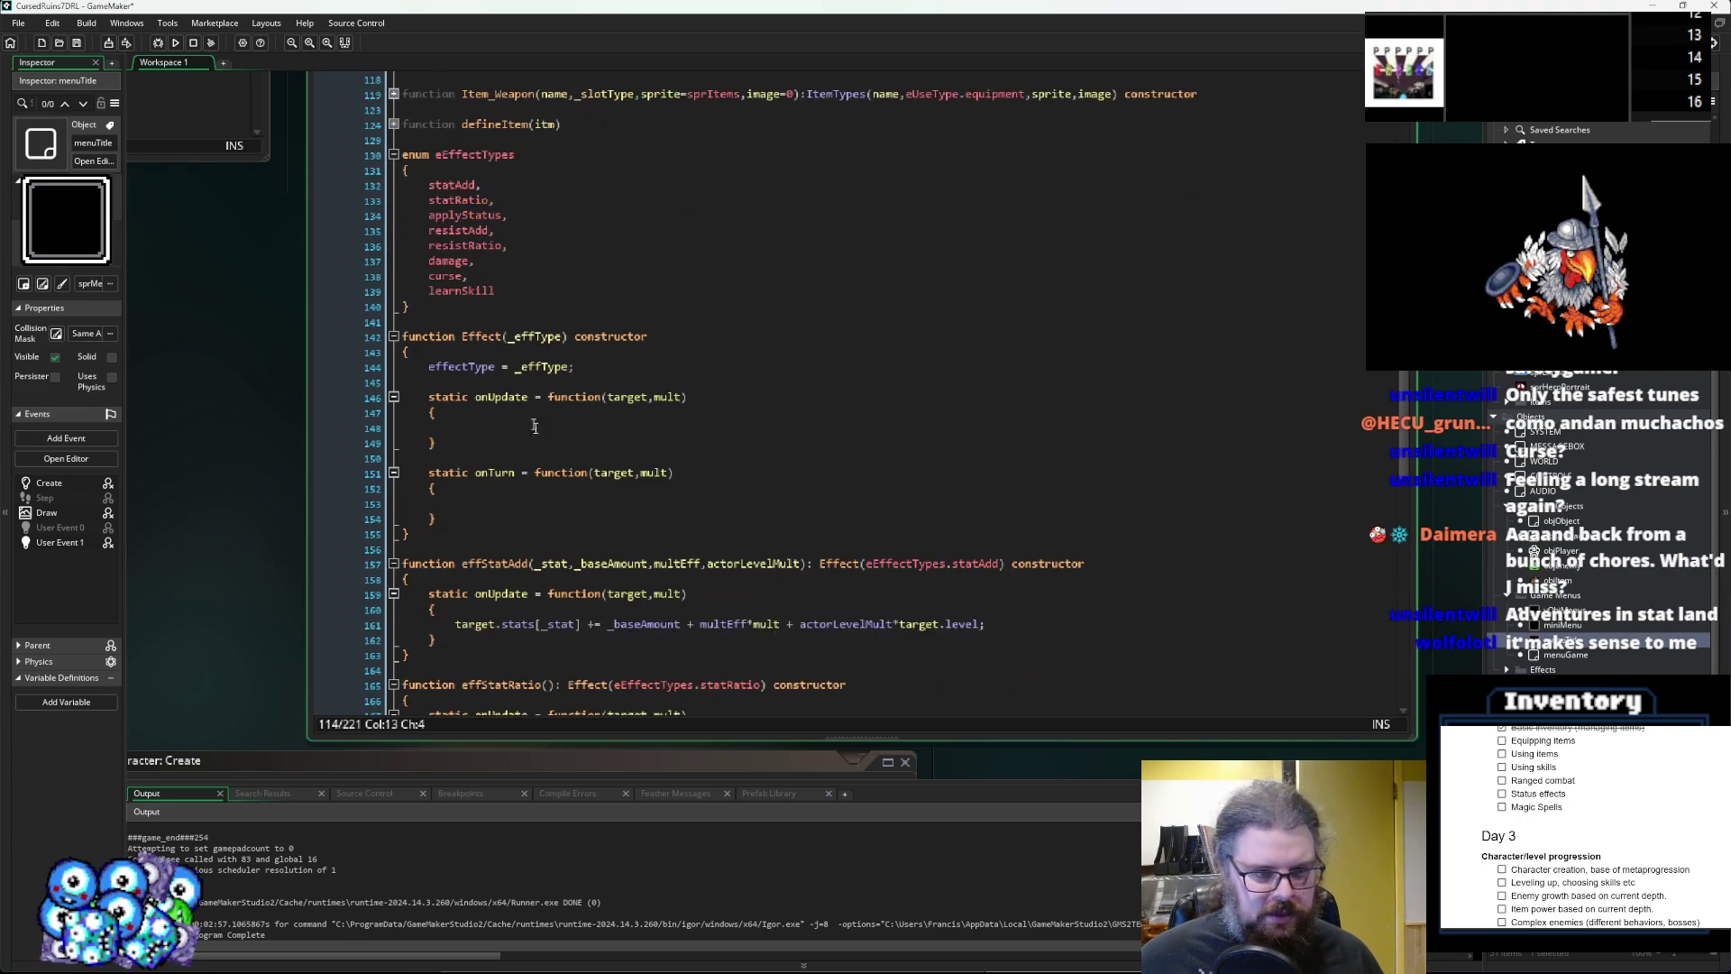
left_click(563, 412)
left_click(557, 421)
scroll(568, 406, "up", 3)
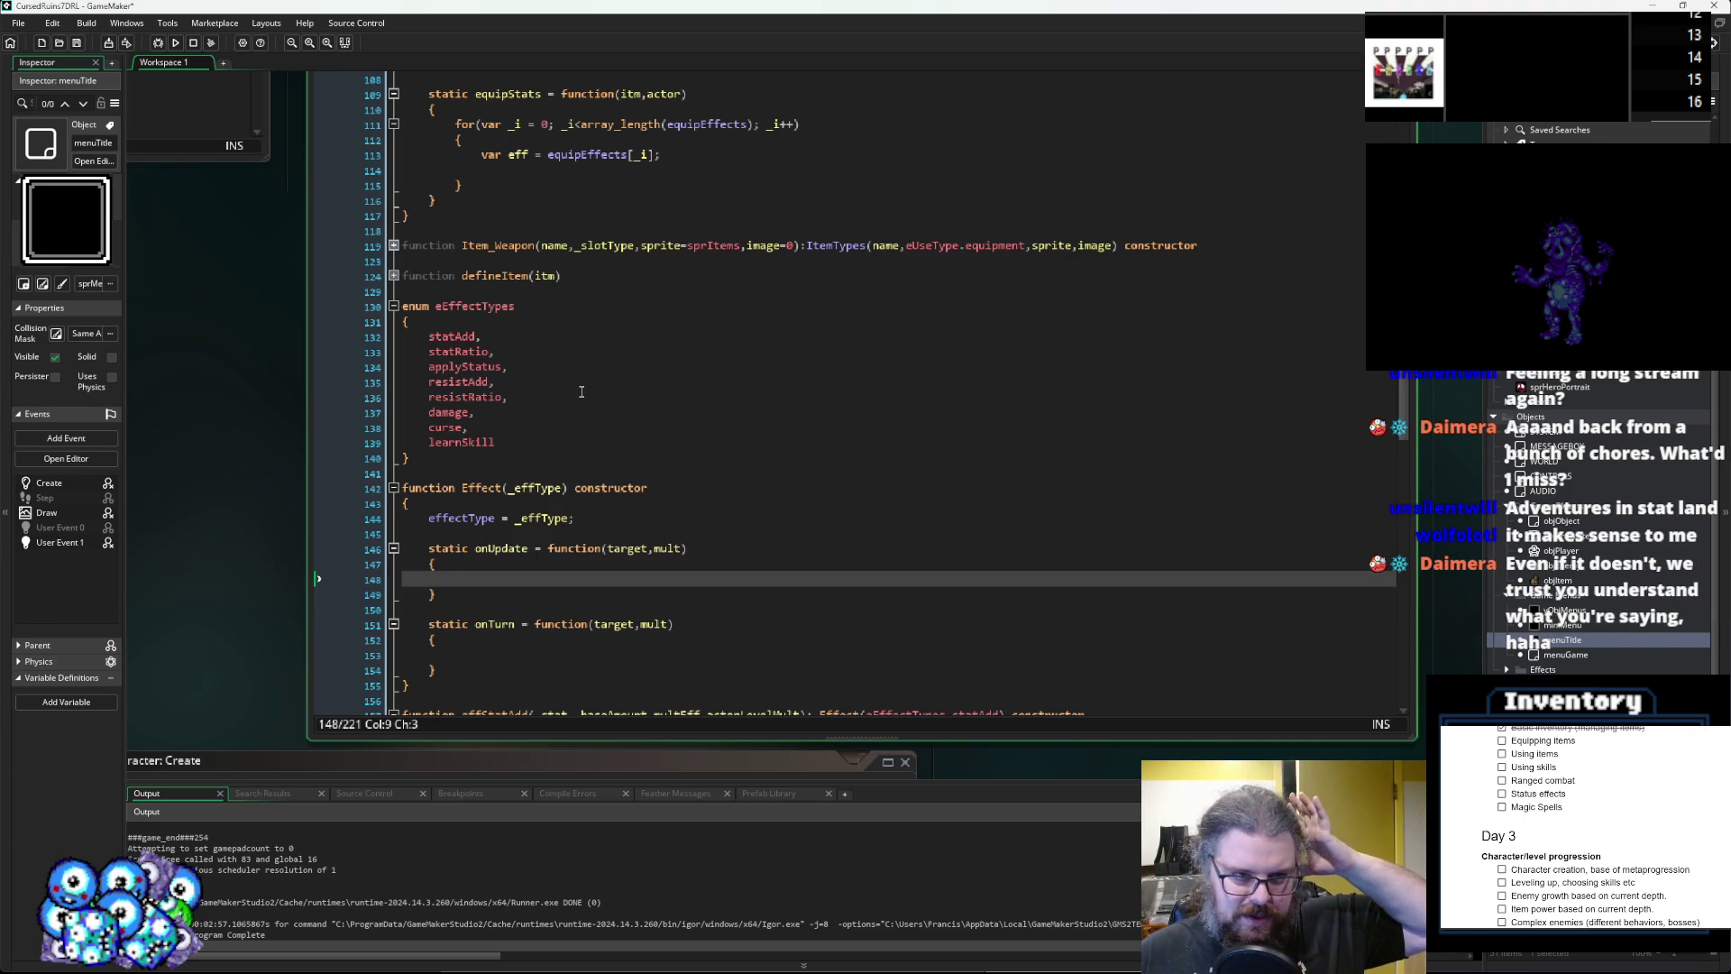
scroll(581, 391, "up", 3)
scroll(578, 383, "up", 3)
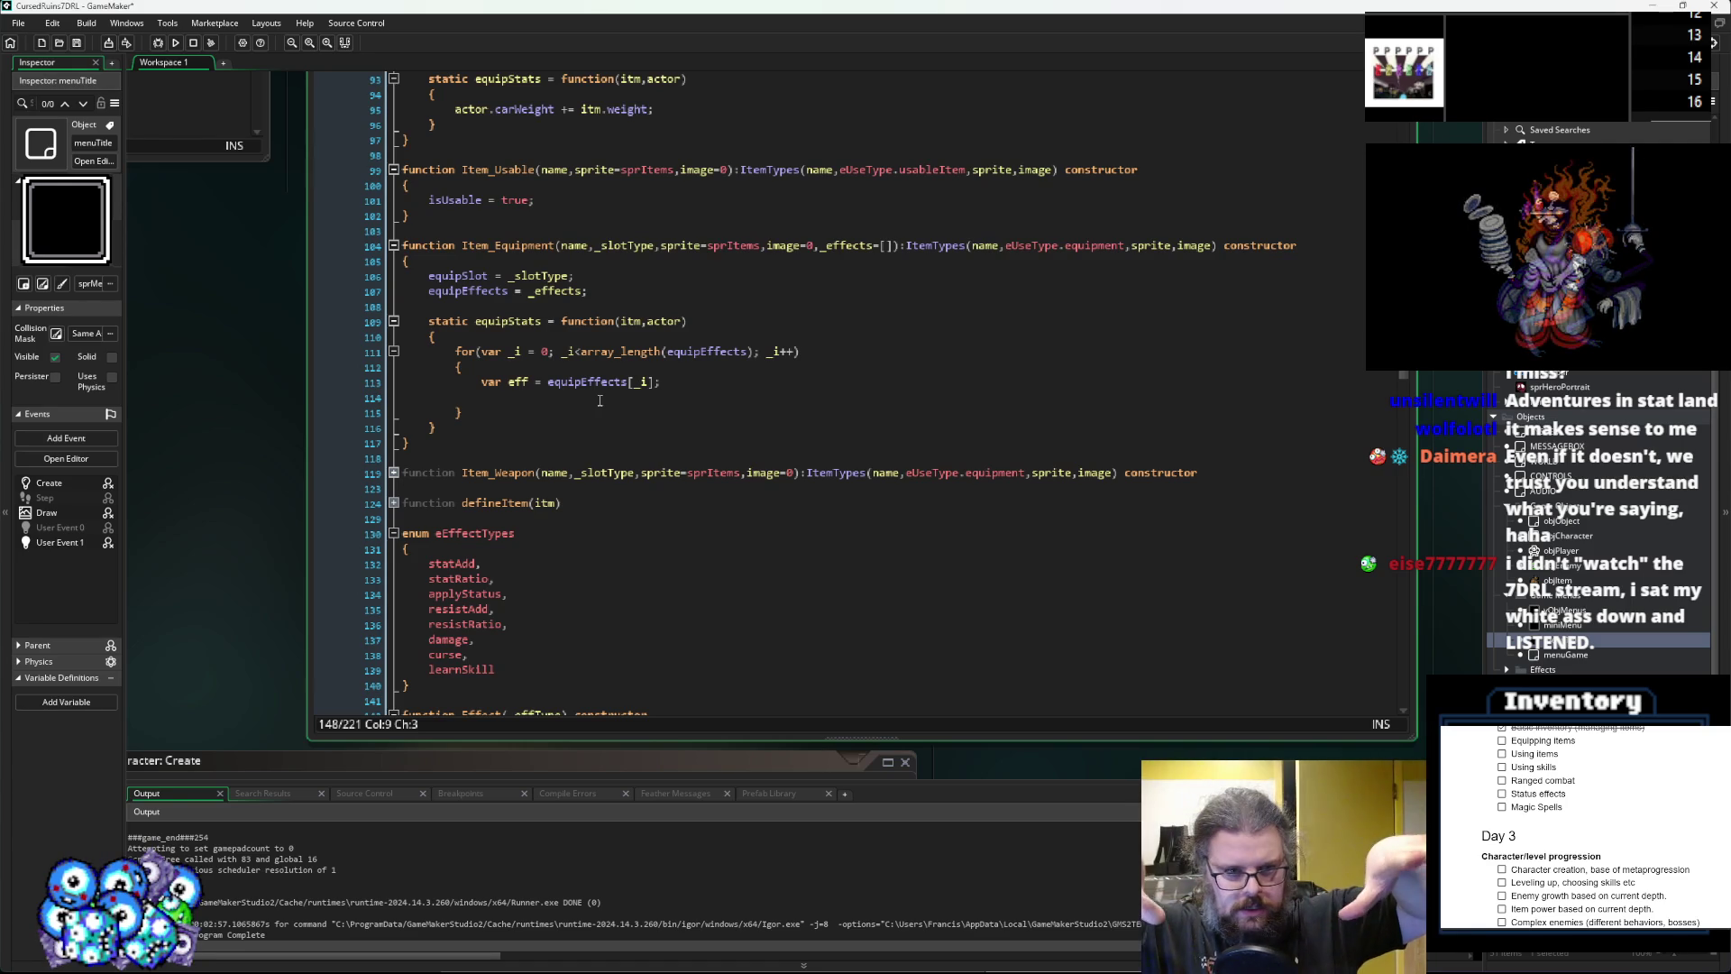
left_click(599, 400)
scroll(600, 400, "up", 1)
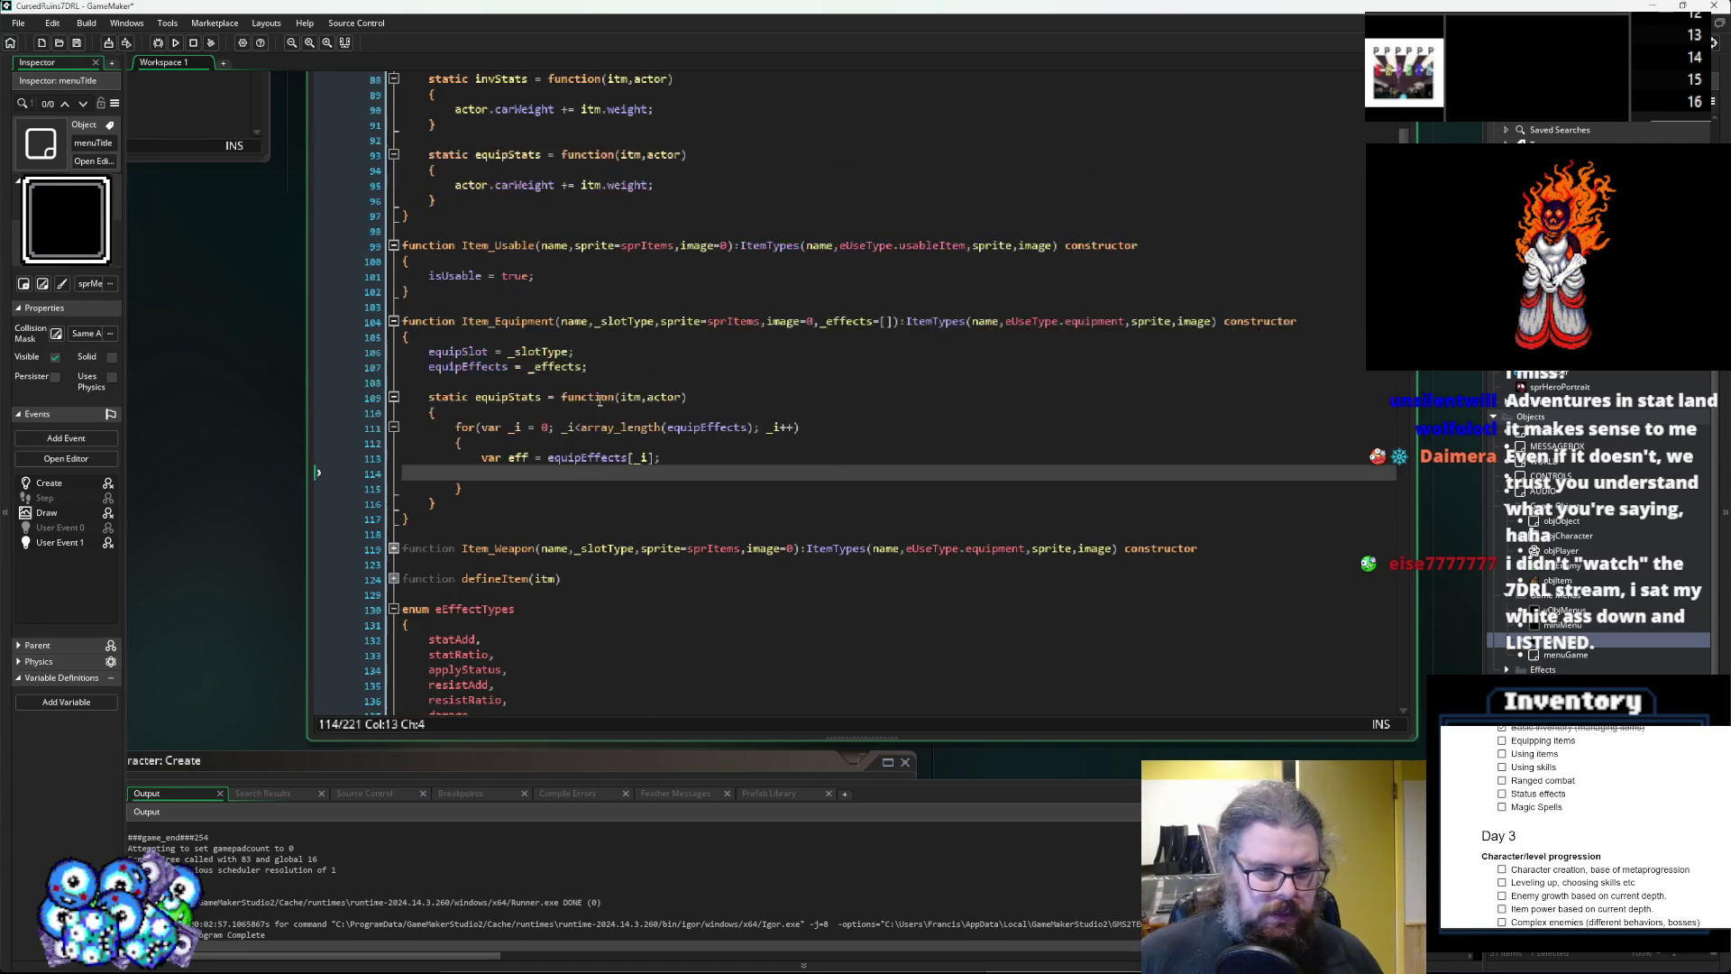
scroll(595, 404, "down", 2)
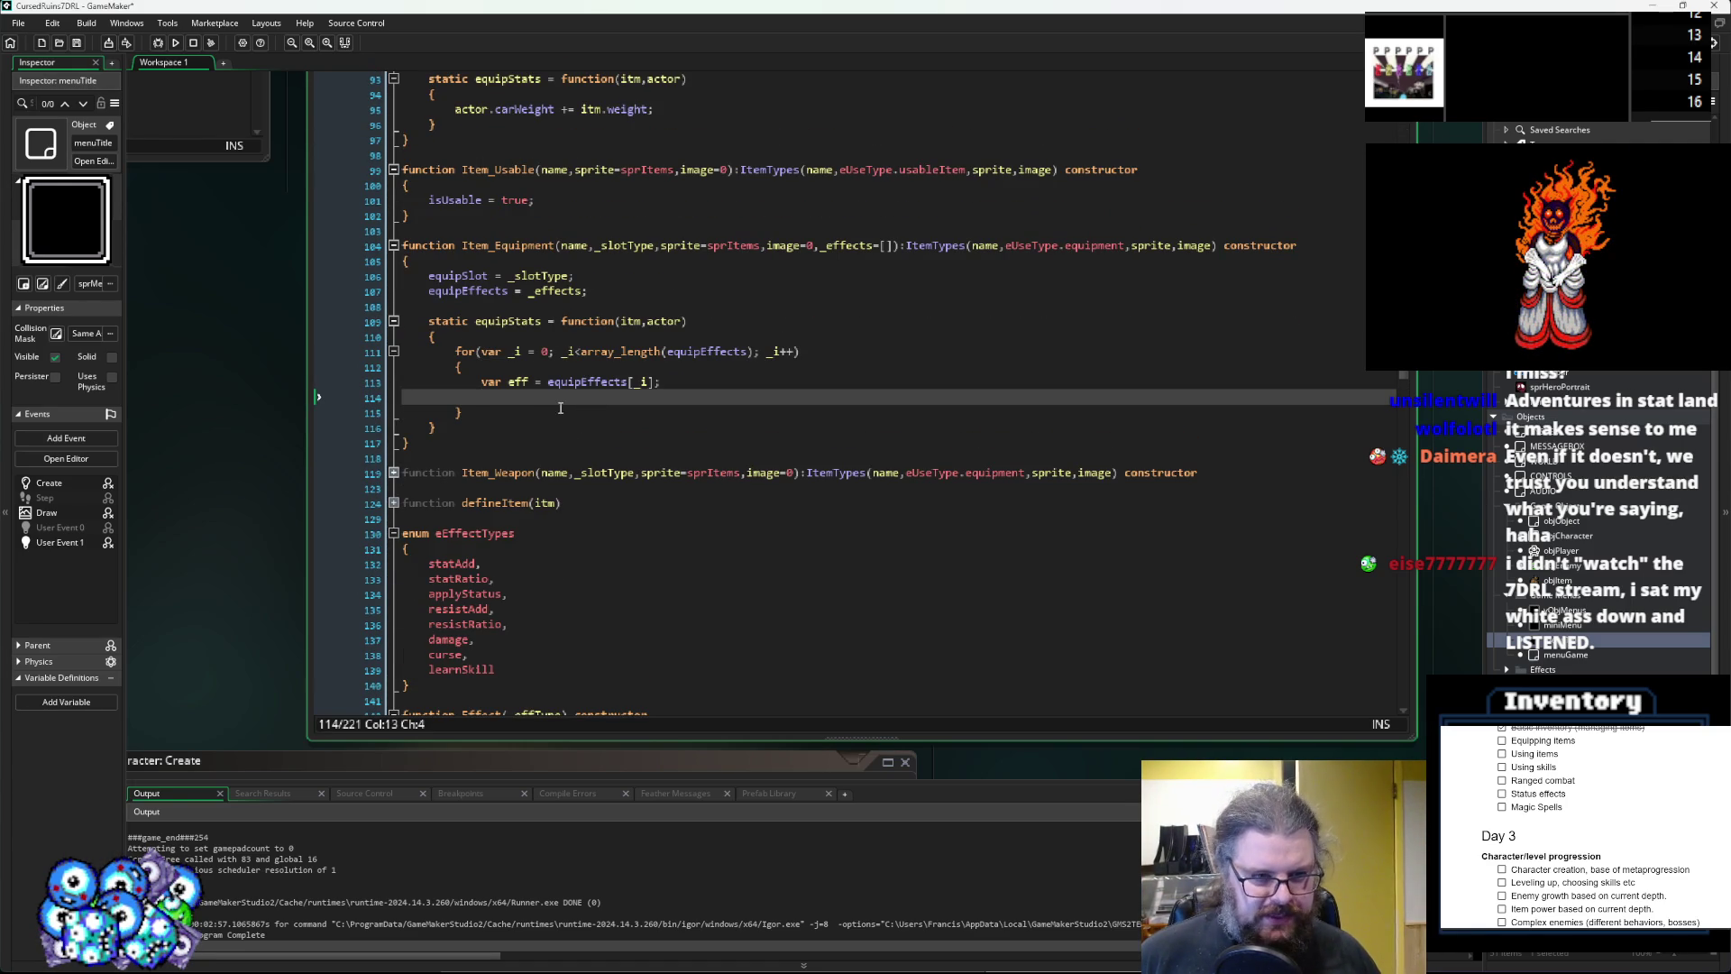
scroll(568, 406, "down", 7)
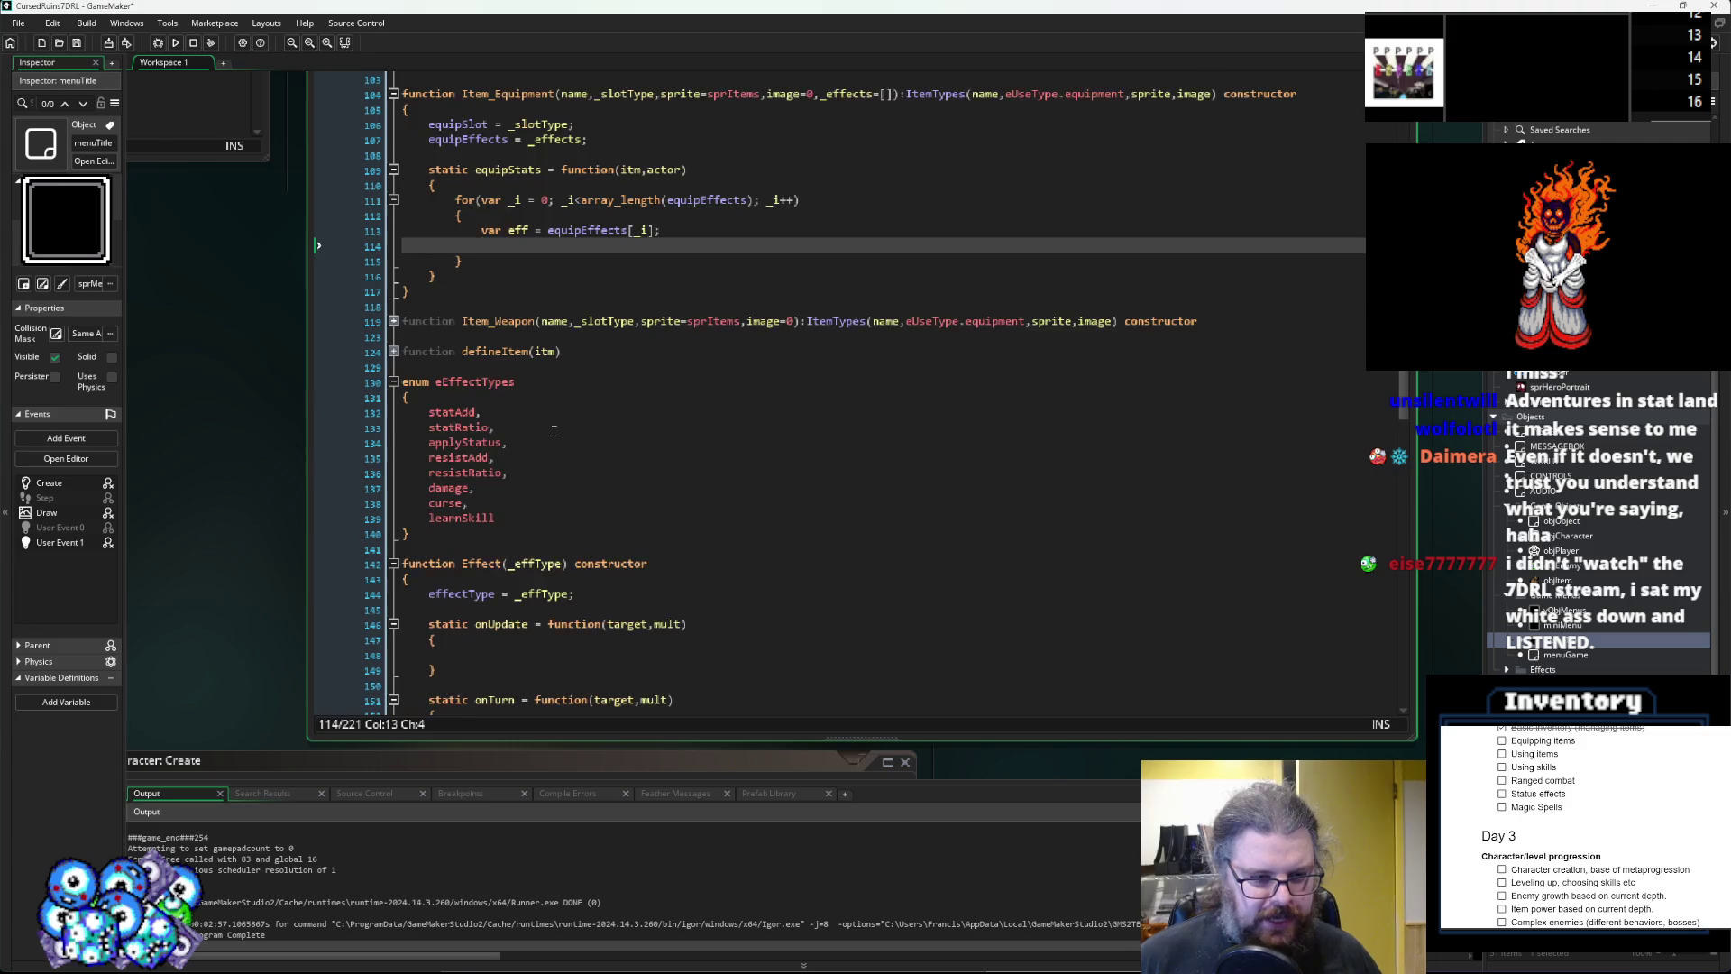
scroll(550, 434, "down", 1)
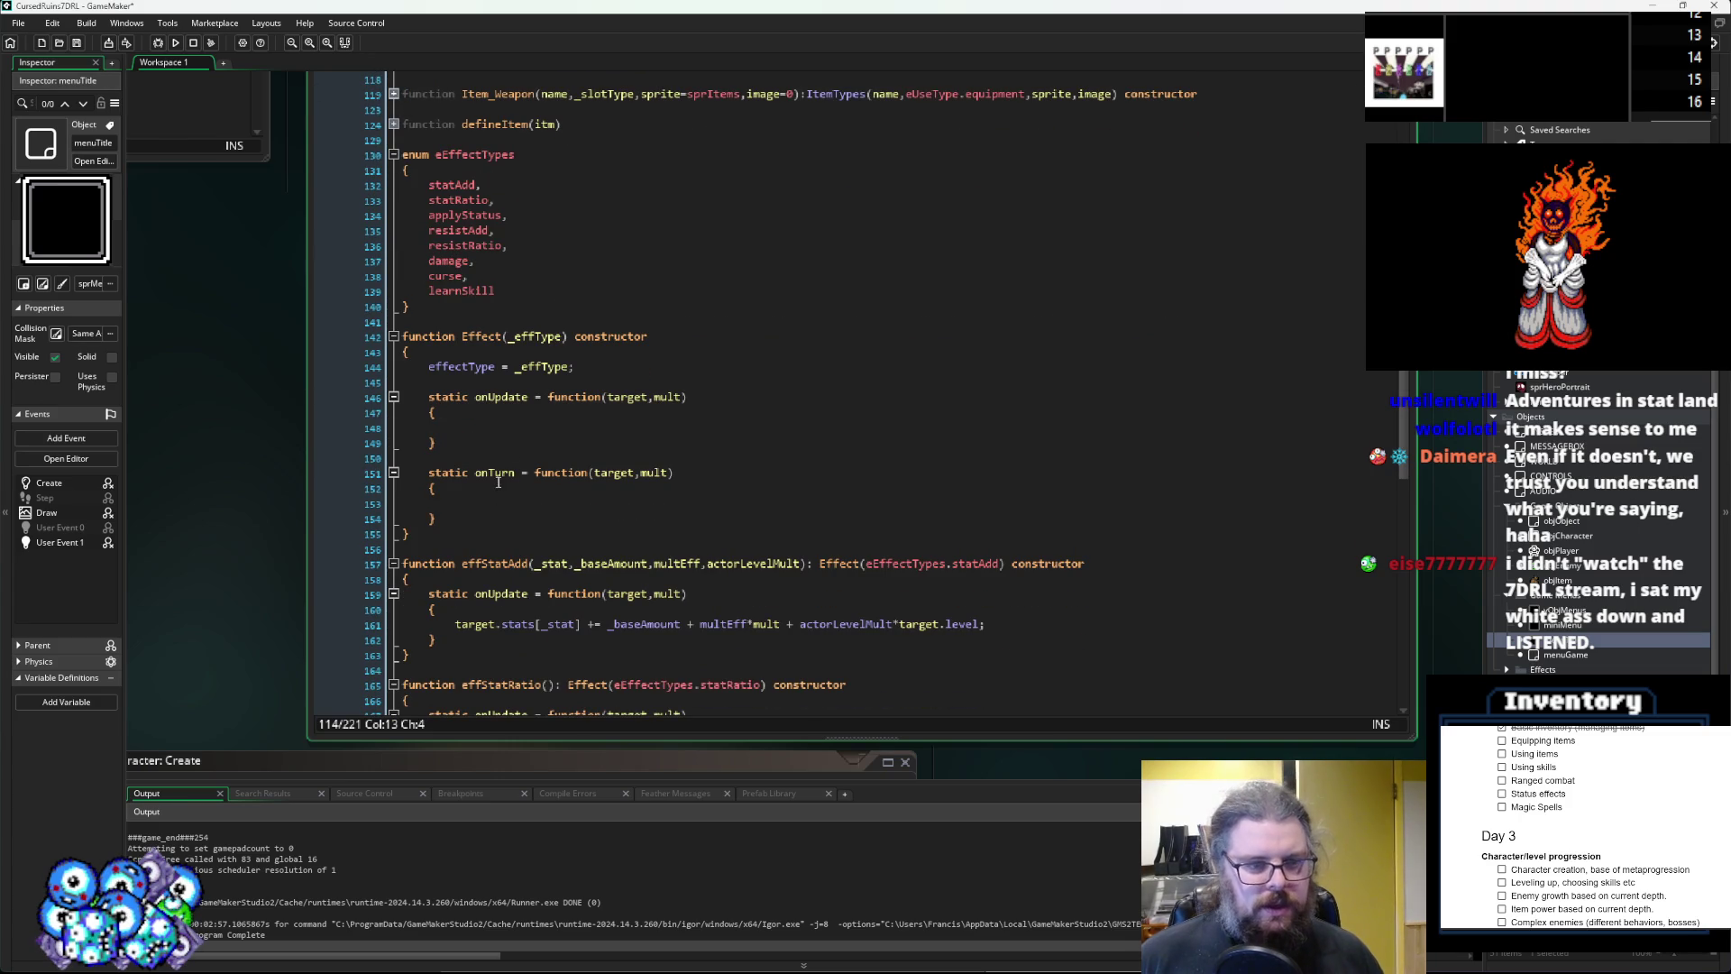
left_click(512, 395)
double_click(502, 397)
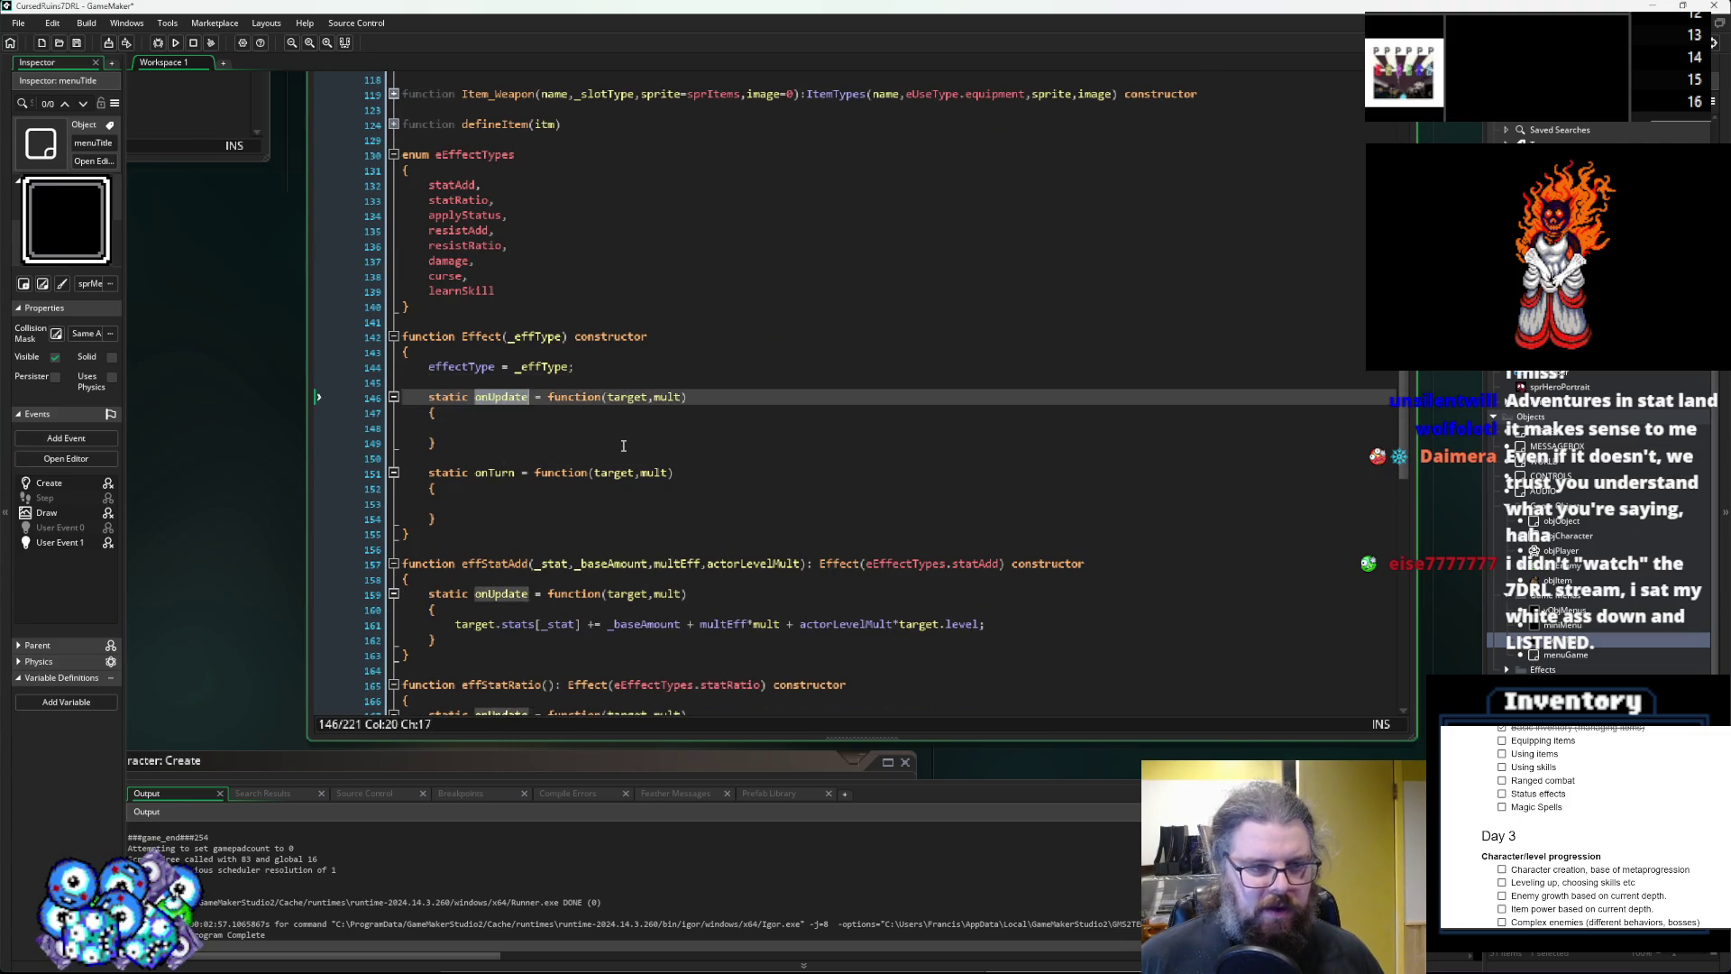
scroll(613, 433, "up", 7)
scroll(624, 445, "up", 1)
left_click(569, 359)
type("e")
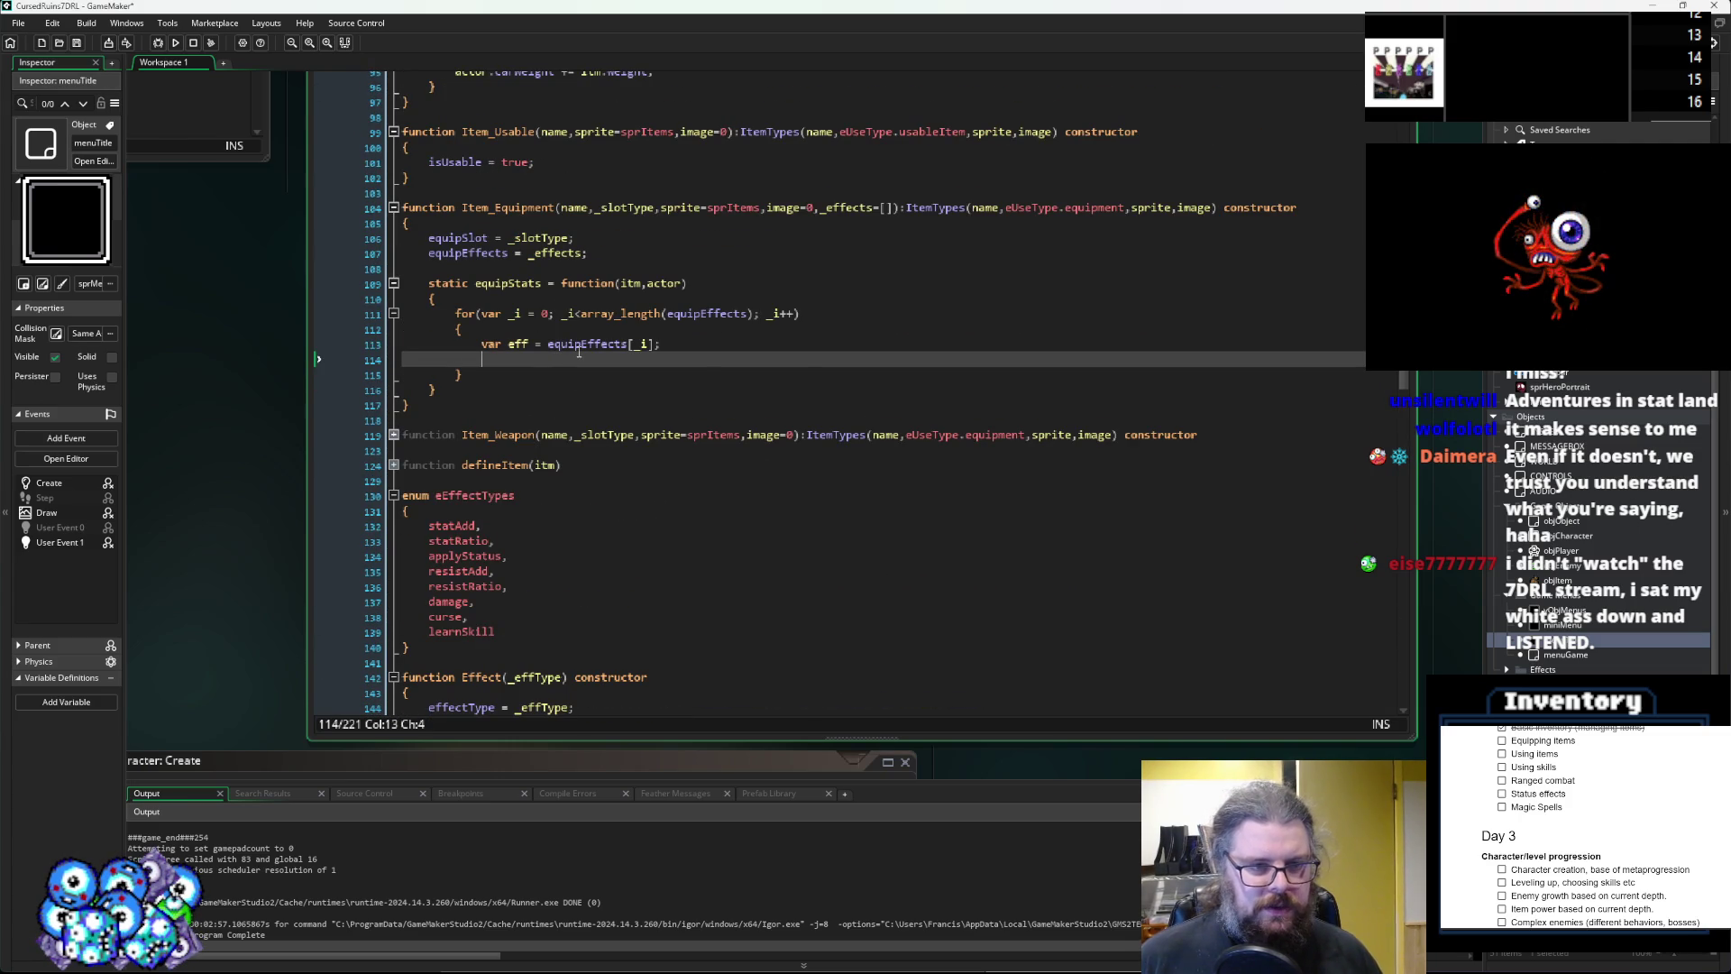
type("ff.onUpdate()")
Check the target parameter of effStatAdd's onUpdate and the actor parameter of equipStats.
key("Left")
scroll(578, 354, "down", 7)
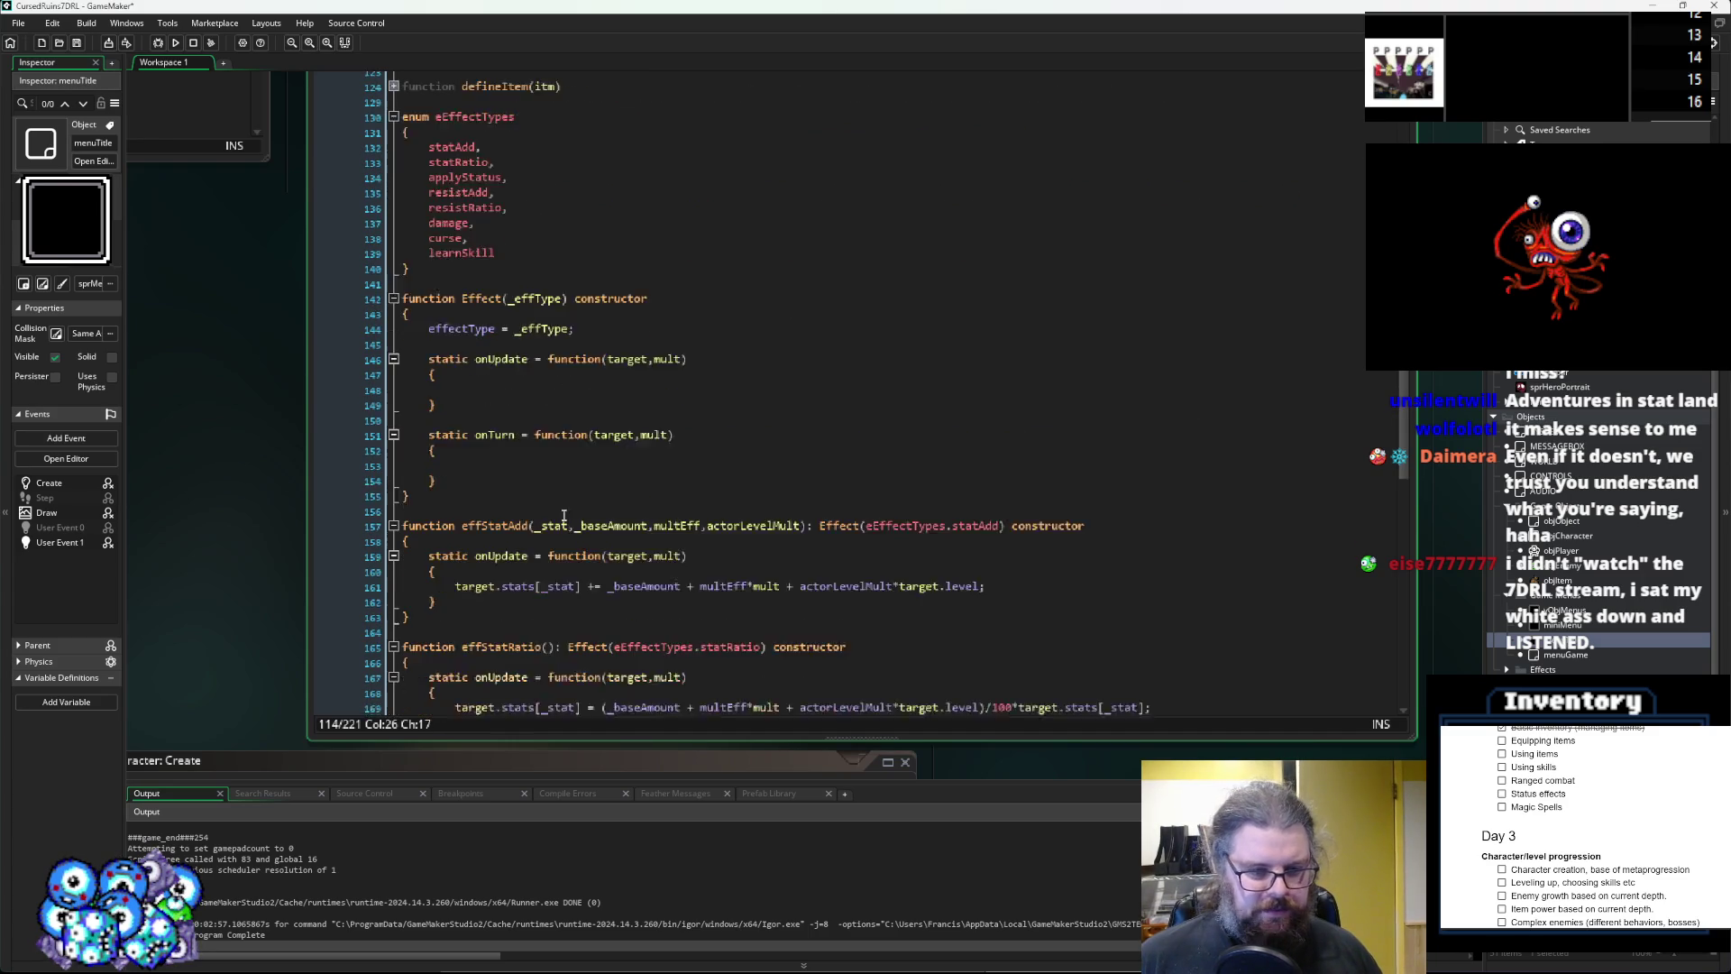
left_click(636, 517)
double_click(636, 517)
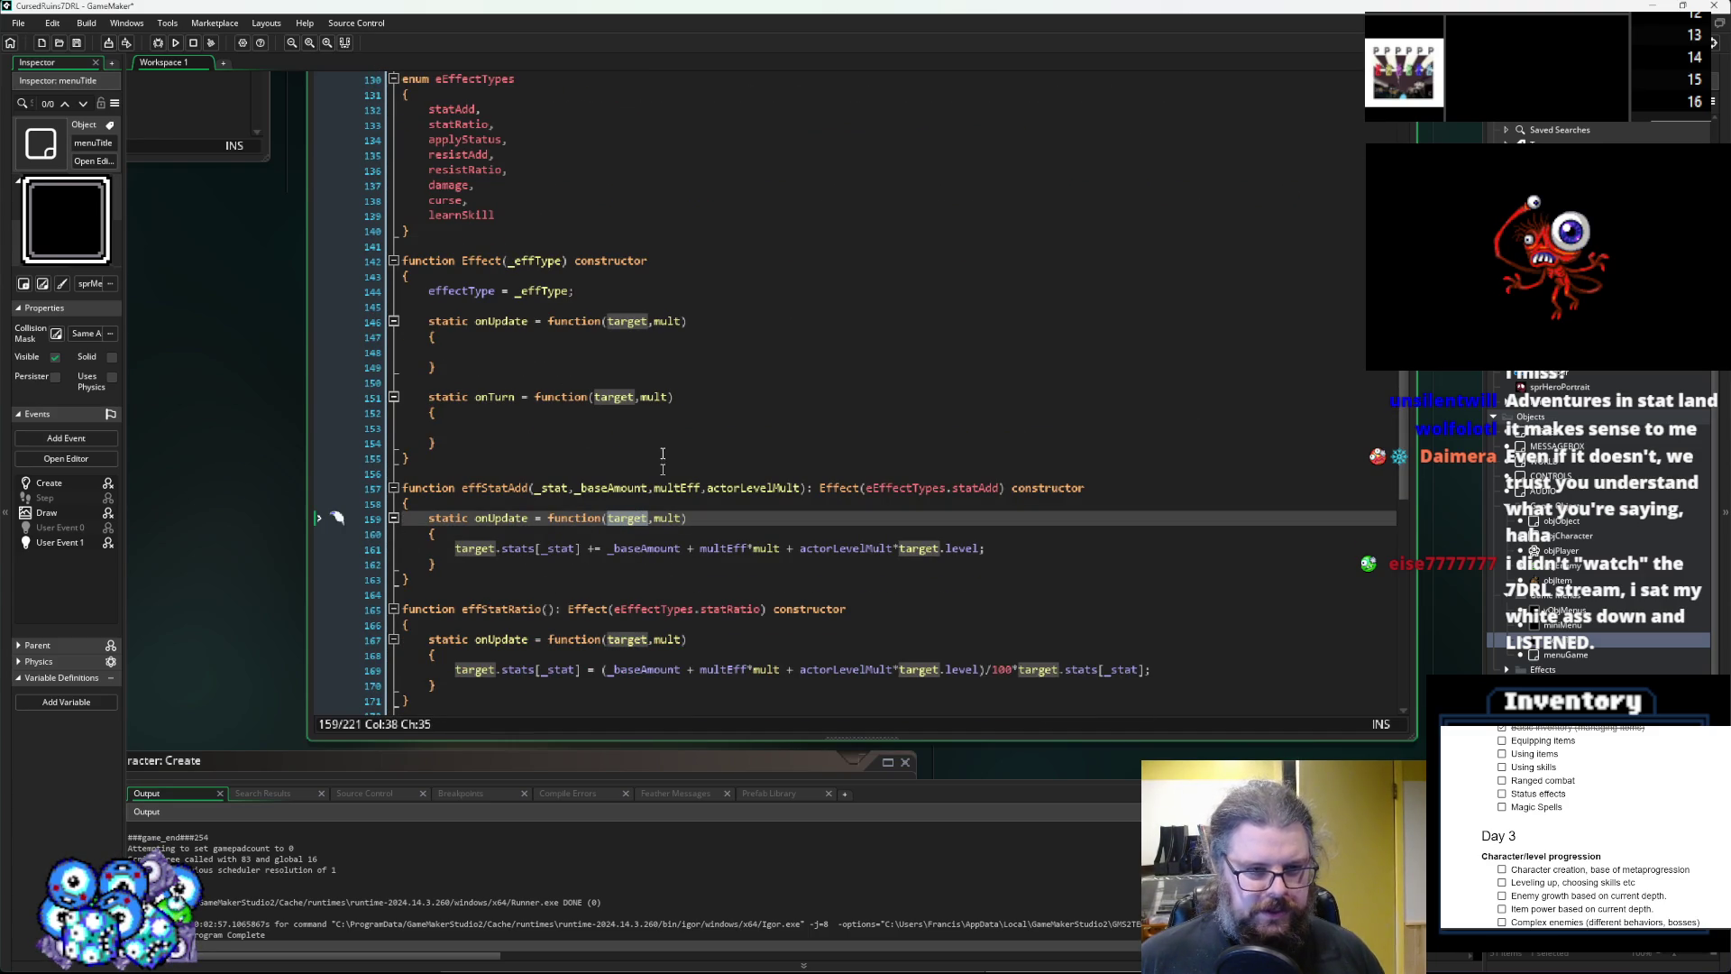
left_click(682, 321)
scroll(628, 343, "up", 7)
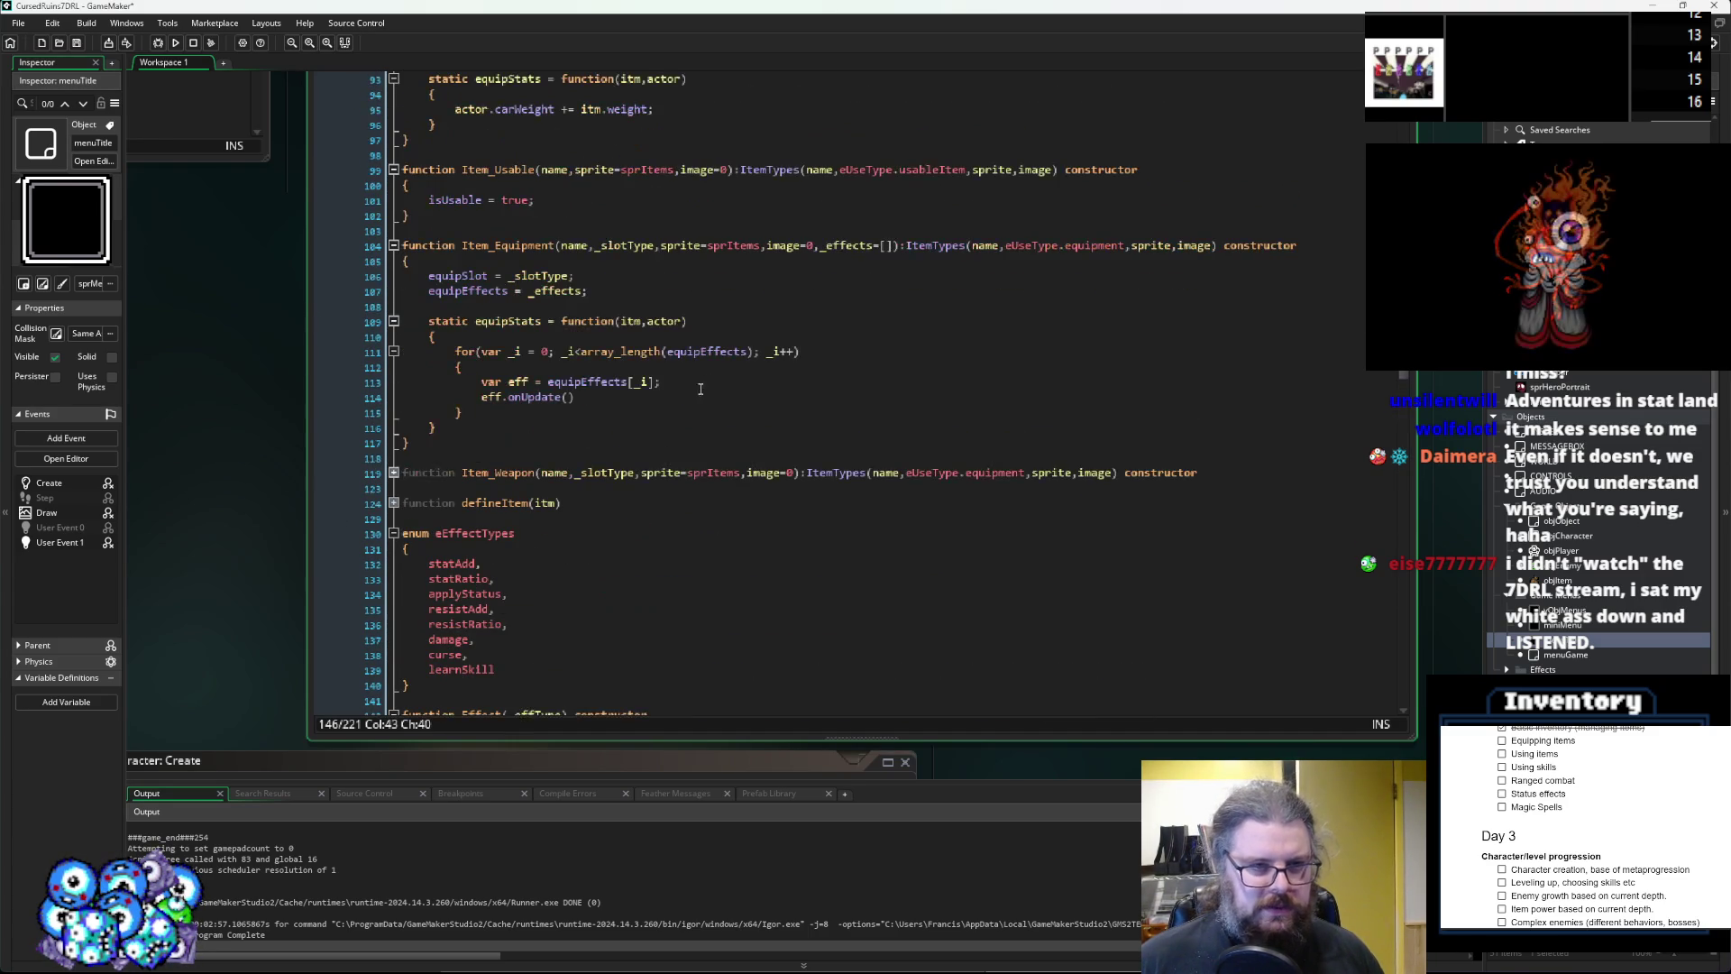
left_click(663, 321)
scroll(577, 432, "up", 1)
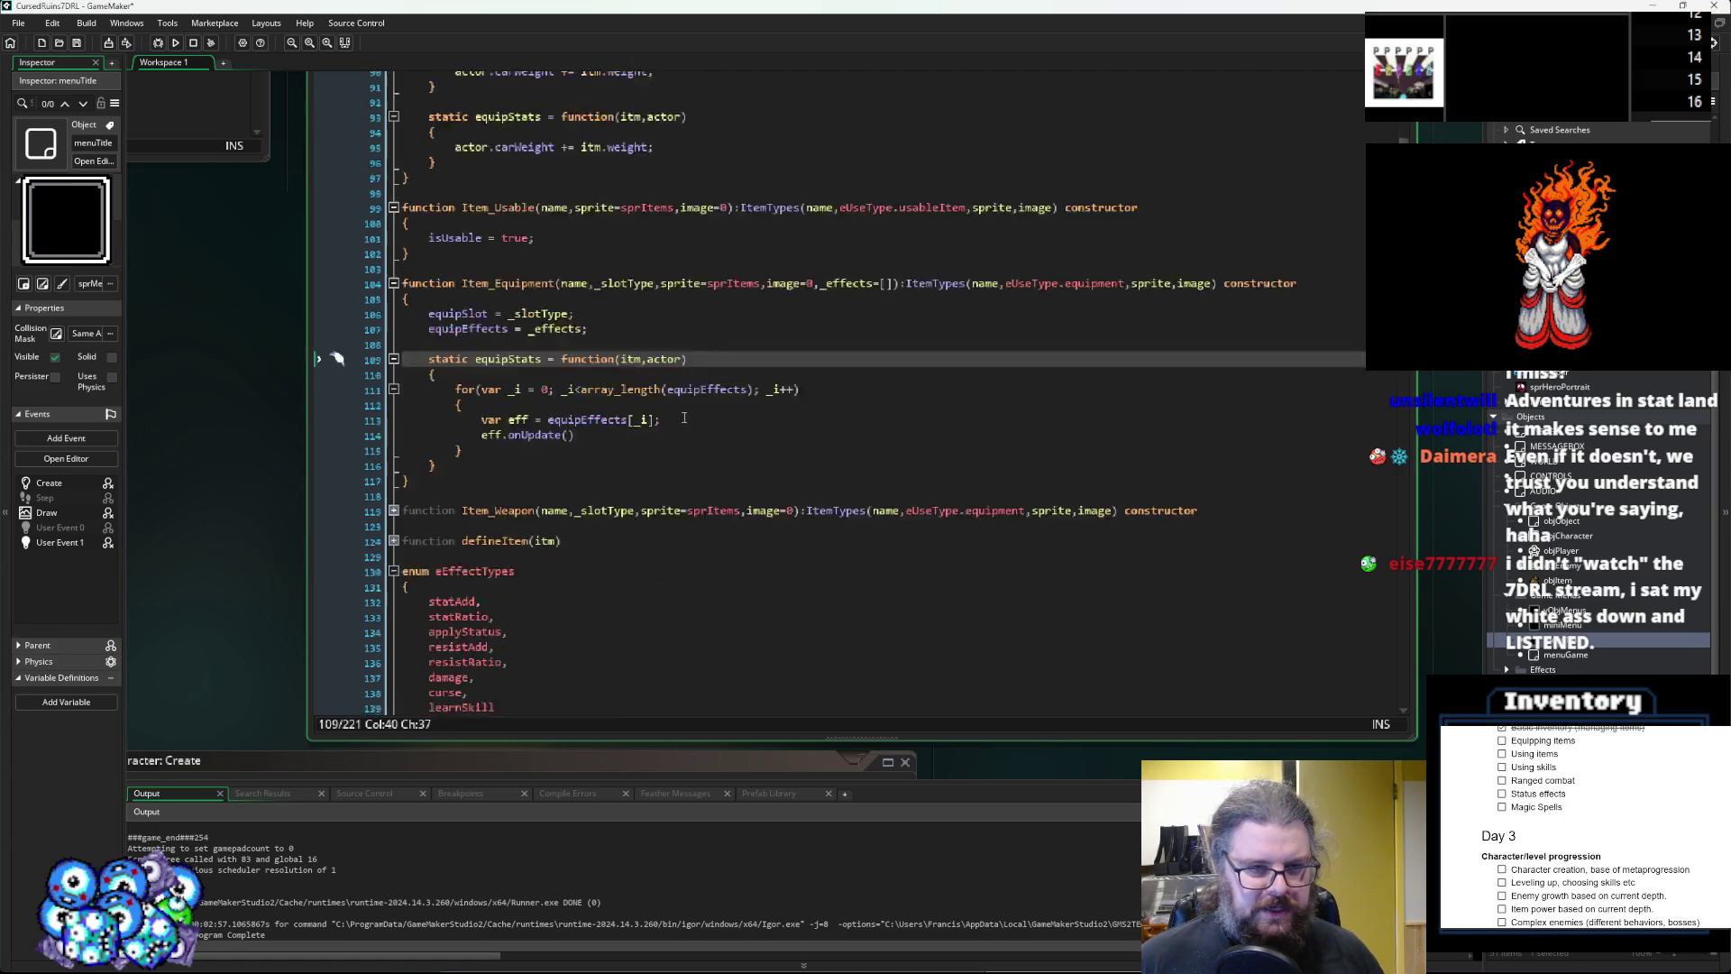
Complete the call as eff.onUpdate(actor,itm.level); and save the project.
left_click(570, 470)
type("actror")
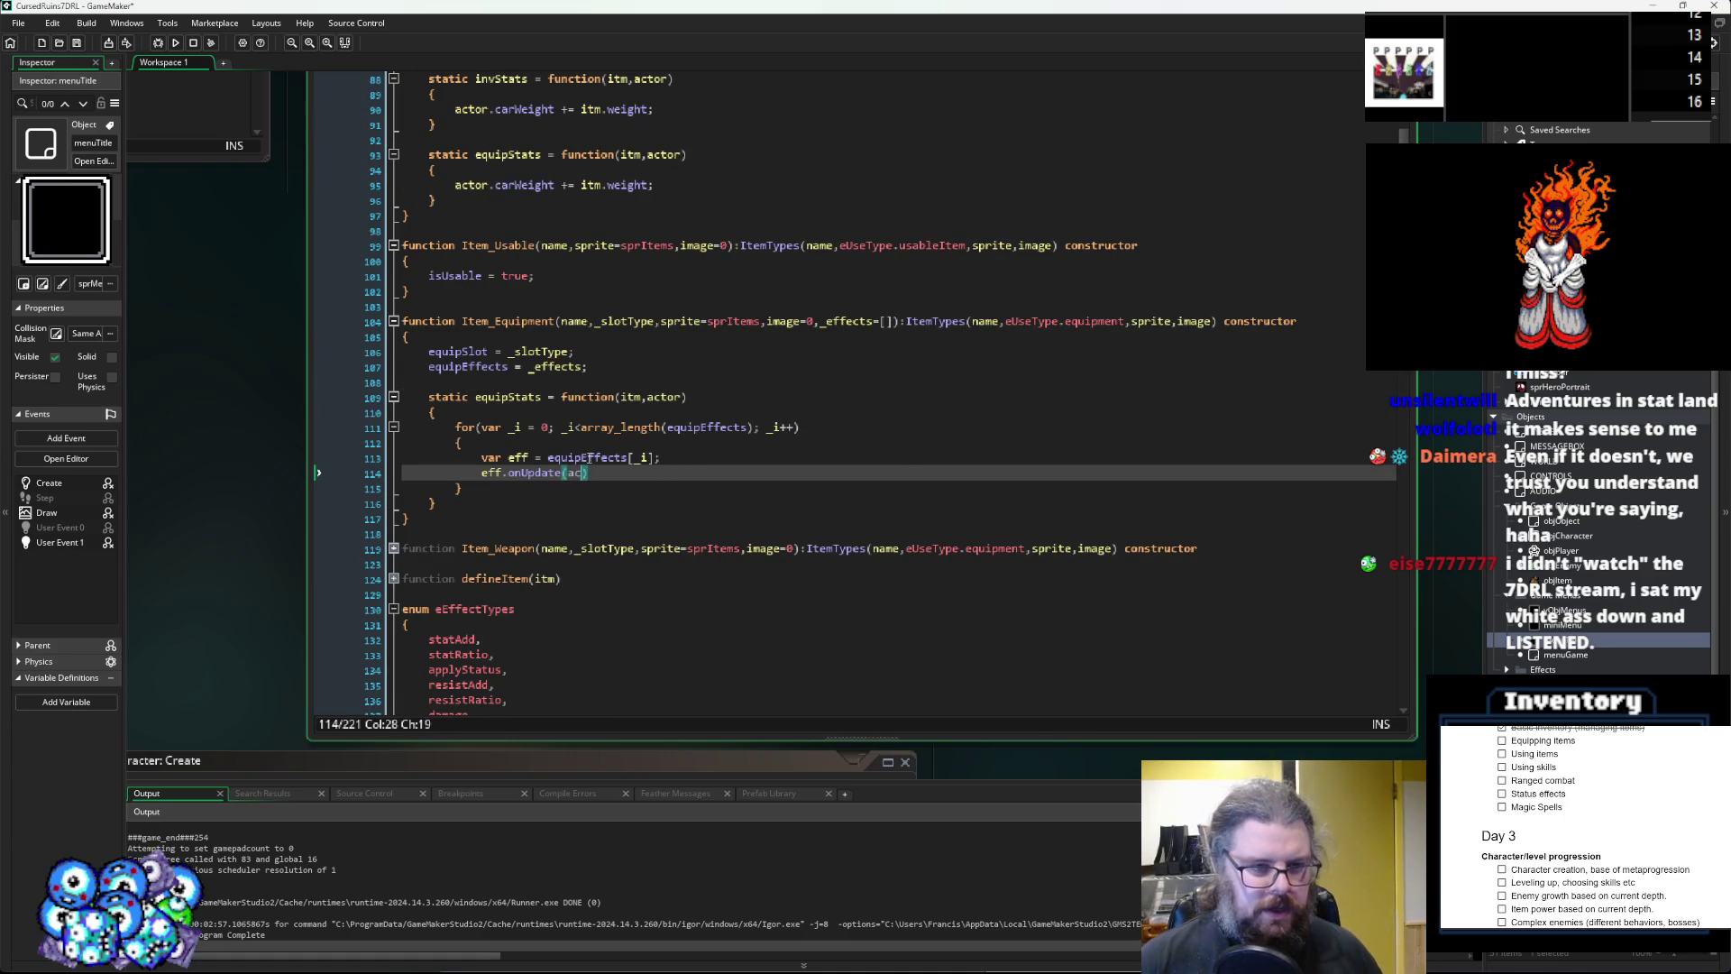
key("BackSpace")
key("BackSpace")
key("BackSpace")
type("or,")
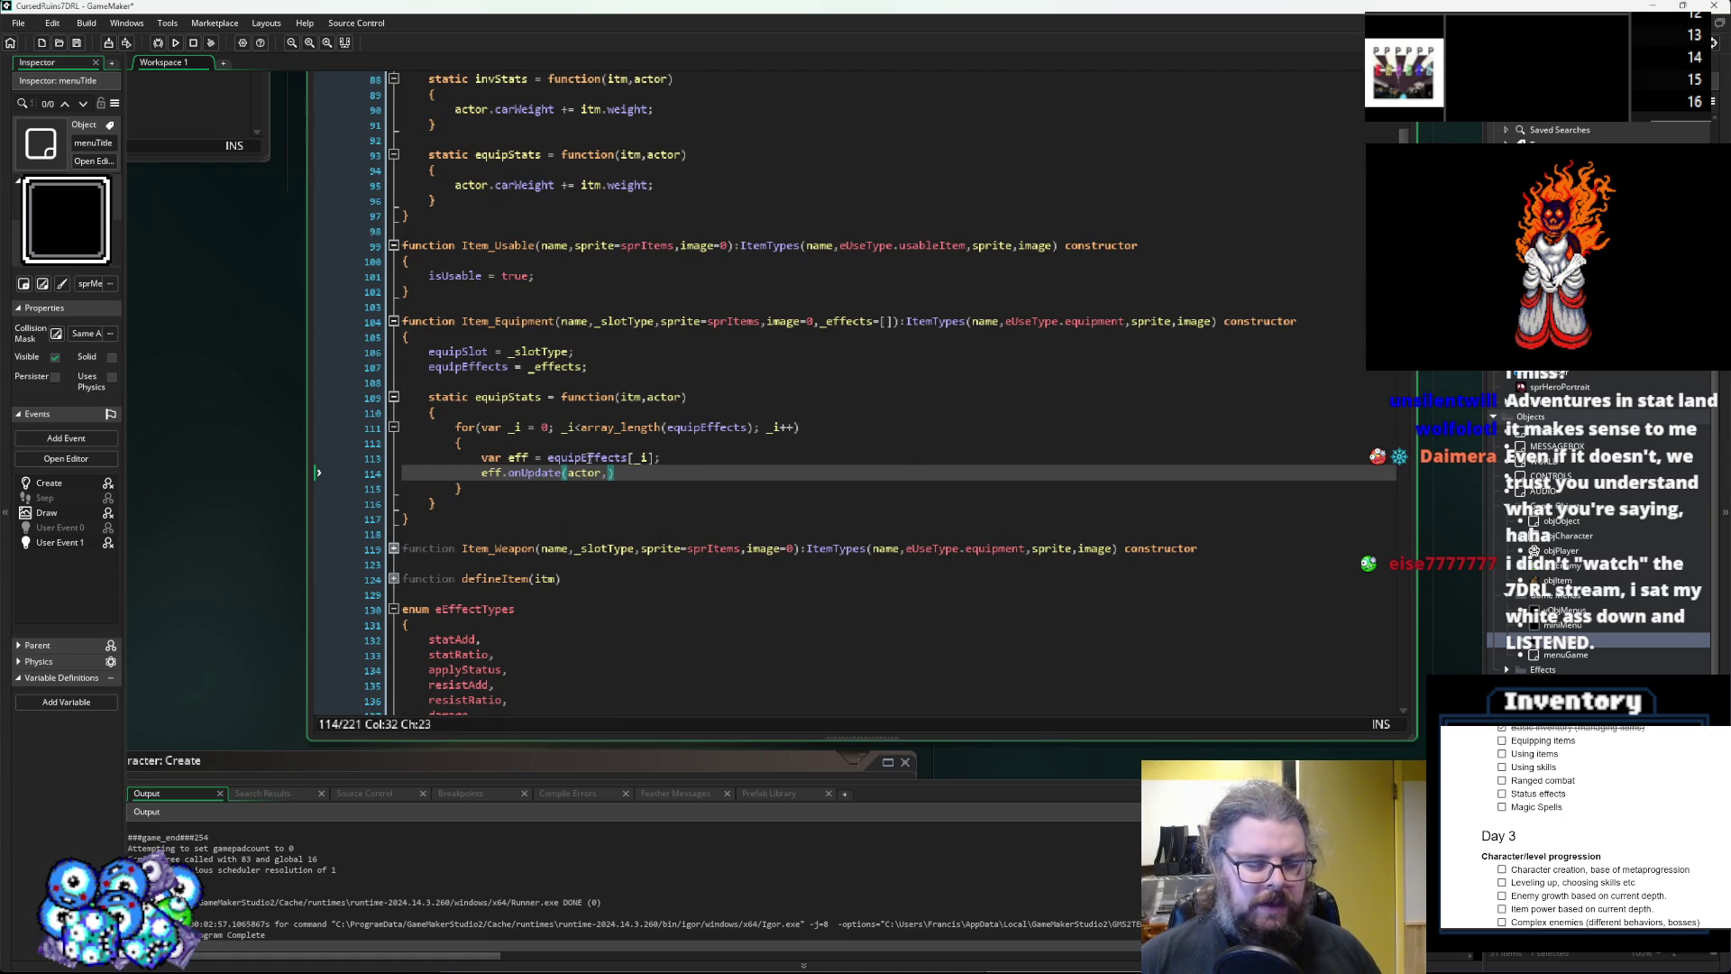
type("itm.level")
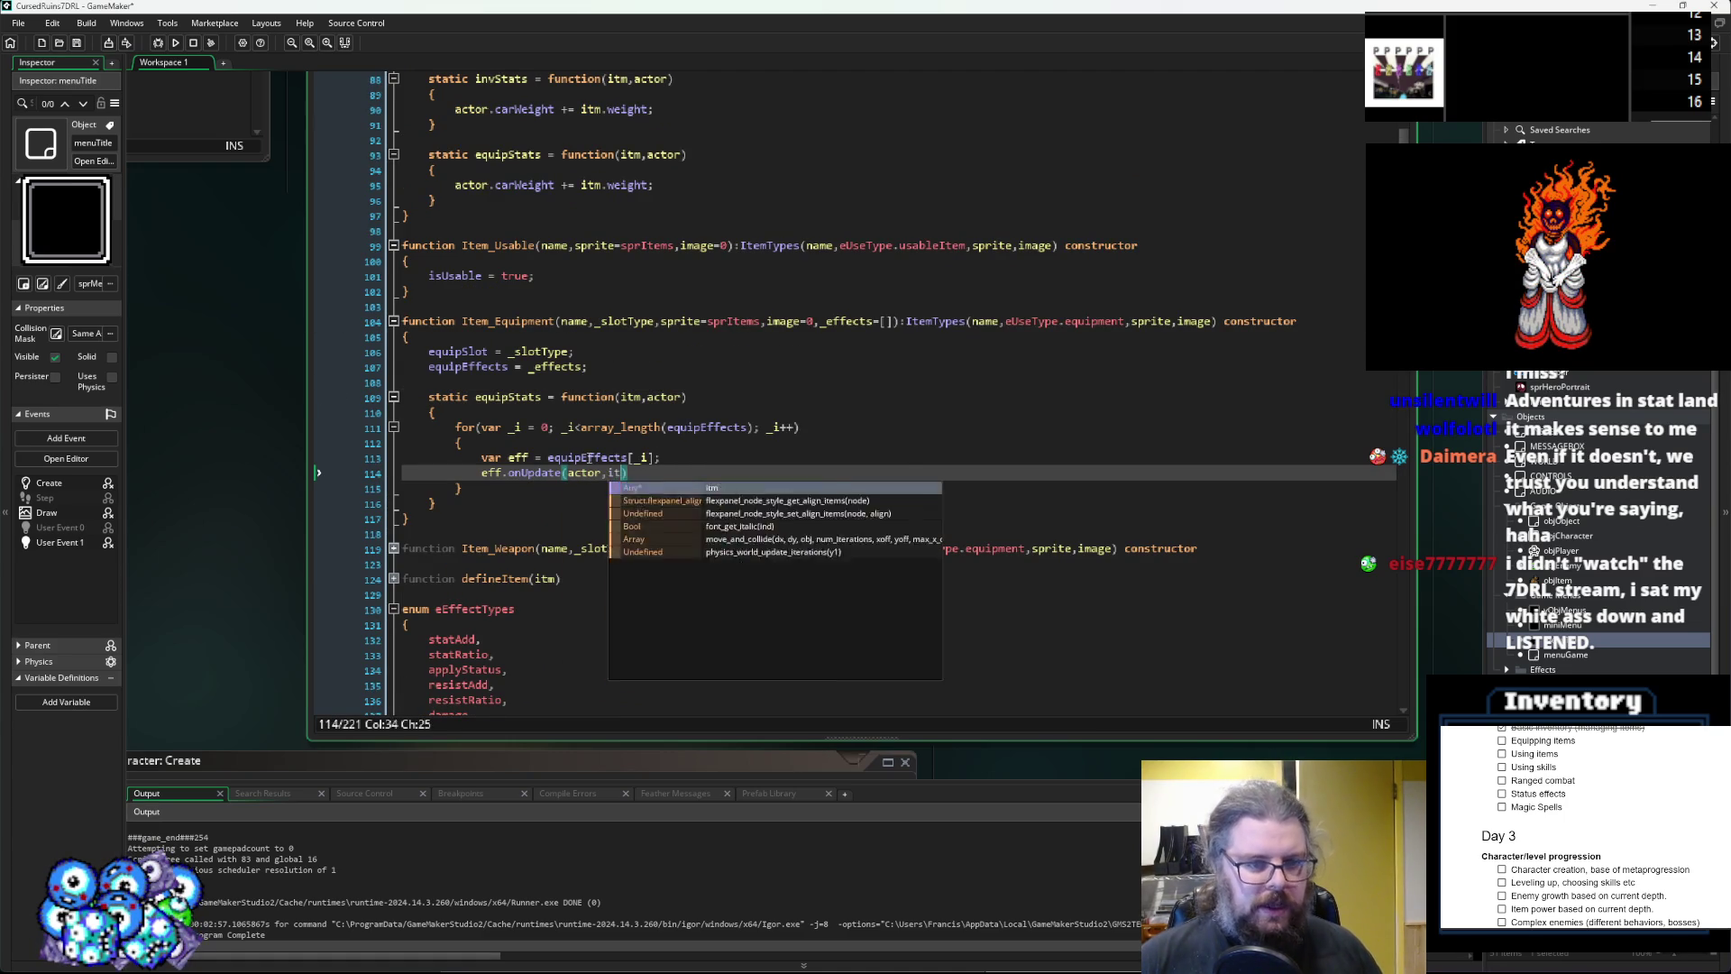
key("End")
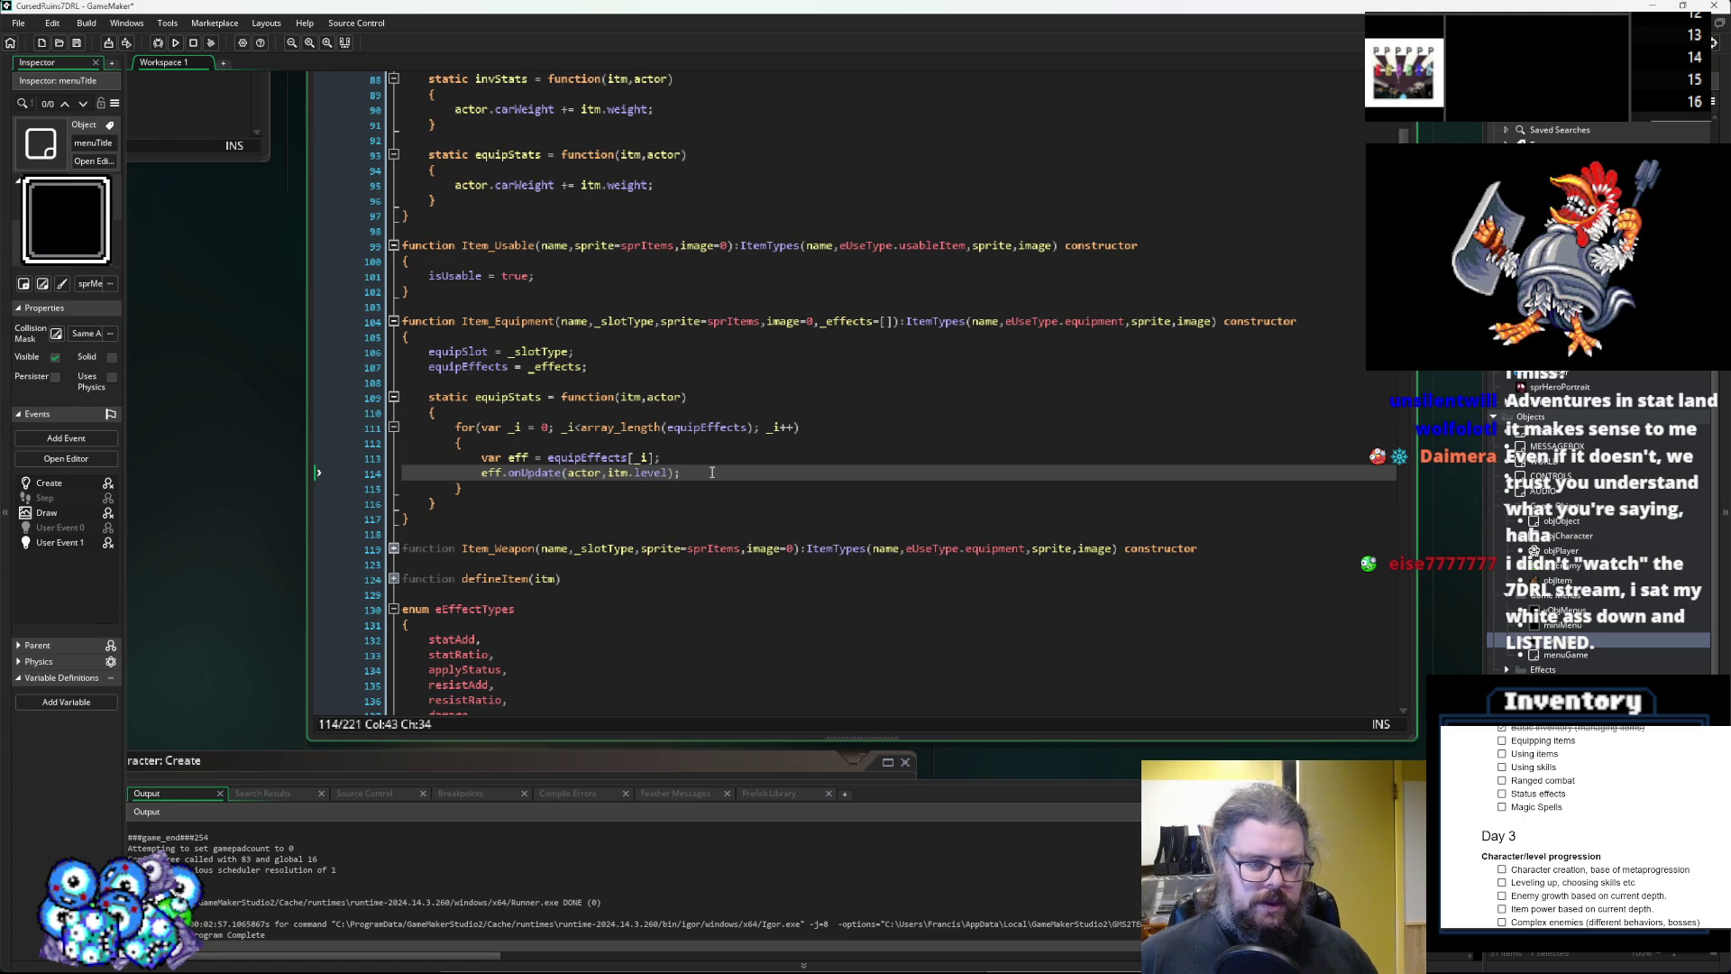
left_click(75, 43)
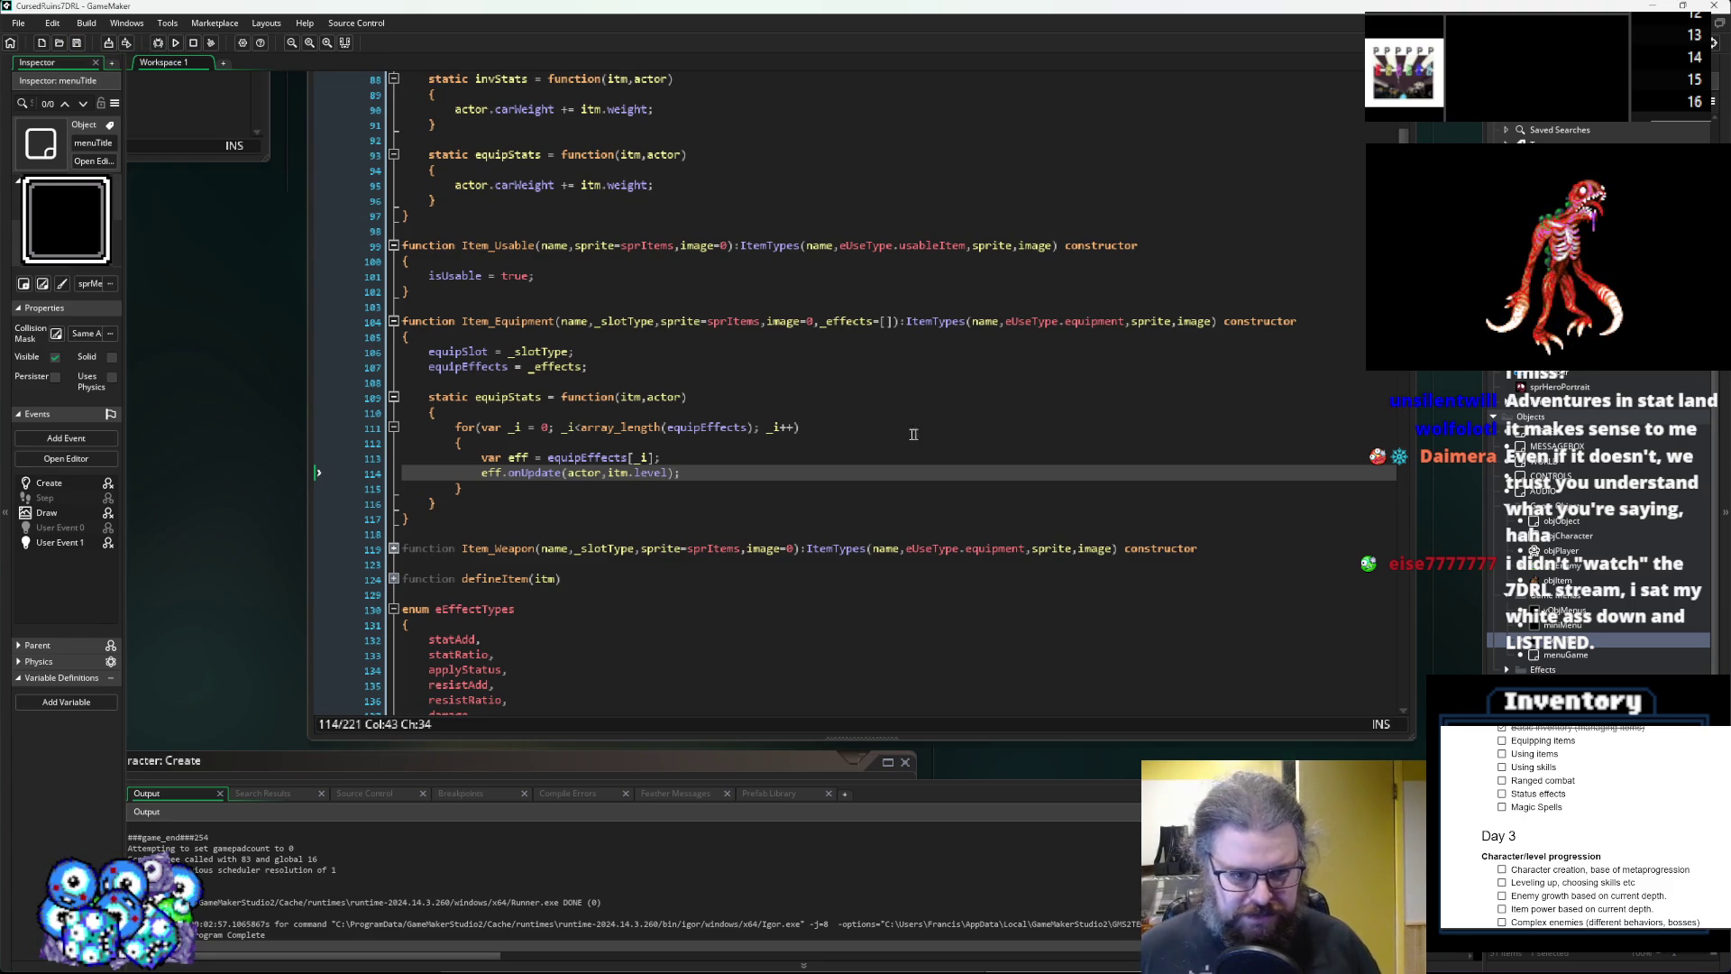
left_click(691, 471)
scroll(691, 471, "up", 4)
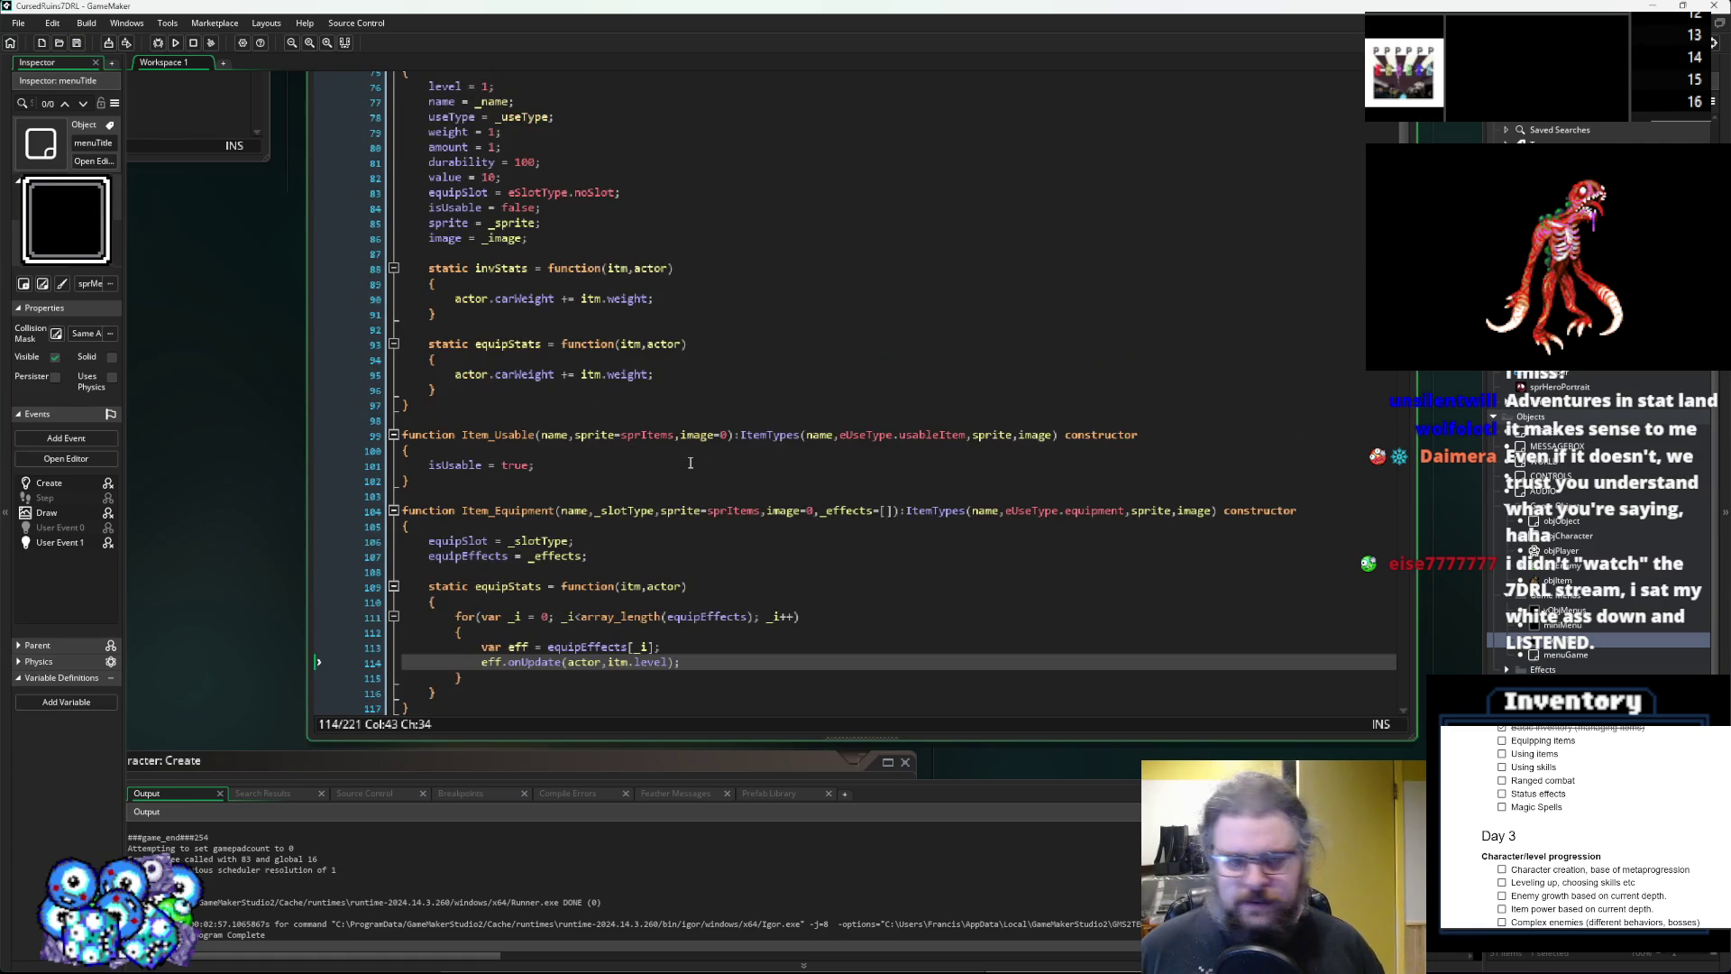
scroll(691, 462, "down", 2)
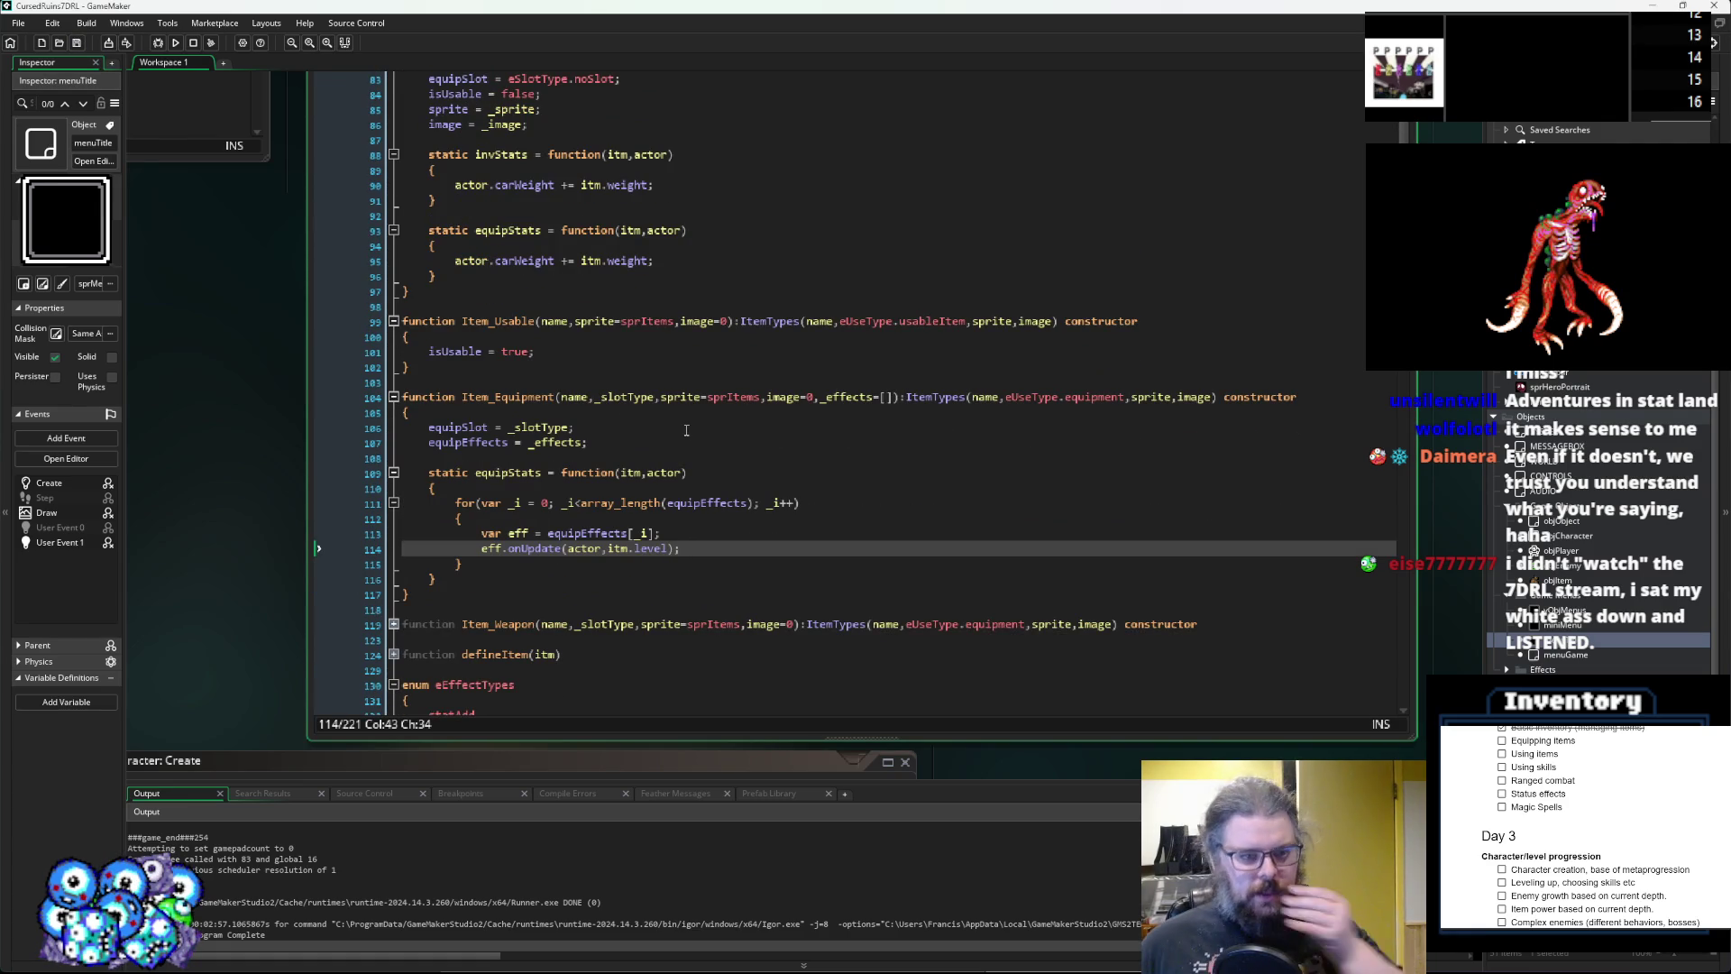
scroll(680, 431, "up", 6)
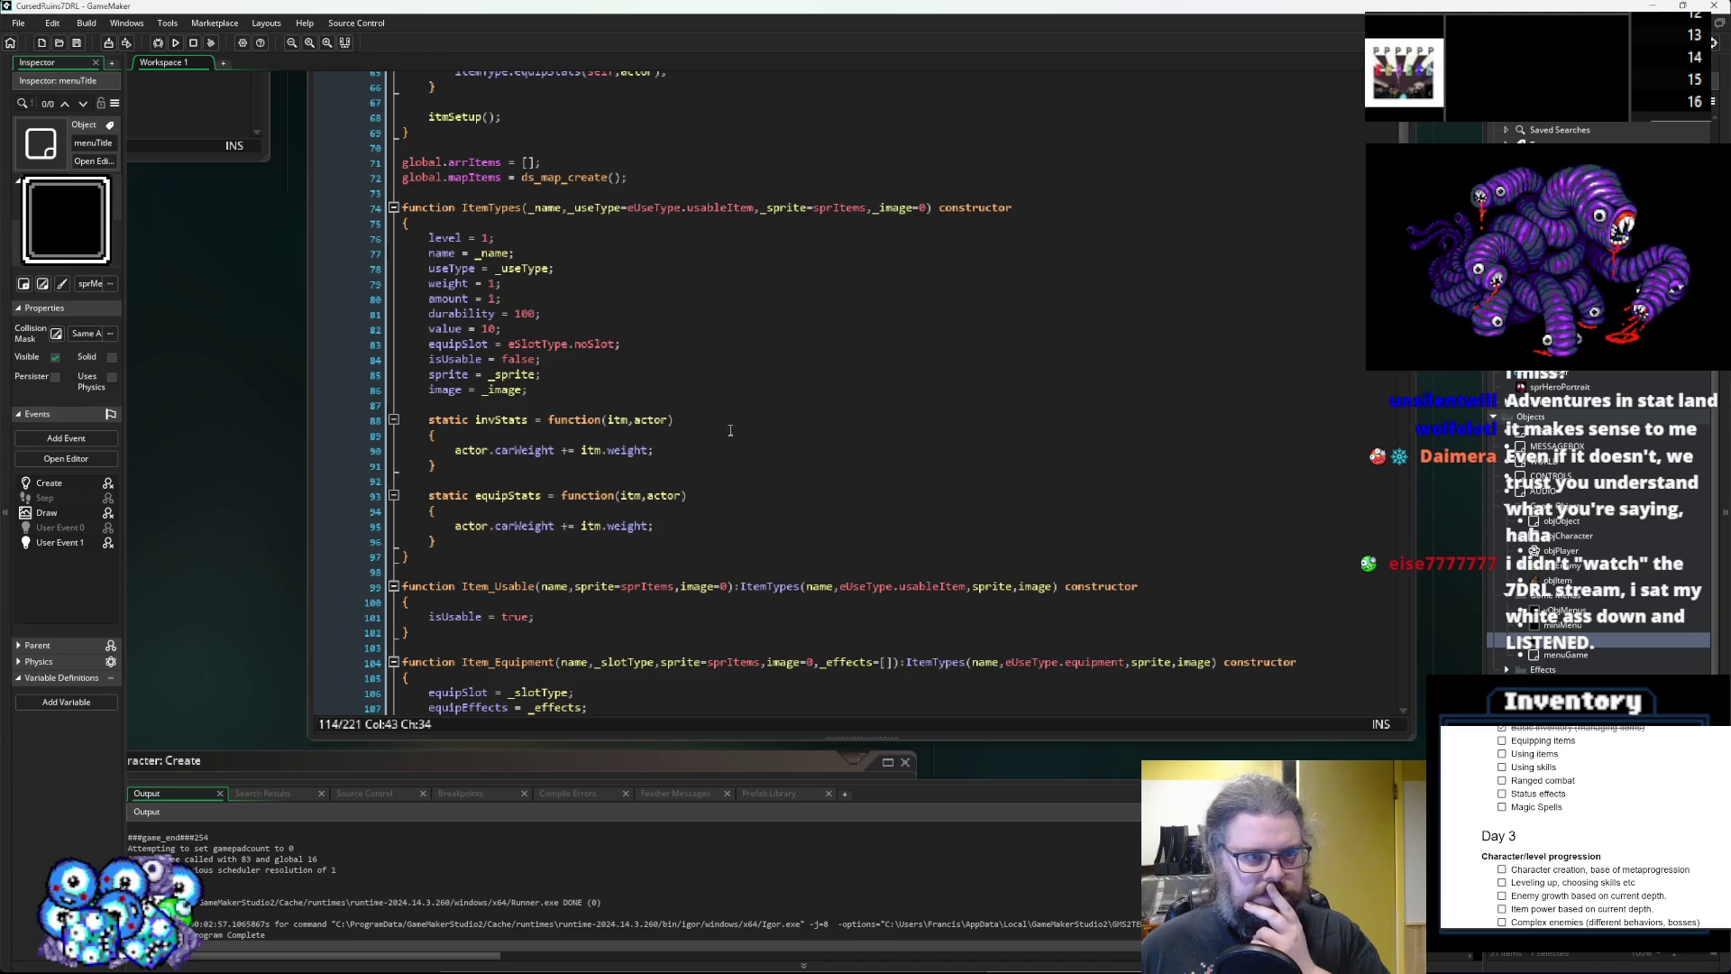
scroll(729, 429, "up", 16)
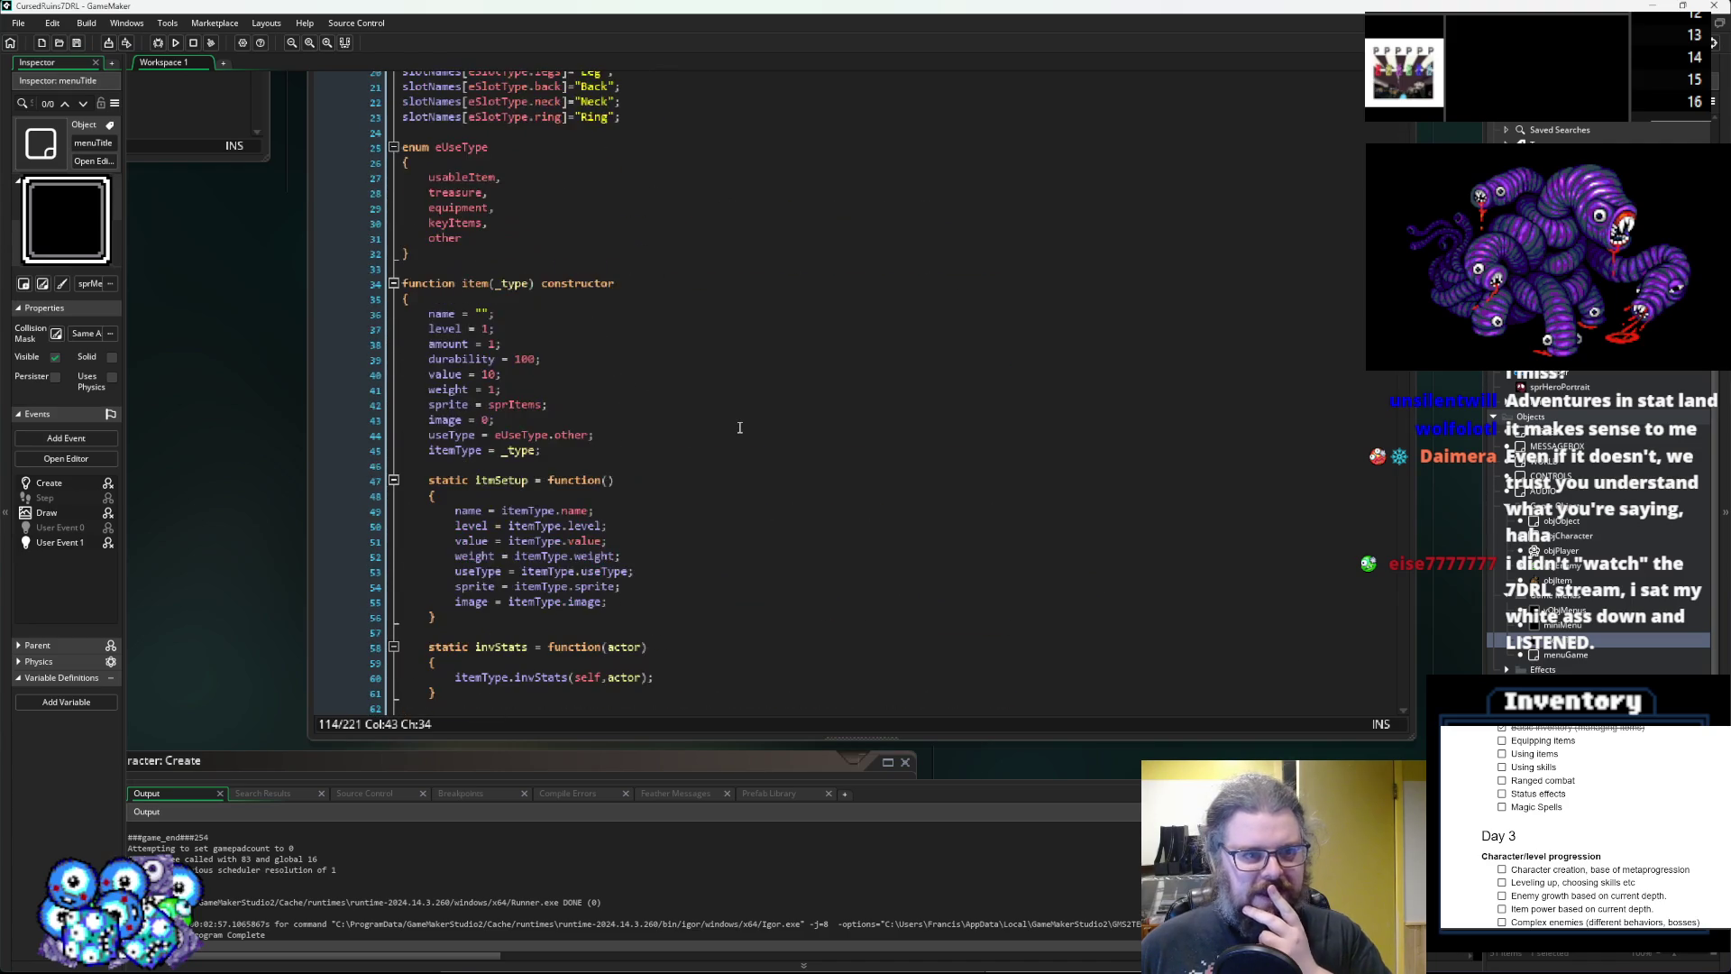
scroll(739, 427, "down", 19)
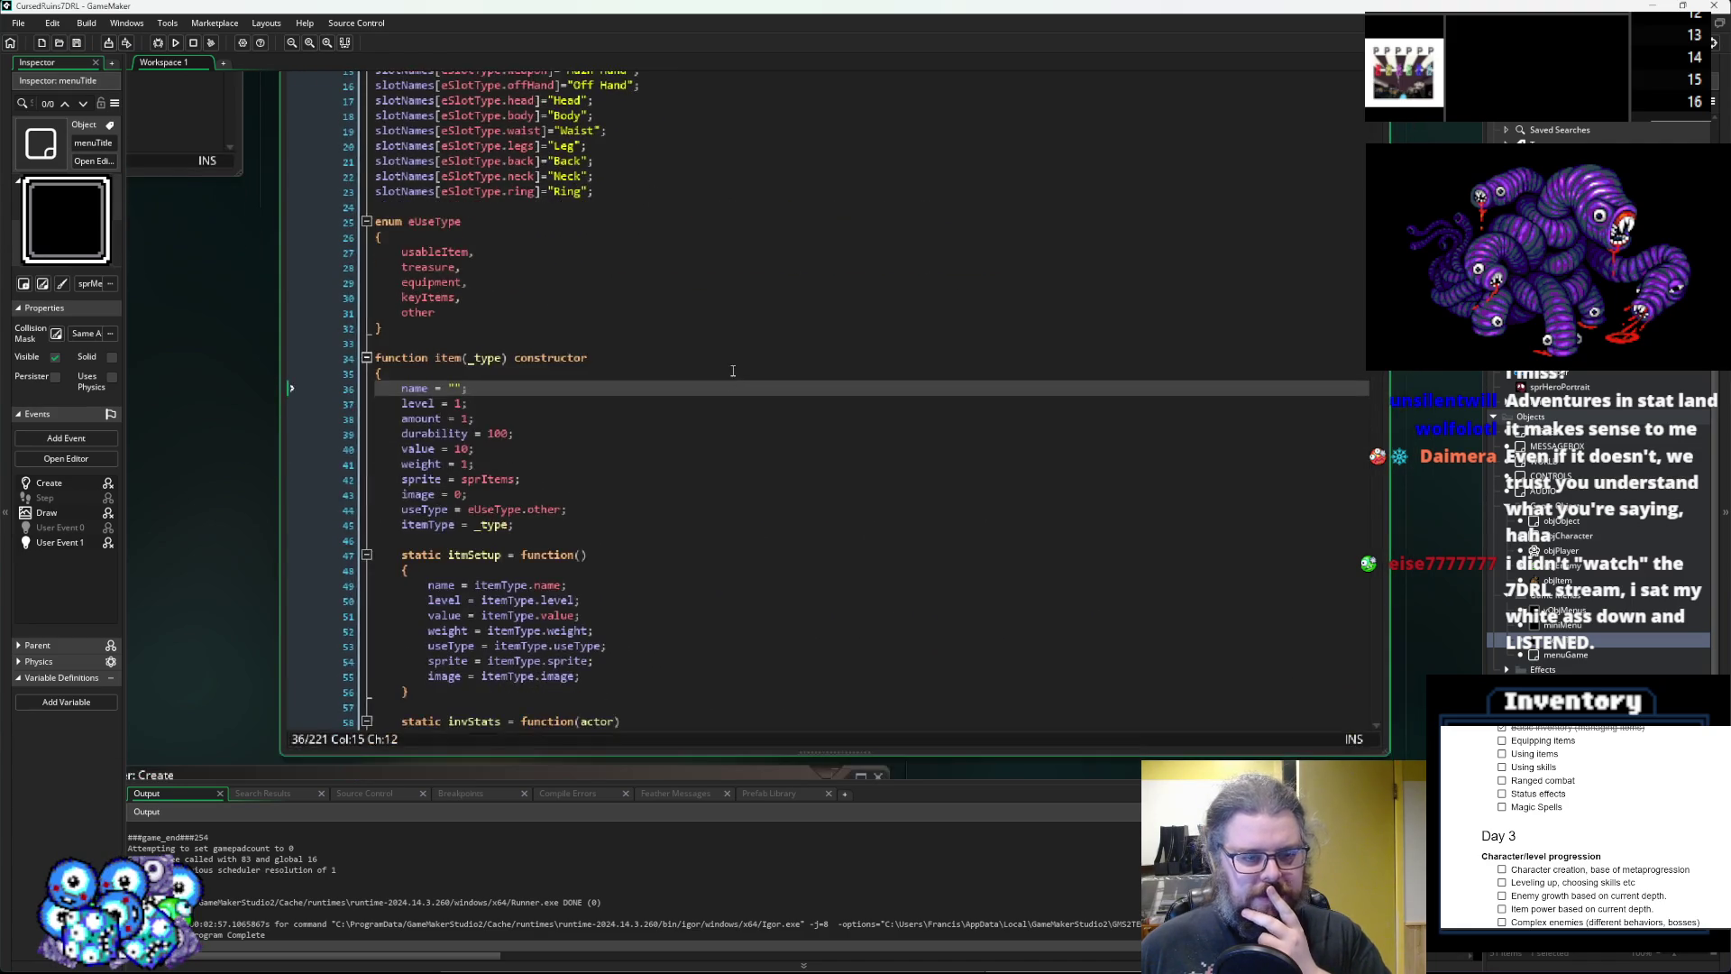
scroll(733, 378, "down", 13)
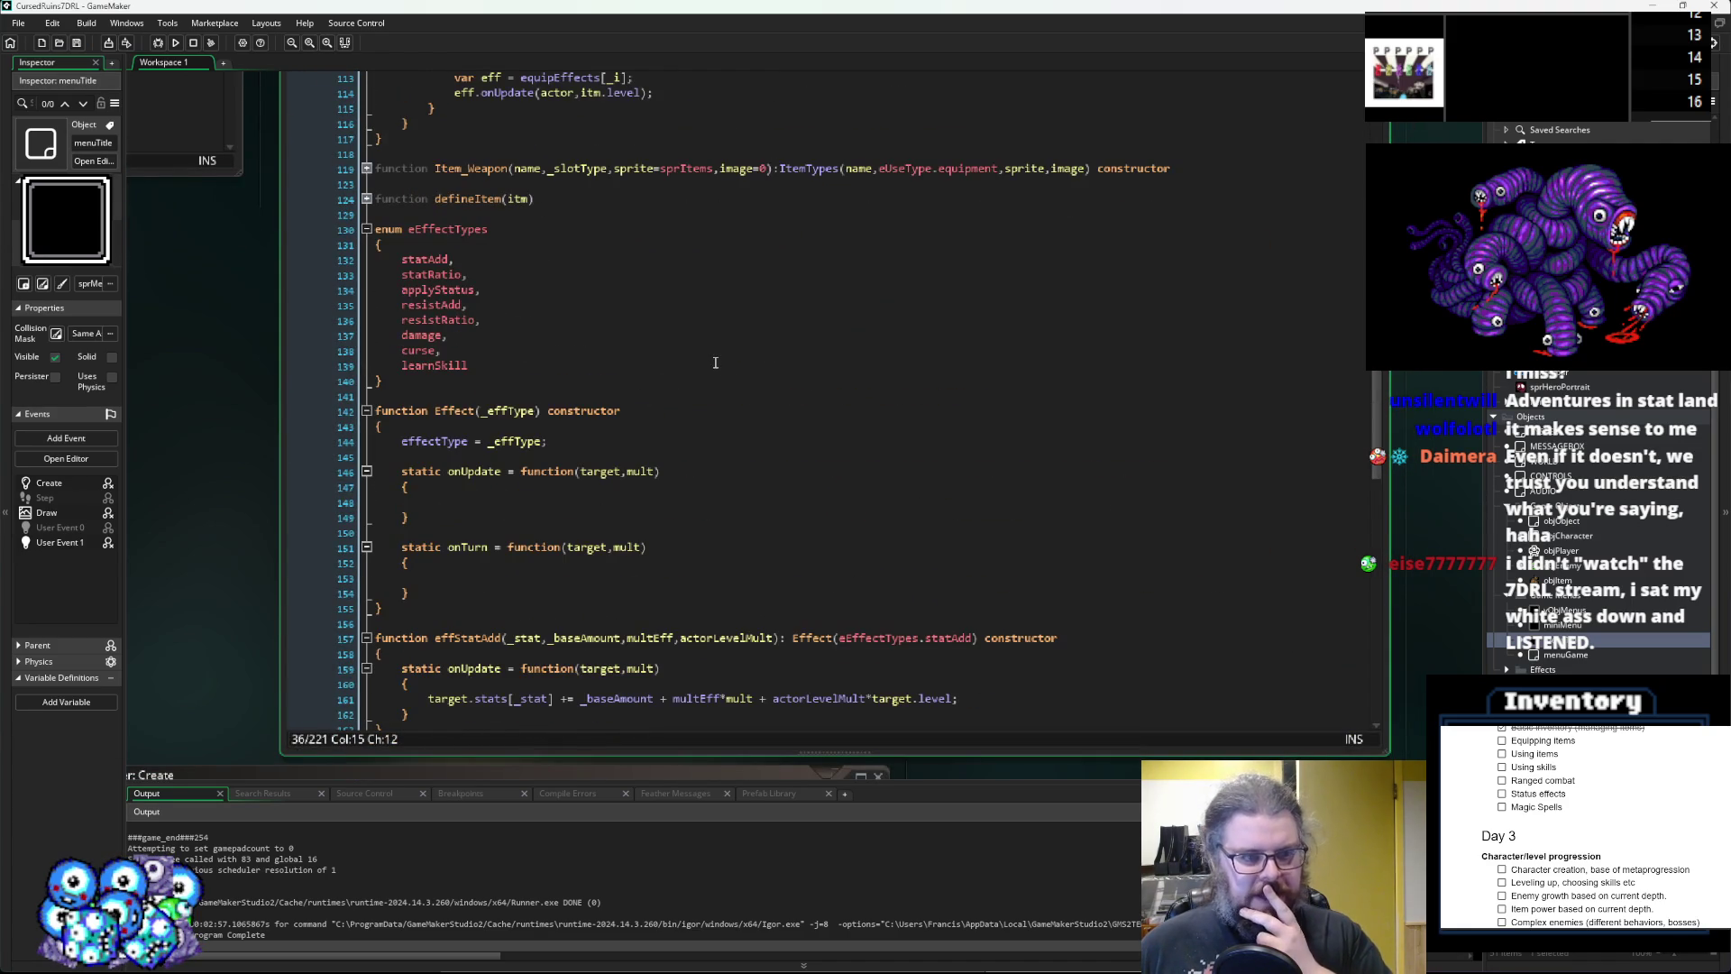
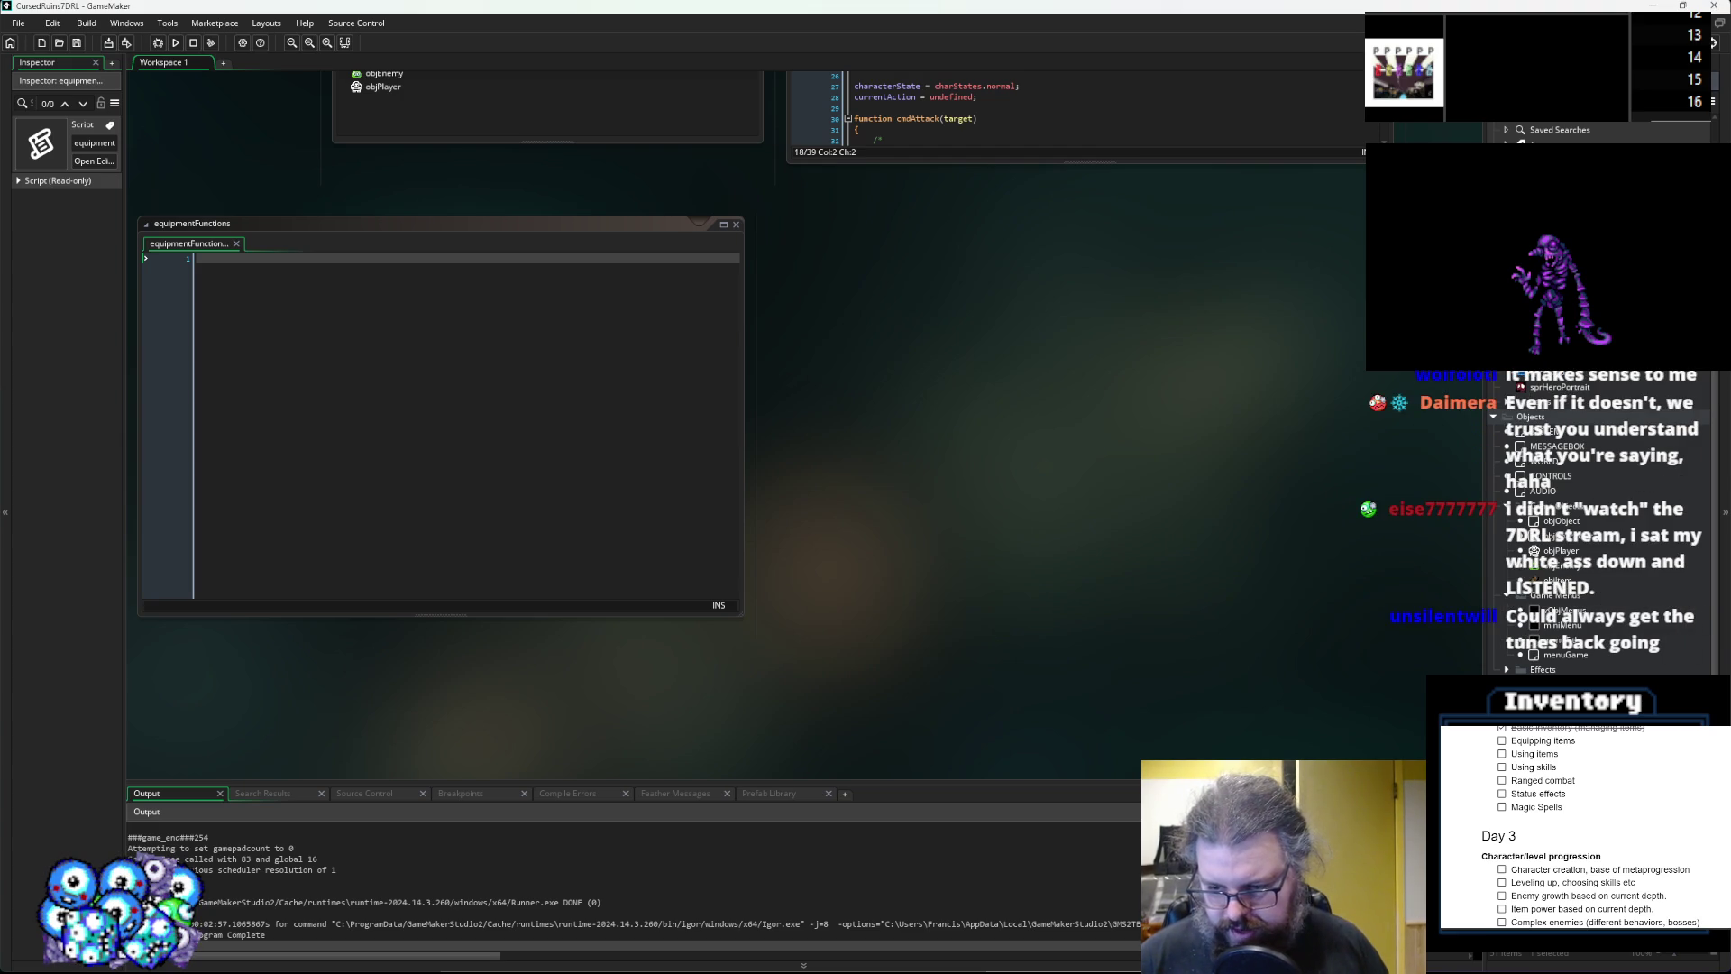
type("Effects")
Confirm the script name Effects and rearrange the code windows in the workspace.
key("Return")
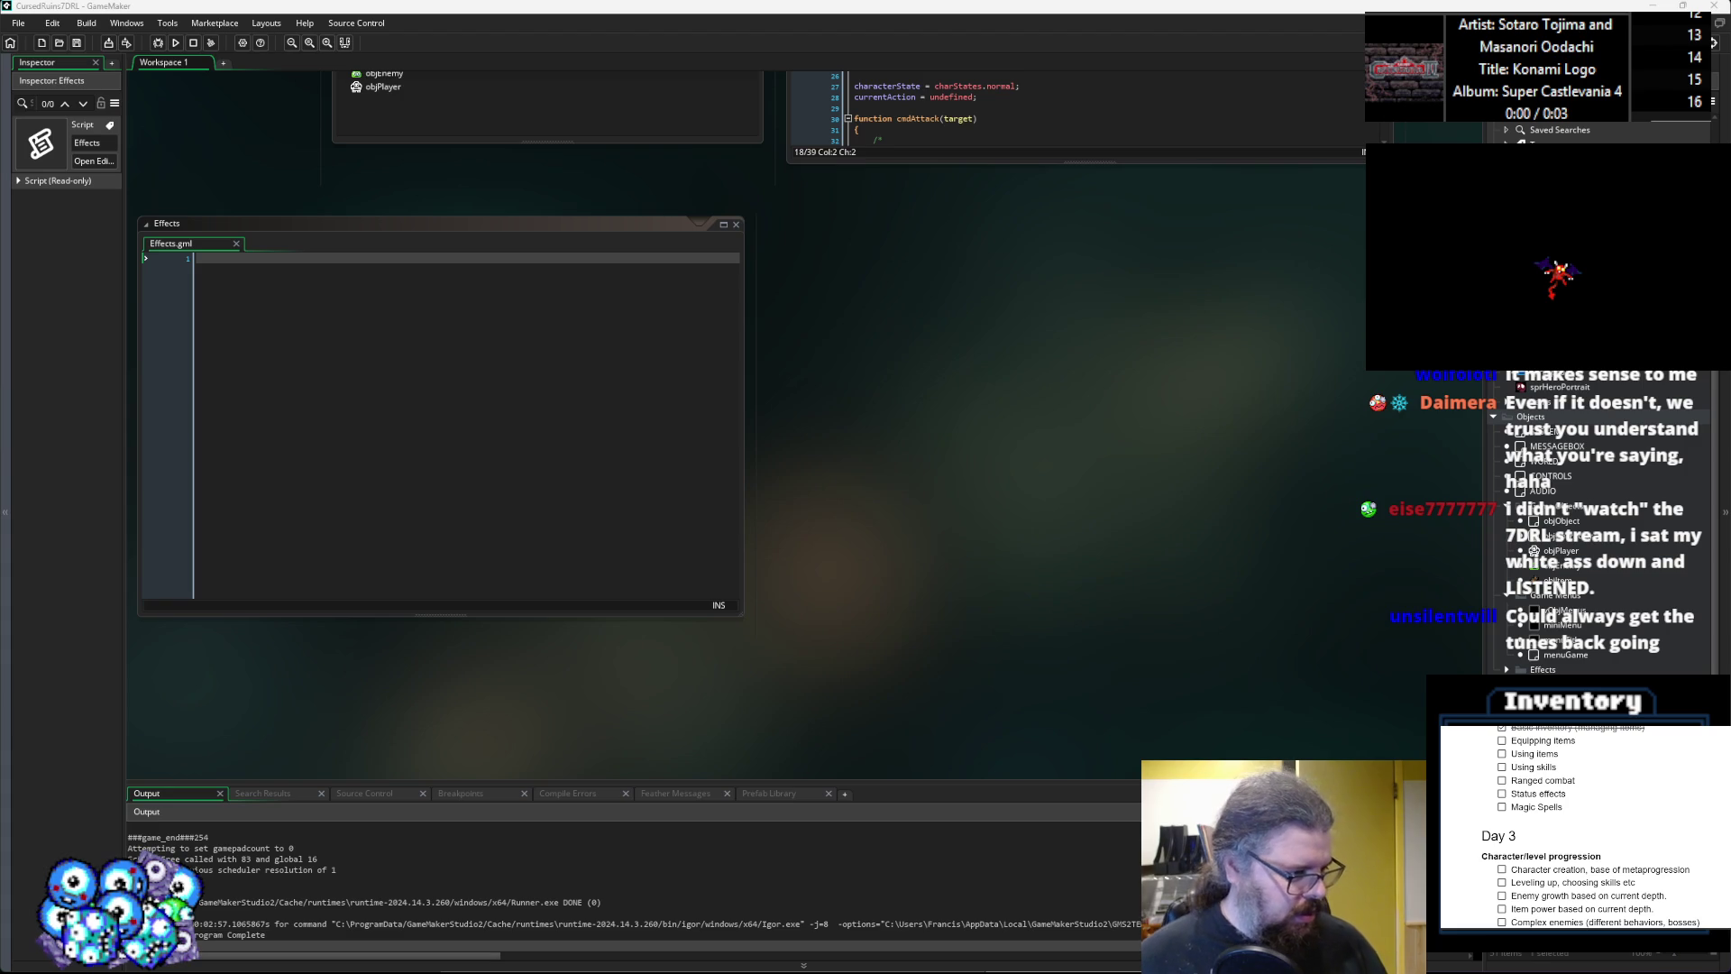
mouse_move(974, 375)
left_mouse_down()
mouse_move(974, 471)
mouse_move(930, 410)
left_mouse_up()
mouse_move(628, 296)
left_mouse_down()
mouse_move(685, 325)
mouse_move(1140, 379)
mouse_move(667, 471)
mouse_move(631, 494)
mouse_move(1030, 193)
mouse_move(828, 548)
mouse_move(842, 552)
mouse_move(1041, 101)
mouse_move(1082, 103)
left_mouse_up()
scroll(686, 324, "down", 2)
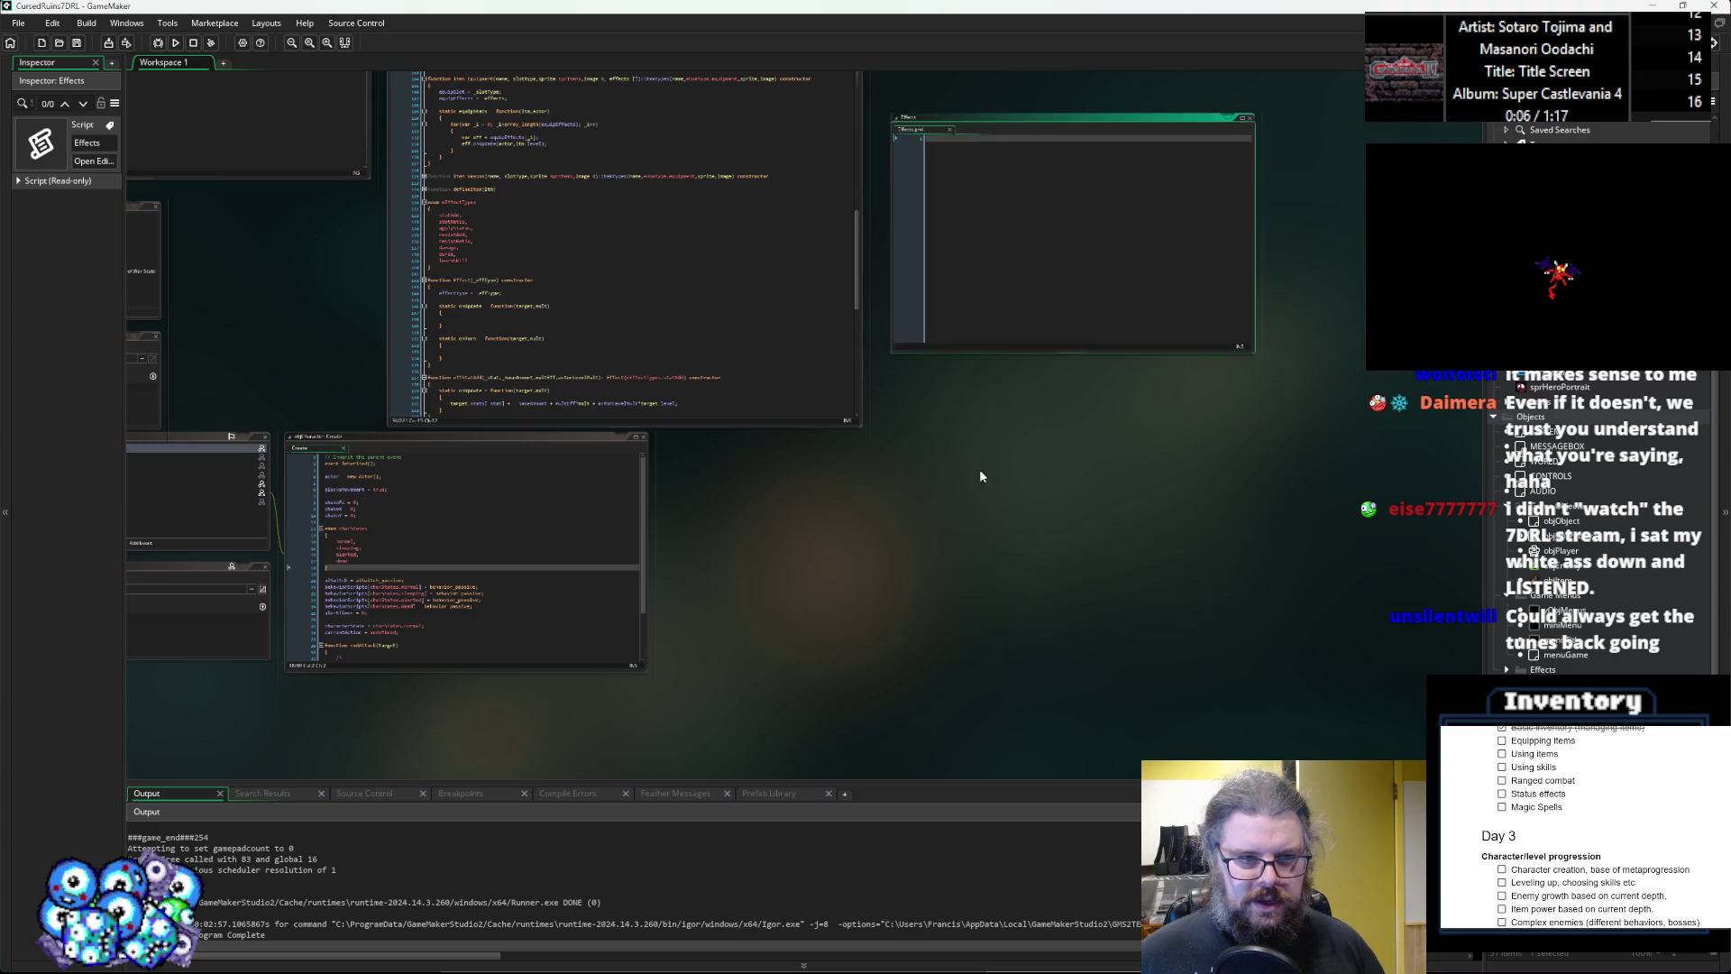
scroll(979, 469, "up", 3)
left_click_drag(469, 253, 469, 412)
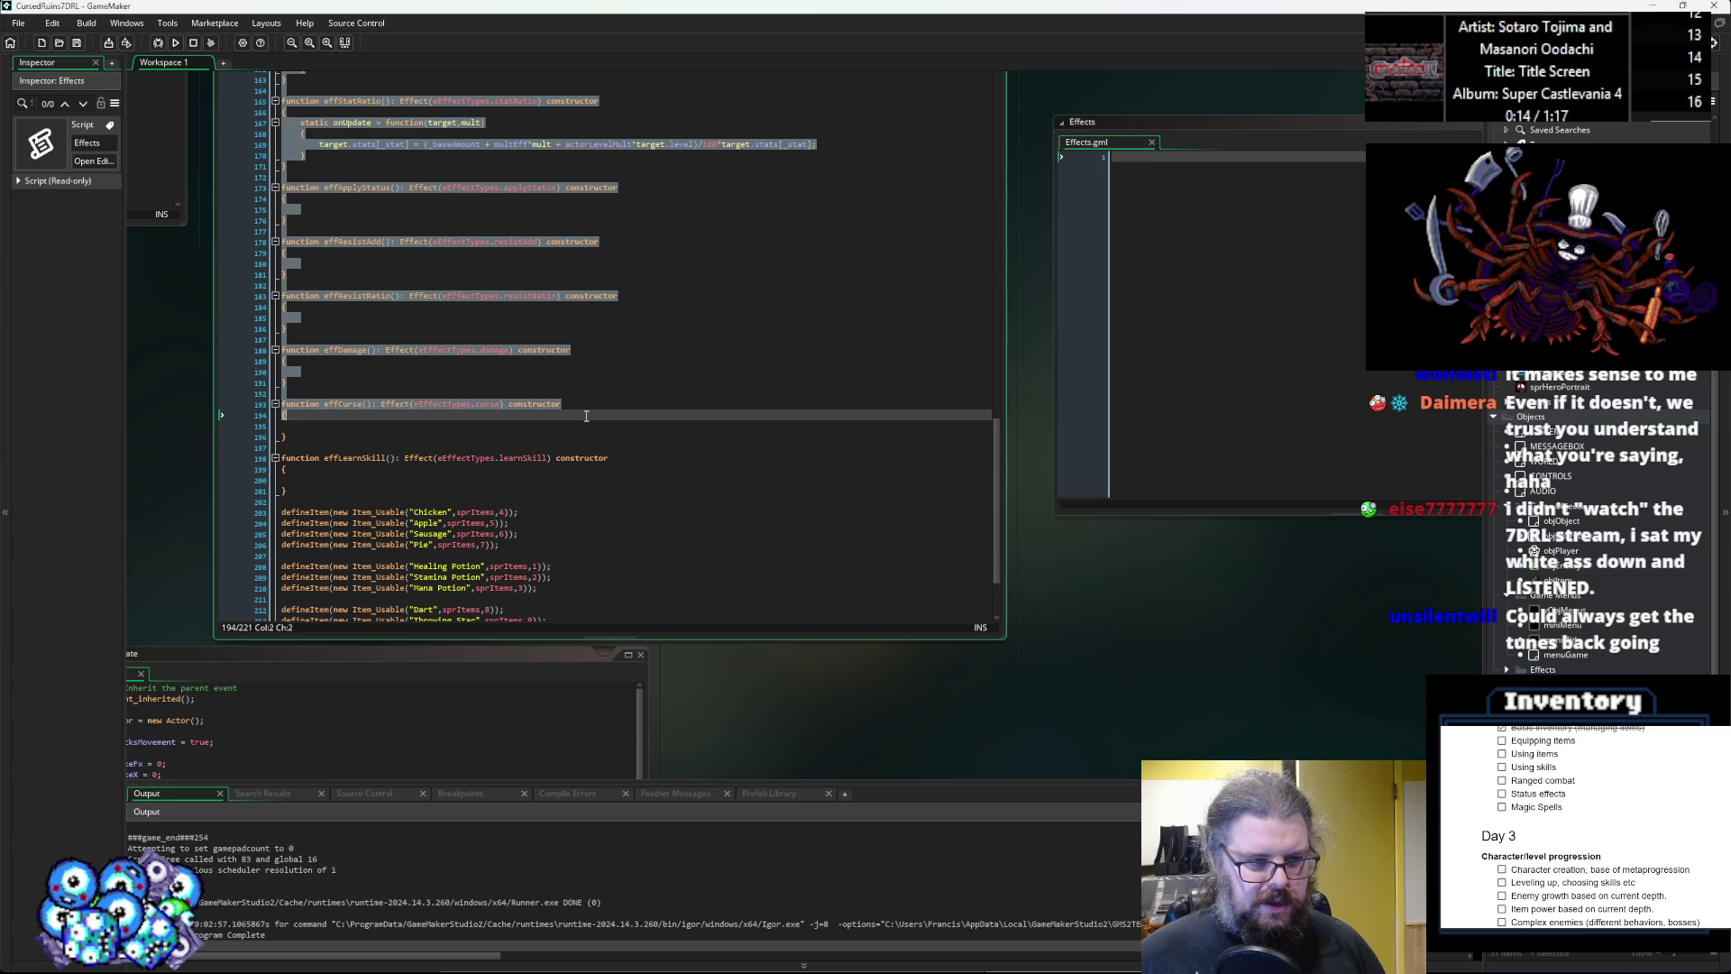
Cut the effect enum and constructors from the item script and paste them into Effects.
left_click_drag(586, 416, 471, 490)
key("ctrl+c")
scroll(397, 410, "up", 5)
right_click(398, 411)
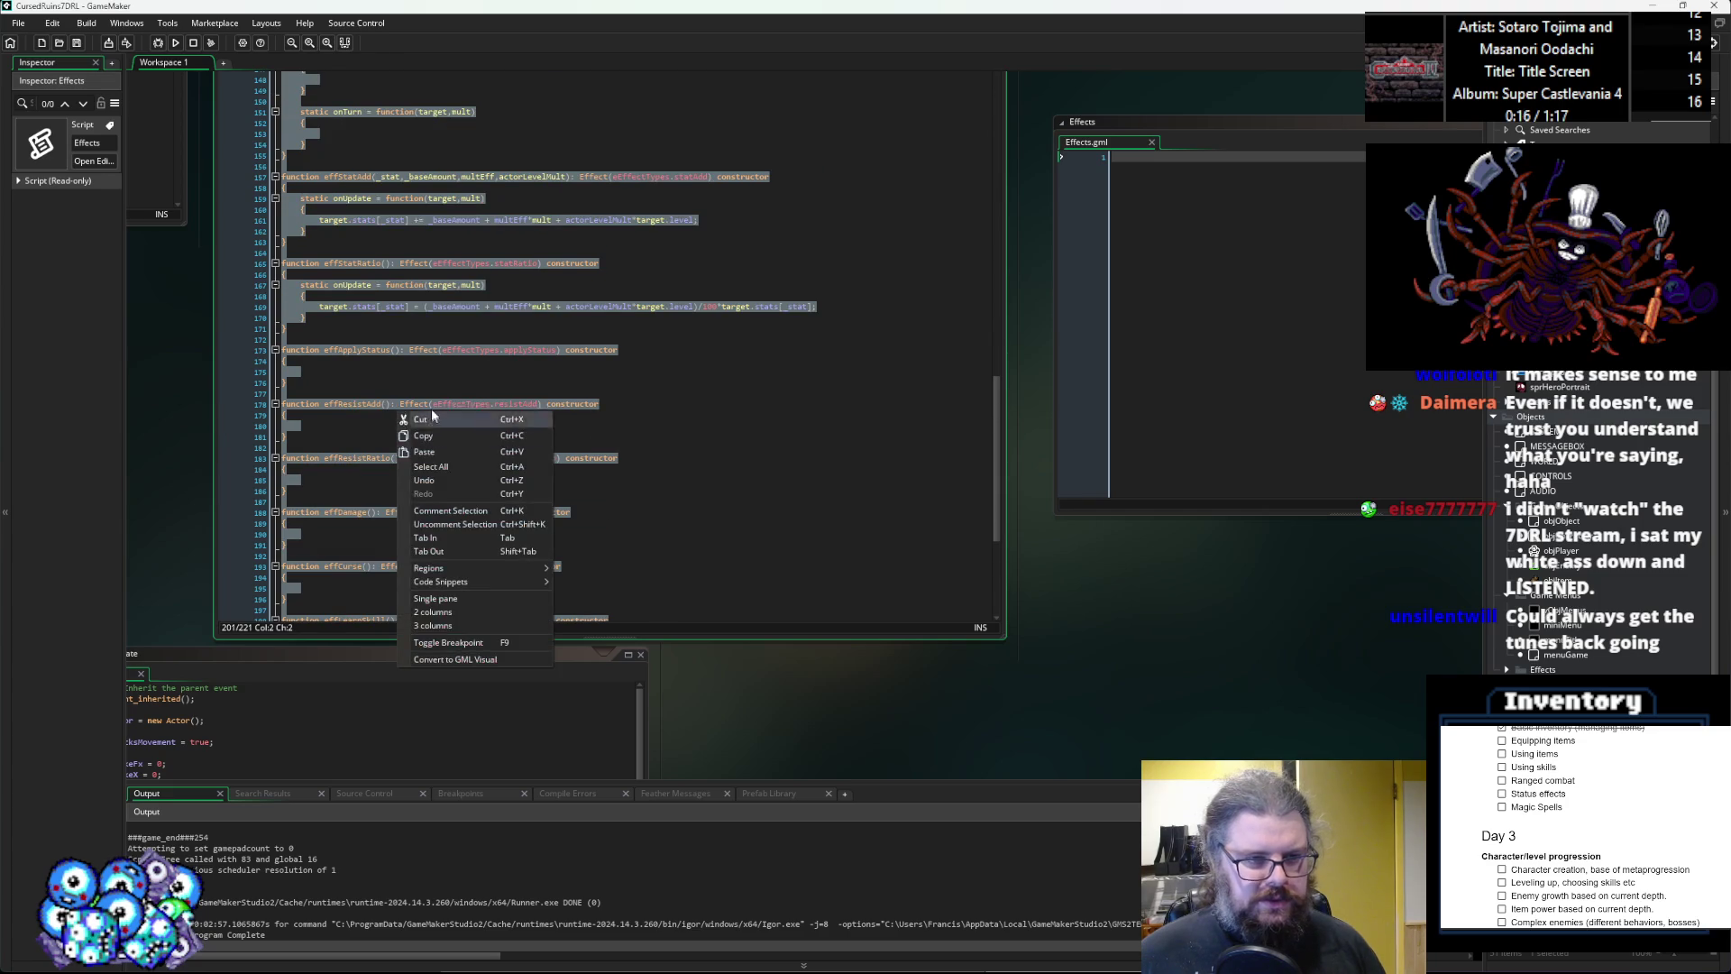
left_click(434, 420)
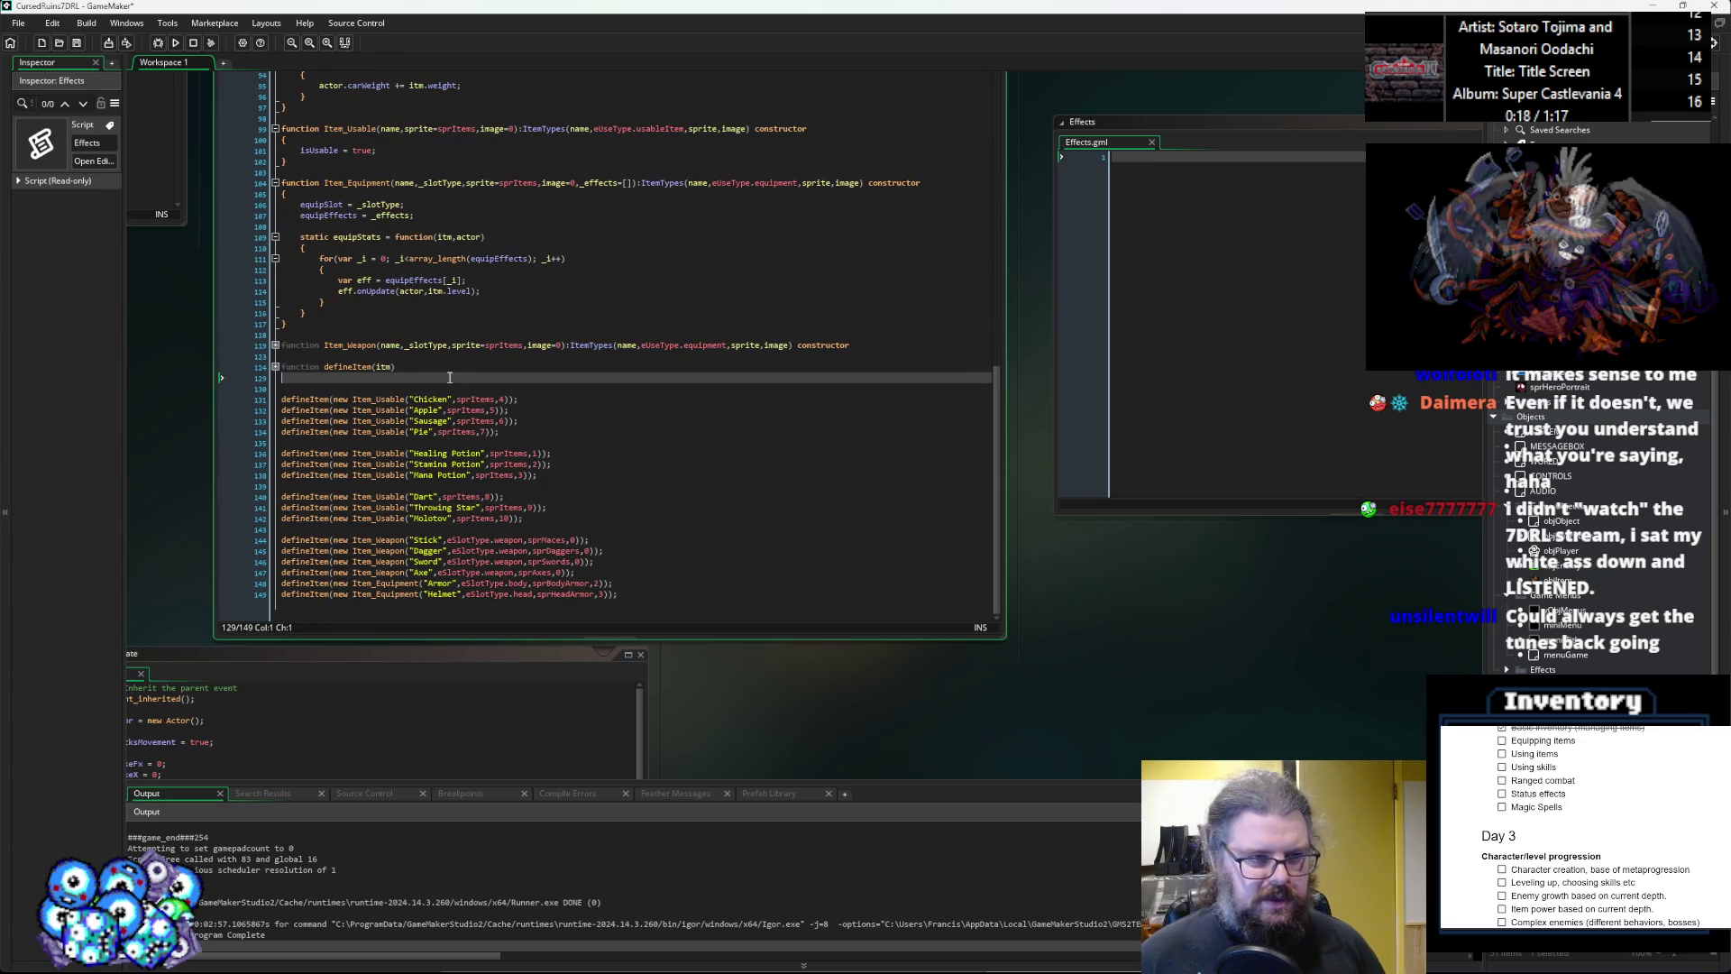
key("Delete")
key("ctrl+v")
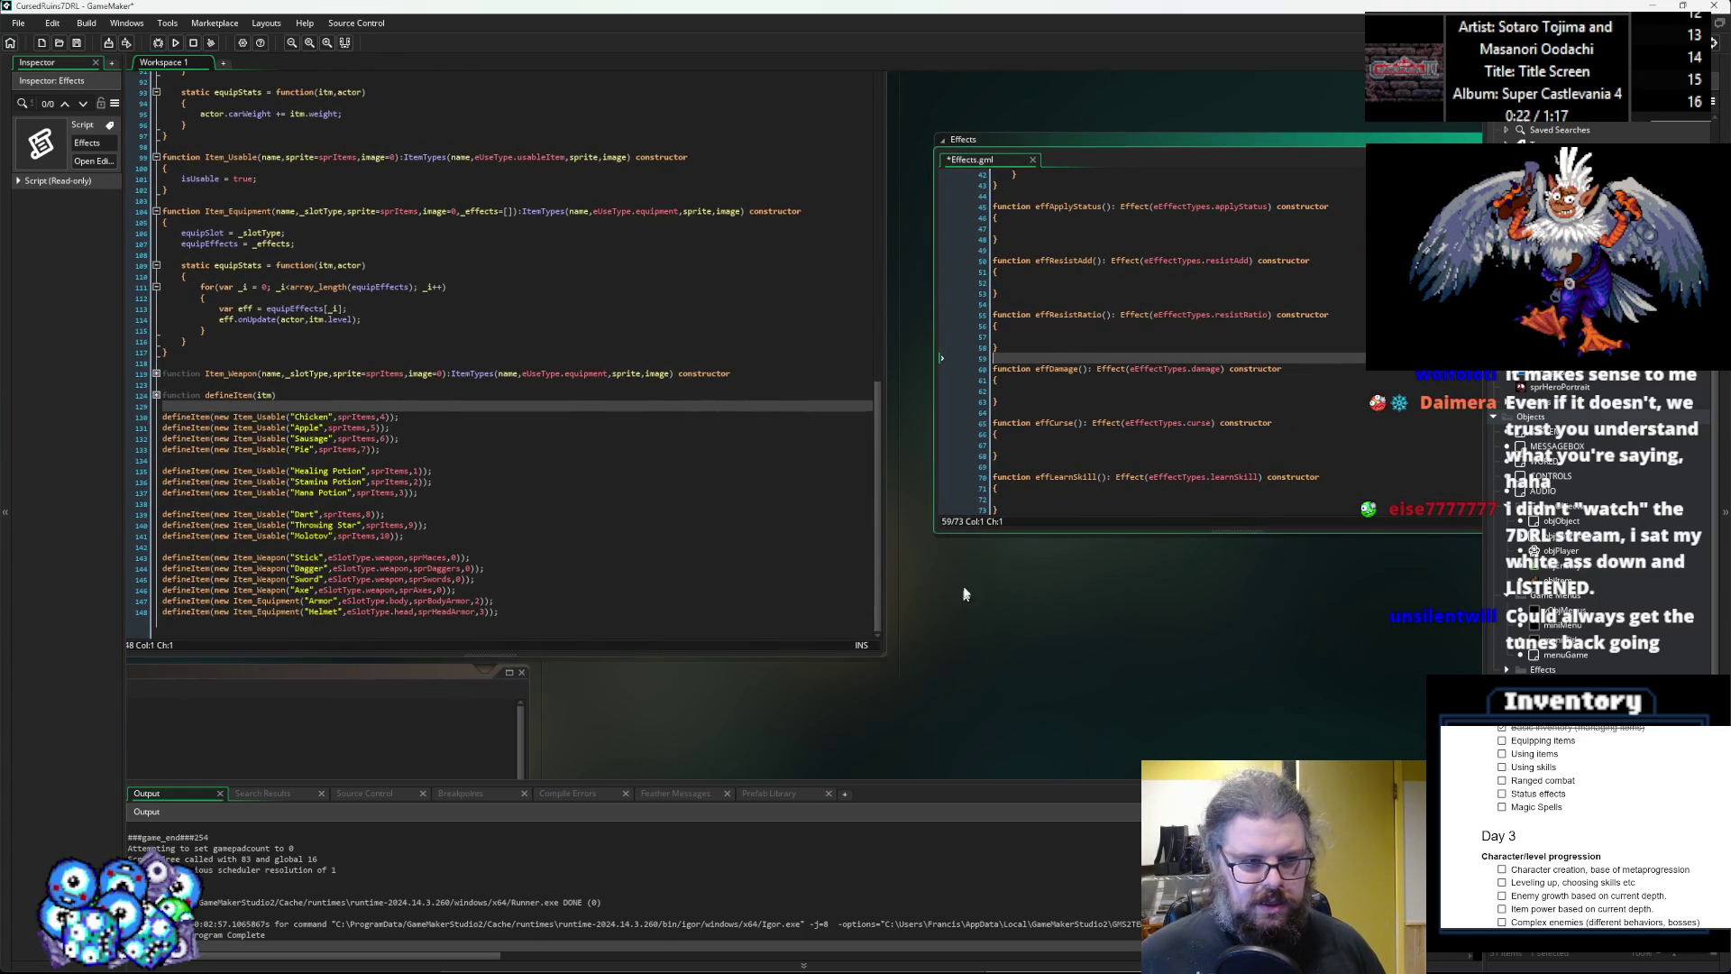
Enlarge the Effects window and check the remaining item definitions down to Armor.
mouse_move(957, 581)
left_mouse_down()
mouse_move(913, 687)
mouse_move(941, 681)
mouse_move(915, 687)
left_mouse_up()
scroll(1004, 643, "up", 10)
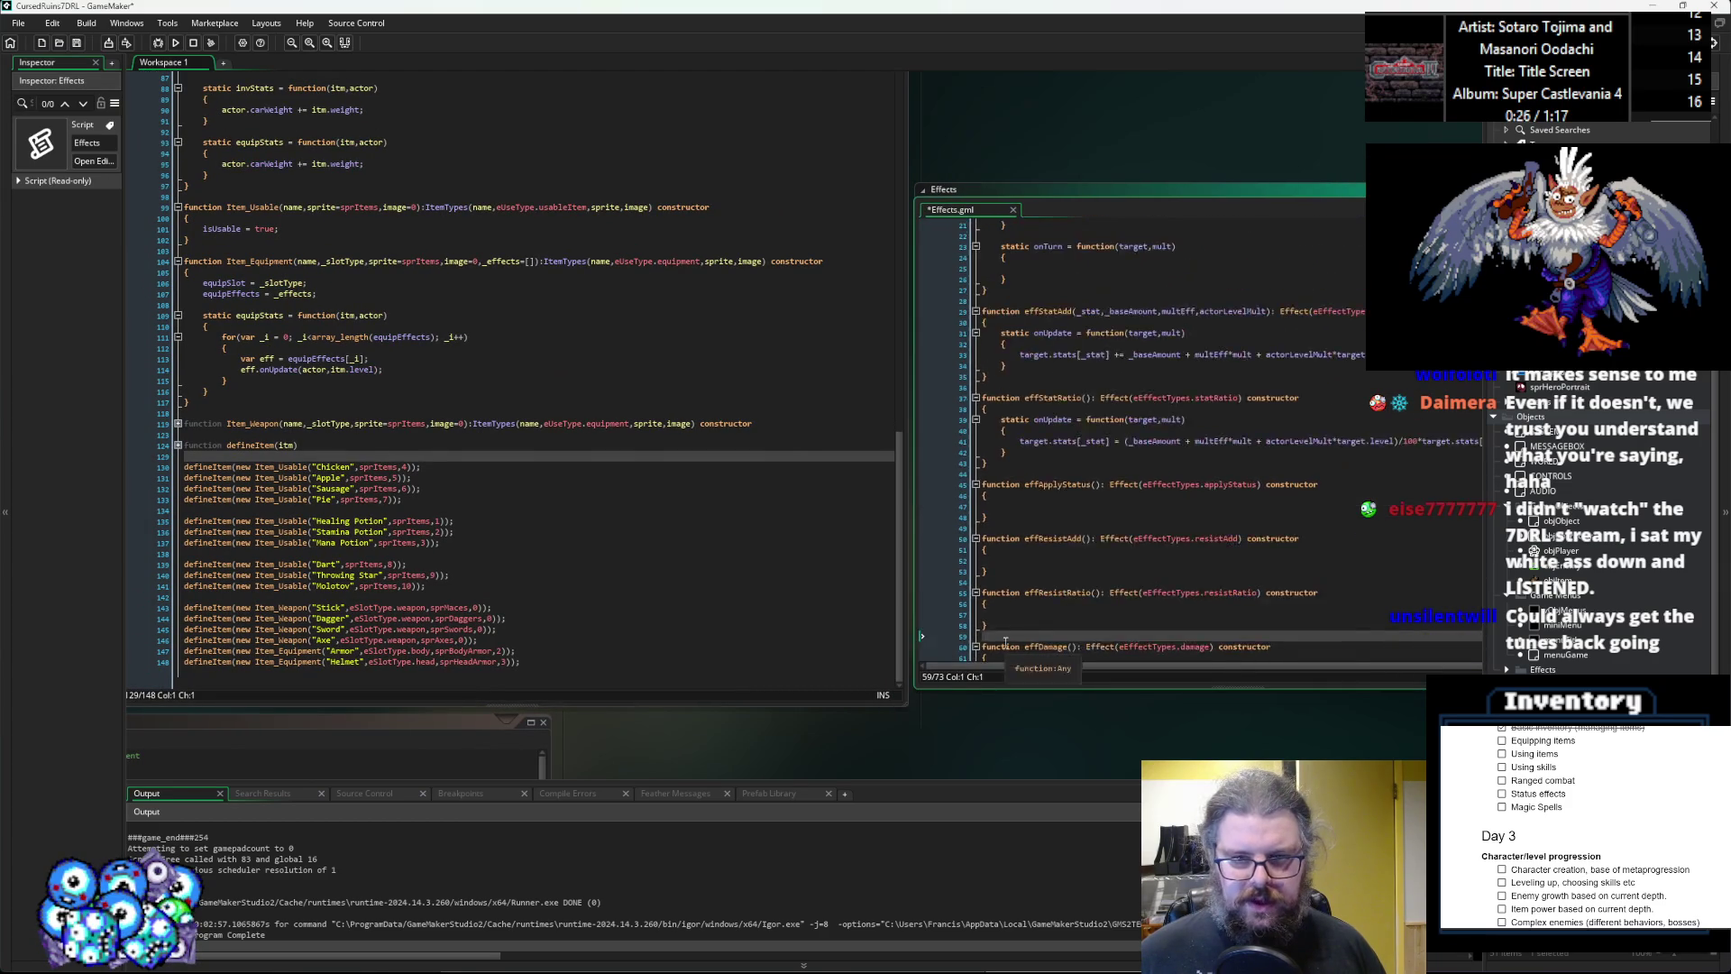
left_click(1000, 450)
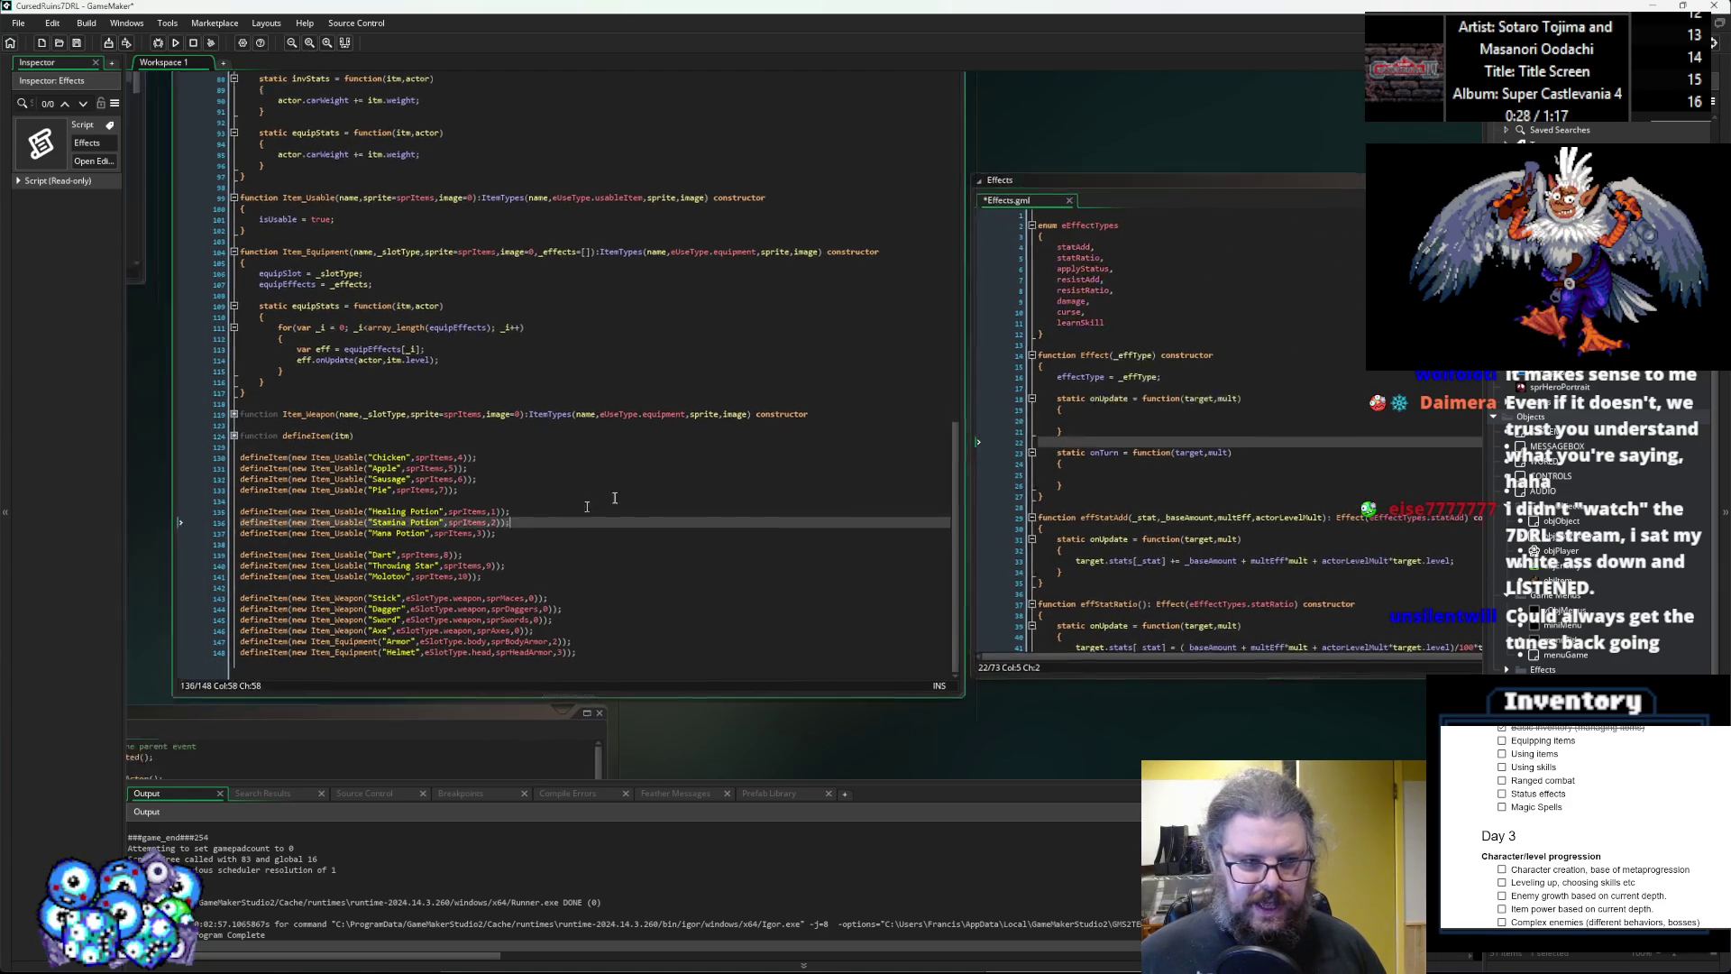
scroll(559, 496, "up", 3)
left_click(523, 493)
scroll(524, 493, "up", 2)
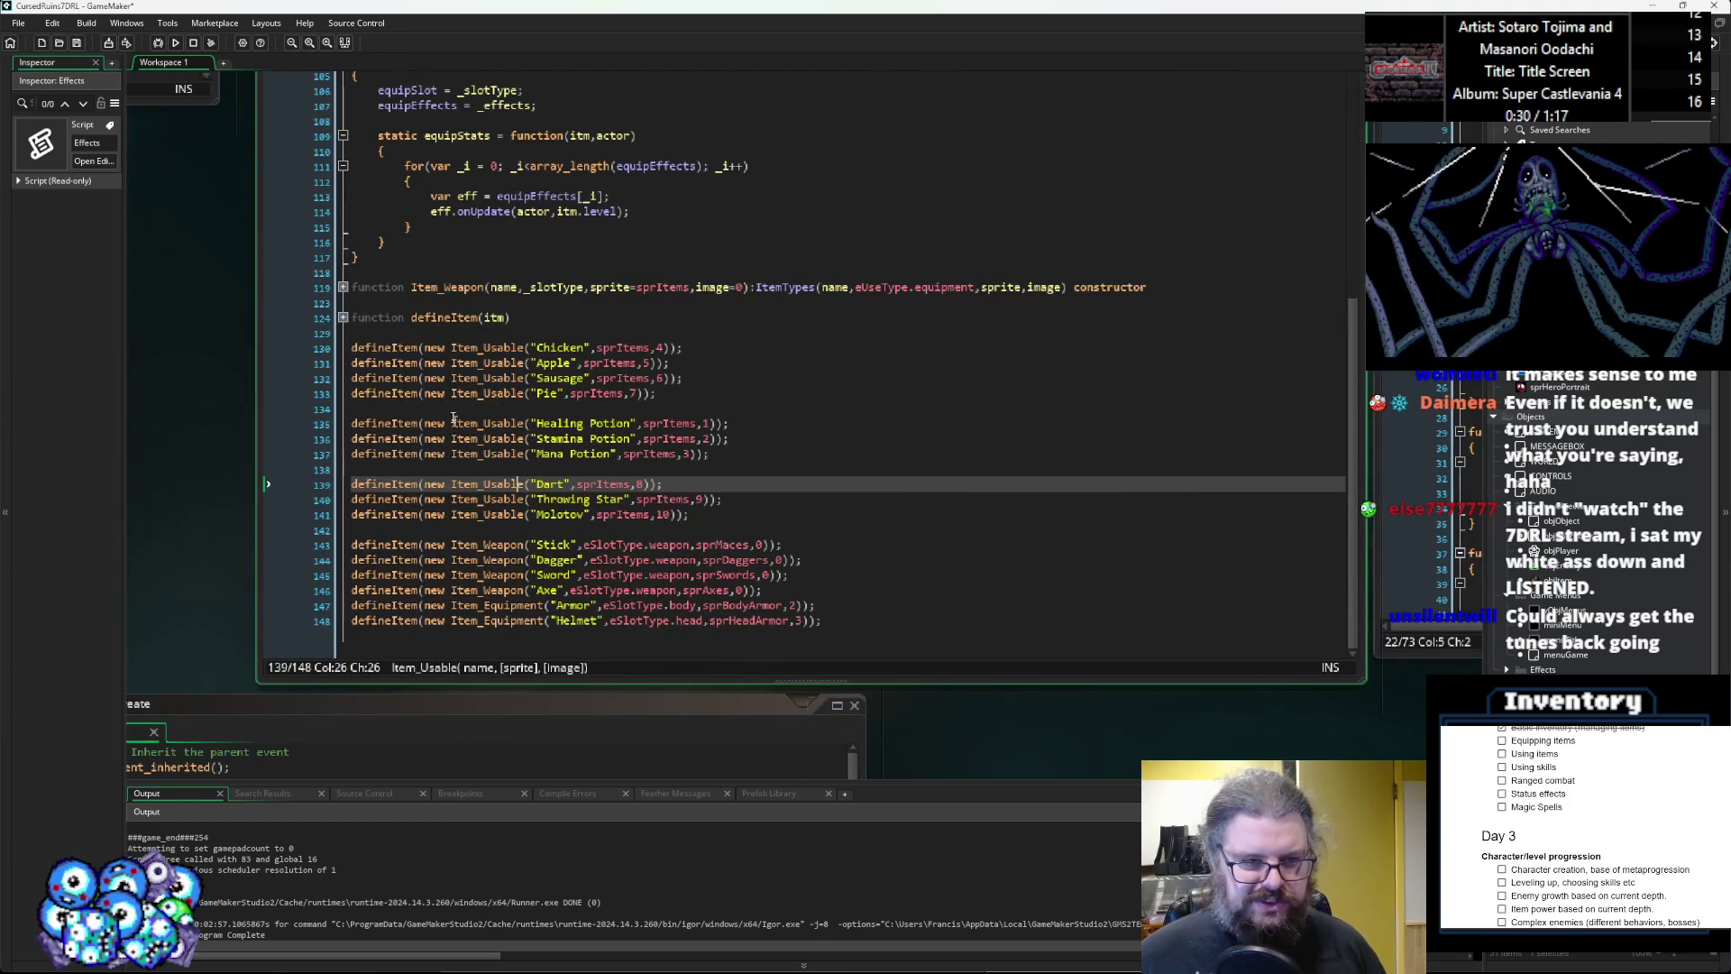
mouse_move(472, 347)
left_mouse_down()
mouse_move(631, 563)
mouse_move(762, 591)
left_mouse_up()
left_click(762, 590)
scroll(671, 609, "right", 3)
left_click(670, 609)
scroll(670, 608, "down", 3)
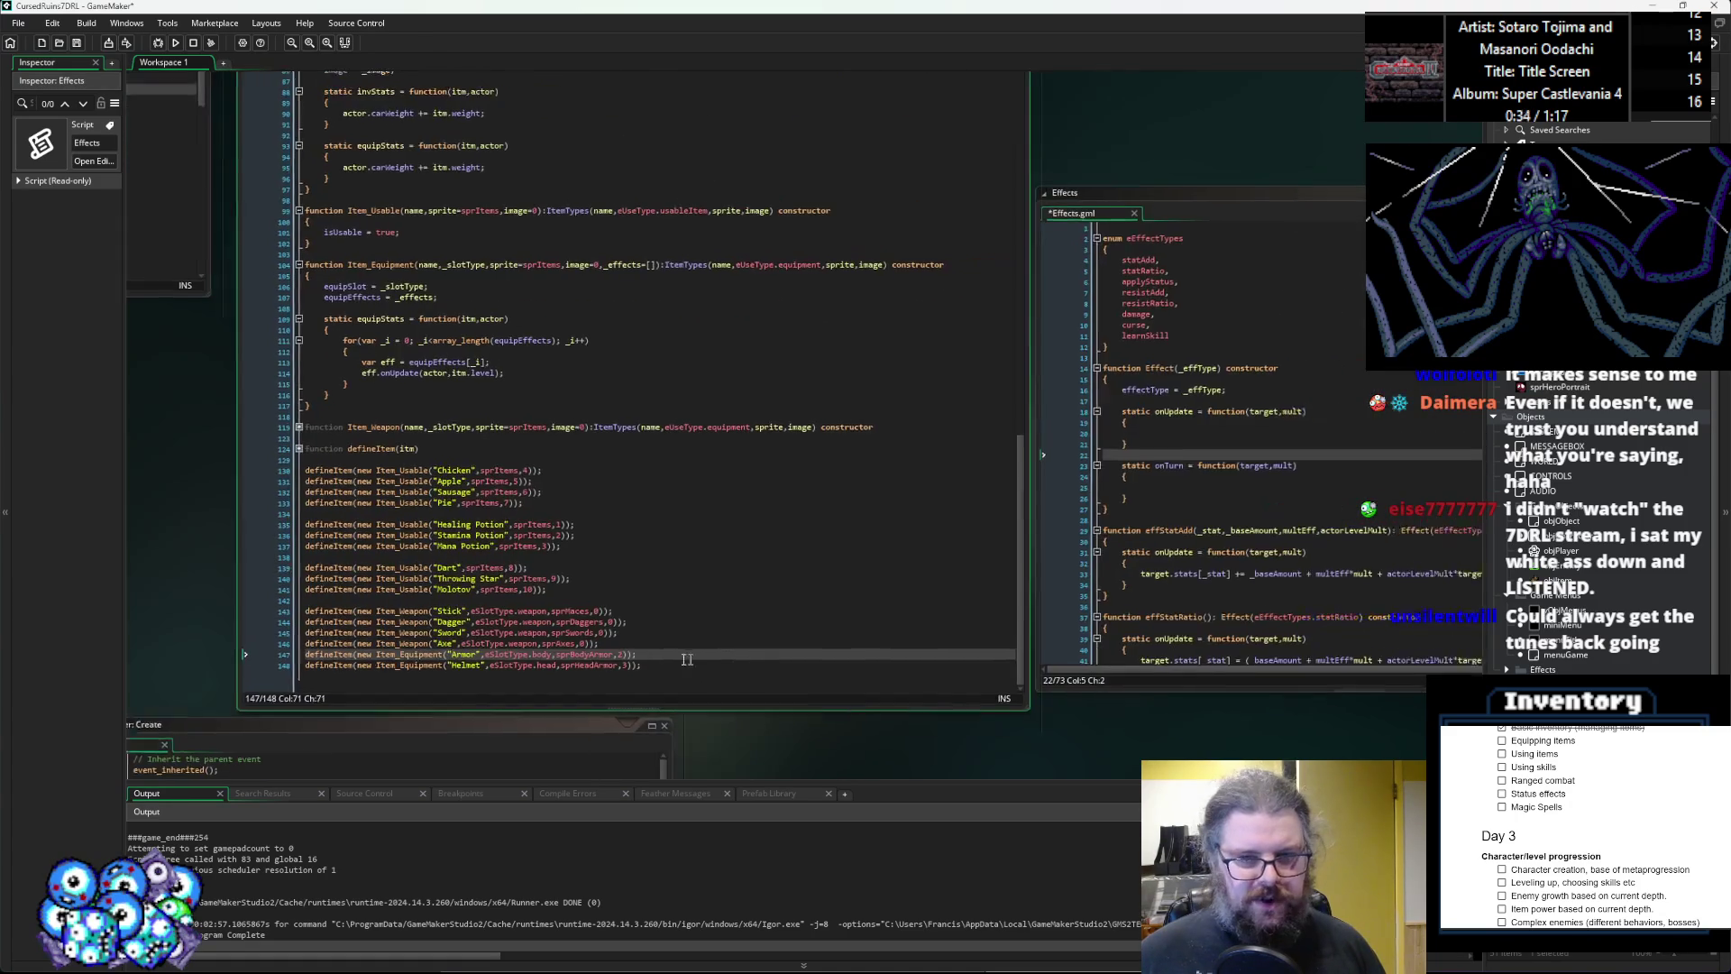
Select all the Effects code and review it down to the end of effCurse.
key("ctrl+a")
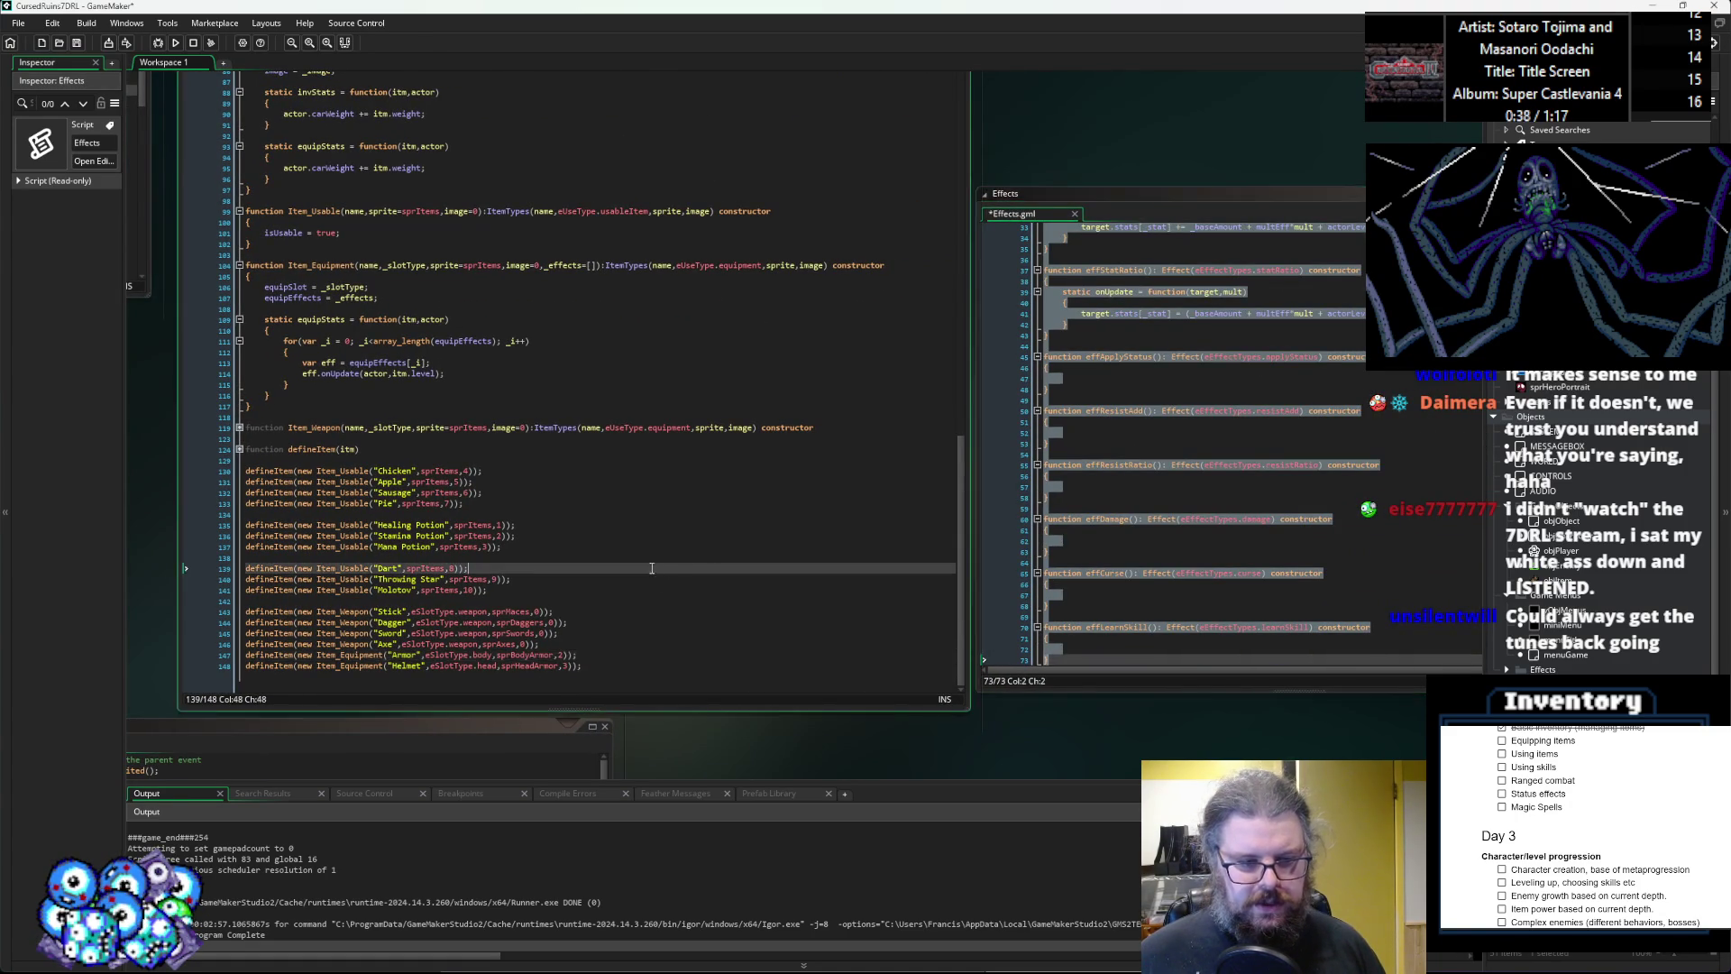
scroll(636, 464, "up", 3)
left_click(637, 474)
scroll(636, 461, "down", 2)
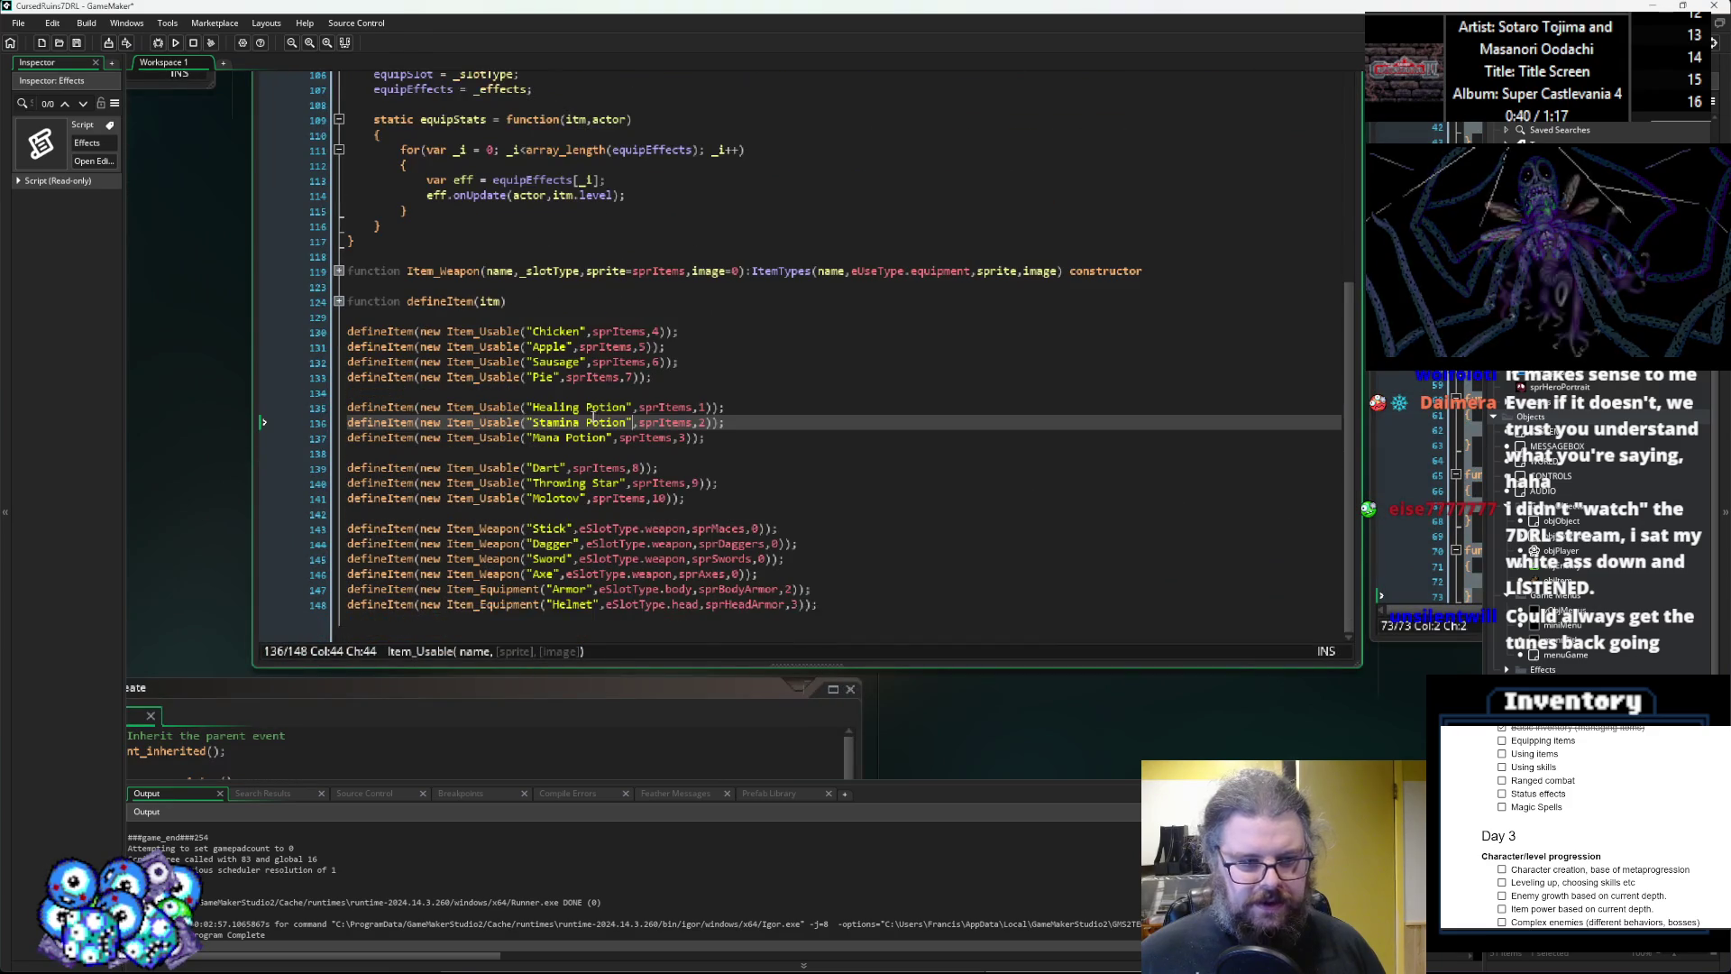
left_click(662, 331)
left_click_drag(737, 420, 396, 516)
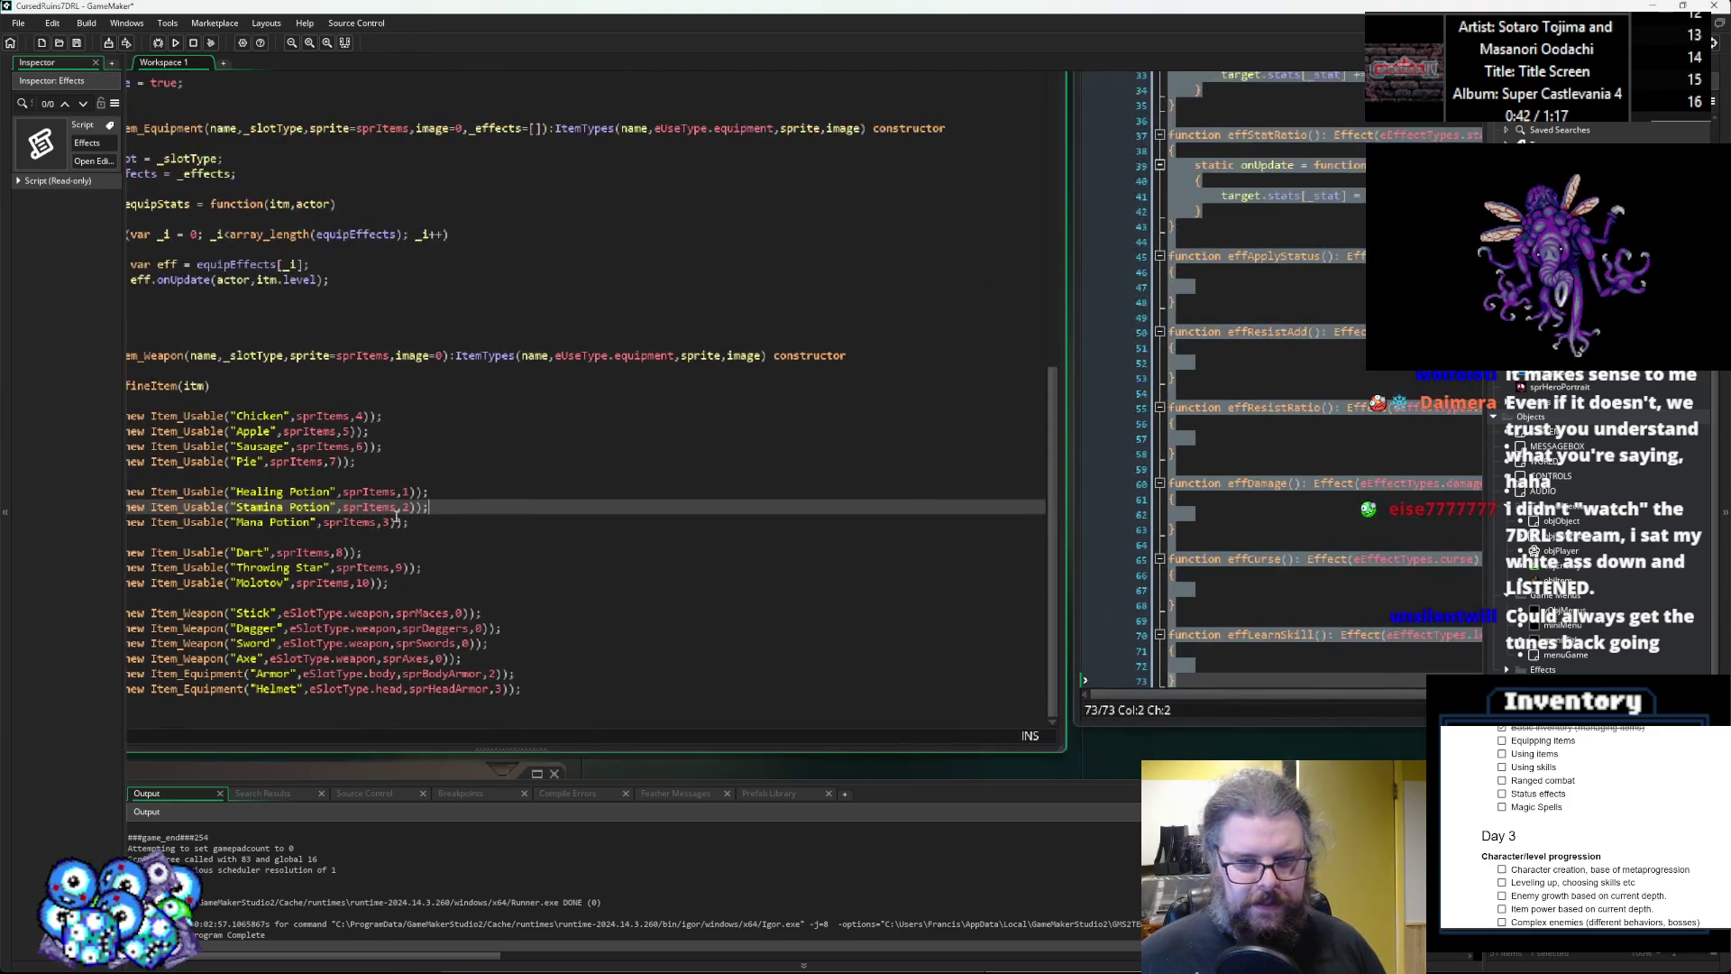
left_click(1174, 540)
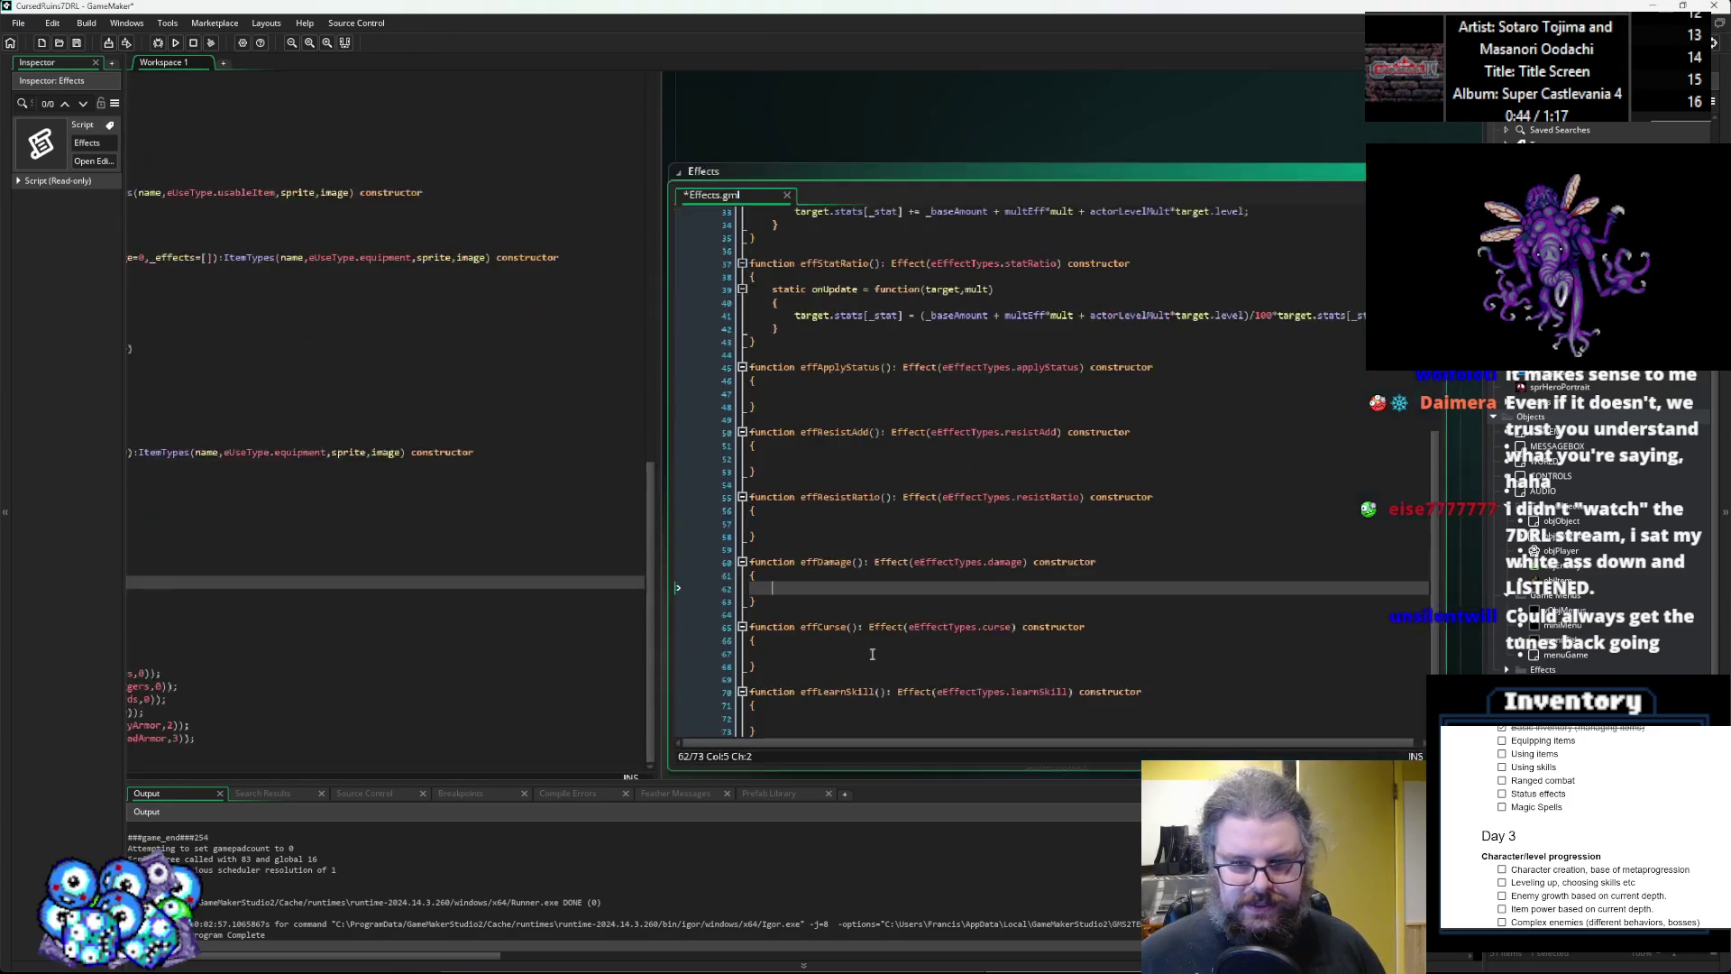
left_click(795, 649)
left_click(794, 657)
scroll(1264, 609, "down", 2)
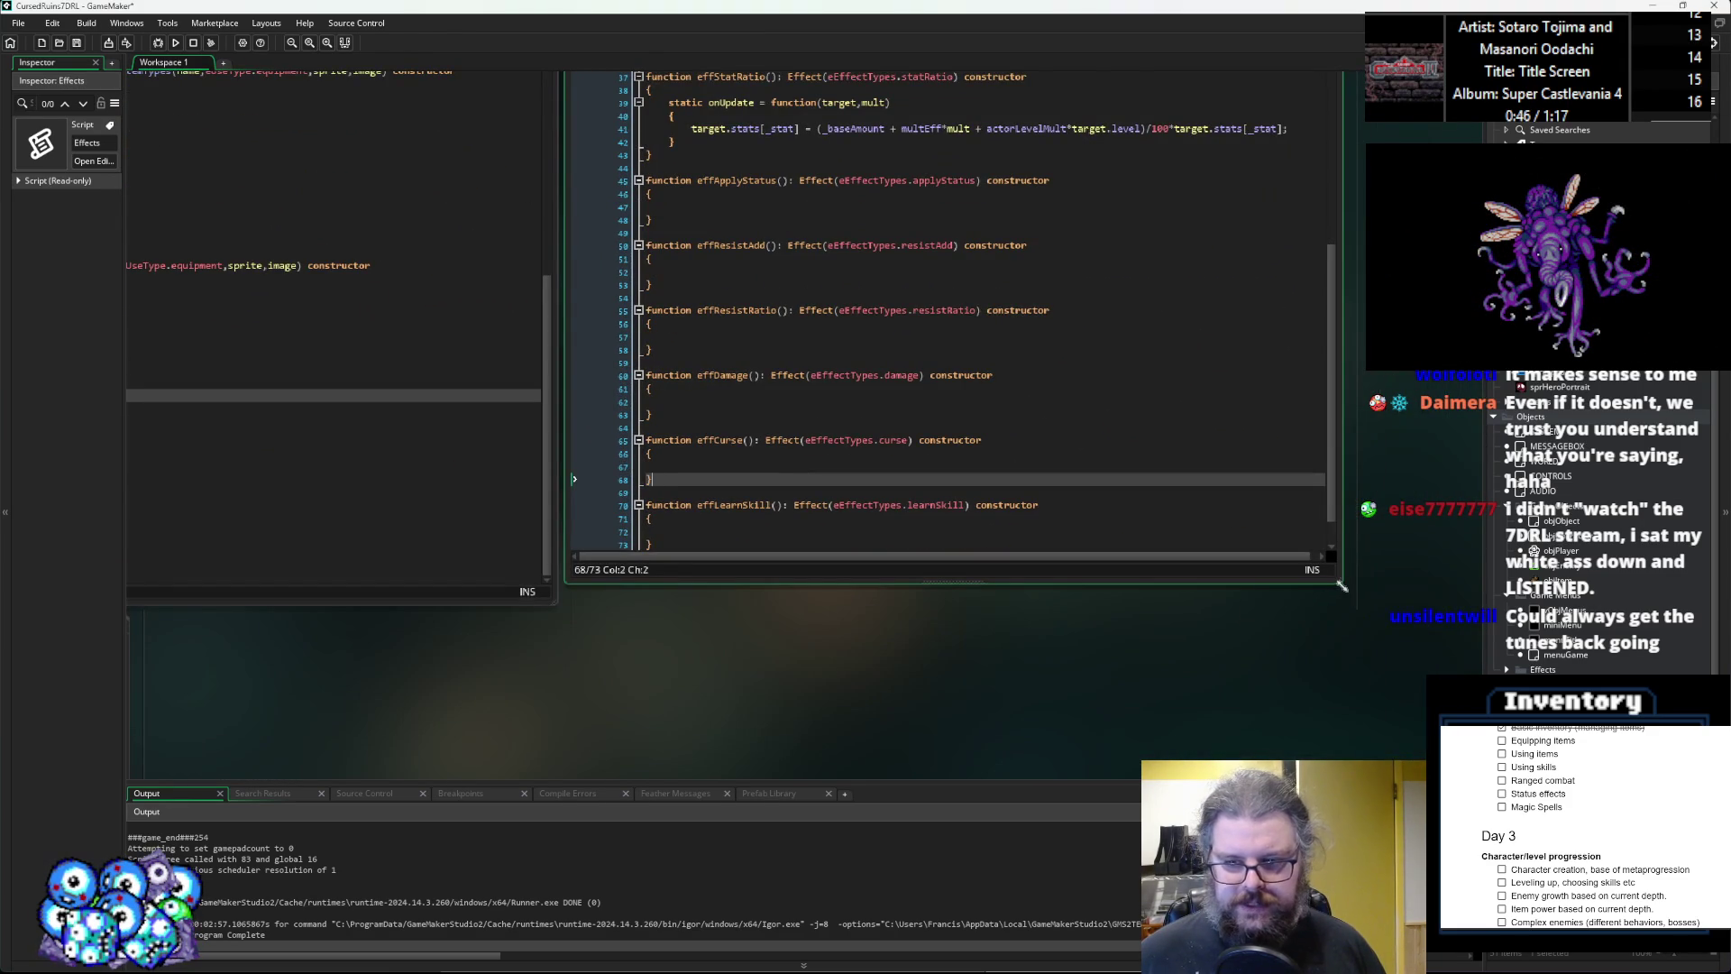
scroll(1262, 595, "up", 10)
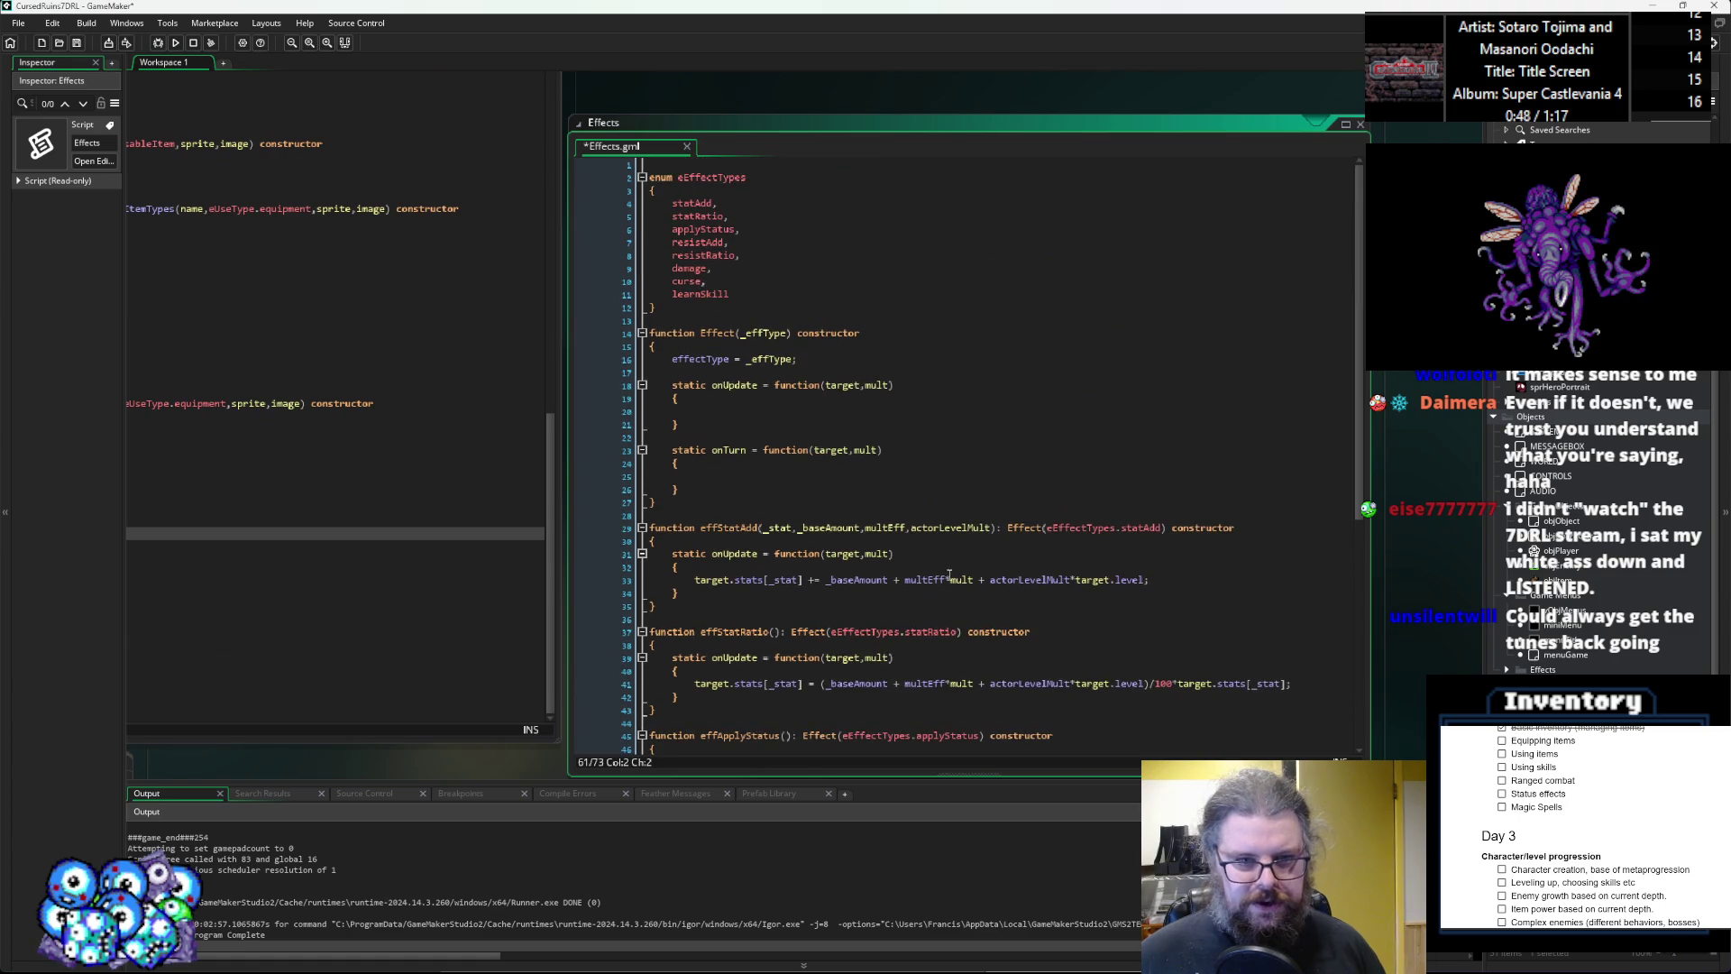
Rearrange the windows and select the defineItem calls from Dart through Helmet.
left_click_drag(656, 123, 664, 104)
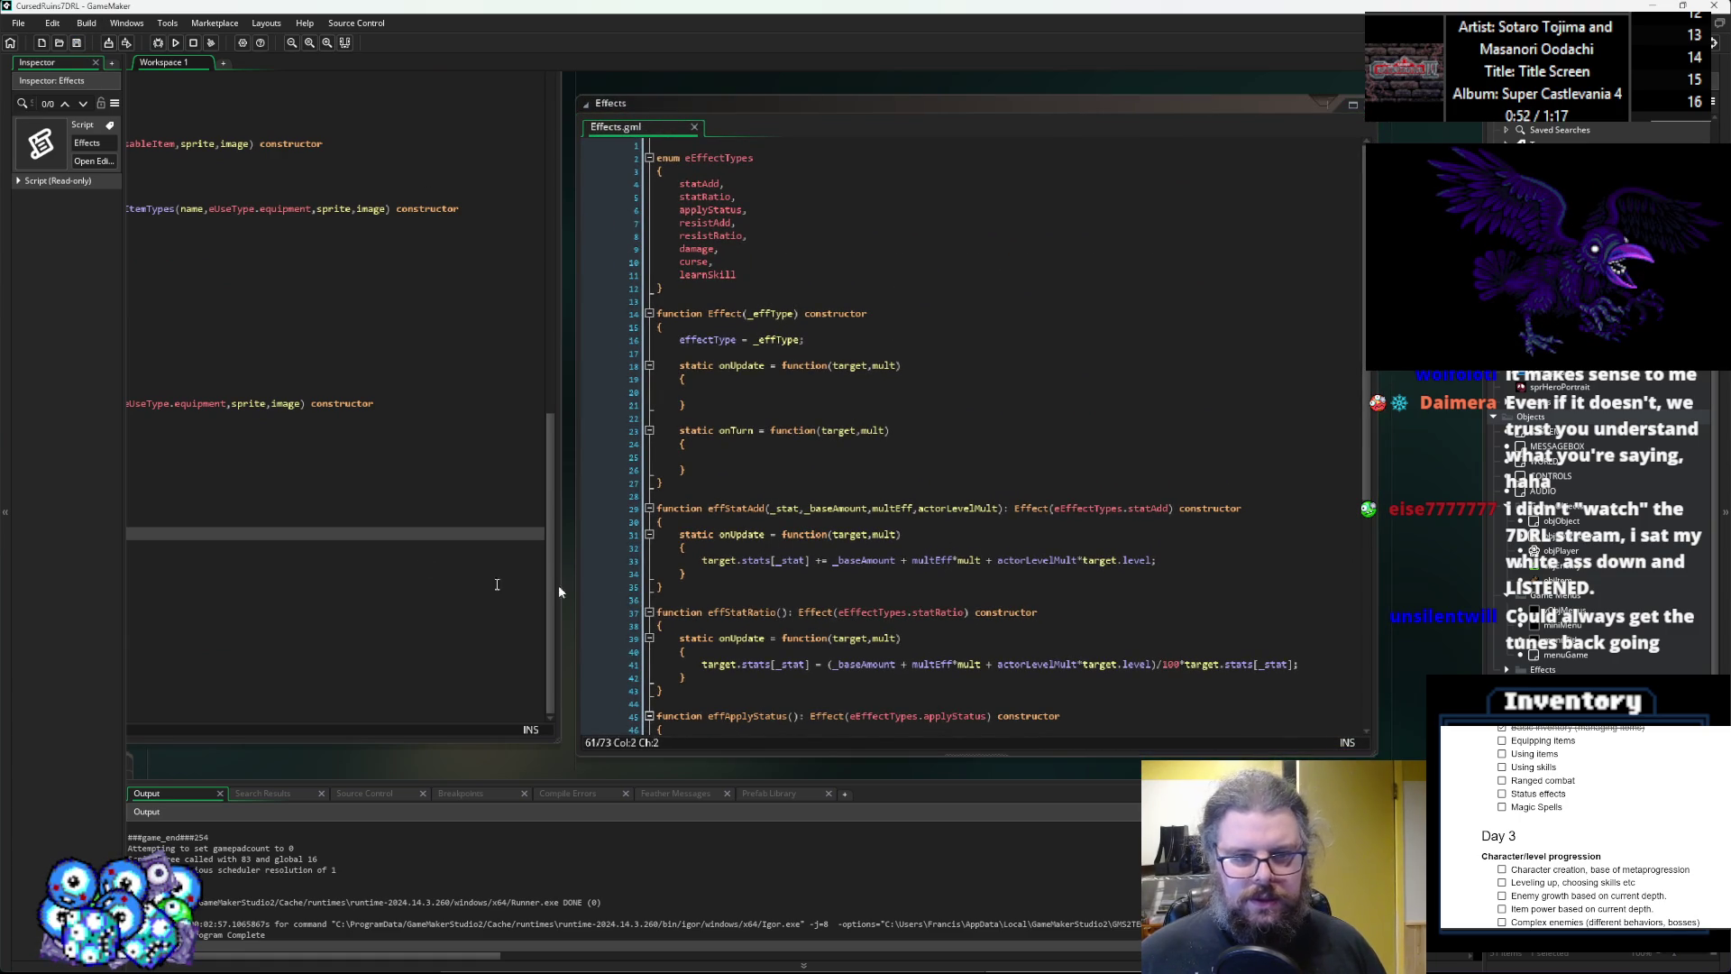
scroll(559, 584, "left", 5)
mouse_move(699, 541)
left_mouse_down()
mouse_move(739, 586)
mouse_move(656, 870)
mouse_move(983, 897)
mouse_move(749, 495)
mouse_move(761, 532)
mouse_move(742, 547)
left_mouse_up()
left_click(758, 696)
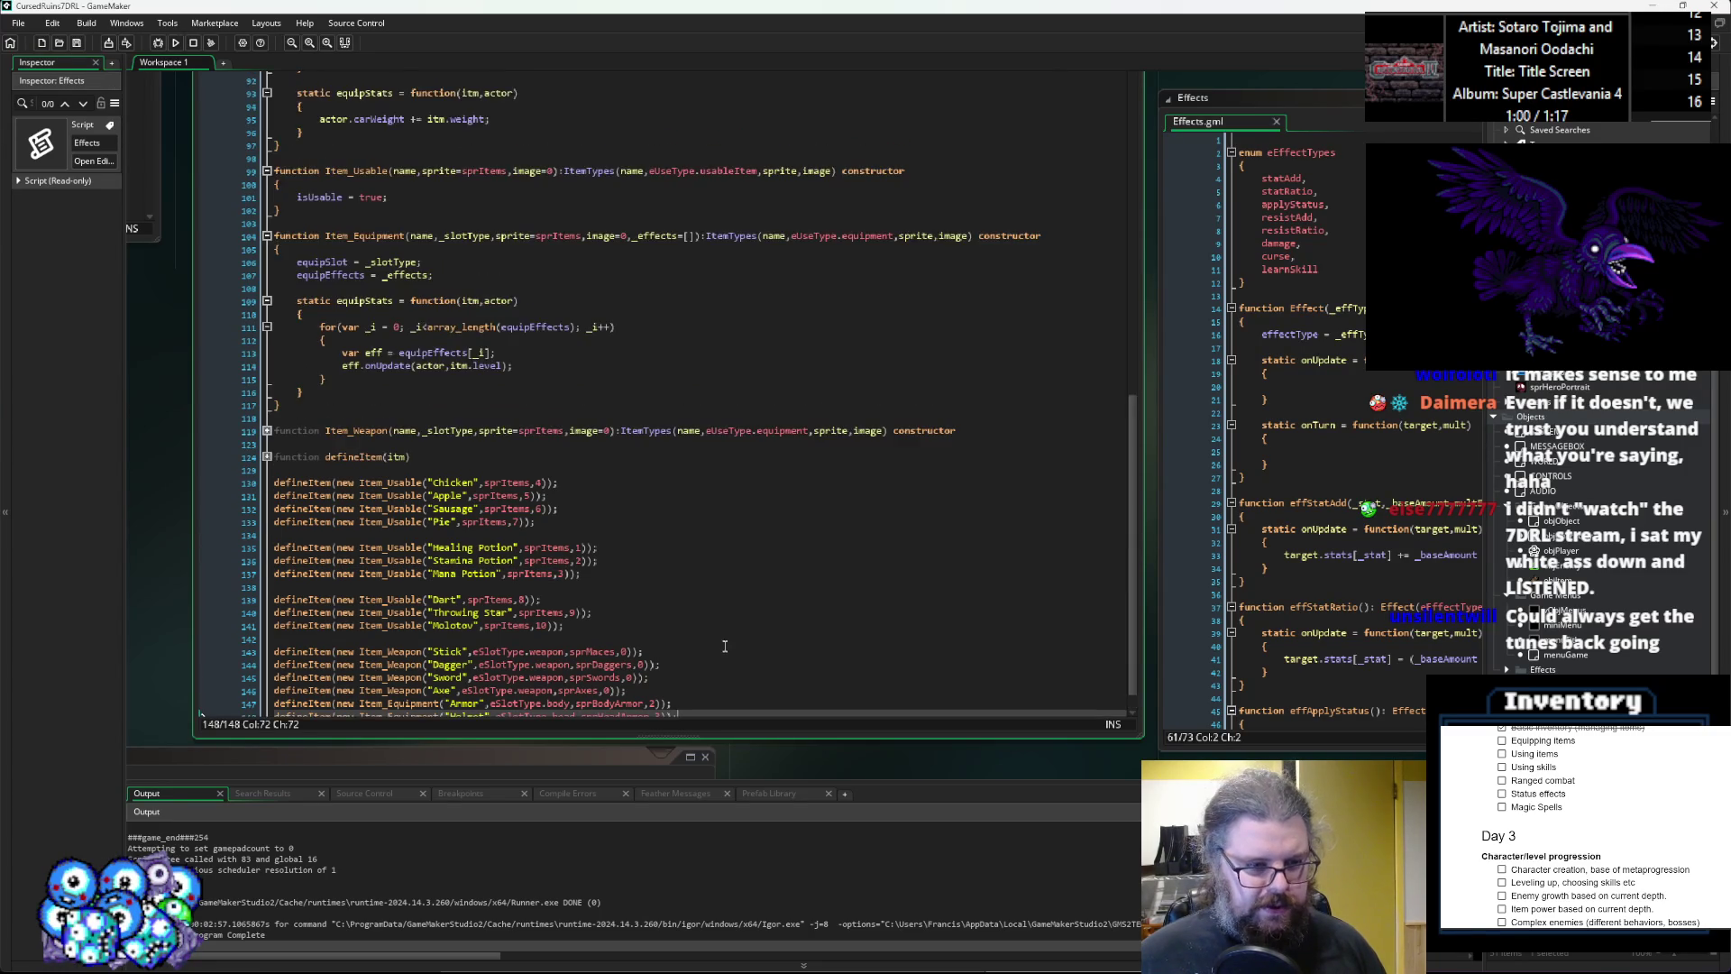
left_click_drag(781, 707, 316, 460)
left_click(751, 630)
left_click_drag(751, 630, 847, 574)
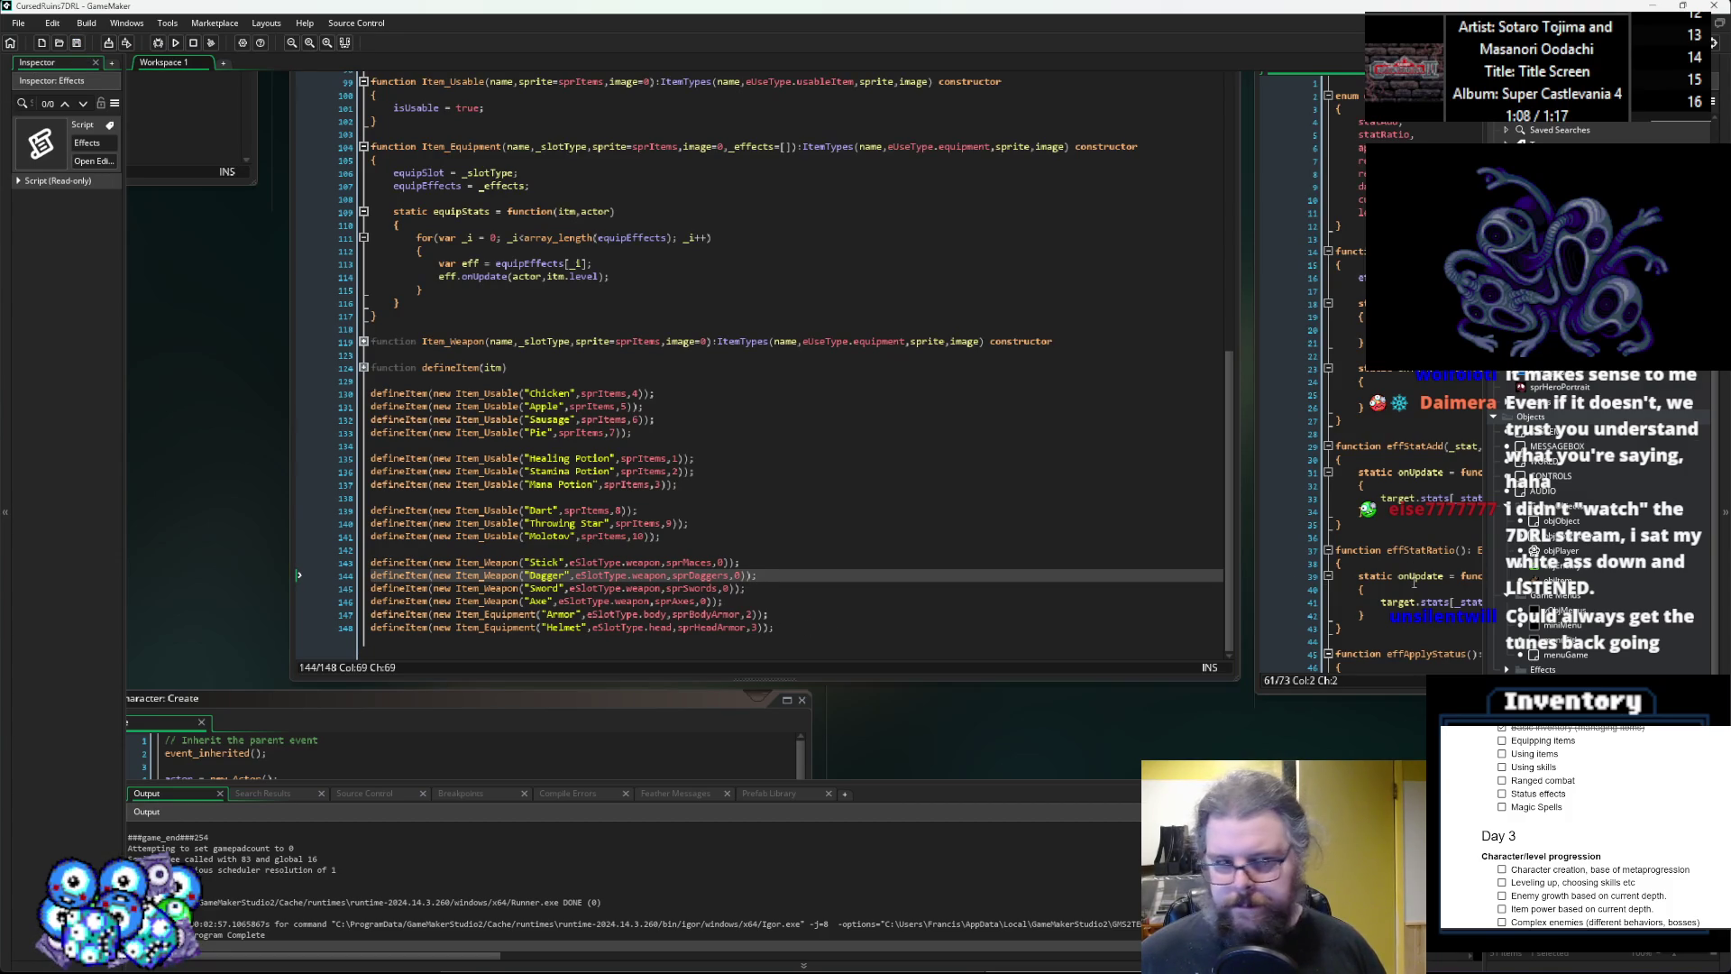
left_click(972, 604)
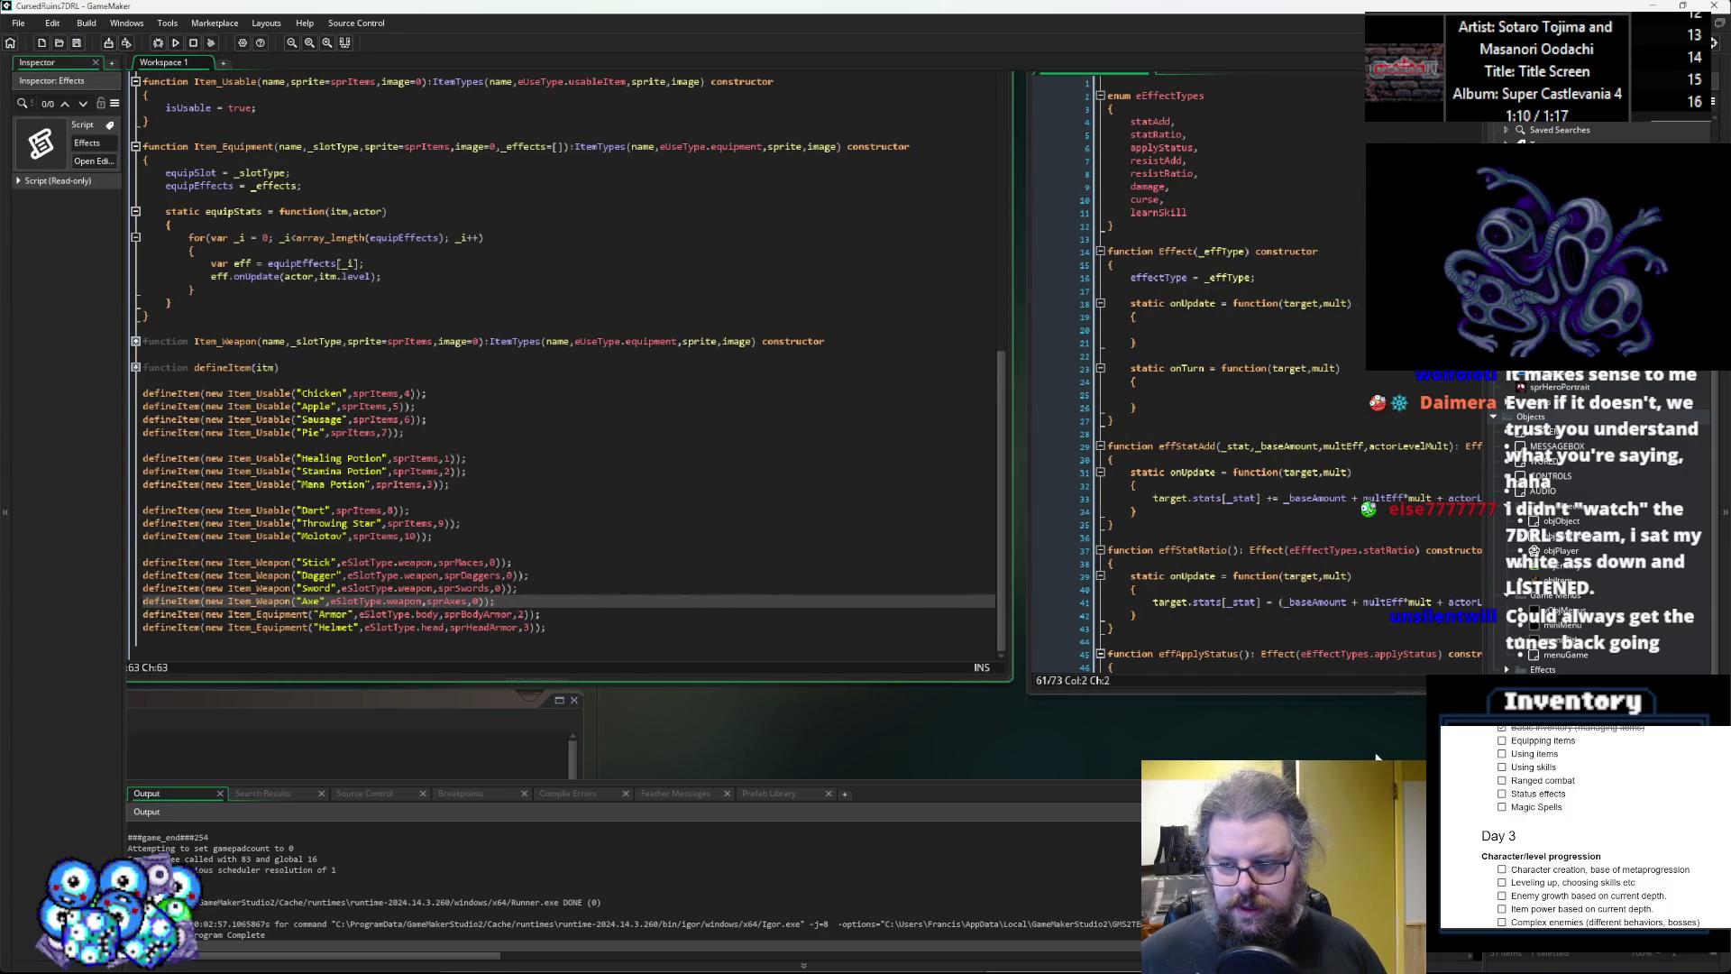
left_click(790, 510)
left_click(790, 595)
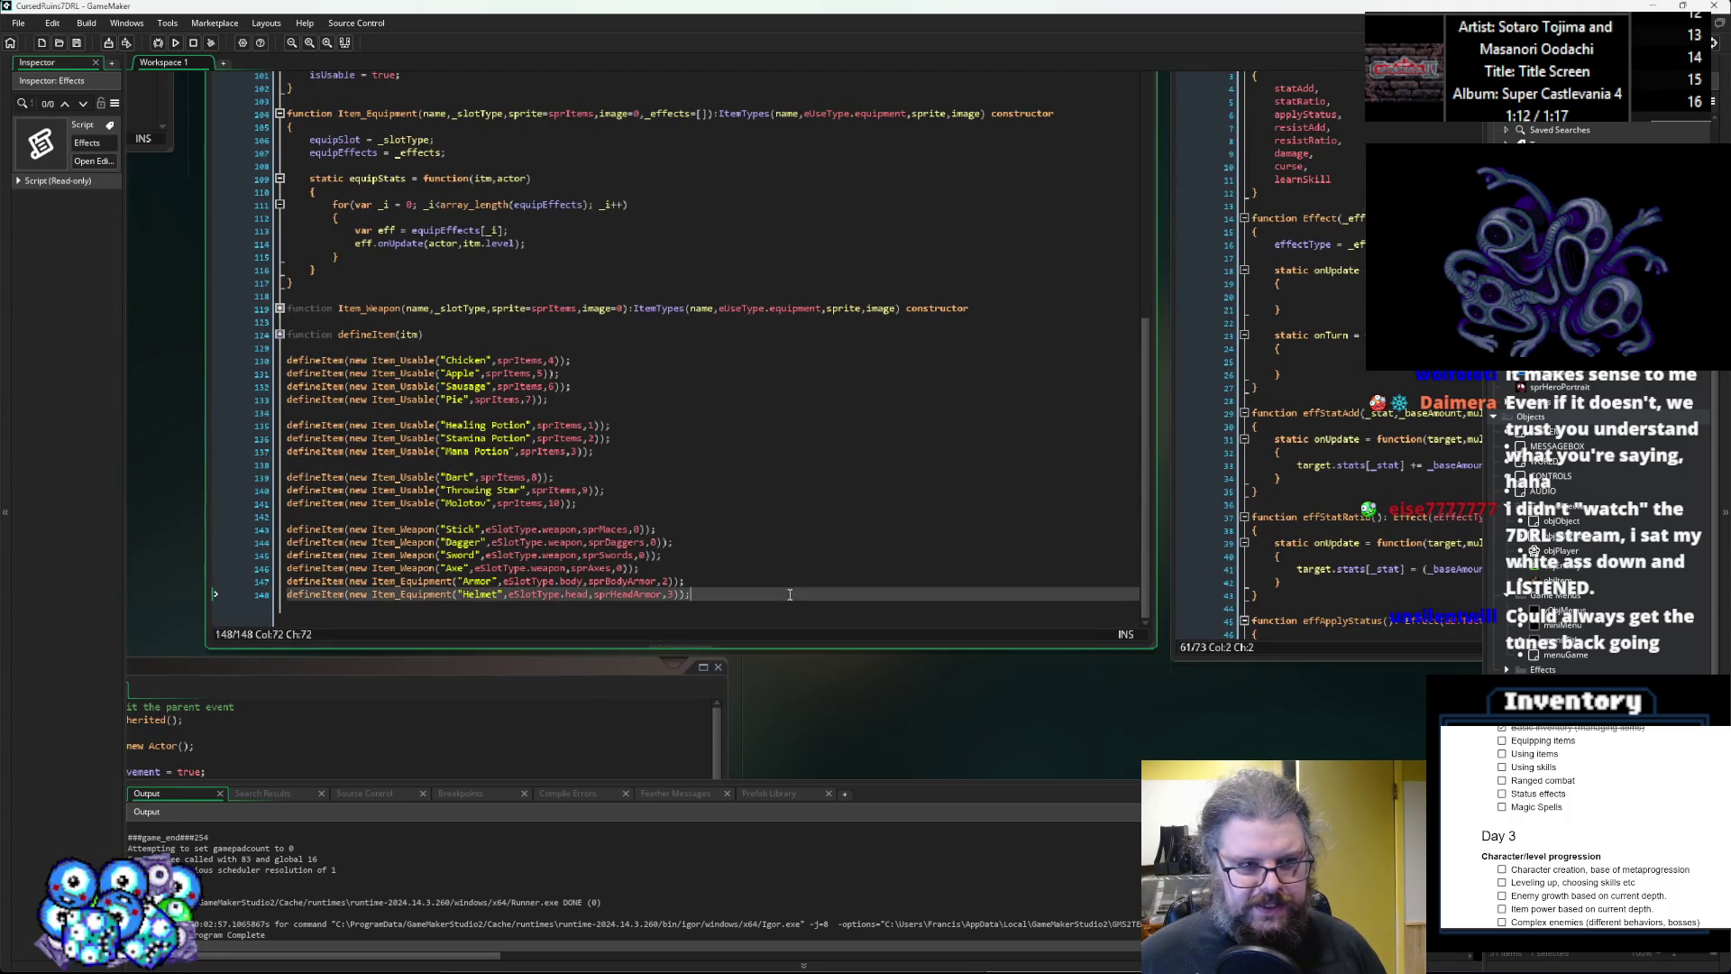
mouse_move(541, 348)
left_mouse_down()
mouse_move(727, 495)
mouse_move(791, 652)
left_mouse_up()
left_click(789, 598)
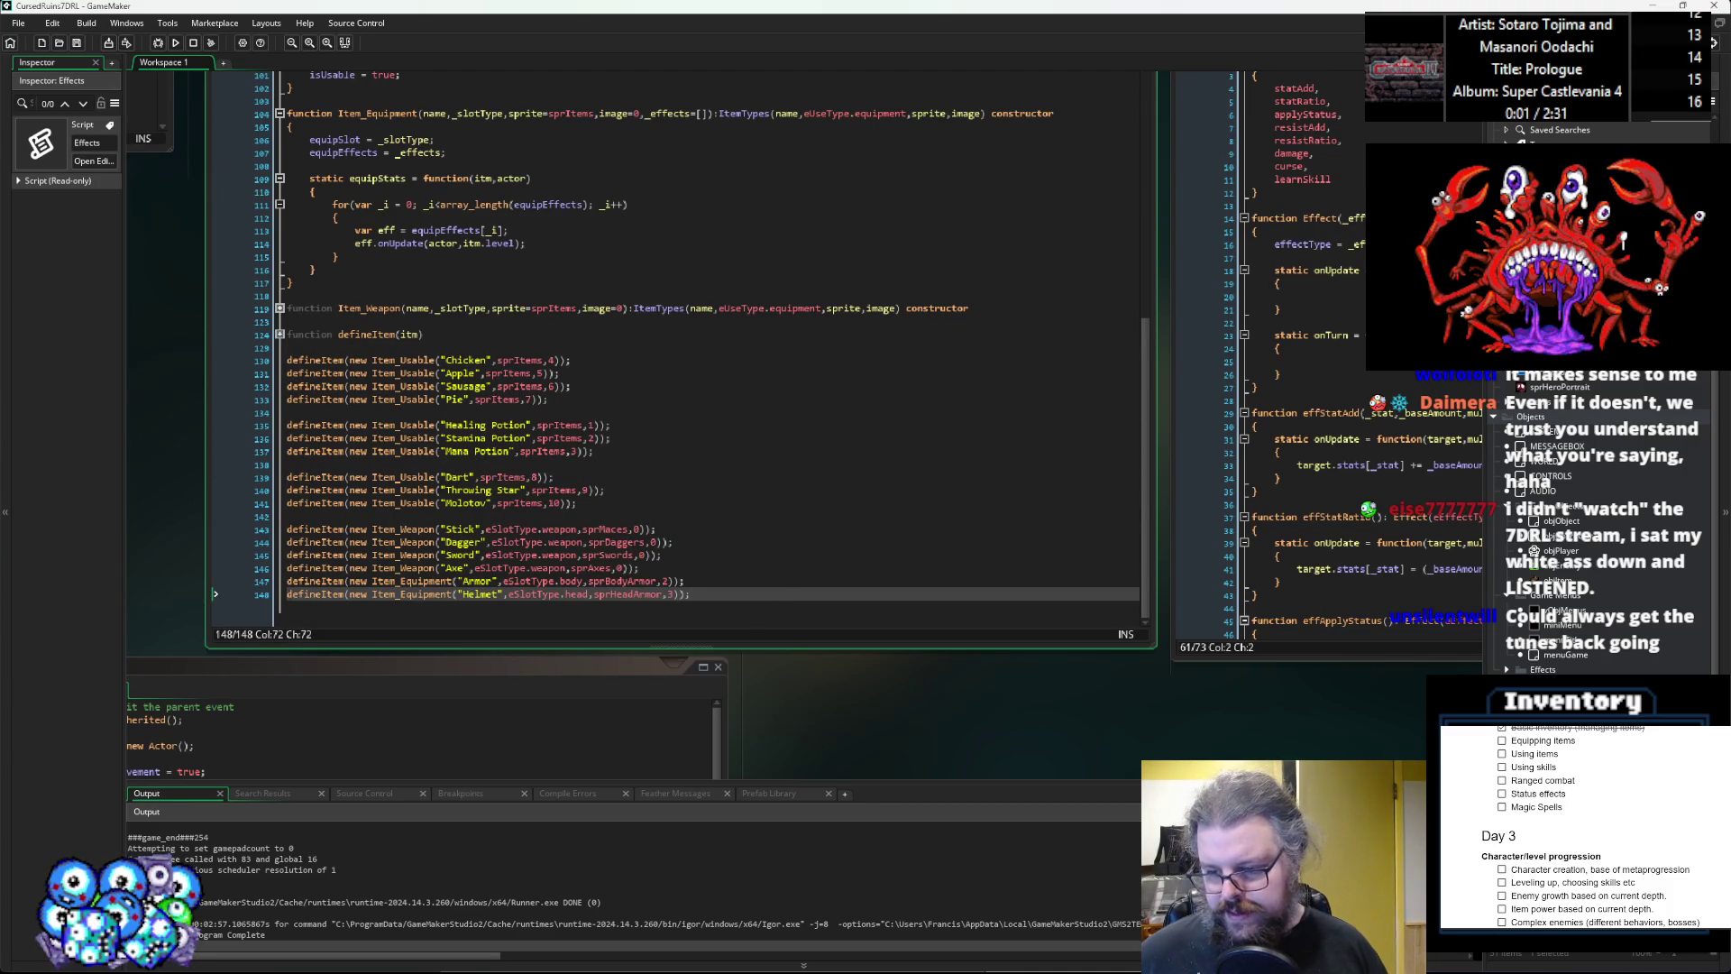
Add a 'function setupItems() {' declaration above the defineItem calls.
left_click(547, 346)
key("Return")
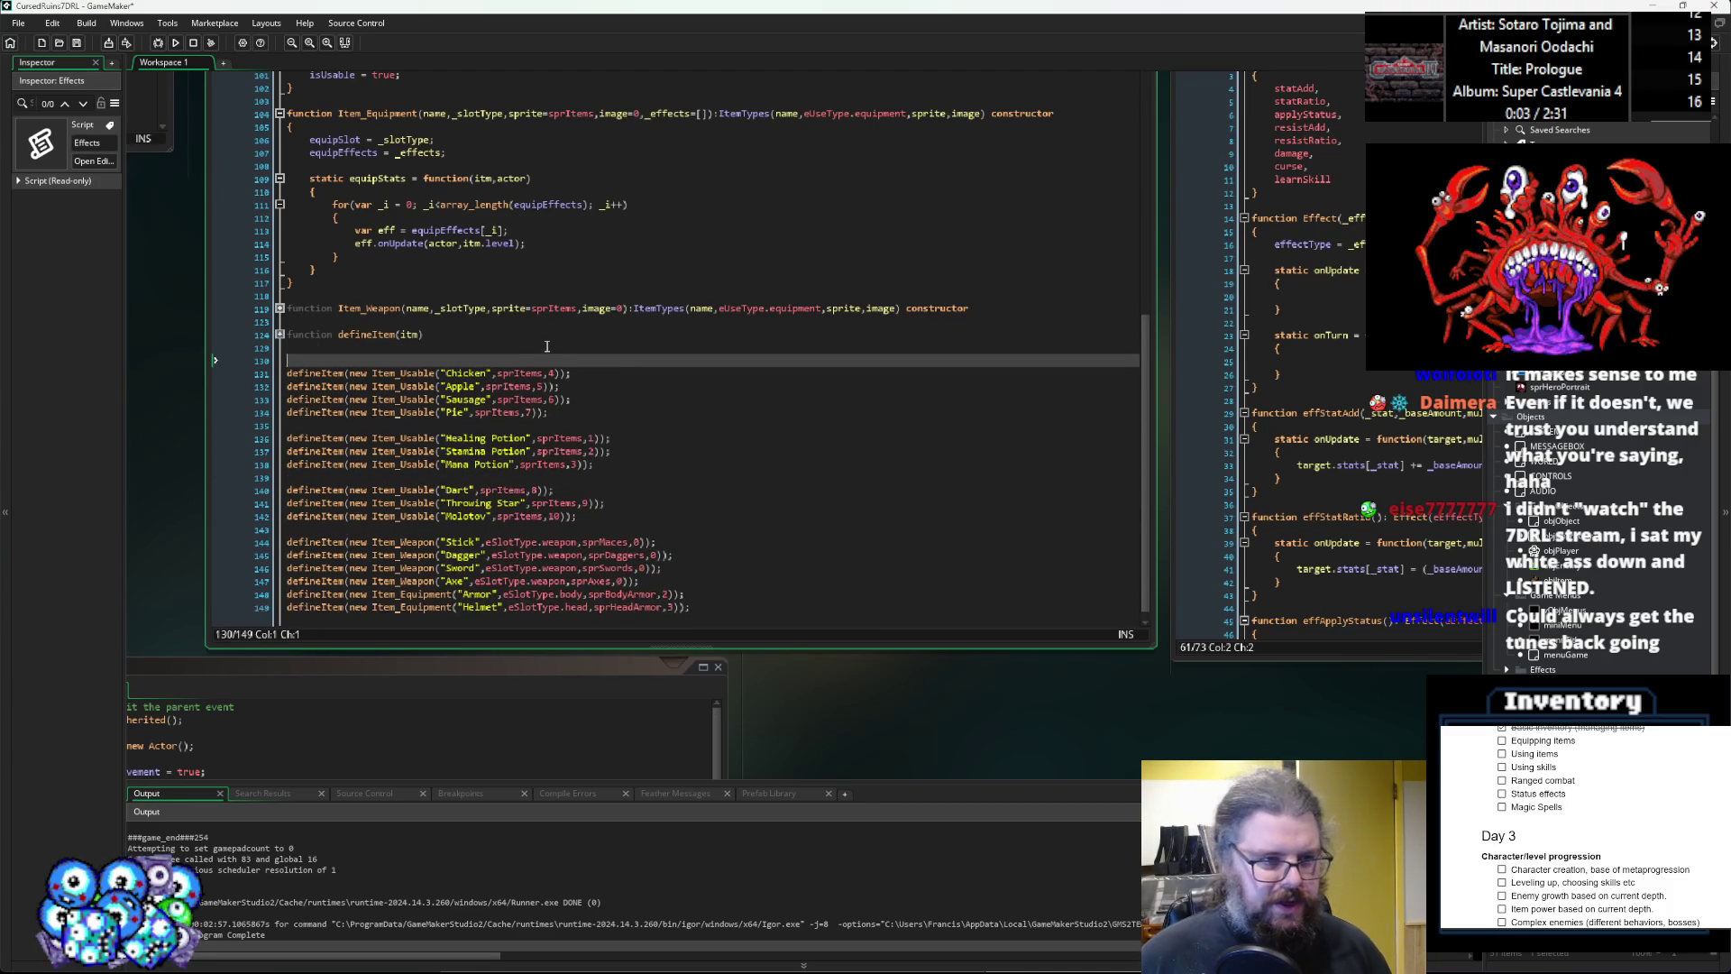
type("function ")
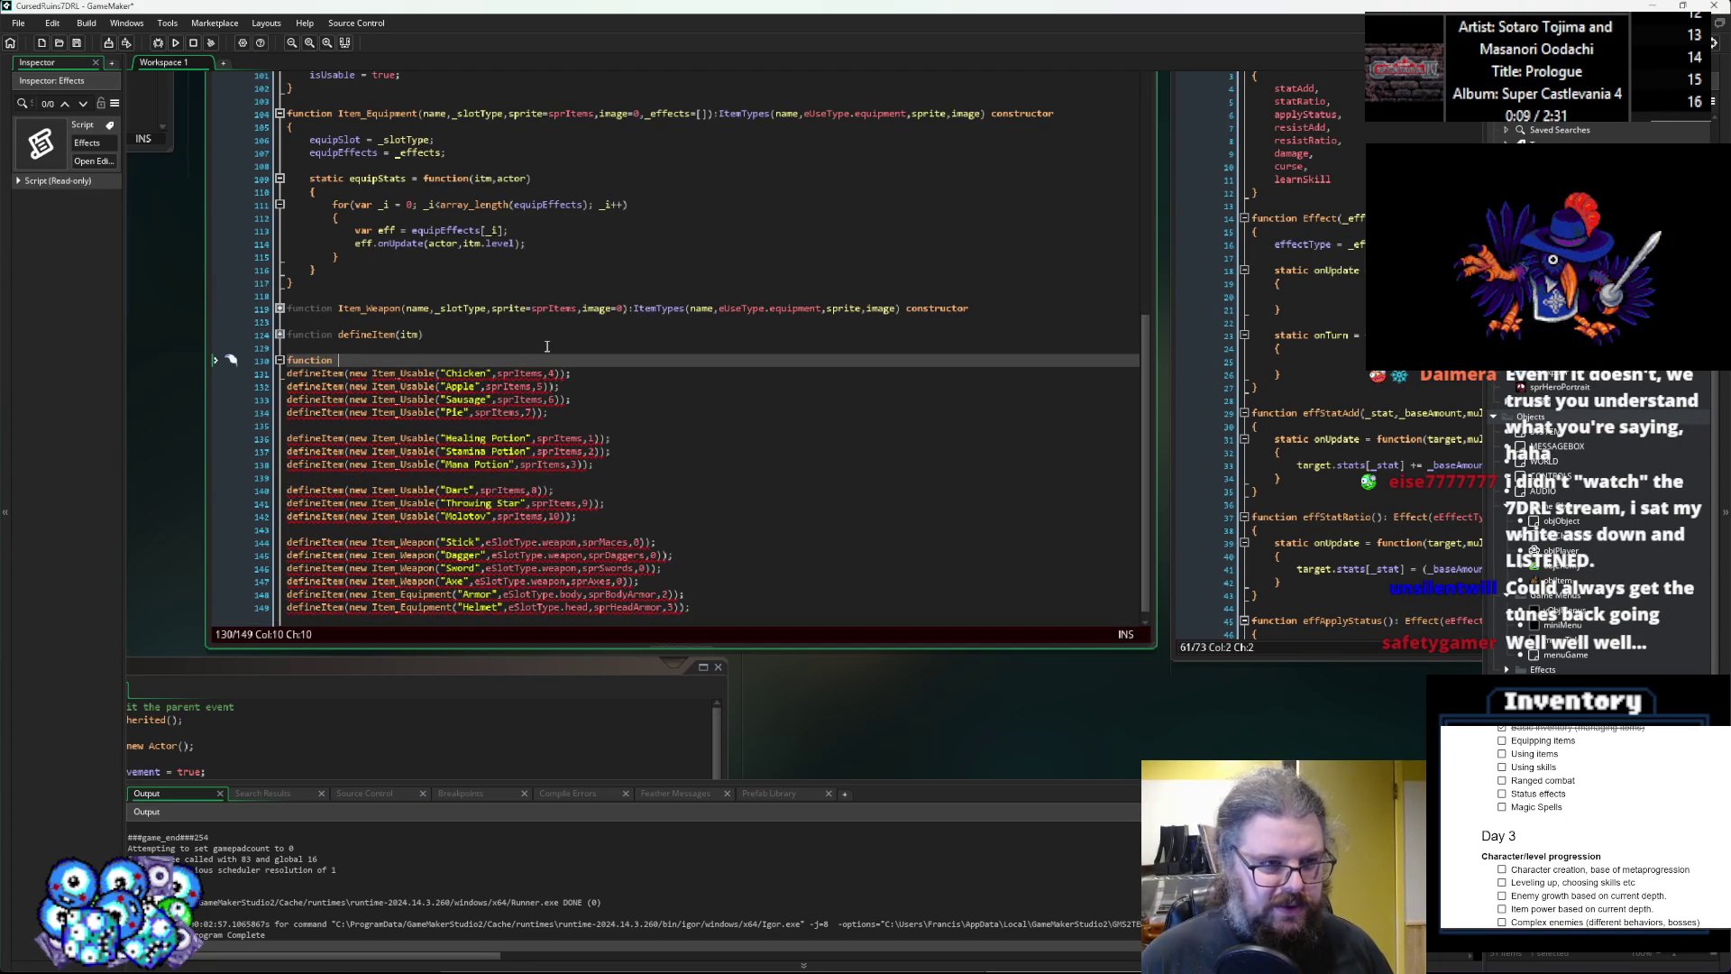
type("defineAllT")
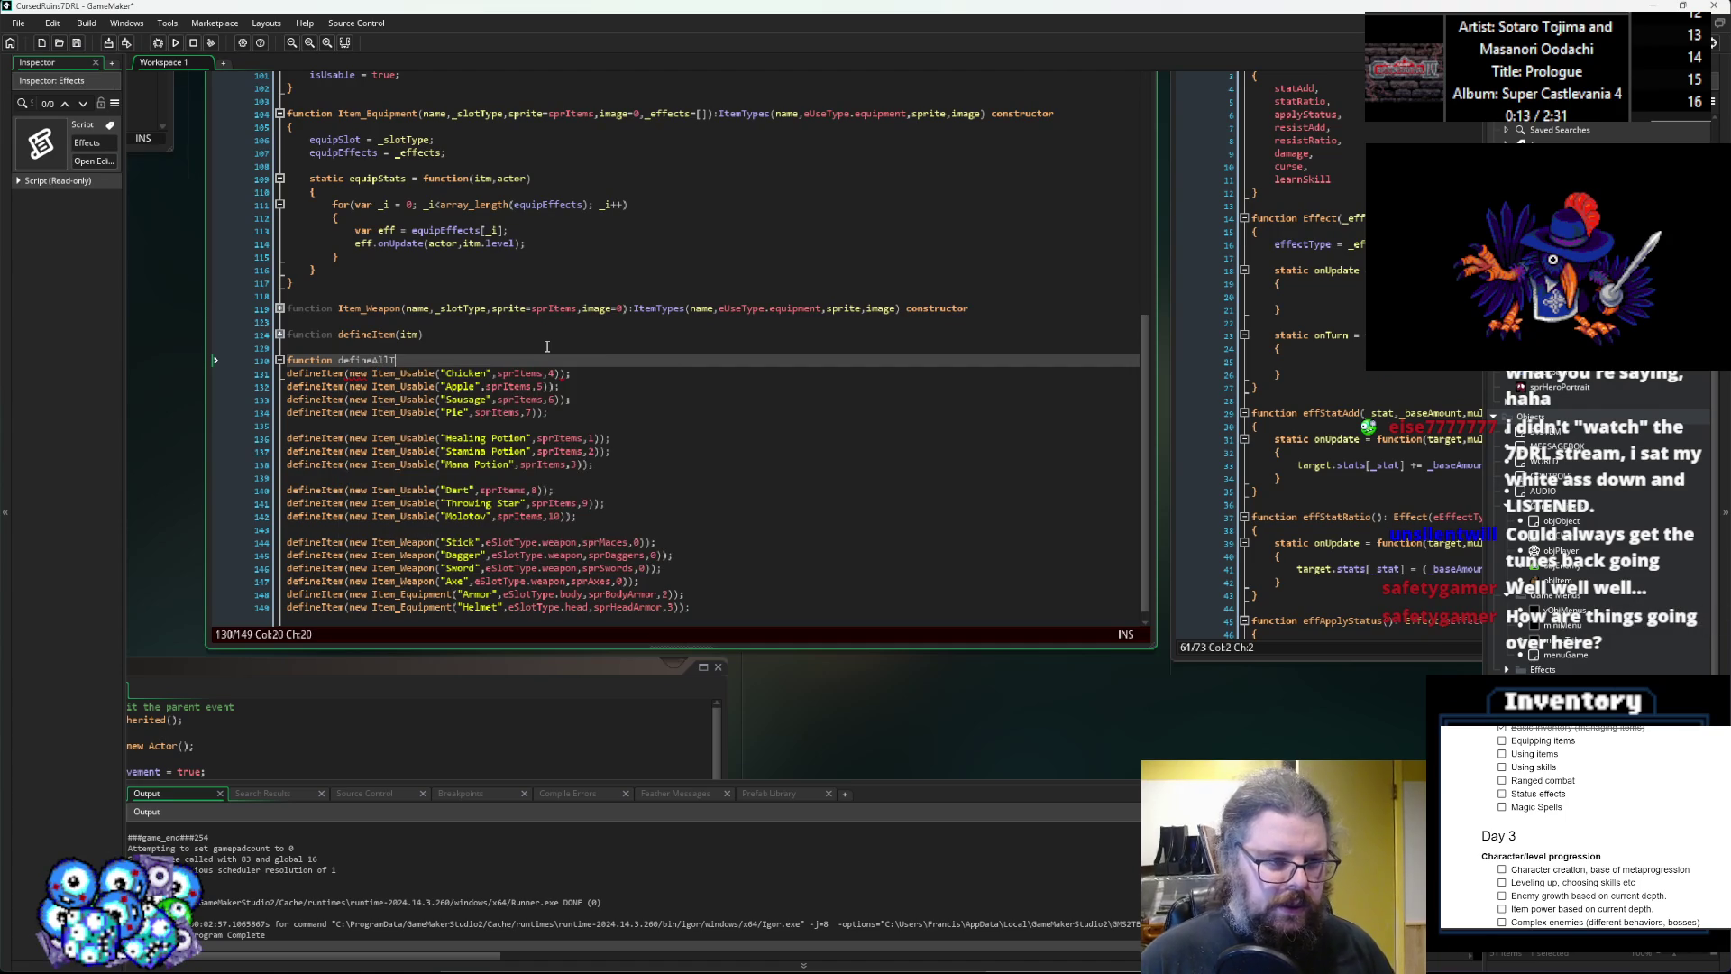
type("tem")
key("Return")
key("BackSpace")
key("BackSpace")
key("BackSpace")
type("se")
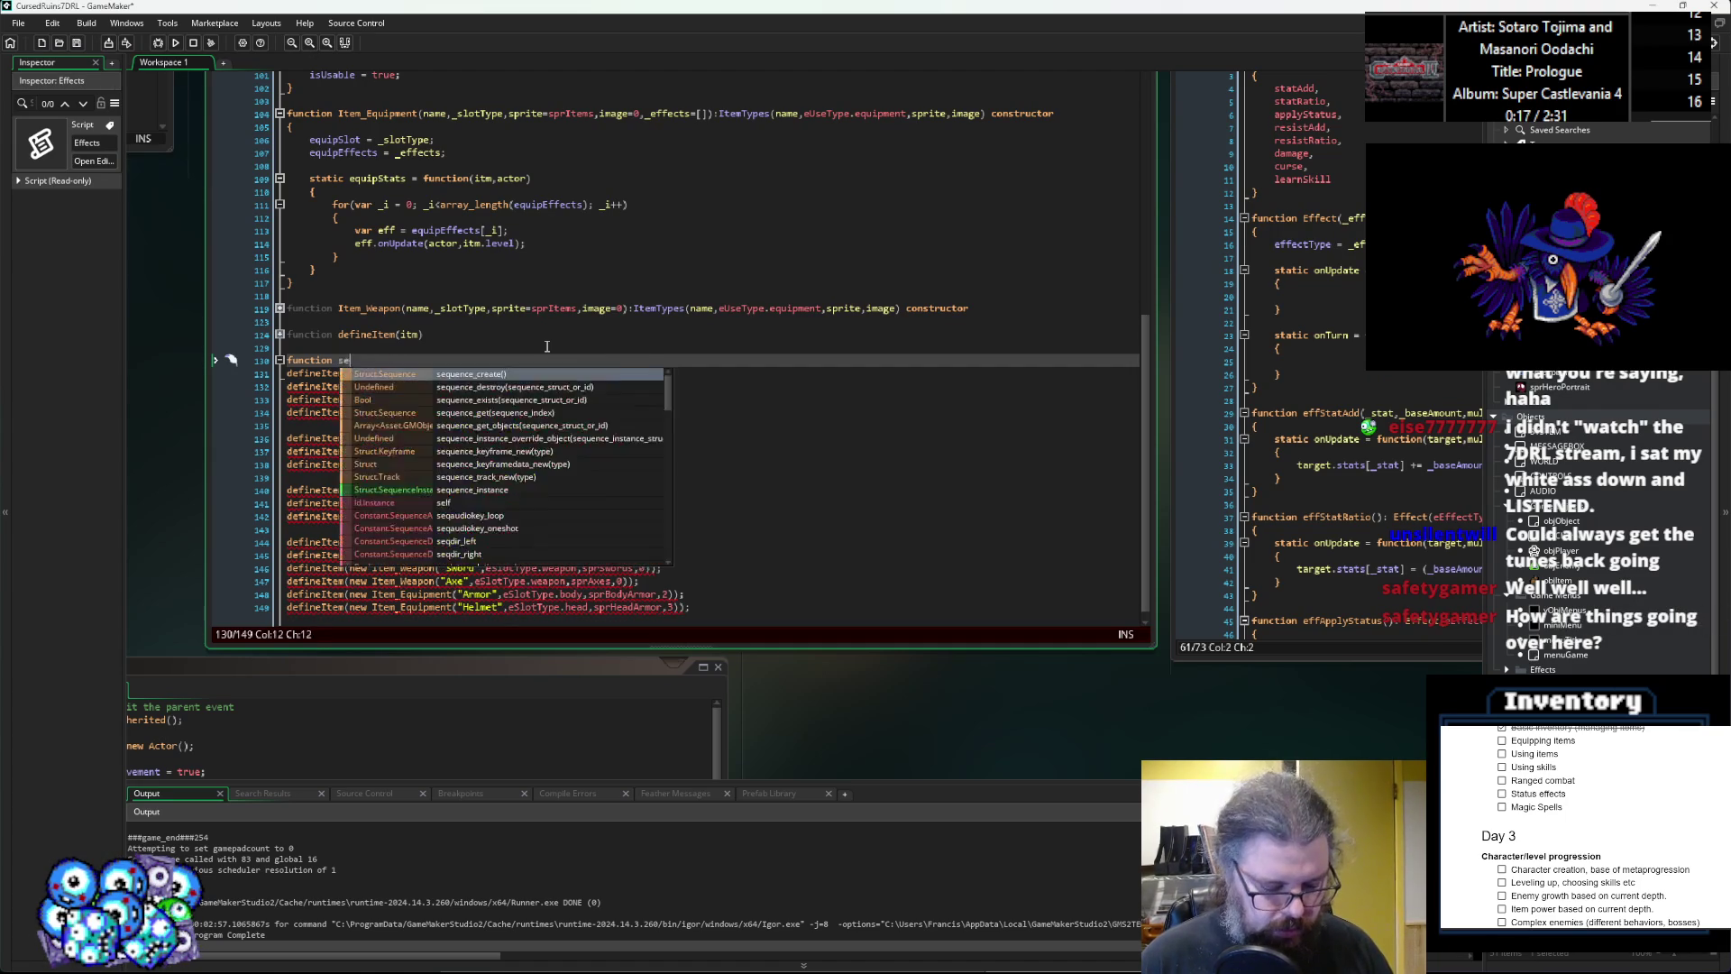
type("tupItems")
key("Return")
type("{")
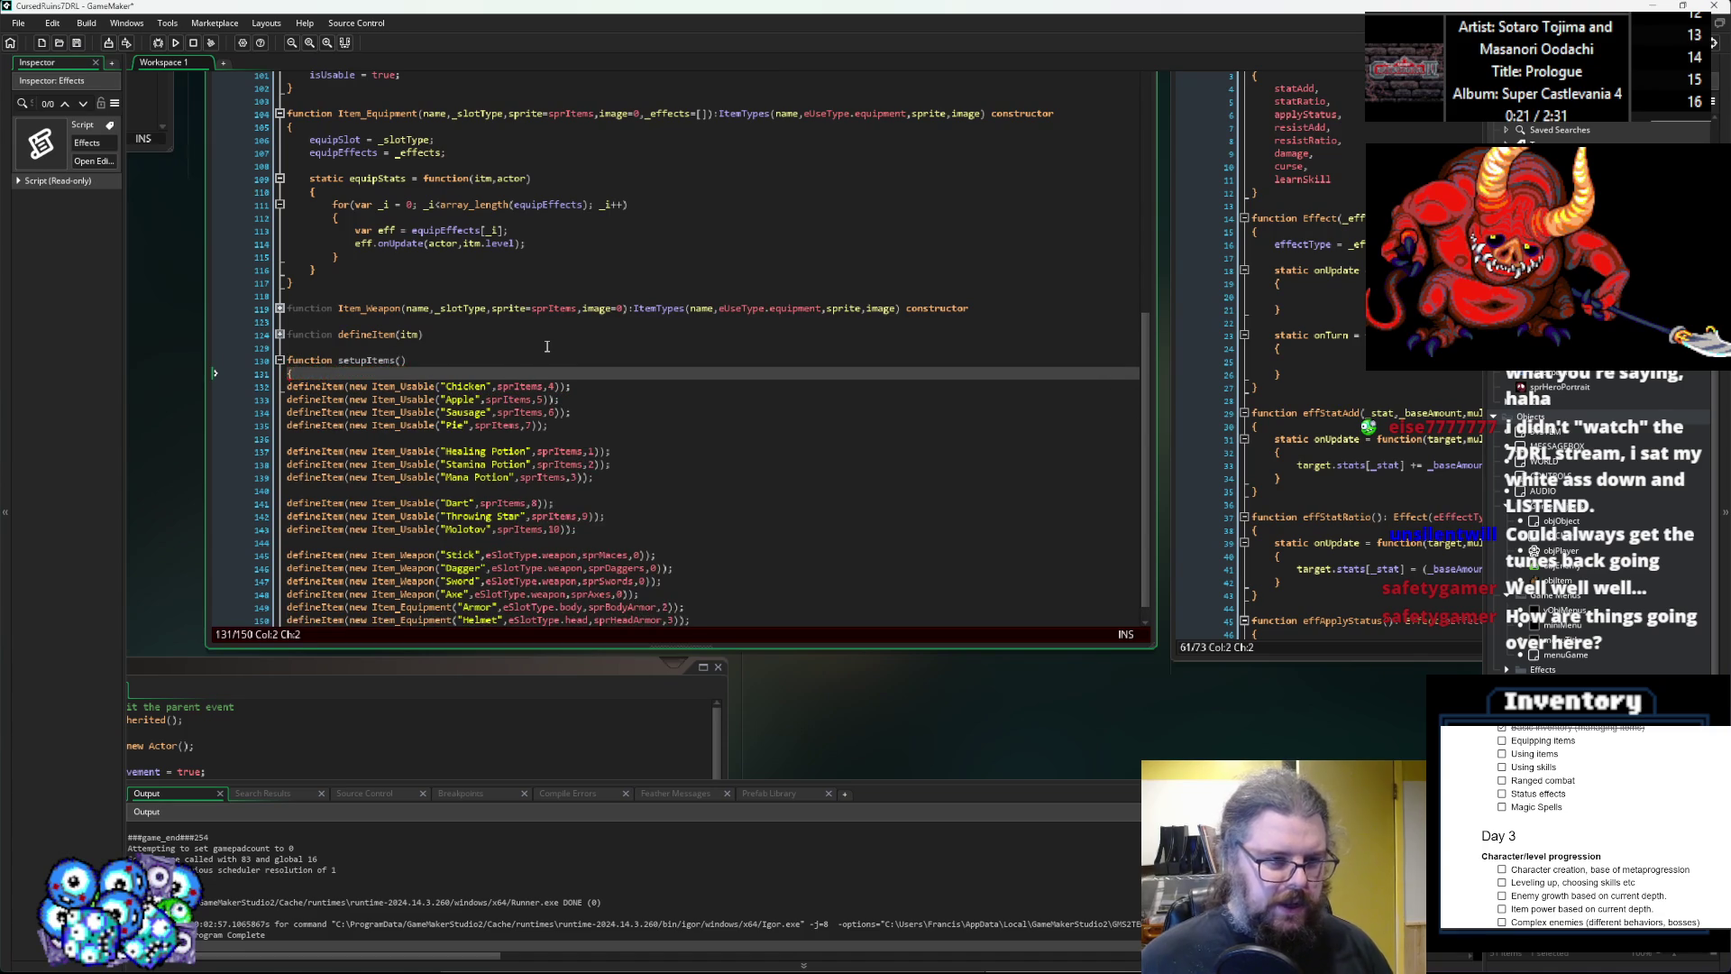
Indent the defineItem calls inside setupItems and open the SYSTEM object.
scroll(546, 346, "down", 1)
left_click(743, 596)
key("Return")
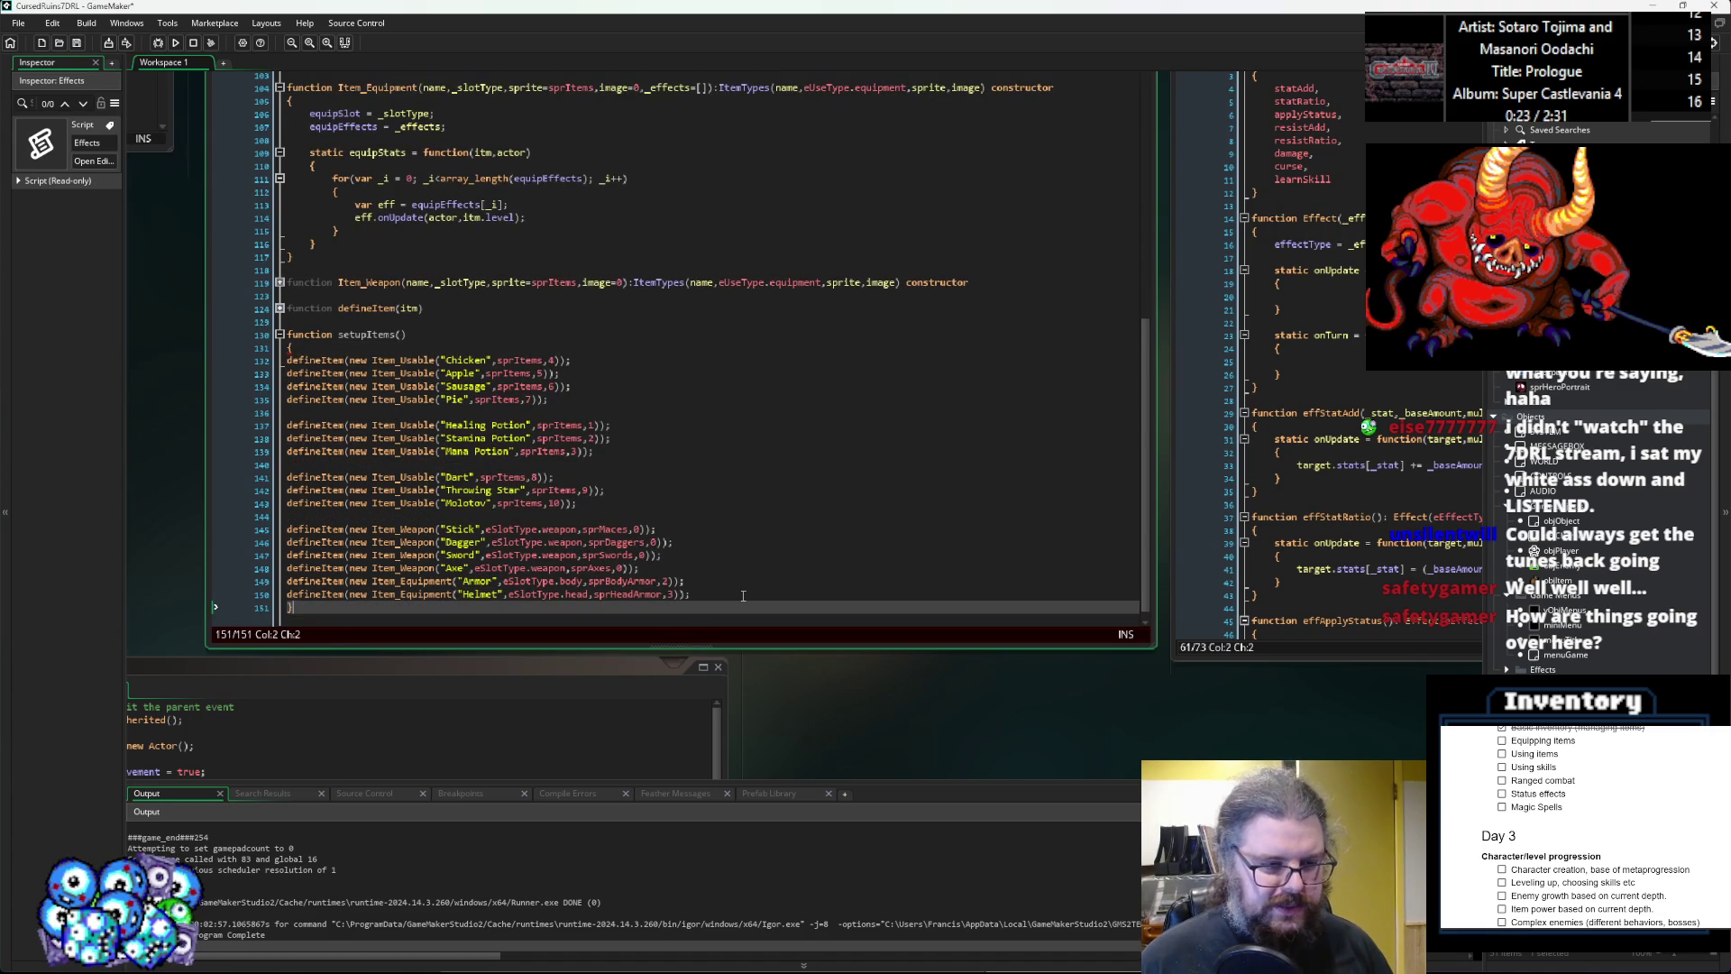
mouse_move(743, 596)
left_mouse_down()
mouse_move(405, 370)
mouse_move(298, 348)
left_mouse_up()
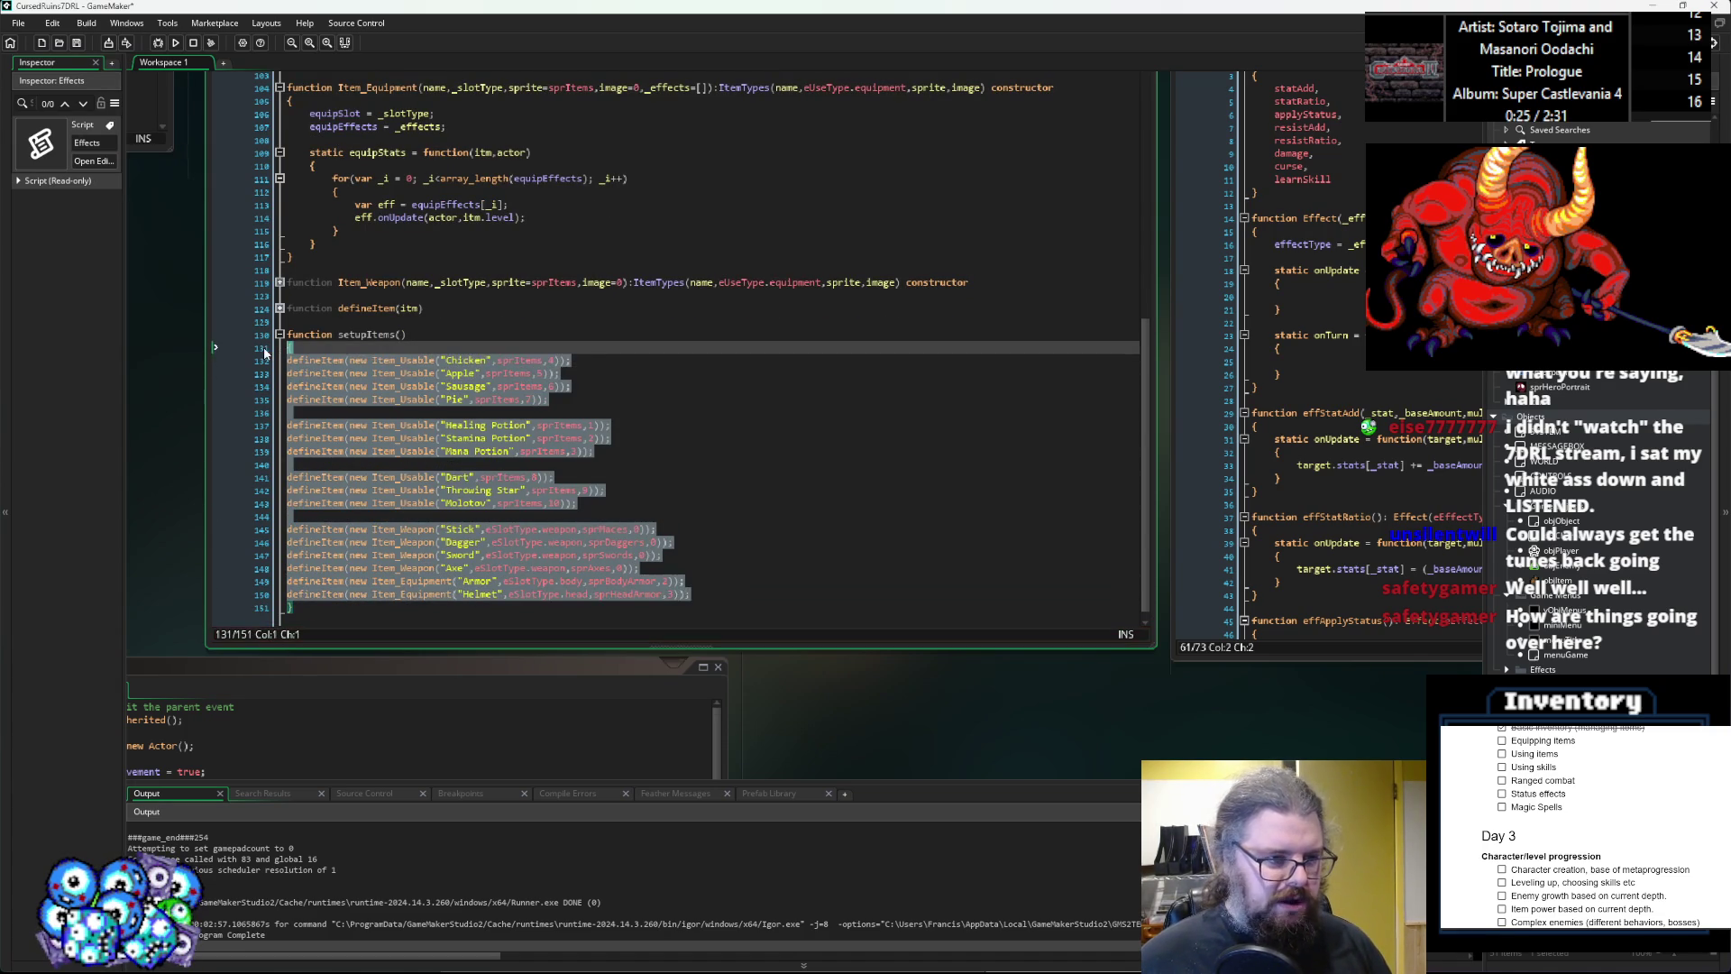
left_click(370, 351)
mouse_move(690, 595)
left_mouse_down()
mouse_move(289, 427)
mouse_move(282, 356)
left_mouse_up()
key("Tab")
left_click(431, 347)
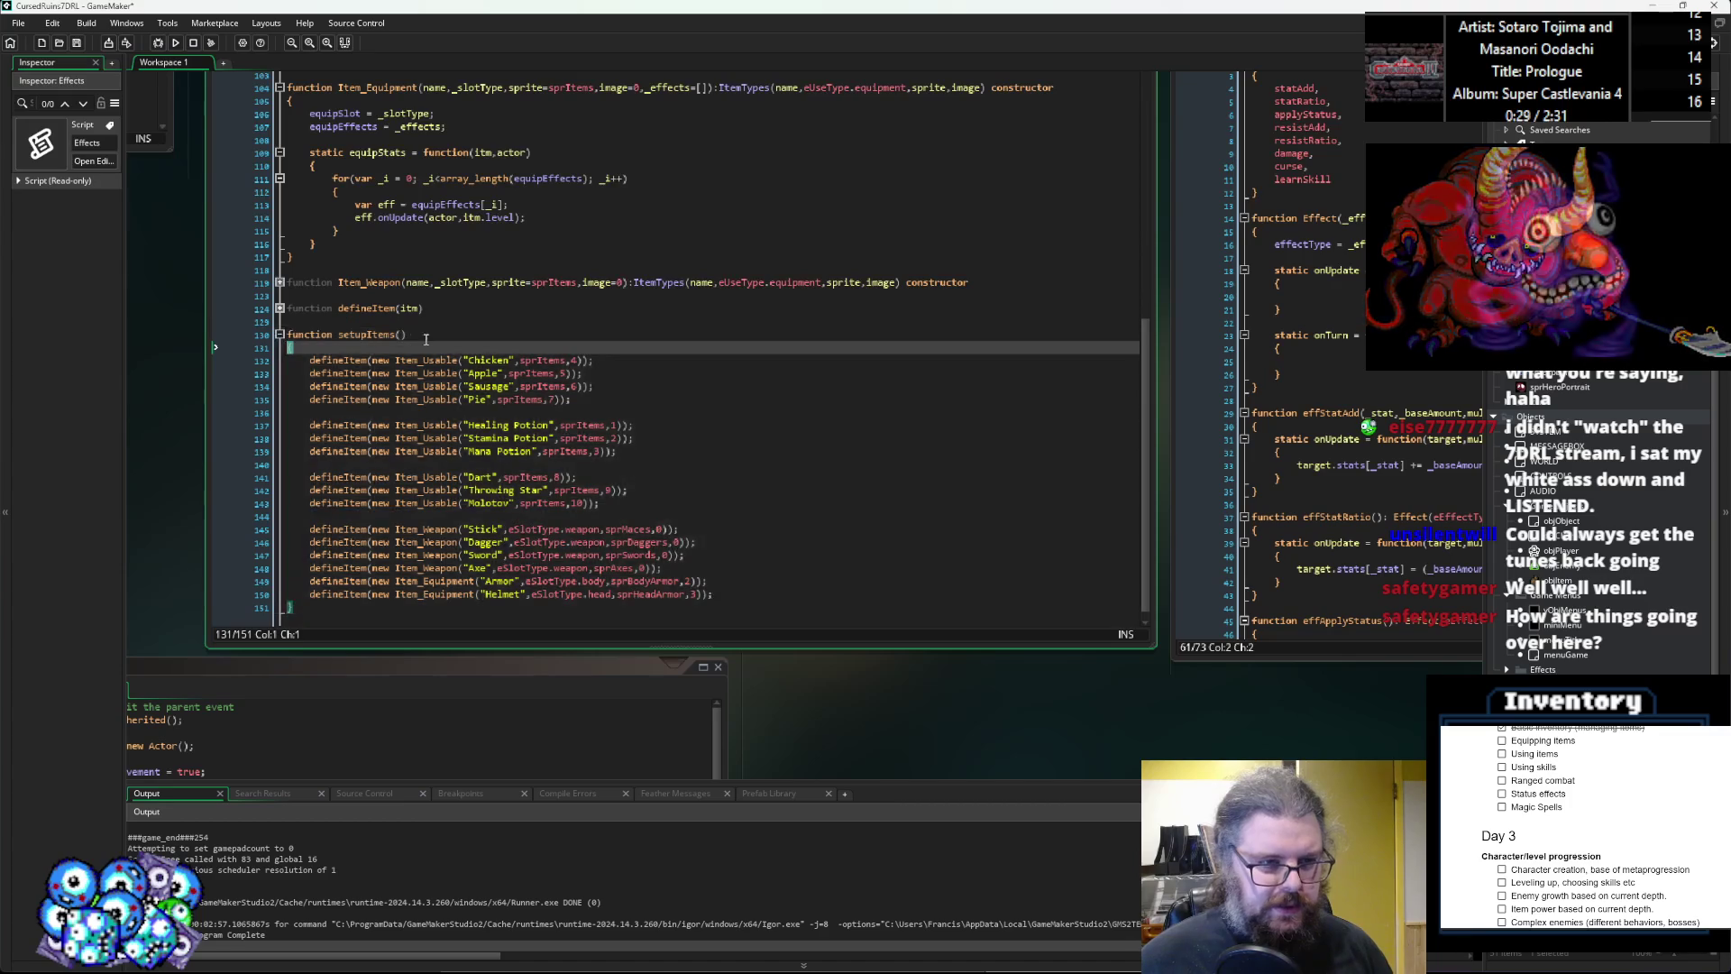
left_click(548, 387)
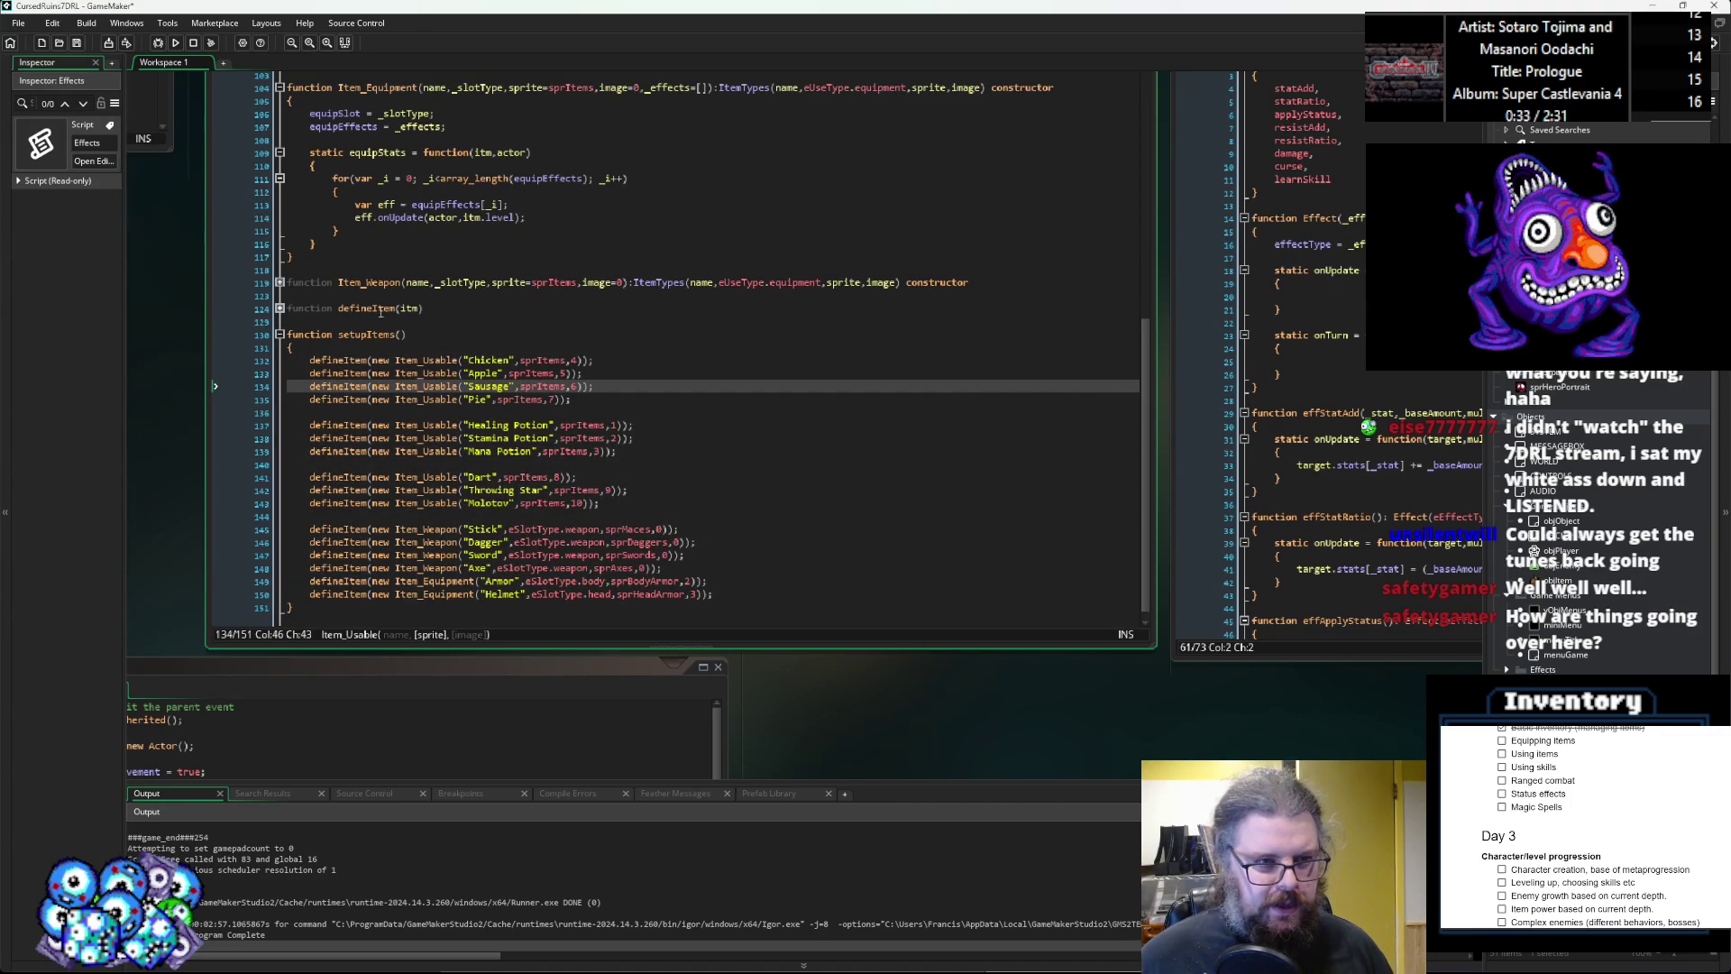
left_click_drag(407, 334, 275, 334)
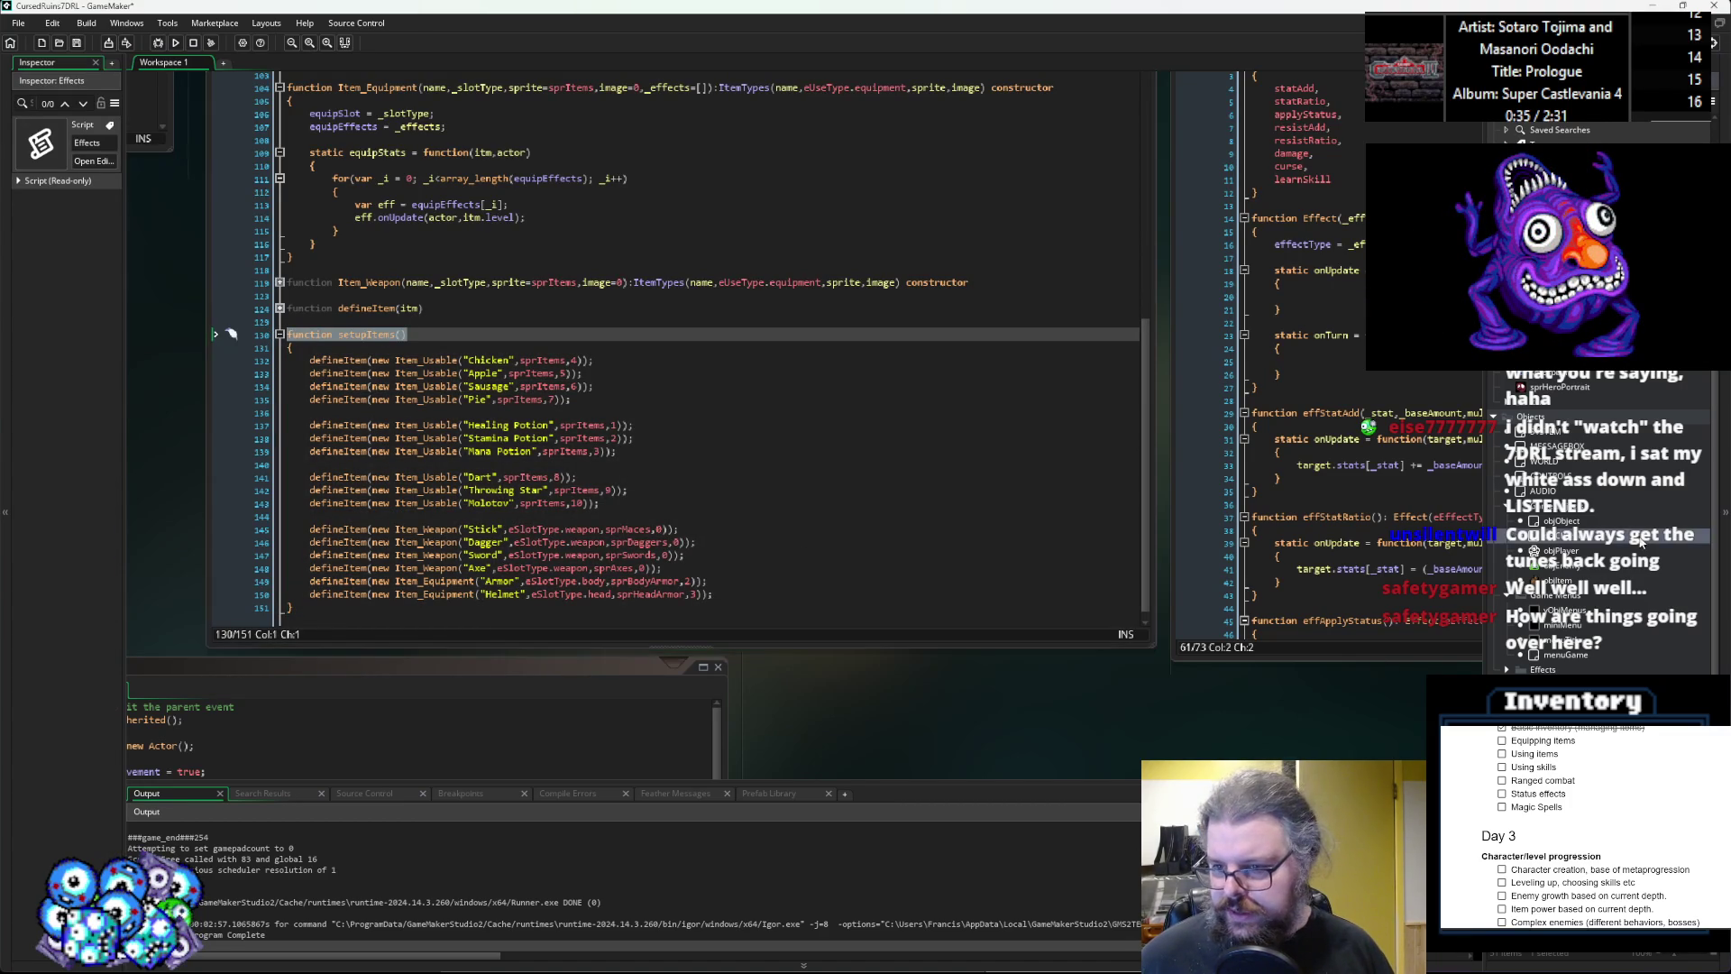
double_click(1551, 431)
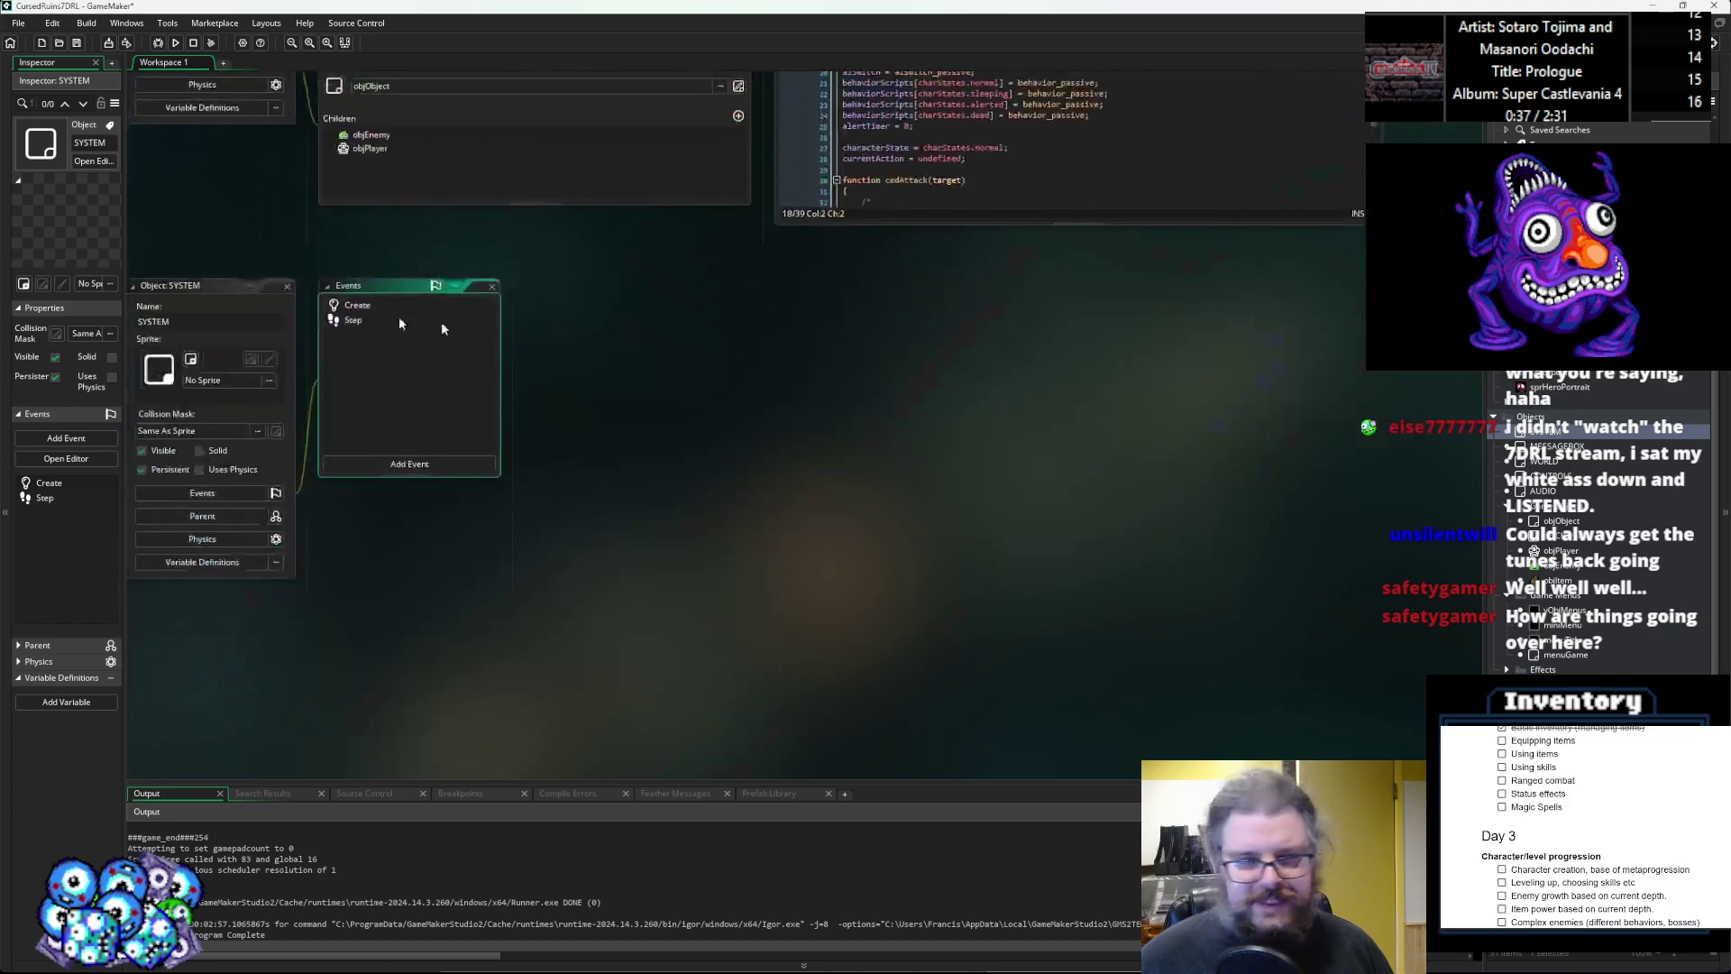
In the SYSTEM Create event, type a setupItems line right after randomize().
double_click(370, 294)
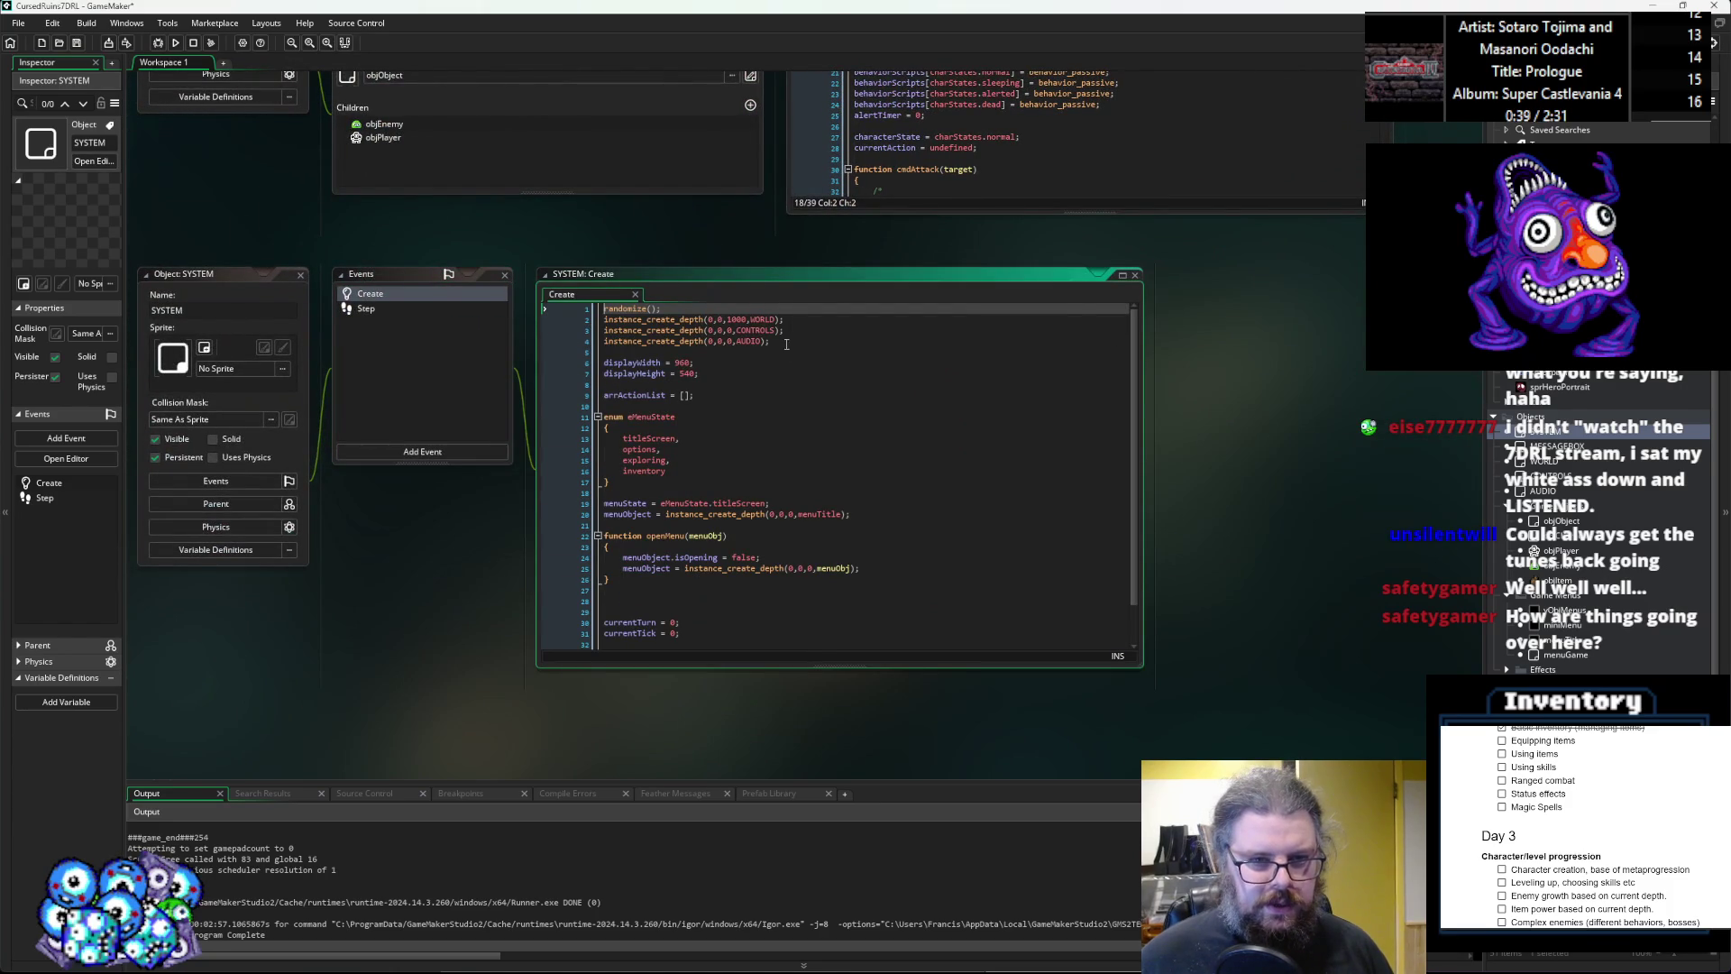
left_click(796, 316)
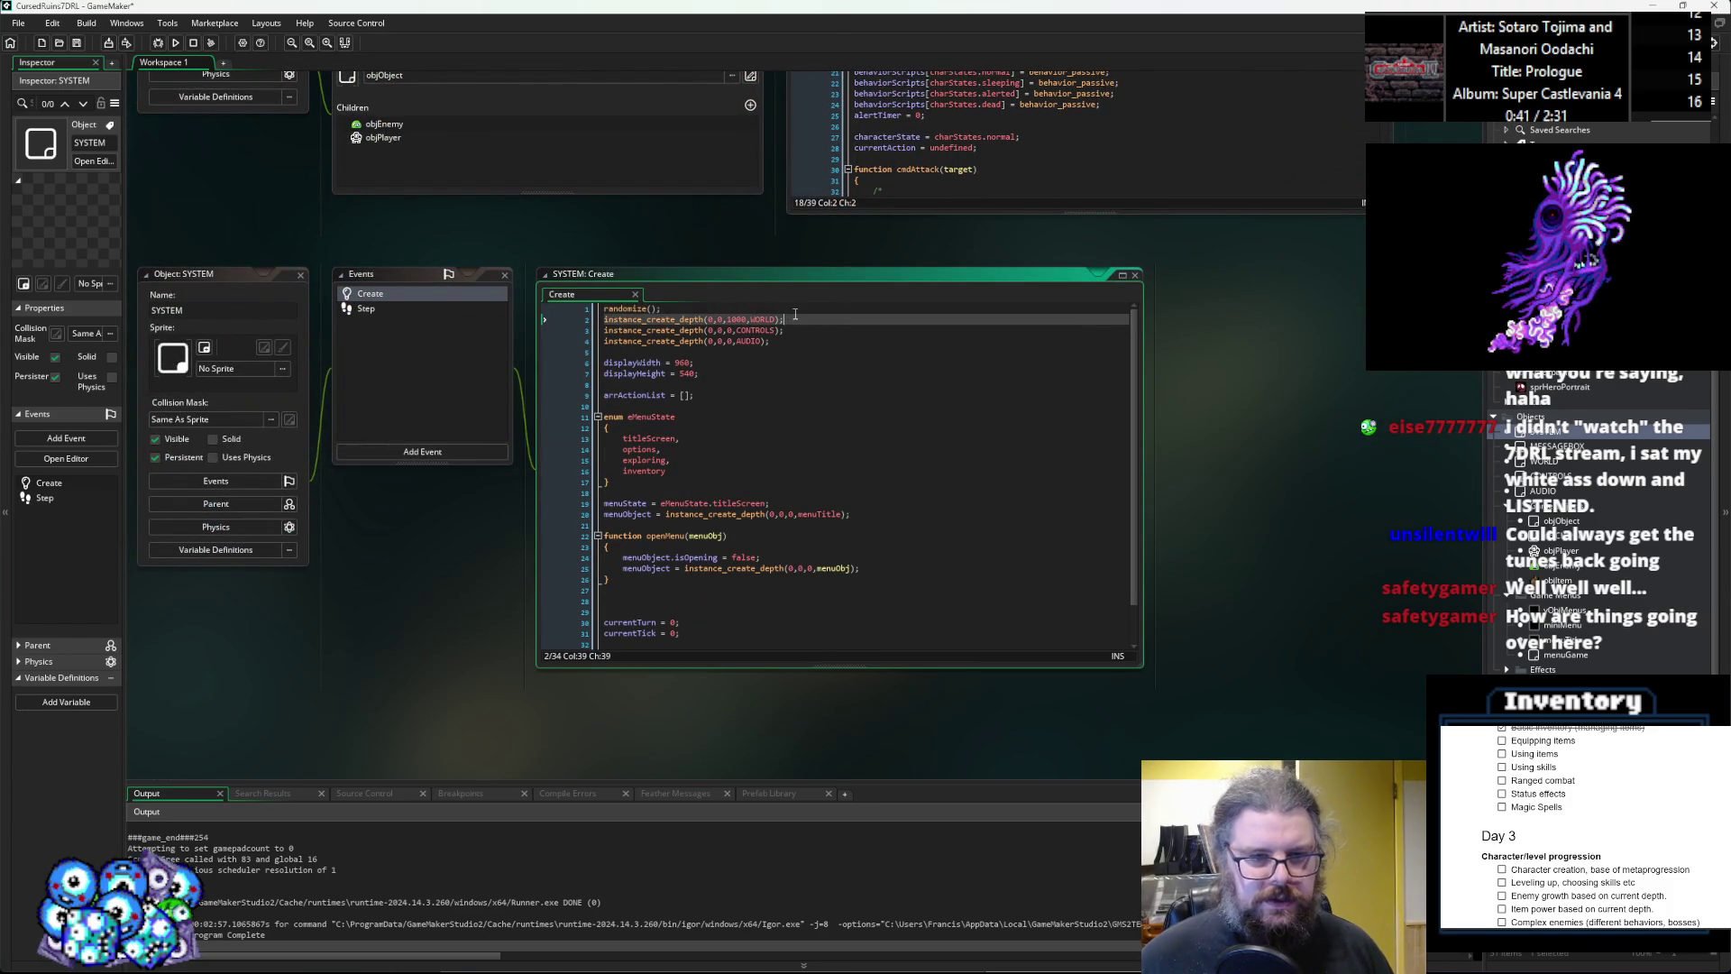
key("Up")
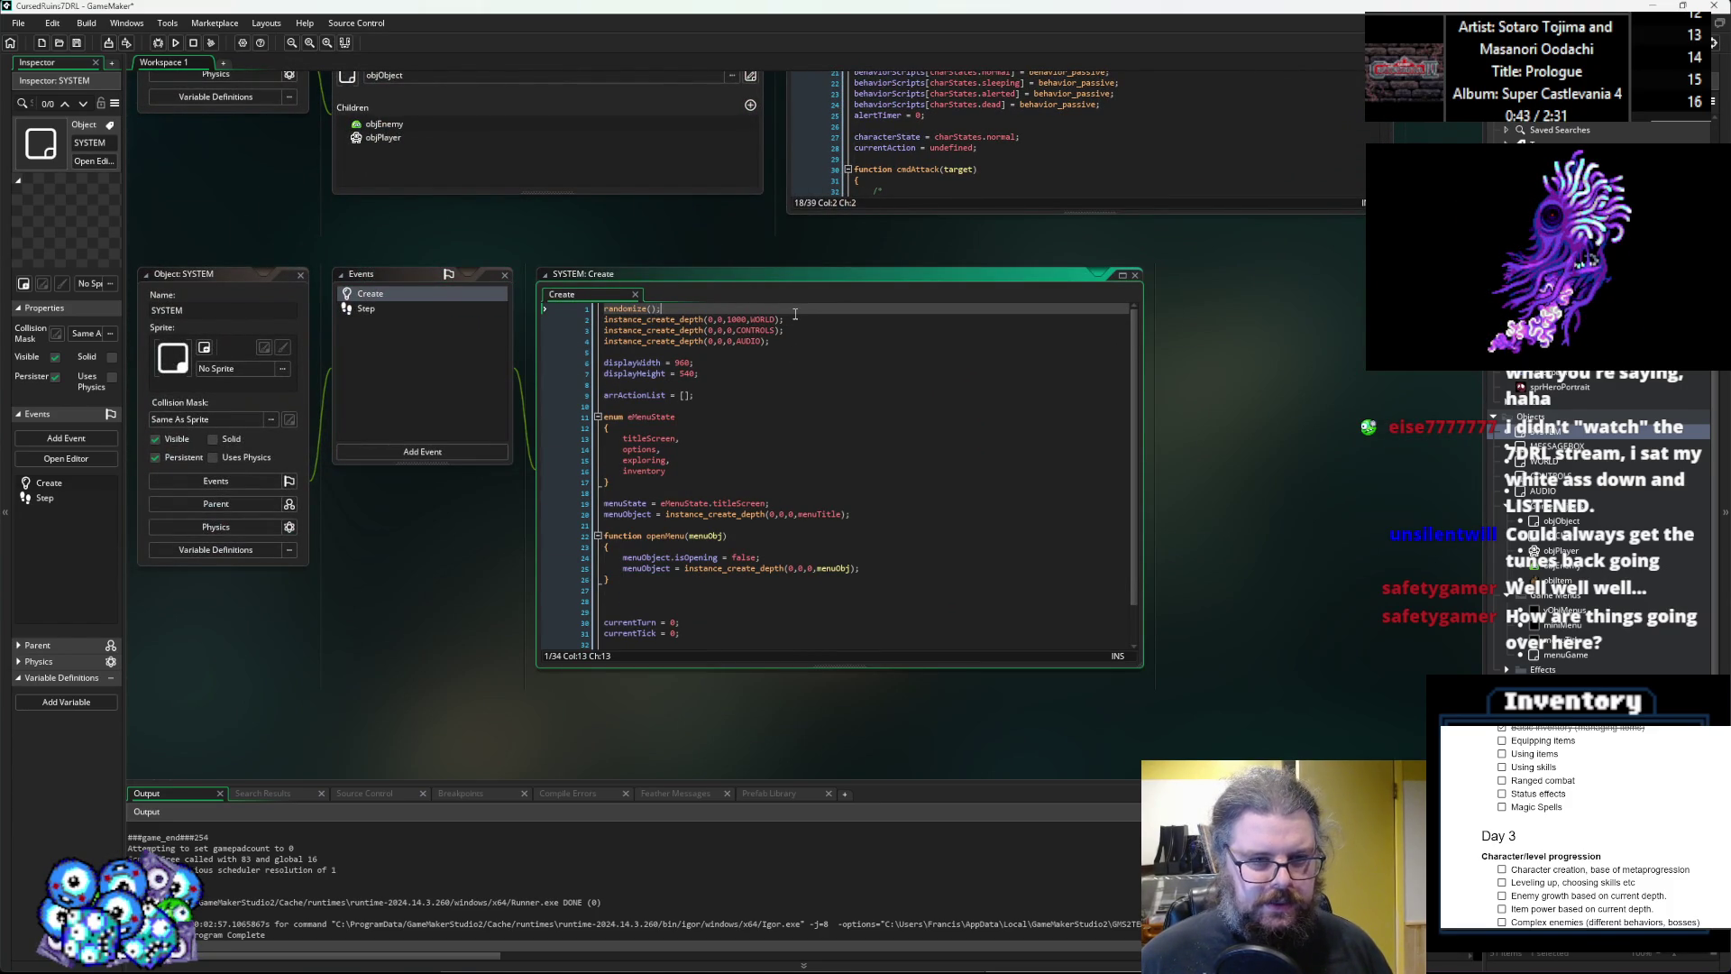
key("Return")
key("Return")
key("Return")
key("Up")
type("function setupItems()")
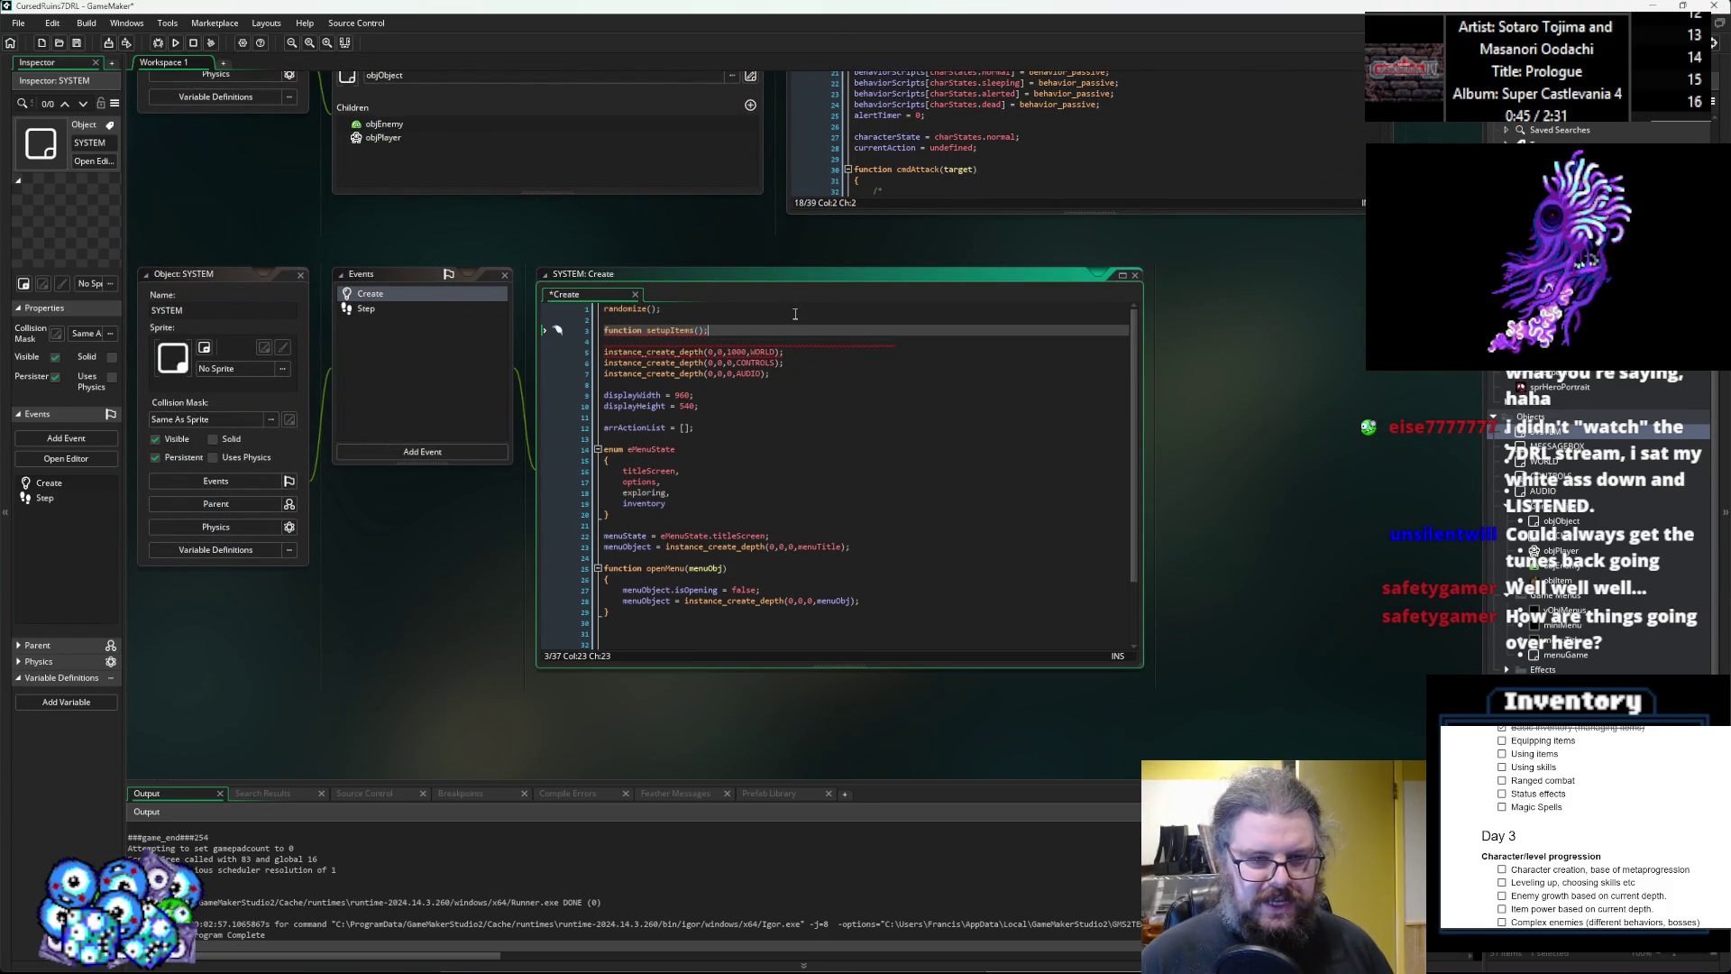
Trim the line to a plain setupItems(); call and save the Create event.
left_click(608, 331)
key("ctrl+shift+Right")
key("Delete")
key("Right")
key("BackSpace")
left_click(728, 341)
key("Up")
key("Up")
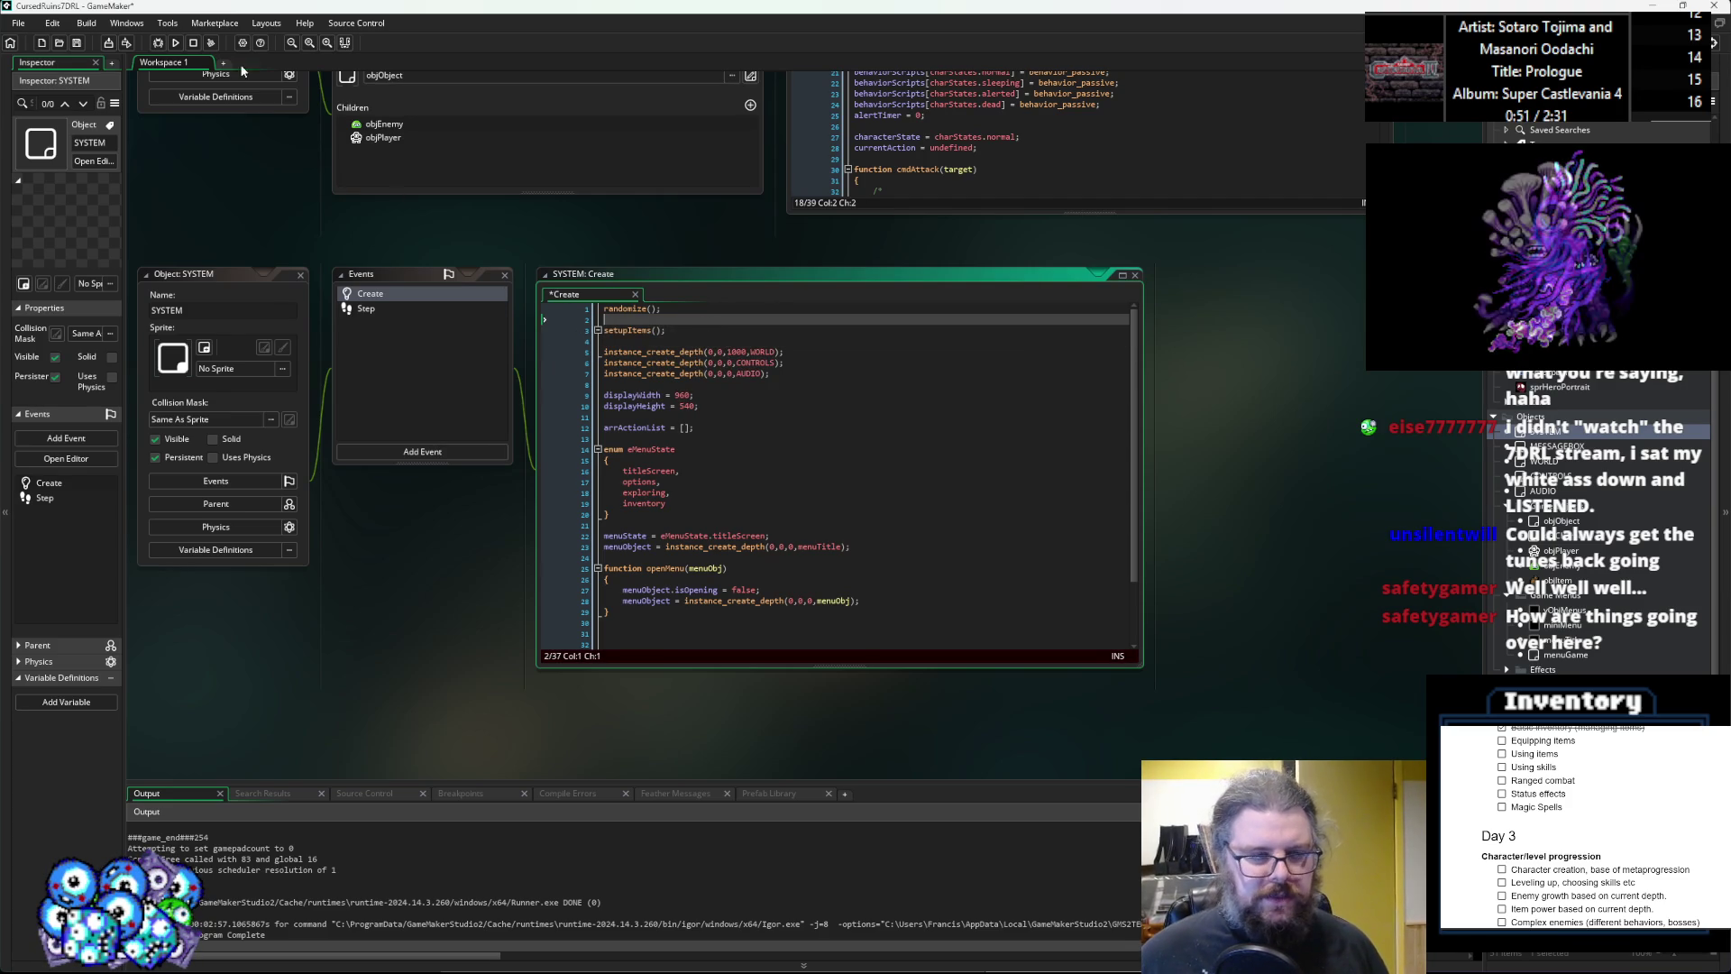
key("ctrl+s")
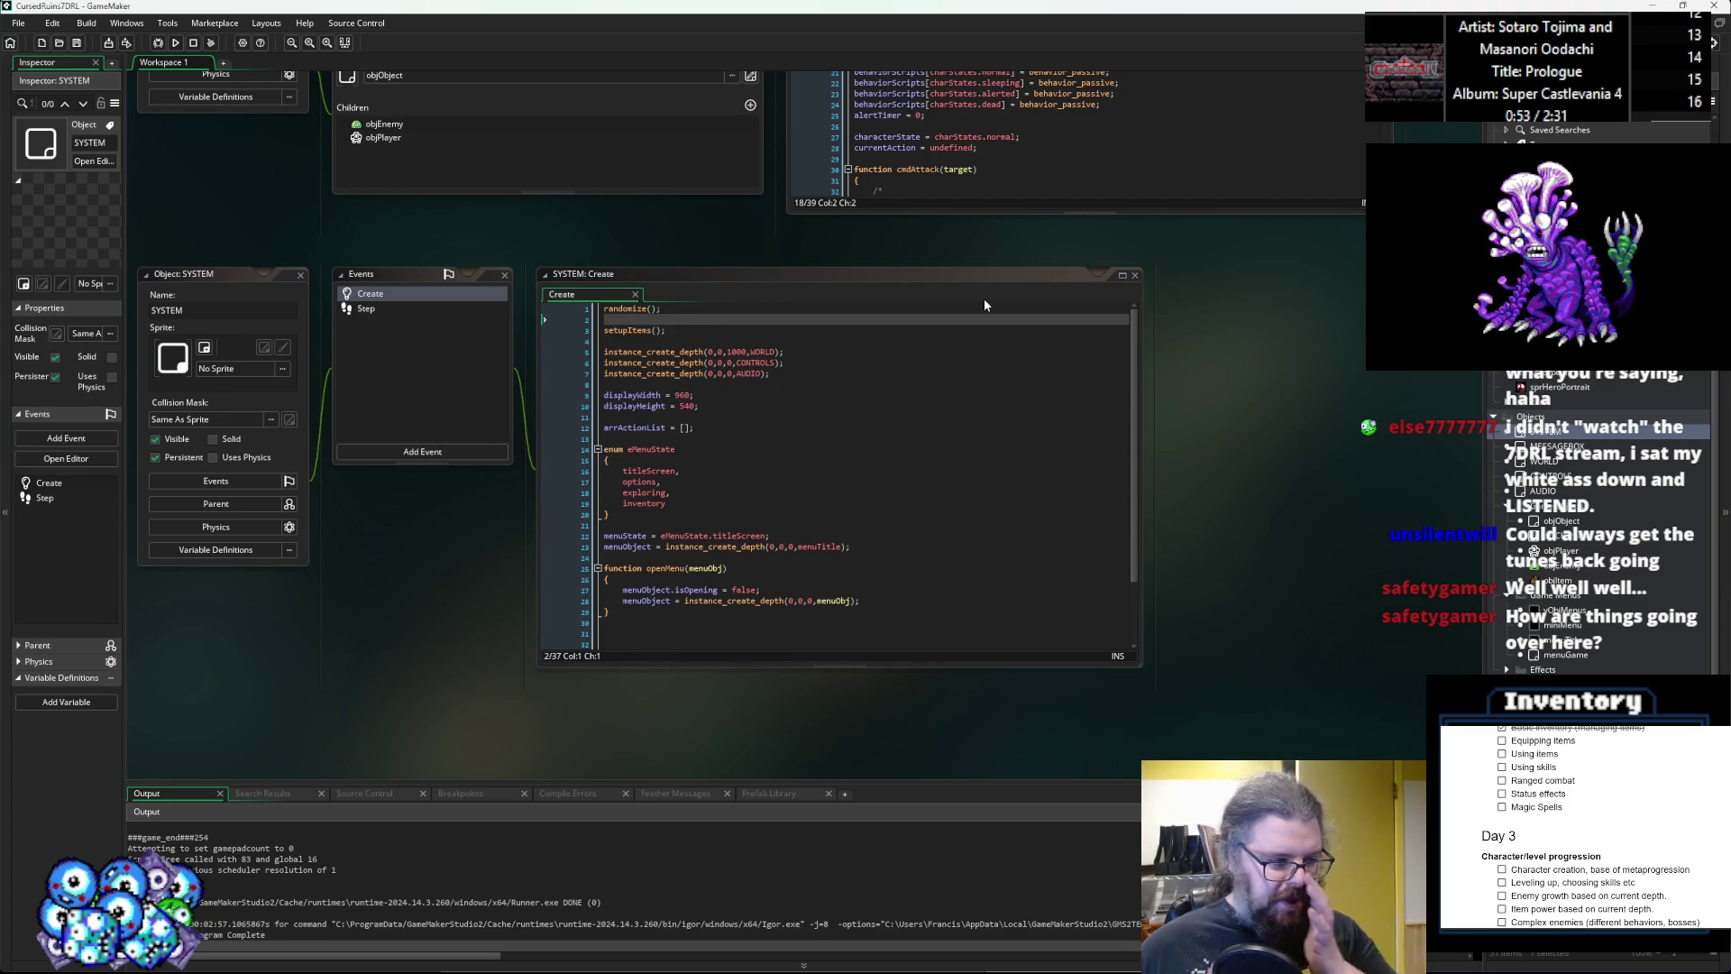
Pan back to the item script and go to the Helmet definition.
middle_click(634, 329)
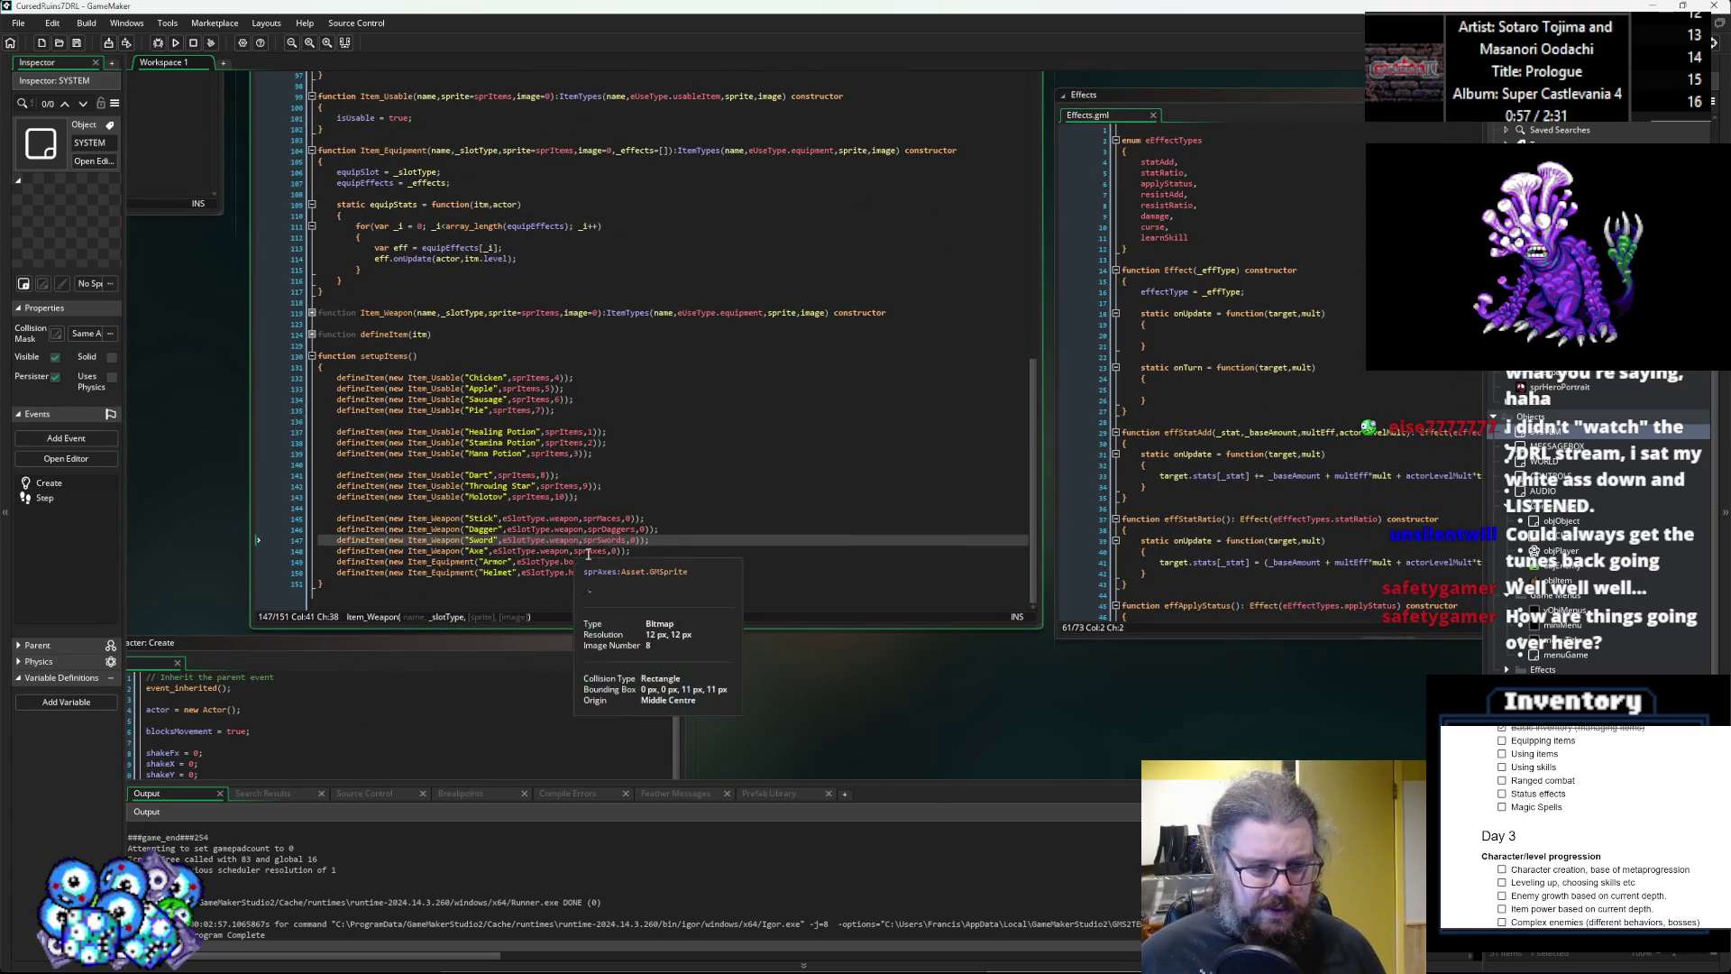
scroll(558, 539, "up", 2)
left_click(746, 516)
left_click(794, 528)
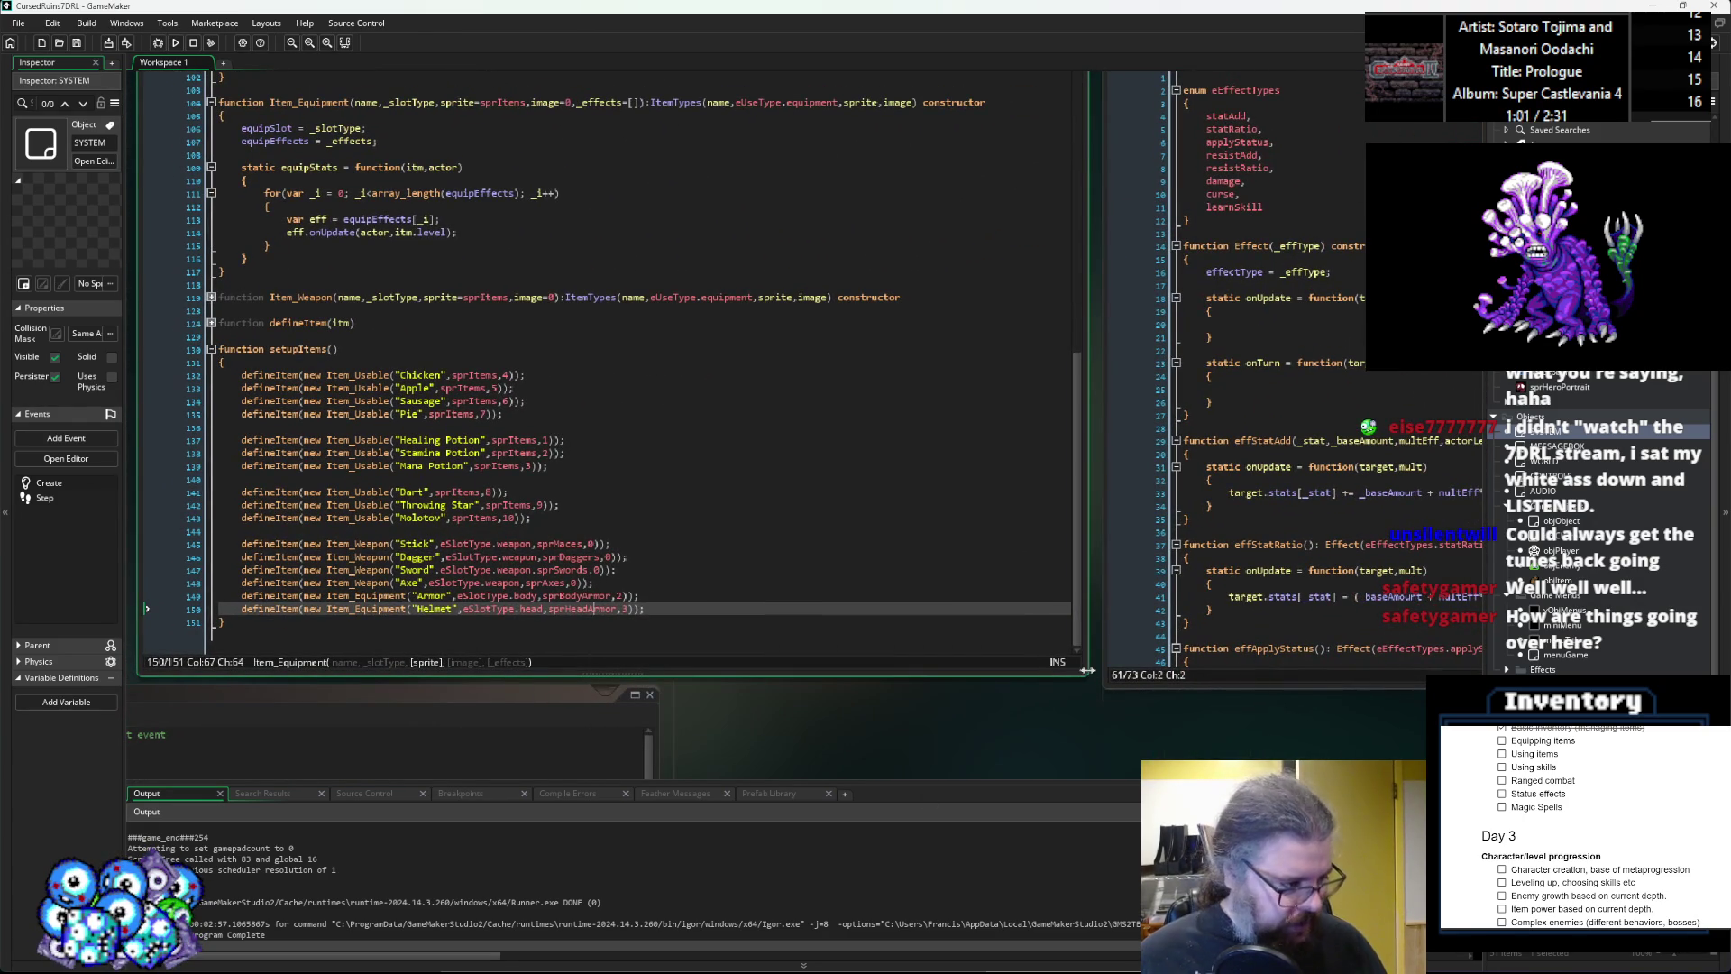
Resize the script windows and insert a blank line before the Armor definition.
left_click_drag(1087, 670, 852, 667)
scroll(864, 577, "down", 2)
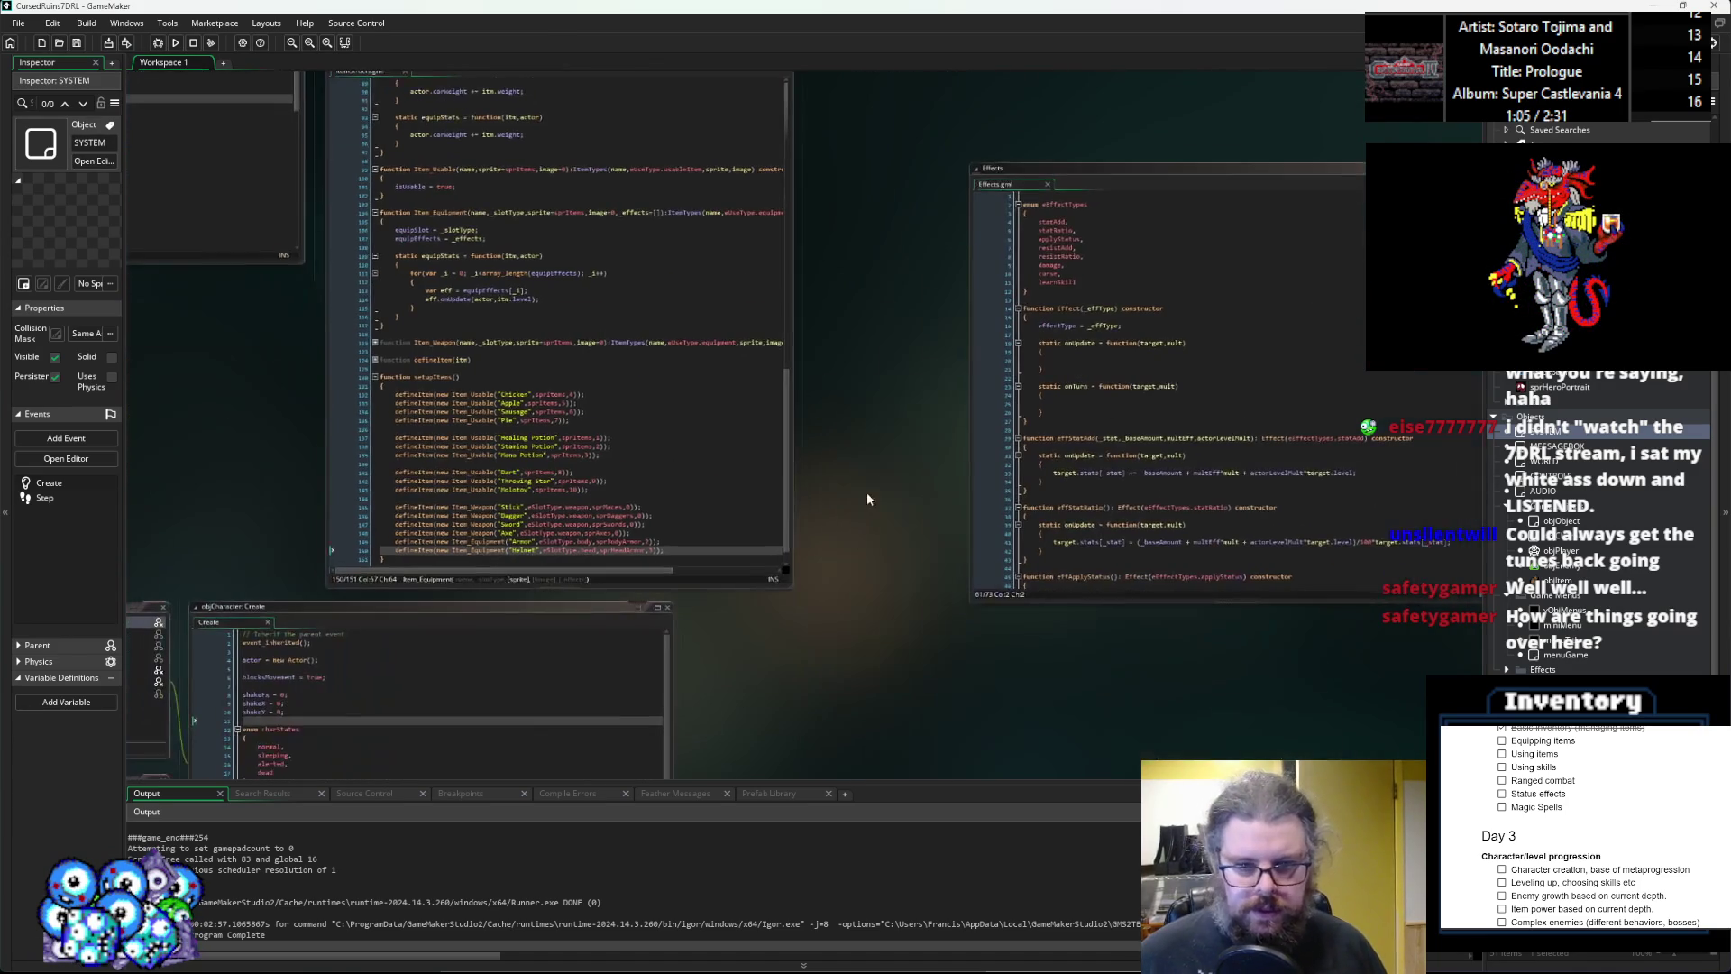
mouse_move(1011, 164)
left_mouse_down()
mouse_move(833, 157)
mouse_move(852, 158)
left_mouse_up()
scroll(624, 478, "up", 2)
left_click(624, 478)
scroll(624, 478, "up", 2)
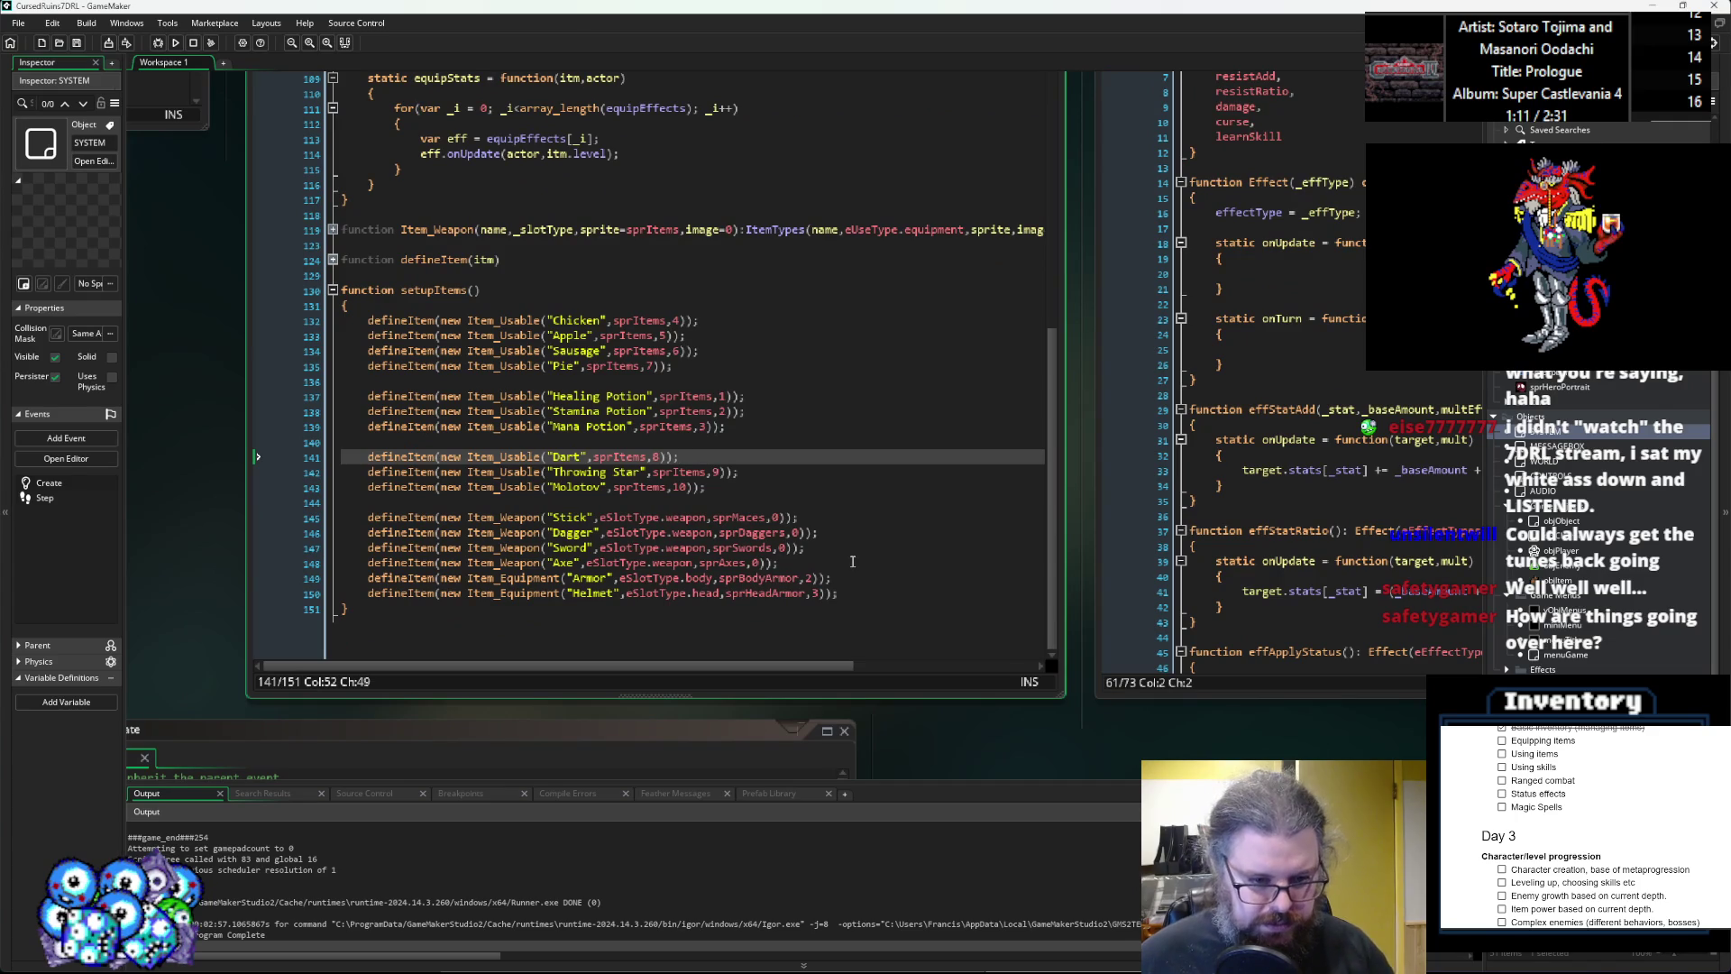
left_click(852, 561)
key("Return")
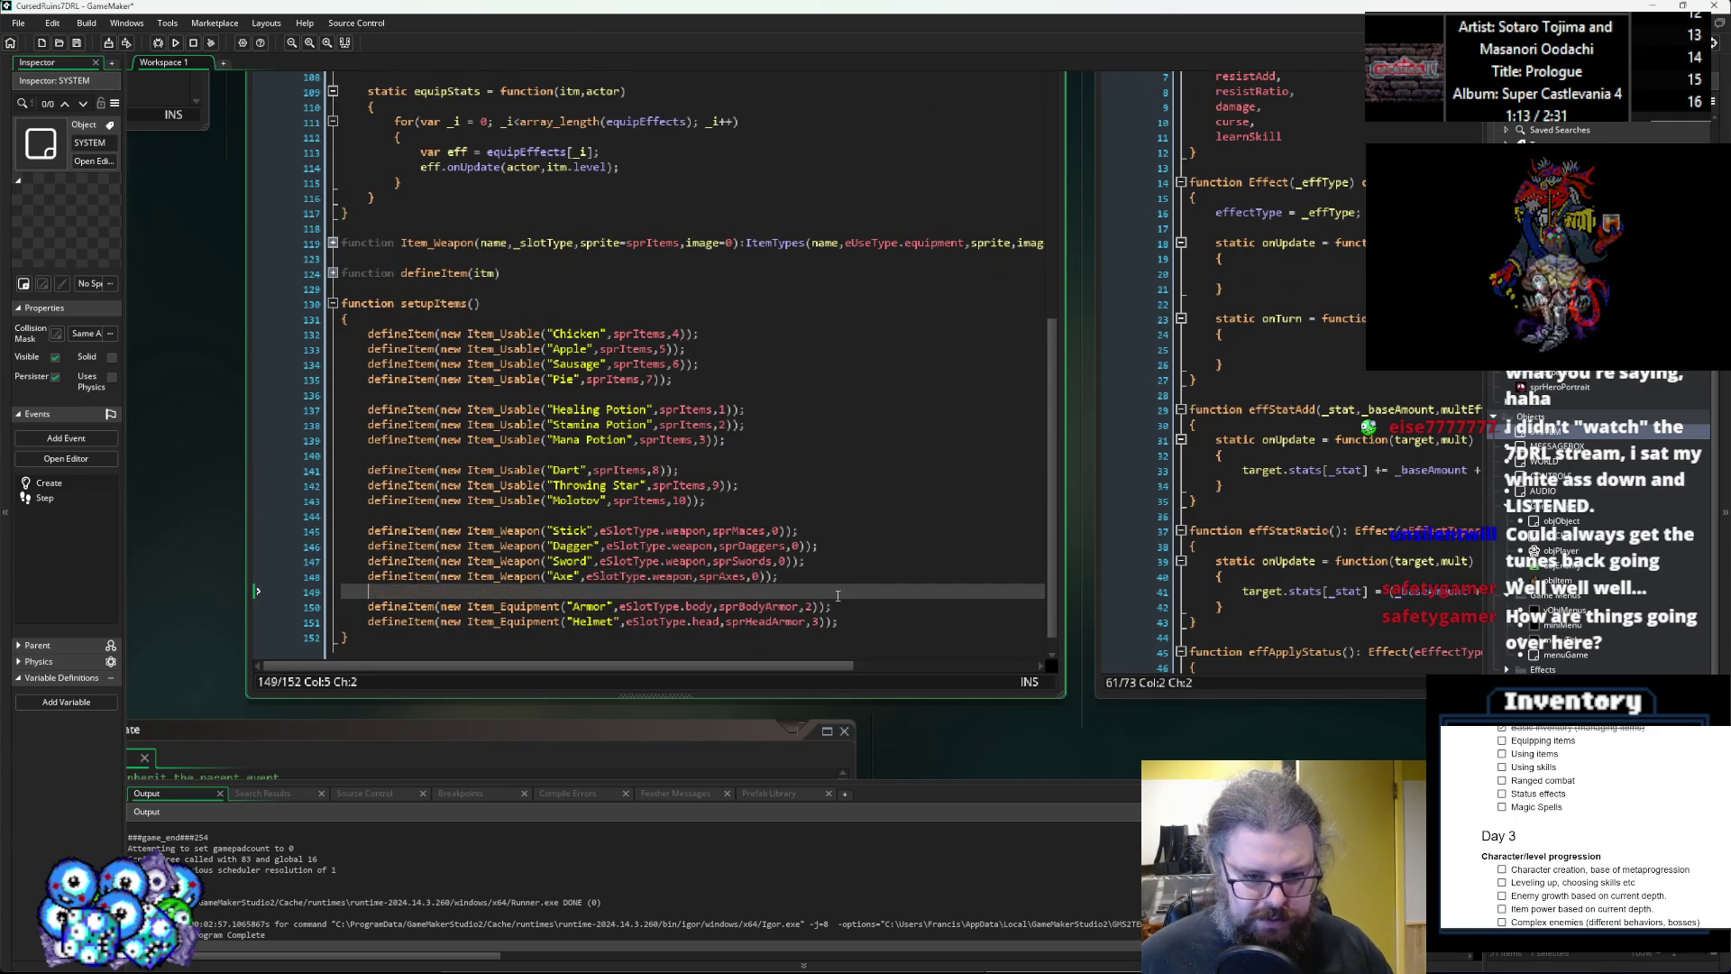
left_click(814, 606)
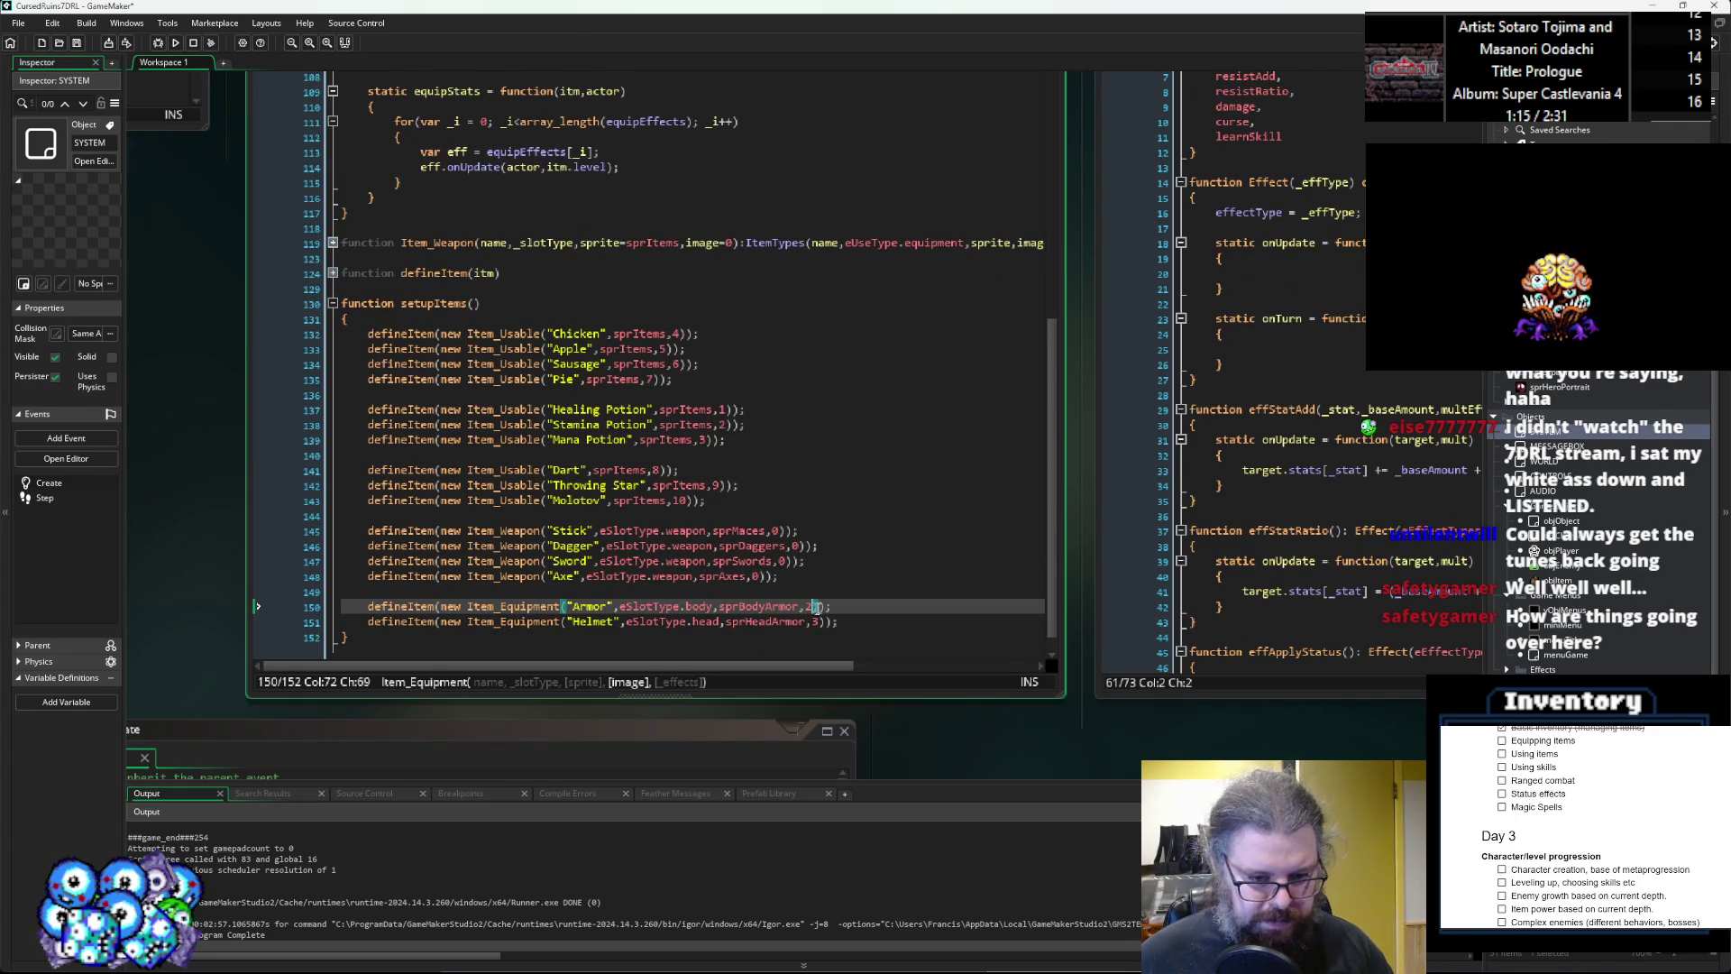
Add the effects argument [new effStatAdd(eStat.def,3,1,0)] to the Armor definition.
type(",")
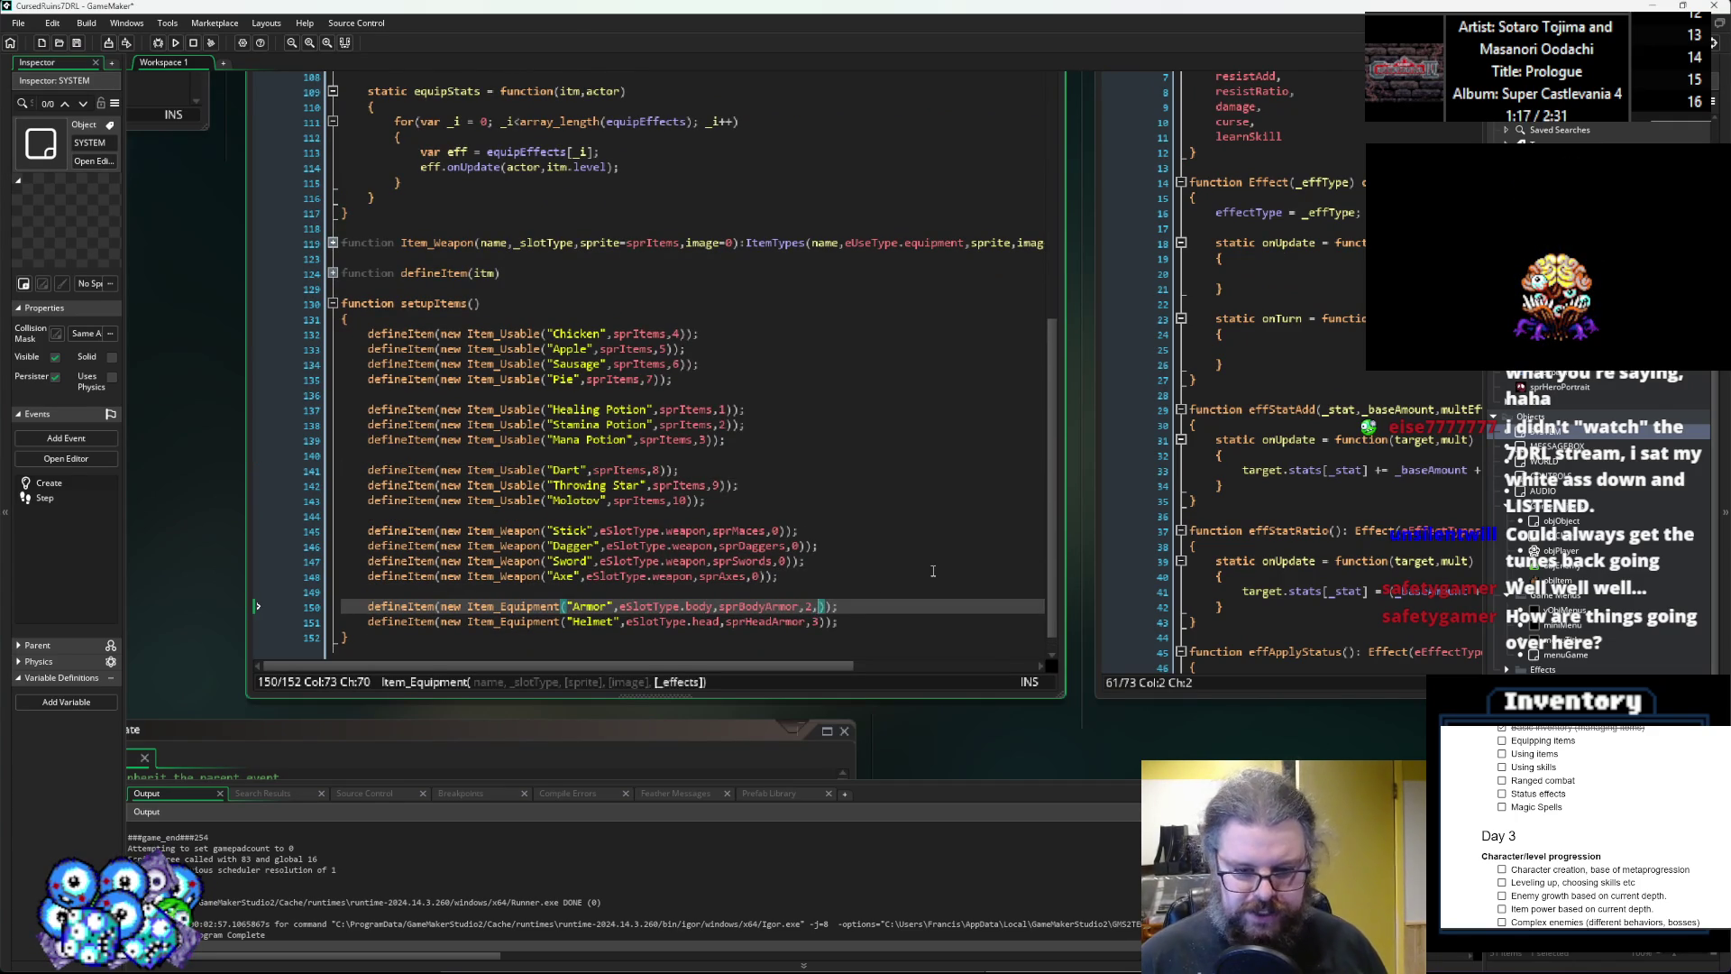
type("[")
left_click(933, 591)
mouse_move(157, 679)
left_mouse_down()
mouse_move(217, 577)
mouse_move(185, 600)
left_mouse_up()
left_click_drag(772, 503, 629, 651)
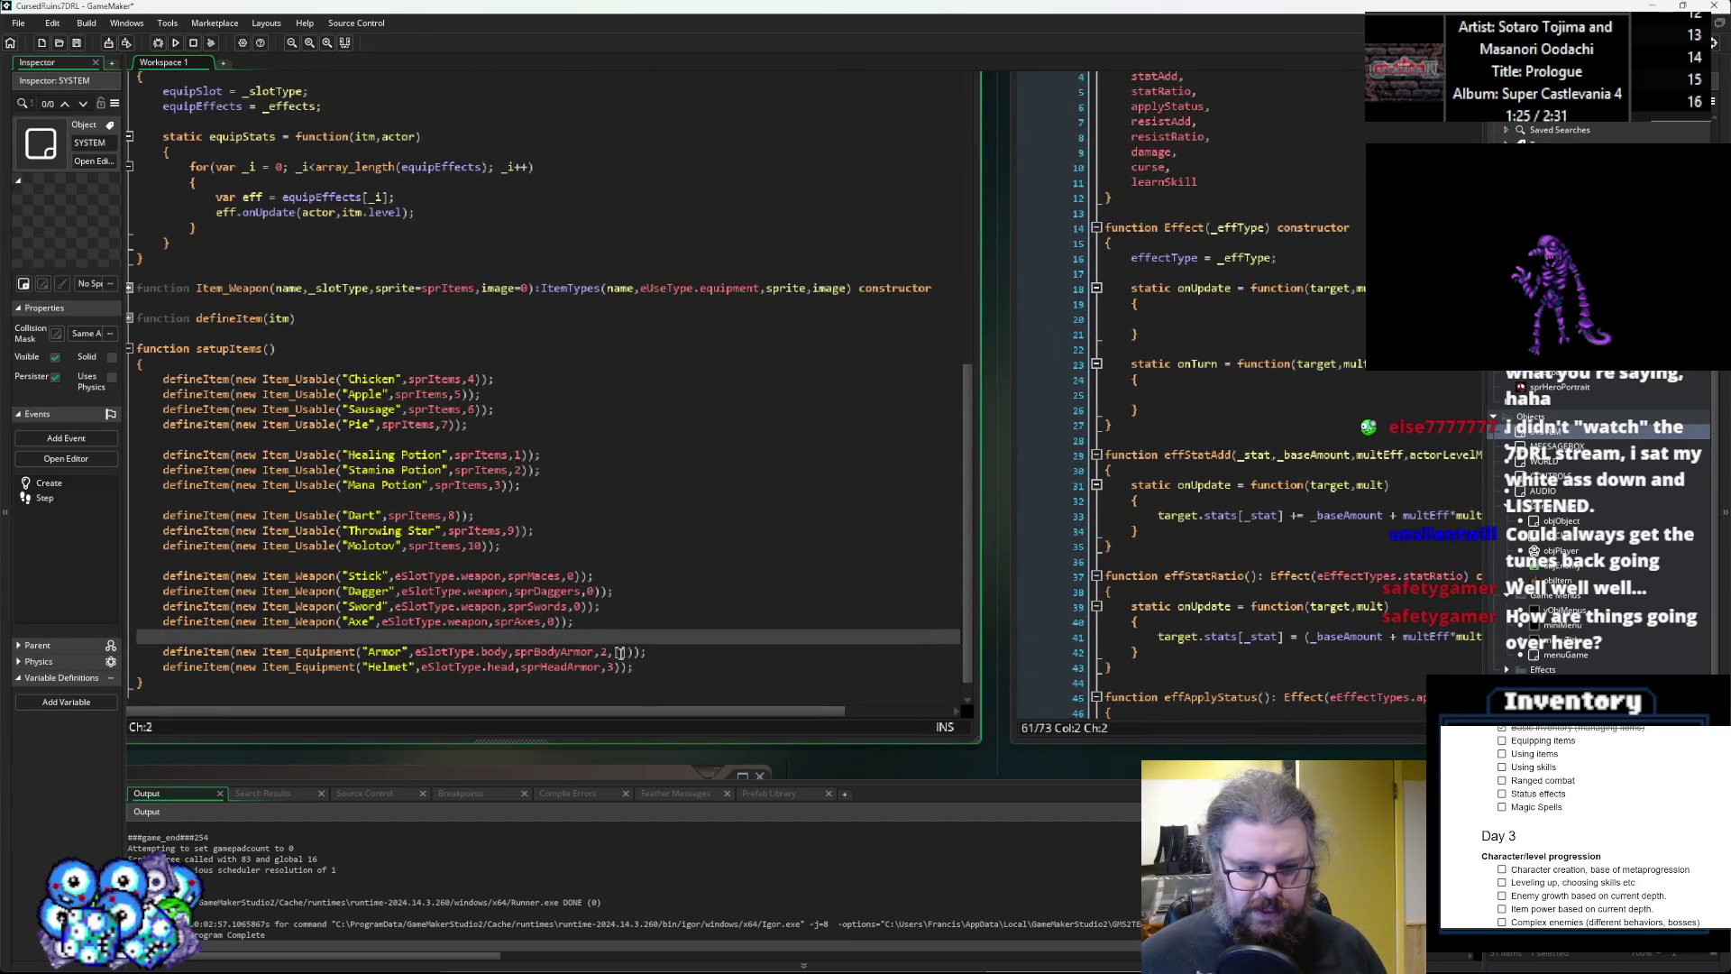
left_click(622, 651)
type("ew effS")
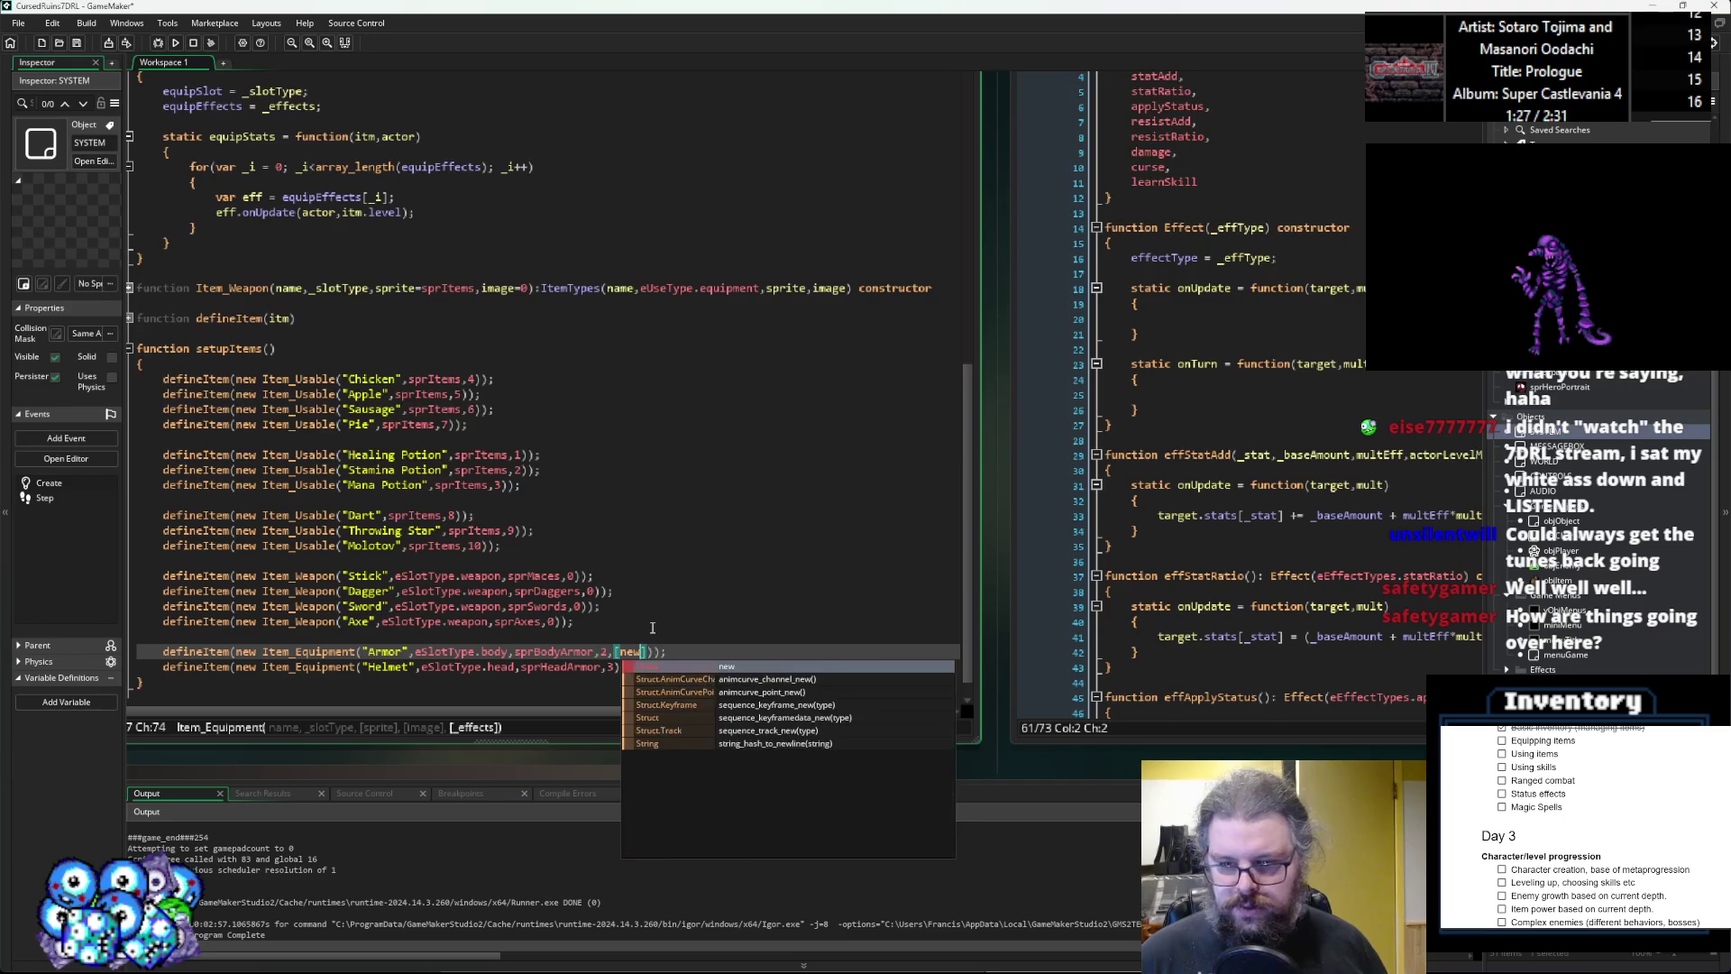
type("tatA")
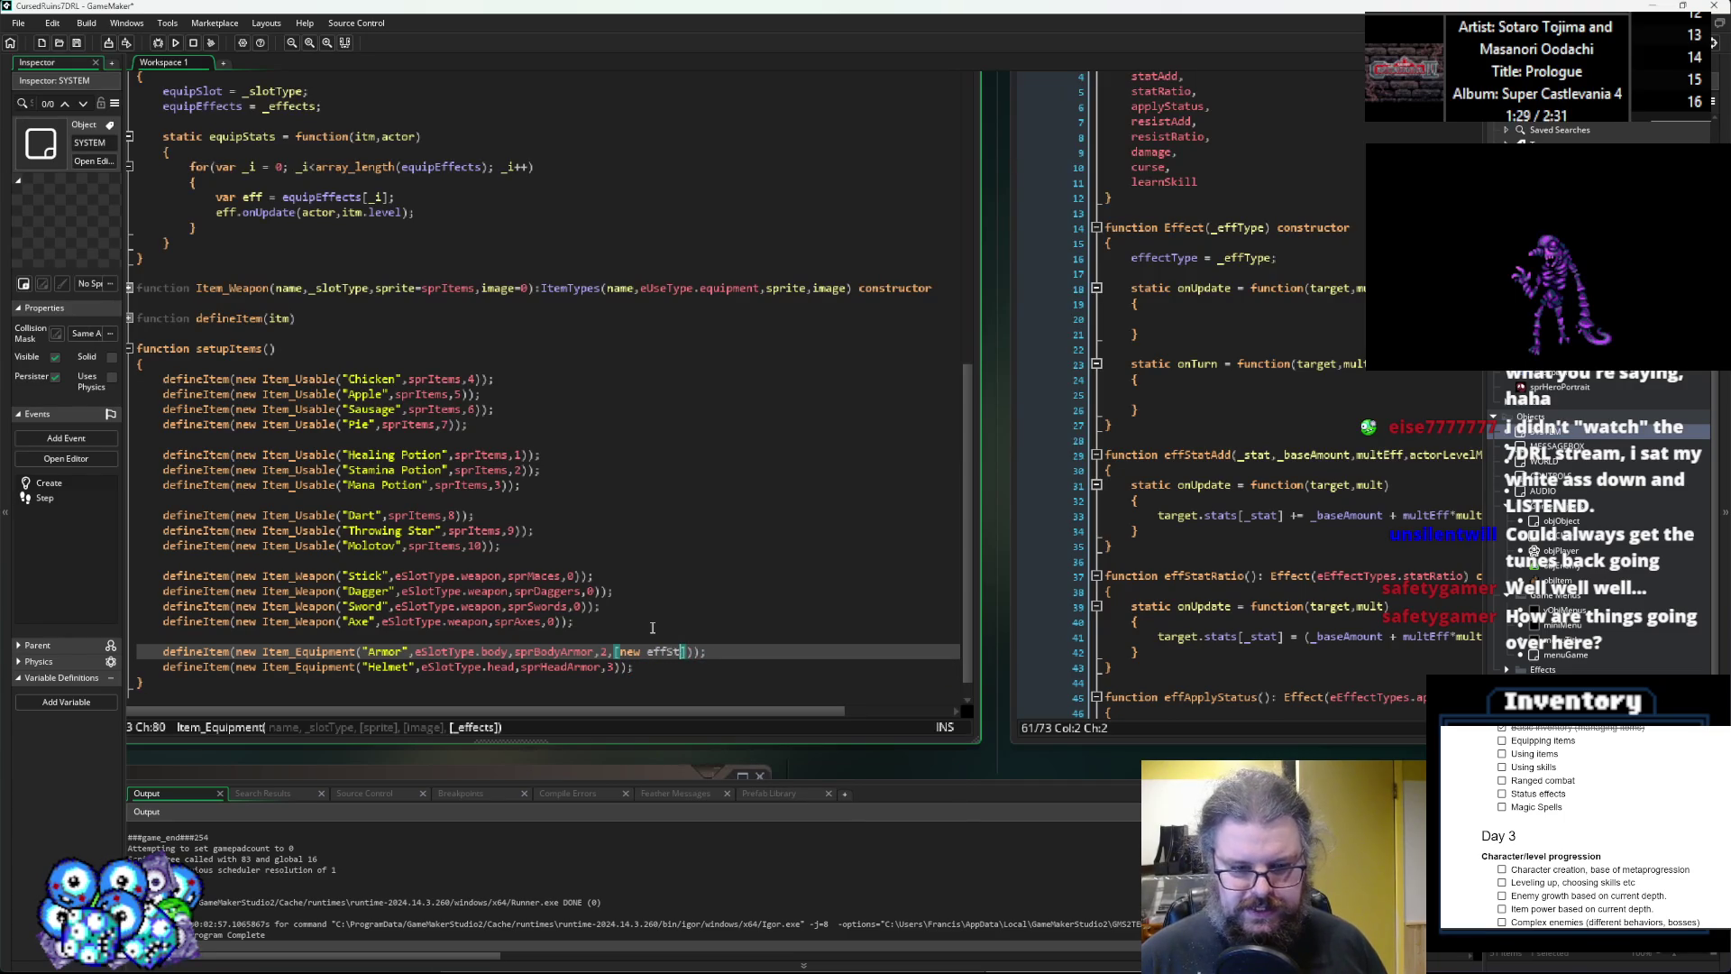
type("dd(")
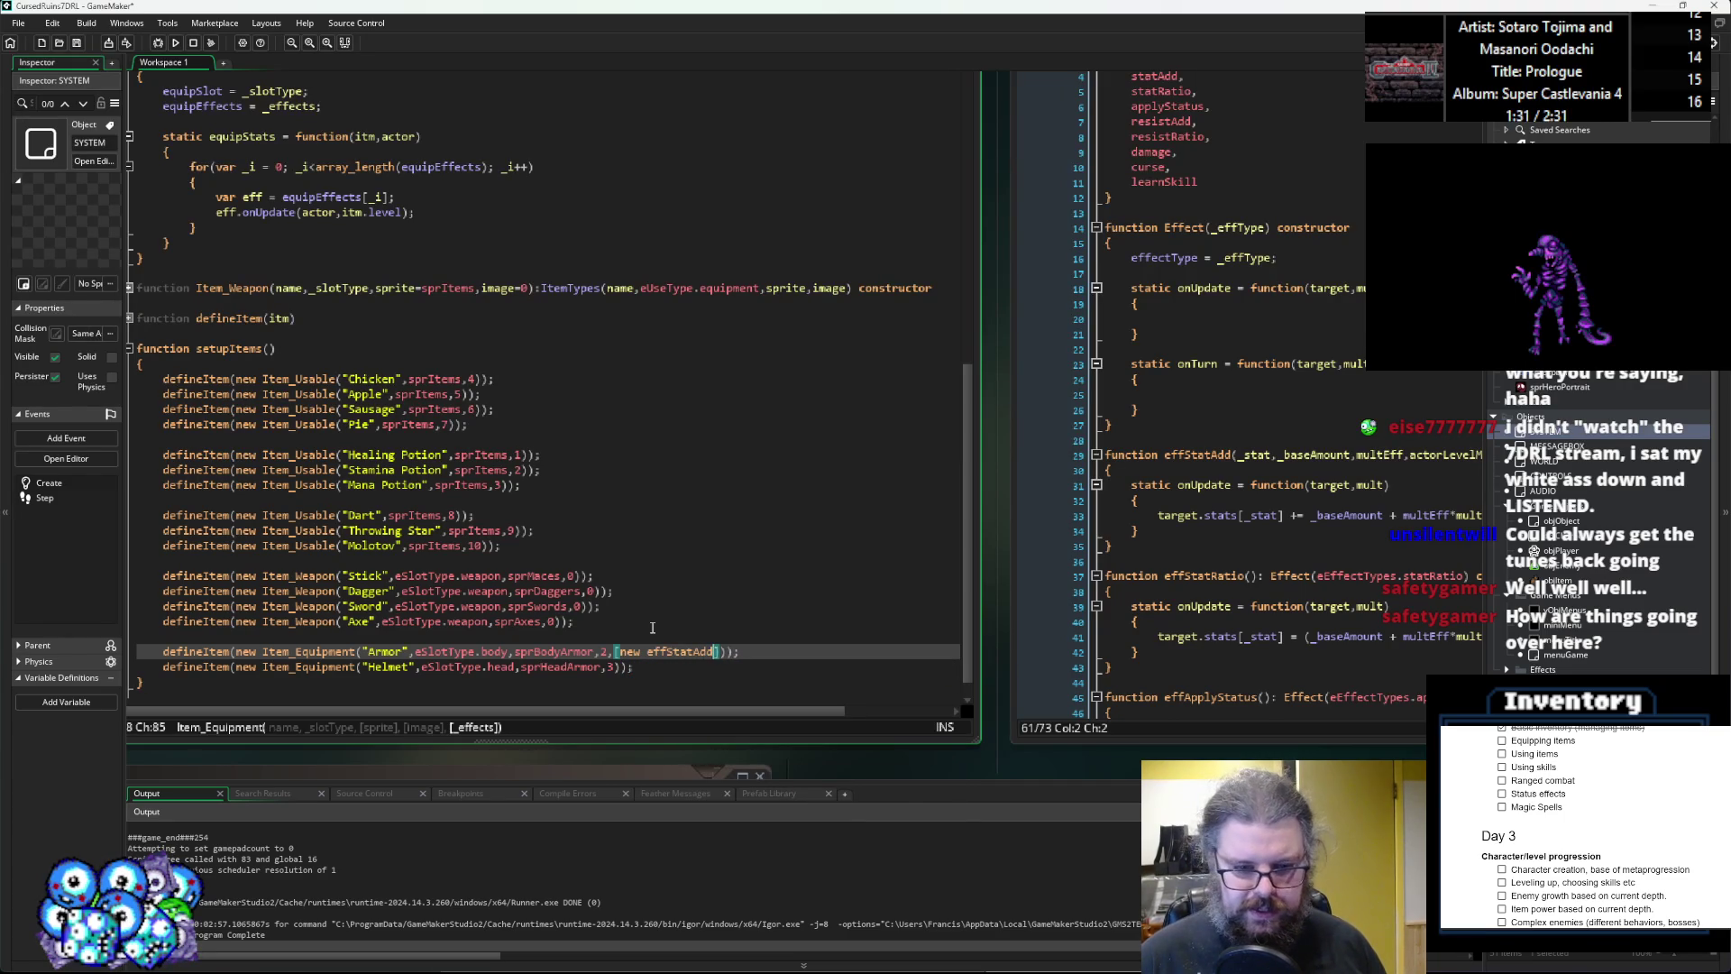
key("Escape")
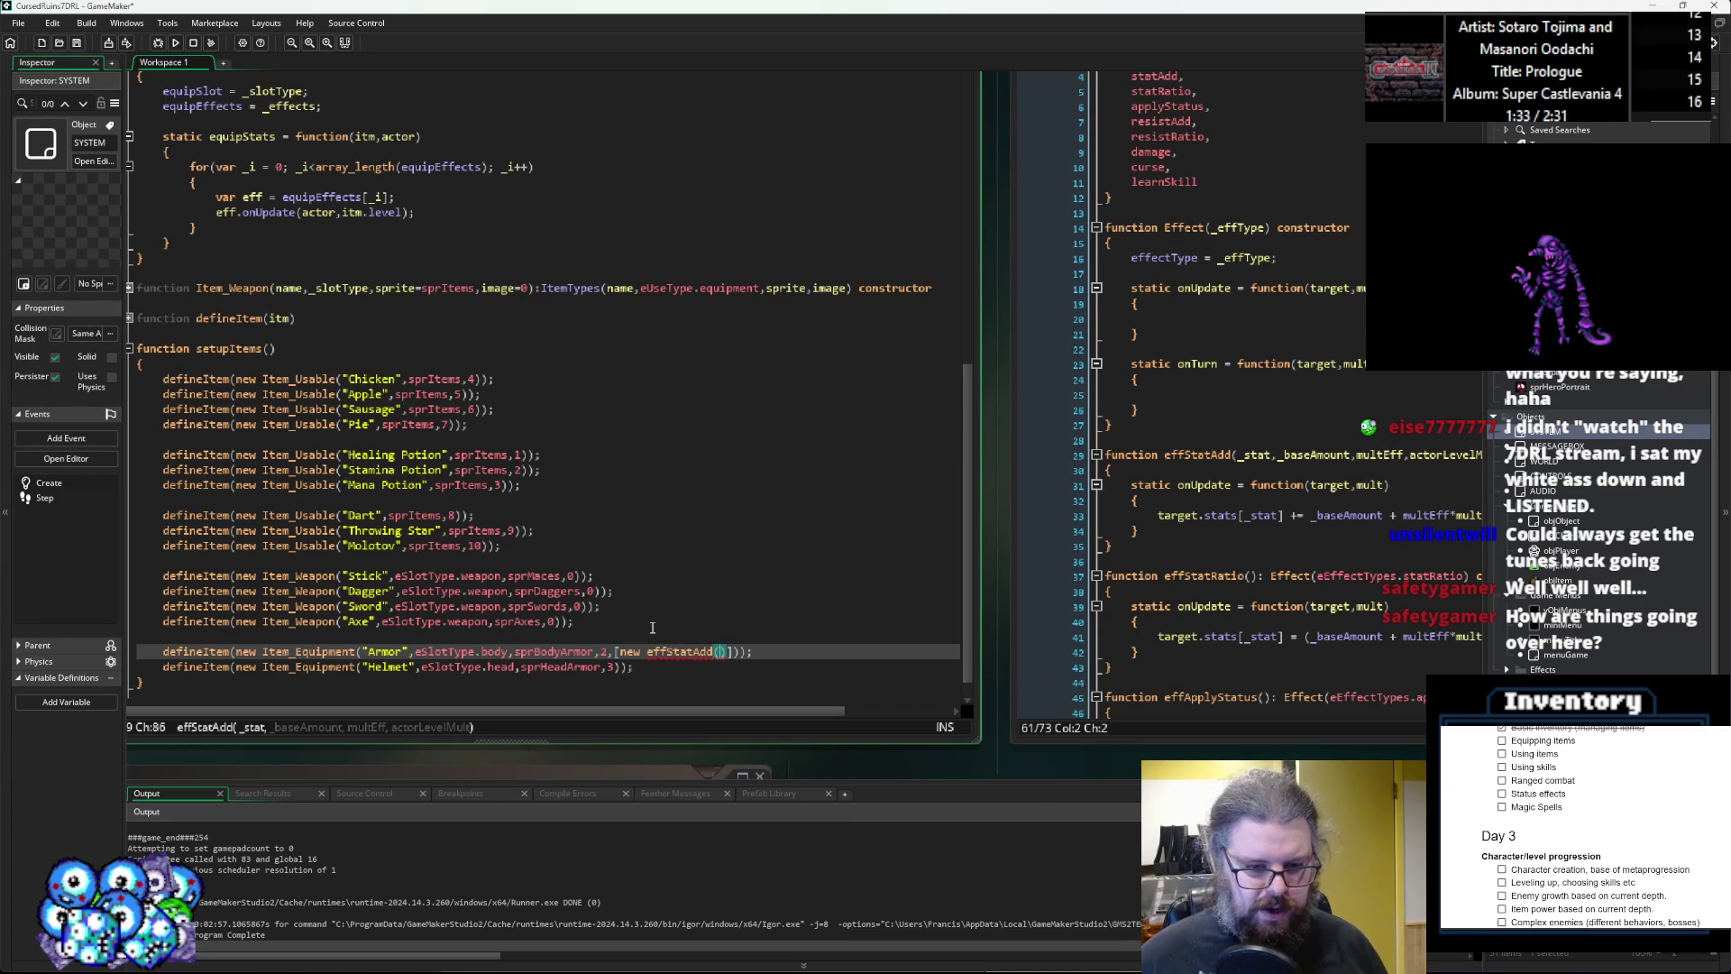
type("eStat.d")
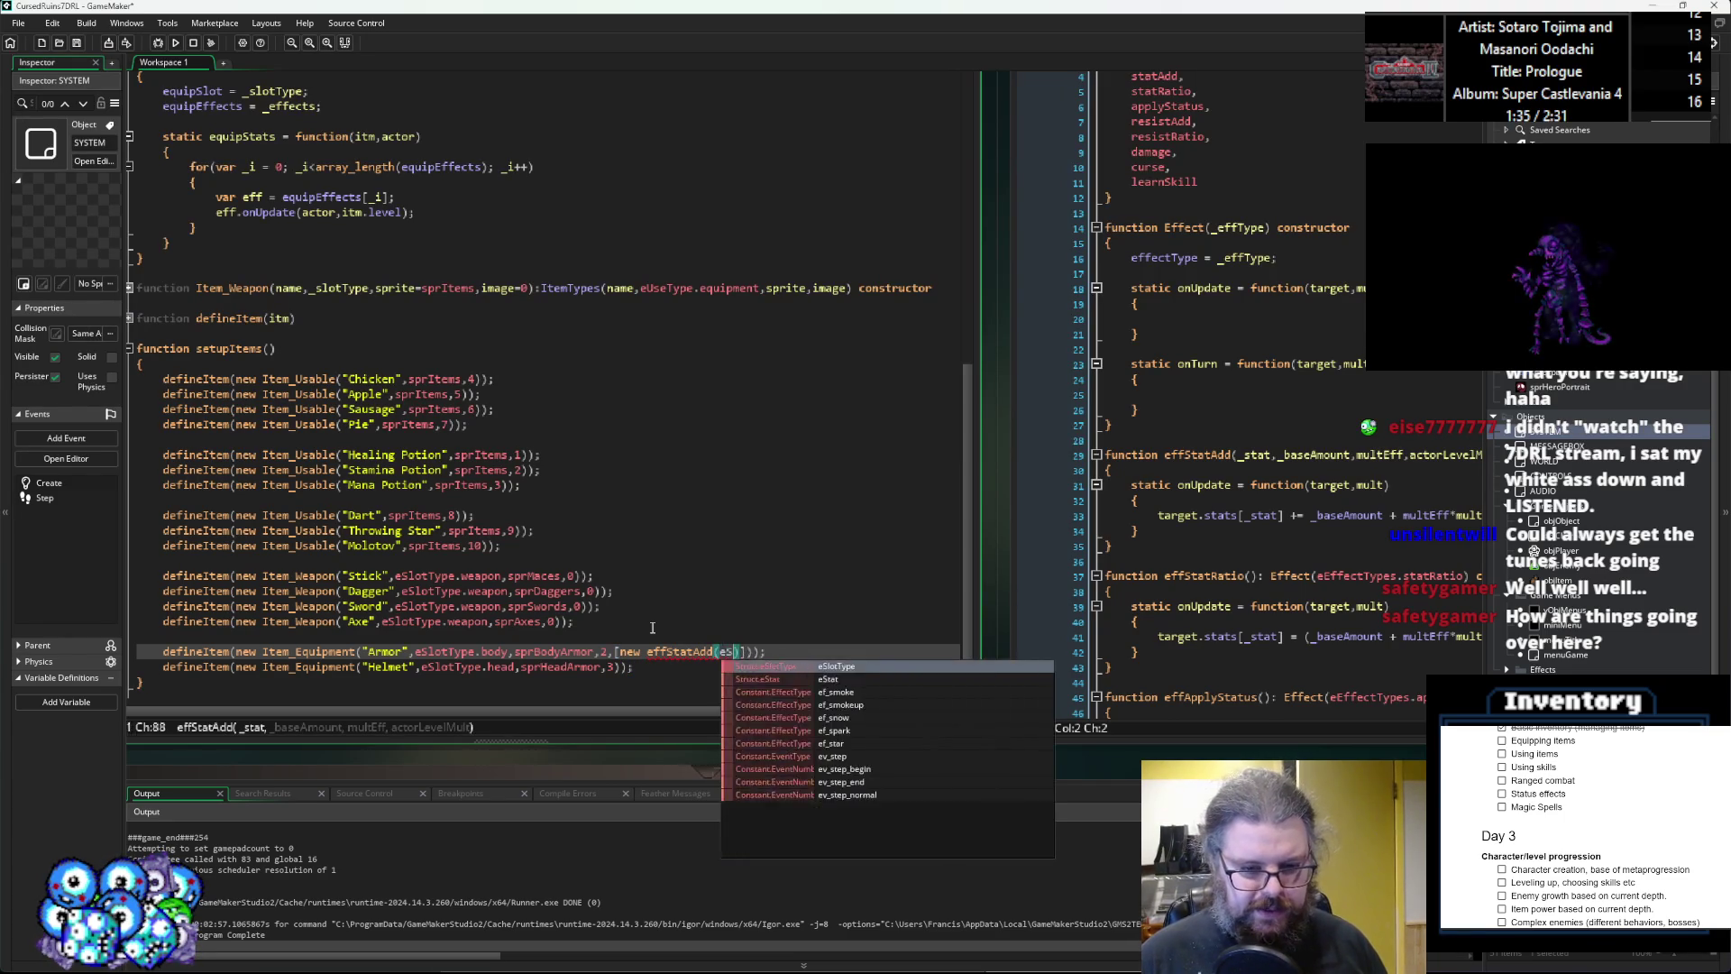
type("ef")
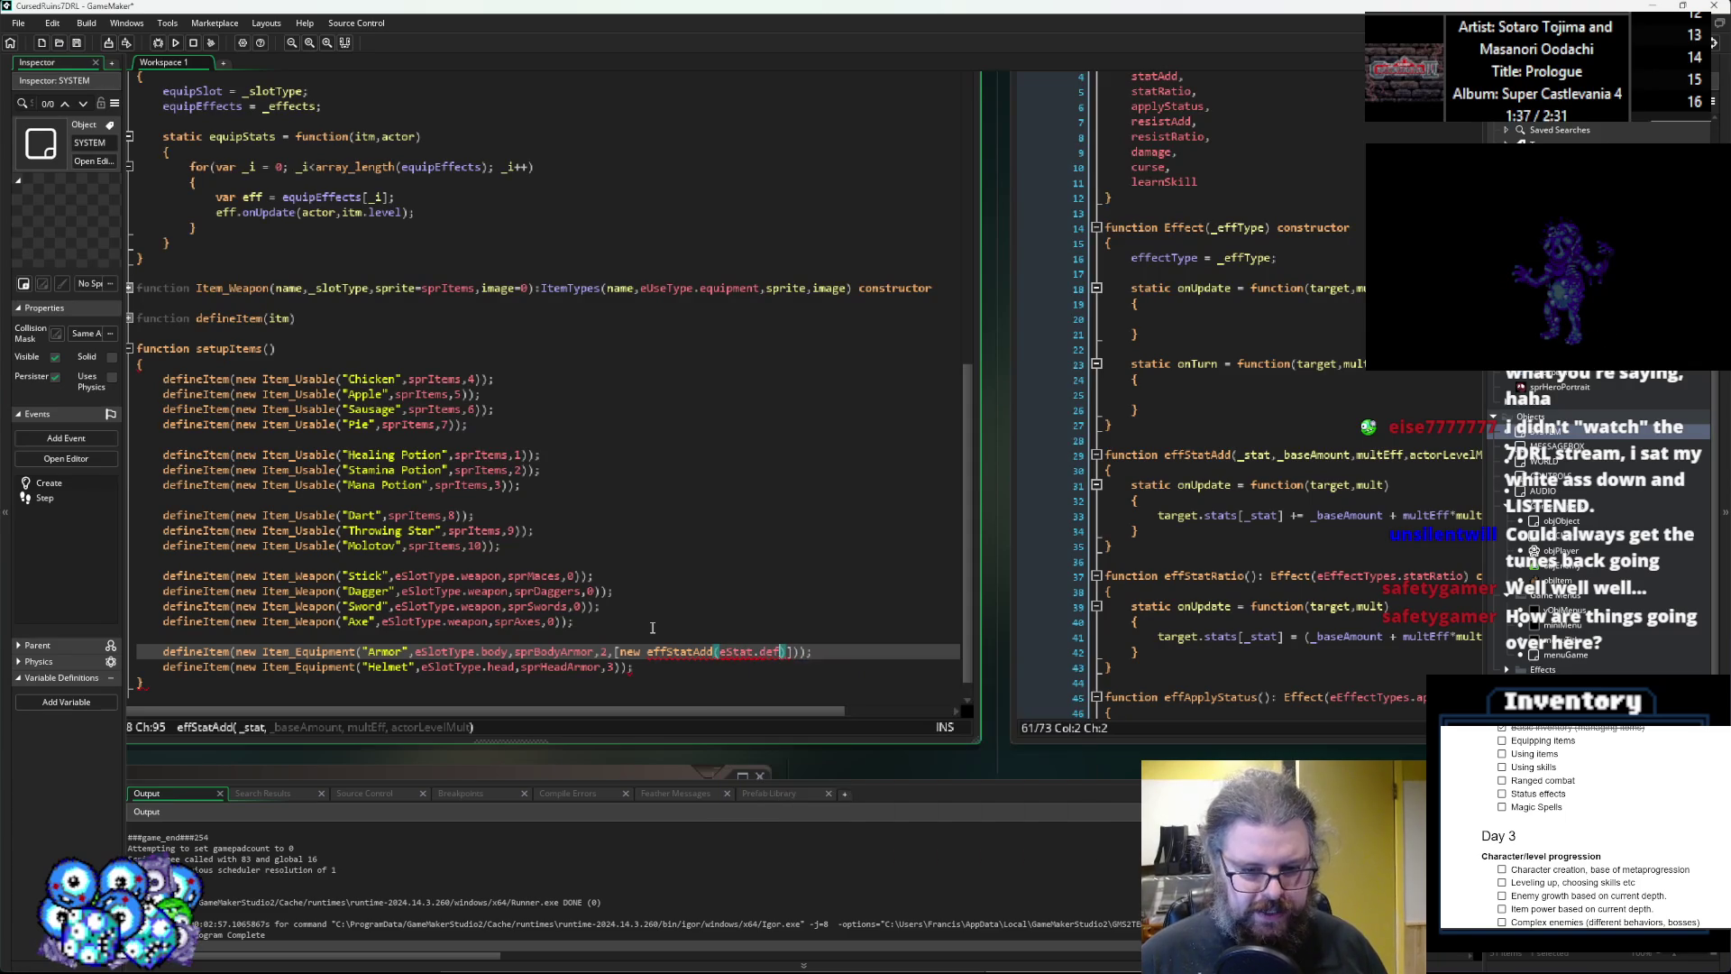
type(",")
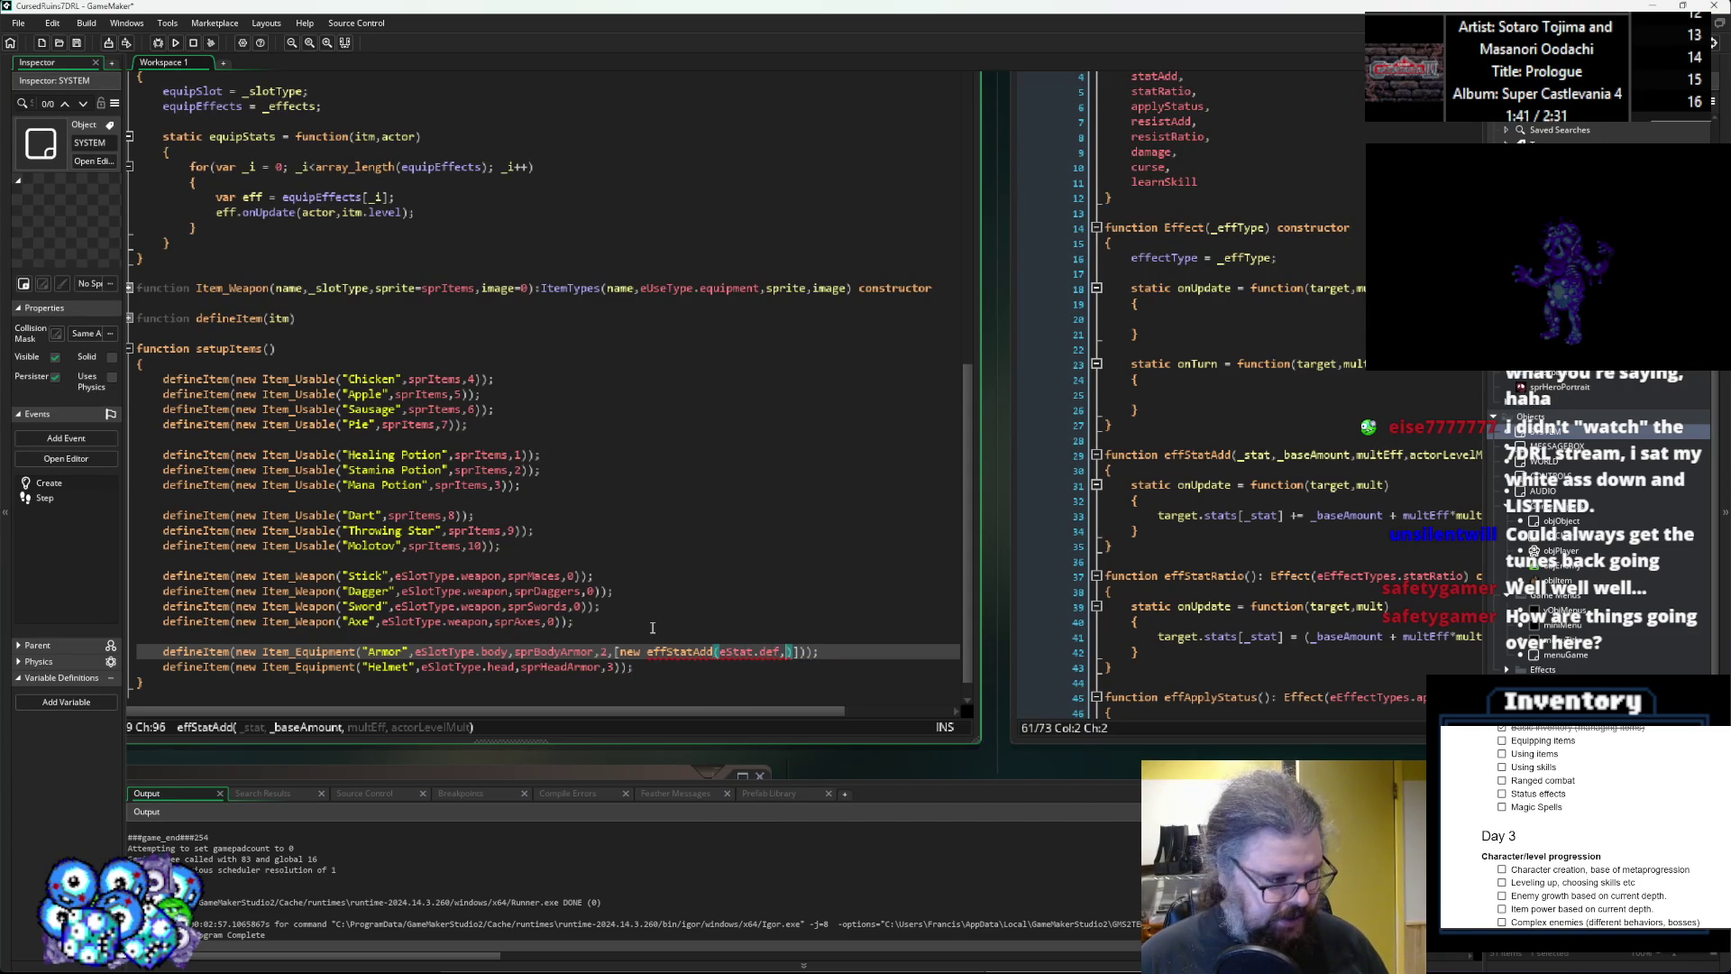
type("4")
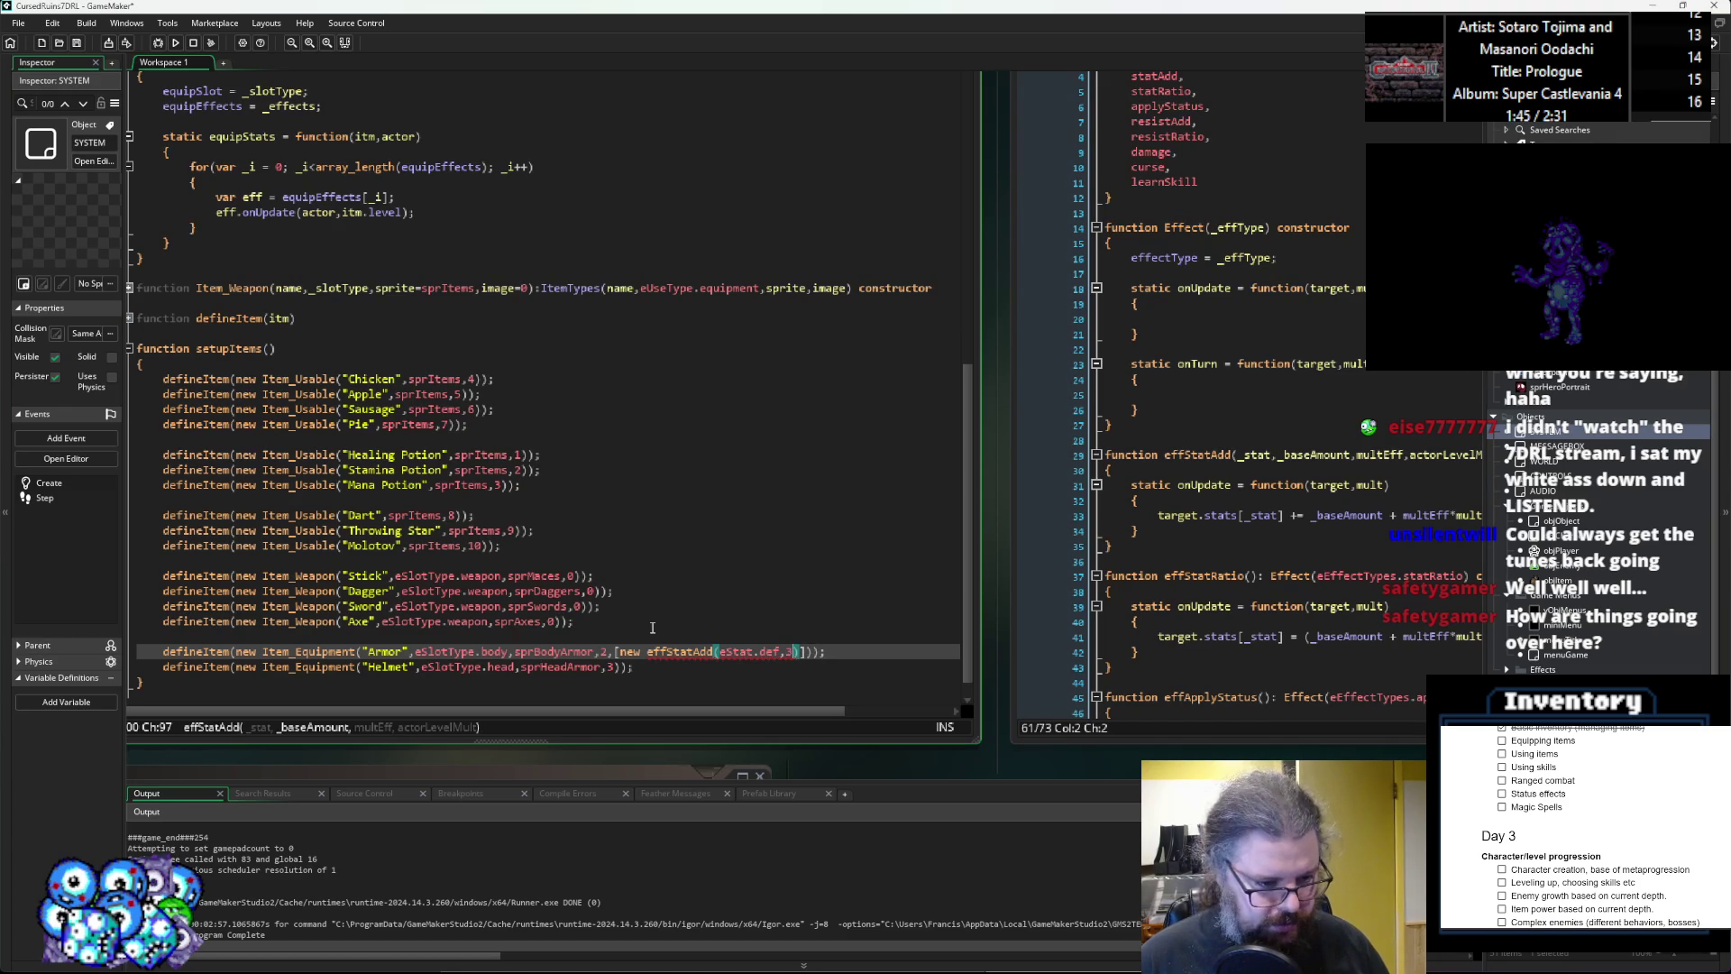
type(",")
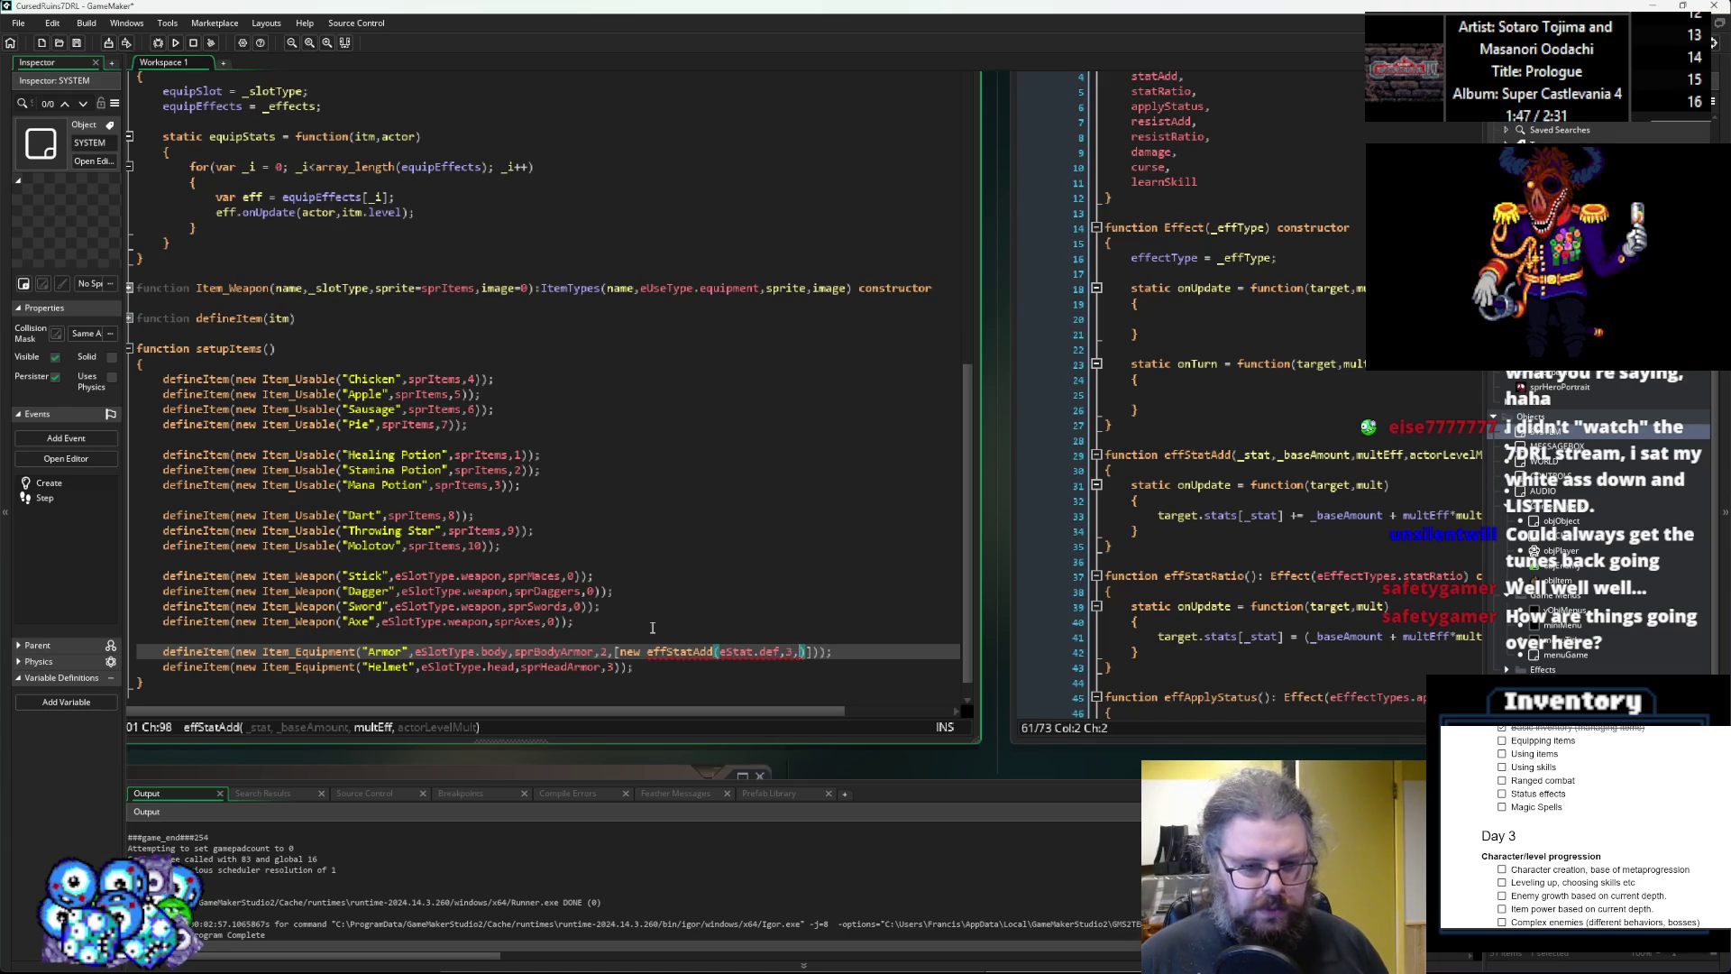
type("1")
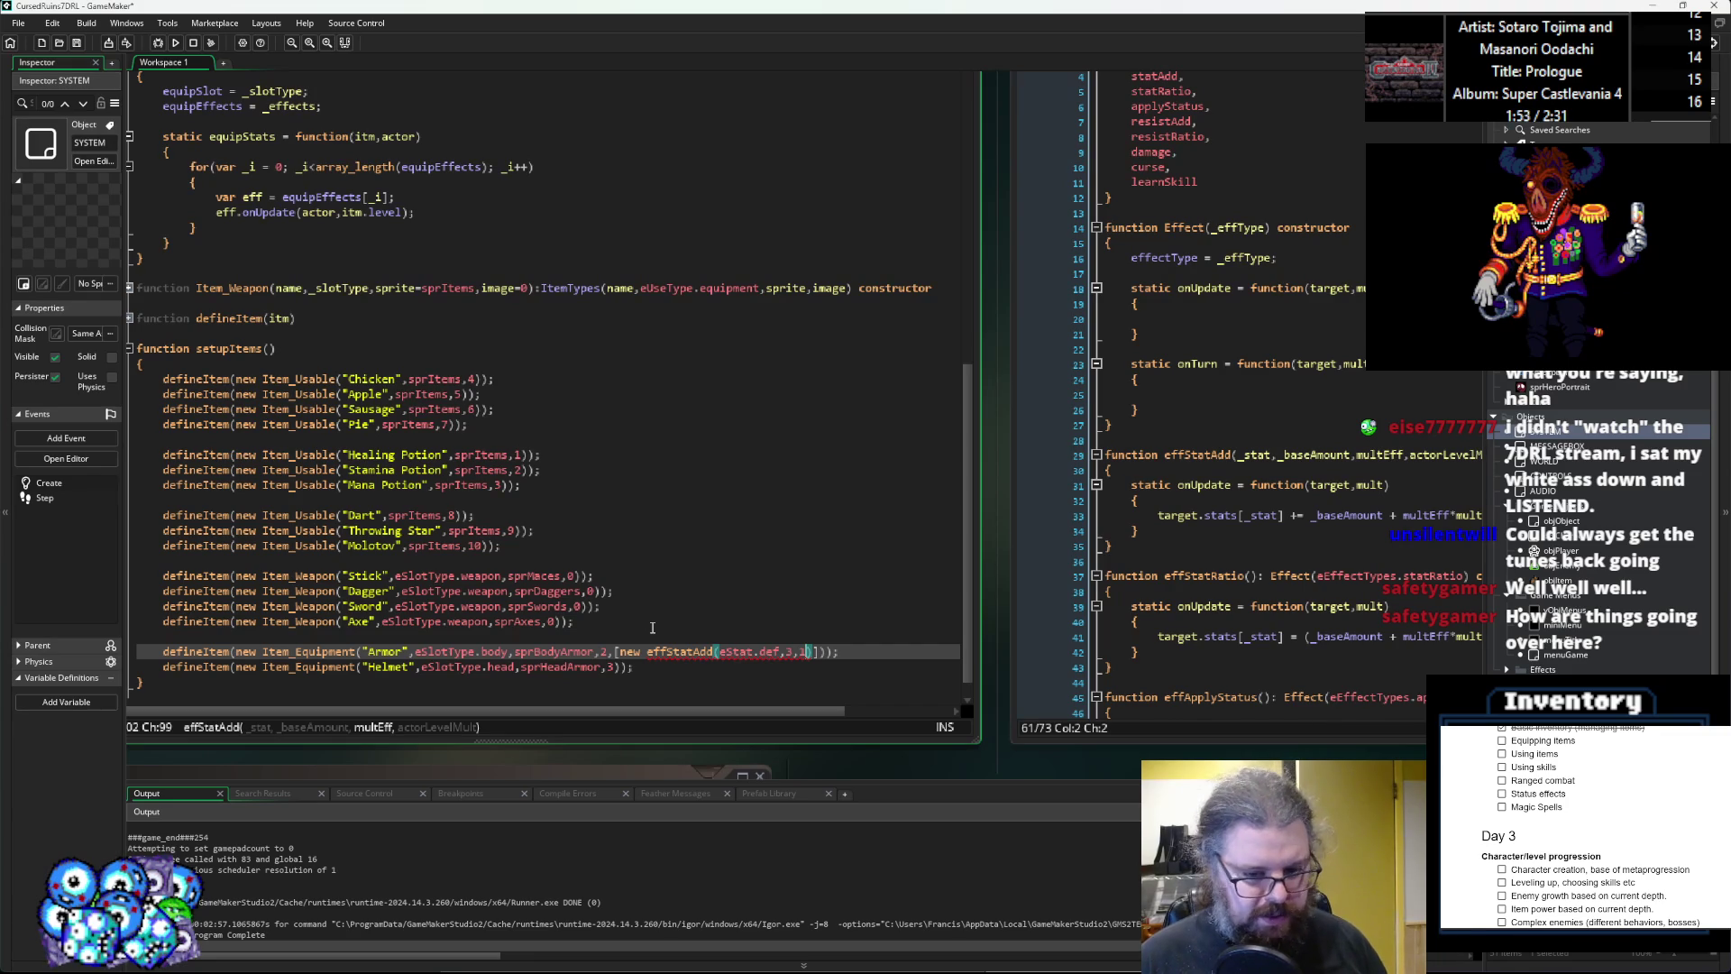
type(",")
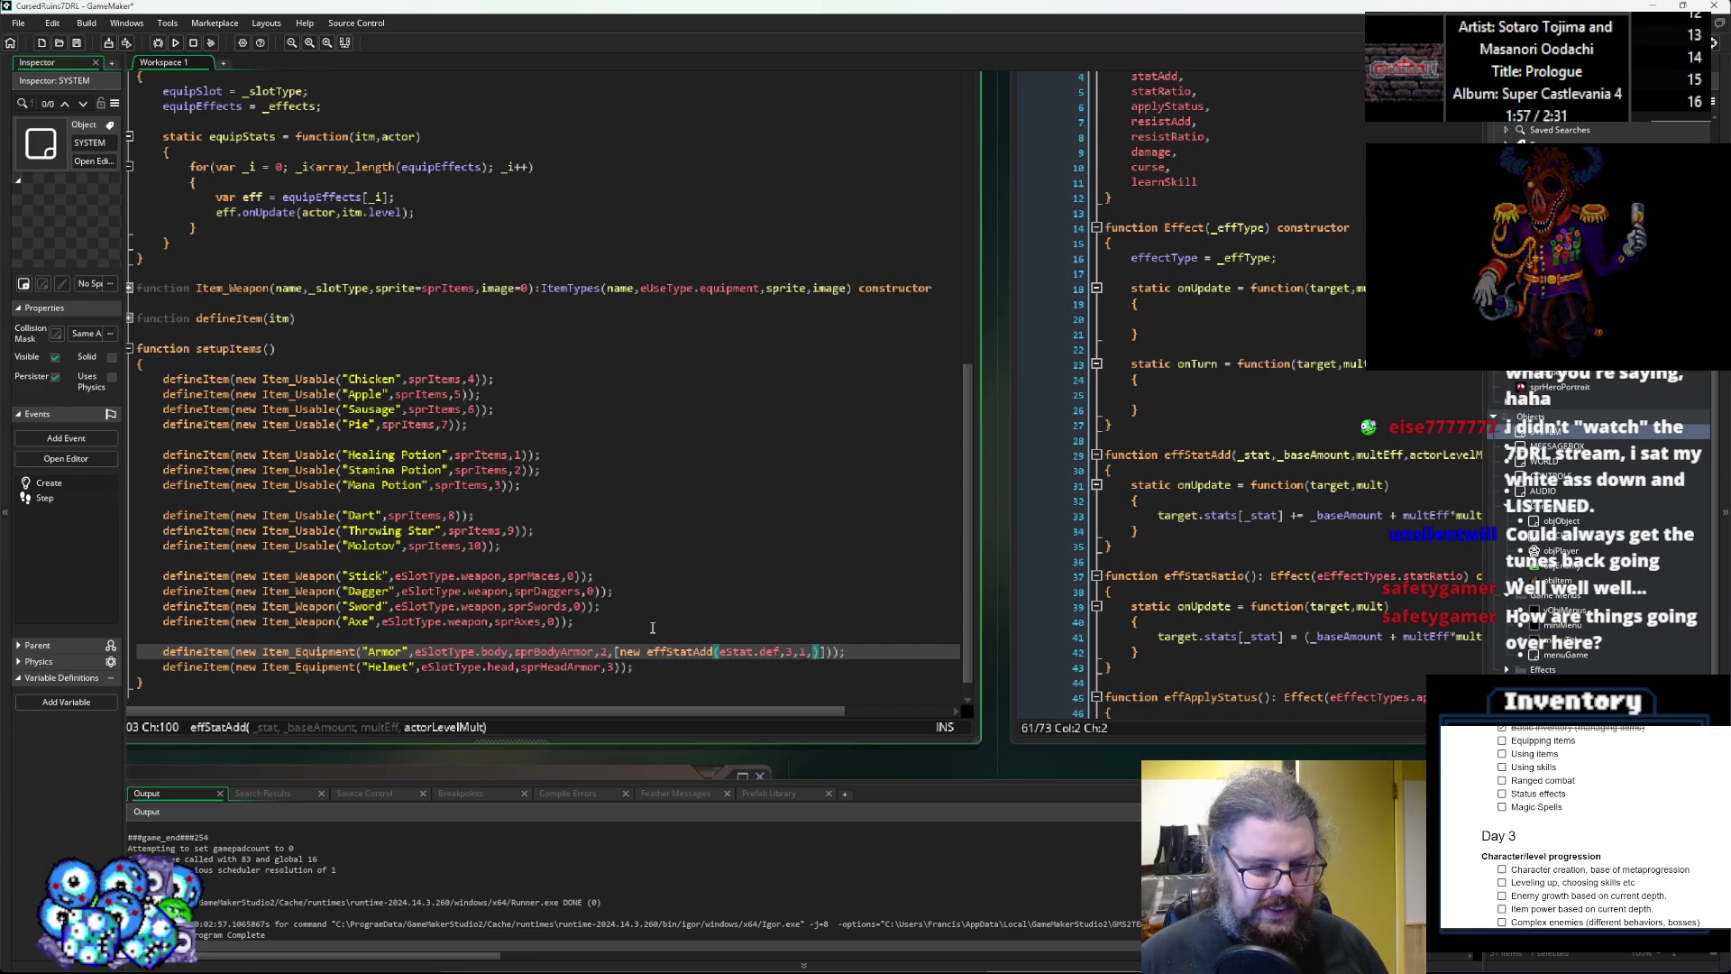
type("0)")
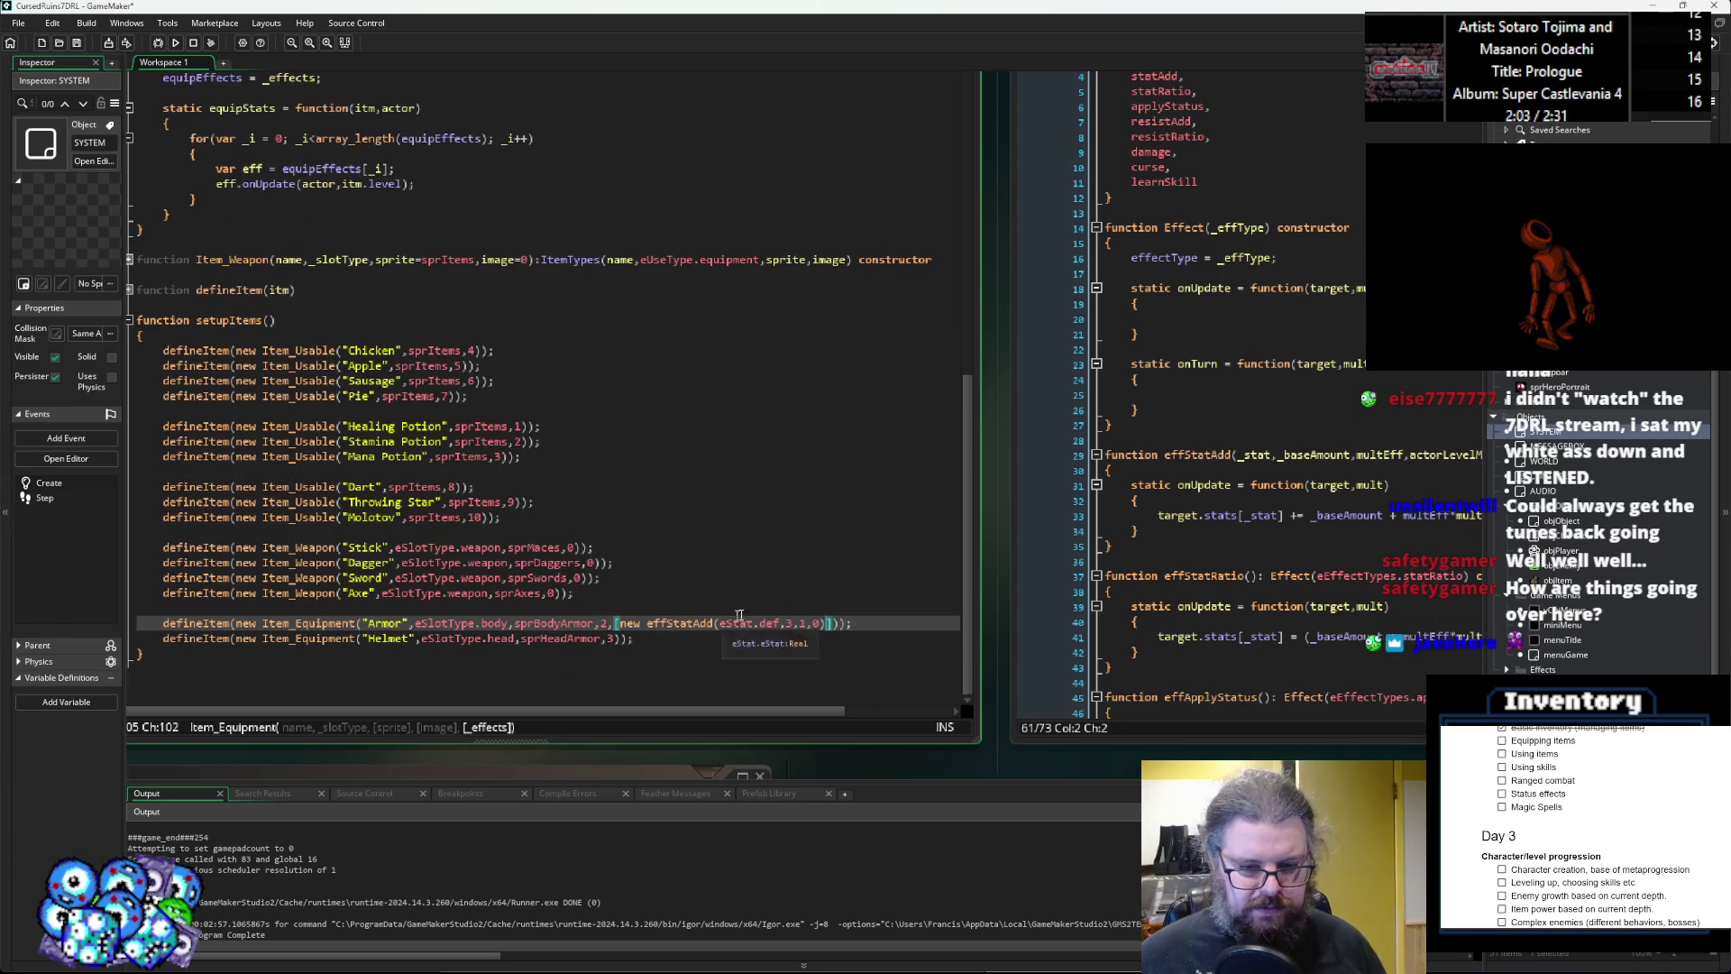
Duplicate the Armor's effStatAdd expression as a second entry in its effects array.
left_click(724, 651)
mouse_move(890, 603)
left_mouse_down()
mouse_move(757, 605)
mouse_move(789, 607)
left_mouse_up()
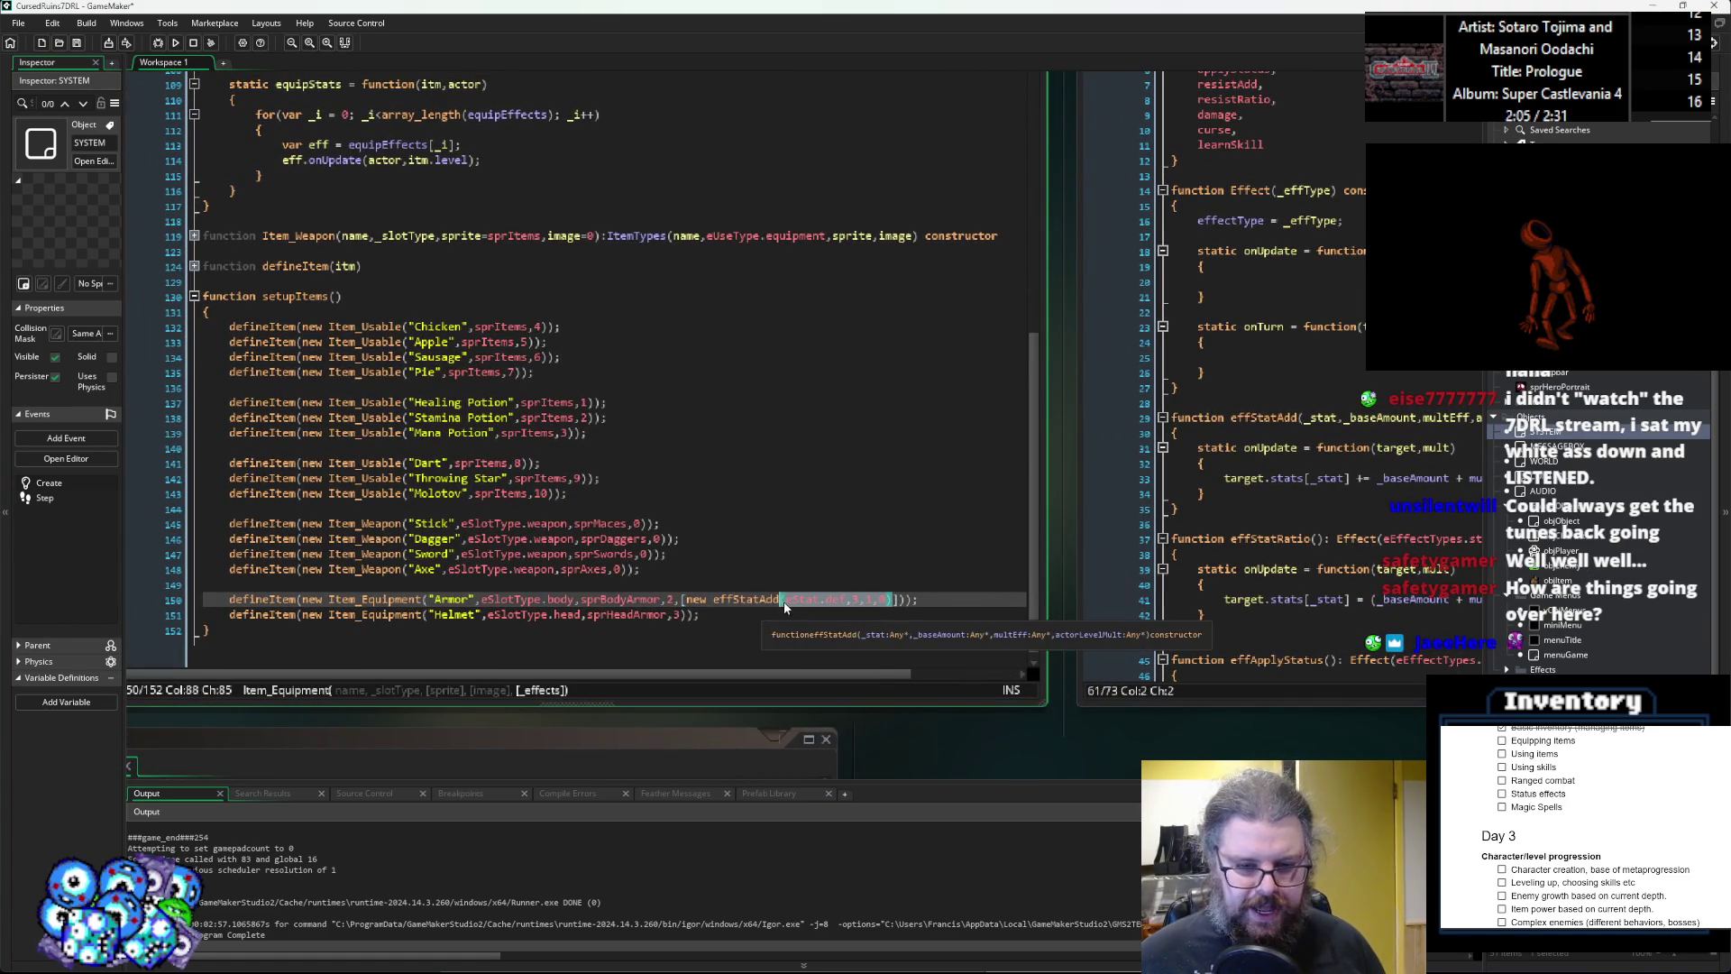
left_click(894, 601)
left_click_drag(892, 601, 687, 602)
key("ctrl+c")
left_click(895, 603)
type(",")
key("ctrl+v")
Change the second effect to eStat.agi with amount -1 and multiplier 0.
key("Left")
key("Left")
key("Left")
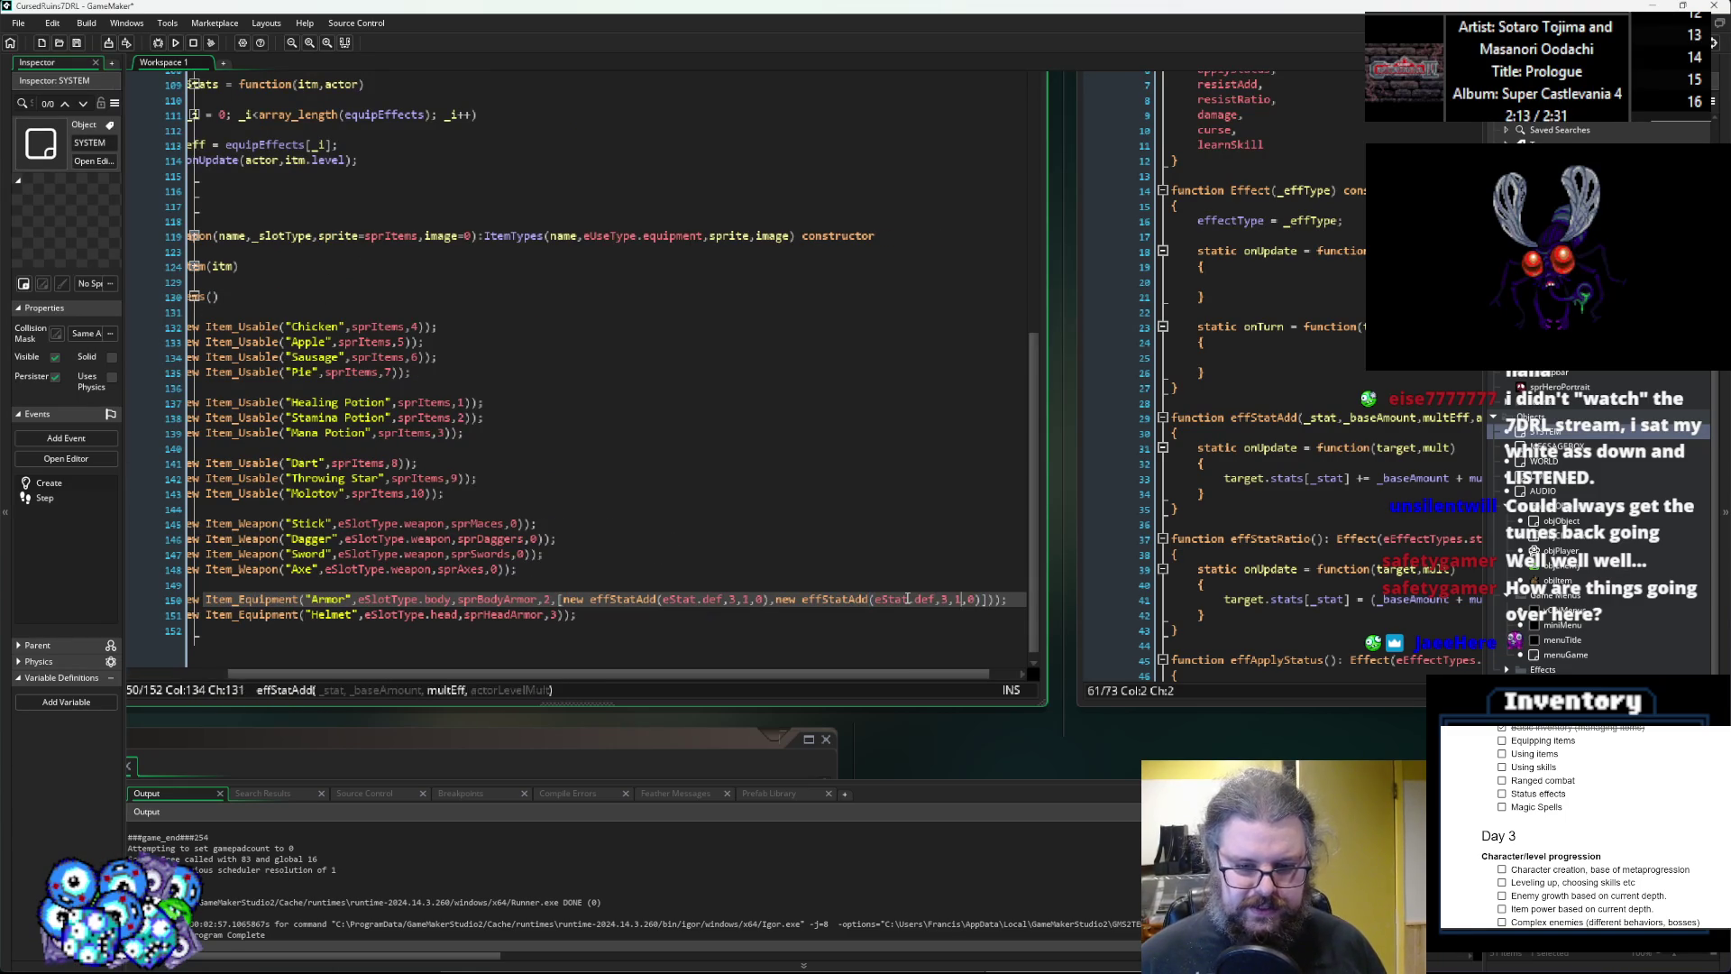
key("BackSpace")
key("BackSpace")
key("BackSpace")
type("agi,")
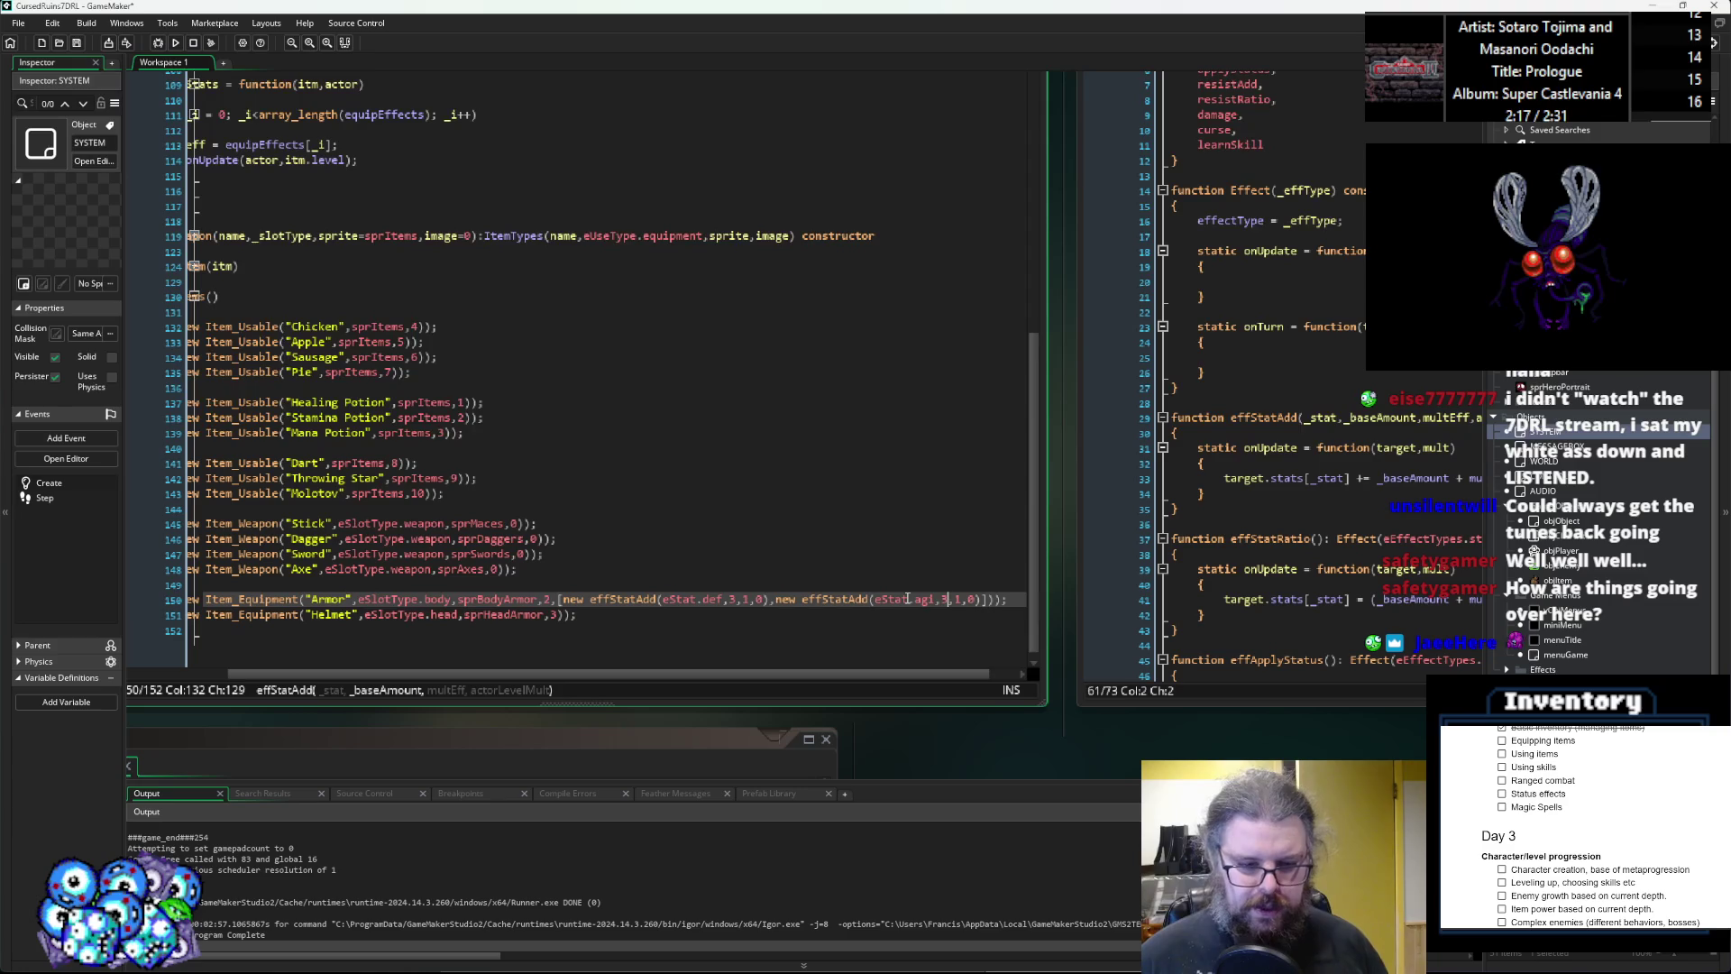
key("BackSpace")
type("-1")
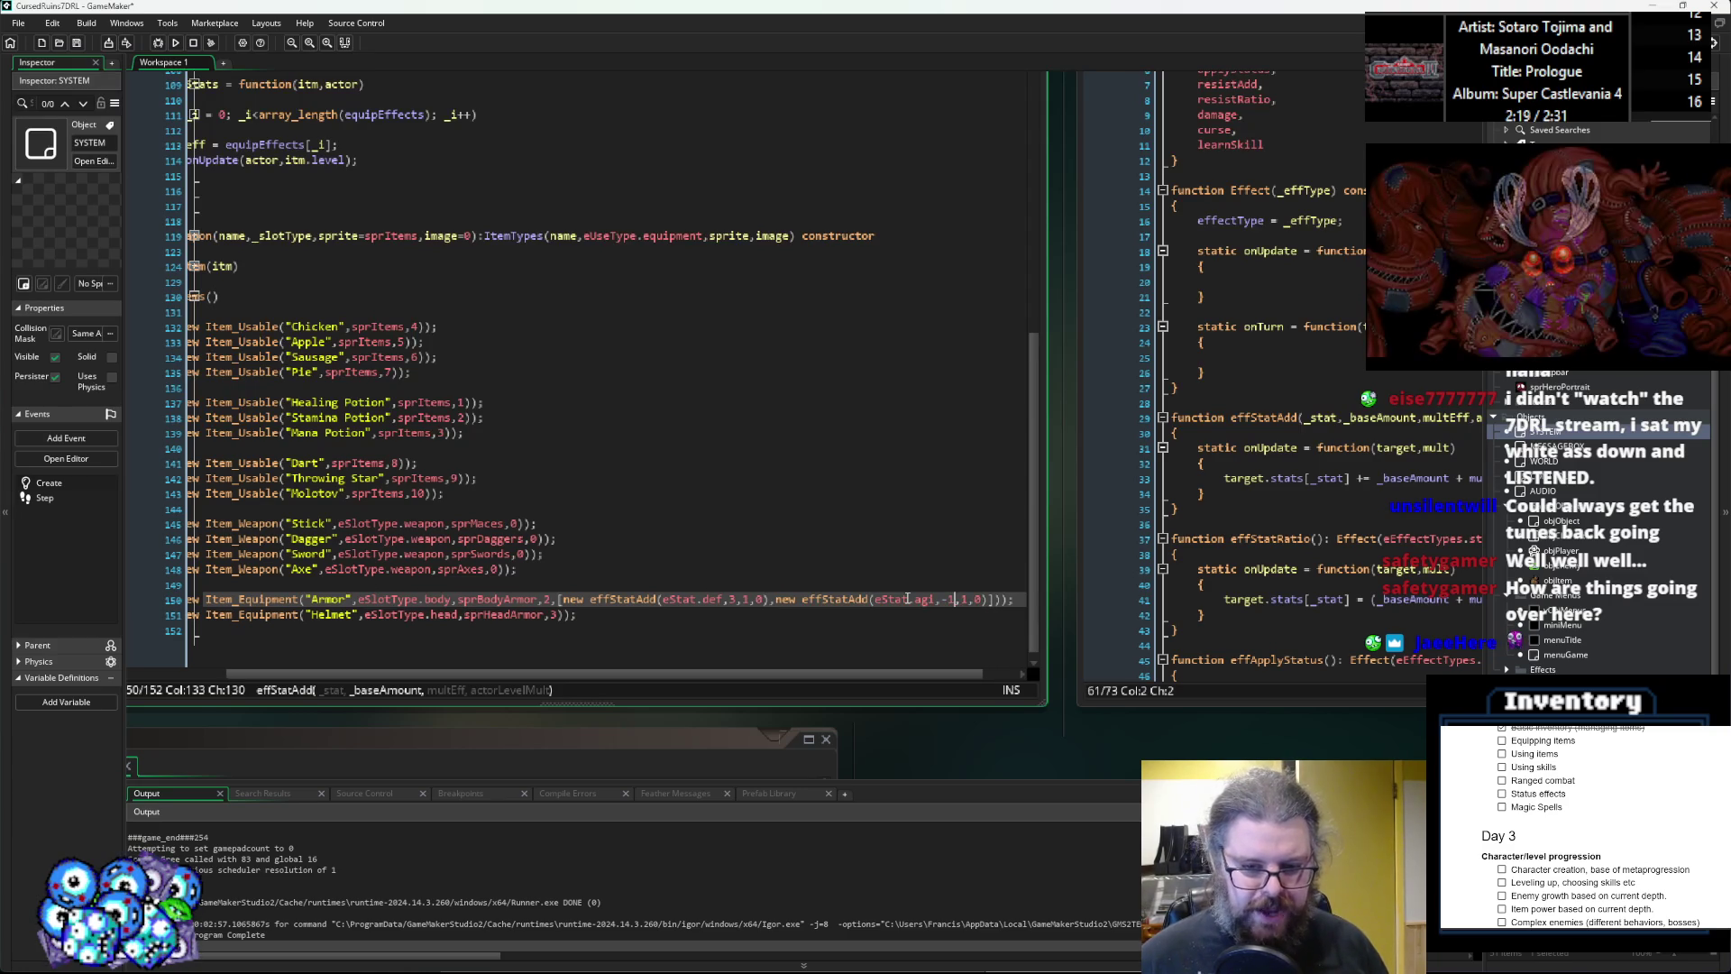
key("Right")
key("Delete")
type("0")
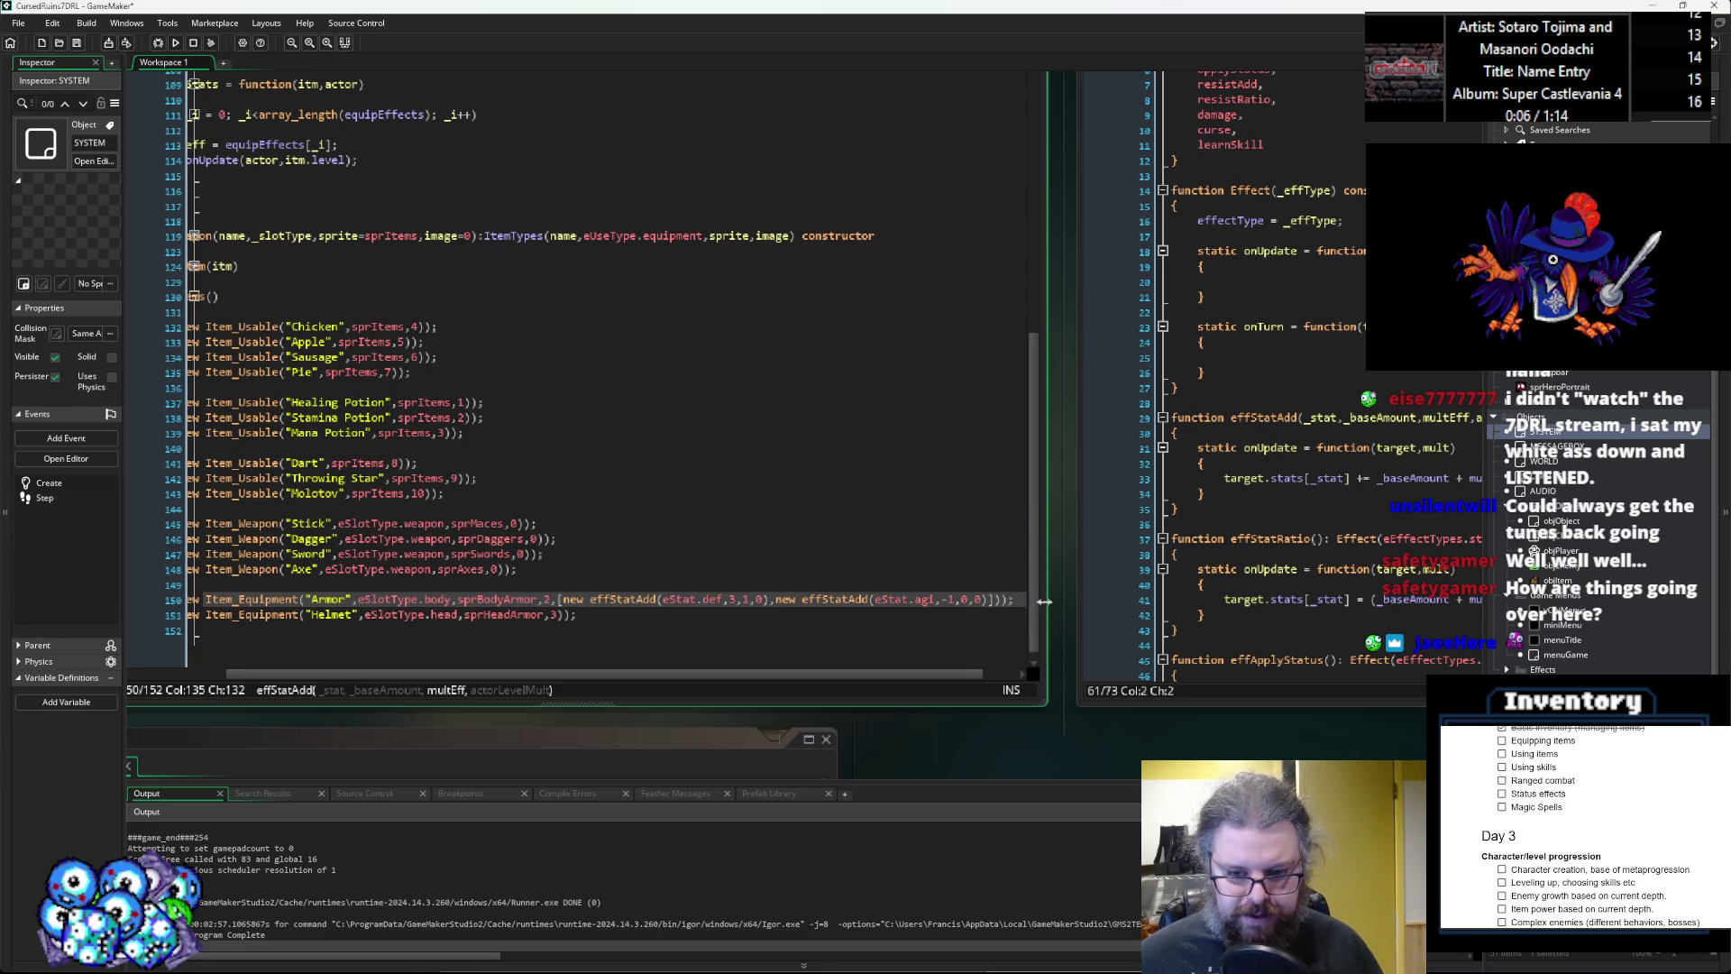
Copy the Armor's stat effects list and paste it onto the end of the Helmet definition.
left_click_drag(1046, 599, 1067, 599)
left_click(983, 600)
left_click(969, 600)
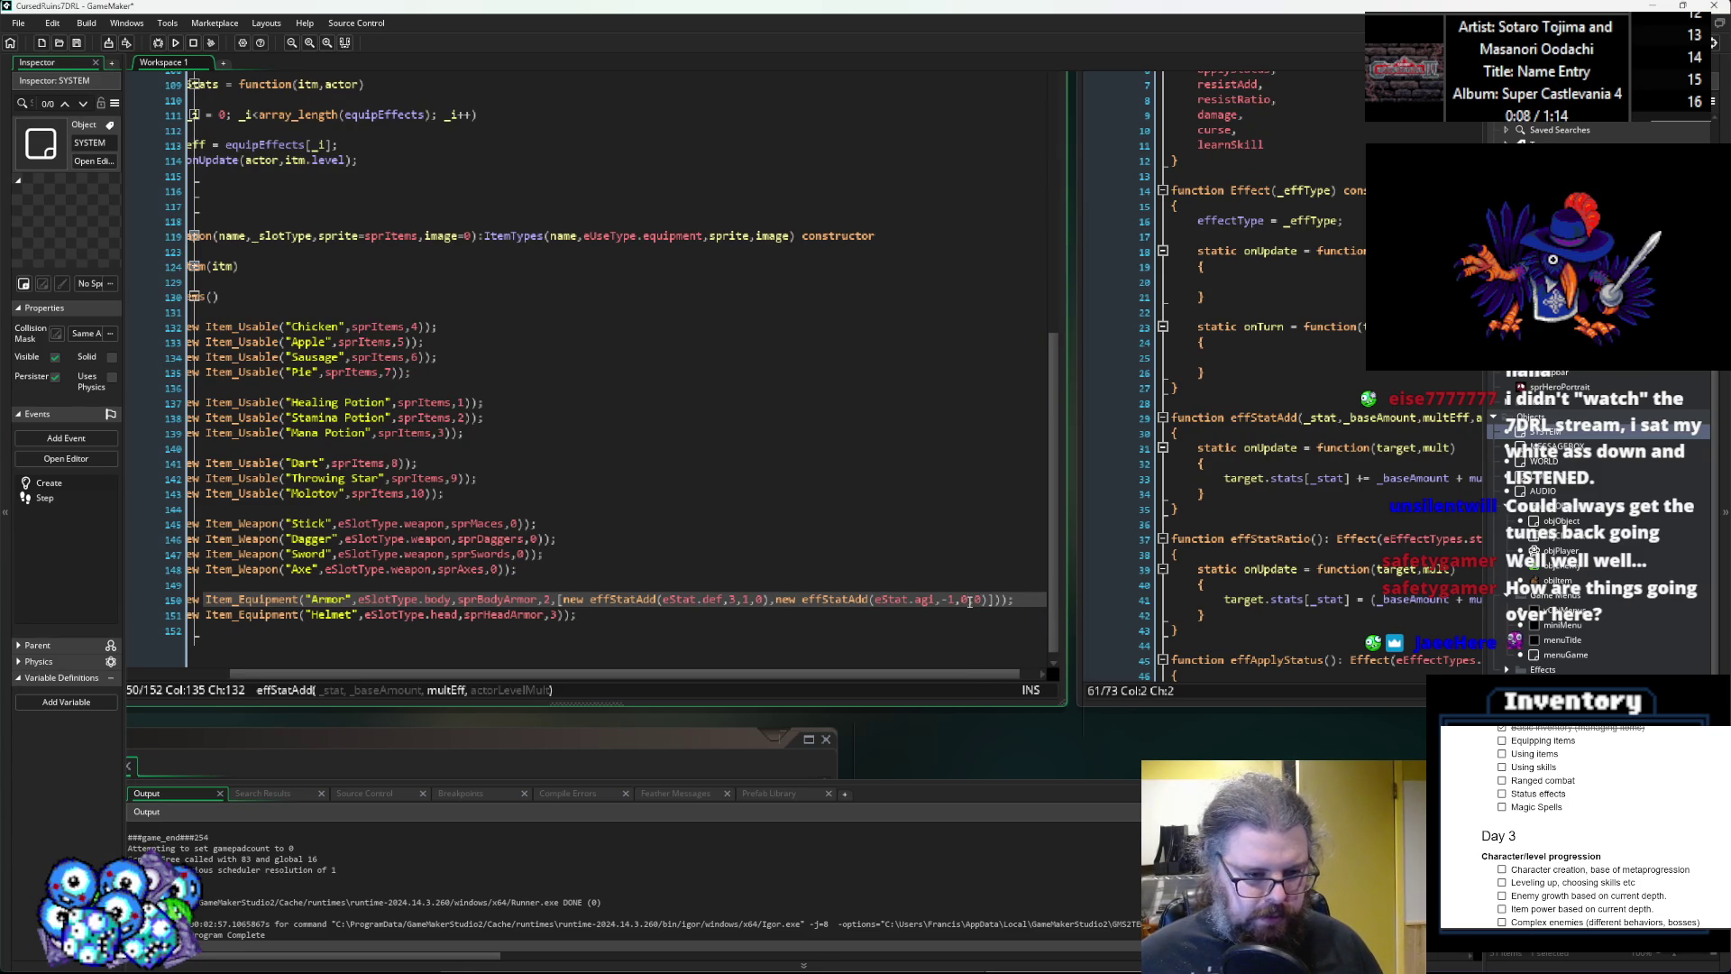
left_click(755, 600)
double_click(772, 597)
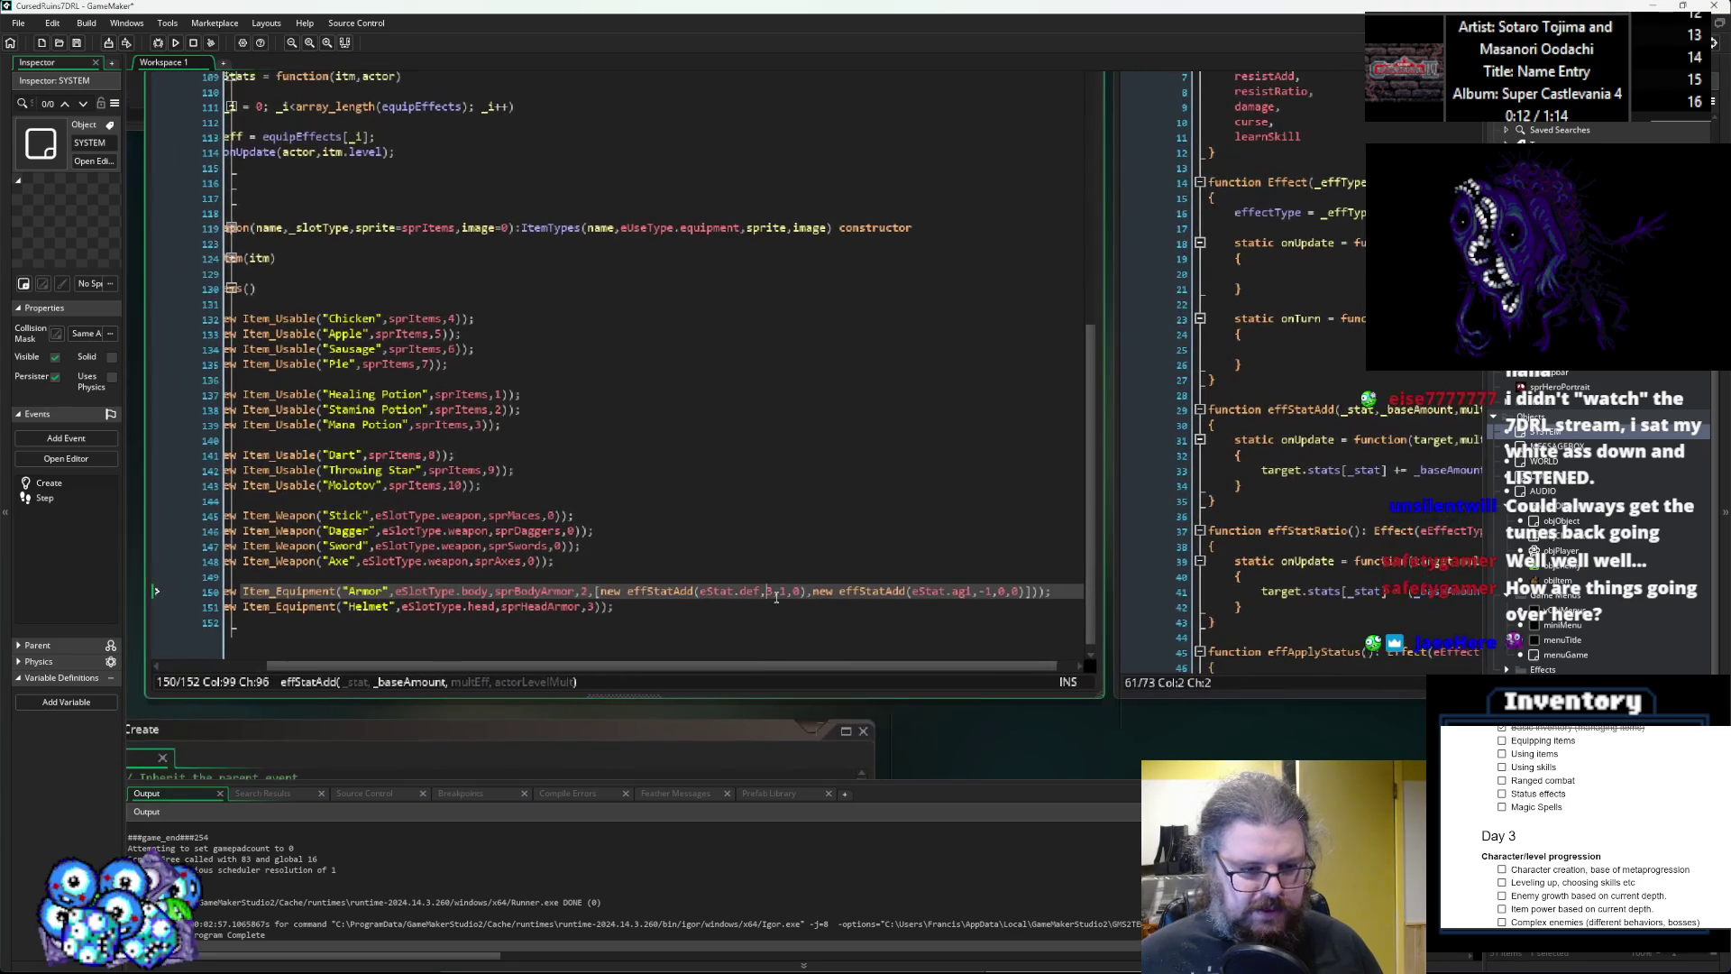
left_click(1027, 594)
left_click_drag(595, 592, 1028, 598)
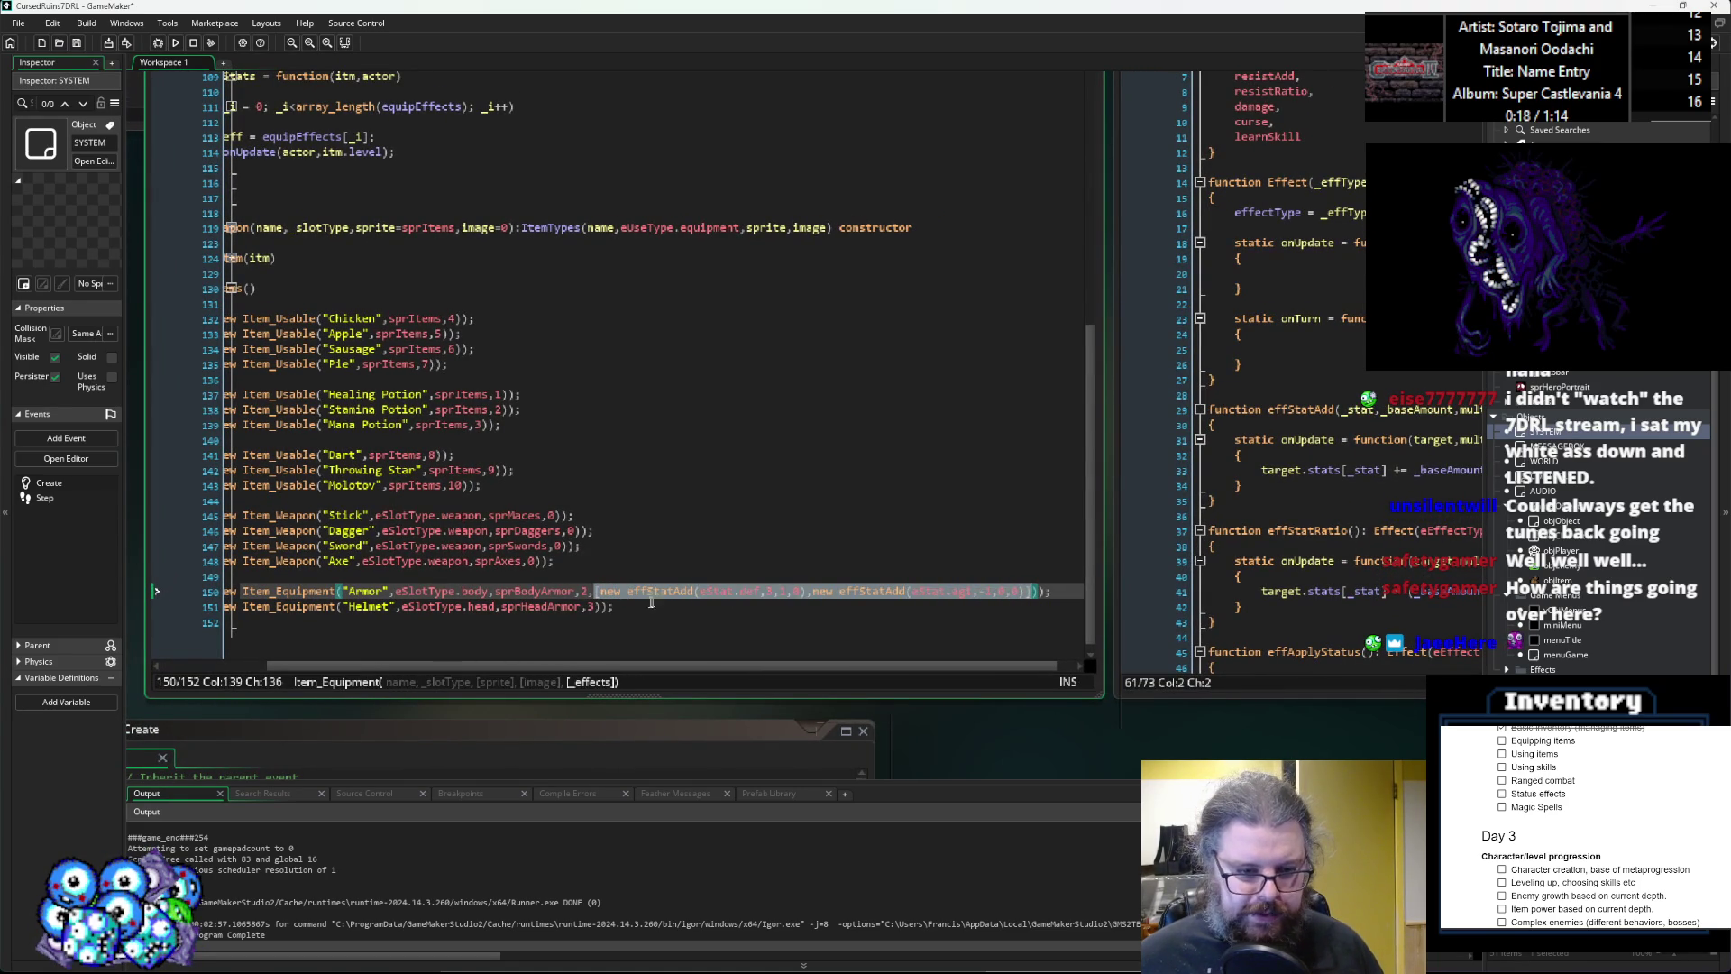
left_click(601, 607)
type(",")
type("[new effStatAdd(eStat.def,3,1,0),new effStatAdd(eStat.agi,-1,0,0)]")
Change the Helmet's copied defence effect to def 1, 0.5, 0.
left_click(781, 607)
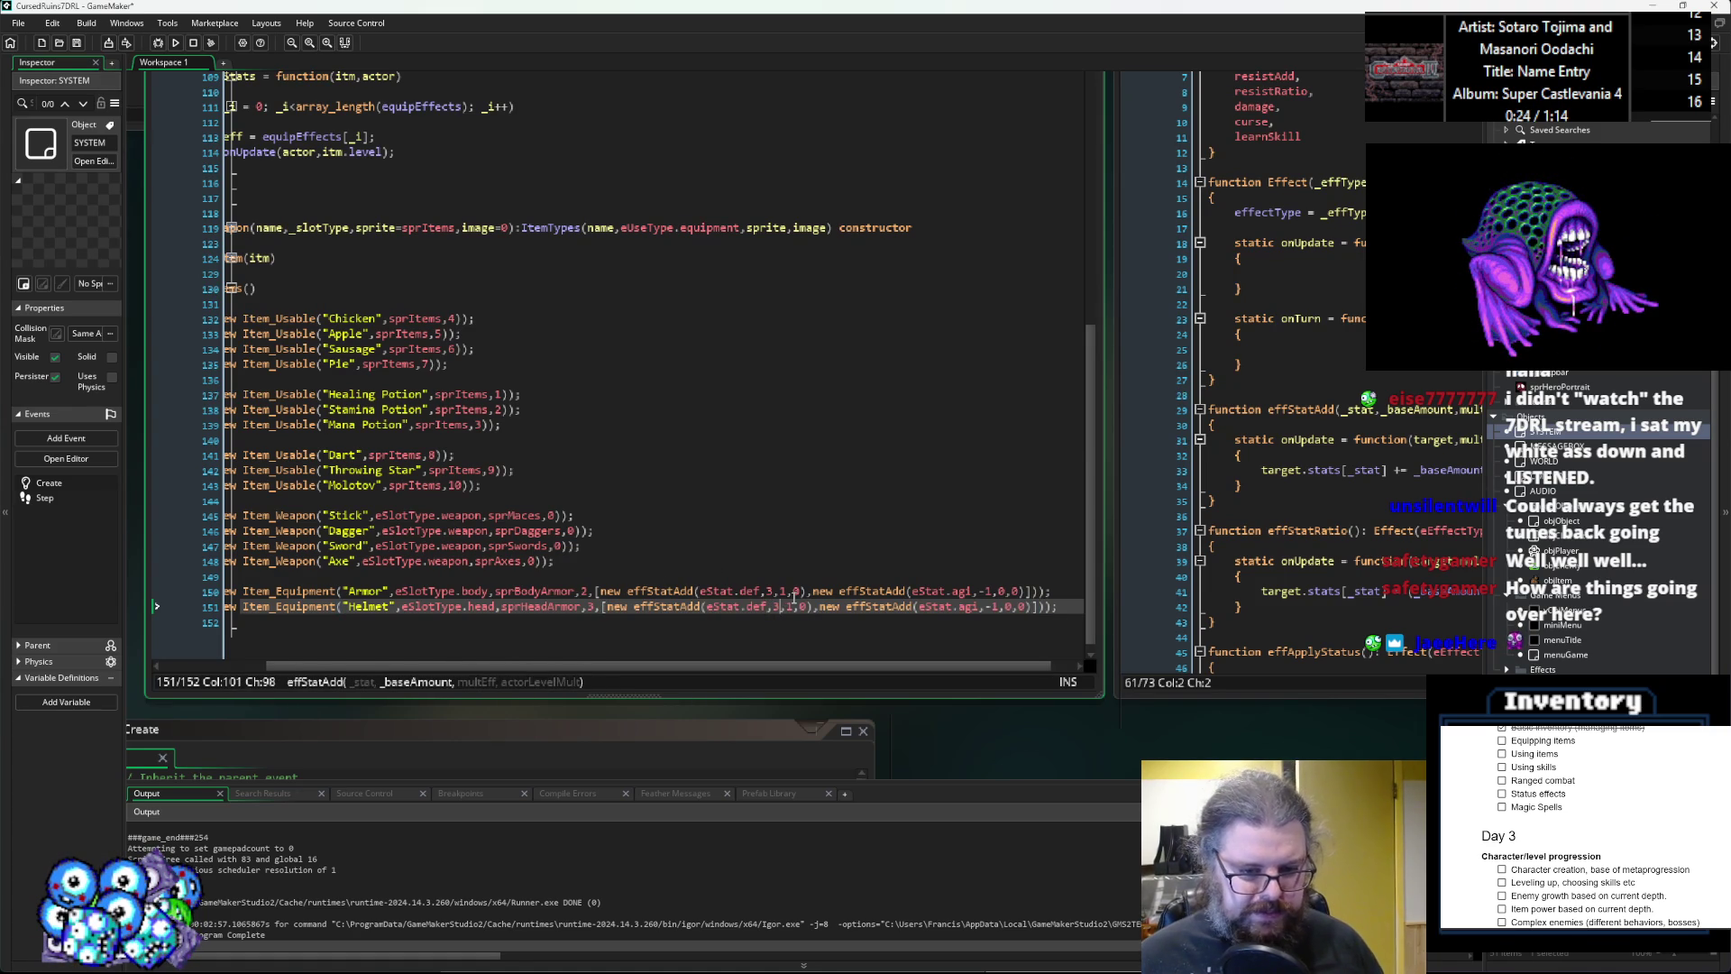
key("BackSpace")
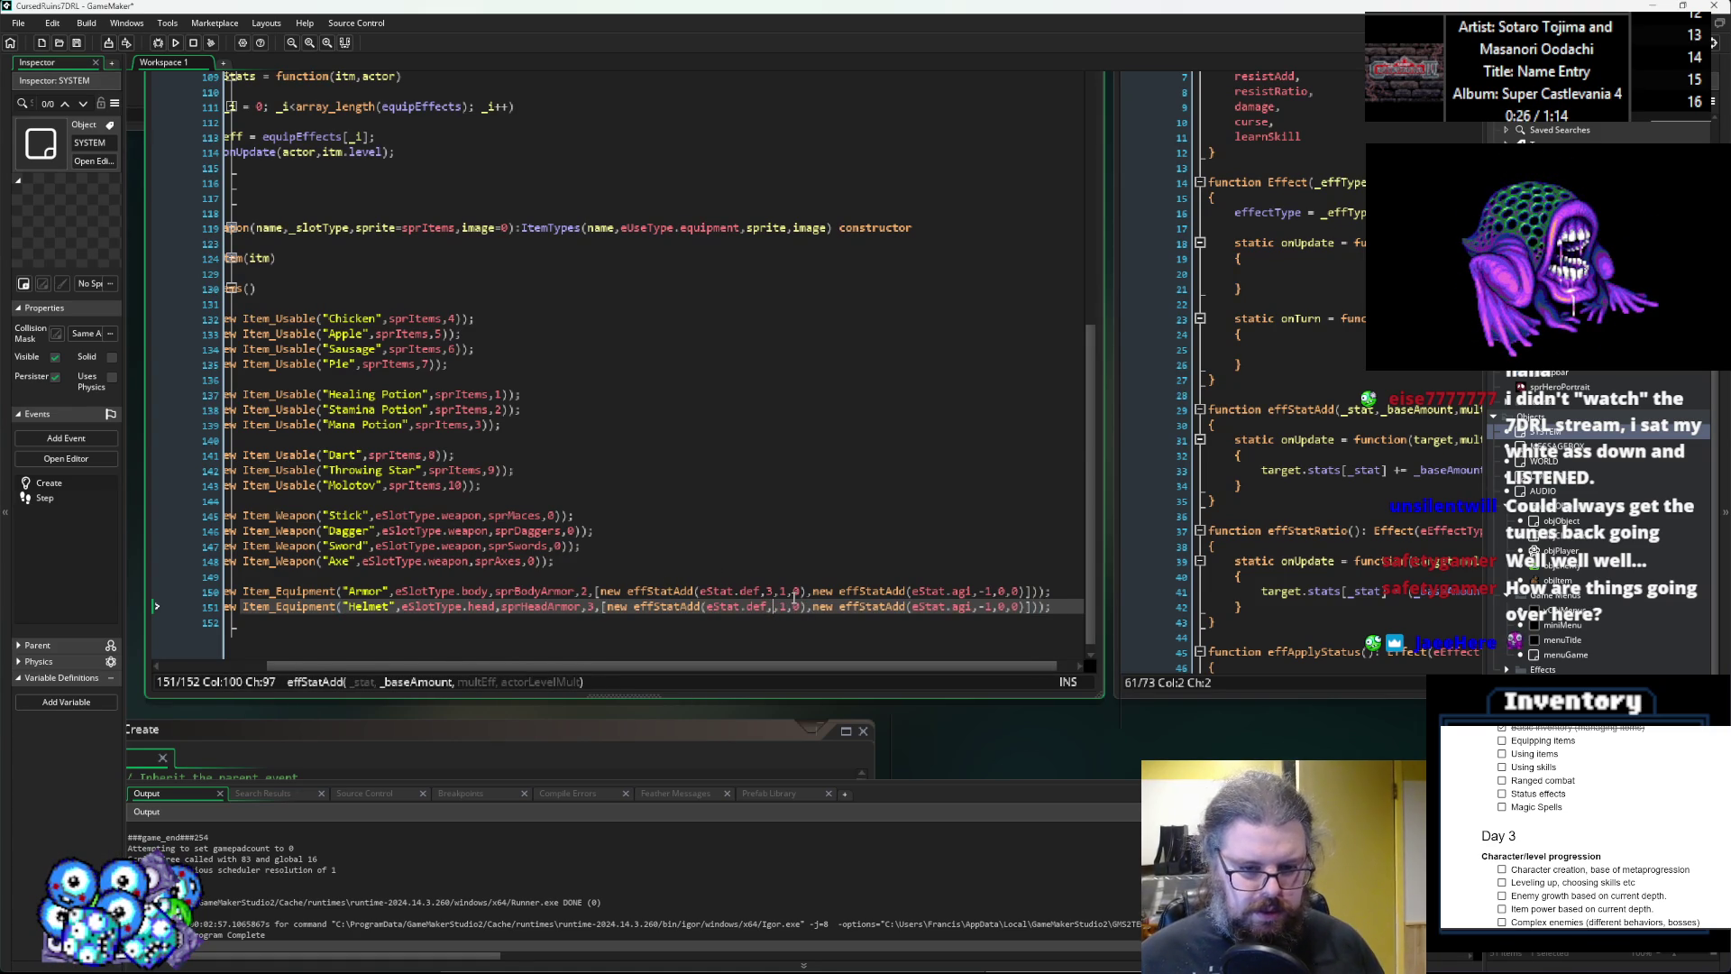
type("1")
key("Right")
key("Right")
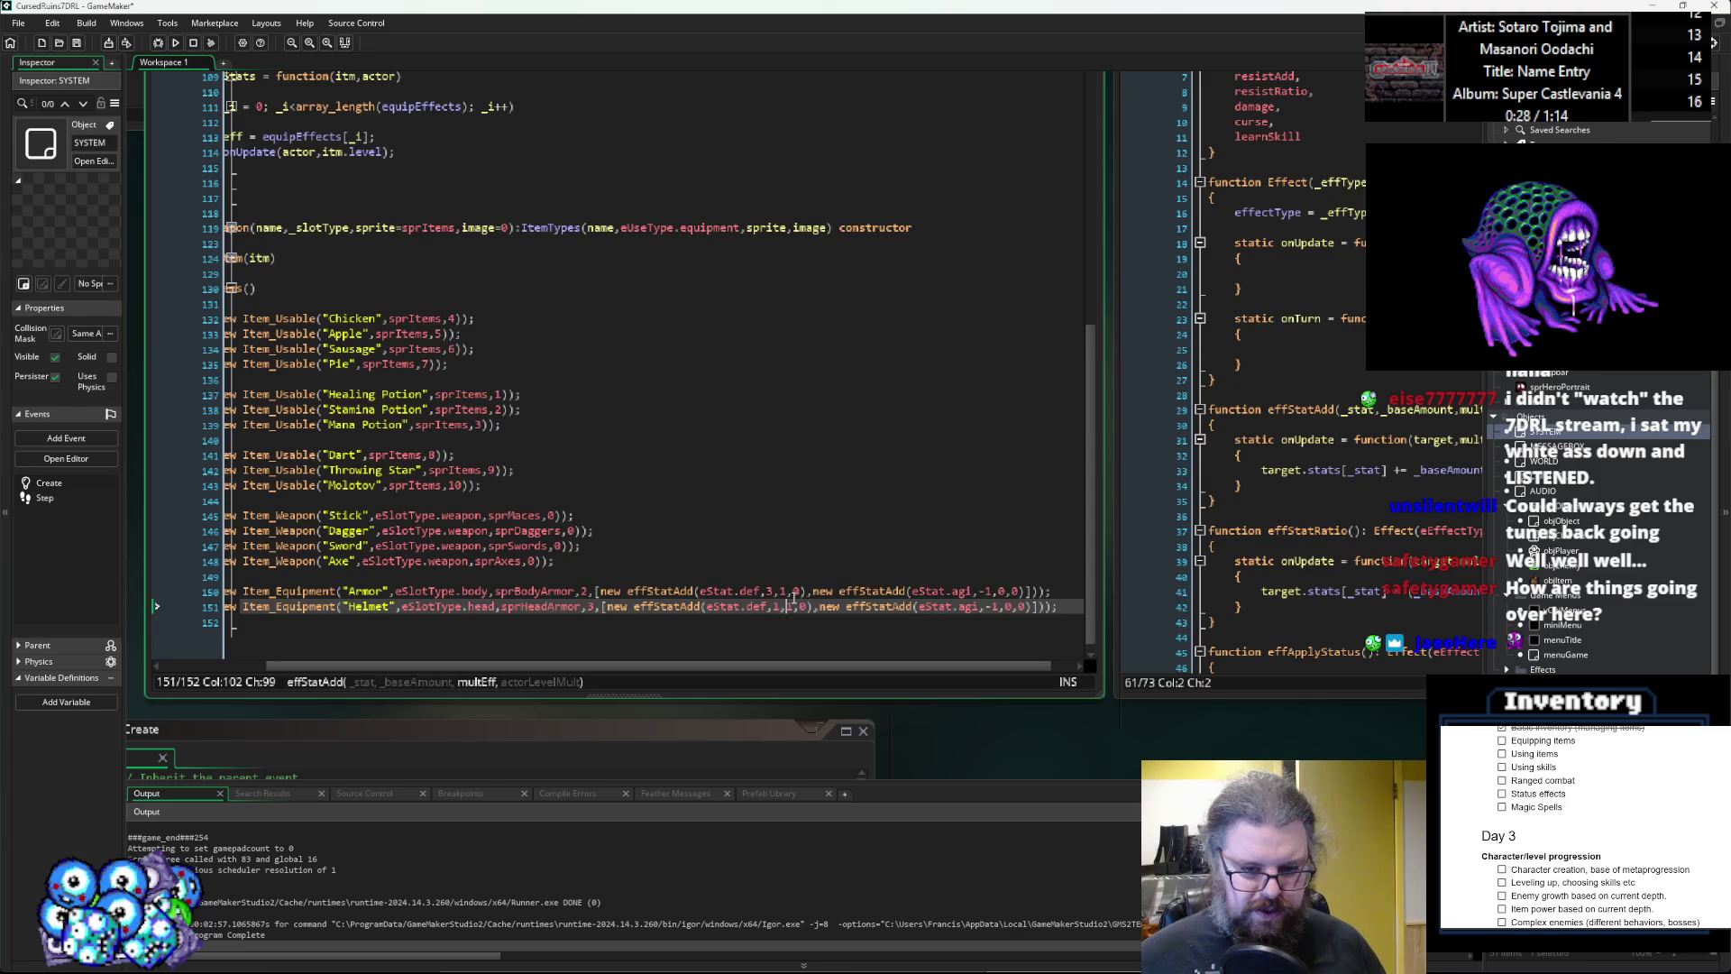
key("BackSpace")
type("0.5")
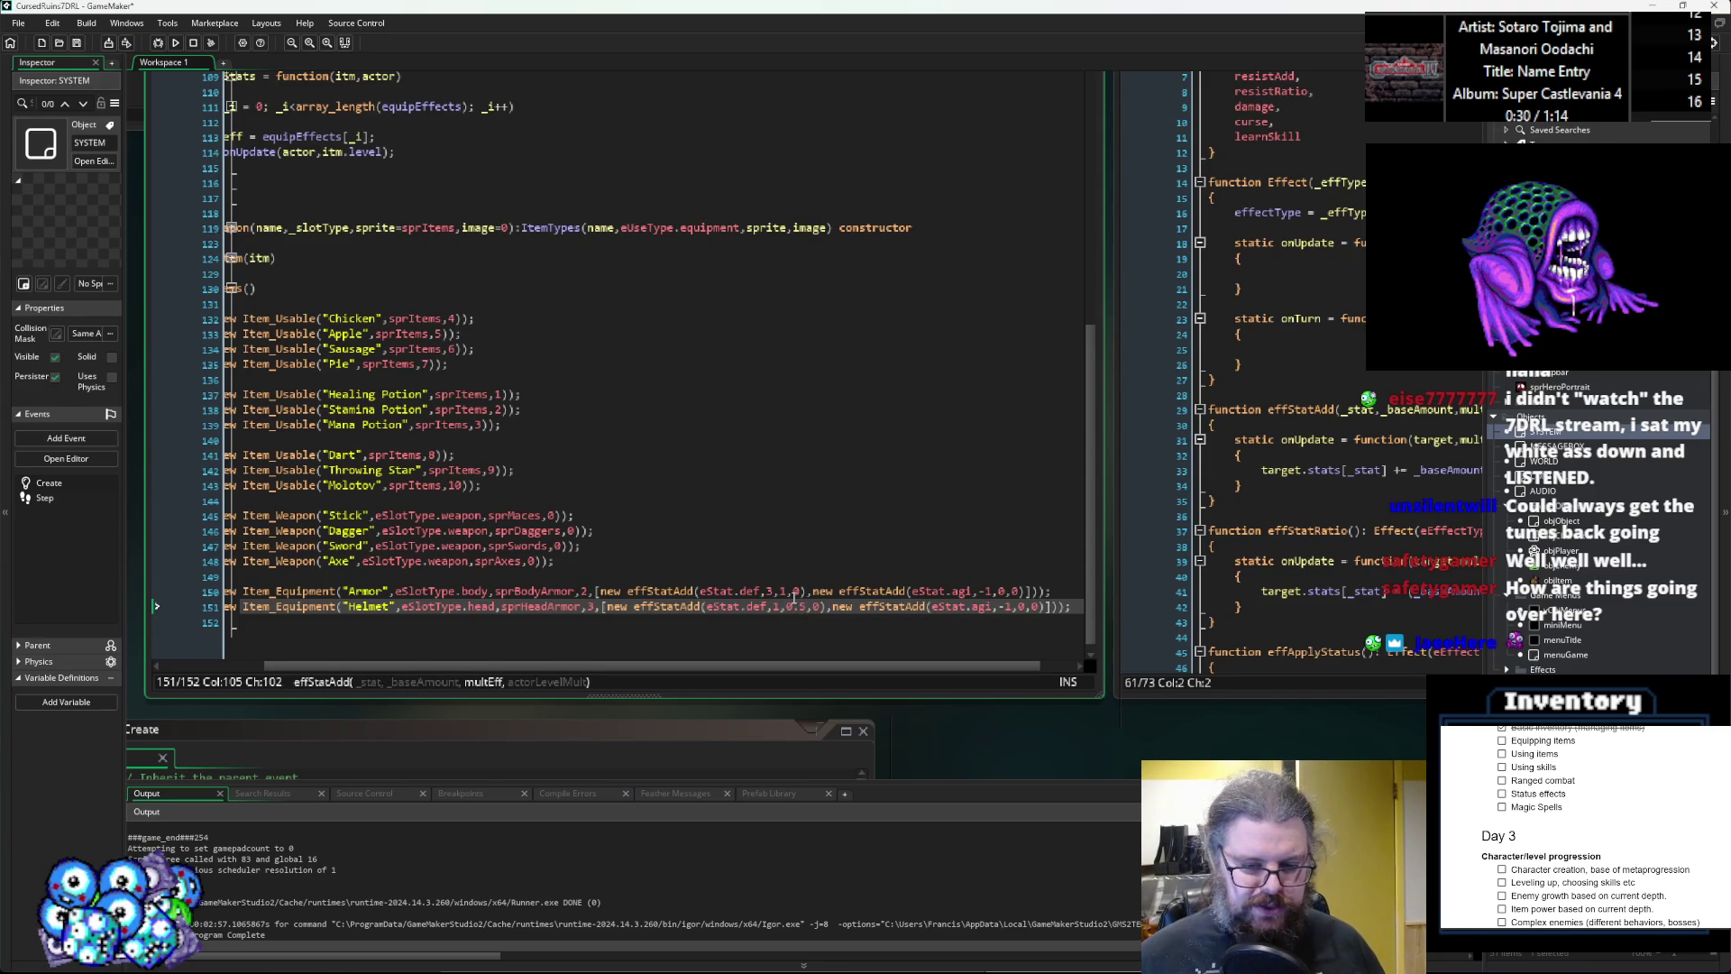
key("Left")
key("Left")
key("Left")
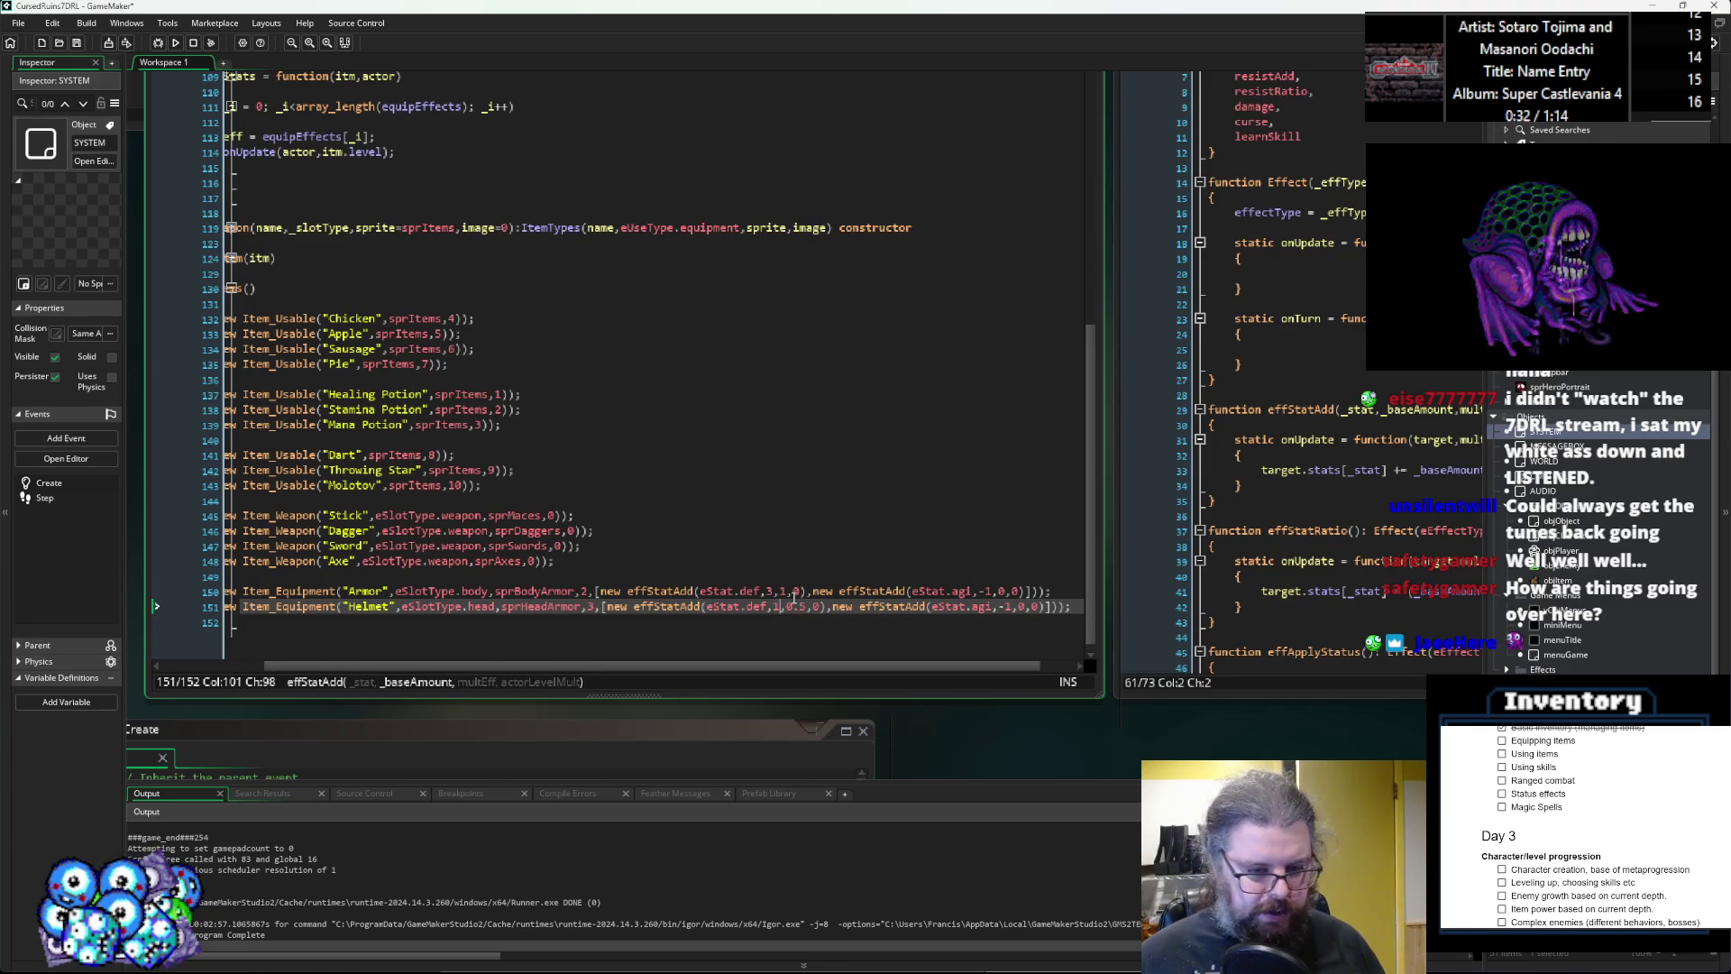
key("Right")
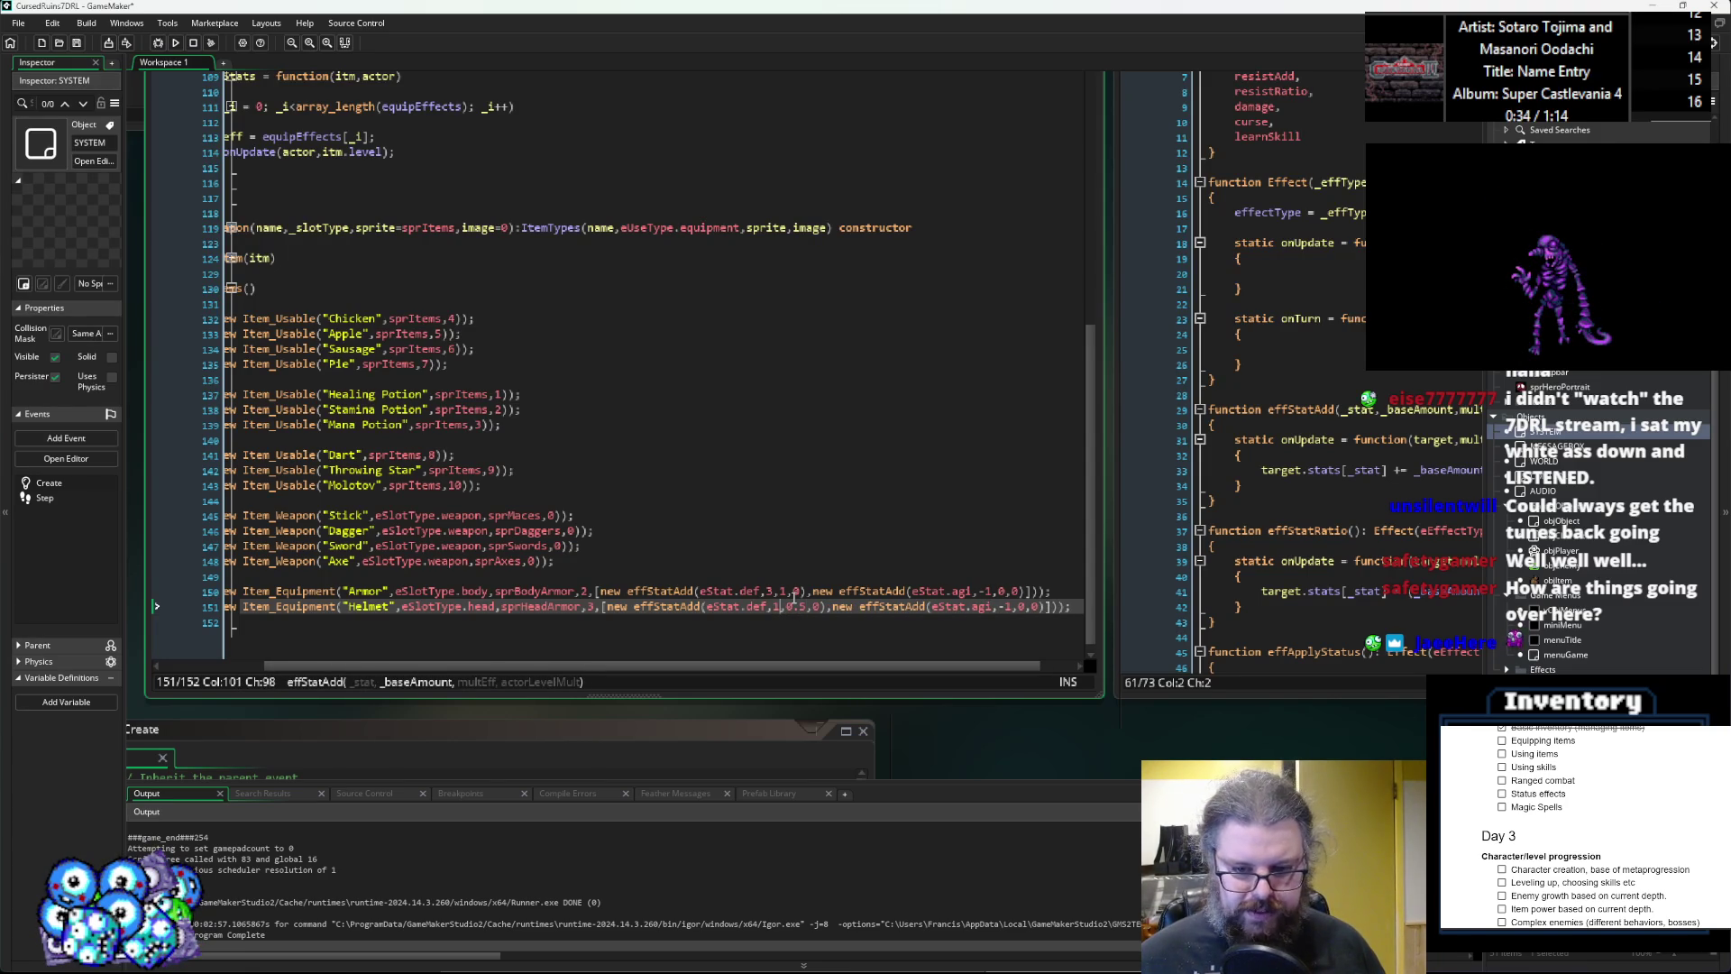
Turn the Helmet's second copied effect into an acc -5, 0, 0 stat-add effect.
left_click_drag(1044, 606, 1021, 611)
left_click(990, 606)
key("BackSpace")
key("BackSpace")
type("cc")
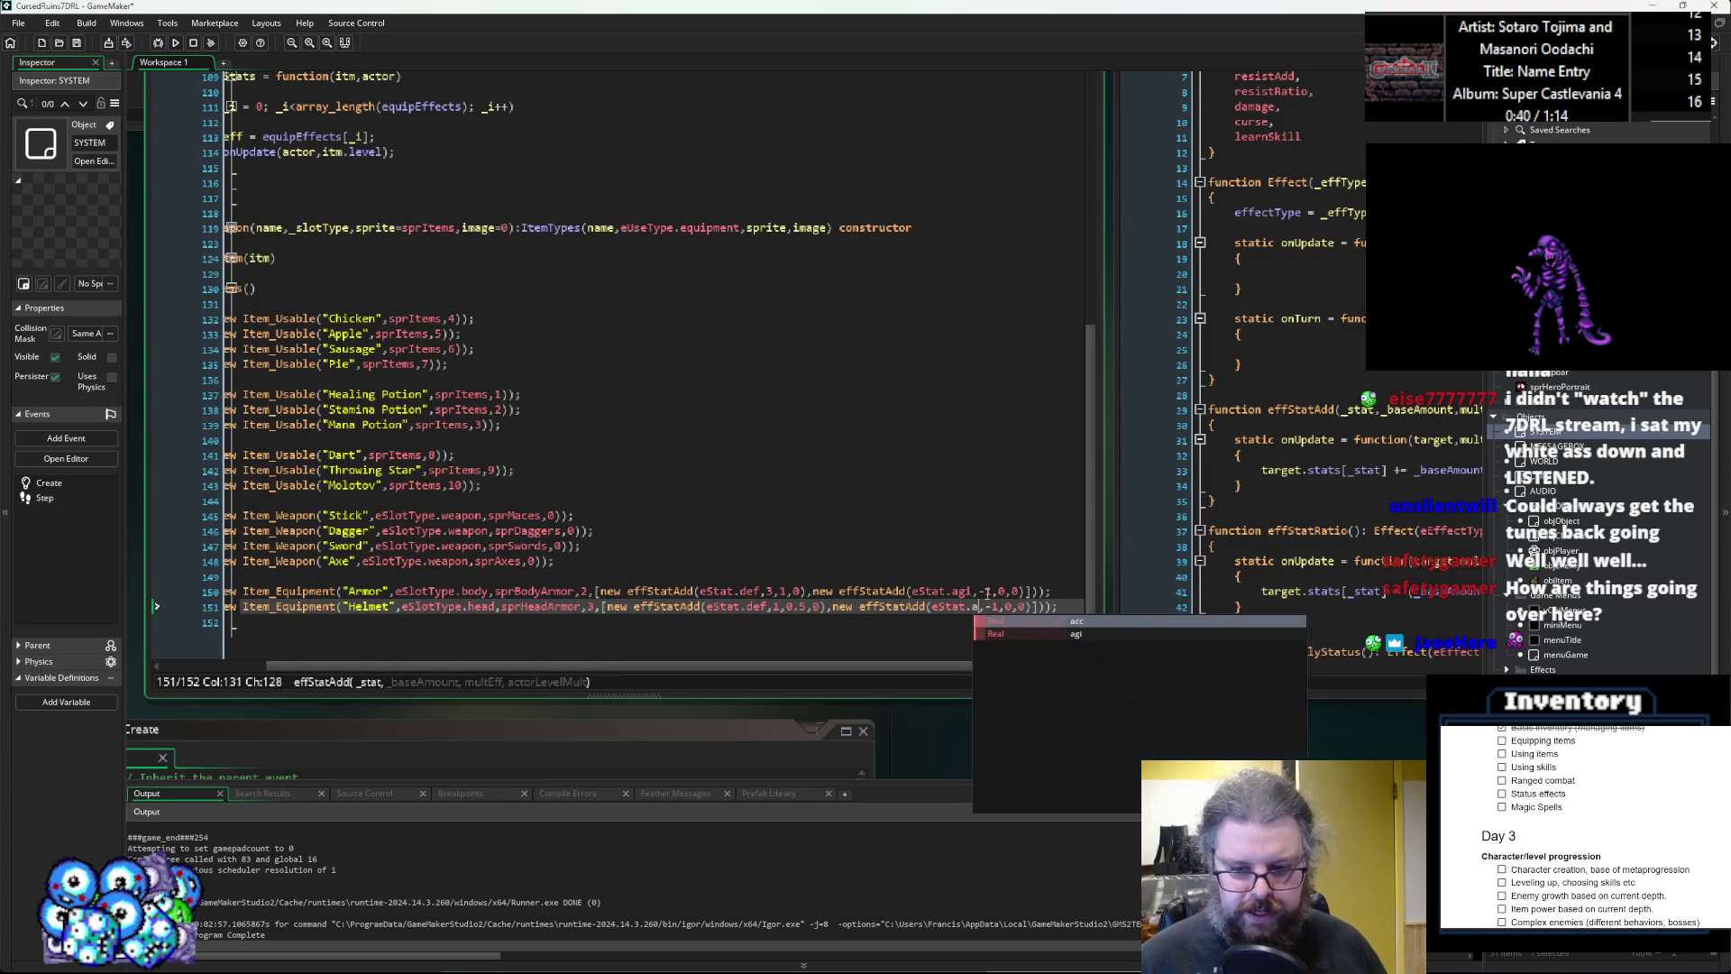
key("Right")
key("Right")
key("BackSpace")
type("2")
key("BackSpace")
type("5")
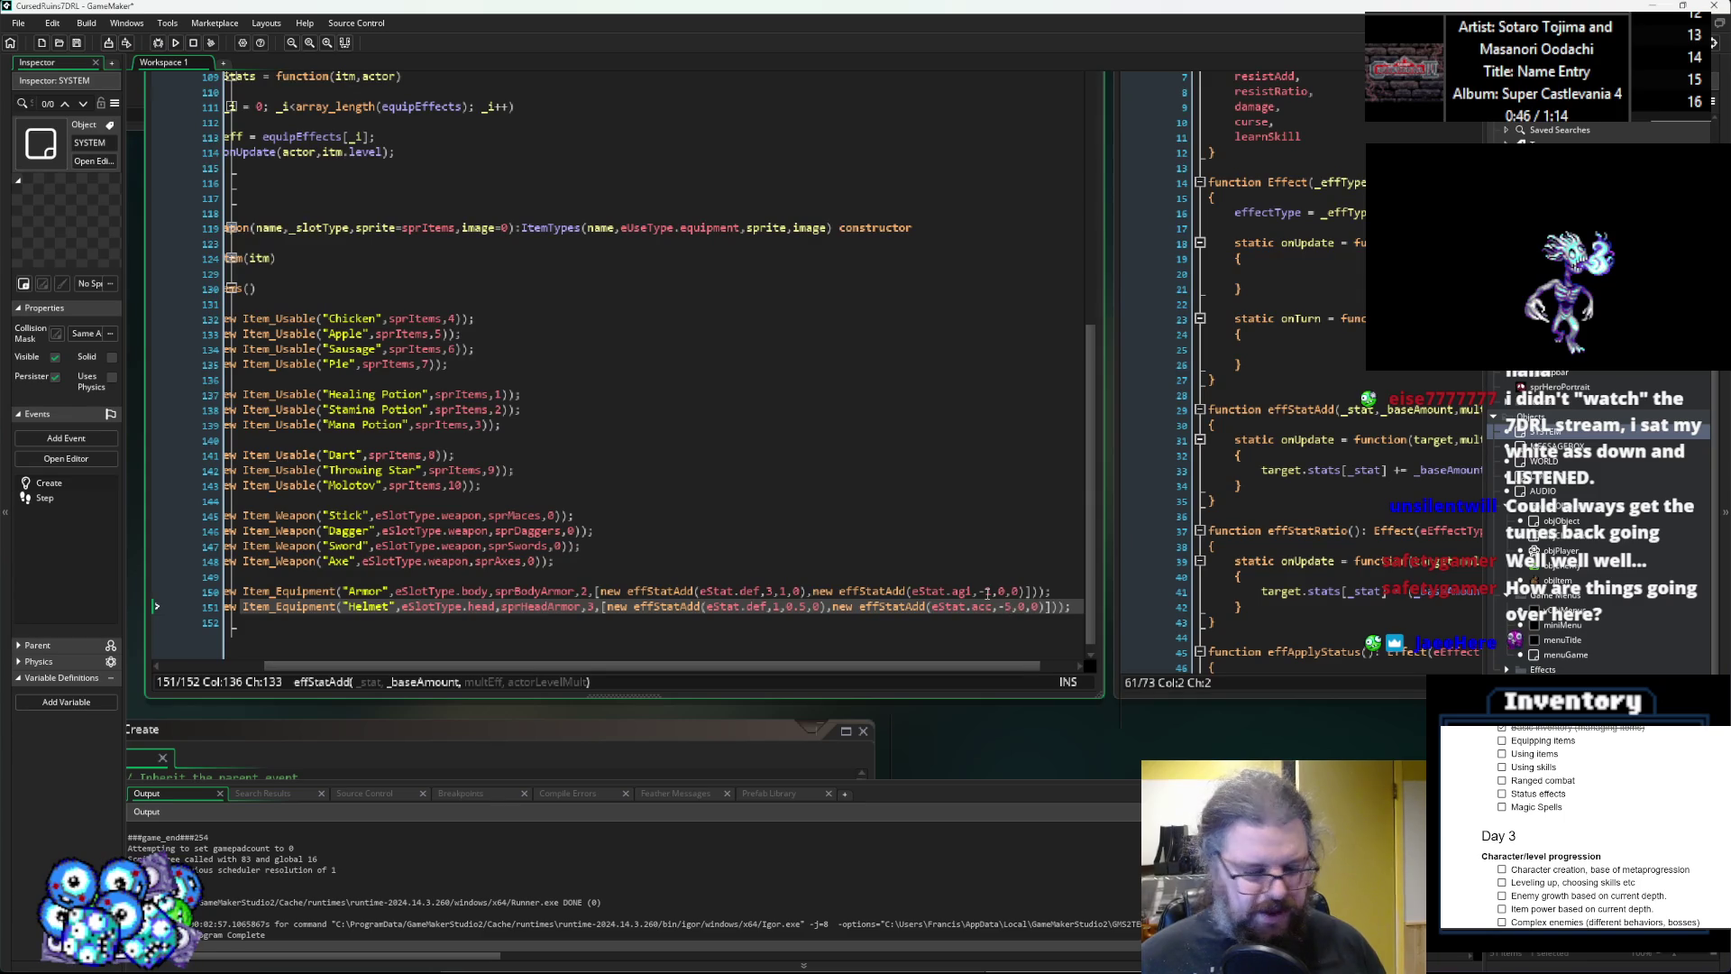
key("Right")
key("Right")
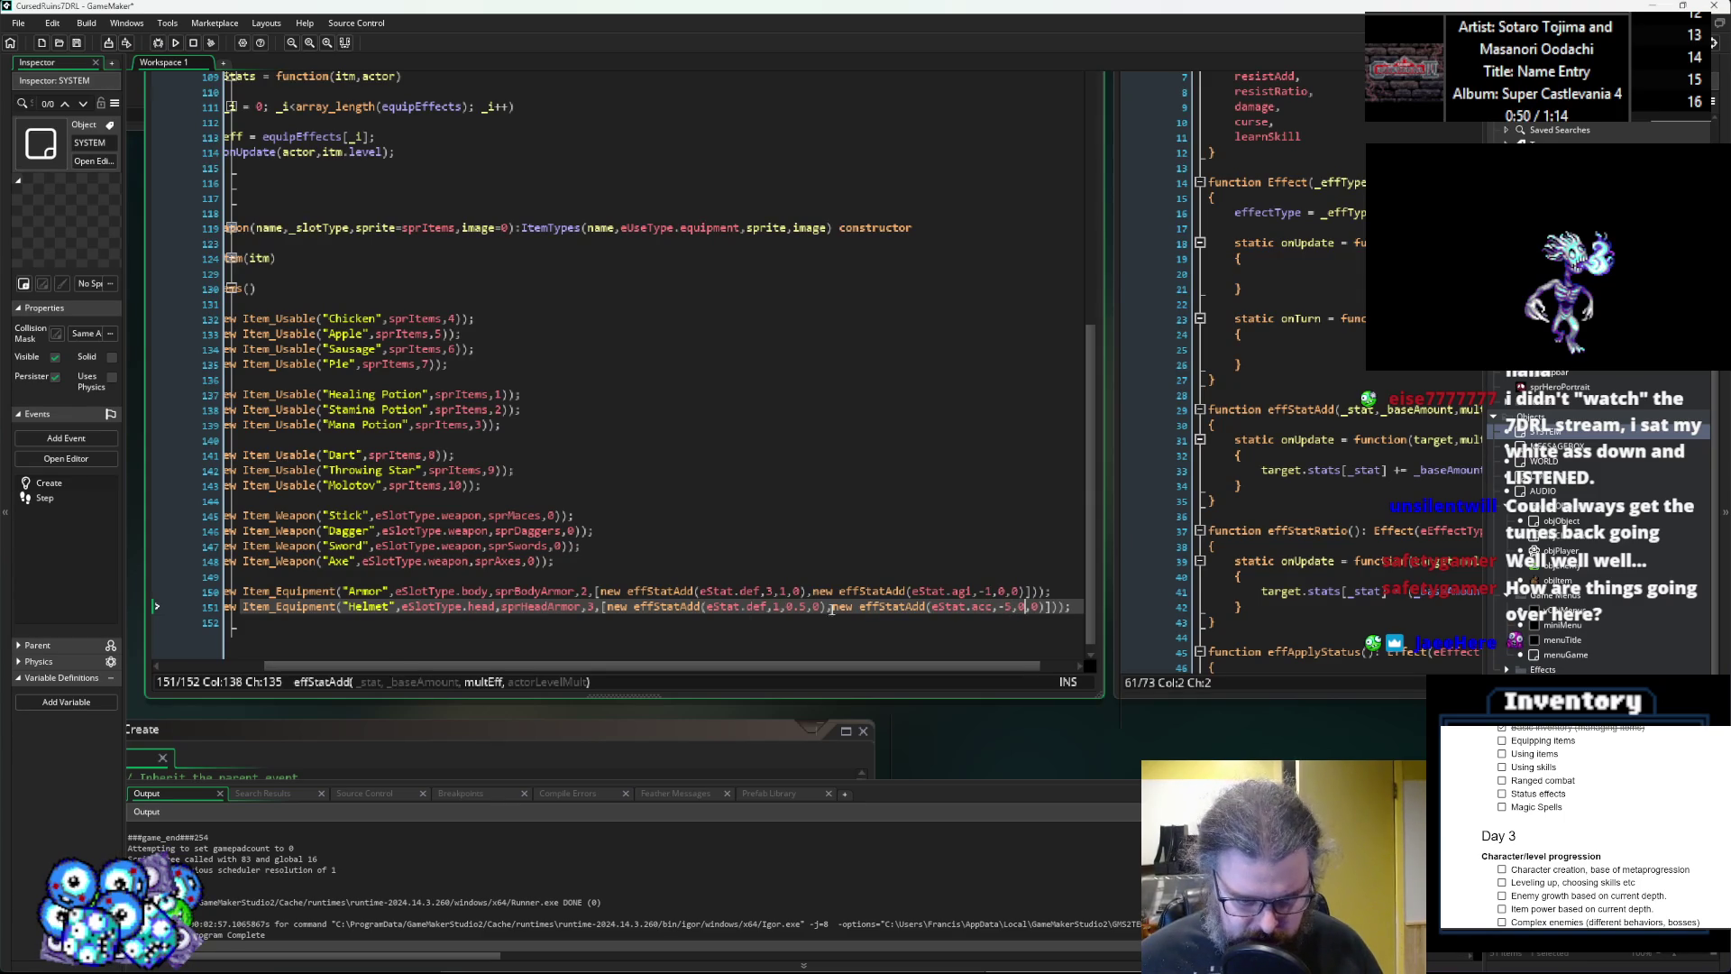
Duplicate the Helmet defence effect as an effStatAdd cev 4, 2, 0 effect.
left_click(826, 611)
left_click_drag(826, 611, 604, 611)
key("shift+Right")
key("shift+Right")
key("ctrl+v")
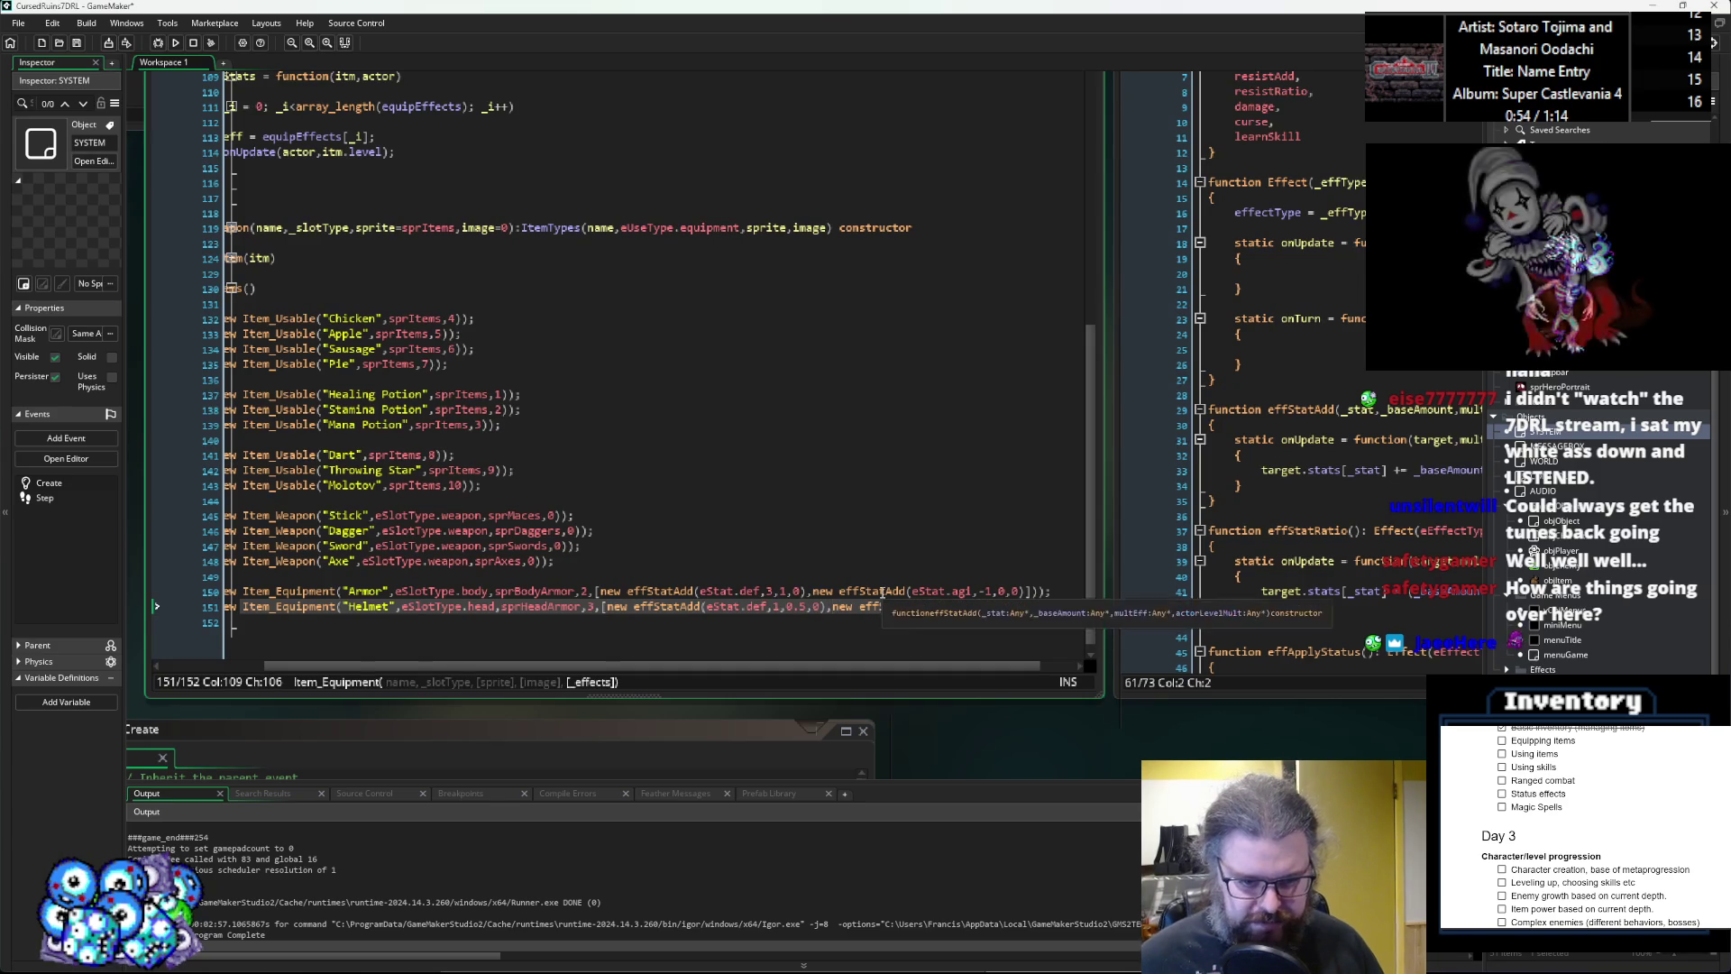
key("Left")
key("Left")
key("Left")
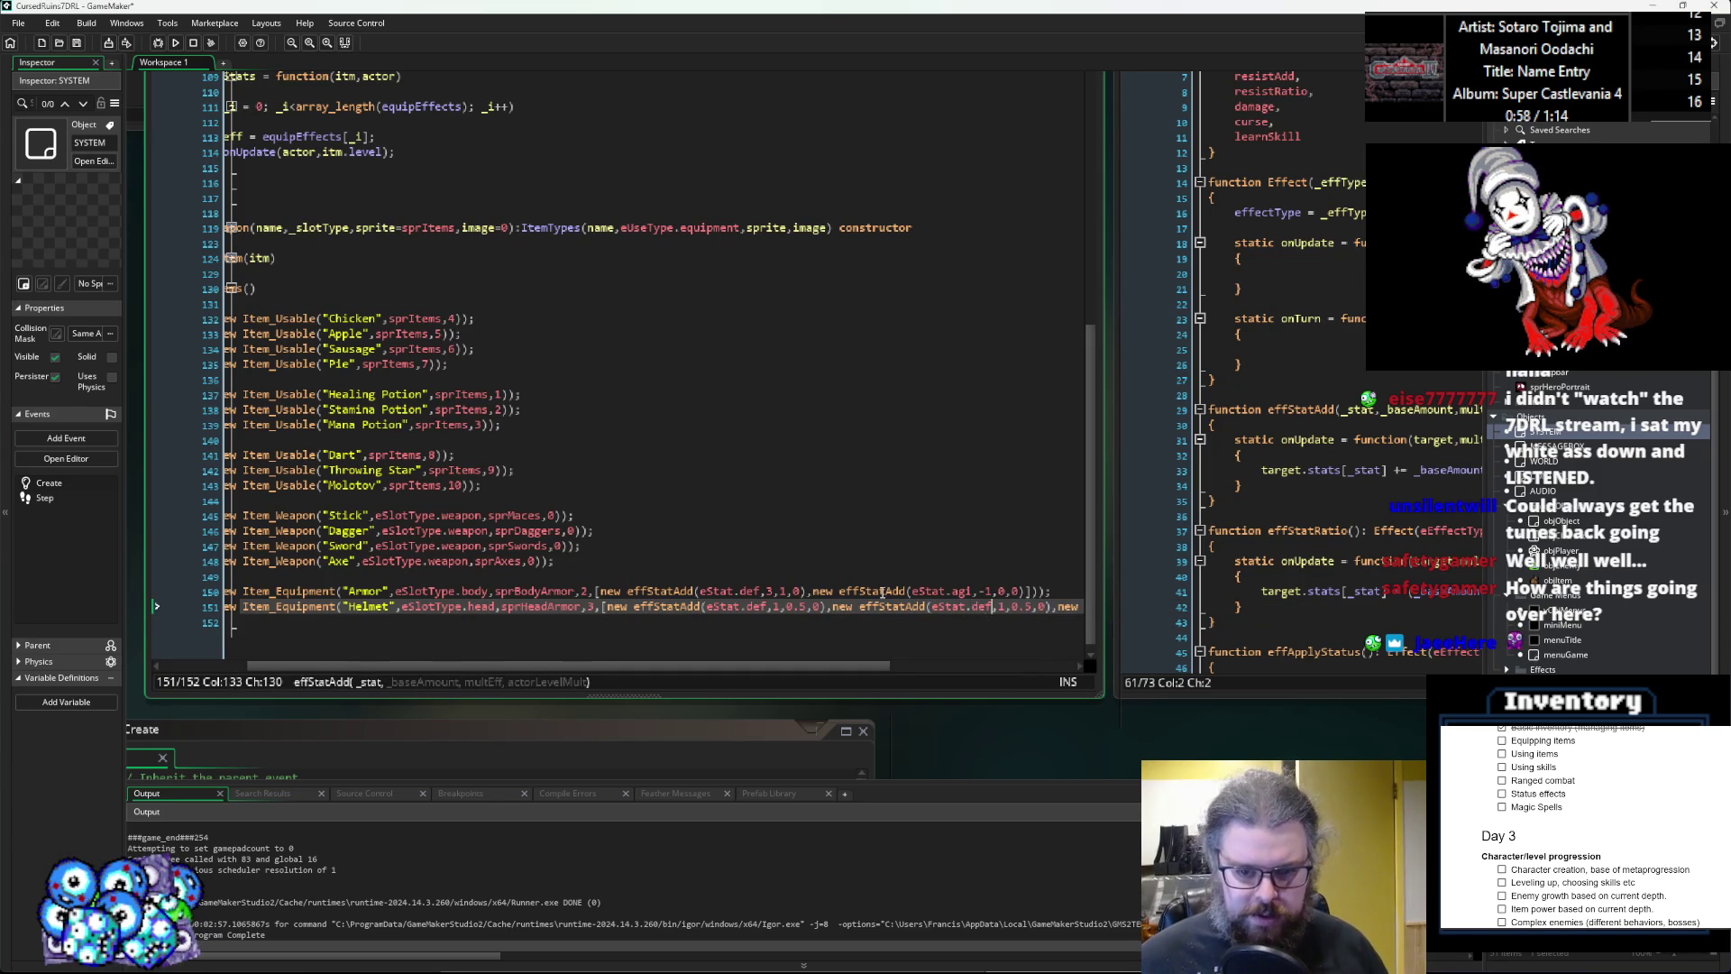
key("BackSpace")
key("BackSpace")
key("BackSpace")
type("c")
type("ev")
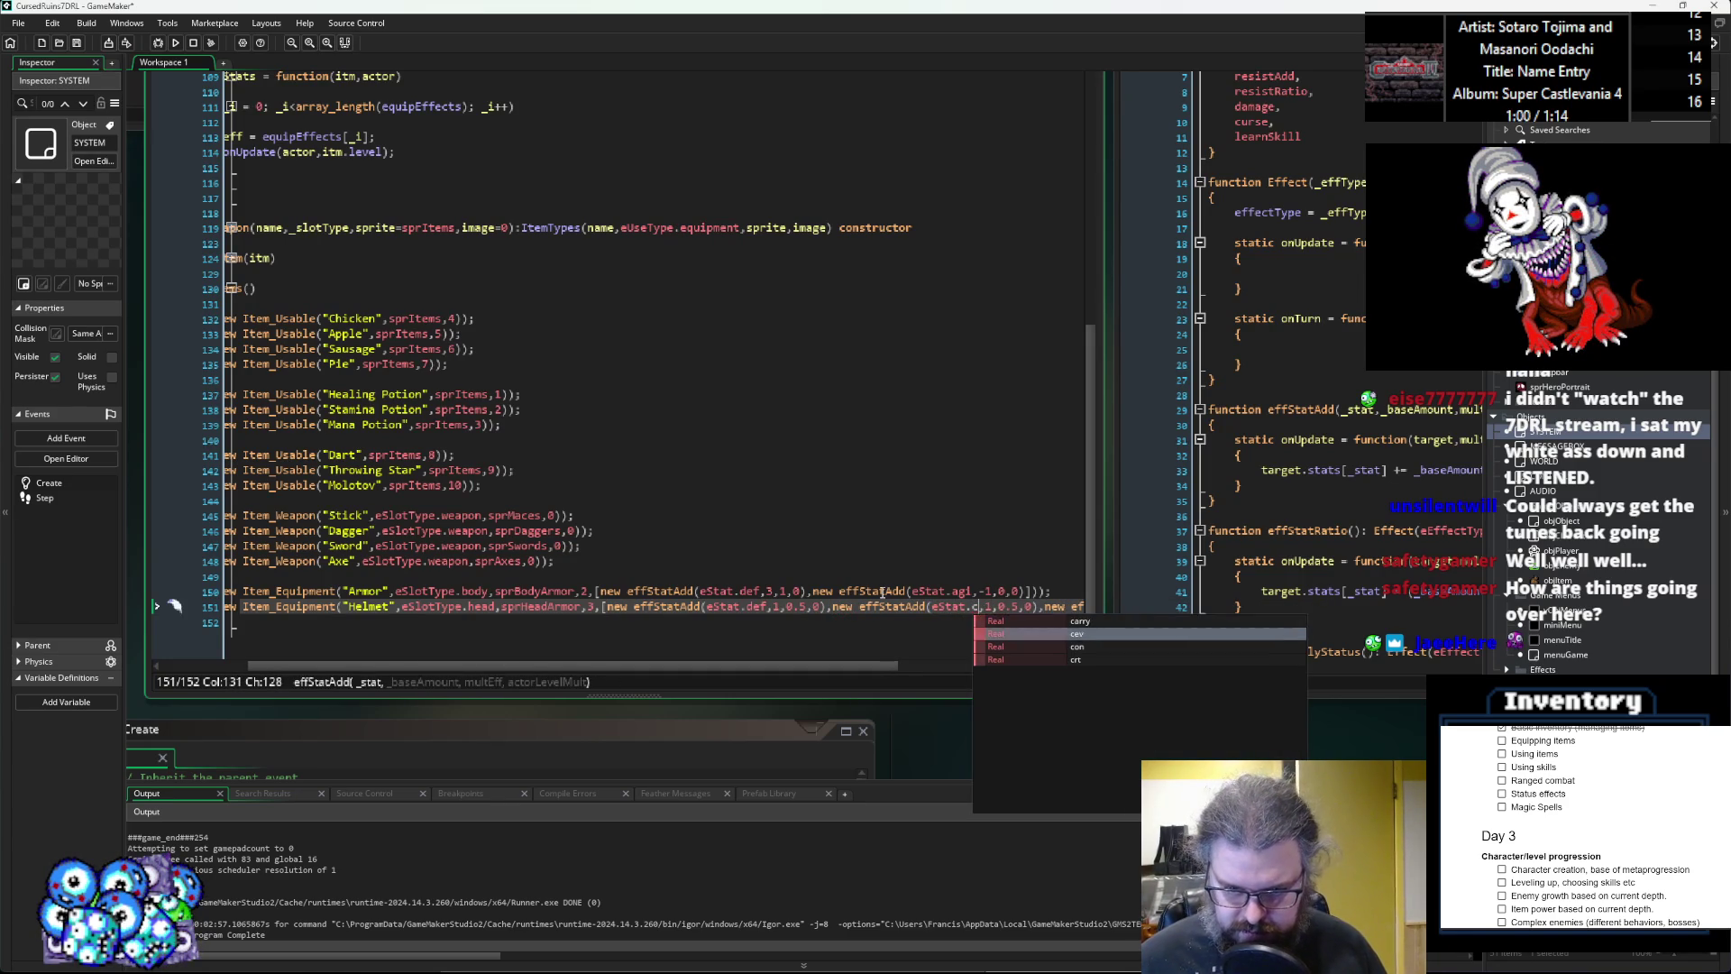
key("Right")
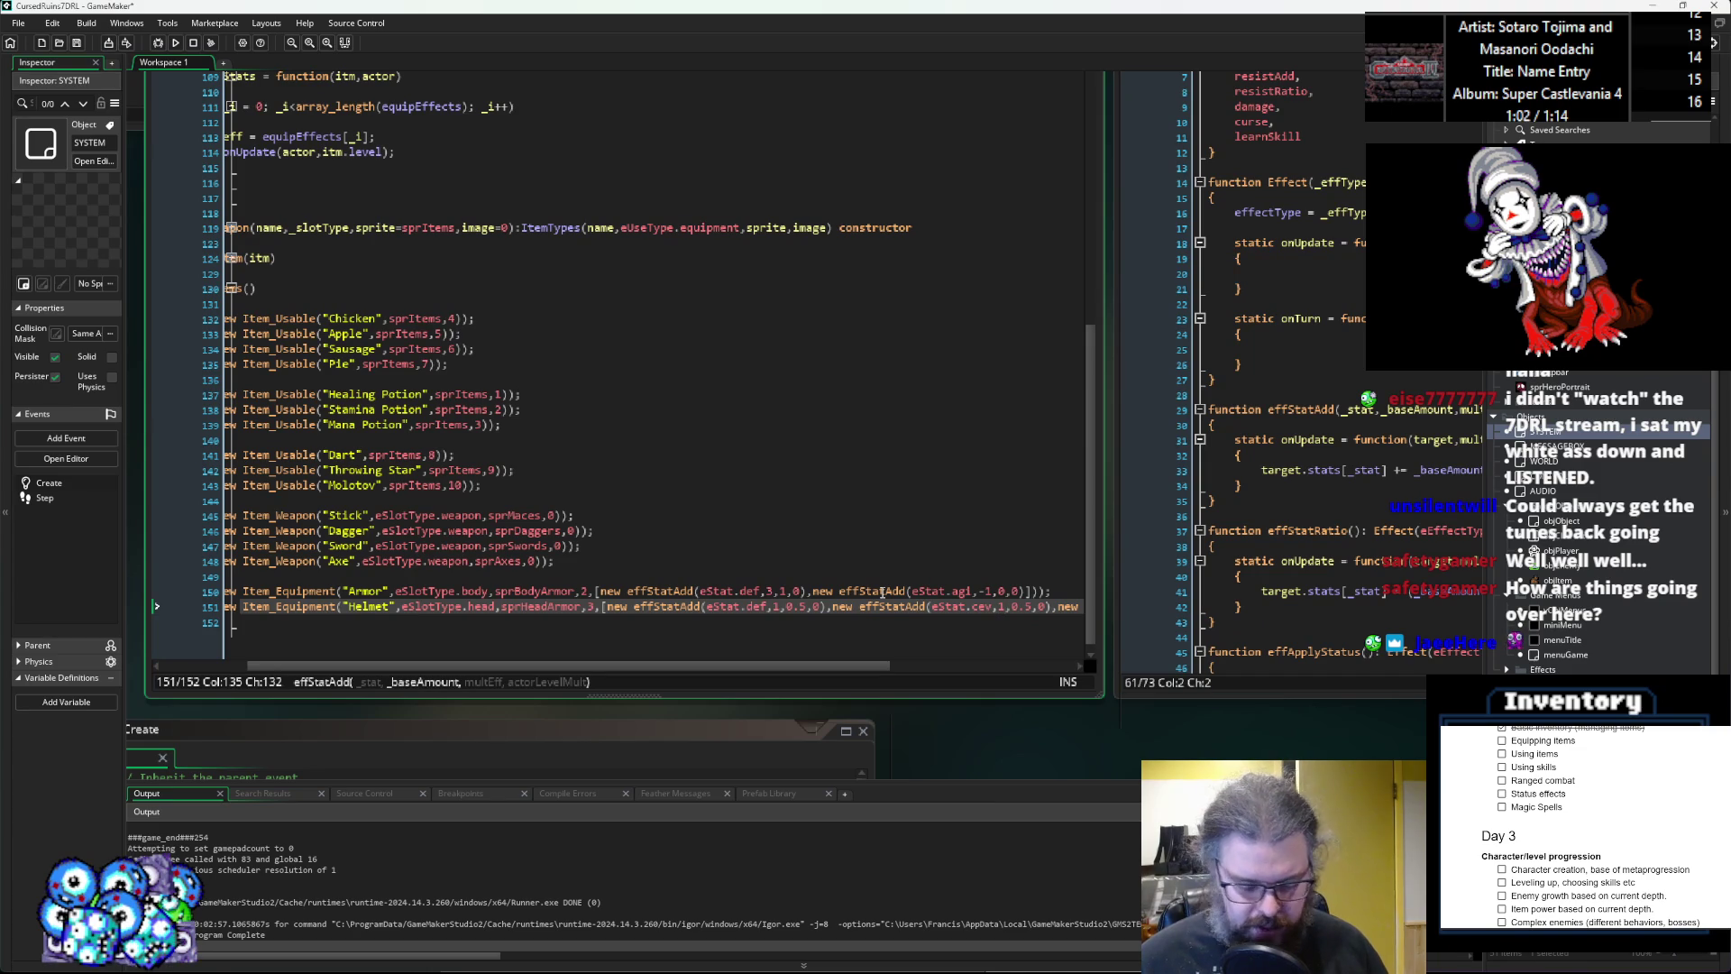
key("BackSpace")
type("5")
key("Right")
key("Right")
key("Right")
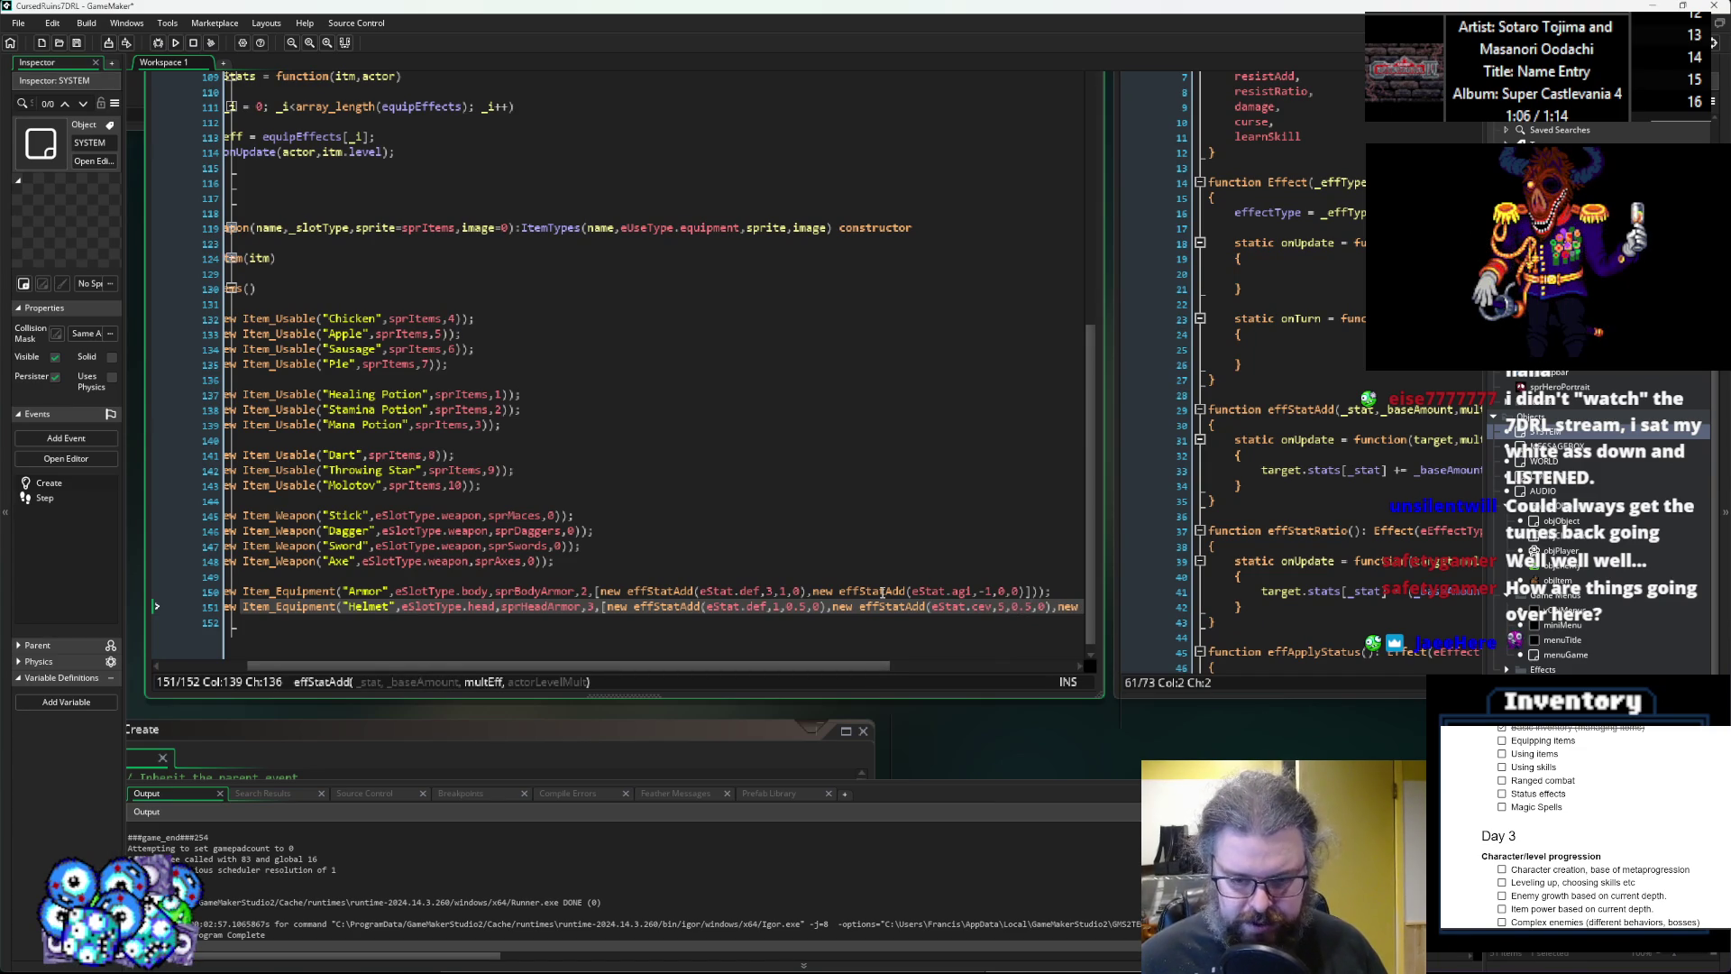
key("BackSpace")
key("BackSpace")
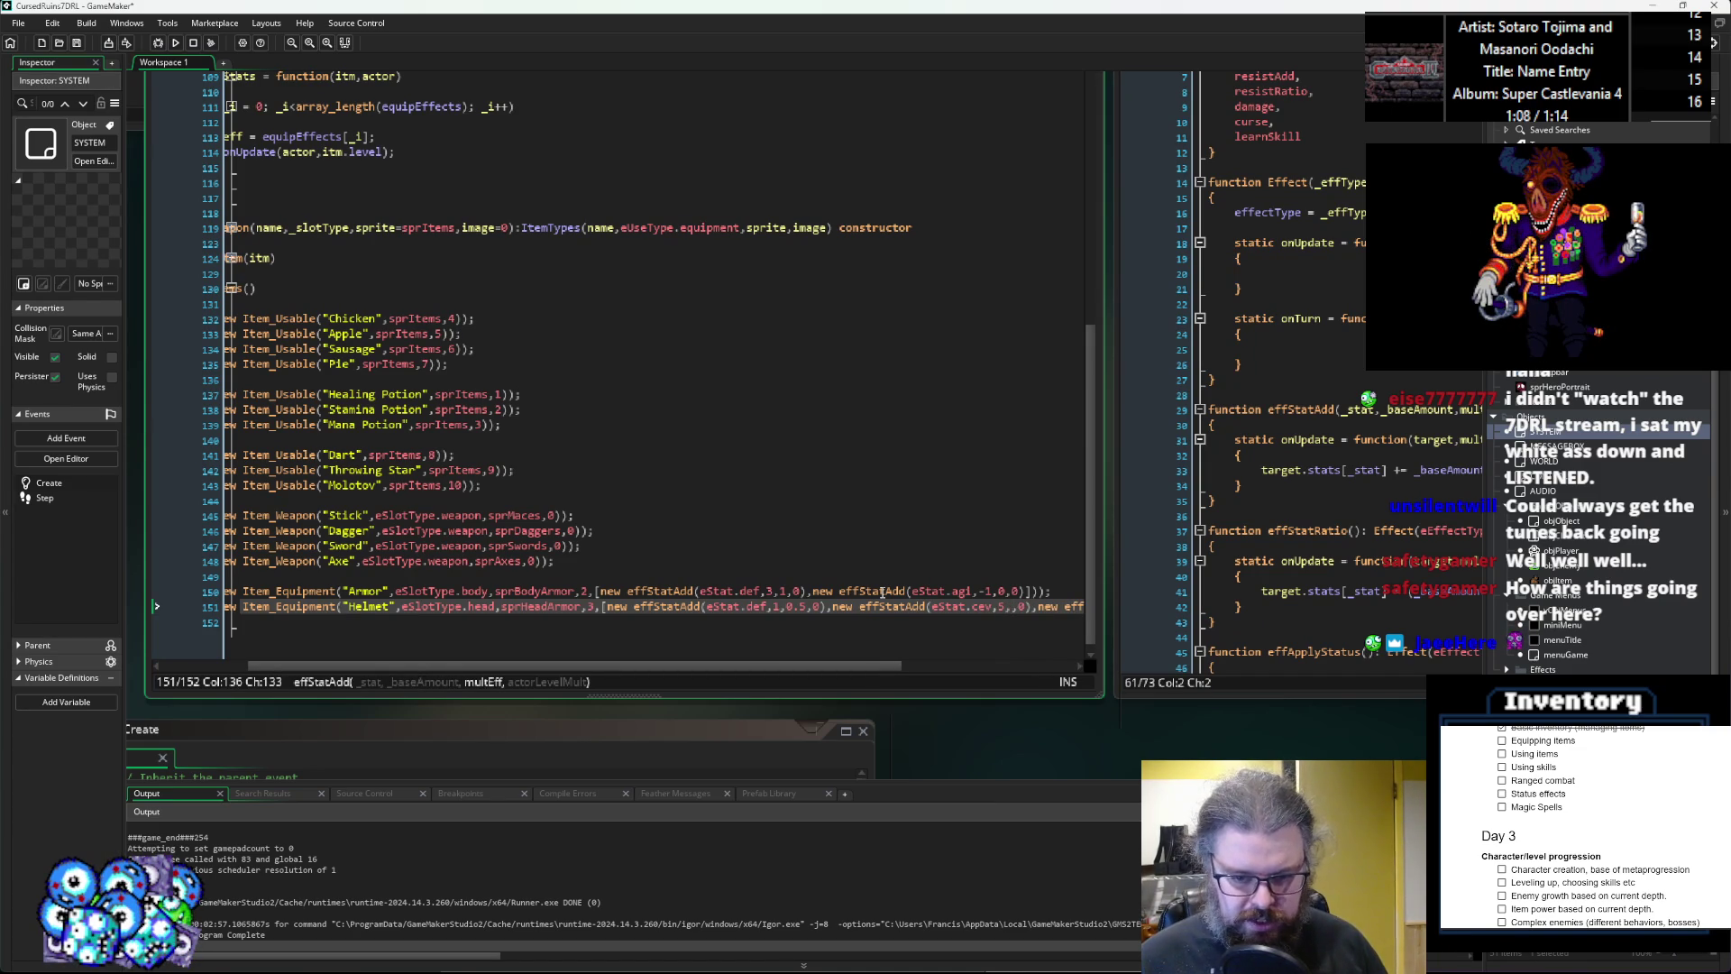
key("Left")
key("Left")
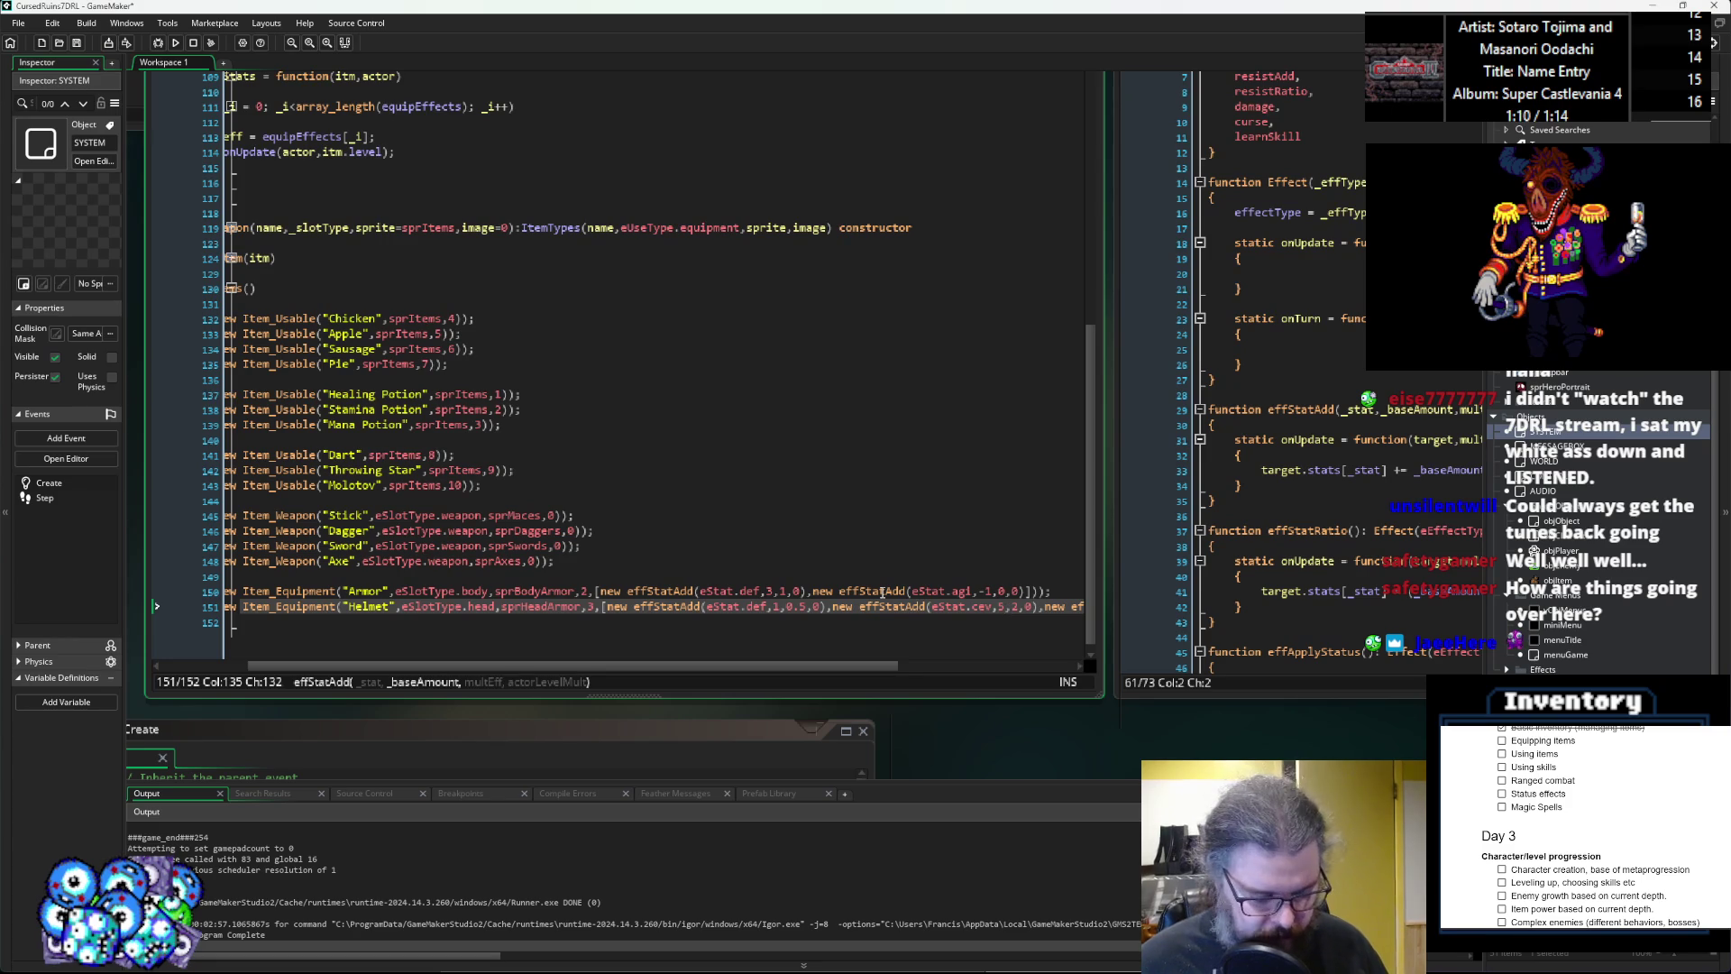
key("Right")
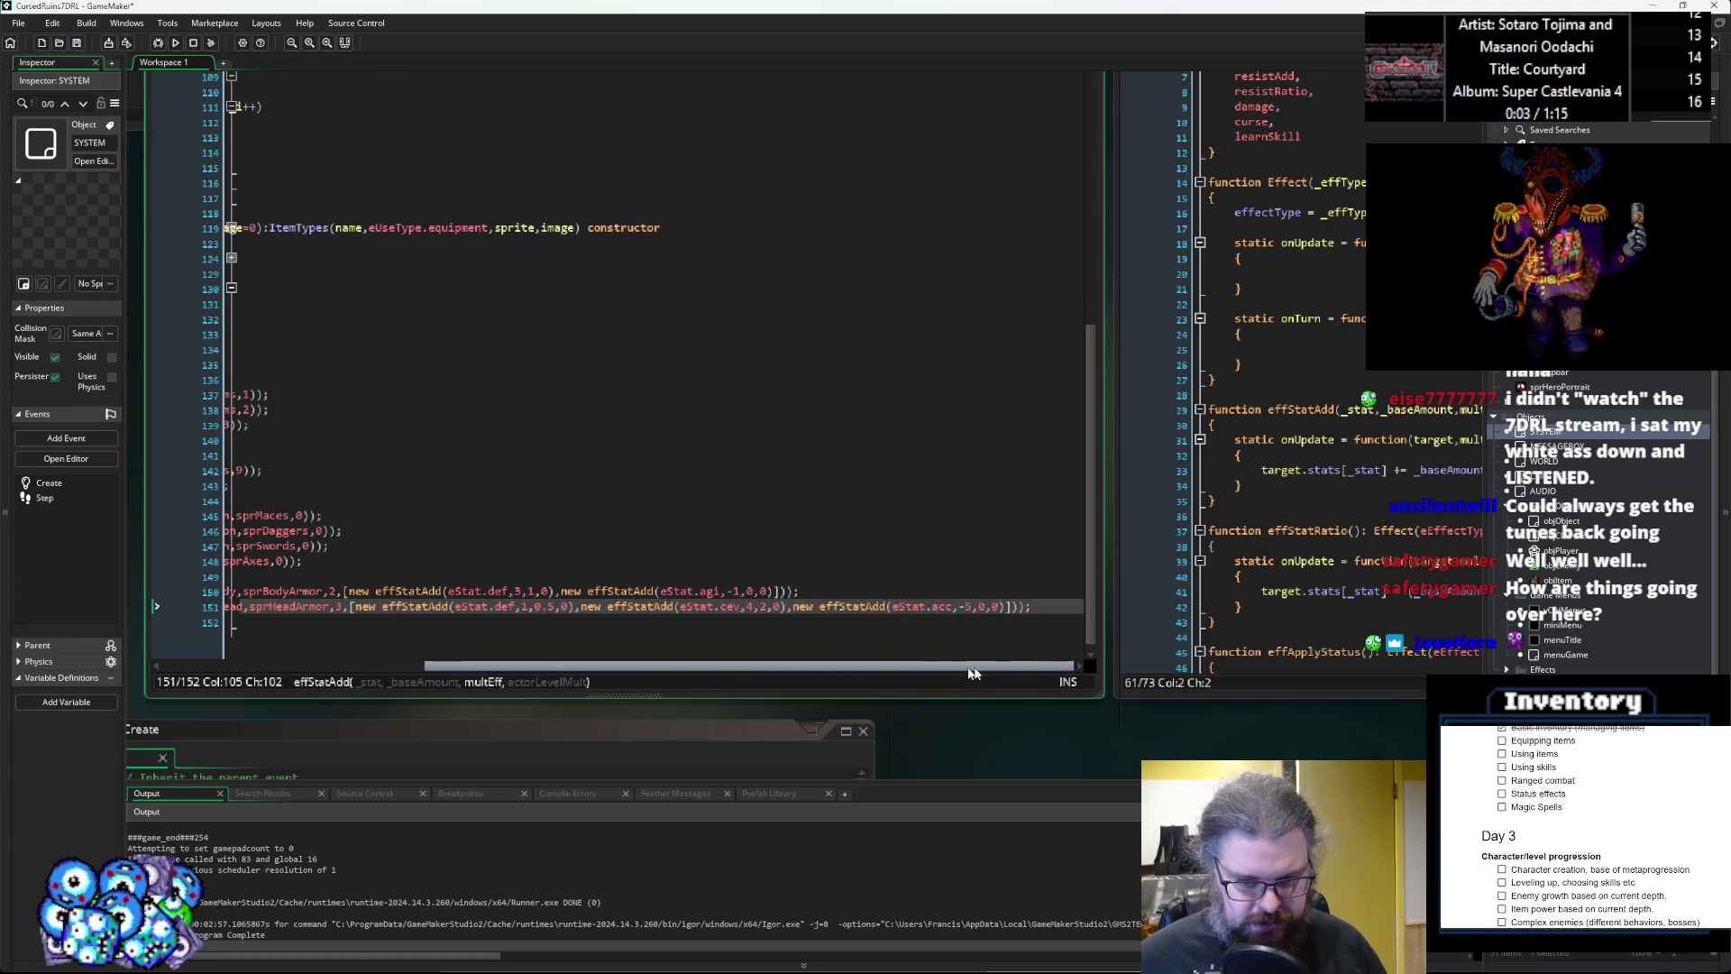
Save the project with the updated Helmet effects.
left_click(749, 652)
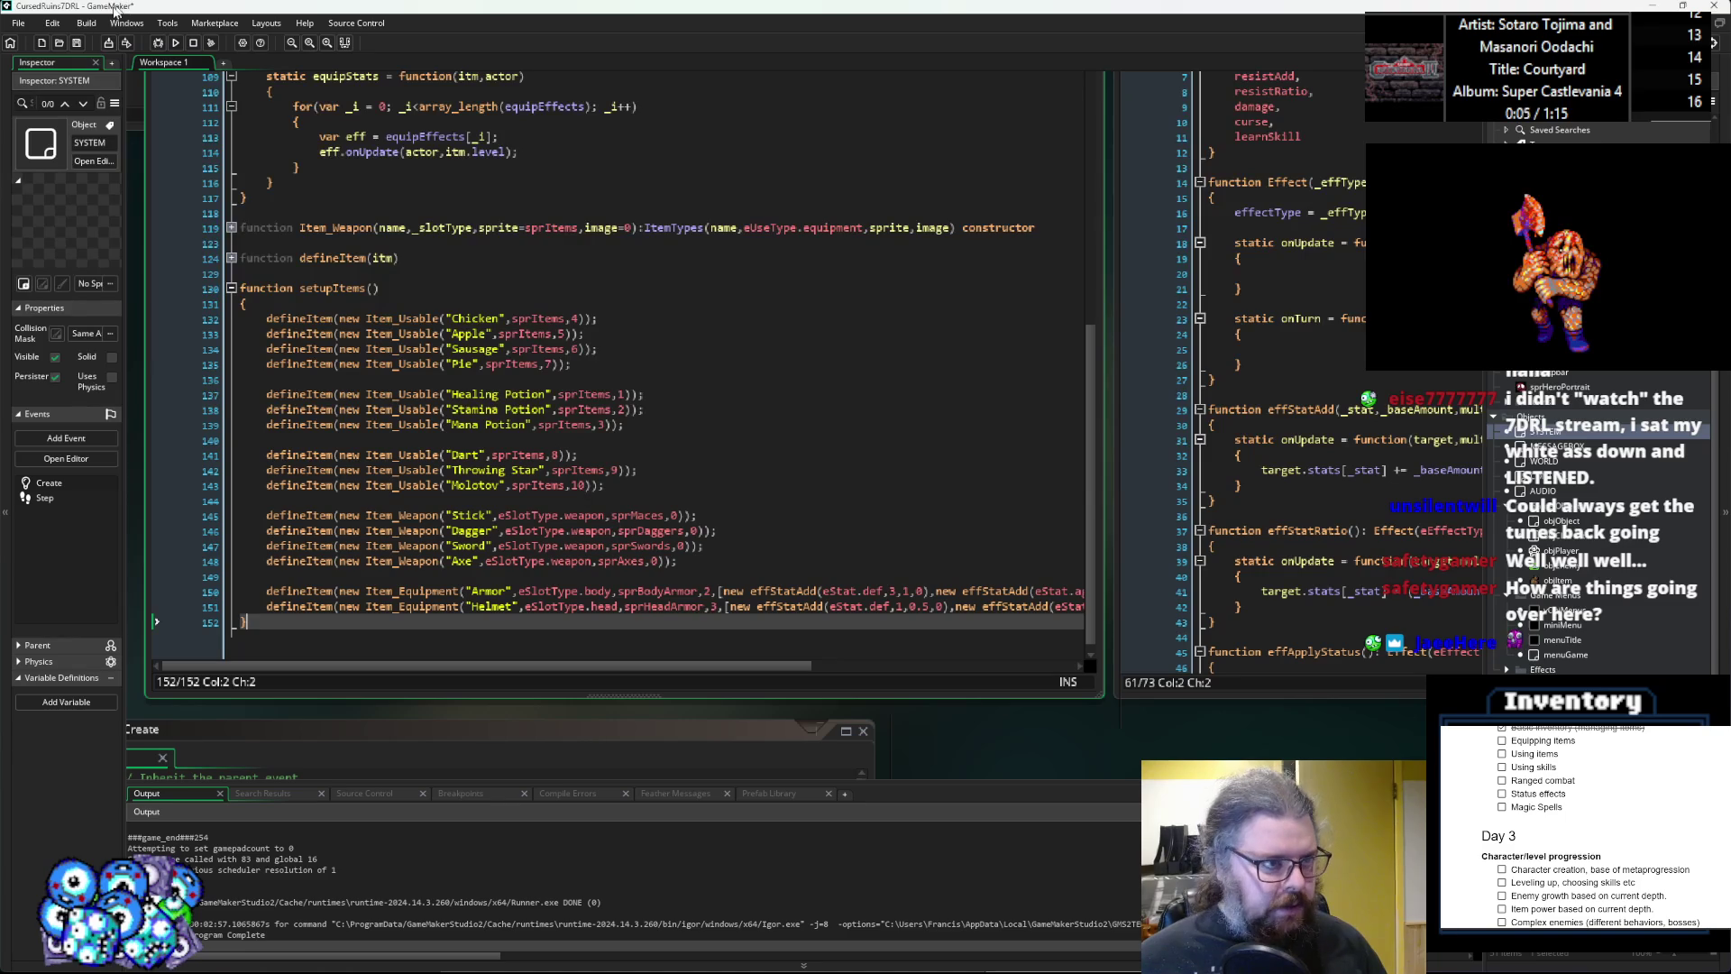
left_click(77, 42)
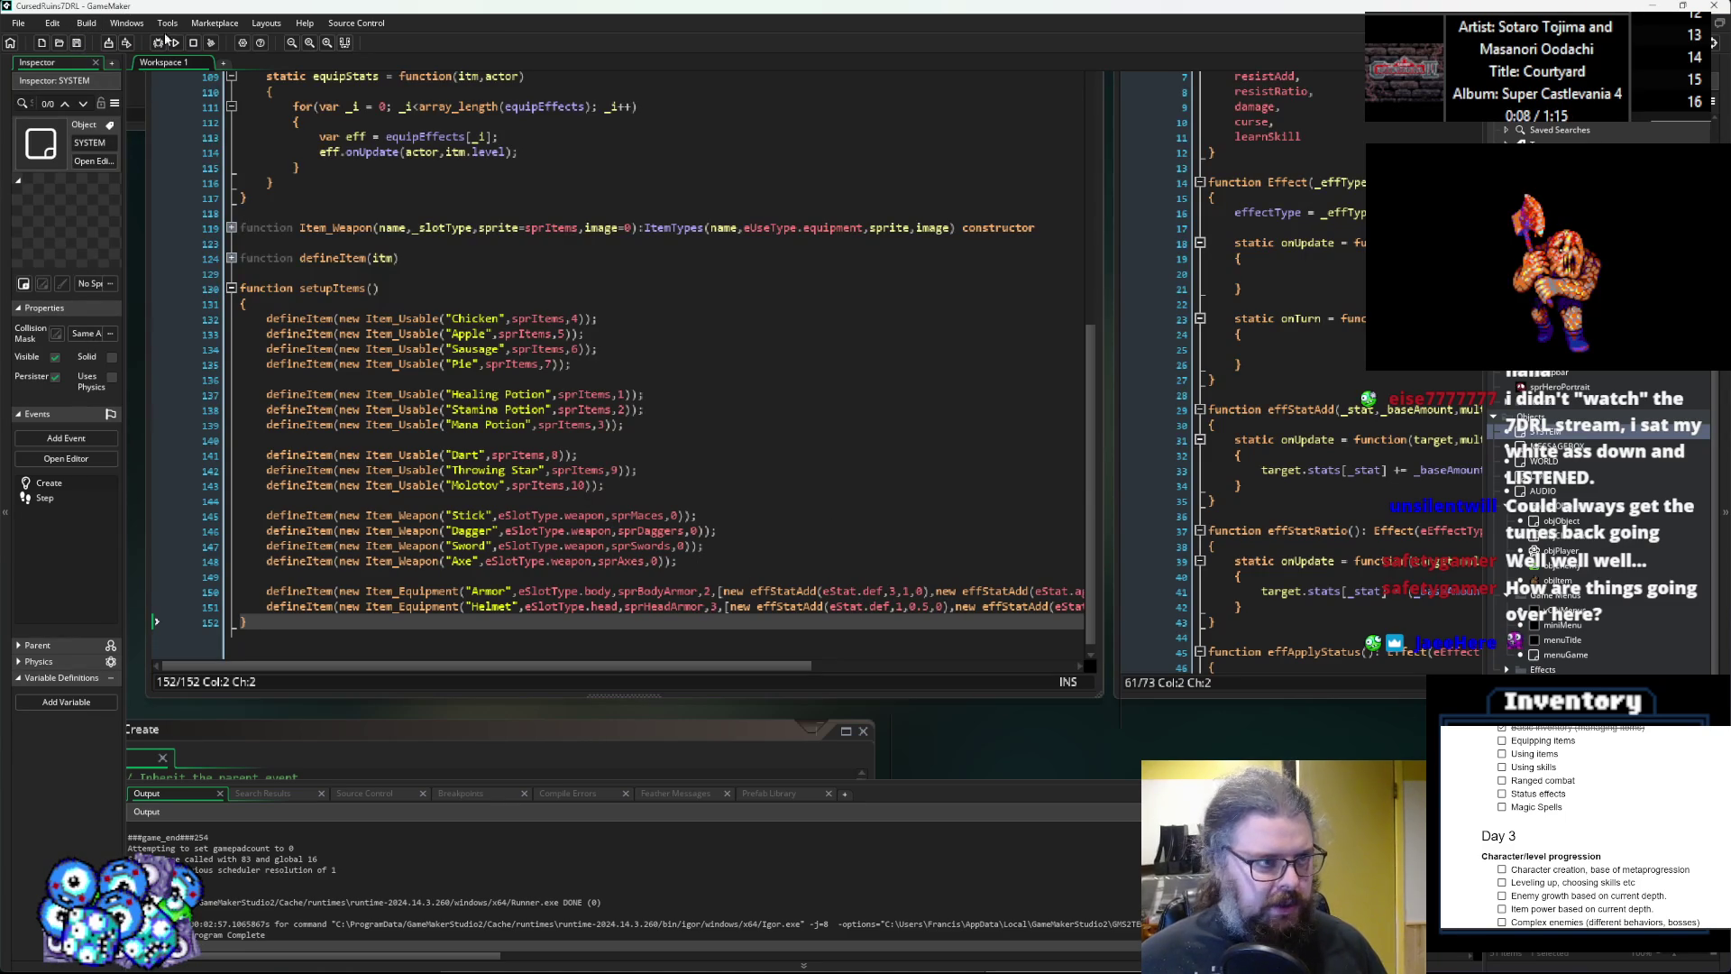
left_click(728, 547)
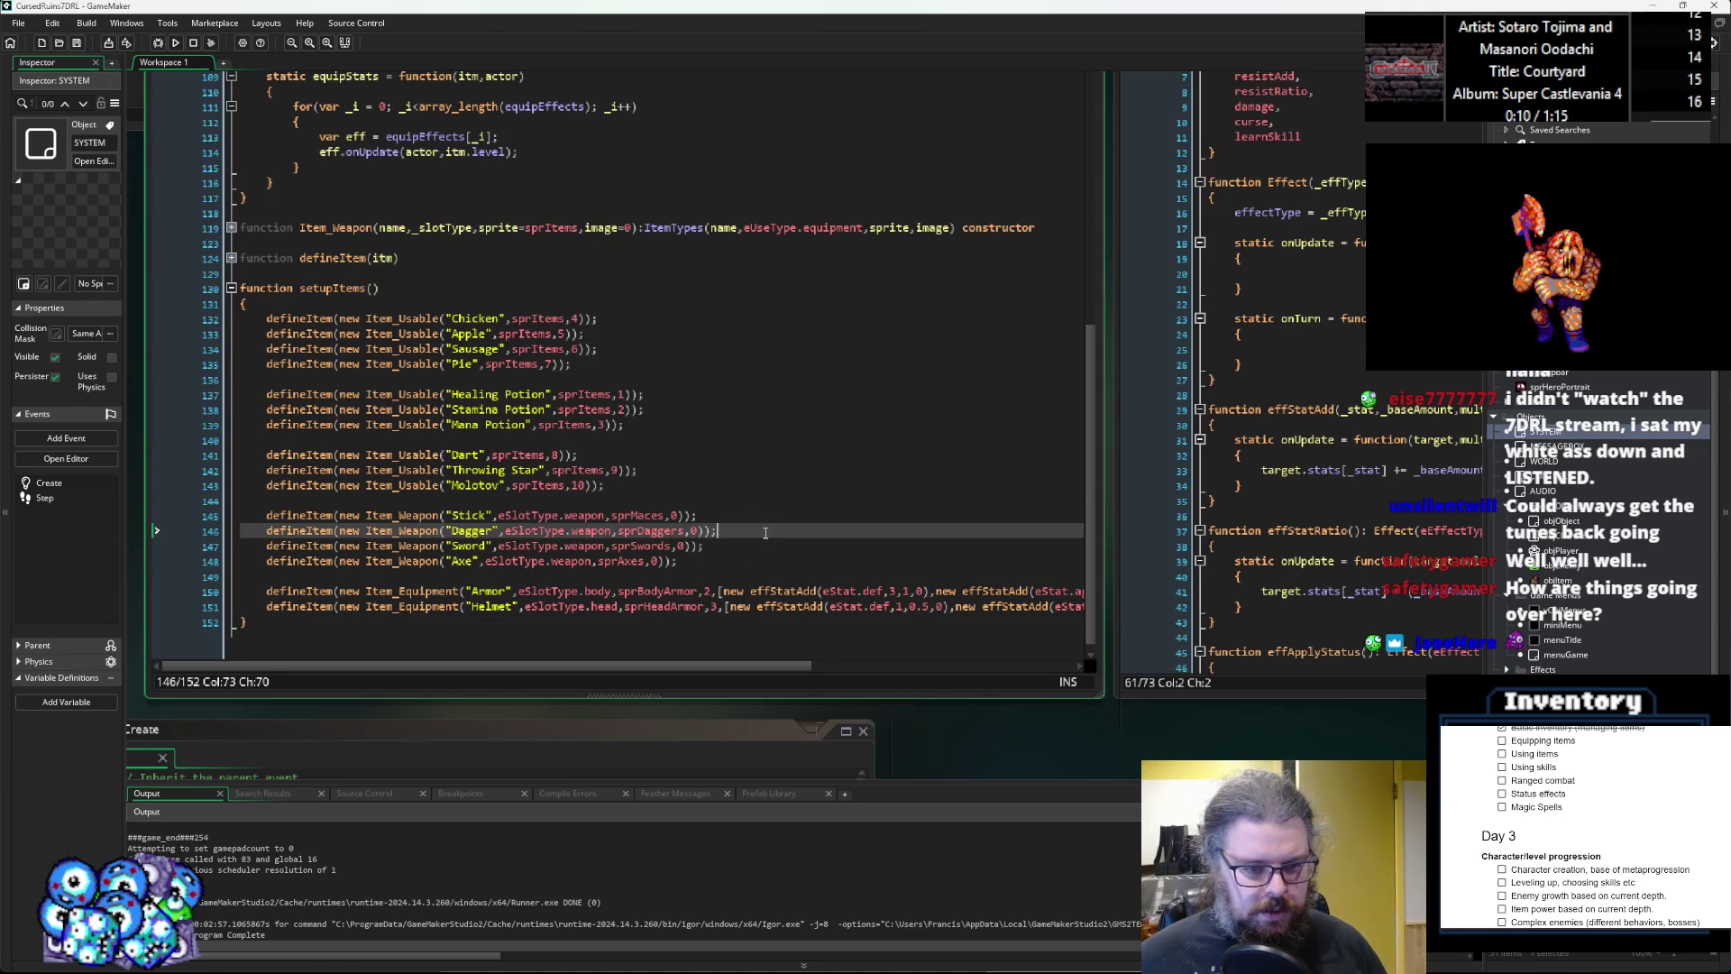
left_click(726, 563)
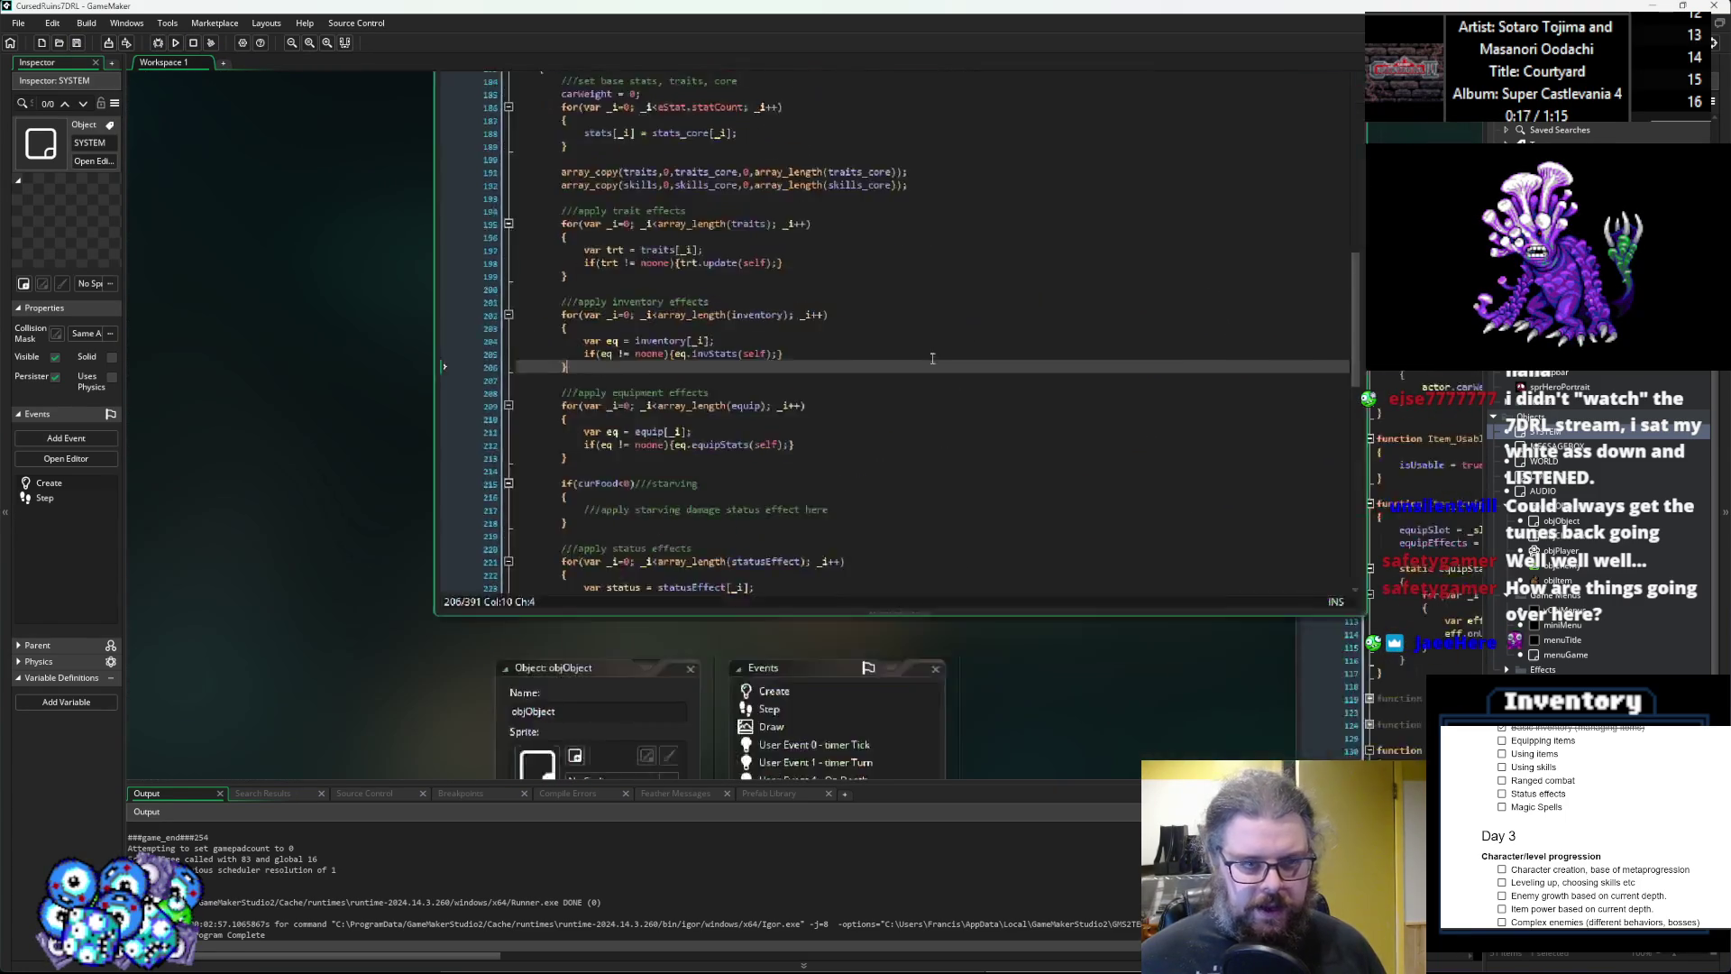
Browse objObject, objCharacter, vObjMenus and CONTROLS, then open WORLD's code.
left_click(916, 401)
key("ctrl+Tab")
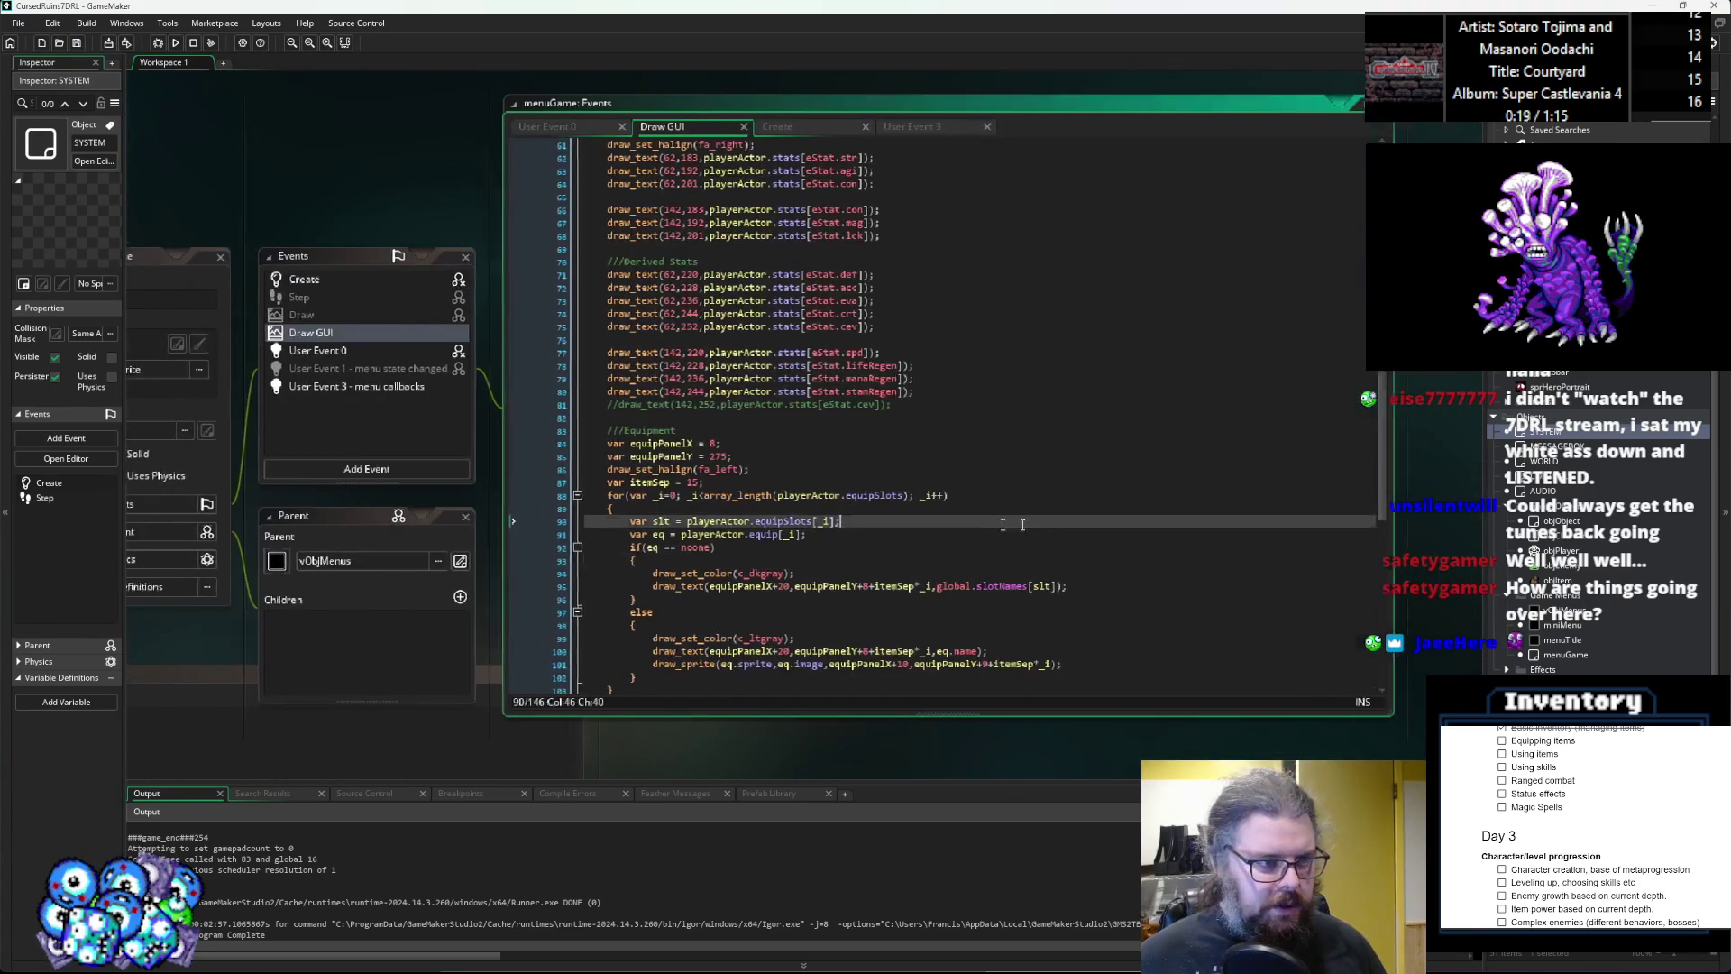
key("ctrl+Tab")
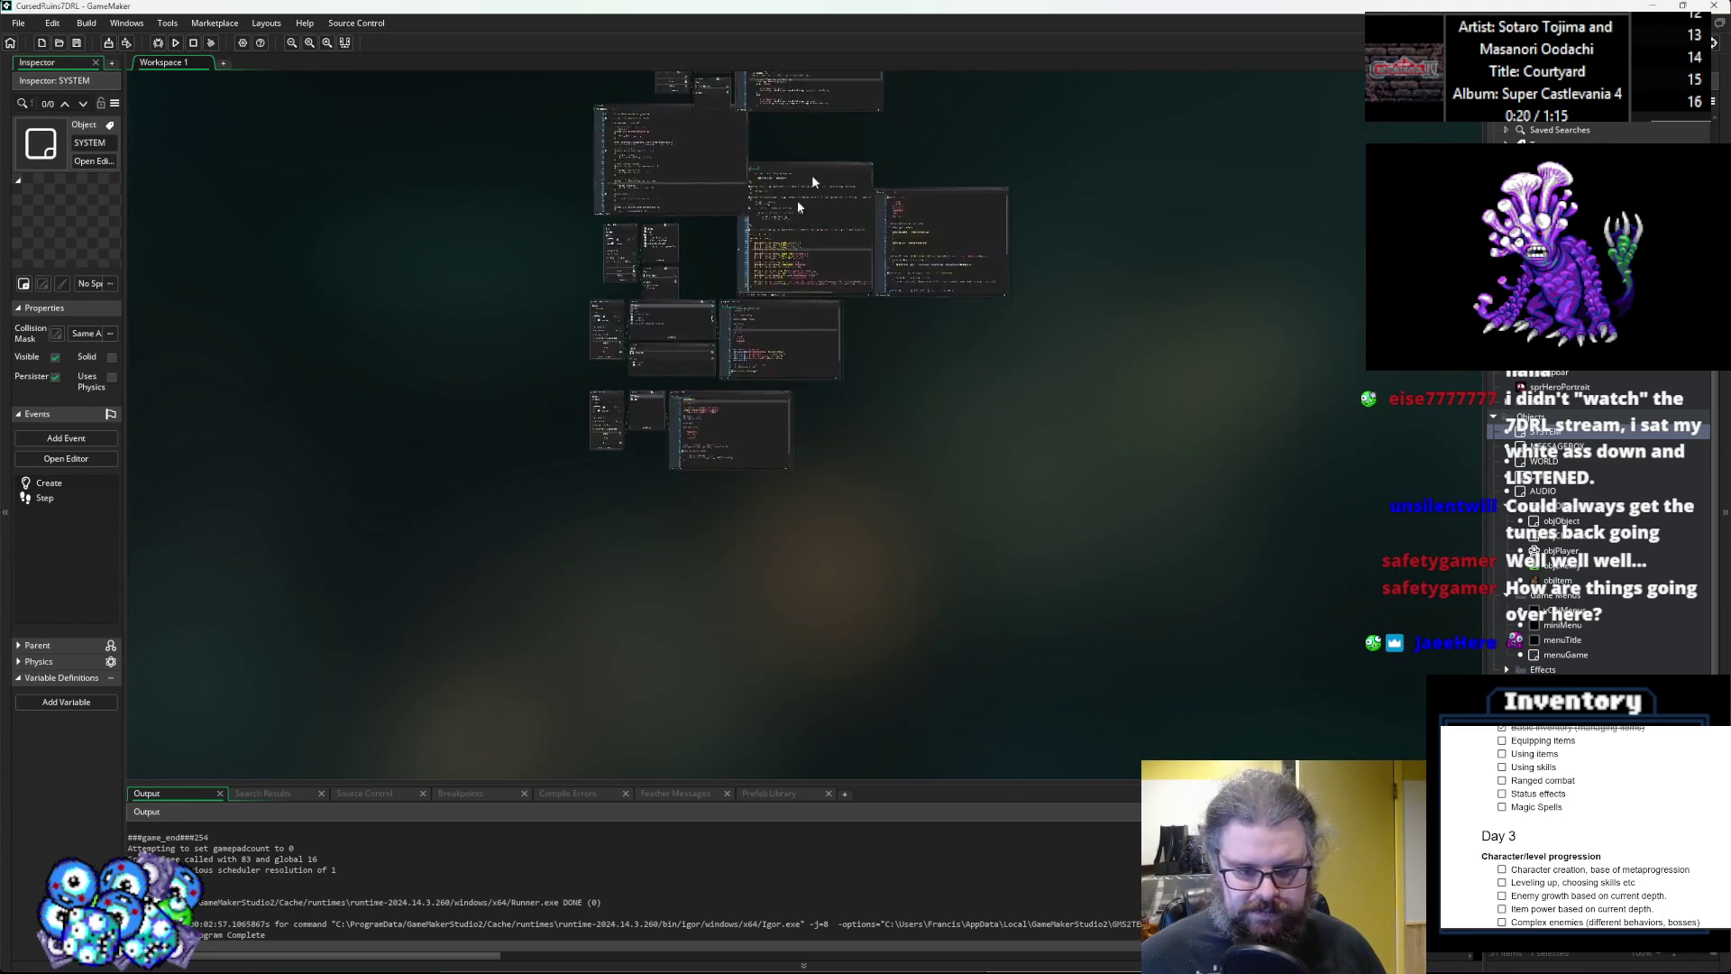
left_click(814, 577)
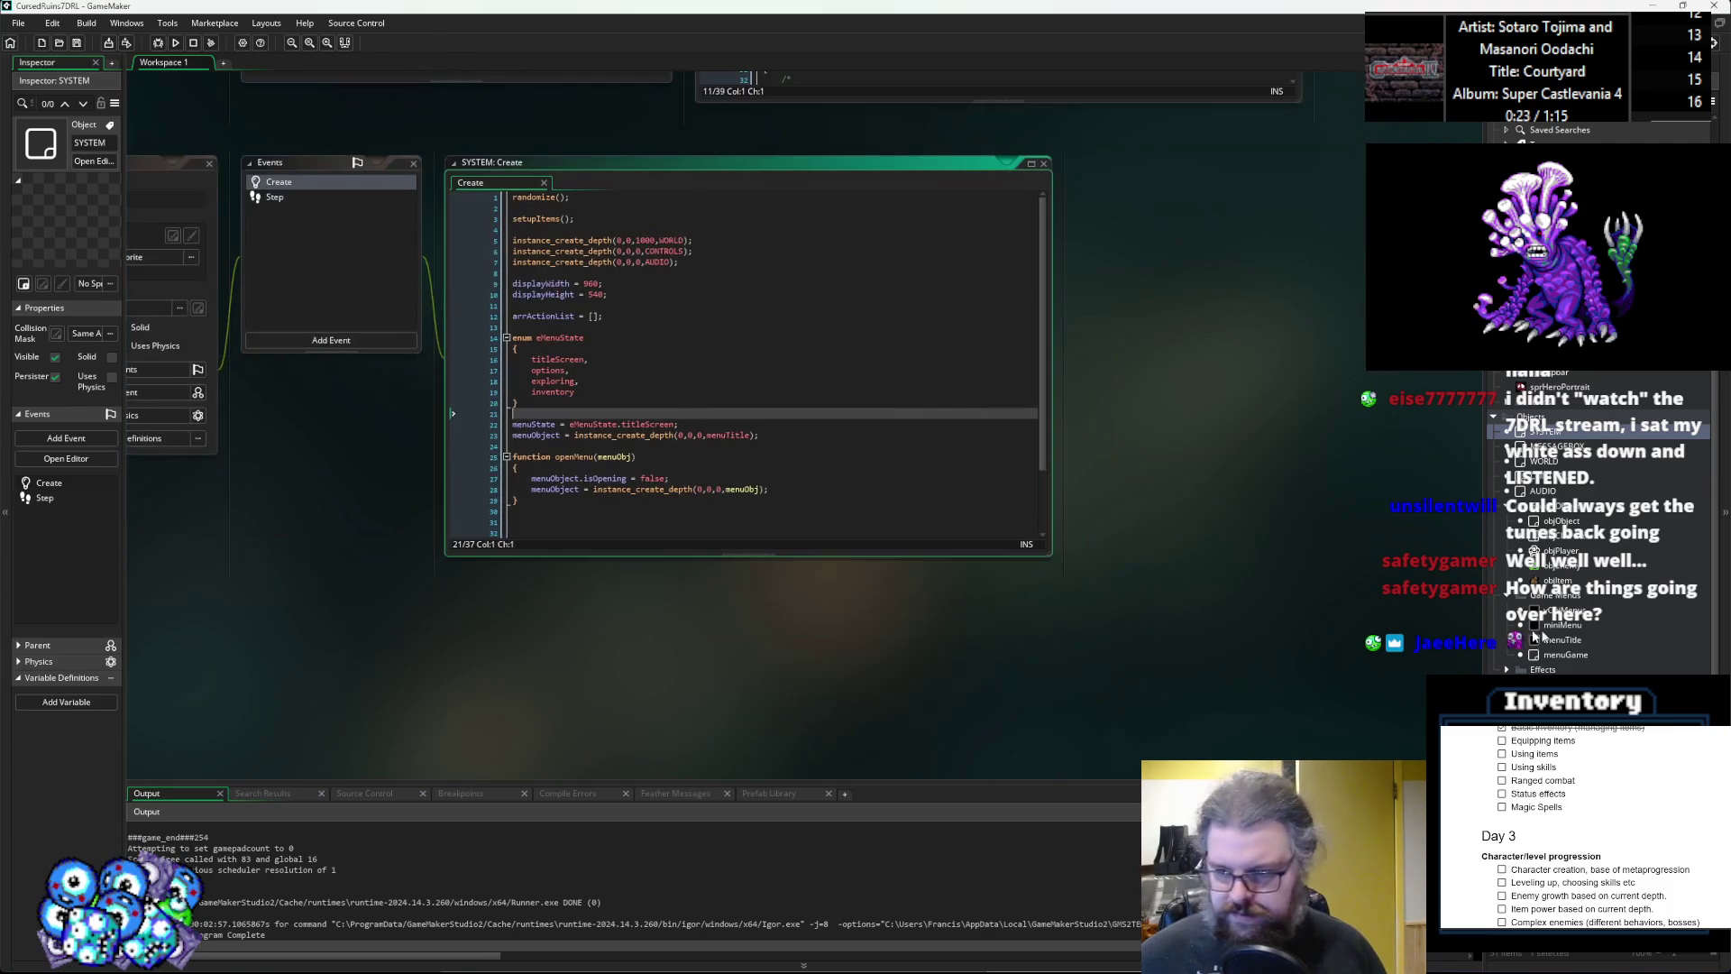
left_click(1574, 577)
left_click(1560, 521)
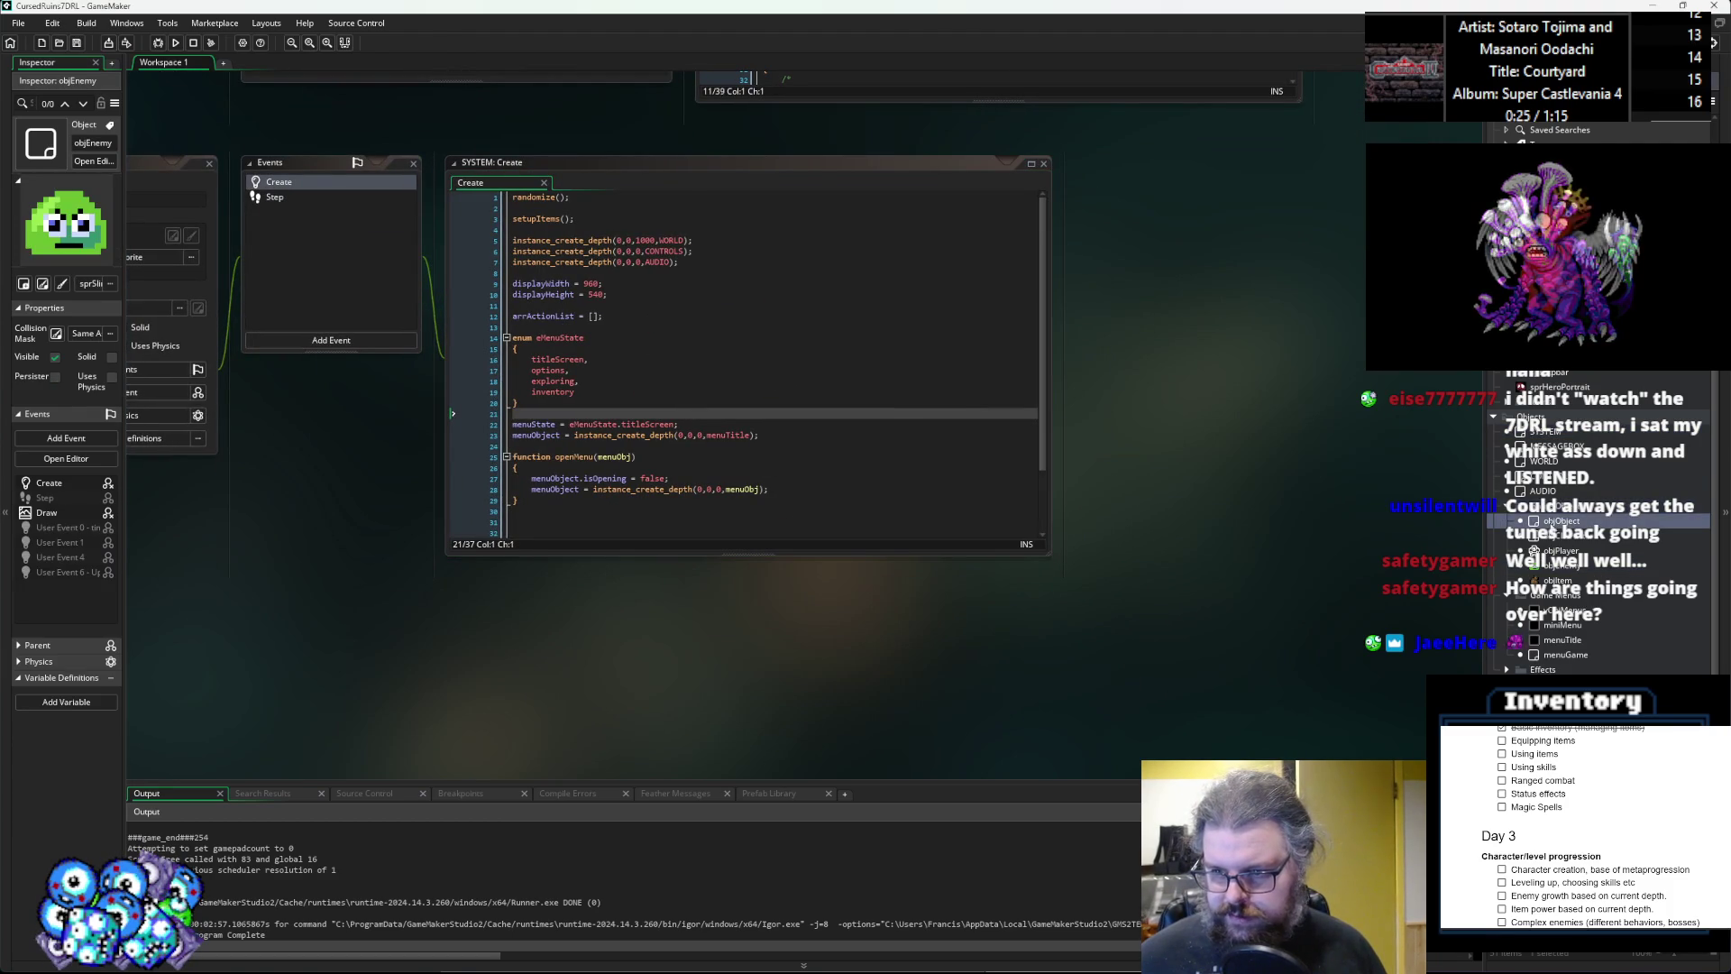
left_click(1545, 535)
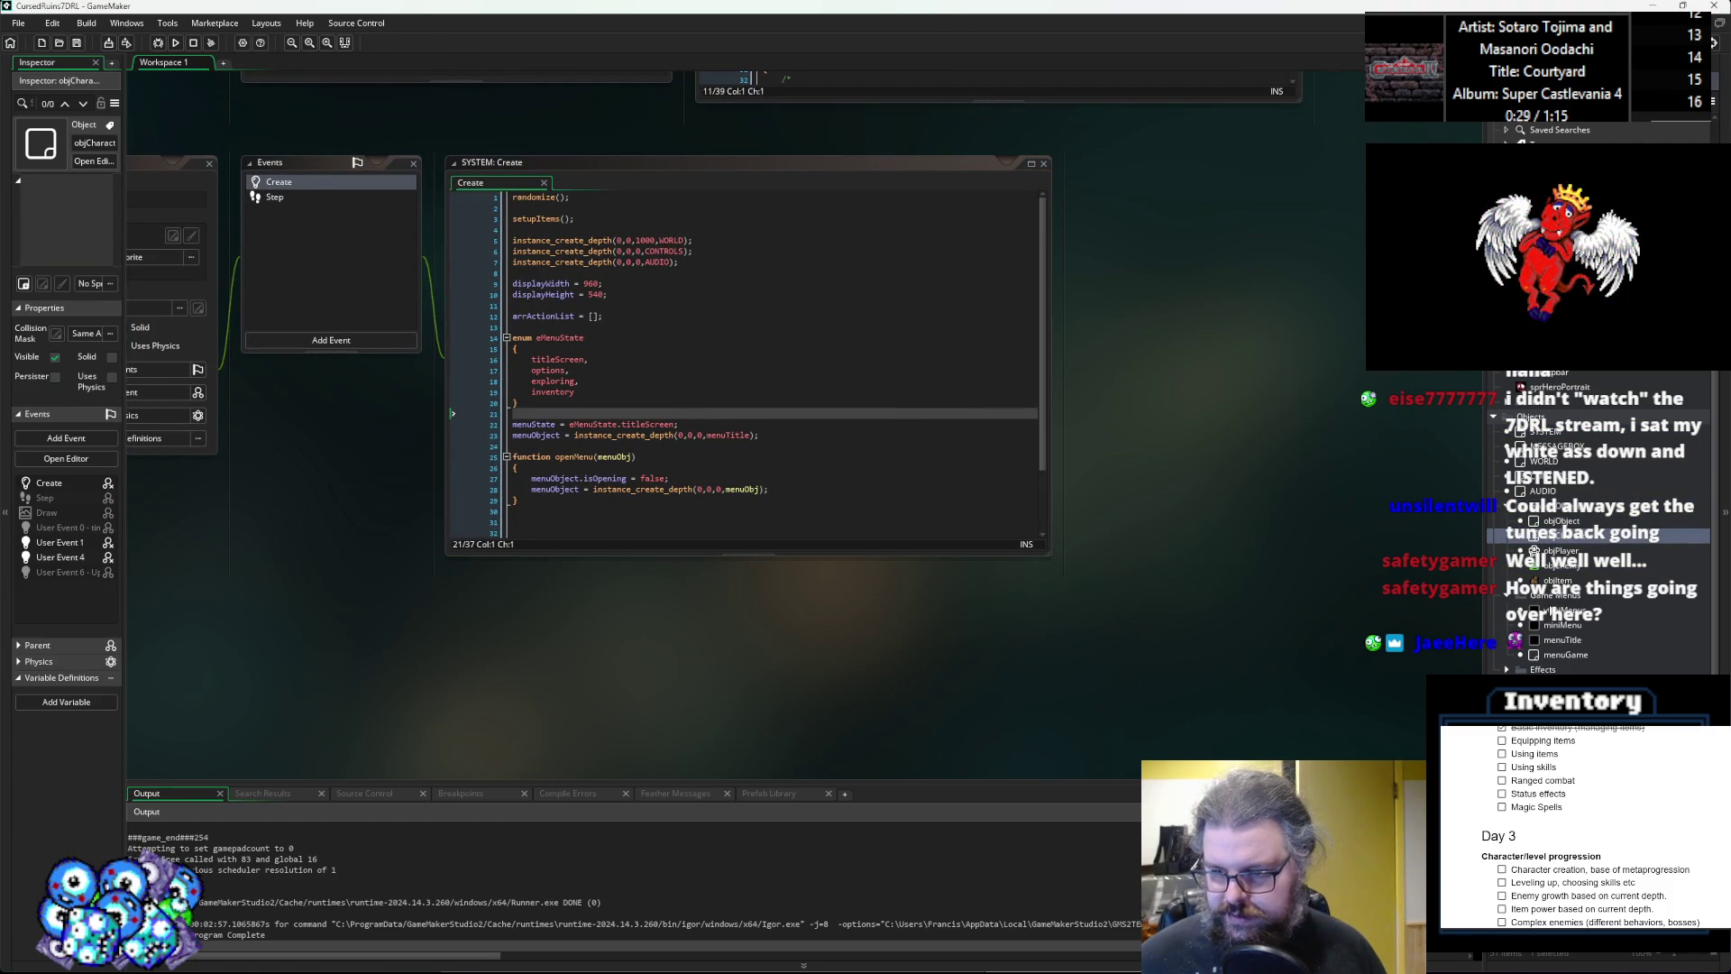
left_click(1565, 610)
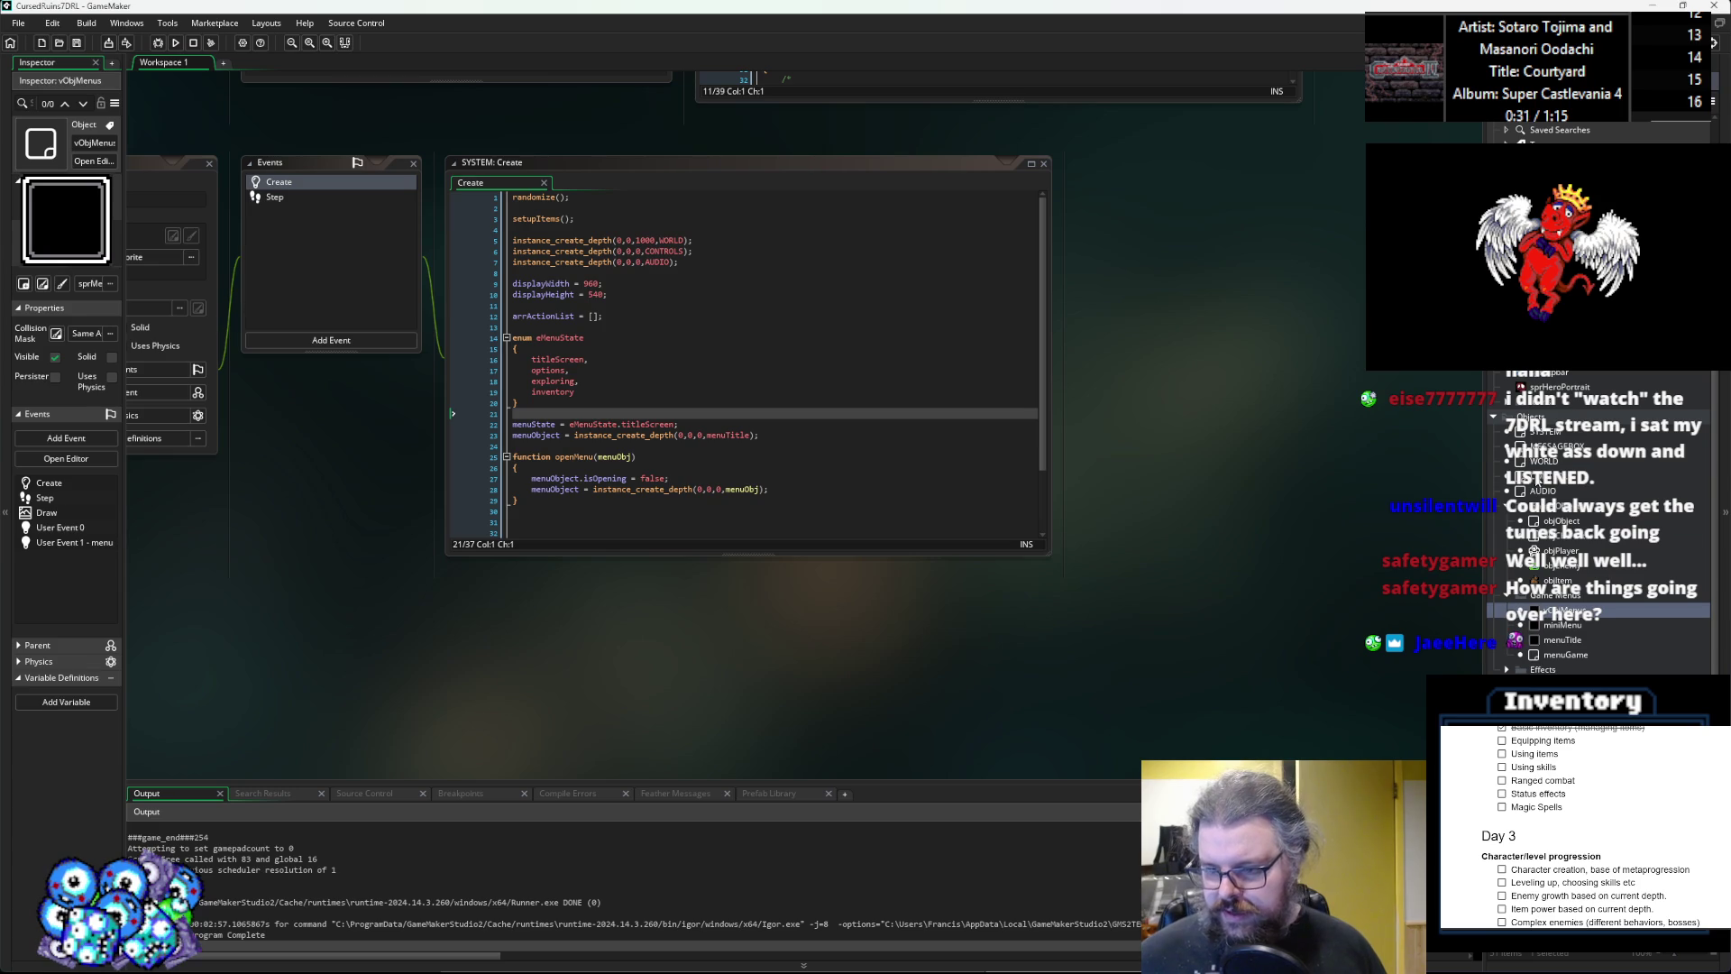
left_click(1540, 476)
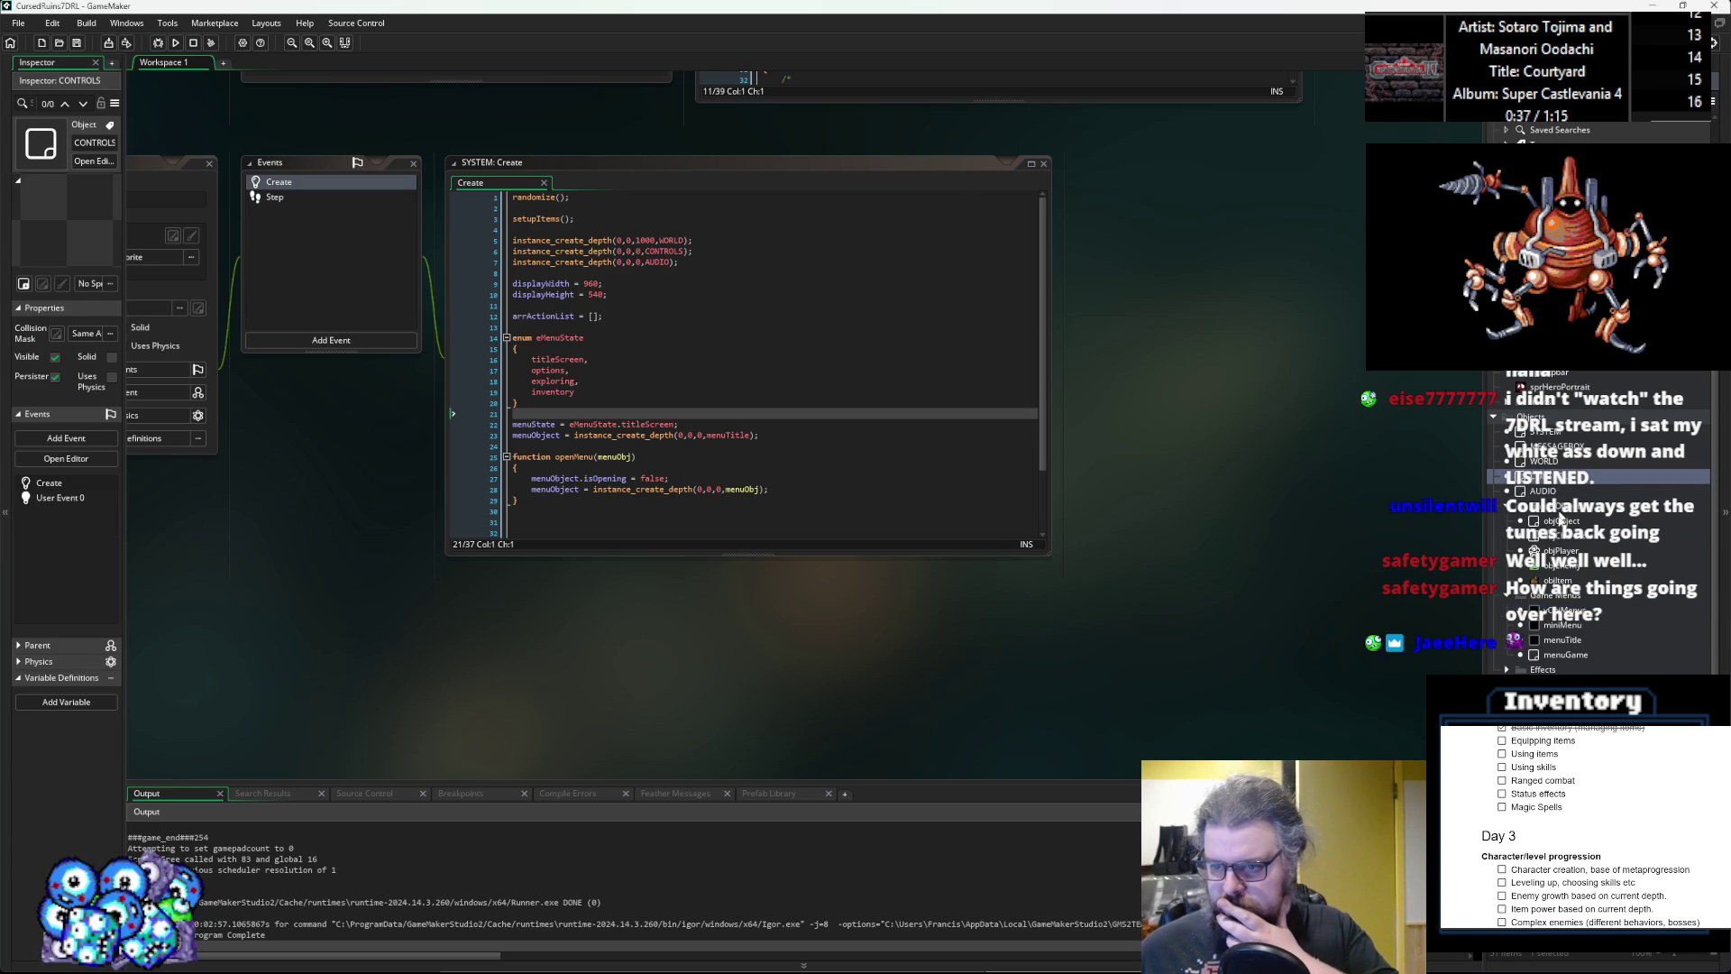
double_click(1542, 461)
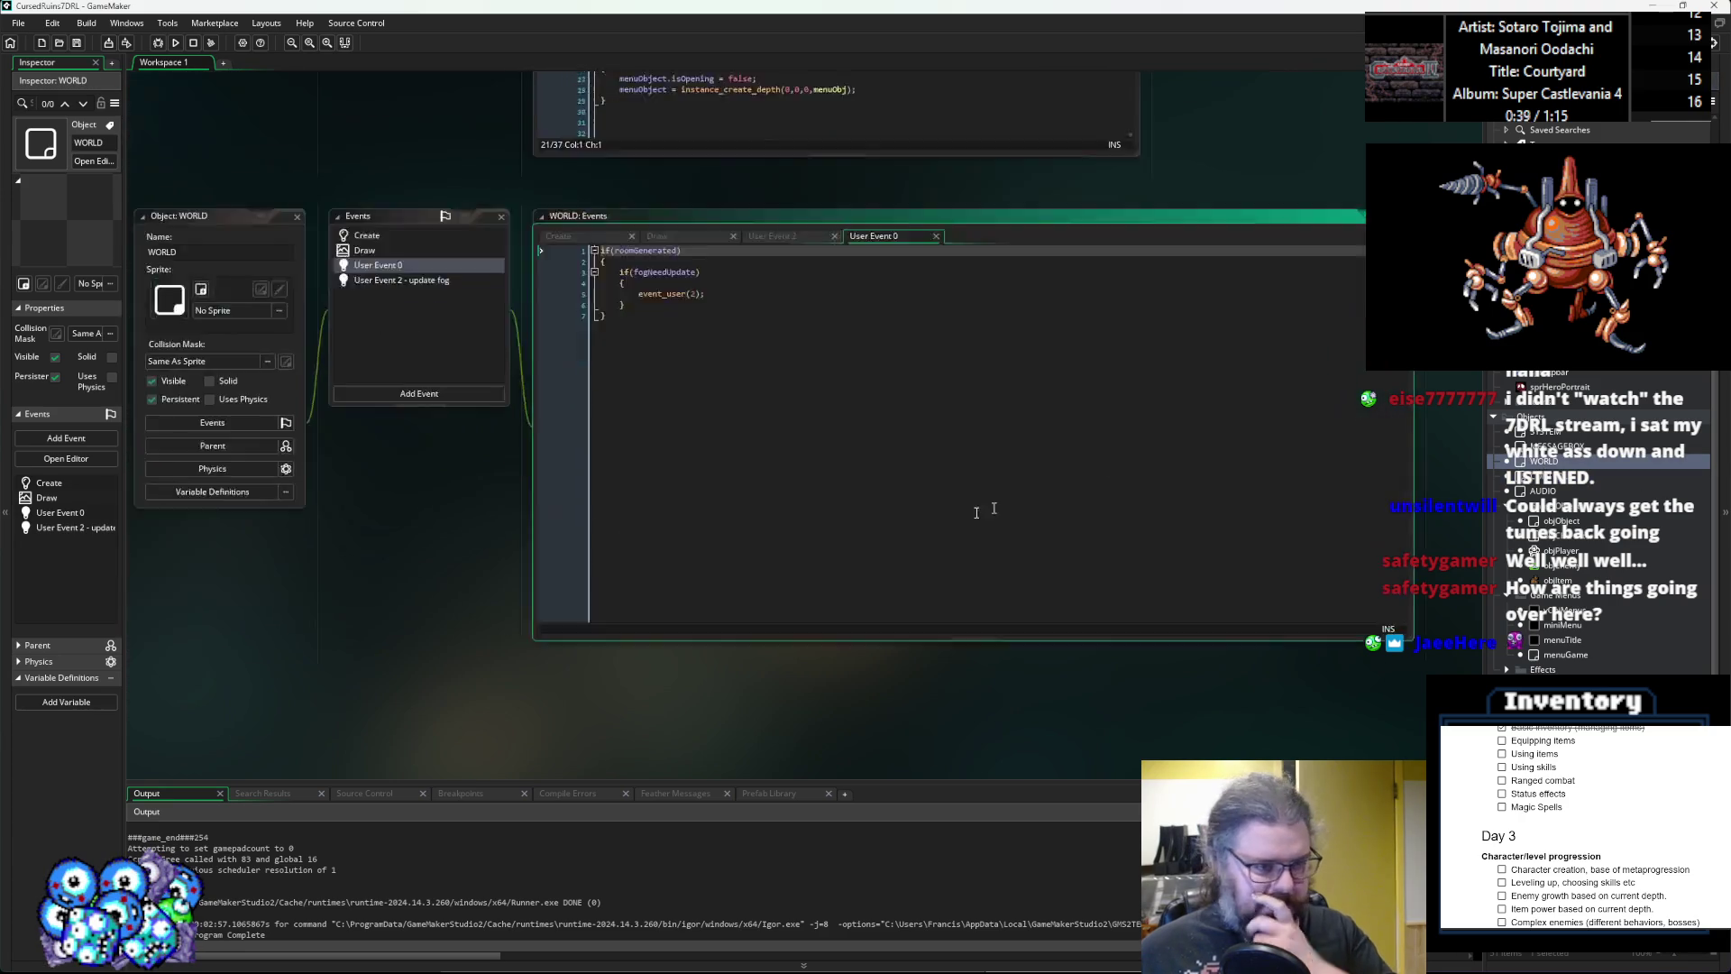
Duplicate the choose("Sword"...) line and trim the copy to "Armor", "Helmet").
scroll(895, 411, "down", 15)
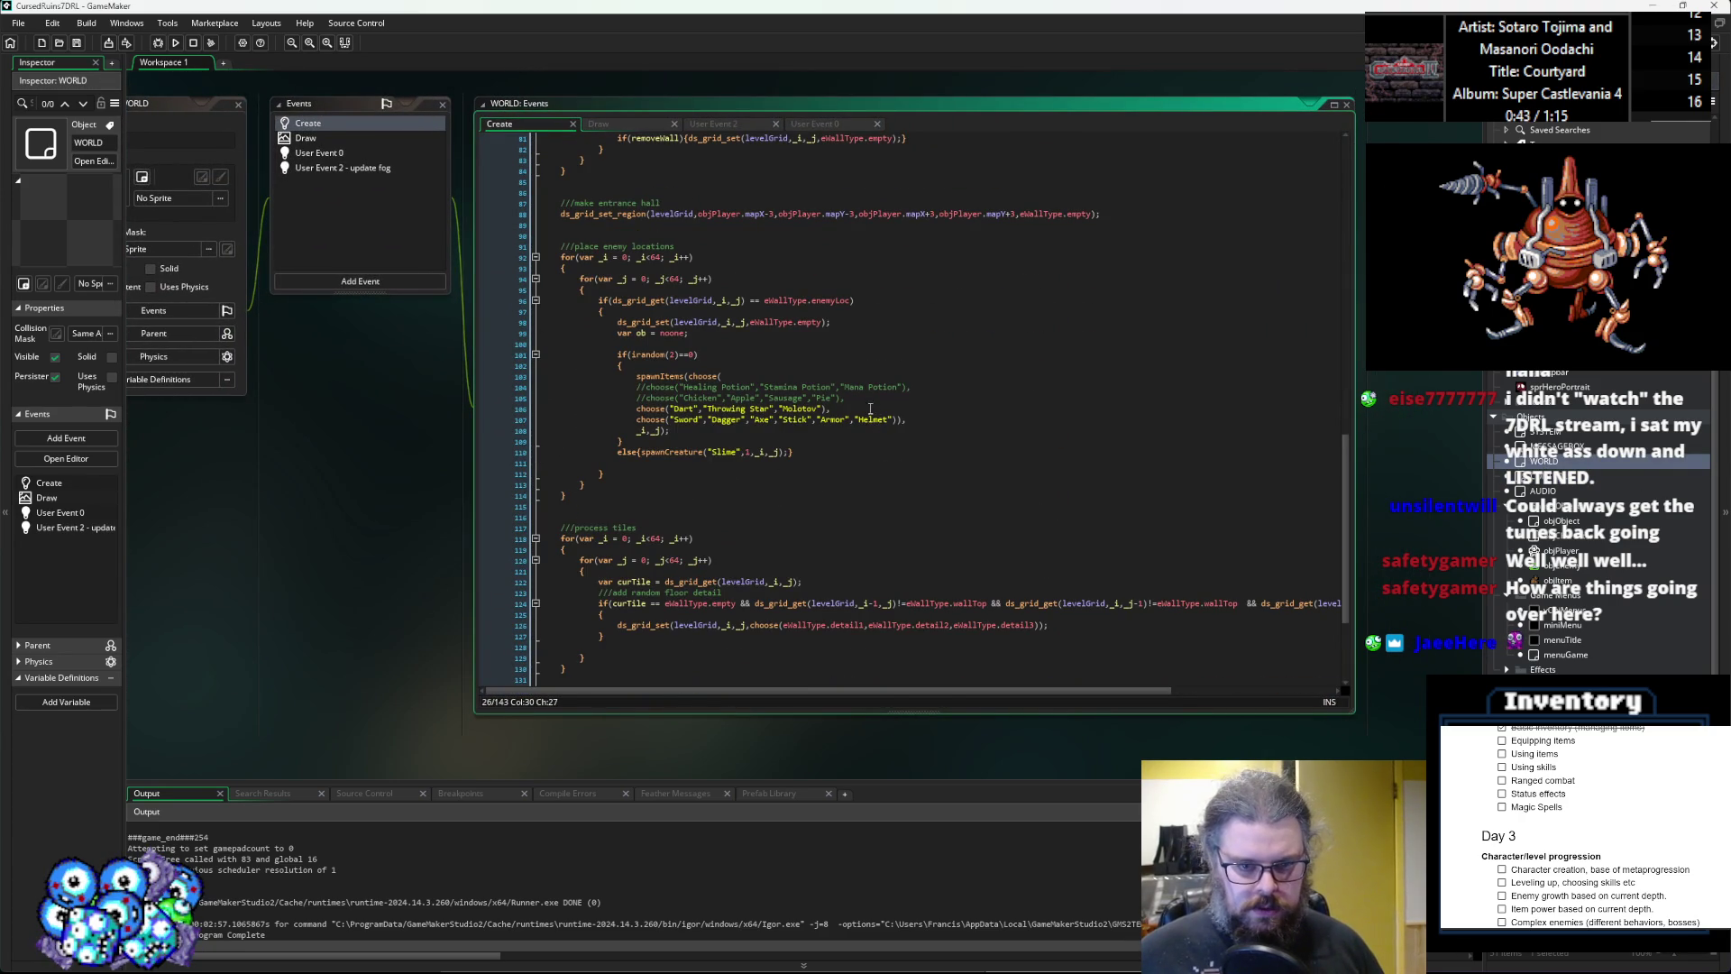
left_click_drag(904, 421, 637, 421)
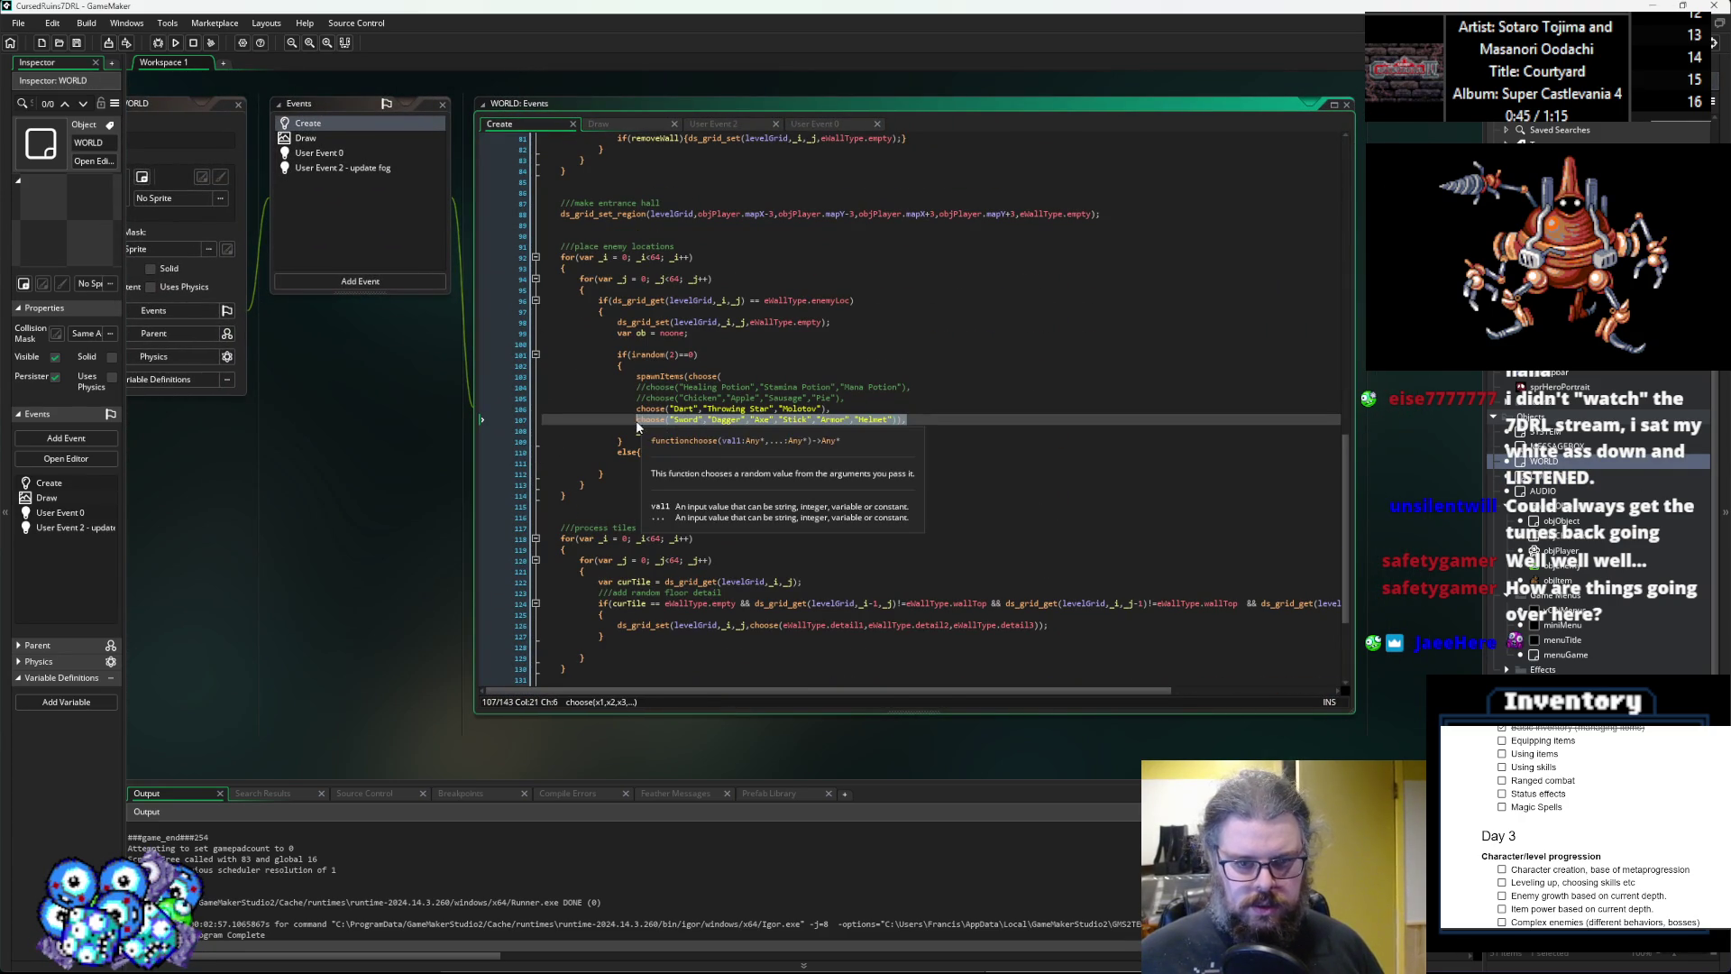
left_click(922, 421)
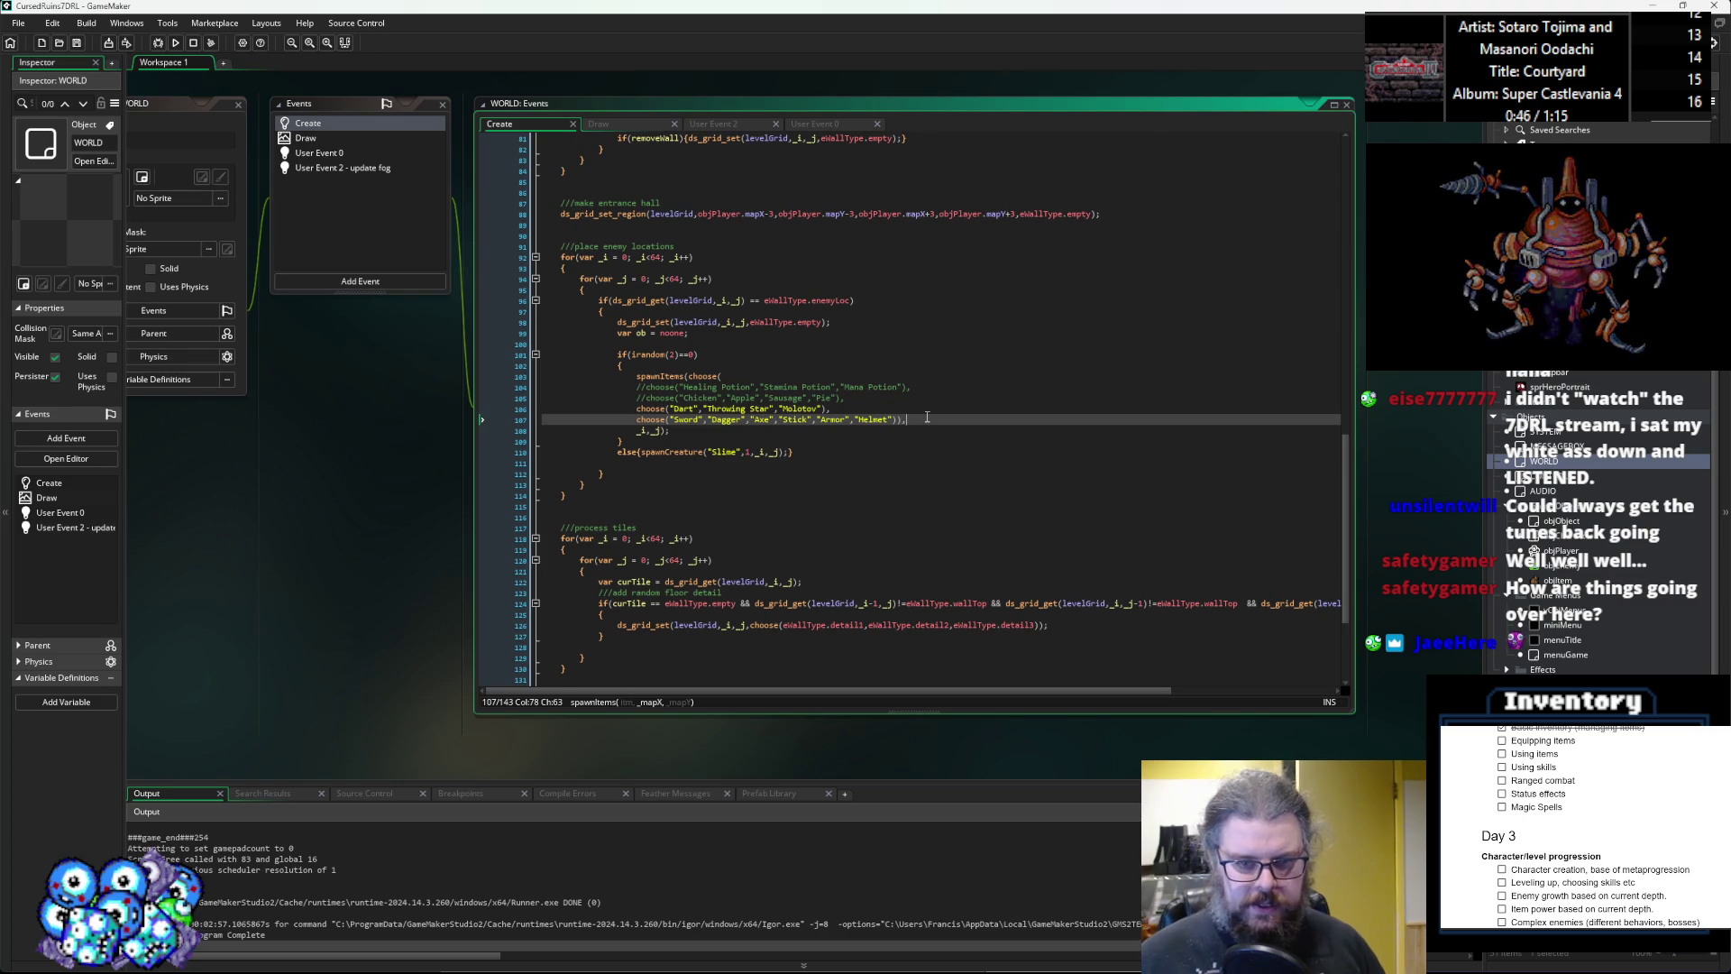
key("Return")
type("choose(\"Sword\",\"Dagger\",\"Axe\",\"Stick\",\"Armor\",\"Helmet\")),")
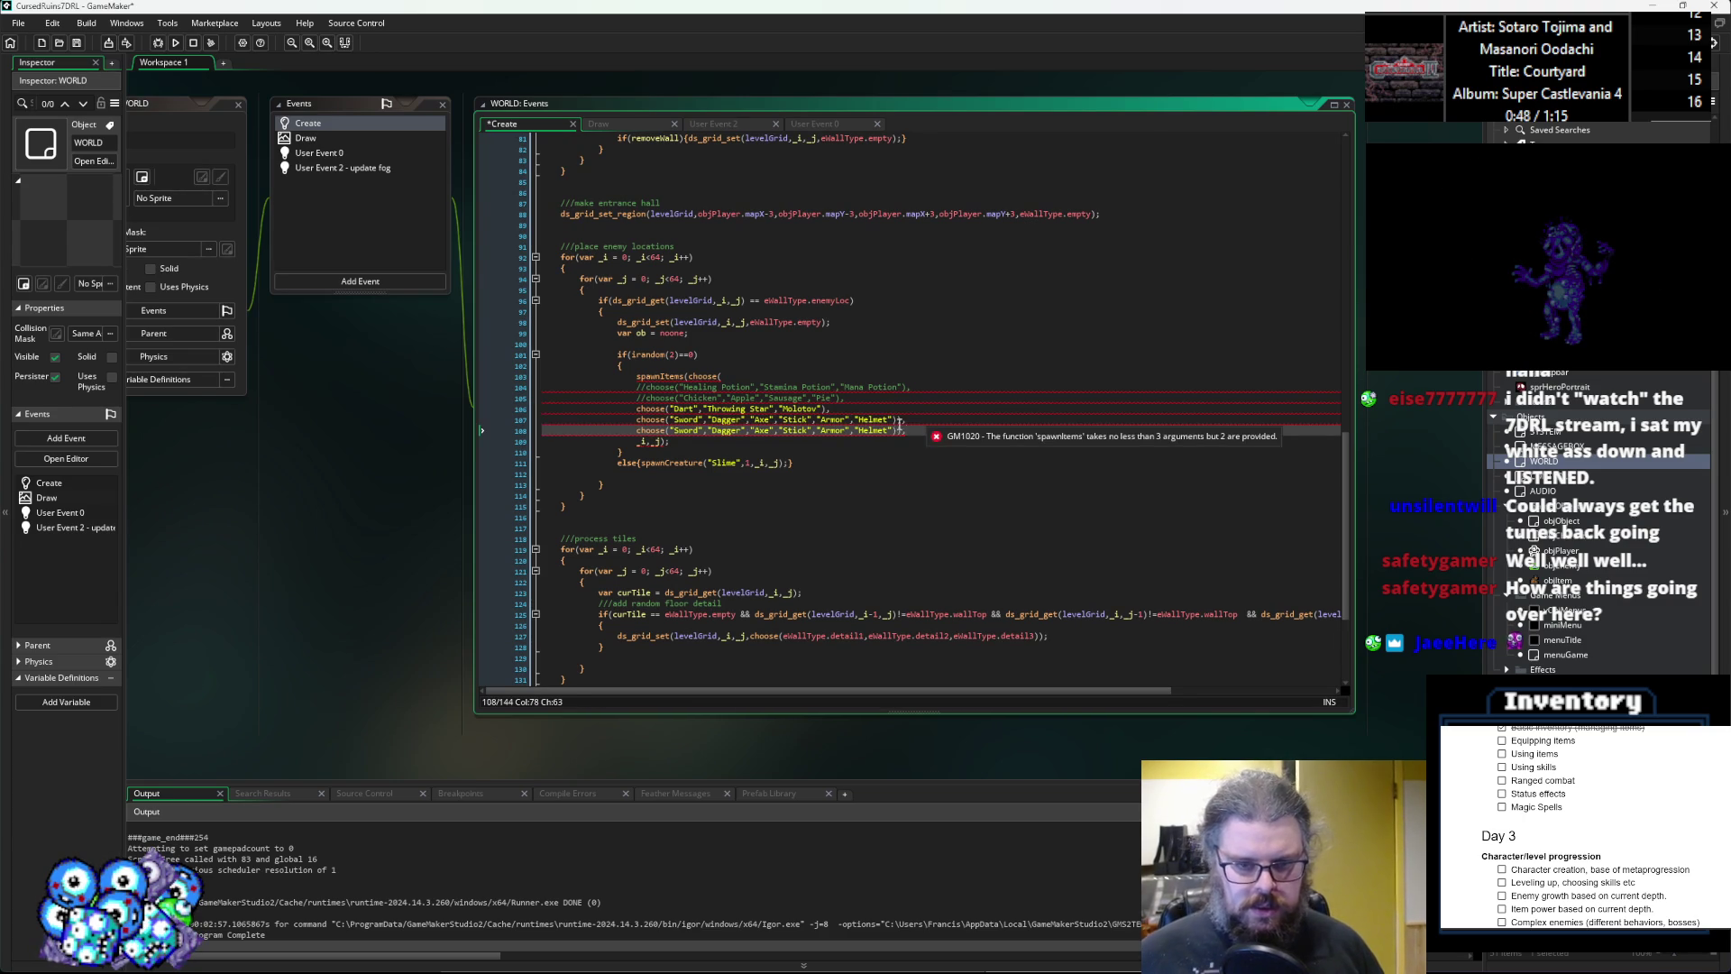
left_click(818, 431)
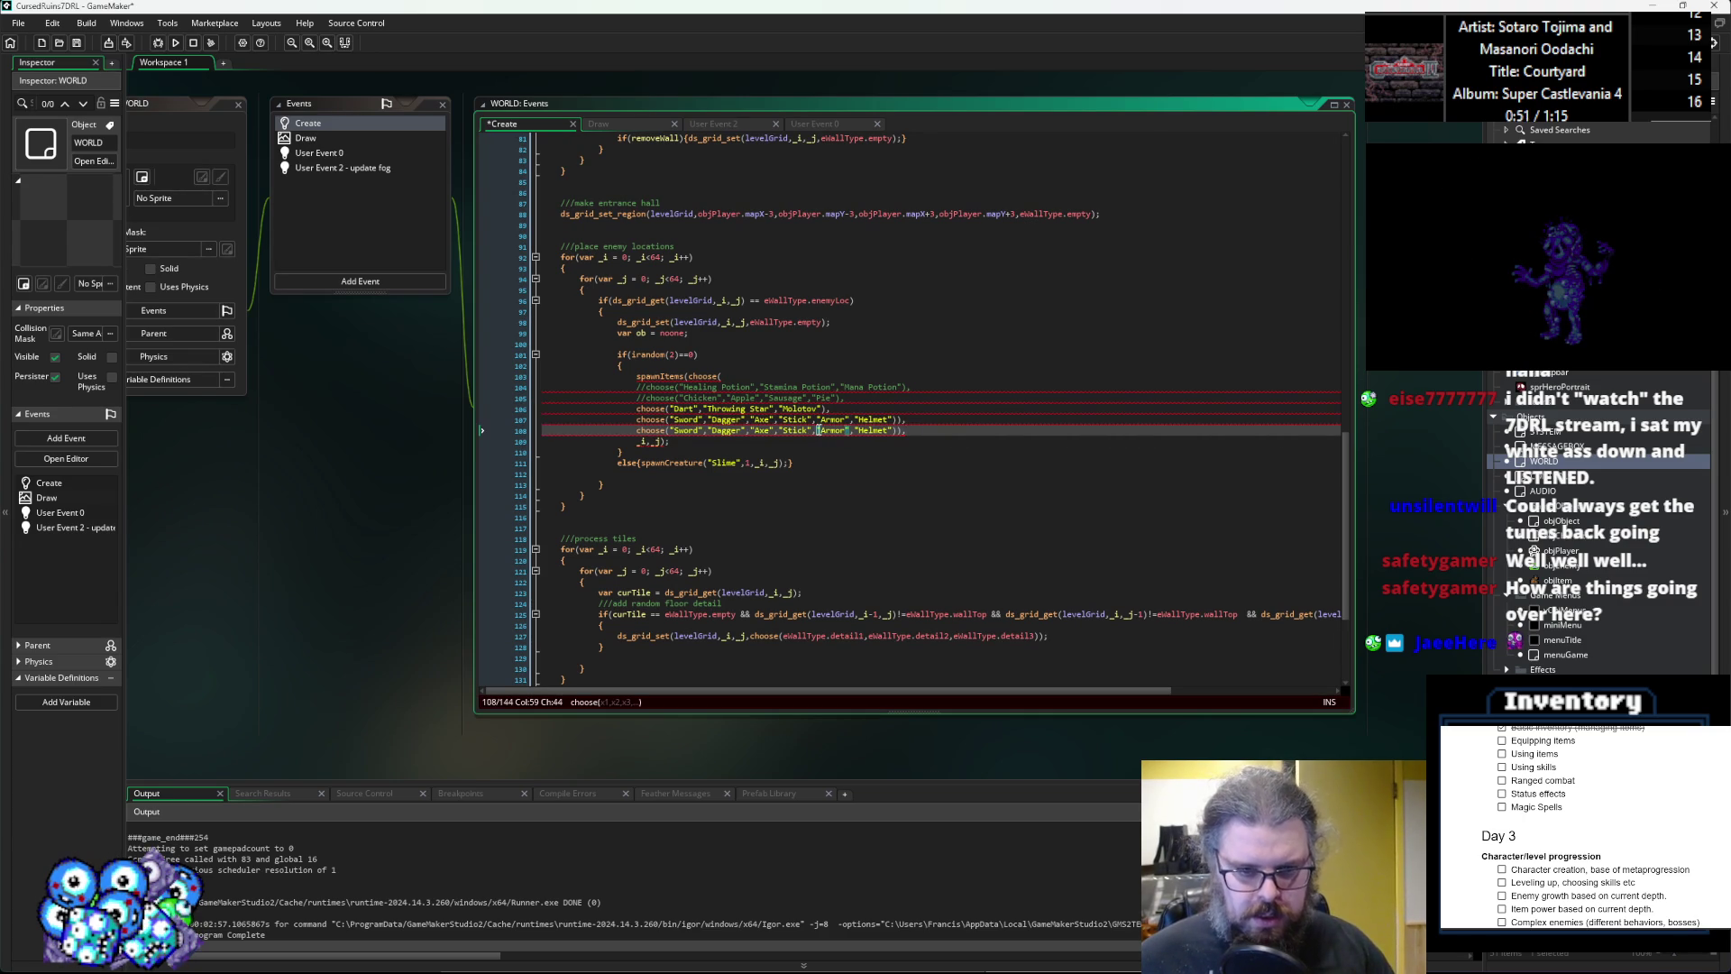
key("shift+Home")
key("BackSpace")
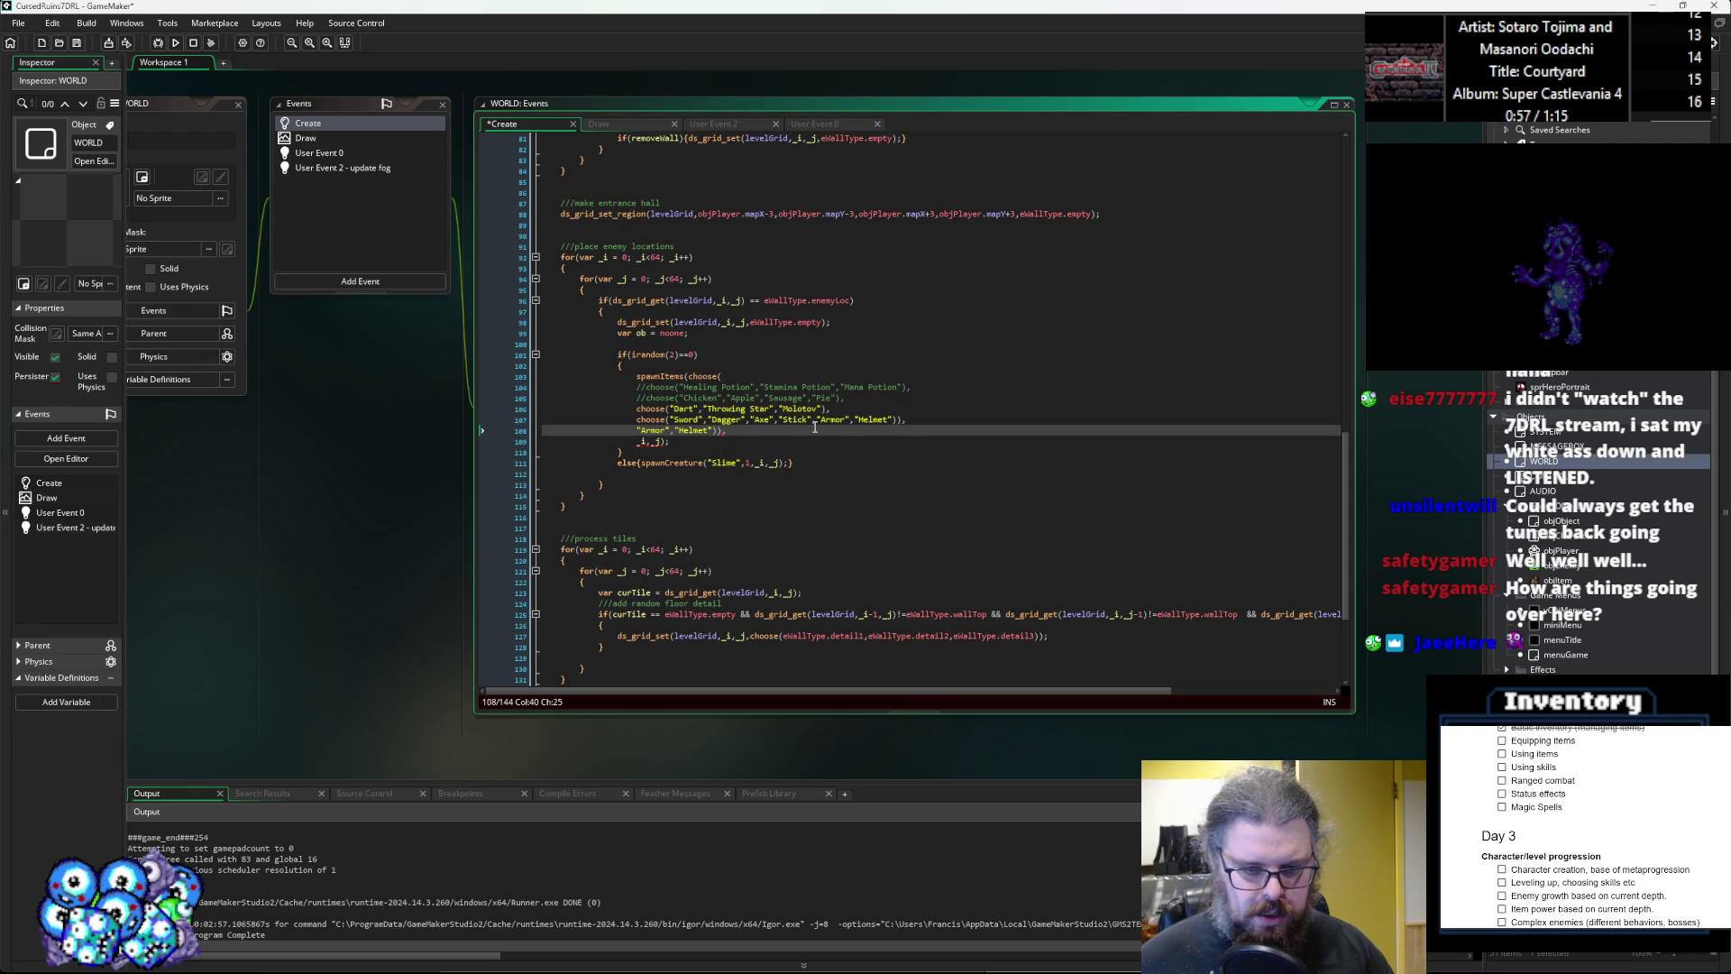
key("BackSpace")
type(",")
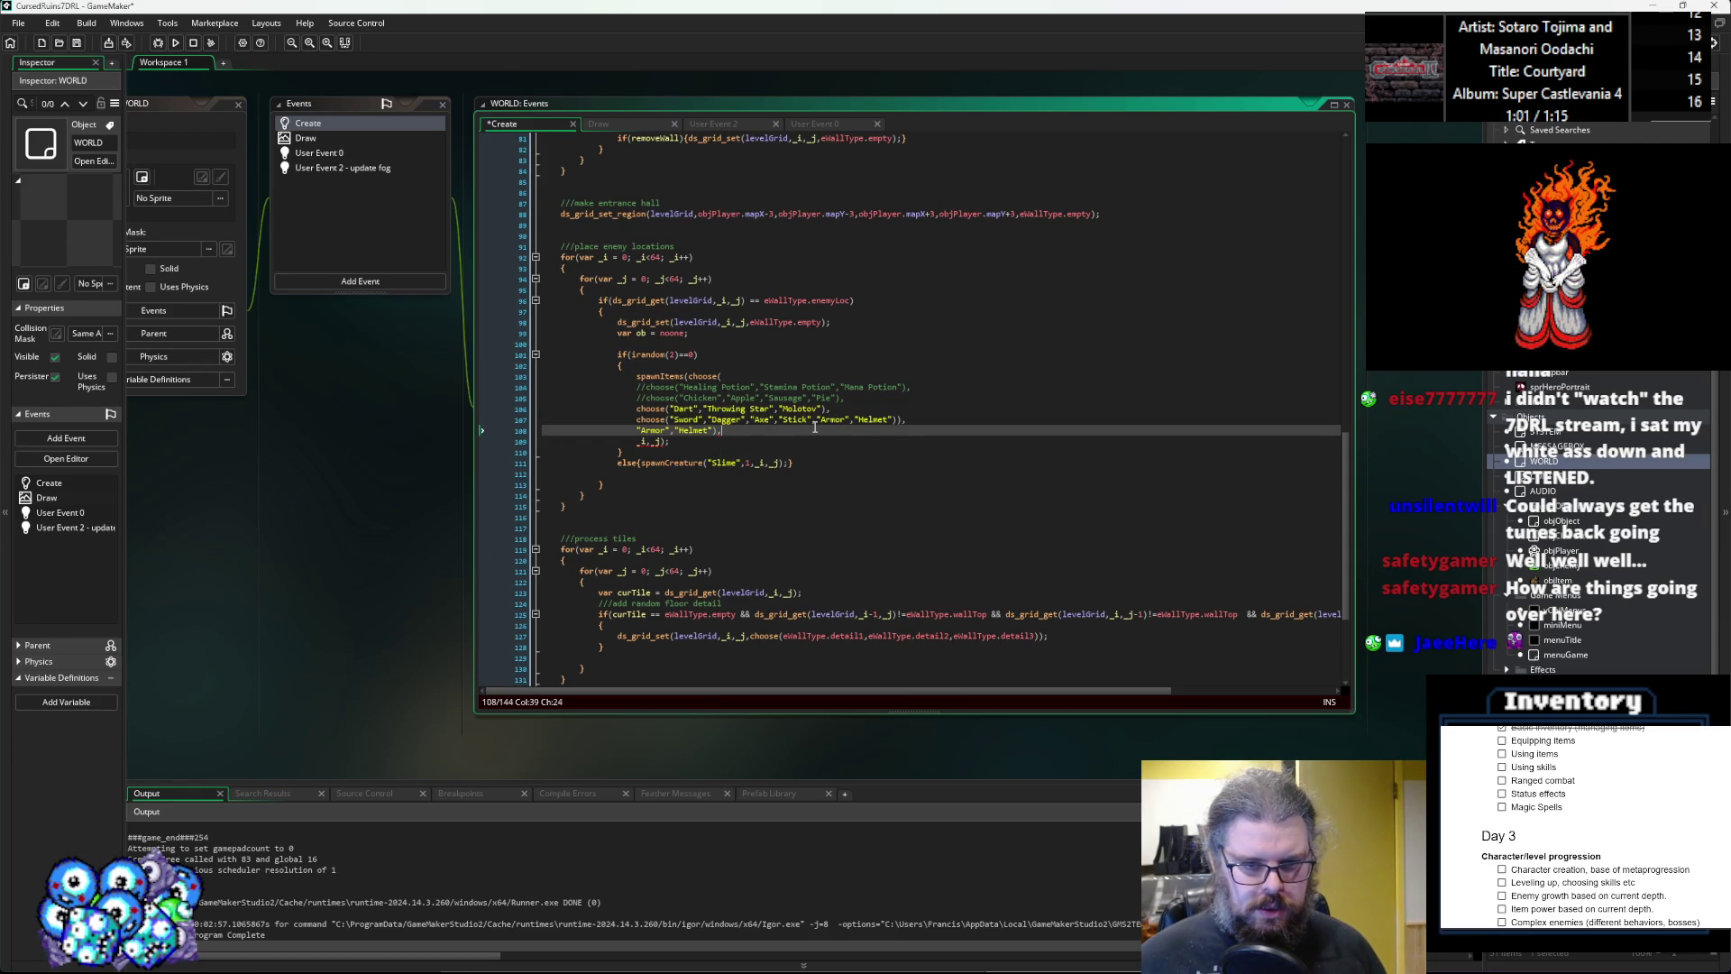
key("BackSpace")
key("BackSpace")
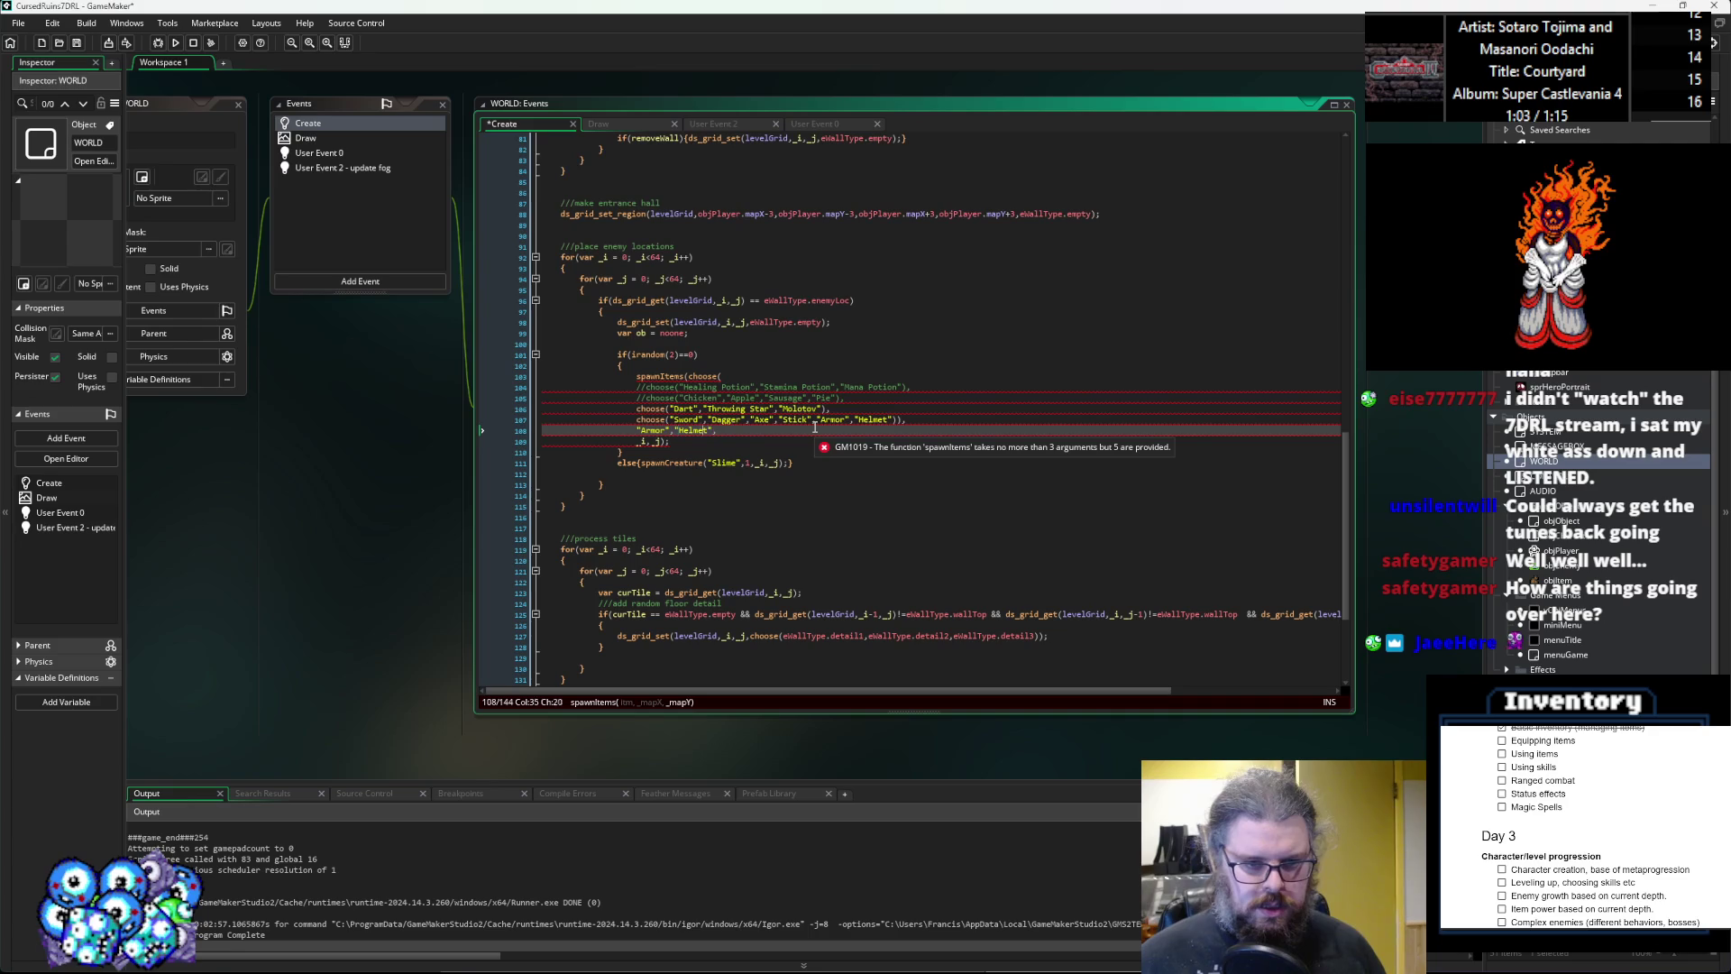
type("))")
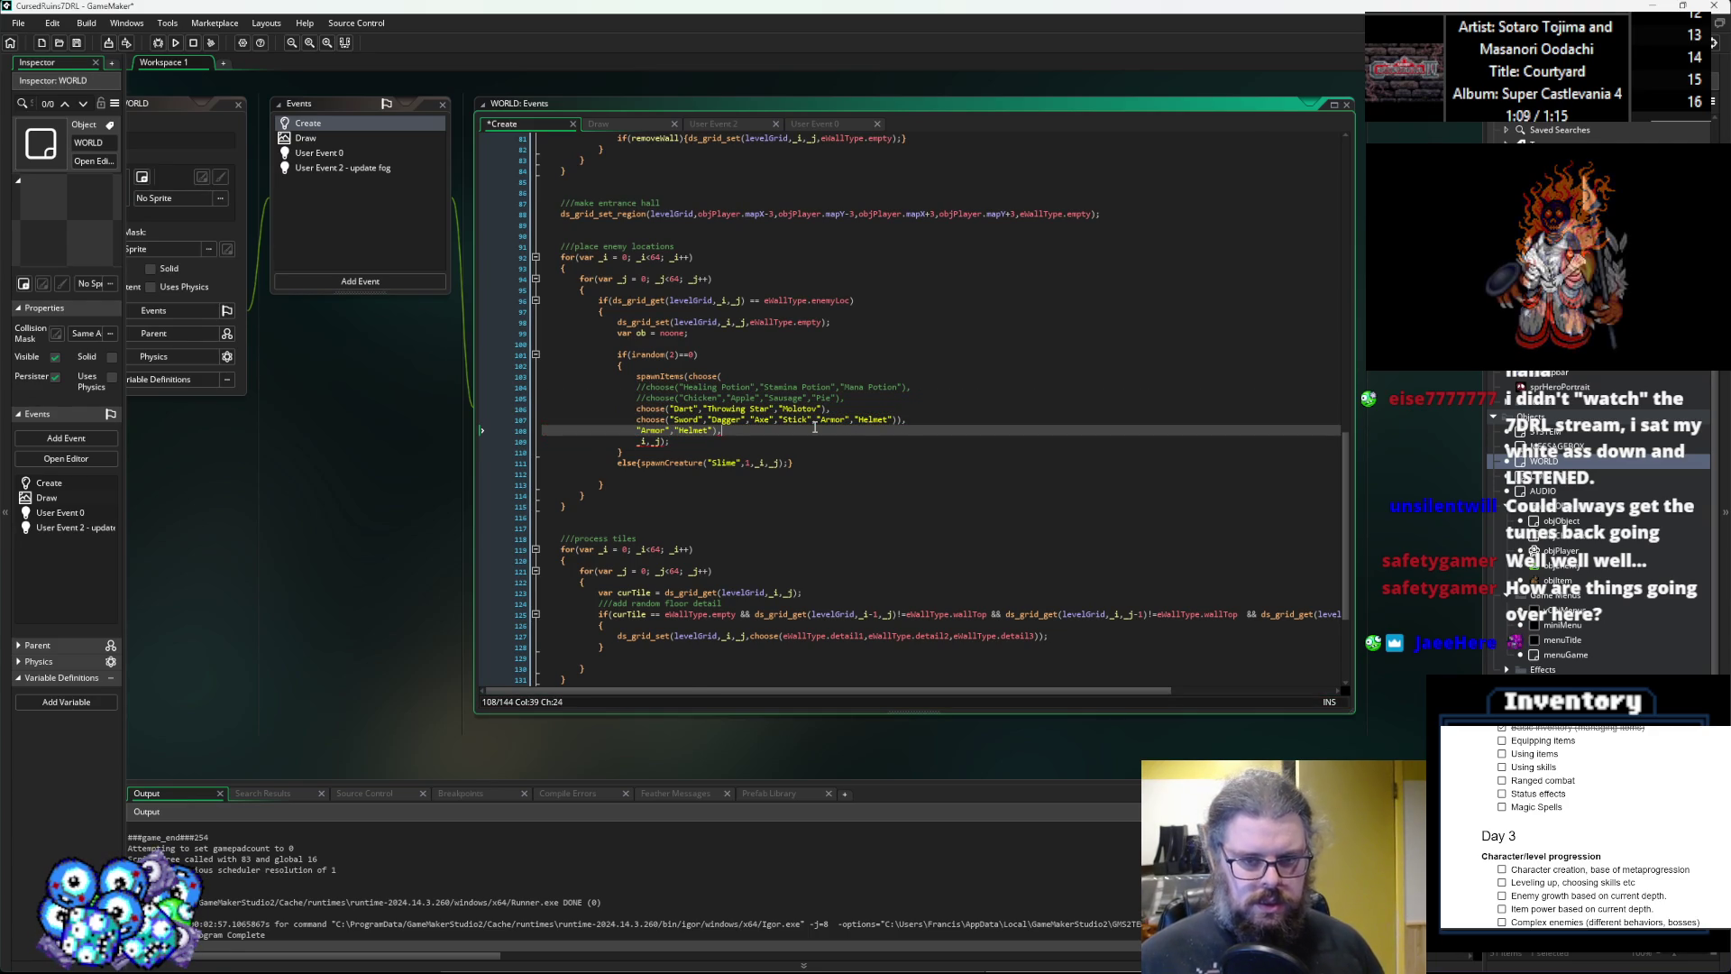
Move "Helmet" onto its own line, then save and run the game.
key("Left")
key("Left")
key("Left")
key("Return")
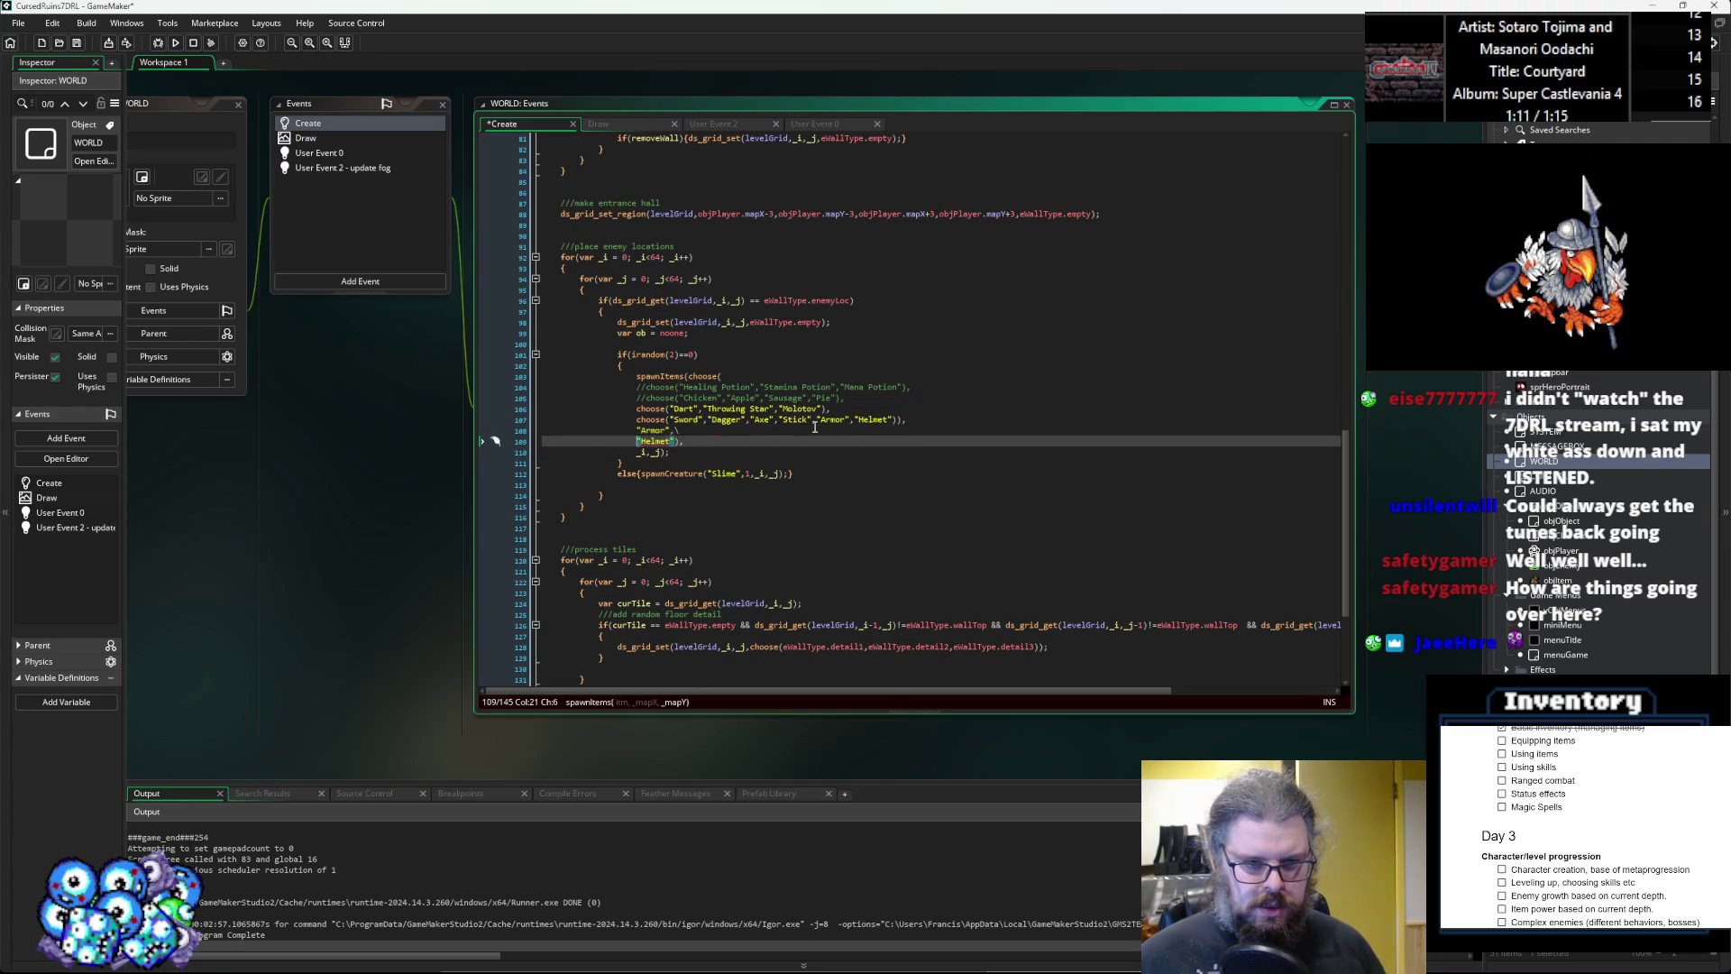
key("Up")
key("Up")
key("Down")
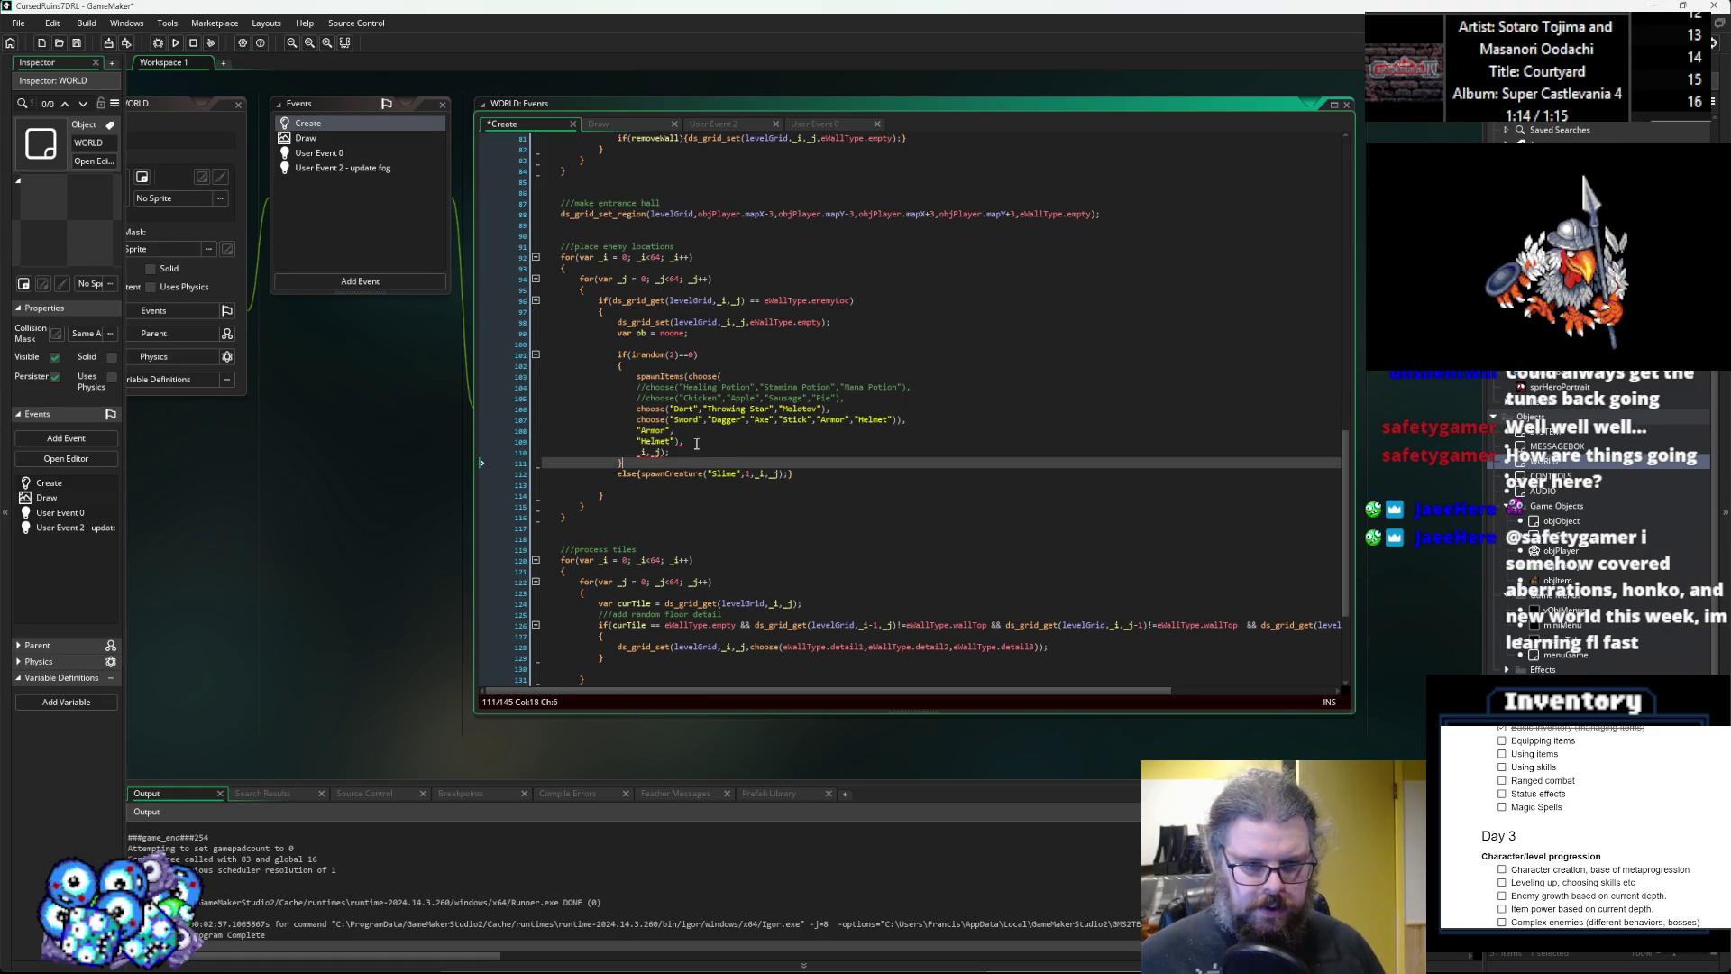
left_click(701, 436)
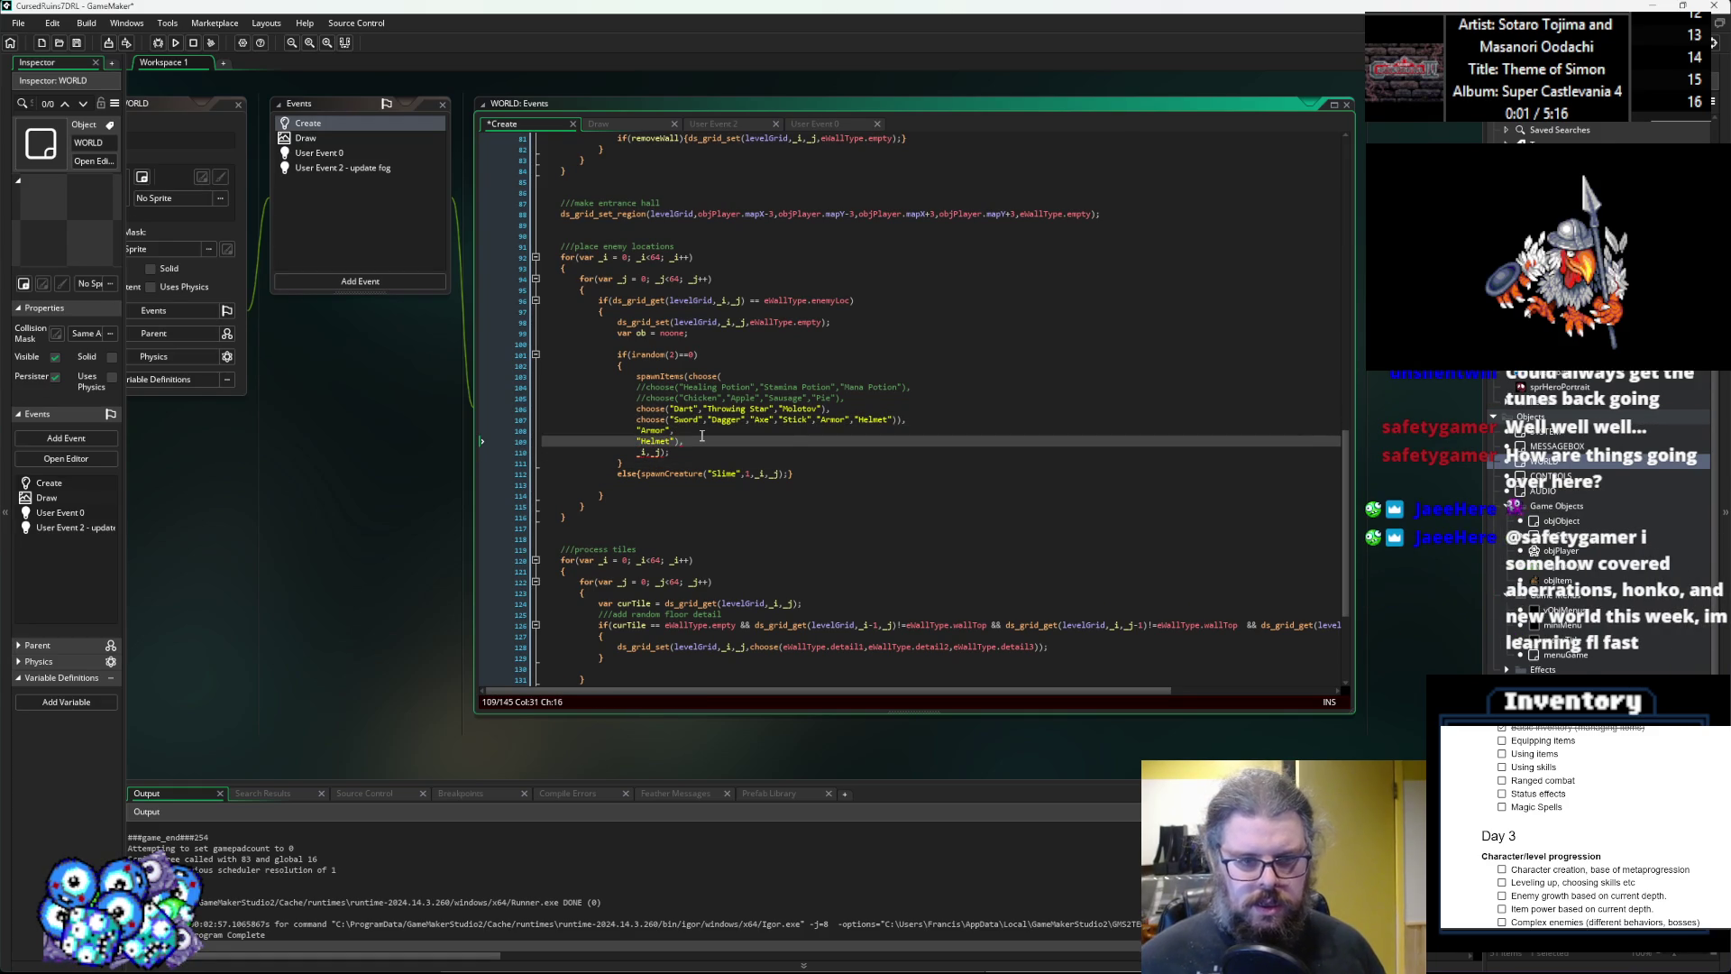
left_click(902, 420)
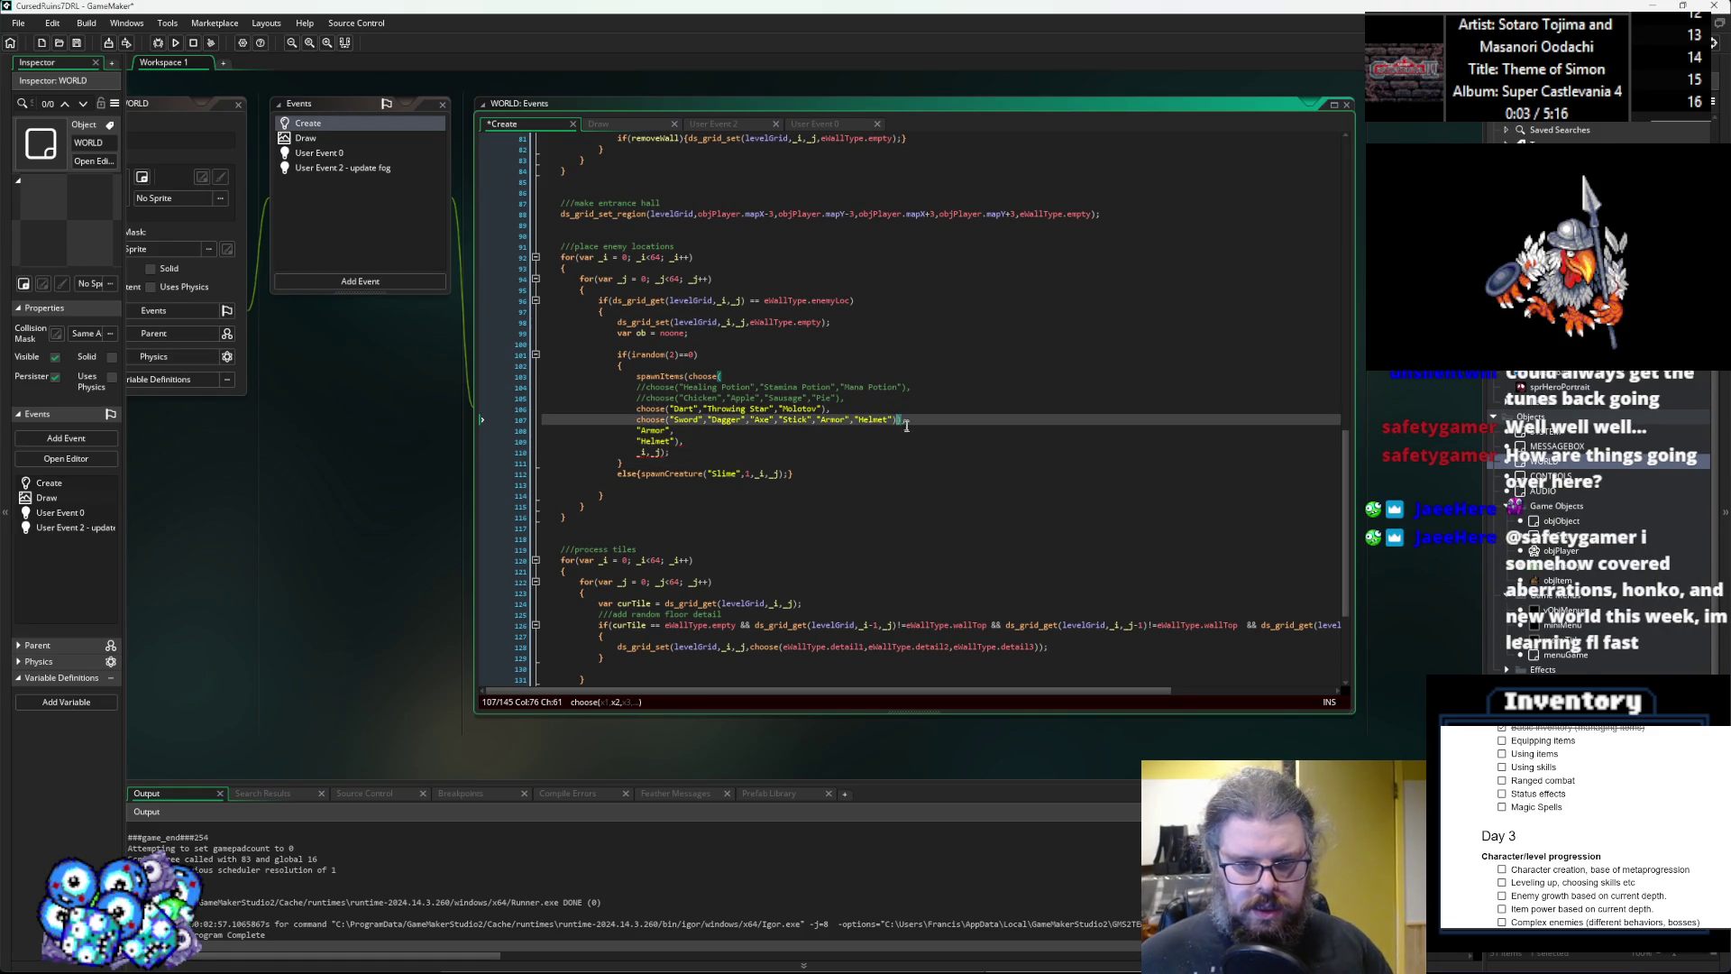
left_click(748, 439)
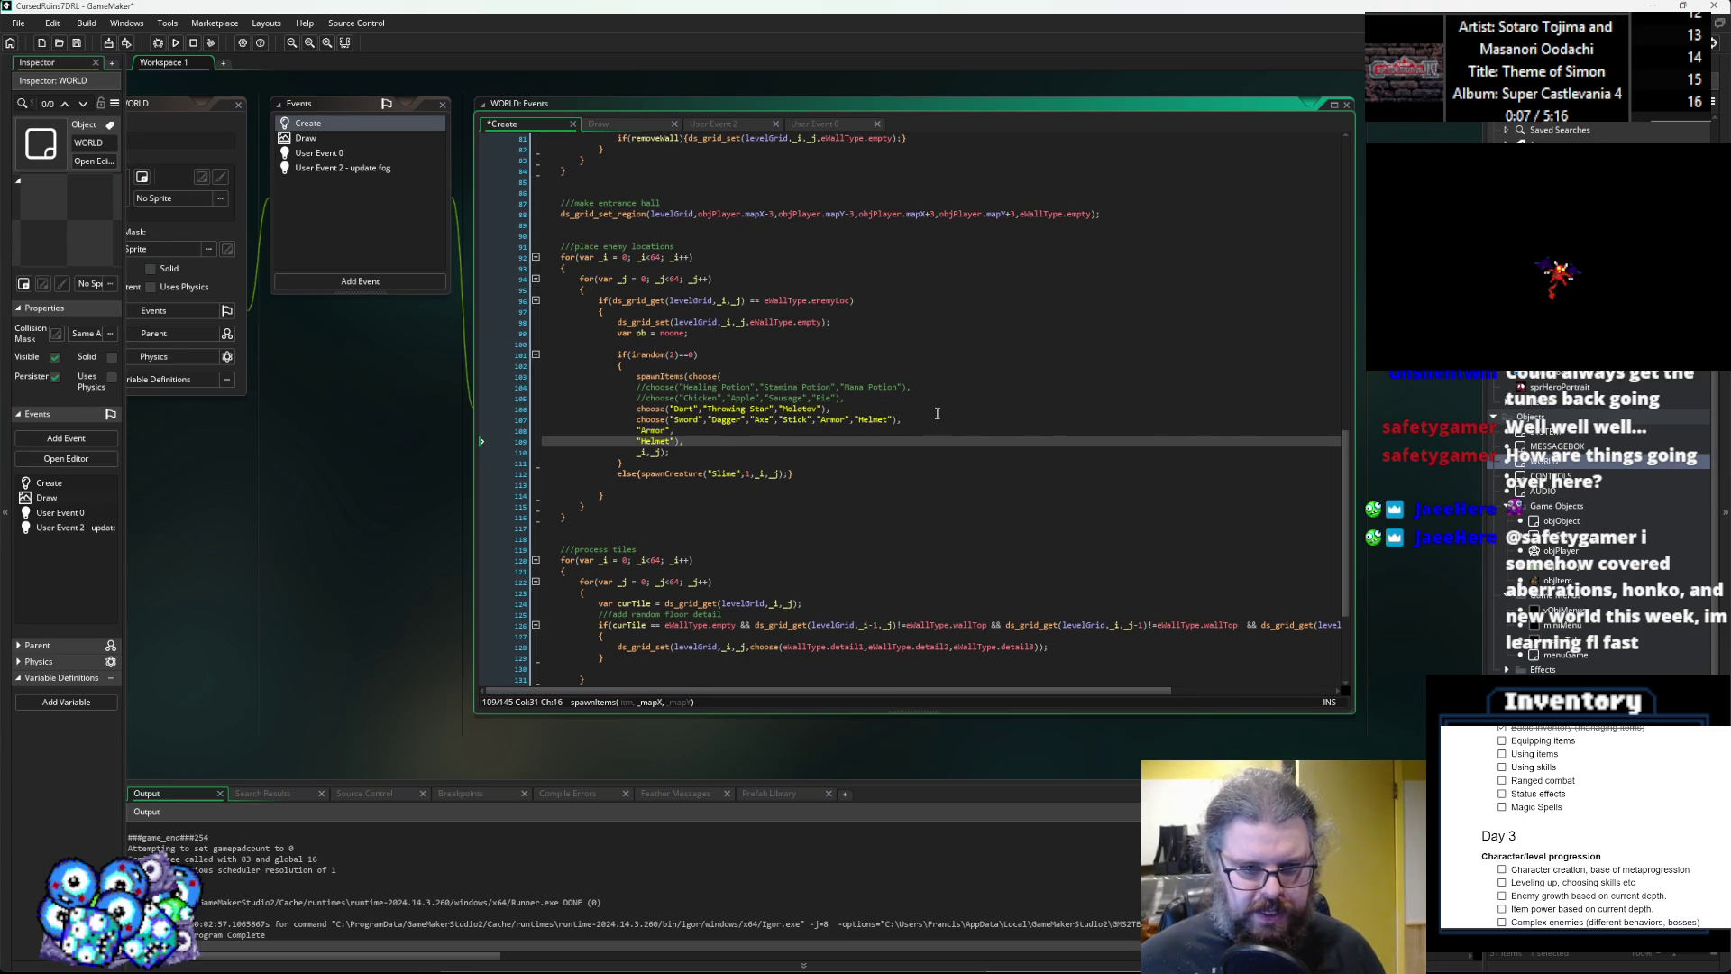
left_click(158, 43)
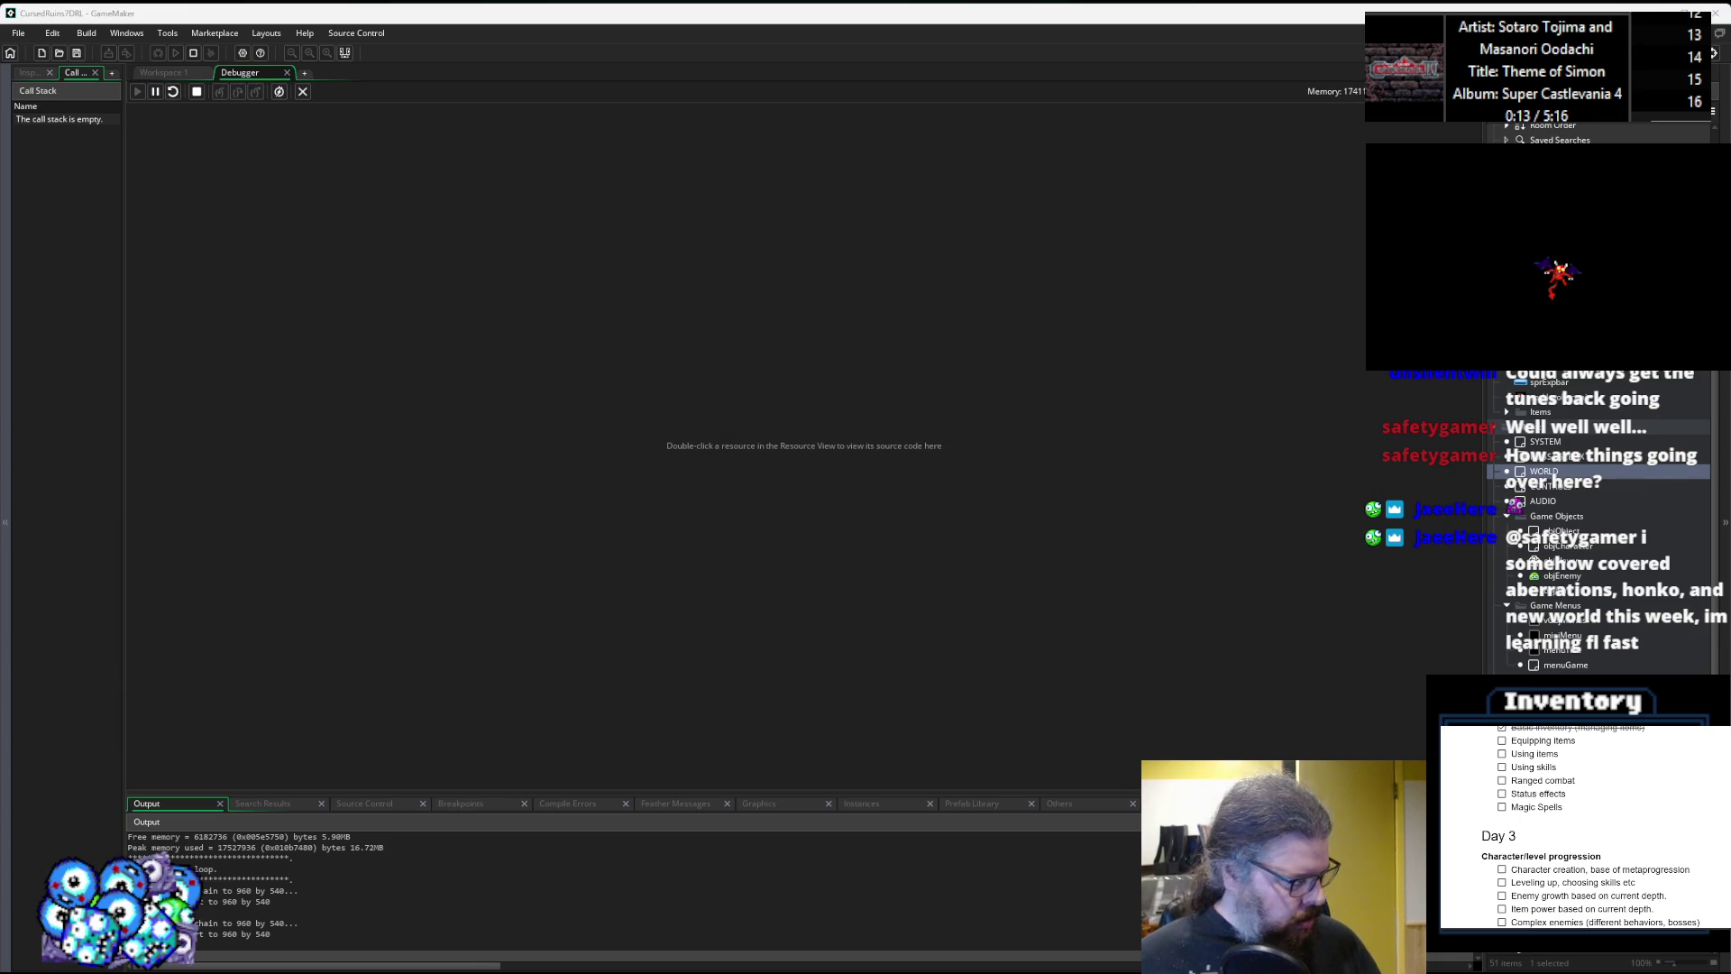
Start a new game and walk the hero down and east through the dungeon.
key("Return")
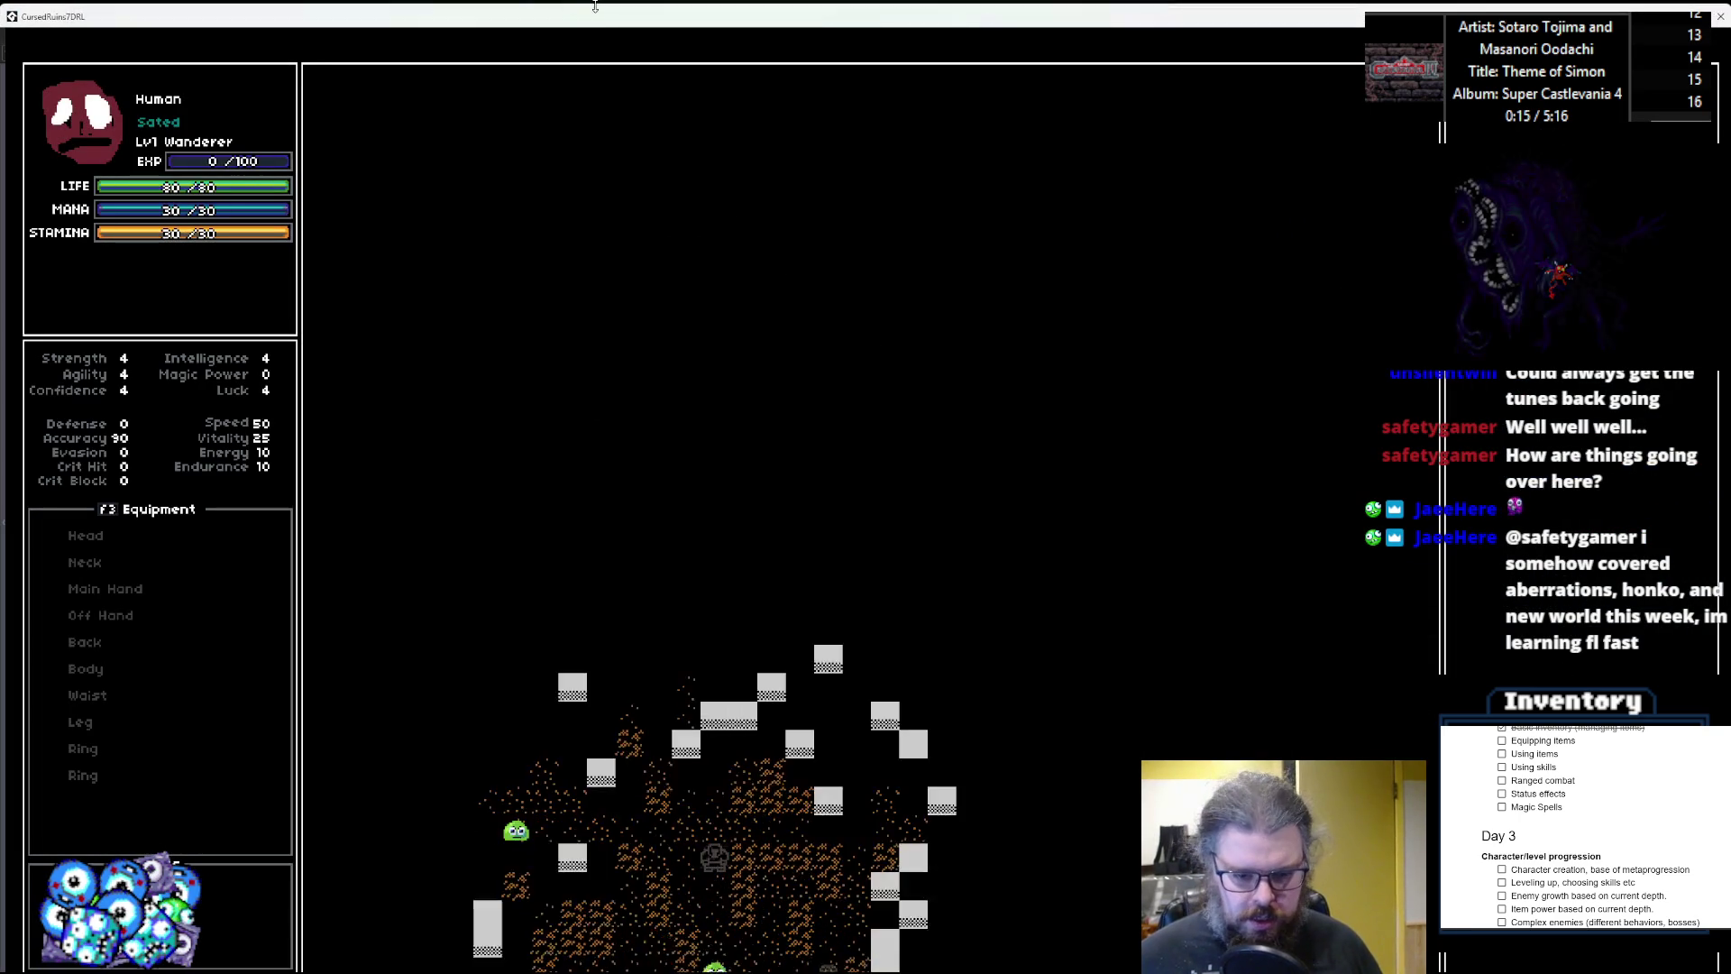
key("Right")
key("Right")
key("Right")
key("Down")
key("Down")
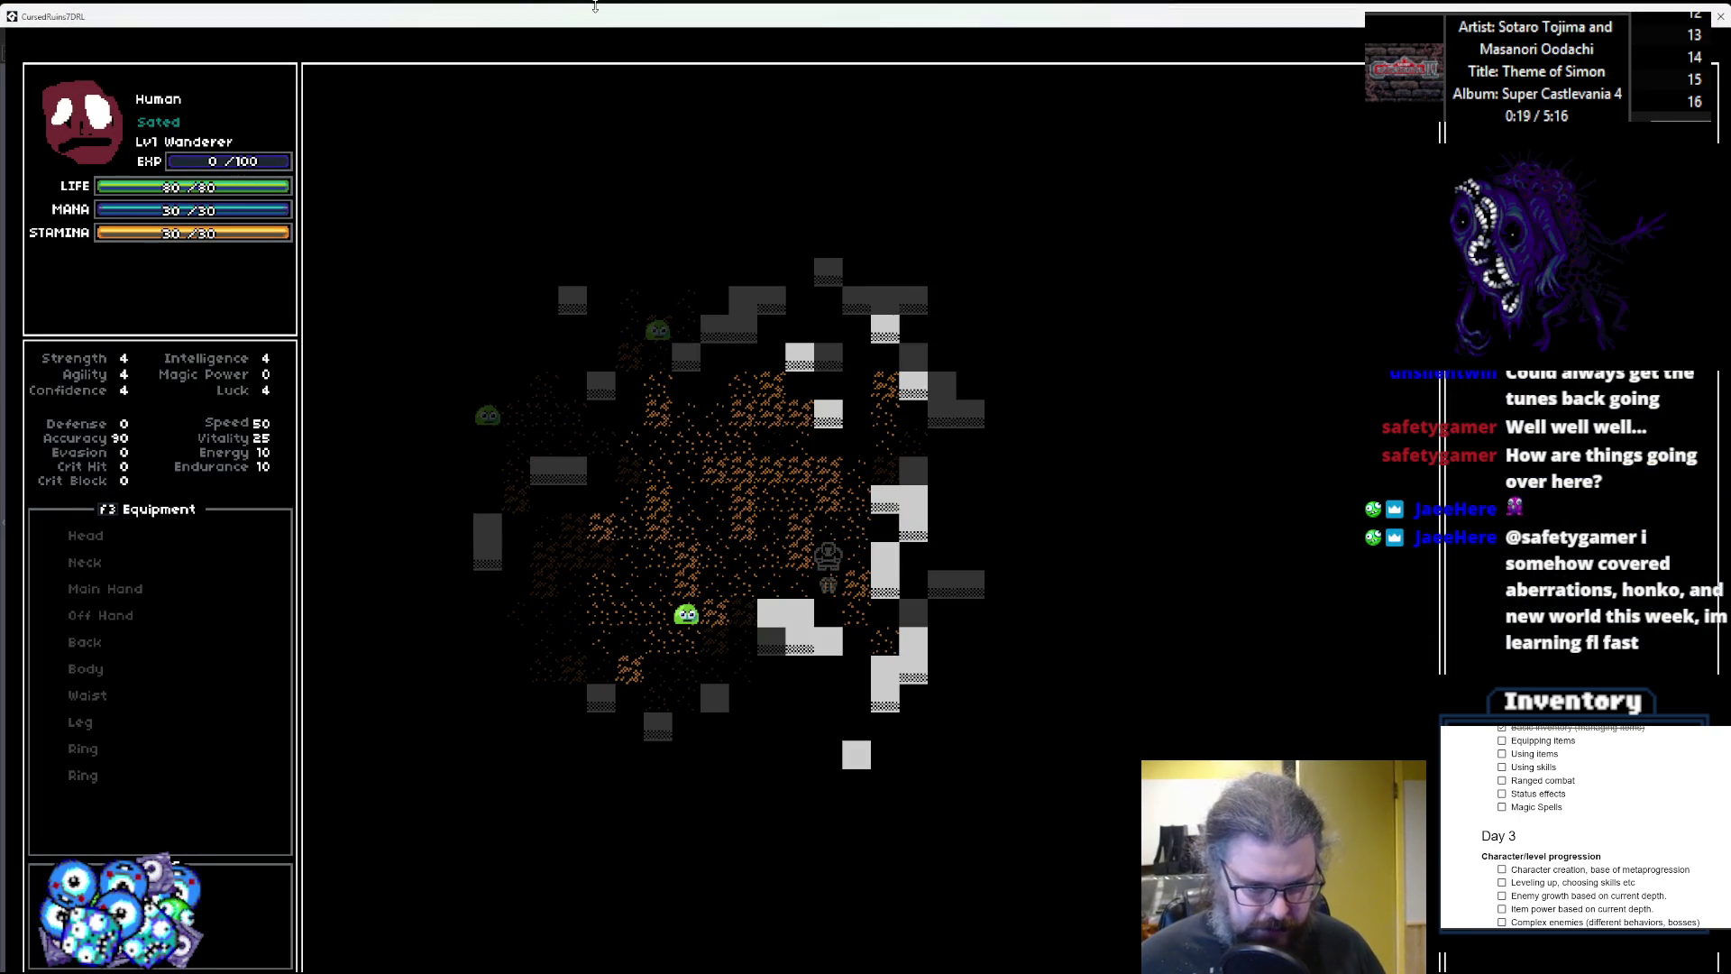
key("Down")
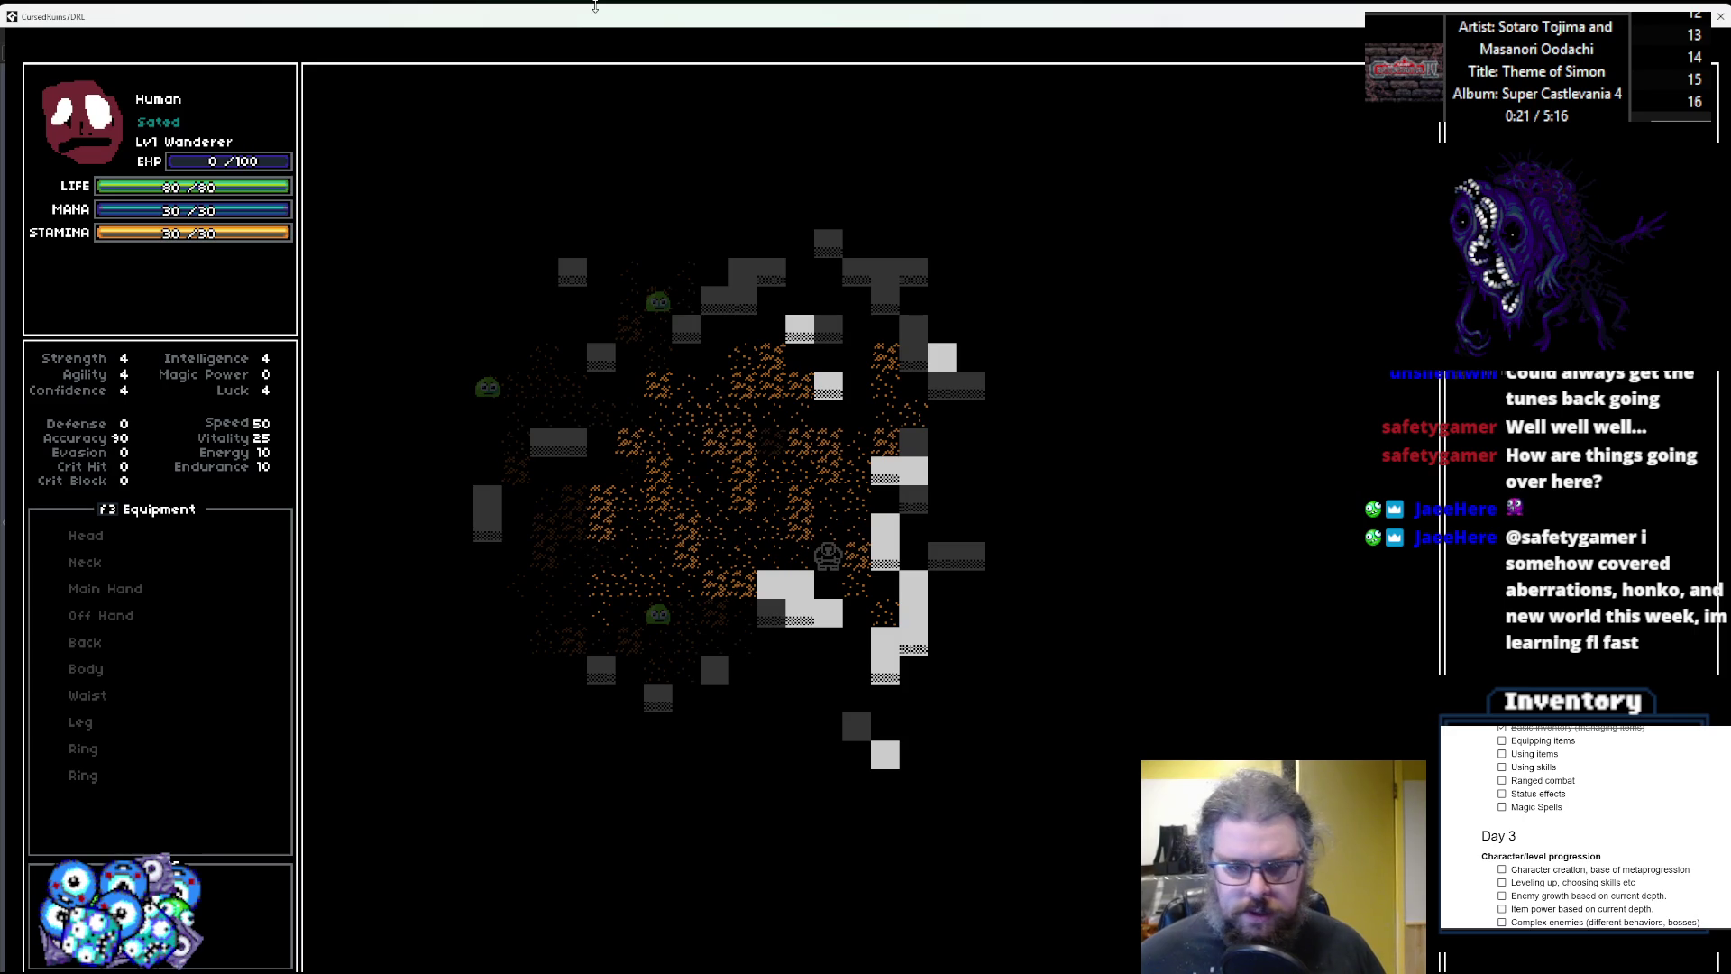
key("Left")
key("Left")
key("Left")
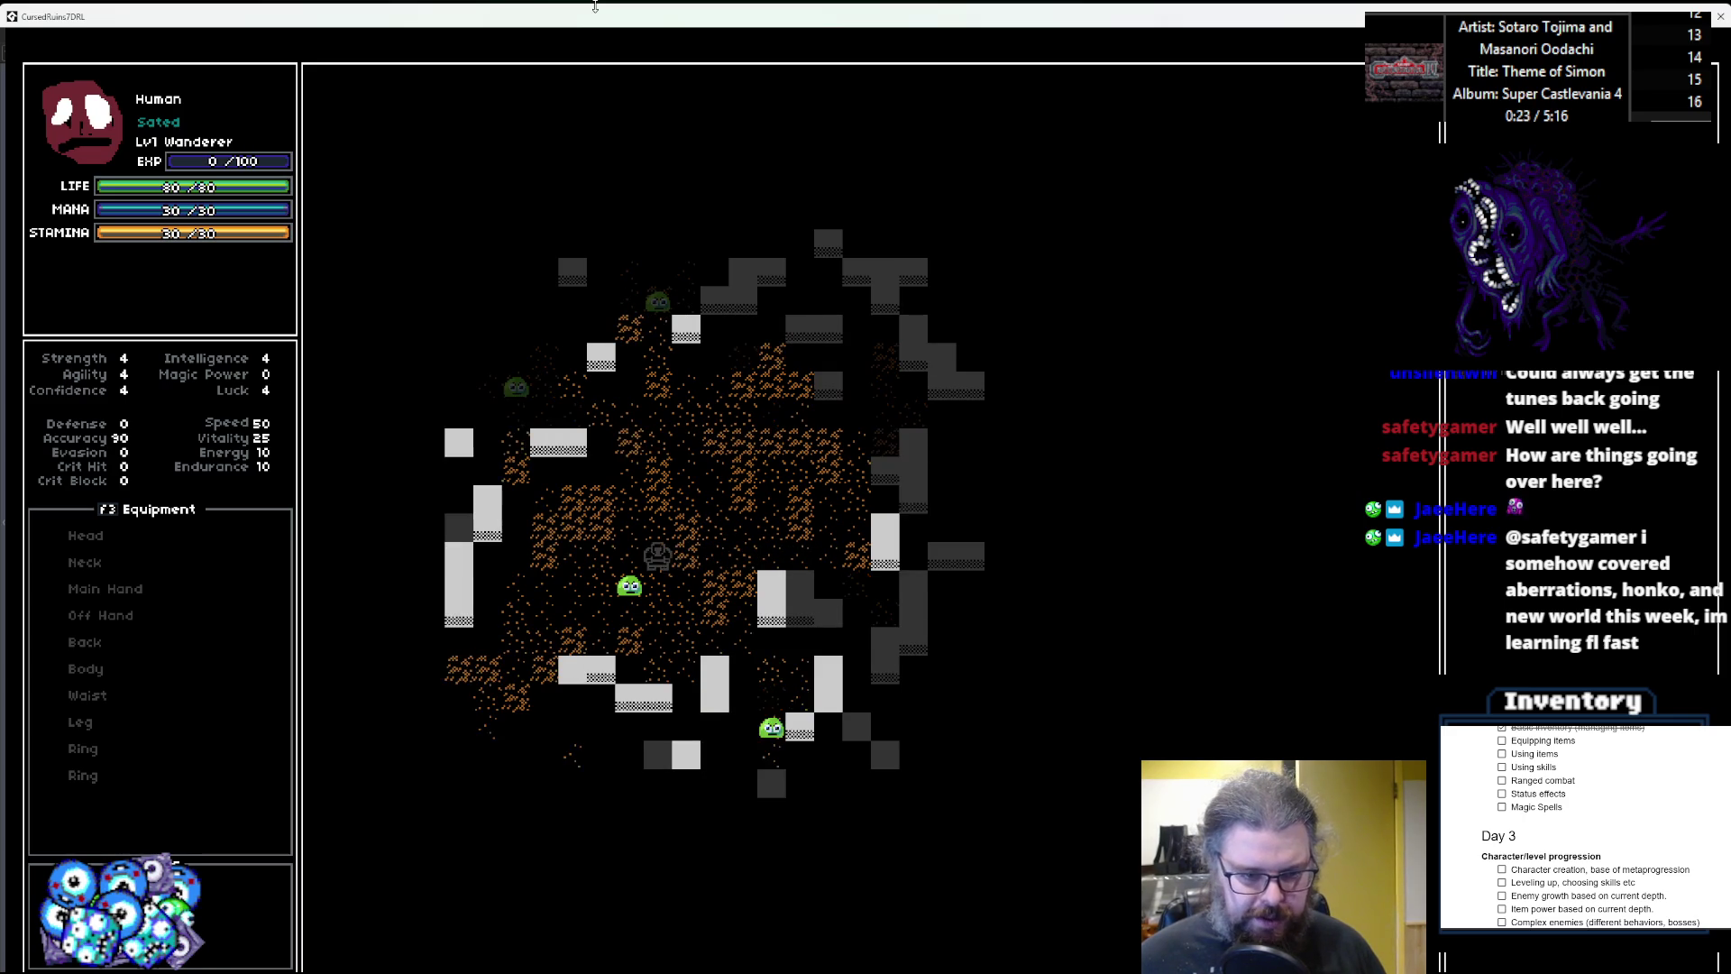
key("Left")
key("Down")
key("Left")
key("Down")
key("Left")
key("Left")
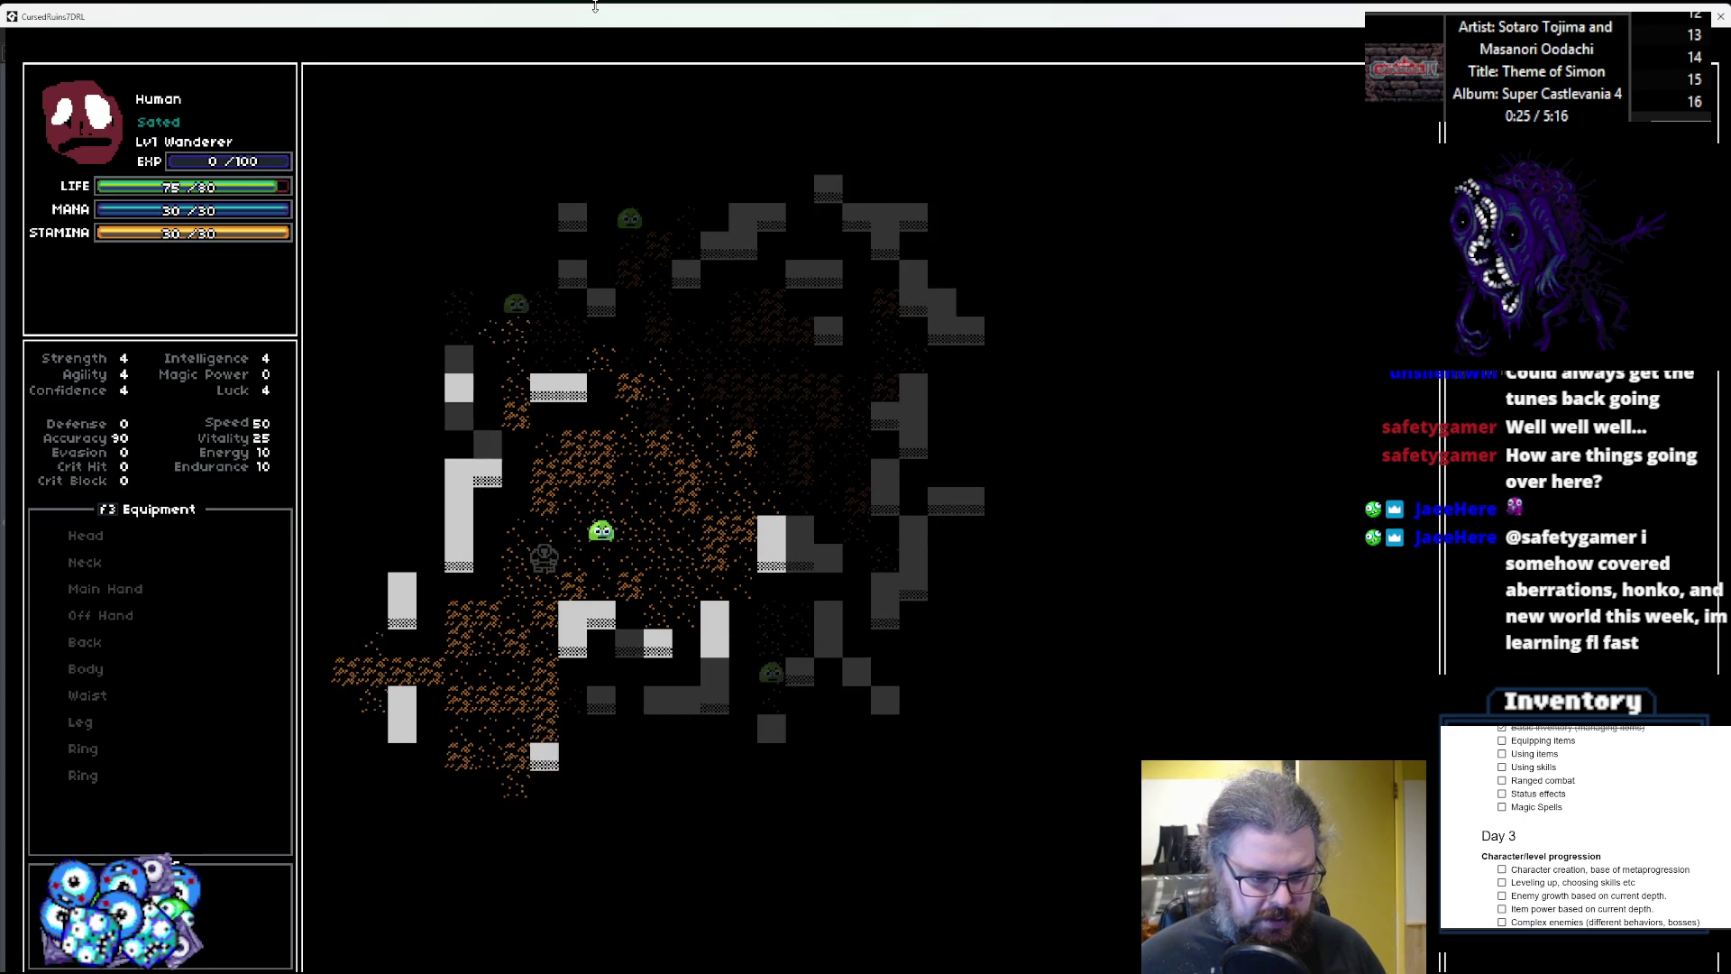
key("Down")
key("Down")
key("Down")
key("Left")
key("Down")
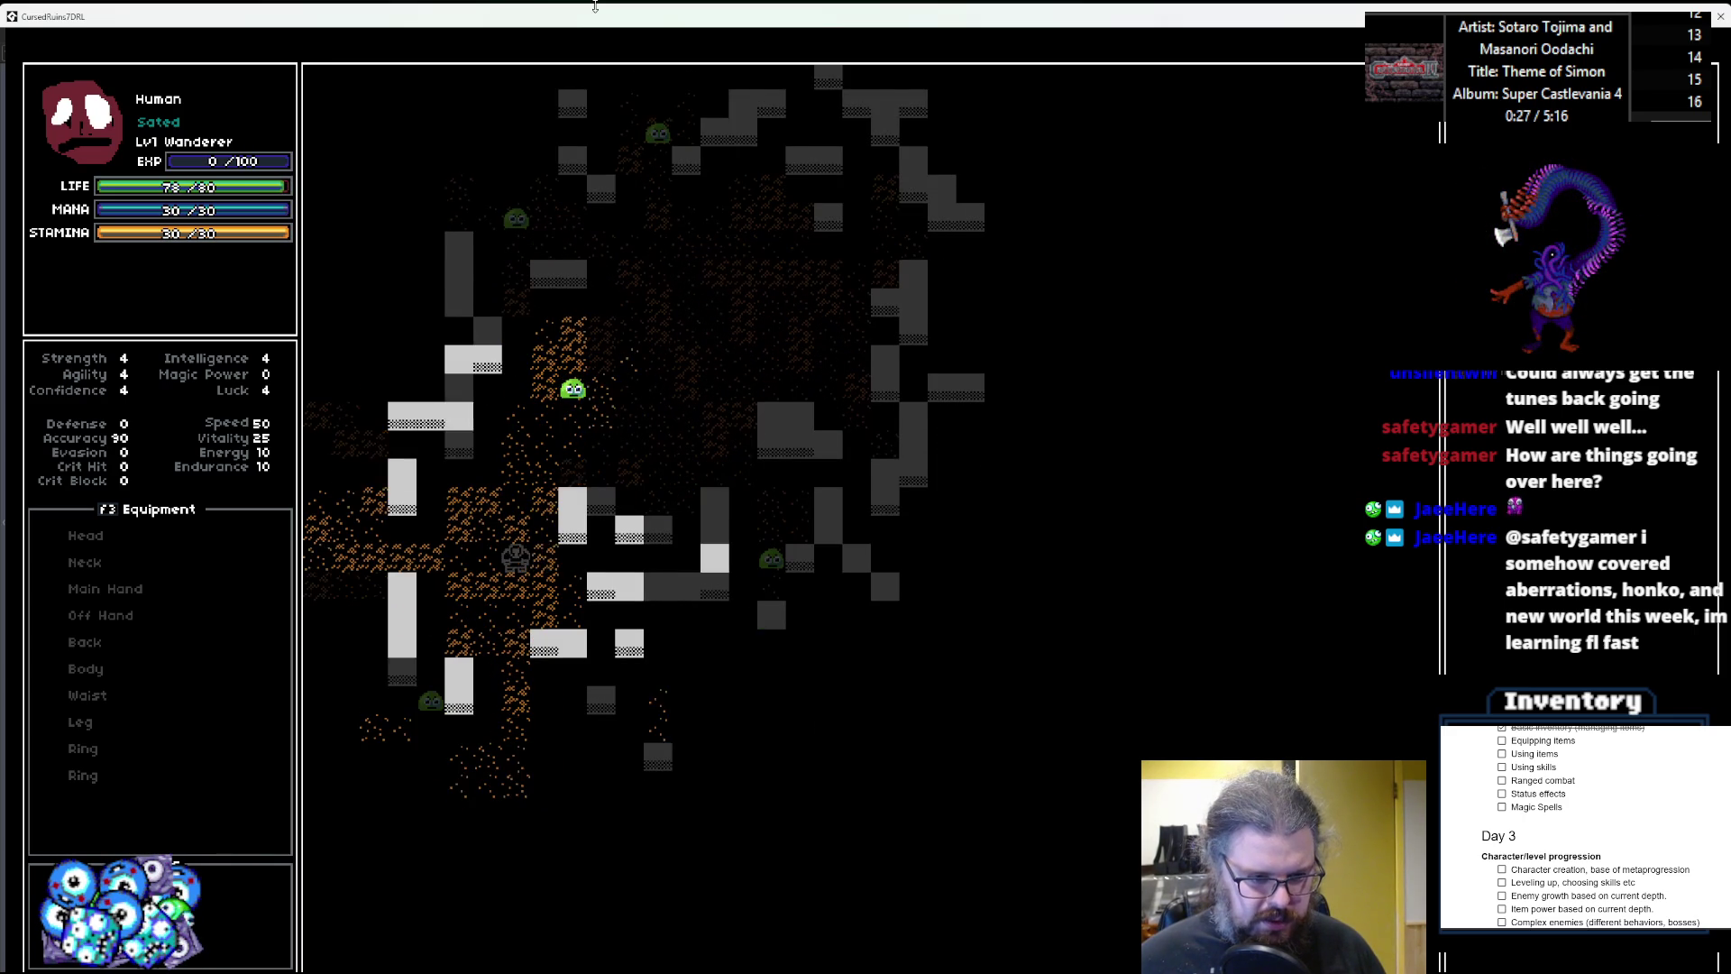
key("Down")
key("Down")
key("Down")
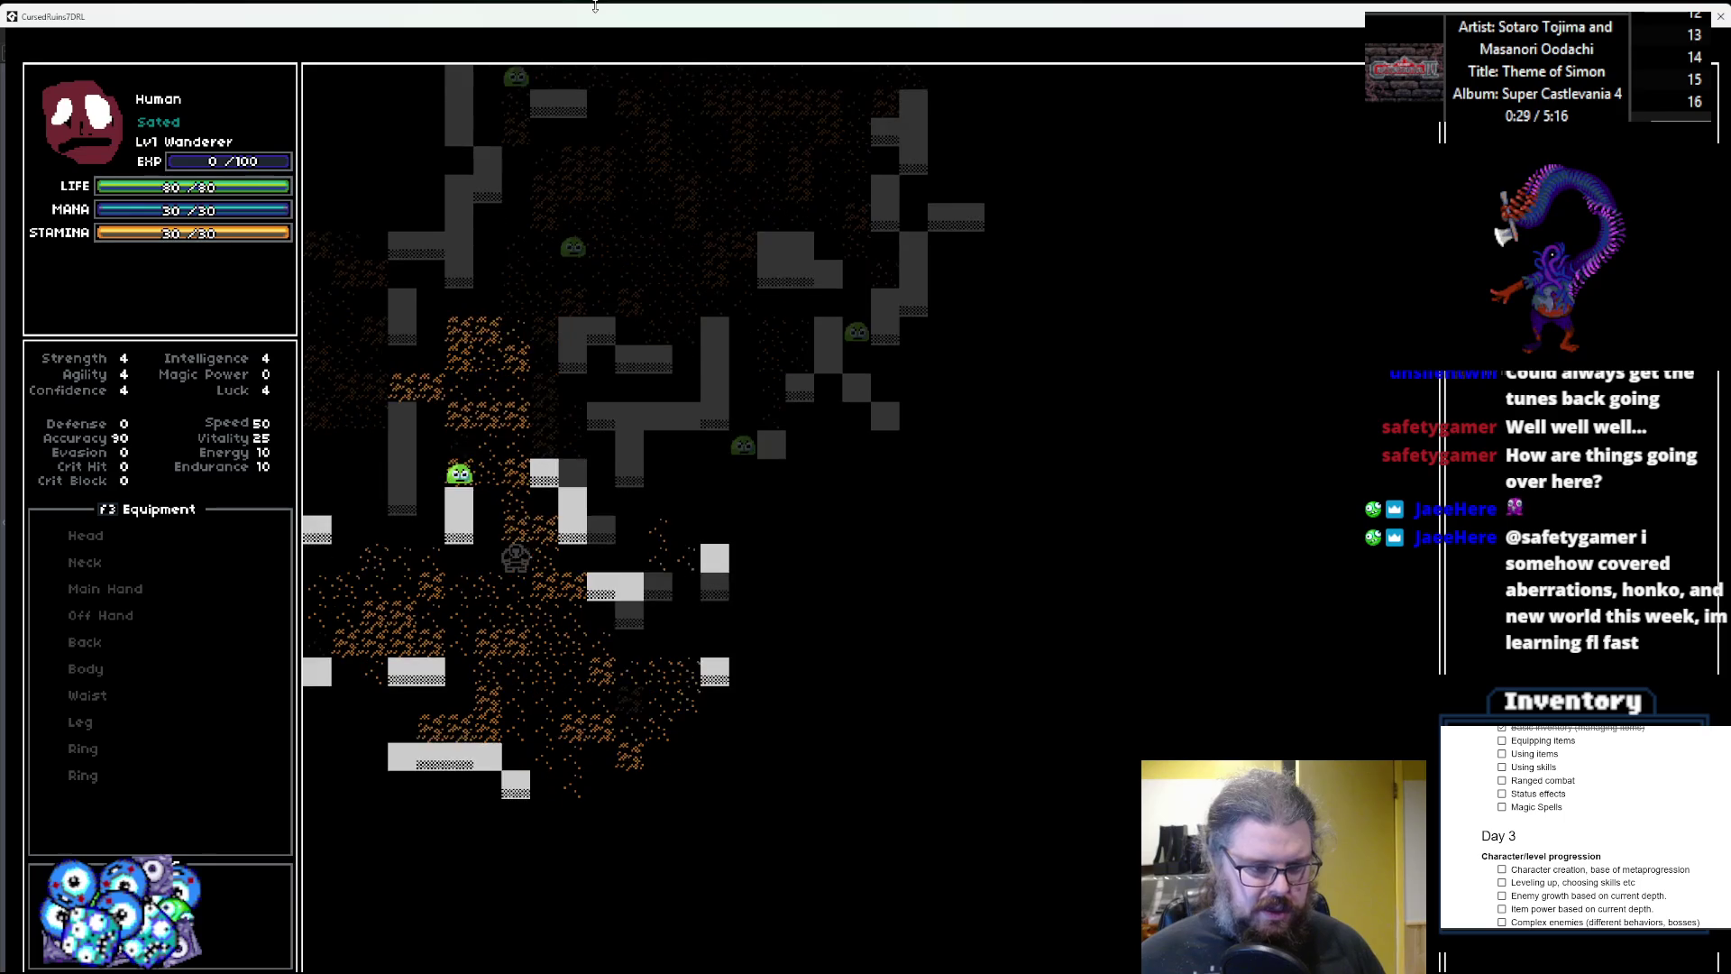
key("Down")
key("Down")
key("Down")
key("Right")
key("Down")
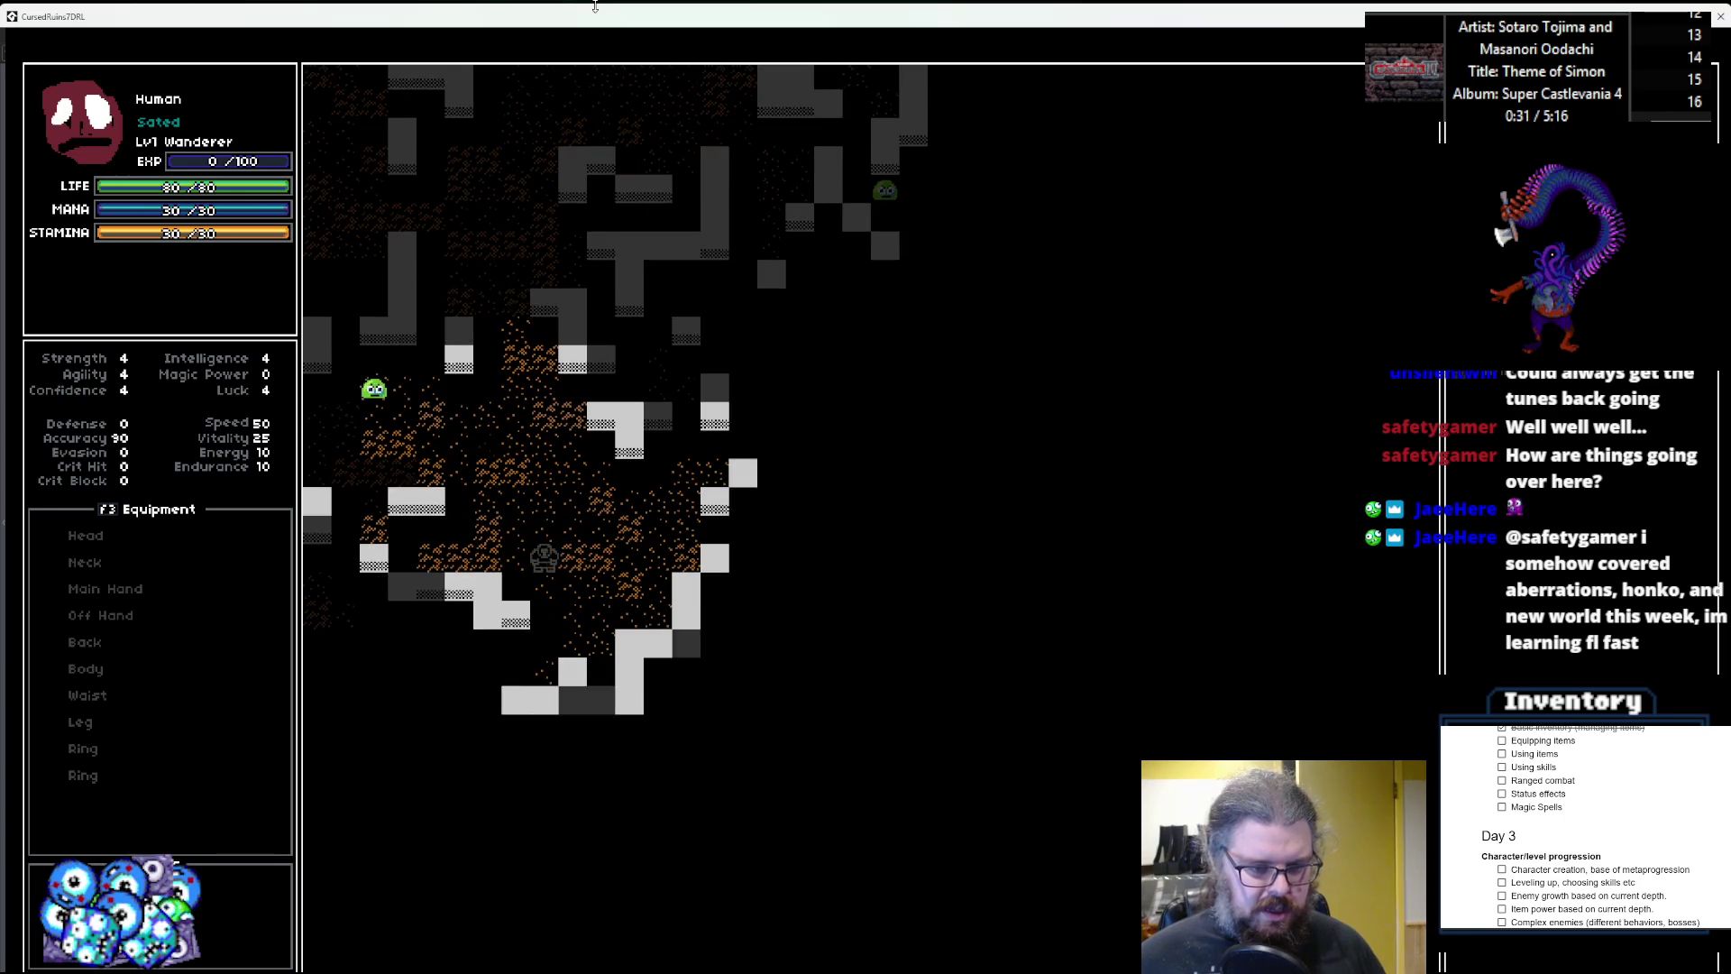
key("Right")
key("Right")
key("Right")
key("Up")
key("Right")
key("Right")
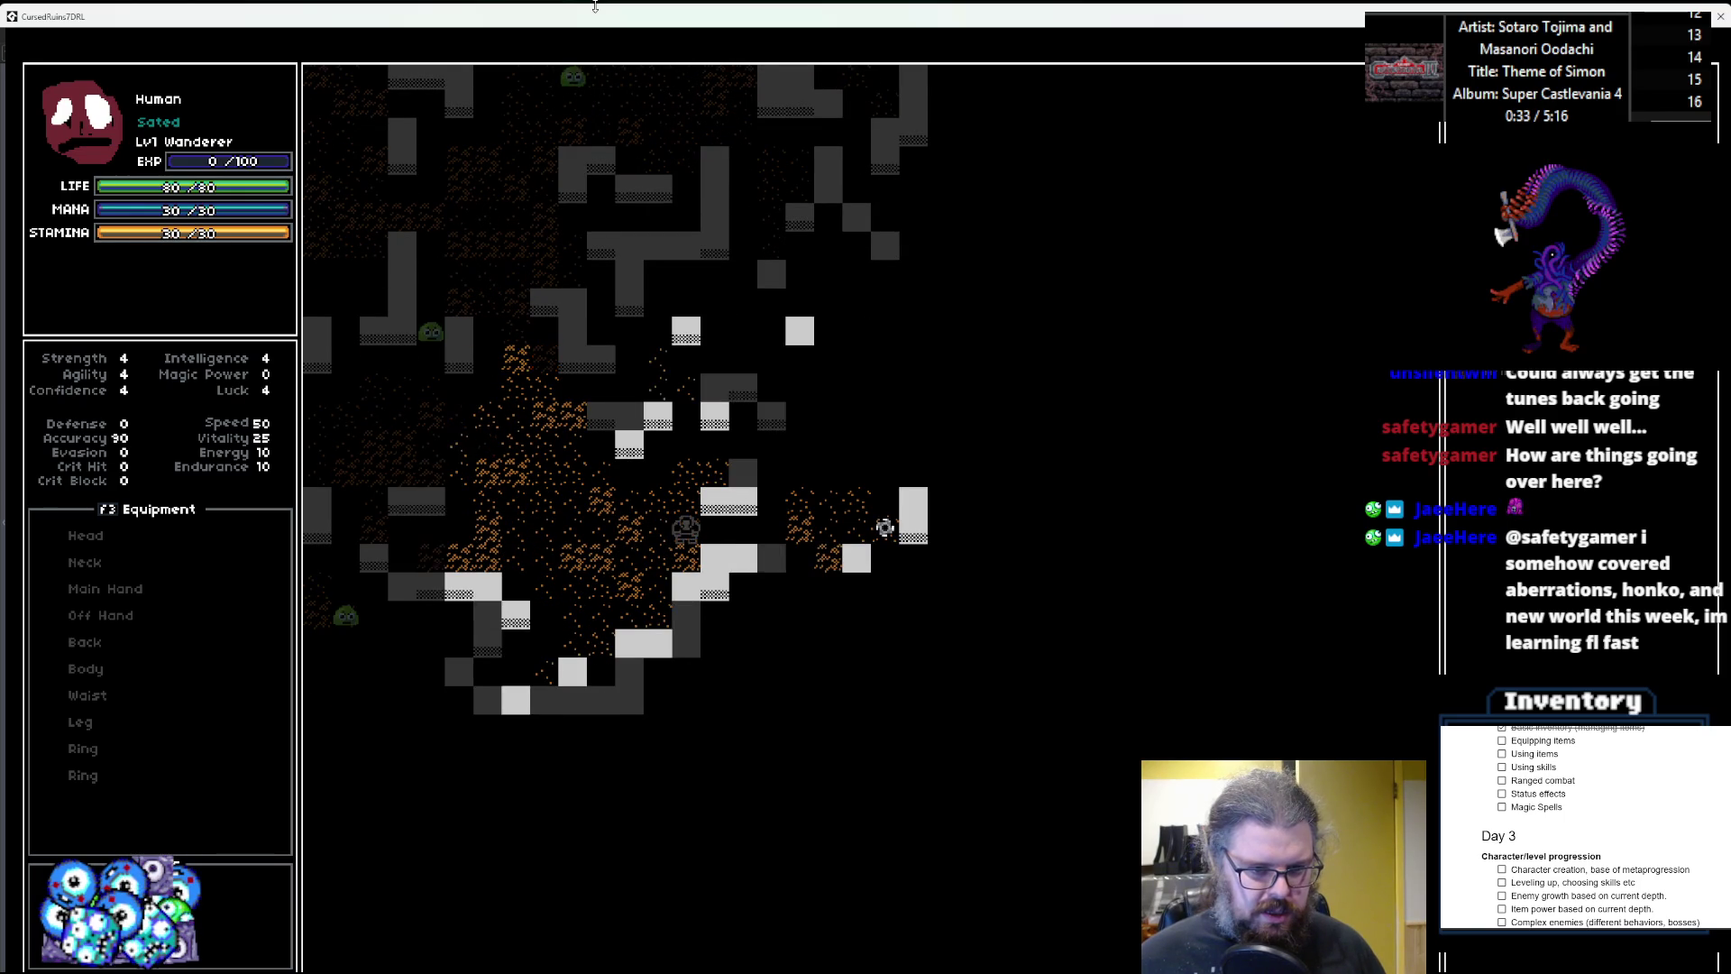
key("Right")
key("Right")
key("Right")
key("Down")
key("Down")
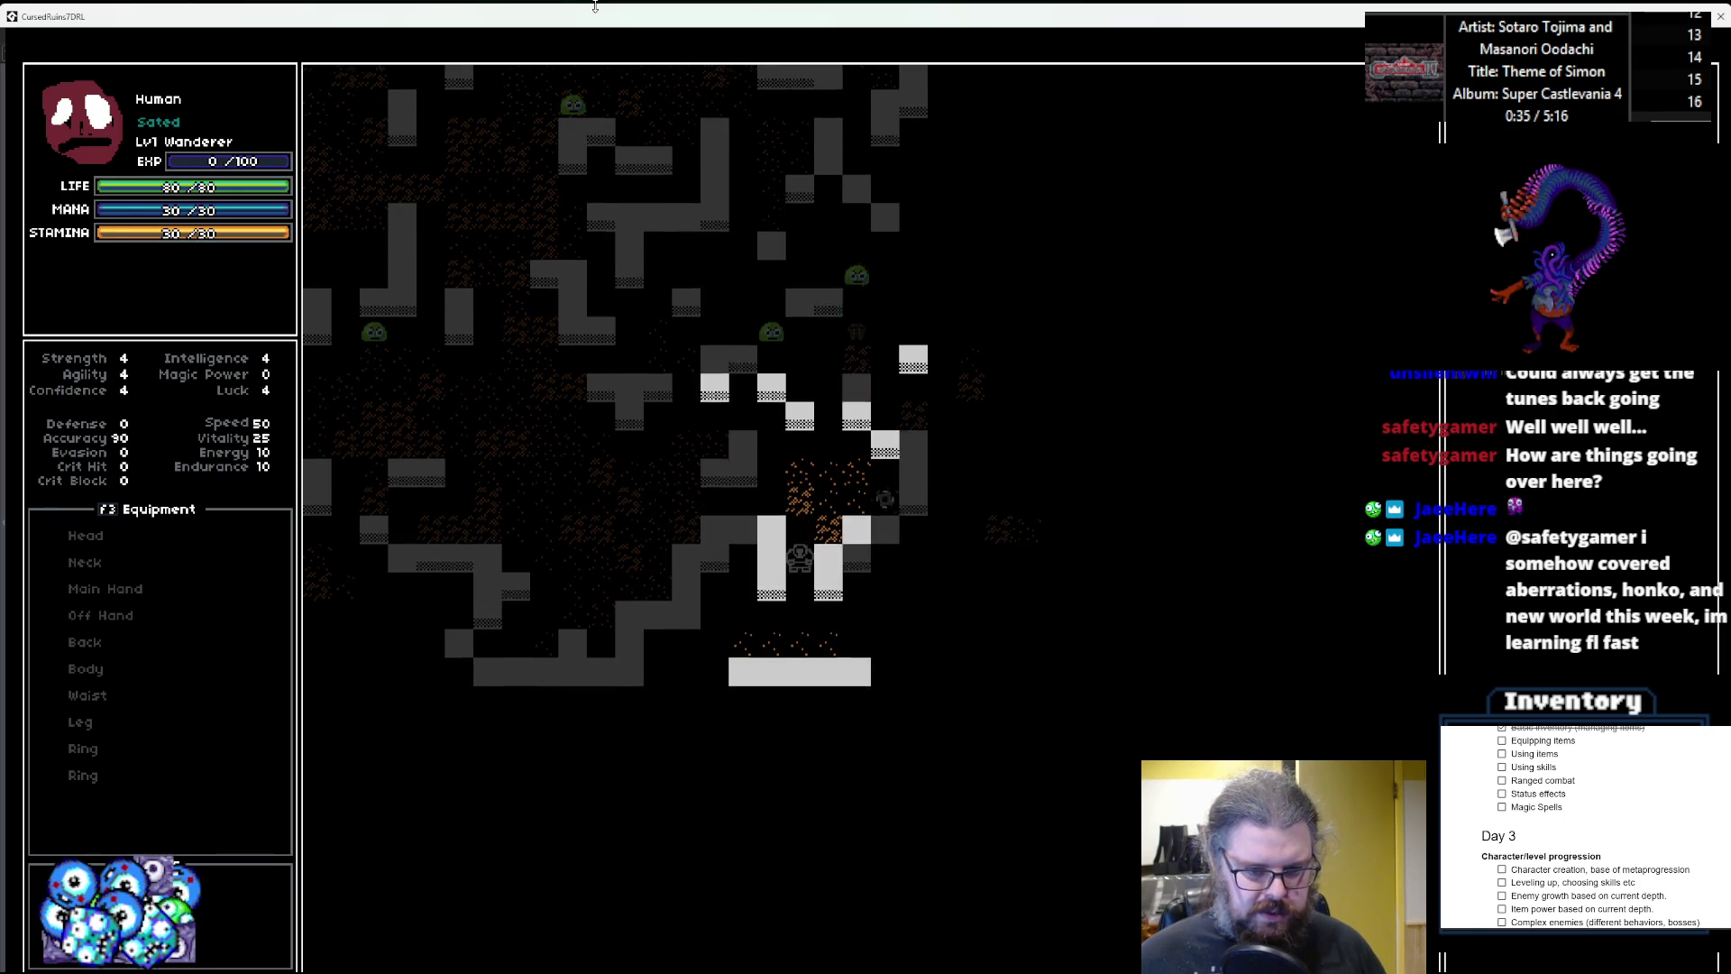
key("Down")
key("Down")
key("Right")
key("Right")
key("Right")
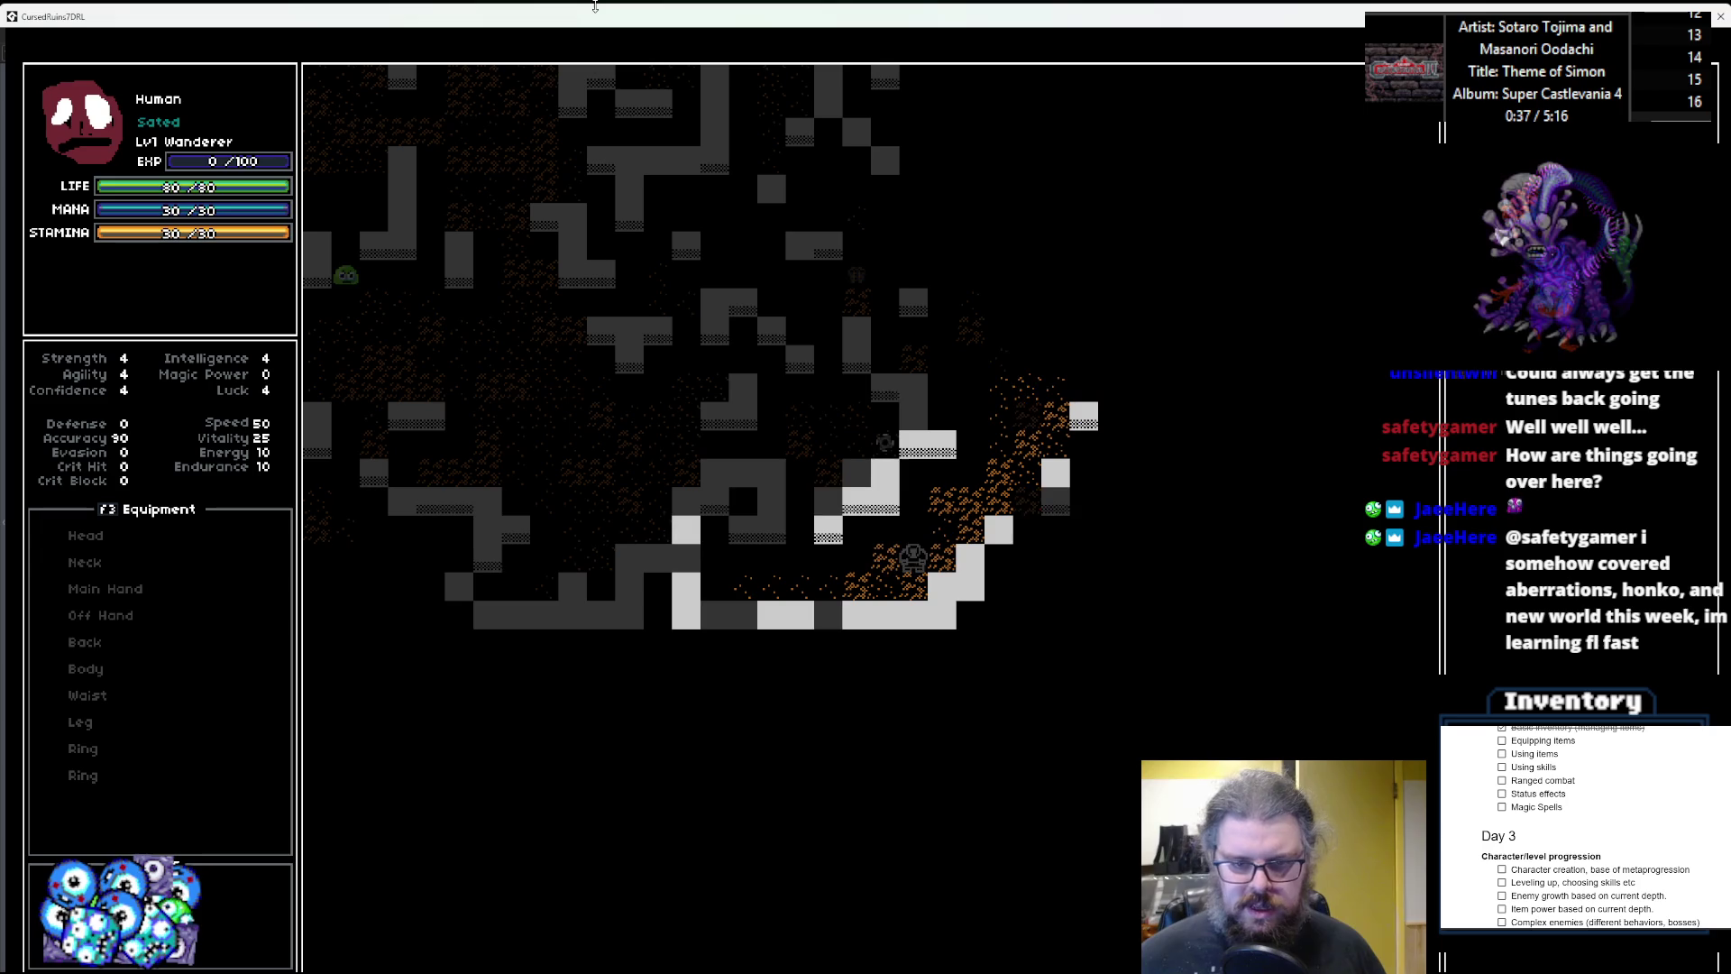
key("Right")
key("Right")
key("Up")
key("Right")
key("Up")
key("Right")
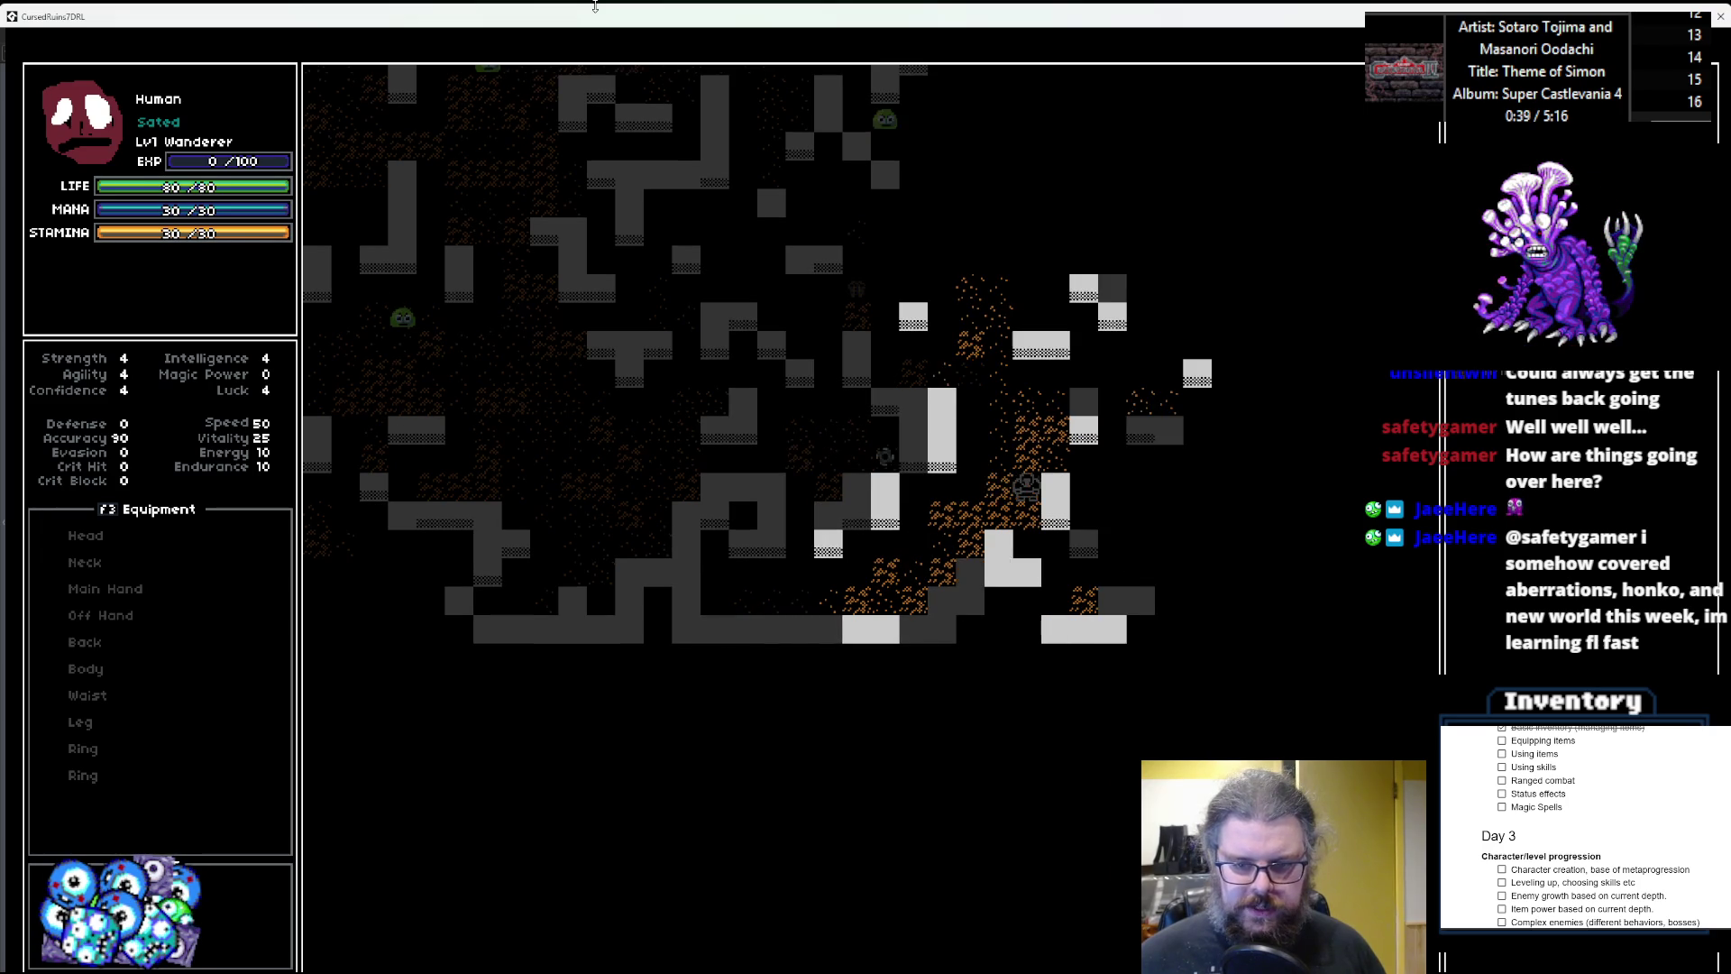
key("Up")
key("Up")
key("Up")
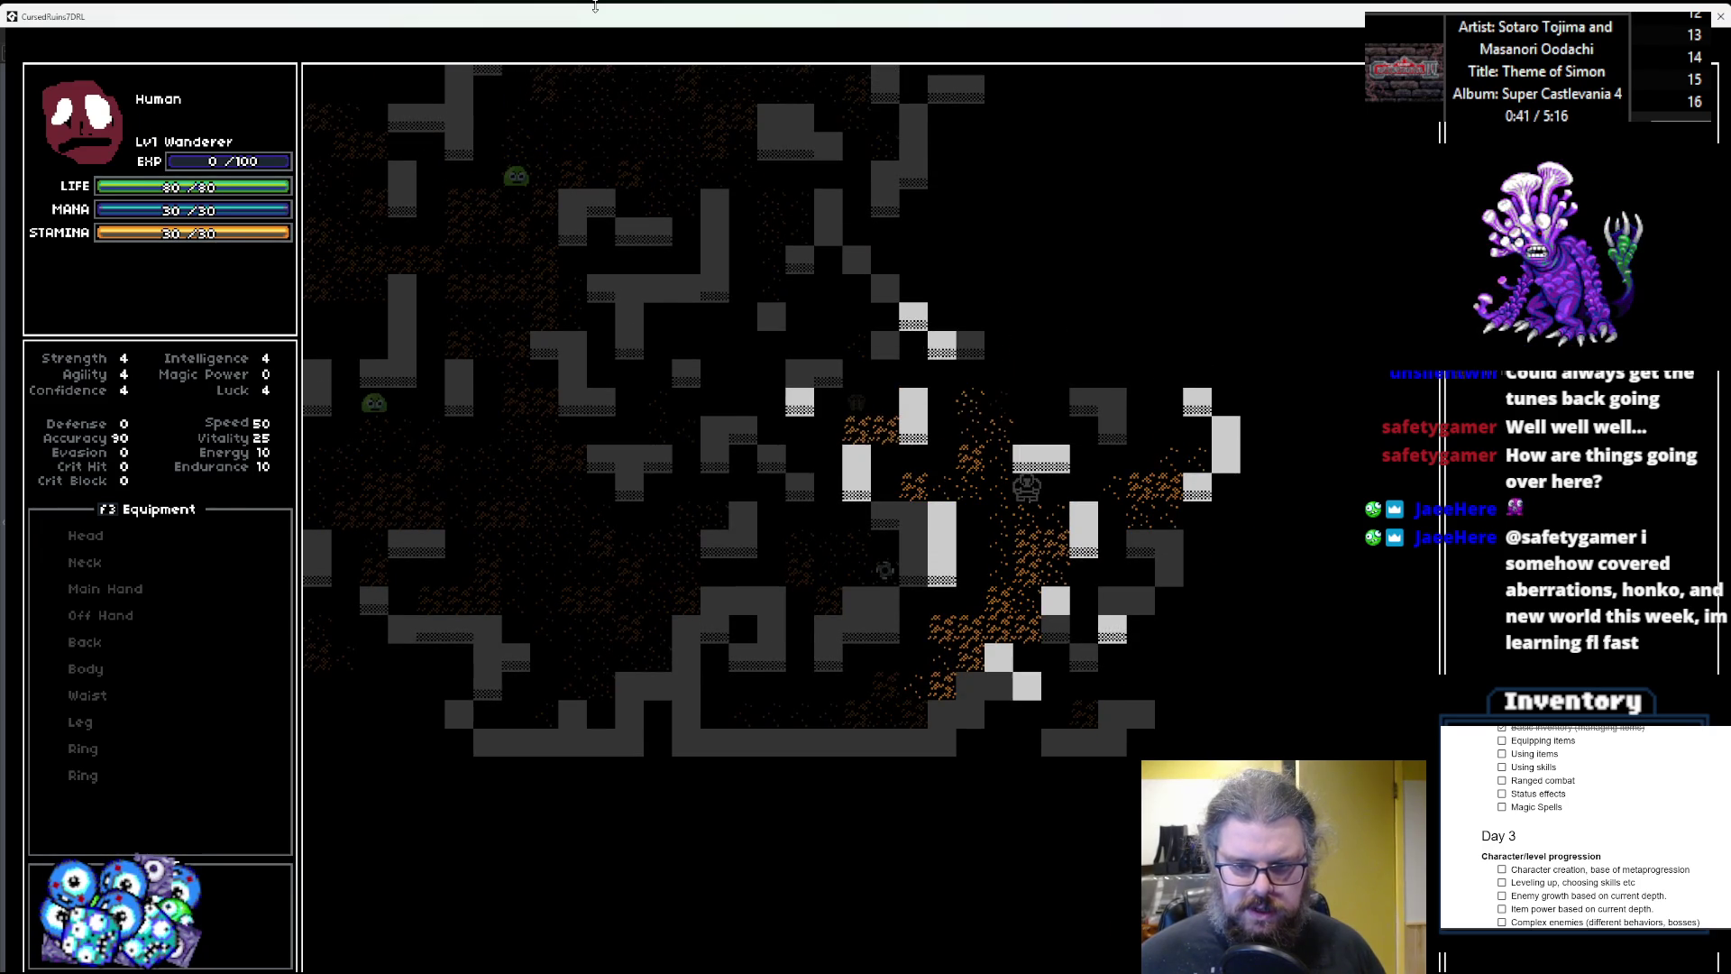
Head north-west onto the dropped item and open its menu with Equip highlighted.
key("Right")
key("Right")
key("Right")
key("Down")
key("Right")
key("Right")
key("Right")
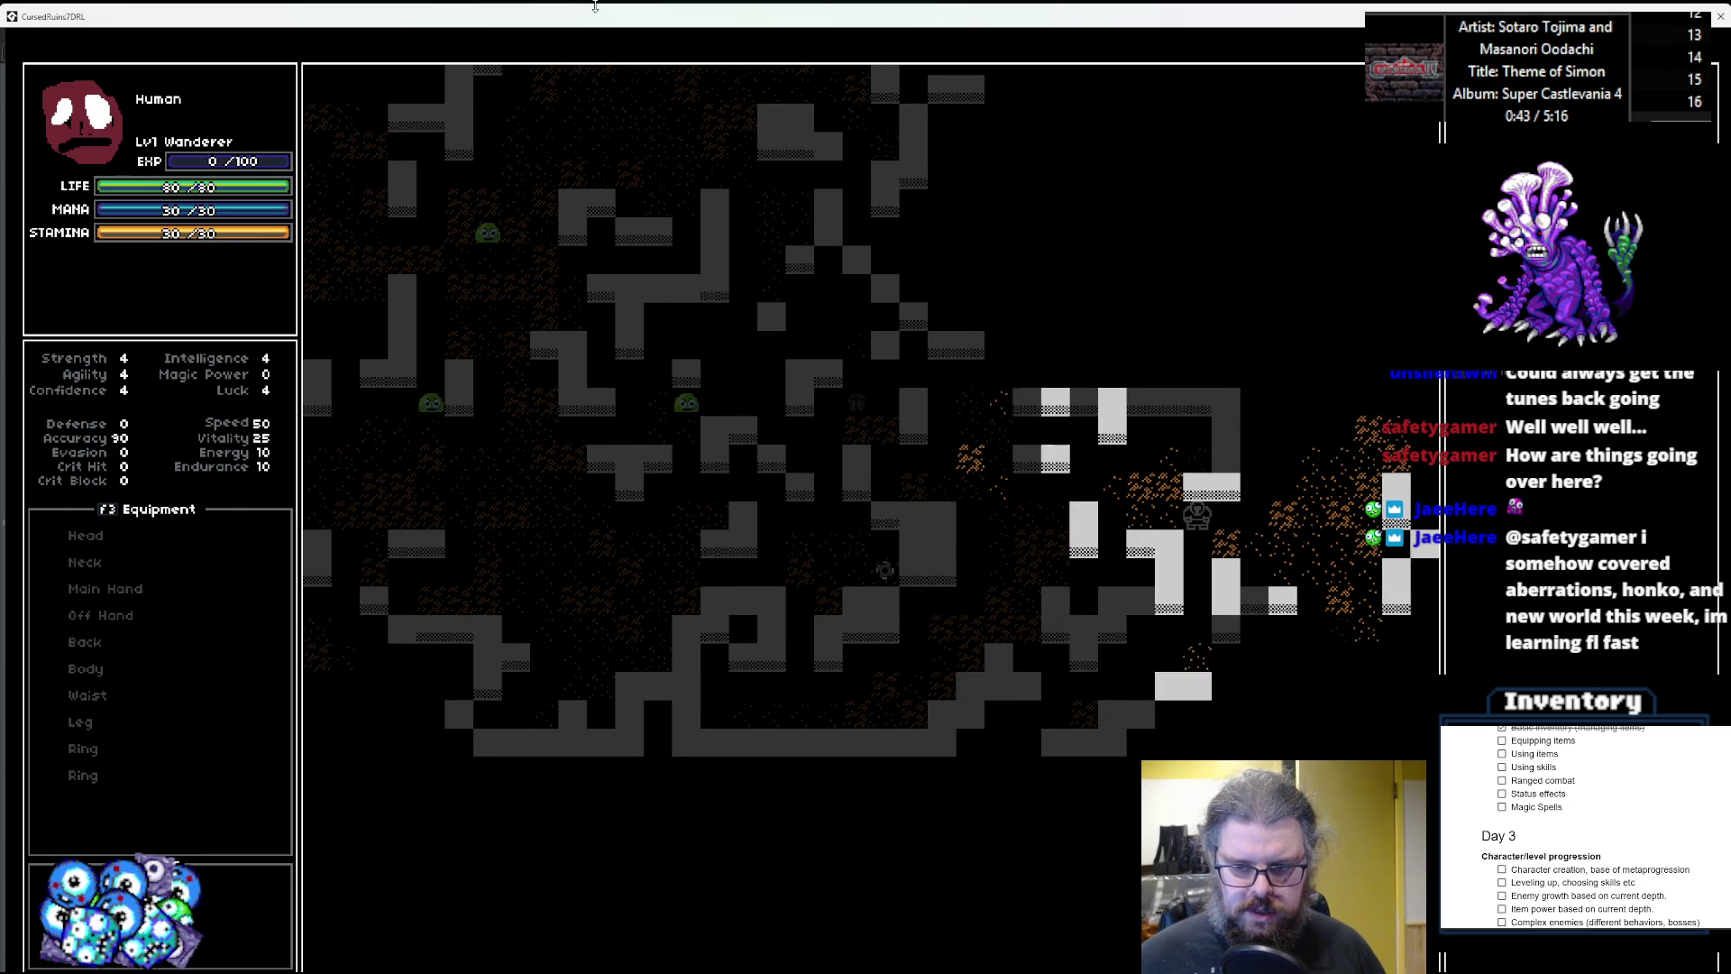
key("Right")
key("Up")
key("Right")
key("Right")
key("Up")
key("Right")
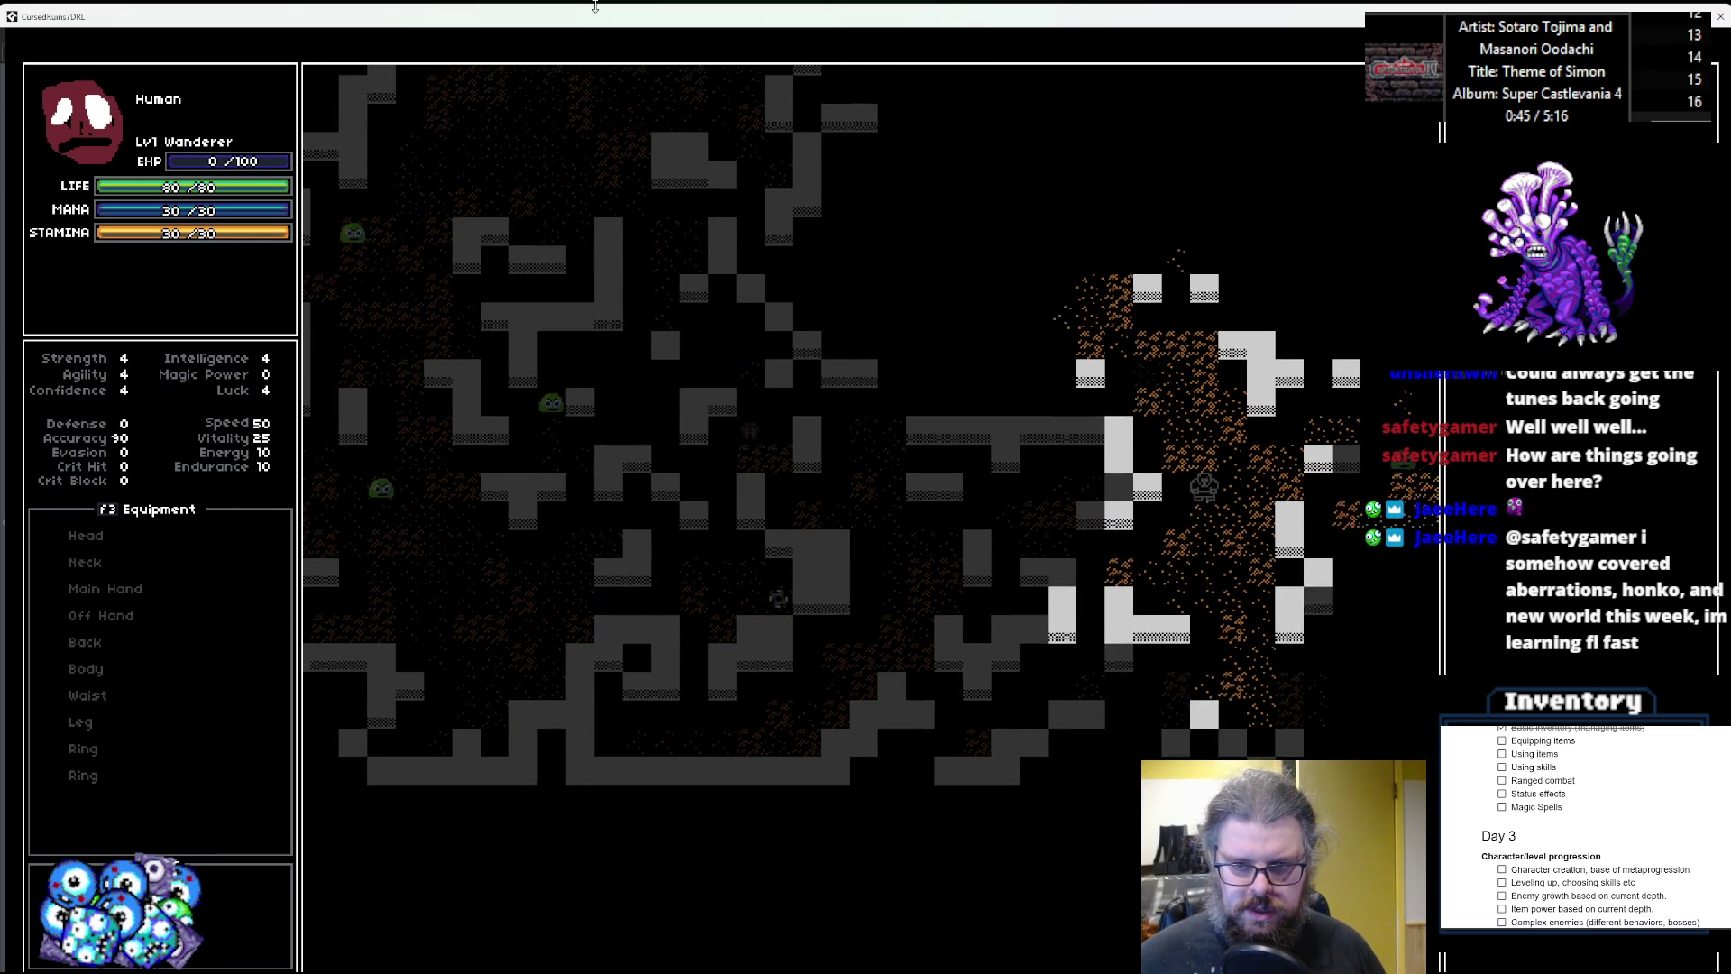
key("Up")
key("Left")
key("Up")
key("Left")
key("Up")
key("Left")
key("Up")
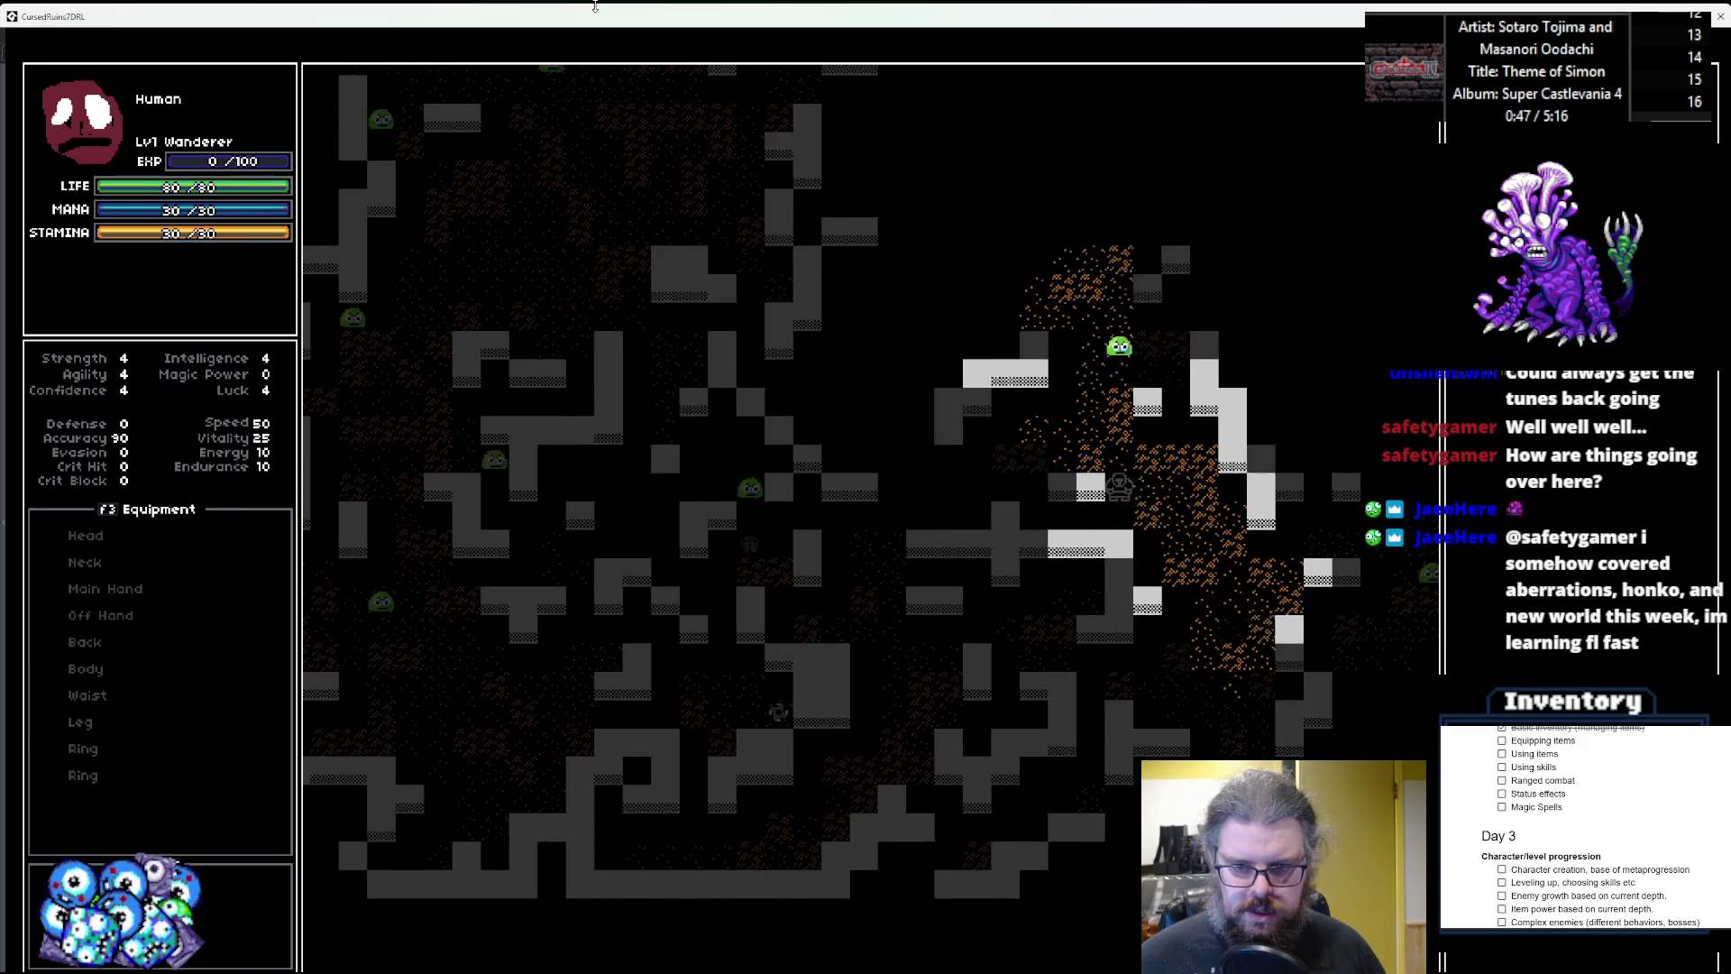
key("Up")
key("Left")
key("Up")
key("Left")
key("Up")
key("Up")
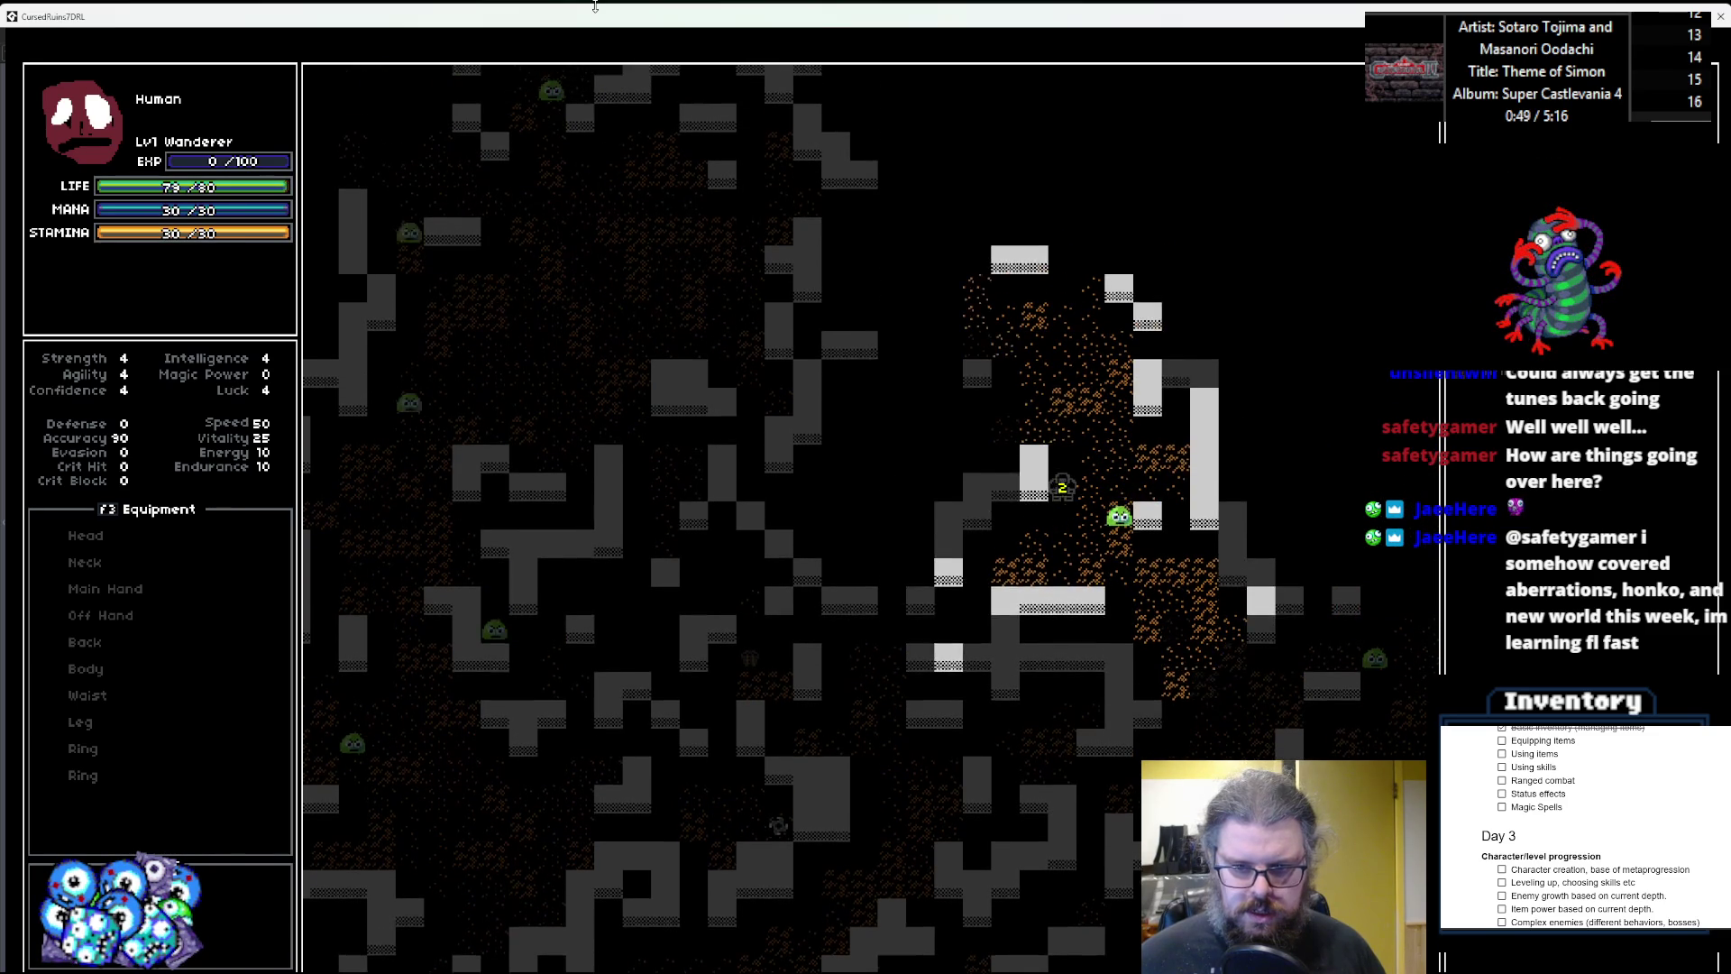
key("Up")
key("Up")
key("Up")
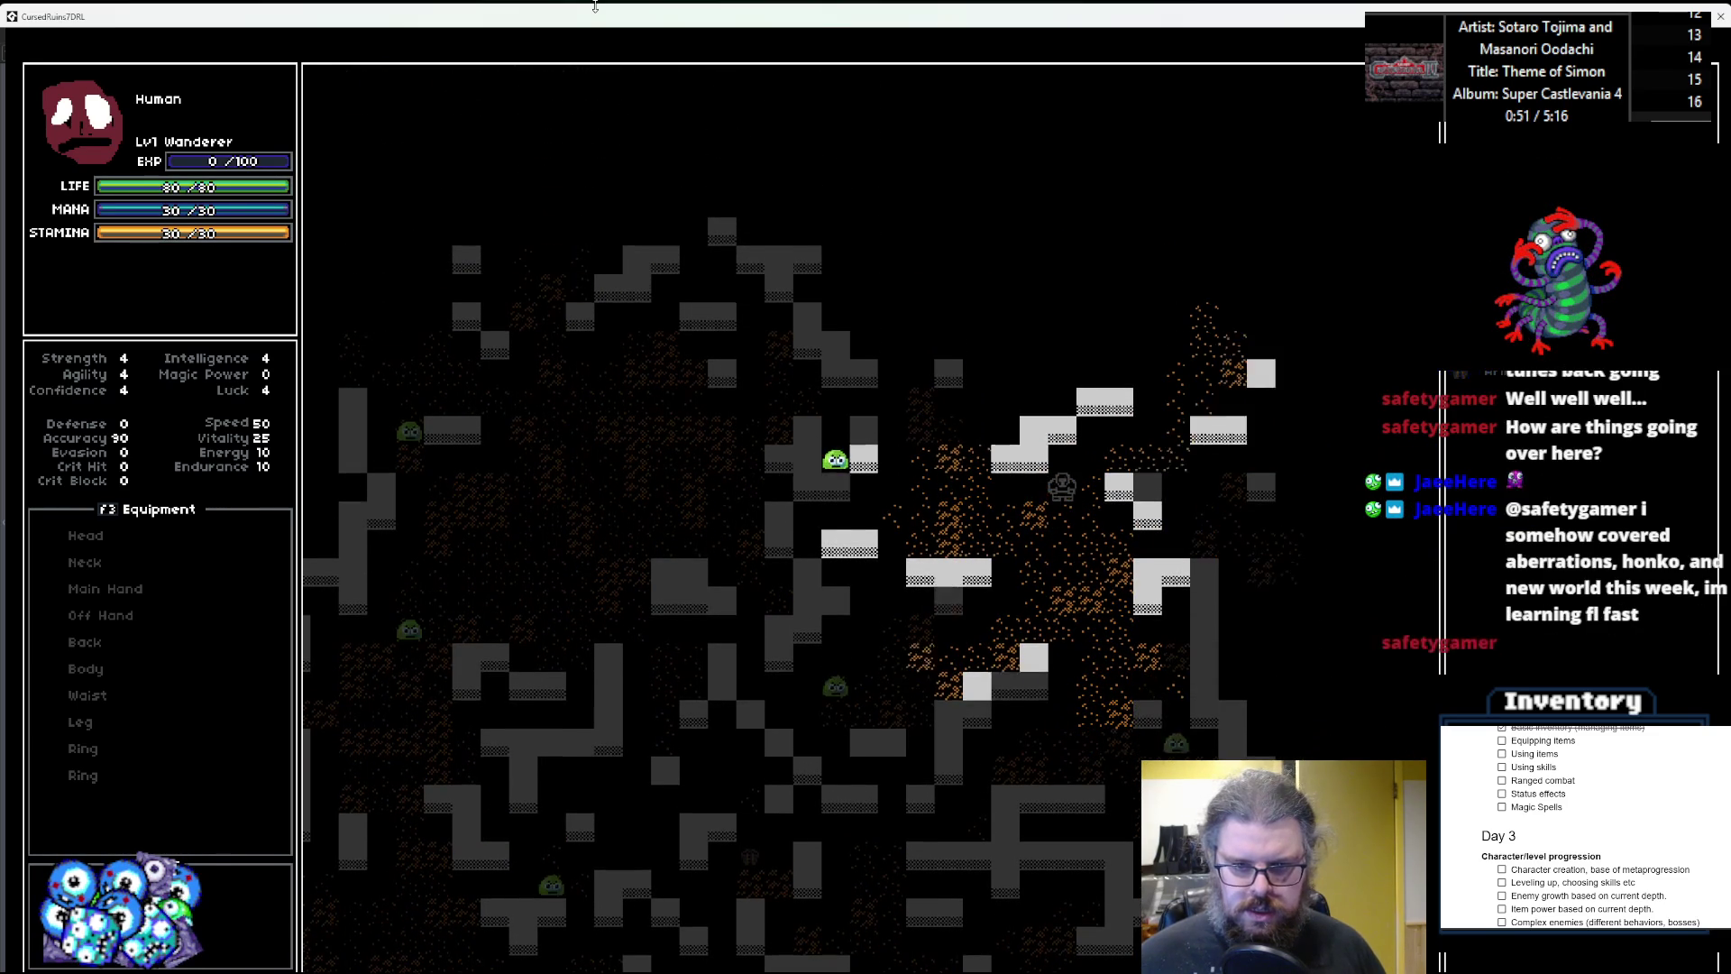
key("Up")
key("Right")
key("Up")
key("Right")
key("Right")
key("Right")
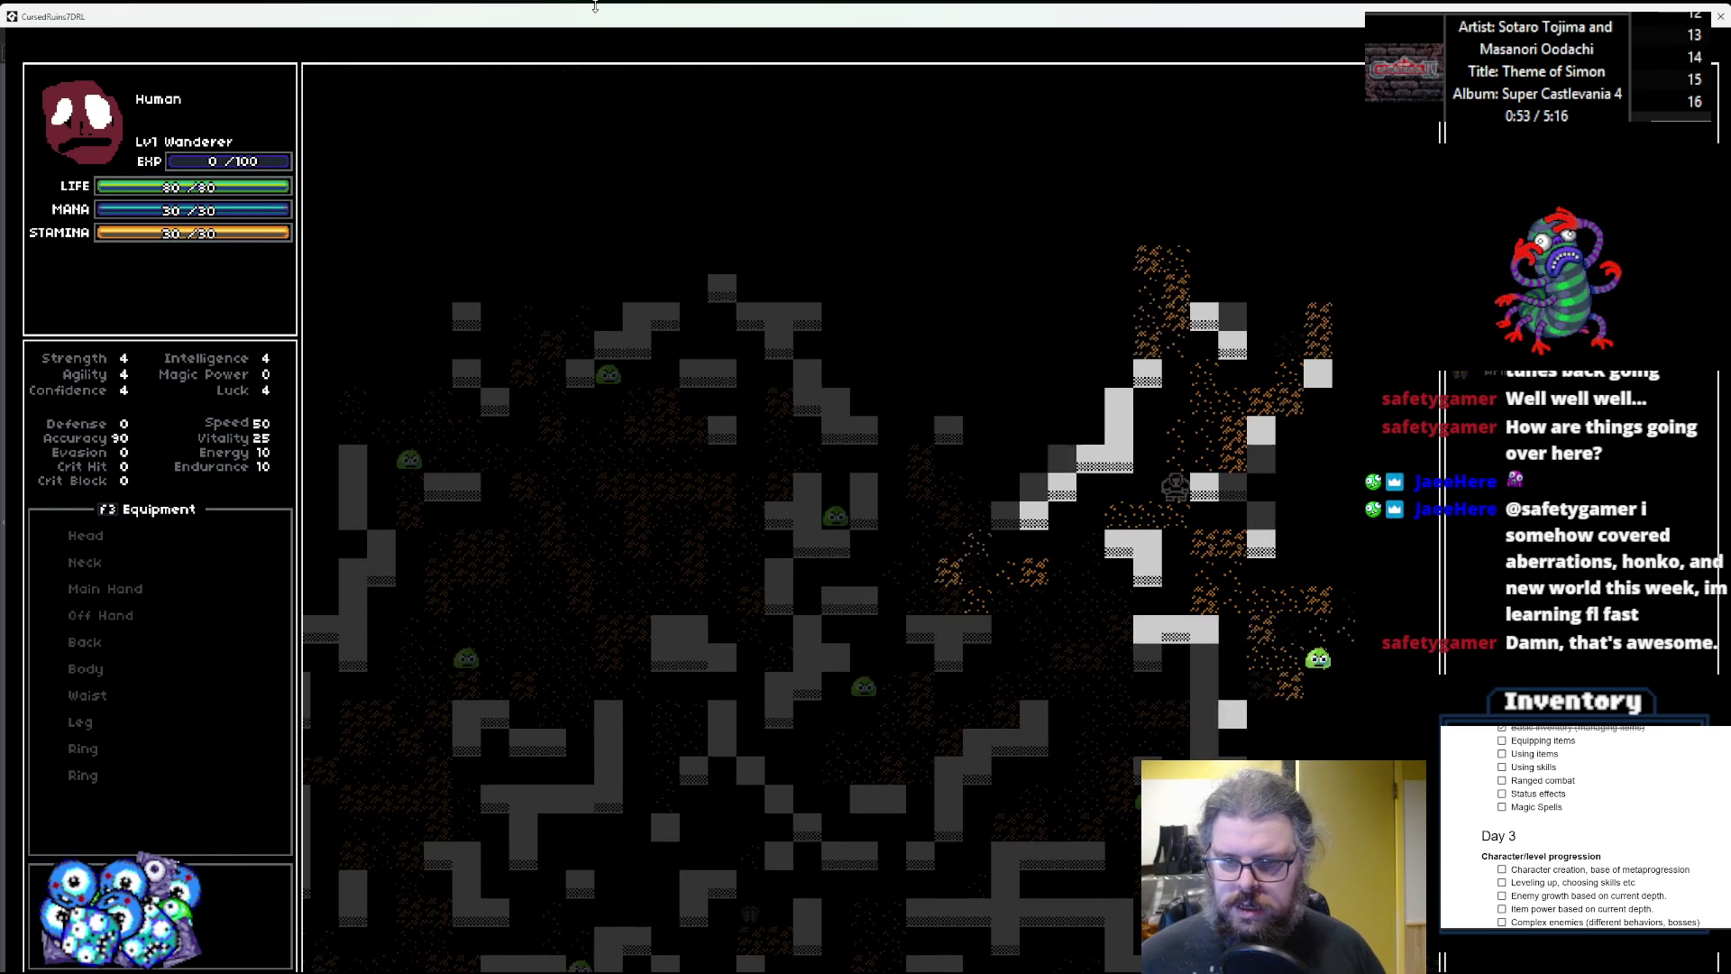
key("Up")
key("Up")
key("Up")
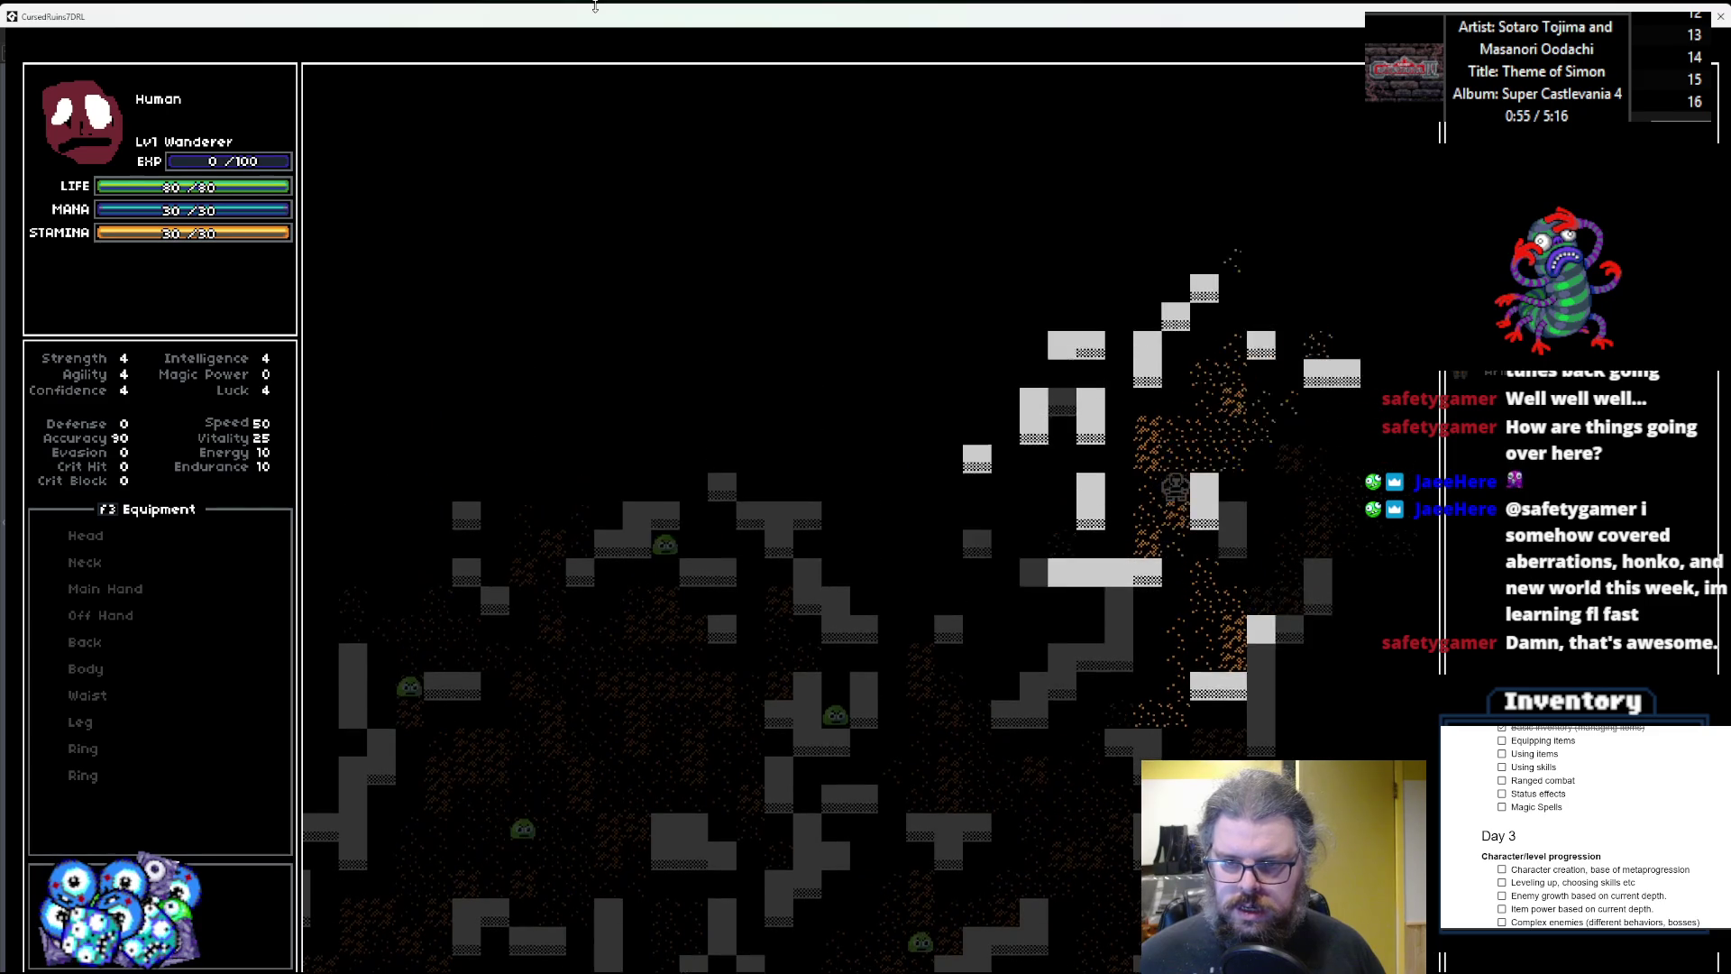
key("Up")
key("Up")
key("Up")
key("Right")
key("Right")
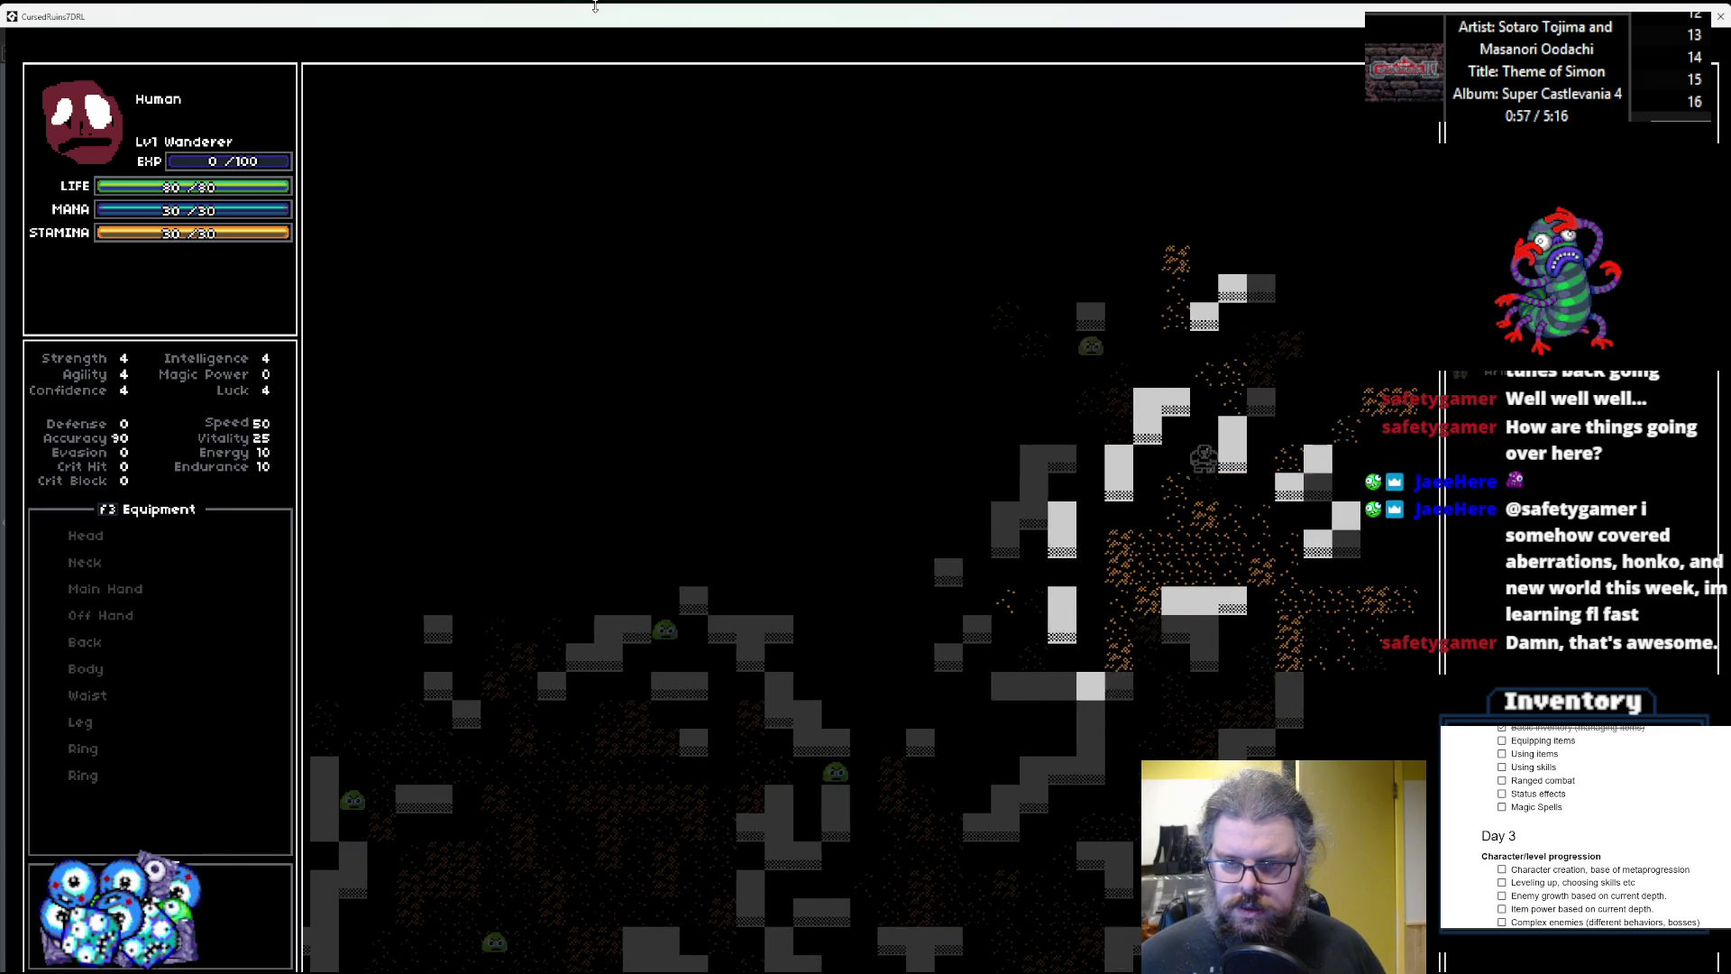
key("Up")
key("Up")
key("Up")
key("Left")
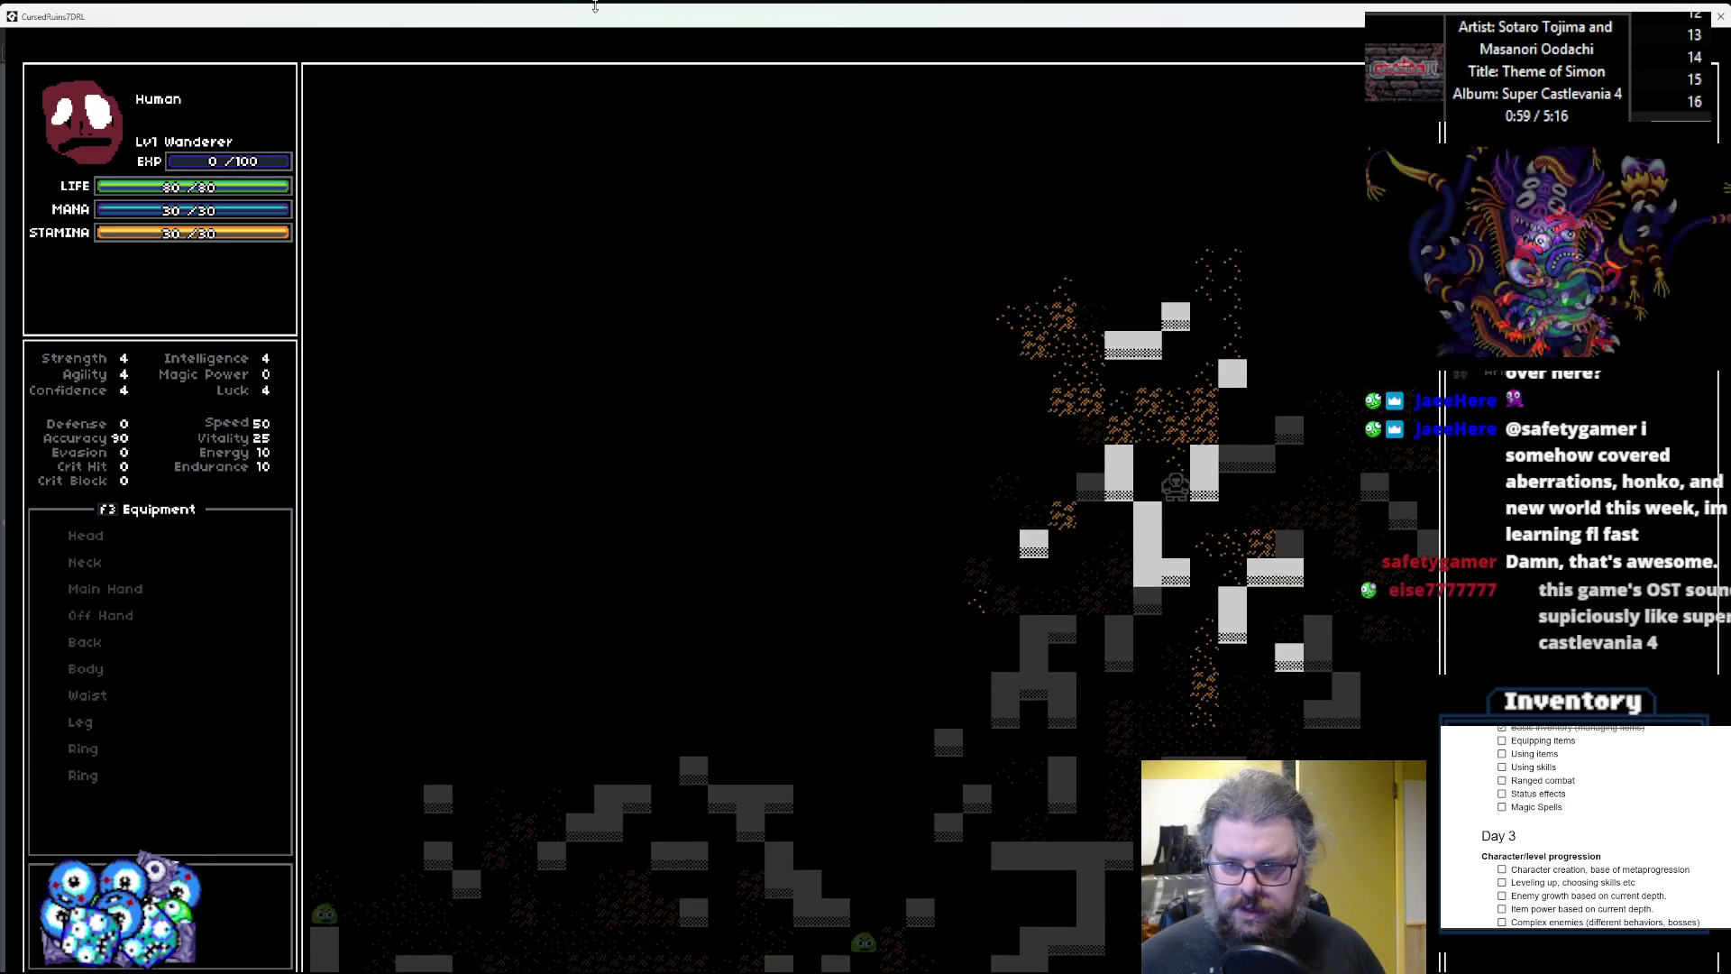
key("Up")
key("Up")
key("Up")
key("Left")
key("Left")
key("Left")
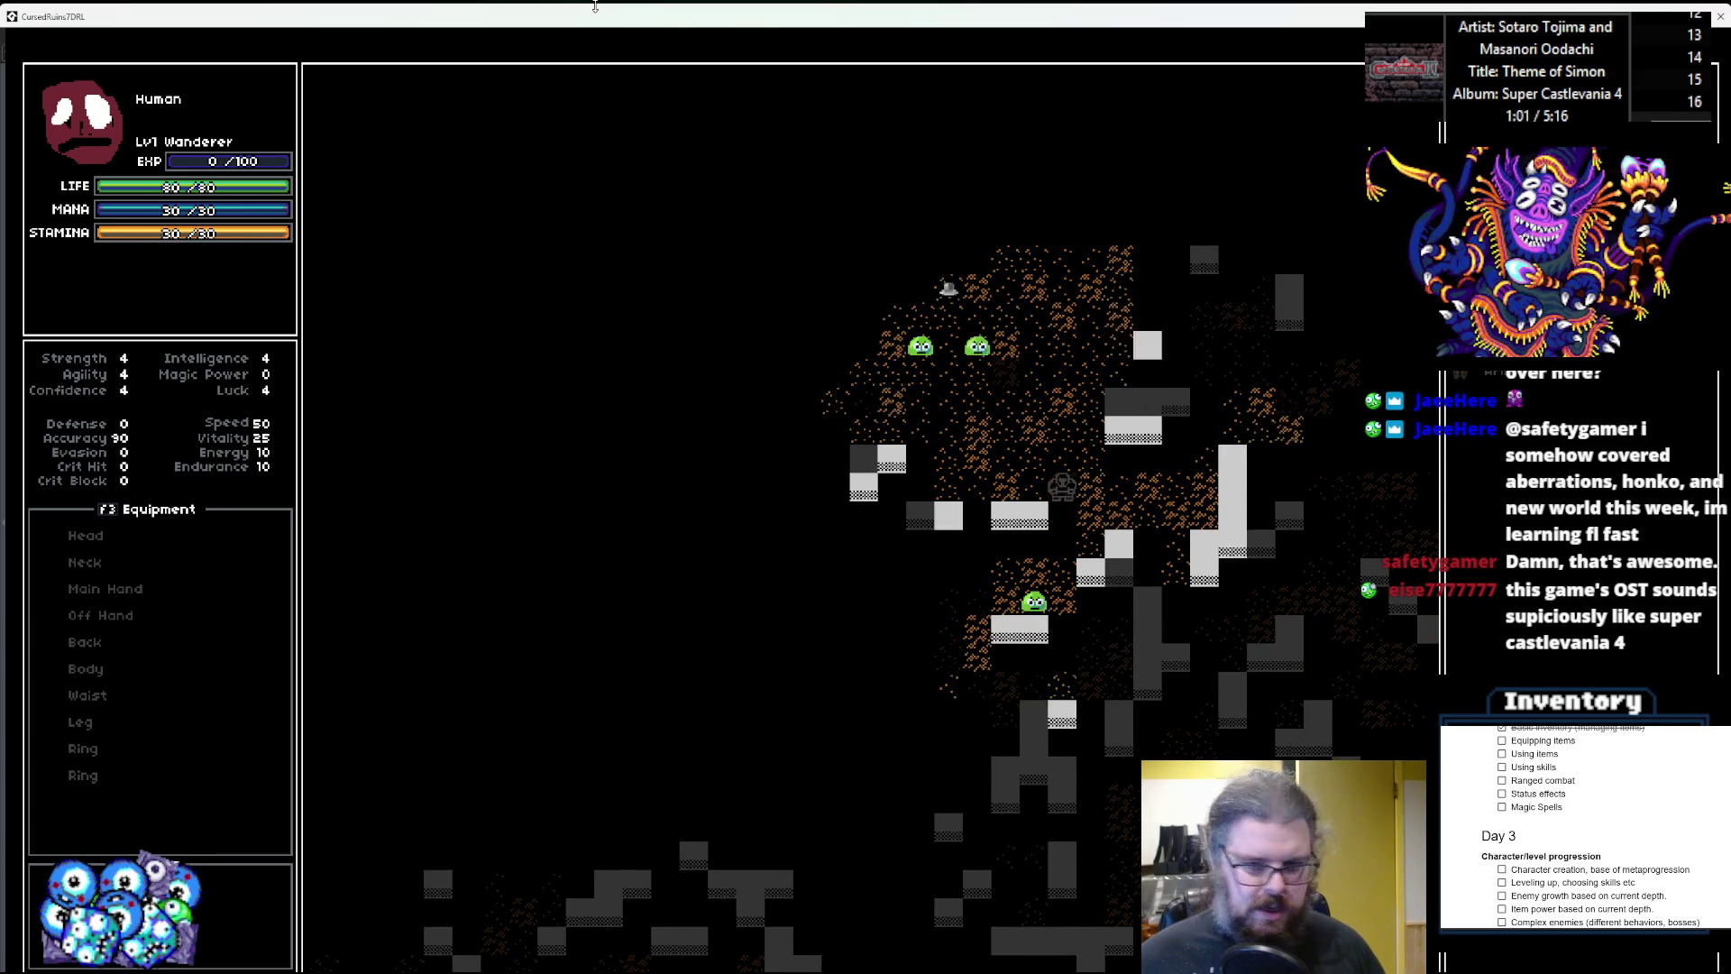
key("Up")
key("Up")
key("Left")
key("Left")
key("Left")
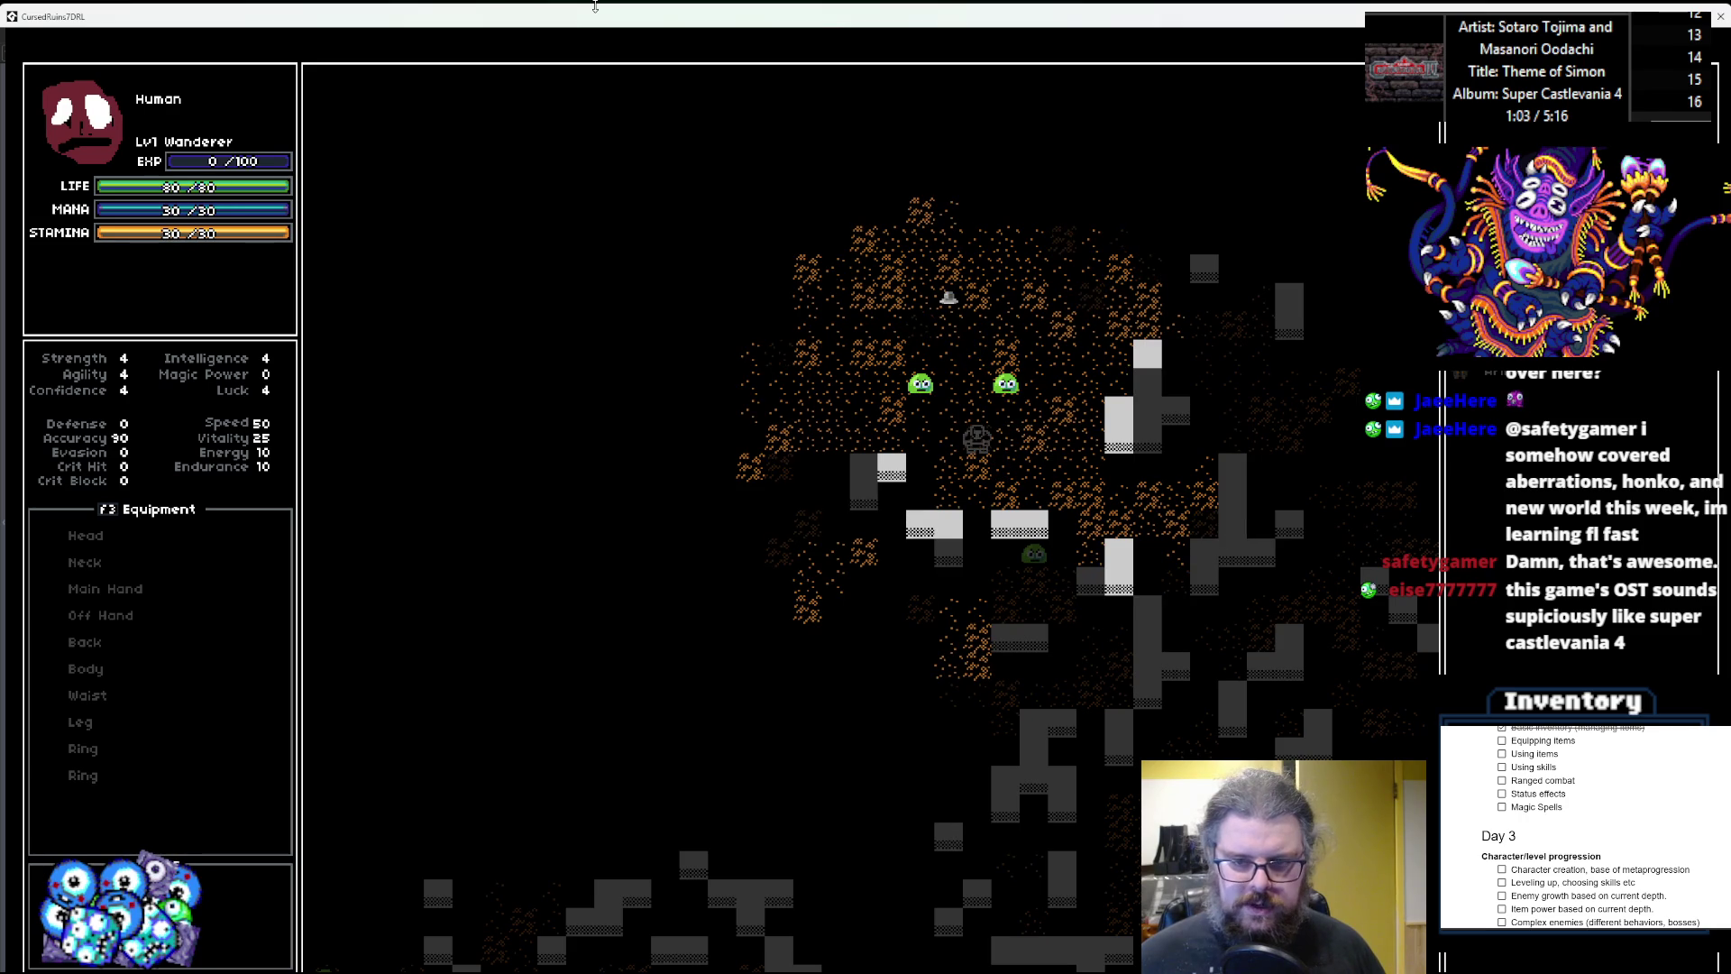
key("Up")
key("Up")
key("Up")
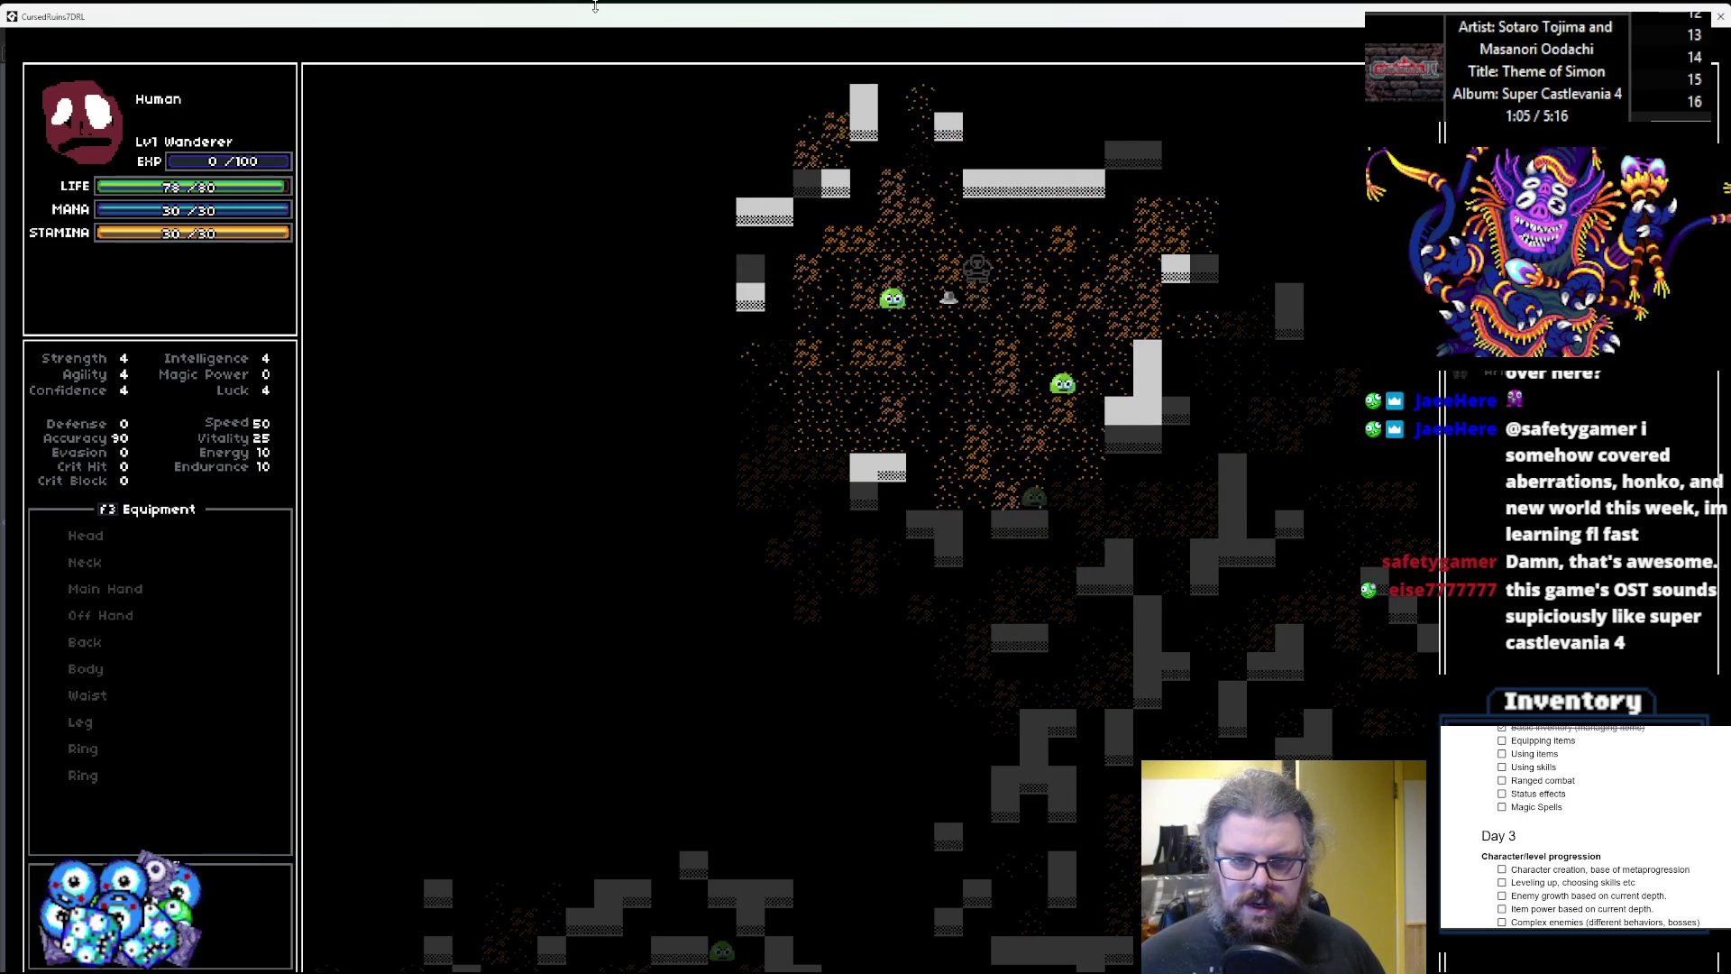
key("Left")
key("Down")
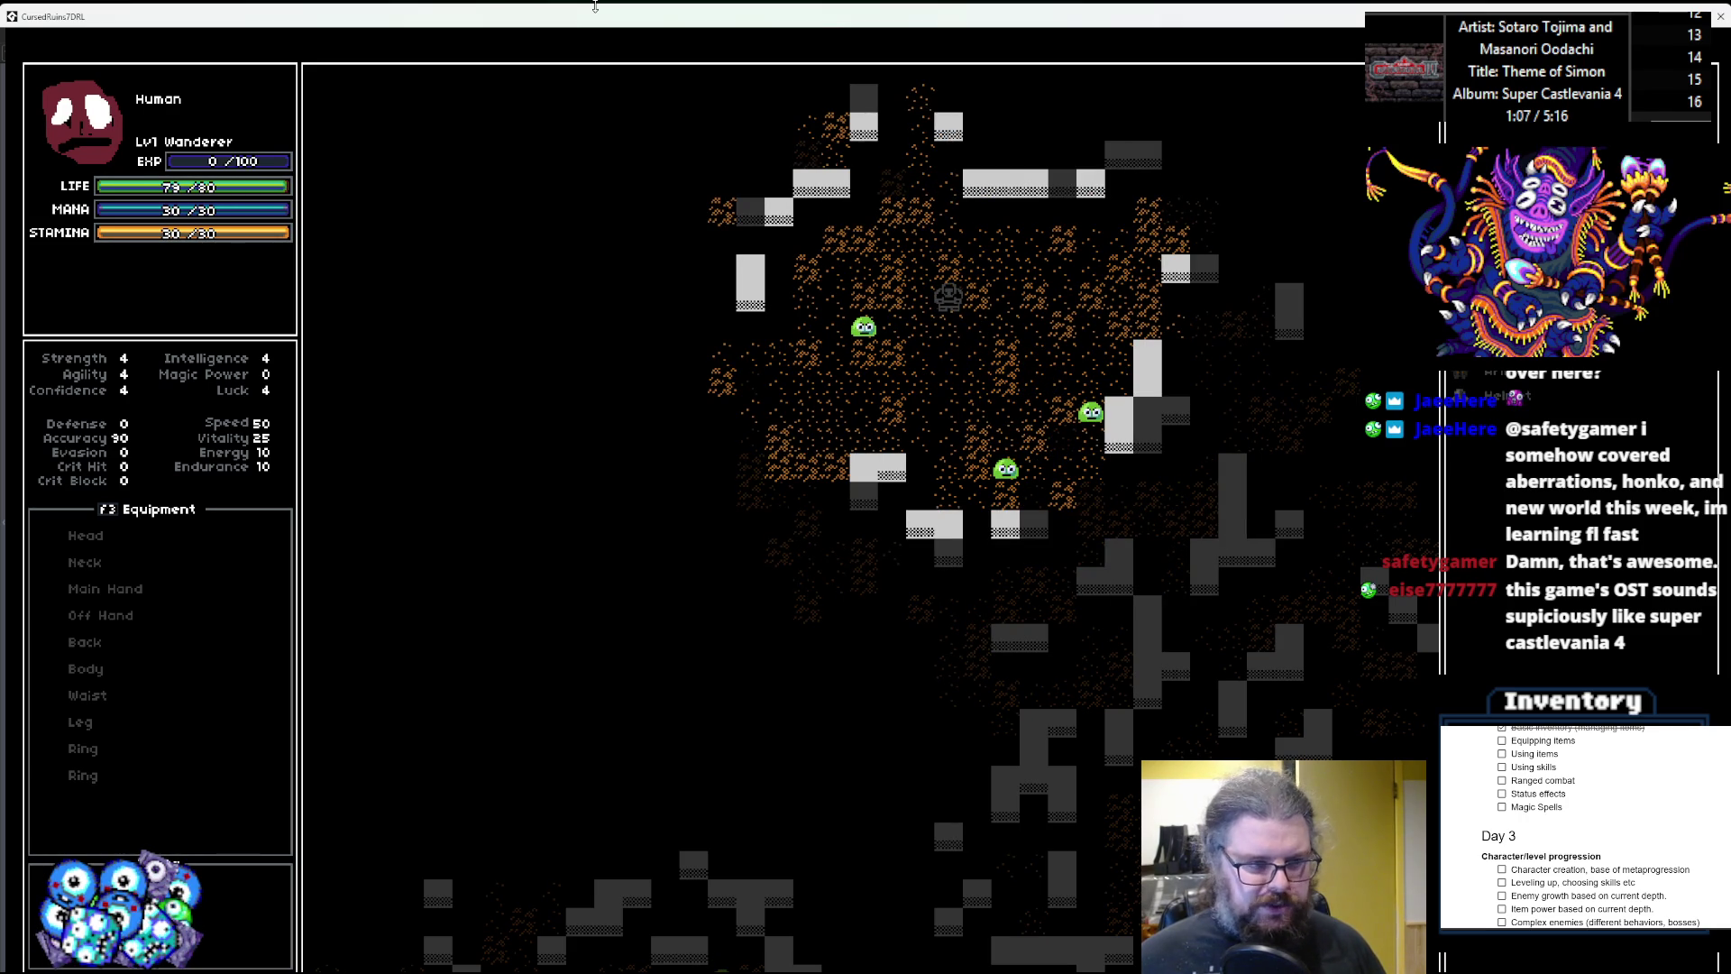
key("Left")
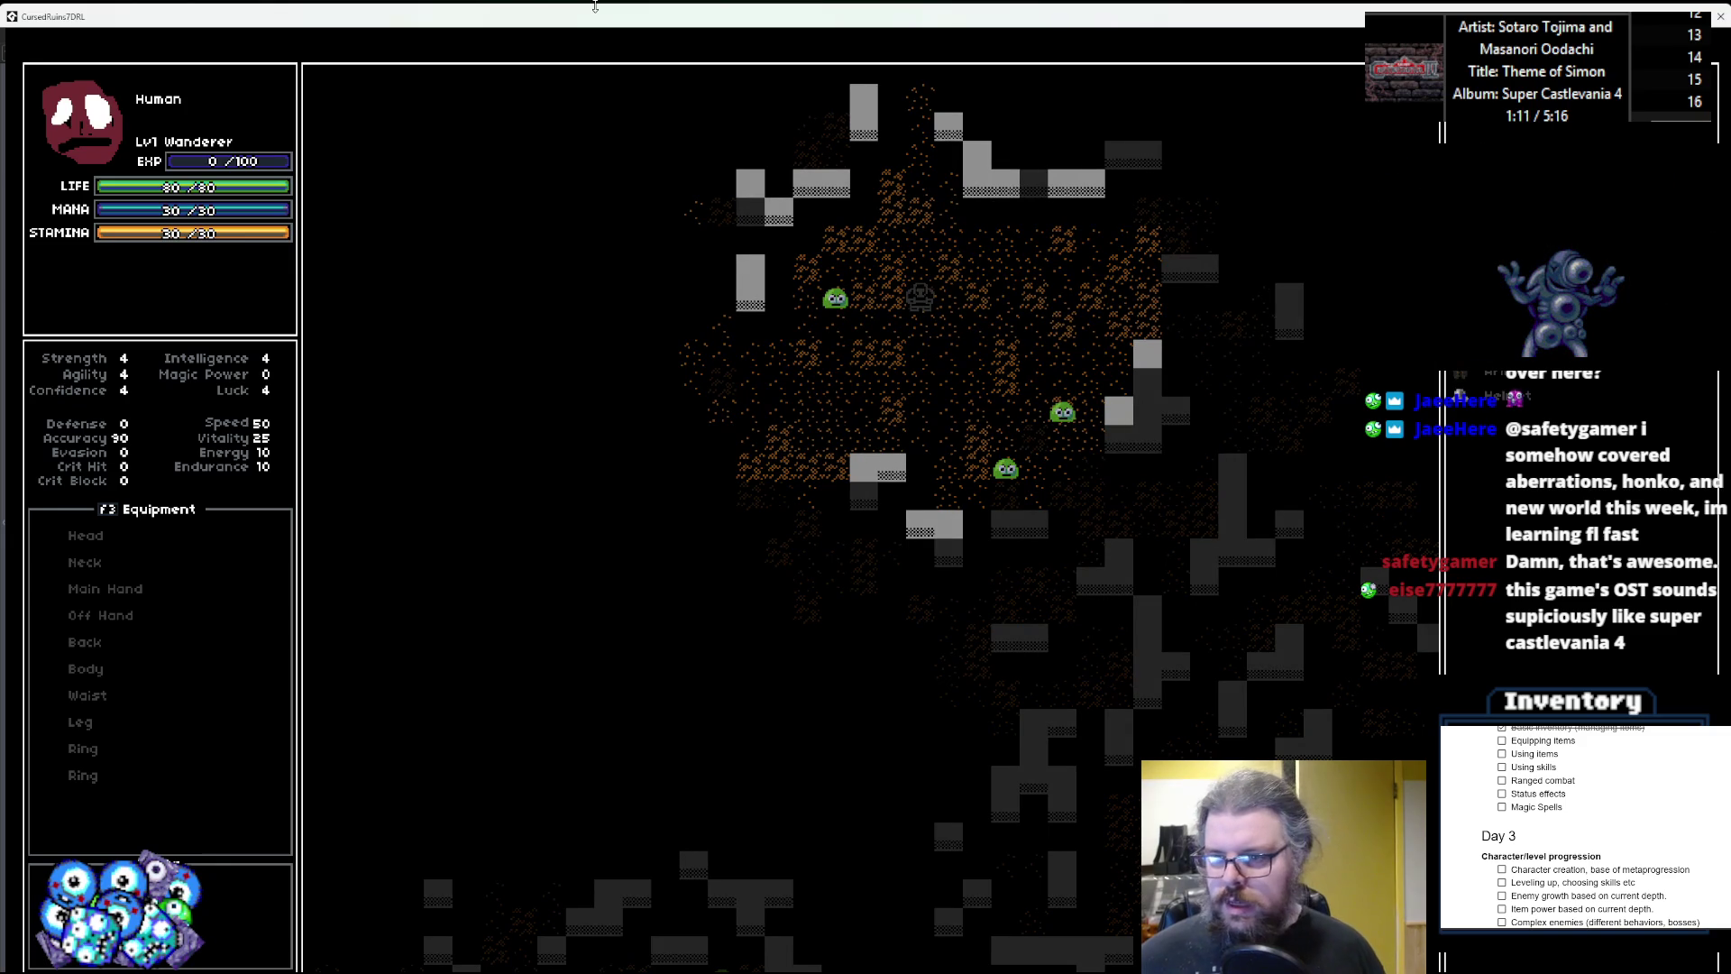
key("Return")
key("Down")
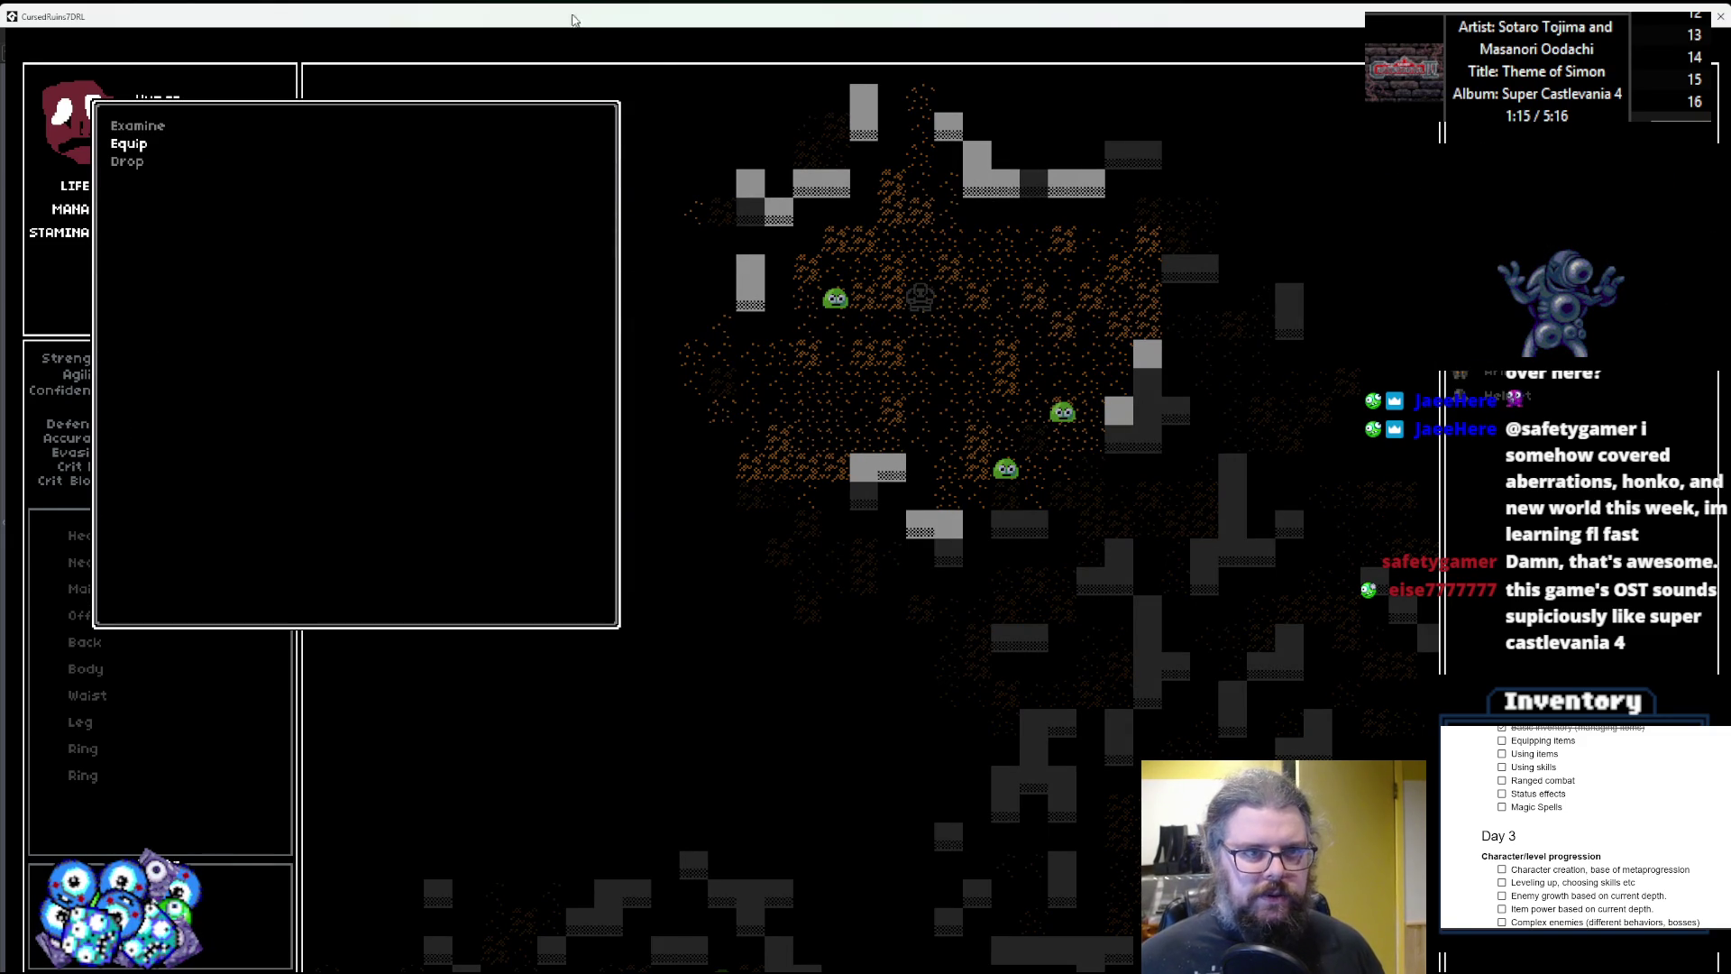
Equip the item, inspect the effStatAdd error in Effects line 33, and close the dialog.
key("Return")
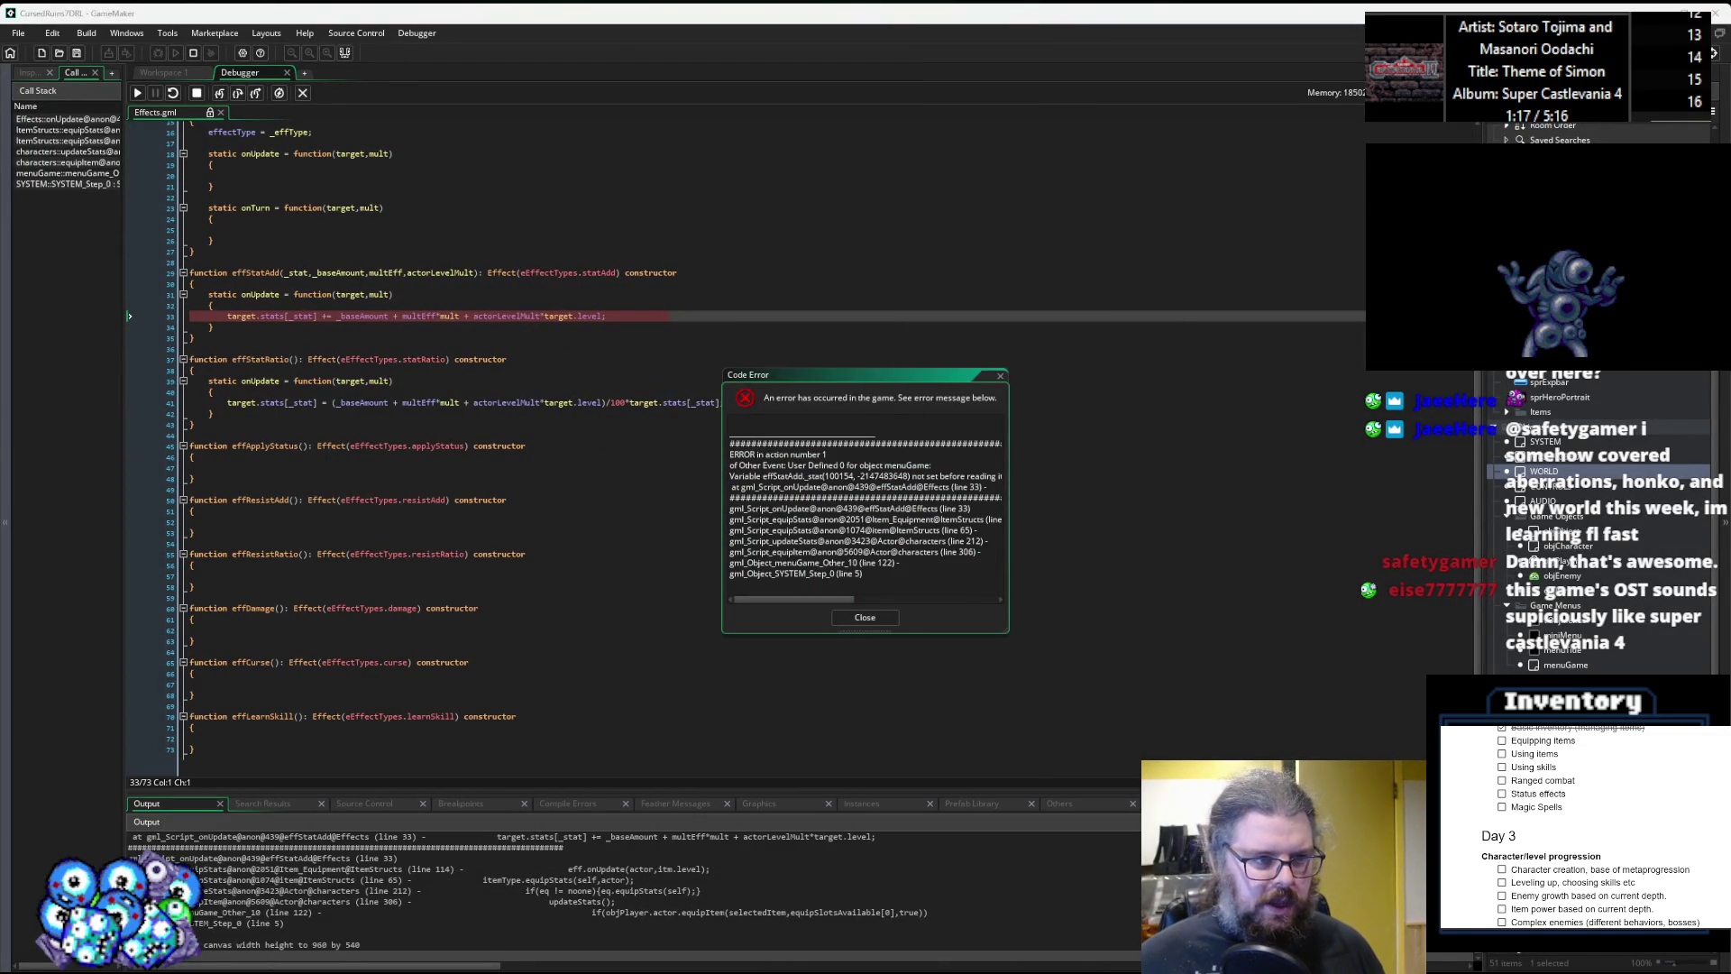
left_click(346, 543)
scroll(346, 545, "up", 2)
mouse_move(262, 380)
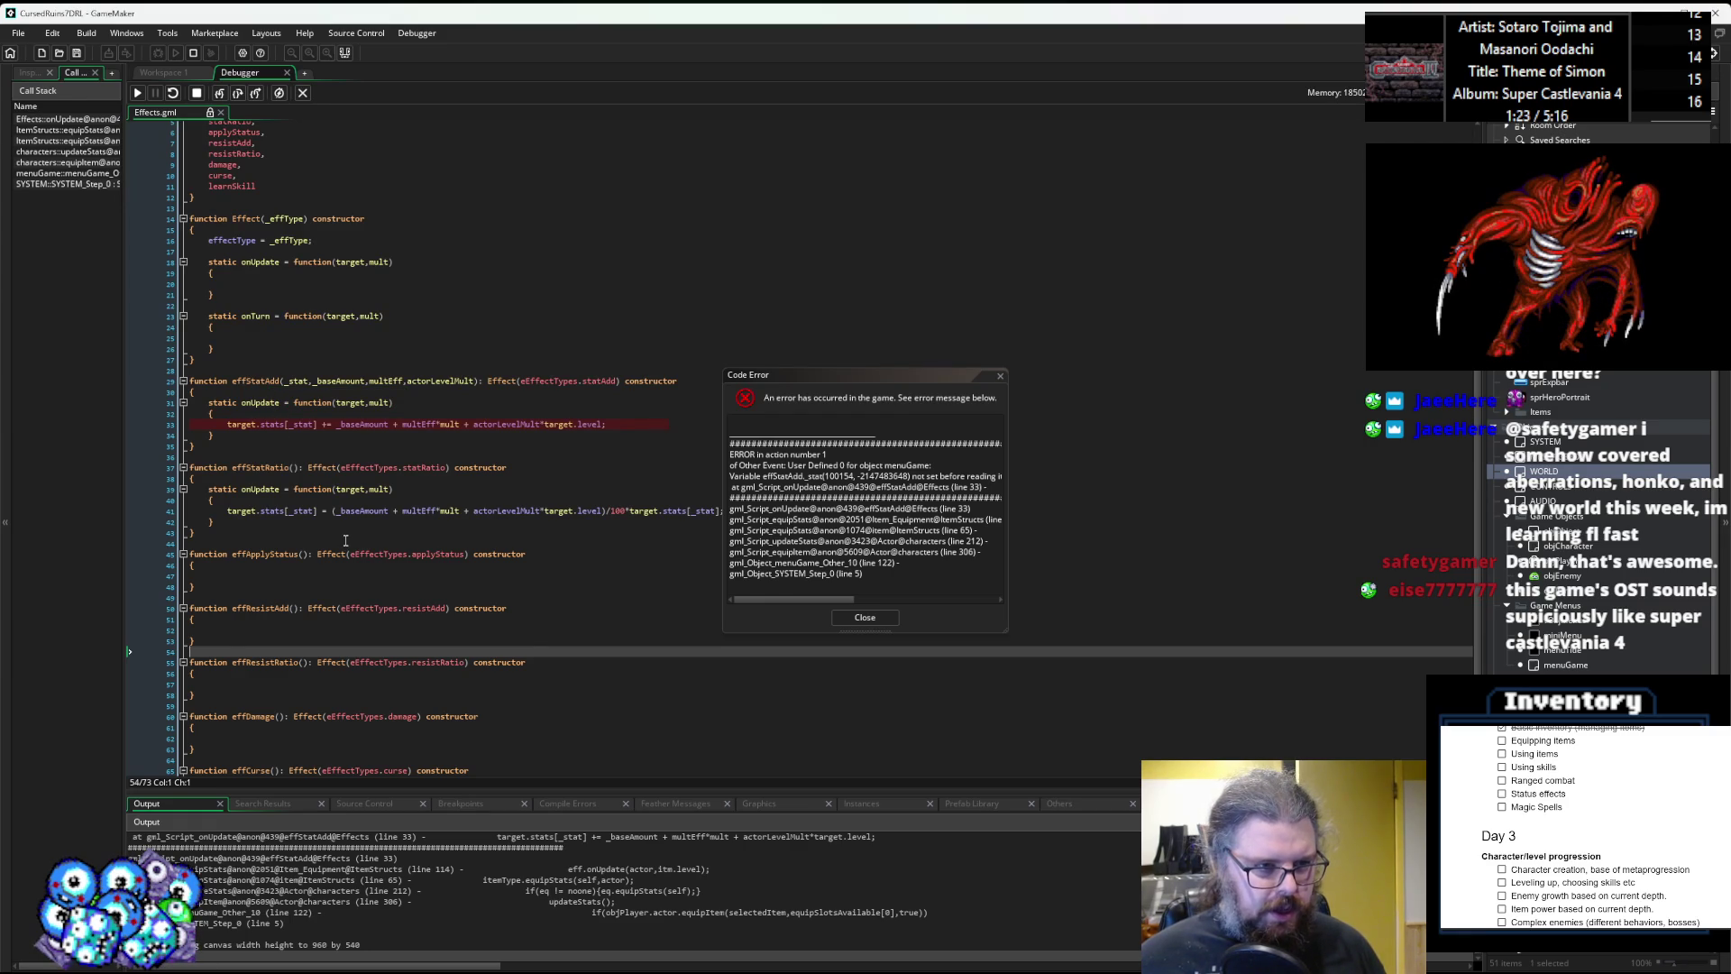
left_click(869, 621)
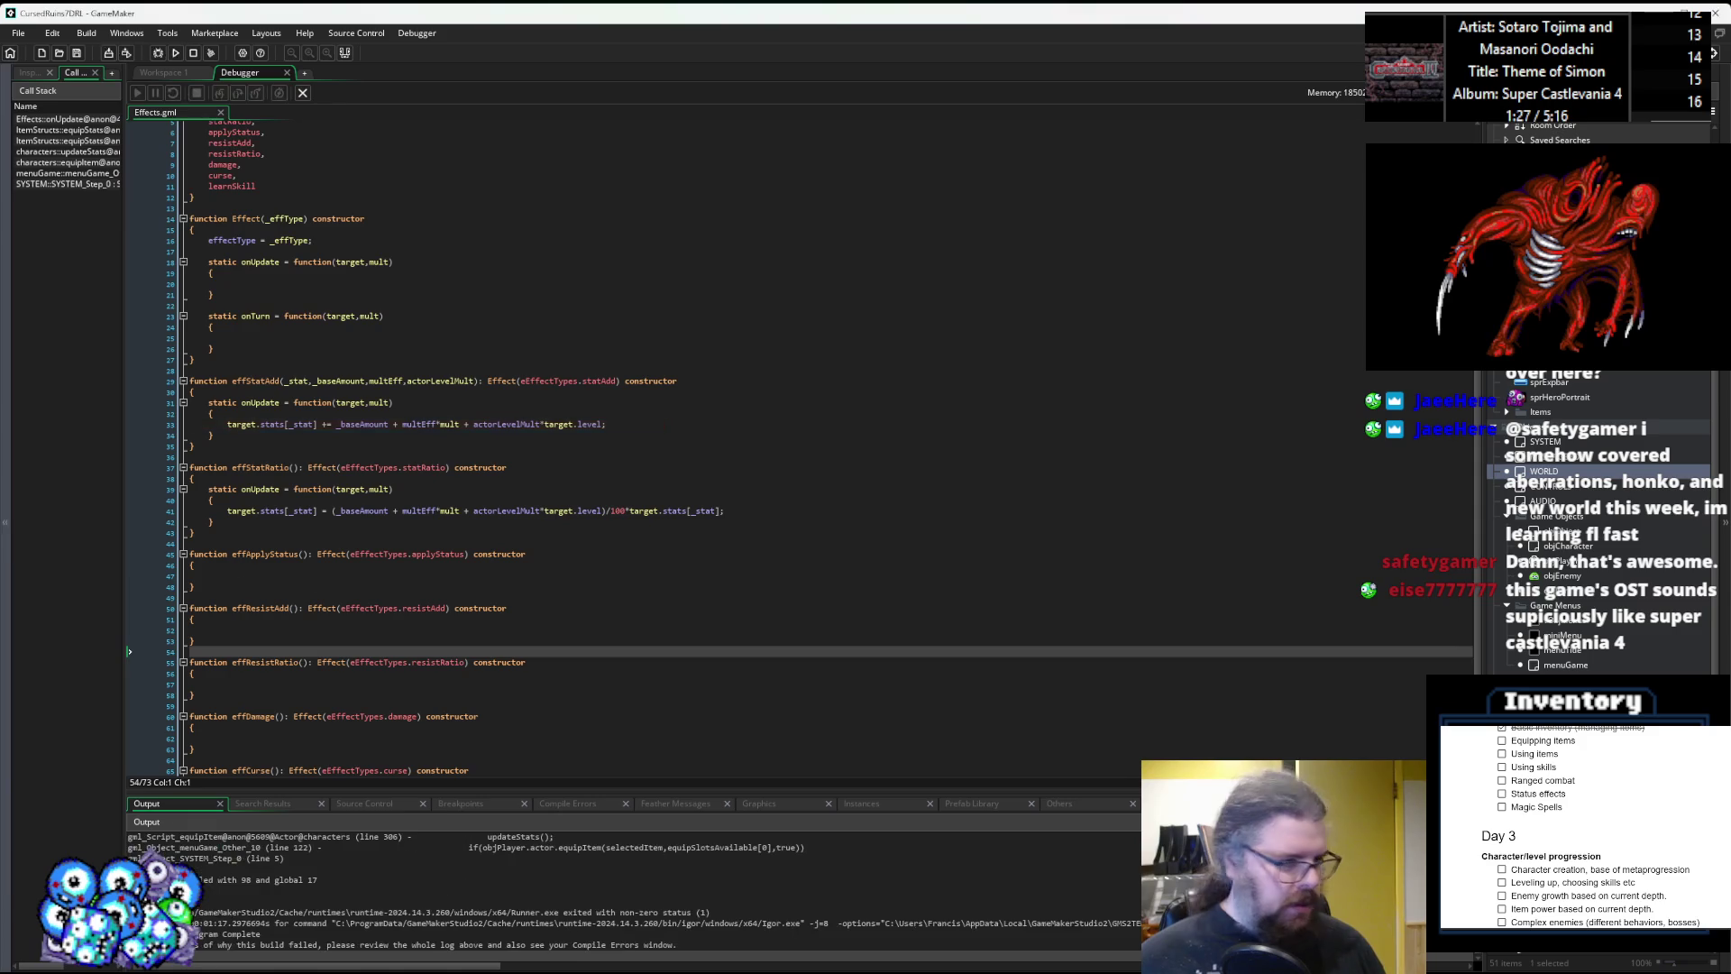
End the crashed debug run and add 'stat = _stat;' and 'baseAmount = _baseAmount' to effStatAdd.
left_click(236, 575)
scroll(270, 445, "up", 2)
left_click(271, 442)
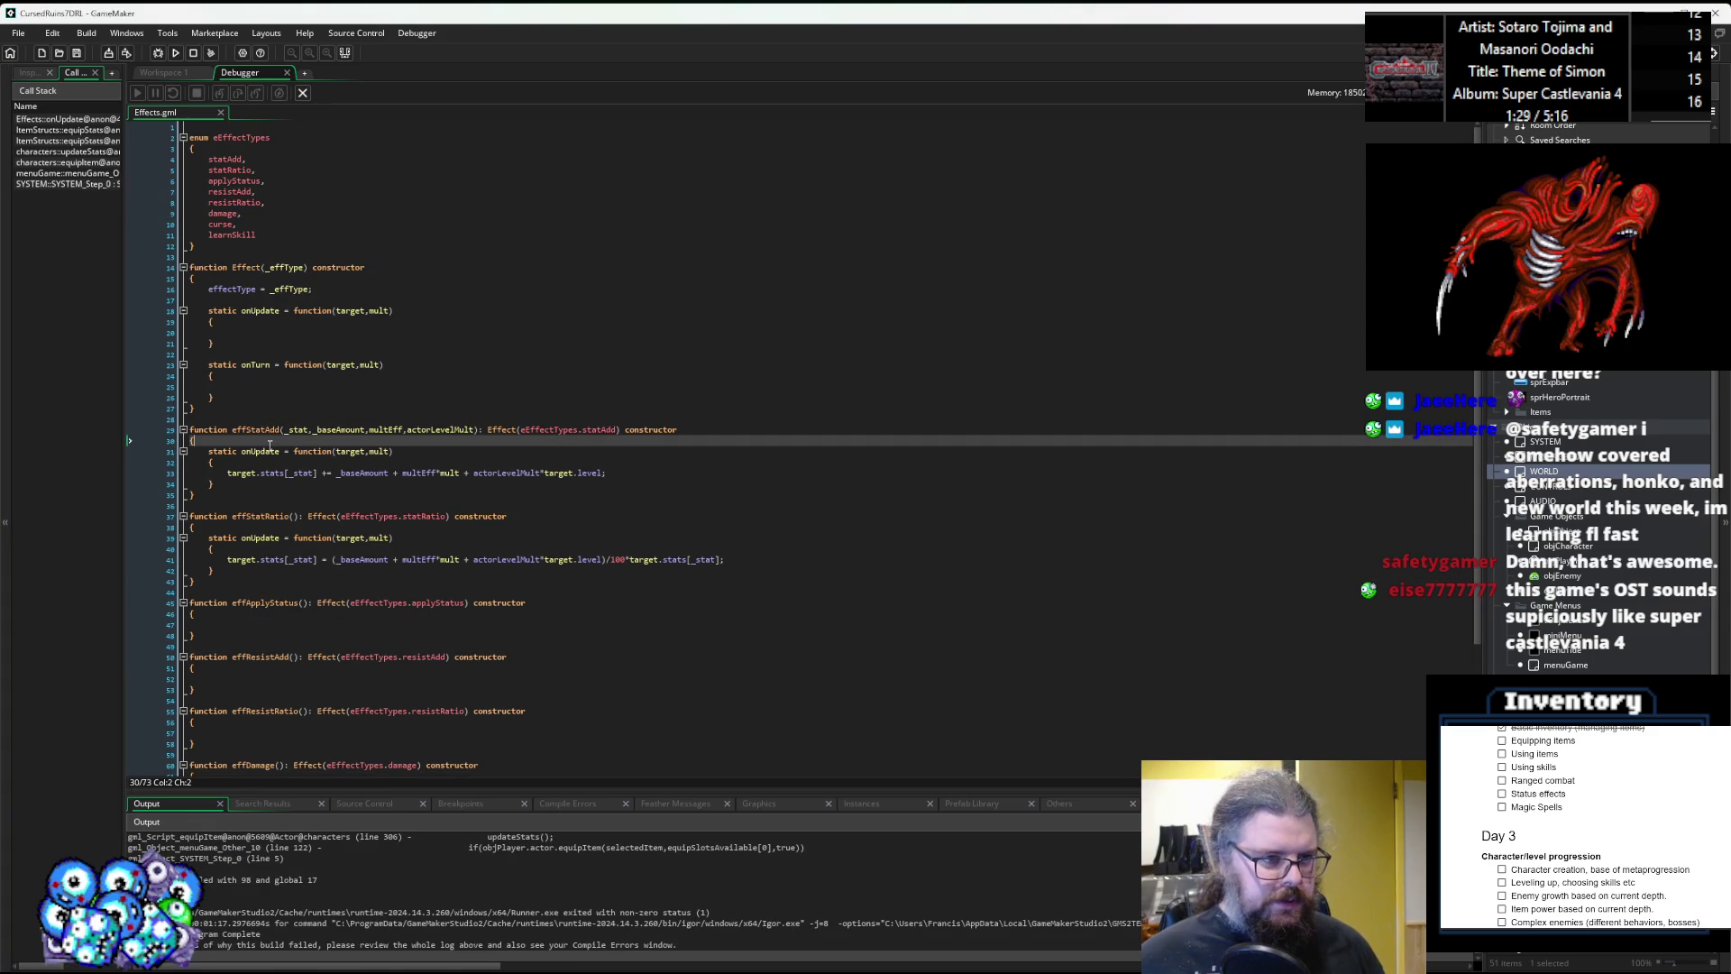
key("Return")
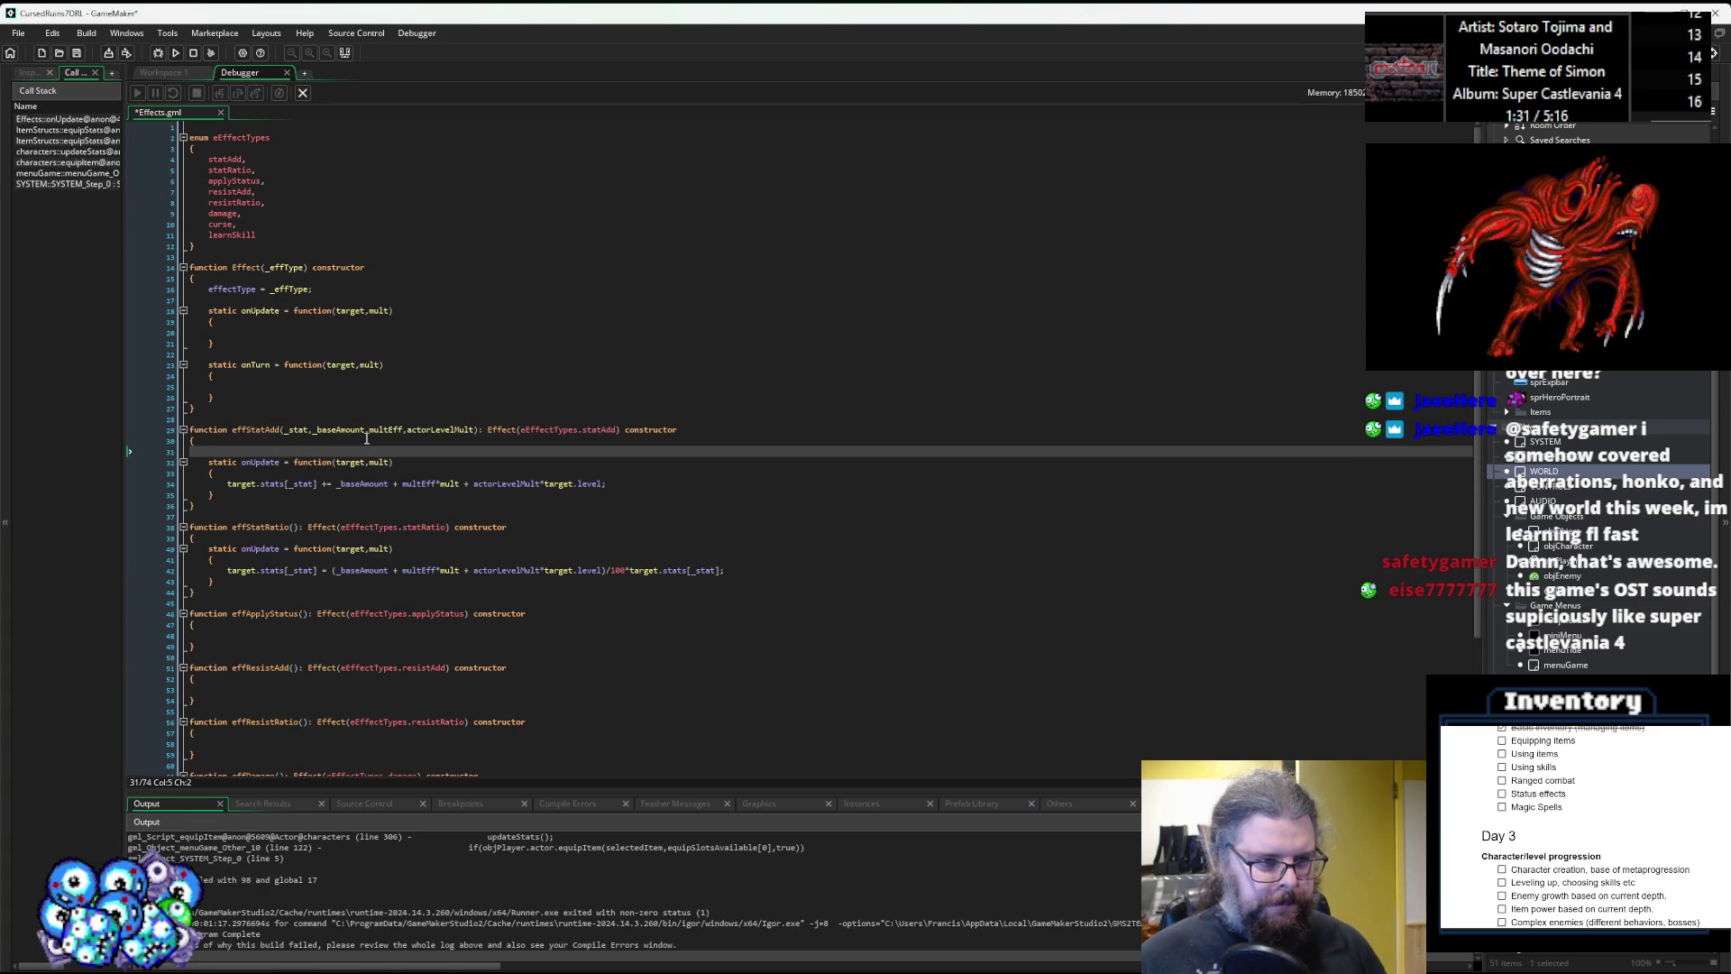
type("sta")
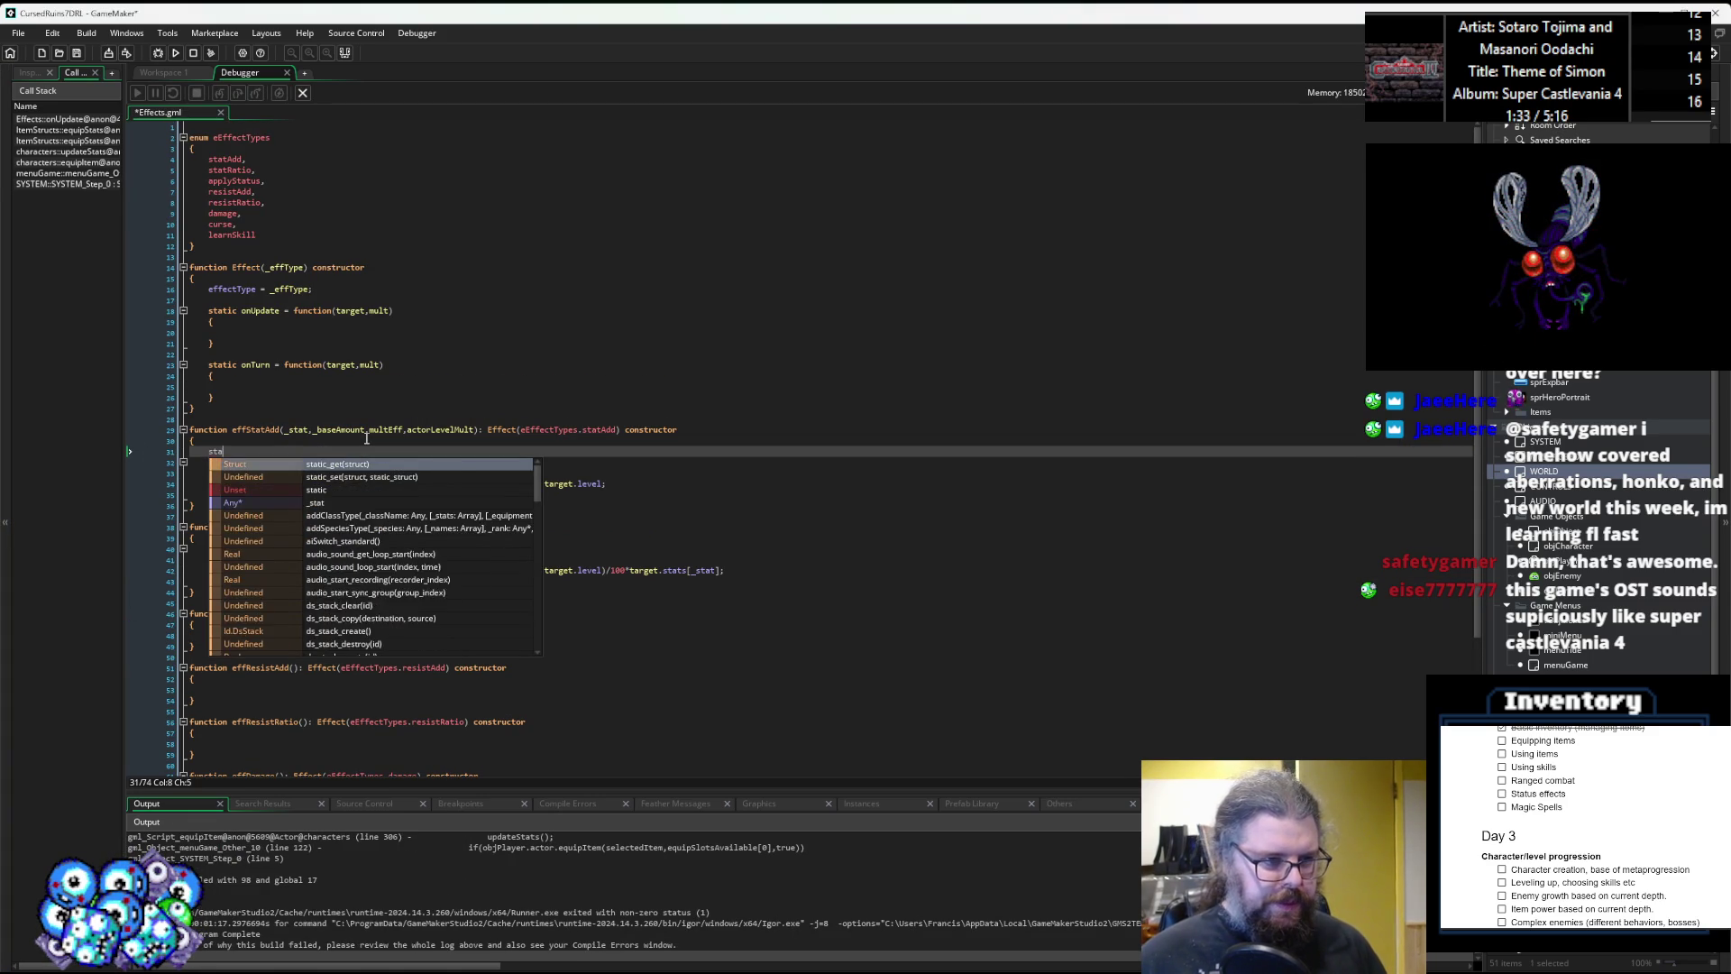
type("t = _stat;")
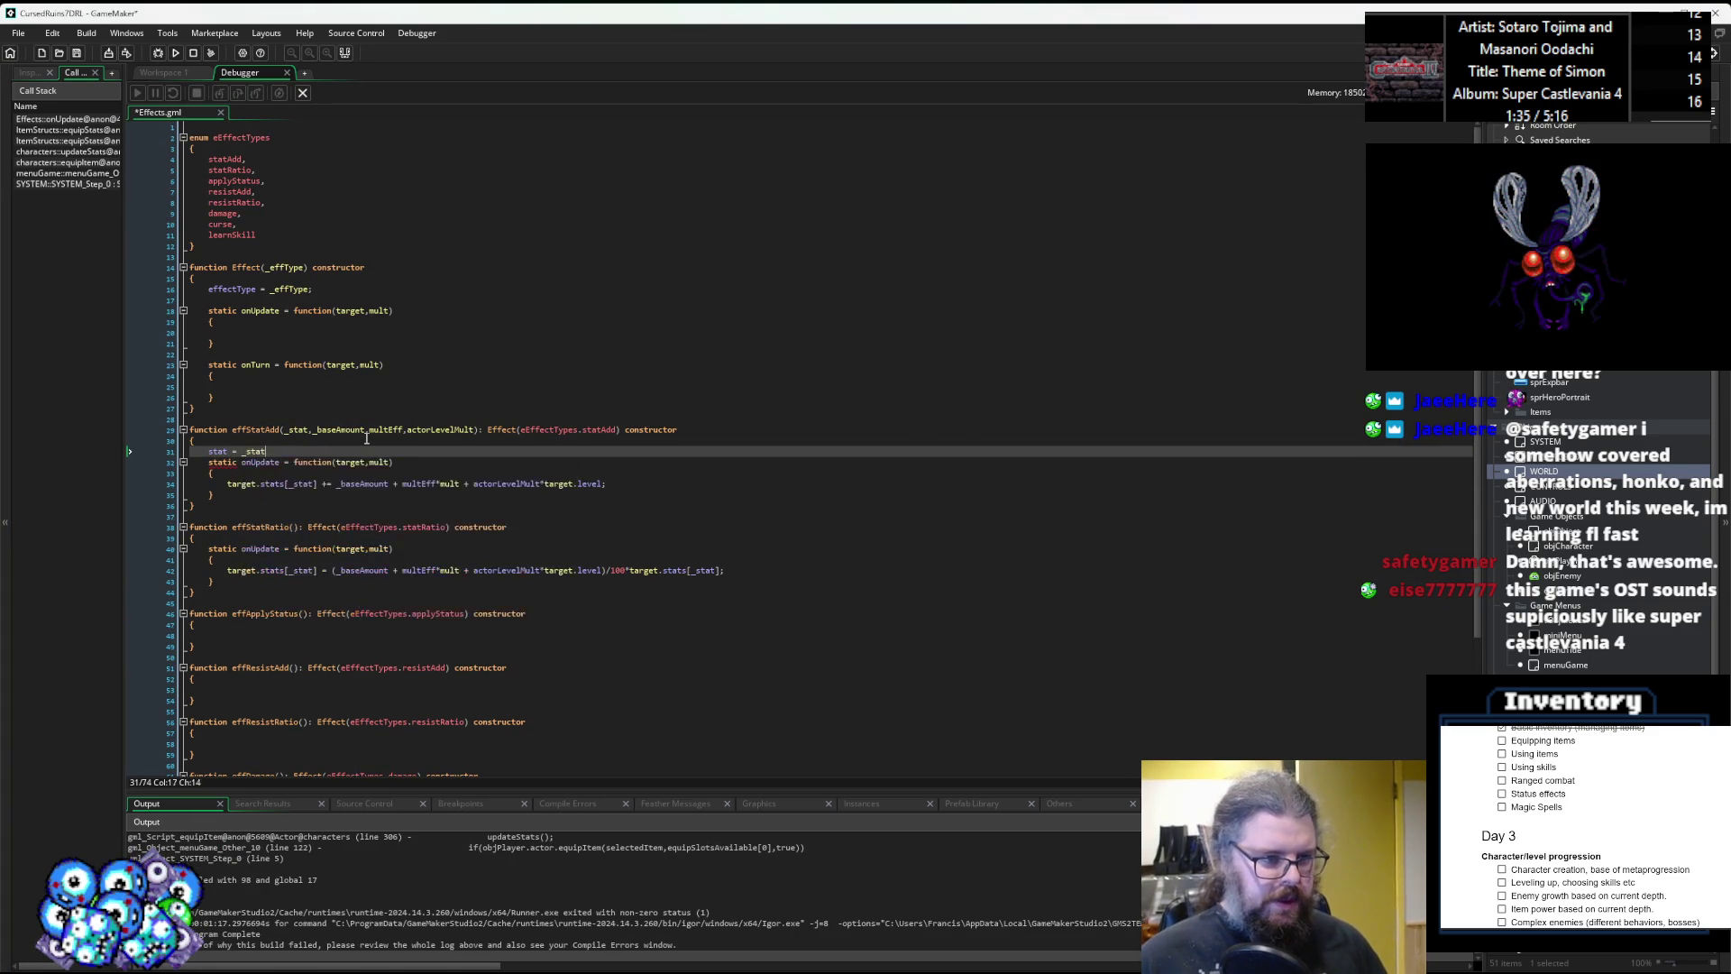
key("Return")
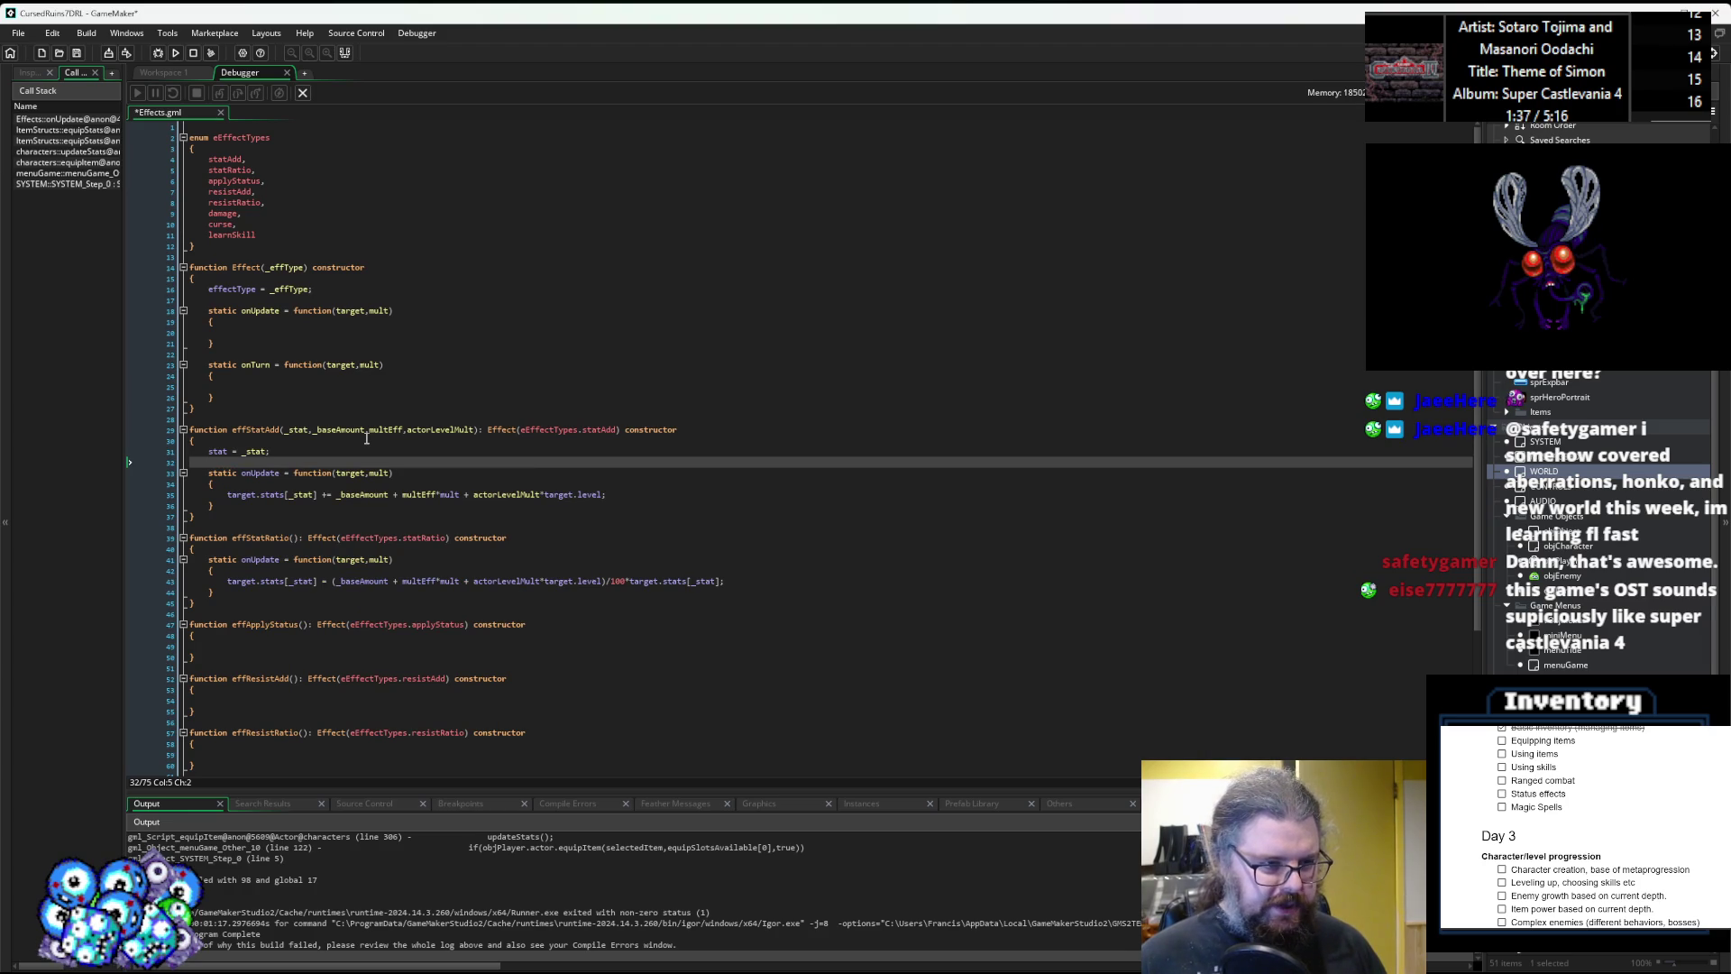
type("baseA")
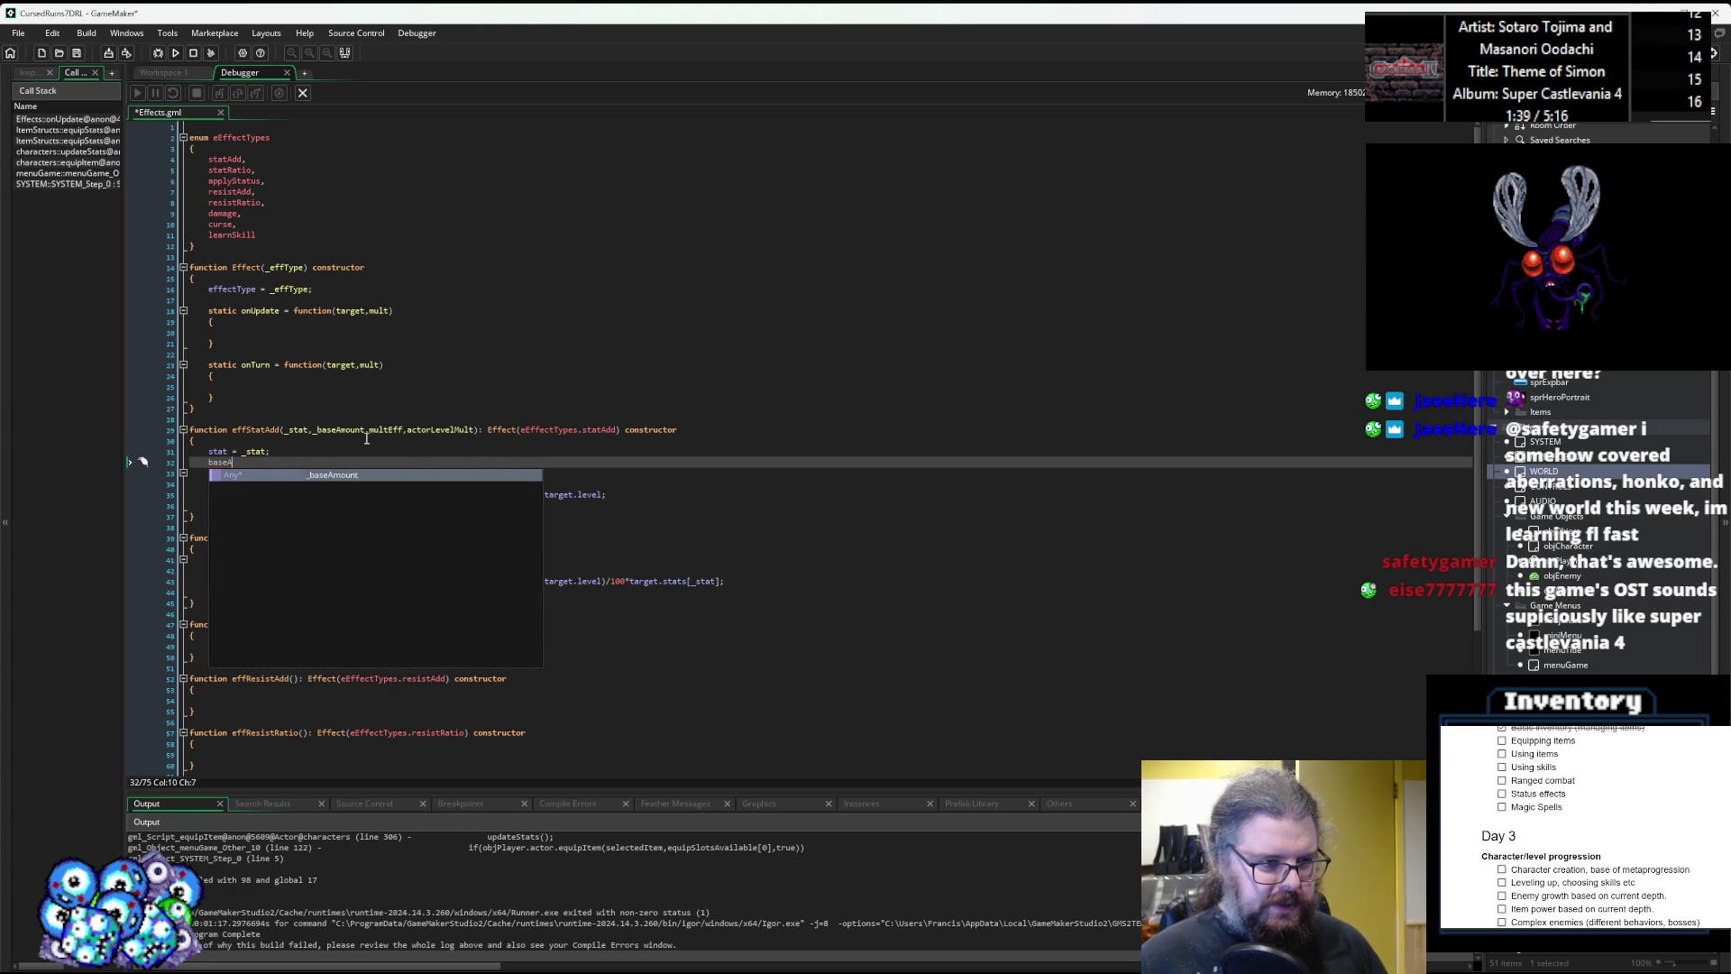
type("moiu")
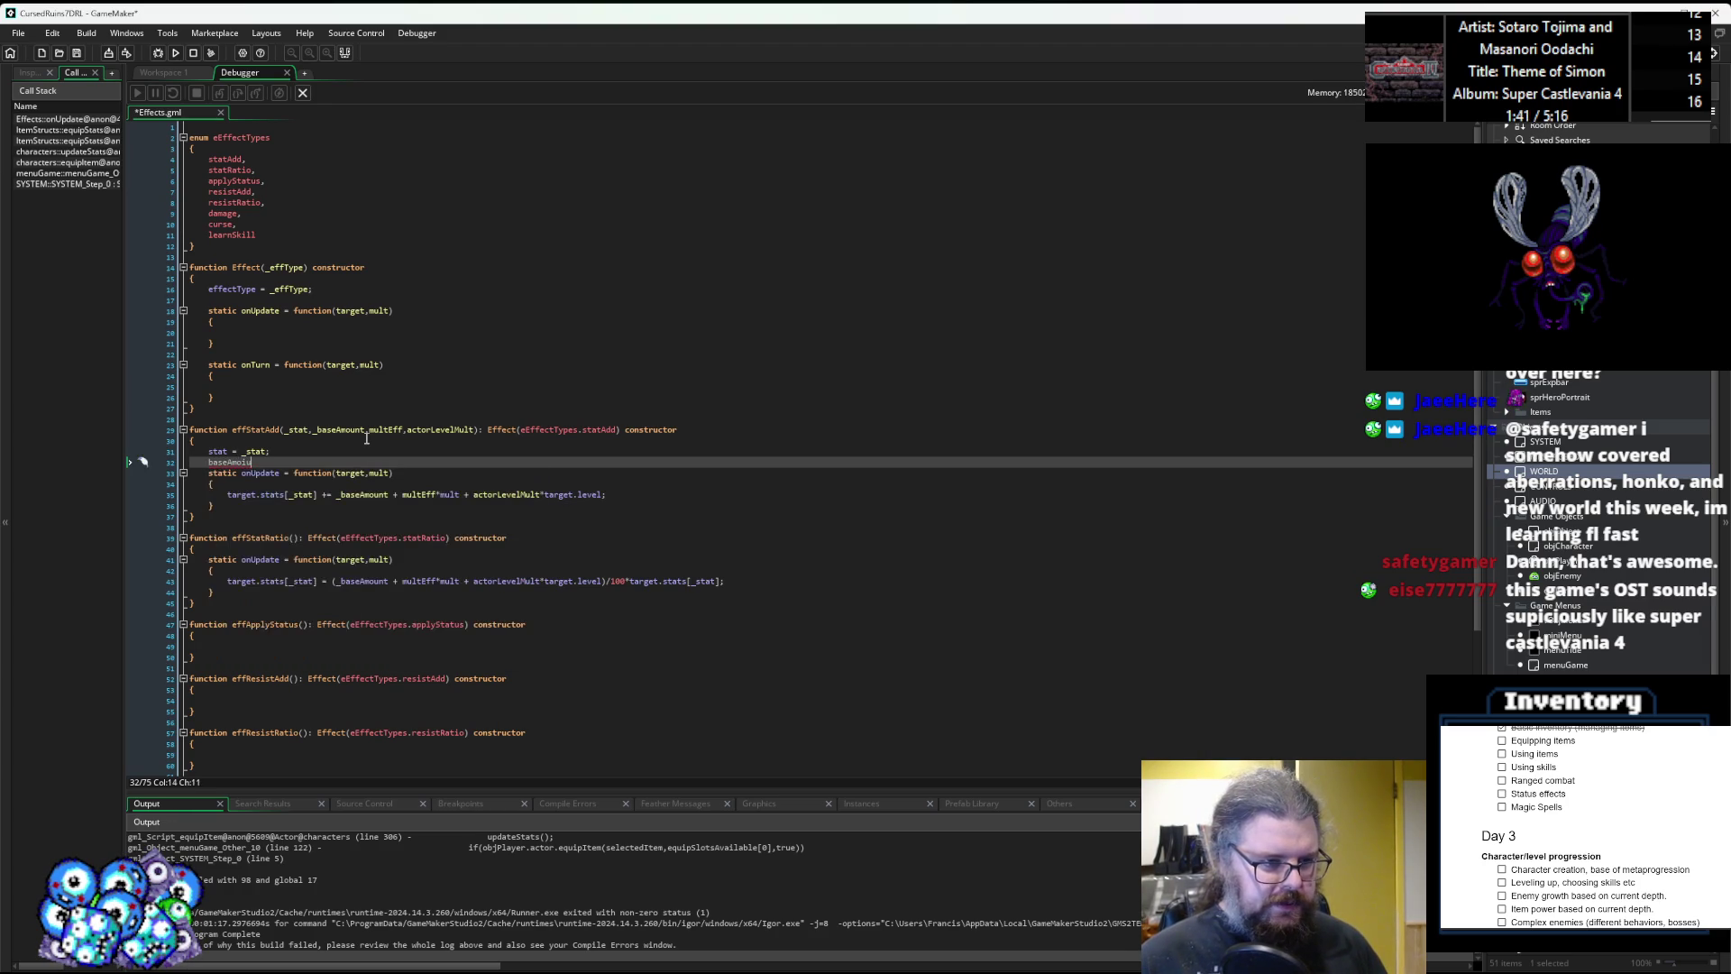
type("unt = _baseAmo")
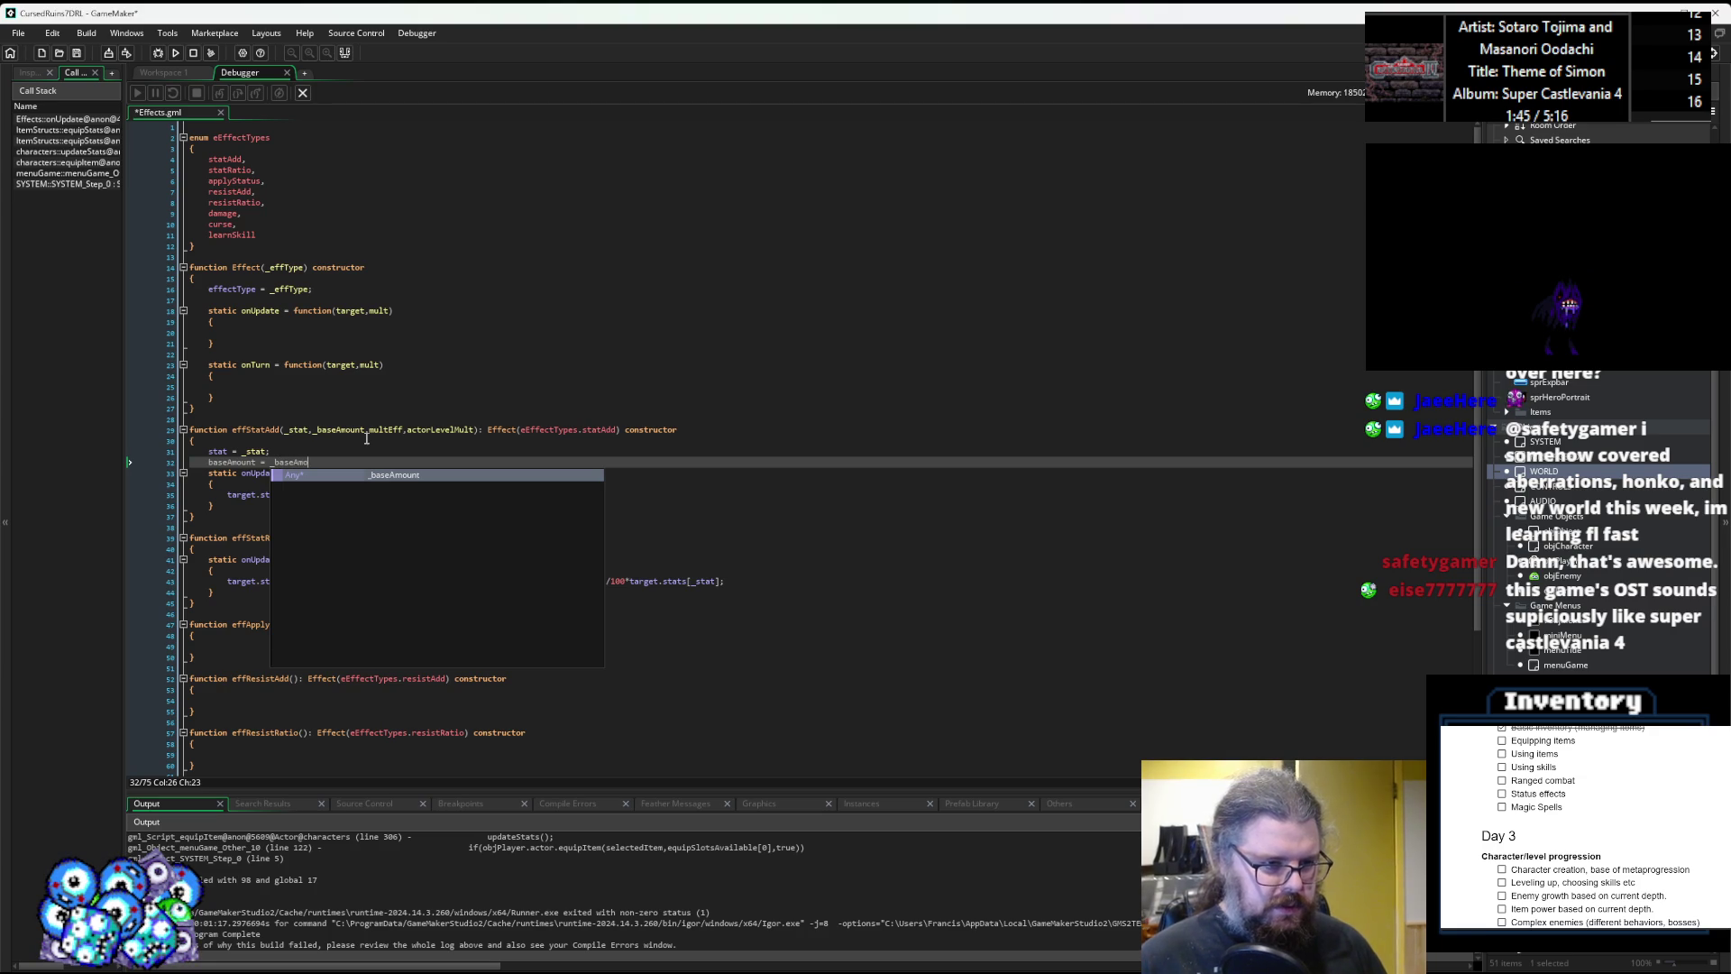
key("Return")
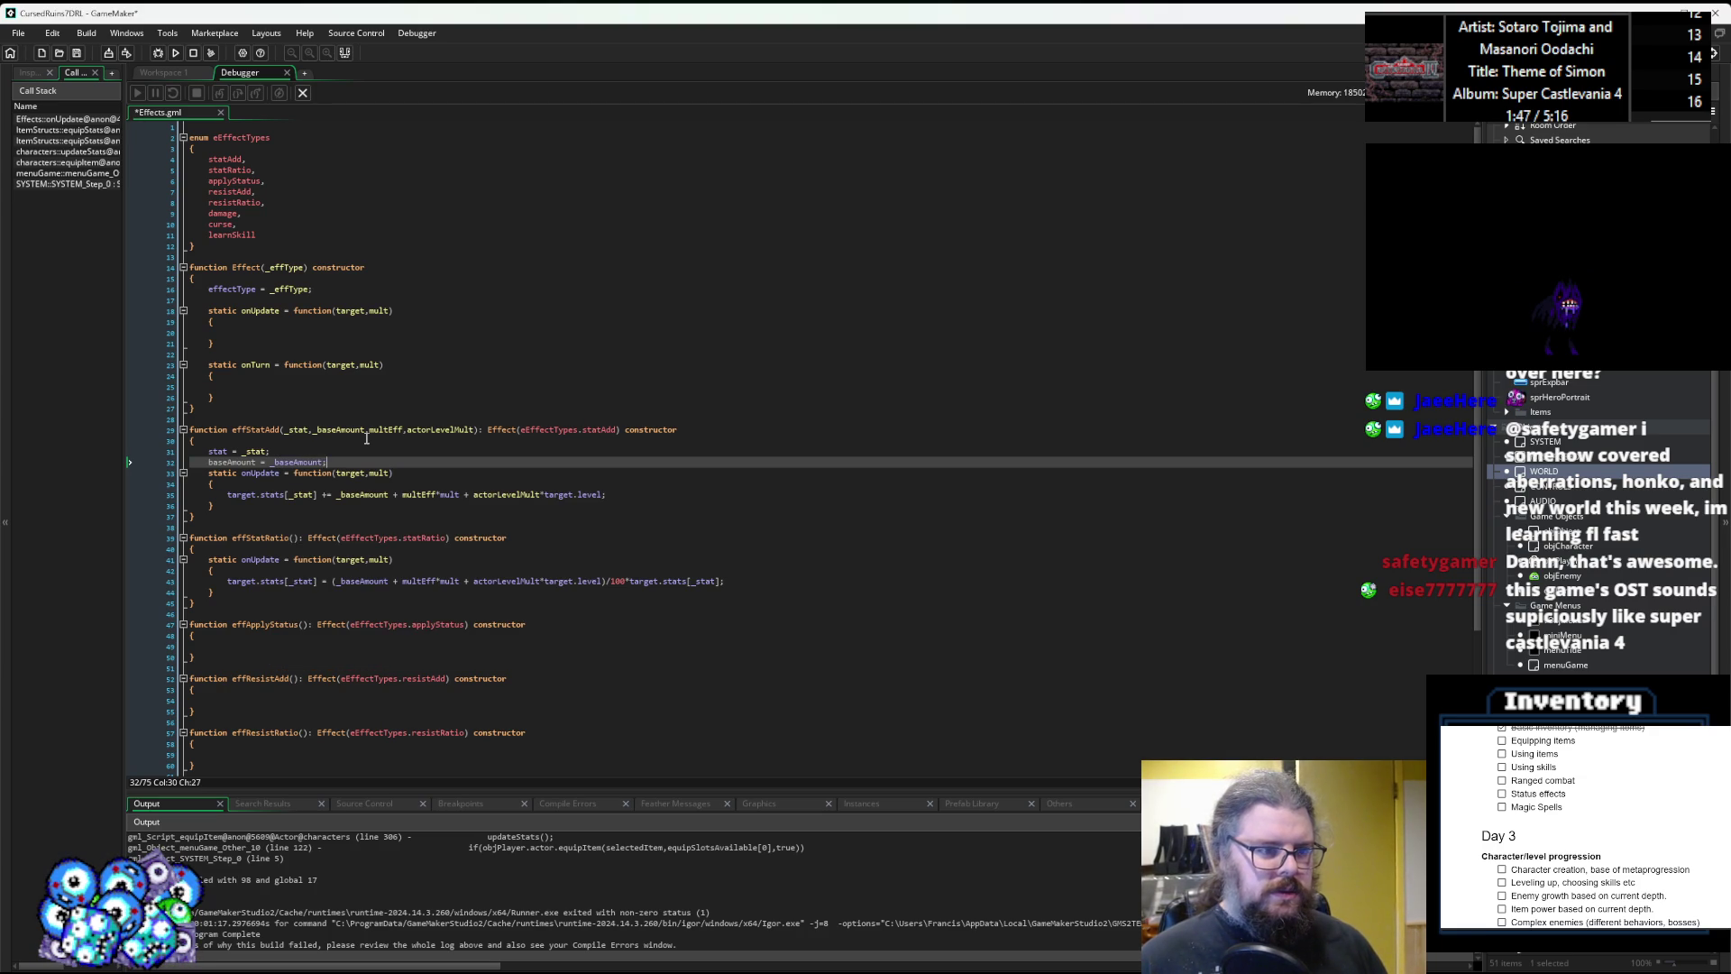
key("Return")
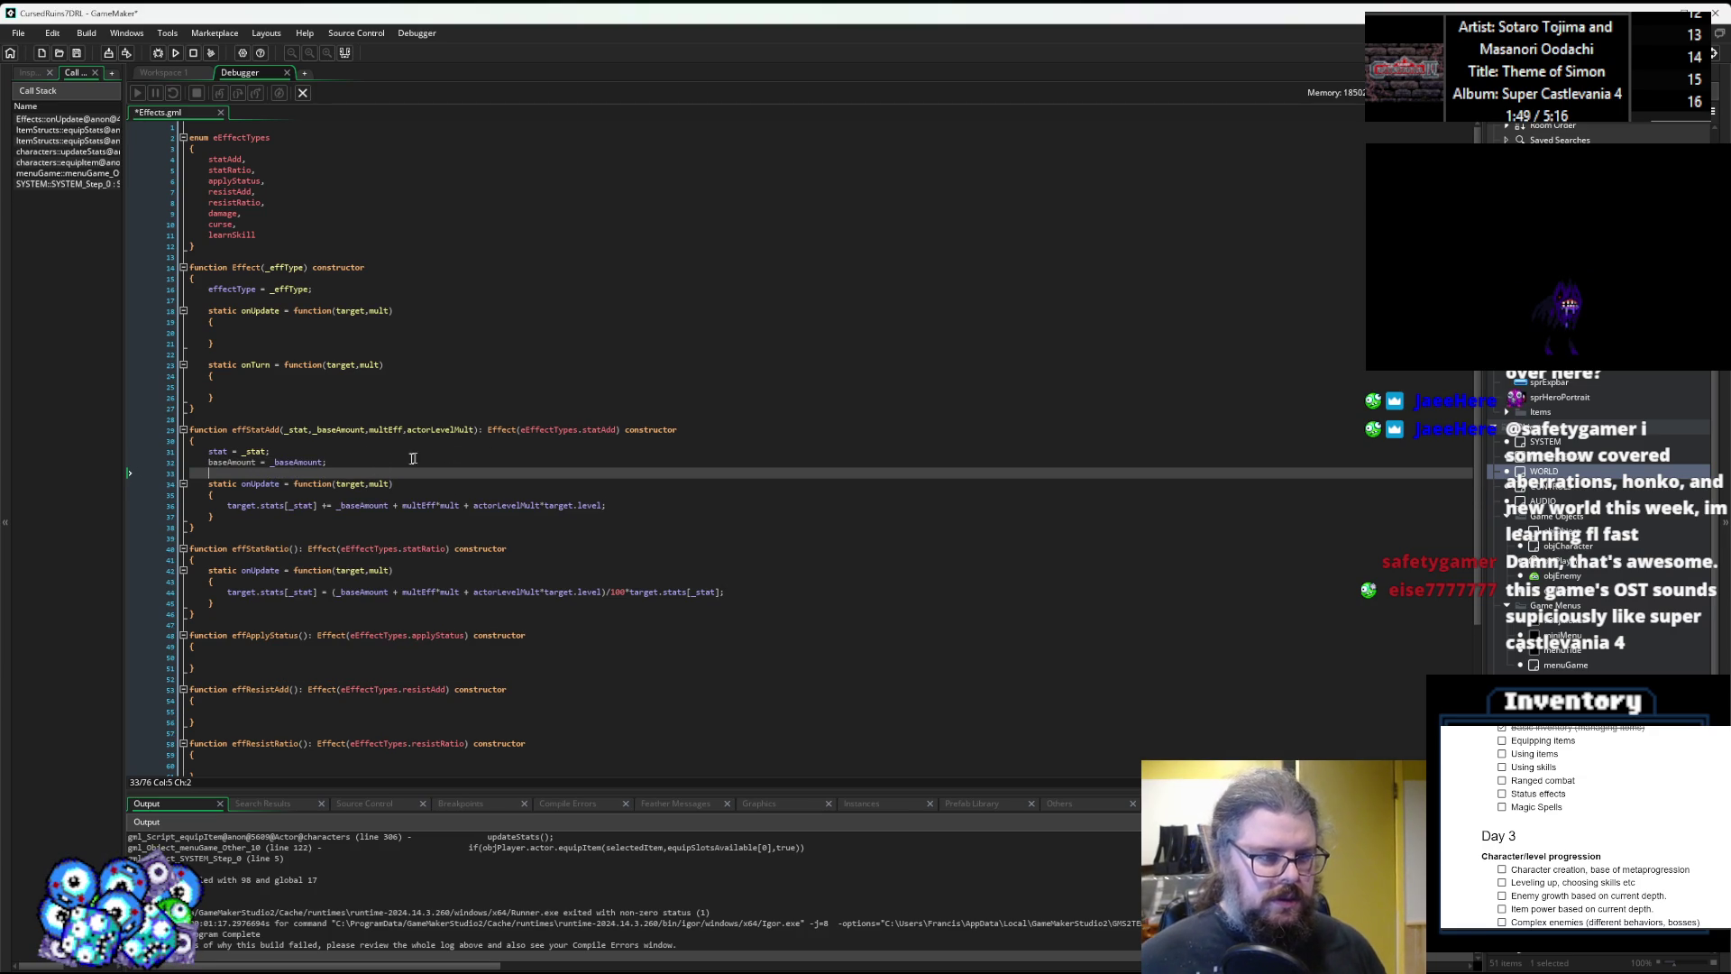
Add the multEff and 'actorLevelMult = _actorLevelMult;' assignments to effStatAdd's body.
left_click(335, 431)
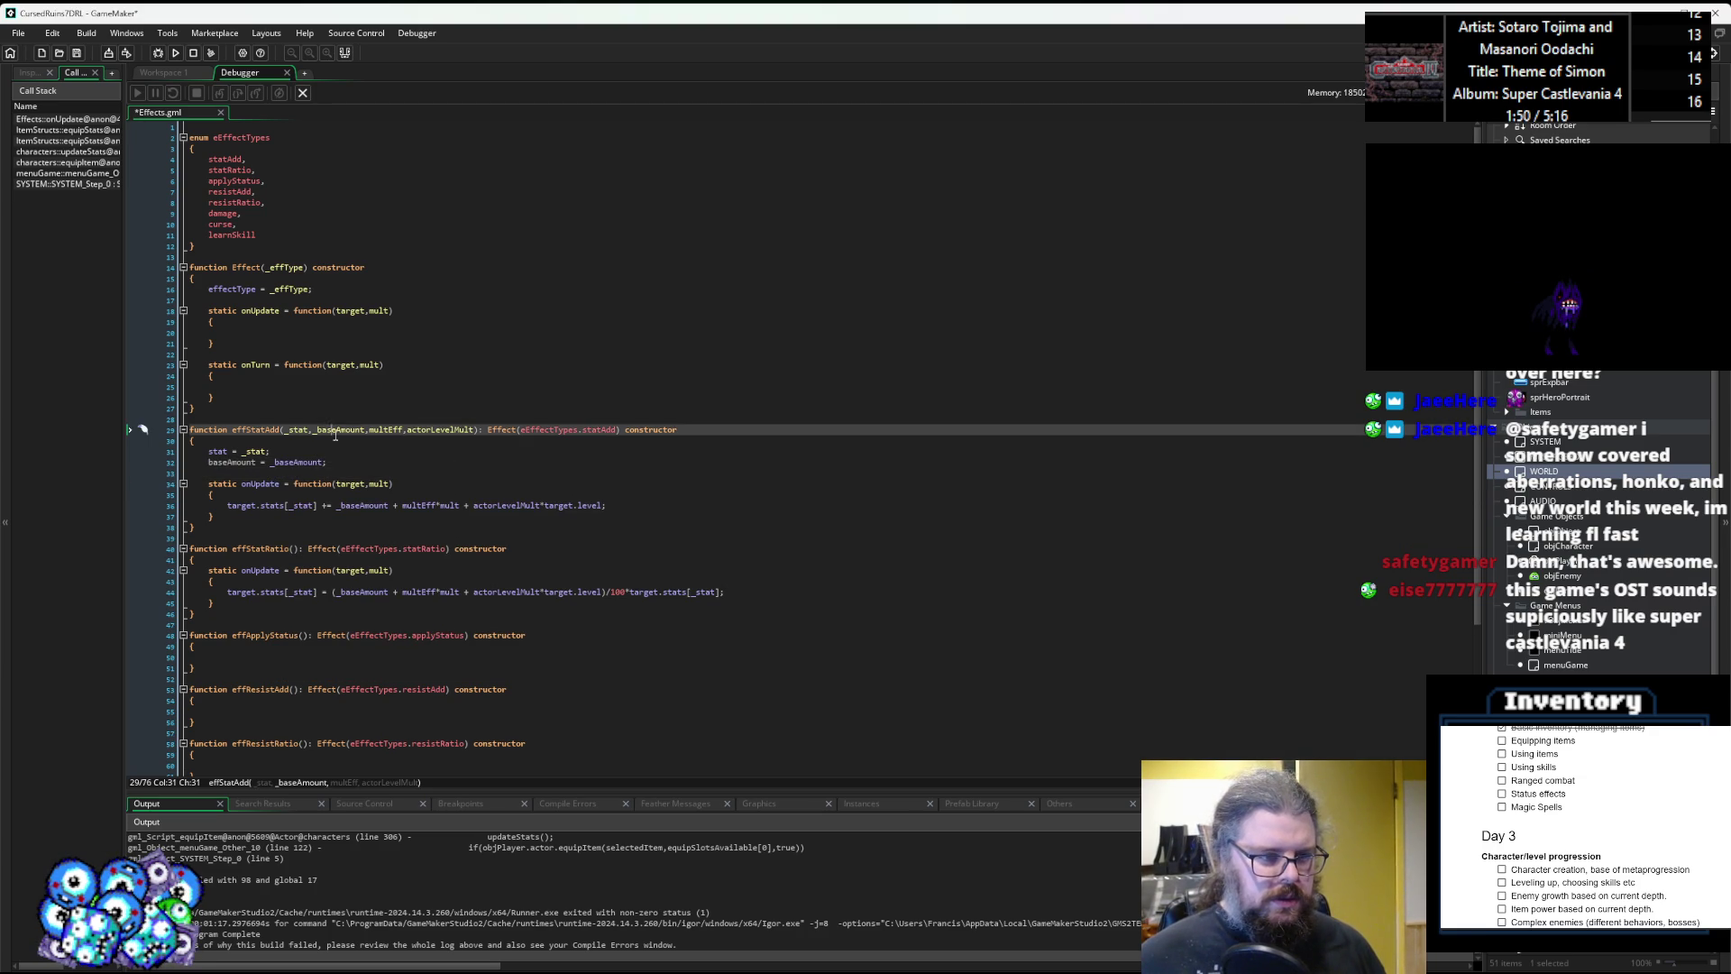
left_click(244, 471)
type("multEff = ")
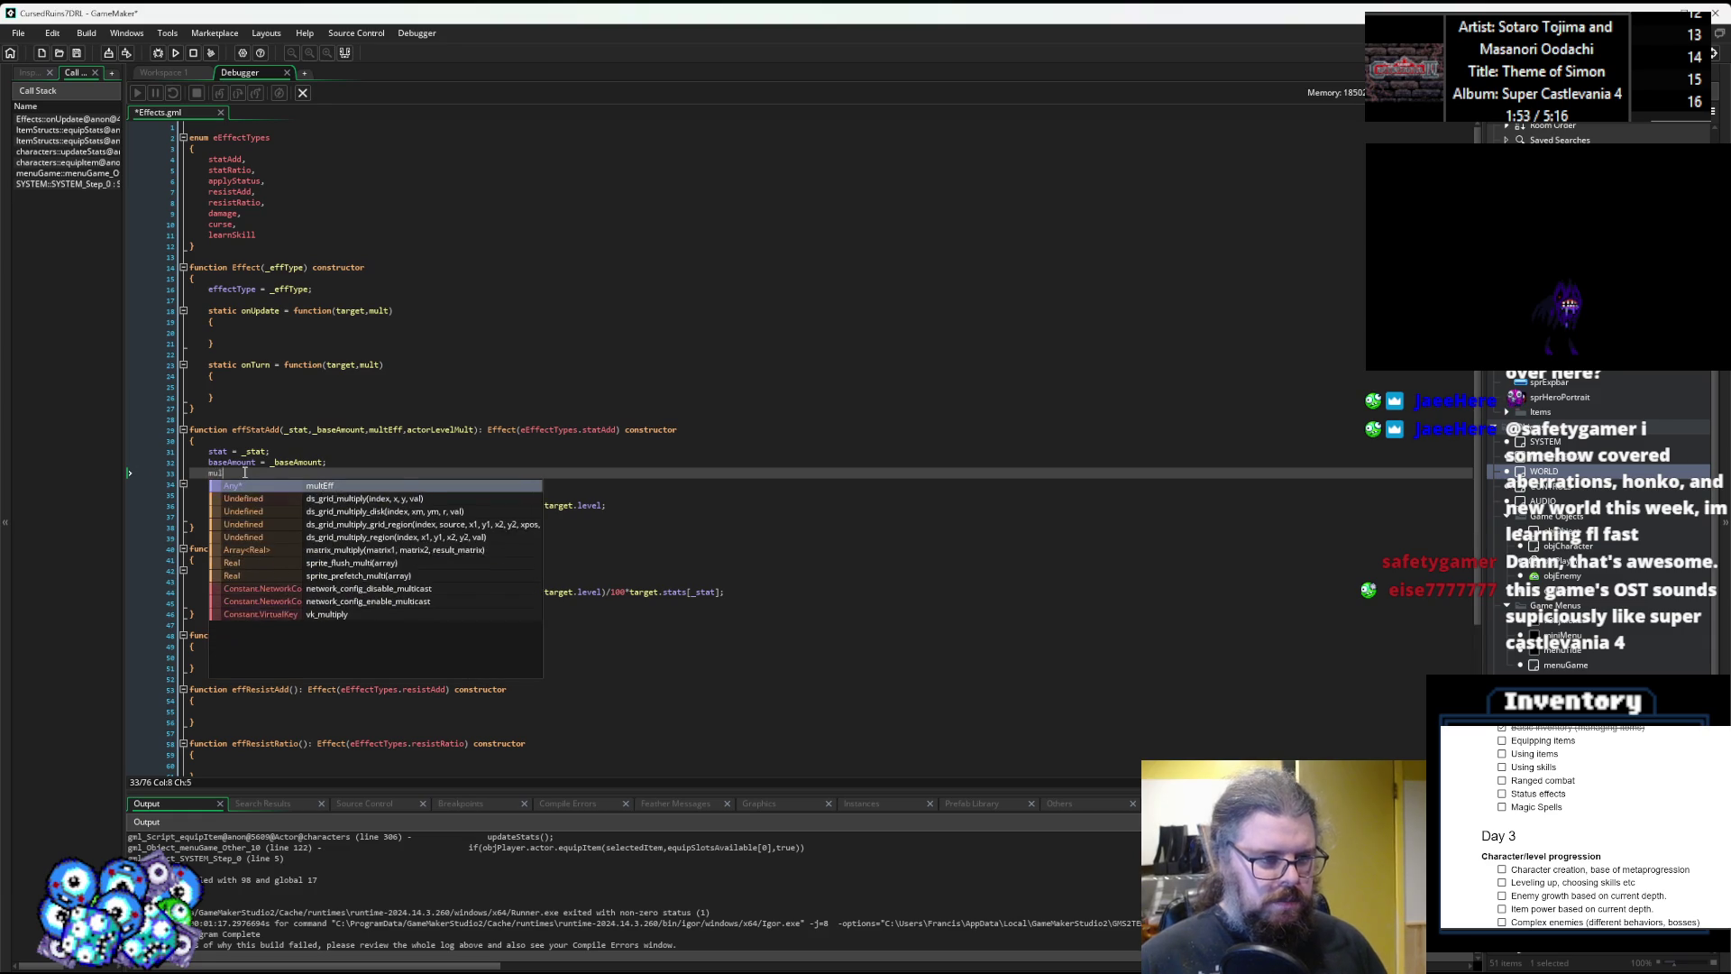
type("_multEff;")
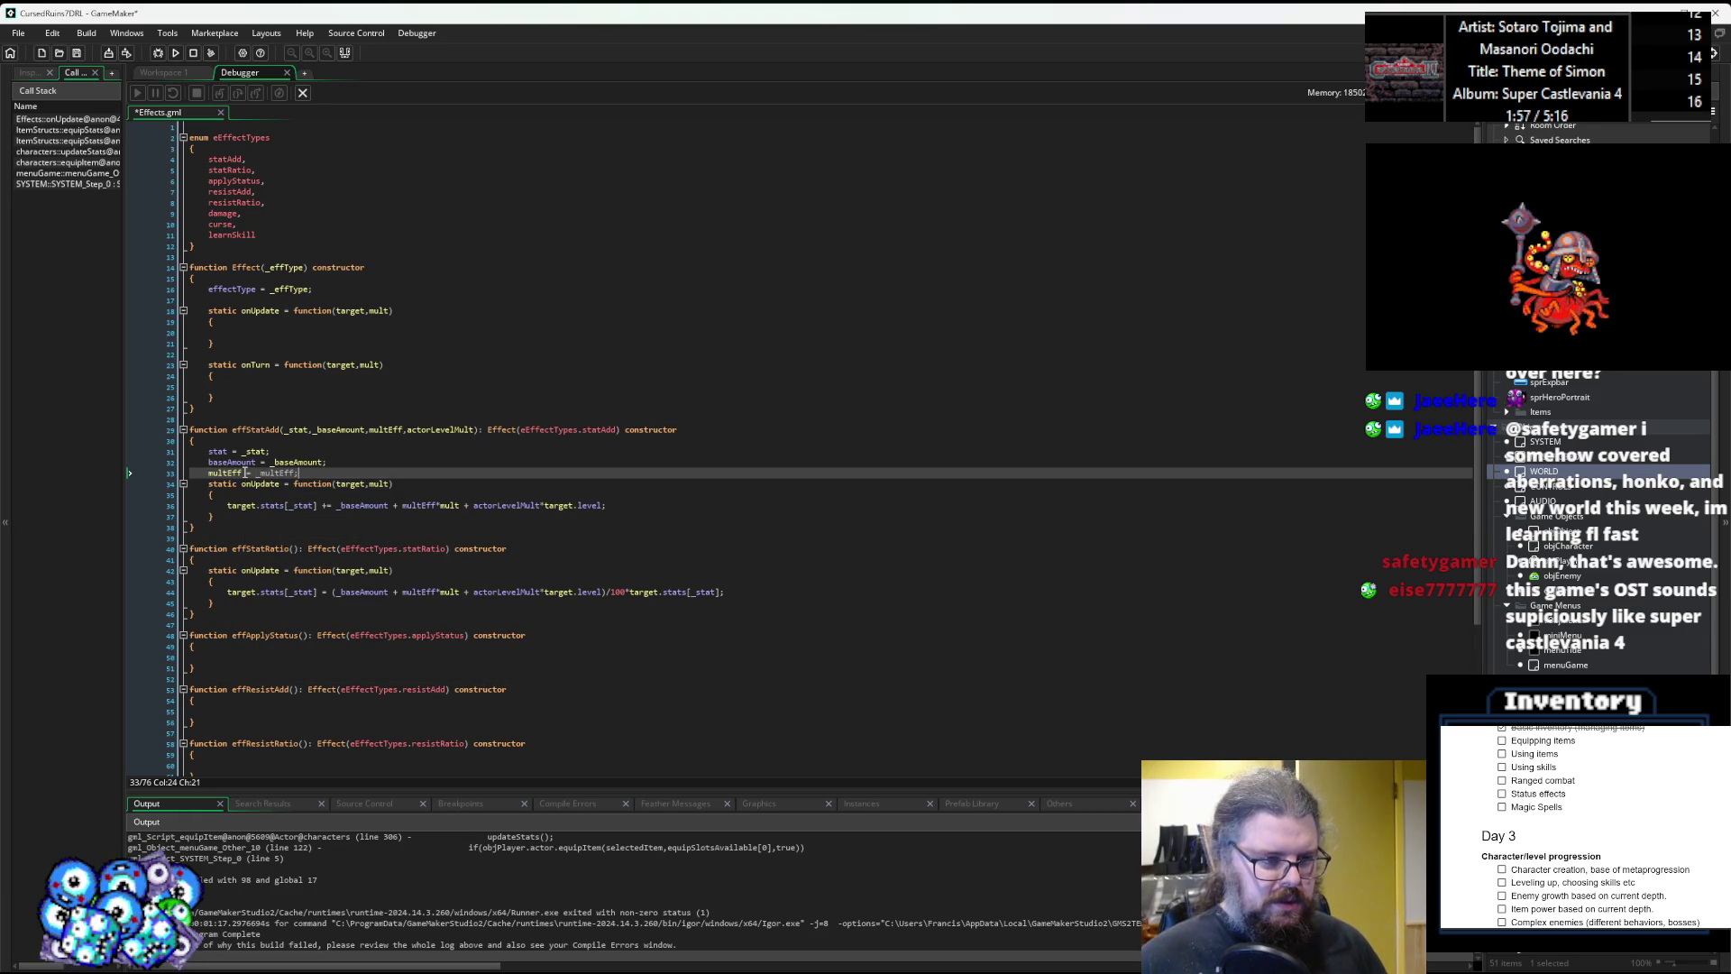
key("Return")
type("actor")
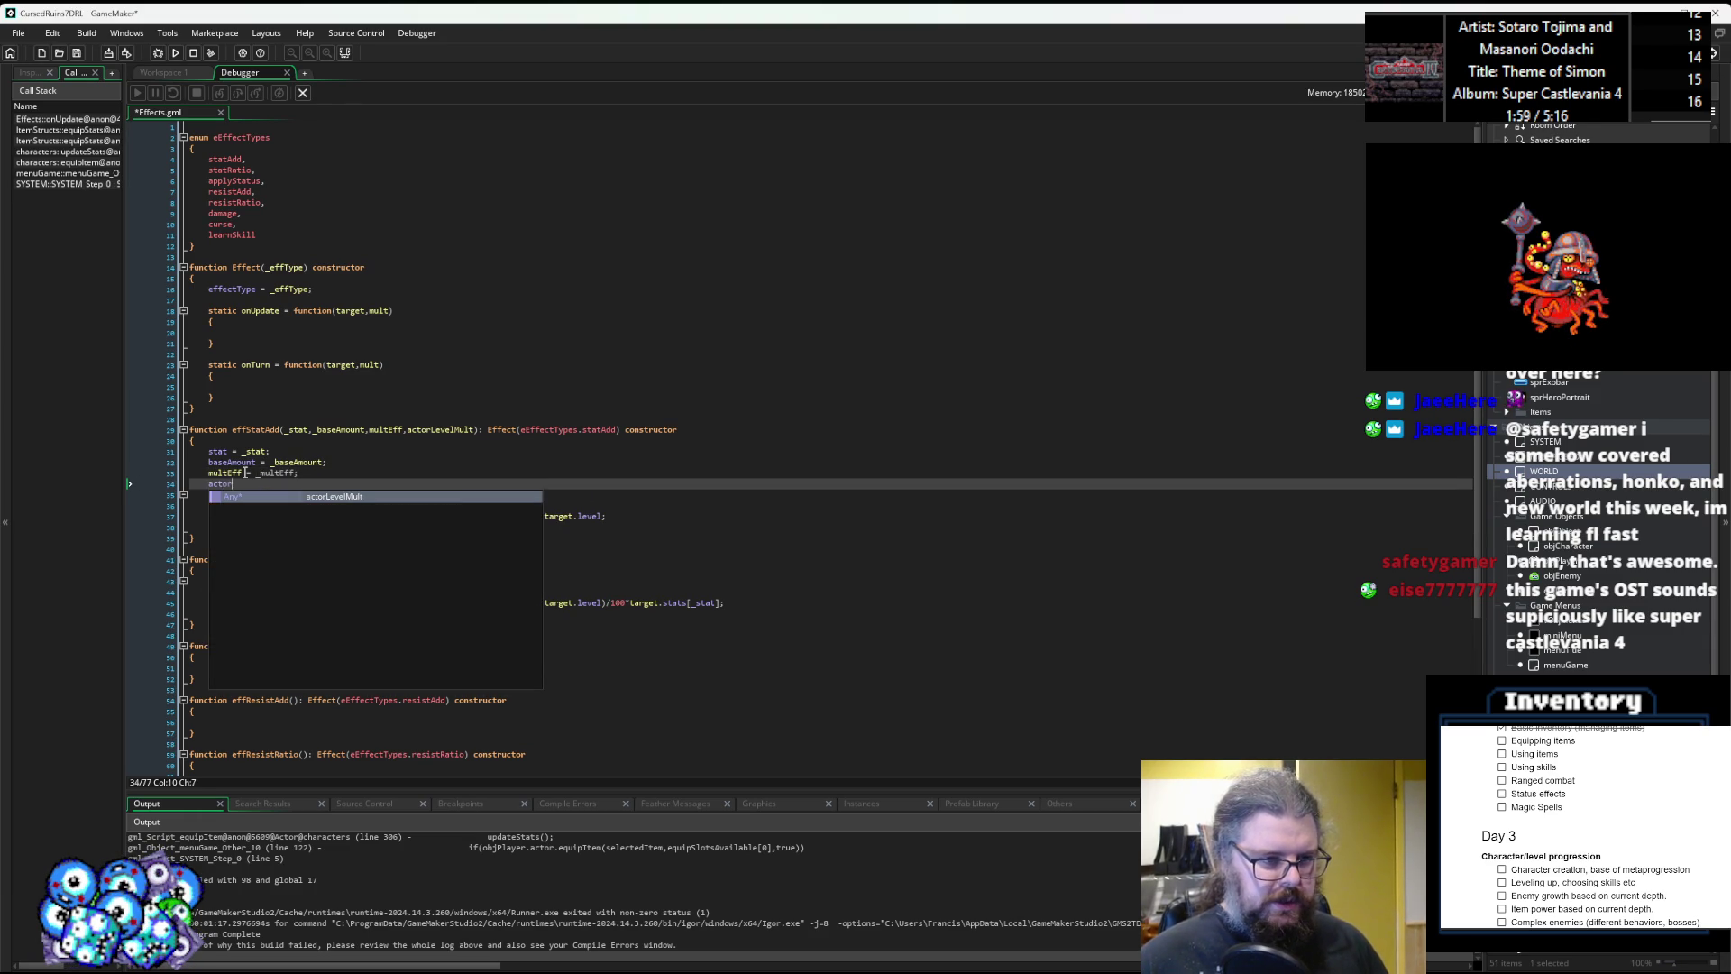
type("LevelMult ")
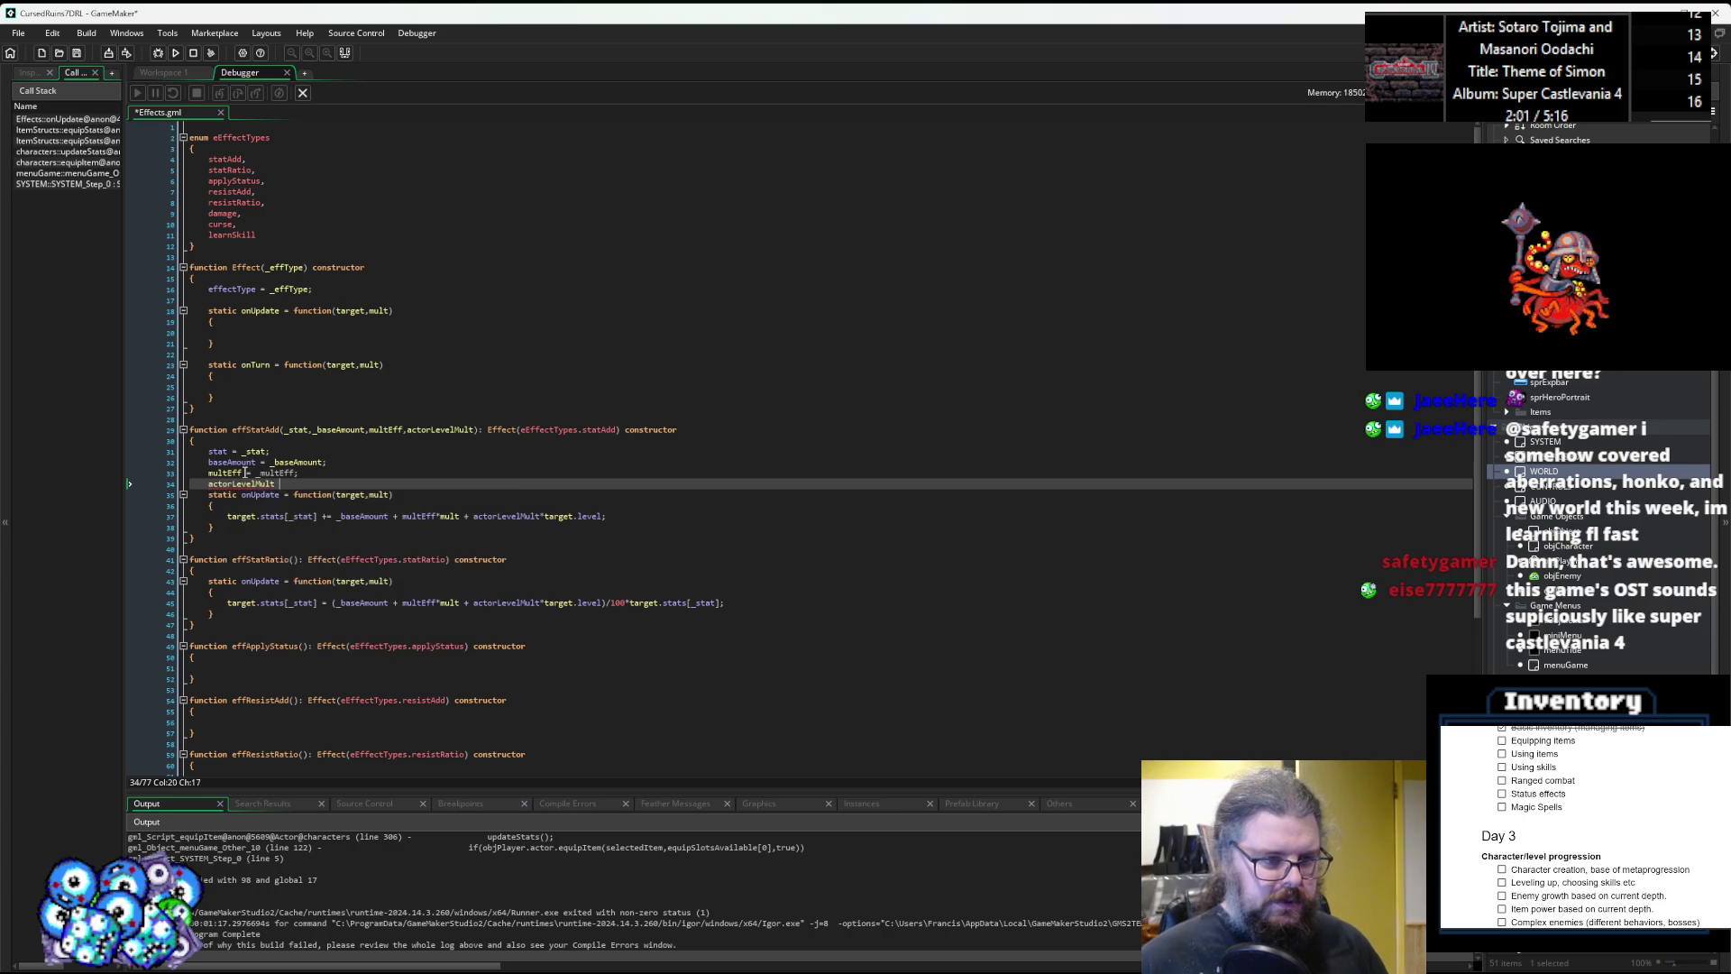
type("= _a")
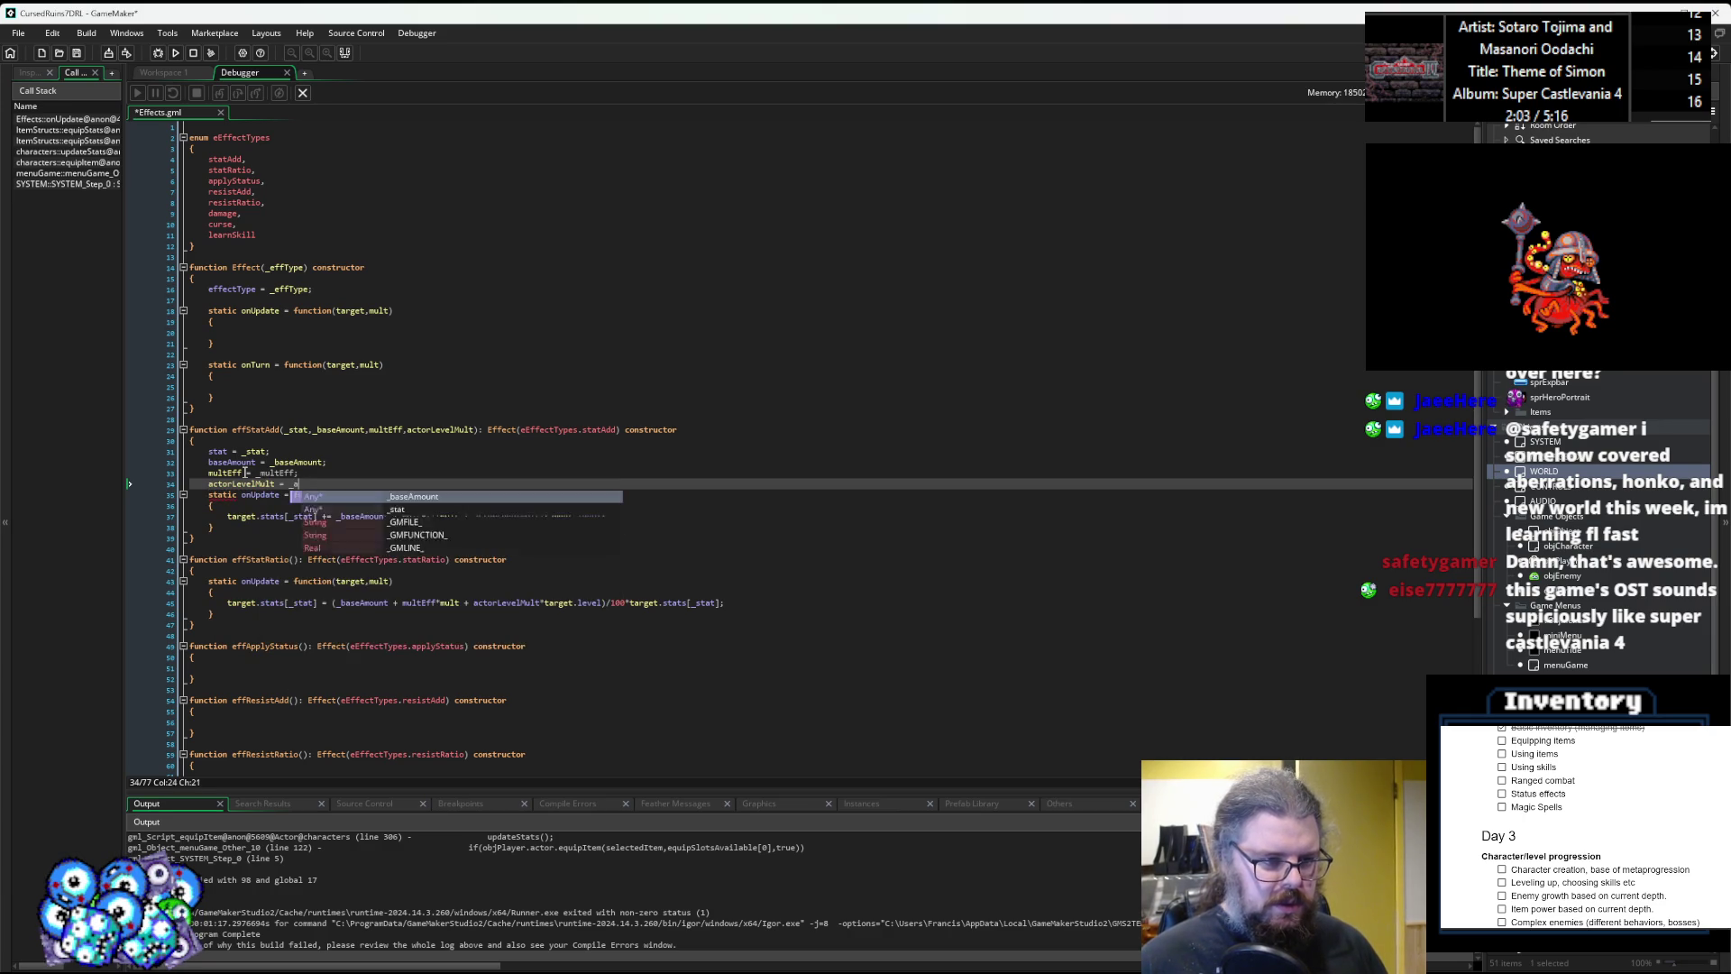
type("ctorLevelMult;")
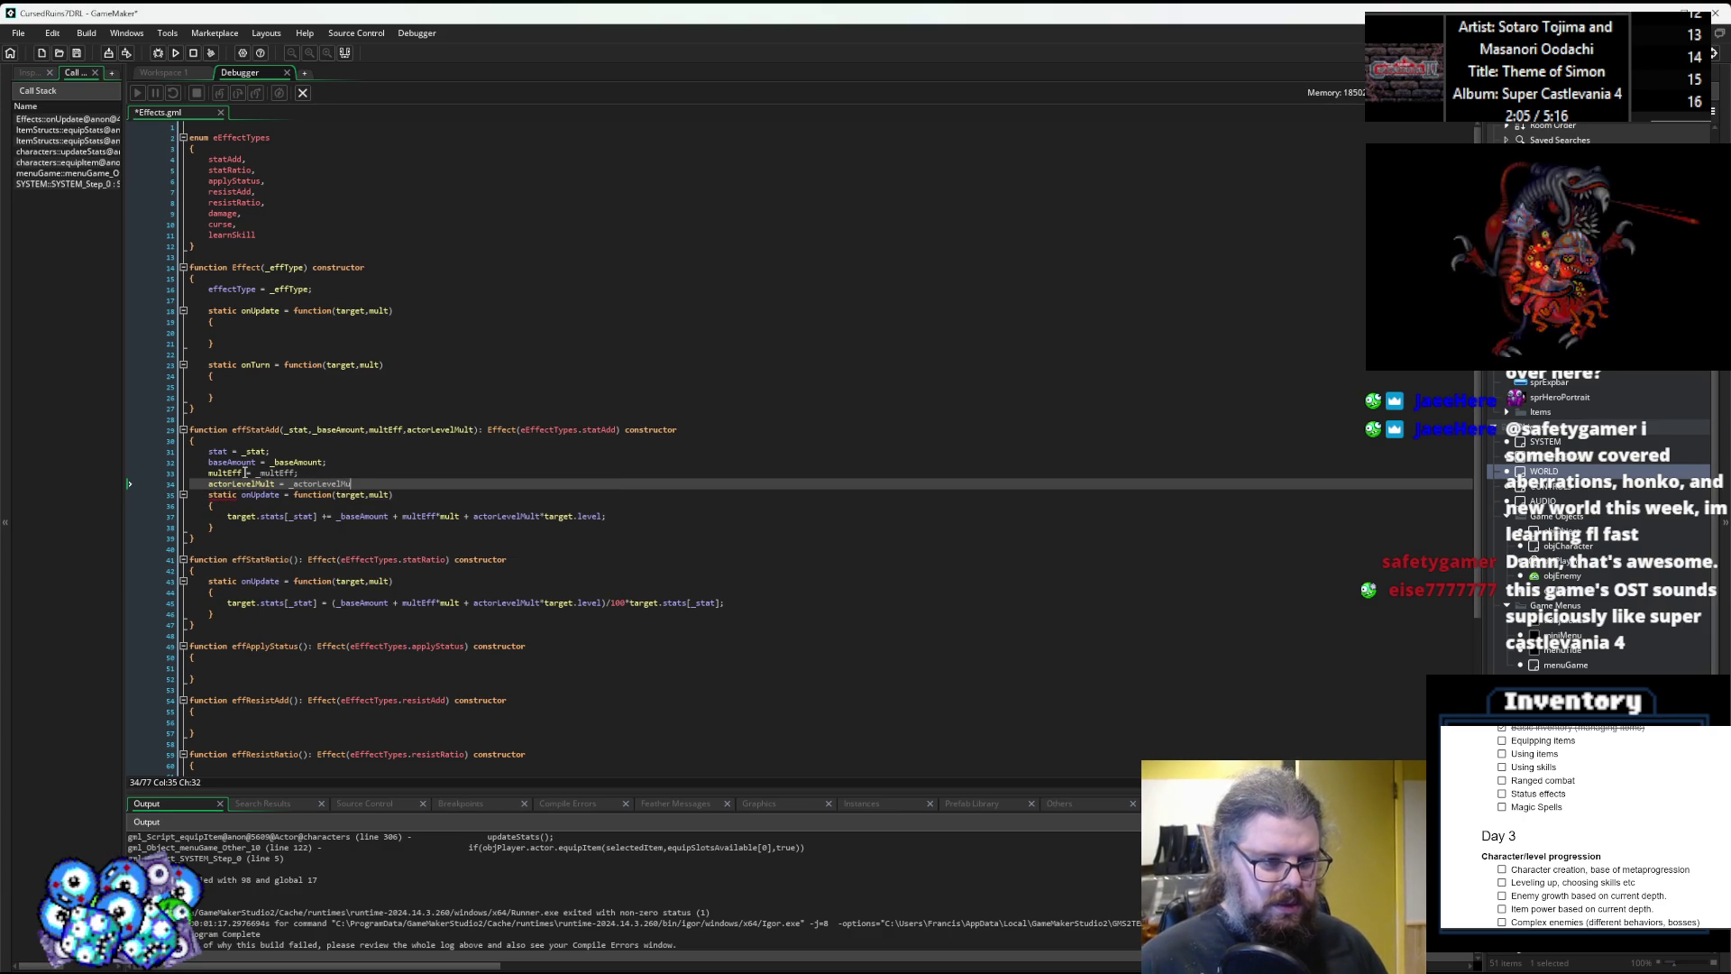
left_click(407, 430)
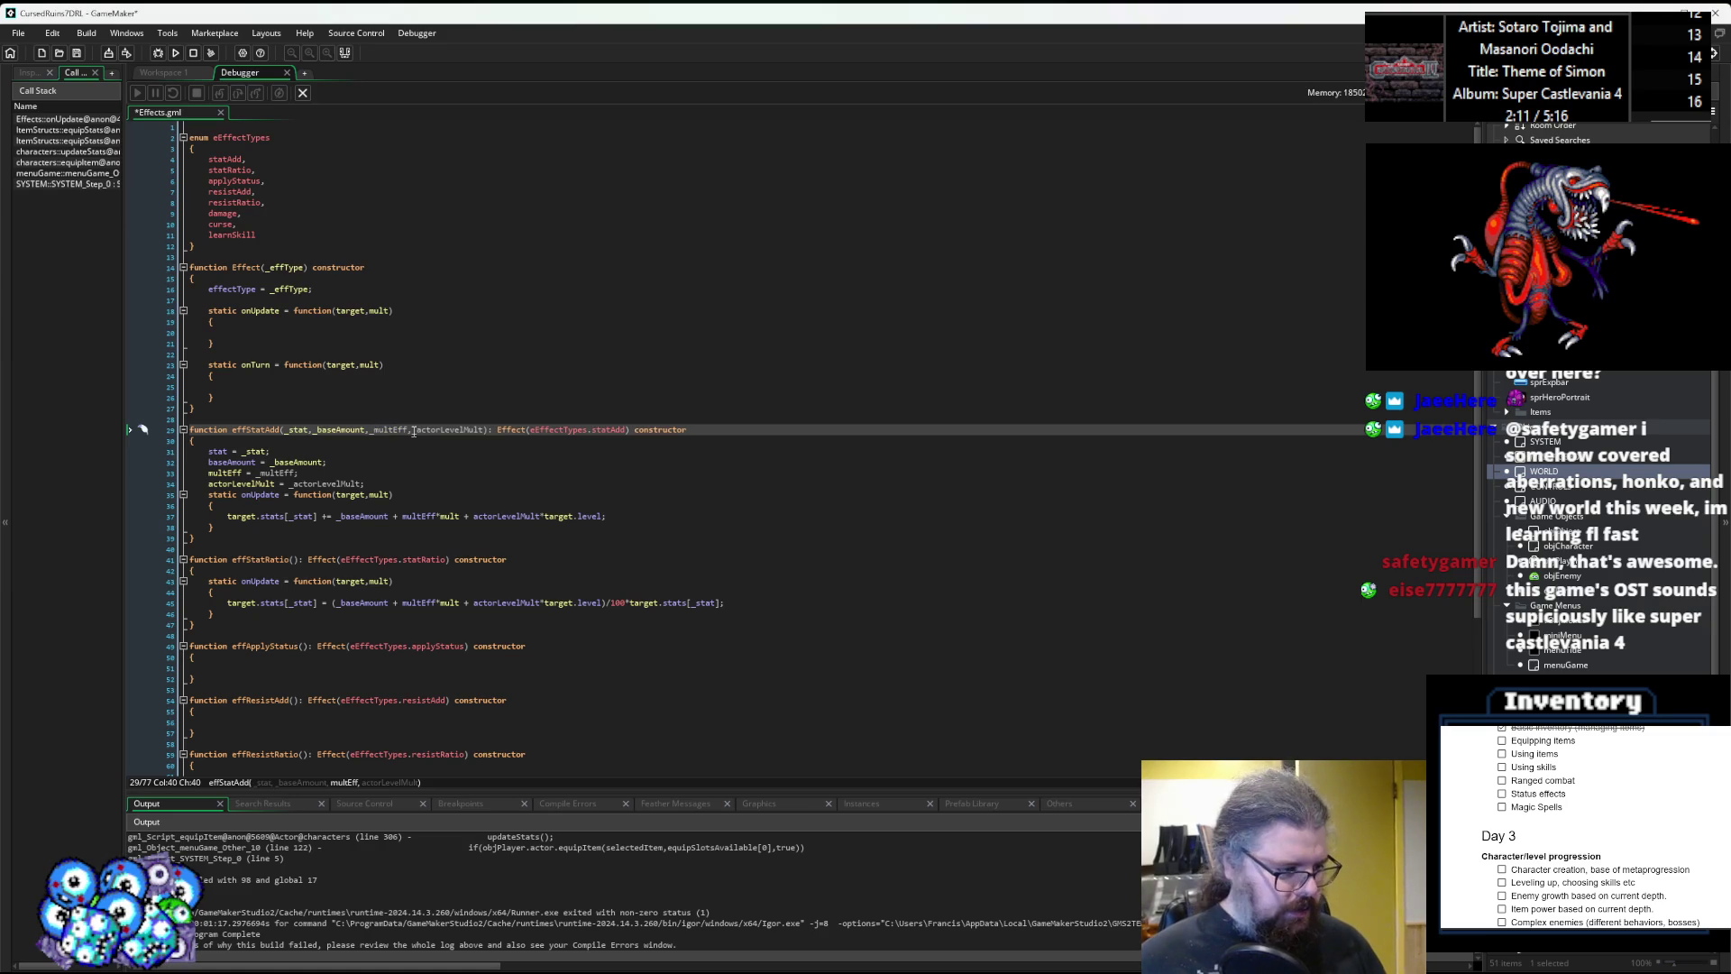
left_click(373, 474)
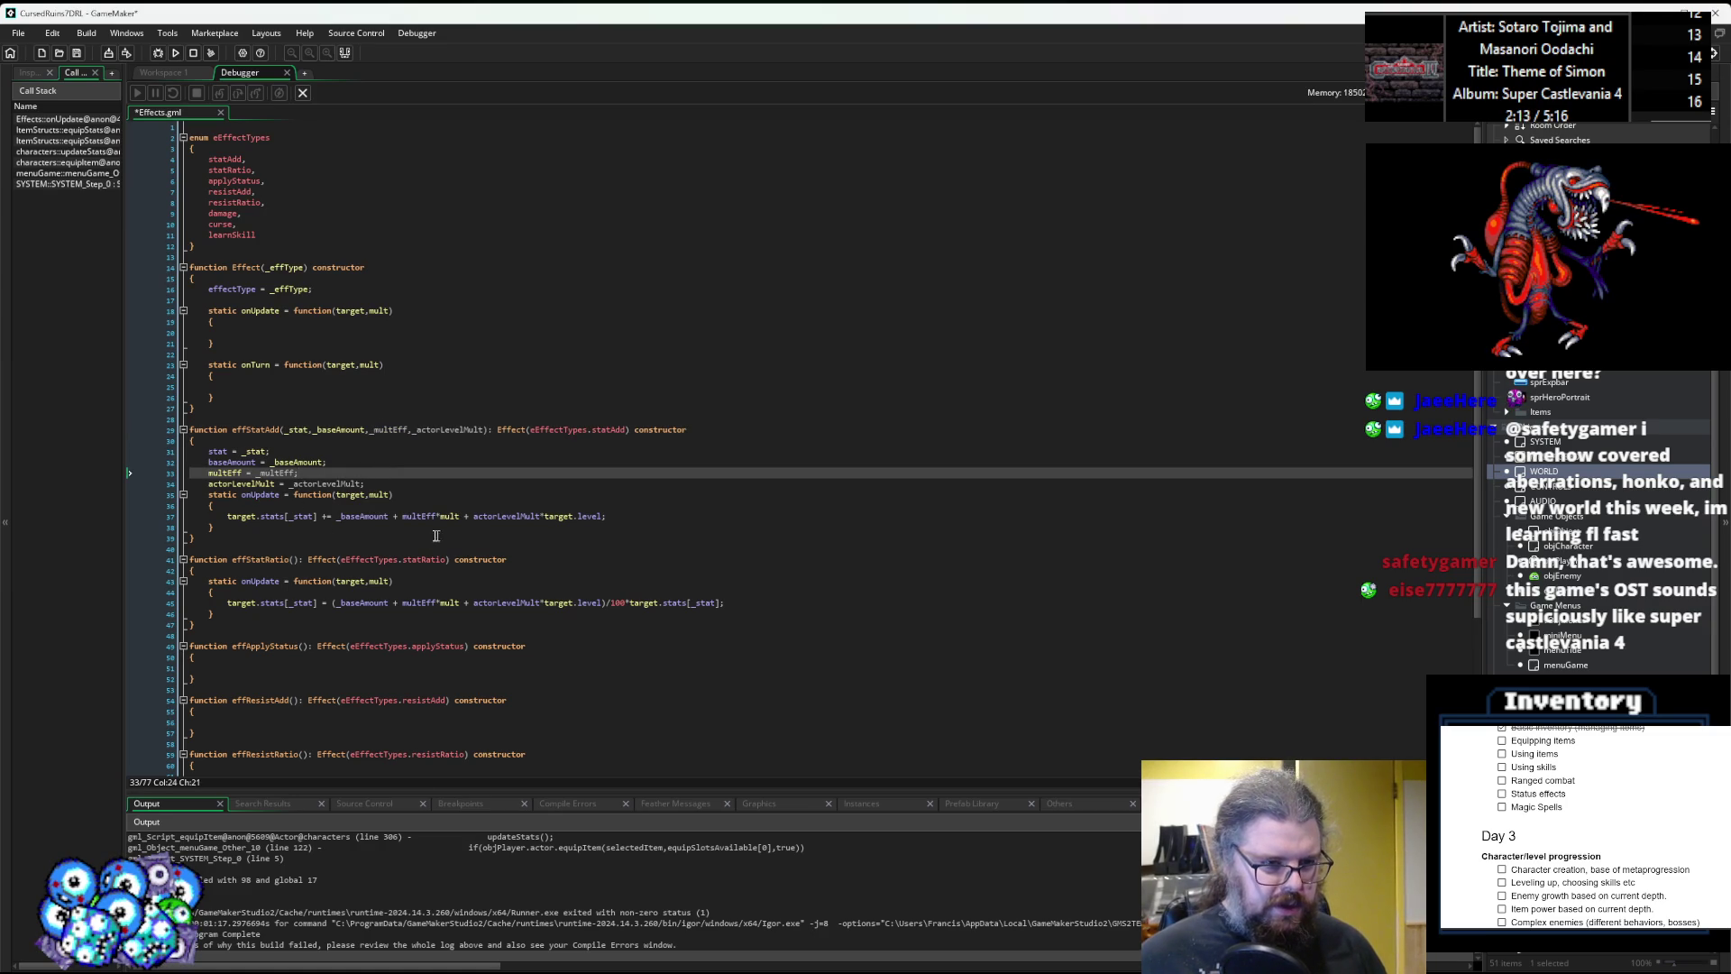
left_click(344, 518)
left_click(540, 488)
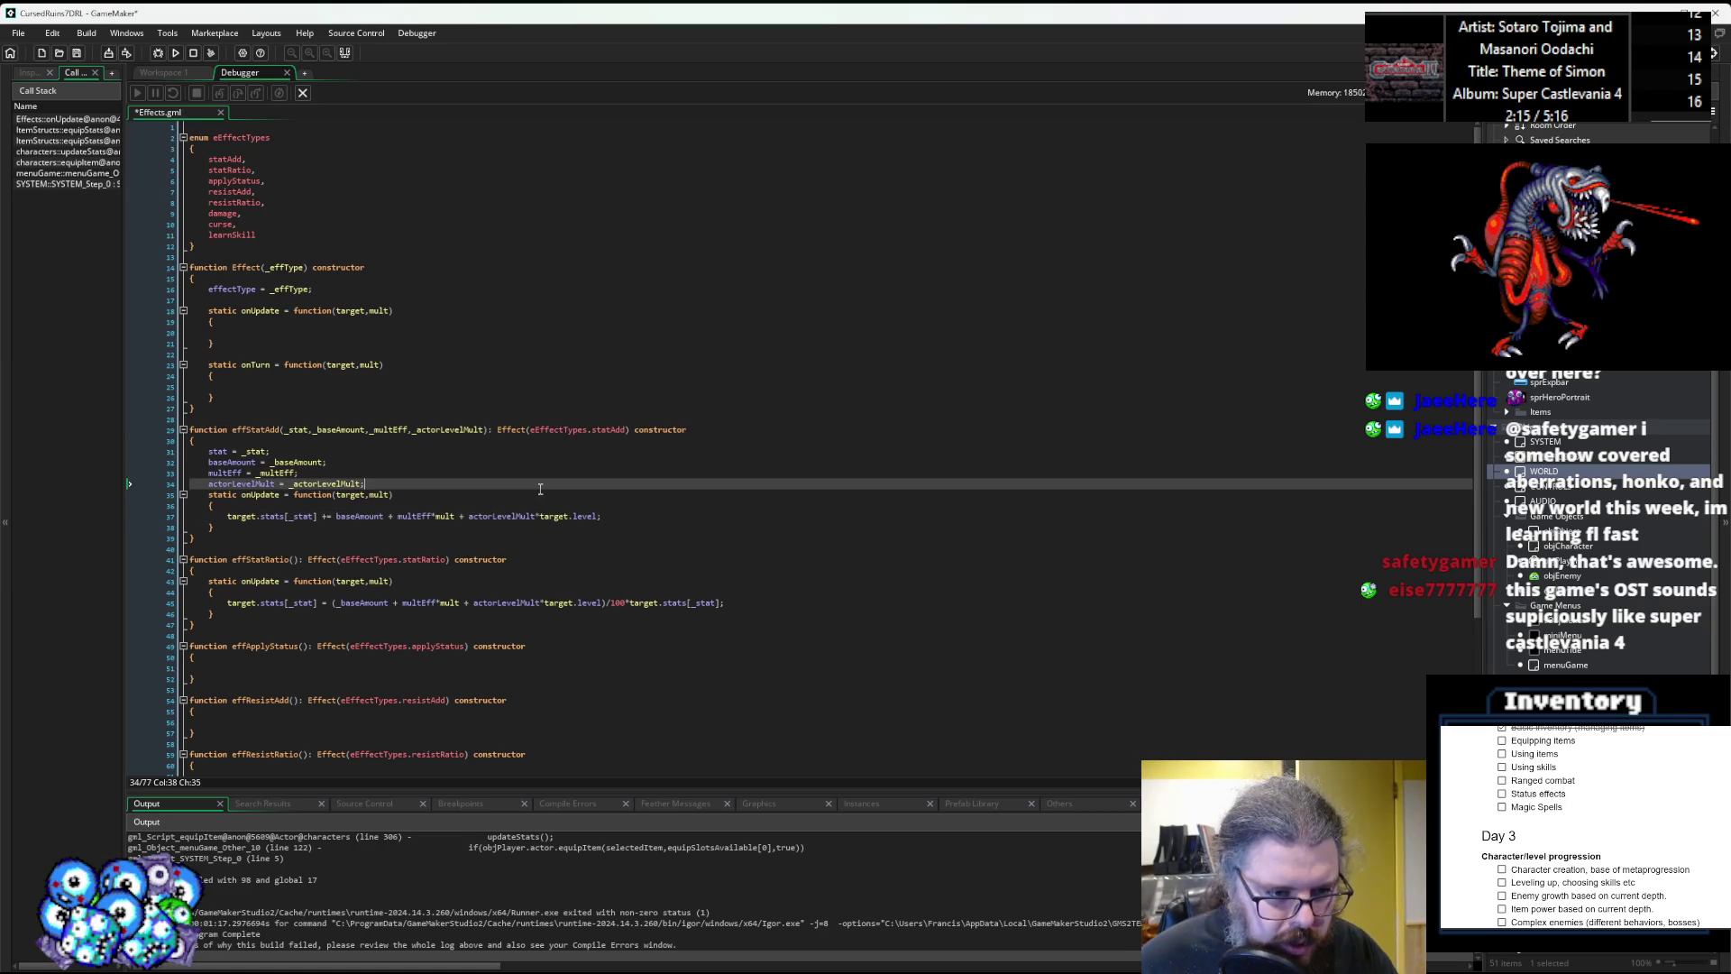
Copy effStatAdd's four field assignments and parameter list into effStatRatio.
left_click_drag(364, 484, 215, 466)
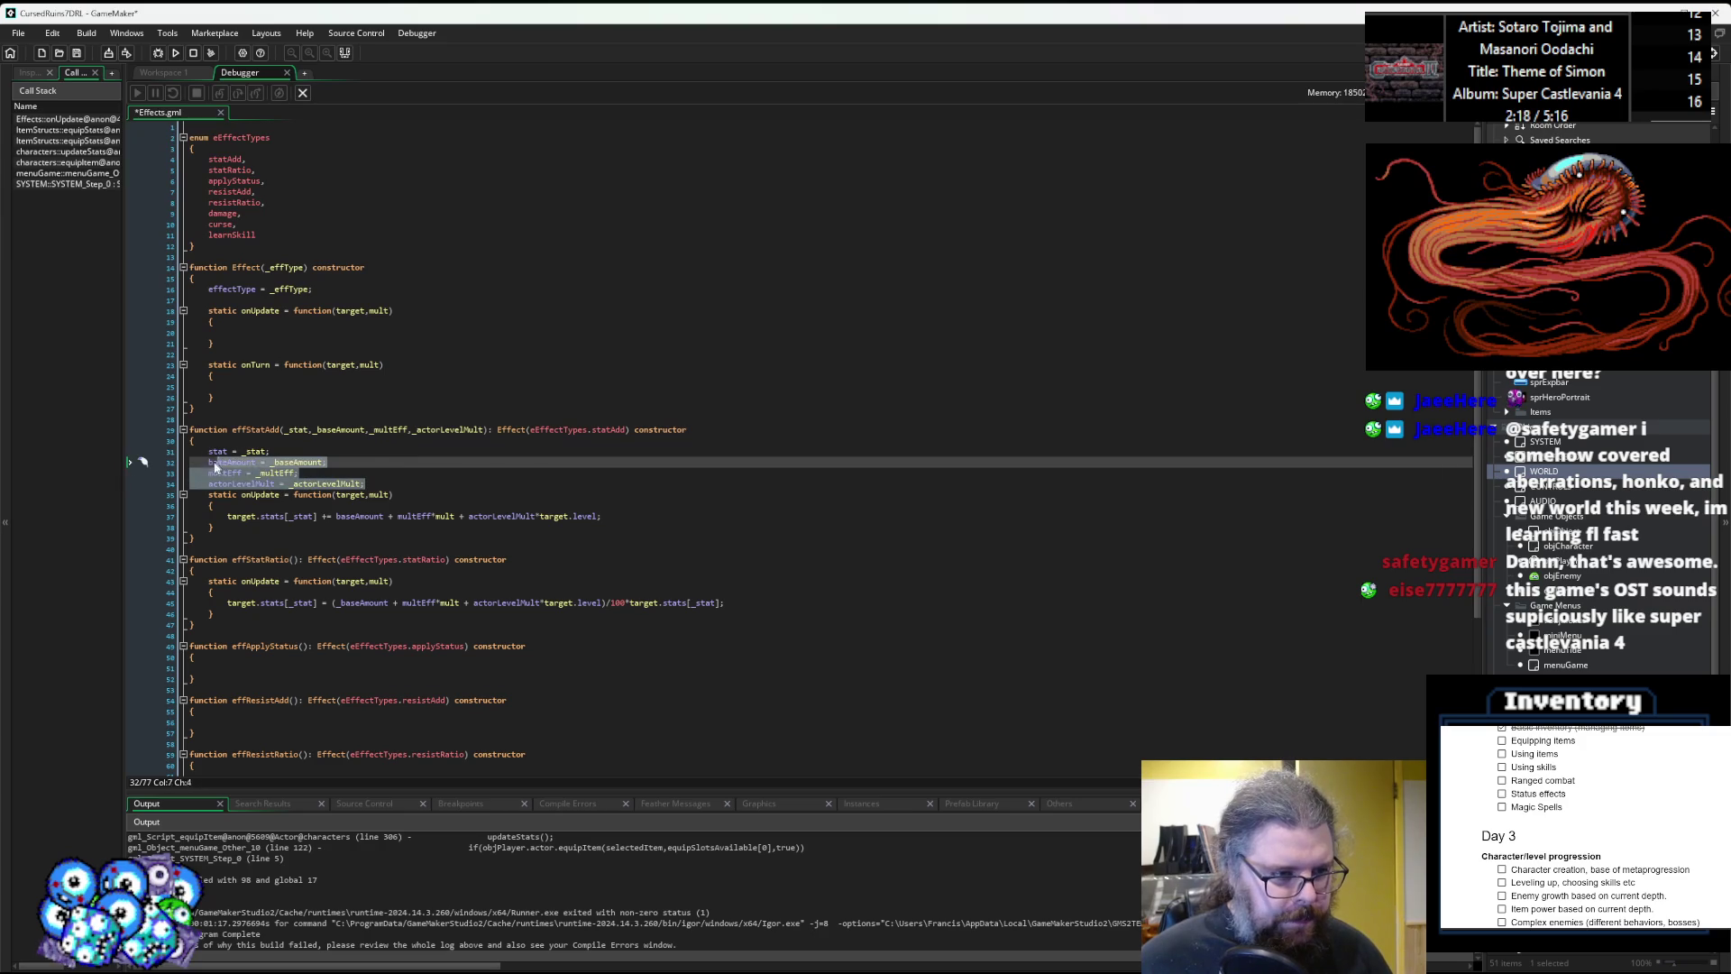
left_click(262, 571)
key("Return")
type("stat = _stat; \tbaseAmount = _baseAmount; \tmultEff = _multEff; \tactorLevelMult = _actorLevelMult;")
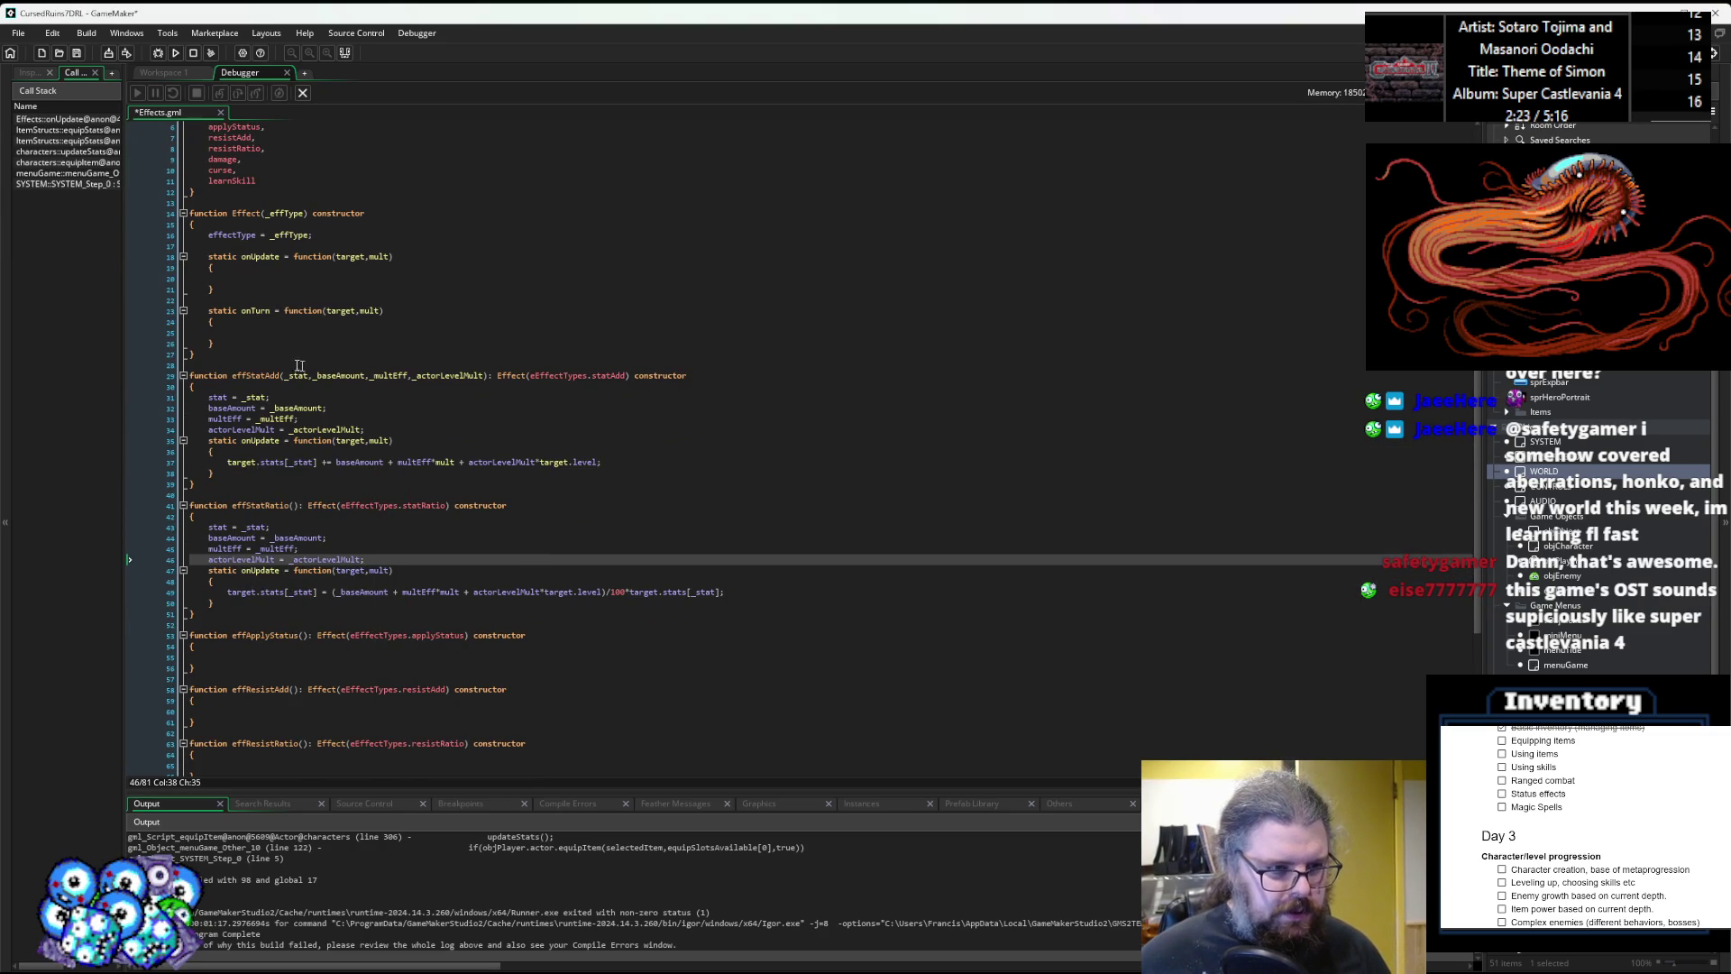
left_click_drag(286, 376, 442, 377)
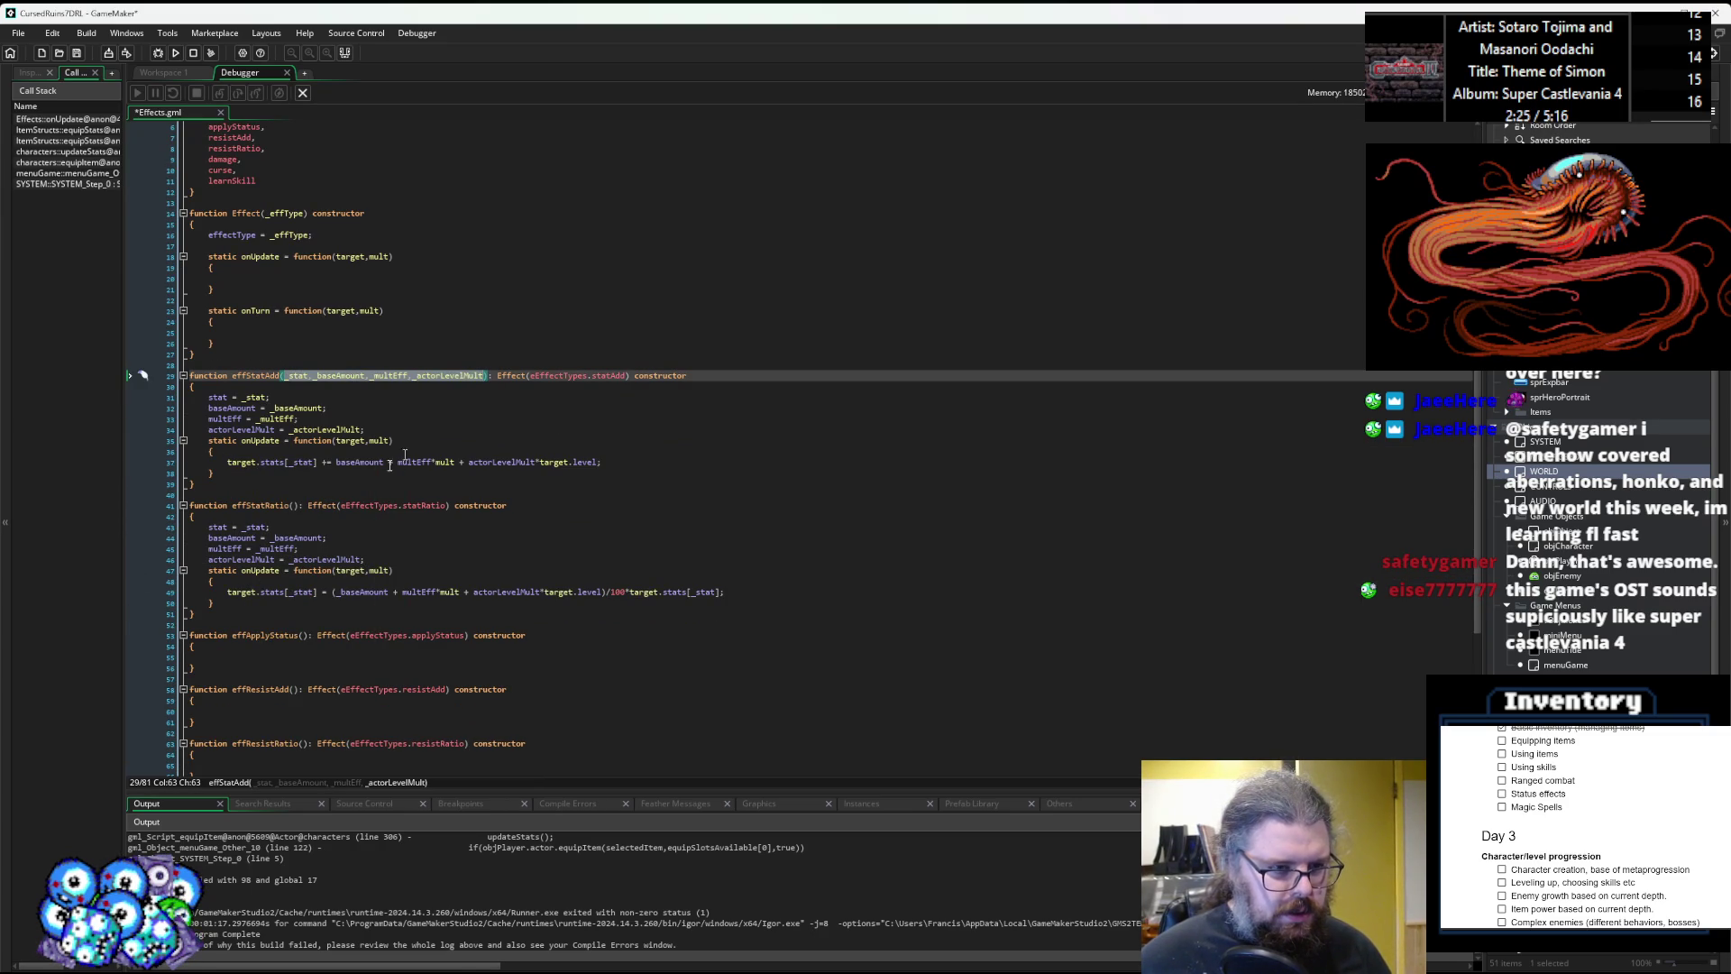
left_click(294, 506)
left_click(276, 580)
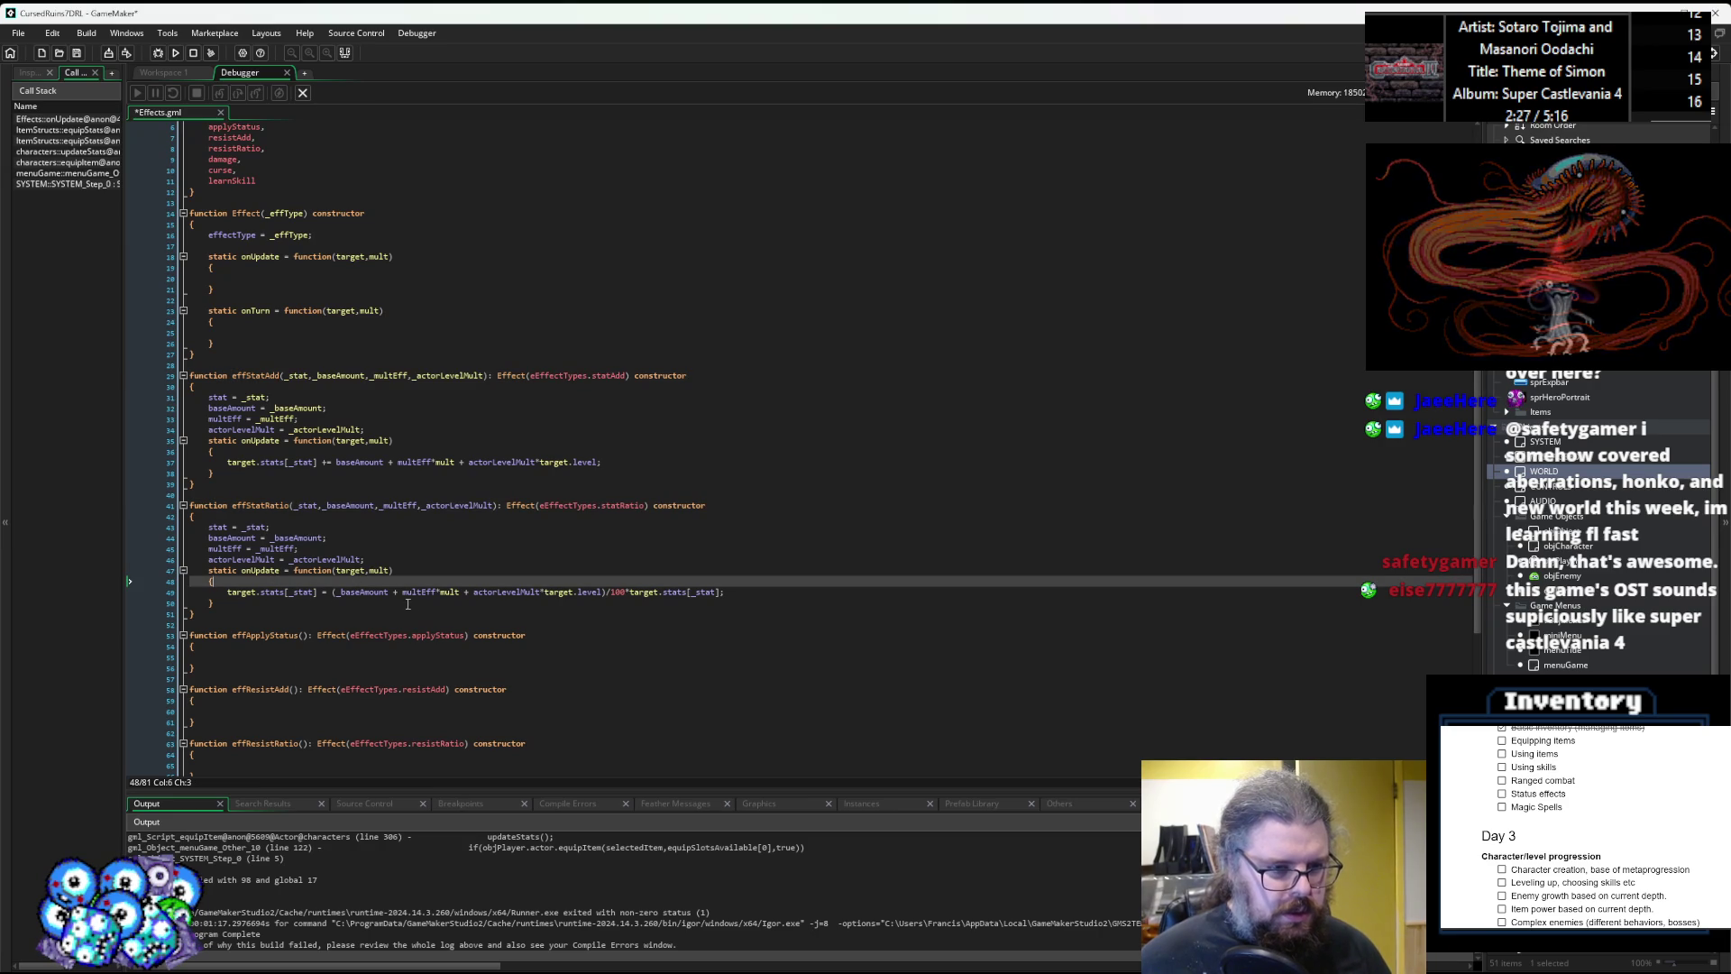
left_click(343, 593)
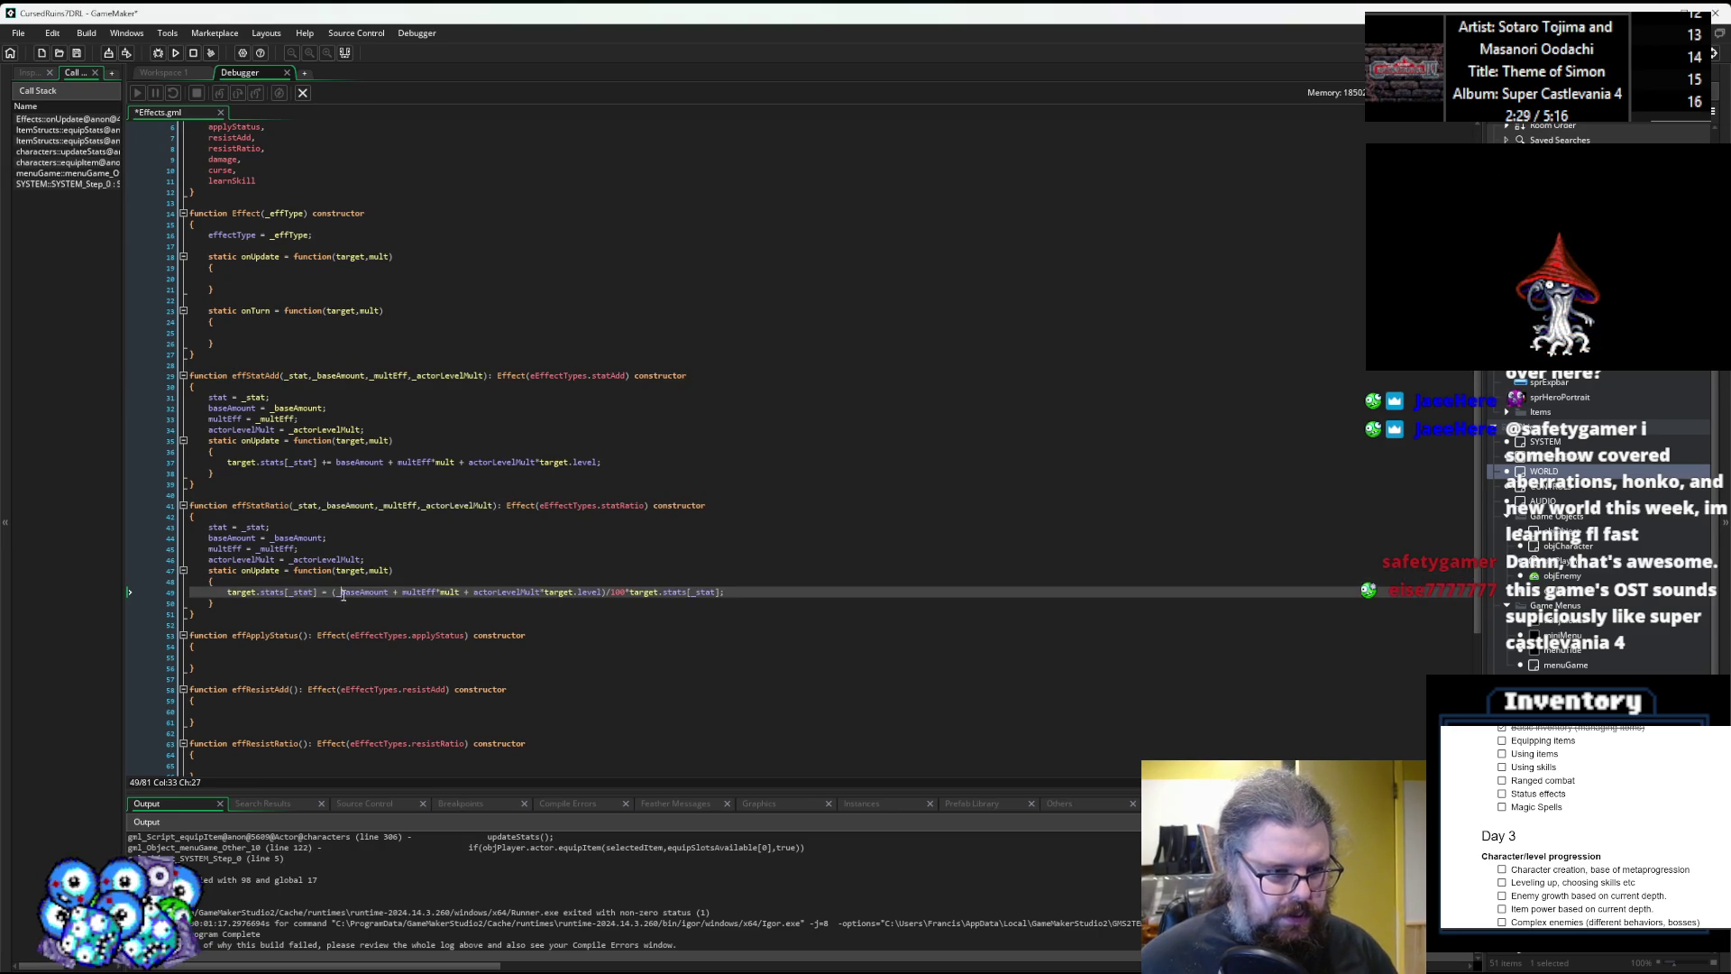
Close the Debugger tab and rebuild the game in debug mode.
left_click(406, 556)
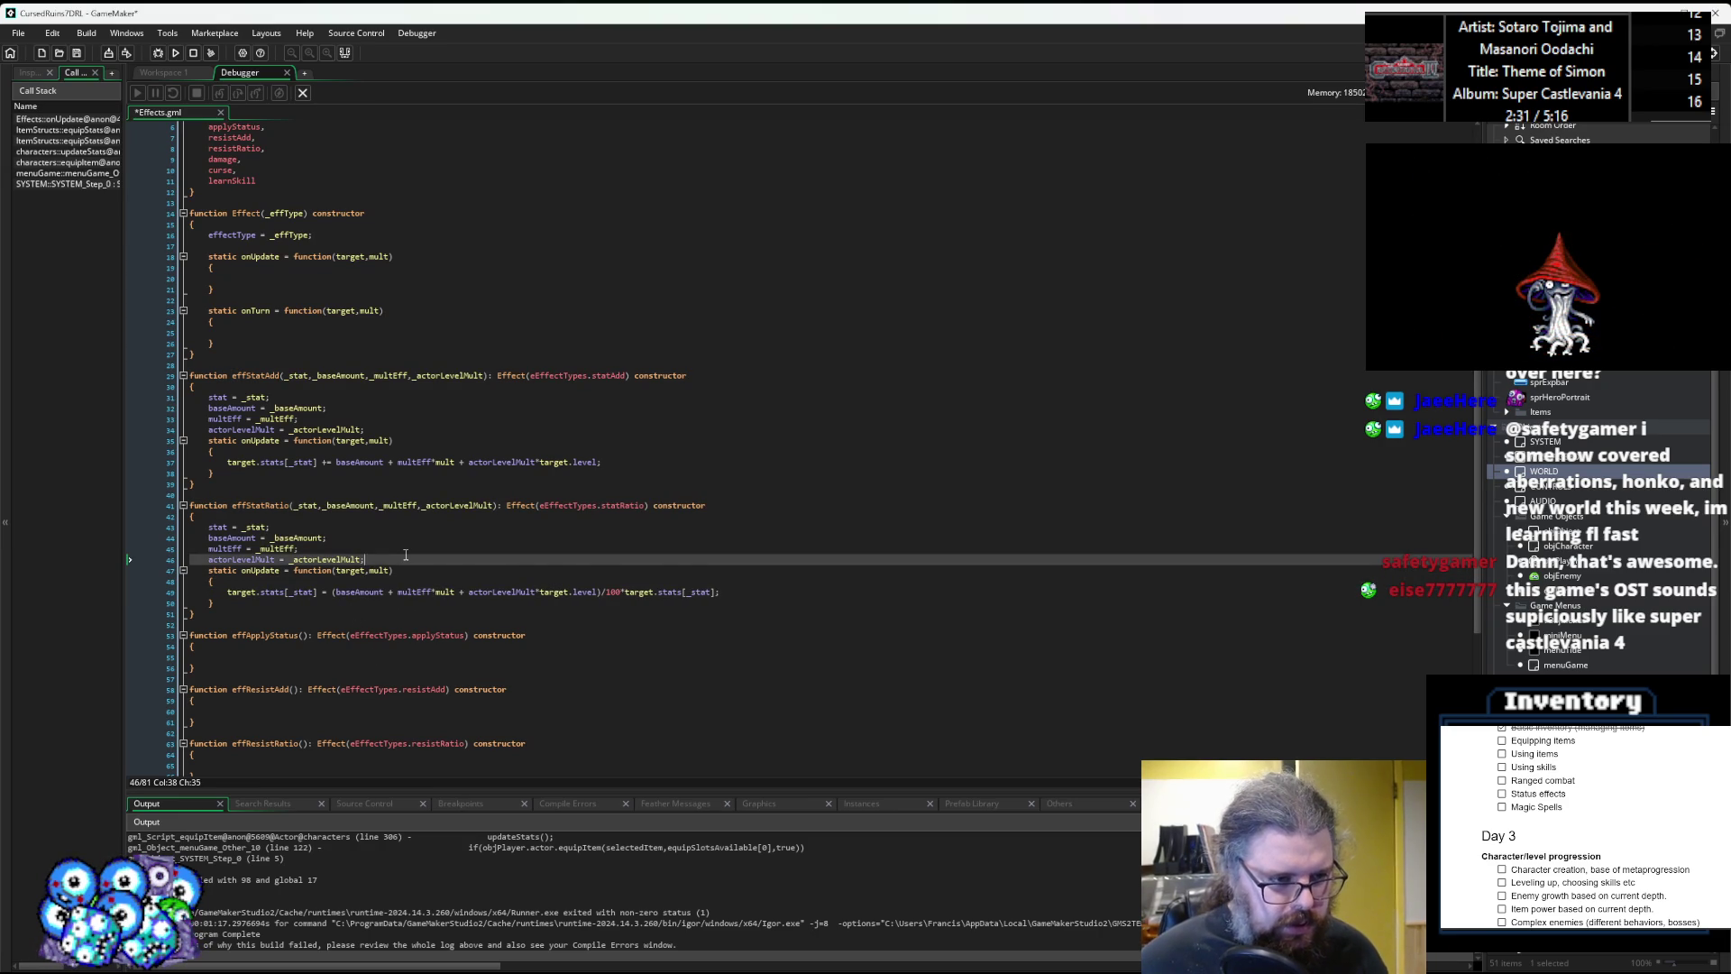
scroll(405, 554, "down", 2)
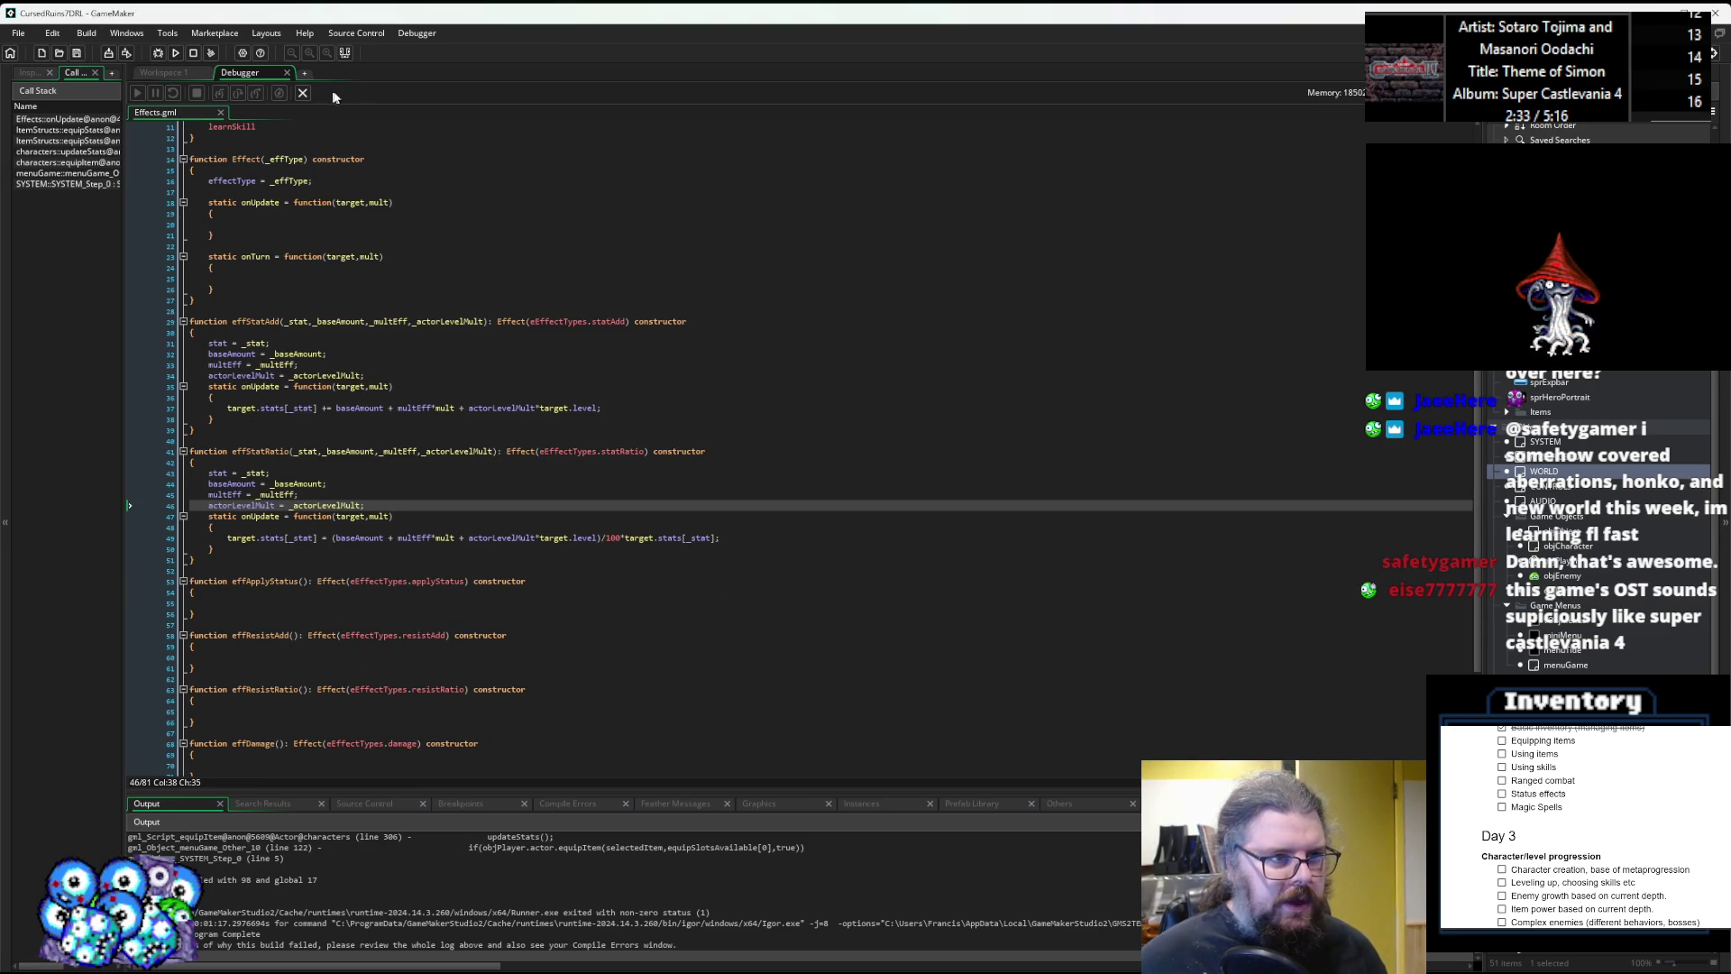
left_click(302, 94)
left_click(163, 49)
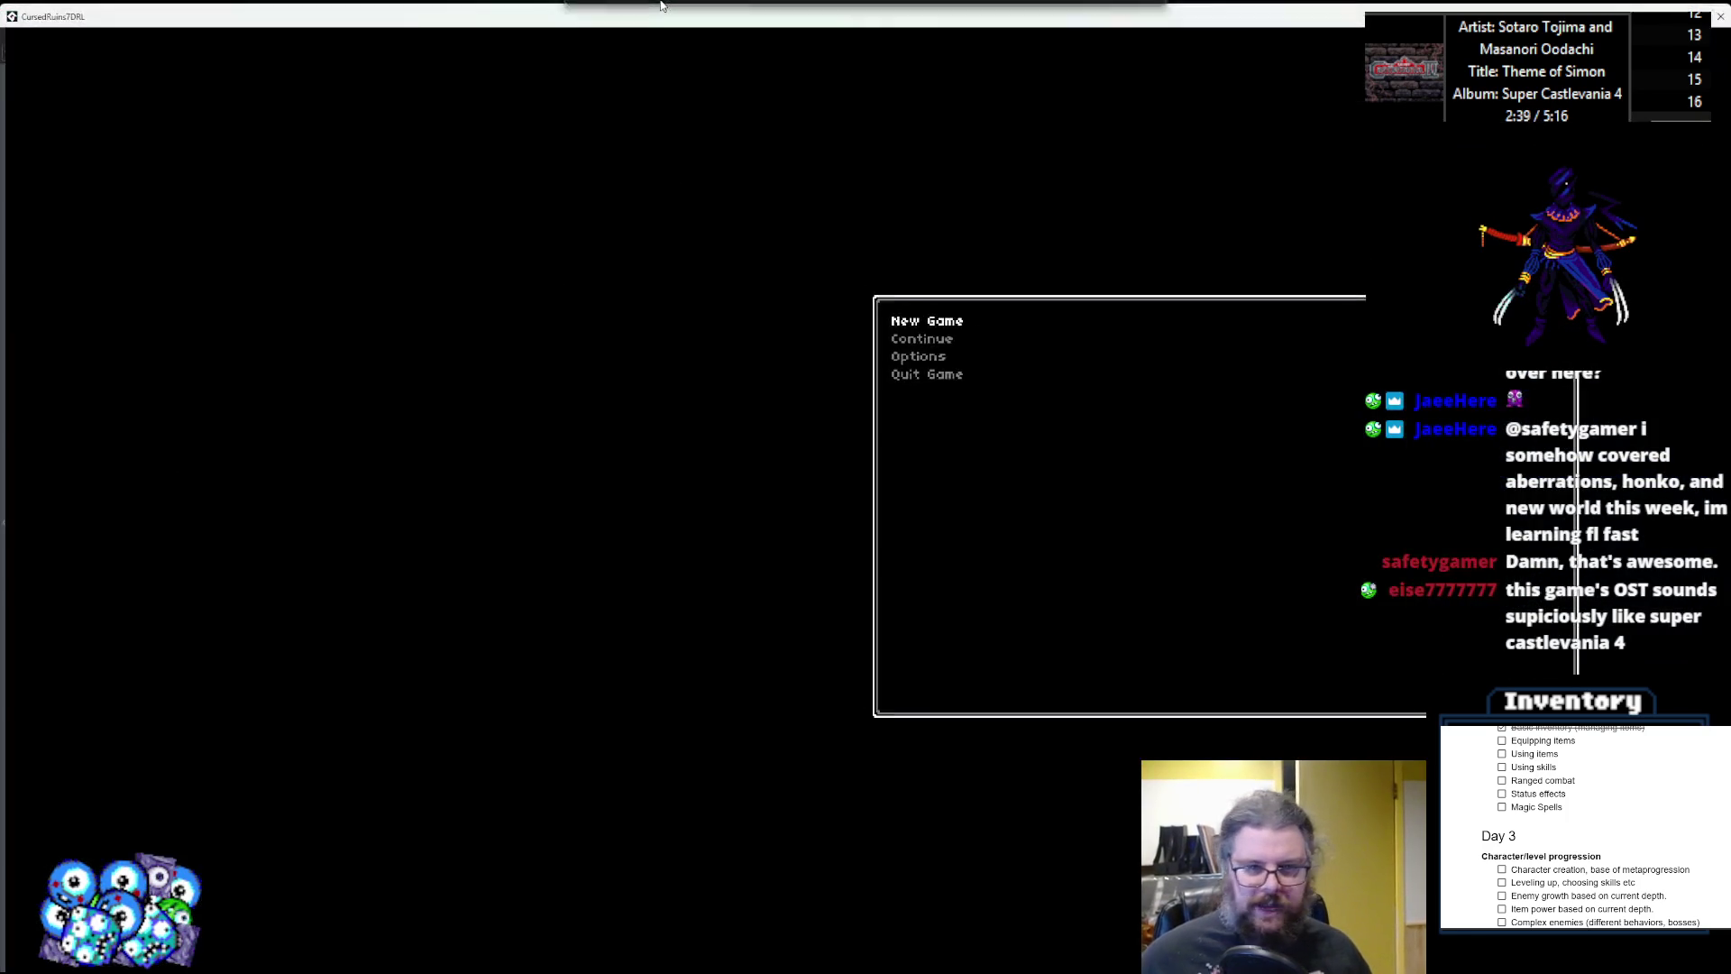
Start a New Game and move the hero through the dungeon, attacking nearby slimes.
key("Return")
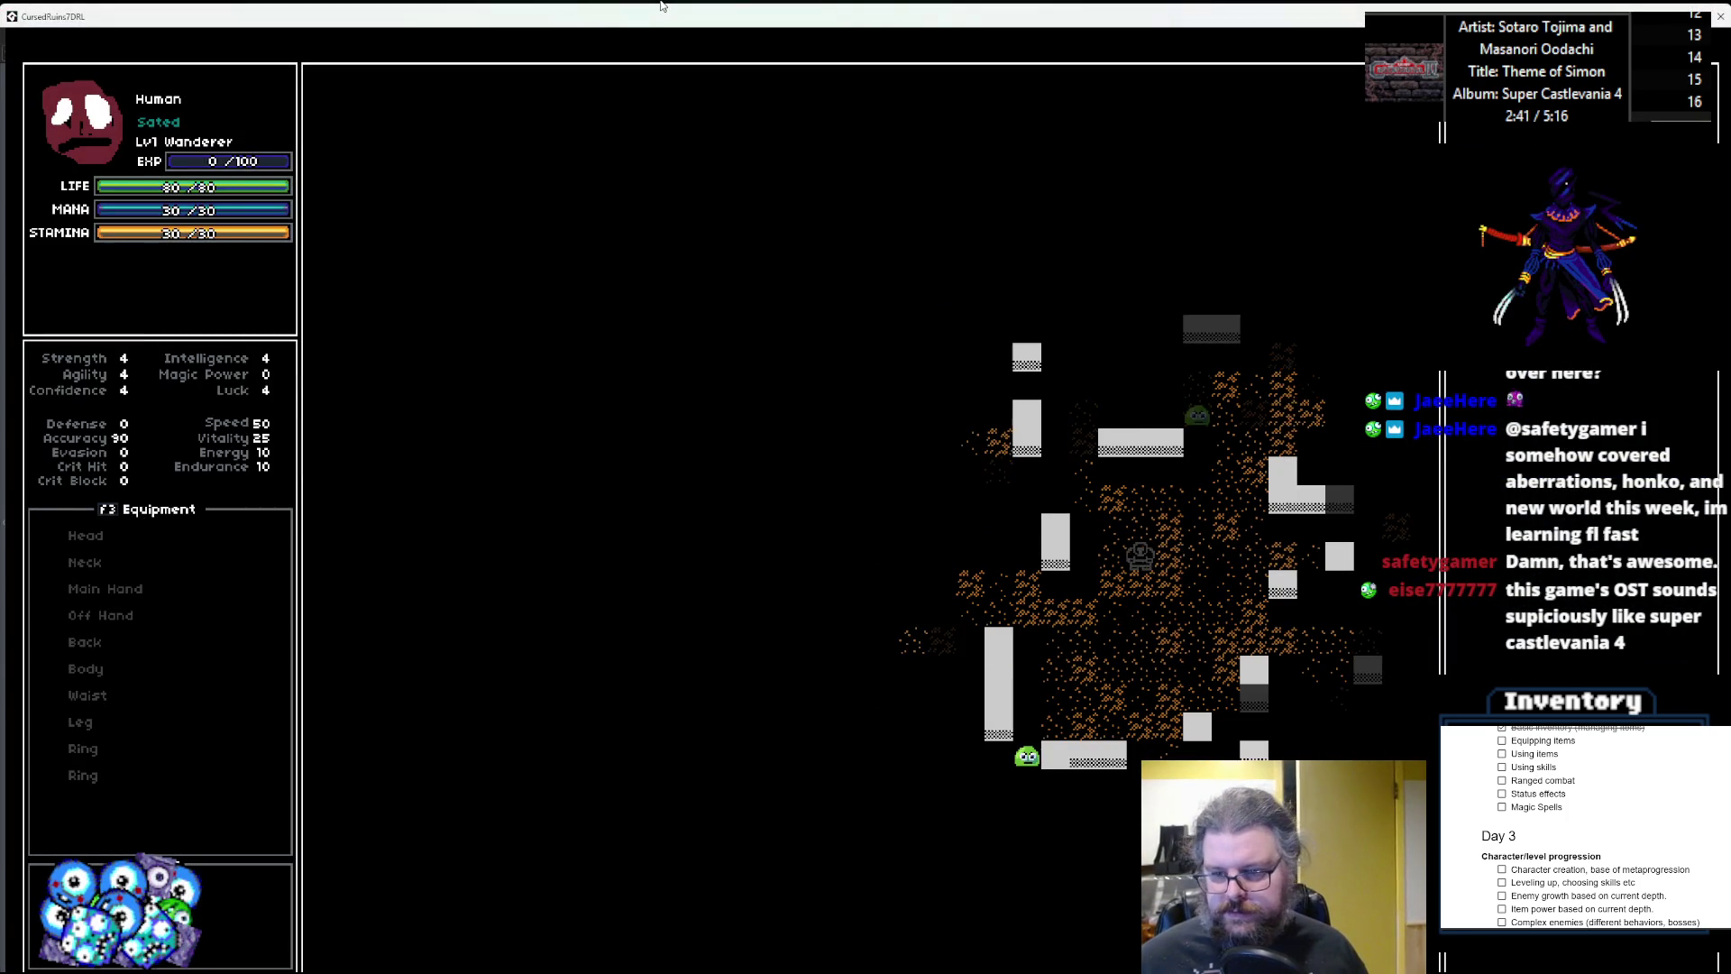
key("Left")
key("Left")
key("Left")
key("Down")
key("Left")
key("Left")
key("Left")
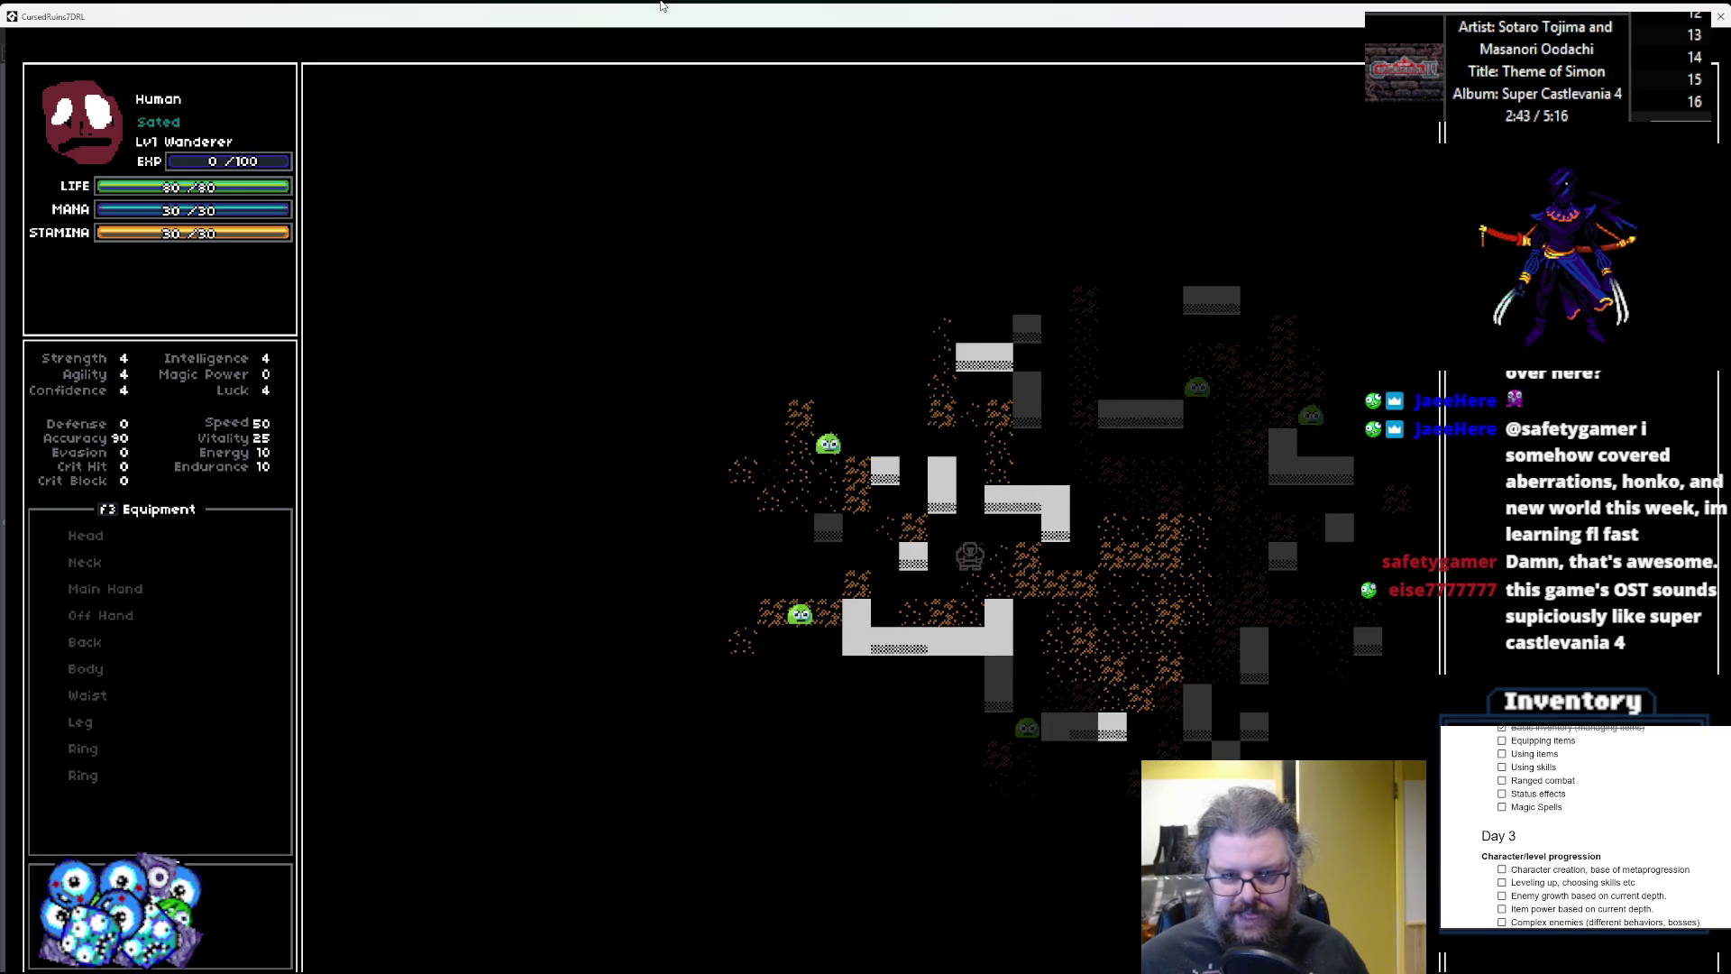
key("Left")
key("Left")
key("Up")
key("Left")
key("Left")
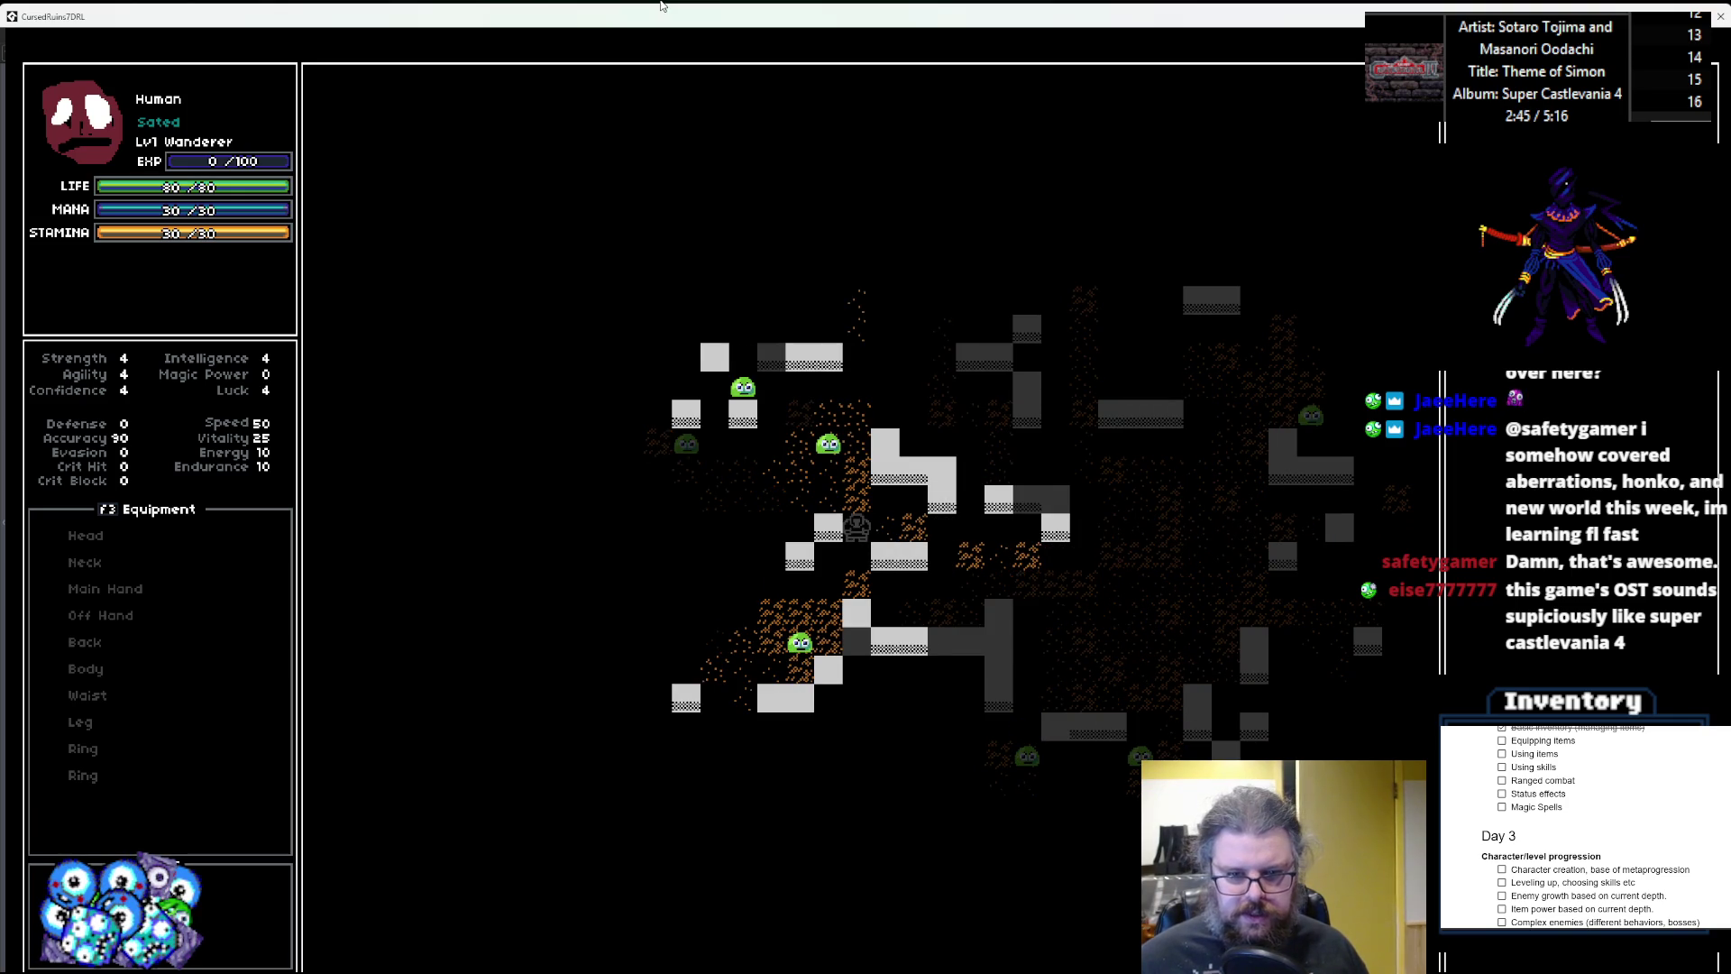
key("Down")
key("Left")
key("Down")
key("Left")
key("Down")
key("Left")
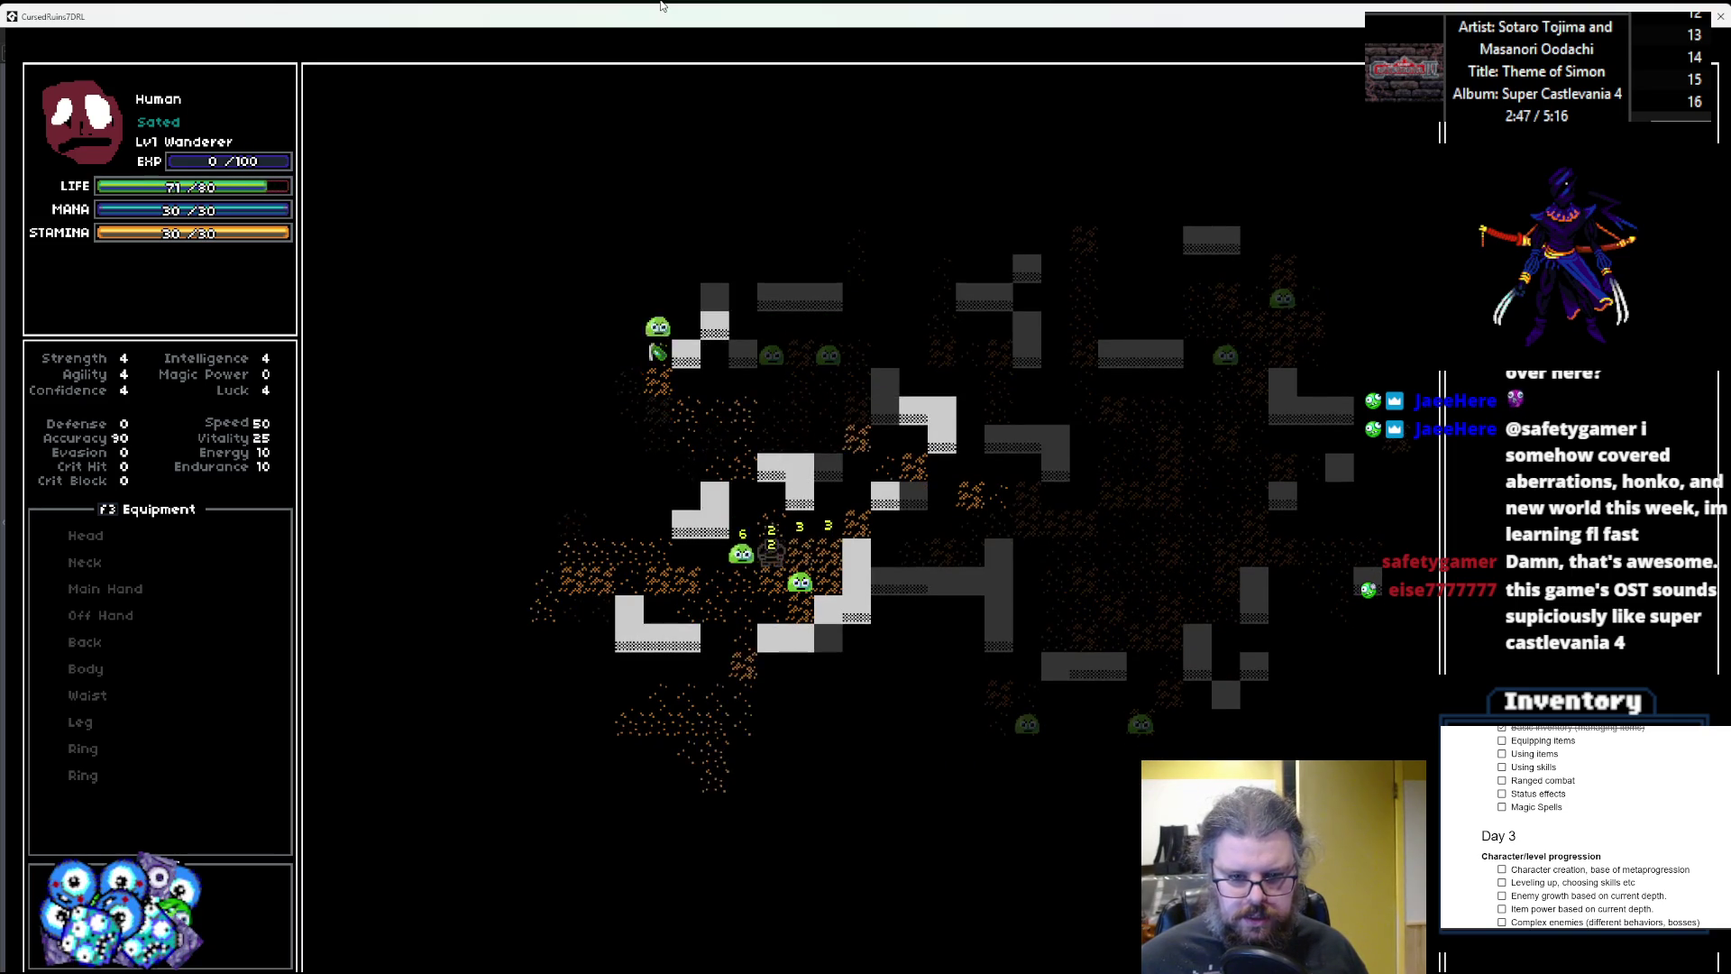
key("Up")
key("Left")
key("Up")
key("Left")
key("Up")
key("Up")
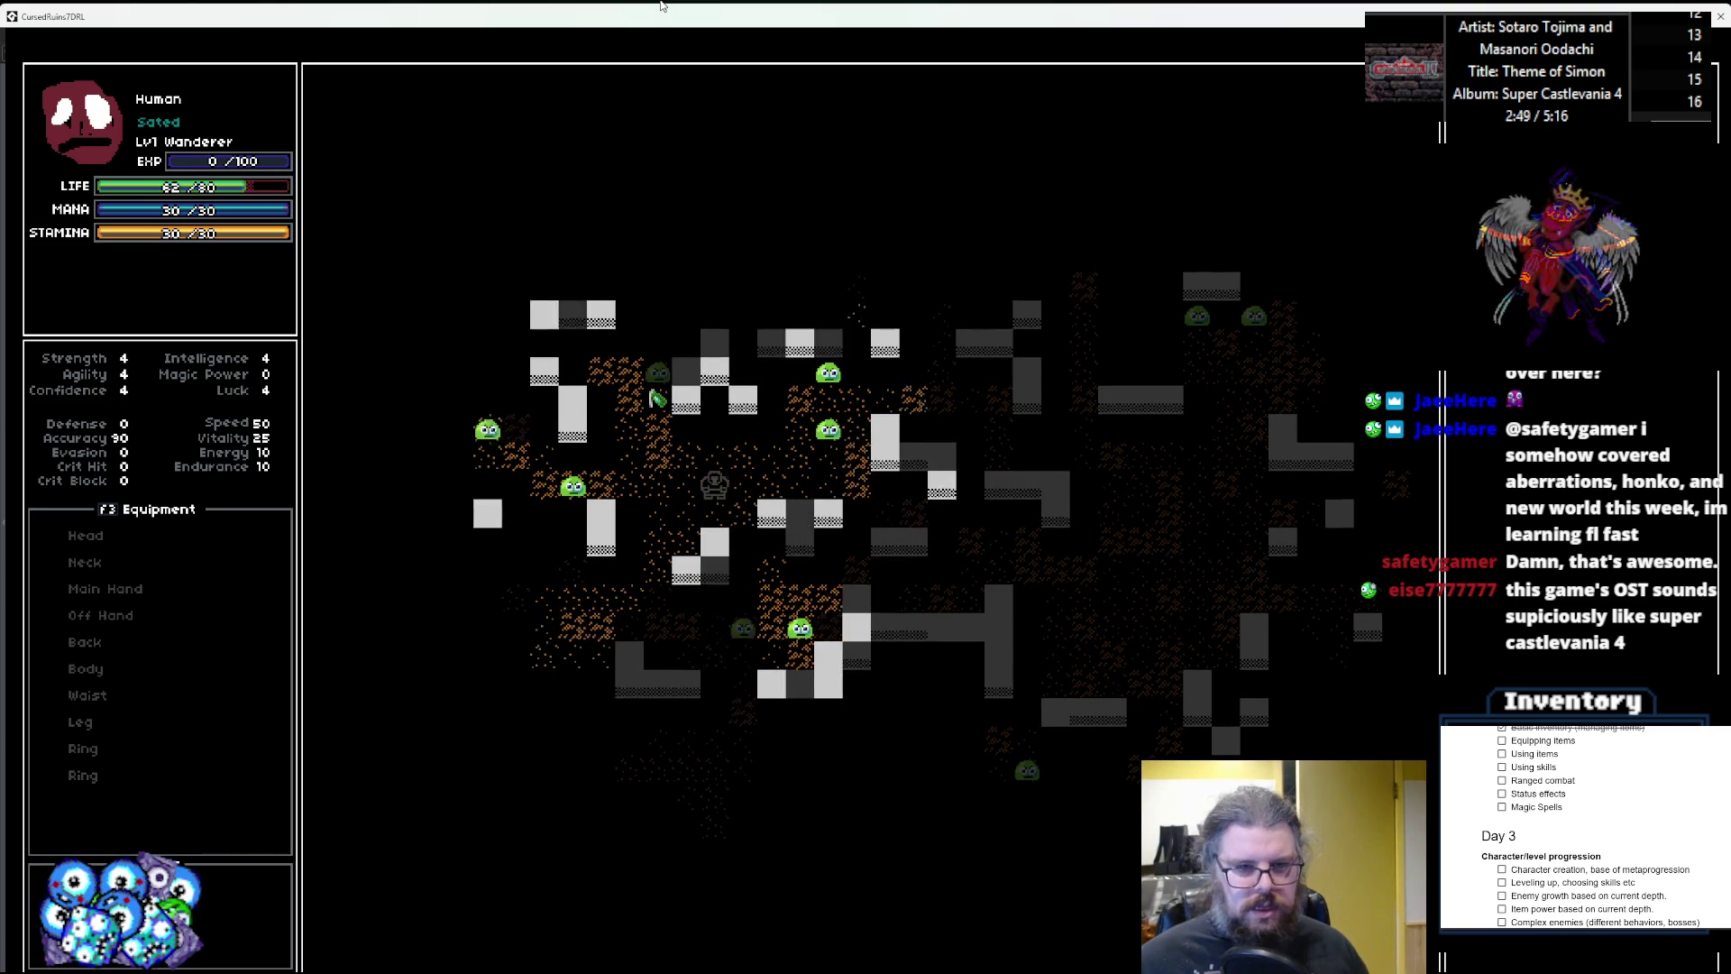
key("Down")
key("Left")
key("Down")
key("Left")
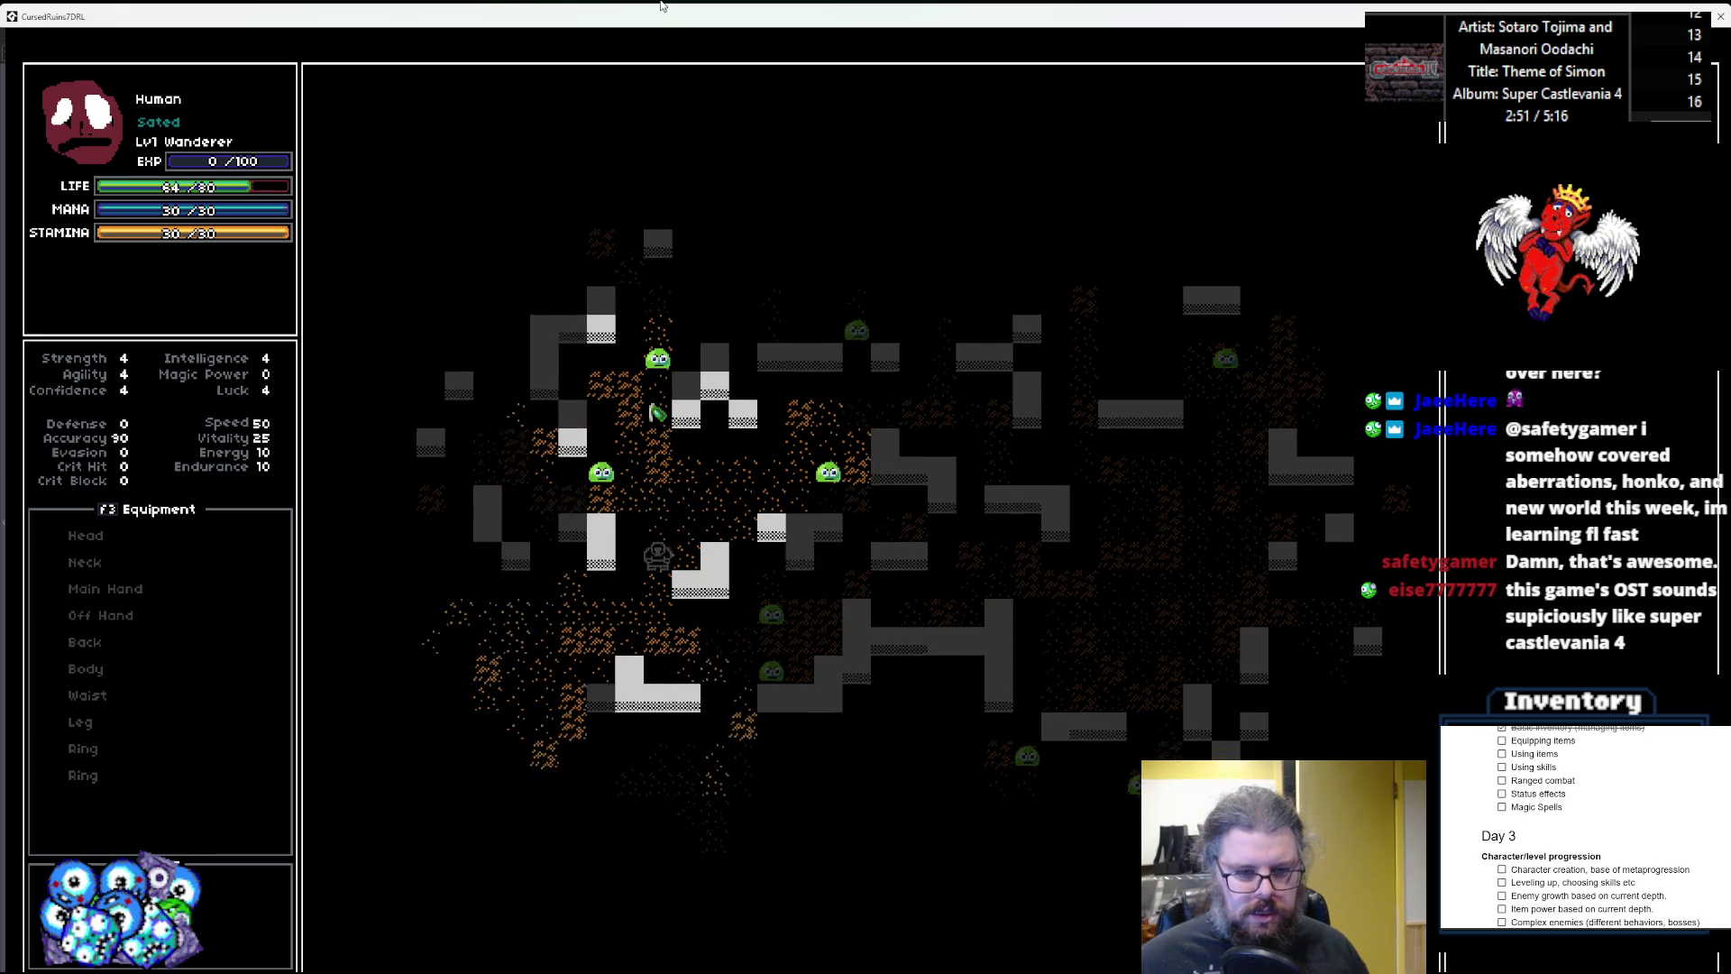
key("Down")
key("Left")
key("Down")
key("Left")
key("Down")
key("Left")
key("Down")
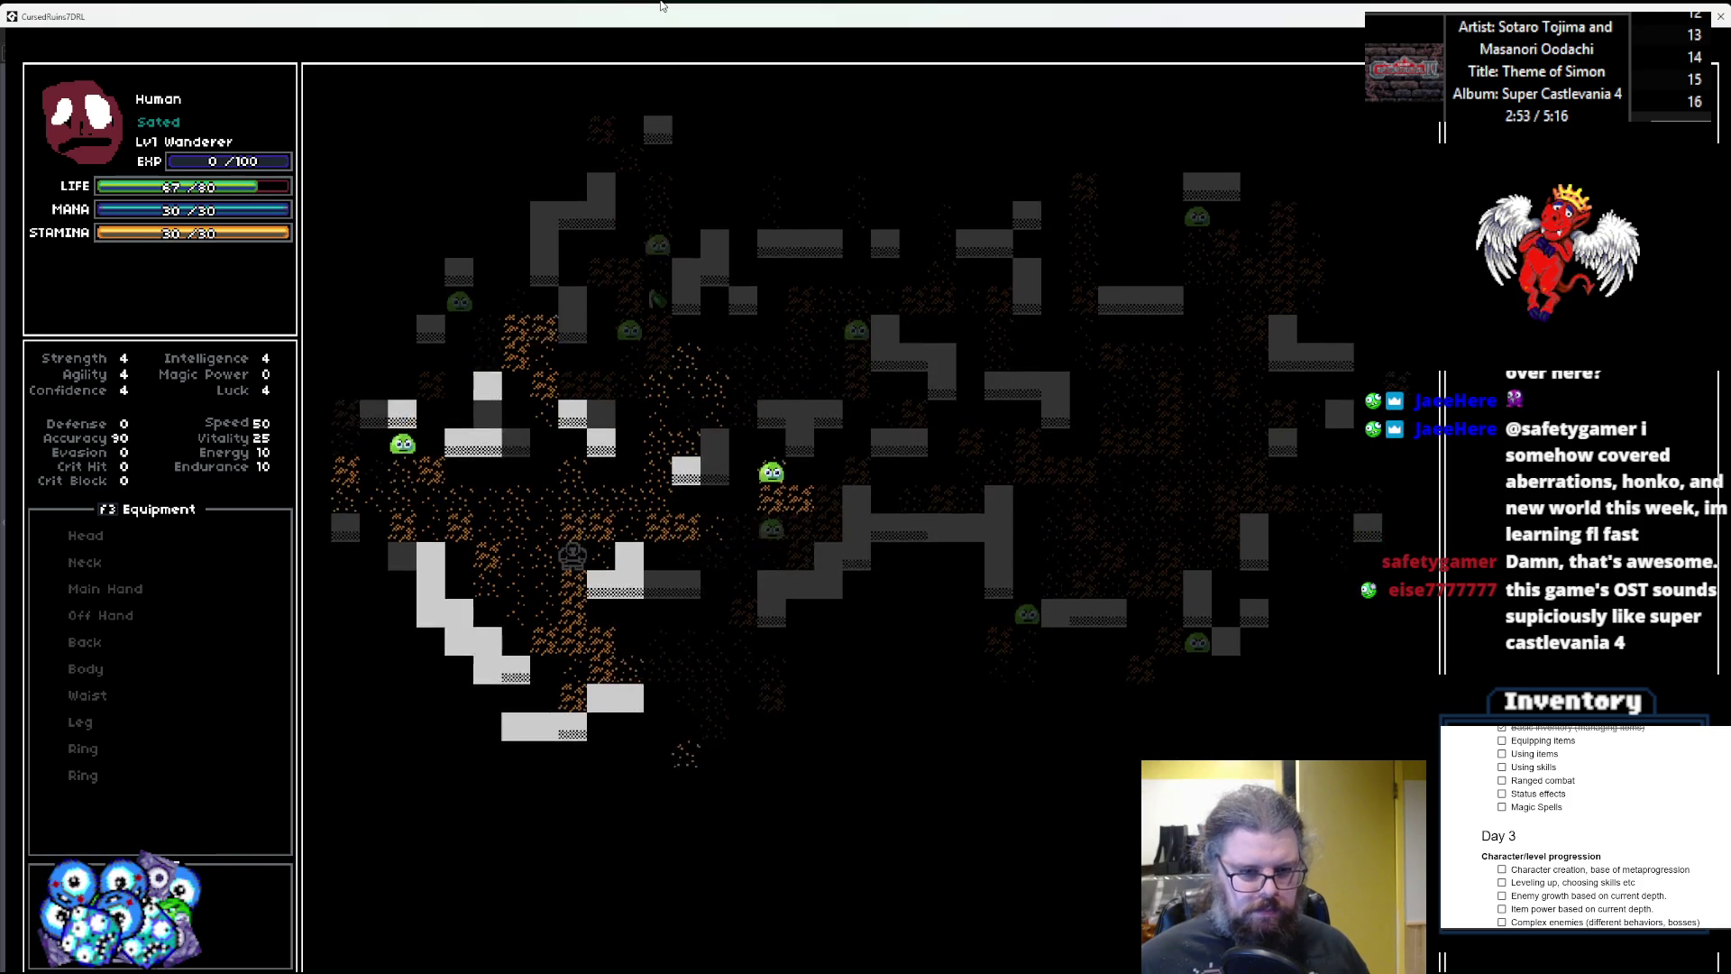
key("Right")
key("Down")
key("Right")
key("Down")
key("Right")
key("Down")
key("Right")
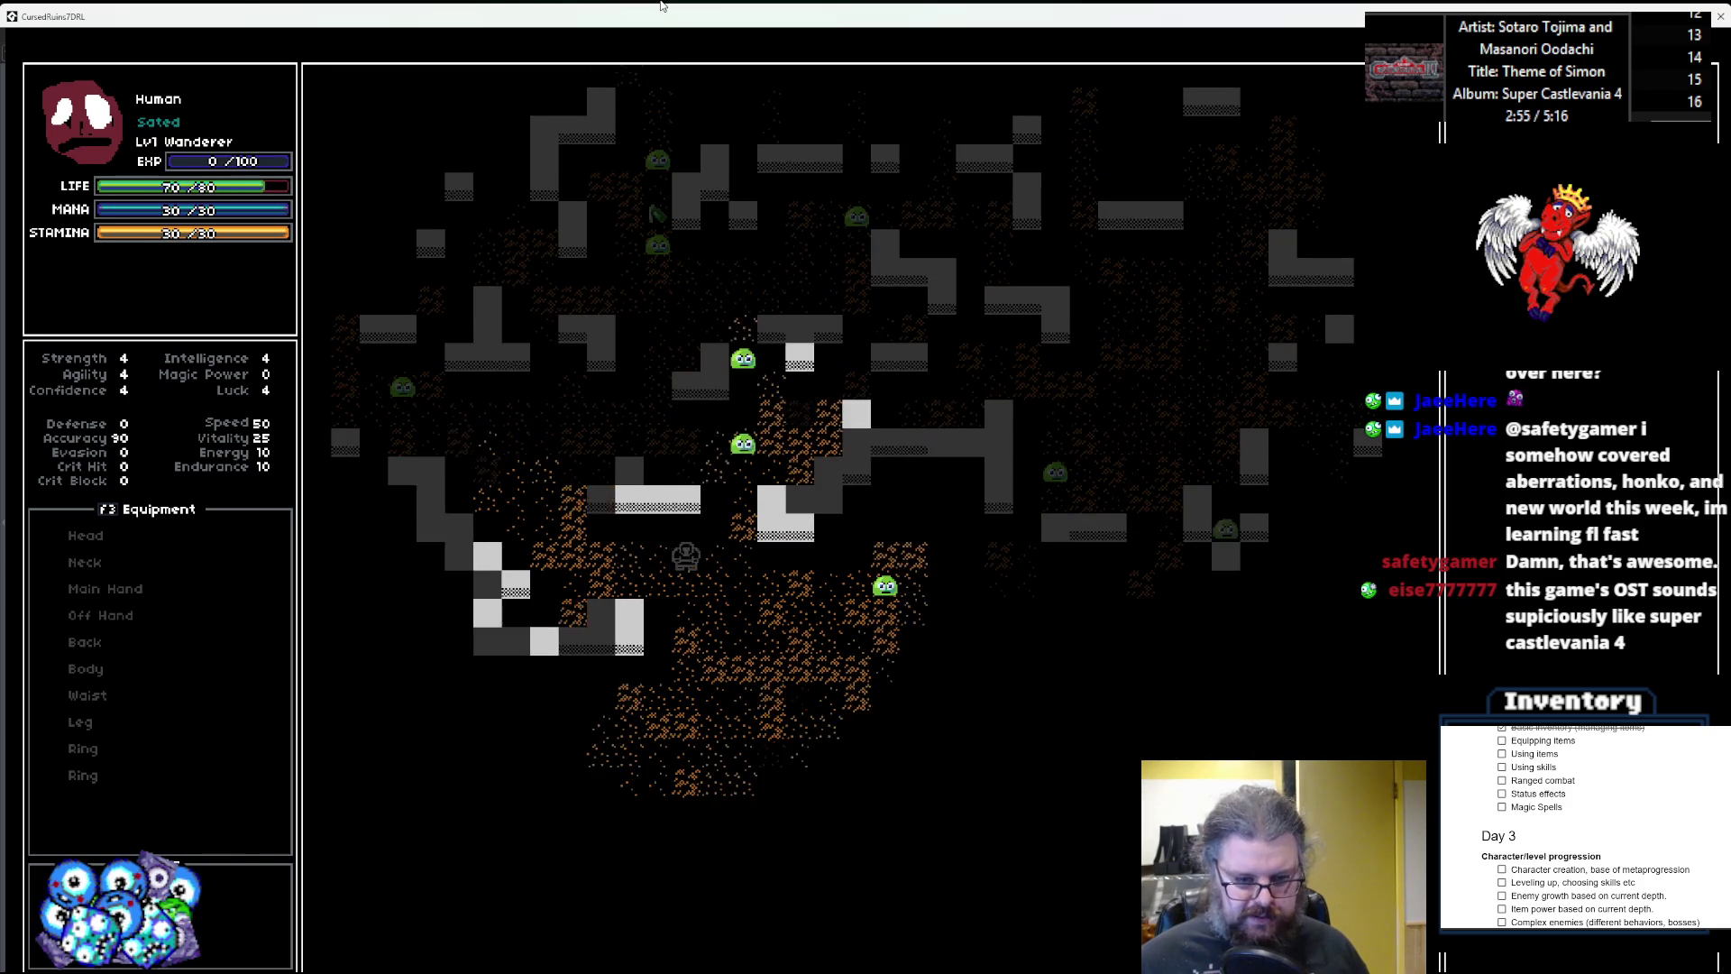
key("Down")
key("Down")
key("Down")
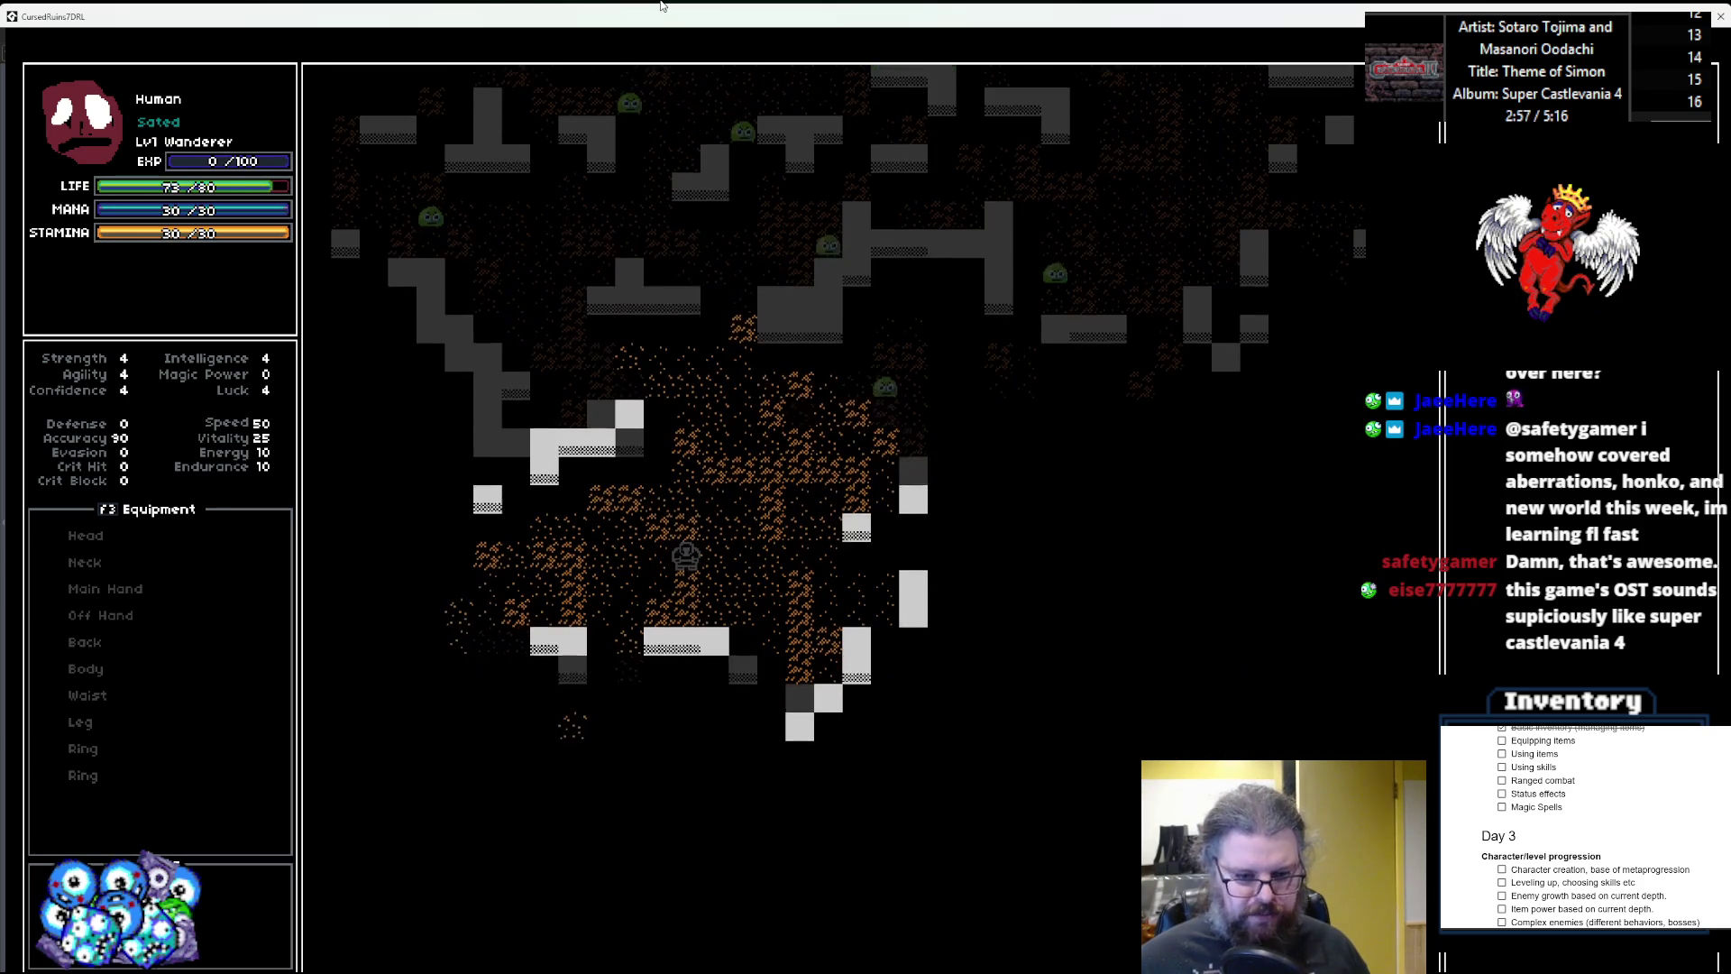
key("Down")
key("Right")
key("Right")
key("Right")
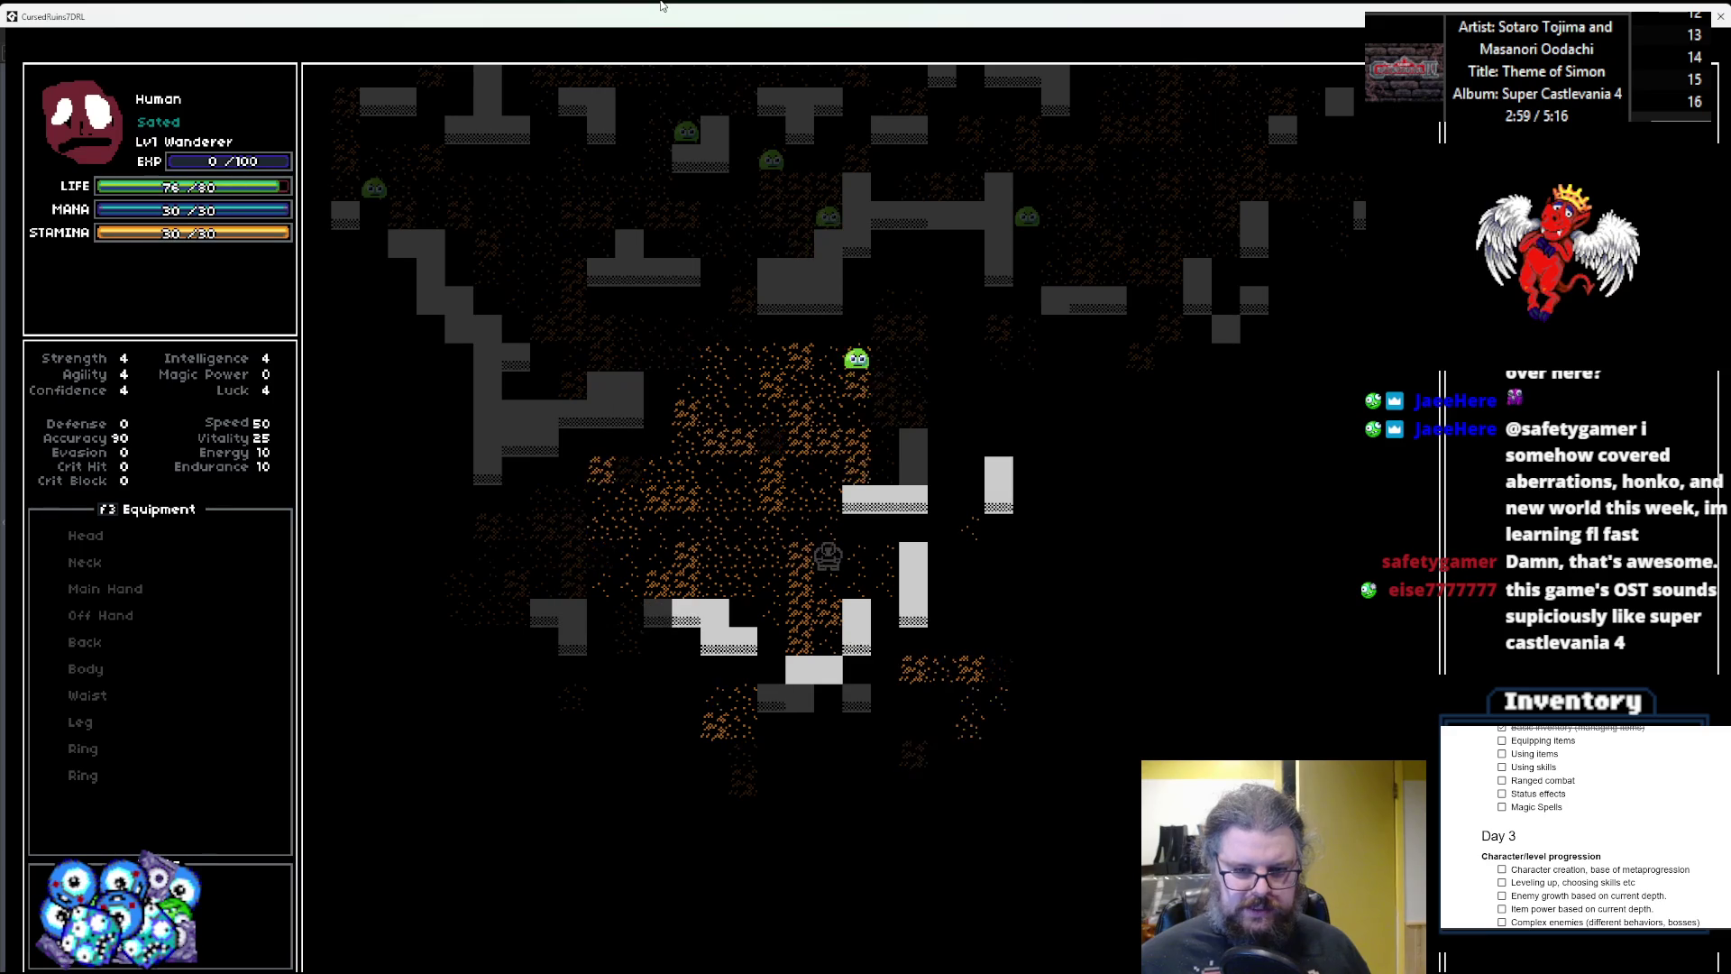
key("Down")
key("Down")
key("Down")
key("Right")
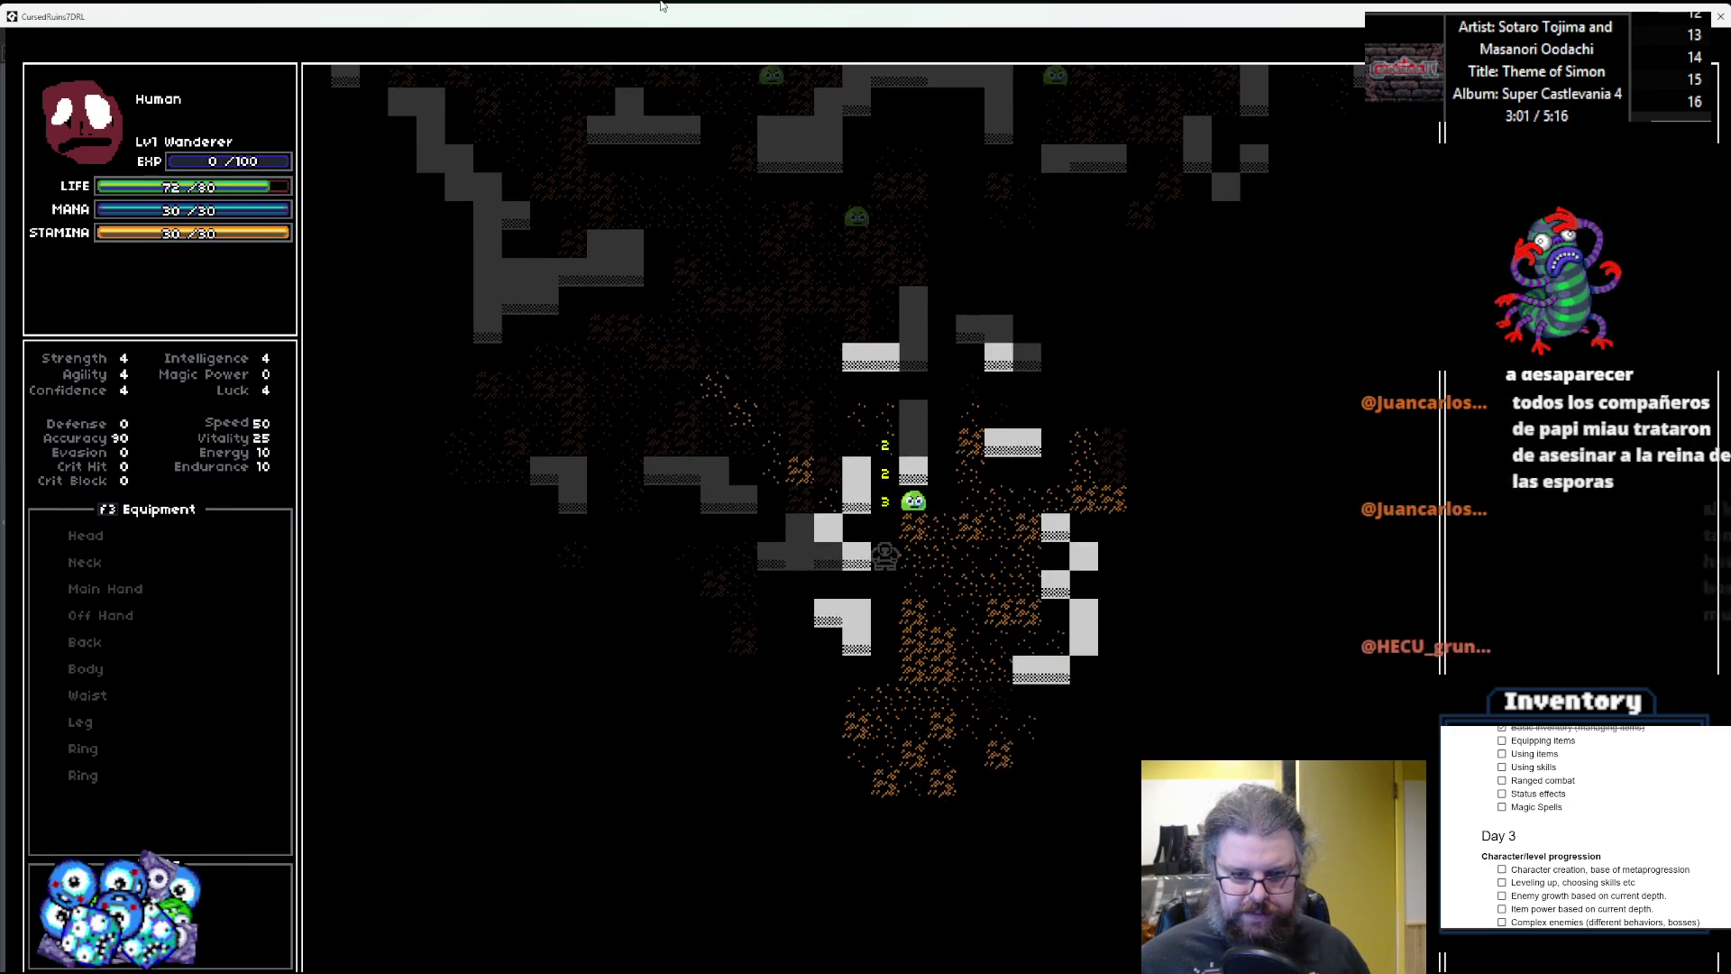
key("Up")
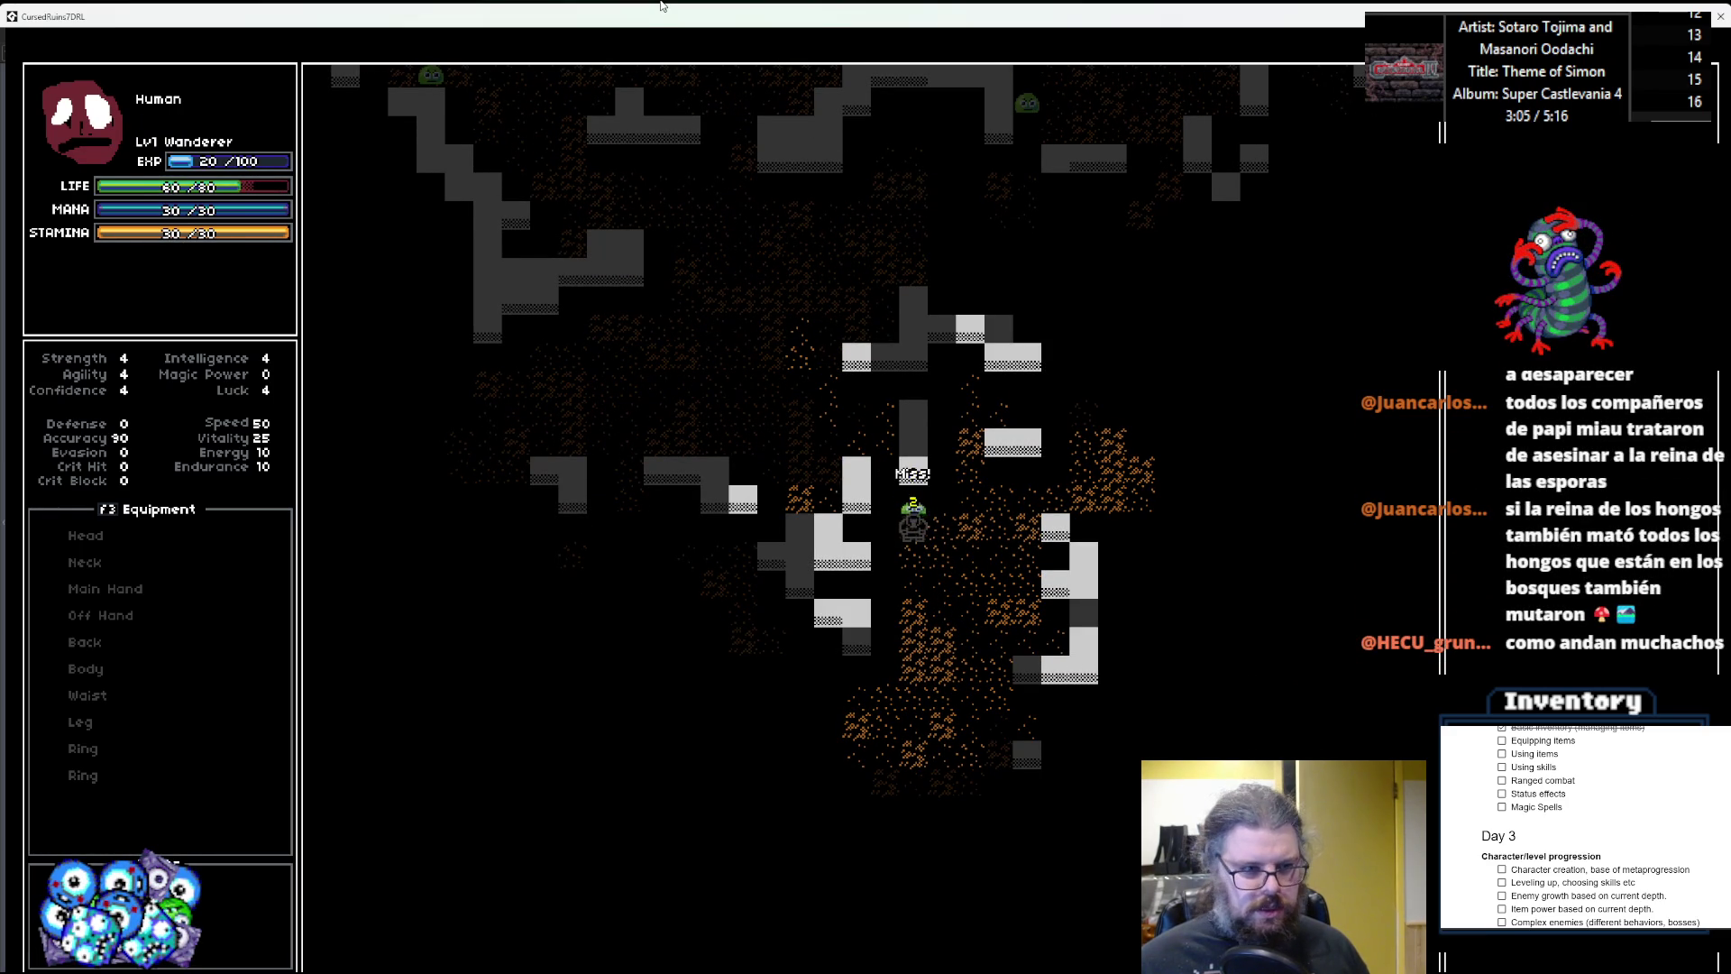
Explore the cave around the U-shaped wall, then bring up an inventory item's Examine/Equip/Drop menu.
key("Down")
key("Down")
key("Down")
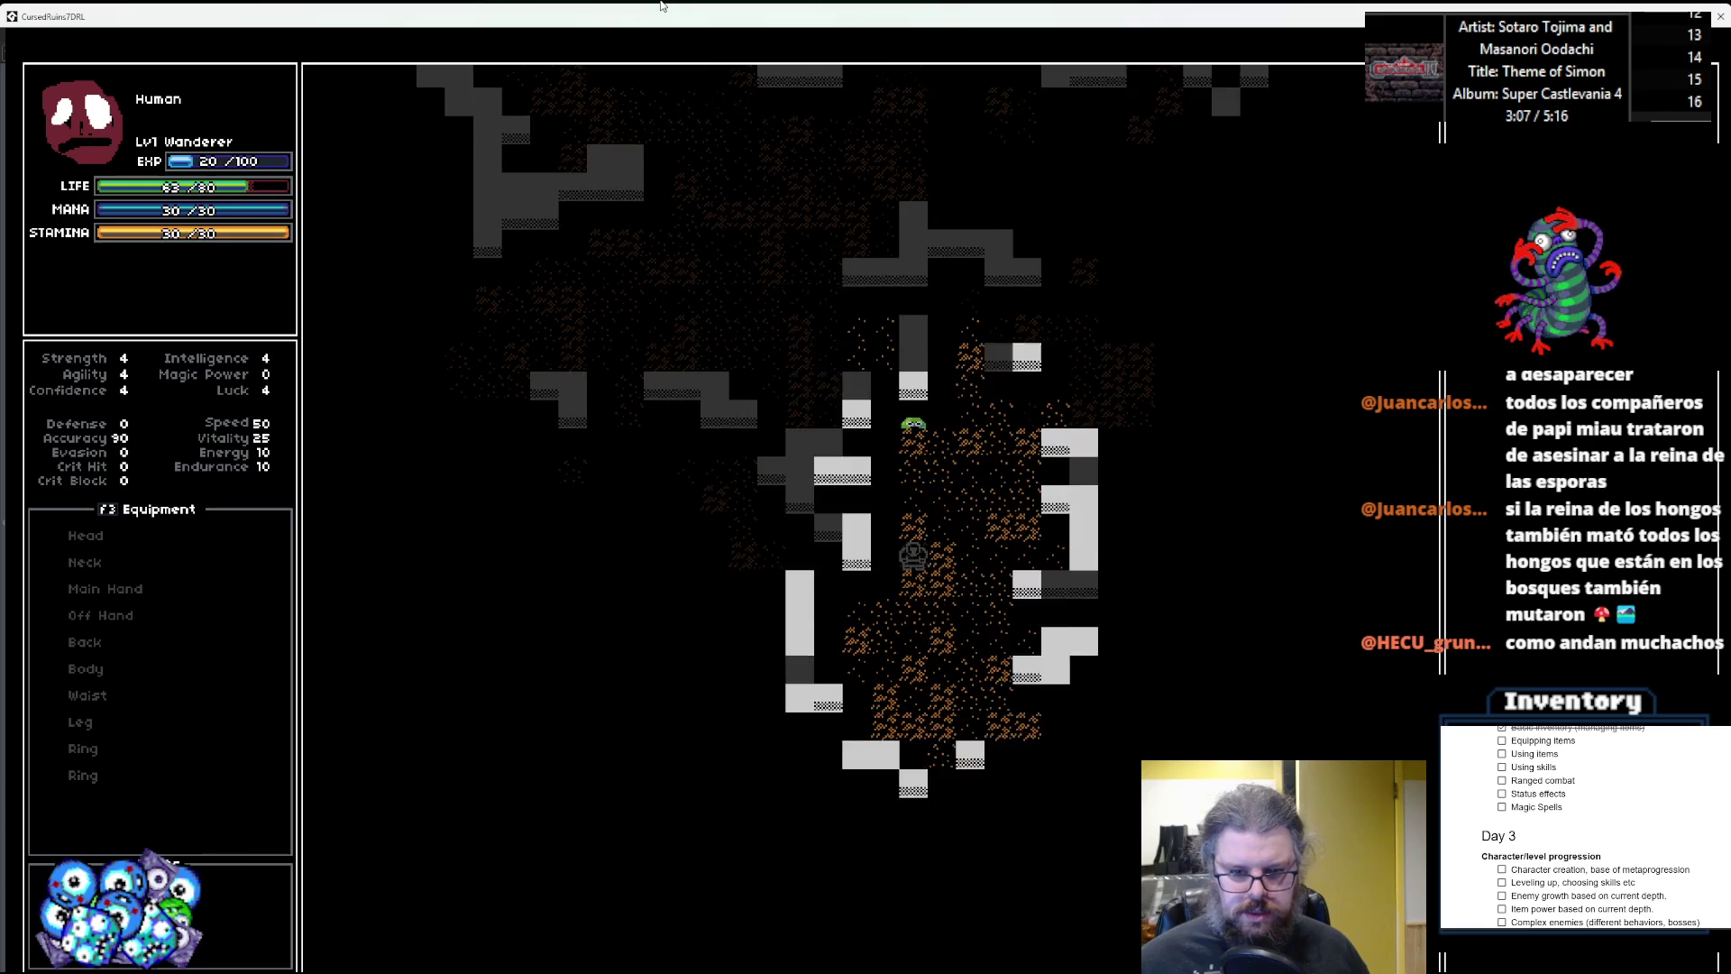
key("Down")
key("Down")
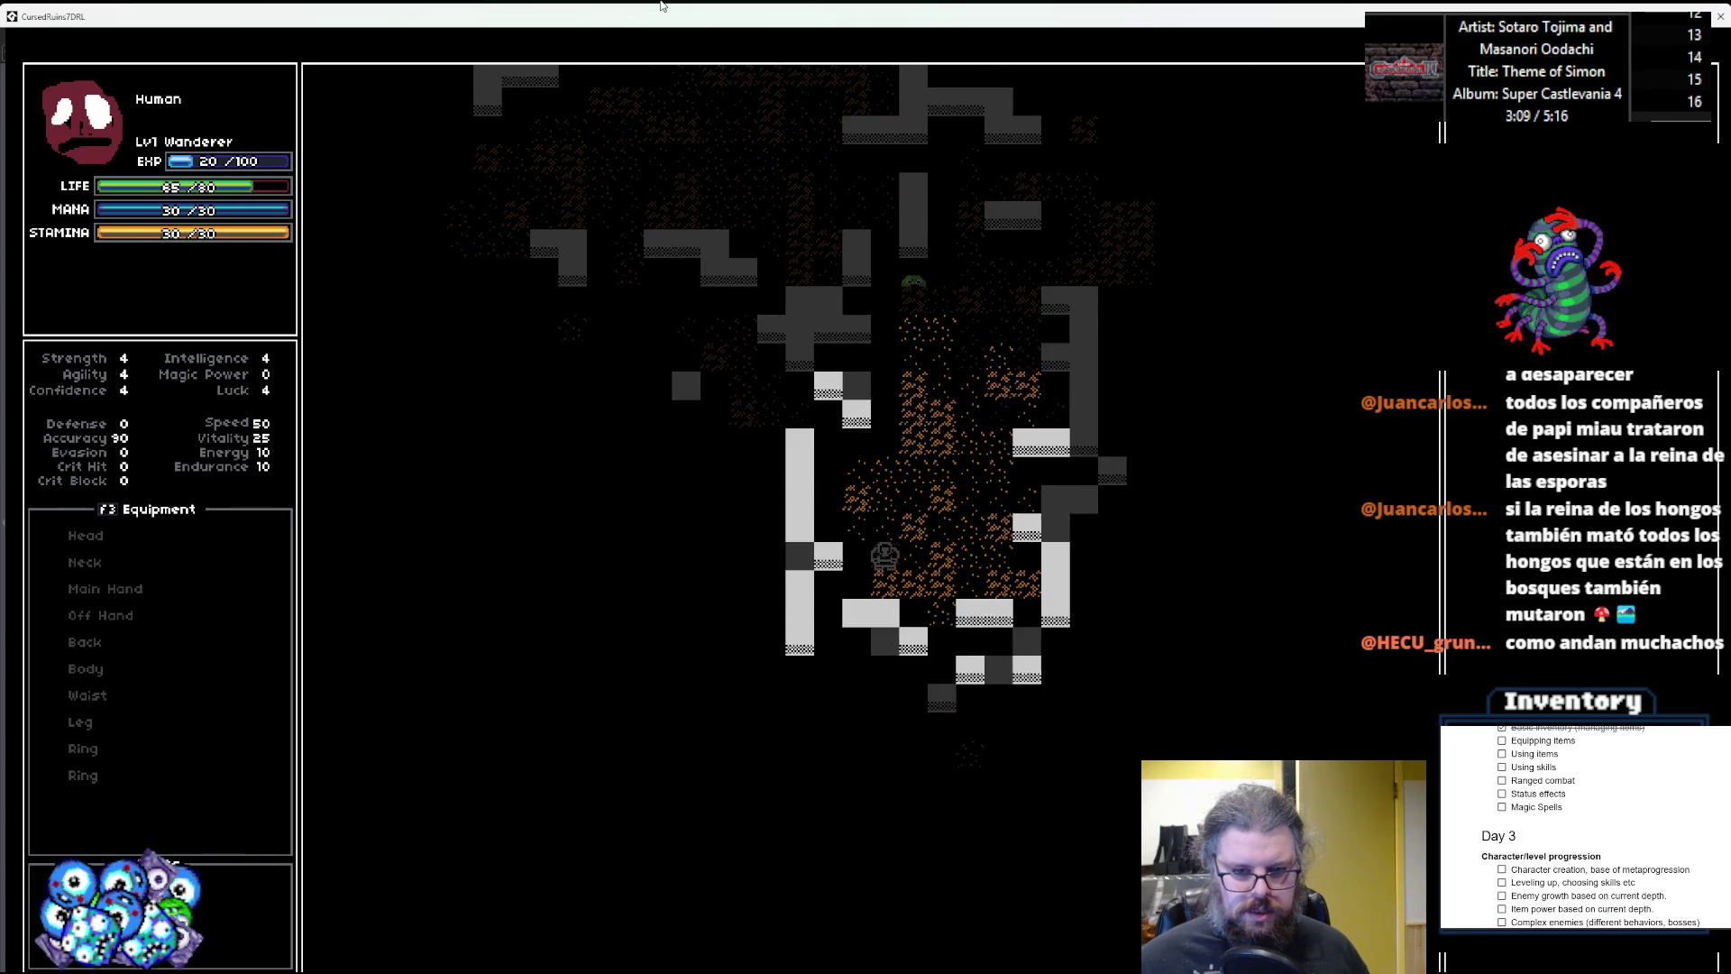
key("Up")
key("Up")
key("Up")
key("Left")
key("Left")
key("Left")
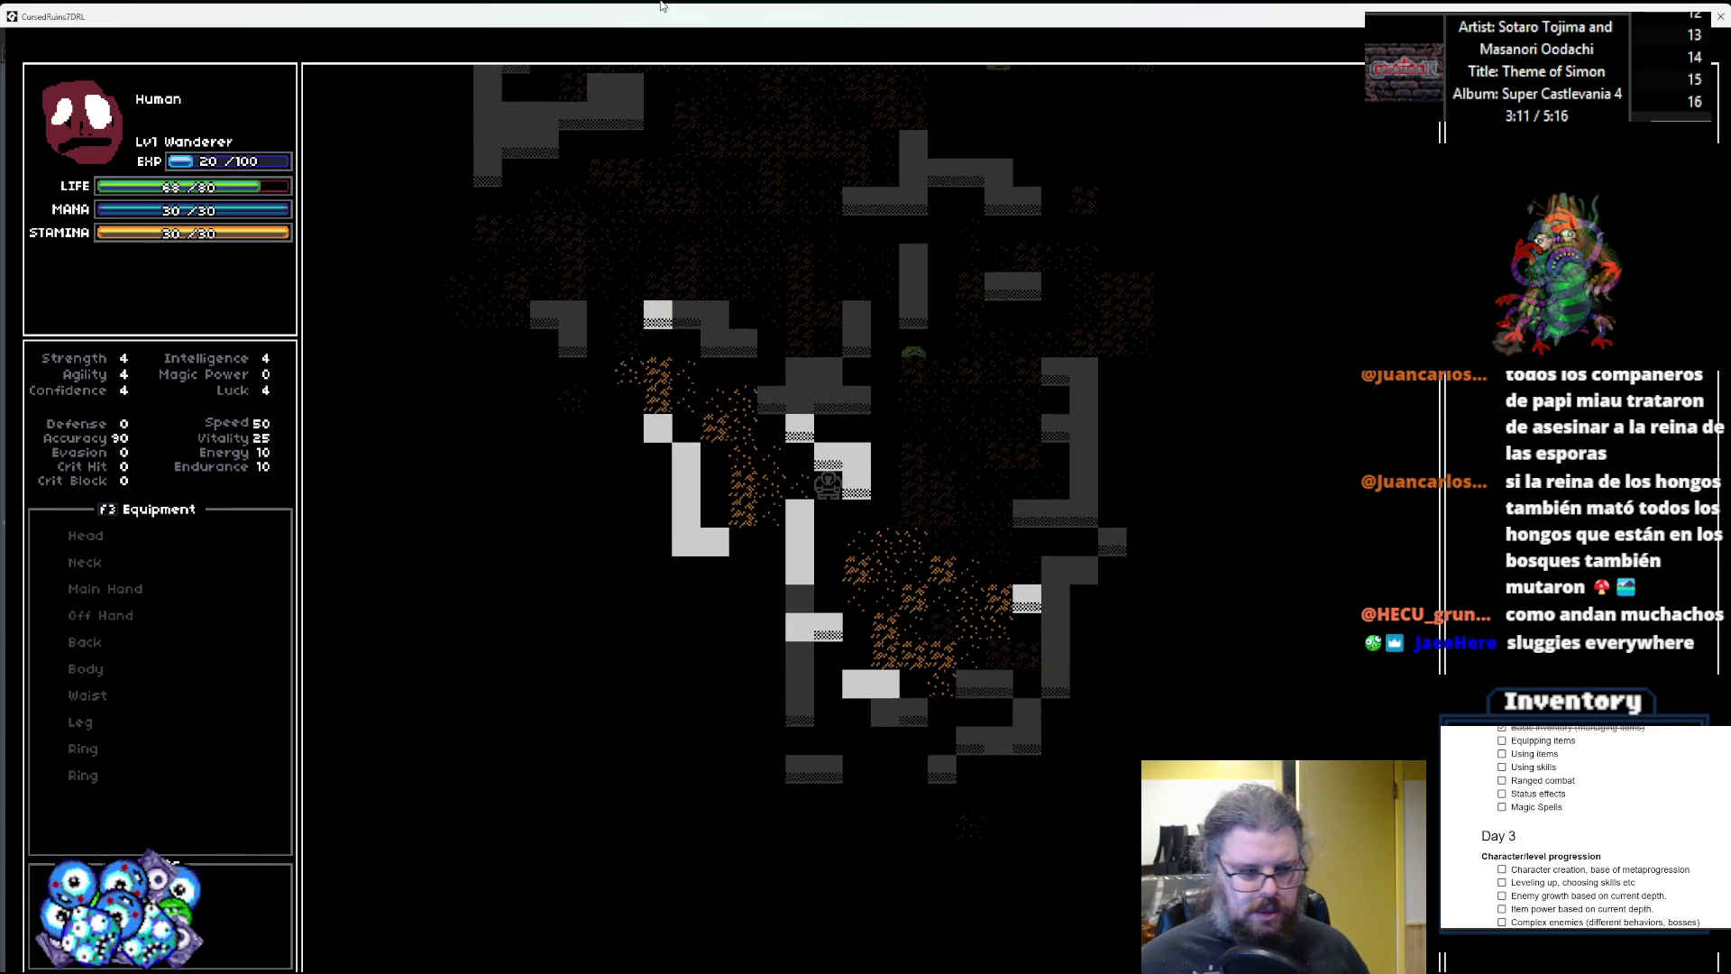
key("Left")
key("Left")
key("Left")
key("Up")
key("Up")
key("Up")
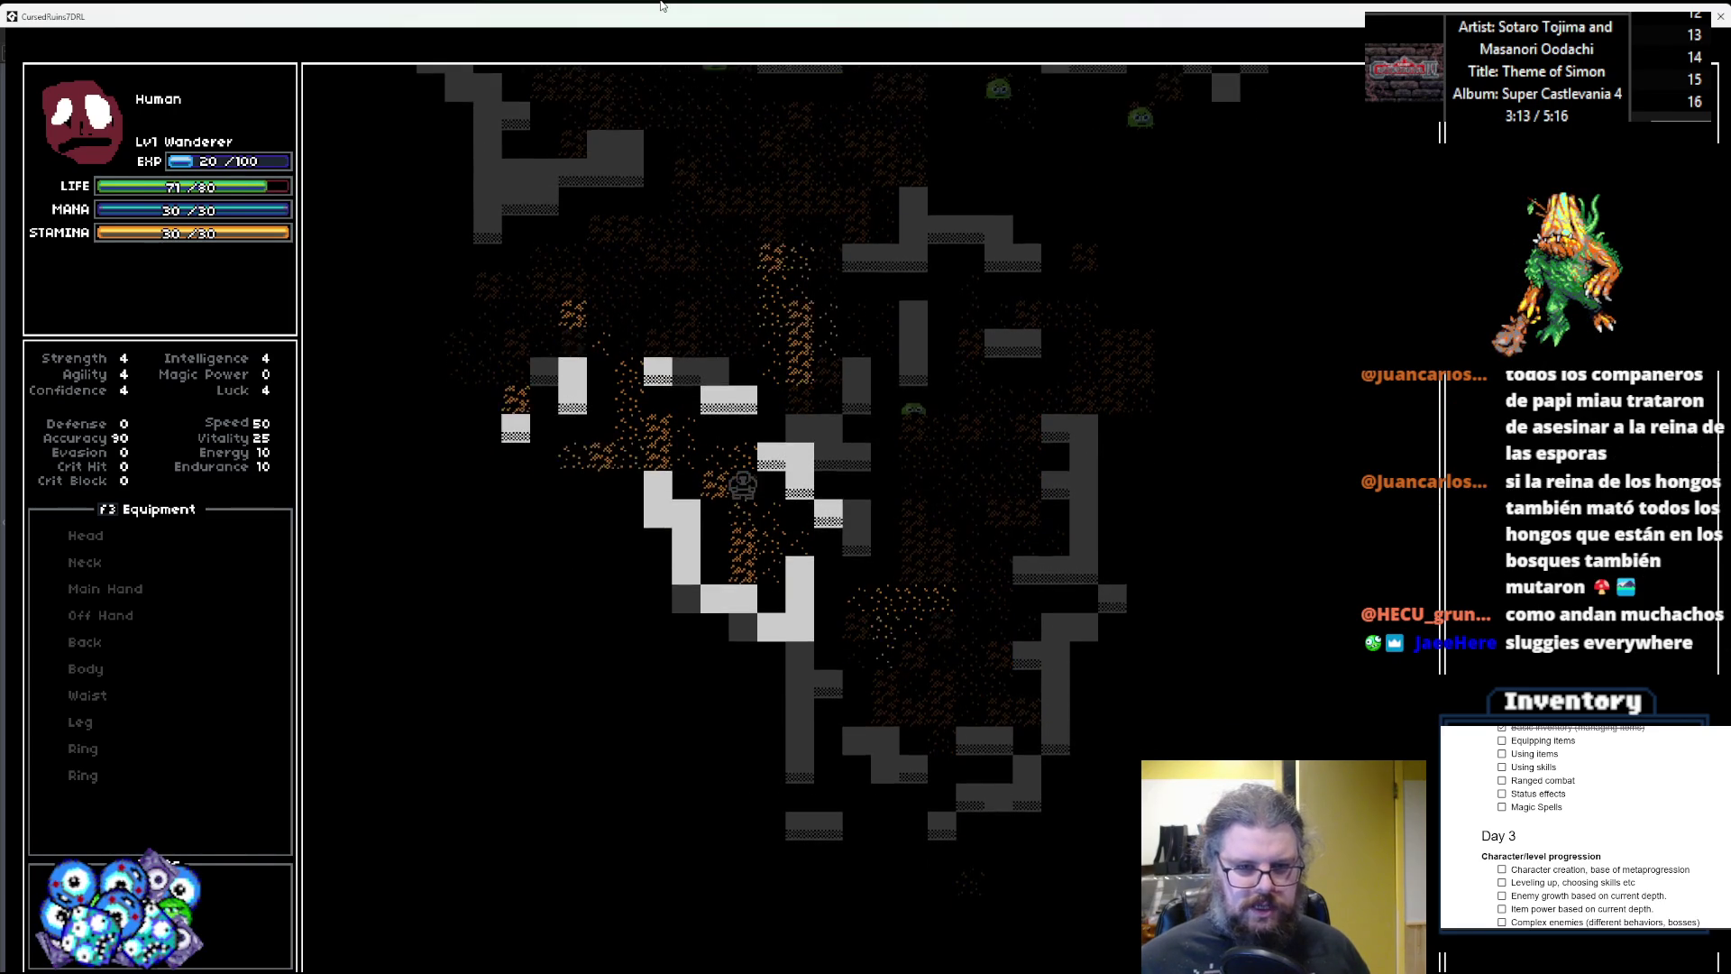
key("Left")
key("Left")
key("Left")
key("Down")
key("Down")
key("Down")
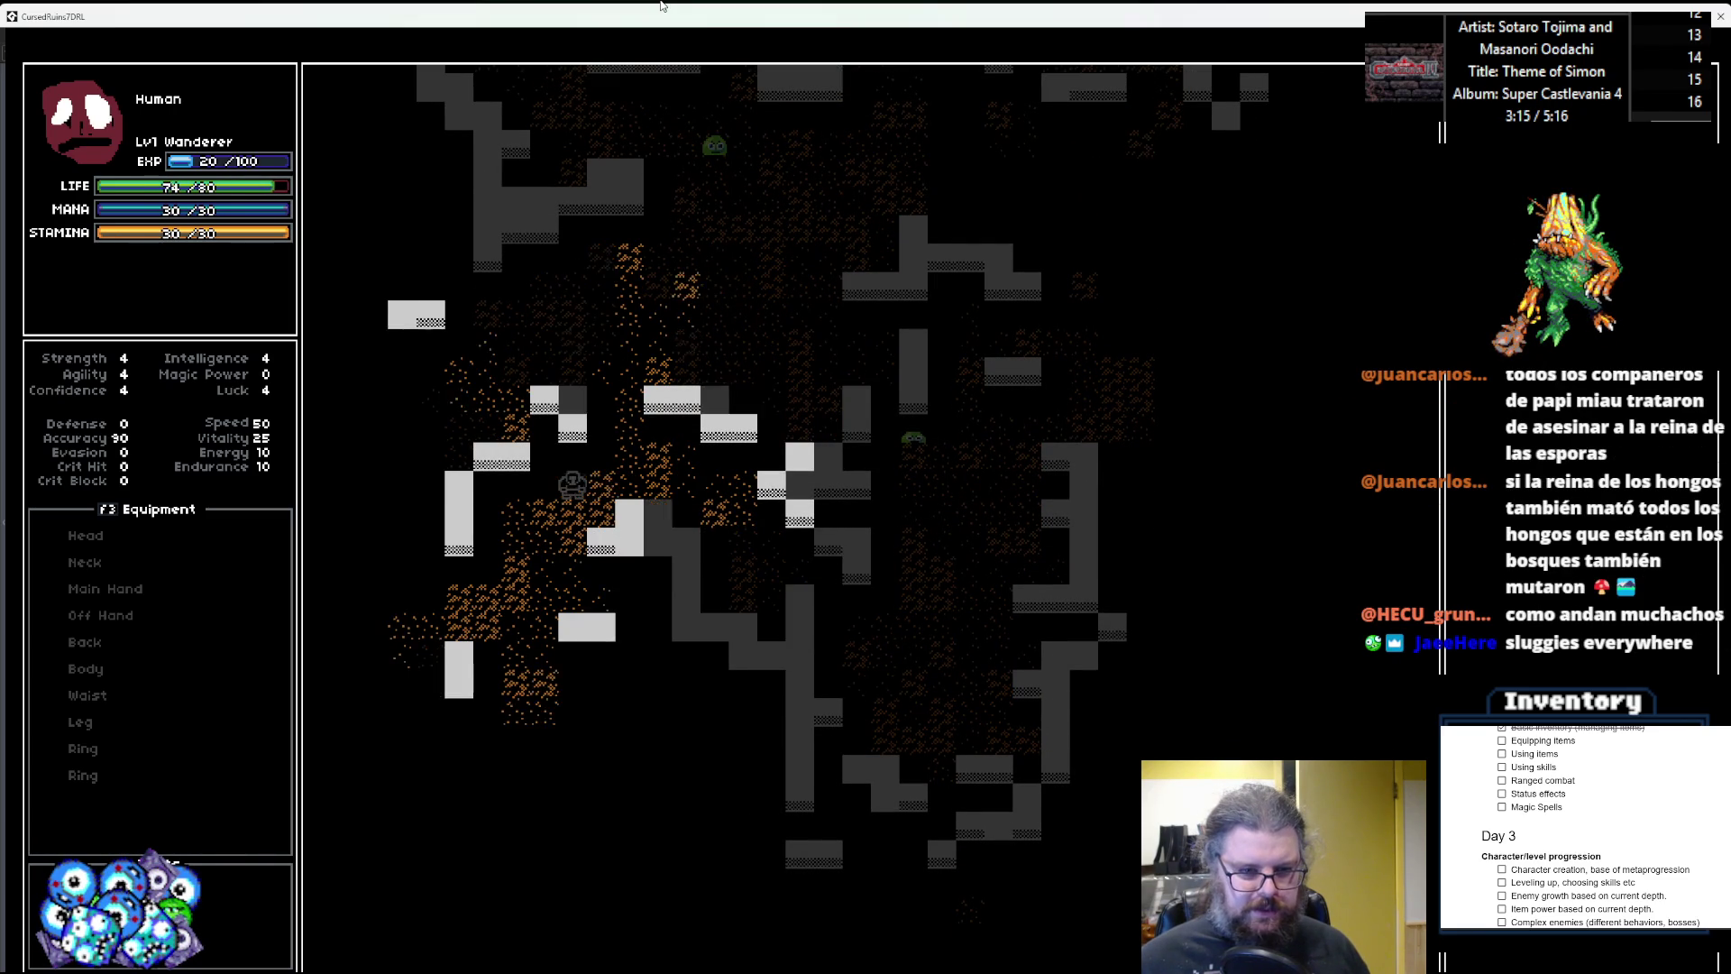
key("Down")
key("Down")
key("Down")
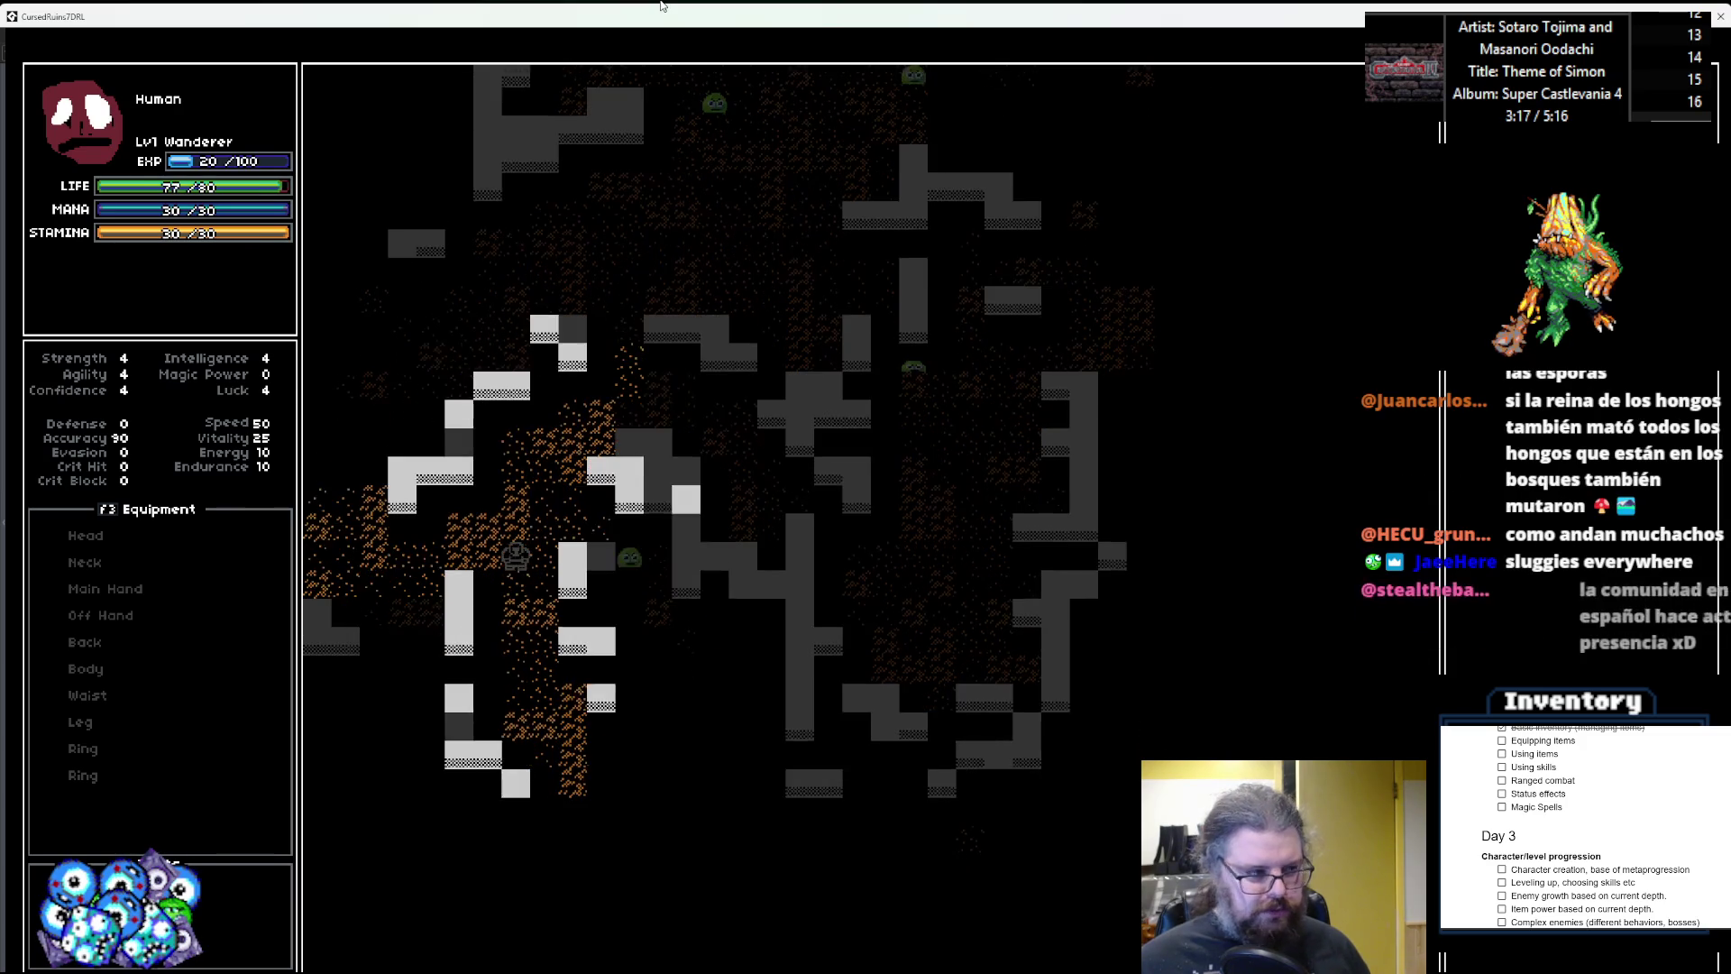
key("Left")
key("Down")
key("Down")
key("Down")
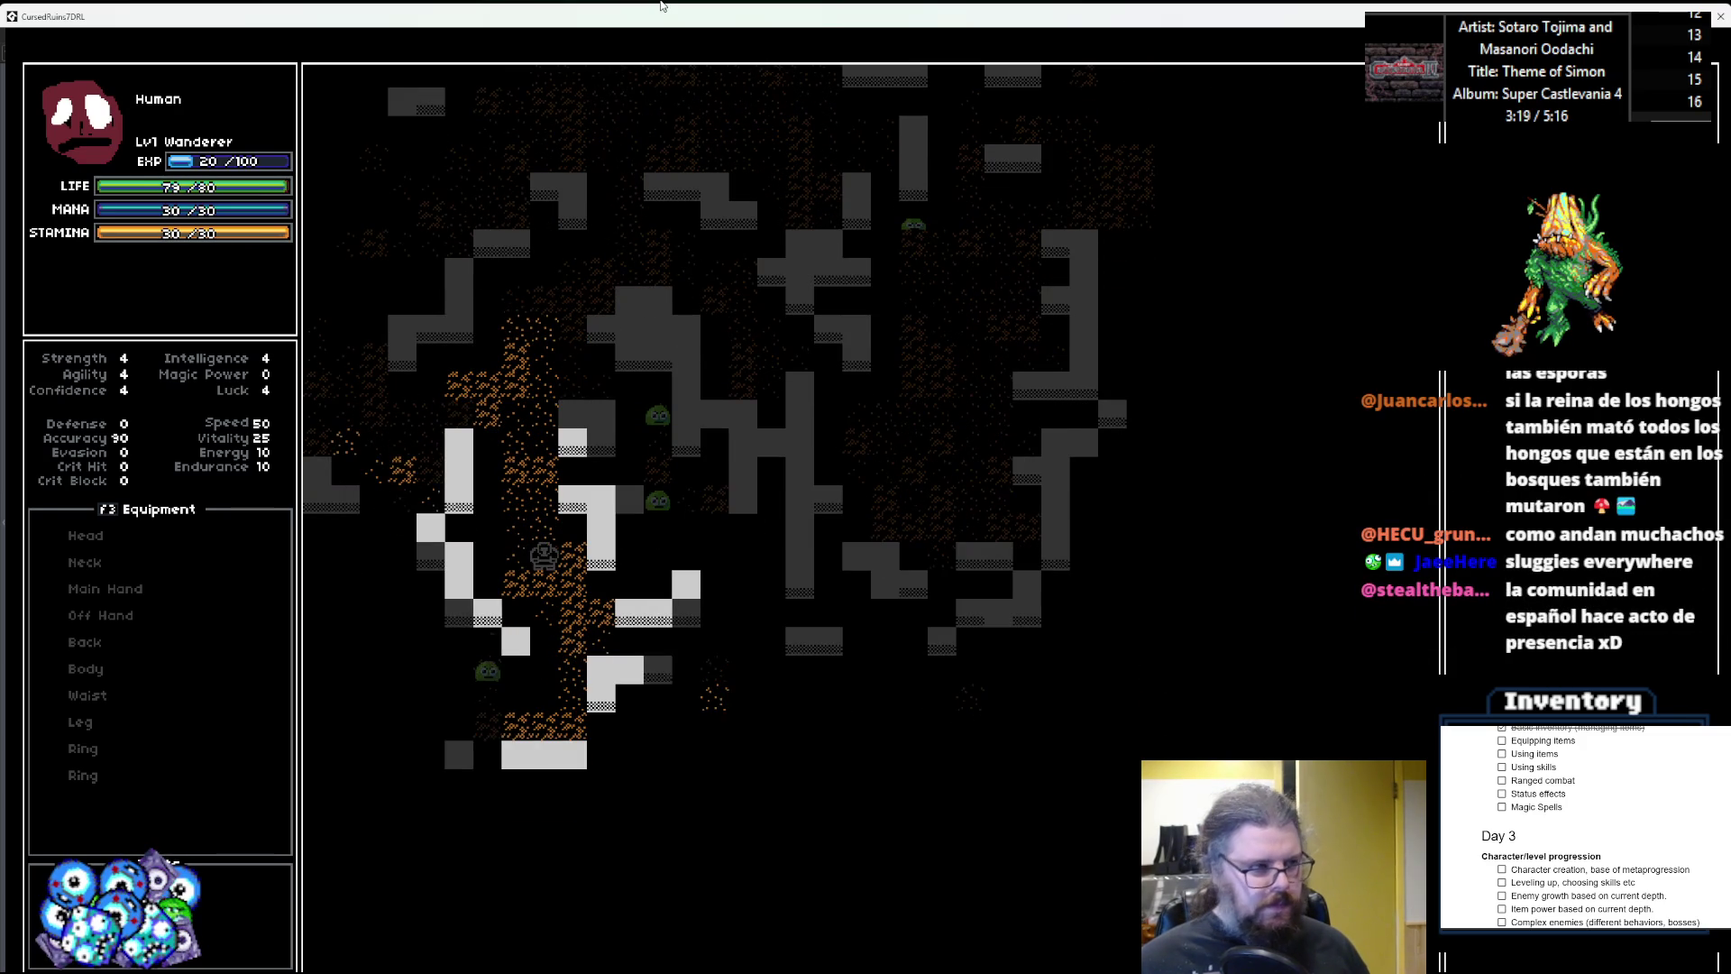
key("Right")
key("Down")
key("Down")
key("Down")
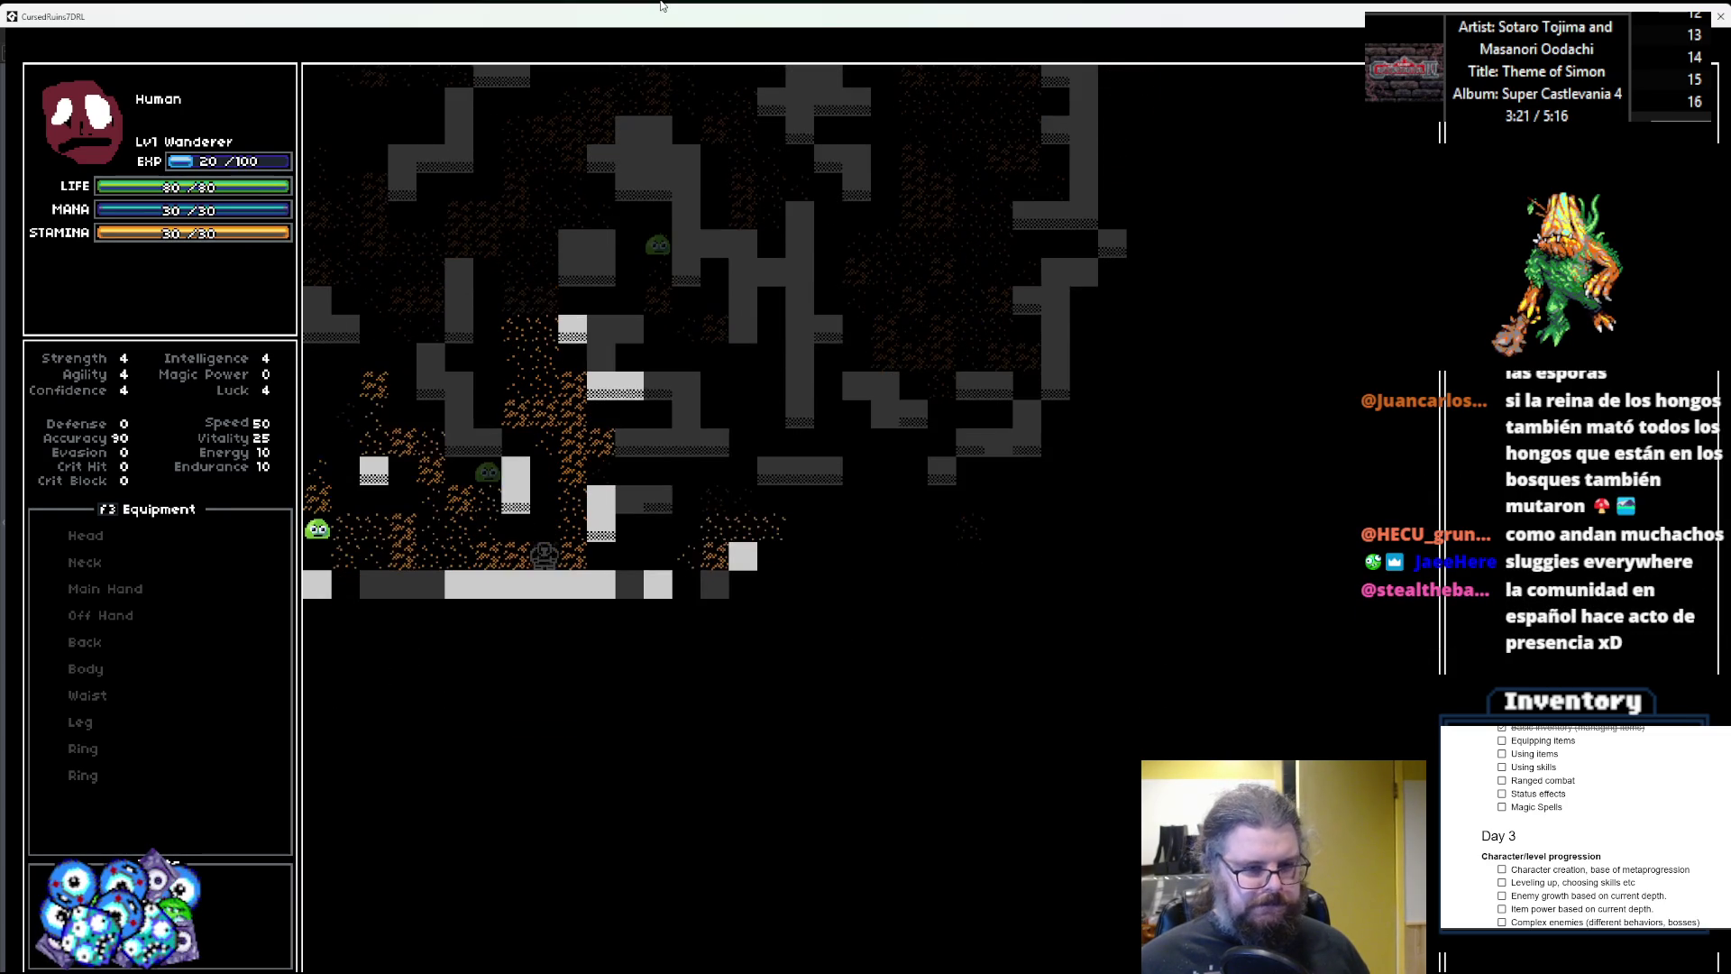
key("Right")
key("Right")
key("Right")
key("Up")
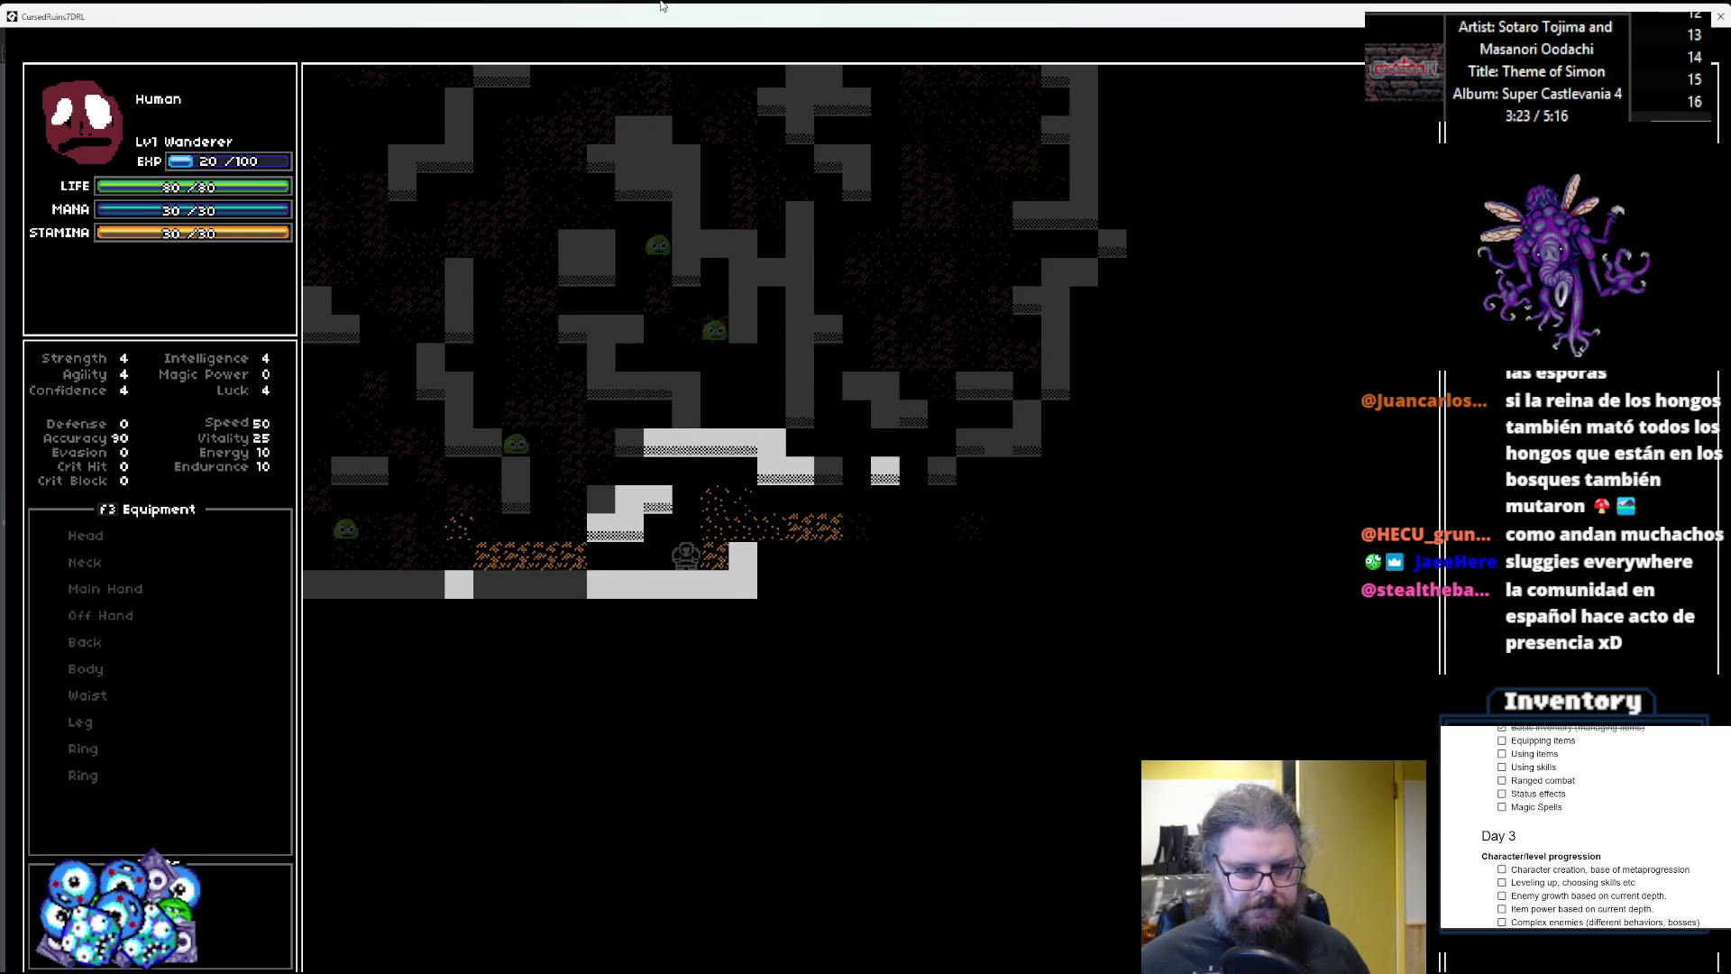
key("Right")
key("Right")
key("Right")
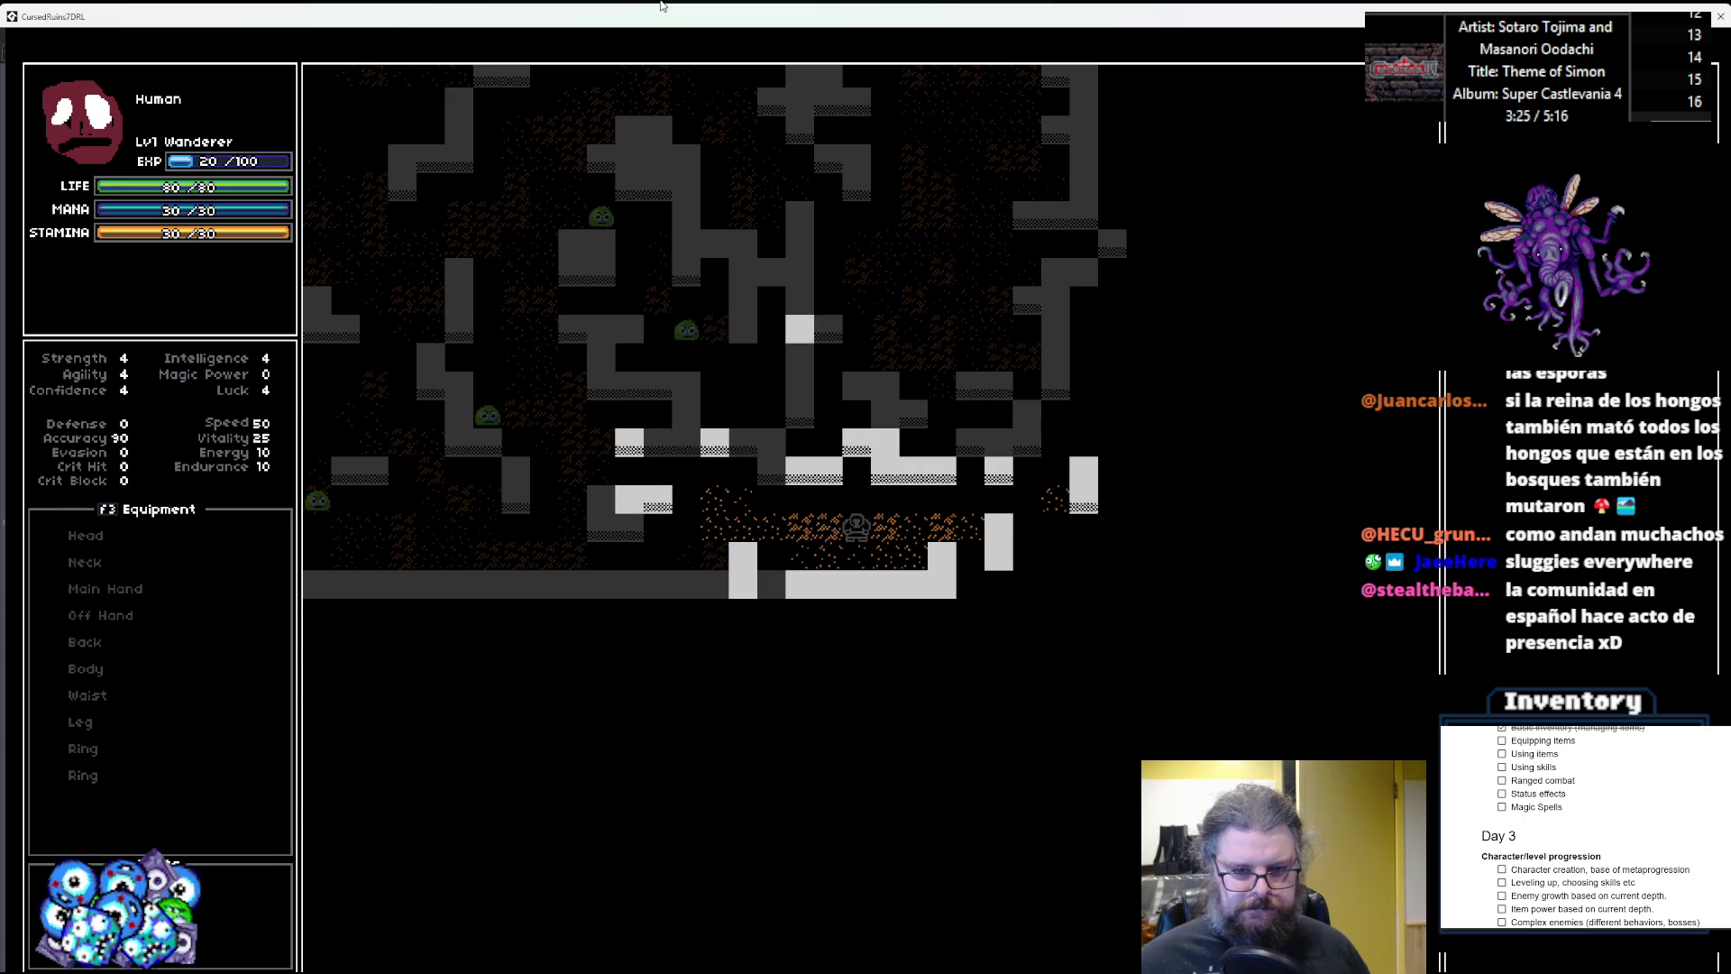
key("Right")
key("Right")
key("Right")
key("Up")
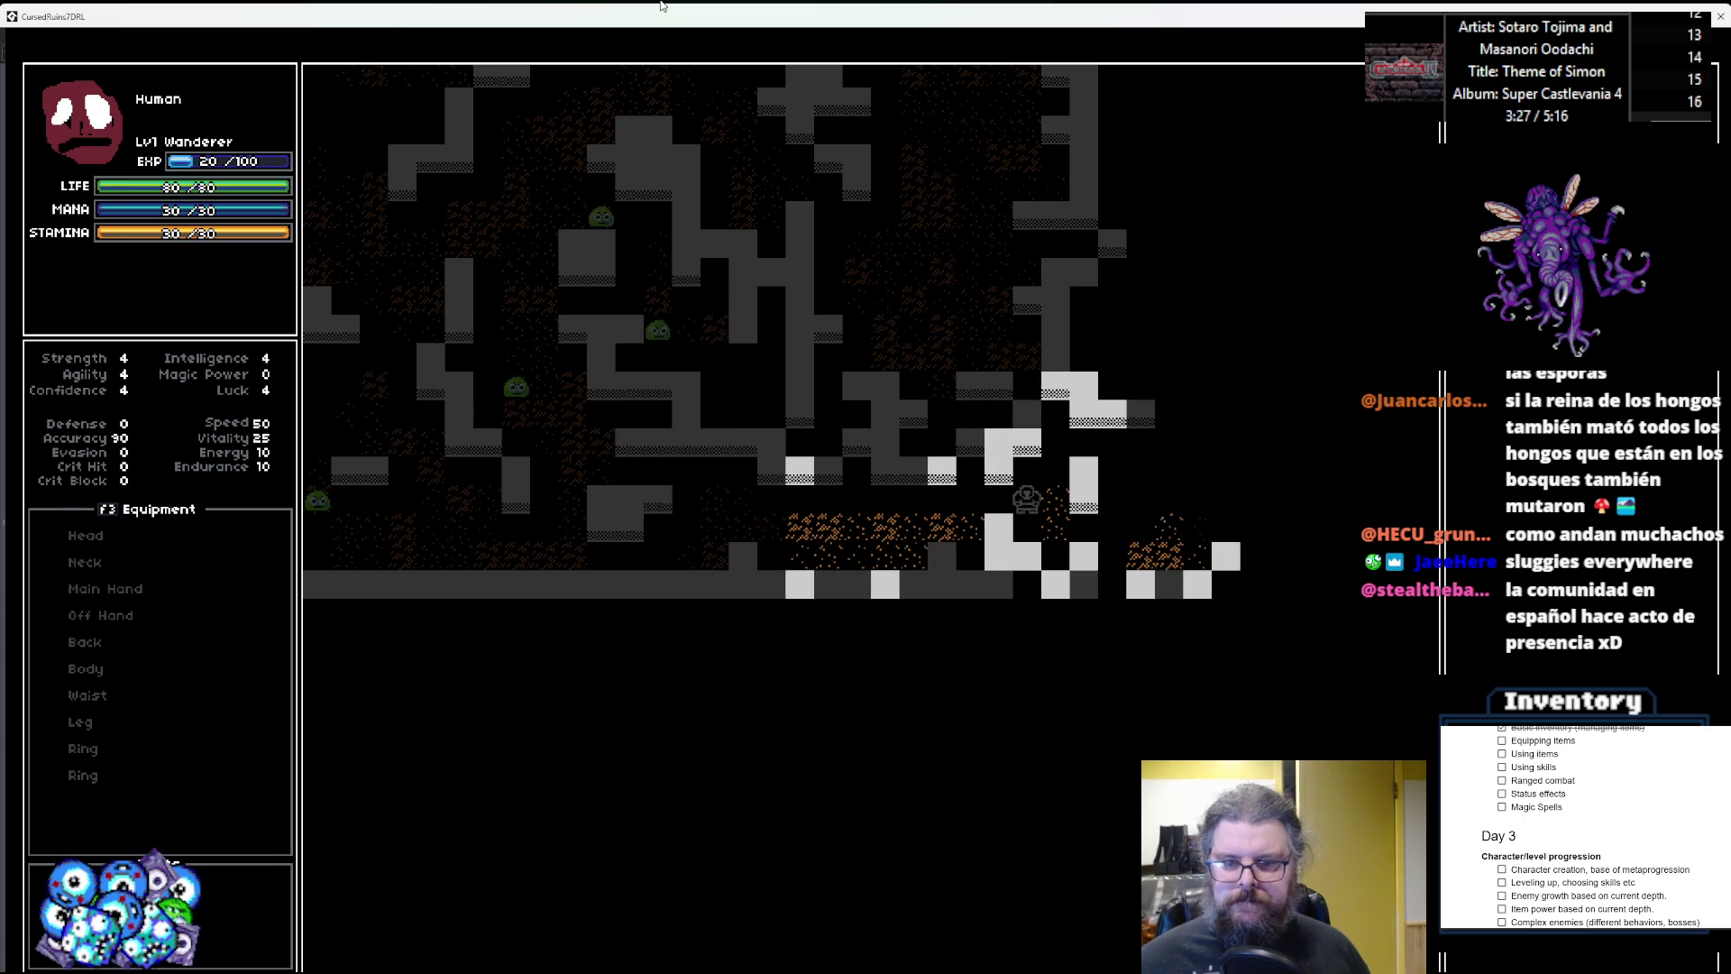
key("Right")
key("Right")
key("Right")
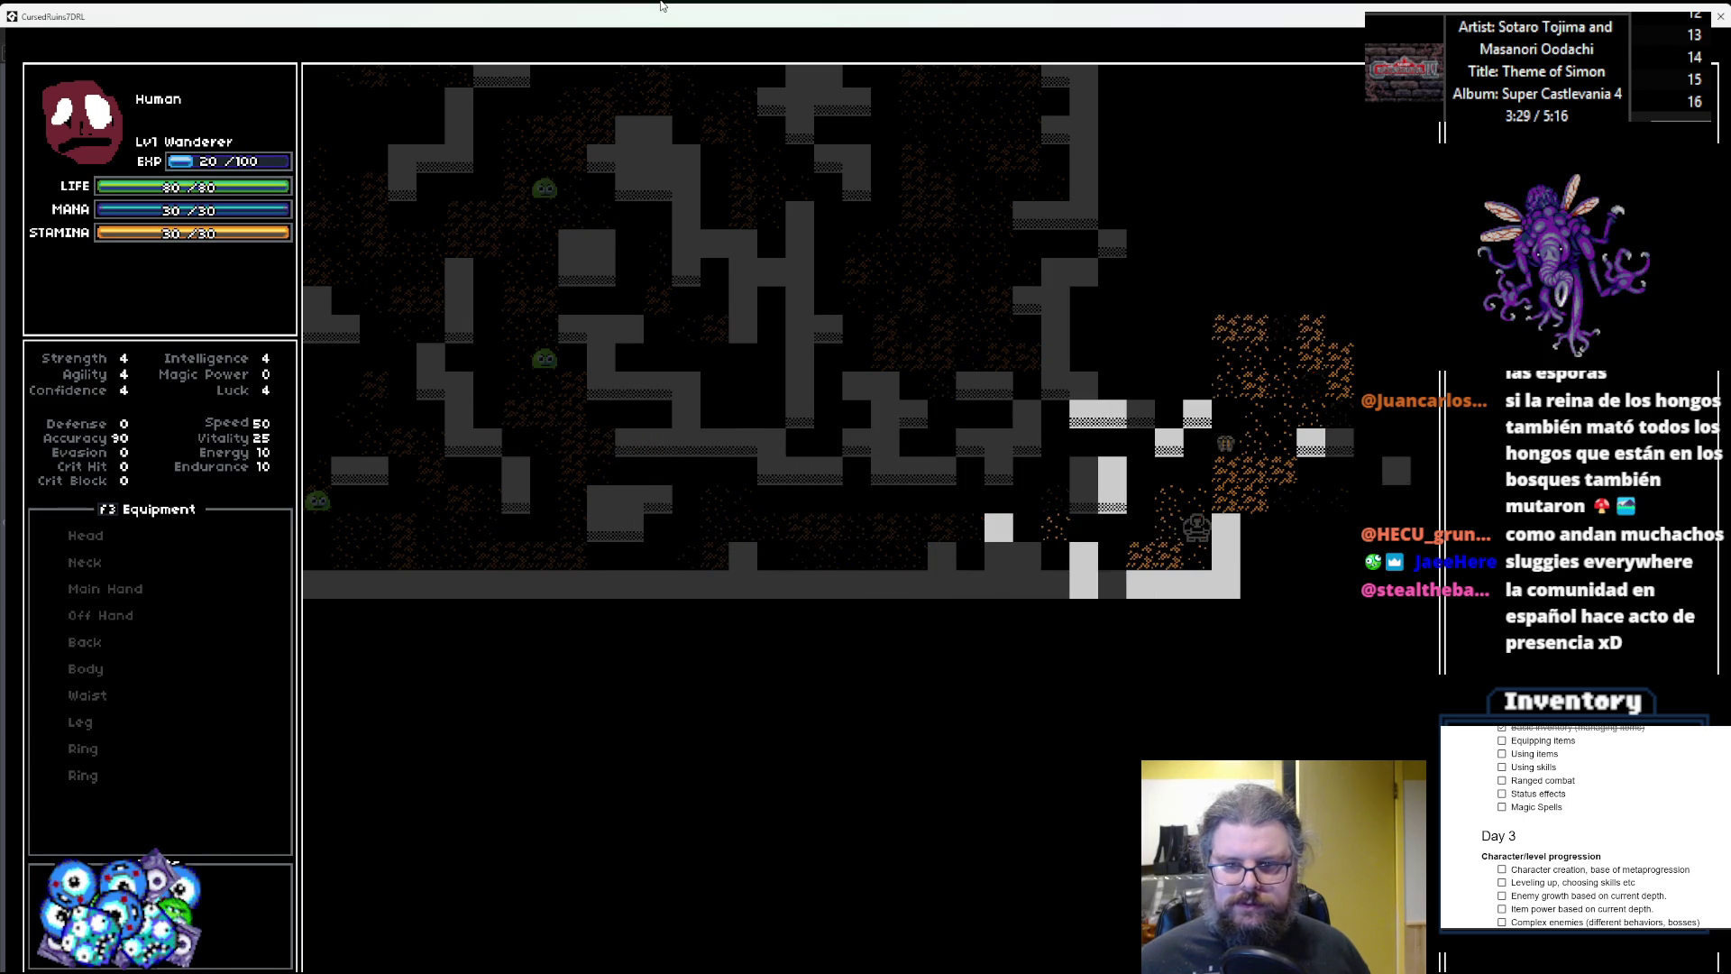
key("Up")
key("Up")
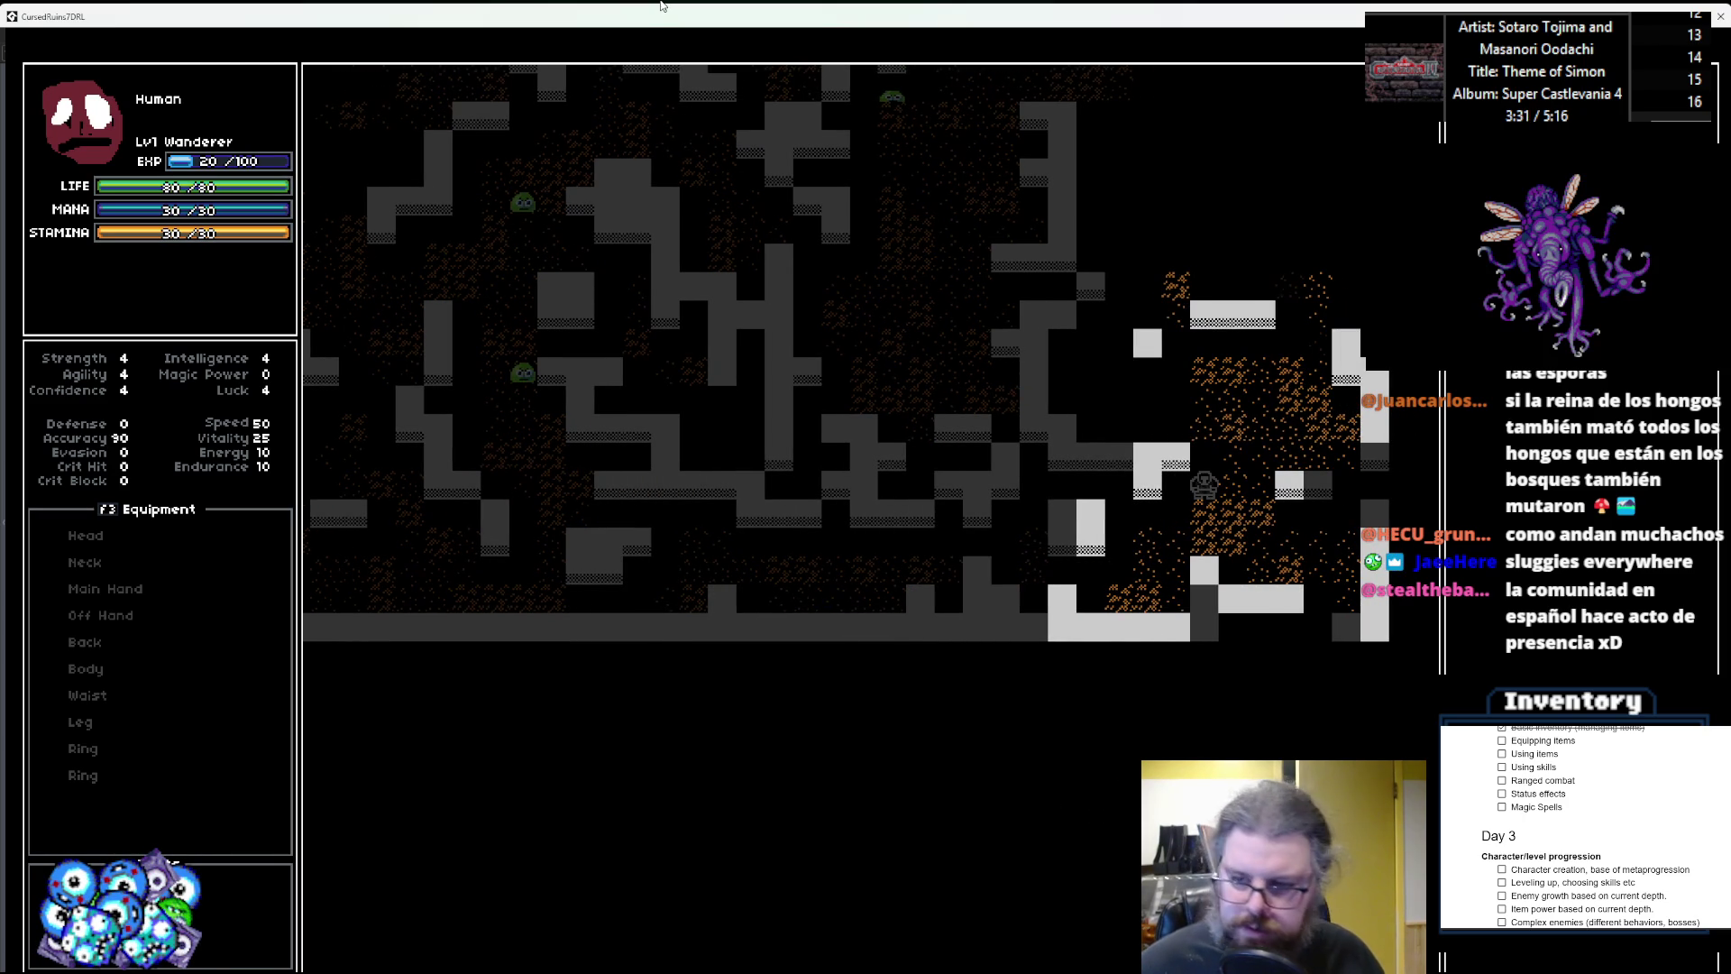
key("Down")
key("Right")
key("Up")
key("Up")
key("Up")
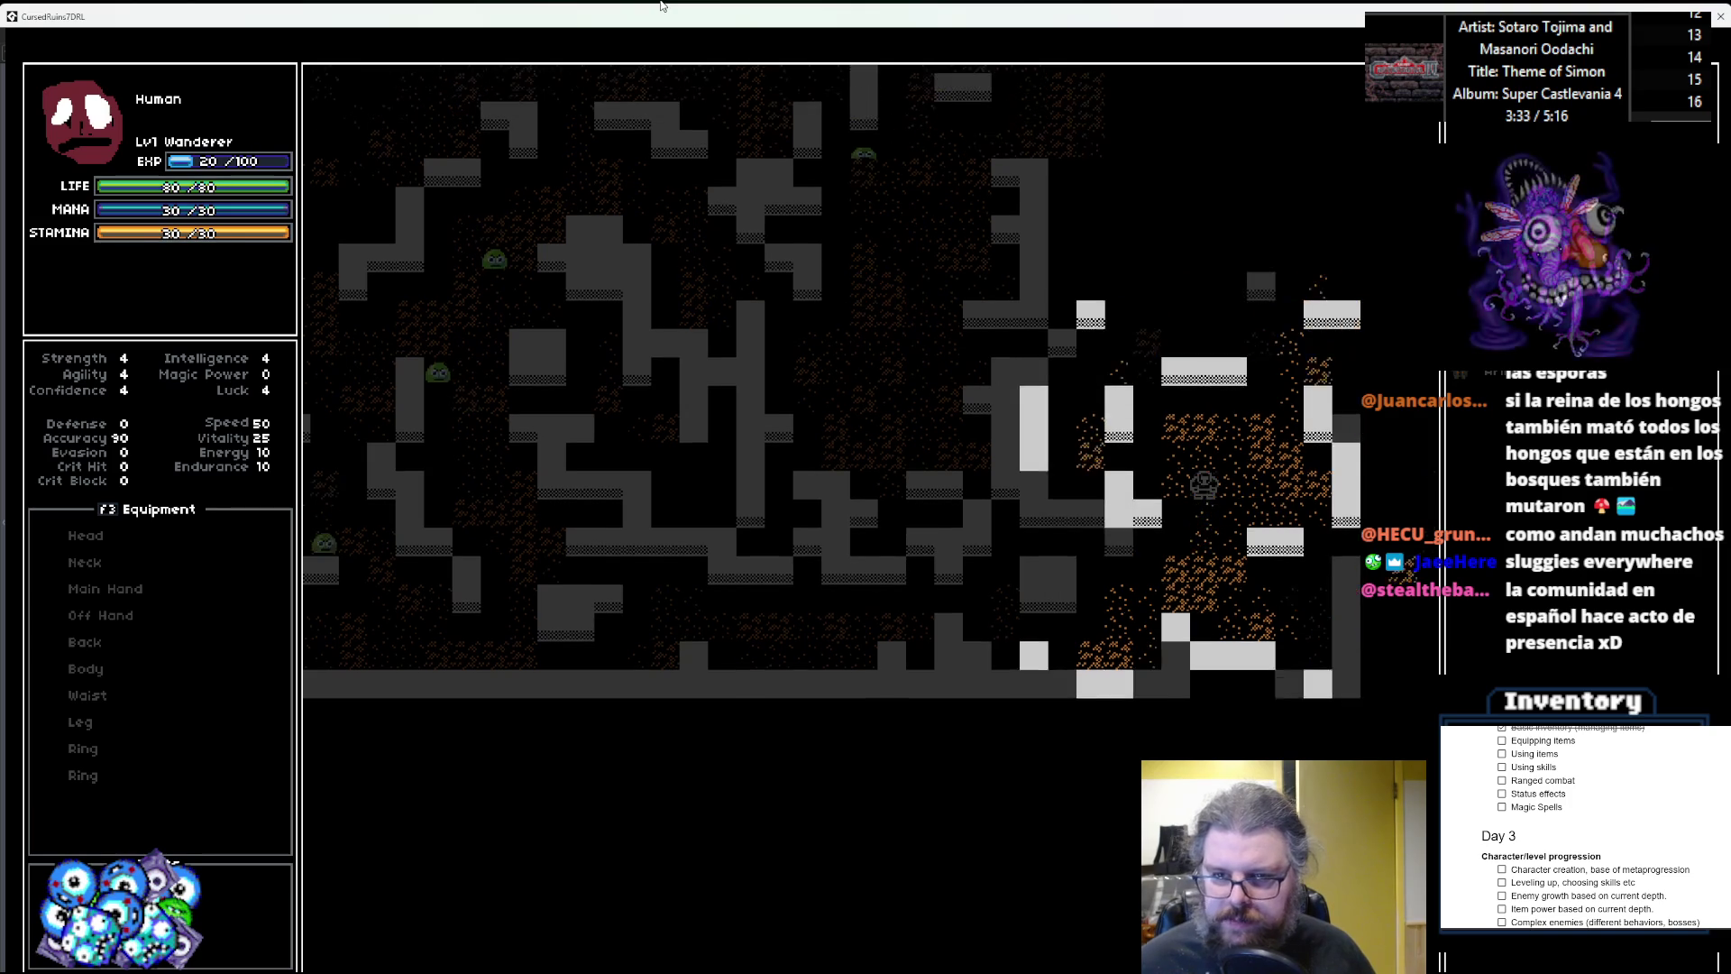
key("Left")
key("Up")
key("Up")
key("Up")
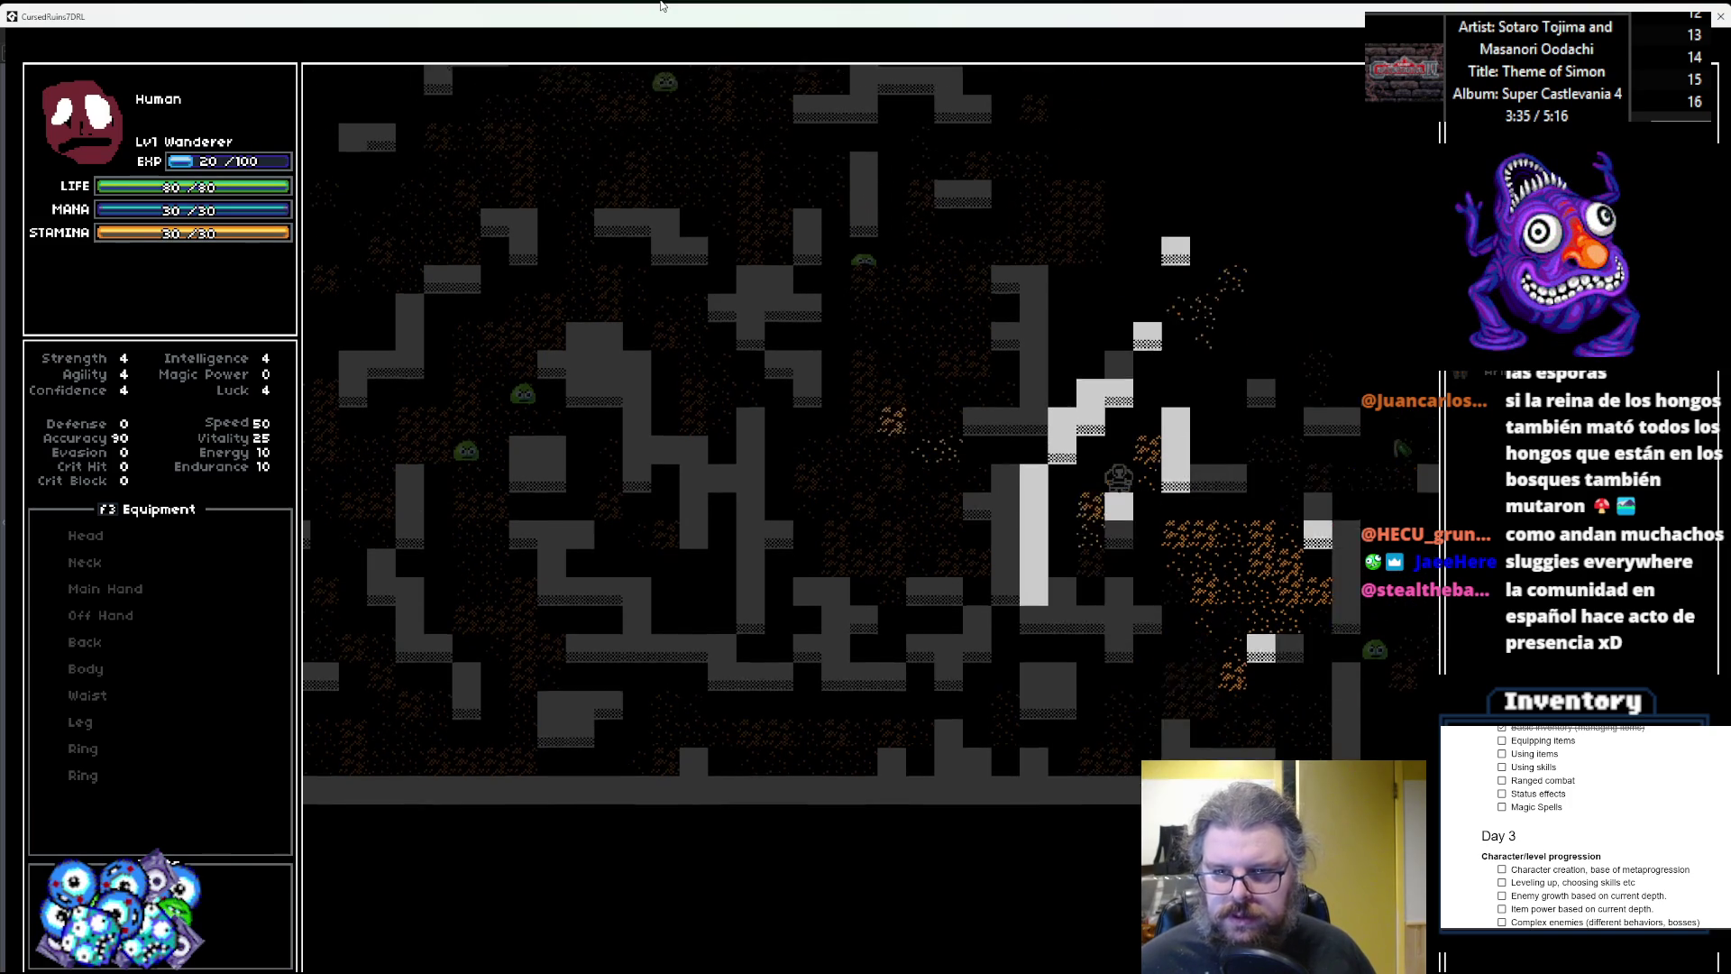
key("Left")
key("Left")
key("Up")
key("Up")
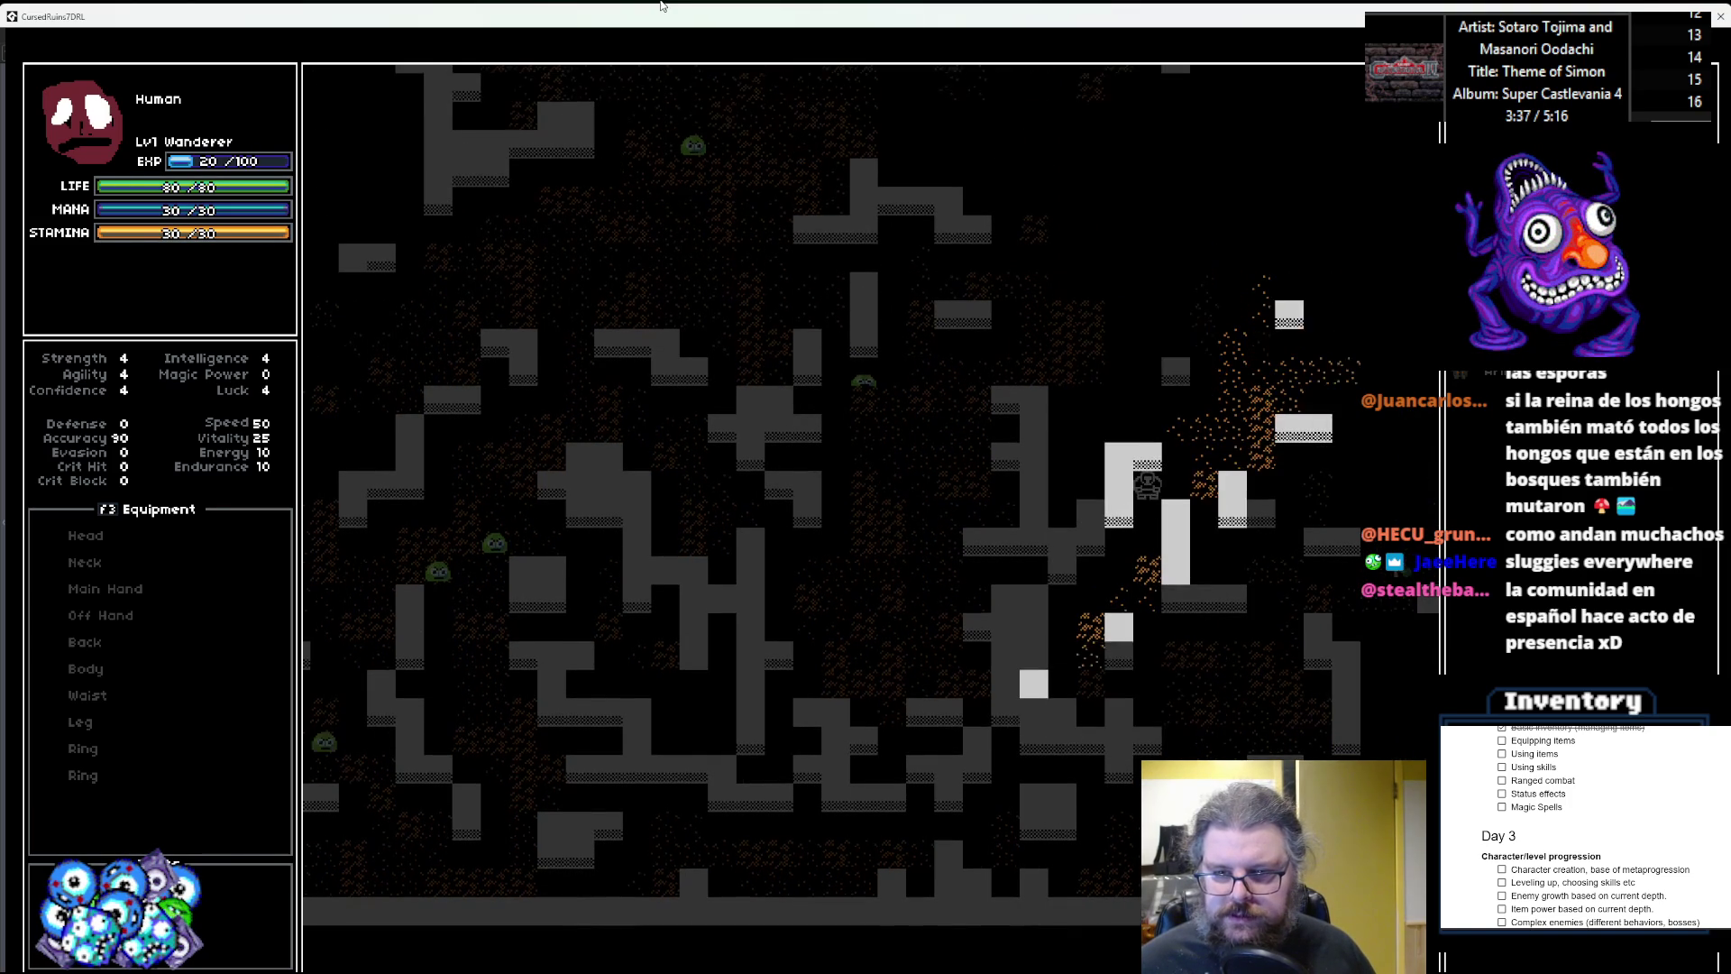
key("Up")
key("Up")
key("Up")
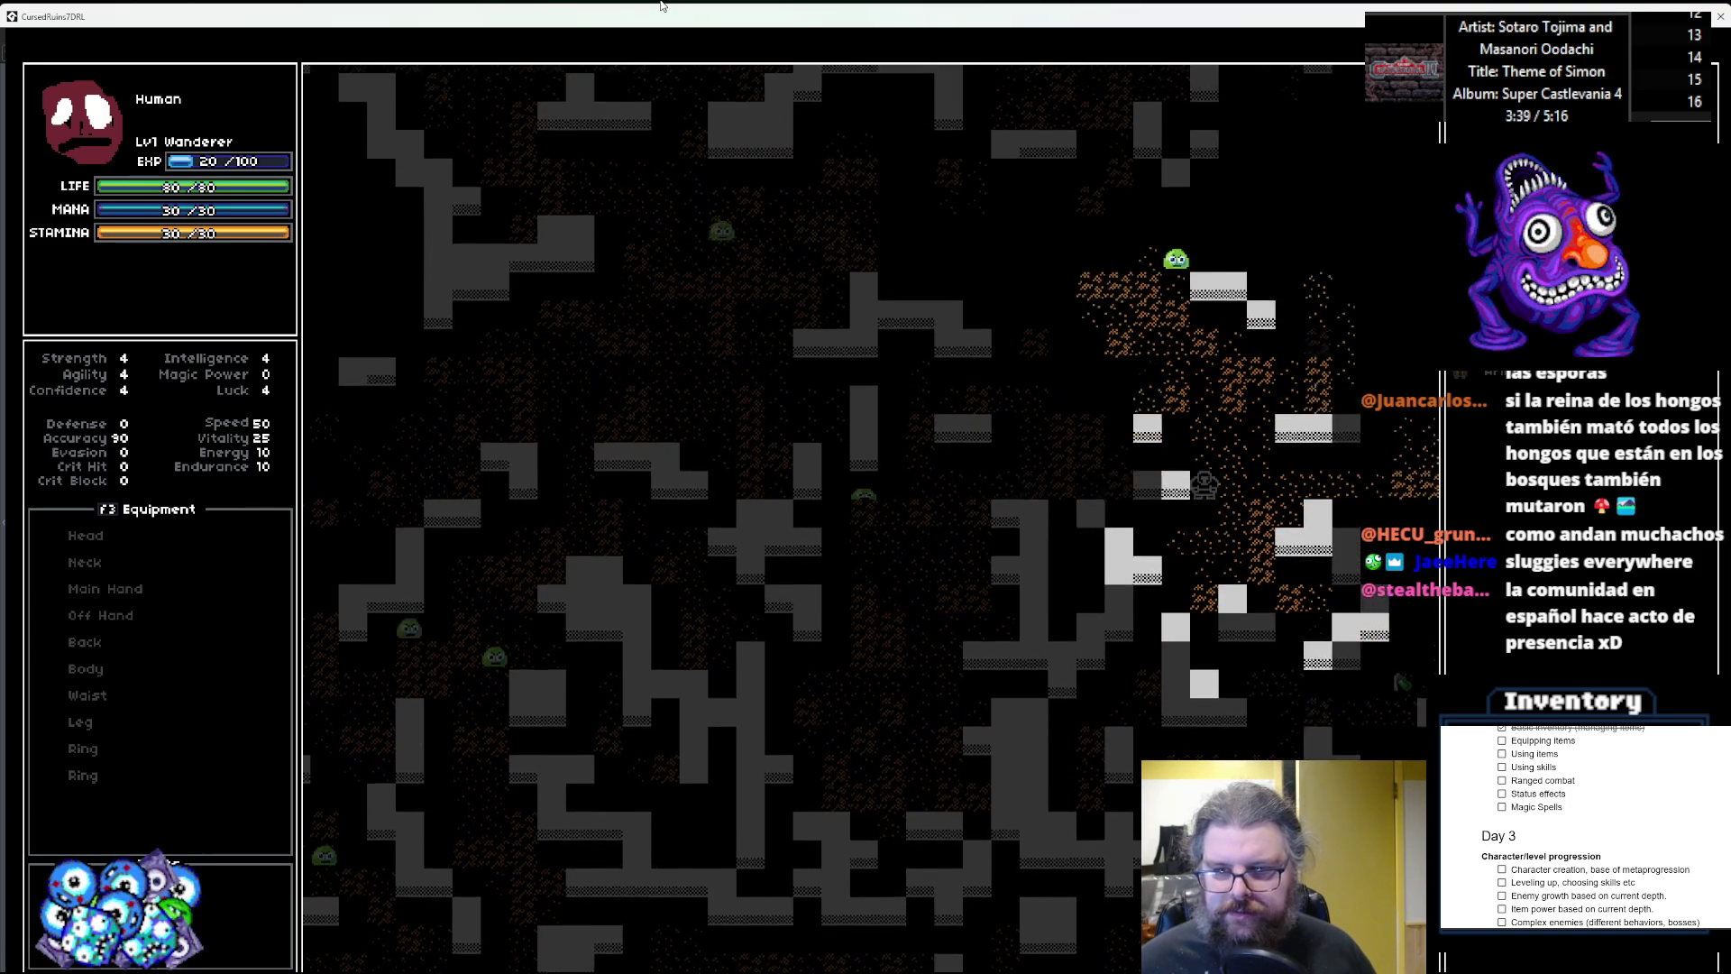
key("Up")
key("Right")
key("Right")
key("Right")
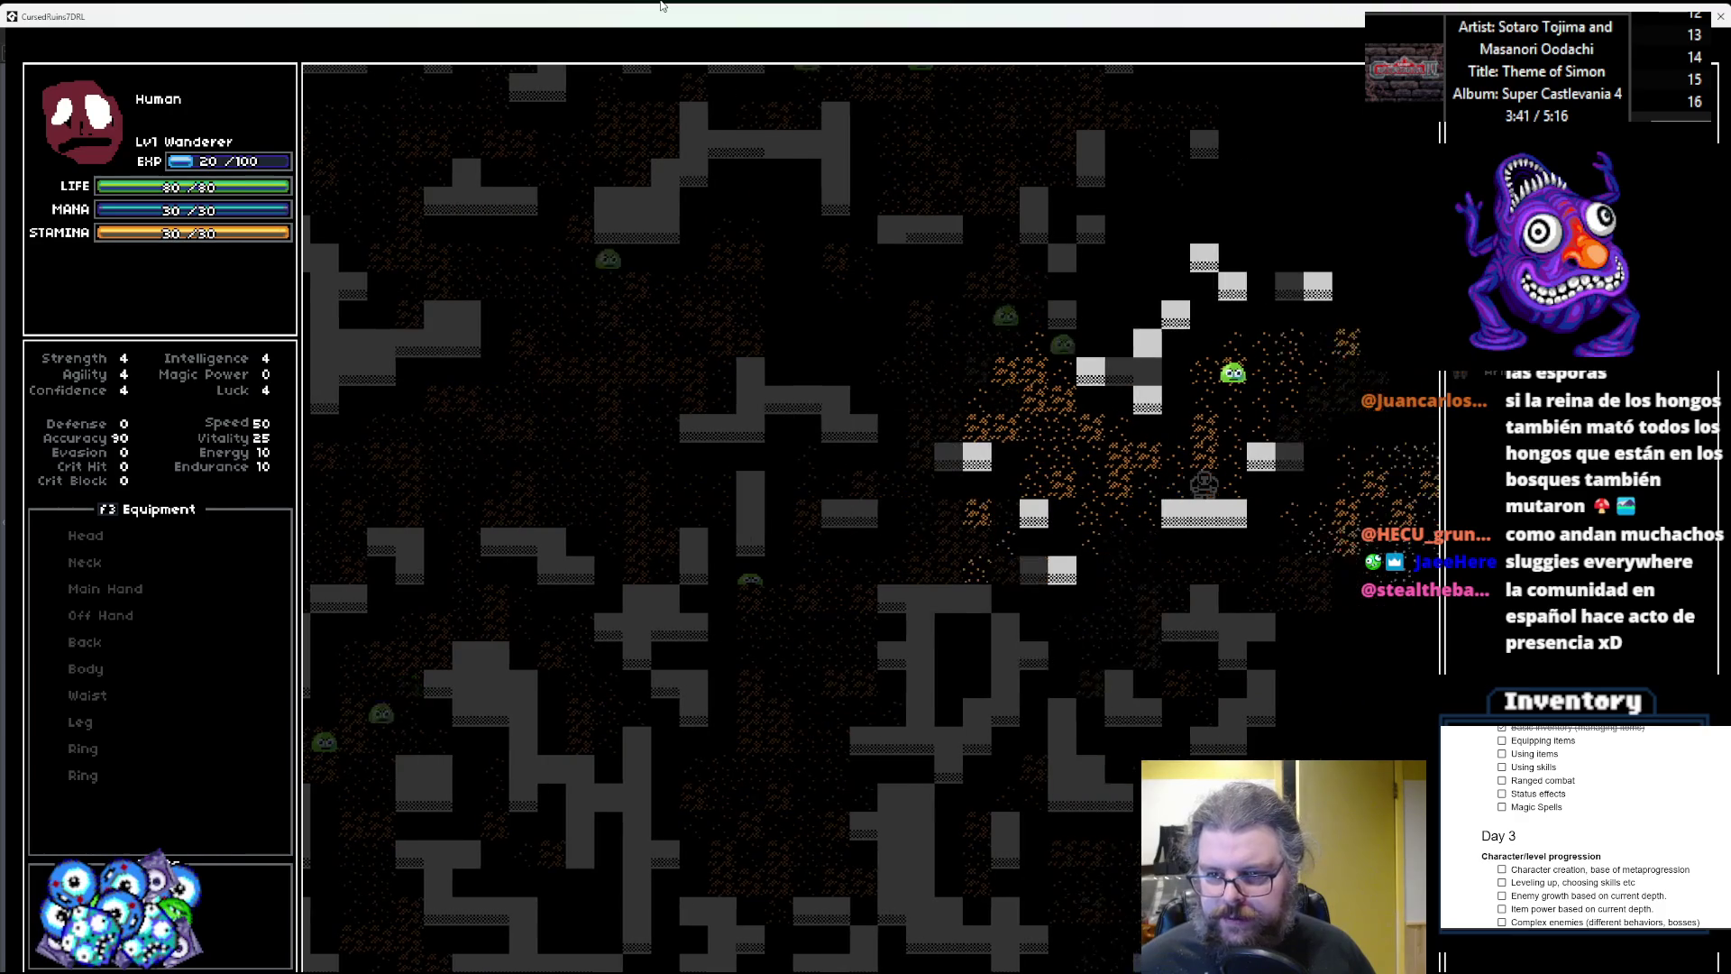
key("Right")
key("Right")
key("Right")
key("Down")
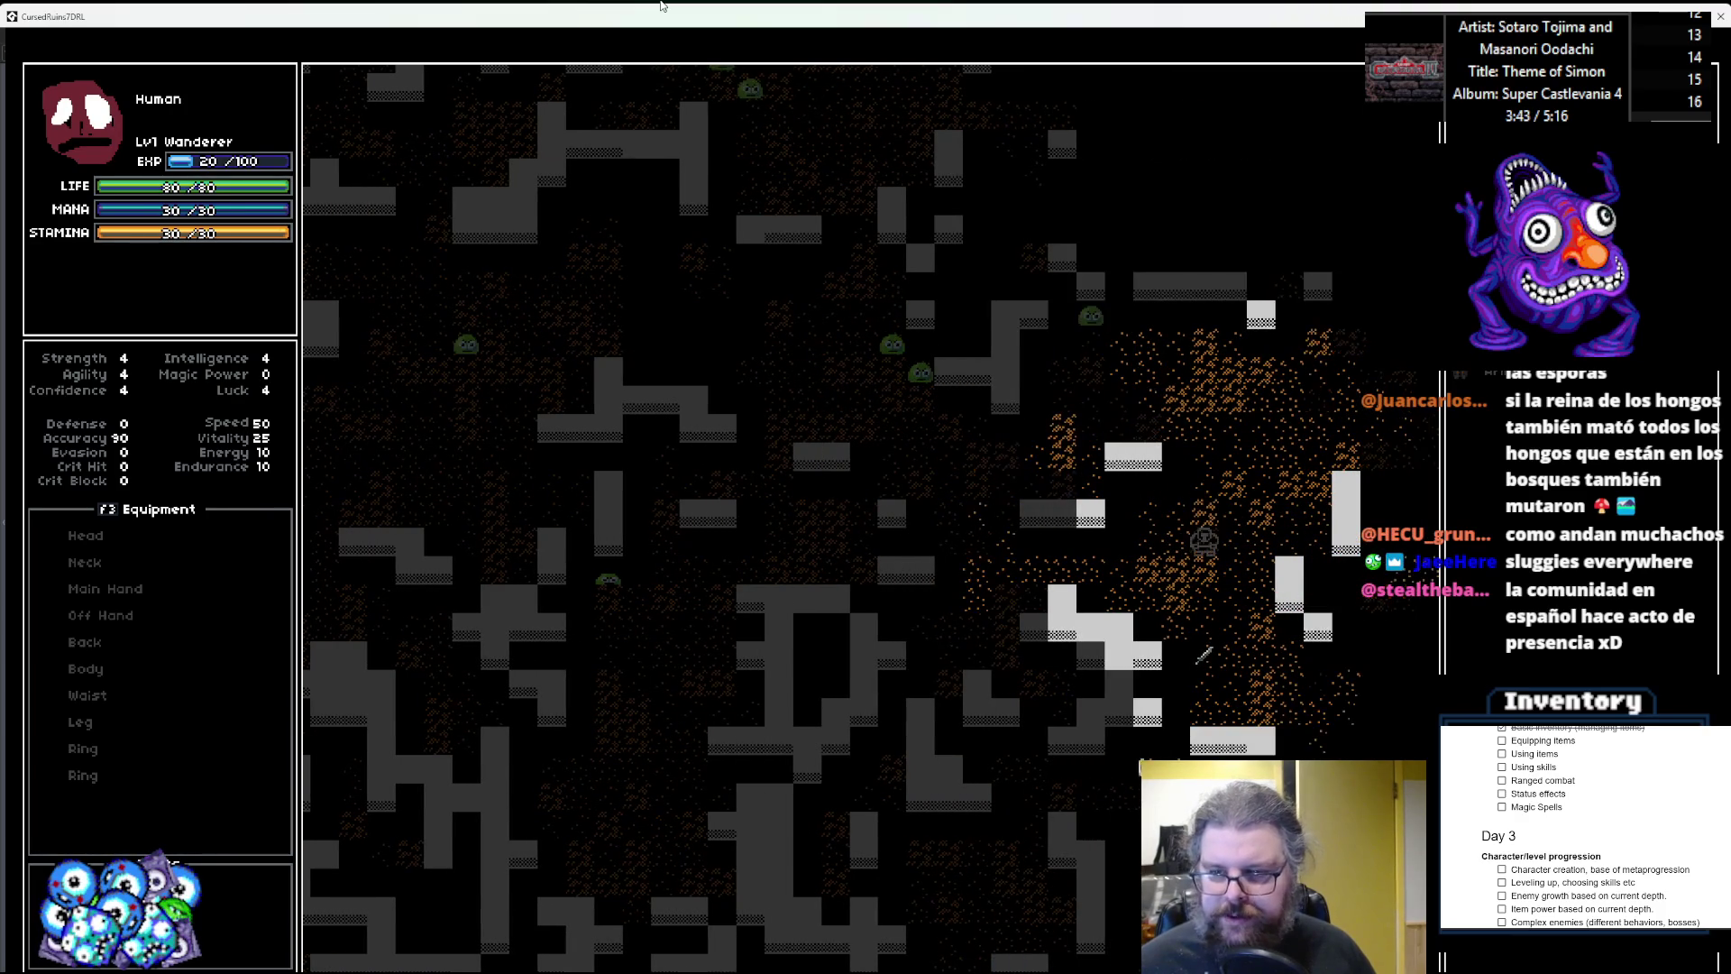
key("Down")
key("Down")
key("Down")
key("Down")
key("Down")
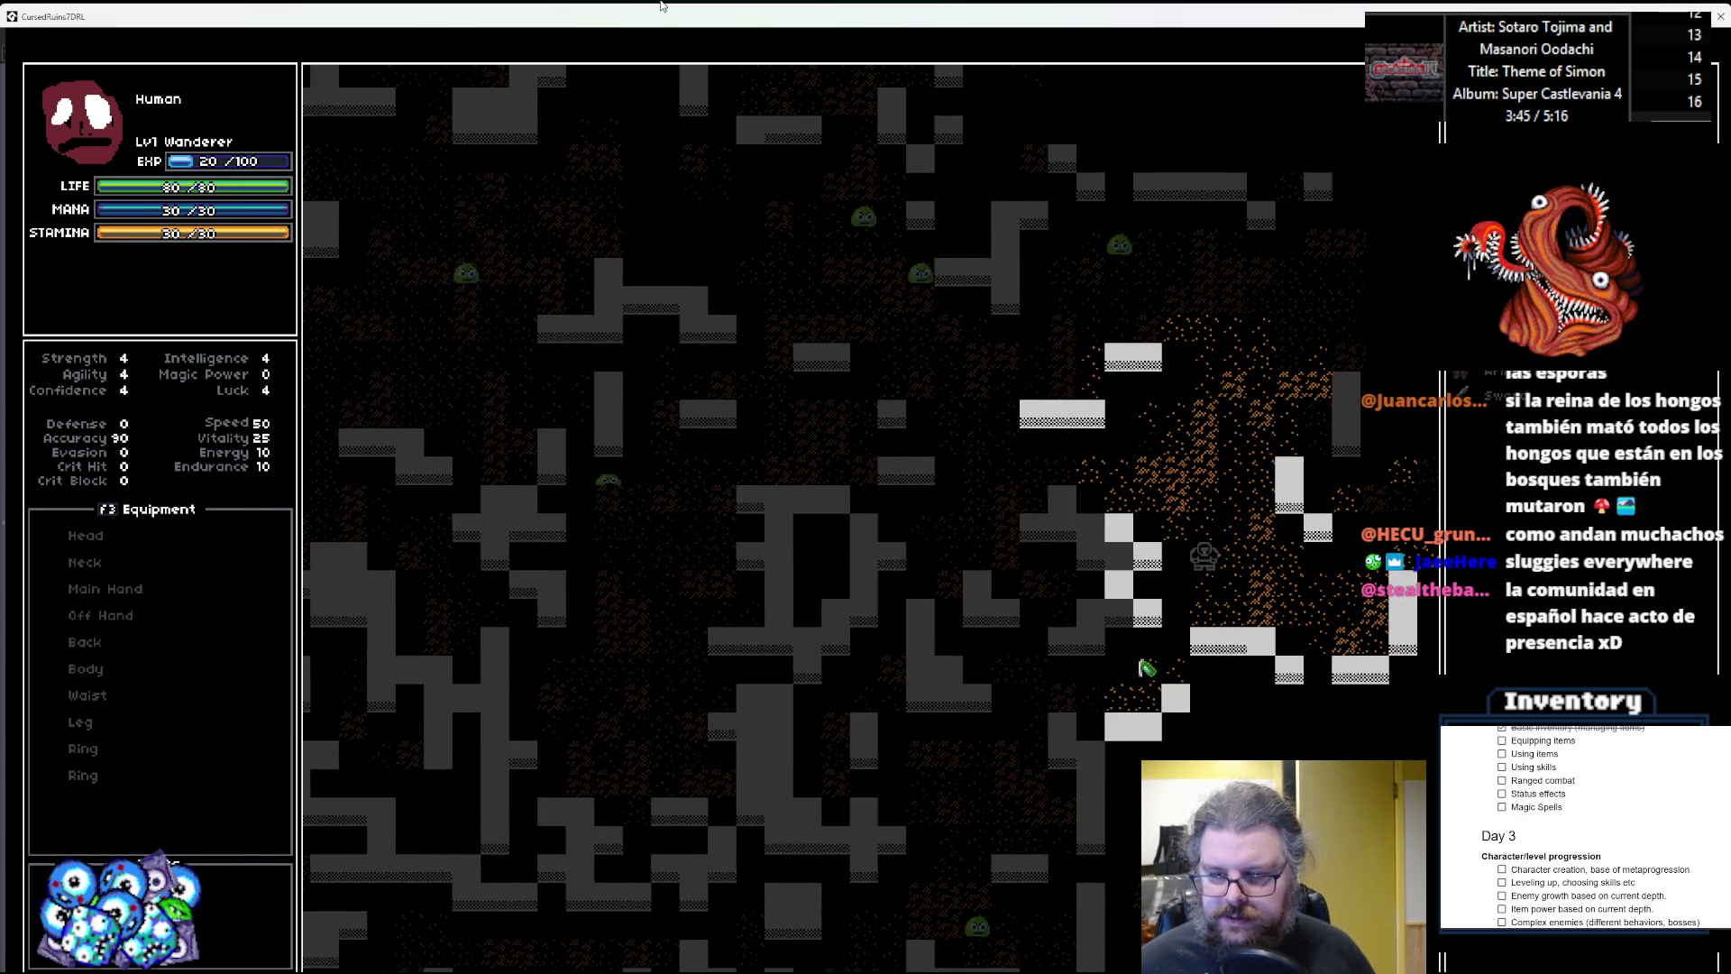
key("Right")
key("Right")
key("Right")
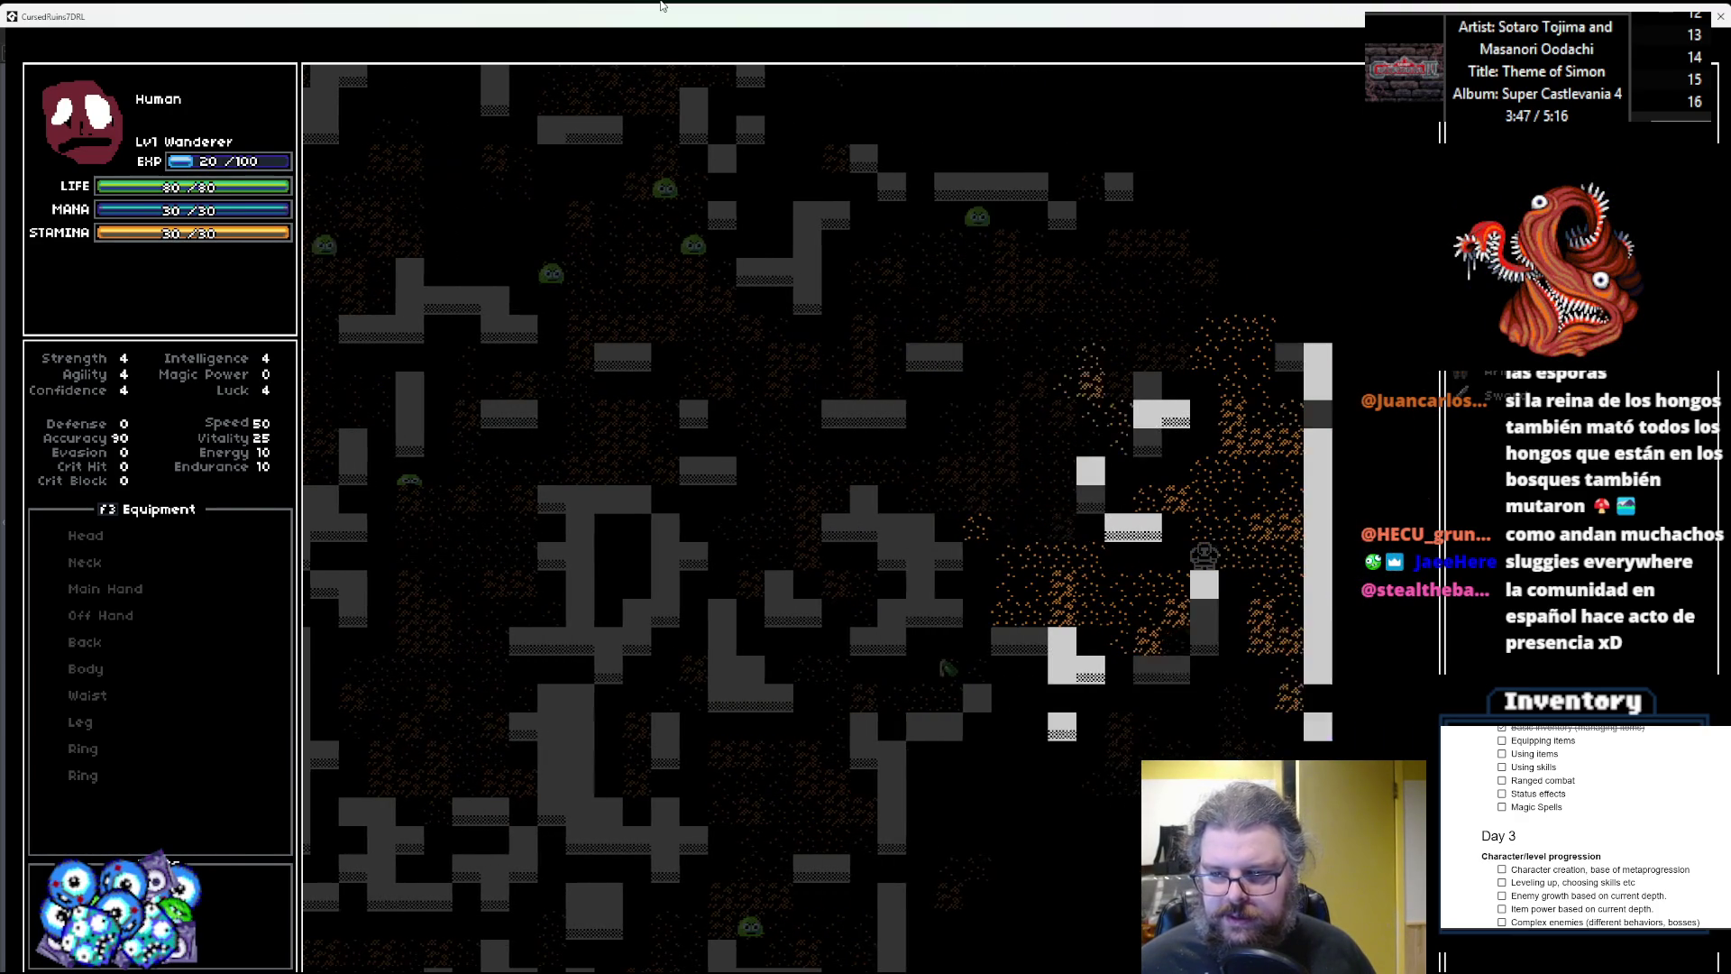
key("Right")
key("Down")
key("Down")
key("Down")
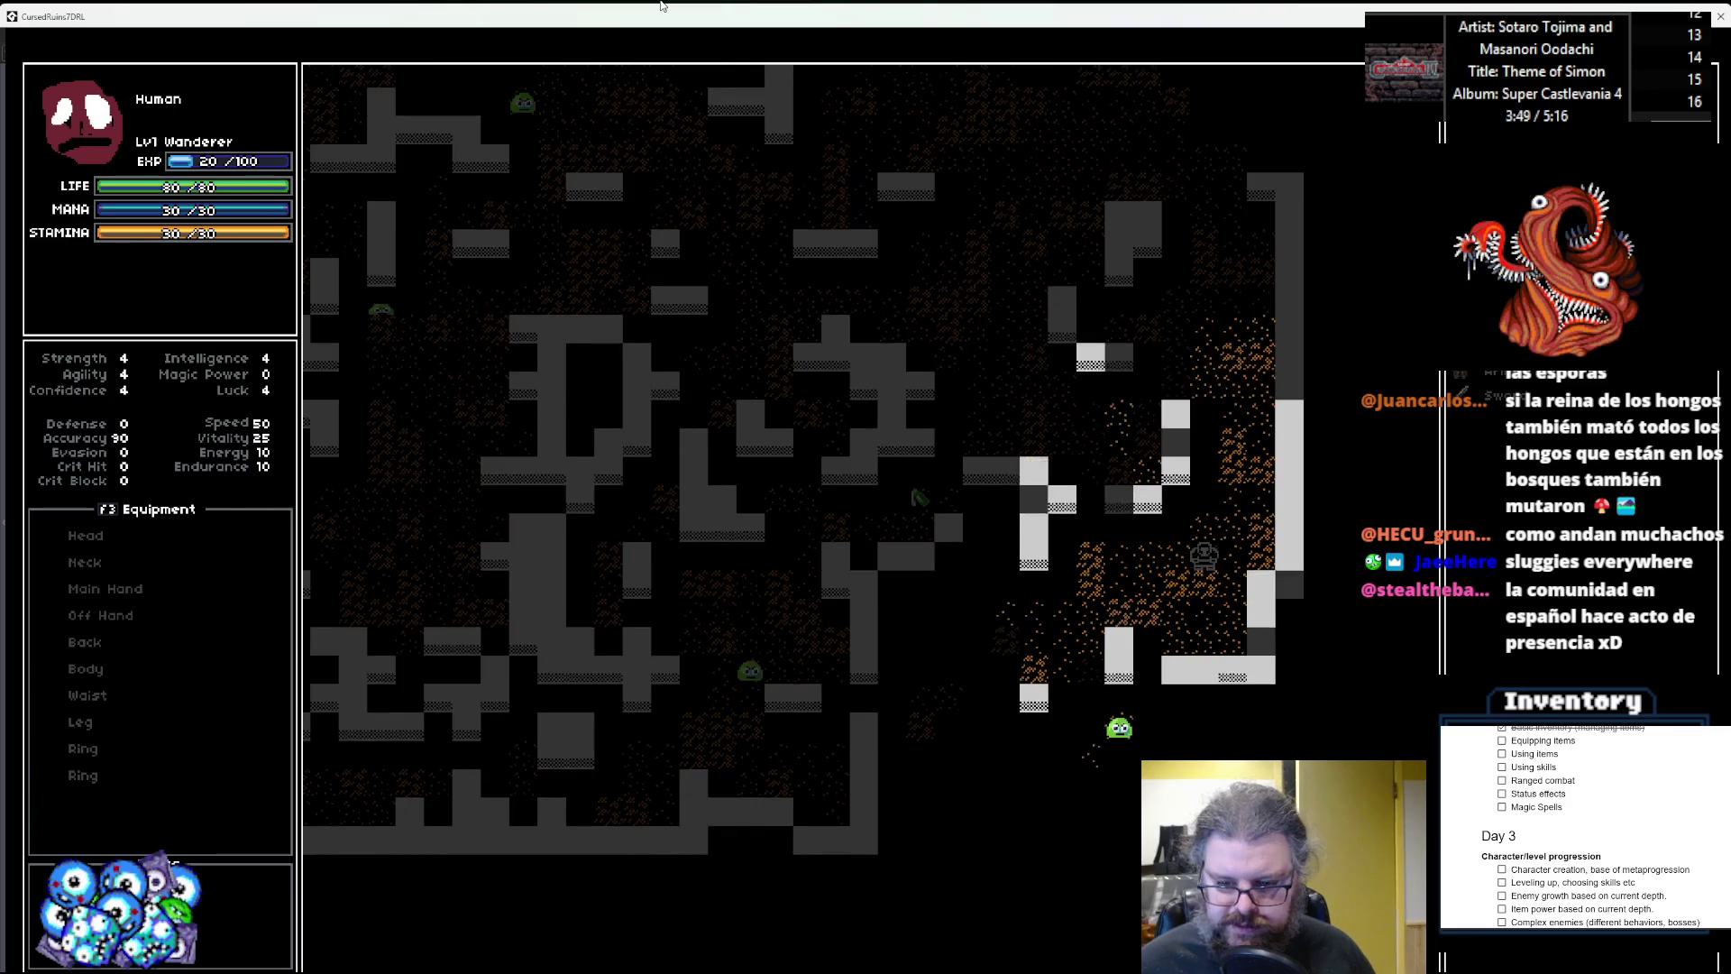
key("Left")
key("Down")
key("Down")
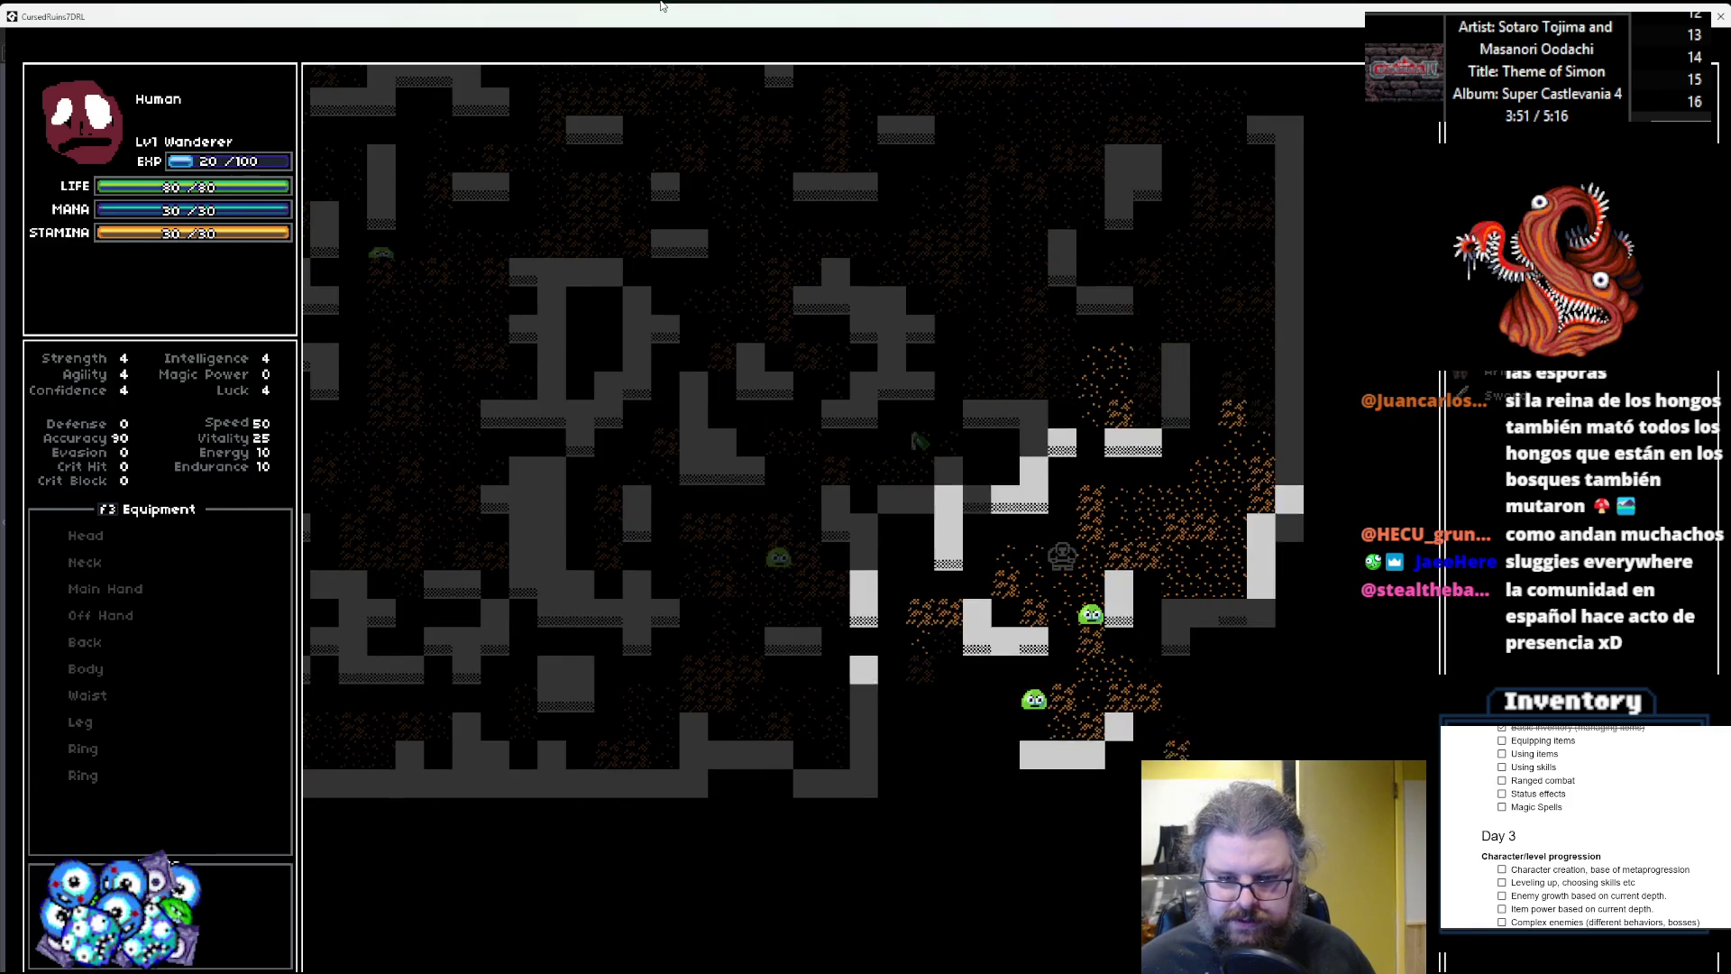
key("Down")
key("Left")
key("Left")
key("Down")
key("Down")
key("Down")
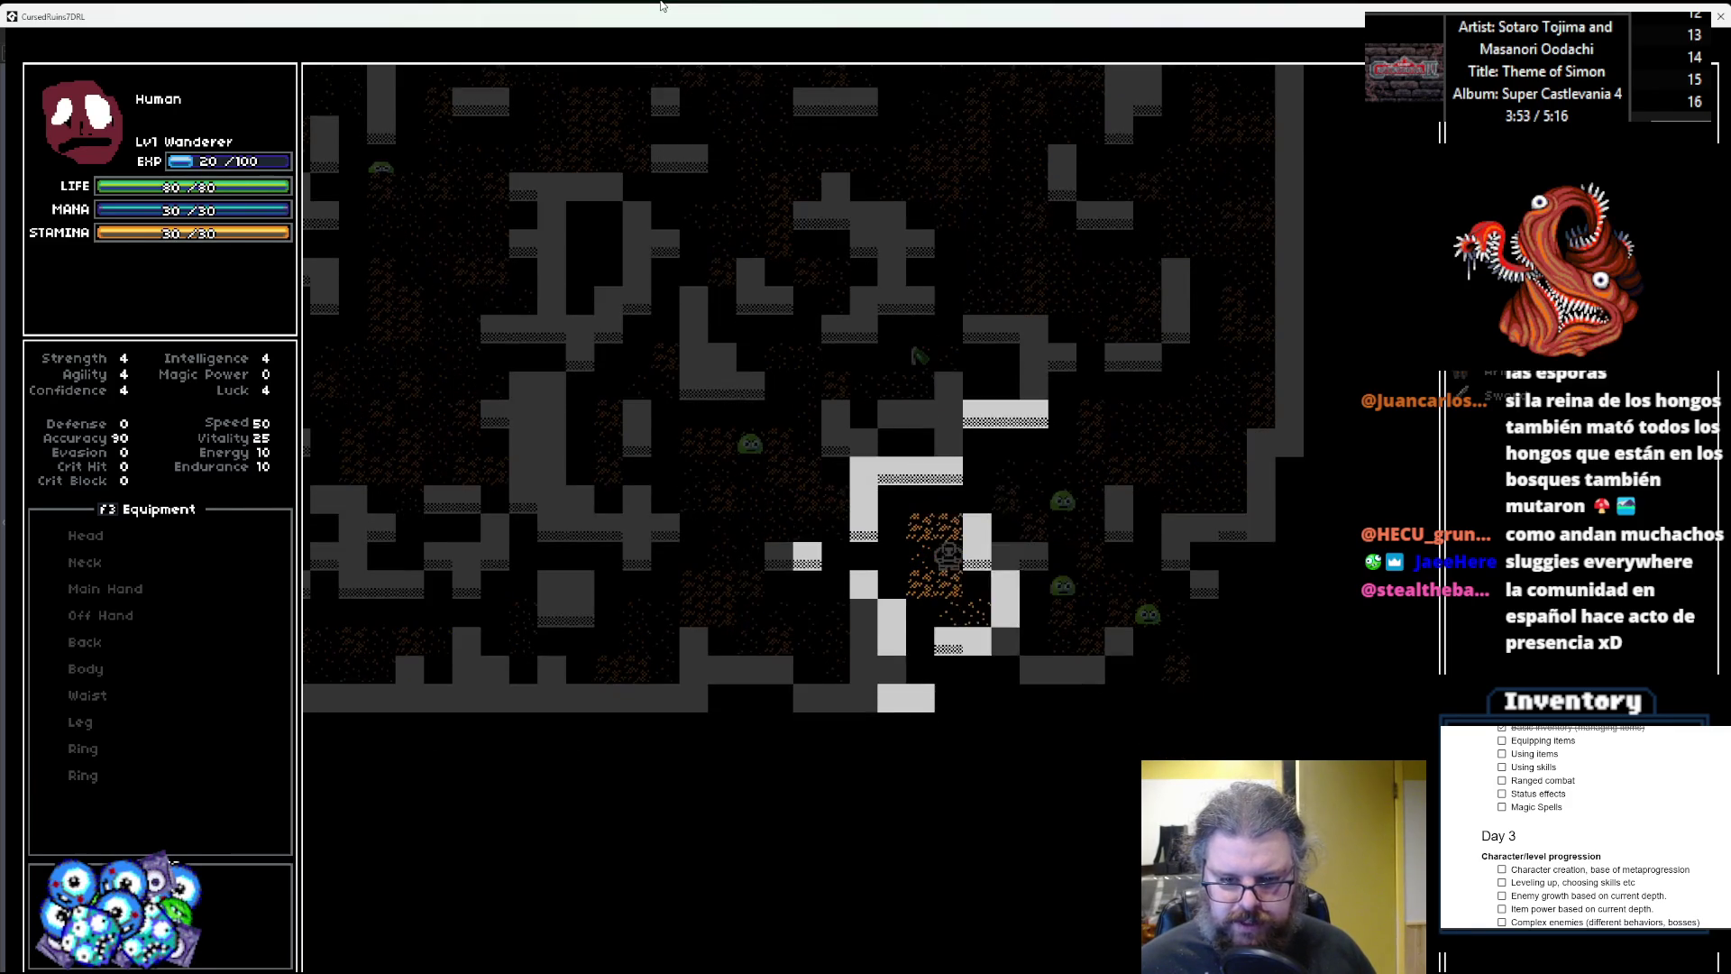
key("Down")
key("Left")
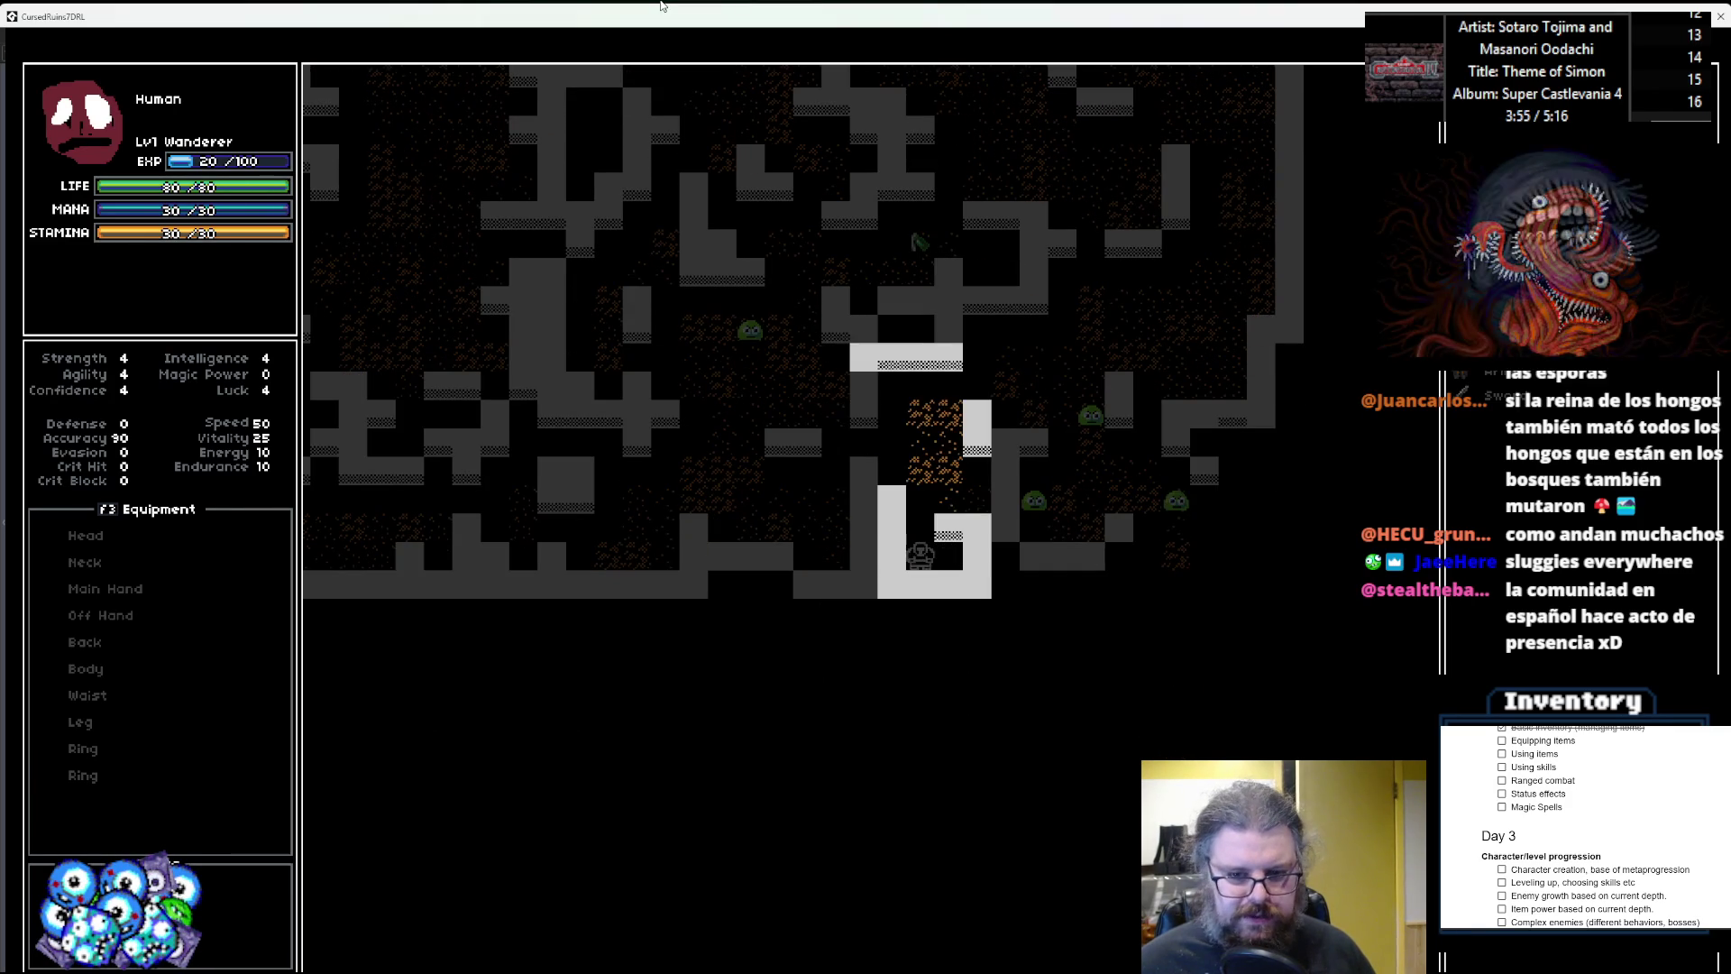
key("Up")
key("Up")
key("Up")
key("Right")
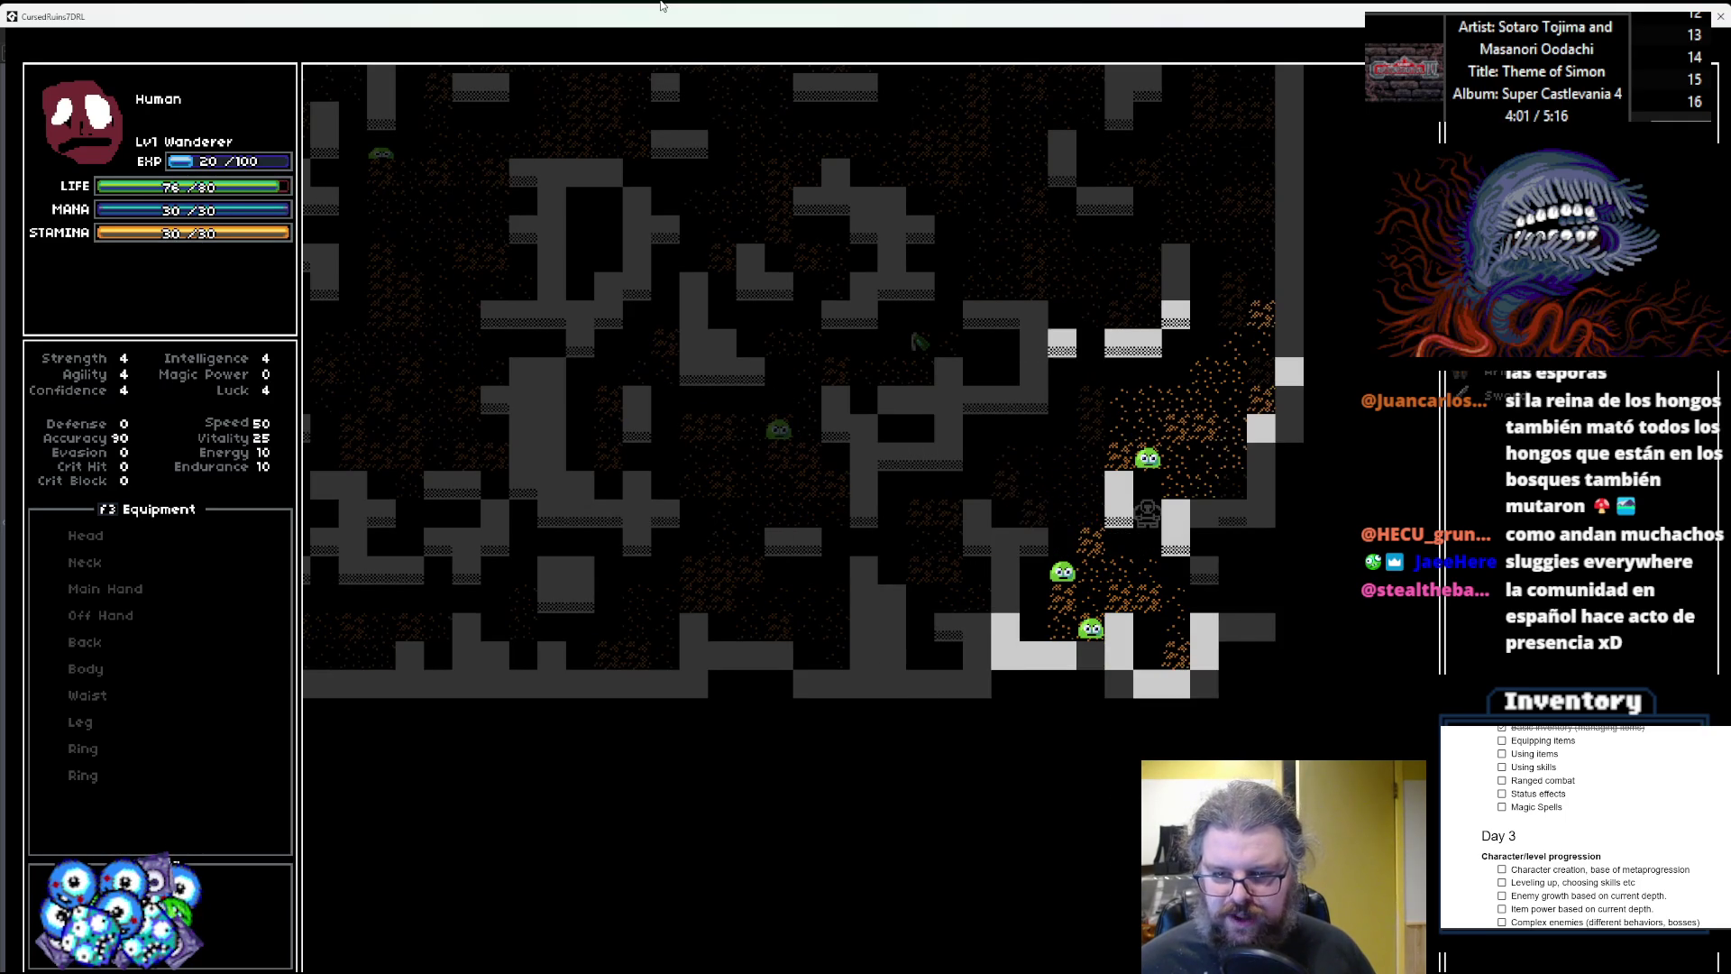
key("Right")
key("Right")
key("Up")
key("Up")
key("Up")
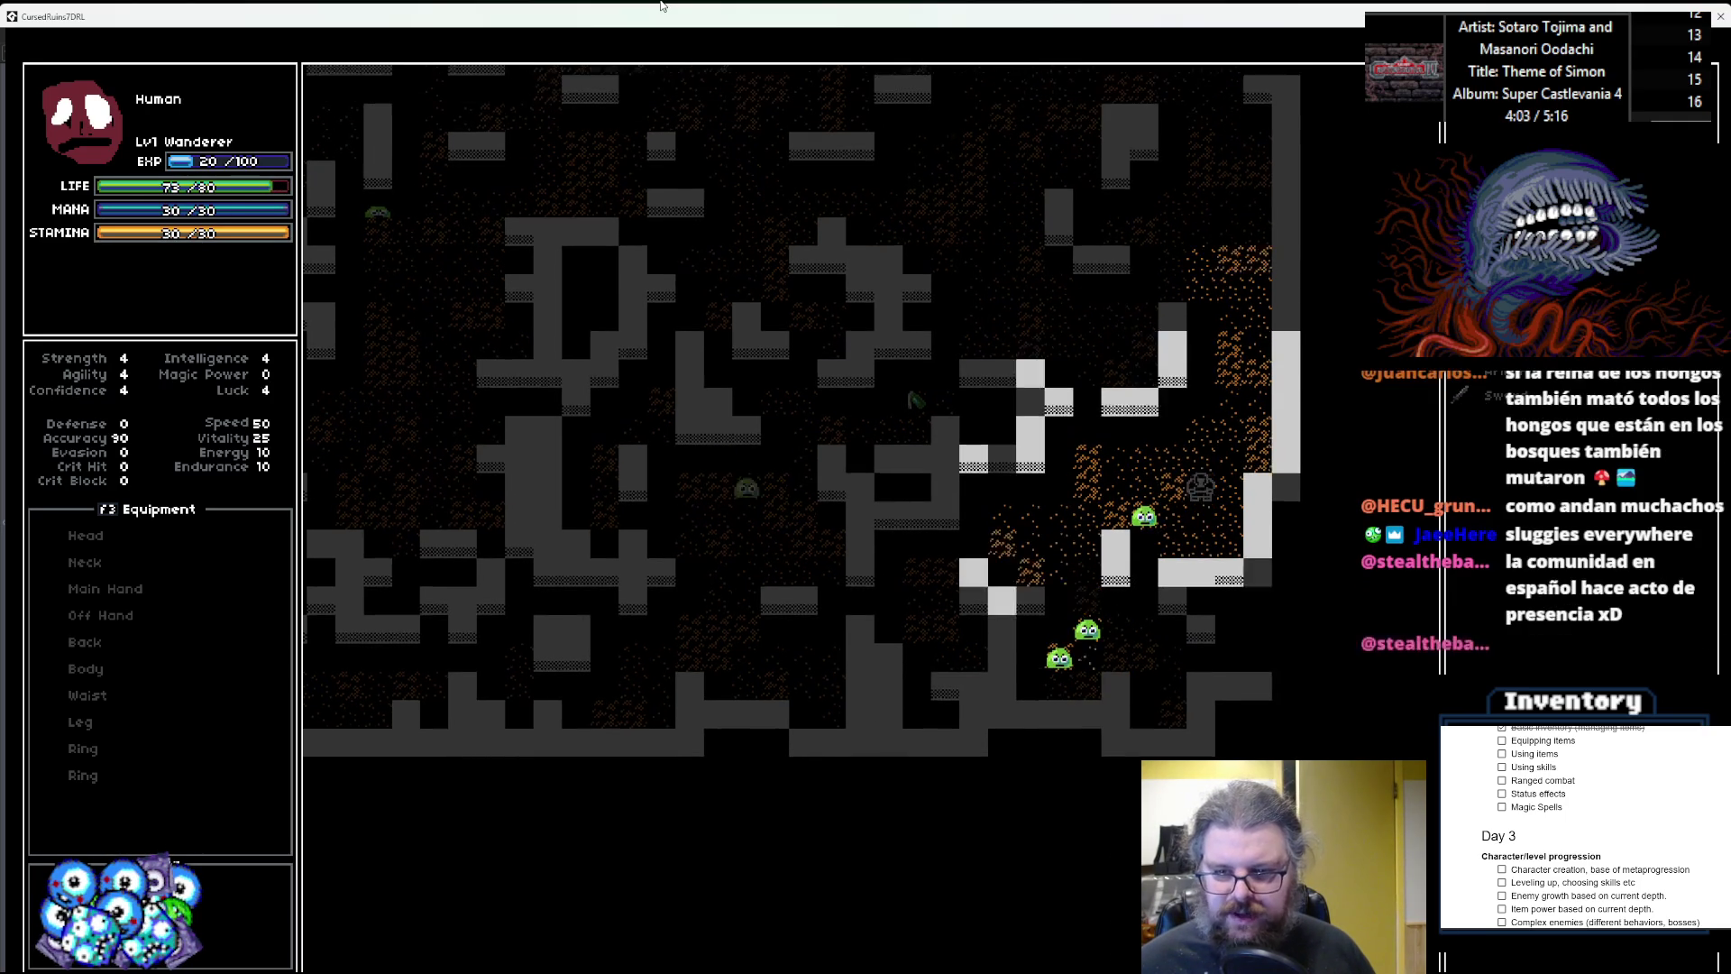
key("Up")
key("Up")
key("Up")
key("Right")
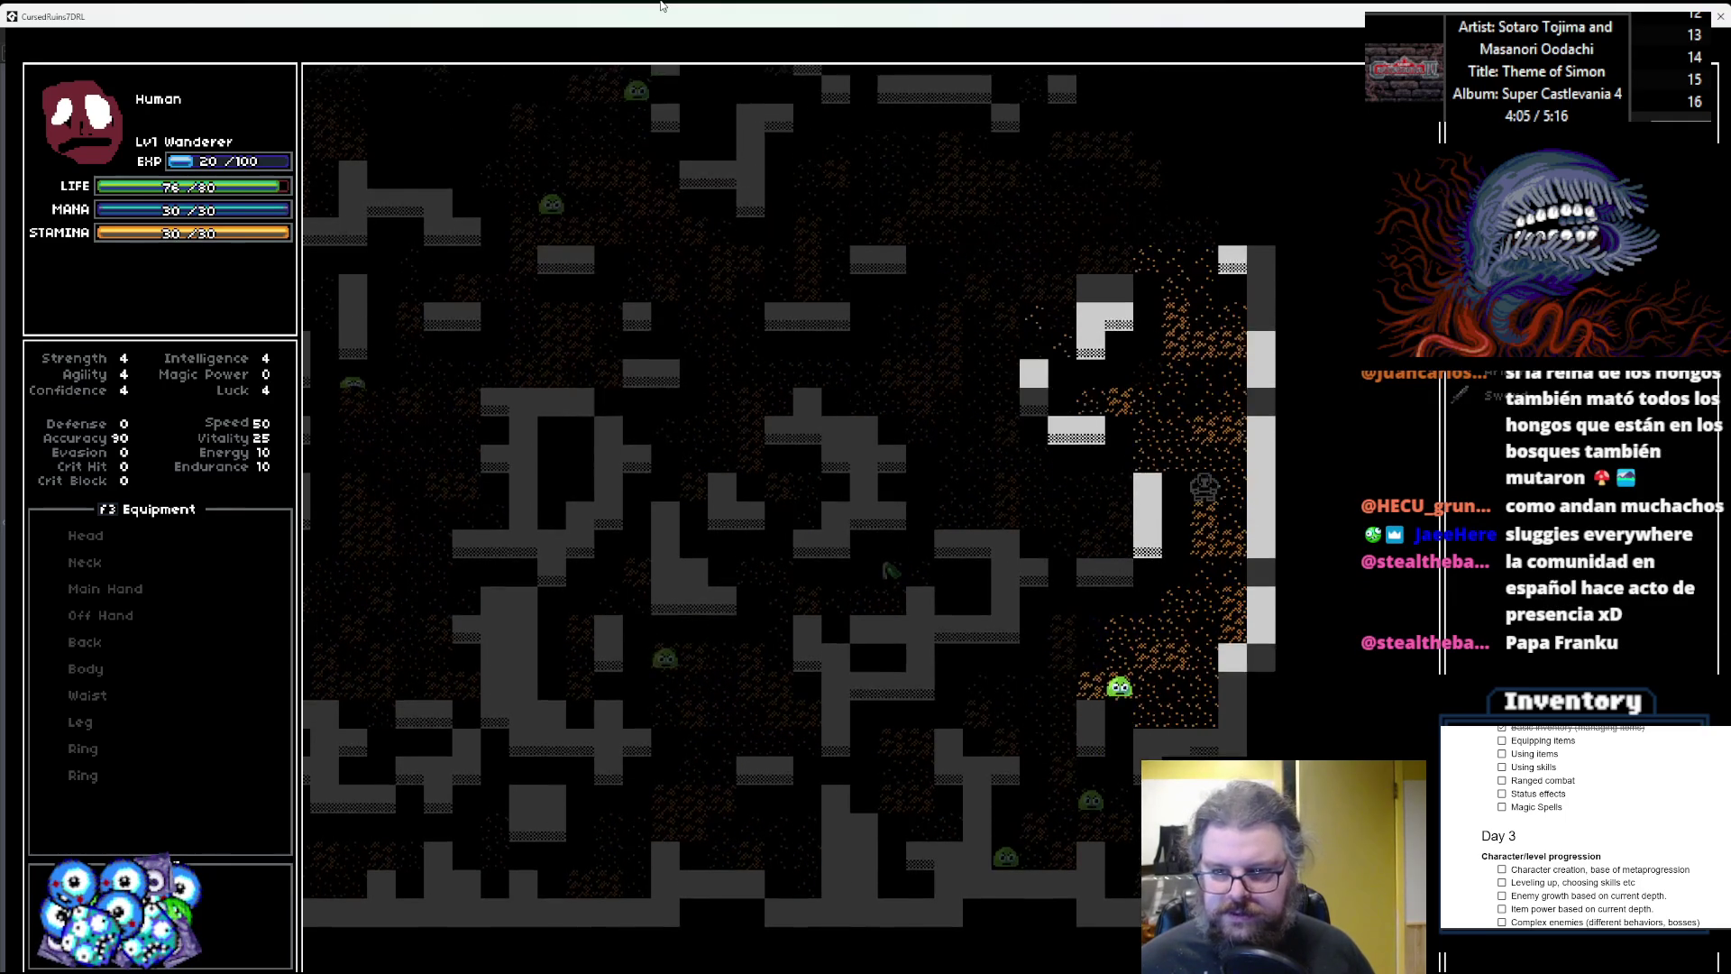
key("Up")
key("Up")
key("Up")
key("Left")
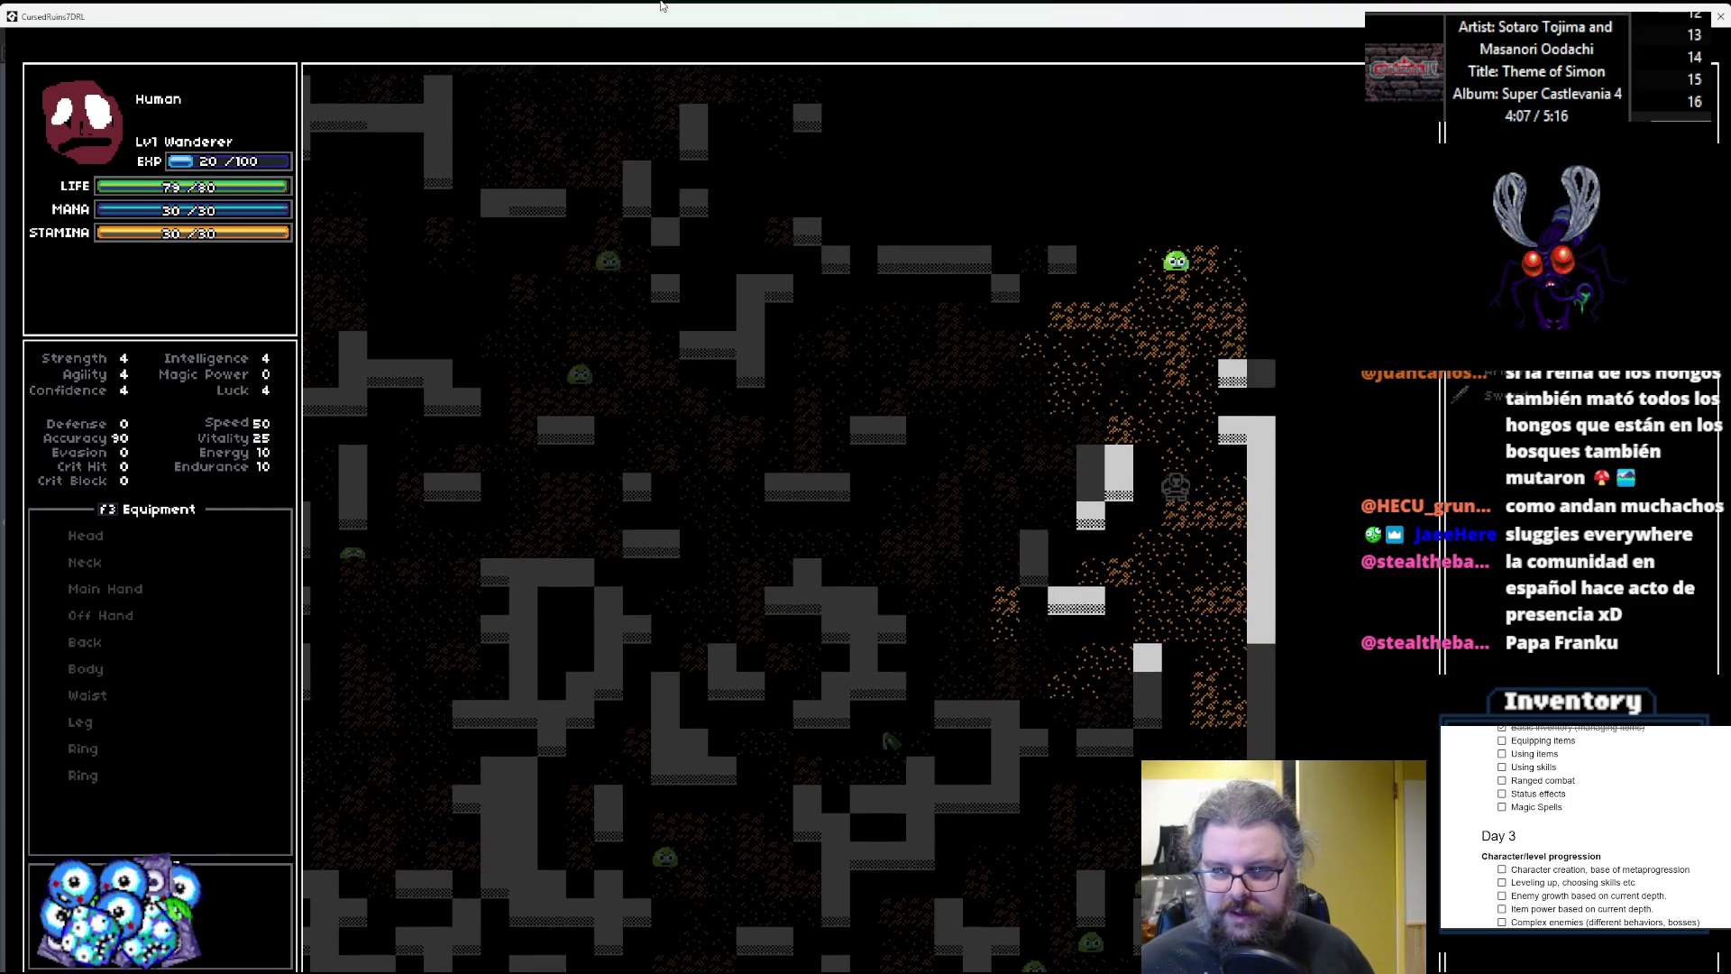
key("Up")
key("Up")
key("Up")
key("Left")
key("Left")
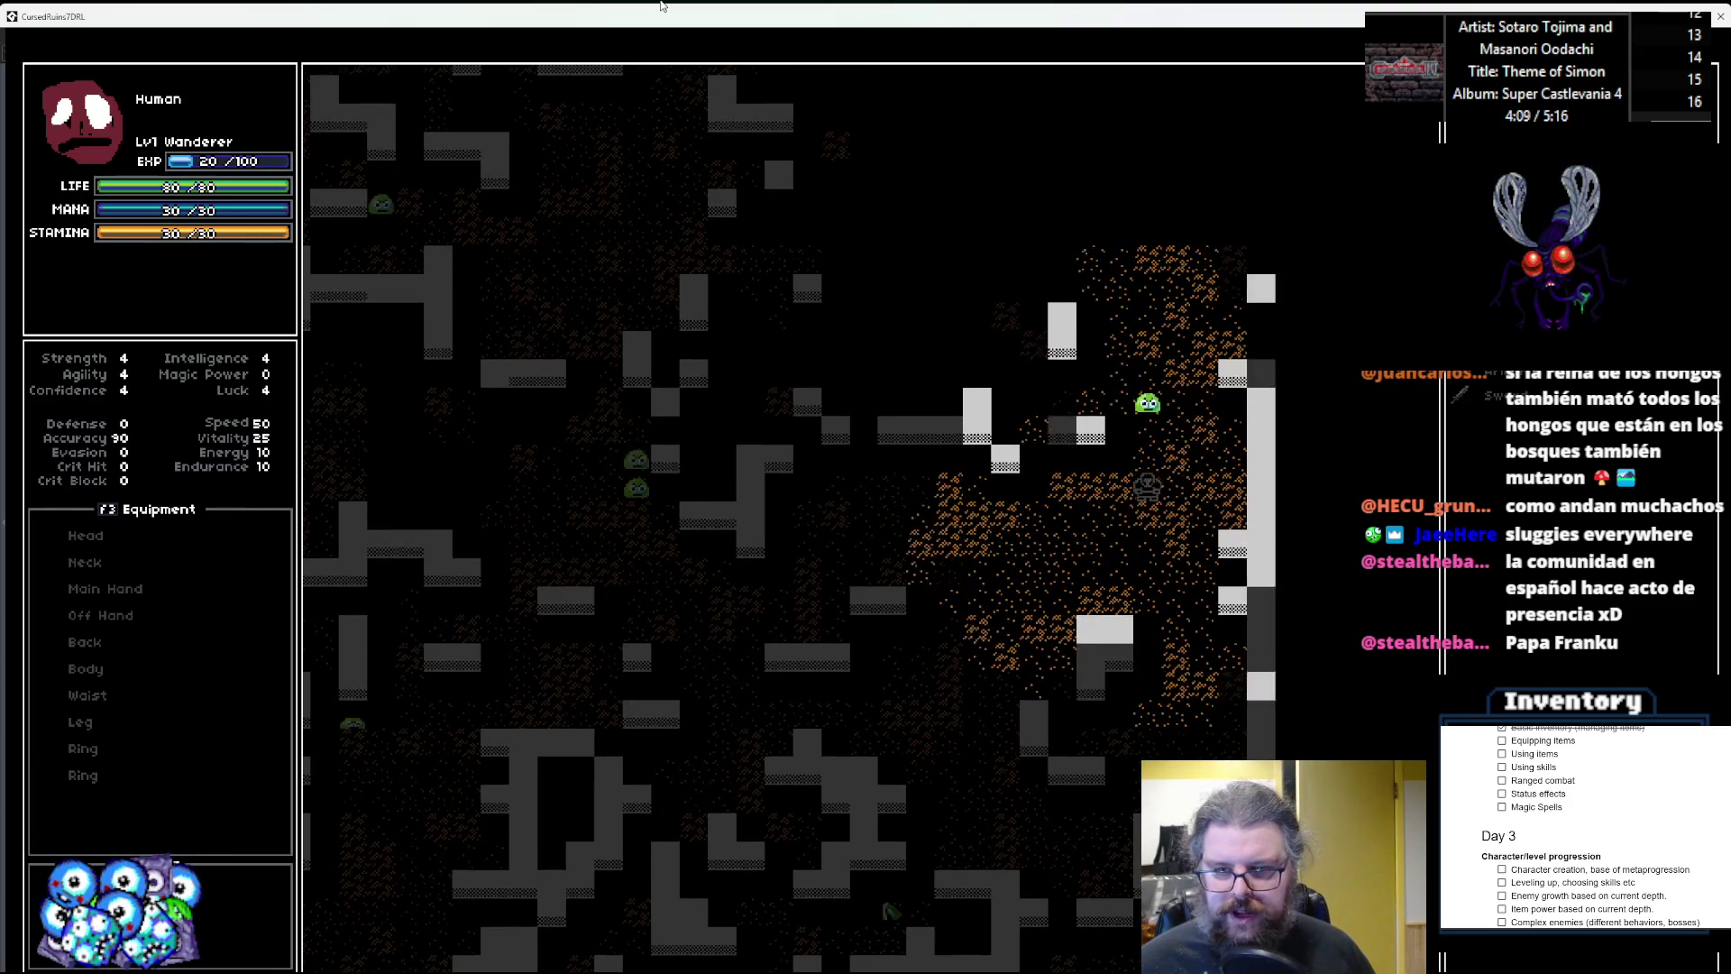
key("Up")
key("Up")
key("Up")
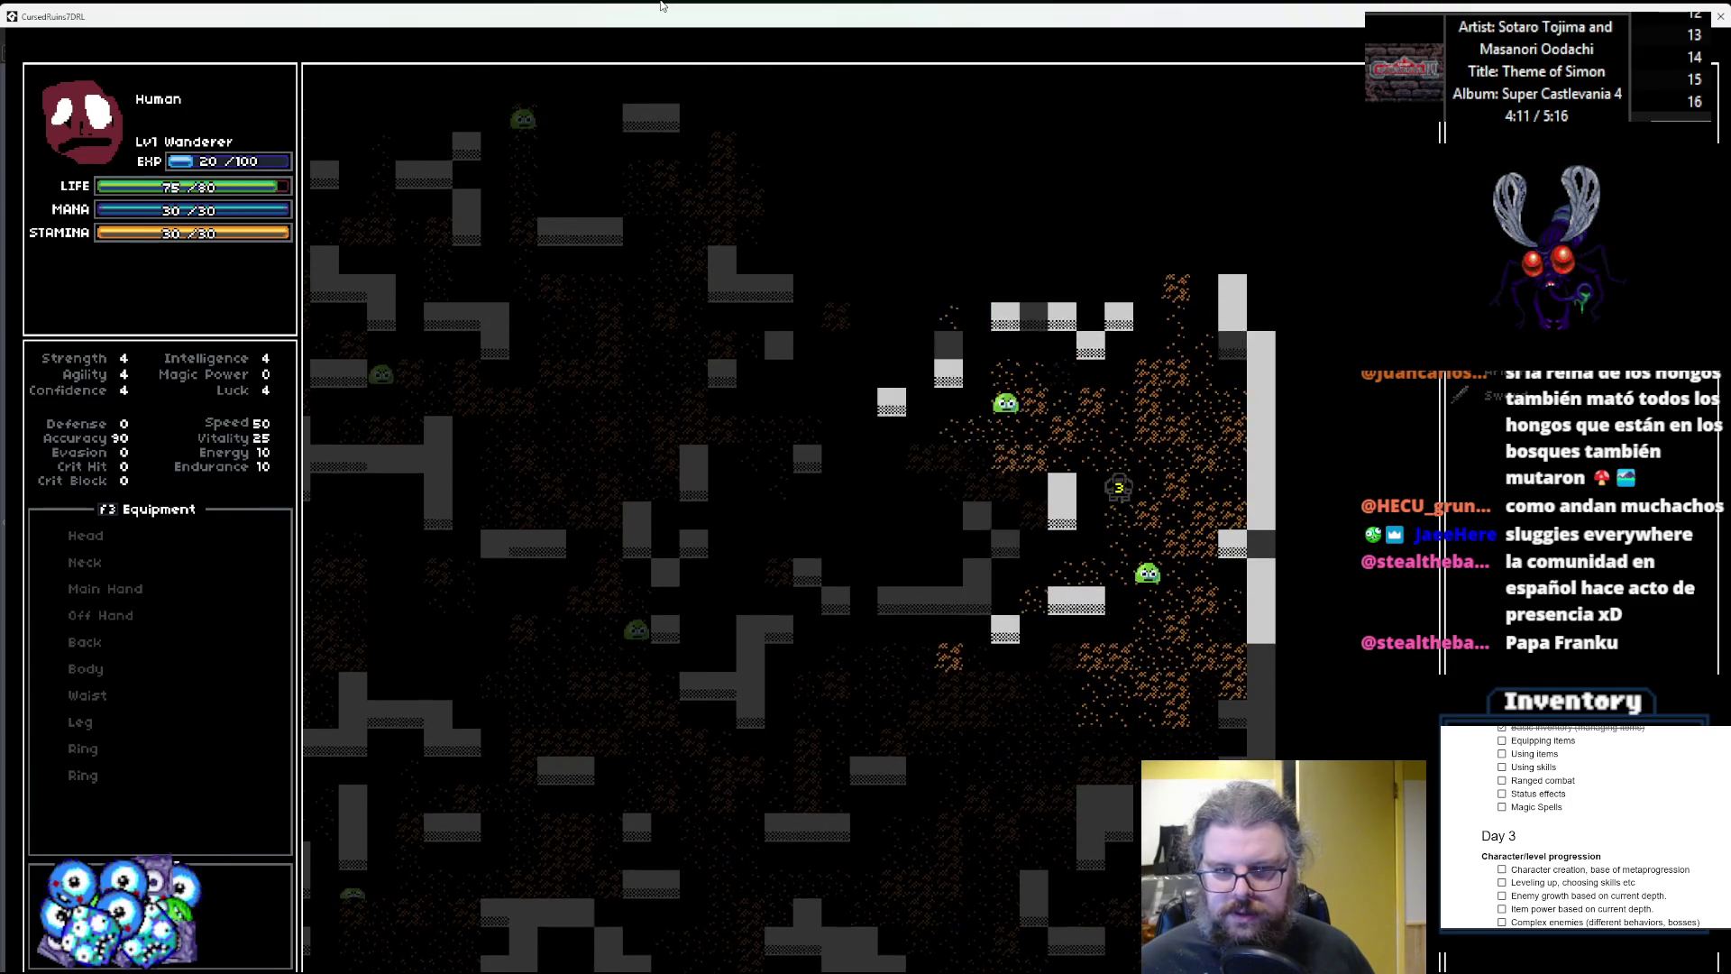
key("Up")
key("Up")
key("Up")
key("Up")
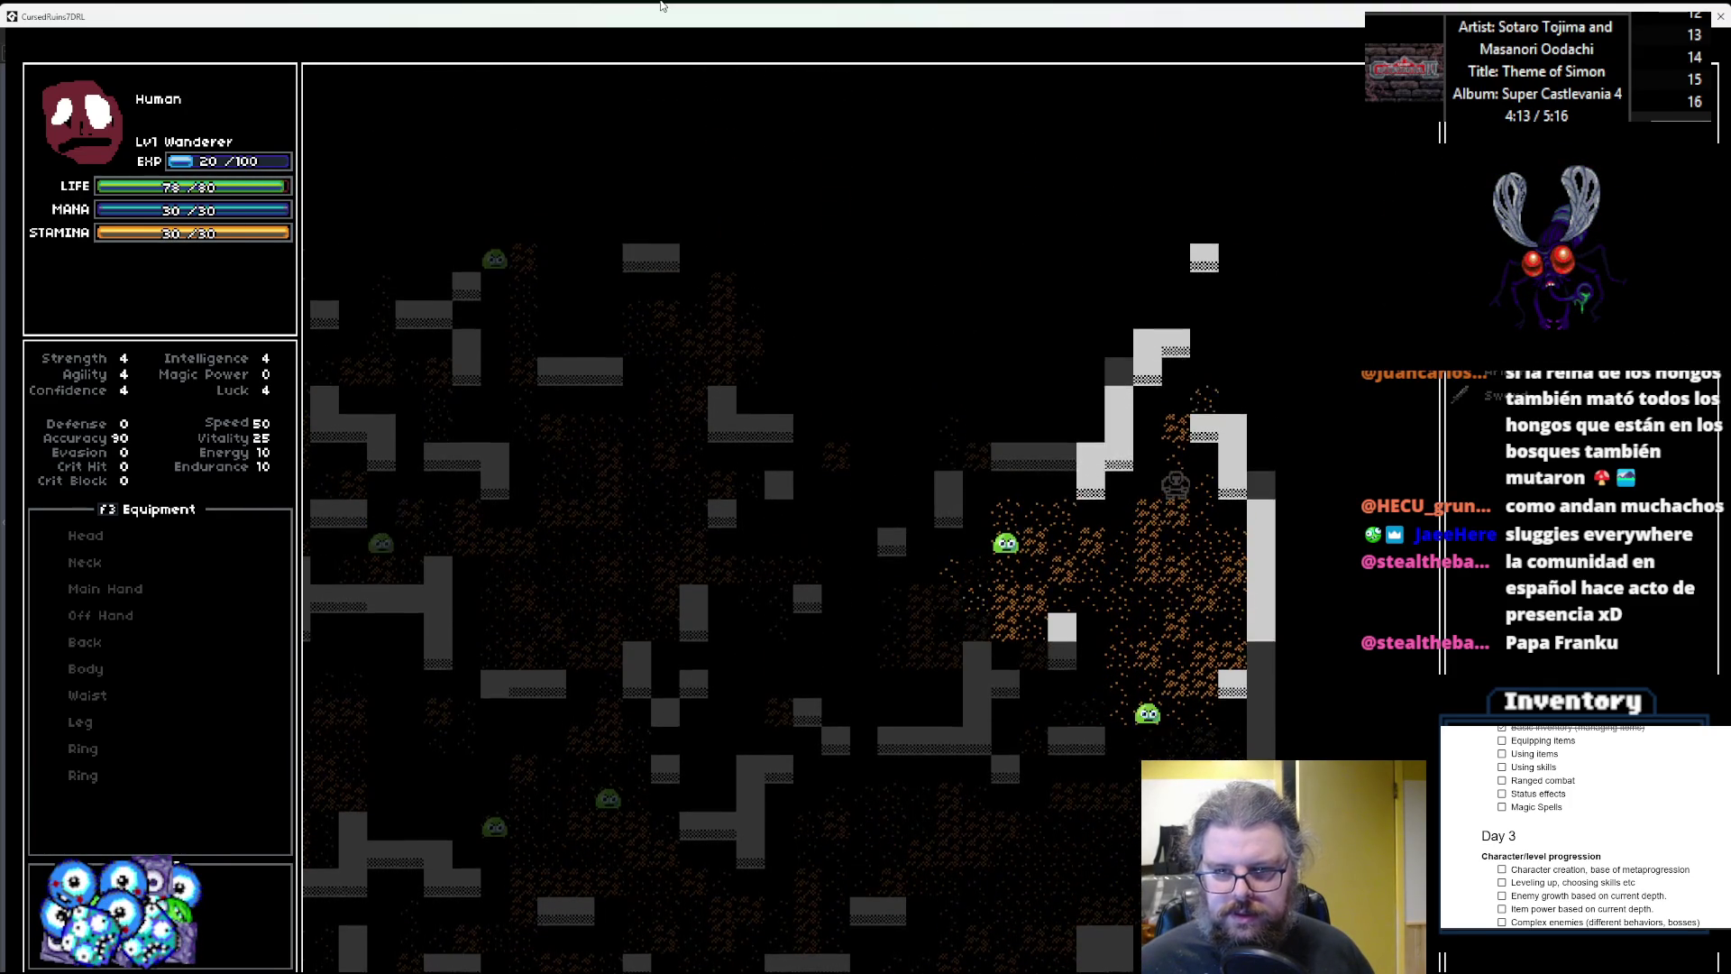
key("Right")
key("Up")
key("Up")
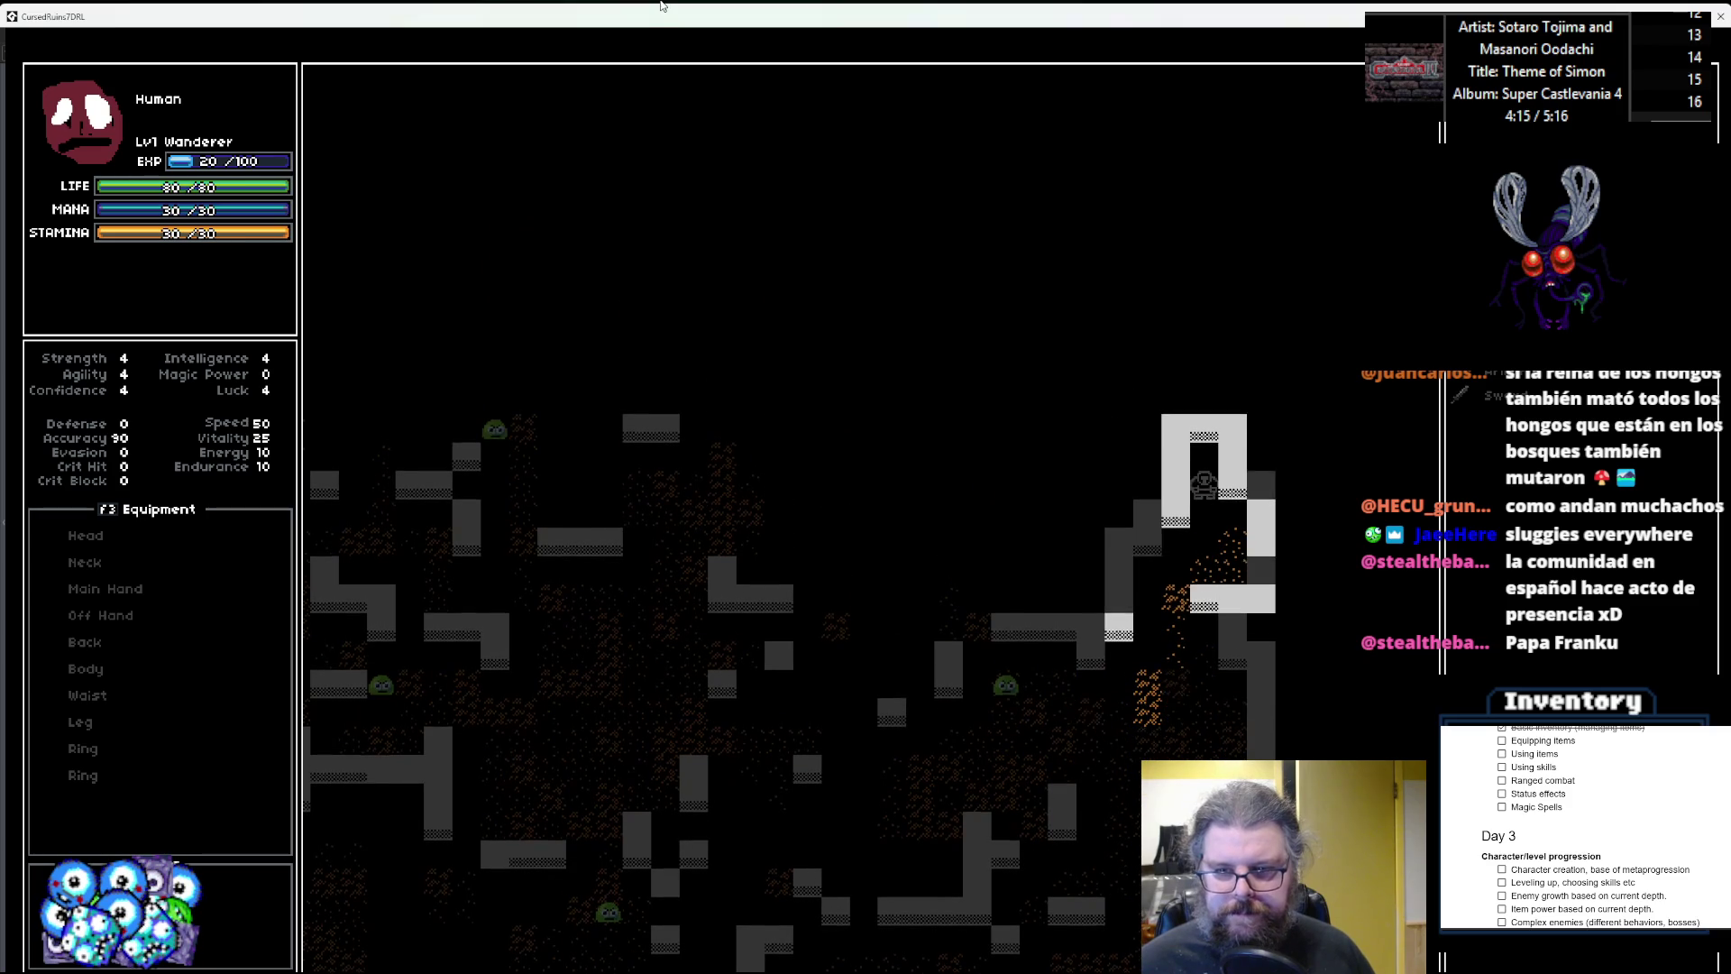
key("Down")
key("Down")
key("Down")
key("Left")
key("Left")
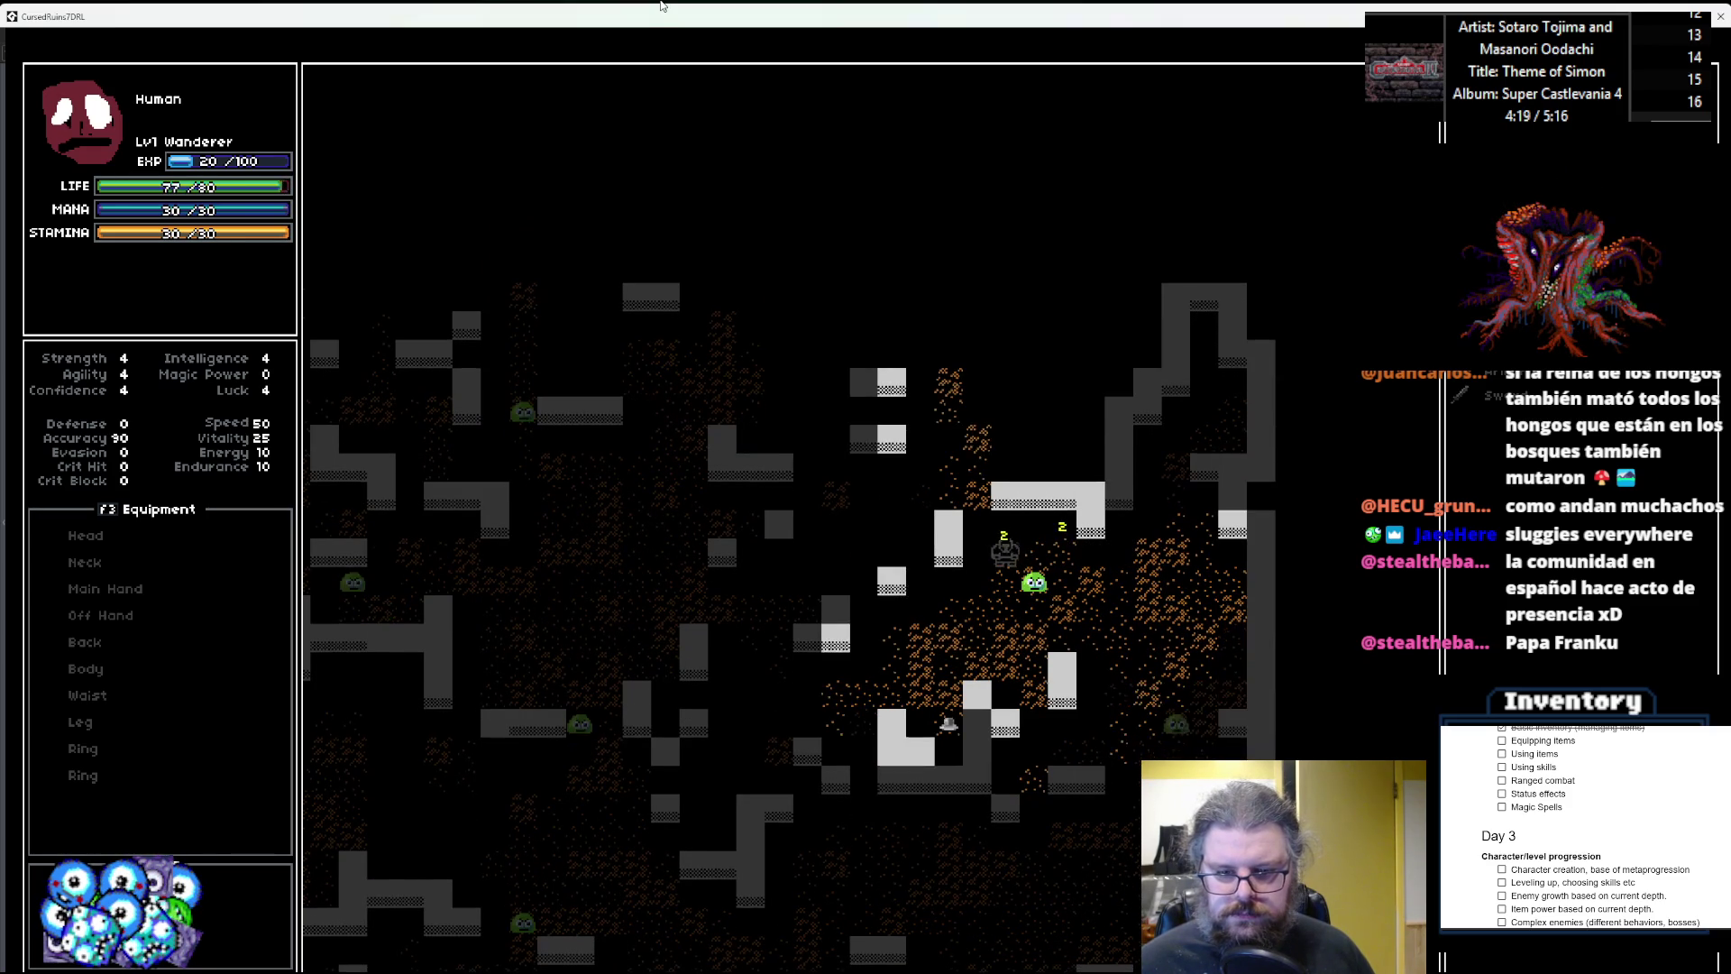
key("Down")
key("Down")
key("Down")
key("Down")
key("Down")
key("Down")
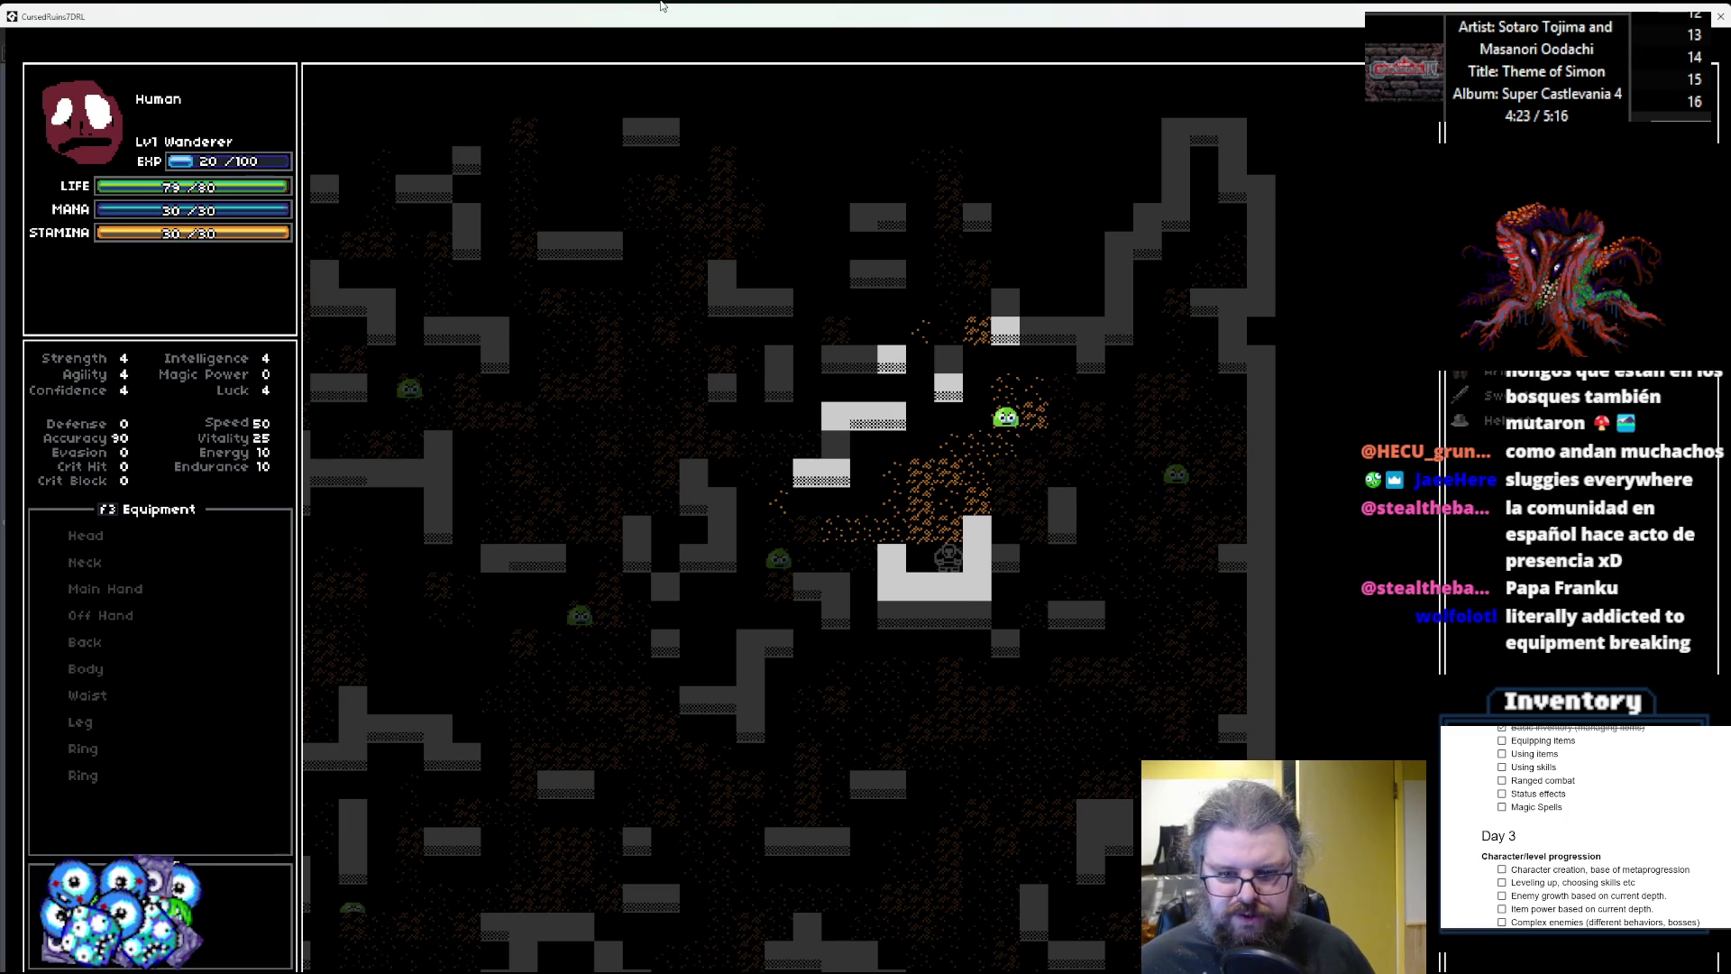
key("Up")
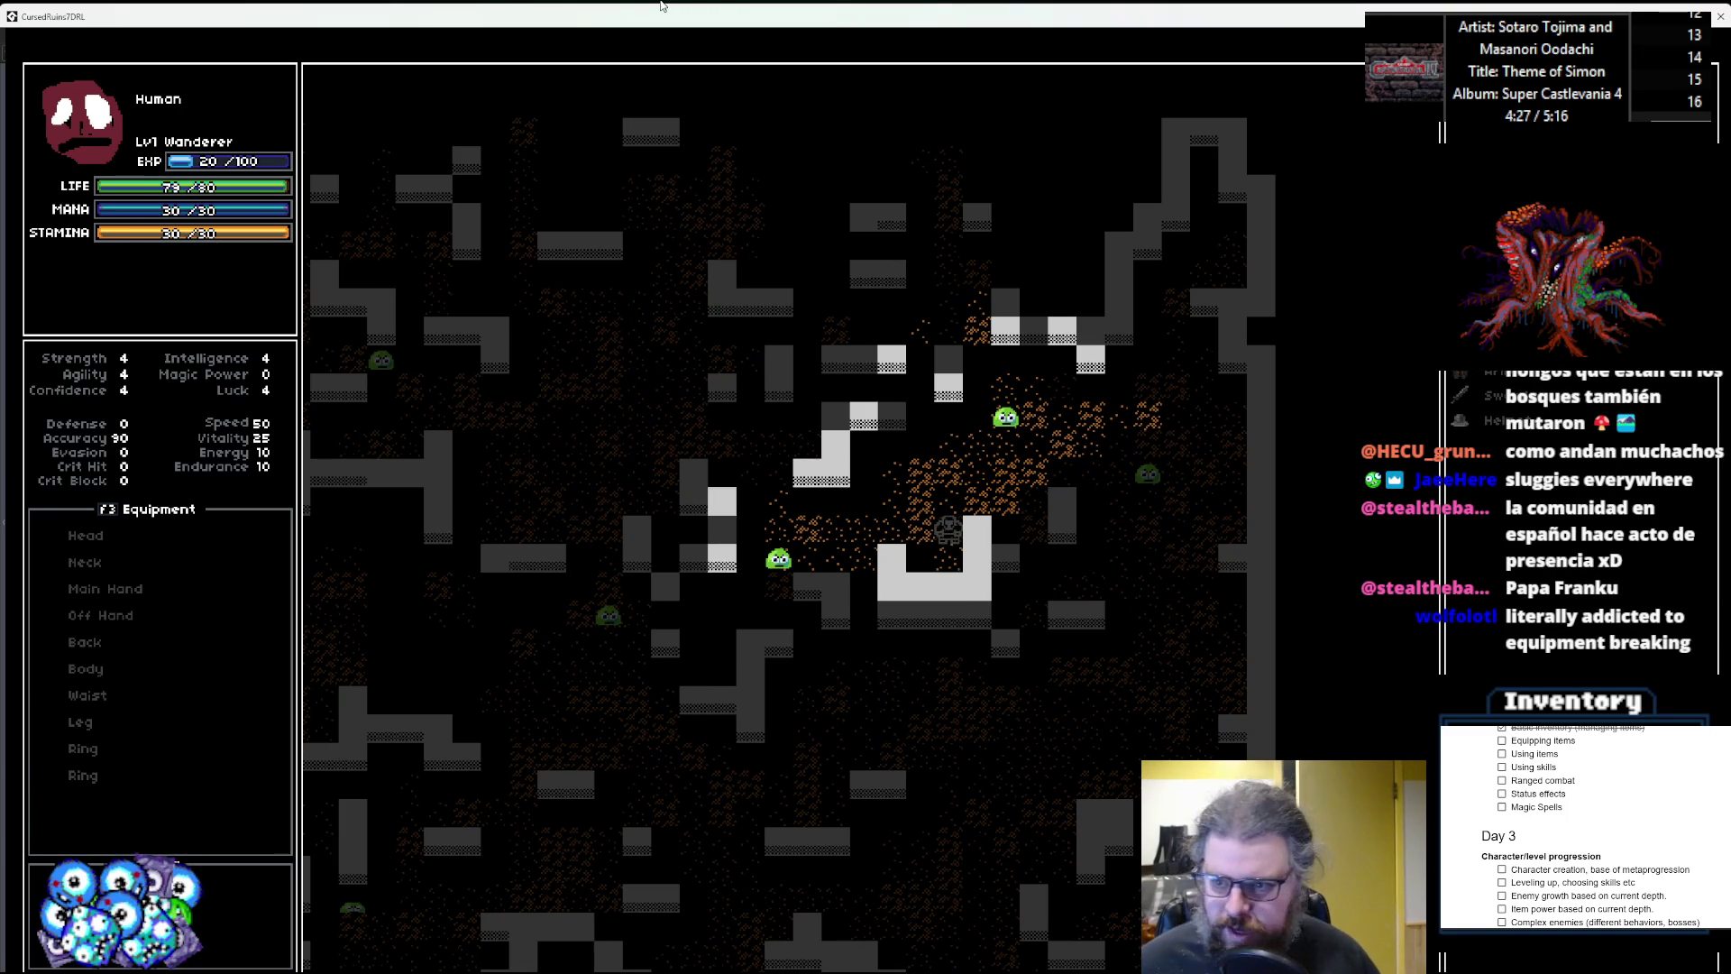
key("Down")
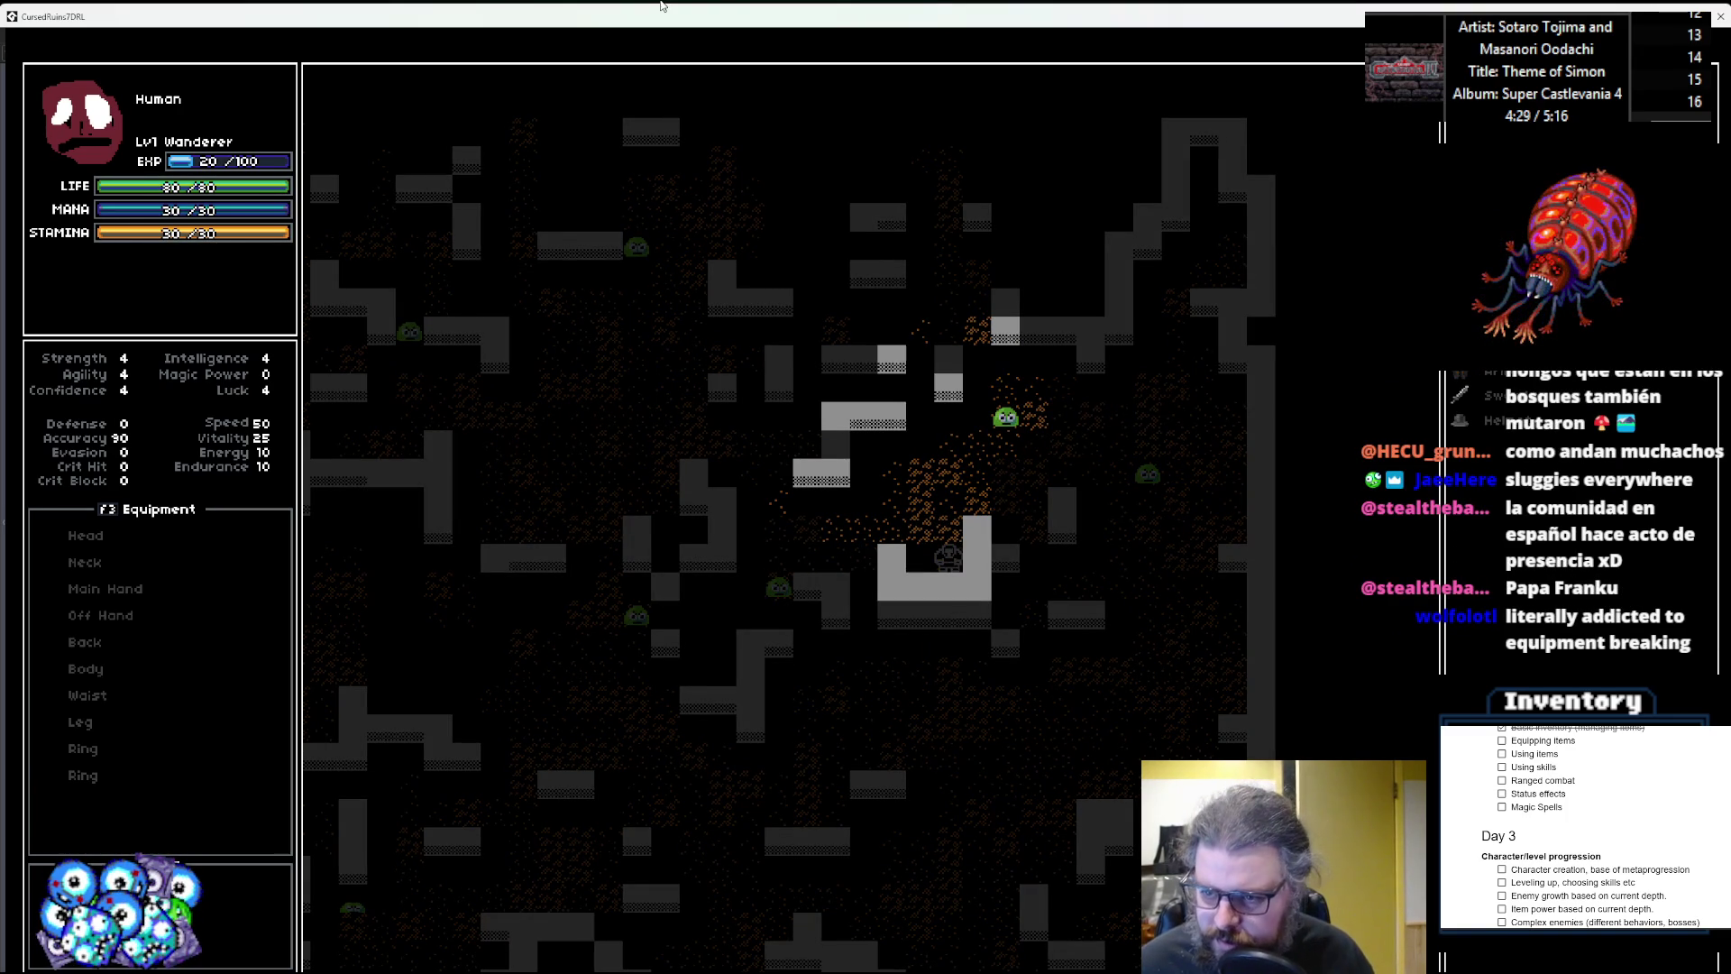
key("i")
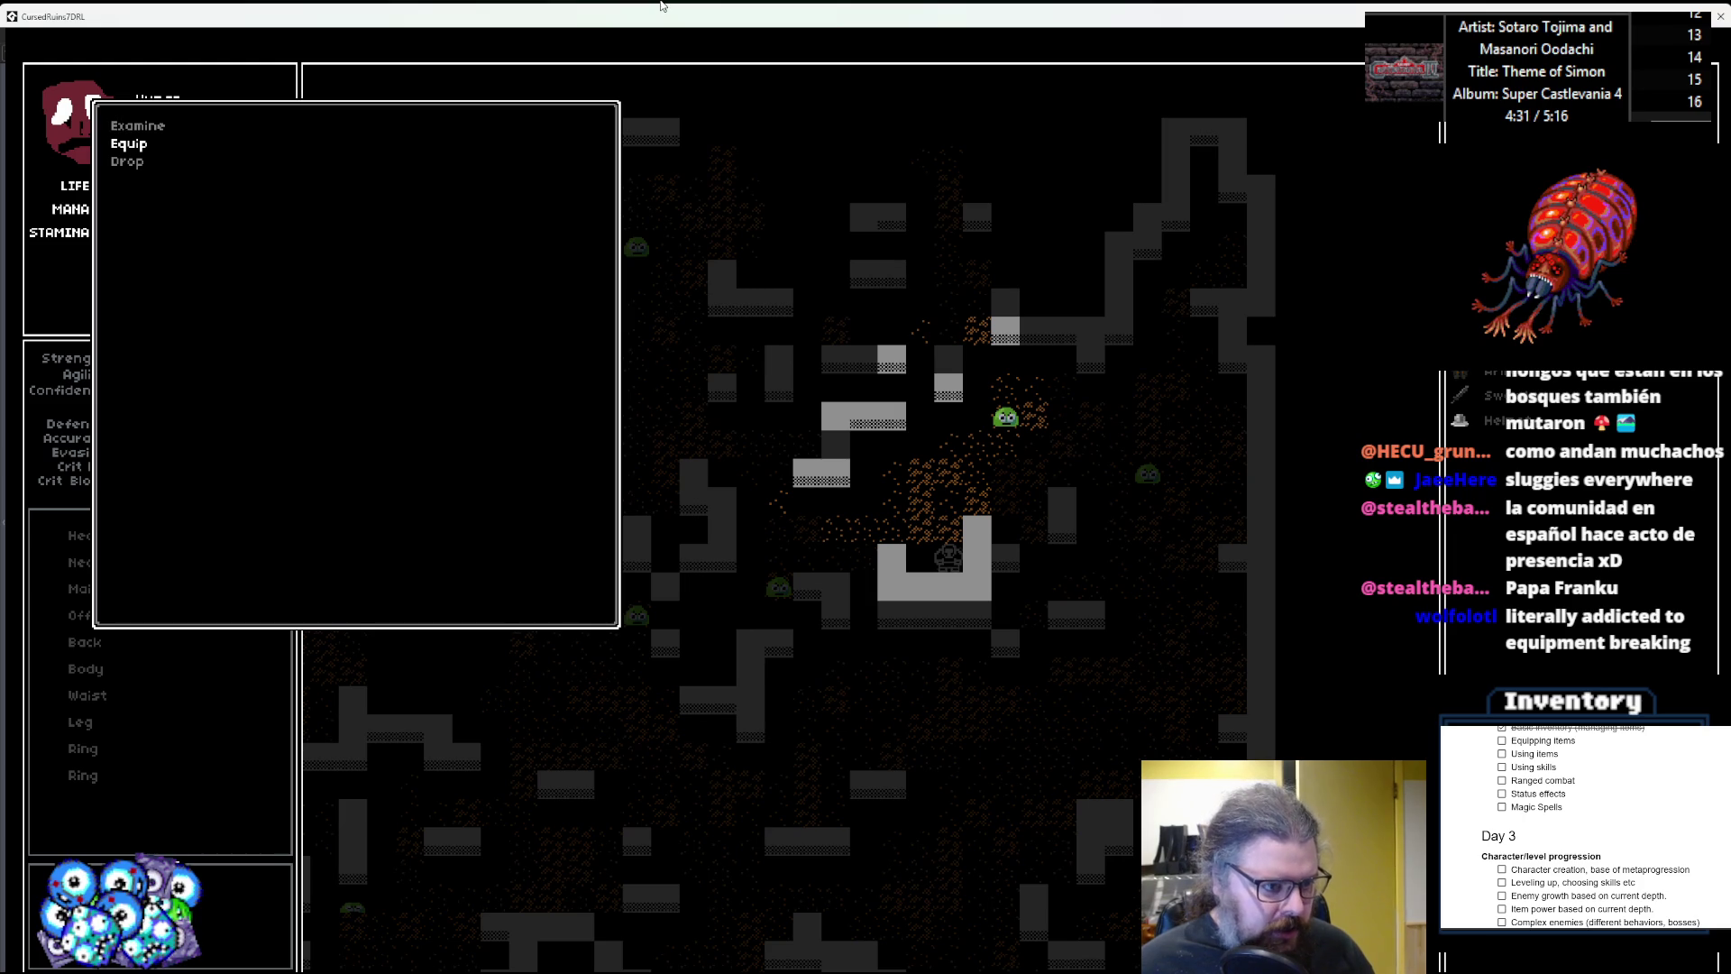
Equip the item to reproduce the crash at Effects line 37 and dismiss the Code Error report.
key("Return")
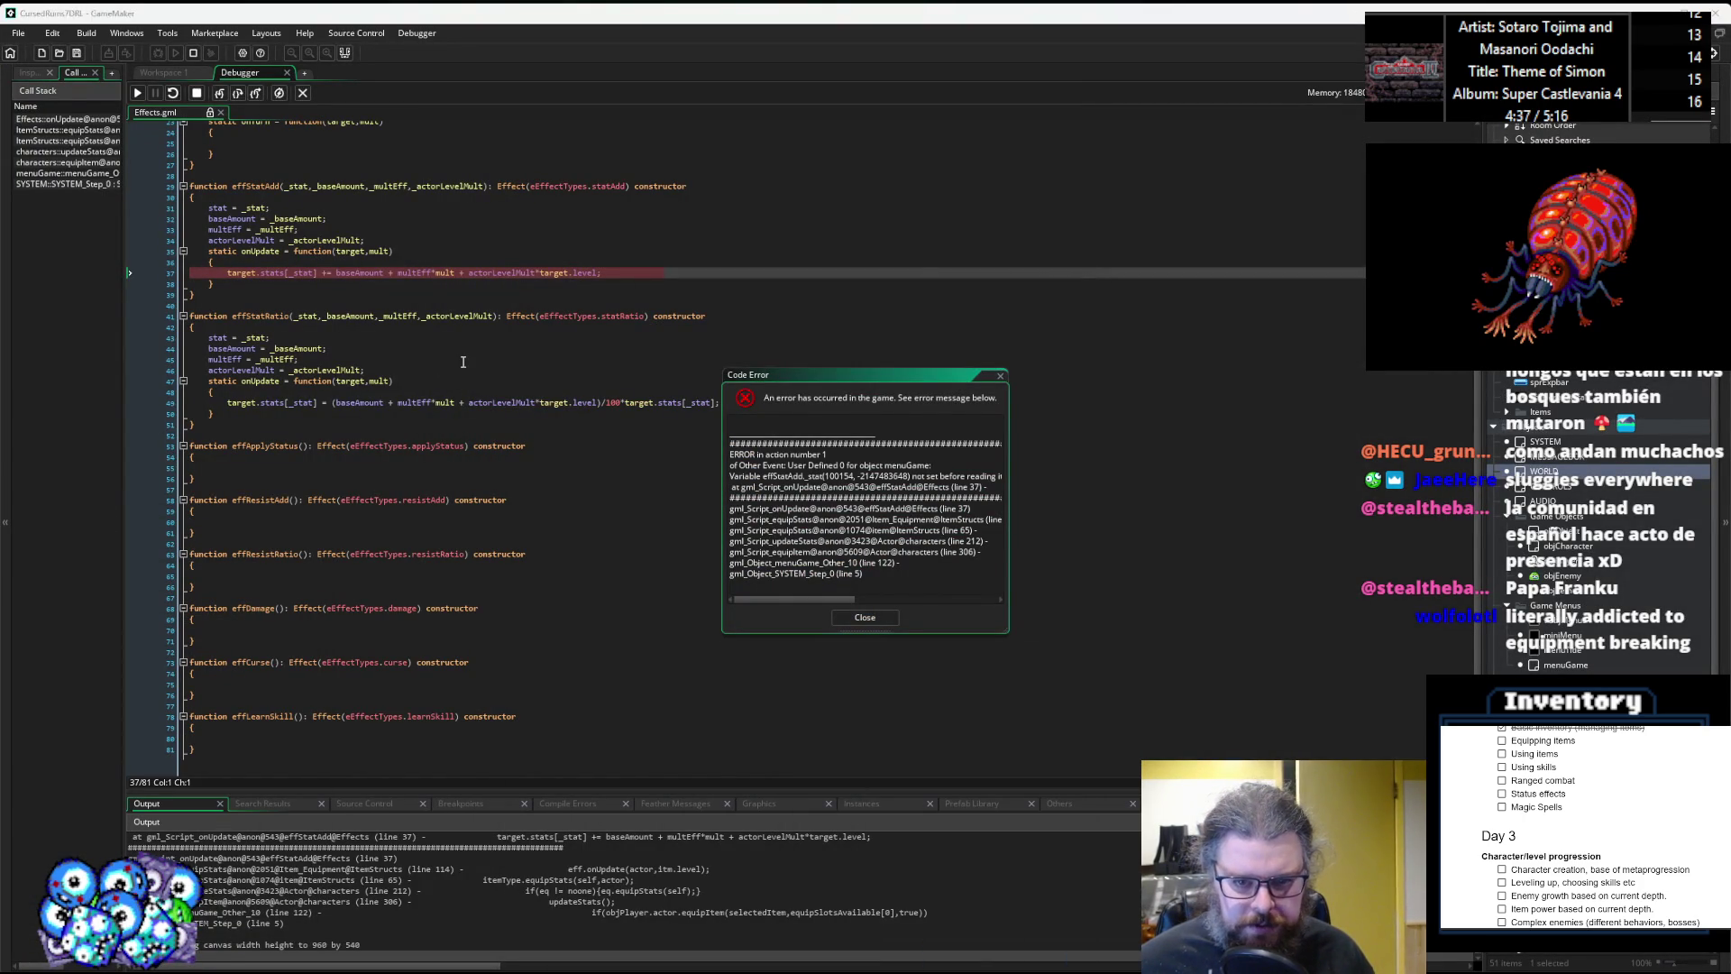
left_click(490, 358)
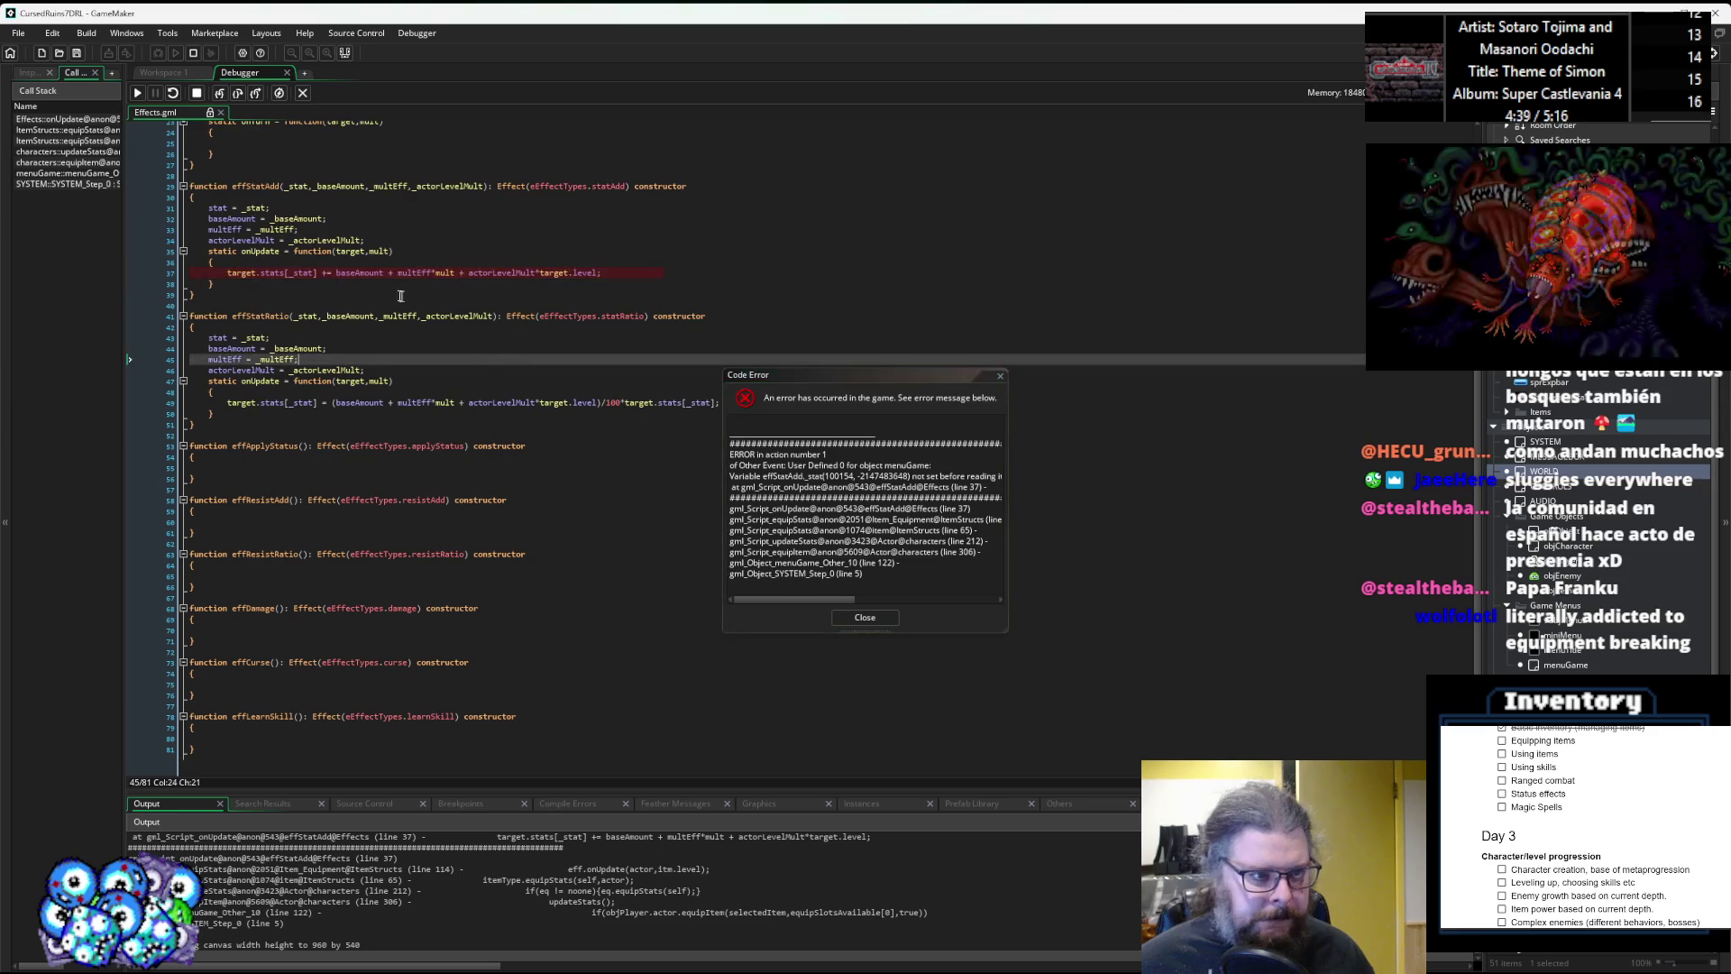
left_click(298, 273)
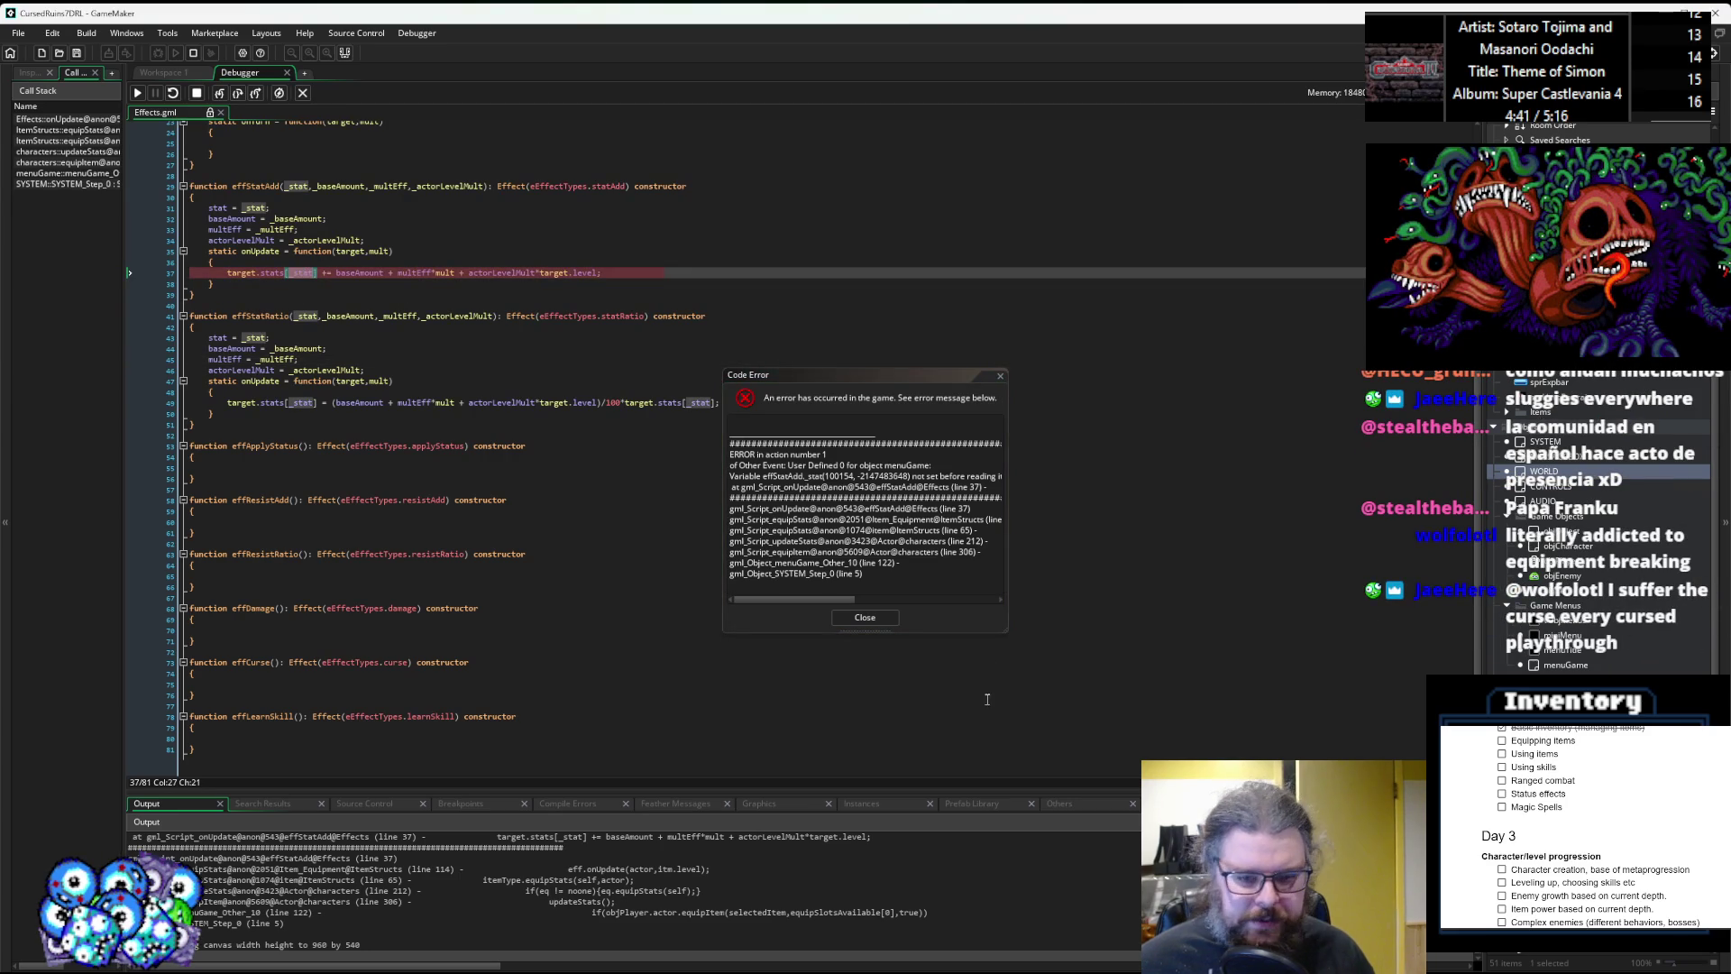
left_click(875, 622)
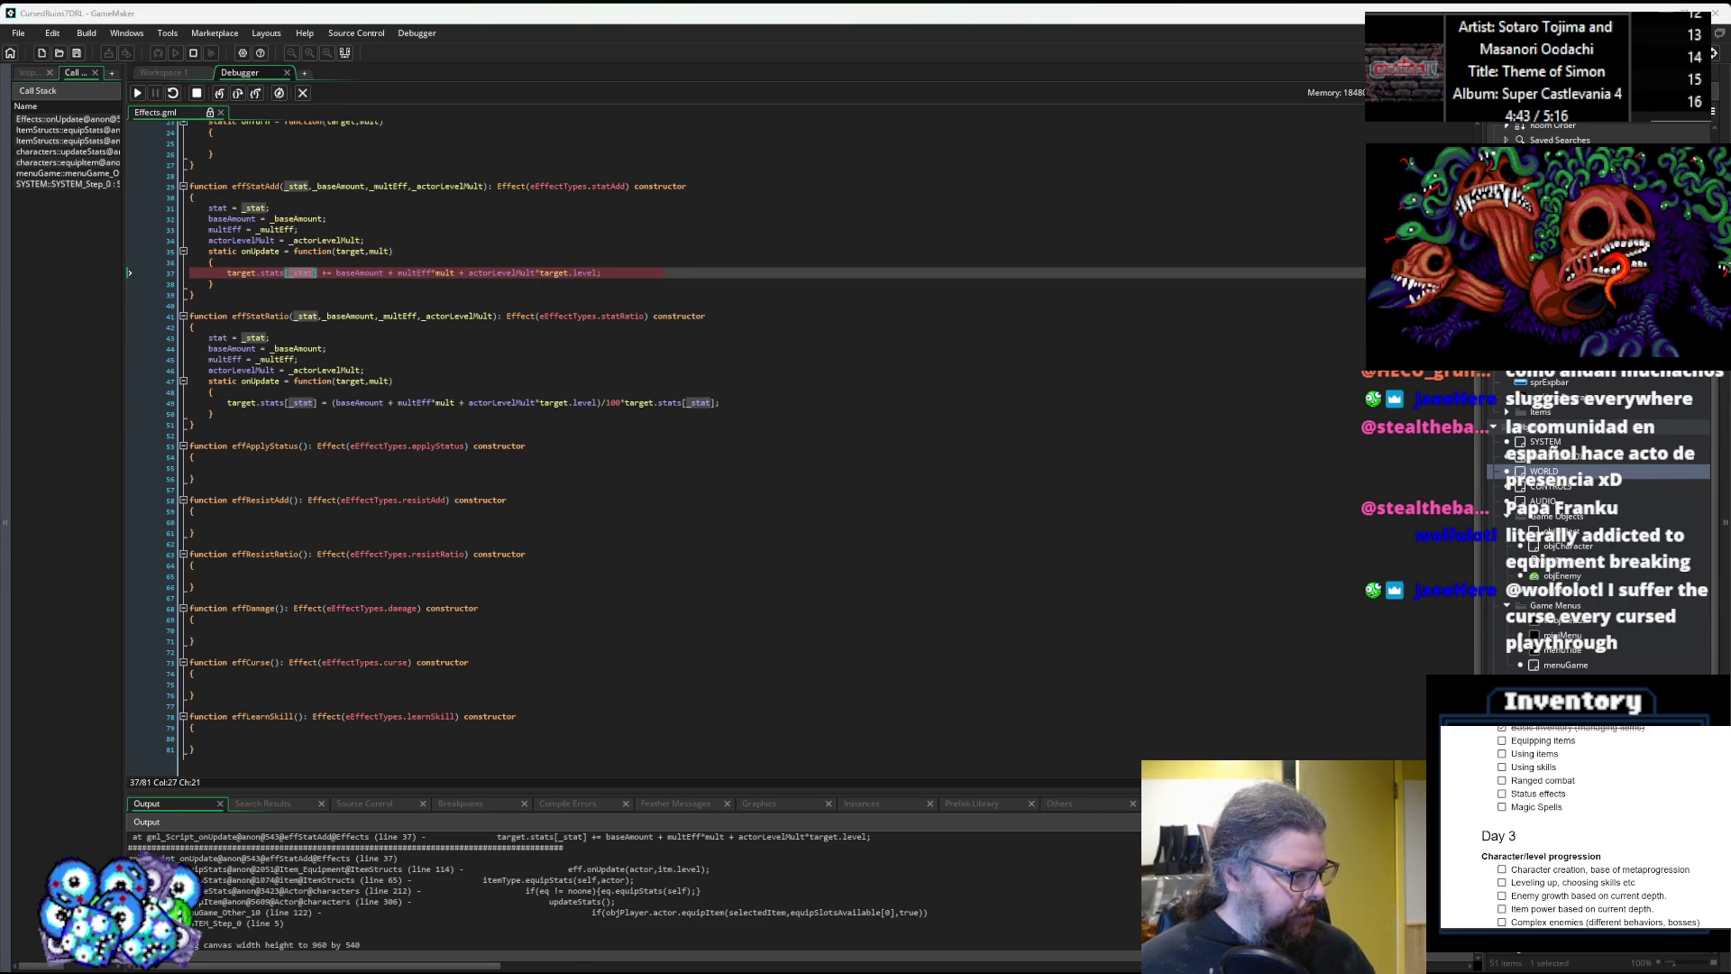
Change the [_stat] index to [stat] on lines 37 and 49, save Effects.gml, and close the Debugger.
left_click(288, 273)
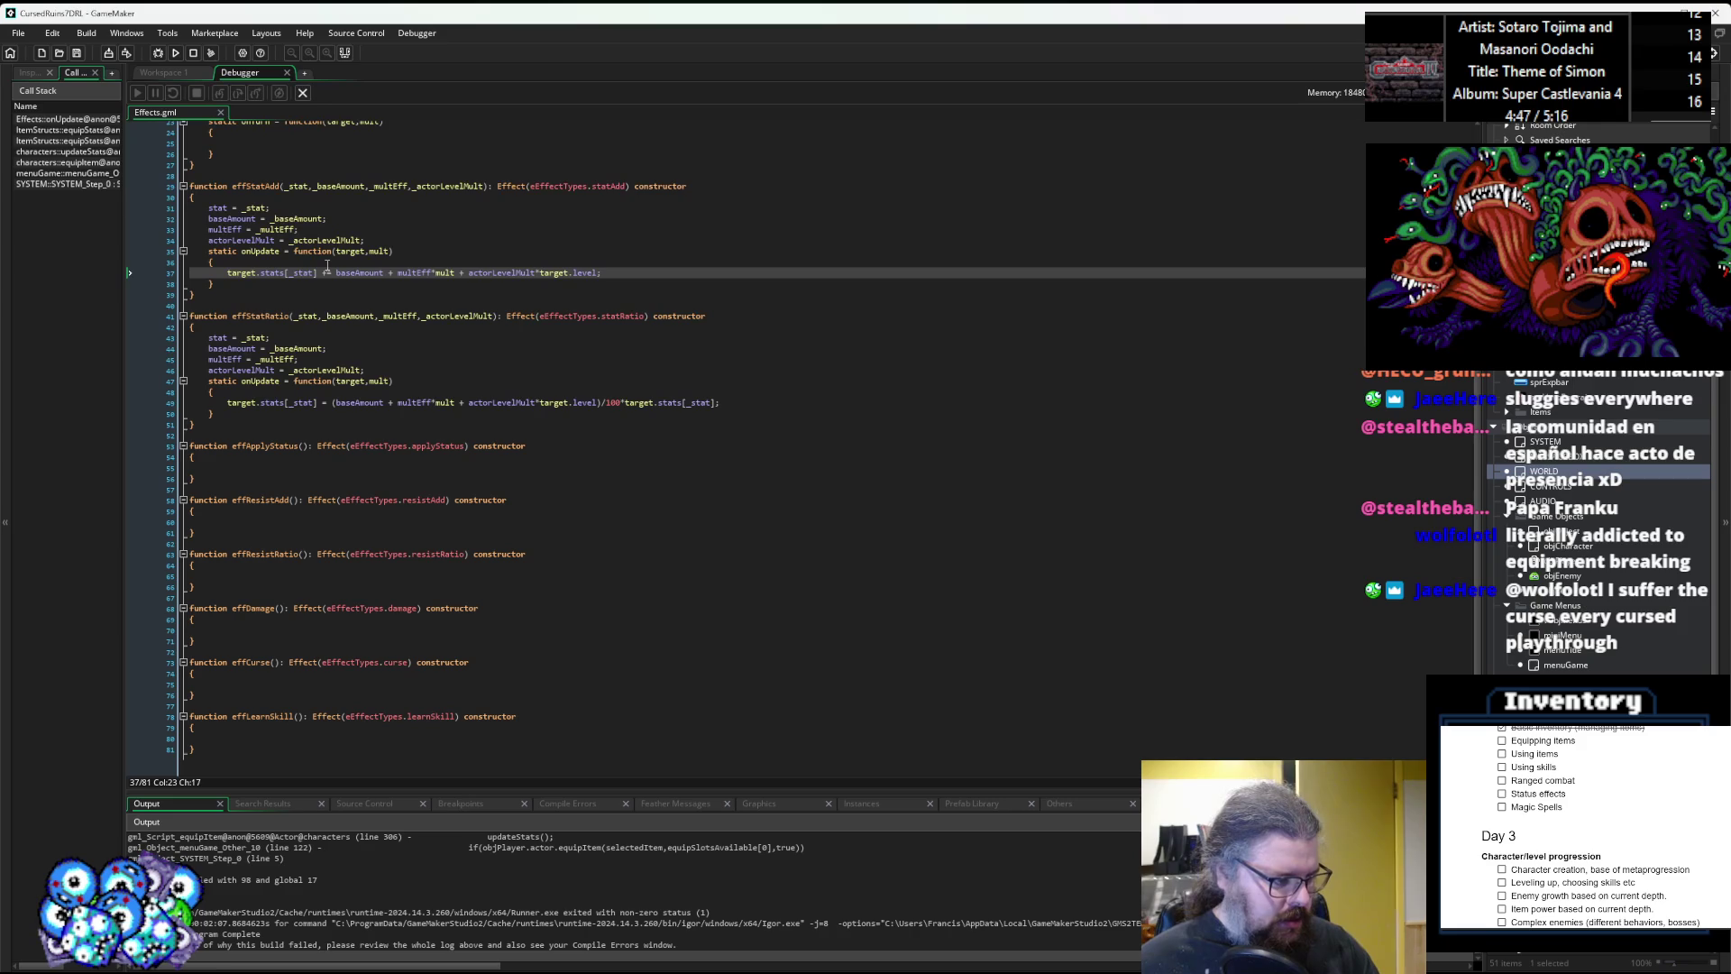
left_click(326, 264)
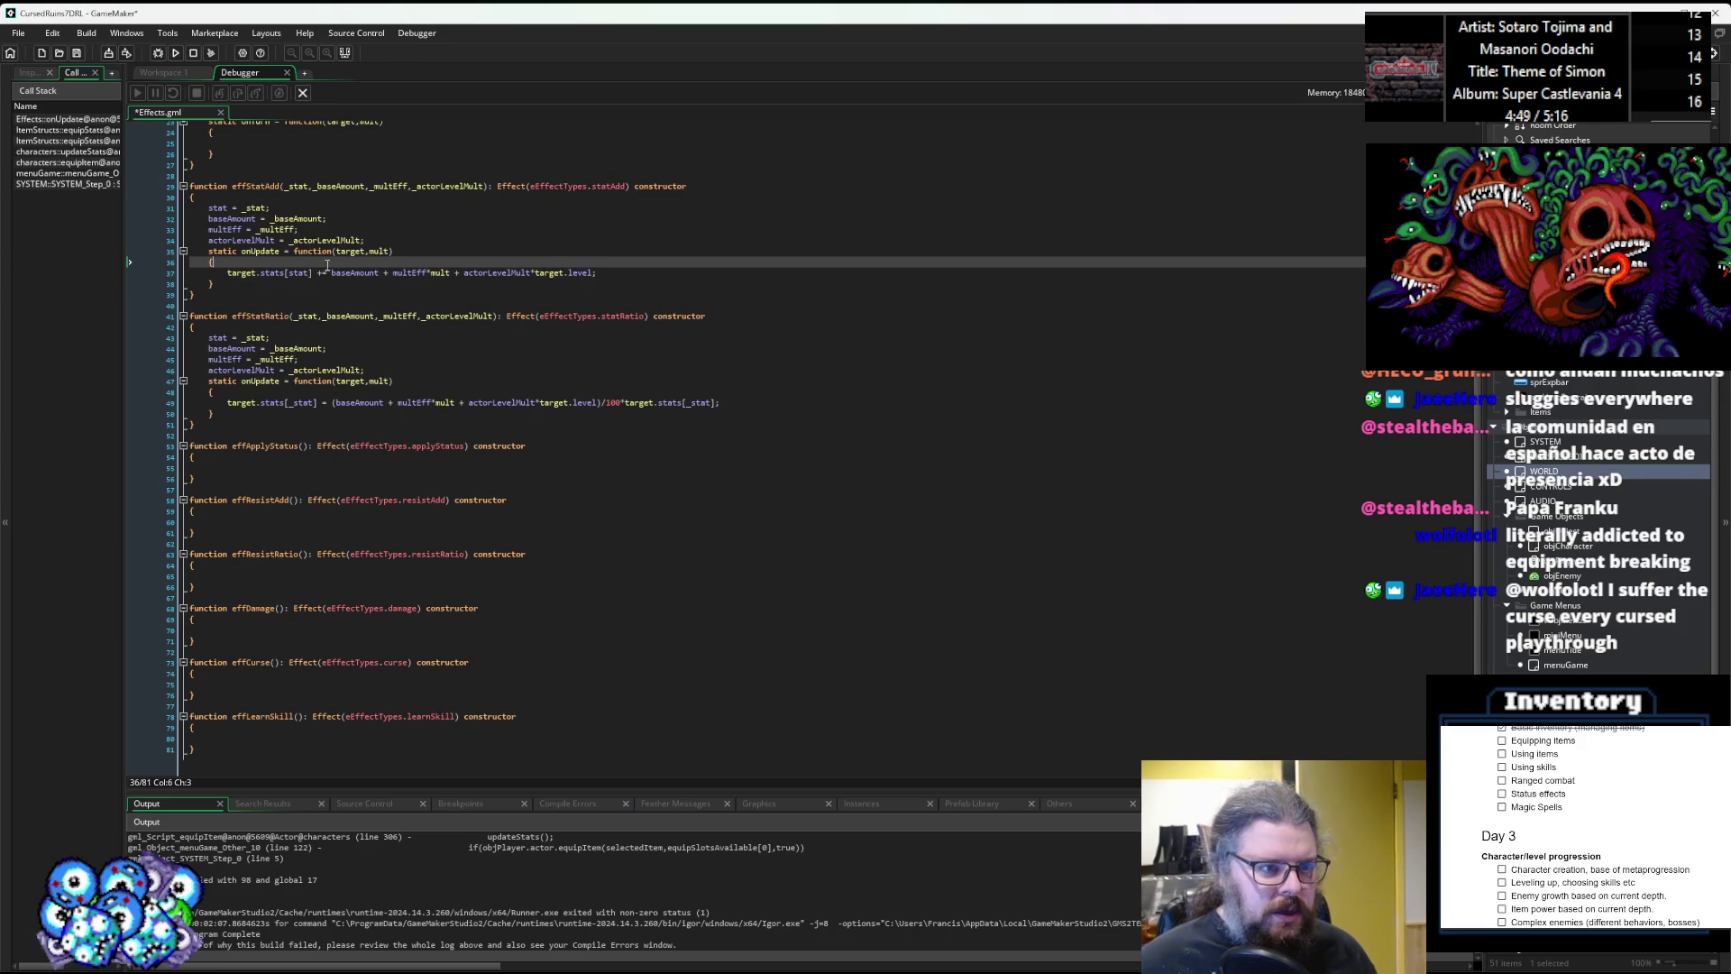
left_click(297, 405)
key("BackSpace")
left_click(275, 338)
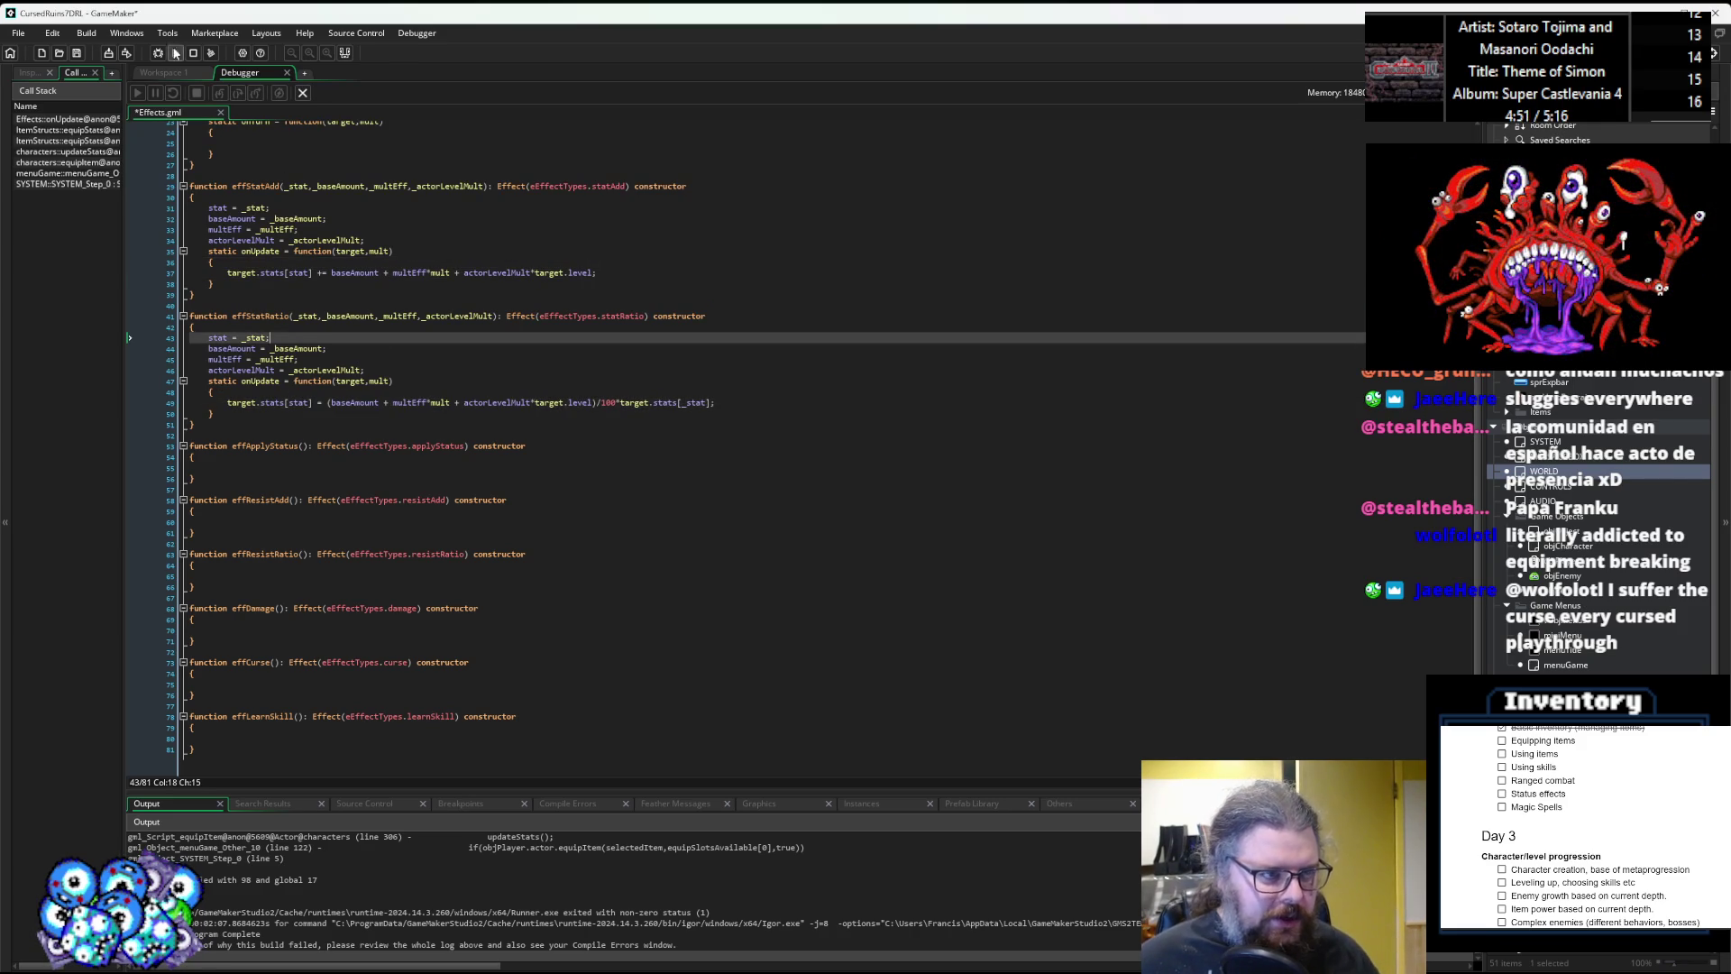
left_click(78, 55)
left_click(302, 93)
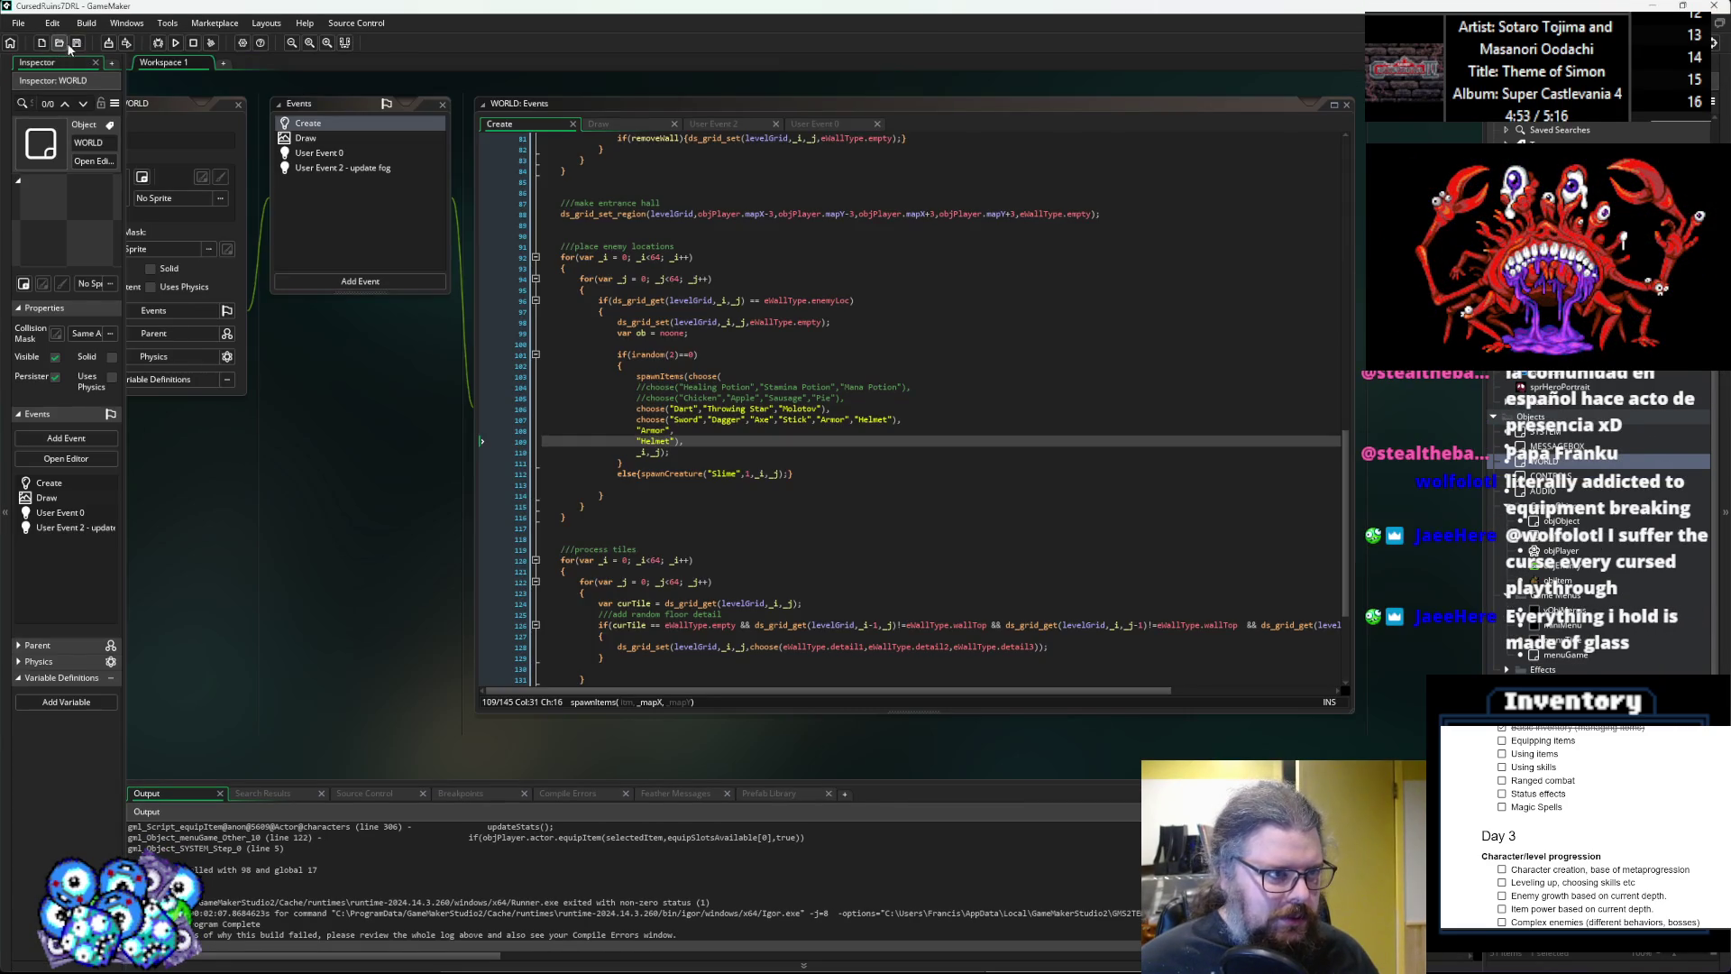
Launch a debug run, start a New Game, and walk left through the cave past the axe.
left_click(159, 43)
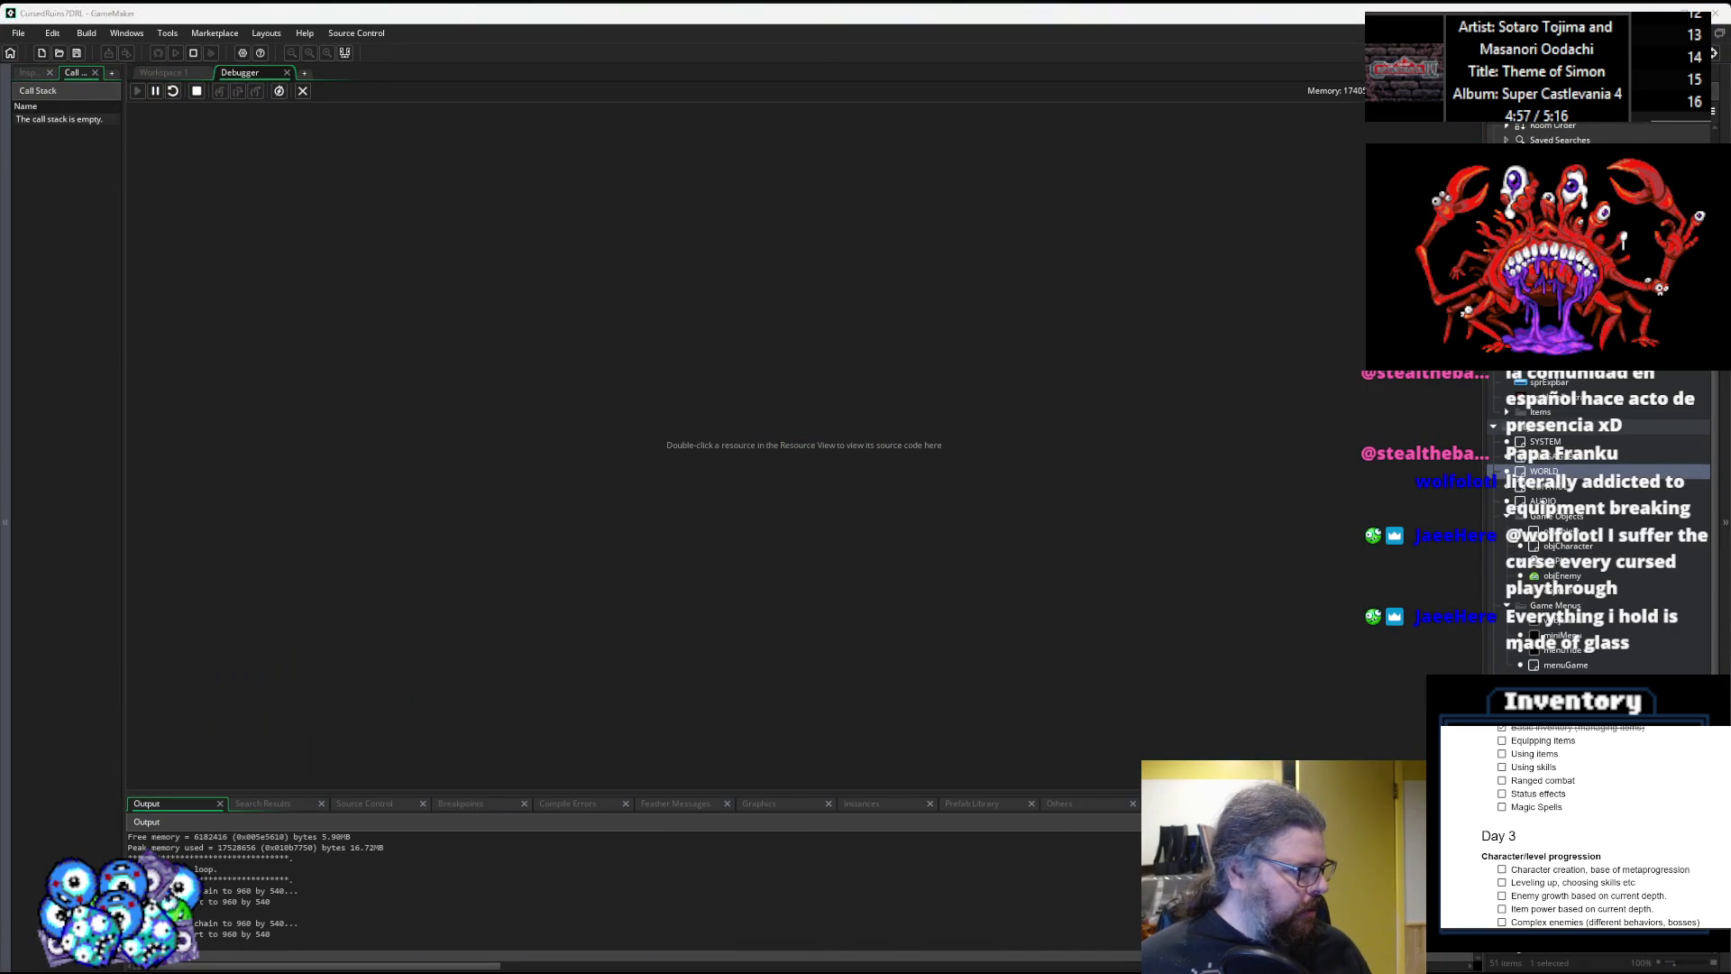
key("Return")
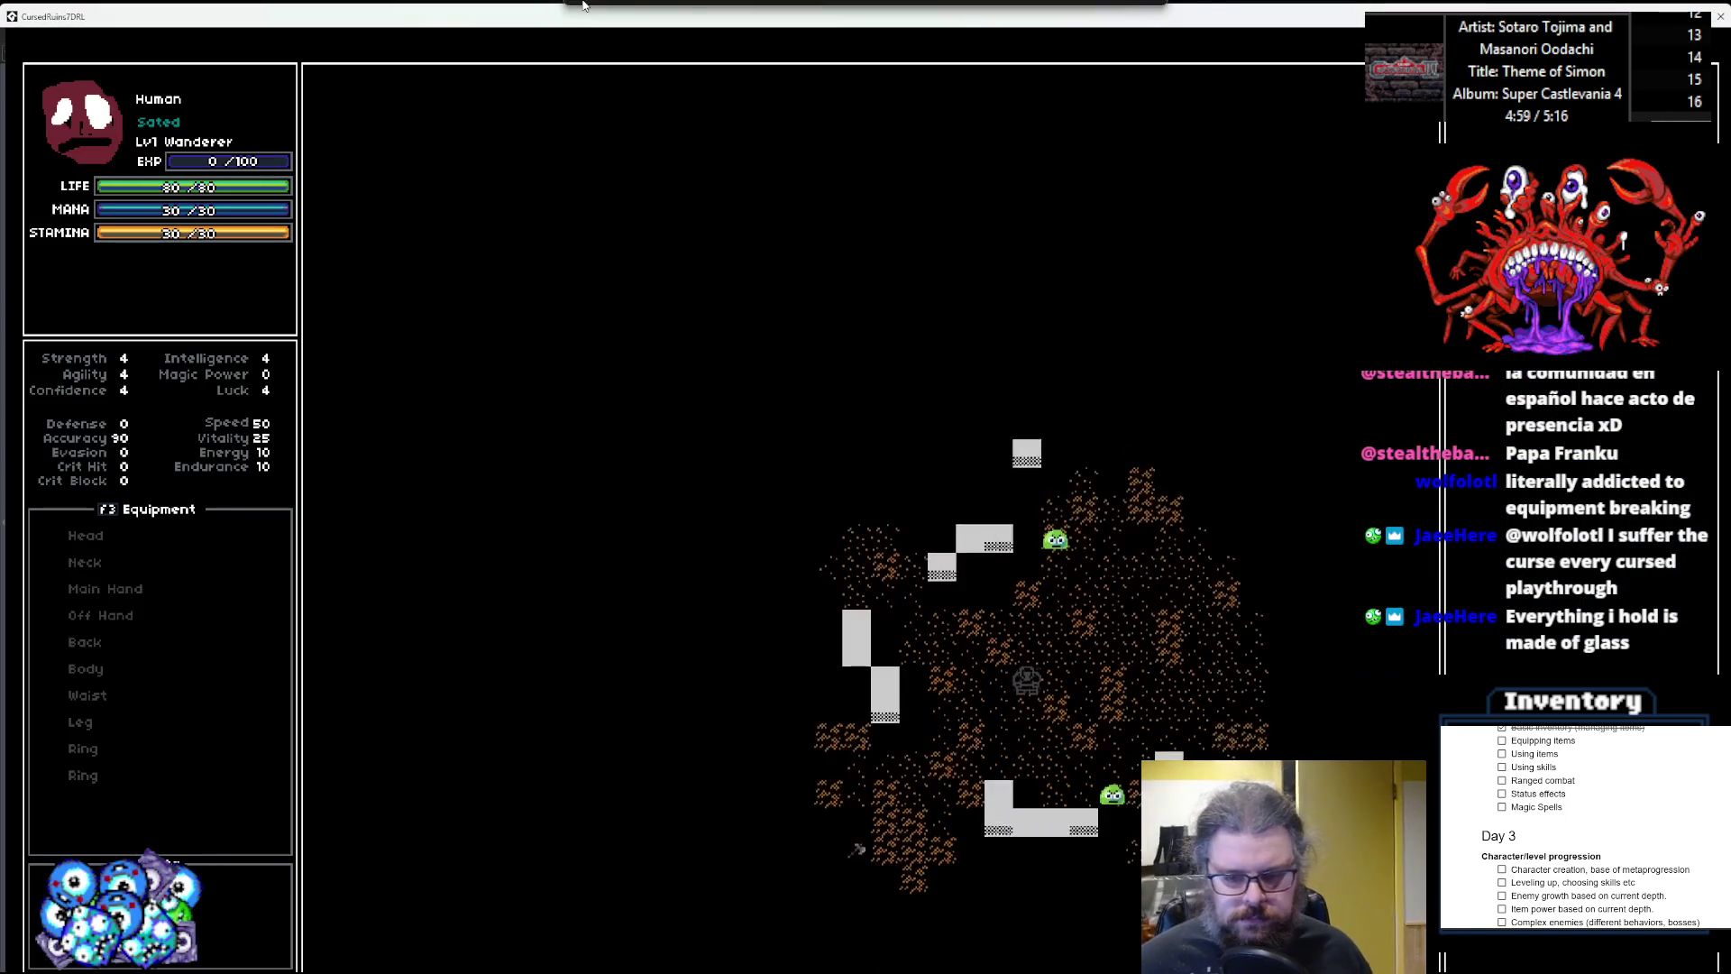
key("Down")
key("Down")
key("Down")
key("Left")
key("Left")
key("Left")
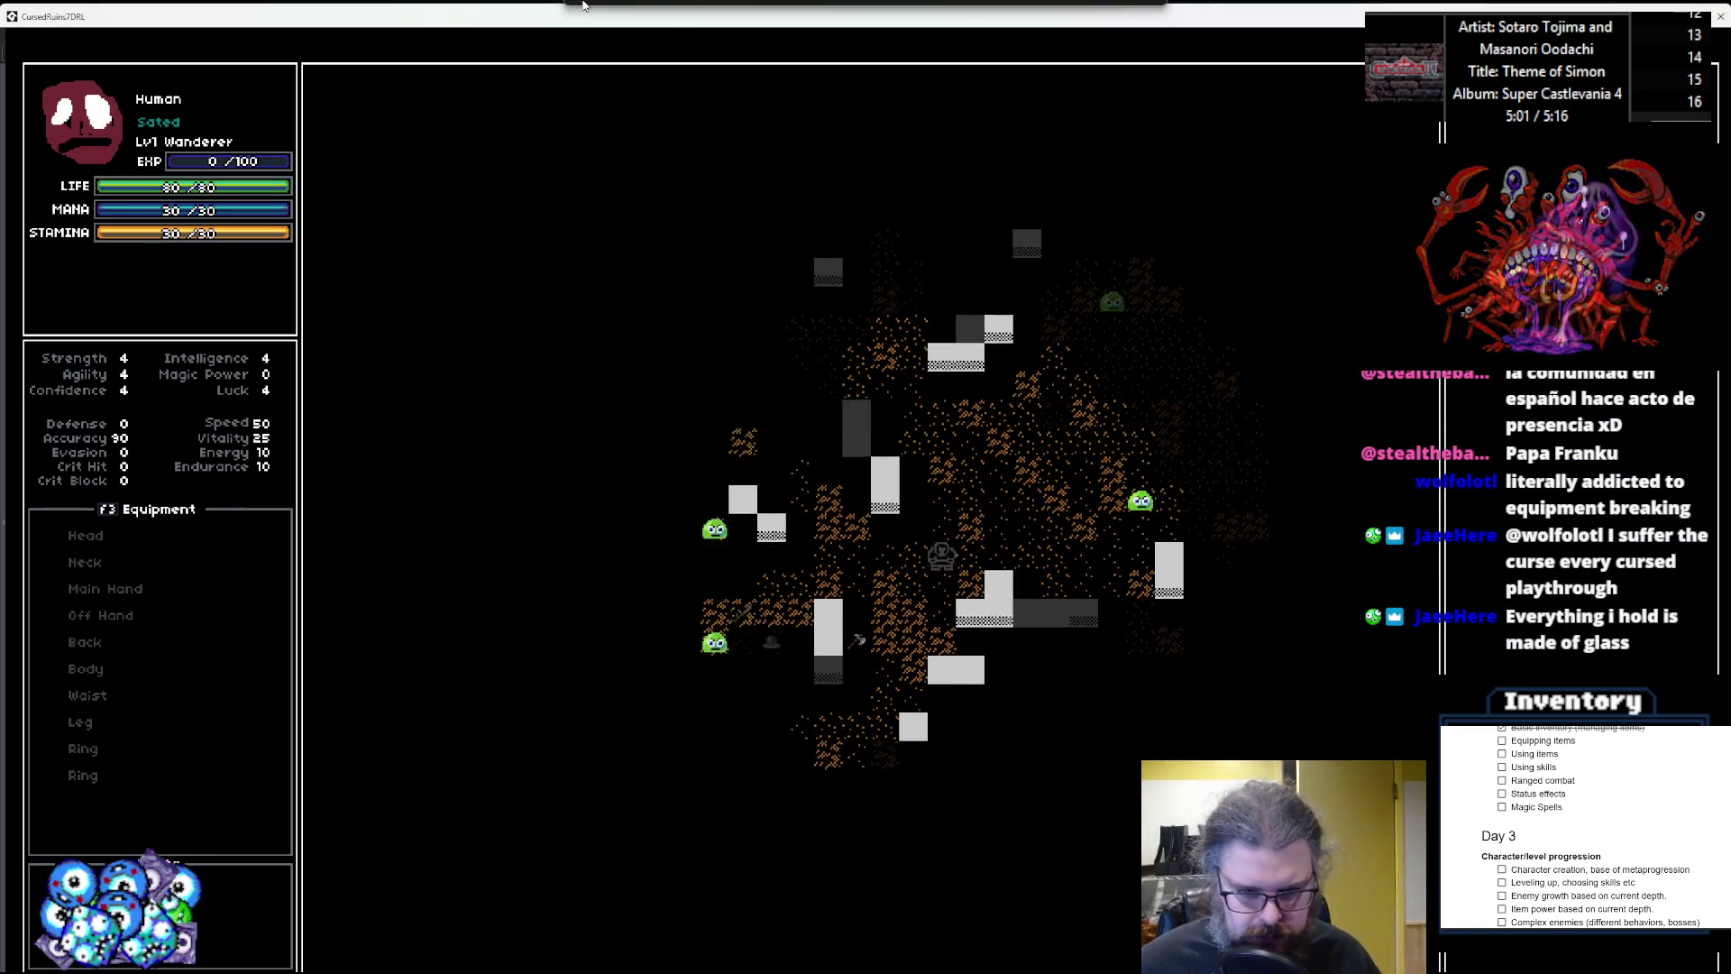
key("Left")
key("Down")
key("Left")
key("Down")
key("Left")
key("Left")
key("Left")
key("Down")
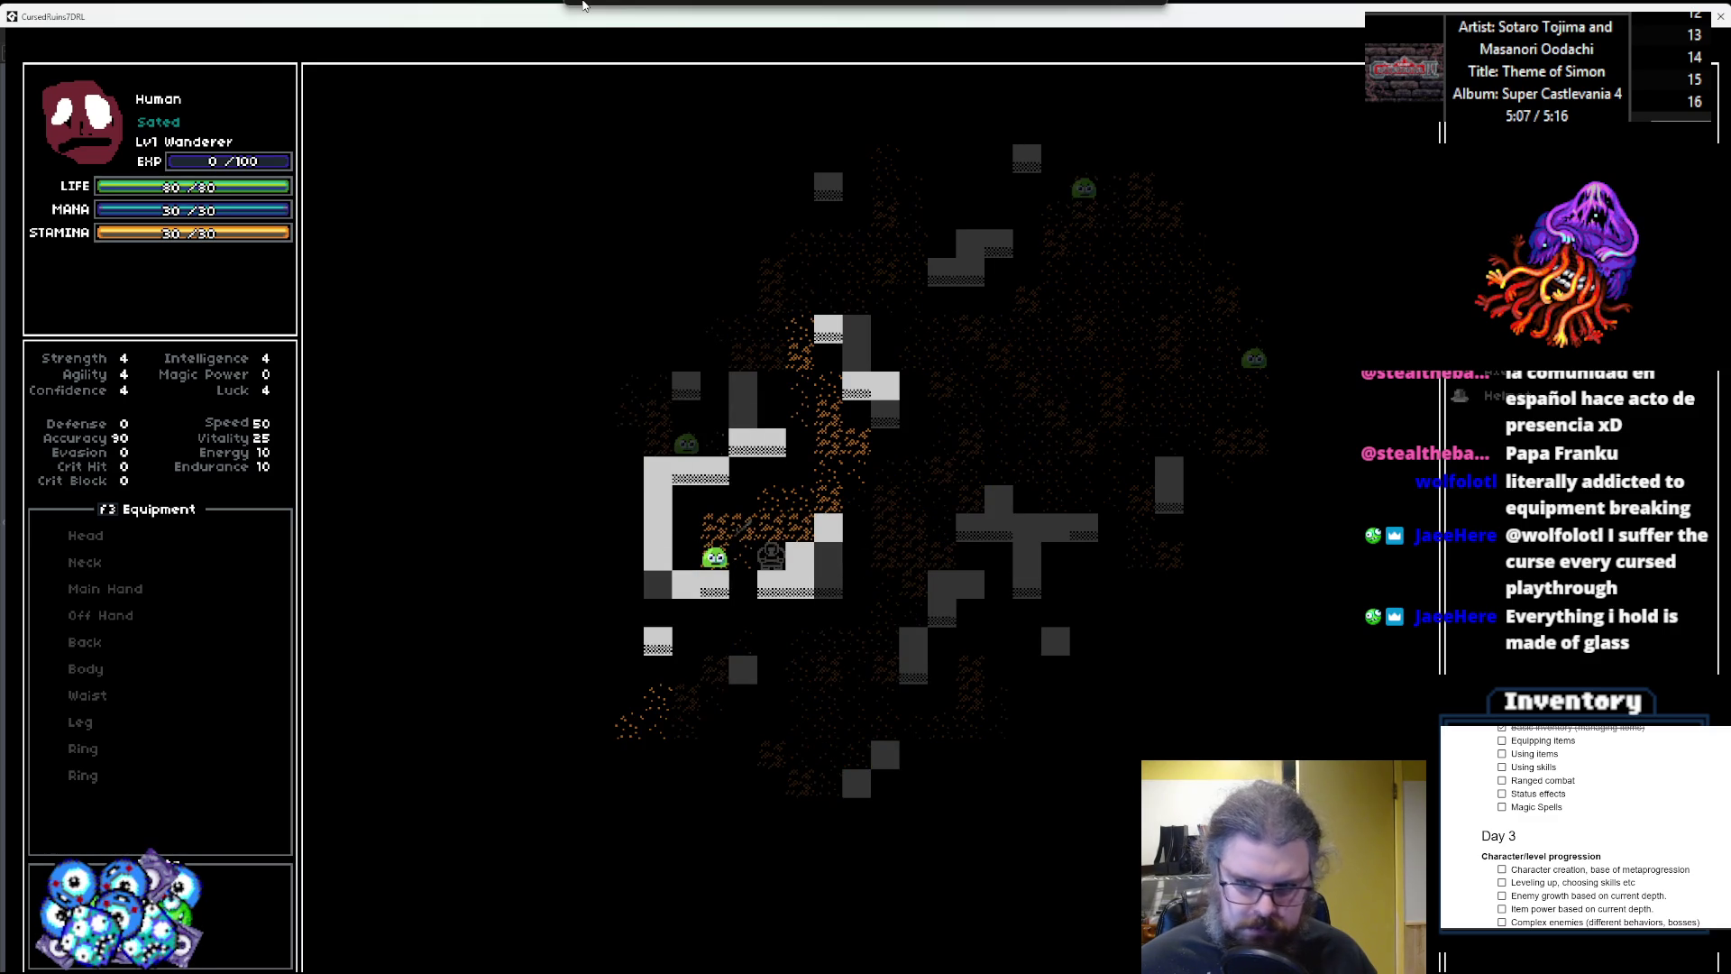
Walk the character along the corridor and onto the item on the floor.
key("Up")
key("Up")
key("Right")
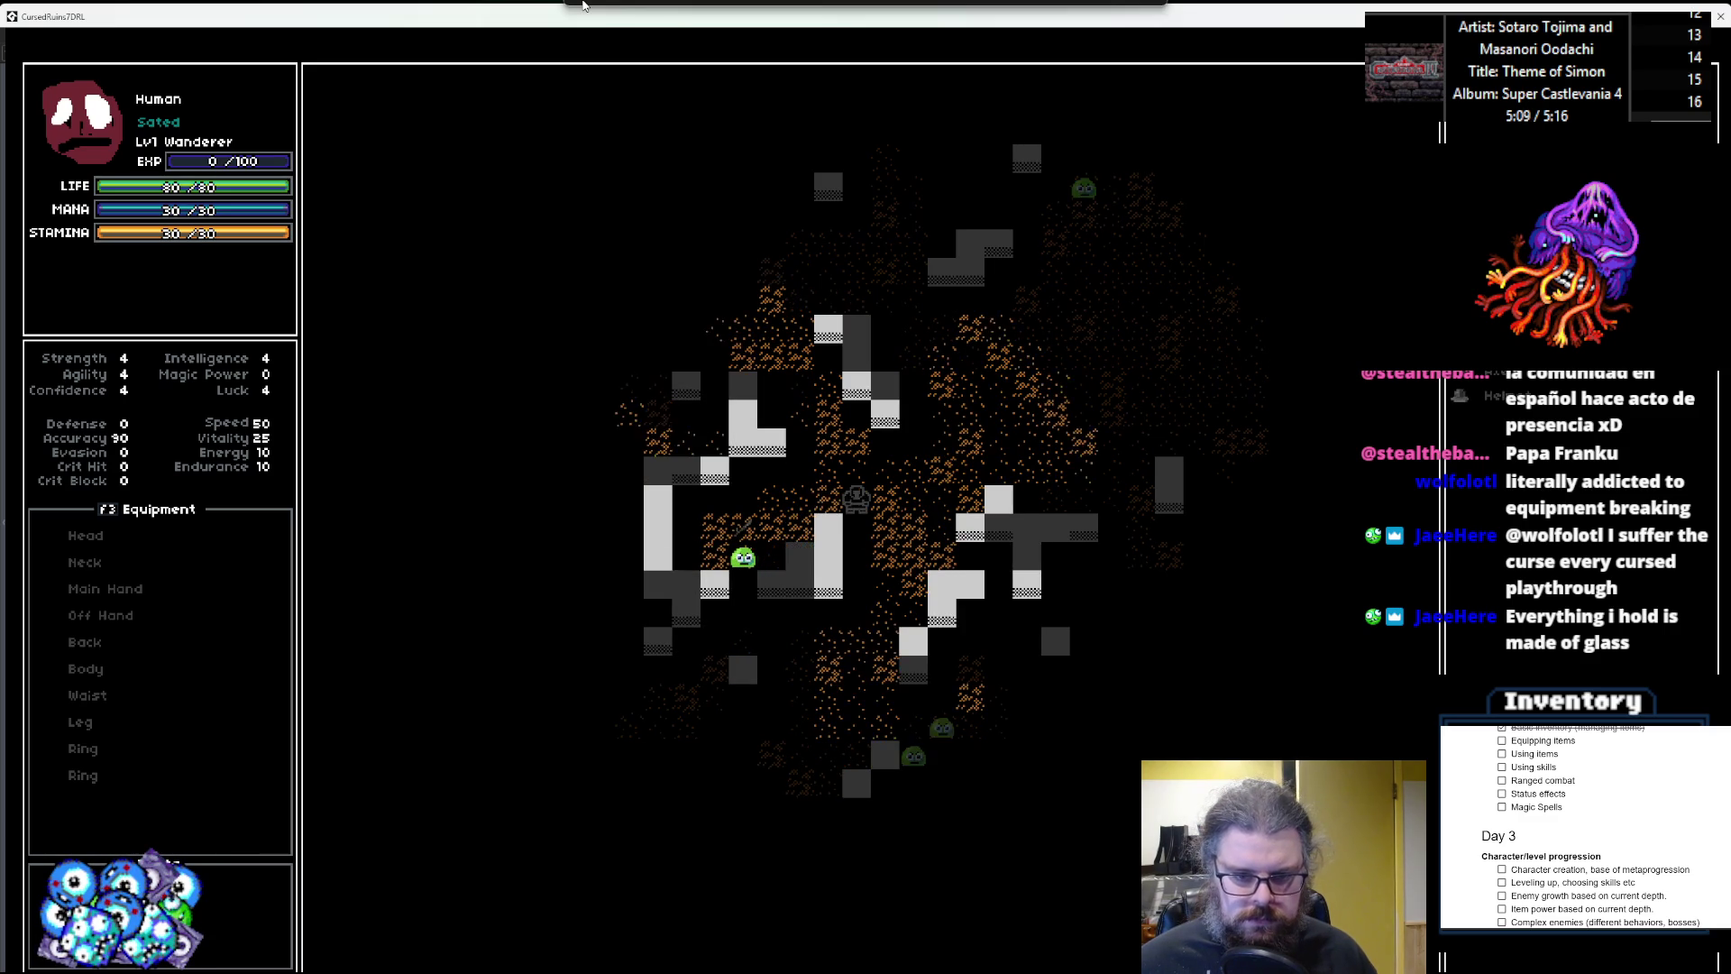
key("Down")
key("Down")
key("Right")
key("Down")
key("Right")
key("Down")
key("Down")
key("Down")
key("Down")
key("Down")
key("Left")
key("Left")
key("Left")
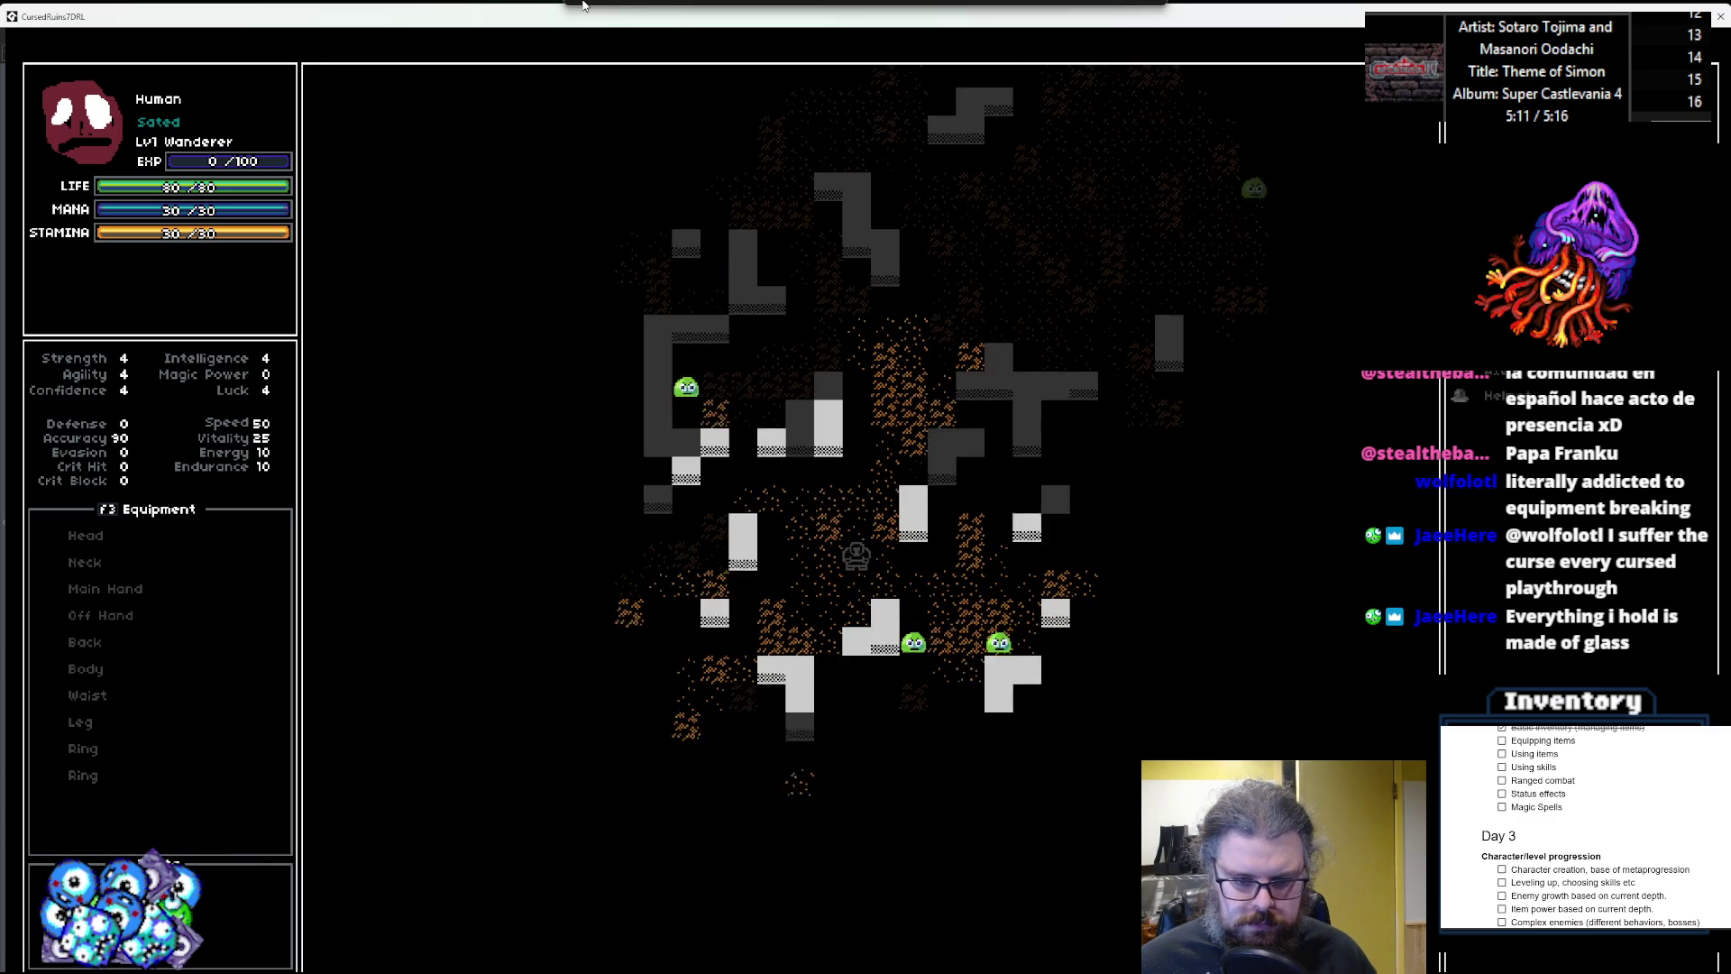
key("Left")
key("Left")
key("Left")
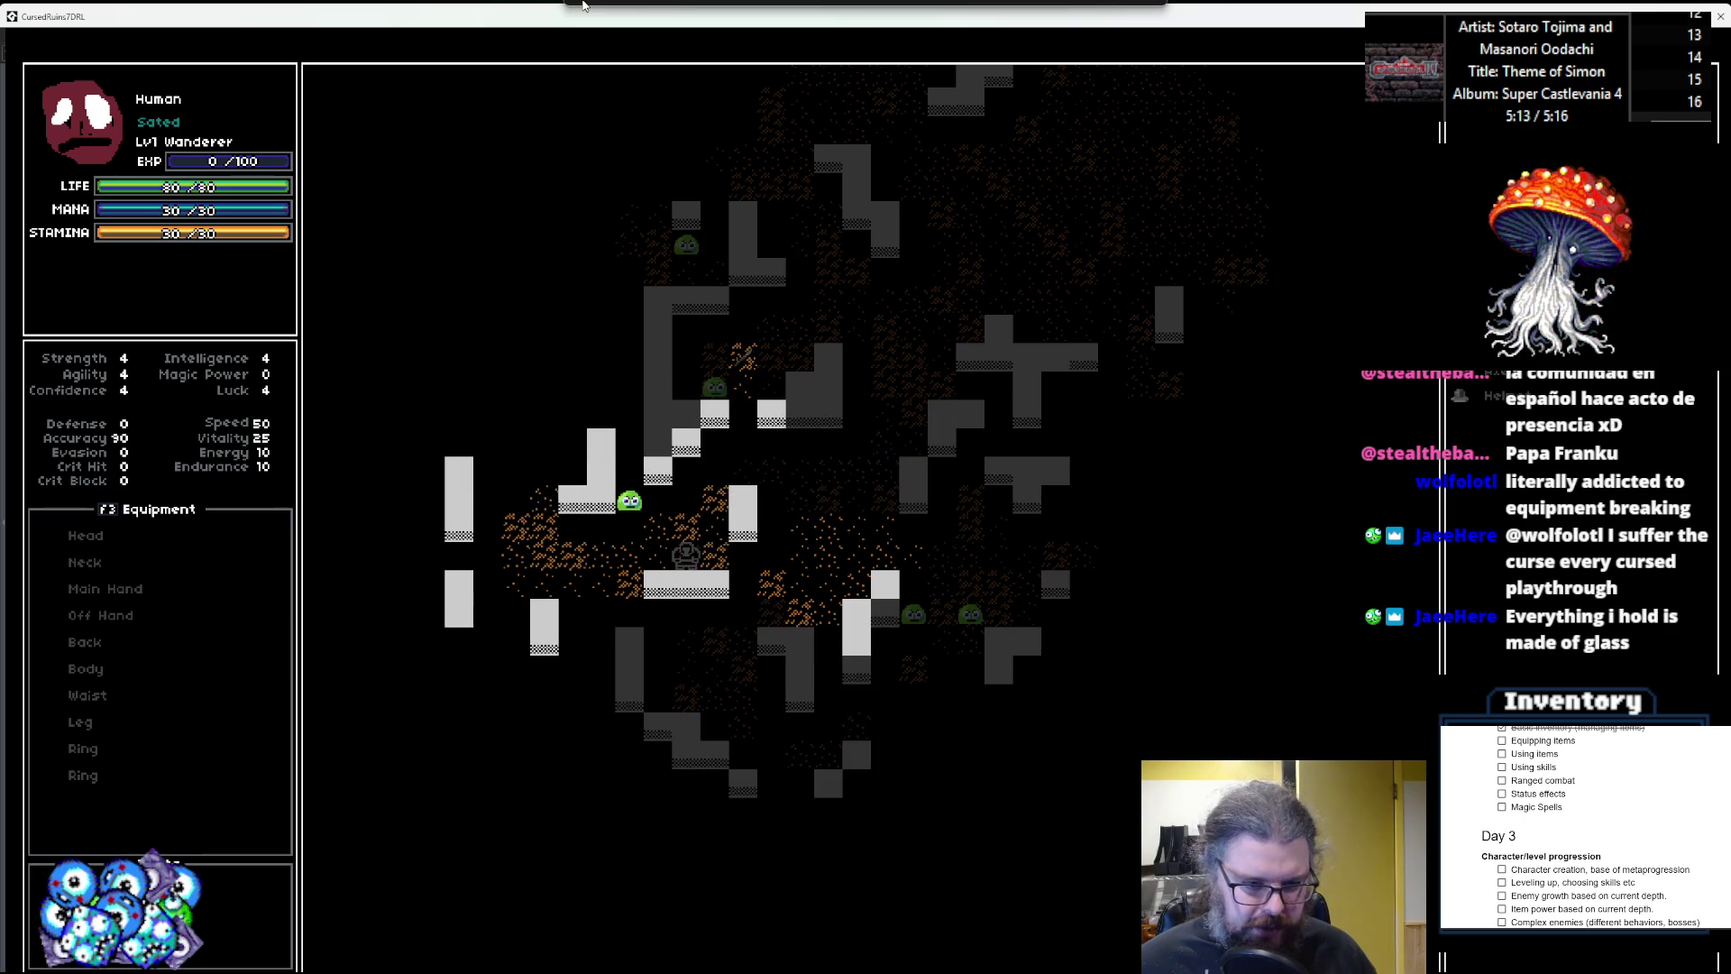
key("Left")
key("Left")
key("Left")
key("Down")
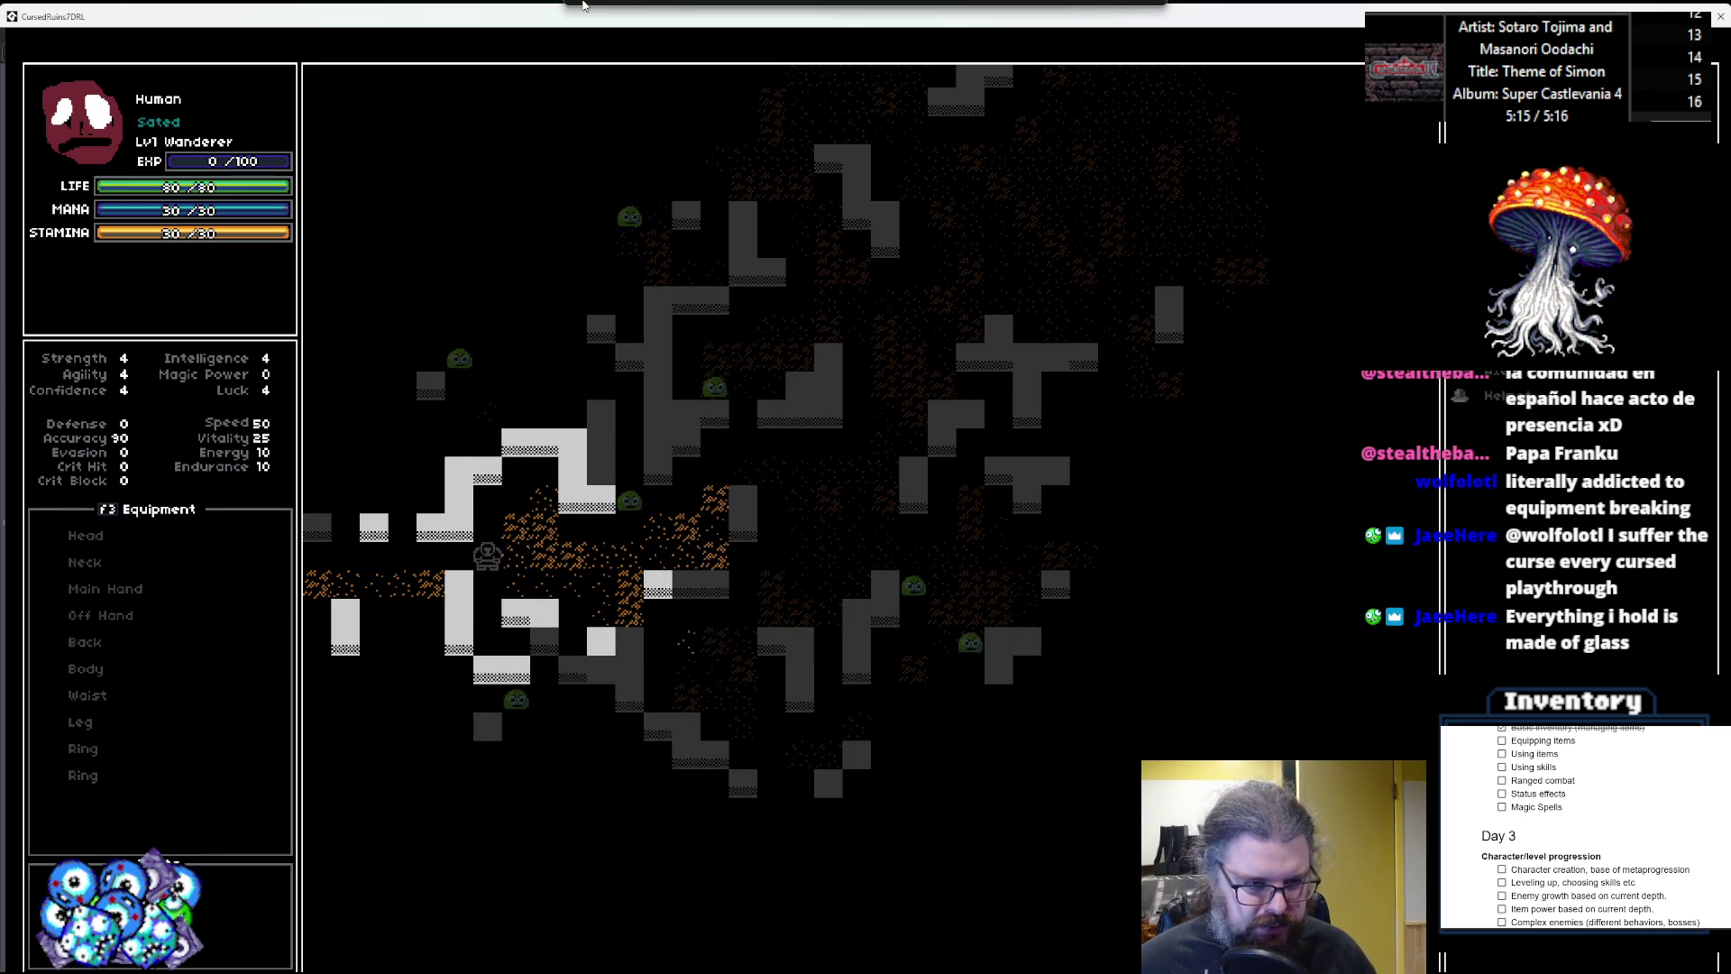
key("Down")
key("Down")
key("Down")
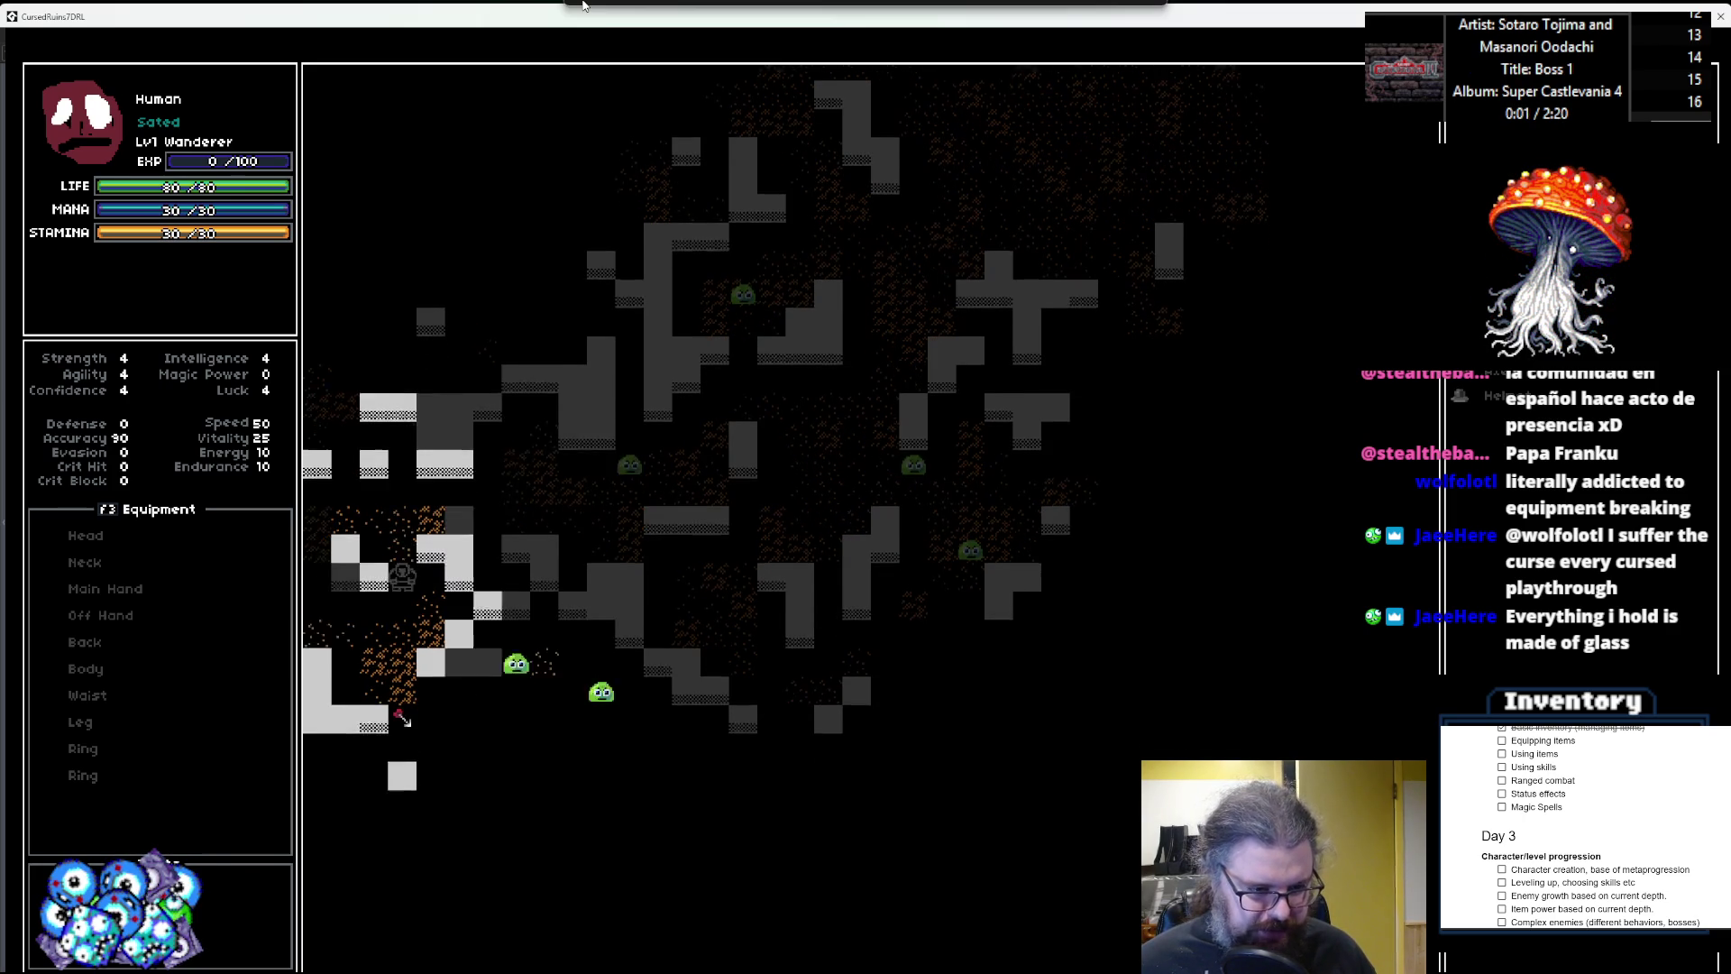
key("Down")
key("Right")
key("Right")
key("Right")
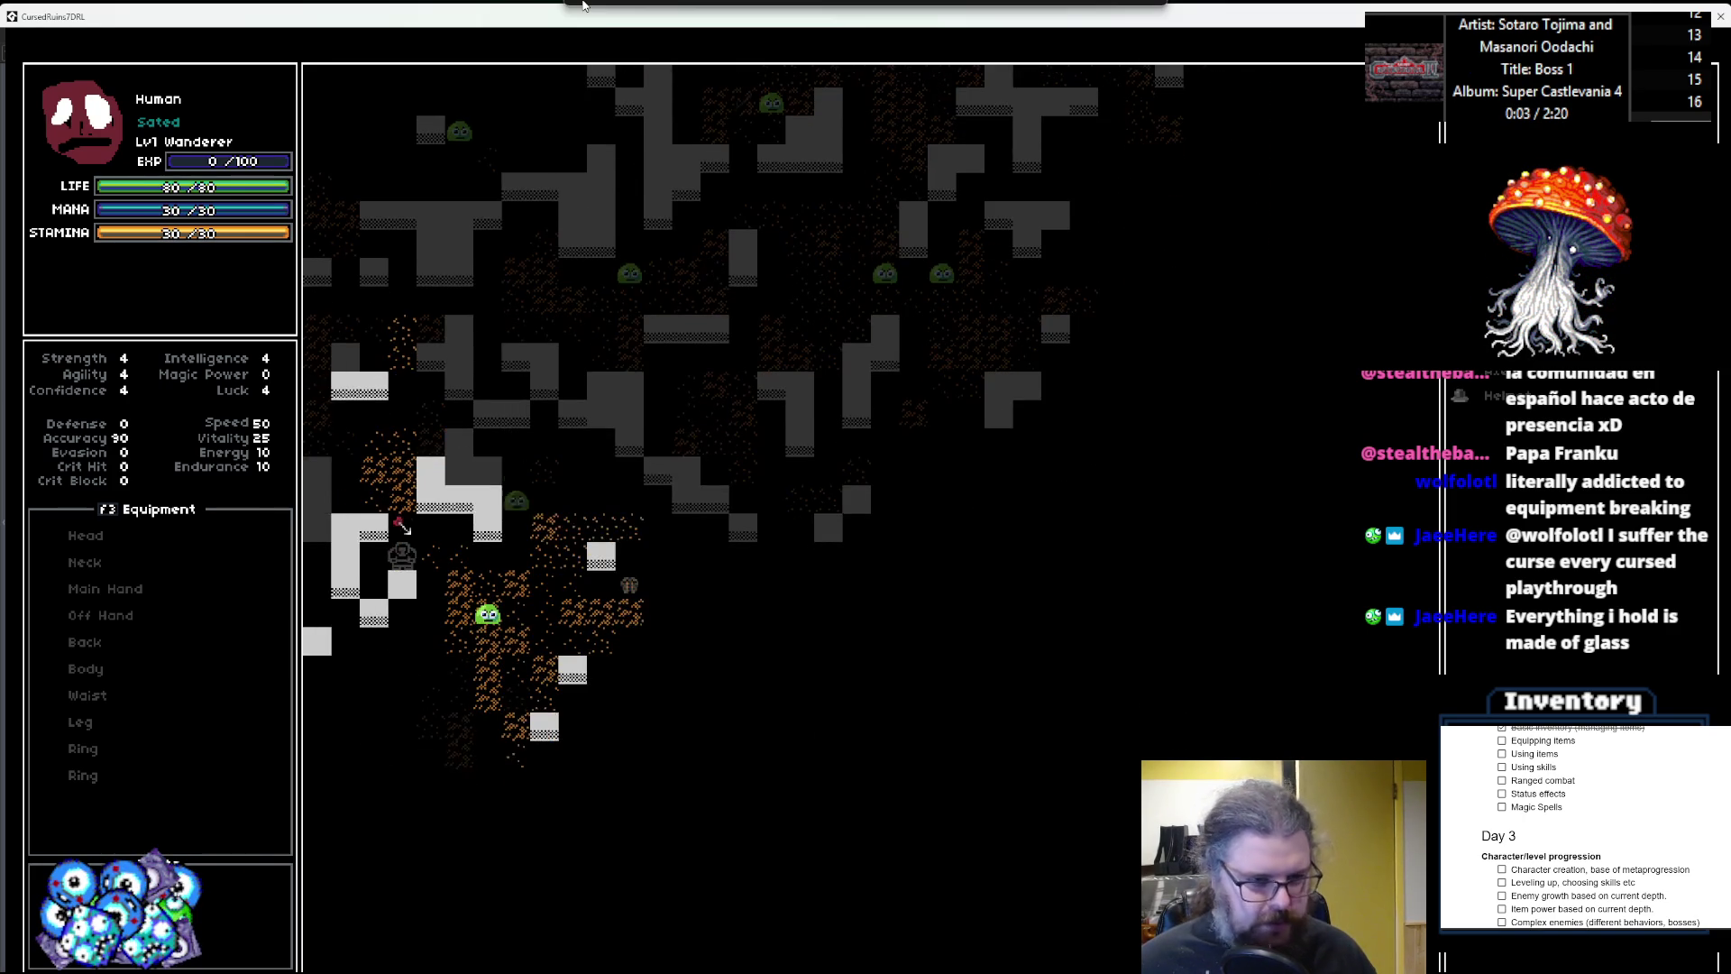
key("Down")
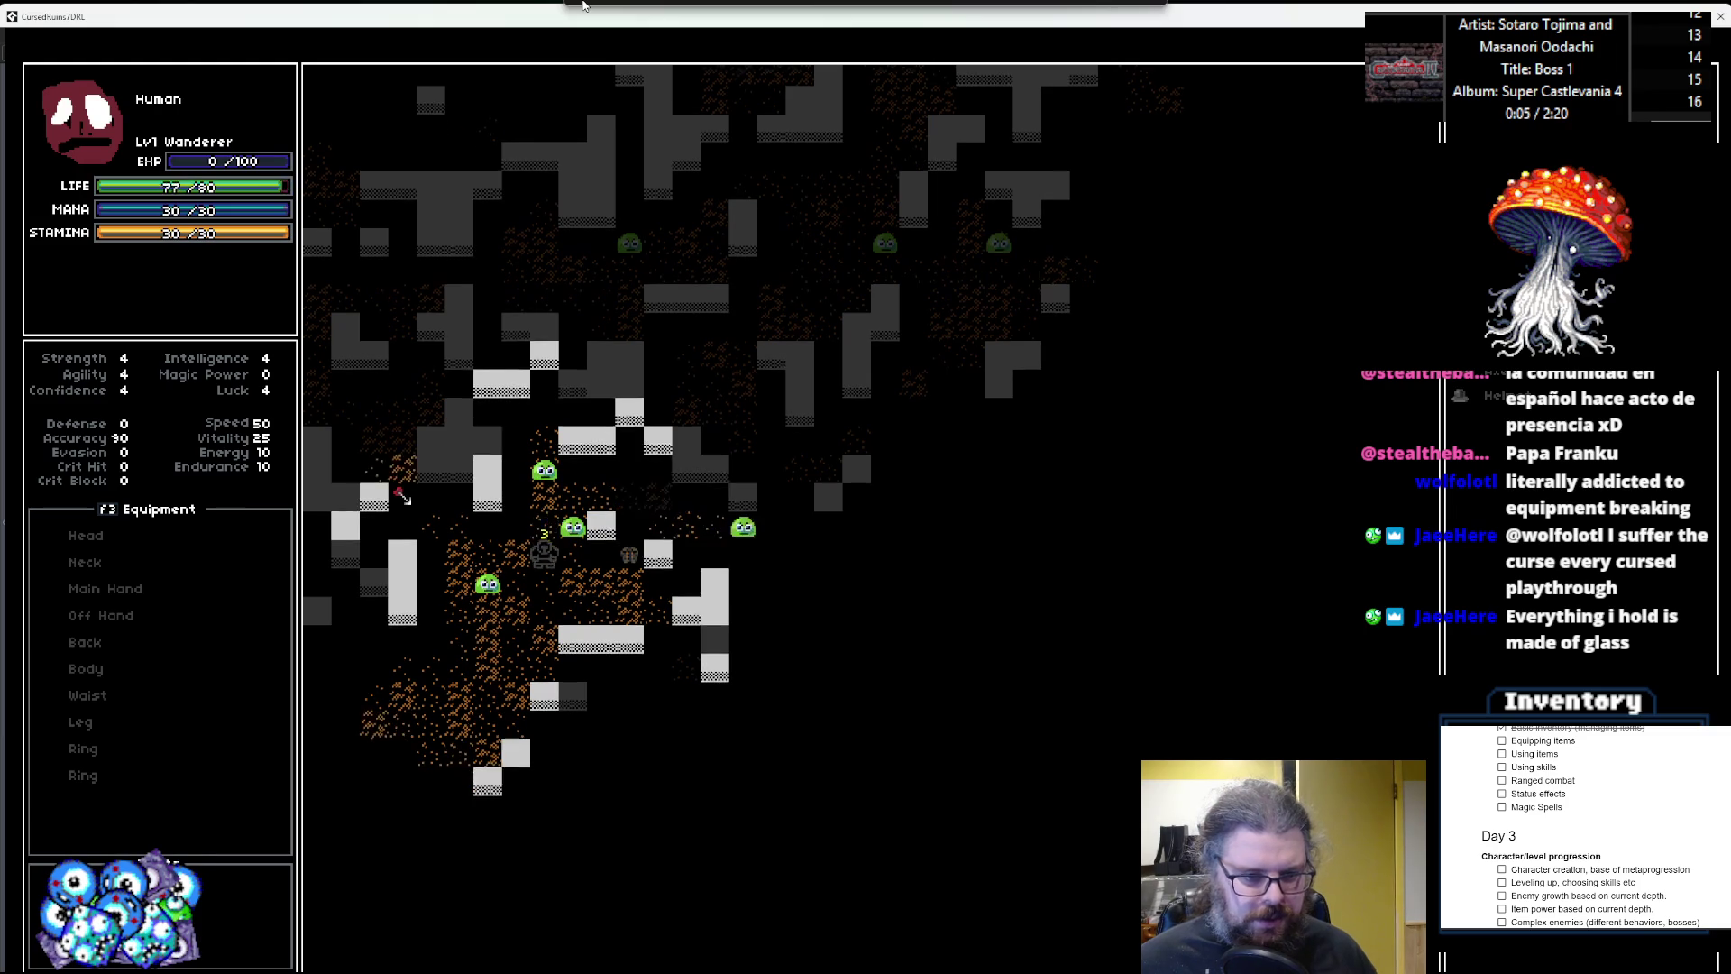
key("Right")
key("Right")
key("Right")
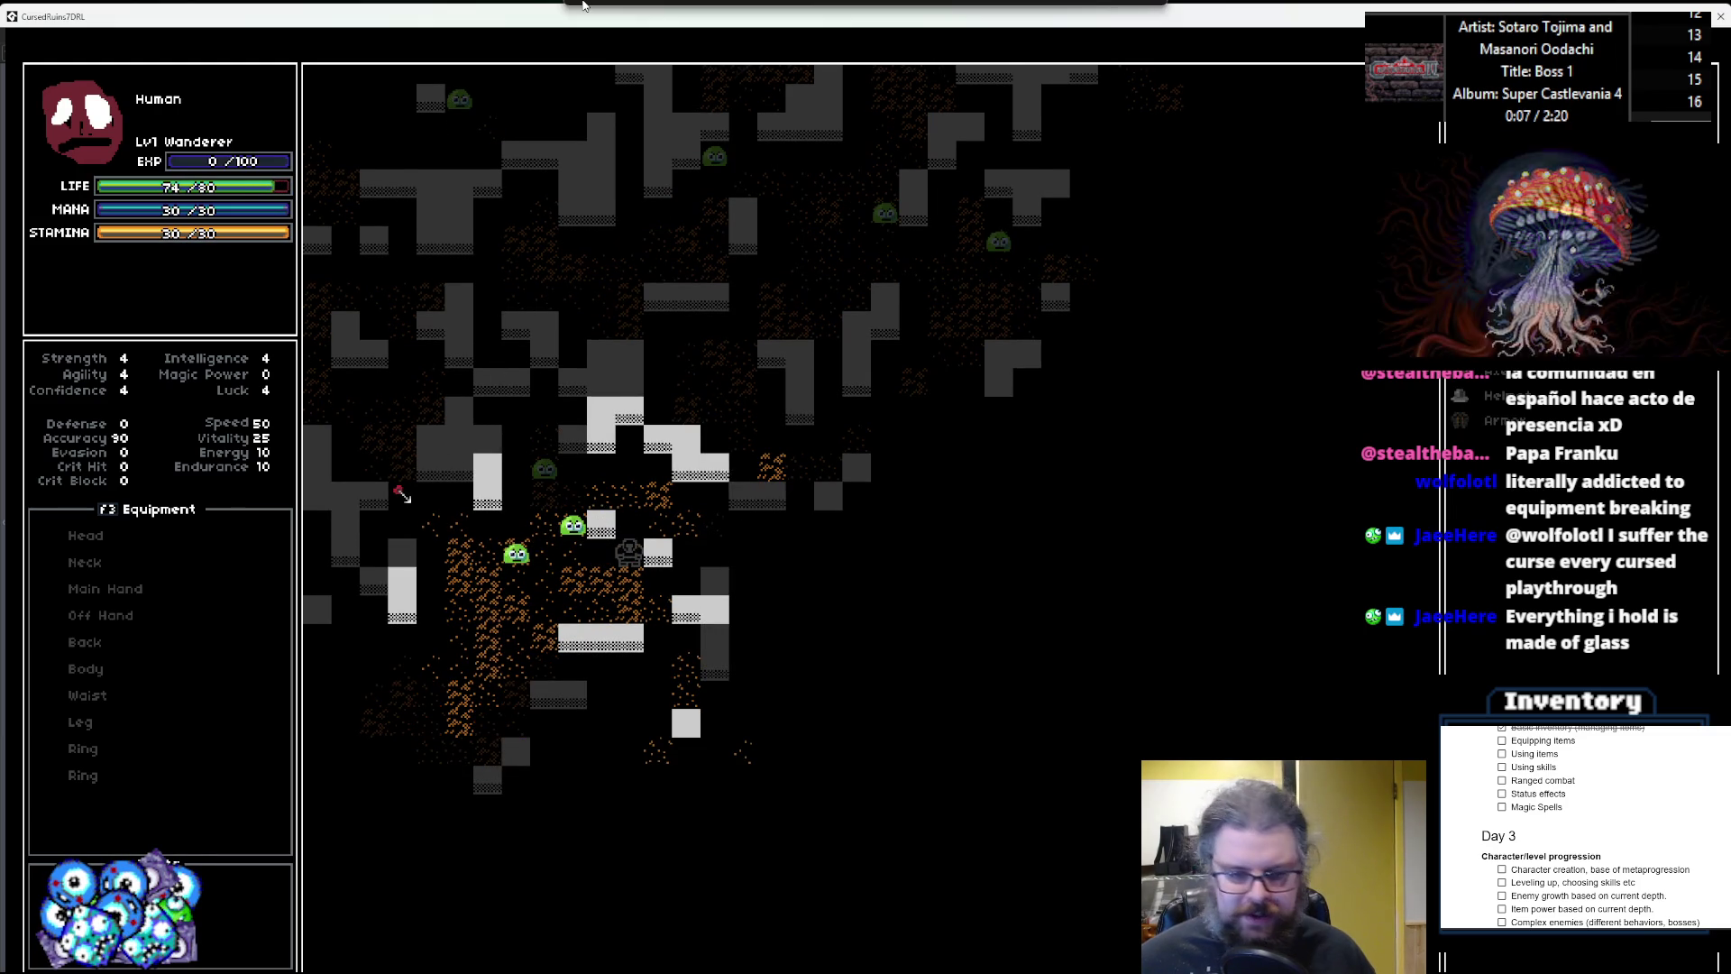
Move down and right, then open the inventory and bring up the Helmet's actions to equip it.
key("Down")
key("Down")
key("Right")
key("Down")
key("Down")
key("Down")
key("Down")
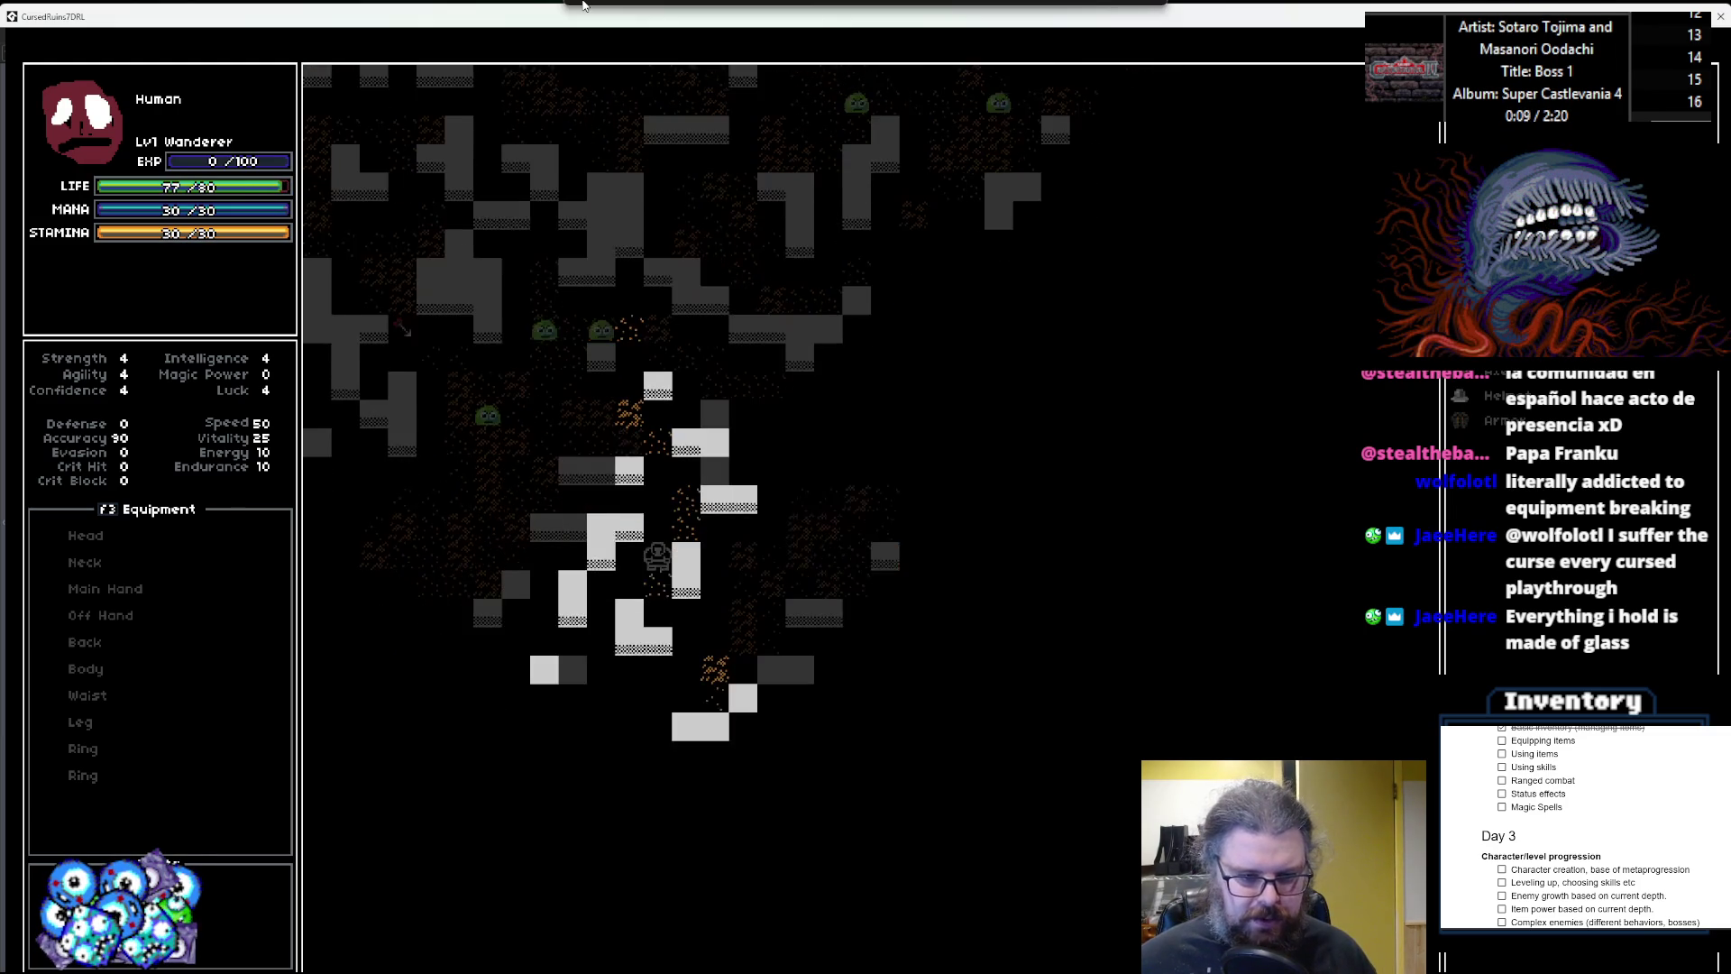
key("Down")
key("Down")
key("Right")
key("Right")
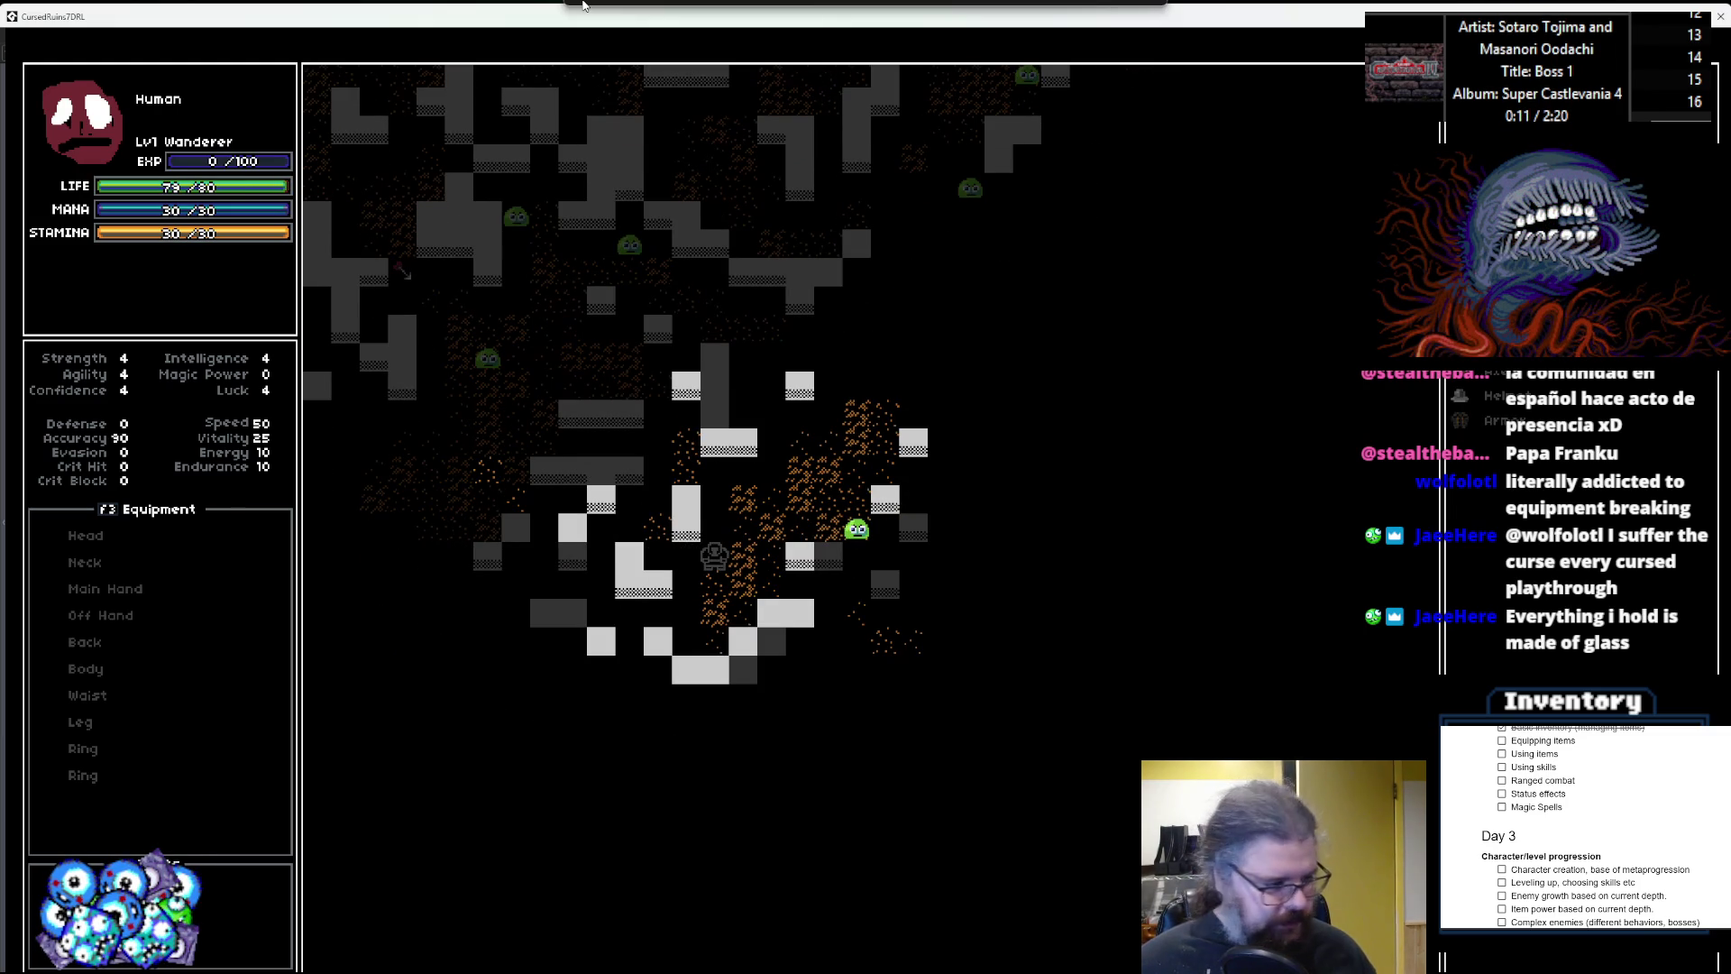
key("Right")
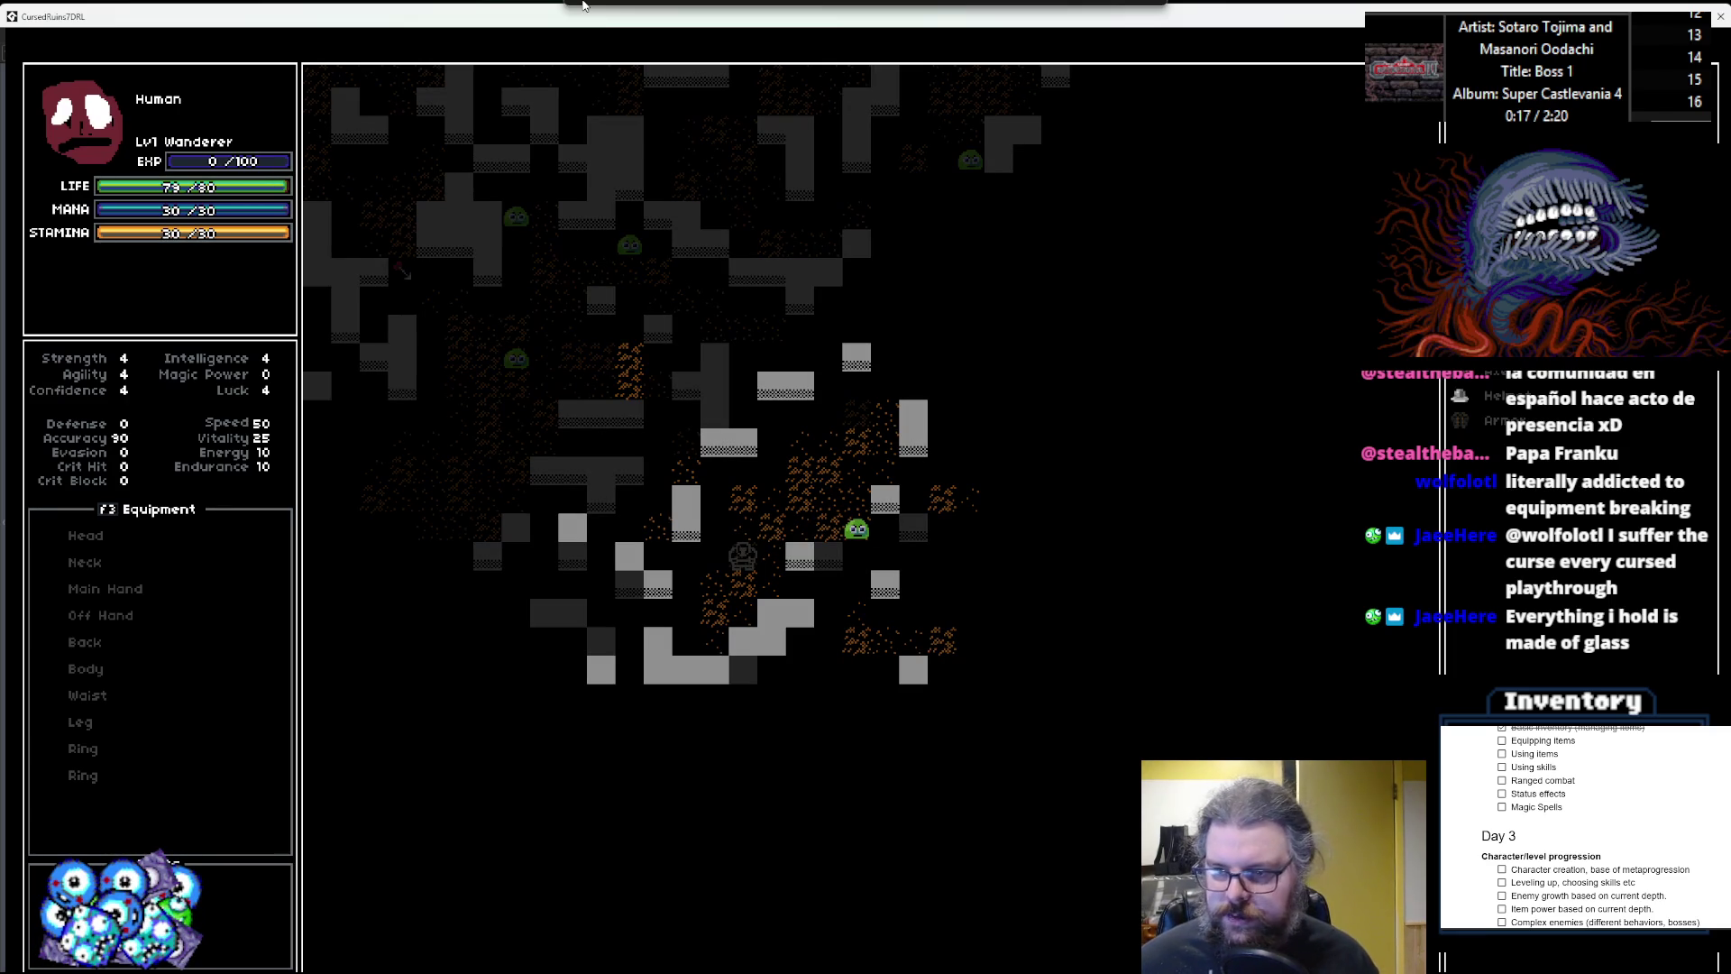
key("i")
key("Return")
key("Return")
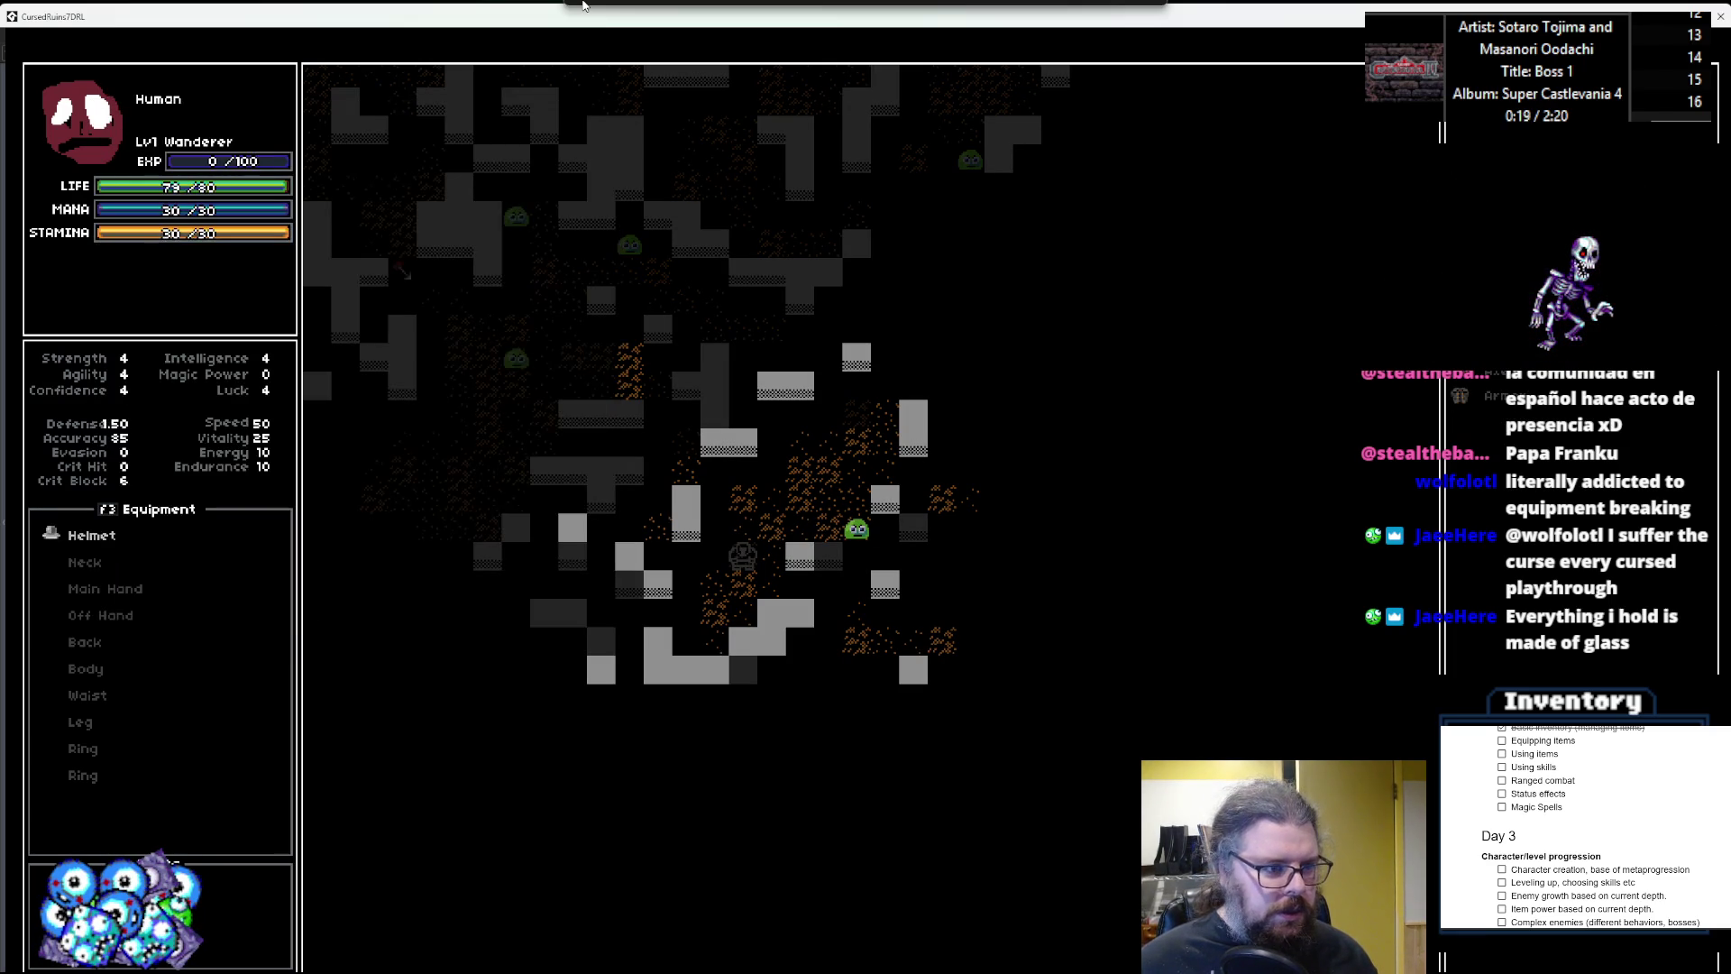
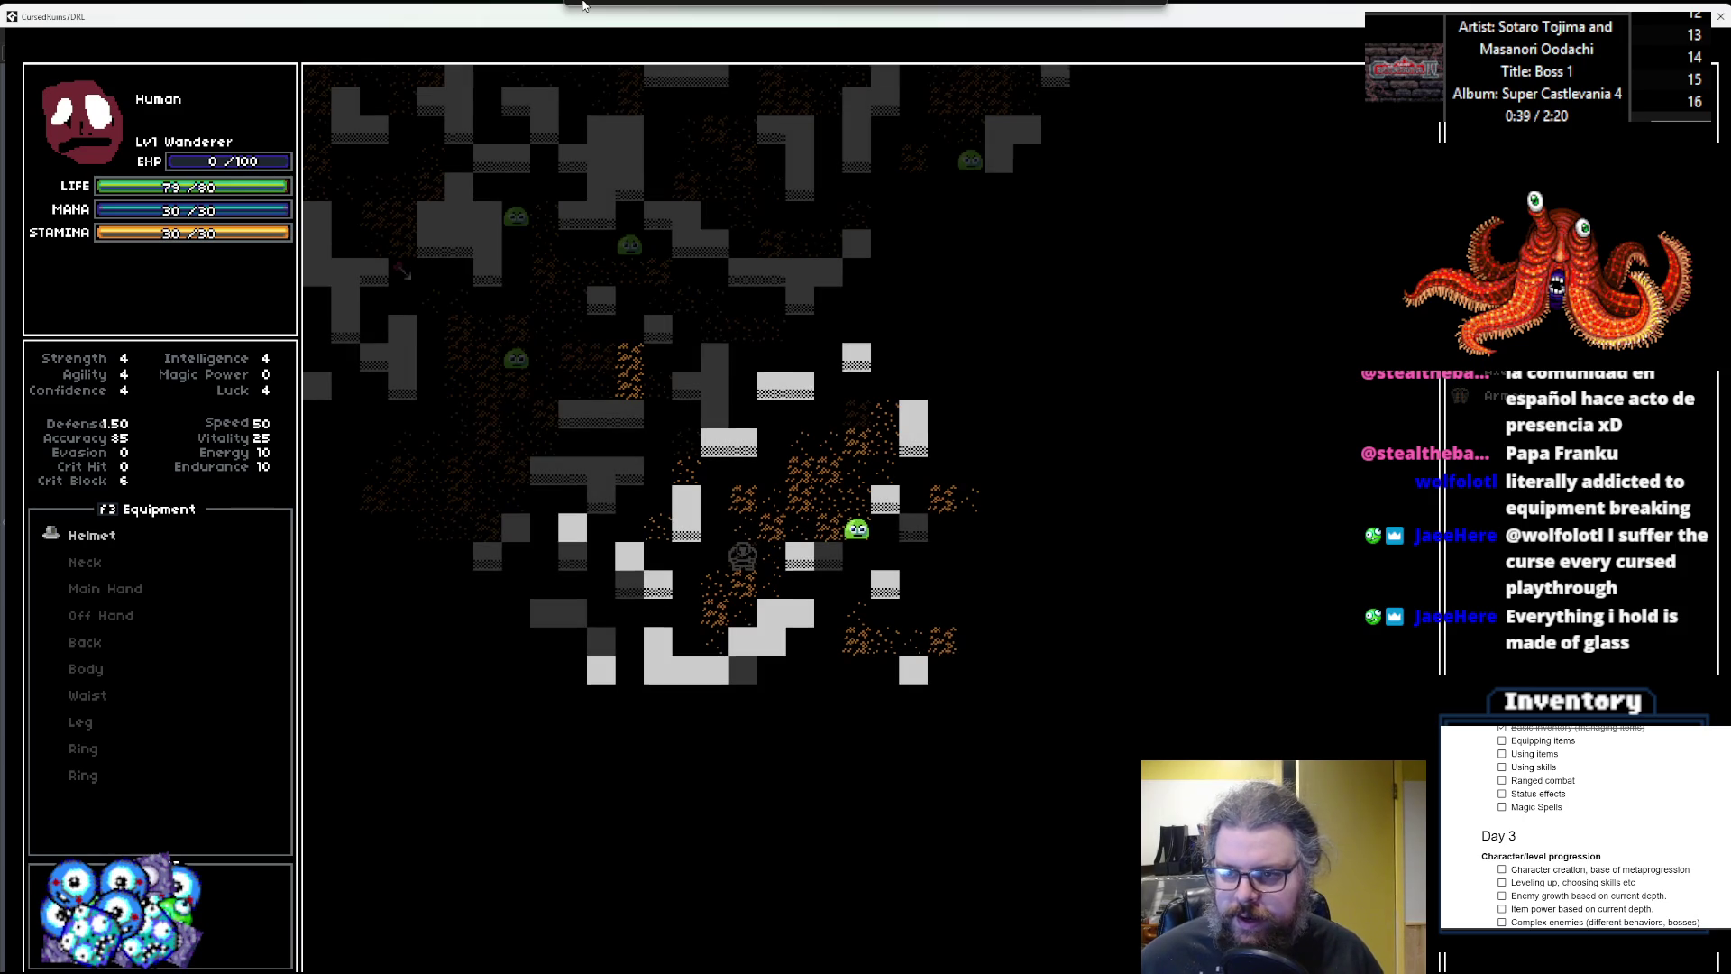
Step north and equip the Armor from its item action menu.
key("Up")
key("Return")
key("Down")
key("Return")
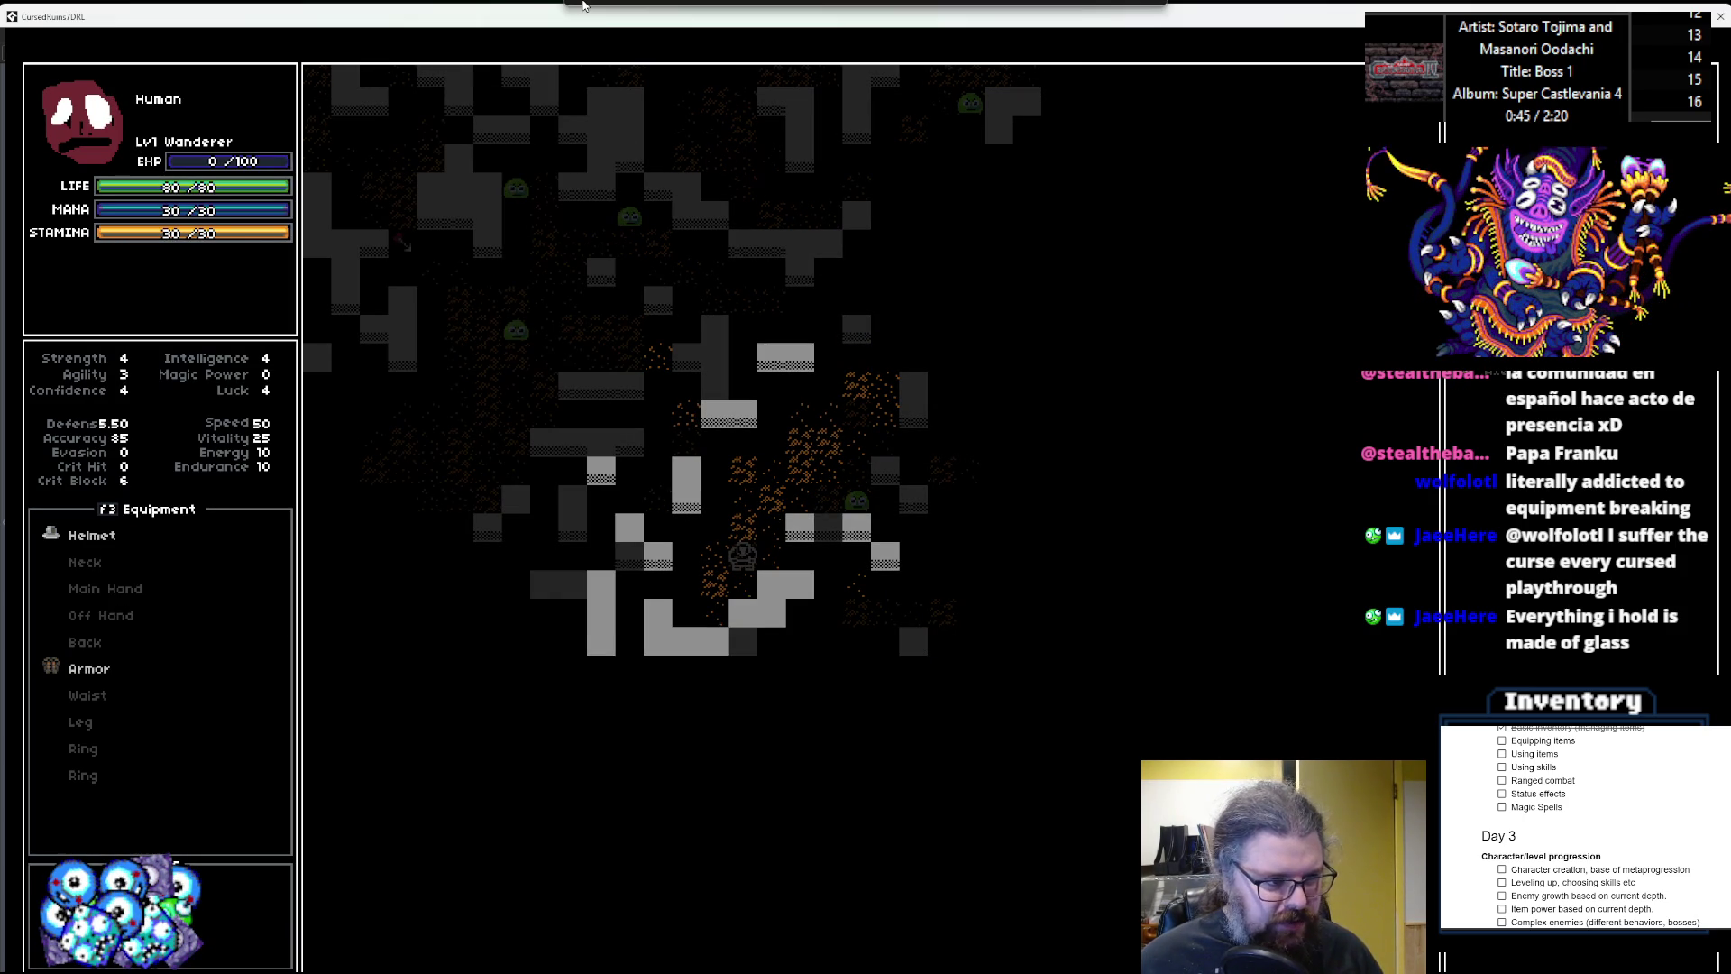
Walk to a slime, kill it to reach 20/100 EXP, then quit the game.
key("Up")
key("Right")
key("Up")
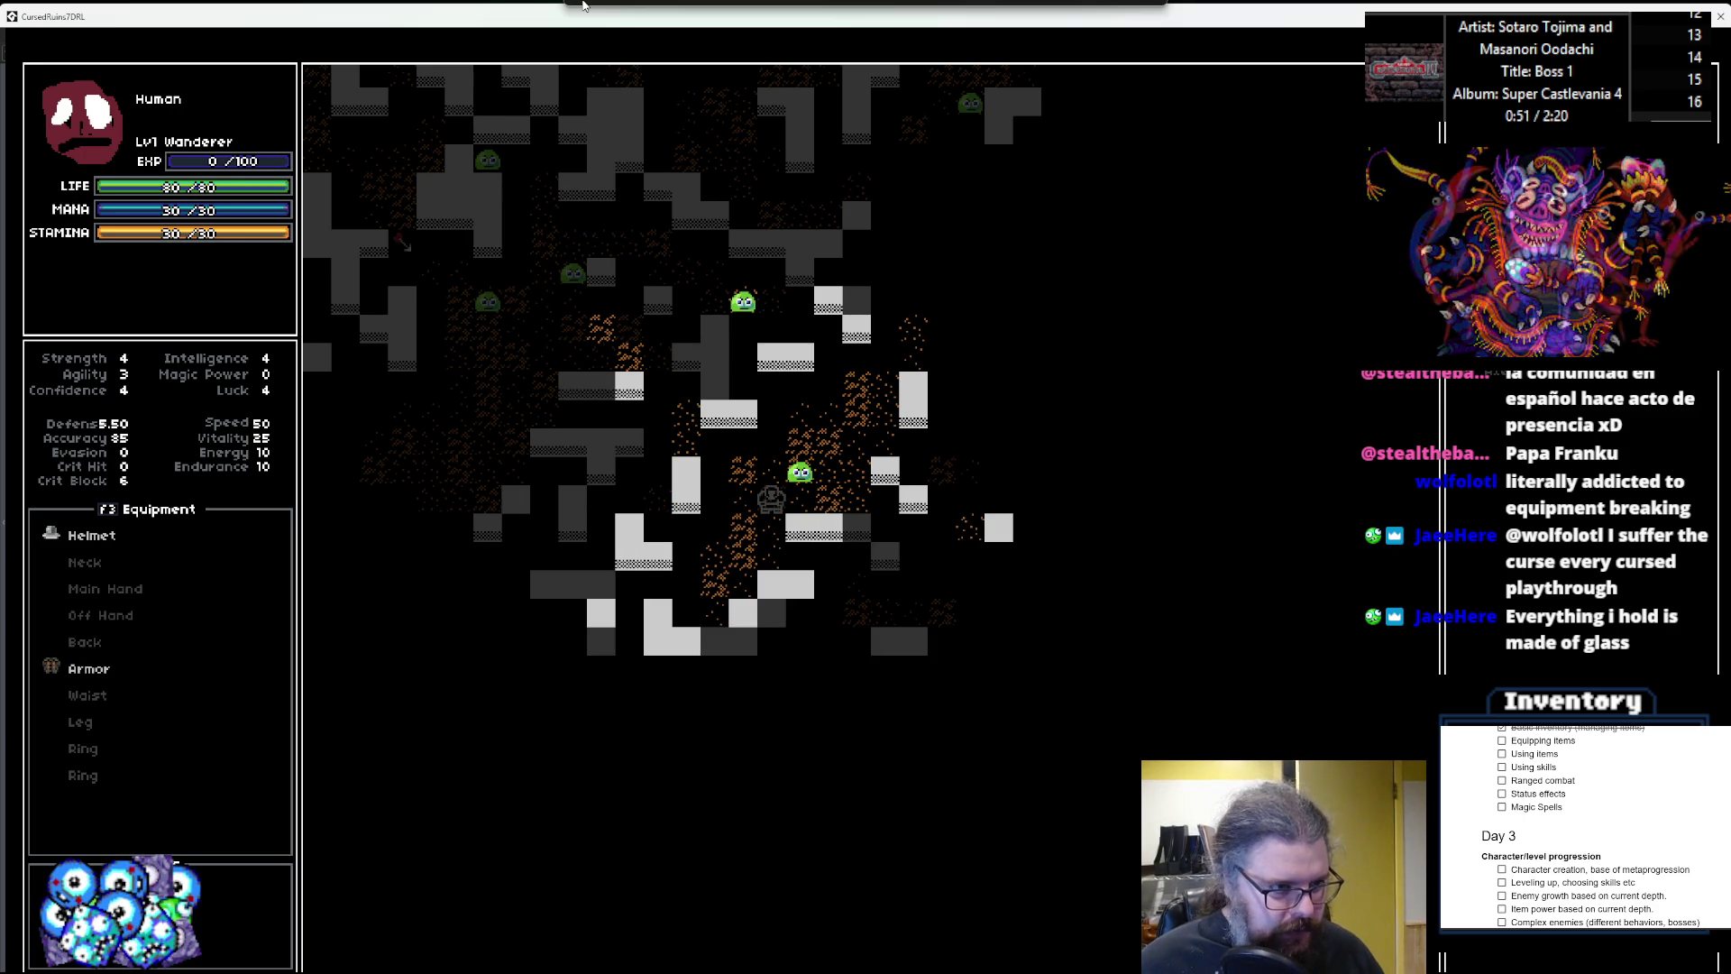
key("Up")
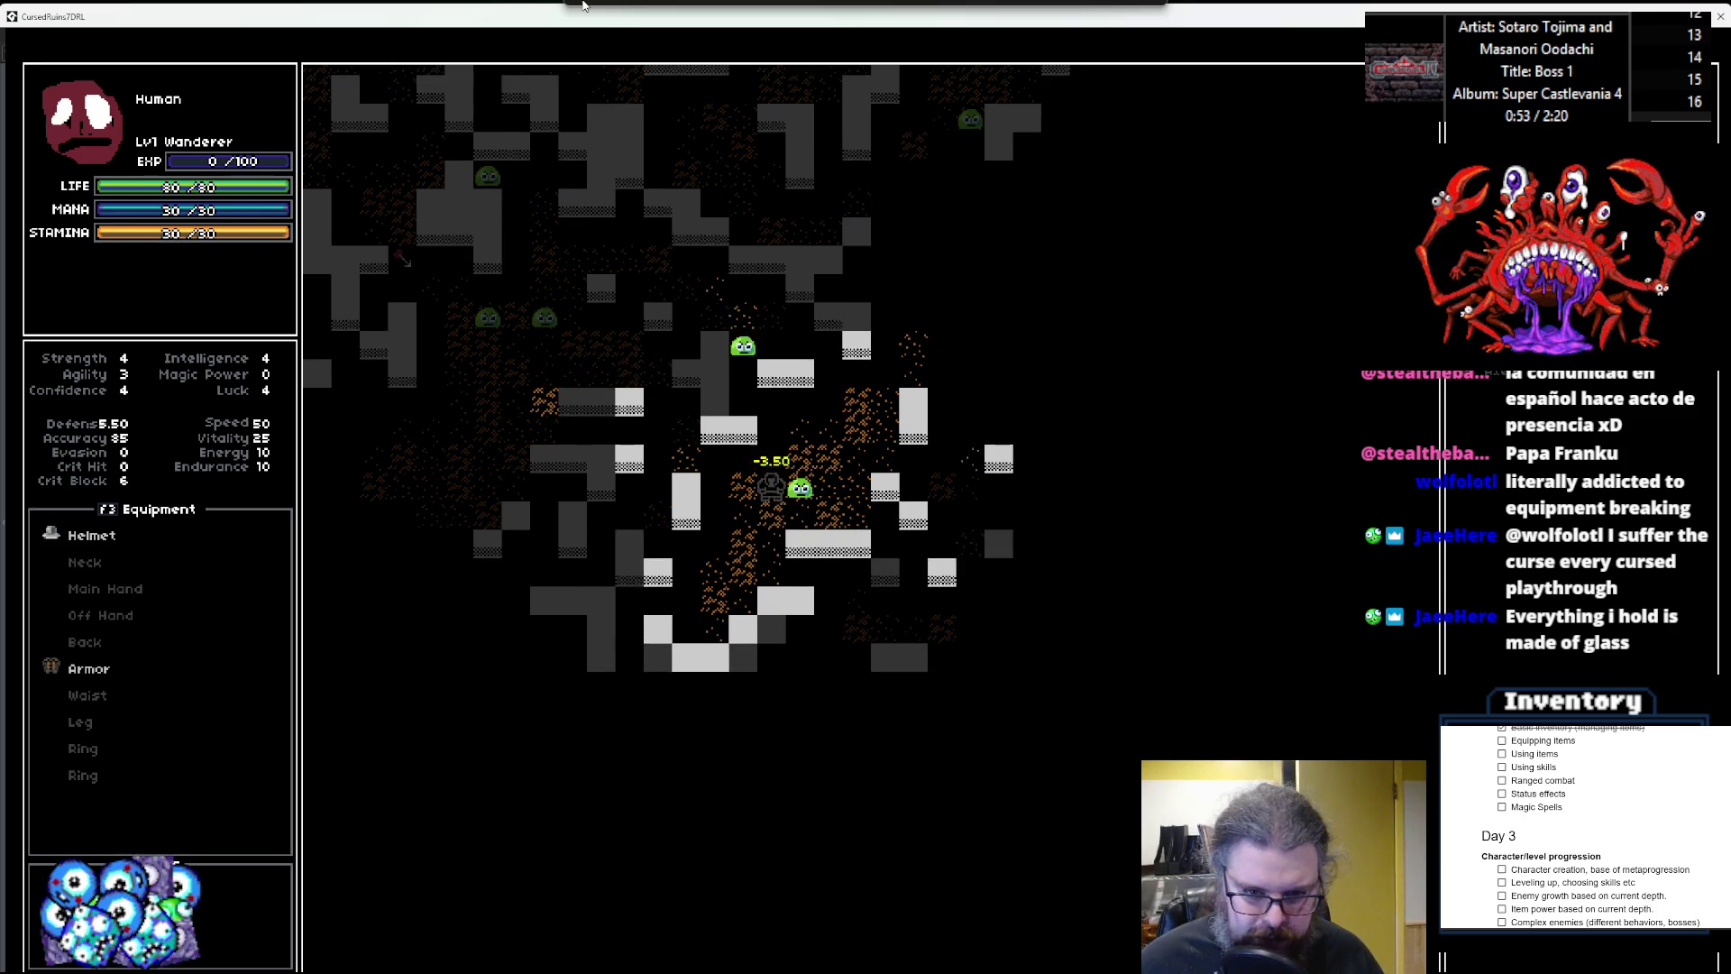
key("Right")
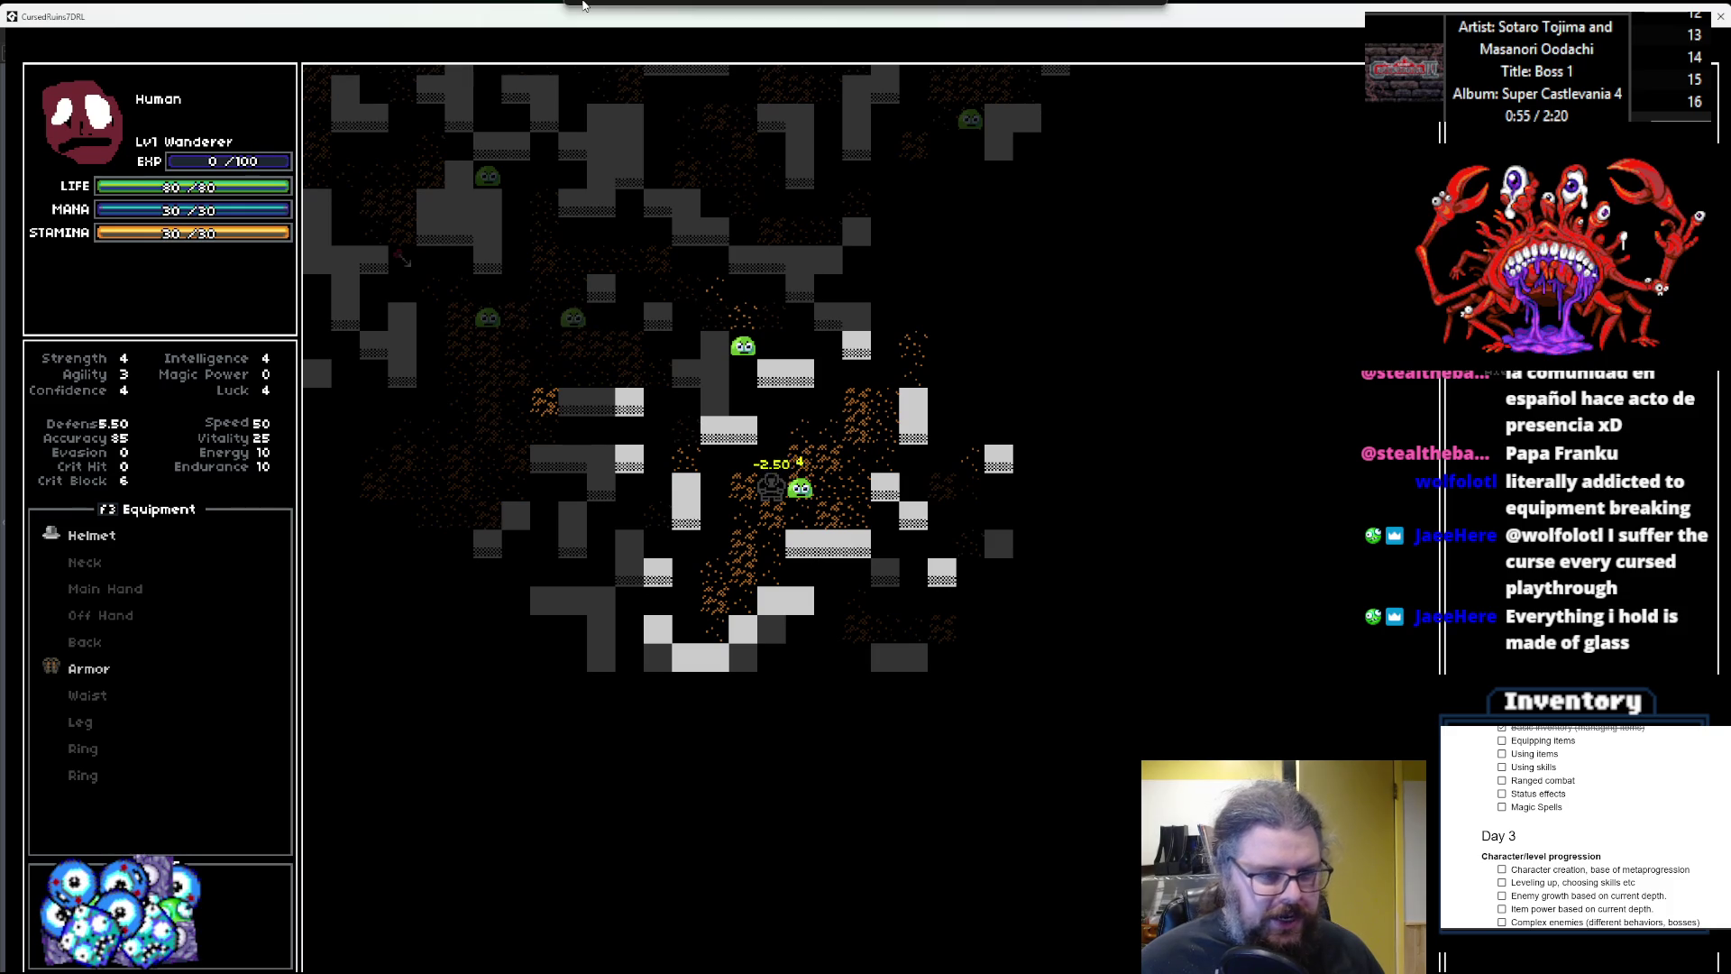
key("Right")
key("Right")
key("Right")
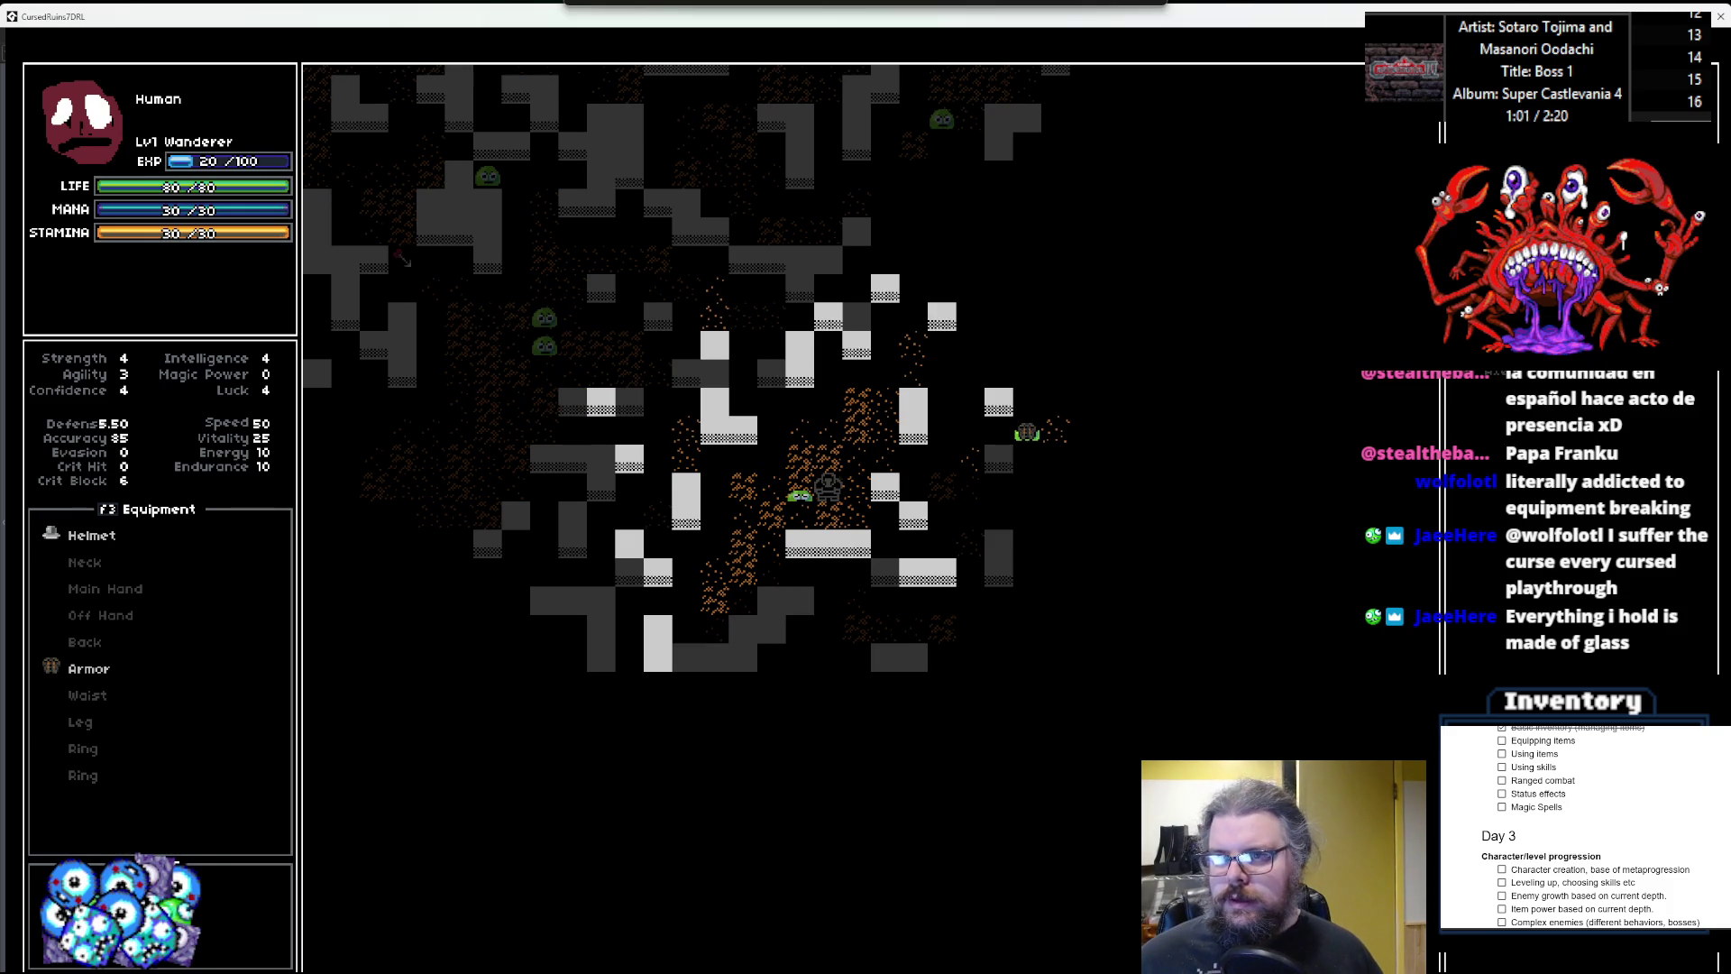
left_click_drag(1366, 5, 1301, 169)
key("Escape")
key("Escape")
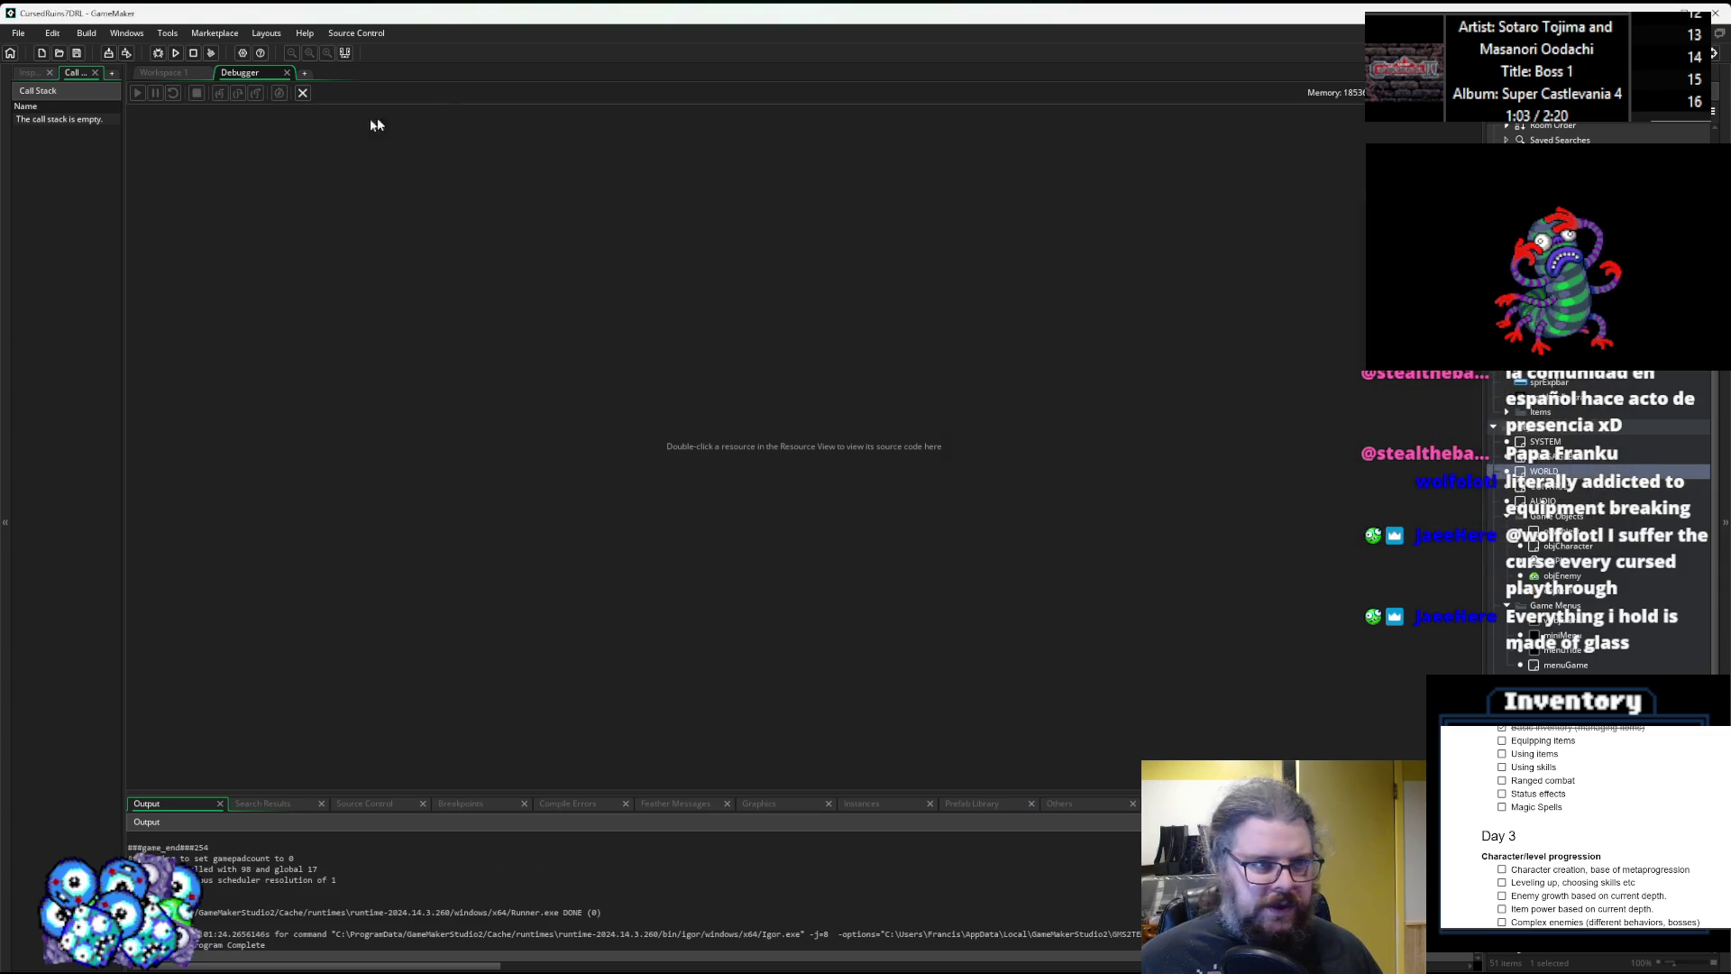
Bring the Effects script to the front and enlarge its code window.
left_click(302, 94)
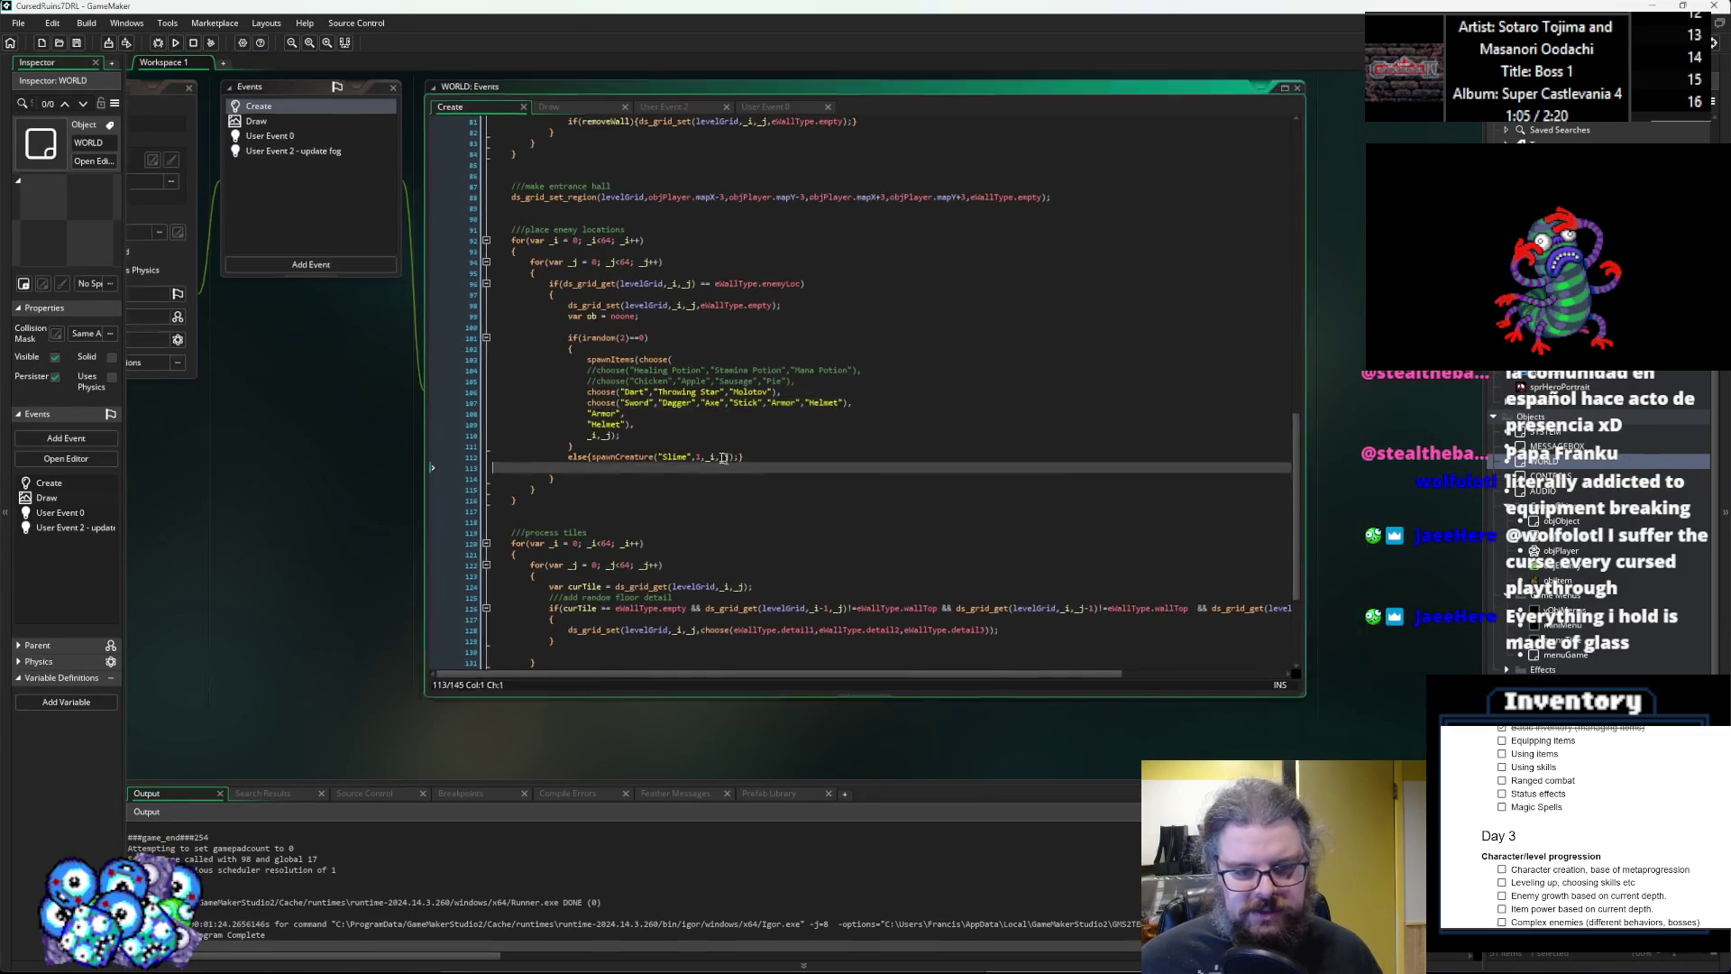
scroll(701, 455, "down", 3)
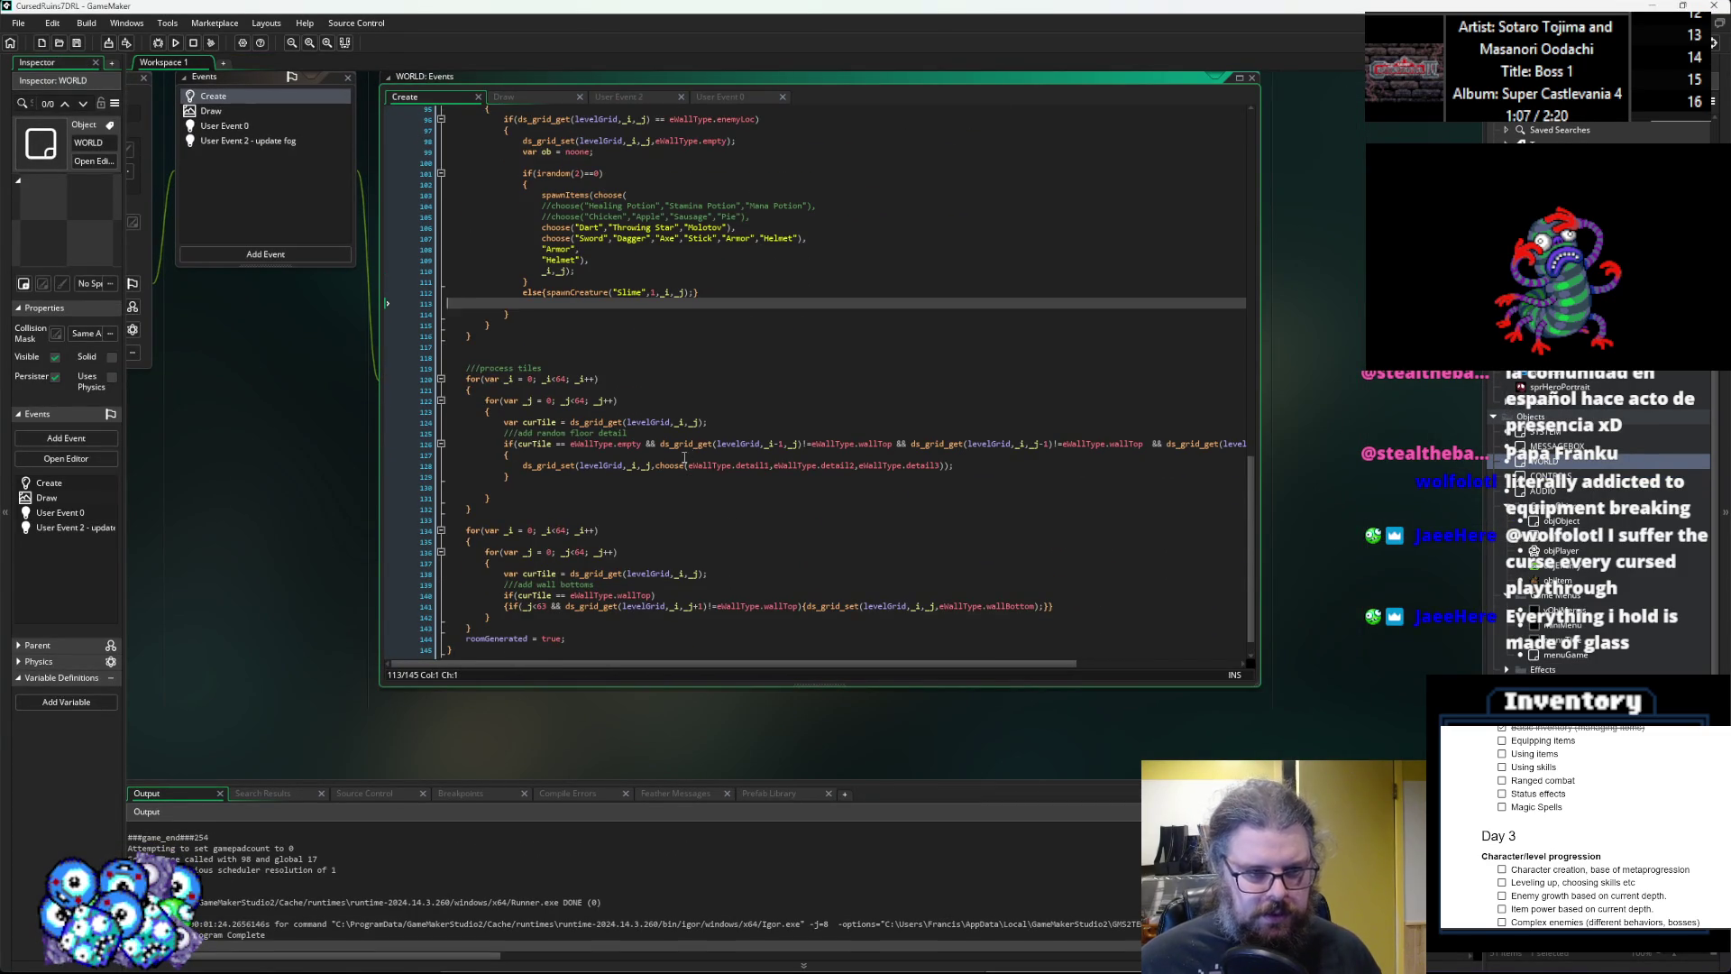
scroll(799, 730, "up", 5)
scroll(729, 759, "up", 10)
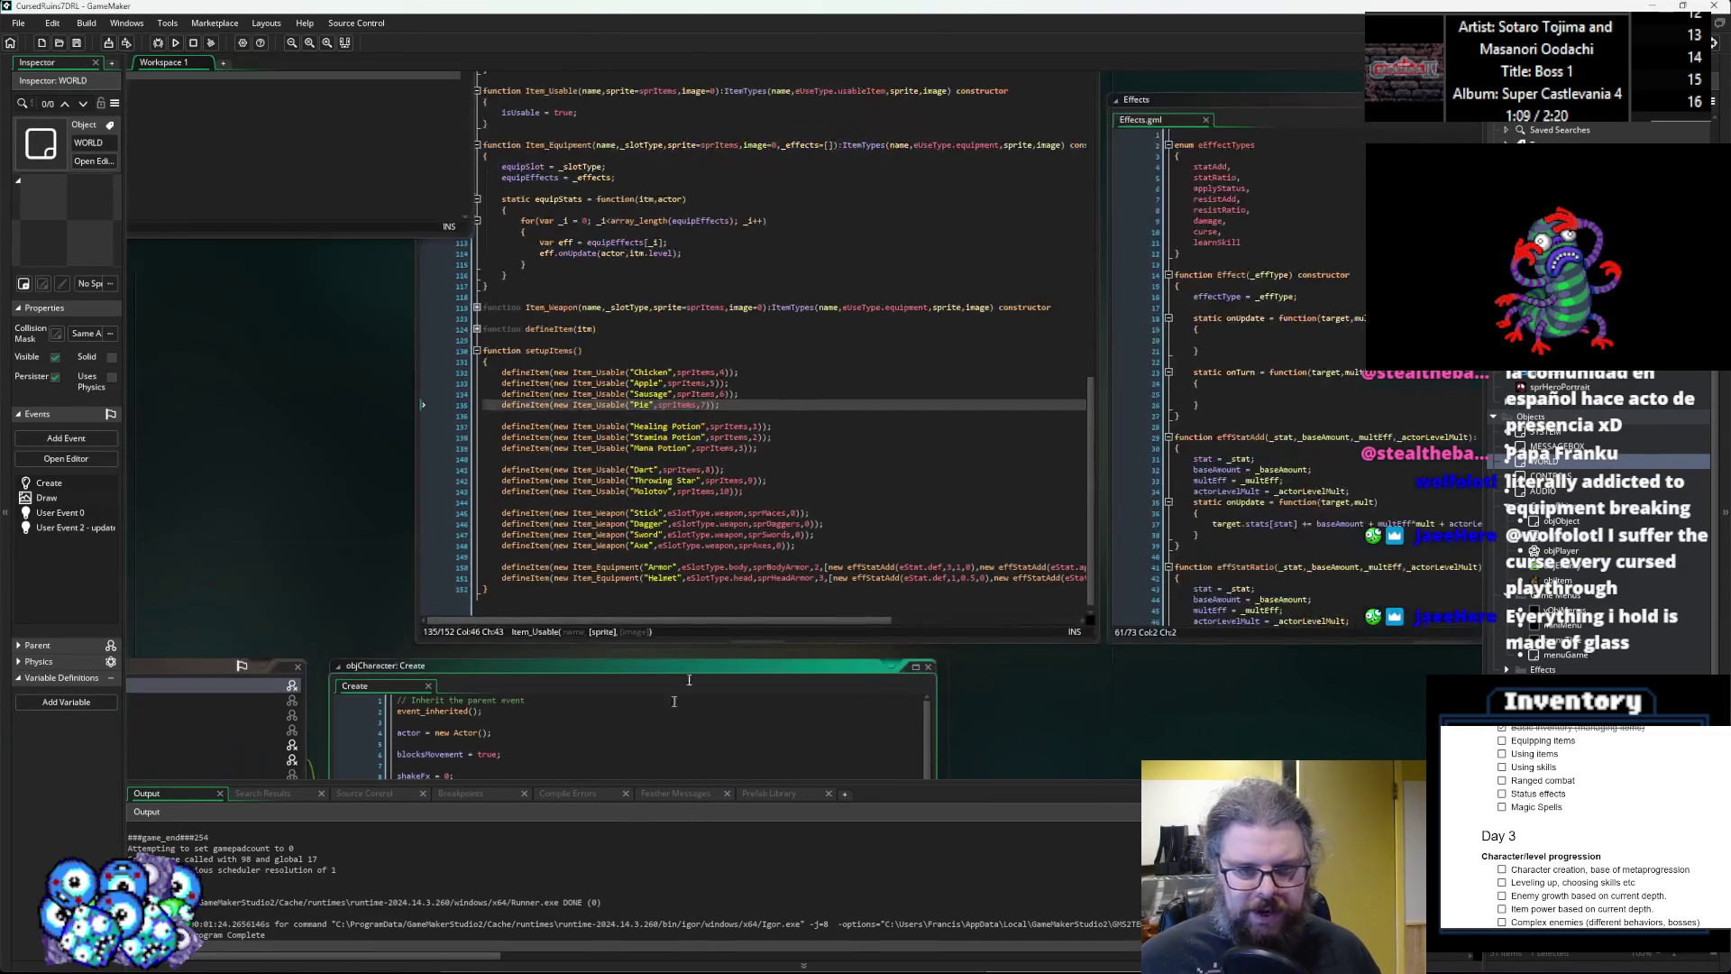
left_click(1280, 610)
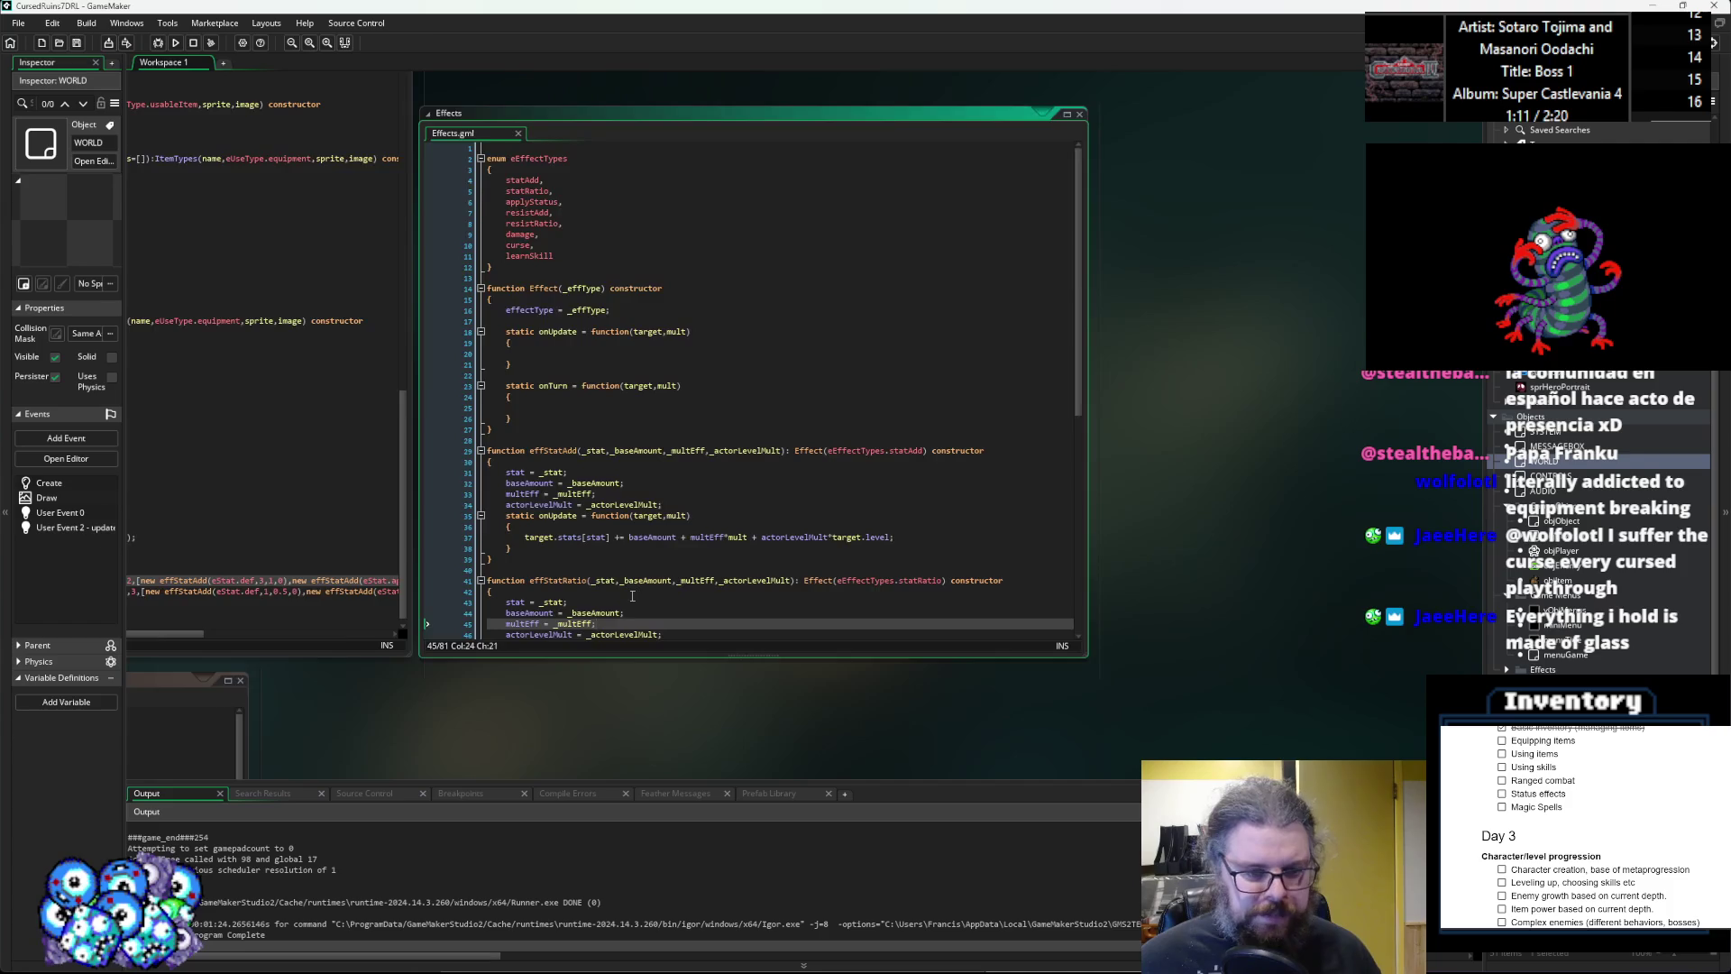
left_click(638, 596)
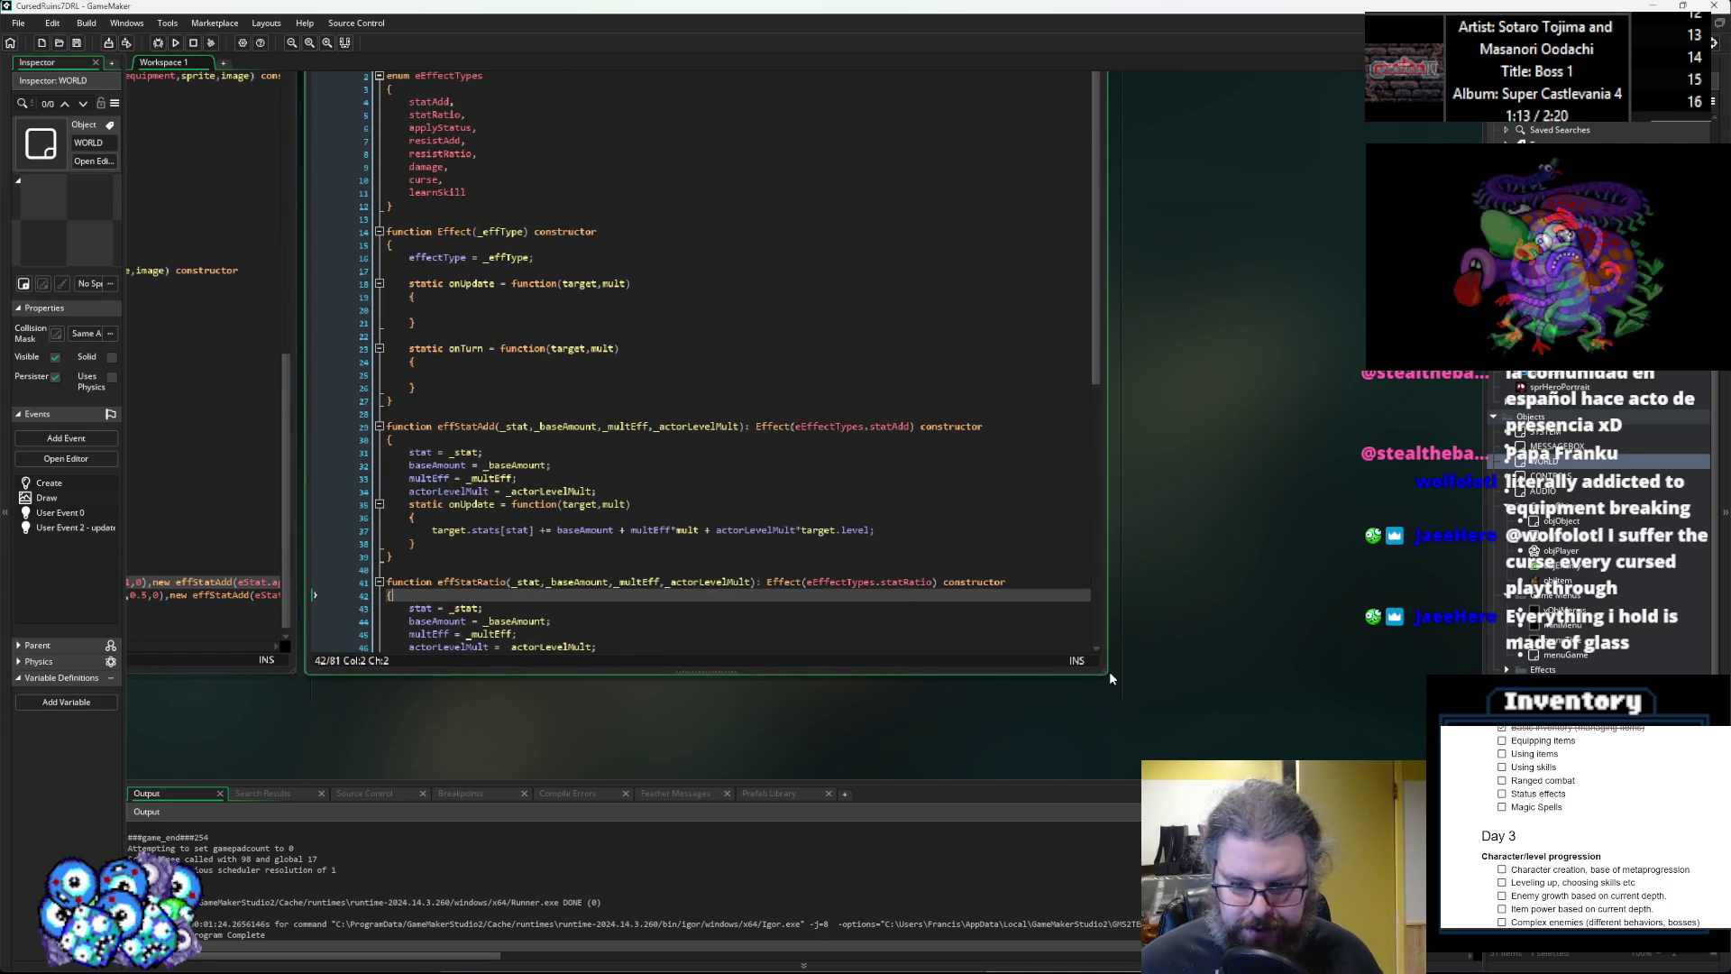
mouse_move(1108, 673)
left_mouse_down()
mouse_move(1159, 706)
mouse_move(1298, 702)
left_mouse_up()
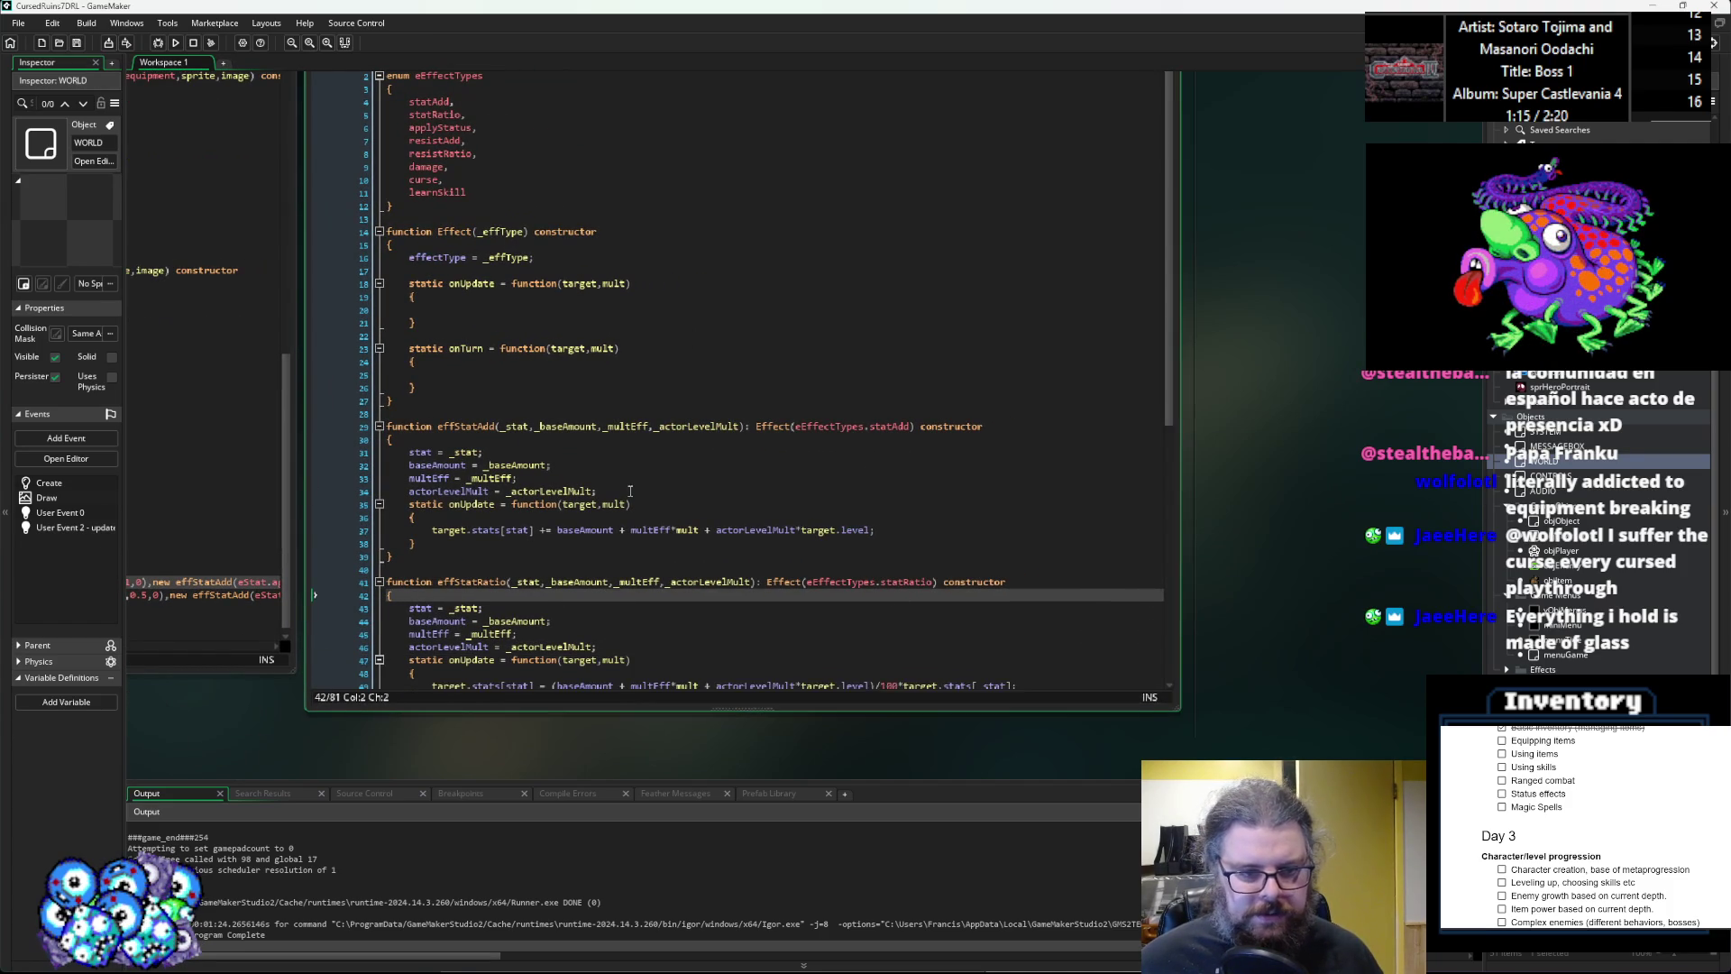
Wrap effStatAdd's line 37 bonus expression in floor( … ).
scroll(721, 406, "down", 4)
left_click(631, 371)
scroll(483, 473, "up", 1)
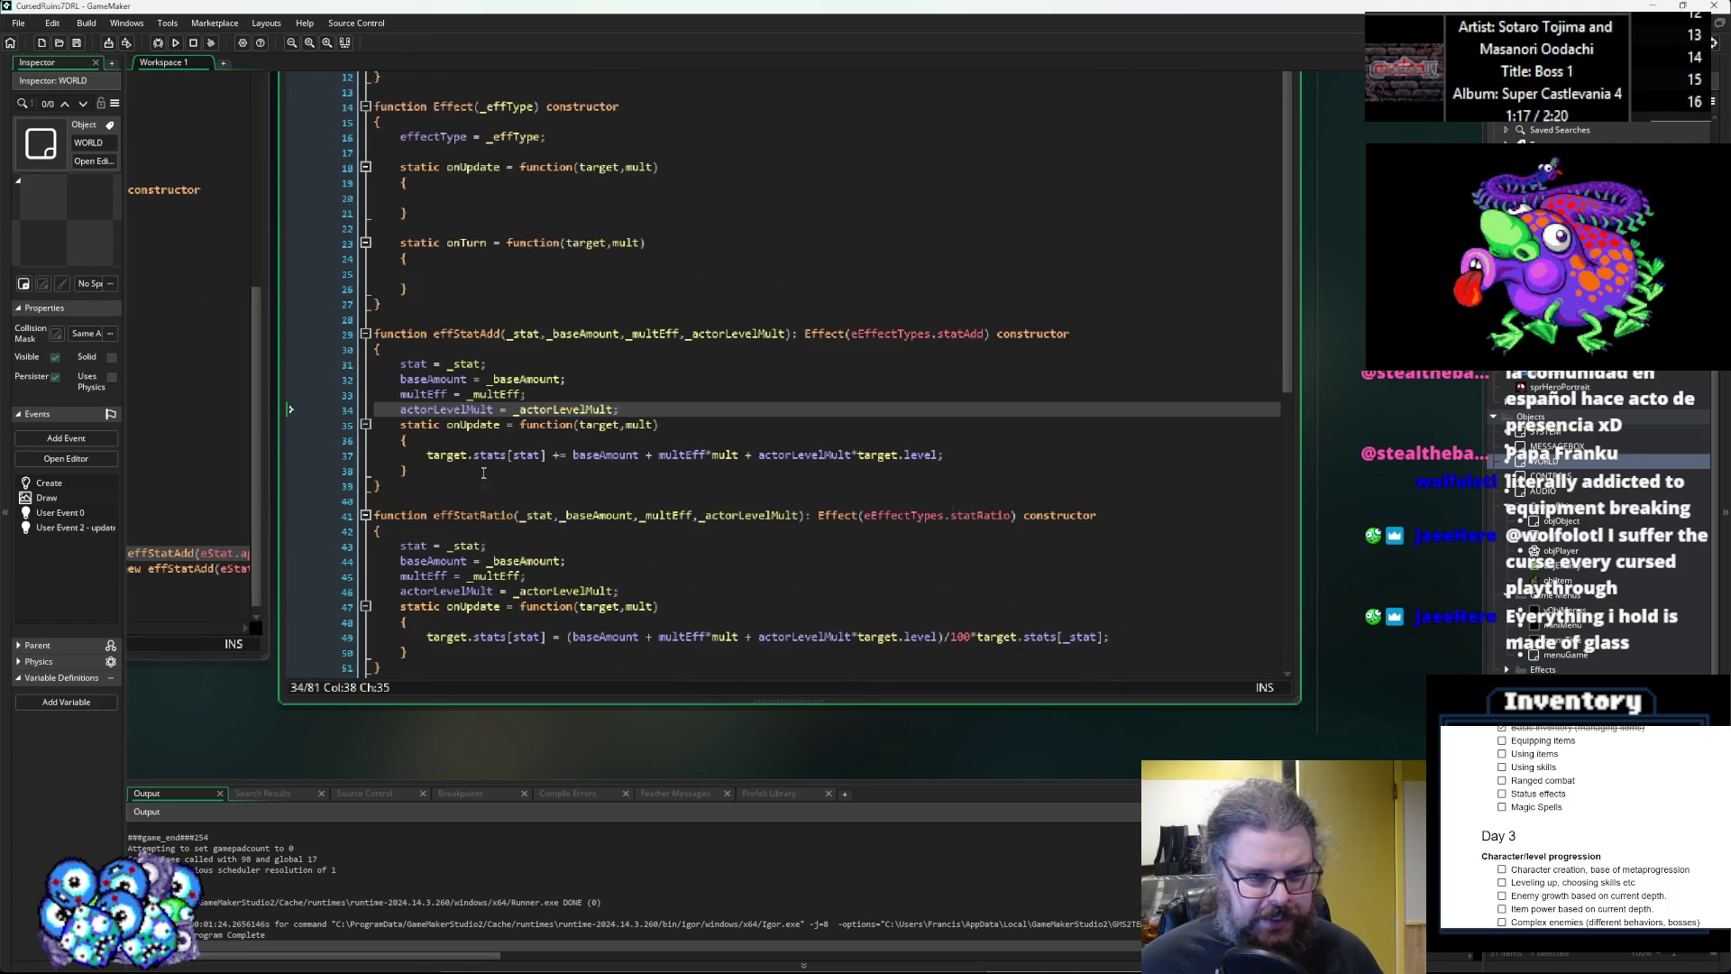
left_click(658, 456)
key("Left")
key("Left")
key("Left")
type("floor(")
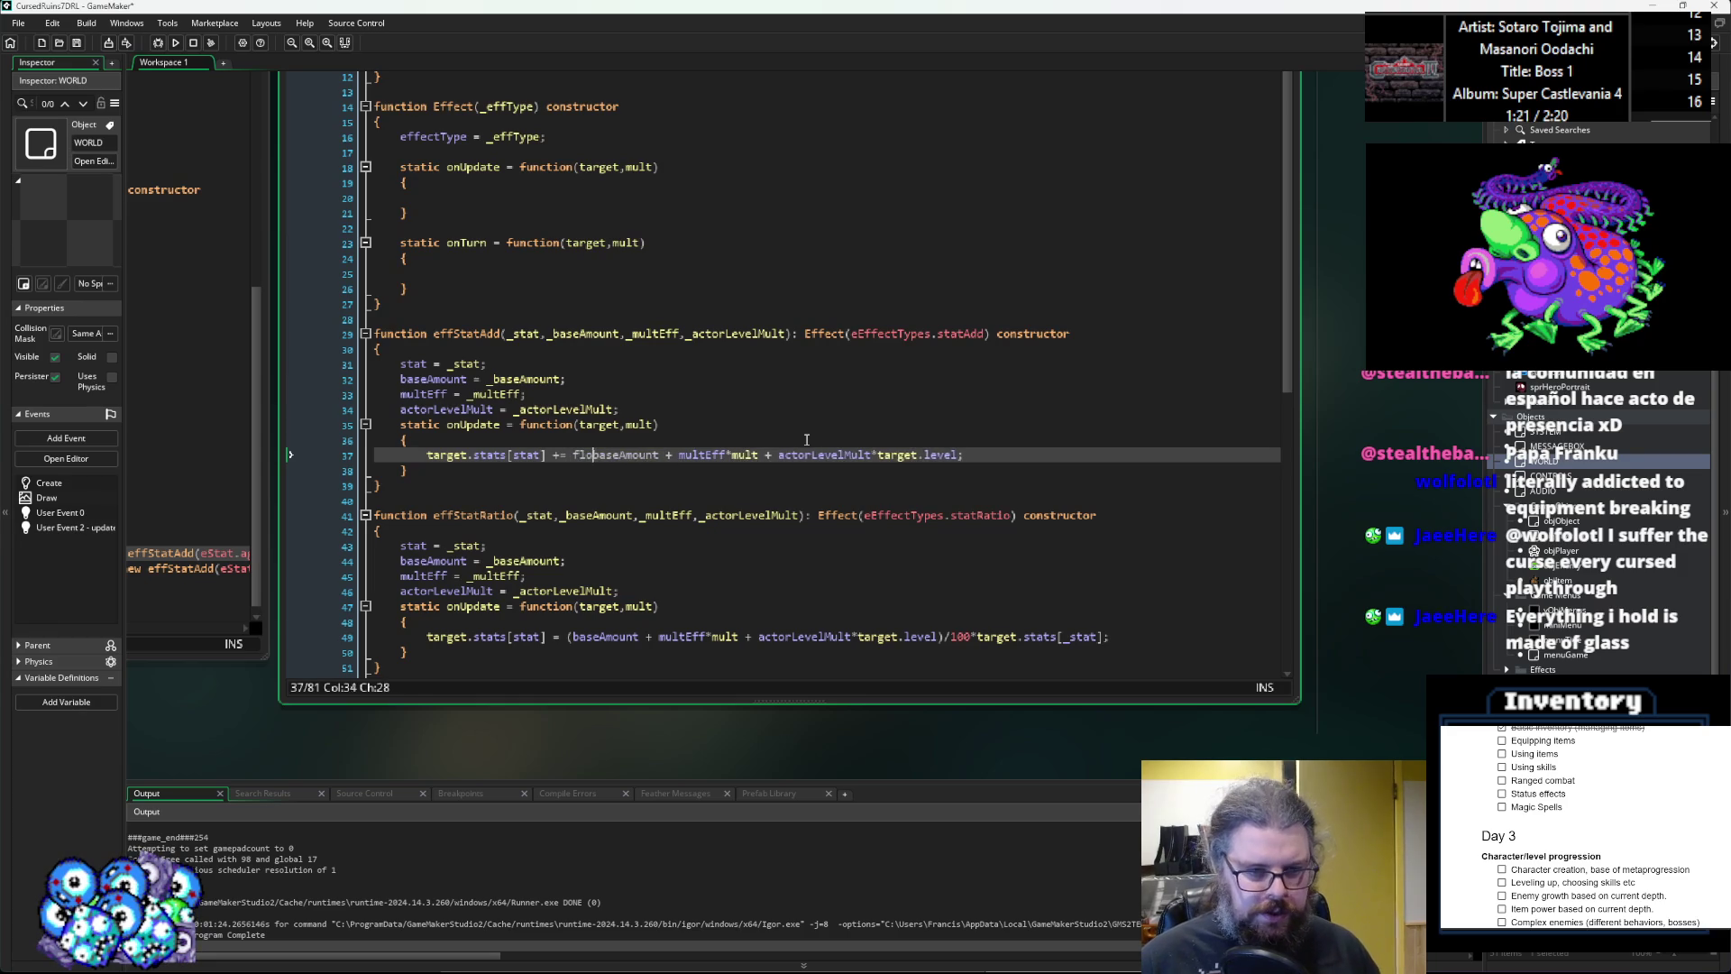
left_click(981, 454)
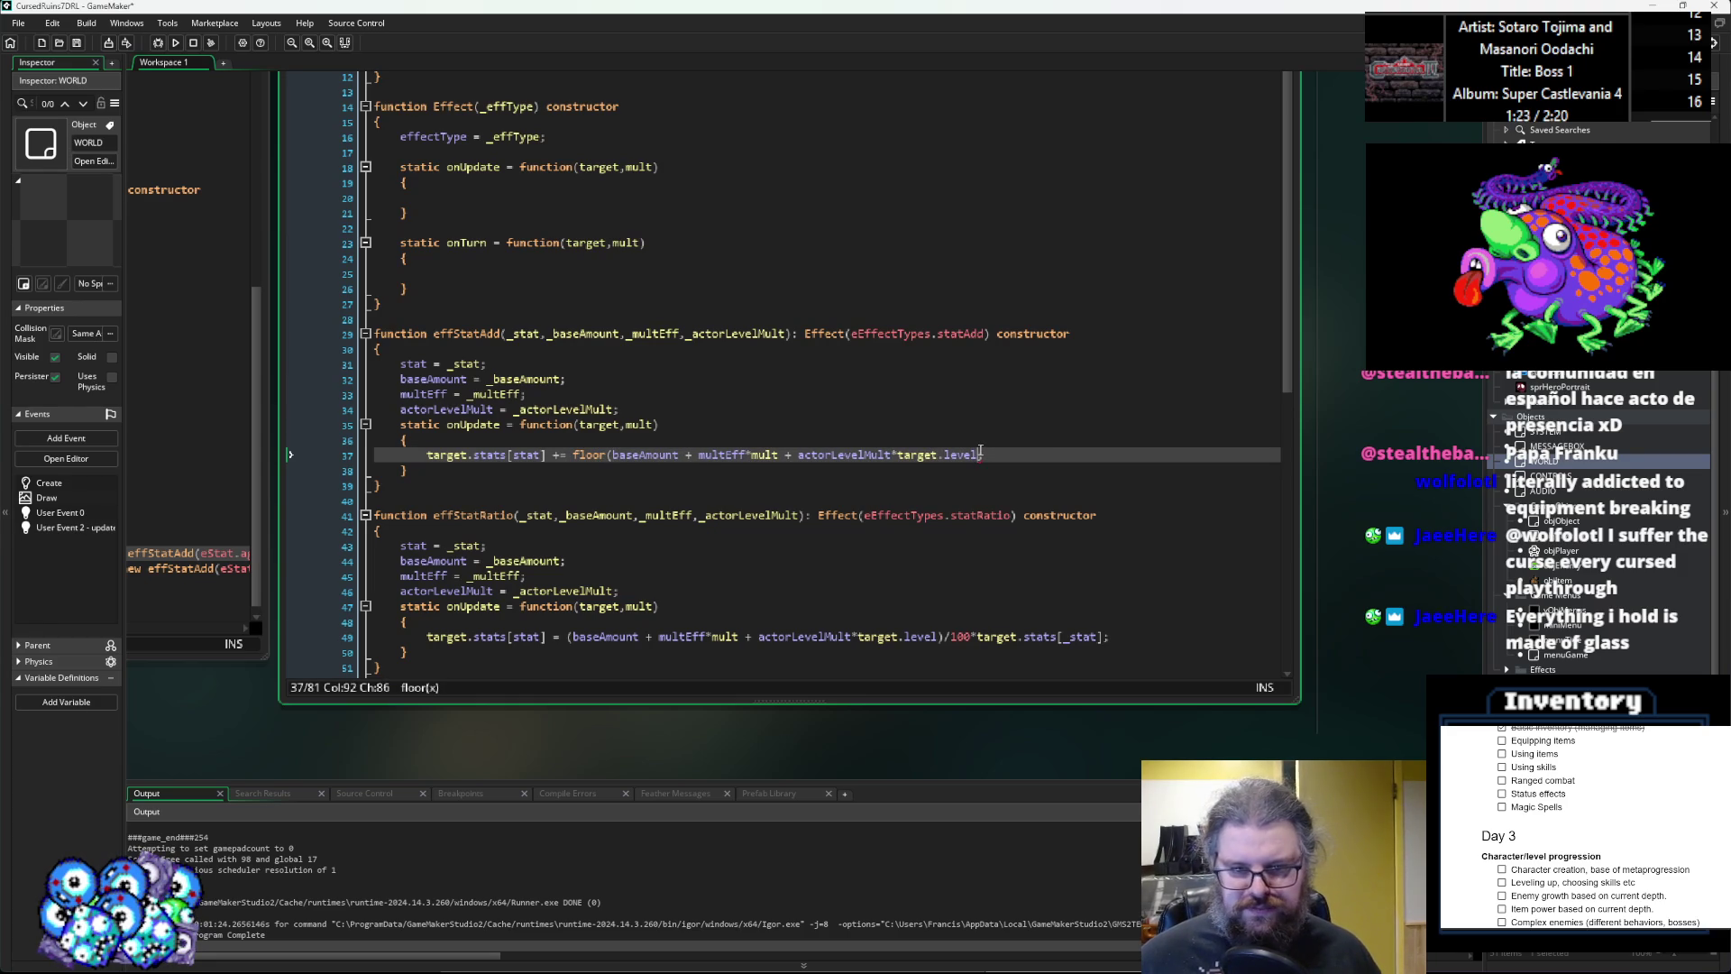
type(");")
Review the effStatRatio calculation on line 49, then move back to the onTurn block.
scroll(579, 586, "down", 1)
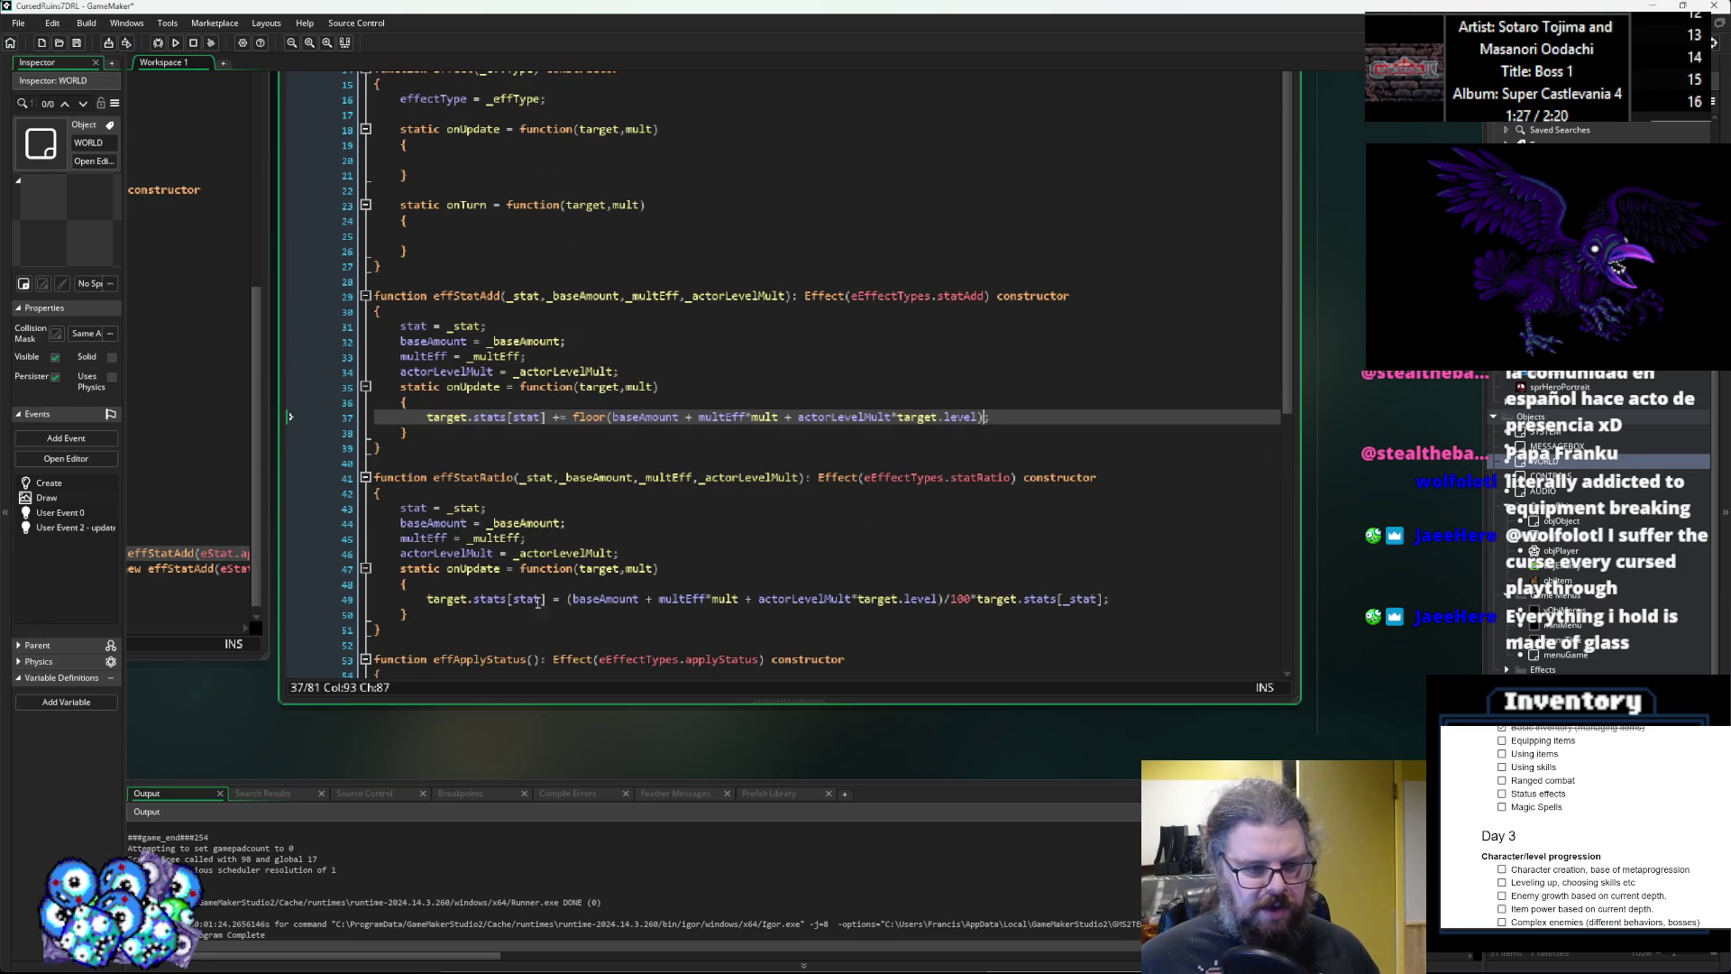
left_click(583, 600)
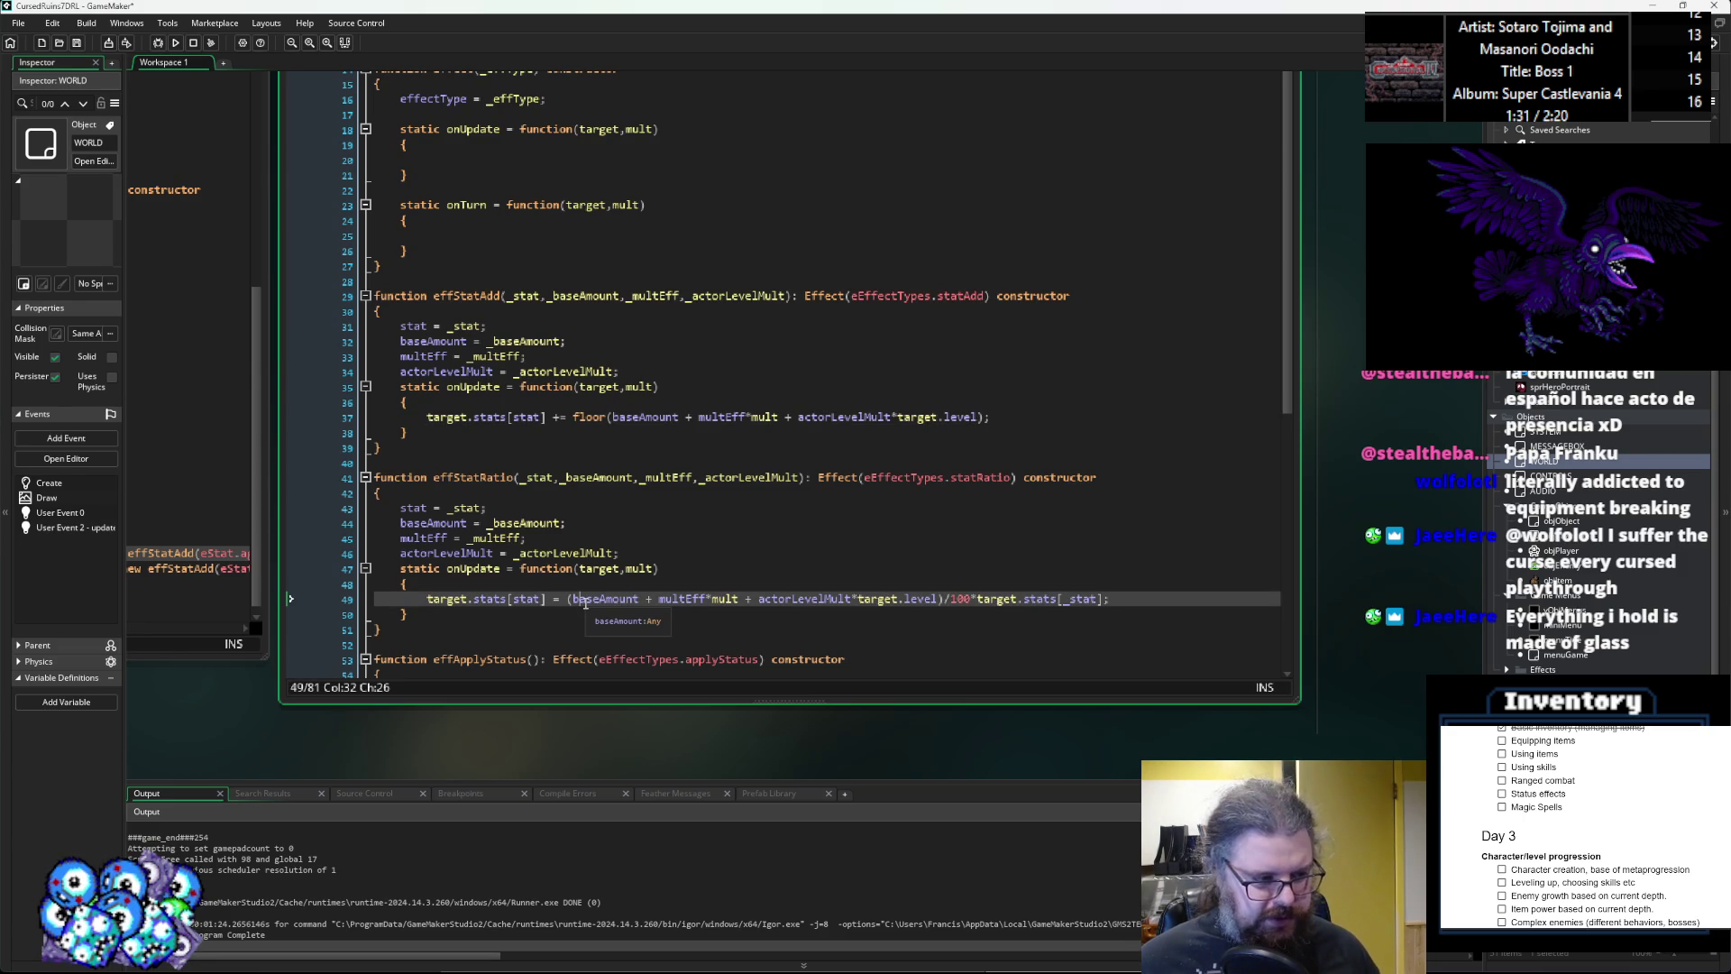
scroll(582, 541, "up", 2)
left_click(583, 496)
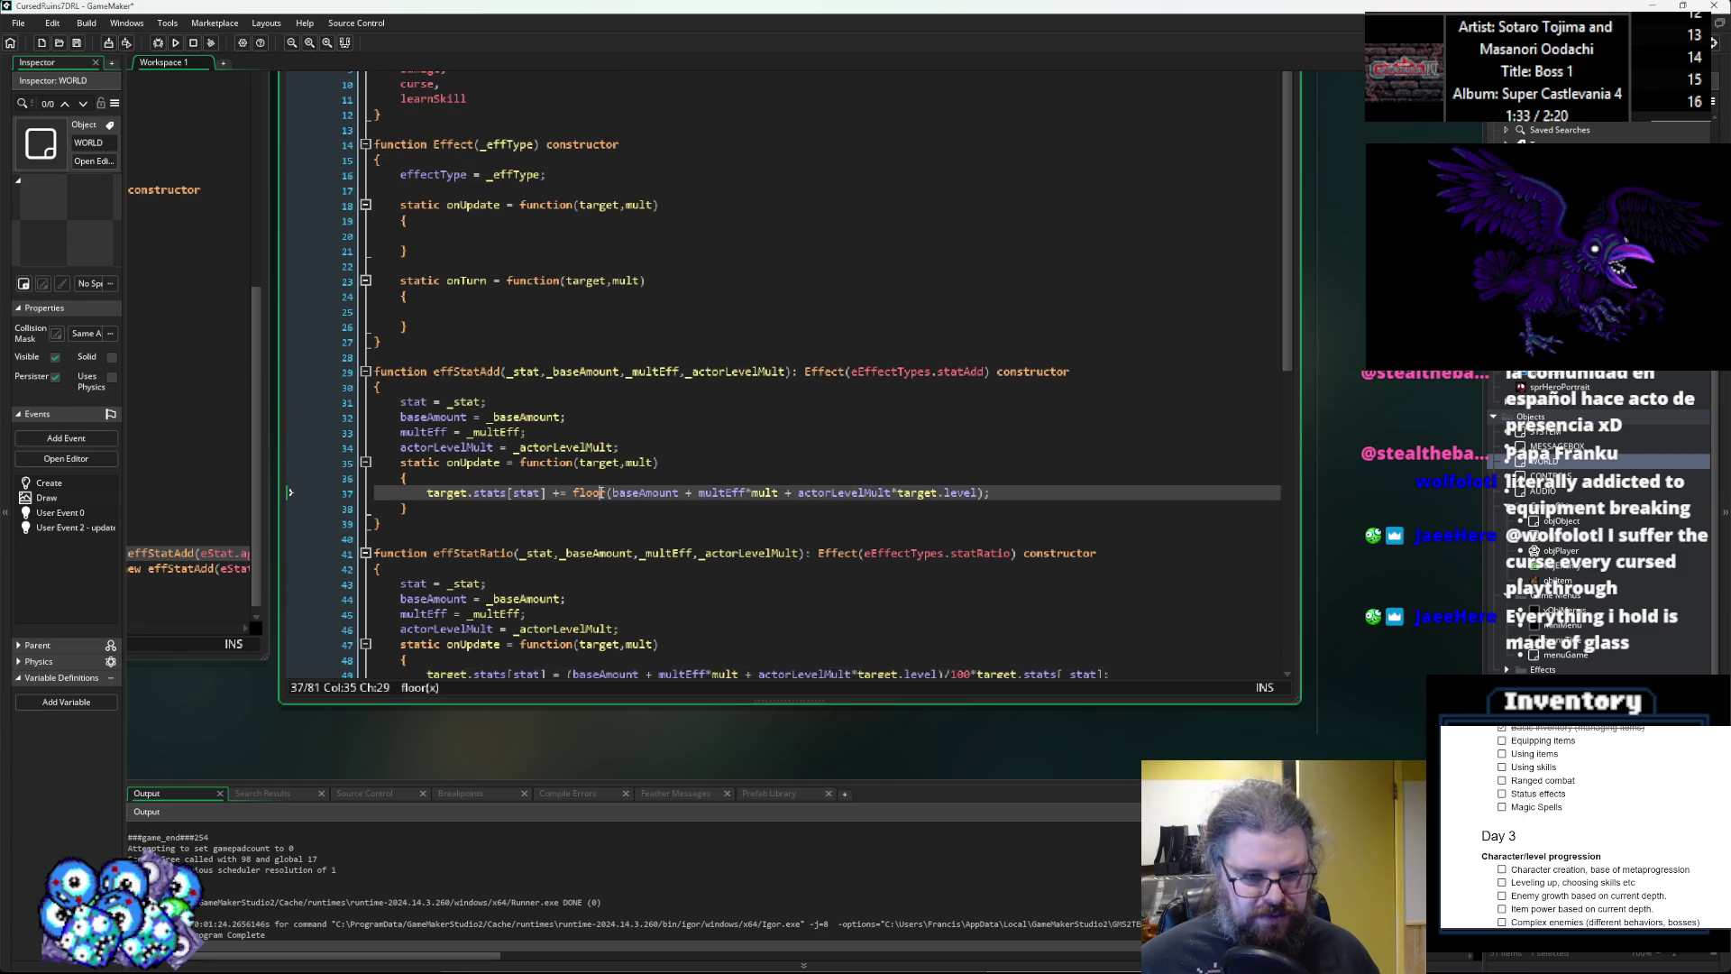
left_click(636, 328)
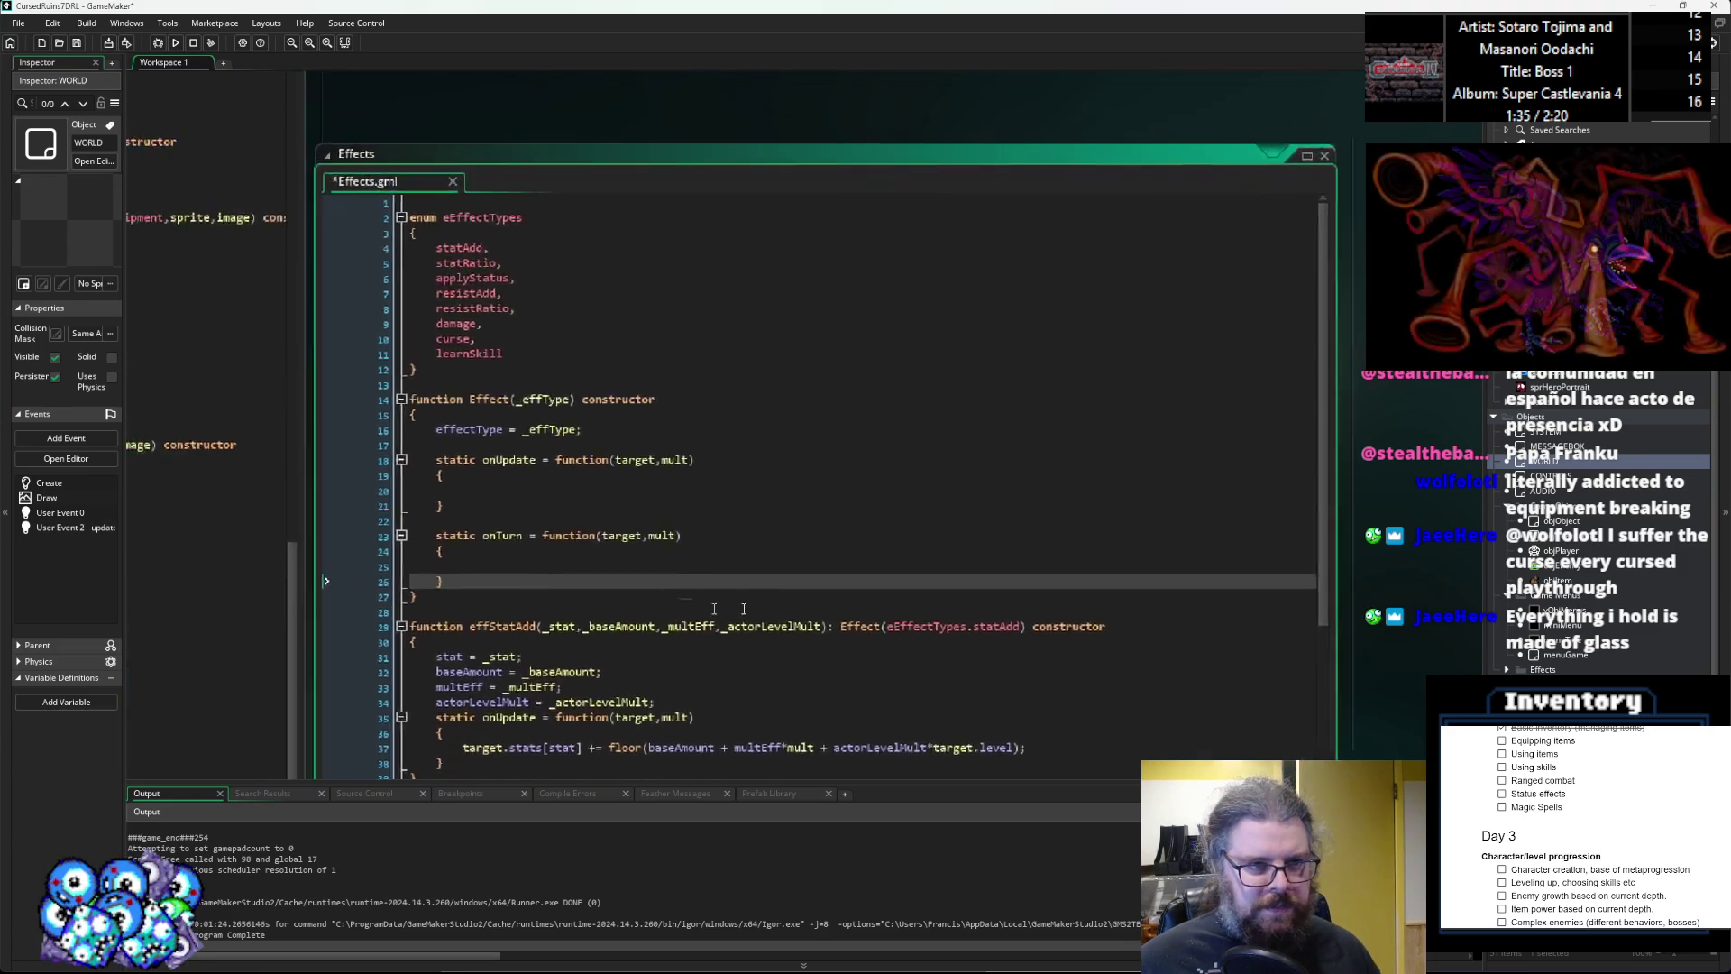
Switch to the ItemStructs script and browse the Healing Potion and Sausage definitions.
left_click(783, 612)
scroll(783, 613, "down", 1, "ctrl")
left_click(779, 502)
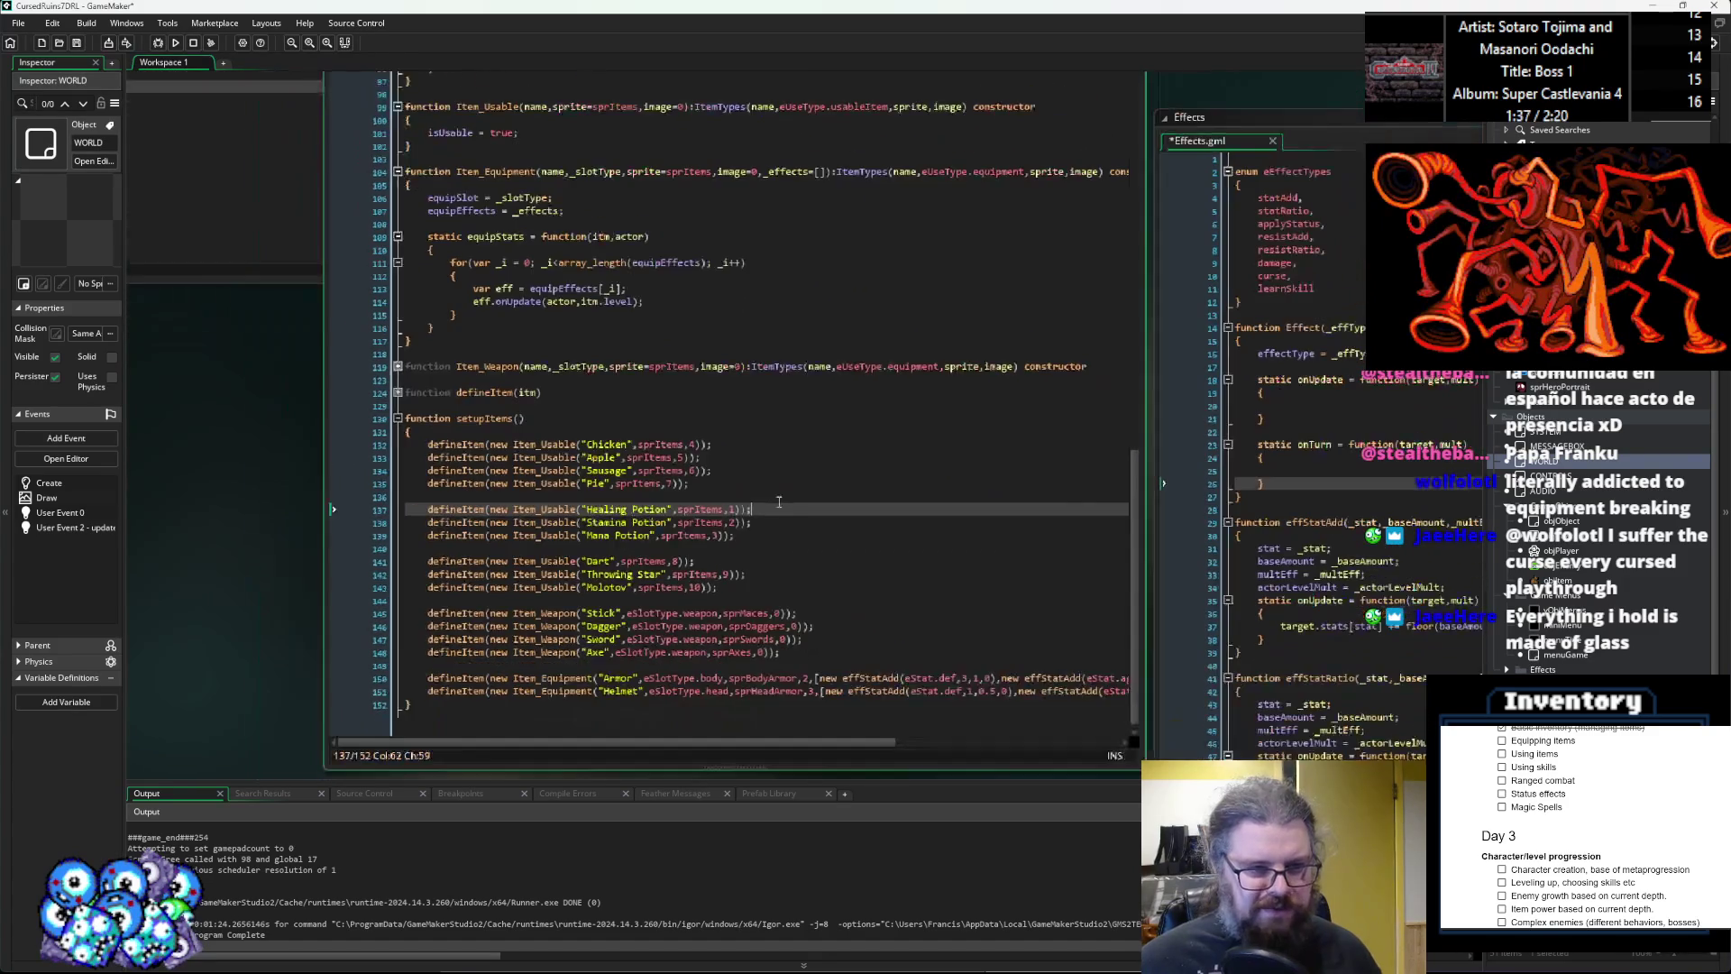
scroll(777, 501, "up", 1)
left_click(777, 502)
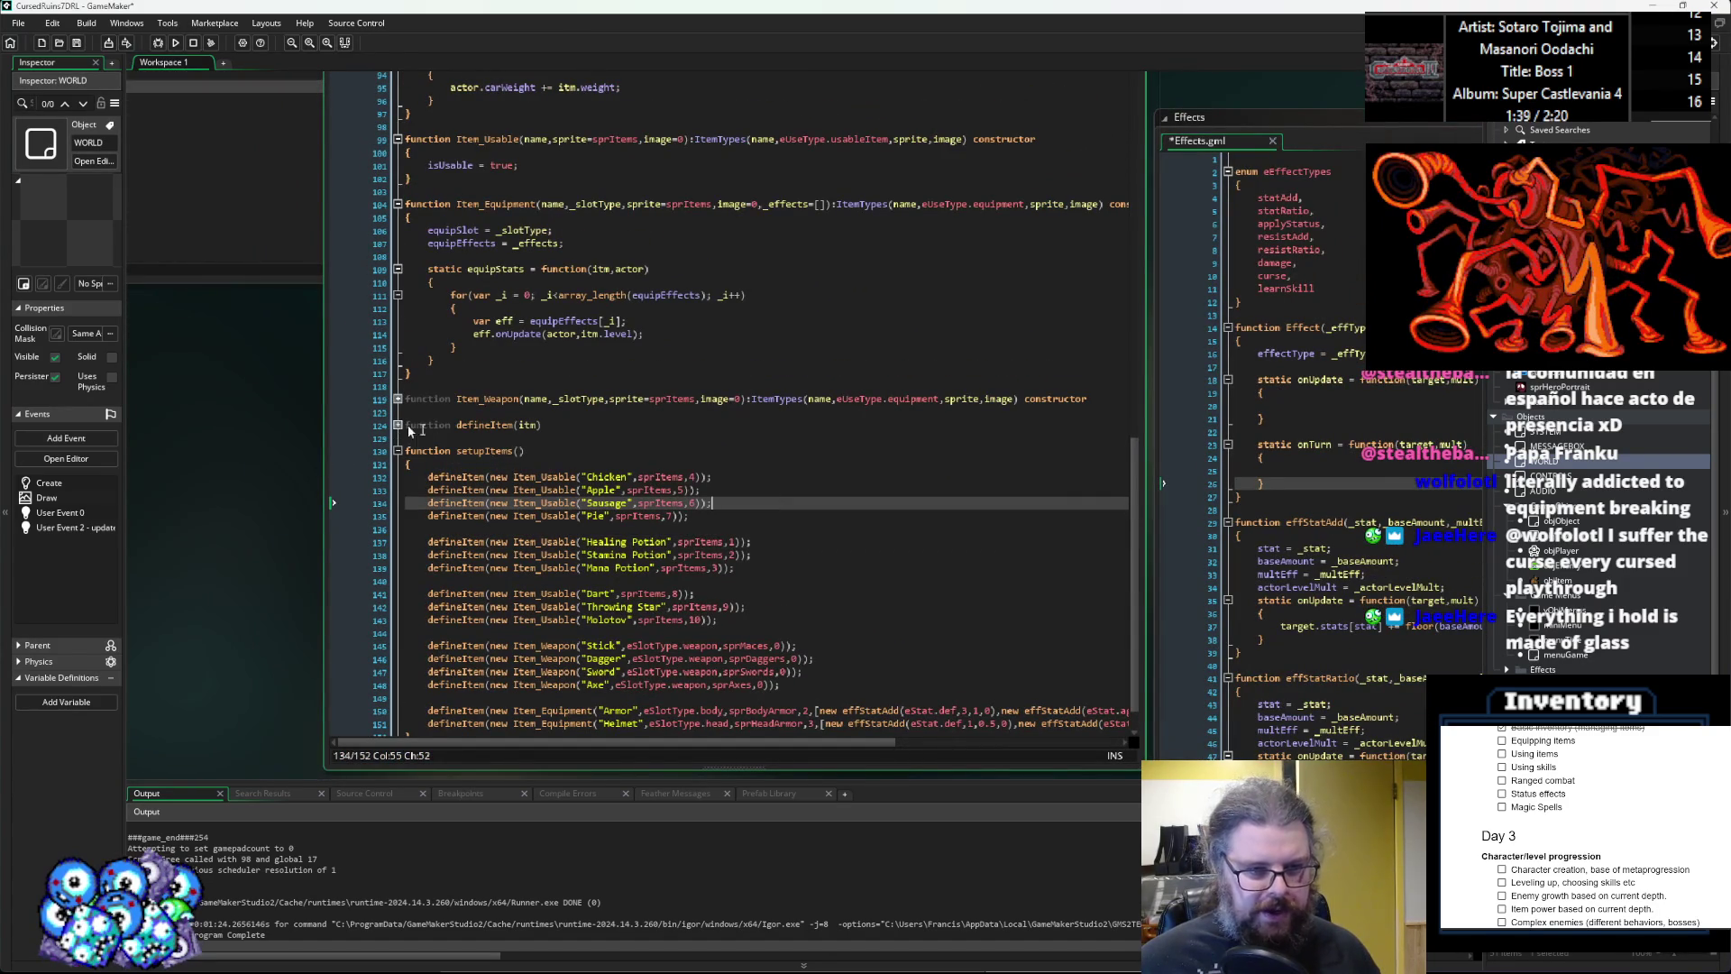
scroll(533, 425, "up", 10)
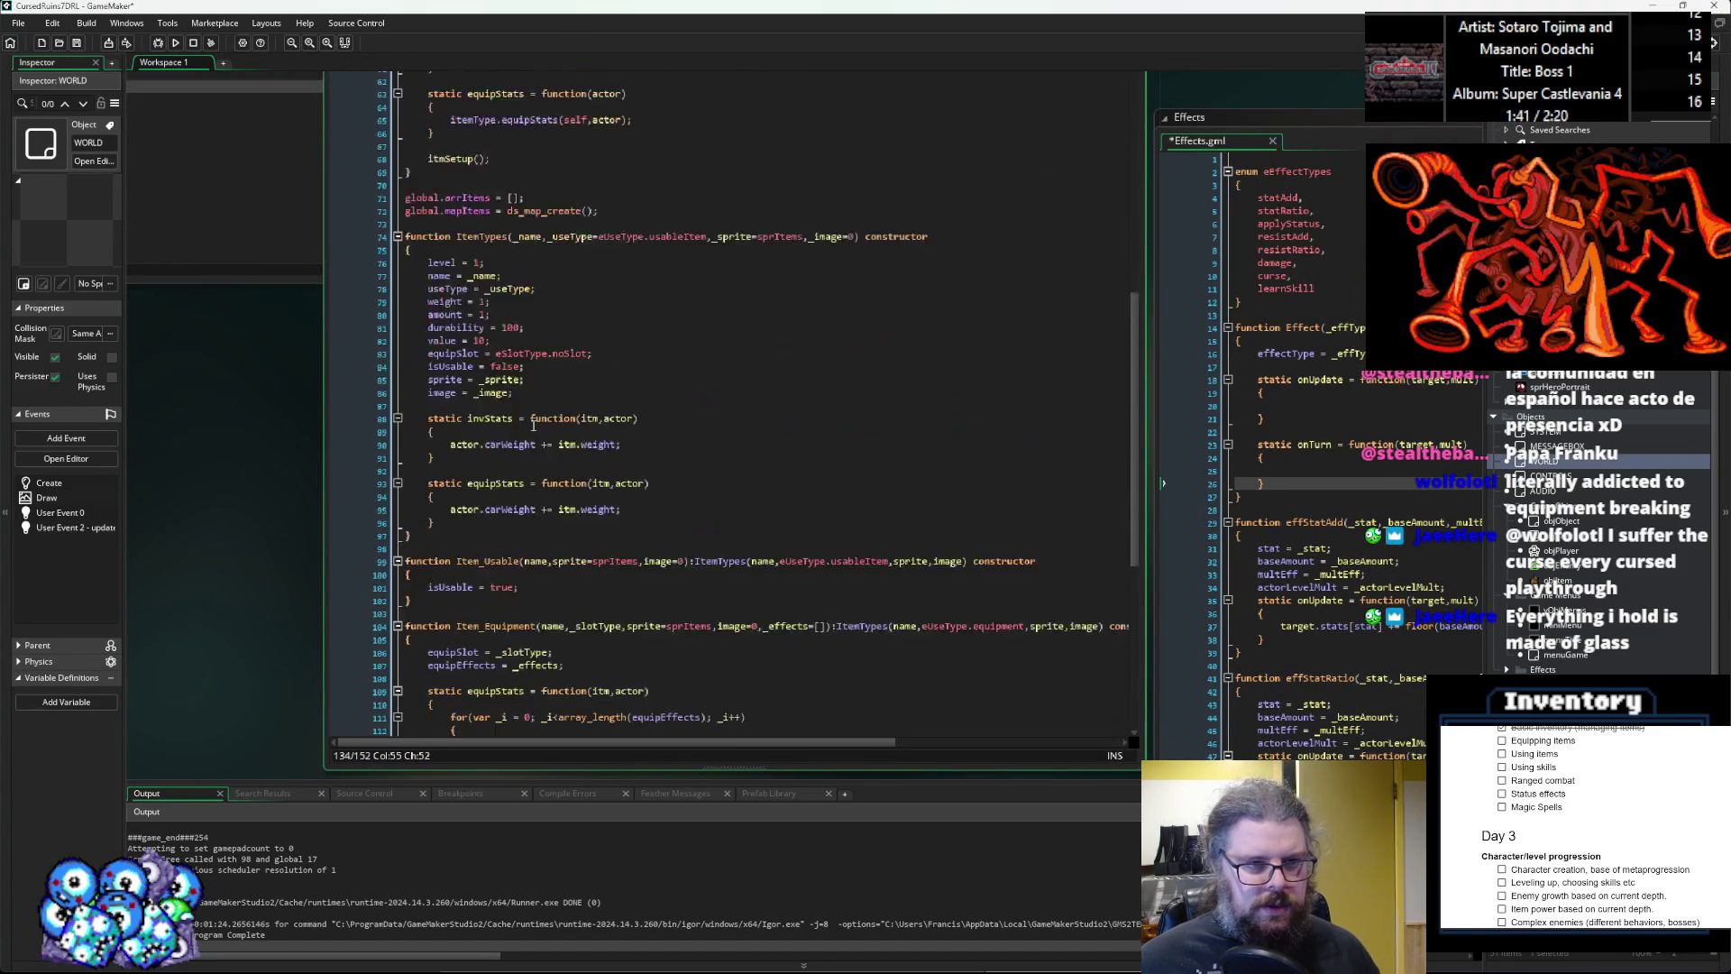
scroll(533, 425, "up", 1)
Change the default item level from 1 to 0.
left_click(476, 295)
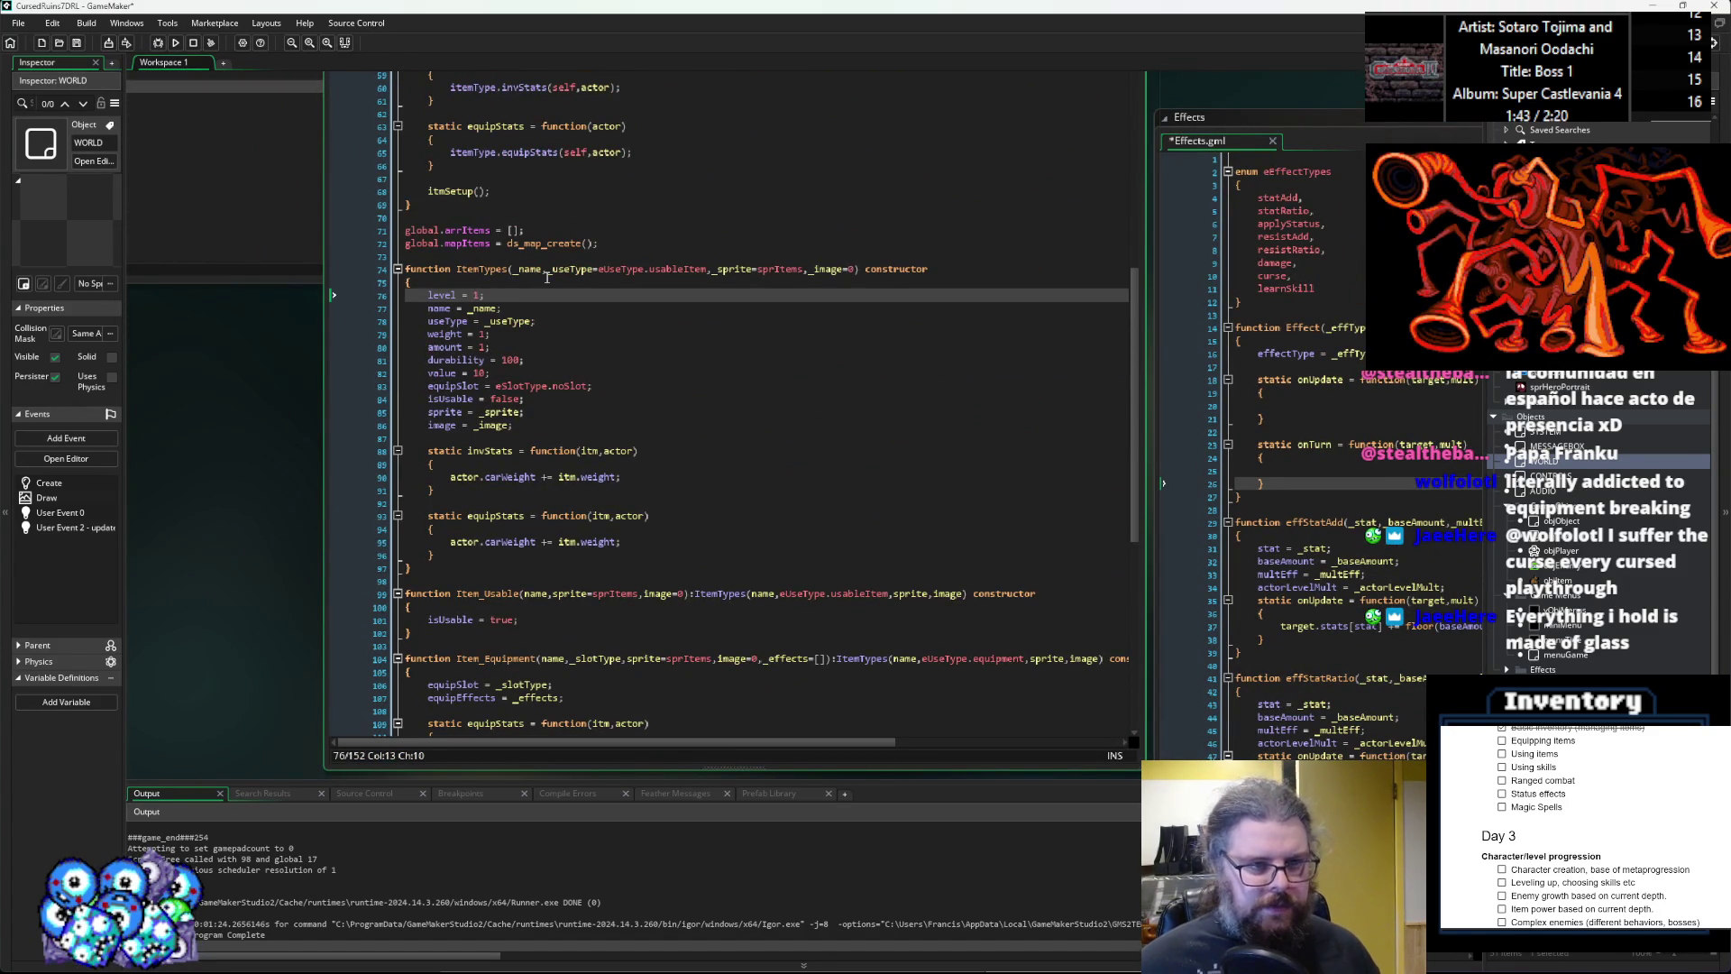
key("BackSpace")
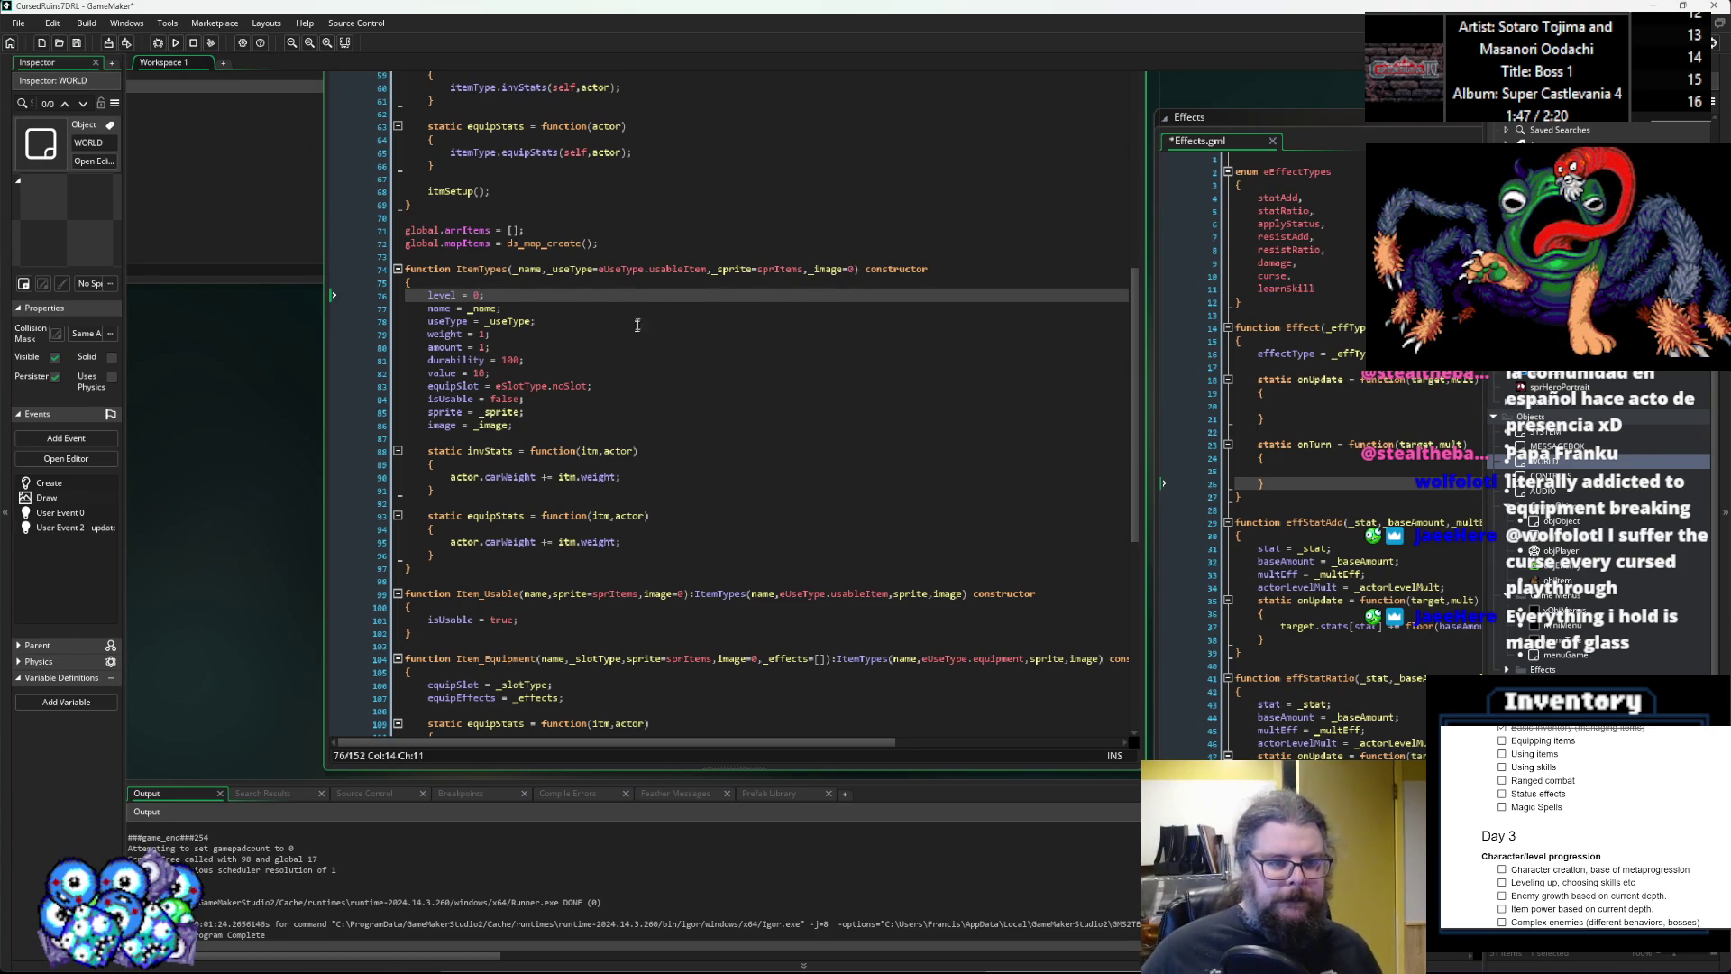
scroll(572, 443, "up", 1)
scroll(572, 443, "up", 8)
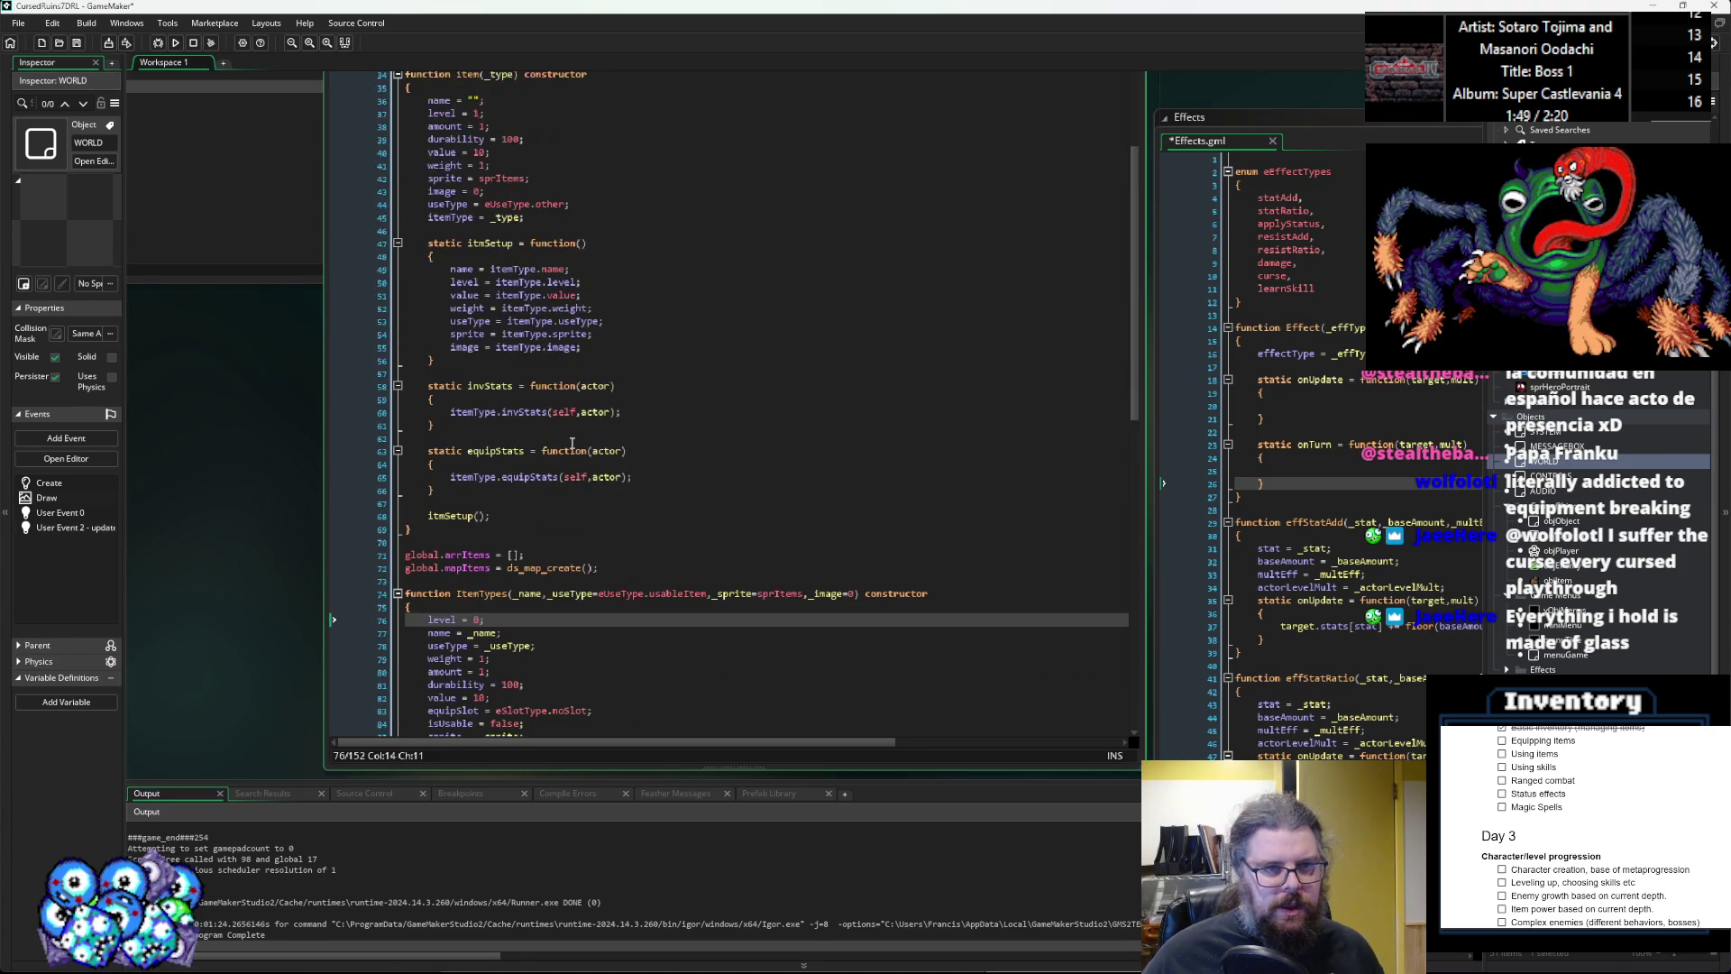
left_click(477, 113)
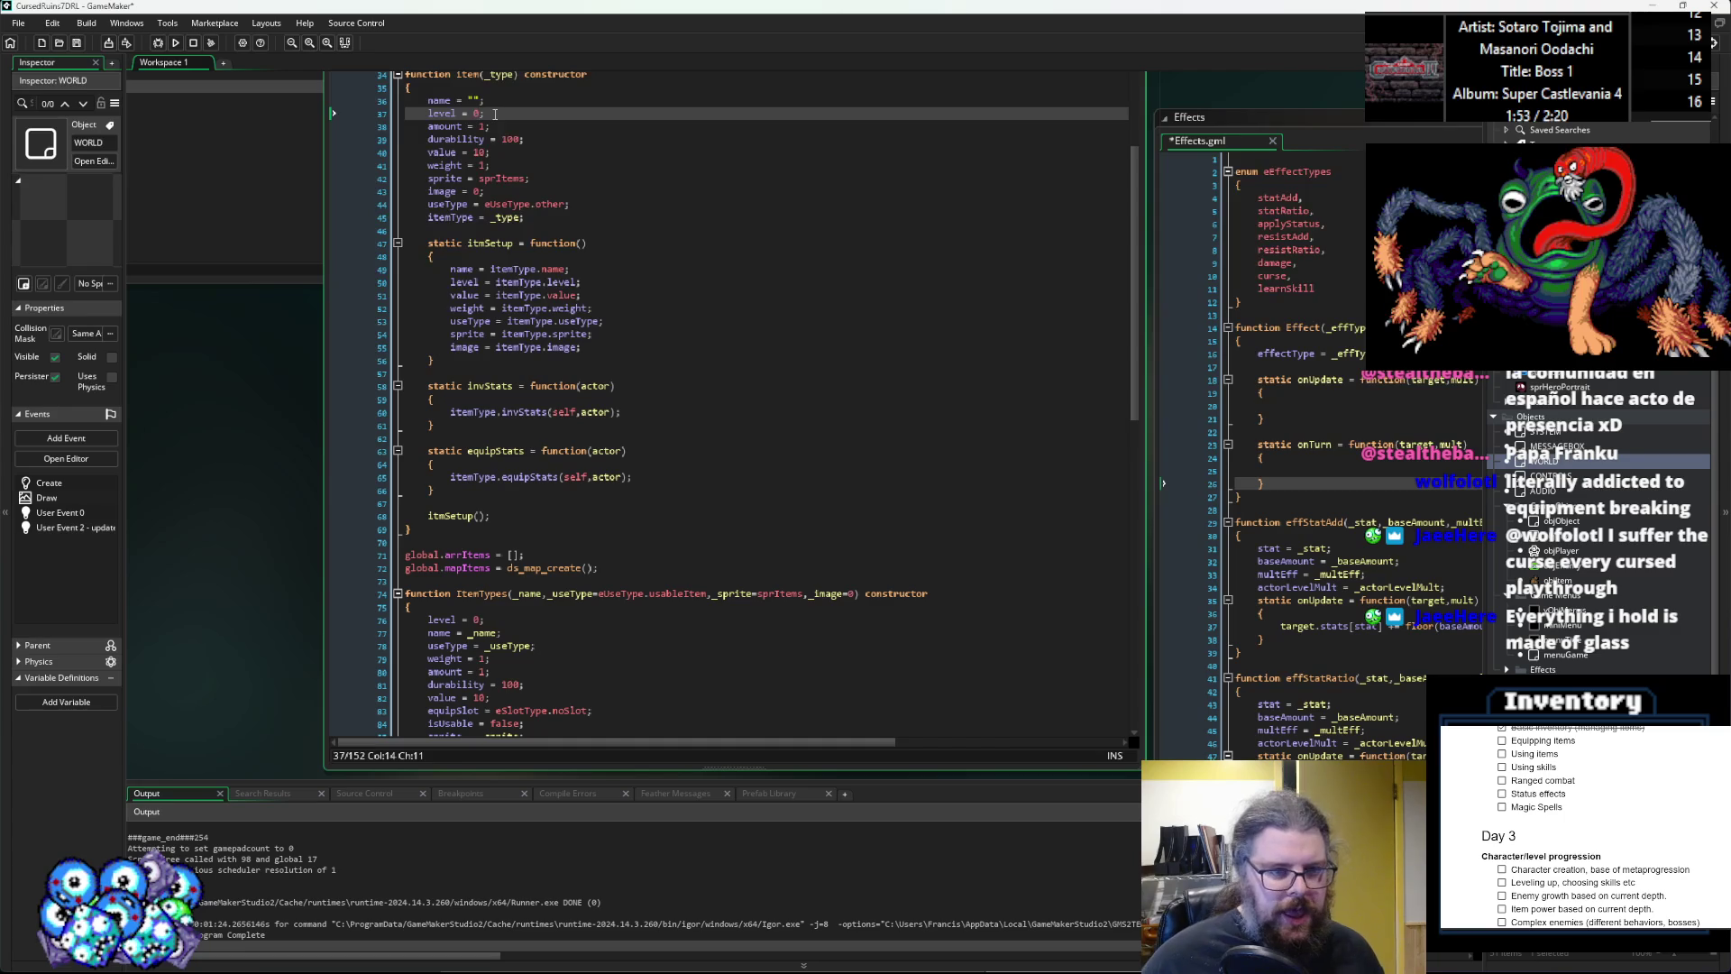
scroll(495, 254, "up", 2)
Add a line in itmSetup appending the level to the name when level > 0, and save.
left_click(532, 352)
key("End")
key("Return")
type("if(level>0){name = name+\" \"+string(level);}")
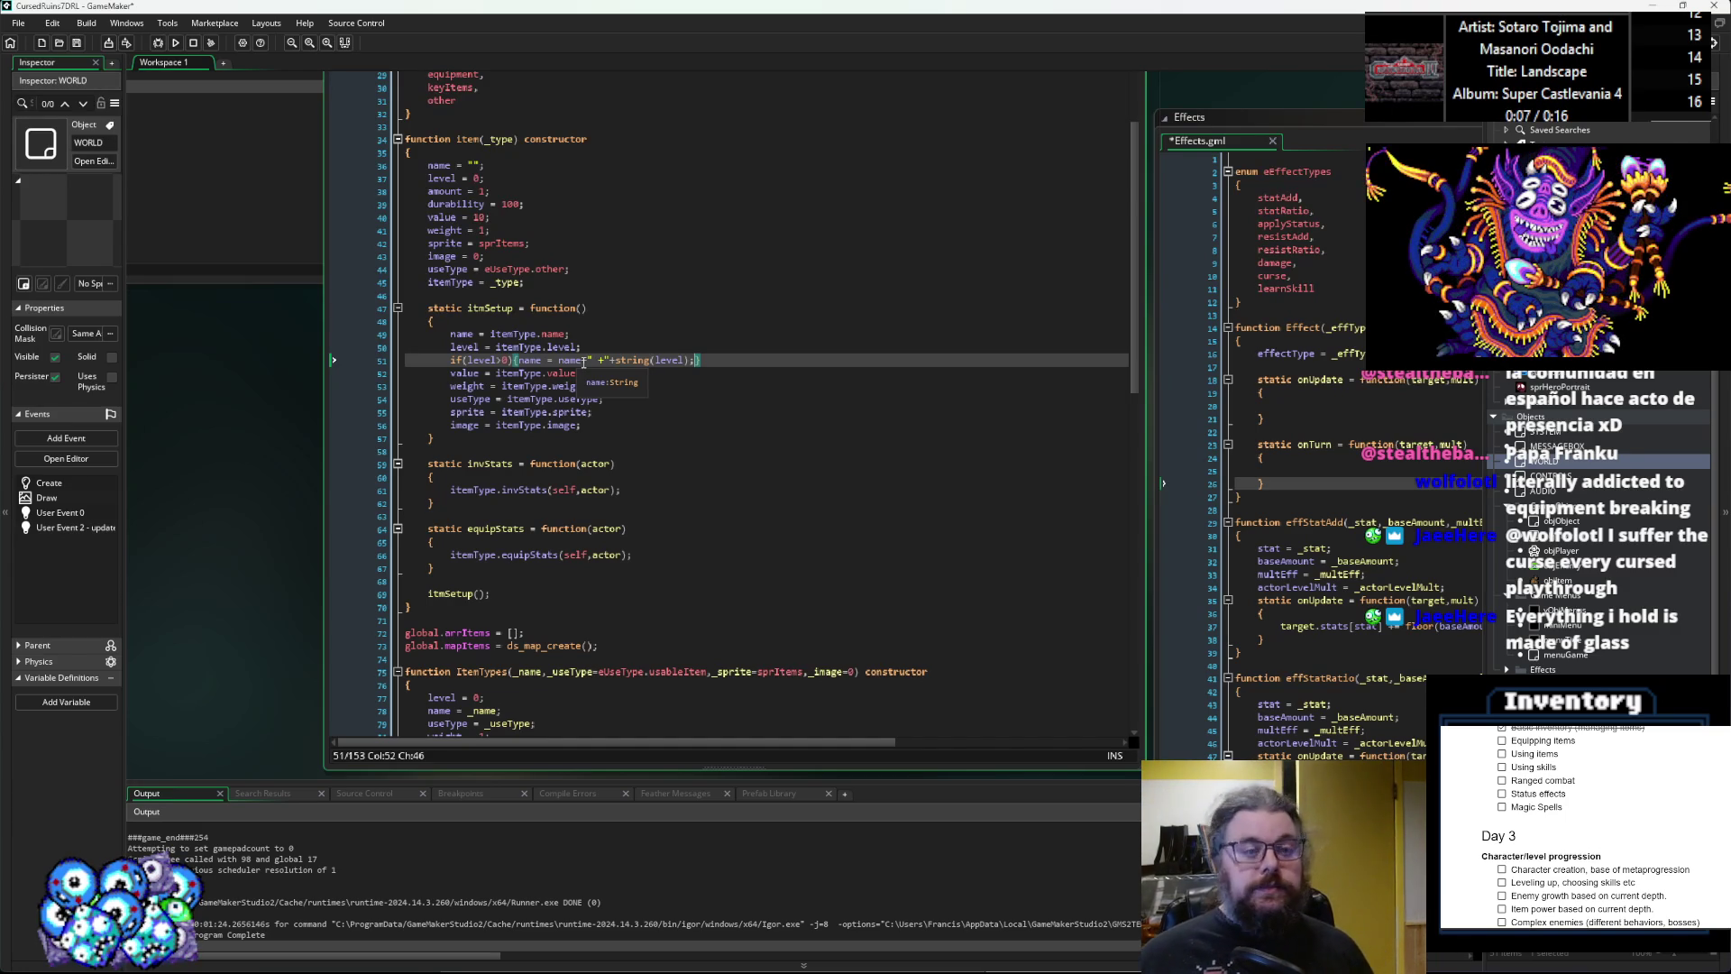
left_click(77, 43)
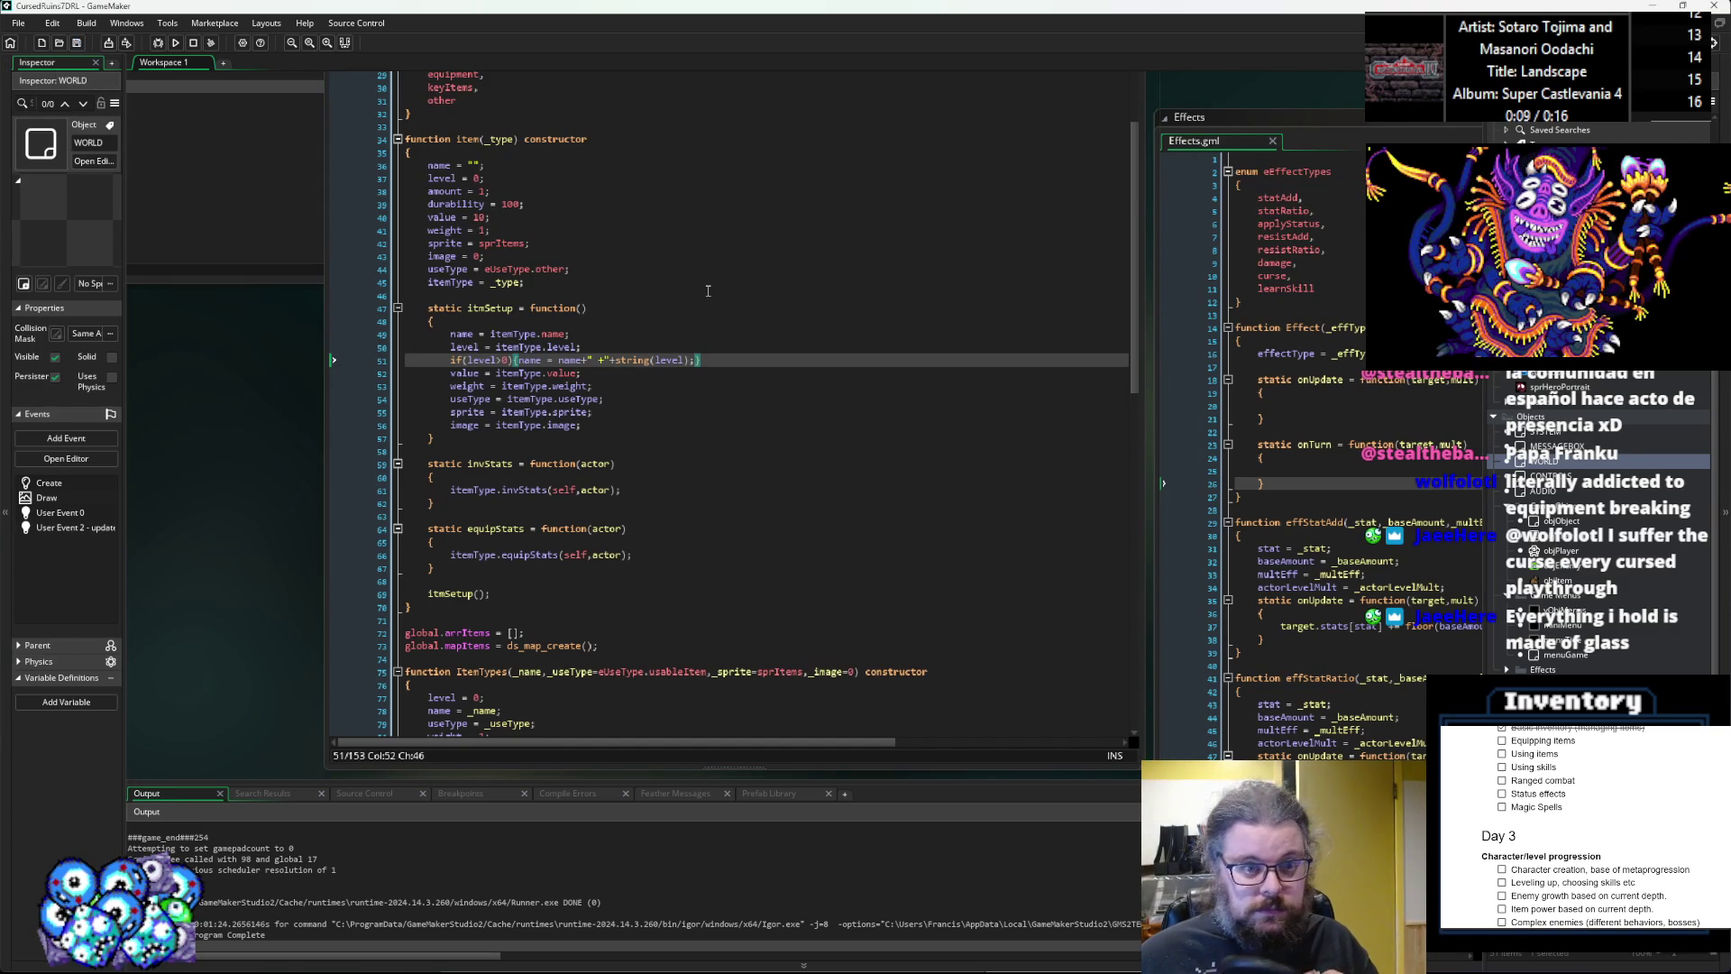
left_click(717, 397)
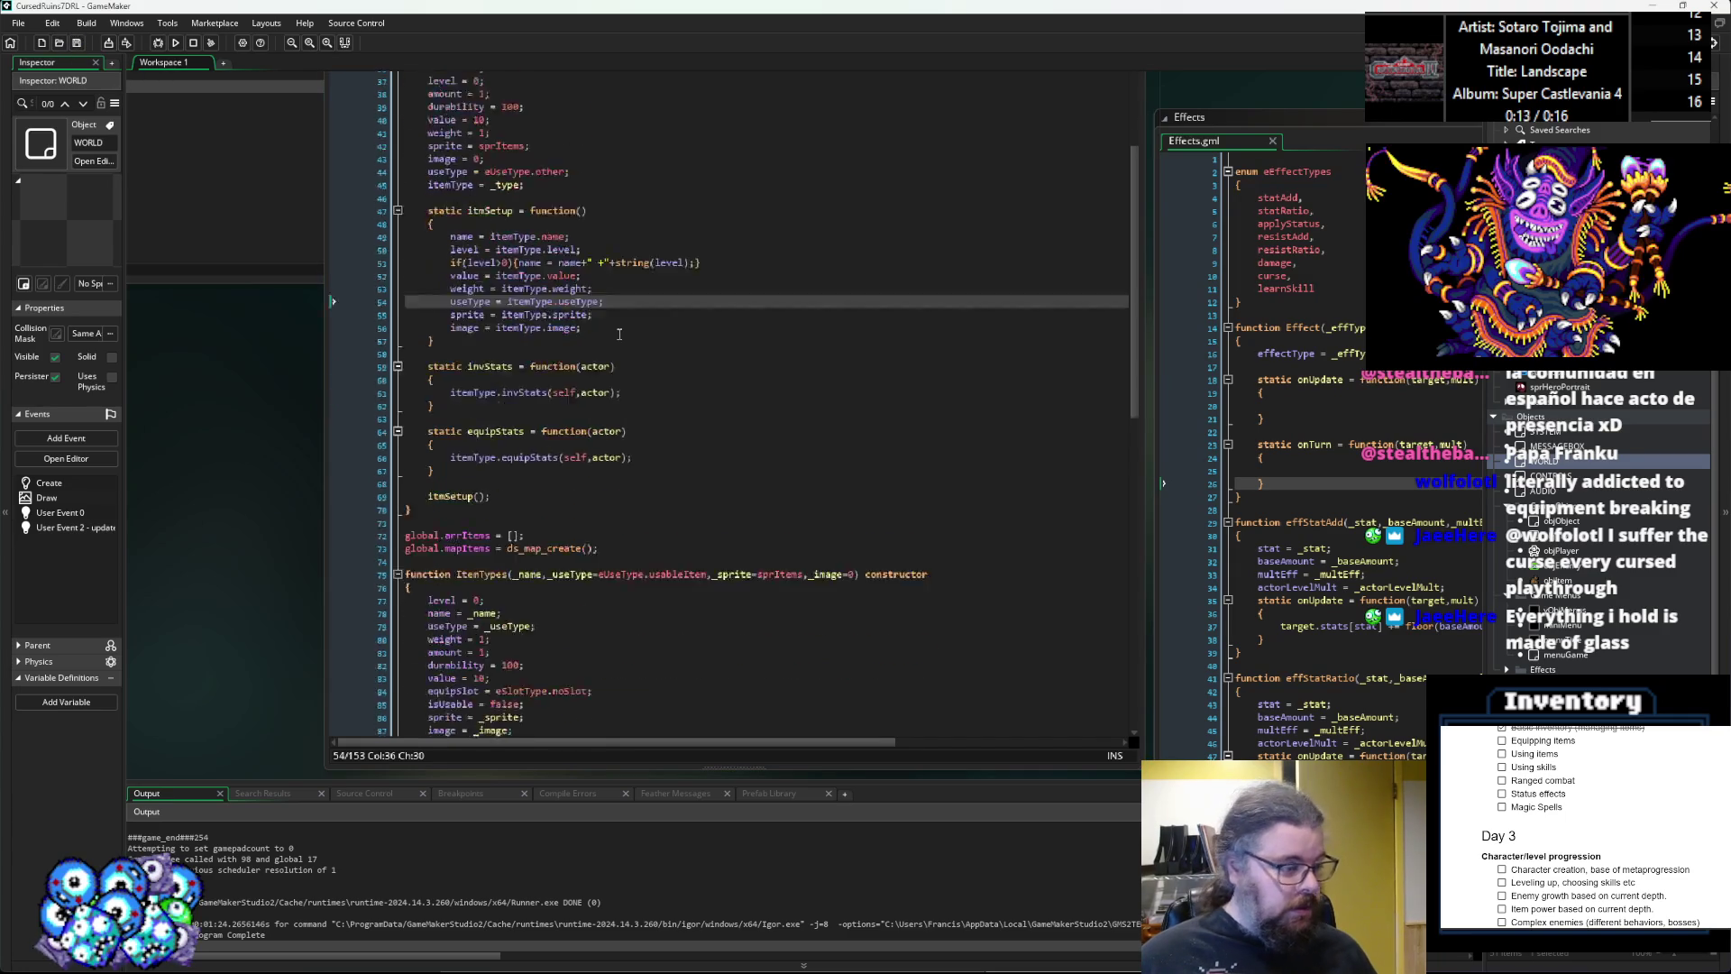
scroll(76, 43, "down", 6)
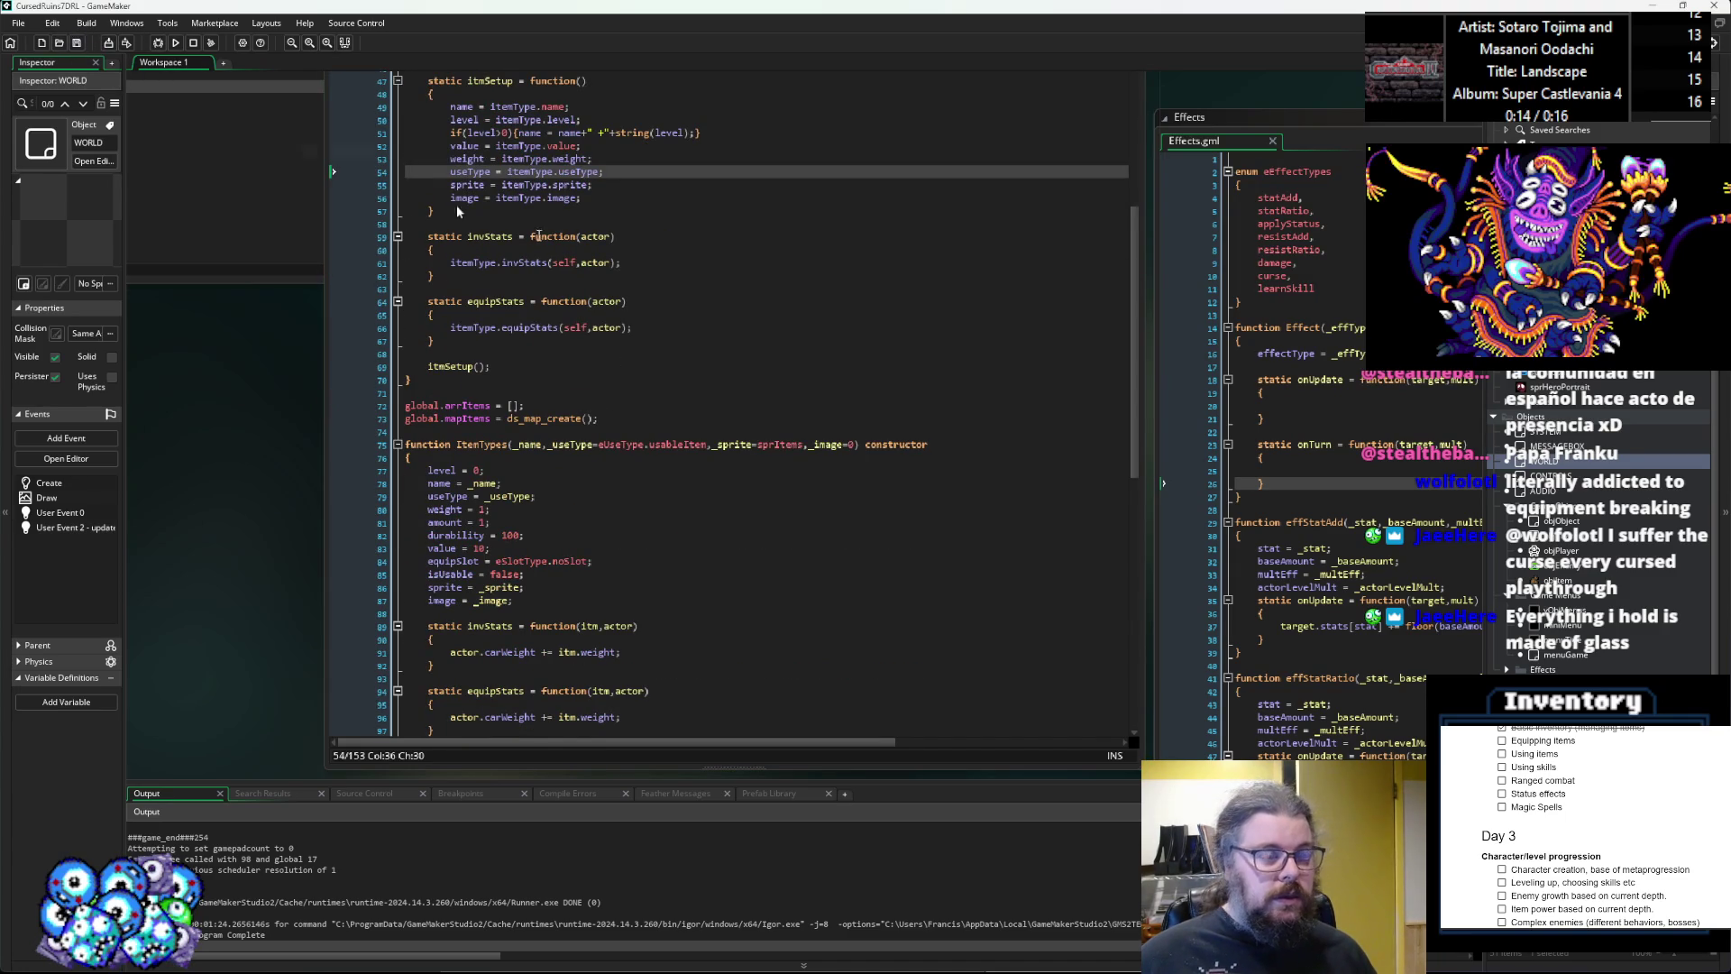
scroll(308, 322, "down", 2)
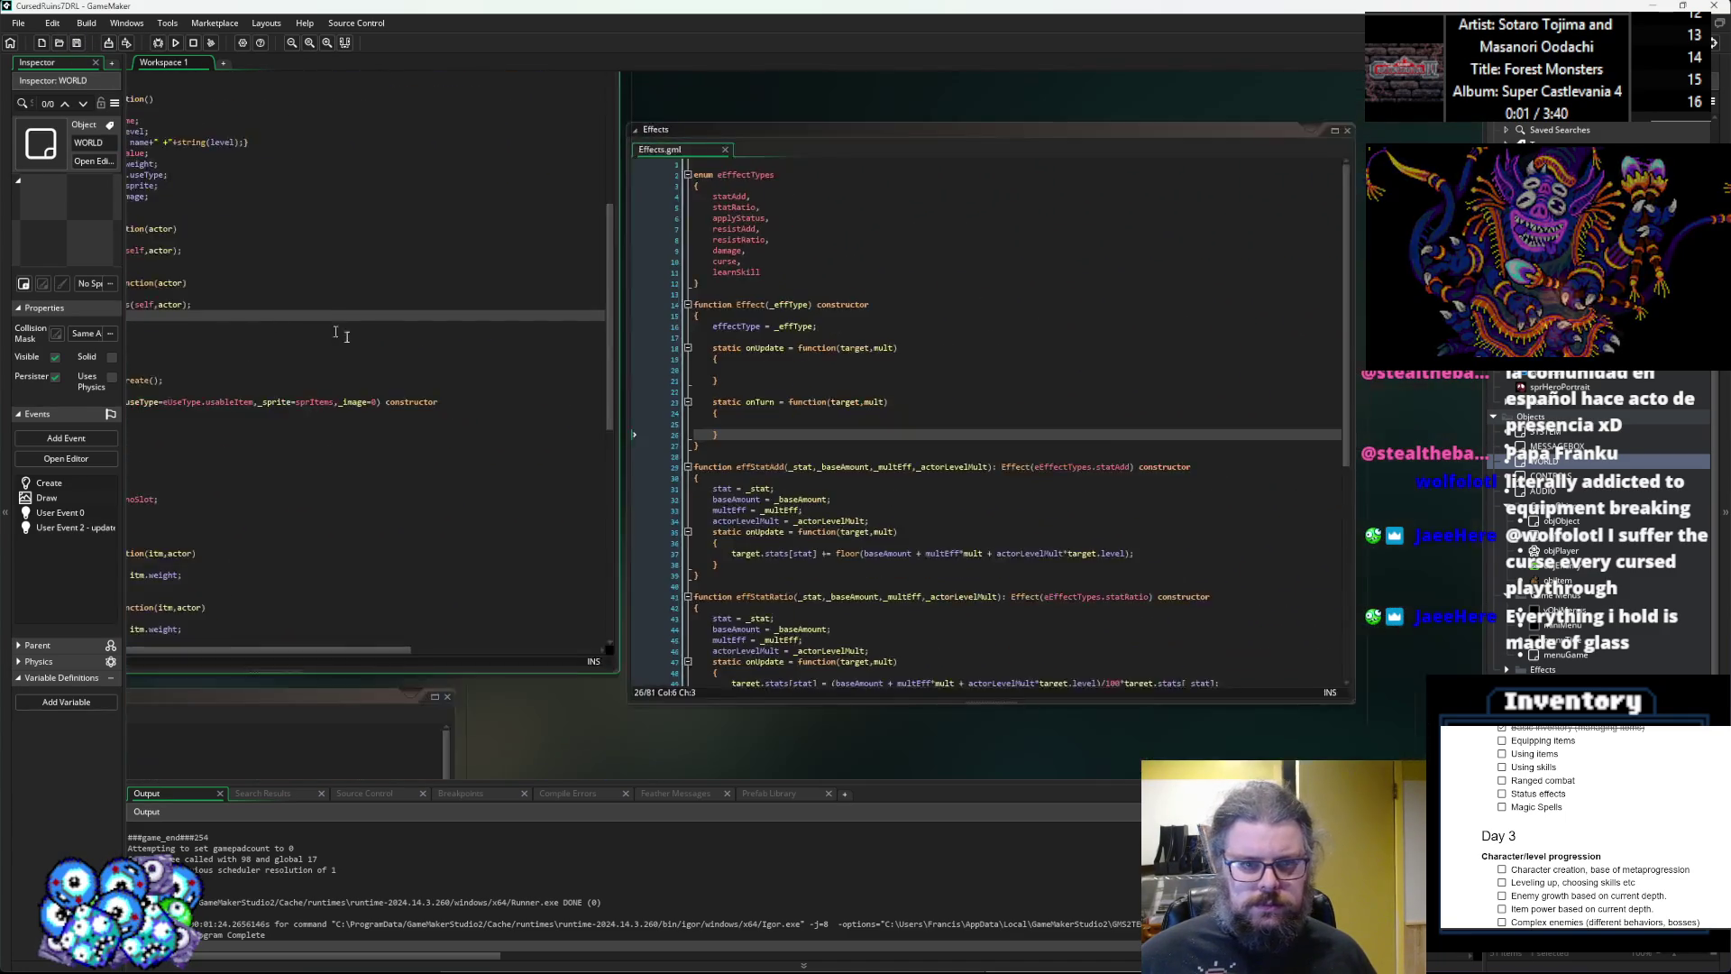
Open menuGame's User Event 0 code.
mouse_move(734, 211)
left_mouse_down()
mouse_move(890, 323)
mouse_move(967, 192)
mouse_move(908, 413)
left_mouse_up()
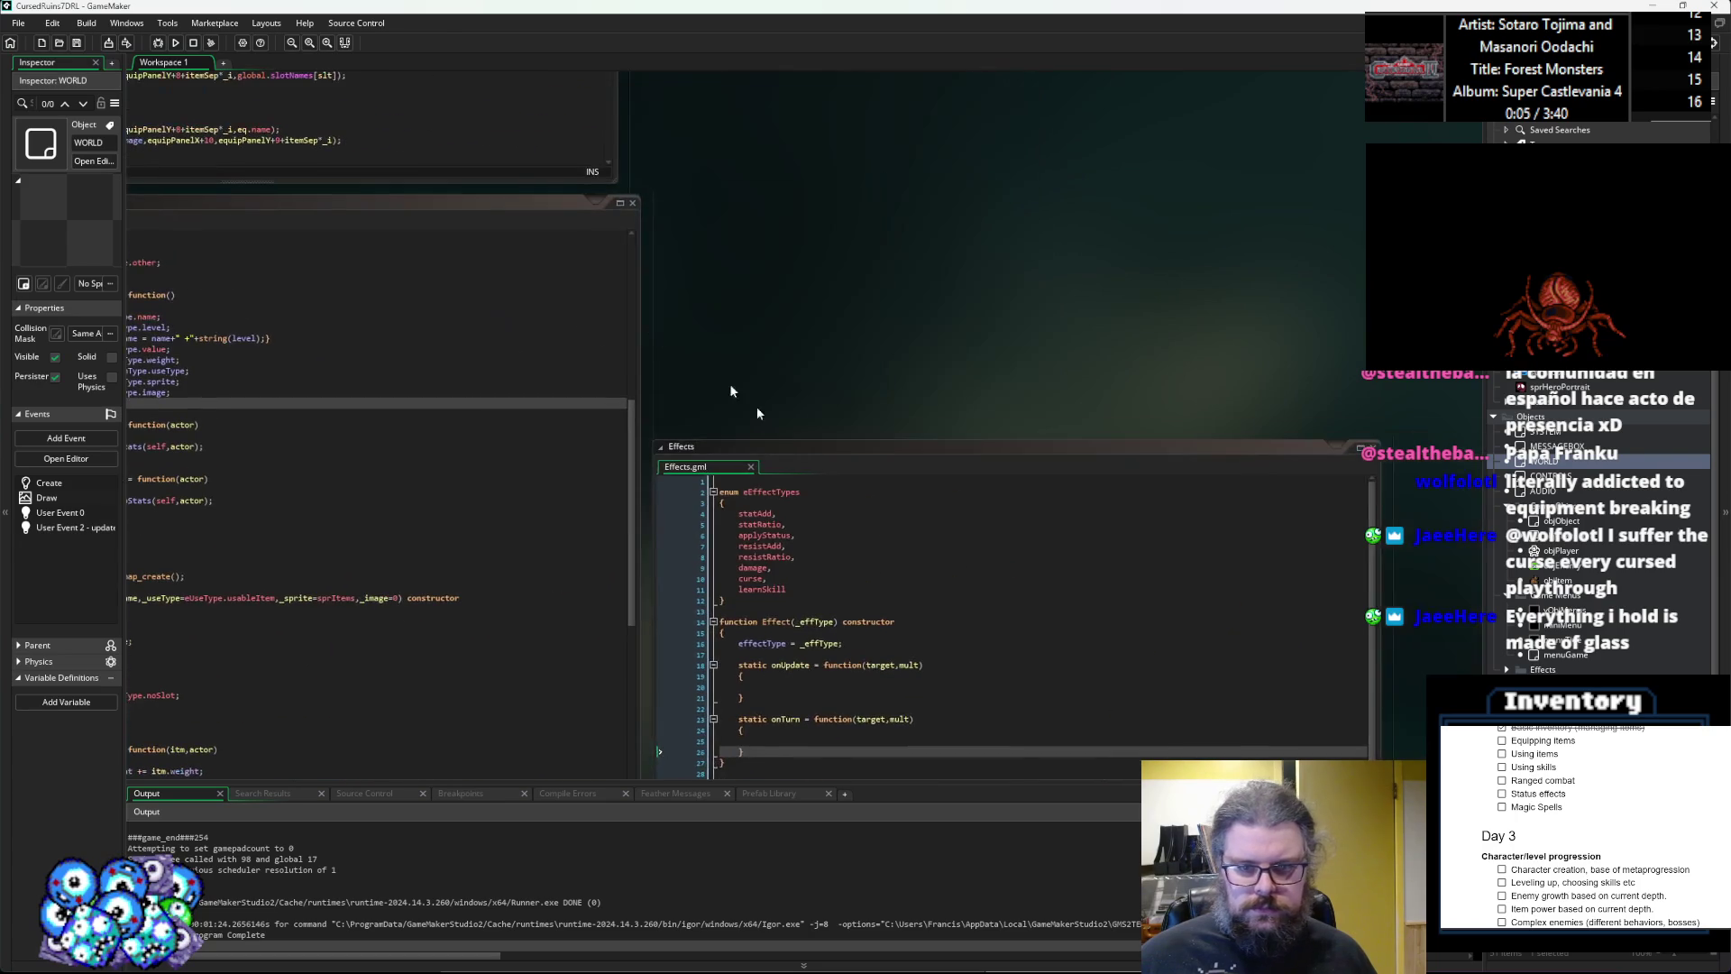
double_click(826, 445)
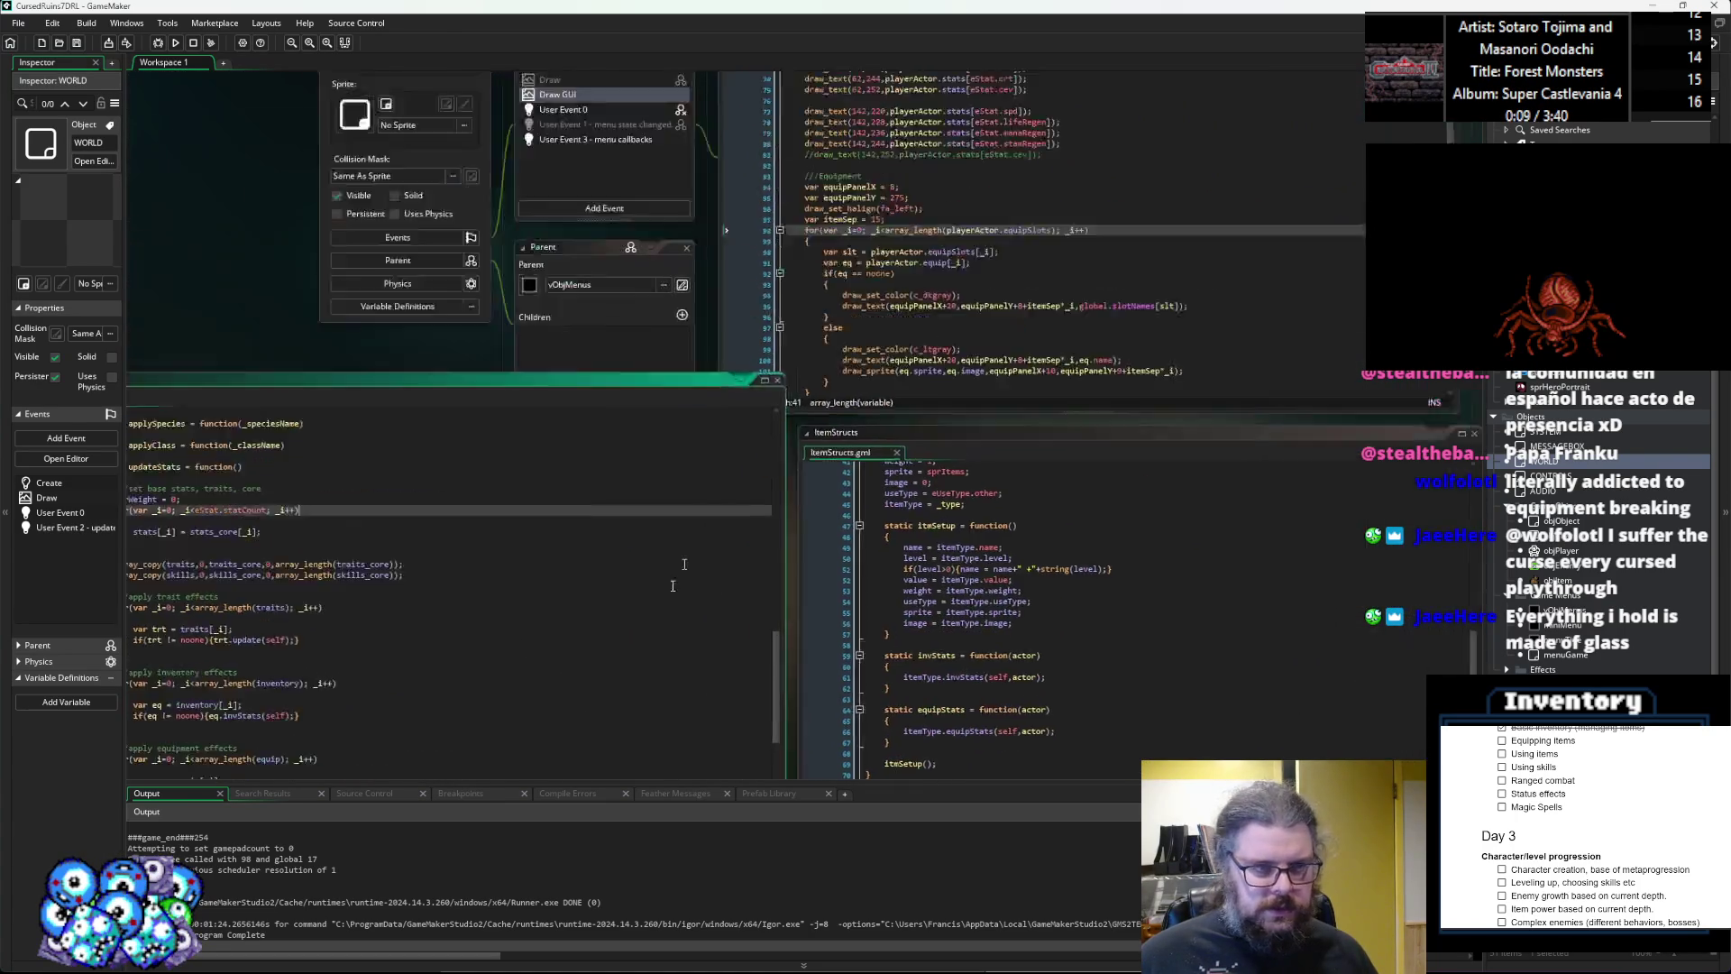
key("Left")
key("Left")
key("Left")
scroll(687, 491, "down", 2)
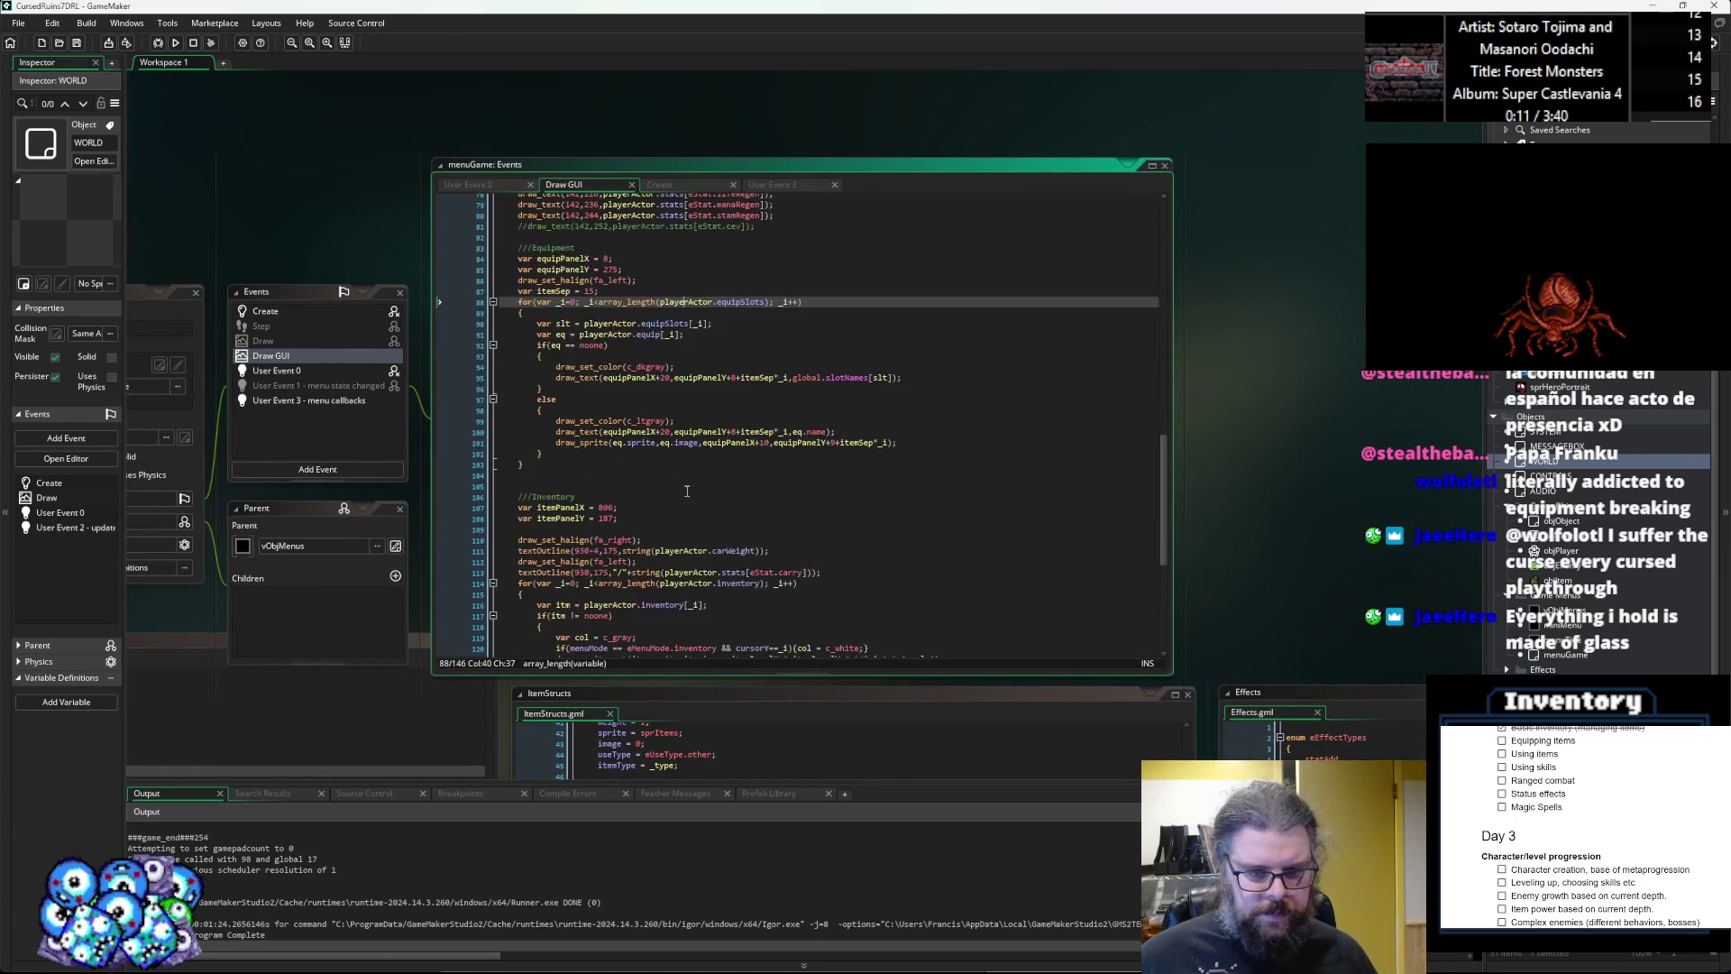
key("Up")
key("Up")
key("Up")
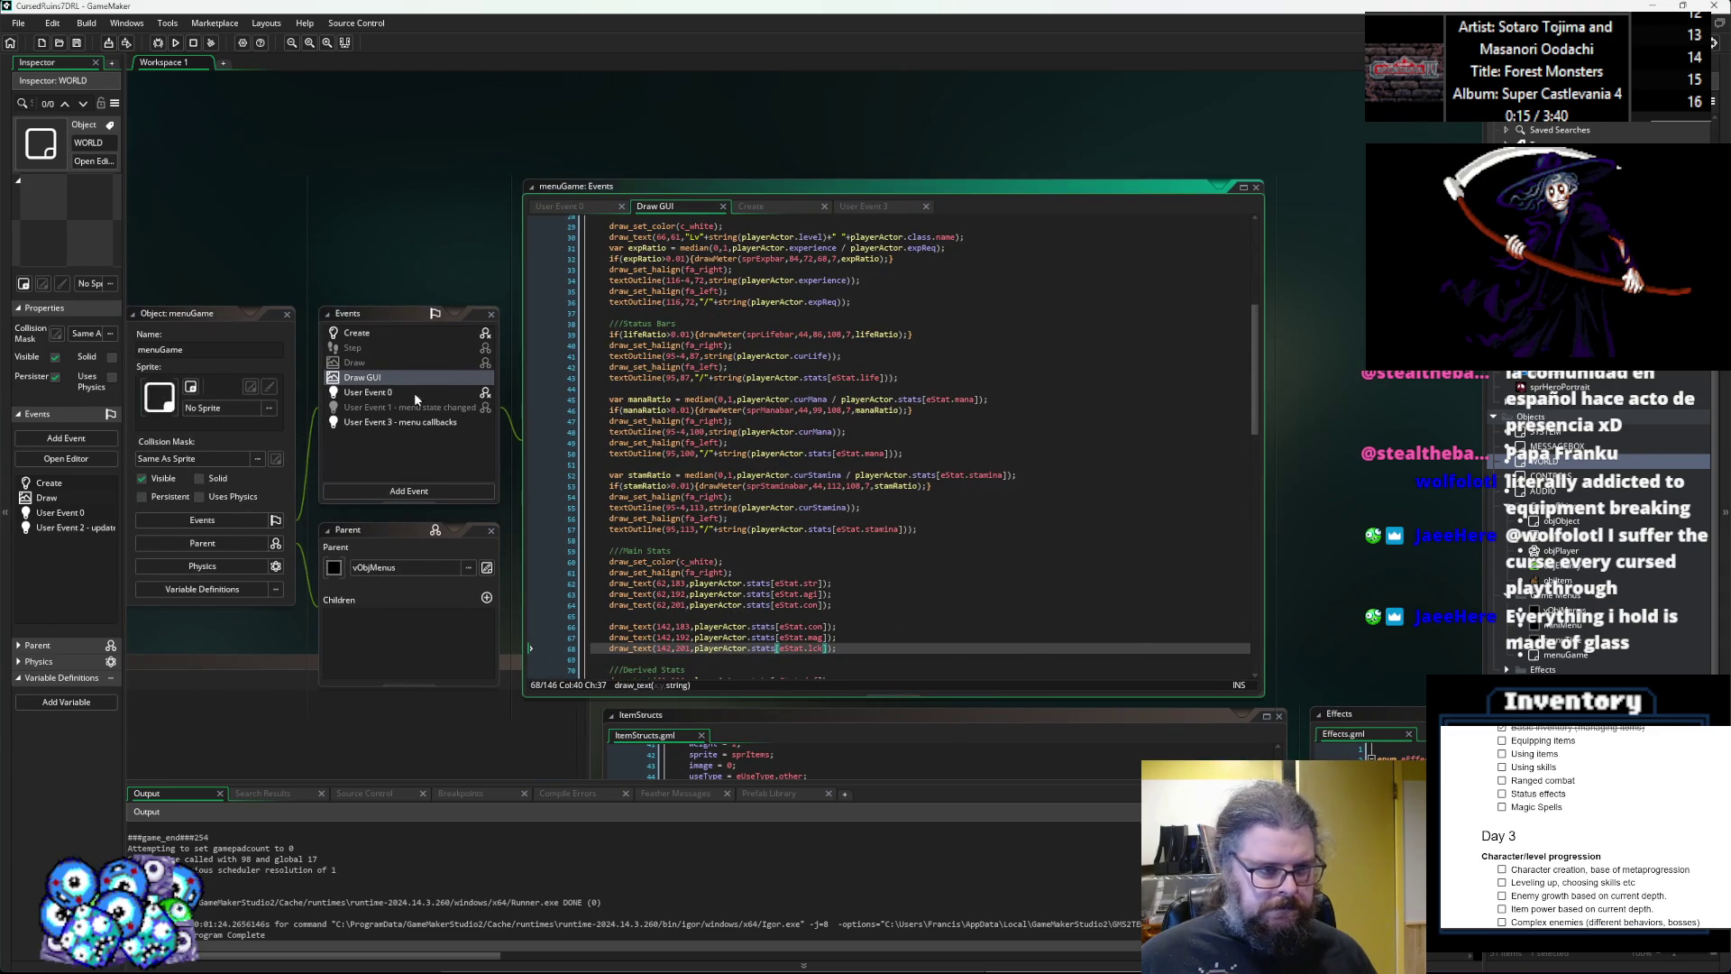
left_click(414, 392)
scroll(876, 546, "up", 8)
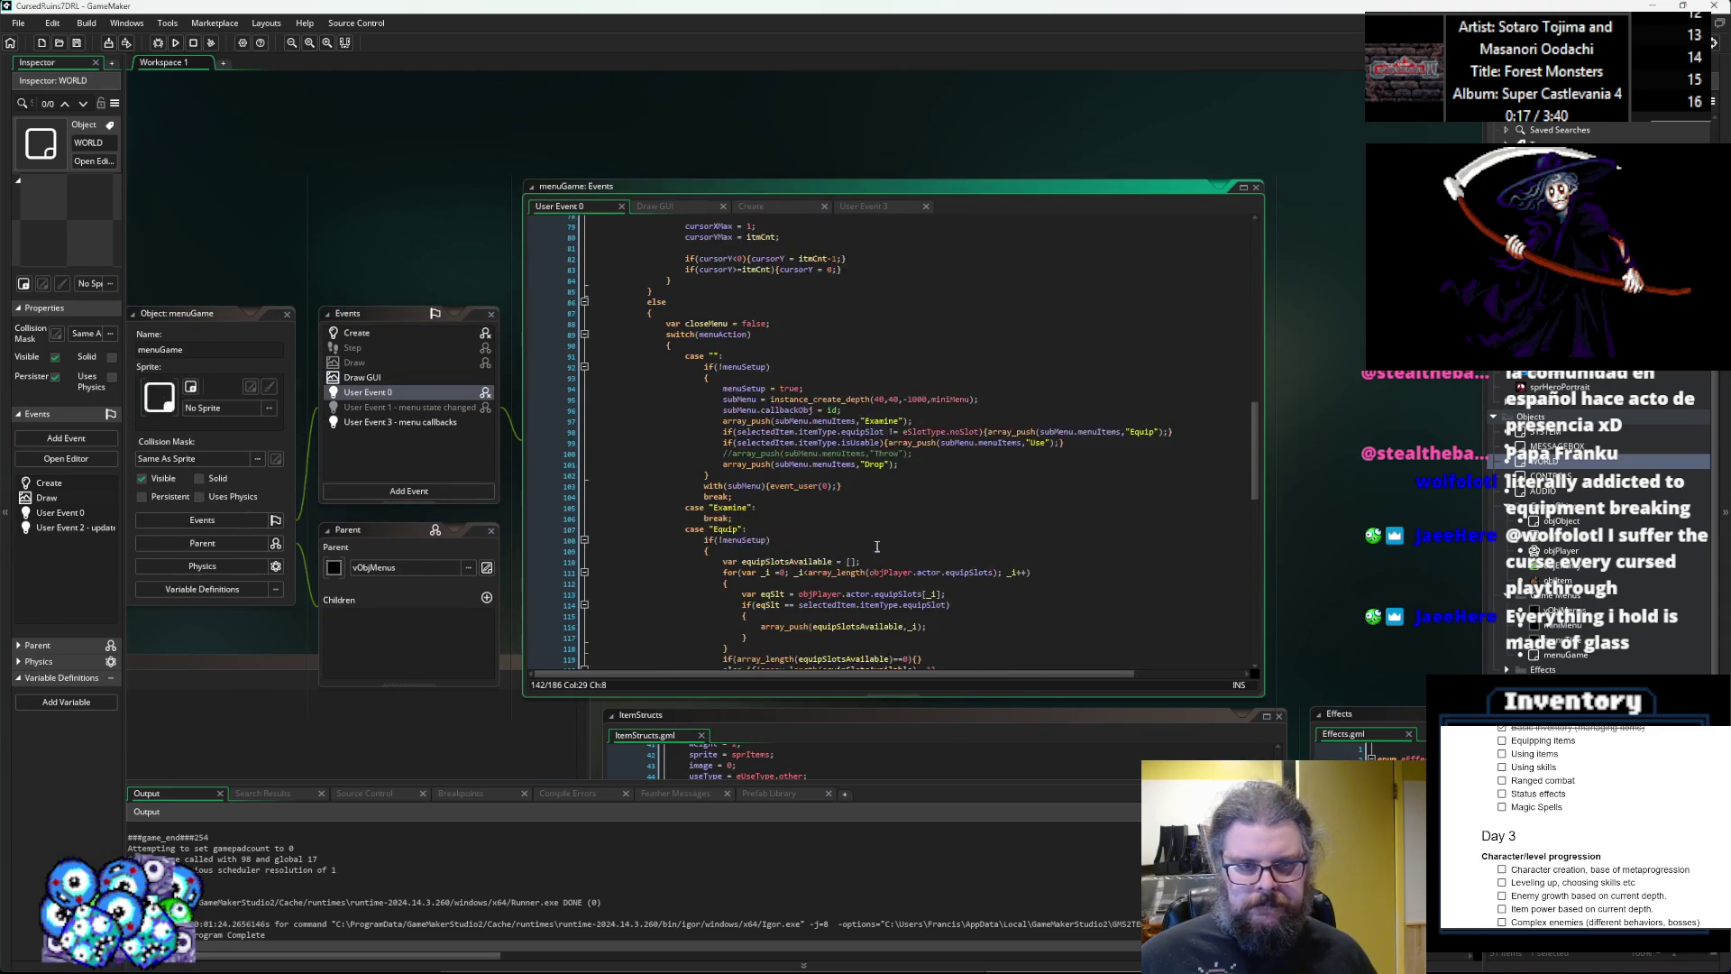
scroll(876, 547, "up", 1)
Cut the Examine array_push line and paste it below the Use entry.
left_click(932, 442)
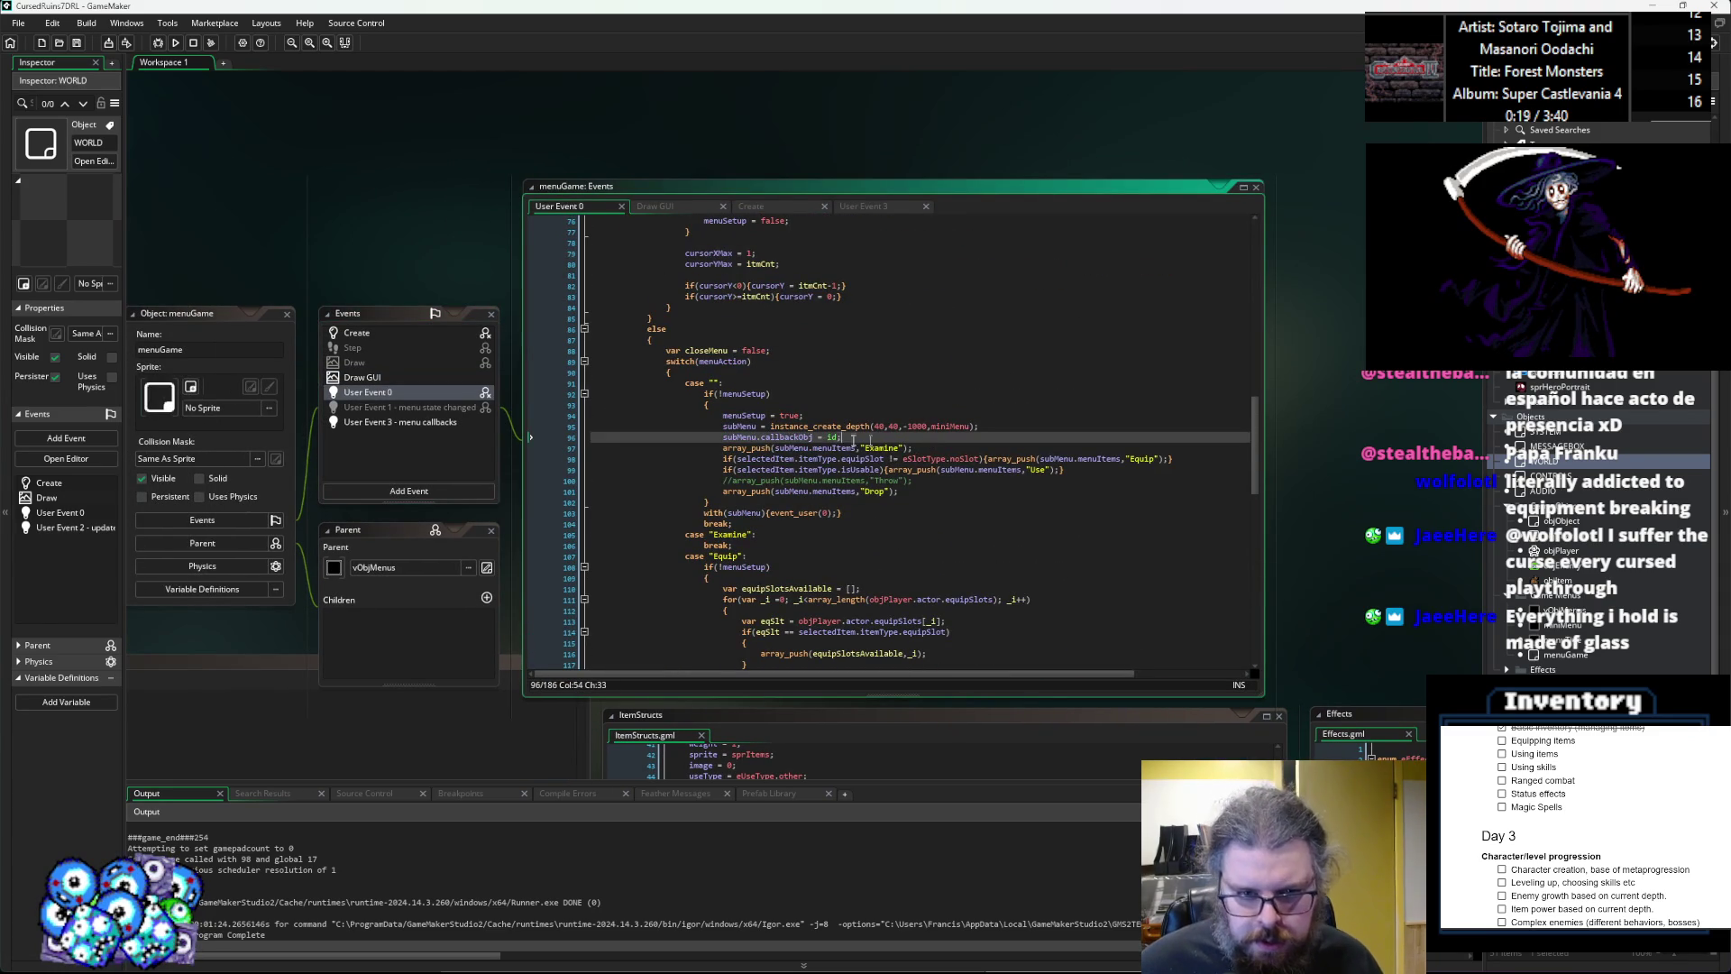
left_click(848, 450)
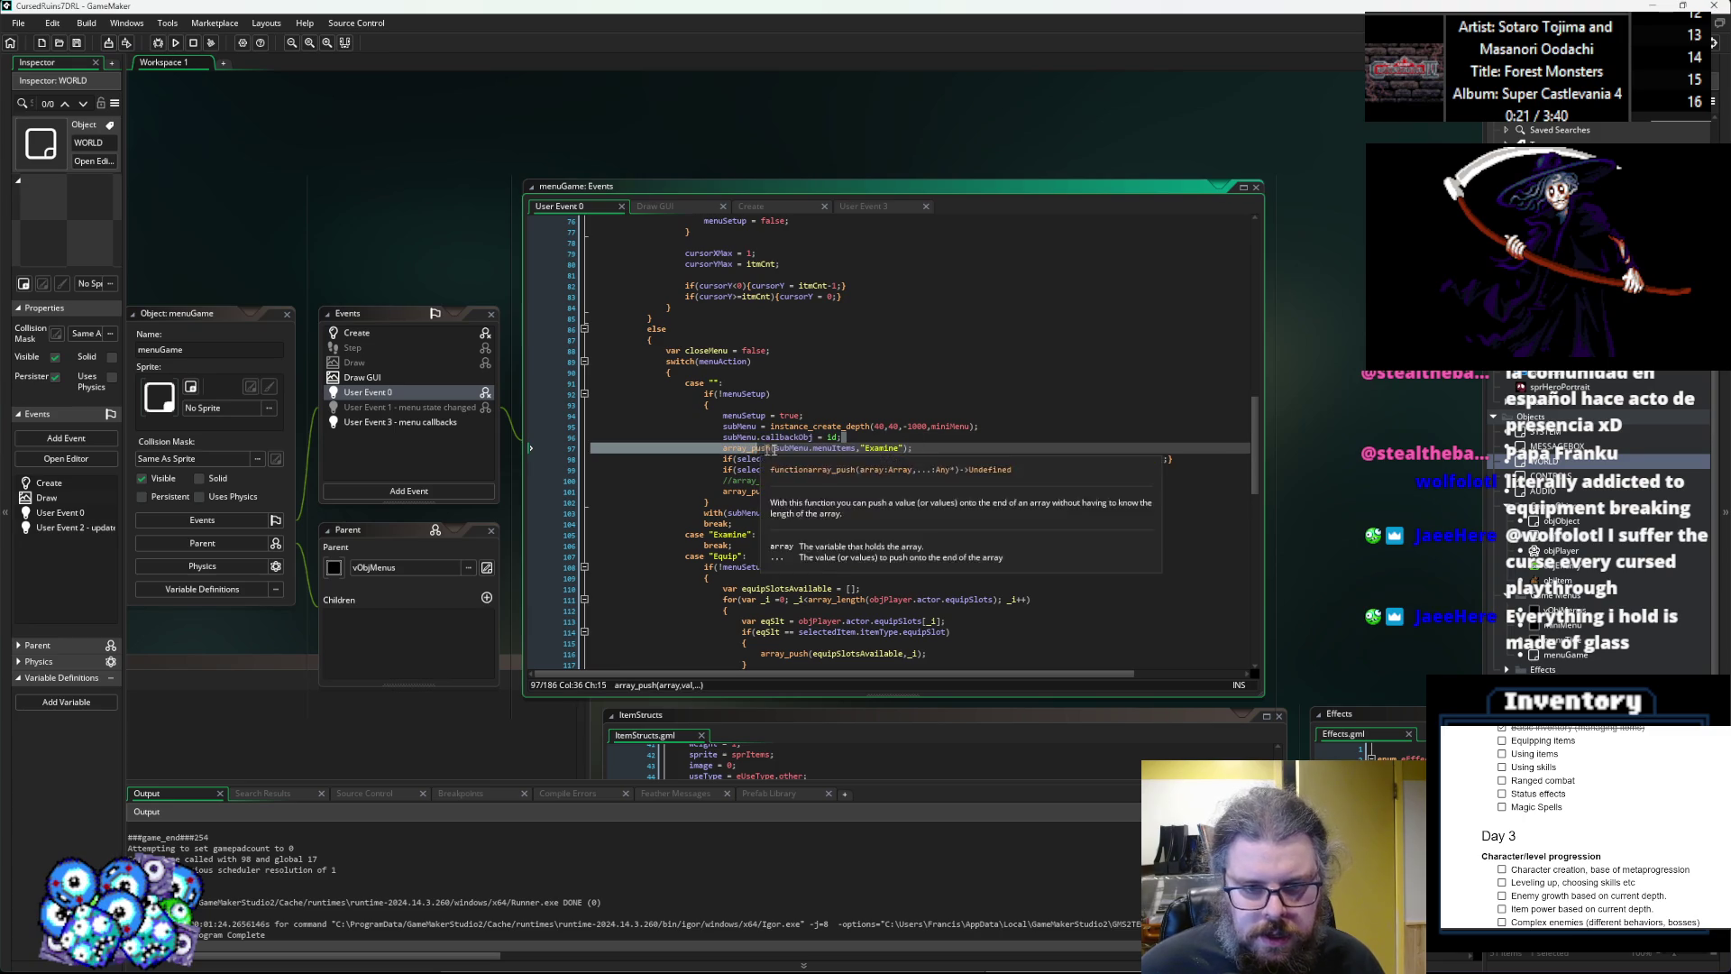
left_click(739, 448)
key("shift+End")
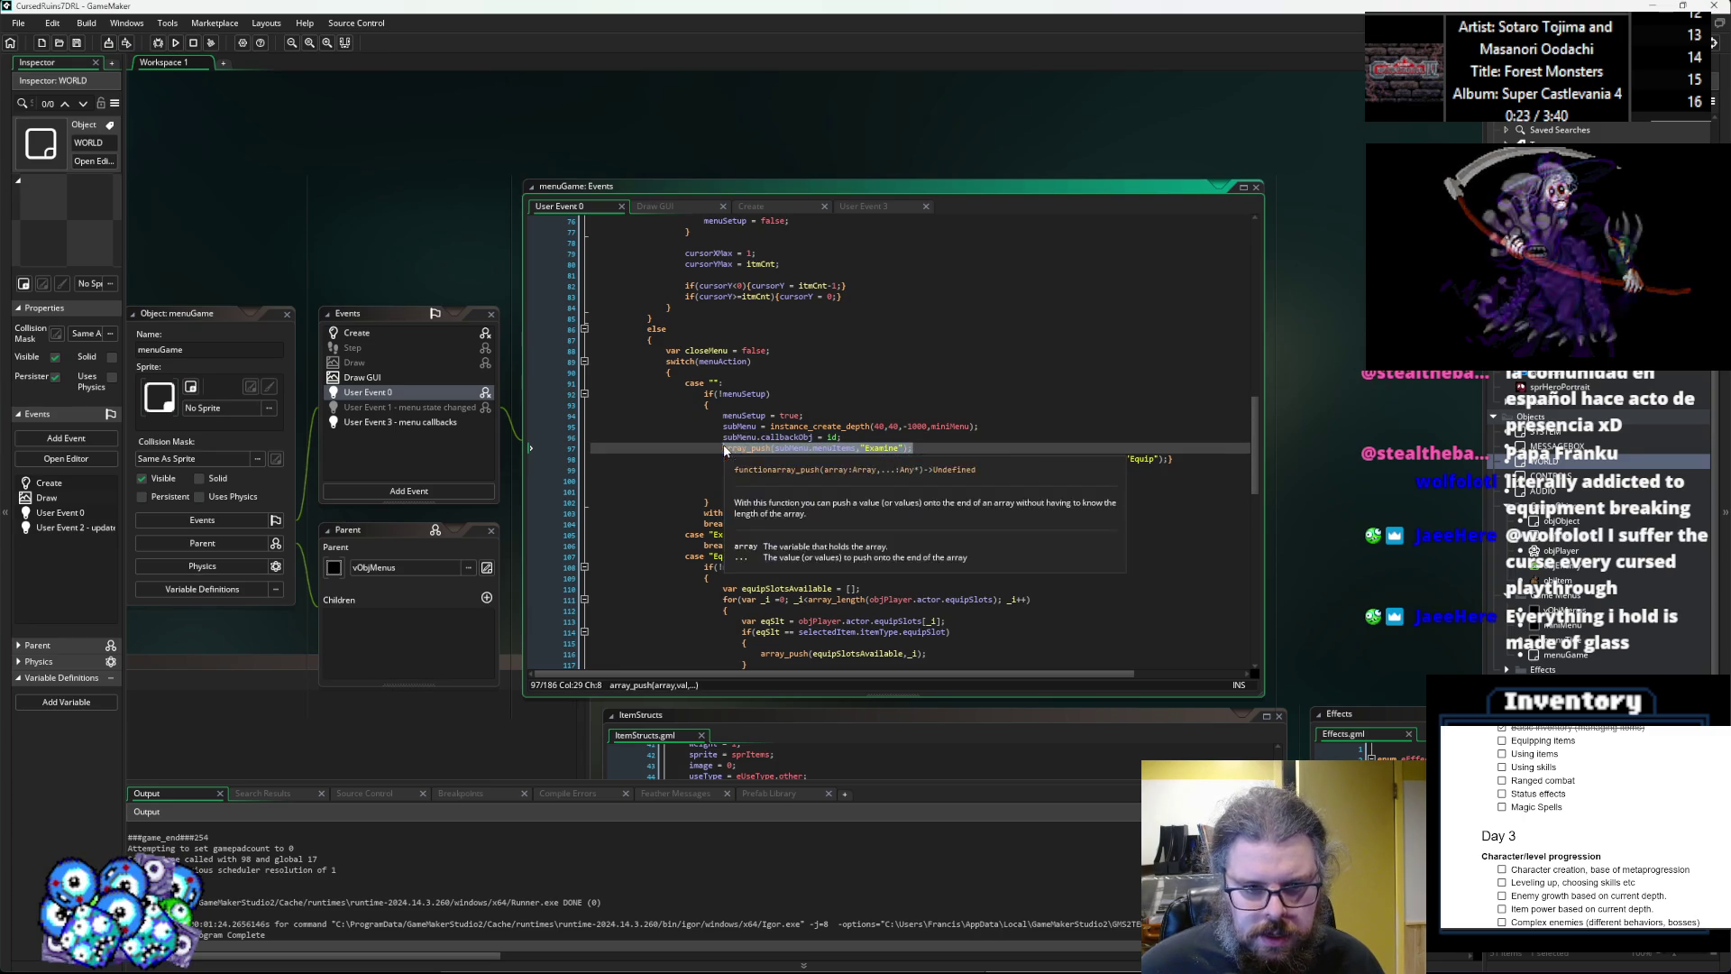
key("Delete")
left_click(1084, 464)
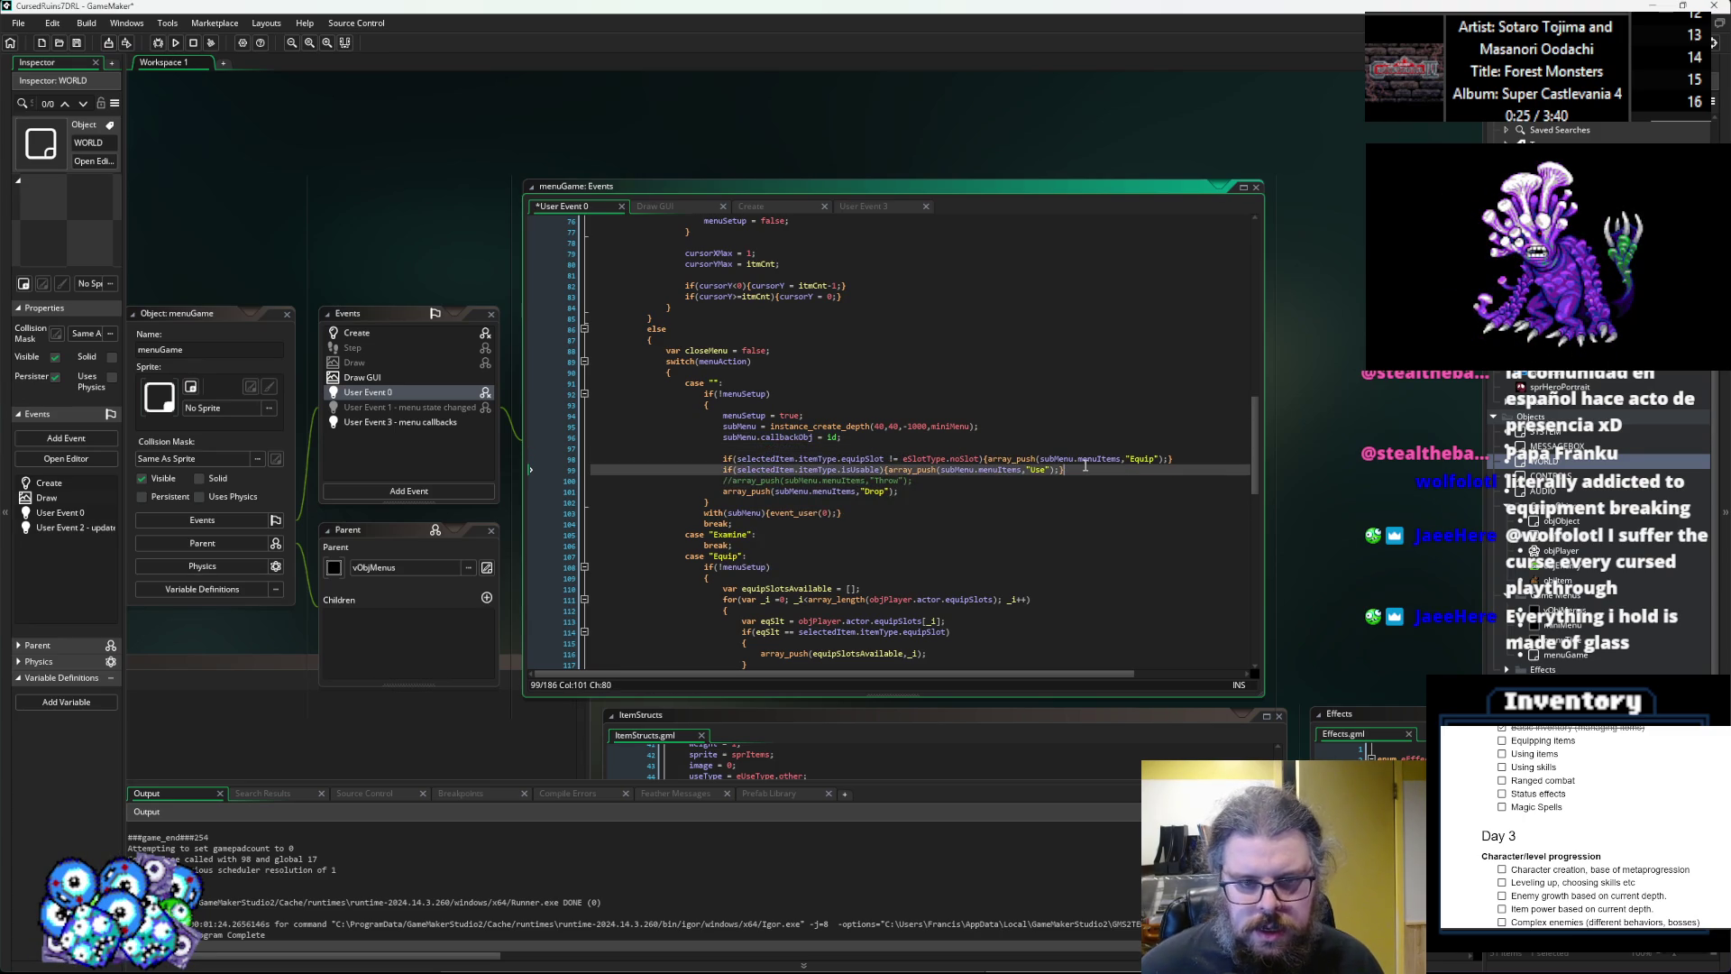
key("Return")
type("array_push(subMenu.menuItems,\"Examine\");")
Undo the paste, add a blank line after Drop, re-place Examine after Use, and save.
key("ctrl+z")
type("array_push(subMenu.menuItems,\"Examine\");")
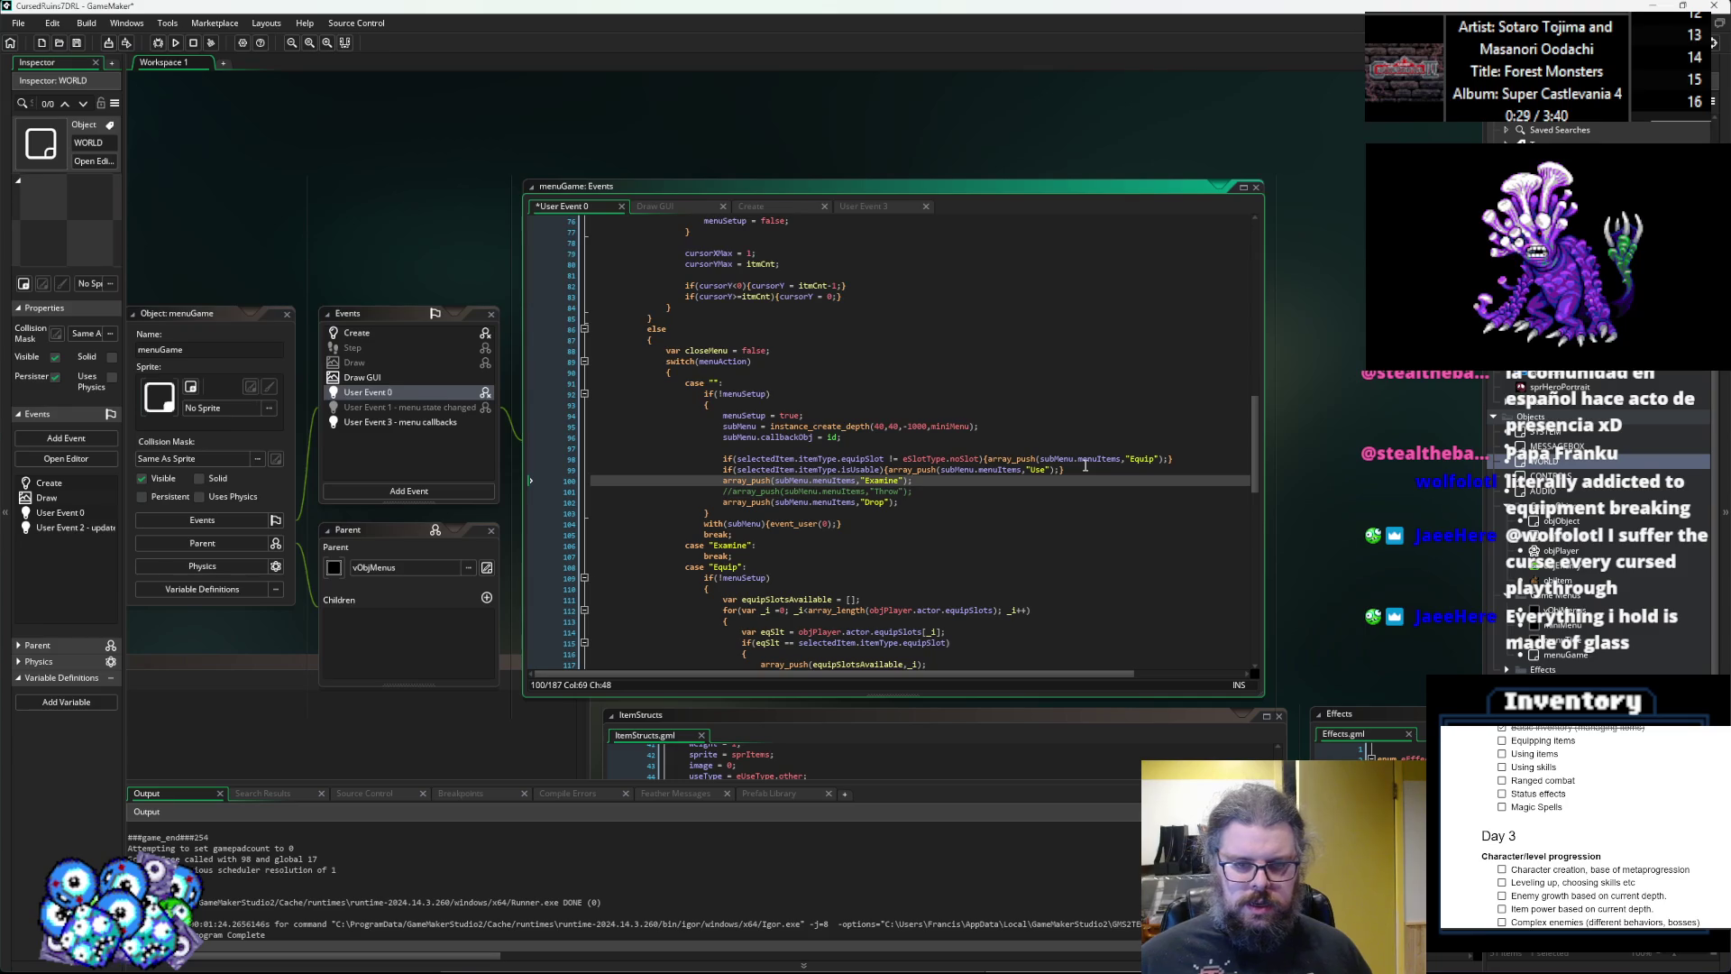
key("ctrl+z")
left_click(913, 501)
key("Return")
key("Up")
key("Up")
key("Up")
type("array_push(subMenu.menuItems,\"Examine\");")
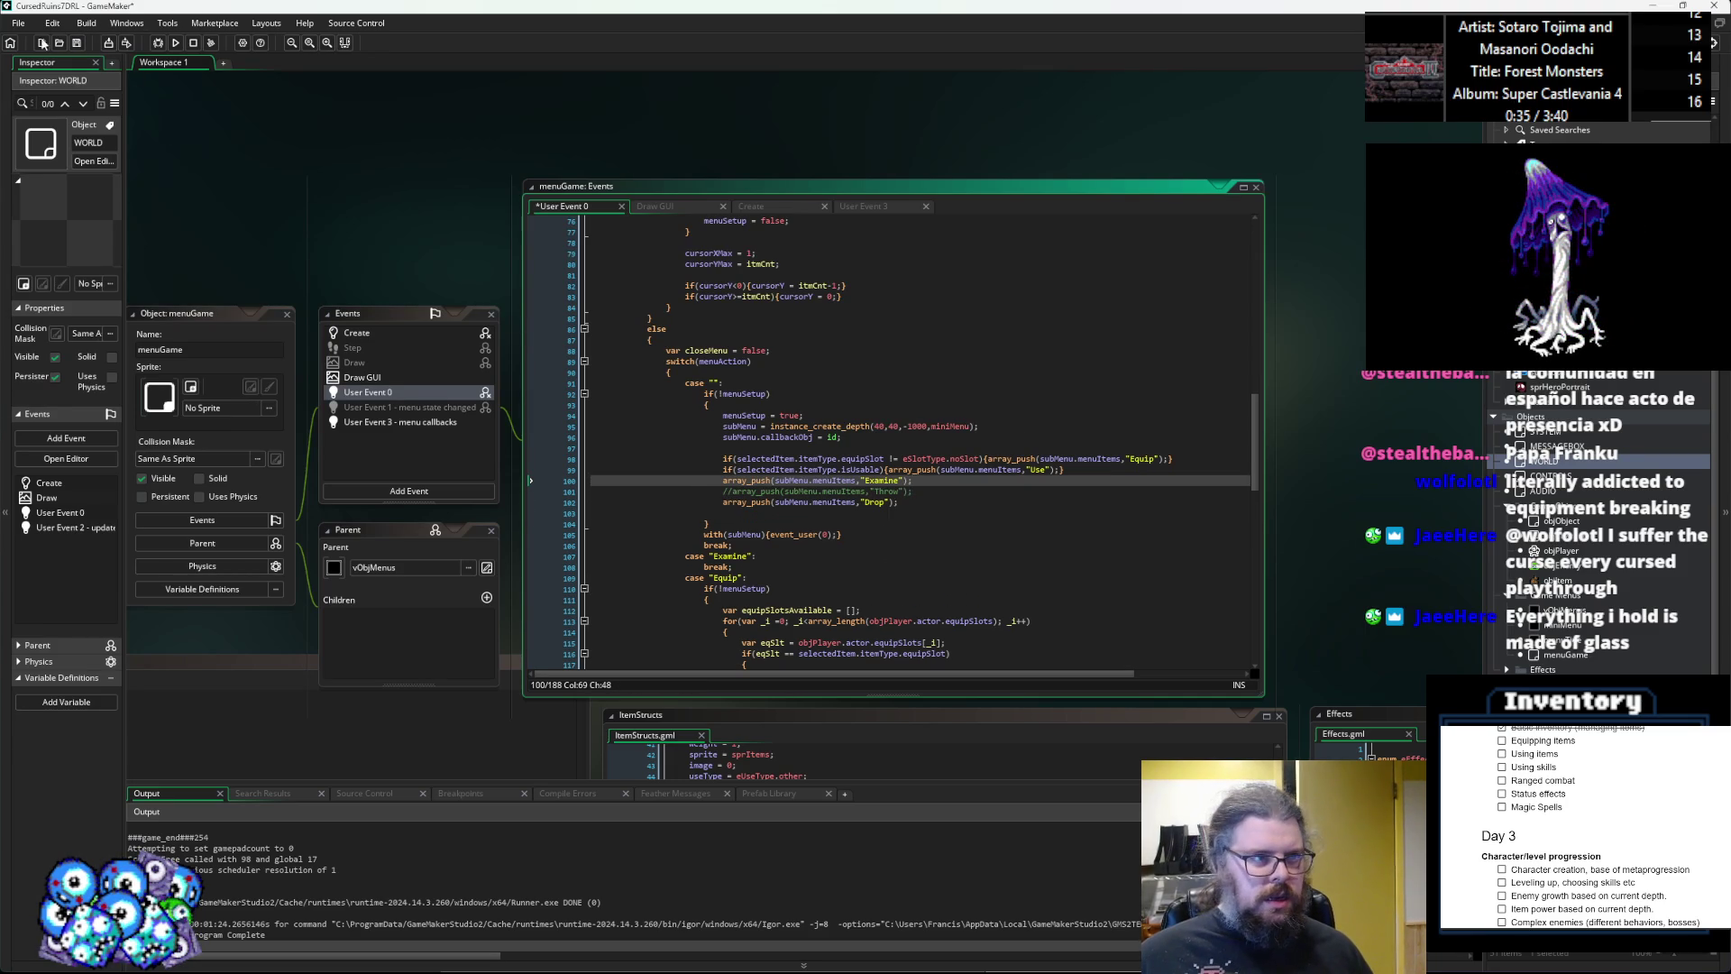
left_click(76, 42)
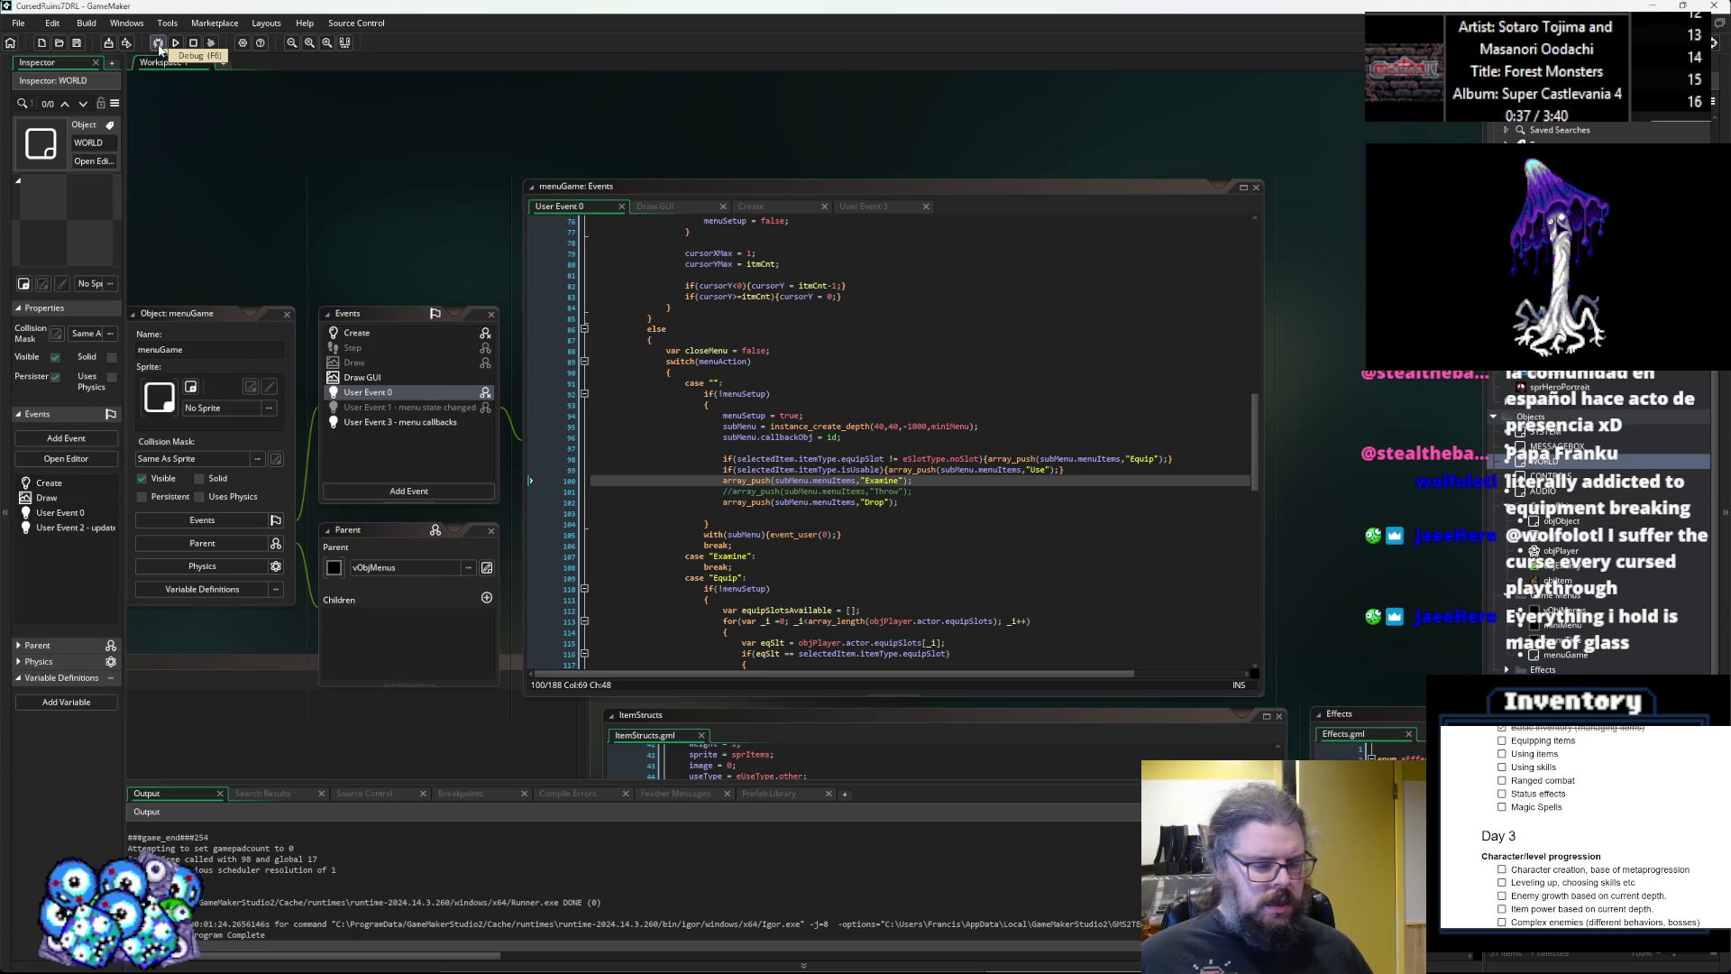
Add a Cancel array_push entry to subMenu.menuItems after Drop and save.
left_click(909, 515)
type("array_push(subMenu.menuItems,\"Cac")
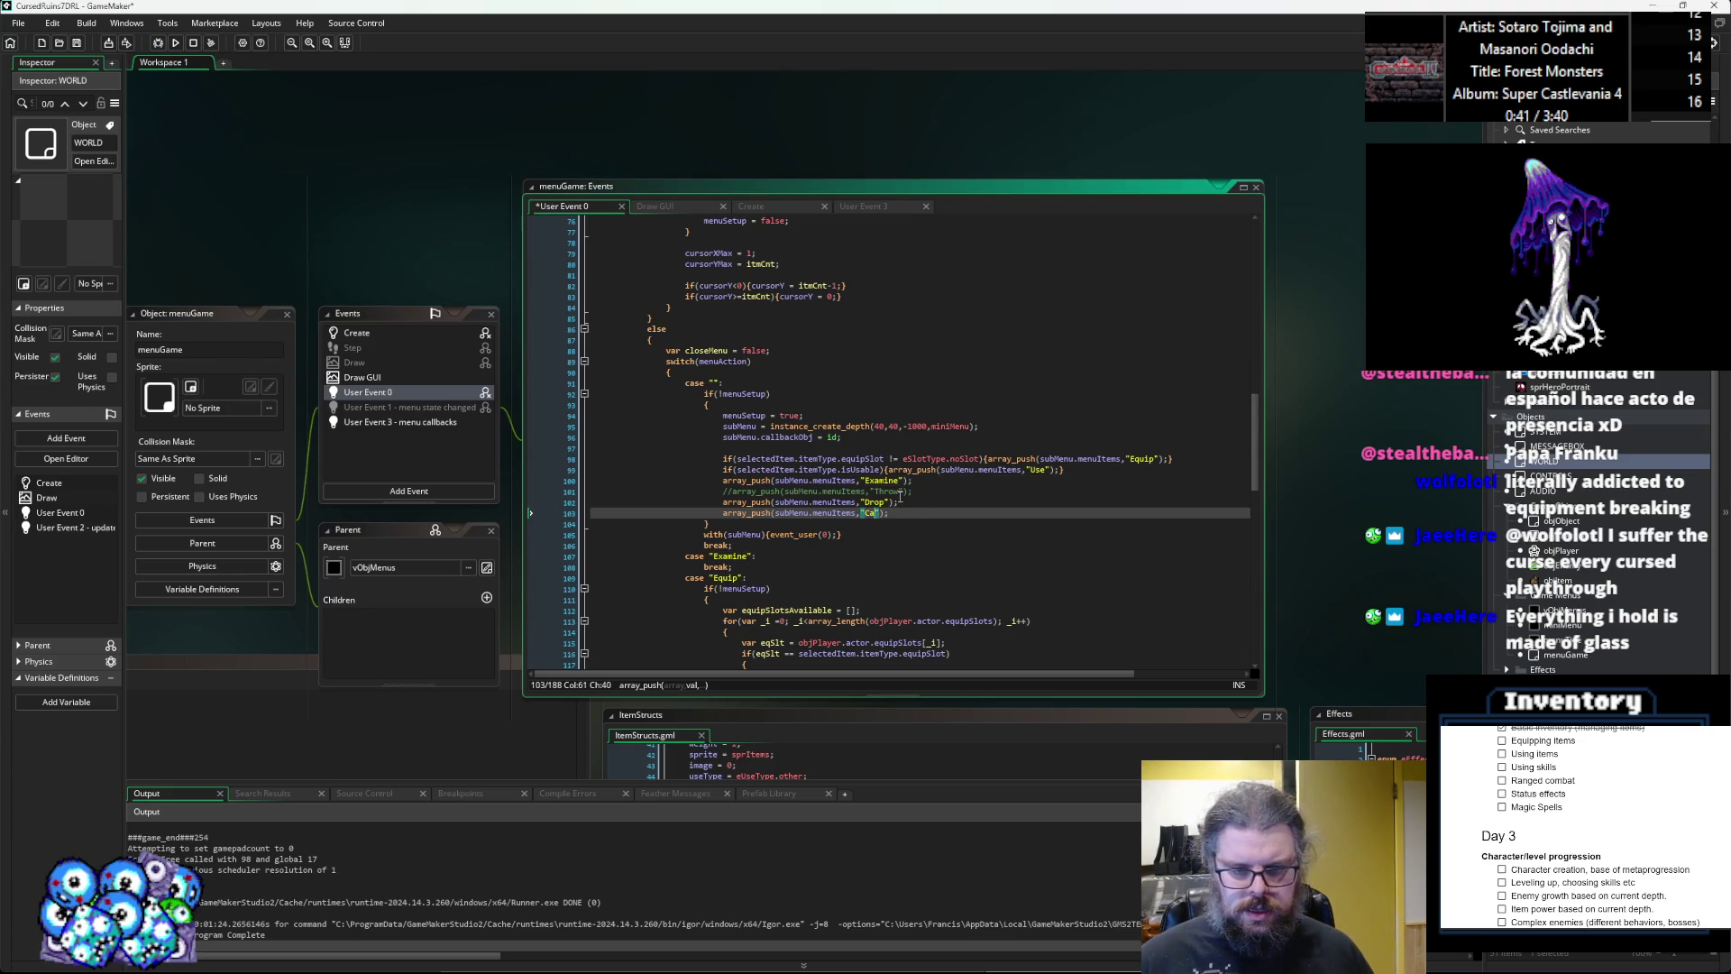
type("cel")
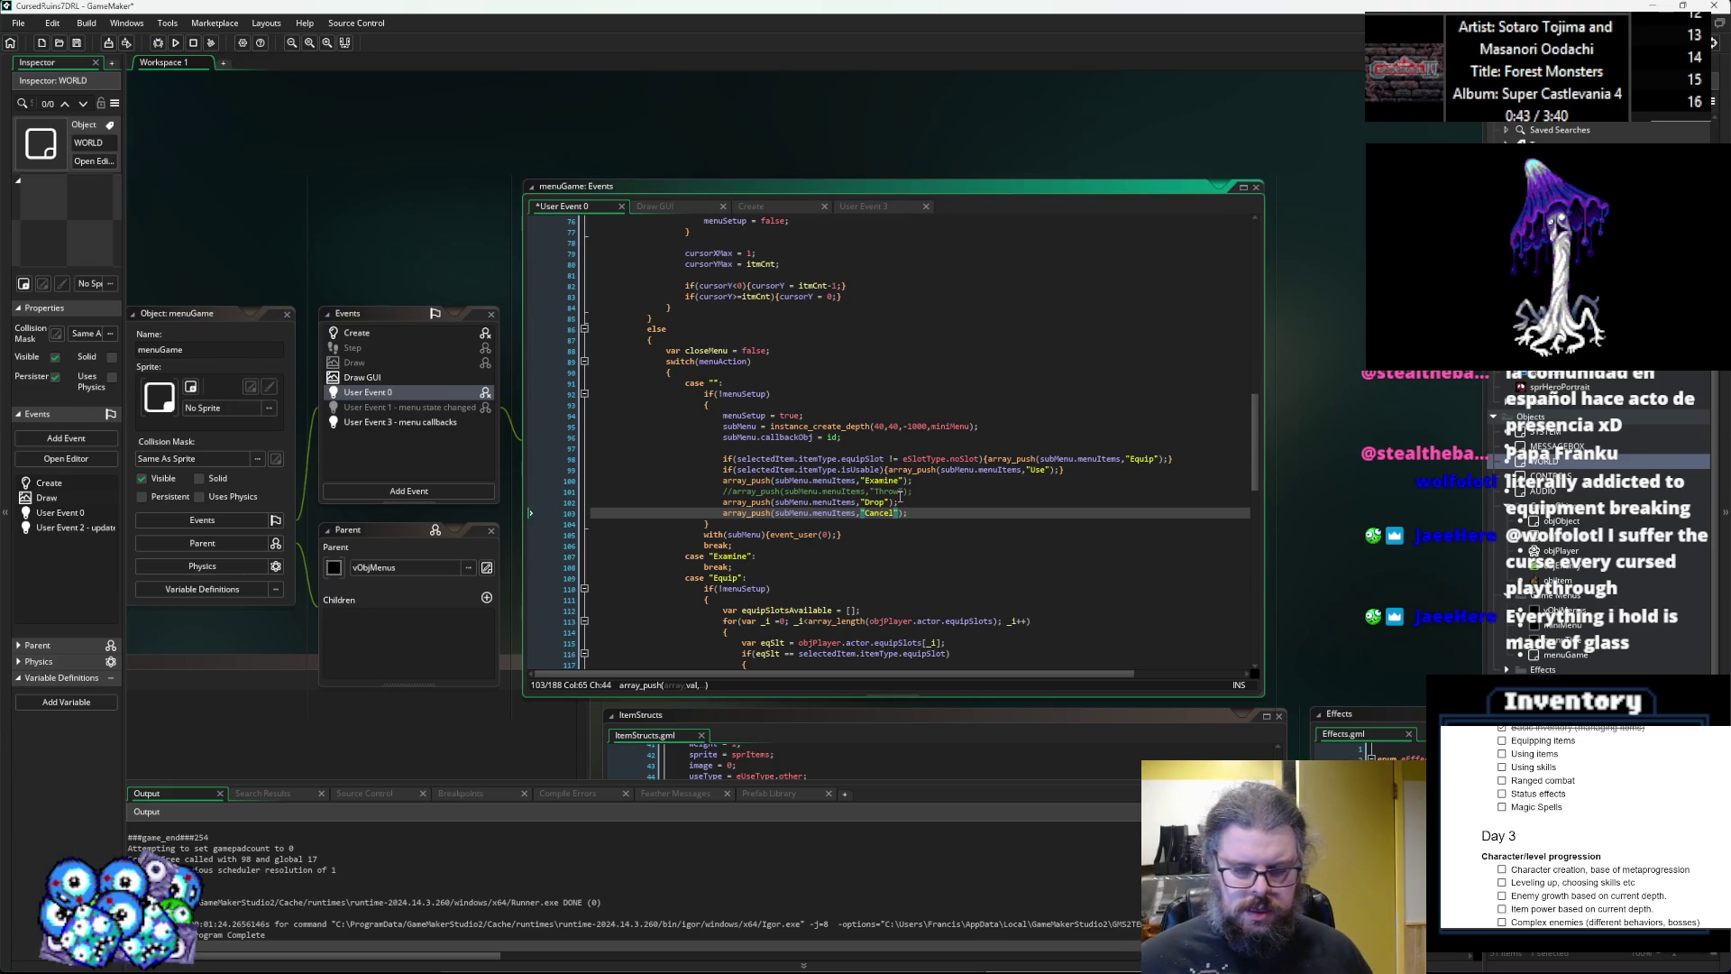
scroll(899, 497, "down", 2)
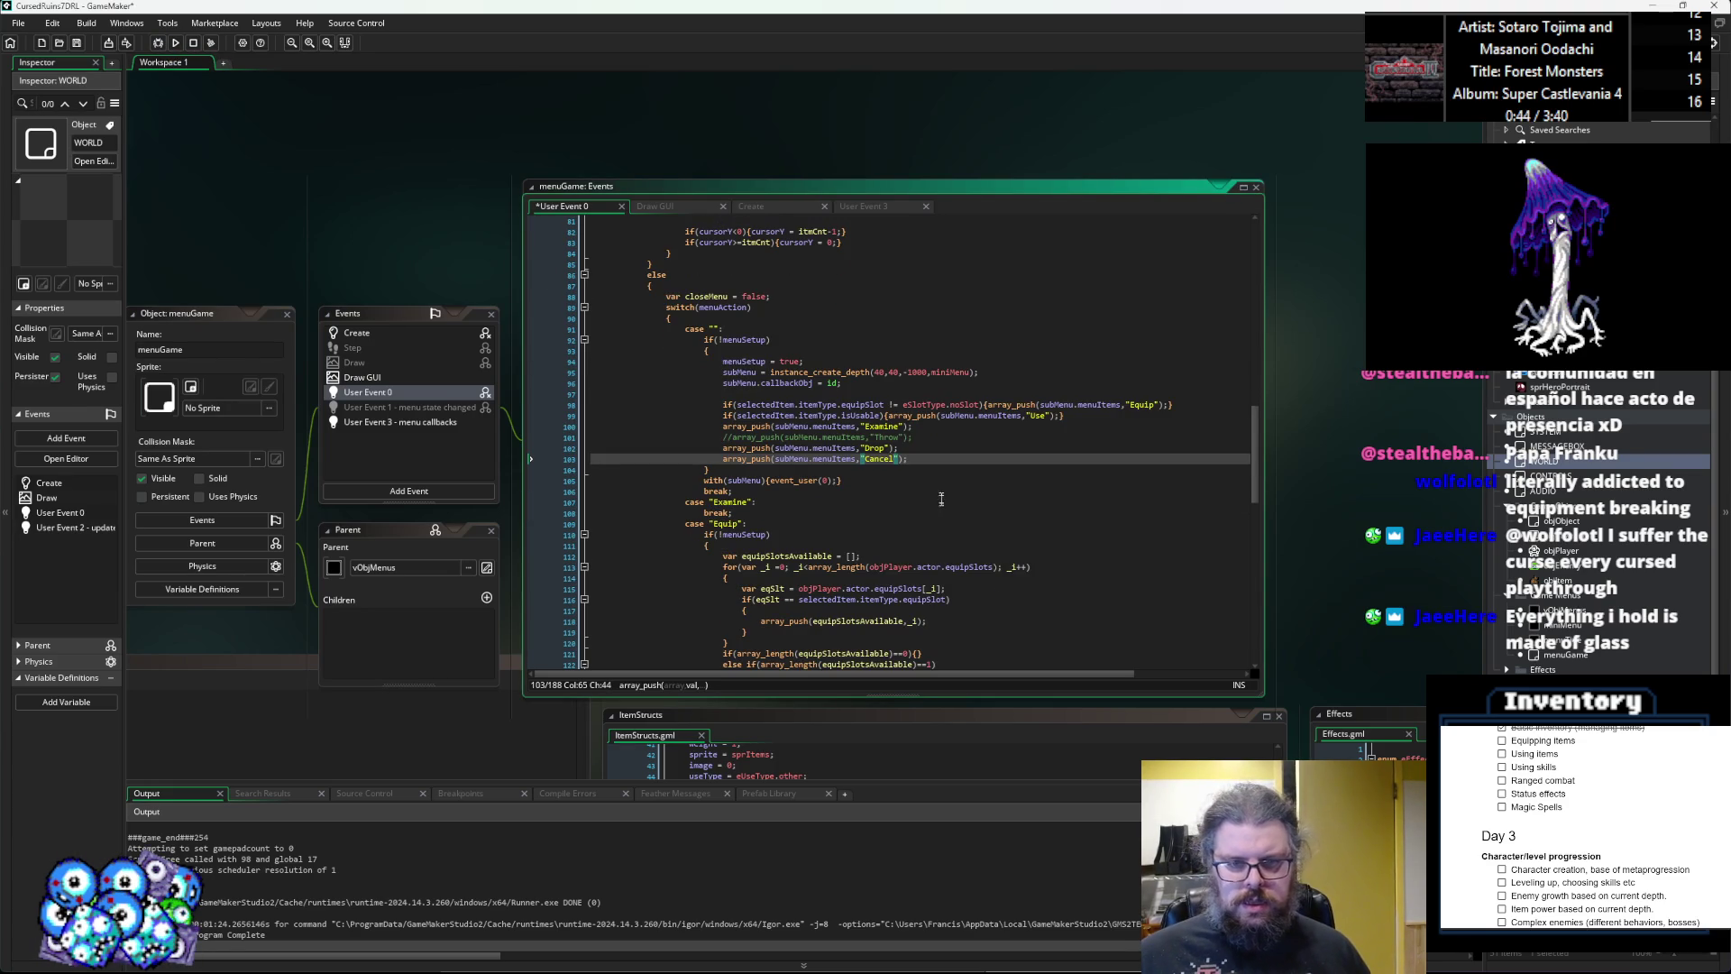
left_click(80, 44)
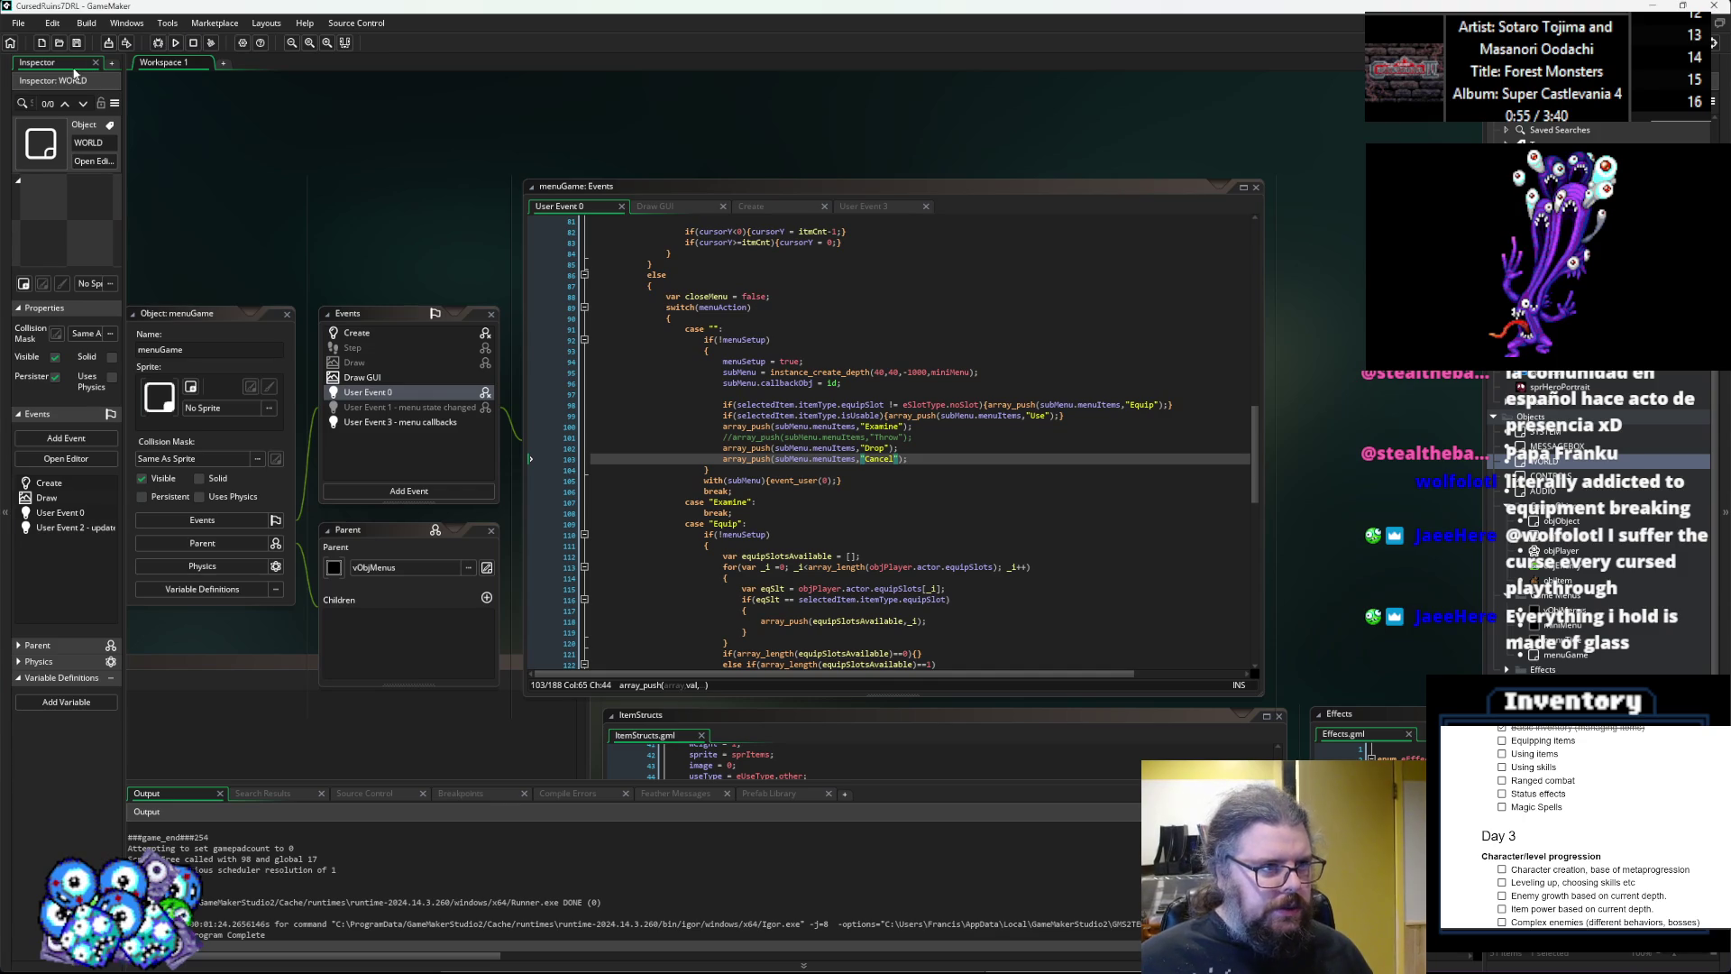
left_click(1000, 455)
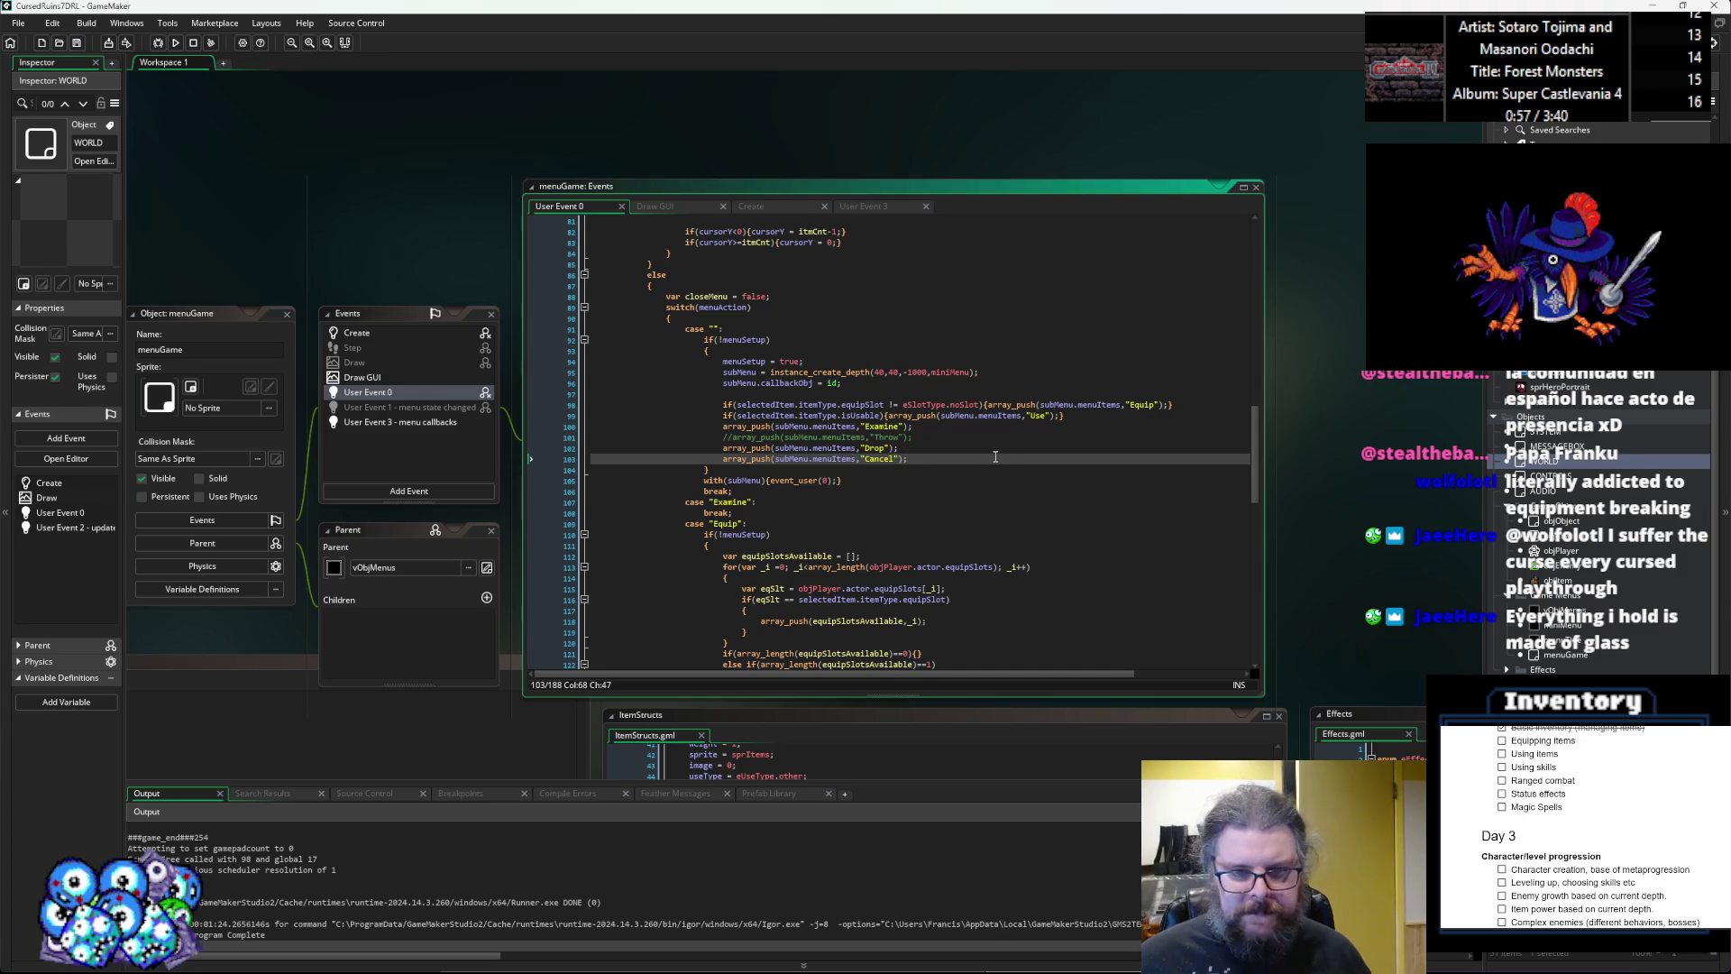
Add an indented 'closeMenu = true;' line under the Examine case.
scroll(999, 455, "down", 3)
scroll(876, 371, "down", 3)
scroll(875, 371, "down", 8)
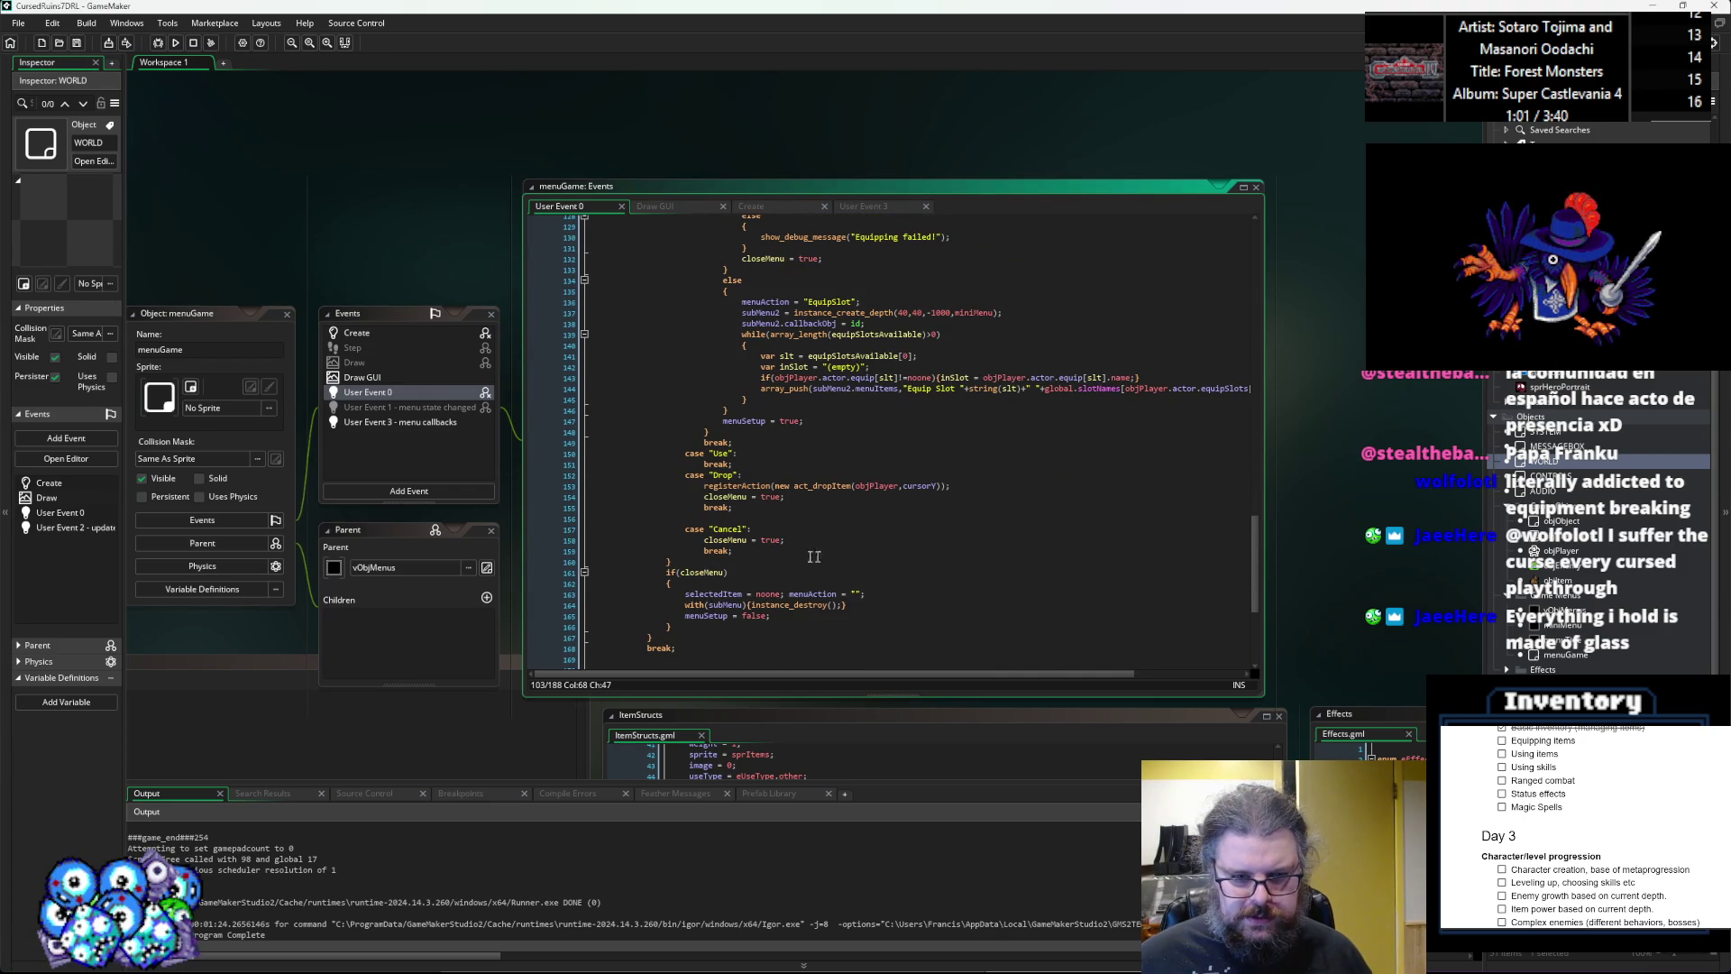
scroll(783, 511, "up", 2)
scroll(852, 492, "up", 5)
scroll(852, 492, "up", 3)
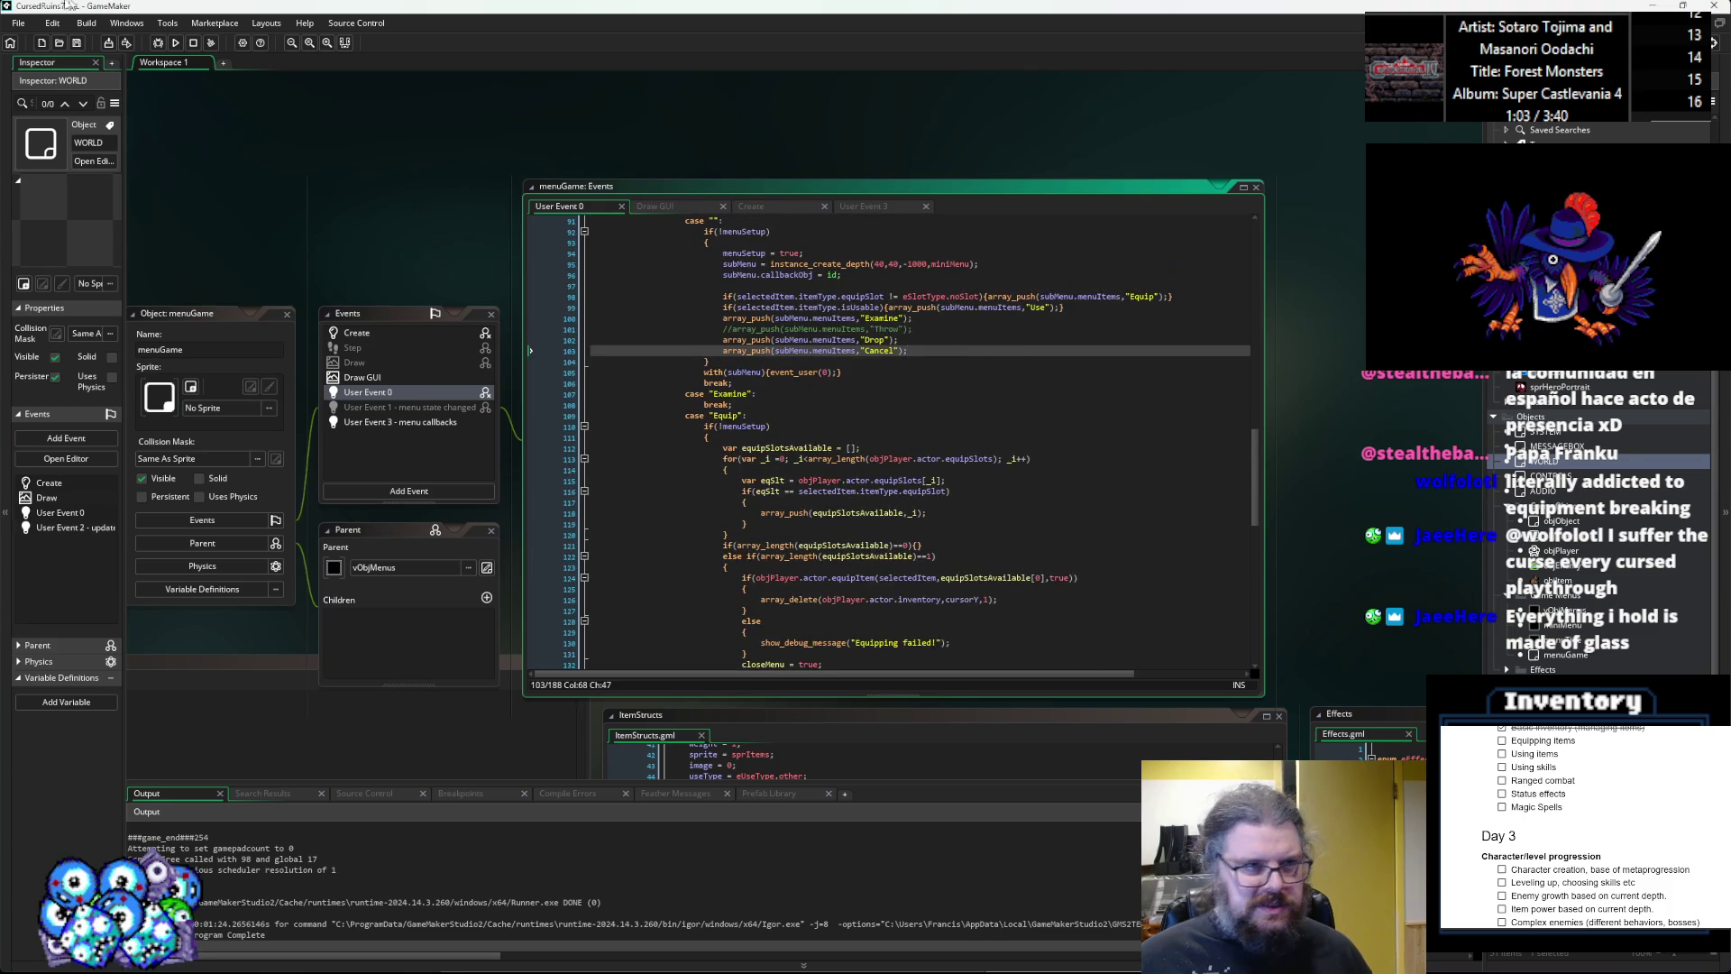
left_click(1010, 464)
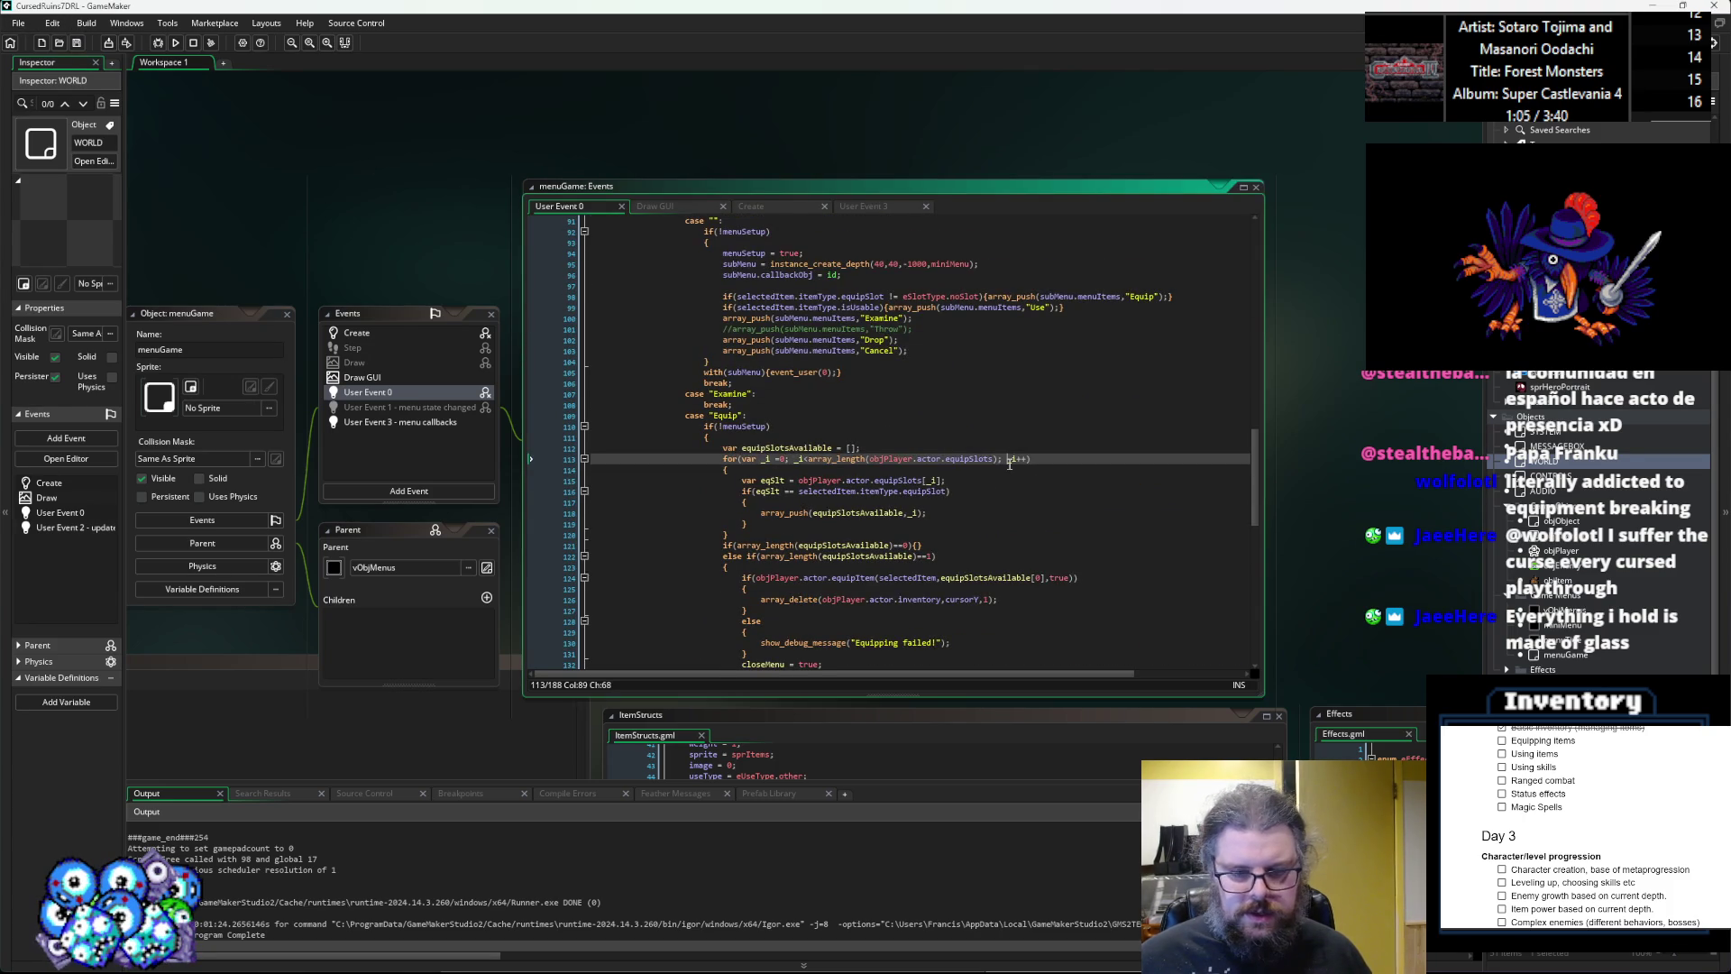
scroll(1010, 463, "down", 4)
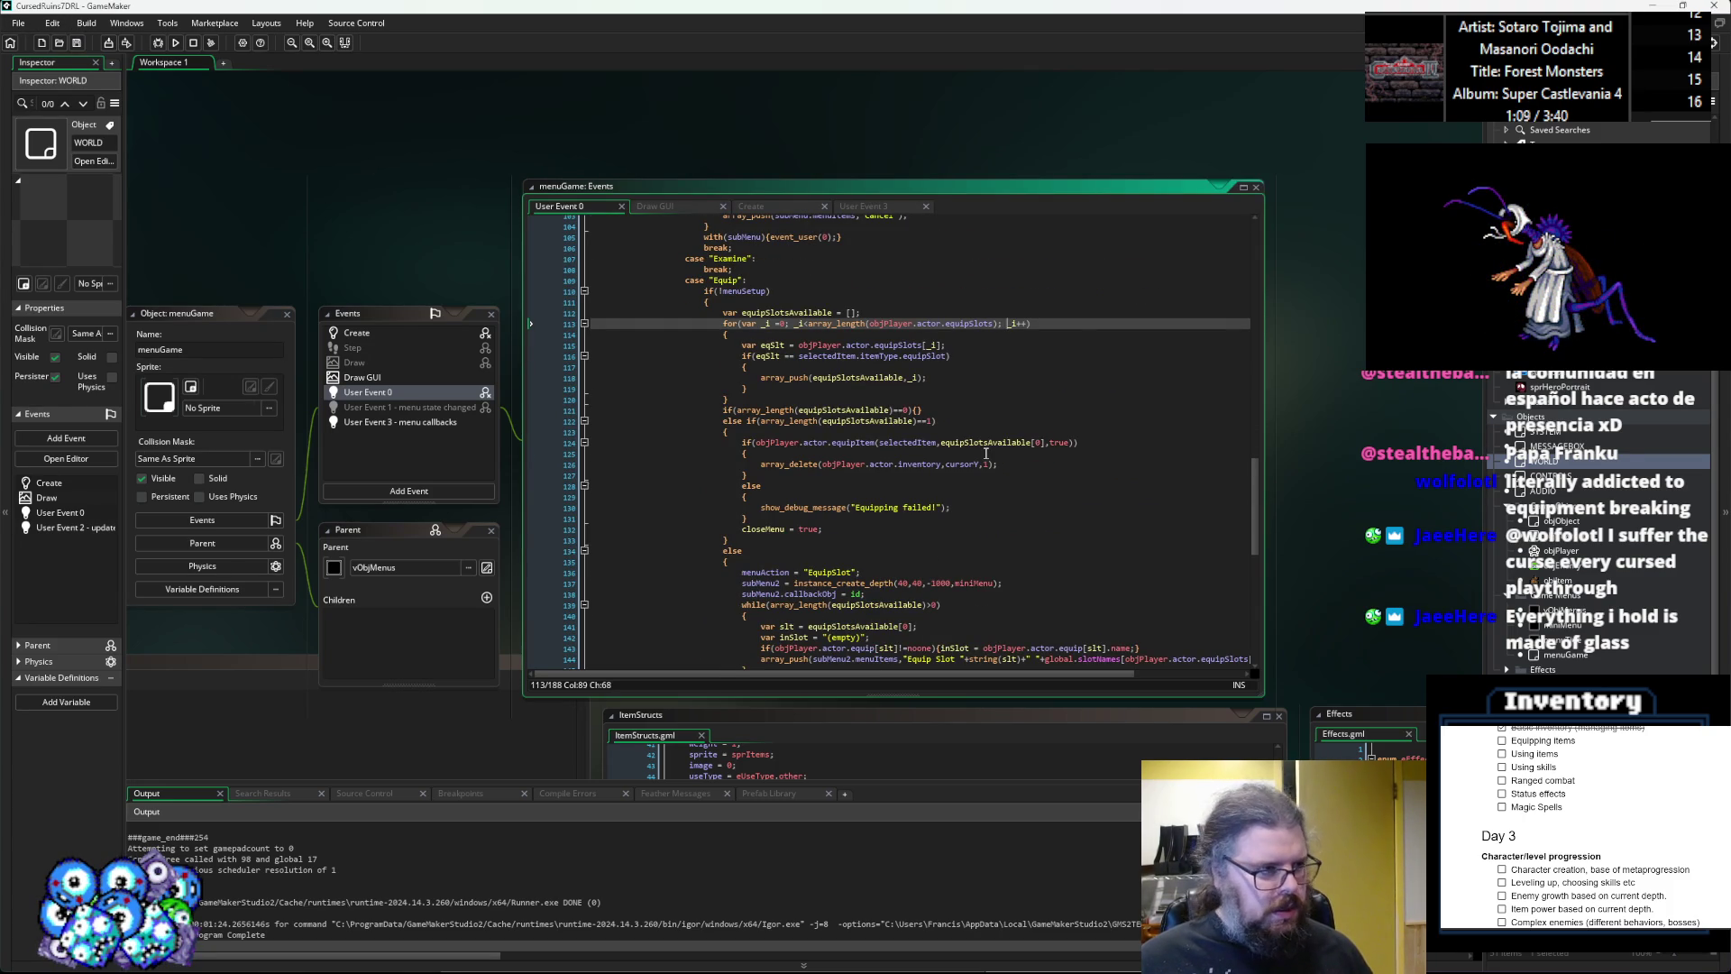
left_click(959, 399)
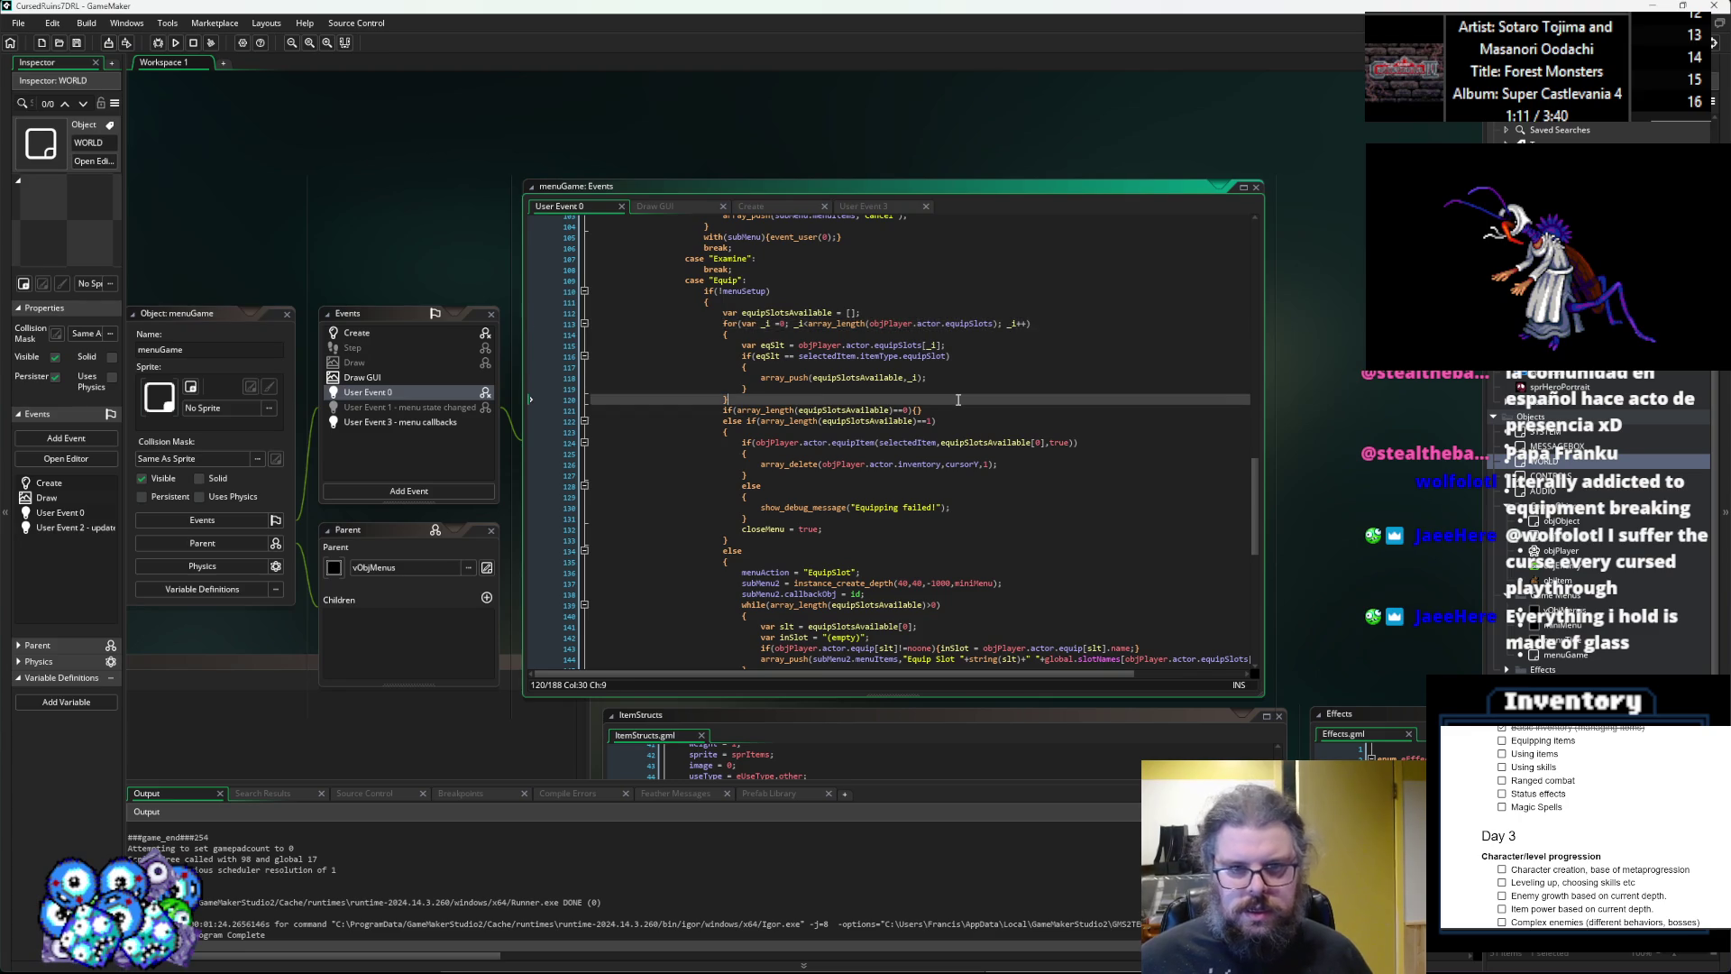
scroll(957, 399, "up", 4)
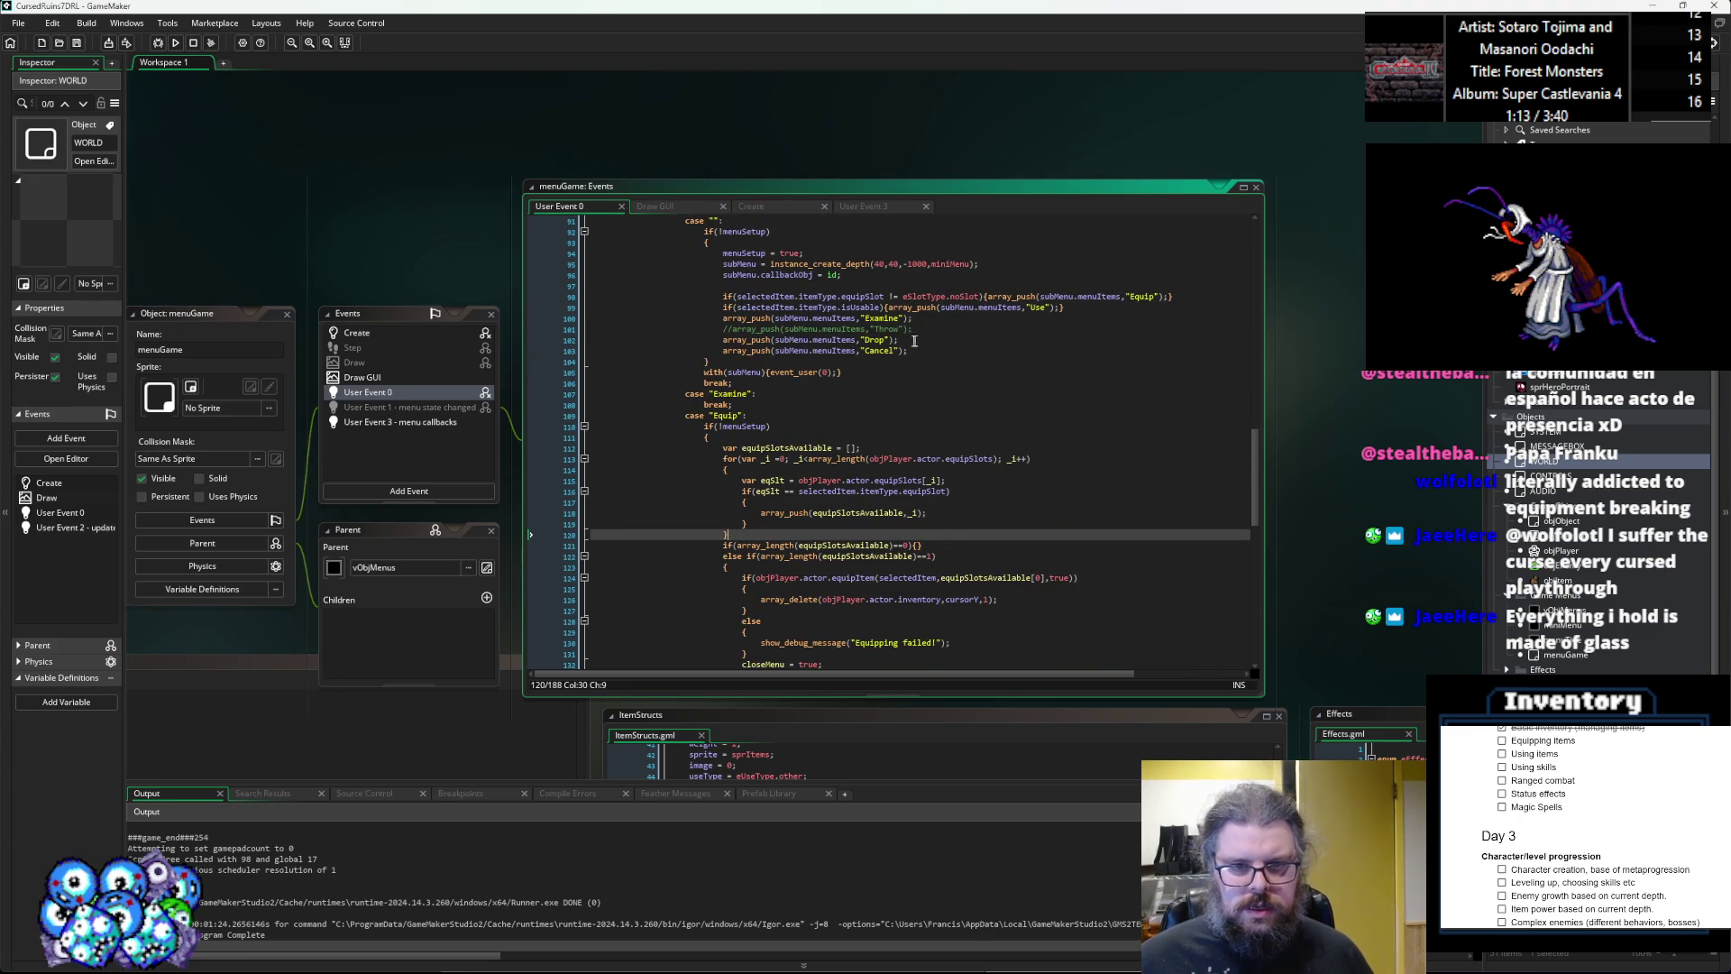
scroll(845, 439, "down", 3)
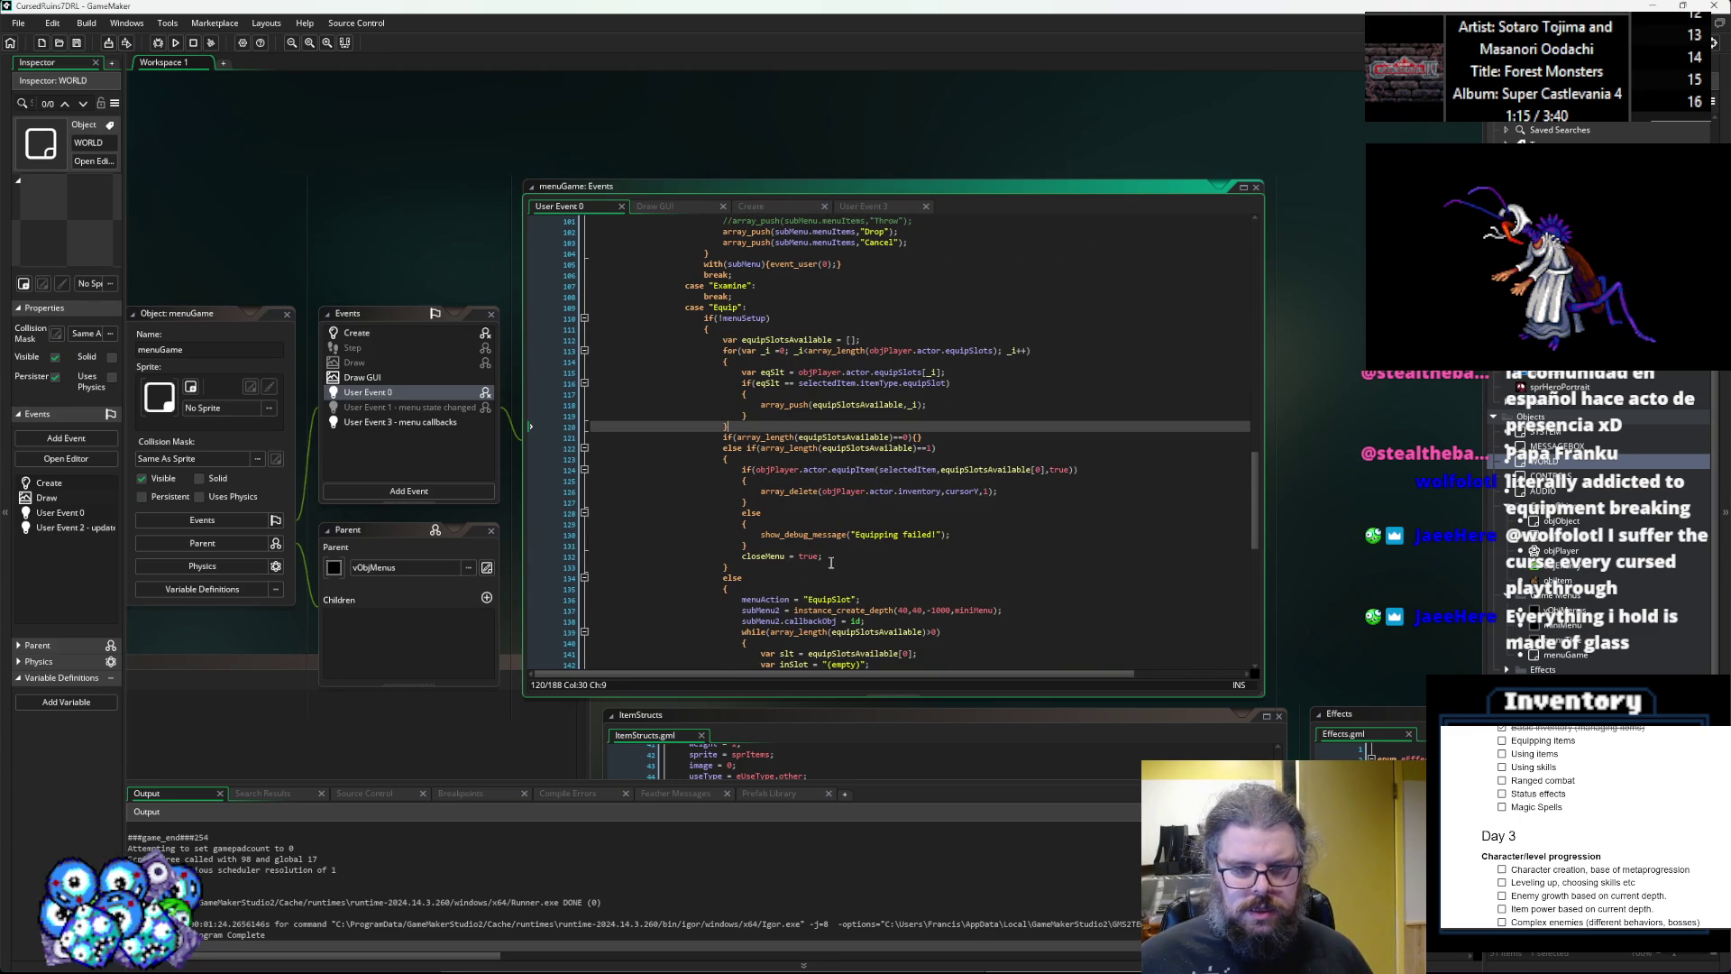
left_click(831, 558)
left_click(800, 276)
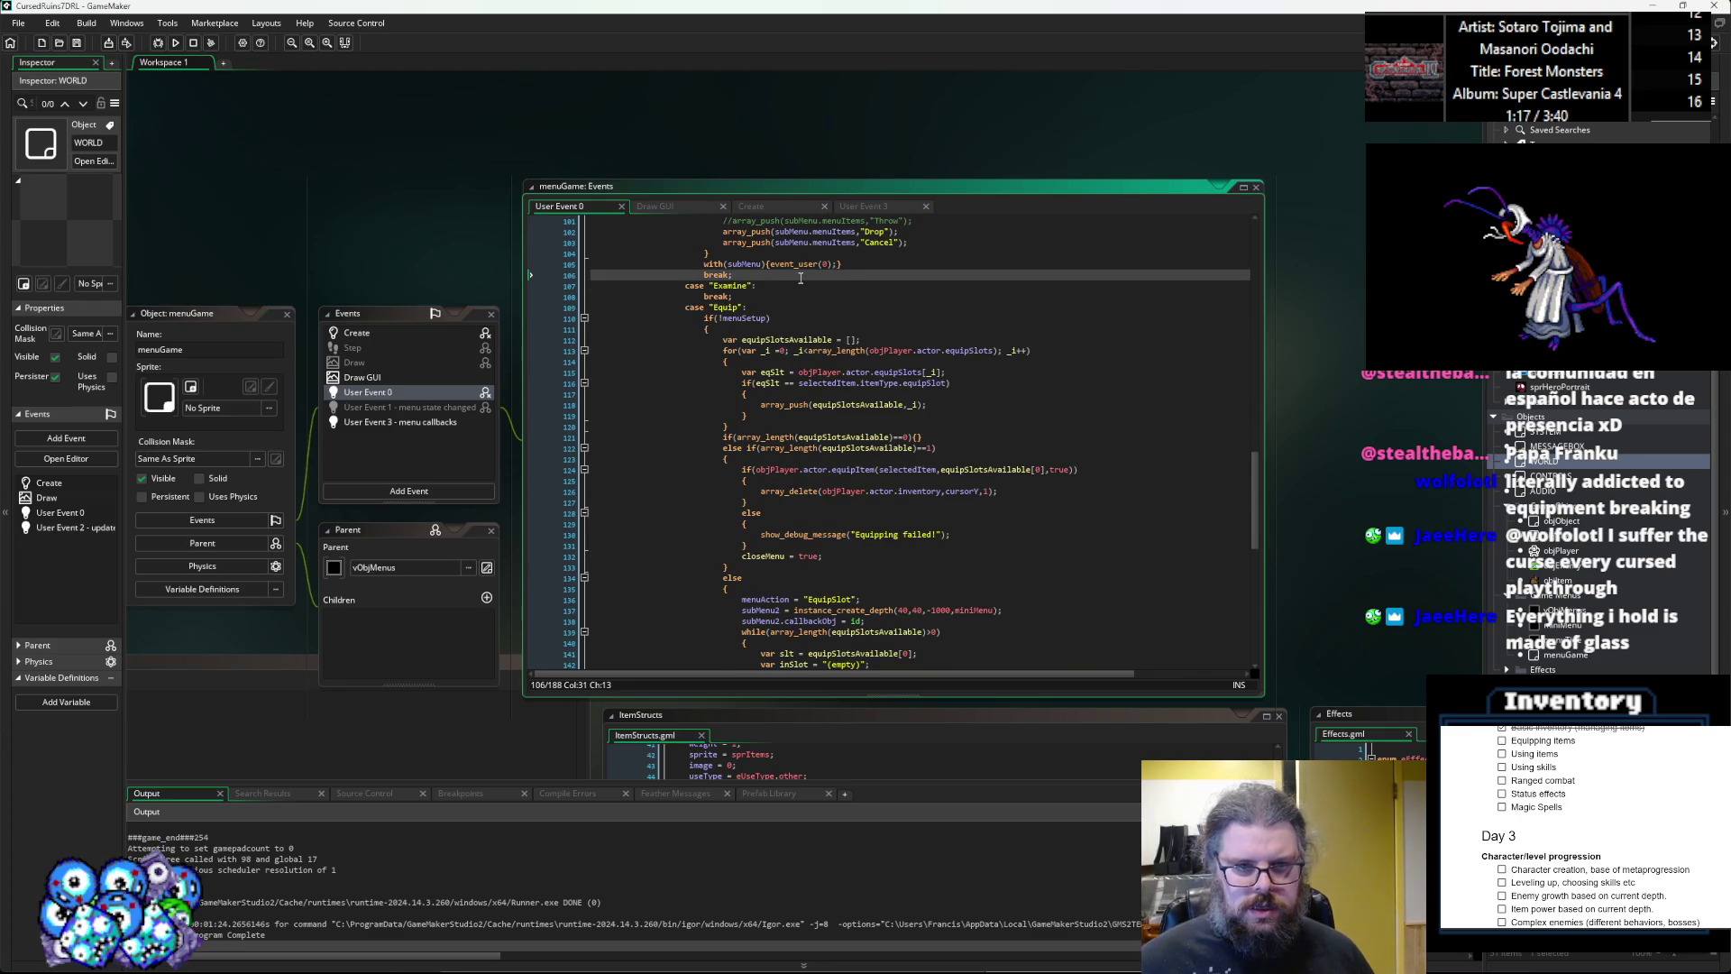
left_click(771, 285)
key("Return")
type("closeMenu = true;")
scroll(771, 285, "up", 1)
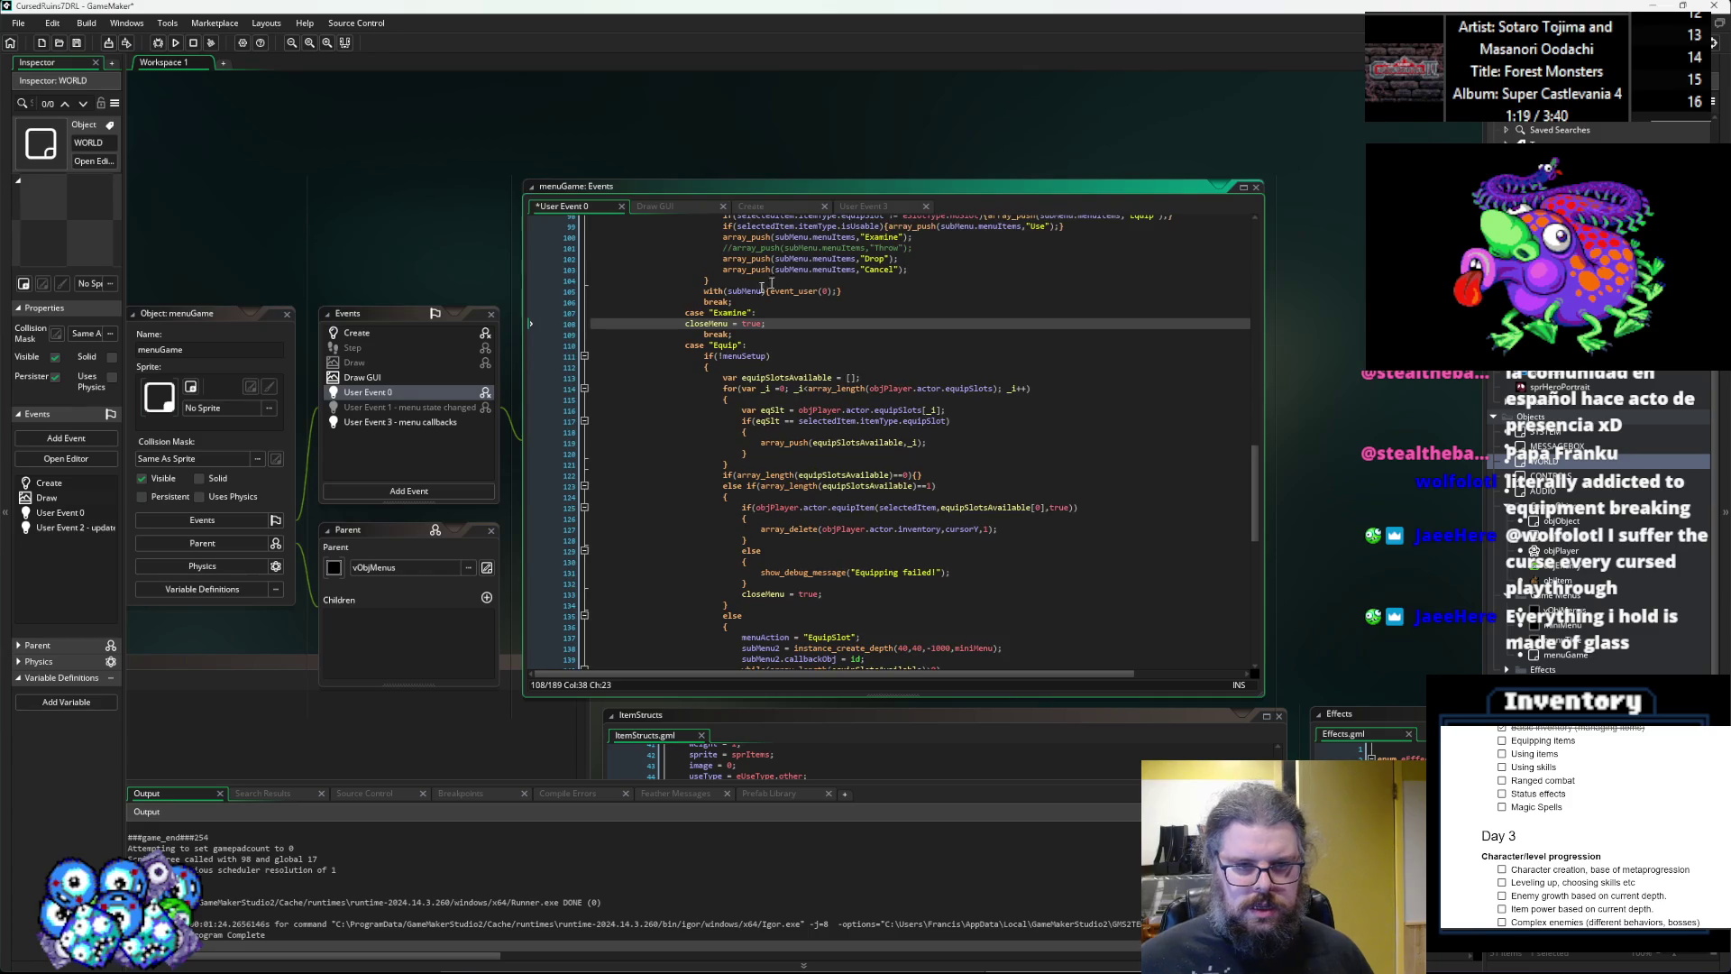
key("Home")
key("Tab")
Paste a 'closeMenu = true;' line under the Use case.
scroll(853, 465, "down", 6)
scroll(853, 465, "down", 3)
left_click(759, 464)
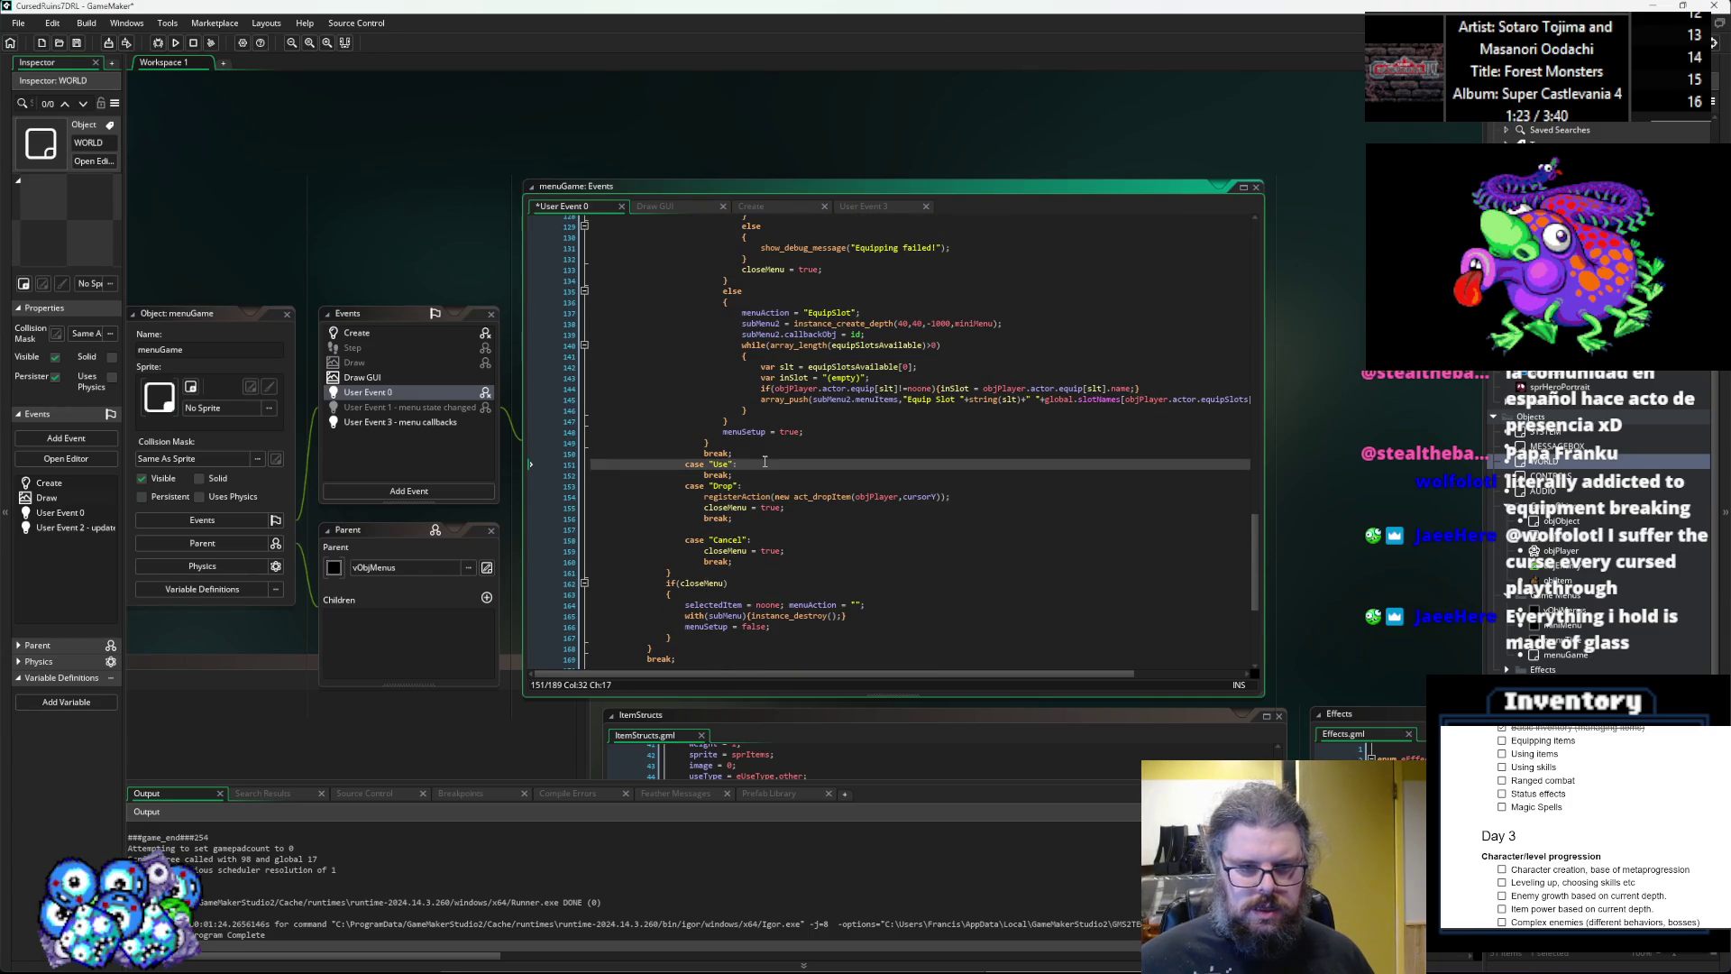
key("Return")
type("closeMenu = true;")
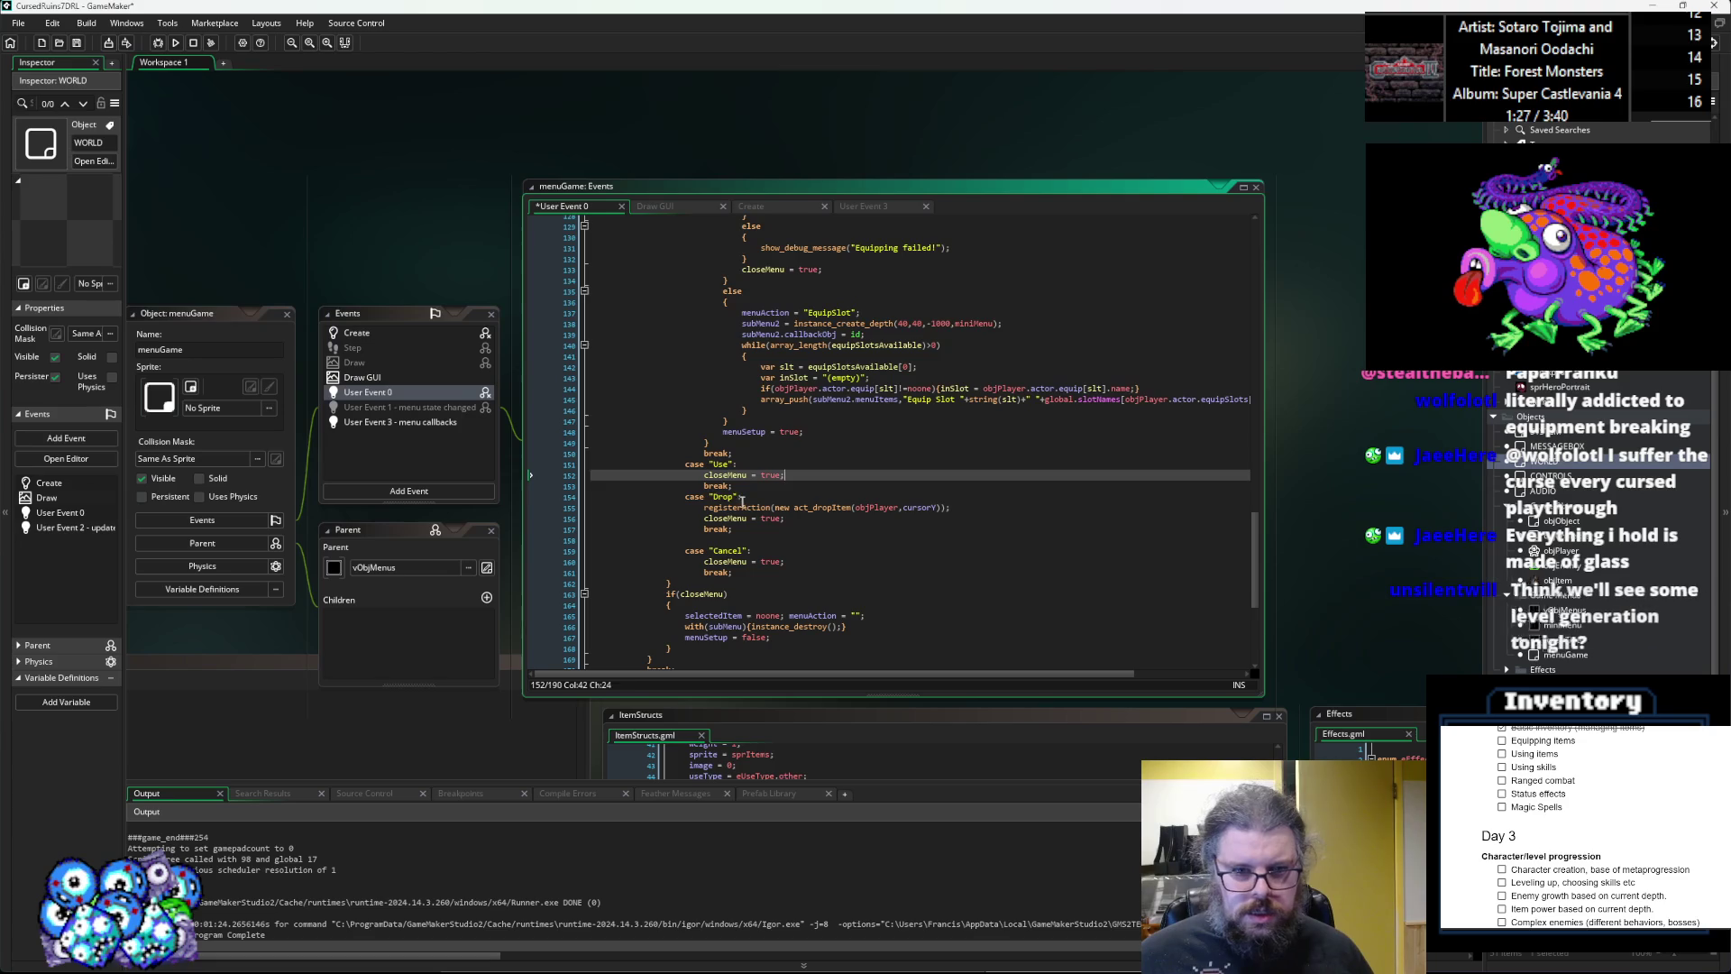
Add a case "Throw" with a break; after the Use case, adapted from the Drop label.
key("Down")
key("Down")
key("shift+Home")
key("ctrl+c")
left_click(757, 485)
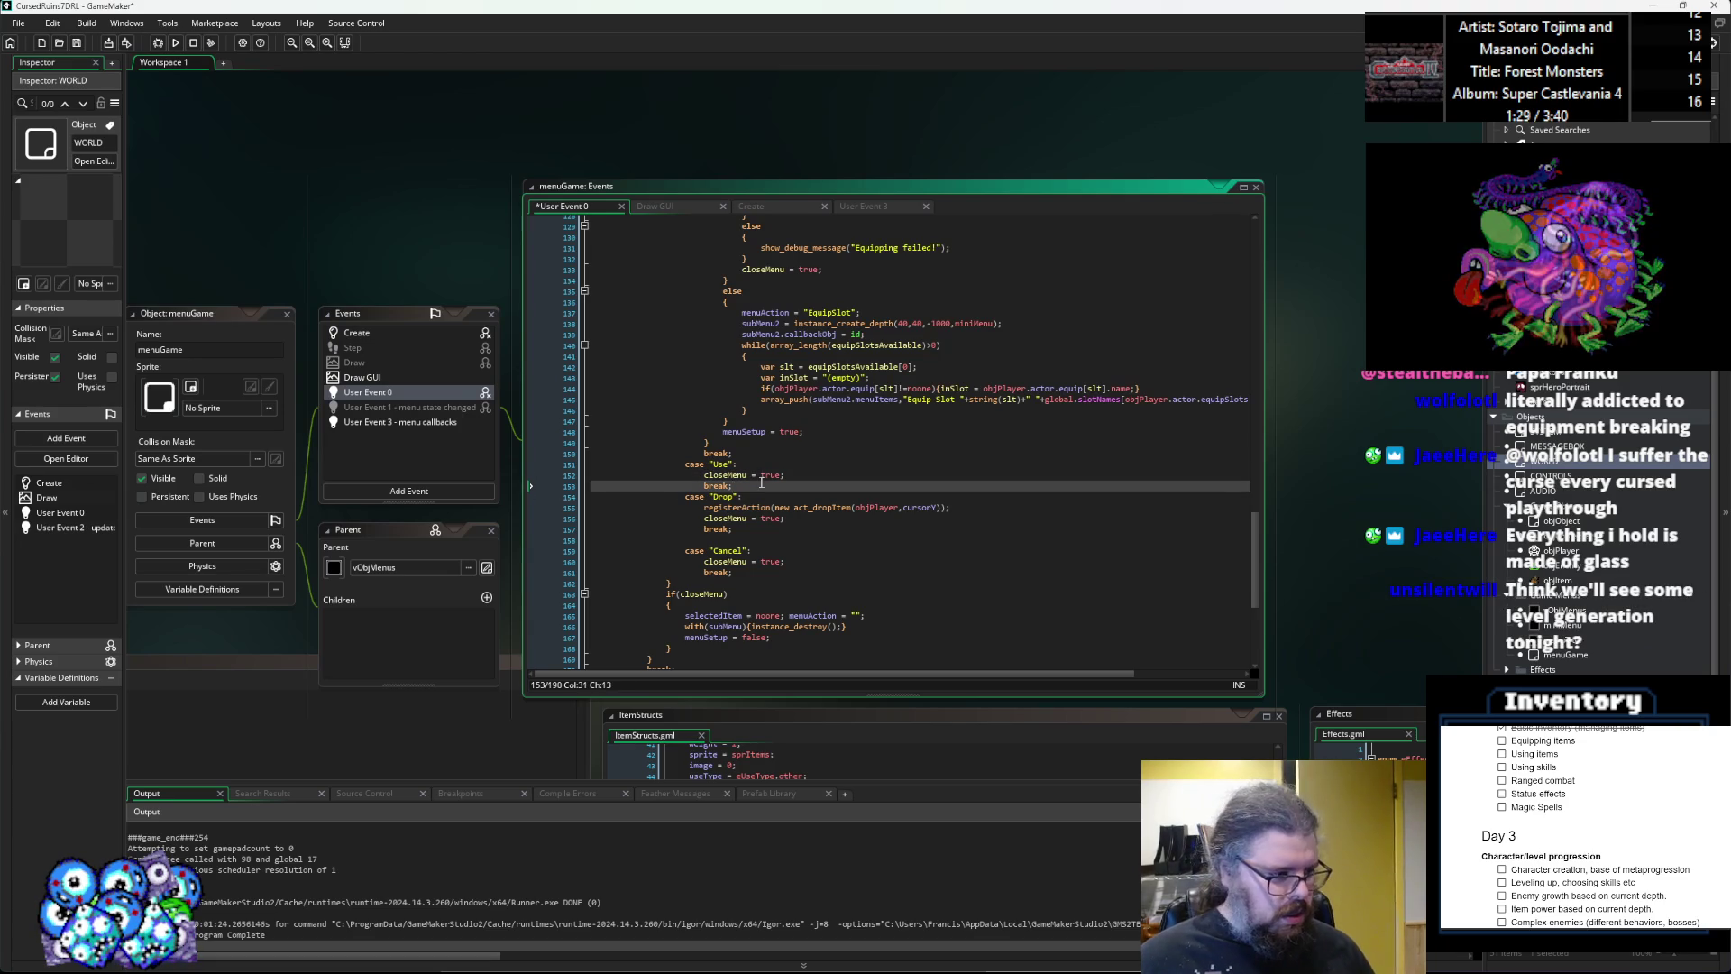
key("Return")
key("ctrl+v")
key("Return")
type("break;")
key("Escape")
key("Up")
key("Left")
key("BackSpace")
key("BackSpace")
key("BackSpace")
key("BackSpace")
type("Throw")
Add 'closeMenu = true;' under the Throw case.
scroll(781, 518, "up", 15)
scroll(793, 532, "down", 14)
left_click(783, 524)
left_click(786, 550)
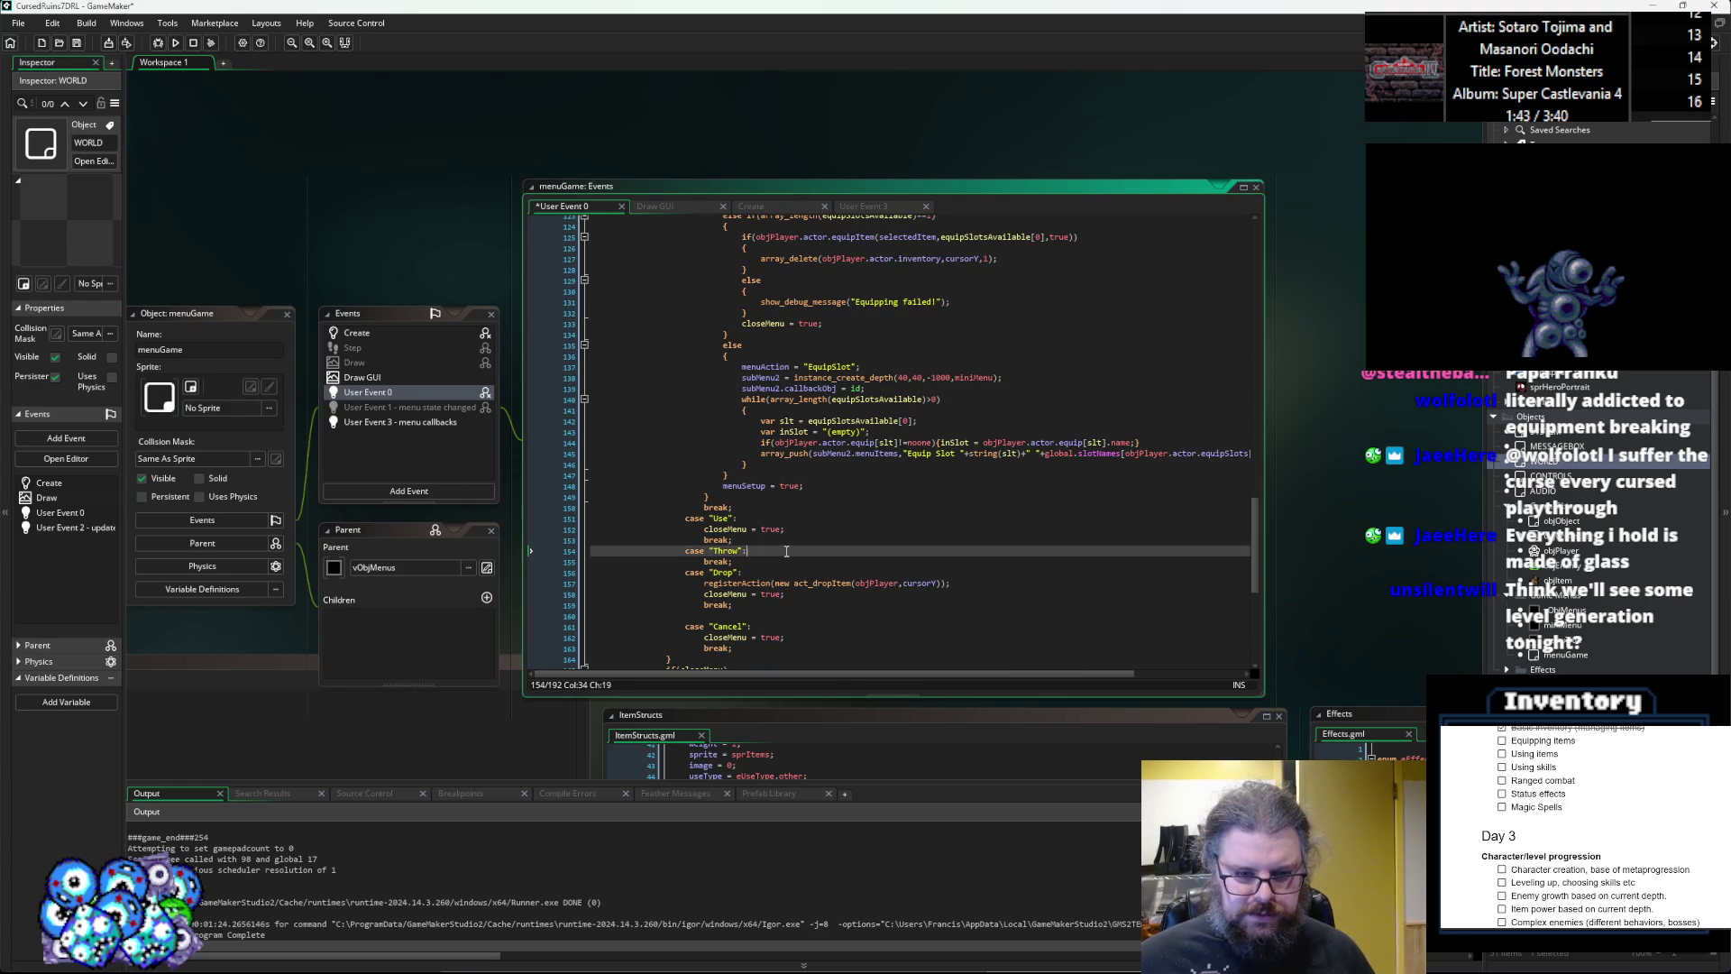
key("Return")
type("closeMenu = true;")
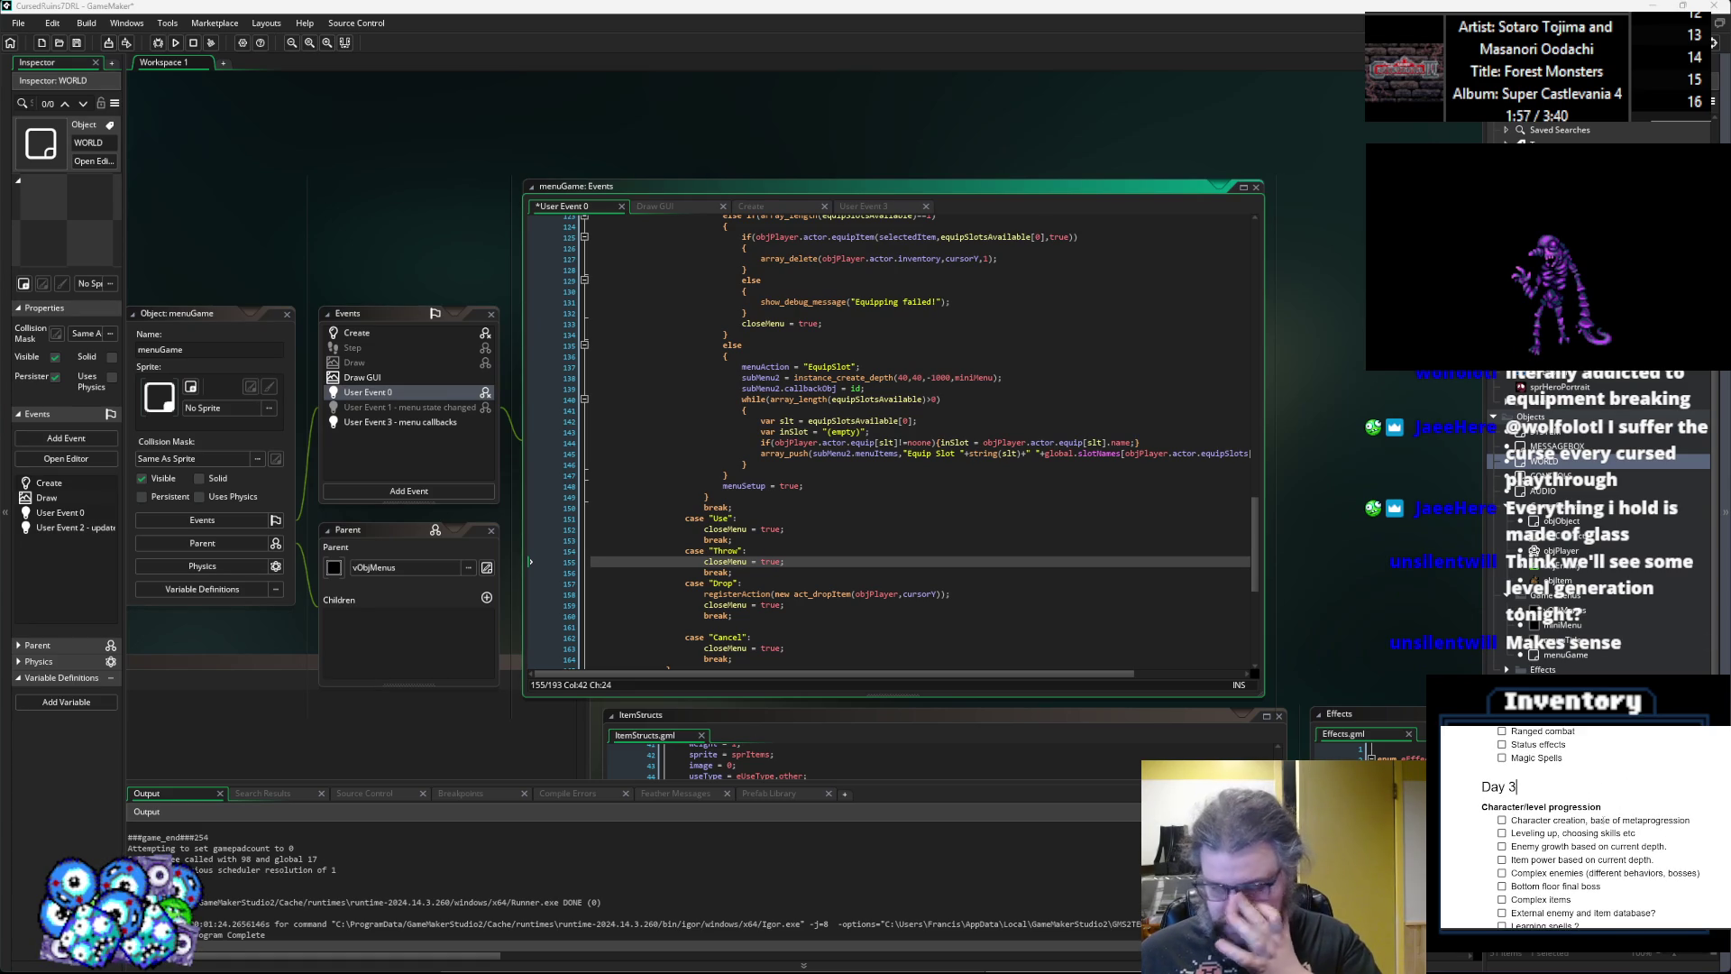
Mark Equipping items as done in the checklist and save the project.
scroll(1588, 825, "up", 2)
left_click(1503, 789)
scroll(1605, 798, "down", 1)
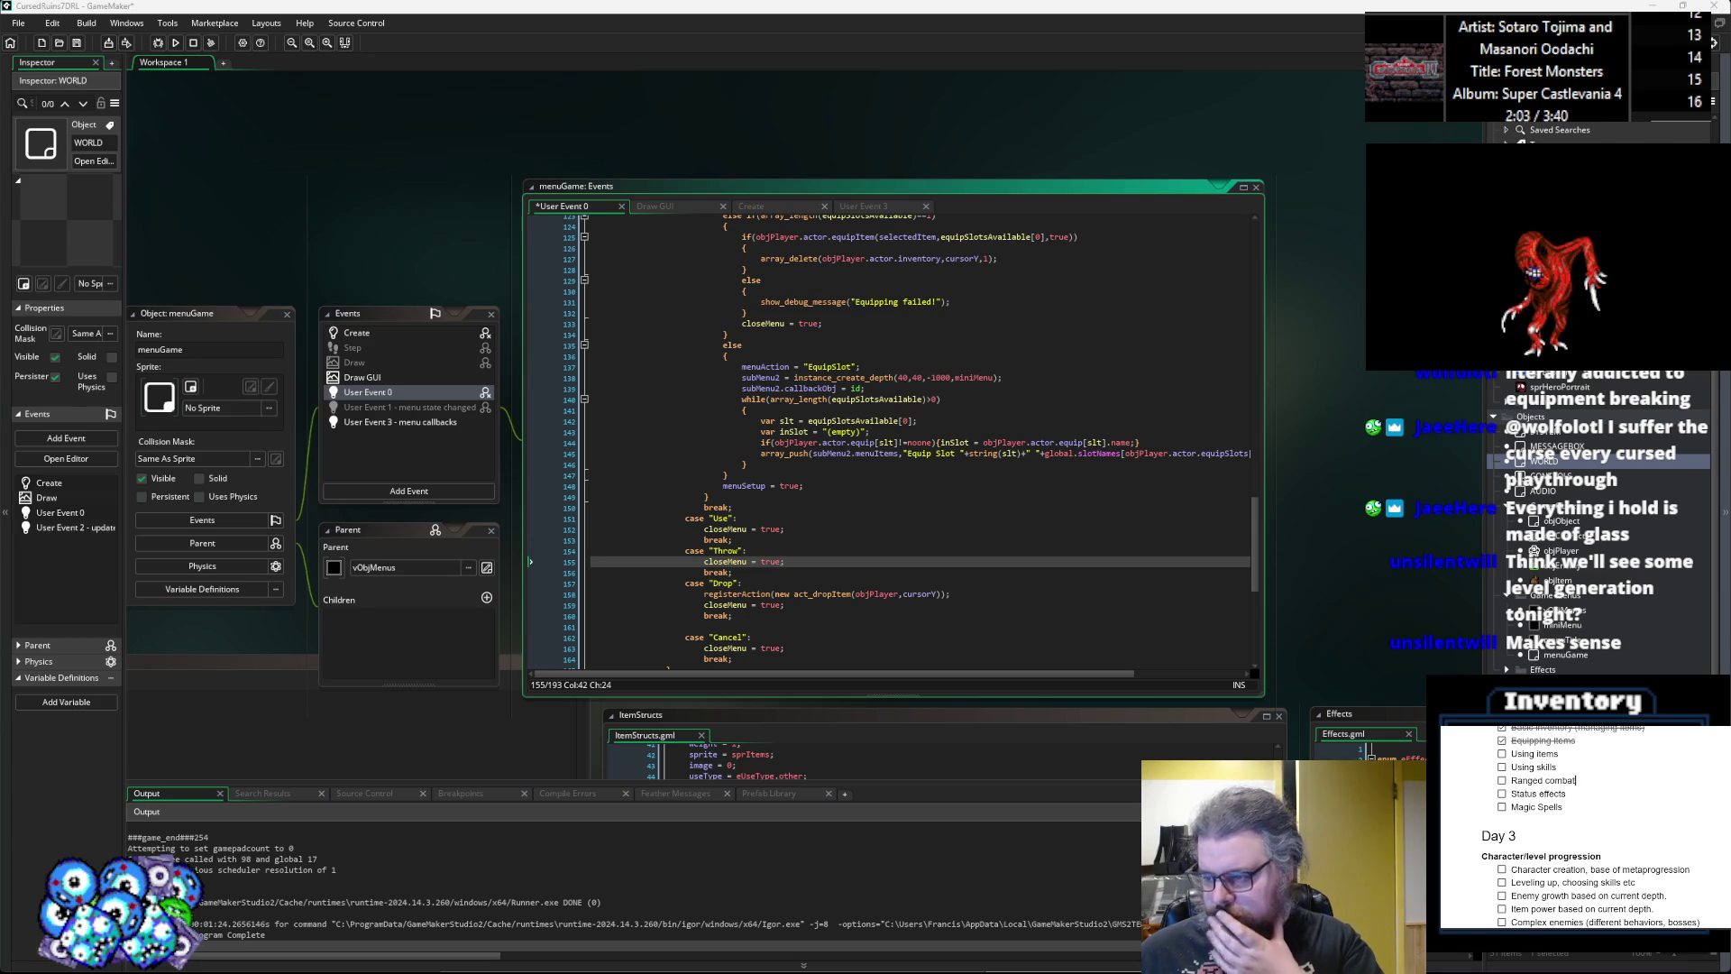
left_click(1144, 432)
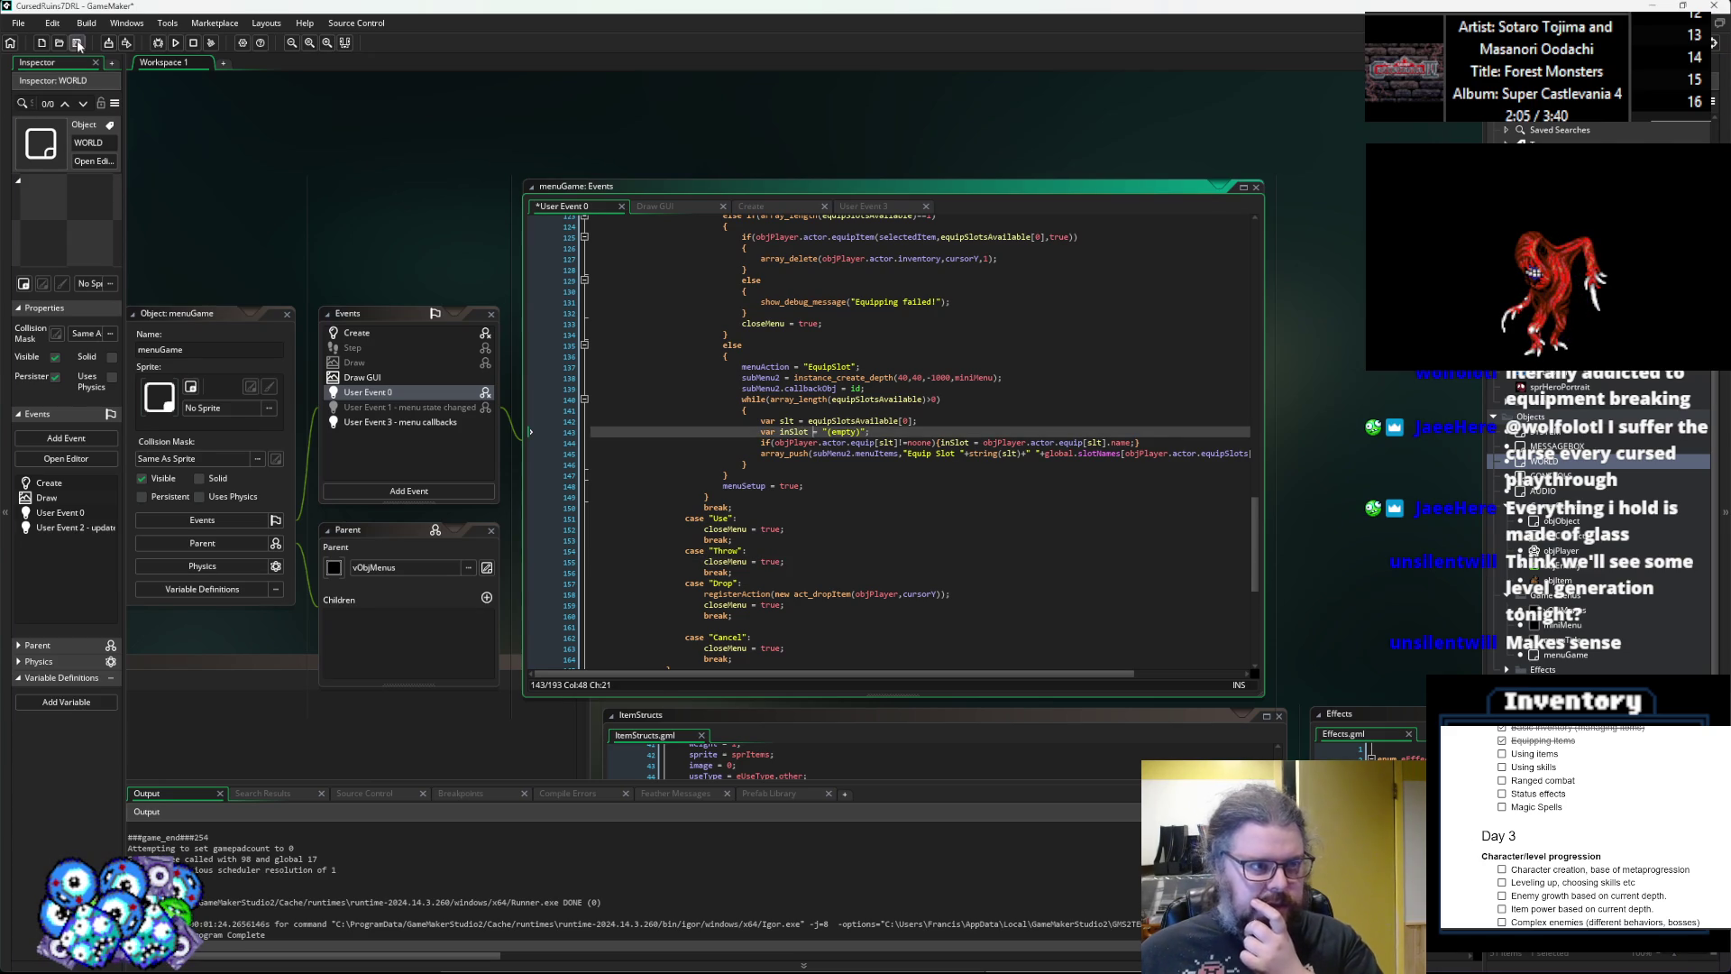
left_click(1323, 483)
left_click(1647, 756)
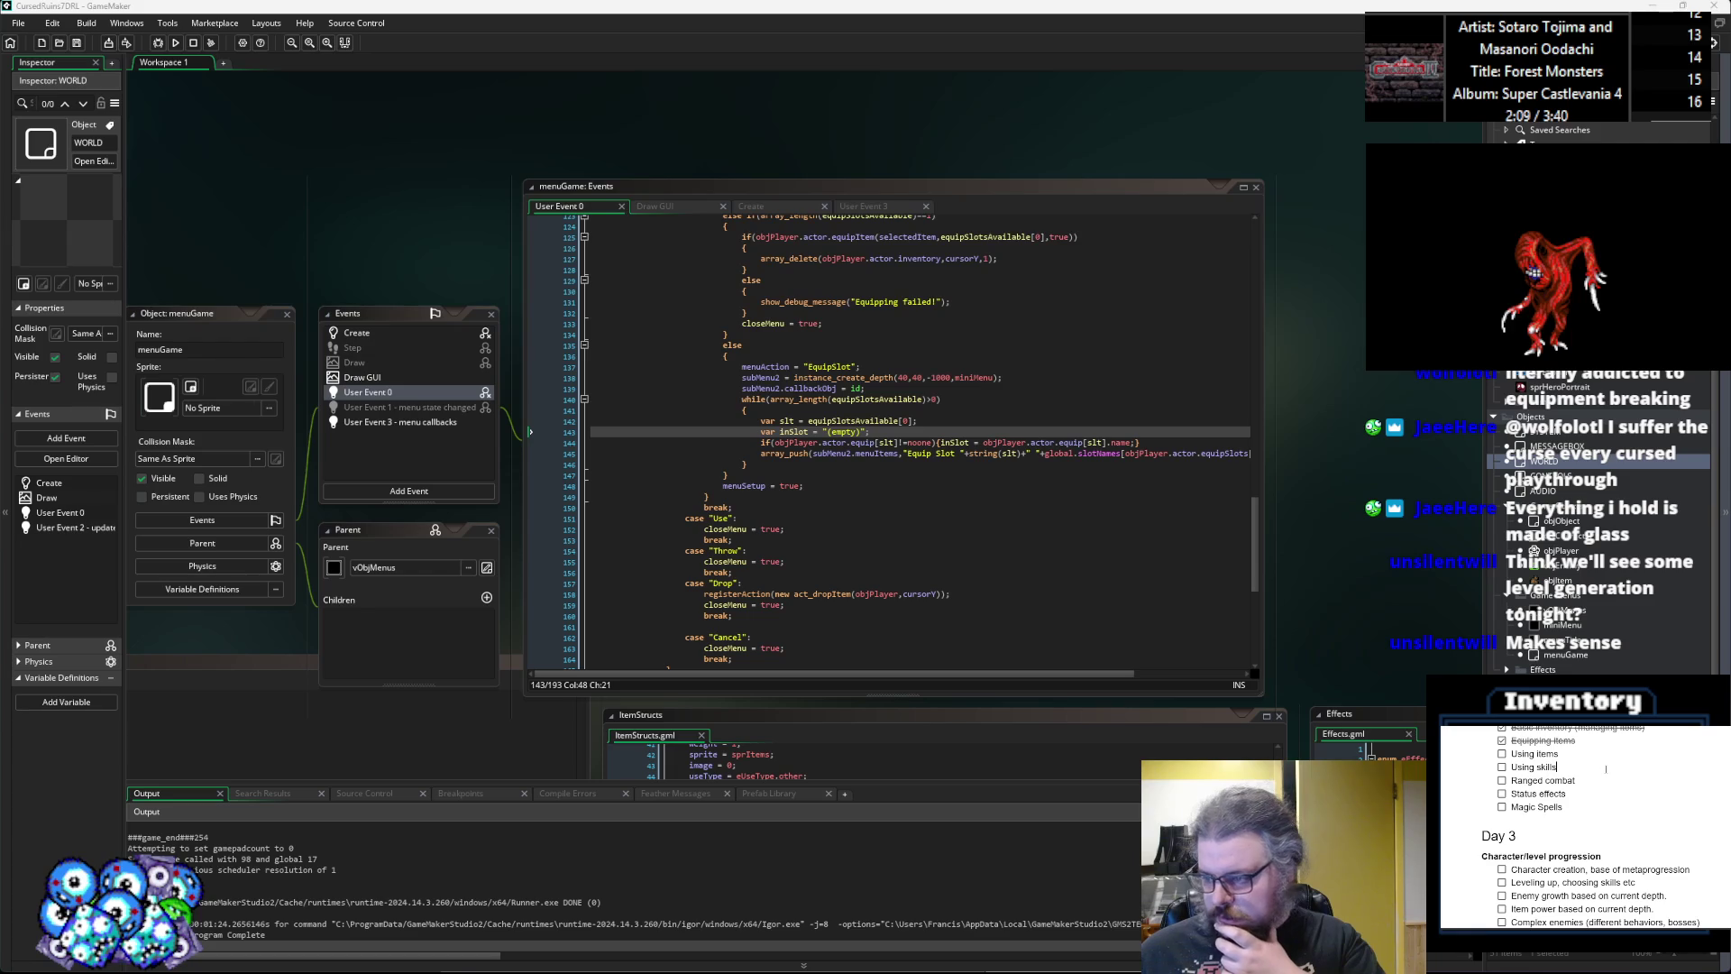
left_click(867, 542)
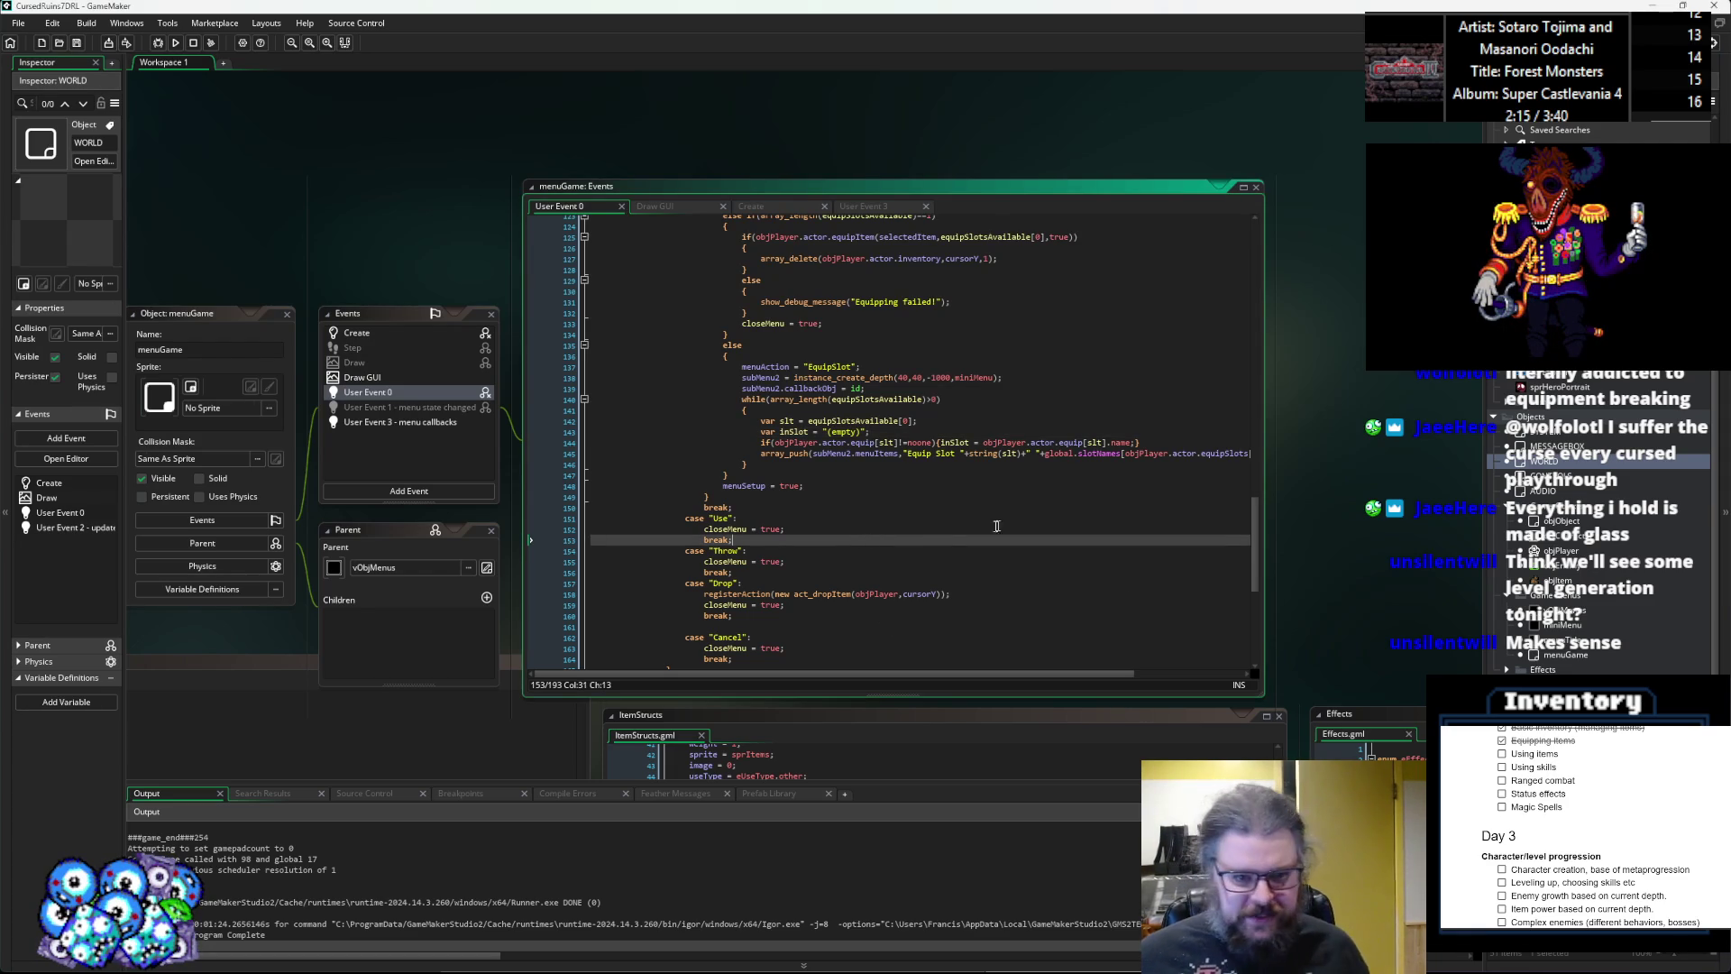
Review the line that adds the Equip option, then pan toward the other code windows.
left_click(78, 42)
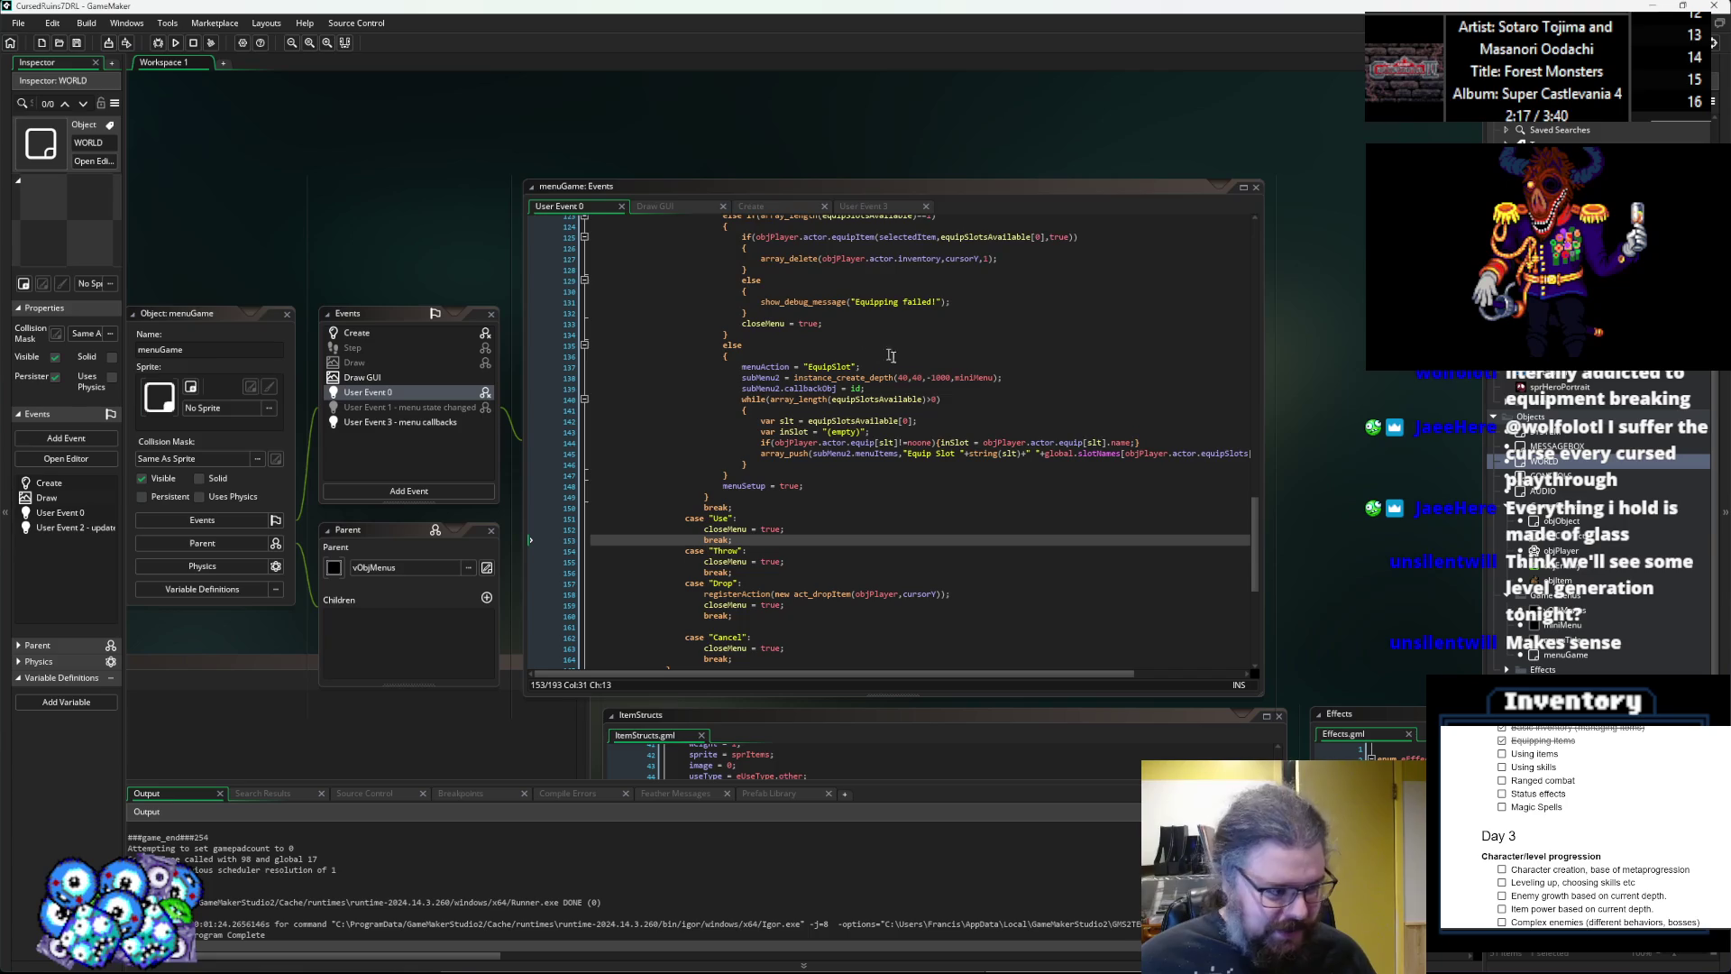
scroll(891, 355, "up", 8)
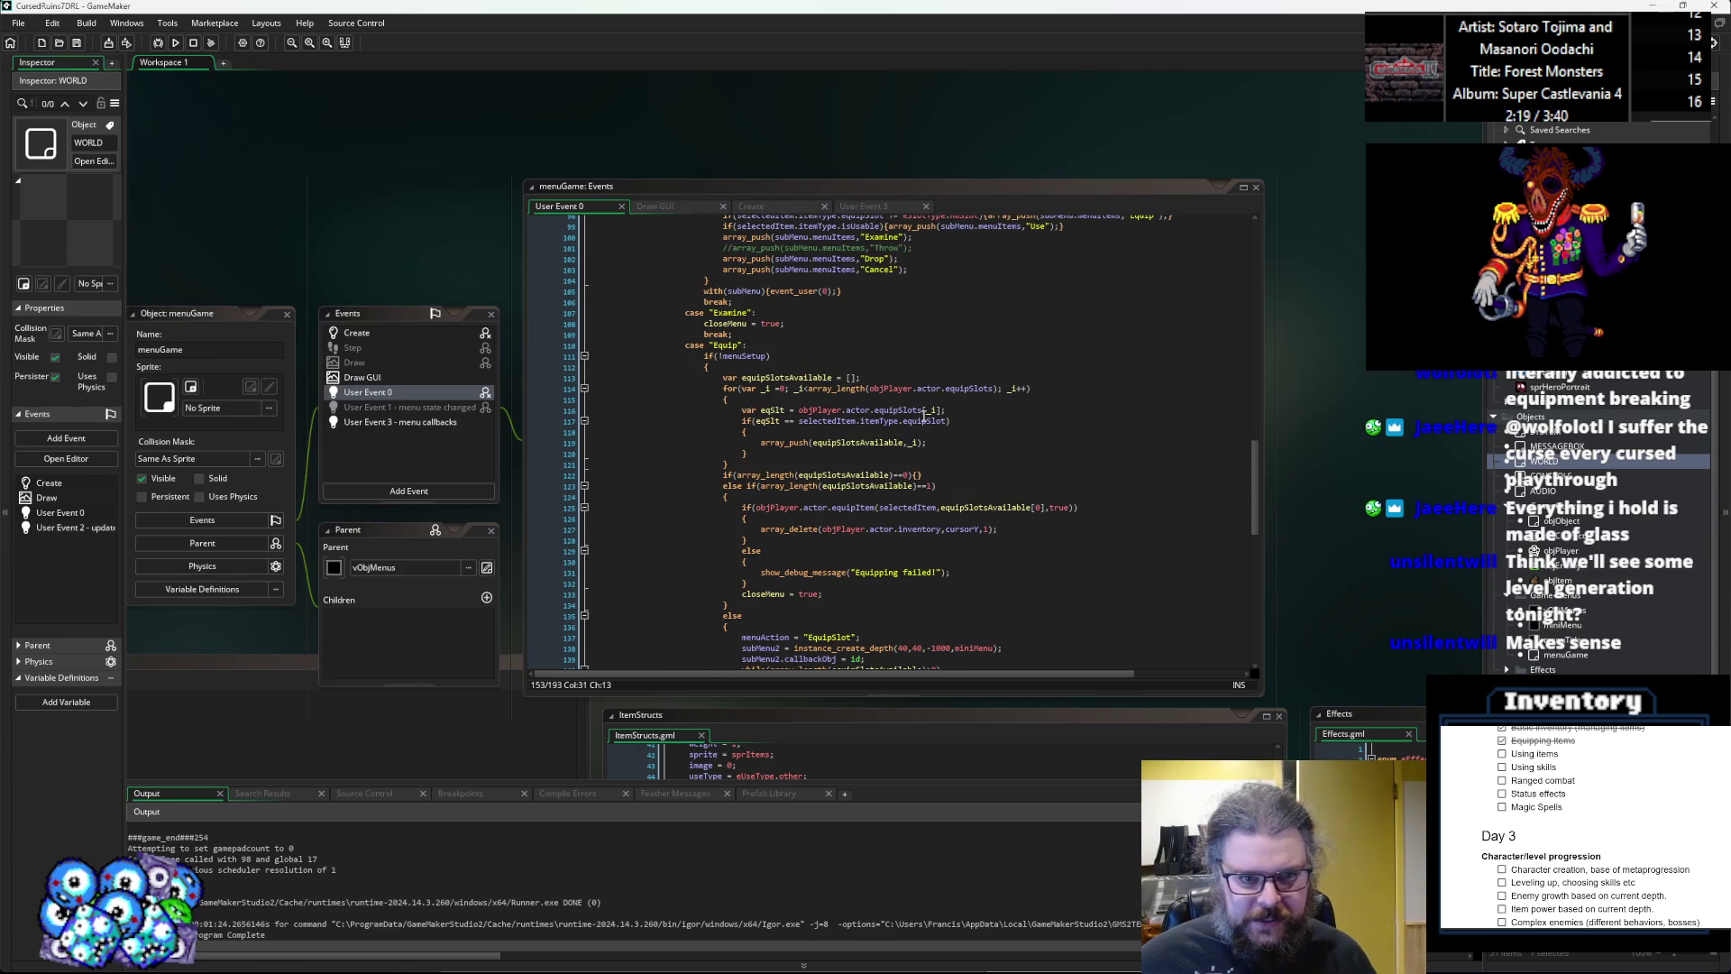
scroll(924, 417, "up", 7)
left_click(924, 415)
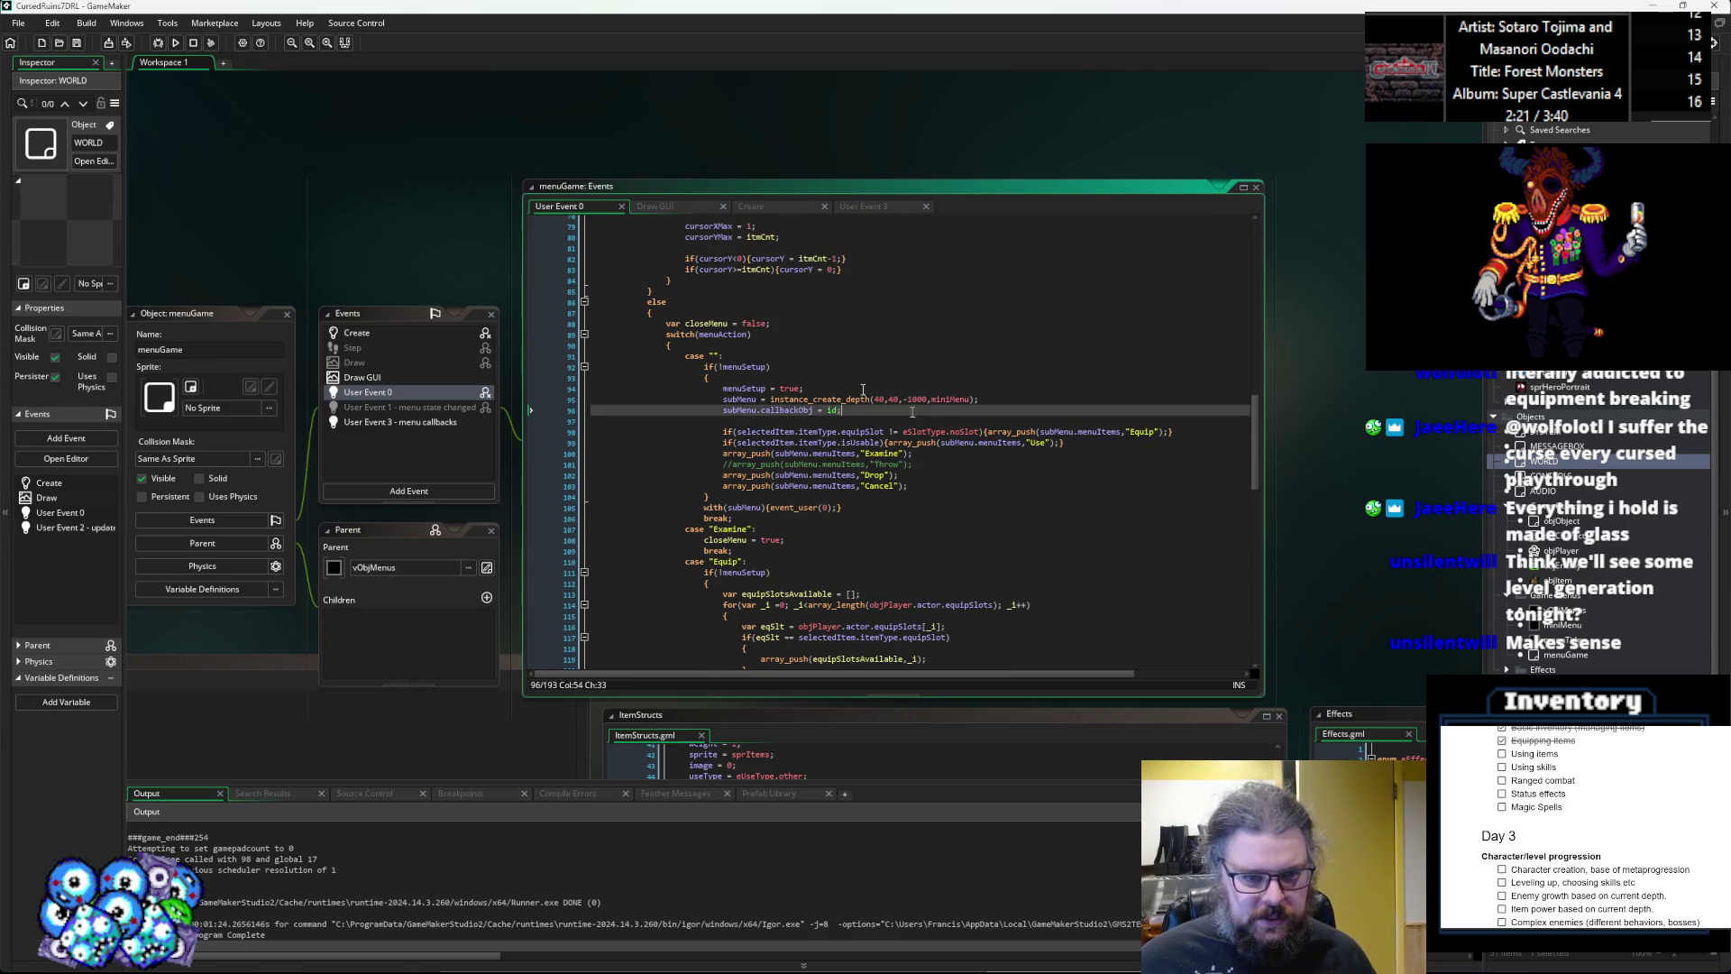
left_click(77, 42)
left_click(1013, 433)
scroll(1005, 428, "down", 5)
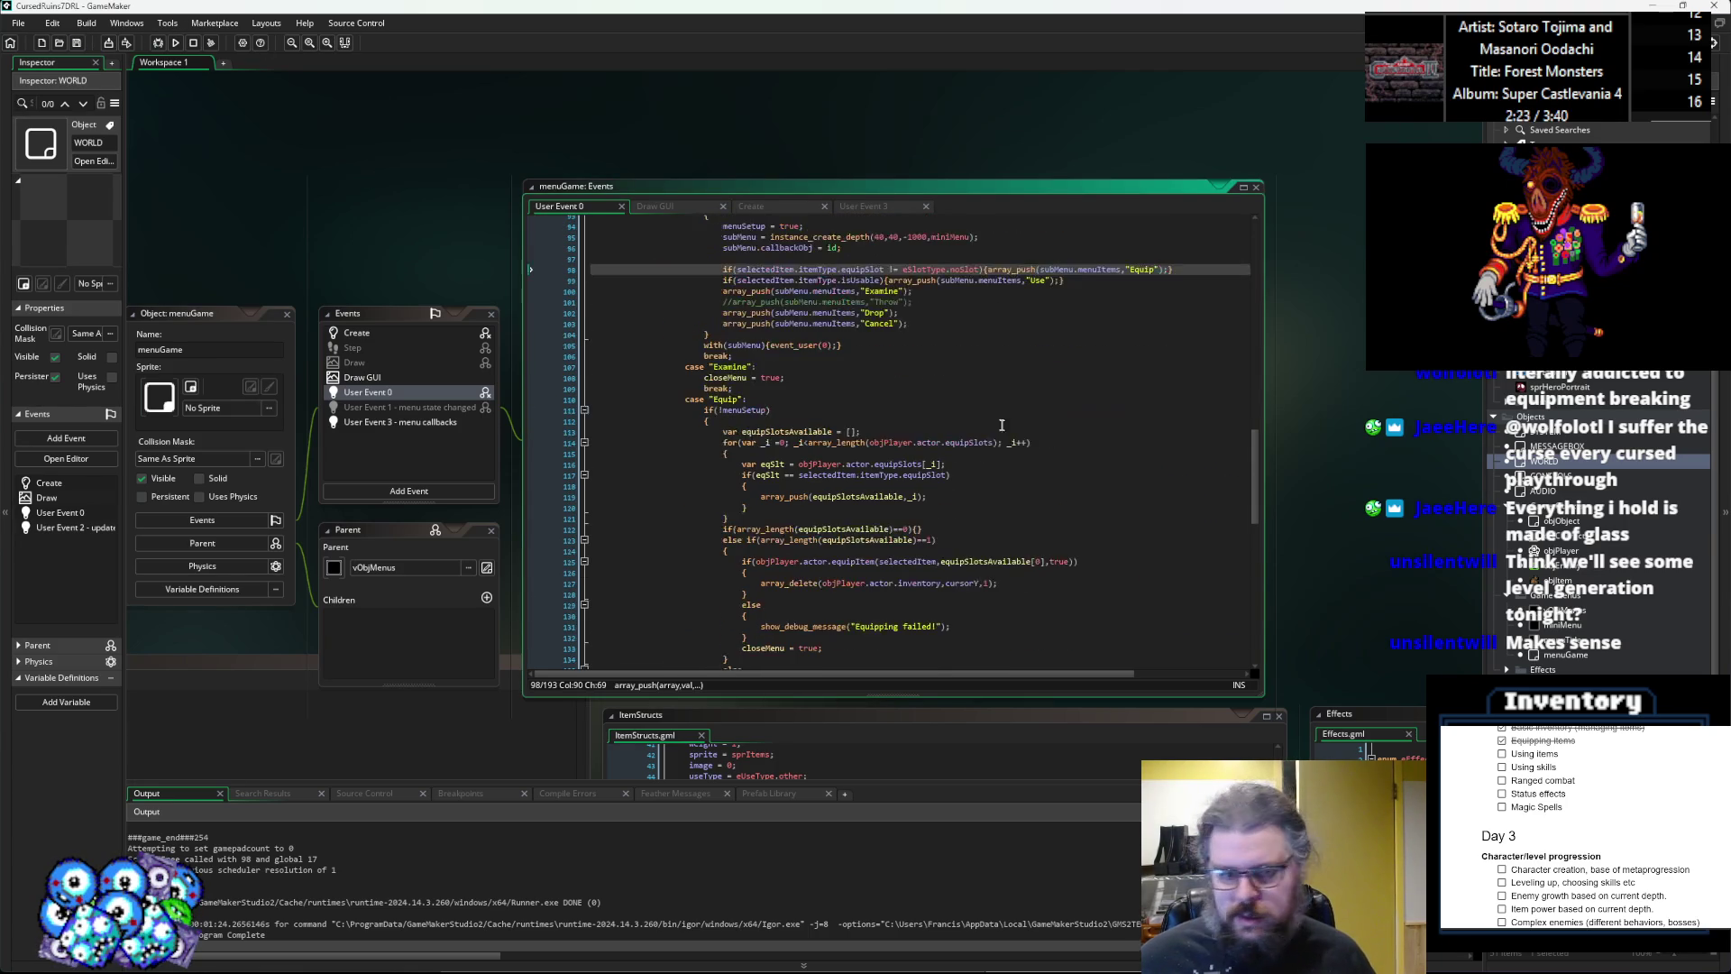
scroll(991, 402, "down", 8)
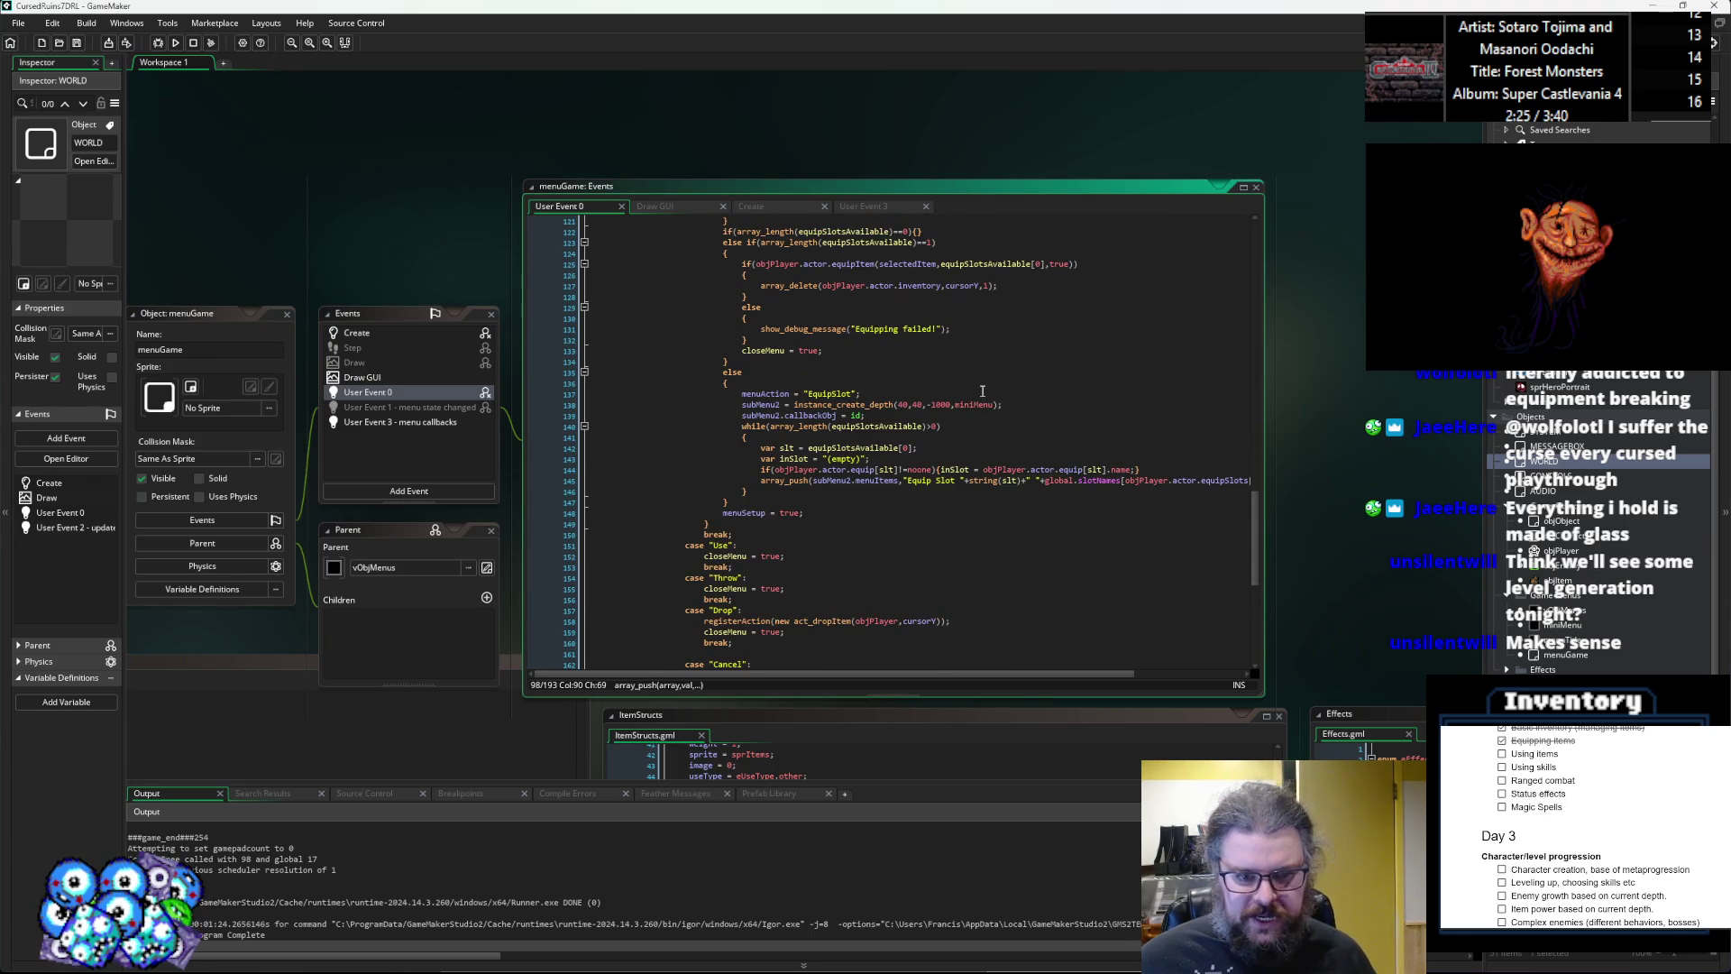
scroll(983, 390, "down", 4)
scroll(983, 390, "down", 2)
left_click(676, 508)
mouse_move(213, 313)
left_mouse_down()
mouse_move(349, 183)
mouse_move(406, 375)
left_mouse_up()
Move the ItemStructs window higher and focus the Effects code after the equipment effects loop.
scroll(405, 375, "down", 10)
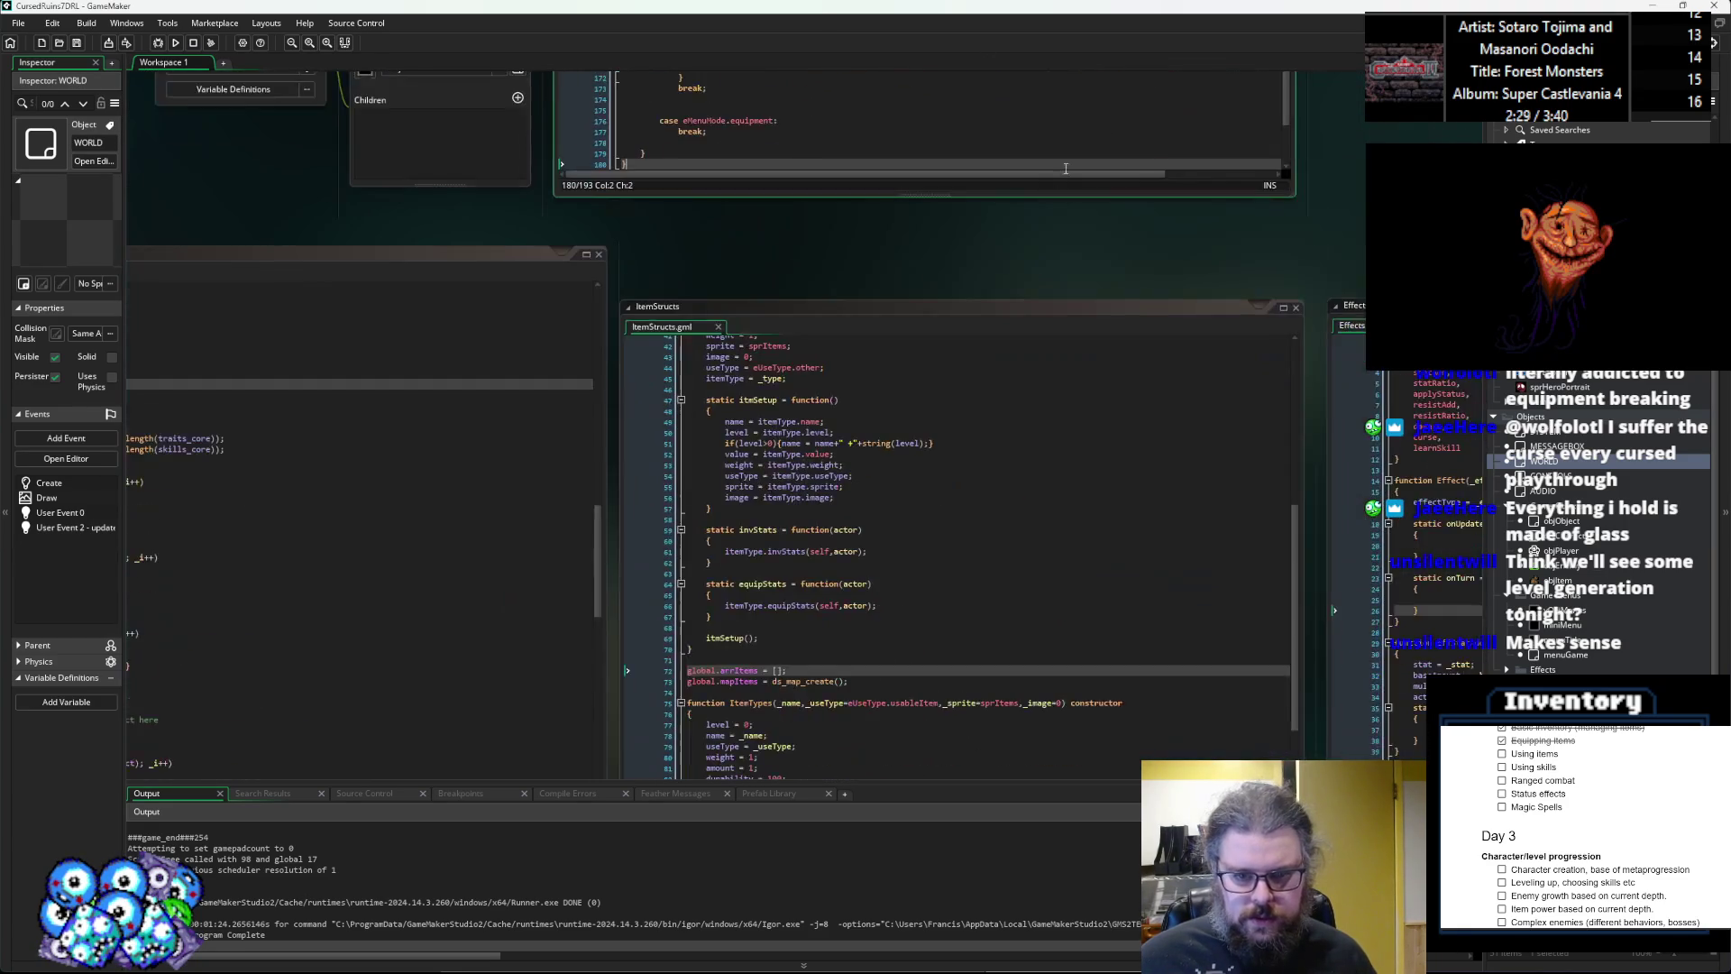
scroll(693, 449, "right", 5)
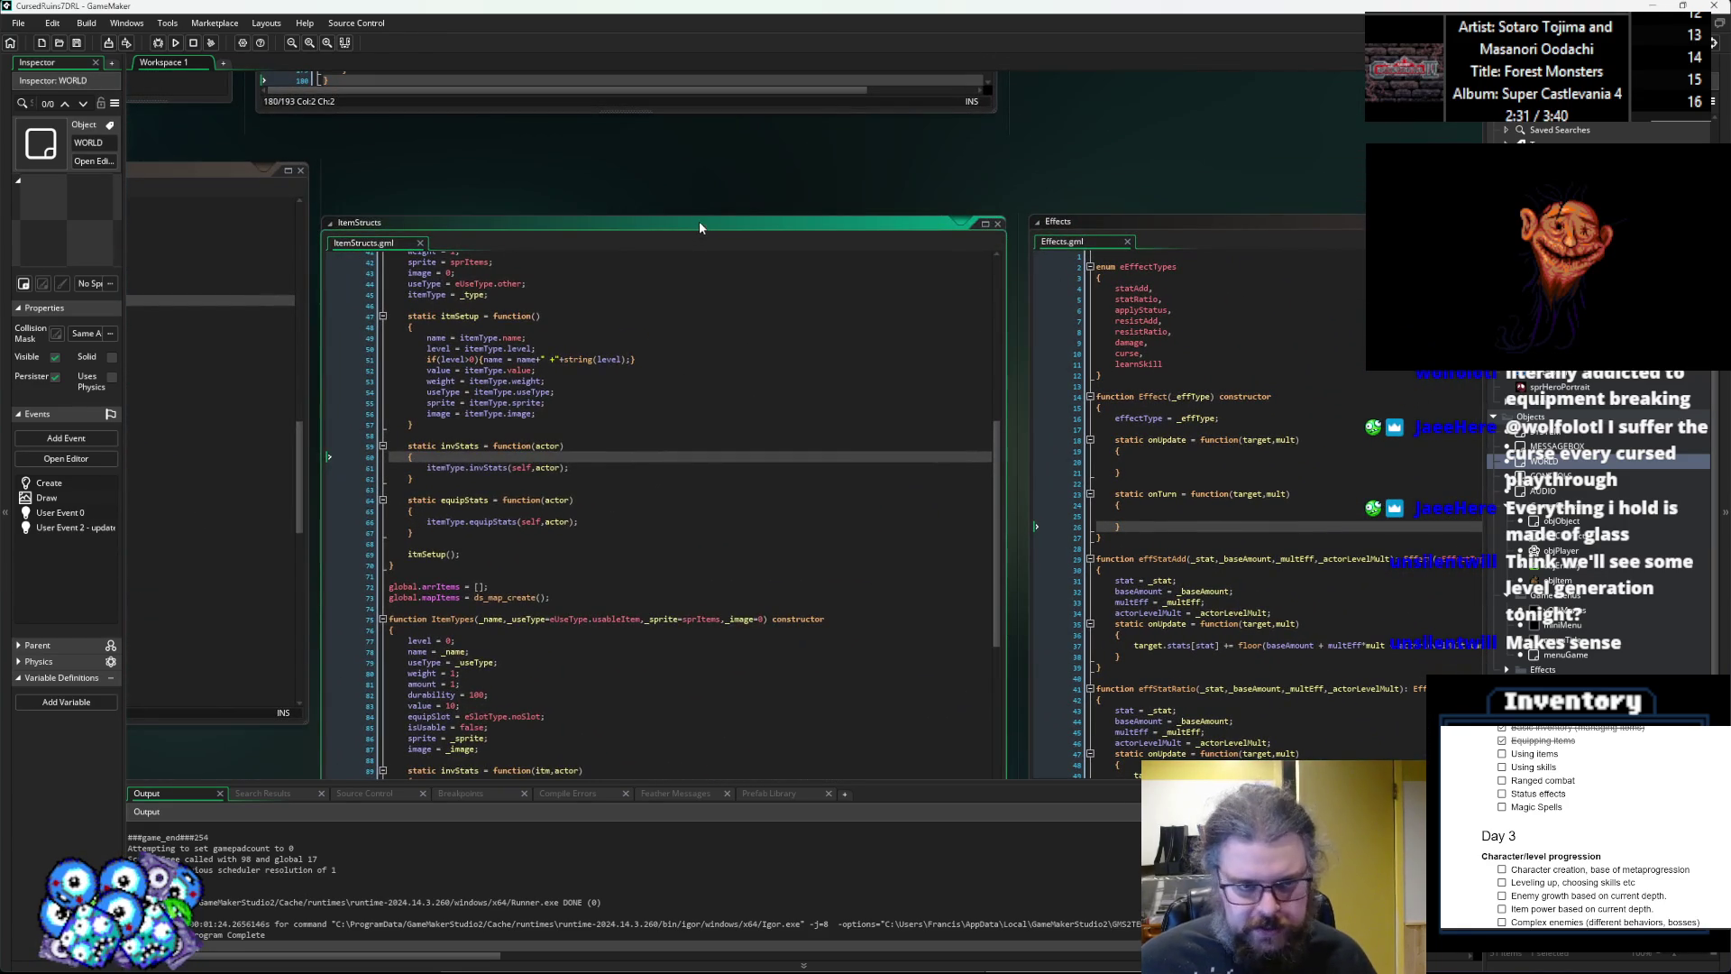
left_click_drag(699, 220, 700, 169)
left_click(1176, 224)
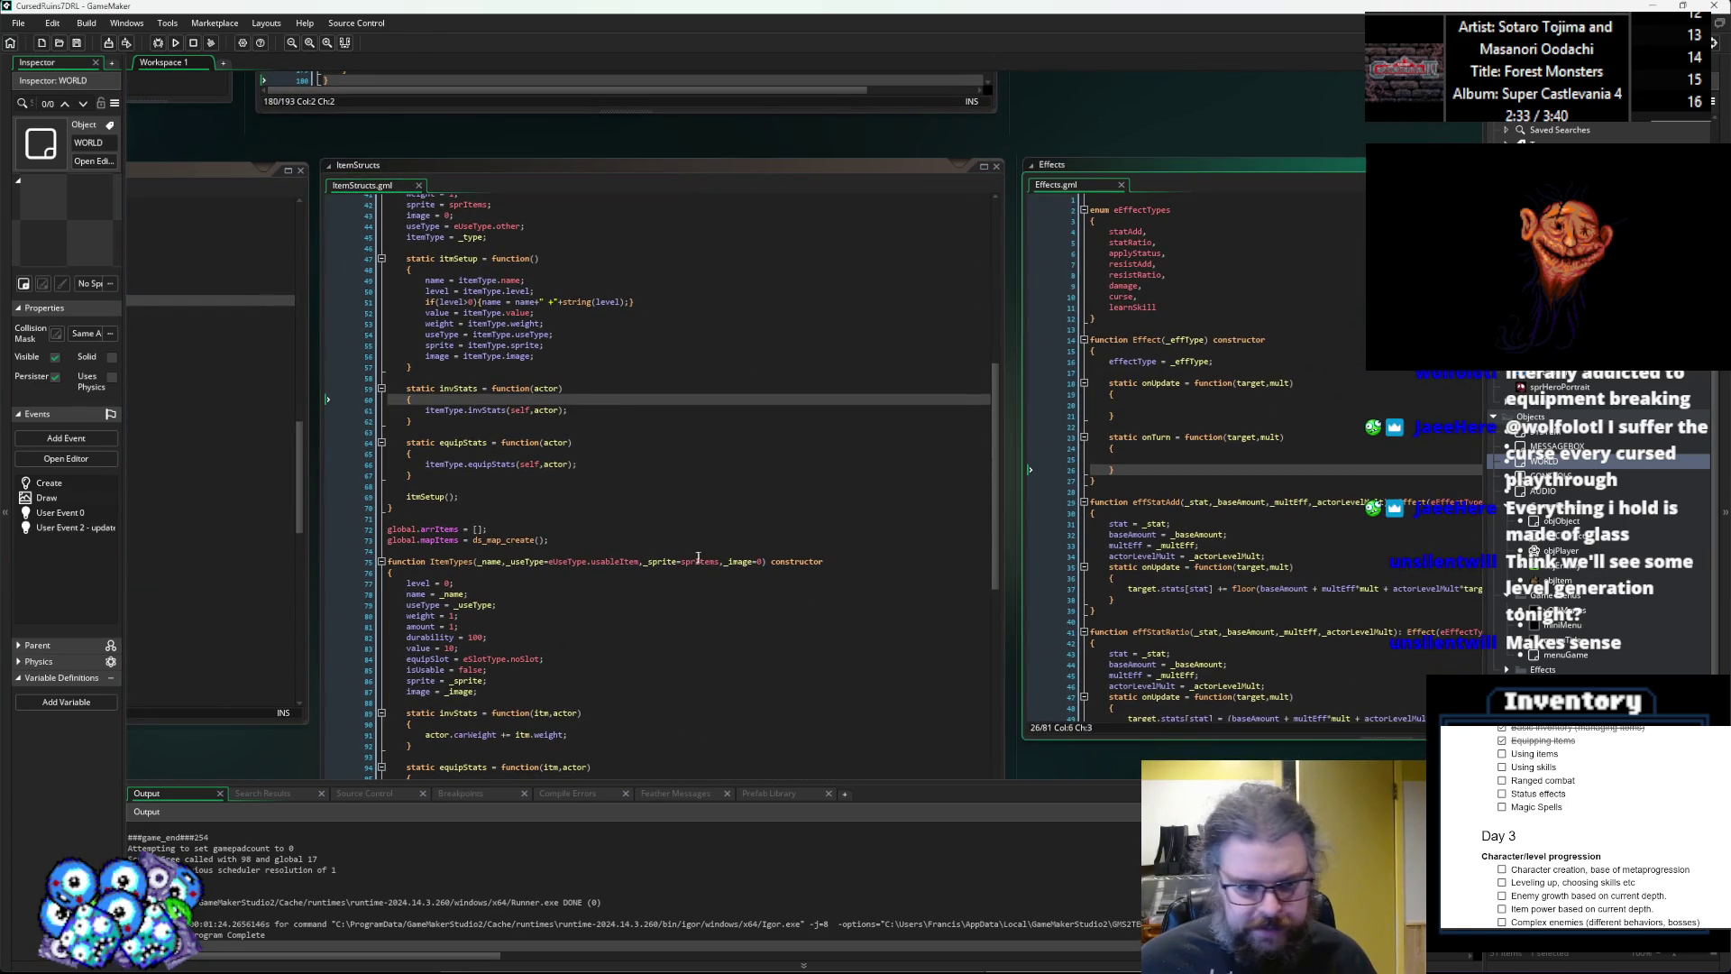
scroll(897, 595, "left", 10)
scroll(893, 610, "down", 1)
scroll(894, 611, "right", 1)
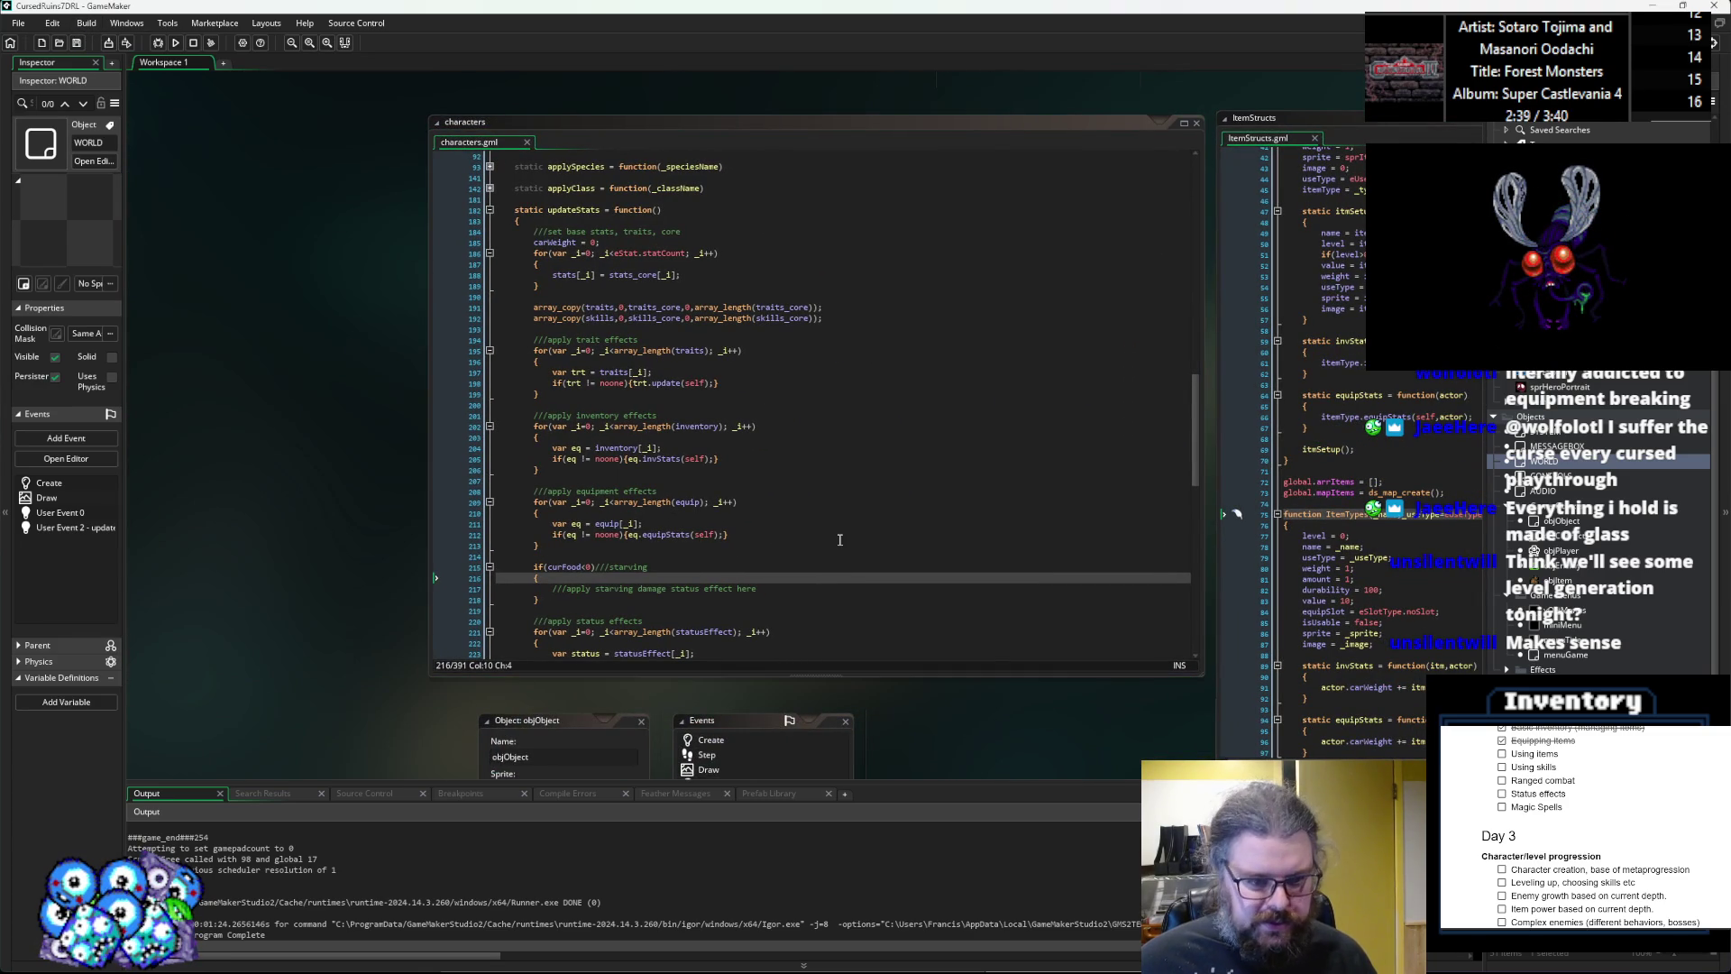
left_click(817, 544)
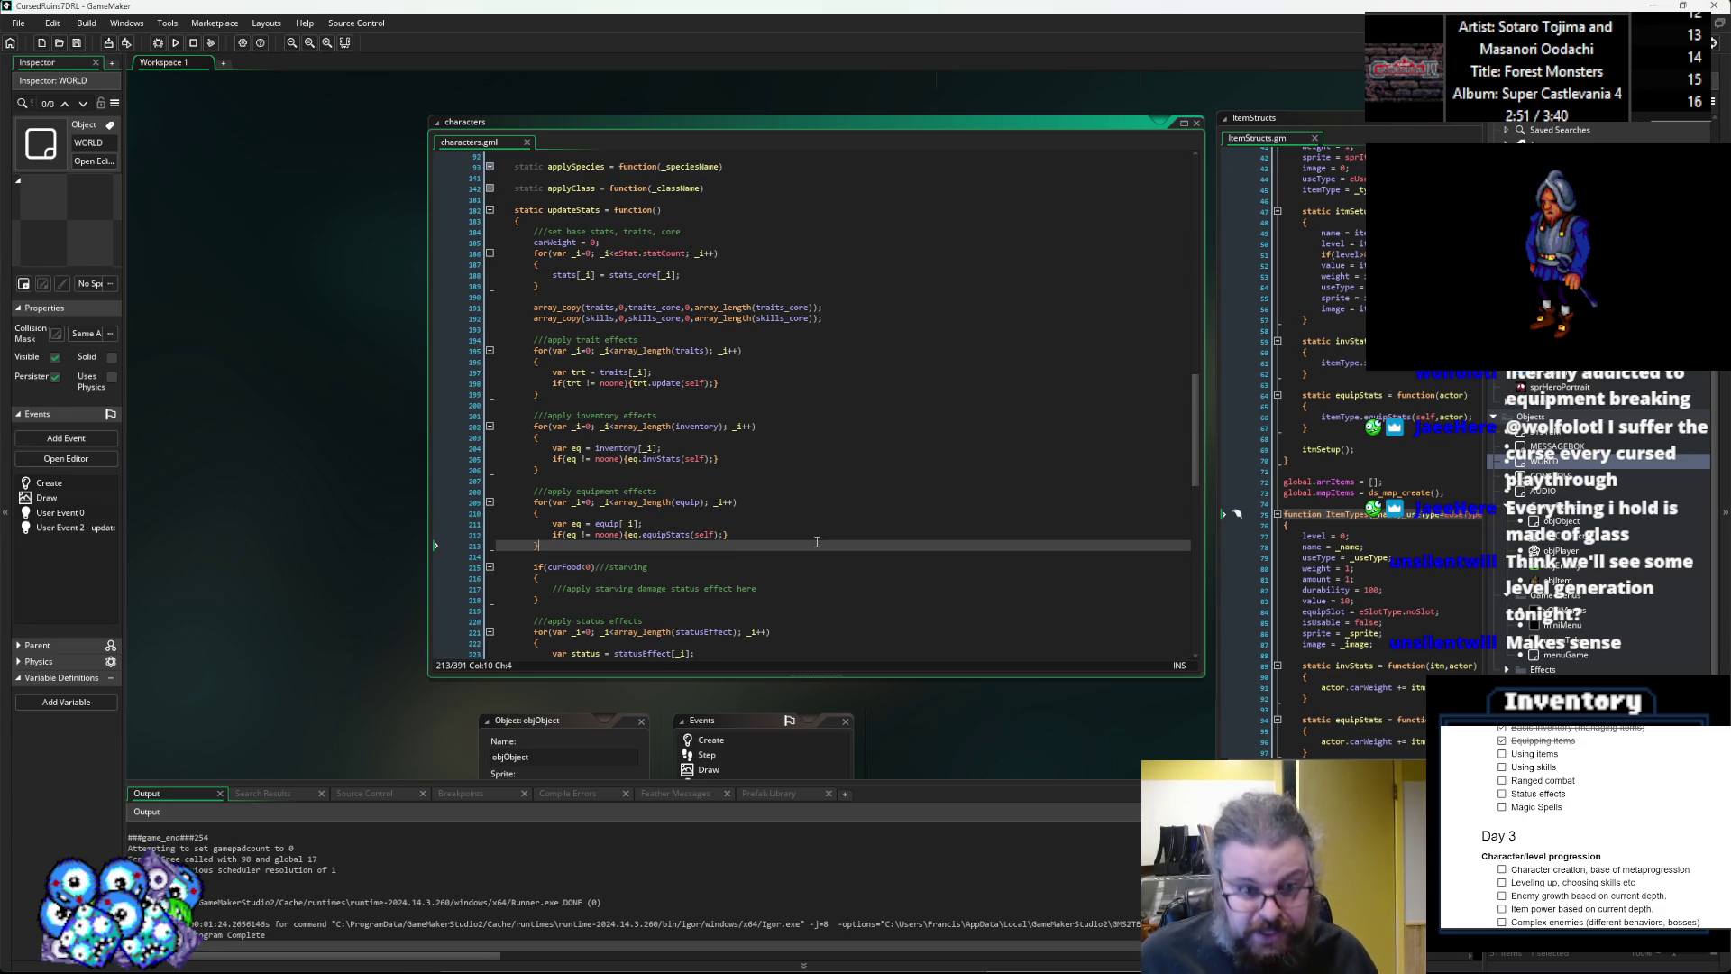
Add a 'Weapon Attack' task line below Equipping items in the checklist.
left_click(1596, 740)
key("Return")
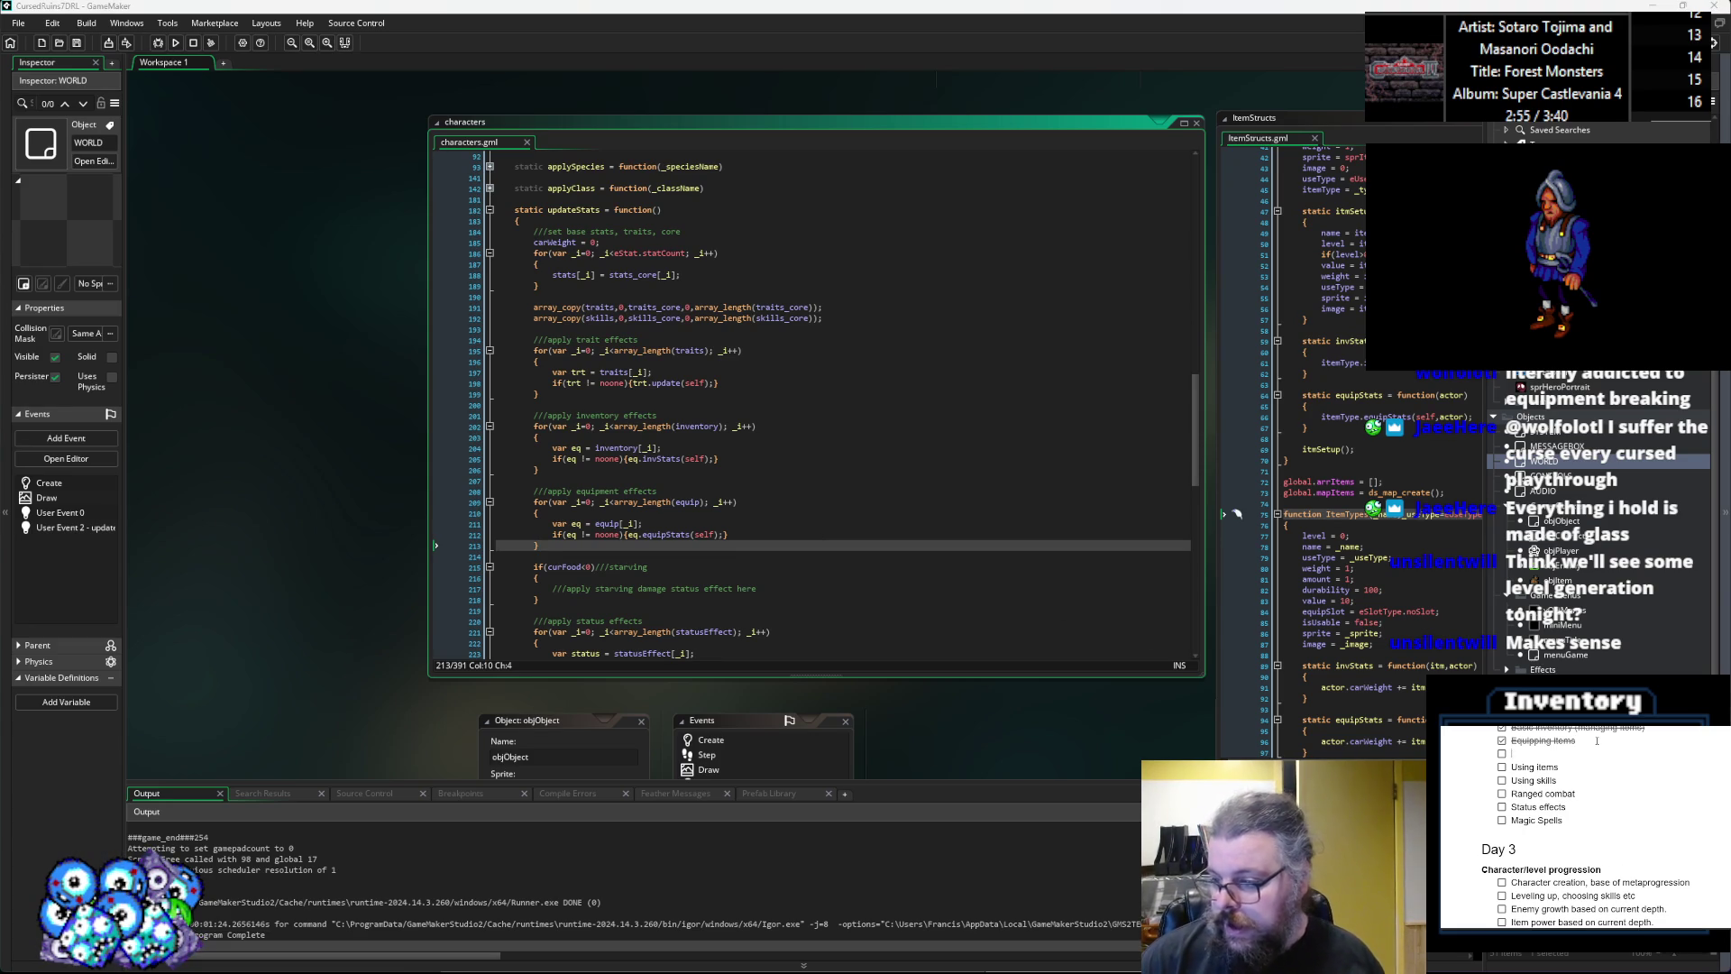
type("Weapon")
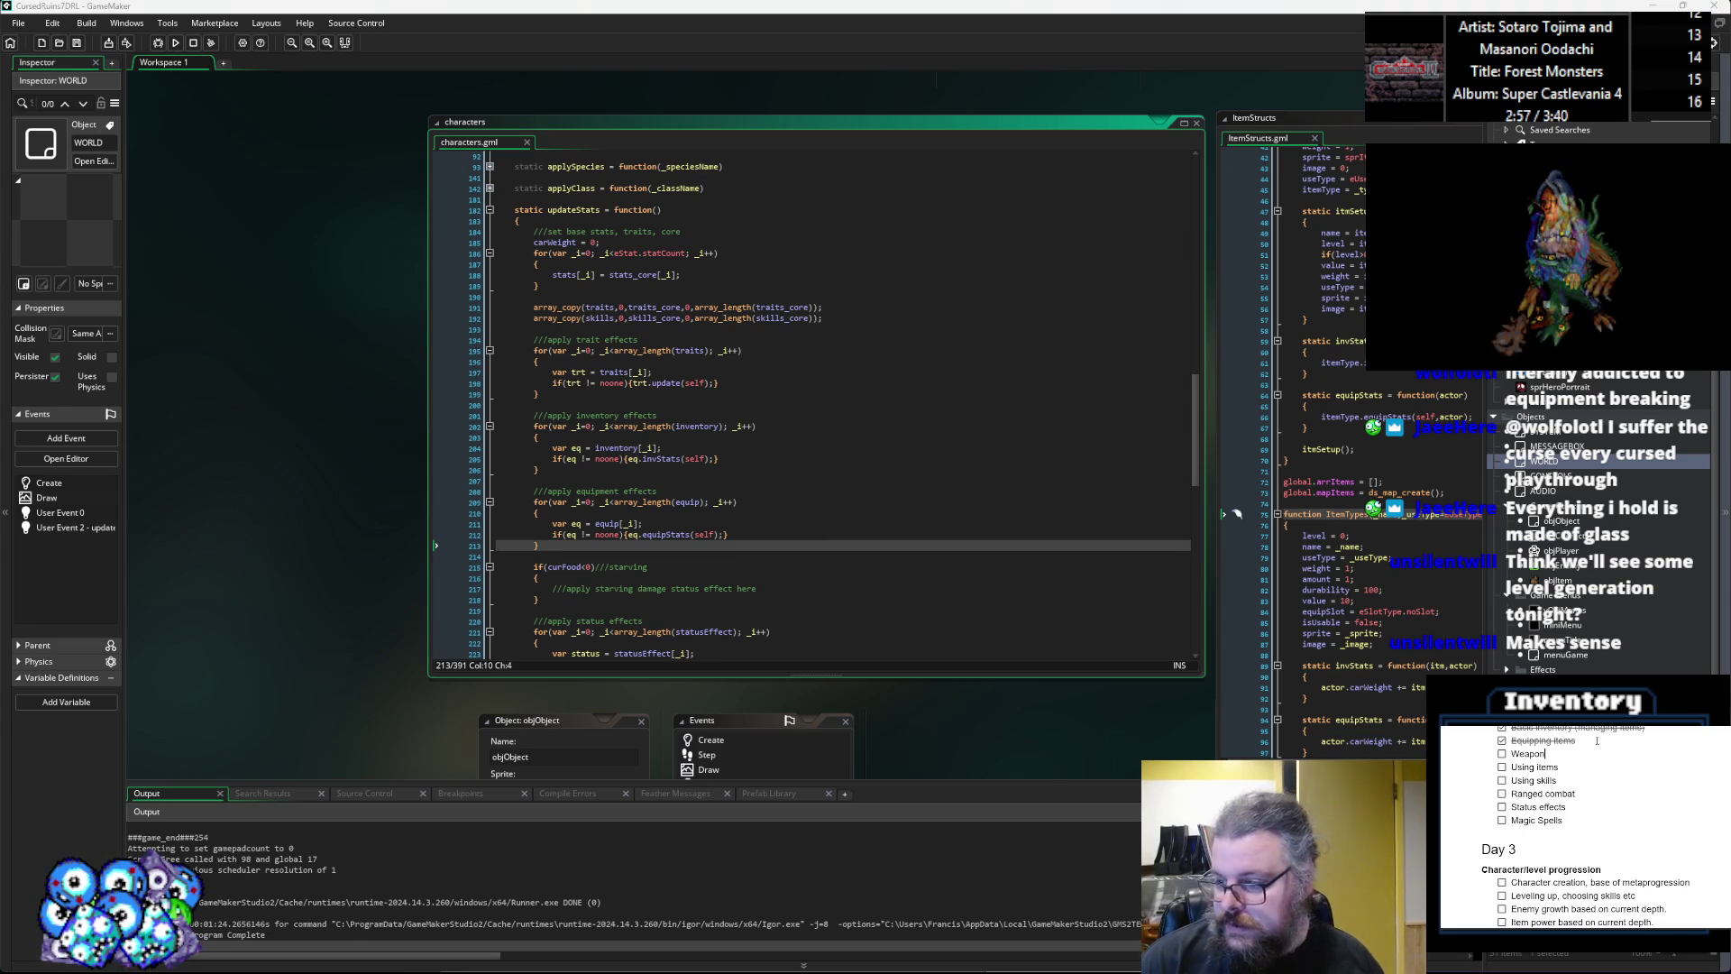
type(" Attack")
key("Down")
key("Up")
key("Up")
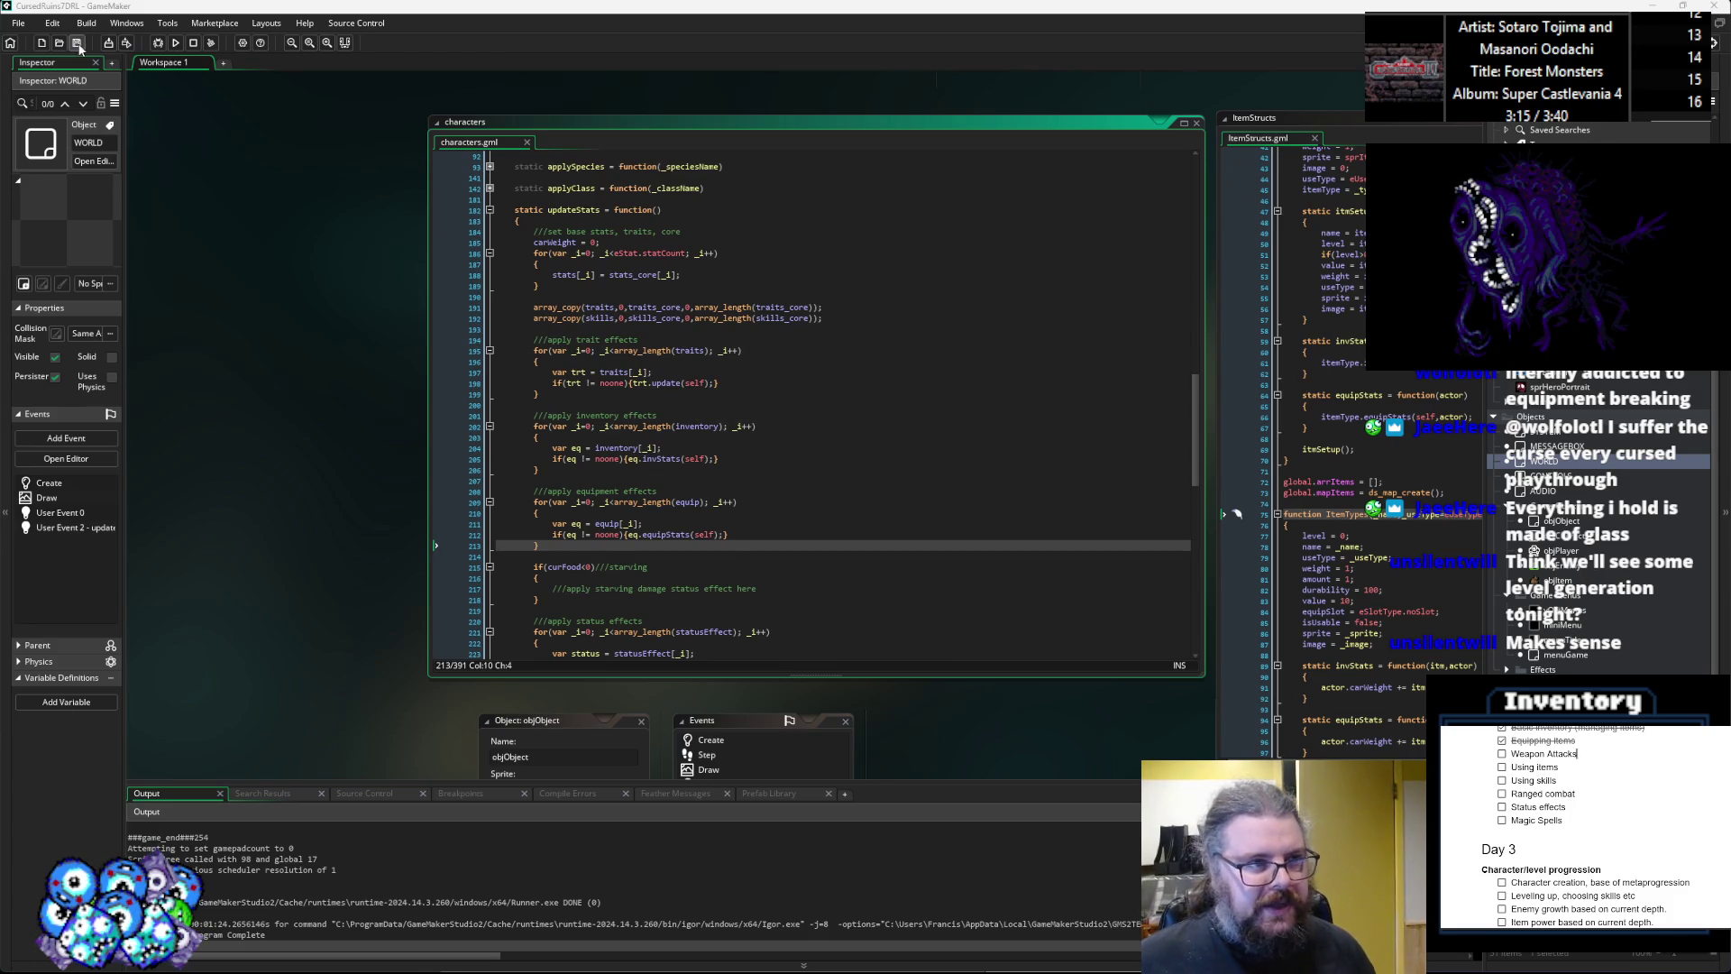
Check the starving block in updateStats and pan the workspace to the Effects script.
left_click(853, 614)
left_click_drag(712, 635, 744, 624)
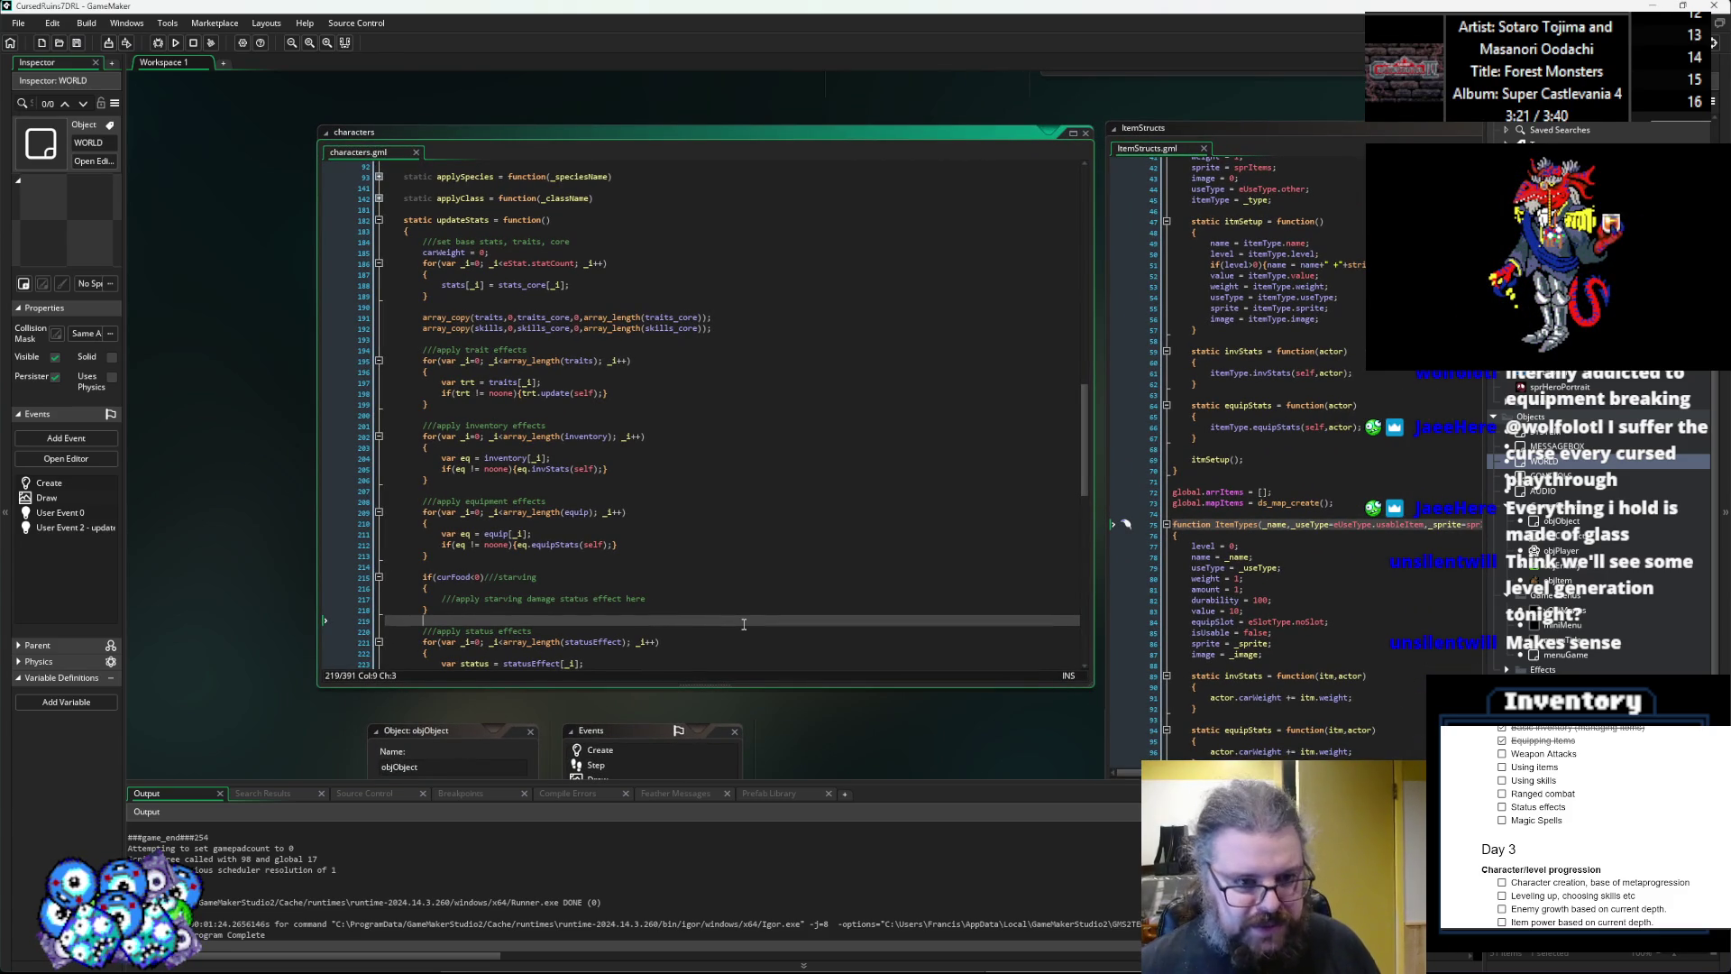
left_click(76, 42)
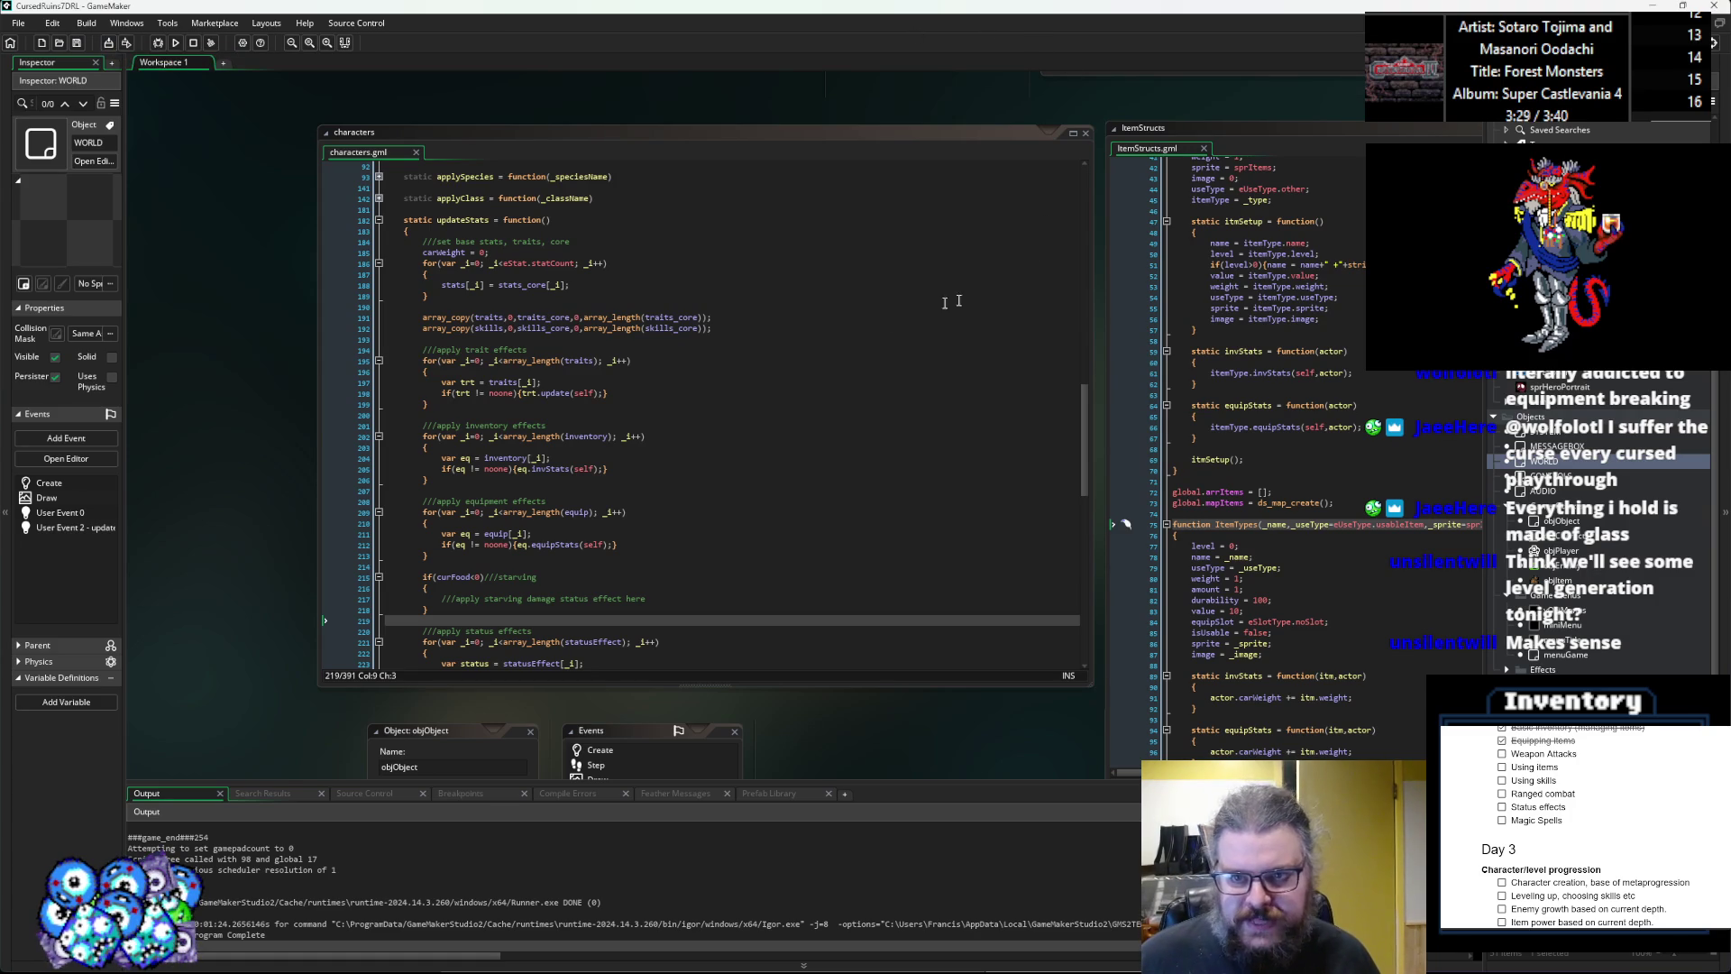
left_click_drag(1066, 161, 507, 223)
left_click_drag(831, 184, 576, 221)
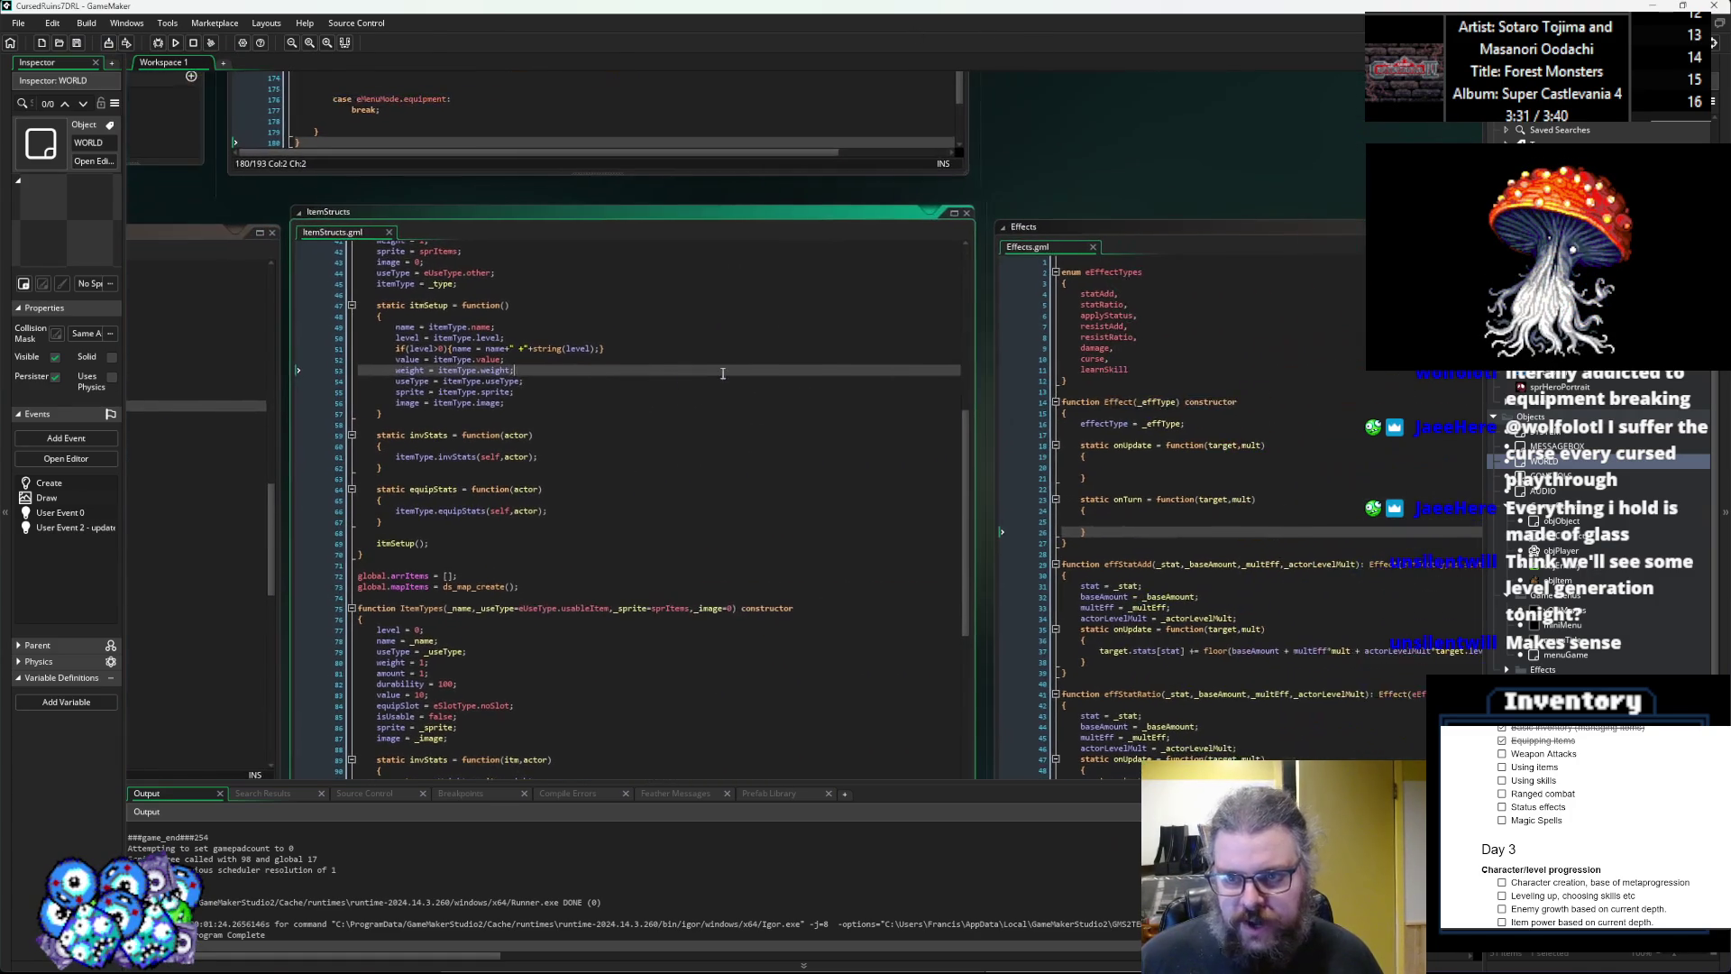
left_click(1182, 373)
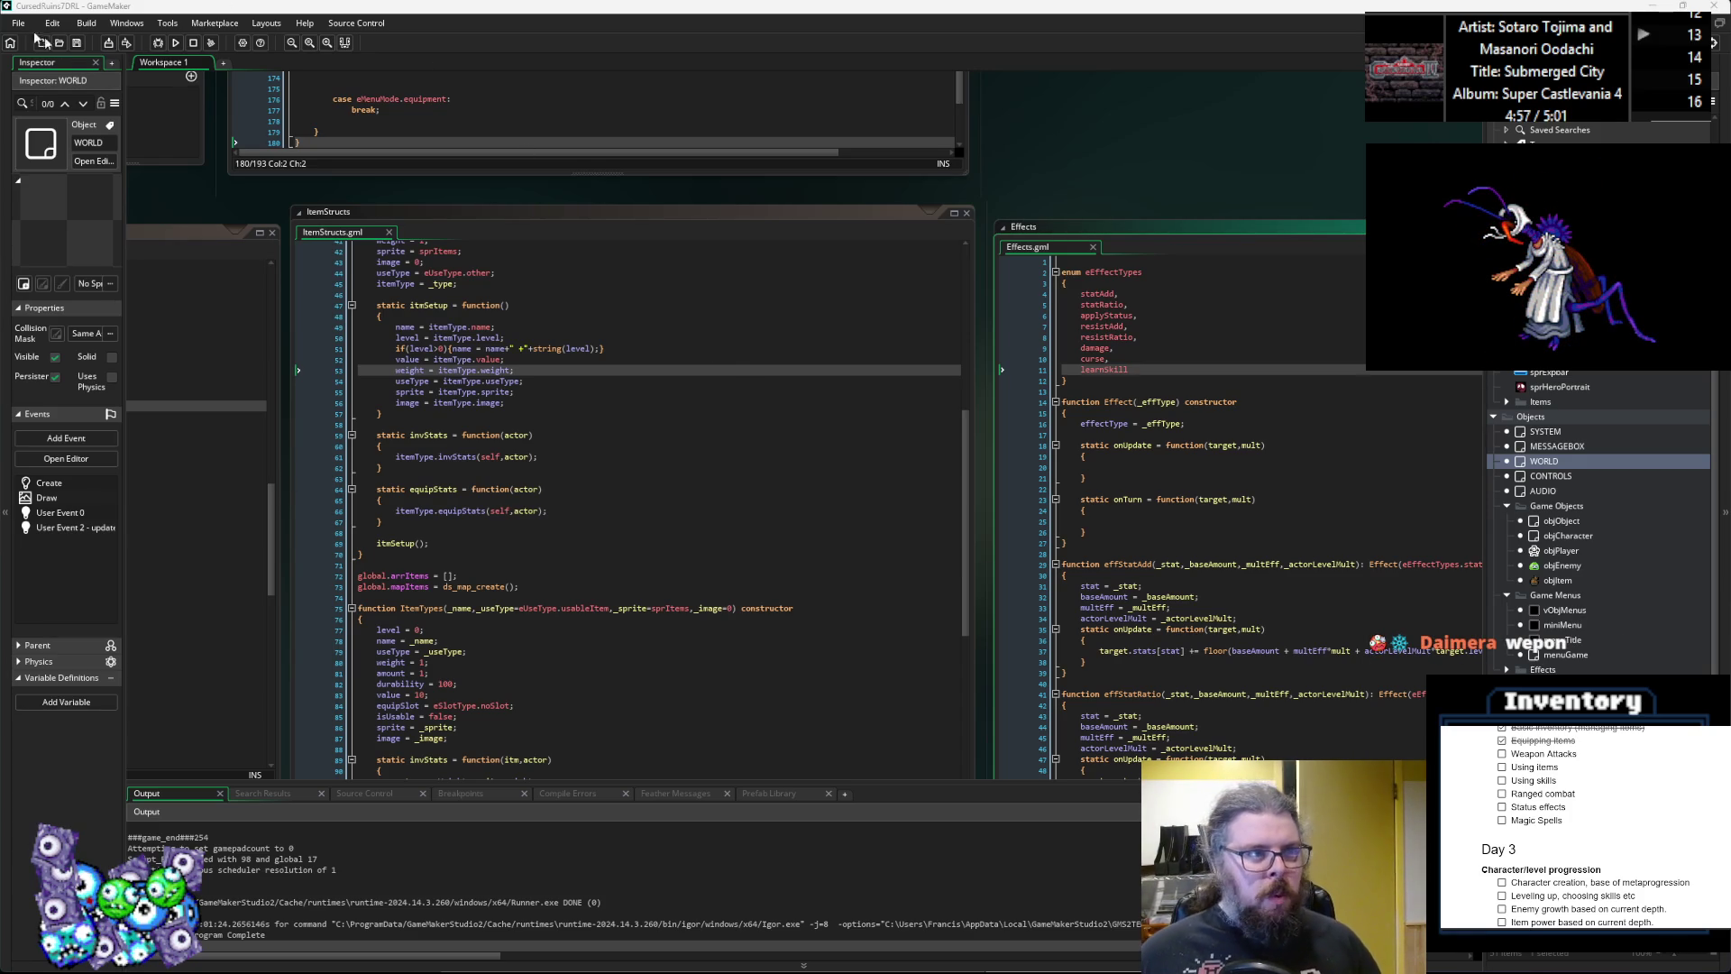
left_click(569, 479)
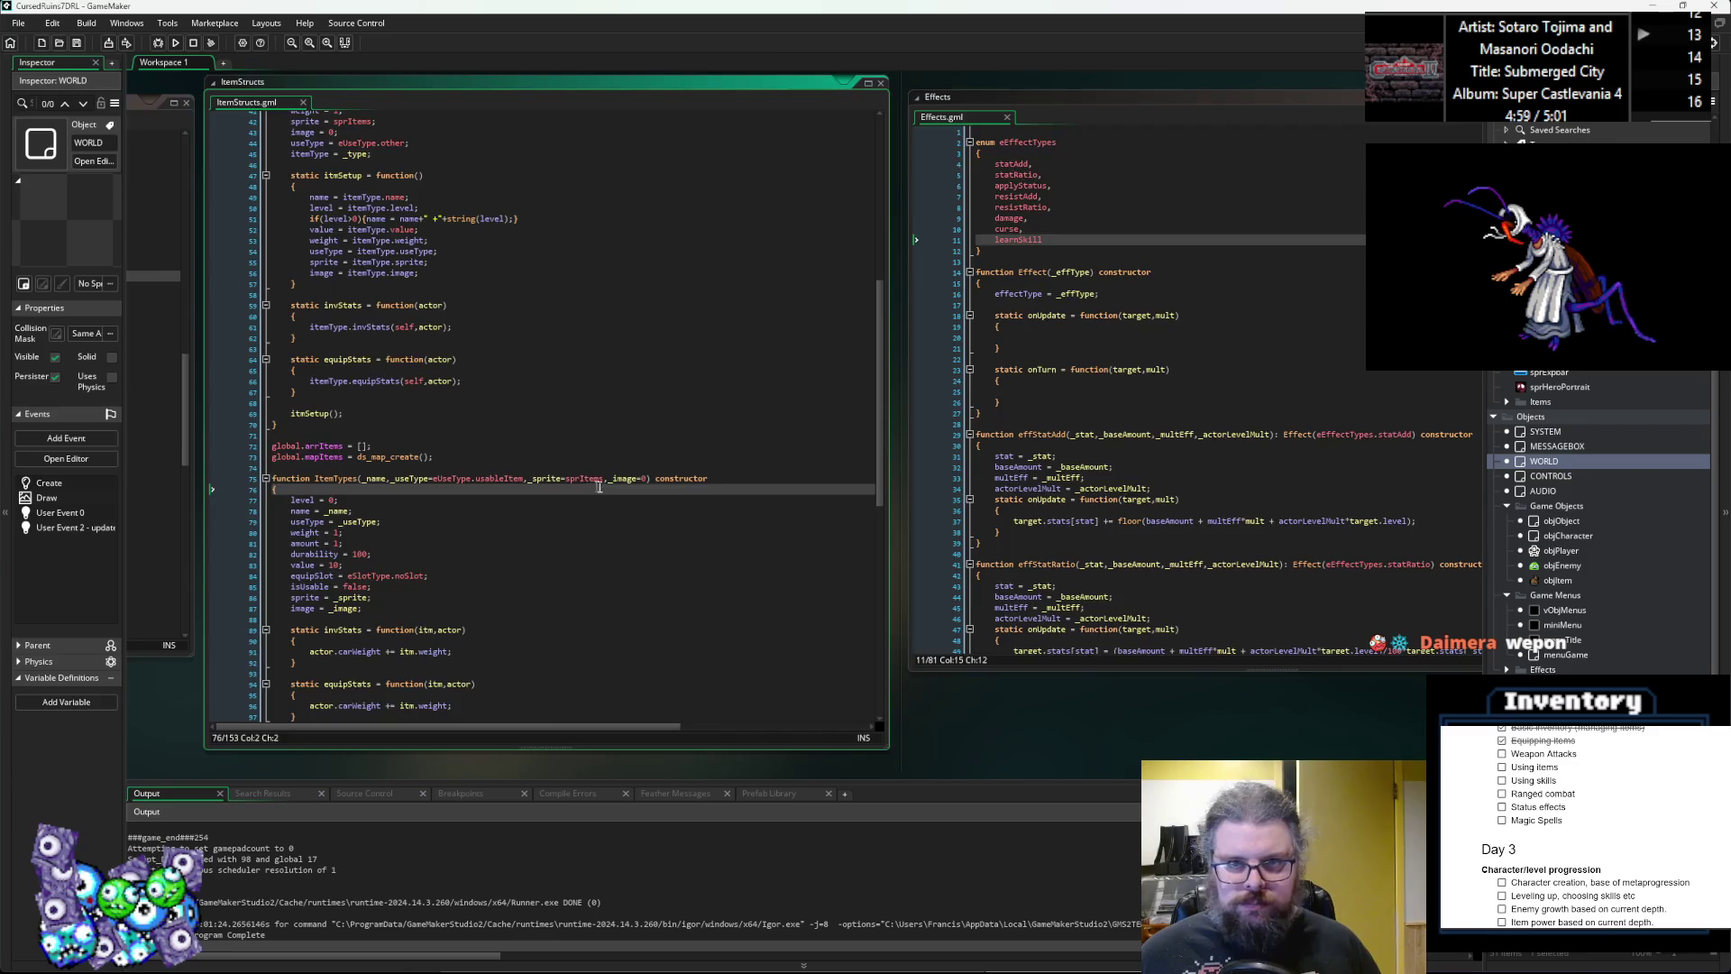
left_click(622, 476)
key("ctrl+Tab")
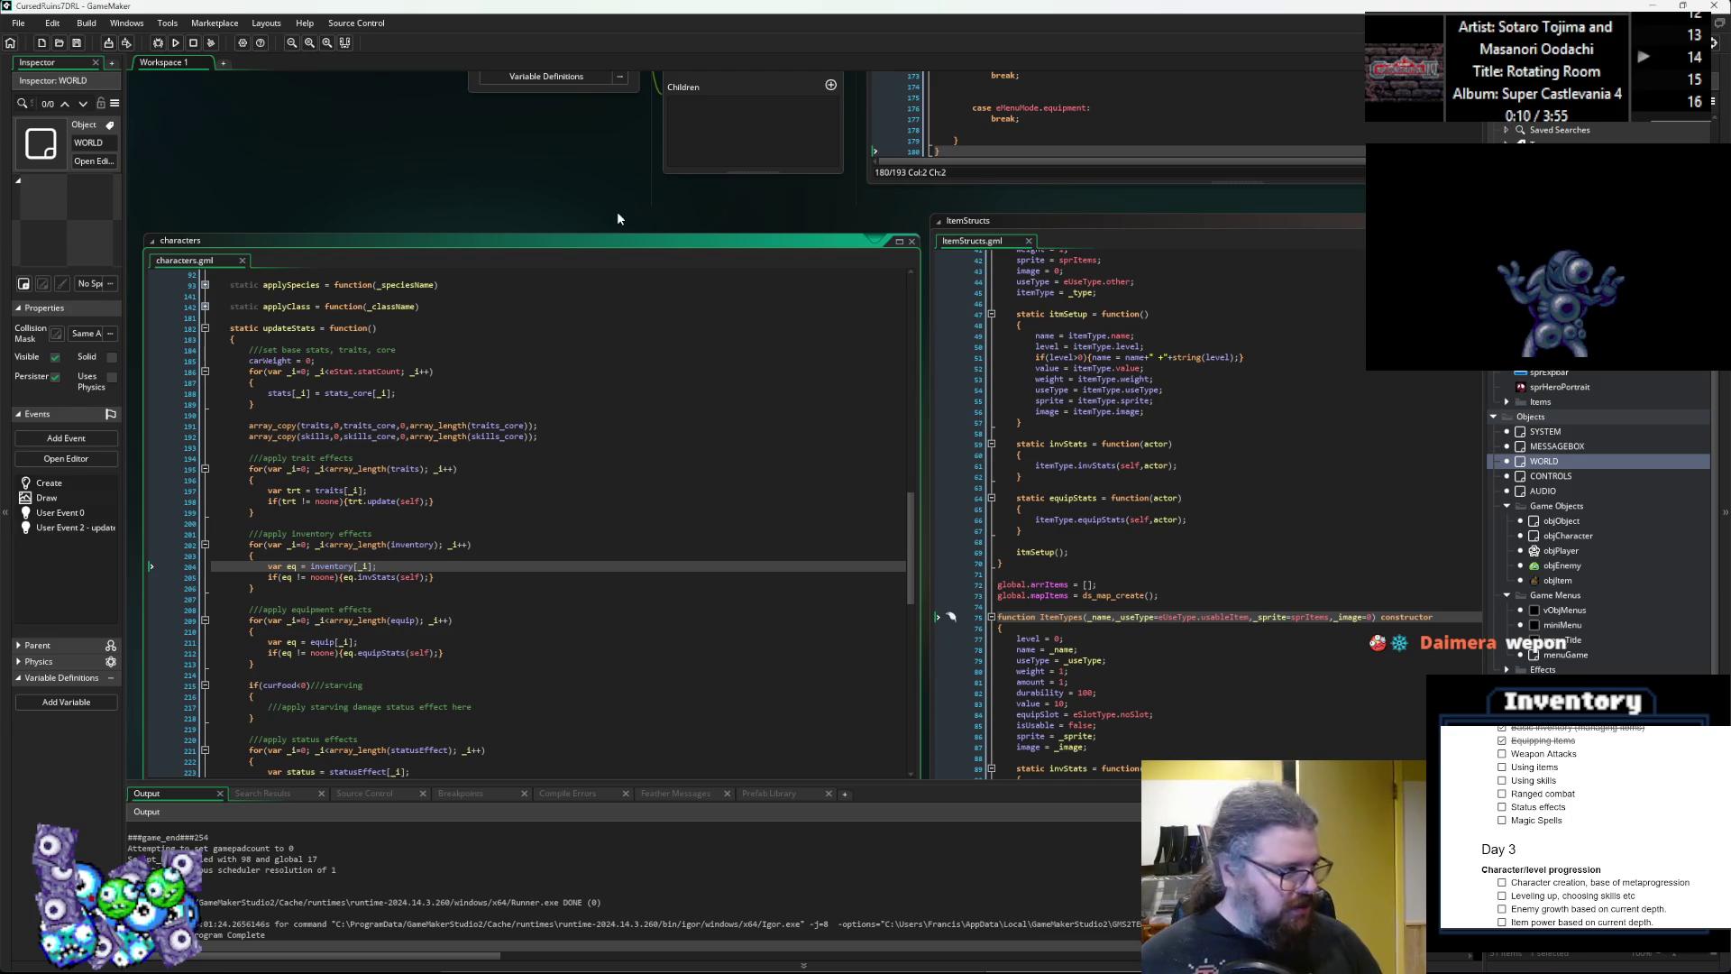
scroll(616, 218, "down", 3)
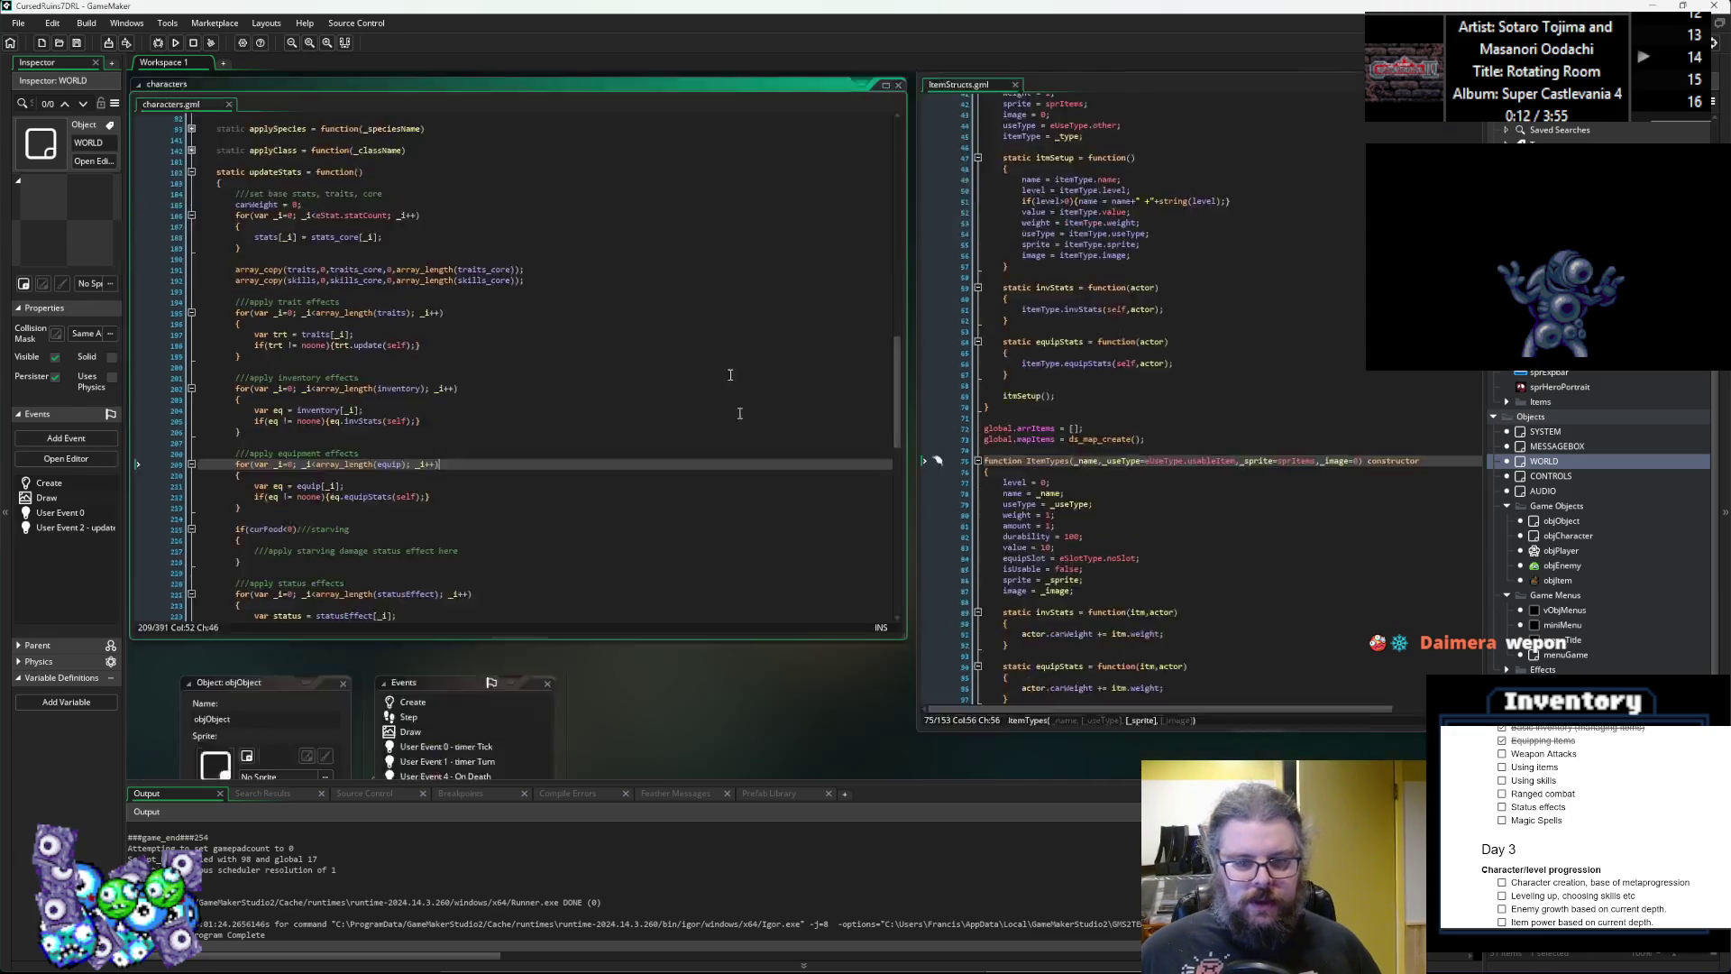
scroll(987, 403, "left", 3)
left_click(988, 403)
scroll(966, 630, "up", 1)
scroll(967, 630, "right", 3)
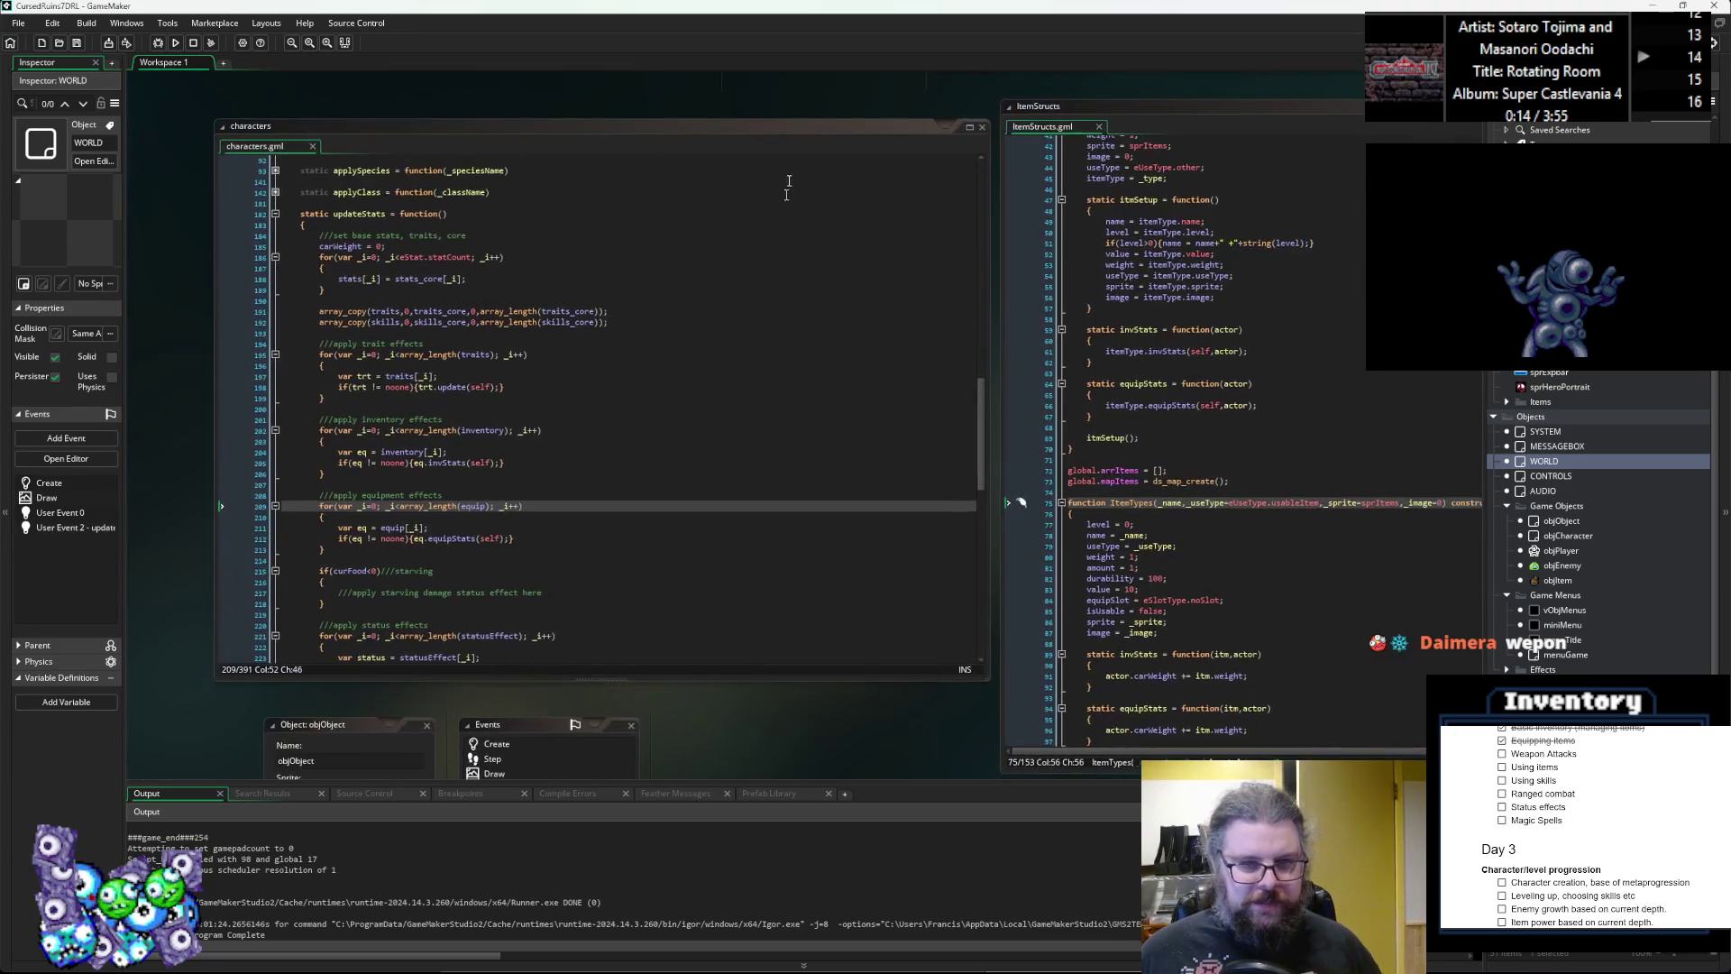
scroll(1204, 242, "right", 7)
scroll(1205, 243, "up", 2)
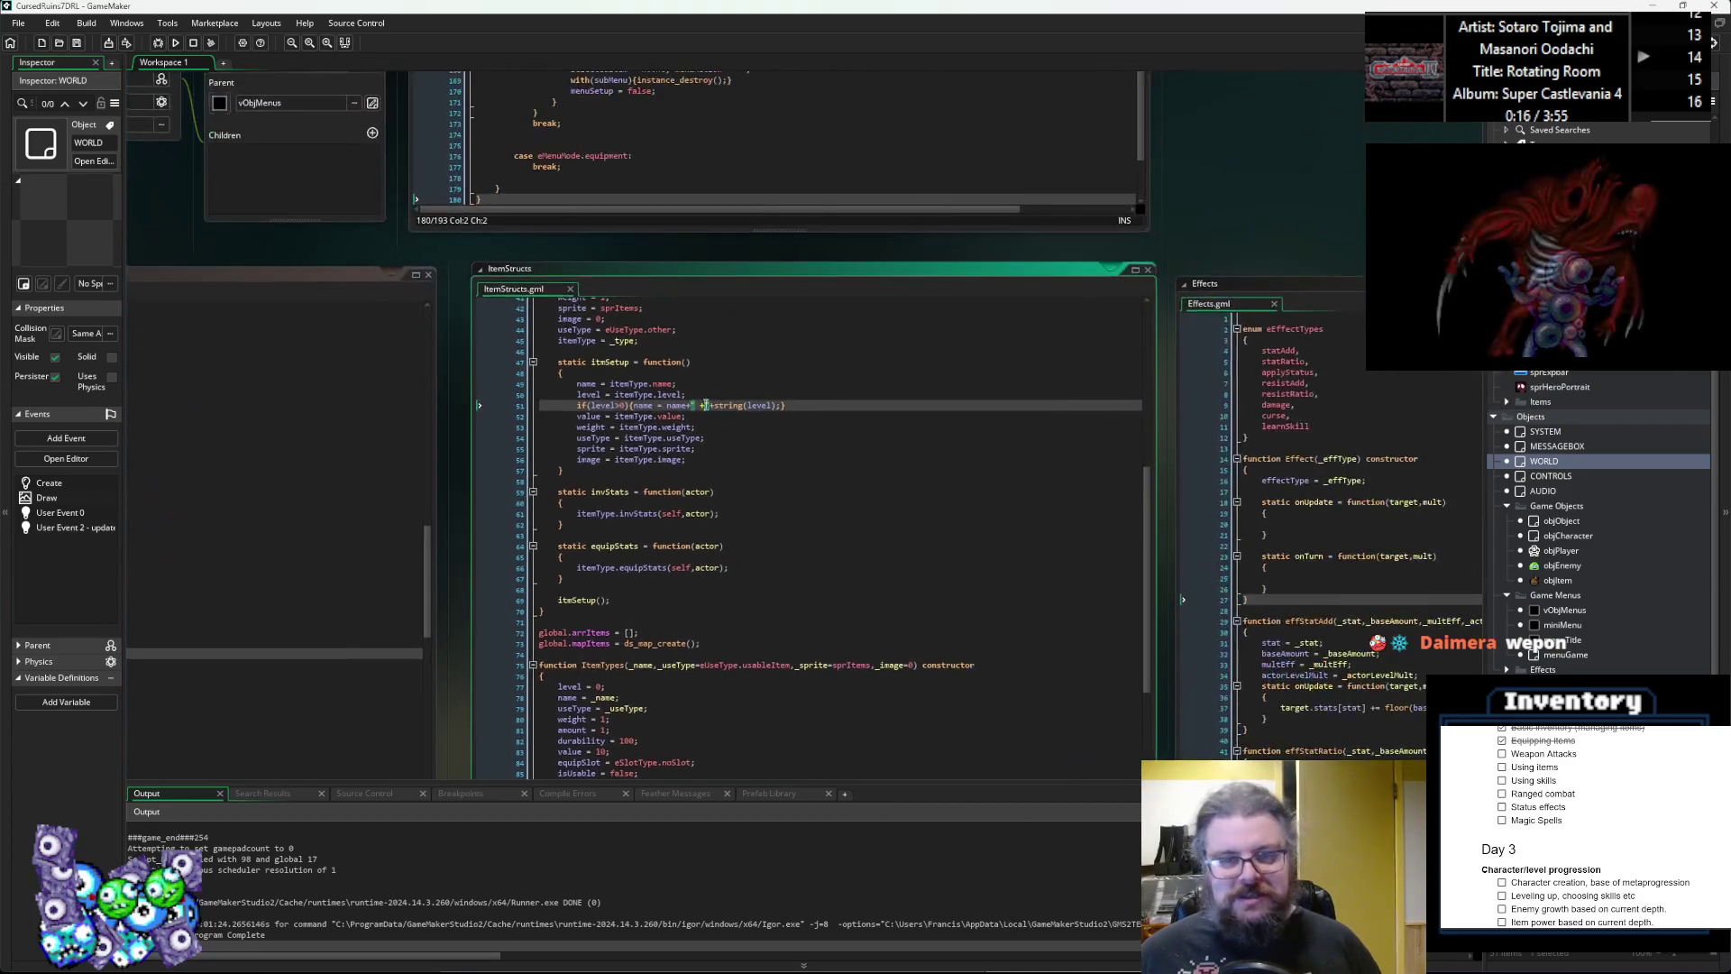
mouse_move(1205, 243)
left_mouse_down()
mouse_move(730, 325)
mouse_move(1061, 534)
left_mouse_up()
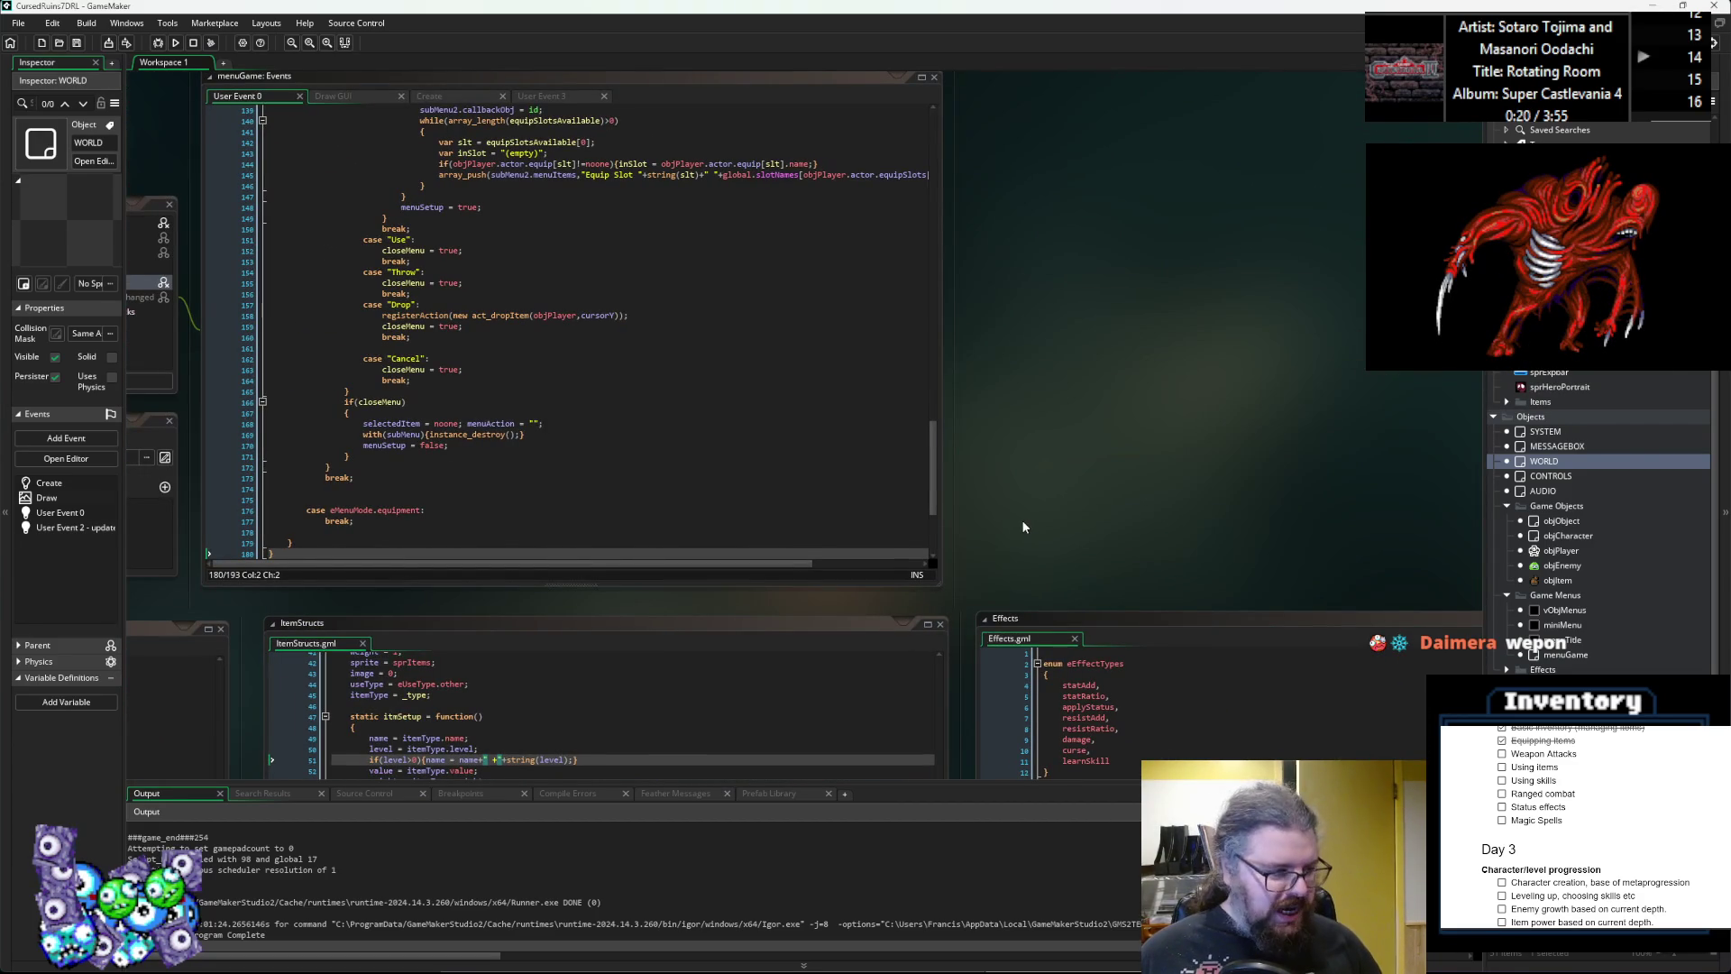
mouse_move(931, 528)
left_mouse_down()
mouse_move(1308, 774)
mouse_move(1299, 647)
left_mouse_up()
left_click(1066, 530)
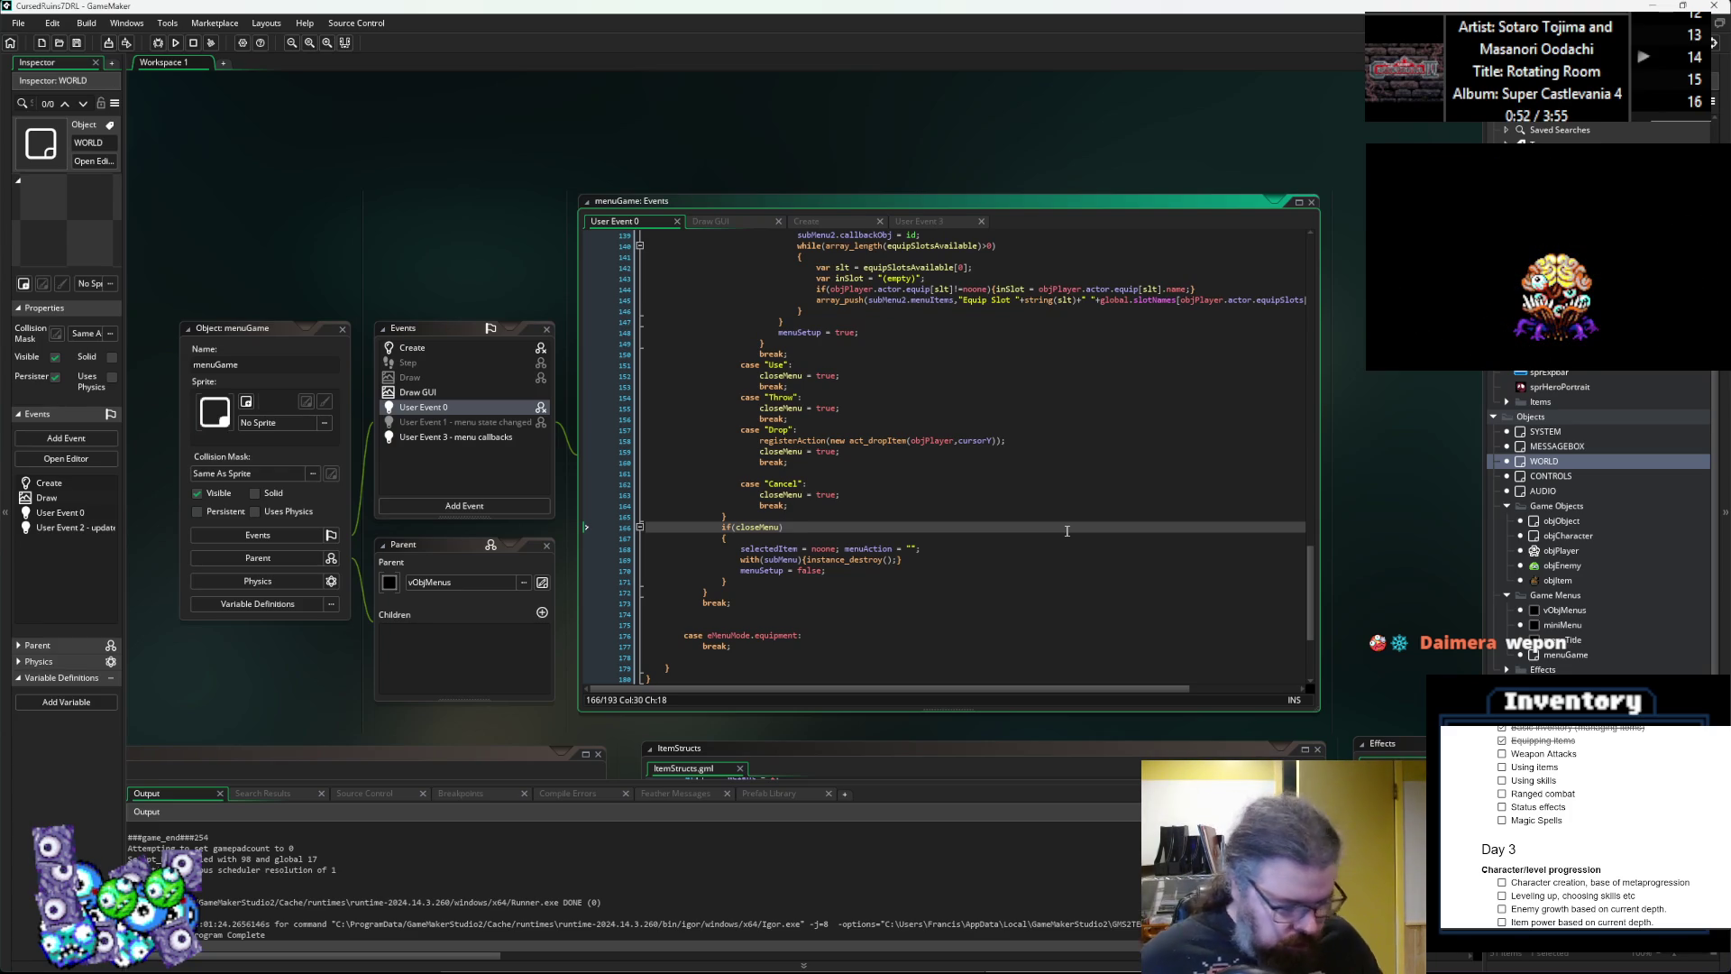
scroll(901, 460, "down", 5)
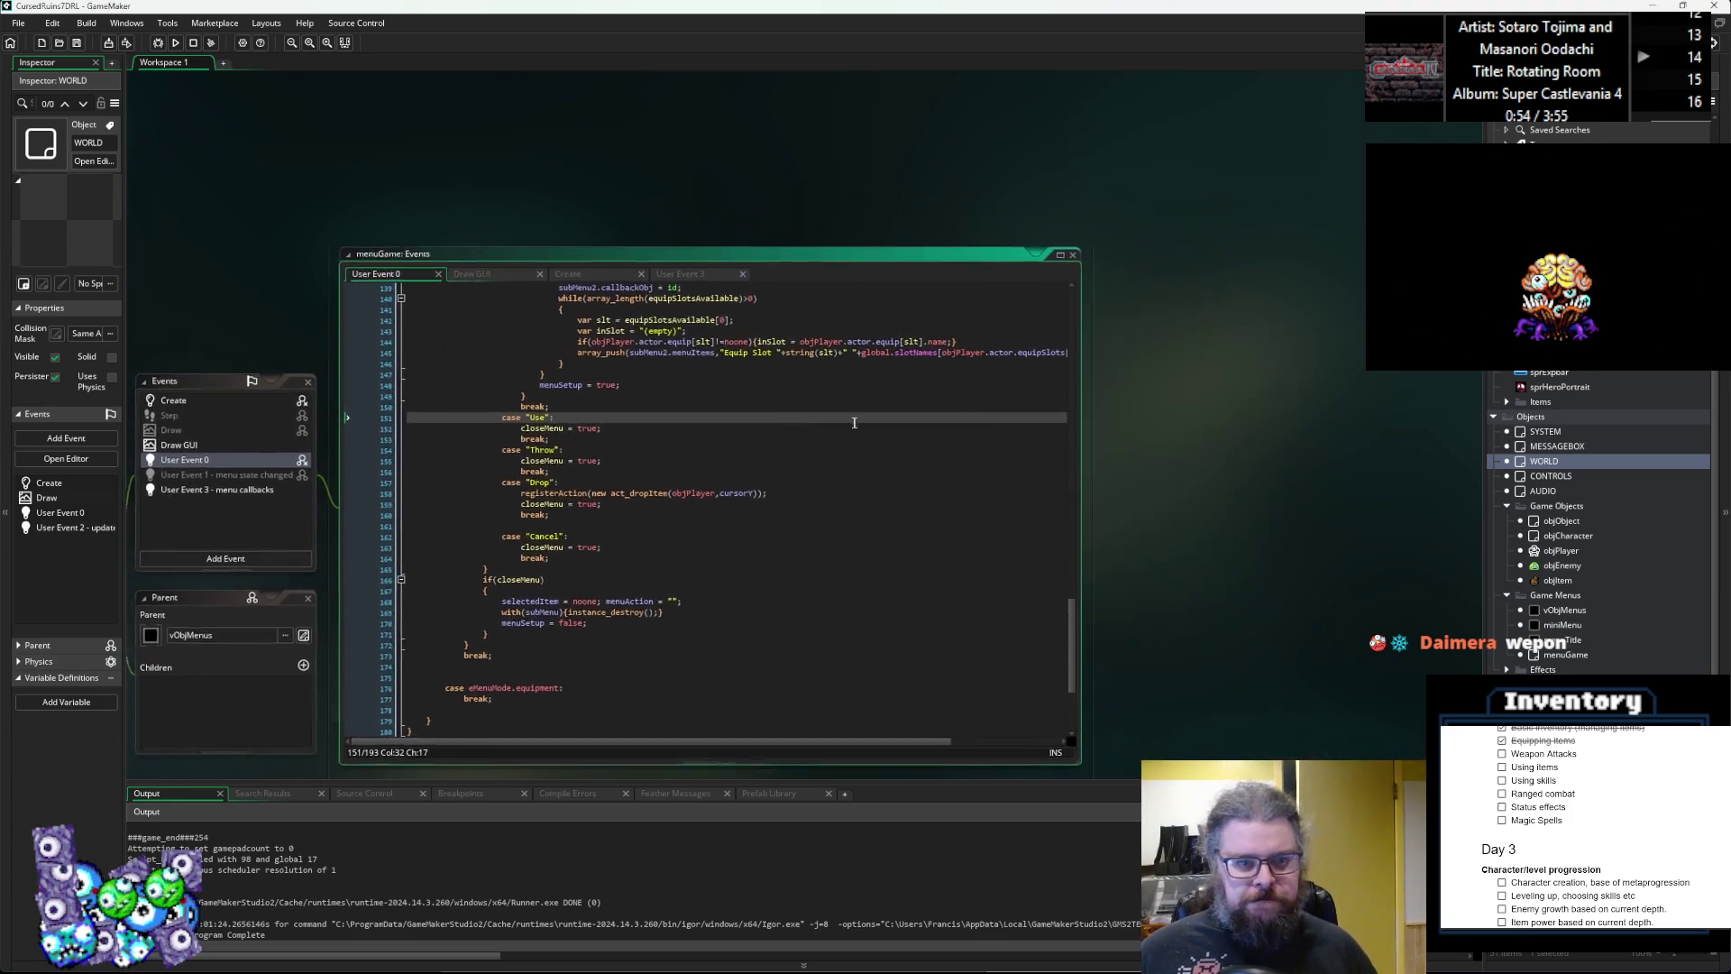
scroll(907, 457, "up", 5)
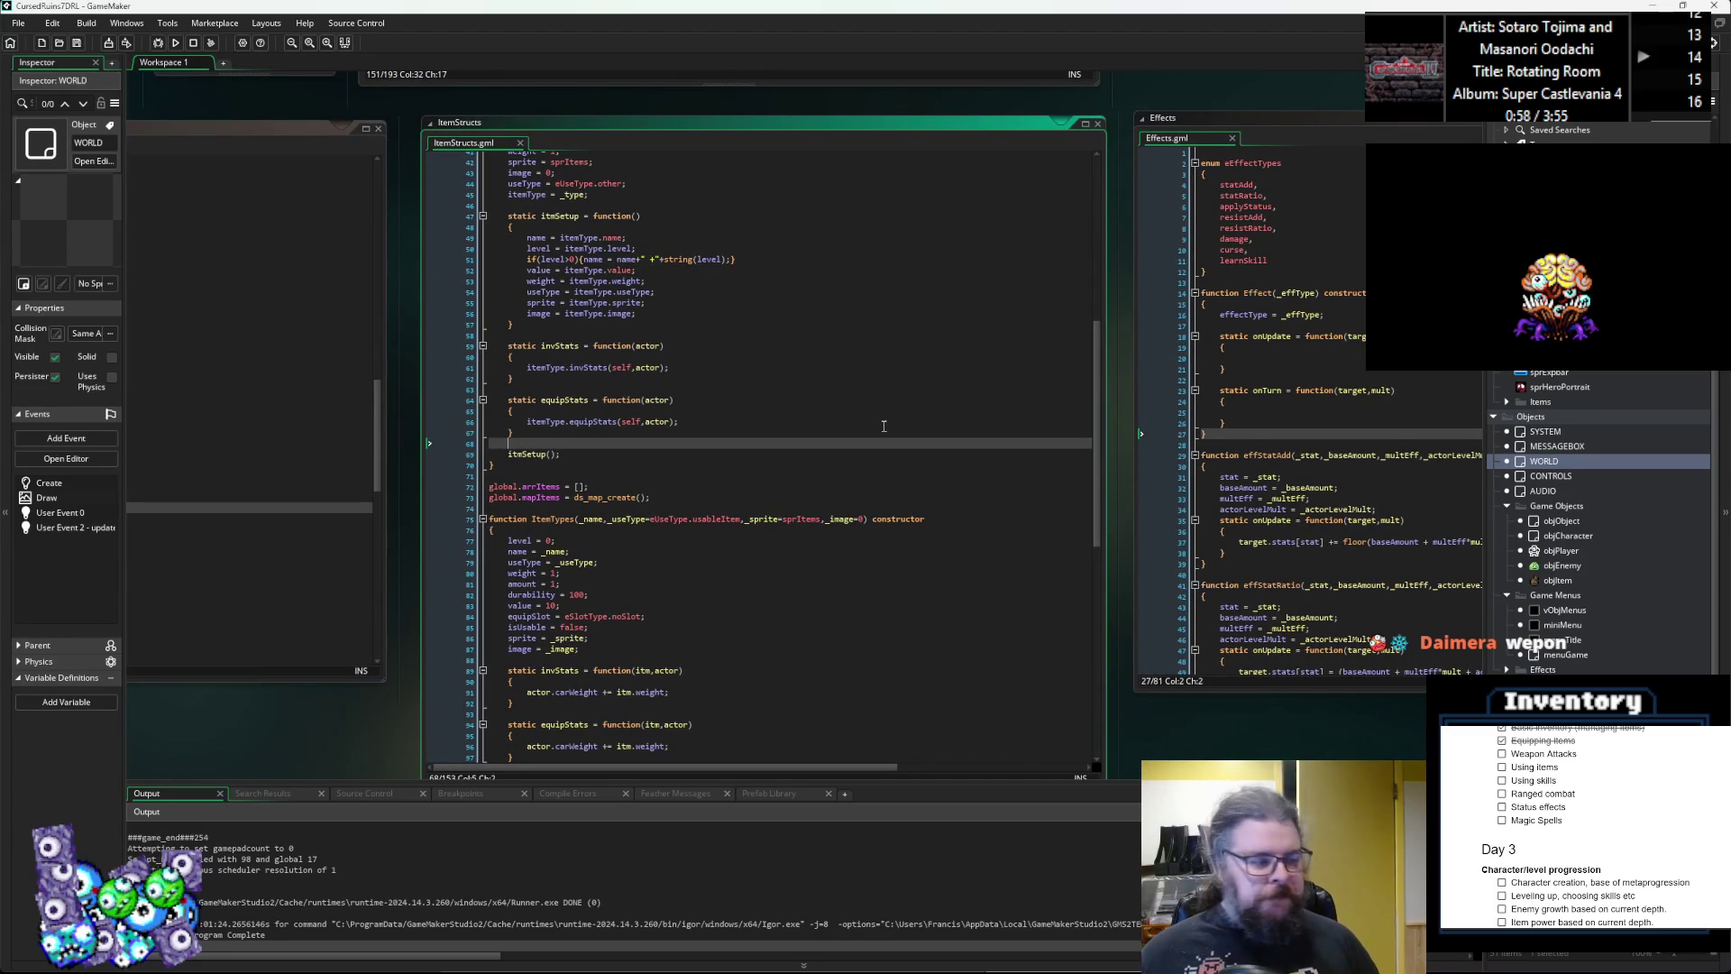
Review the ItemTypes constructor's useType and value = 10 lines.
left_click(893, 560)
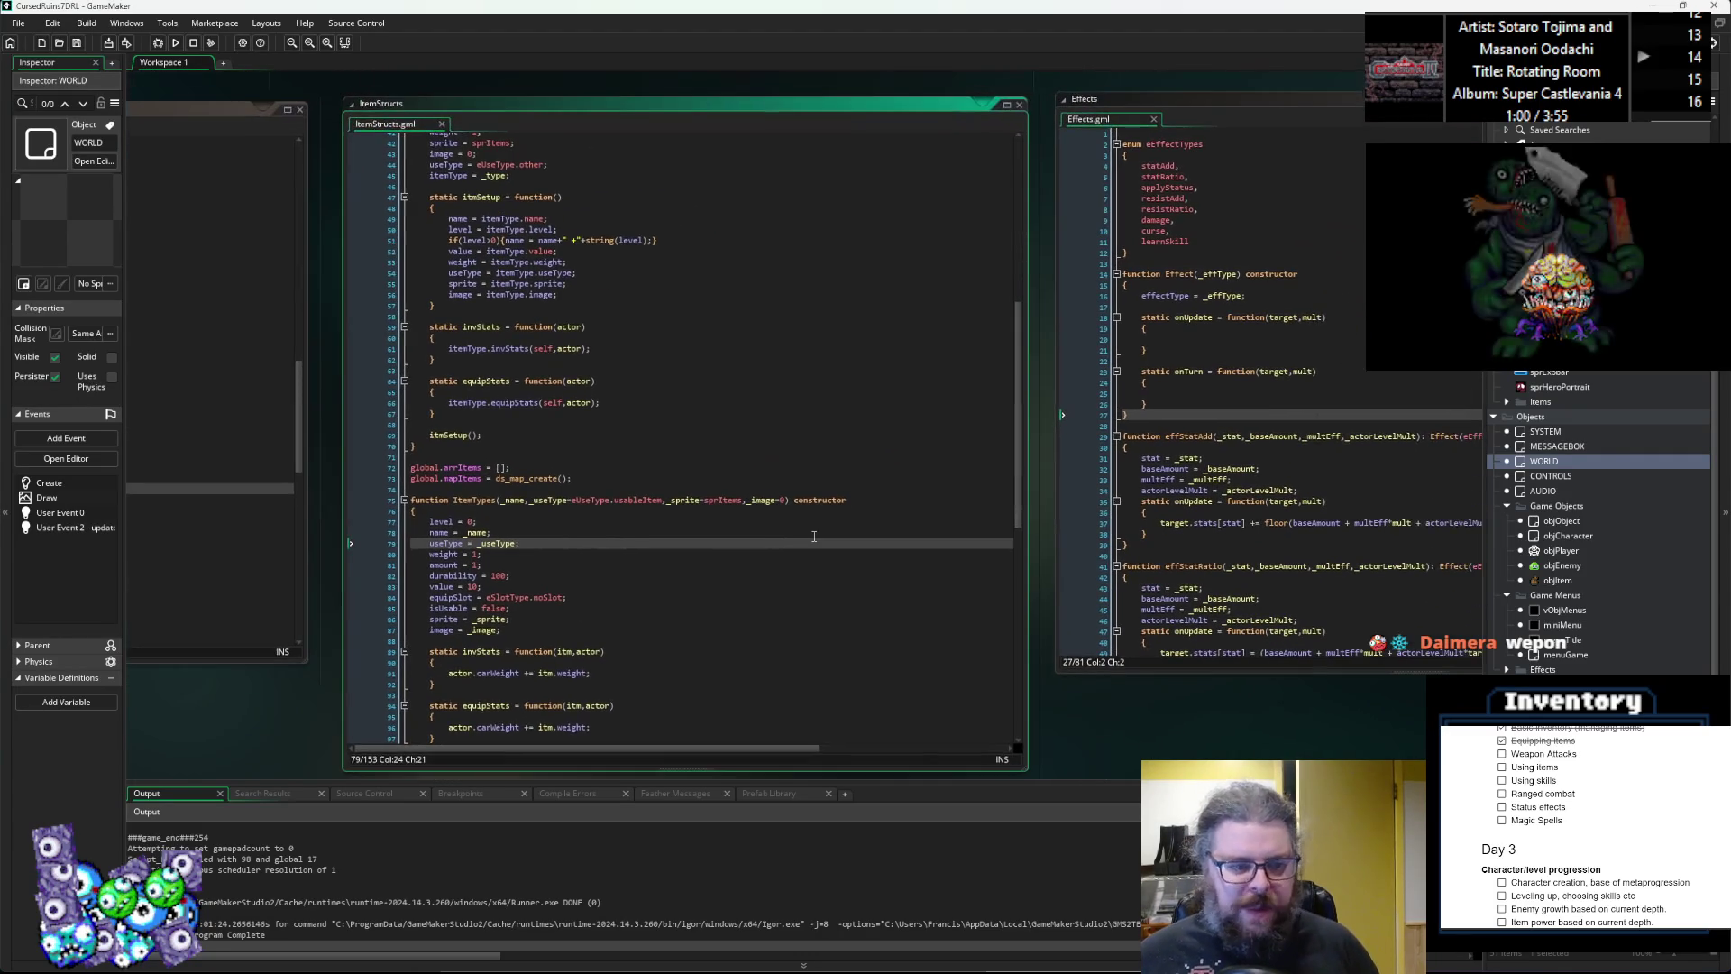
scroll(803, 536, "down", 2)
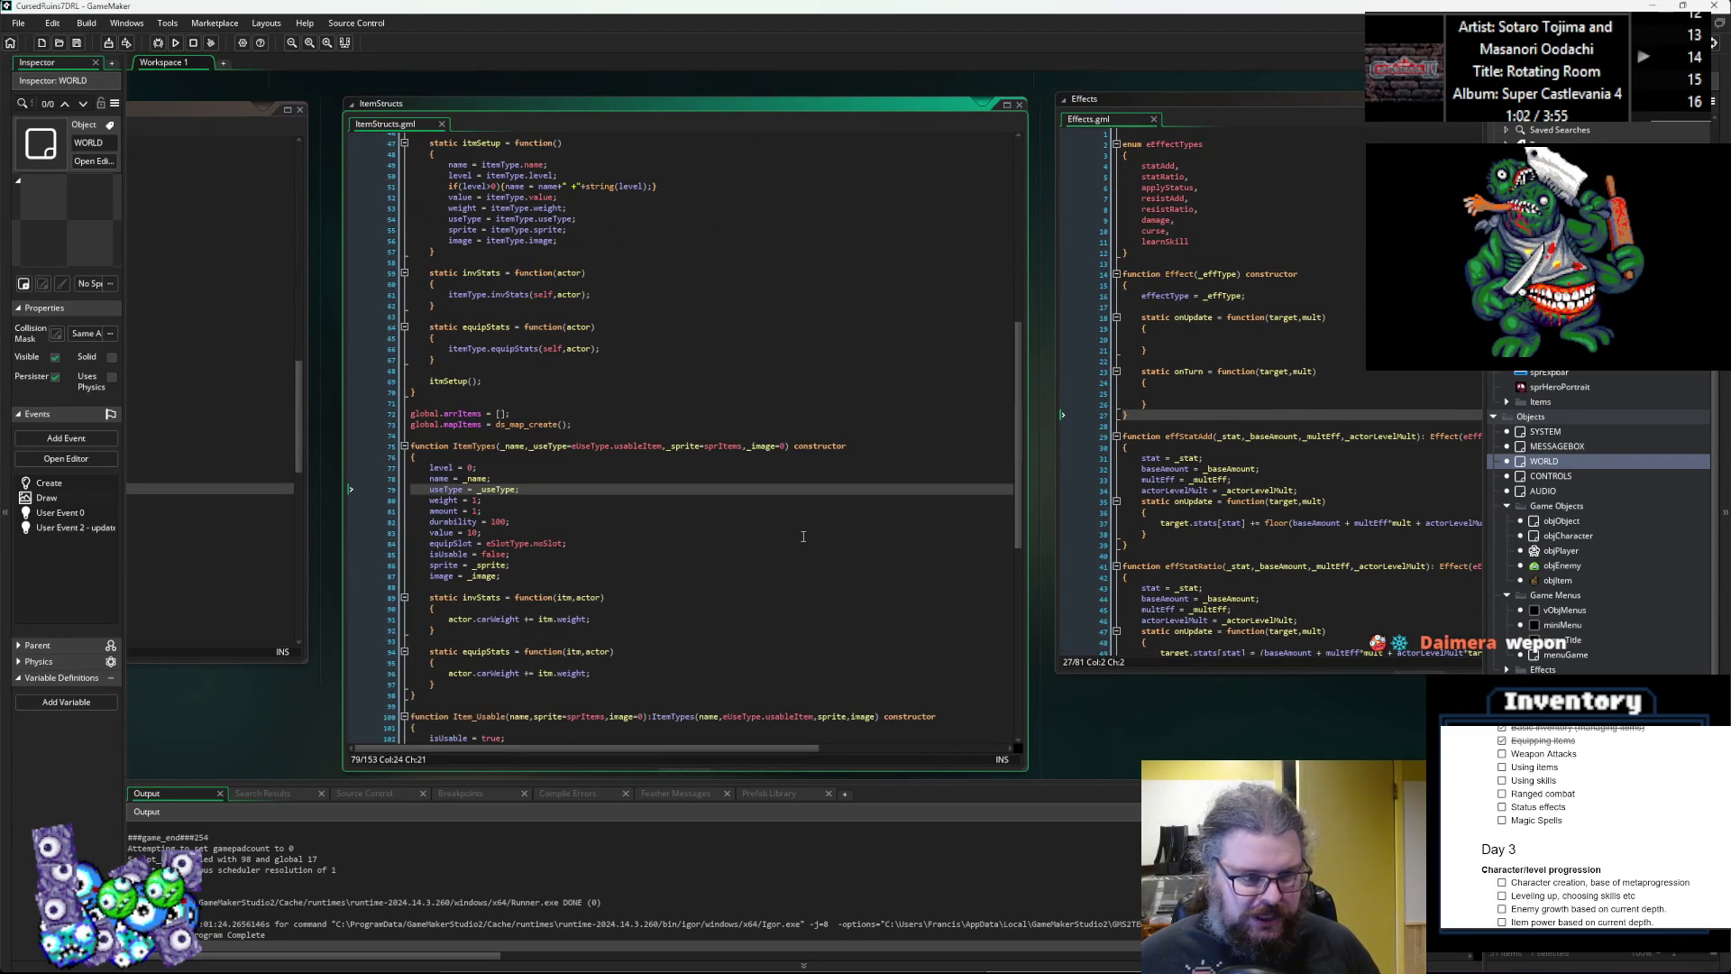
left_click(803, 536)
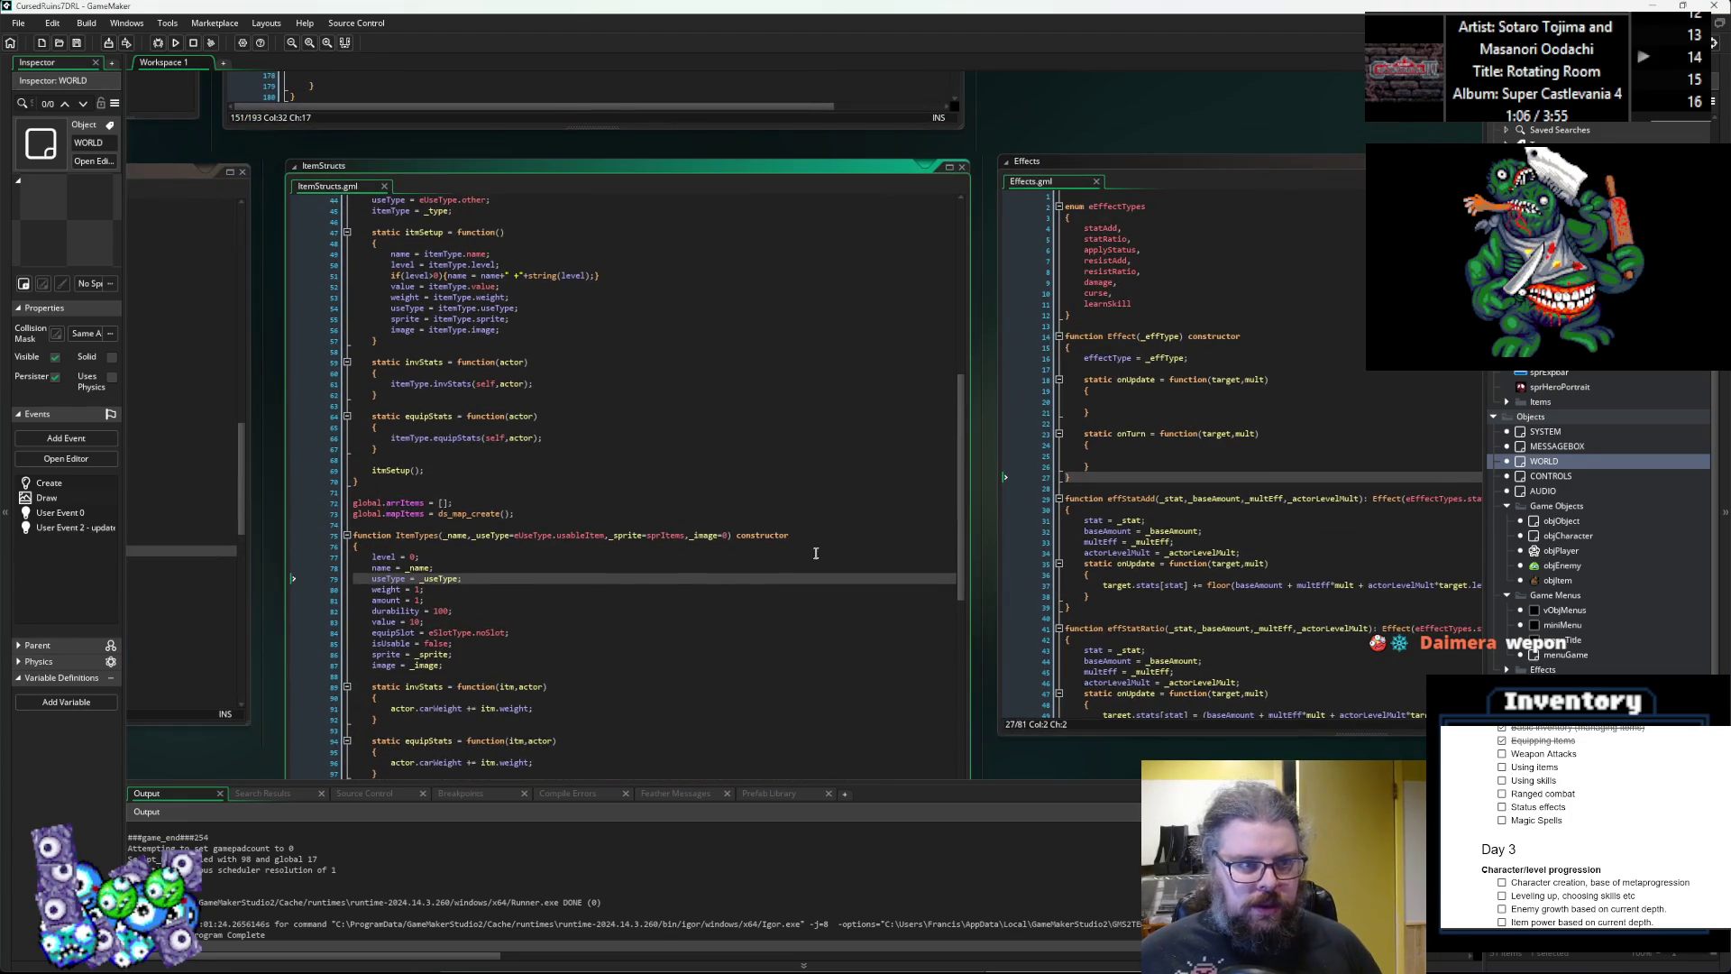
left_click(812, 584)
In the characters script, add 'attackList = [];' below the skills = []; line.
key("ctrl+Tab")
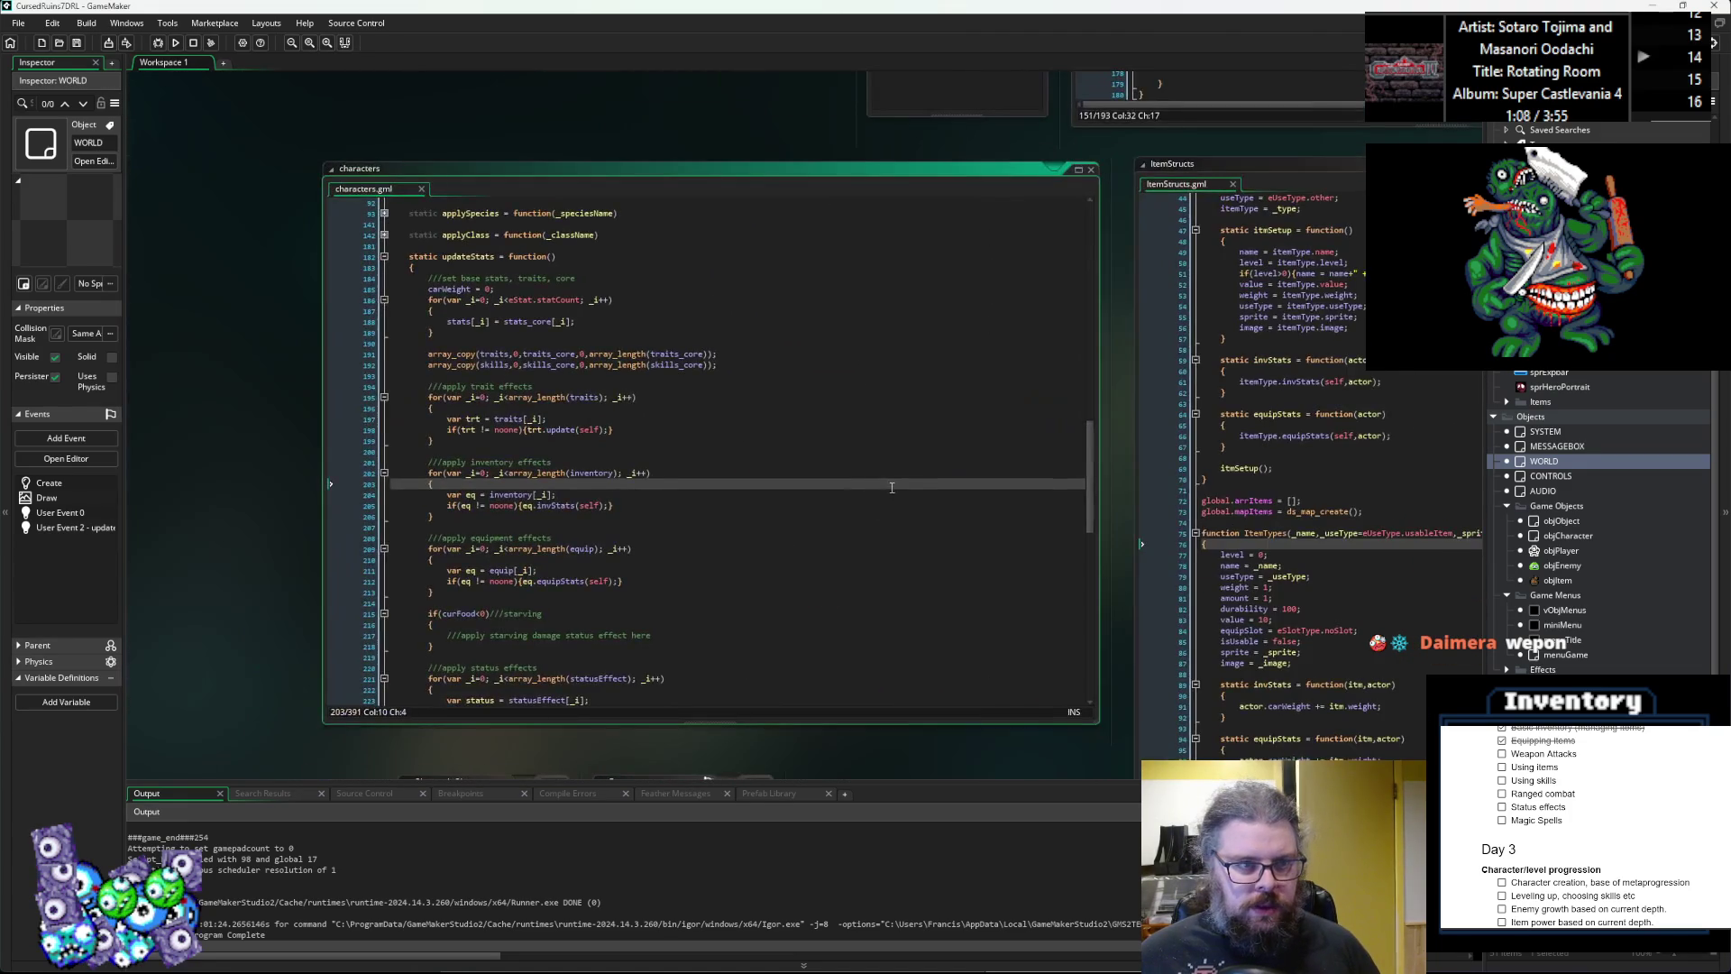
scroll(859, 507, "up", 5)
left_click(791, 559)
scroll(791, 559, "up", 3, "ctrl")
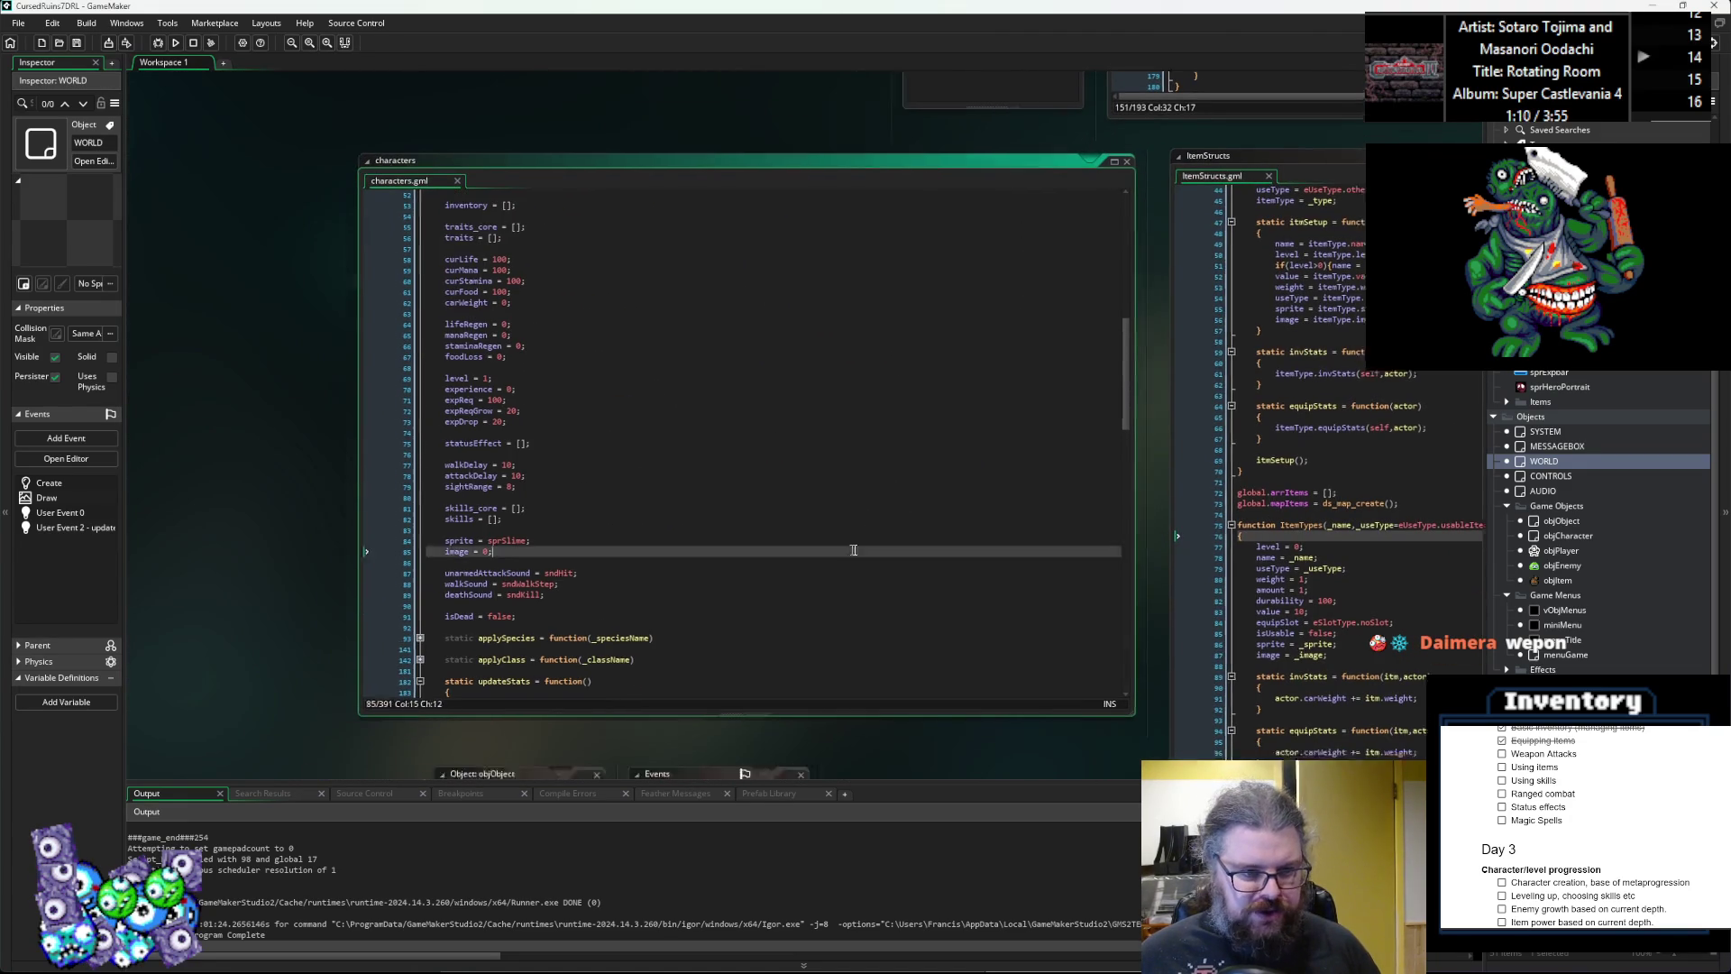
scroll(695, 535, "down", 3, "ctrl")
left_click(794, 507)
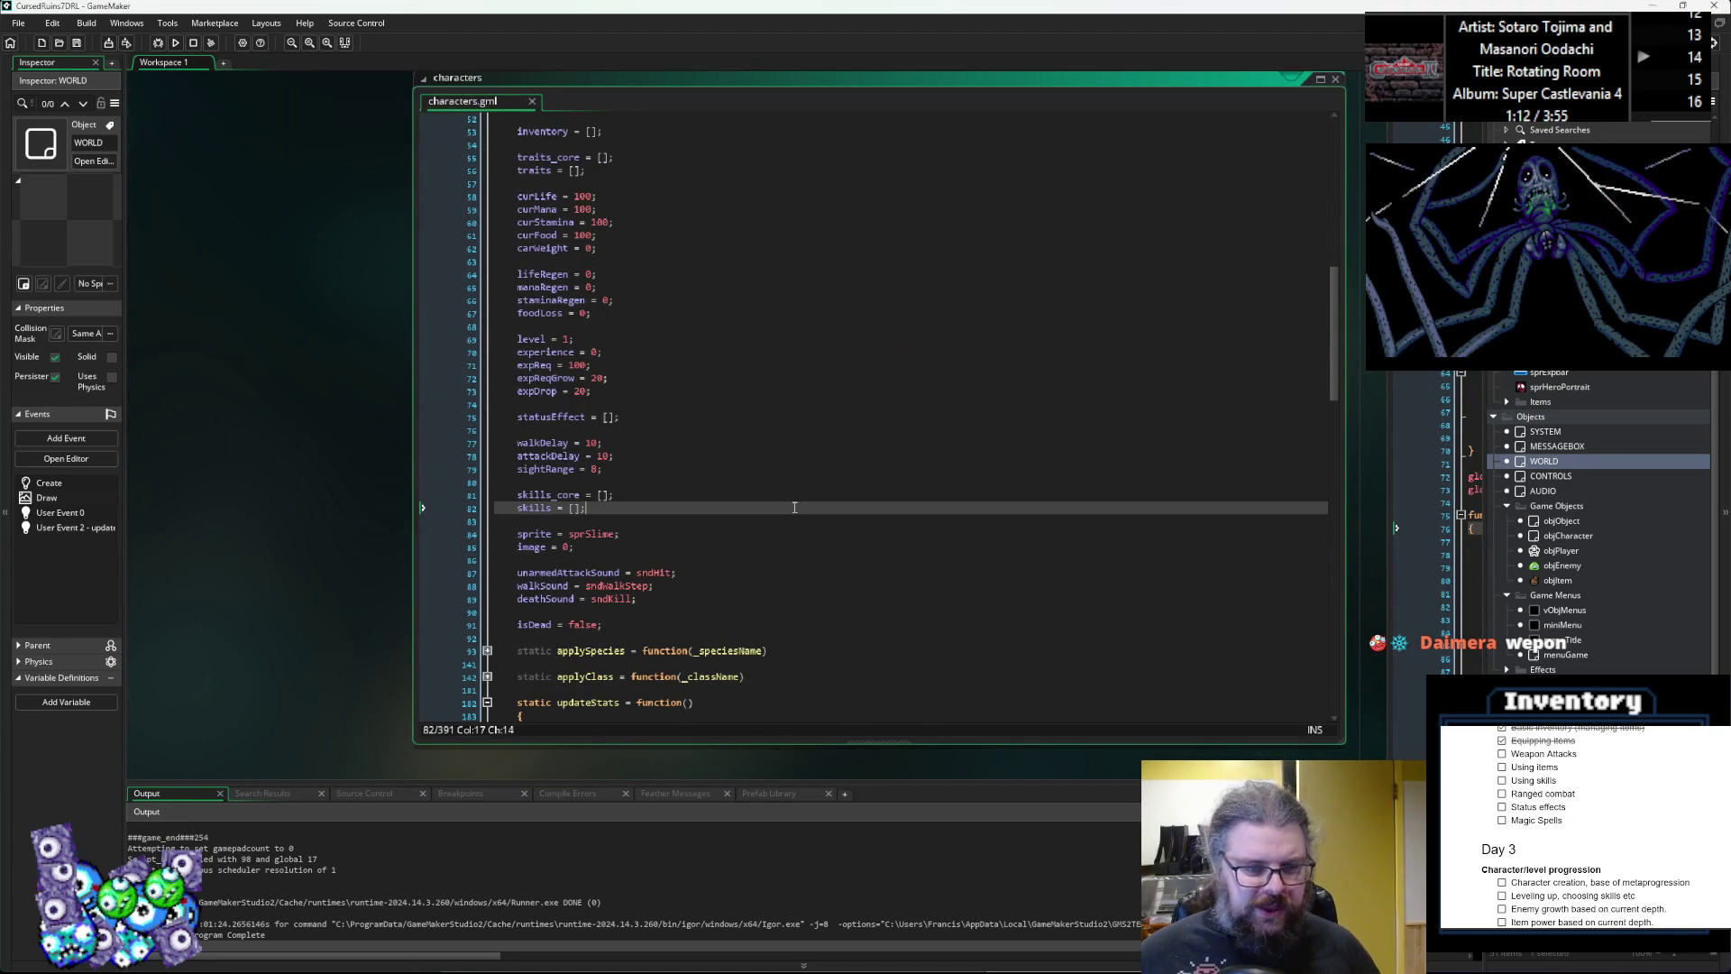
key("Return")
key("Return")
type("attackList = [];")
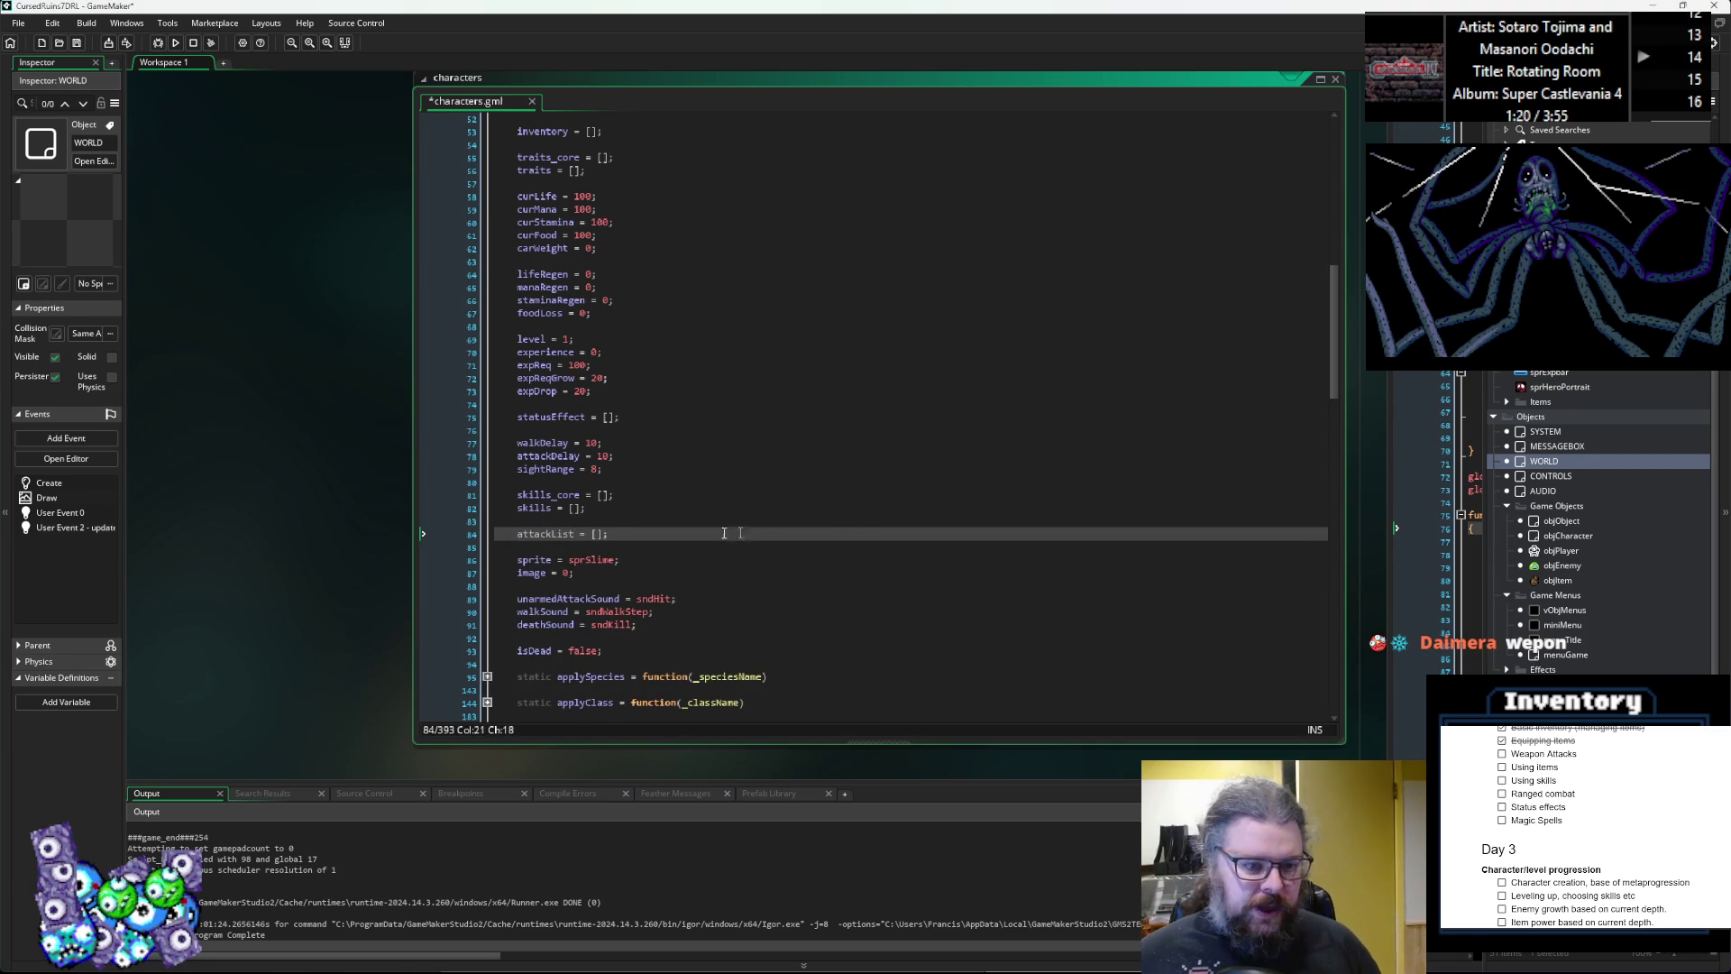
Scroll down through updateStats to the end of the attackDelay line.
double_click(545, 532)
scroll(697, 540, "down", 5)
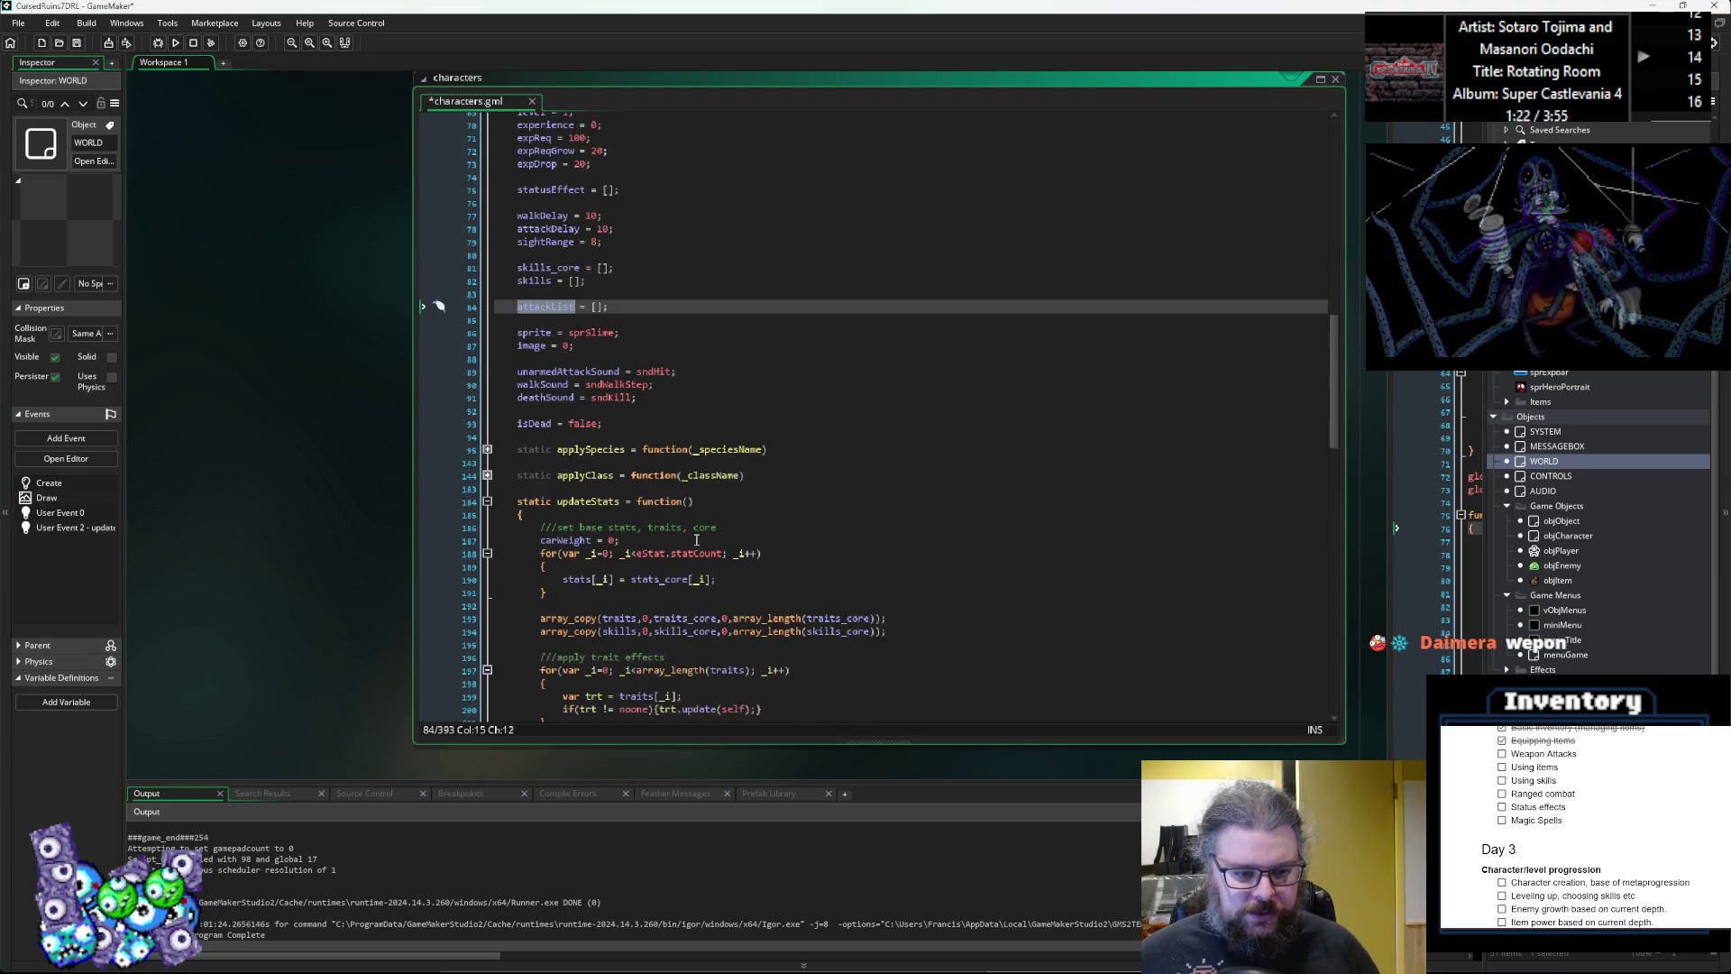
scroll(697, 540, "down", 2)
scroll(743, 539, "down", 5)
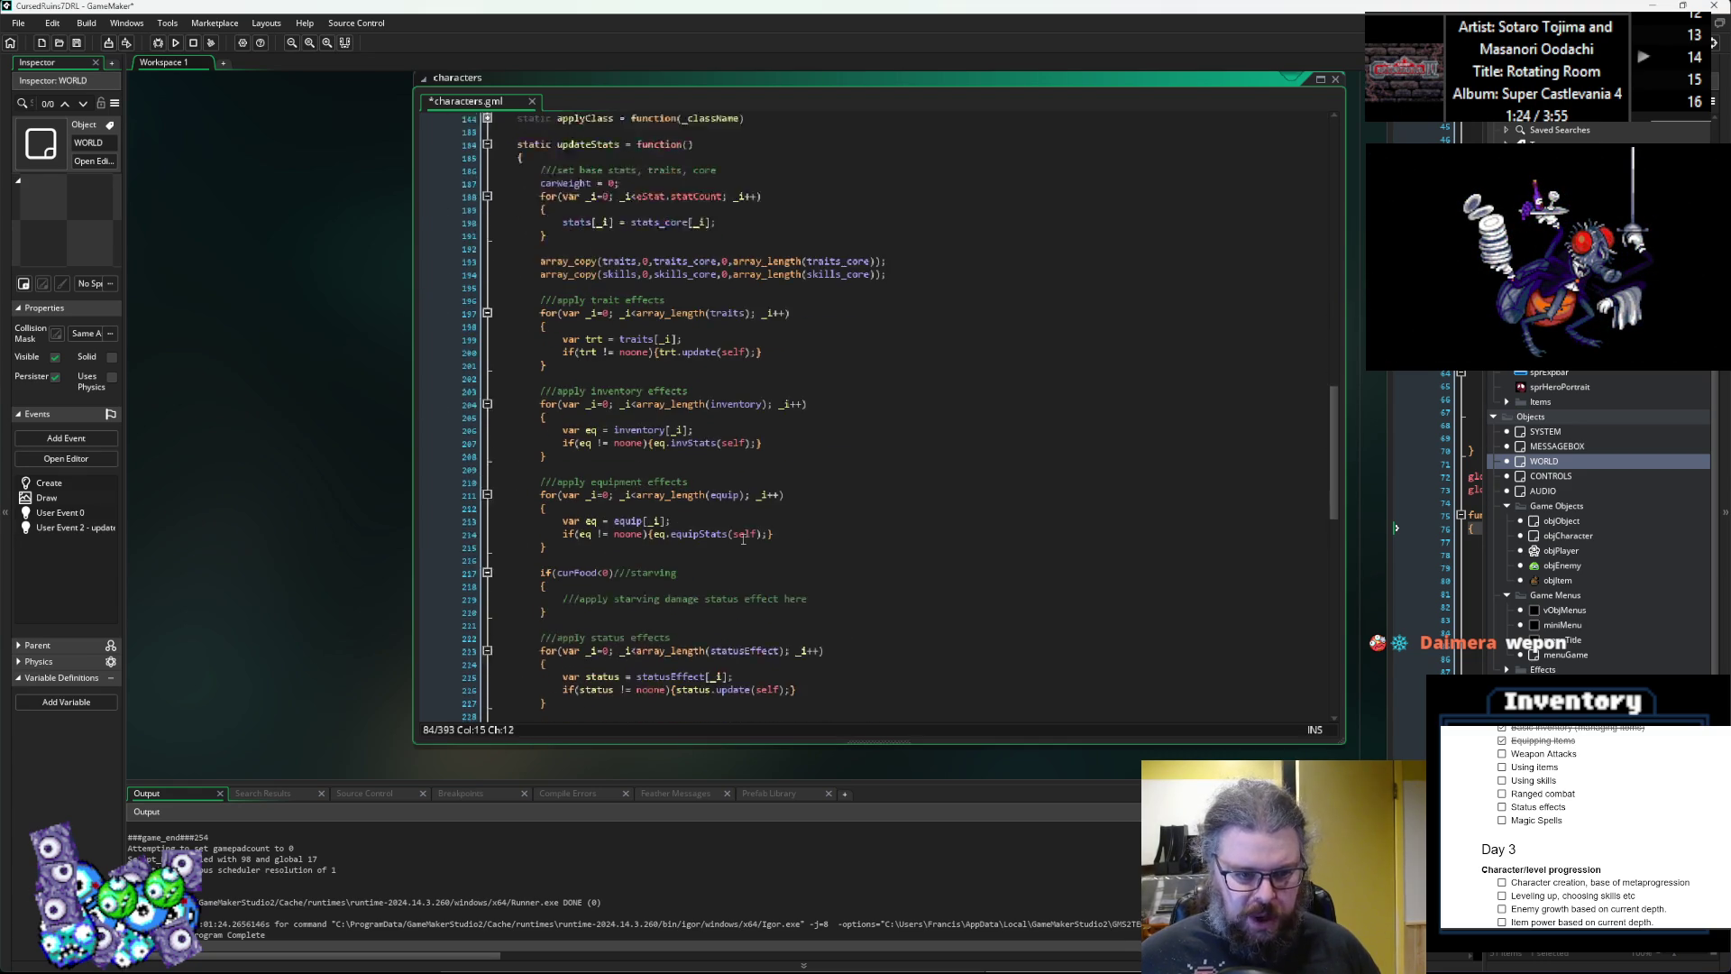
scroll(743, 538, "down", 5)
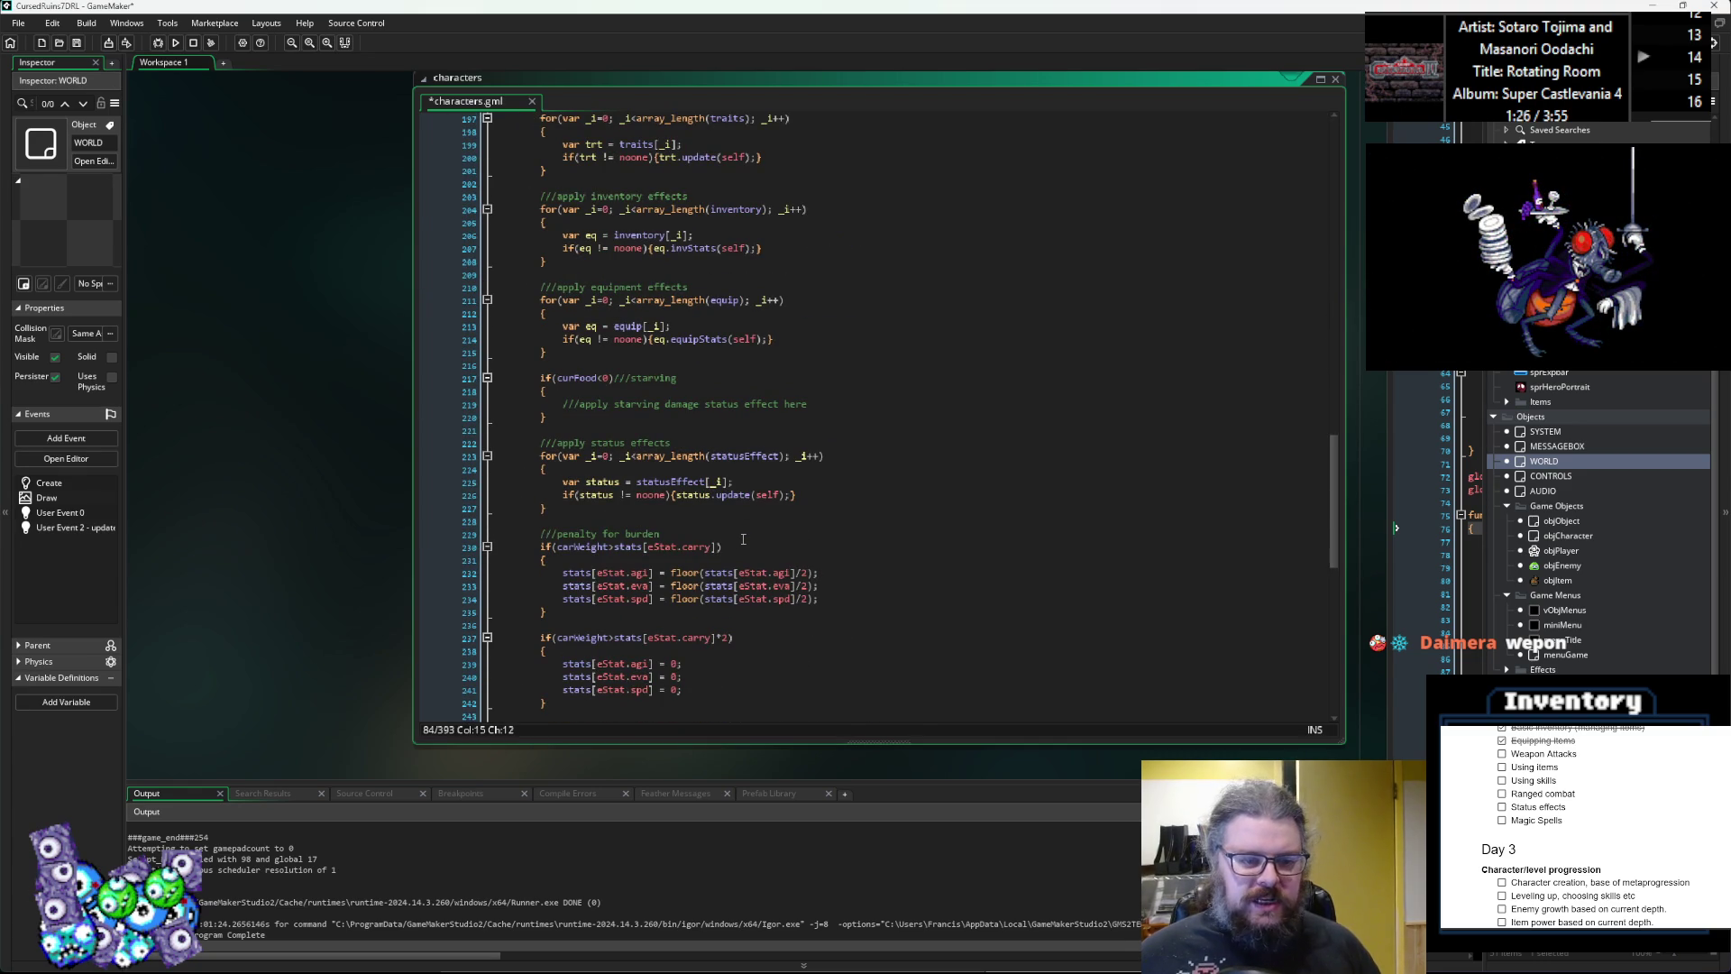
scroll(743, 539, "down", 3)
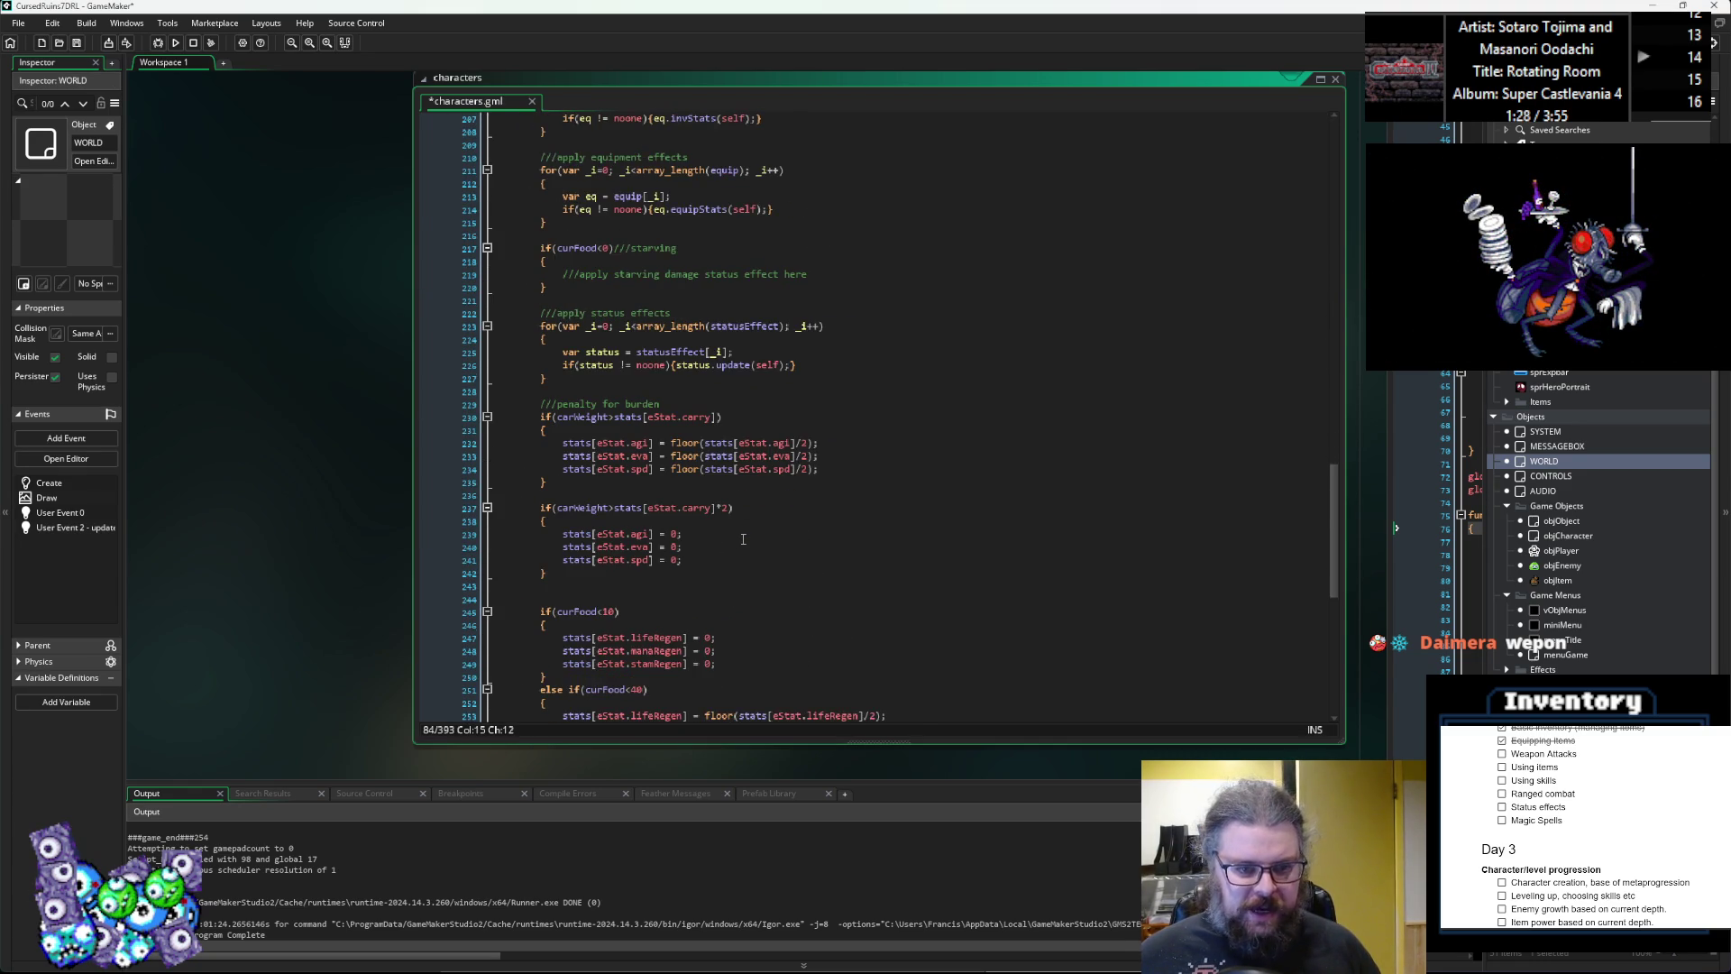
scroll(743, 538, "down", 6)
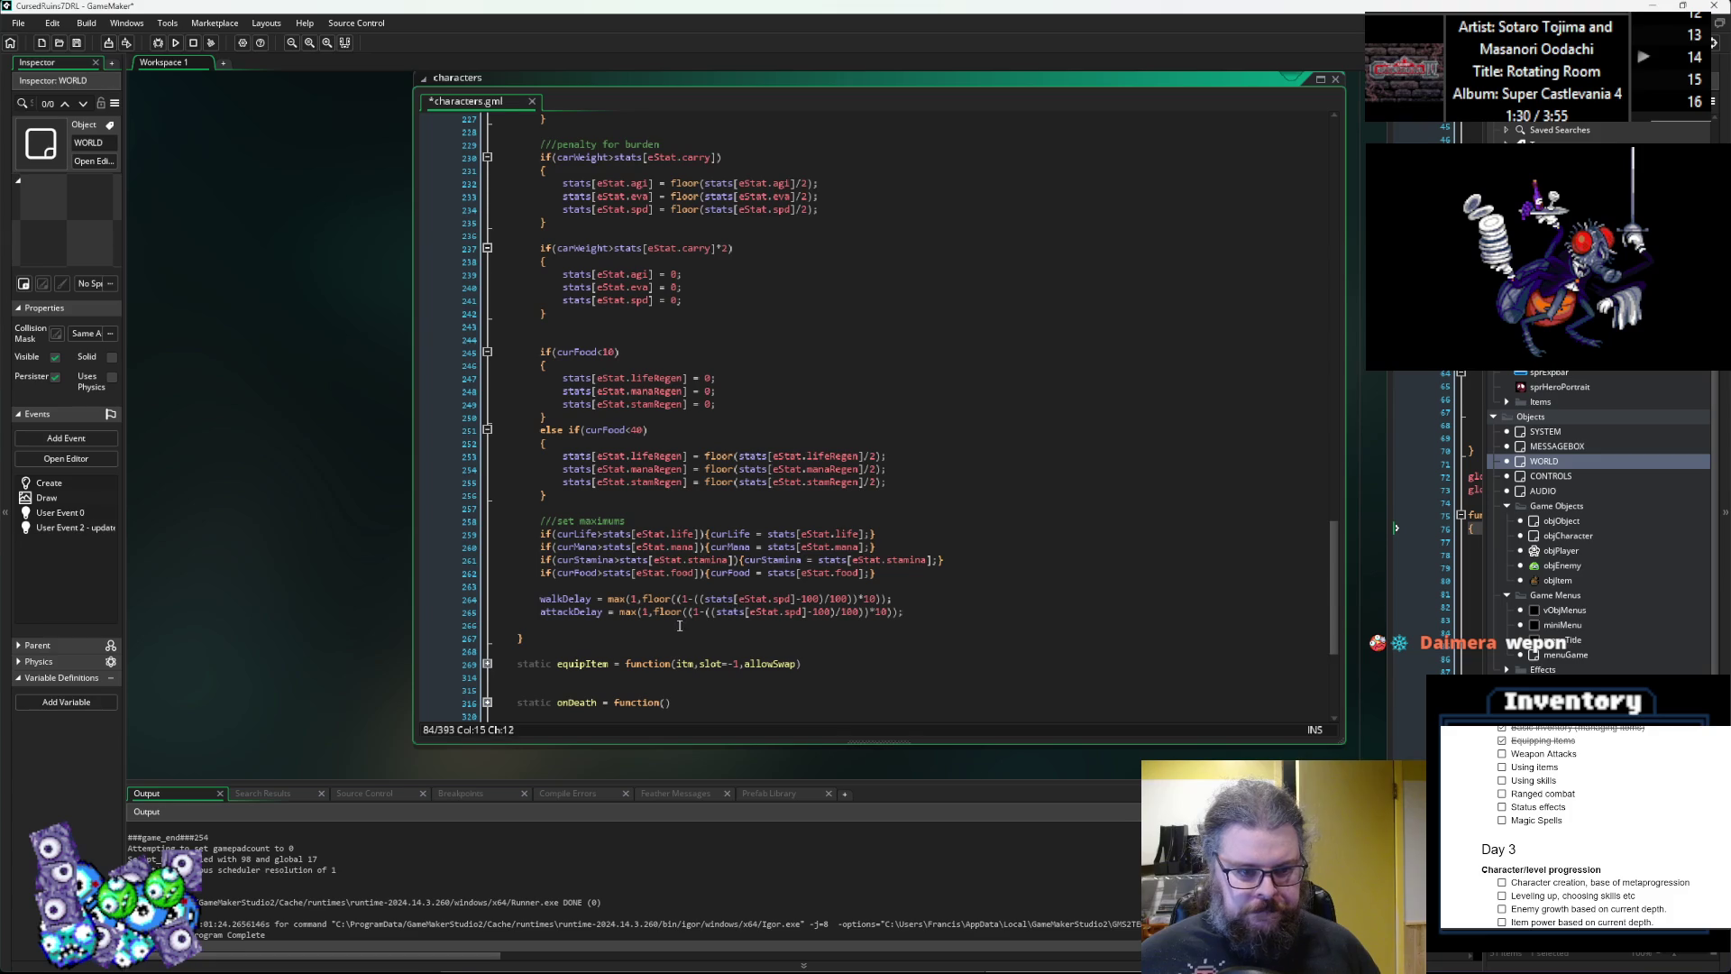
left_click(981, 600)
Add a '///attack list' comment and an attackList reset line after attackDelay.
key("Down")
key("End")
key("Return")
key("Return")
type("///attack list")
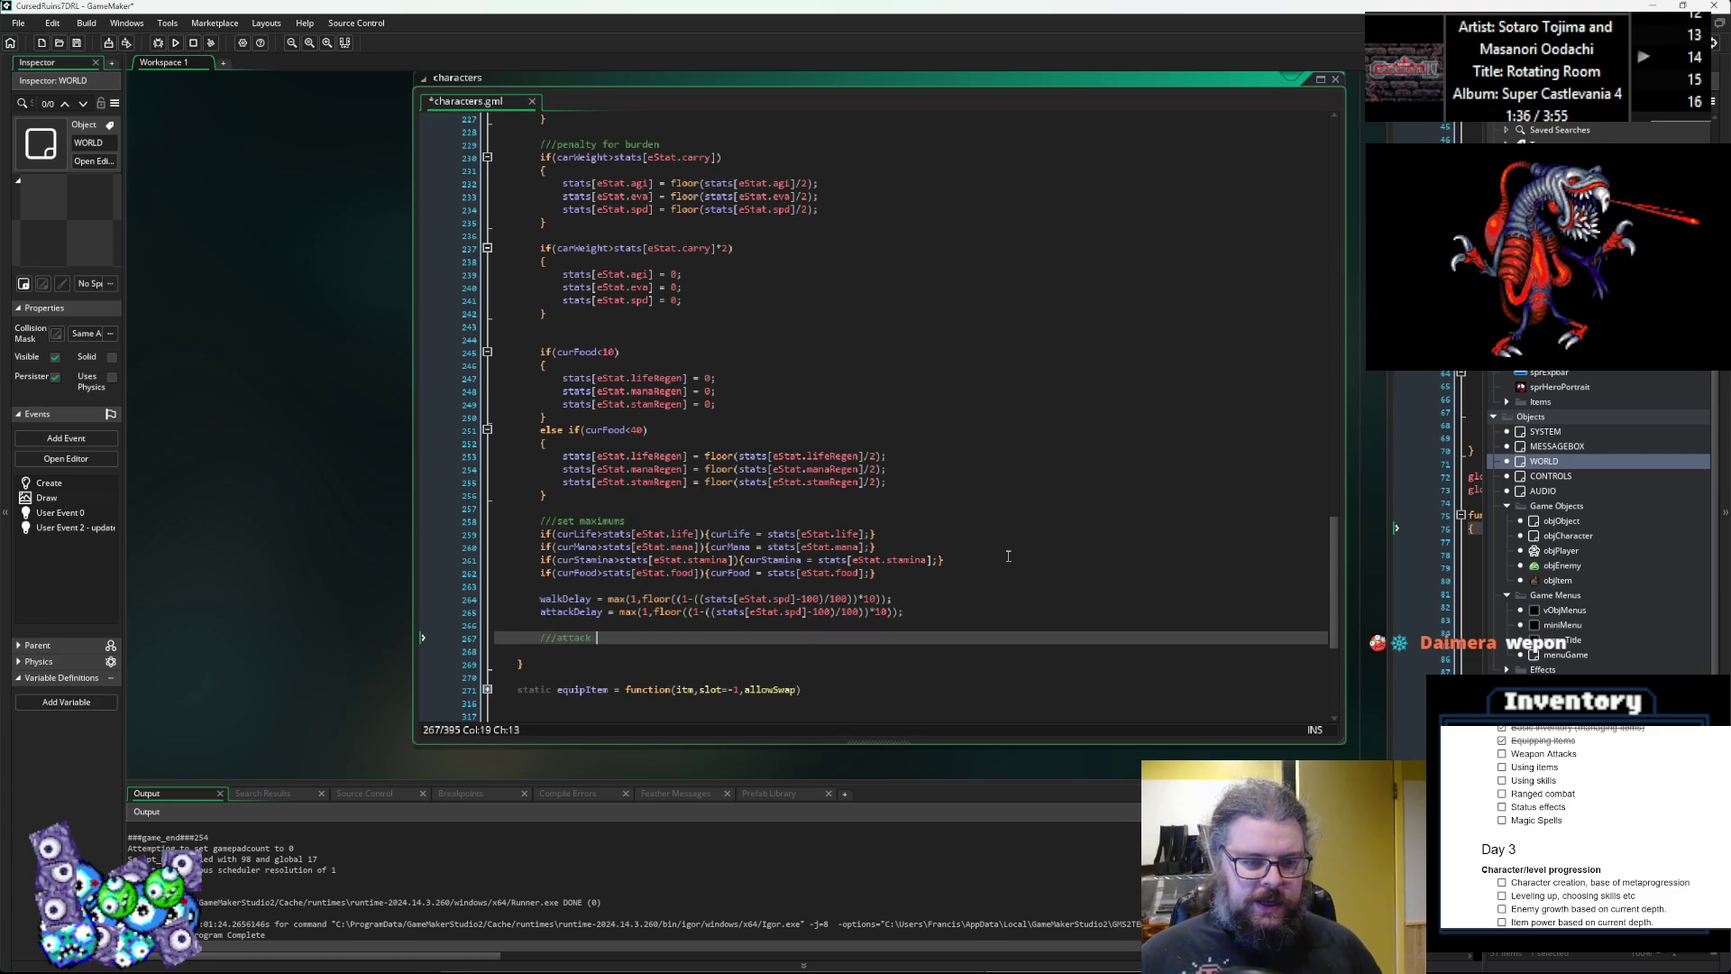
key("Return")
type("attackList = [];")
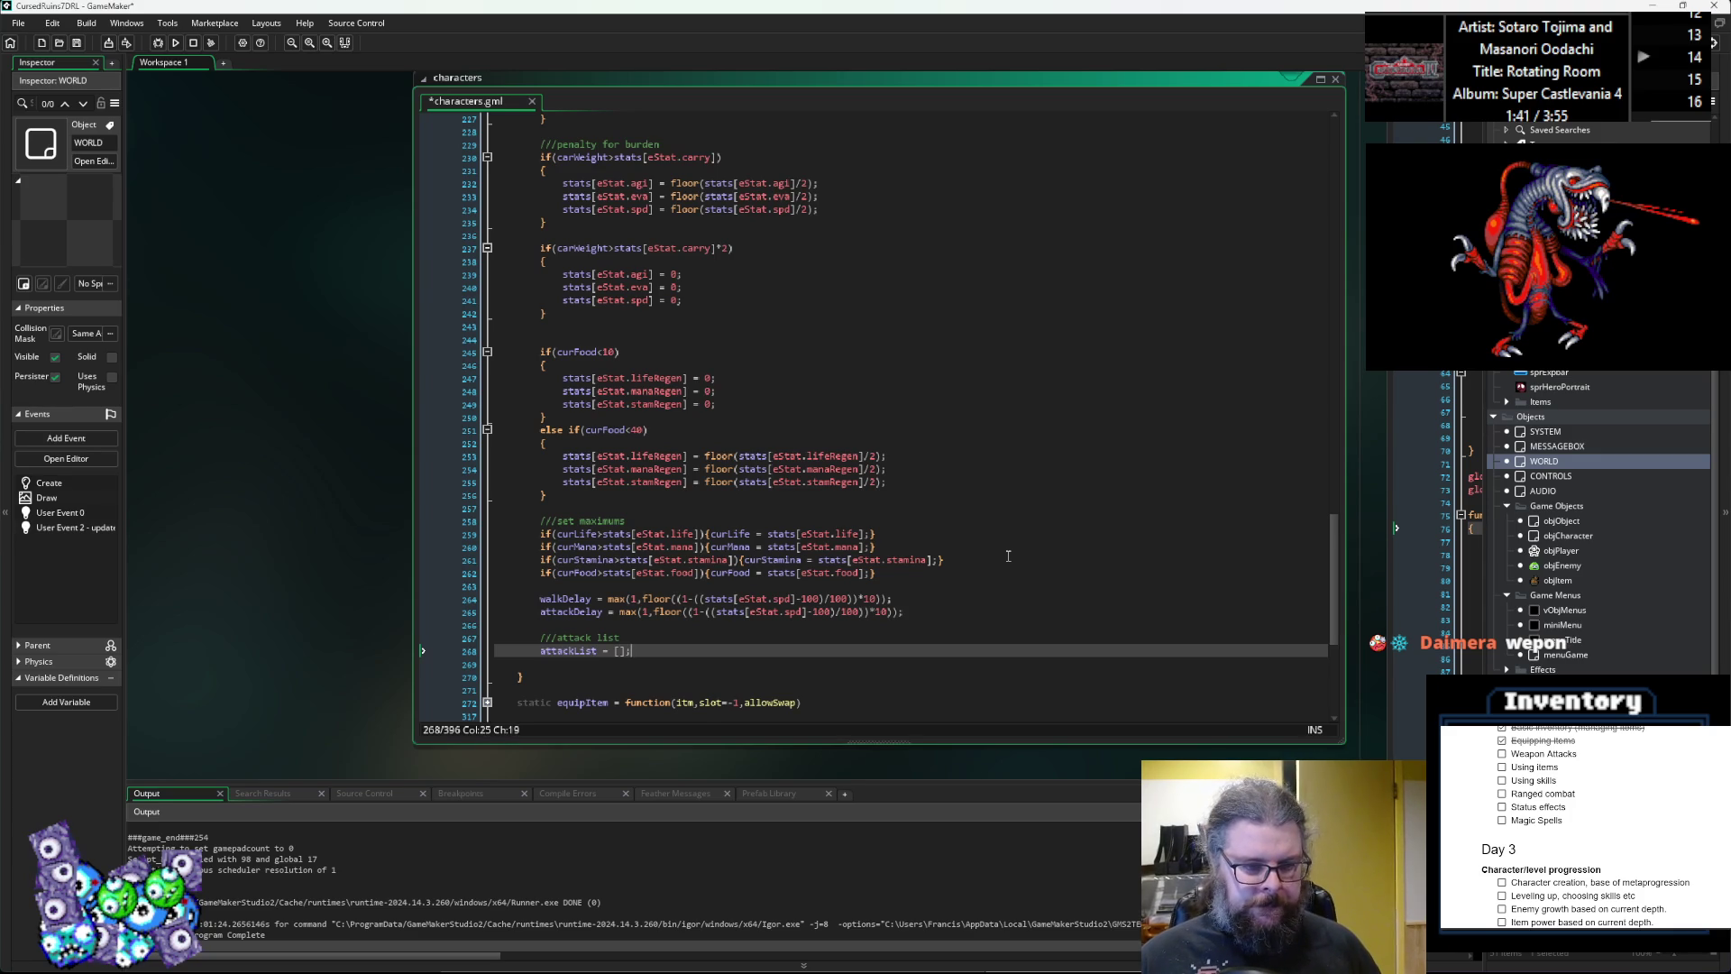
key("Return")
key("Return")
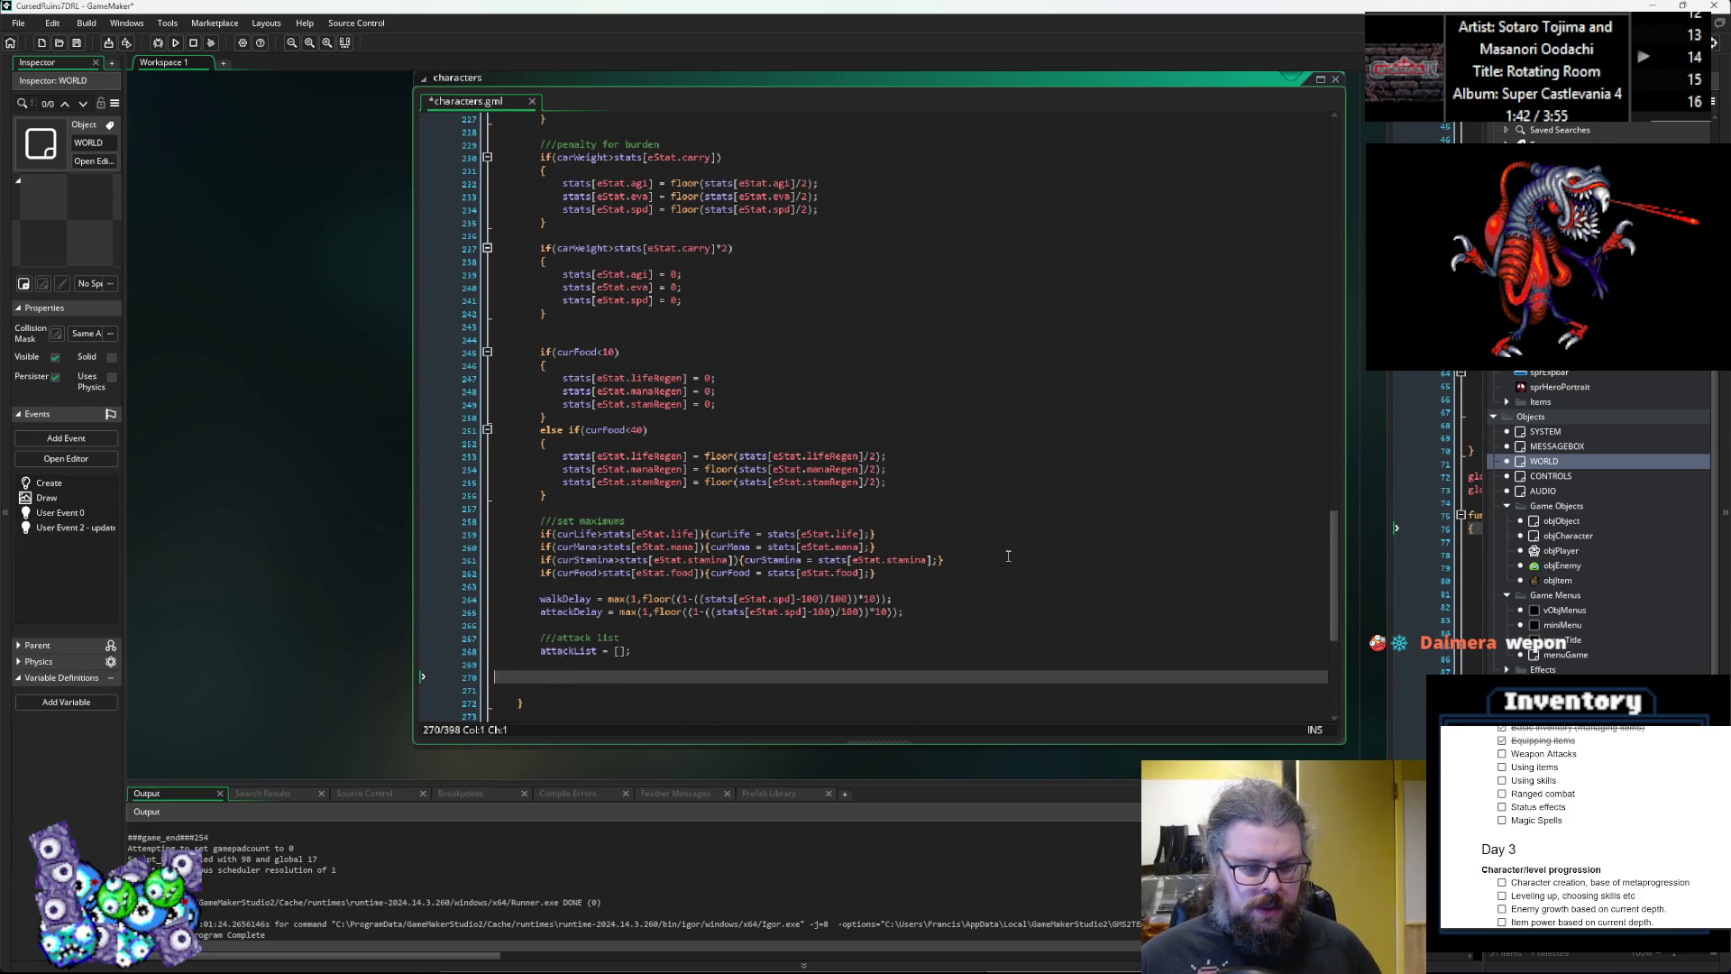
key("BackSpace")
scroll(1008, 556, "down", 3)
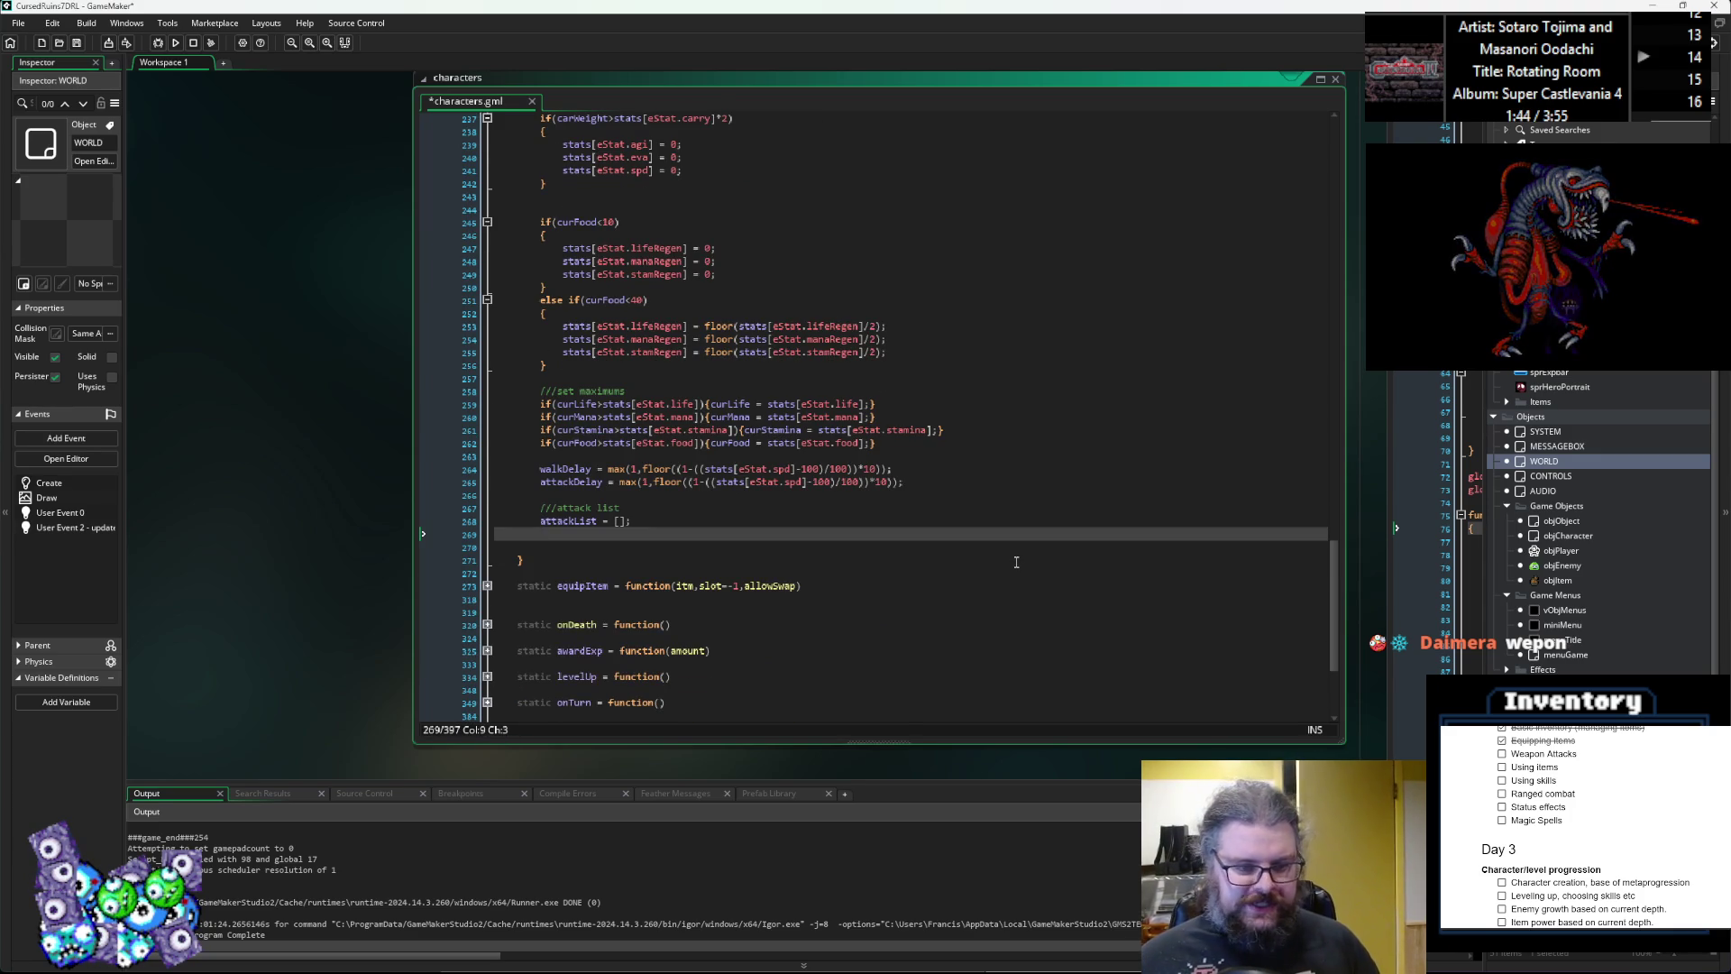
Begin a 'for(var i' loop, remove the attackList reset line, and go to after carWeight = 0;.
type("for(var i")
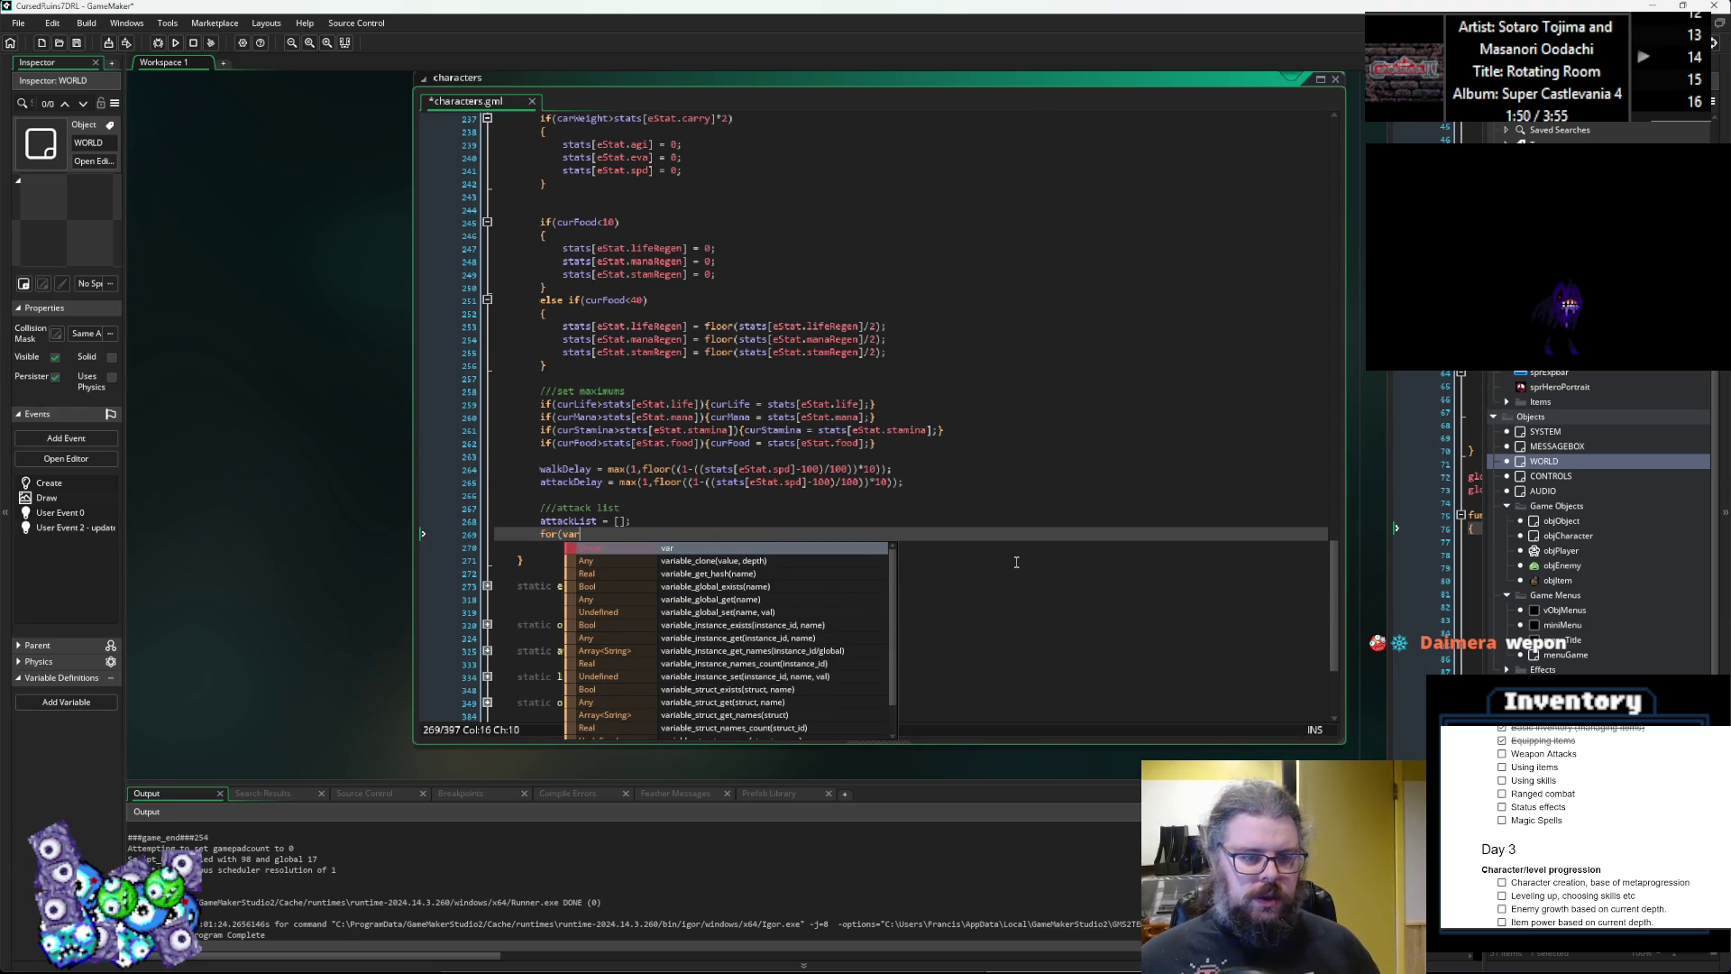
key("Escape")
key("Up")
key("End")
key("shift+Home")
key("BackSpace")
scroll(659, 465, "up", 20)
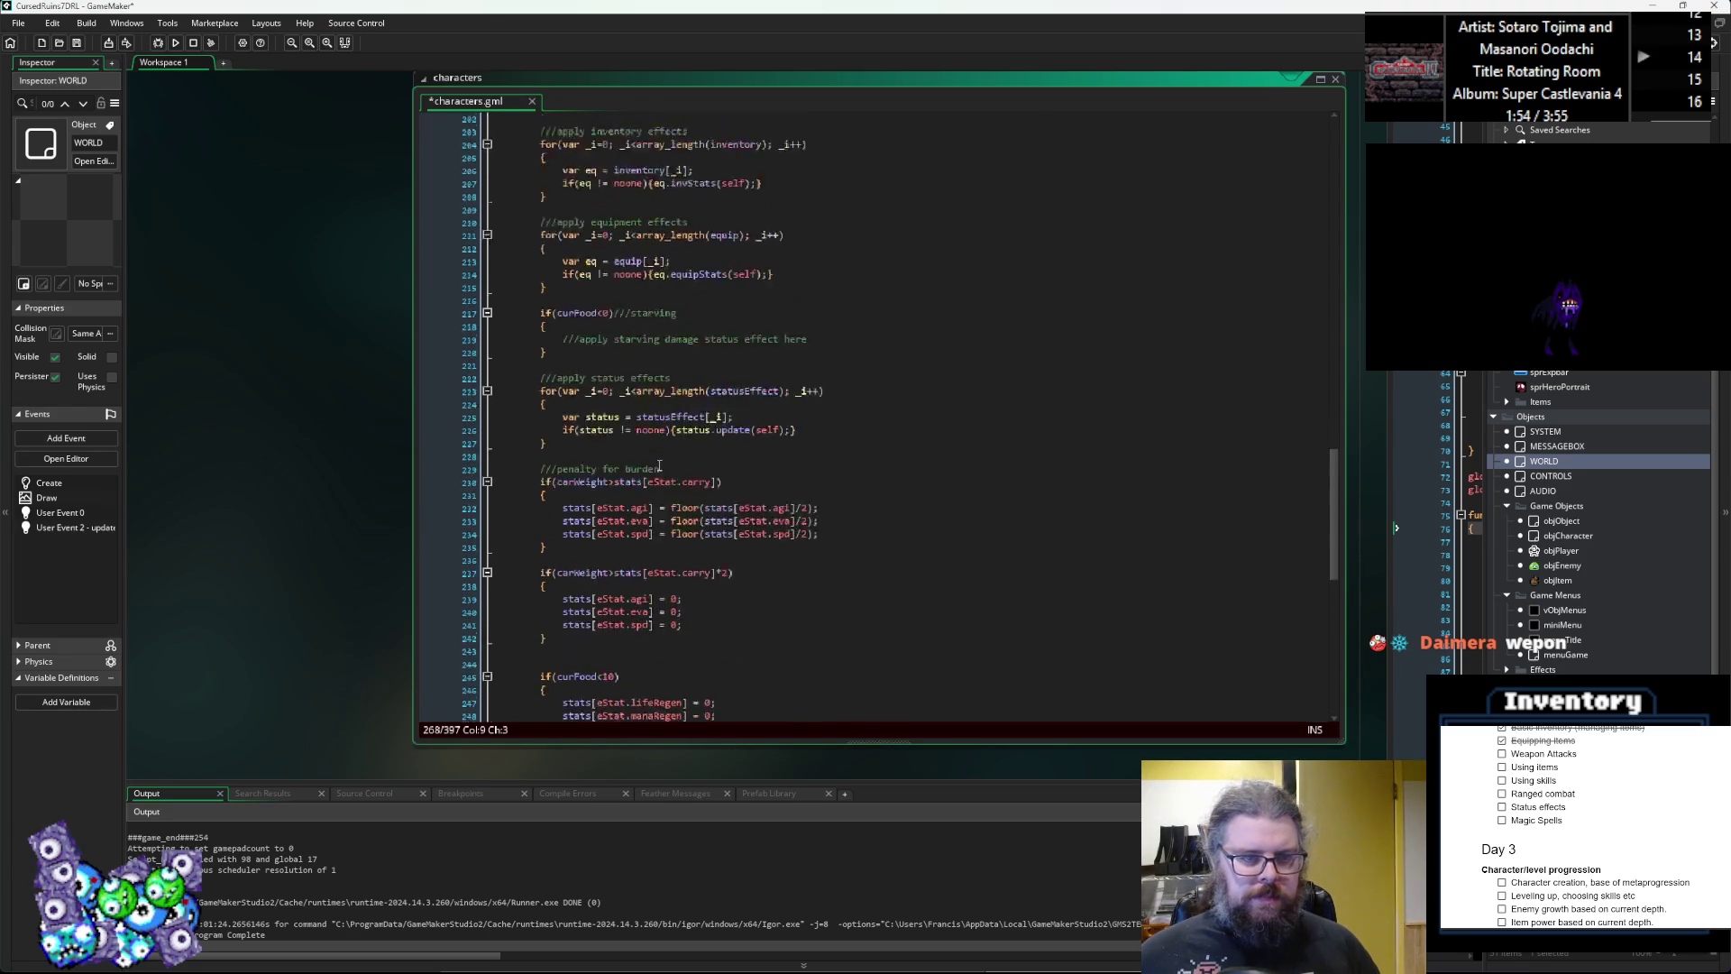
left_click(749, 414)
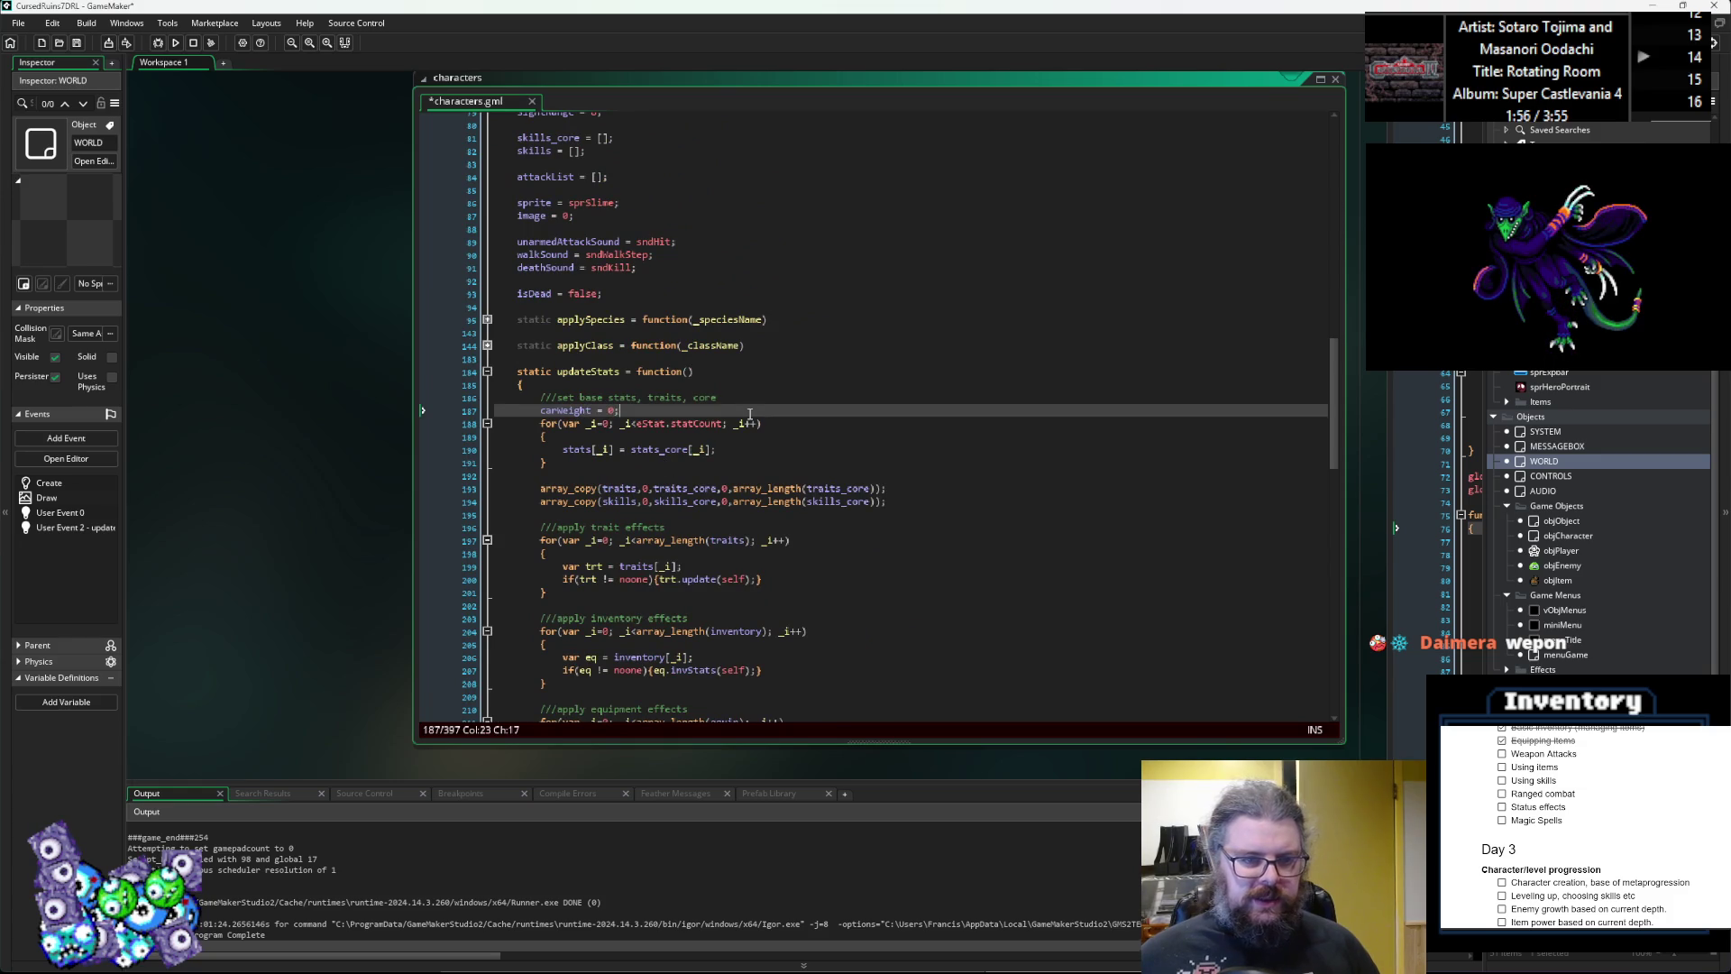
Paste 'attackList = [];' on a new line below 'carWeight = 0;', then review the stat, trait, inventory and equipment loops.
key("Return")
type("attackList = [];")
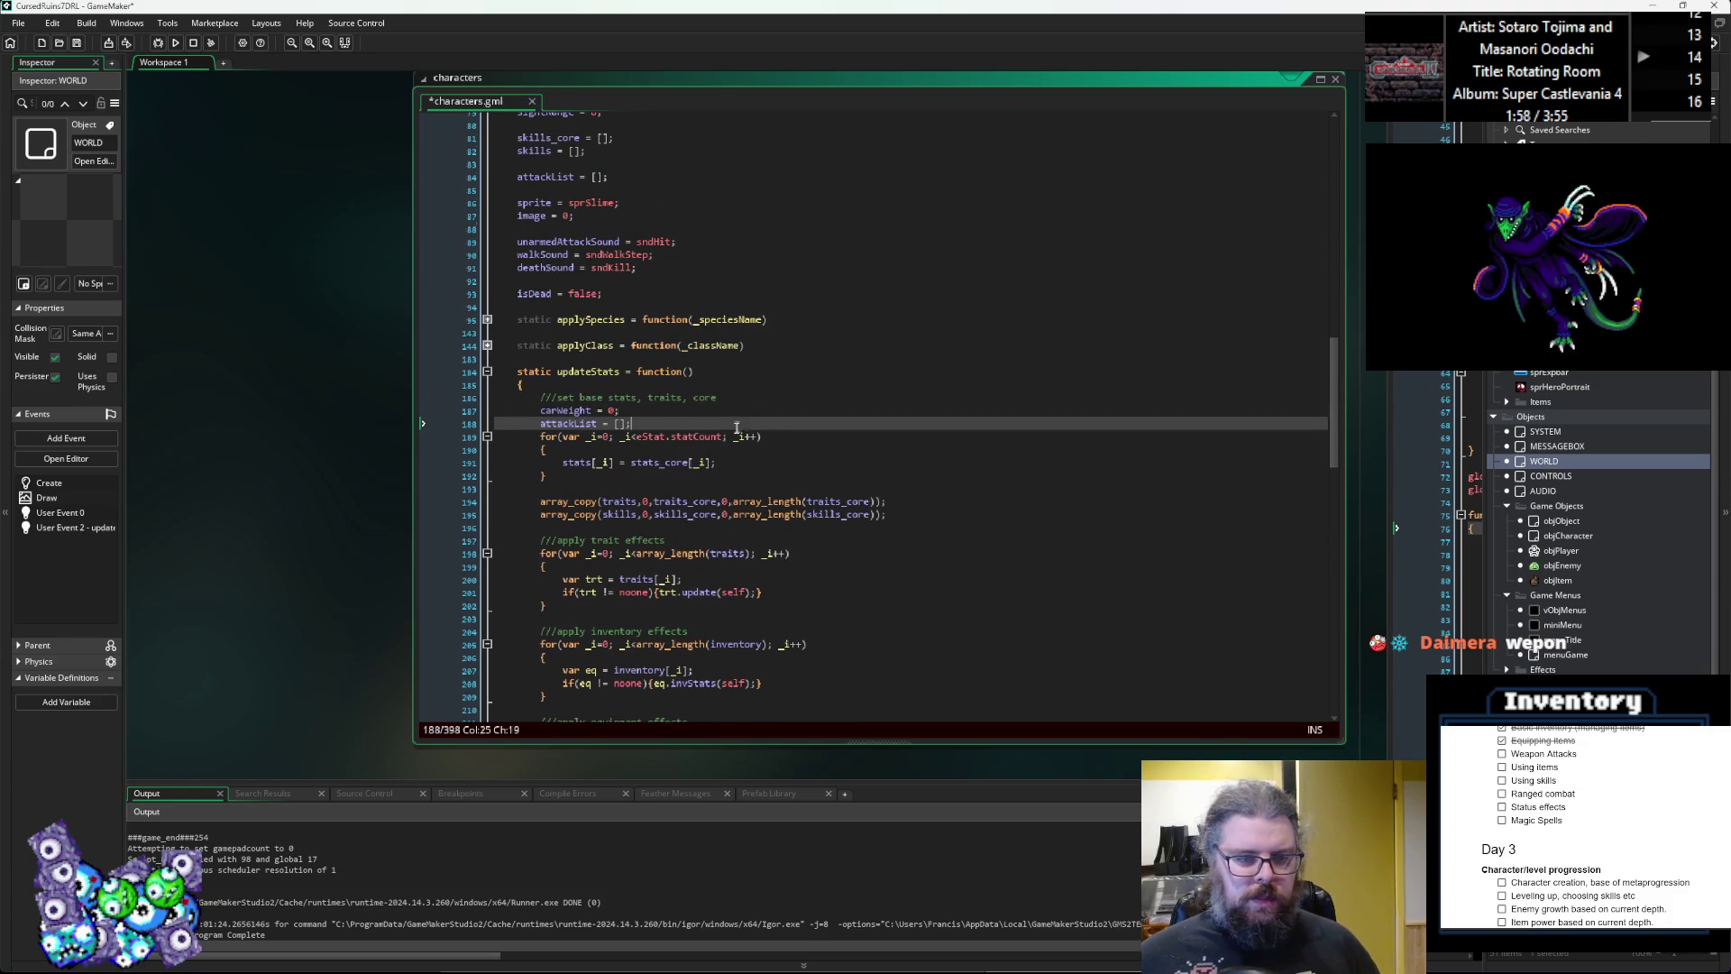
scroll(645, 442, "down", 3)
scroll(551, 466, "down", 2)
mouse_move(518, 391)
left_mouse_down()
mouse_move(631, 455)
mouse_move(772, 636)
left_mouse_up()
left_click(807, 587)
scroll(800, 592, "down", 2)
mouse_move(629, 556)
left_mouse_down()
mouse_move(595, 564)
mouse_move(523, 313)
left_mouse_up()
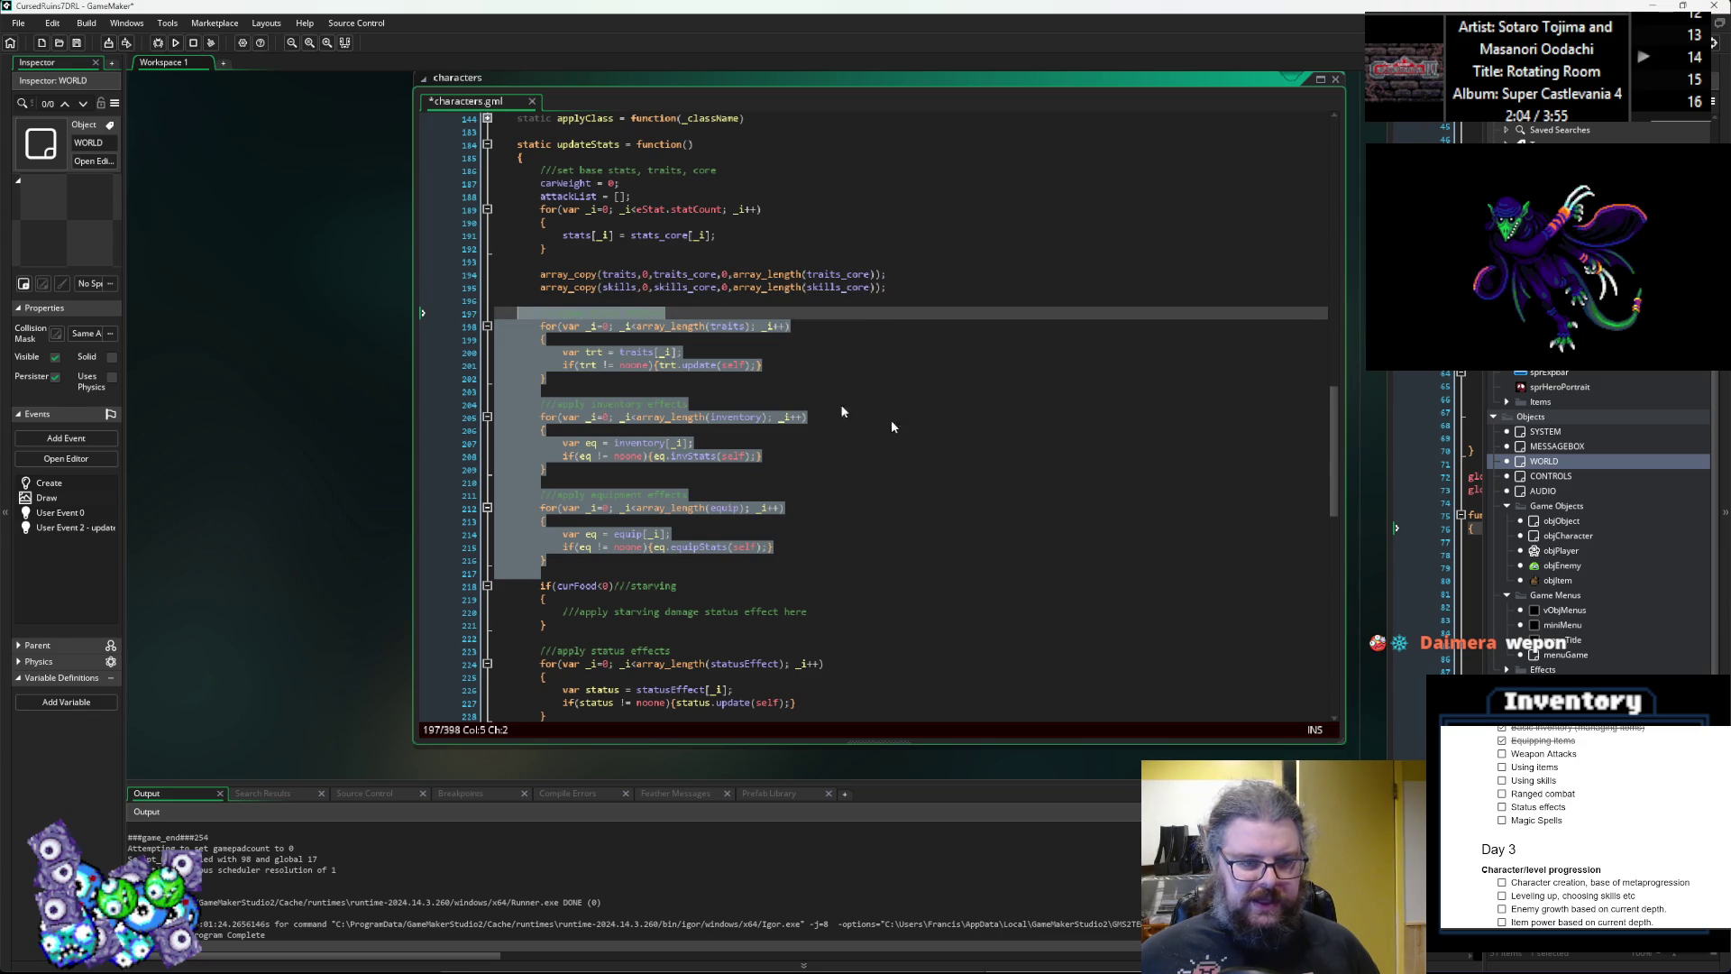
left_click(969, 455)
scroll(969, 458, "down", 15)
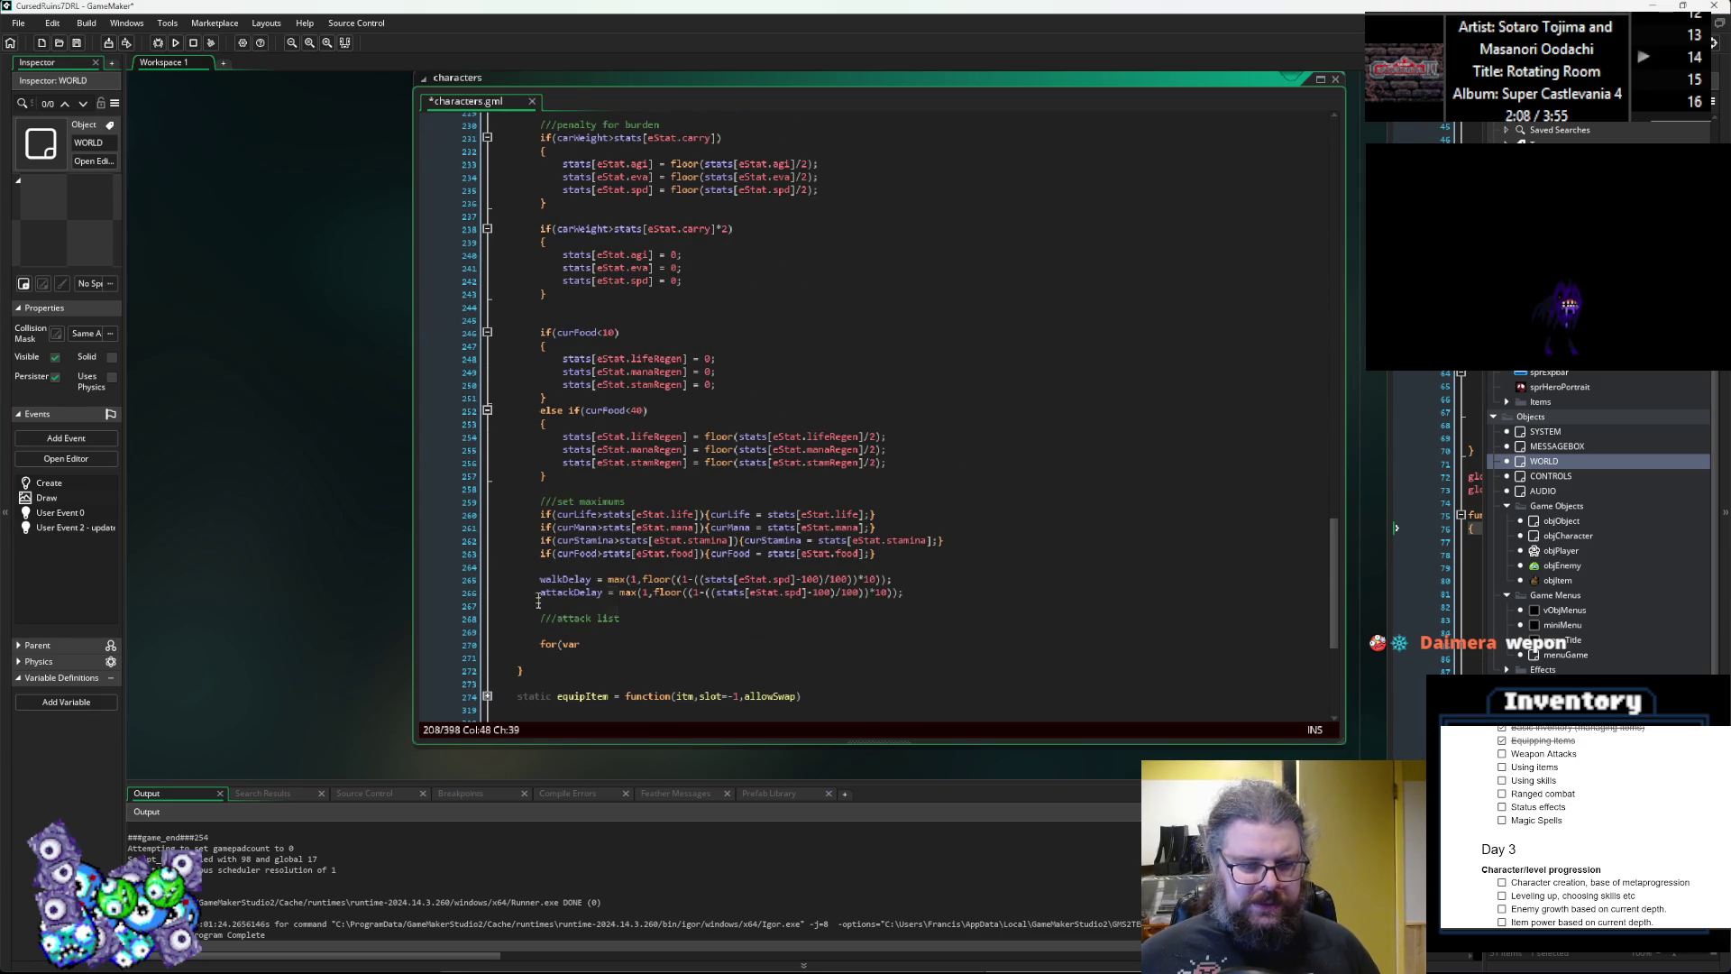
Delete the unfinished for line and the leftover attack list comment with its blank lines.
left_click(606, 649)
key("shift+Up")
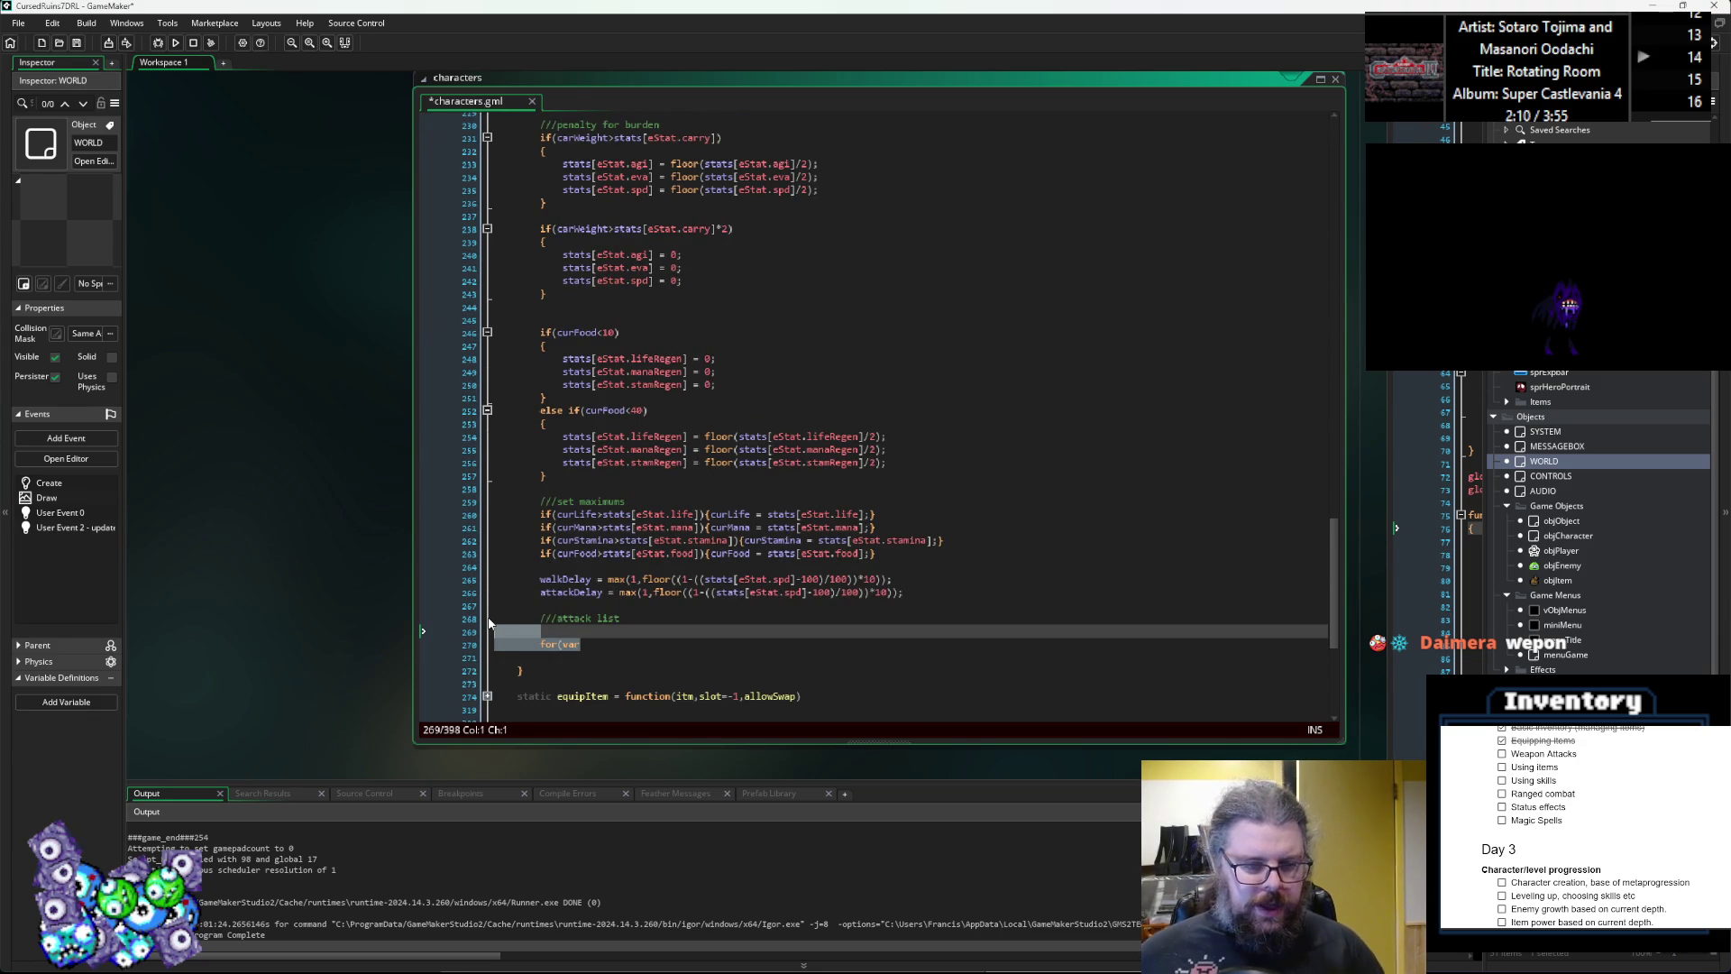
key("BackSpace")
key("shift+Up")
key("shift+Up")
key("BackSpace")
key("BackSpace")
key("BackSpace")
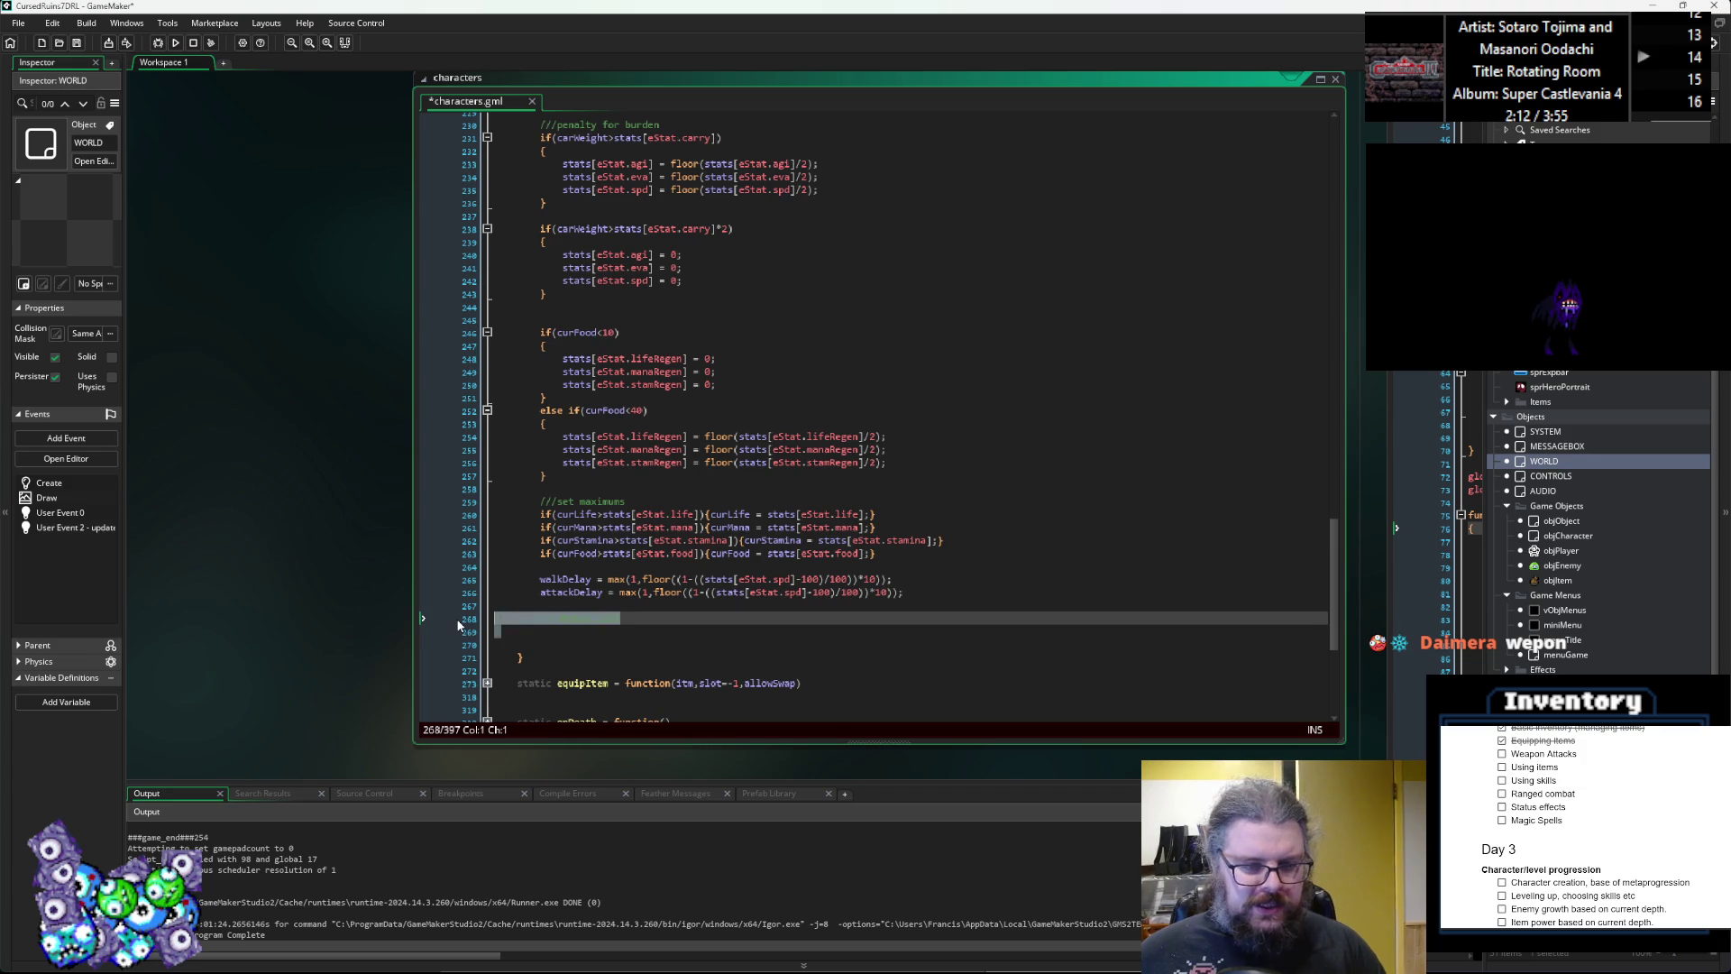
key("BackSpace")
Look over the inventory effects and status effects loops in updateStats.
scroll(713, 590, "up", 15)
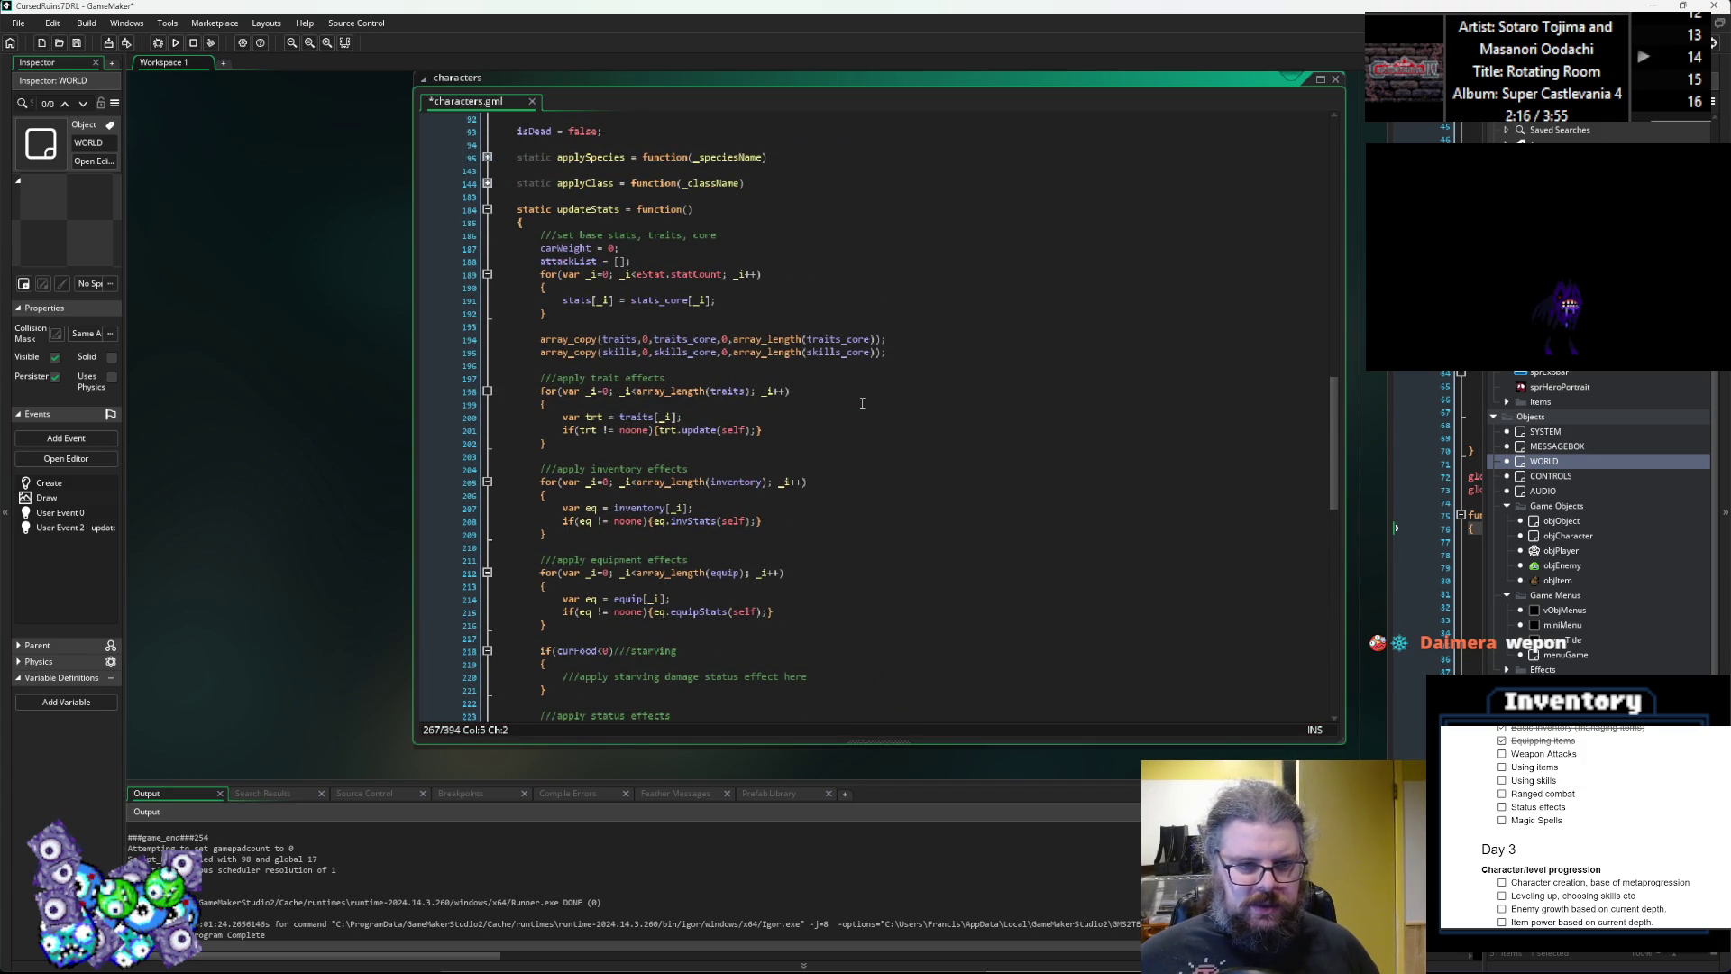
scroll(862, 403, "down", 3)
left_click_drag(558, 261, 867, 315)
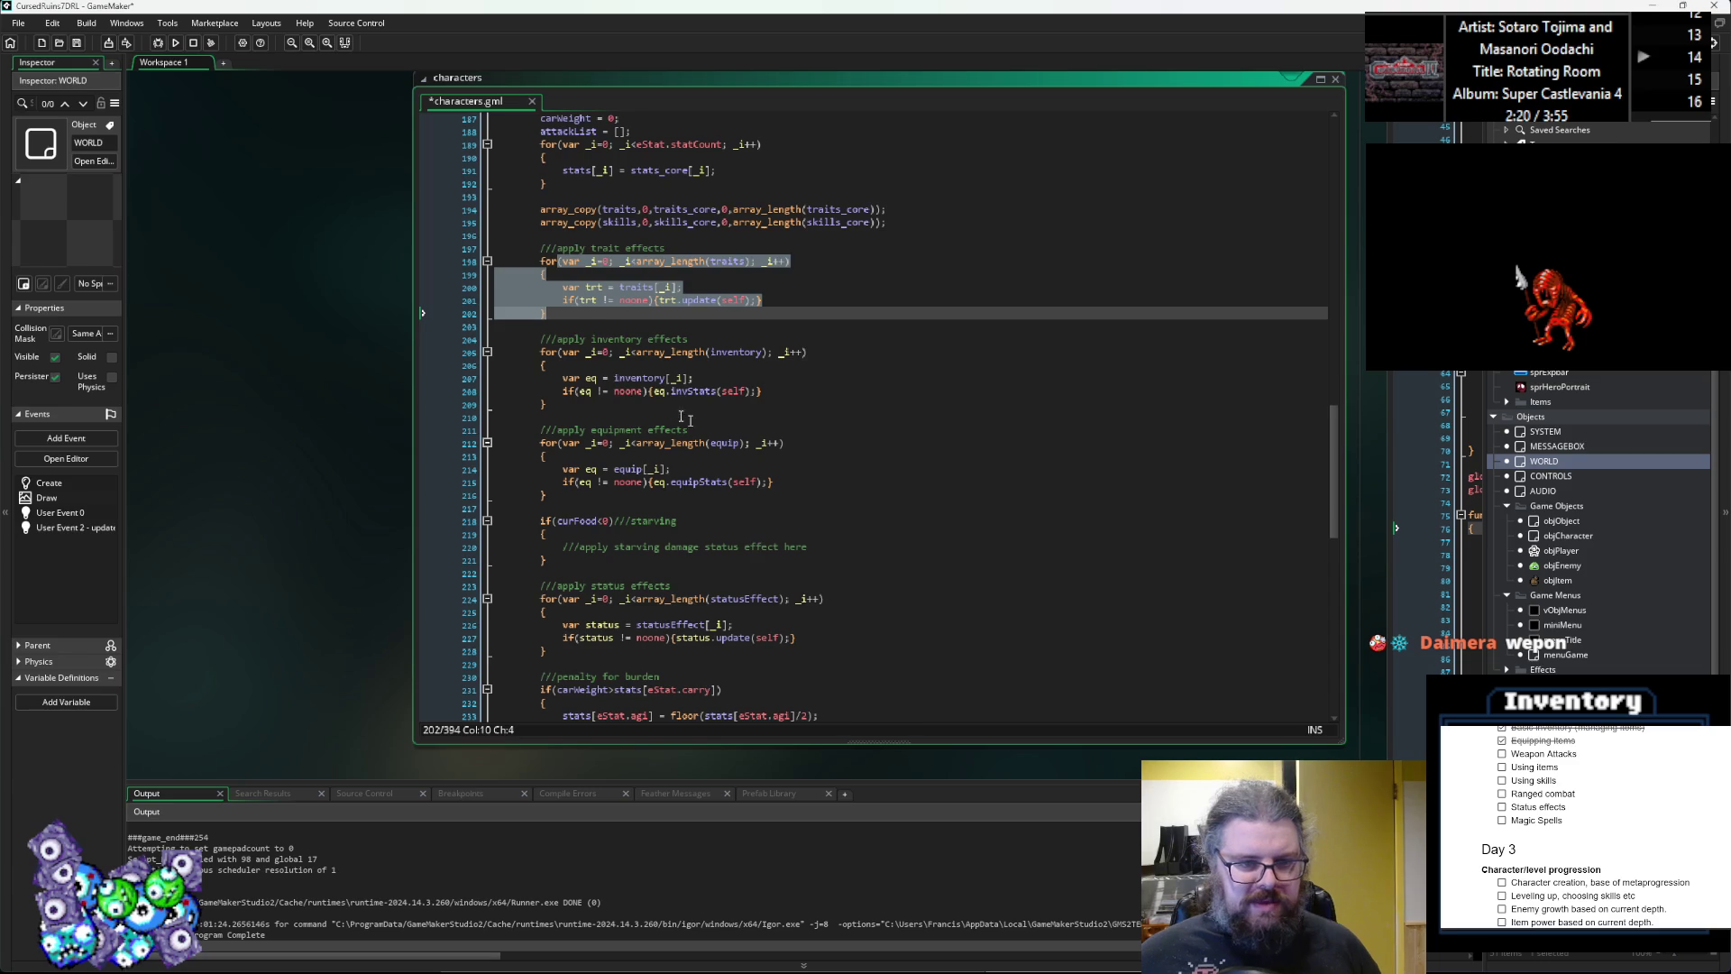
left_click_drag(545, 405, 547, 351)
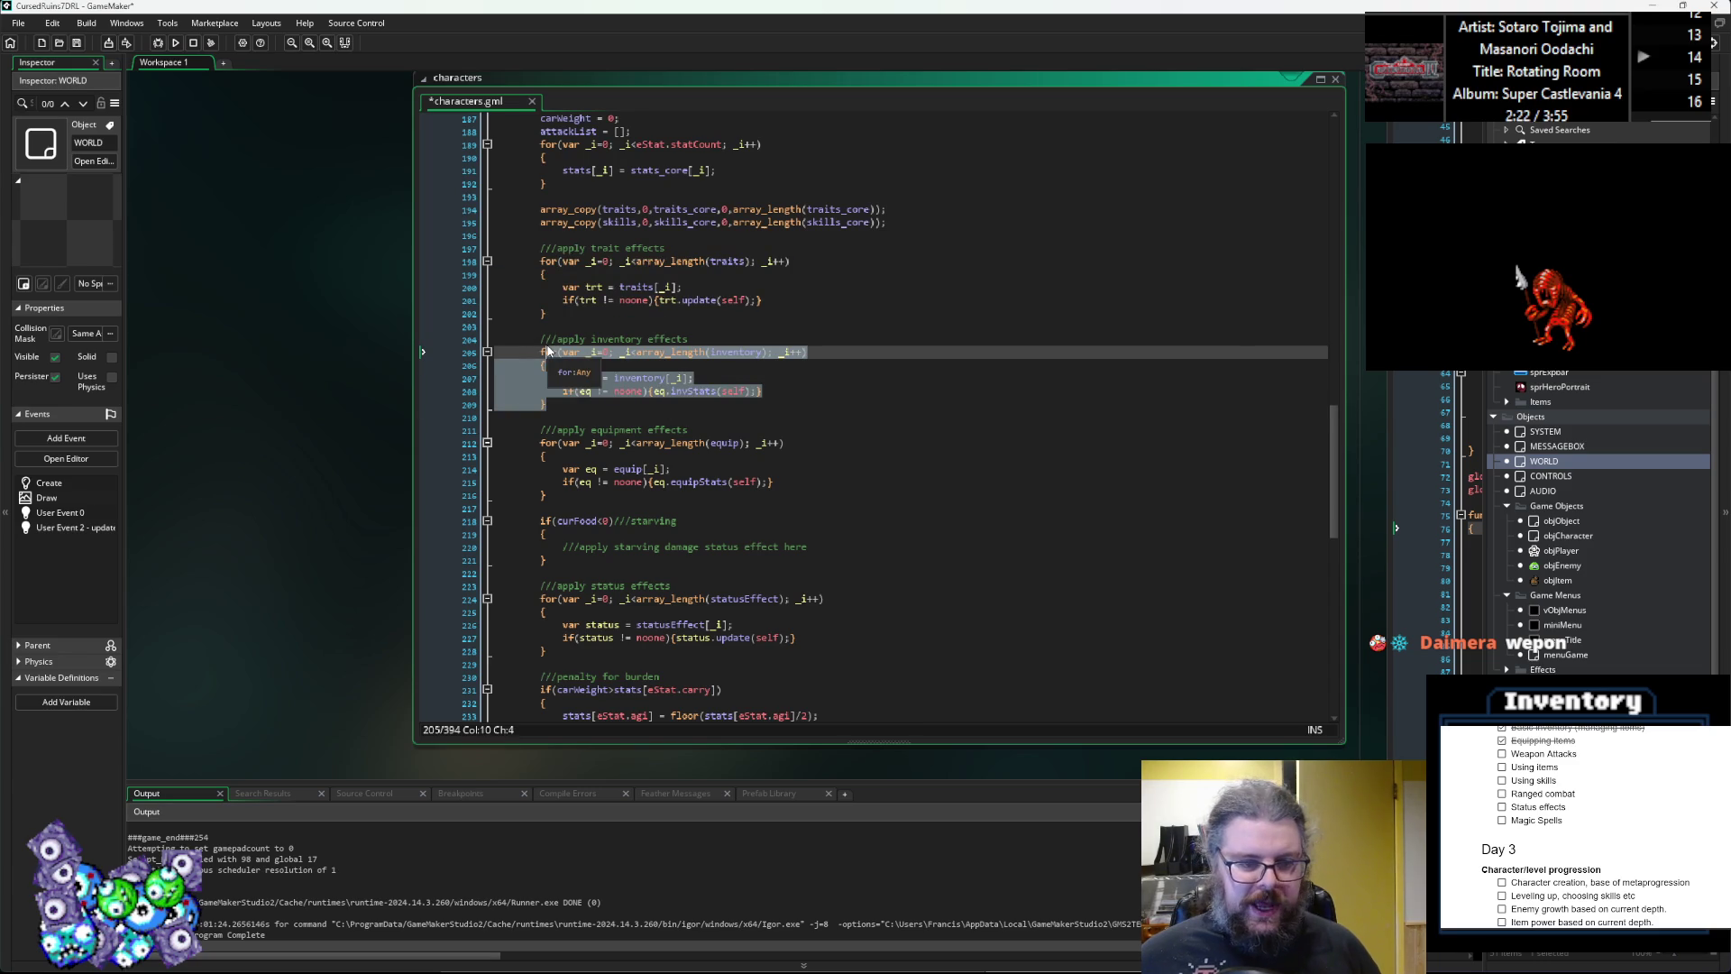
scroll(548, 350, "down", 2)
left_click_drag(517, 521, 863, 625)
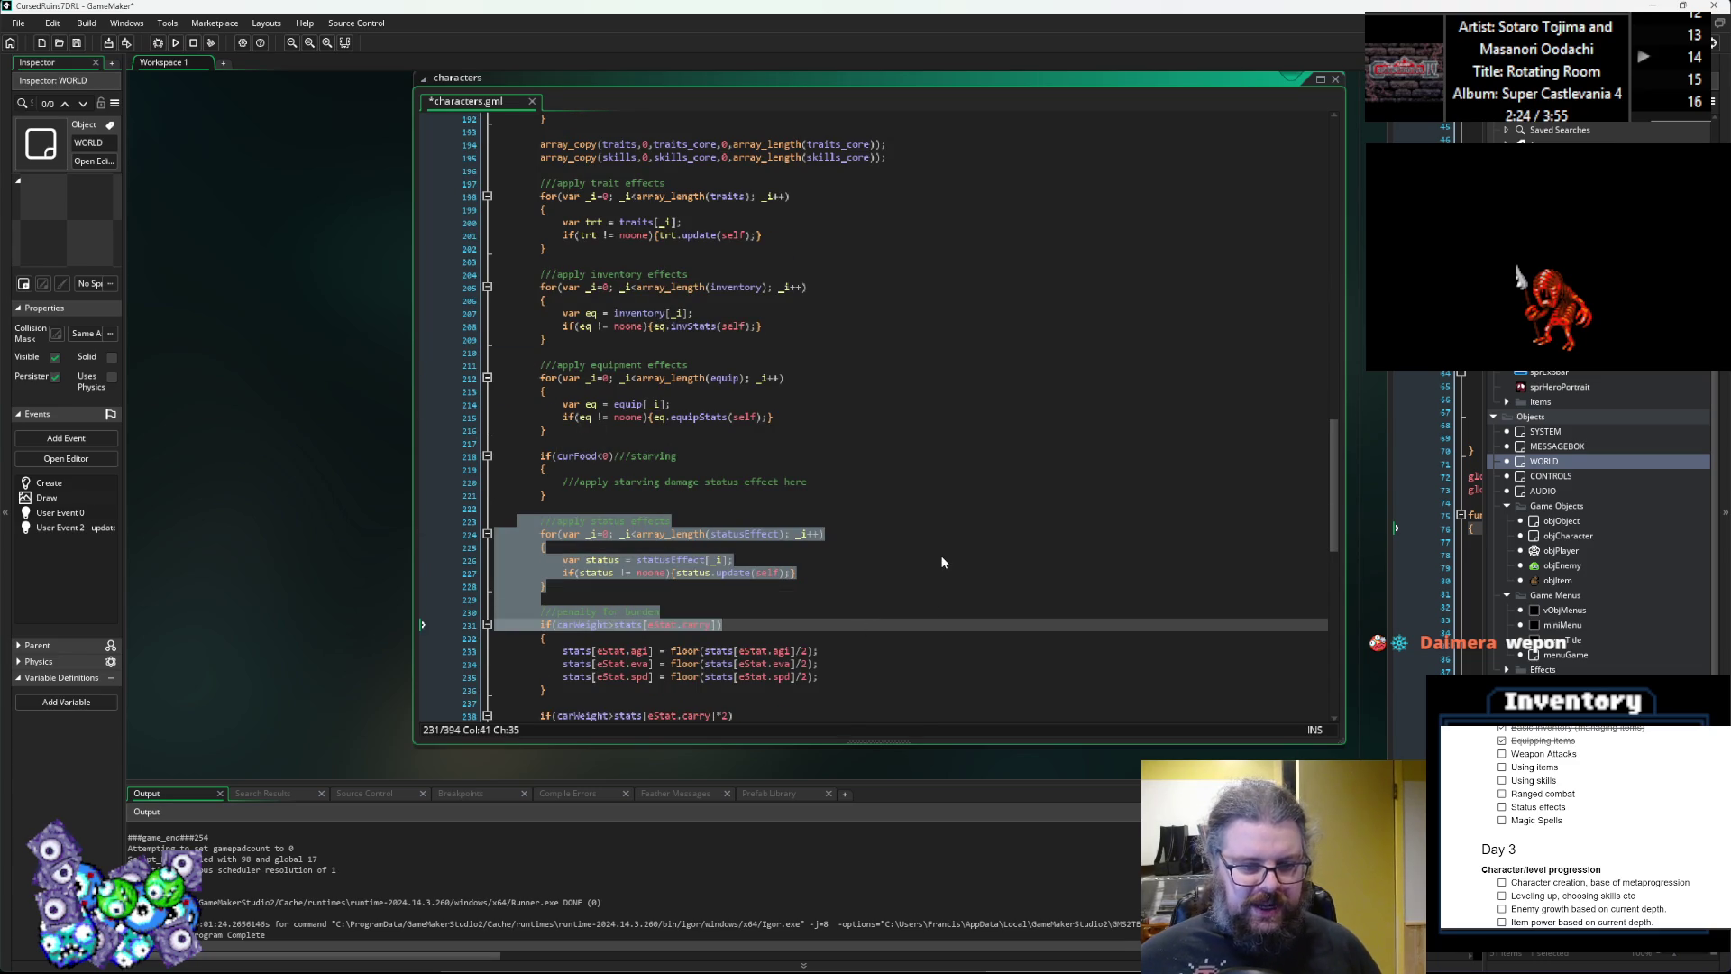
left_click(892, 560)
scroll(892, 560, "down", 3)
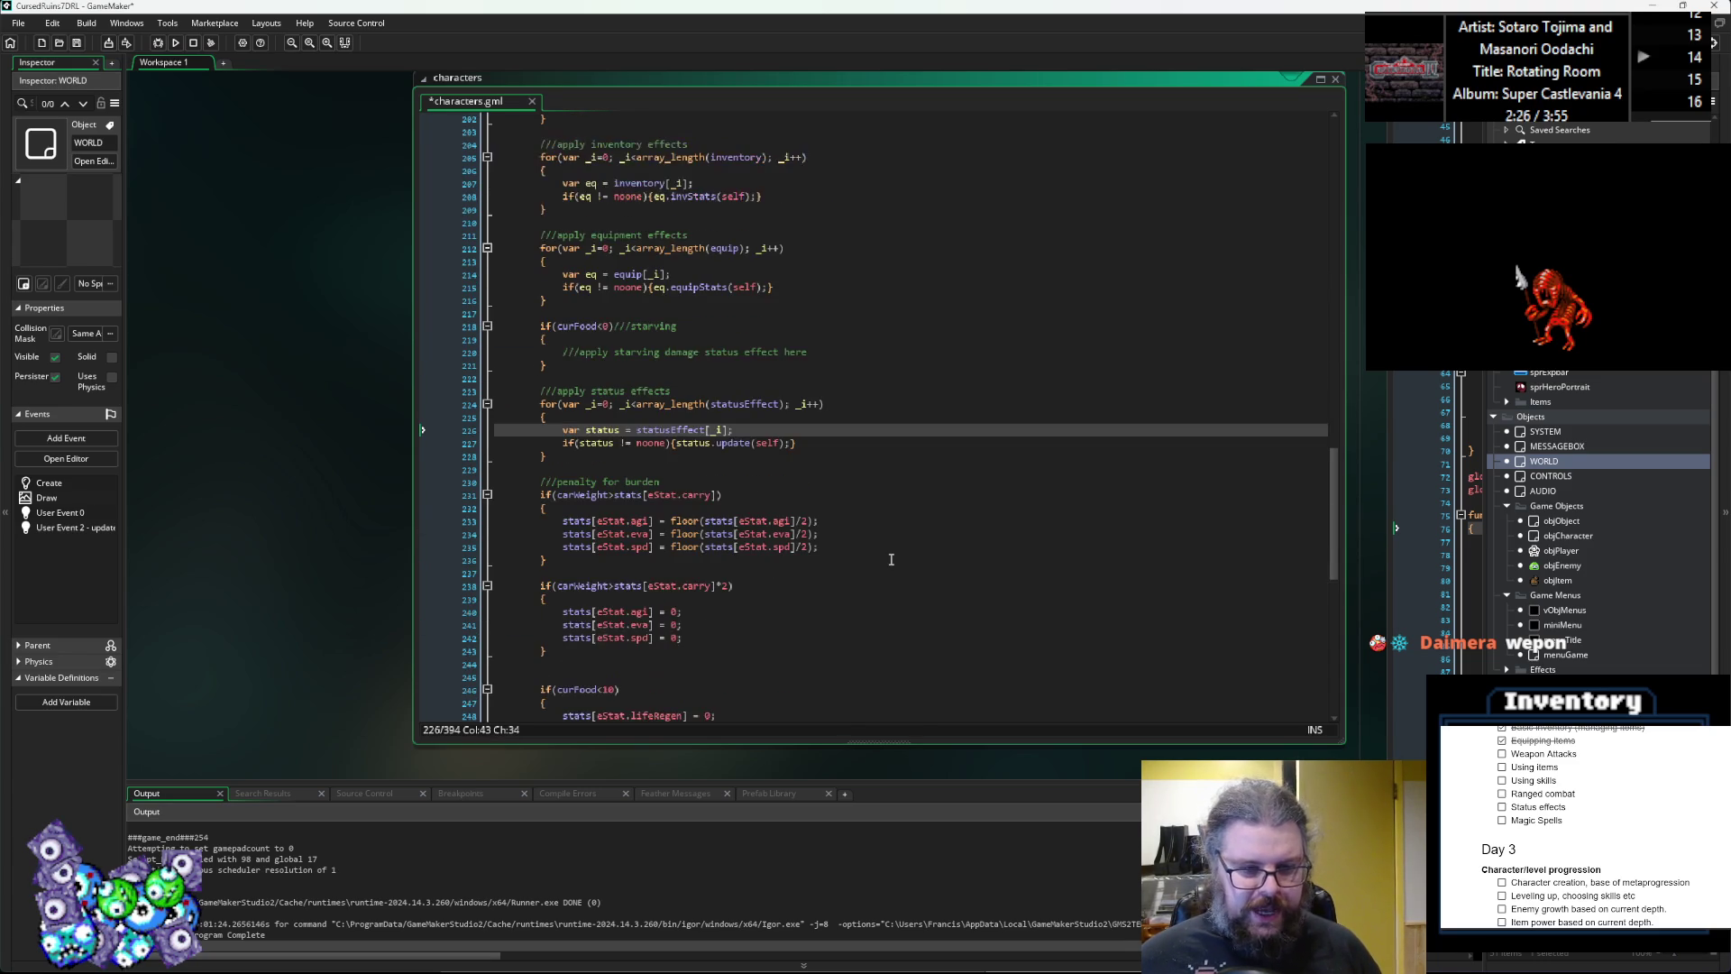
scroll(905, 537, "up", 5)
scroll(906, 537, "up", 1)
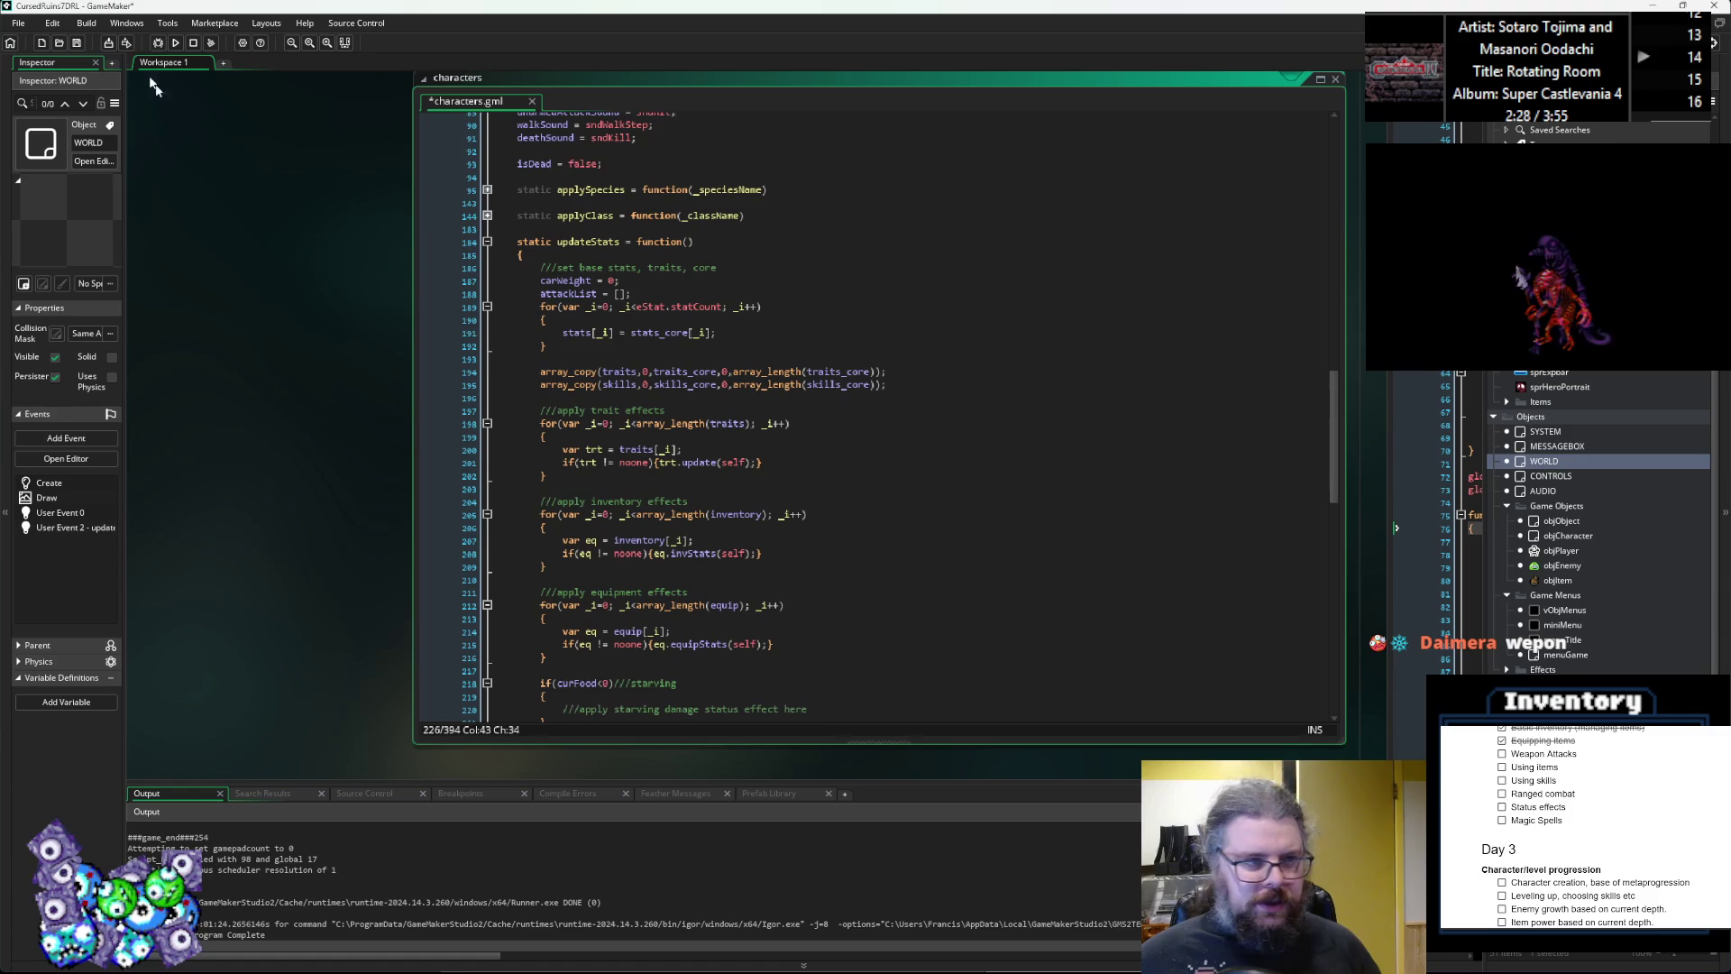